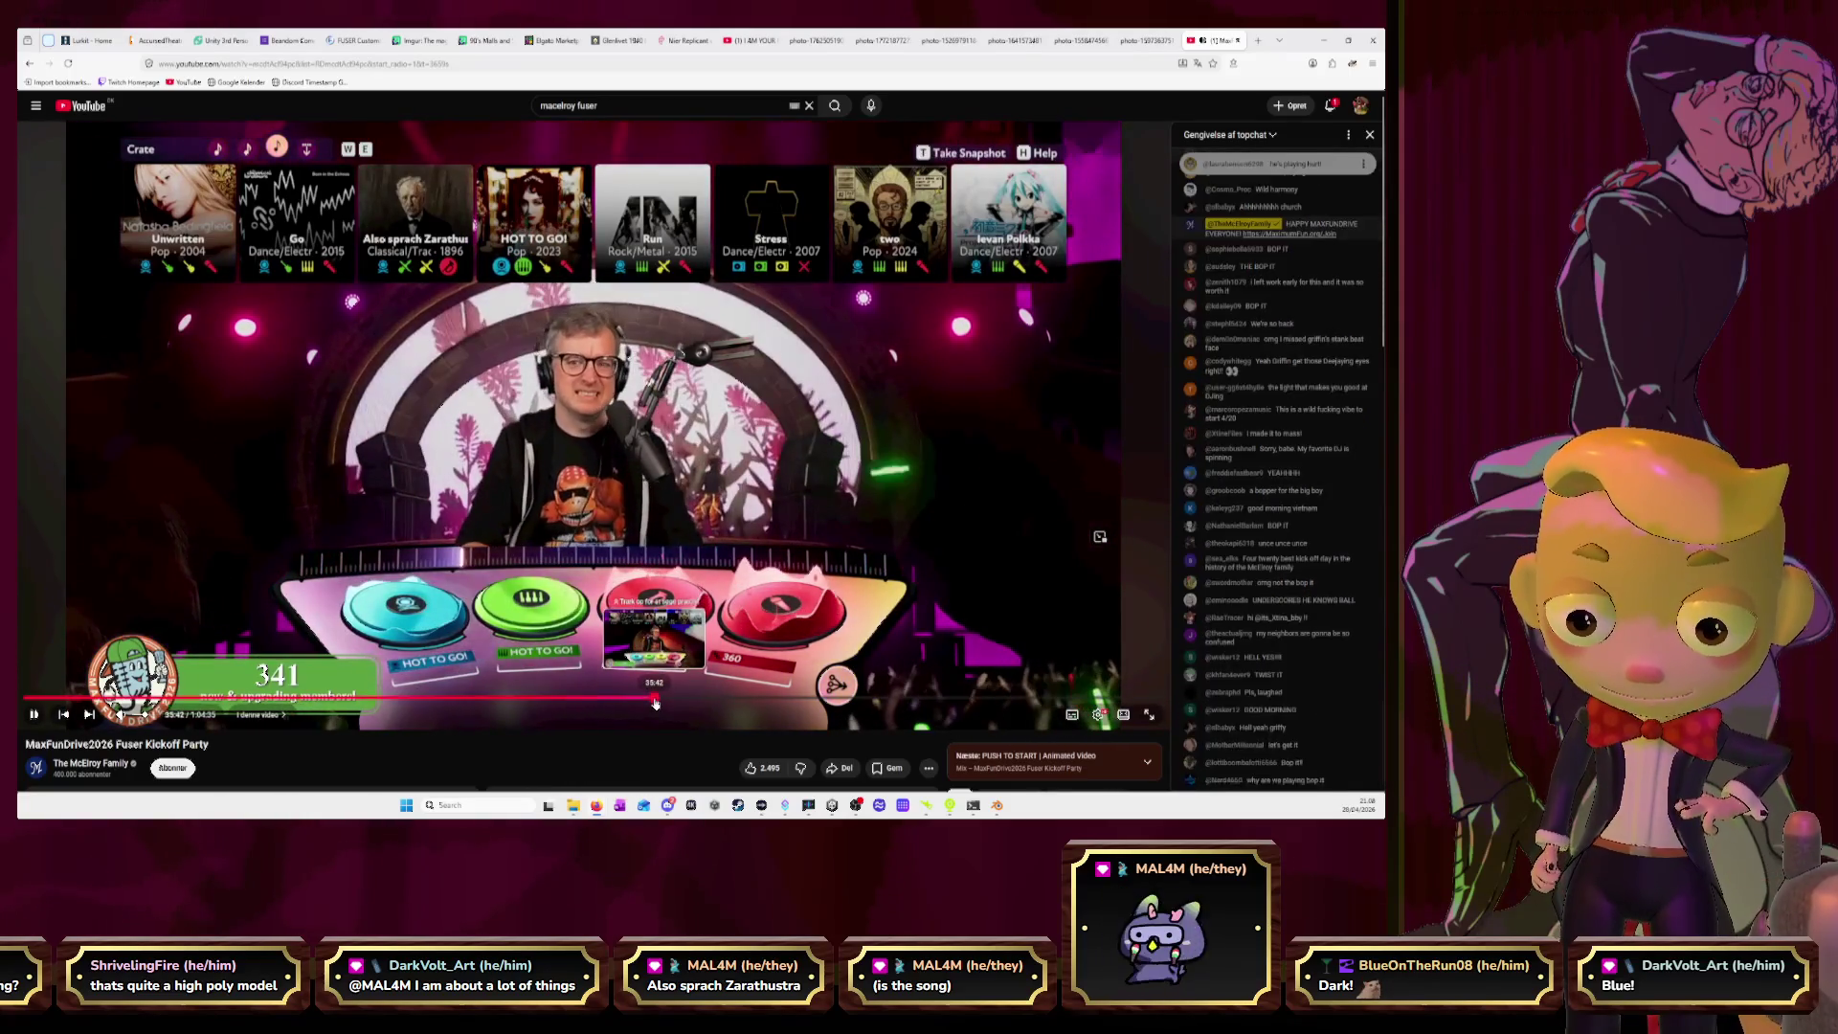
Skip around the Fuser stream video, then close its tab to reveal the DJ controller photo.
{"action": "left_click", "coordinate": [655, 704]}
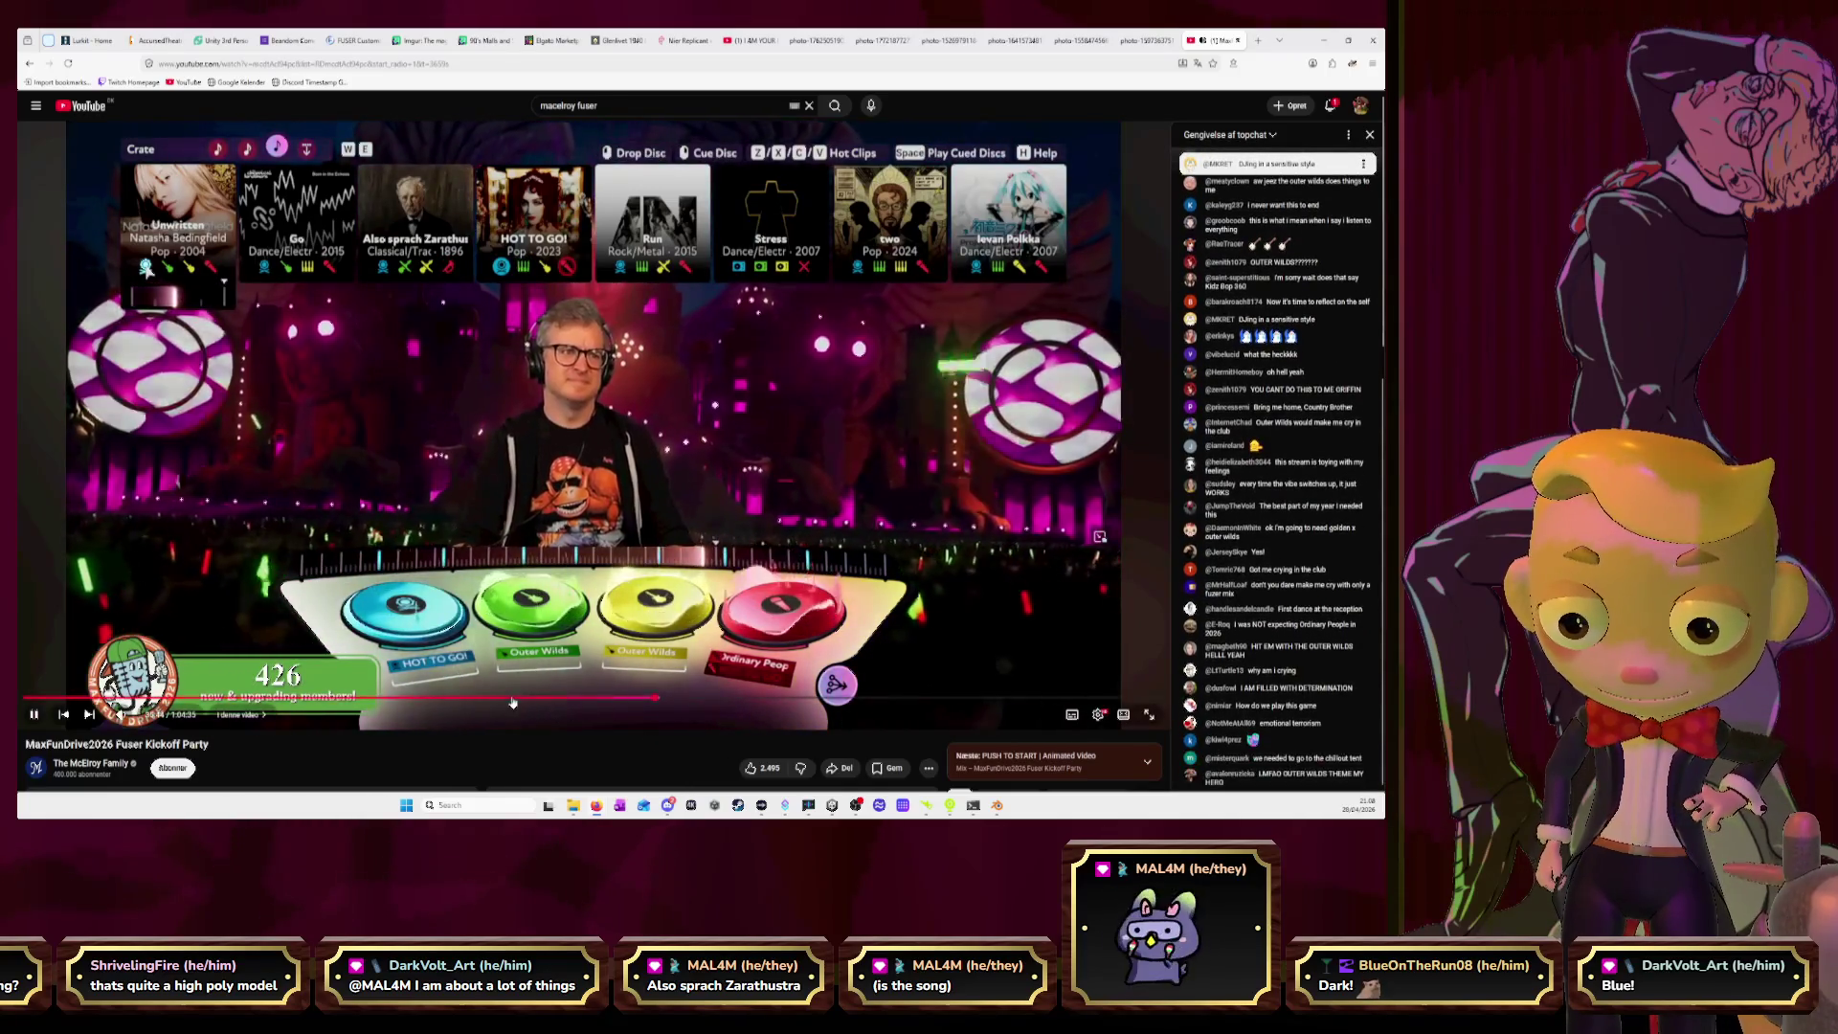
{"action": "left_click", "coordinate": [507, 701]}
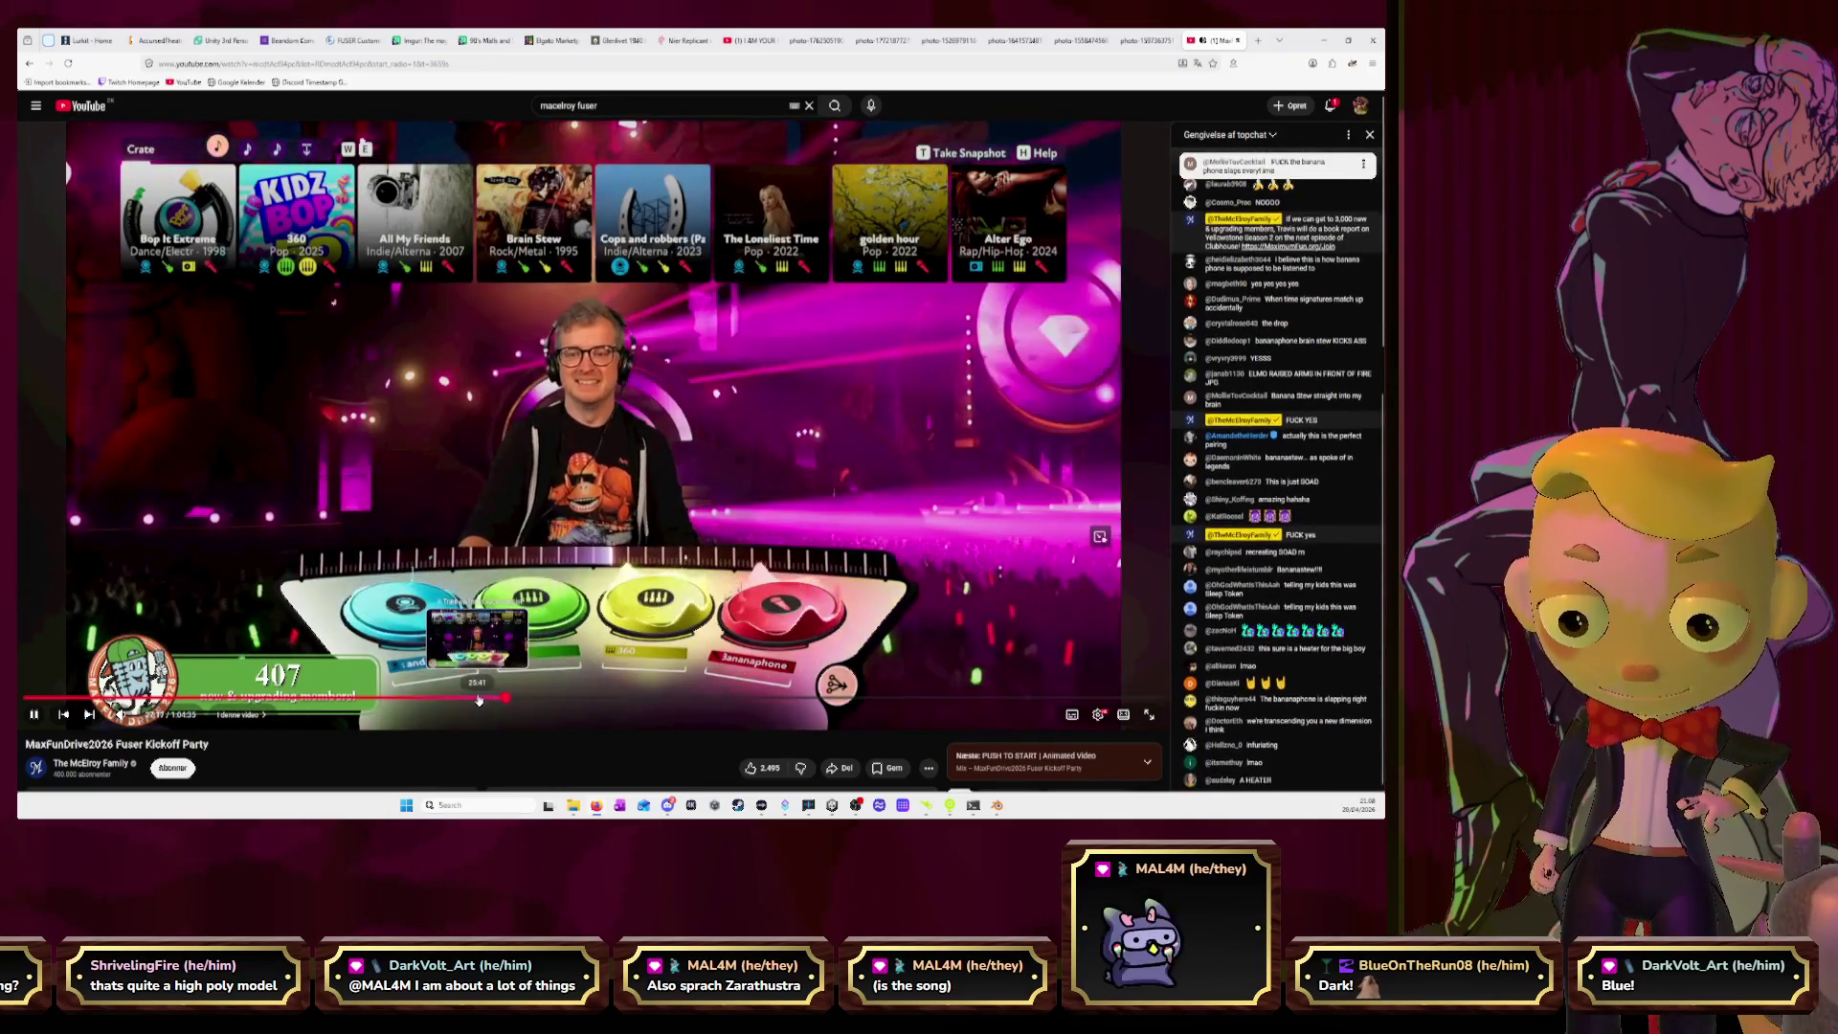
{"action": "left_click", "coordinate": [479, 699]}
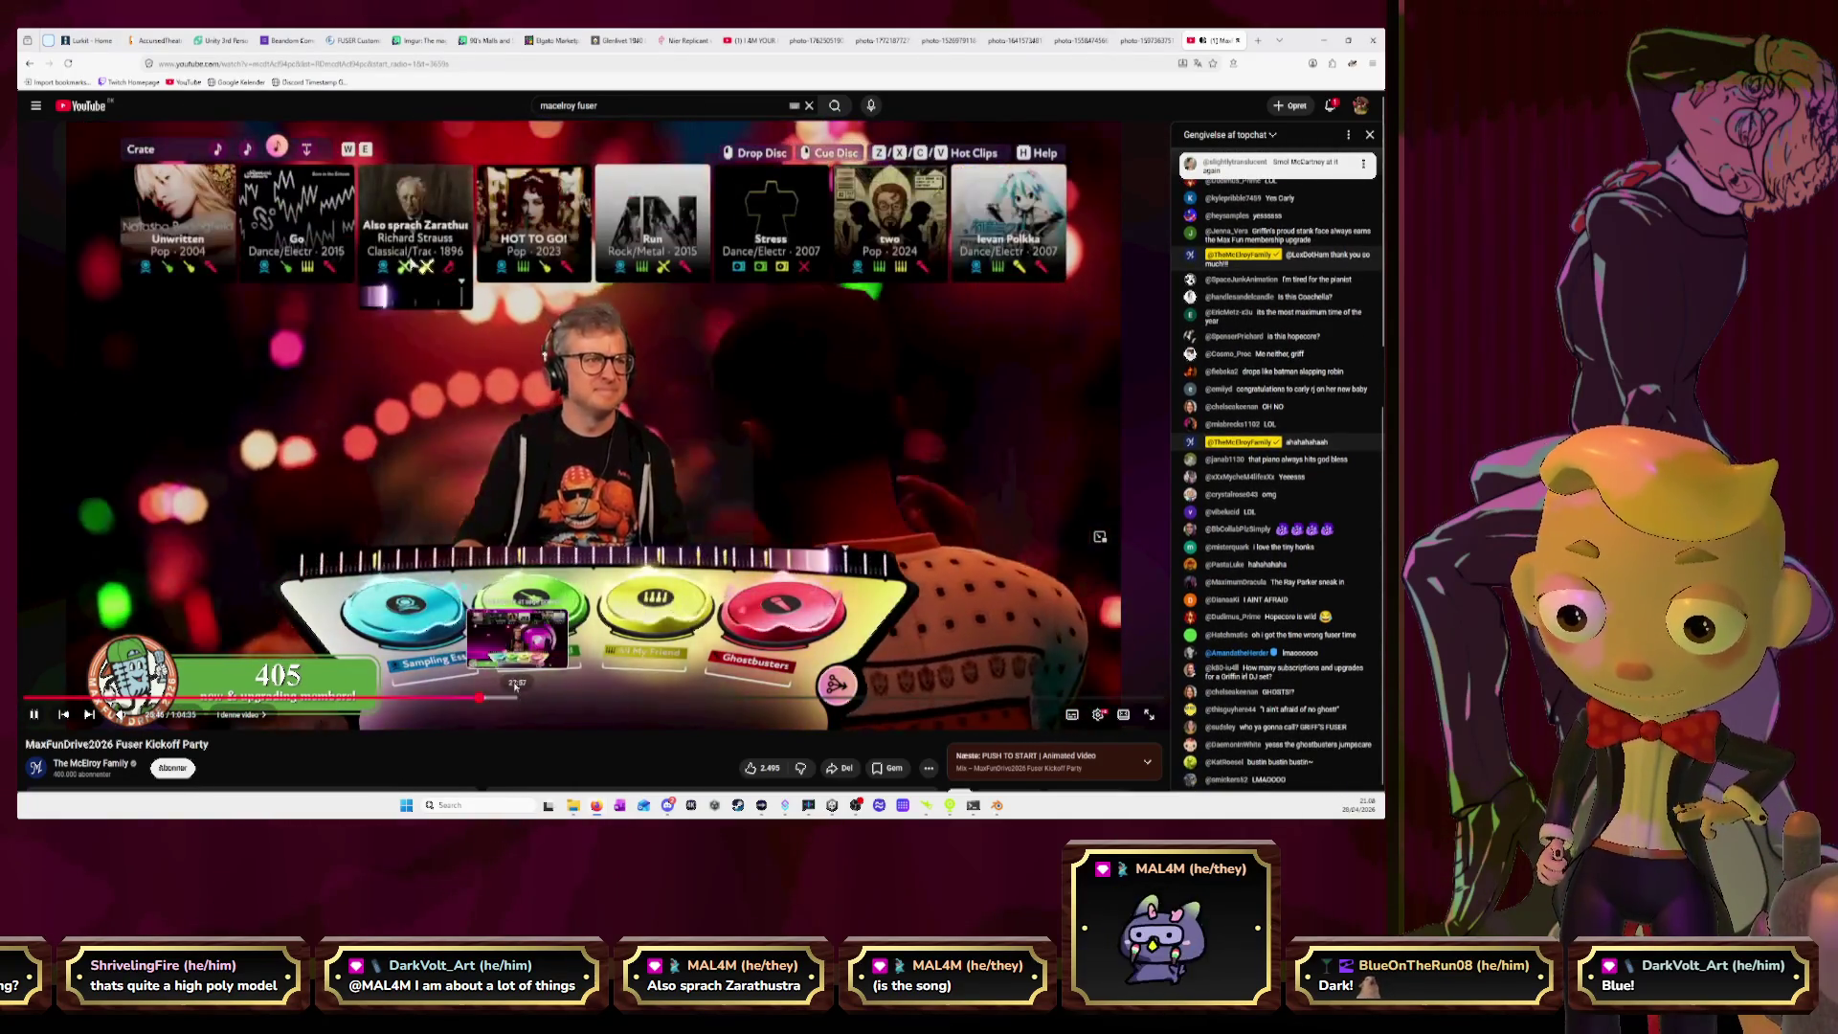
{"action": "left_click", "coordinate": [1241, 39]}
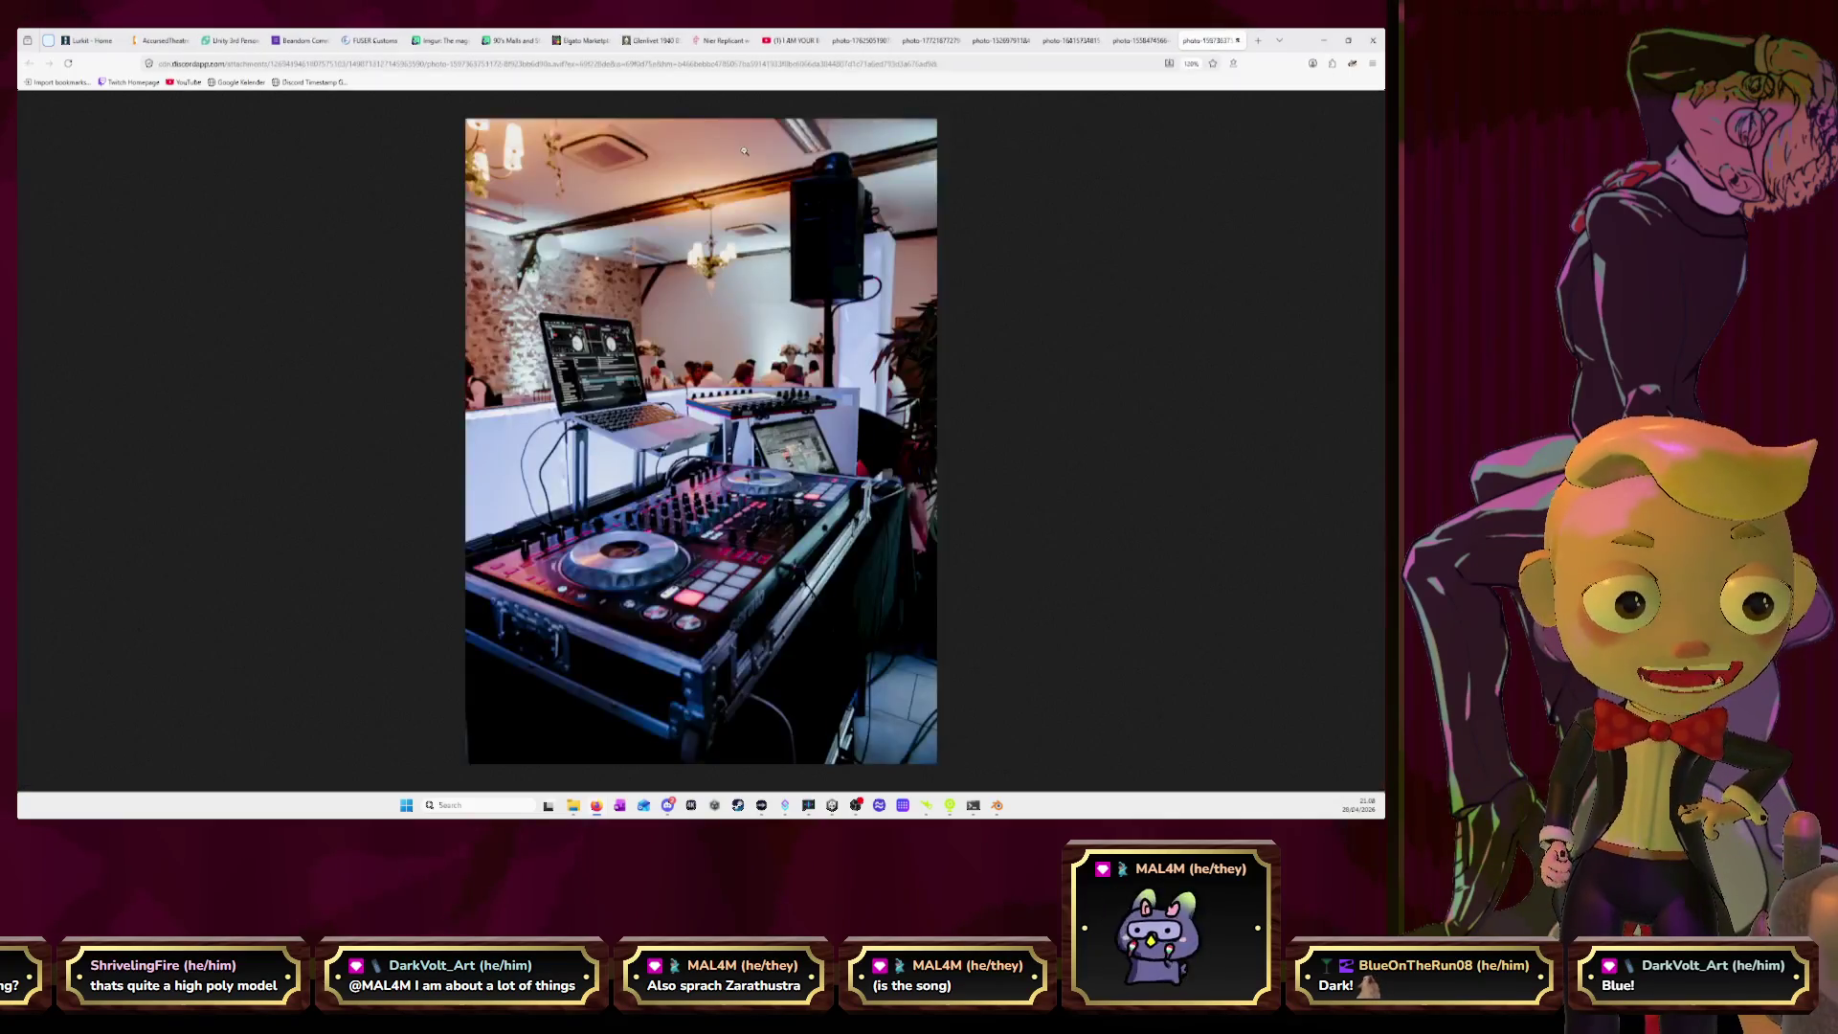
Close the reference photo tab, toggle the music video's playback, and switch back to Blender.
{"action": "left_click", "coordinate": [791, 40]}
{"action": "left_click", "coordinate": [661, 306]}
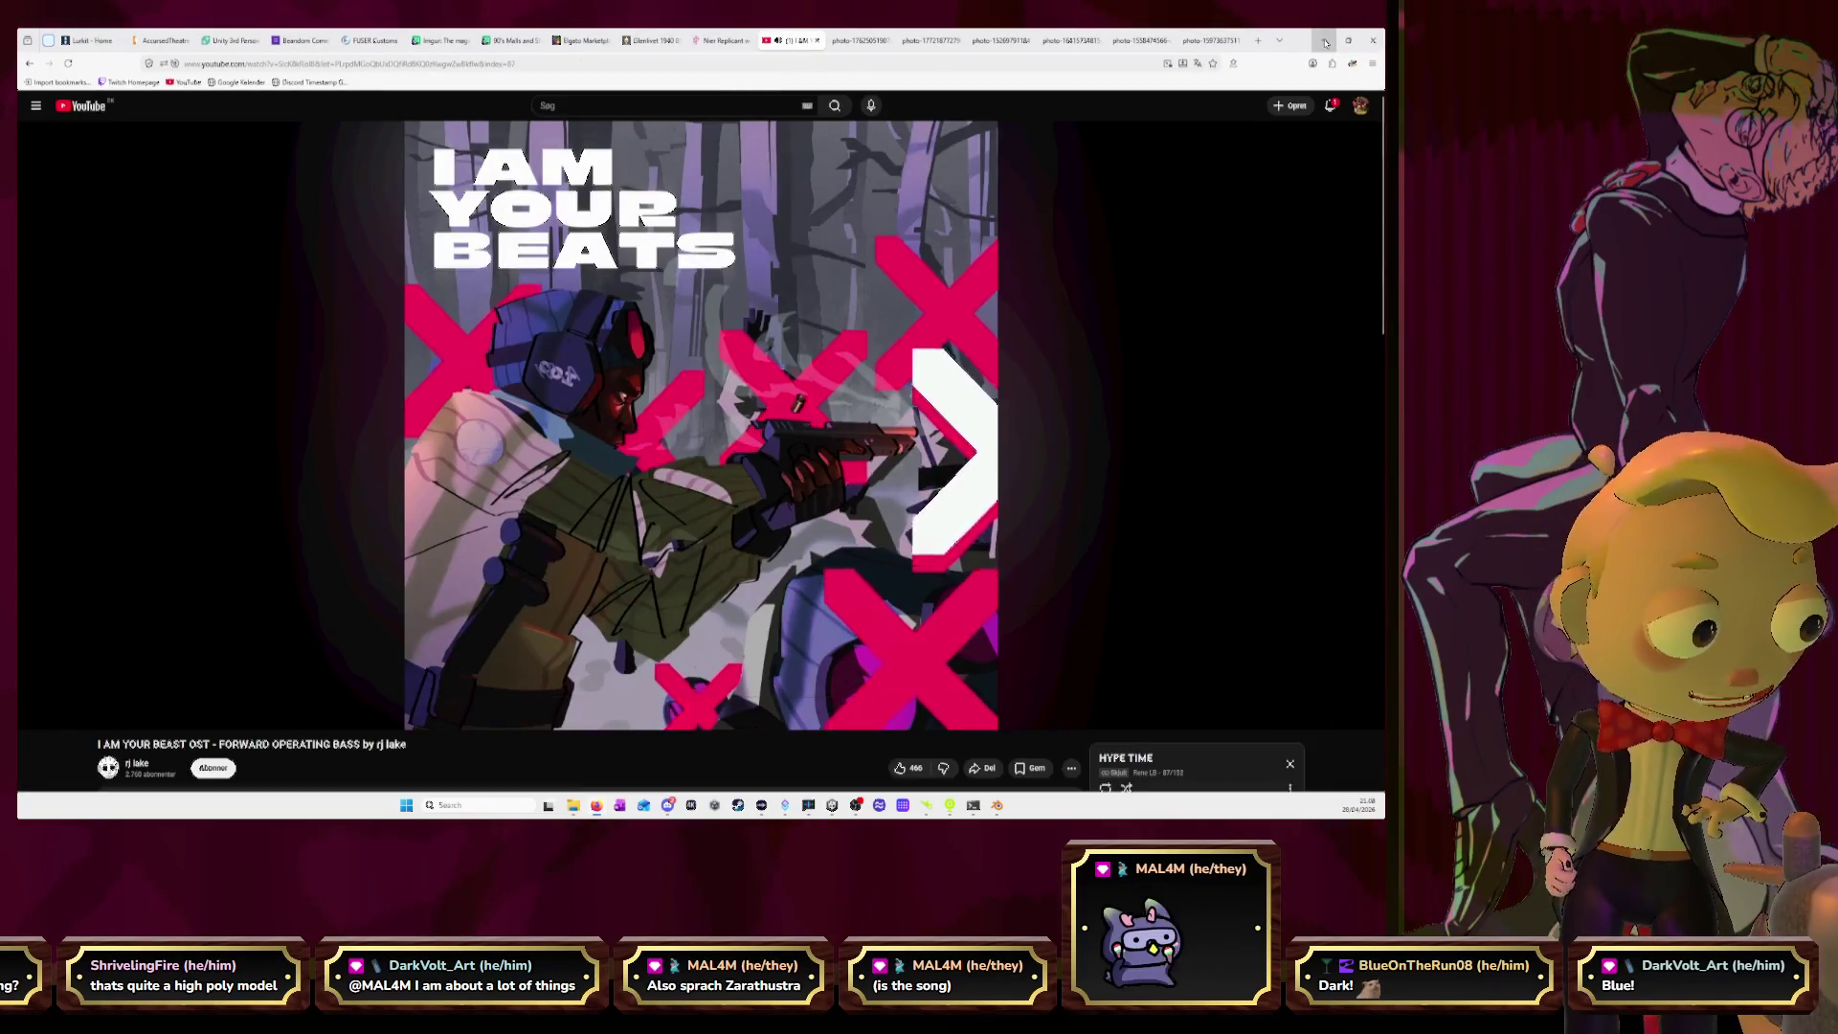
{"action": "key", "text": "alt+Tab"}
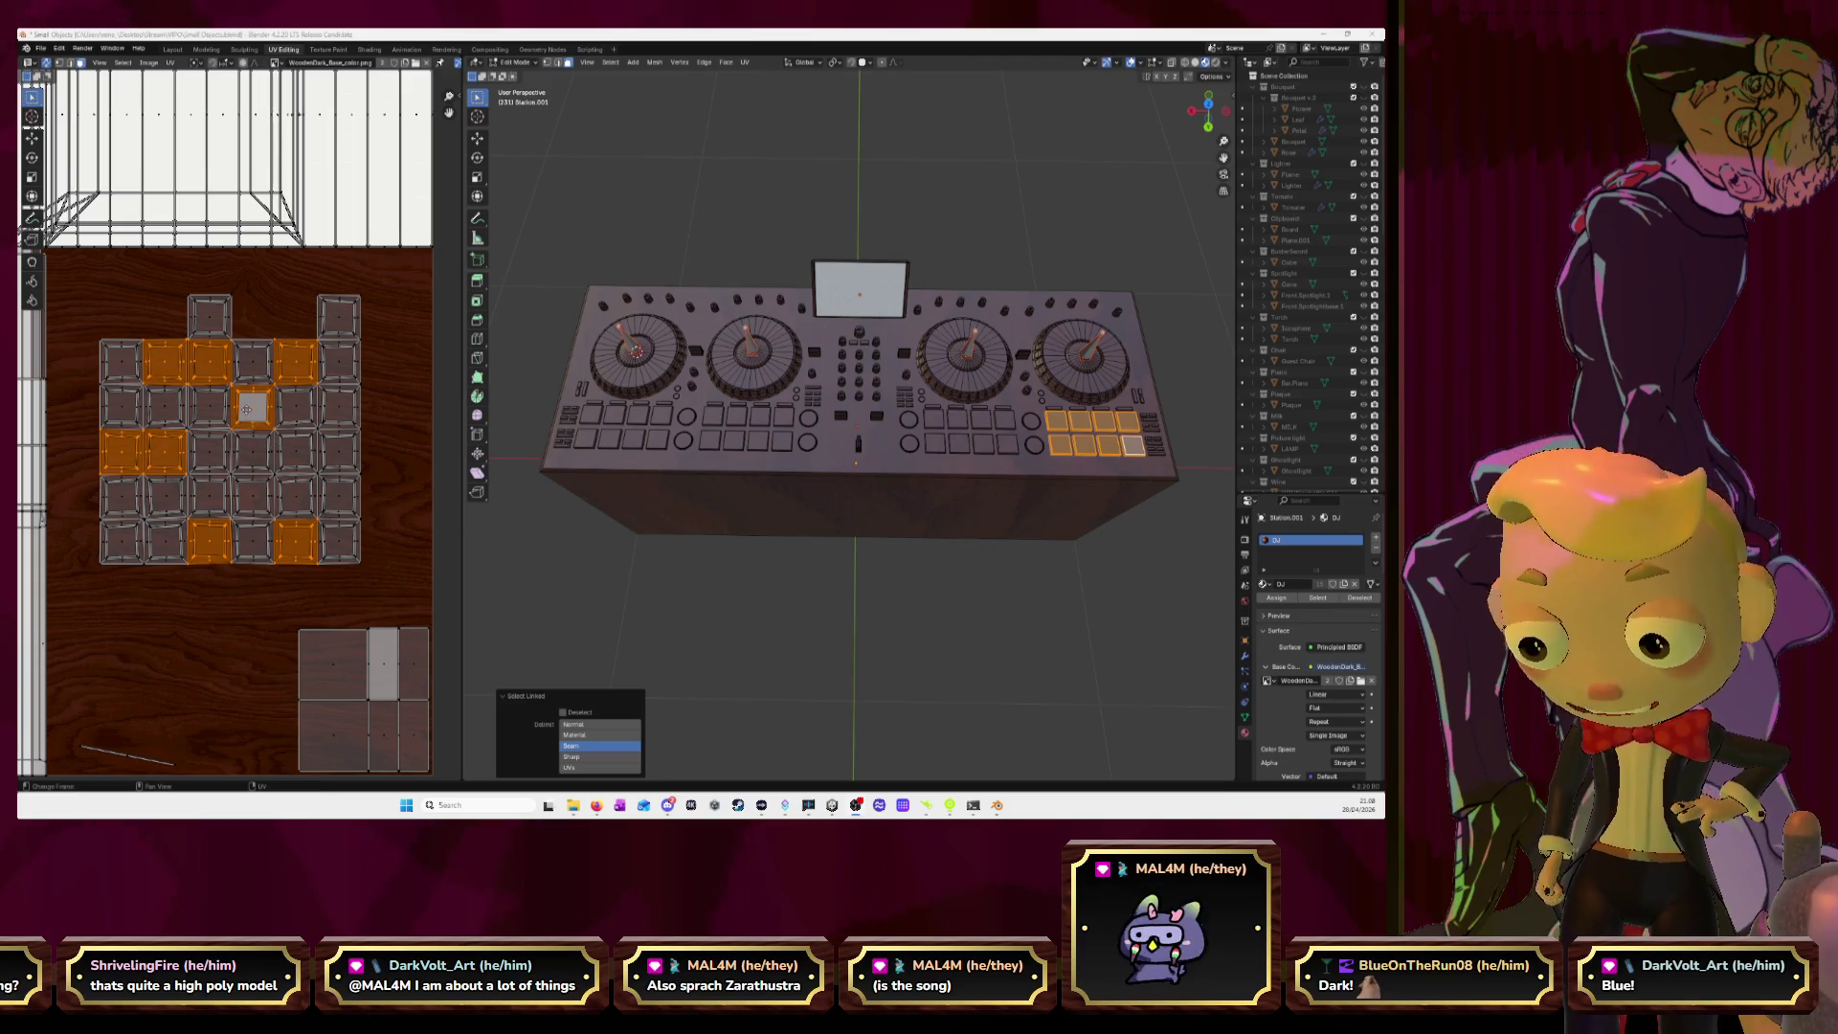
Unwrap the selected pad faces, then shrink the new UV island and move it lower.
{"action": "key", "text": "u"}
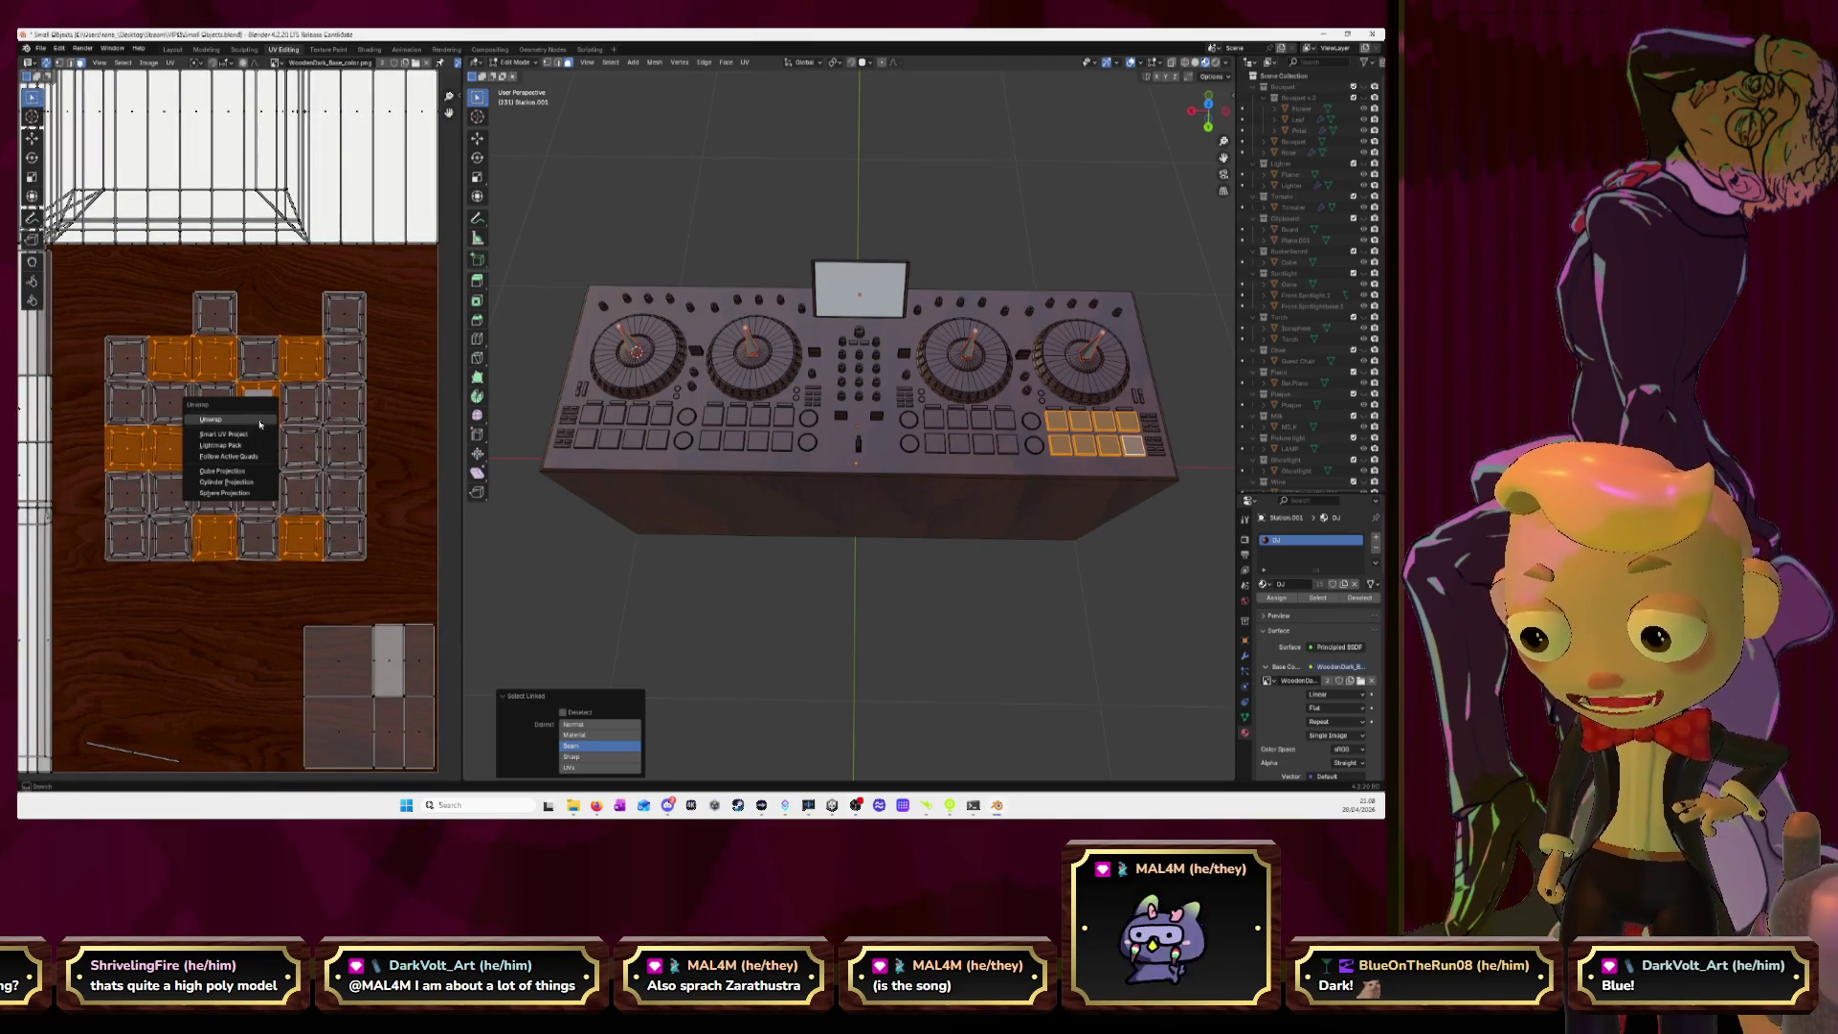
{"action": "left_click", "coordinate": [259, 424]}
{"action": "scroll", "coordinate": [320, 468], "scroll_direction": "down", "scroll_amount": 6}
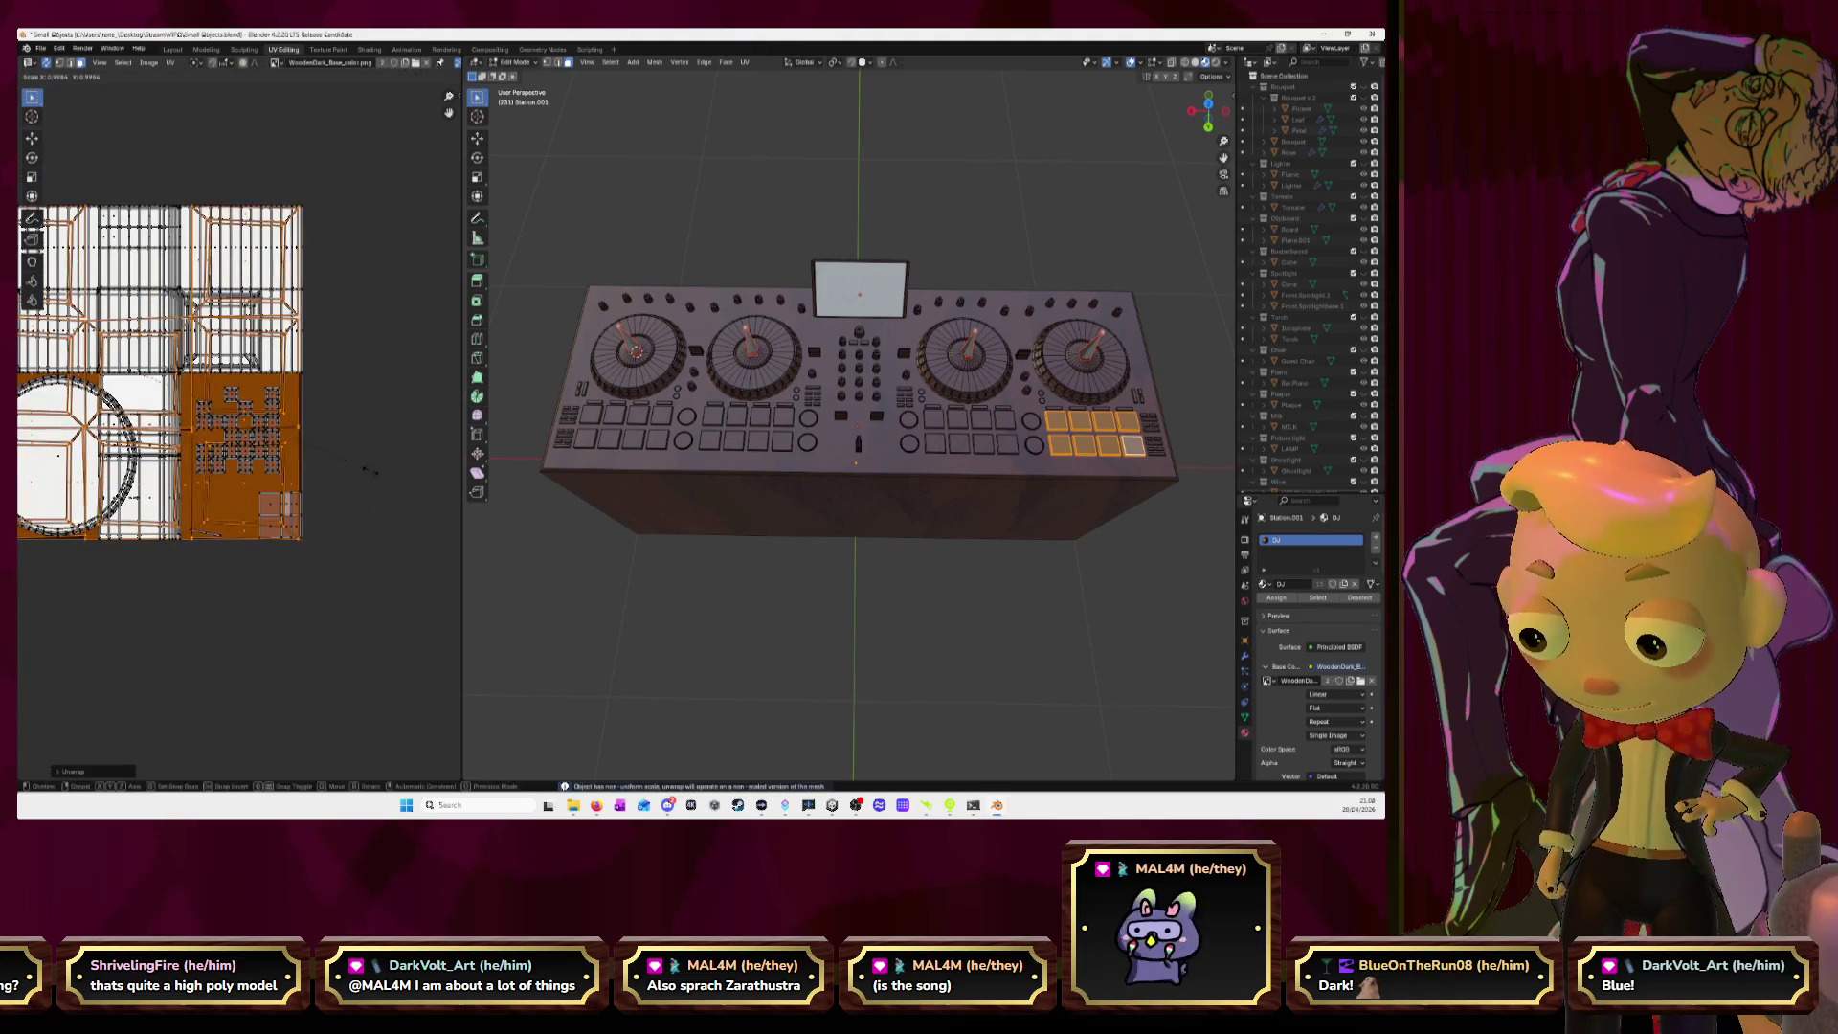
{"action": "key", "text": "s"}
{"action": "key", "text": "Return"}
{"action": "key", "text": "g"}
{"action": "left_click", "coordinate": [235, 503]}
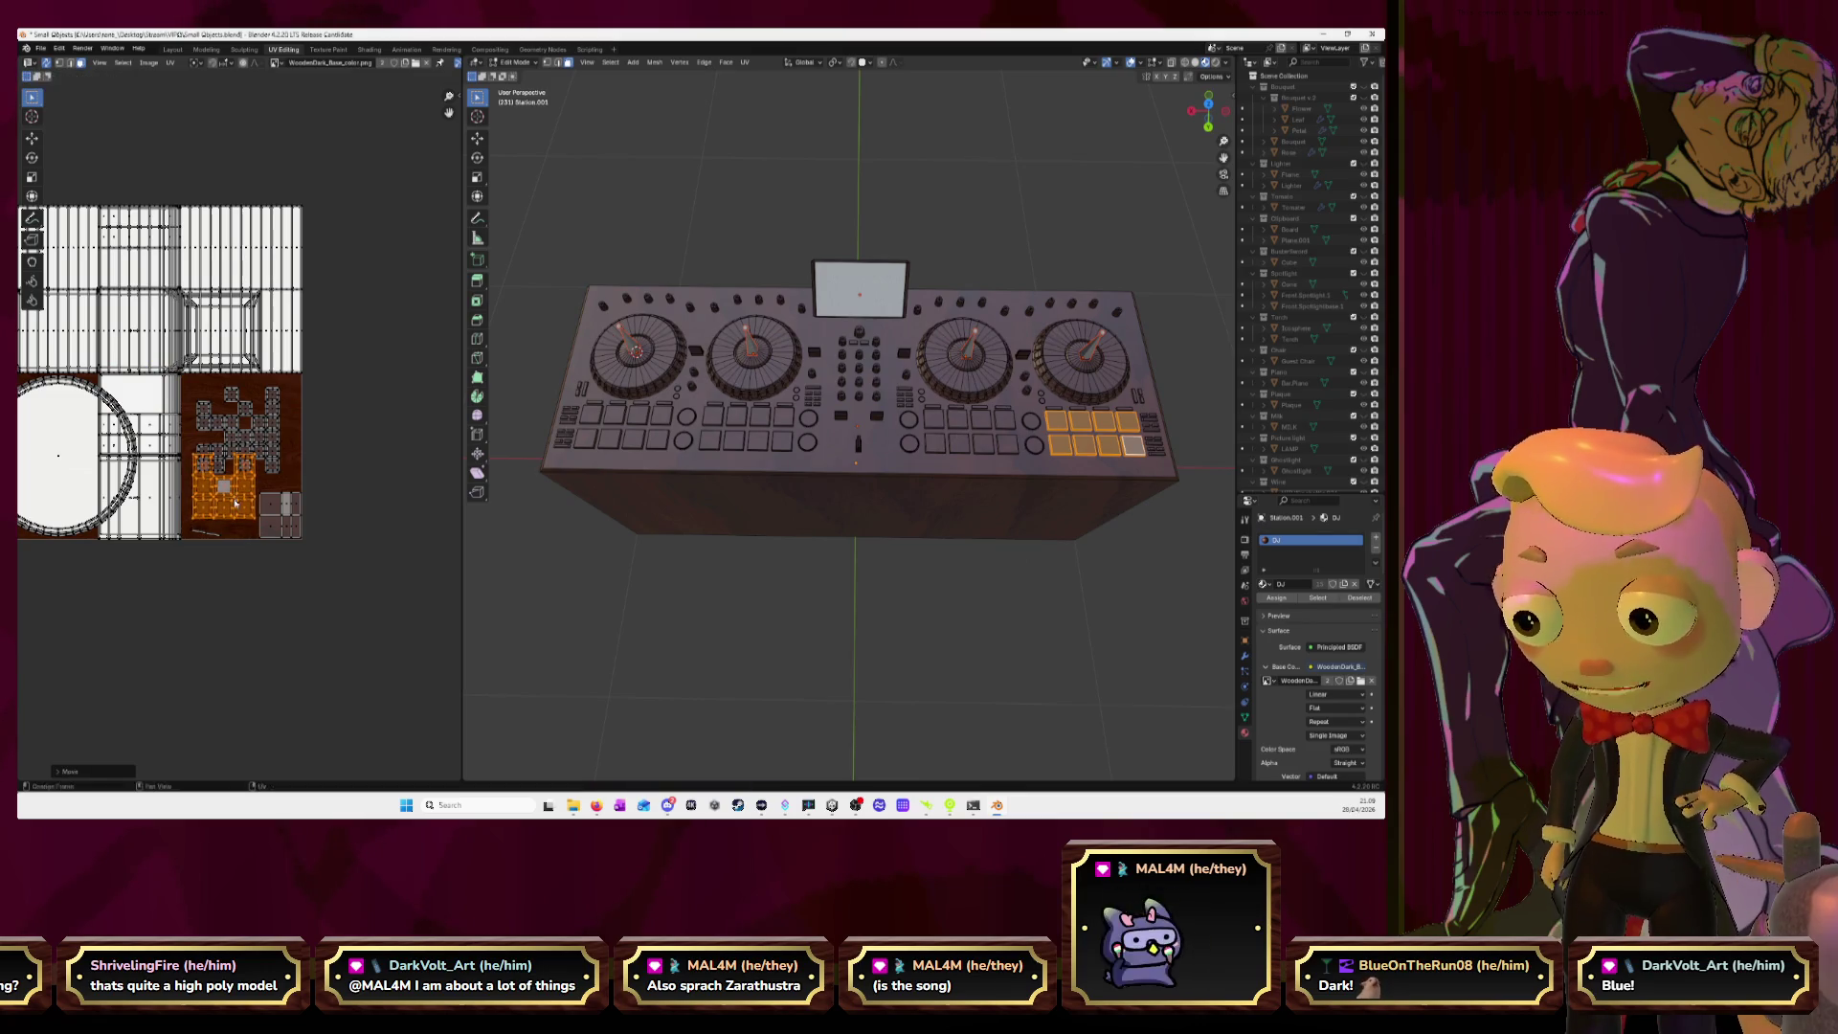
Fine-tune the pad island's scale and place it just beside the other UV islands.
{"action": "key", "text": "s"}
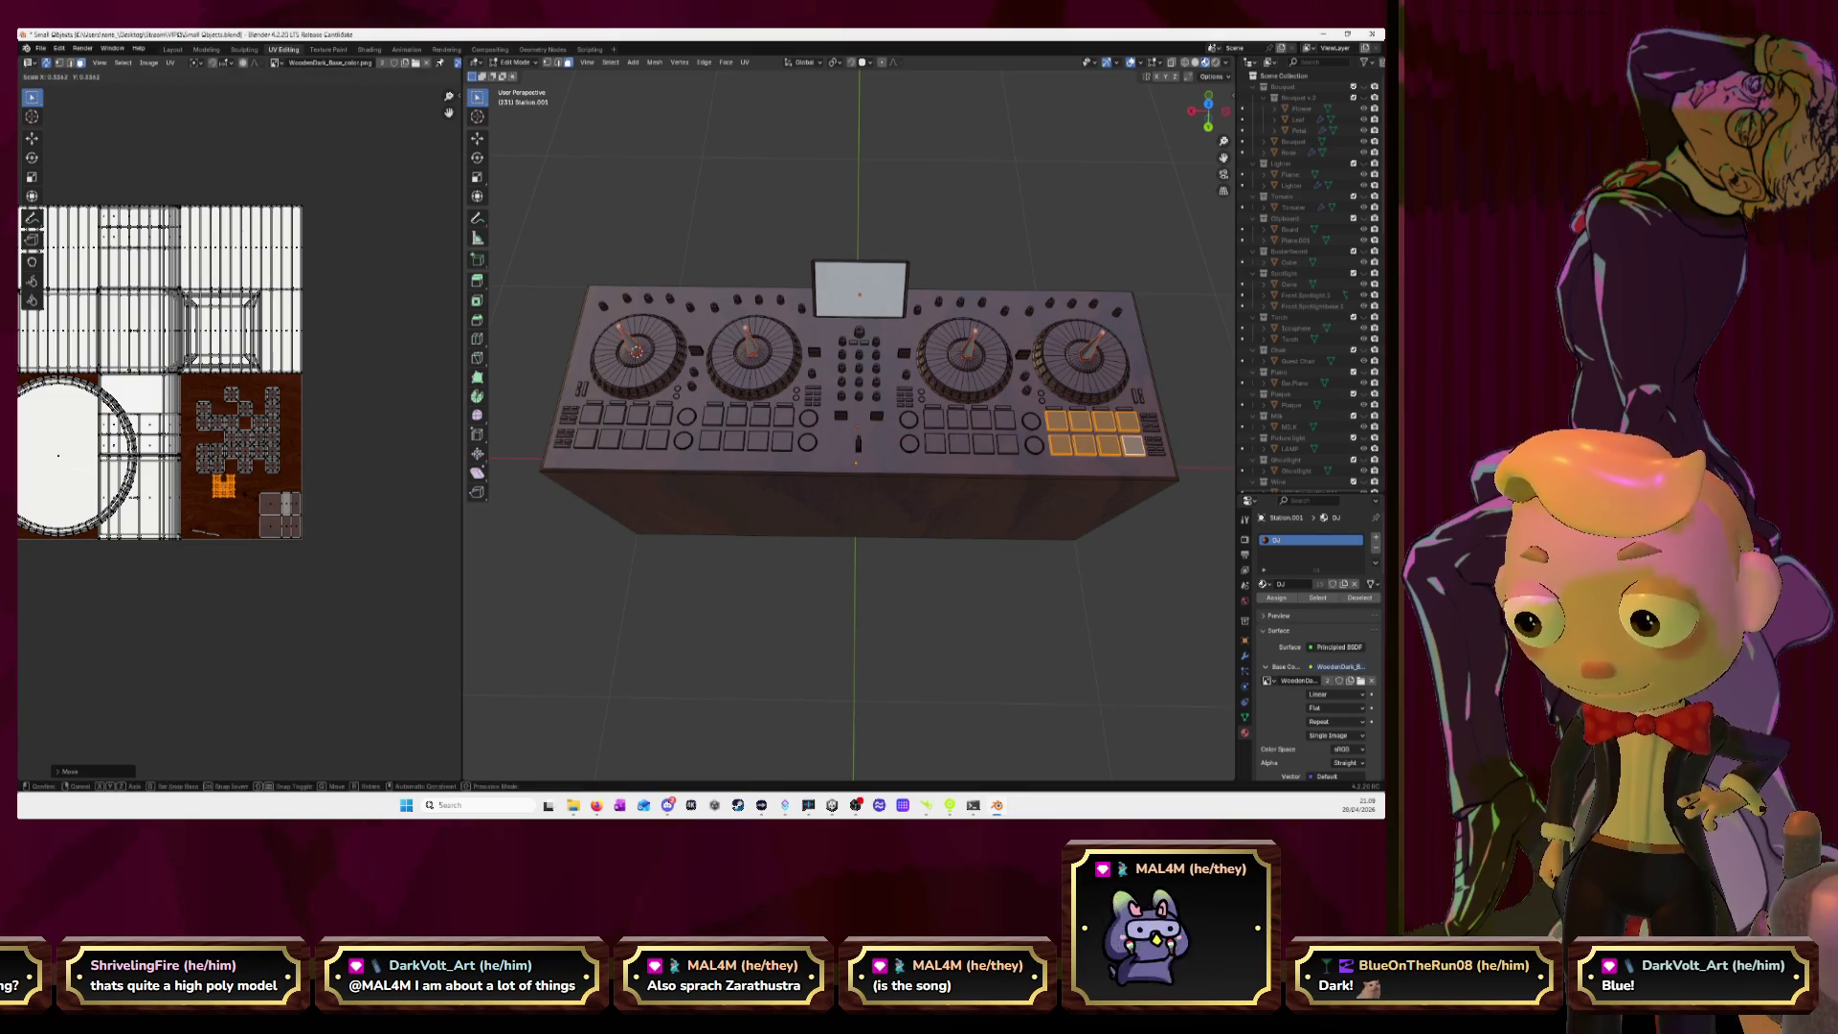
{"action": "left_click", "coordinate": [309, 471]}
{"action": "scroll", "coordinate": [309, 471], "scroll_direction": "down", "scroll_amount": 5}
{"action": "key", "text": "s"}
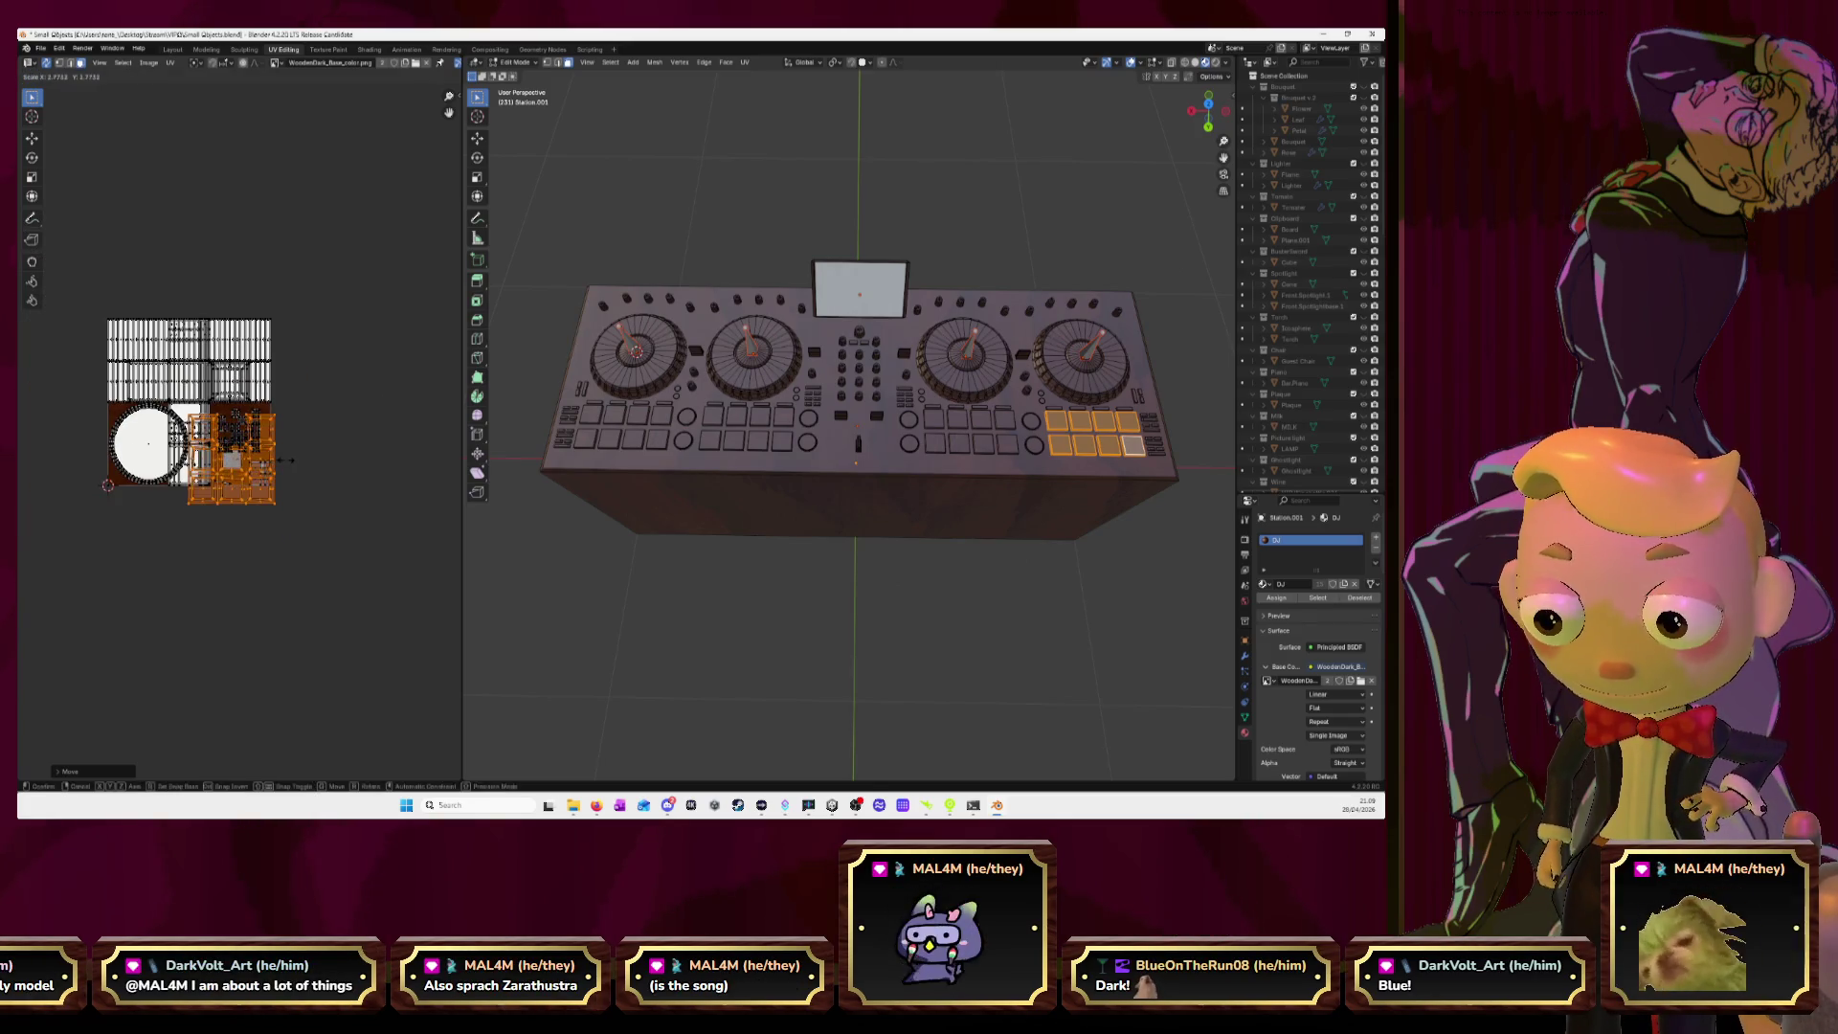
{"action": "left_click", "coordinate": [322, 458]}
{"action": "key", "text": "g"}
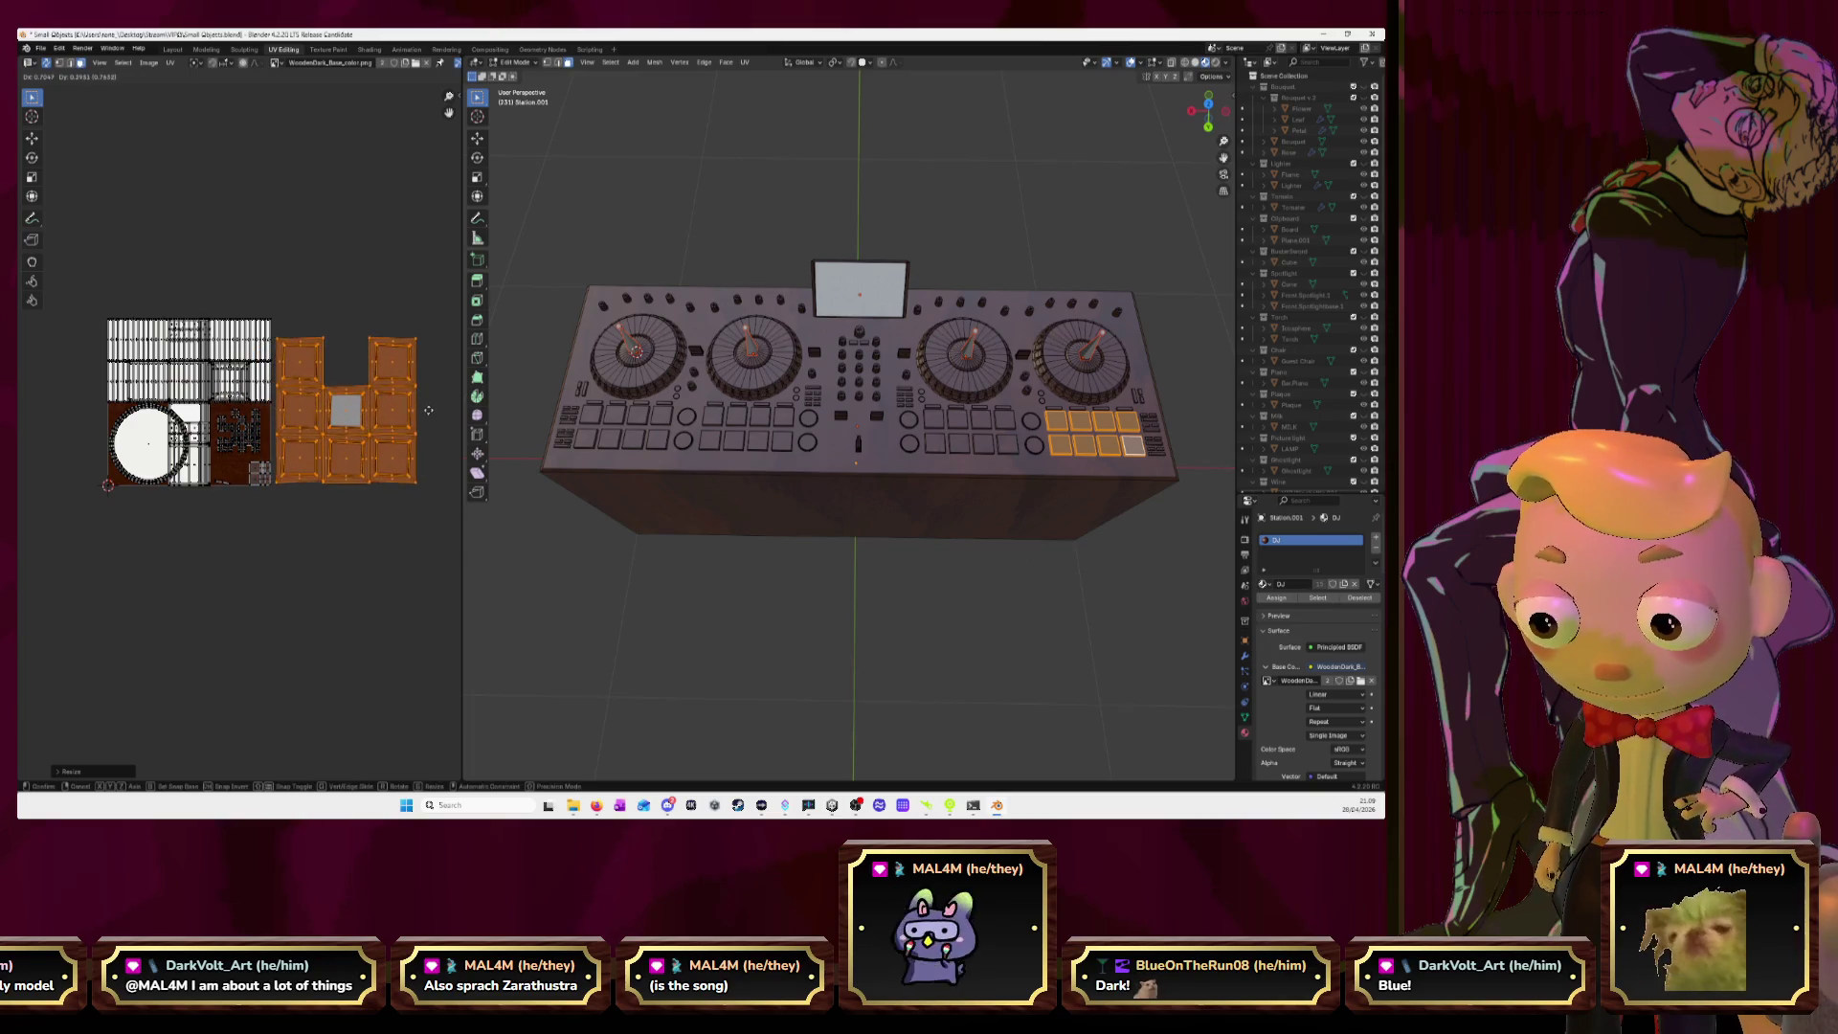
{"action": "left_click", "coordinate": [426, 402]}
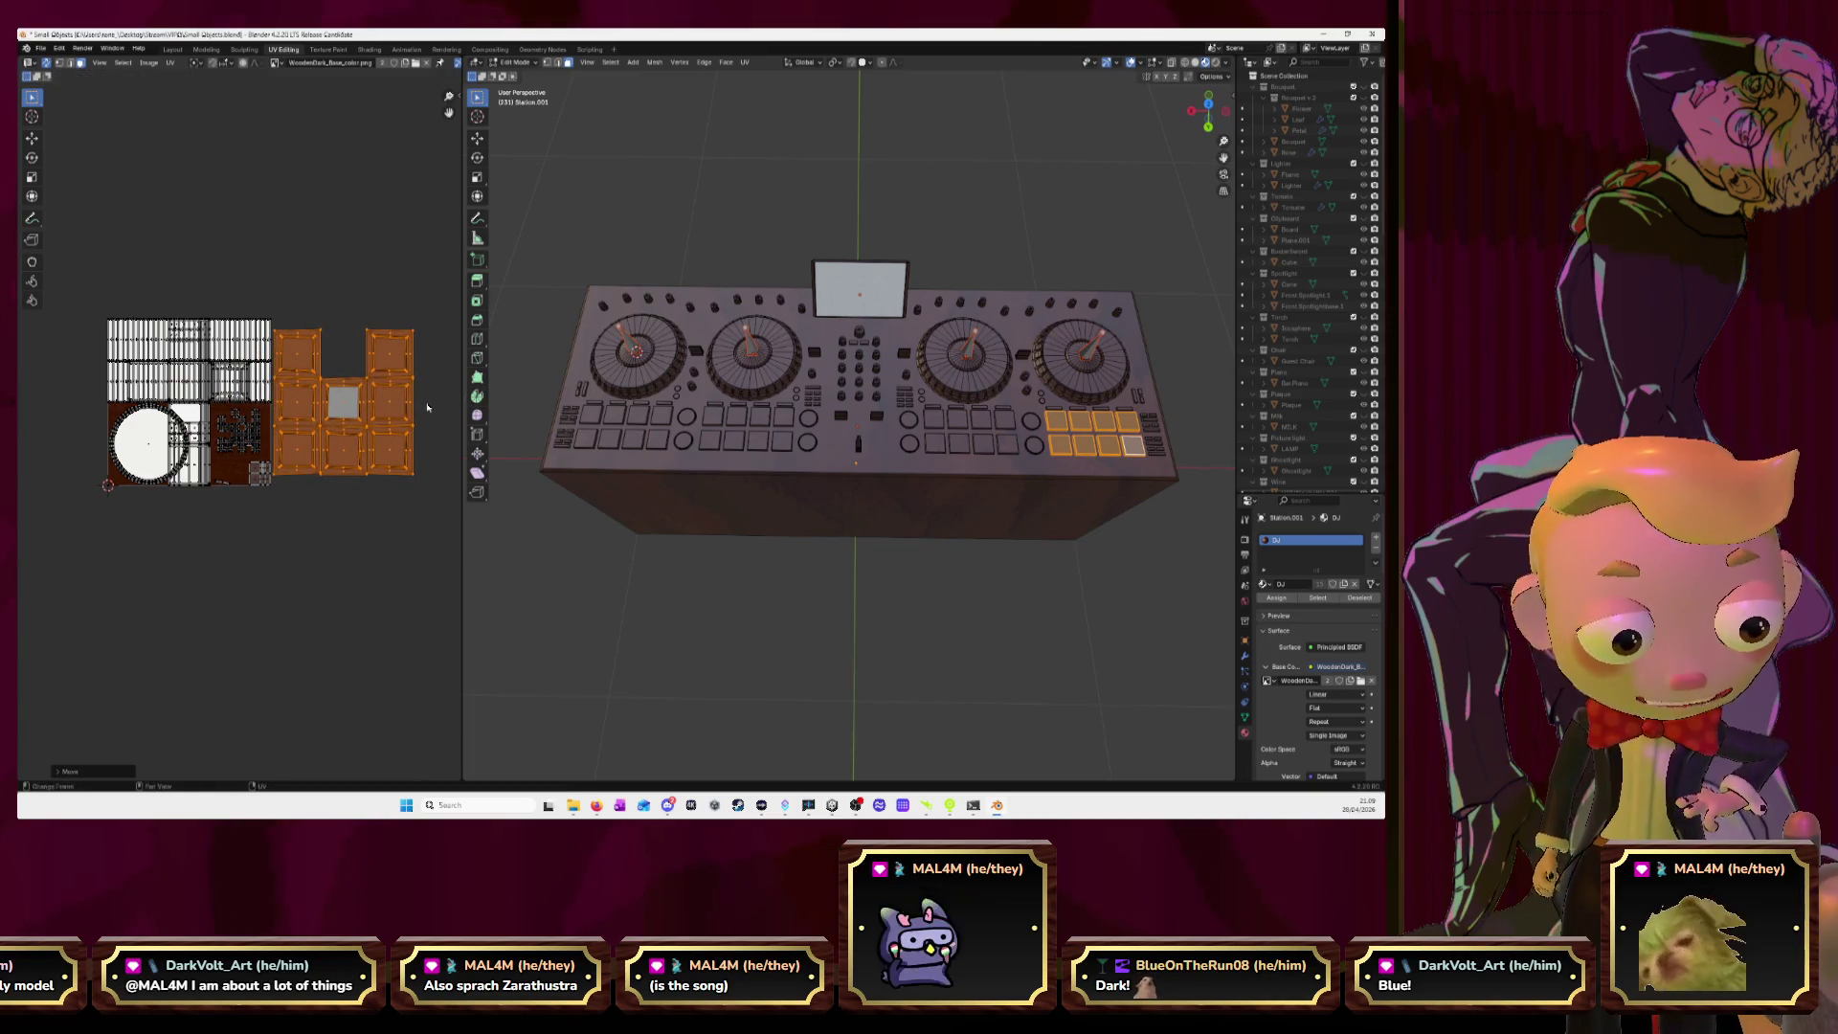
{"action": "scroll", "coordinate": [424, 403], "scroll_direction": "up", "scroll_amount": 4}
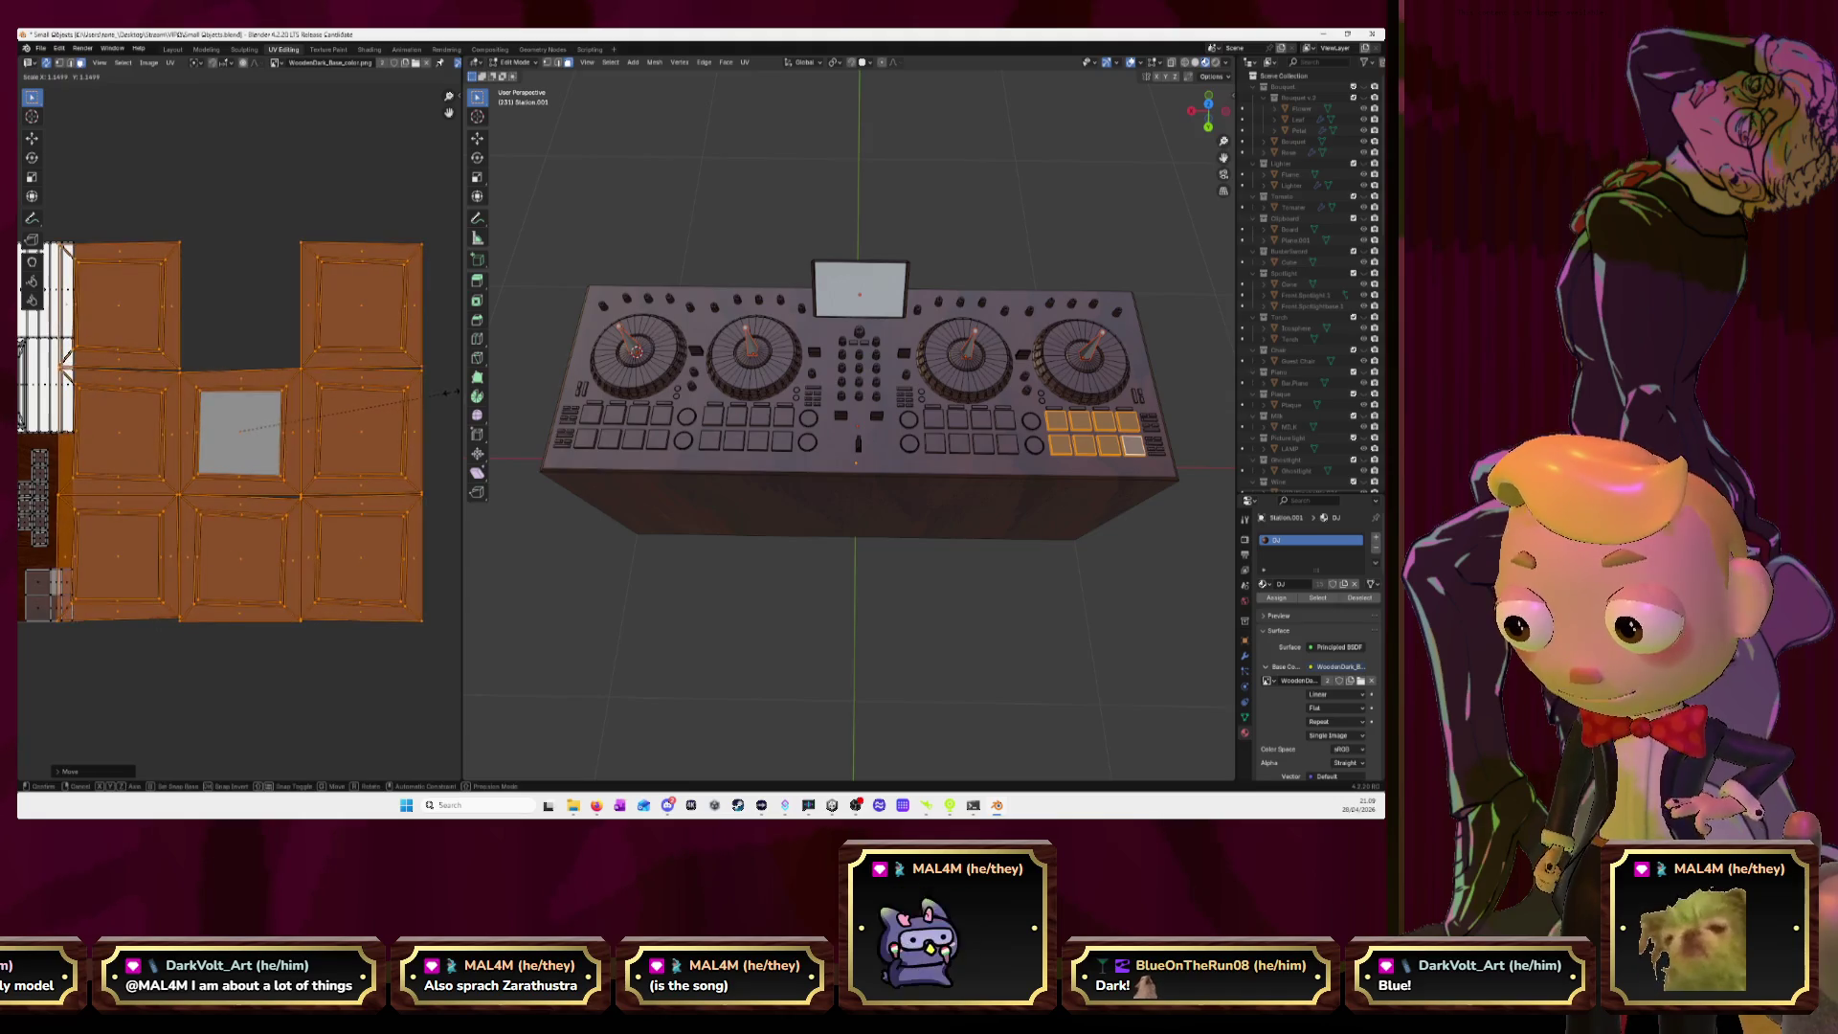
{"action": "left_click", "coordinate": [446, 392]}
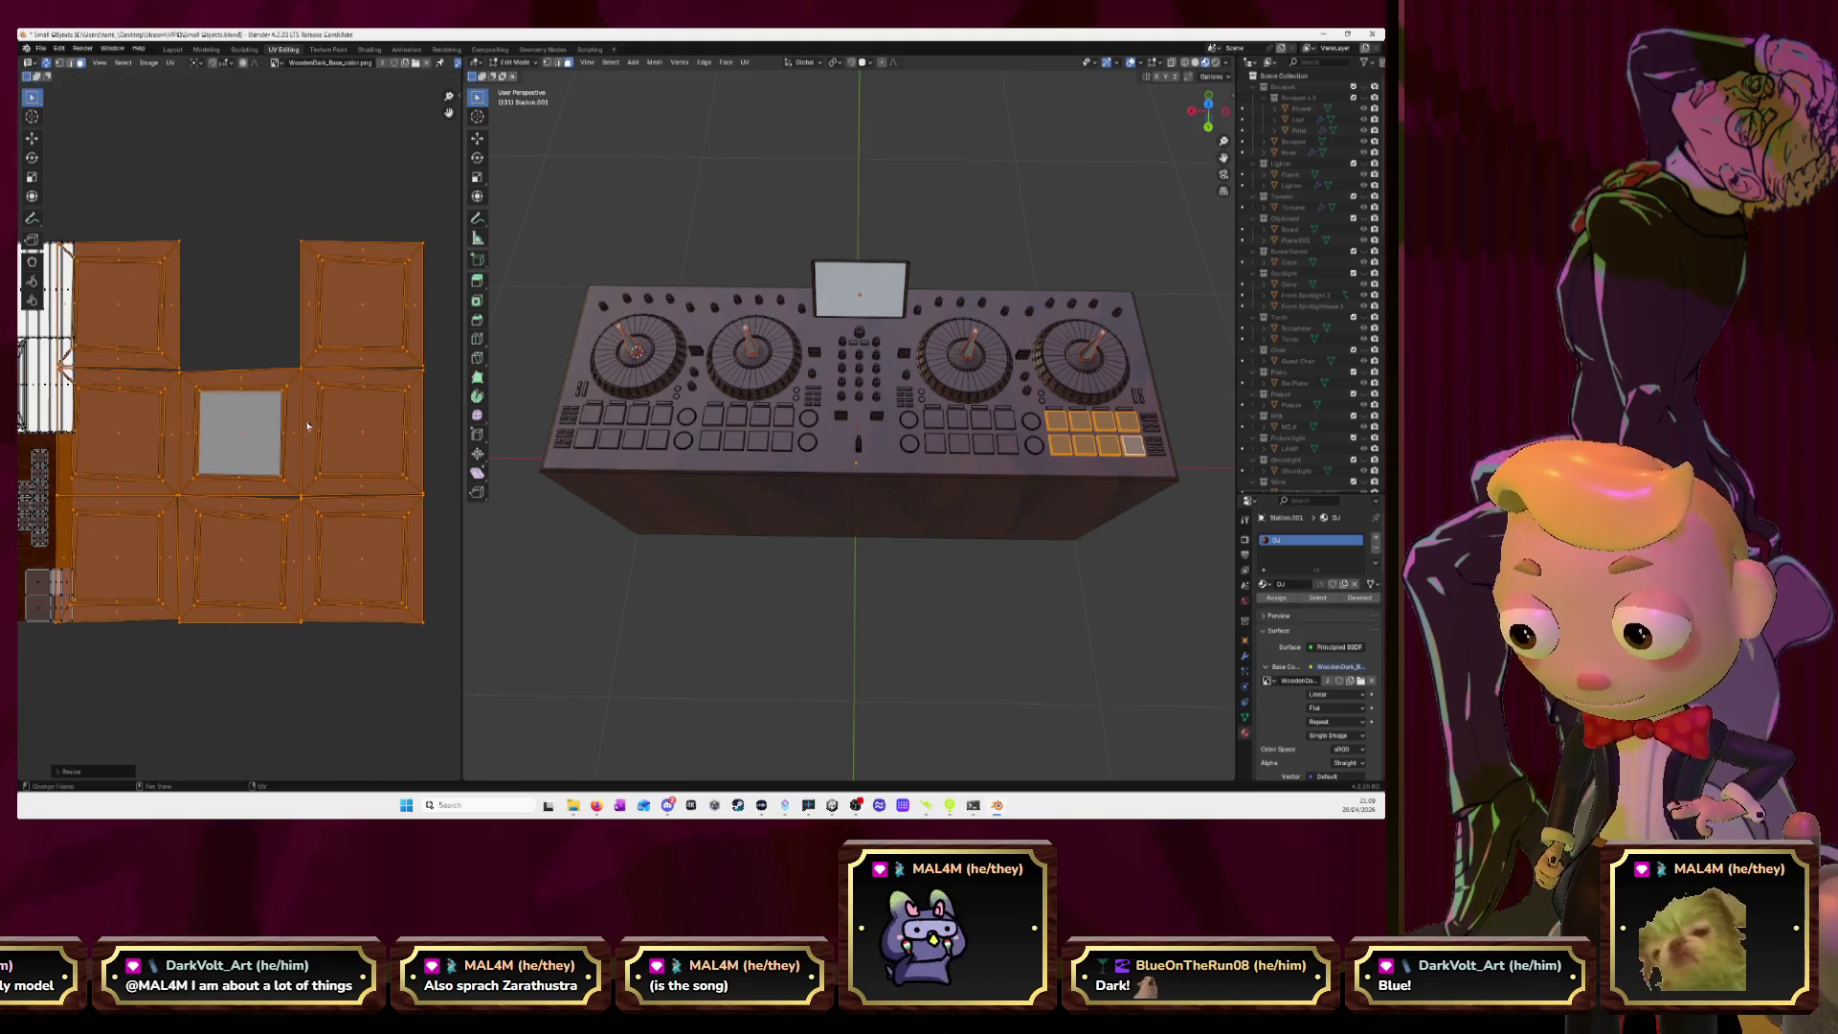
{"action": "scroll", "coordinate": [306, 450], "scroll_direction": "down", "scroll_amount": 3}
{"action": "key", "text": "g"}
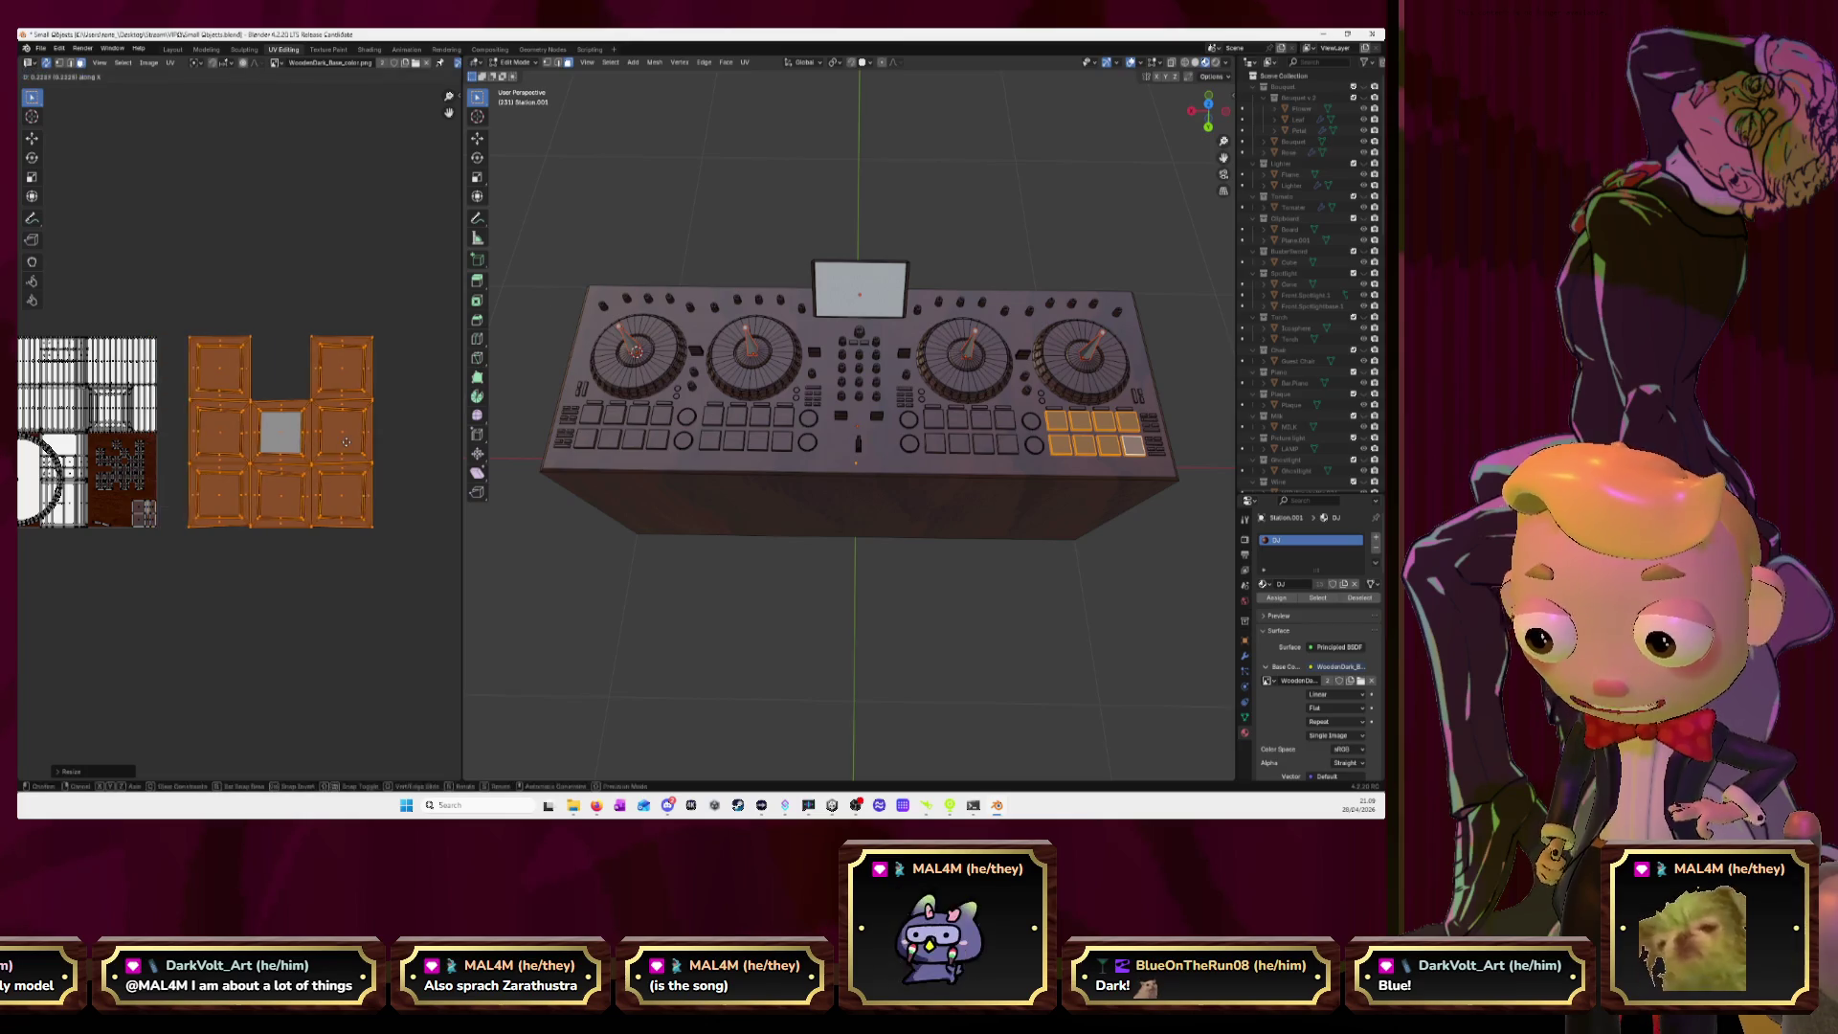
{"action": "left_click", "coordinate": [337, 375]}
Select two pad UV islands and slide them horizontally further to the right.
{"action": "key", "text": "alt+a"}
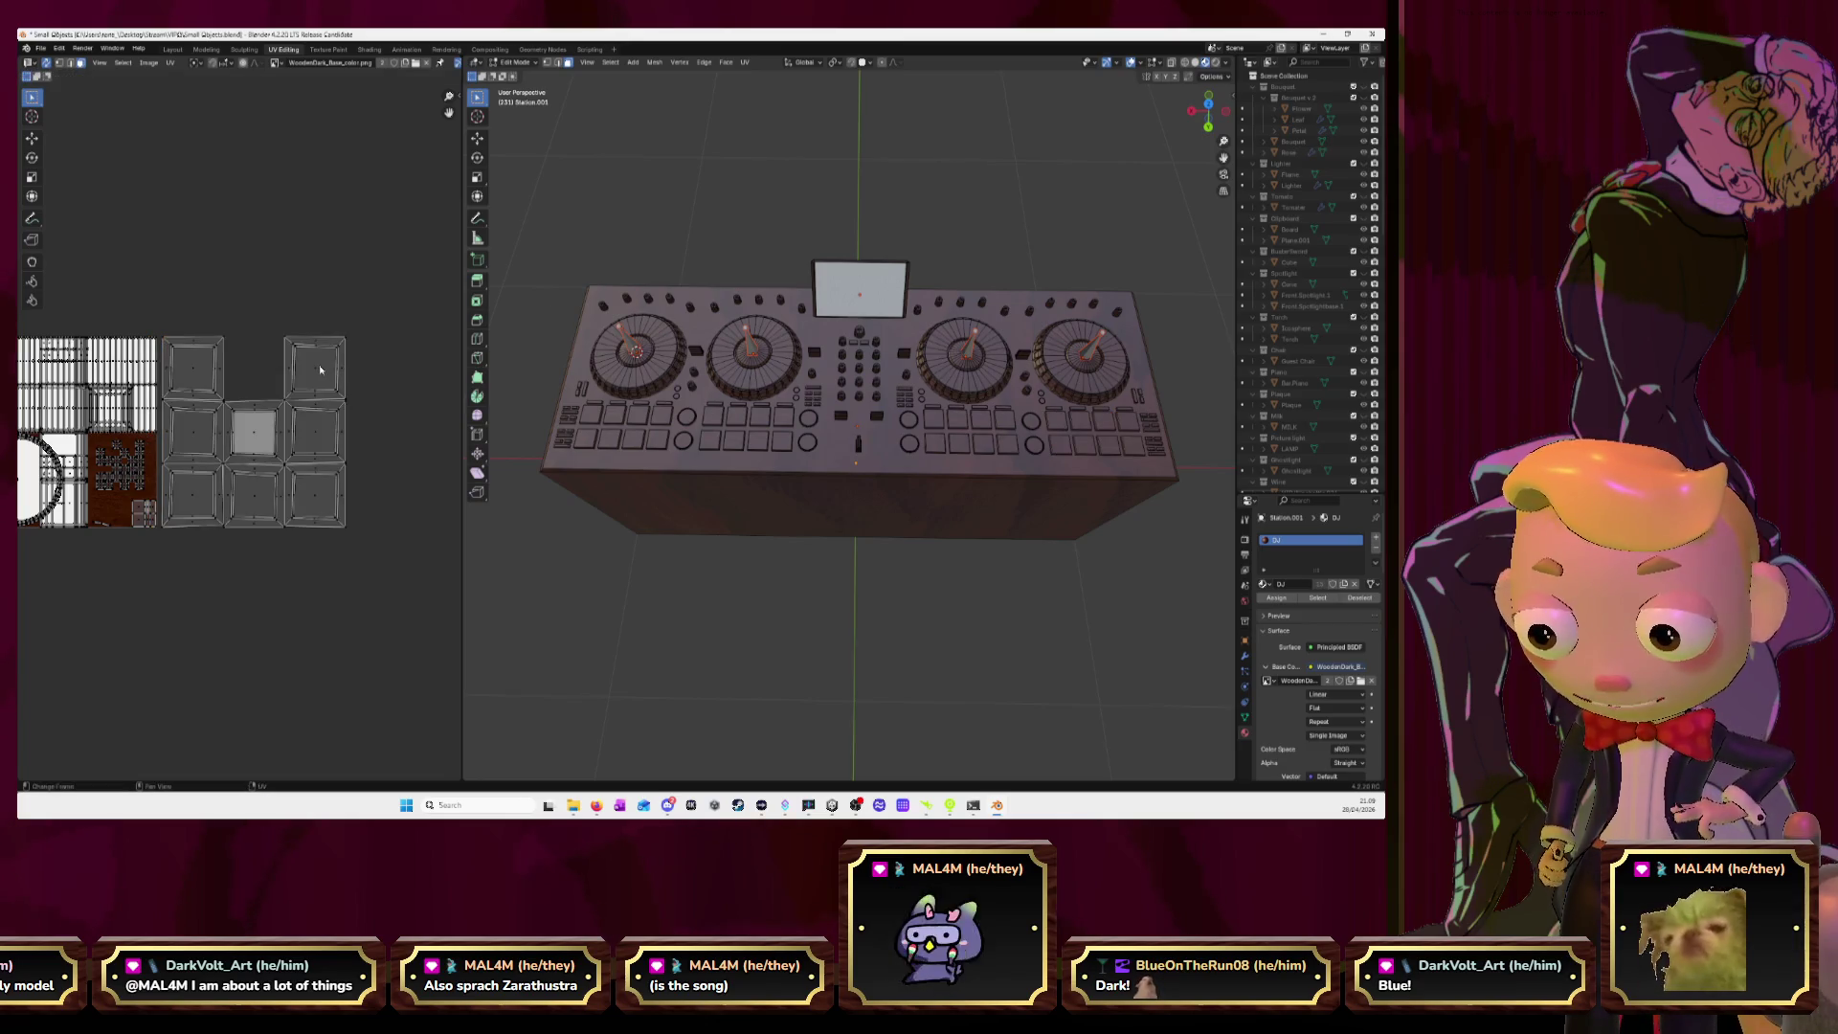
{"action": "key", "text": "l"}
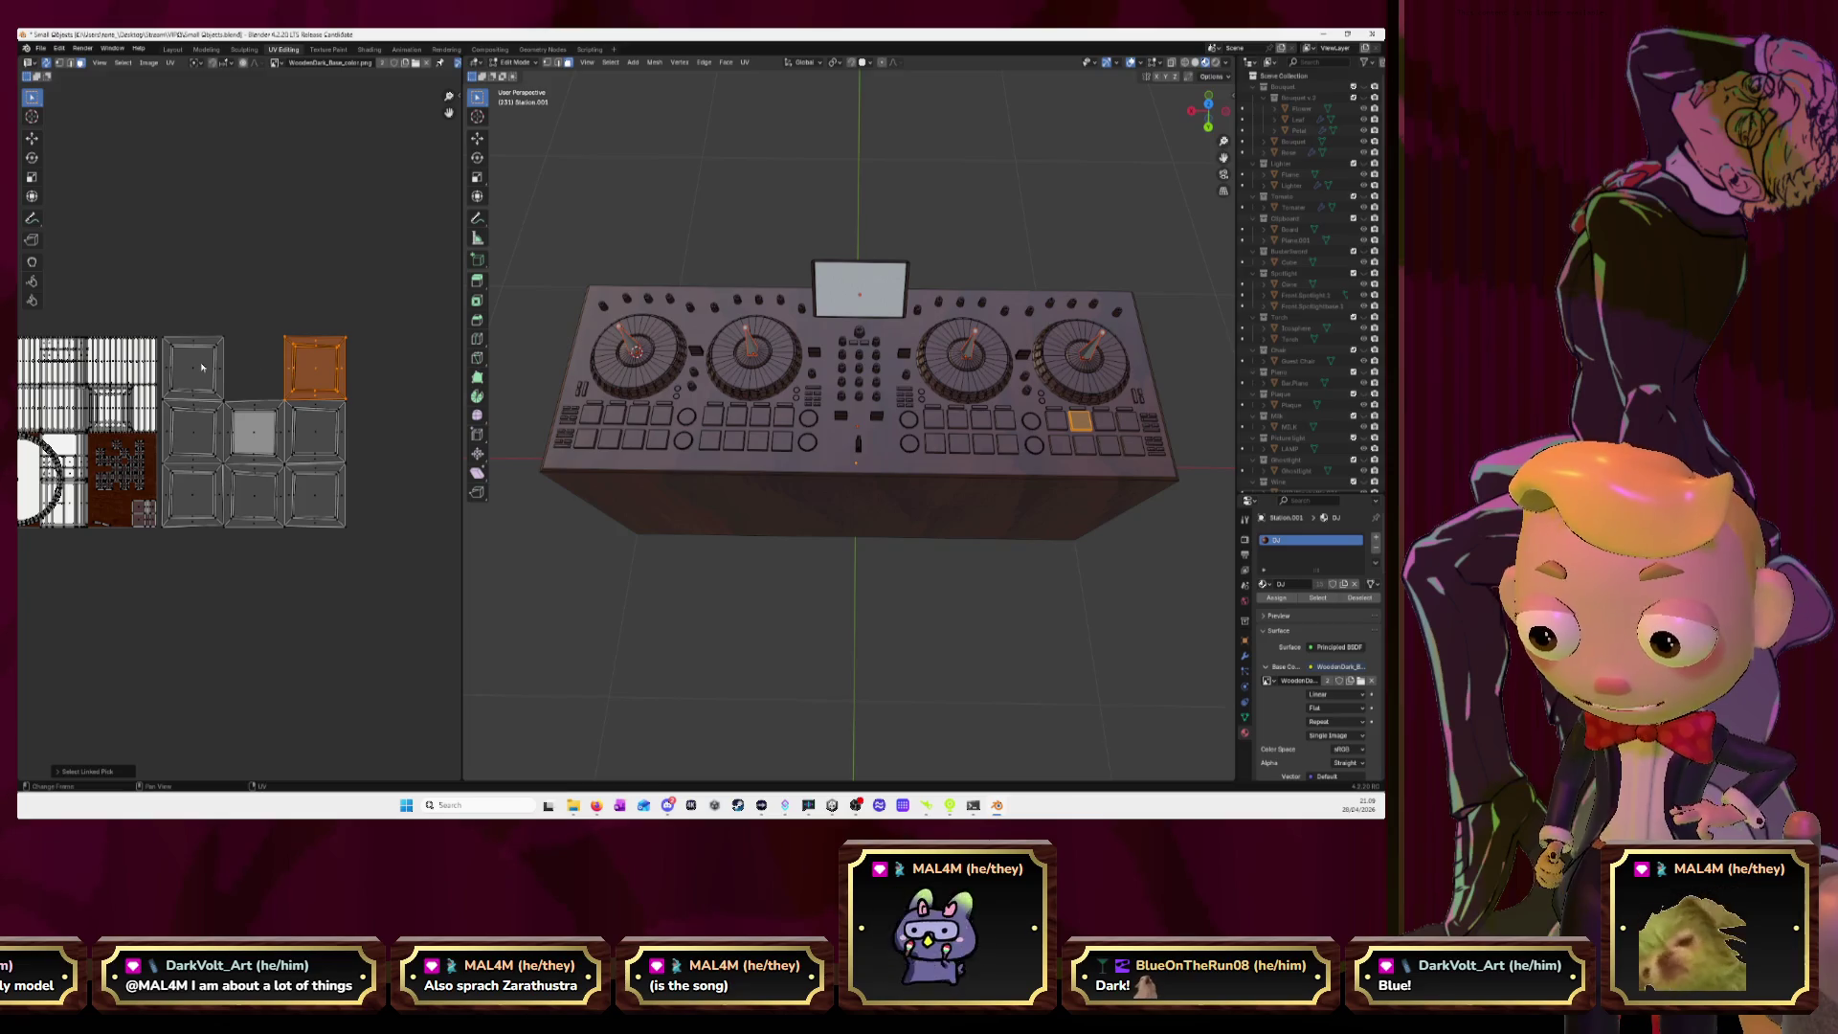
{"action": "key", "text": "l"}
{"action": "key", "text": "g"}
{"action": "key", "text": "x"}
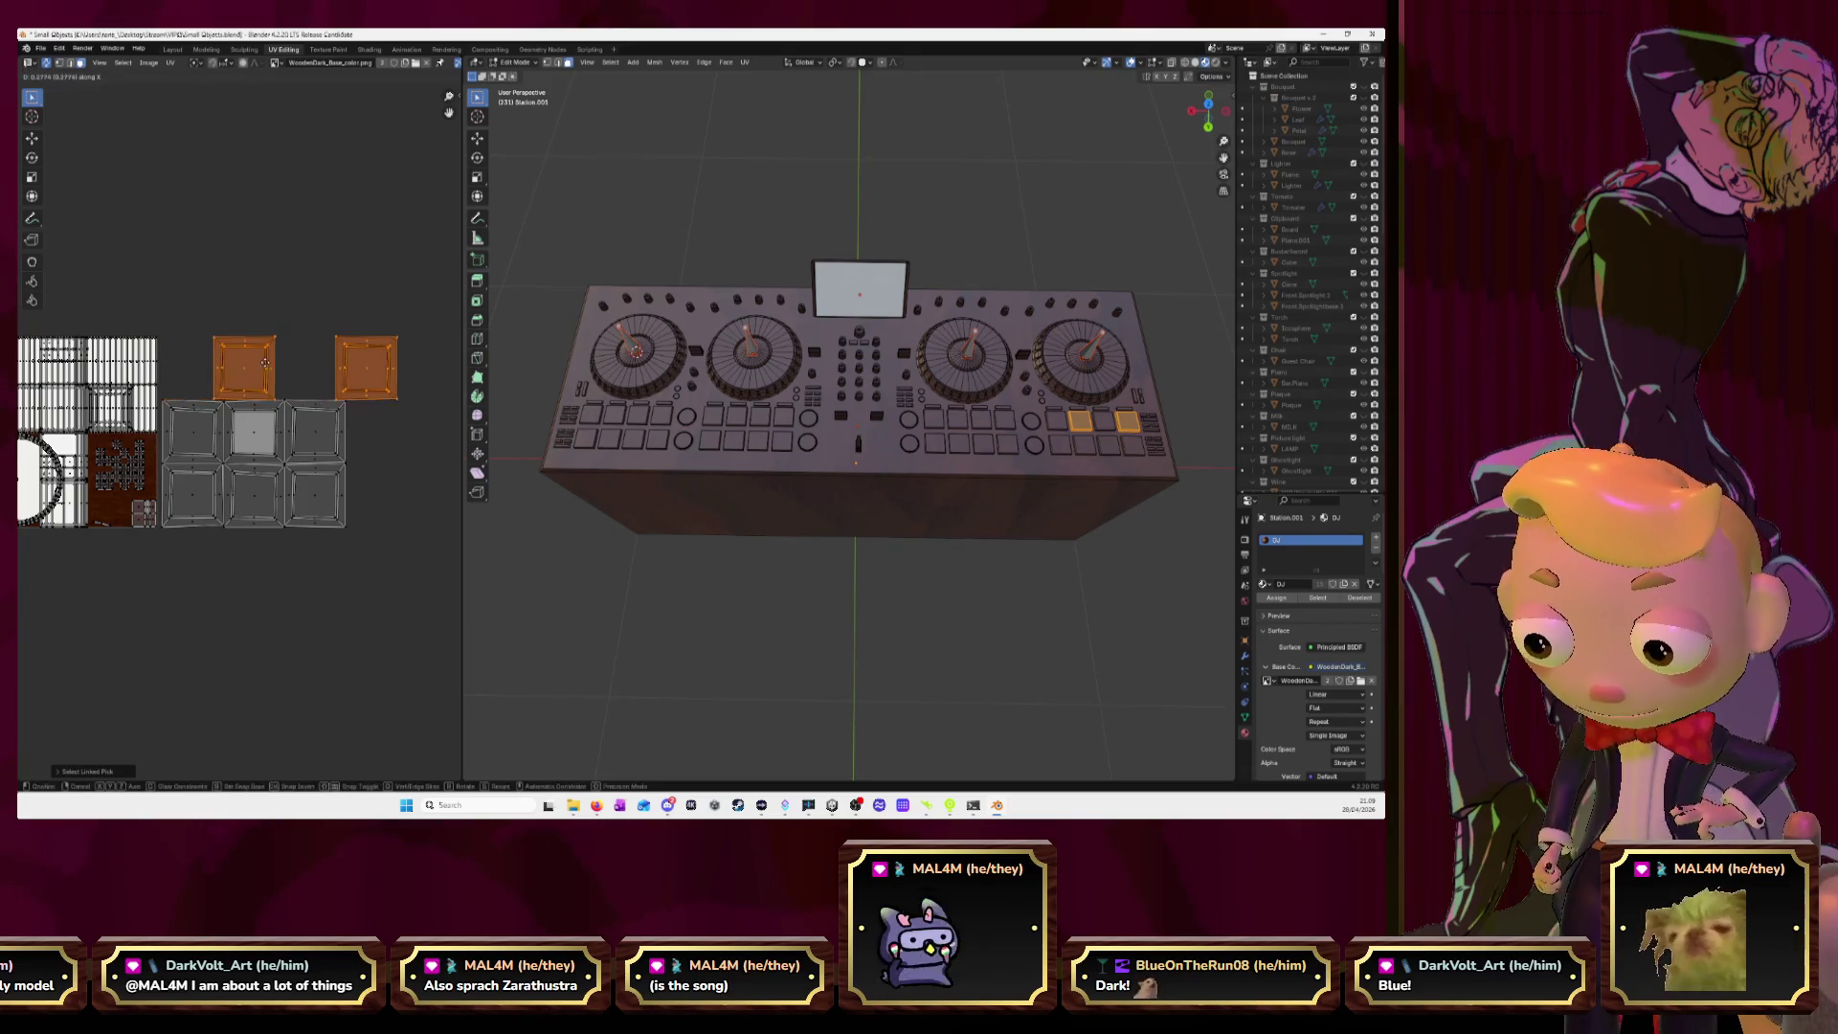
{"action": "left_click", "coordinate": [386, 366]}
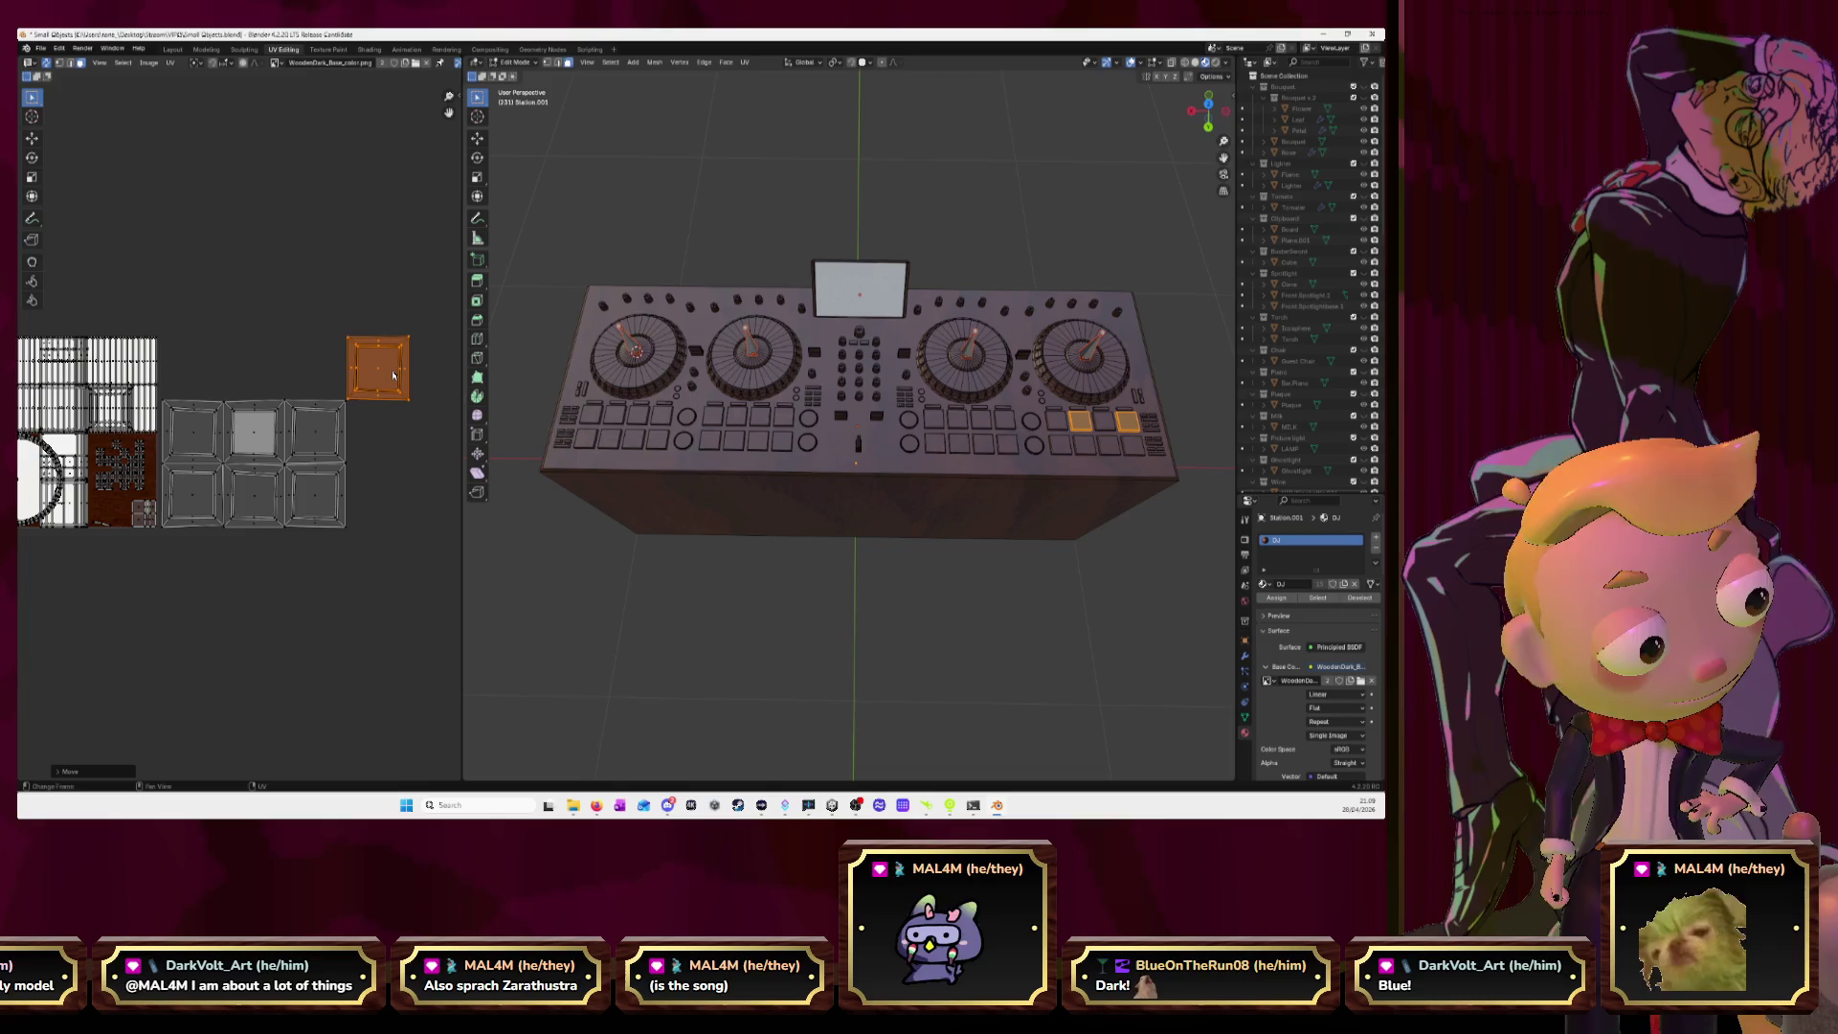
{"action": "middle_click_drag", "start_coordinate": [393, 375], "coordinate": [289, 354]}
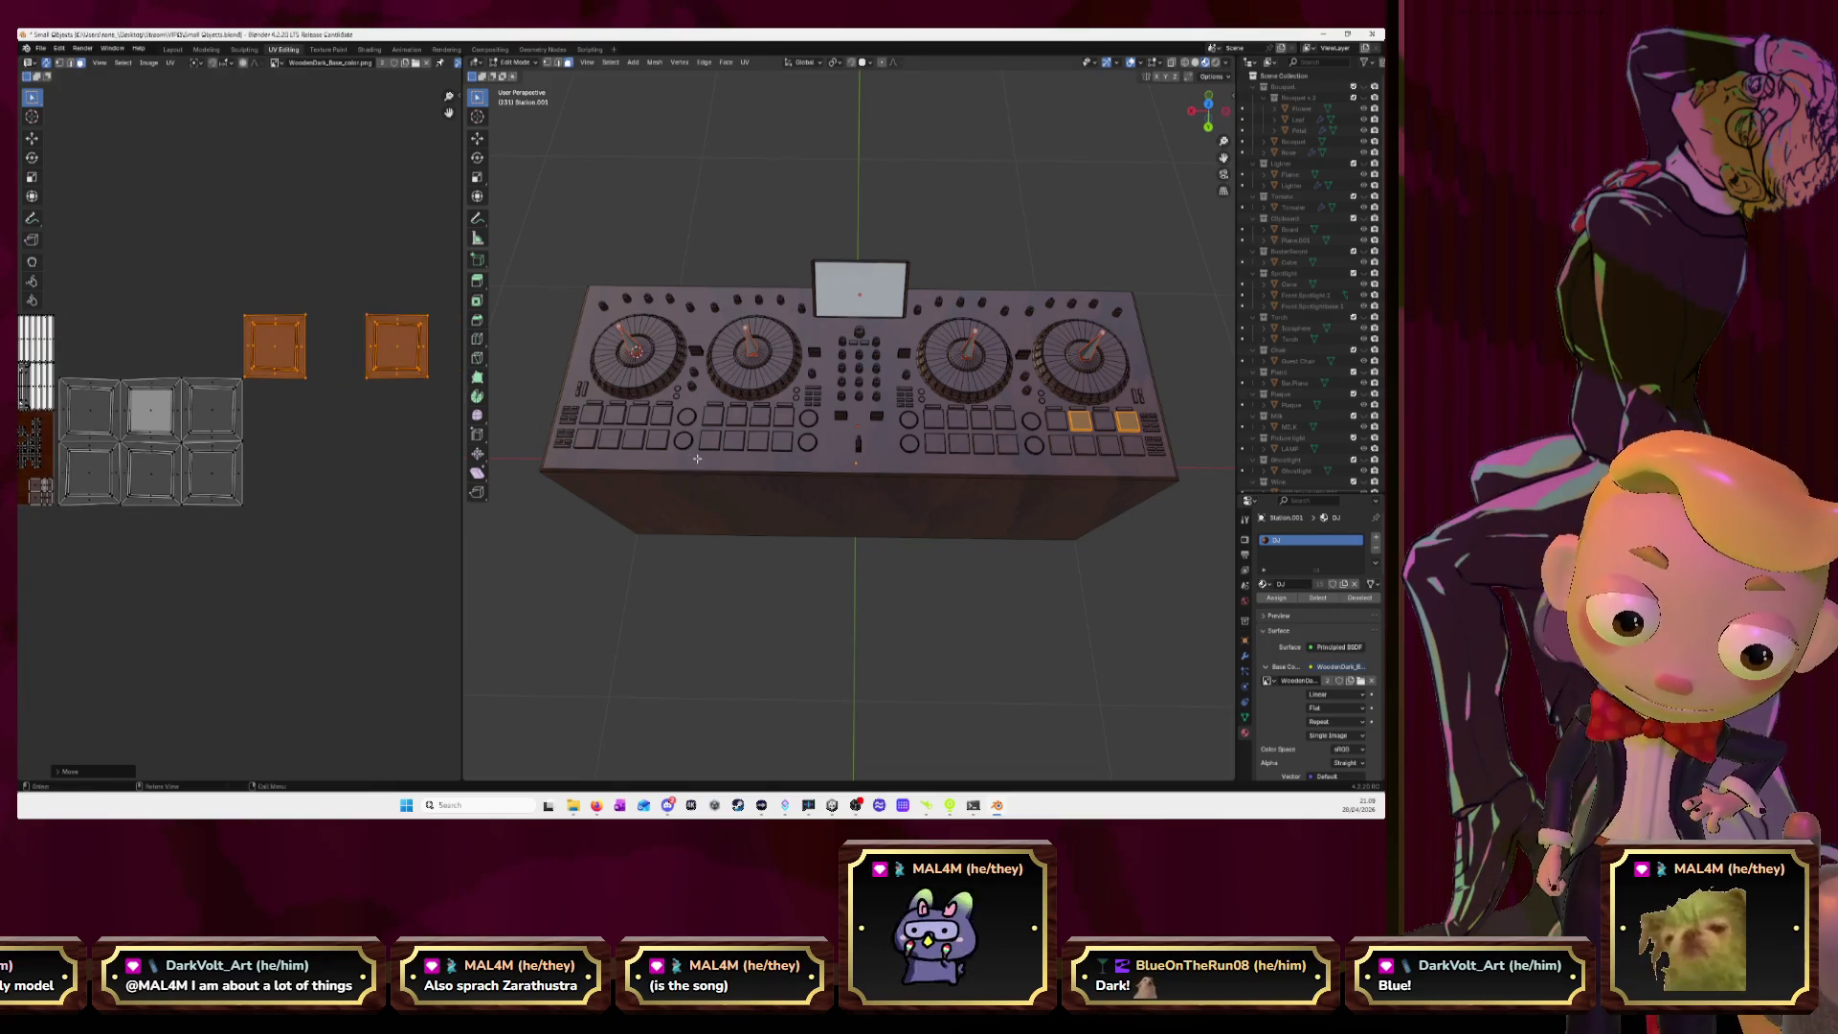
Select another pad's linked faces on the deck and switch to Top view.
{"action": "left_click", "coordinate": [1131, 448]}
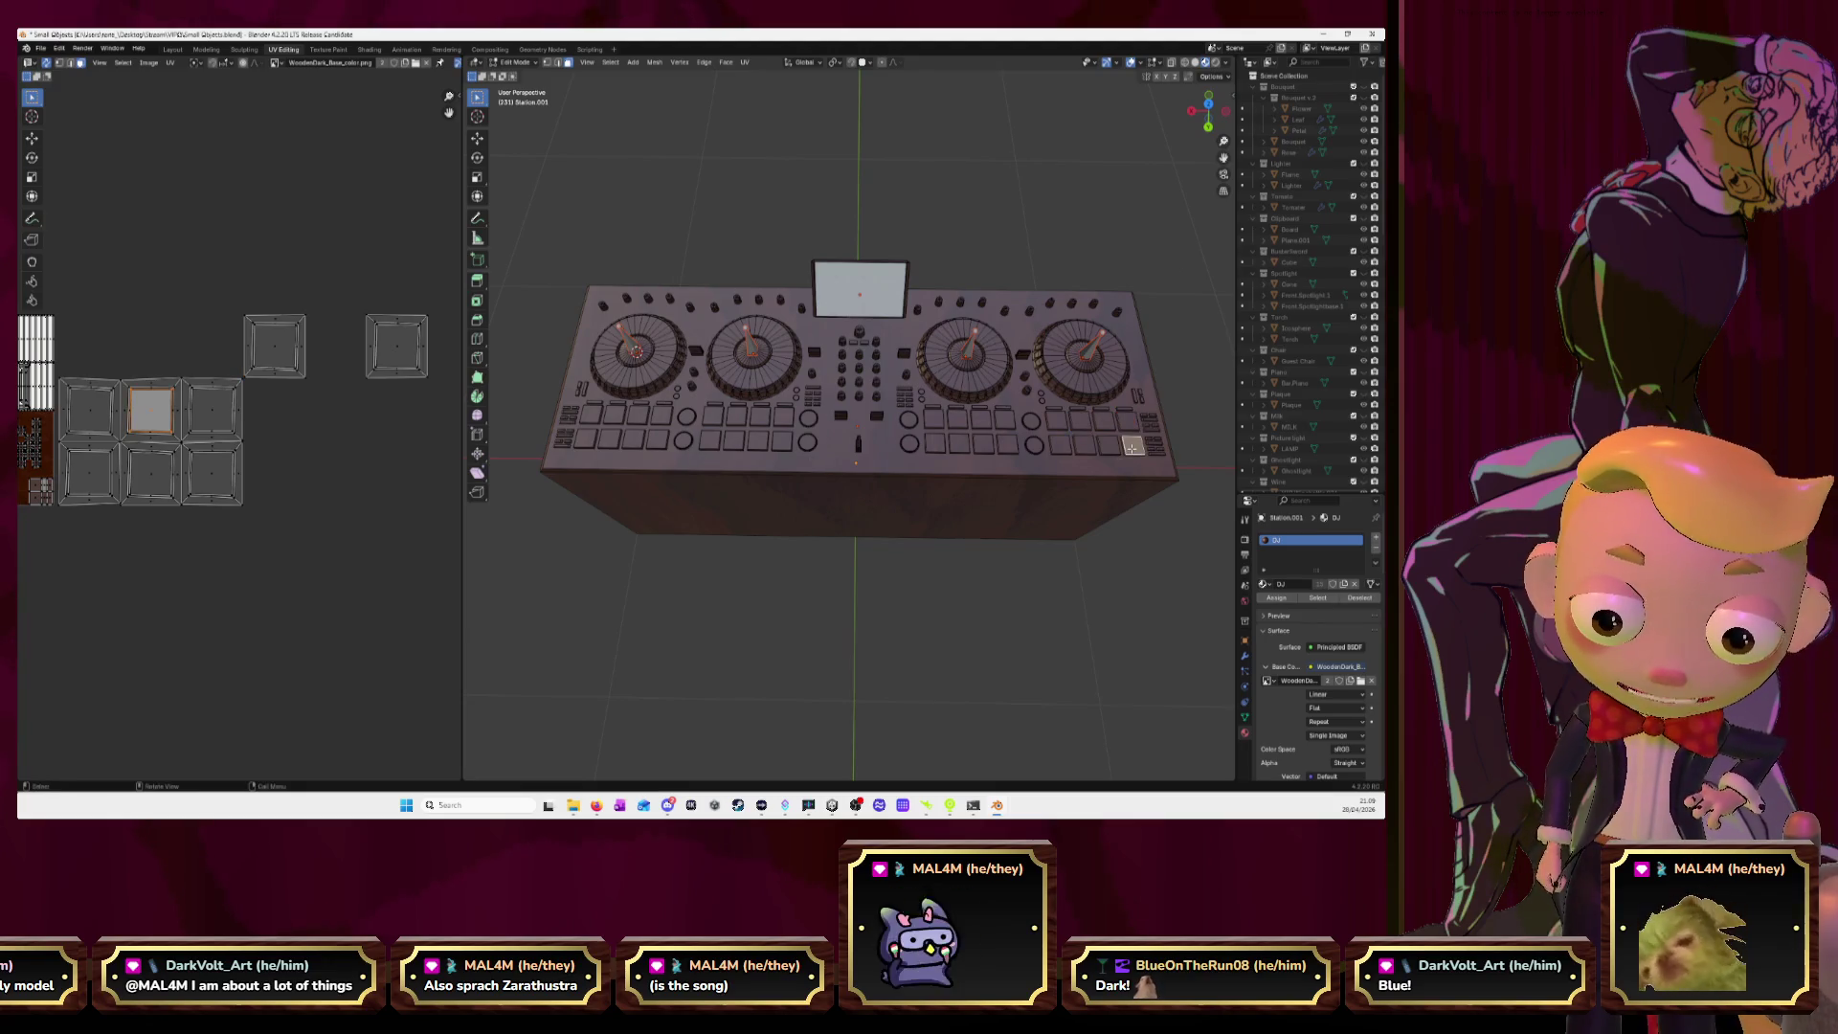
{"action": "key", "text": "l"}
{"action": "key", "text": "l"}
{"action": "key", "text": "l"}
{"action": "key", "text": "l"}
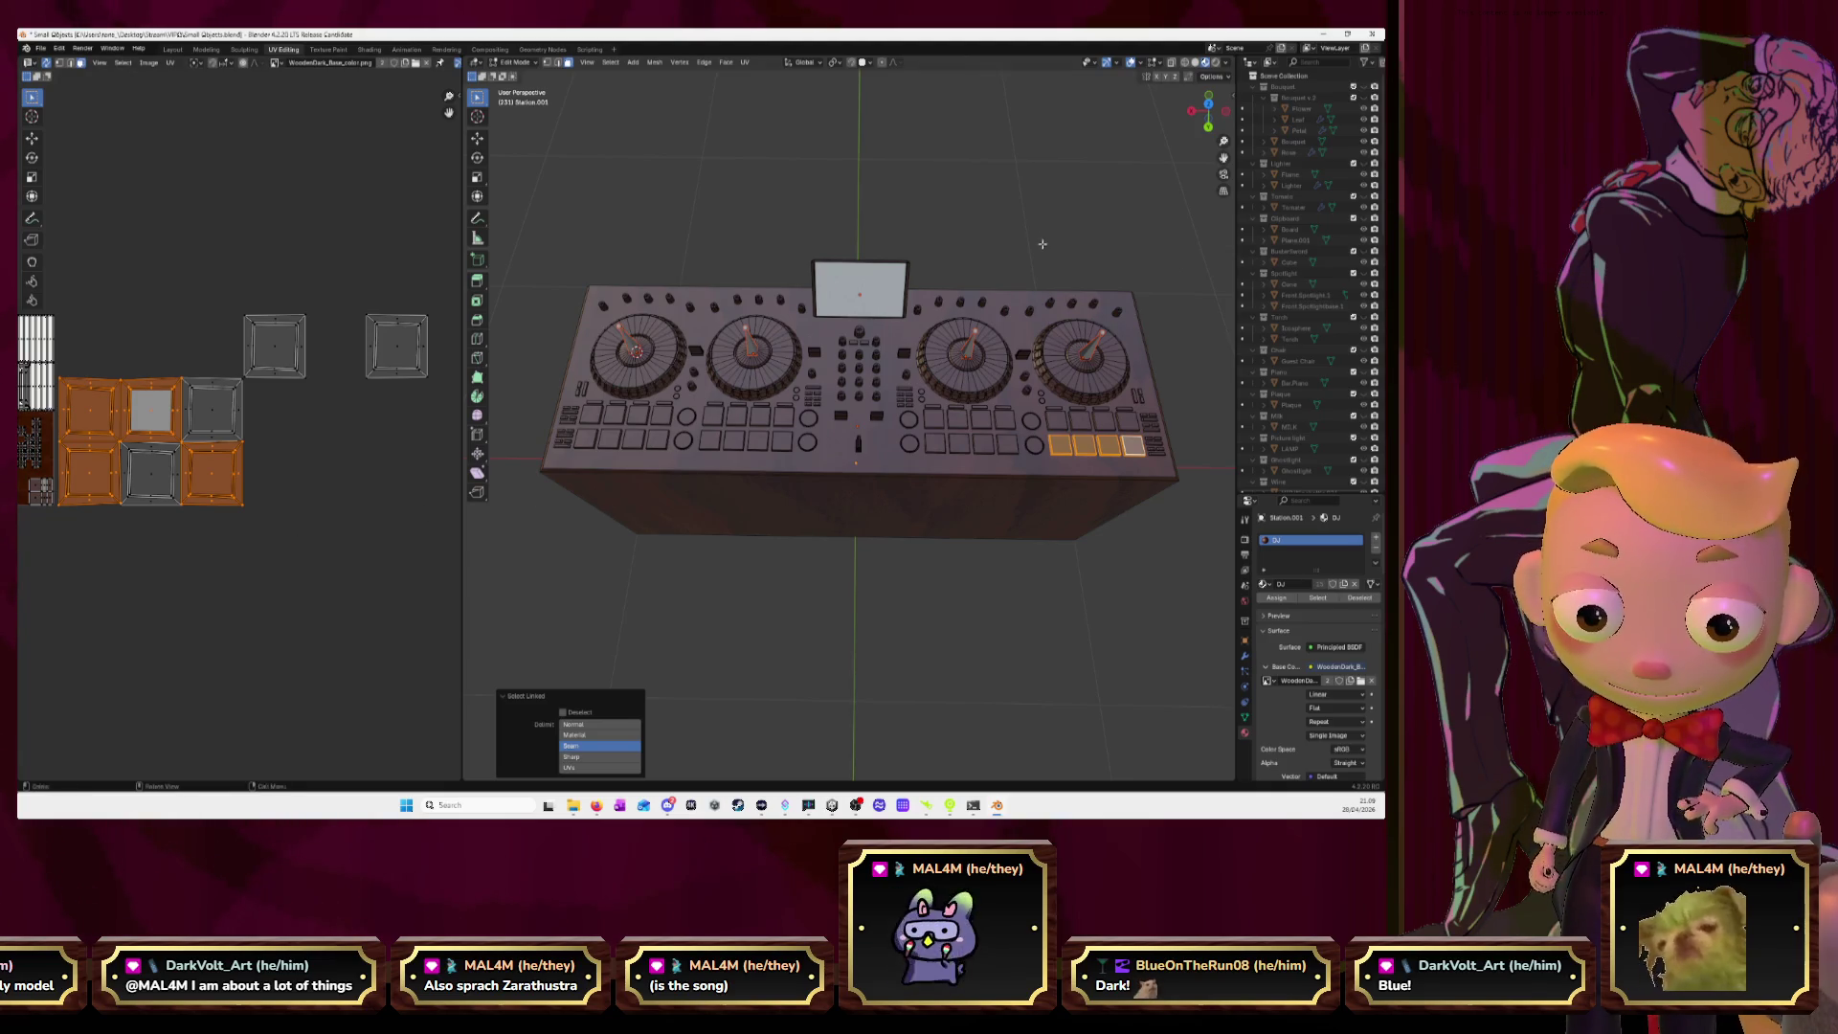
{"action": "left_click", "coordinate": [1210, 101]}
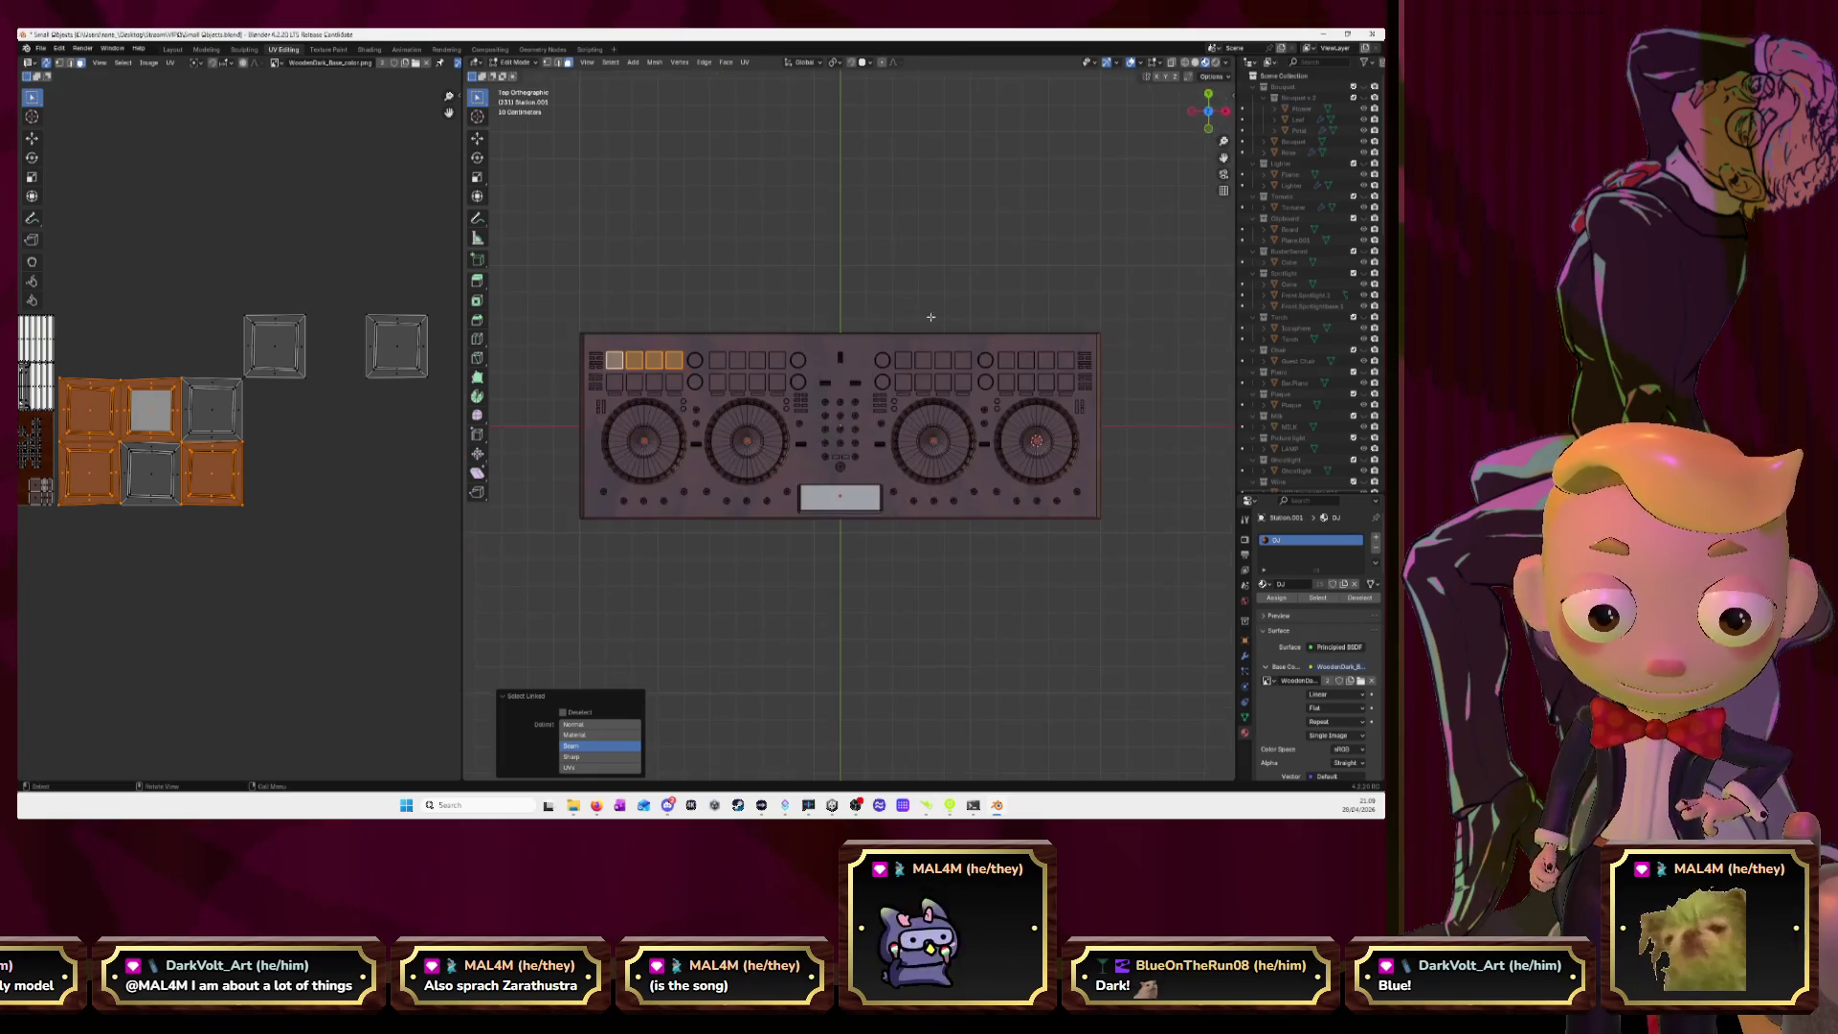
Add the remaining top-row pad to the selection and unwrap all selected pads into one block.
{"action": "scroll", "coordinate": [286, 456], "scroll_direction": "down", "scroll_amount": 3}
{"action": "scroll", "coordinate": [286, 455], "scroll_direction": "up", "scroll_amount": 1}
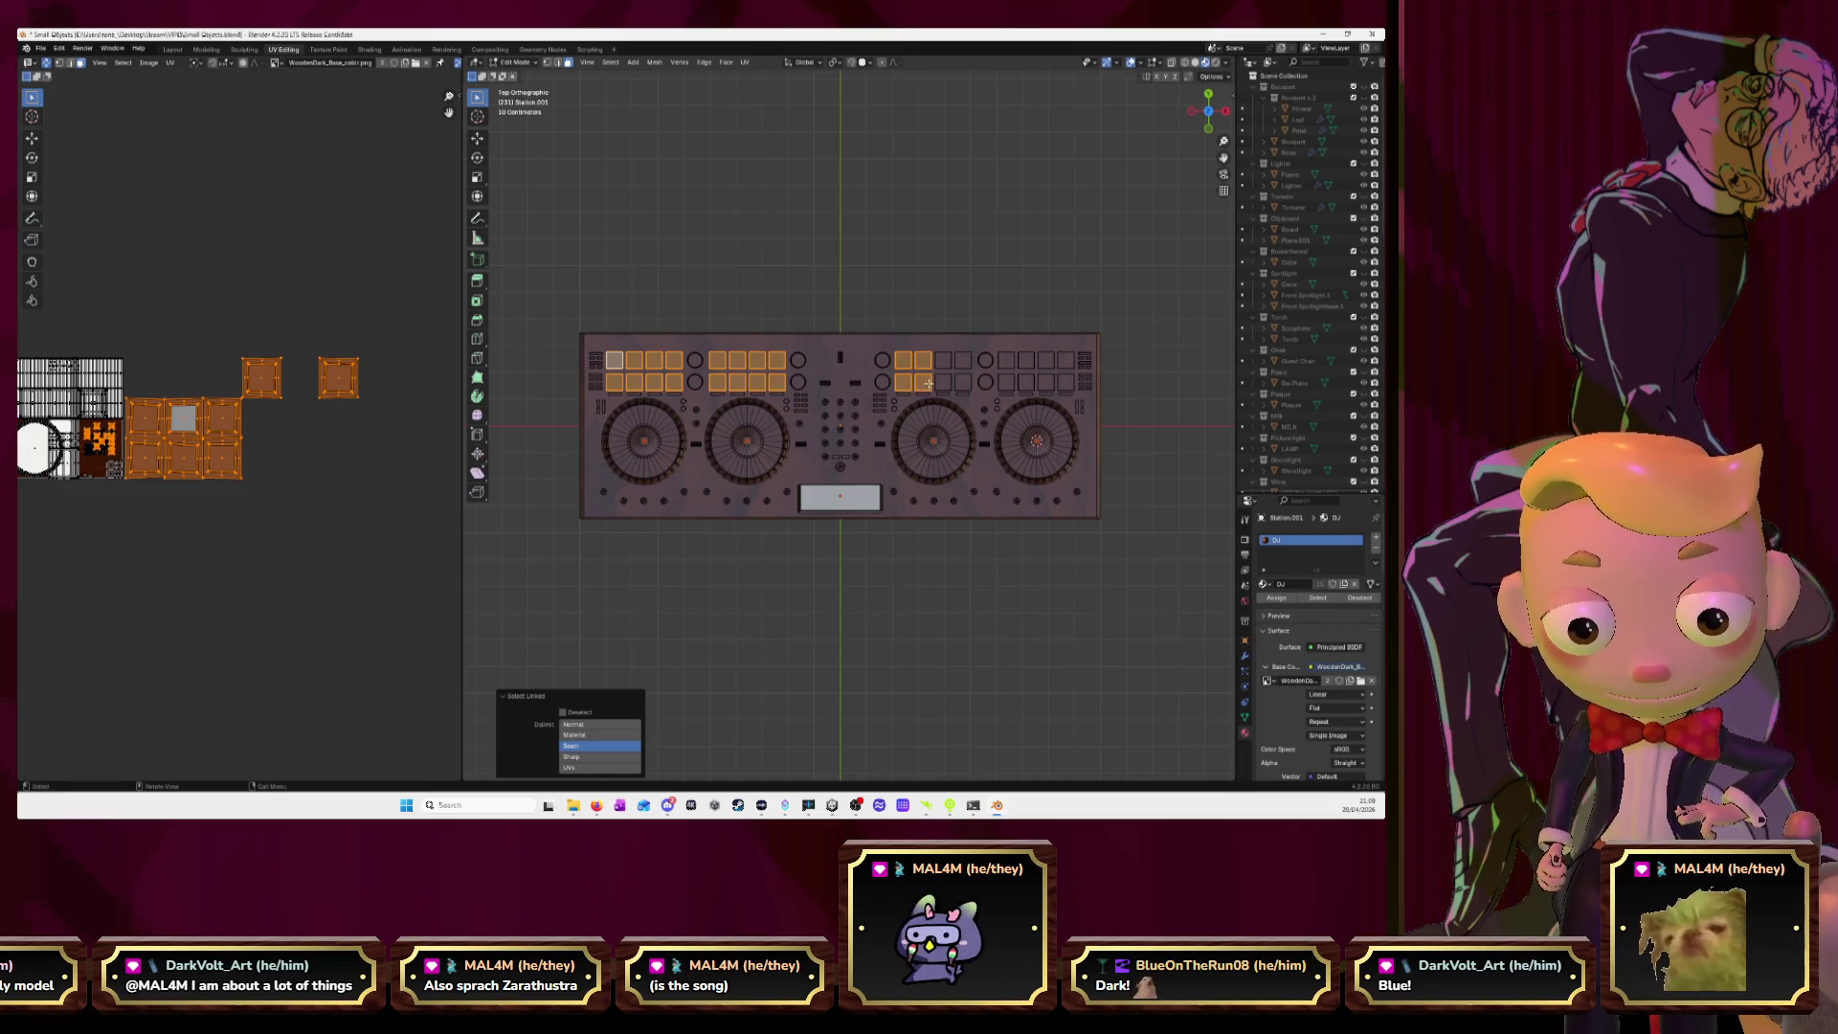
{"action": "left_click", "coordinate": [1026, 368], "text": "shift"}
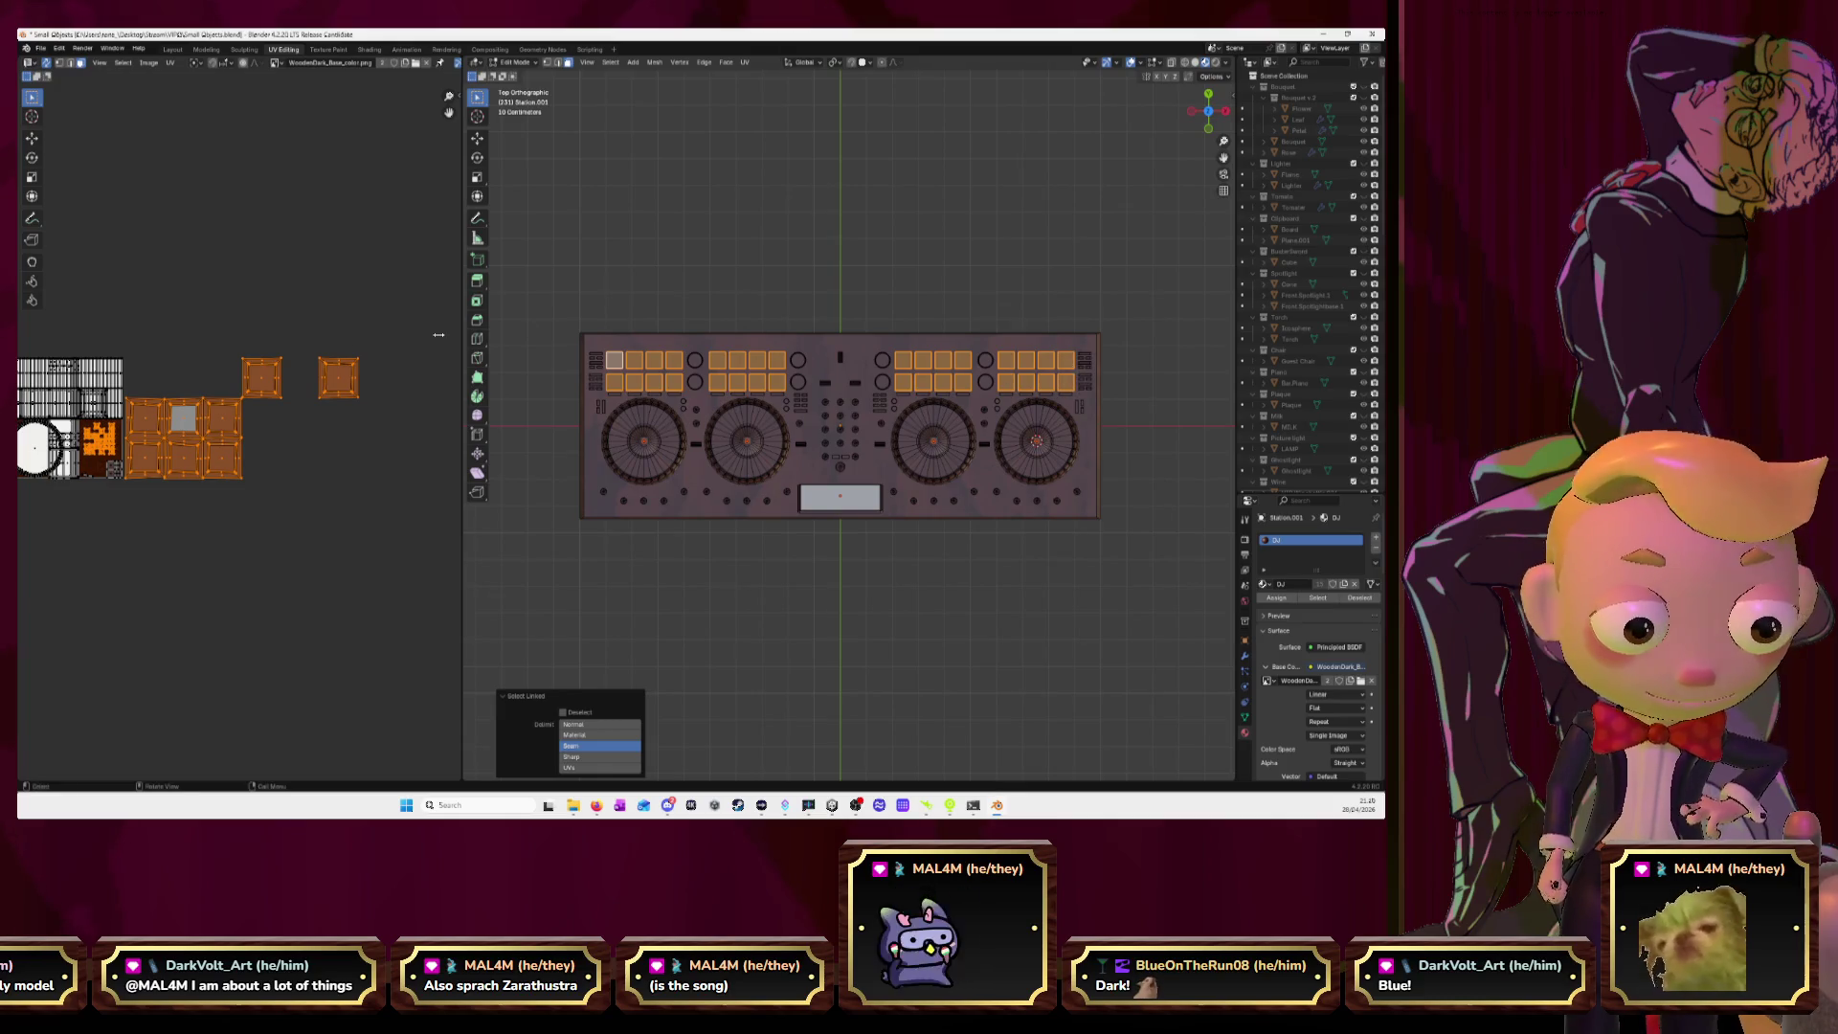
{"action": "key", "text": "u"}
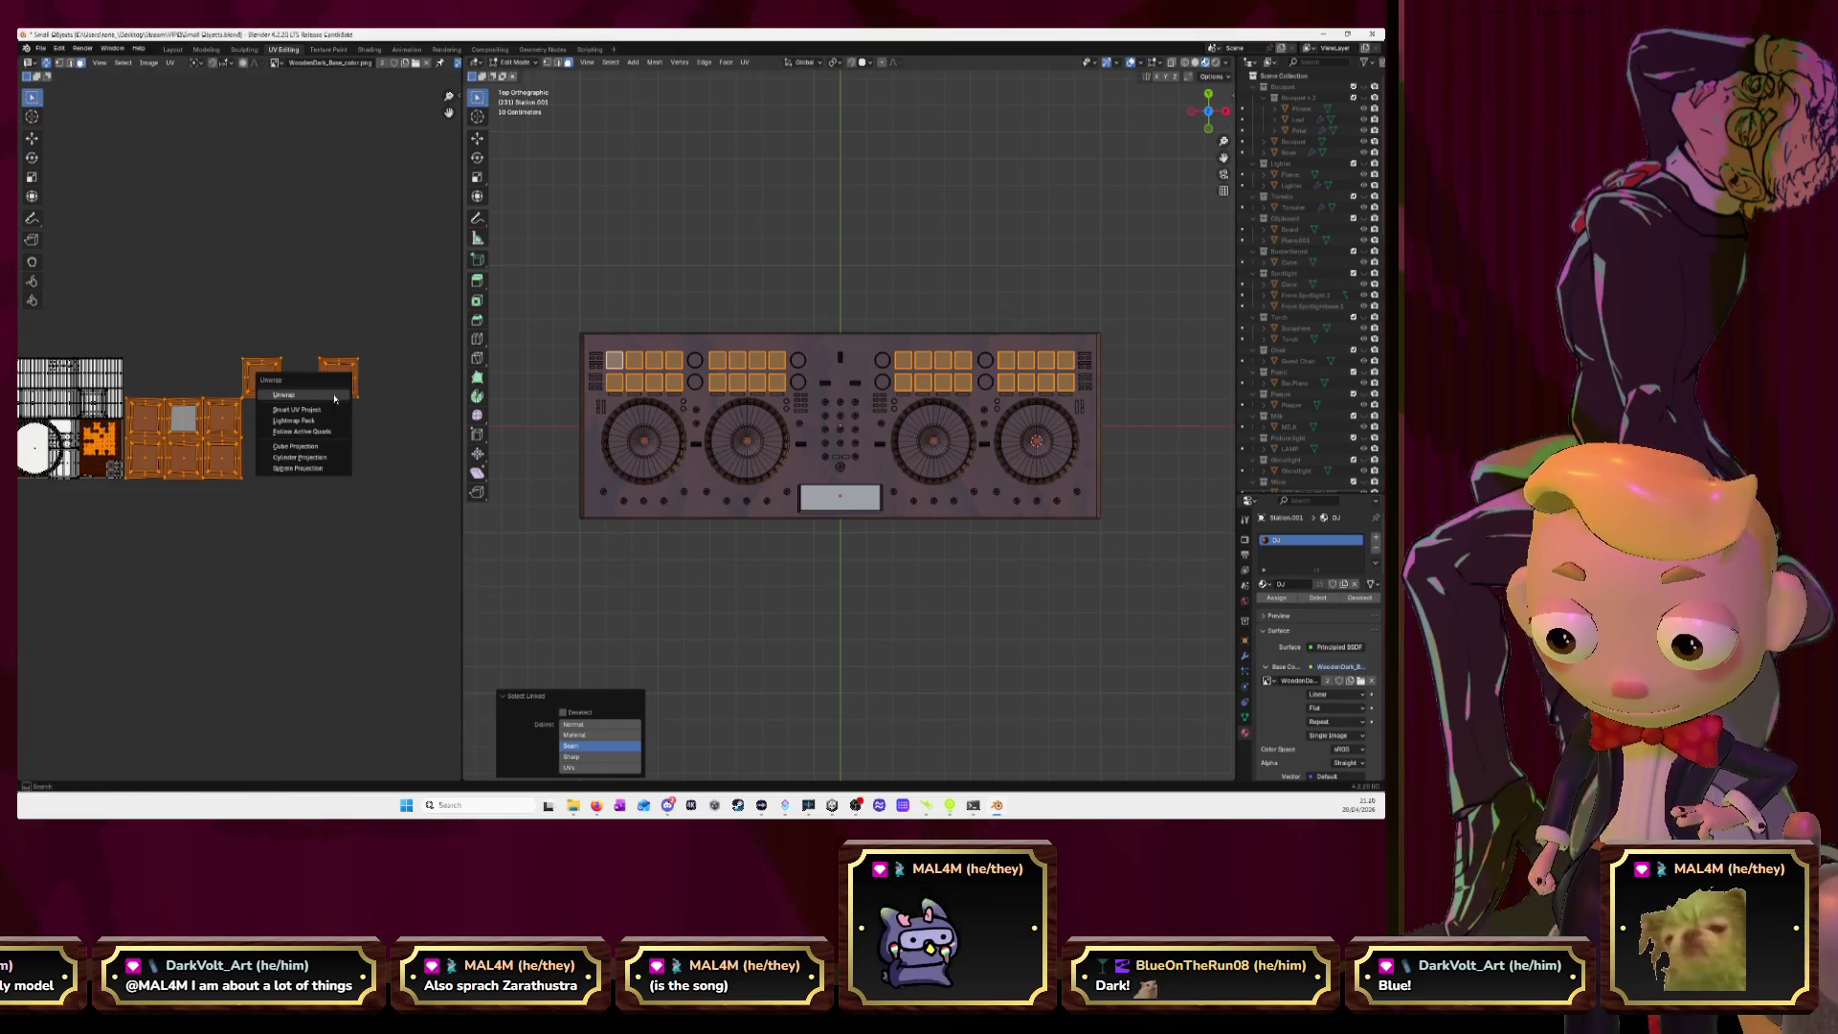
{"action": "left_click", "coordinate": [335, 395]}
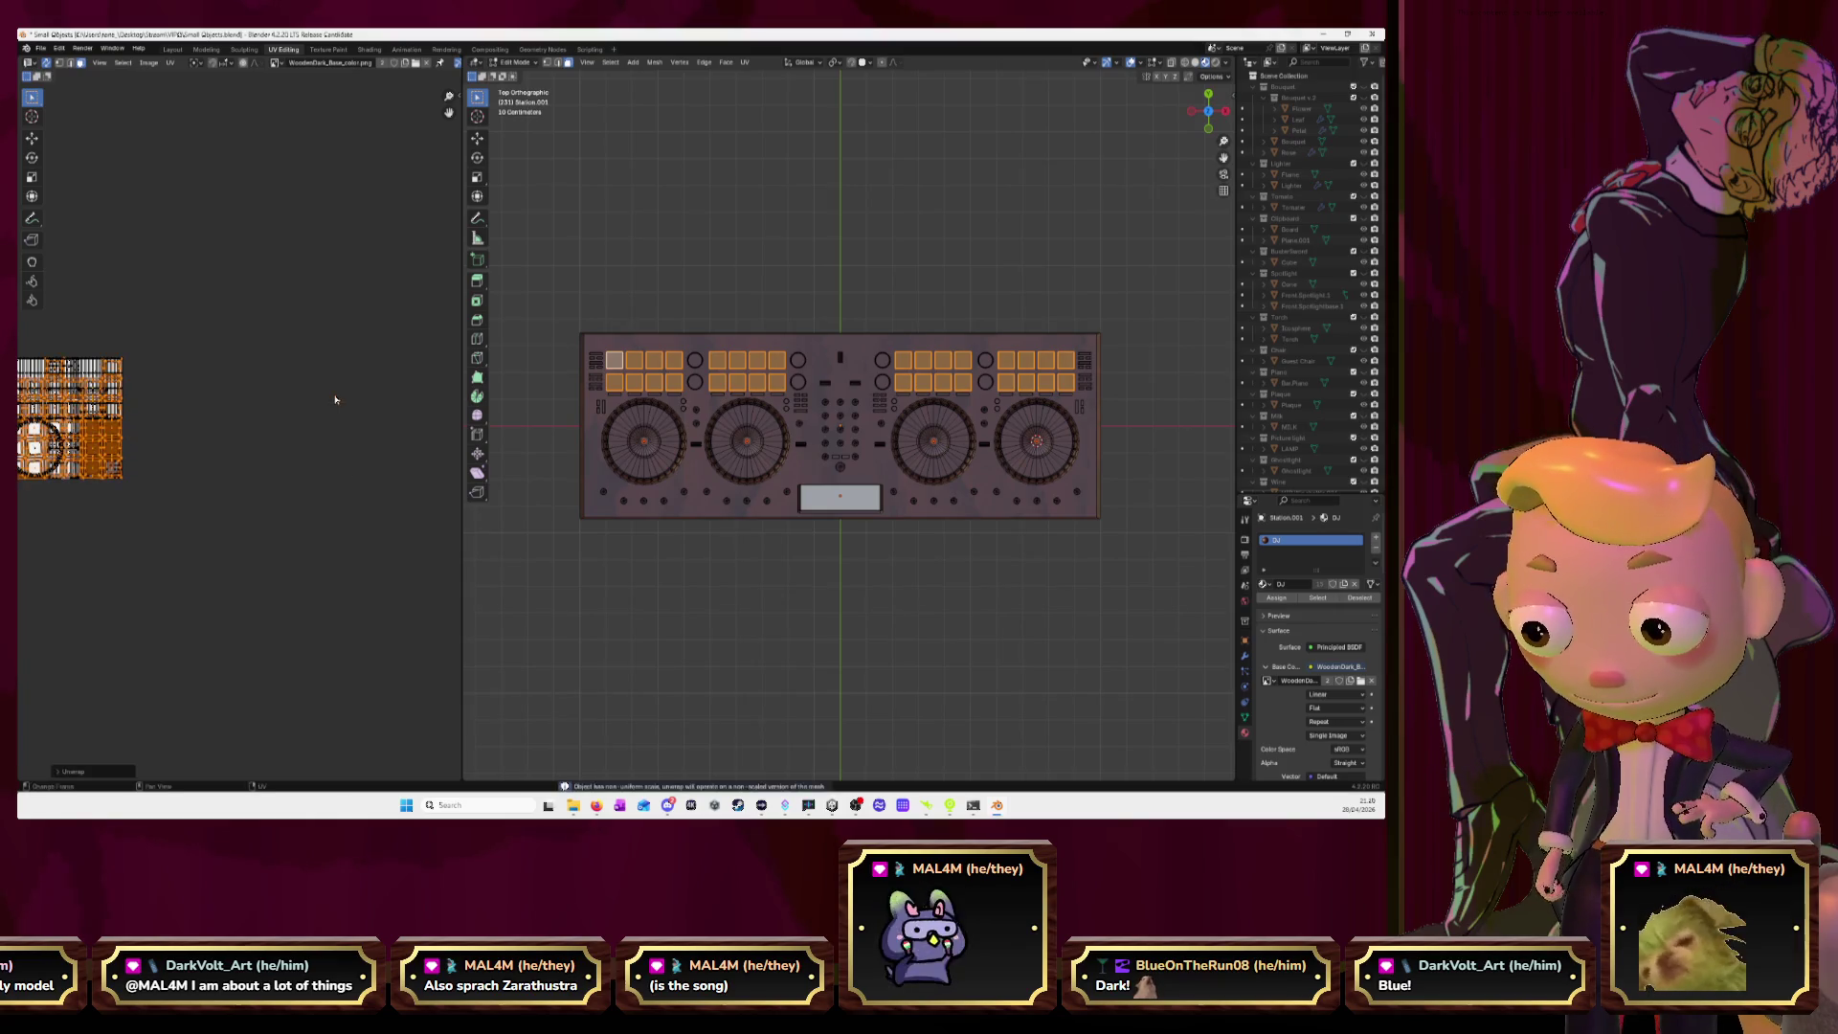
Slide the unwrapped pad islands right along X, then move the top-left pad islands right too.
{"action": "key", "text": "g"}
{"action": "key", "text": "x"}
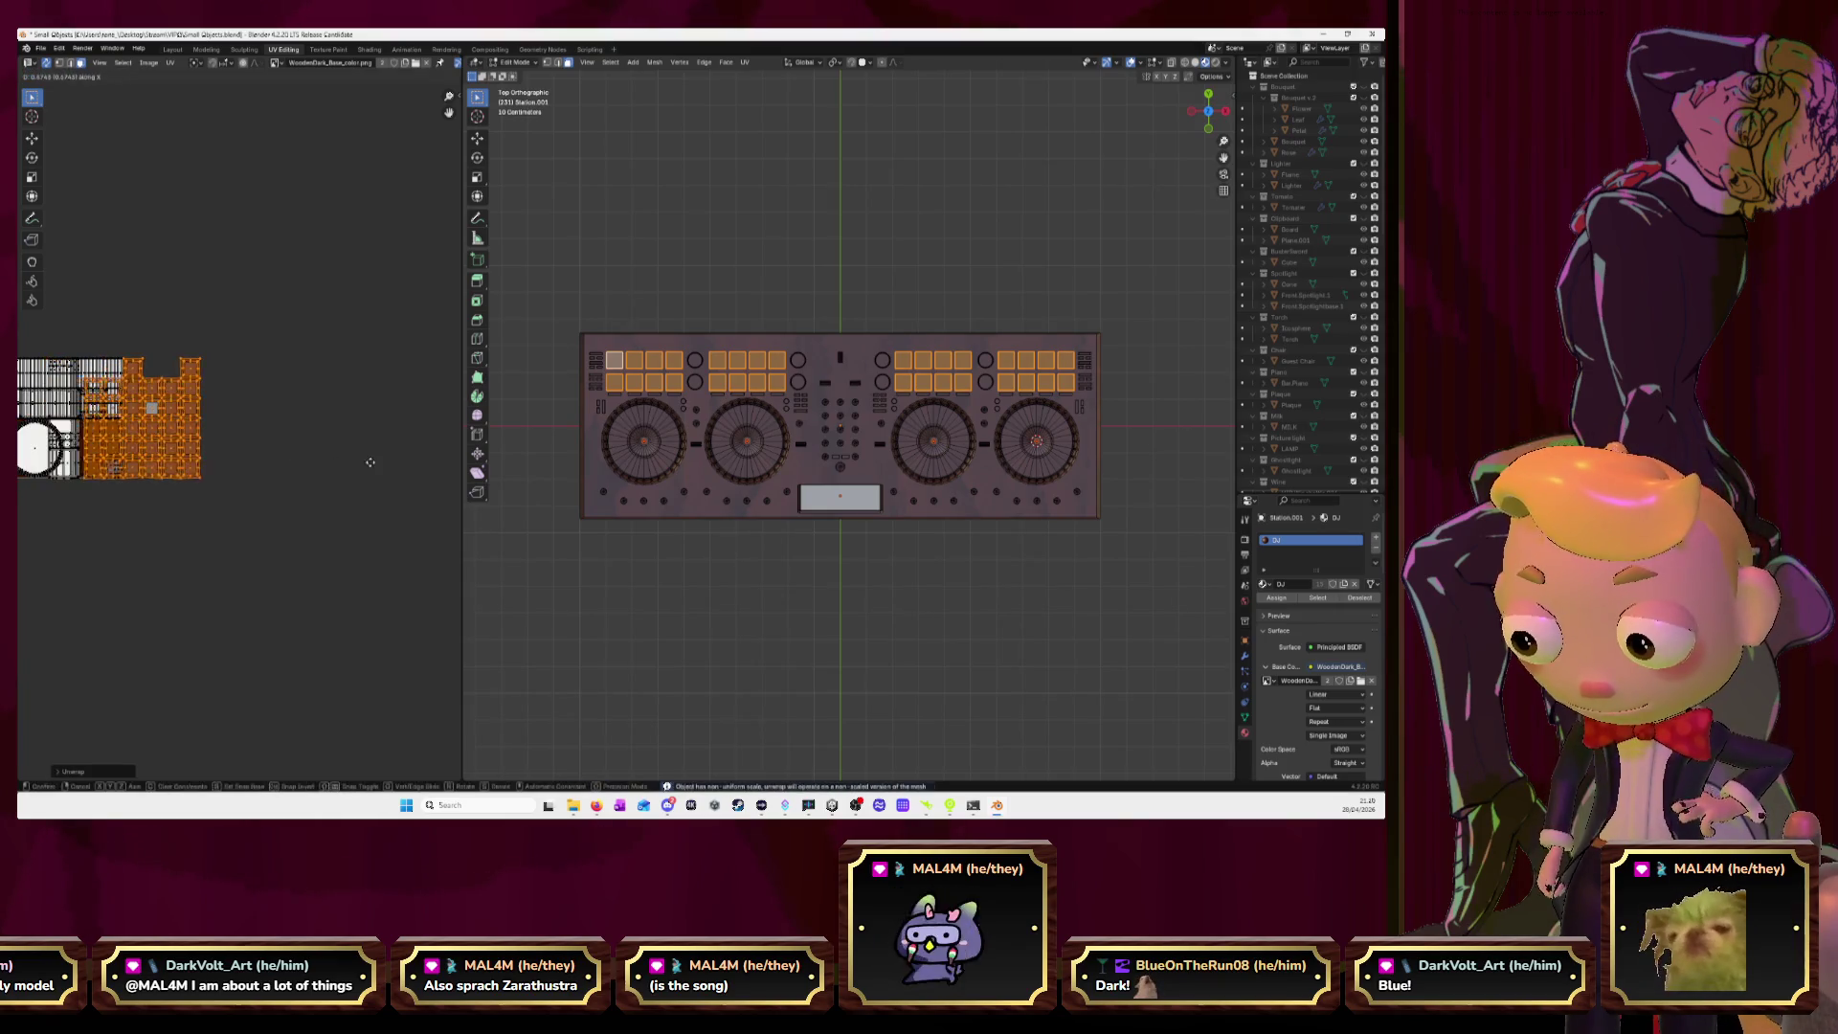
{"action": "left_click", "coordinate": [414, 466]}
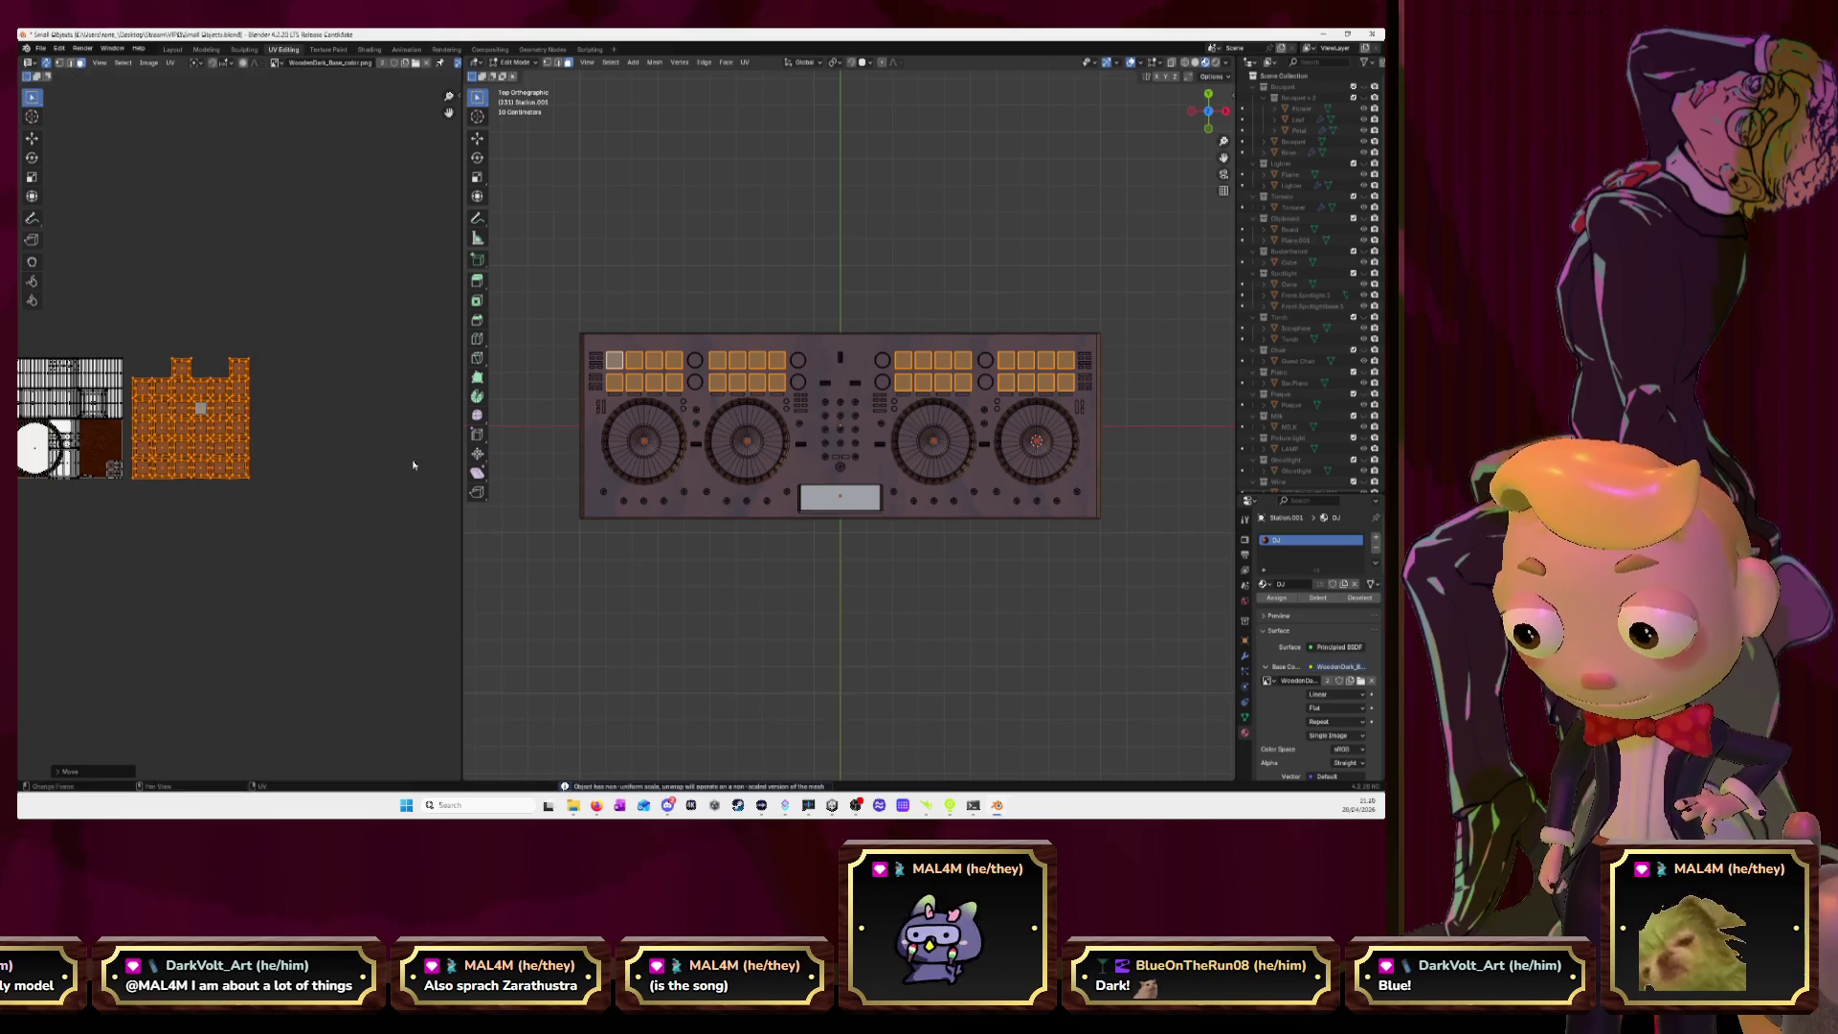
{"action": "left_click", "coordinate": [373, 493]}
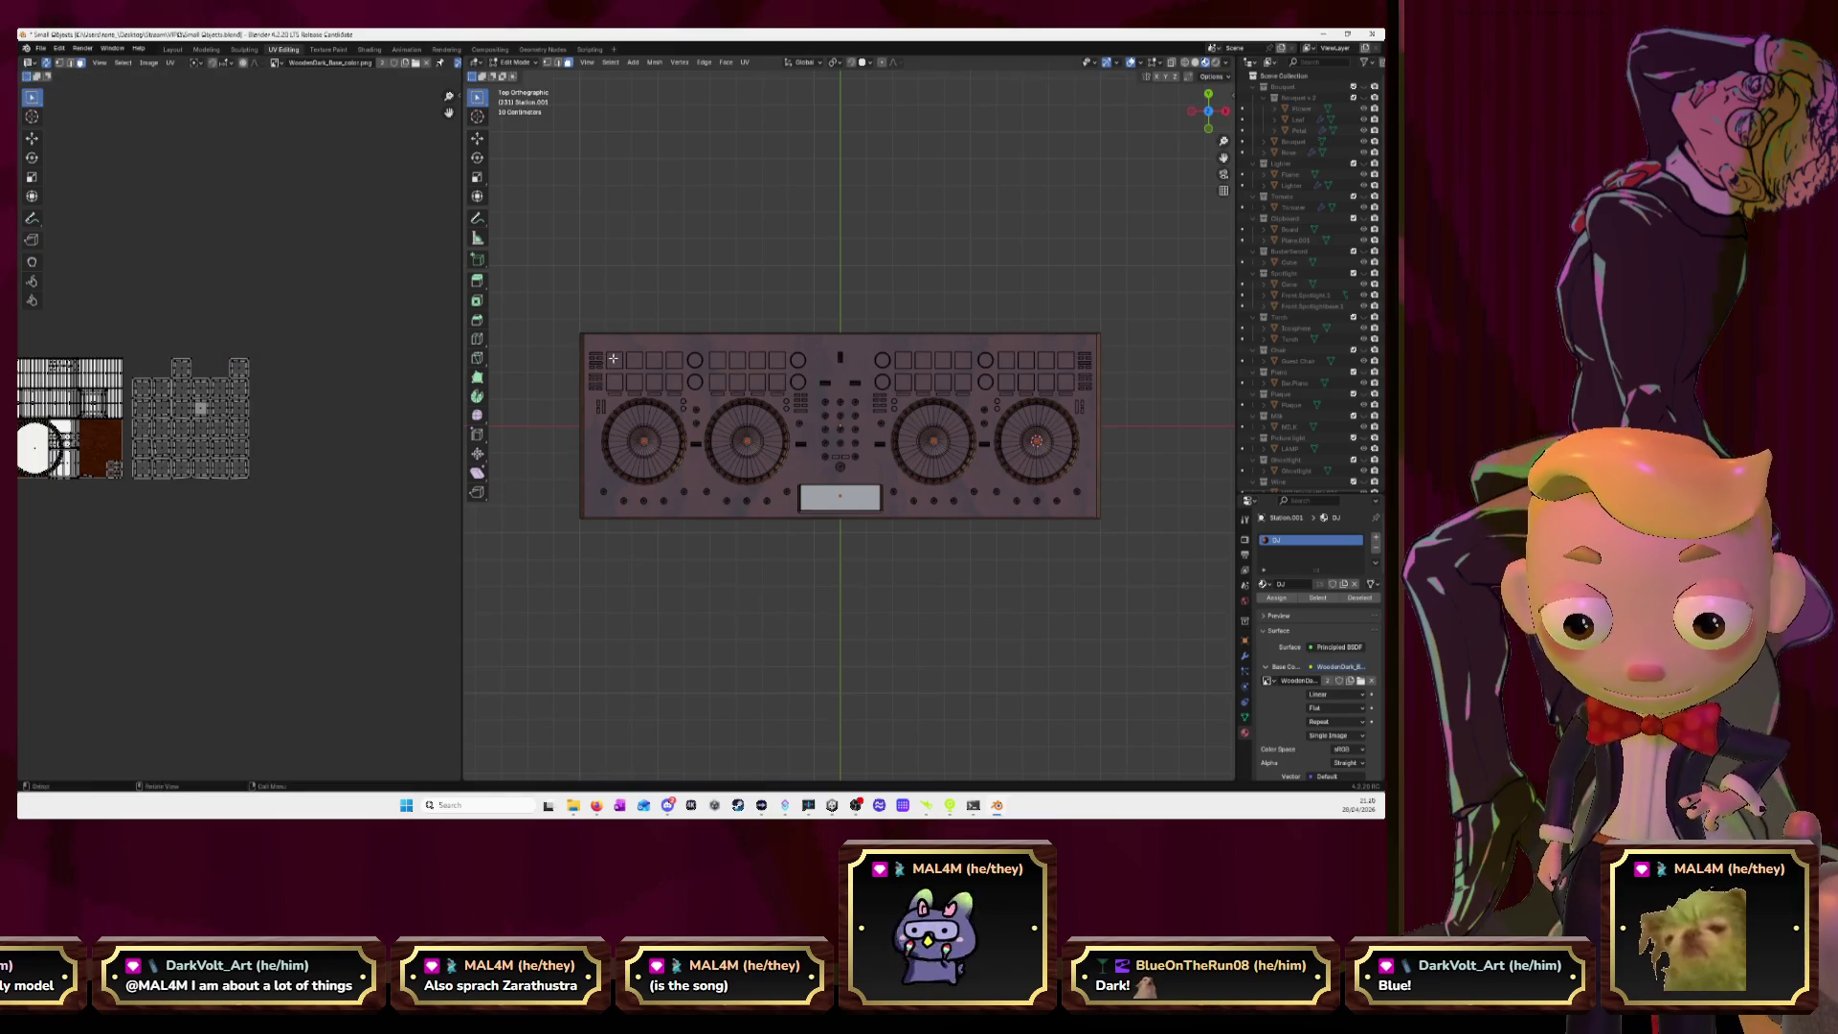
{"action": "key", "text": "l"}
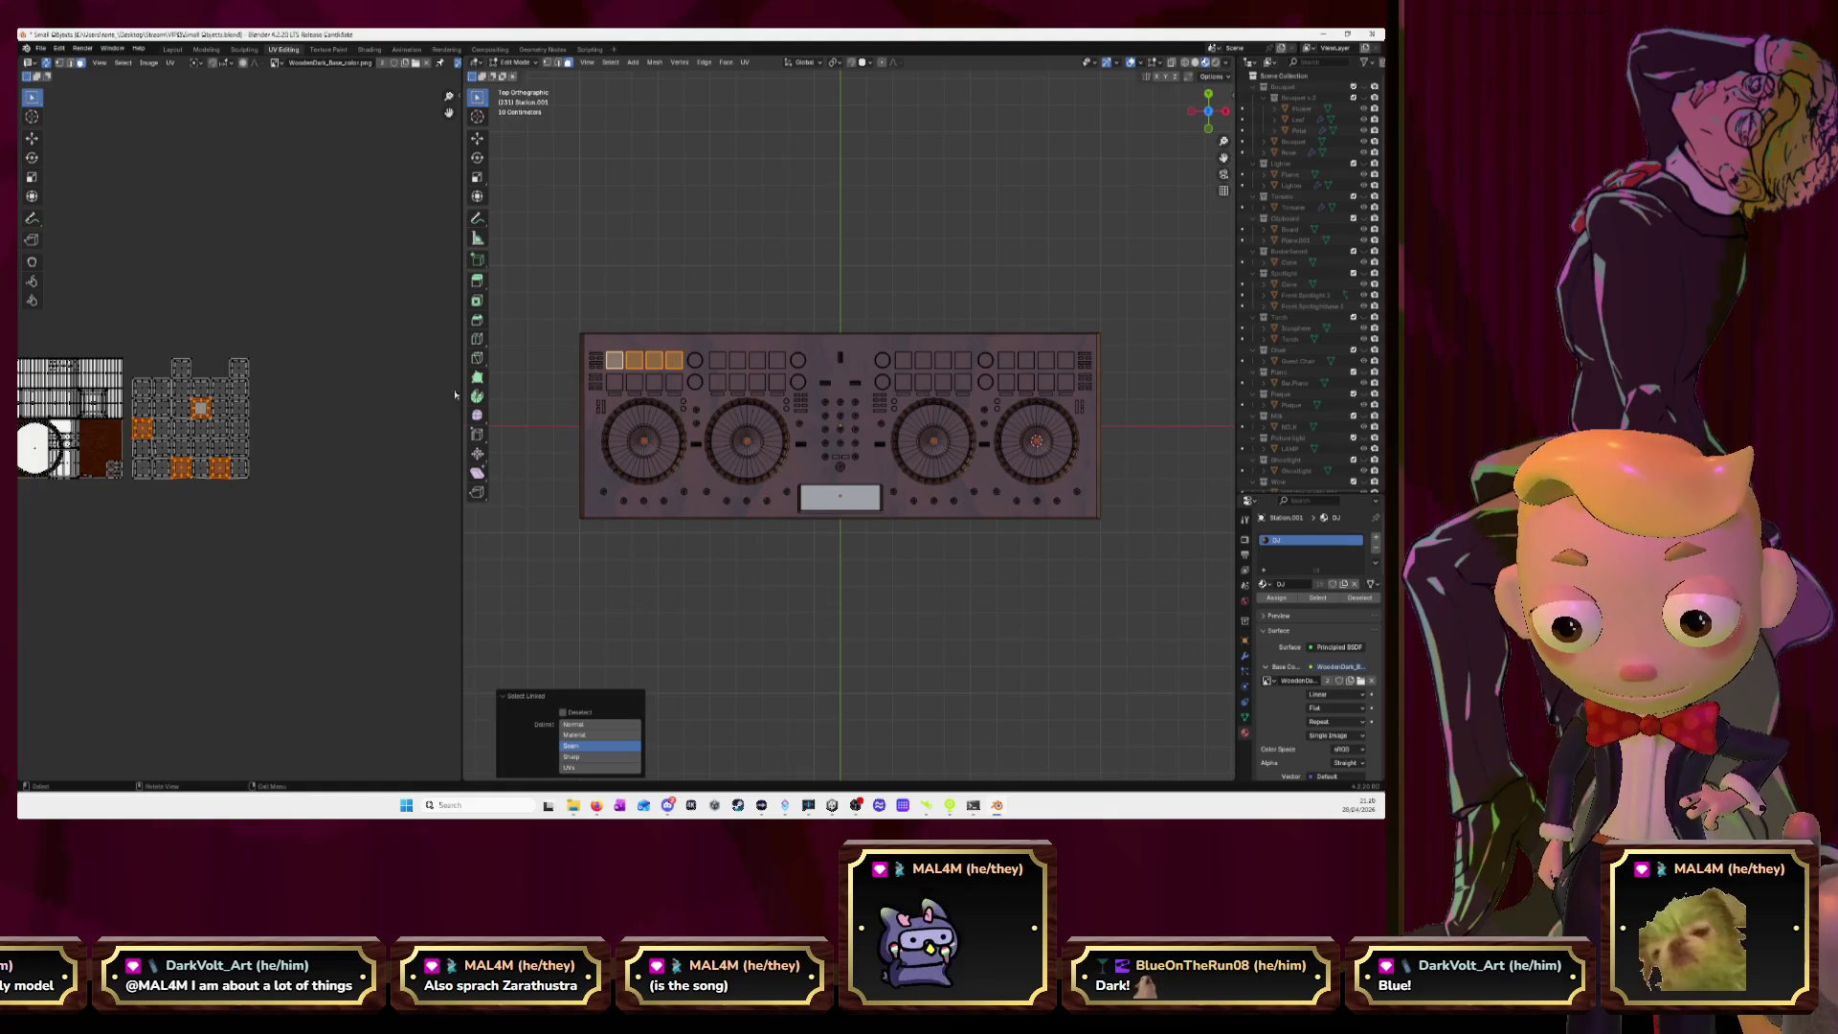
{"action": "key", "text": "g"}
{"action": "key", "text": "x"}
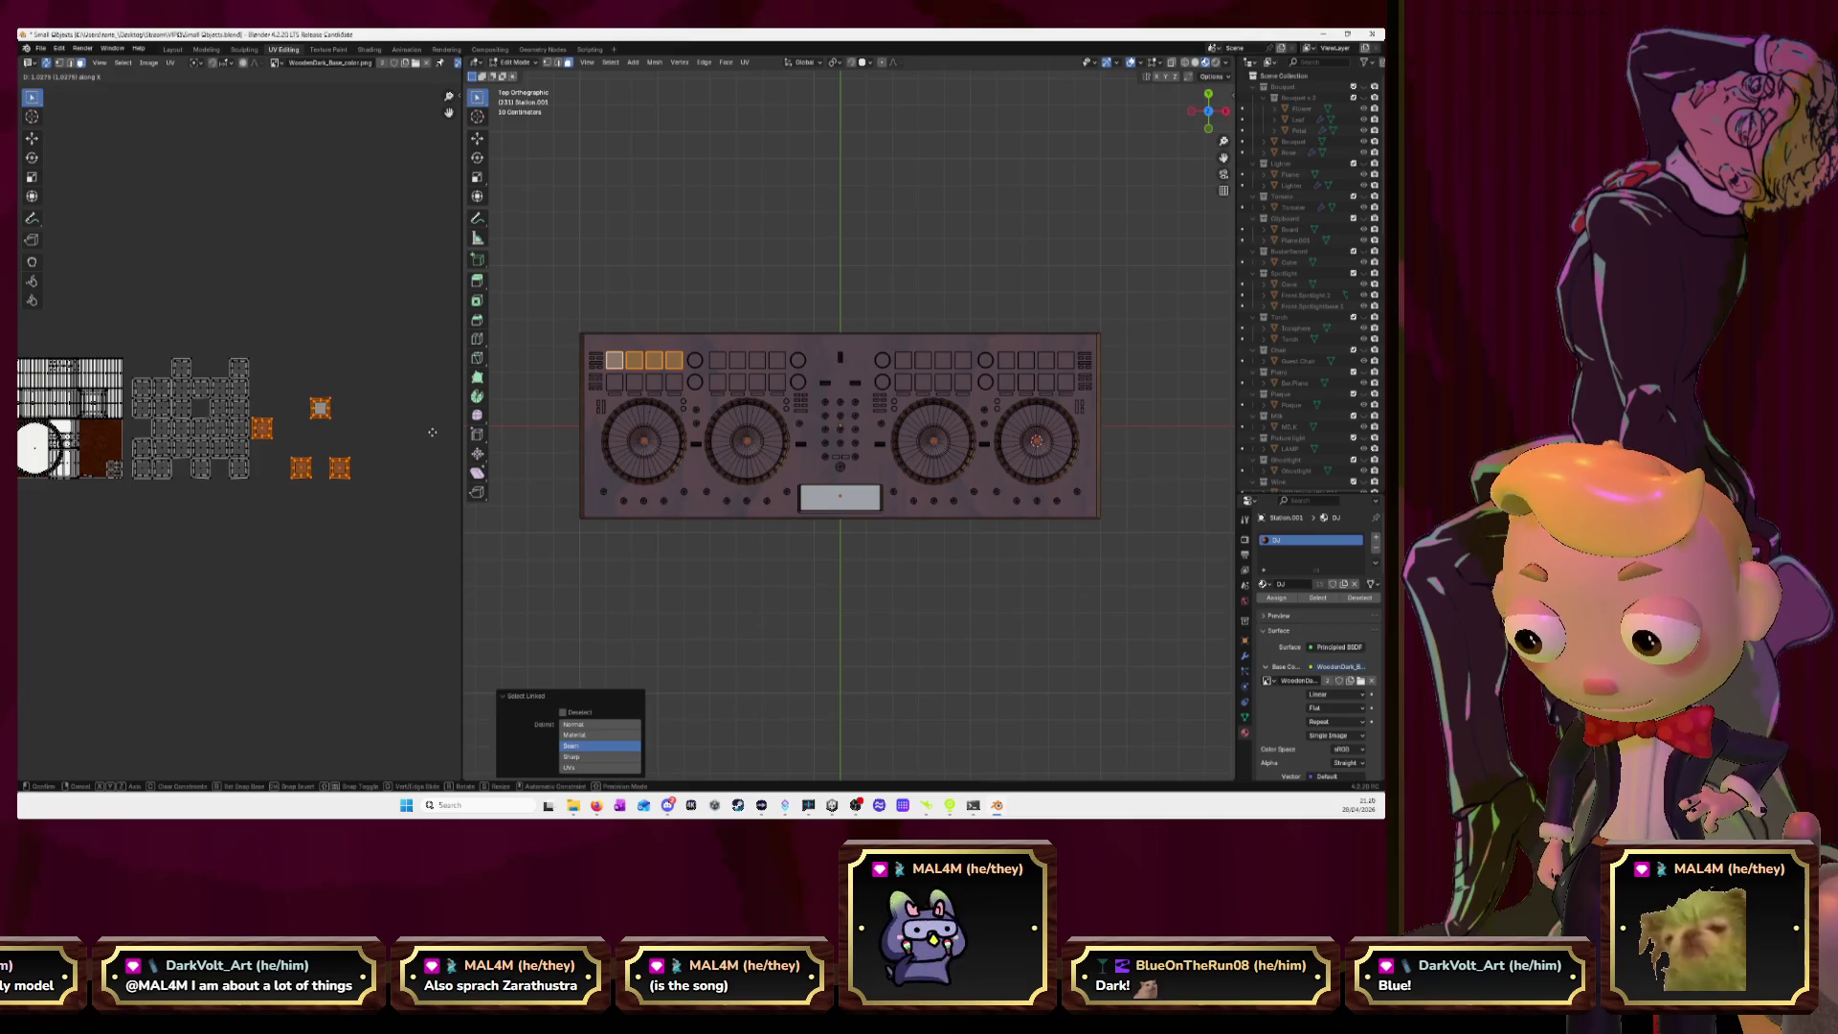
{"action": "left_click", "coordinate": [432, 431]}
Pull two more pad islands out of the cluster and set them beside the gathered ones.
{"action": "left_click", "coordinate": [398, 500]}
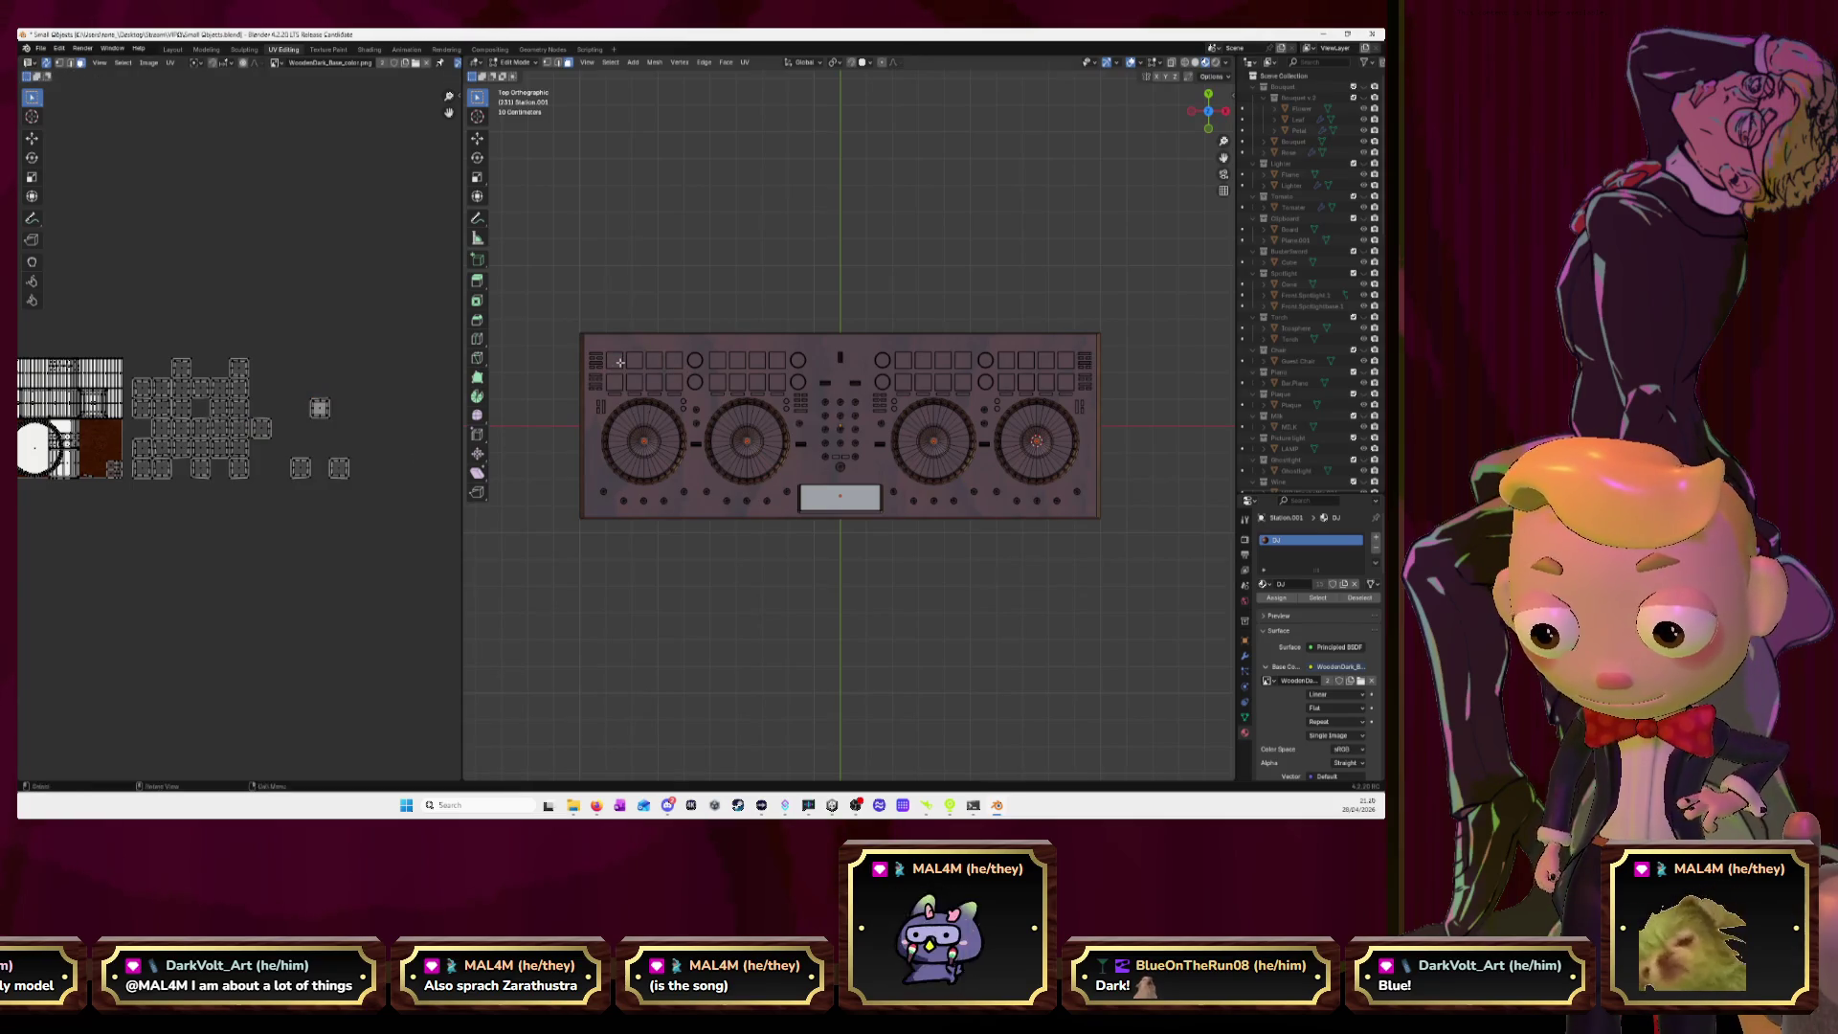
{"action": "key", "text": "l"}
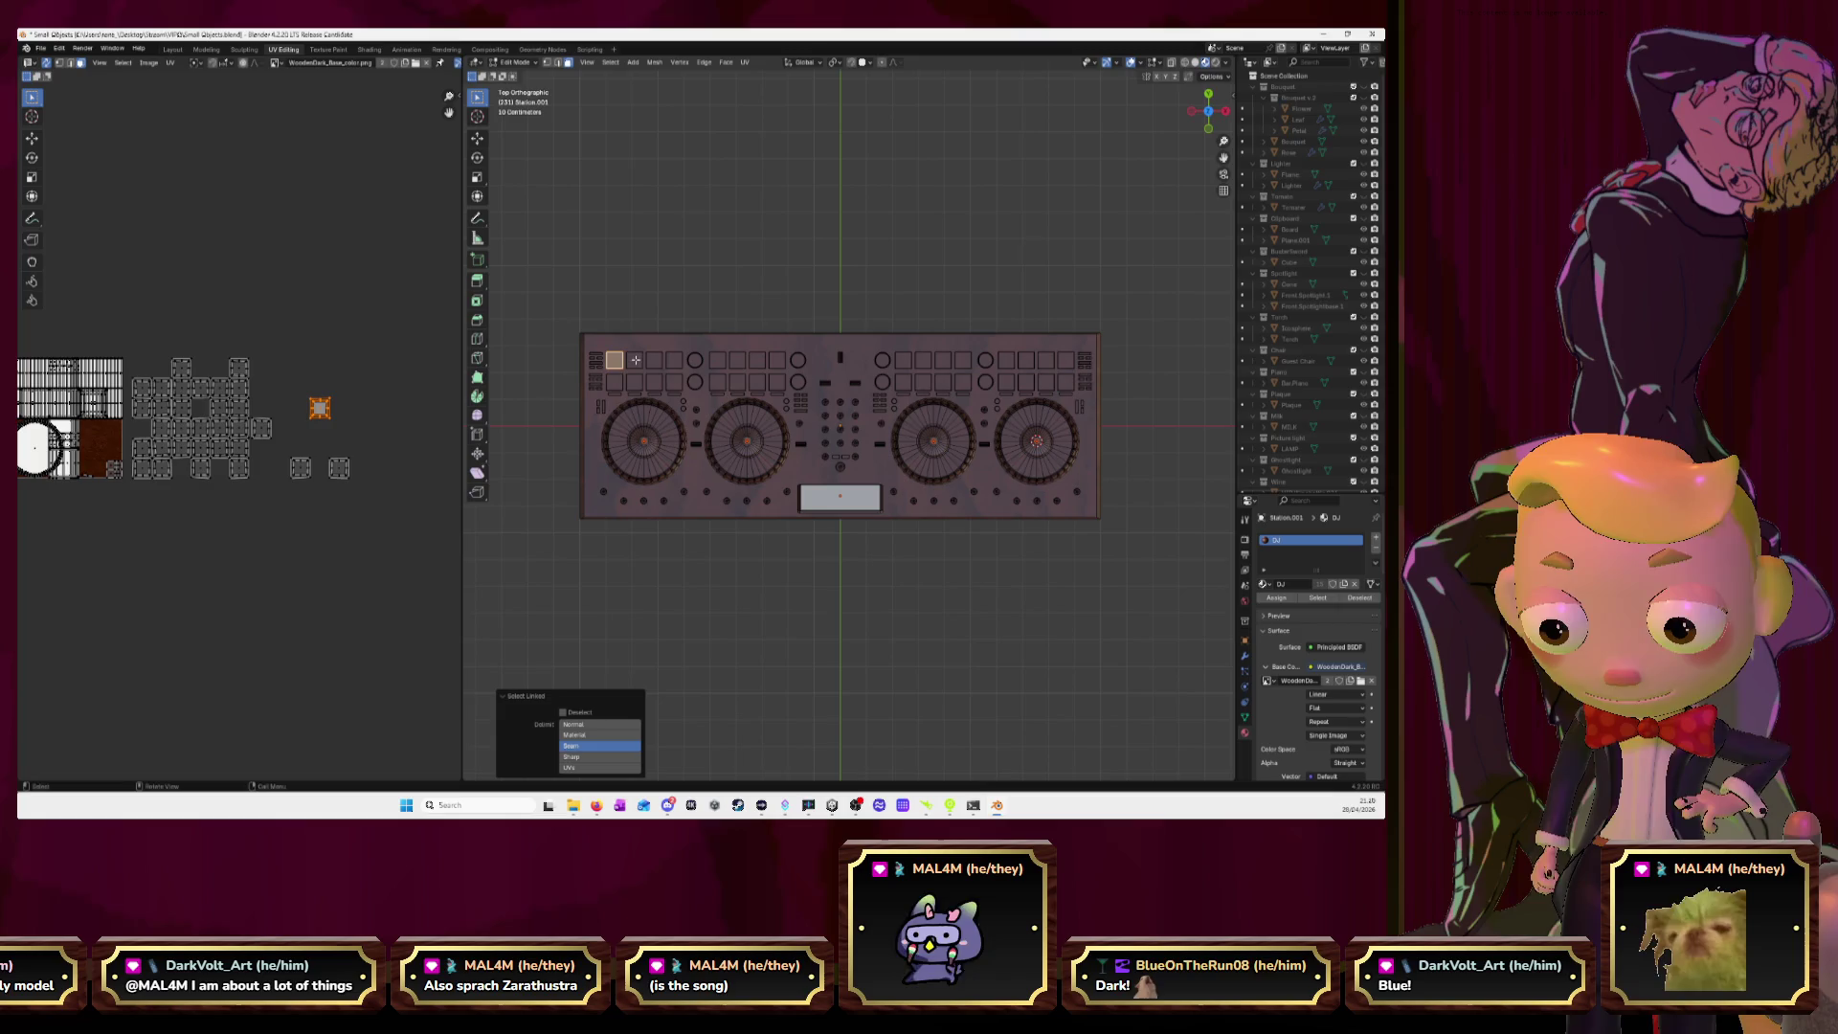
{"action": "left_click", "coordinate": [279, 472]}
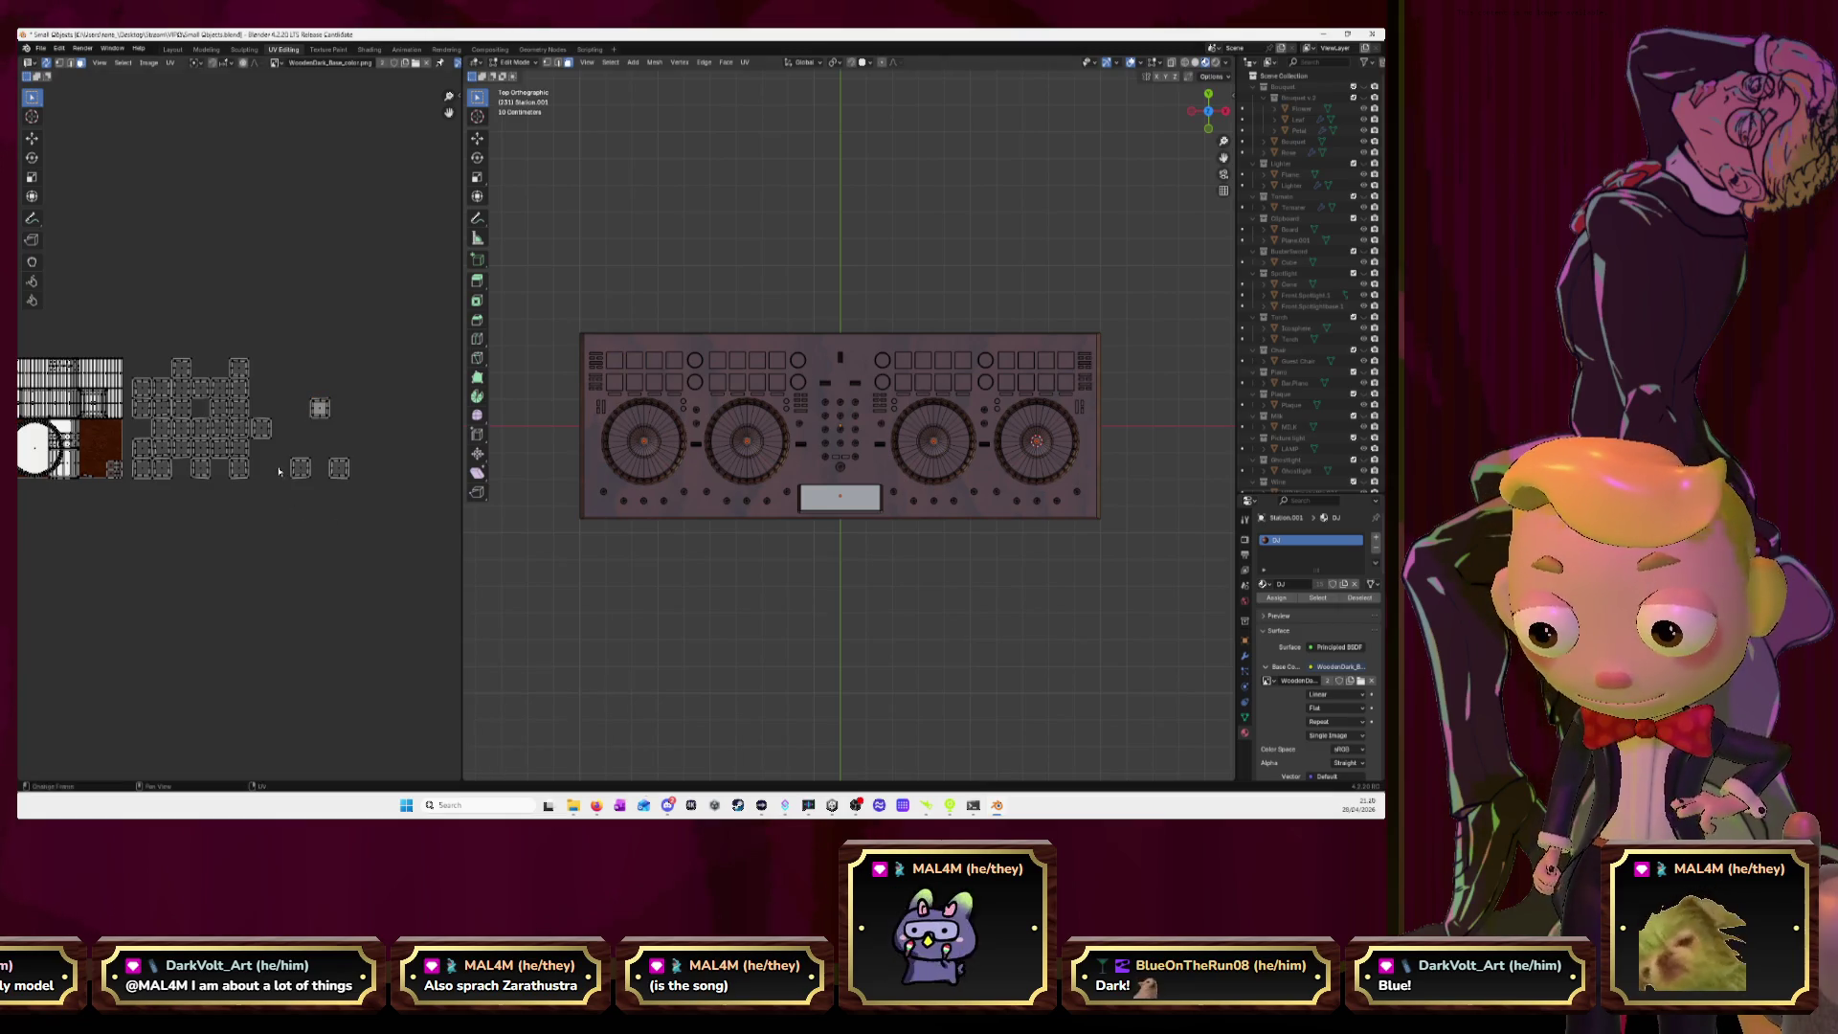
{"action": "left_click_drag", "start_coordinate": [308, 486], "coordinate": [314, 492]}
{"action": "key", "text": "g"}
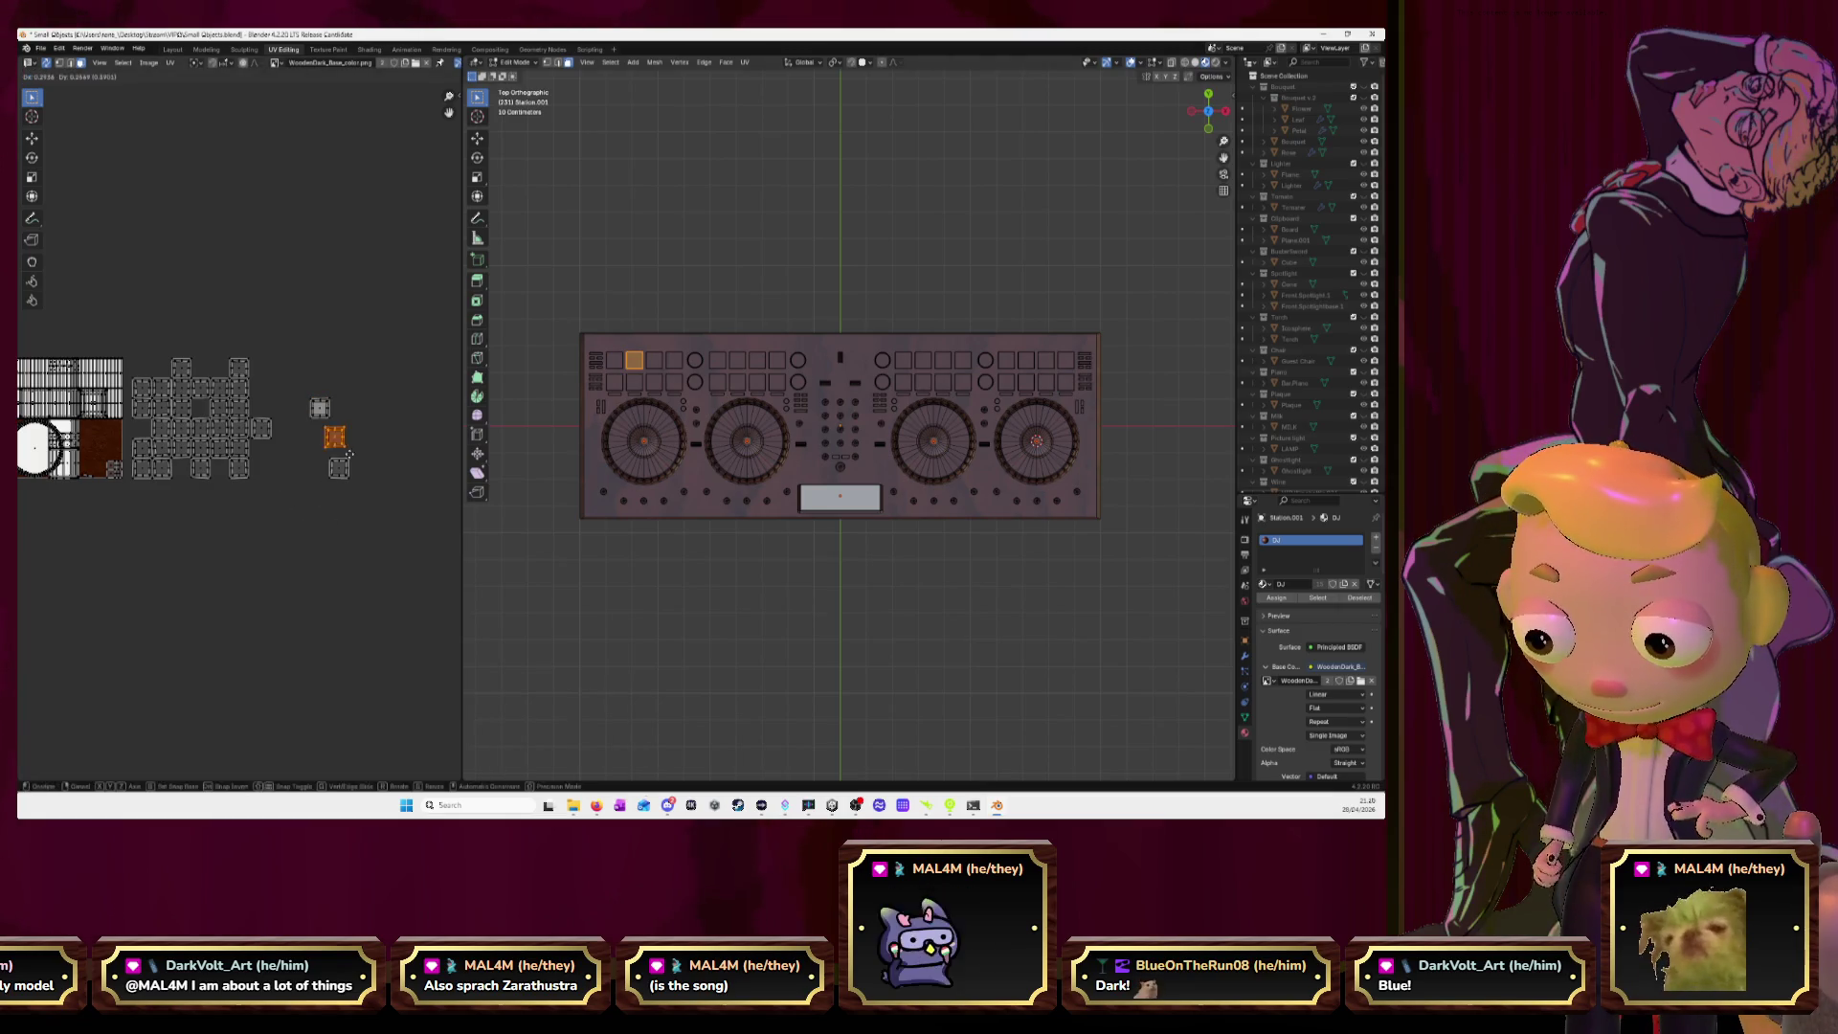
{"action": "left_click", "coordinate": [355, 427]}
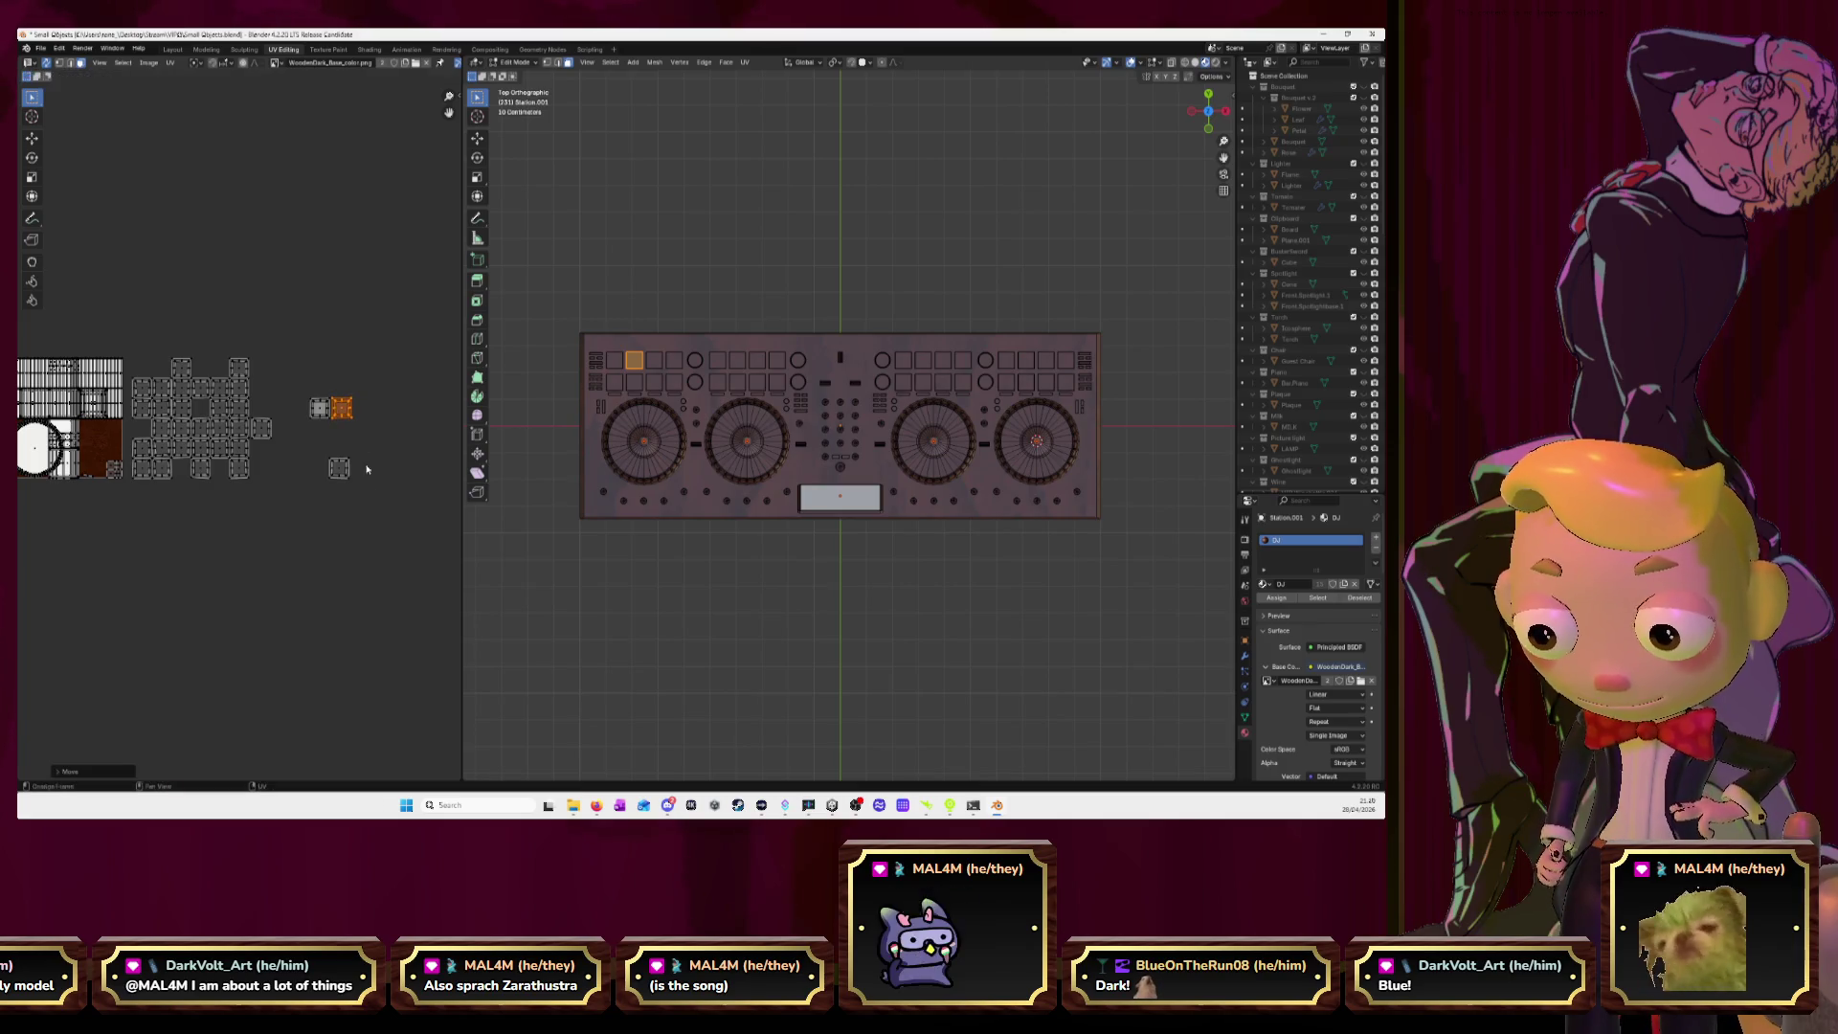
{"action": "left_click", "coordinate": [374, 522]}
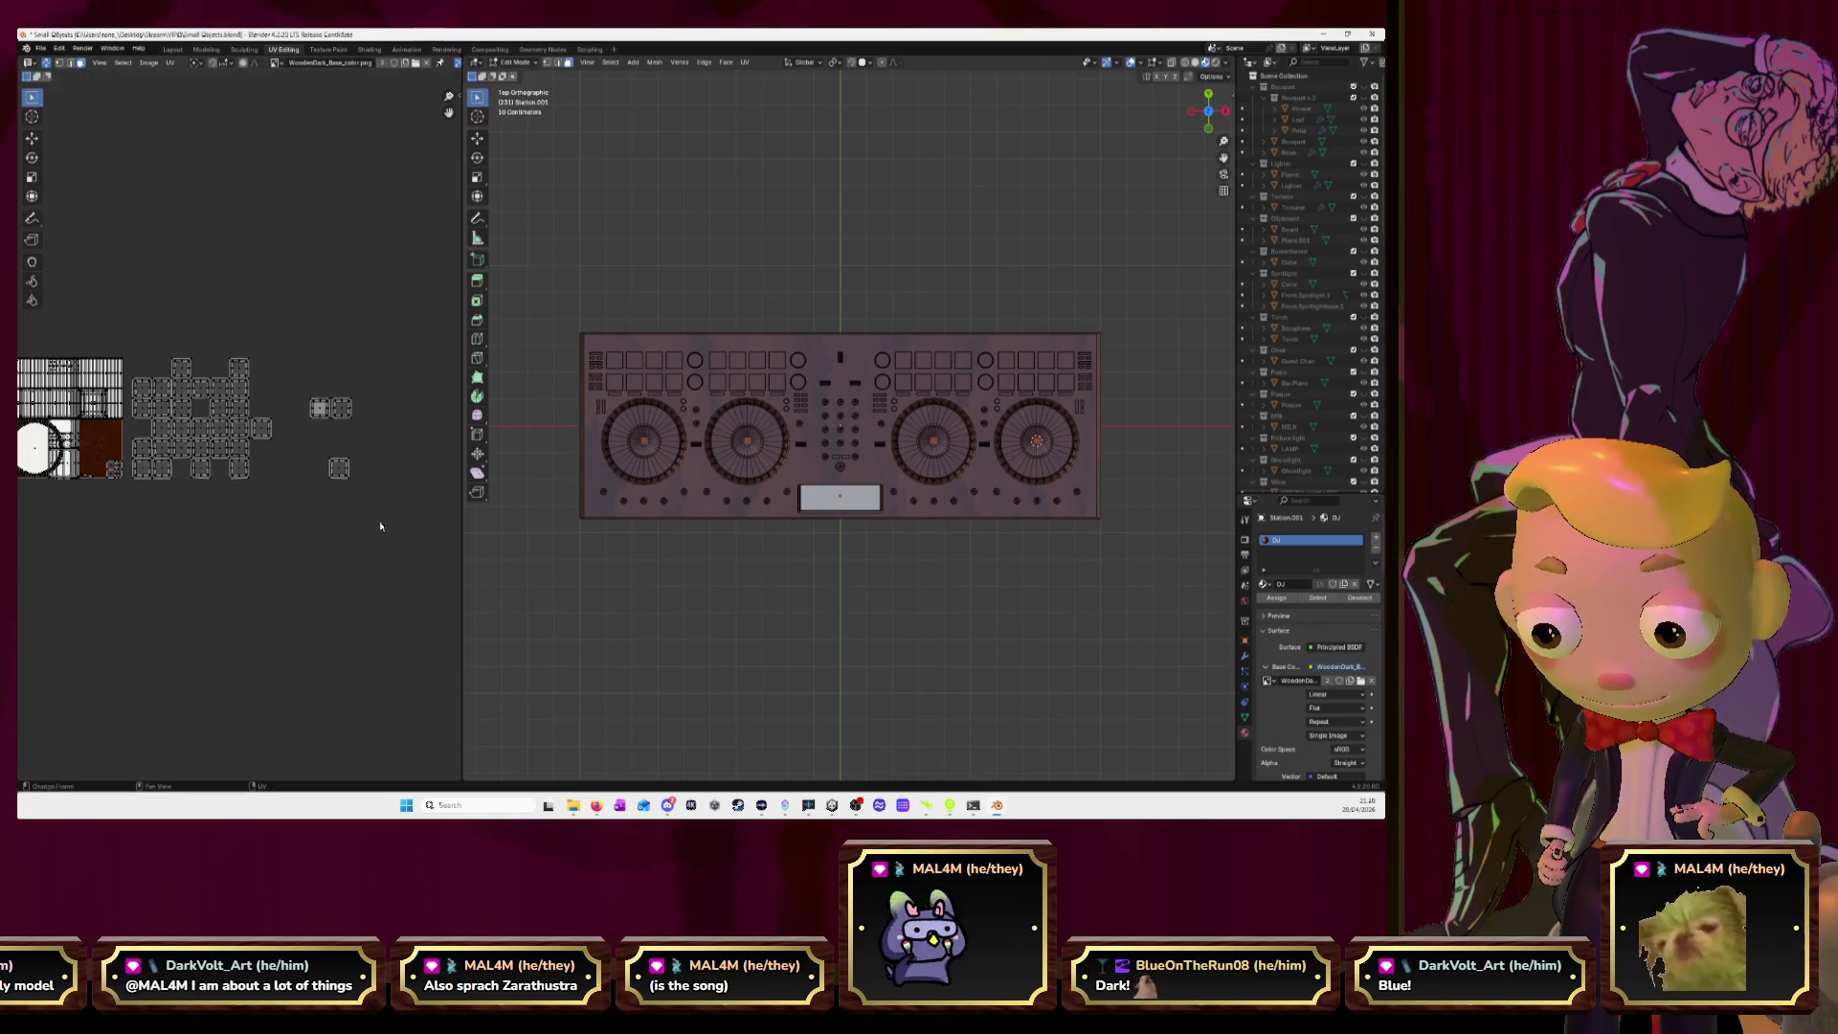
{"action": "key", "text": "l"}
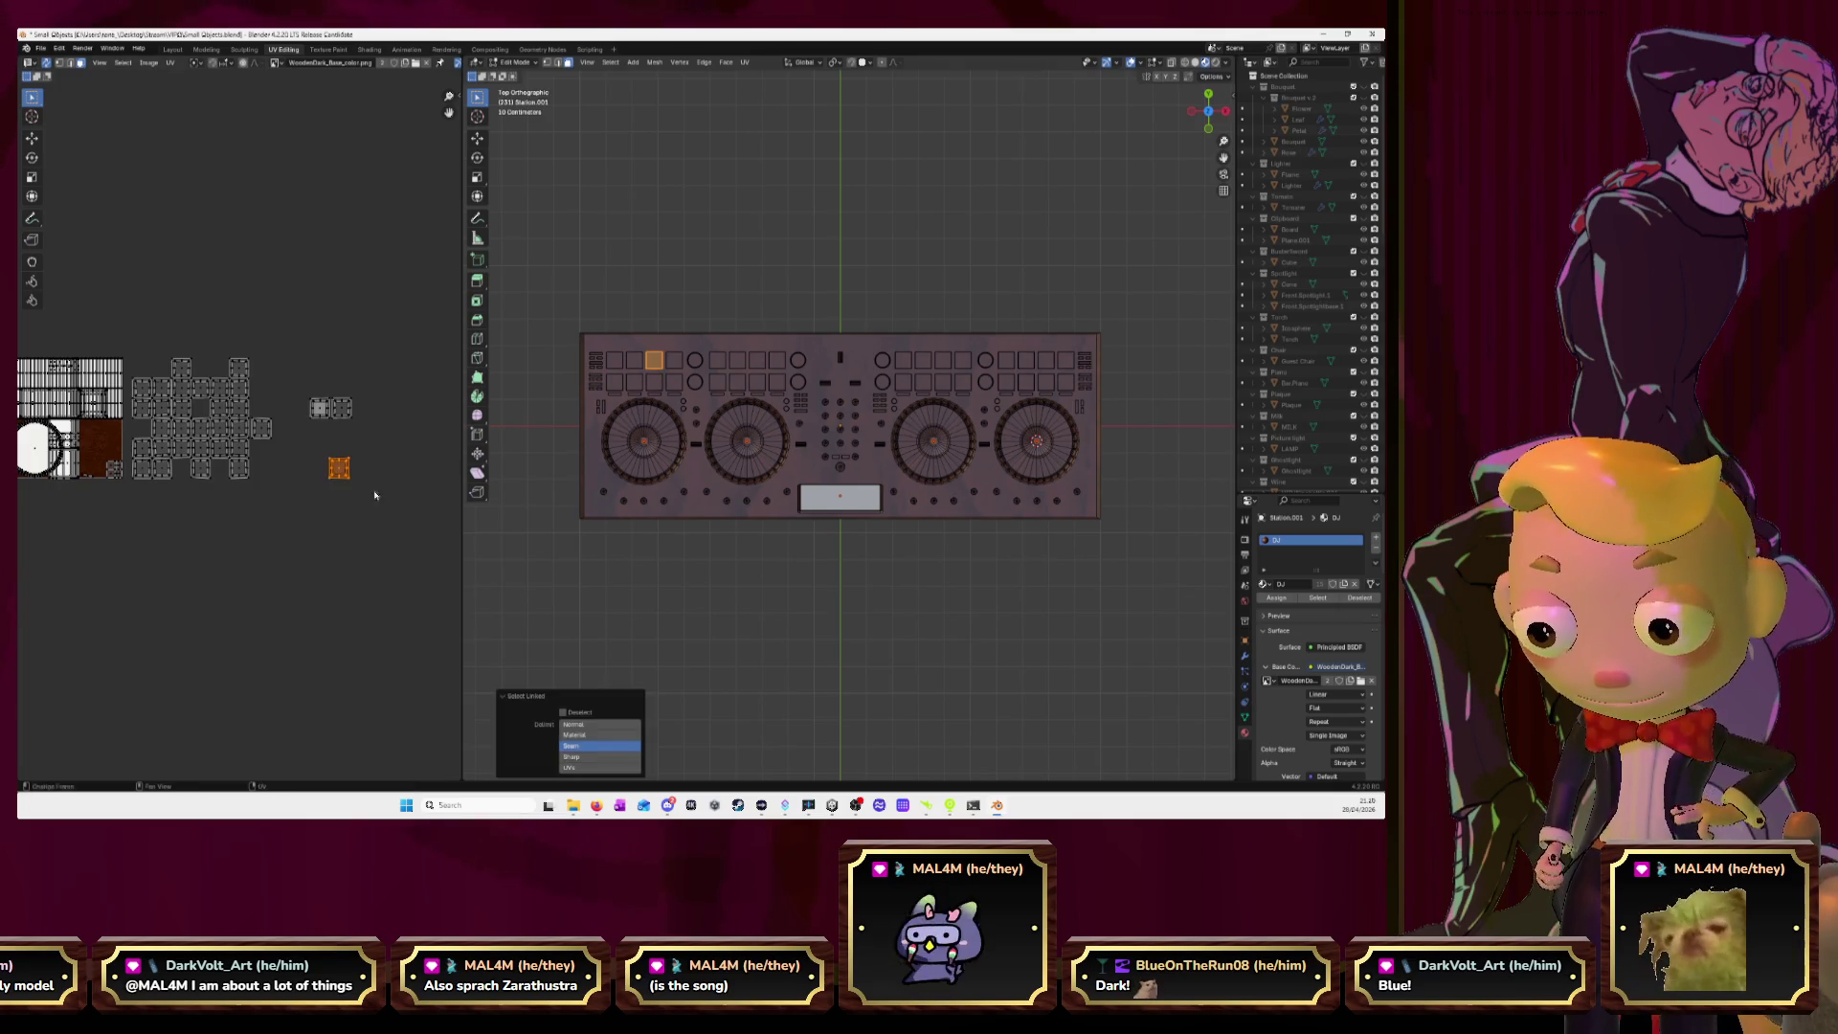
{"action": "key", "text": "g"}
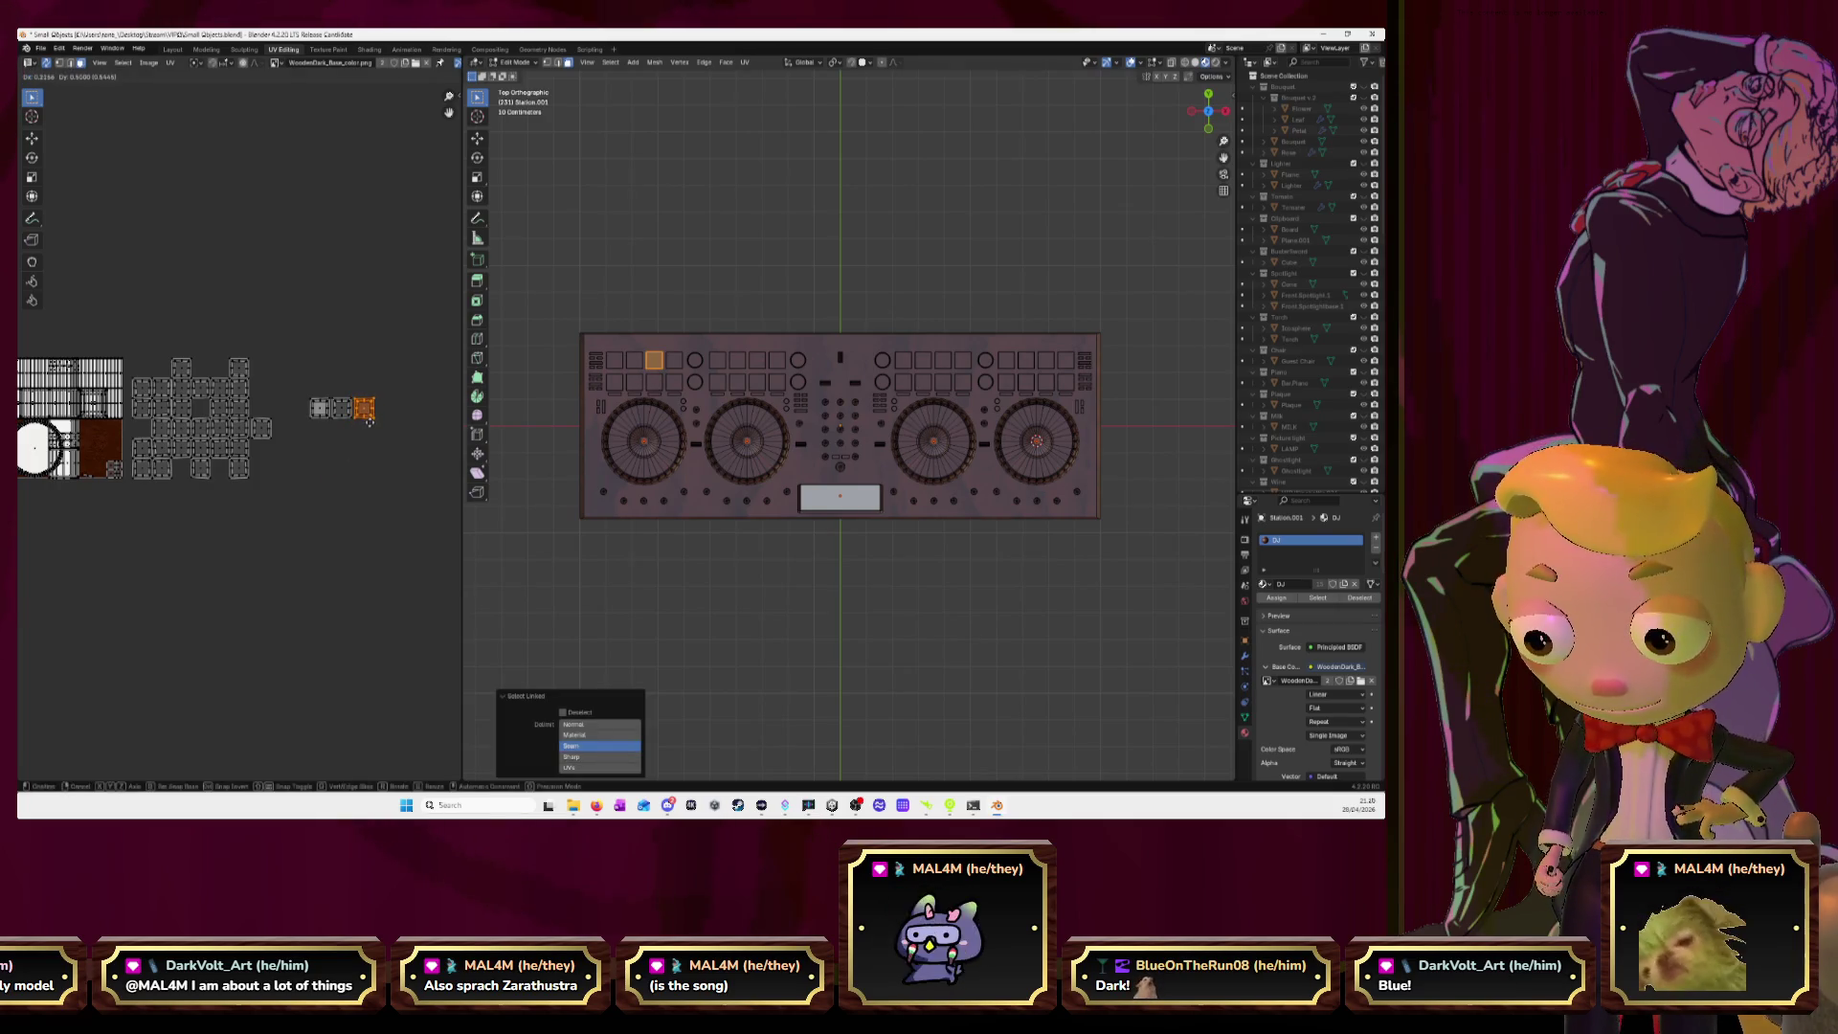
{"action": "left_click", "coordinate": [369, 424]}
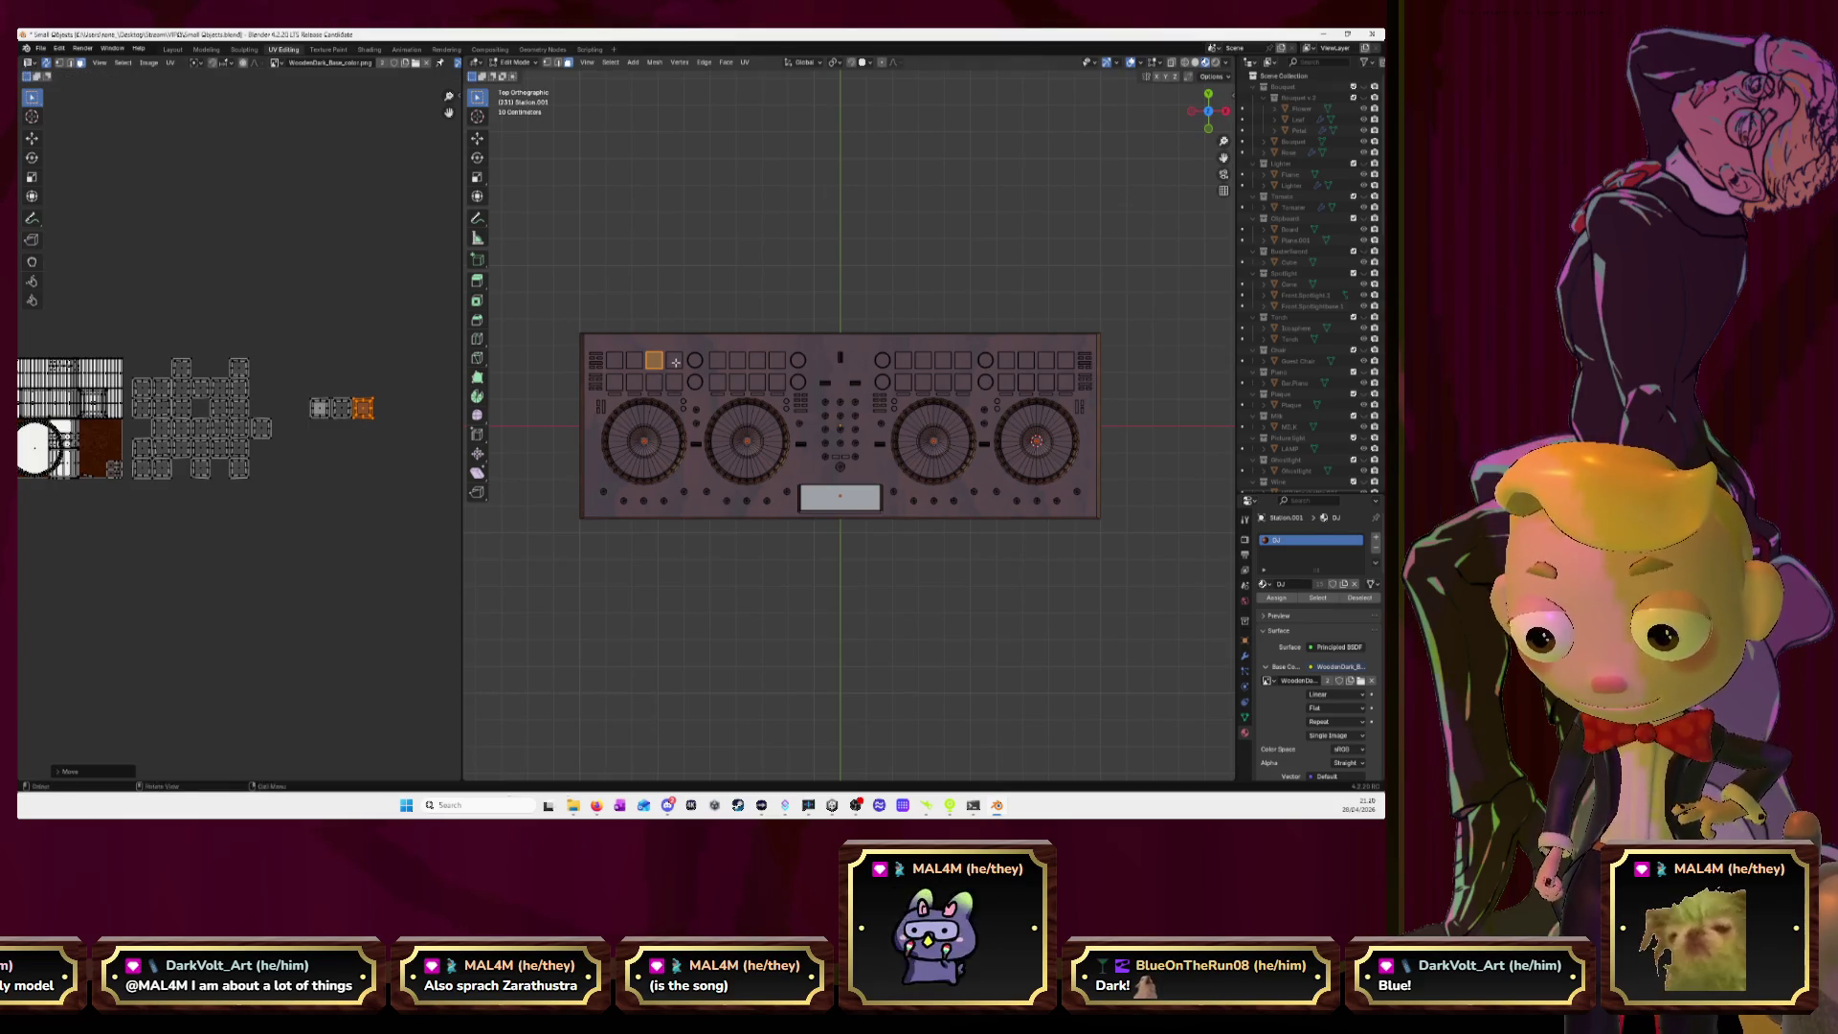
Move another pad island to the end of the row, then select and frame the row.
{"action": "key", "text": "l"}
{"action": "left_click", "coordinate": [265, 429]}
{"action": "key", "text": "l"}
{"action": "key", "text": "g"}
{"action": "left_click", "coordinate": [386, 410]}
{"action": "left_click_drag", "start_coordinate": [284, 373], "coordinate": [419, 452]}
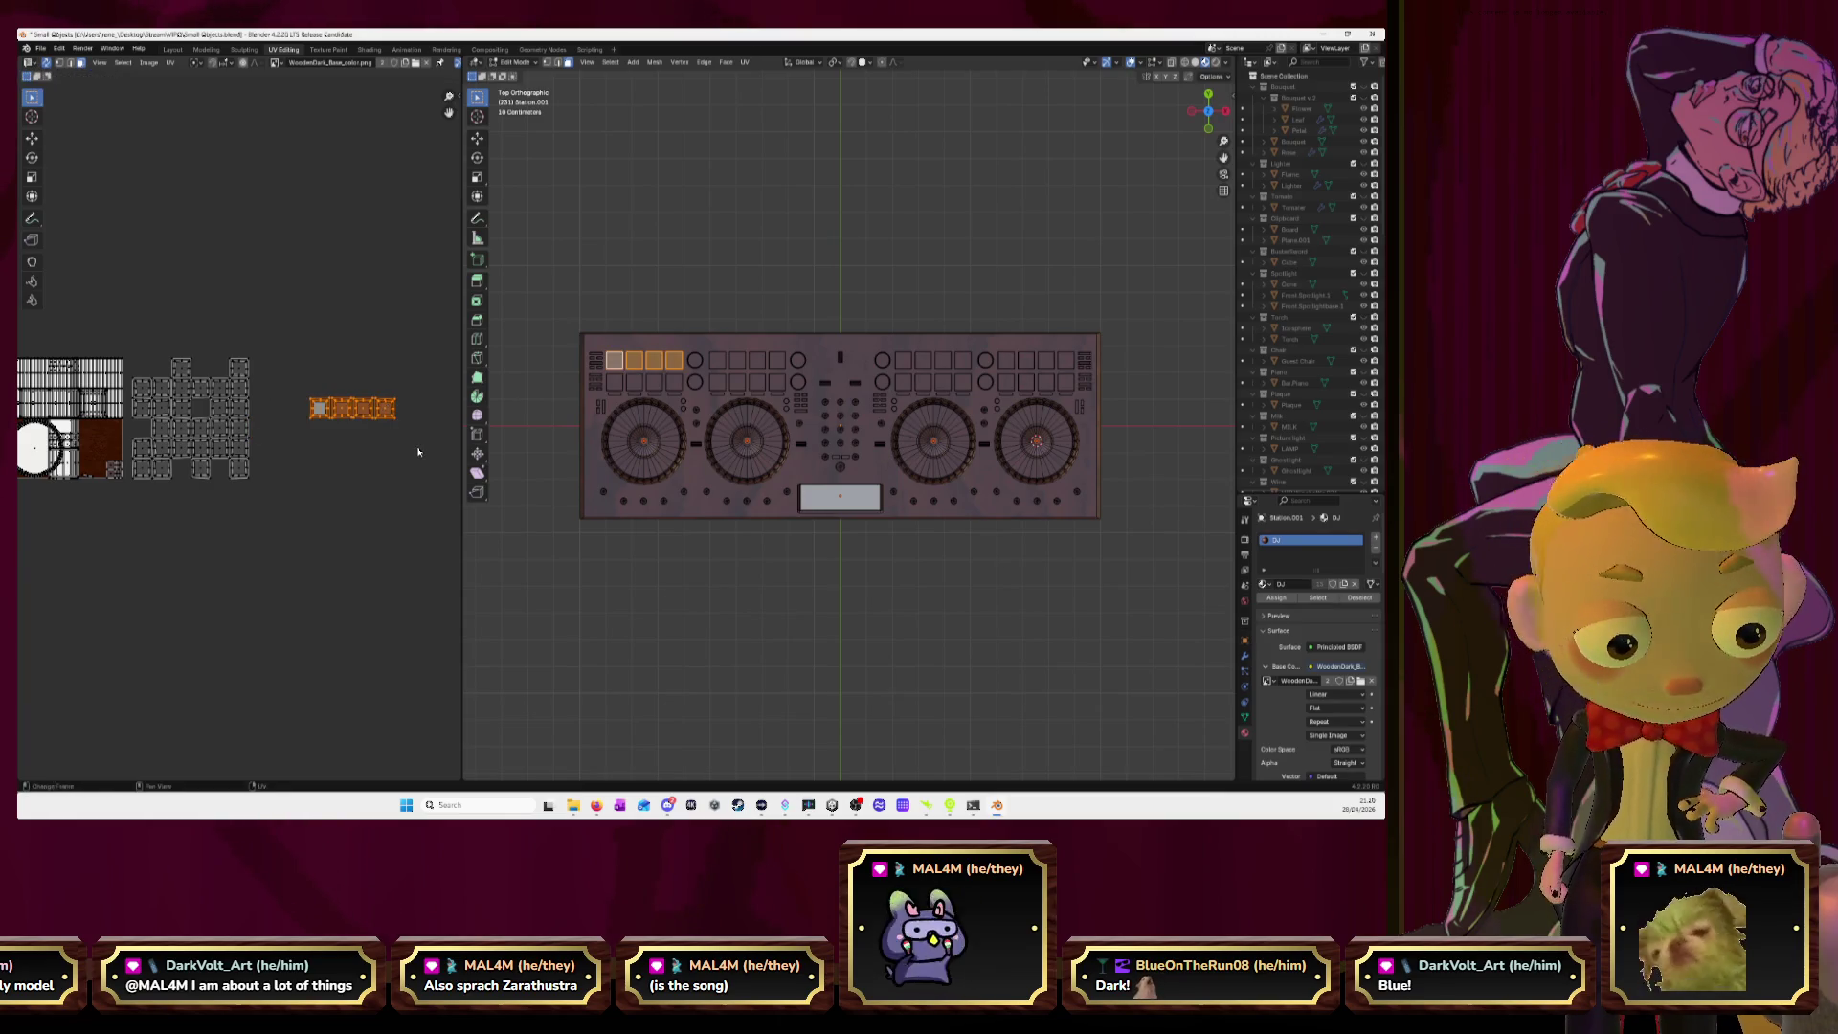
{"action": "key", "text": "KP_Decimal"}
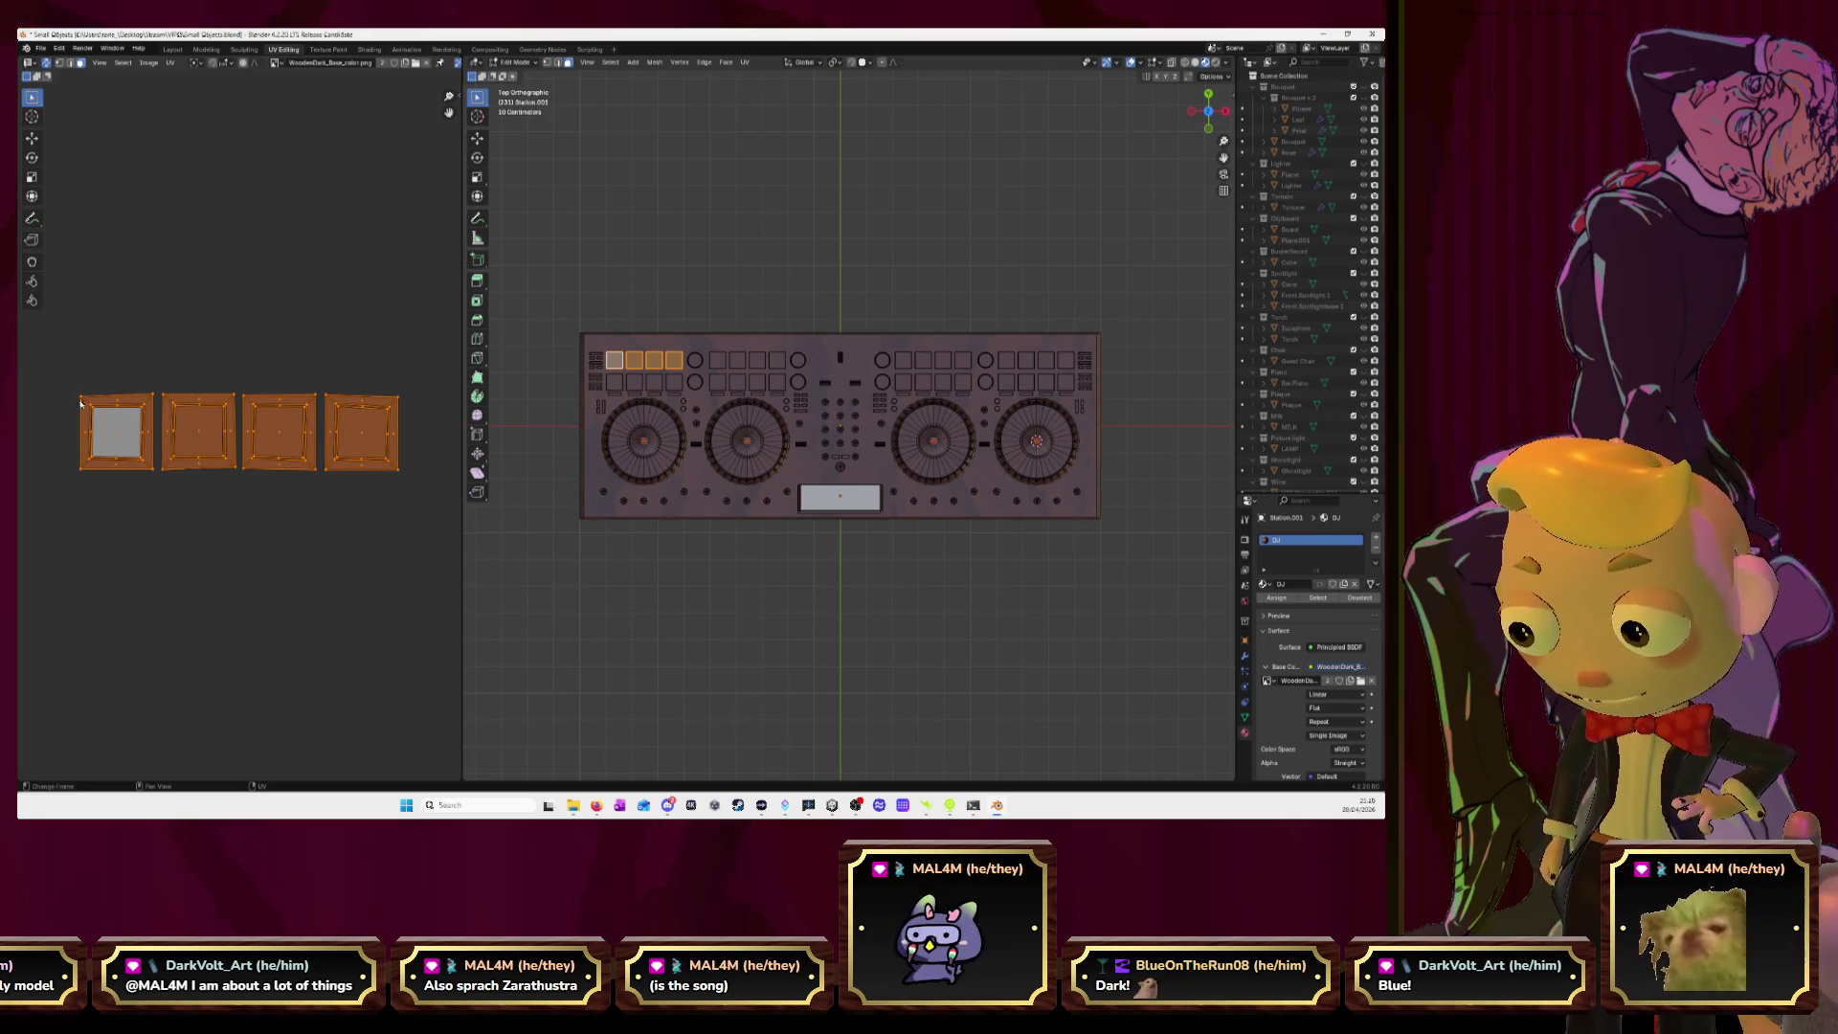
Nudge the first three square islands slightly right so the row lines up evenly.
{"action": "left_click", "coordinate": [116, 377]}
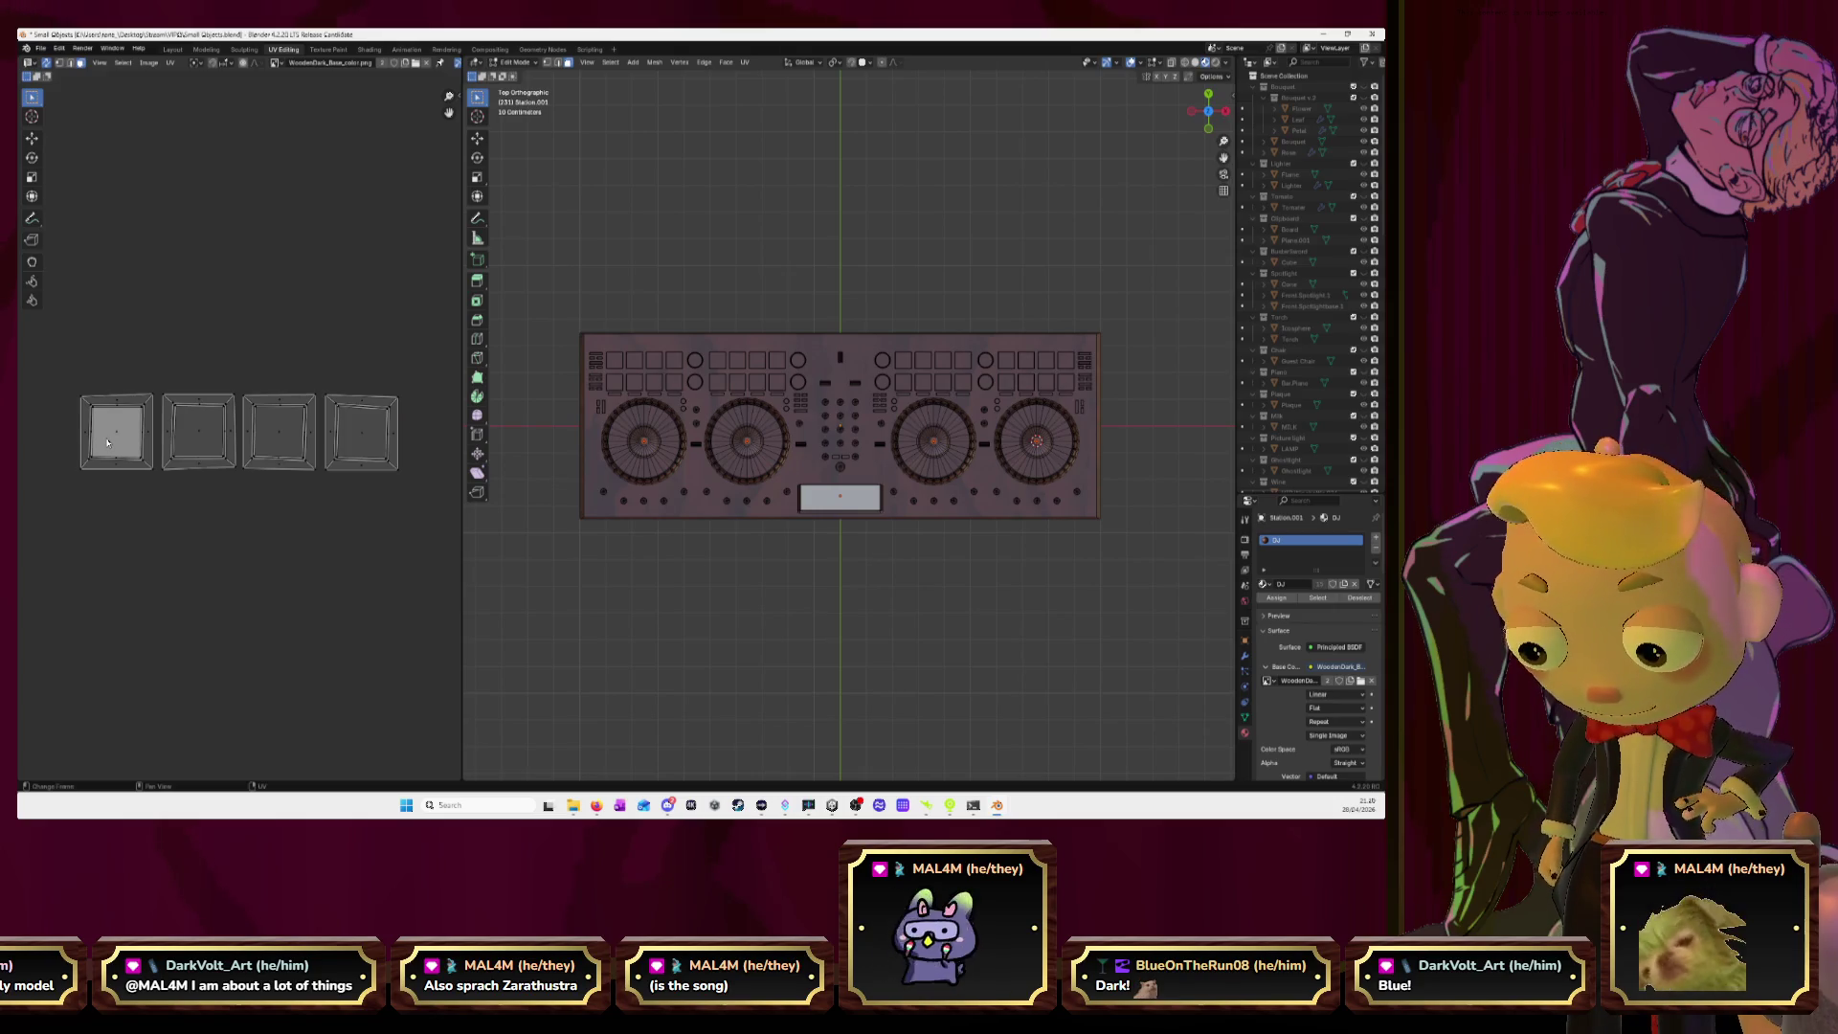
{"action": "left_click_drag", "start_coordinate": [107, 443], "coordinate": [114, 442]}
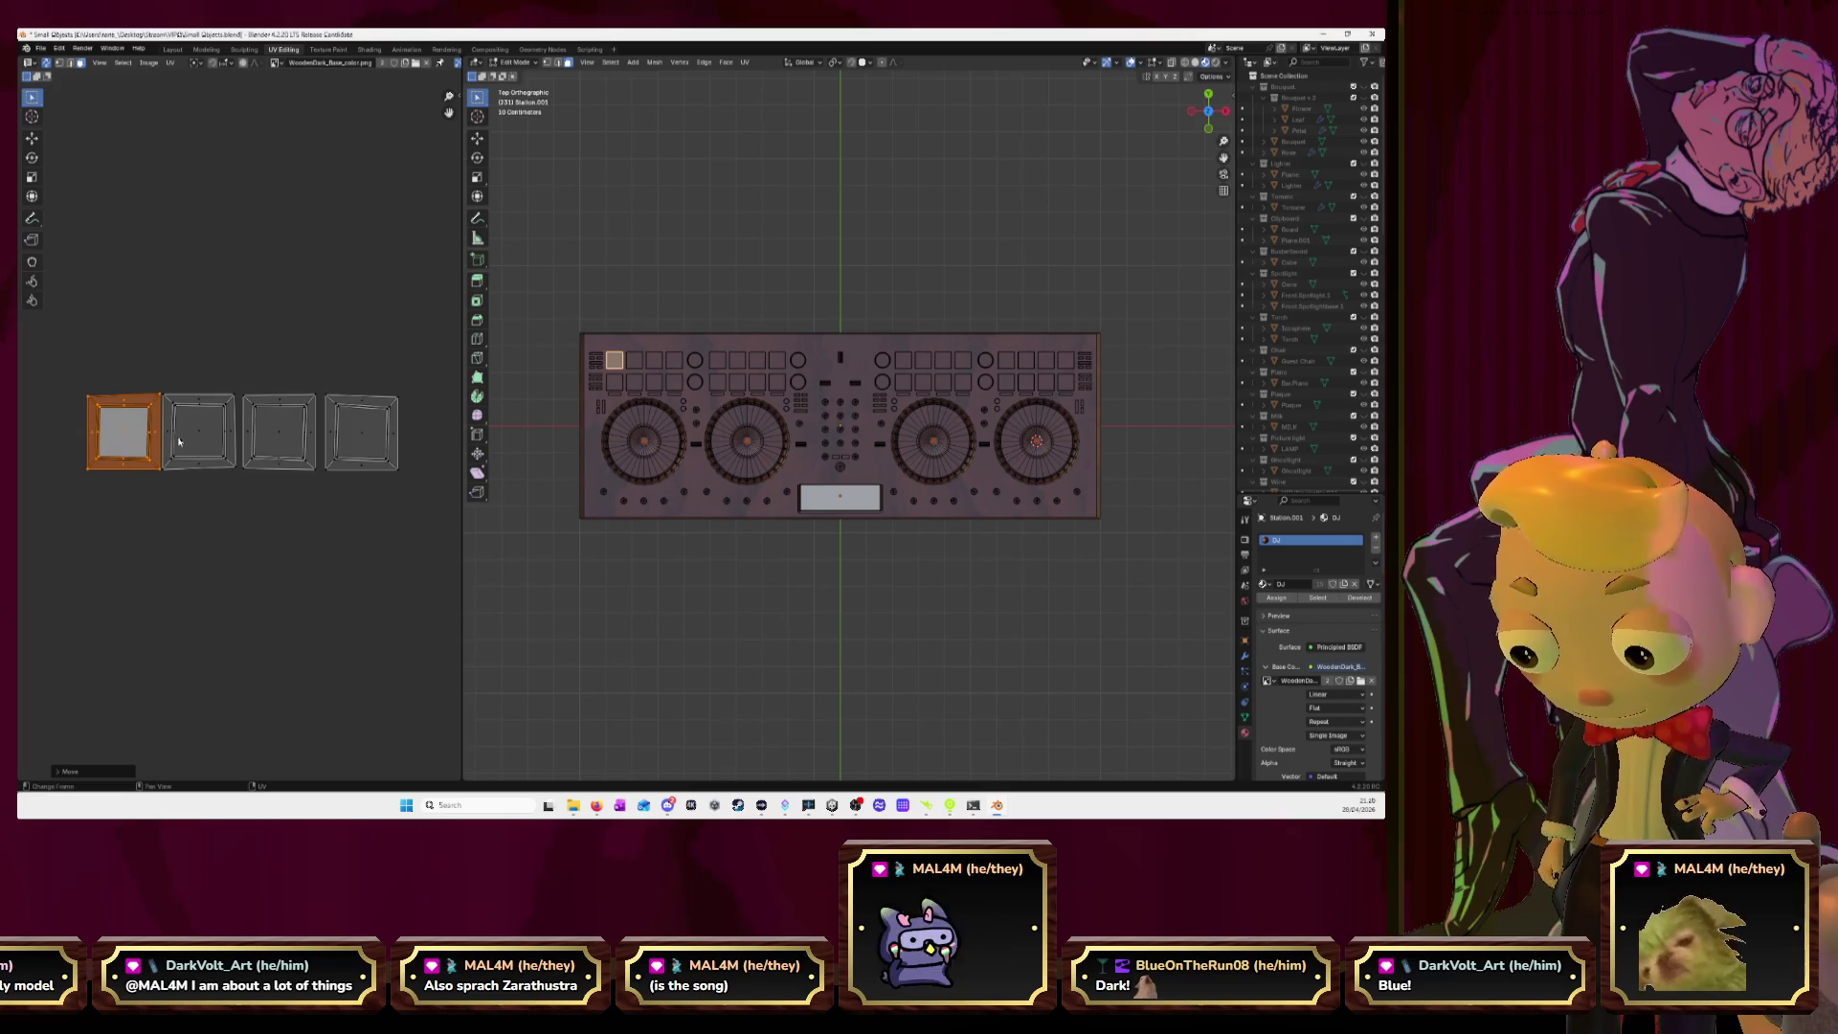
{"action": "key", "text": "l"}
{"action": "left_click_drag", "start_coordinate": [179, 441], "coordinate": [185, 440]}
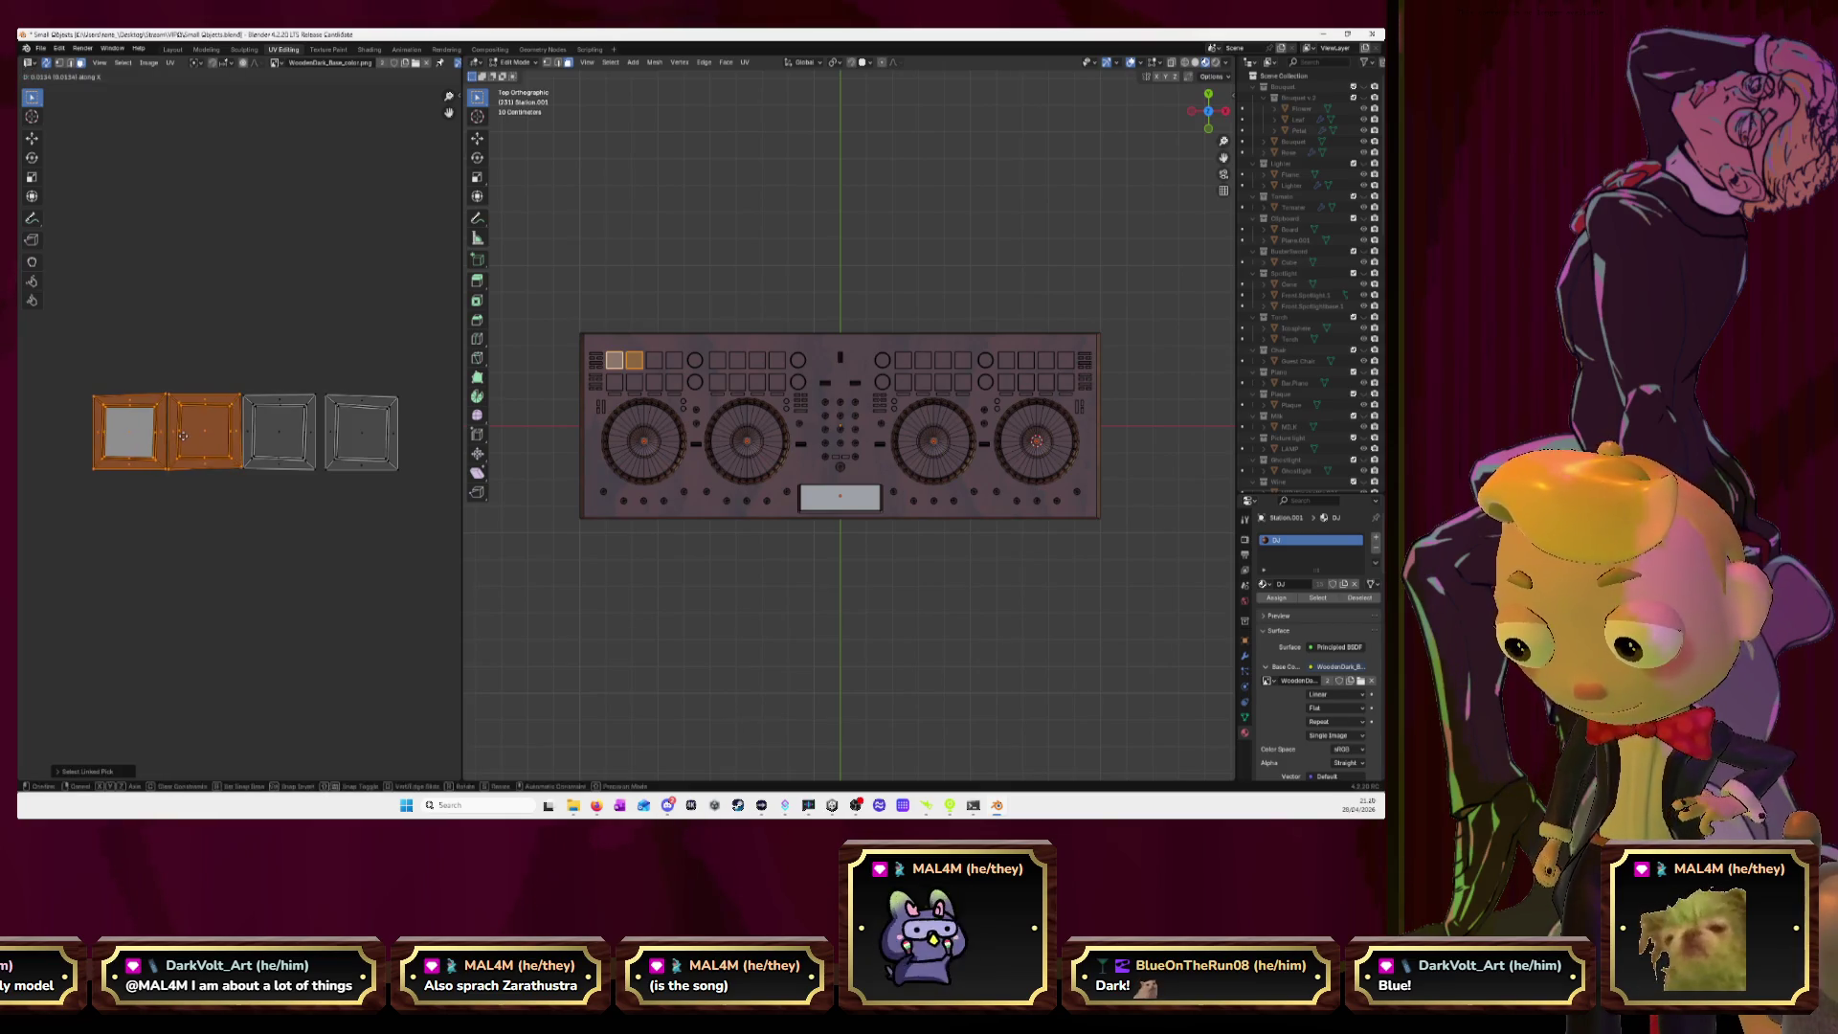
{"action": "left_click", "coordinate": [282, 434]}
{"action": "double_click", "coordinate": [124, 428]}
{"action": "double_click", "coordinate": [225, 431], "text": "shift"}
{"action": "double_click", "coordinate": [270, 434], "text": "shift"}
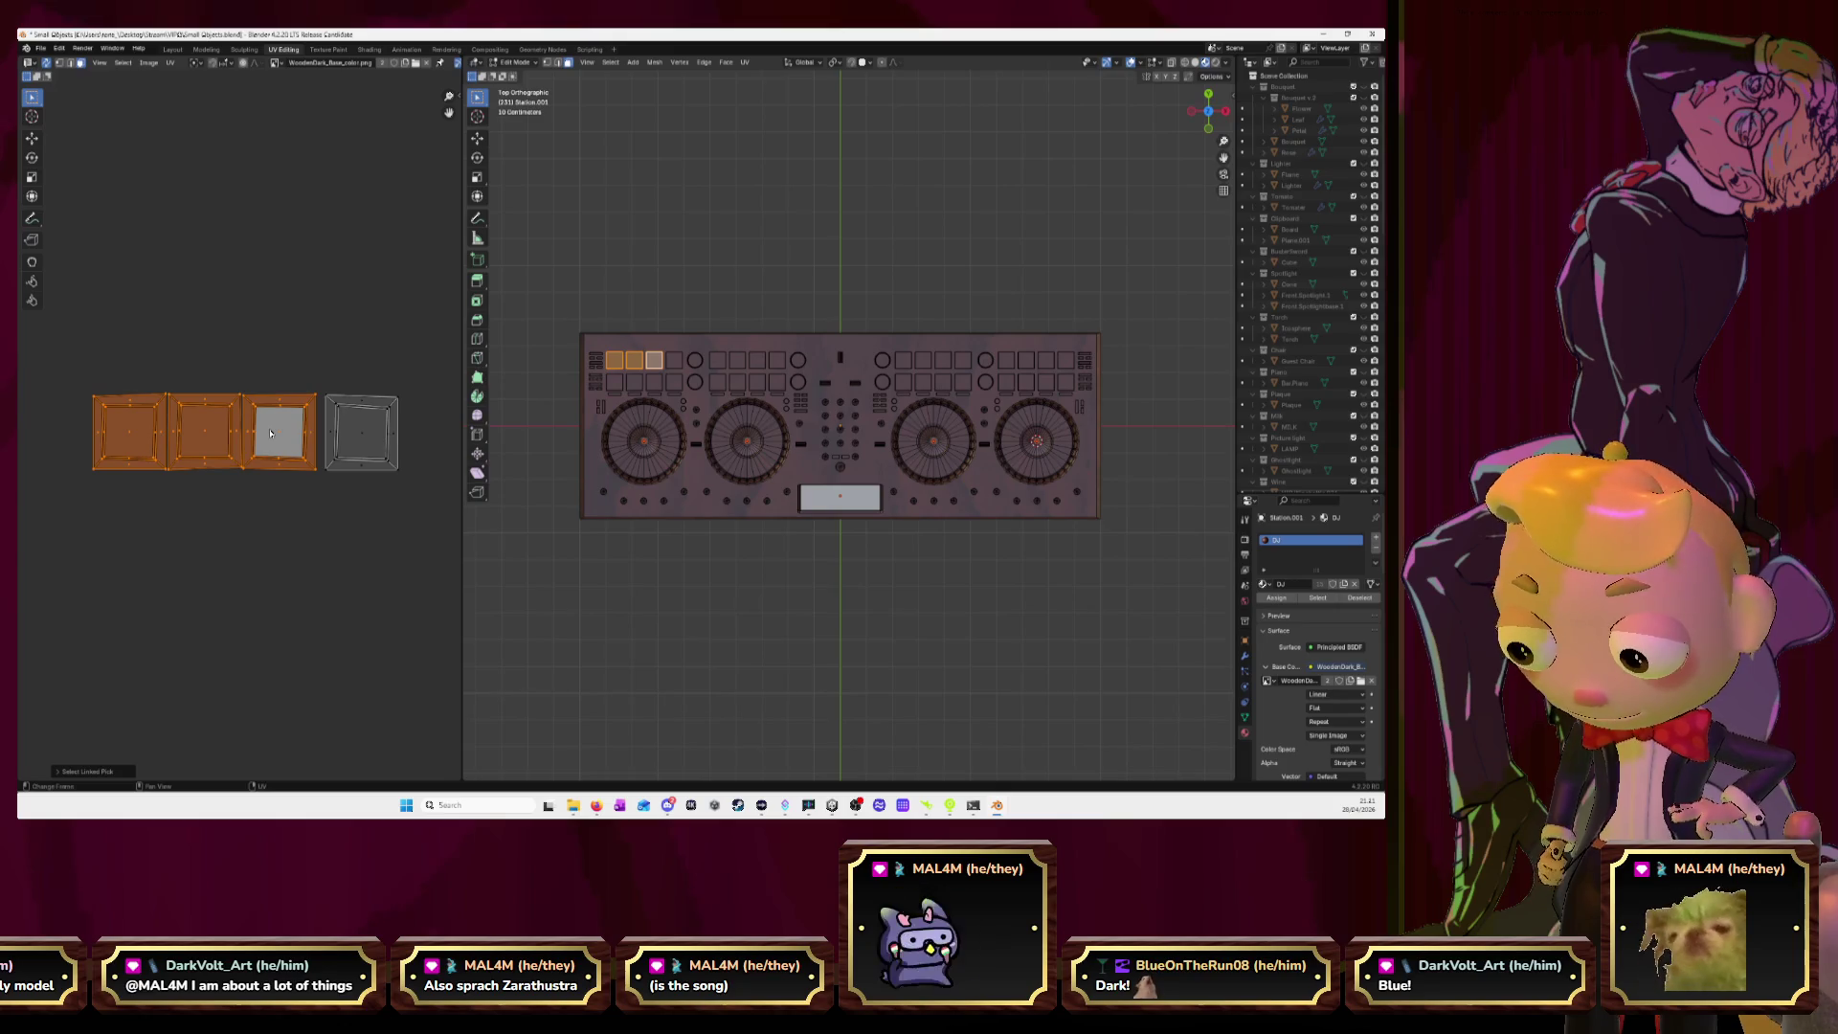
{"action": "key", "text": "g"}
{"action": "left_click", "coordinate": [278, 434]}
Select another pad's UV island and move it out of the cluster to start a second row.
{"action": "scroll", "coordinate": [278, 434], "scroll_direction": "down", "scroll_amount": 3}
{"action": "scroll", "coordinate": [279, 434], "scroll_direction": "down", "scroll_amount": 2}
{"action": "left_click", "coordinate": [276, 461]}
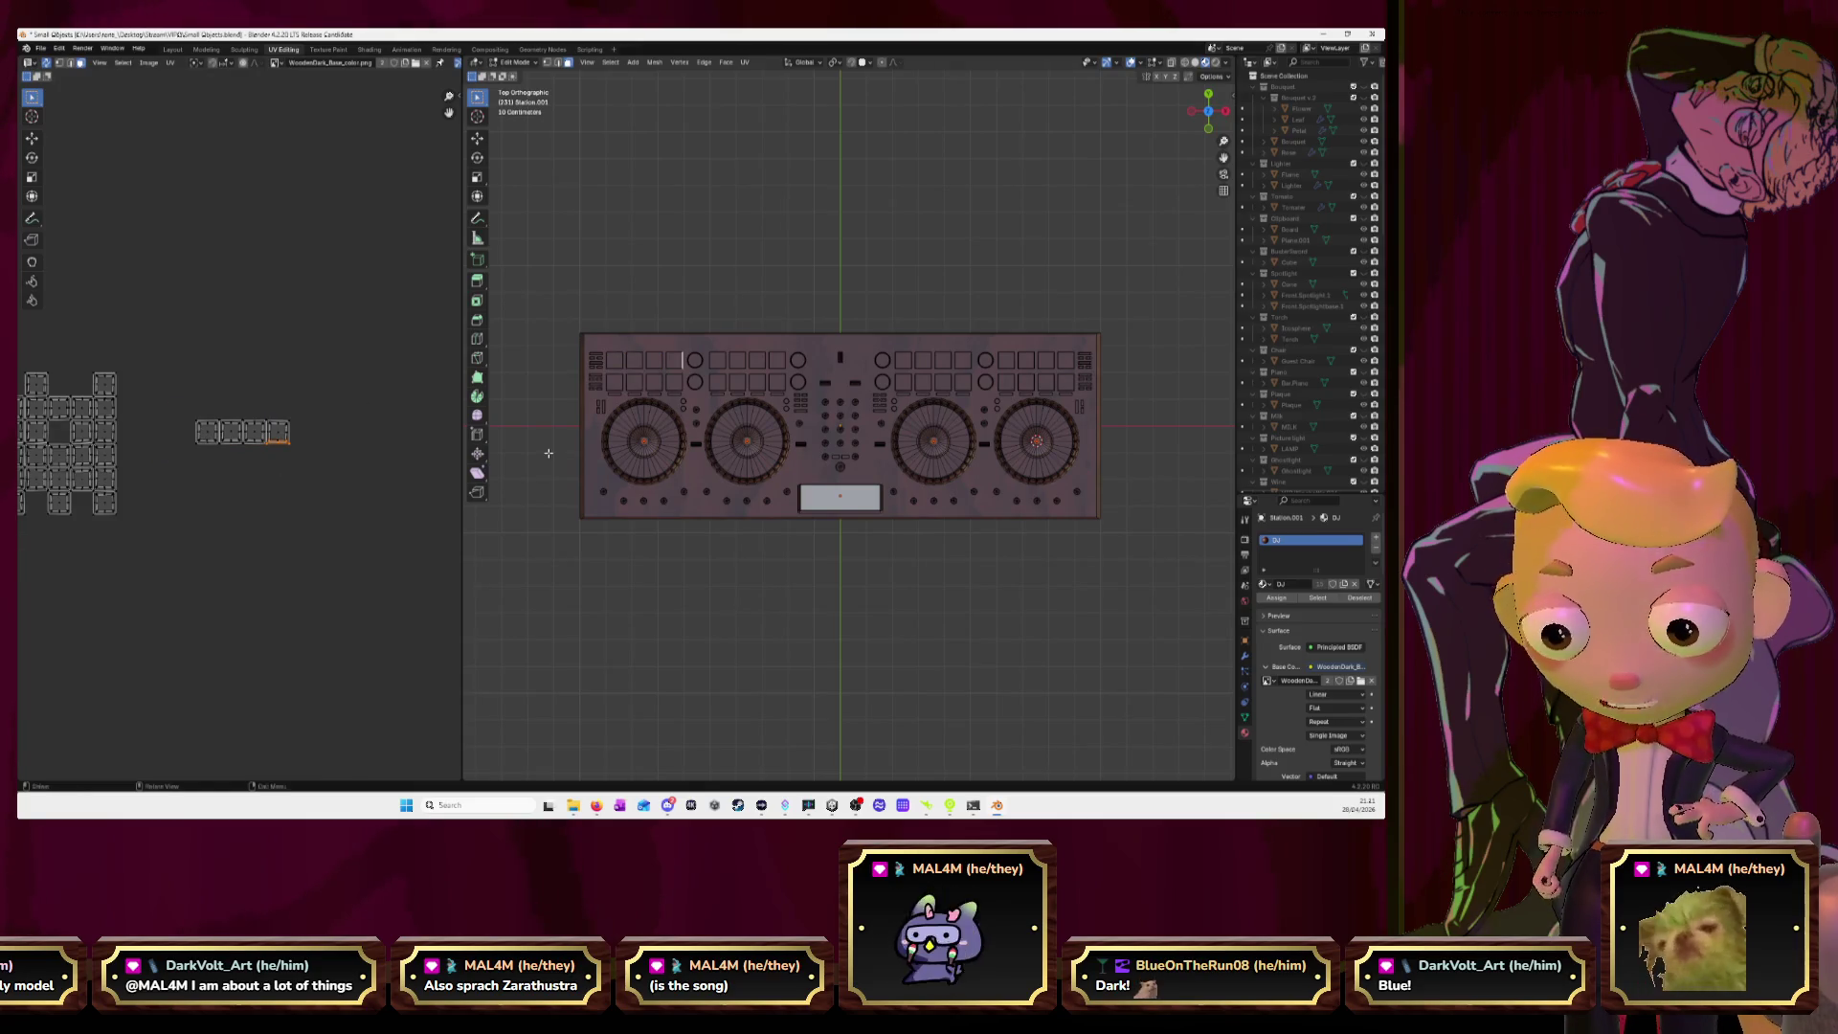
{"action": "left_click", "coordinate": [574, 270]}
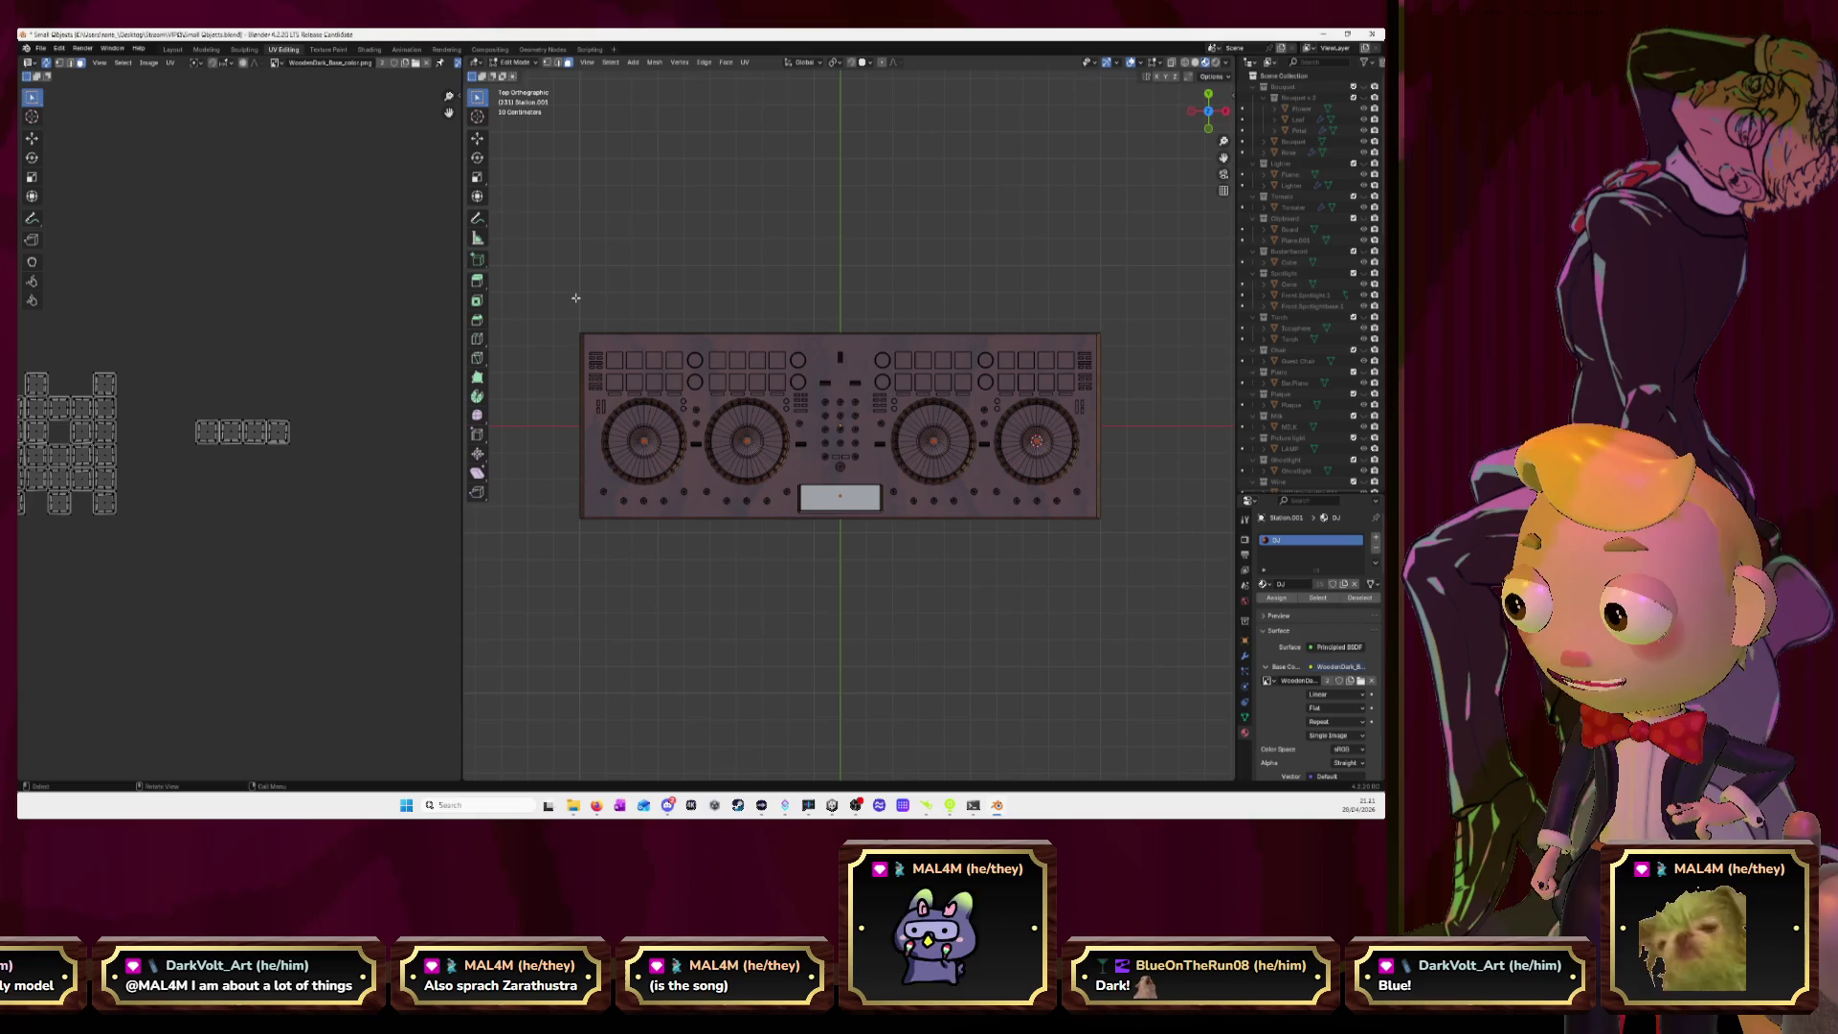
{"action": "key", "text": "l"}
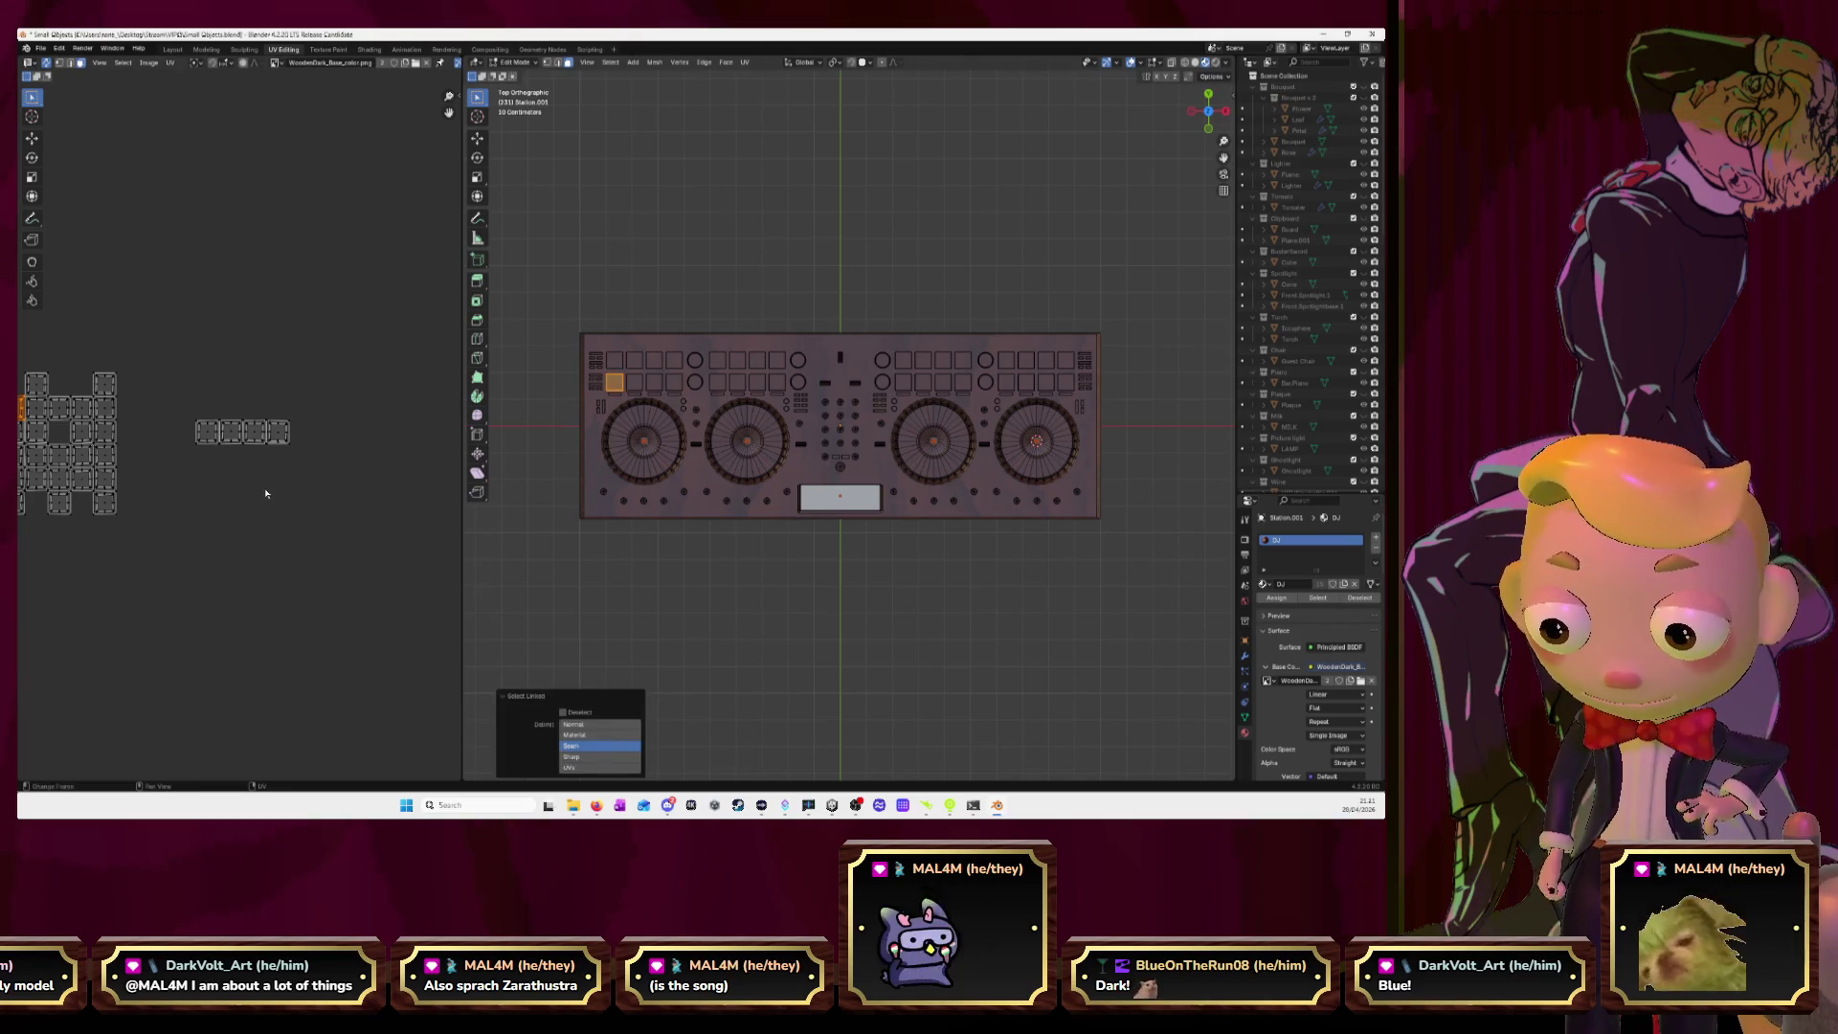
{"action": "middle_click_drag", "start_coordinate": [670, 316], "coordinate": [683, 455]}
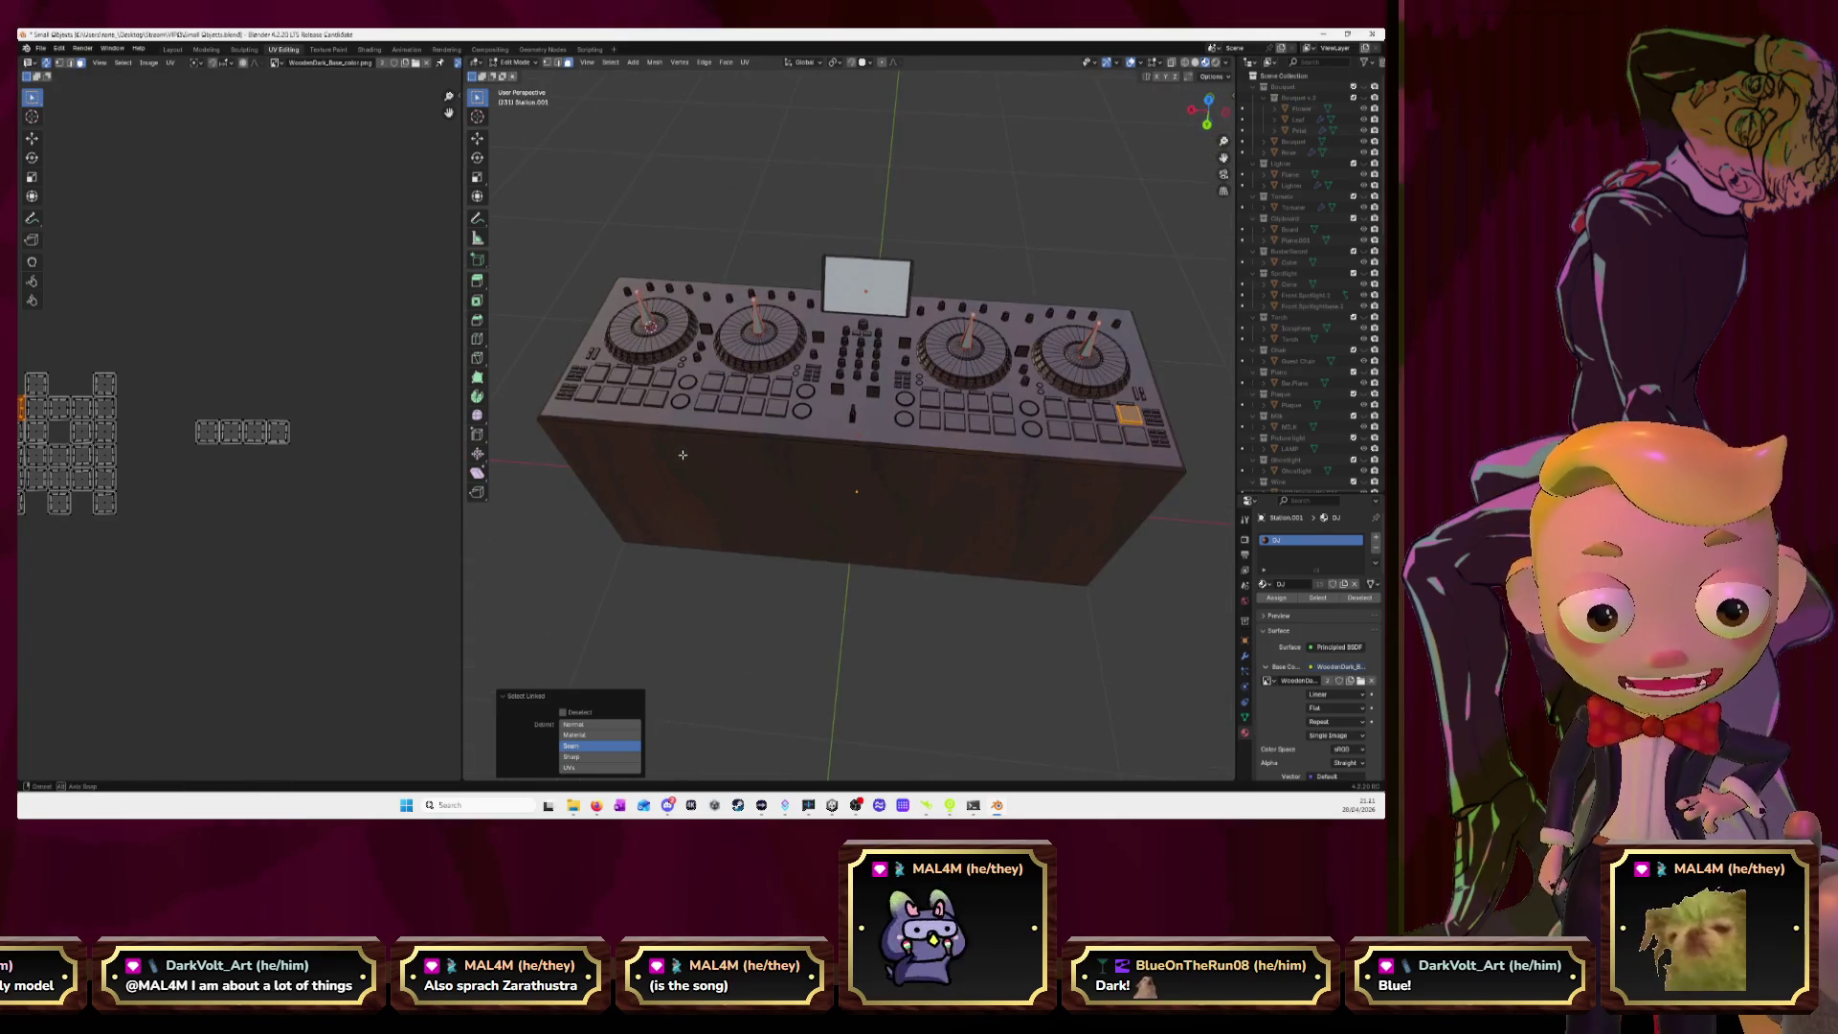
{"action": "left_click", "coordinate": [1209, 99]}
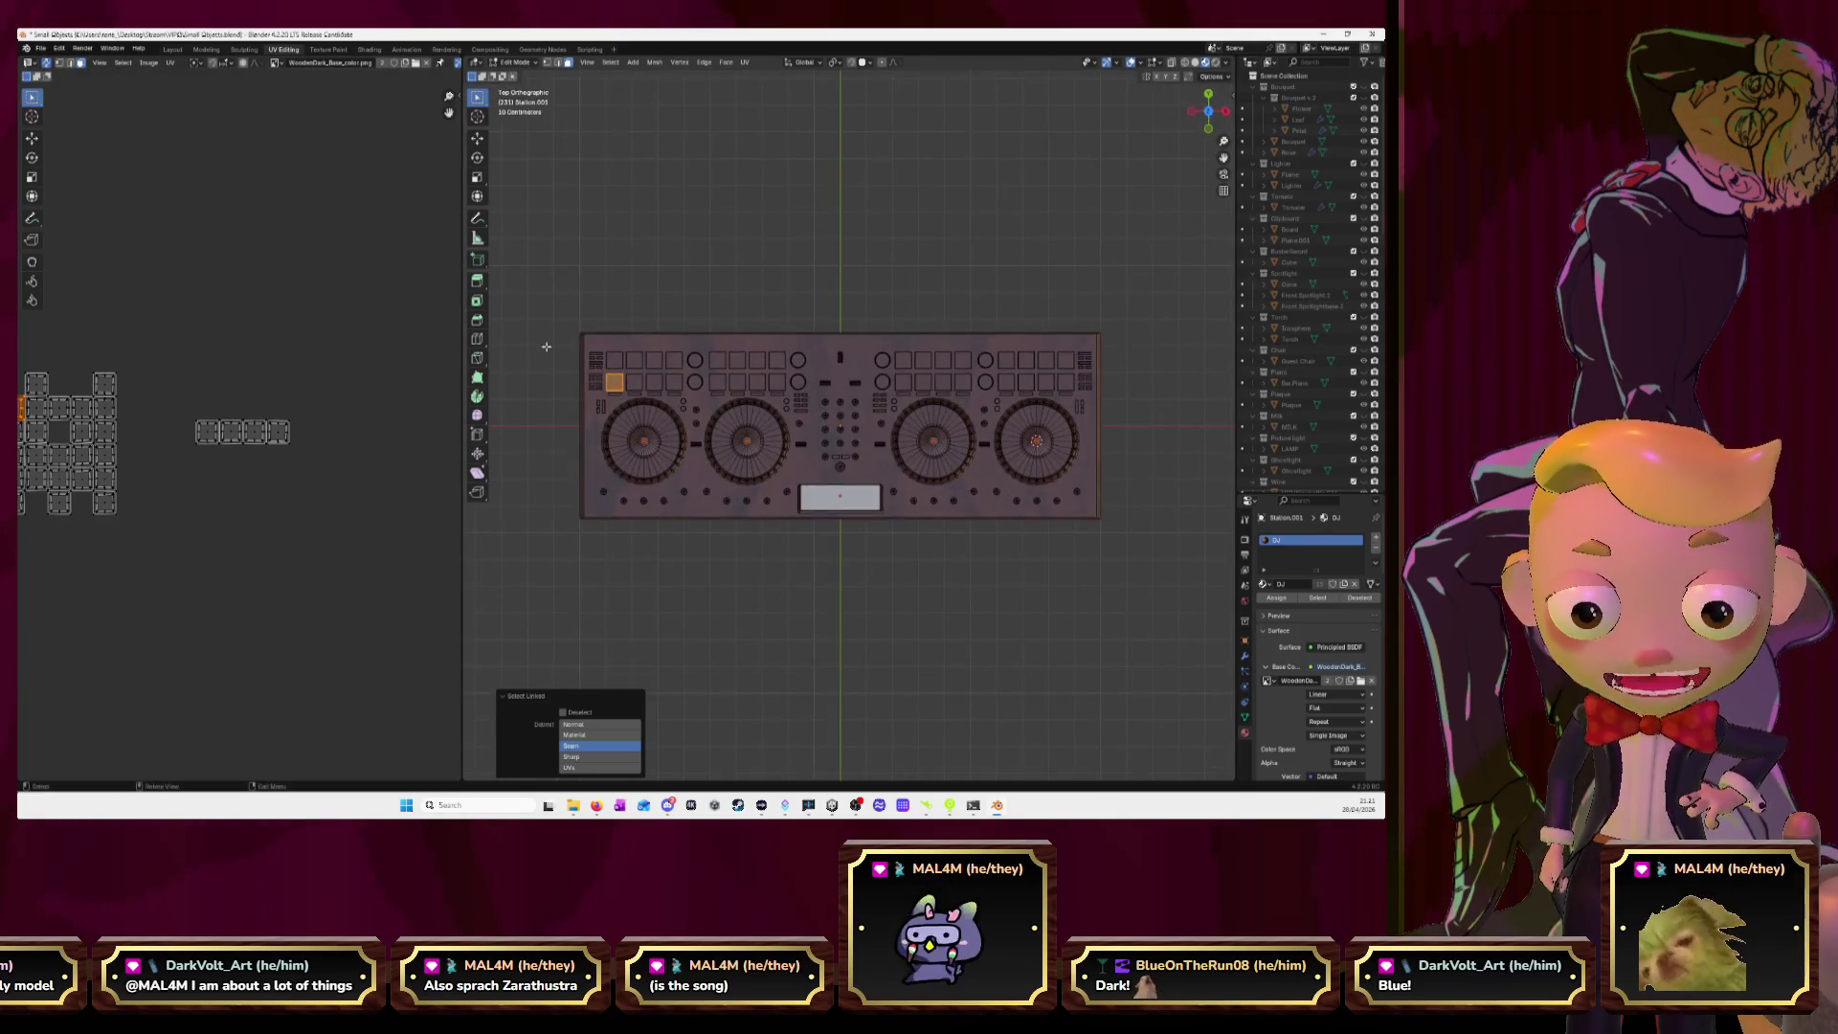
{"action": "key", "text": "g"}
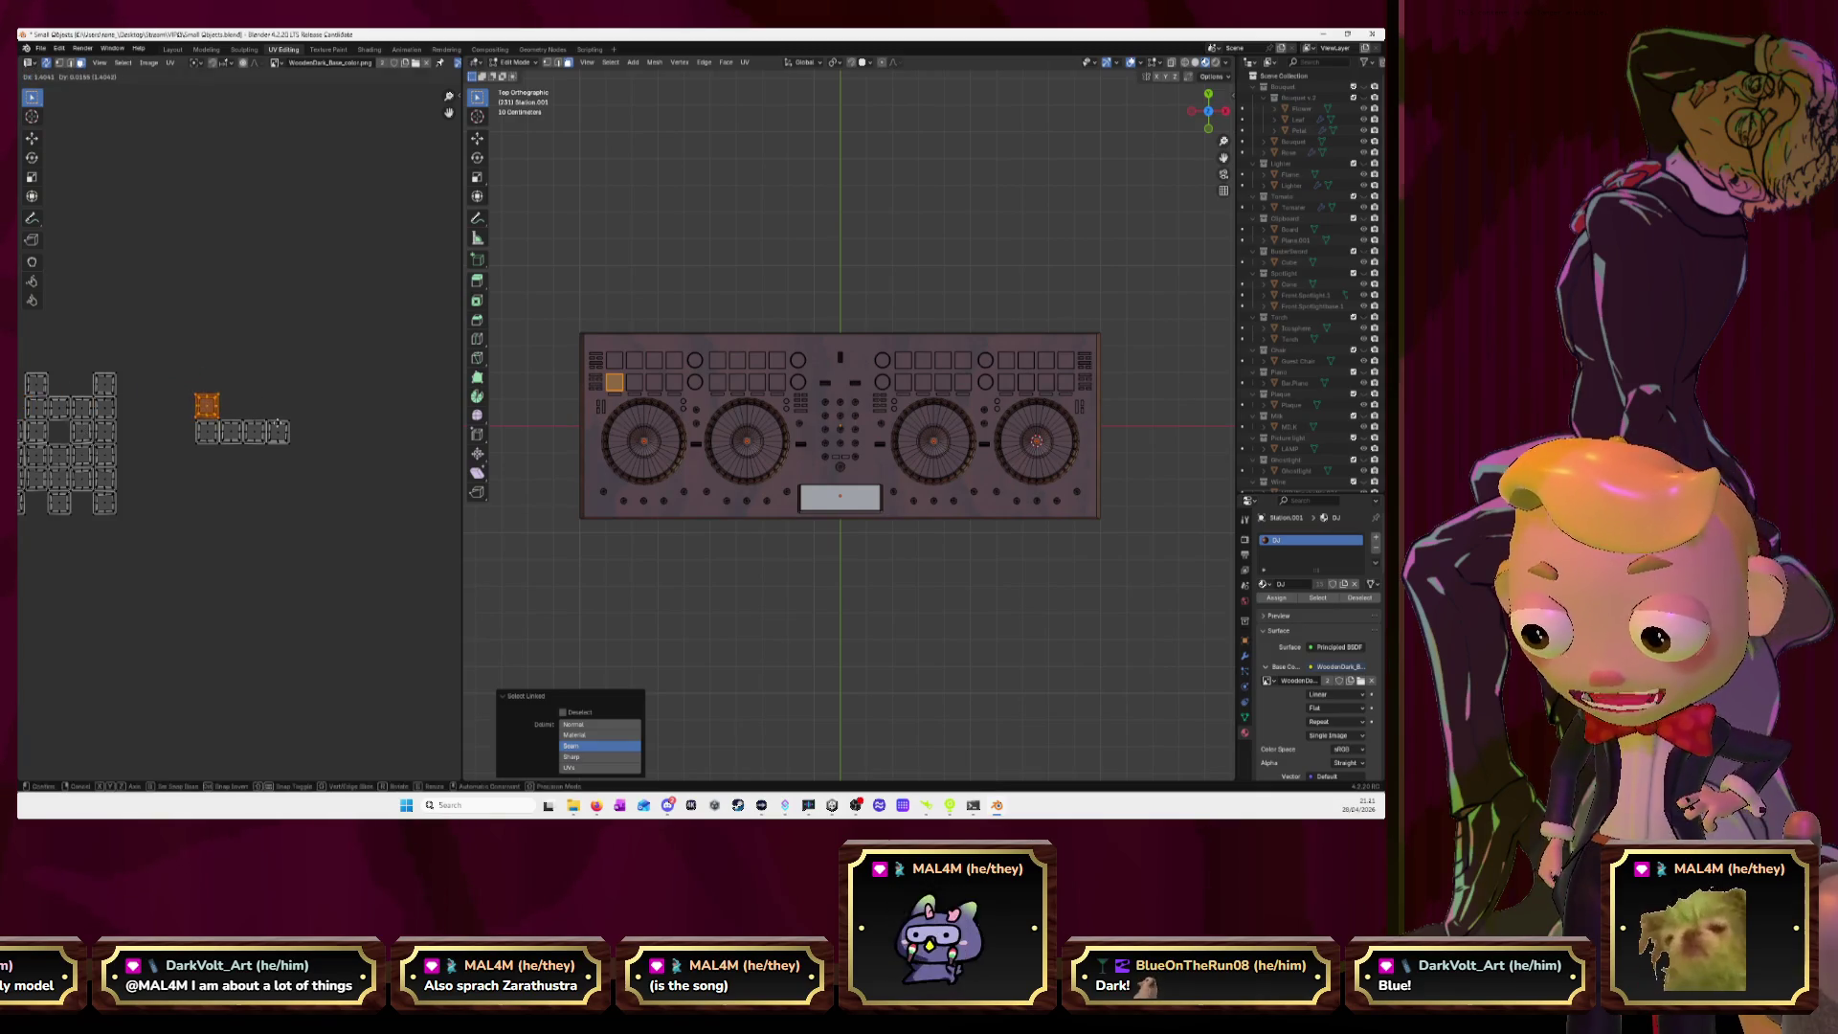
{"action": "left_click", "coordinate": [280, 426]}
Move three more pad islands next to it, completing the second row of four squares.
{"action": "left_click", "coordinate": [637, 382]}
{"action": "key", "text": "l"}
{"action": "key", "text": "g"}
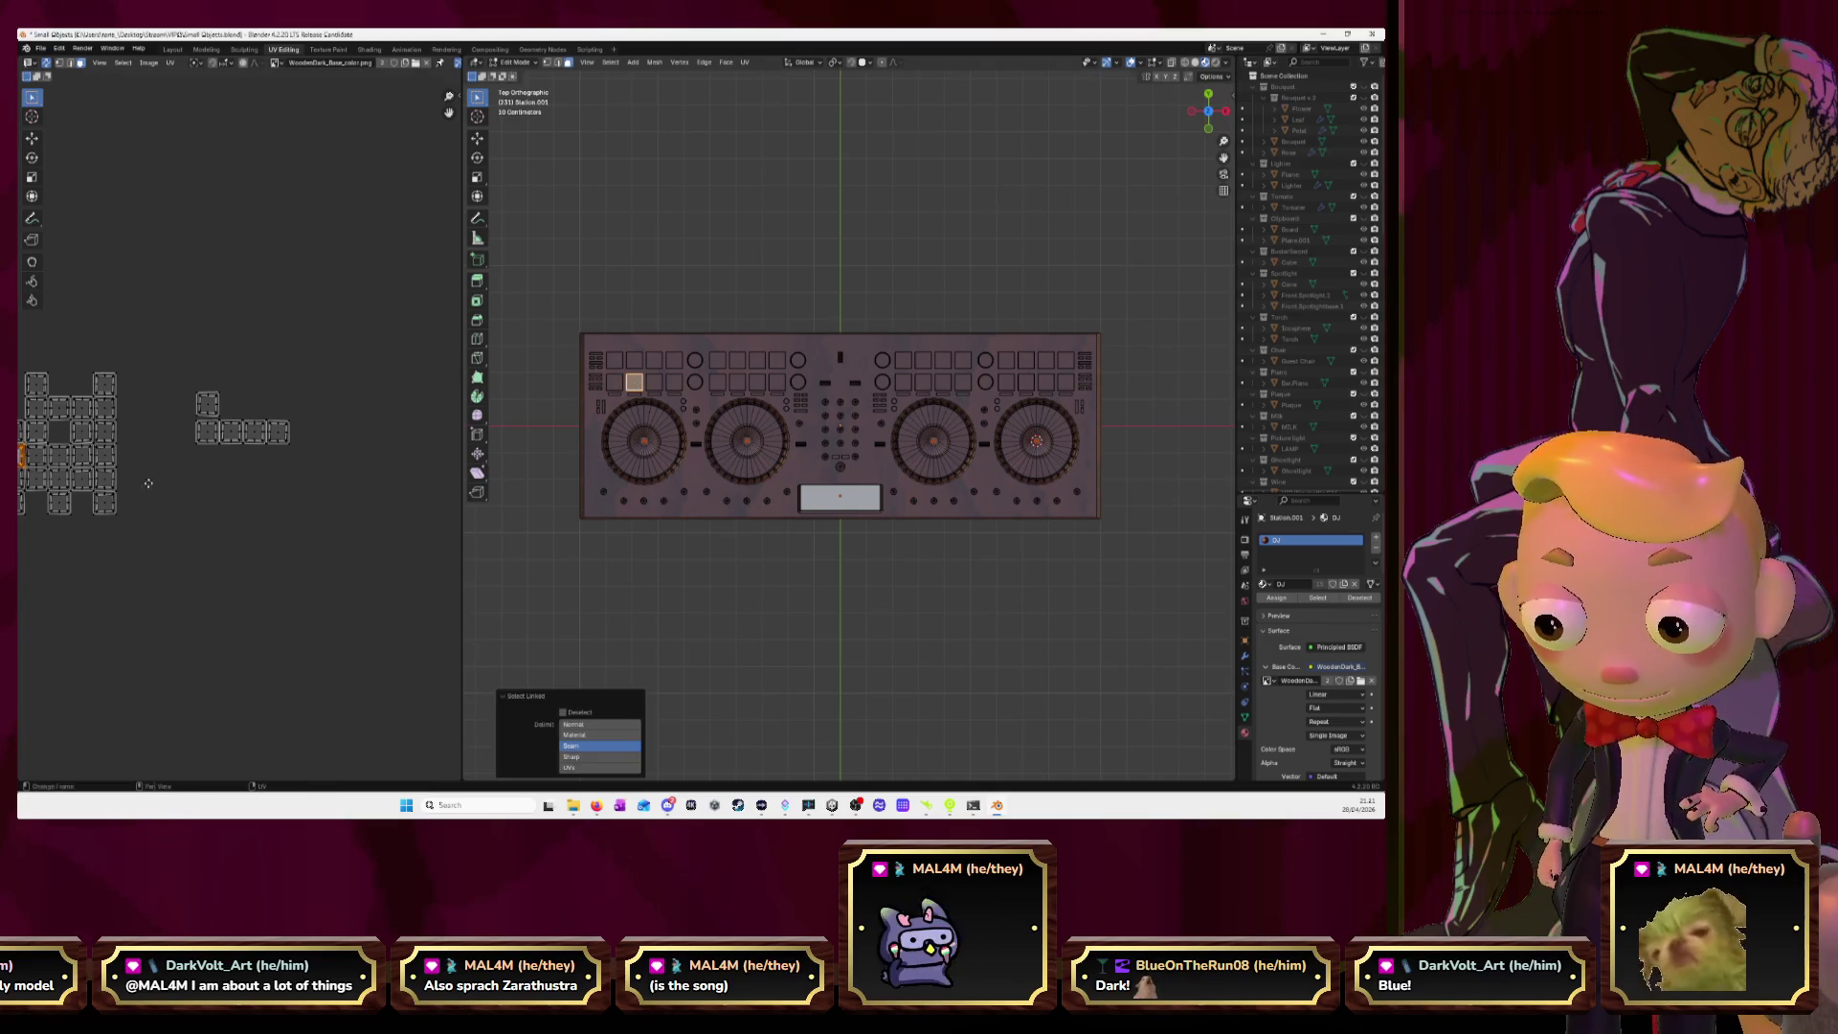
{"action": "left_click", "coordinate": [408, 432]}
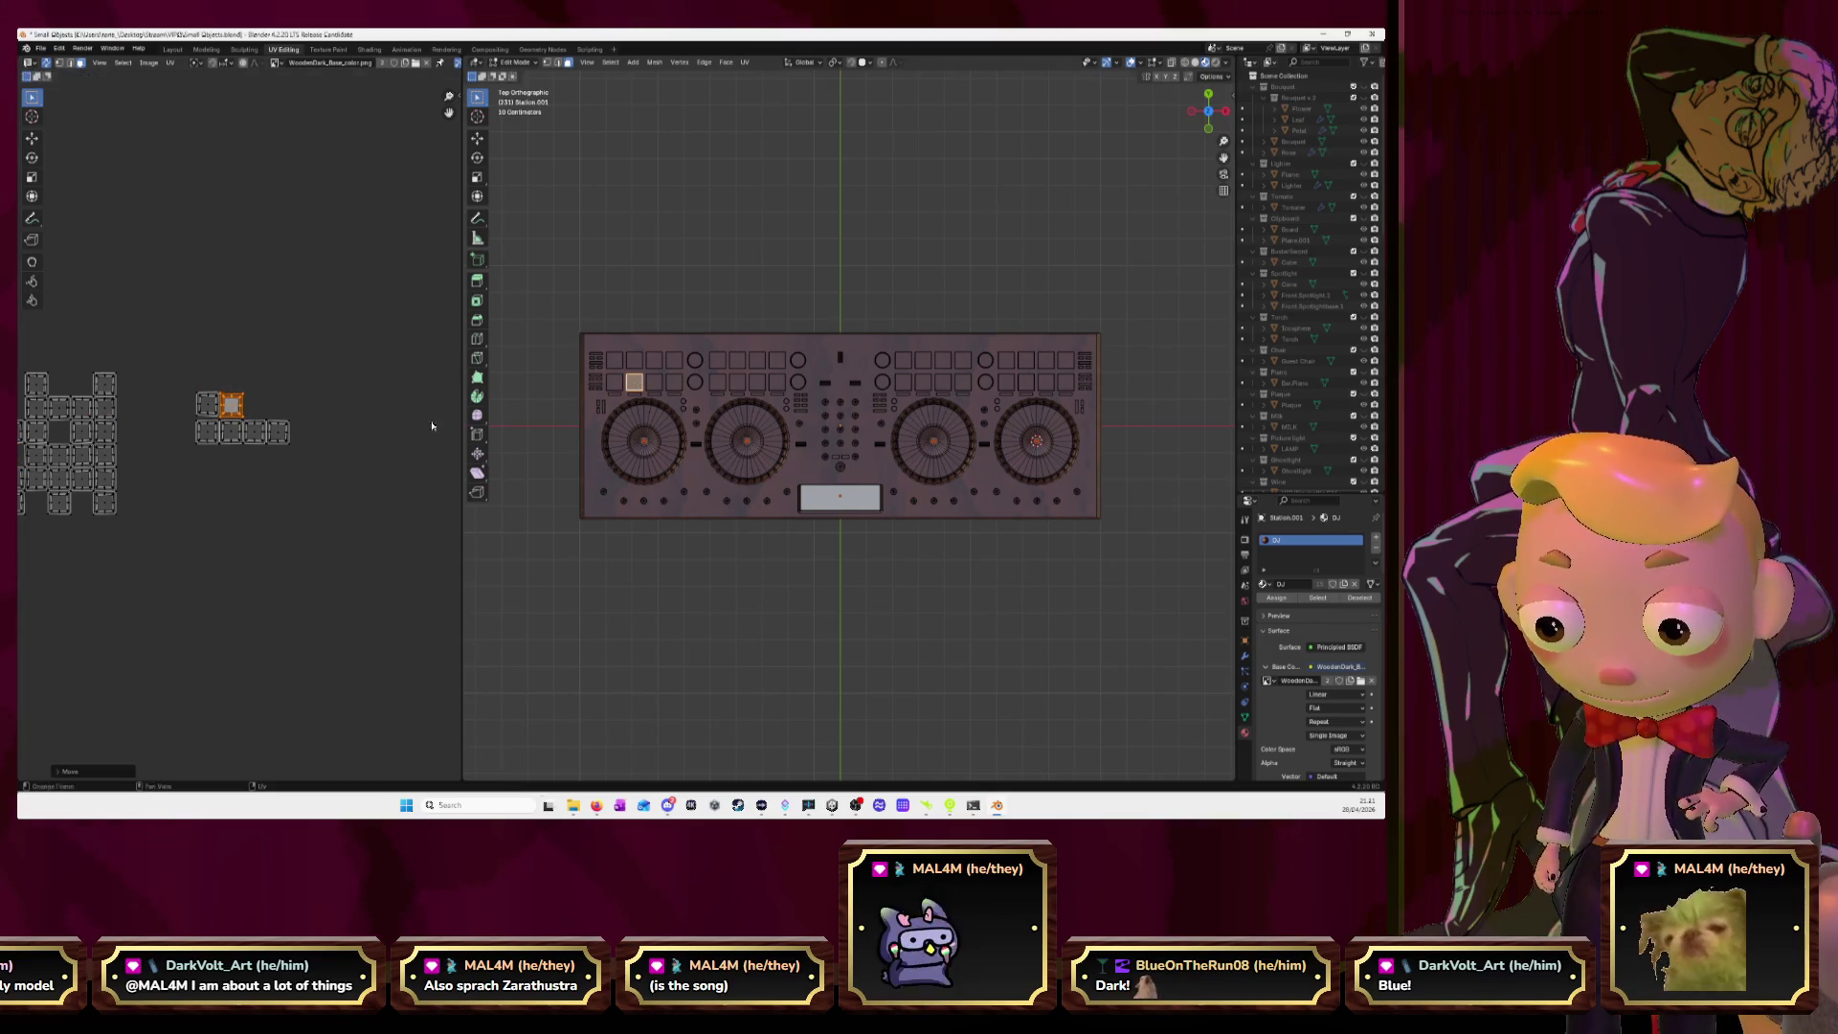
{"action": "left_click", "coordinate": [654, 384]}
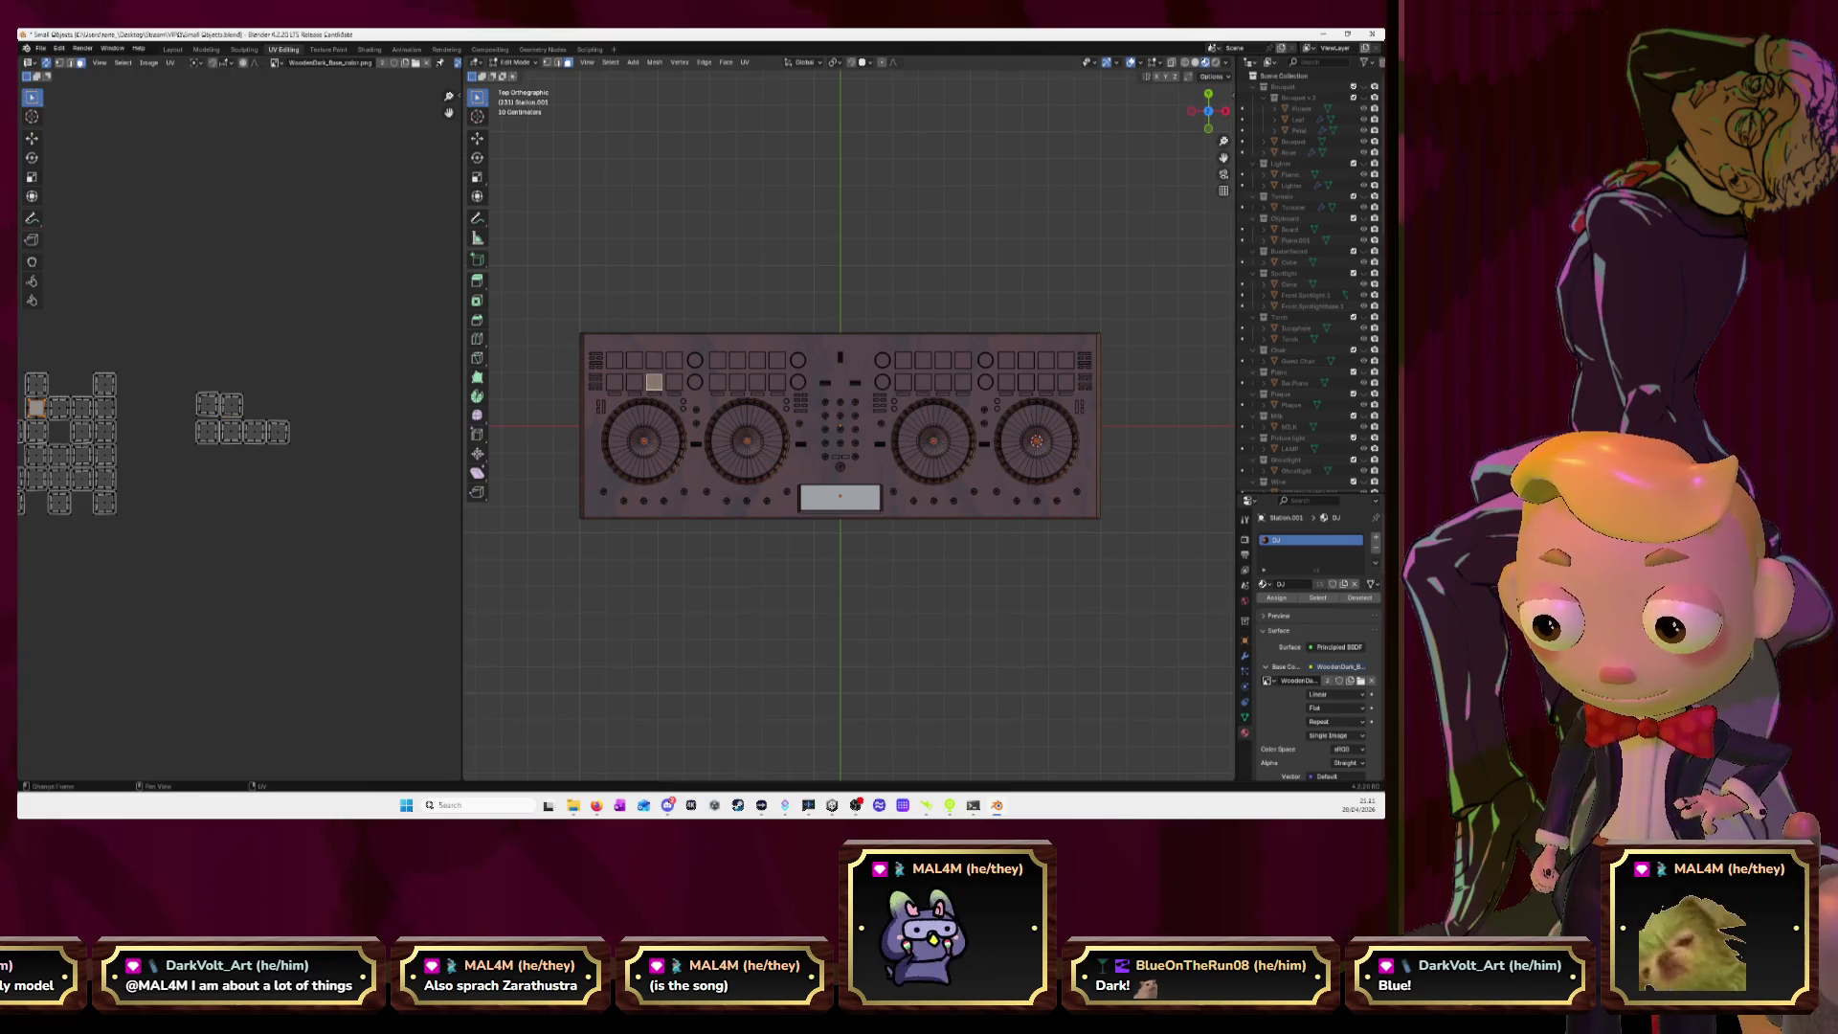
{"action": "key", "text": "l"}
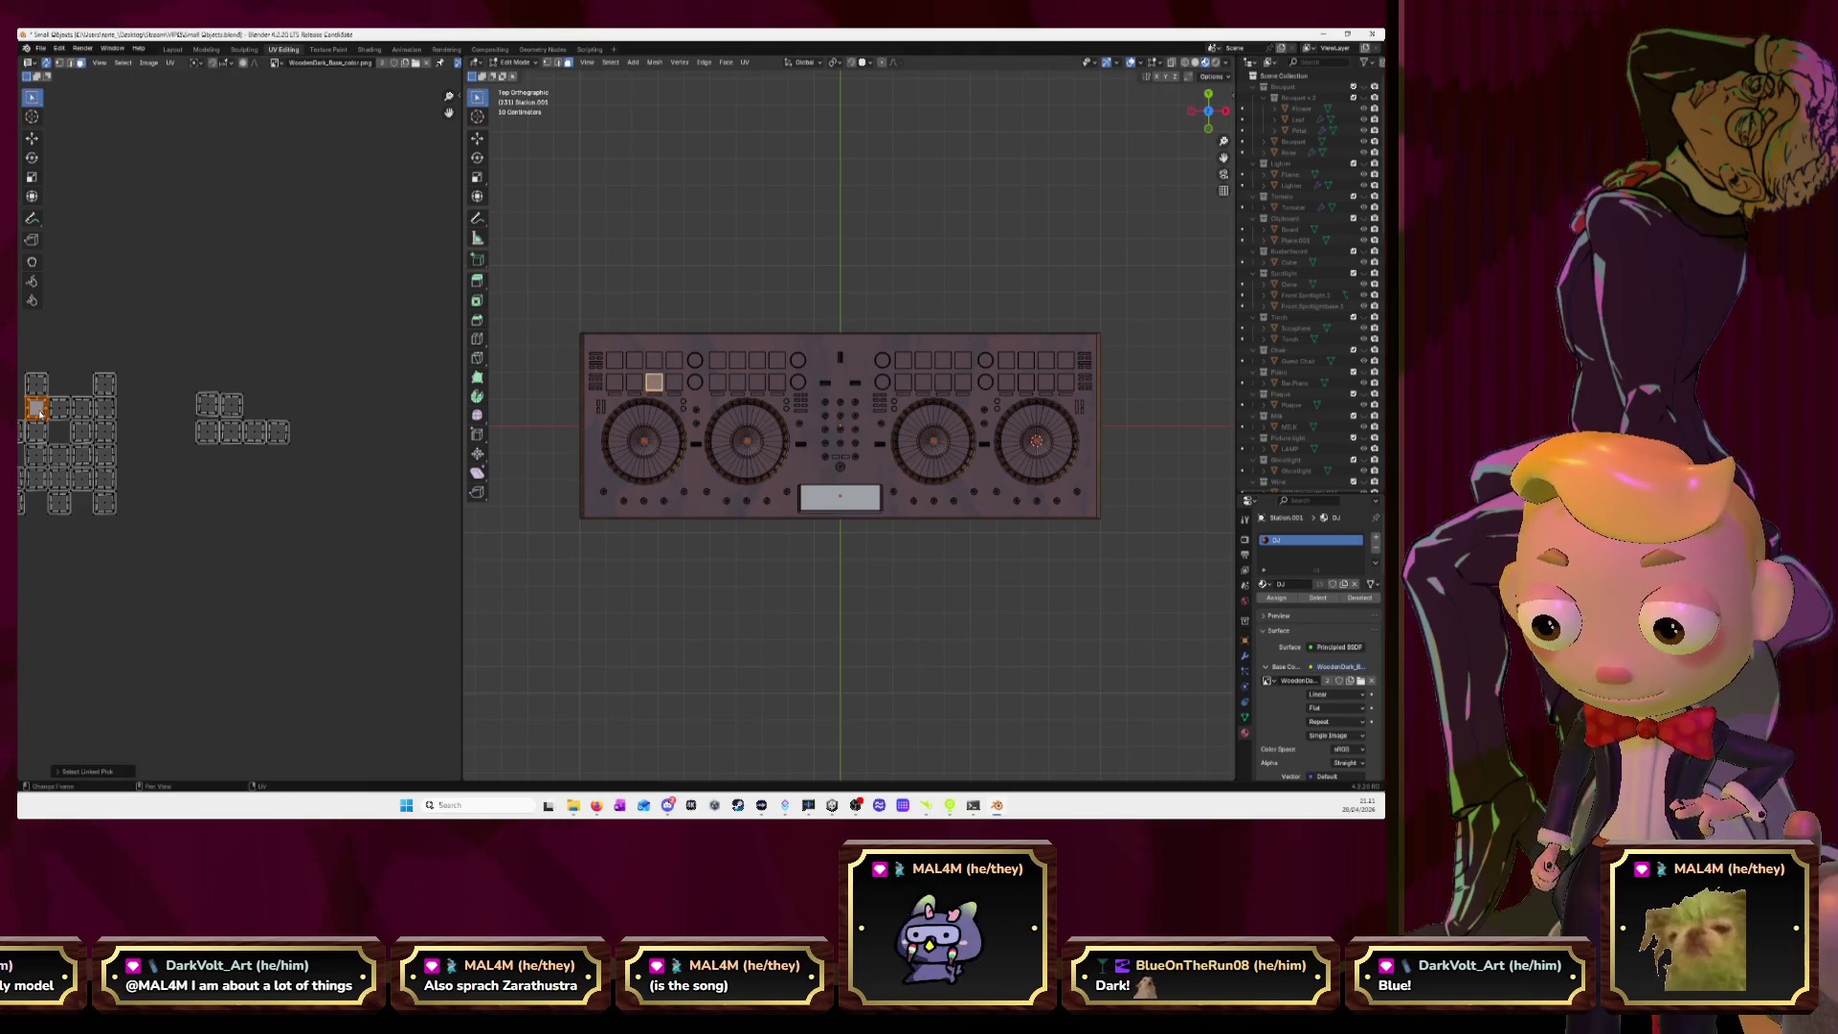
{"action": "key", "text": "g"}
{"action": "left_click", "coordinate": [280, 406]}
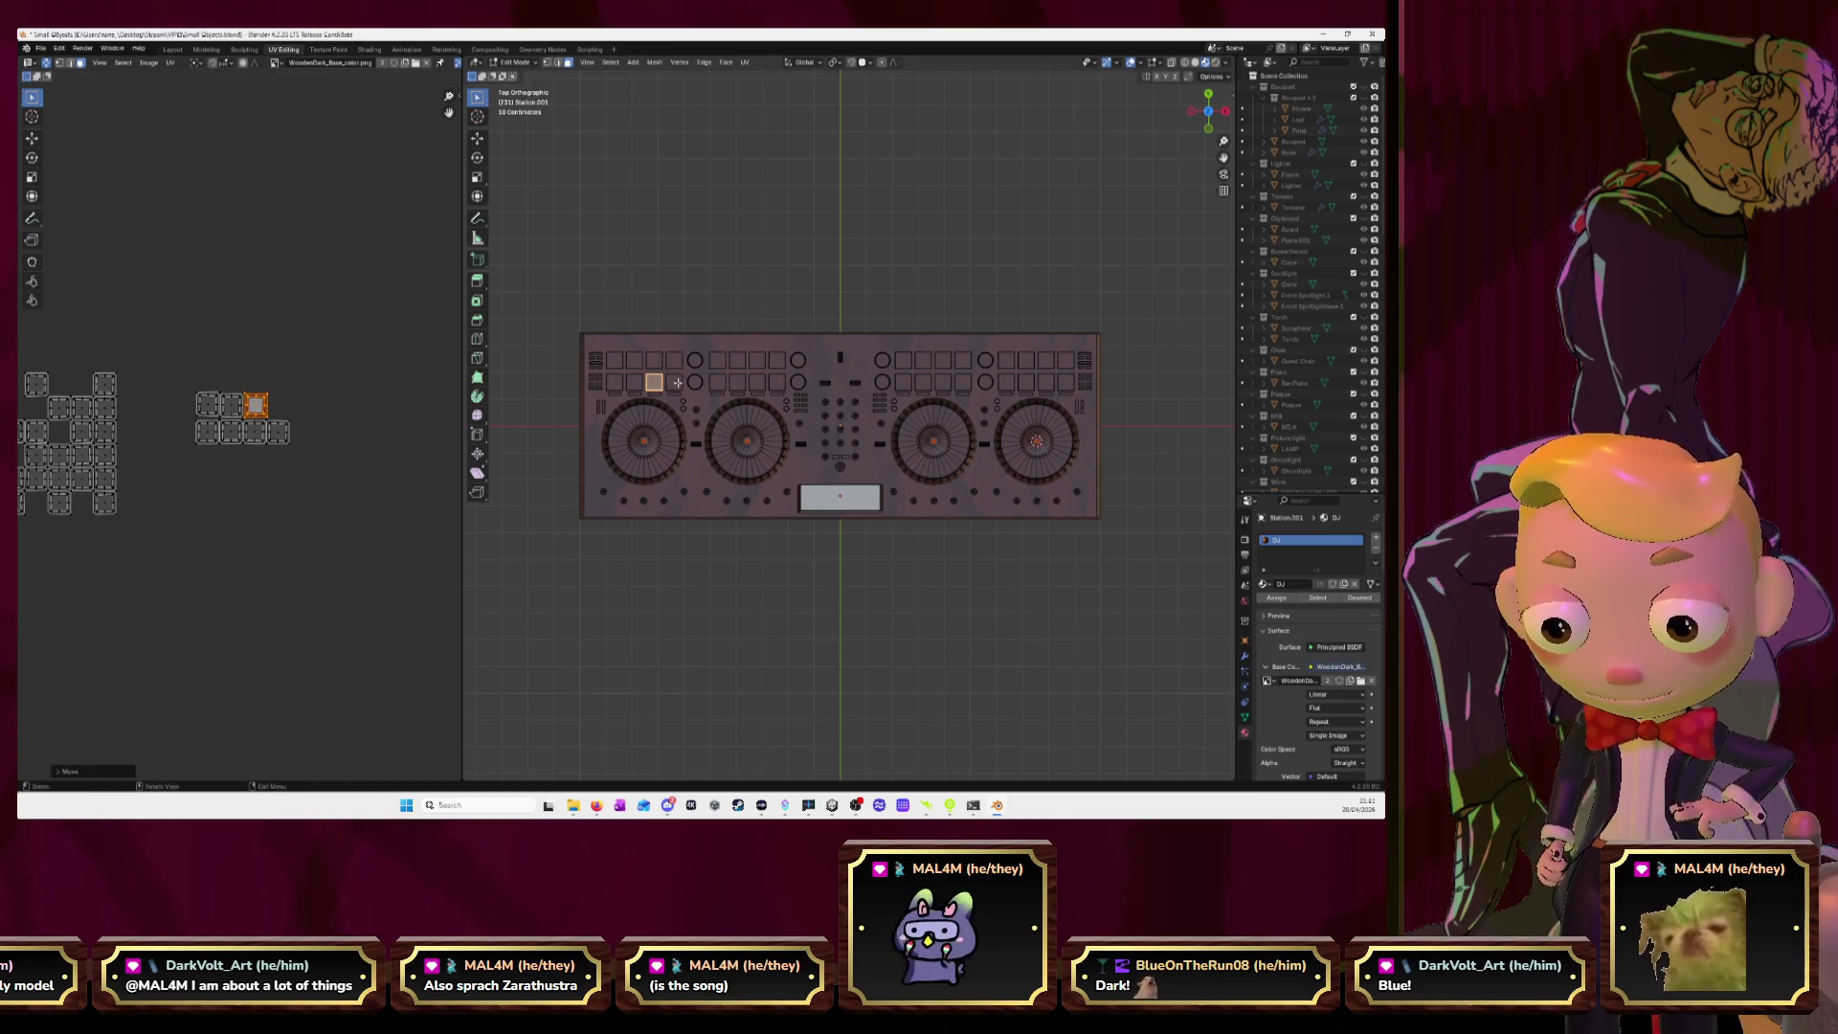
{"action": "key", "text": "l"}
{"action": "key", "text": "g"}
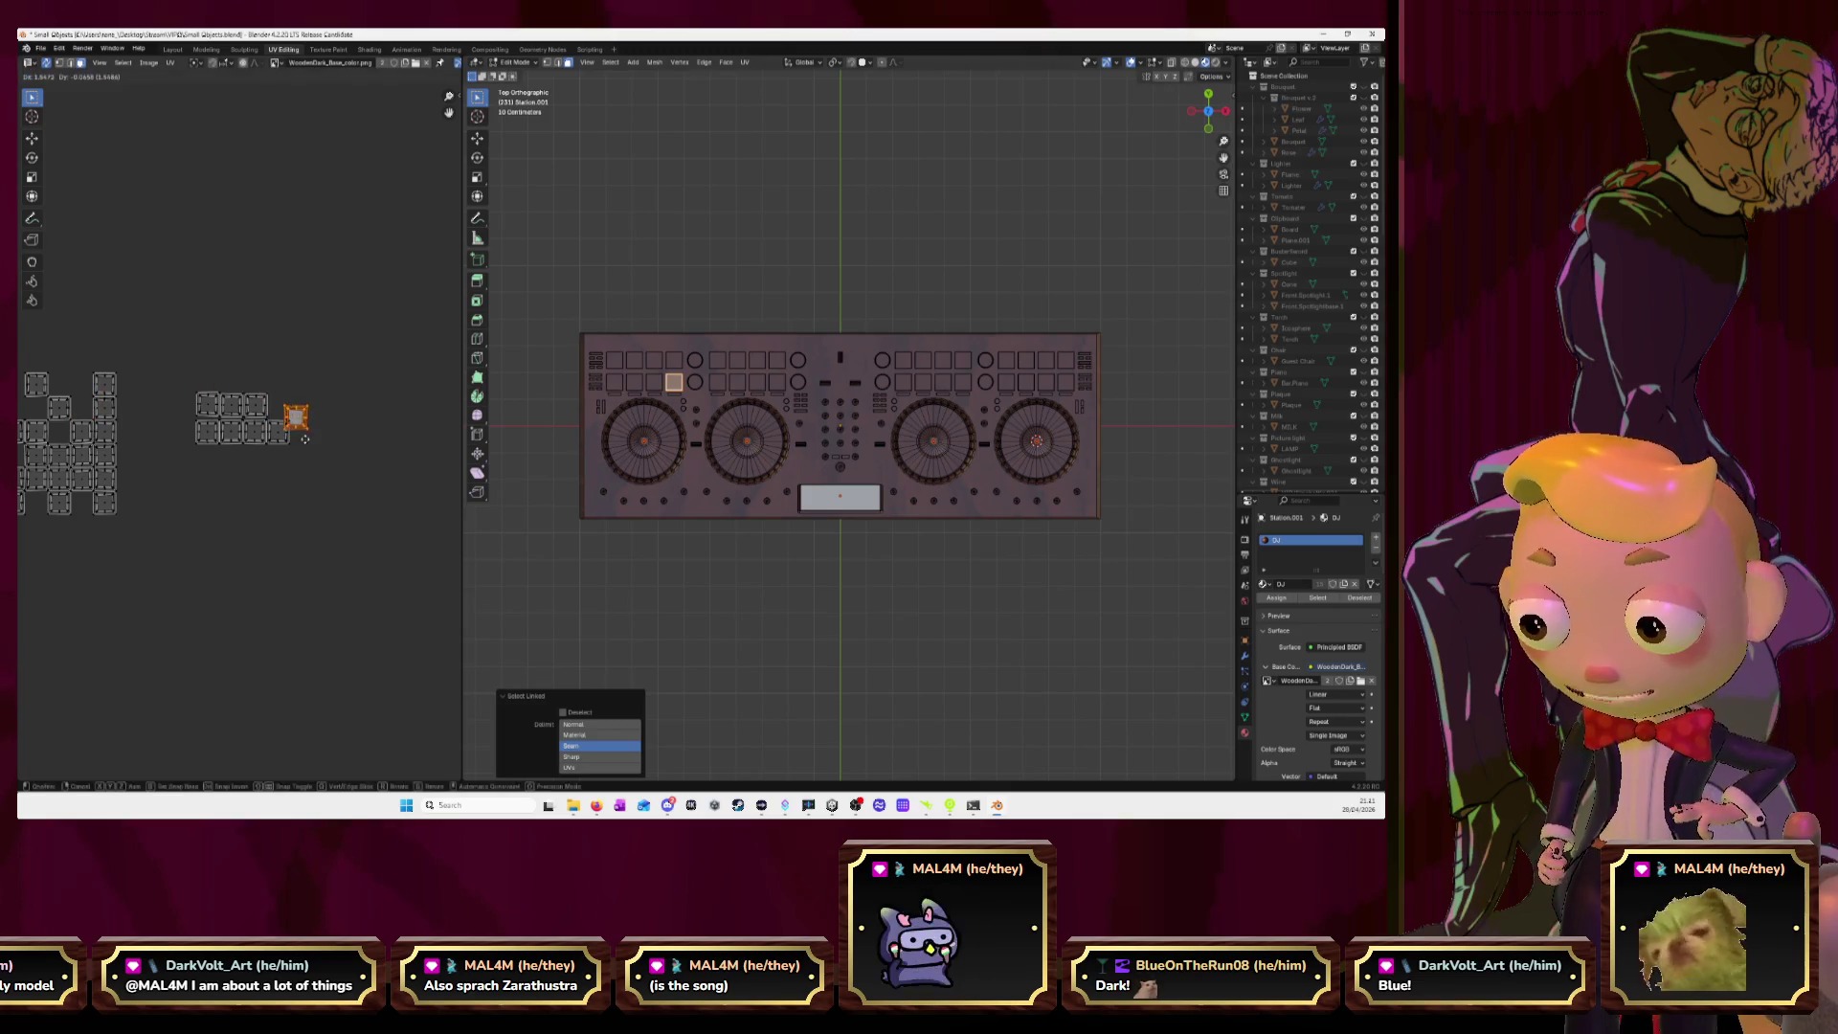
{"action": "left_click", "coordinate": [295, 429]}
{"action": "scroll", "coordinate": [243, 431], "scroll_direction": "up", "scroll_amount": 5}
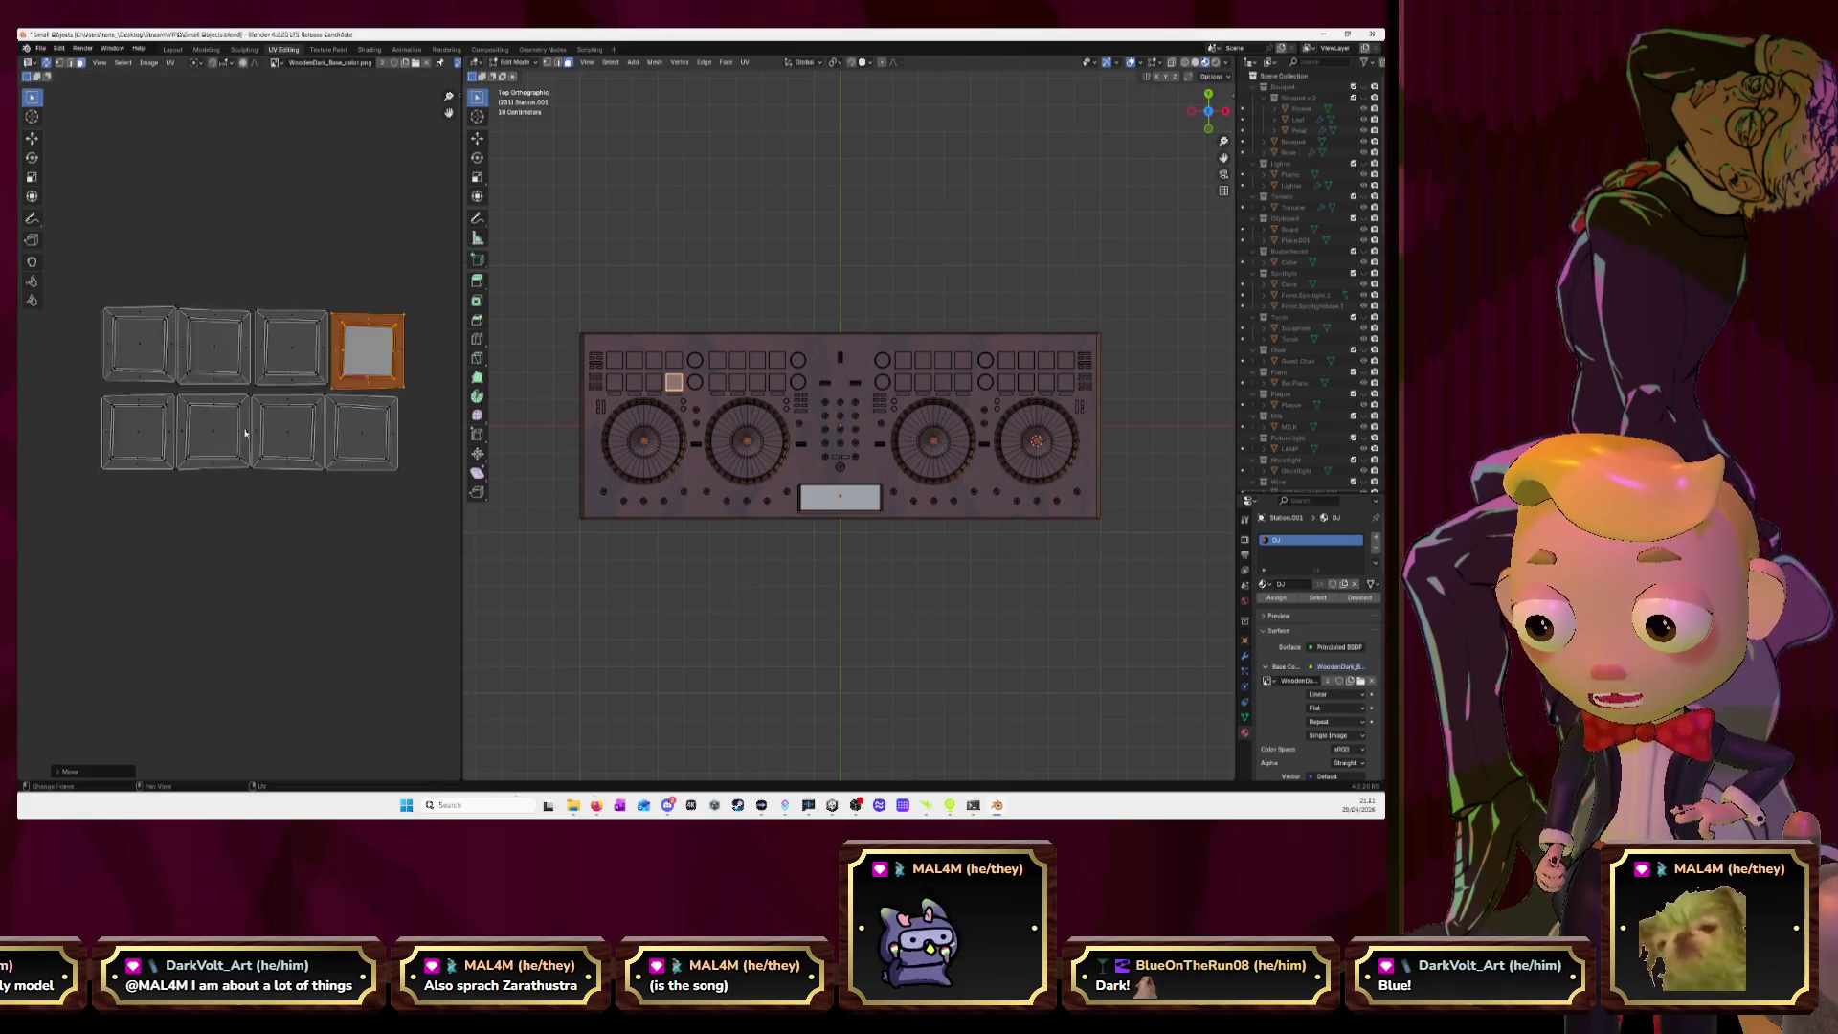
Reposition the first and second pads' square islands at the start of the top row.
{"action": "scroll", "coordinate": [243, 431], "scroll_direction": "up", "scroll_amount": 1}
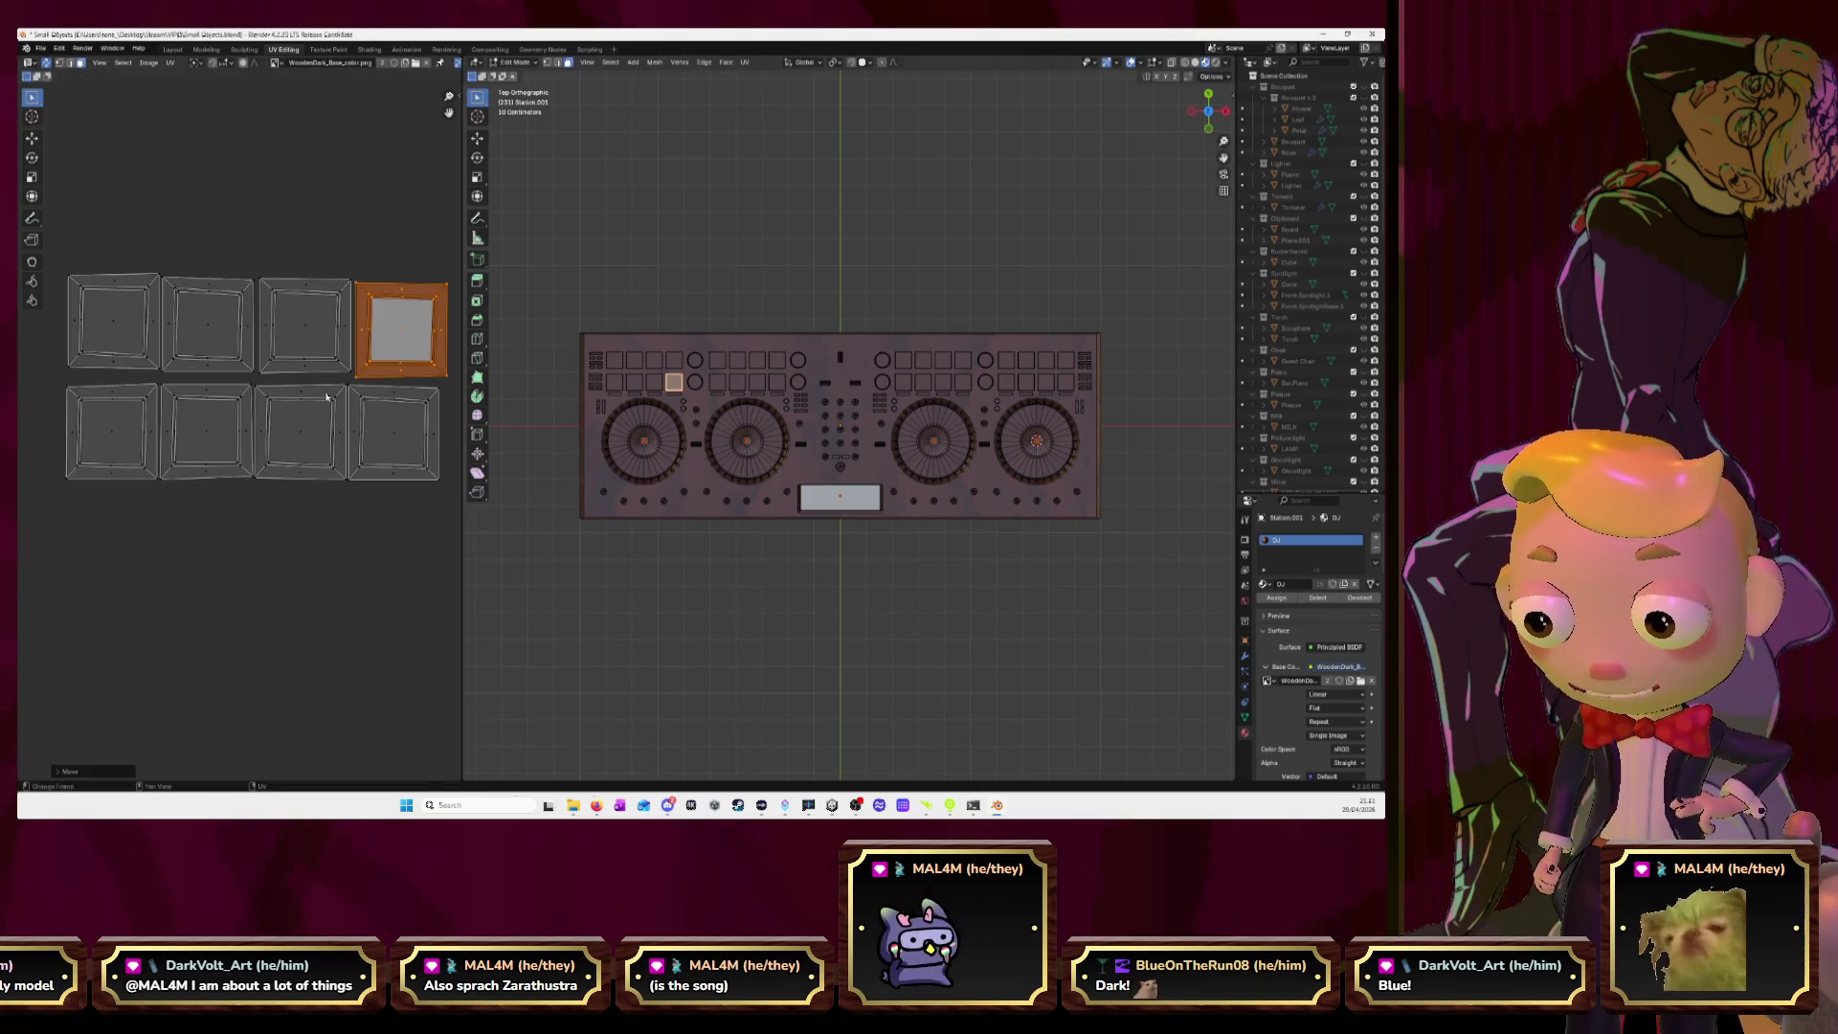
{"action": "left_click", "coordinate": [104, 334]}
{"action": "key", "text": "l"}
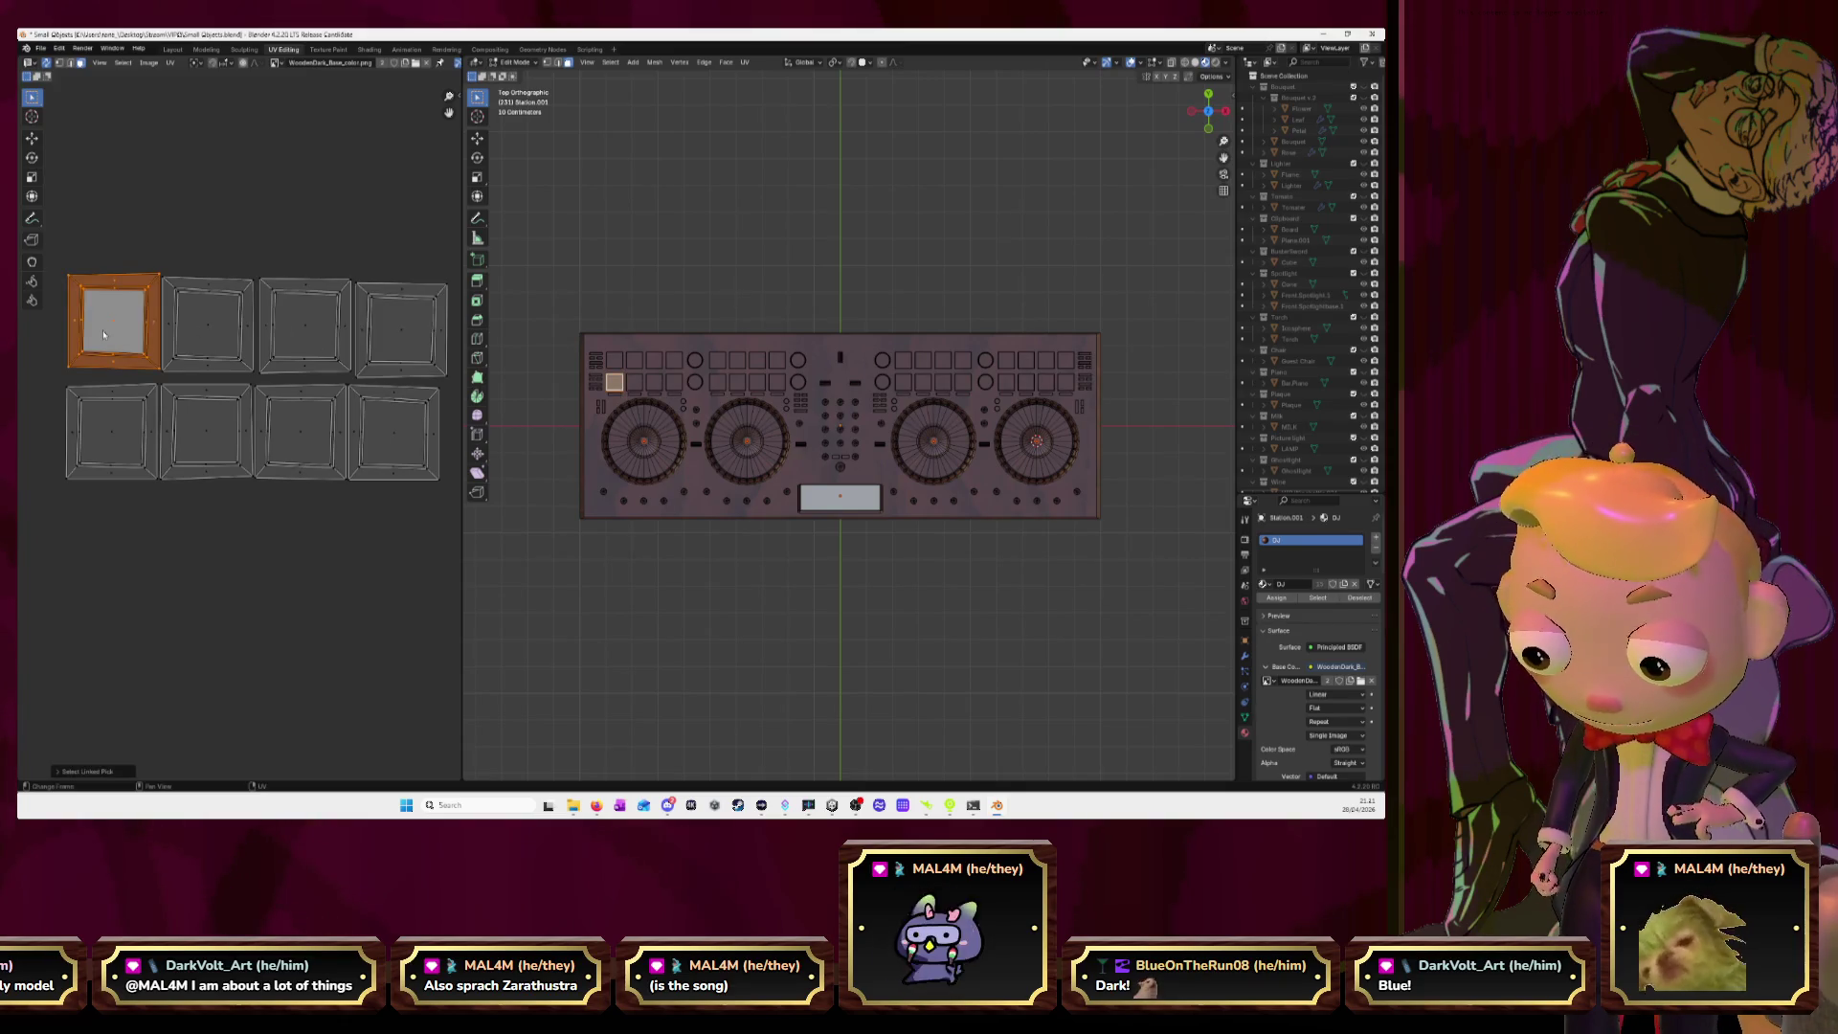
{"action": "key", "text": "g"}
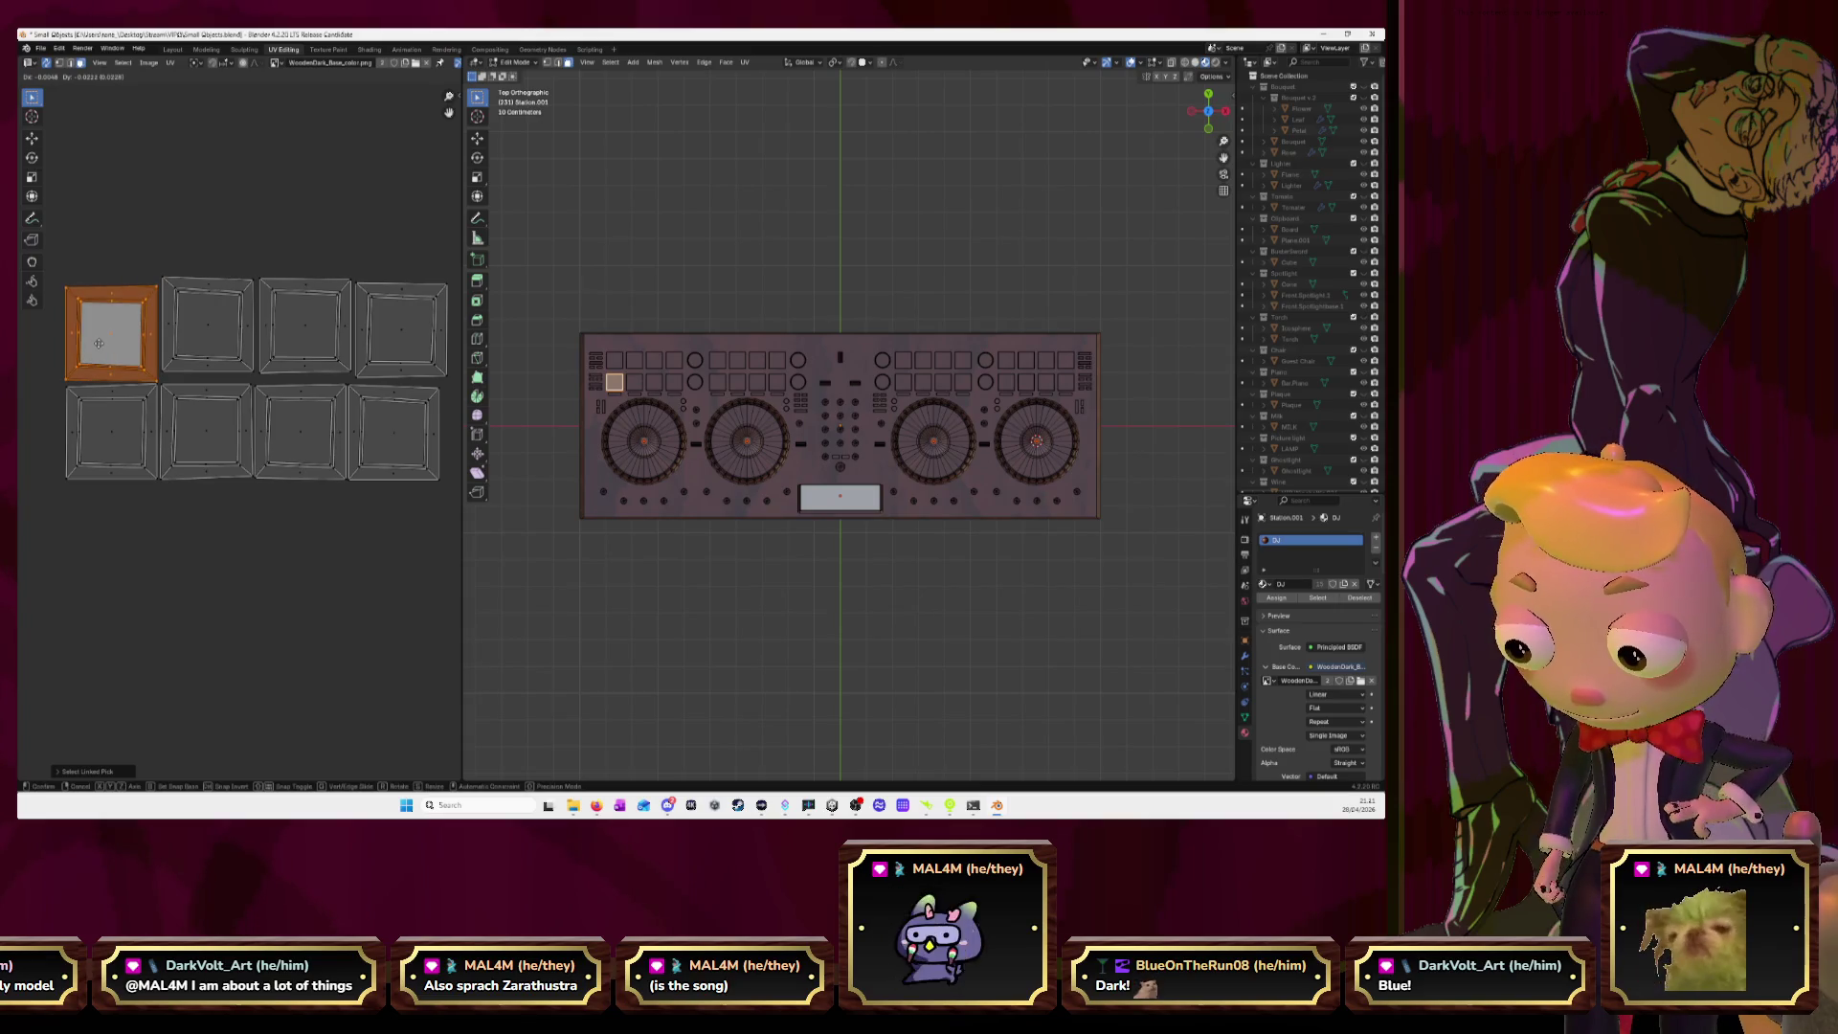
{"action": "left_click", "coordinate": [100, 345]}
{"action": "left_click", "coordinate": [201, 340]}
{"action": "key", "text": "l"}
{"action": "key", "text": "g"}
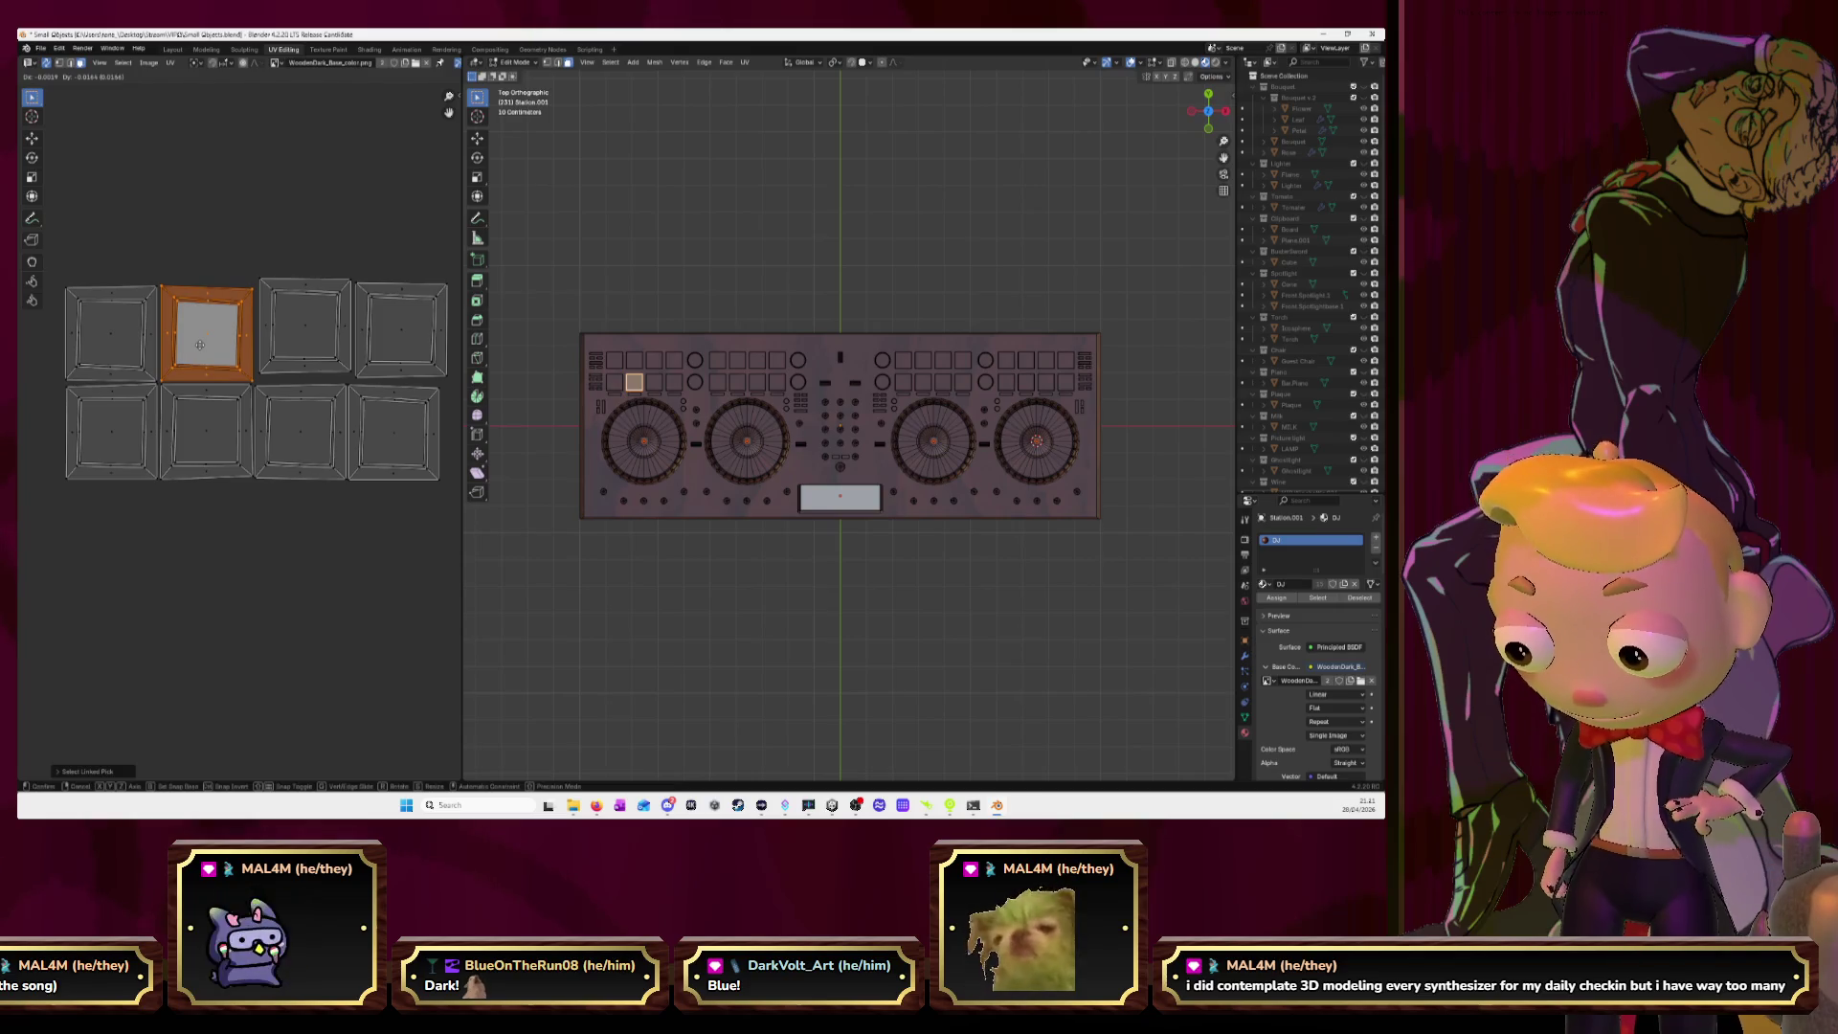
{"action": "left_click", "coordinate": [200, 344]}
Reposition the third and fourth pads' islands to finish the top row of the grid.
{"action": "left_click", "coordinate": [294, 335]}
{"action": "key", "text": "l"}
{"action": "key", "text": "g"}
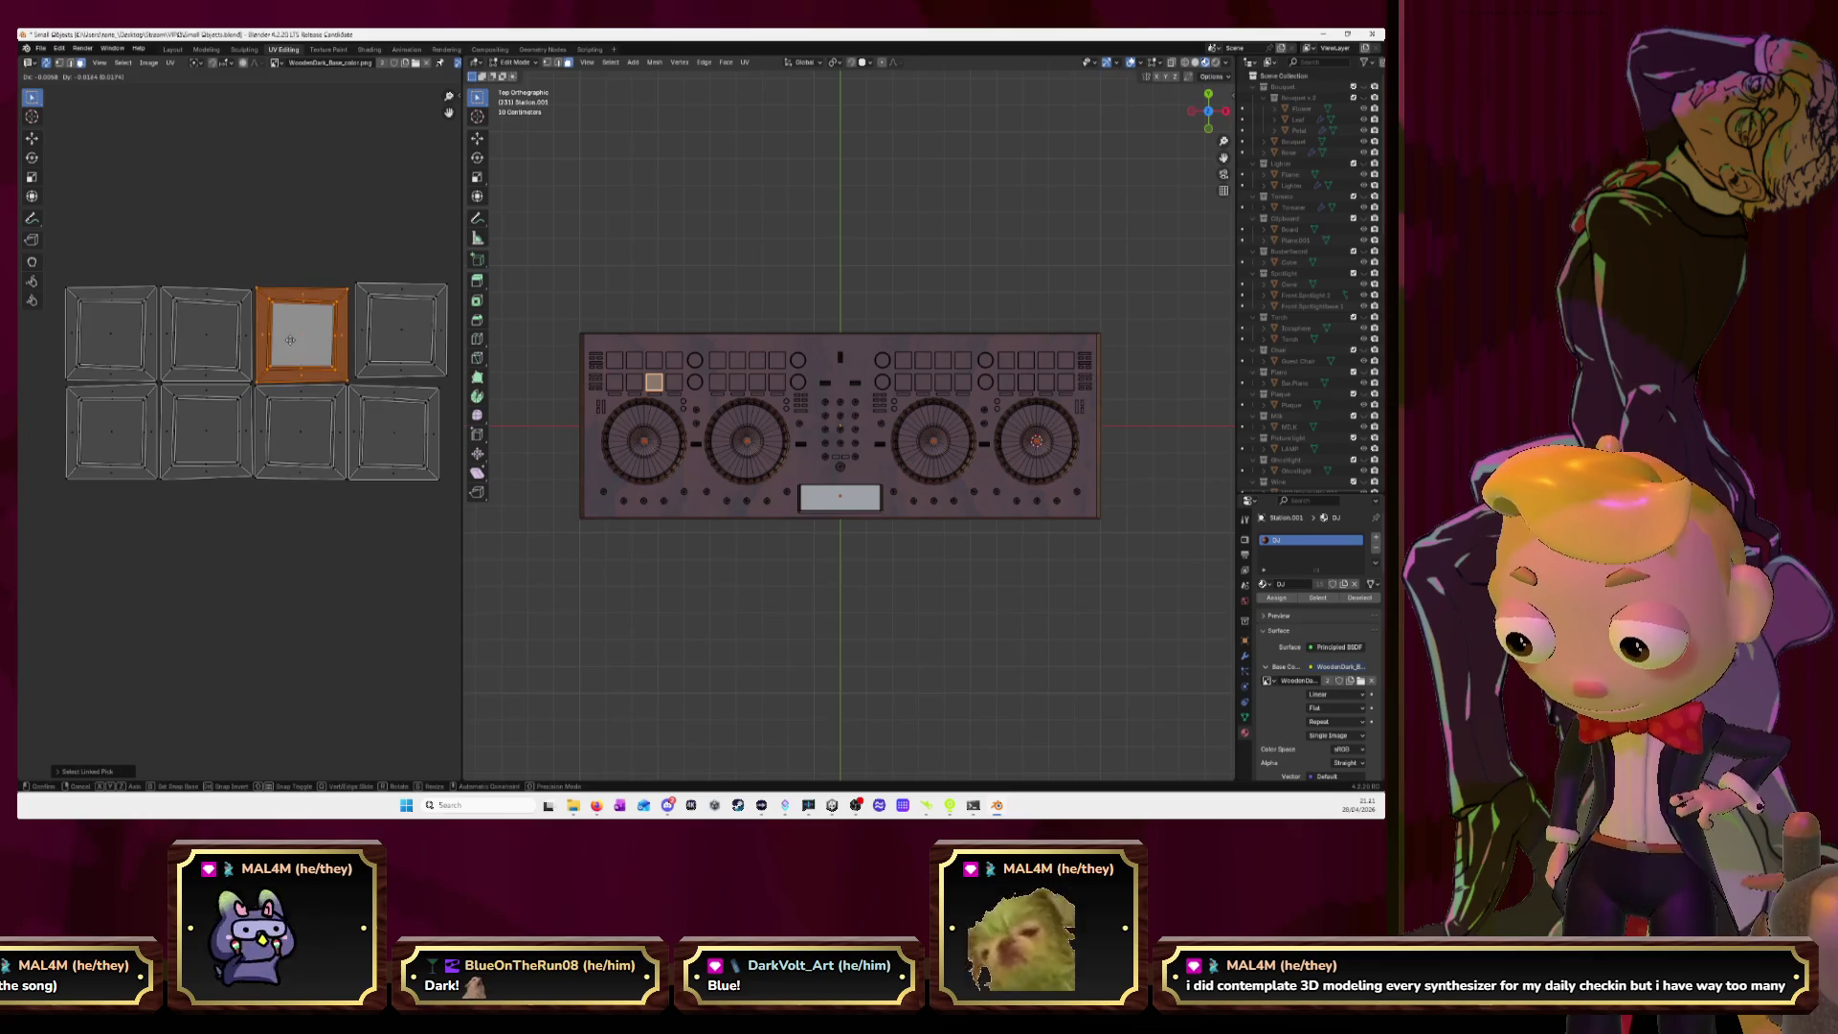
{"action": "left_click", "coordinate": [292, 340]}
{"action": "left_click", "coordinate": [412, 337]}
{"action": "key", "text": "l"}
{"action": "key", "text": "g"}
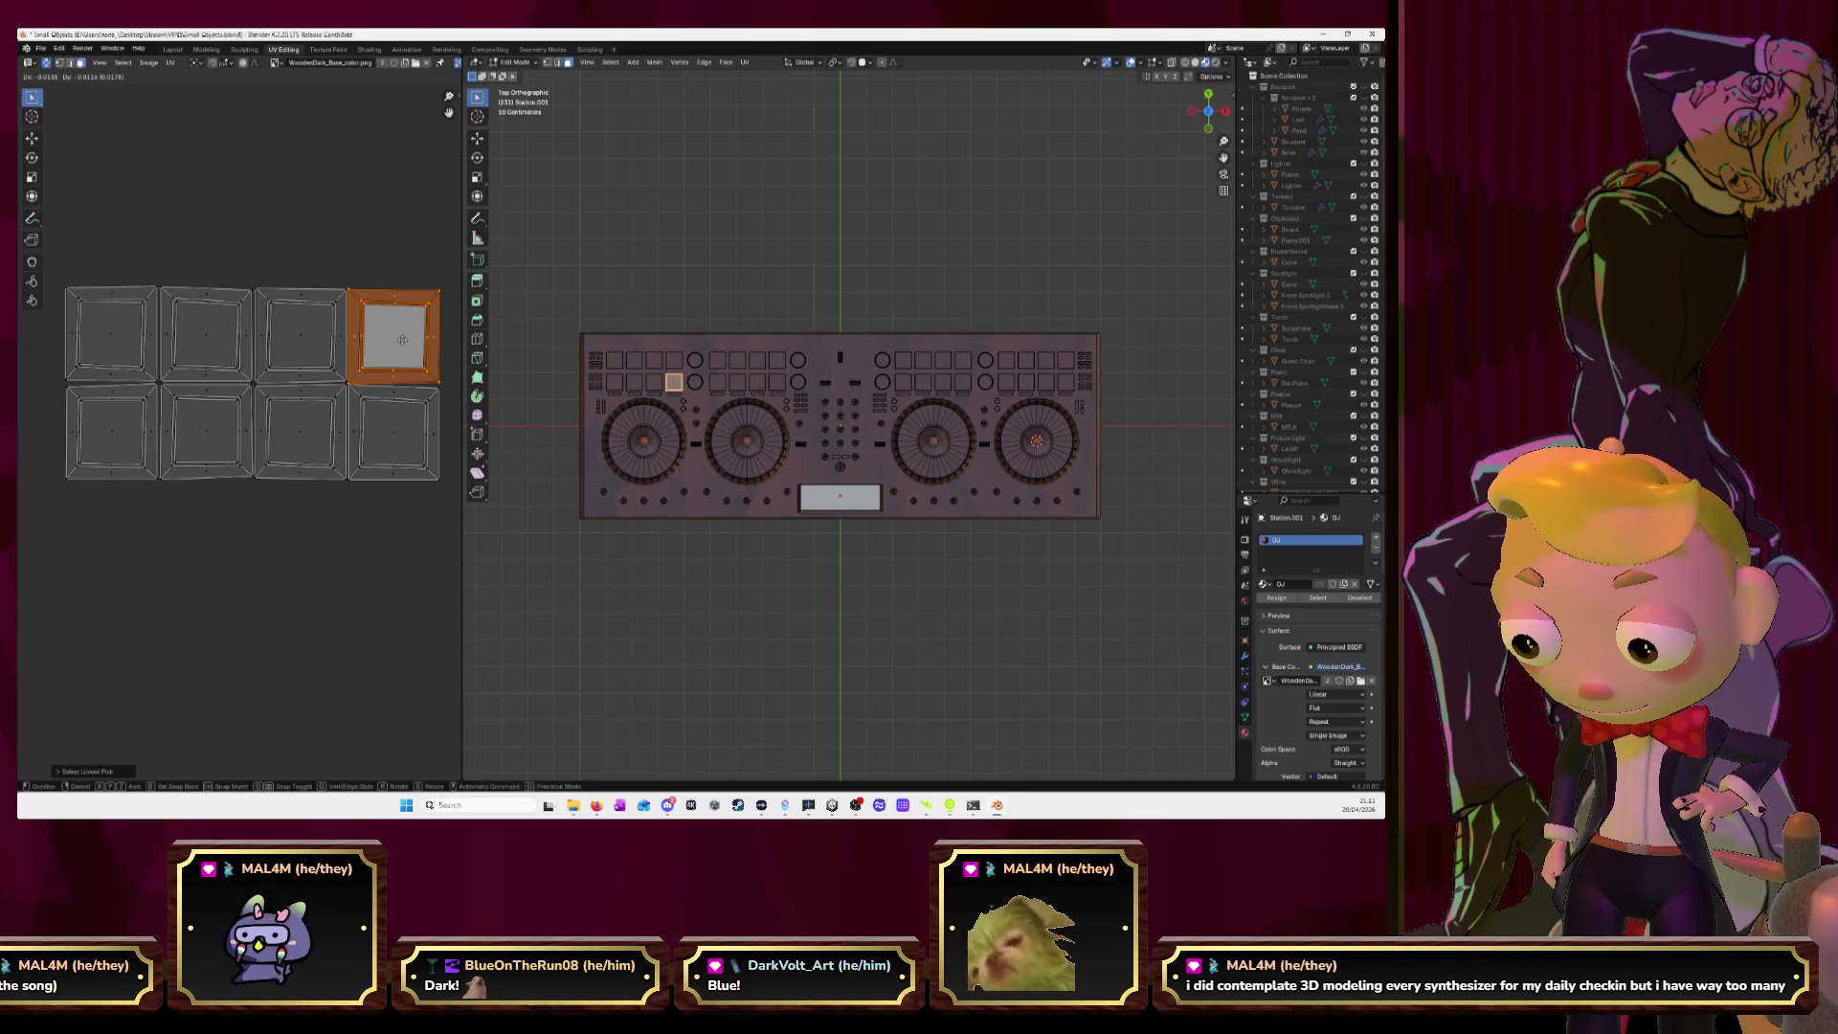
{"action": "left_click", "coordinate": [401, 340]}
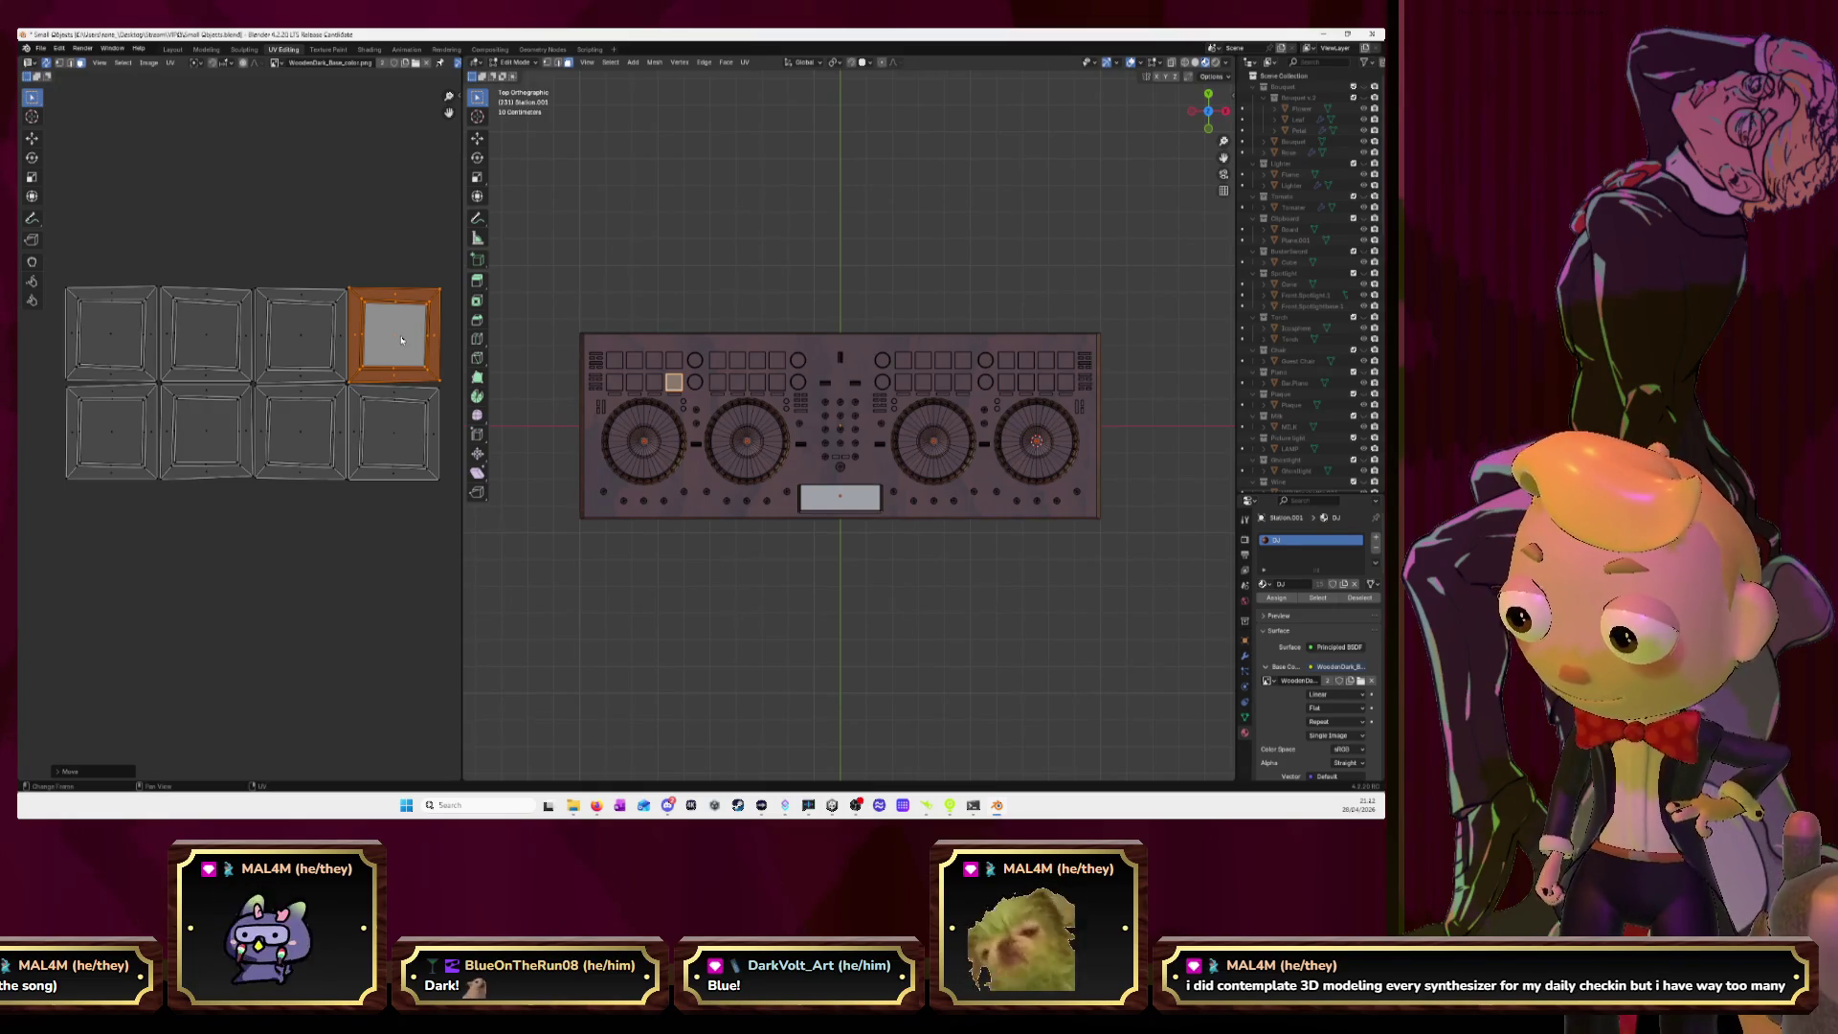
{"action": "scroll", "coordinate": [402, 340], "scroll_direction": "down", "scroll_amount": 4}
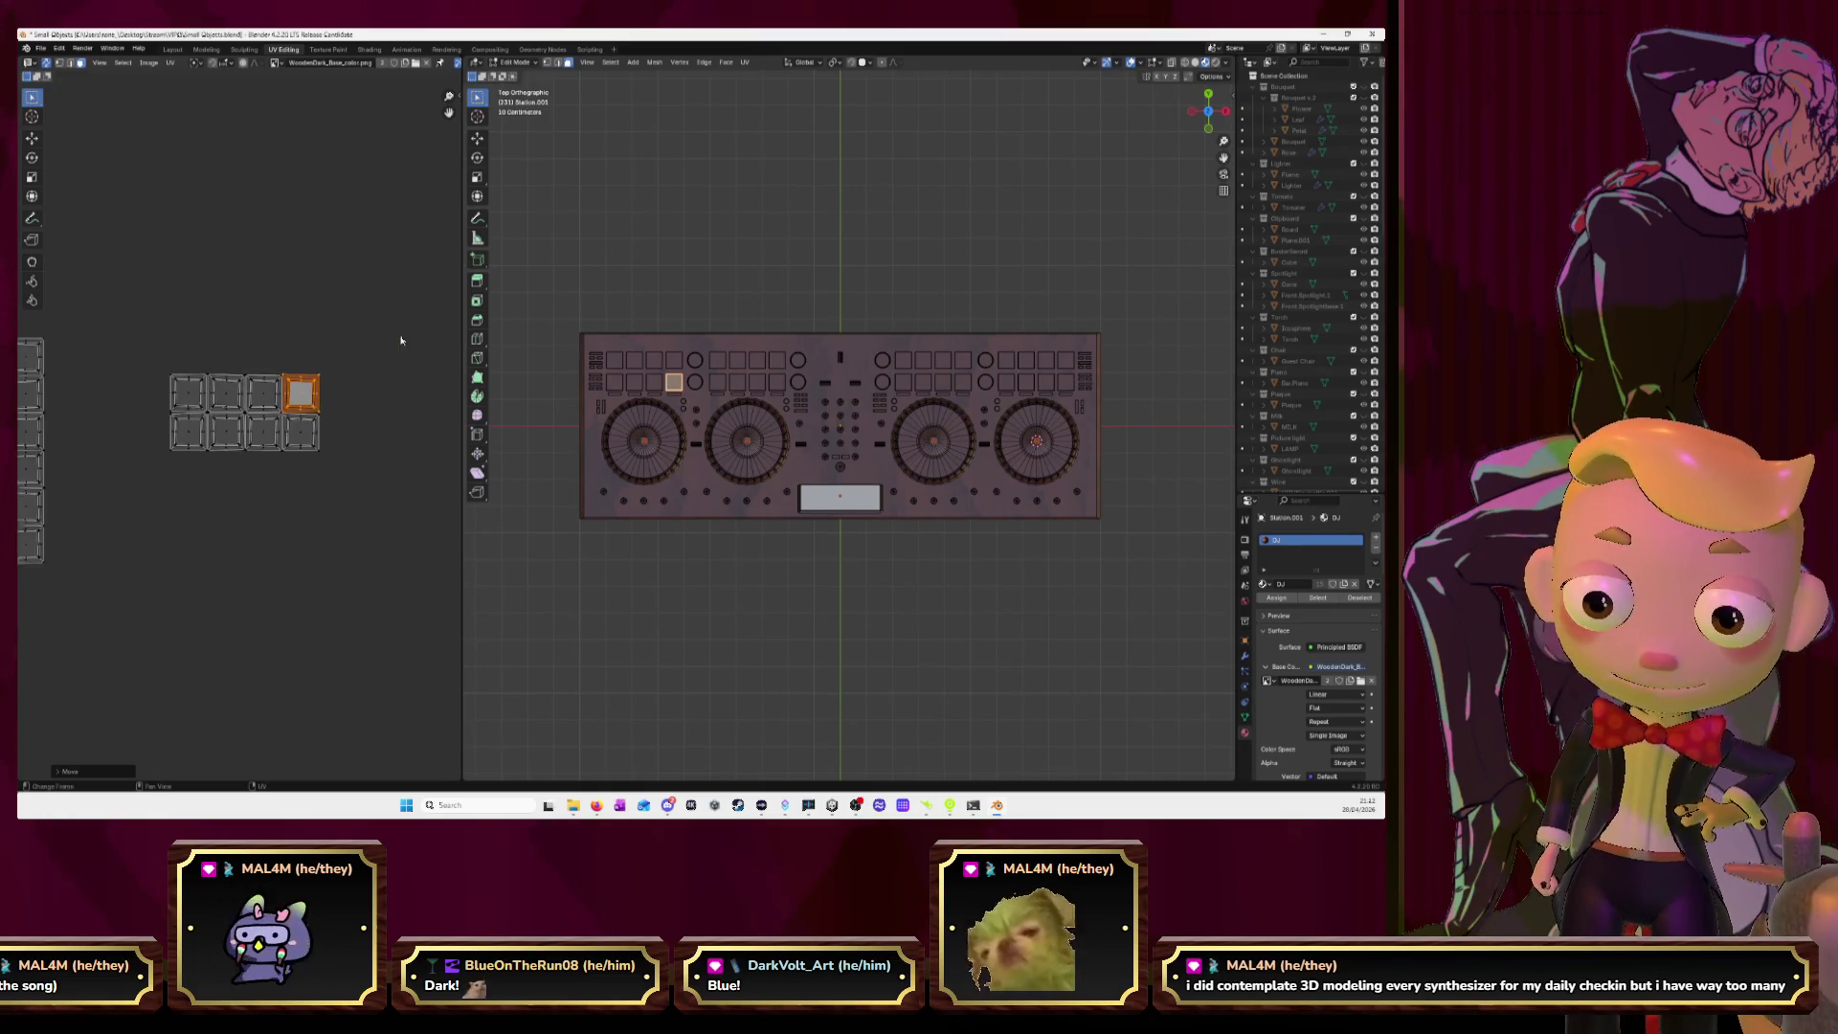
Move the whole block of pad UV islands up and left, above the other islands.
{"action": "scroll", "coordinate": [344, 412], "scroll_direction": "down", "scroll_amount": 1}
{"action": "left_click_drag", "start_coordinate": [217, 324], "coordinate": [400, 451]}
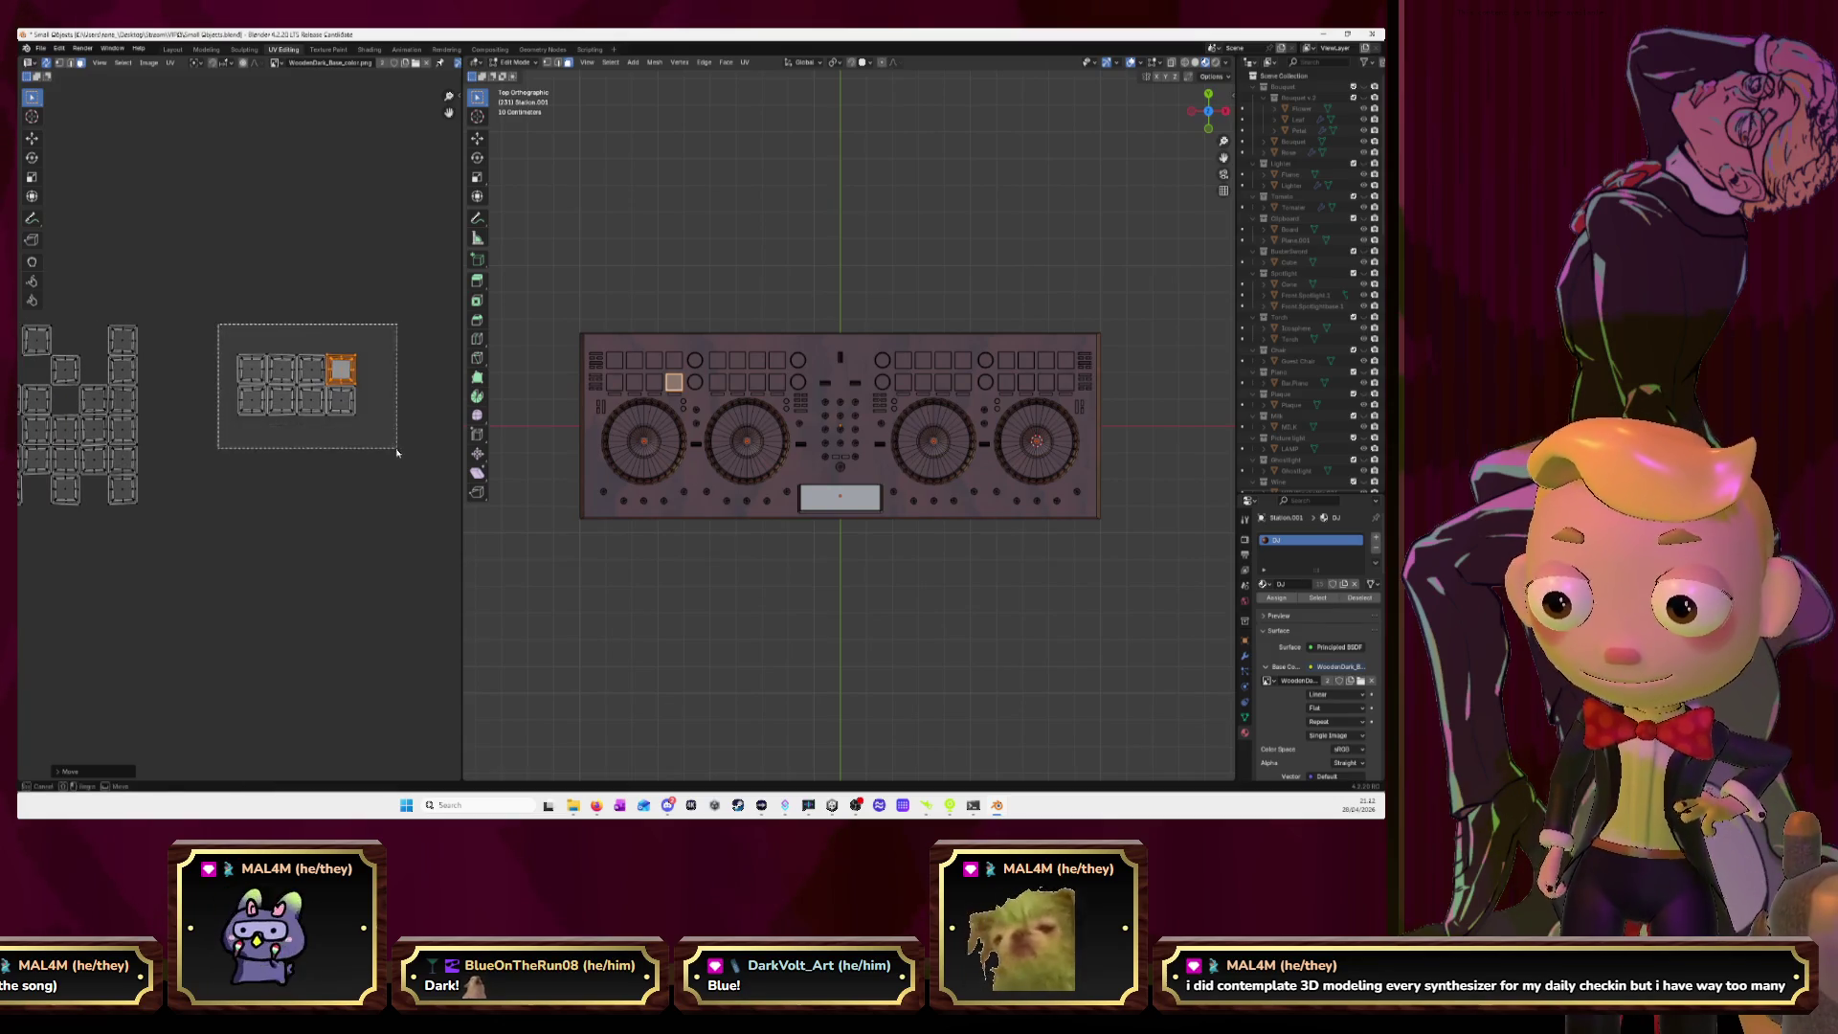
{"action": "middle_click_drag", "start_coordinate": [299, 395], "coordinate": [363, 434]}
{"action": "scroll", "coordinate": [362, 434], "scroll_direction": "down", "scroll_amount": 2}
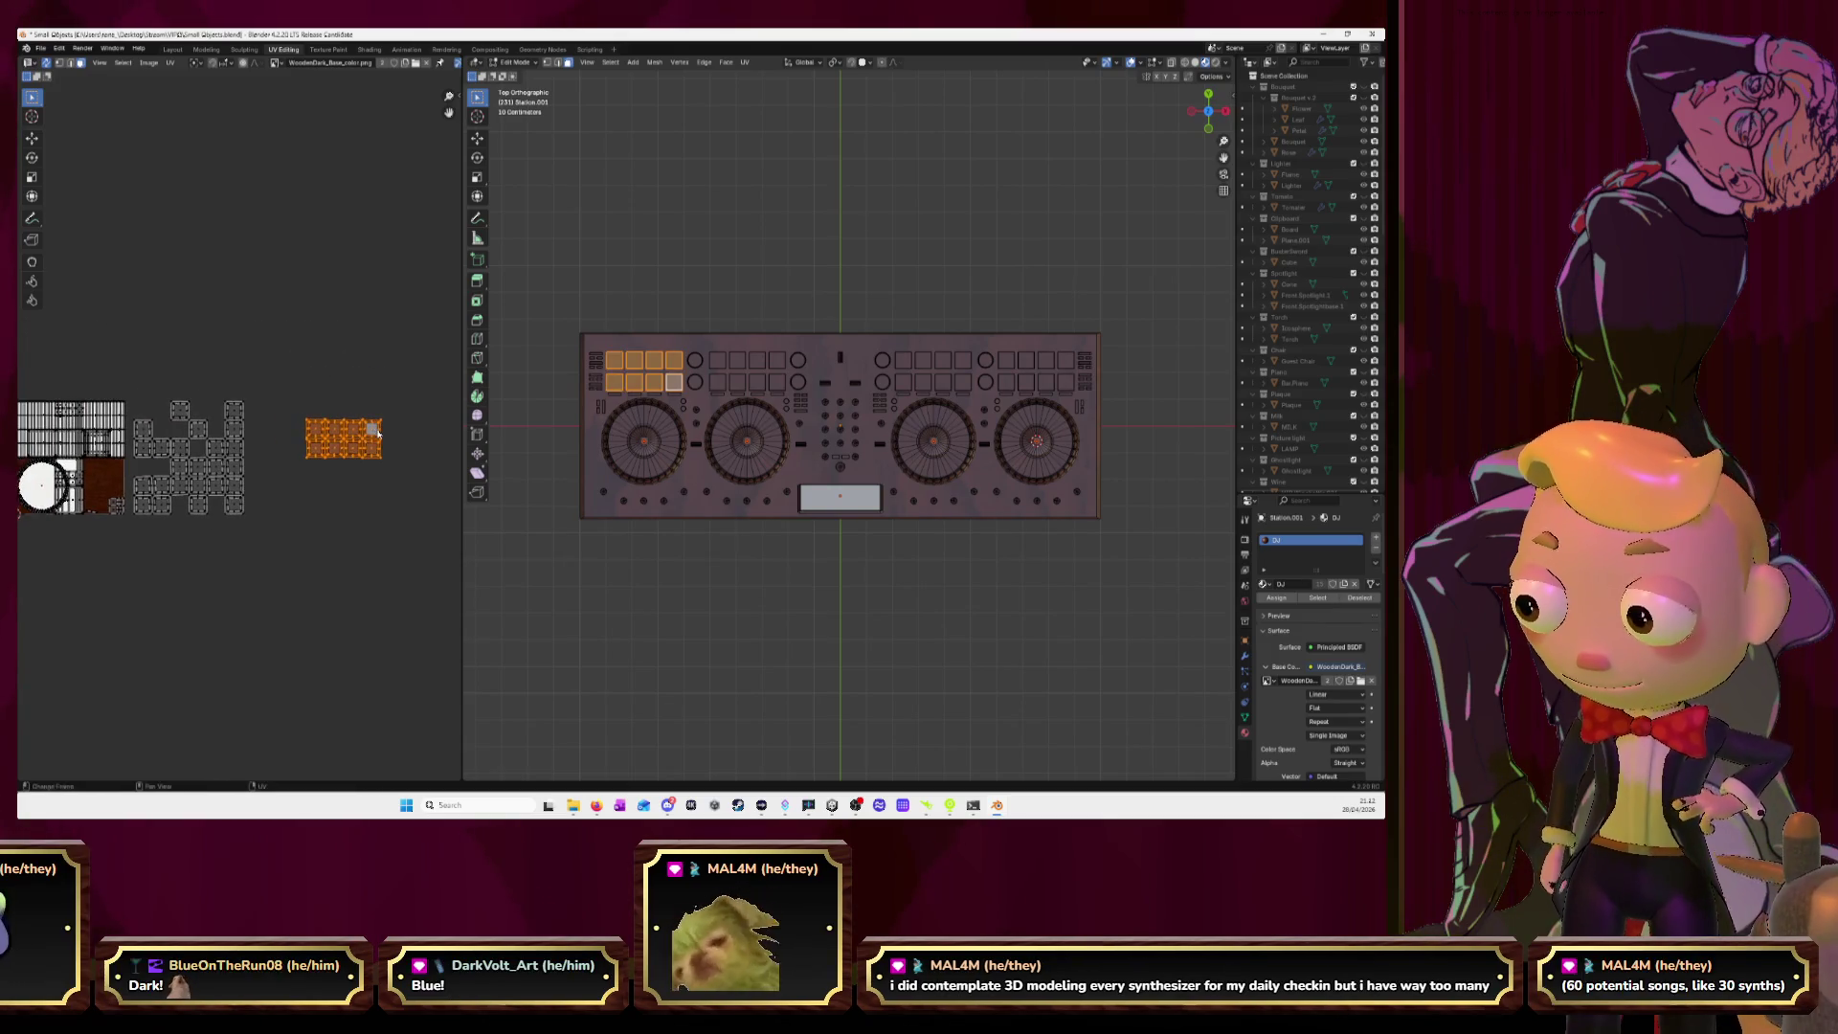
{"action": "key", "text": "g"}
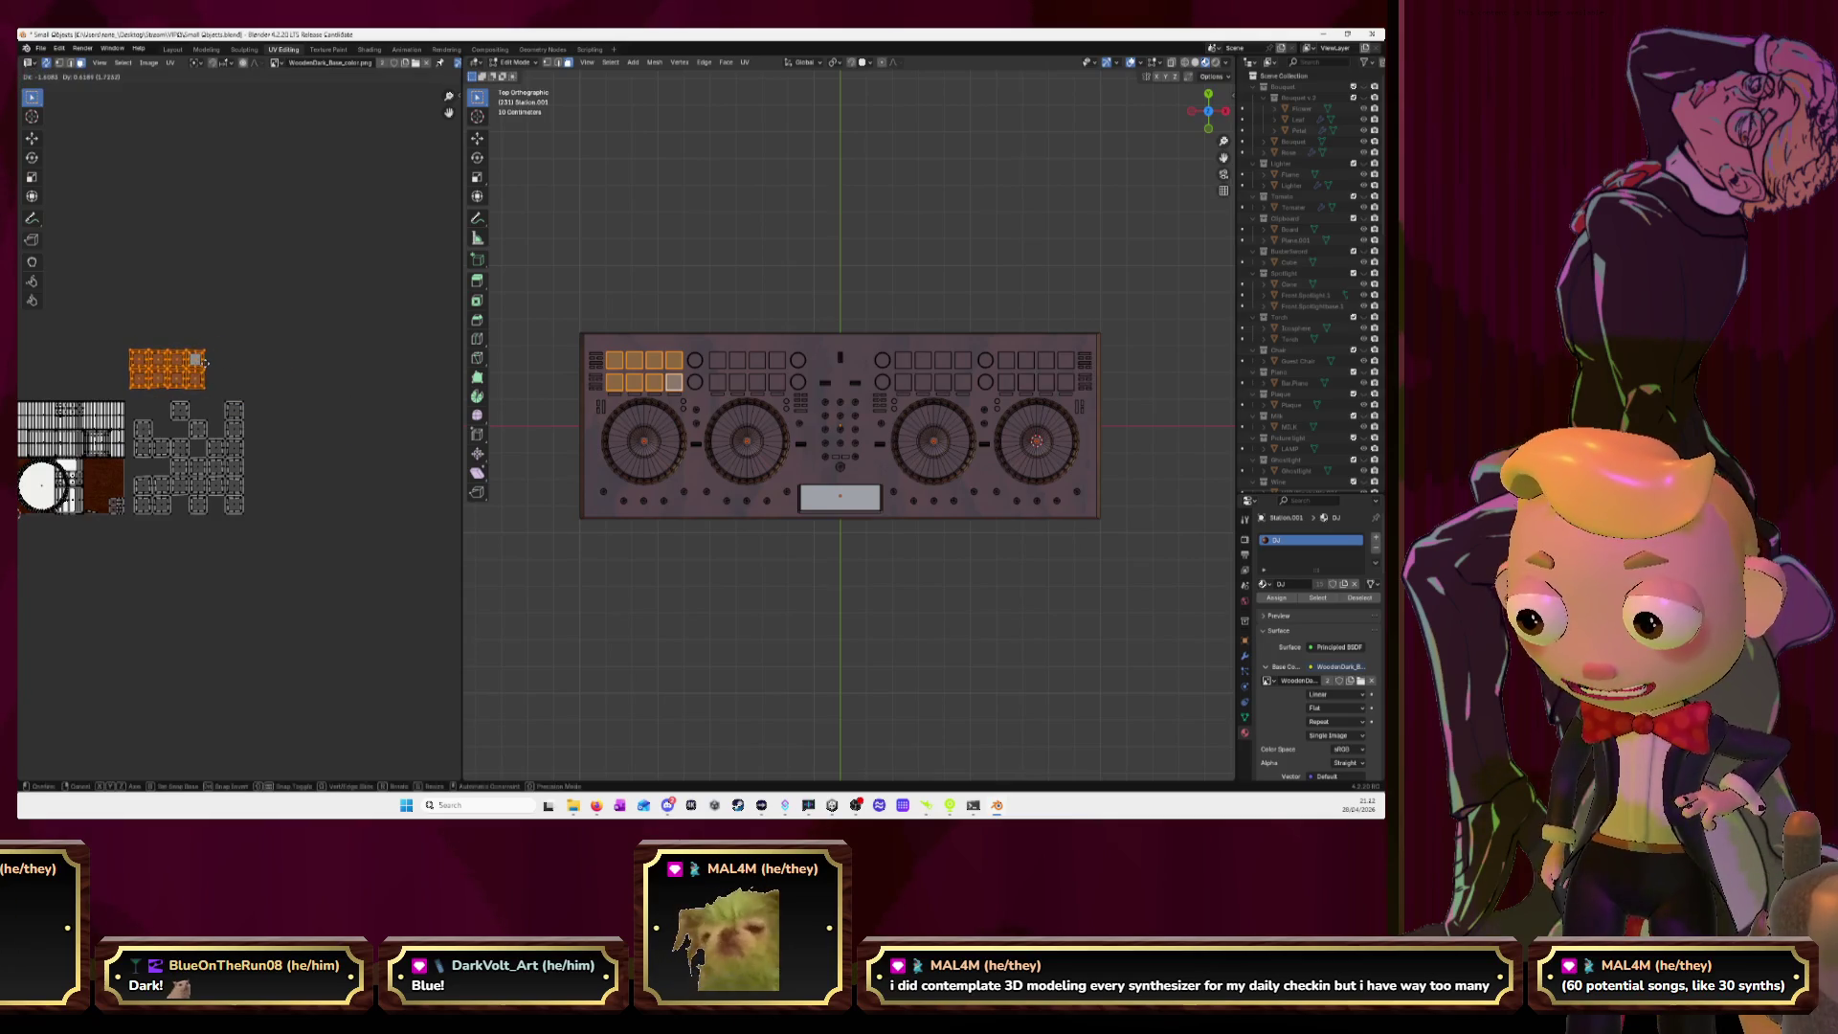
{"action": "left_click", "coordinate": [204, 364]}
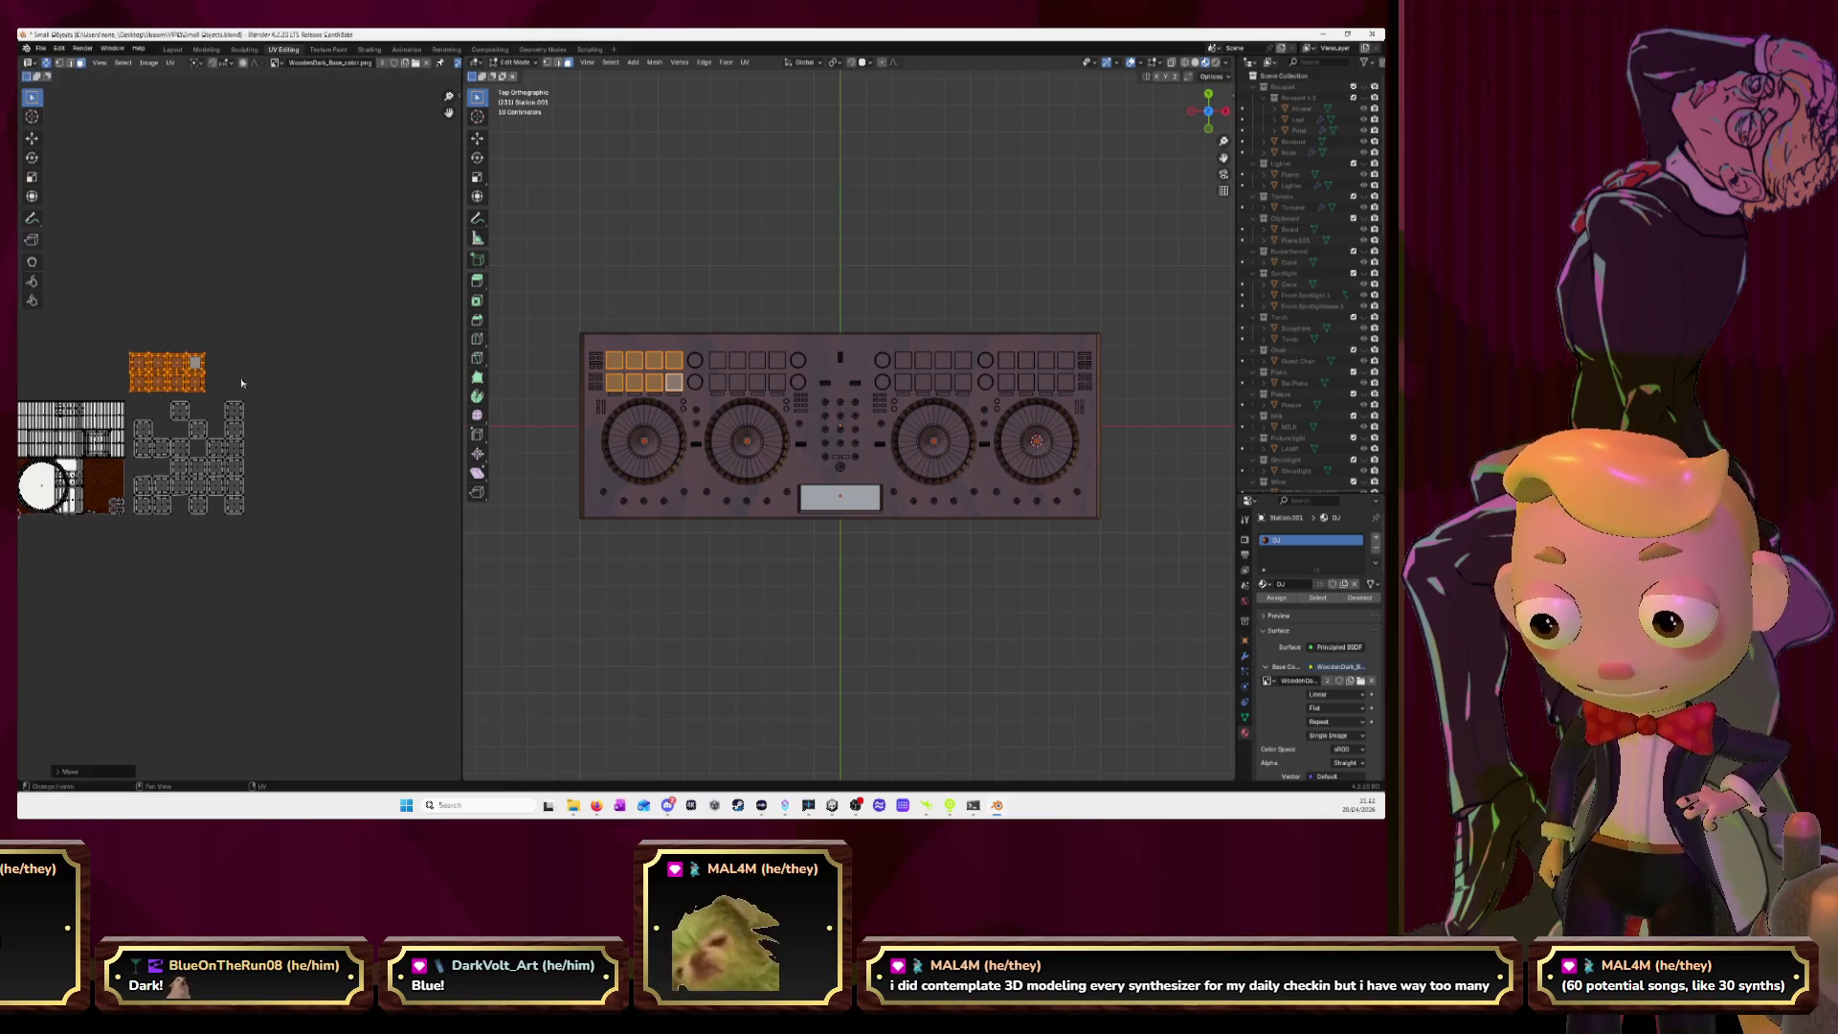
{"action": "left_click", "coordinate": [307, 418]}
{"action": "middle_click_drag", "start_coordinate": [217, 399], "coordinate": [265, 386]}
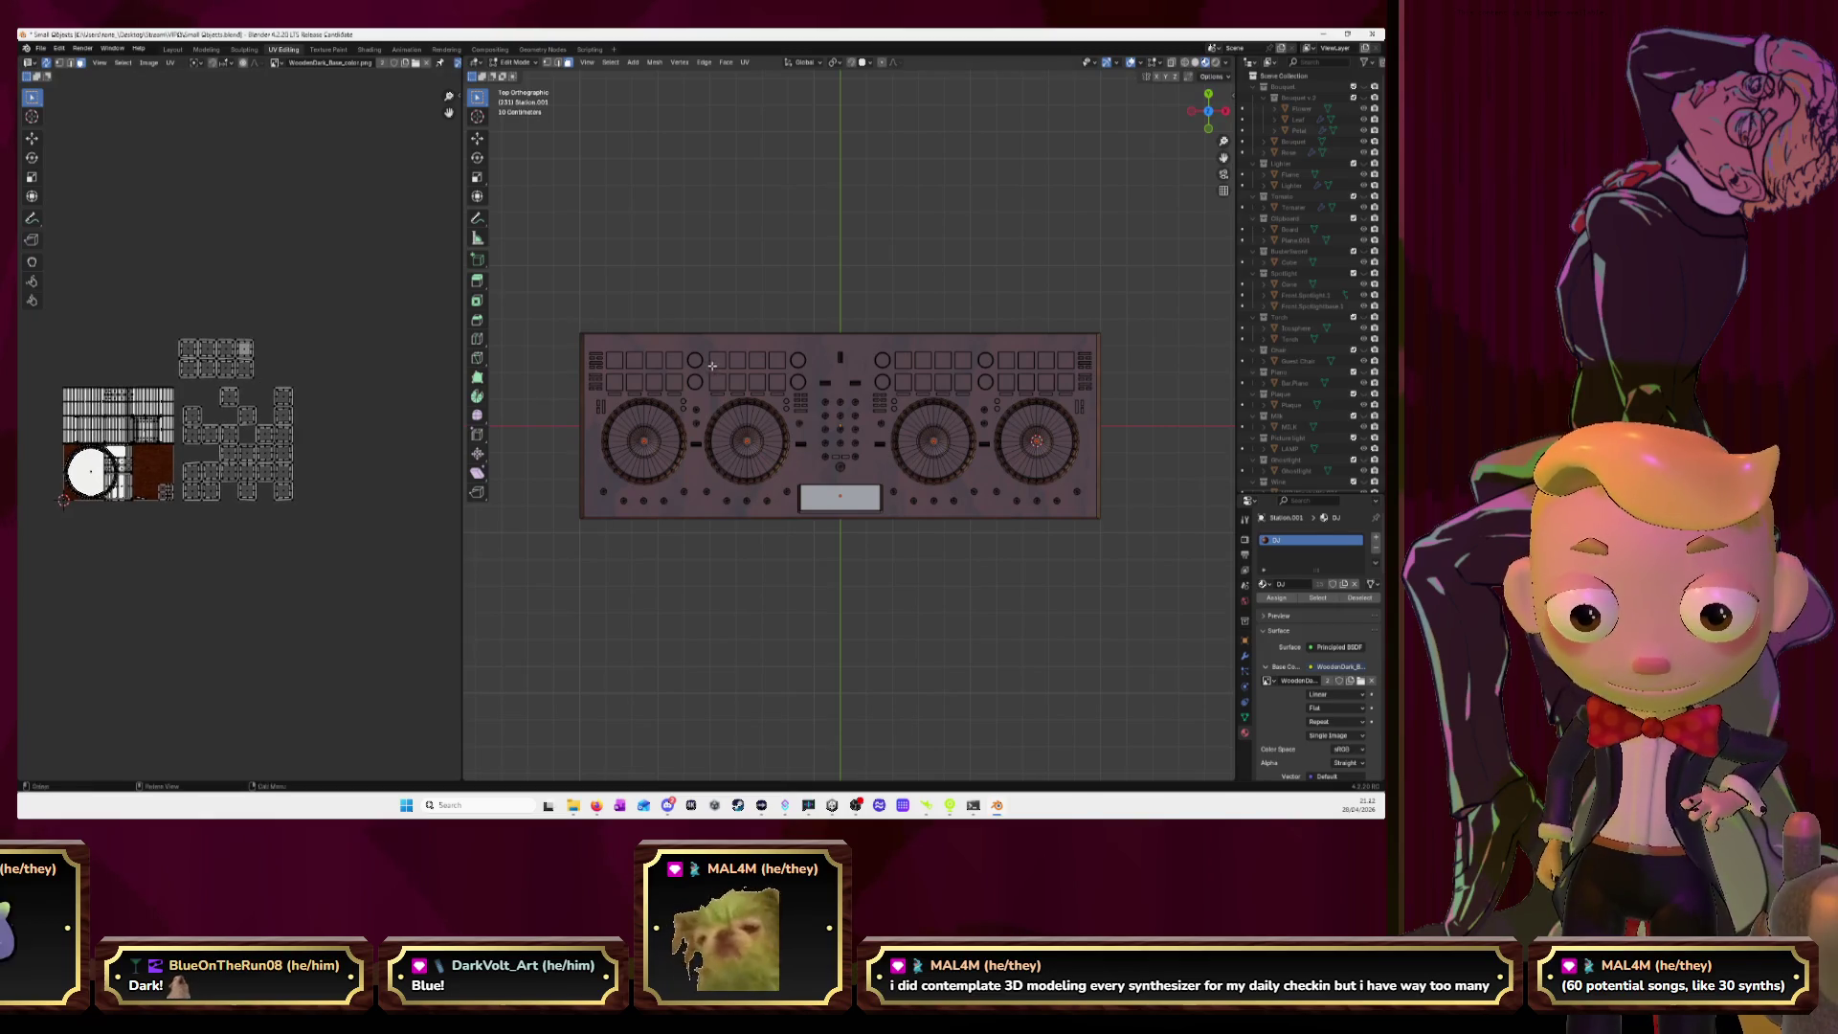
Slot the first top-row pad's UV island onto the end of the upper row.
{"action": "key", "text": "l"}
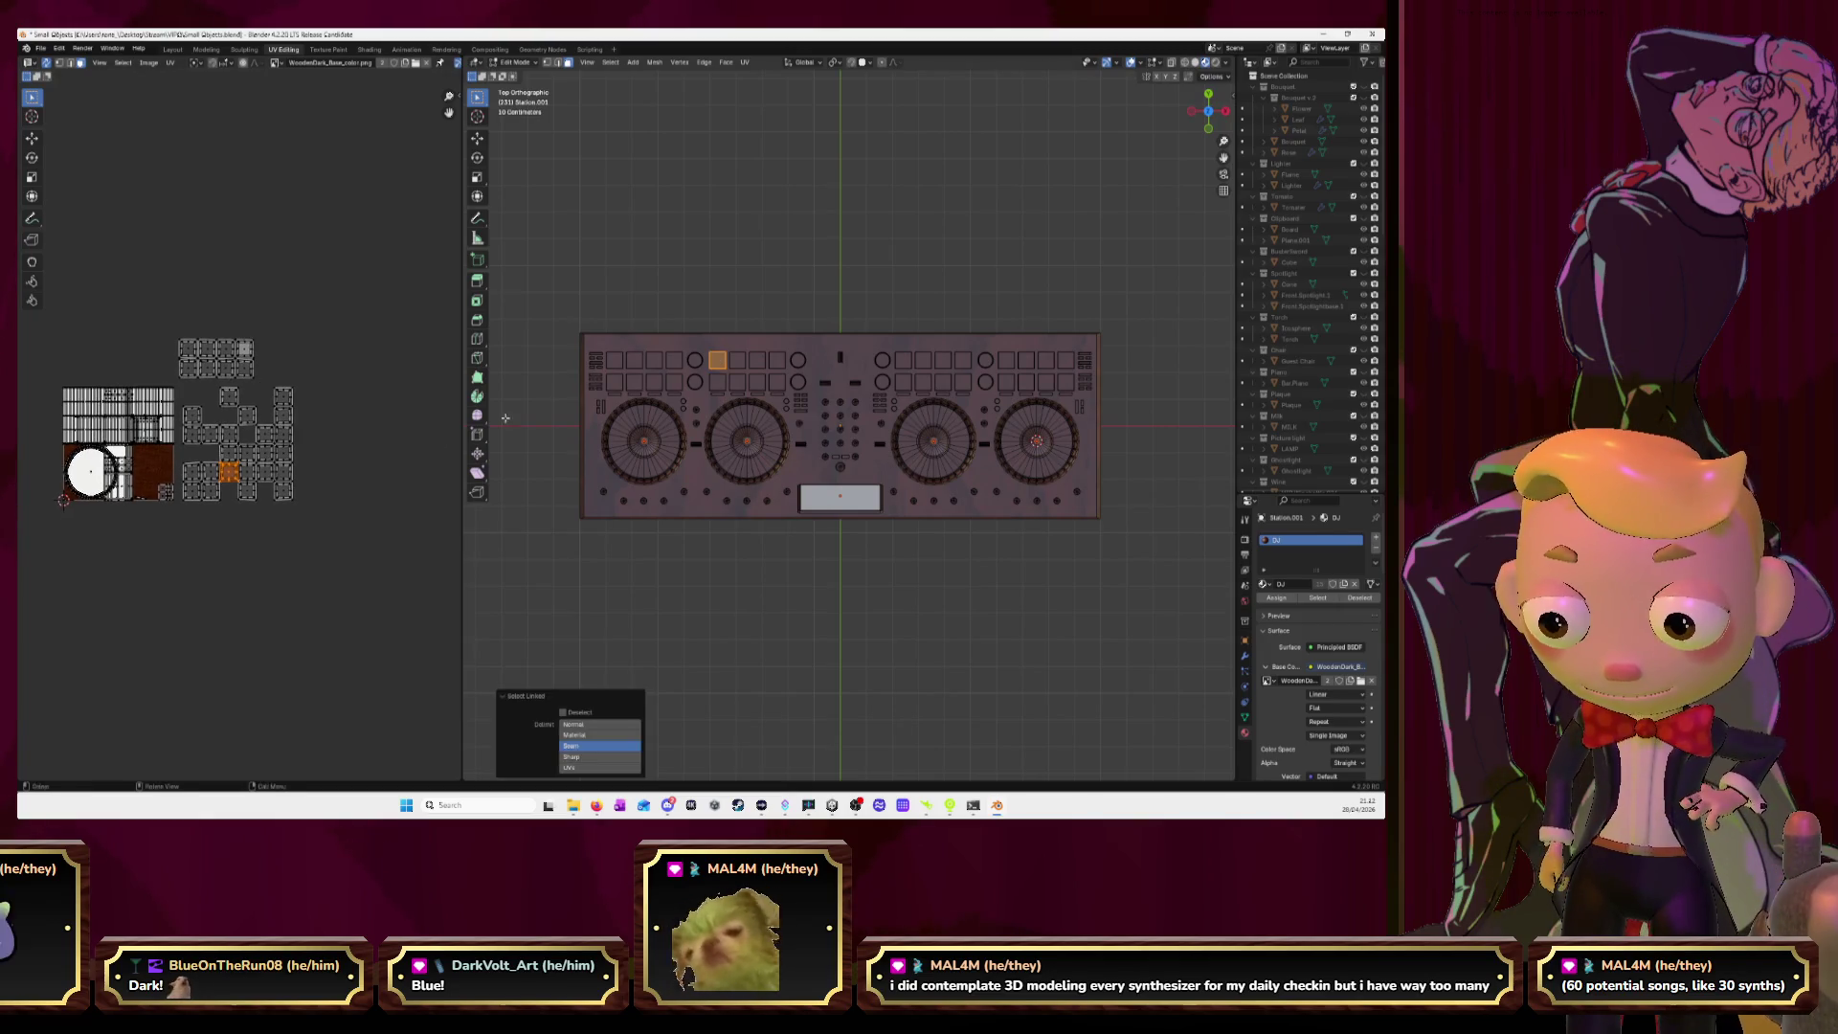
{"action": "middle_click_drag", "start_coordinate": [341, 448], "coordinate": [316, 435]}
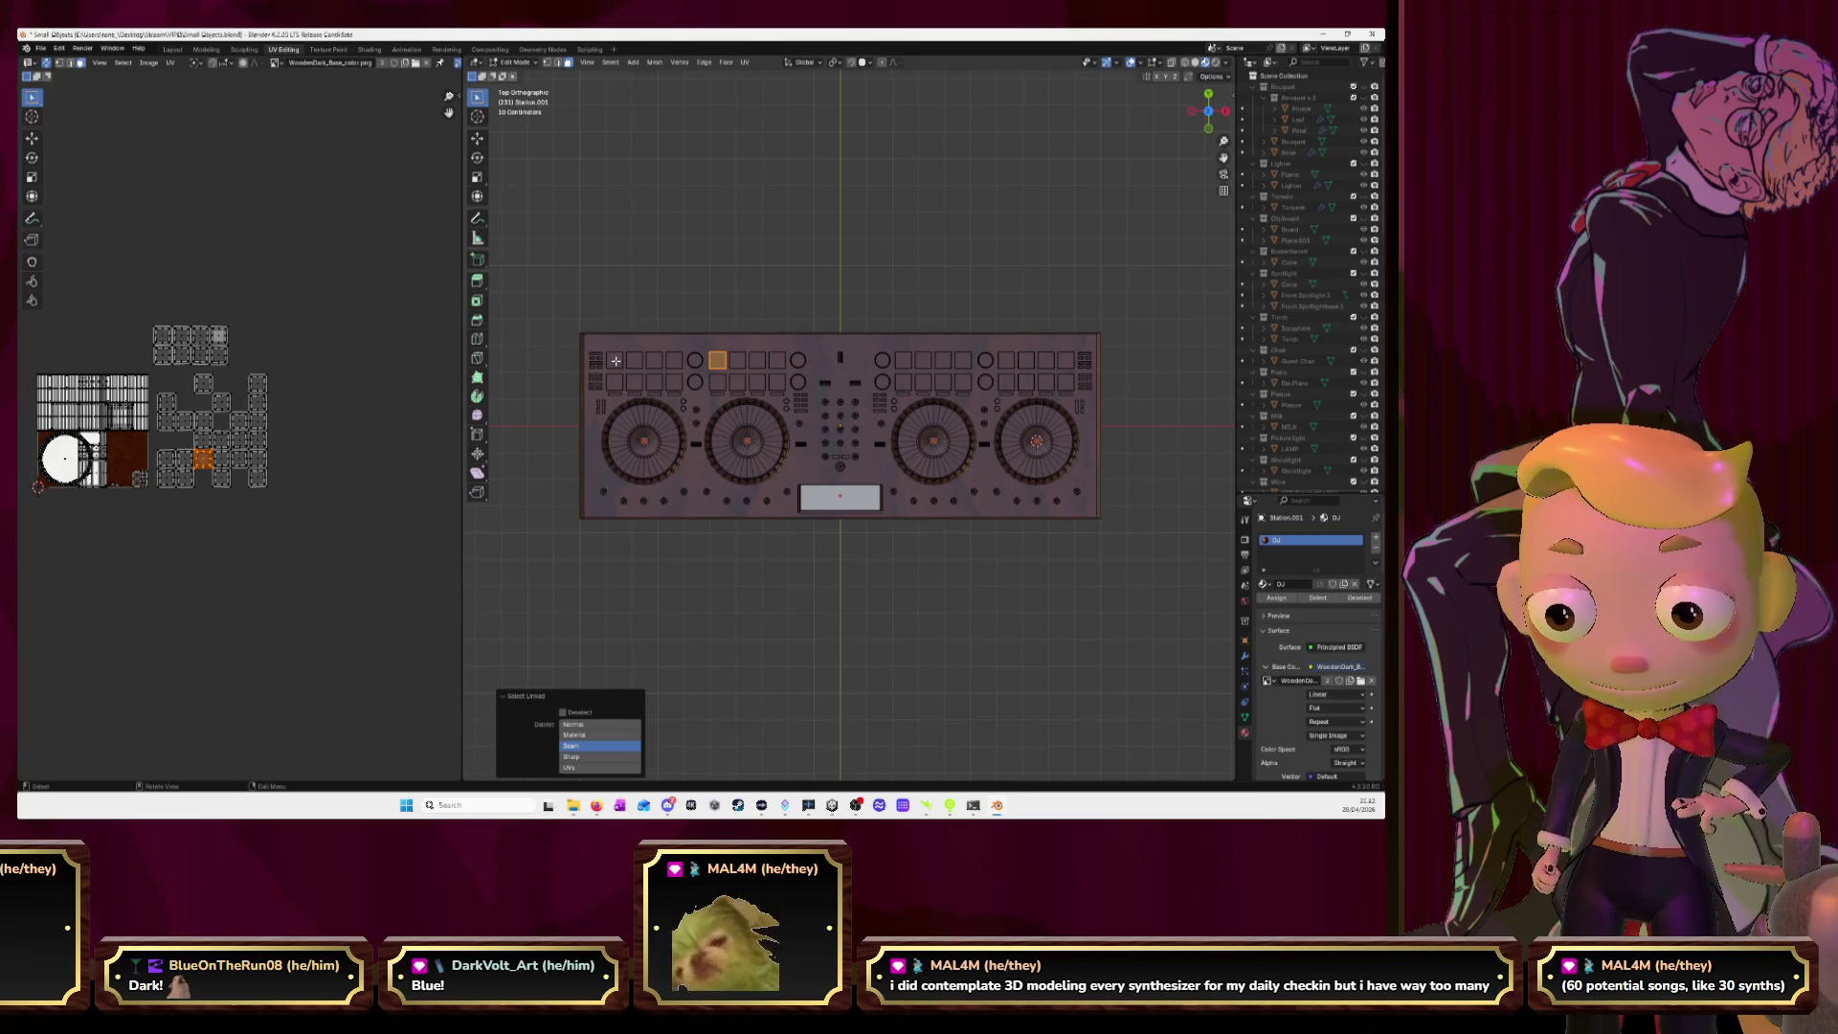
{"action": "left_click", "coordinate": [615, 360]}
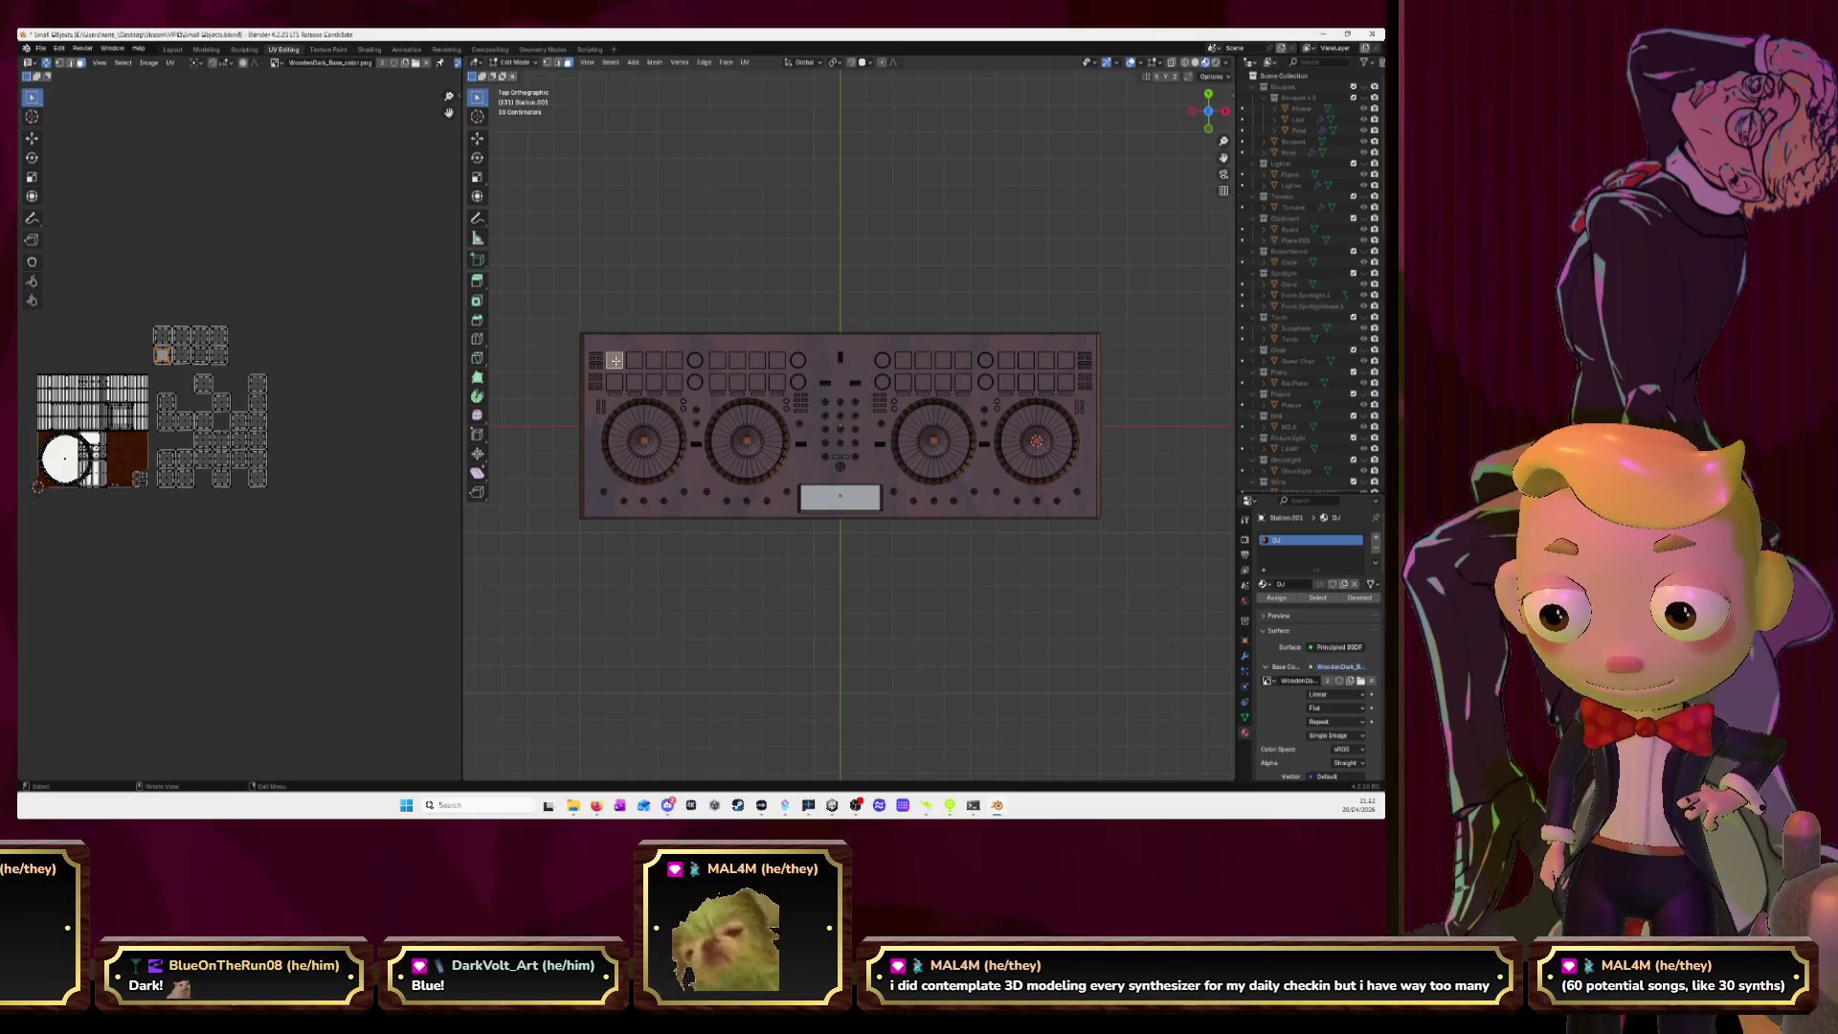
{"action": "left_click", "coordinate": [717, 361]}
{"action": "key", "text": "l"}
{"action": "key", "text": "g"}
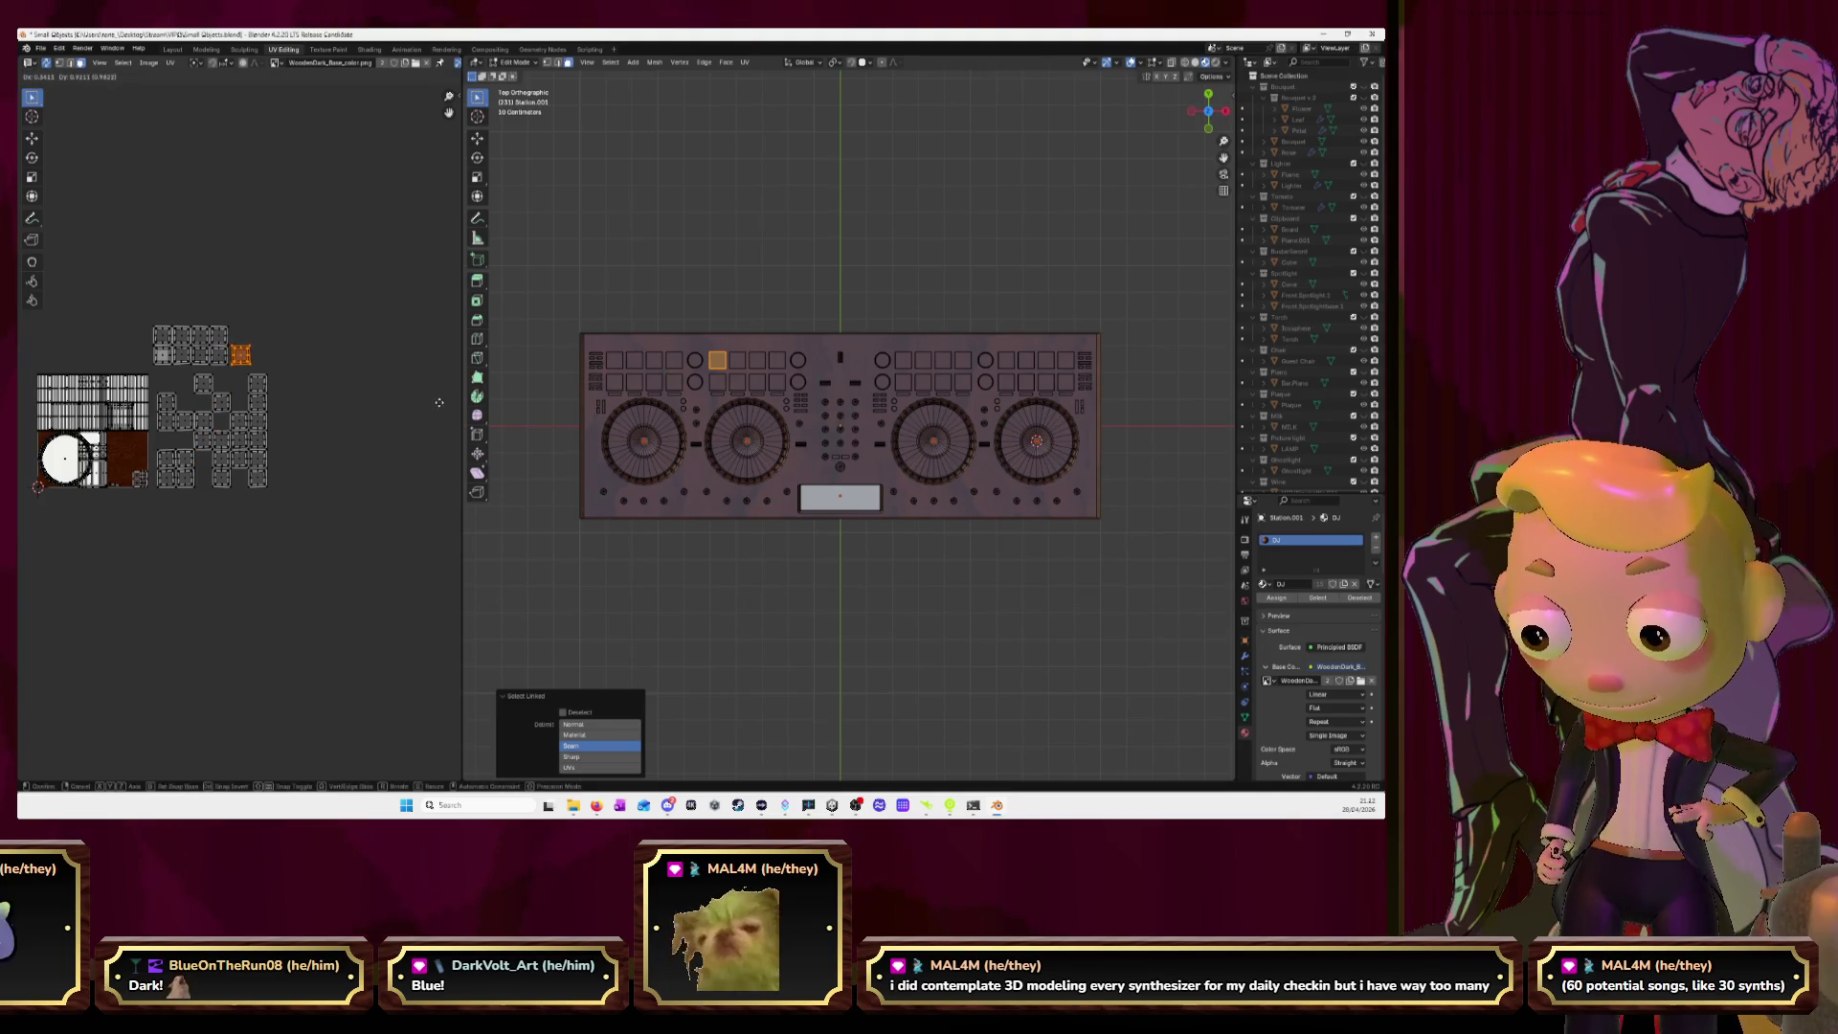
{"action": "left_click", "coordinate": [438, 403]}
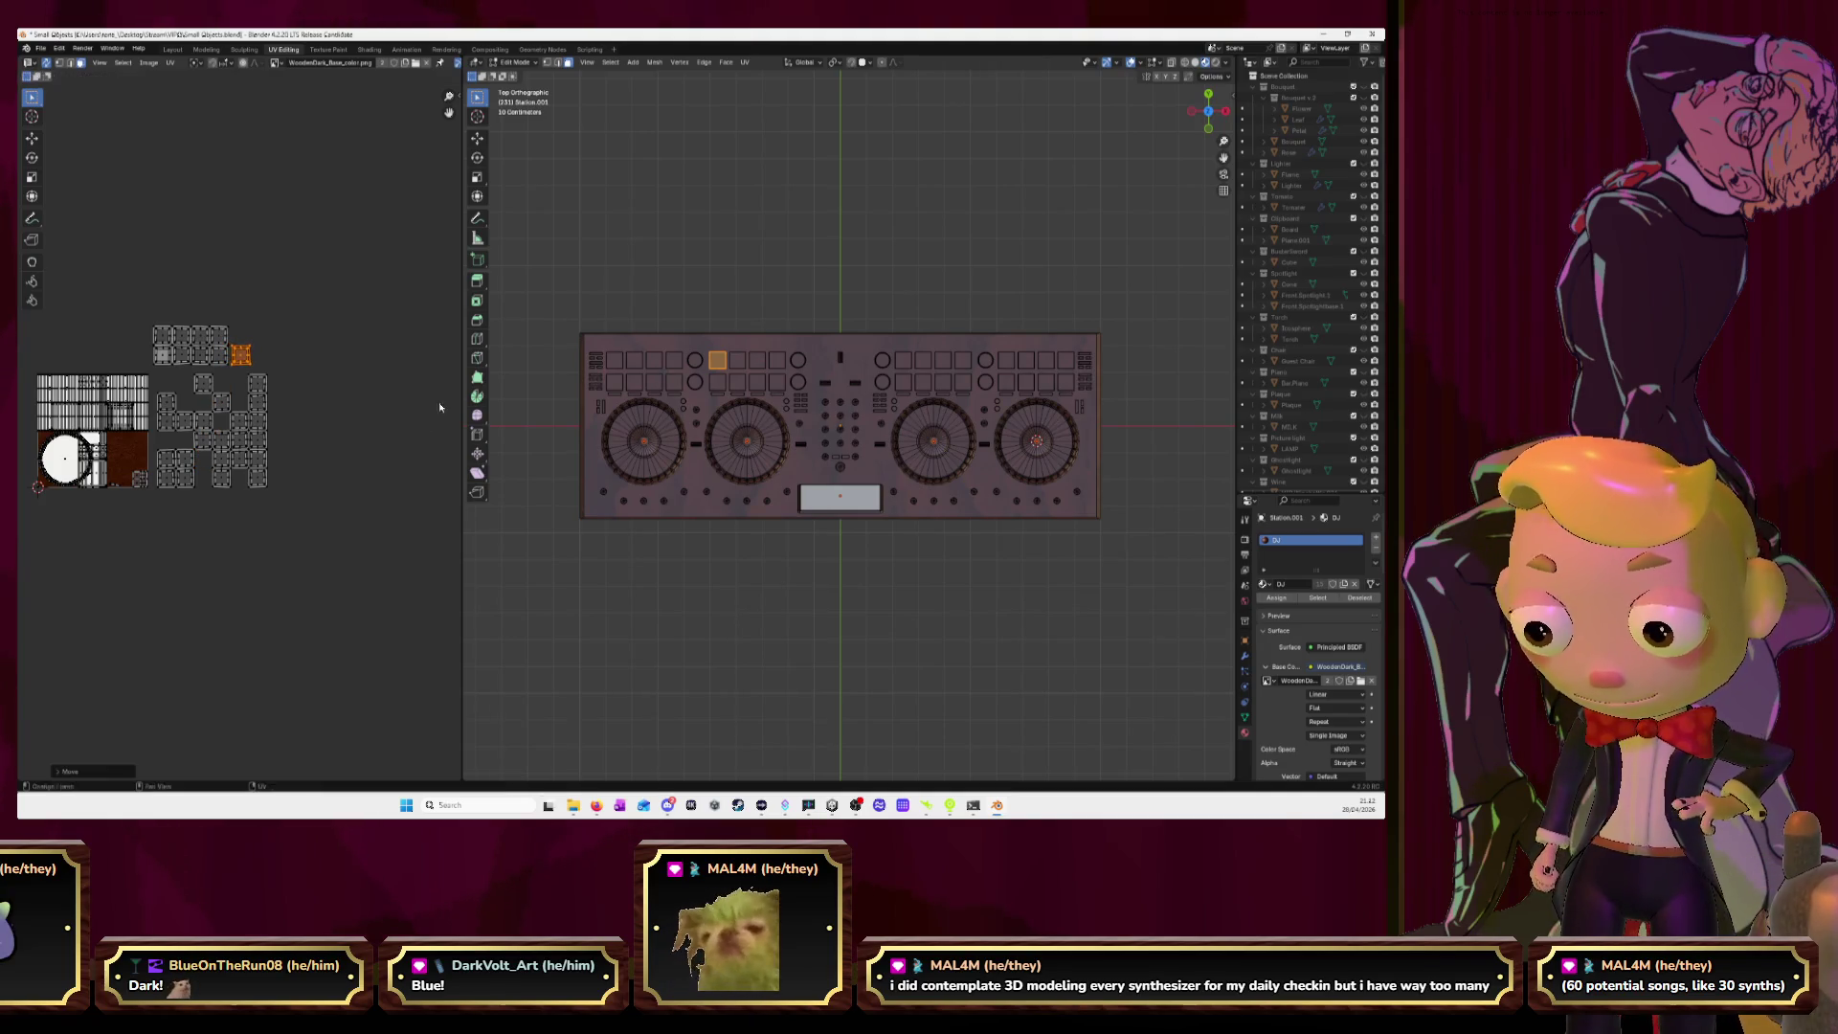
Move the next two pads' UV islands up into the upper row.
{"action": "left_click", "coordinate": [738, 362]}
{"action": "key", "text": "l"}
{"action": "key", "text": "g"}
{"action": "left_click", "coordinate": [282, 356]}
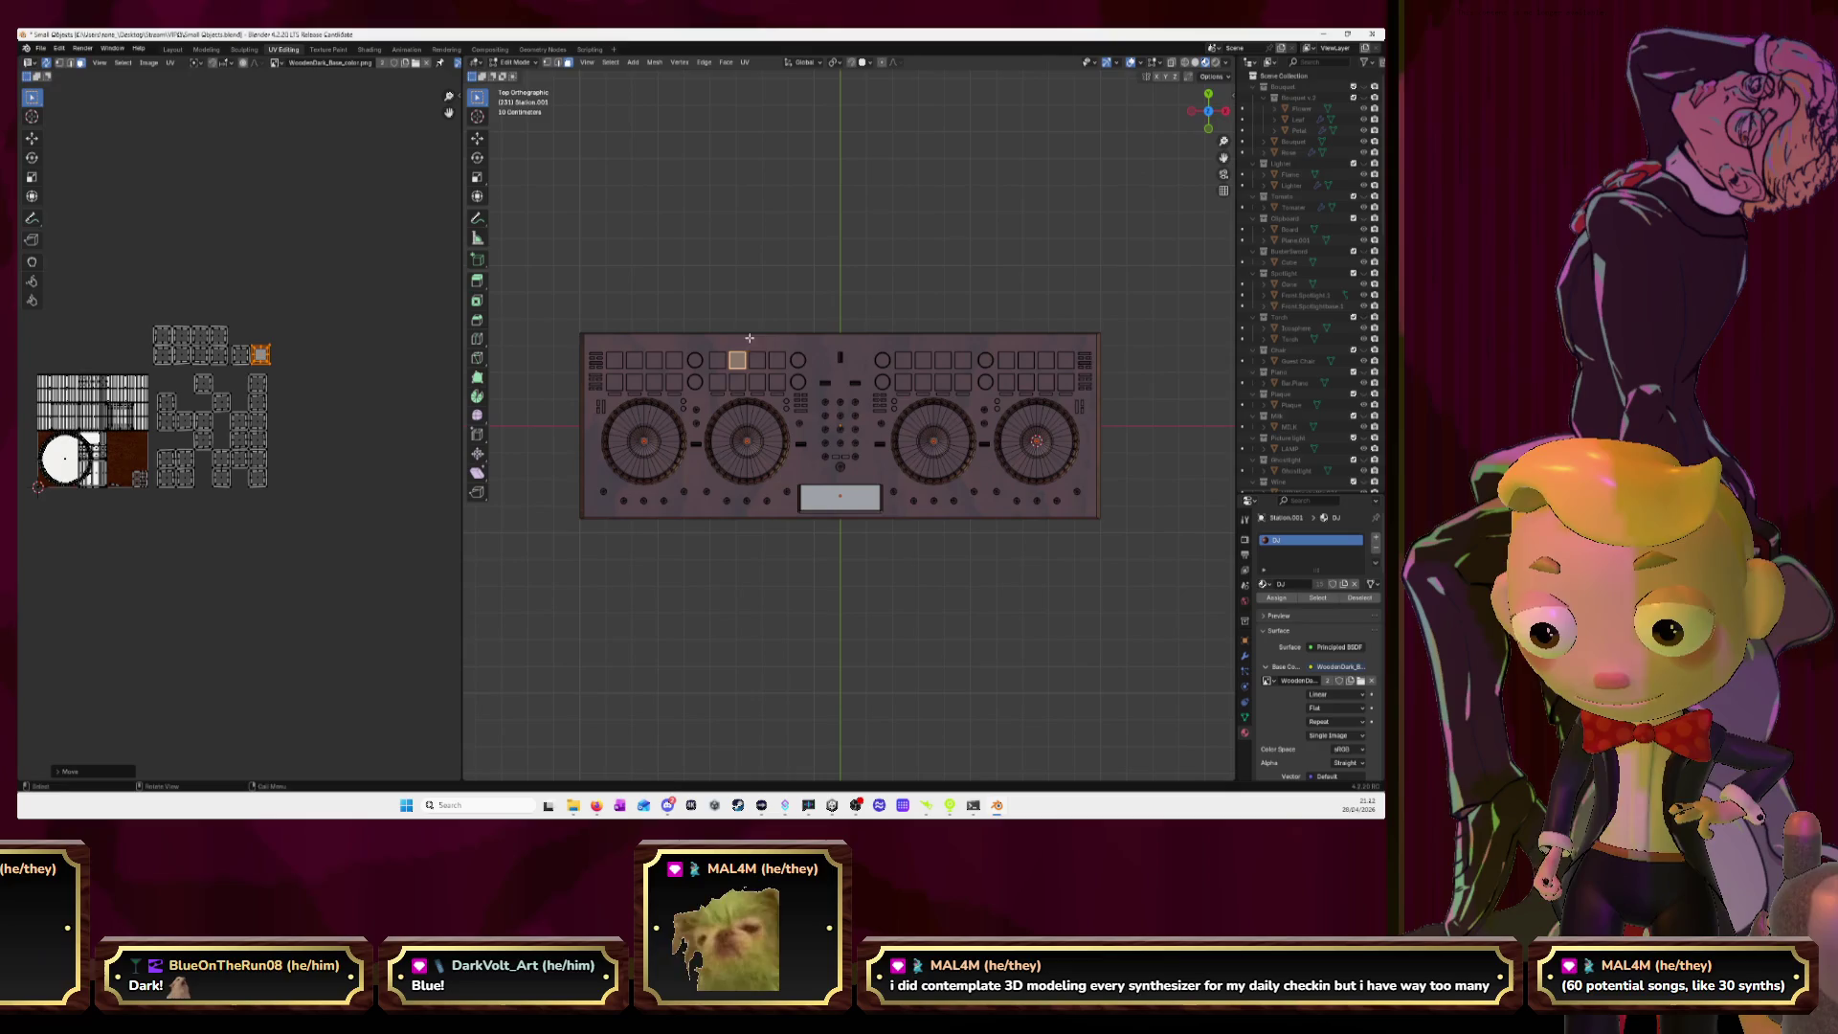
{"action": "left_click", "coordinate": [922, 383]}
{"action": "left_click", "coordinate": [804, 365]}
{"action": "key", "text": "l"}
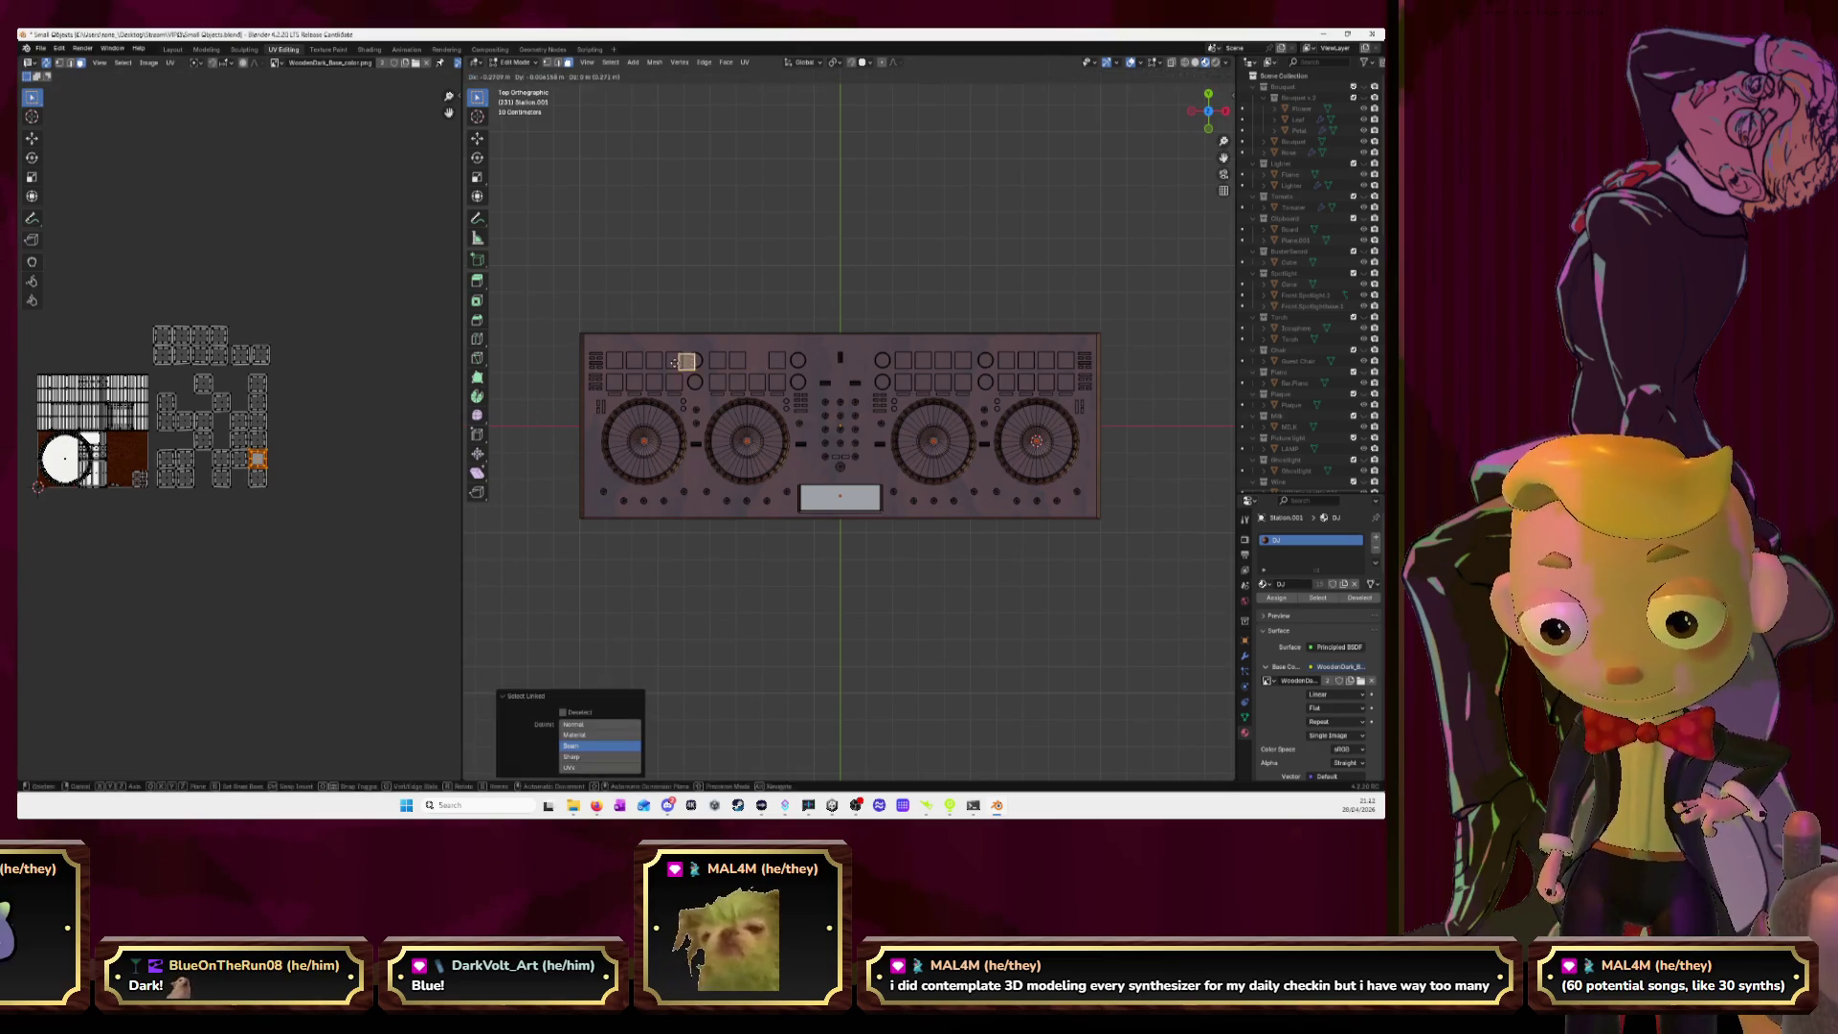
{"action": "key", "text": "g"}
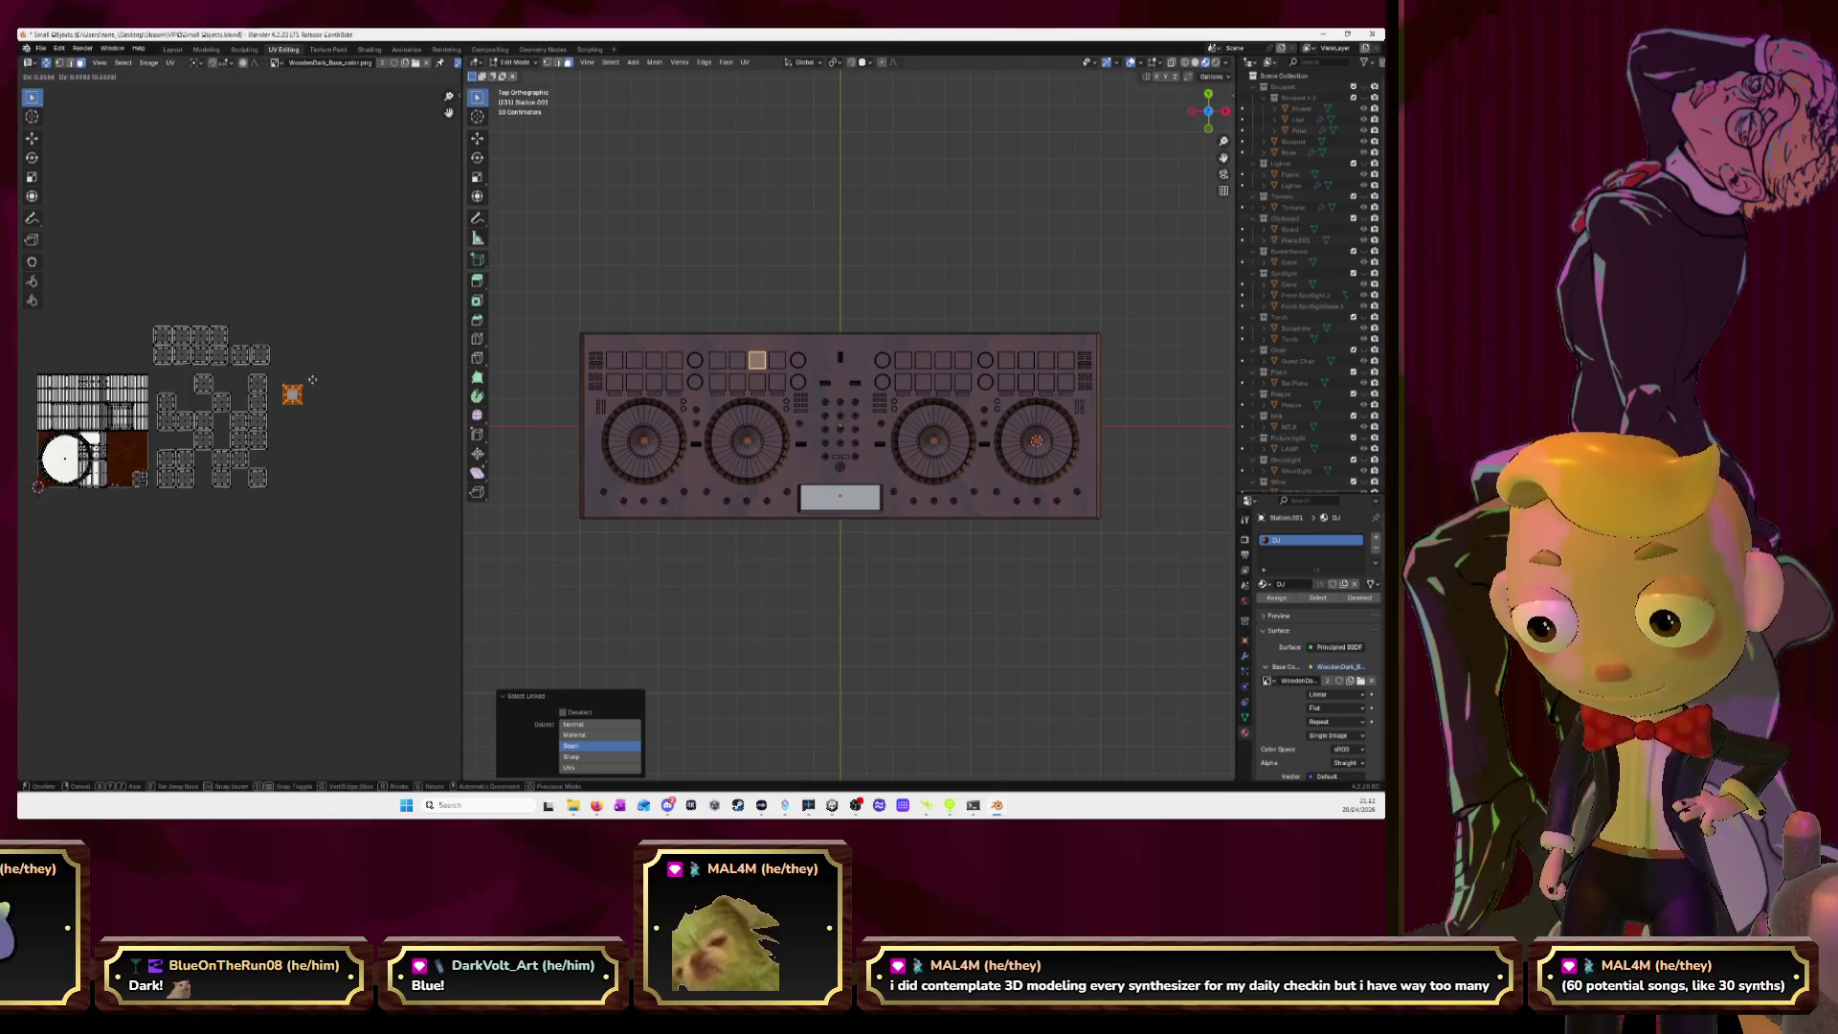
{"action": "left_click", "coordinate": [299, 345]}
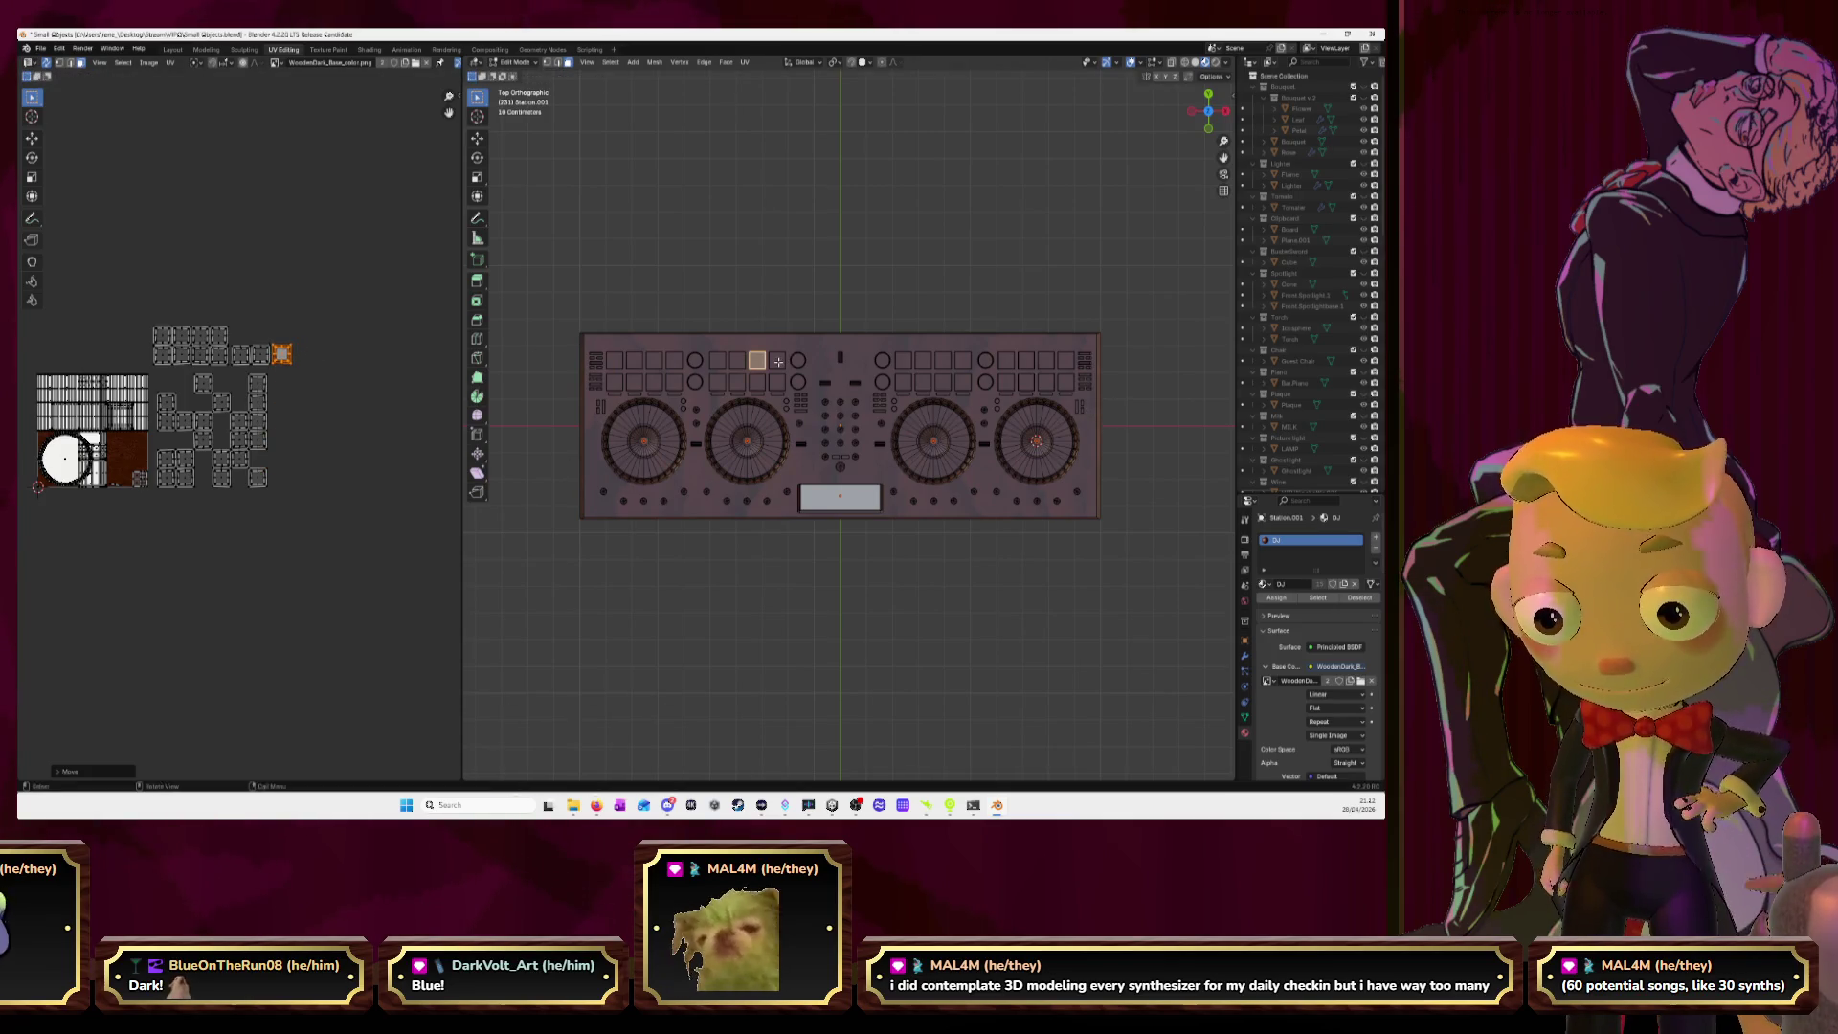
Add two more pad islands to the upper row.
{"action": "left_click", "coordinate": [777, 361]}
{"action": "key", "text": "l"}
{"action": "key", "text": "g"}
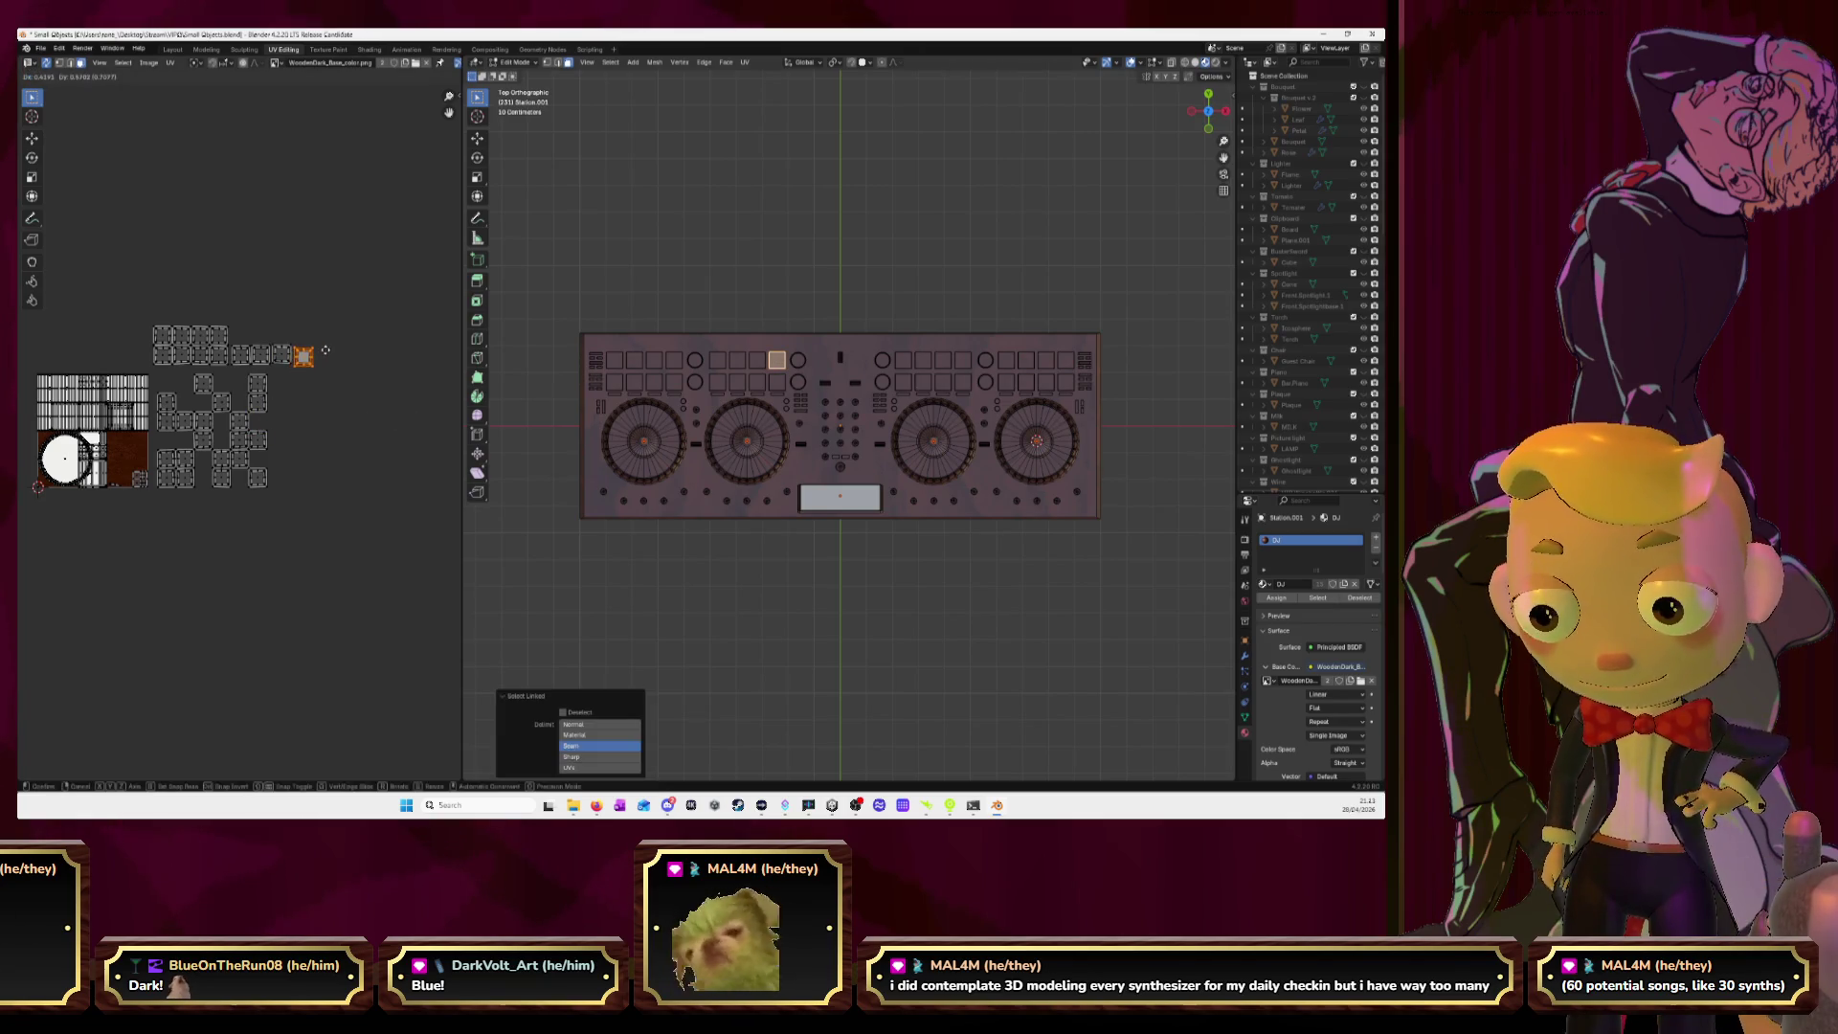
{"action": "left_click", "coordinate": [325, 353]}
{"action": "left_click", "coordinate": [720, 383]}
{"action": "key", "text": "l"}
{"action": "key", "text": "g"}
{"action": "left_click", "coordinate": [322, 340]}
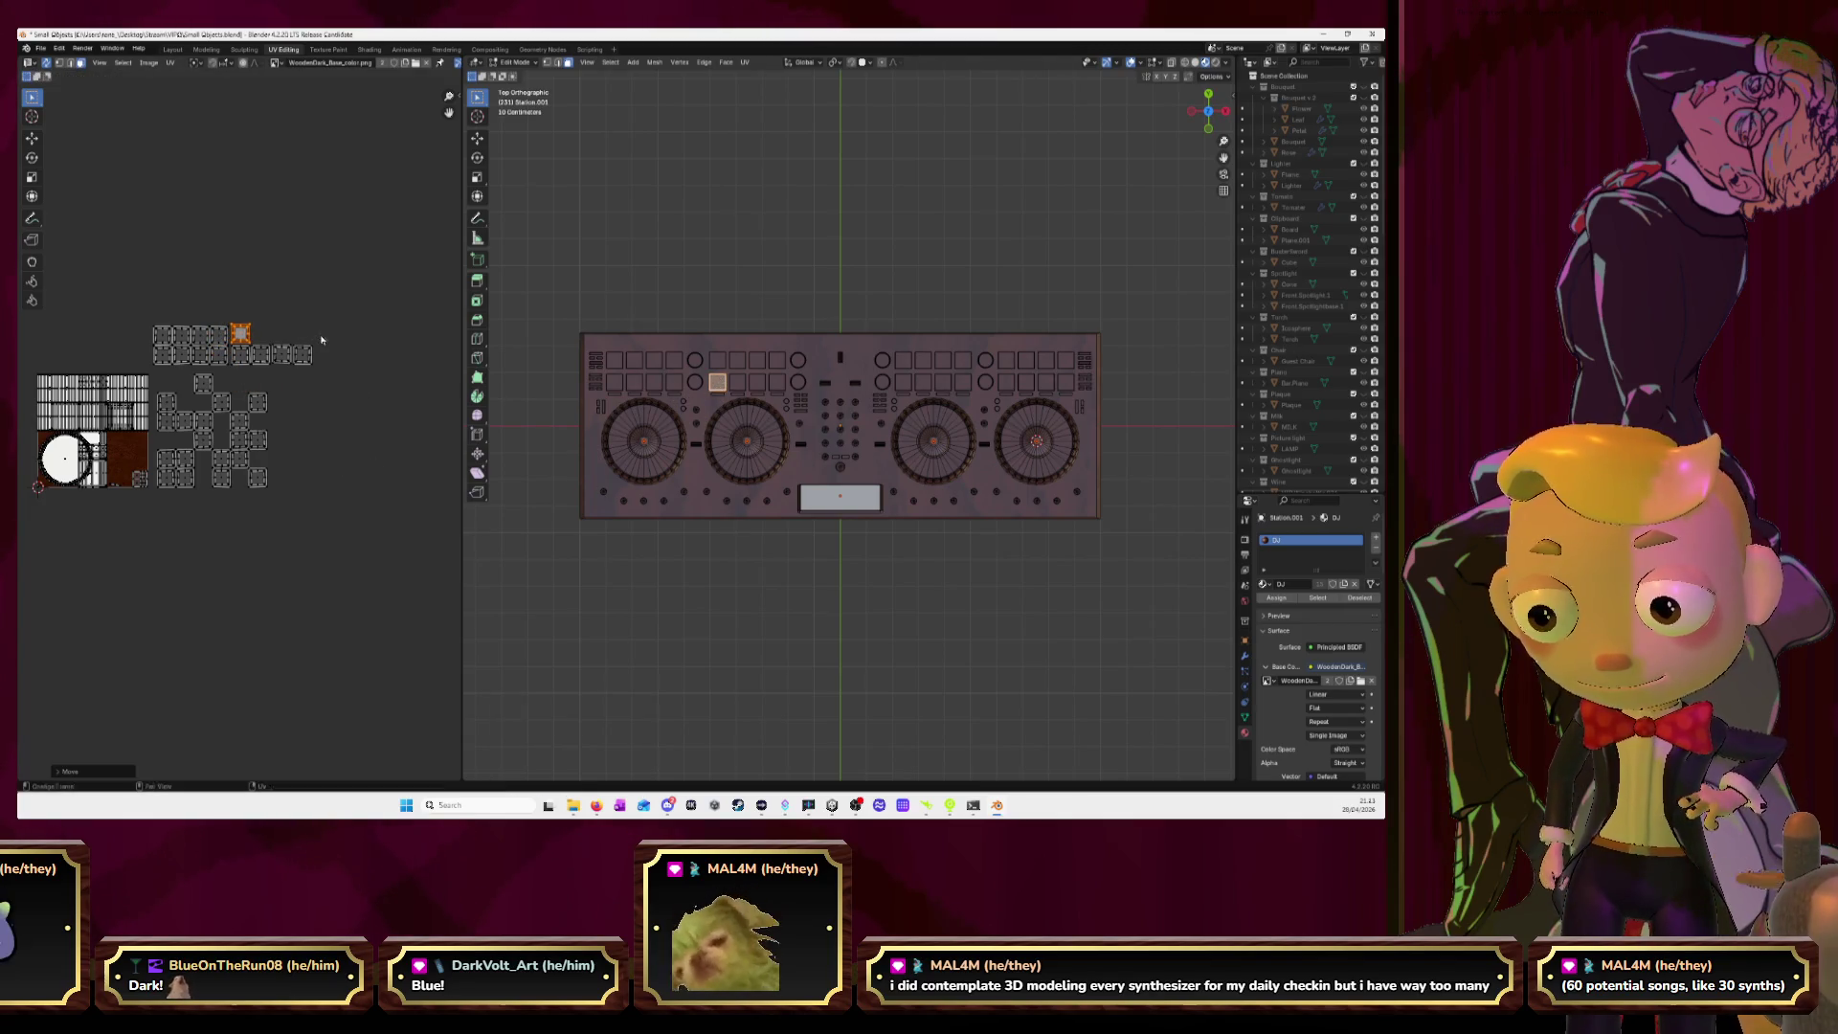
Place two further pad islands in the upper row, redoing one wrong selection.
{"action": "left_click", "coordinate": [739, 383]}
{"action": "key", "text": "l"}
{"action": "key", "text": "g"}
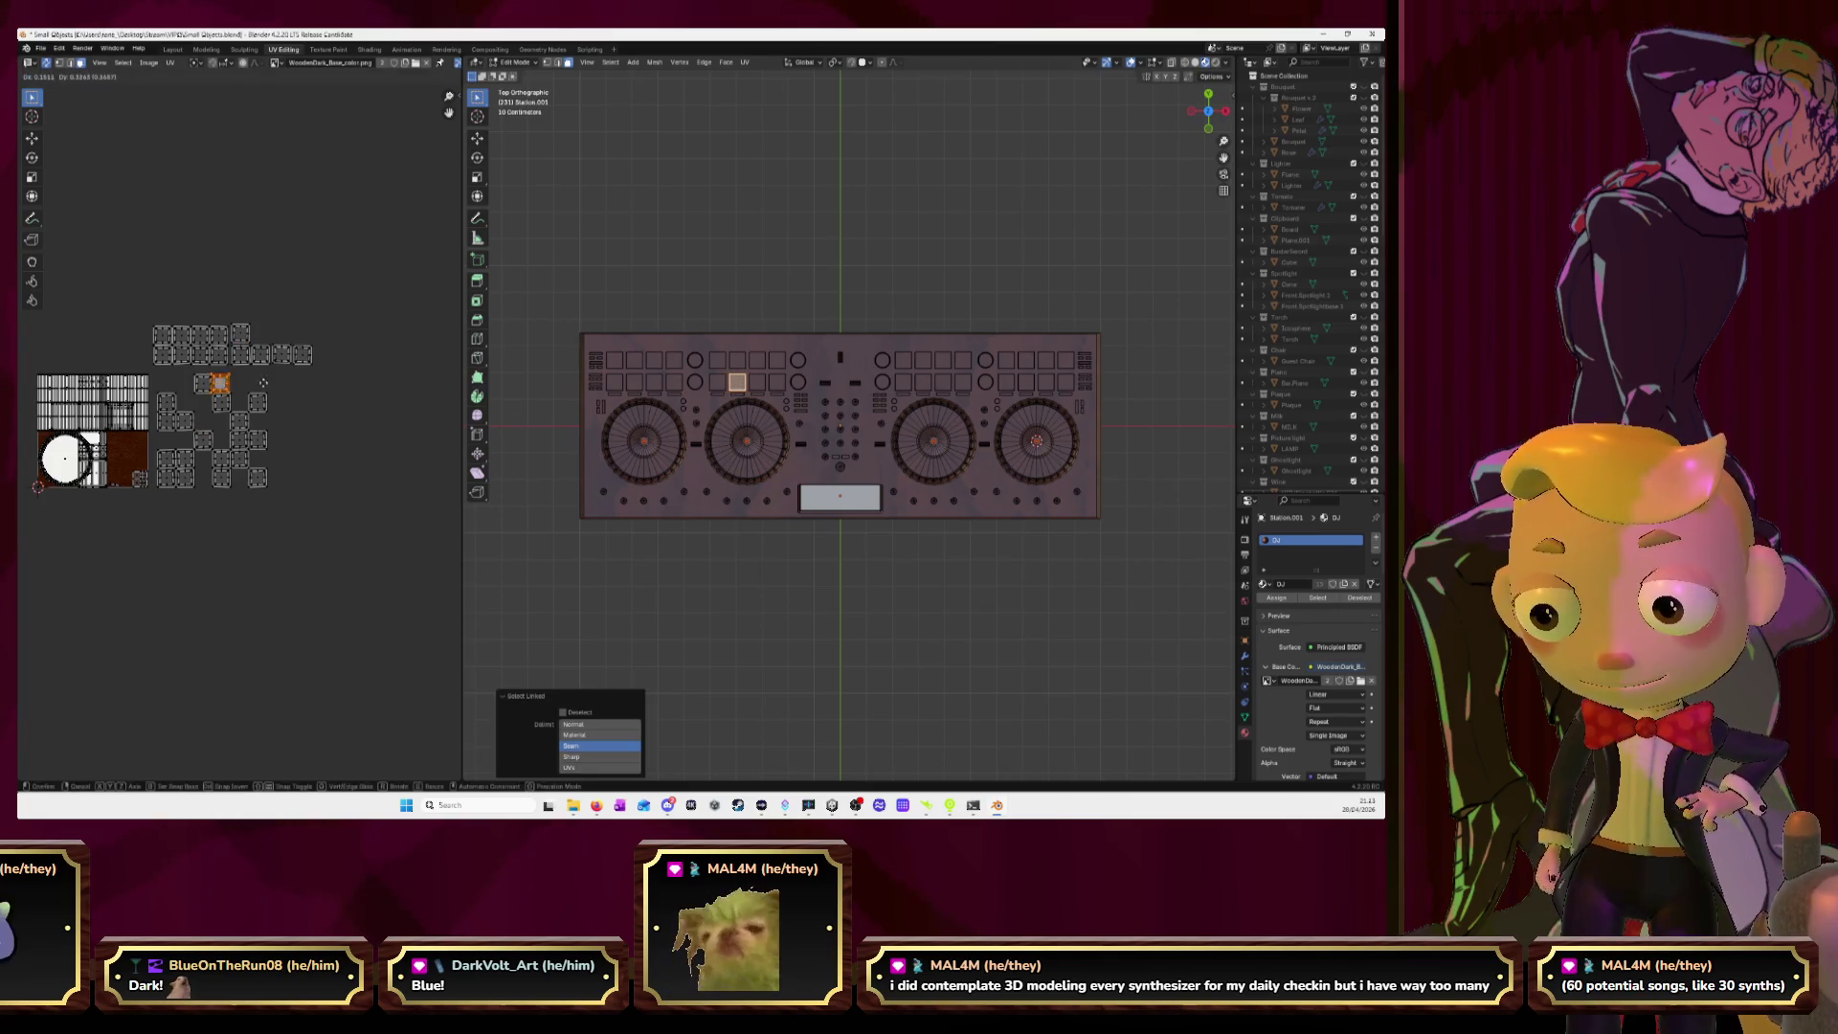
{"action": "left_click", "coordinate": [300, 337]}
{"action": "left_click", "coordinate": [758, 383]}
{"action": "key", "text": "l"}
{"action": "key", "text": "ctrl+z"}
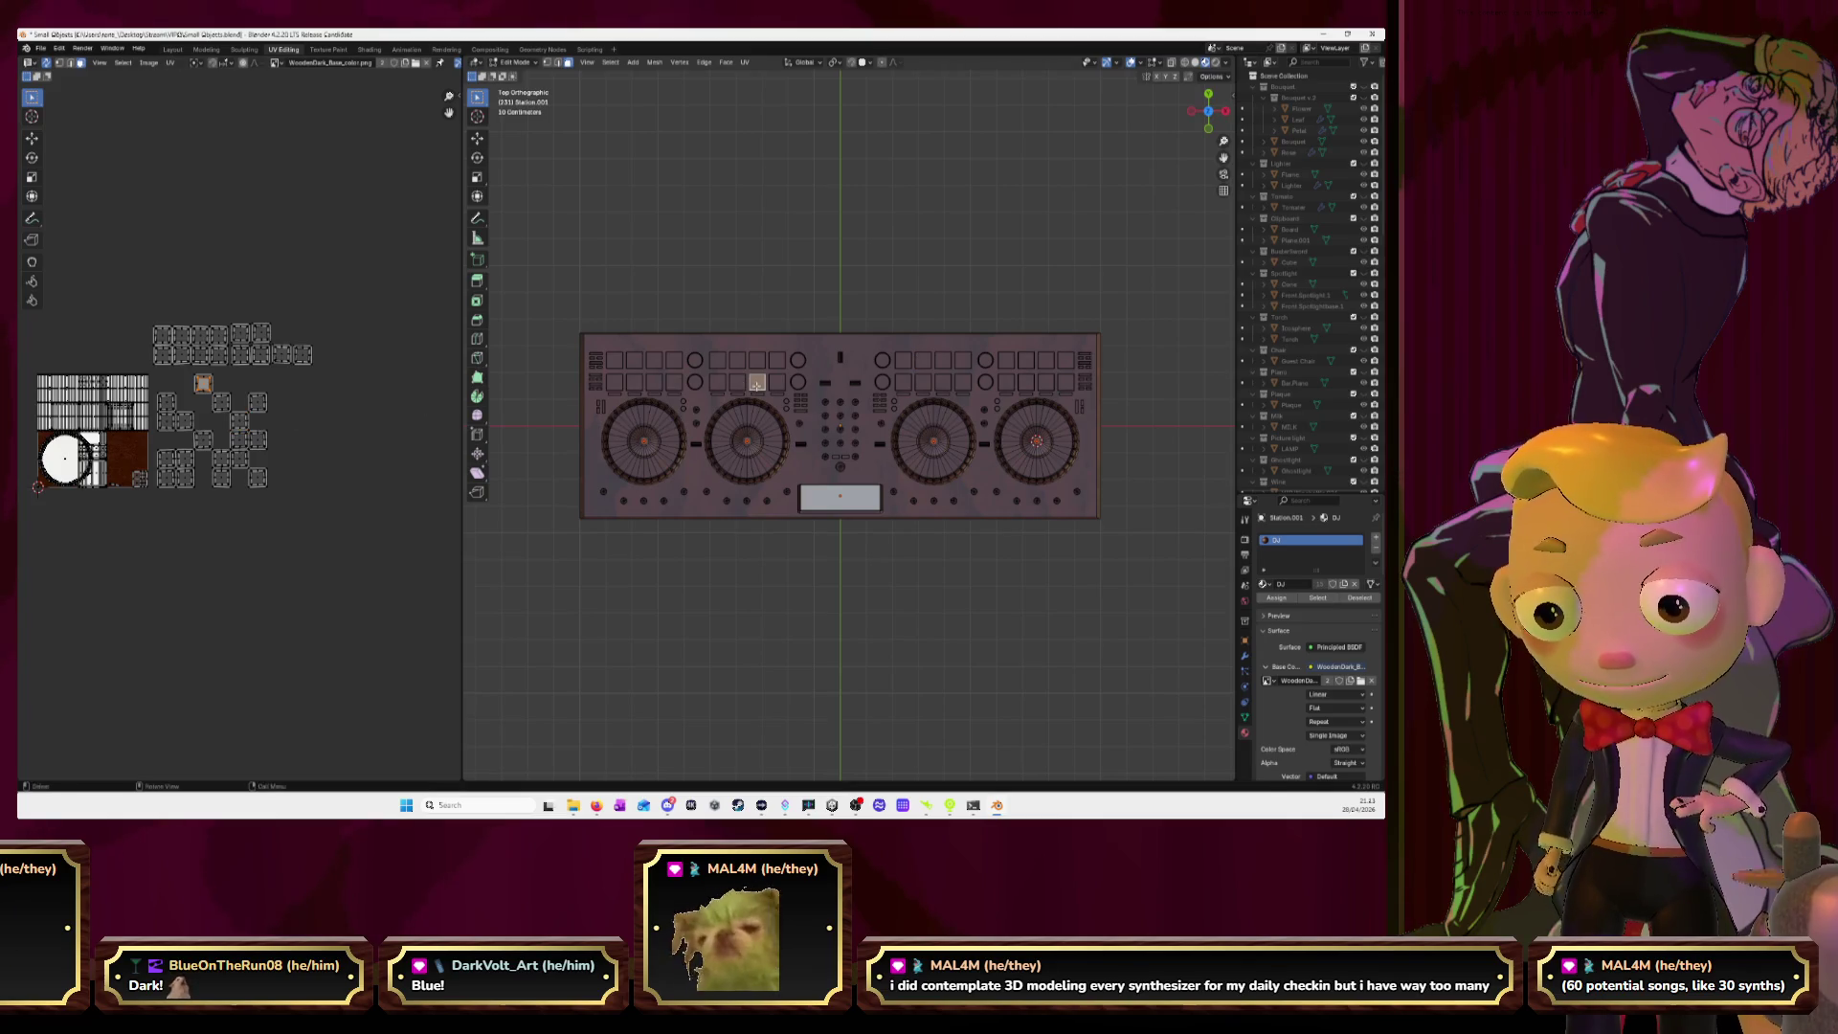
{"action": "key", "text": "l"}
{"action": "key", "text": "g"}
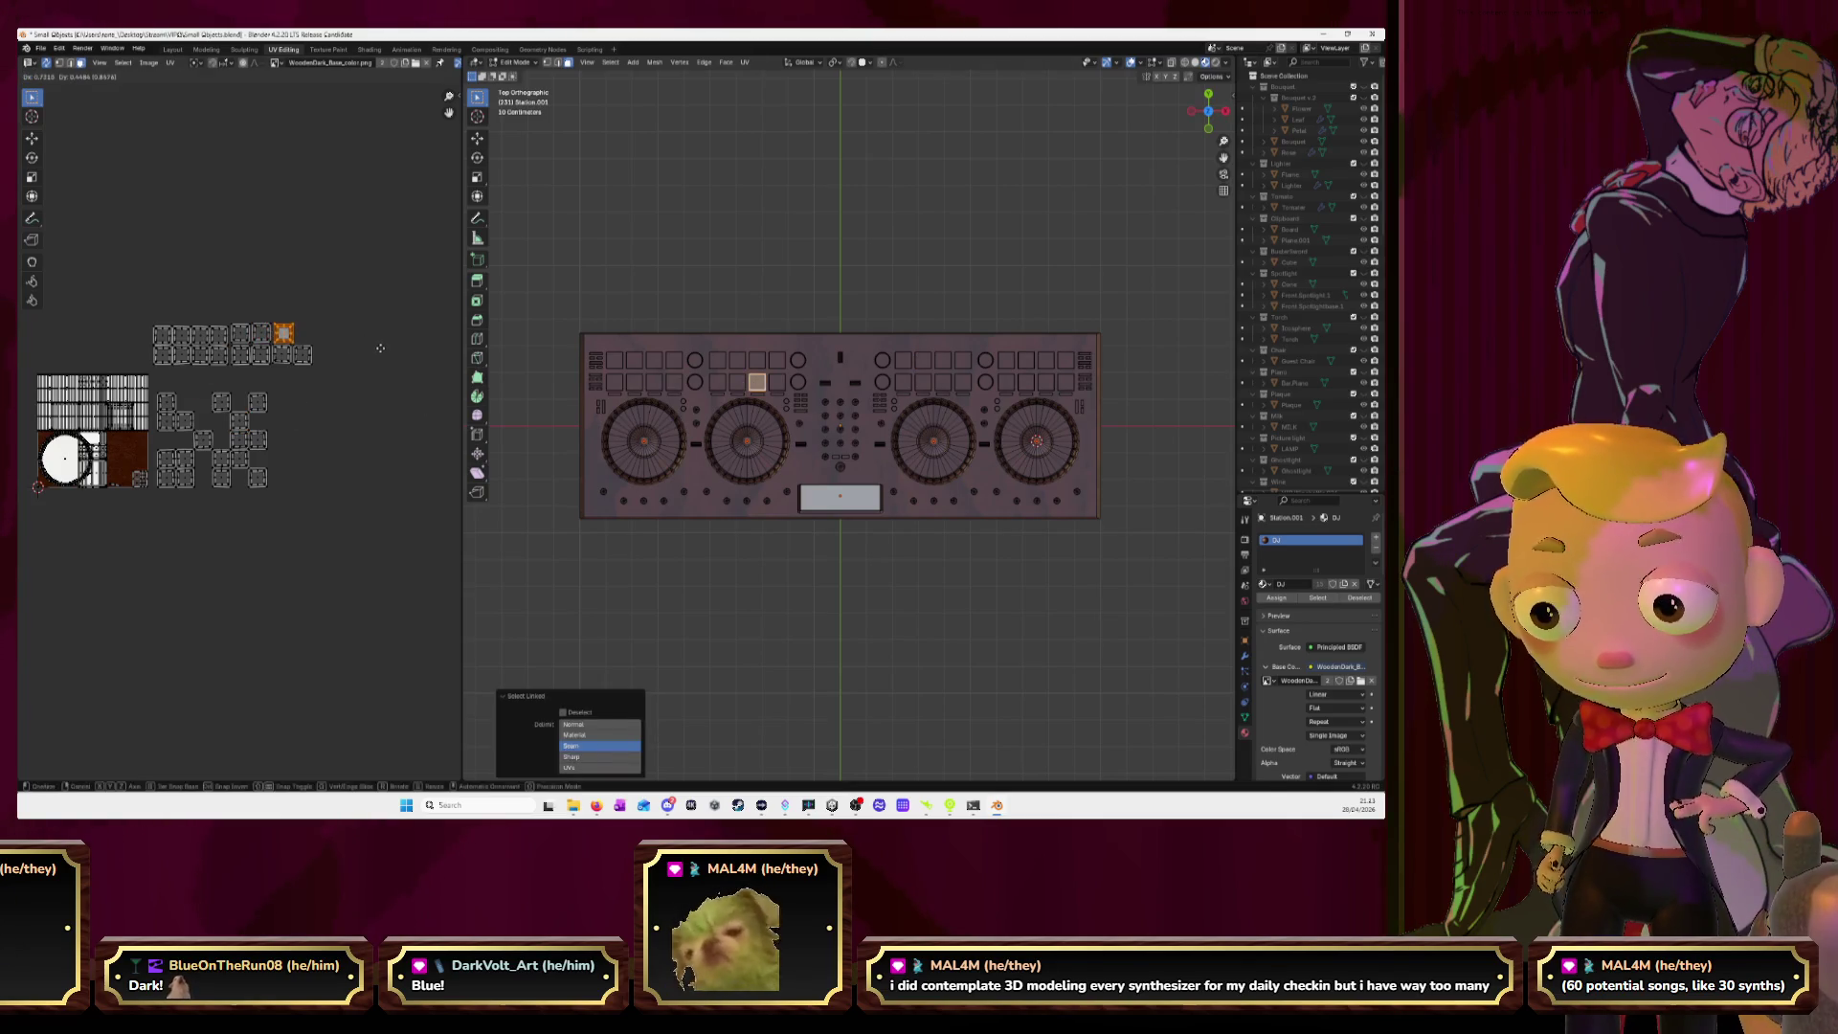
{"action": "left_click", "coordinate": [392, 355]}
Move the last pad's island to the far end of the upper row and zoom back in.
{"action": "left_click", "coordinate": [778, 383]}
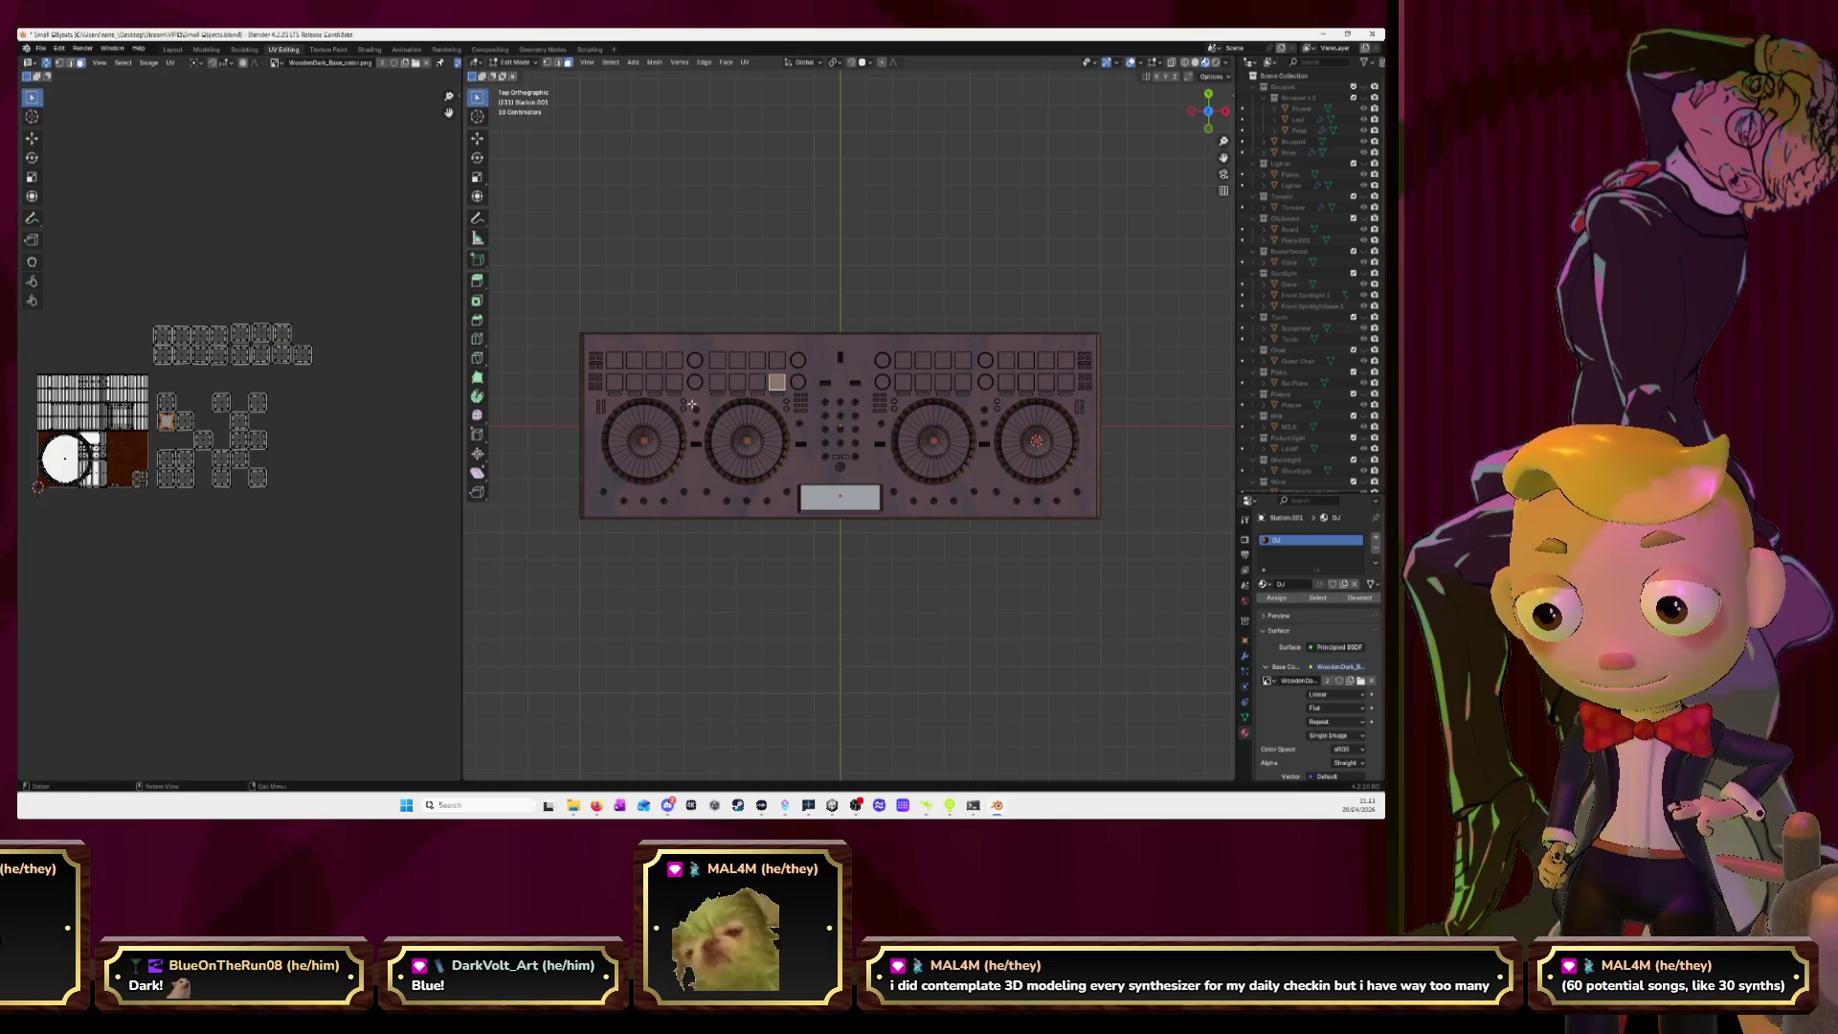
{"action": "key", "text": "g"}
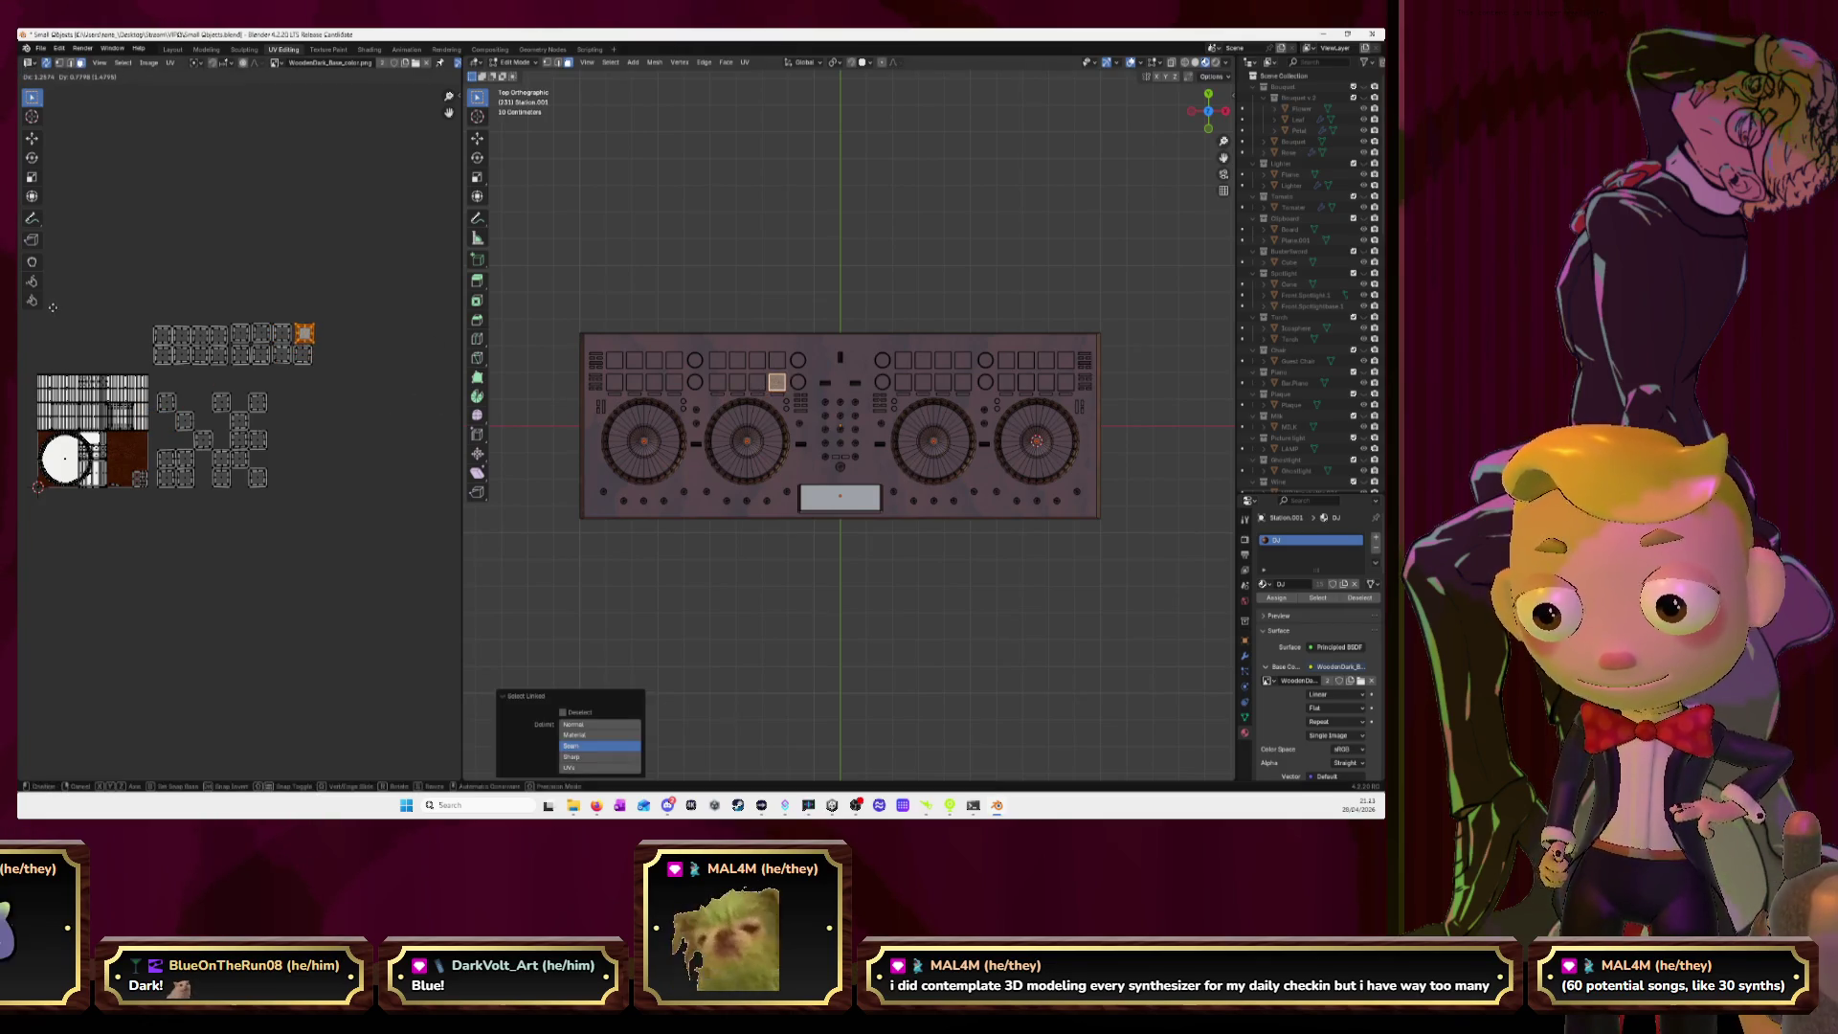
{"action": "left_click", "coordinate": [53, 312]}
{"action": "scroll", "coordinate": [252, 326], "scroll_direction": "up", "scroll_amount": 3}
{"action": "scroll", "coordinate": [251, 327], "scroll_direction": "up", "scroll_amount": 2}
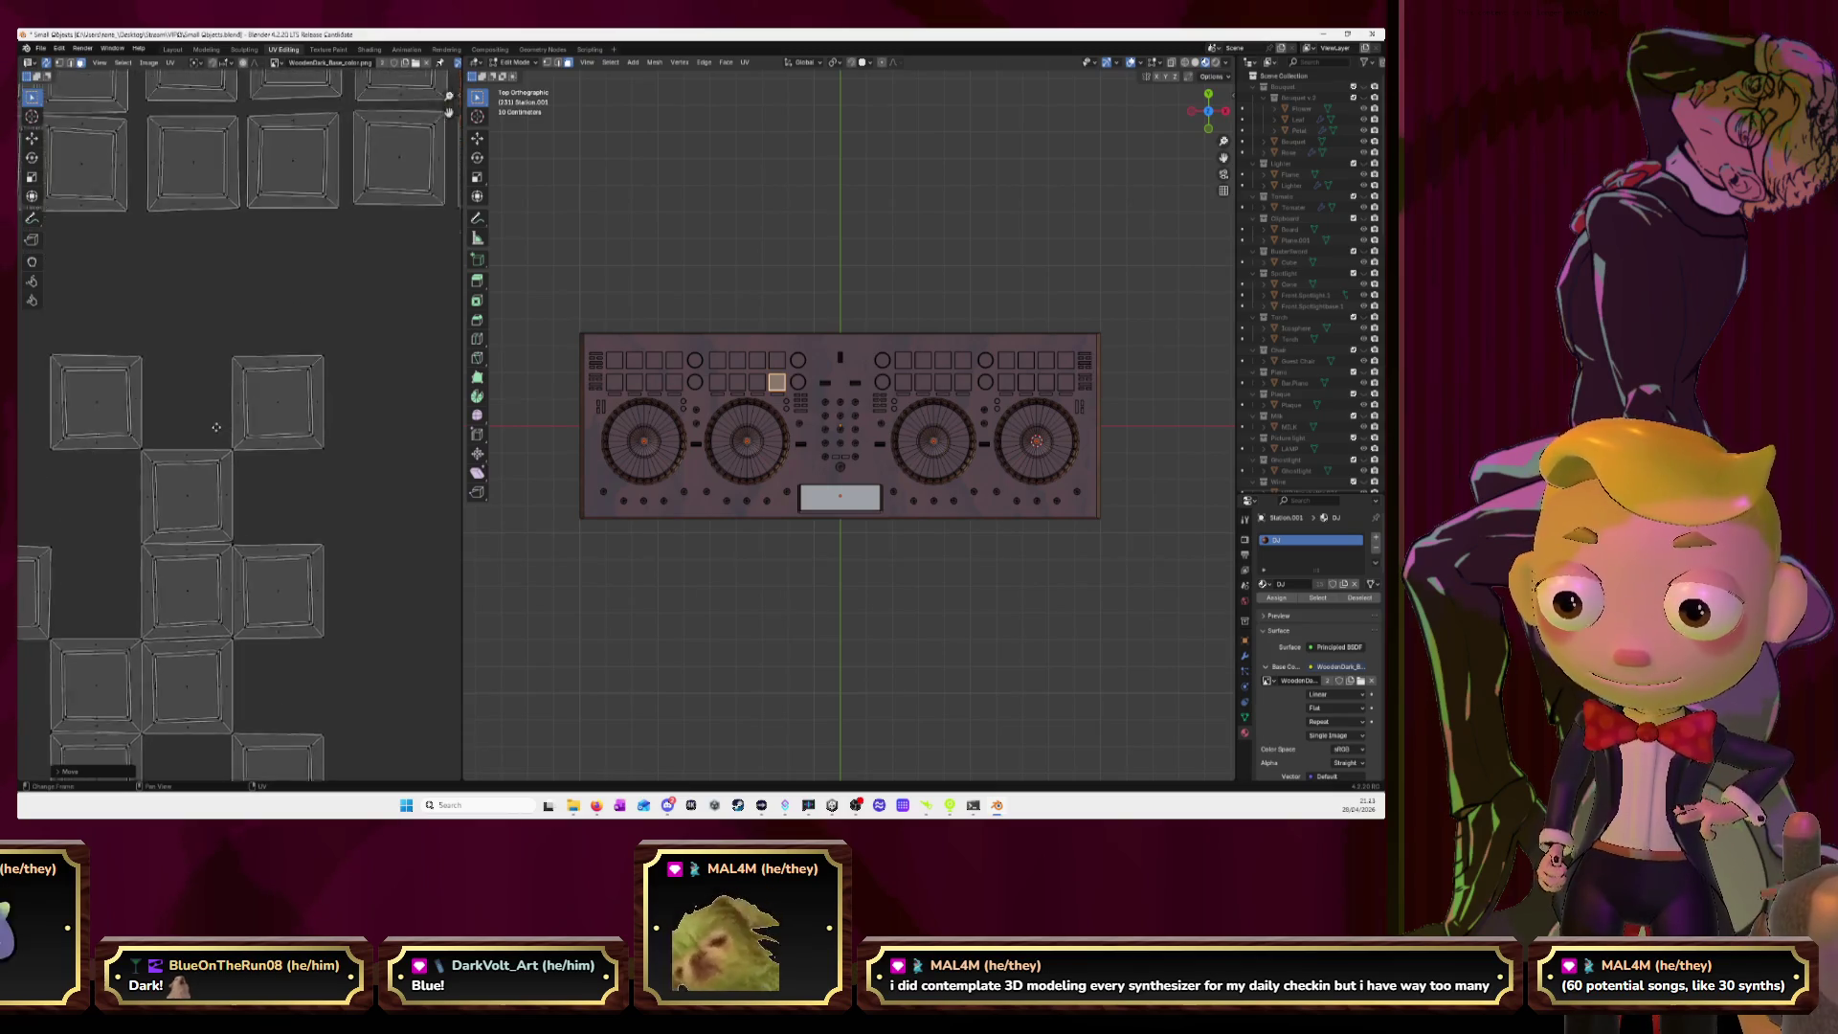
Widen the UV editing area and shift one pad island left within the upper row.
{"action": "middle_click_drag", "start_coordinate": [233, 566], "coordinate": [233, 616]}
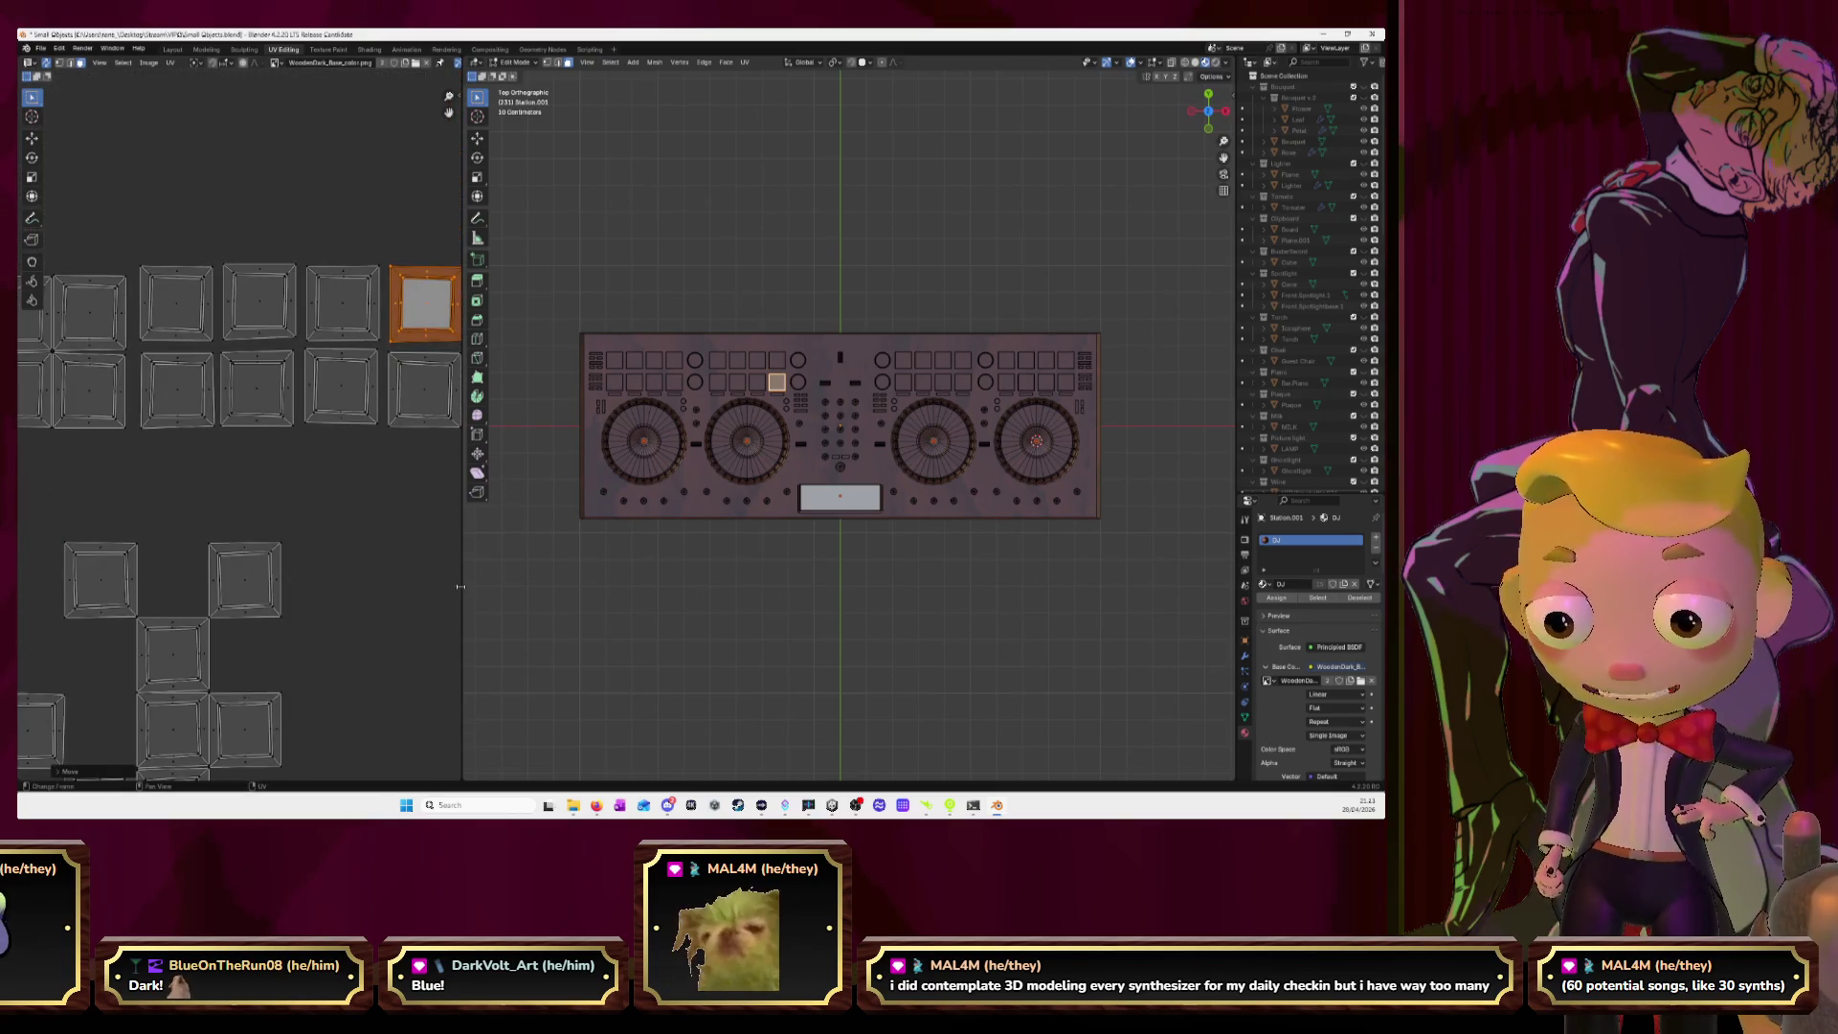
{"action": "left_click_drag", "start_coordinate": [461, 586], "coordinate": [725, 586]}
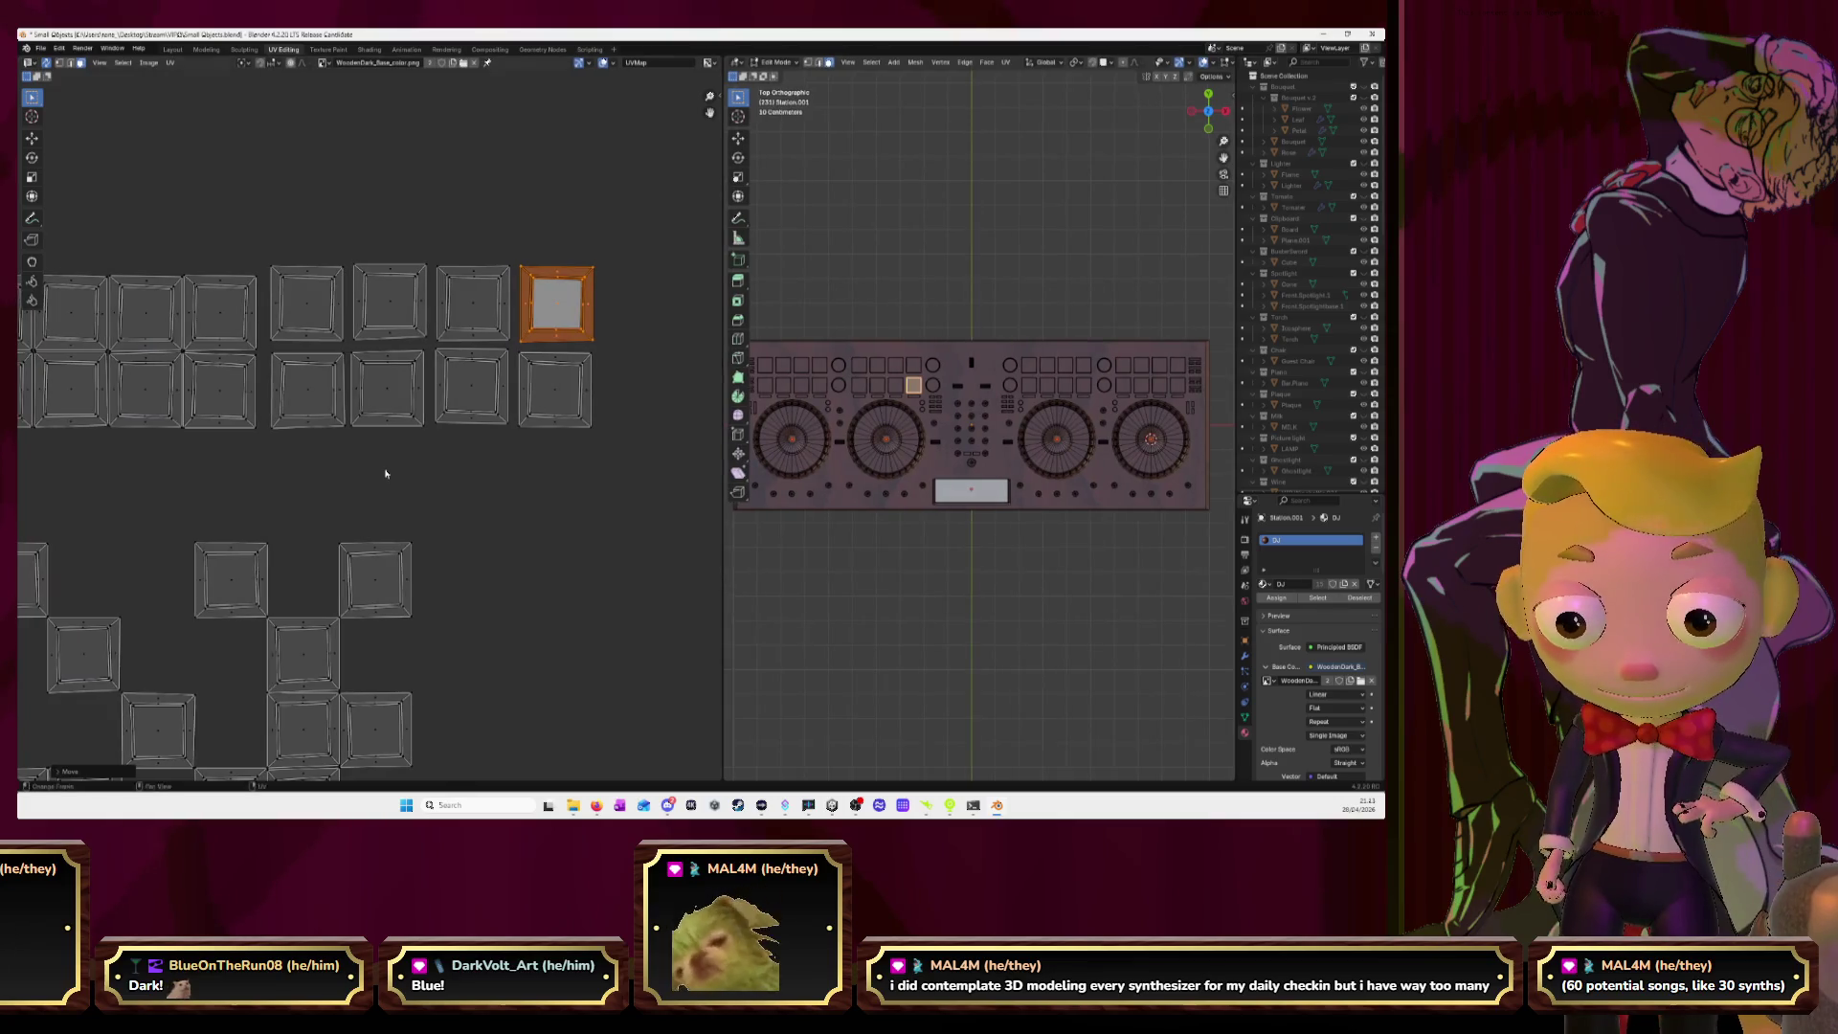
{"action": "middle_click_drag", "start_coordinate": [386, 473], "coordinate": [450, 503]}
{"action": "left_click", "coordinate": [422, 510]}
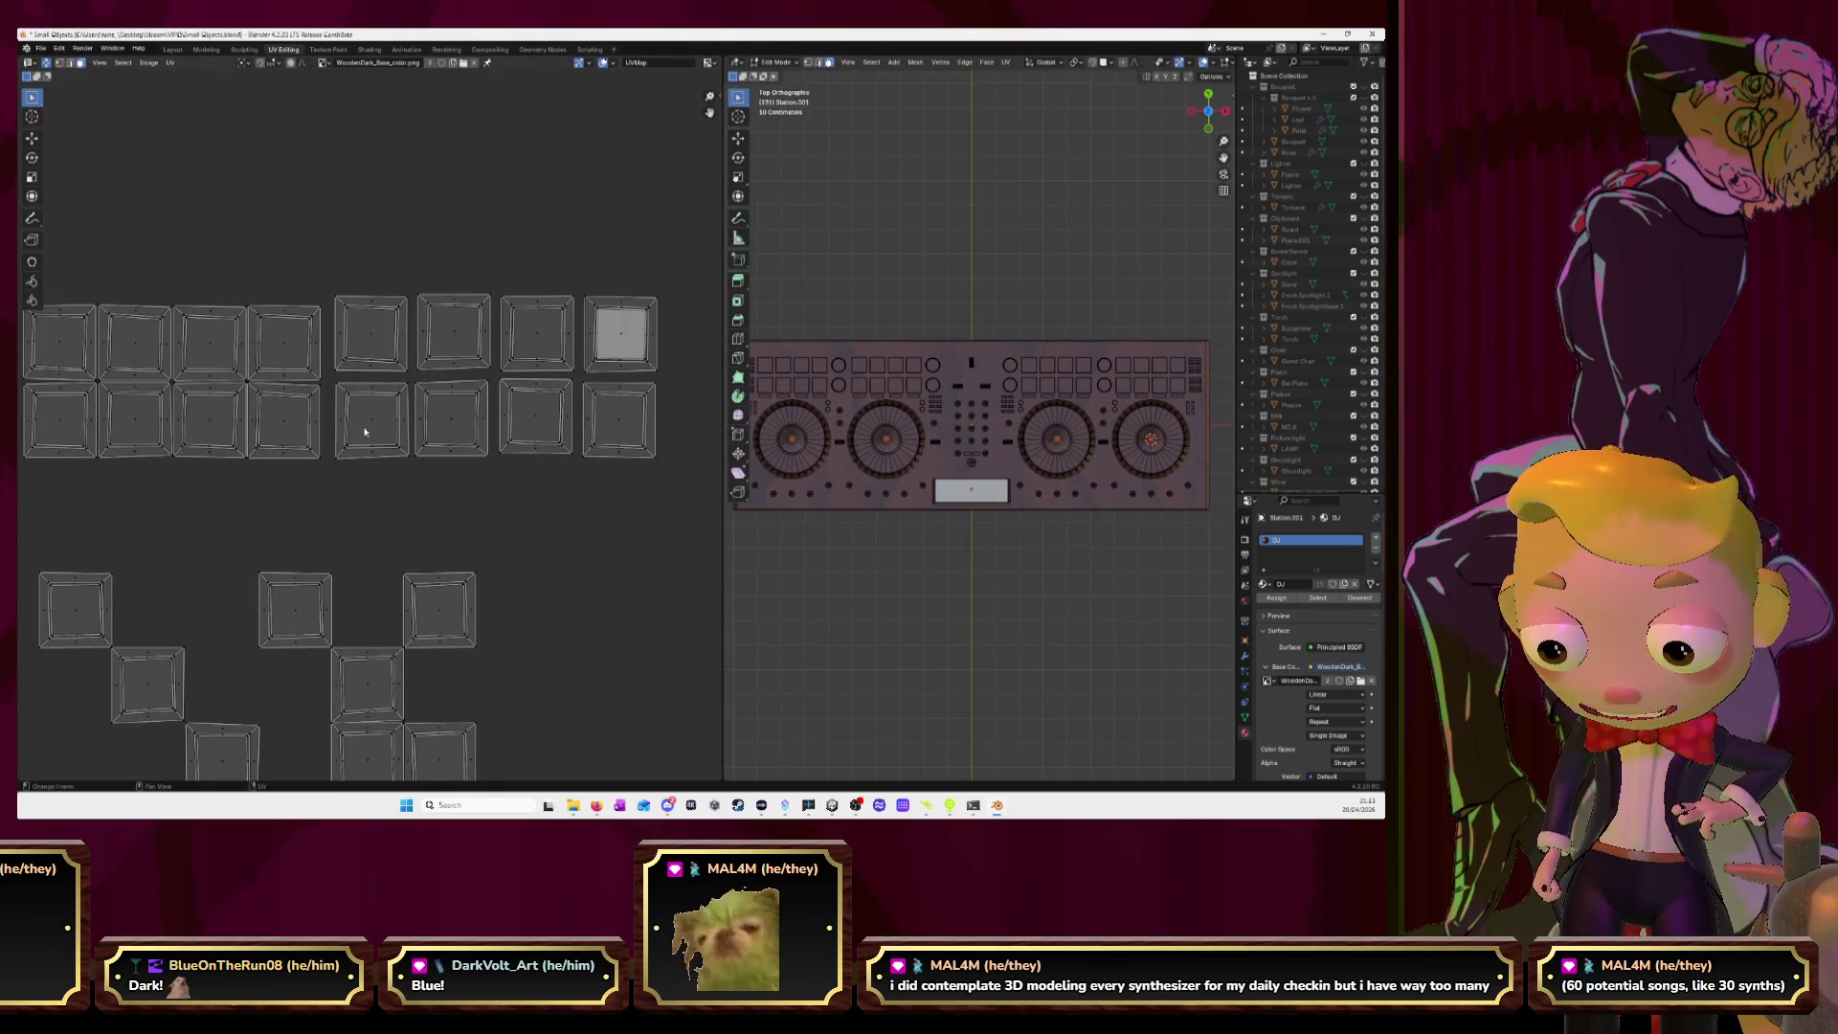
{"action": "key", "text": "l"}
{"action": "key", "text": "g"}
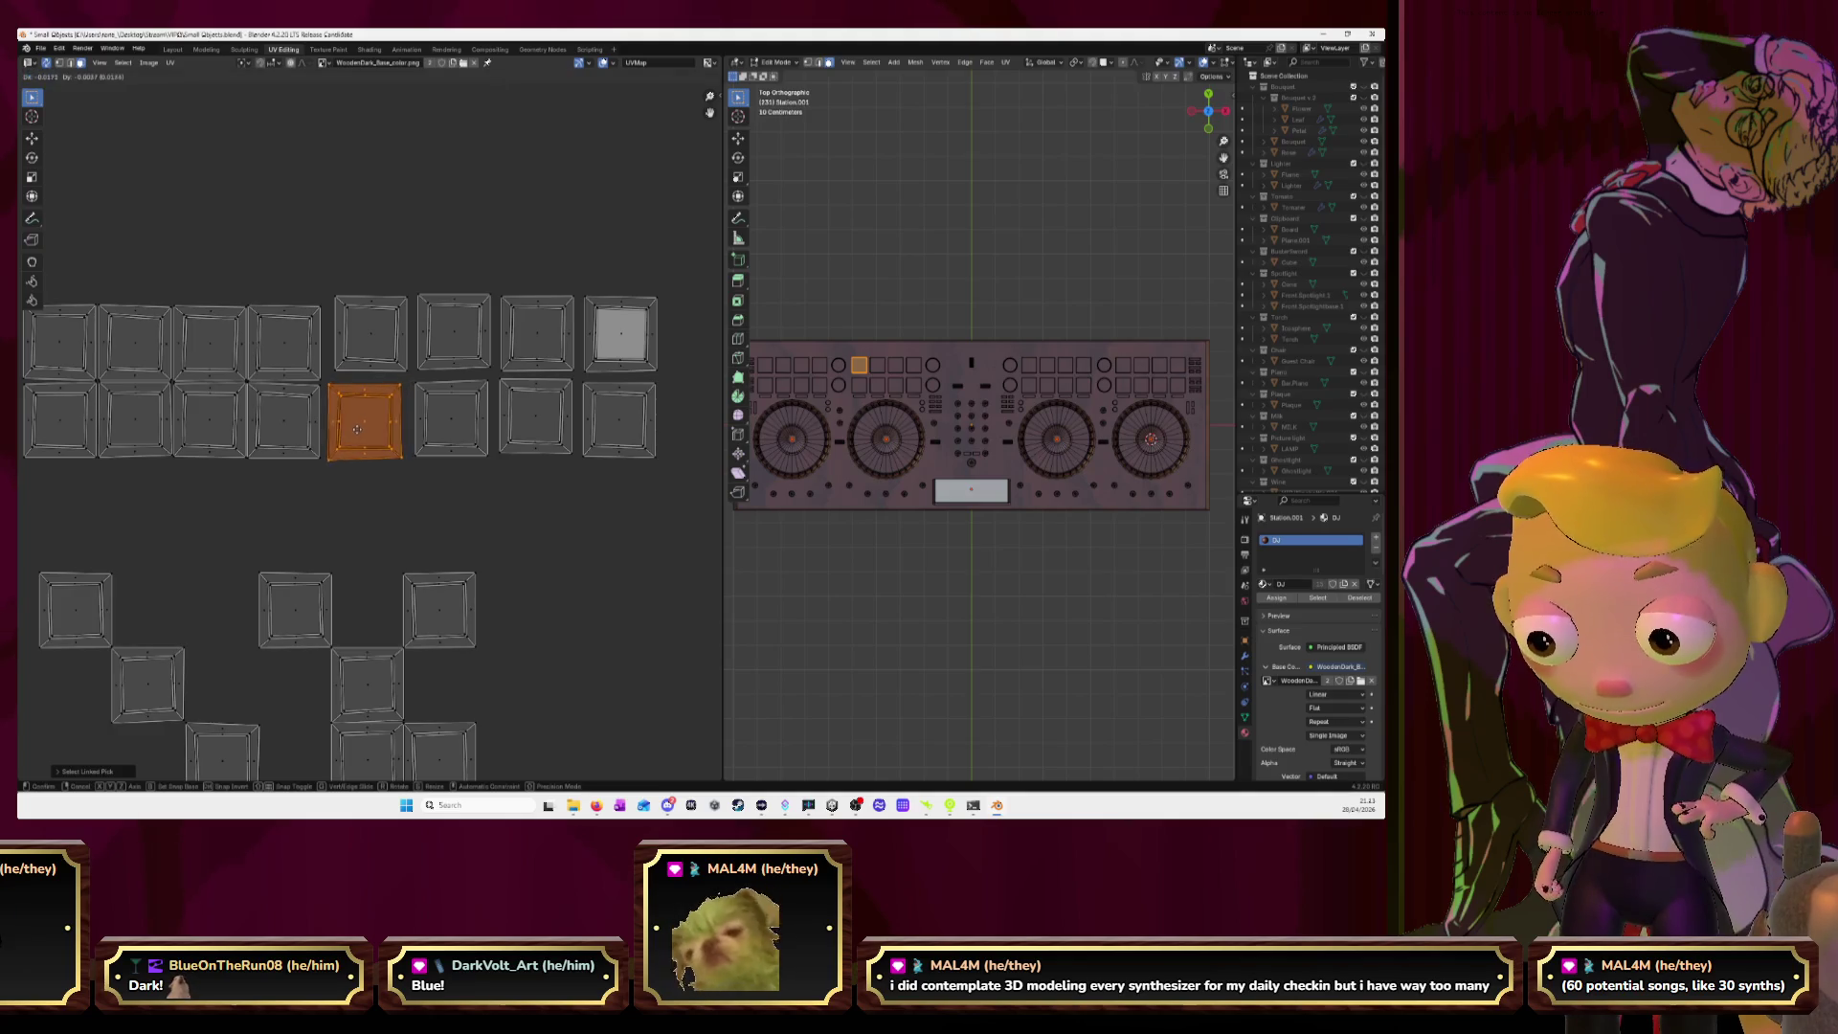
{"action": "left_click", "coordinate": [353, 428]}
Drop two more button islands into the upper row's remaining slots.
{"action": "key", "text": "l"}
{"action": "key", "text": "g"}
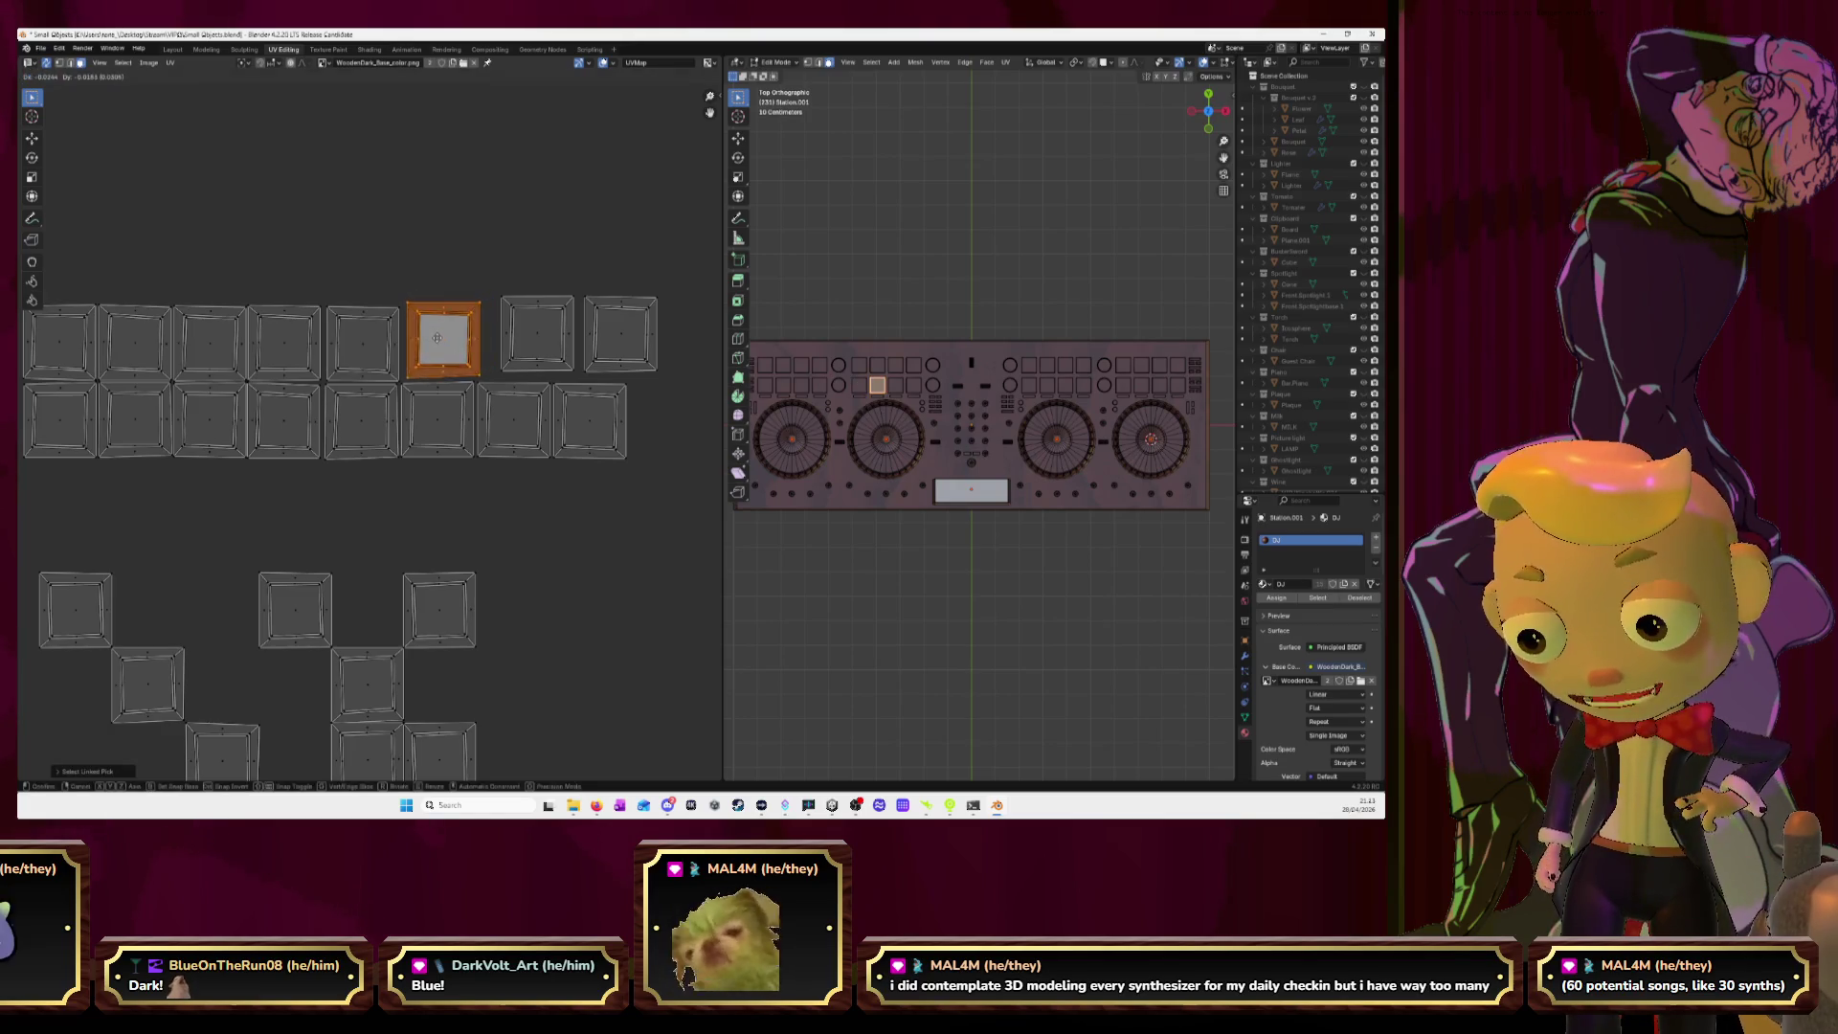
{"action": "left_click", "coordinate": [438, 342]}
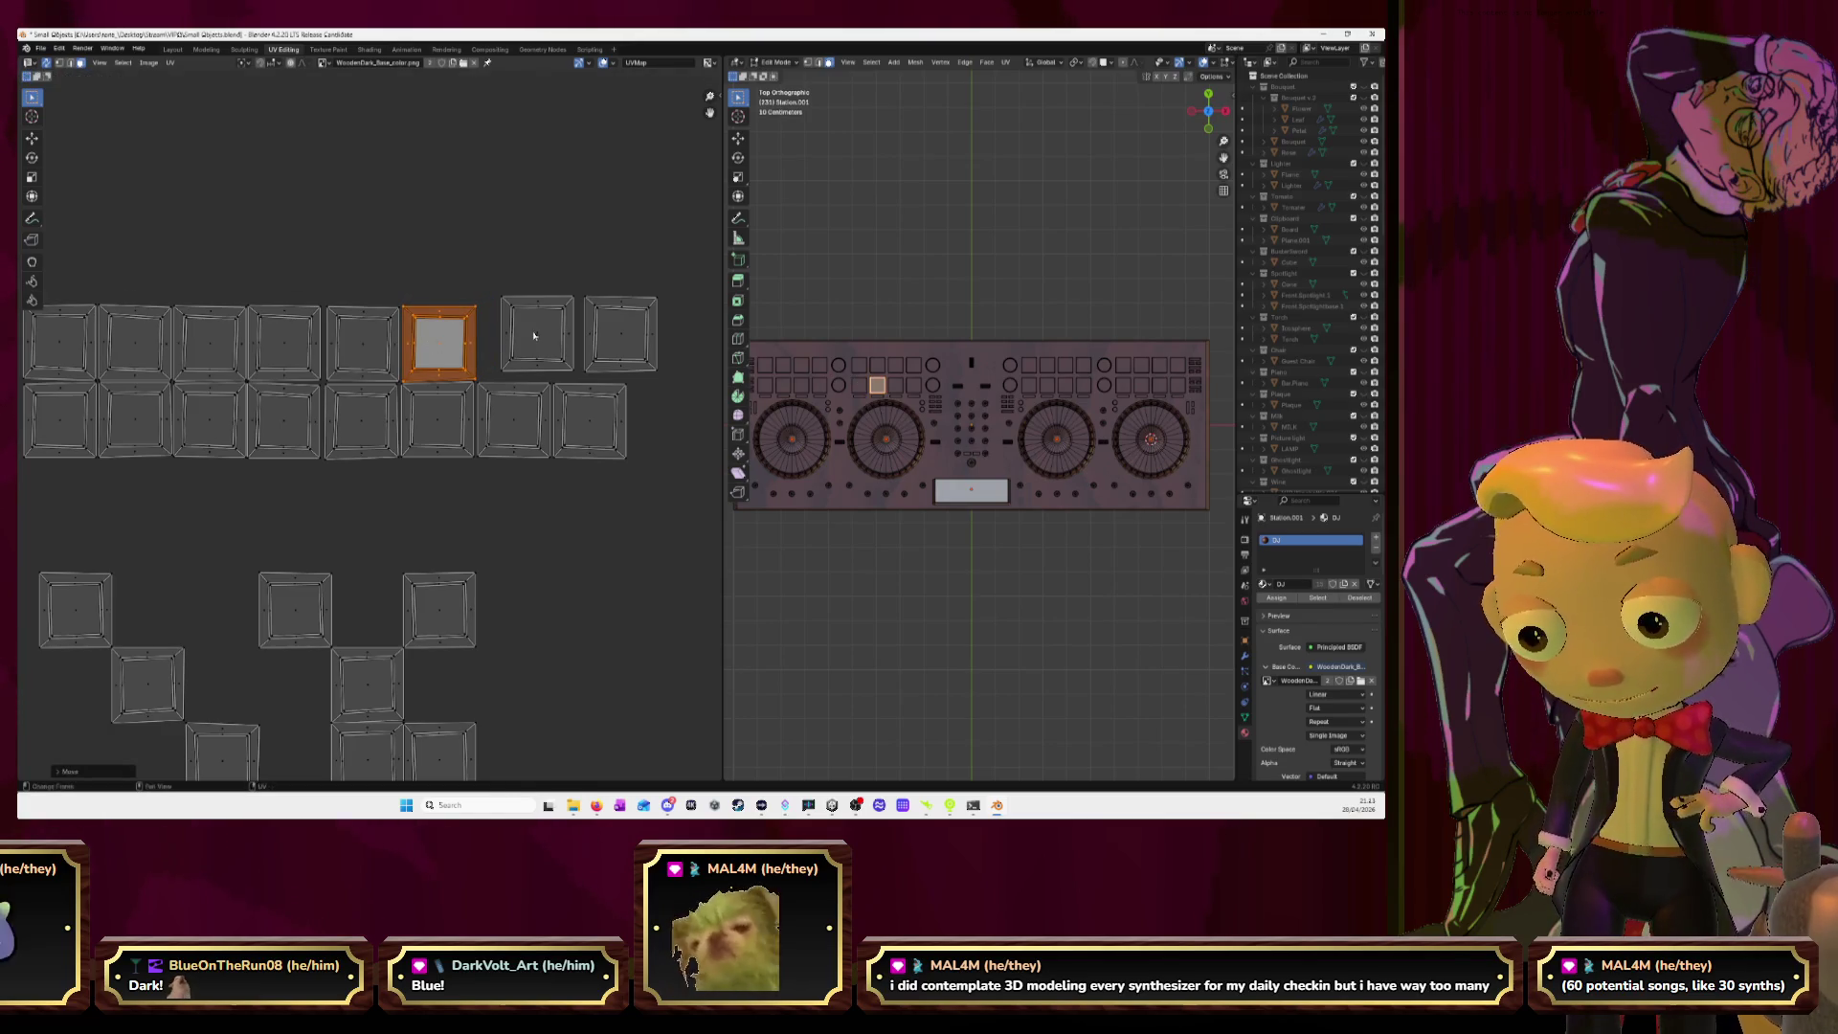
{"action": "key", "text": "l"}
{"action": "key", "text": "g"}
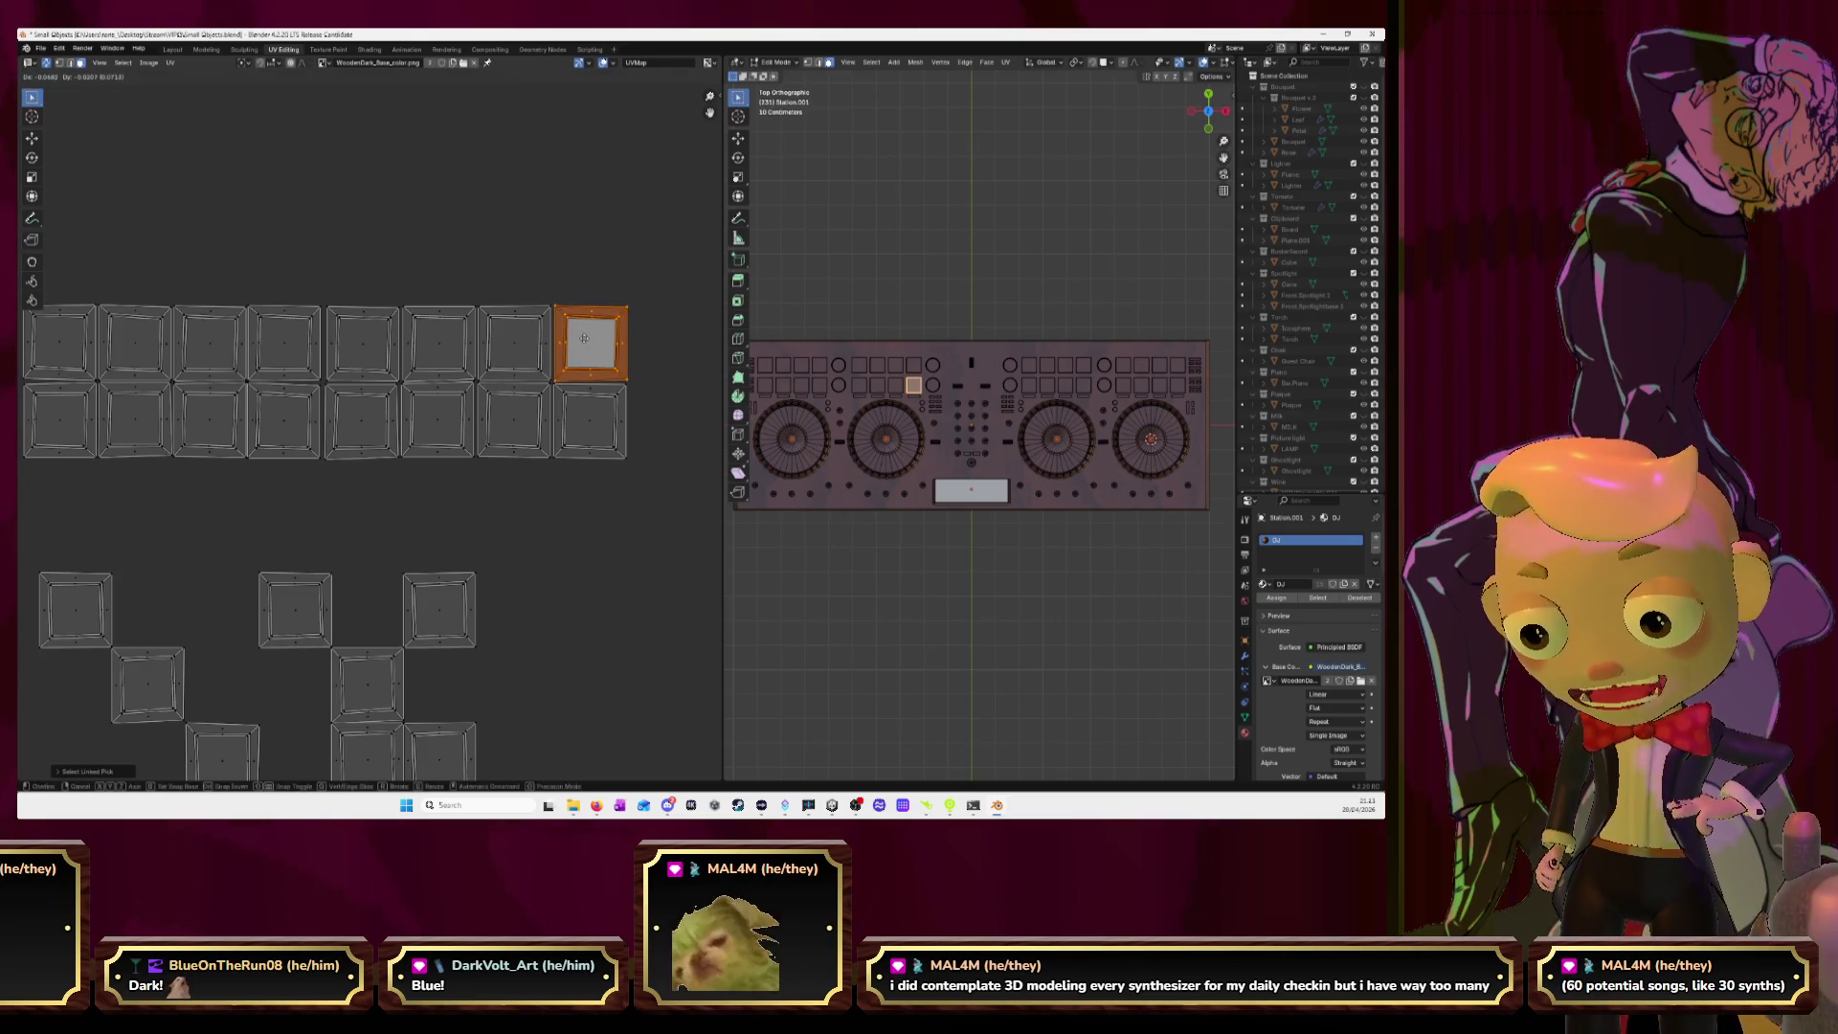
{"action": "left_click", "coordinate": [583, 338]}
{"action": "scroll", "coordinate": [456, 488], "scroll_direction": "down", "scroll_amount": 5}
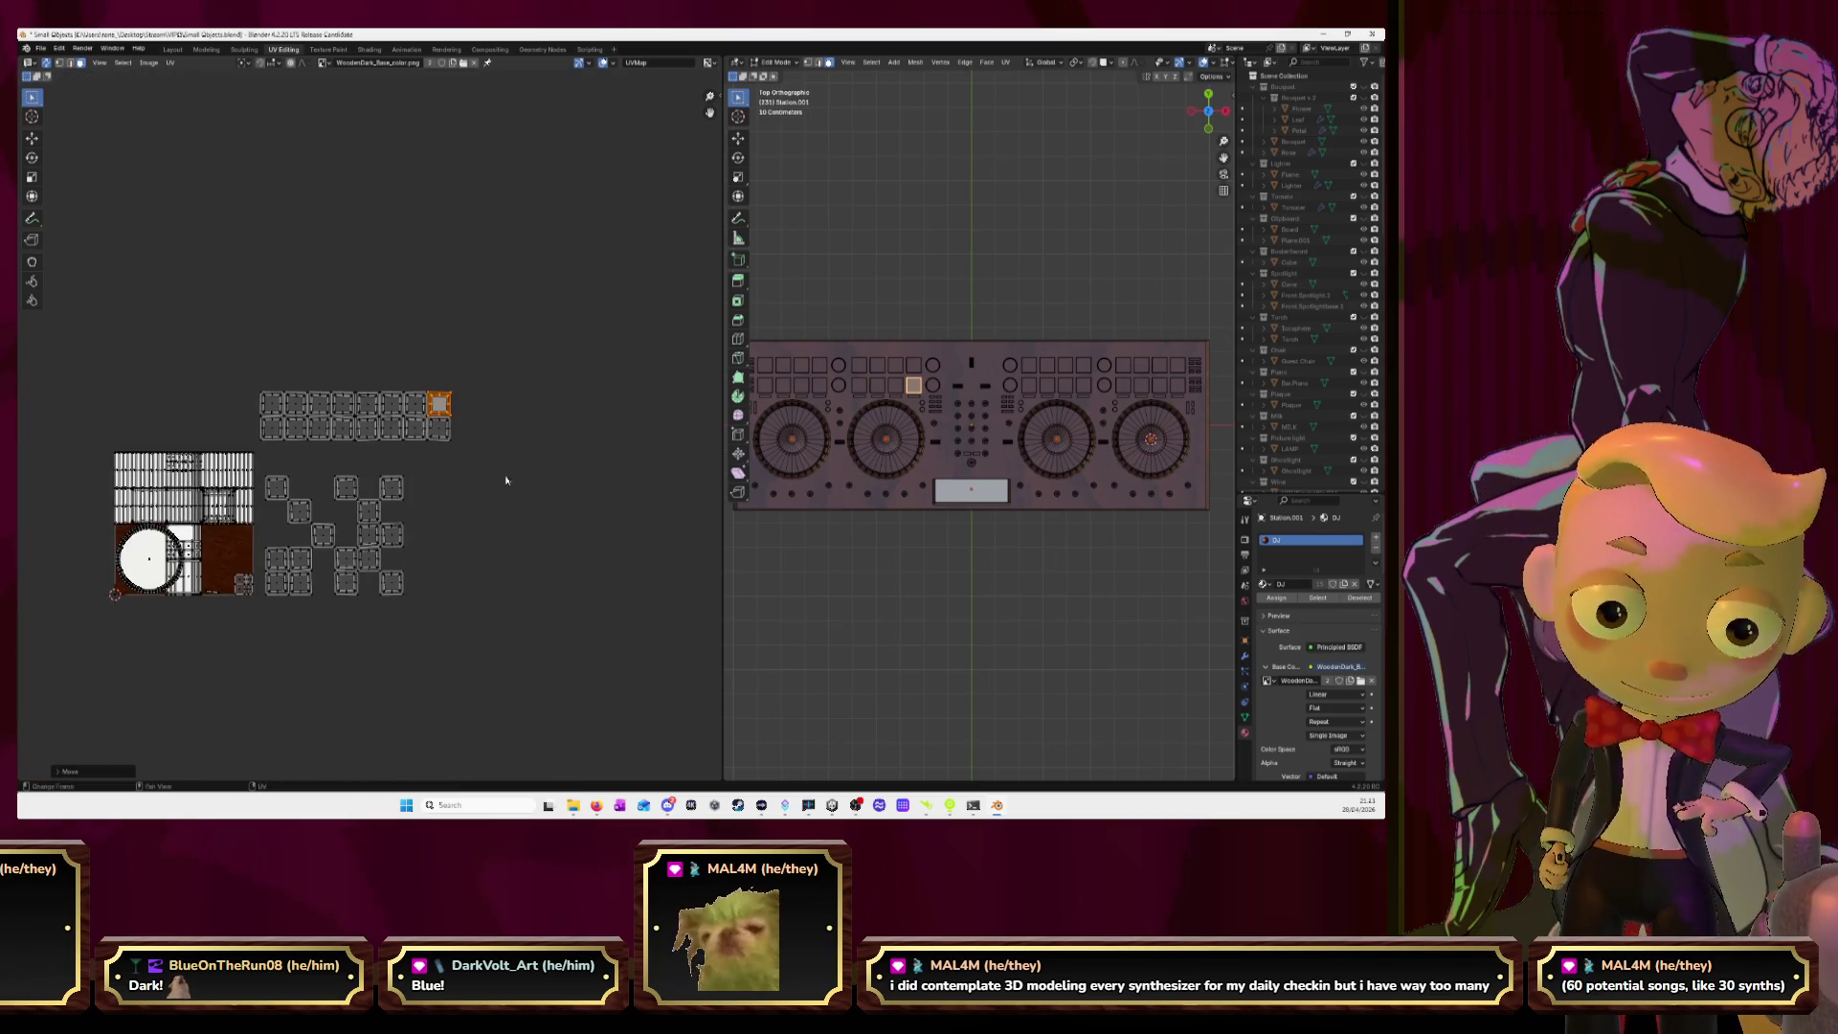
Move two more pad buttons' UV islands to the end of the top row.
{"action": "middle_click_drag", "start_coordinate": [625, 455], "coordinate": [607, 435]}
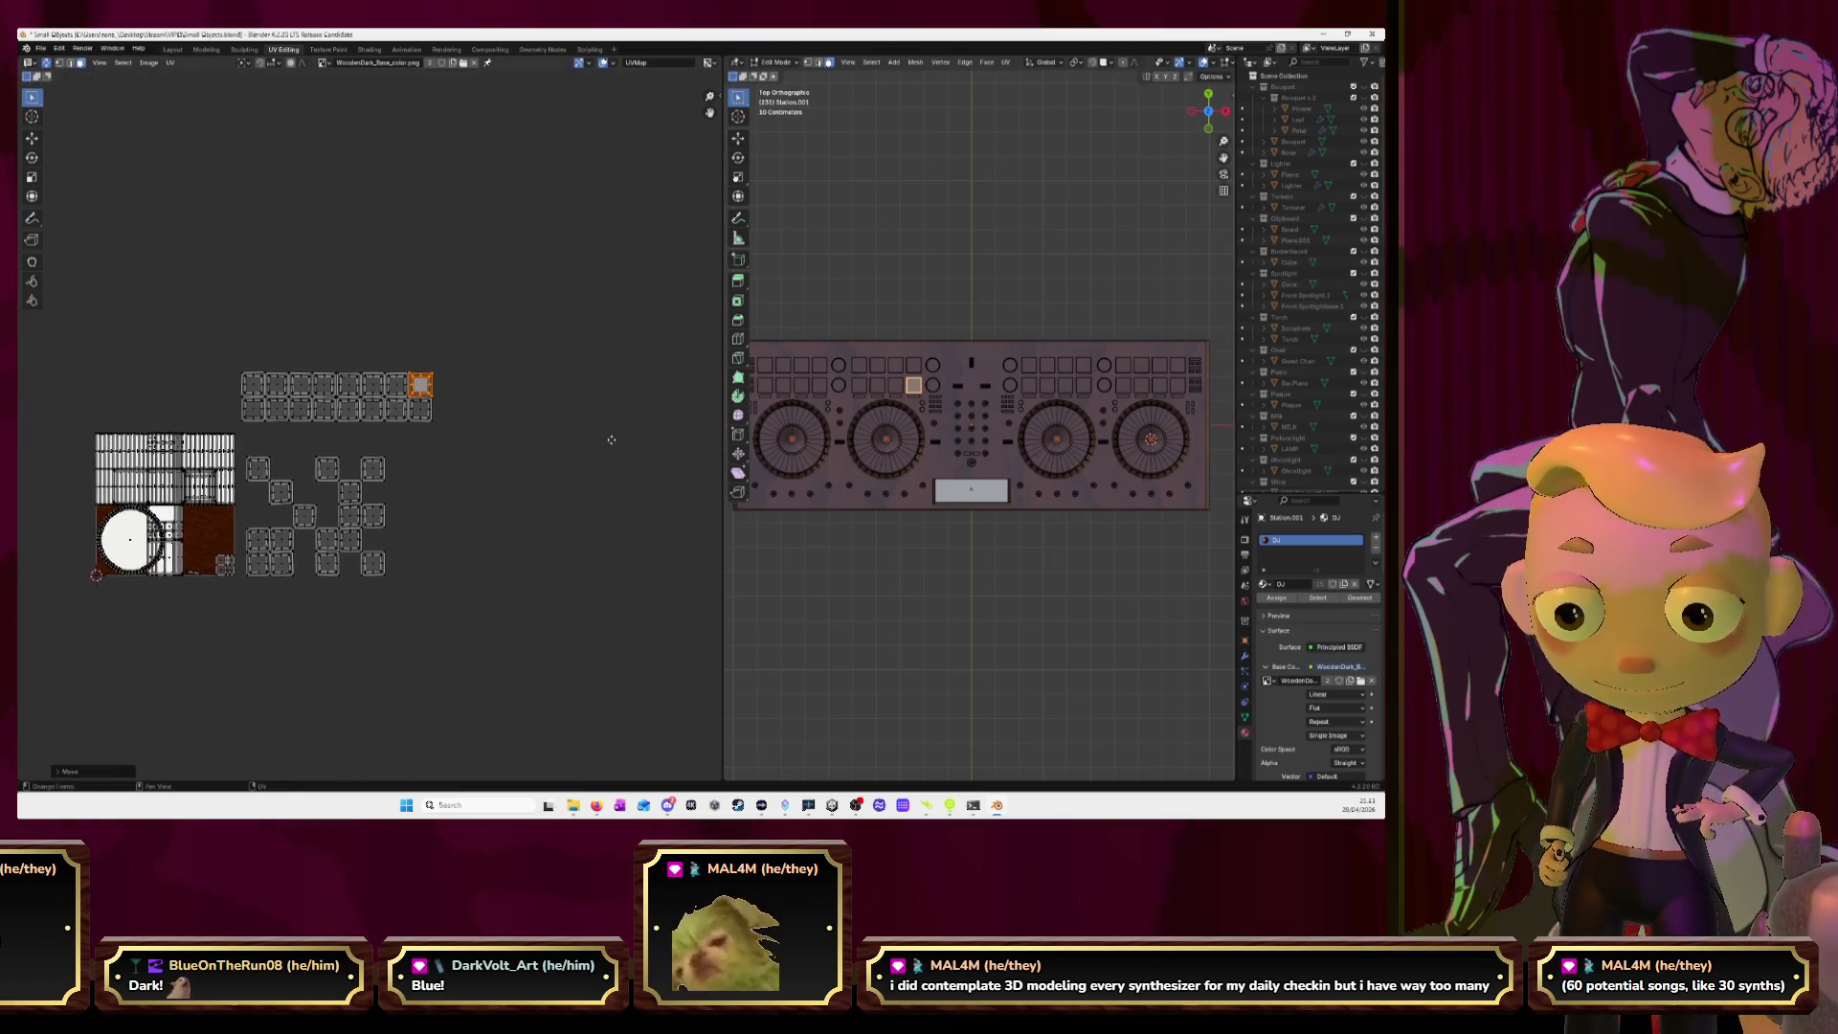
{"action": "left_click", "coordinate": [1029, 364]}
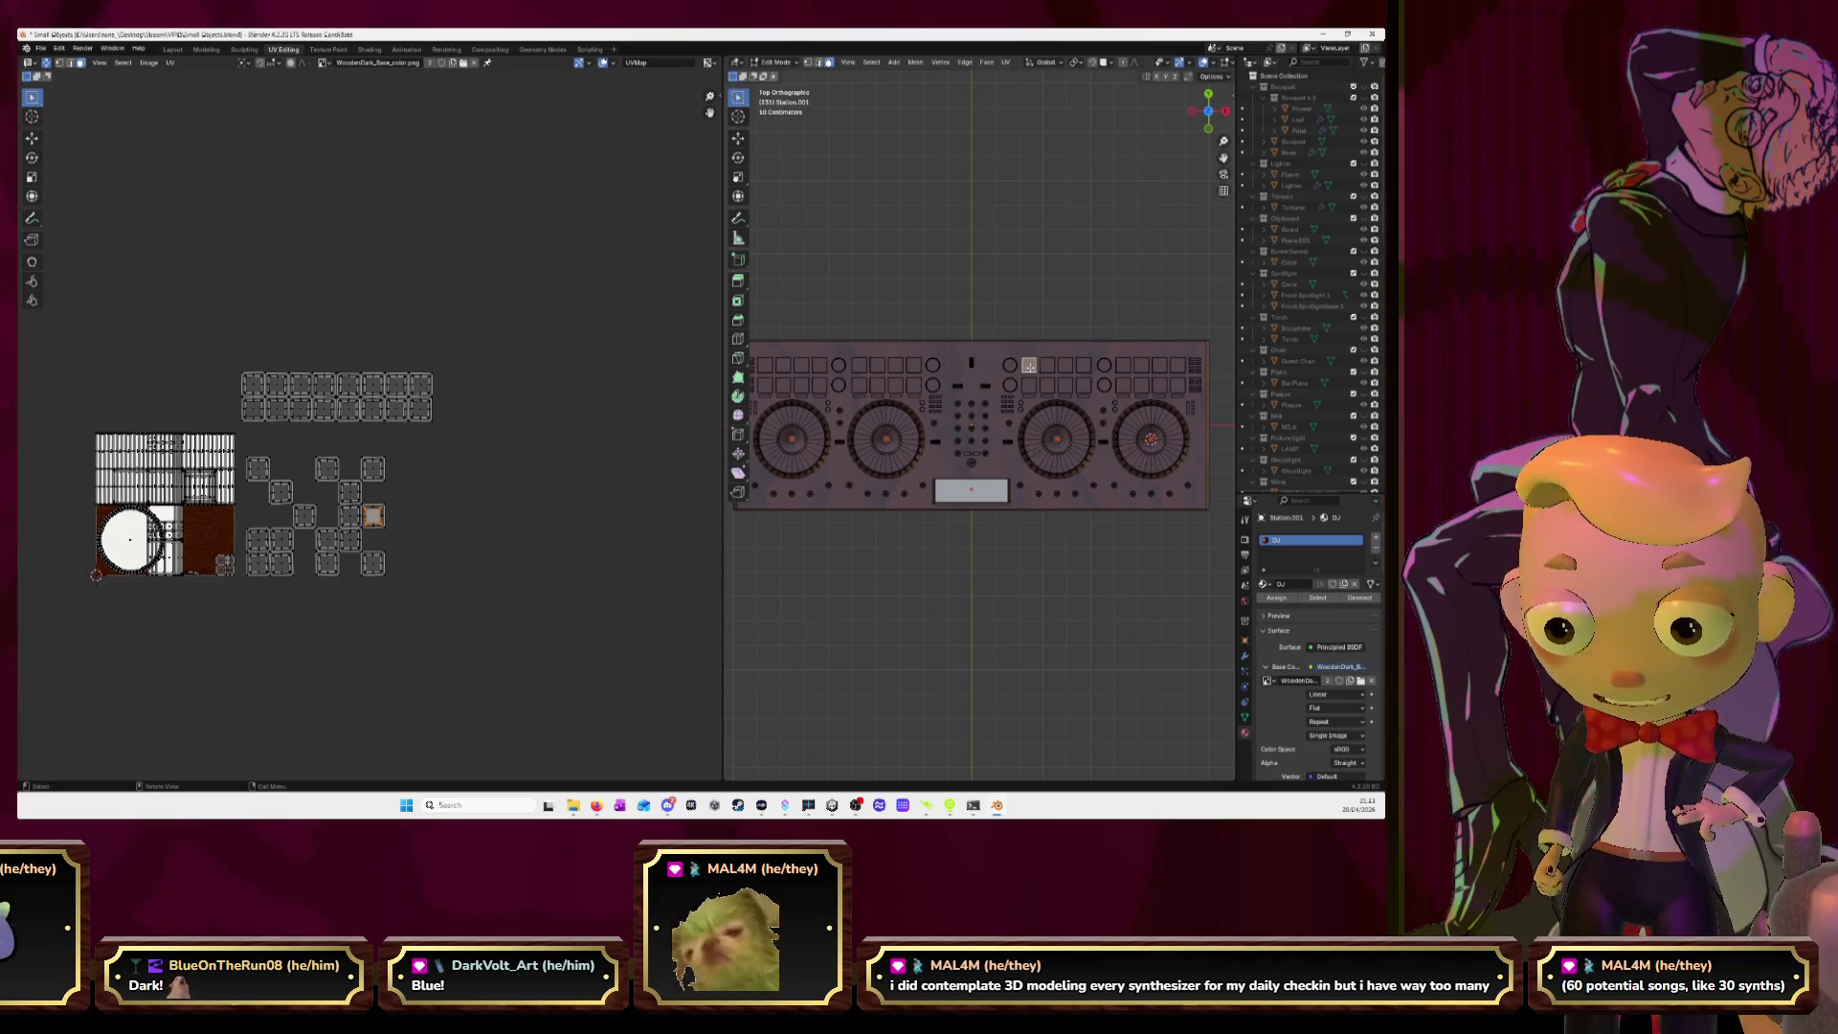
{"action": "key", "text": "ctrl+l"}
{"action": "key", "text": "g"}
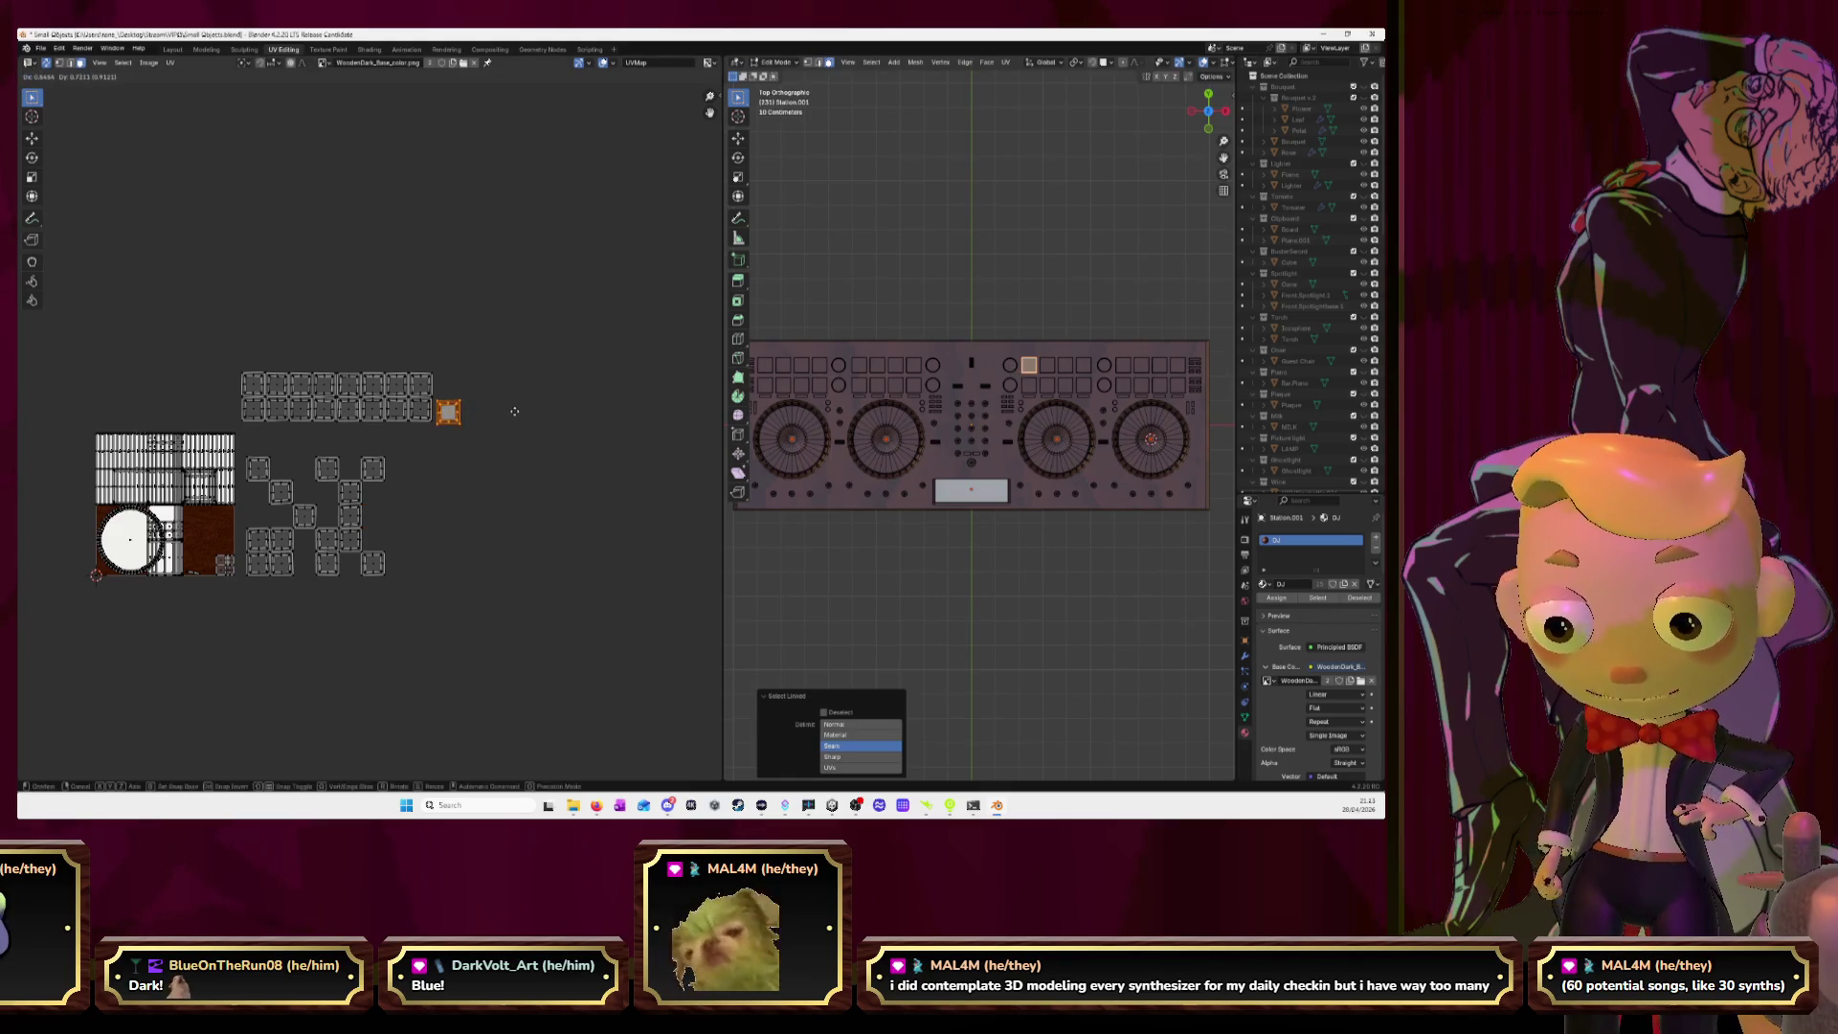
{"action": "left_click", "coordinate": [517, 412]}
{"action": "left_click", "coordinate": [1047, 366]}
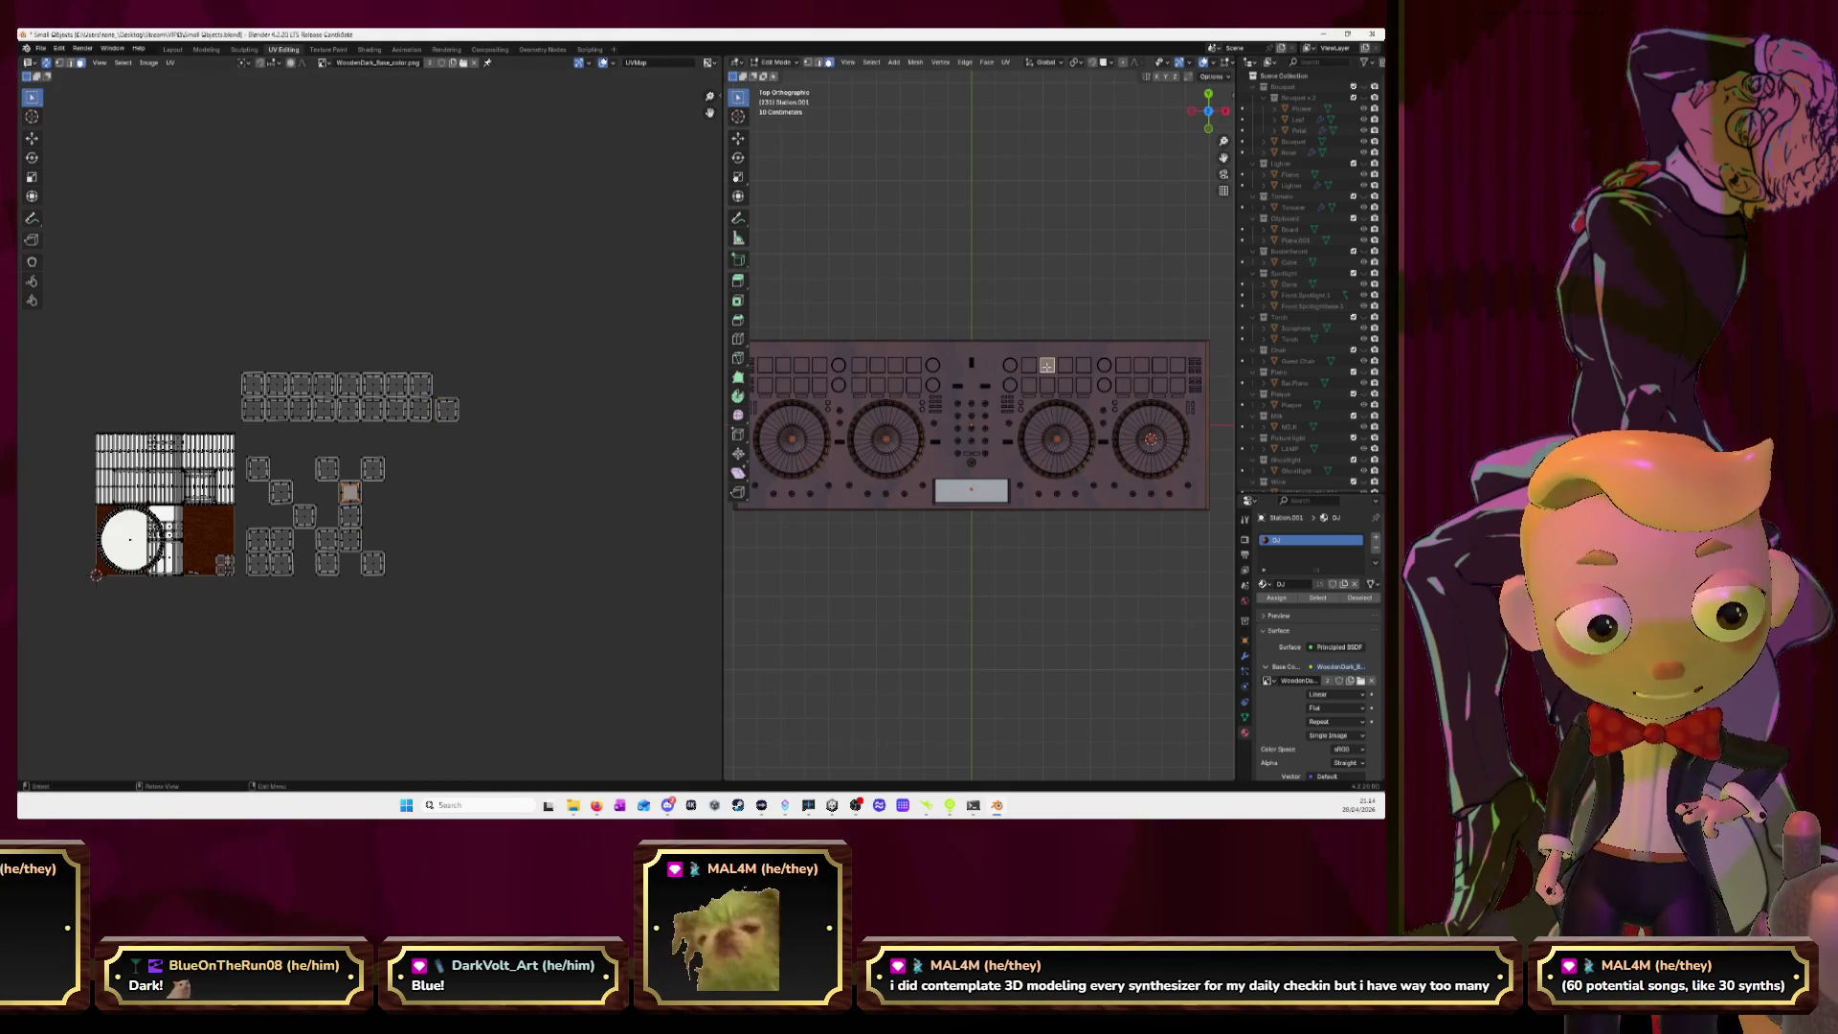
{"action": "key", "text": "ctrl+l"}
{"action": "key", "text": "g"}
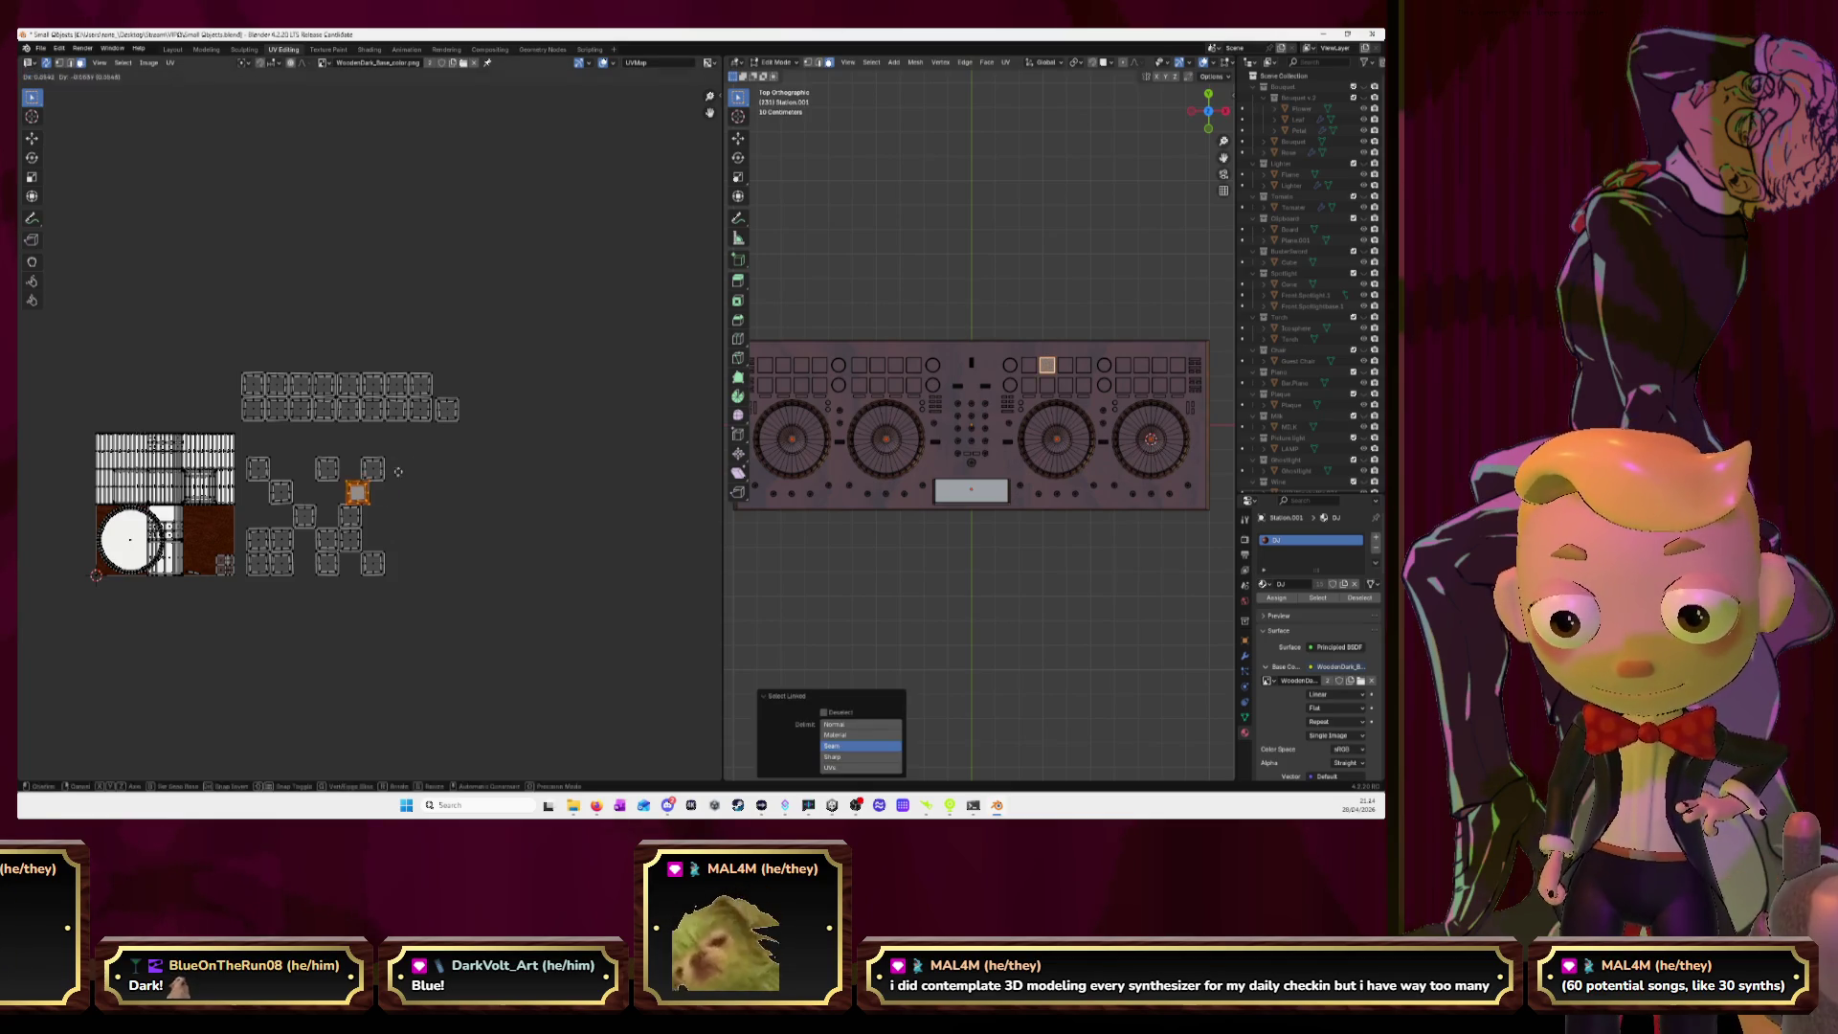
{"action": "left_click", "coordinate": [504, 392]}
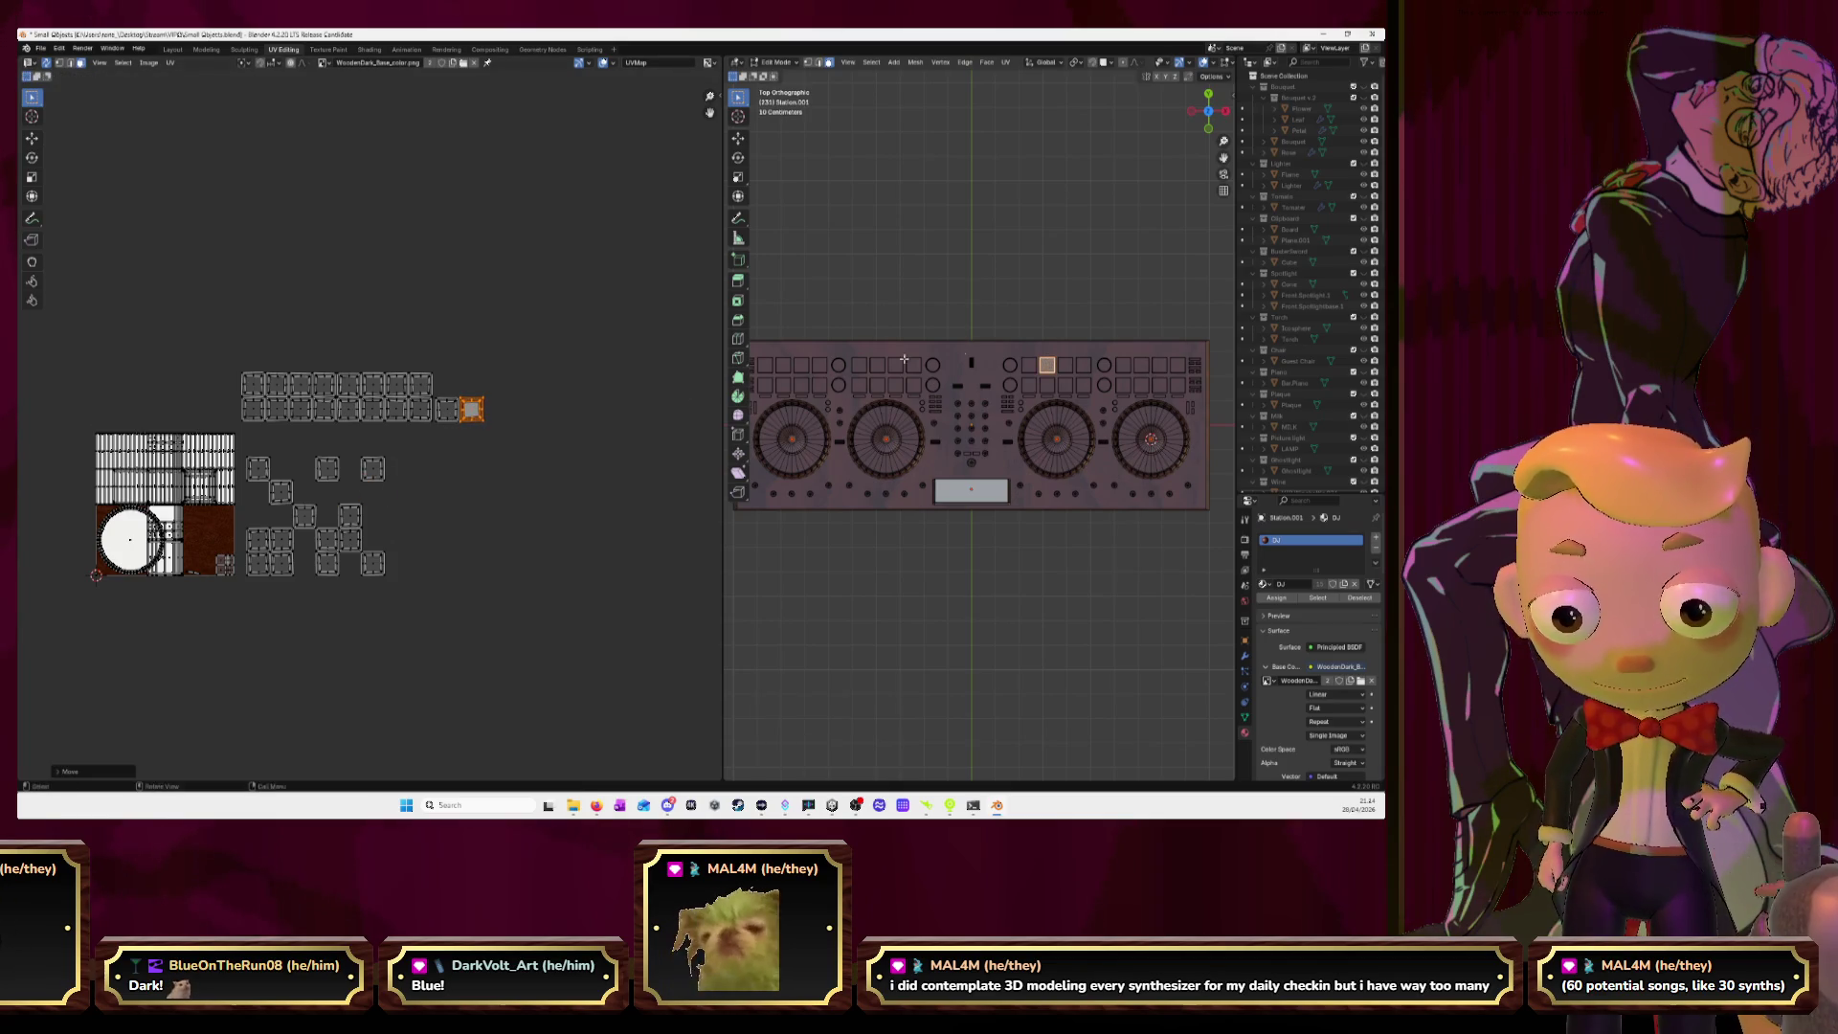
{"action": "key", "text": "ctrl+z"}
{"action": "key", "text": "ctrl+z"}
Bring the next two button islands up beside the top row's end.
{"action": "left_click", "coordinate": [1070, 362]}
{"action": "key", "text": "ctrl+l"}
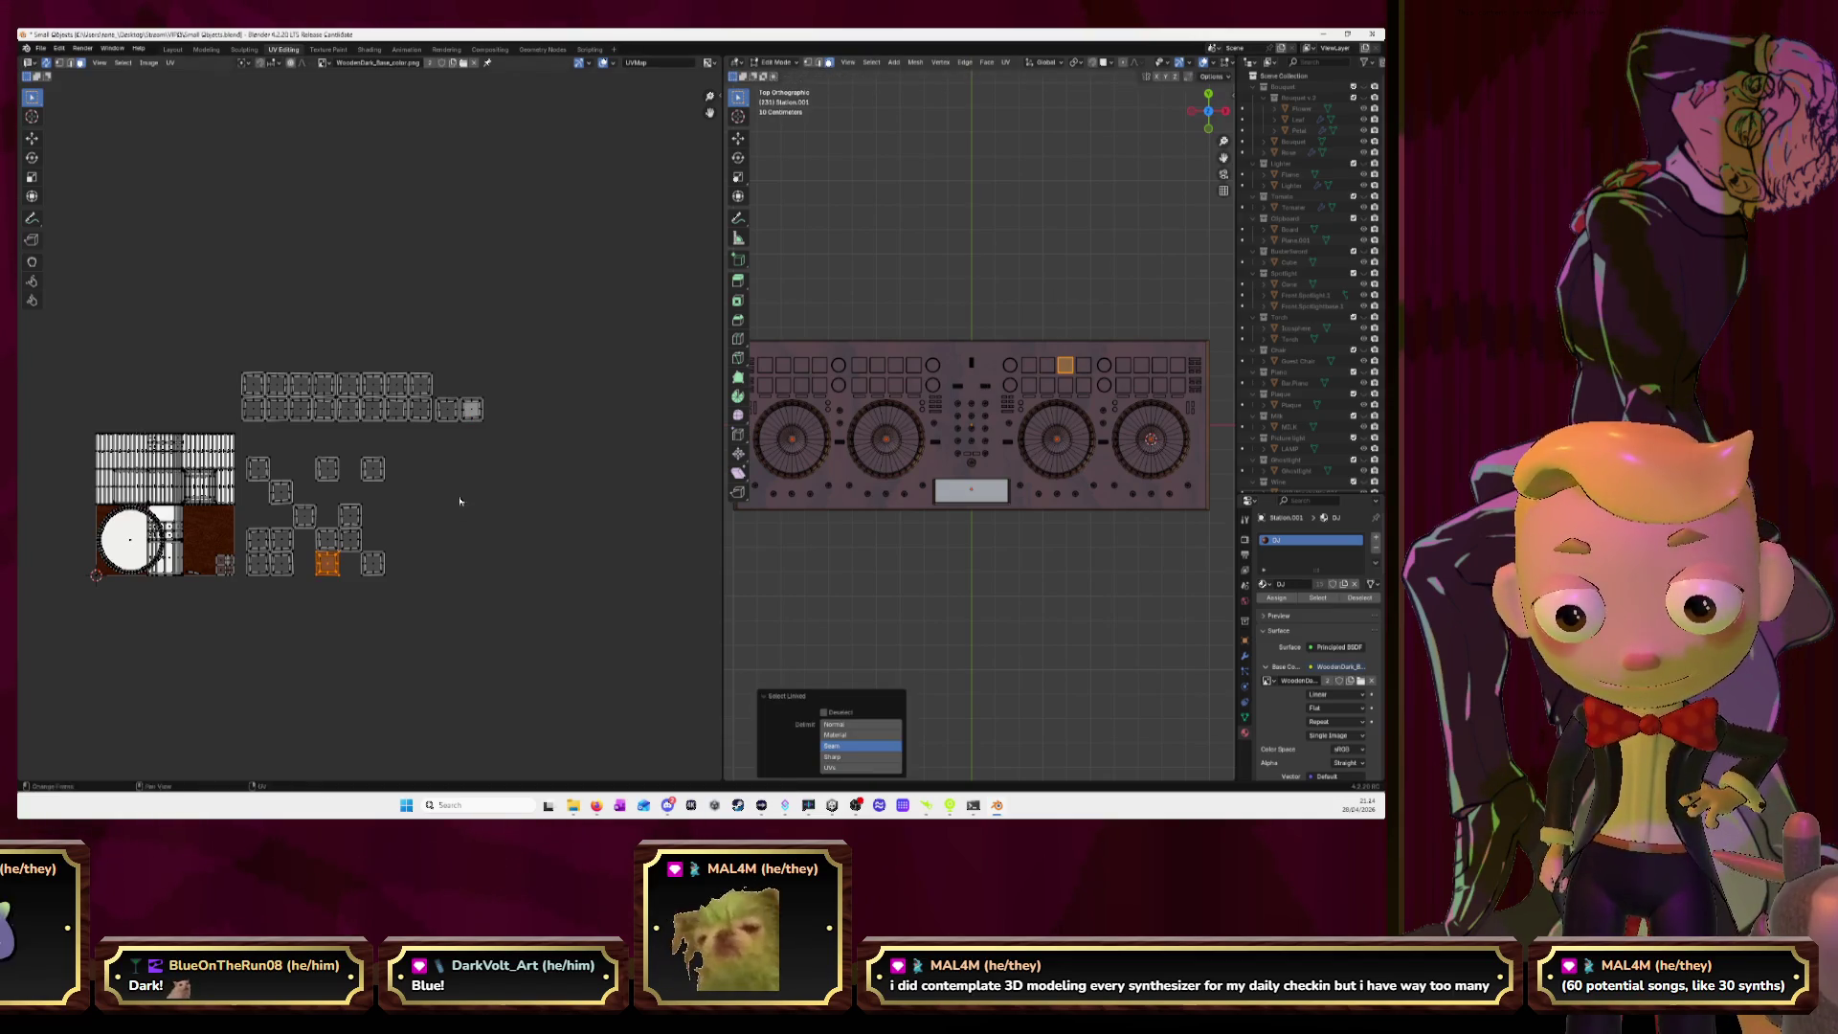
{"action": "key", "text": "l"}
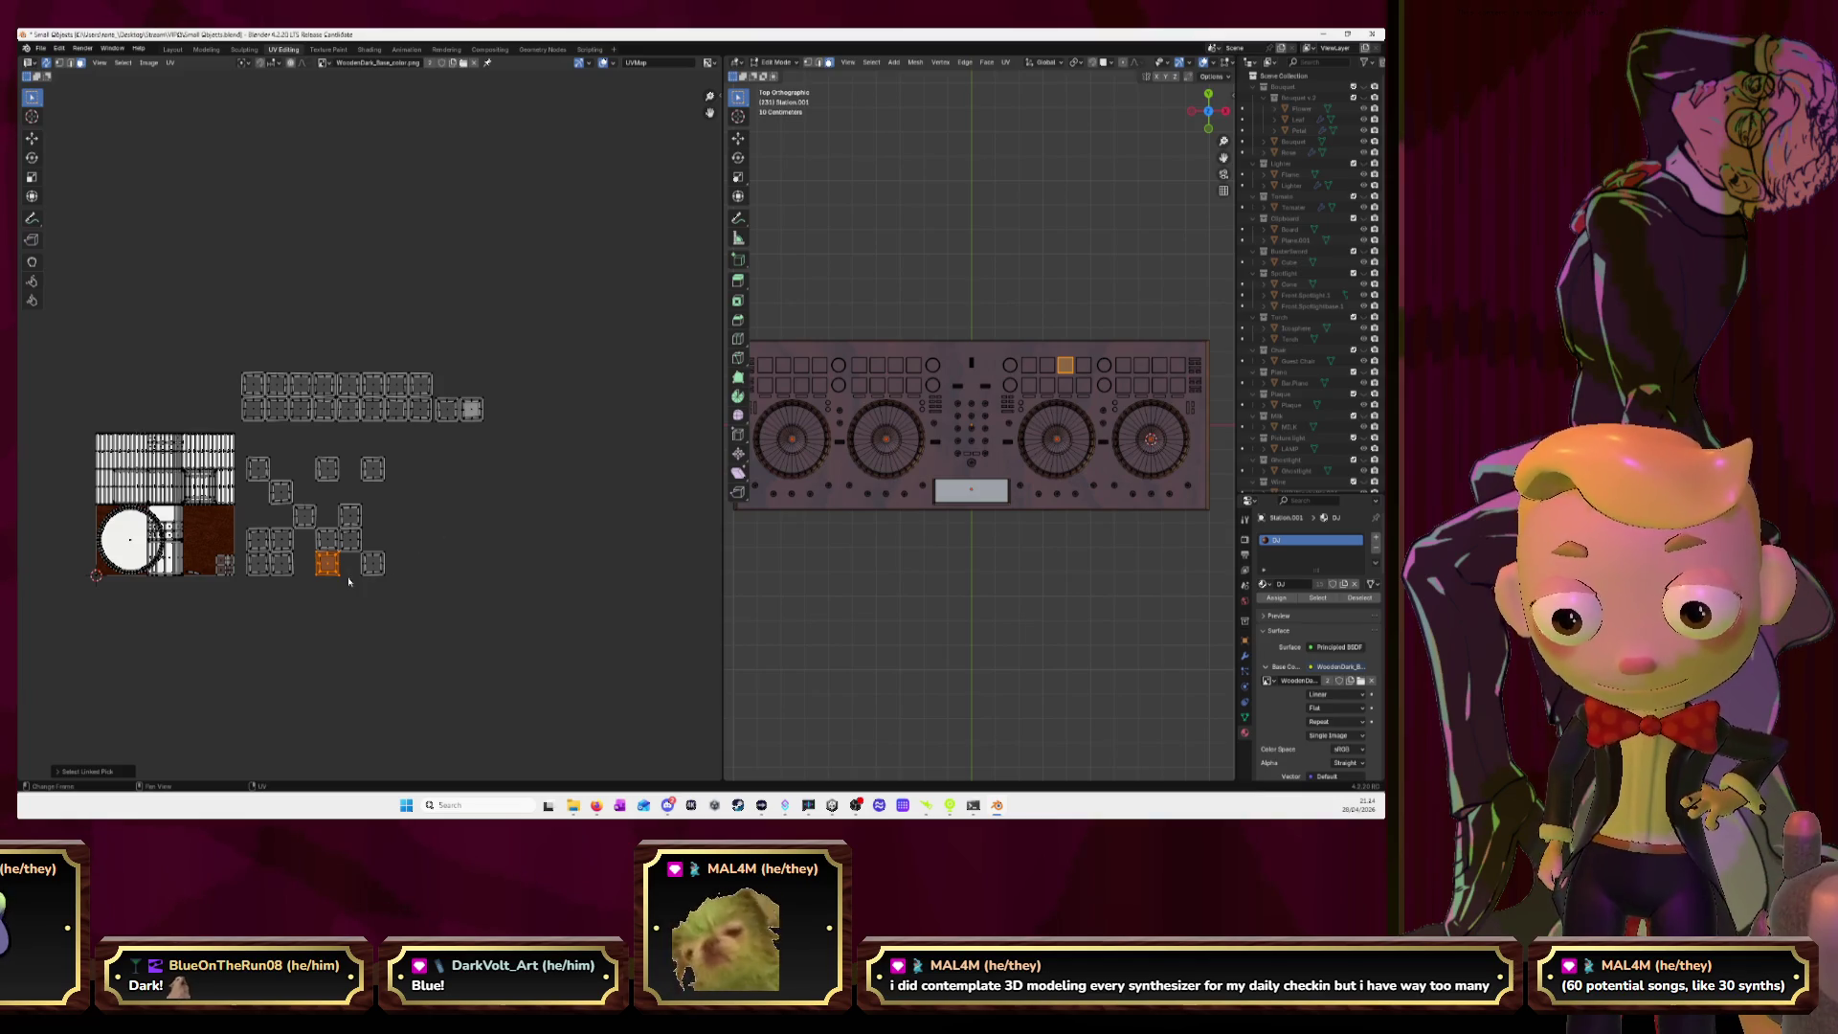
{"action": "left_click_drag", "start_coordinate": [327, 576], "coordinate": [497, 424]}
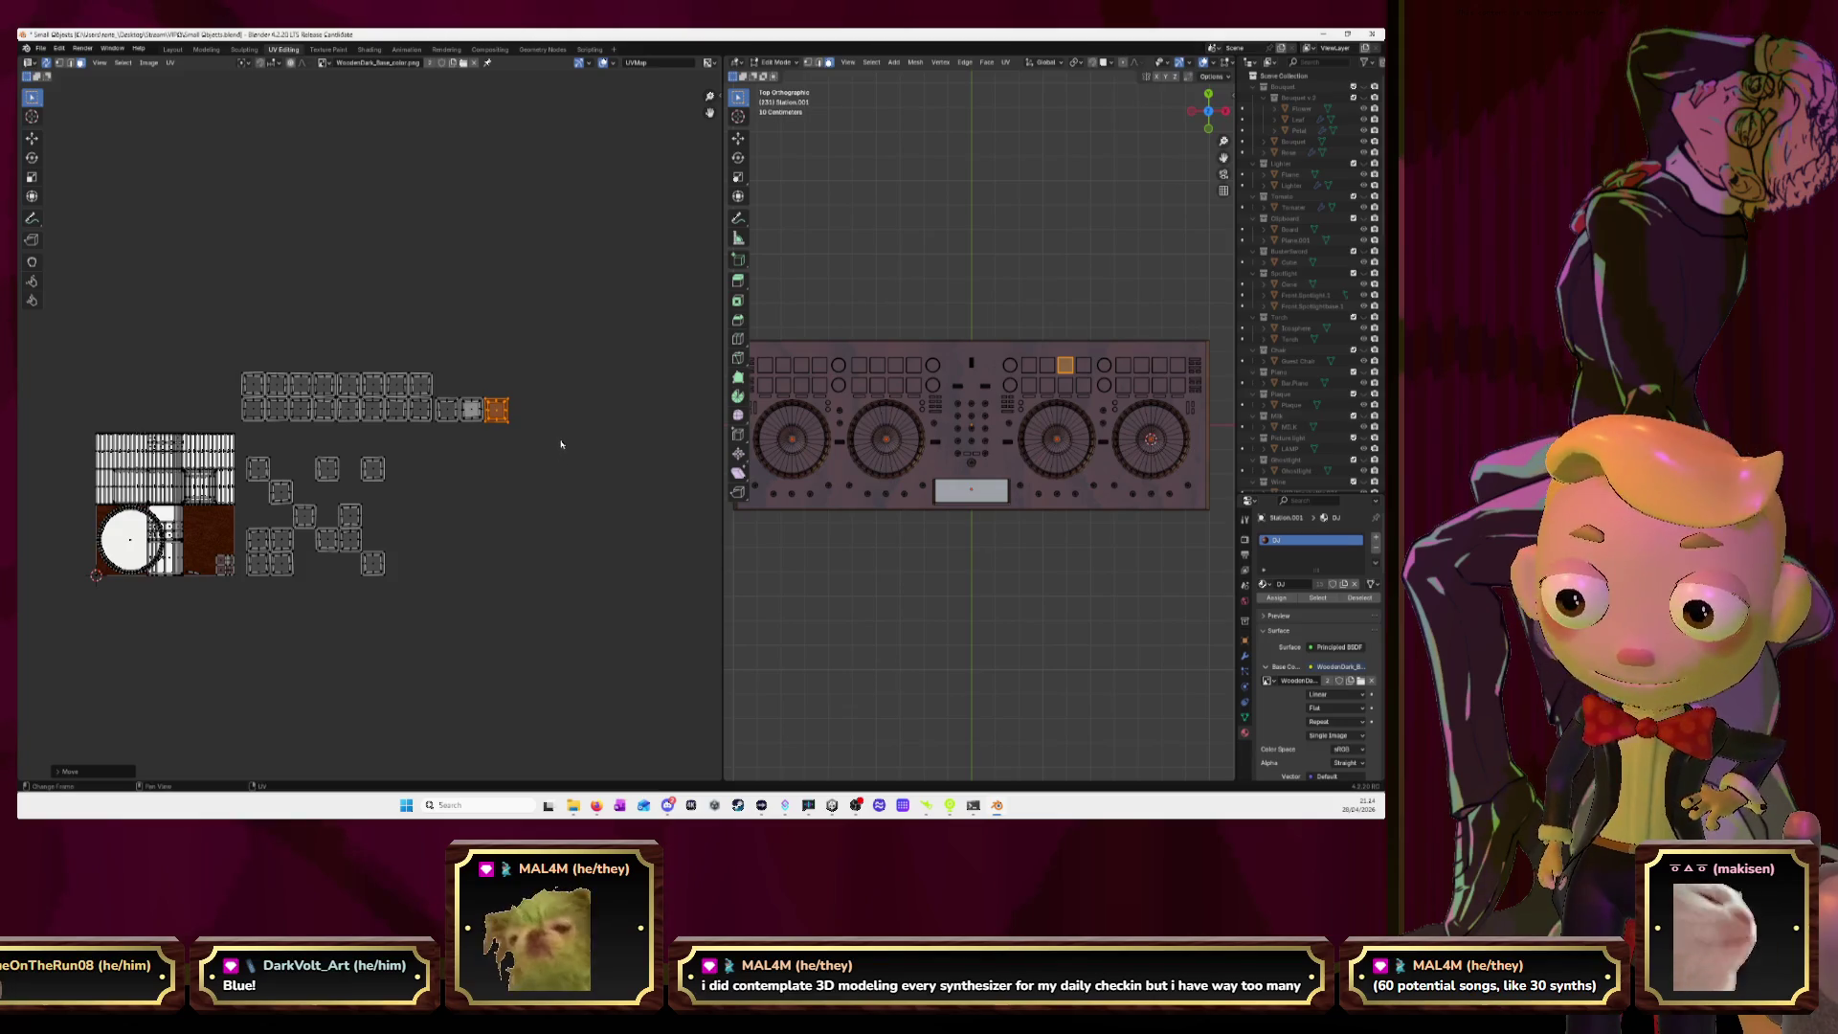
{"action": "left_click", "coordinate": [1083, 365]}
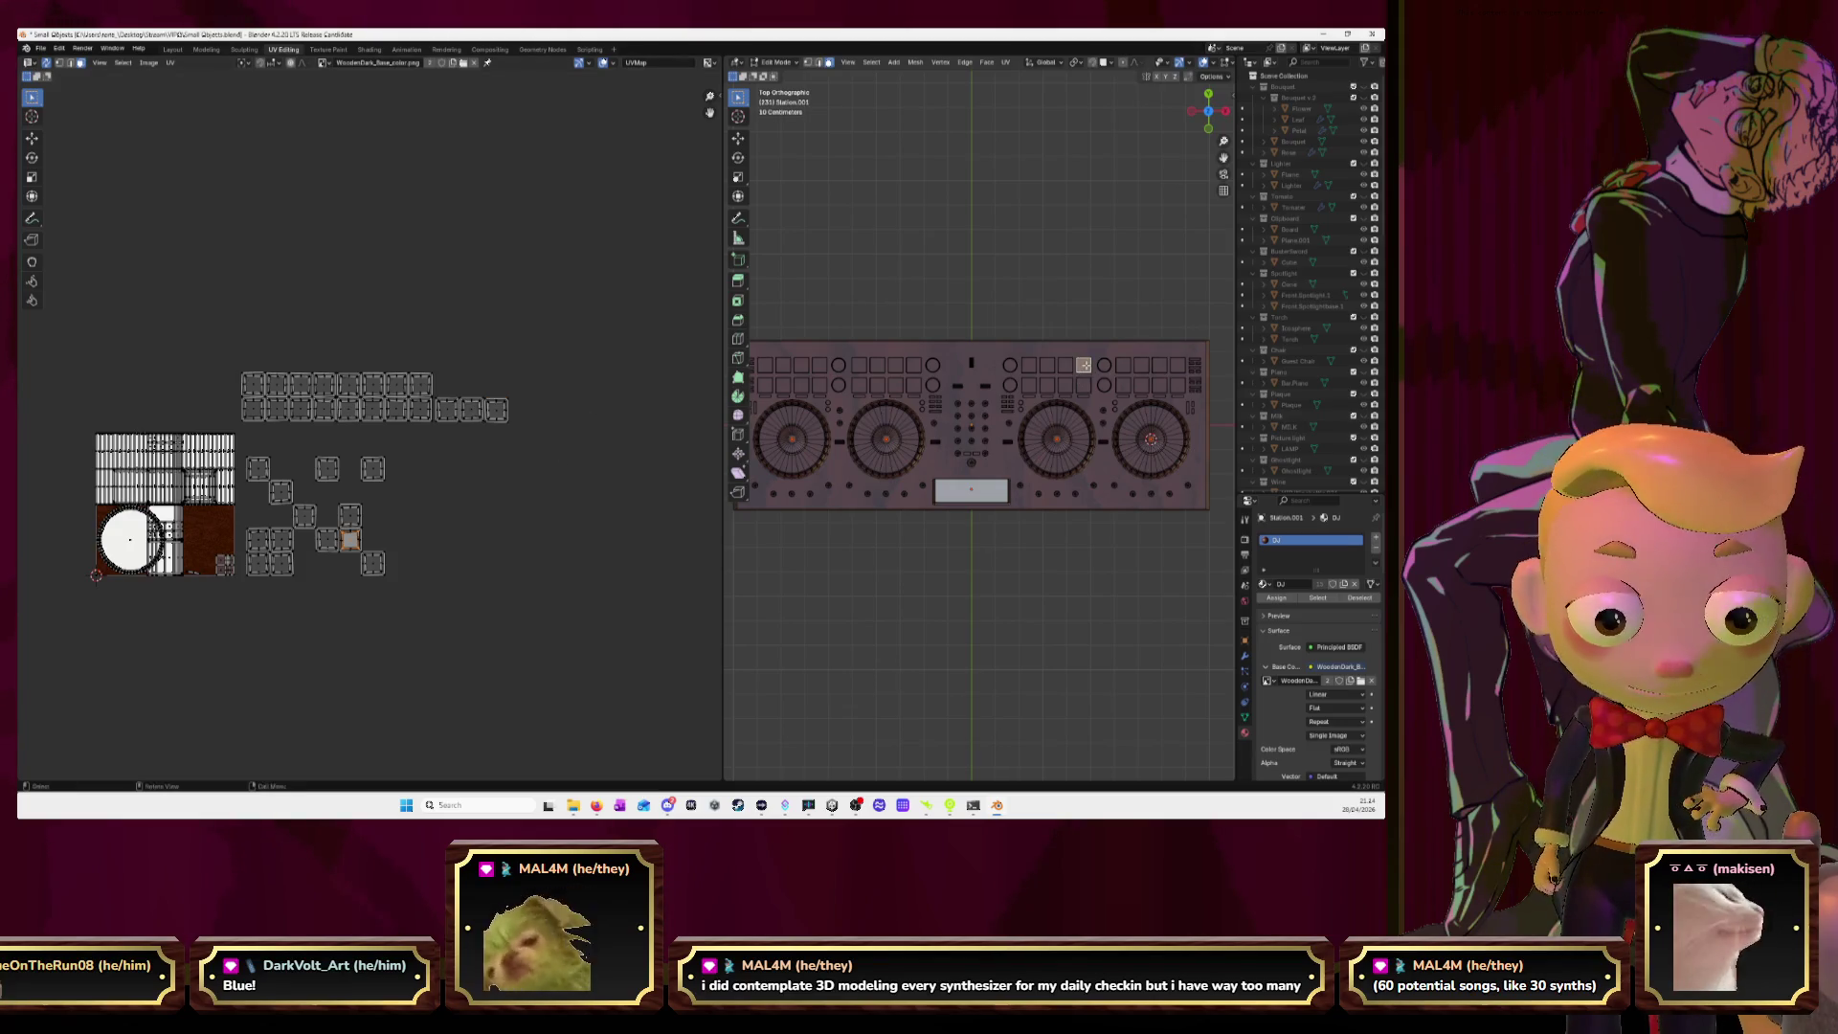
{"action": "key", "text": "ctrl+l"}
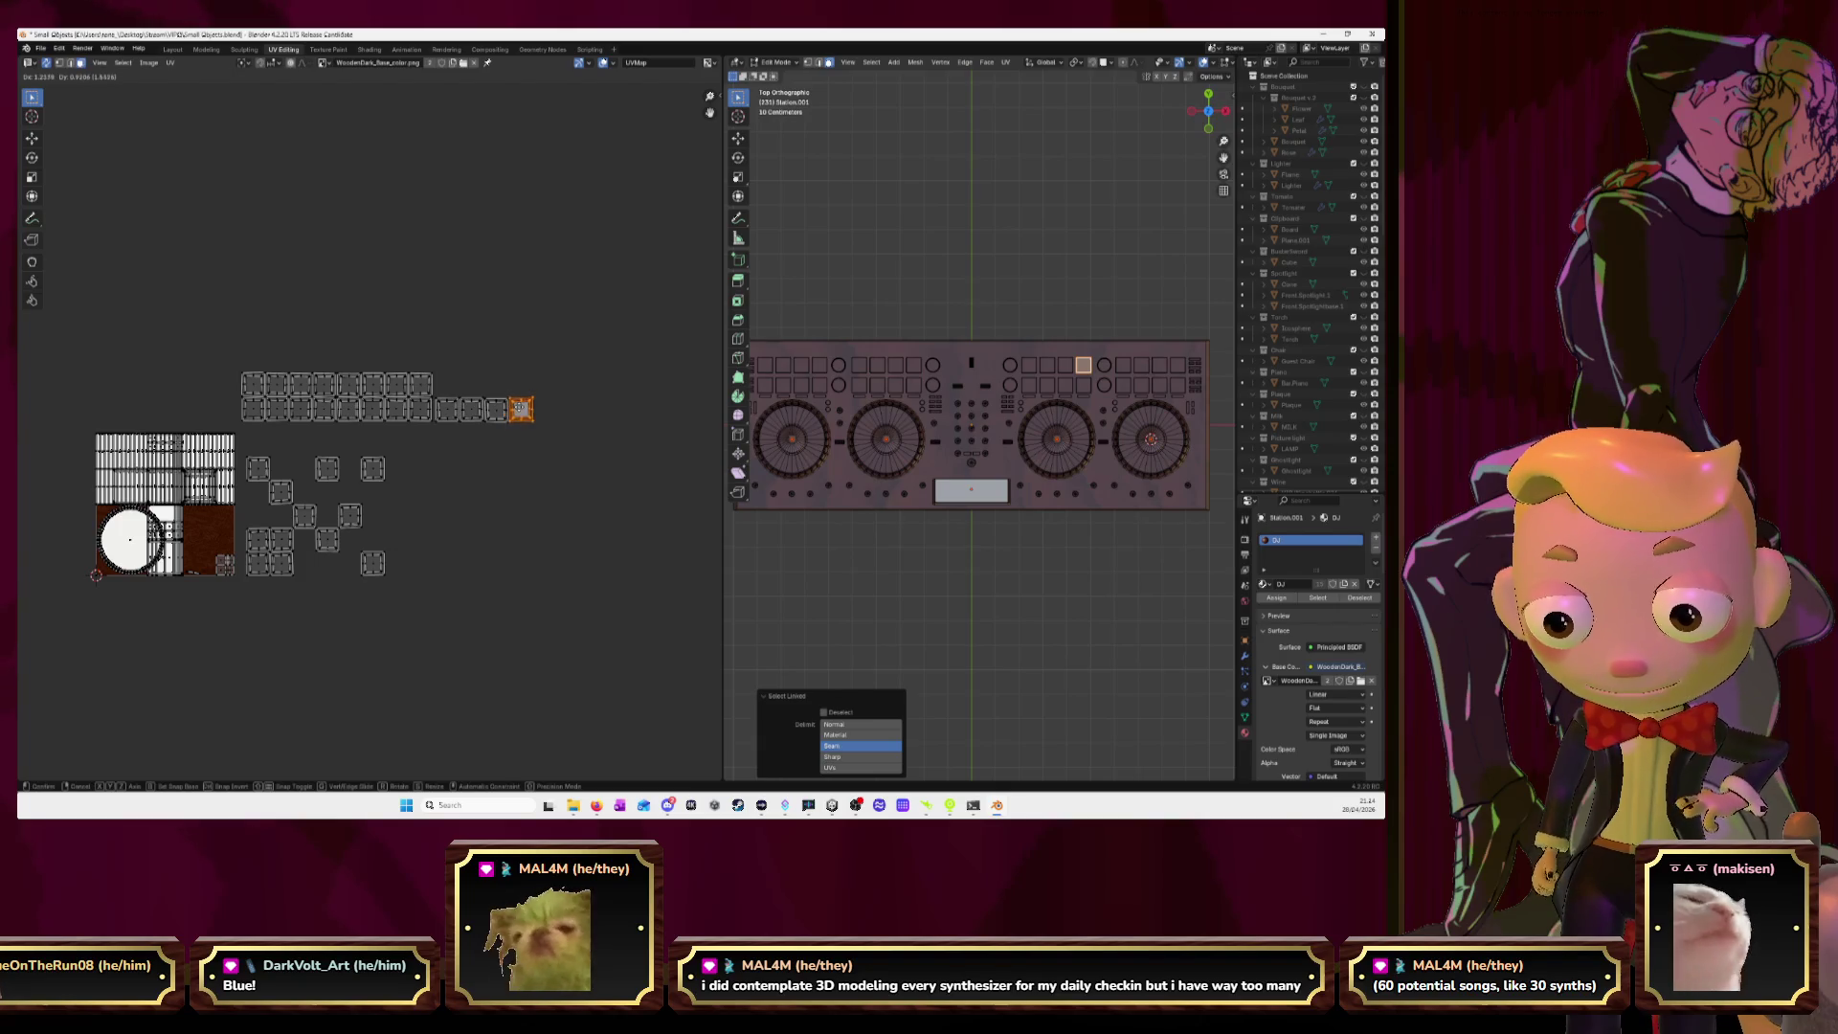
{"action": "left_click", "coordinate": [519, 411]}
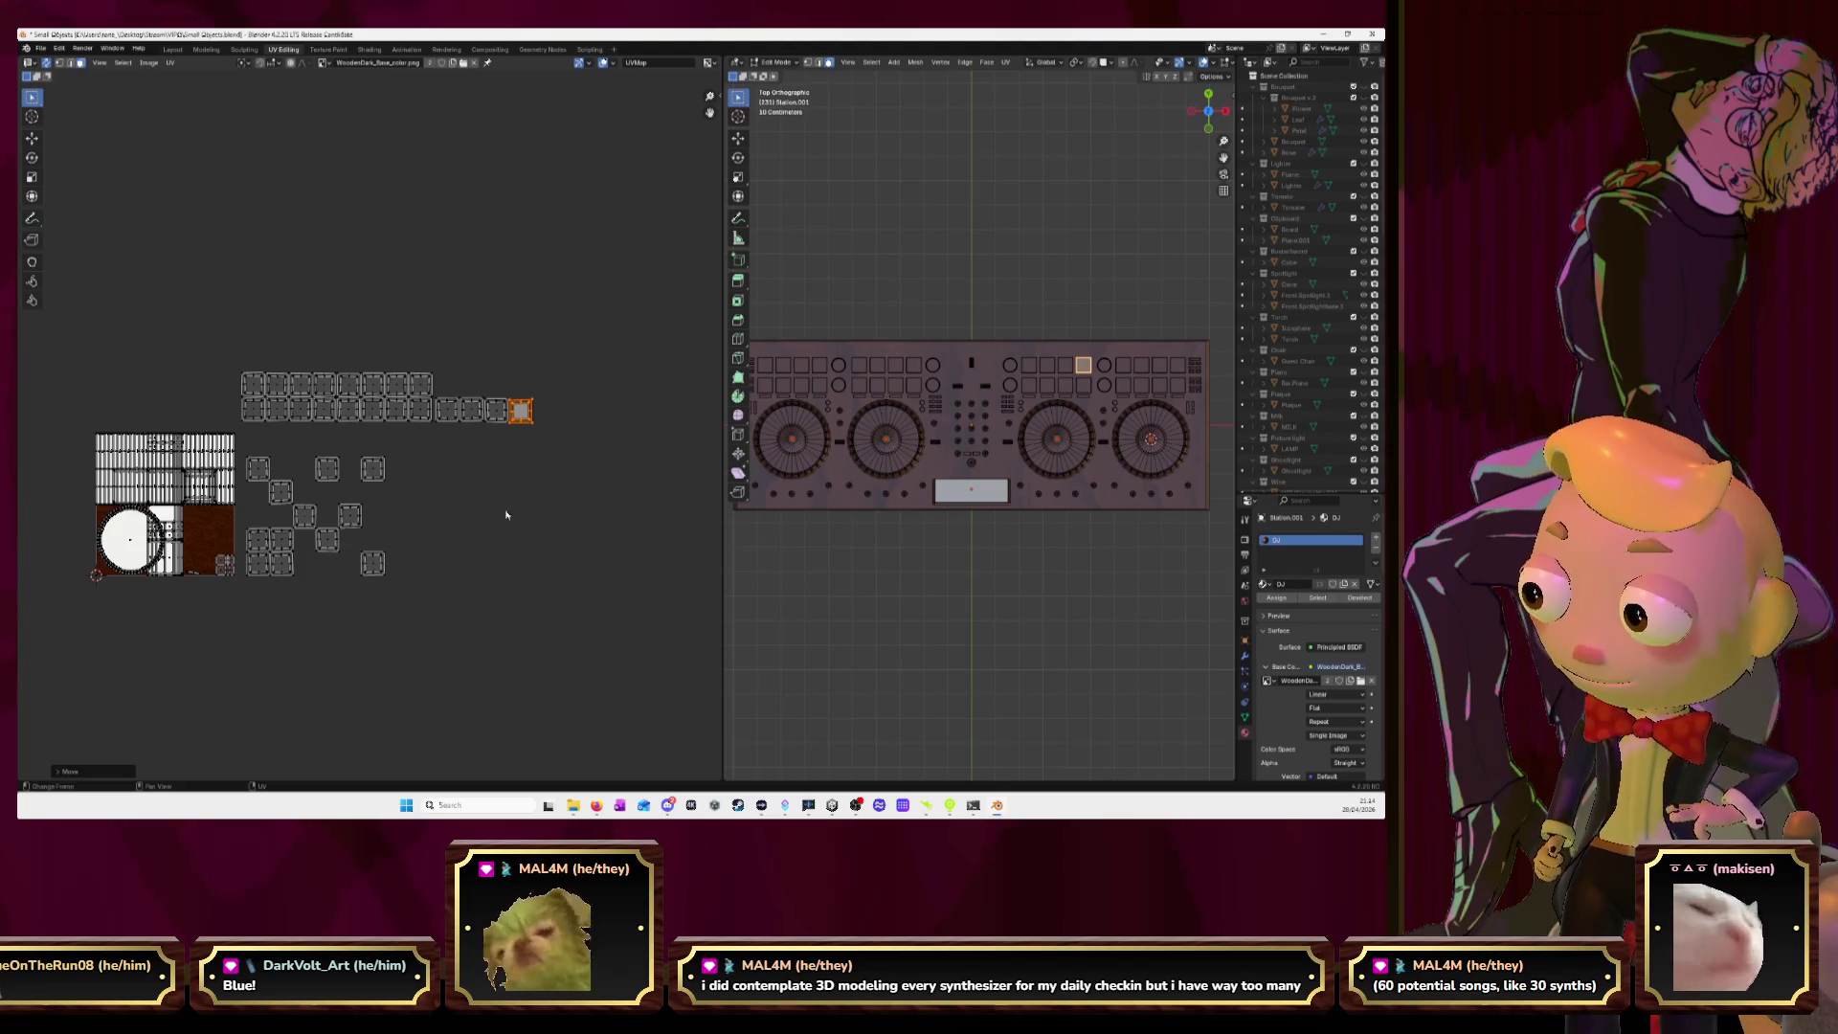
Place two further pad button islands into the top row.
{"action": "left_click", "coordinate": [979, 384]}
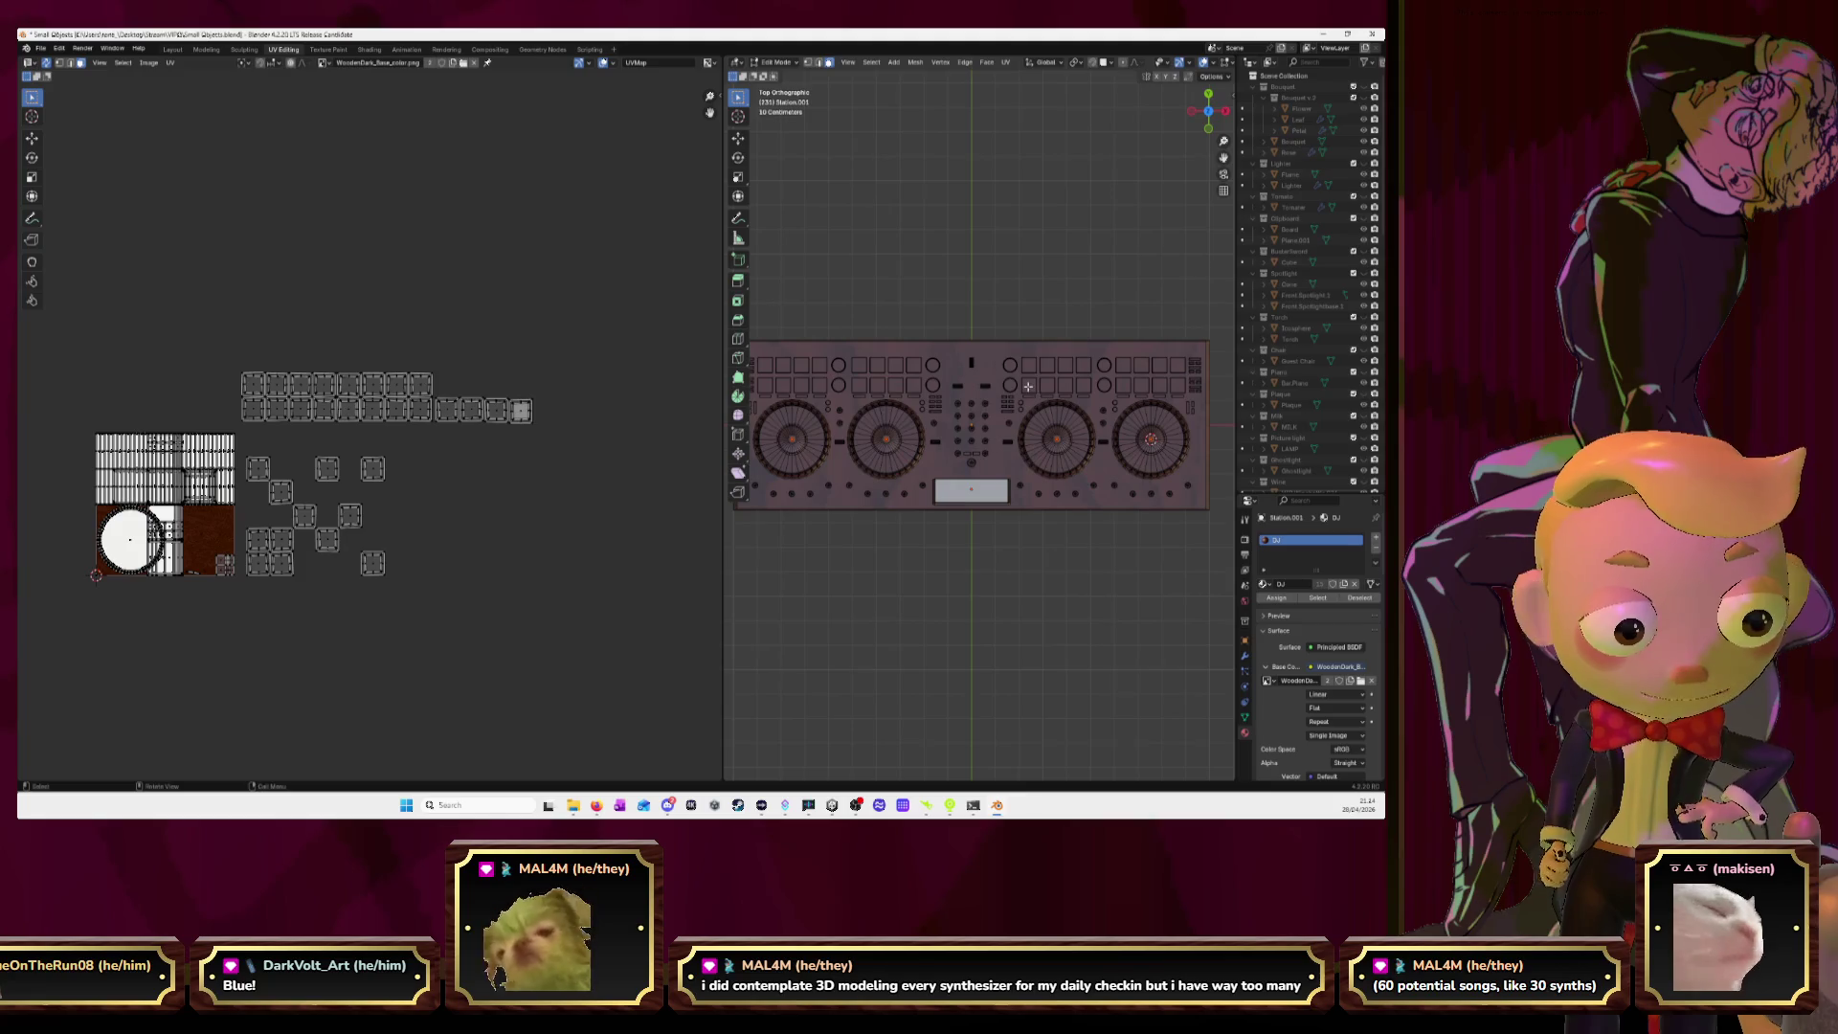
{"action": "key", "text": "l"}
{"action": "key", "text": "g"}
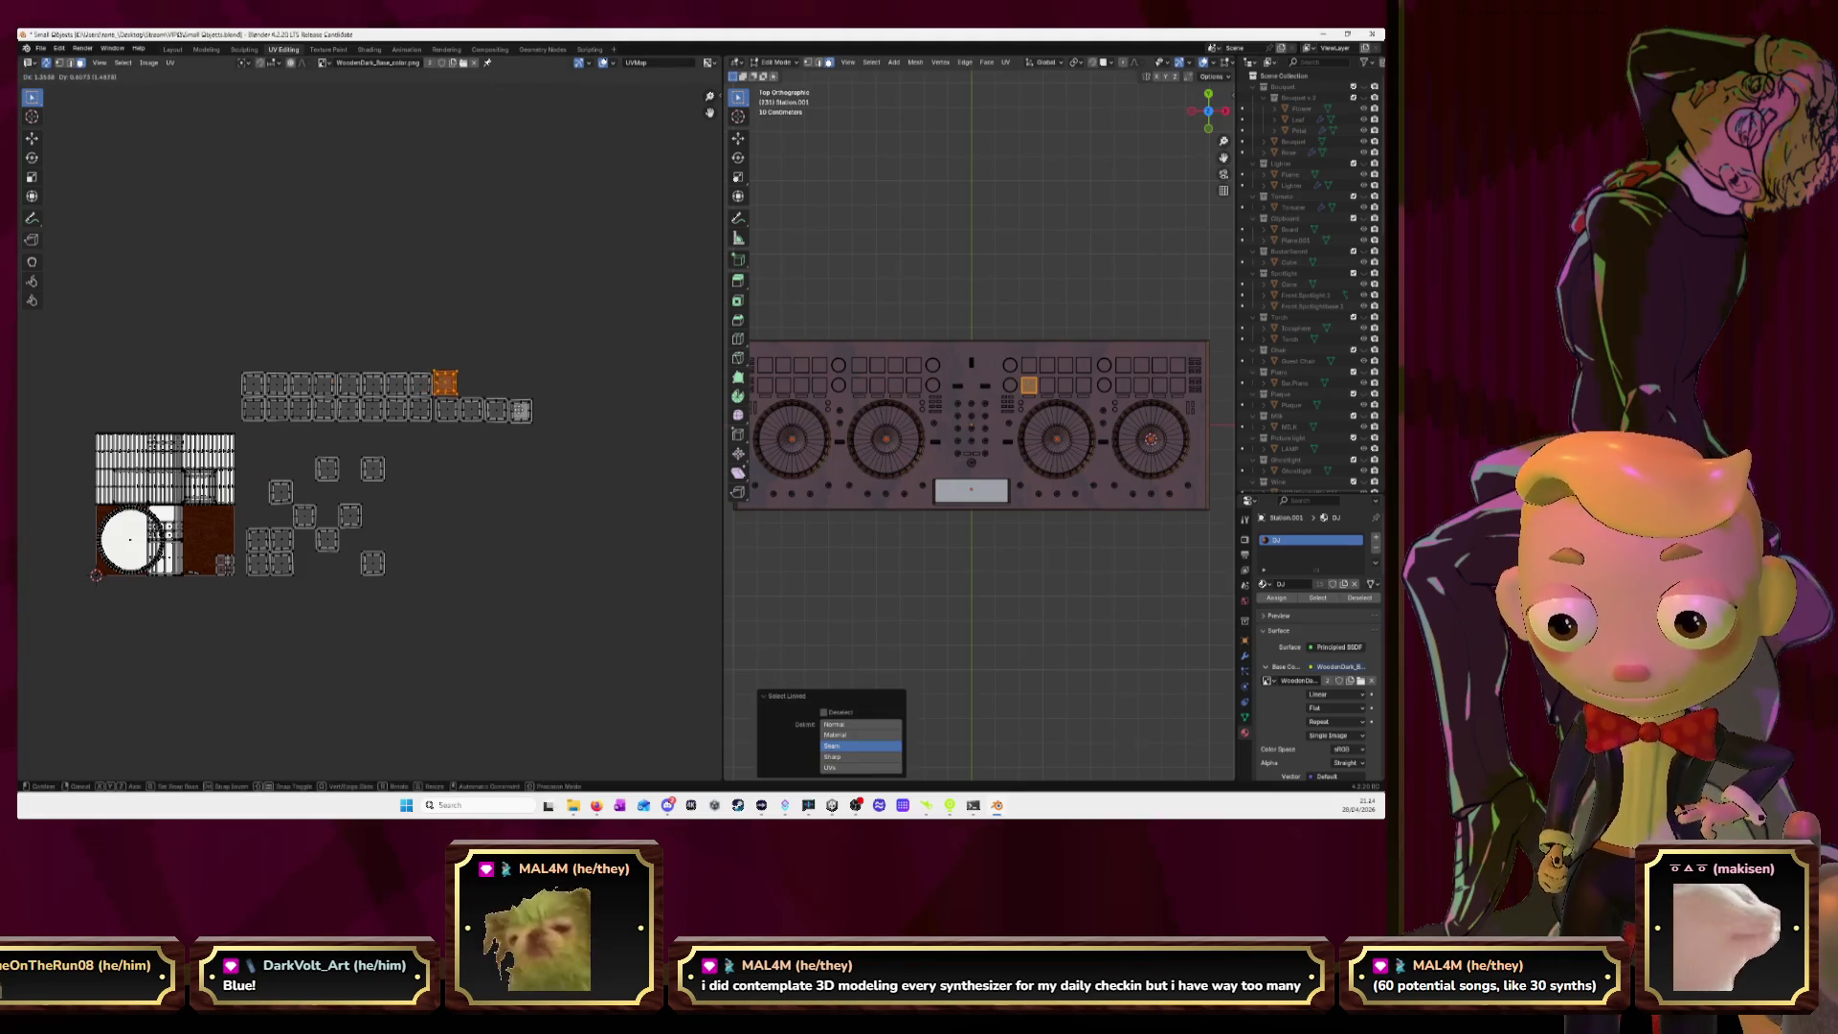
{"action": "left_click", "coordinate": [1012, 378]}
{"action": "left_click", "coordinate": [1043, 384]}
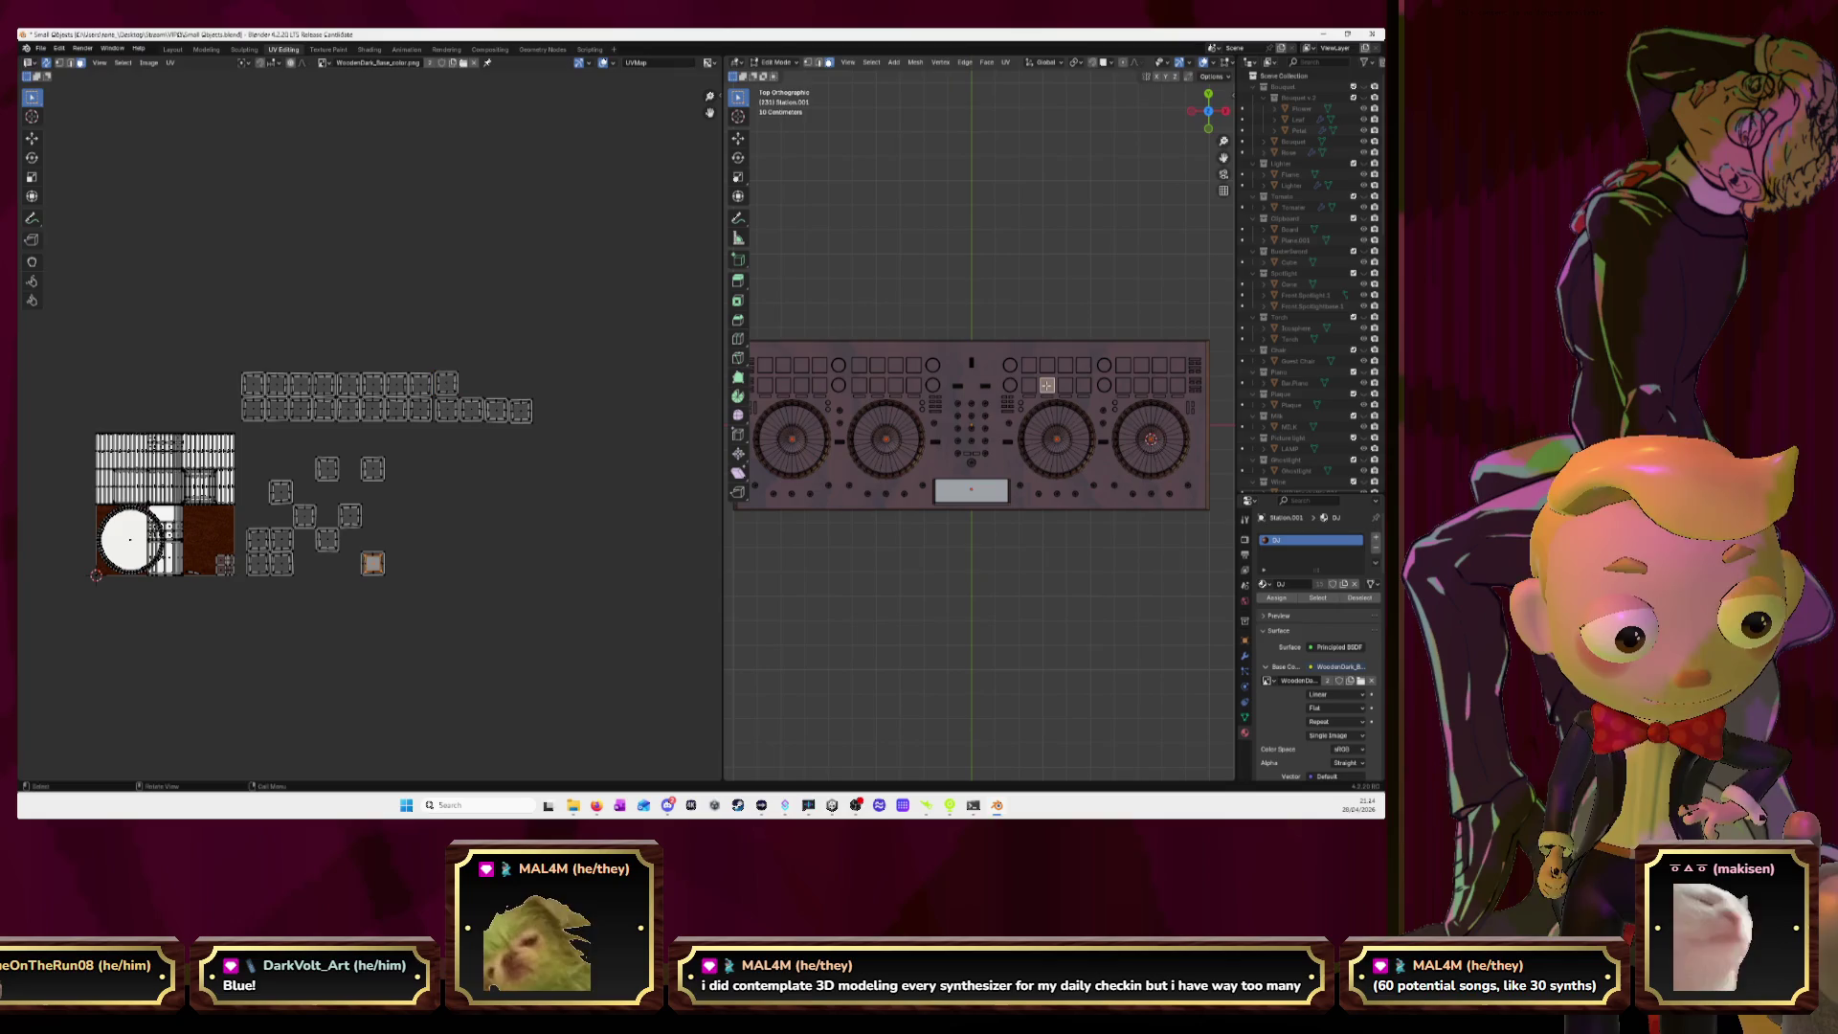
{"action": "key", "text": "l"}
{"action": "key", "text": "g"}
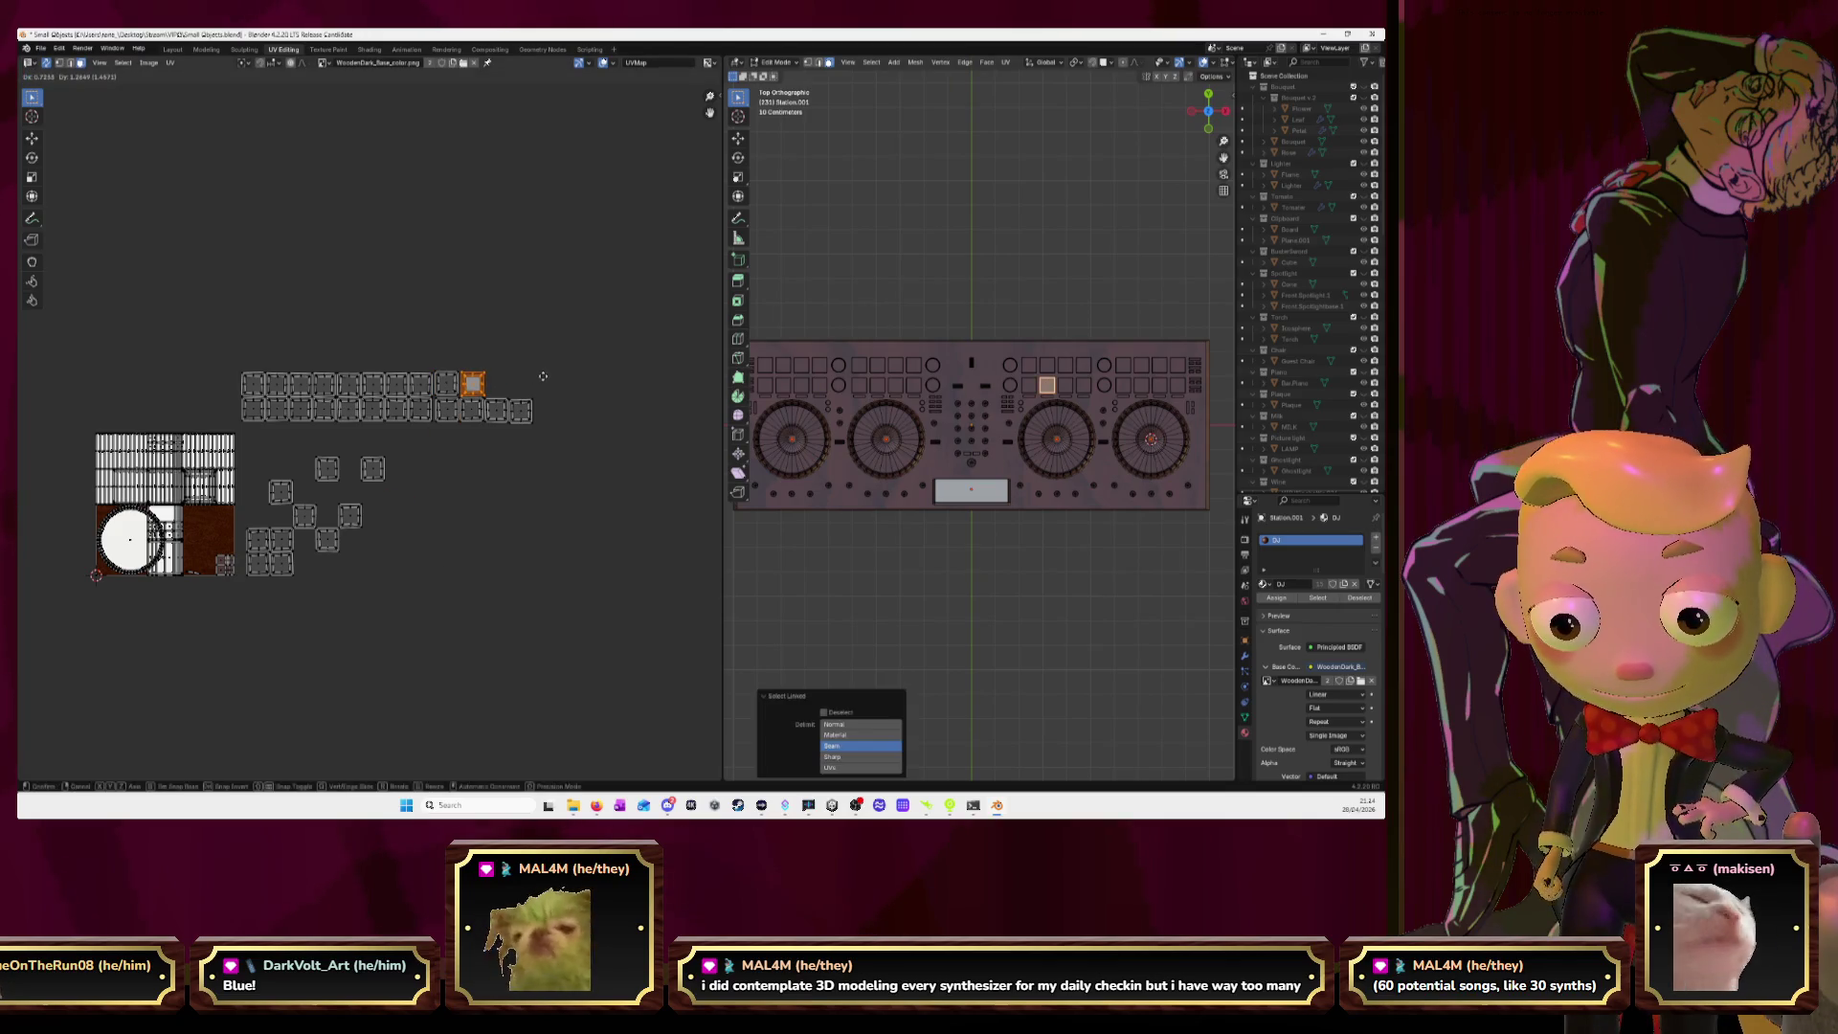
{"action": "left_click", "coordinate": [540, 376]}
Extend the top row with the last two pad button islands.
{"action": "left_click", "coordinate": [1065, 384]}
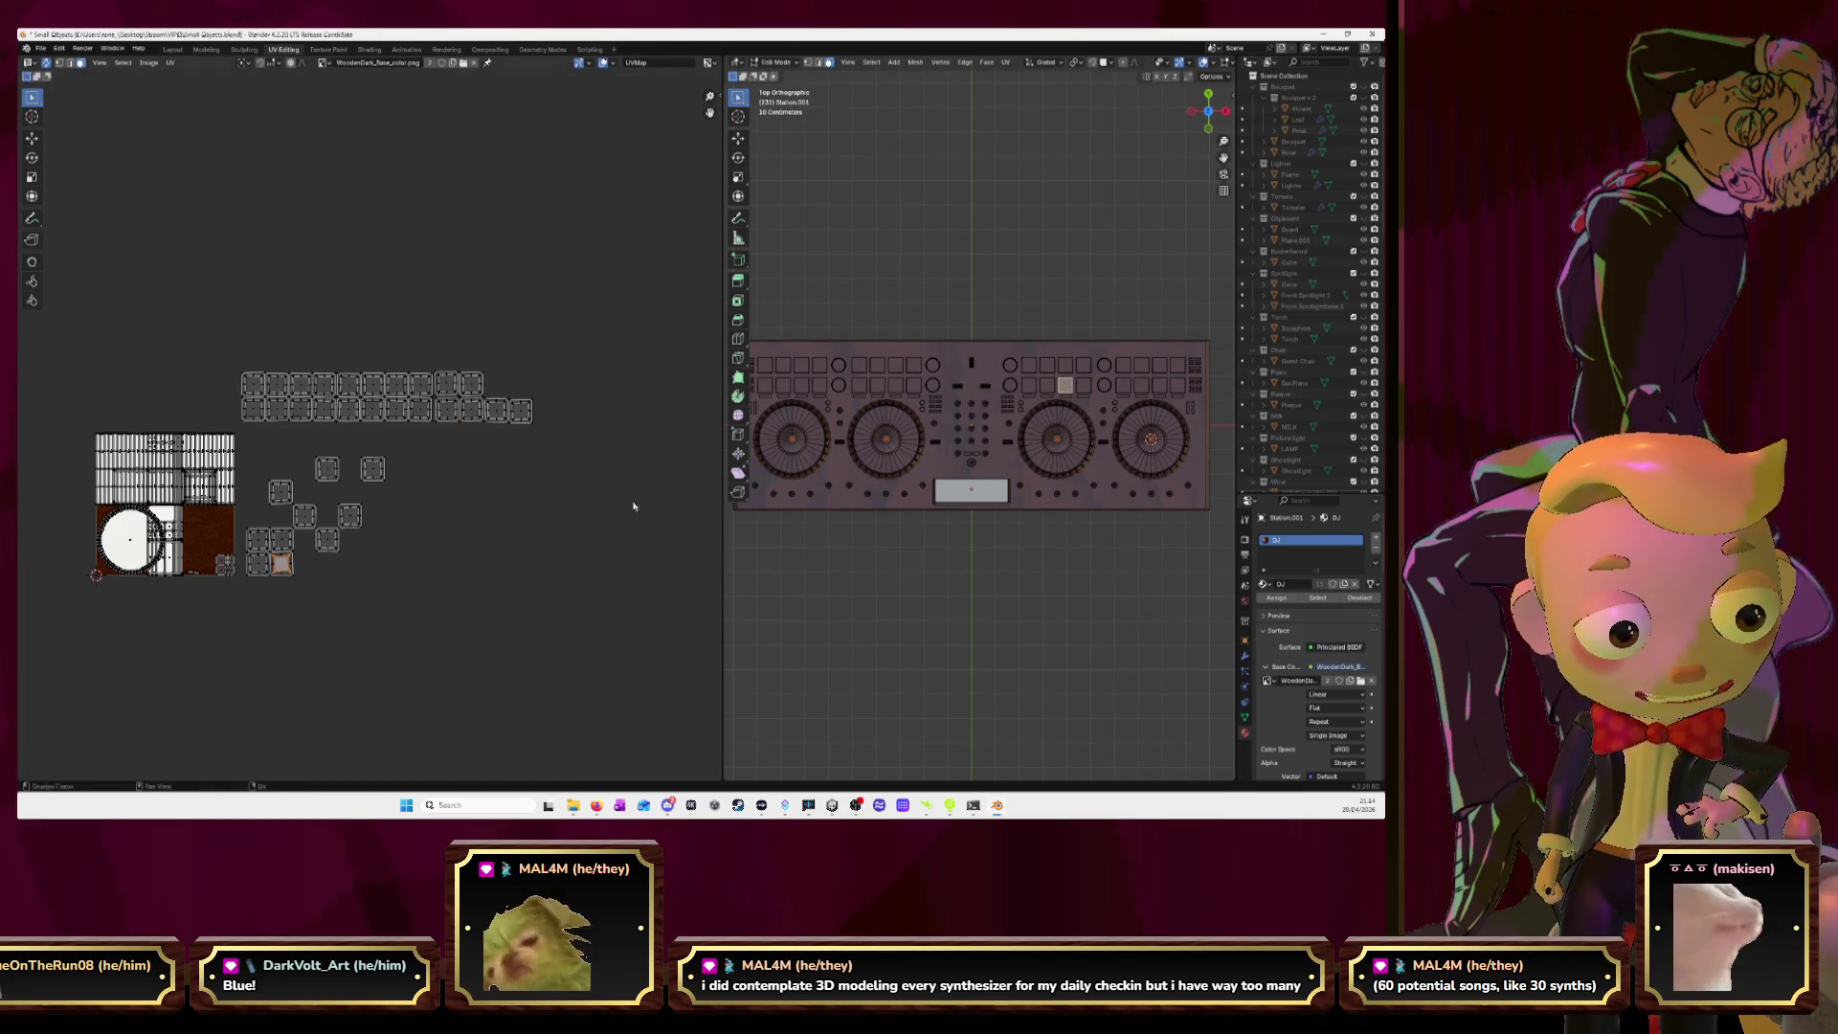
{"action": "key", "text": "l"}
{"action": "key", "text": "g"}
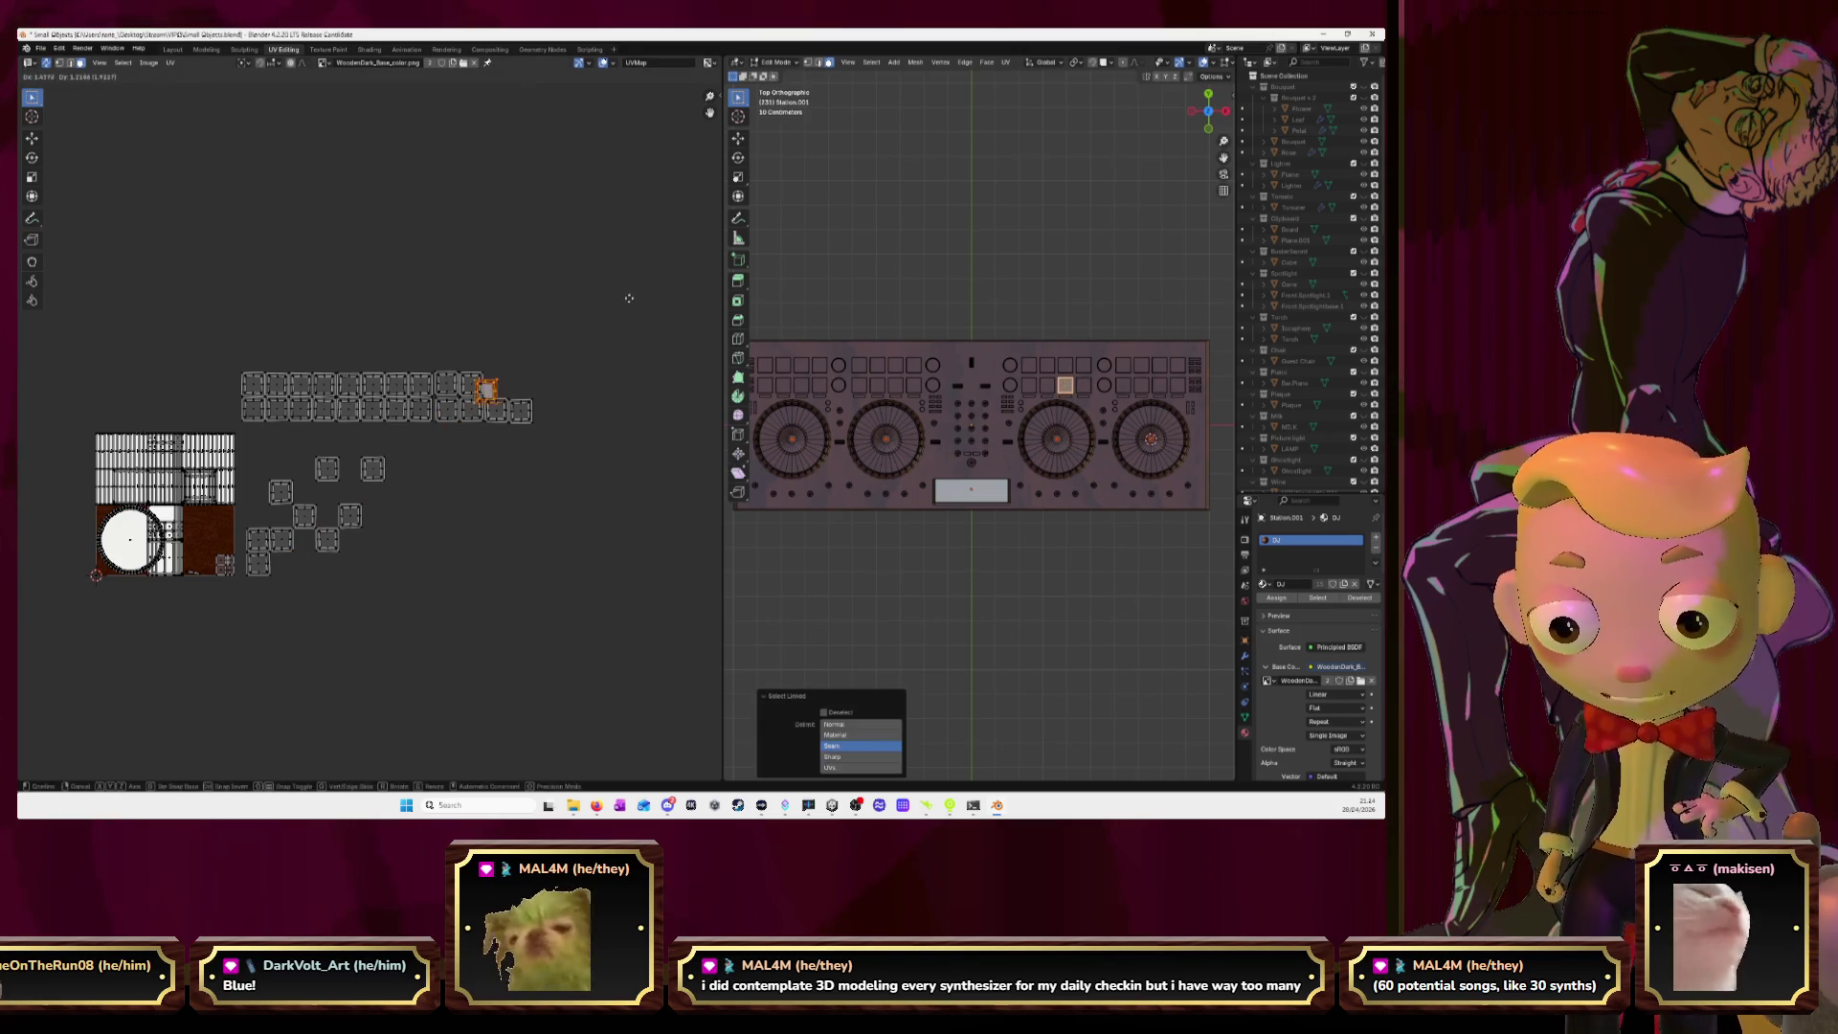
{"action": "left_click", "coordinate": [638, 292]}
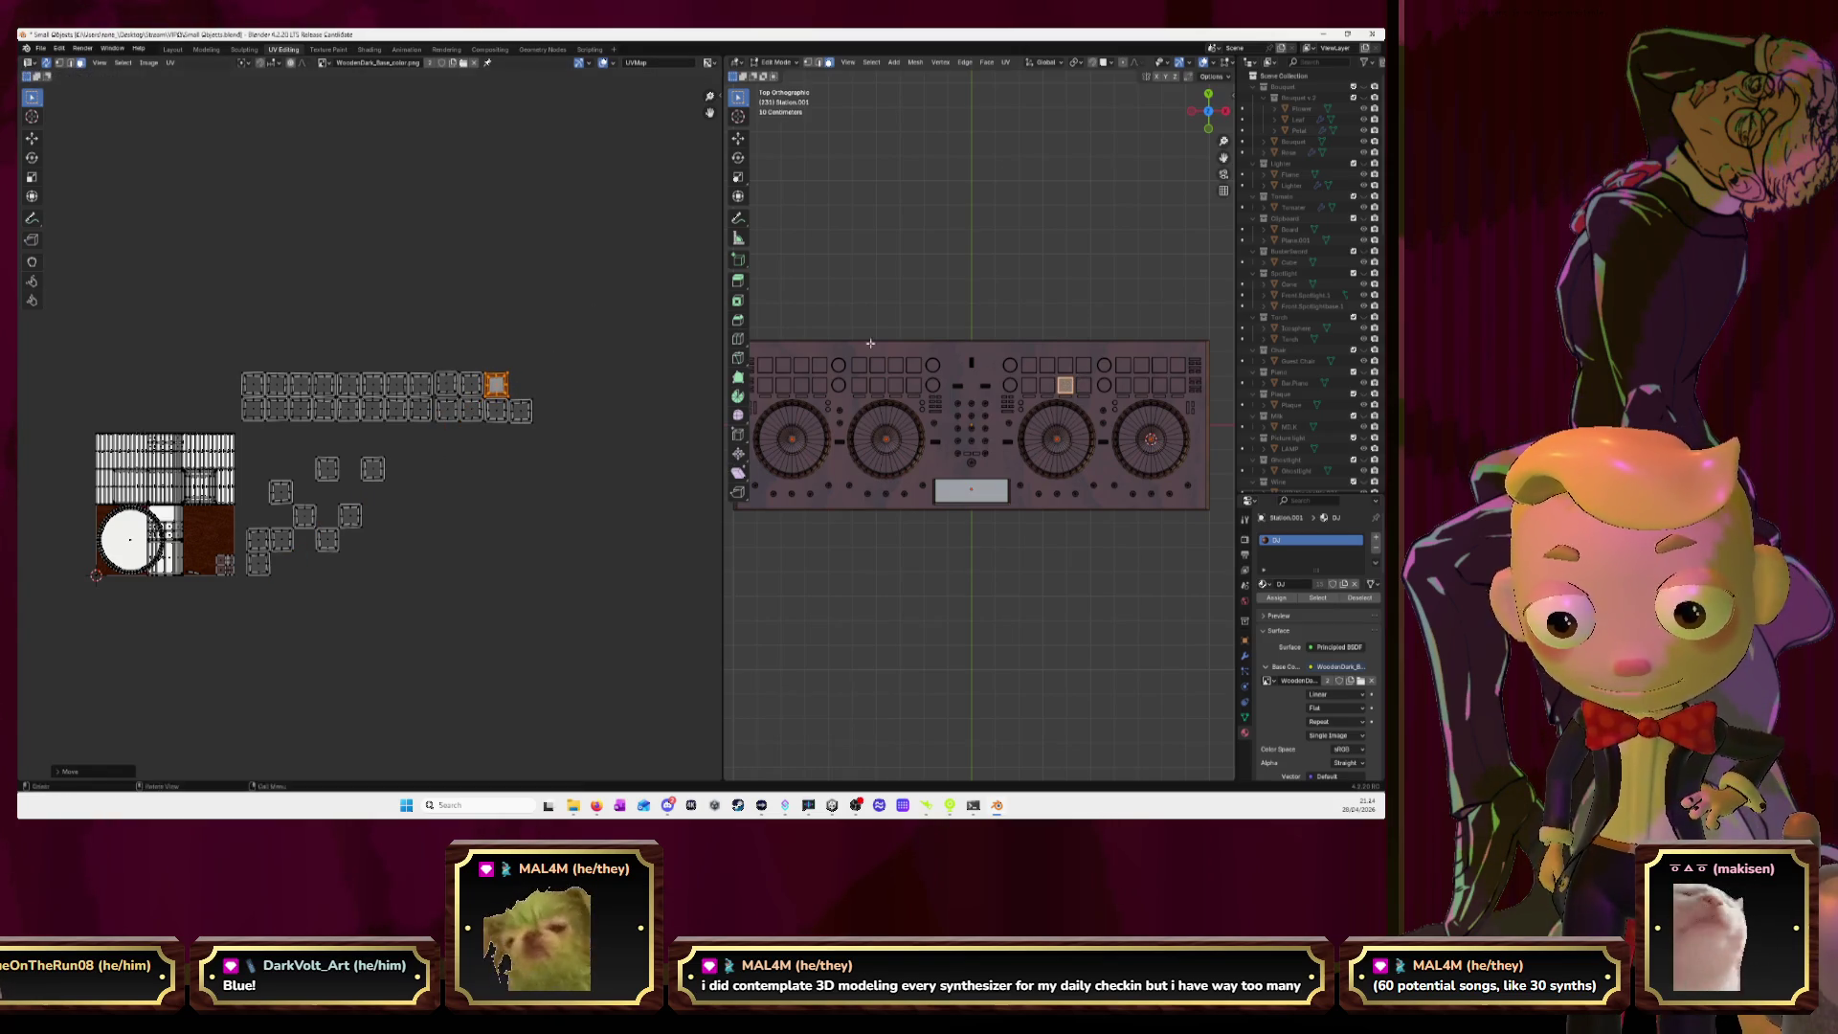
{"action": "left_click", "coordinate": [1083, 384]}
{"action": "key", "text": "l"}
{"action": "key", "text": "g"}
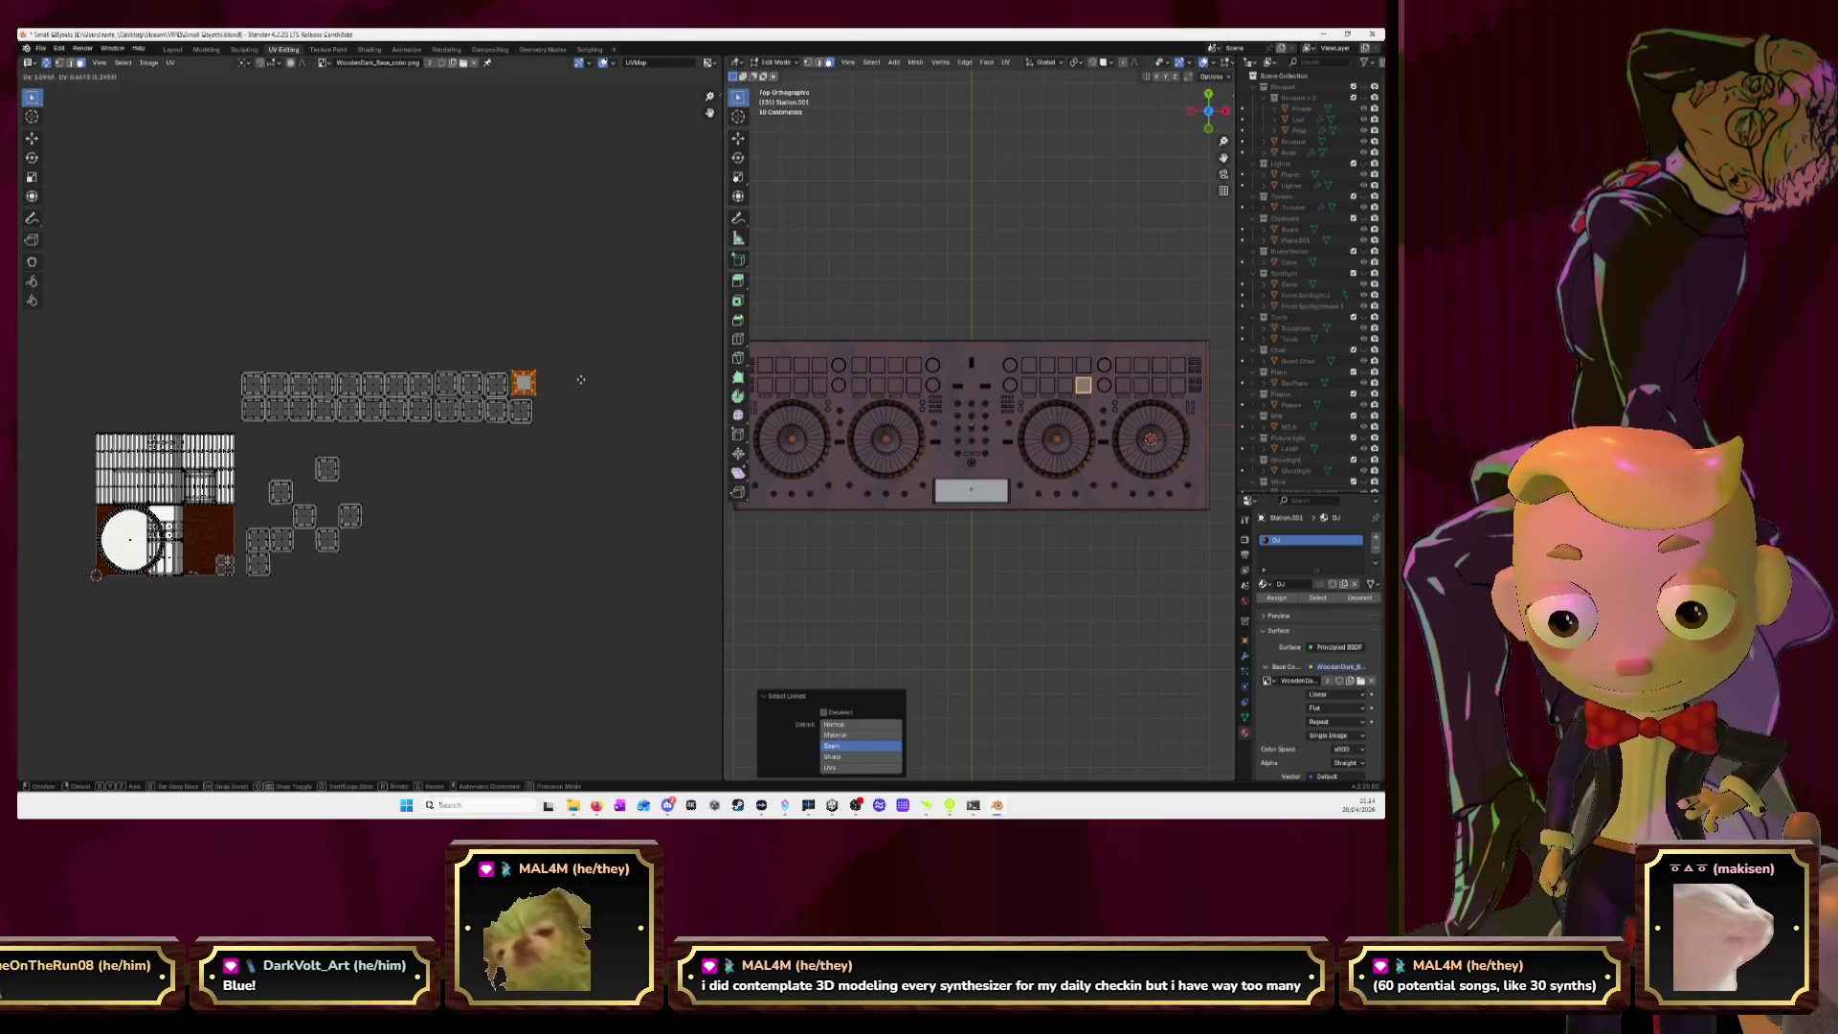
{"action": "left_click", "coordinate": [579, 381]}
{"action": "scroll", "coordinate": [430, 540], "scroll_direction": "up", "scroll_amount": 5}
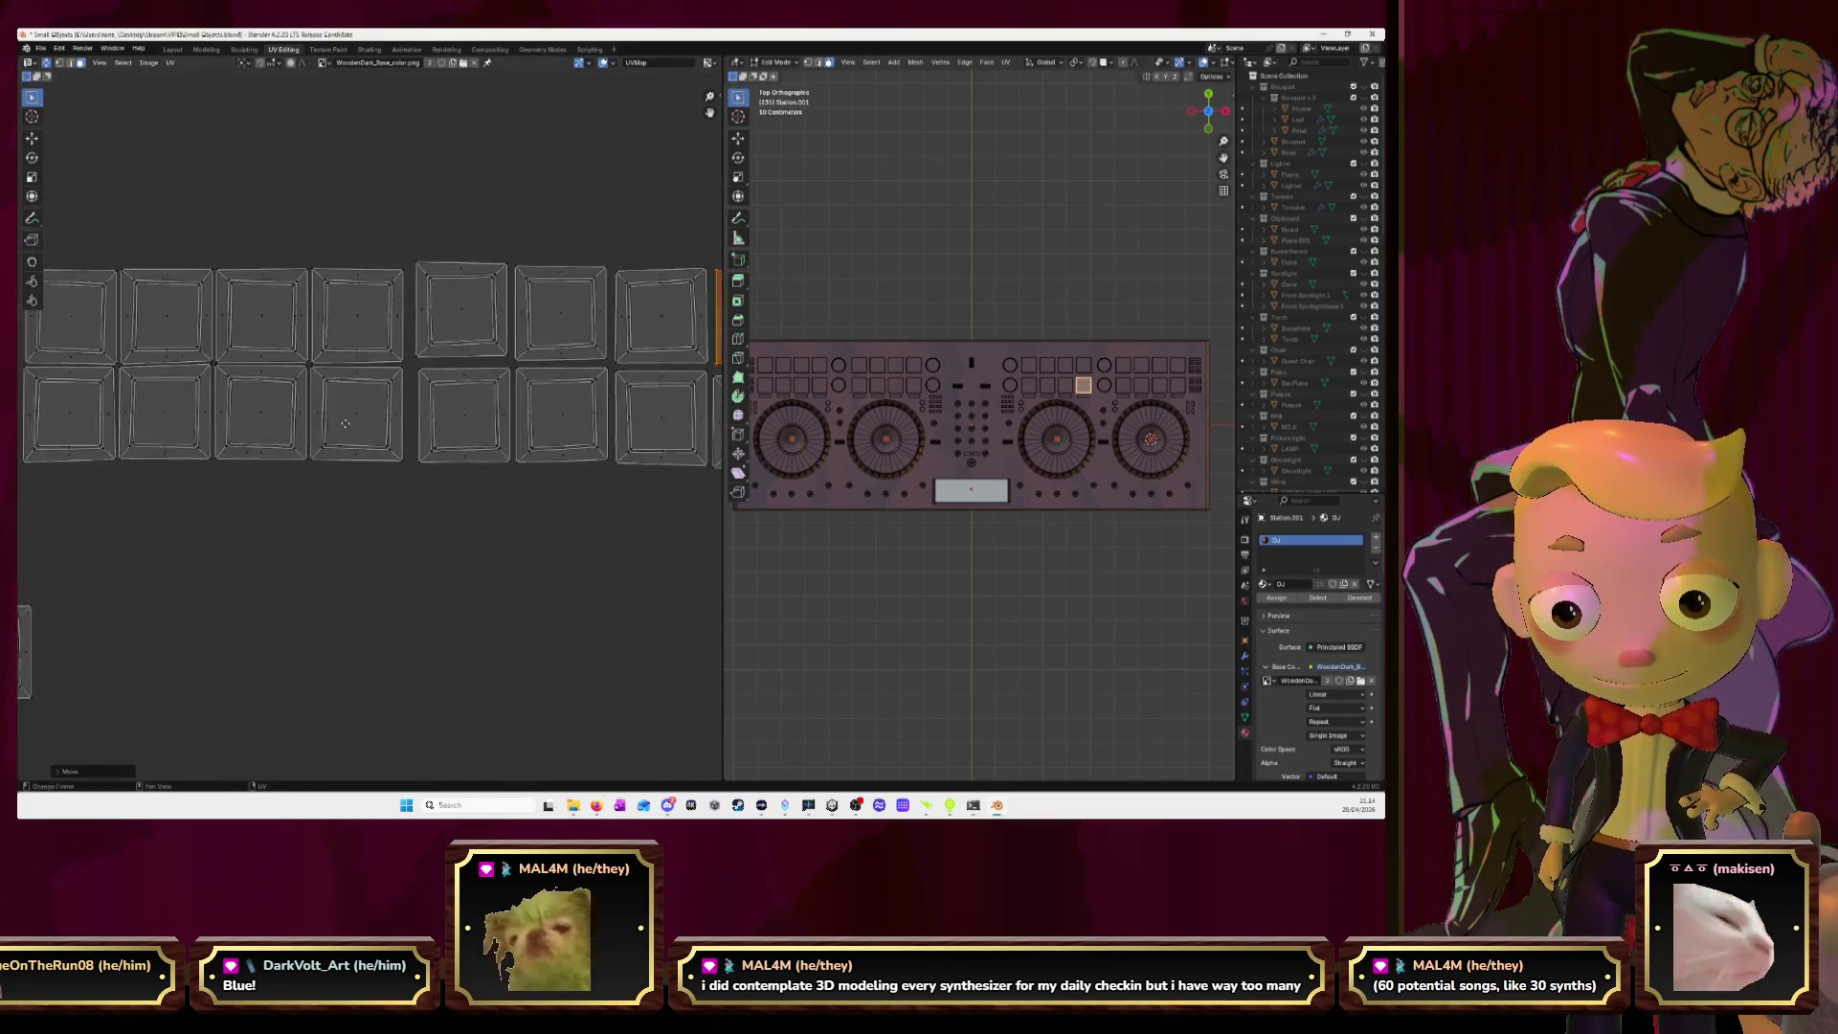
Drop the next two pad islands into their slots and shift the lower one left.
{"action": "left_click", "coordinate": [1028, 364]}
{"action": "key", "text": "l"}
{"action": "key", "text": "g"}
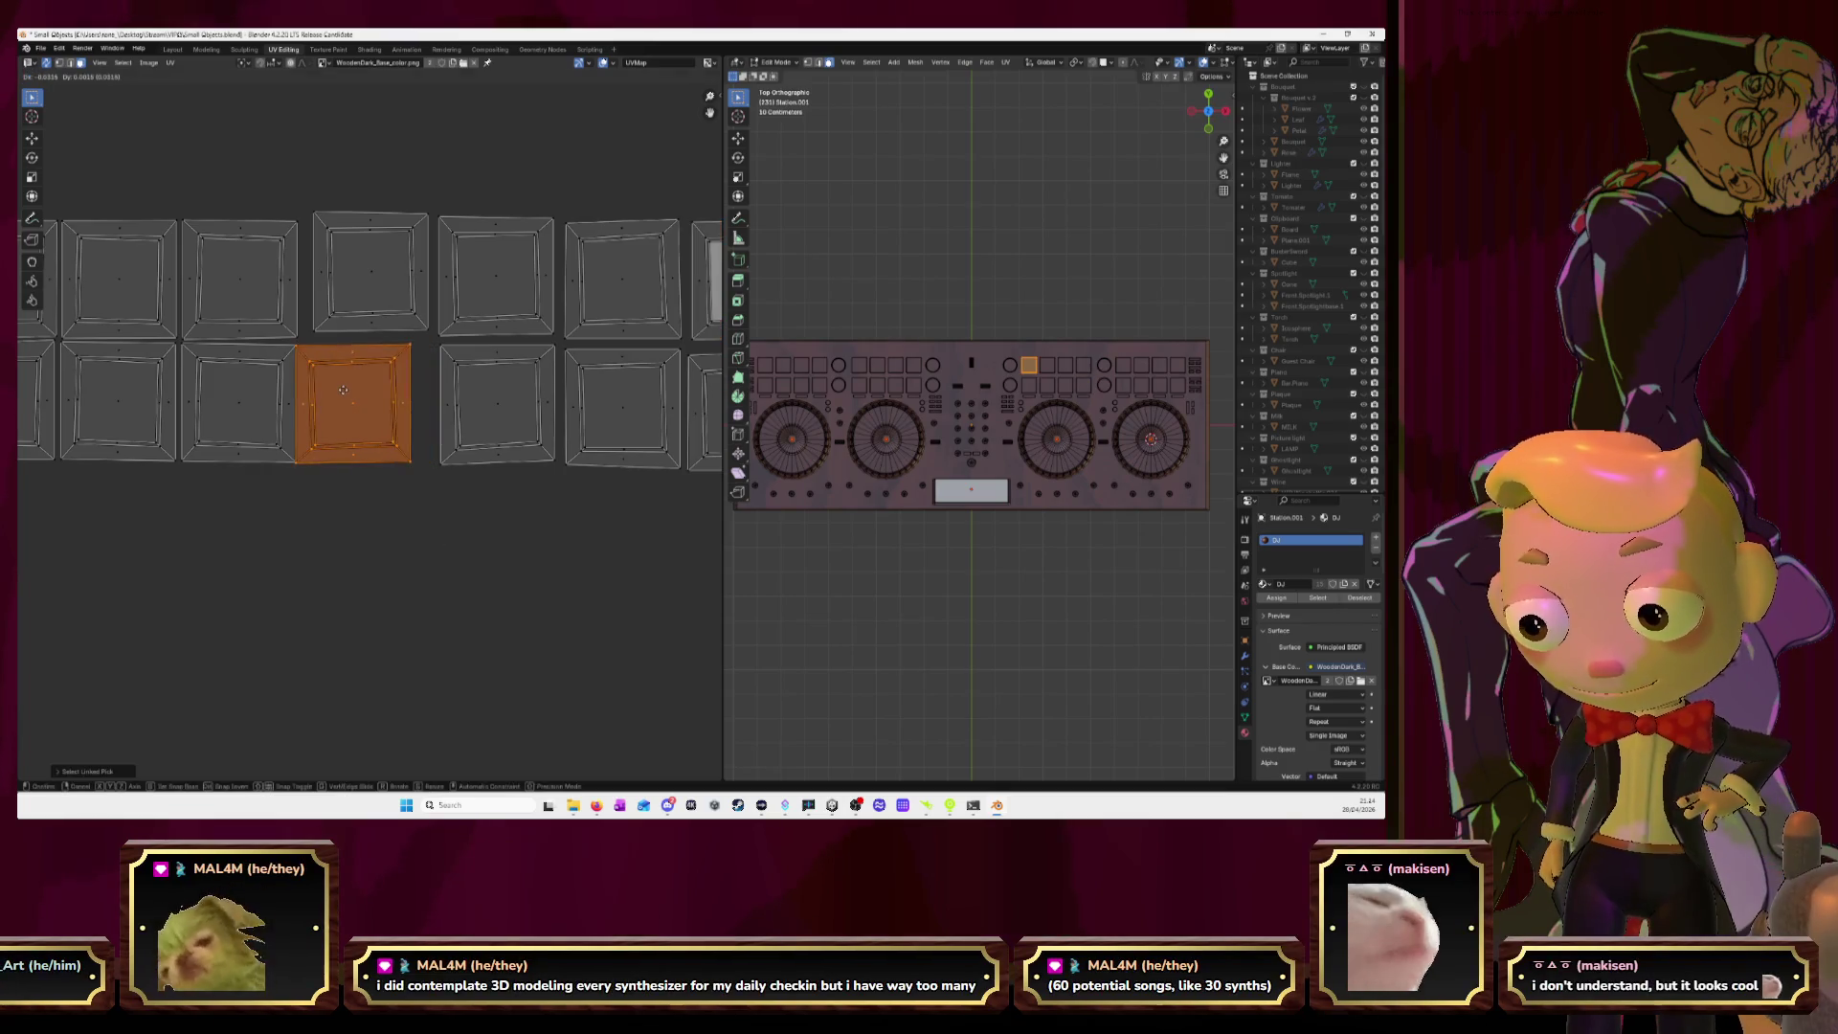
{"action": "left_click", "coordinate": [349, 390]}
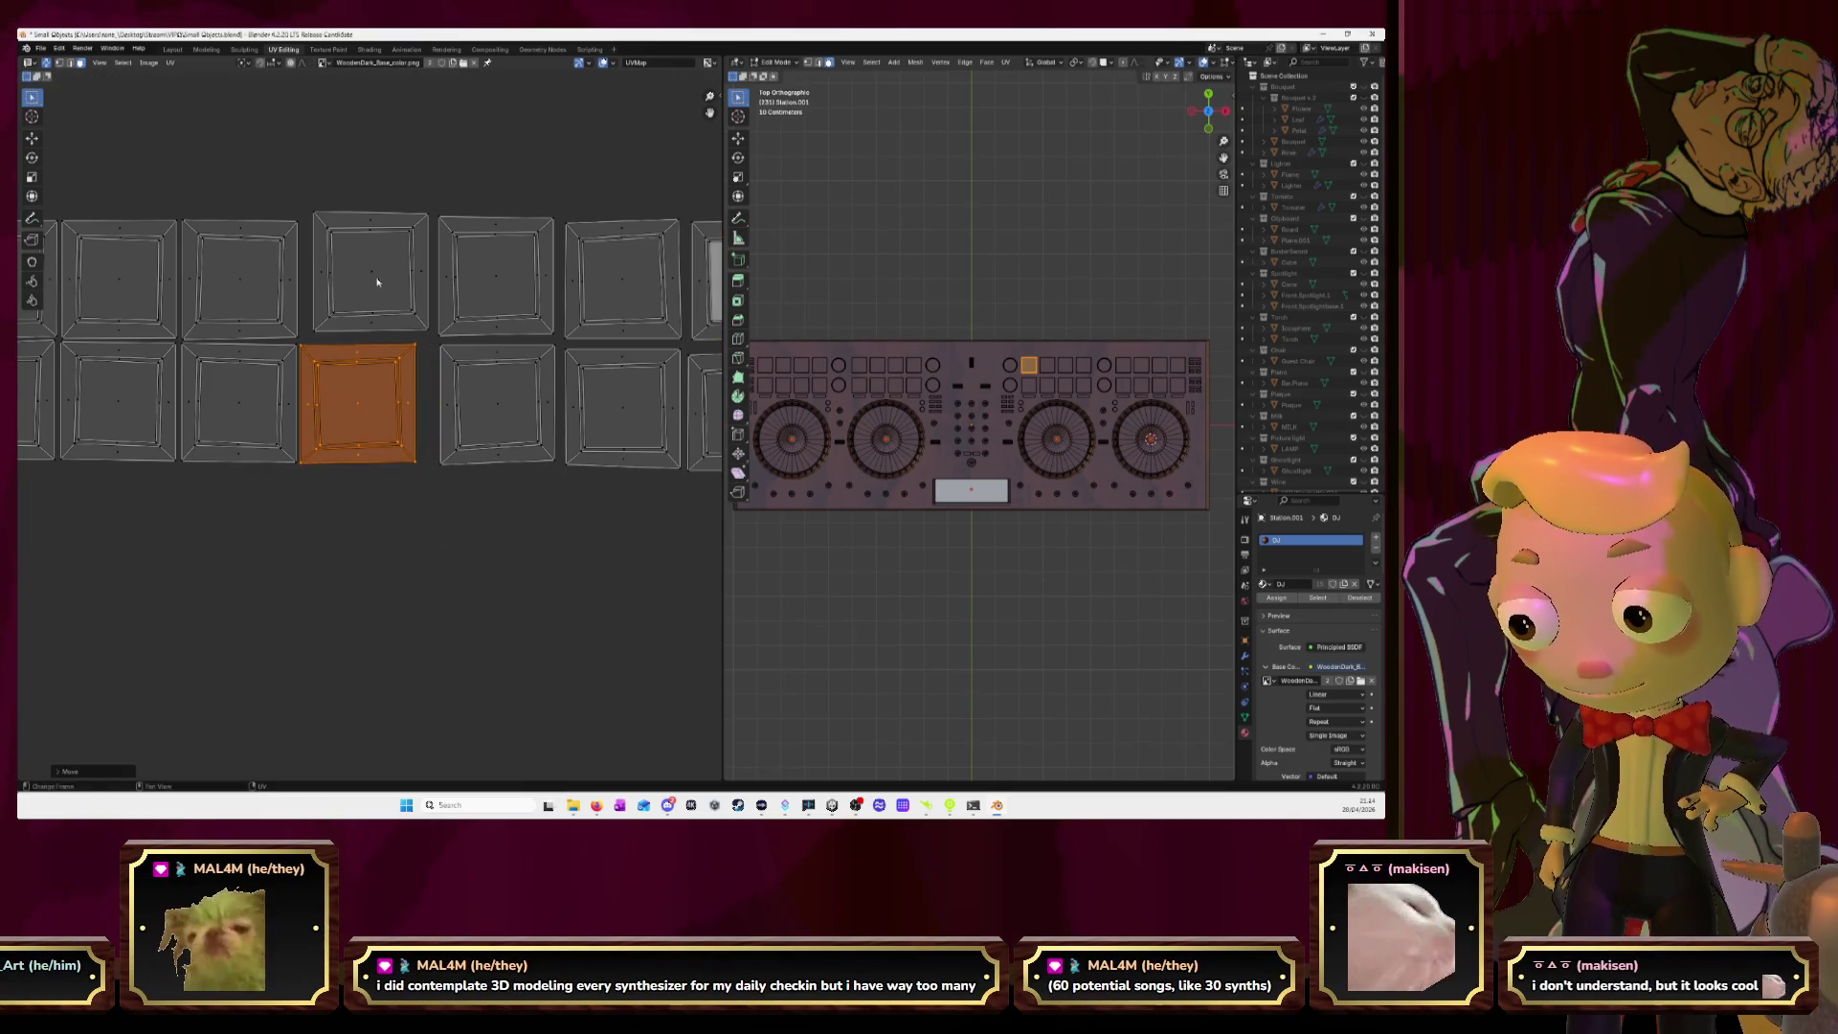
{"action": "left_click", "coordinate": [1029, 384]}
{"action": "key", "text": "l"}
{"action": "key", "text": "g"}
{"action": "left_click", "coordinate": [351, 284]}
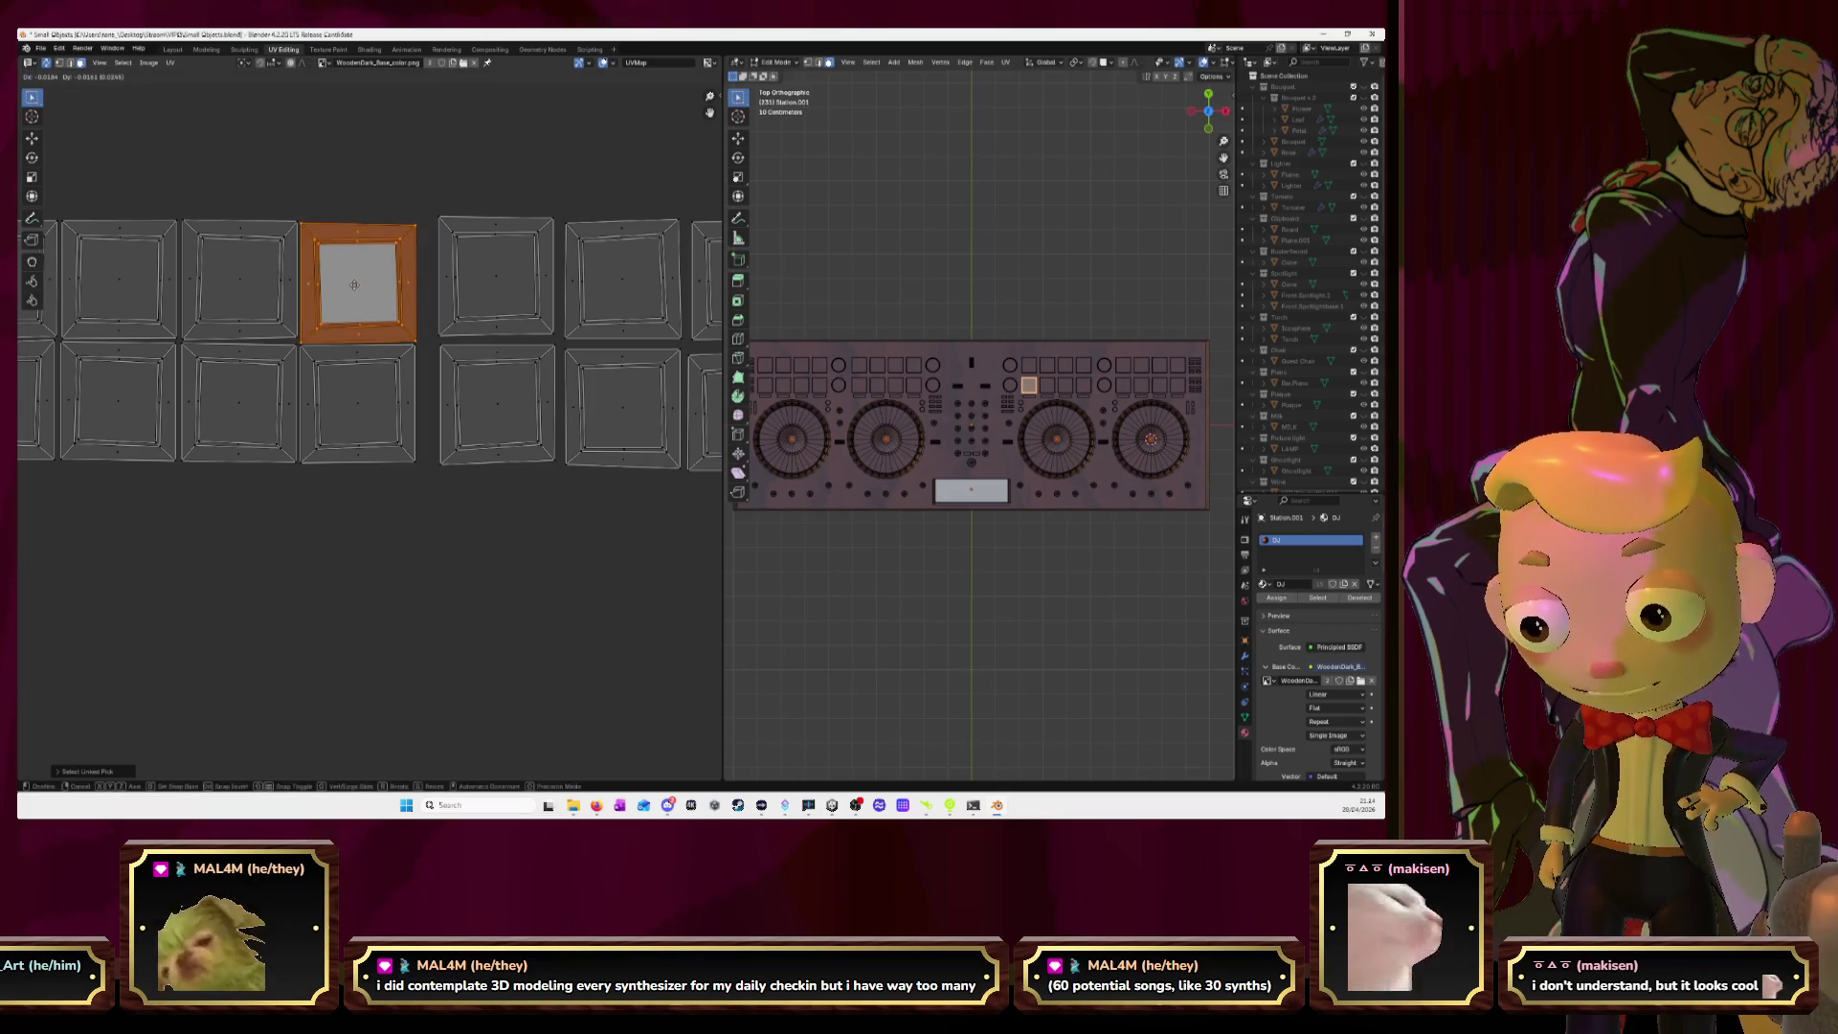
{"action": "left_click", "coordinate": [492, 395]}
{"action": "key", "text": "l"}
{"action": "key", "text": "g"}
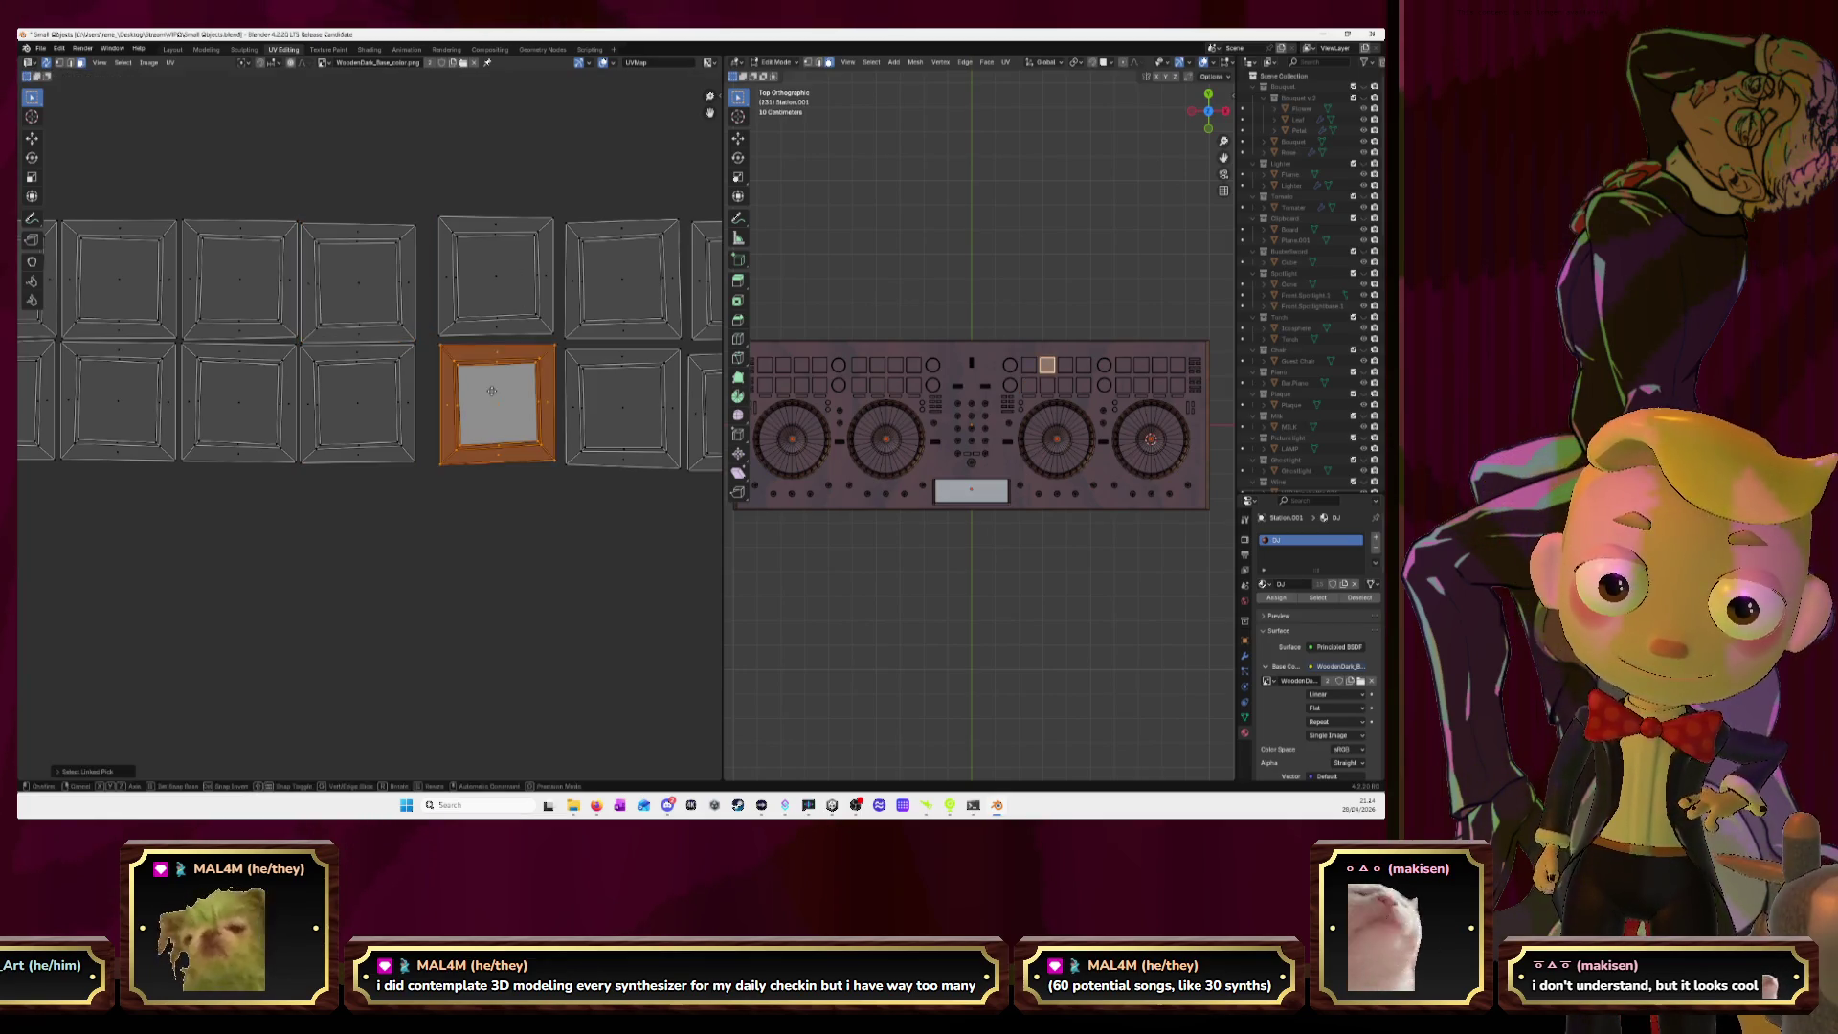
{"action": "left_click", "coordinate": [470, 389]}
Place another pad island in the top slot and nudge both right-end islands left to align.
{"action": "left_click", "coordinate": [1048, 385]}
{"action": "key", "text": "l"}
{"action": "key", "text": "g"}
{"action": "left_click", "coordinate": [460, 270]}
{"action": "key", "text": "l"}
{"action": "key", "text": "g"}
{"action": "left_click", "coordinate": [594, 392]}
{"action": "key", "text": "l"}
{"action": "key", "text": "g"}
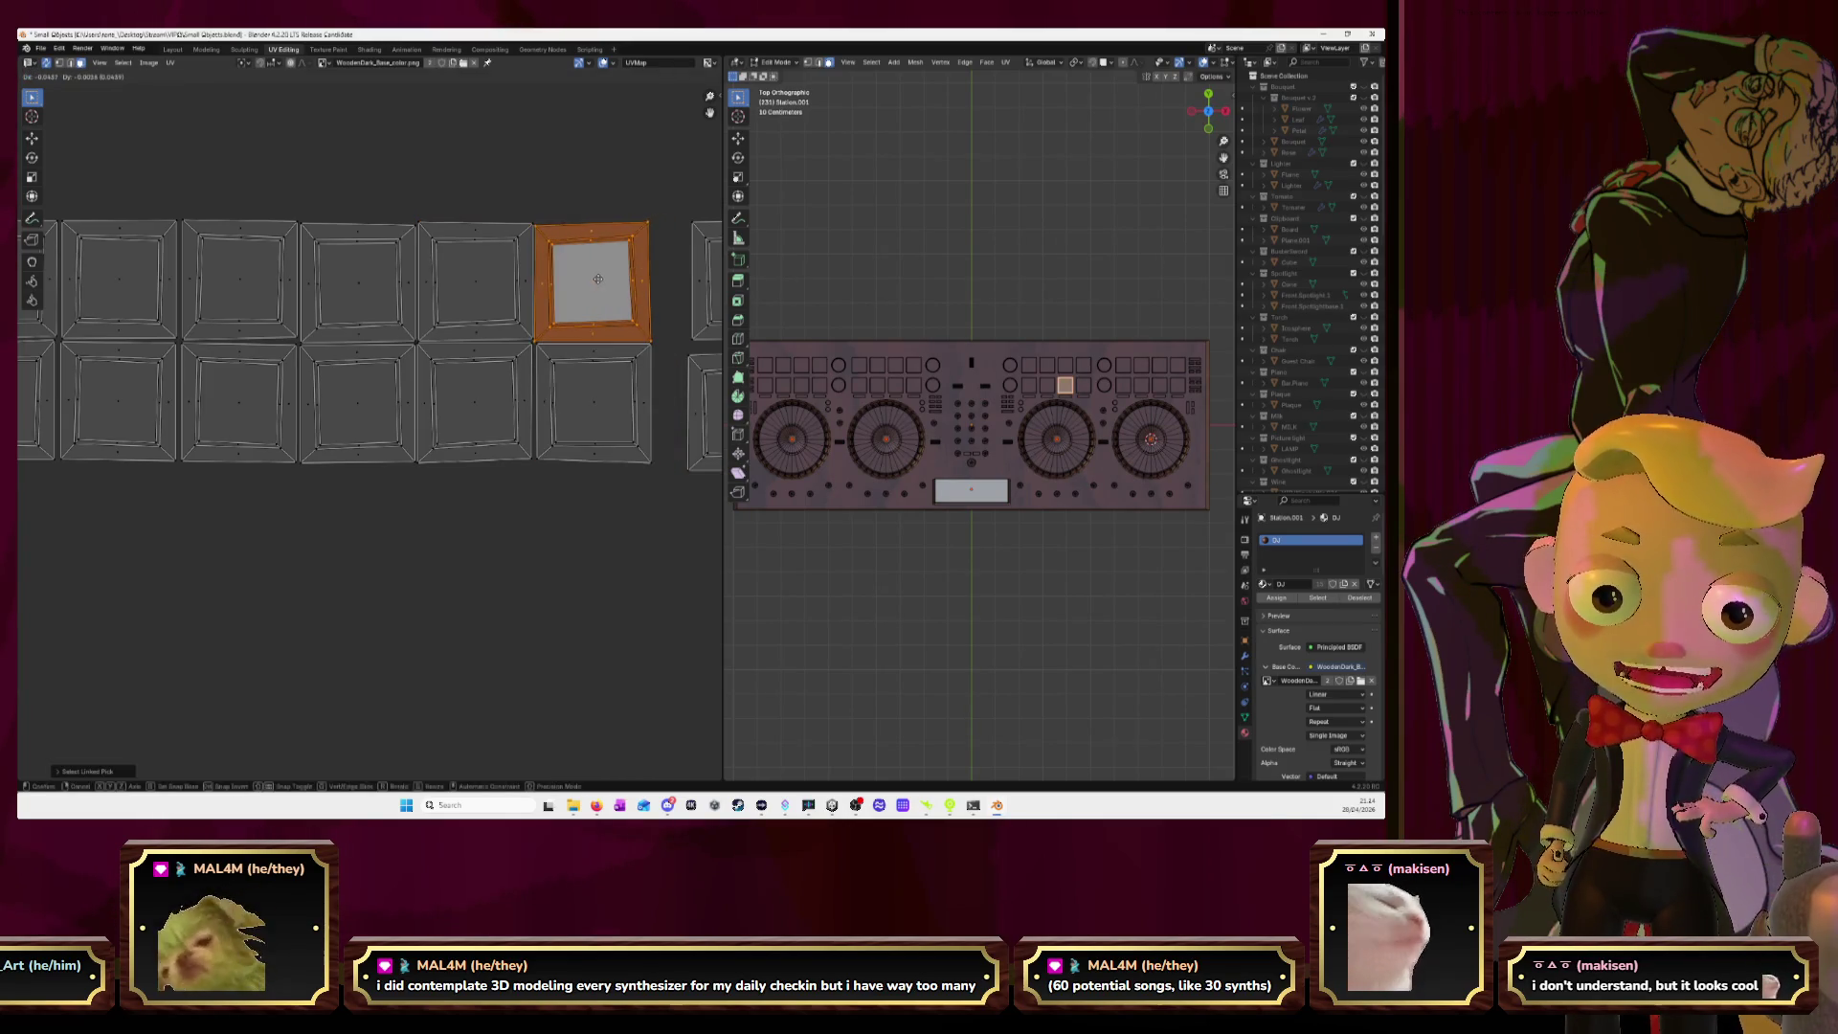
{"action": "left_click", "coordinate": [599, 277]}
Fine-tune the lower-right and upper-right islands so the upper sits directly above.
{"action": "middle_click_drag", "start_coordinate": [710, 317], "coordinate": [450, 312]}
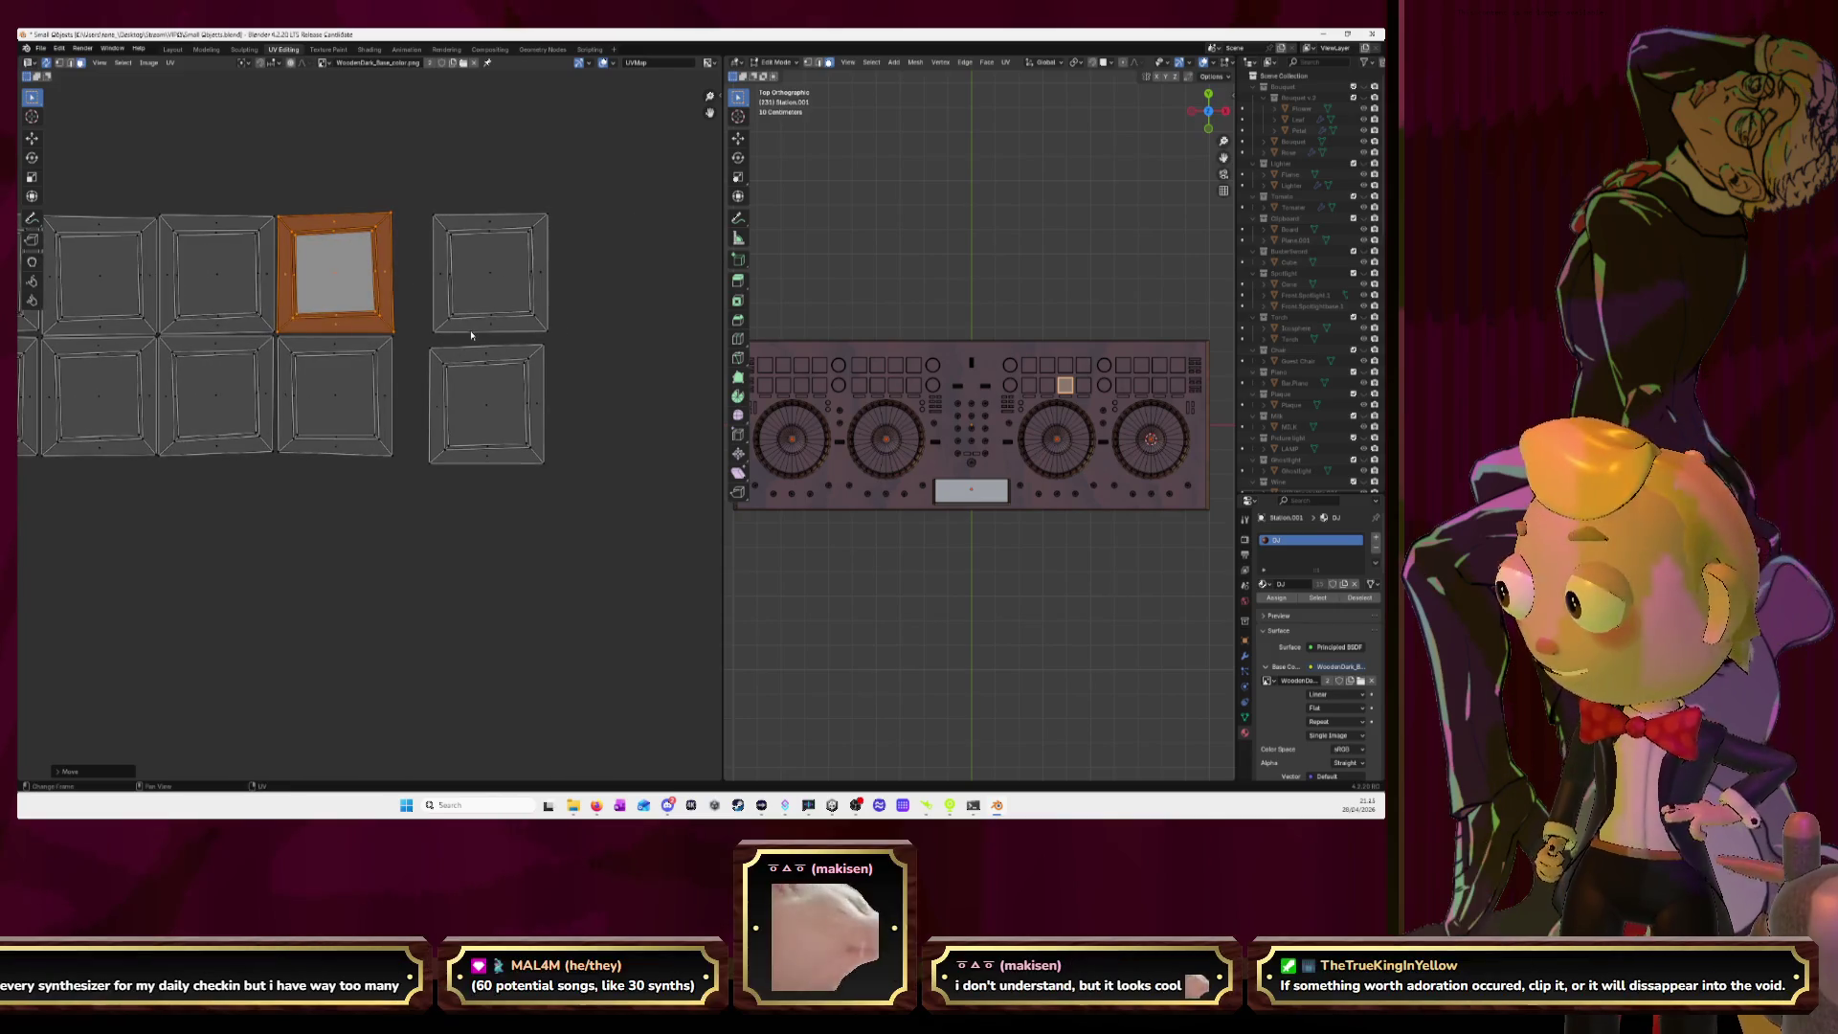
{"action": "left_click", "coordinate": [458, 499]}
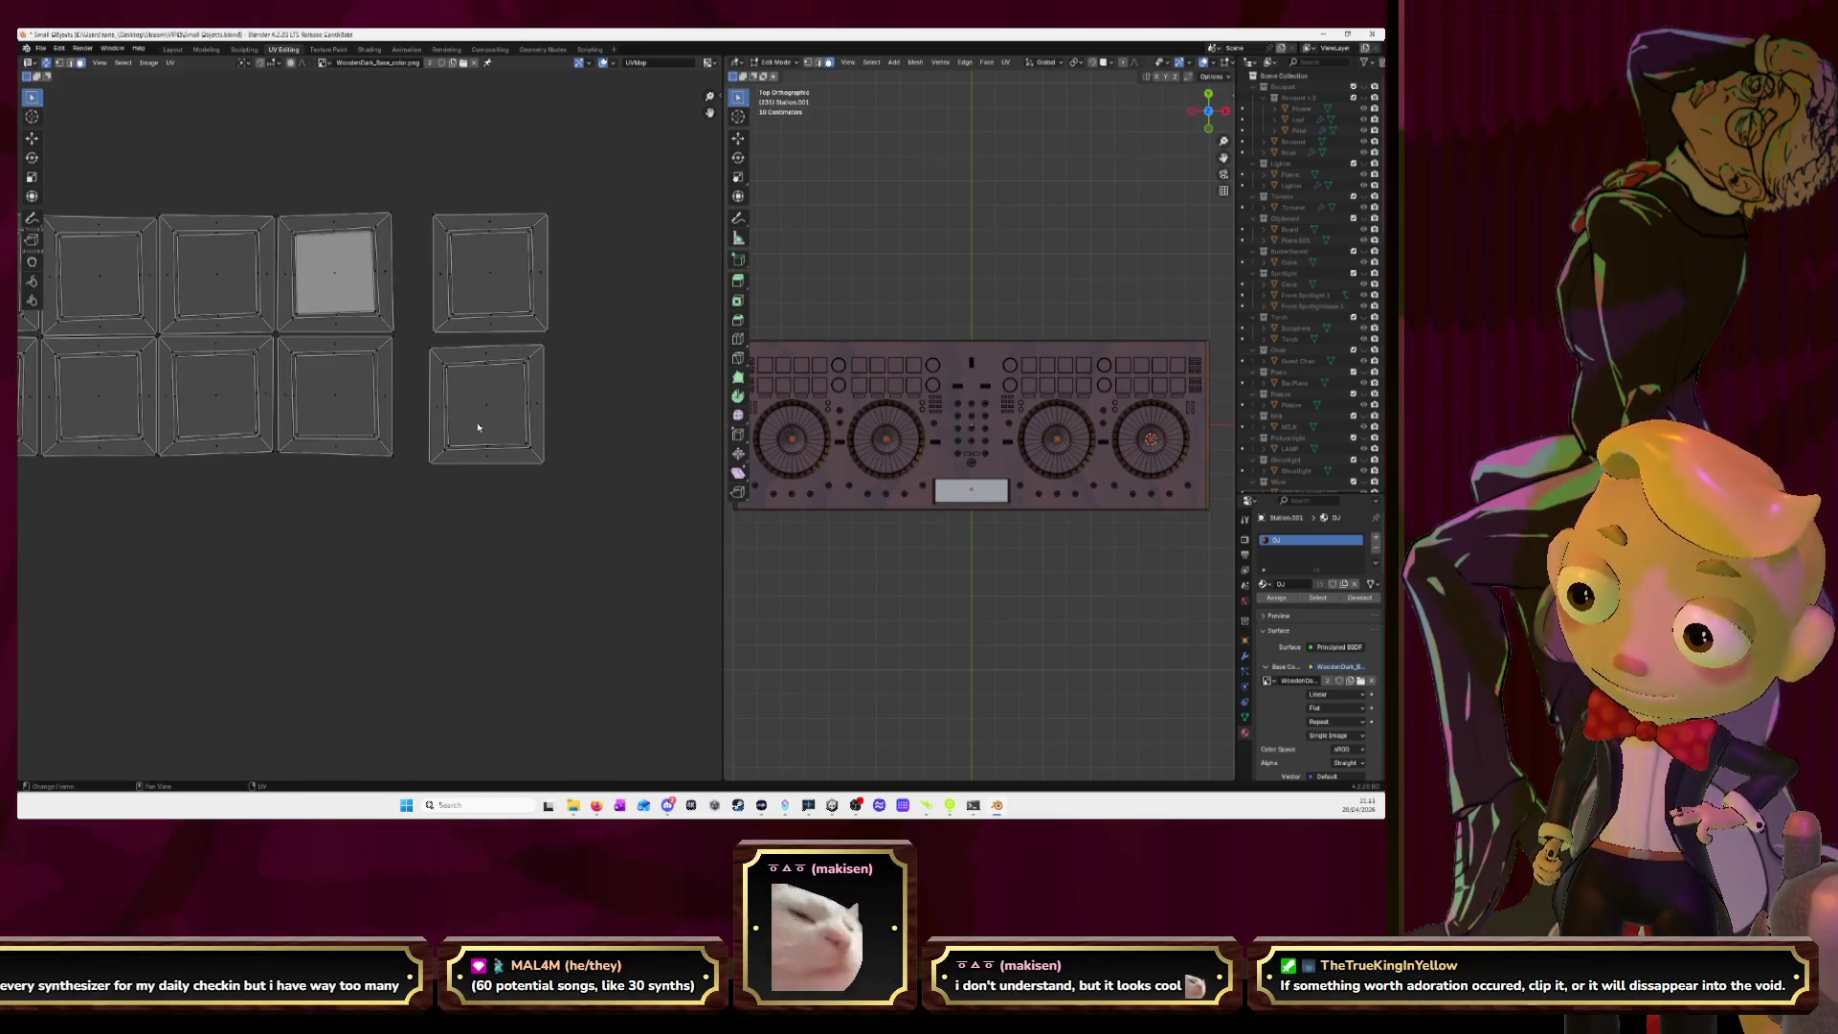
{"action": "key", "text": "l"}
{"action": "key", "text": "g"}
{"action": "left_click", "coordinate": [448, 410]}
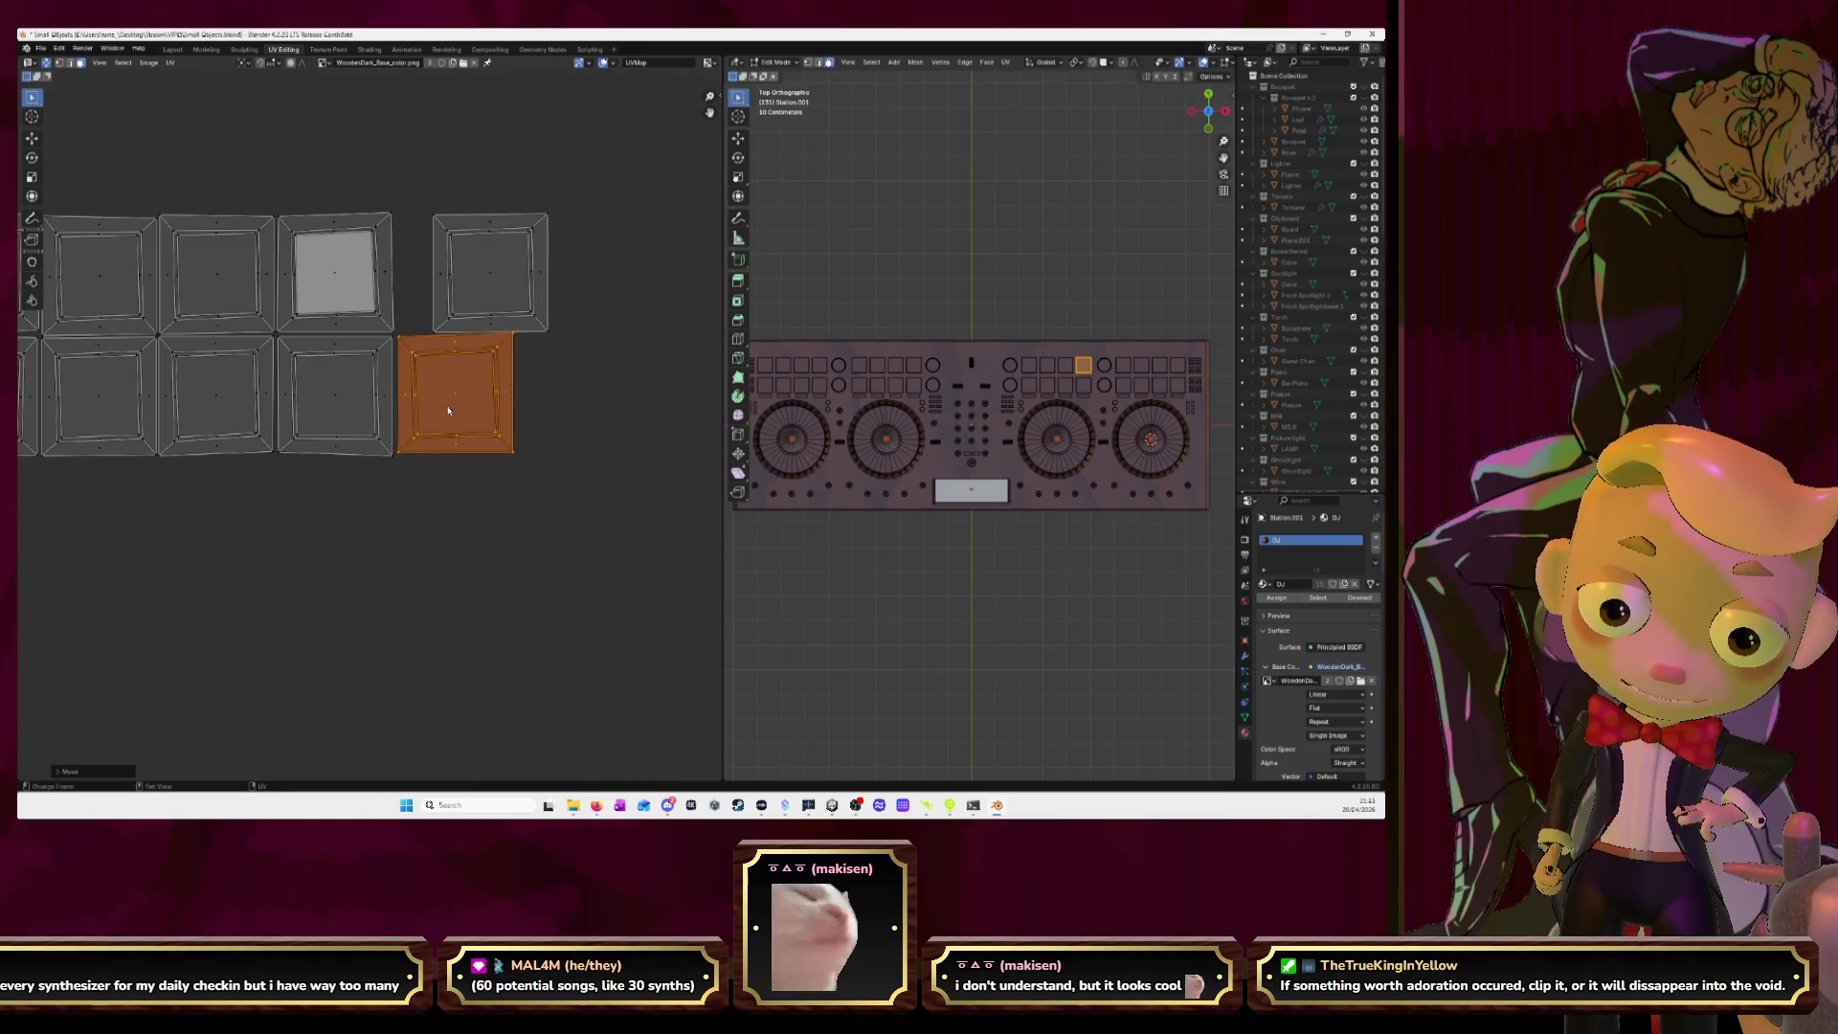
{"action": "left_click", "coordinate": [494, 284]}
{"action": "key", "text": "l"}
{"action": "key", "text": "g"}
{"action": "left_click", "coordinate": [456, 284]}
{"action": "scroll", "coordinate": [447, 456], "scroll_direction": "down", "scroll_amount": 3}
Move the first two stray pad islands to the end of the pad strip's upper row.
{"action": "scroll", "coordinate": [402, 508], "scroll_direction": "down", "scroll_amount": 2}
{"action": "scroll", "coordinate": [402, 509], "scroll_direction": "down", "scroll_amount": 2}
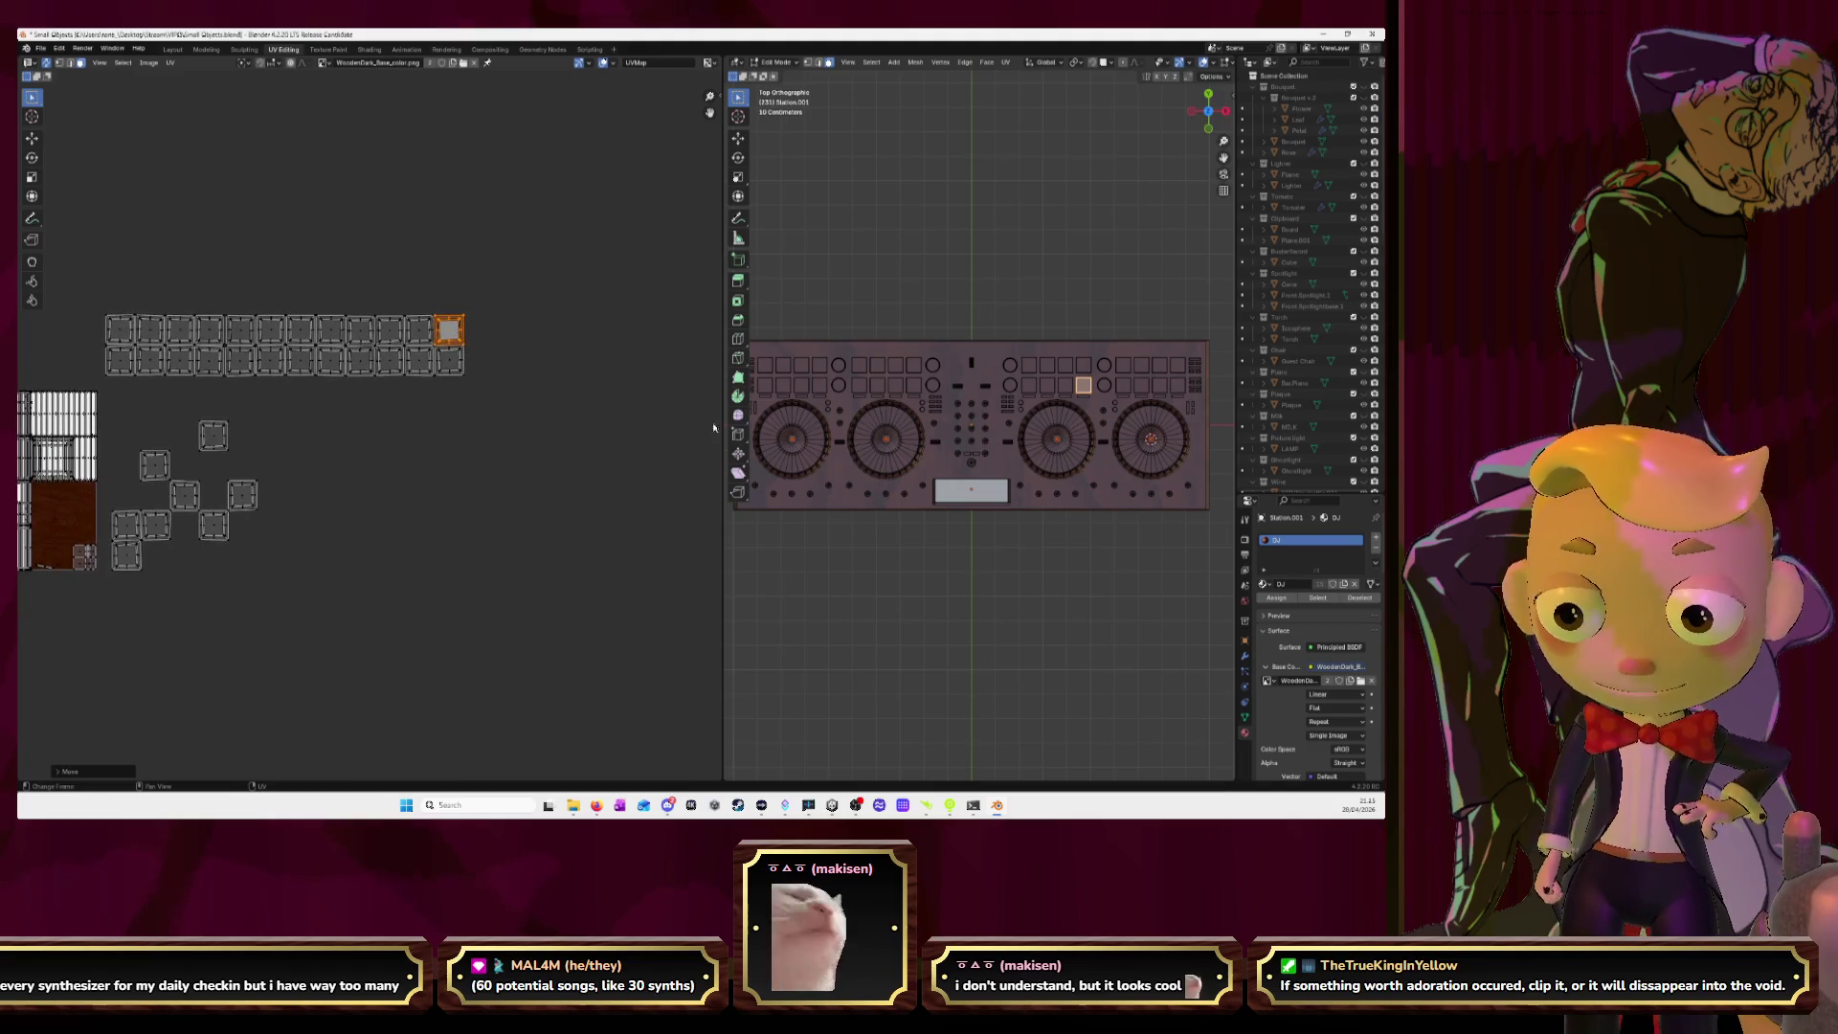
{"action": "key", "text": "l"}
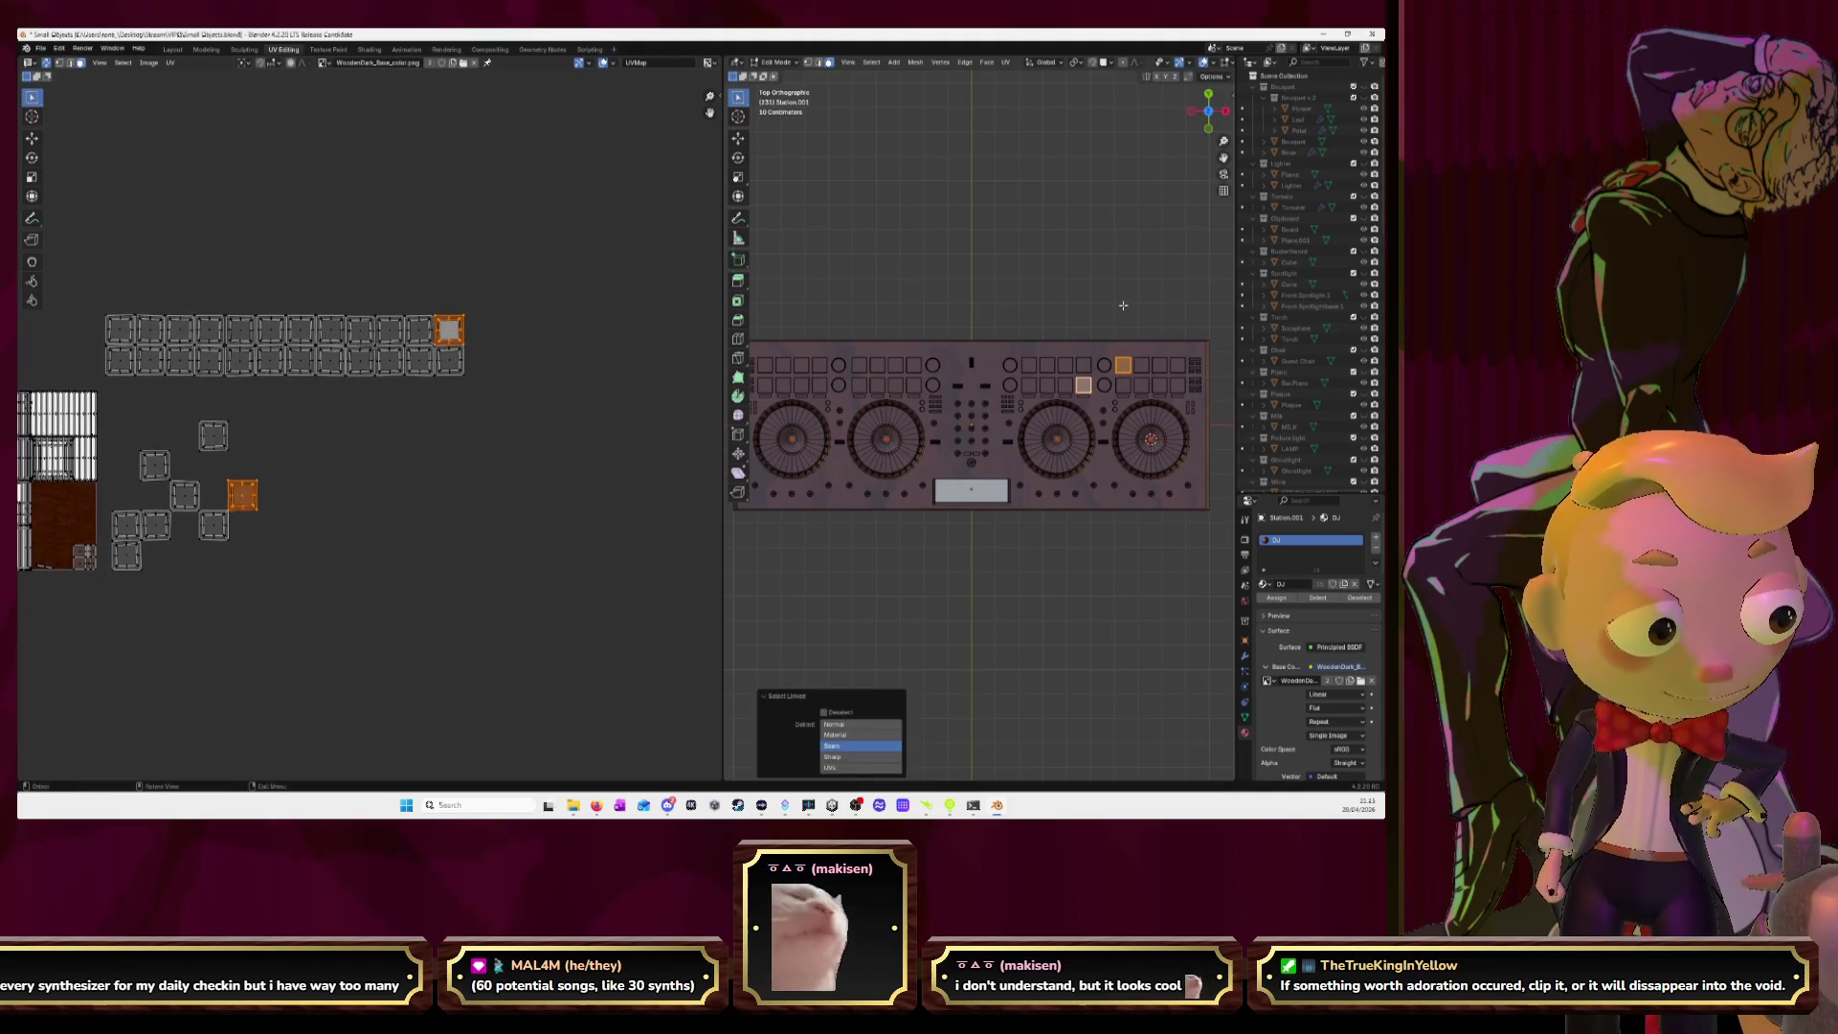
{"action": "left_click", "coordinate": [1123, 305]}
{"action": "key", "text": "l"}
{"action": "key", "text": "g"}
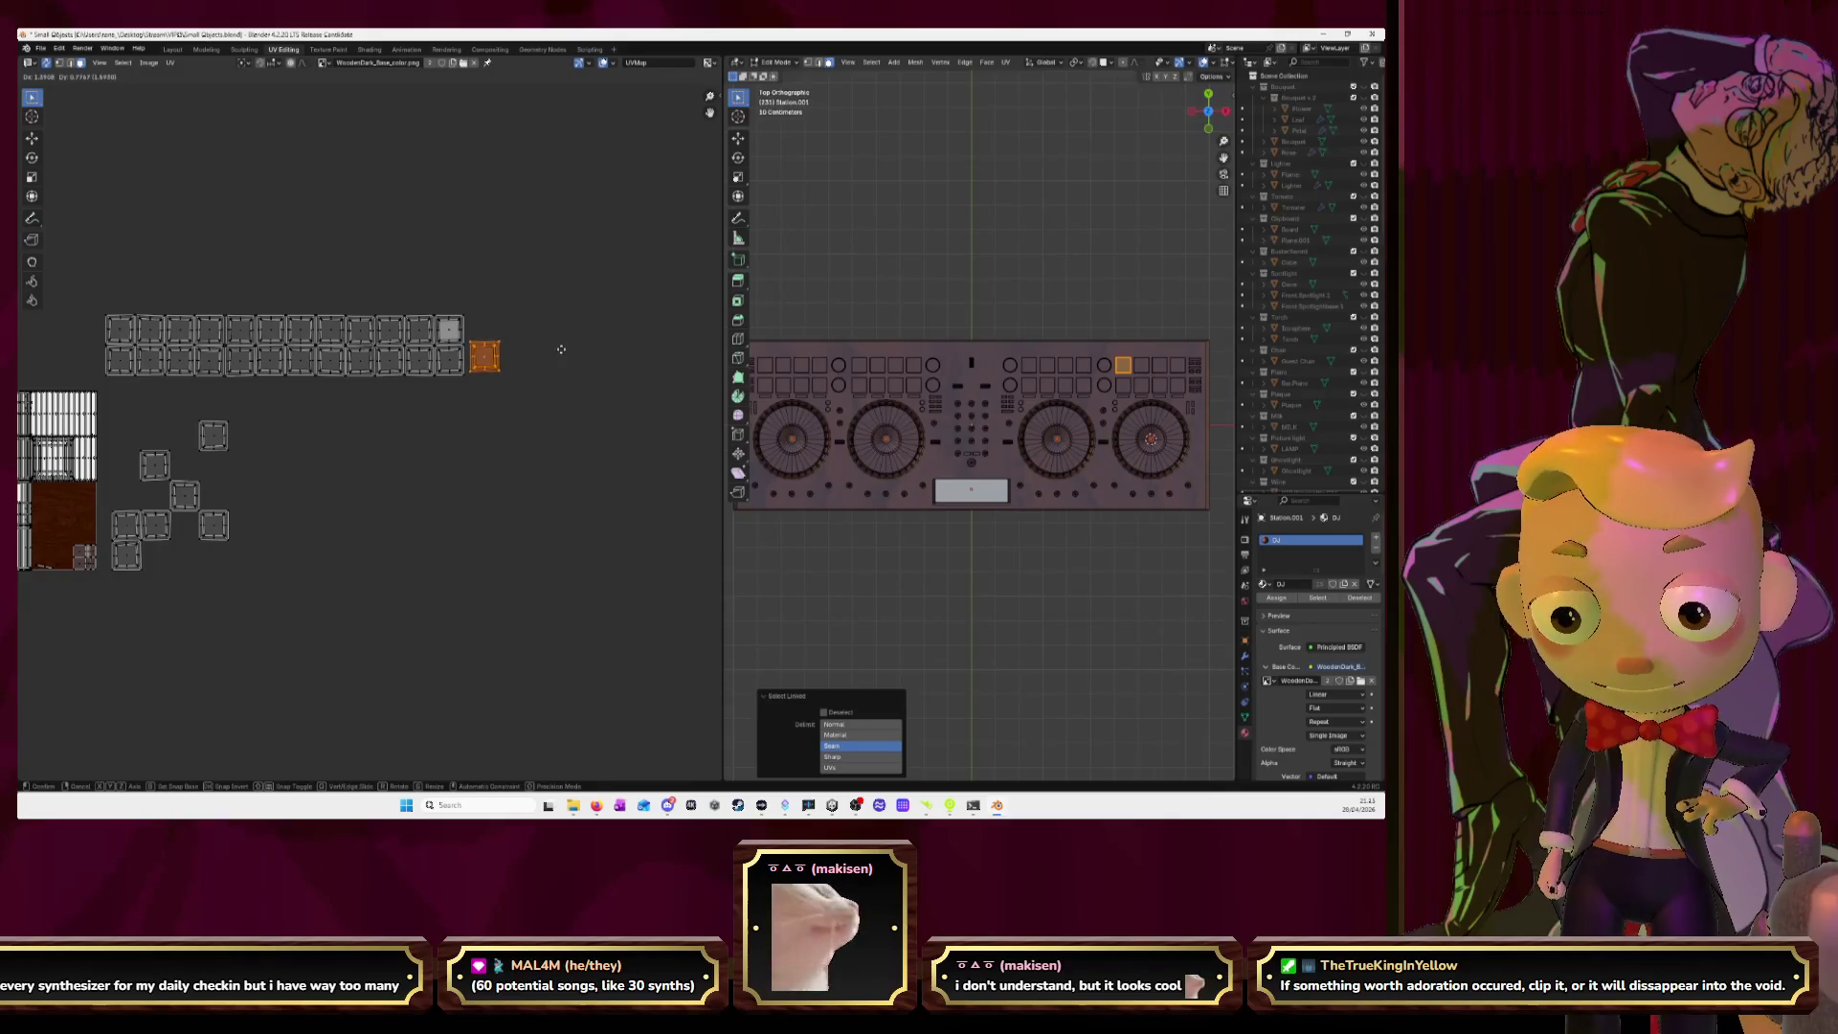
{"action": "left_click", "coordinate": [557, 353]}
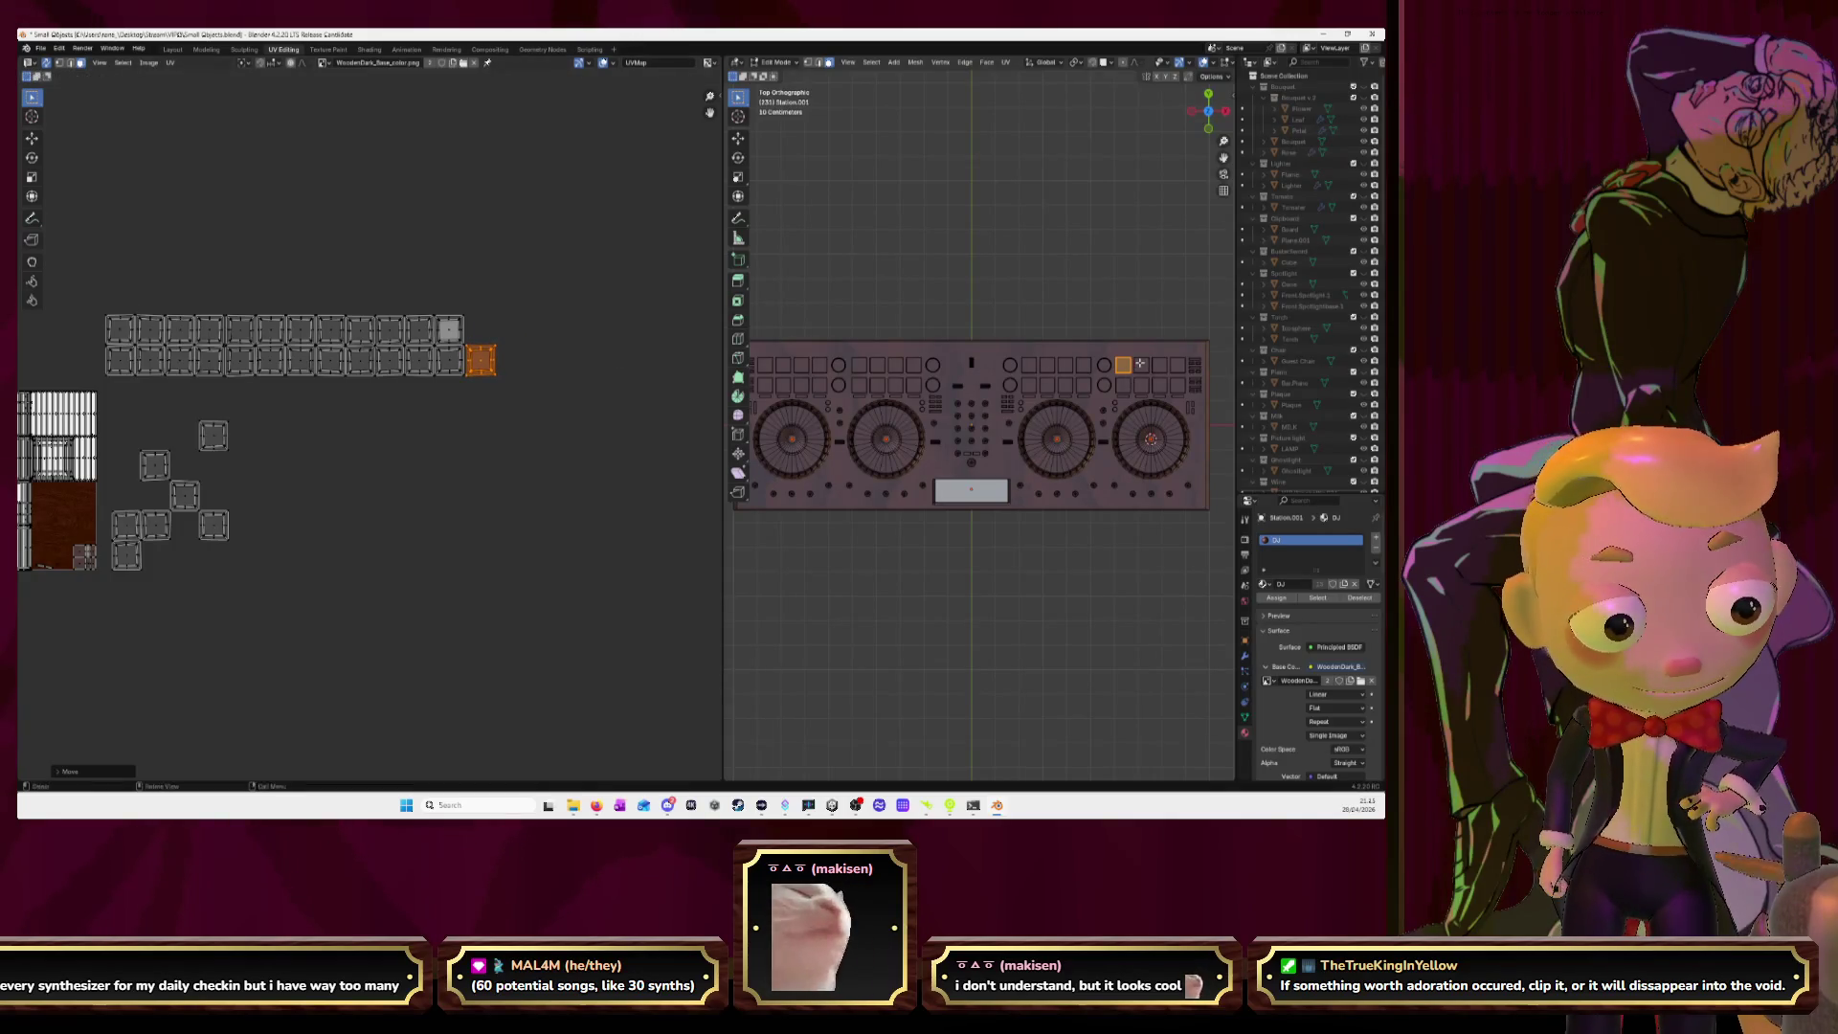
{"action": "left_click", "coordinate": [1139, 307]}
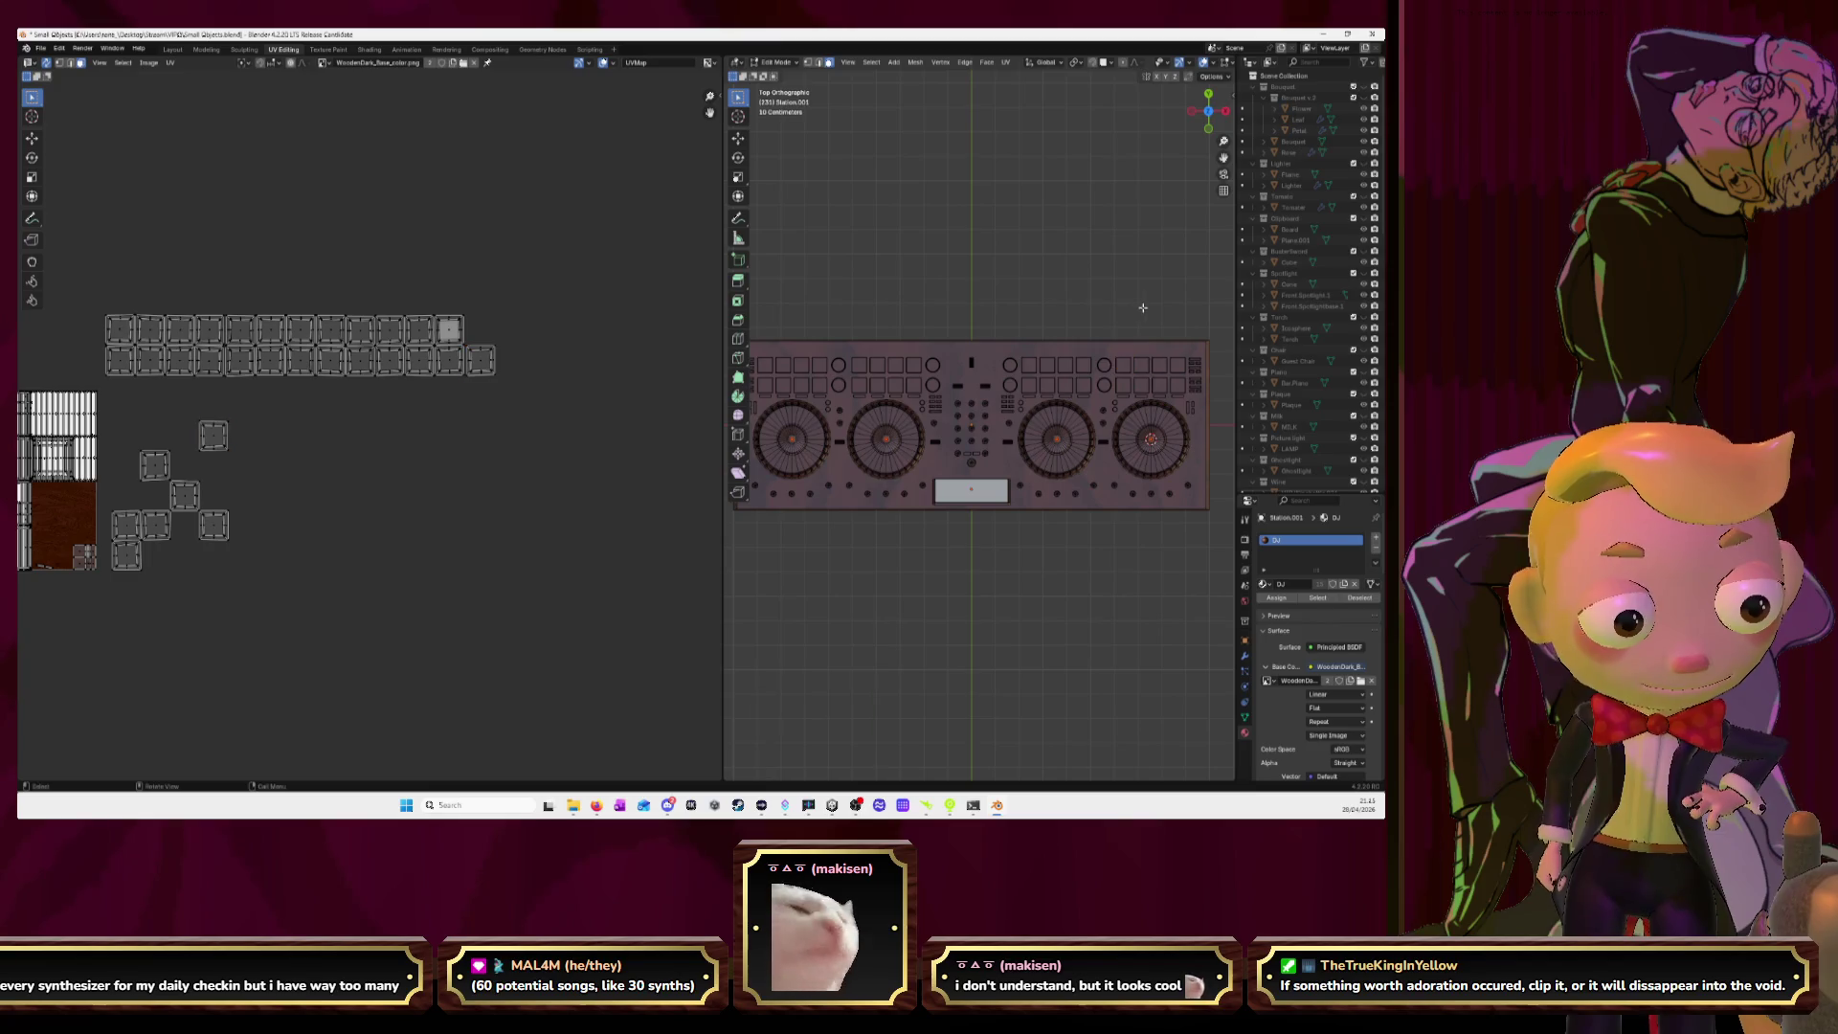
{"action": "left_click", "coordinate": [1145, 363]}
{"action": "key", "text": "l"}
{"action": "key", "text": "g"}
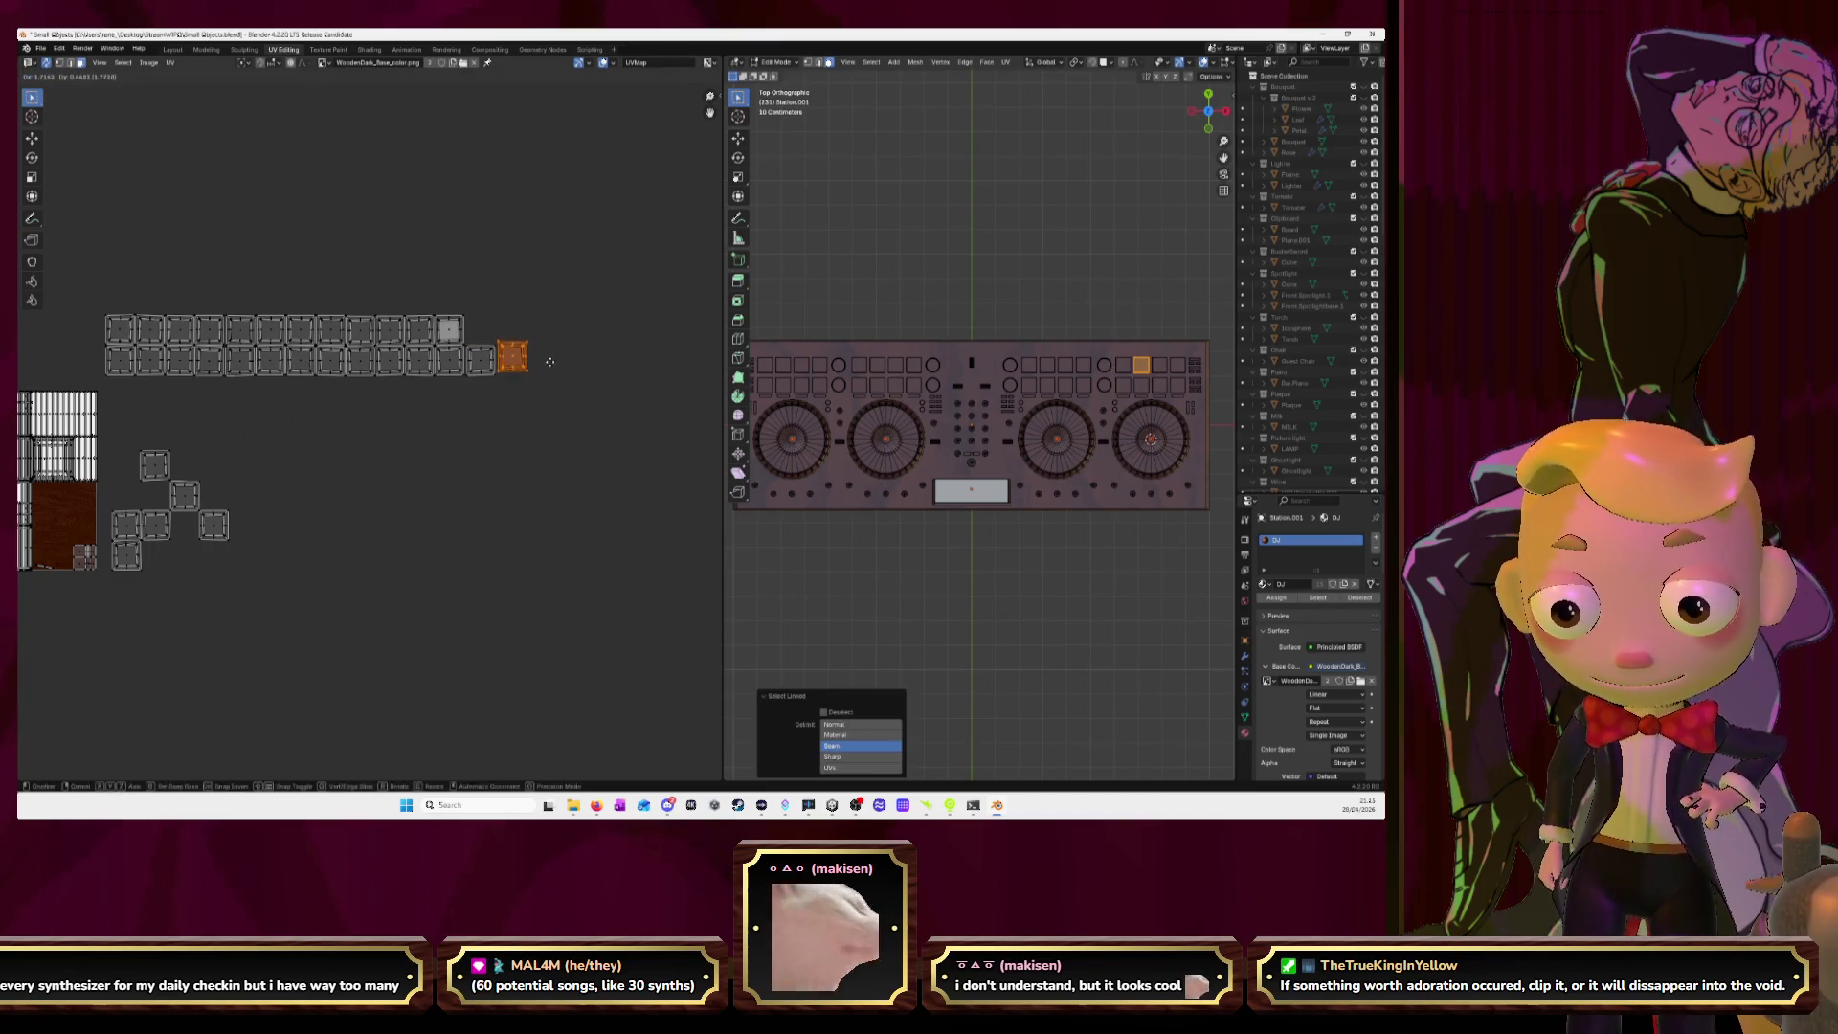
{"action": "left_click", "coordinate": [550, 365]}
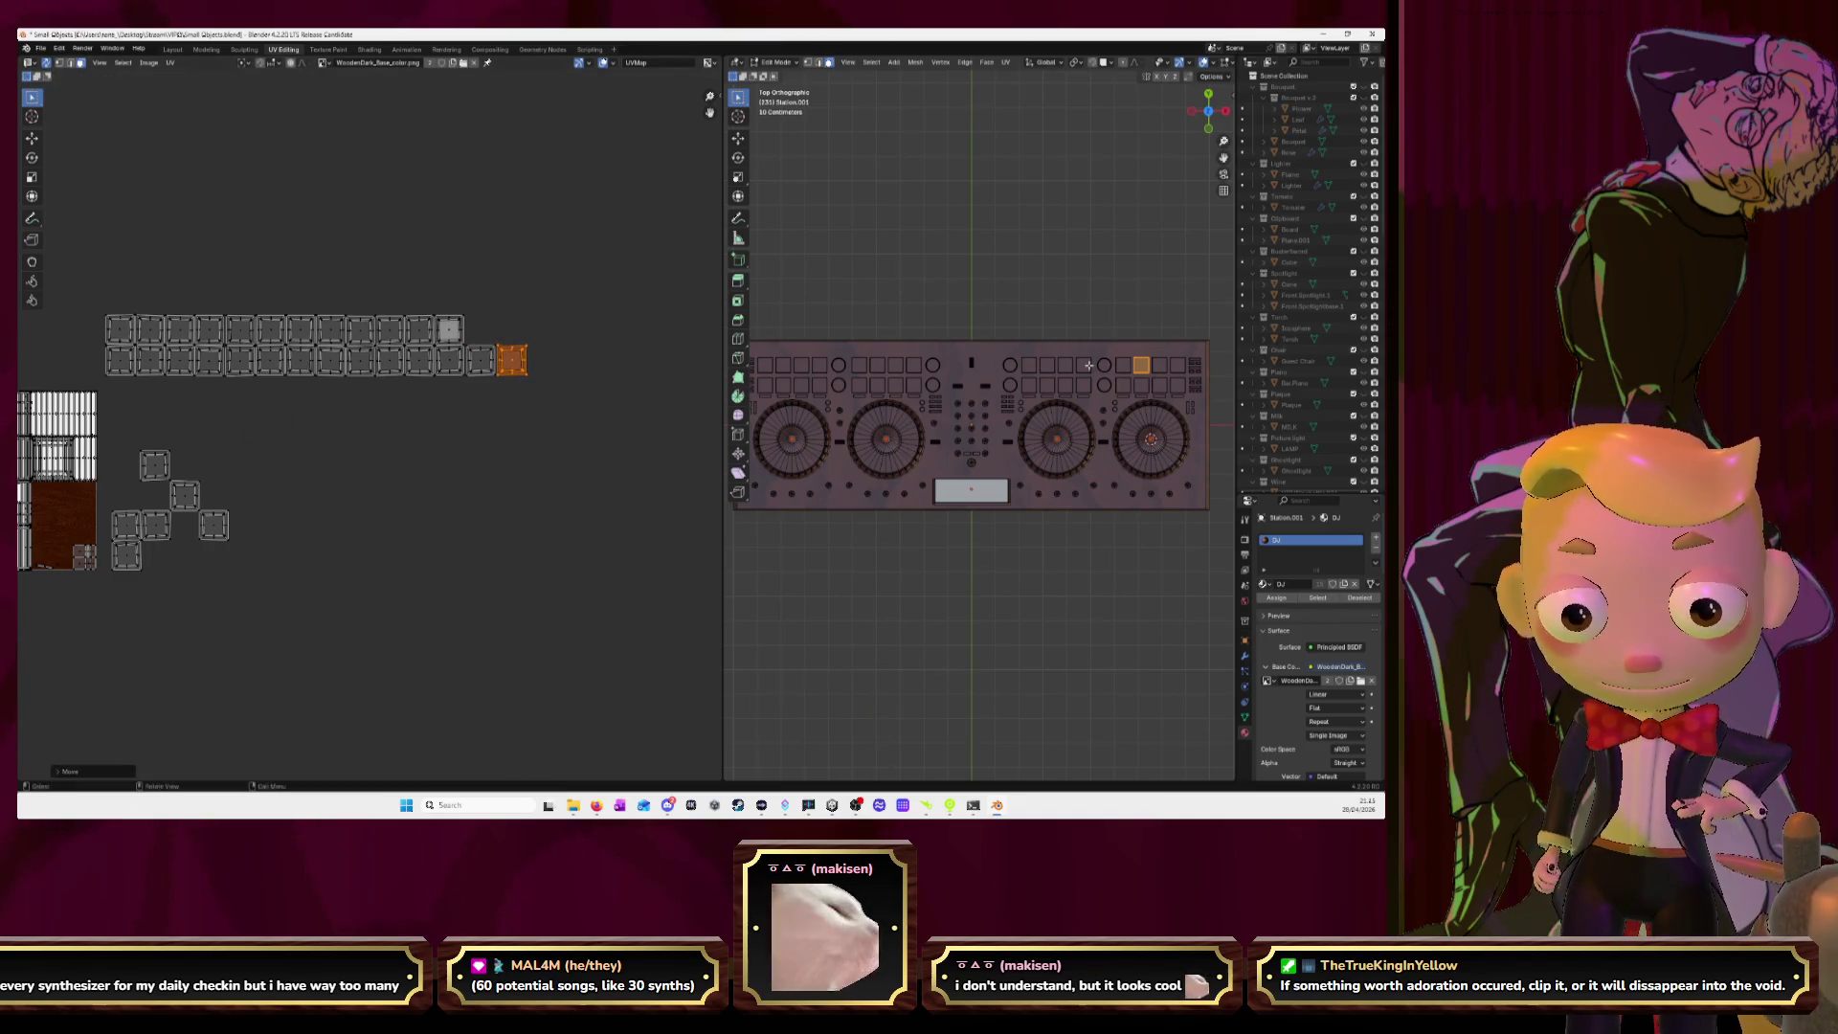
Add the next two pad islands to the end of the upper row.
{"action": "left_click", "coordinate": [1159, 366]}
{"action": "key", "text": "l"}
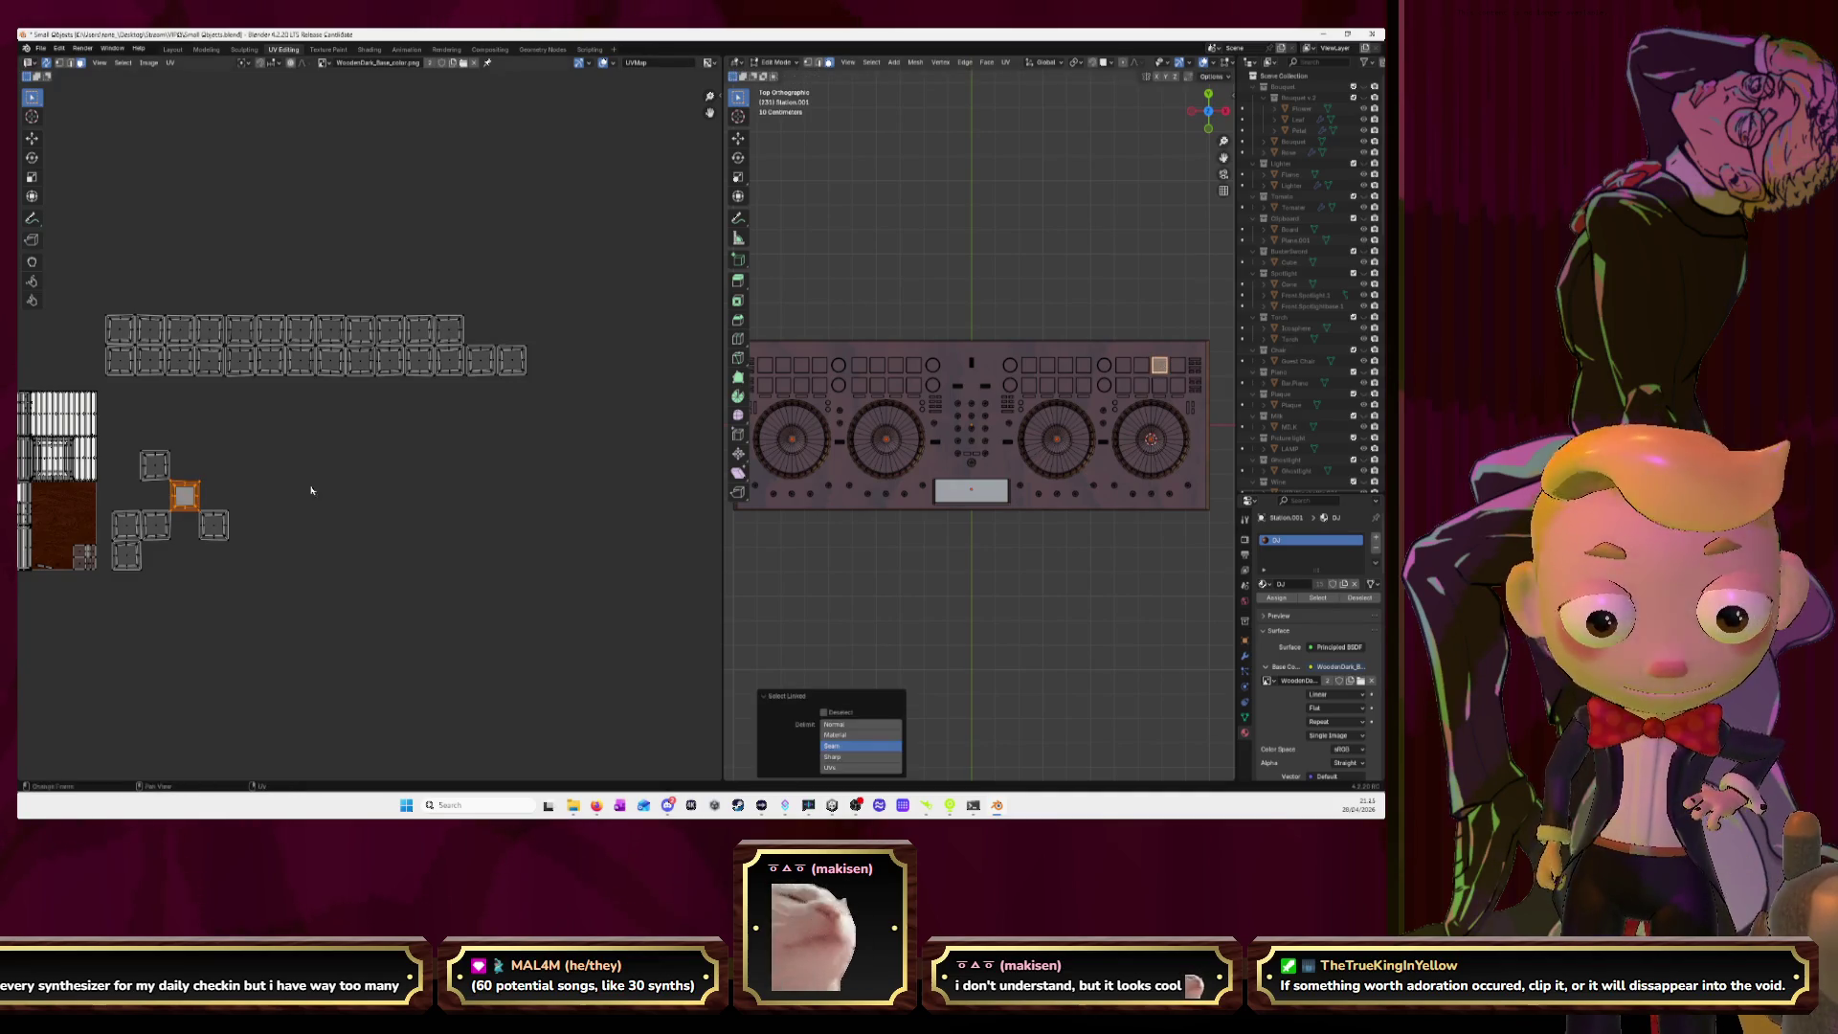
{"action": "key", "text": "g"}
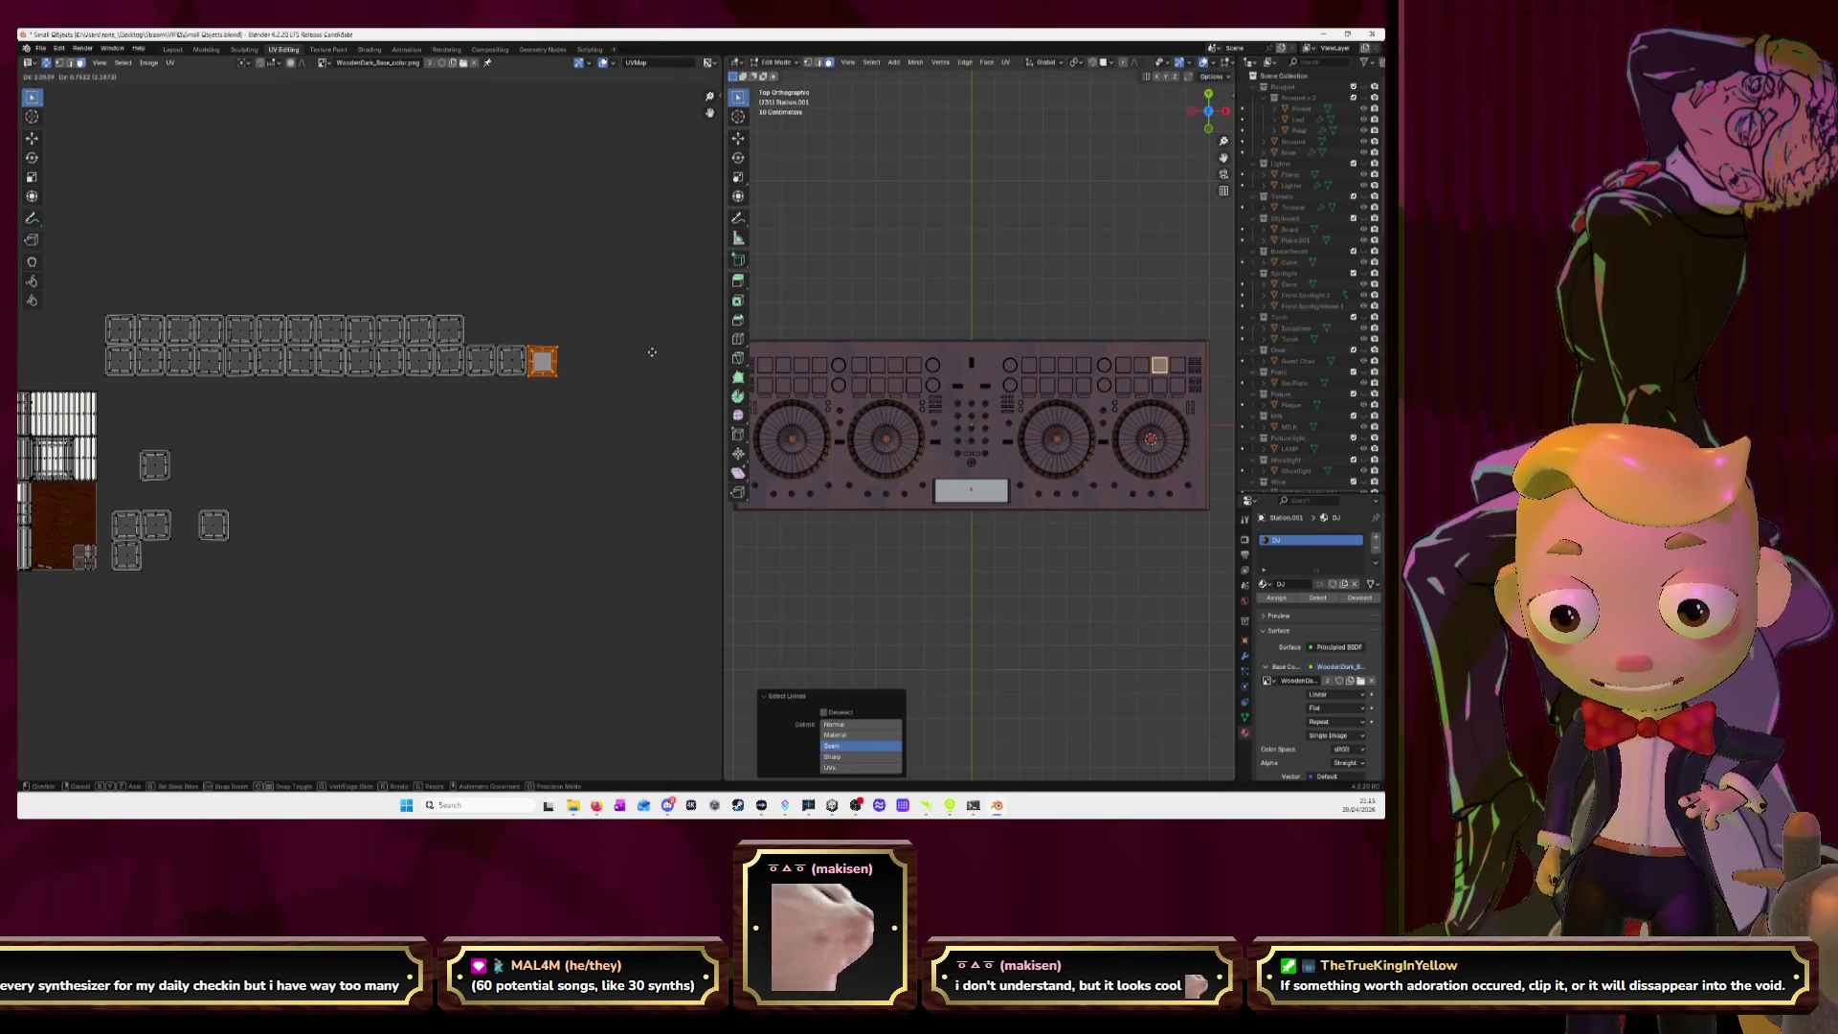
{"action": "left_click", "coordinate": [652, 353]}
{"action": "left_click", "coordinate": [1177, 365]}
{"action": "key", "text": "l"}
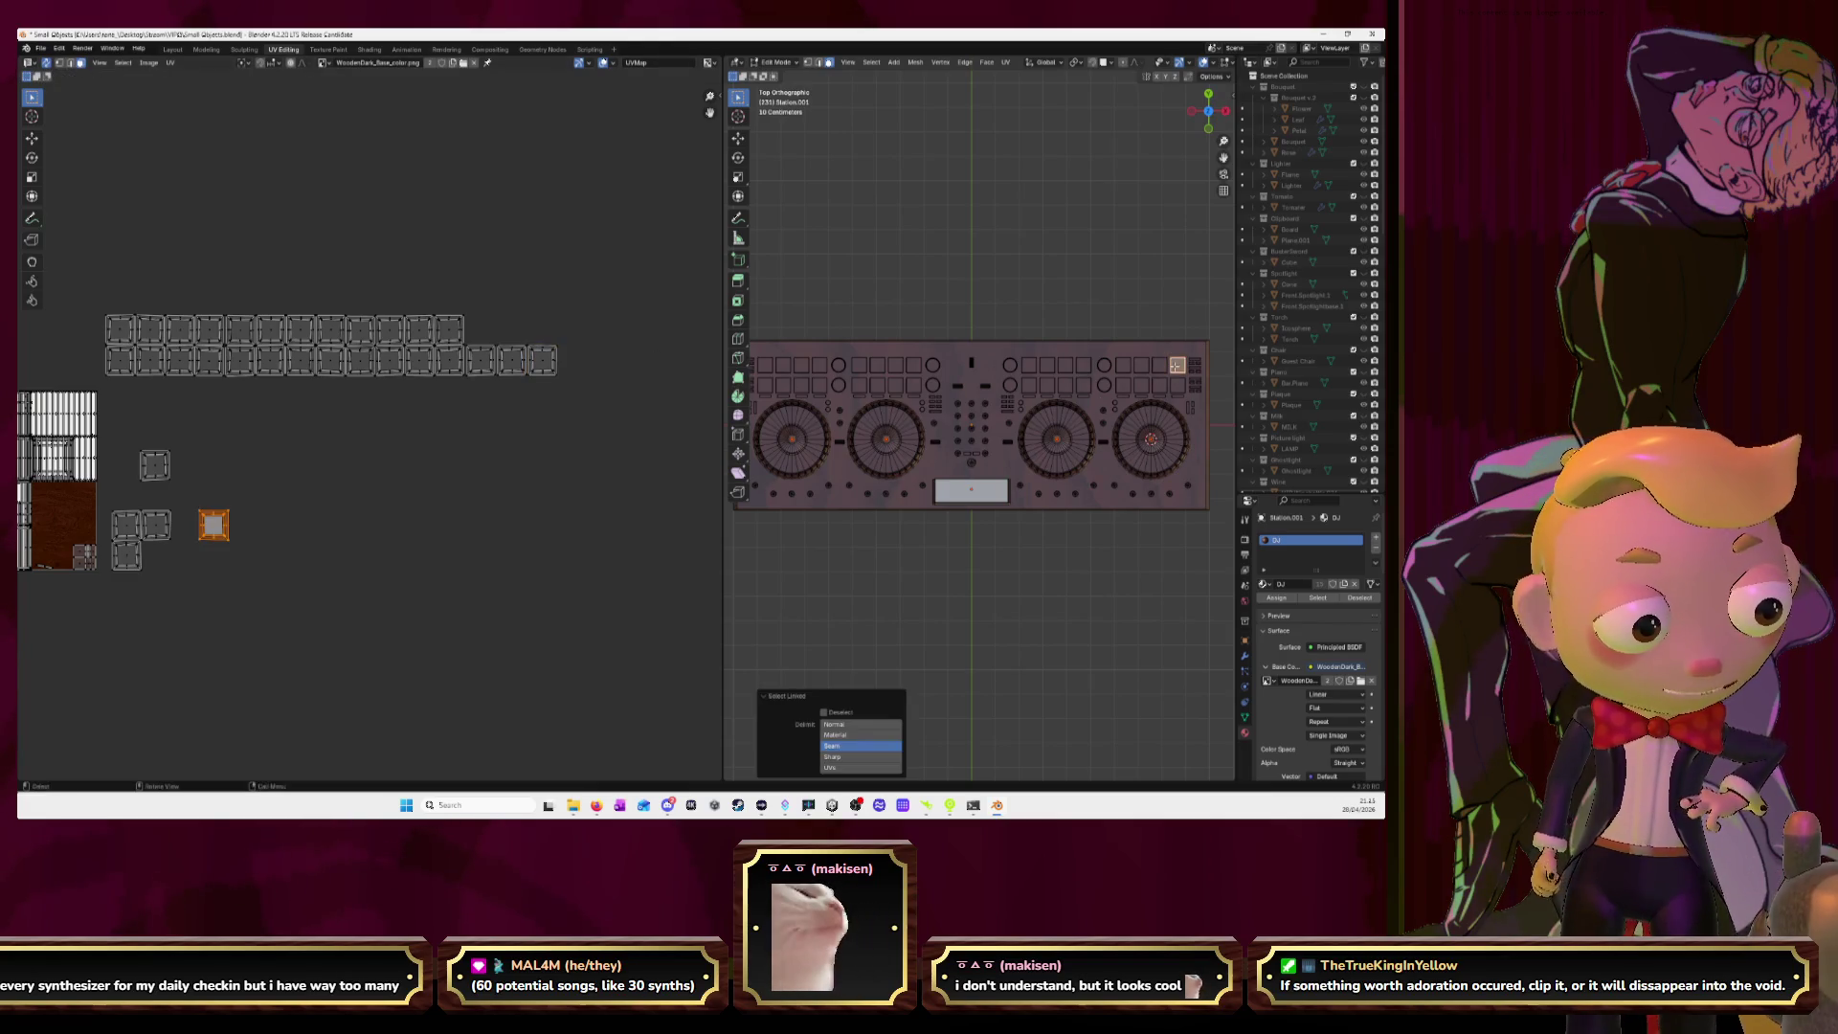
{"action": "key", "text": "g"}
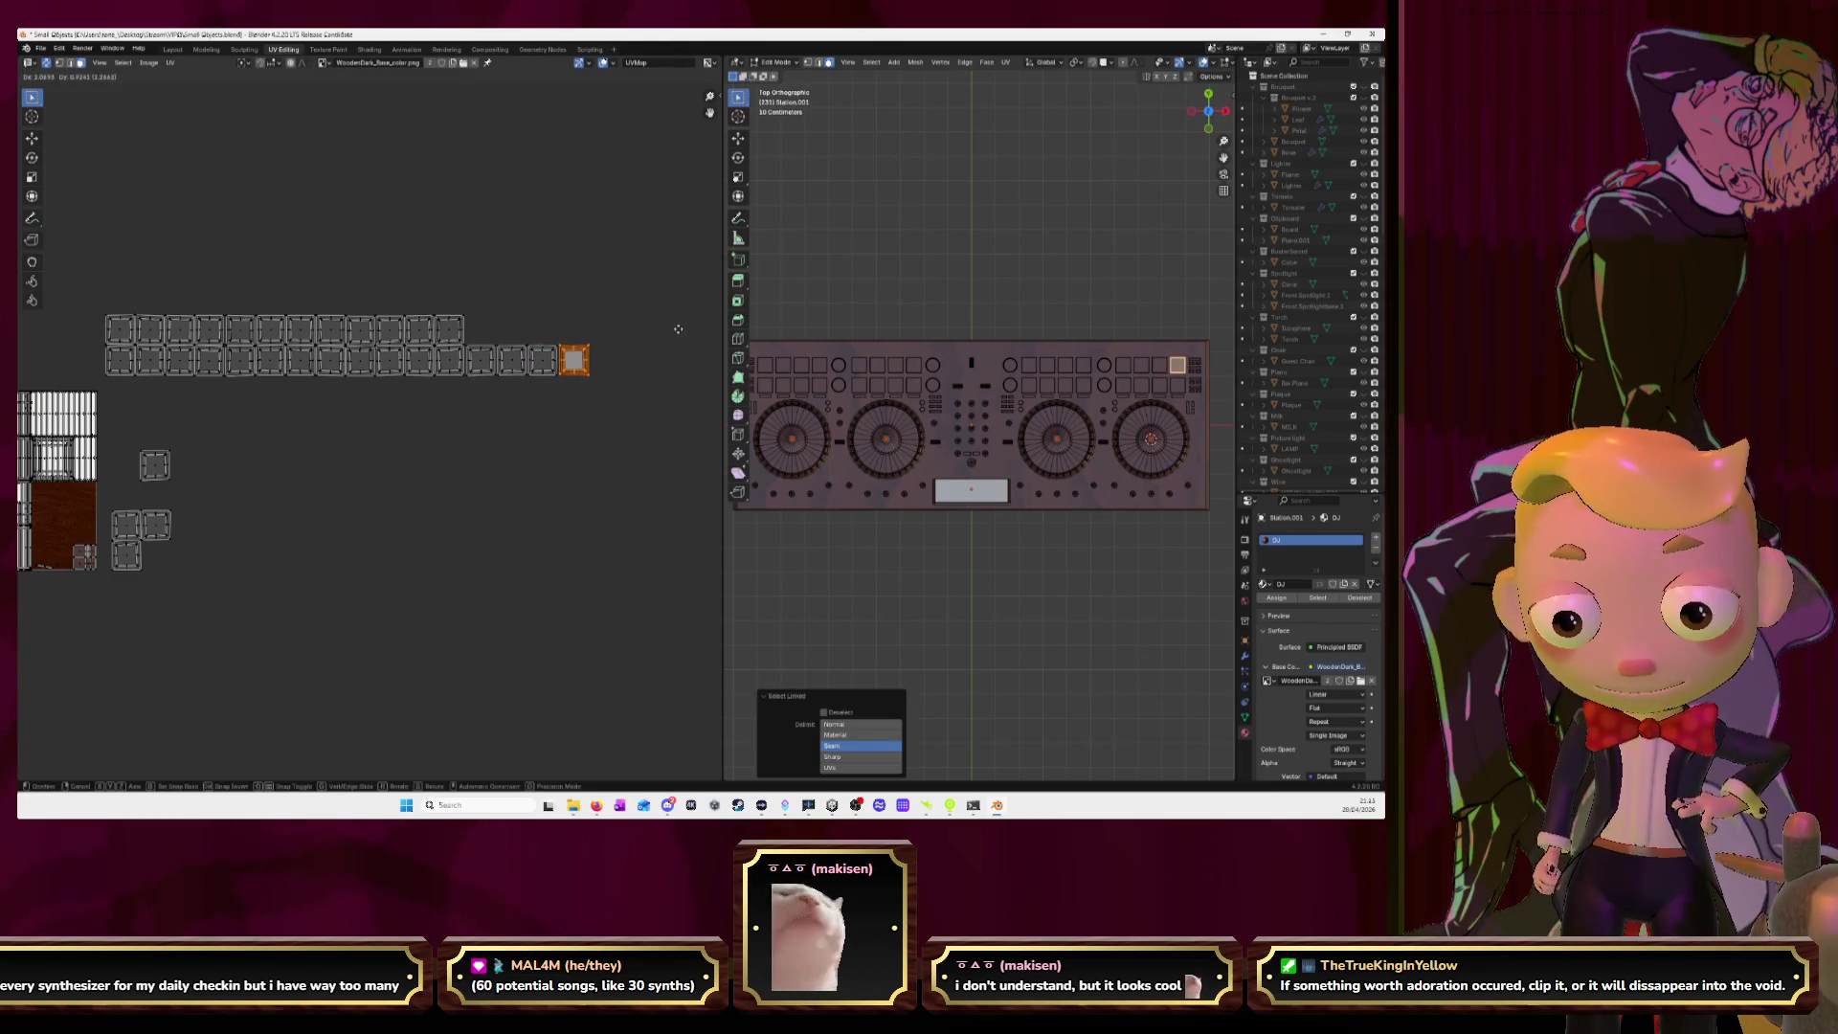
{"action": "left_click", "coordinate": [678, 330]}
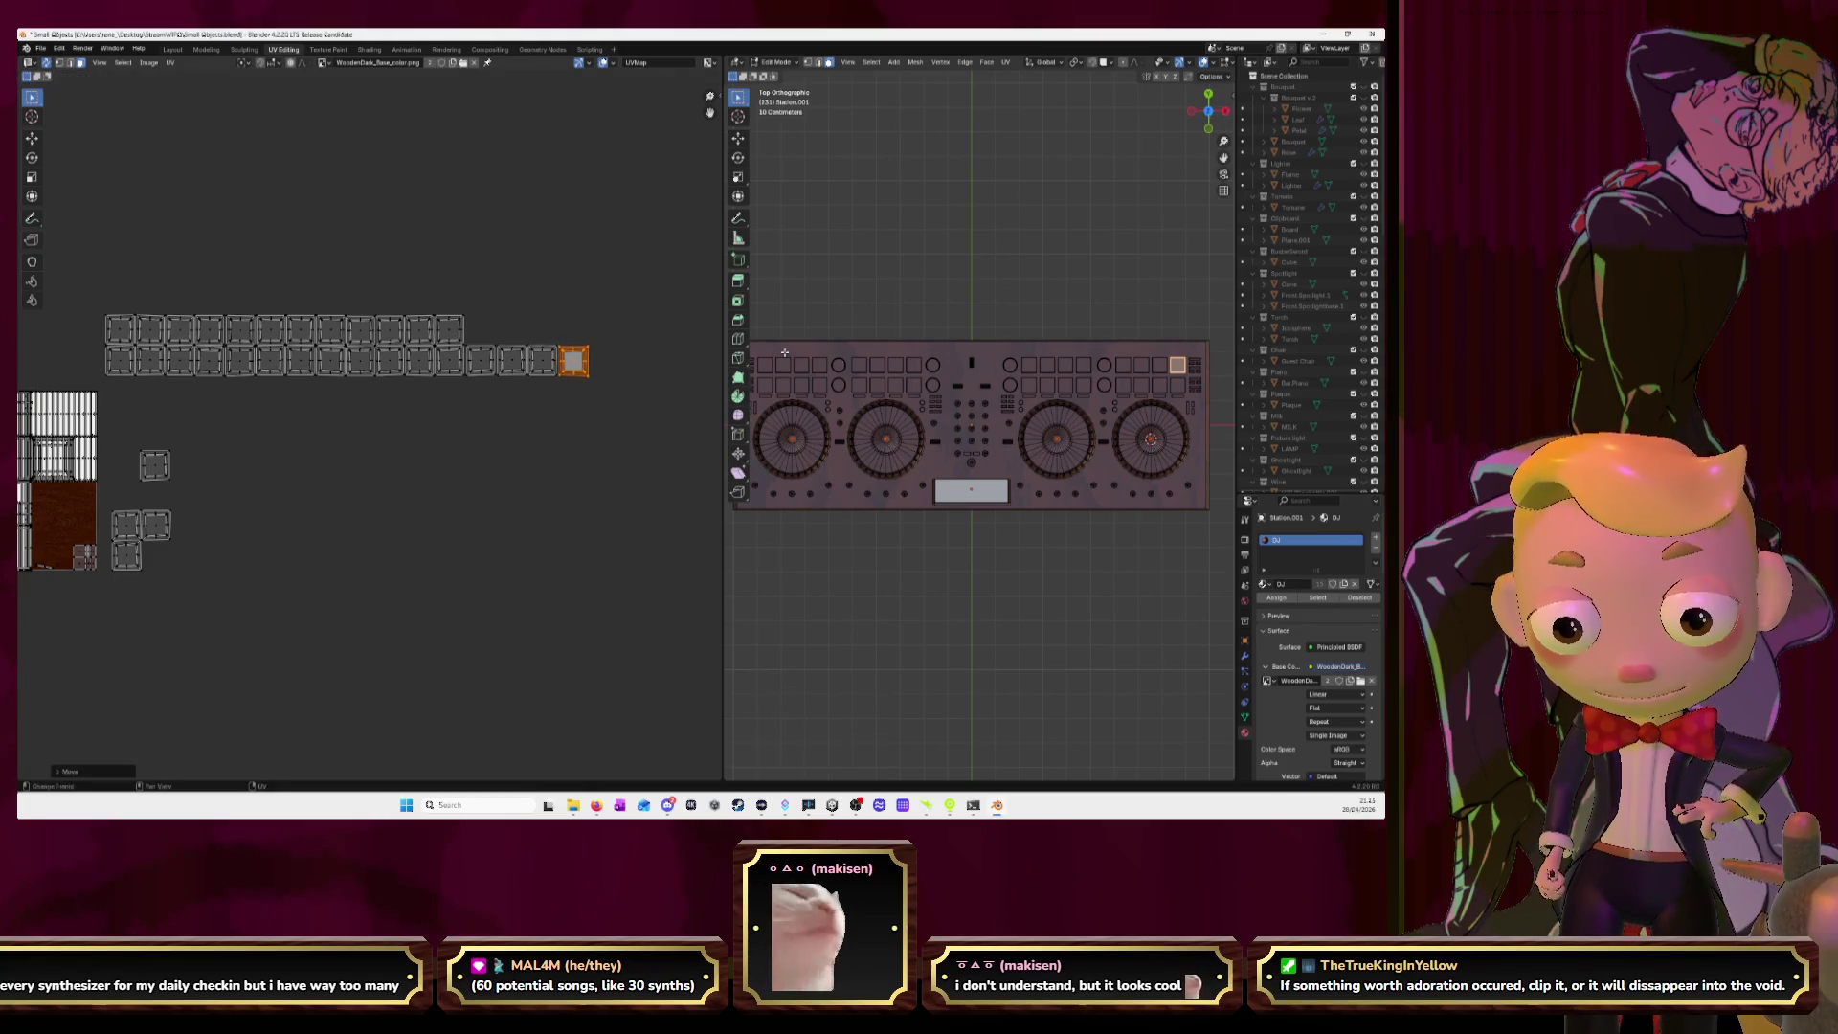
Gather the last three stray pad islands onto the upper row's end.
{"action": "left_click", "coordinate": [1119, 392]}
{"action": "key", "text": "l"}
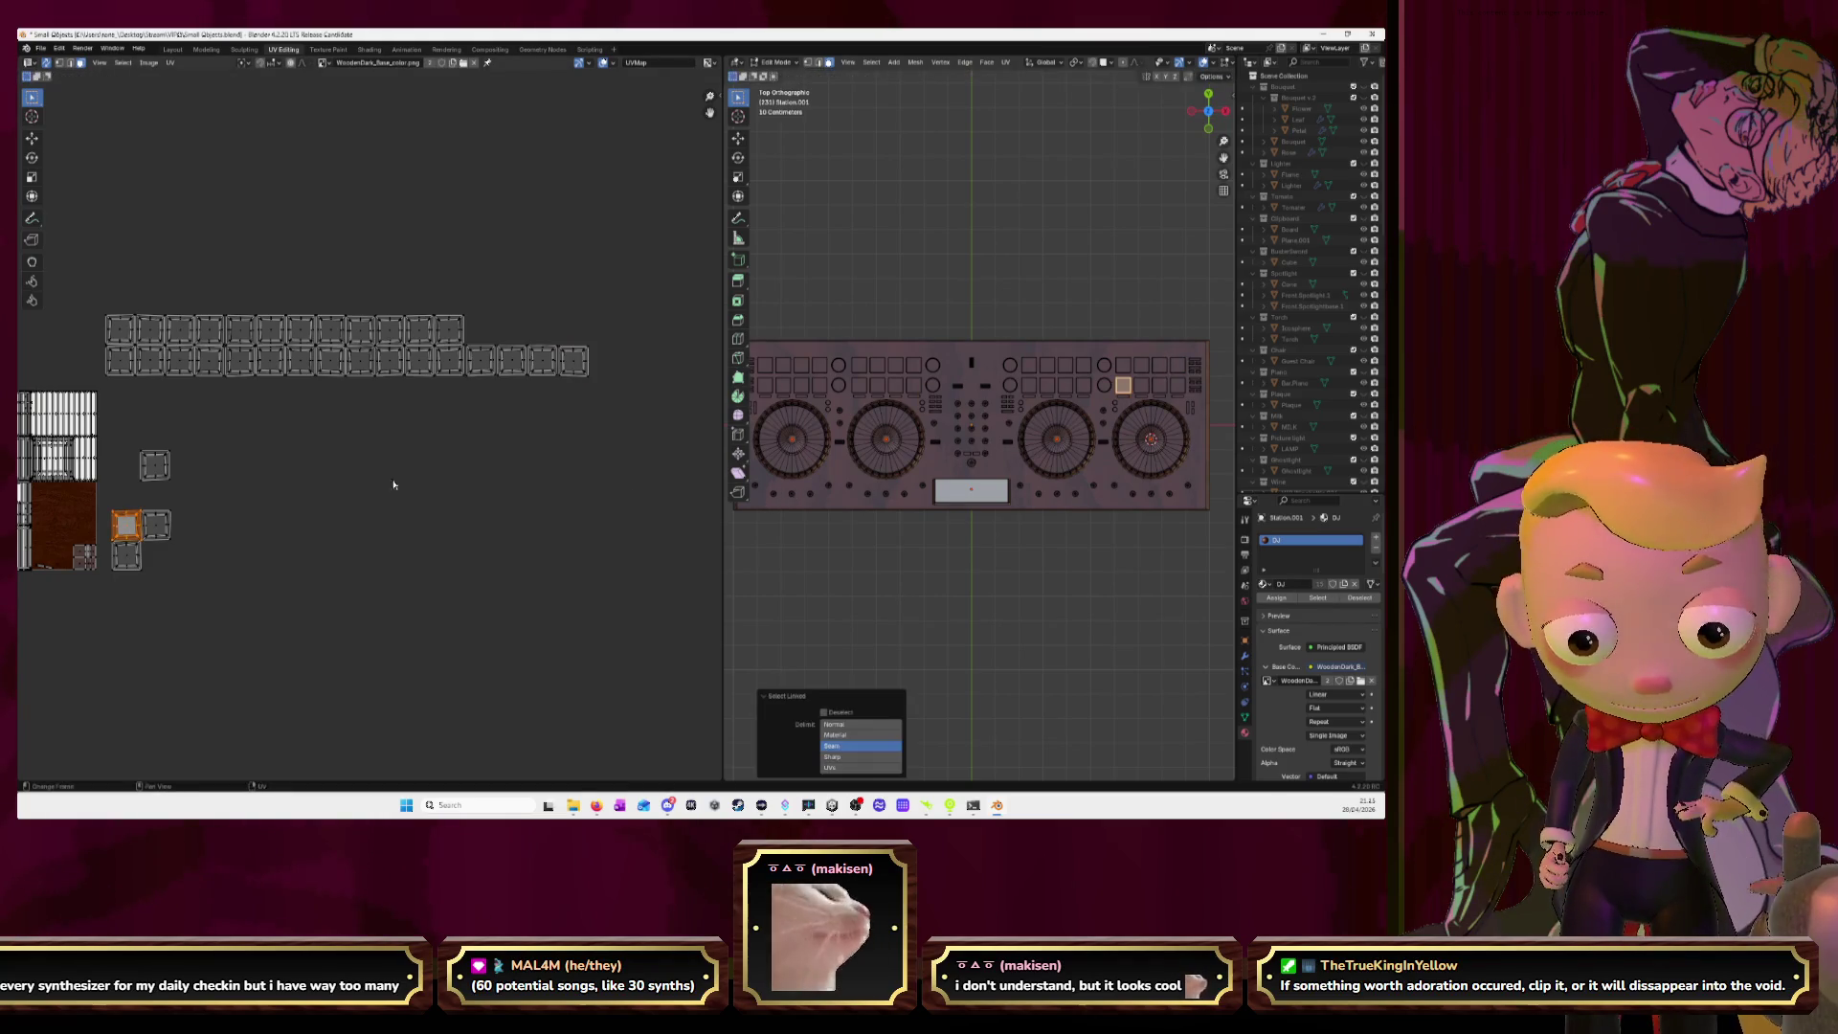
{"action": "key", "text": "g"}
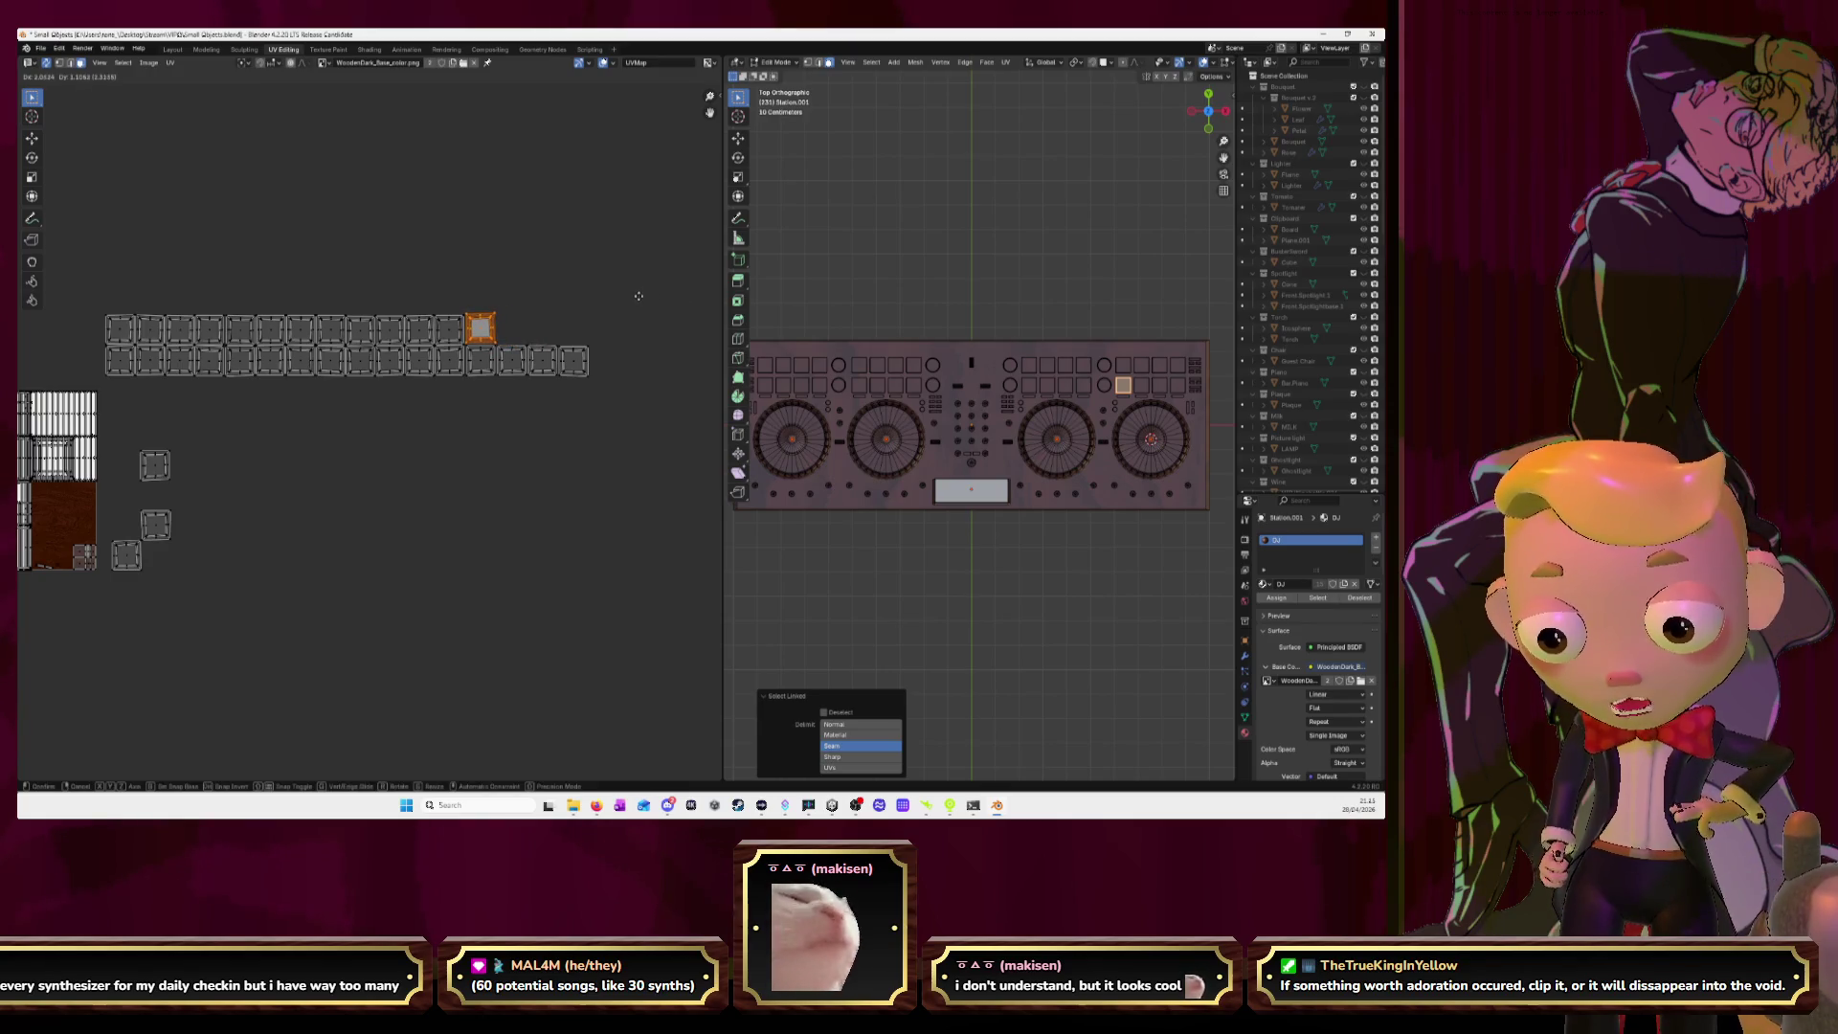
{"action": "key", "text": "Escape"}
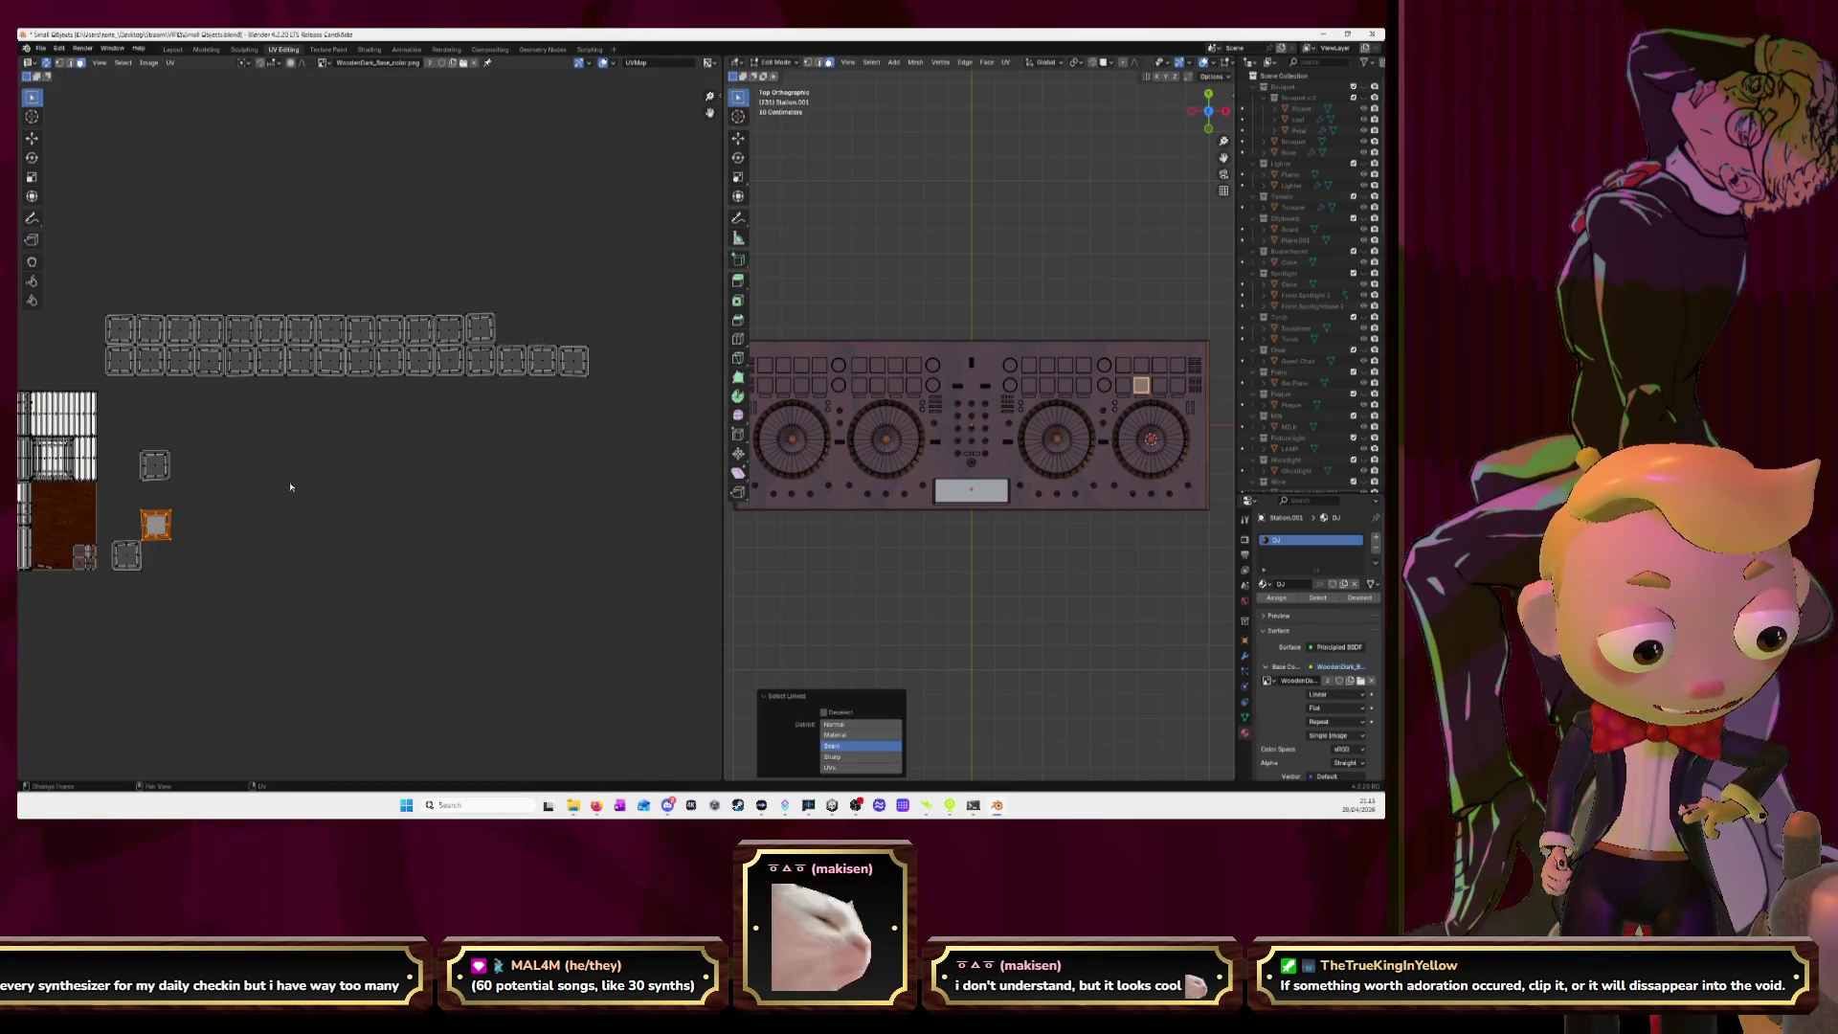
{"action": "key", "text": "g"}
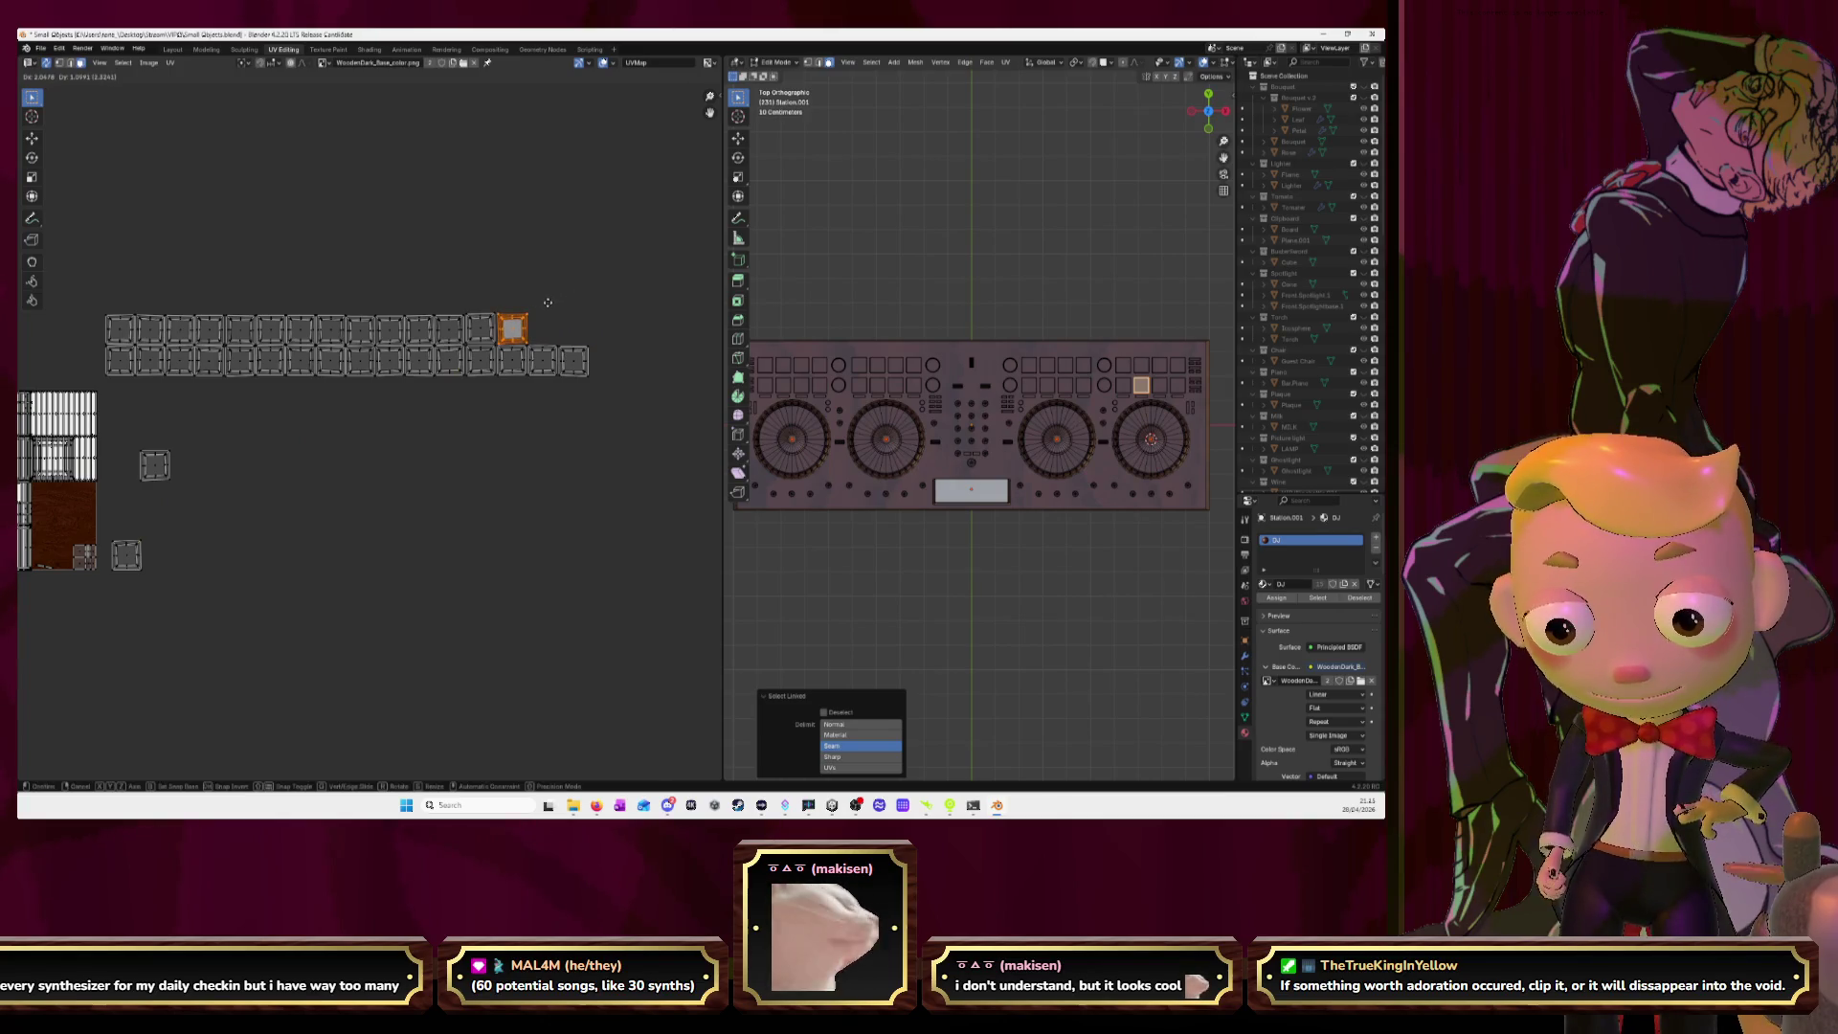
{"action": "left_click", "coordinate": [547, 302]}
{"action": "left_click", "coordinate": [1157, 386]}
{"action": "key", "text": "l"}
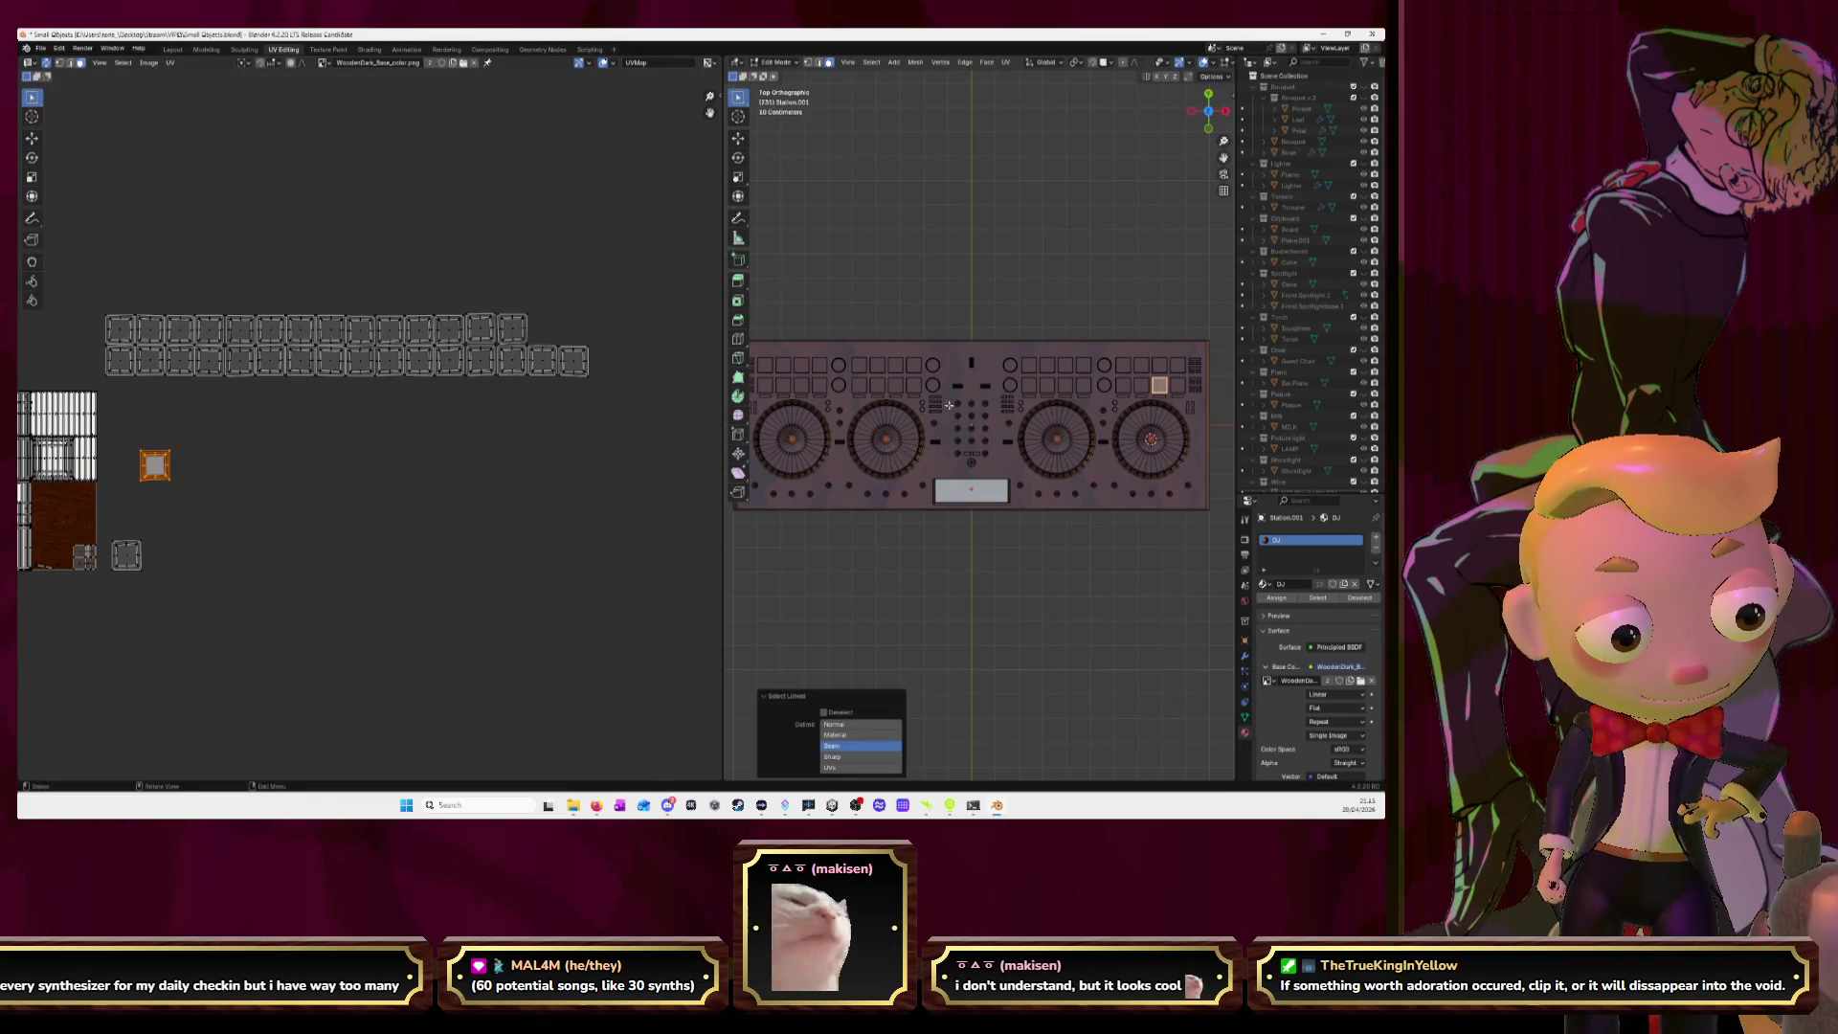
{"action": "key", "text": "g"}
{"action": "left_click", "coordinate": [624, 357]}
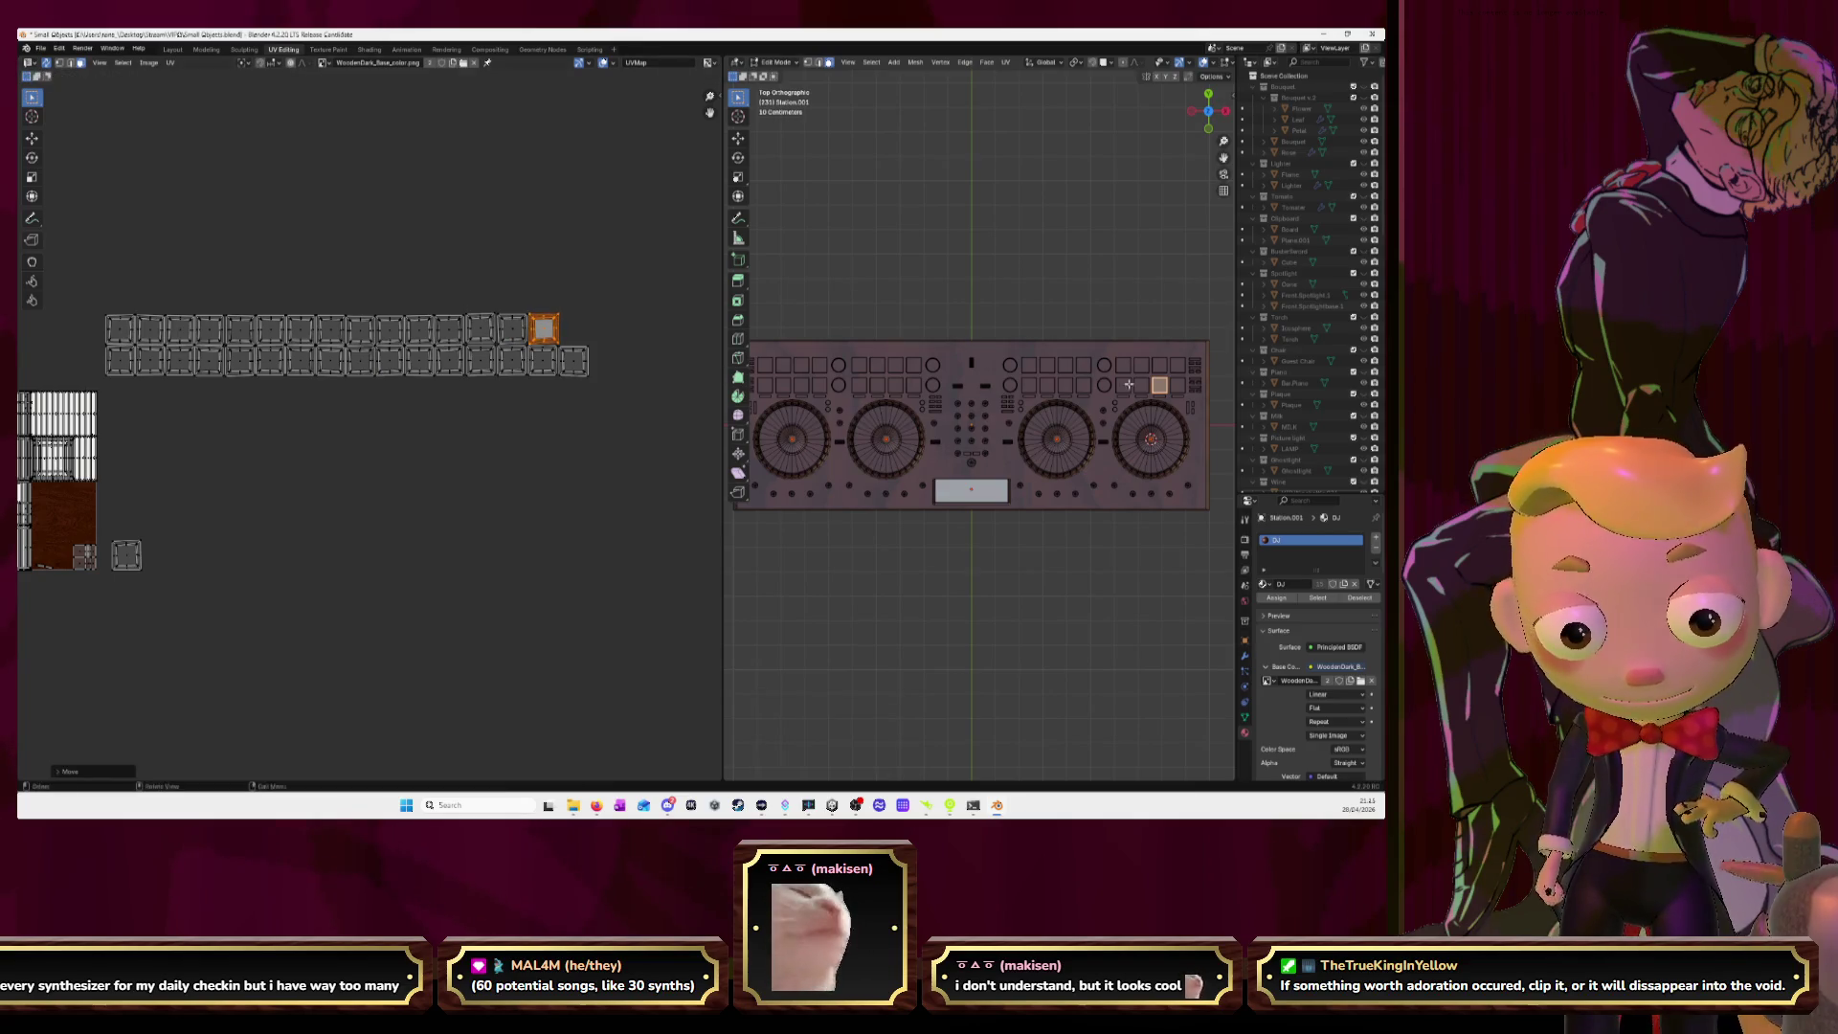
{"action": "left_click", "coordinate": [1177, 385]}
{"action": "key", "text": "l"}
{"action": "key", "text": "g"}
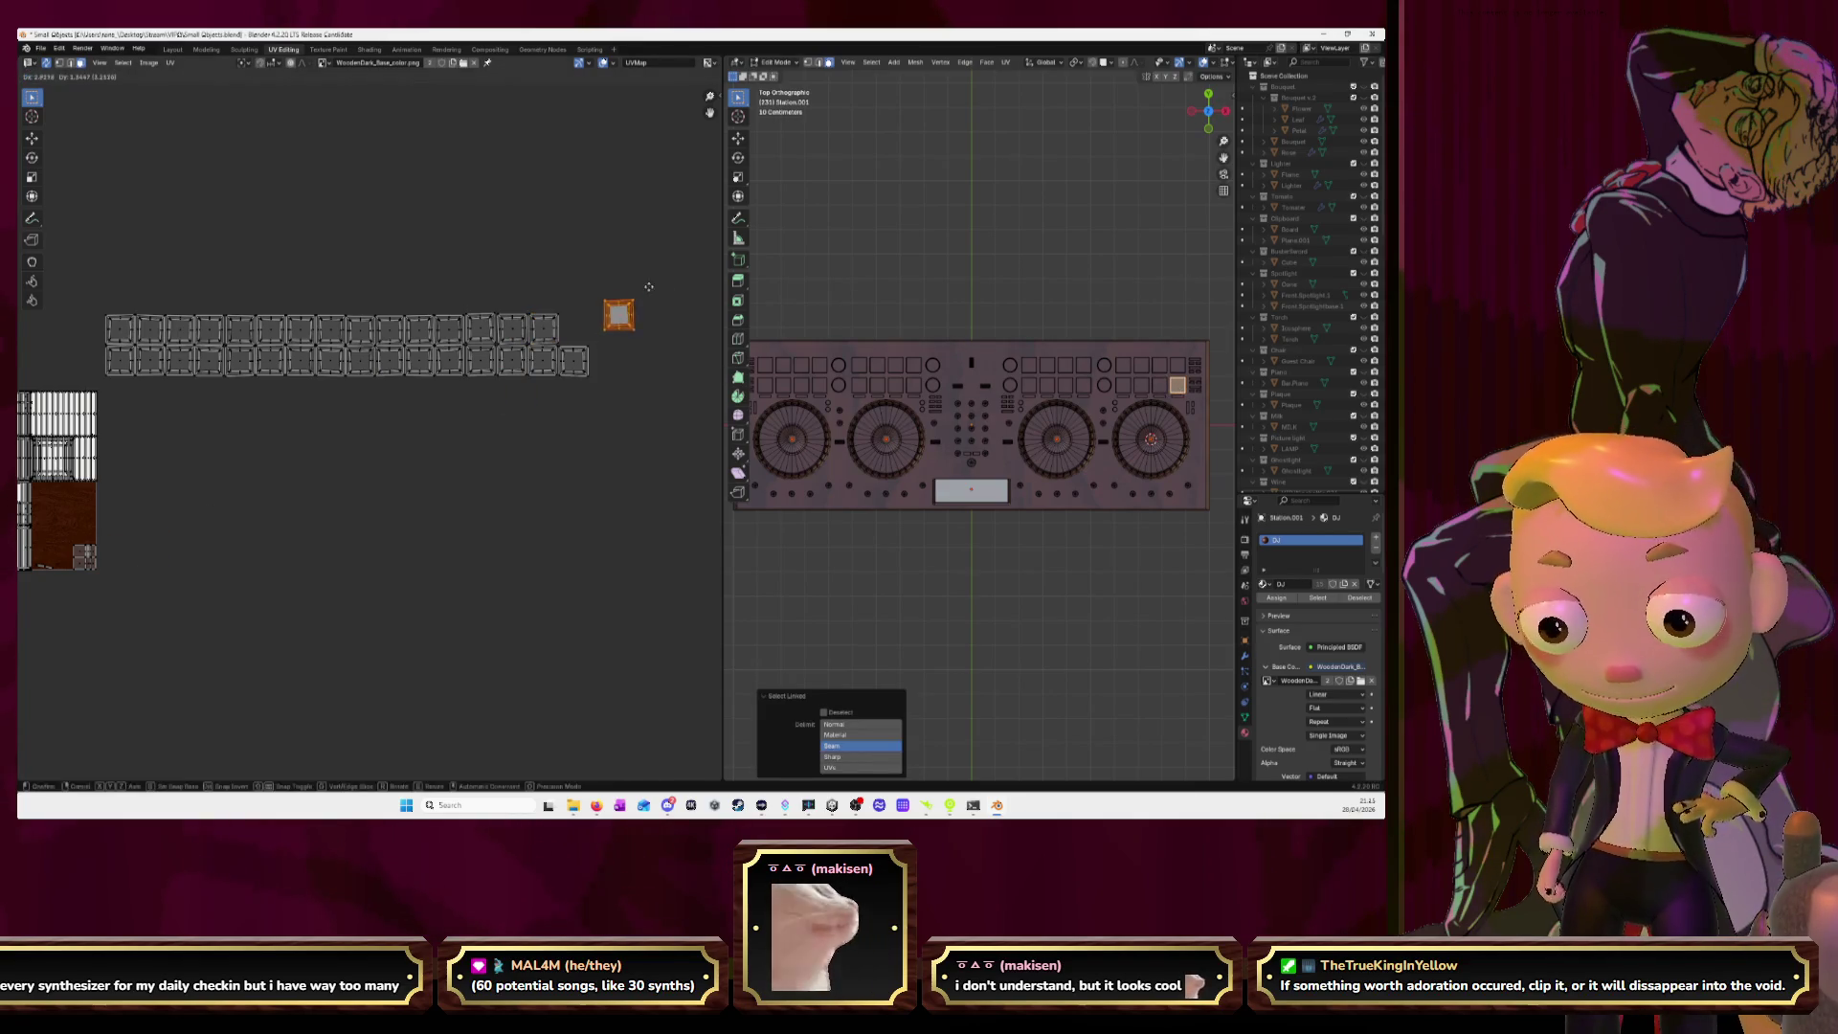
{"action": "left_click", "coordinate": [618, 300]}
{"action": "scroll", "coordinate": [617, 301], "scroll_direction": "up", "scroll_amount": 5}
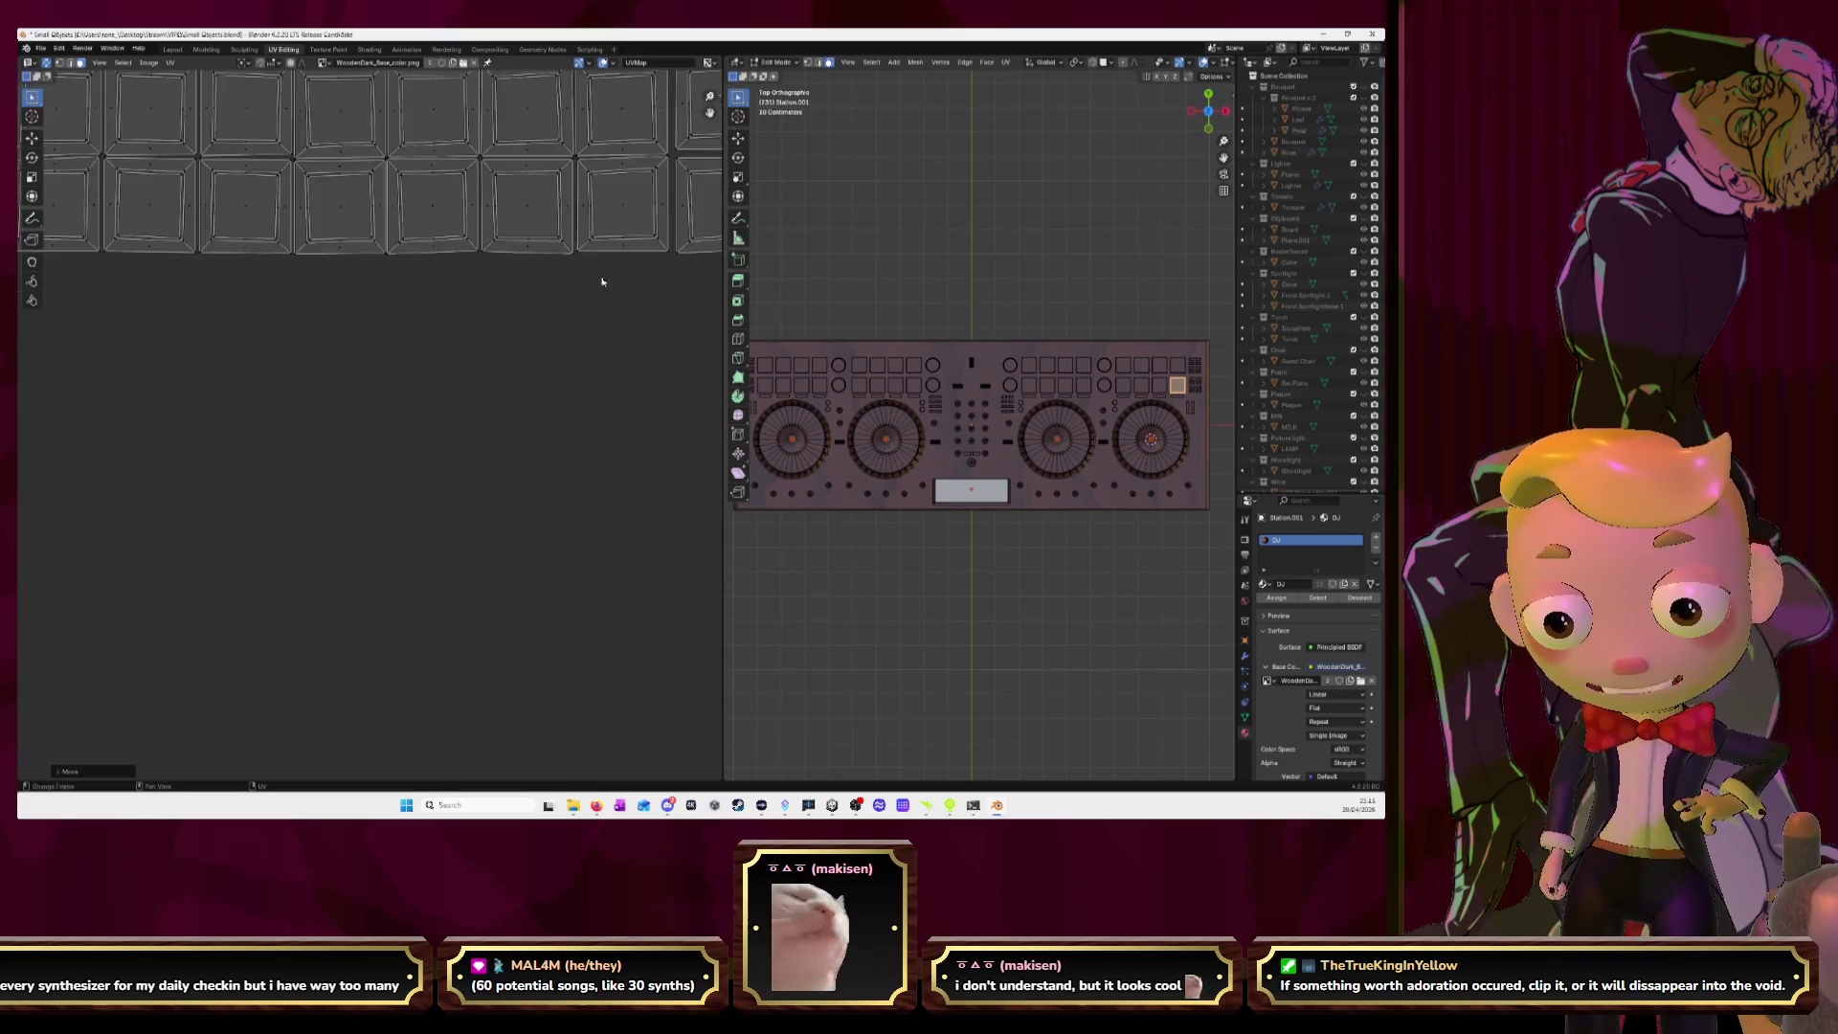
Zoom in on the pad rows and shift two lower-row islands into evenly spaced slots.
{"action": "middle_click_drag", "start_coordinate": [191, 277], "coordinate": [163, 467]}
{"action": "left_click", "coordinate": [335, 479]}
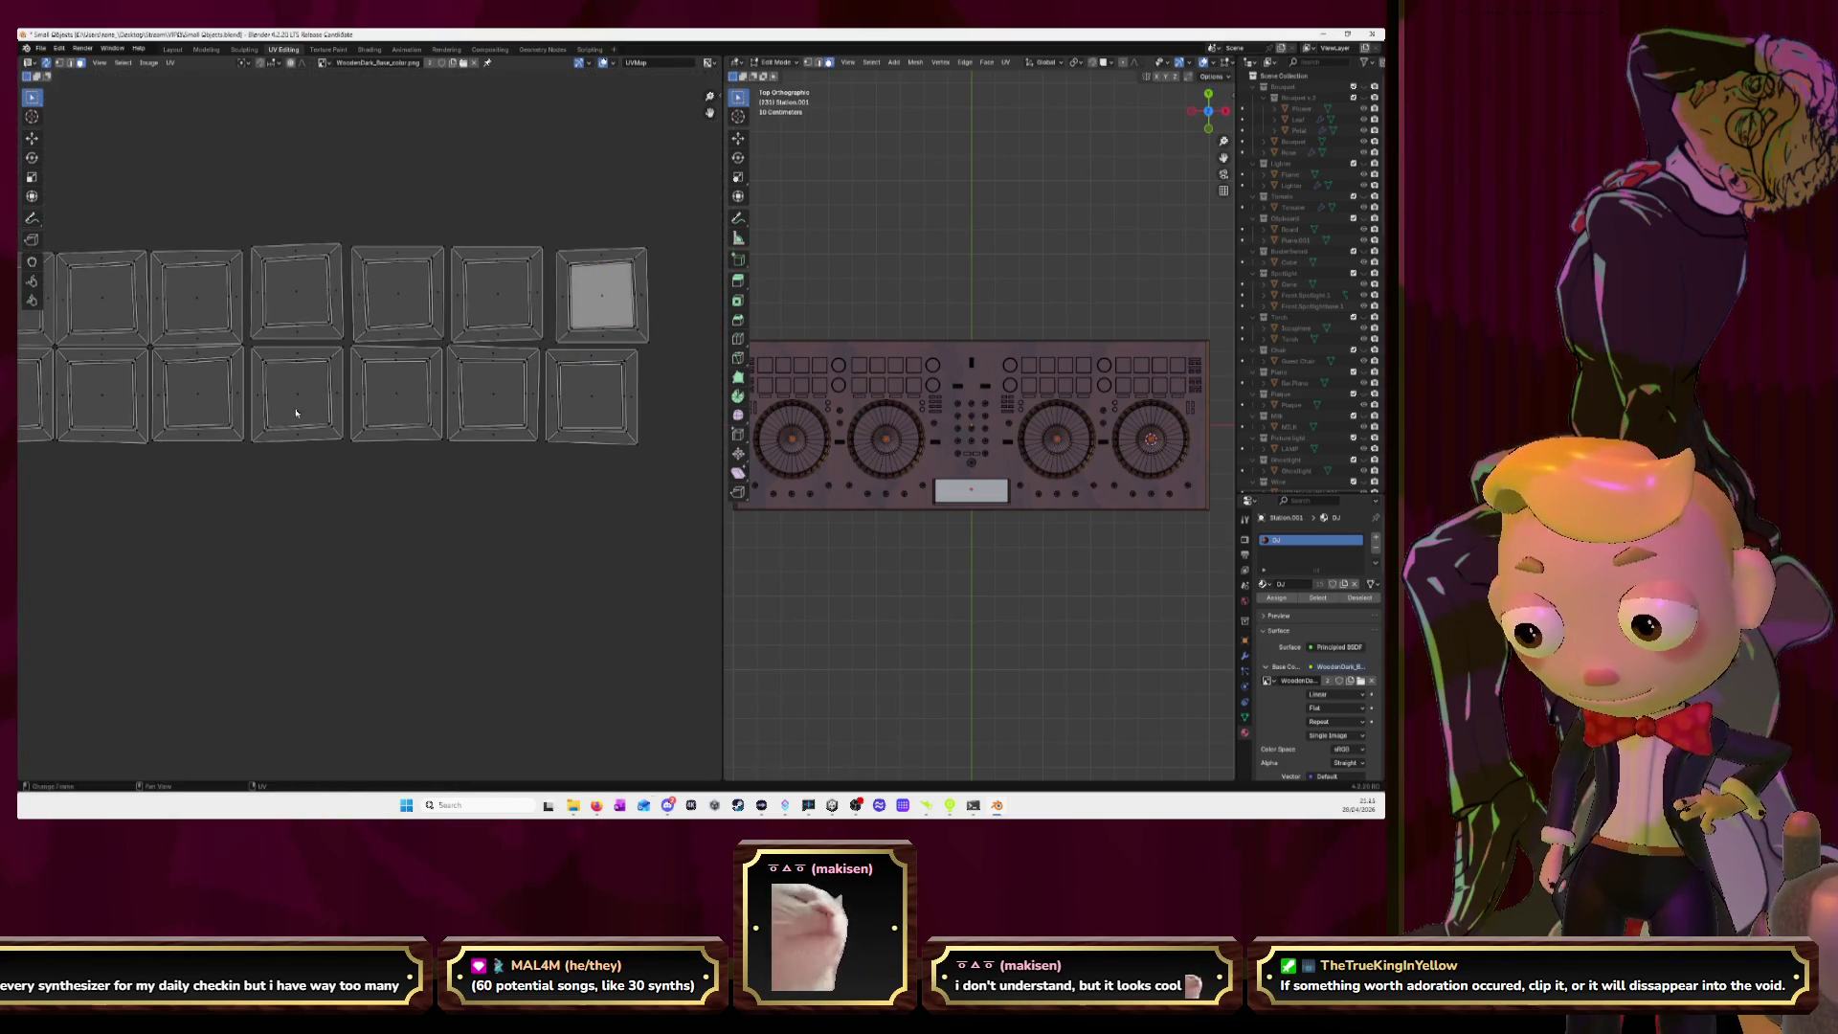
{"action": "key", "text": "l"}
{"action": "key", "text": "g"}
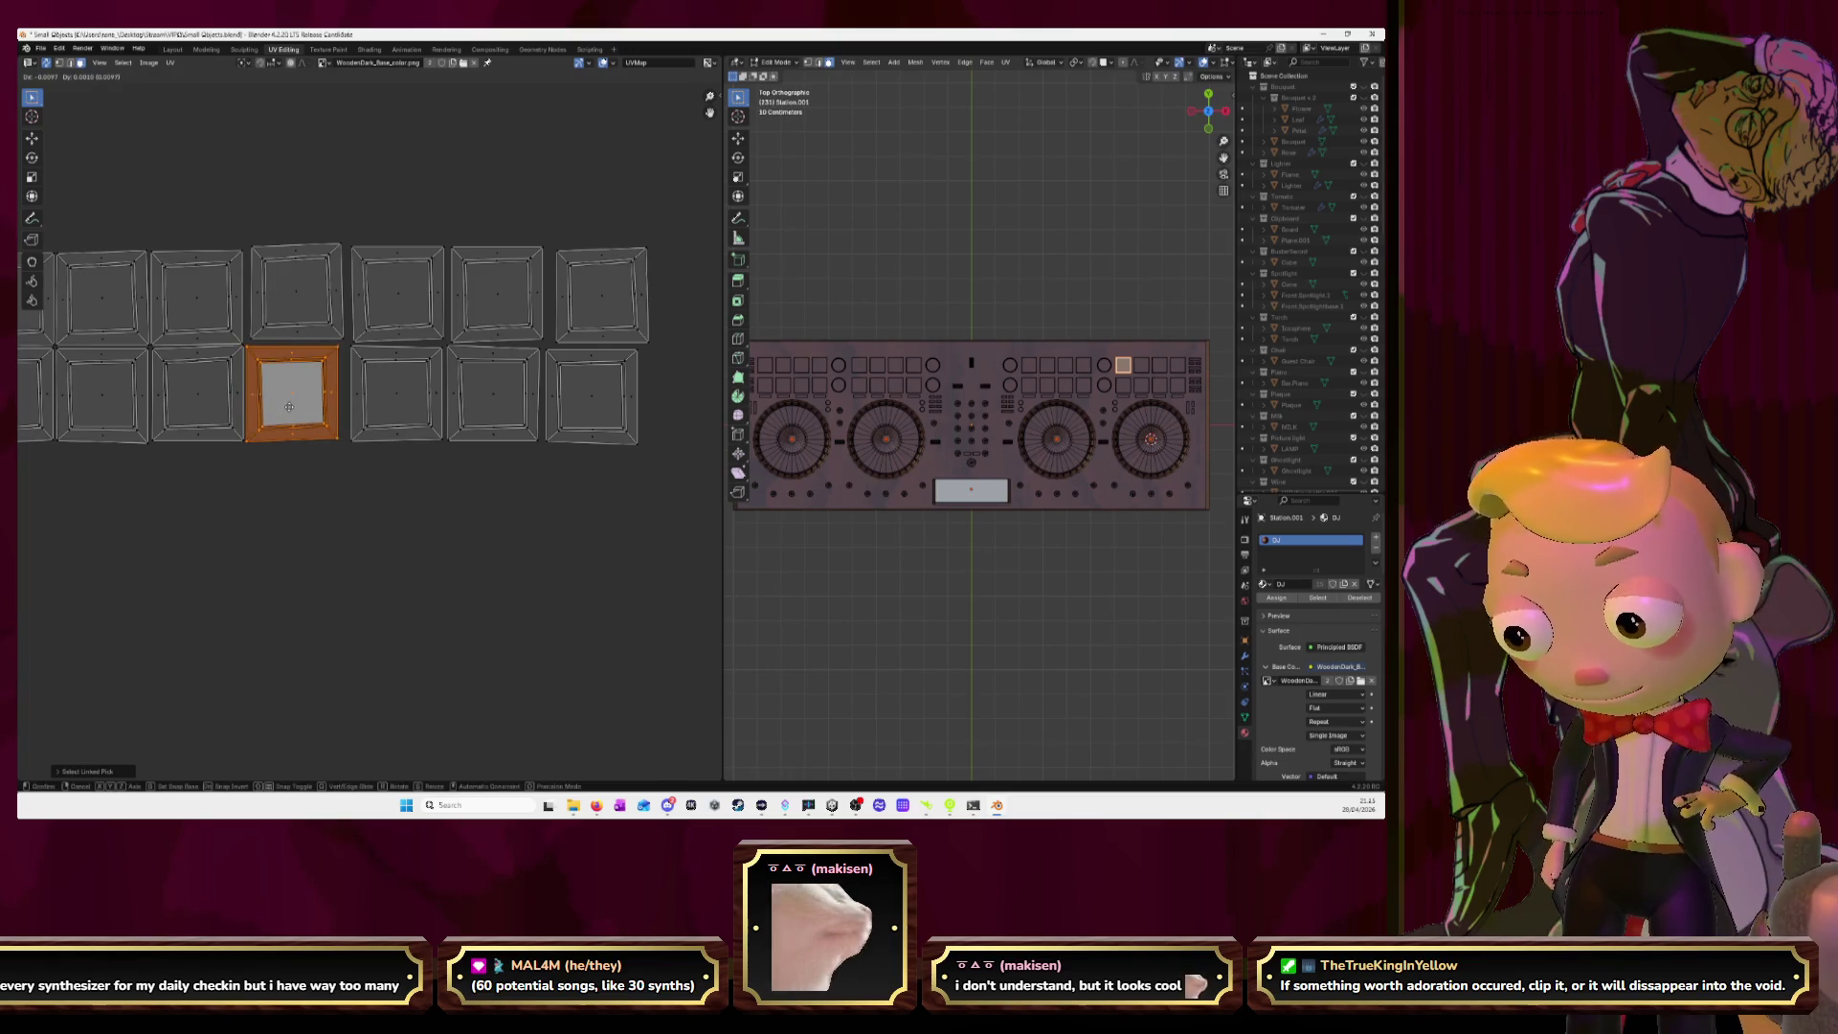
{"action": "left_click", "coordinate": [400, 397]}
{"action": "key", "text": "l"}
{"action": "key", "text": "g"}
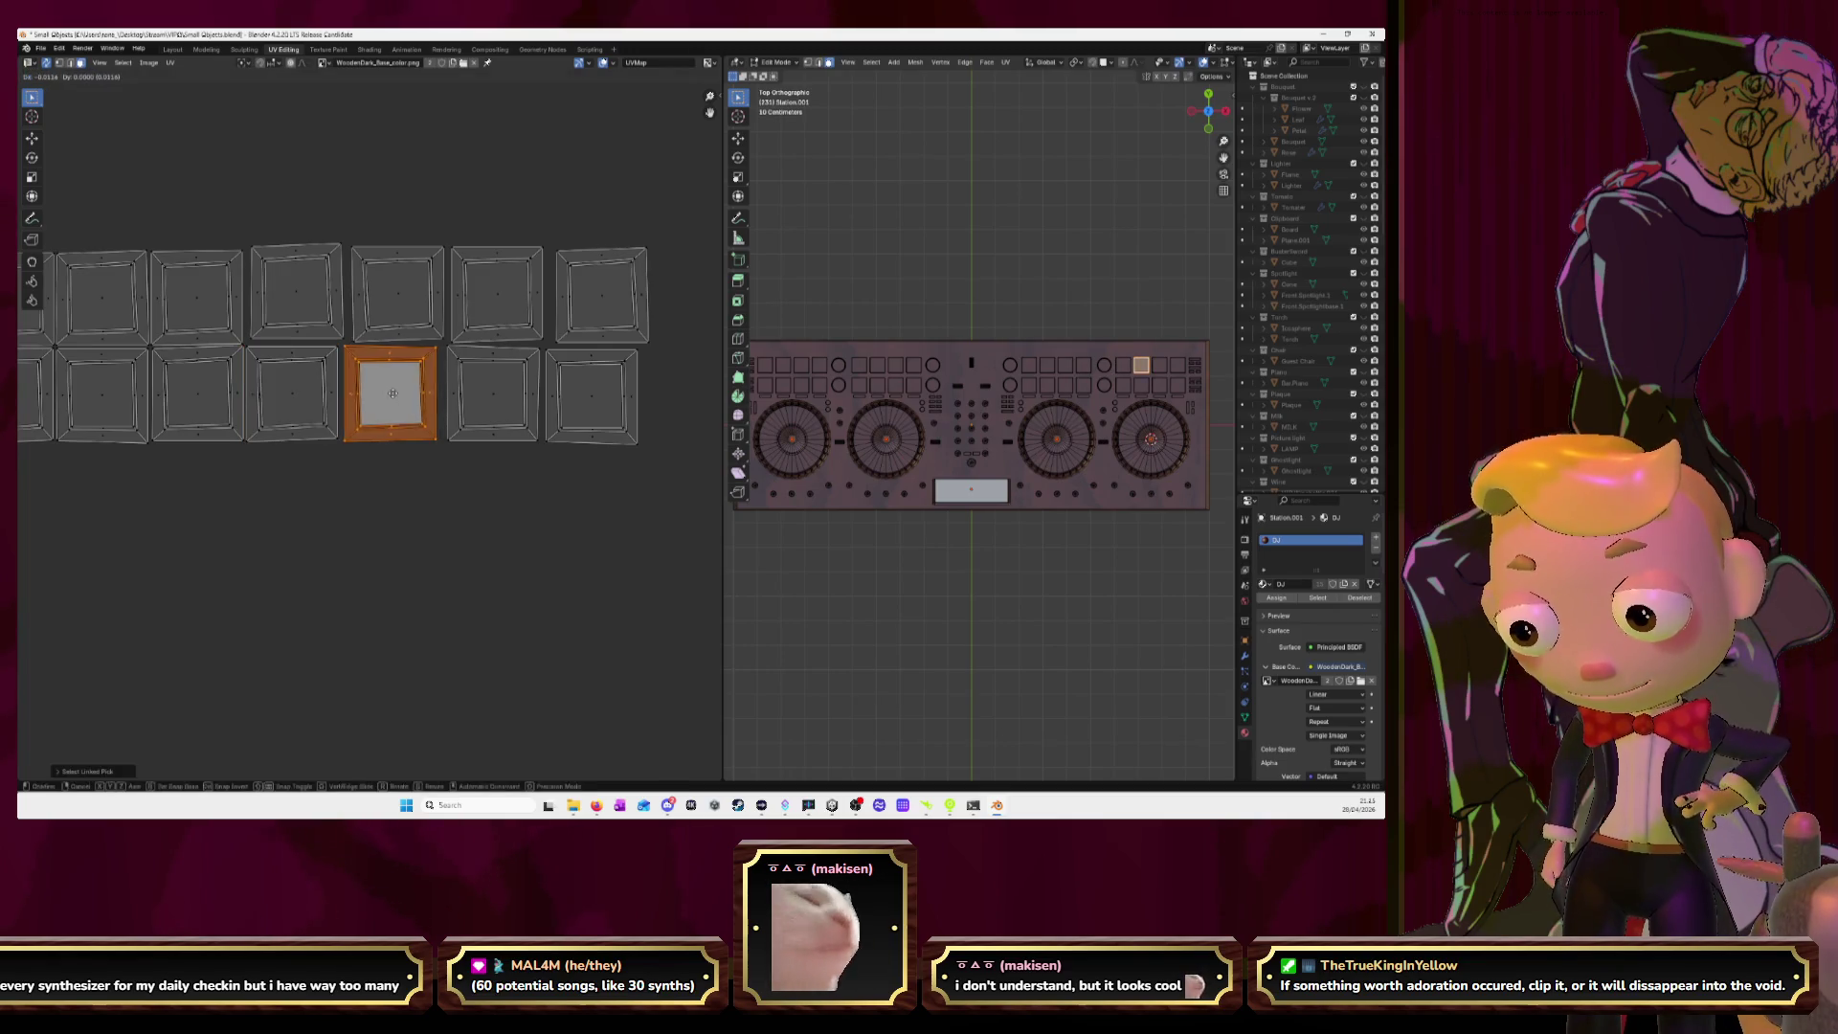
{"action": "left_click", "coordinate": [428, 401]}
{"action": "left_click", "coordinate": [488, 394]}
{"action": "key", "text": "l"}
{"action": "key", "text": "g"}
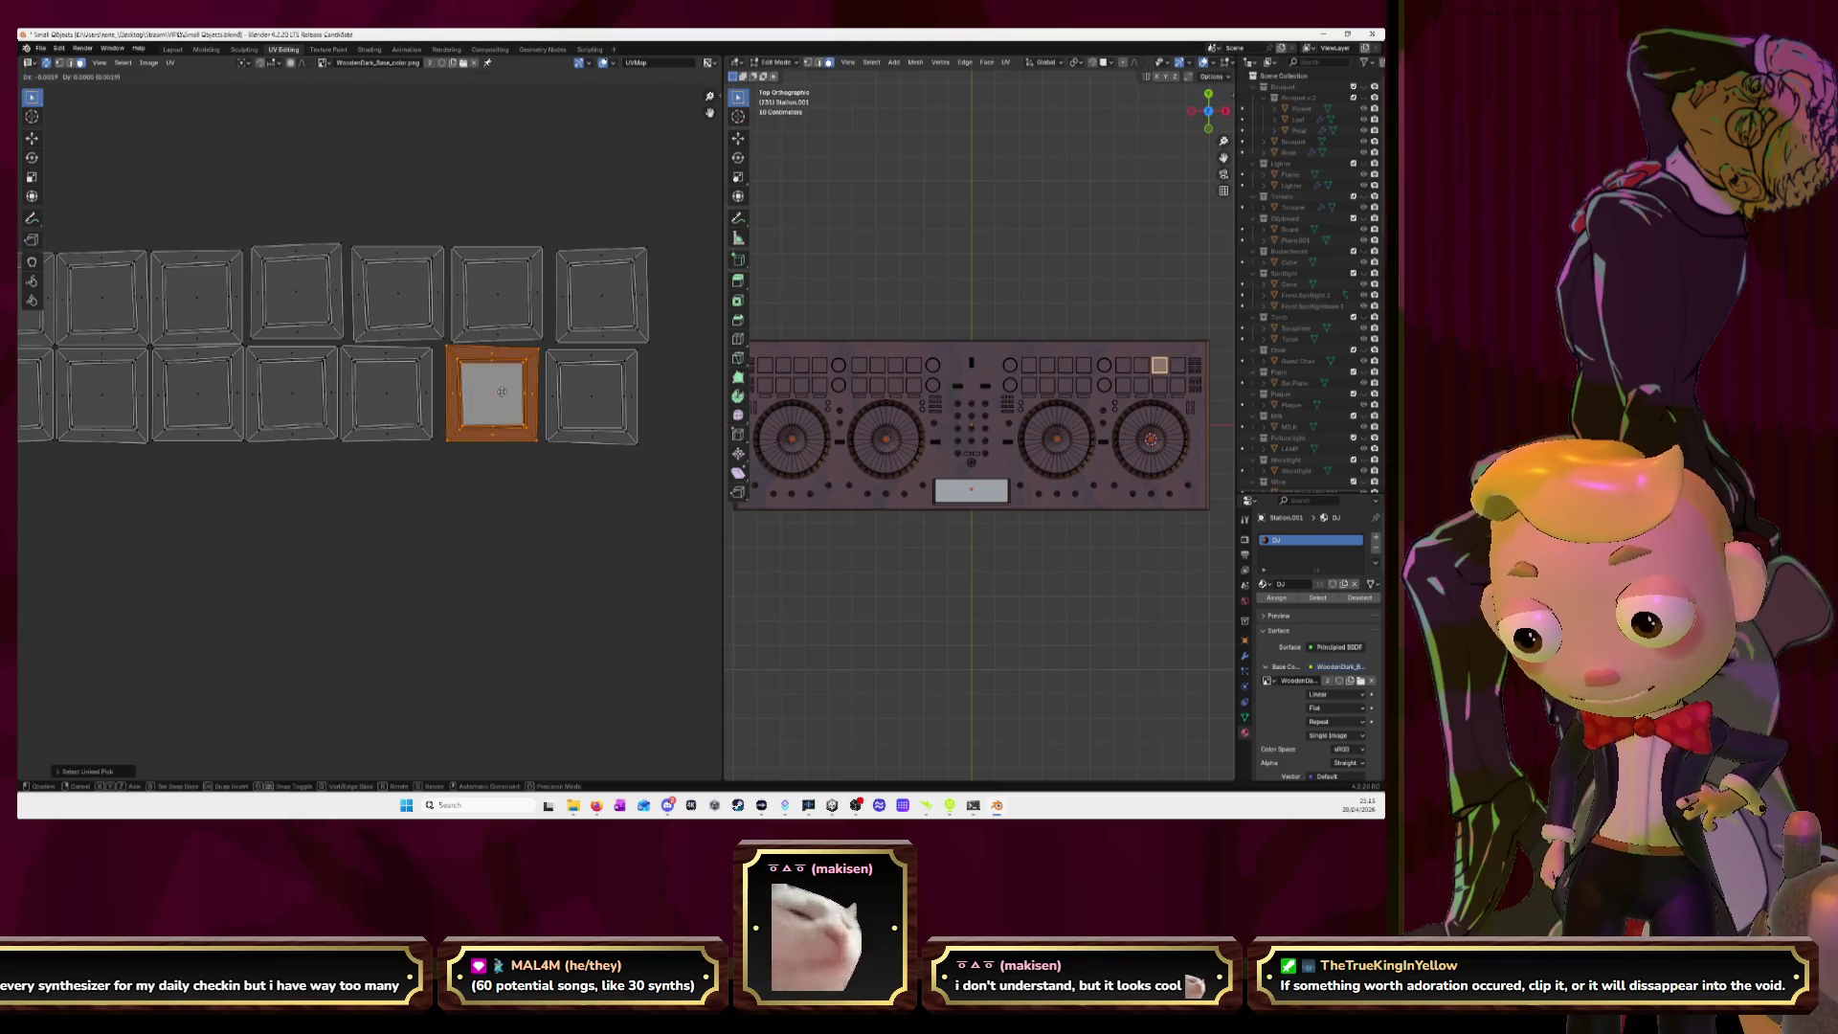
{"action": "left_click", "coordinate": [589, 392]}
Slide the third top-row pad island into its adjacent slot.
{"action": "left_click", "coordinate": [287, 290]}
{"action": "key", "text": "l"}
{"action": "key", "text": "g"}
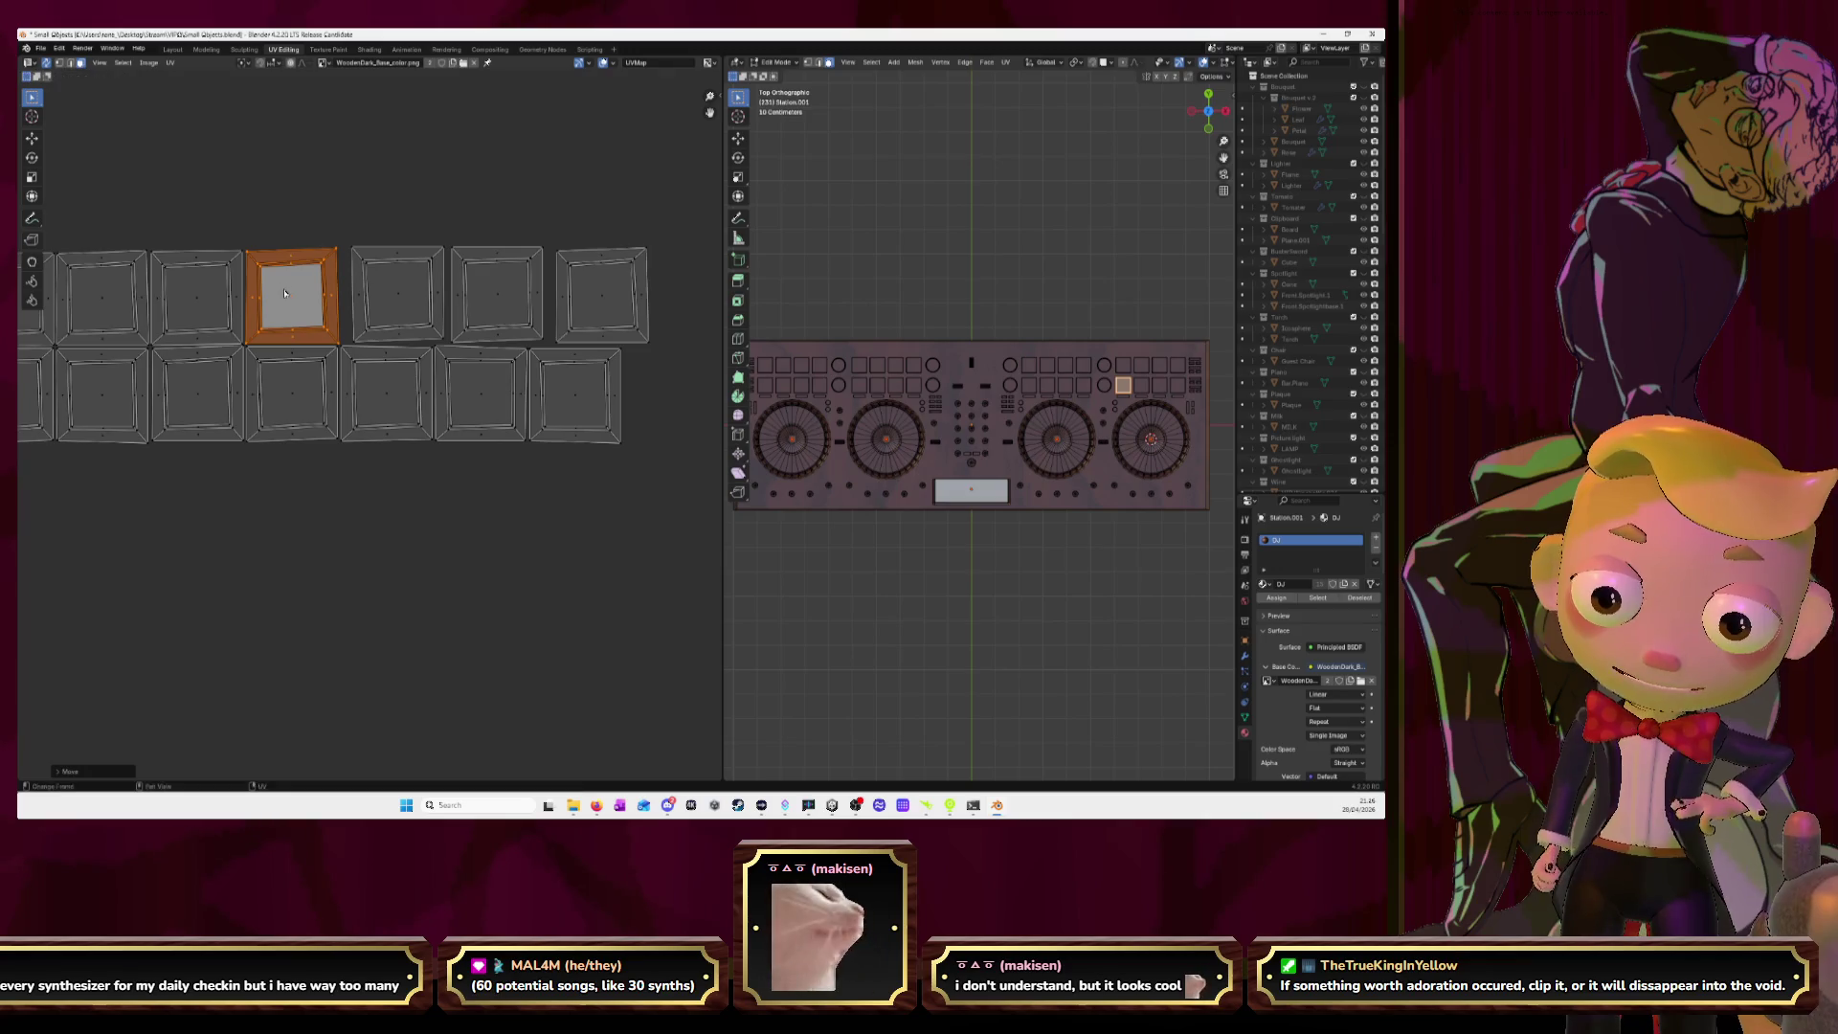
{"action": "left_click", "coordinate": [393, 294]}
{"action": "key", "text": "g"}
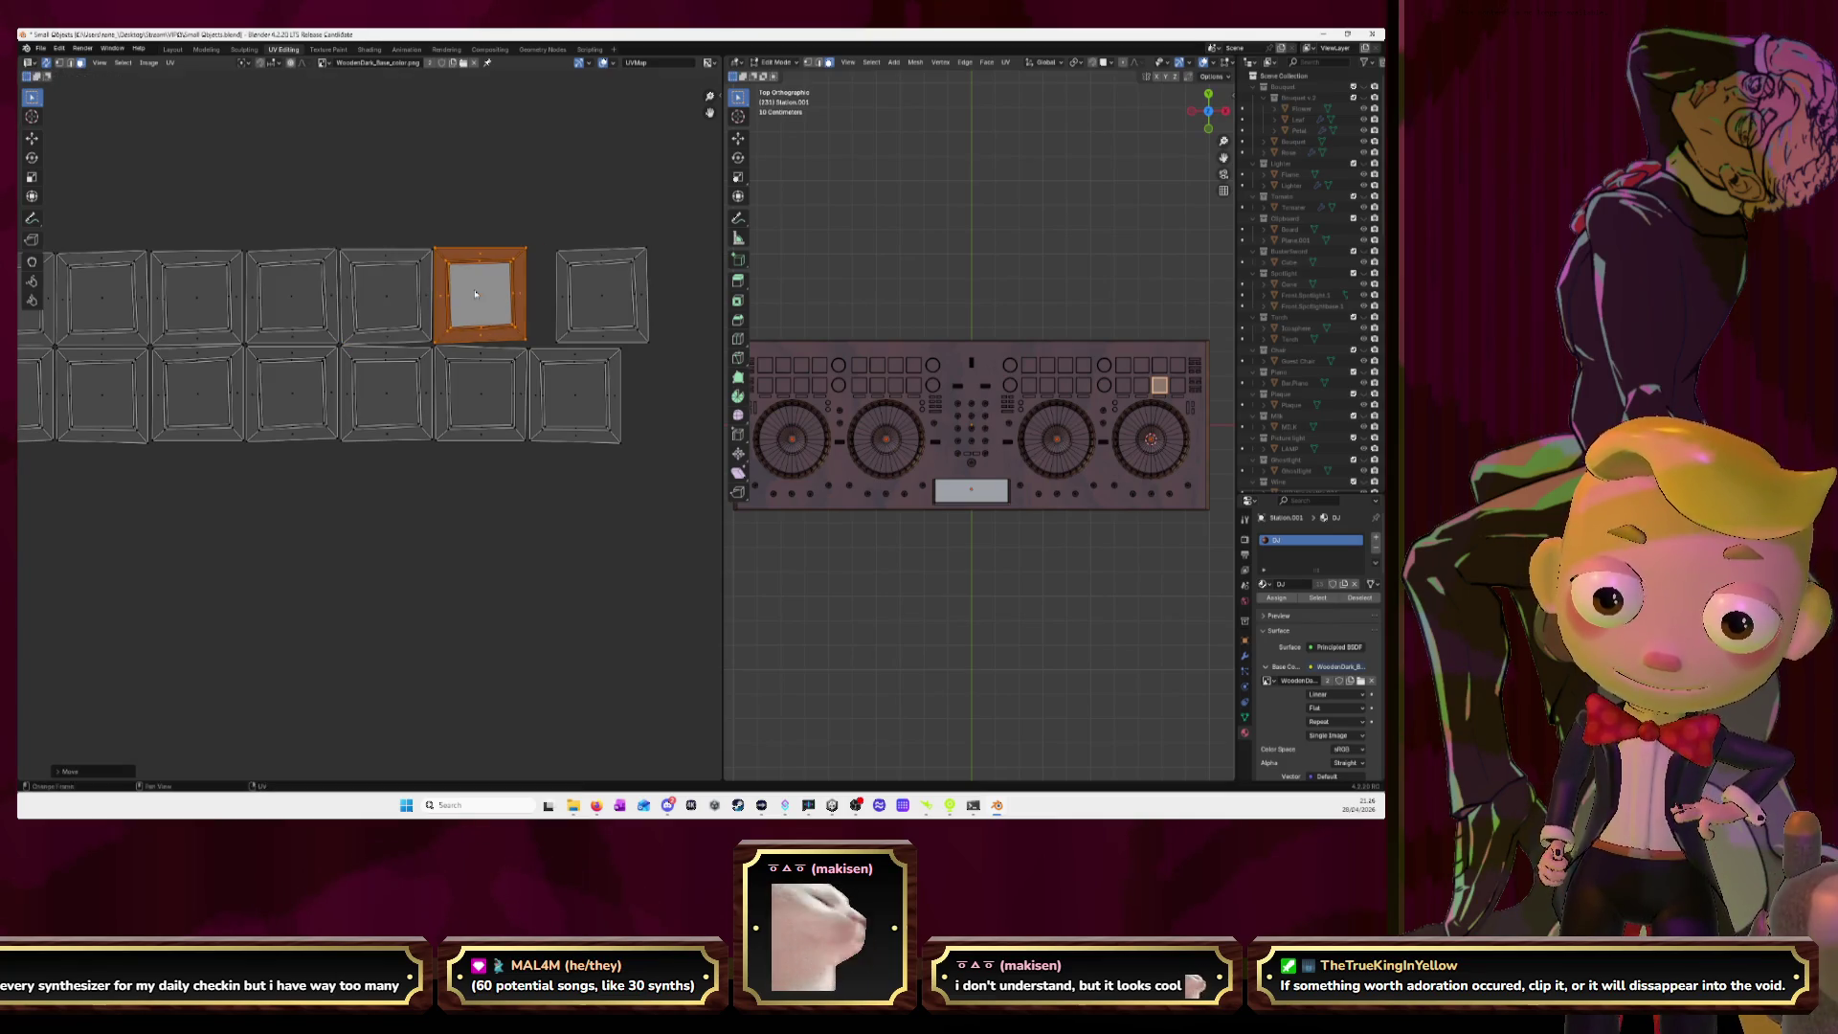
{"action": "left_click", "coordinate": [612, 285]}
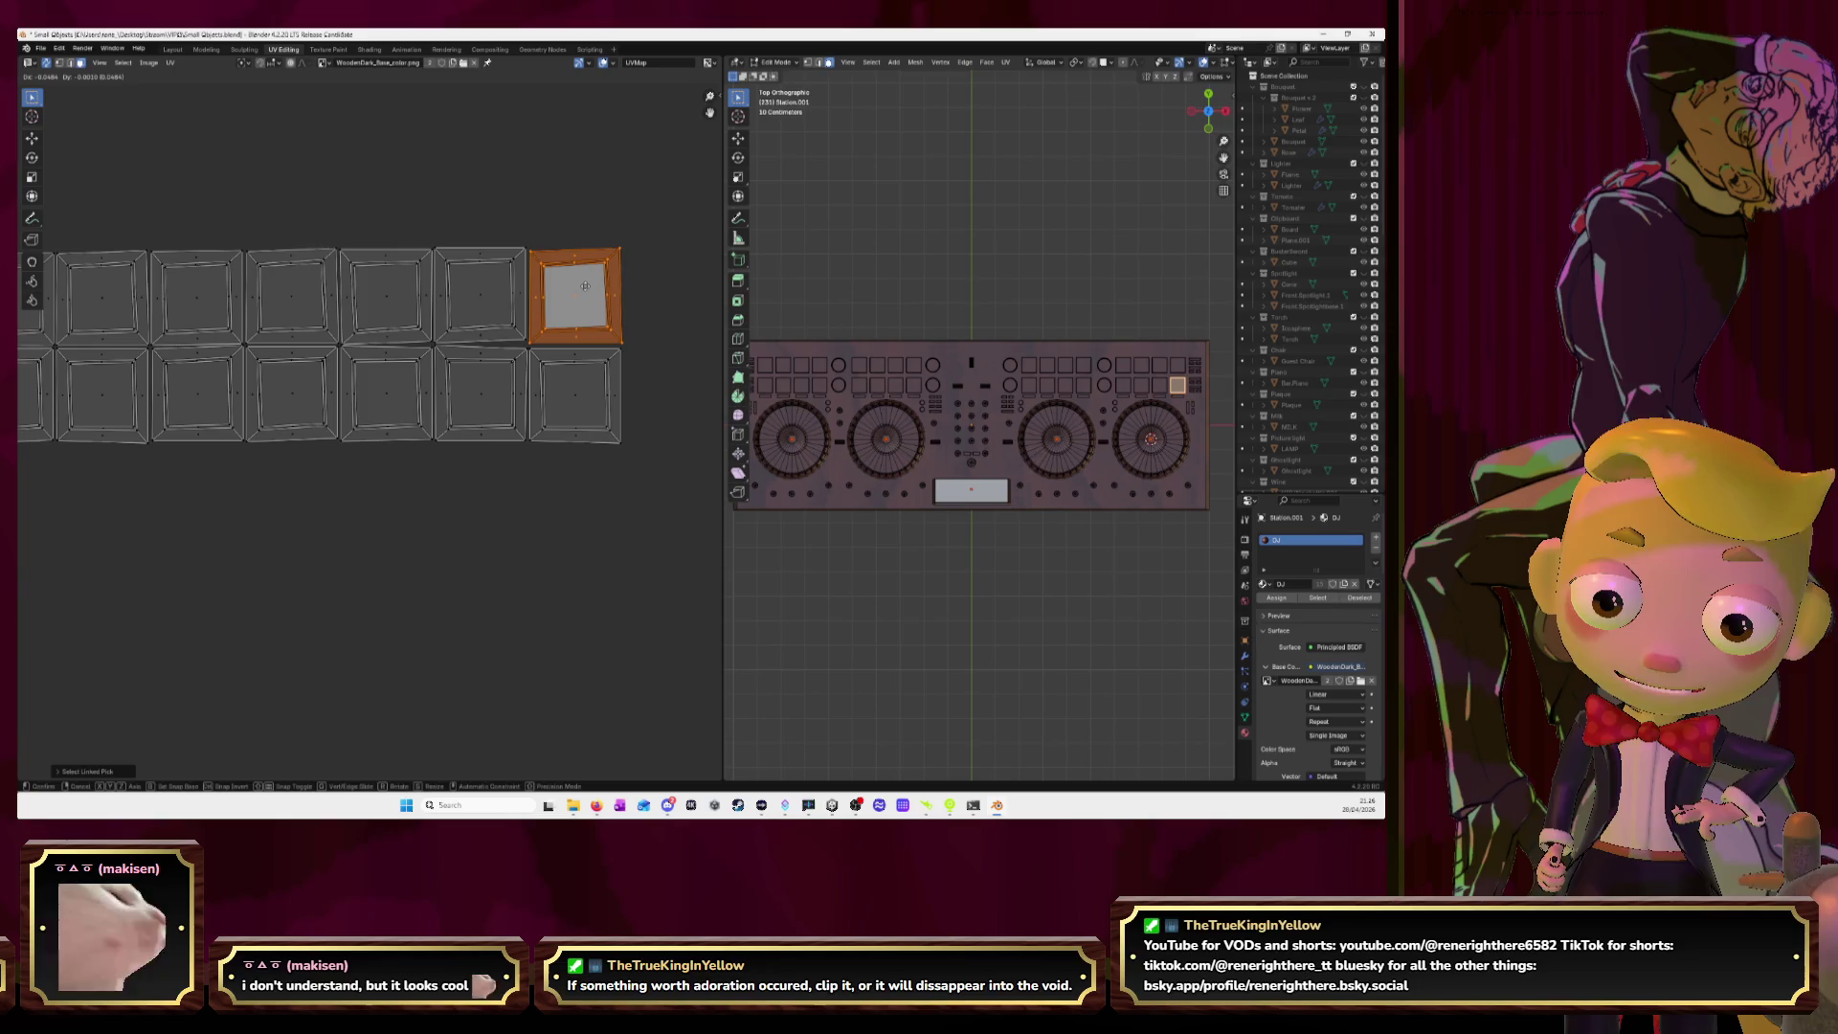
{"action": "left_click", "coordinate": [585, 285]}
Select the whole pad island strip, shrink it, and place it above the wooden atlas.
{"action": "scroll", "coordinate": [498, 351], "scroll_direction": "down", "scroll_amount": 7}
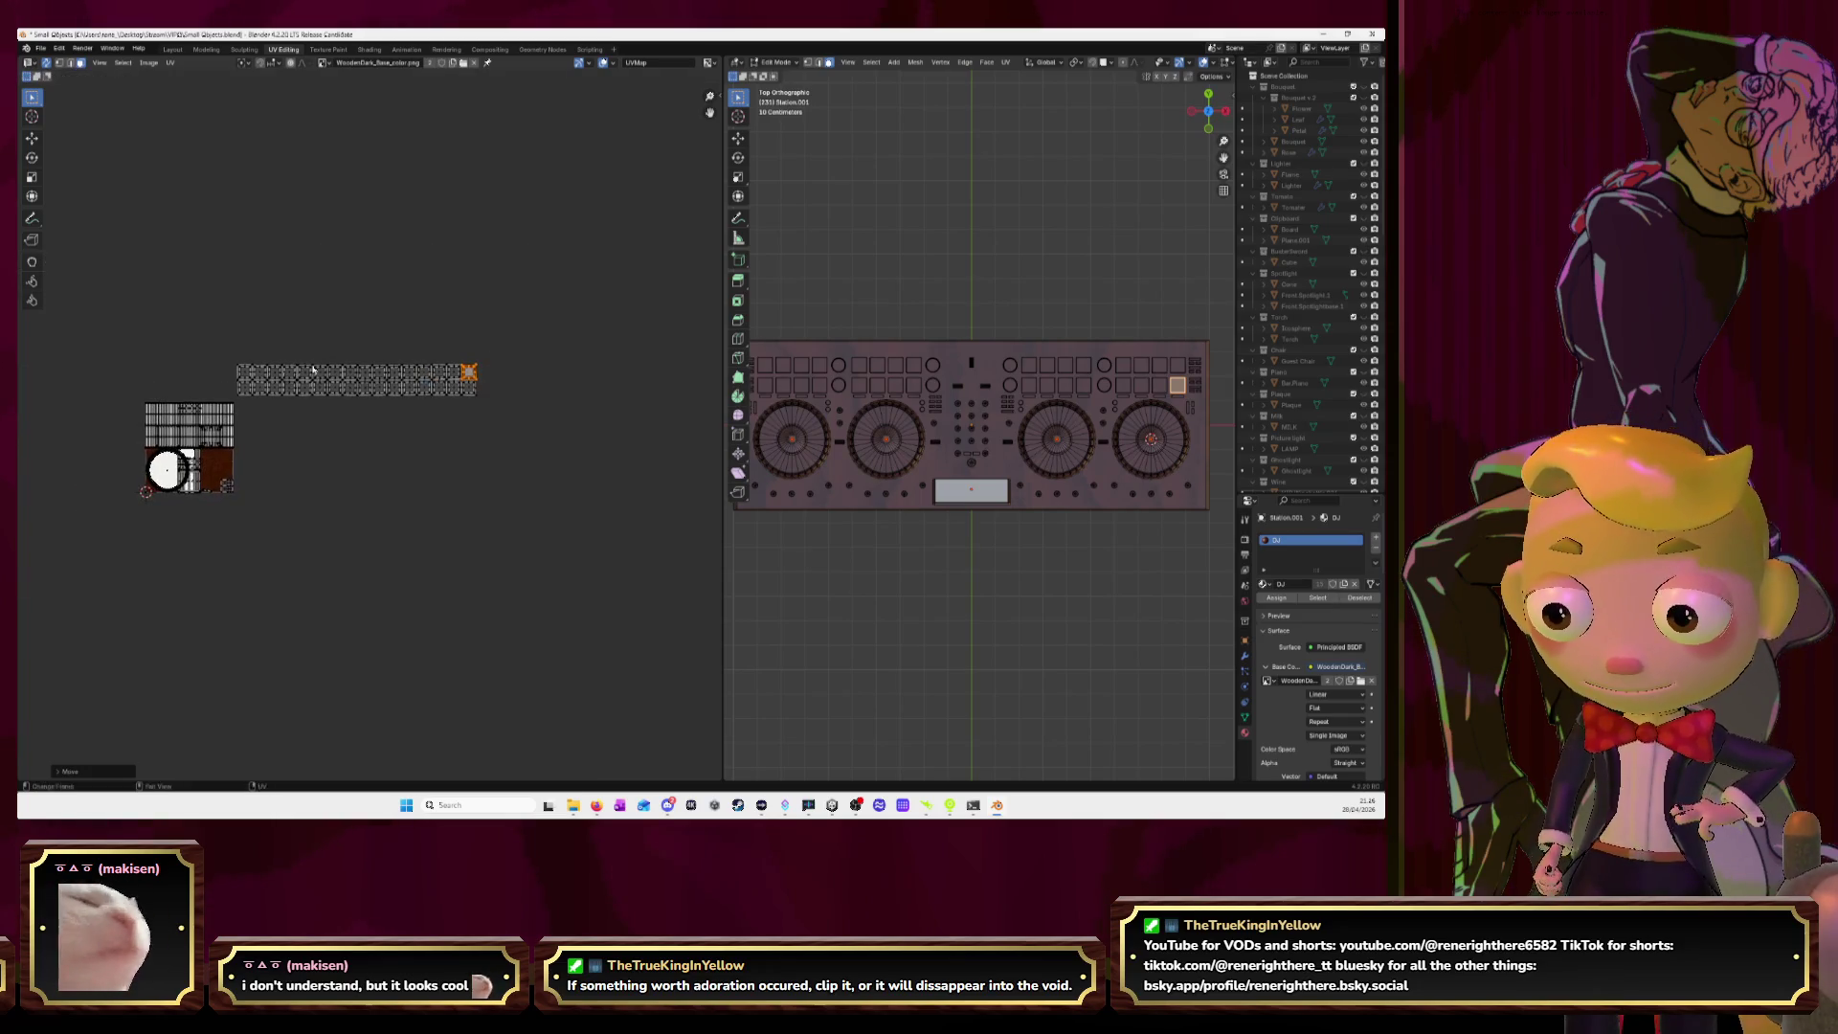
{"action": "left_click_drag", "start_coordinate": [249, 337], "coordinate": [517, 421]}
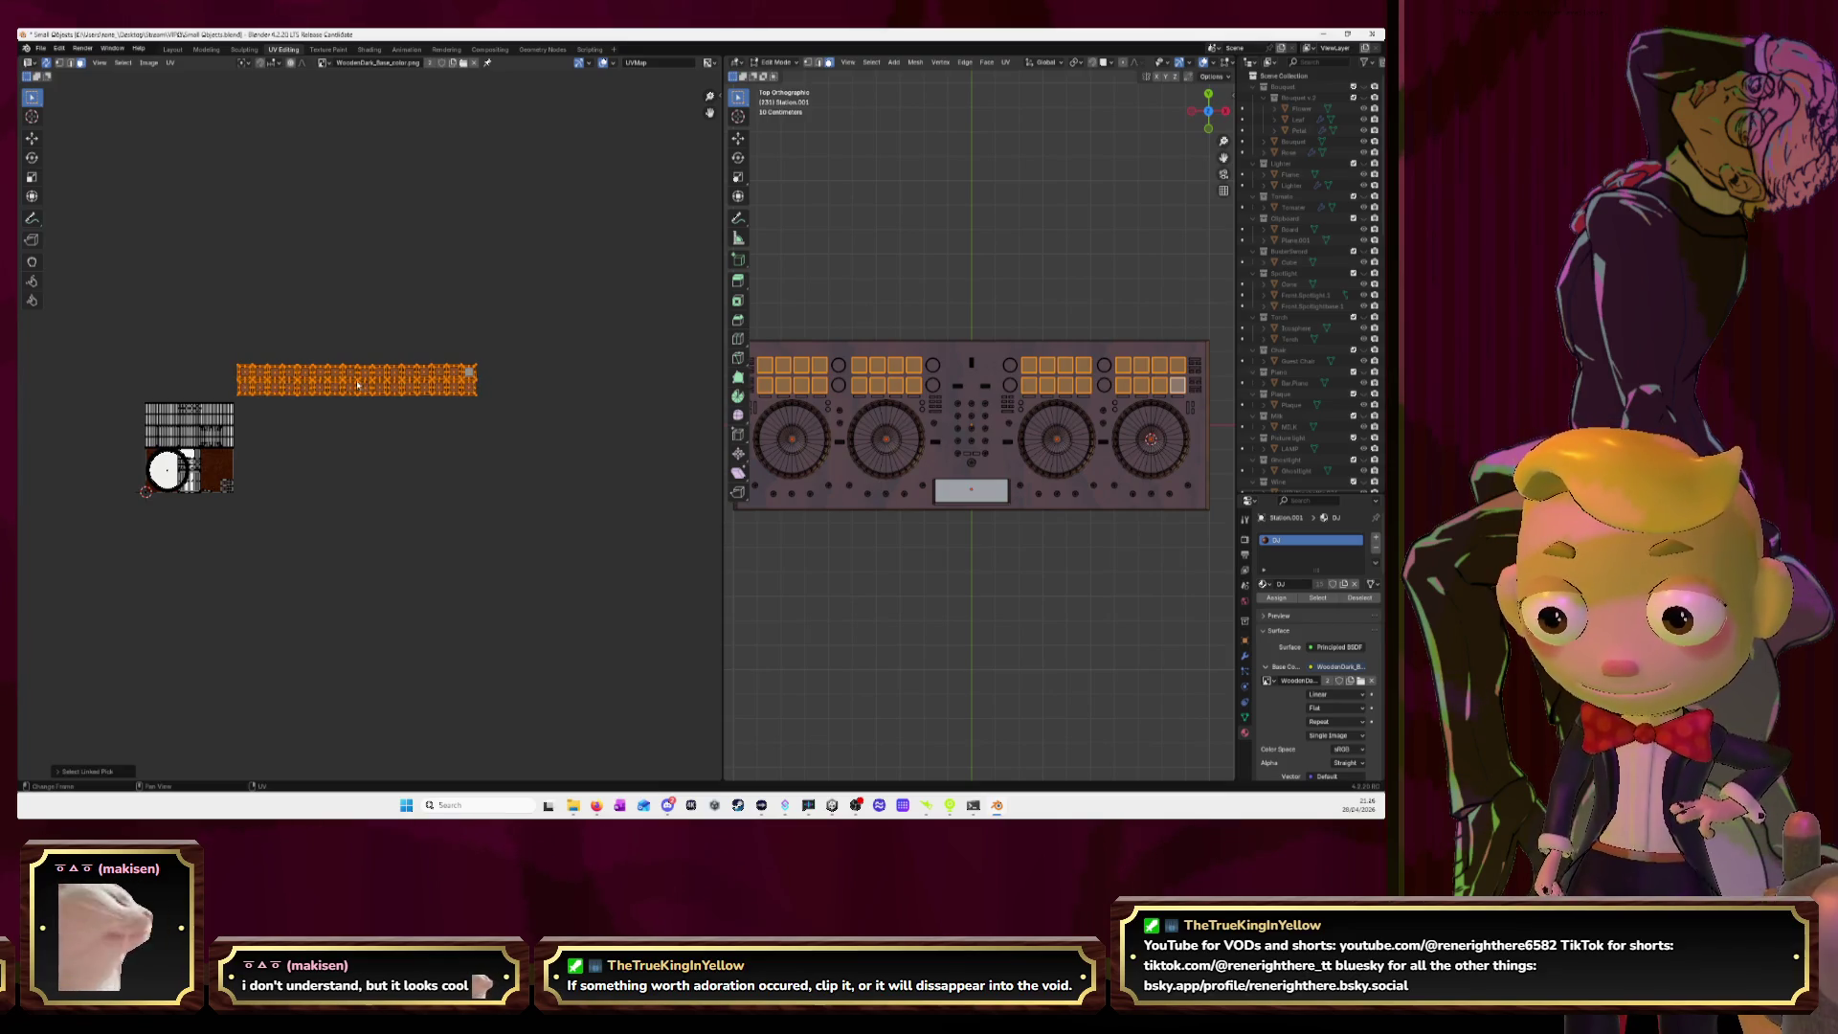
{"action": "middle_click_drag", "start_coordinate": [379, 382], "coordinate": [495, 384]}
{"action": "key", "text": "s"}
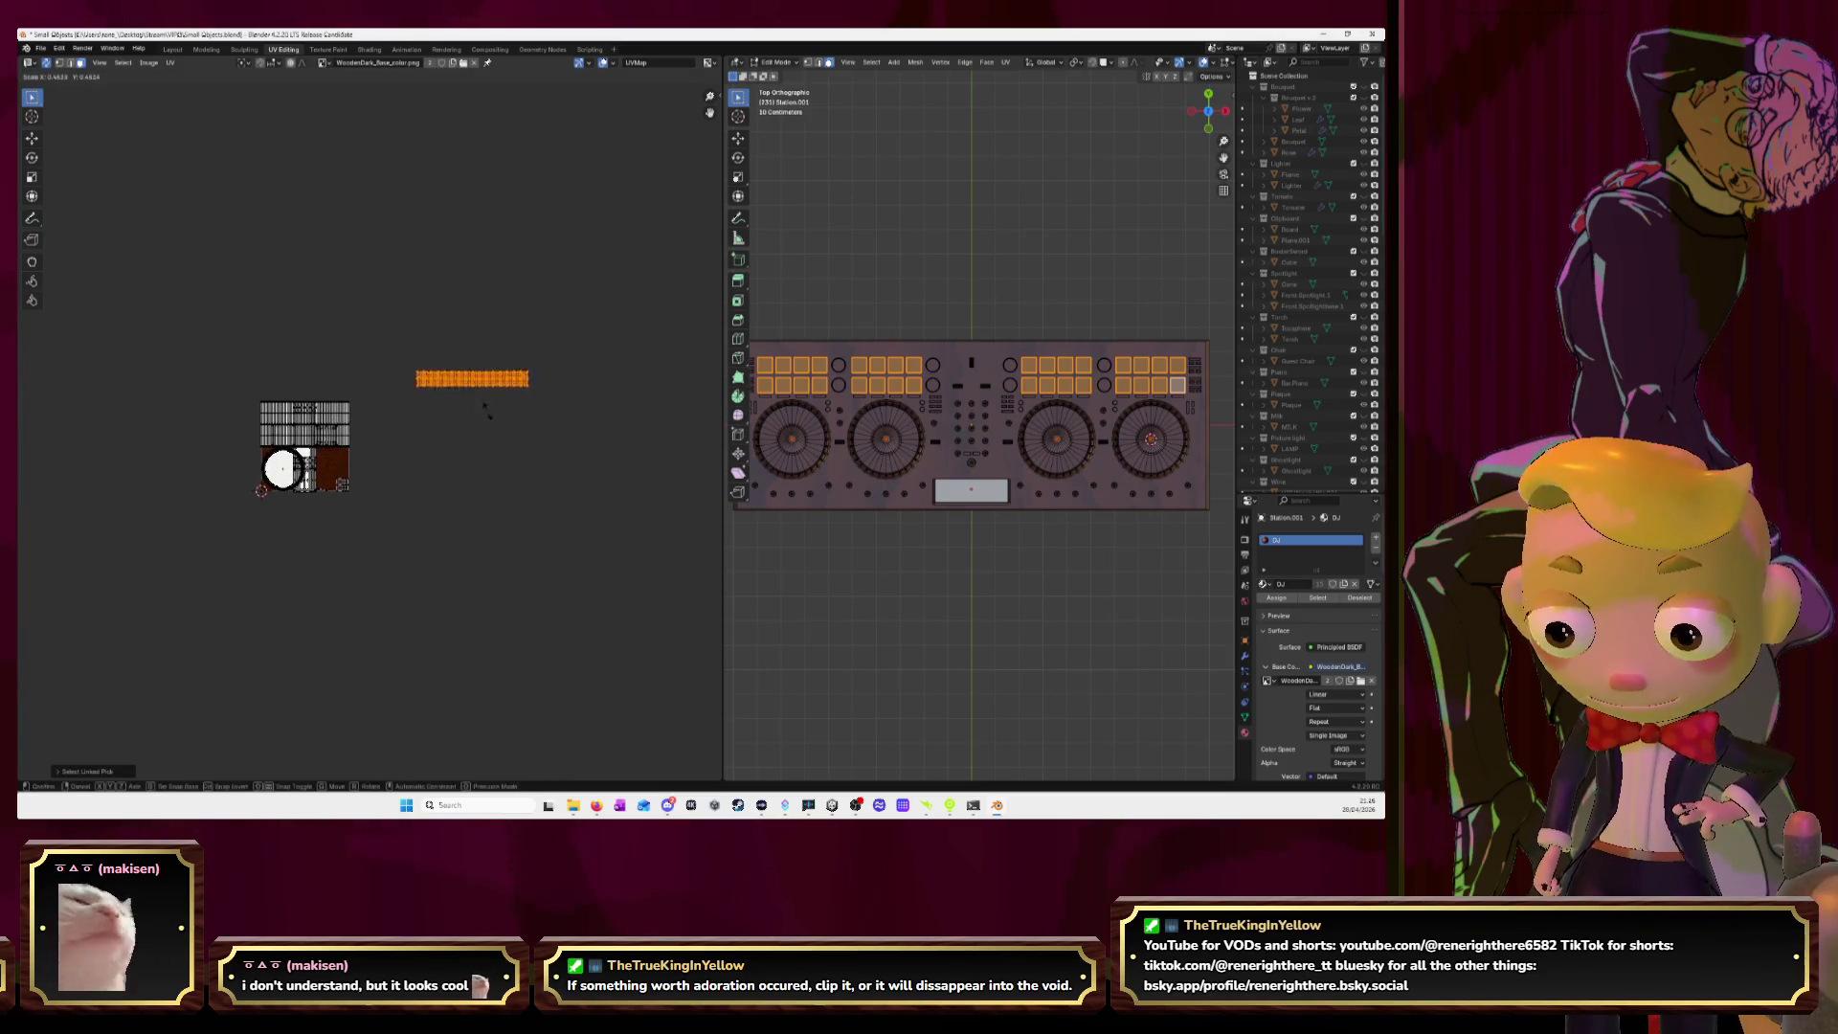
{"action": "left_click", "coordinate": [481, 400]}
{"action": "key", "text": "g"}
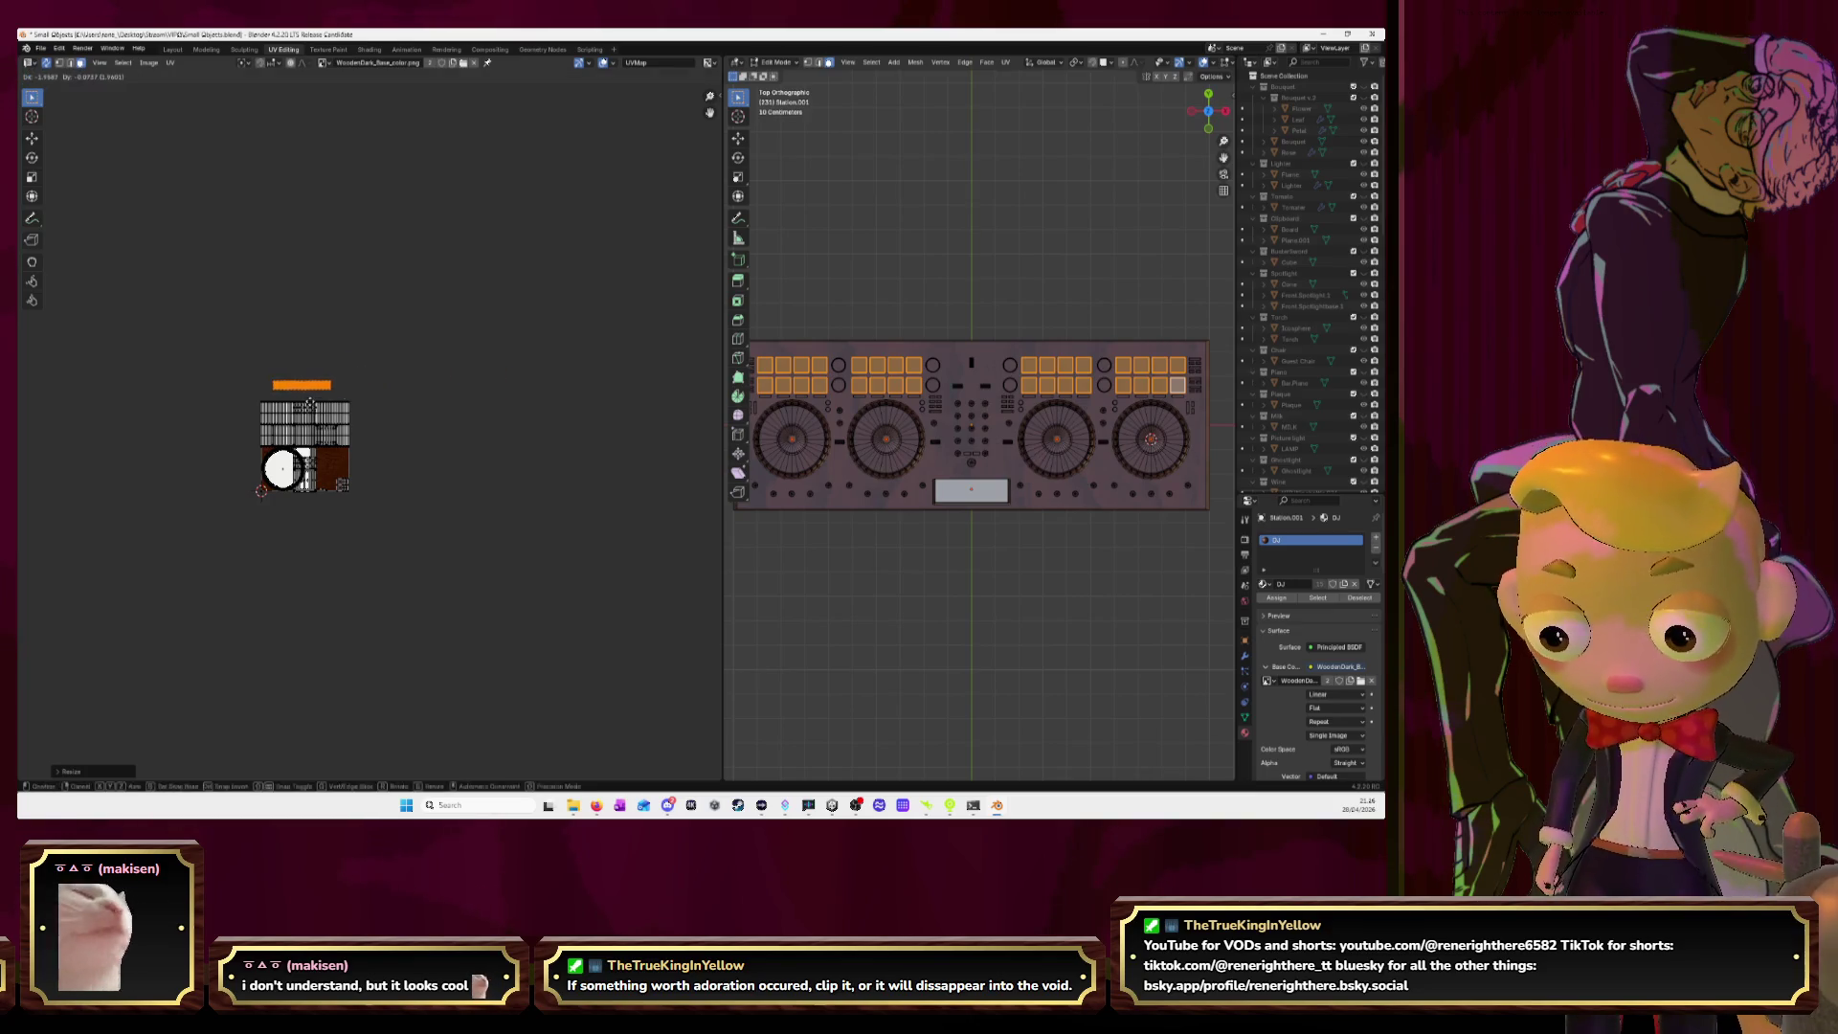
{"action": "left_click", "coordinate": [311, 407]}
{"action": "key", "text": "KP_Decimal"}
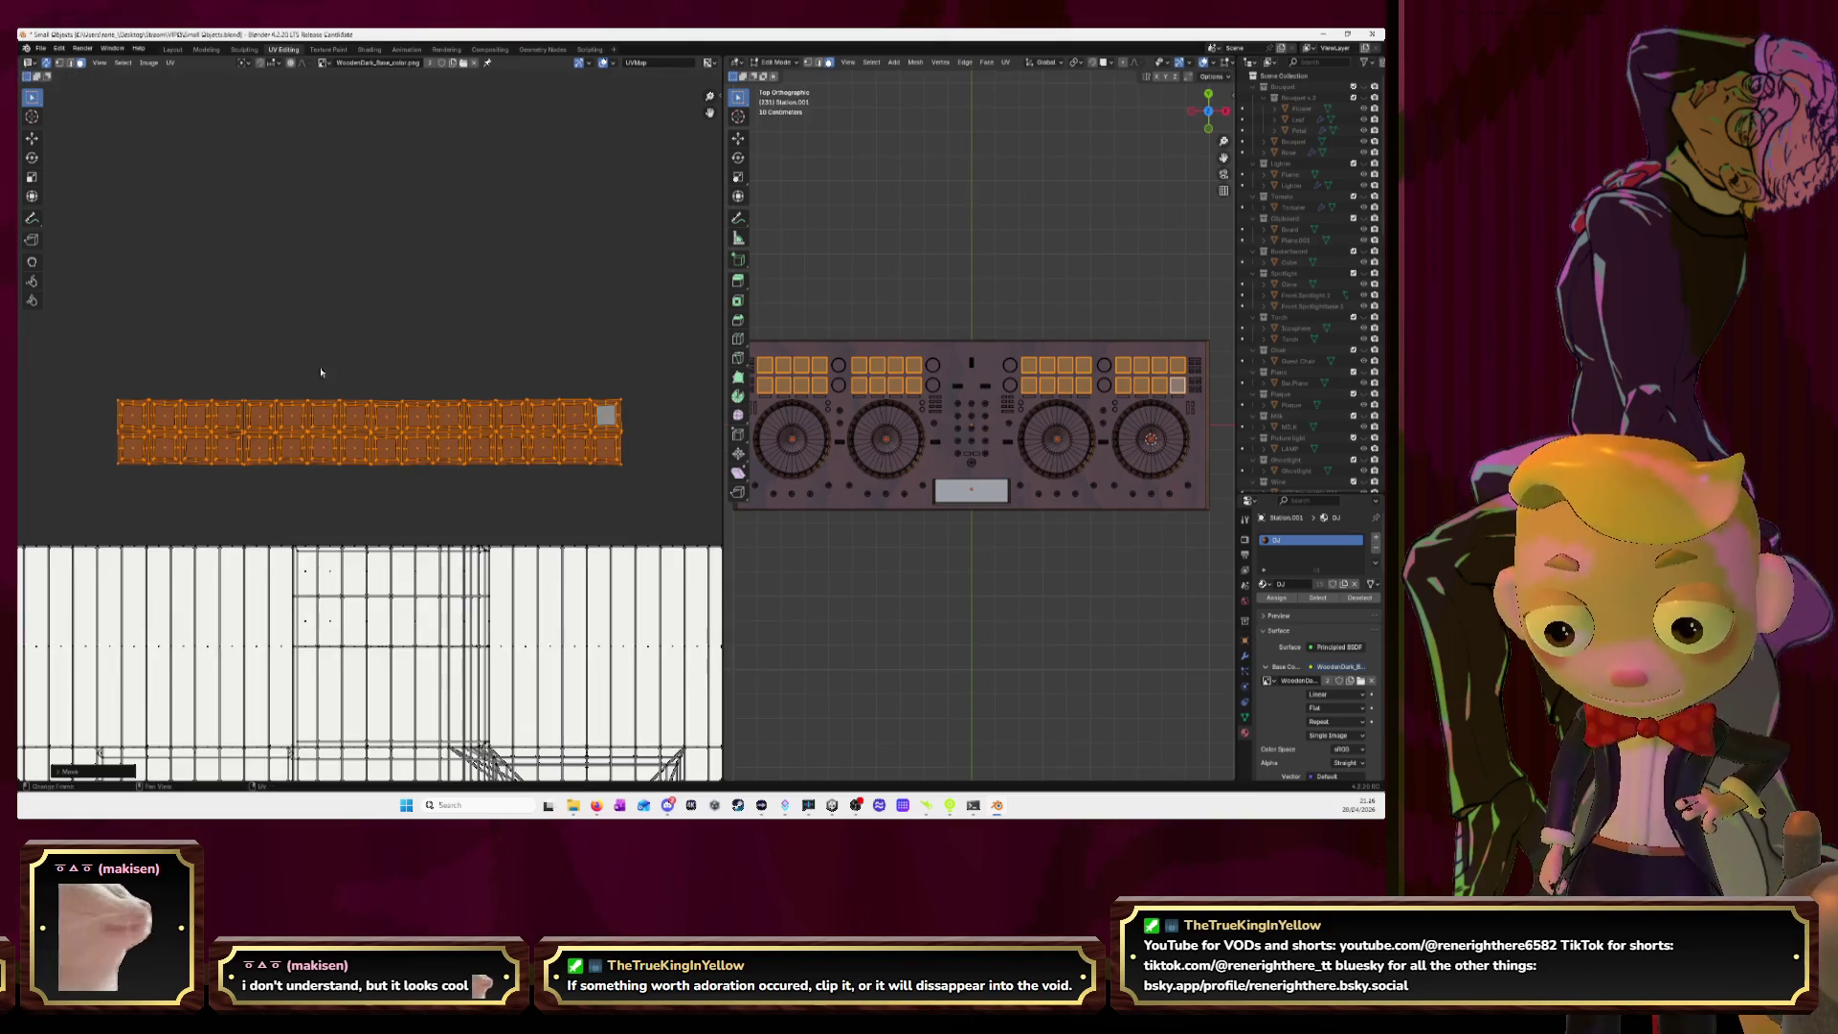
Enlarge and reposition the pad strip until it spans the atlas's top edge.
{"action": "scroll", "coordinate": [316, 369], "scroll_direction": "down", "scroll_amount": 4}
{"action": "key", "text": "s"}
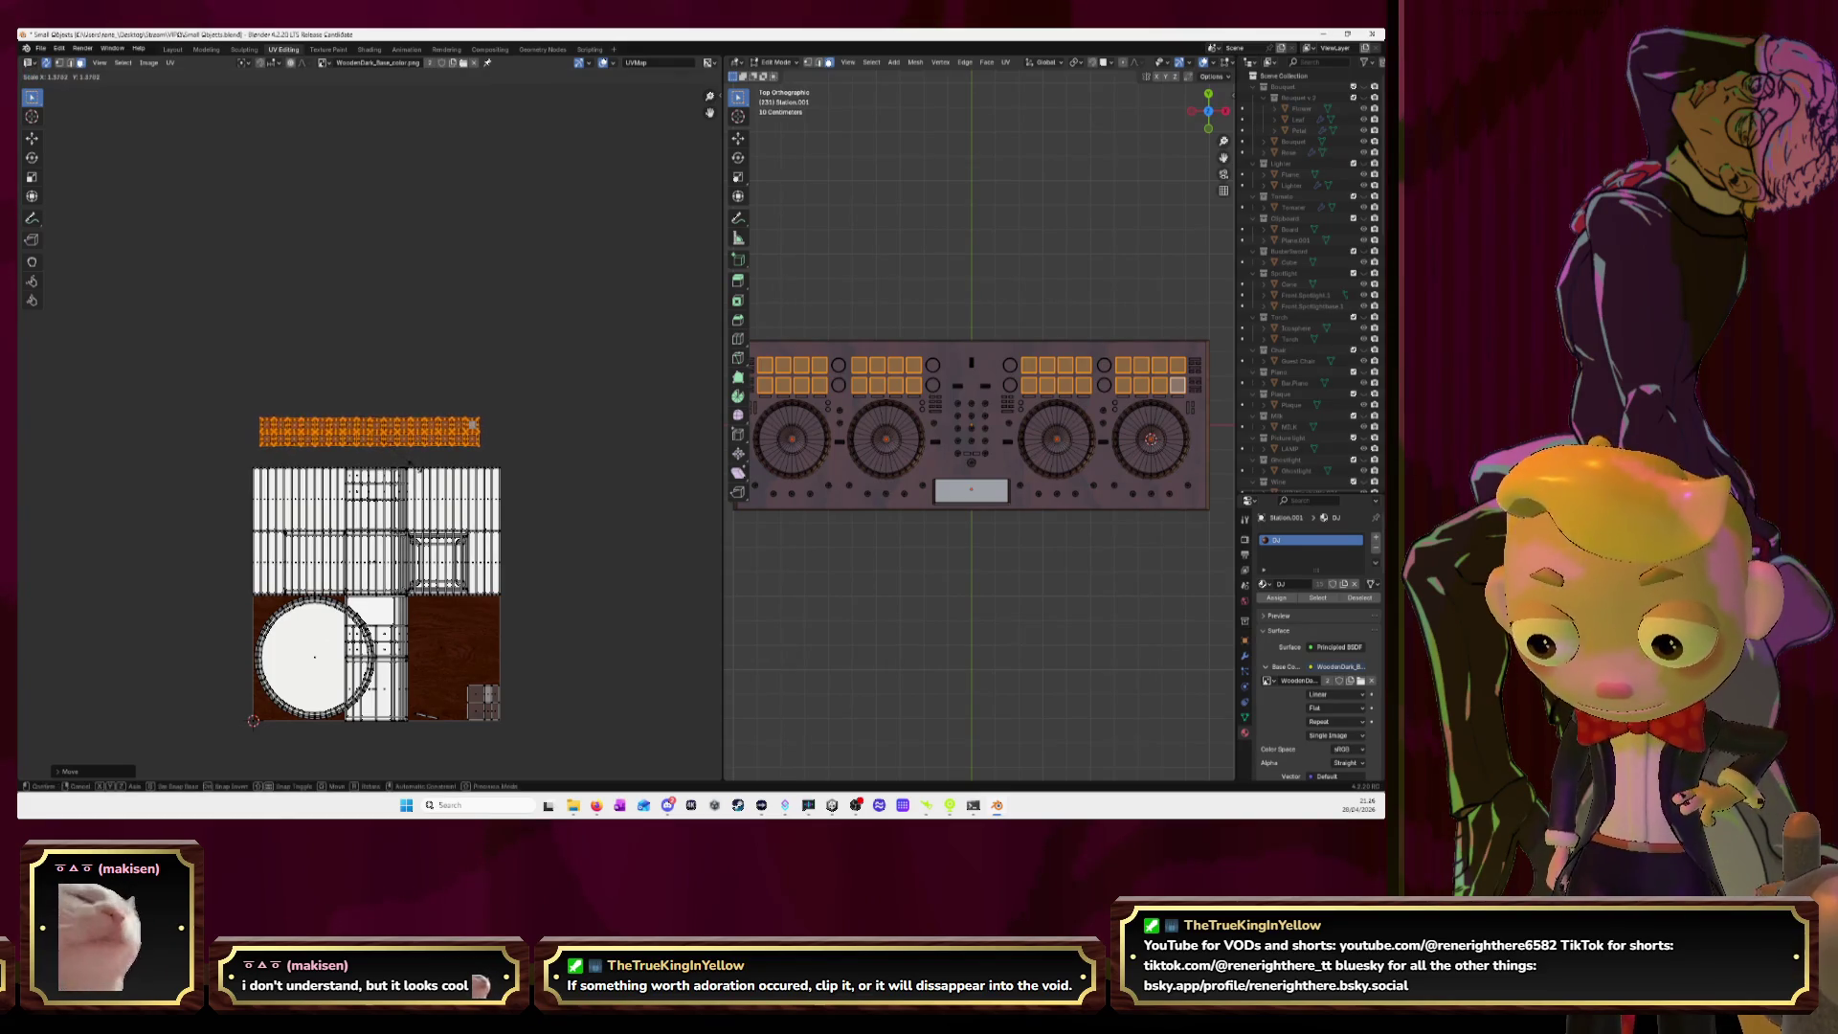
{"action": "left_click", "coordinate": [420, 471]}
{"action": "key", "text": "g"}
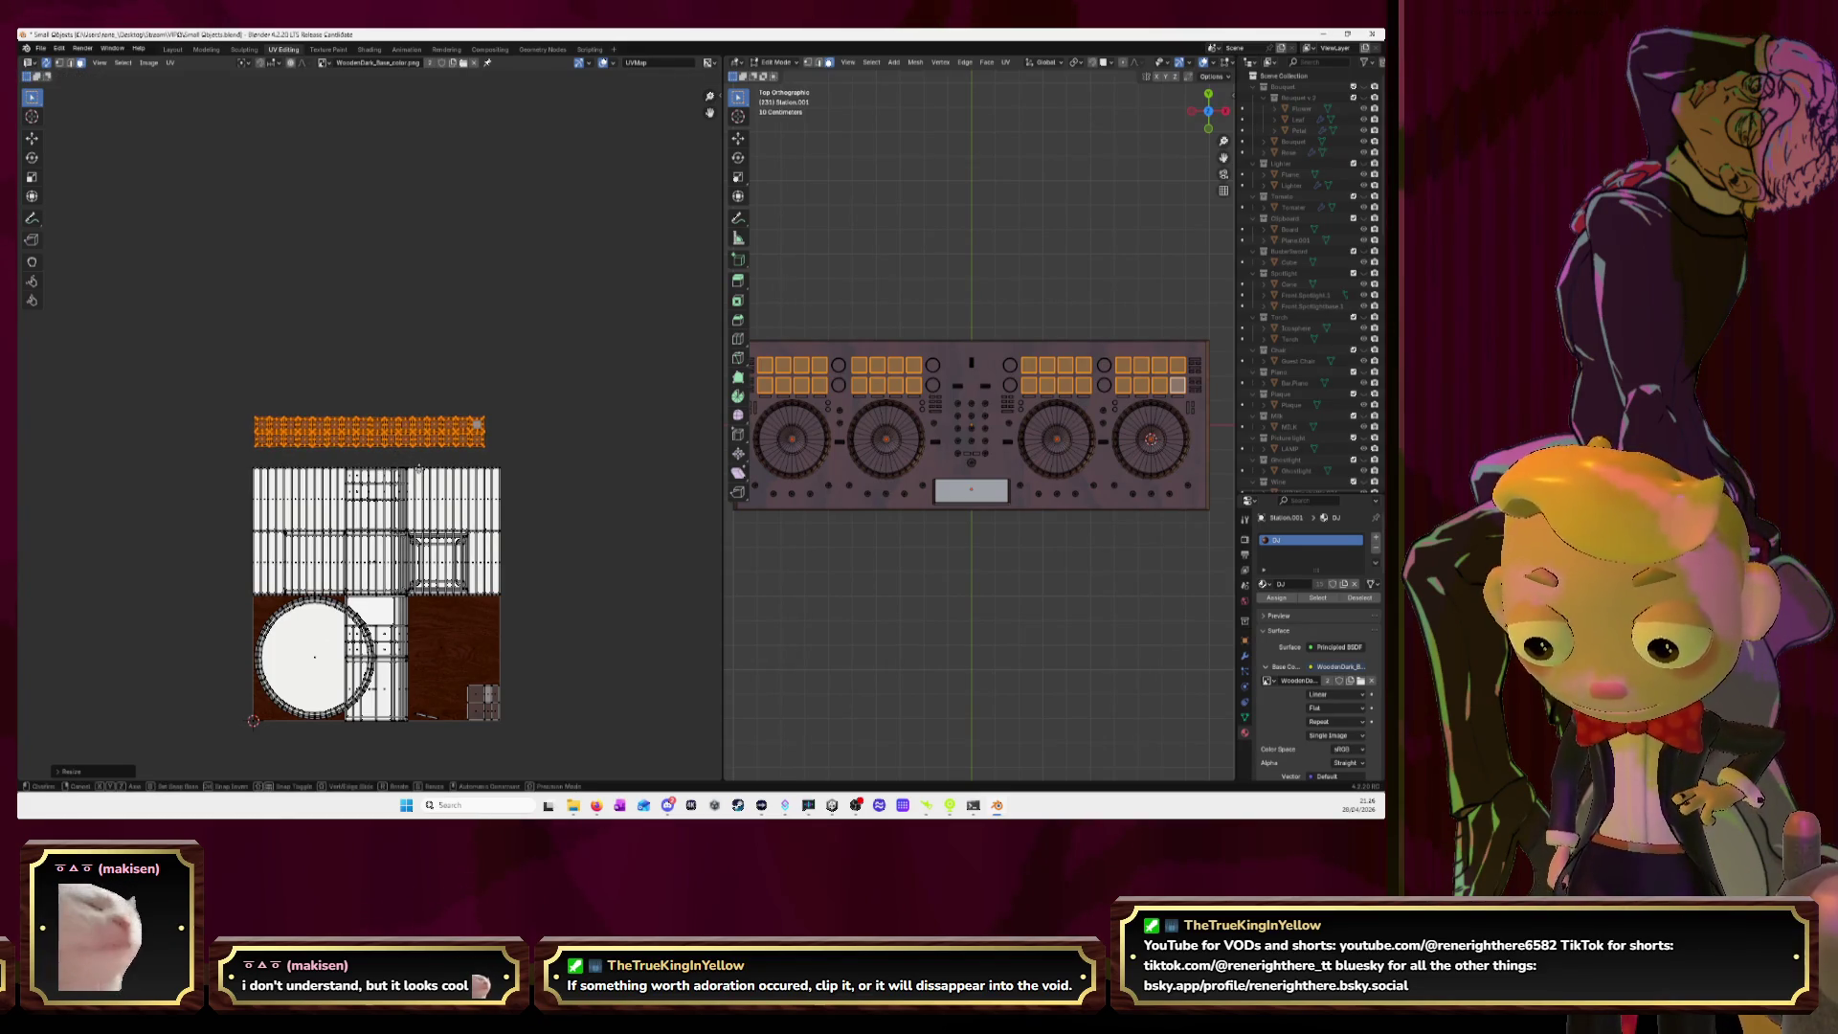
{"action": "left_click", "coordinate": [427, 480]}
{"action": "key", "text": "s"}
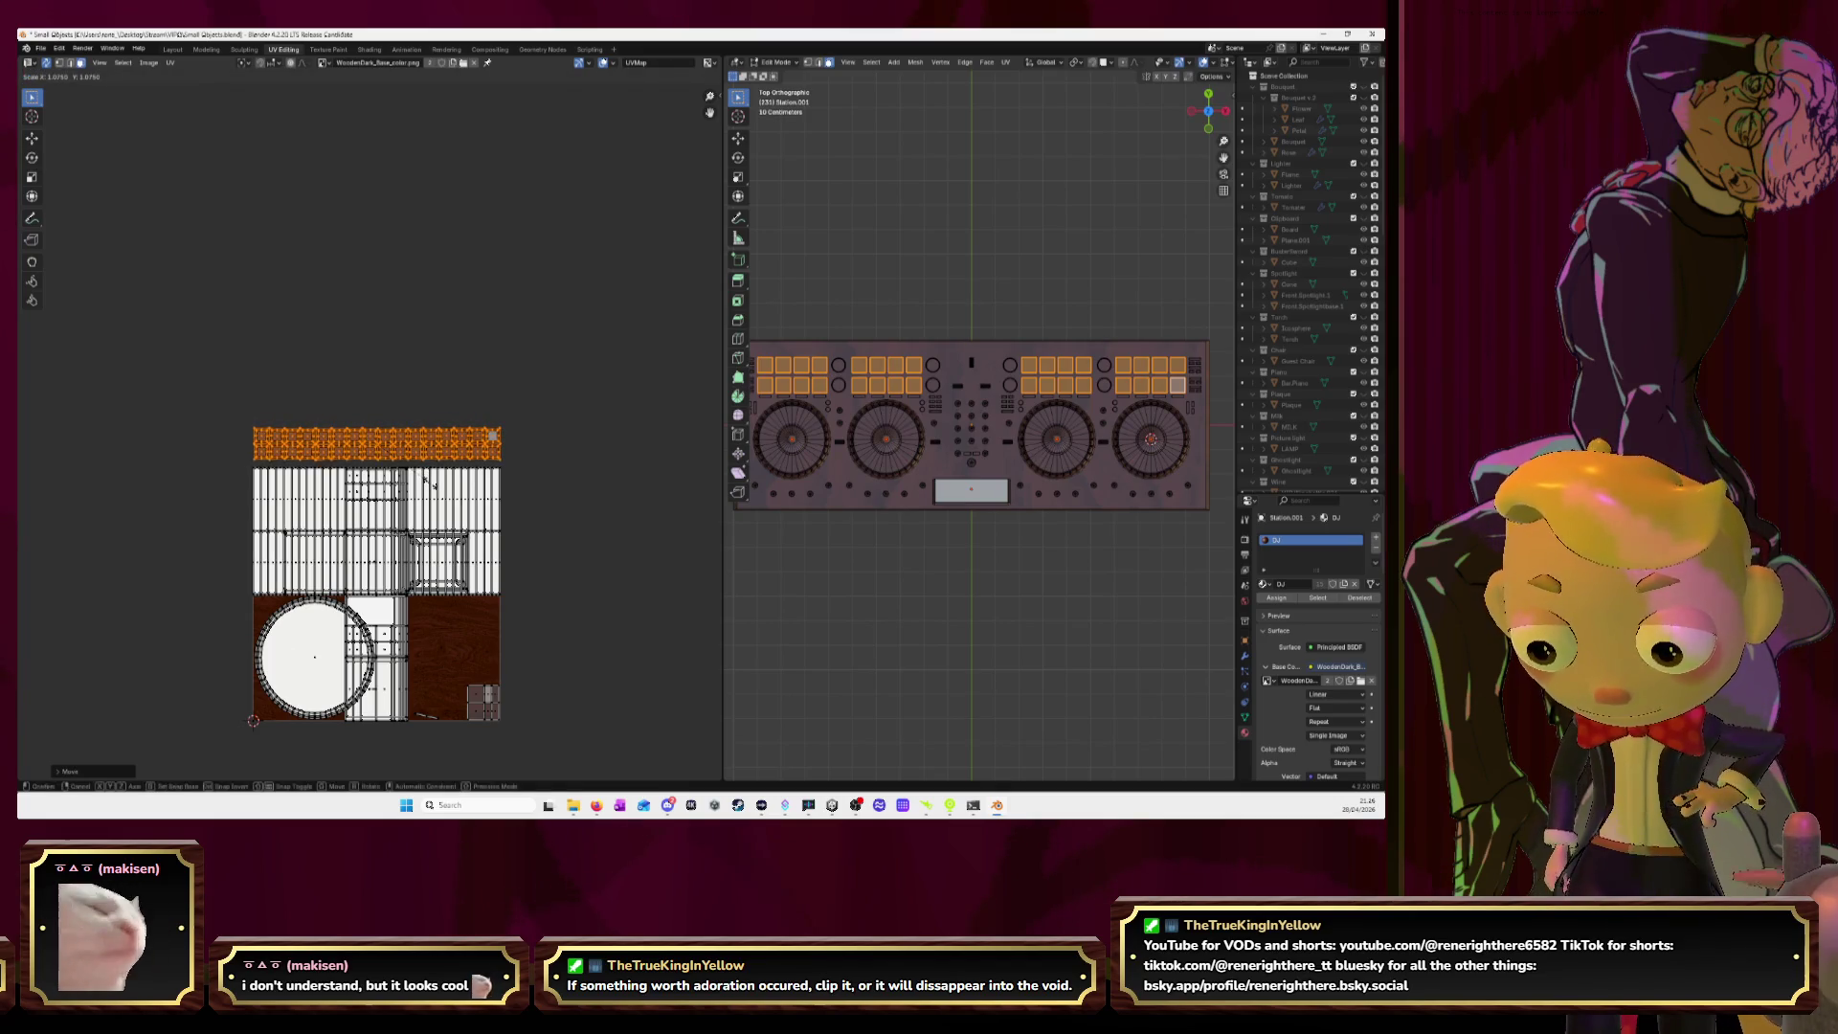
{"action": "left_click", "coordinate": [431, 487]}
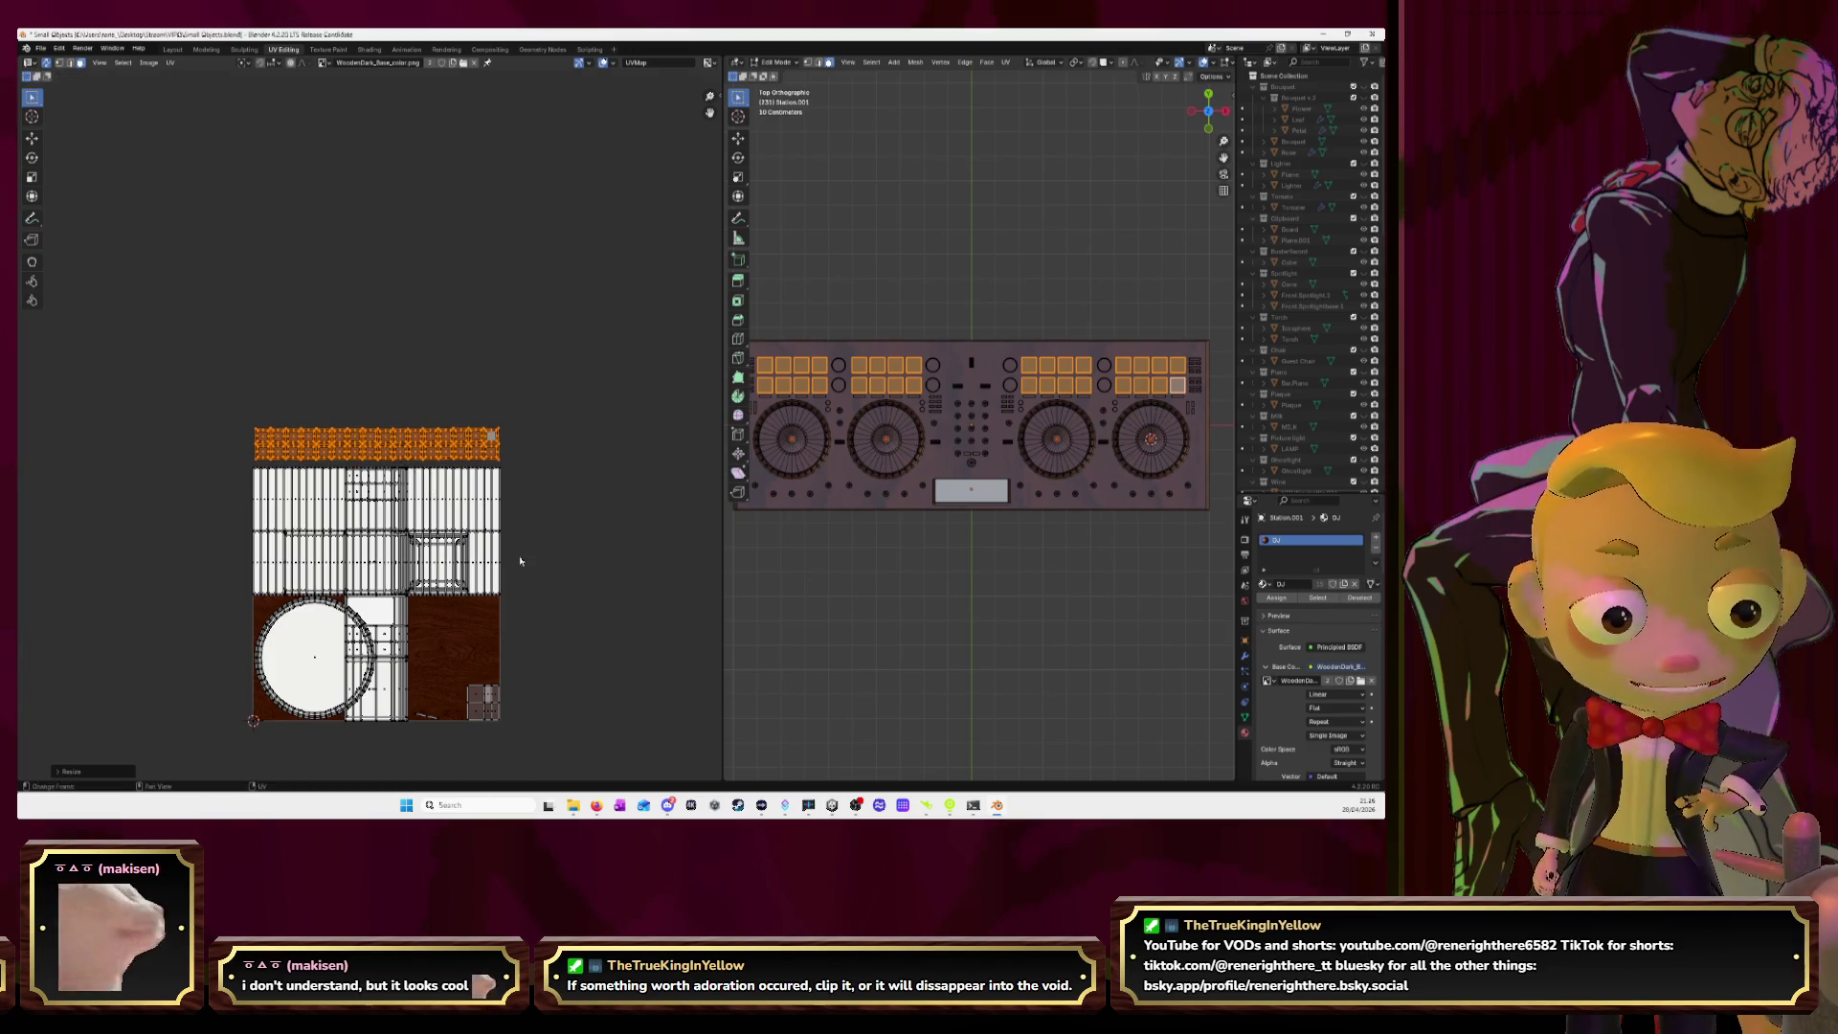
Orbit to view the whole DJ station from the wooden front and deselect the pad faces.
{"action": "key", "text": "g"}
{"action": "middle_click_drag", "start_coordinate": [900, 450], "coordinate": [908, 531]}
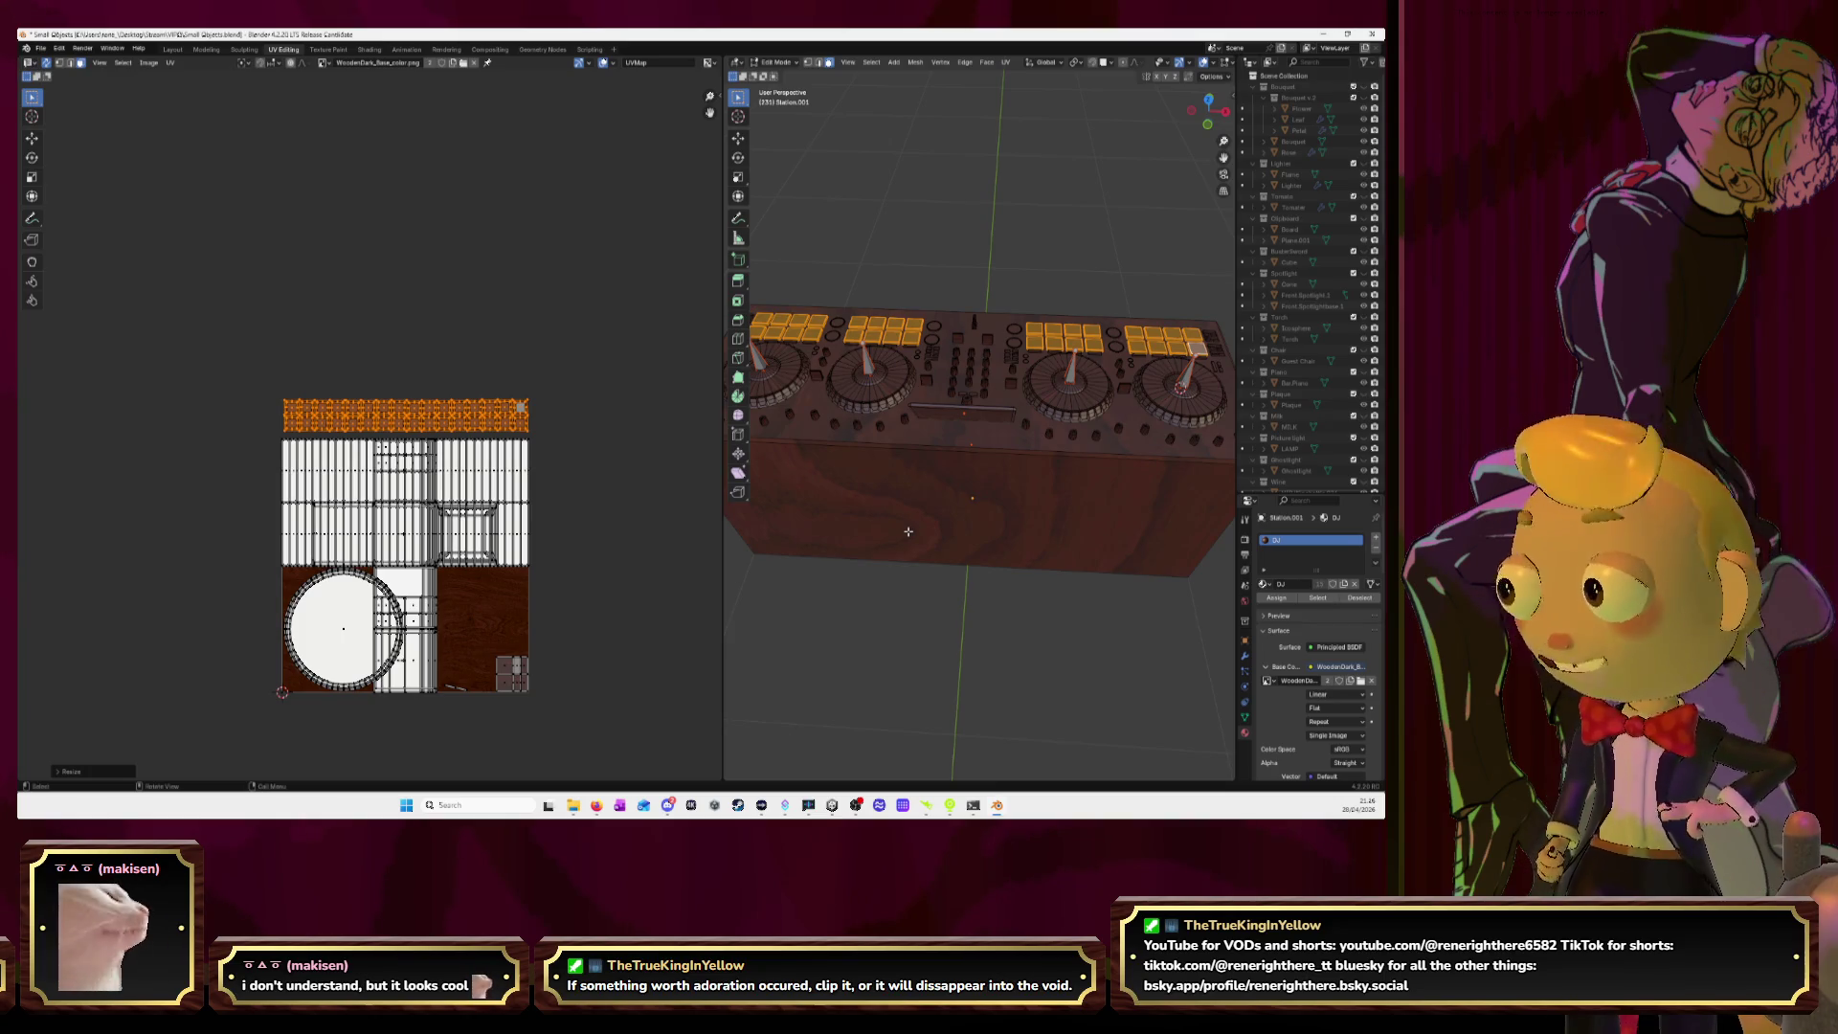
{"action": "middle_click_drag", "start_coordinate": [909, 532], "coordinate": [847, 517]}
{"action": "key", "text": "alt+a"}
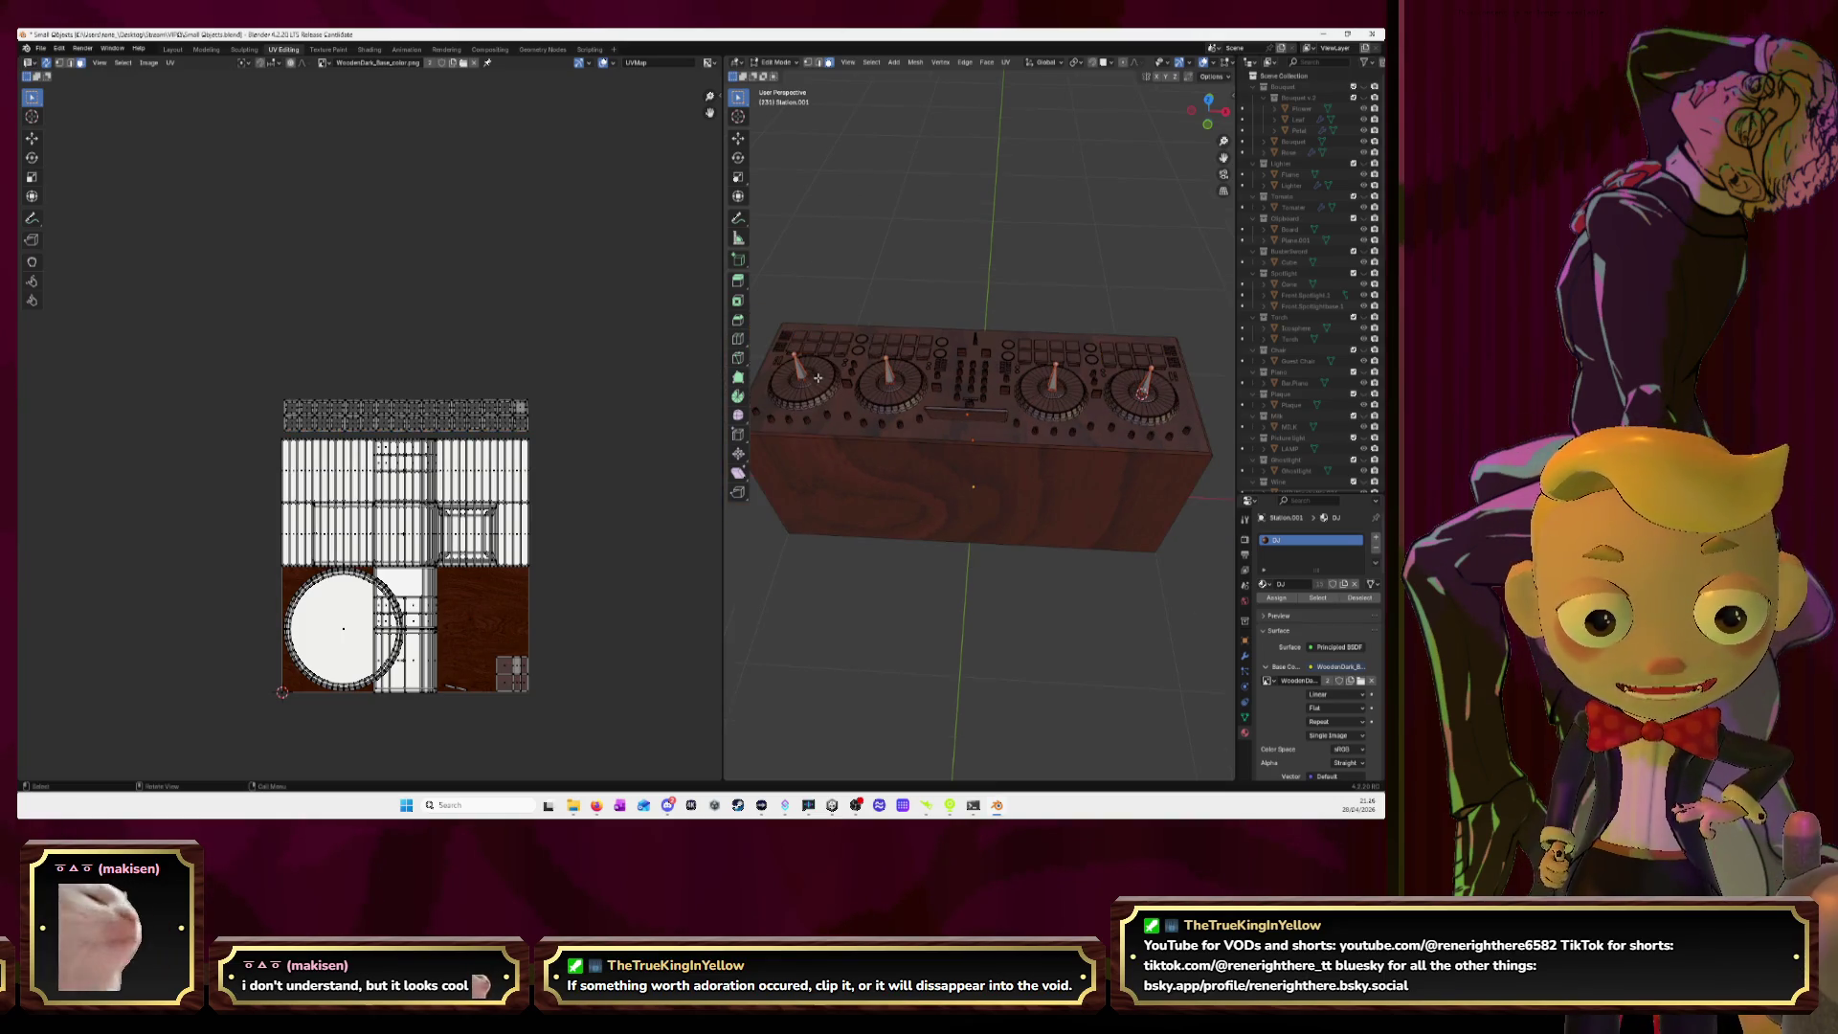
Select all four jog-wheel platters and unwrap them.
{"action": "key", "text": "l"}
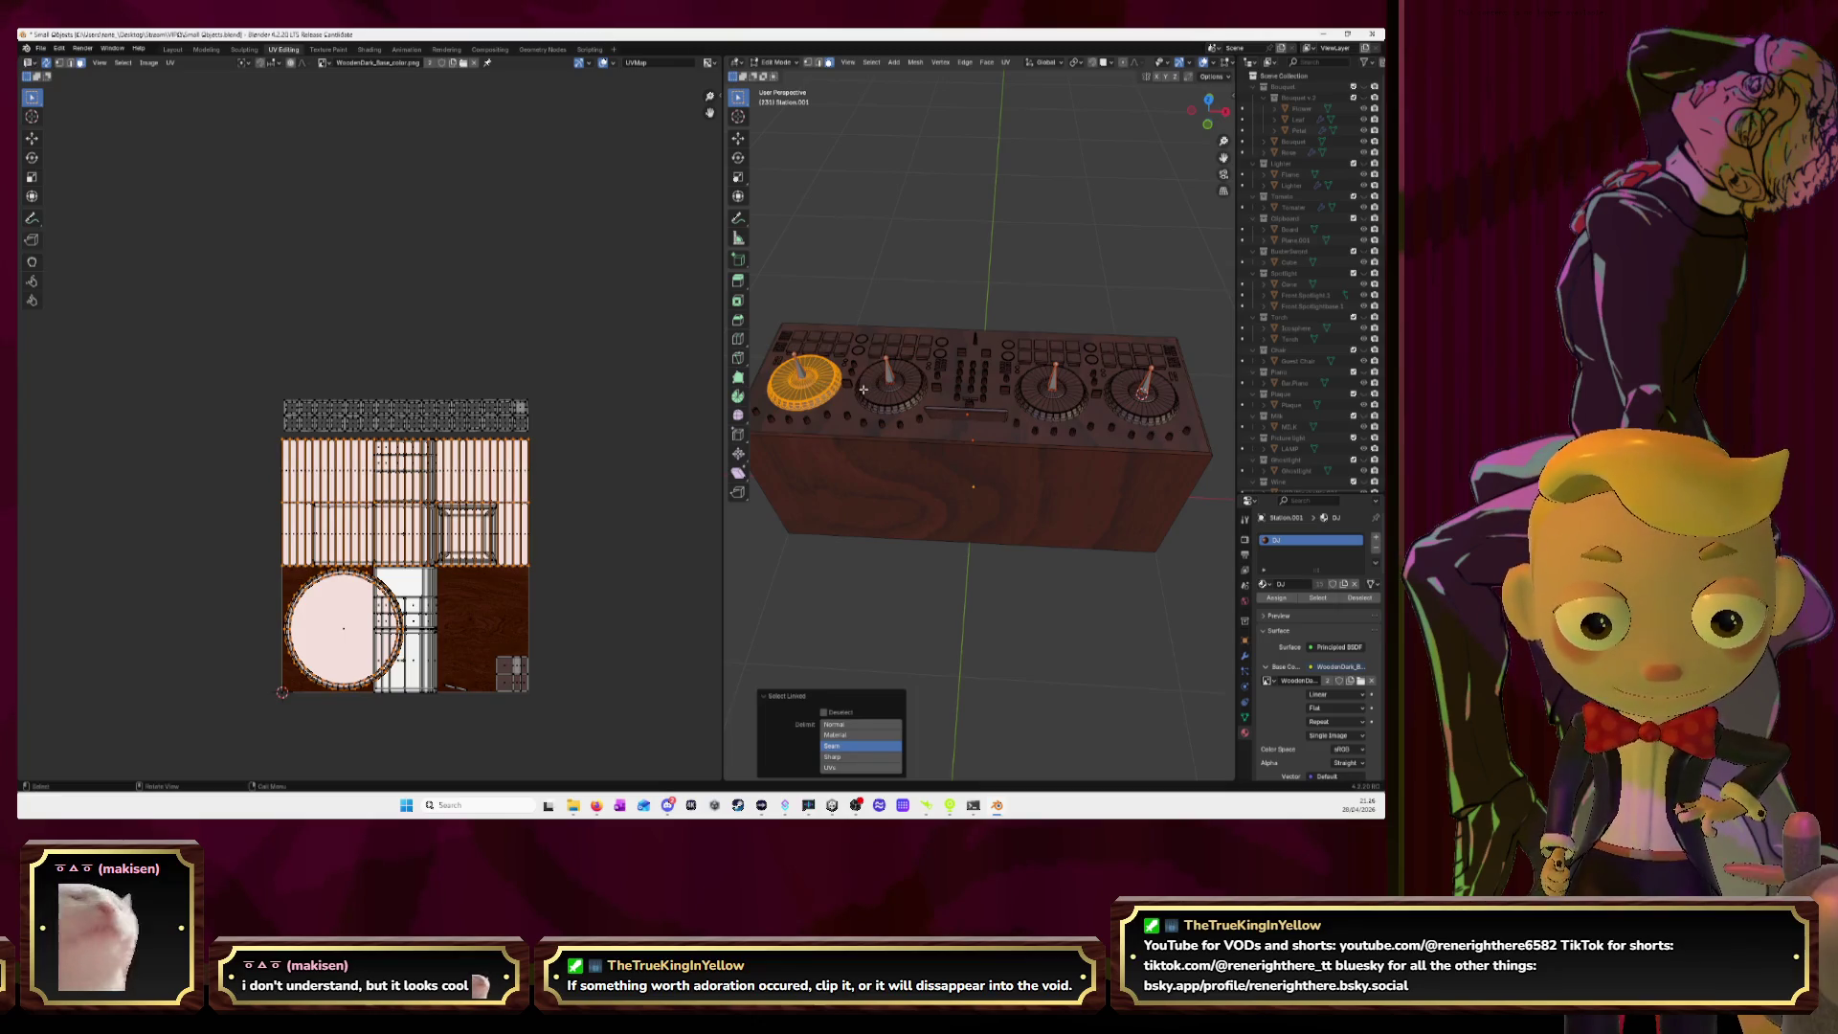
{"action": "key", "text": "l"}
{"action": "key", "text": "l"}
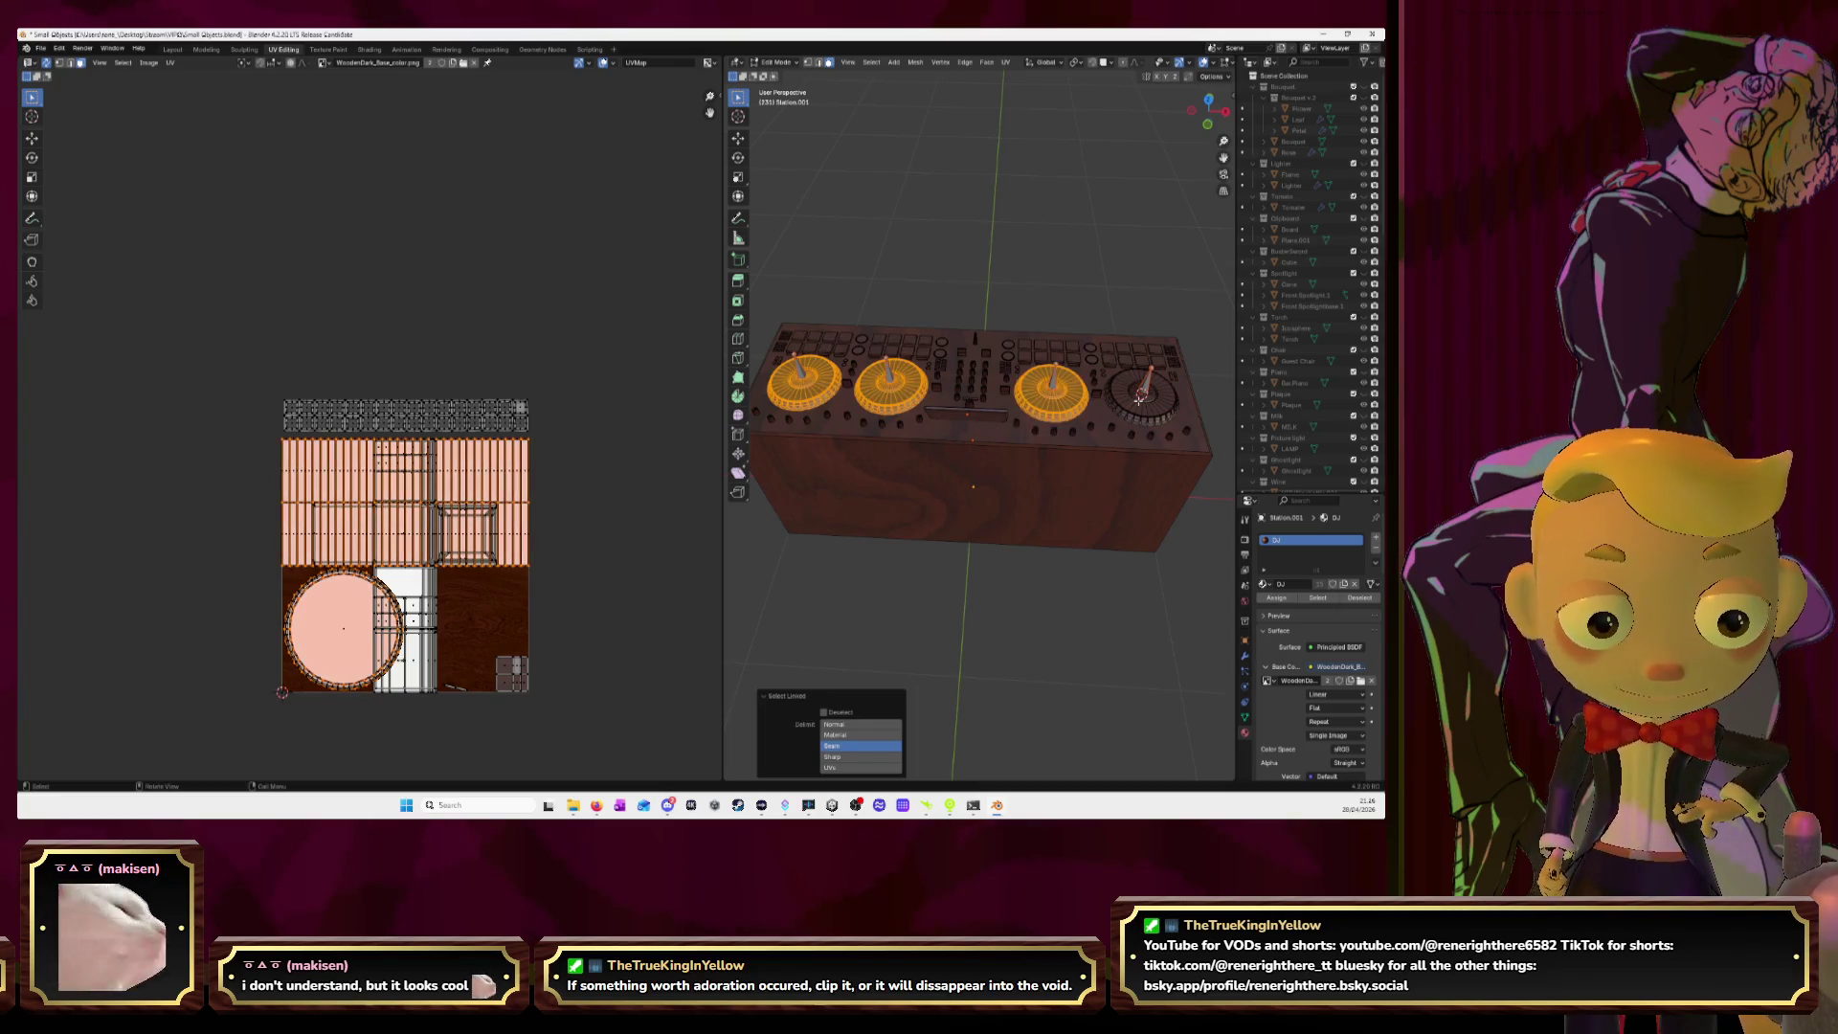
{"action": "key", "text": "l"}
{"action": "key", "text": "u"}
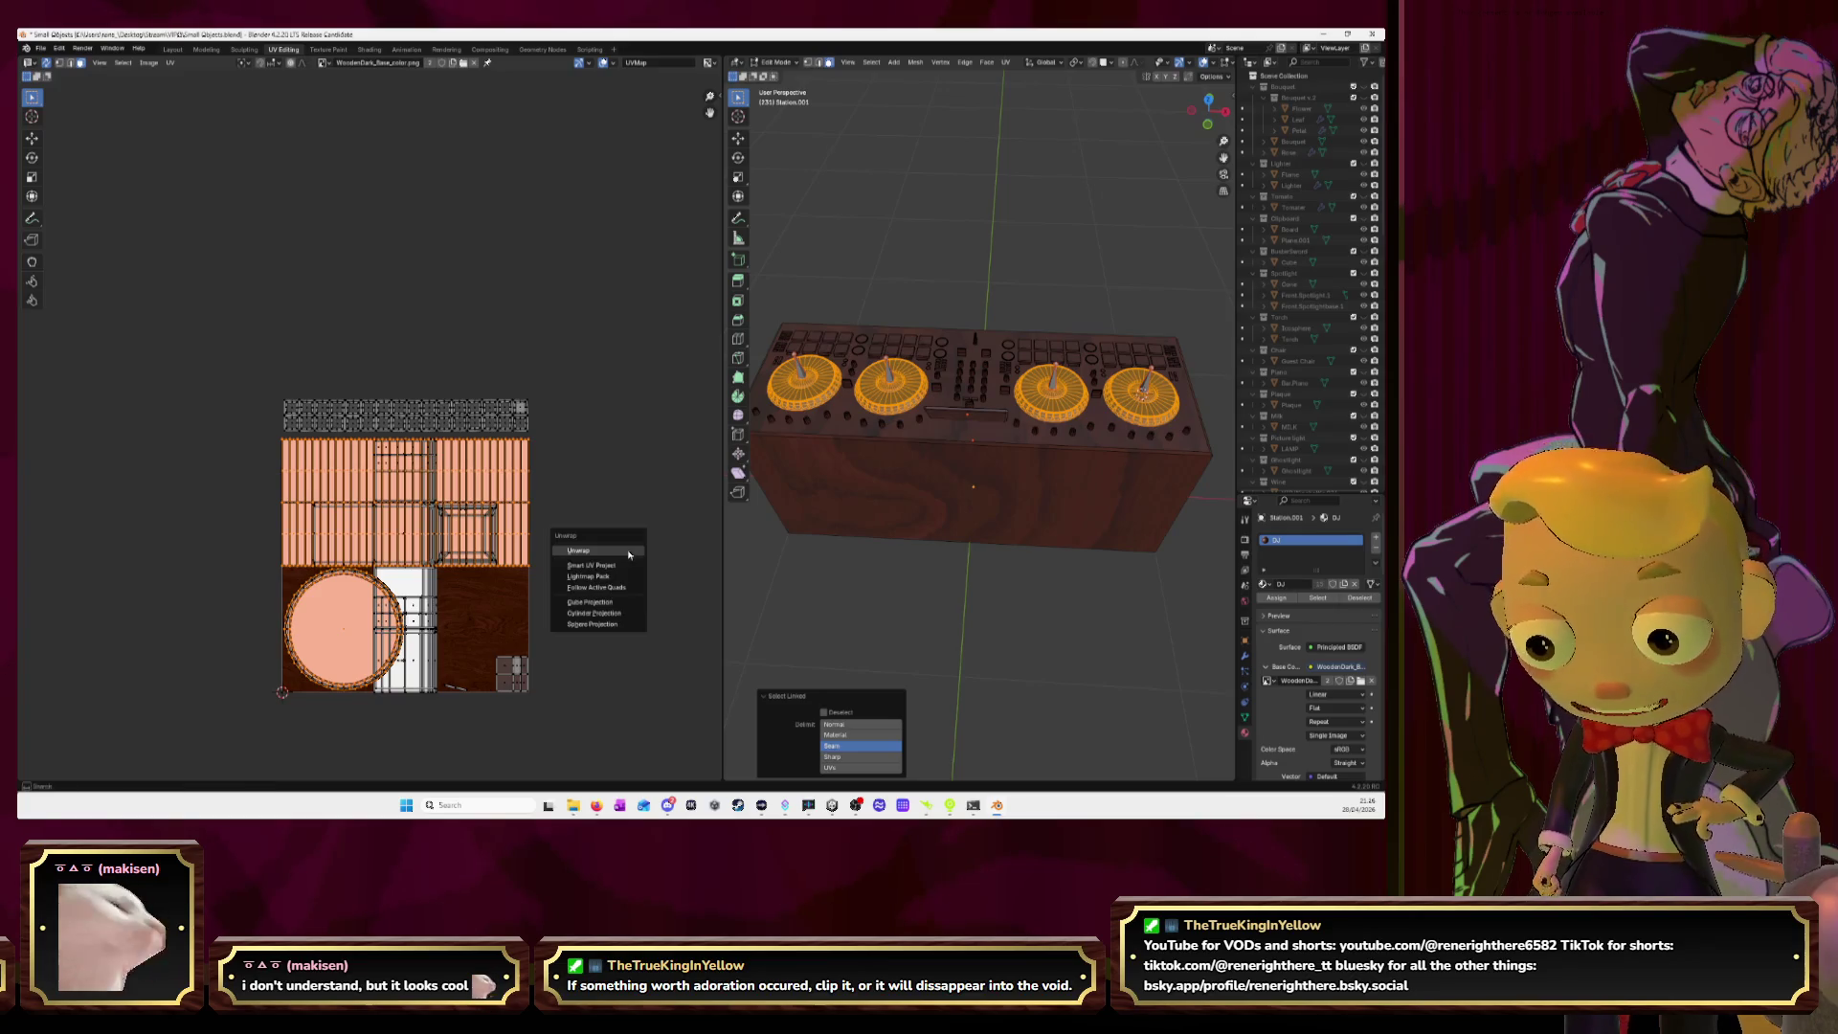
{"action": "left_click", "coordinate": [629, 551]}
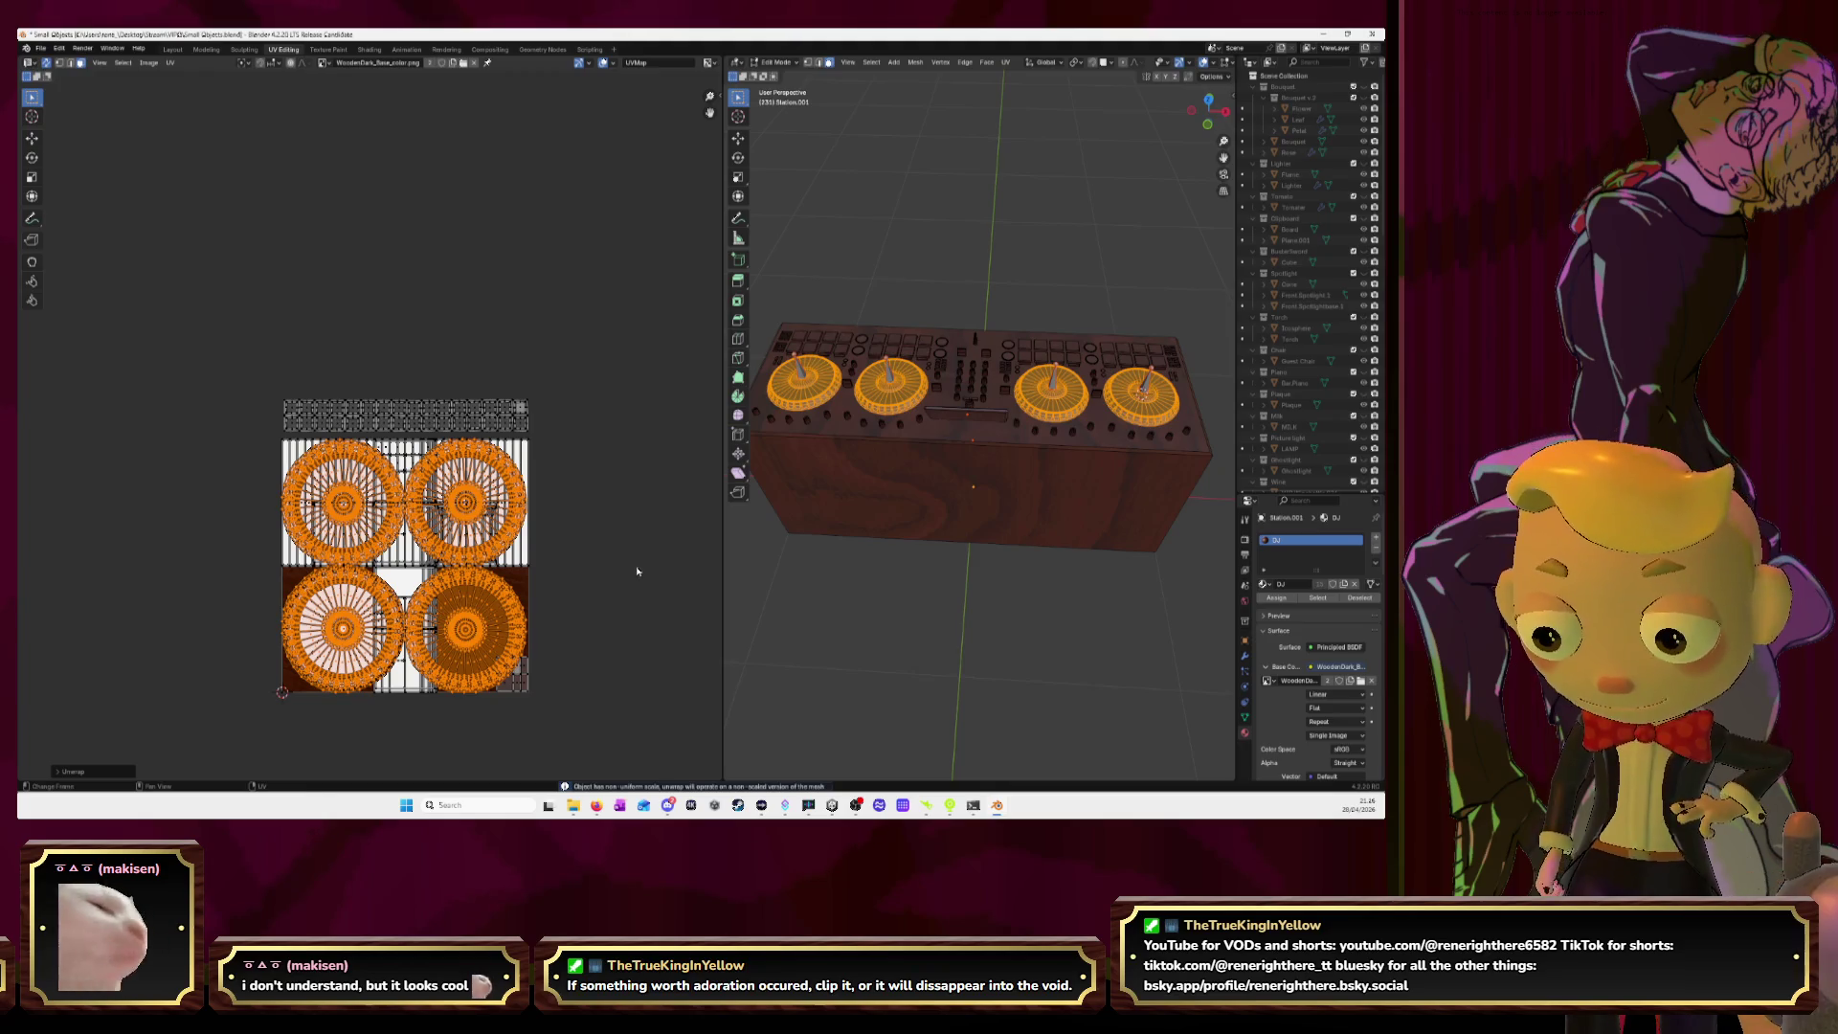
Park the platter islands above the atlas, deselect them, and pick a circular knob's island.
{"action": "key", "text": "g"}
{"action": "left_click", "coordinate": [502, 258]}
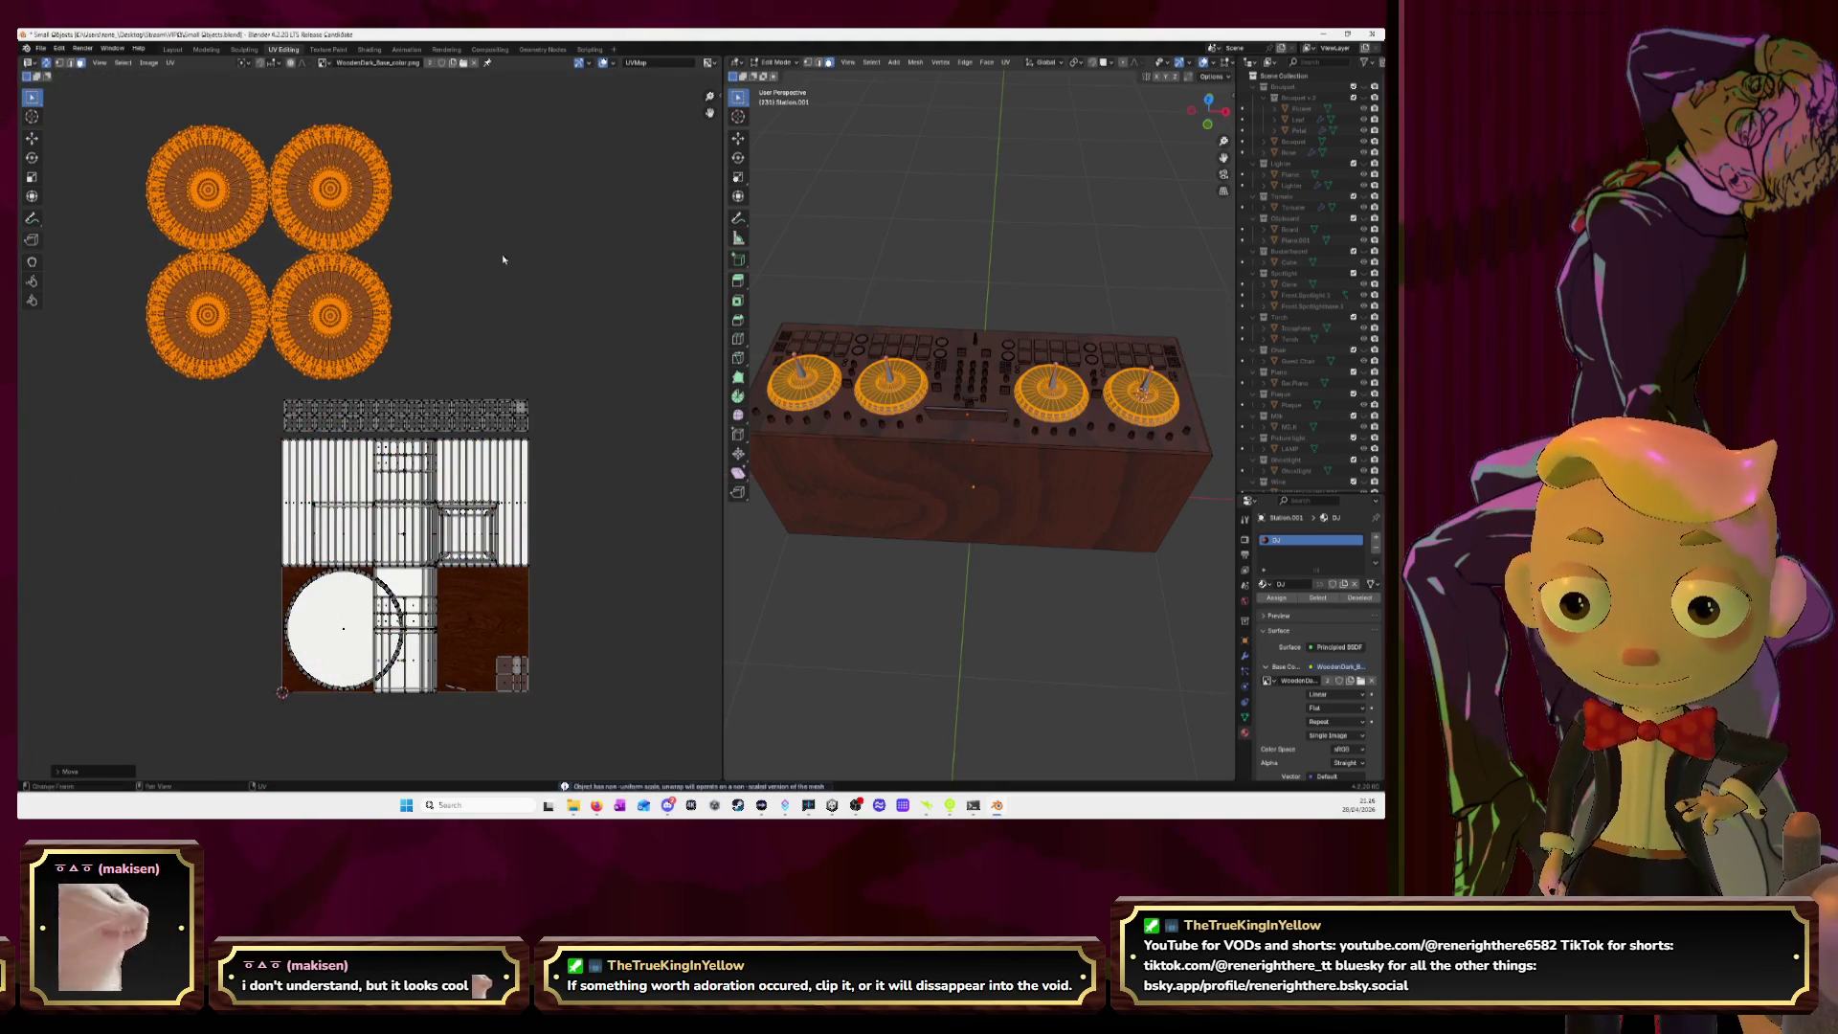
{"action": "key", "text": "alt+a"}
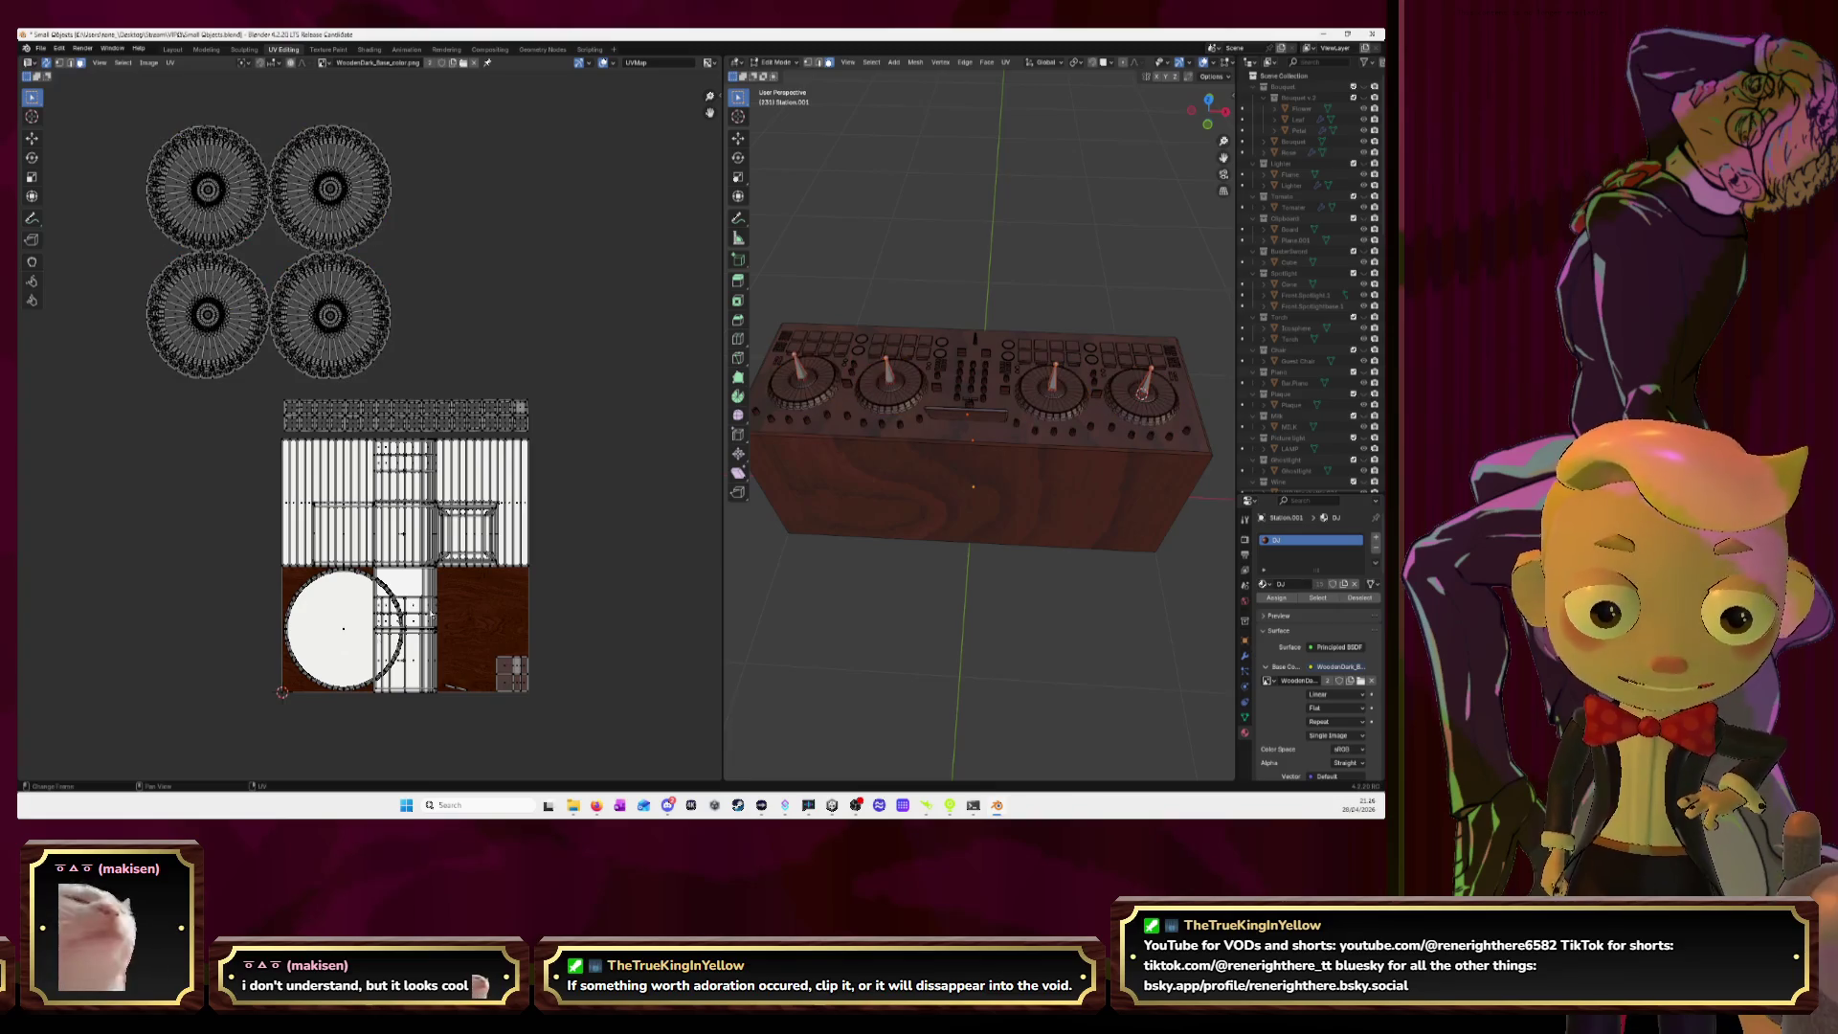
{"action": "key", "text": "l"}
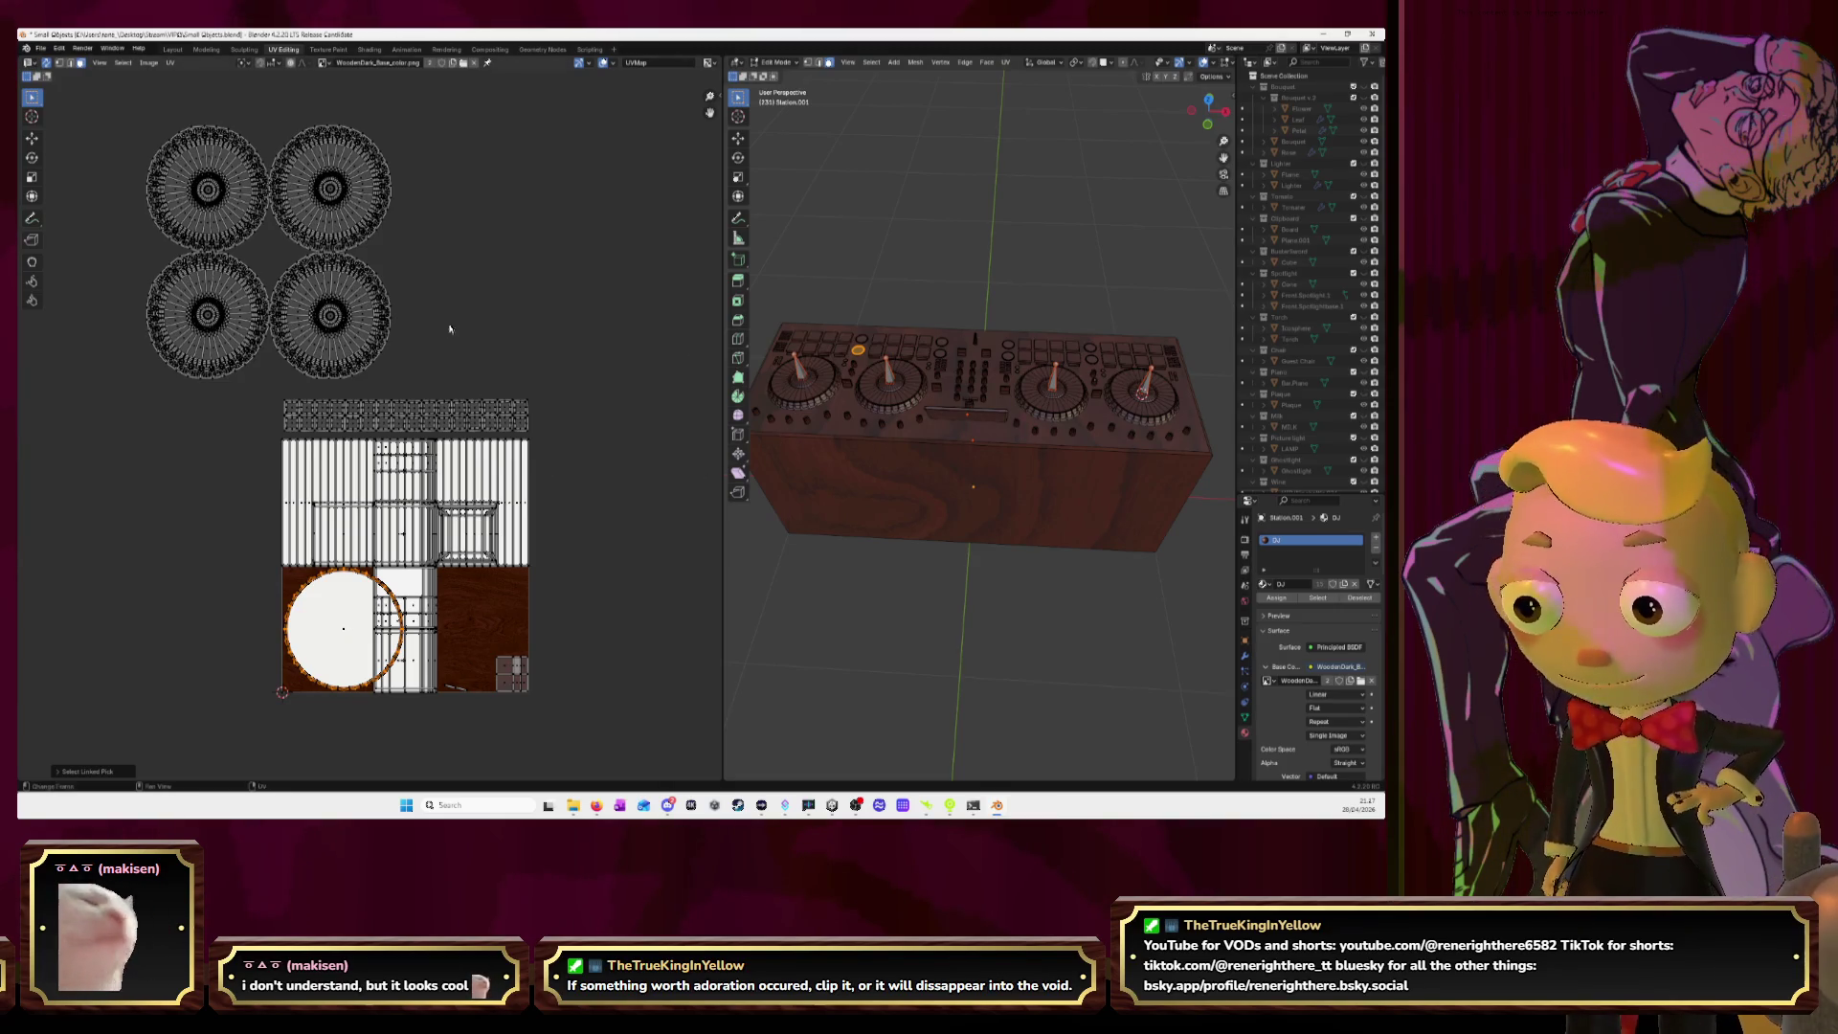
{"action": "scroll", "coordinate": [287, 302], "scroll_direction": "up", "scroll_amount": 3}
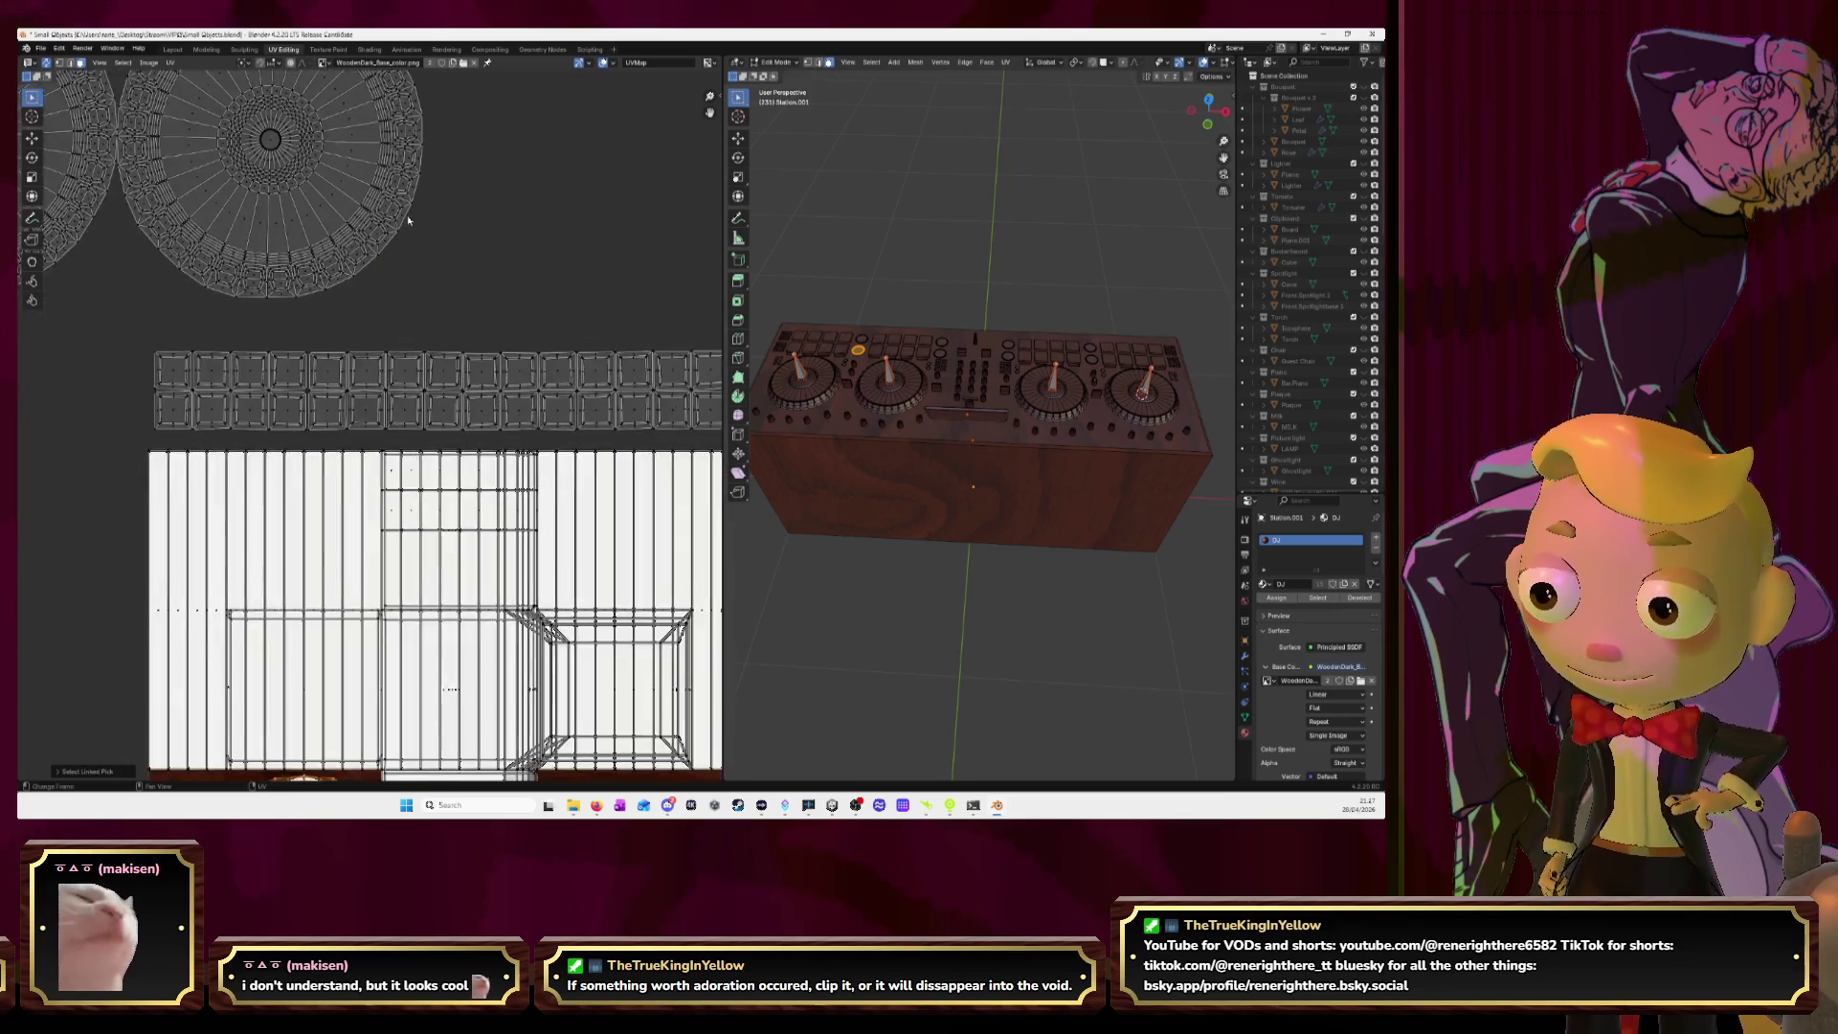
{"action": "scroll", "coordinate": [410, 379], "scroll_direction": "up", "scroll_amount": 2}
{"action": "scroll", "coordinate": [409, 379], "scroll_direction": "up", "scroll_amount": 1}
{"action": "scroll", "coordinate": [400, 318], "scroll_direction": "up", "scroll_amount": 2}
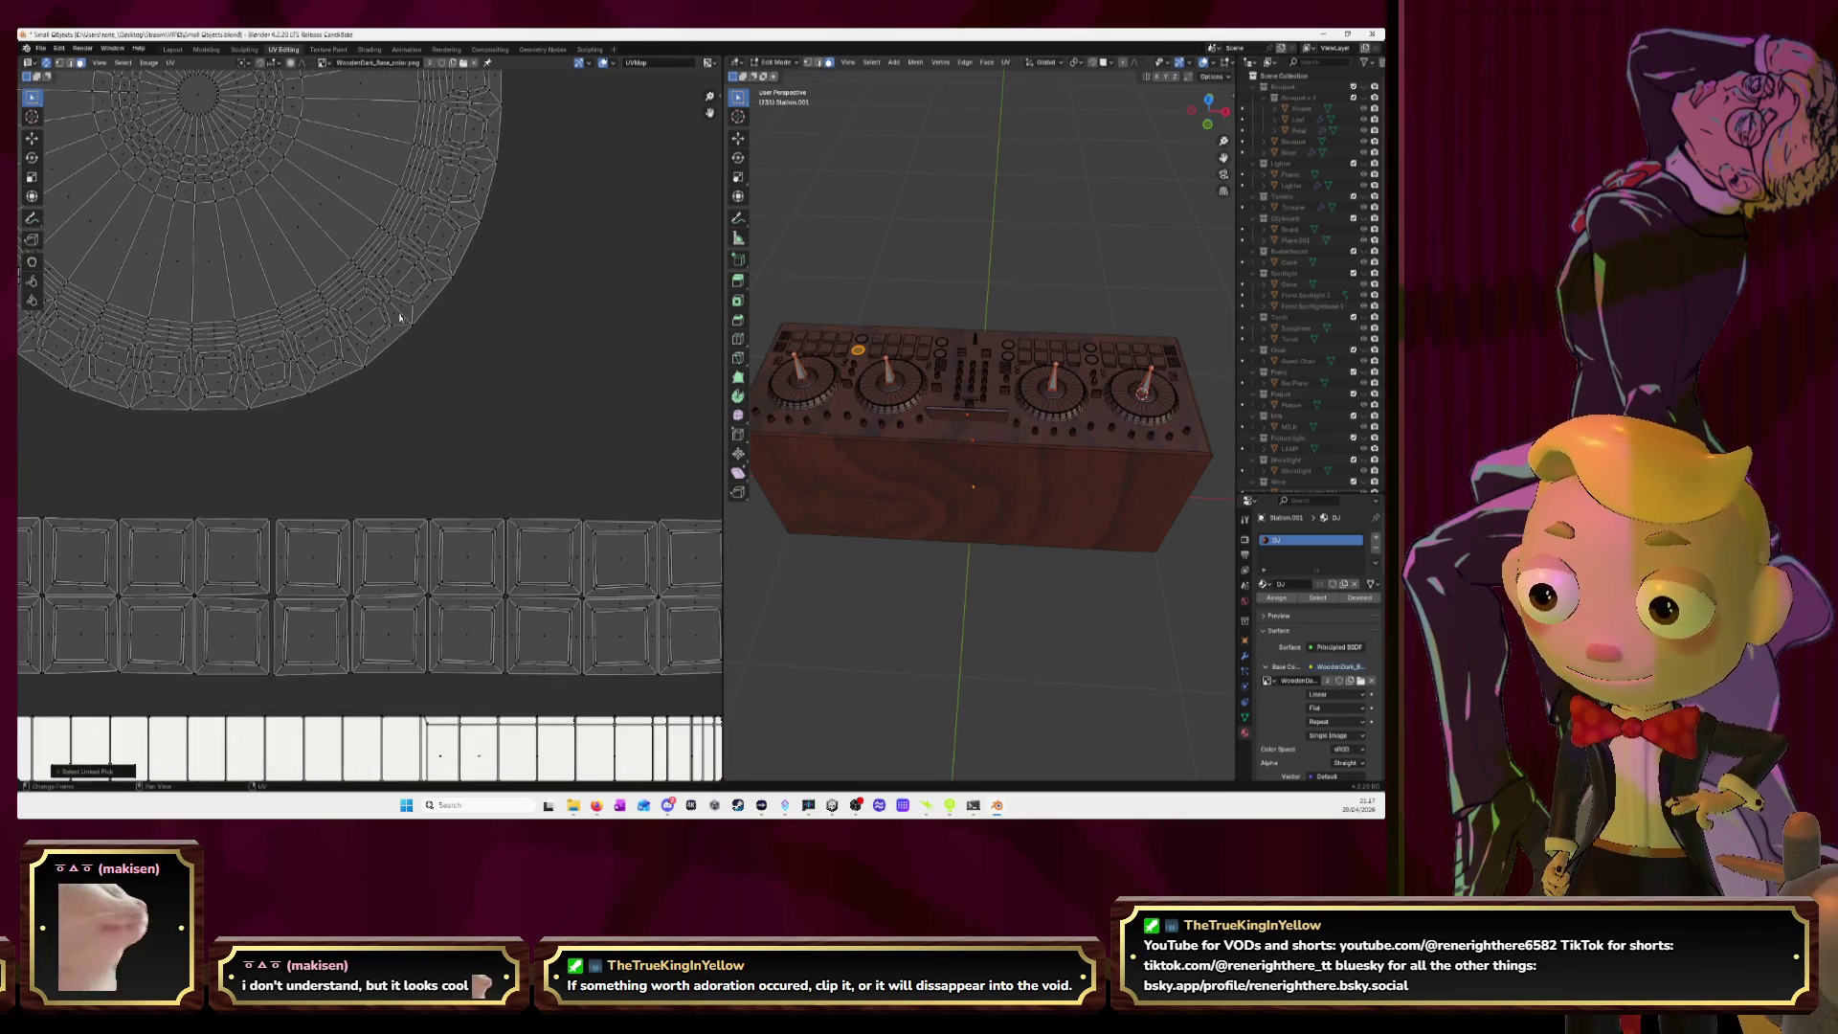
{"action": "scroll", "coordinate": [141, 376], "scroll_direction": "down", "scroll_amount": 3}
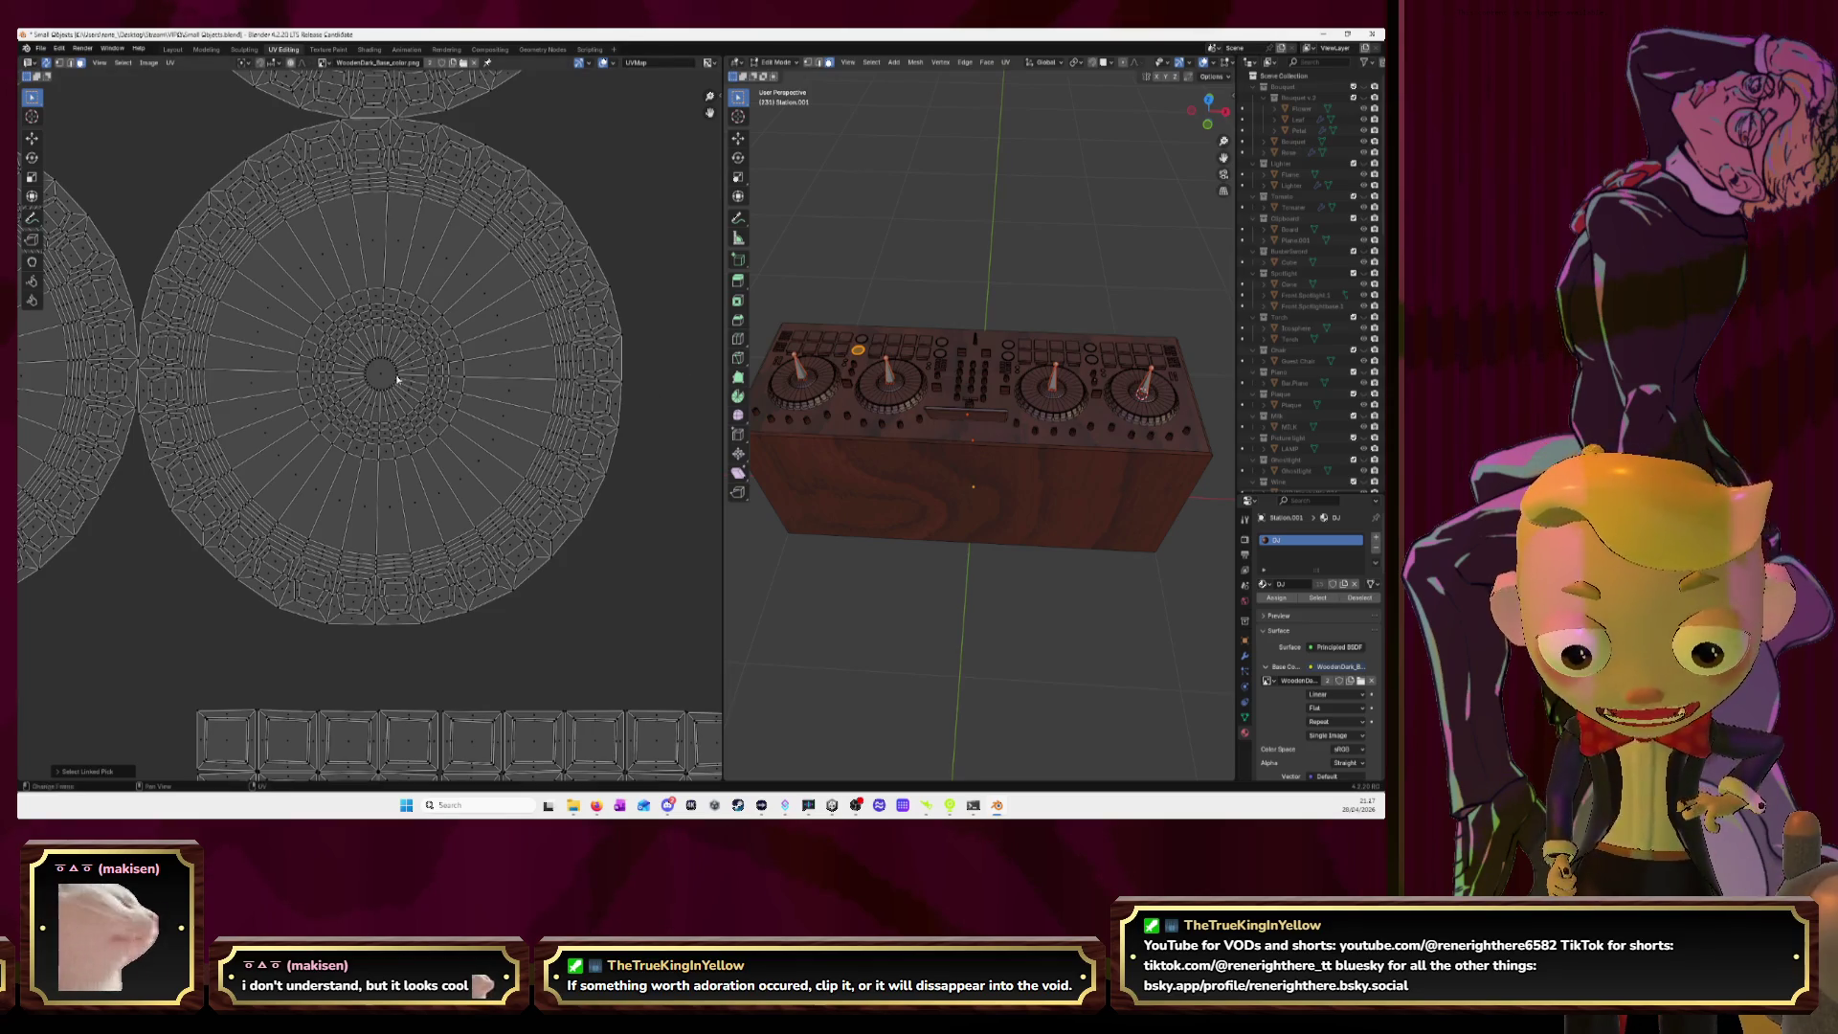
{"action": "key", "text": "Home"}
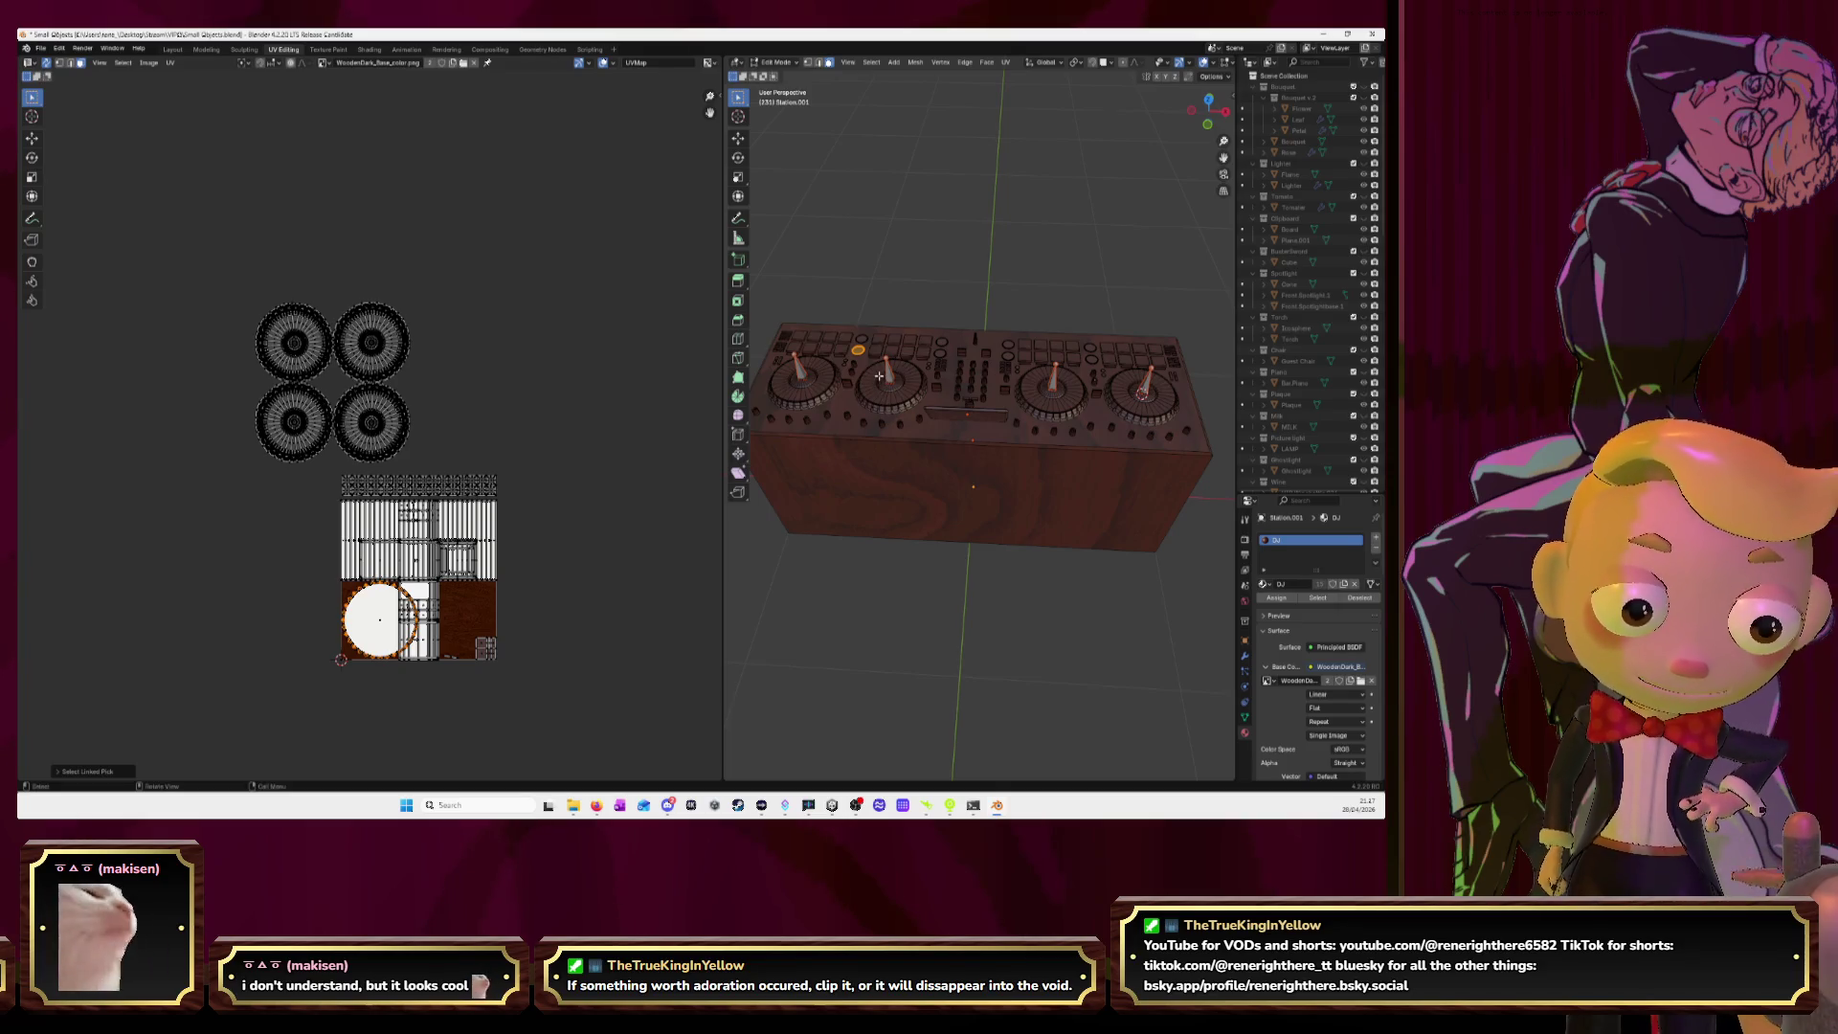
{"action": "scroll", "coordinate": [839, 424], "scroll_direction": "up", "scroll_amount": 5}
Switch to Top Orthographic view, frame the whole controller, and deselect the knob.
{"action": "mouse_move", "coordinate": [842, 422]}
{"action": "middle_mouse_down"}
{"action": "mouse_move", "coordinate": [883, 414]}
{"action": "mouse_move", "coordinate": [900, 441]}
{"action": "middle_mouse_up"}
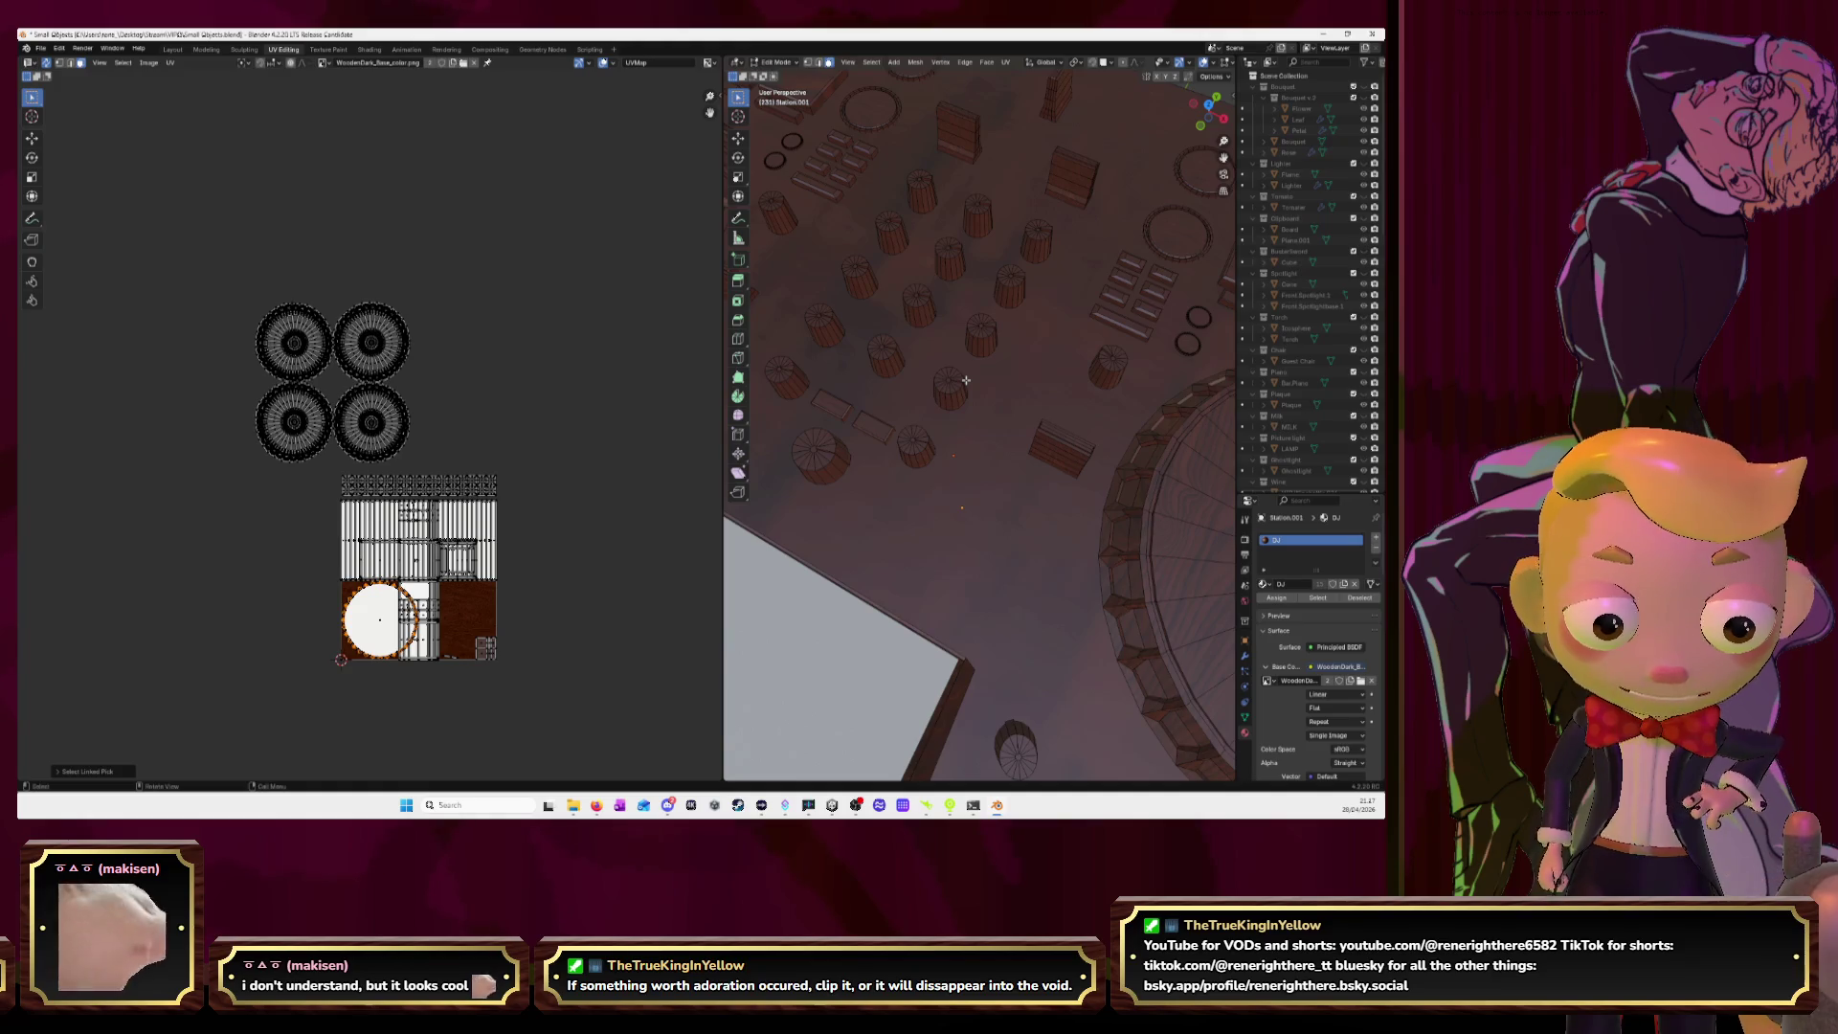
{"action": "middle_click_drag", "start_coordinate": [966, 380], "coordinate": [978, 367]}
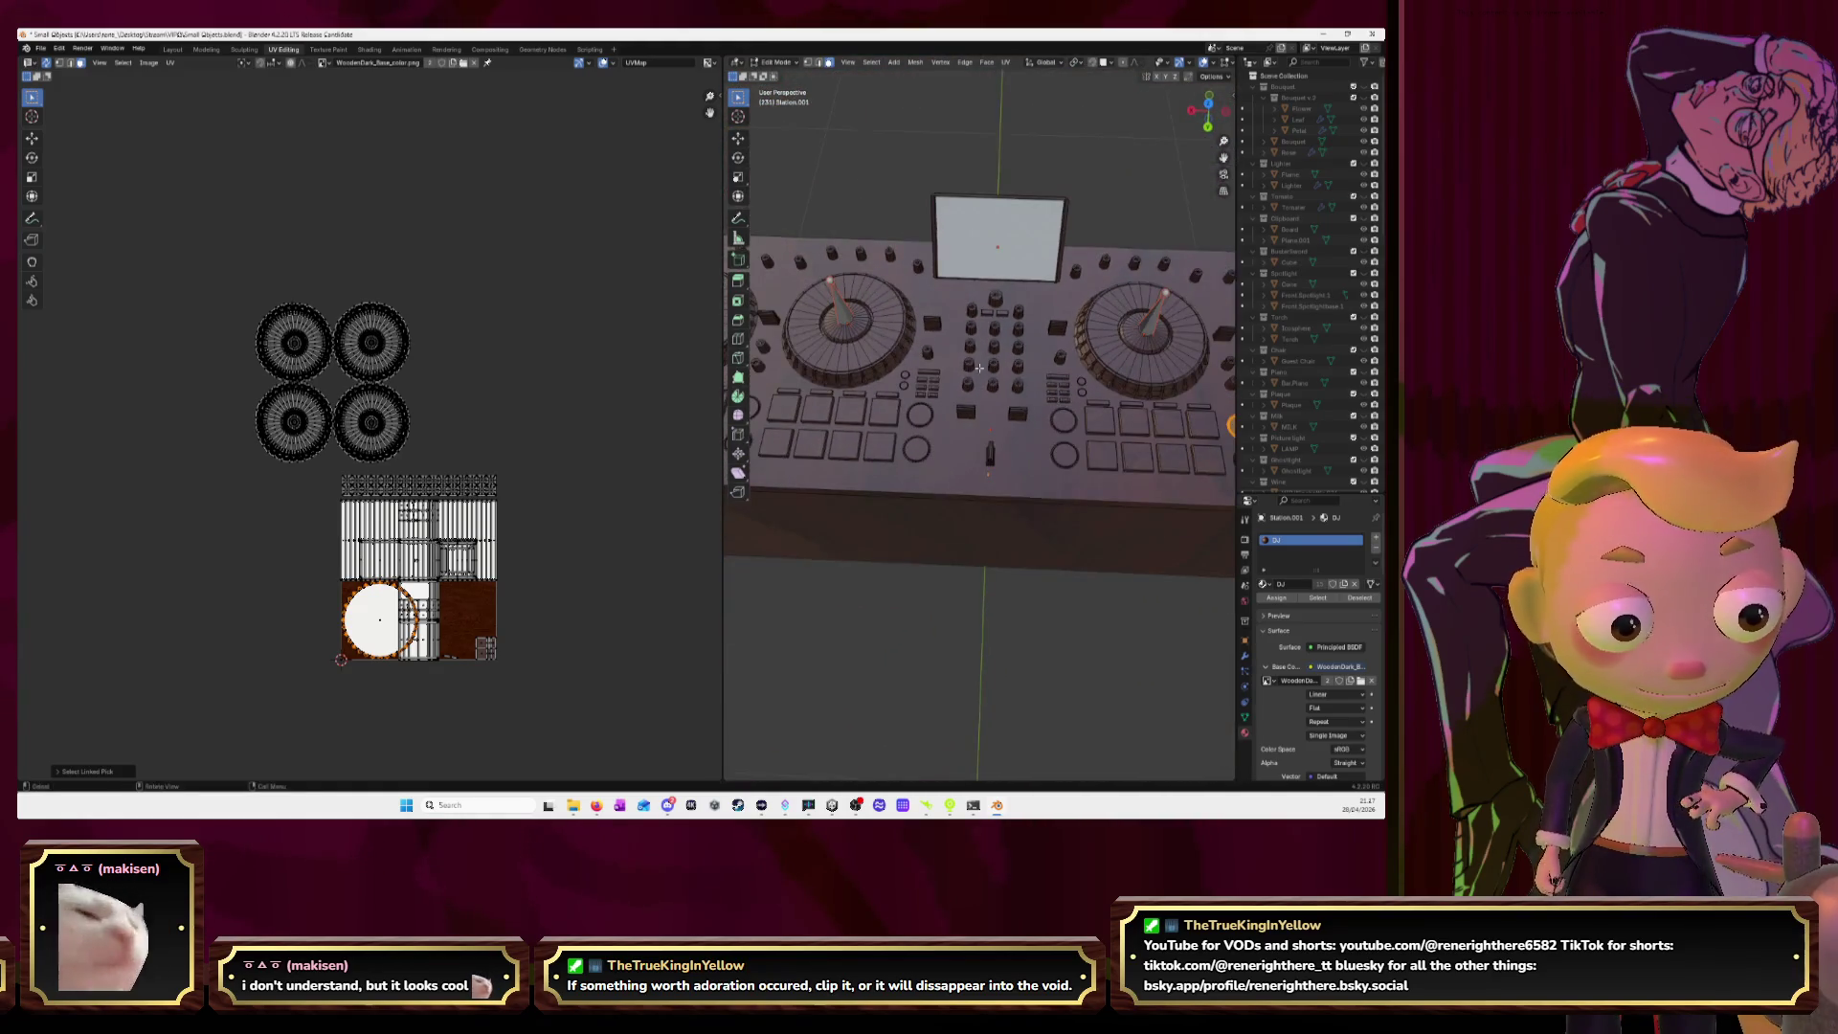
{"action": "left_click", "coordinate": [1208, 99]}
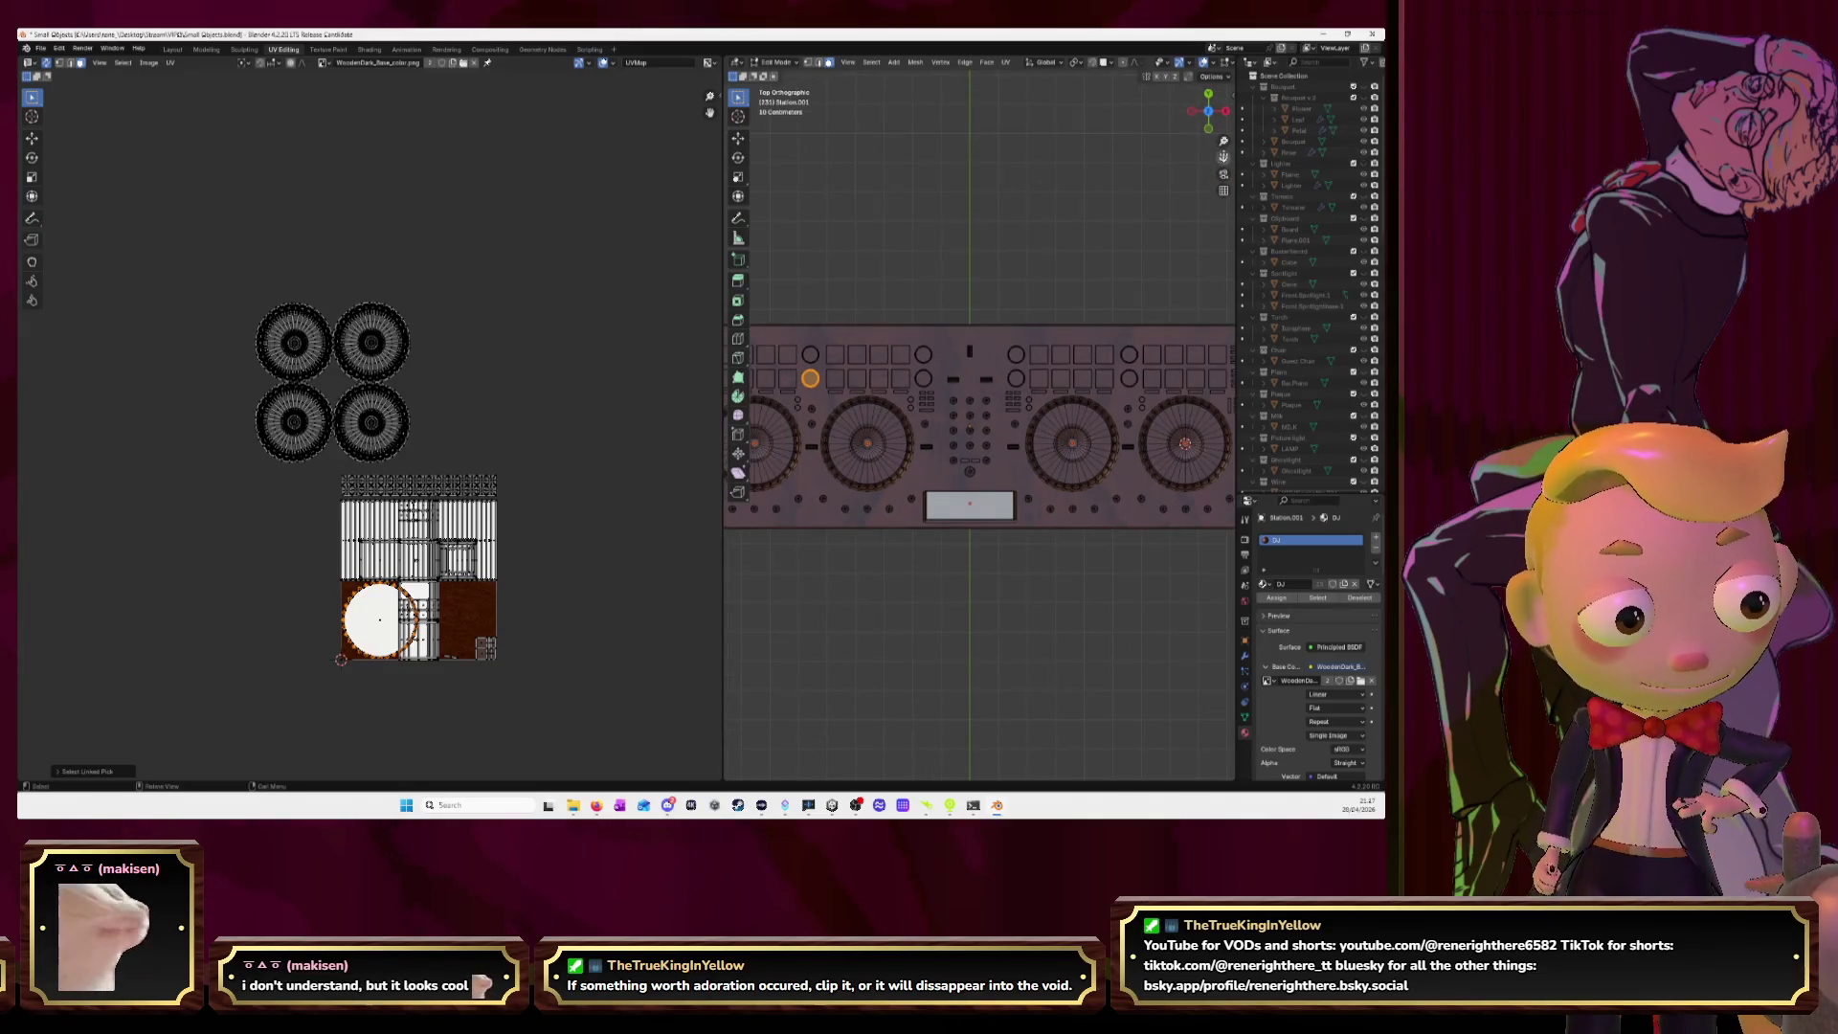
{"action": "scroll", "coordinate": [1036, 345], "scroll_direction": "down", "scroll_amount": 4}
{"action": "scroll", "coordinate": [937, 425], "scroll_direction": "up", "scroll_amount": 4}
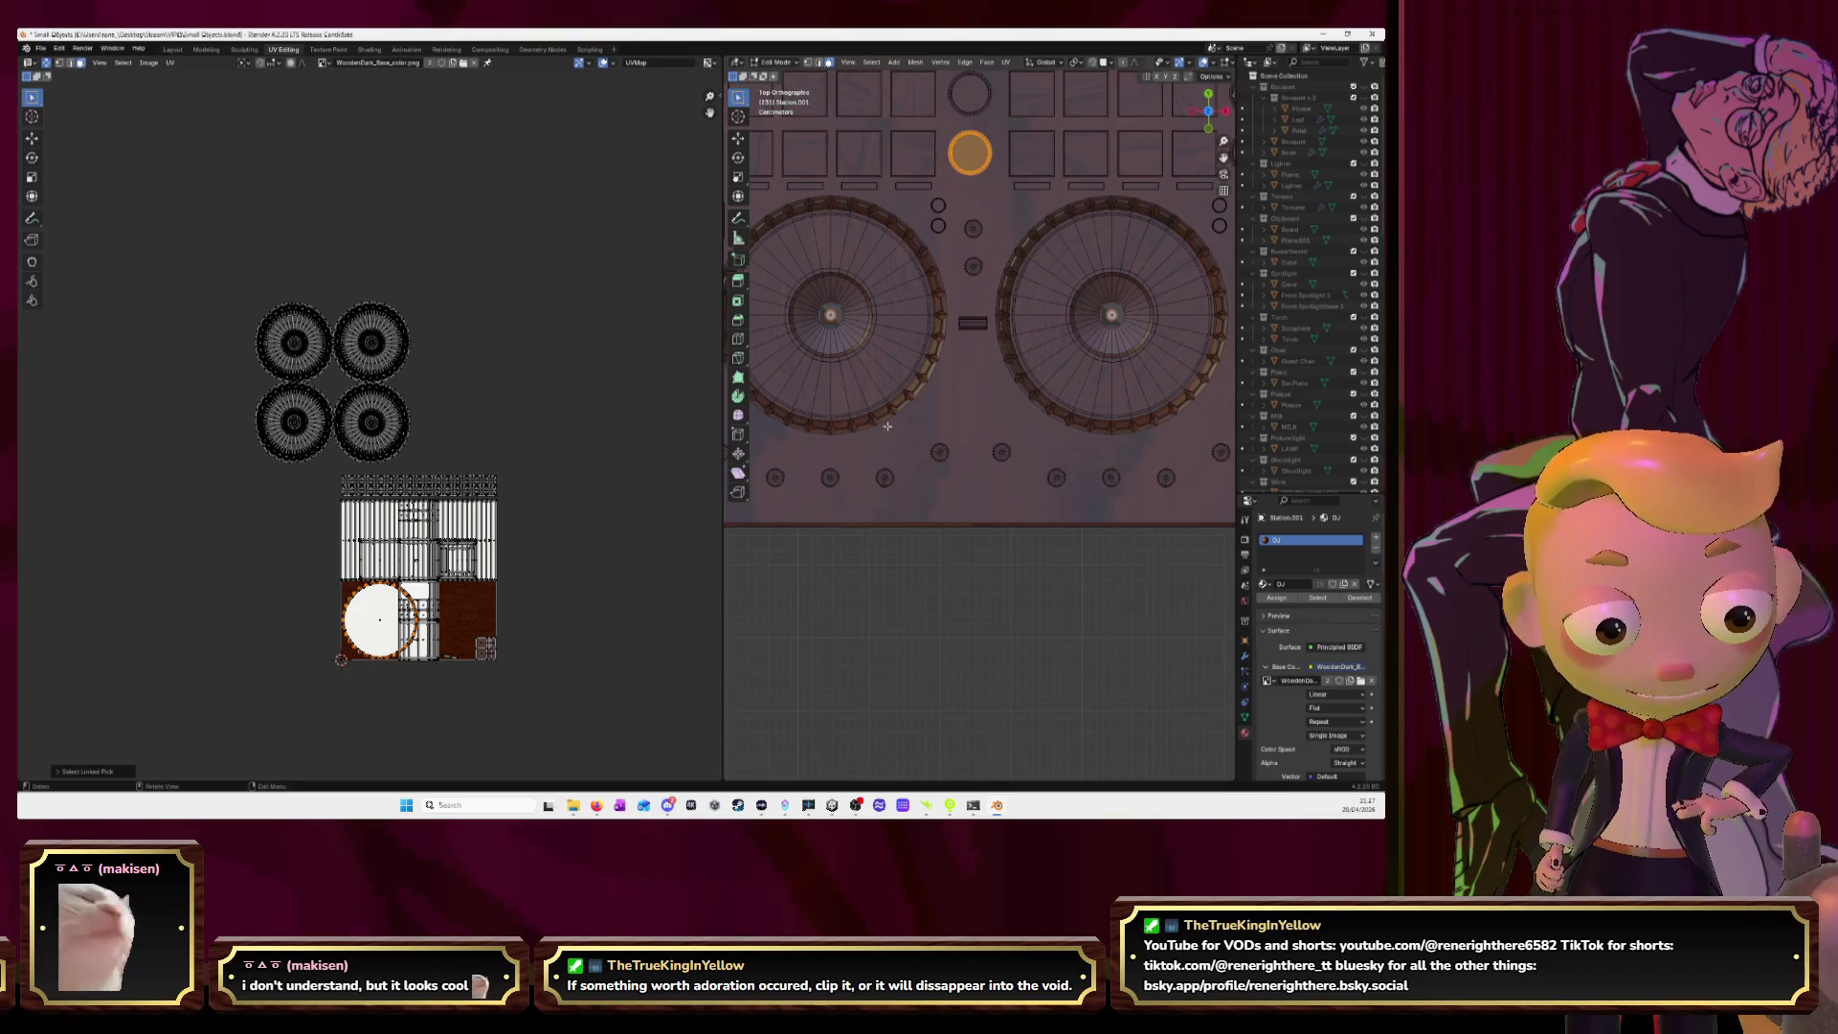
{"action": "scroll", "coordinate": [888, 428], "scroll_direction": "down", "scroll_amount": 1}
{"action": "scroll", "coordinate": [799, 442], "scroll_direction": "down", "scroll_amount": 1}
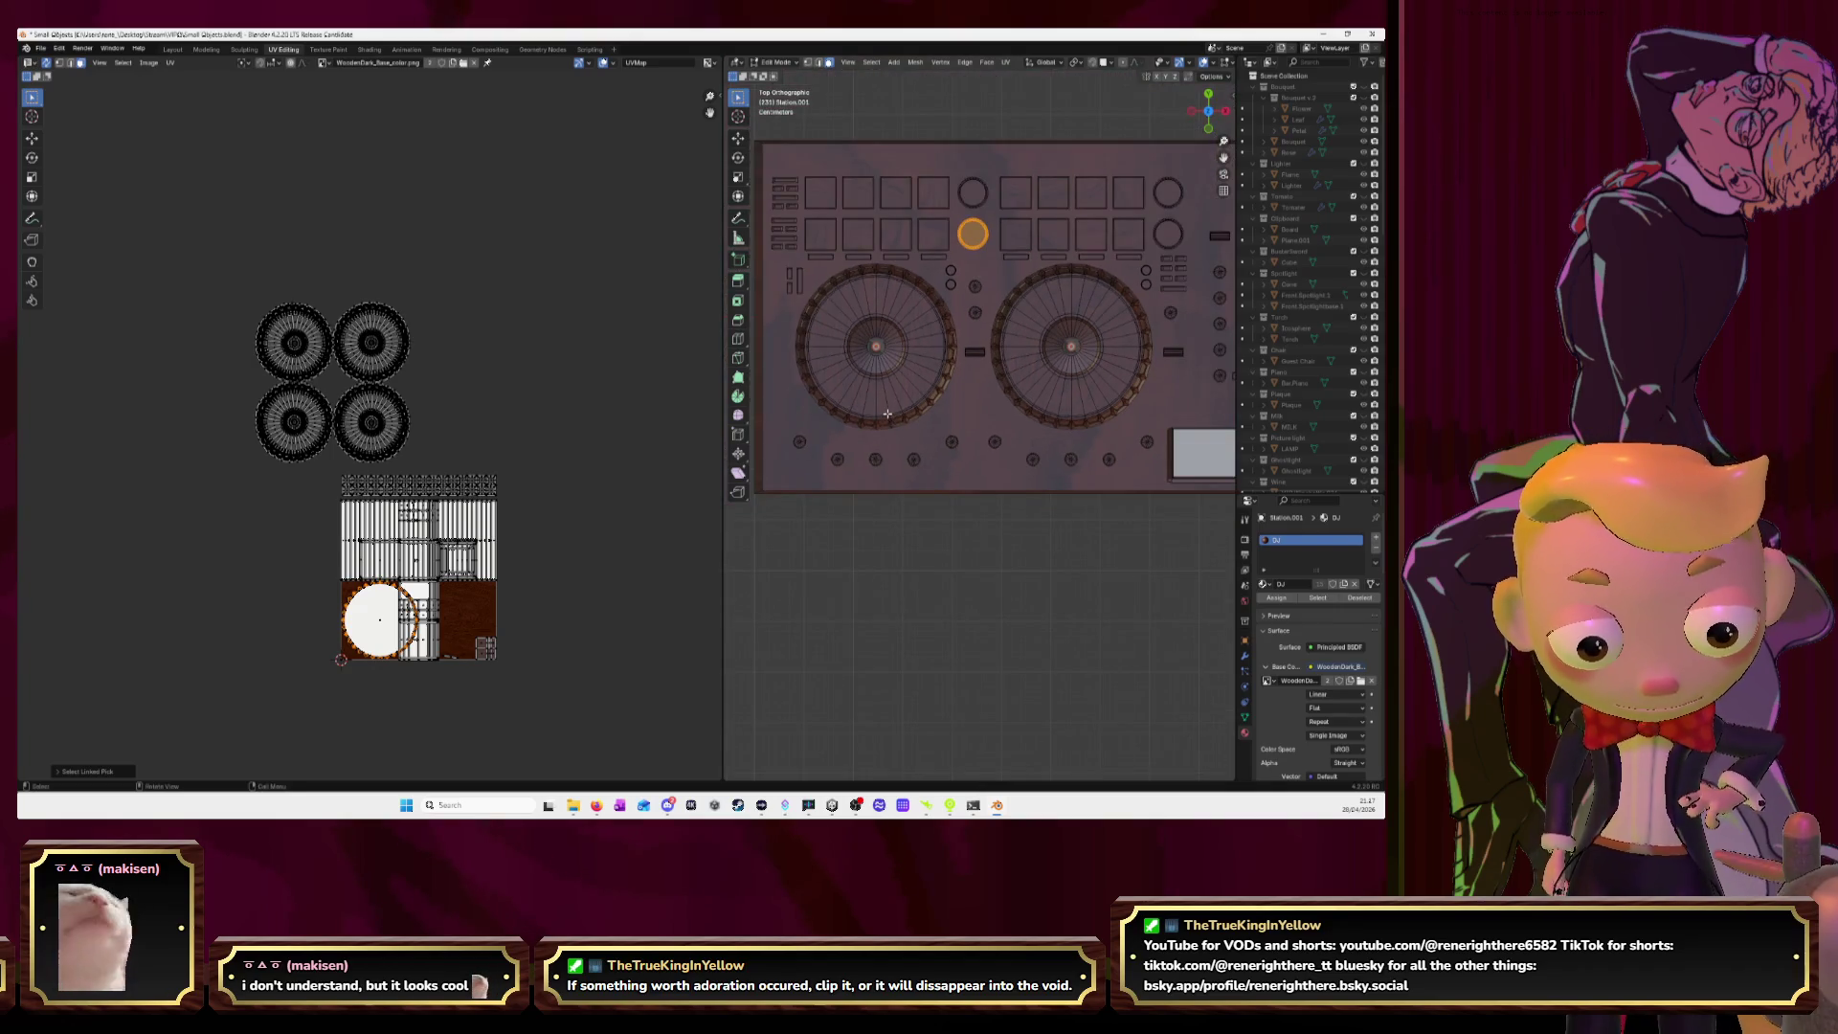
{"action": "left_click", "coordinate": [802, 446]}
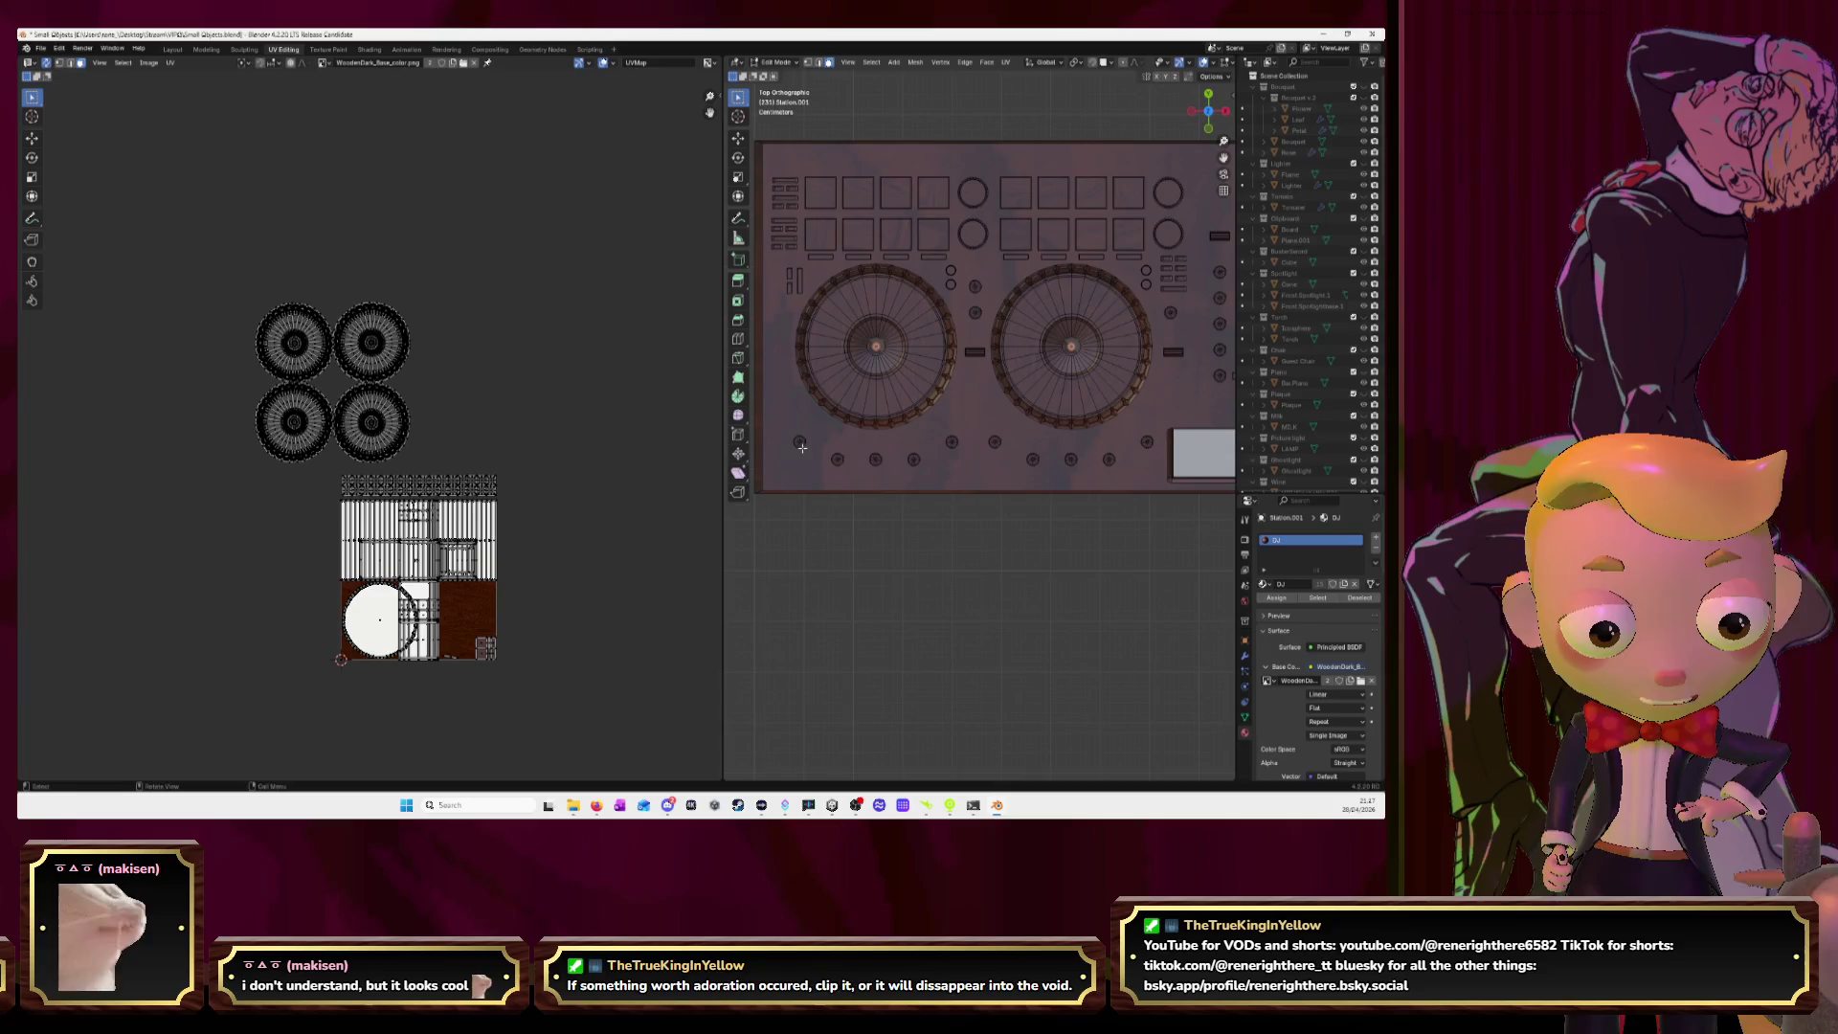
Select three bottom-row knobs plus several mixer knobs with linked selection.
{"action": "key", "text": "ctrl+l"}
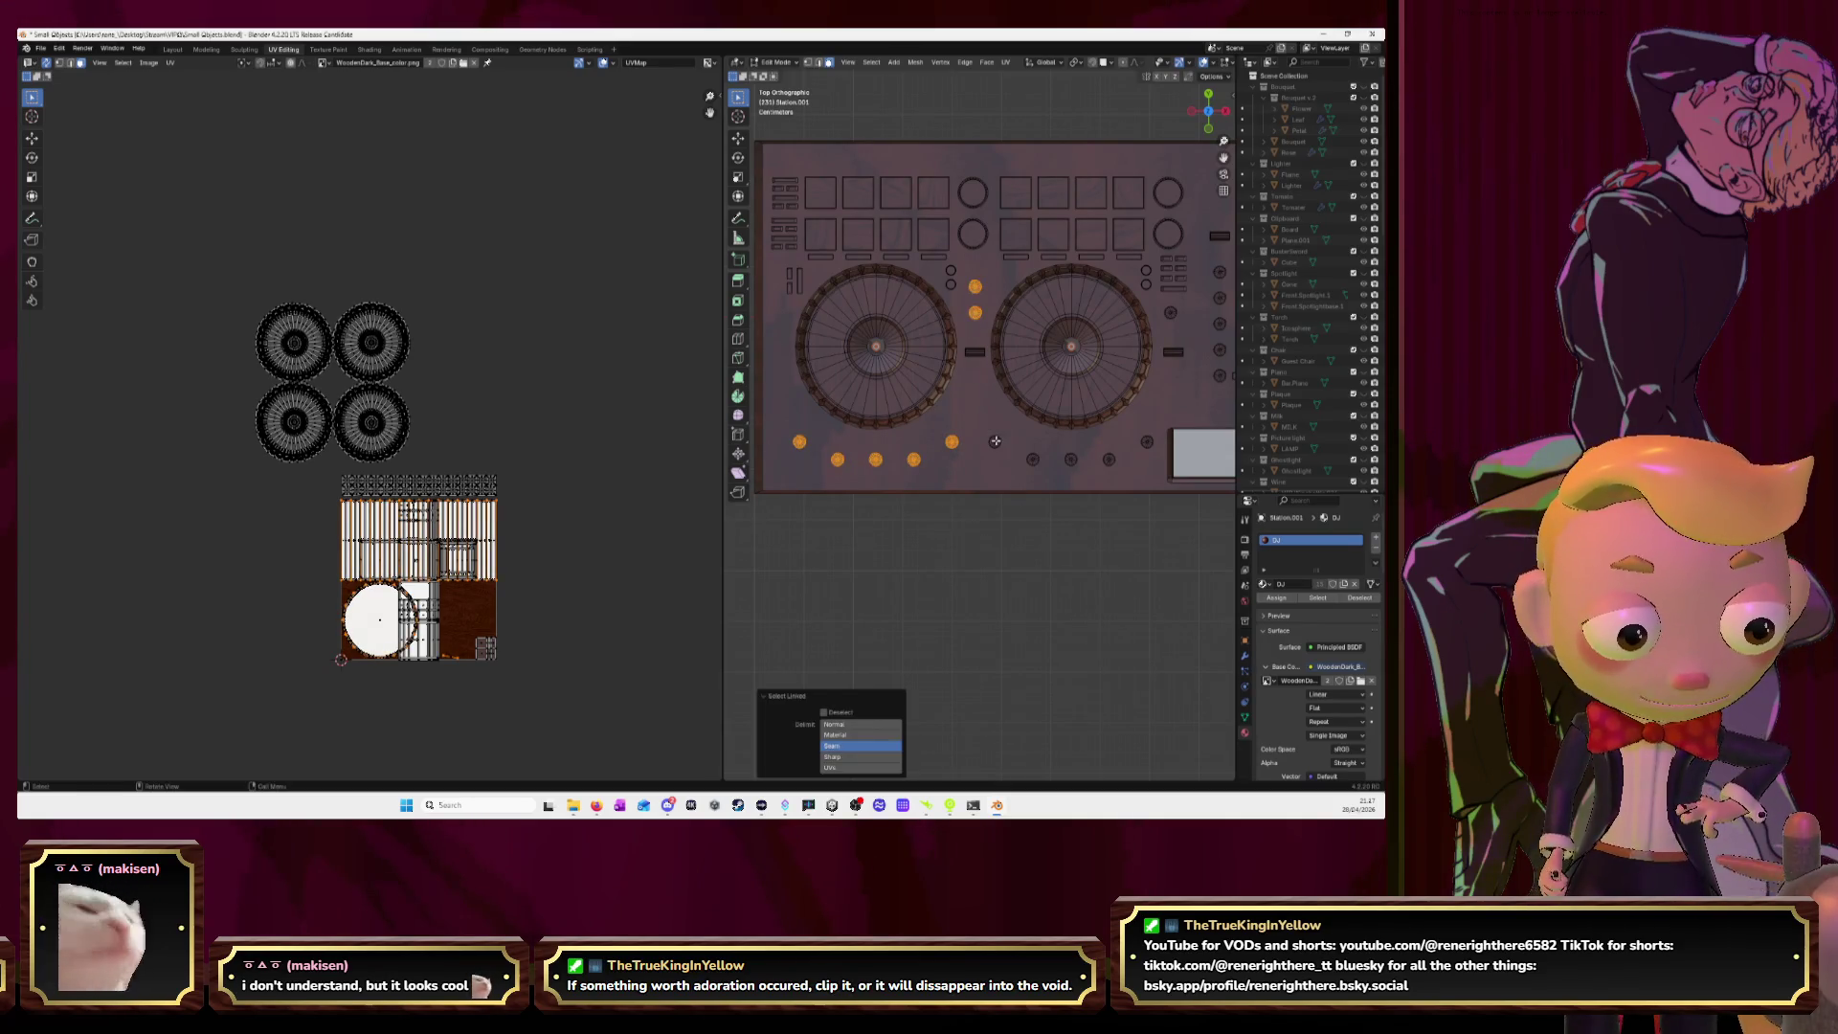
{"action": "key", "text": "l"}
{"action": "key", "text": "l"}
{"action": "key", "text": "l"}
{"action": "key", "text": "l"}
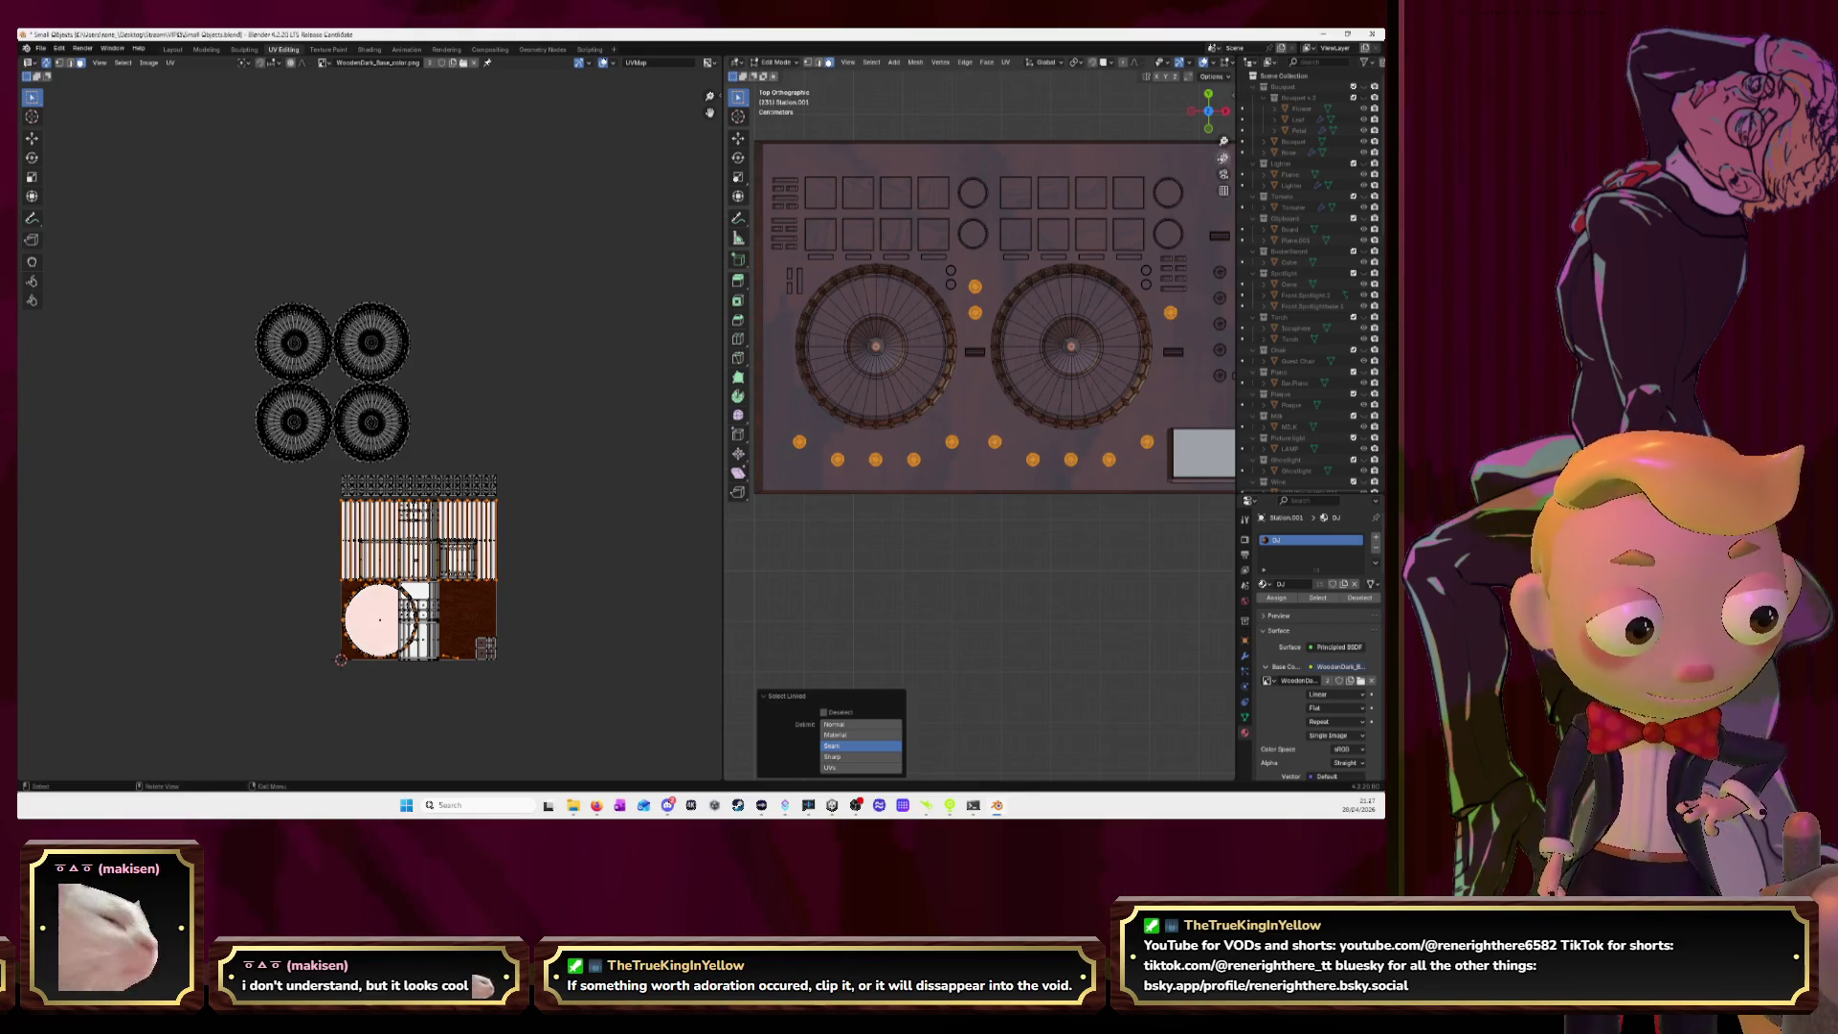
{"action": "middle_click_drag", "start_coordinate": [975, 198], "coordinate": [1151, 256], "text": "shift"}
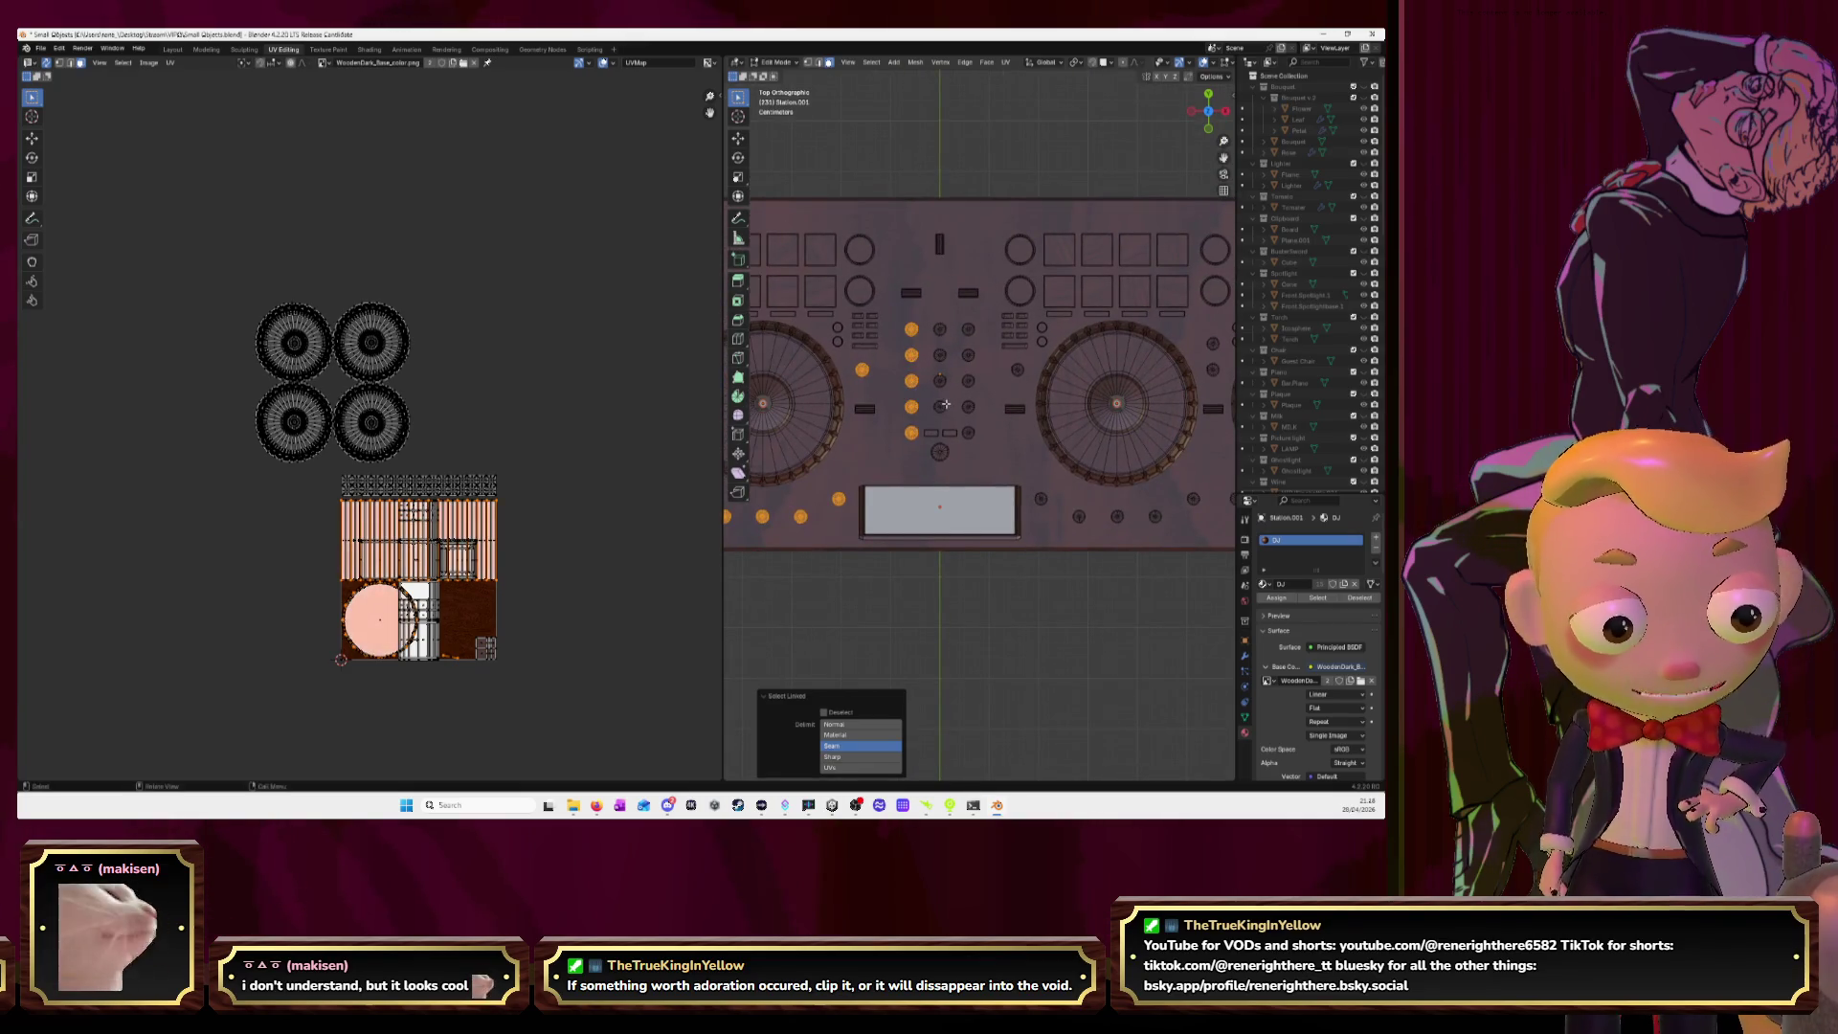
{"action": "key", "text": "l"}
{"action": "left_click", "coordinate": [941, 445]}
{"action": "key", "text": "l"}
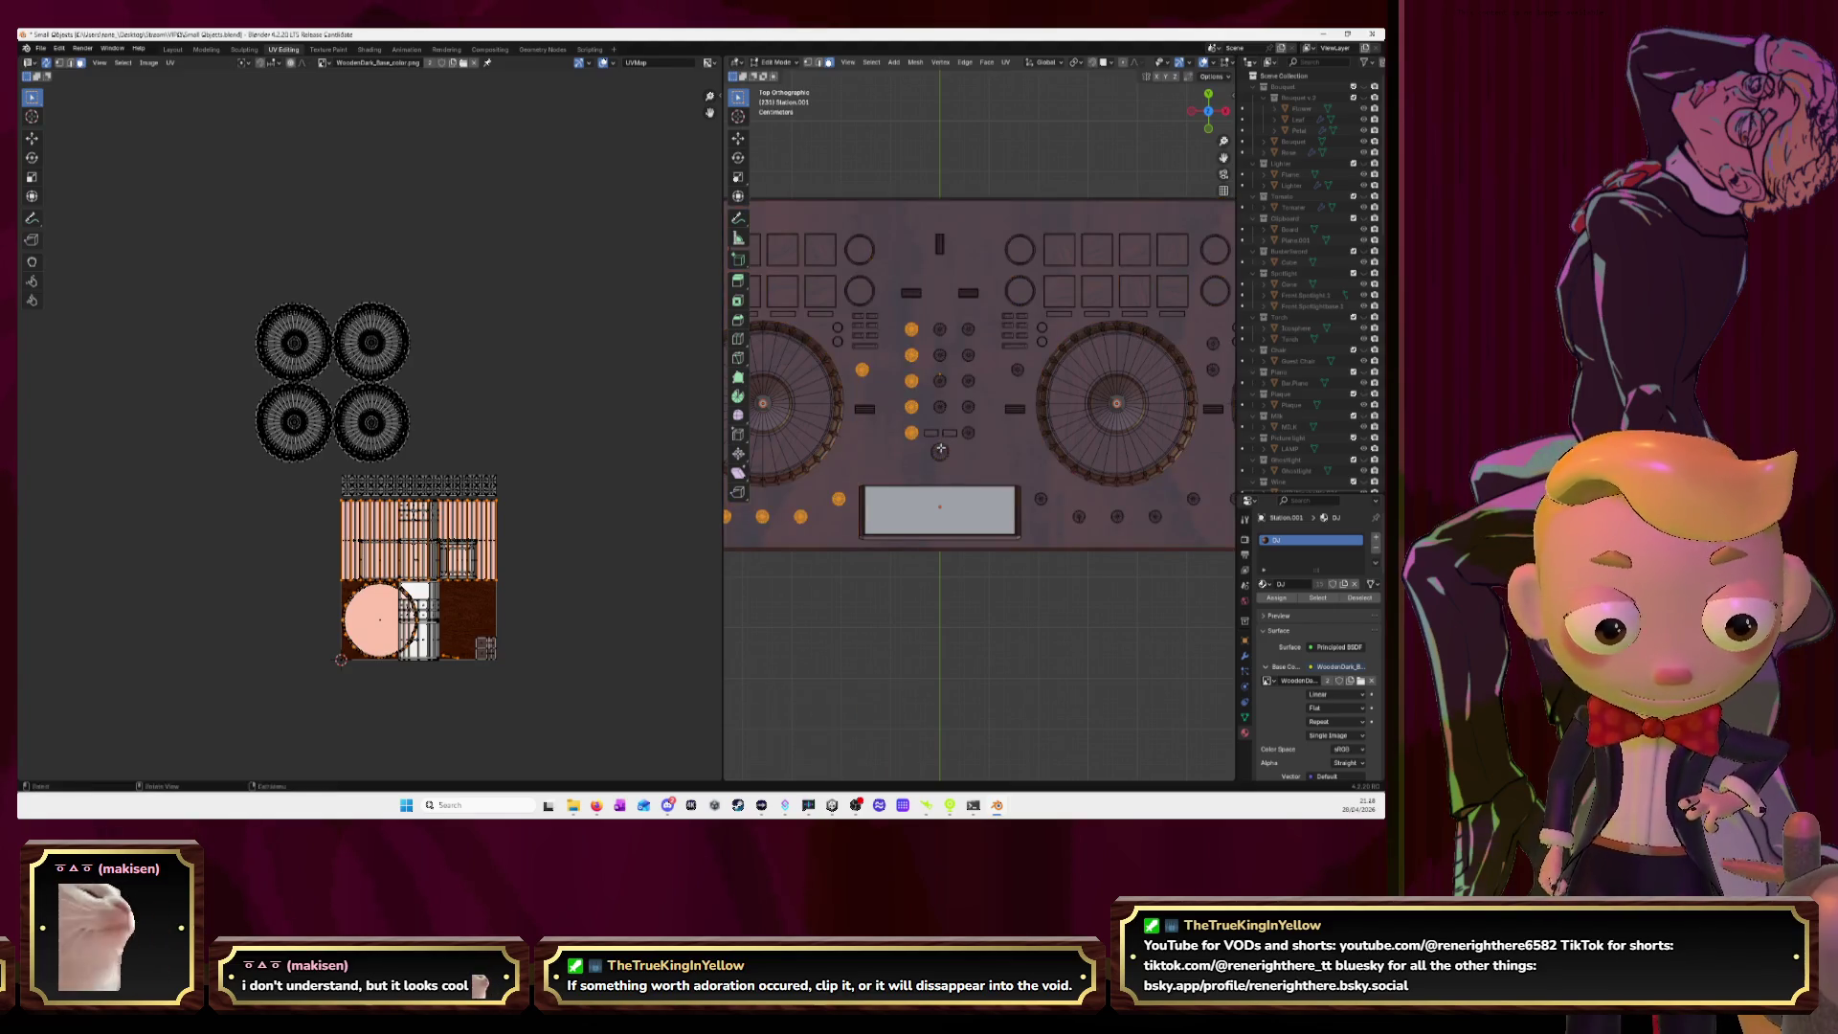
{"action": "key", "text": "l"}
{"action": "key", "text": "l"}
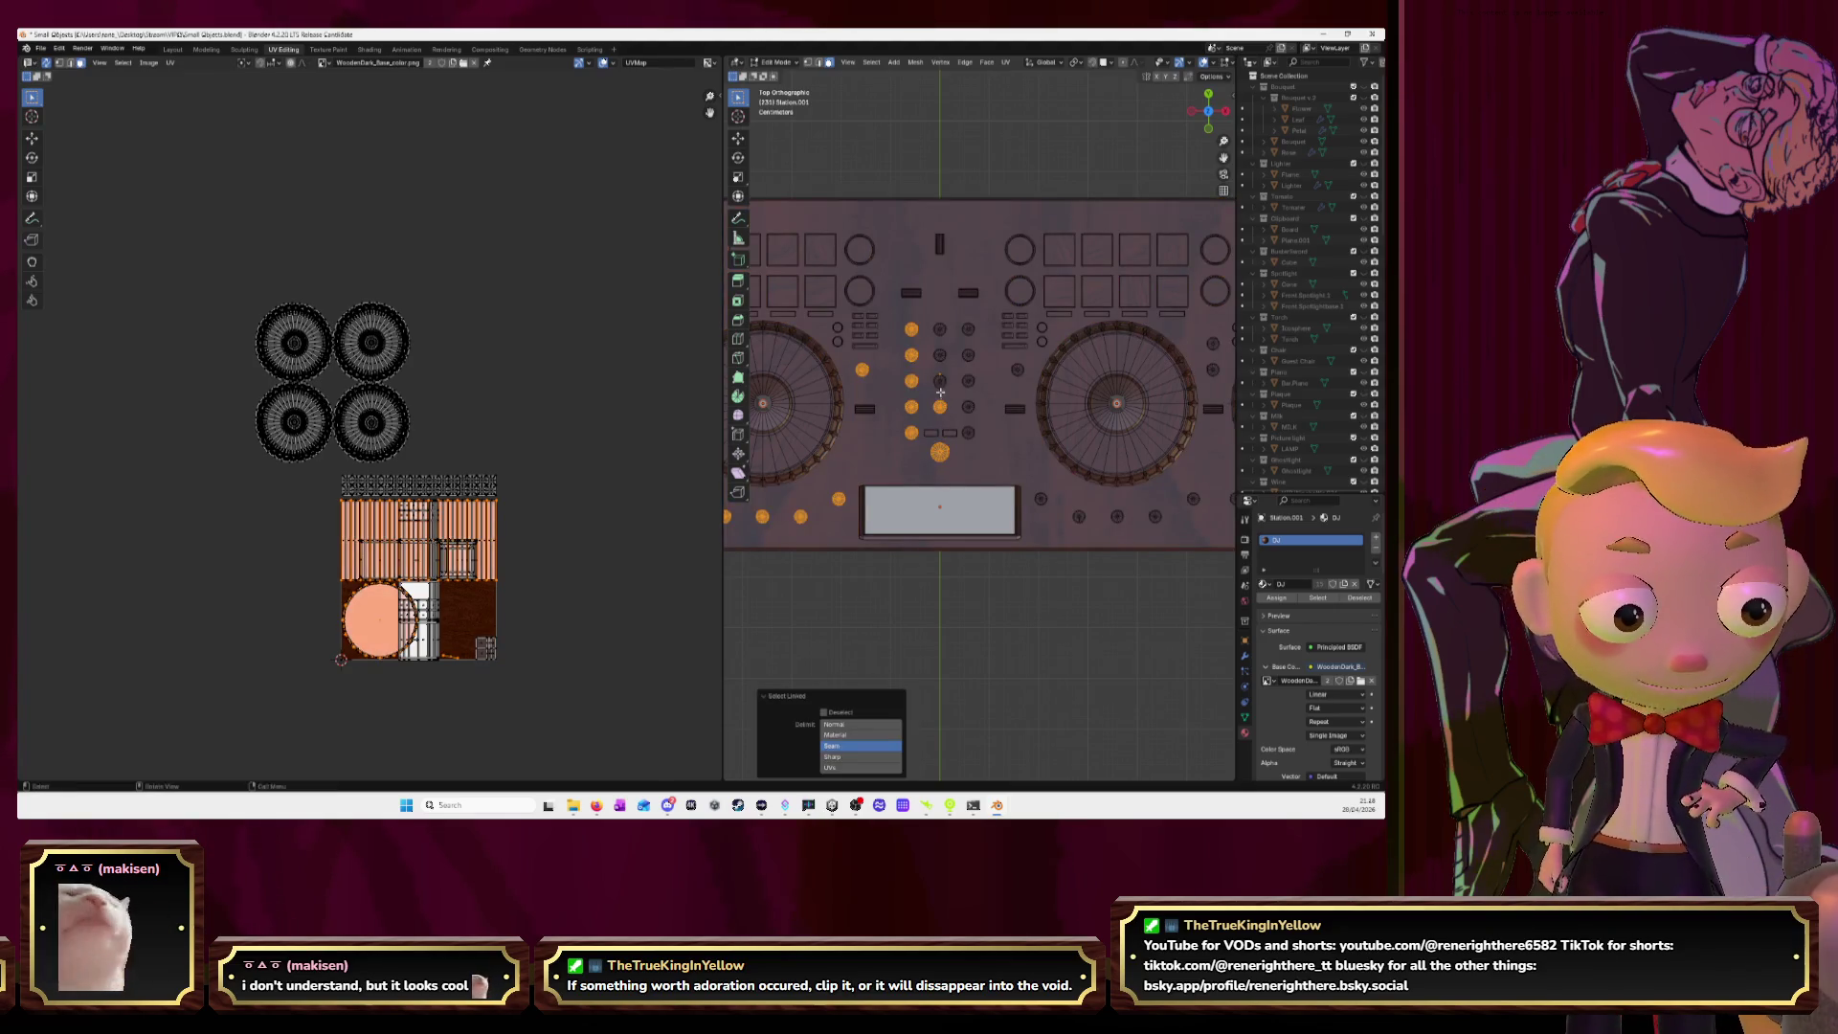
{"action": "key", "text": "l"}
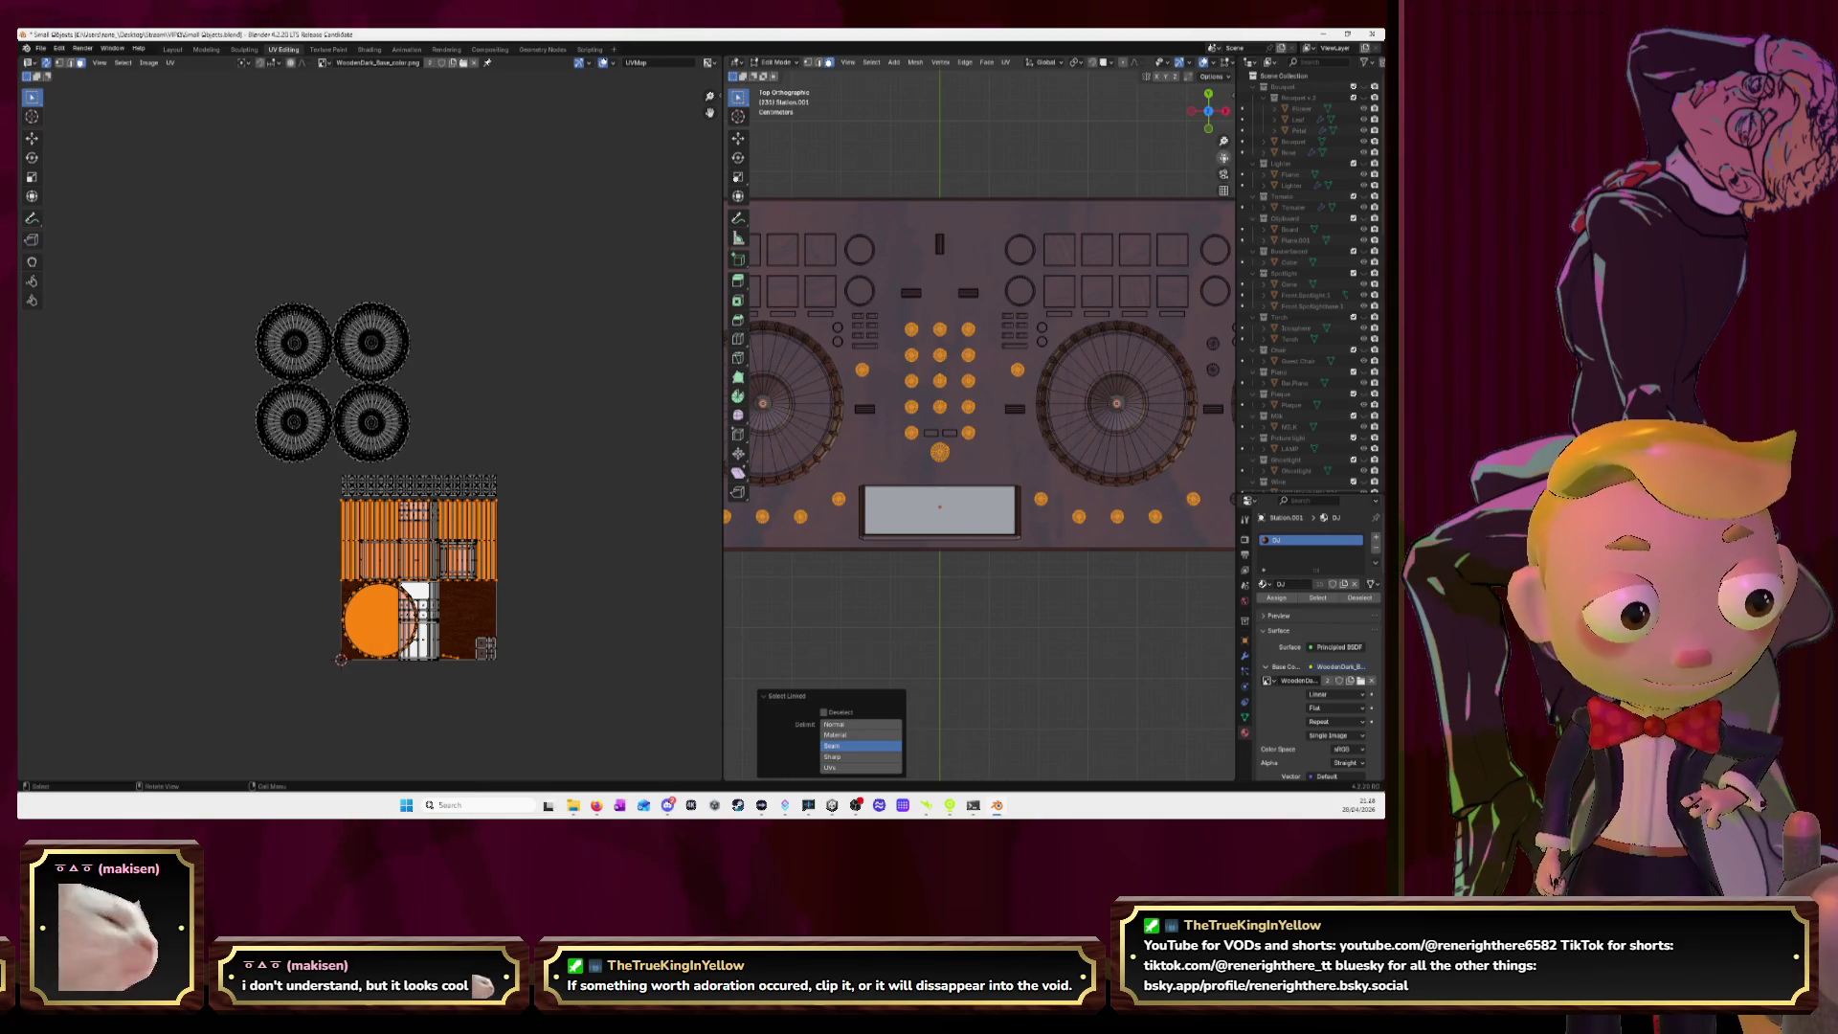
Add three more knobs to the selection and zoom around the board's left side.
{"action": "scroll", "coordinate": [1048, 376], "scroll_direction": "down", "scroll_amount": 3}
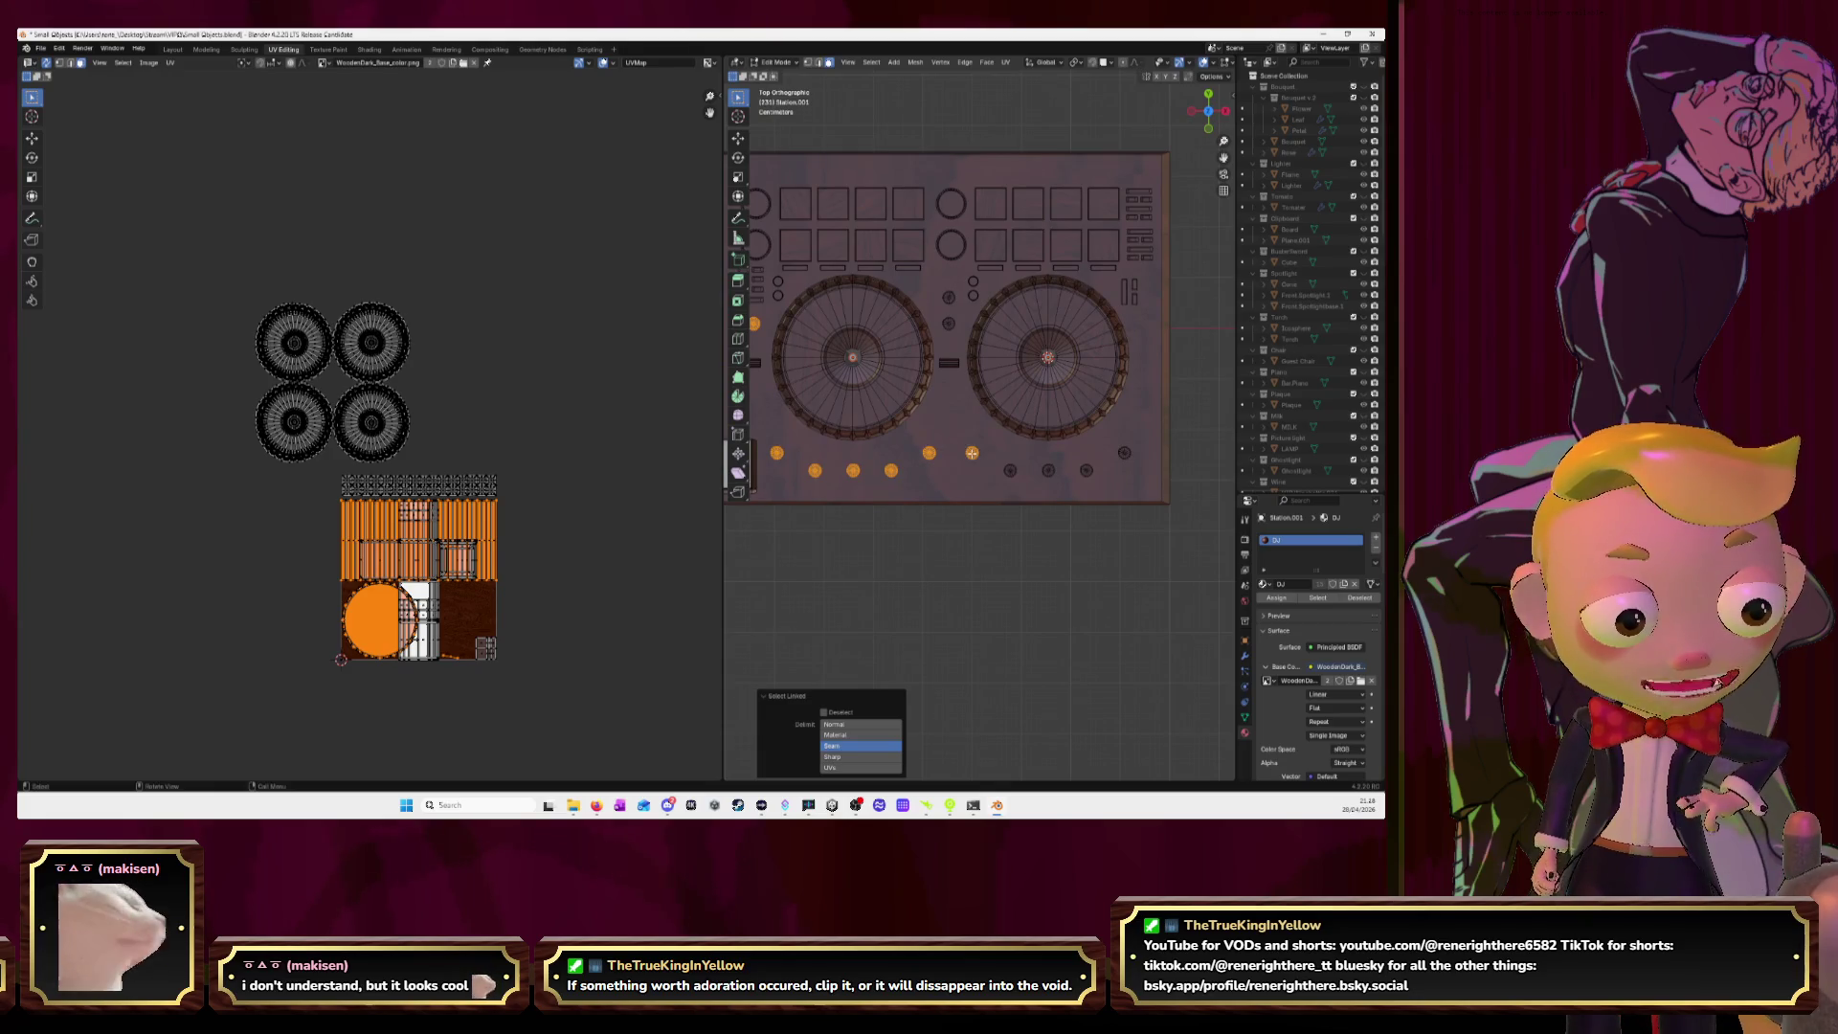
{"action": "key", "text": "l"}
{"action": "key", "text": "l"}
{"action": "key", "text": "l"}
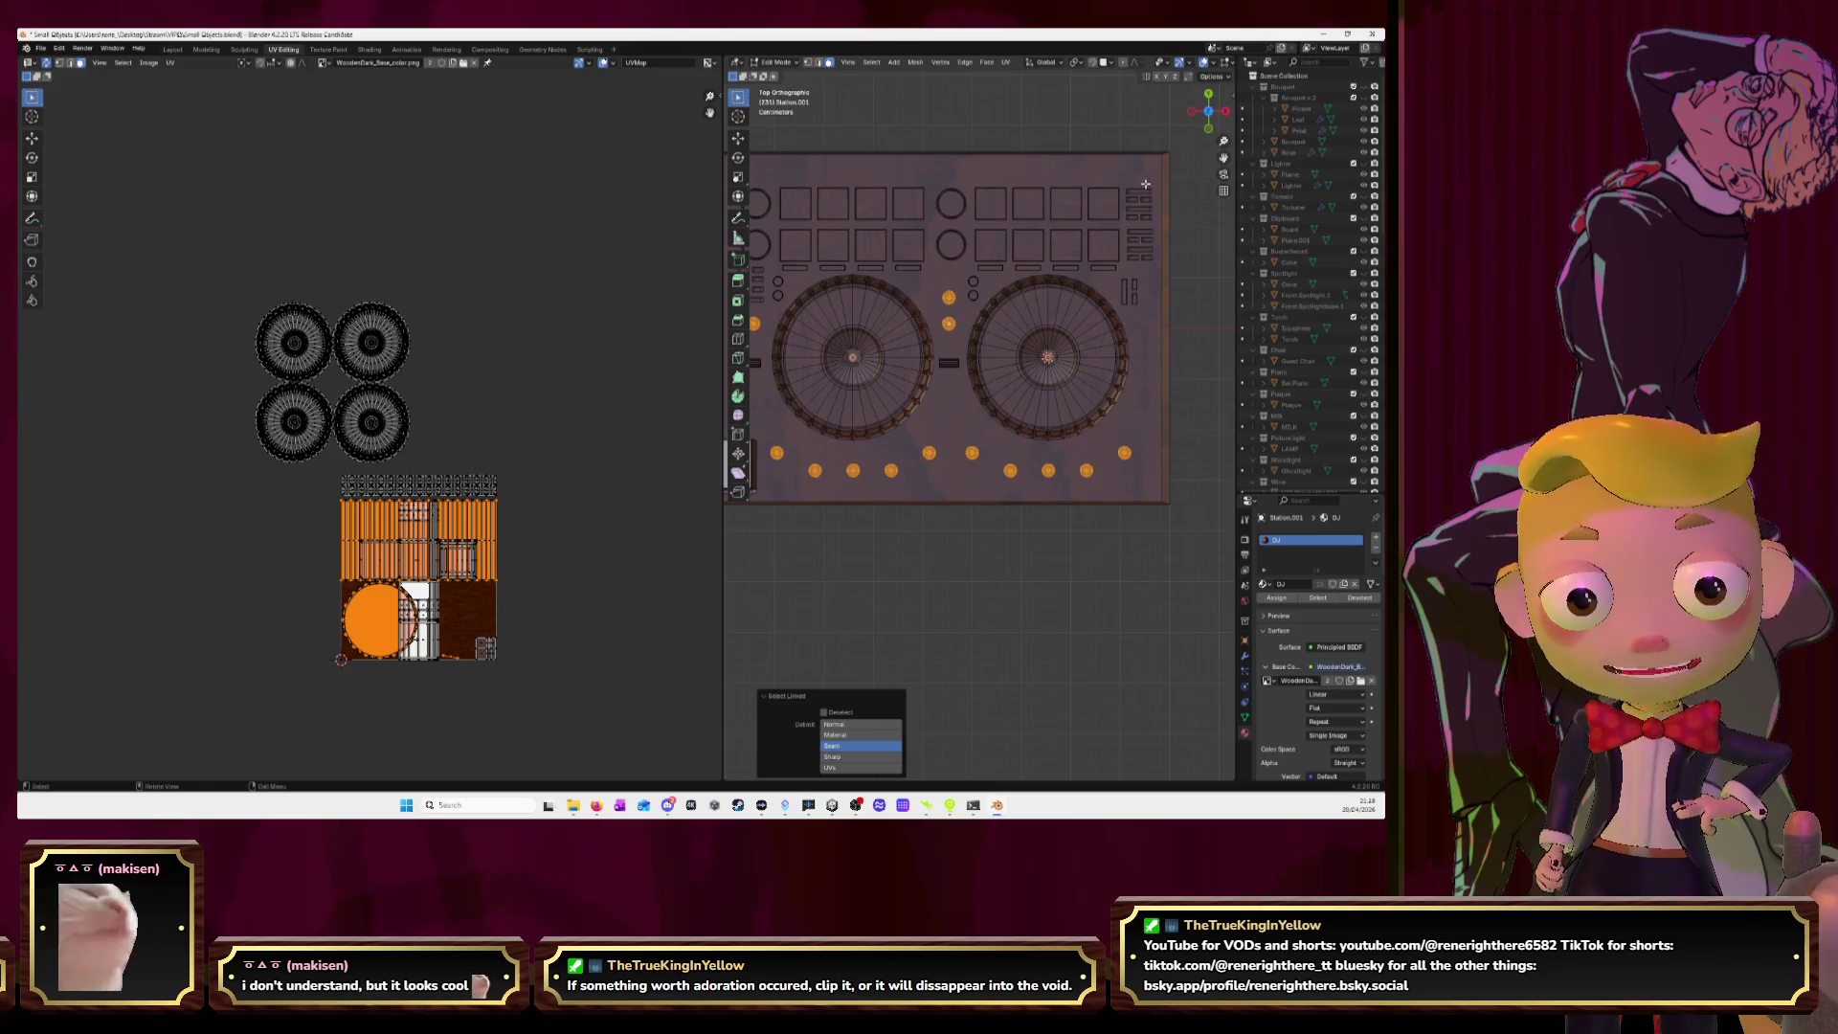
{"action": "middle_click_drag", "start_coordinate": [1075, 421], "coordinate": [1202, 455], "text": "shift"}
{"action": "scroll", "coordinate": [702, 289], "scroll_direction": "down", "scroll_amount": 1}
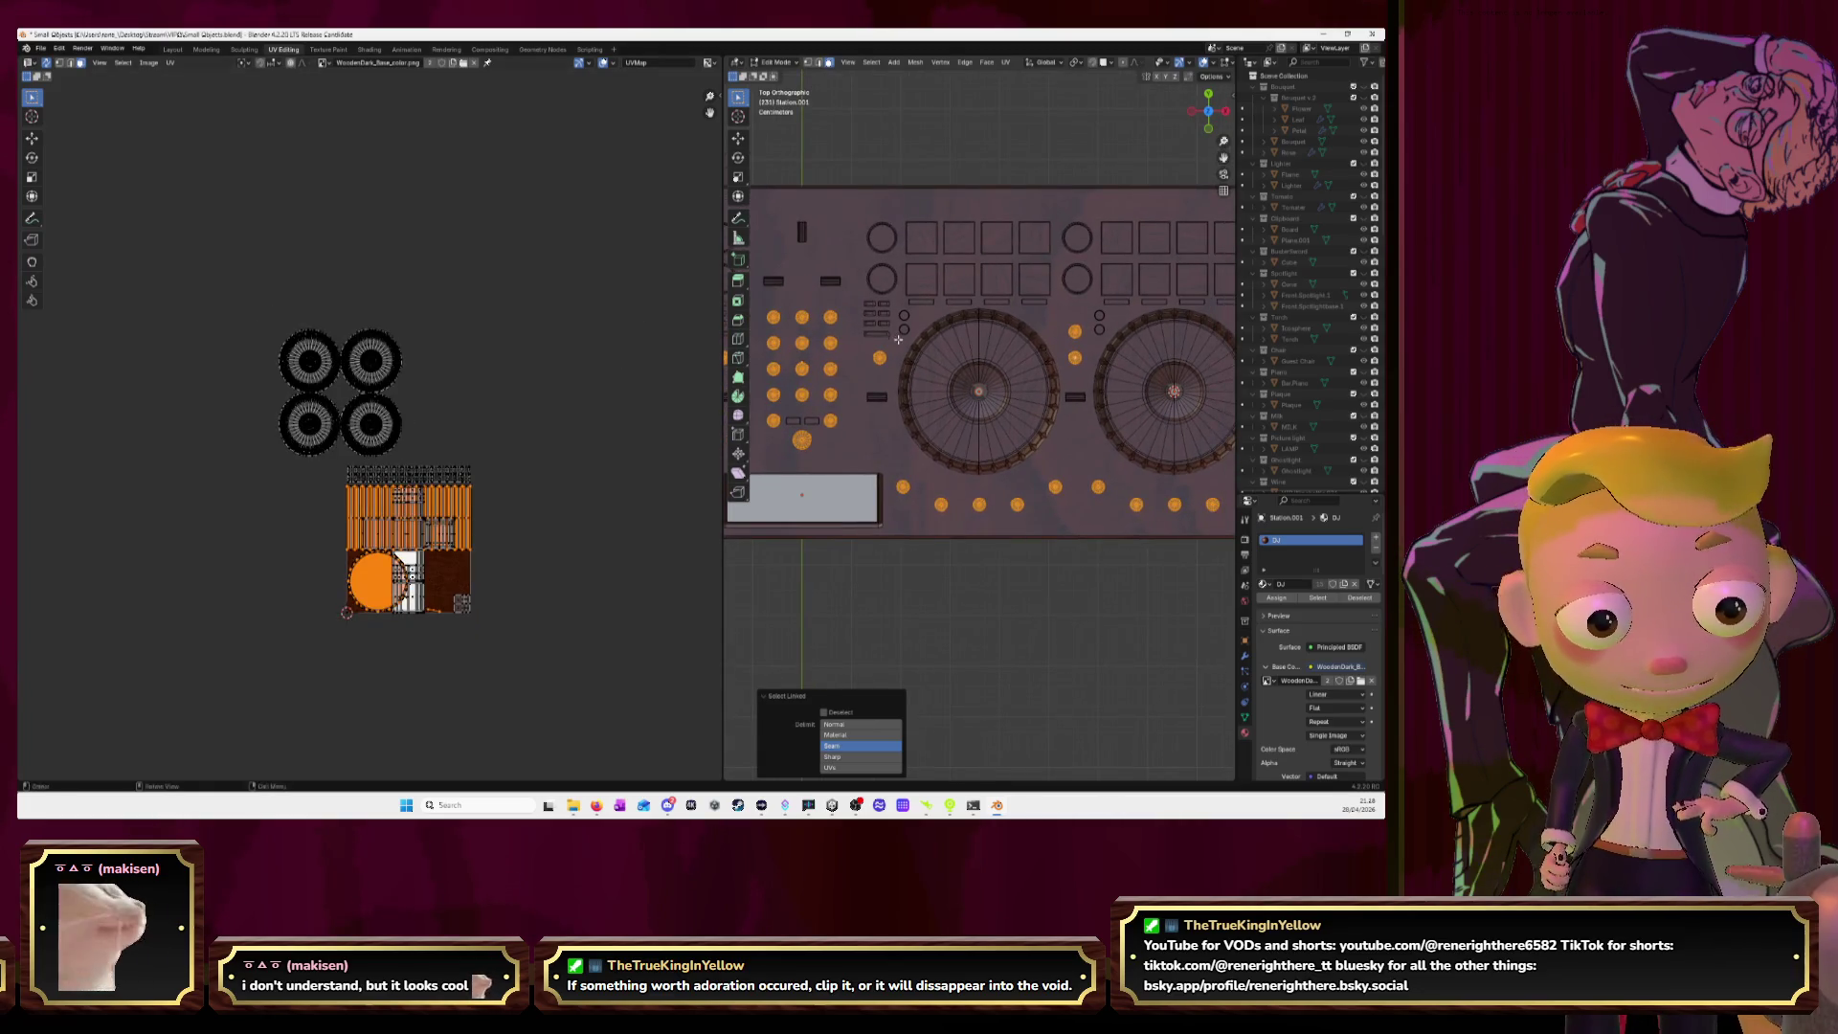
{"action": "scroll", "coordinate": [889, 372], "scroll_direction": "down", "scroll_amount": 3}
{"action": "scroll", "coordinate": [919, 378], "scroll_direction": "down", "scroll_amount": 2}
{"action": "scroll", "coordinate": [944, 384], "scroll_direction": "down", "scroll_amount": 2}
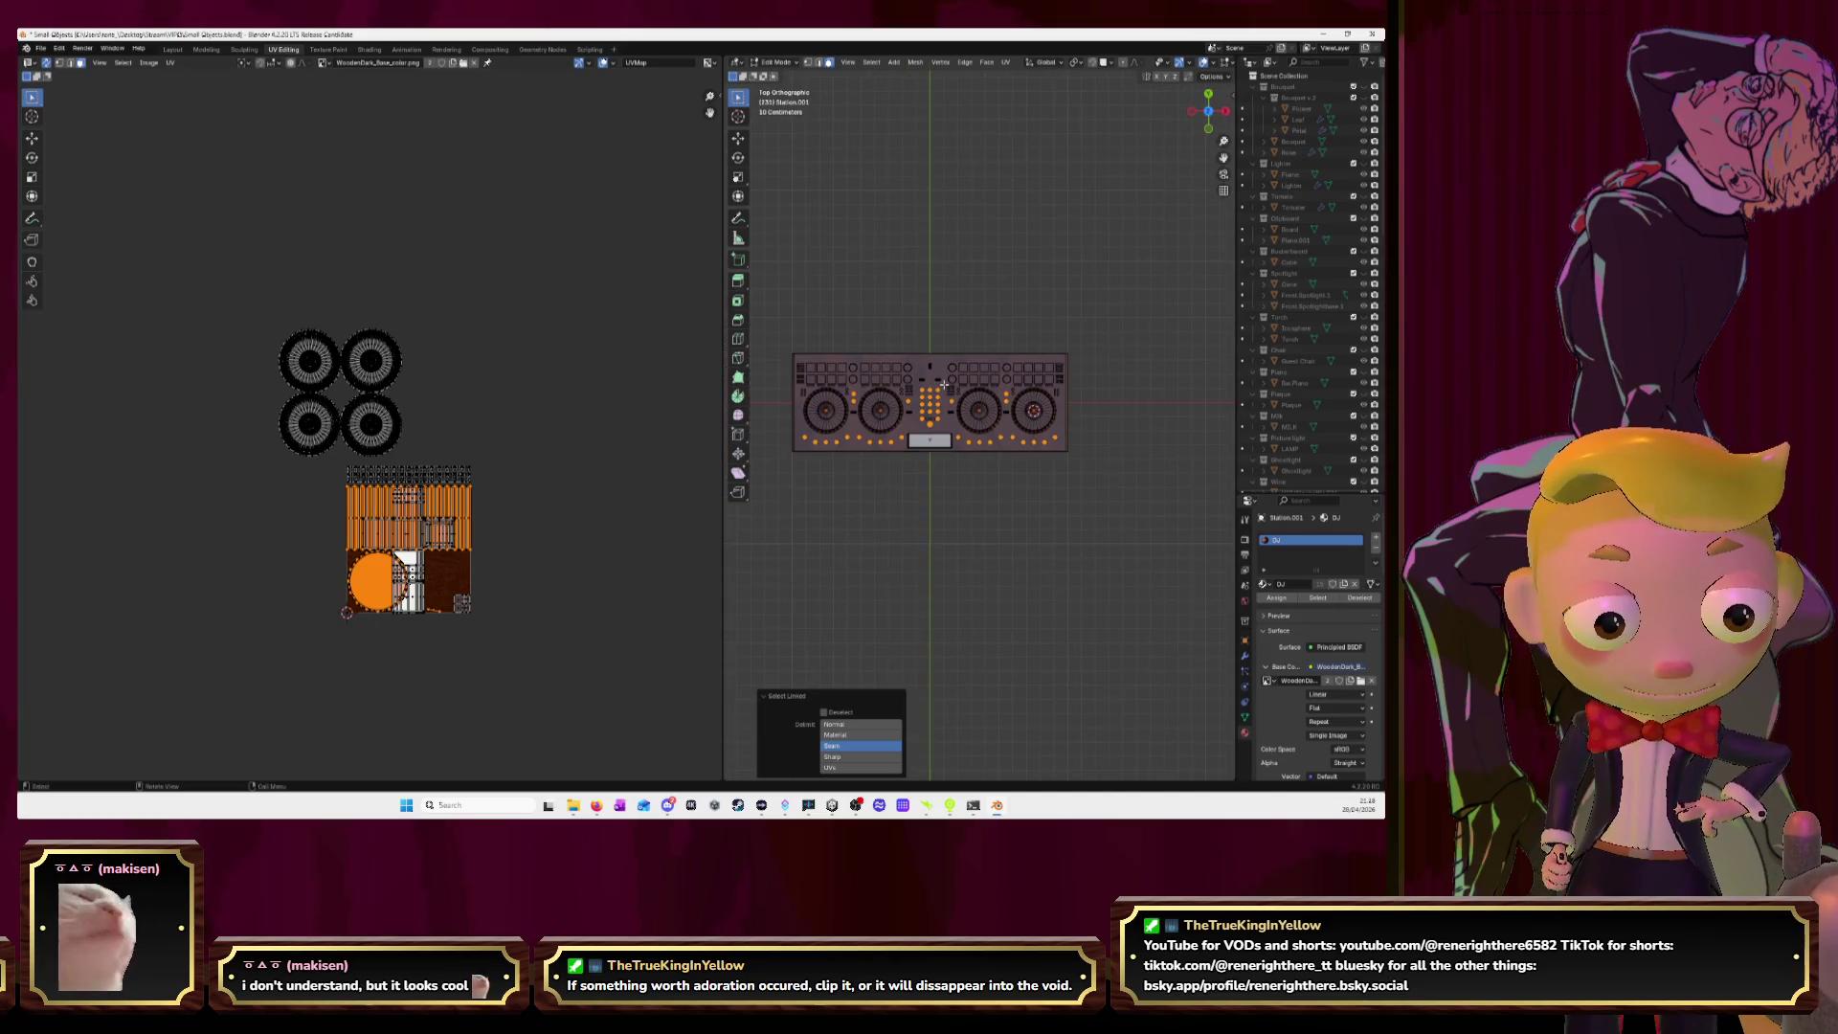
{"action": "scroll", "coordinate": [948, 392], "scroll_direction": "up", "scroll_amount": 2}
{"action": "scroll", "coordinate": [967, 412], "scroll_direction": "up", "scroll_amount": 3}
{"action": "scroll", "coordinate": [986, 430], "scroll_direction": "up", "scroll_amount": 3}
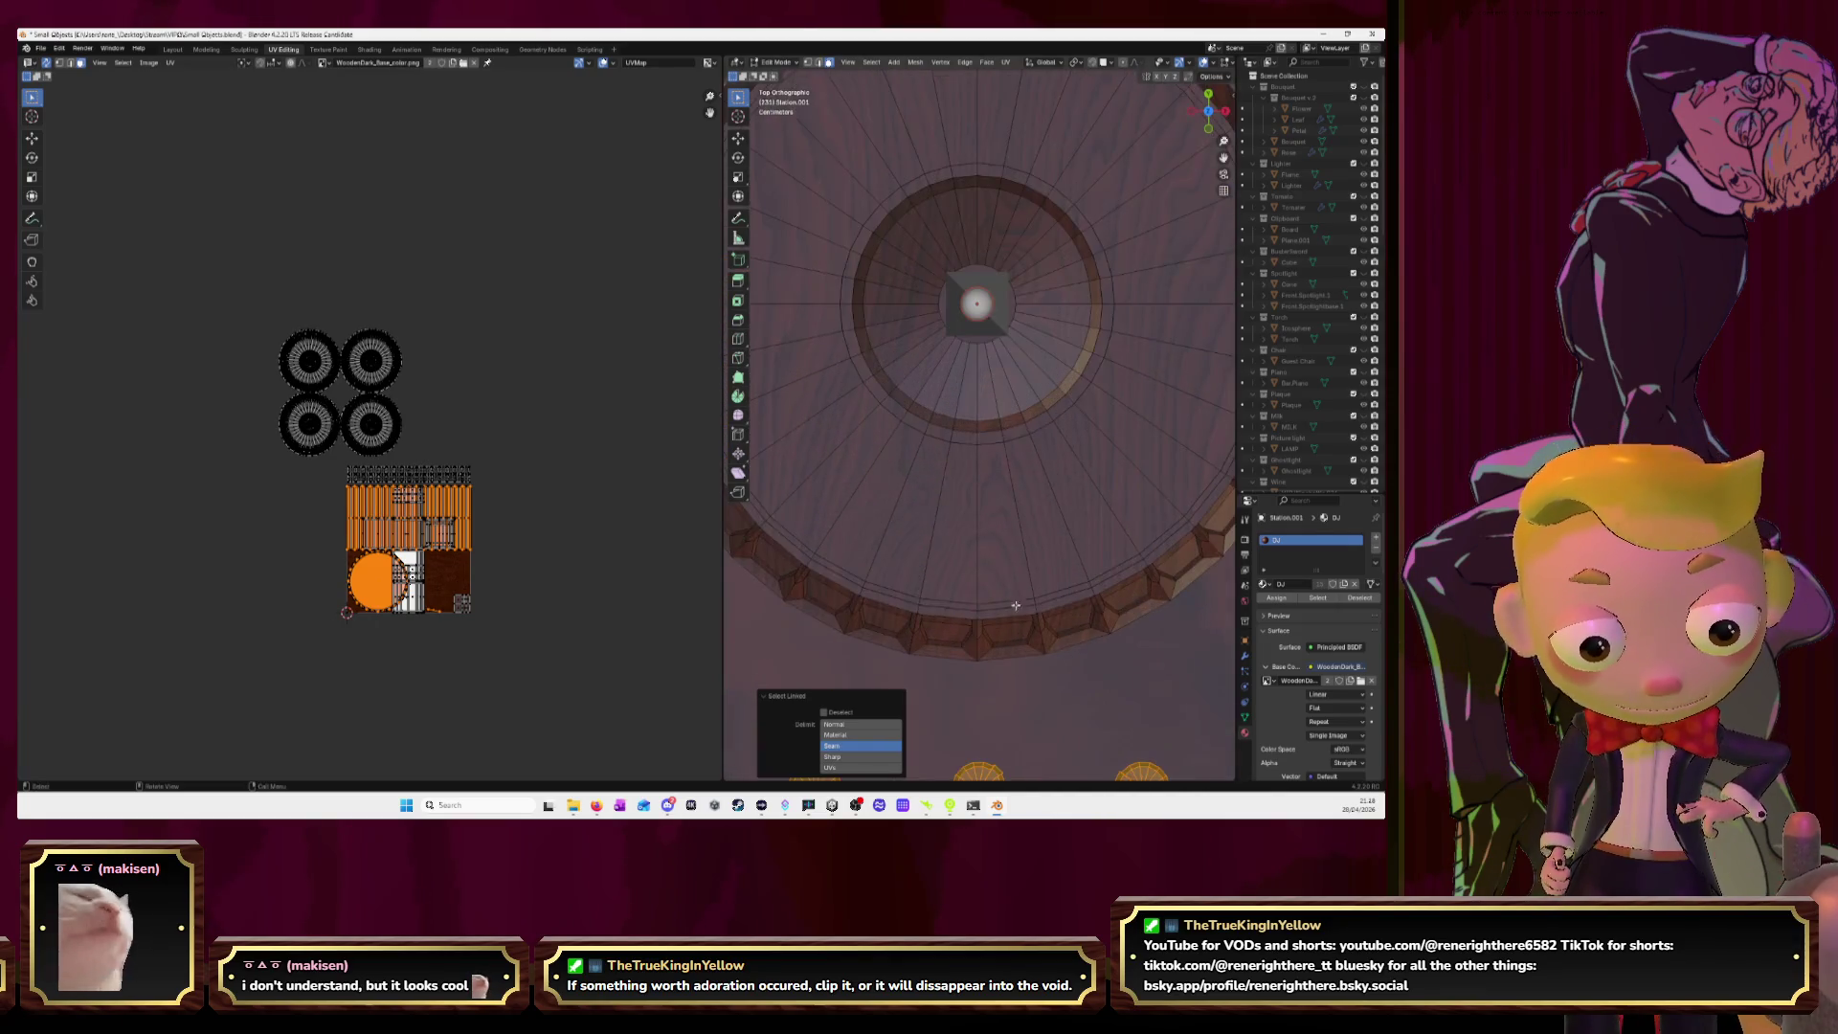
{"action": "scroll", "coordinate": [1034, 733], "scroll_direction": "up", "scroll_amount": 1}
{"action": "scroll", "coordinate": [1034, 732], "scroll_direction": "down", "scroll_amount": 4}
{"action": "scroll", "coordinate": [977, 575], "scroll_direction": "down", "scroll_amount": 4}
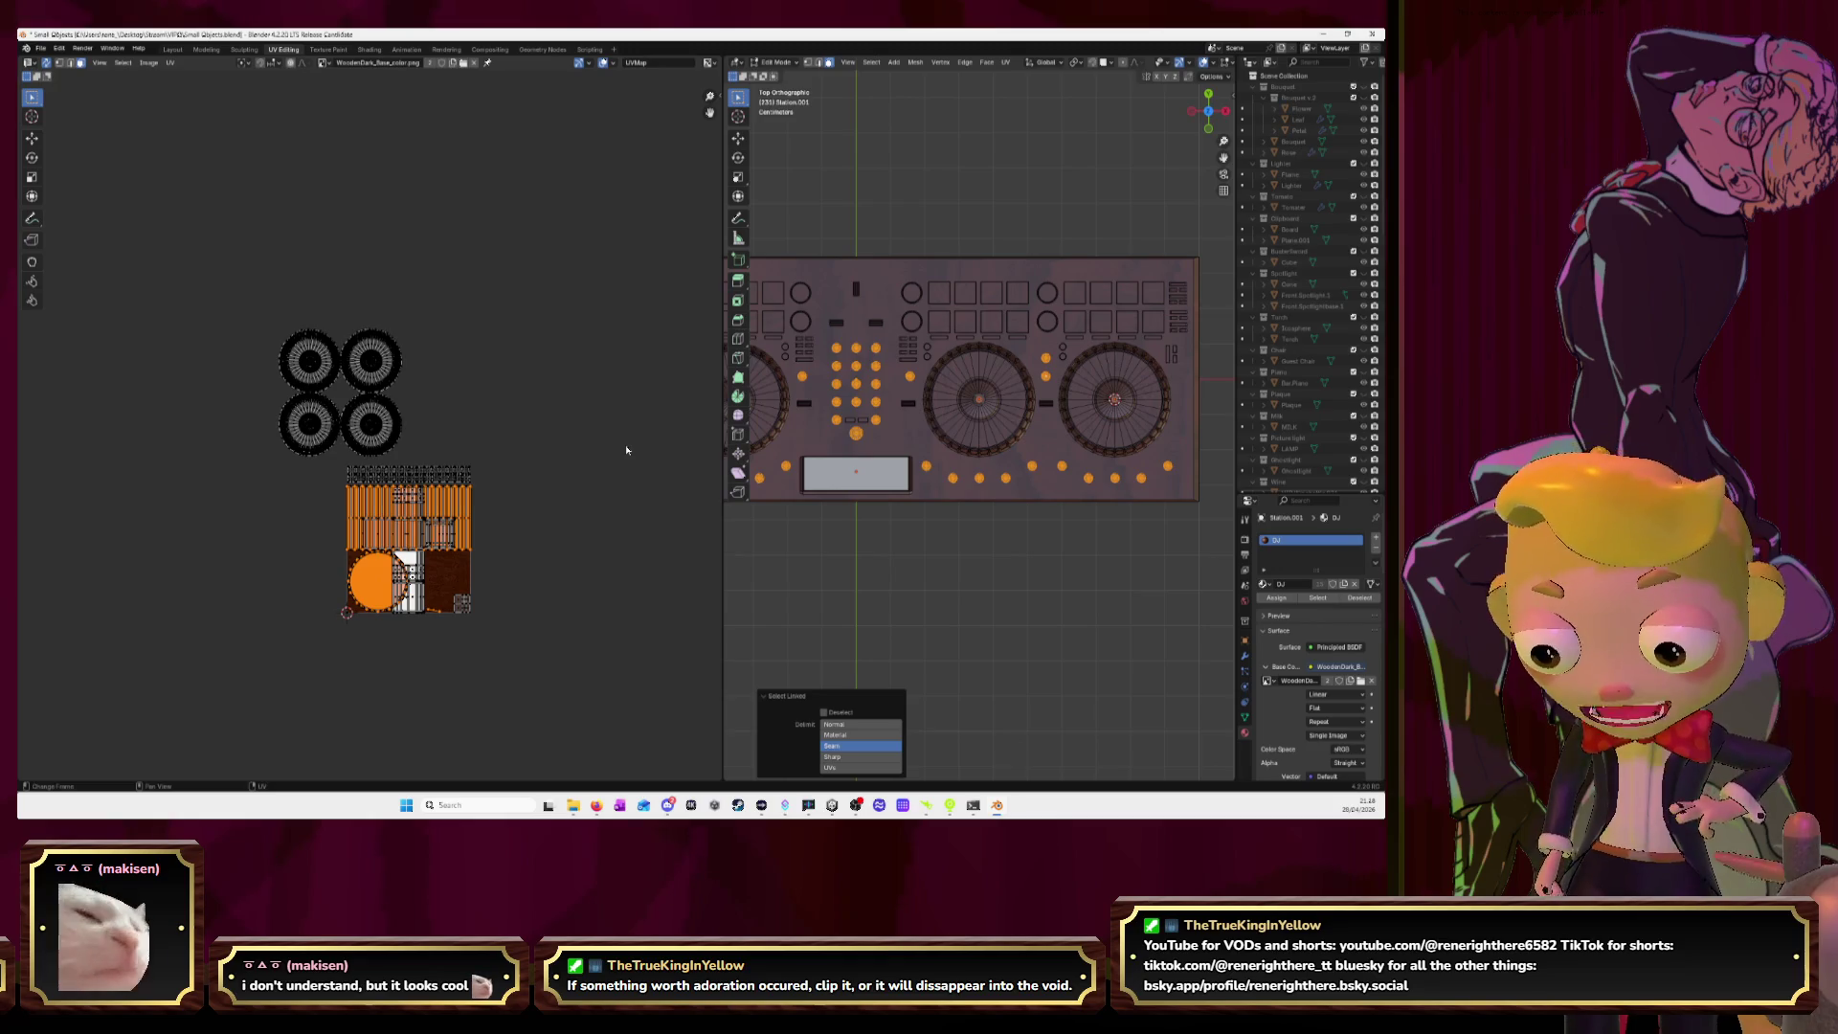
Unwrap the selected knob faces, move the round islands further left, frame them, and deselect.
{"action": "key", "text": "u"}
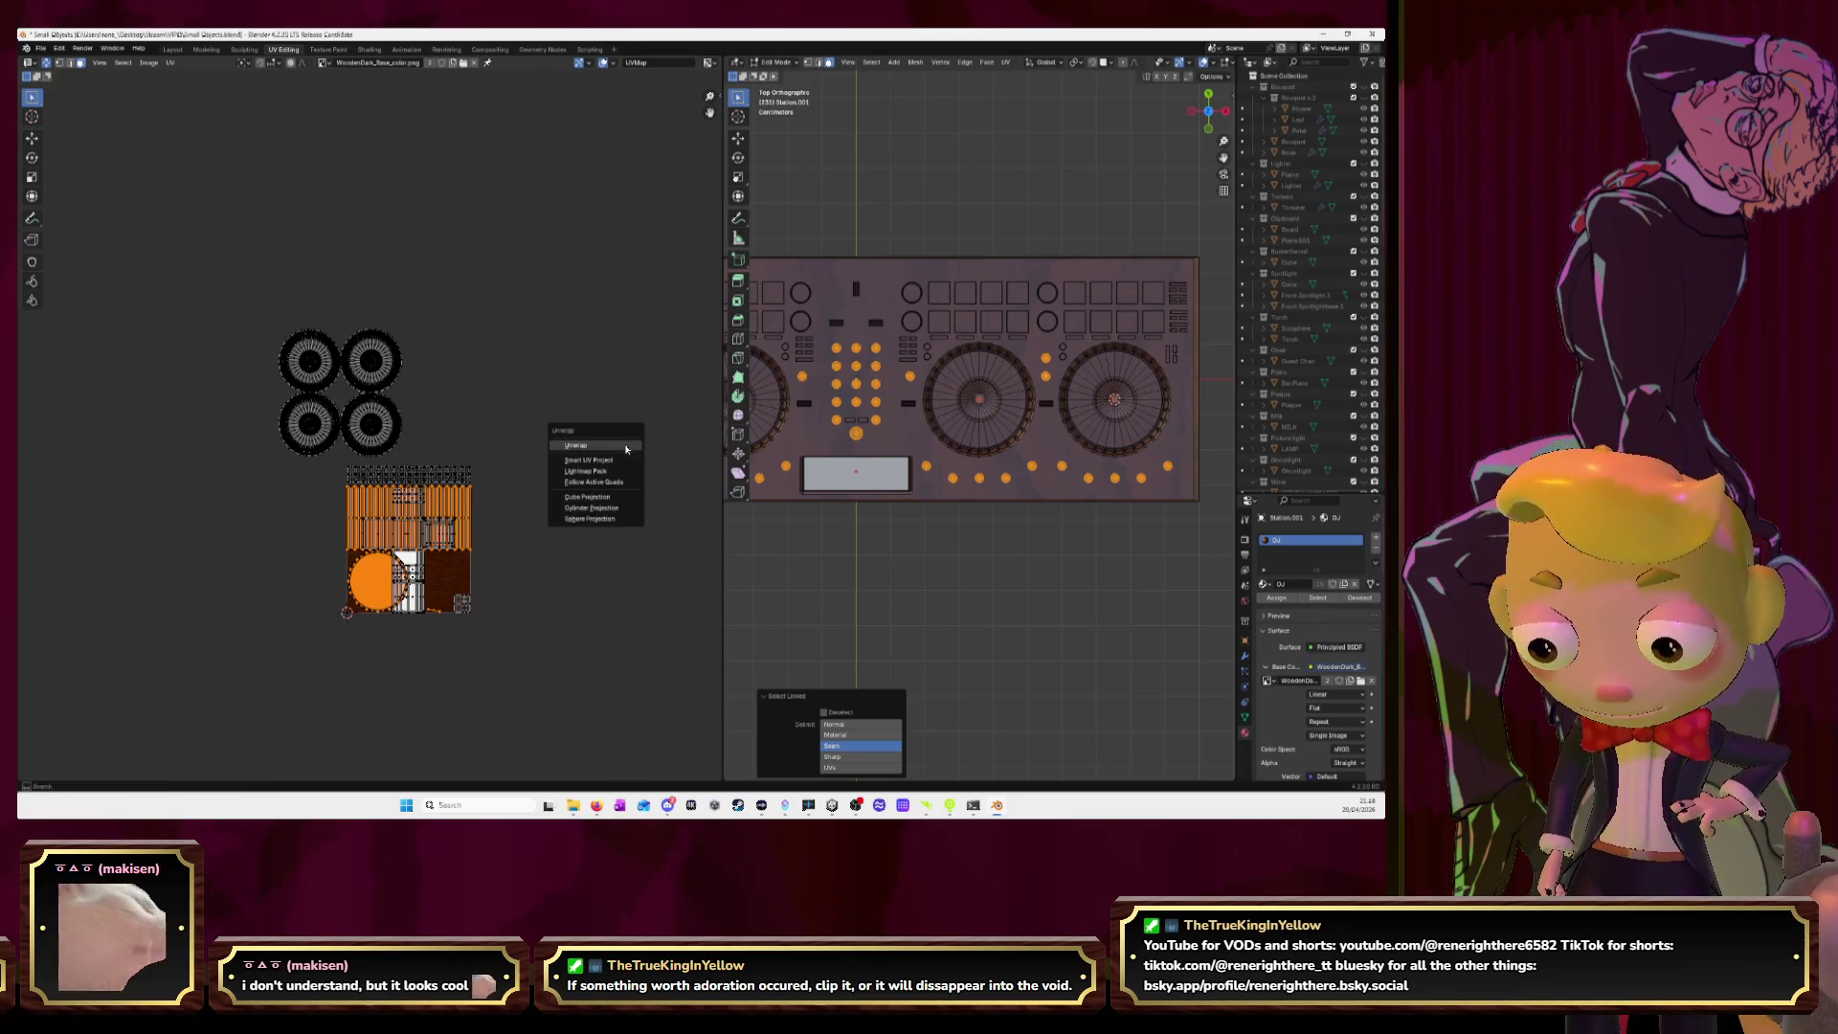
{"action": "left_click", "coordinate": [623, 446]}
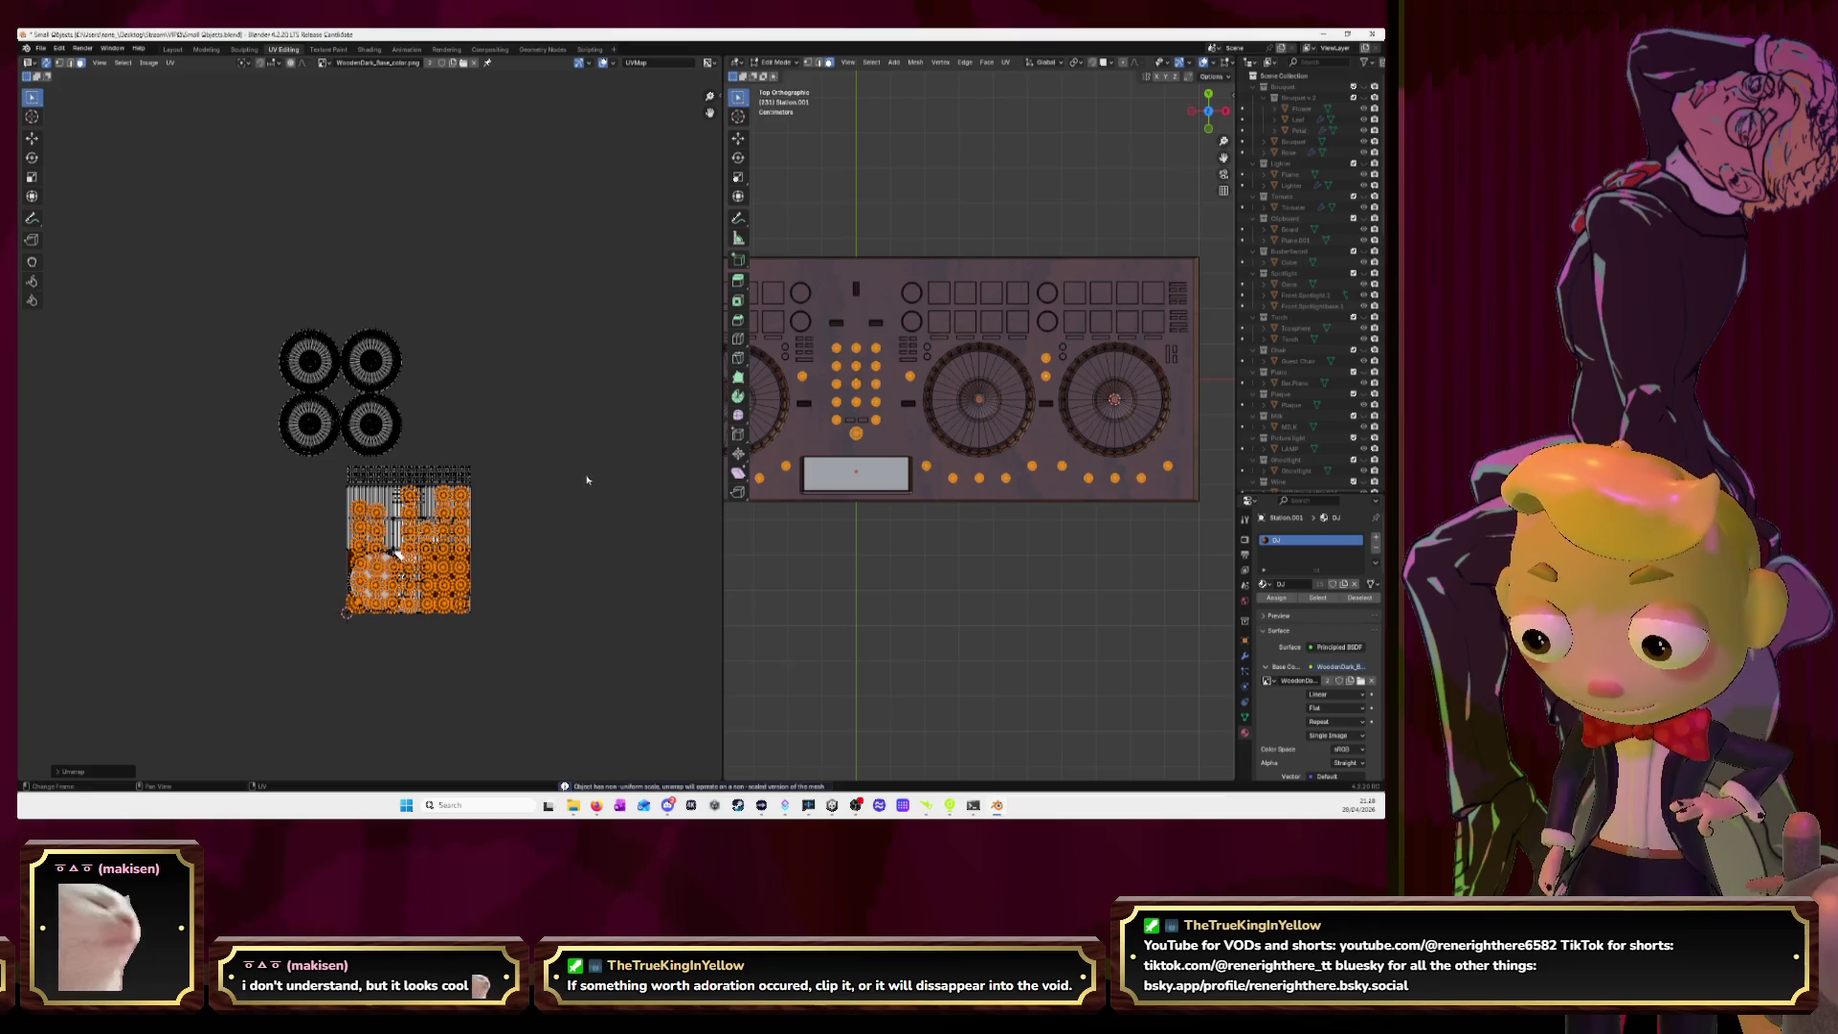
{"action": "key", "text": "g"}
{"action": "left_click", "coordinate": [390, 499]}
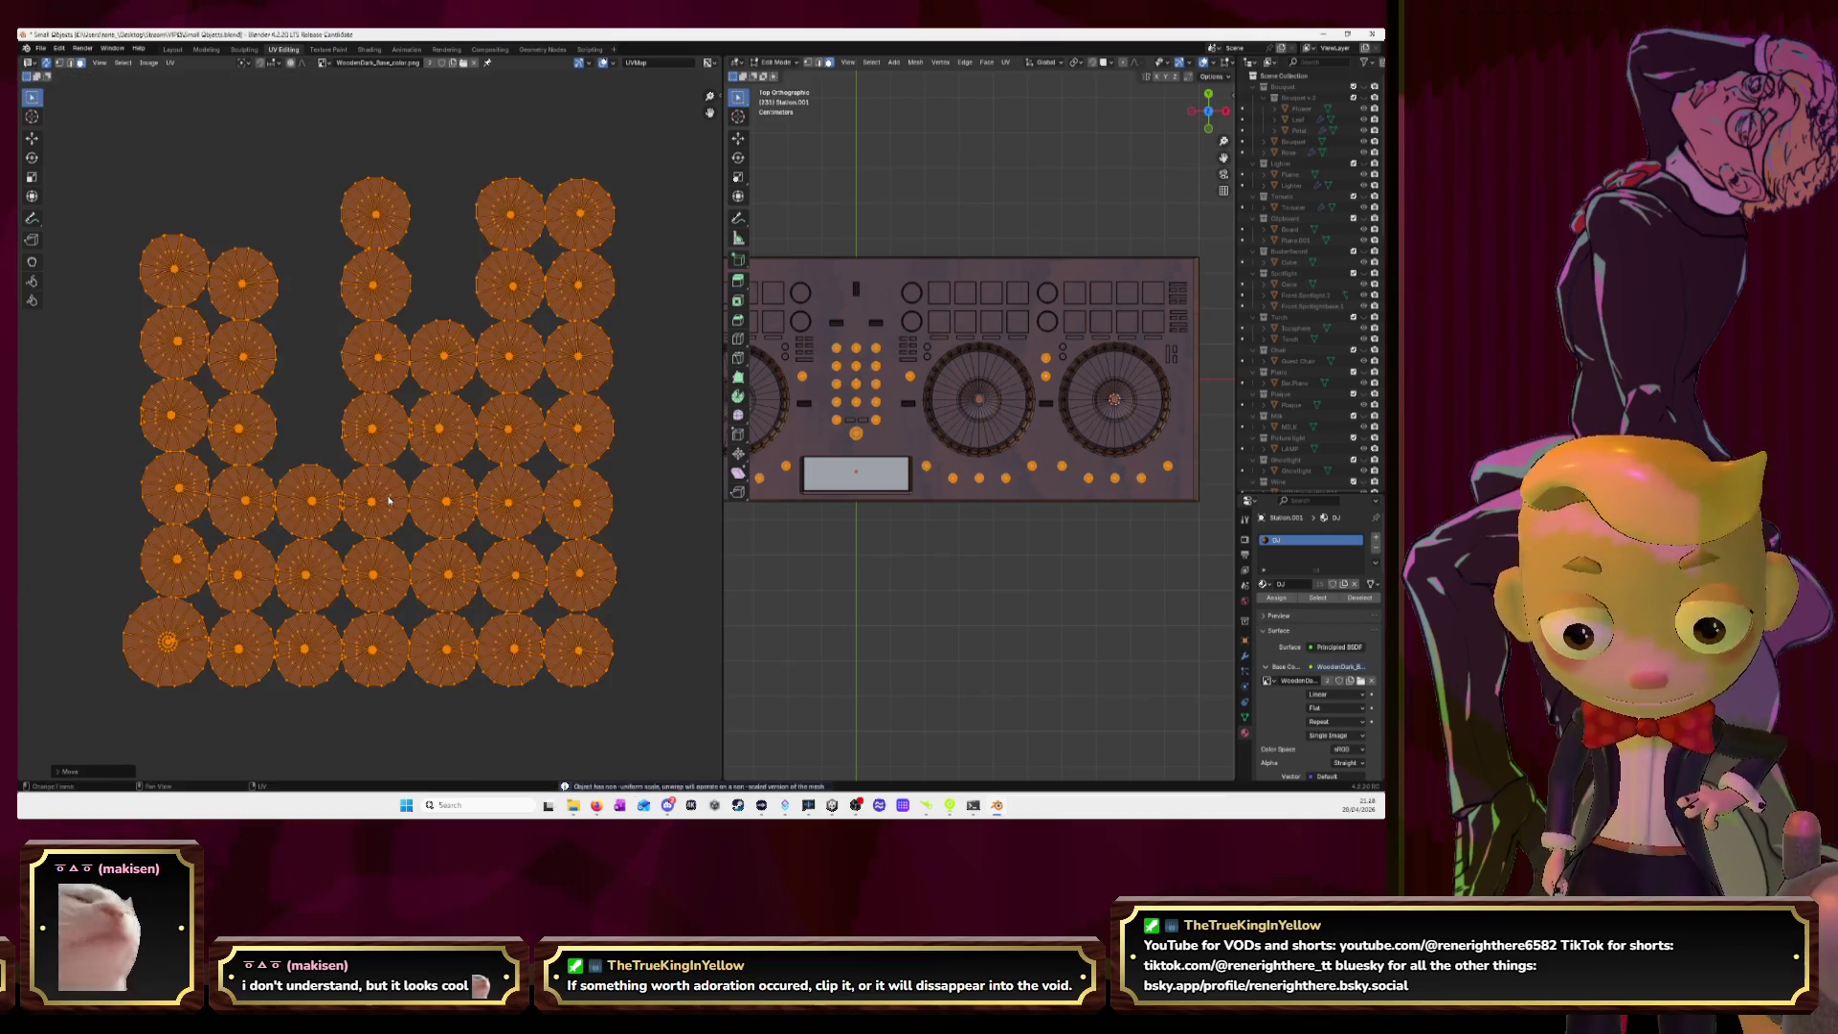
{"action": "key", "text": "KP_Decimal"}
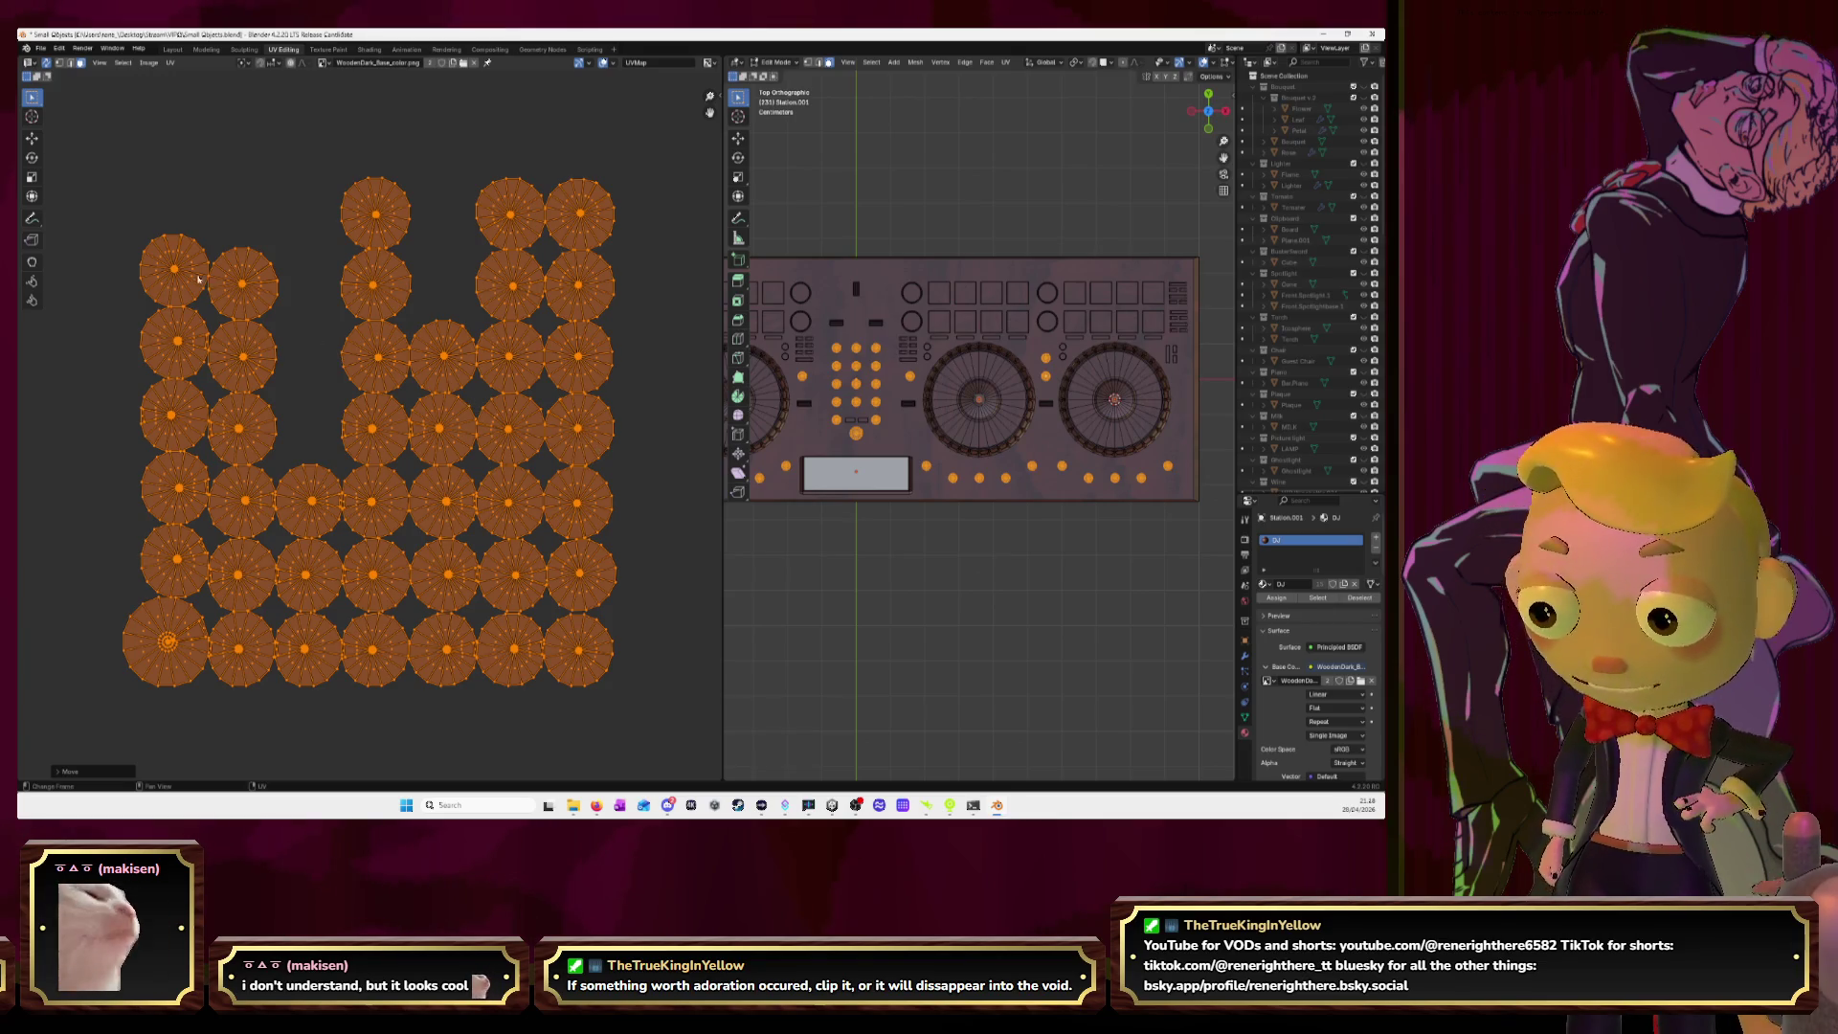
{"action": "key", "text": "alt+a"}
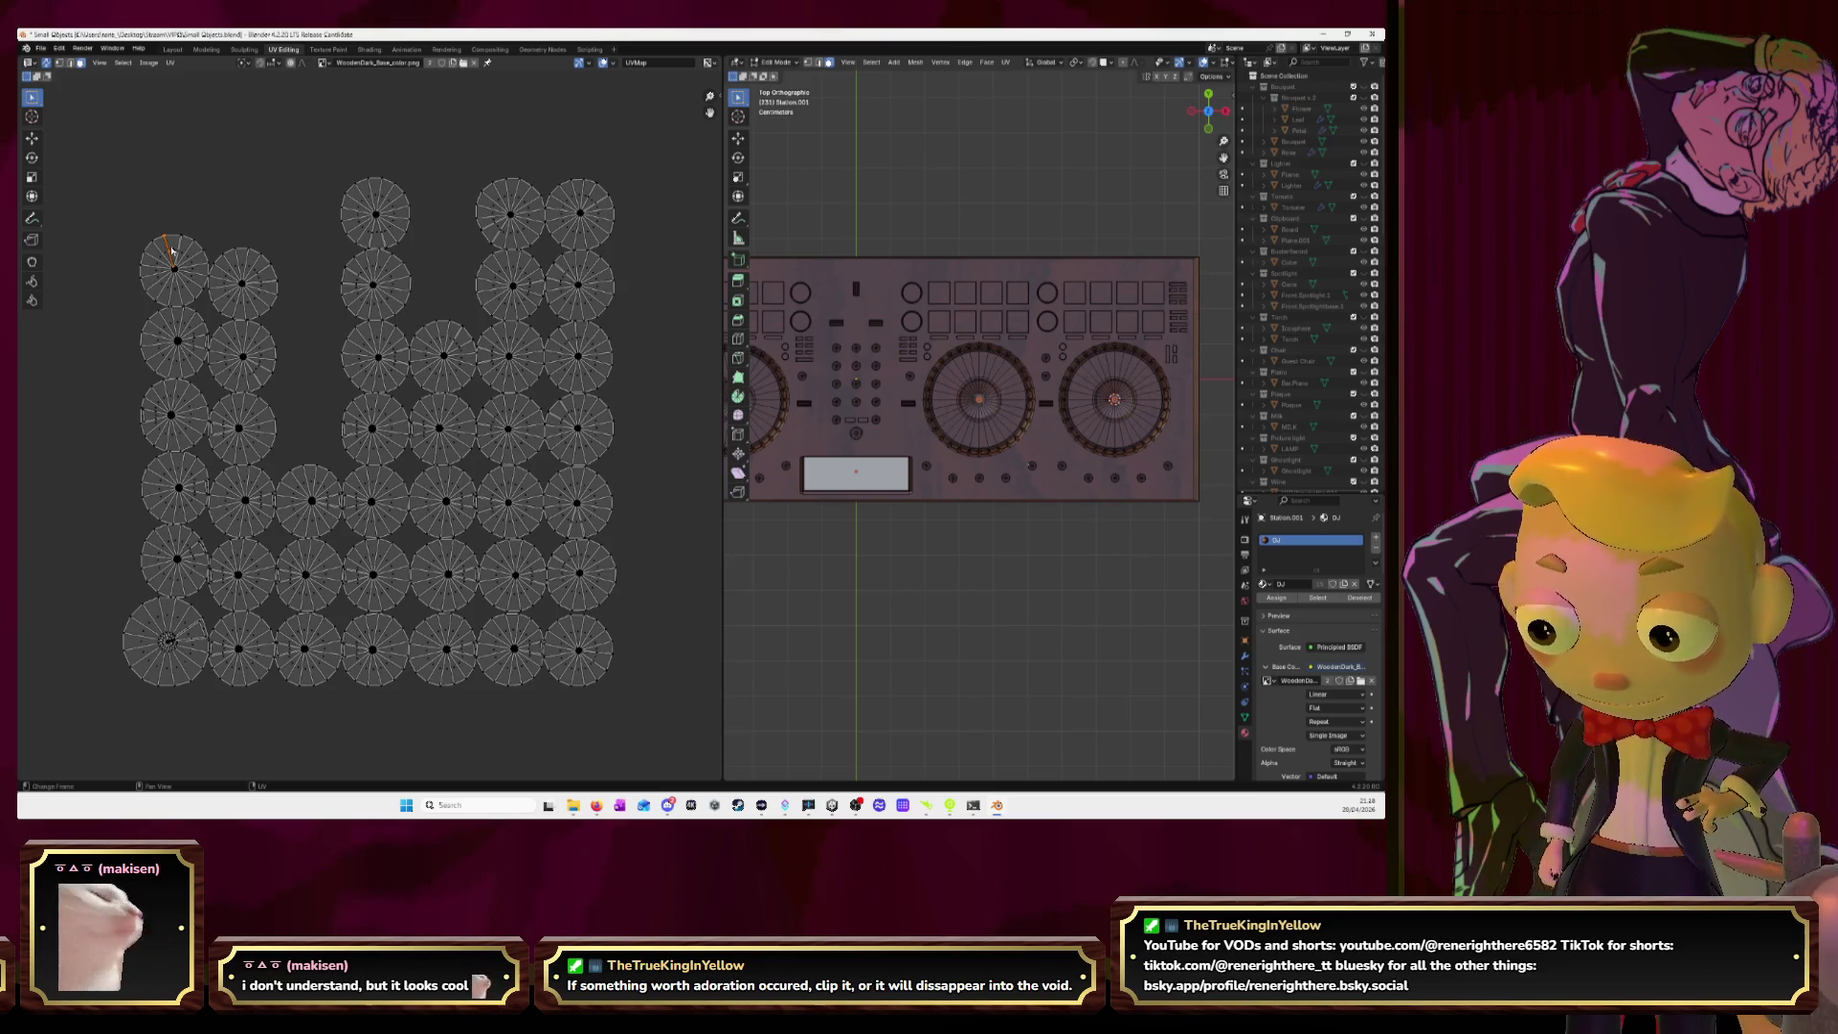
Select the first knob's wedge face with its adjoining strips and move it above the circle islands.
{"action": "key", "text": "KP_Decimal"}
{"action": "scroll", "coordinate": [369, 305], "scroll_direction": "down", "scroll_amount": 1}
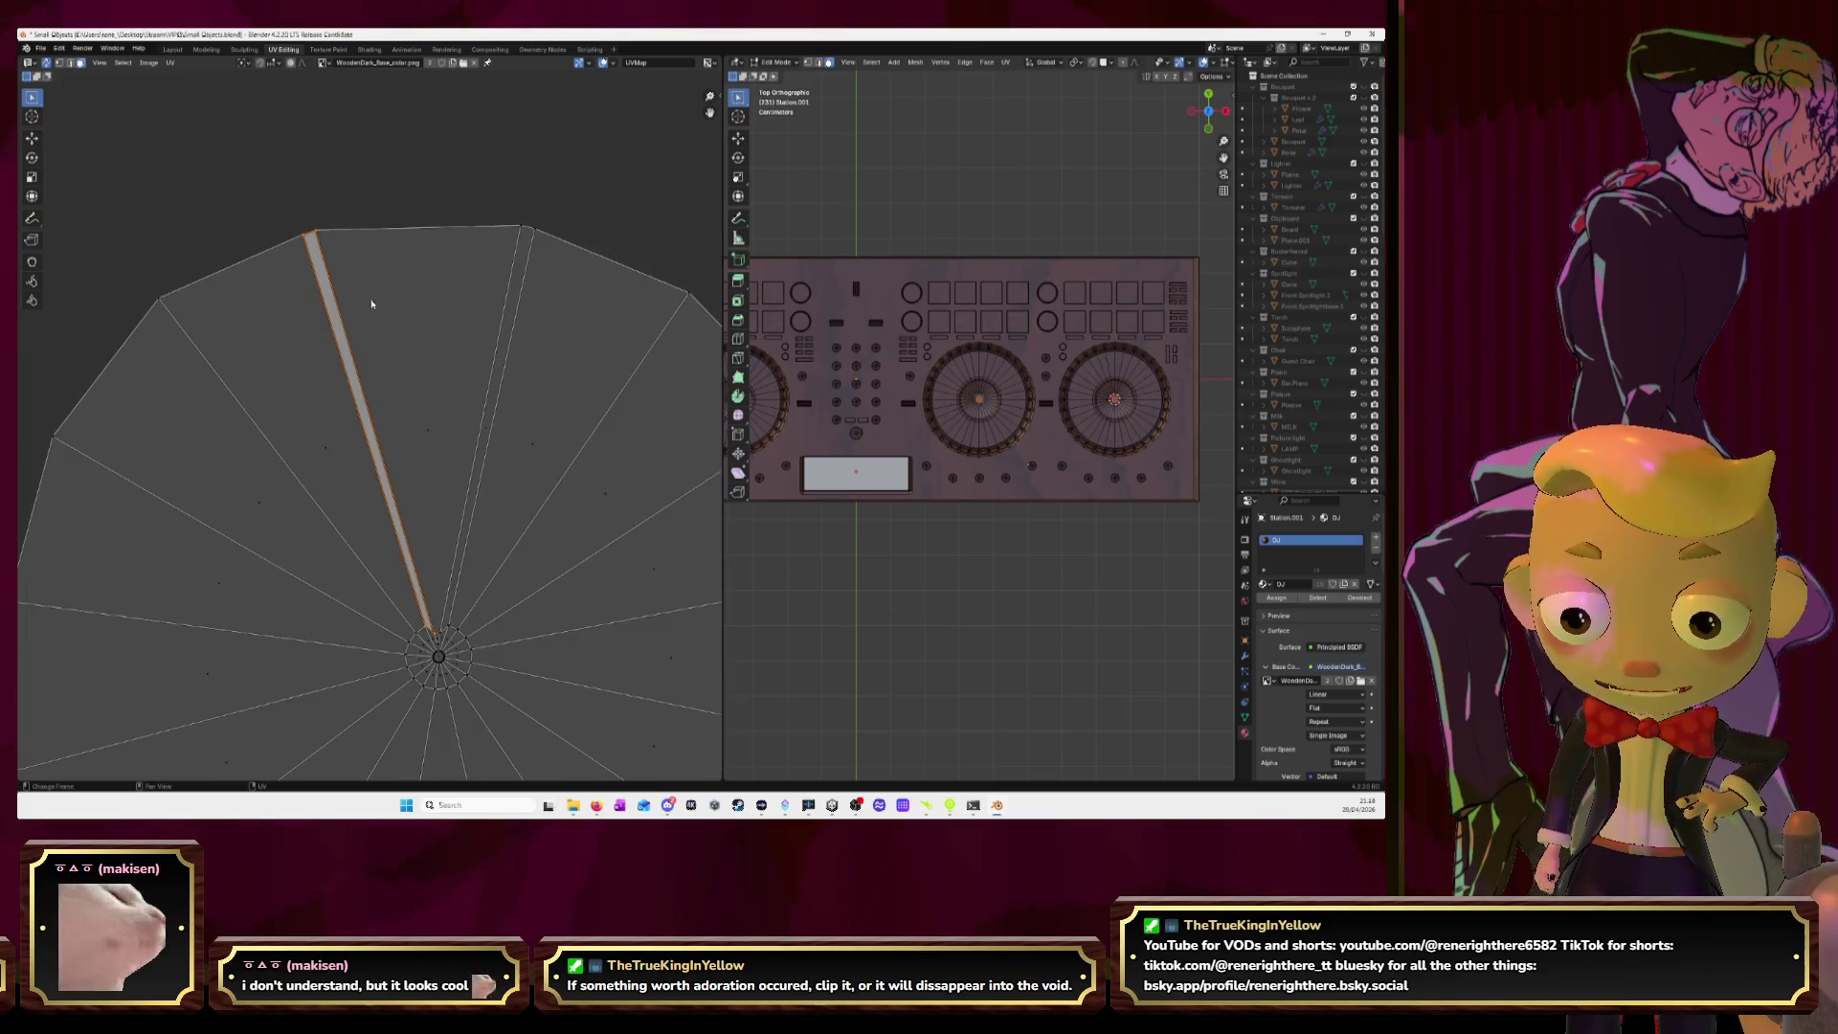
{"action": "left_click", "coordinate": [418, 313]}
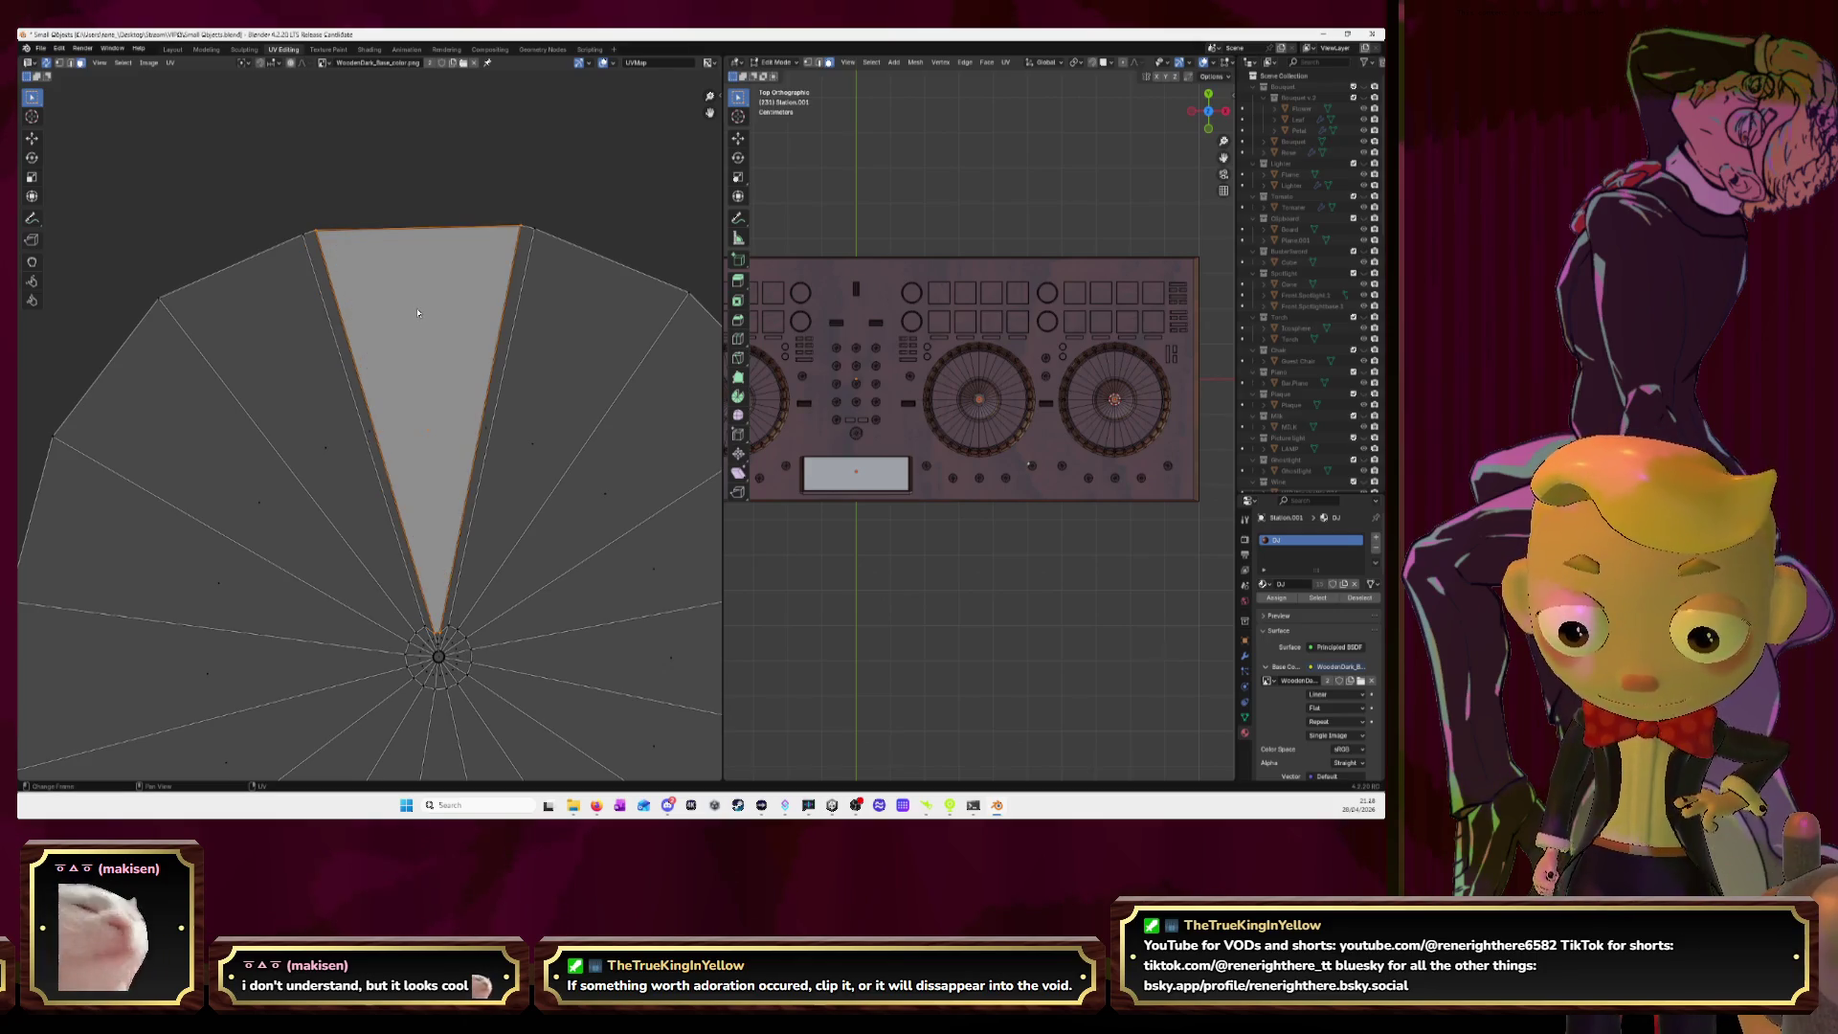
{"action": "key", "text": "ctrl+l"}
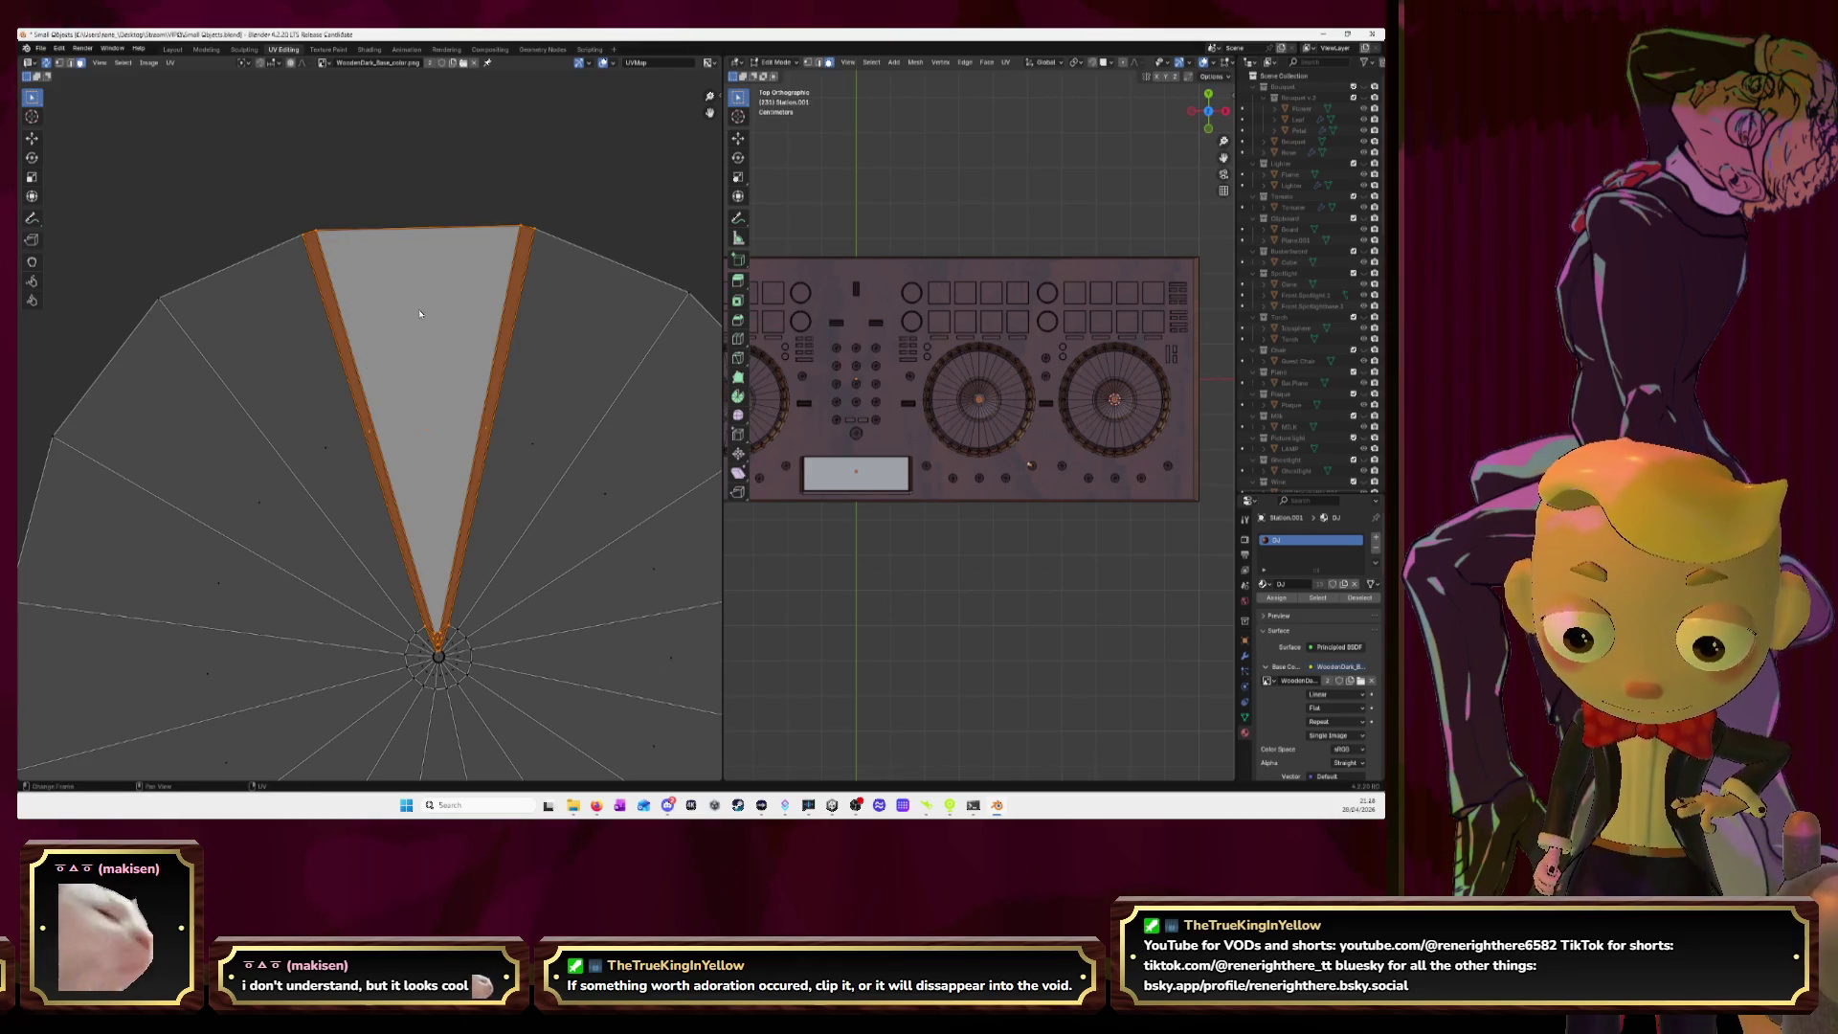
{"action": "key", "text": "KP_Decimal"}
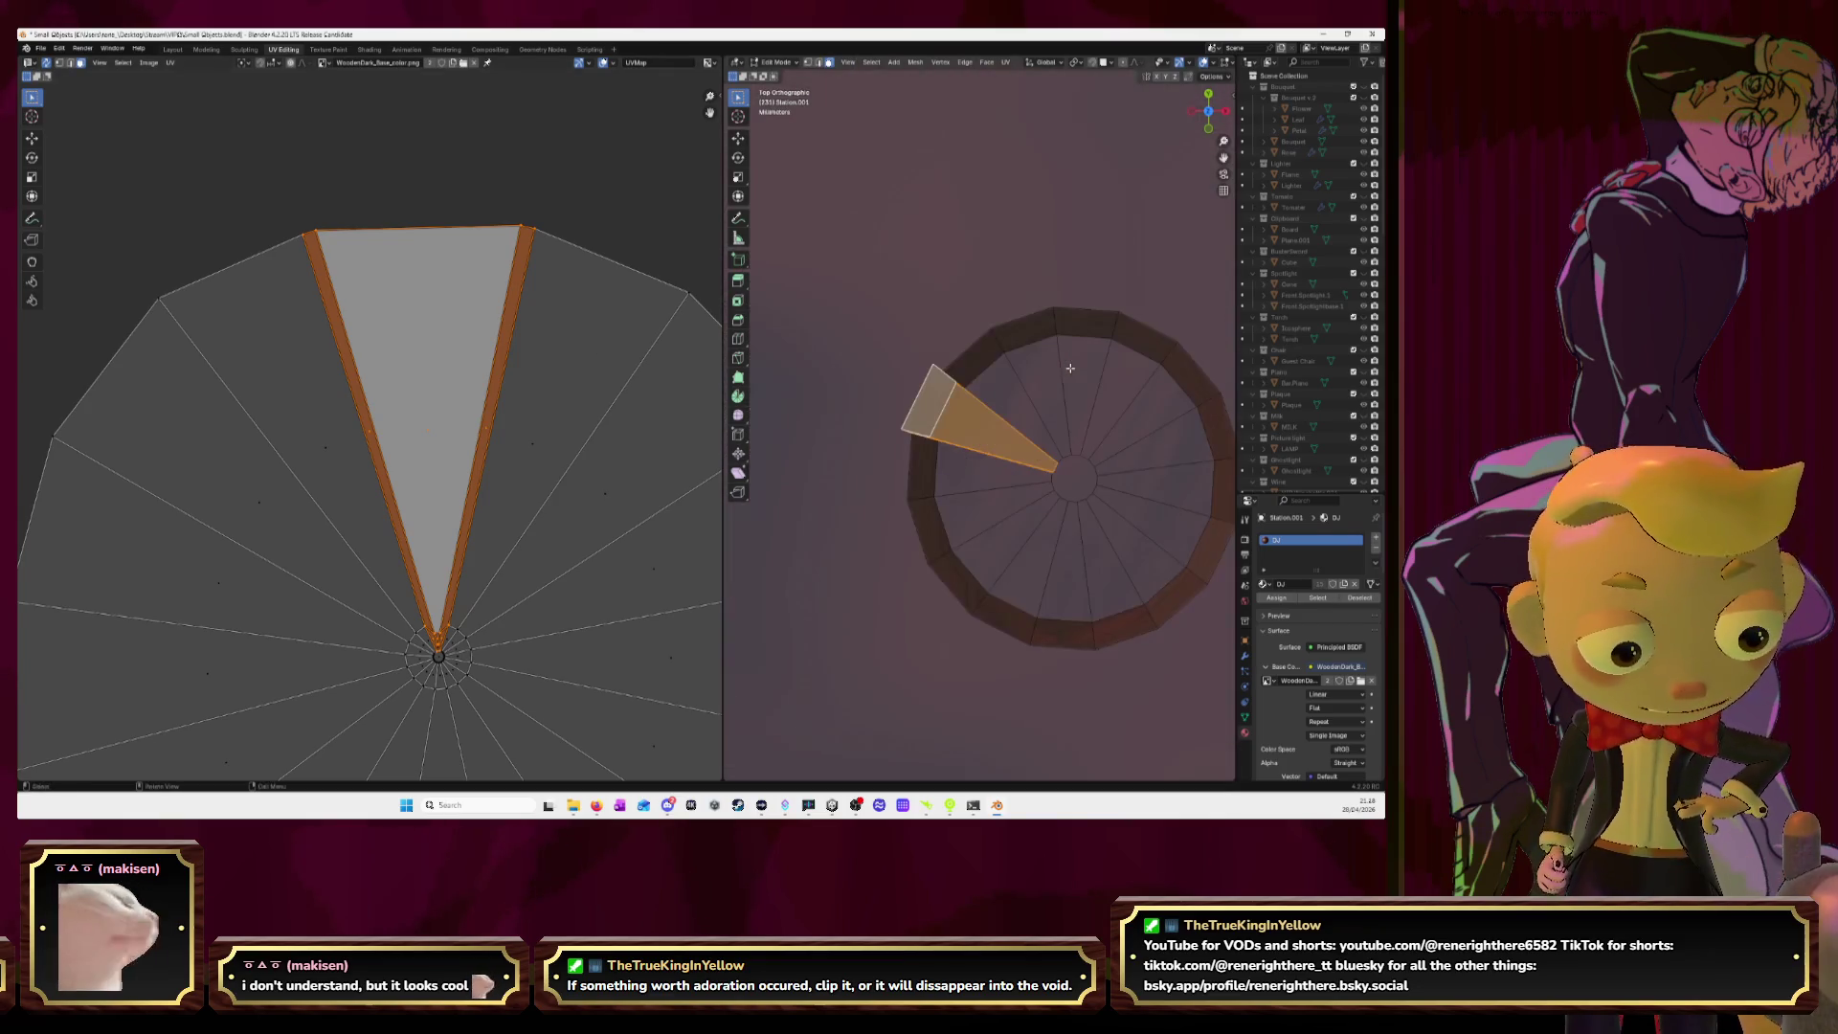
{"action": "scroll", "coordinate": [1026, 332], "scroll_direction": "down", "scroll_amount": 4}
{"action": "scroll", "coordinate": [428, 361], "scroll_direction": "down", "scroll_amount": 5}
{"action": "scroll", "coordinate": [428, 361], "scroll_direction": "down", "scroll_amount": 2}
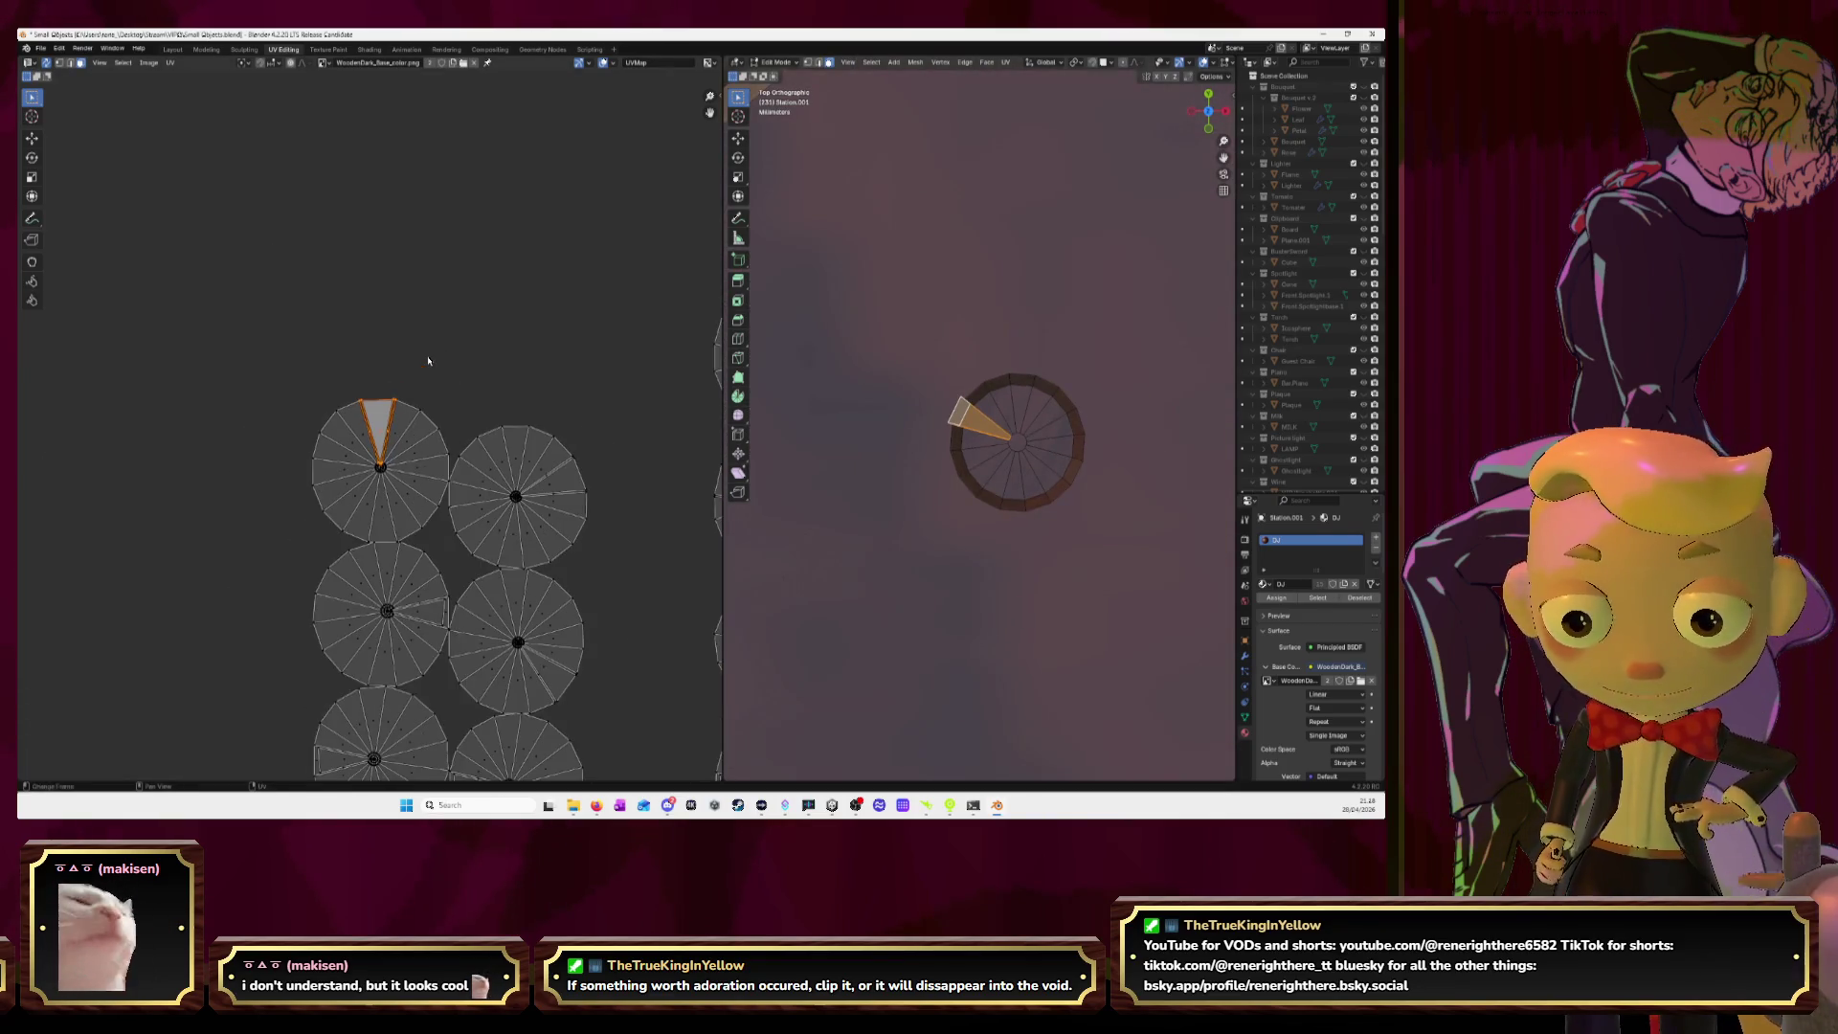
{"action": "key", "text": "g"}
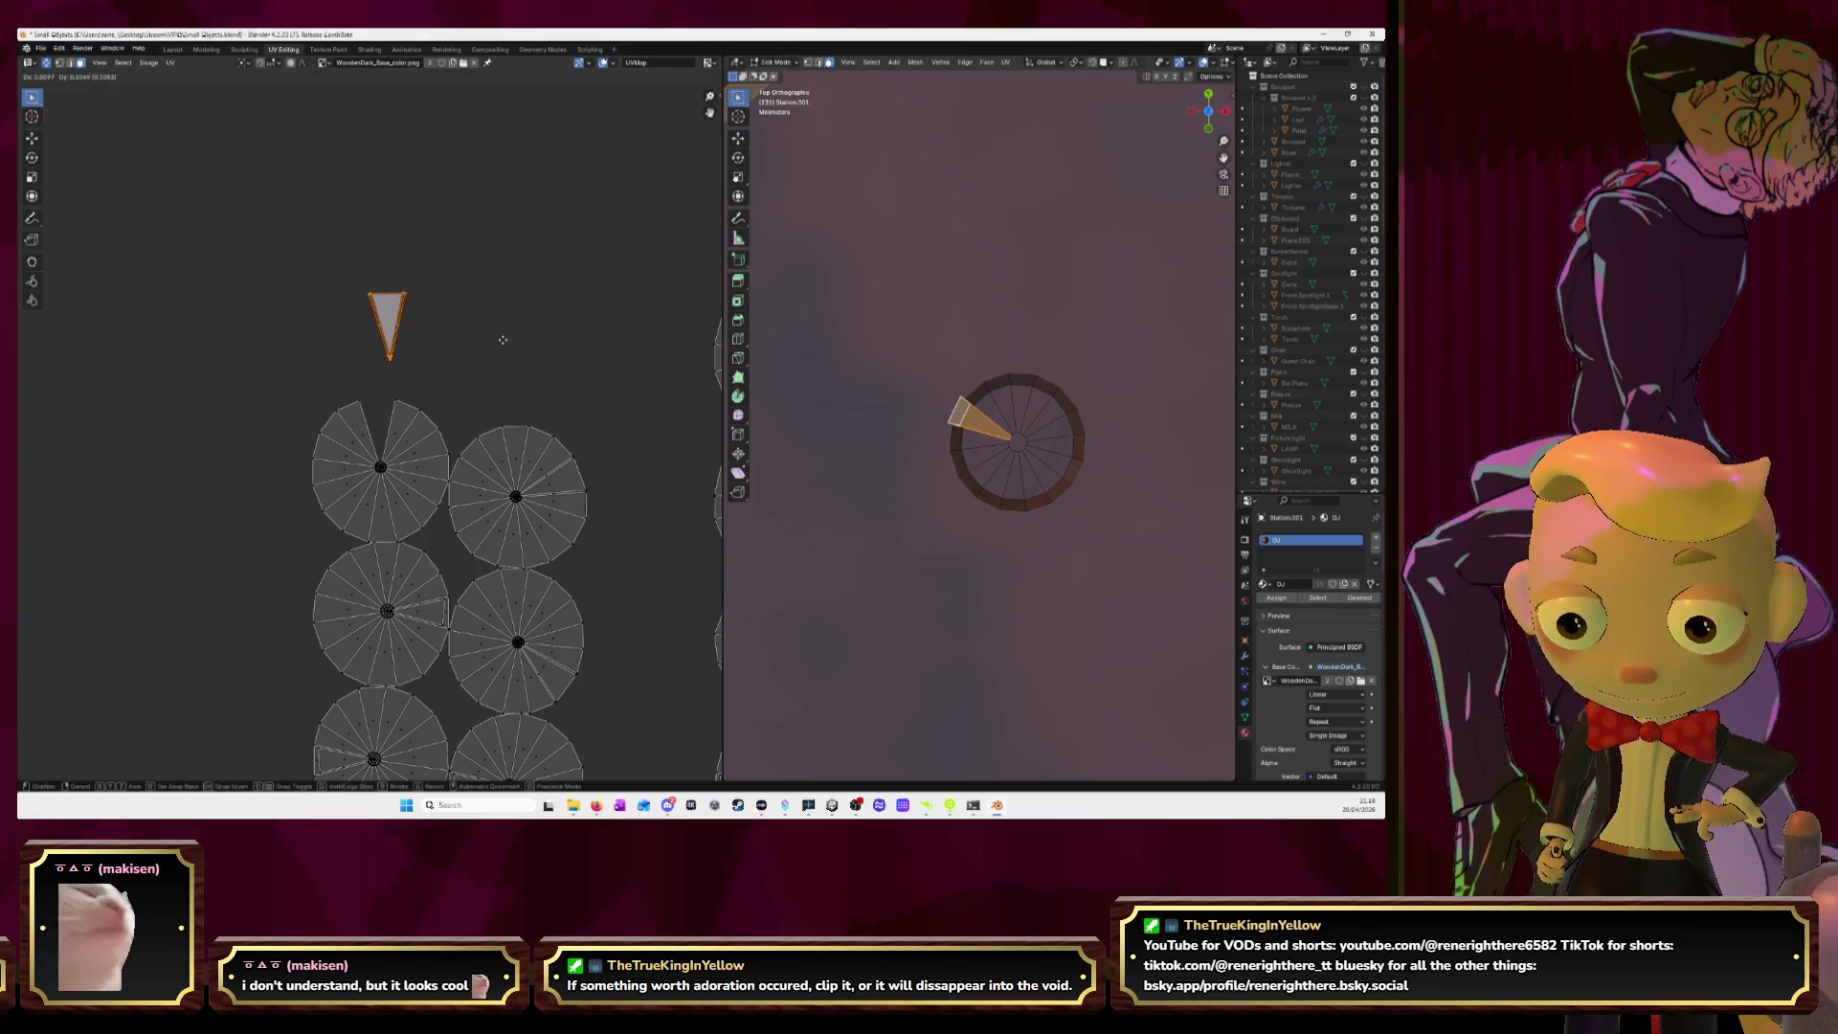
{"action": "left_click", "coordinate": [490, 326]}
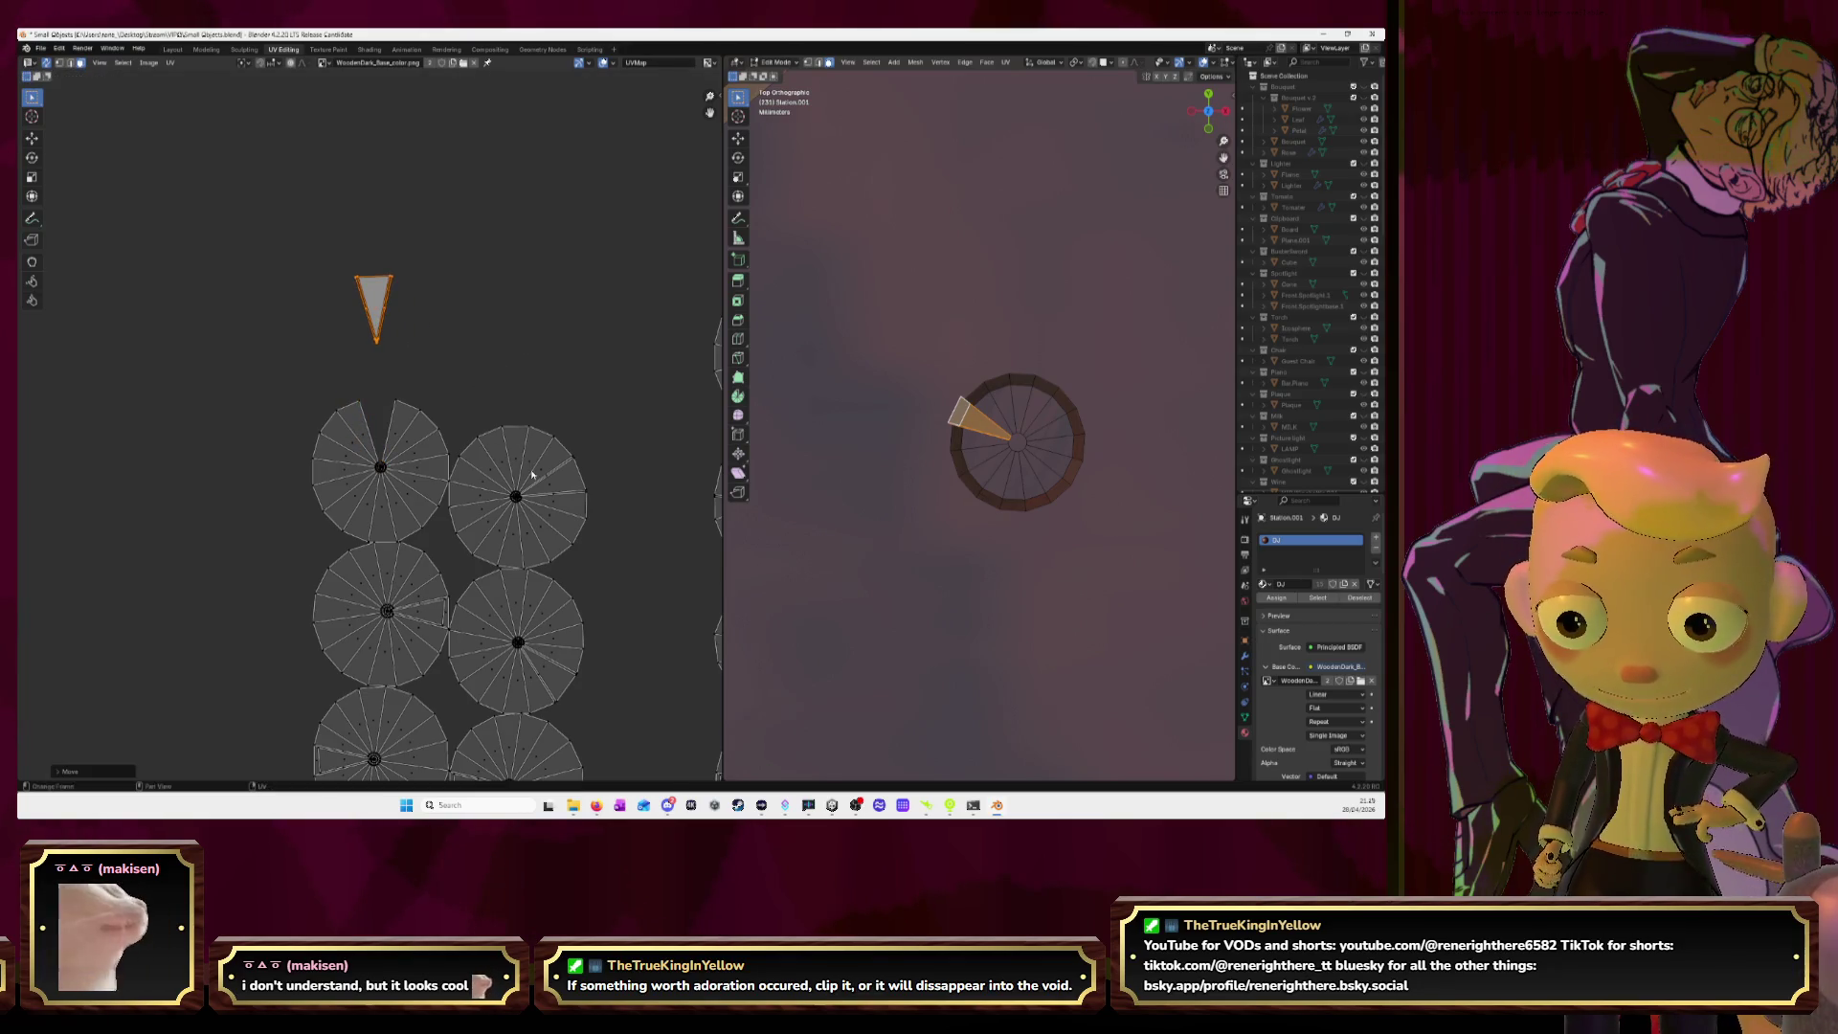
Isolate the pie-shaped island and move it toward the upper left.
{"action": "key", "text": "l"}
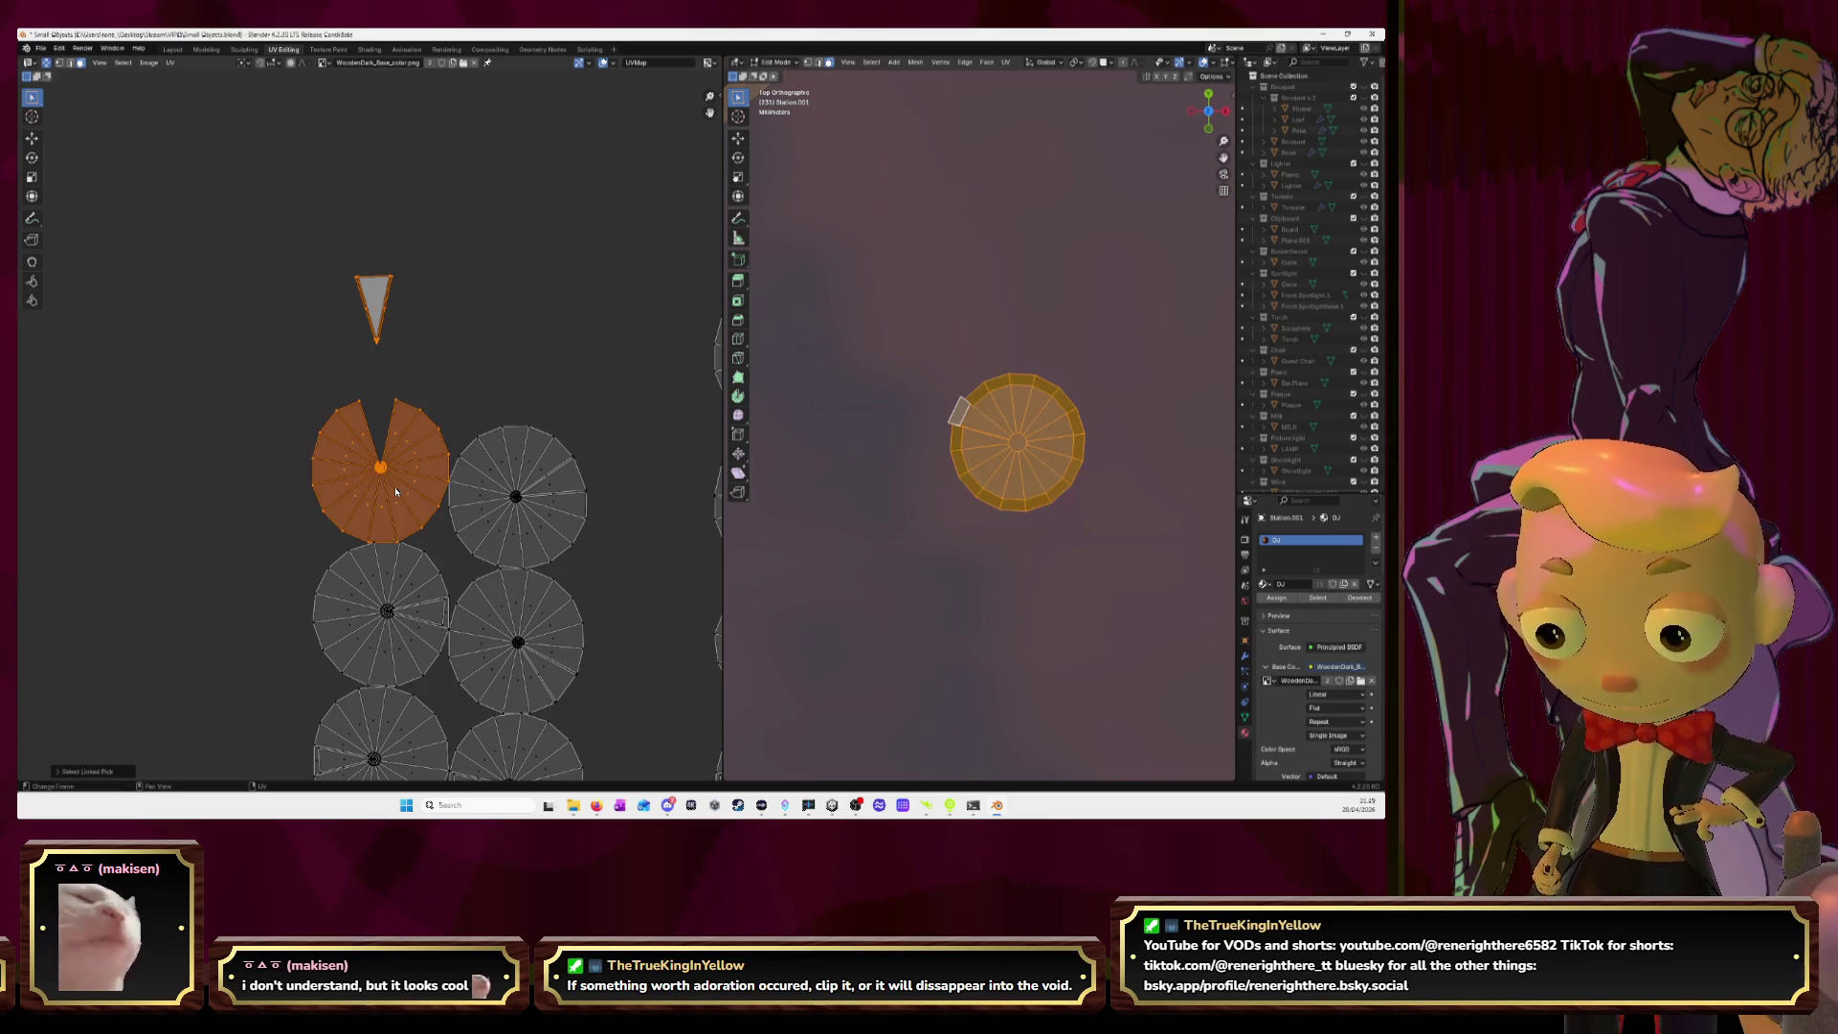
{"action": "key", "text": "alt+a"}
{"action": "key", "text": "l"}
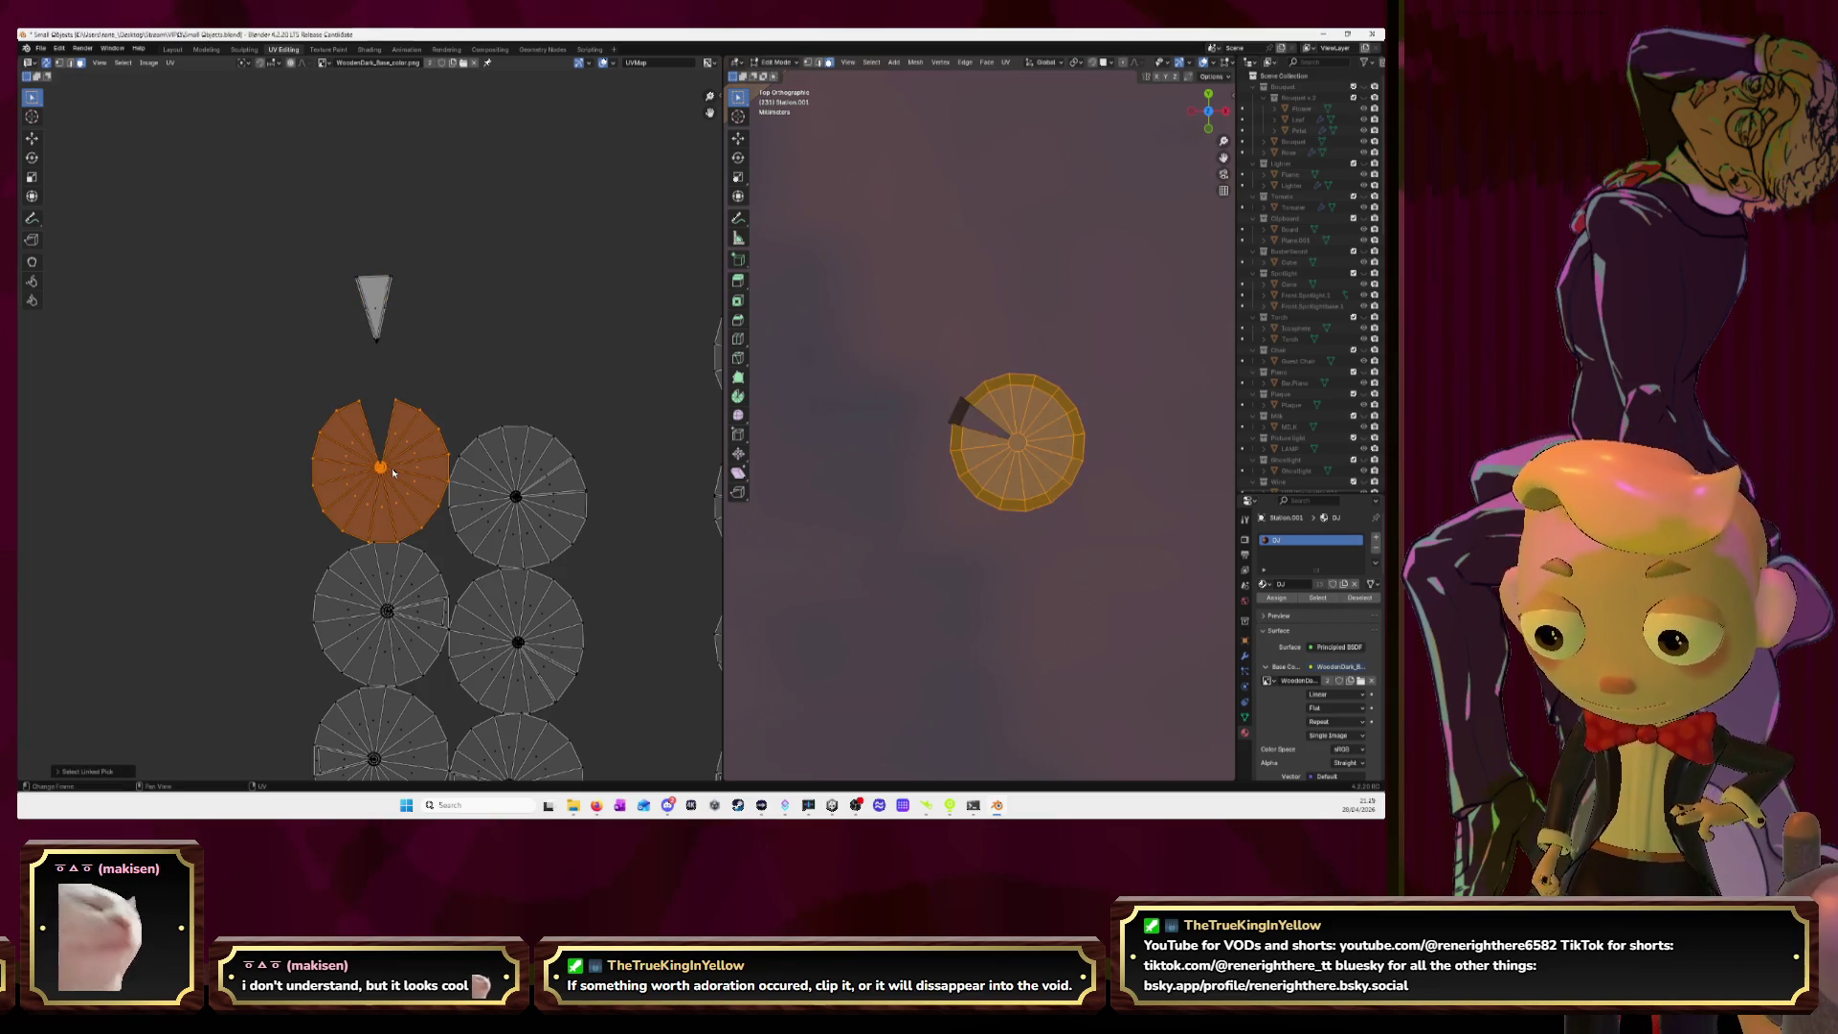
{"action": "key", "text": "g"}
{"action": "left_click", "coordinate": [221, 404]}
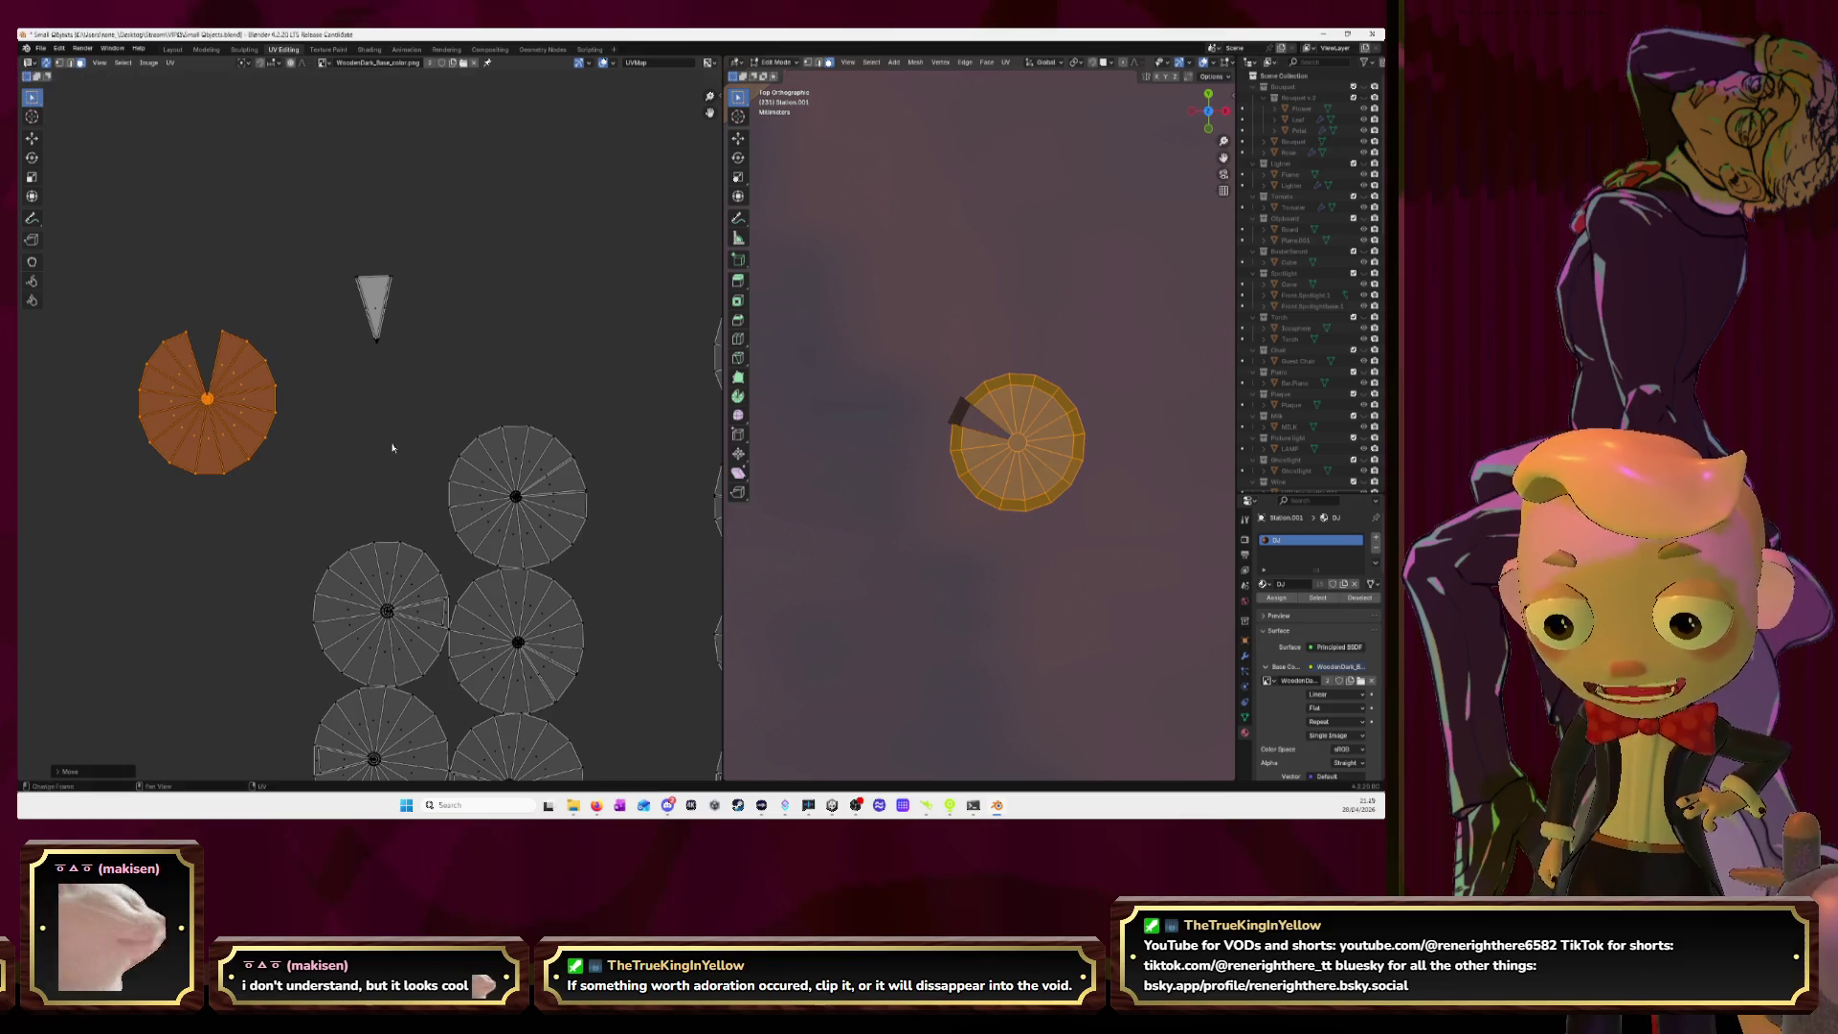
Set the next wedge beside the first triangle and move its circle island onto the left circle.
{"action": "left_click", "coordinate": [565, 483]}
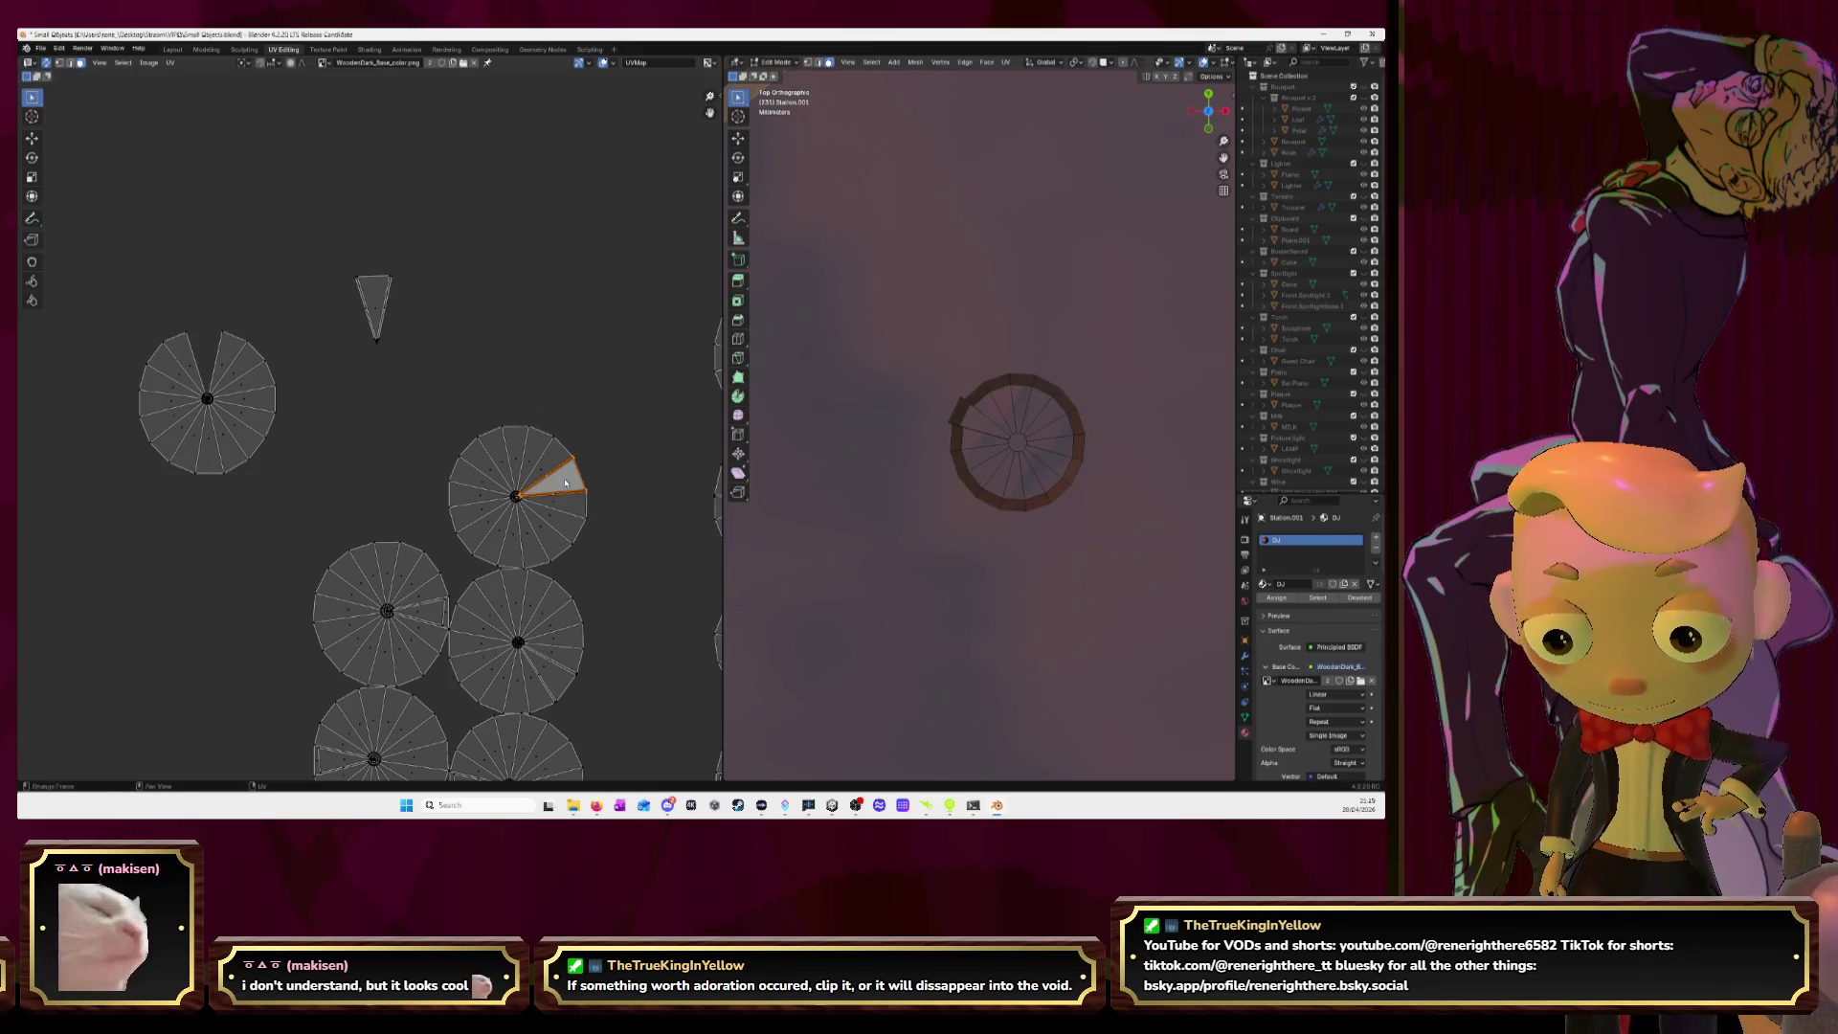
{"action": "key", "text": "g"}
{"action": "left_click", "coordinate": [441, 325]}
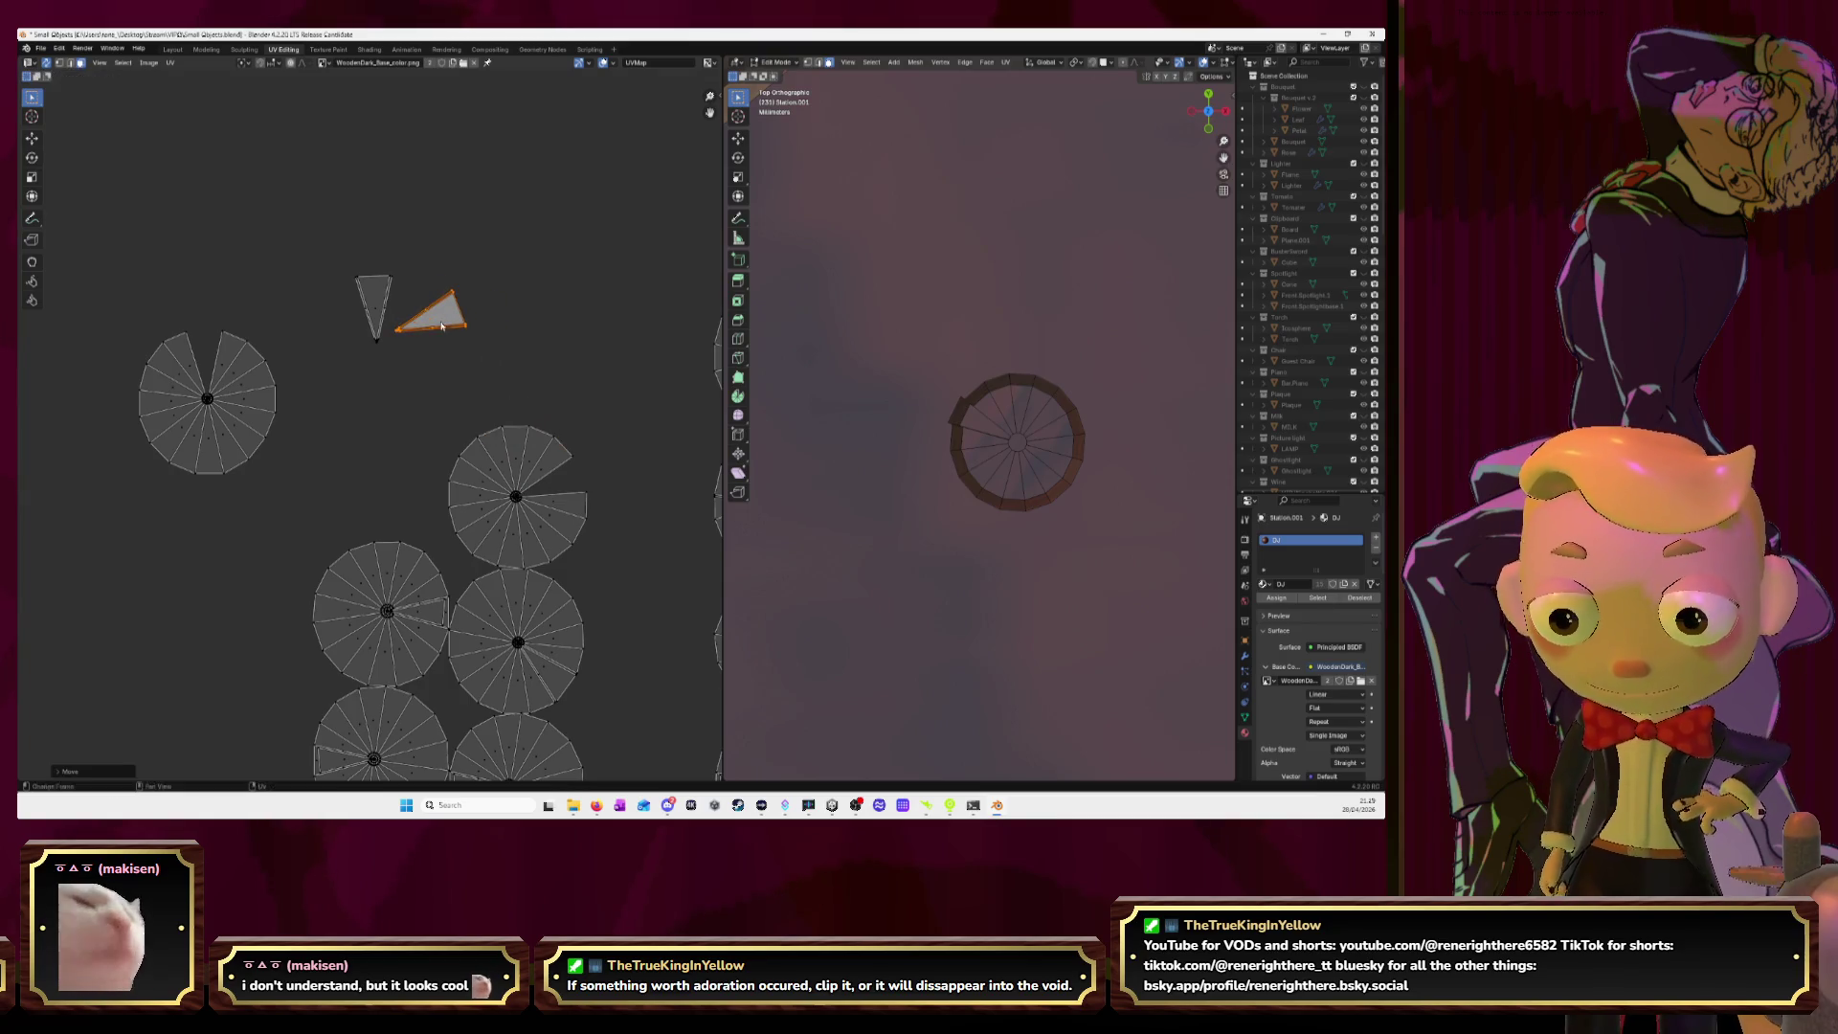
{"action": "left_click", "coordinate": [514, 493]}
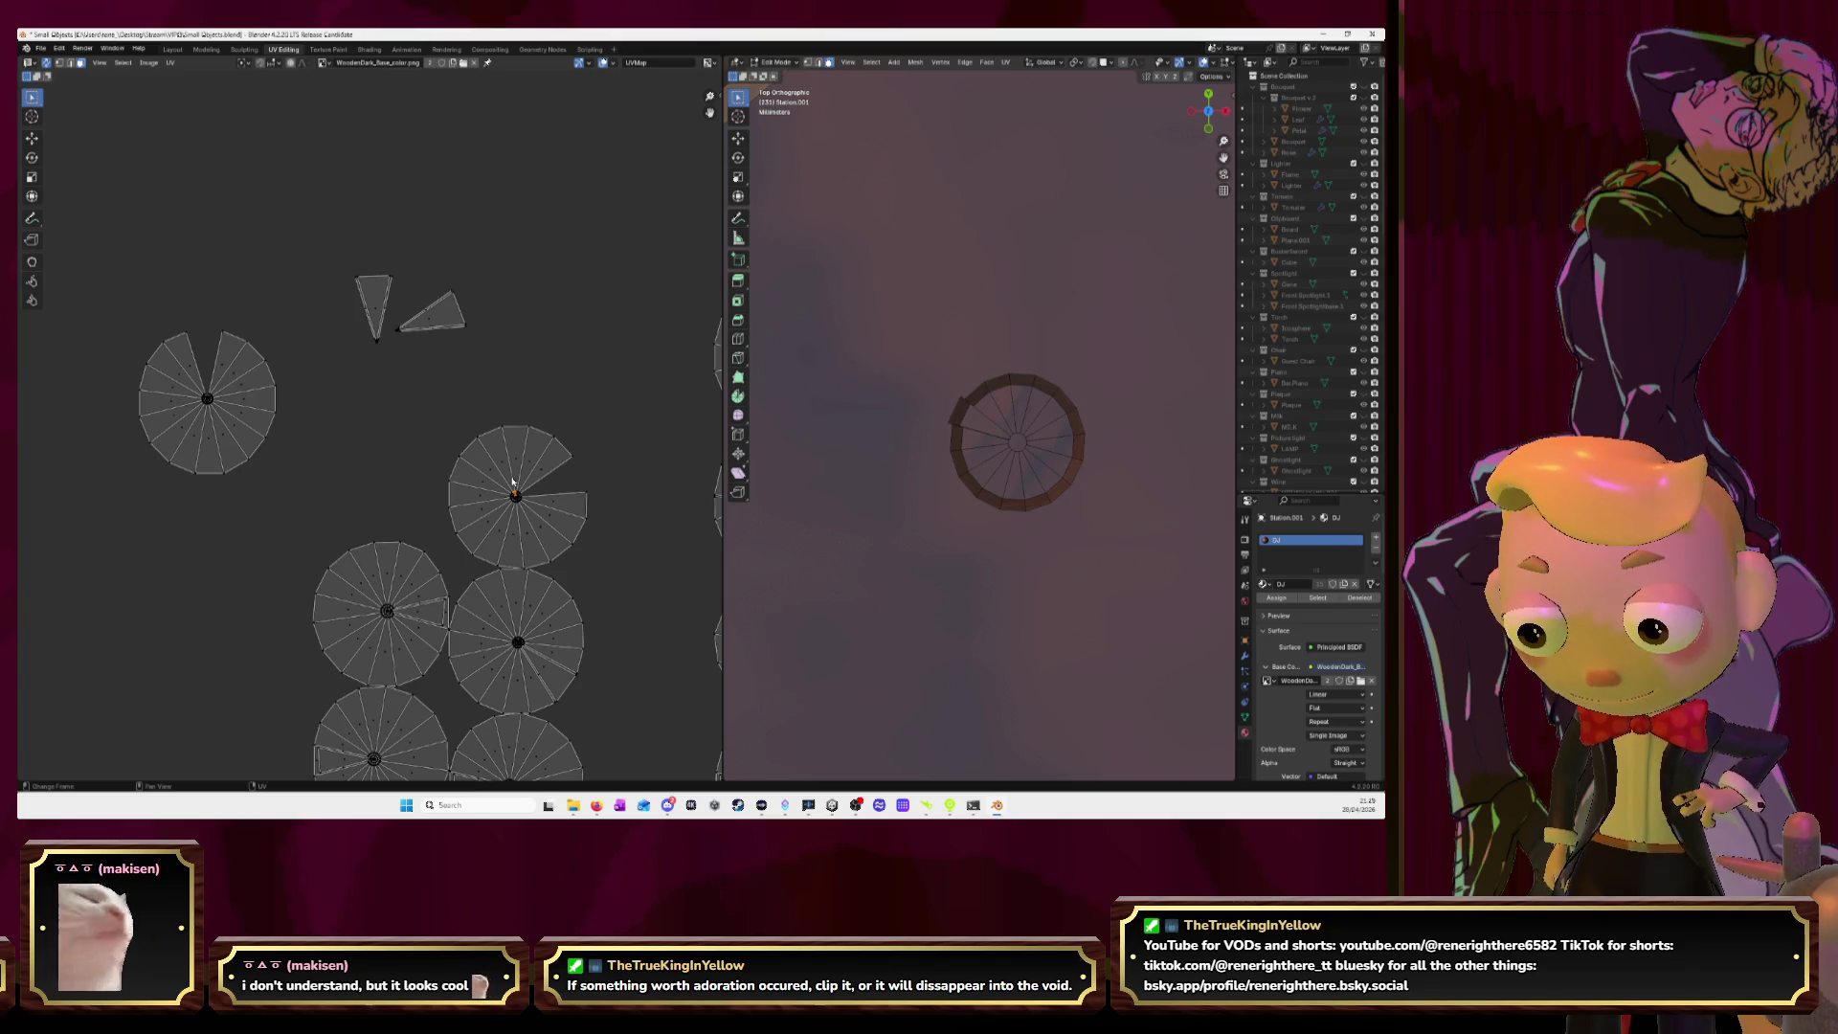
{"action": "key", "text": "l"}
{"action": "key", "text": "g"}
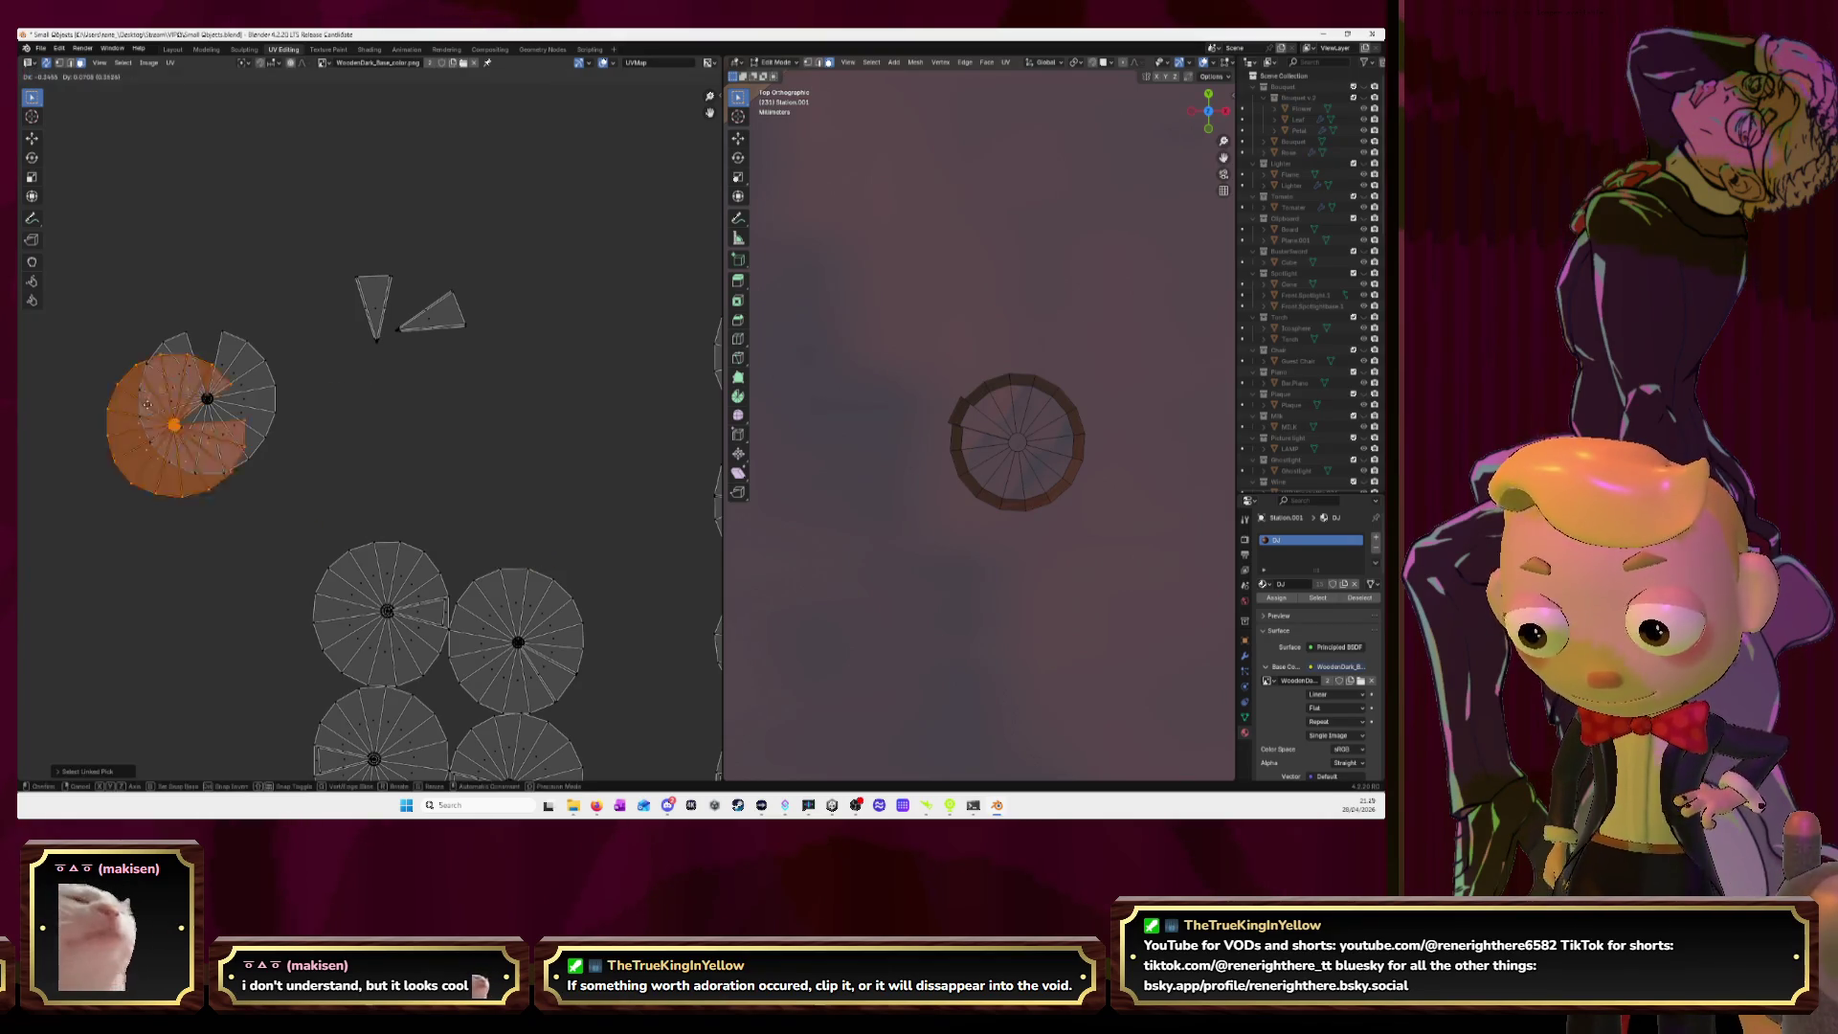
{"action": "left_click", "coordinate": [210, 388]}
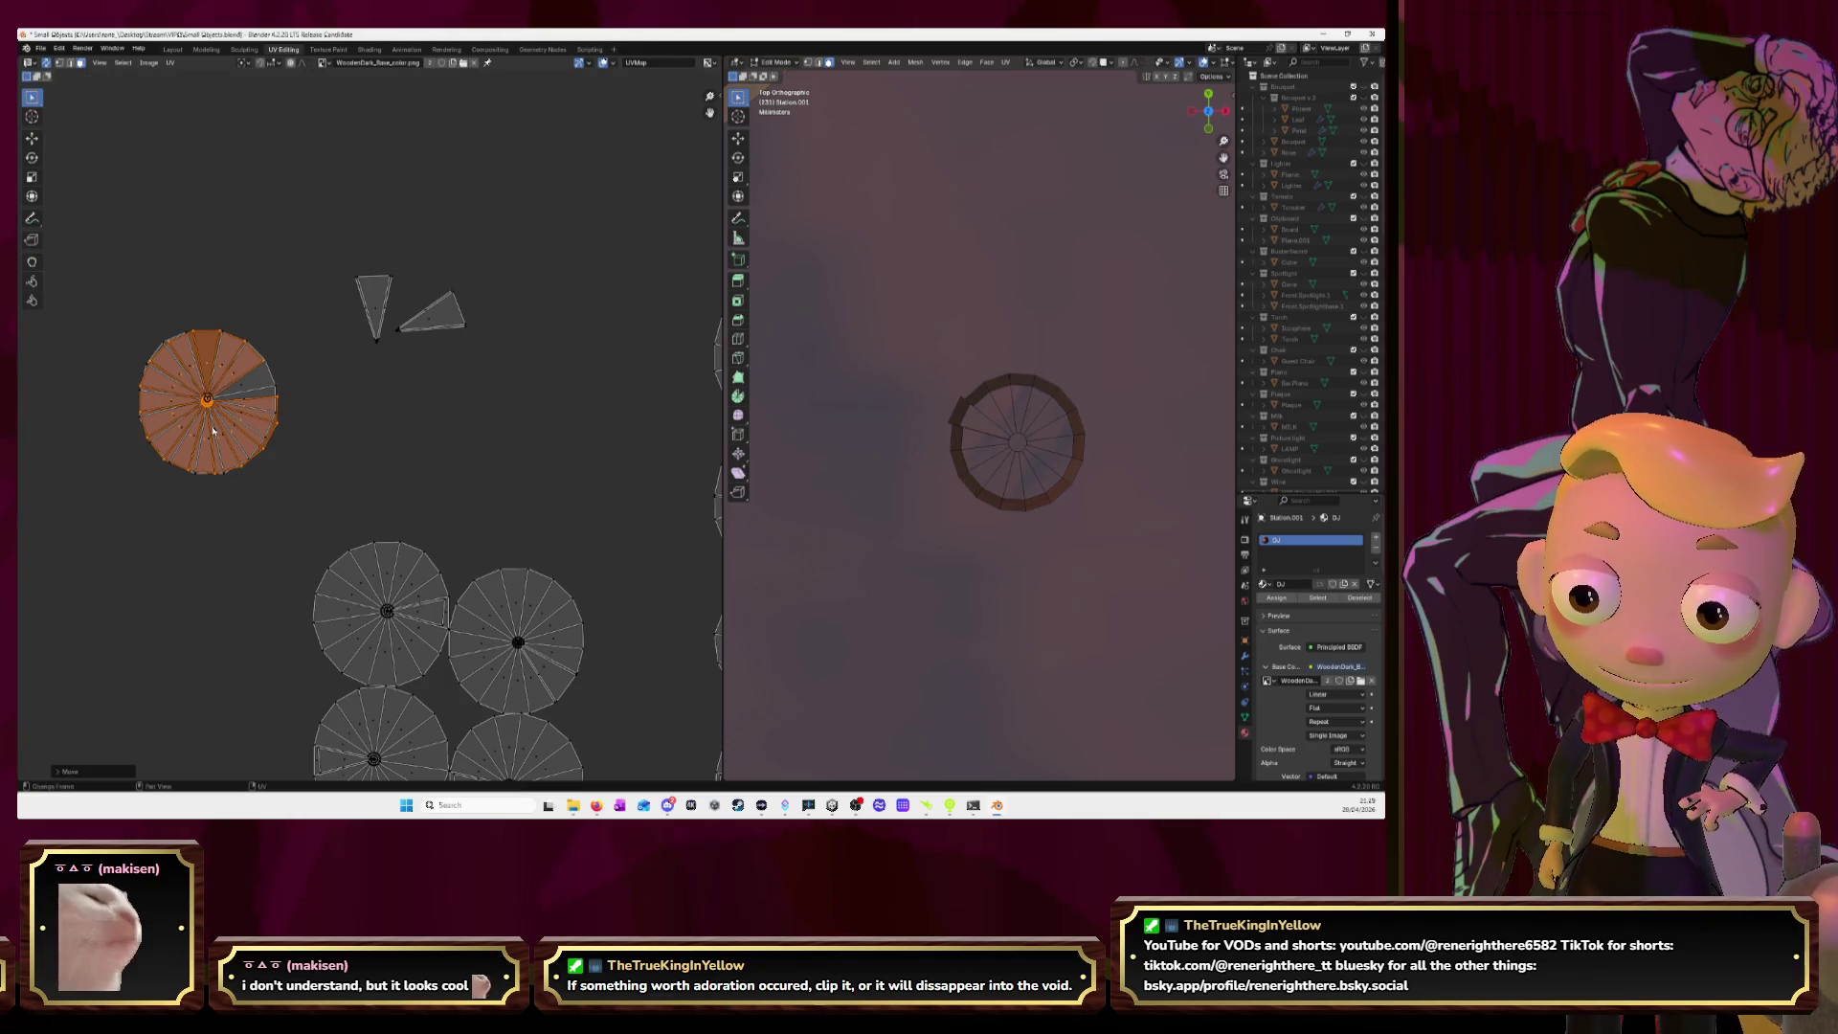
Reposition the left circle island so it sits on the top-left circle.
{"action": "left_click", "coordinate": [339, 453]}
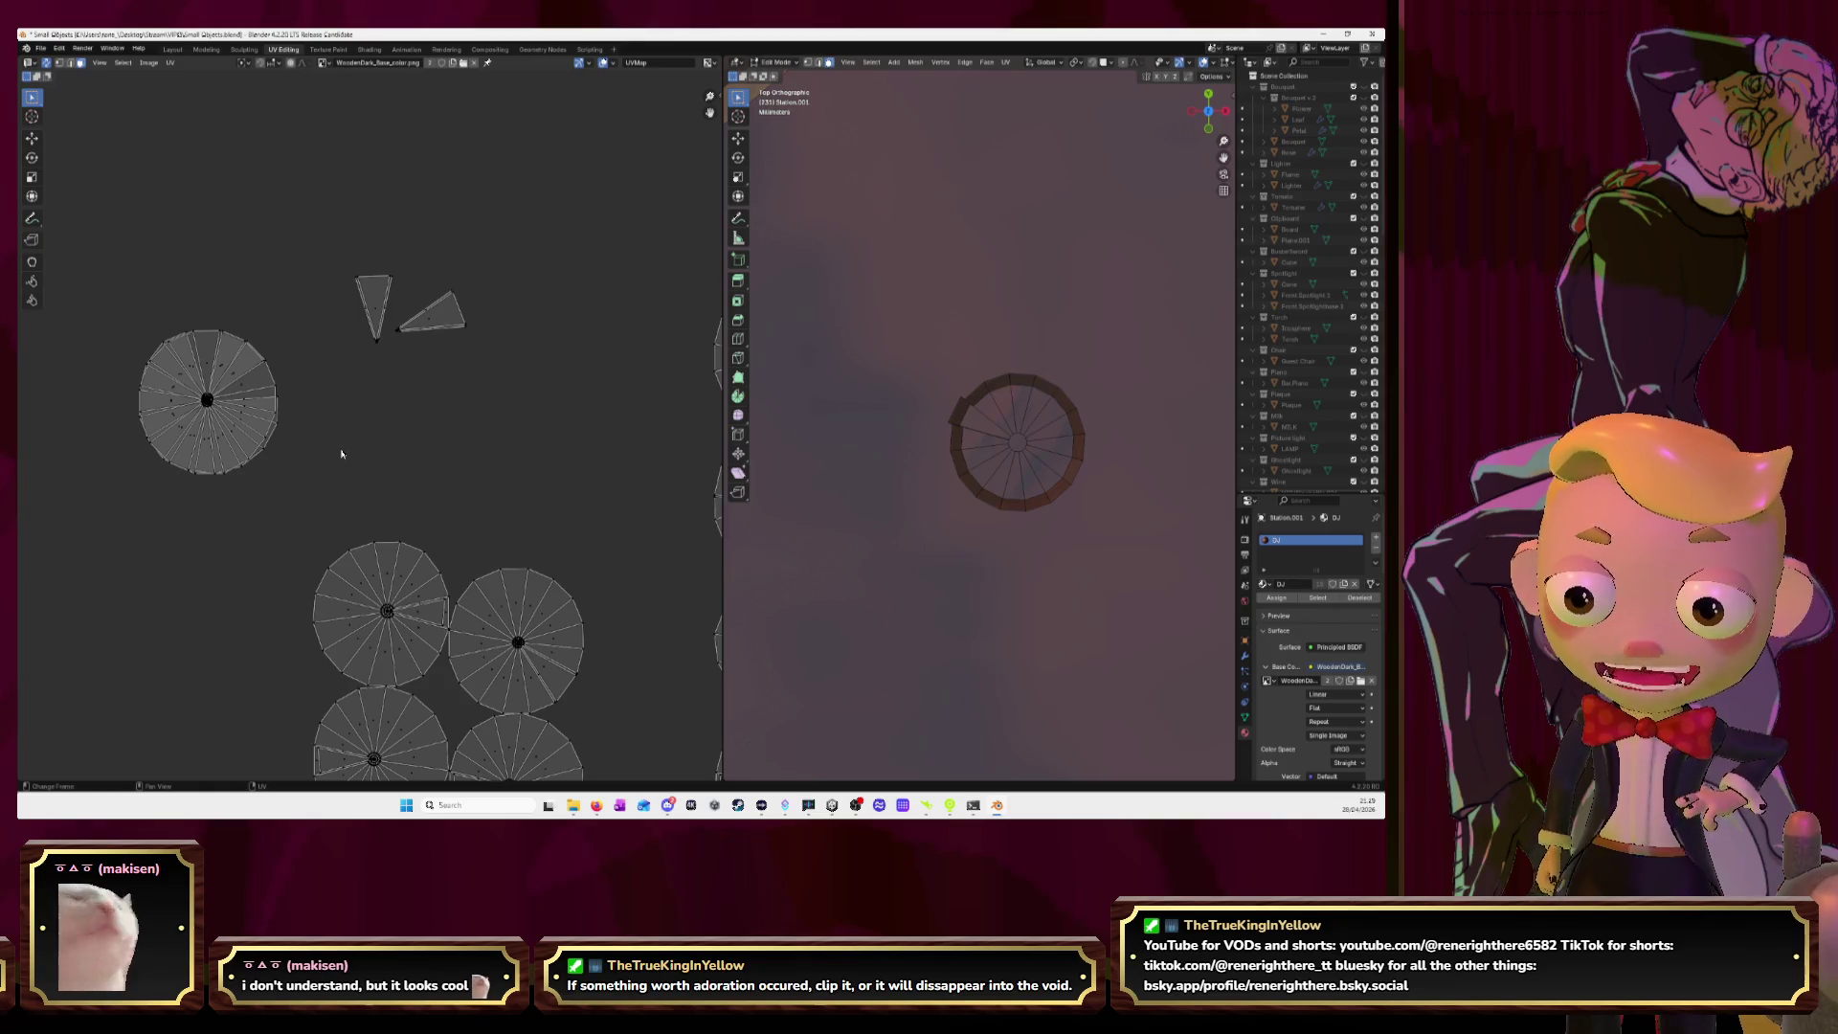
{"action": "key", "text": "l"}
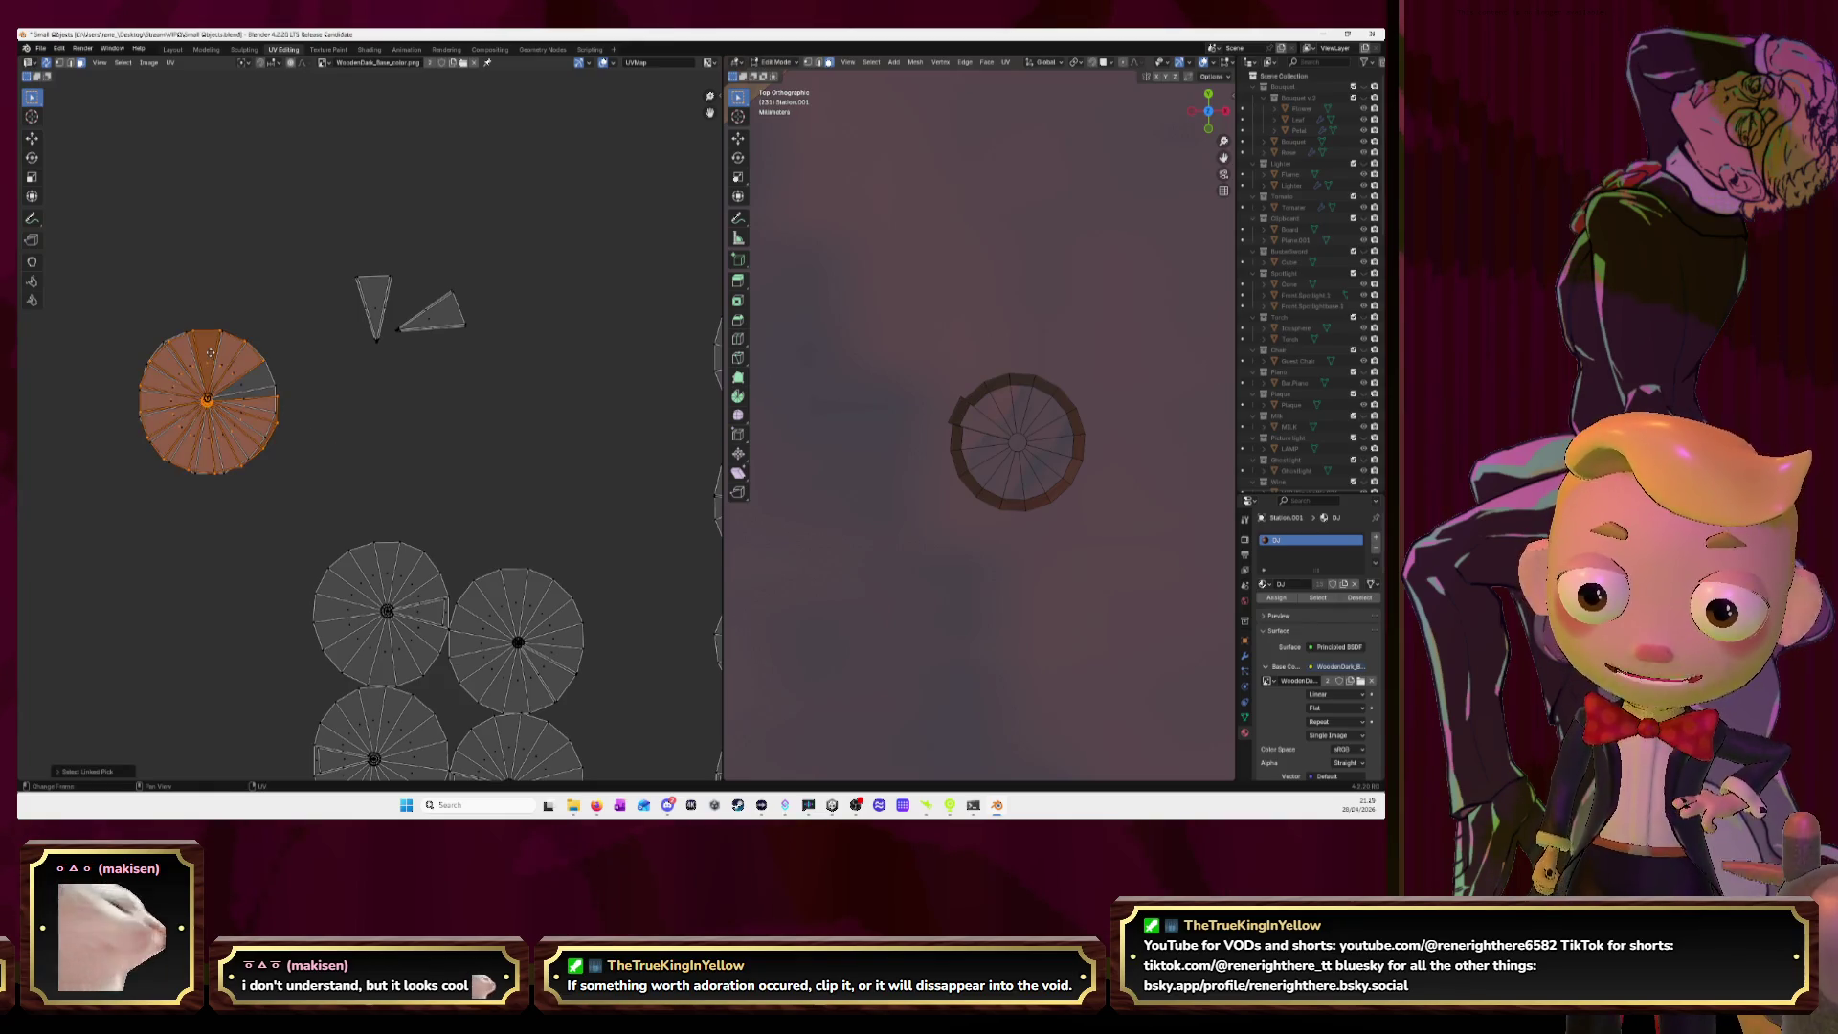
{"action": "key", "text": "g"}
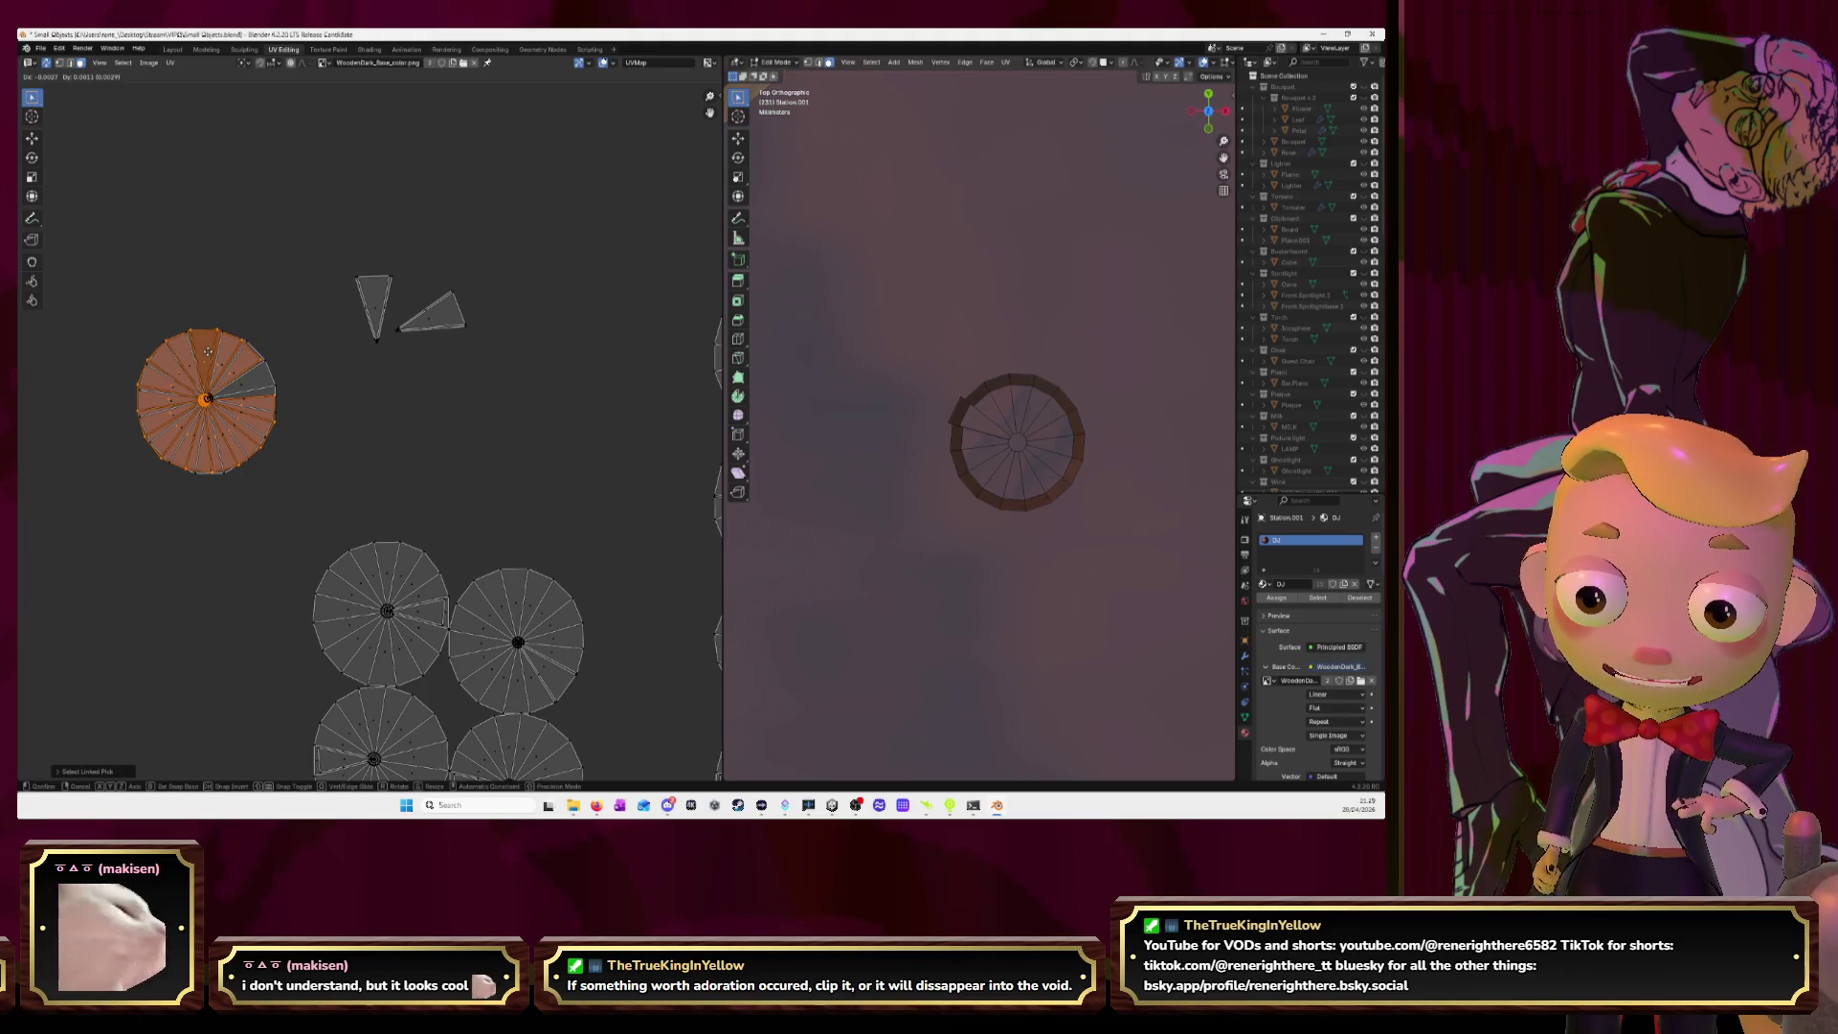
{"action": "left_click", "coordinate": [208, 352]}
Move the lower-left circle's triangle up beside the wedges and stack its circle island.
{"action": "left_click", "coordinate": [423, 615]}
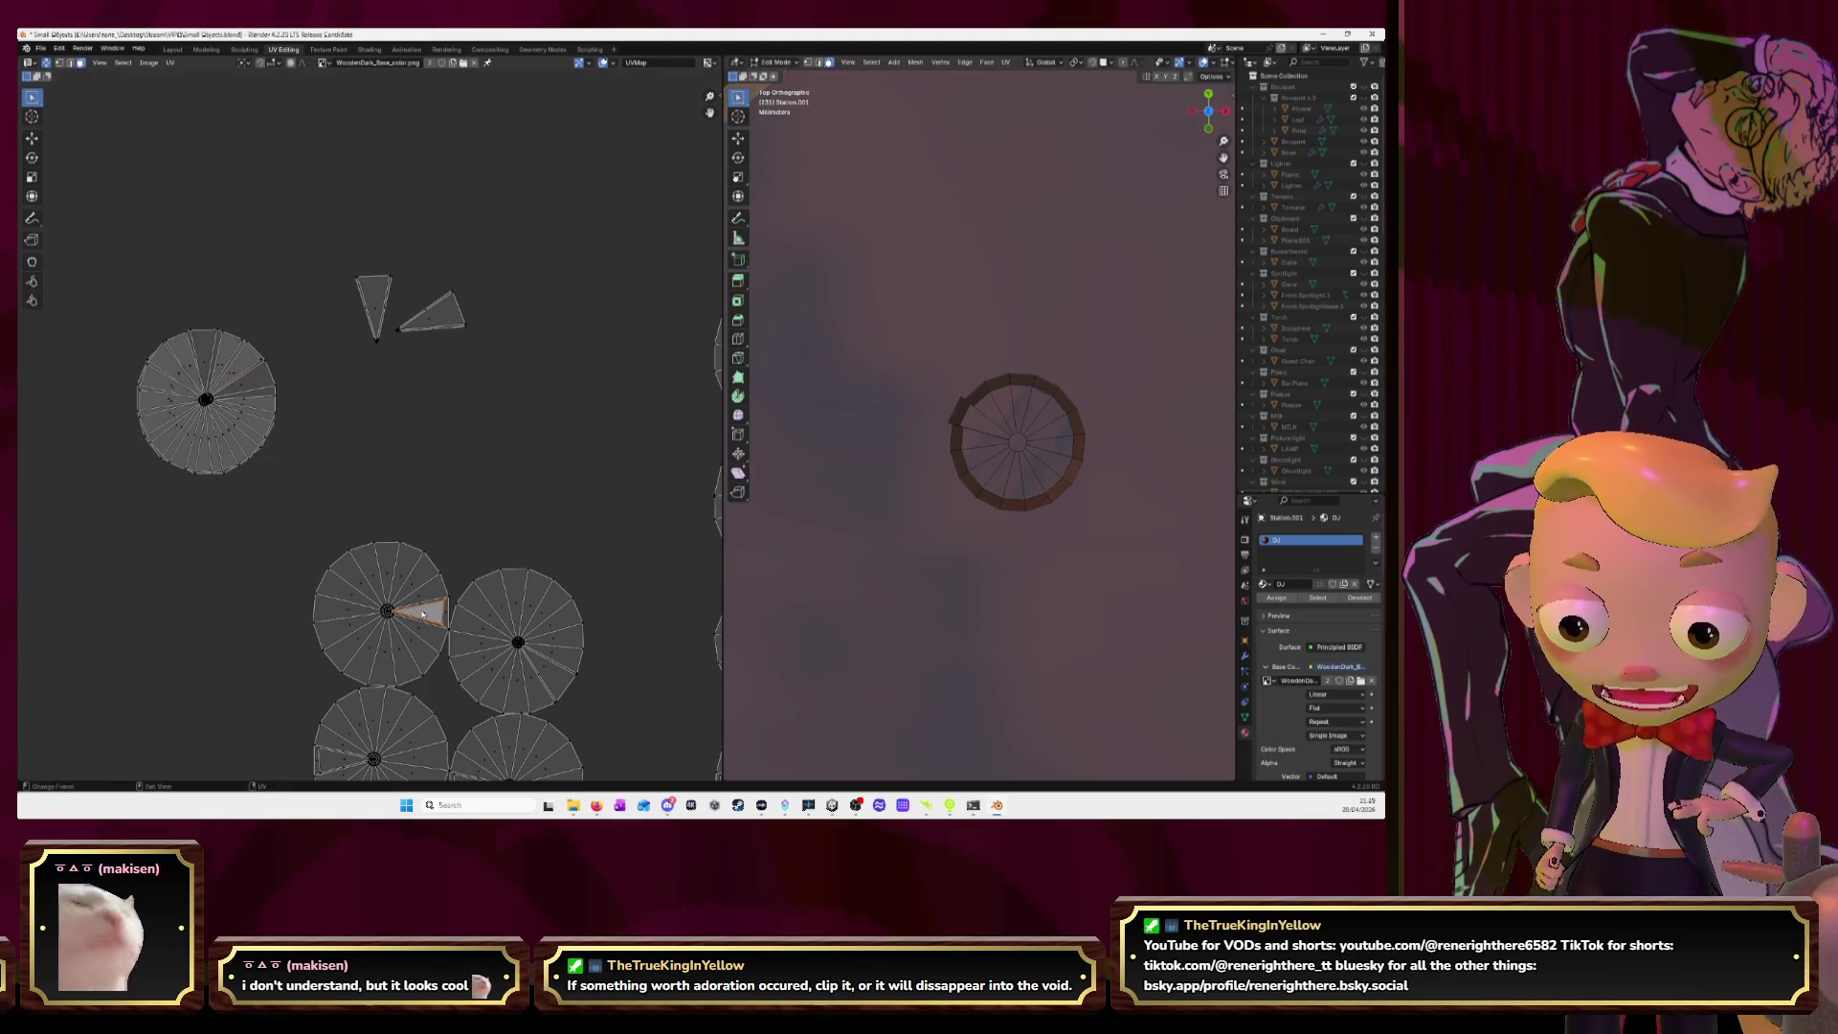
{"action": "left_click", "coordinate": [422, 614]}
{"action": "left_click_drag", "start_coordinate": [422, 613], "coordinate": [456, 368]}
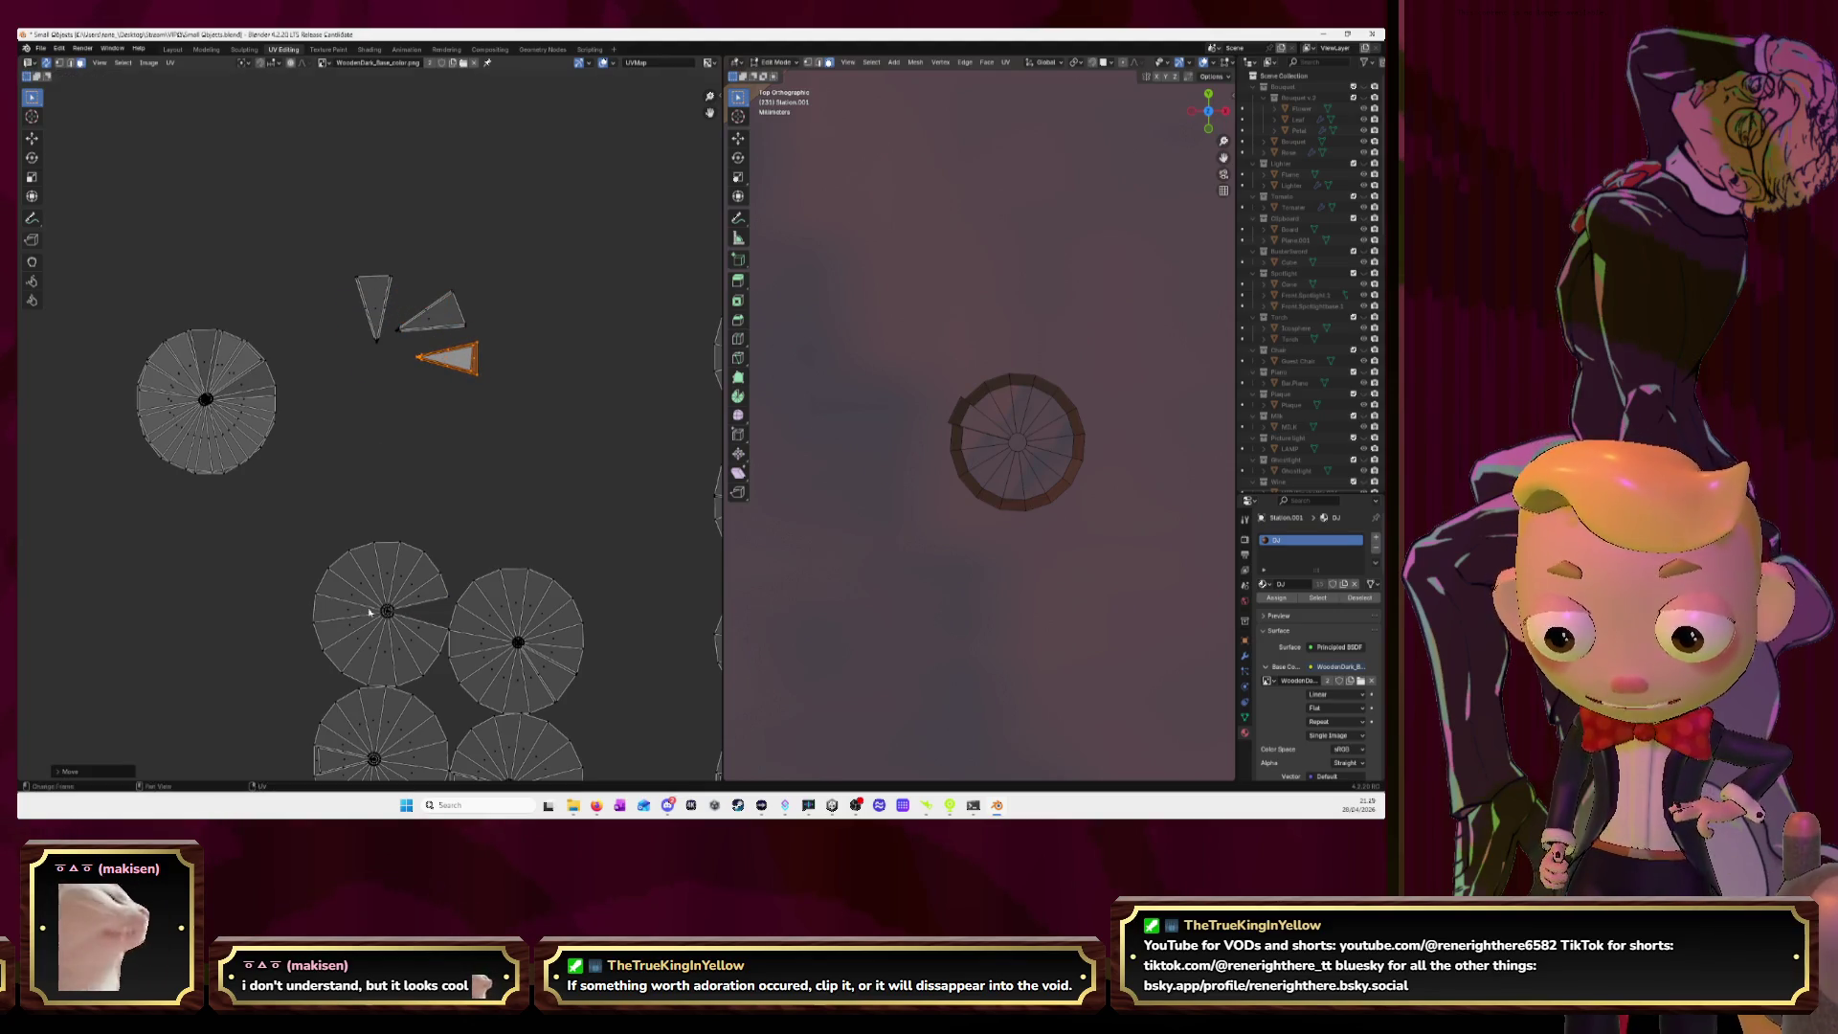
{"action": "key", "text": "alt+a"}
{"action": "key", "text": "l"}
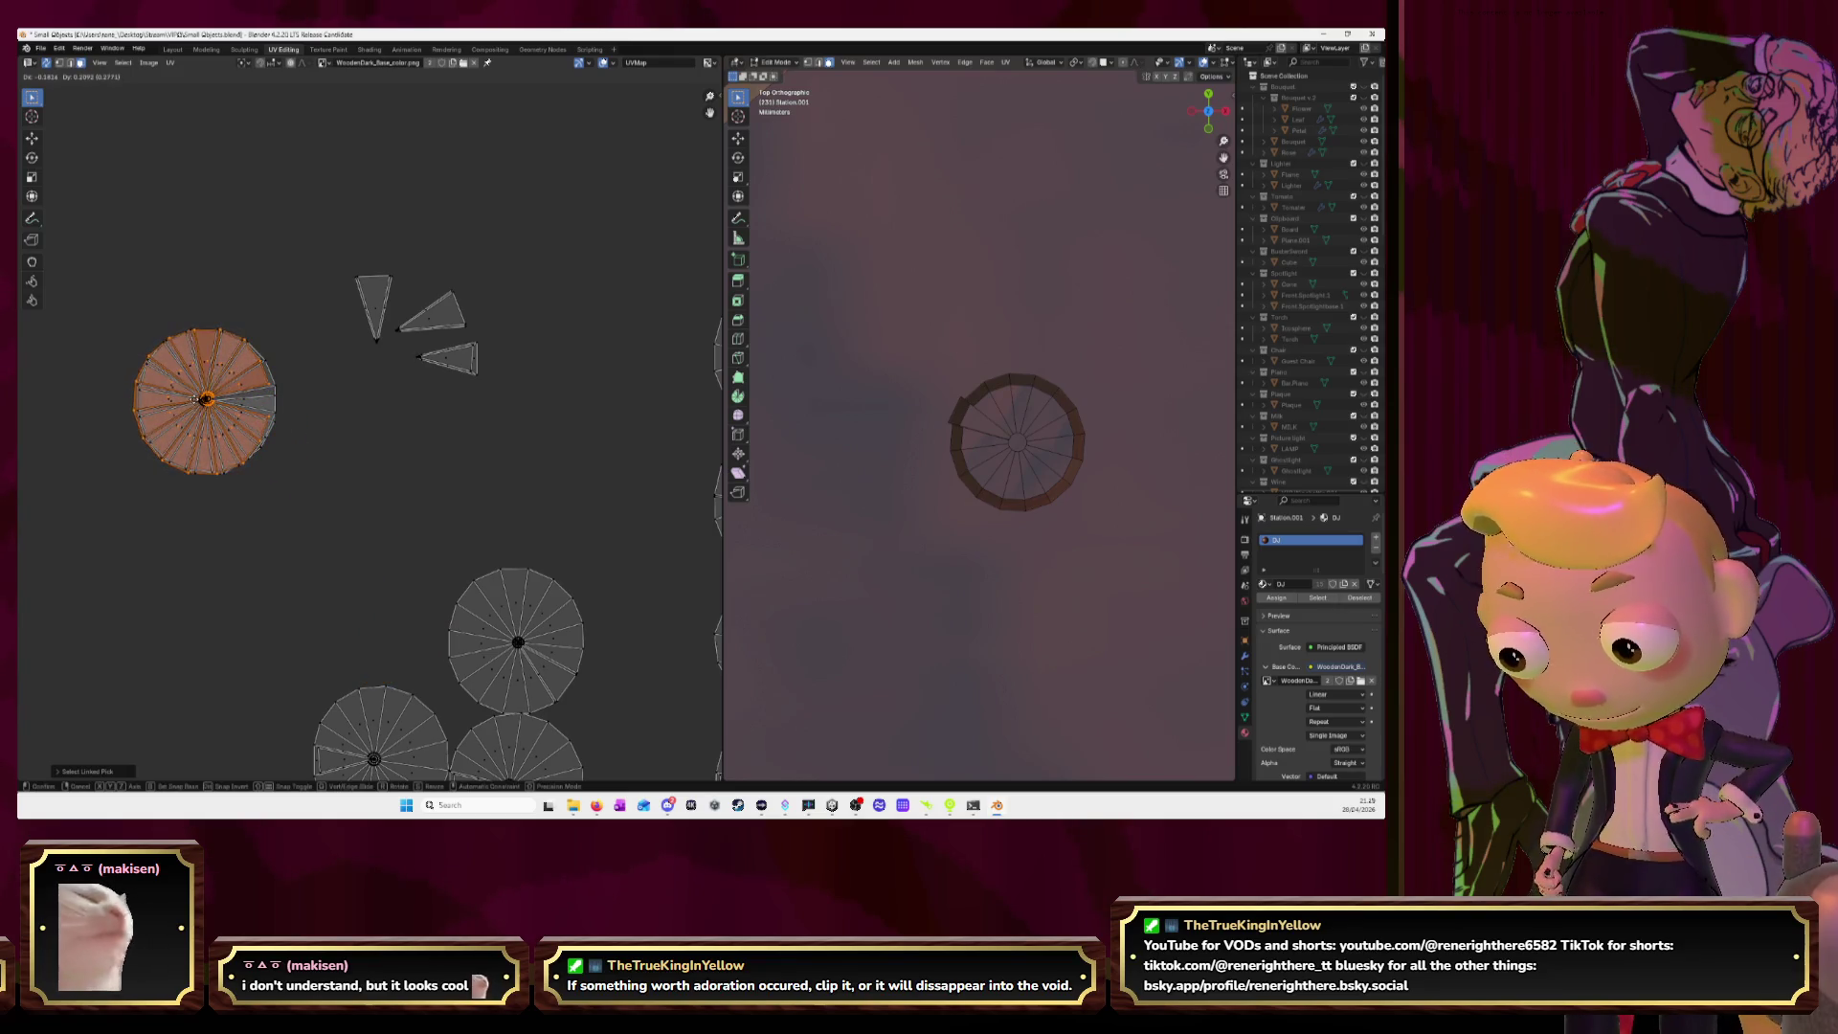
{"action": "left_click", "coordinate": [208, 400]}
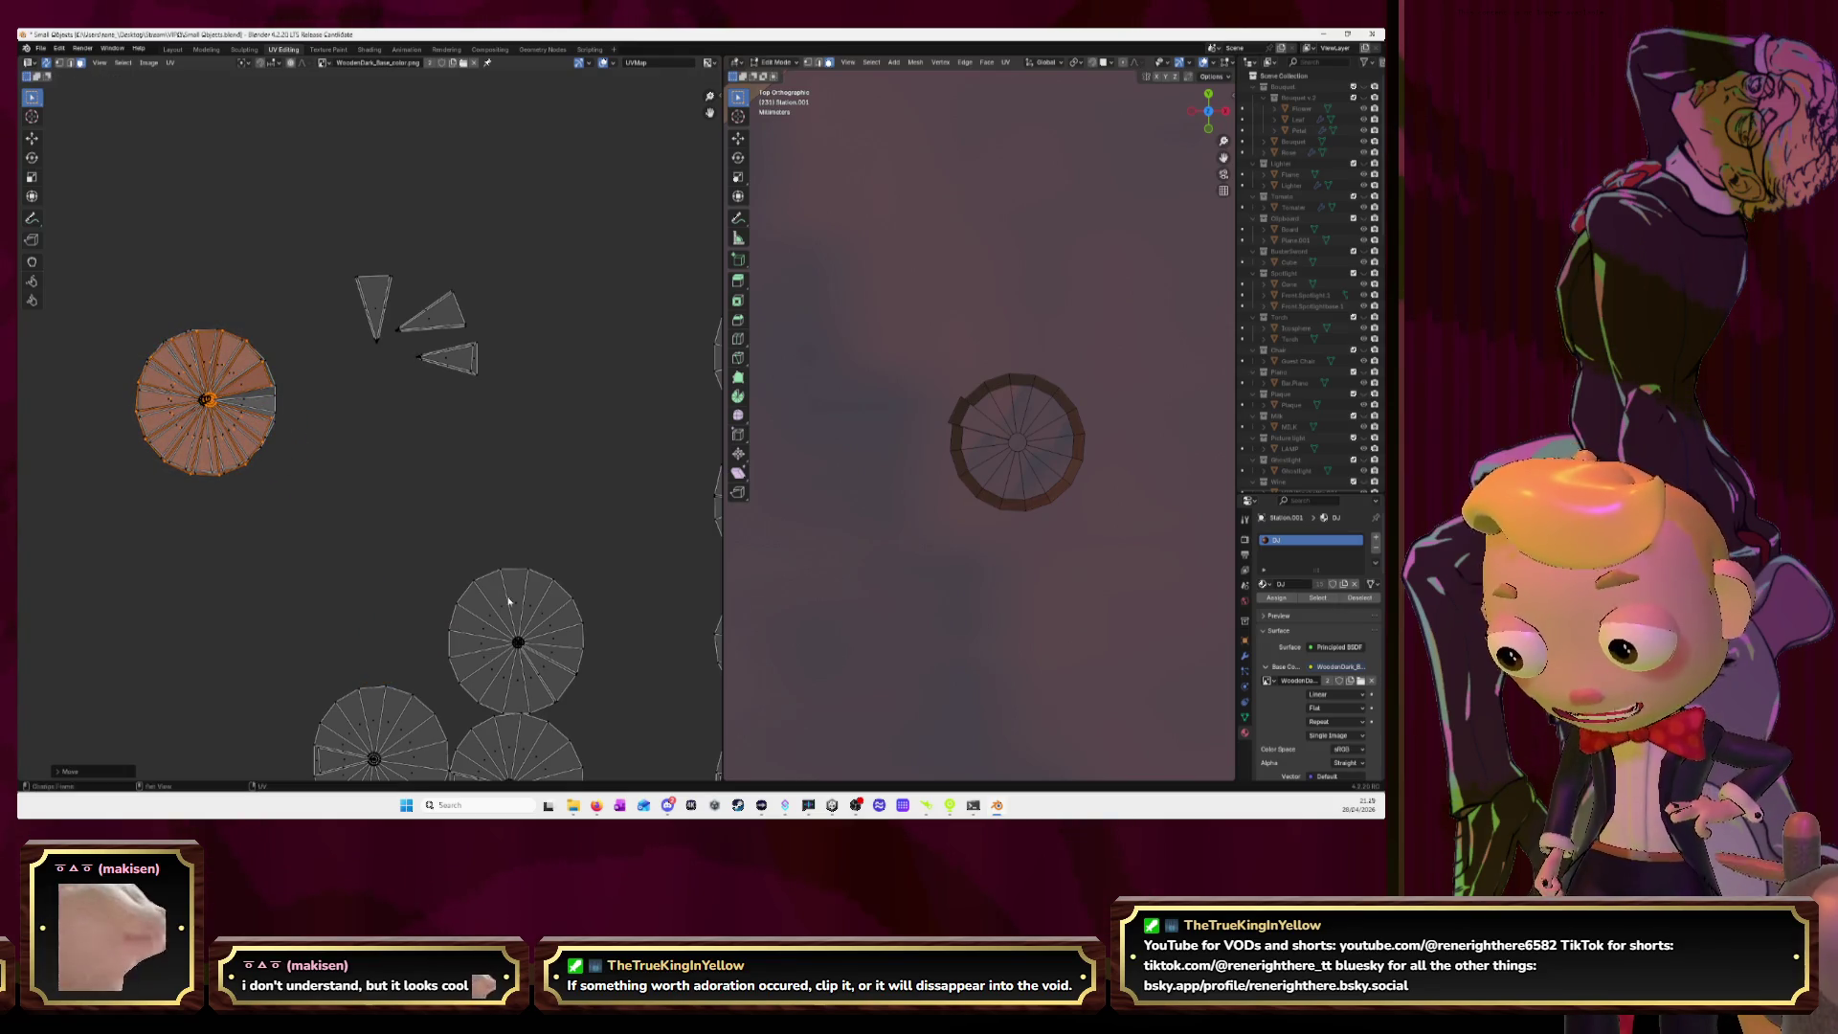
Bring the lower circles into view and move the middle circle's wedge triangle up toward the others.
{"action": "middle_click_drag", "start_coordinate": [509, 601], "coordinate": [508, 319]}
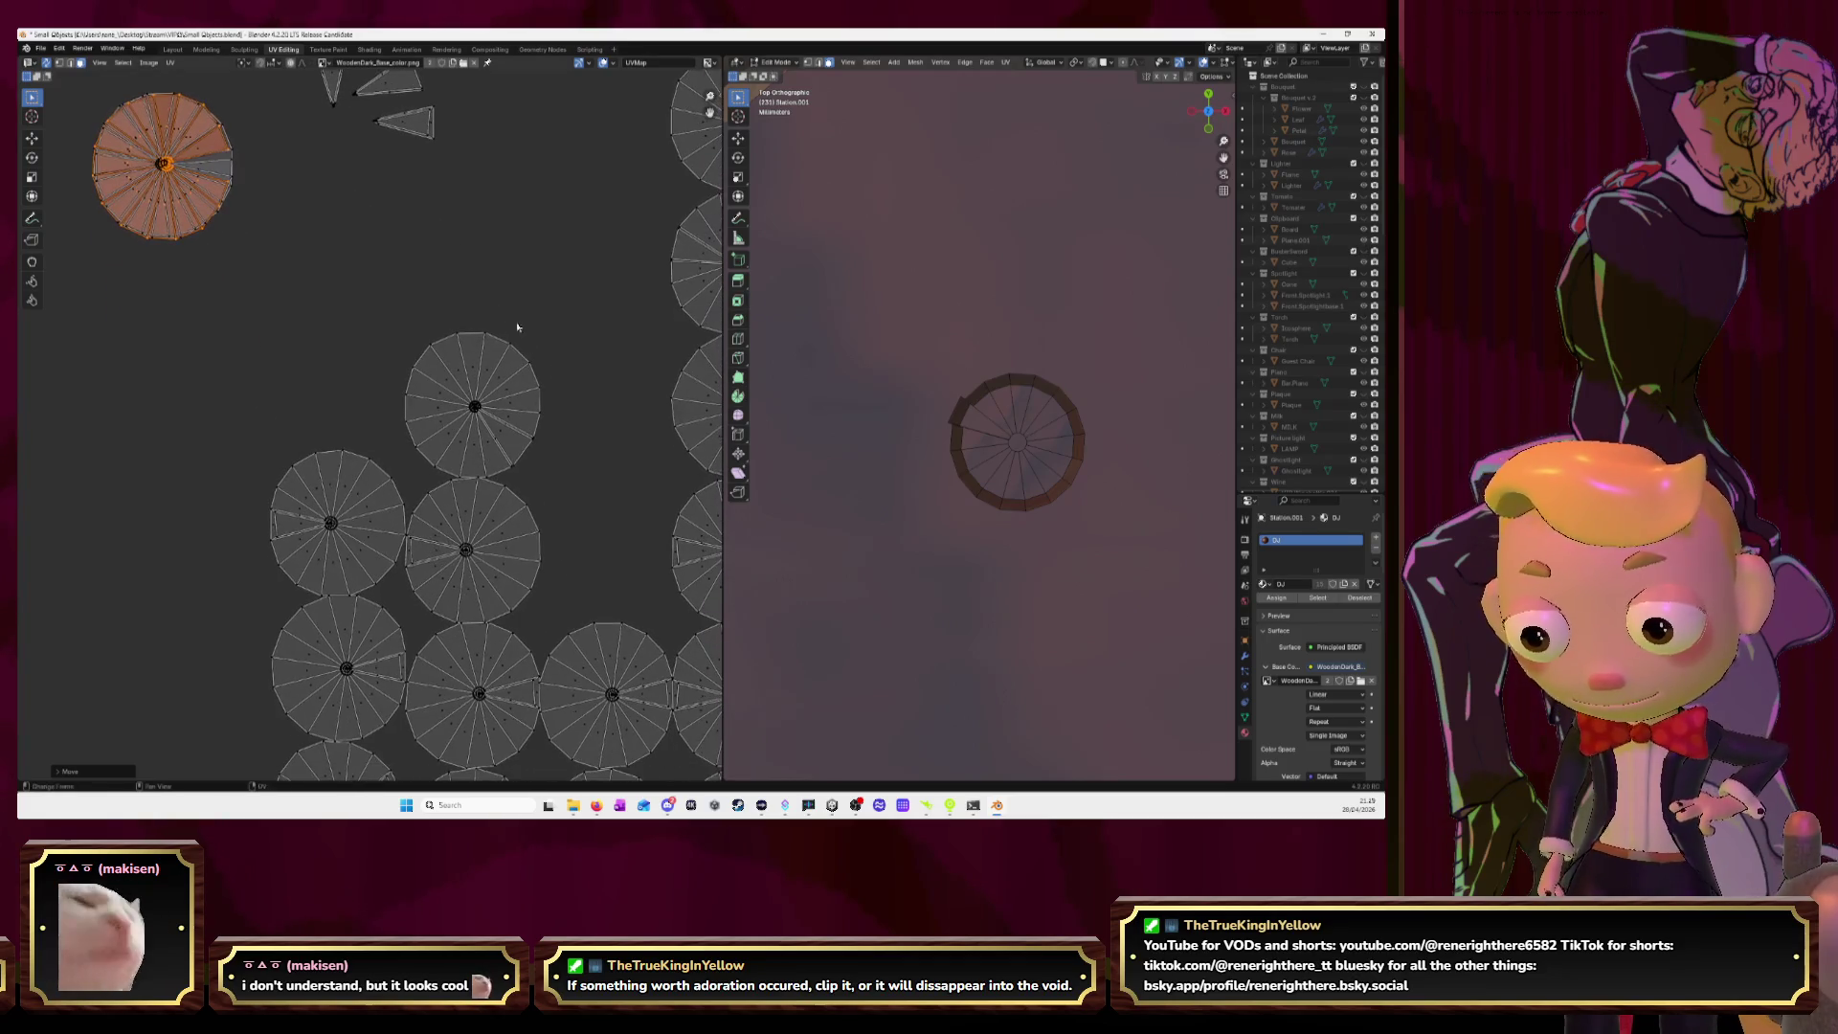
{"action": "left_click", "coordinate": [502, 441]}
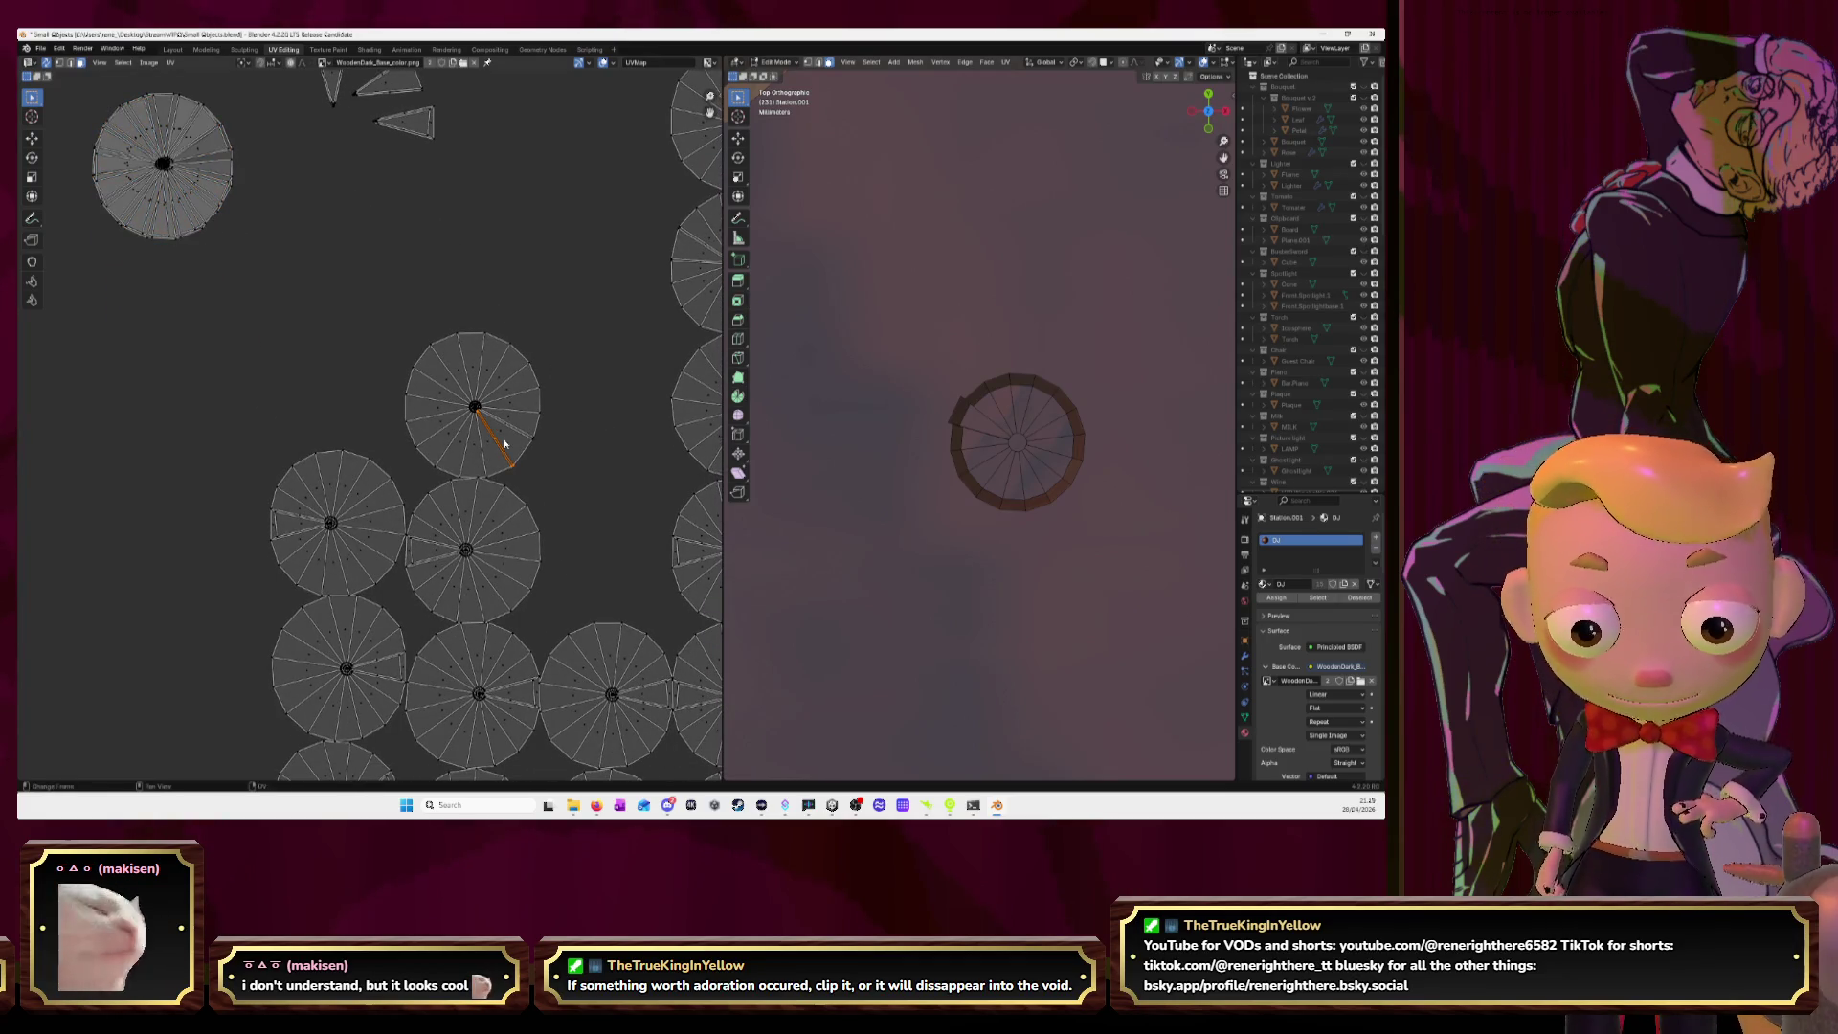
{"action": "left_click", "coordinate": [500, 437]}
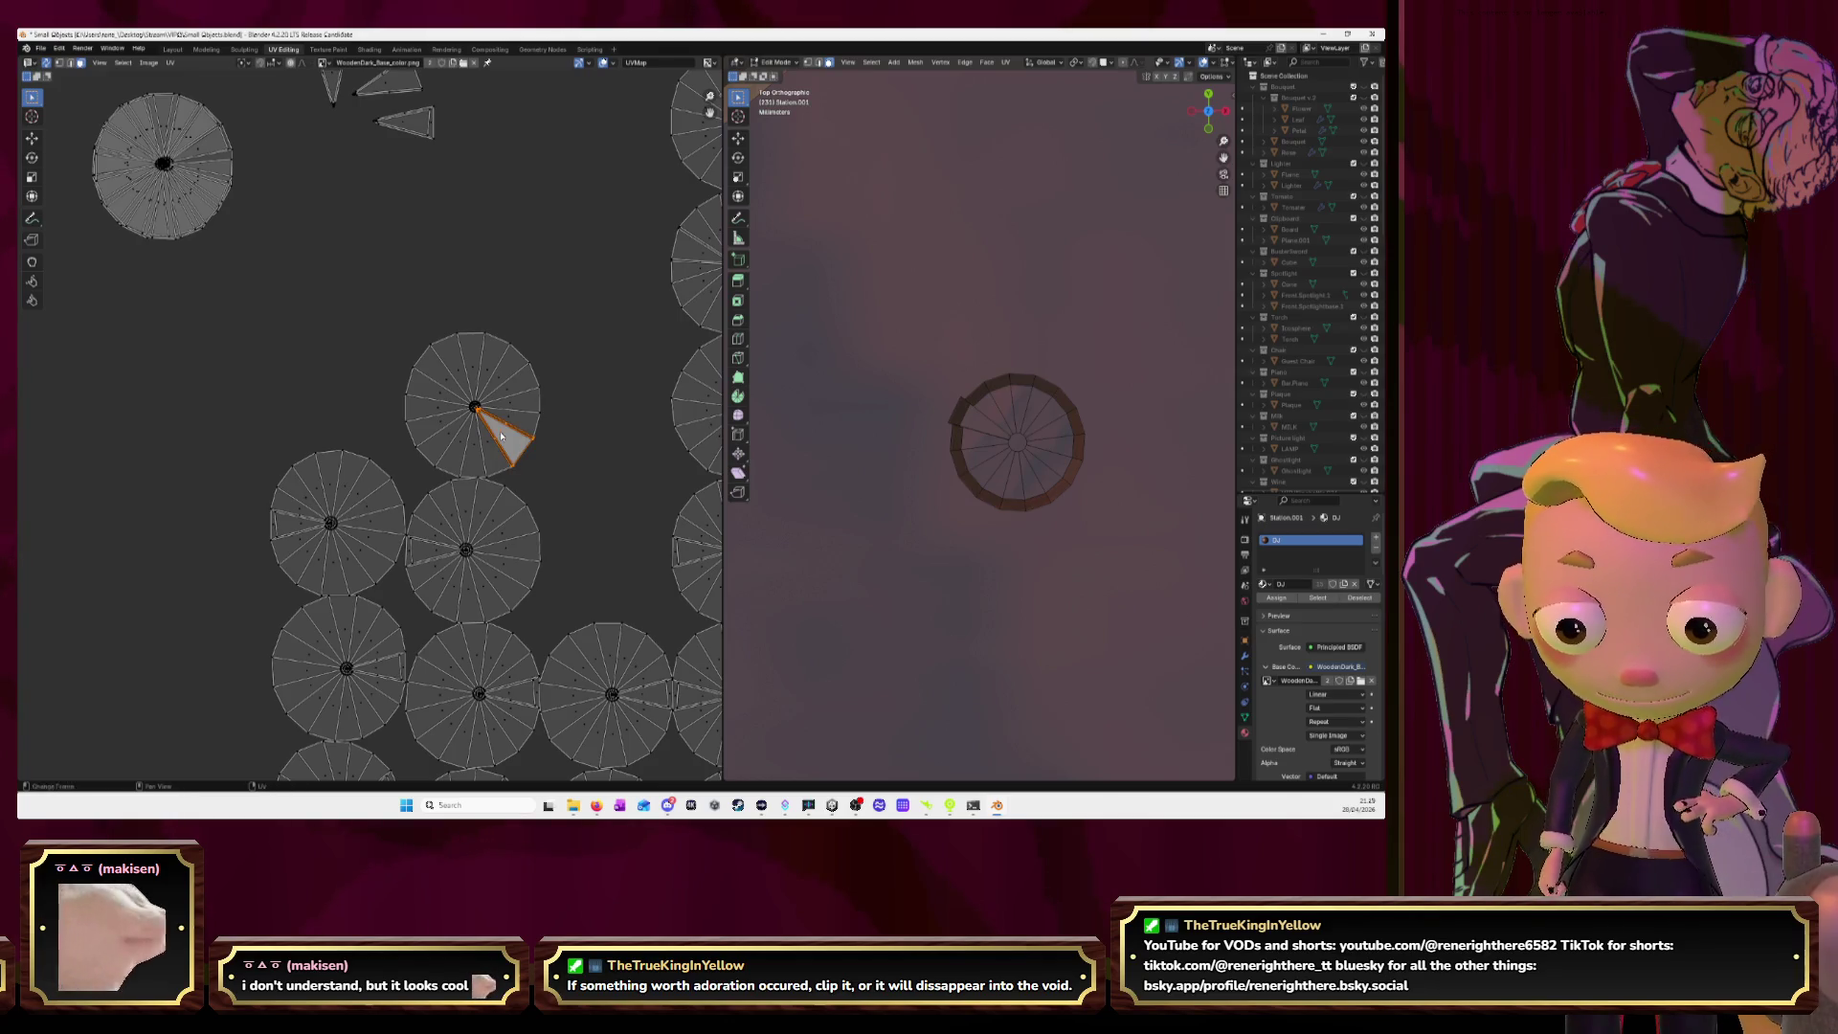
{"action": "scroll", "coordinate": [500, 437], "scroll_direction": "down", "scroll_amount": 2}
{"action": "left_click_drag", "start_coordinate": [452, 428], "coordinate": [372, 247]}
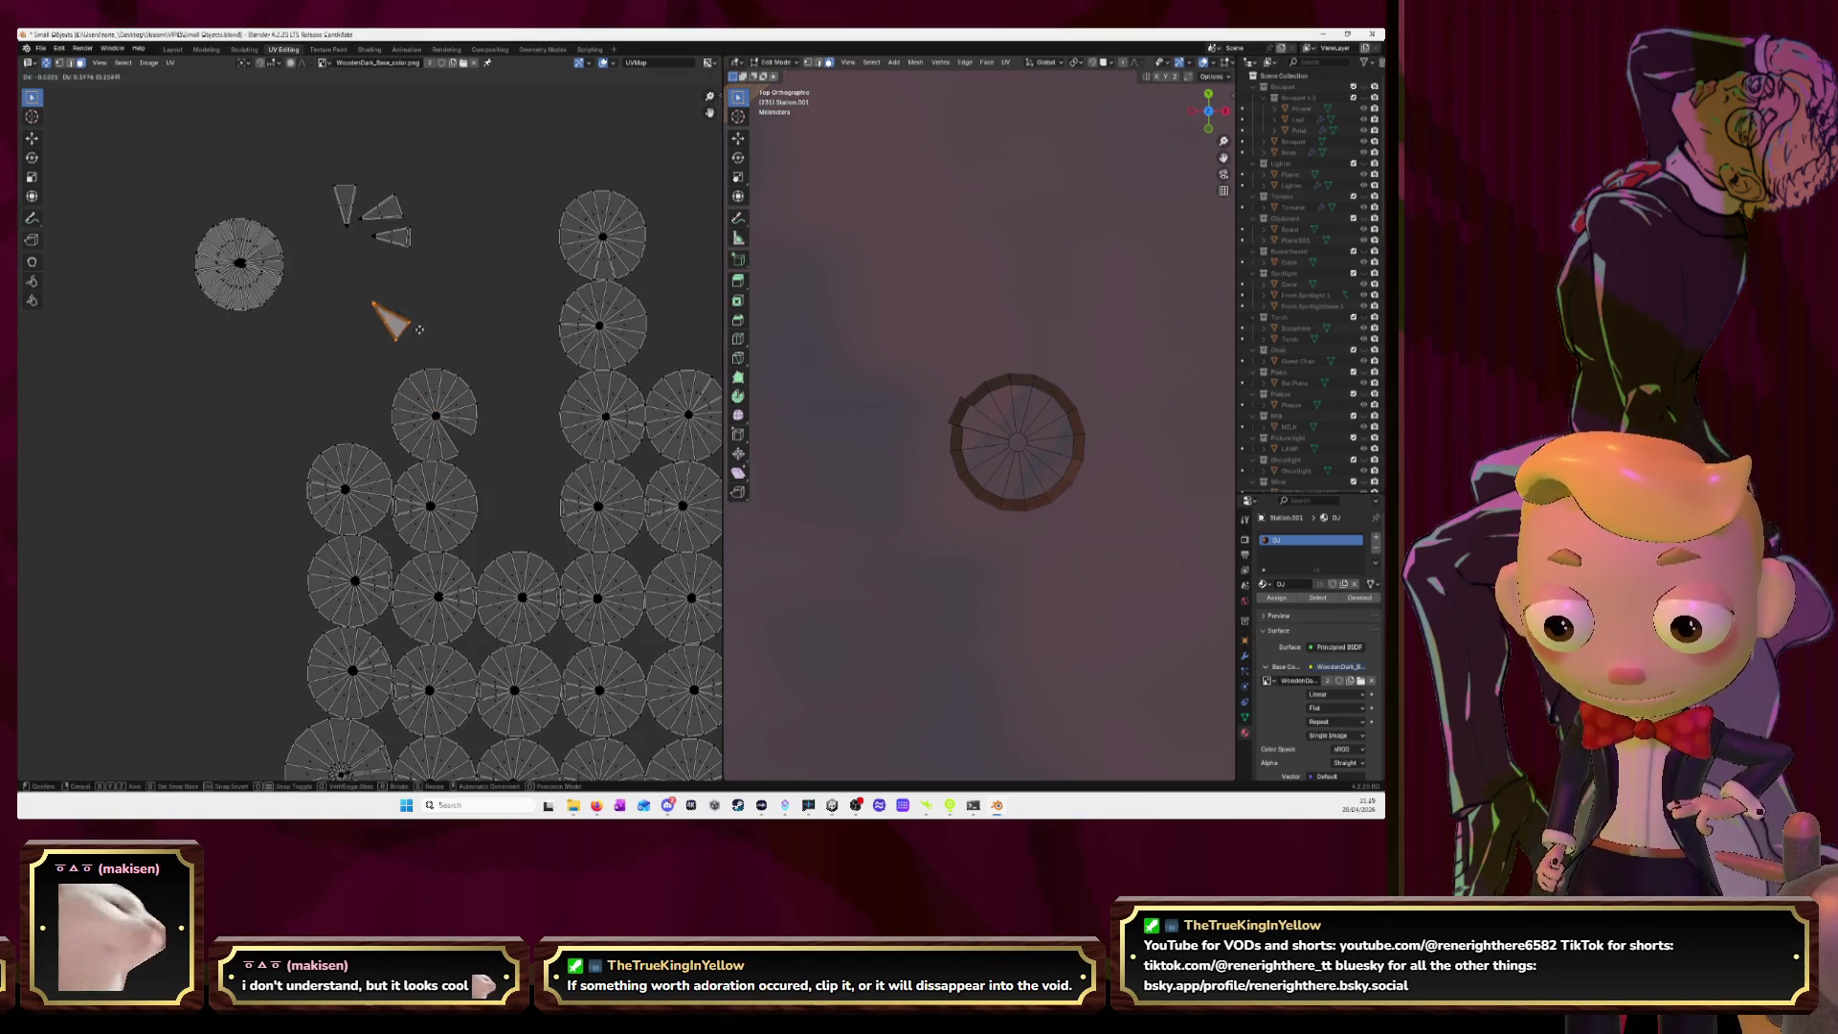
Stack the next knob circle on the top-left circle and move the left circle's wedge to the triangle cluster.
{"action": "left_click", "coordinate": [420, 402]}
{"action": "key", "text": "l"}
{"action": "key", "text": "g"}
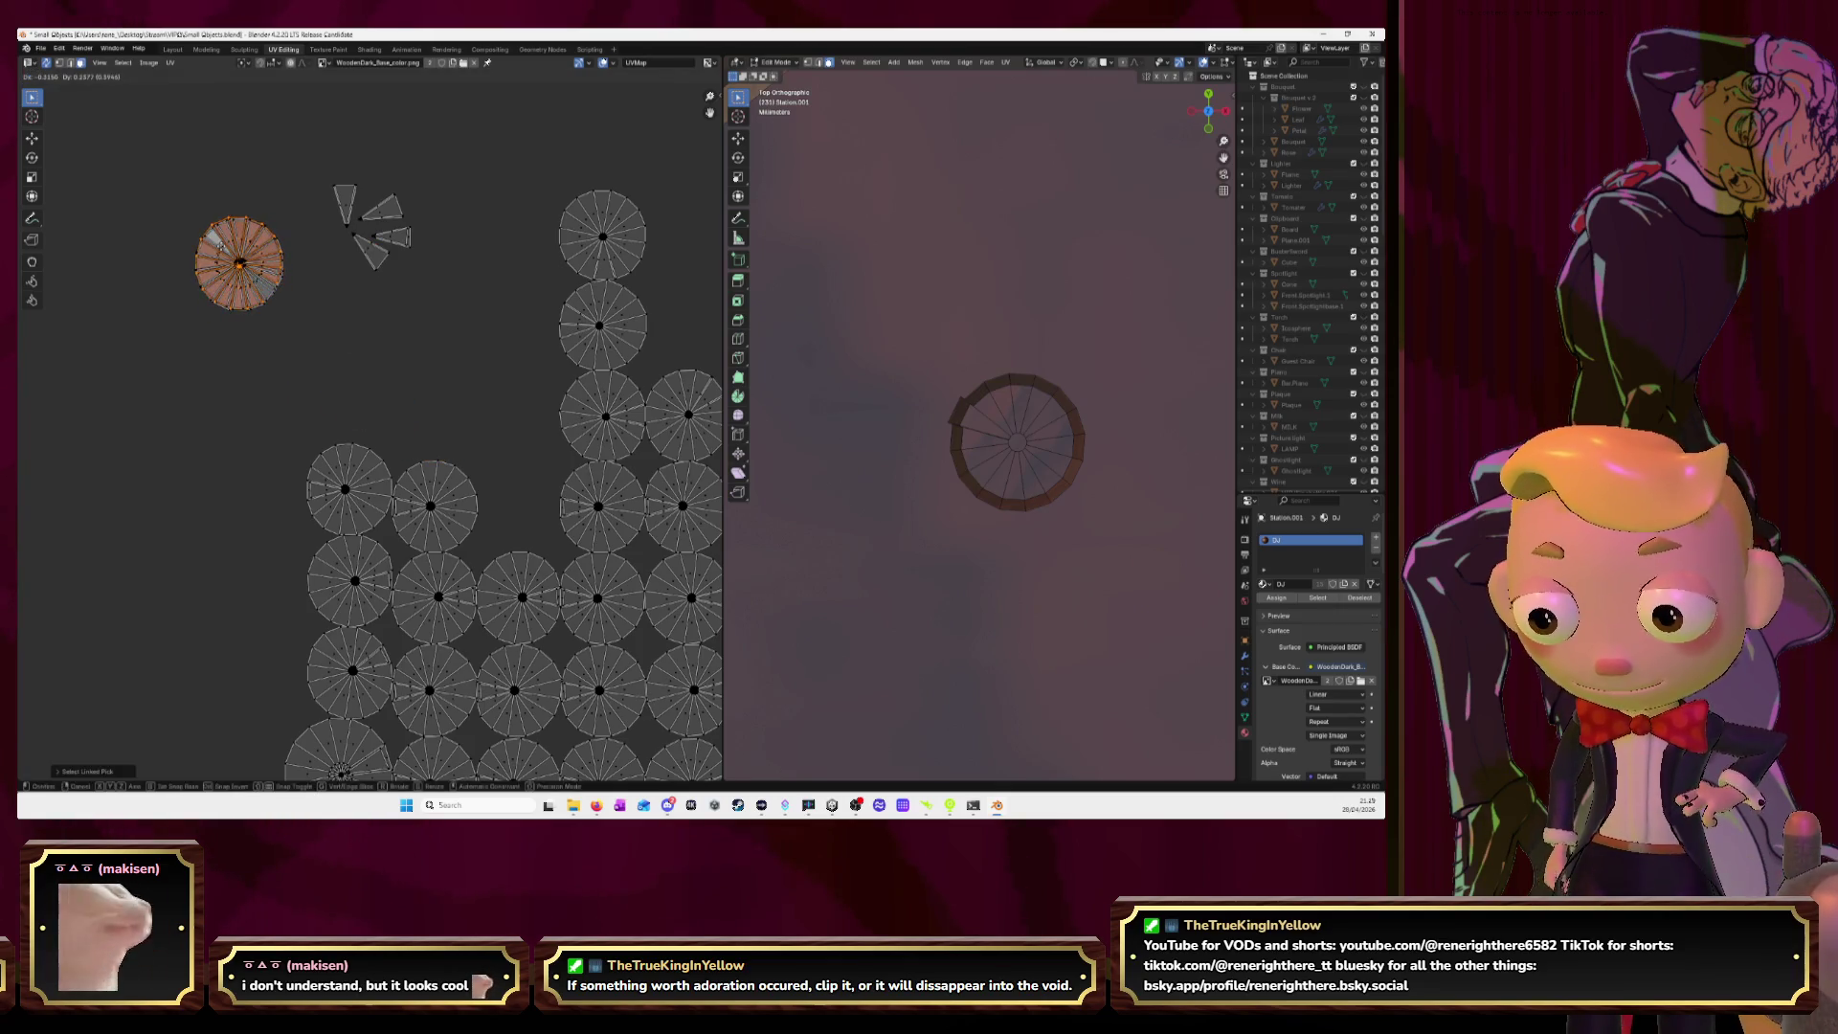
{"action": "key", "text": "Return"}
{"action": "key", "text": "alt+a"}
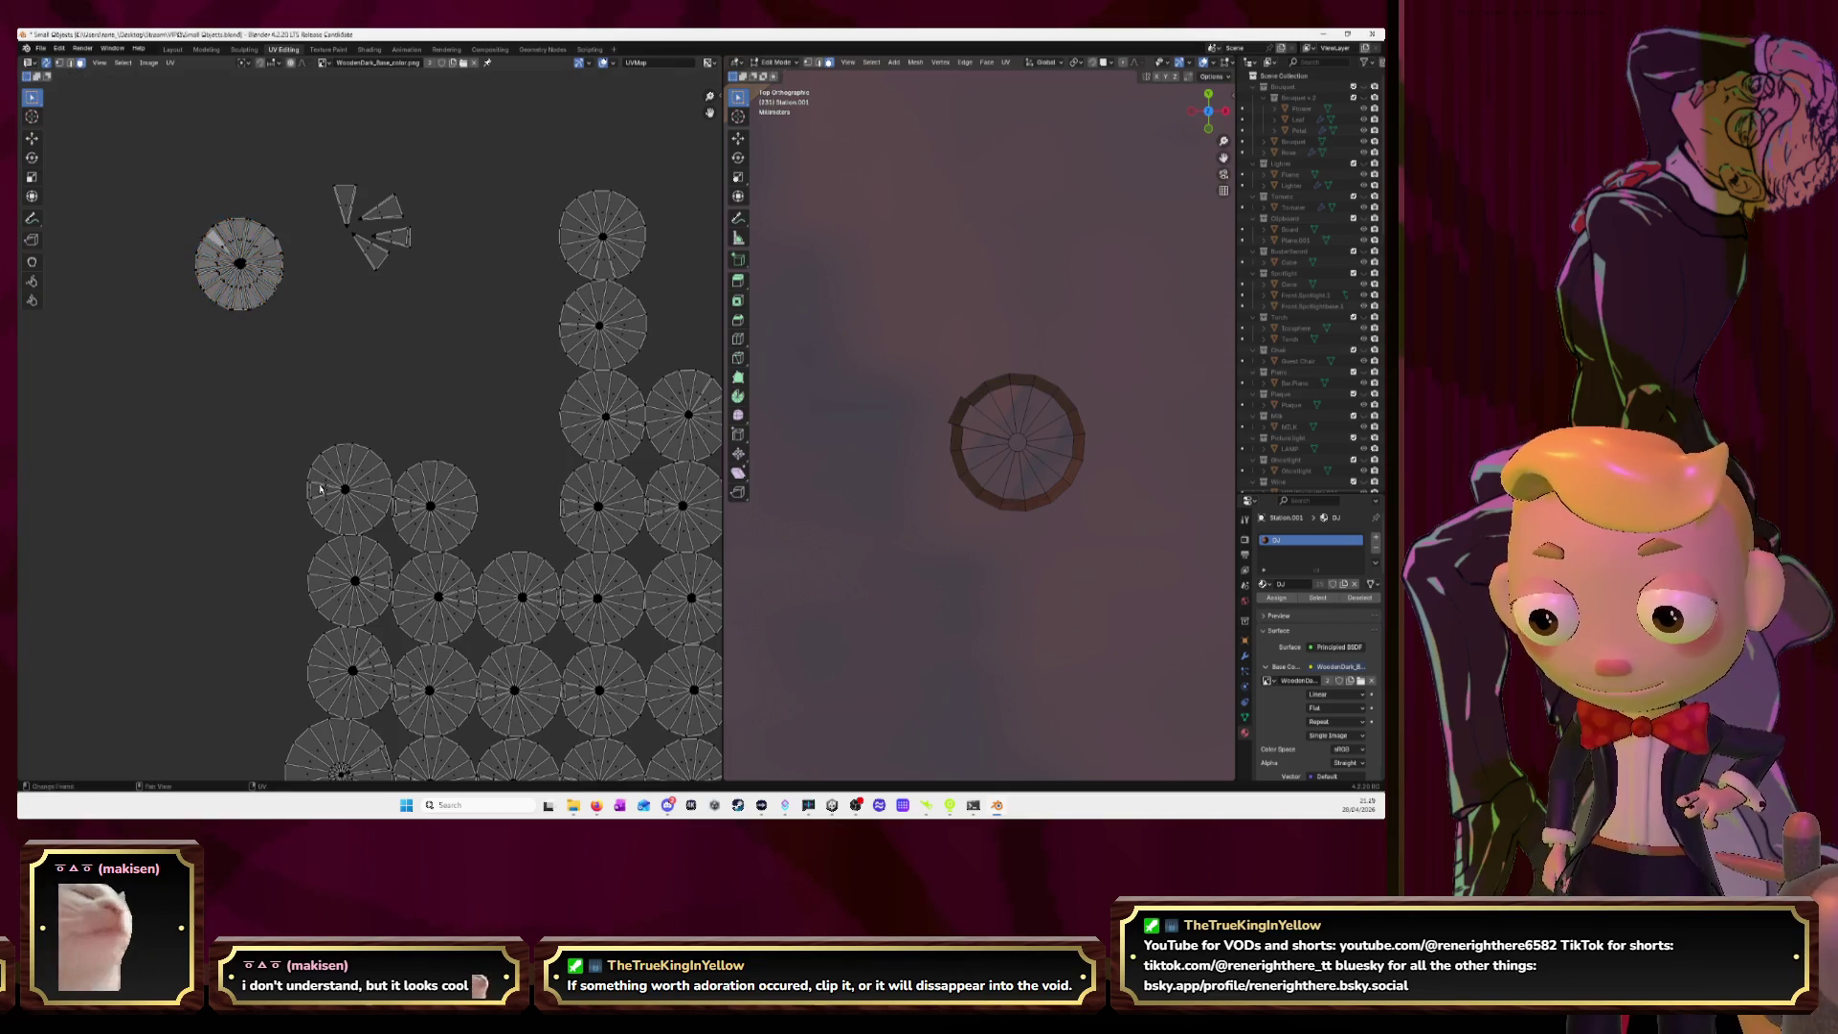
{"action": "left_click", "coordinate": [323, 493]}
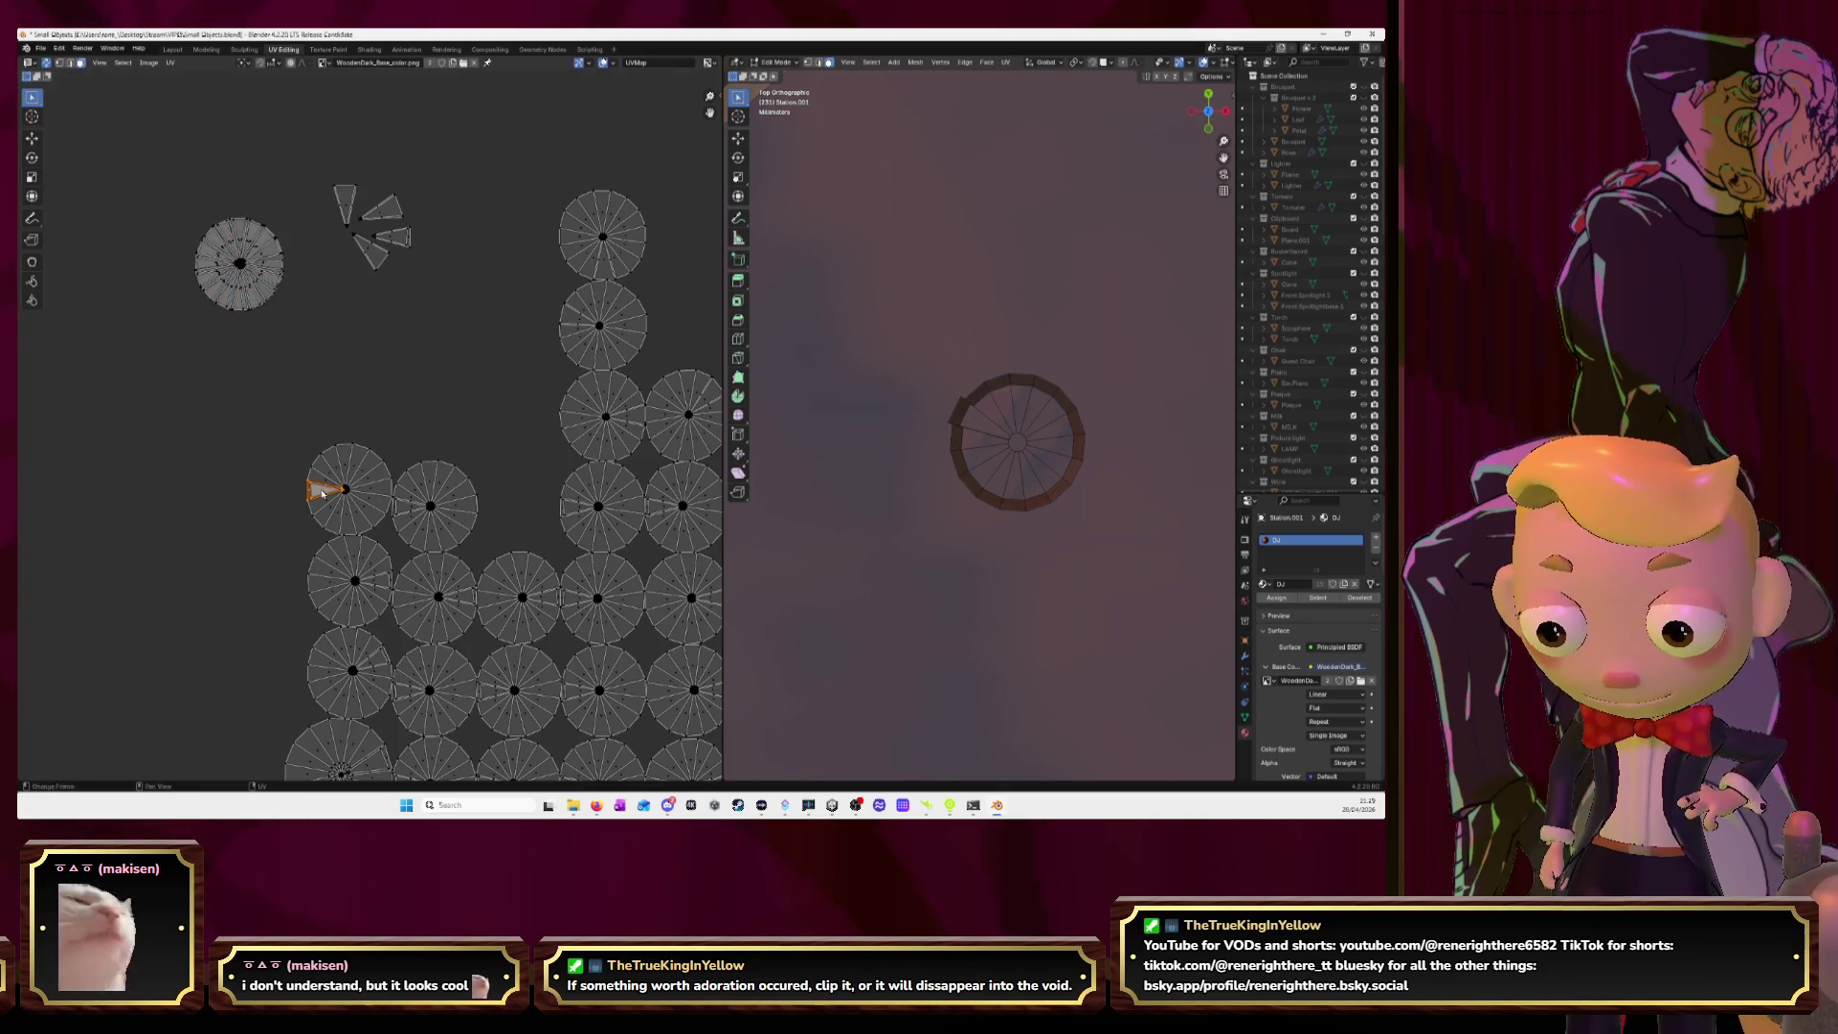
{"action": "key", "text": "g"}
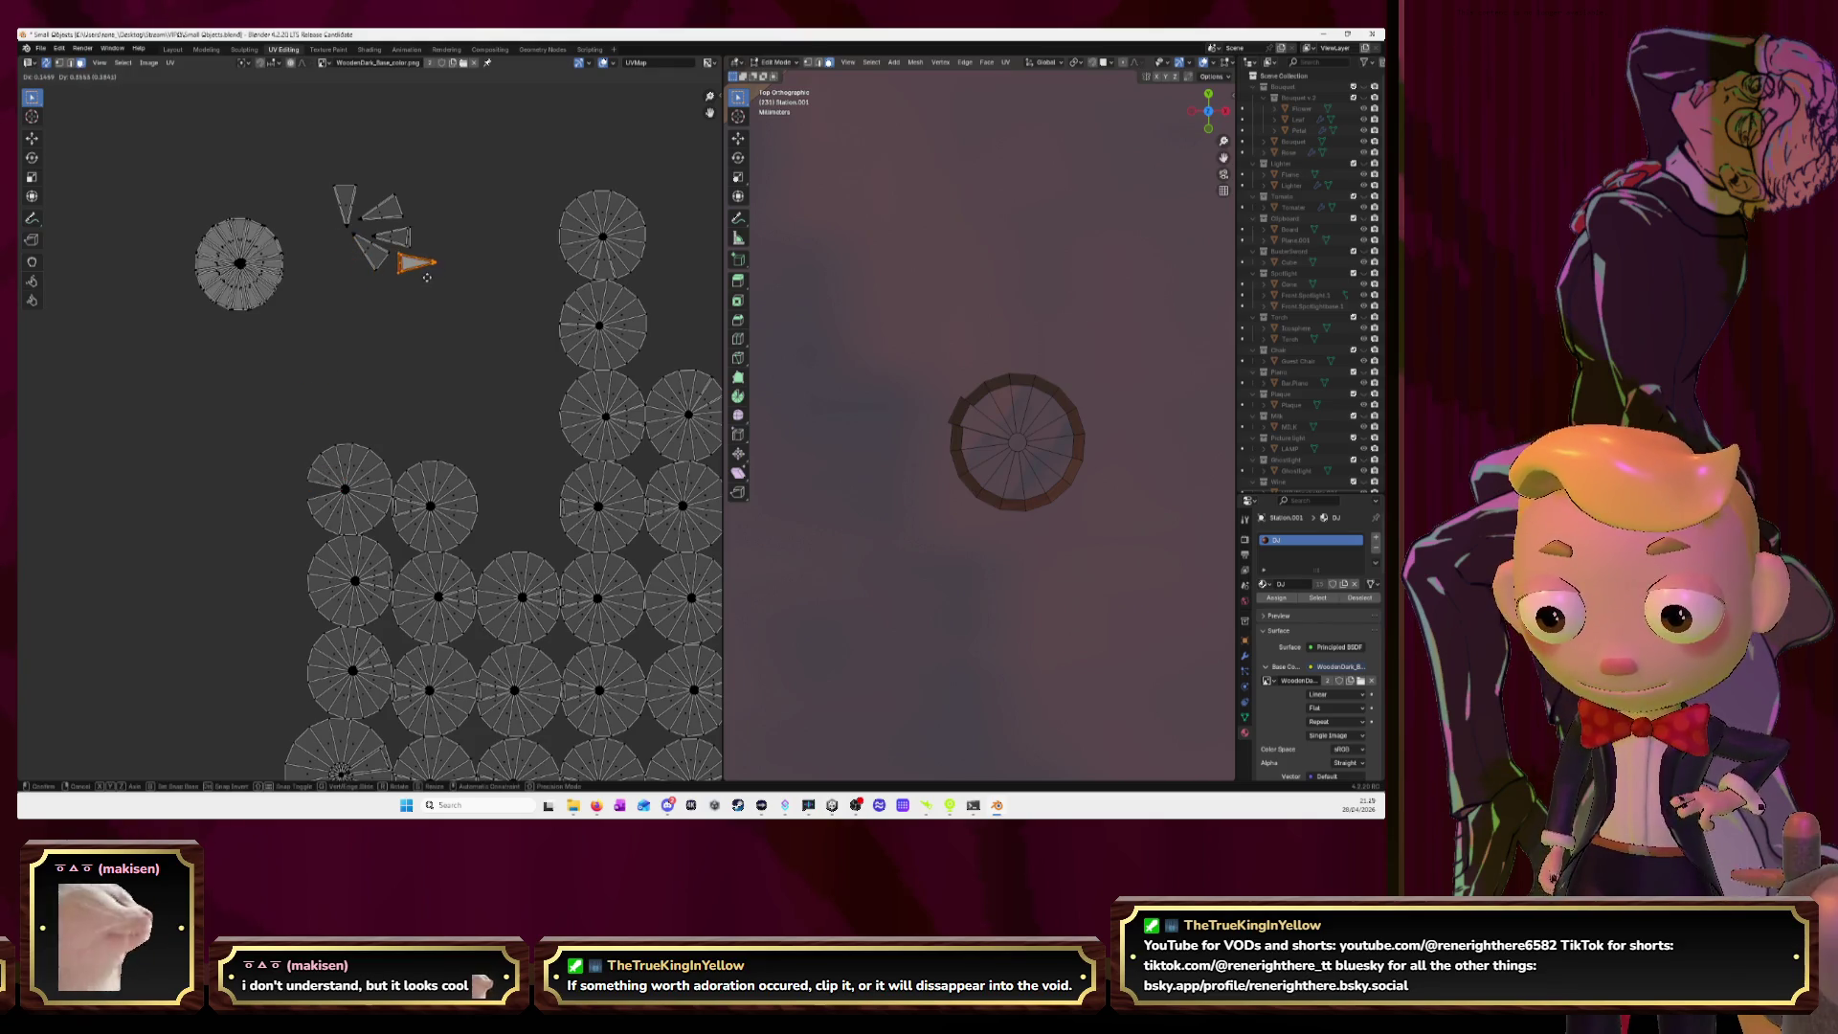
{"action": "key", "text": "Return"}
Stack the left circle onto the pile and drop the next wedge triangle near the top triangles.
{"action": "left_click", "coordinate": [345, 490]}
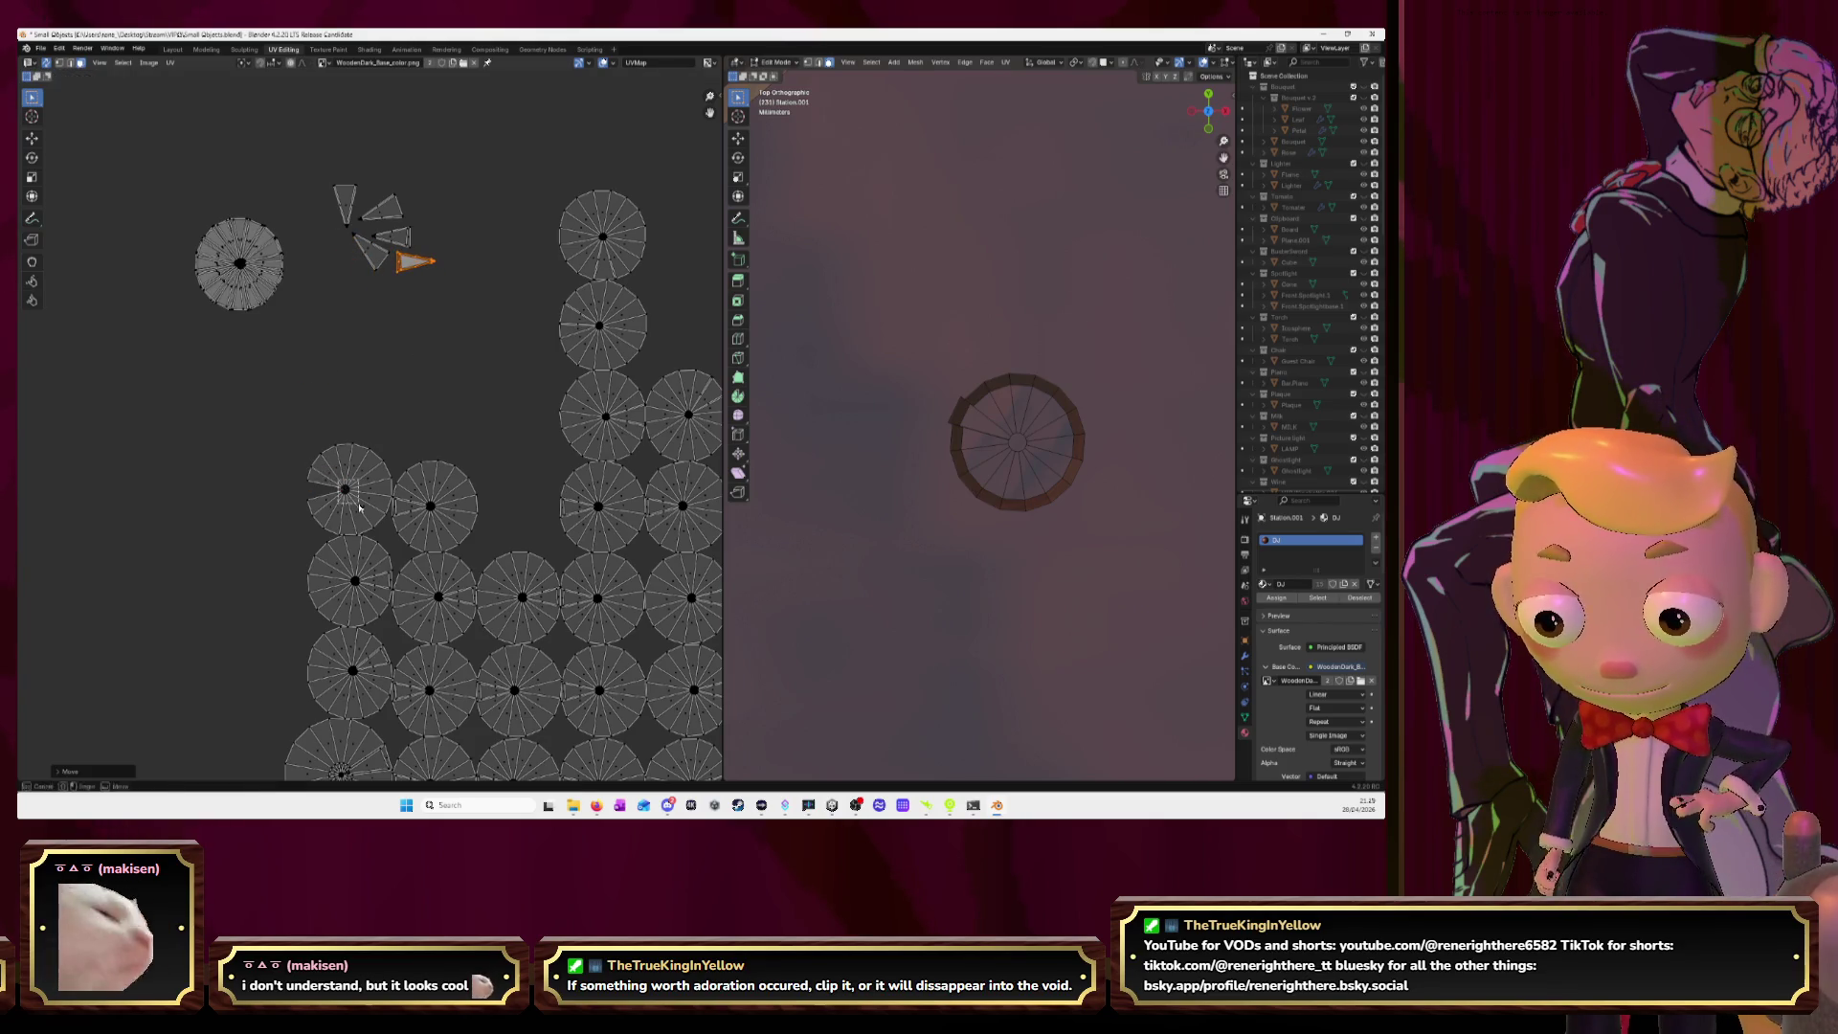
{"action": "key", "text": "l"}
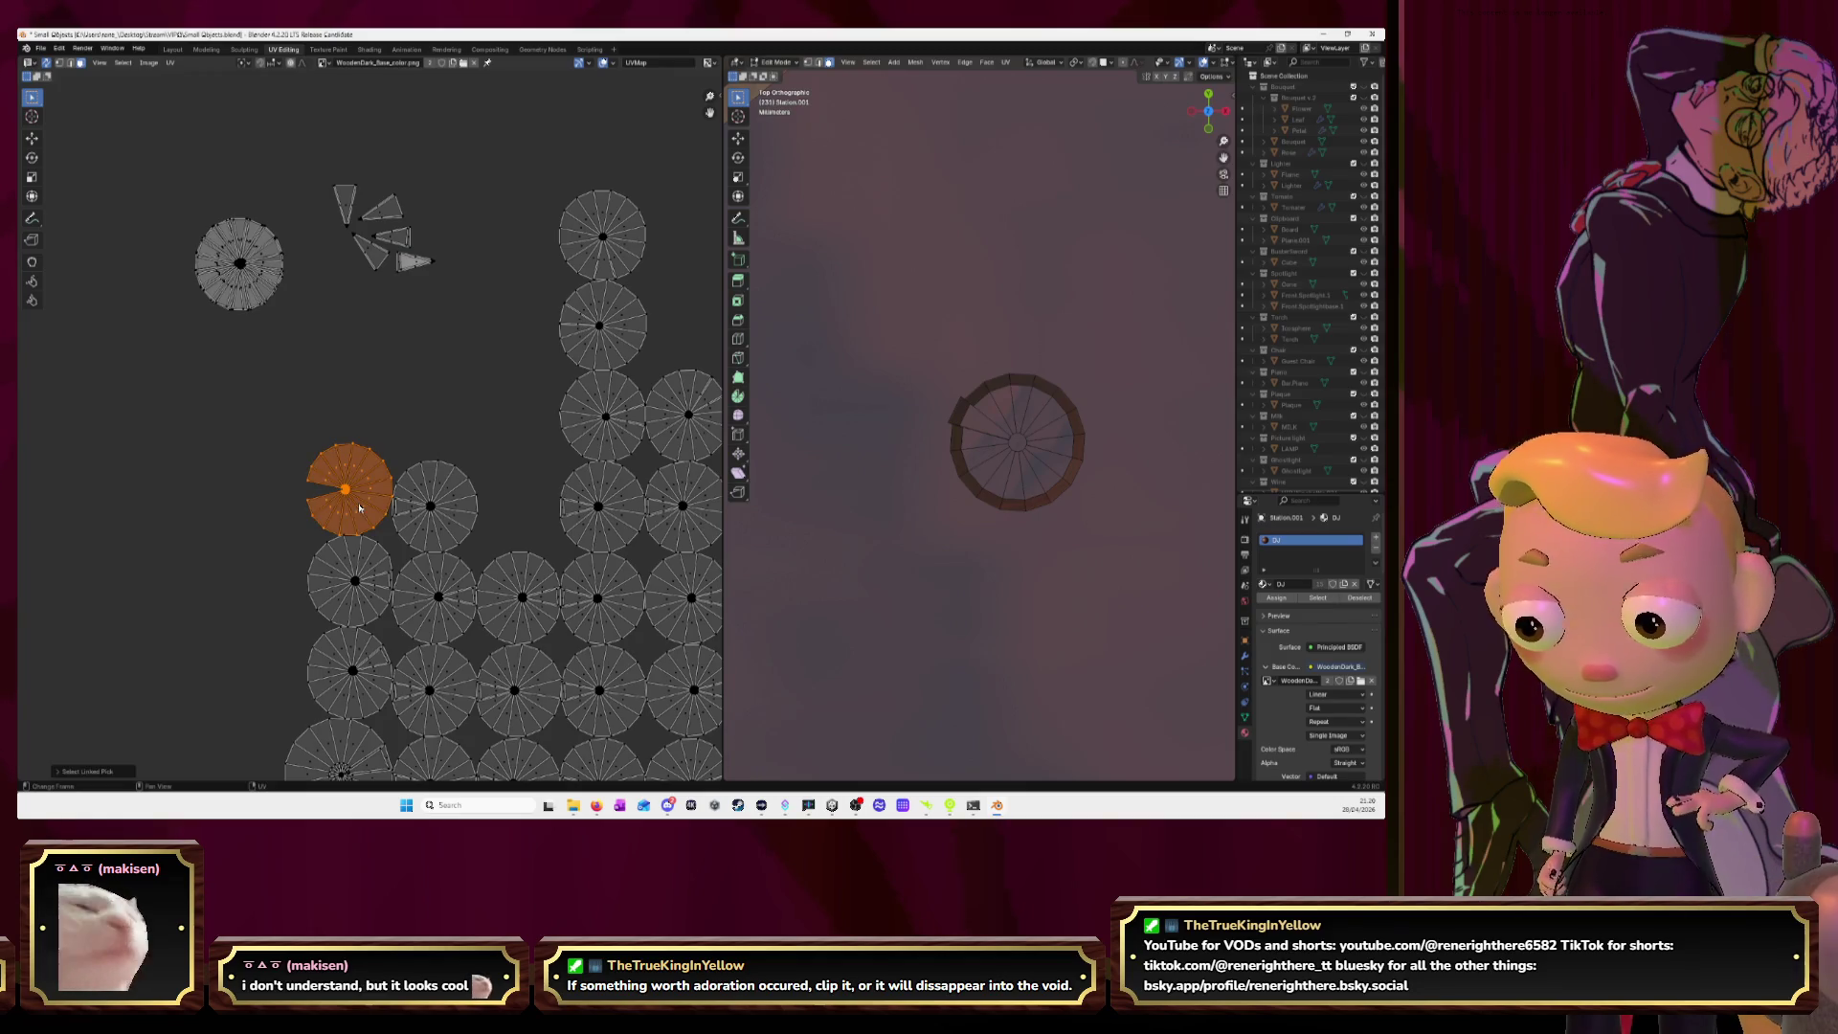
{"action": "key", "text": "g"}
{"action": "left_click", "coordinate": [252, 283]}
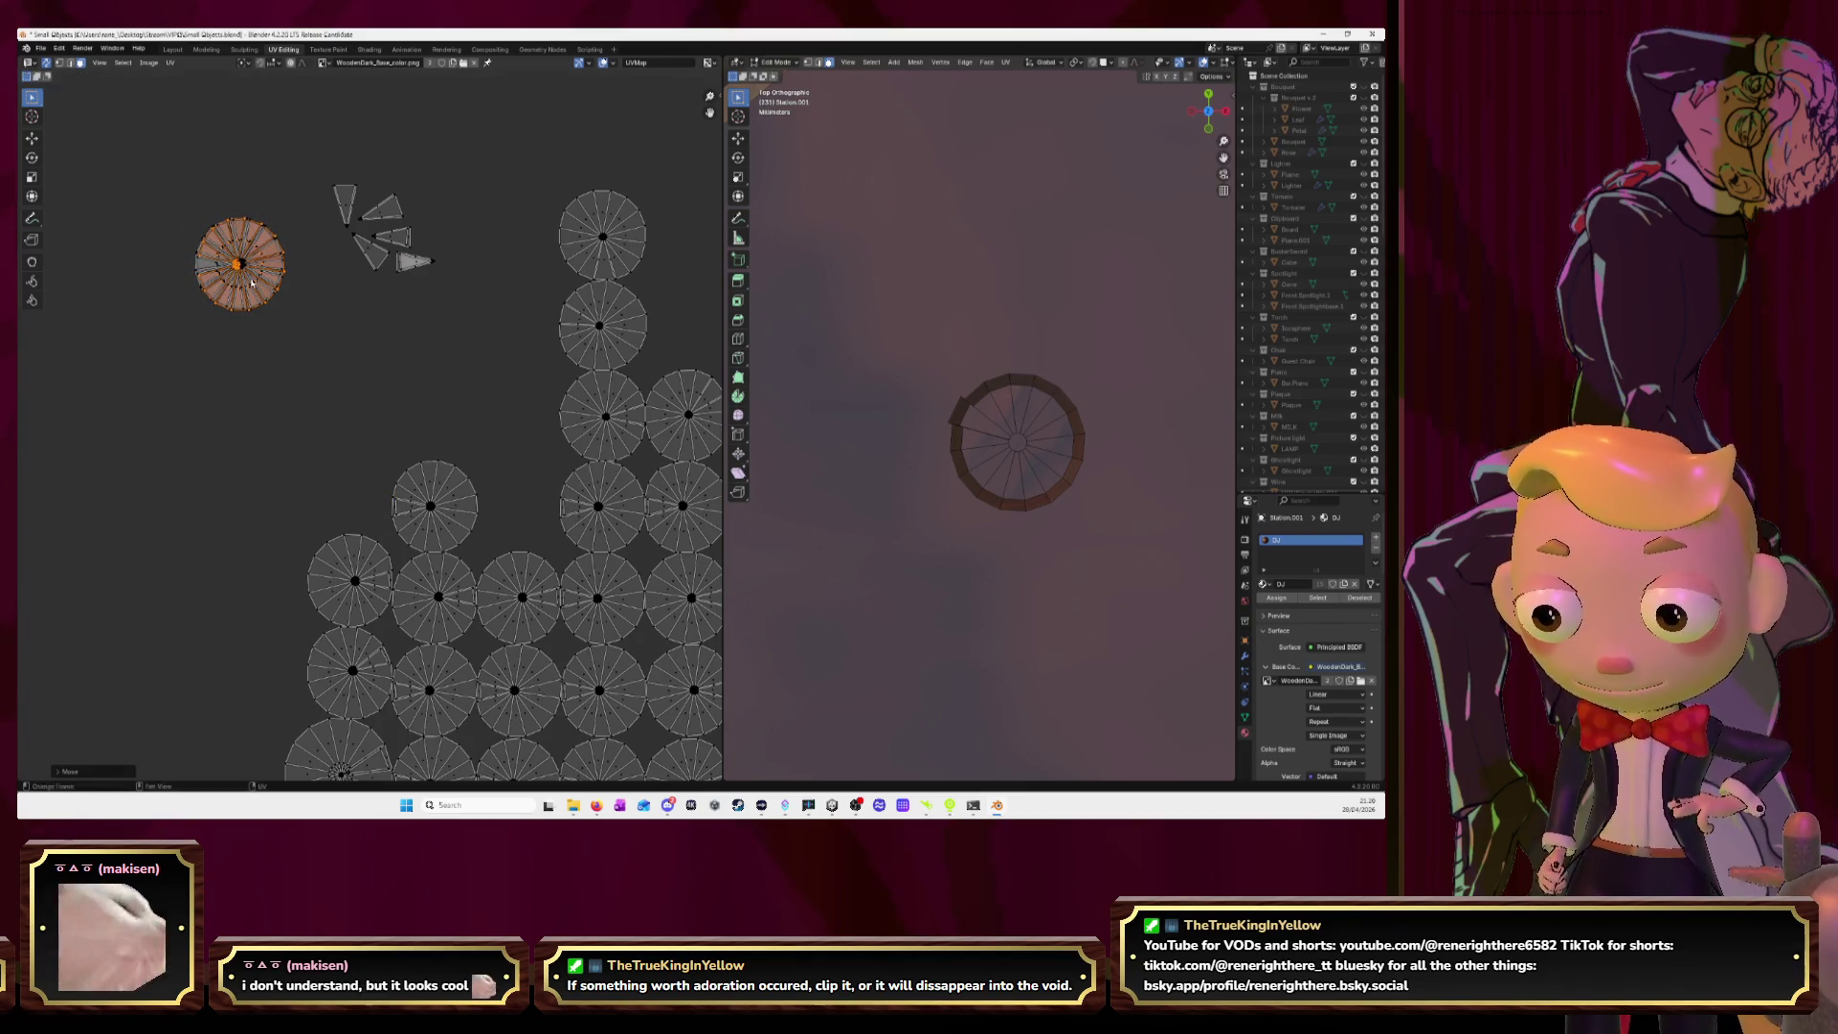
{"action": "left_click", "coordinate": [371, 461]}
{"action": "left_click", "coordinate": [408, 512]}
{"action": "key", "text": "g"}
{"action": "left_click", "coordinate": [388, 177]}
Stack another circle onto the top-left pile and add the next wedge to the top triangles.
{"action": "left_click", "coordinate": [421, 507]}
{"action": "key", "text": "l"}
{"action": "key", "text": "g"}
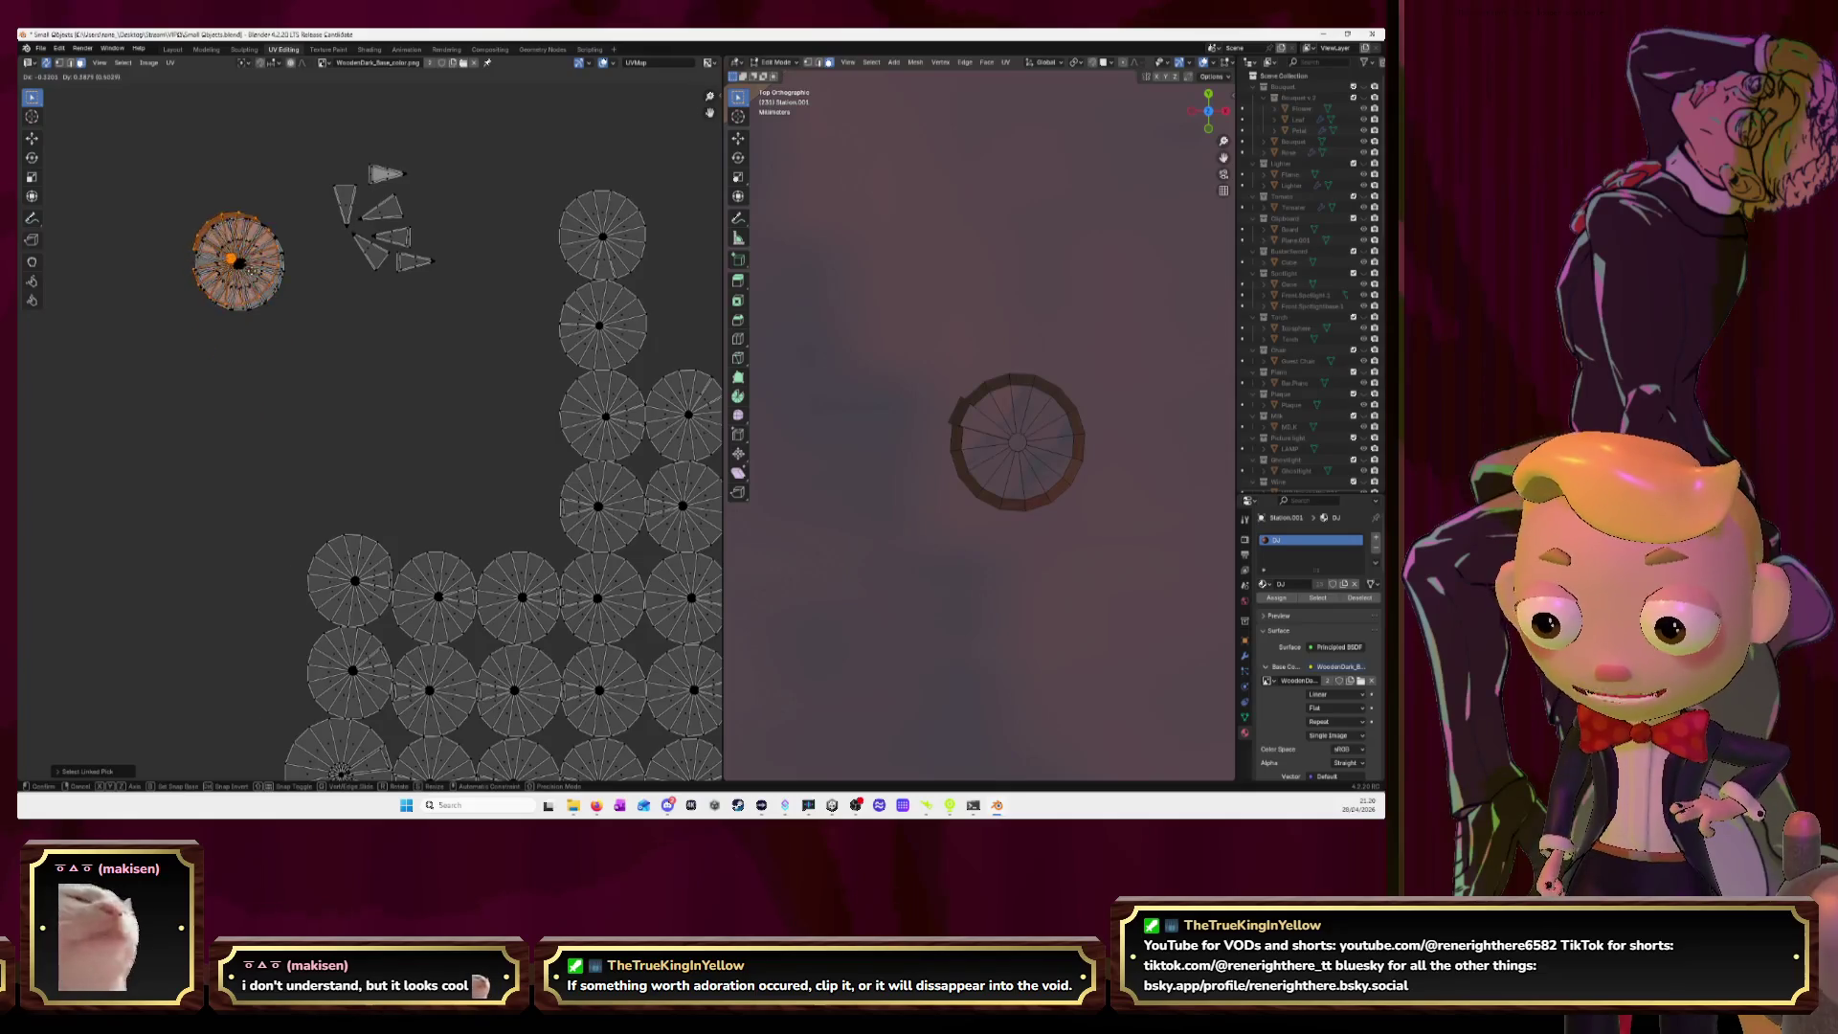
{"action": "left_click", "coordinate": [258, 282]}
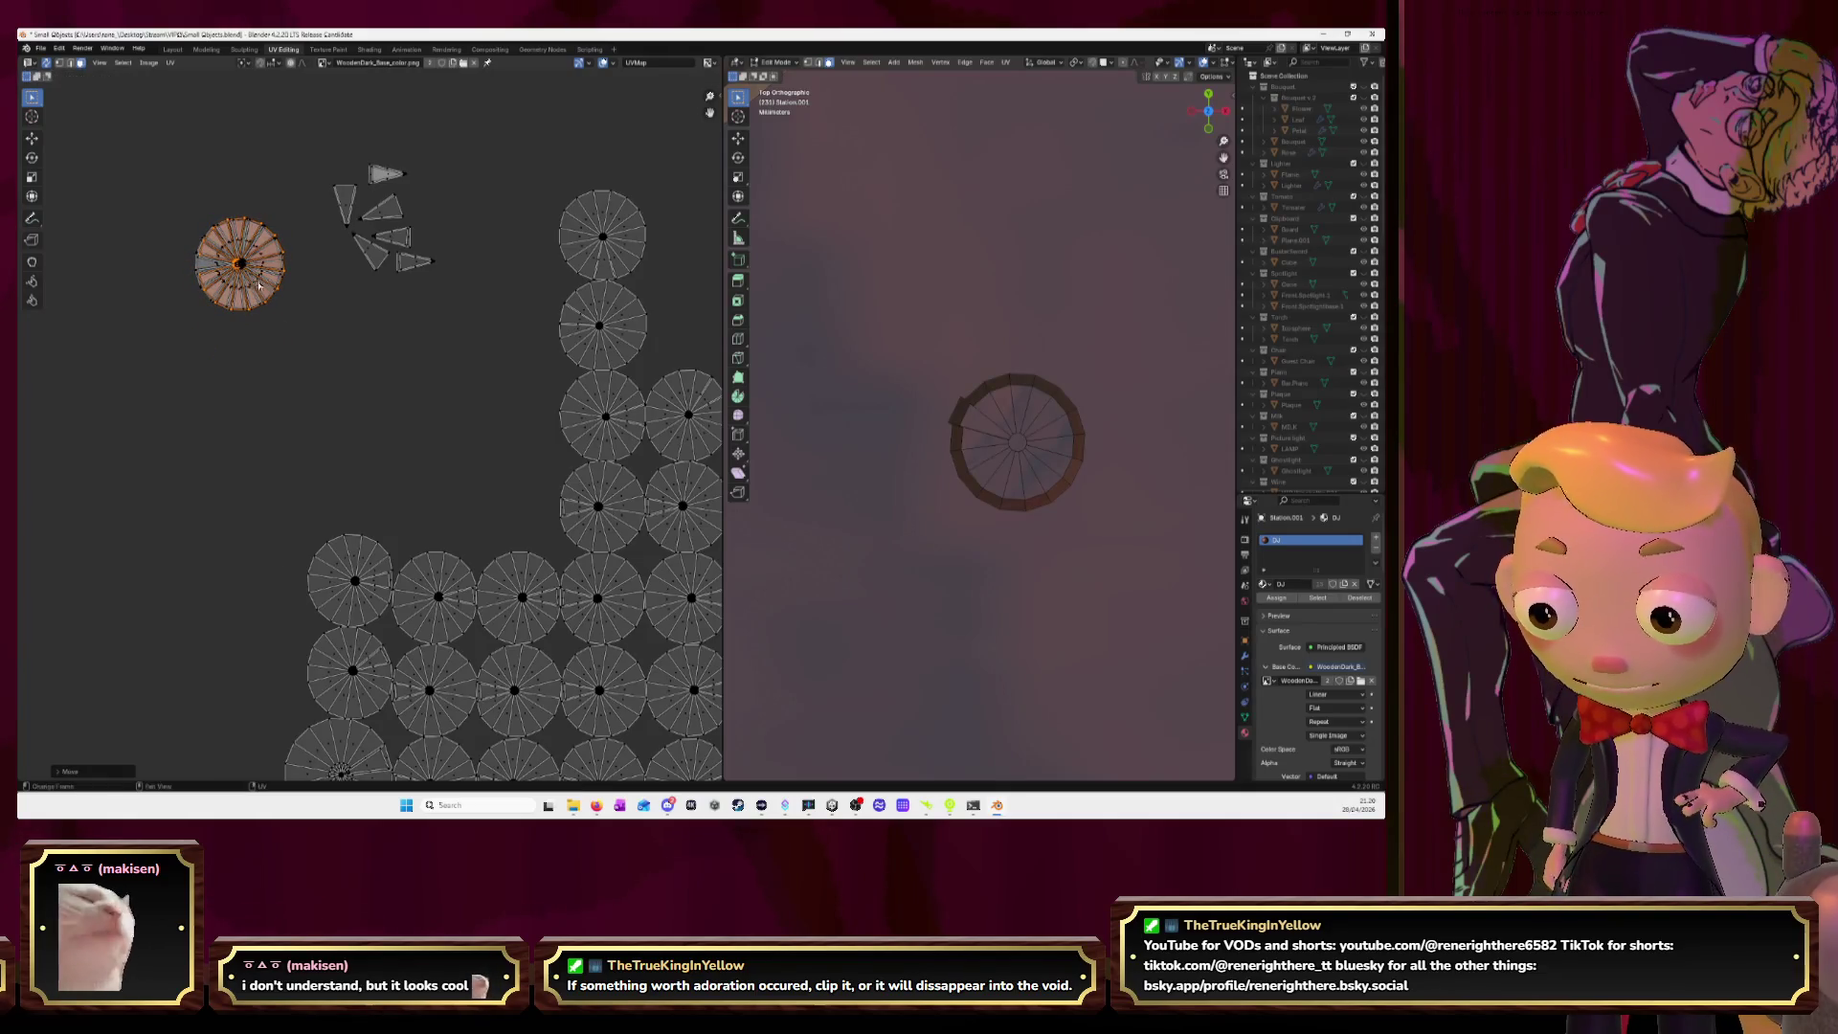
{"action": "left_click", "coordinate": [378, 583]}
{"action": "key", "text": "g"}
{"action": "left_click", "coordinate": [345, 214]}
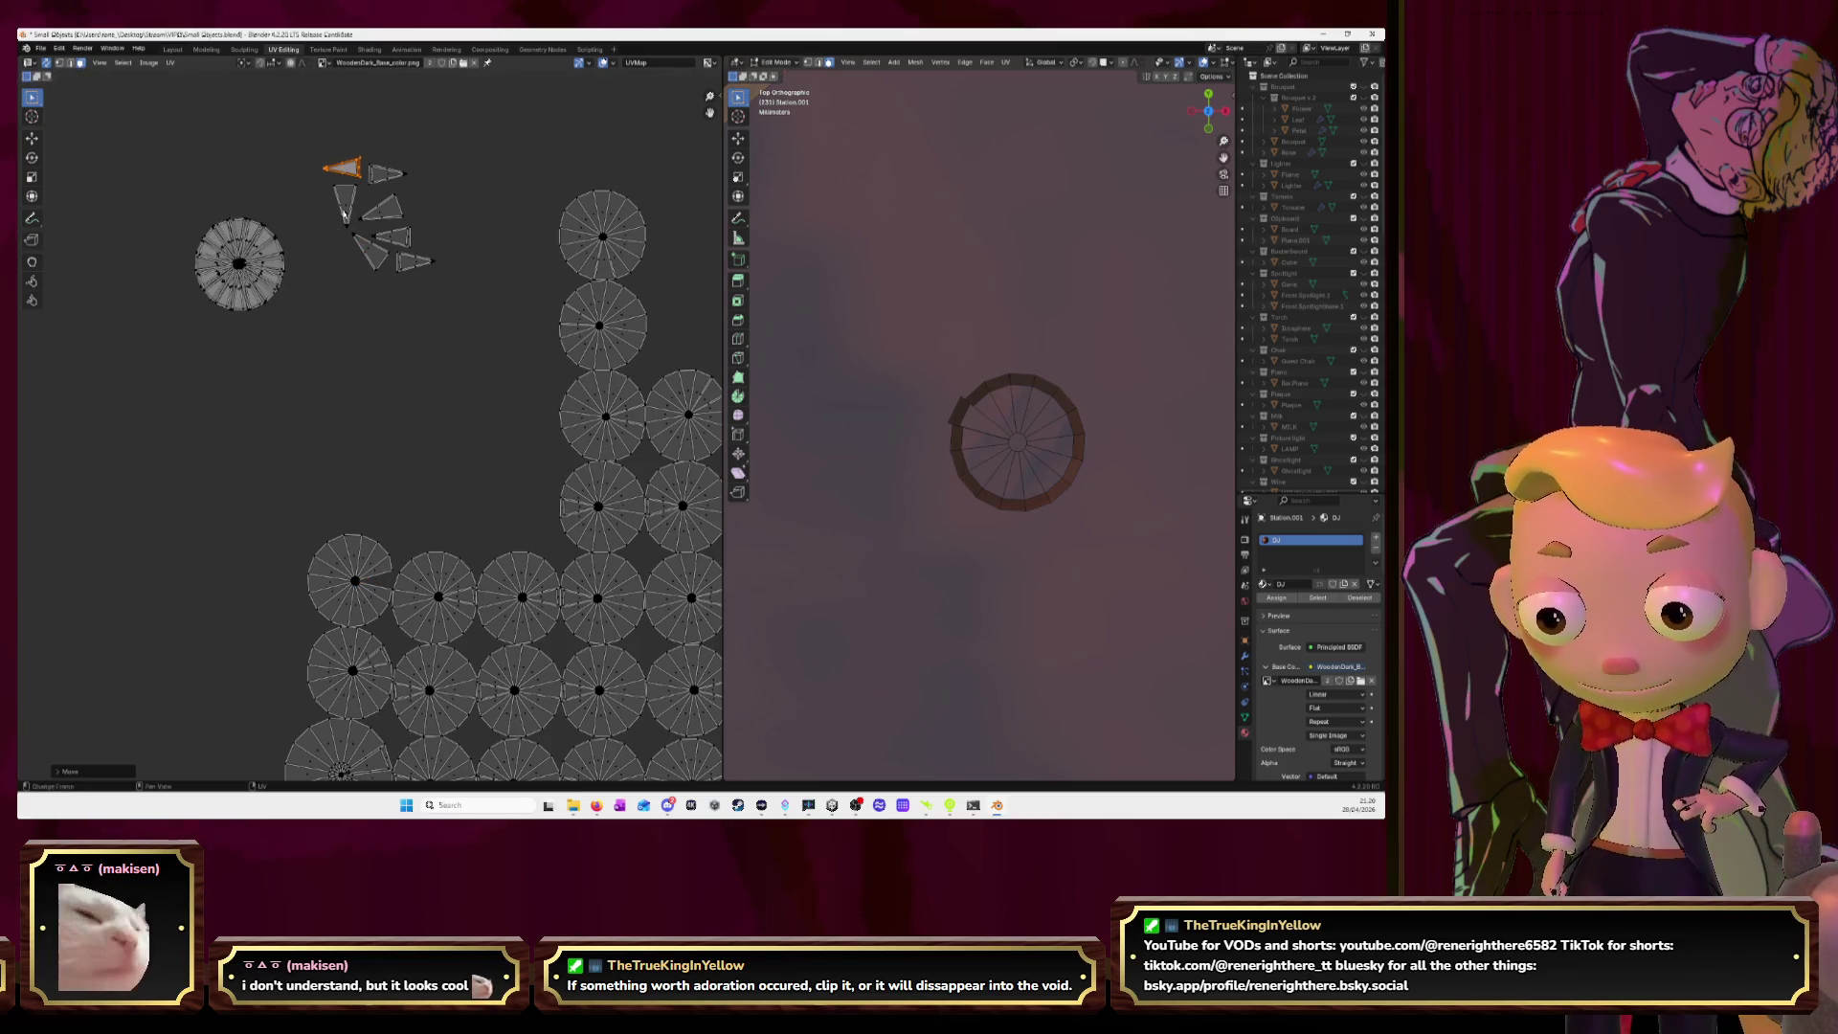
Stack the following circle onto the pile and place the next wedge with the top triangles.
{"action": "left_click", "coordinate": [337, 573]}
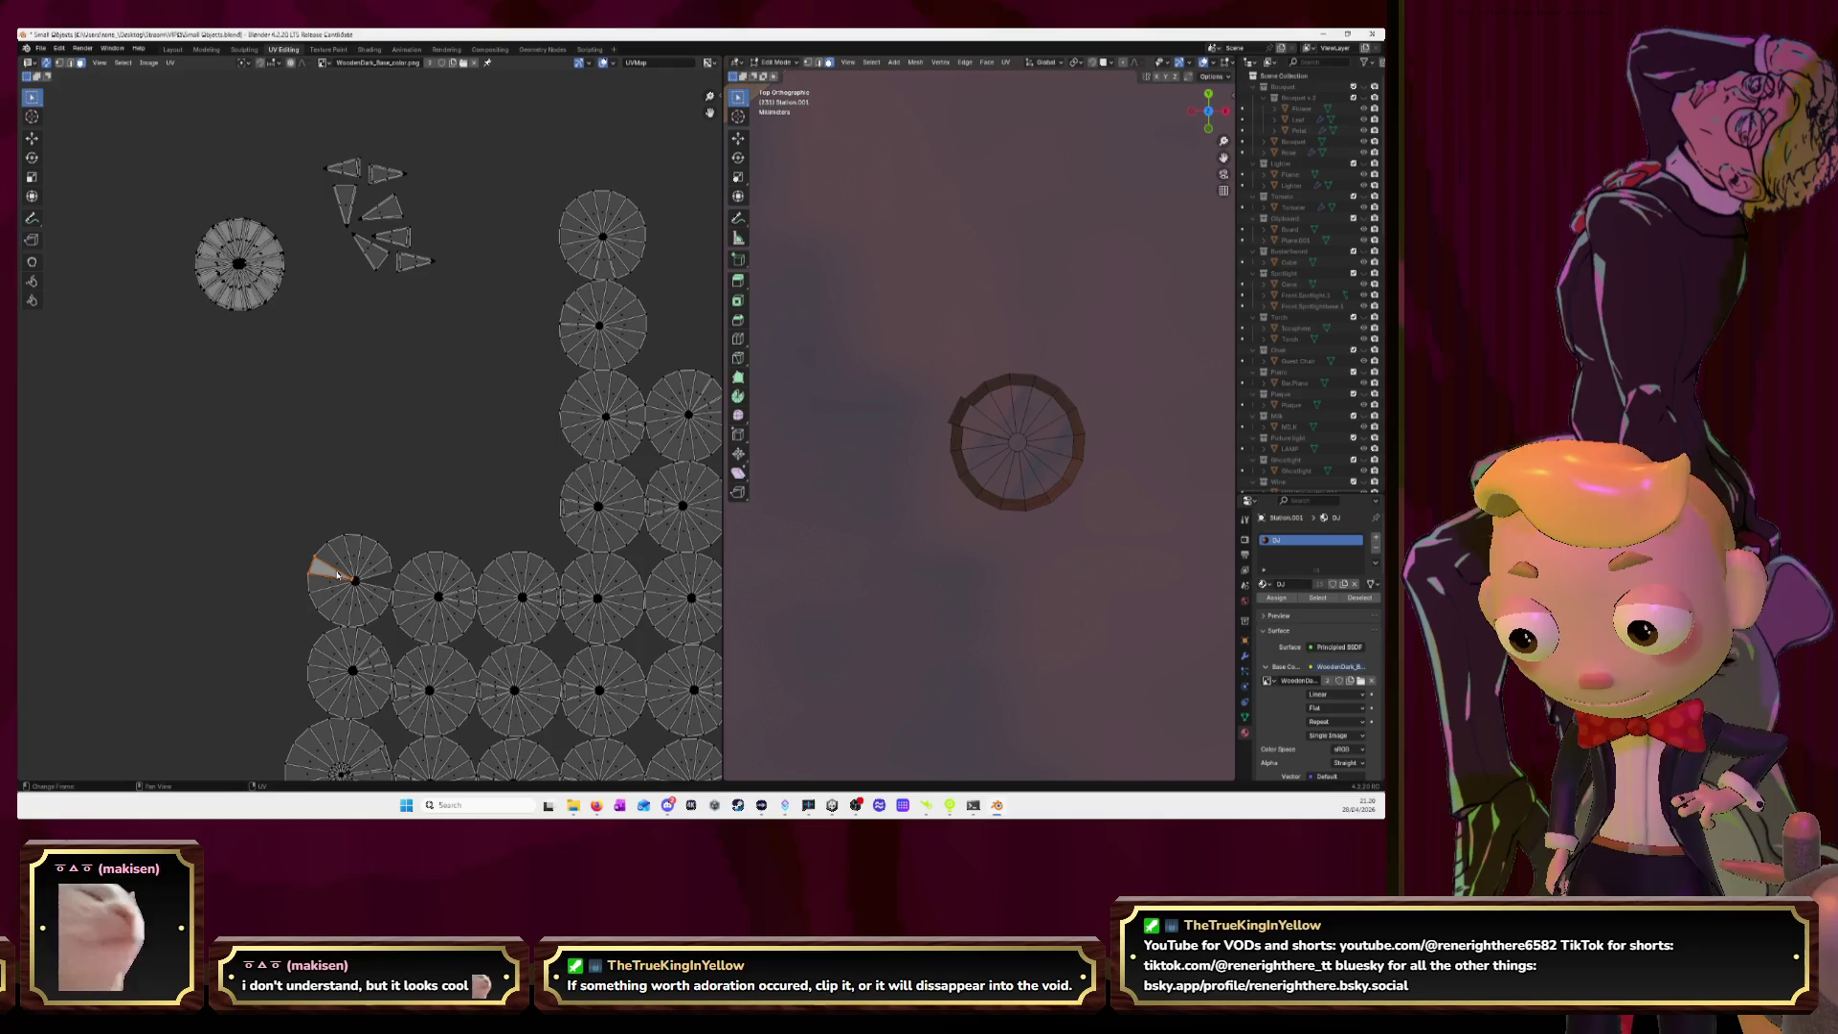
{"action": "key", "text": "l"}
{"action": "key", "text": "g"}
{"action": "left_click", "coordinate": [225, 260]}
{"action": "left_click", "coordinate": [459, 600]}
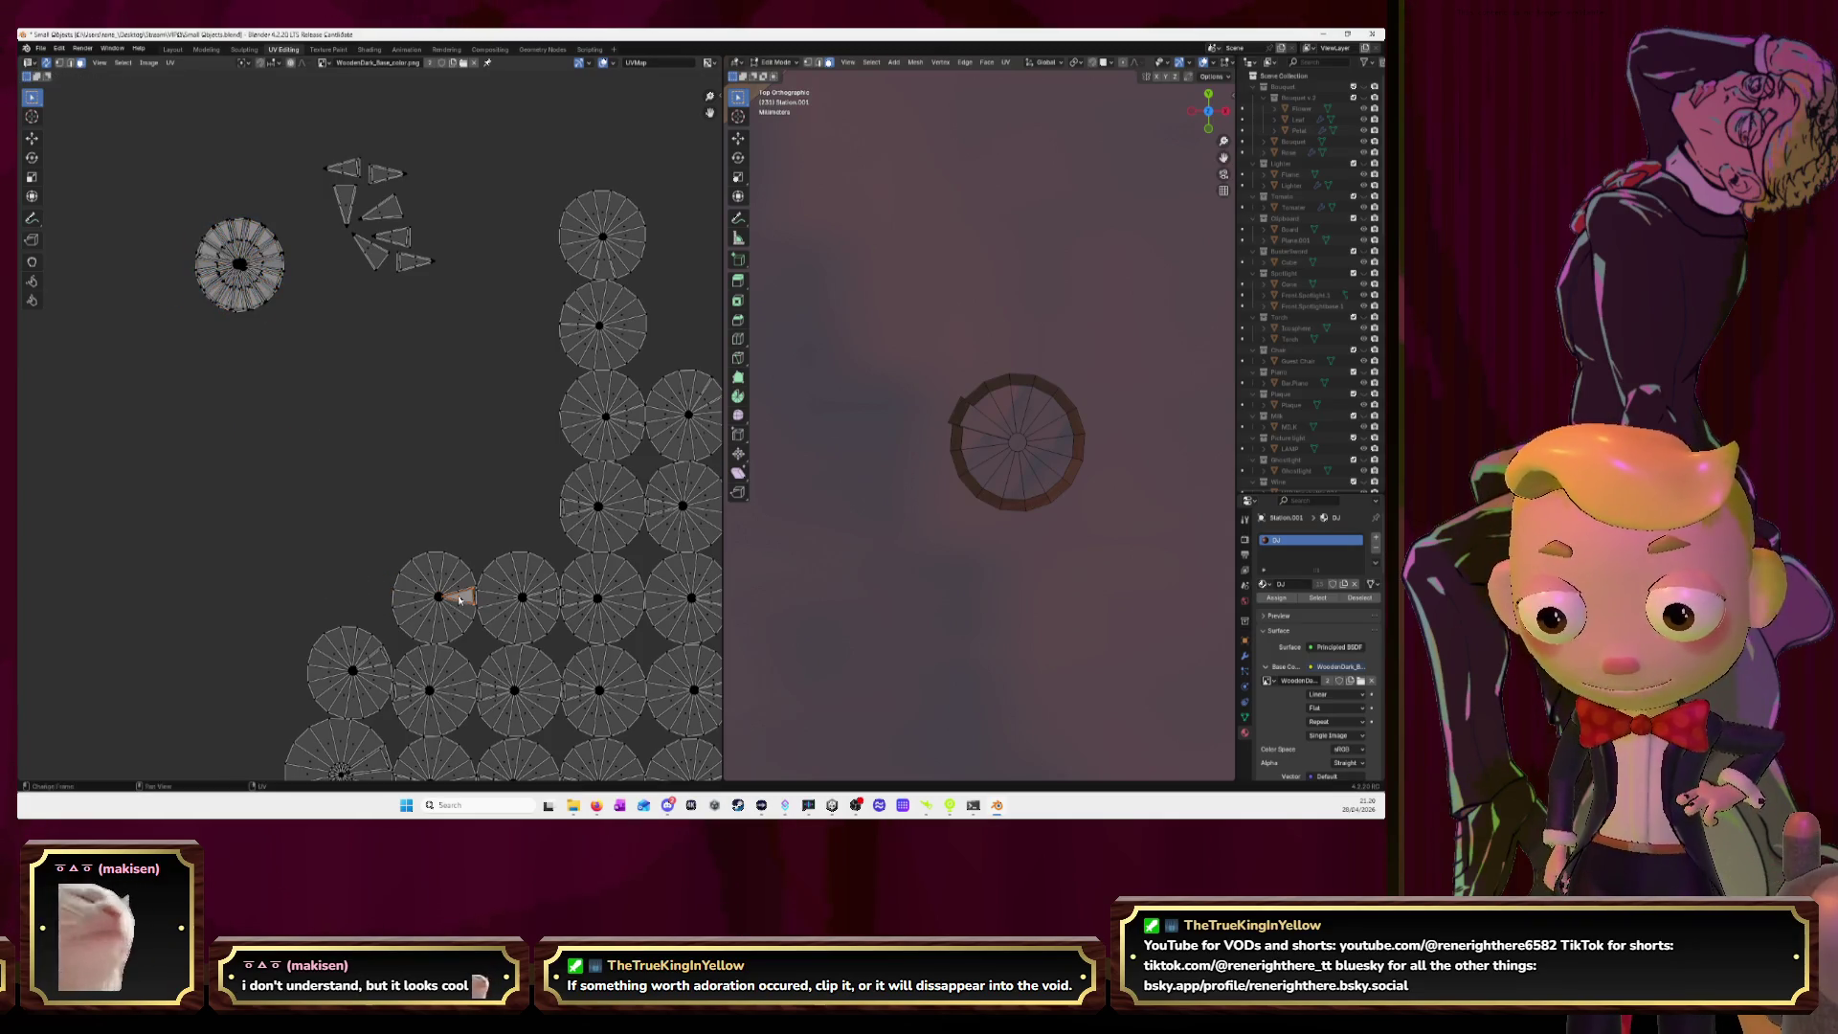
{"action": "key", "text": "g"}
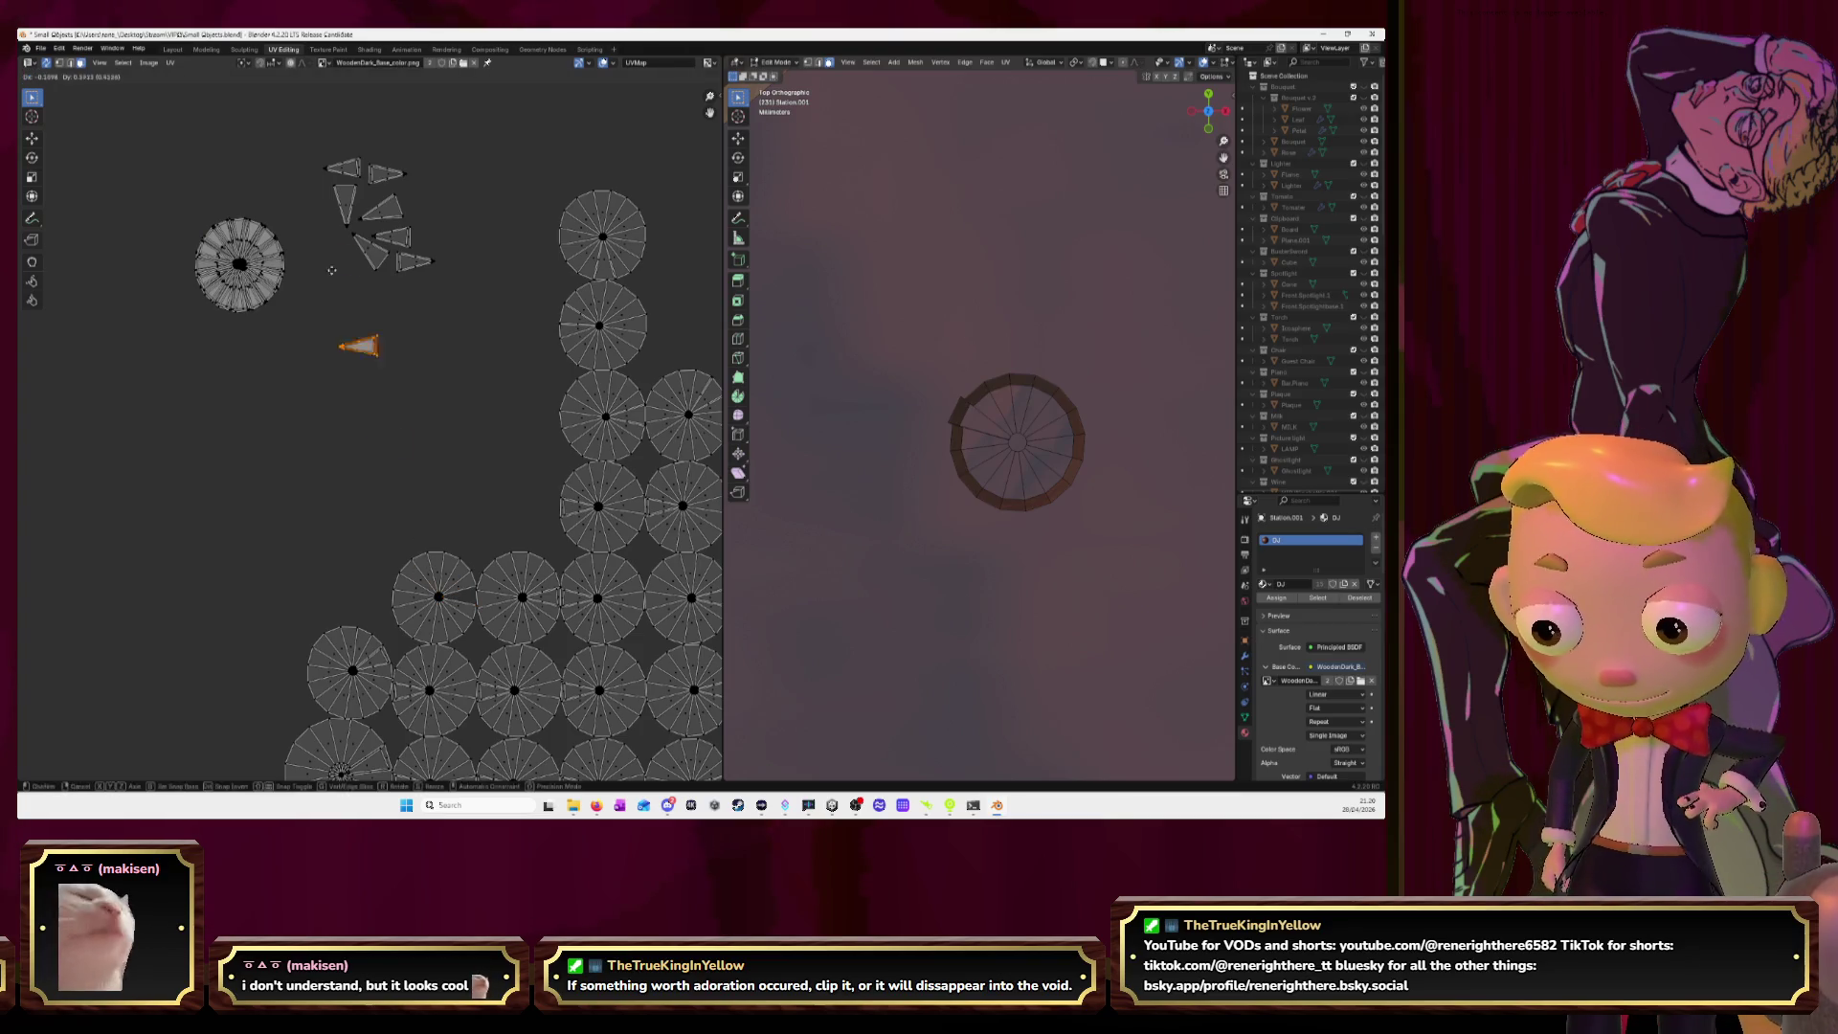
{"action": "left_click", "coordinate": [429, 168]}
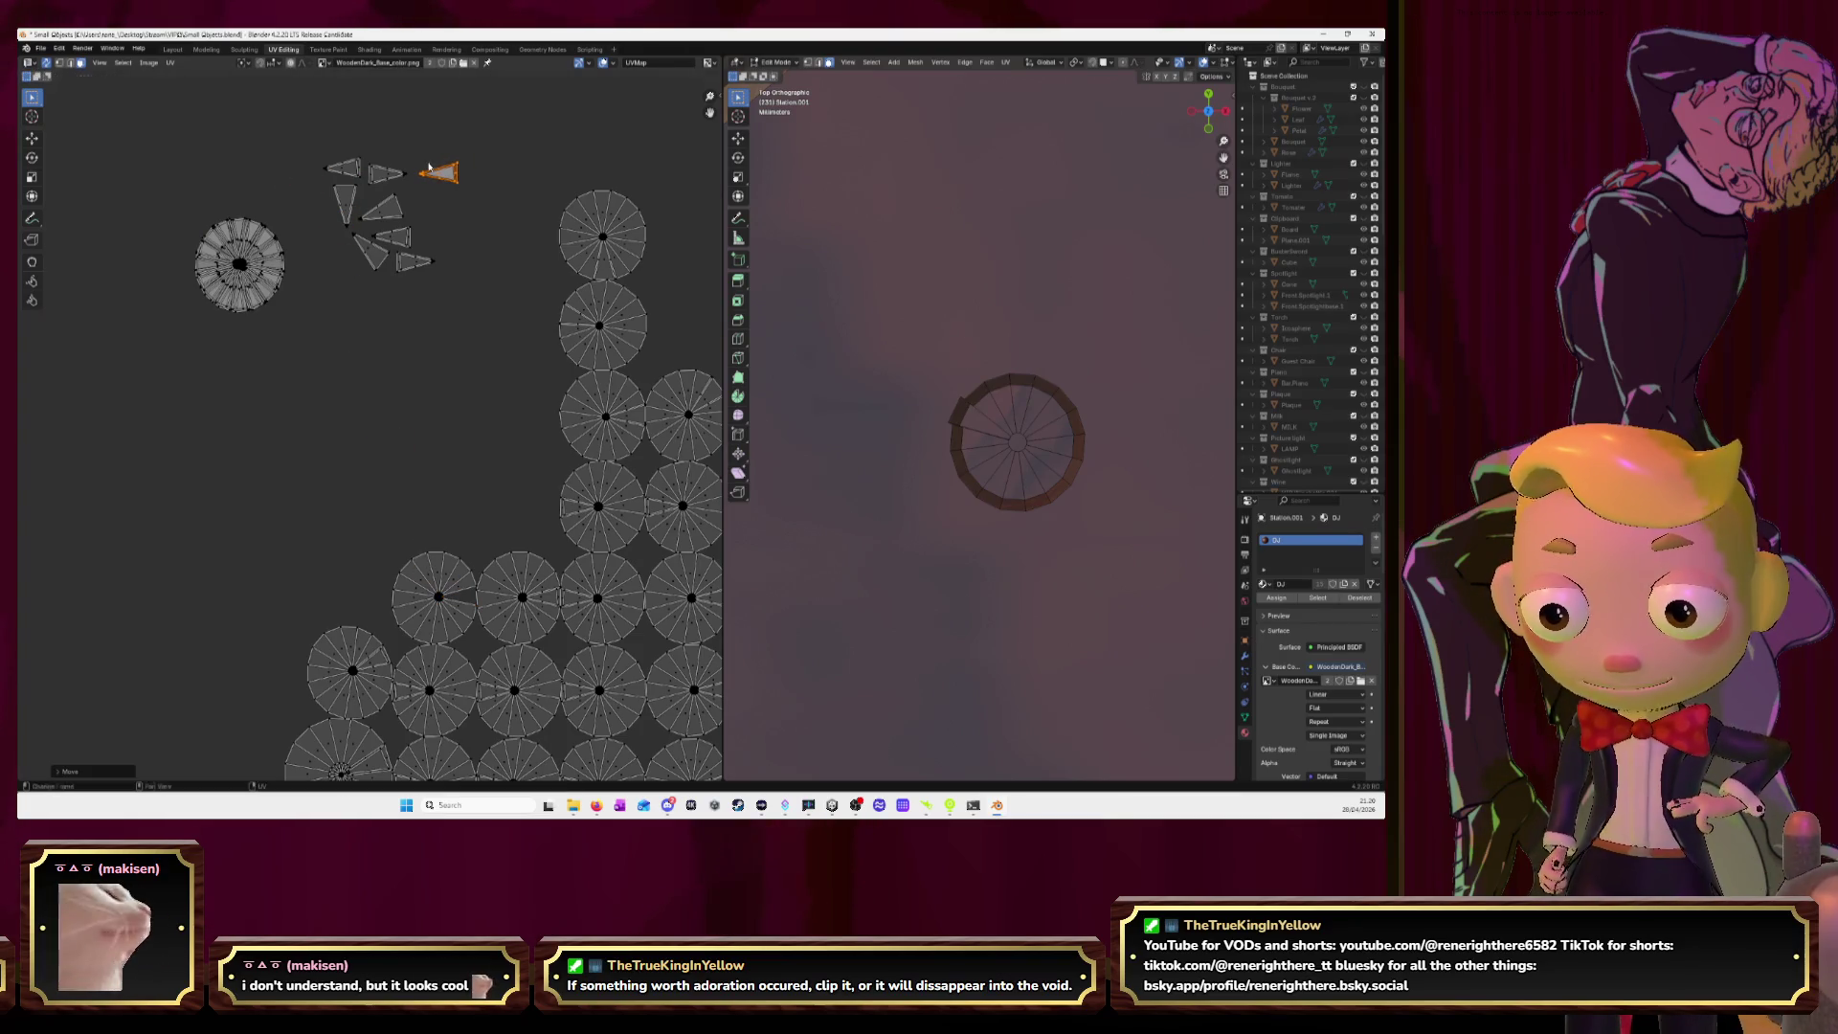
Stack one more circle on the top-left pile and move the right-side wedge up to the cluster.
{"action": "left_click", "coordinate": [424, 587]}
{"action": "key", "text": "l"}
{"action": "key", "text": "g"}
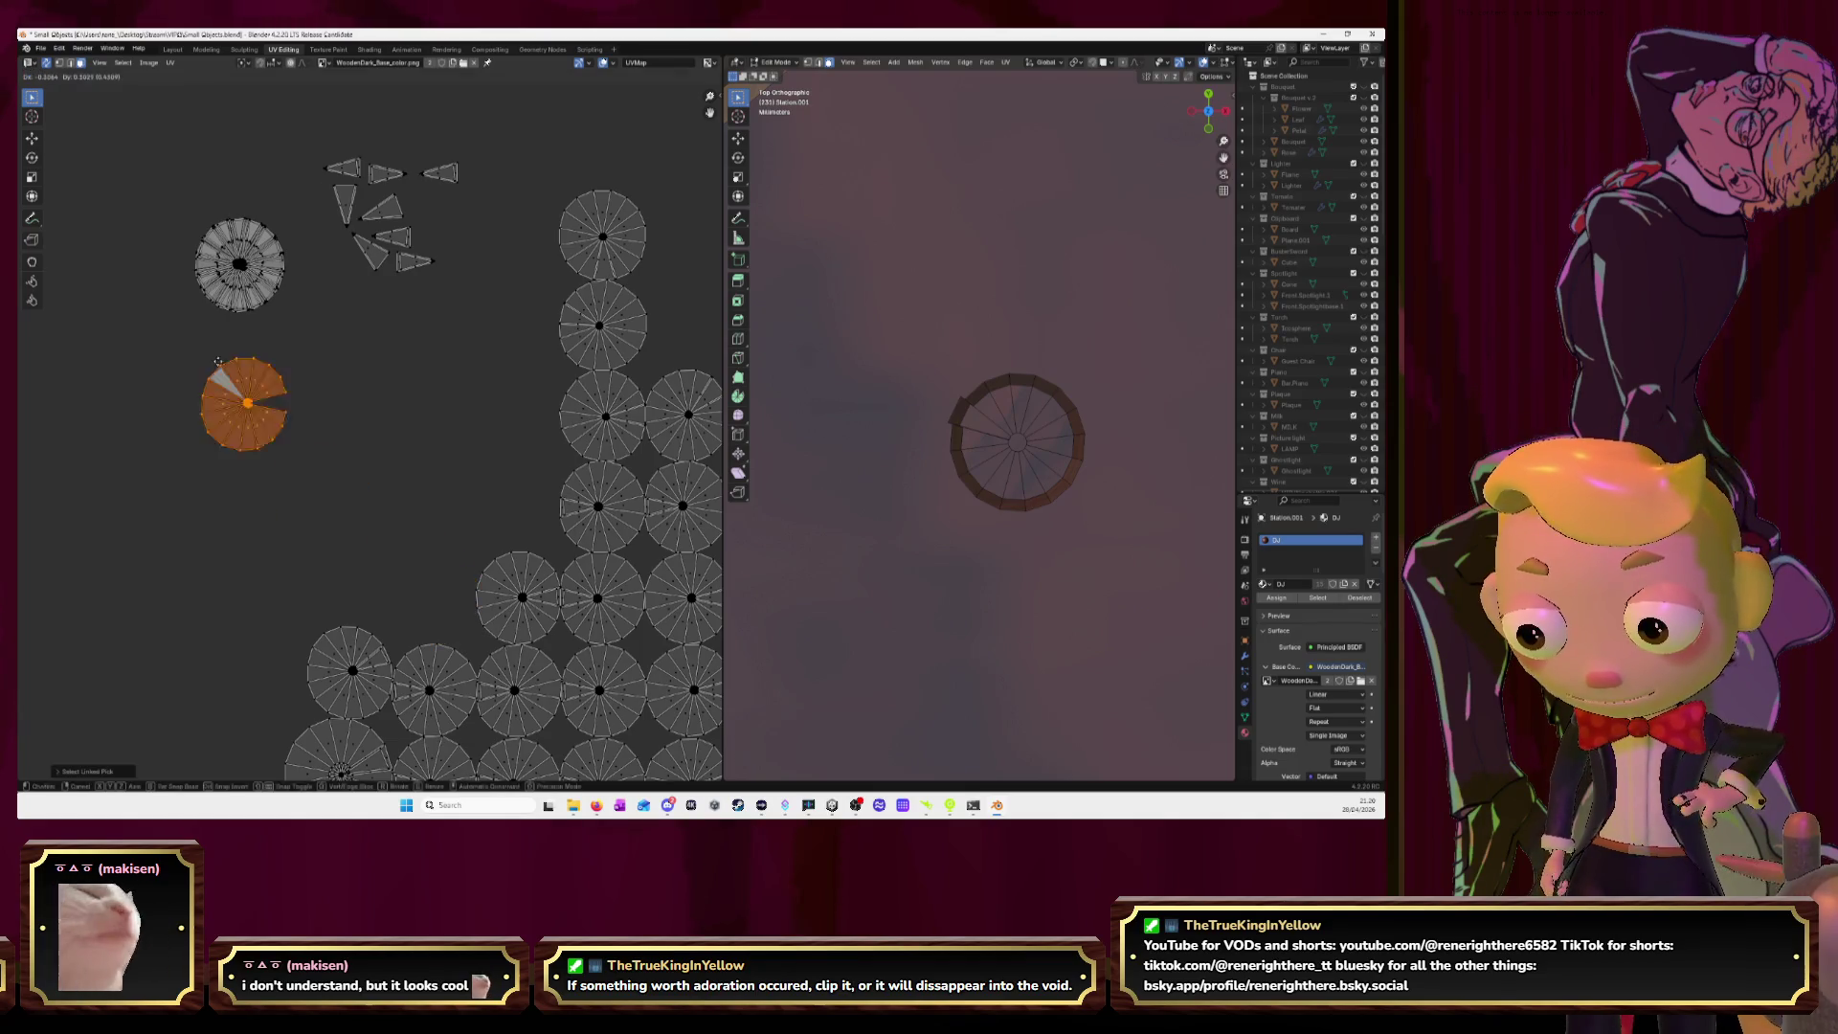
{"action": "left_click", "coordinate": [235, 259]}
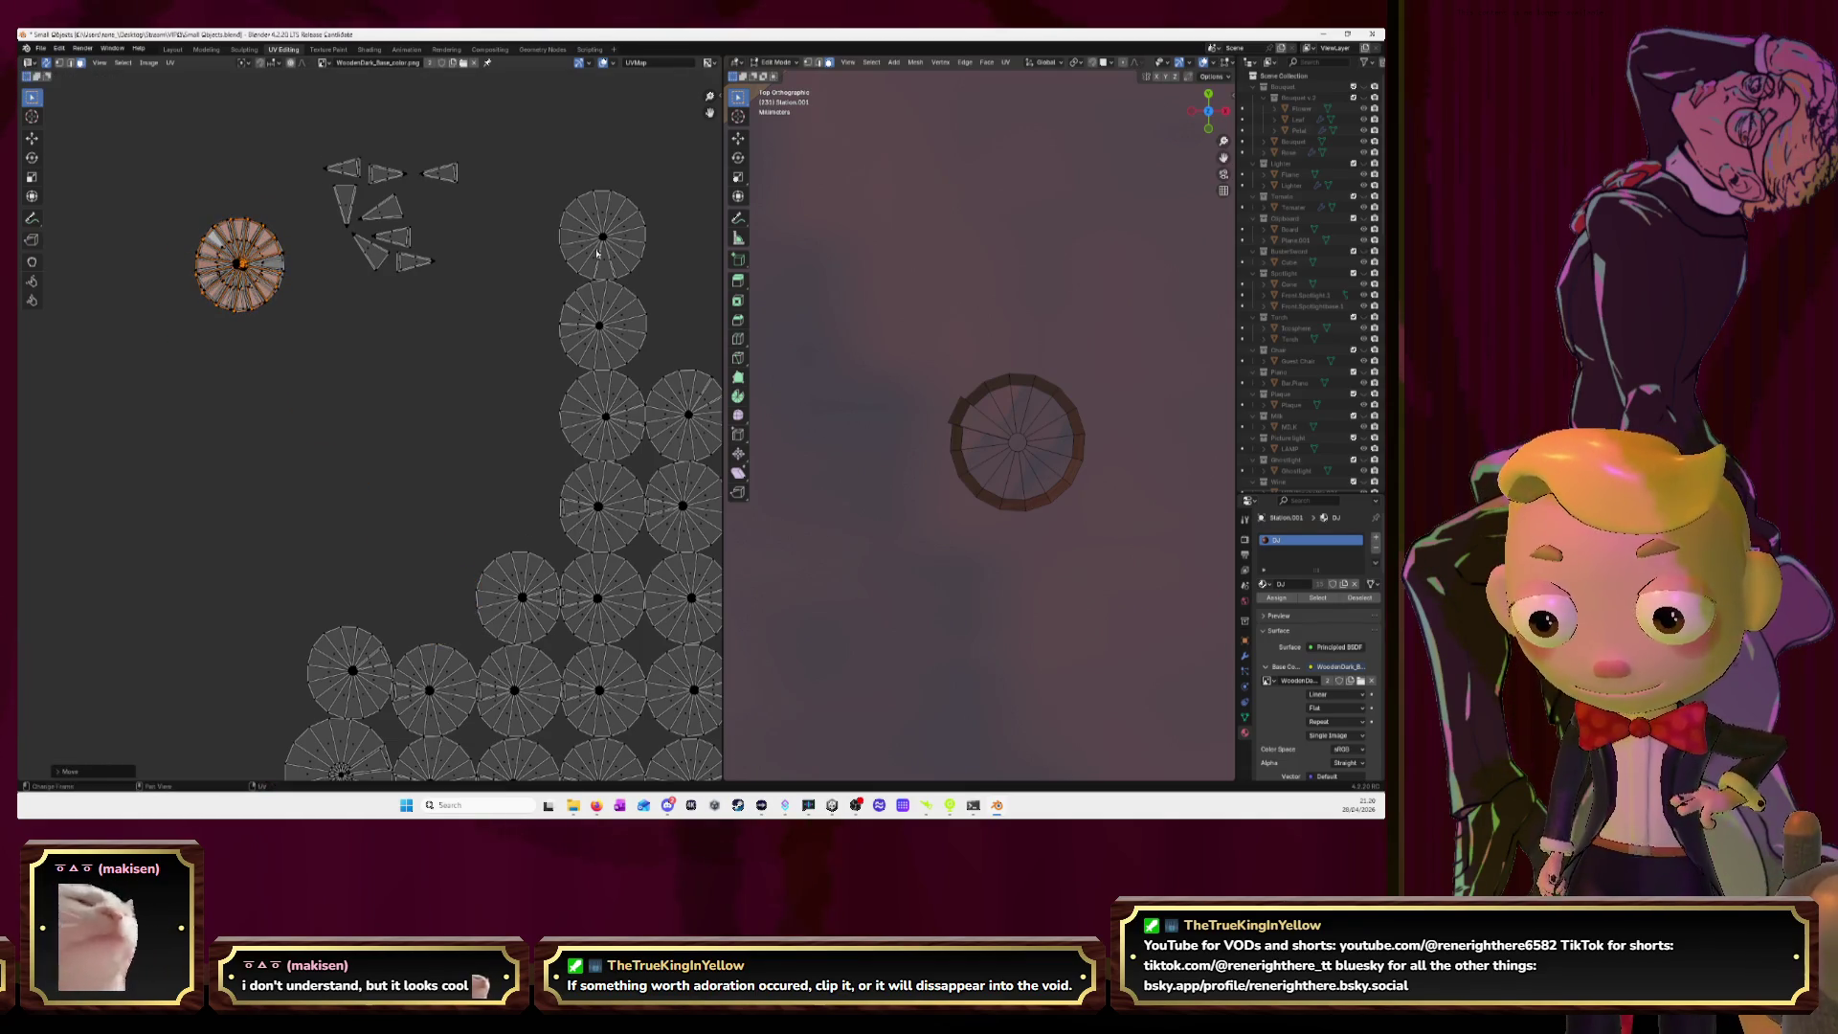
{"action": "left_click", "coordinate": [604, 265]}
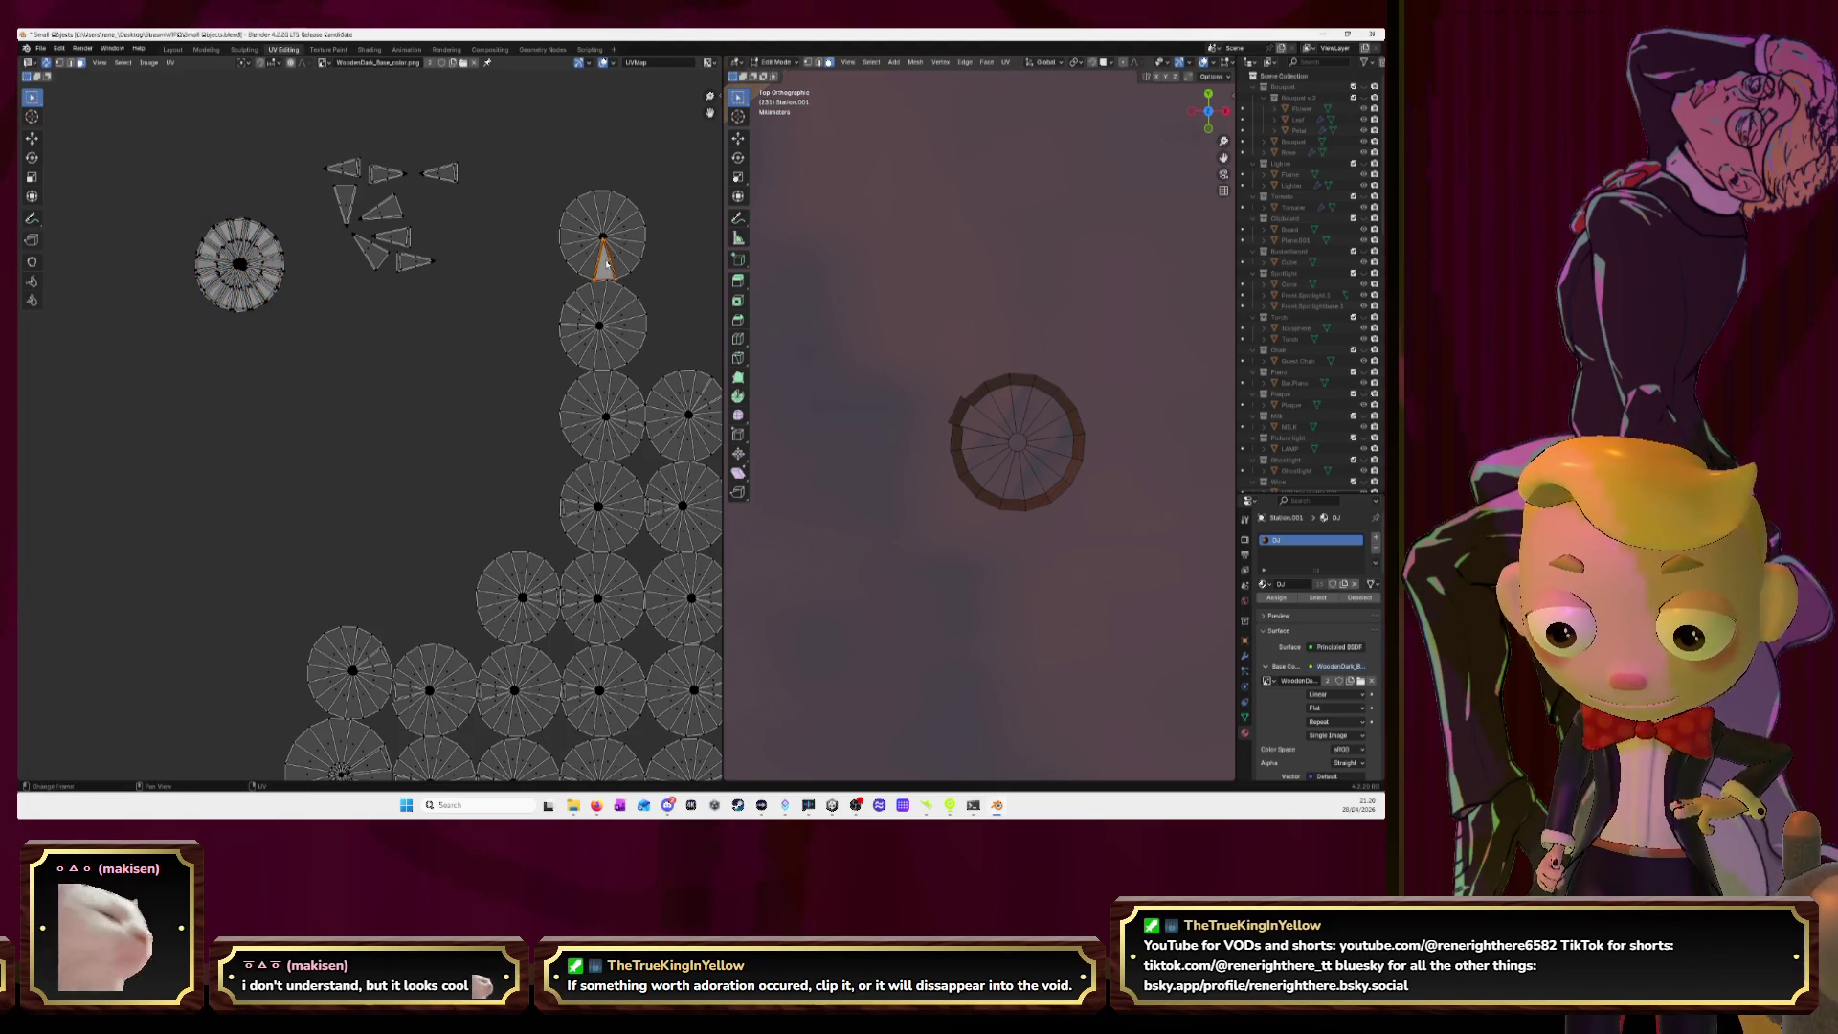
{"action": "key", "text": "g"}
{"action": "left_click", "coordinate": [434, 221]}
Stack the right-side circle onto the pile and drop the next wedge beside the top triangles.
{"action": "left_click", "coordinate": [602, 237]}
{"action": "key", "text": "l"}
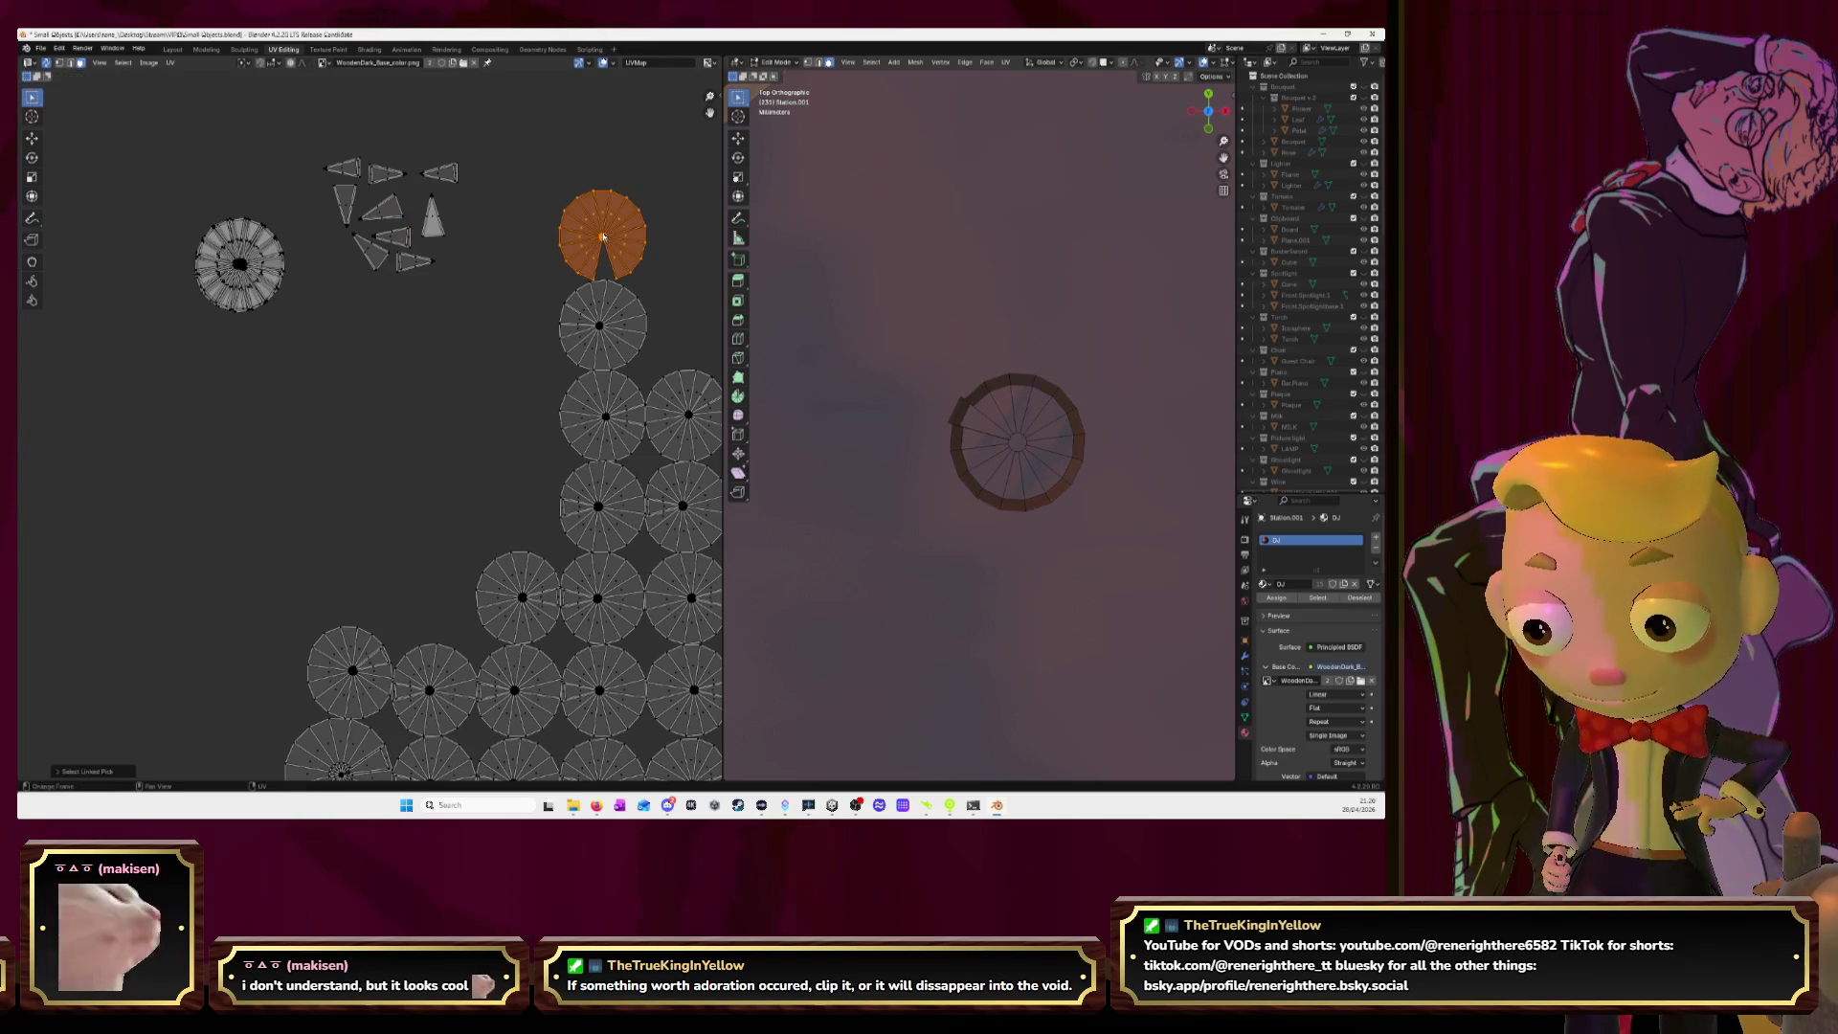
{"action": "key", "text": "g"}
{"action": "left_click", "coordinate": [239, 264]}
{"action": "left_click", "coordinate": [577, 319]}
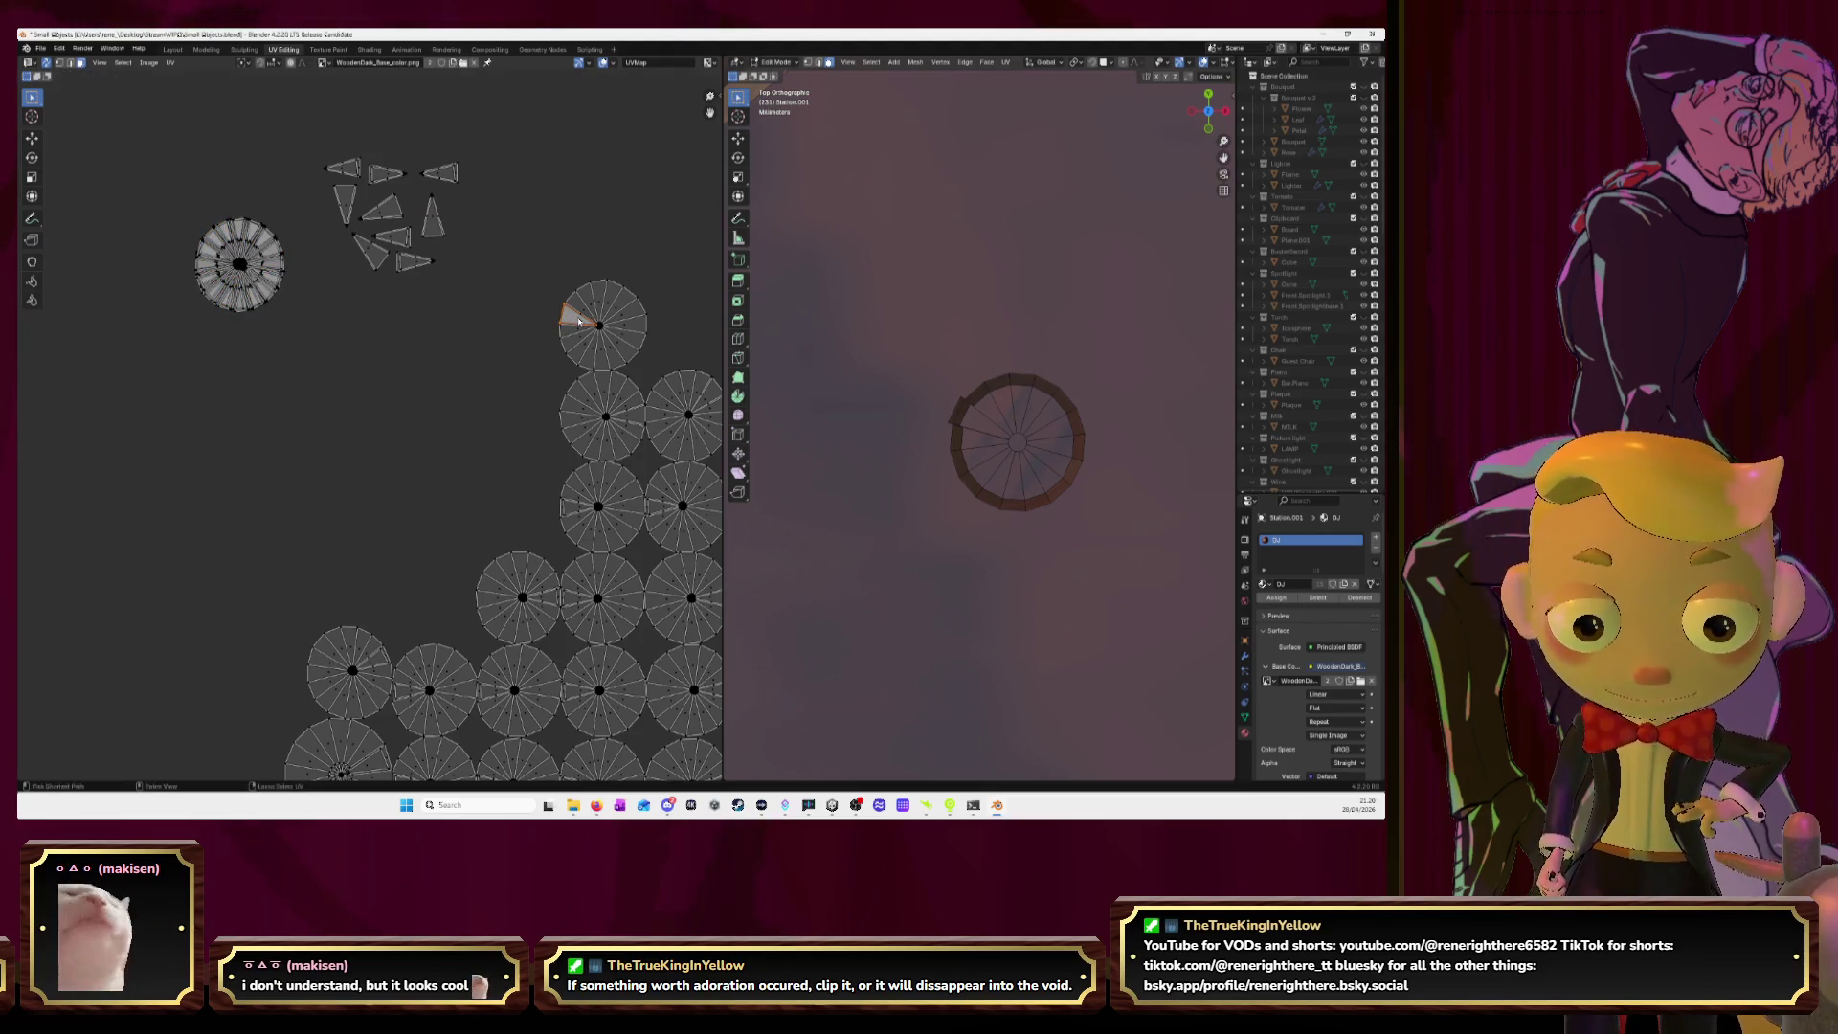
{"action": "key", "text": "g"}
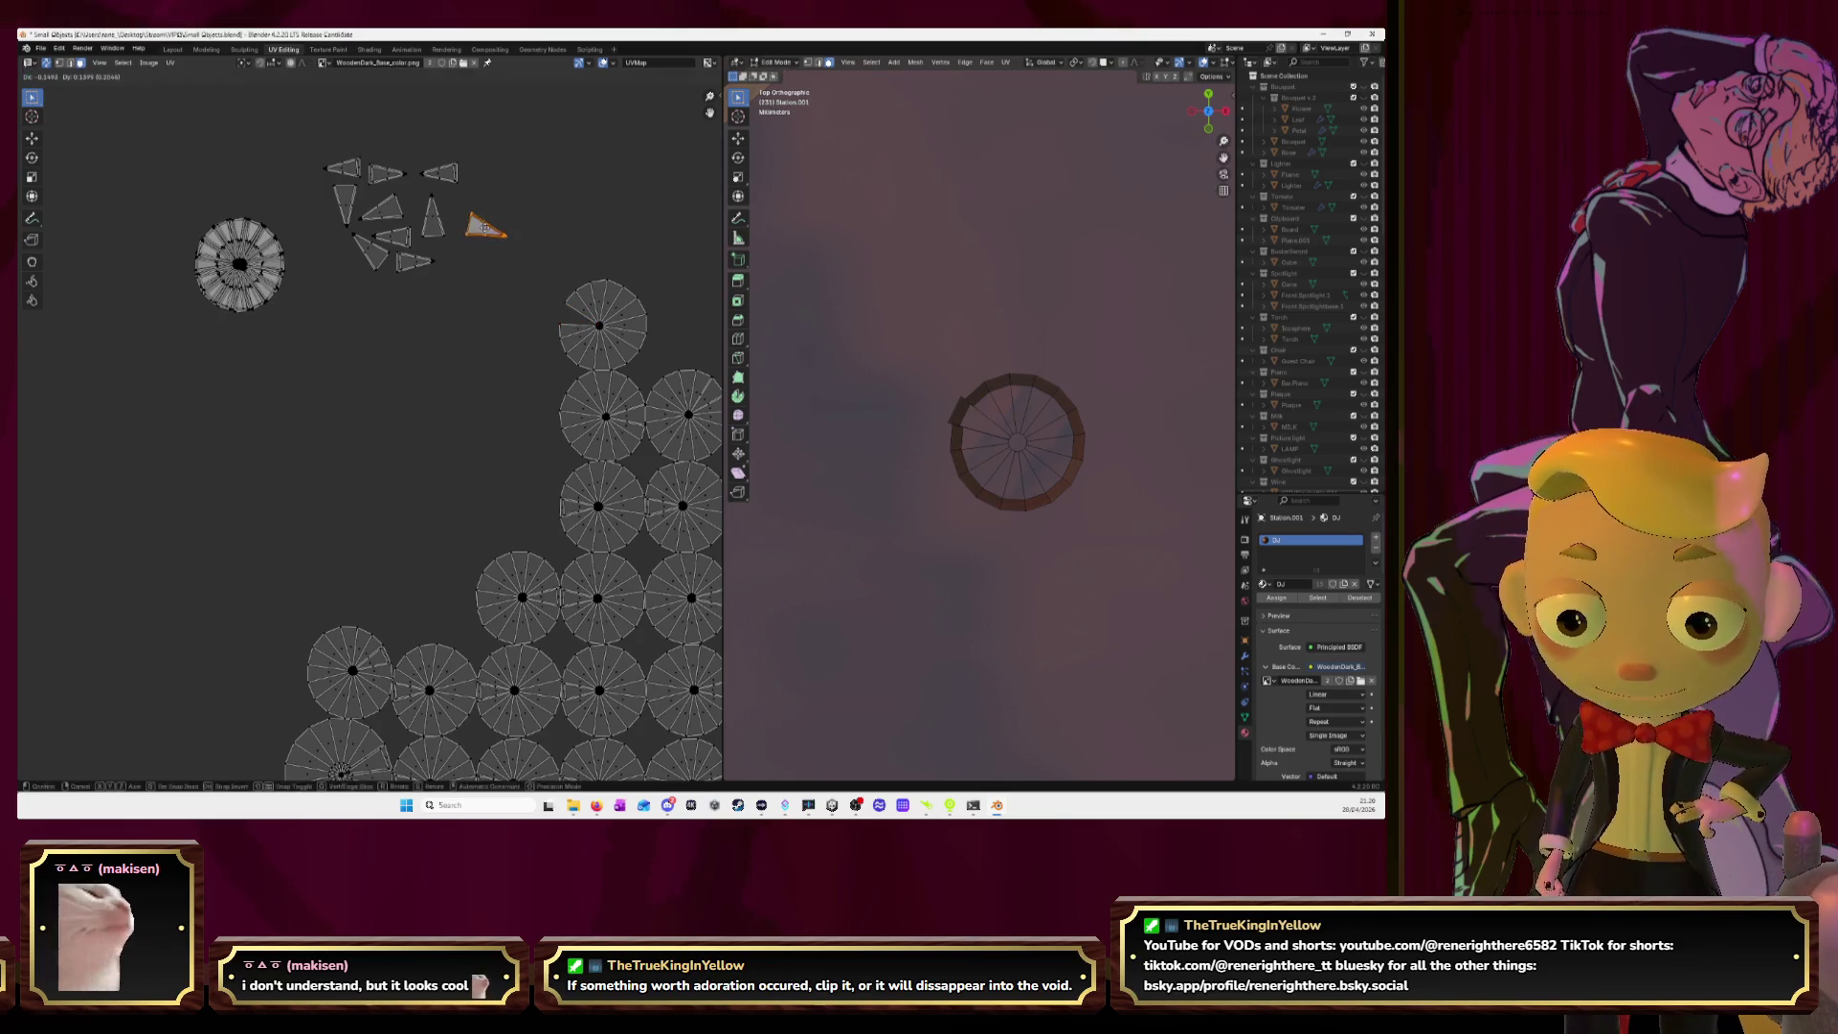
{"action": "left_click", "coordinate": [464, 203]}
Stack the last circle of this batch on the pile and zoom out to show the whole grid.
{"action": "left_click", "coordinate": [599, 326]}
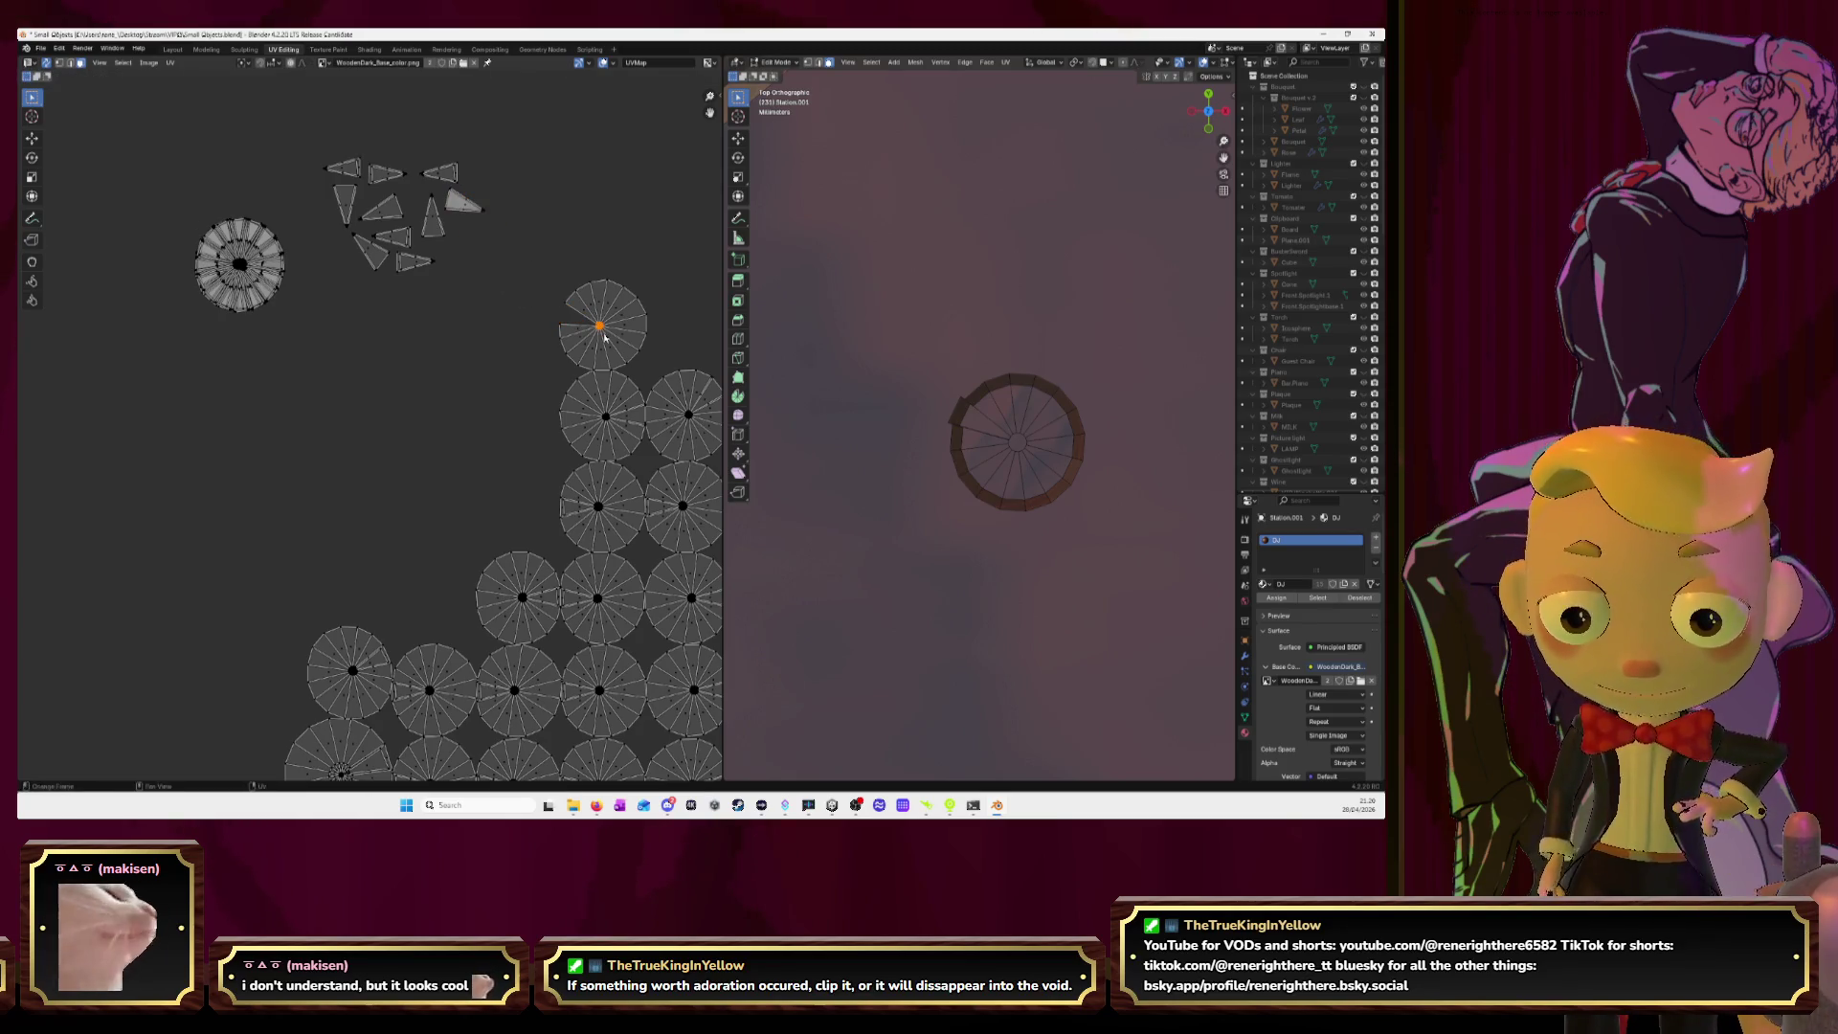
{"action": "key", "text": "l"}
{"action": "key", "text": "g"}
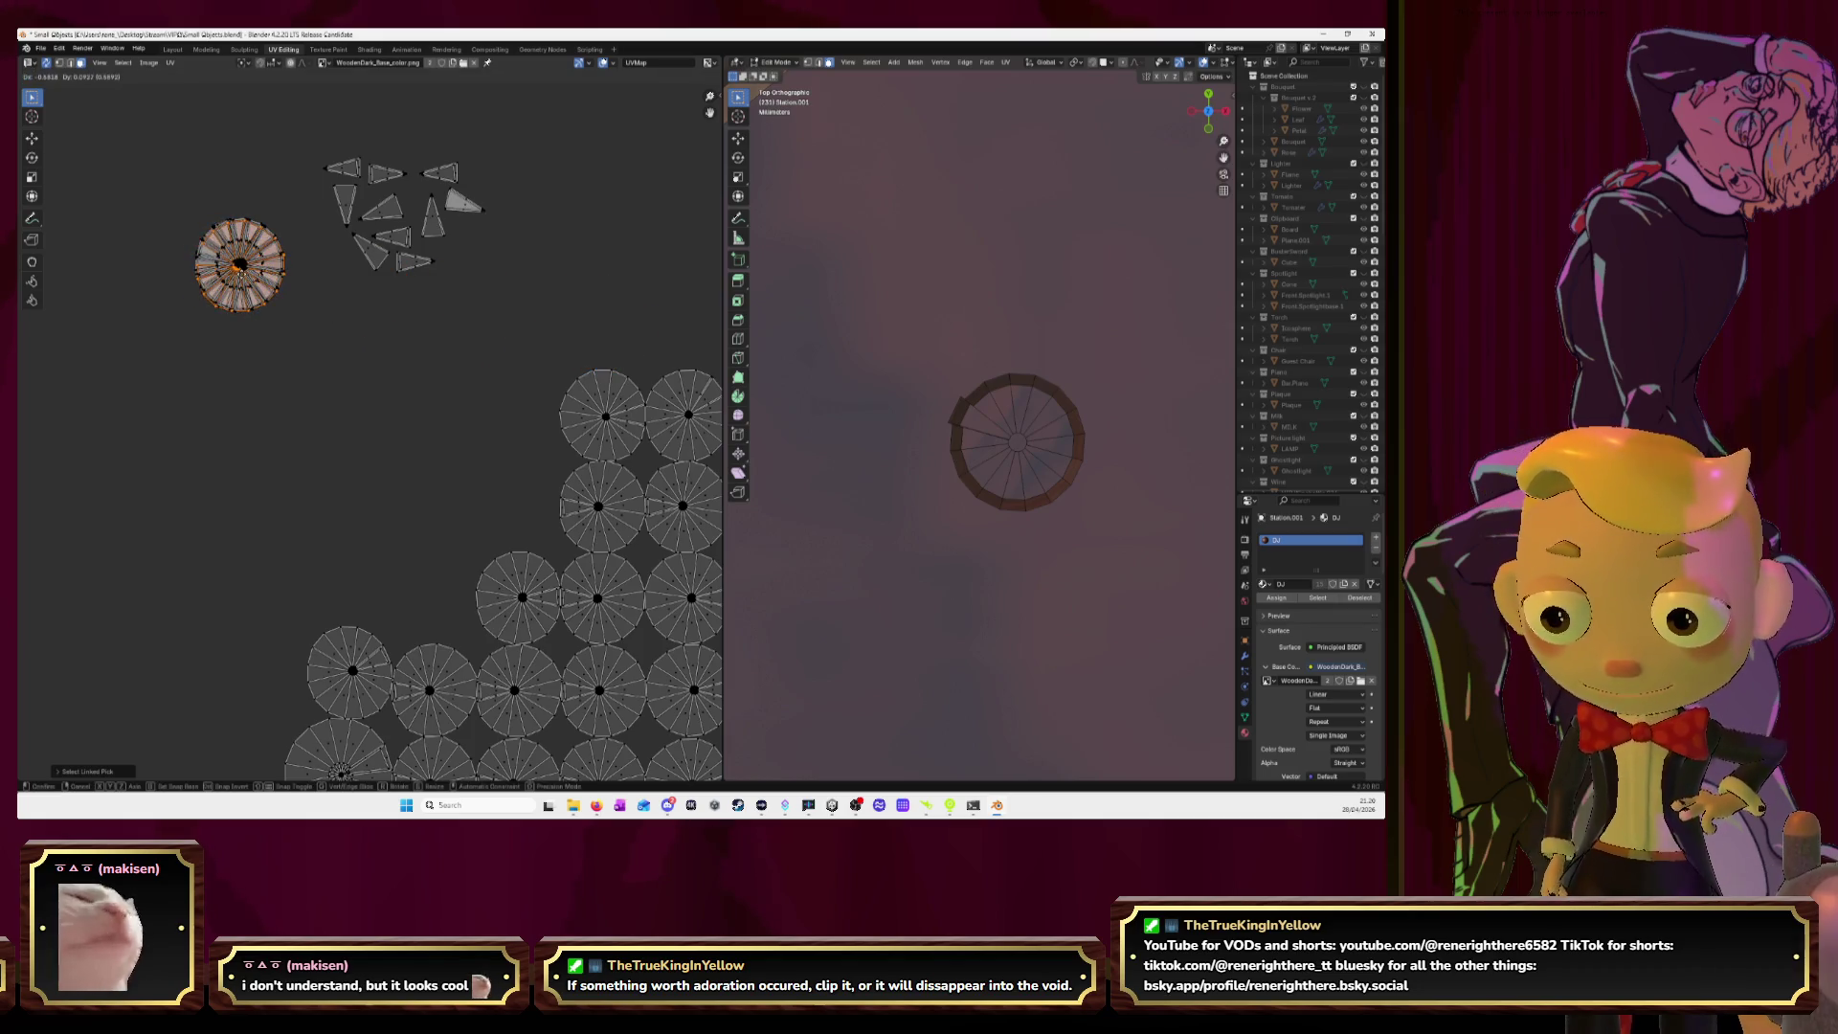
{"action": "left_click", "coordinate": [240, 264]}
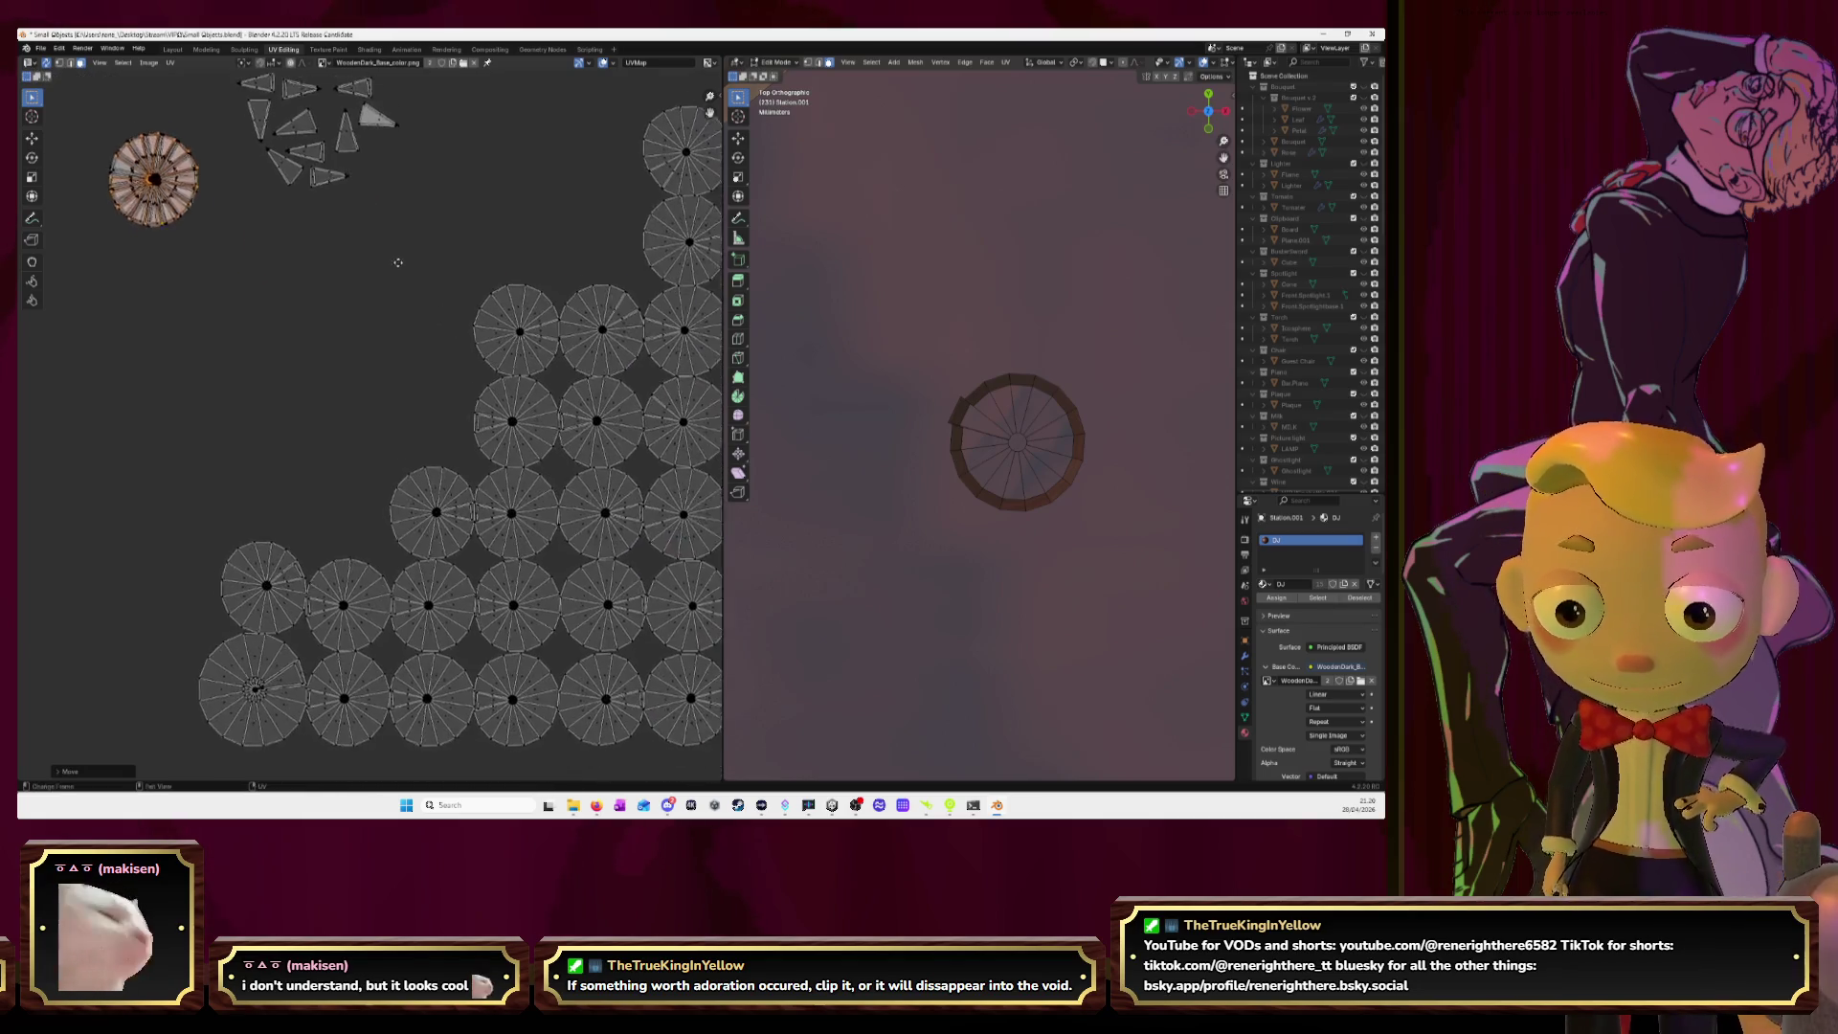
{"action": "scroll", "coordinate": [287, 240], "scroll_direction": "down", "scroll_amount": 2}
{"action": "middle_click_drag", "start_coordinate": [253, 191], "coordinate": [303, 251]}
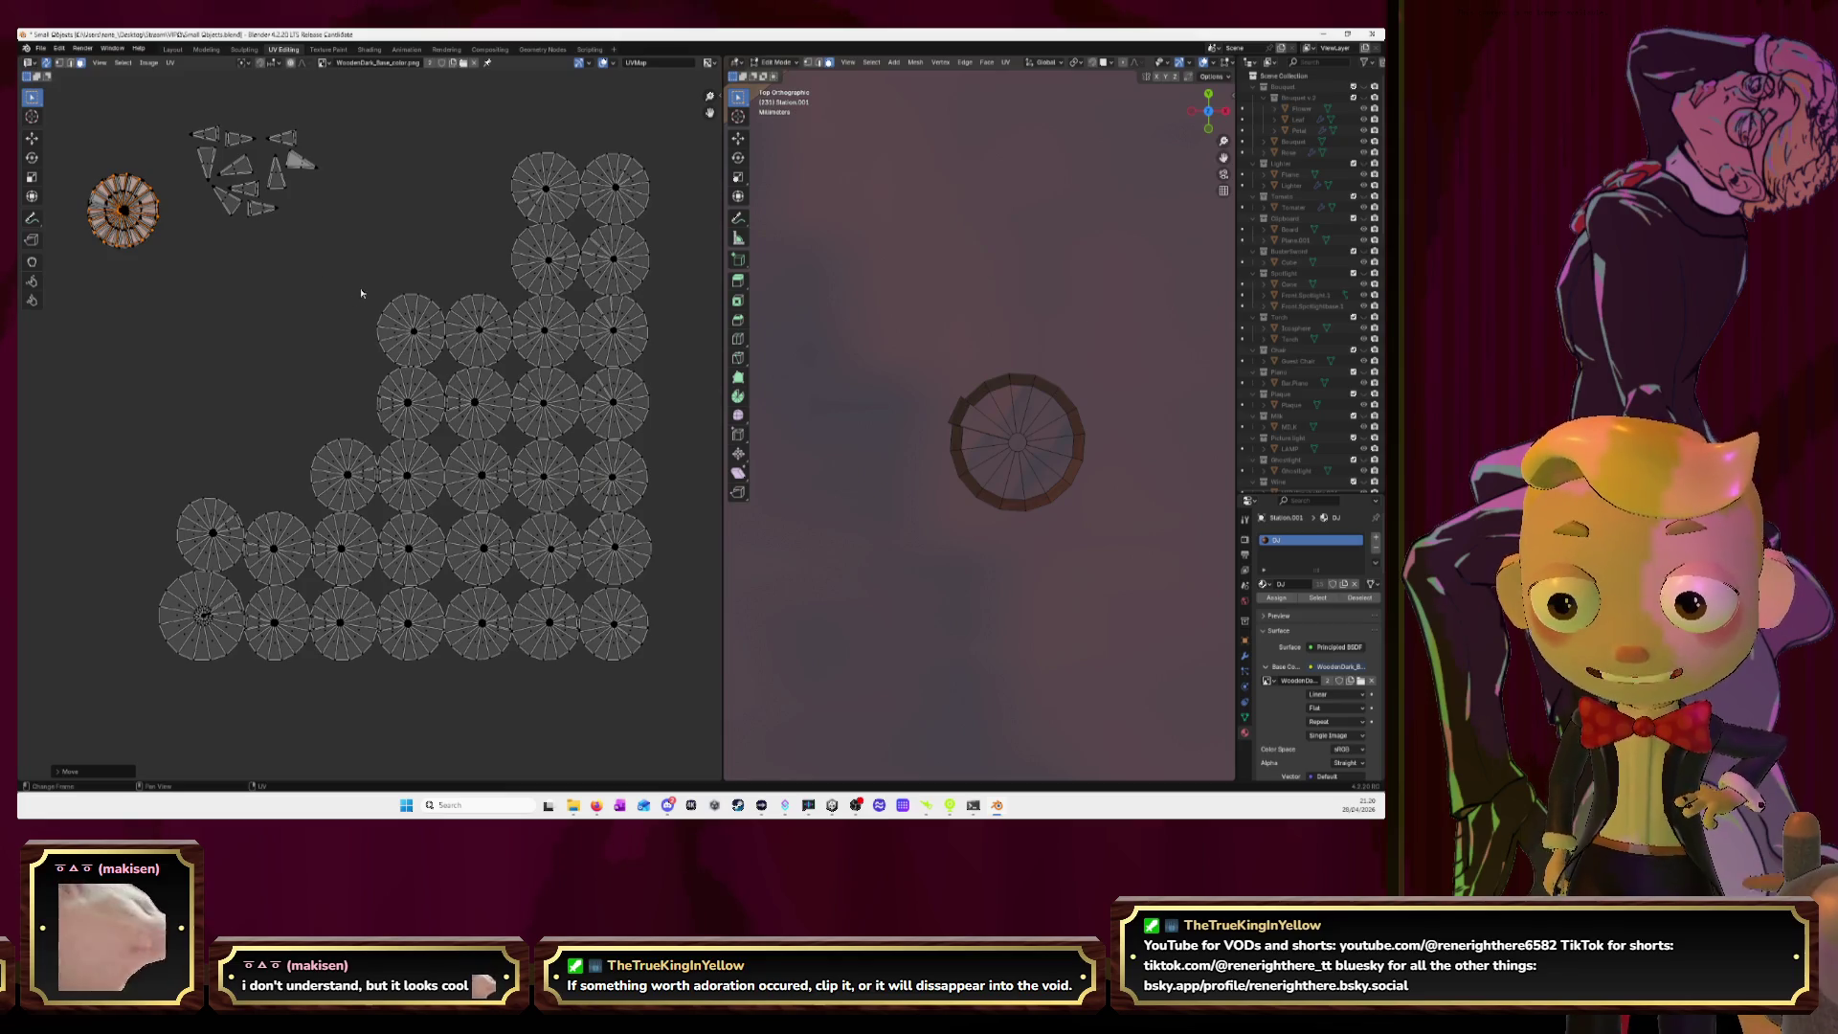
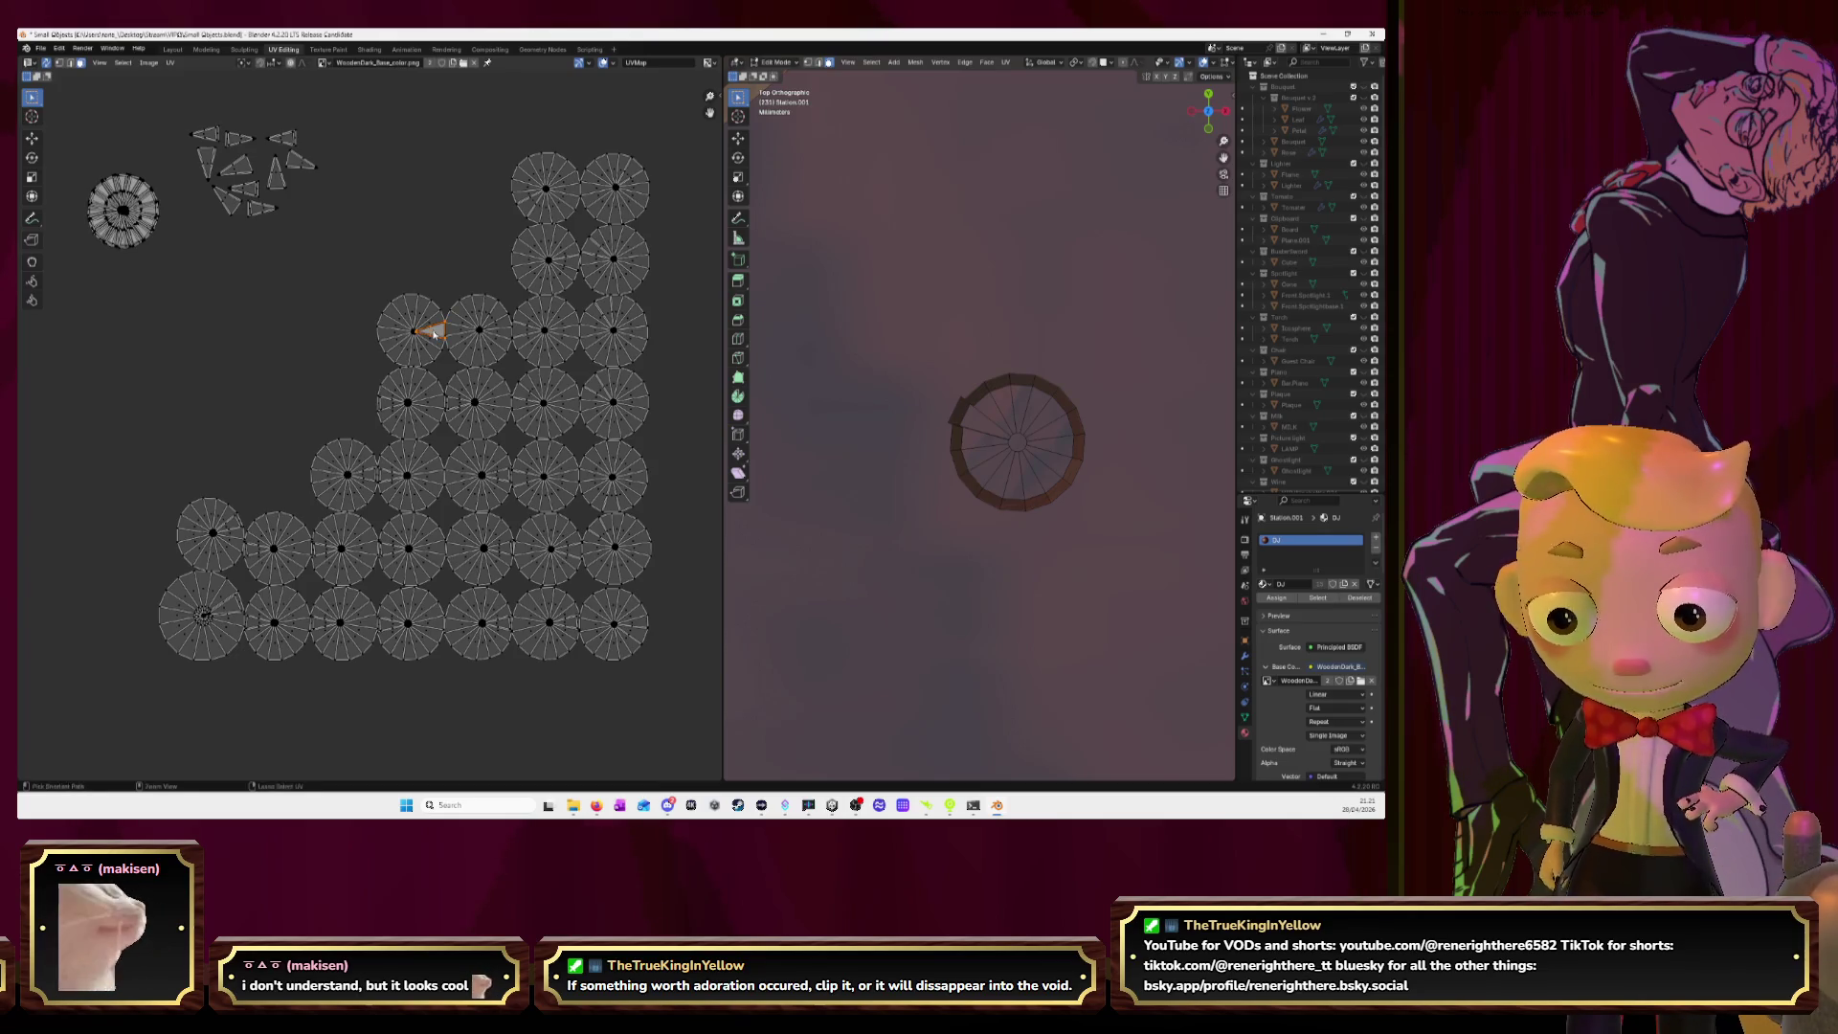
Drop the pulled wedge into the wedge cluster and stack the next disc onto the top-left circle.
{"action": "left_click_drag", "start_coordinate": [433, 333], "coordinate": [314, 184]}
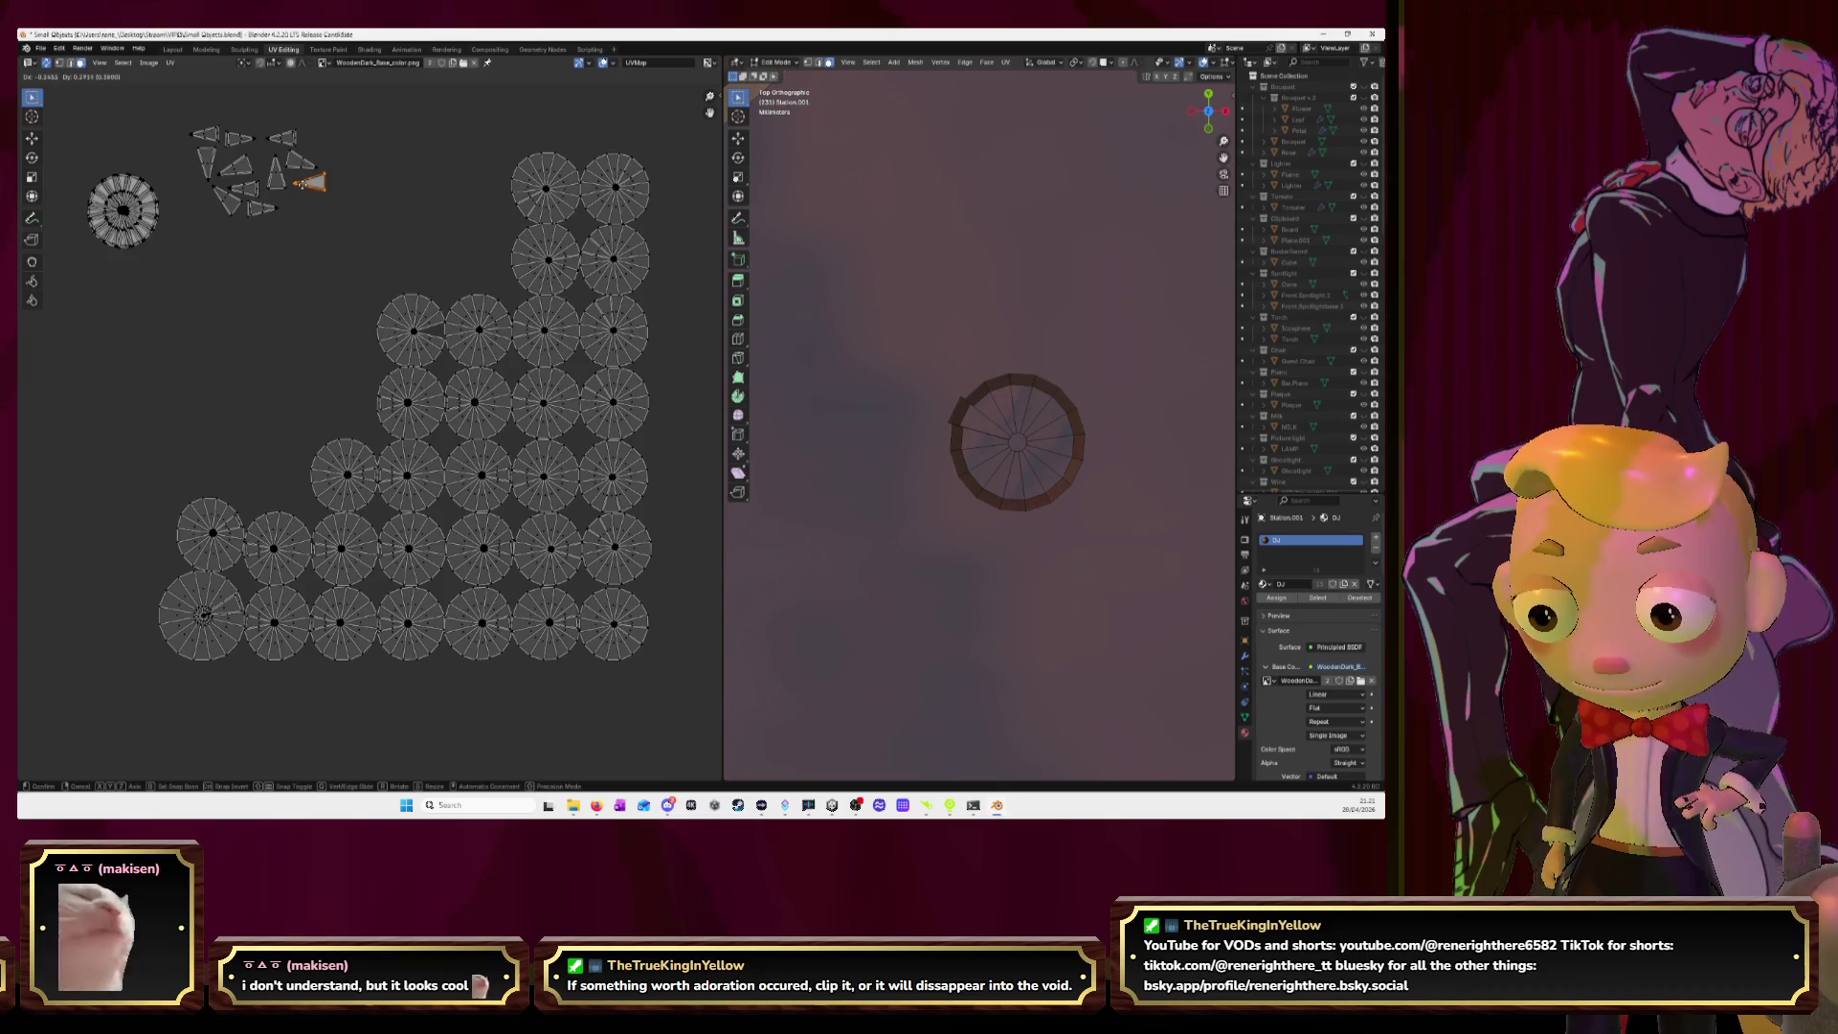
{"action": "left_click", "coordinate": [397, 327]}
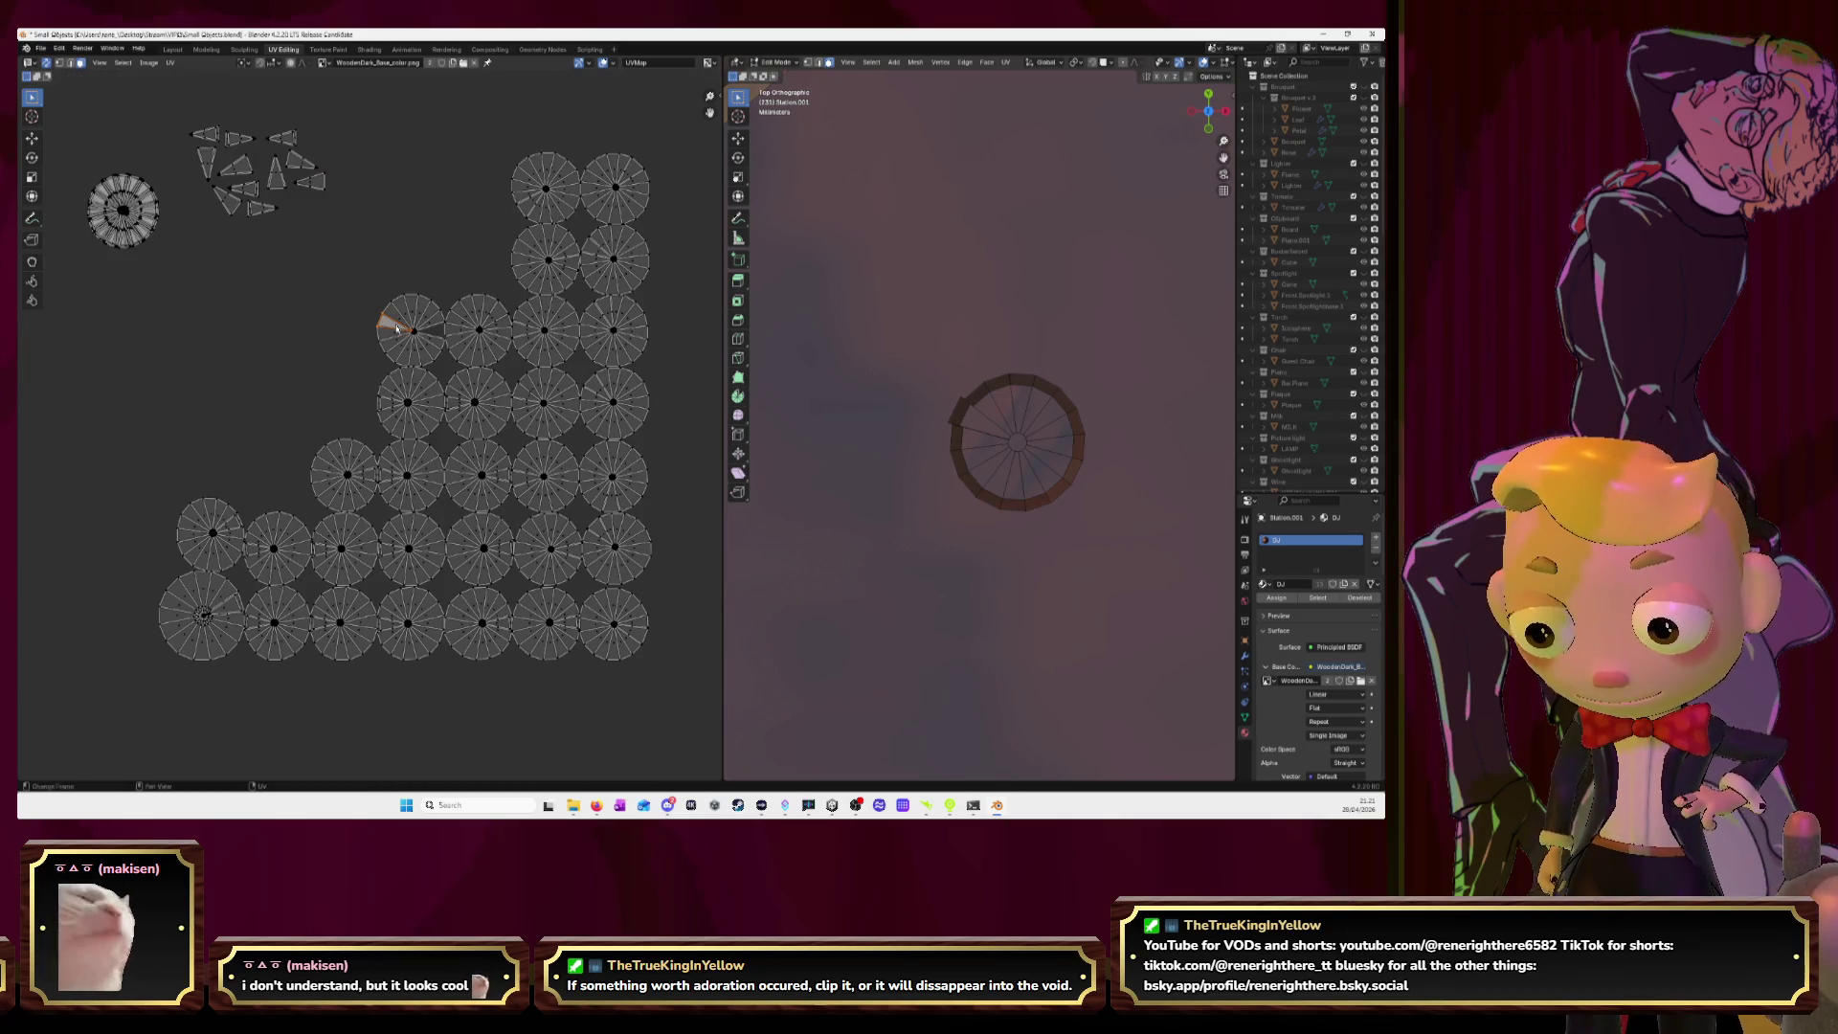
{"action": "key", "text": "l"}
{"action": "key", "text": "g"}
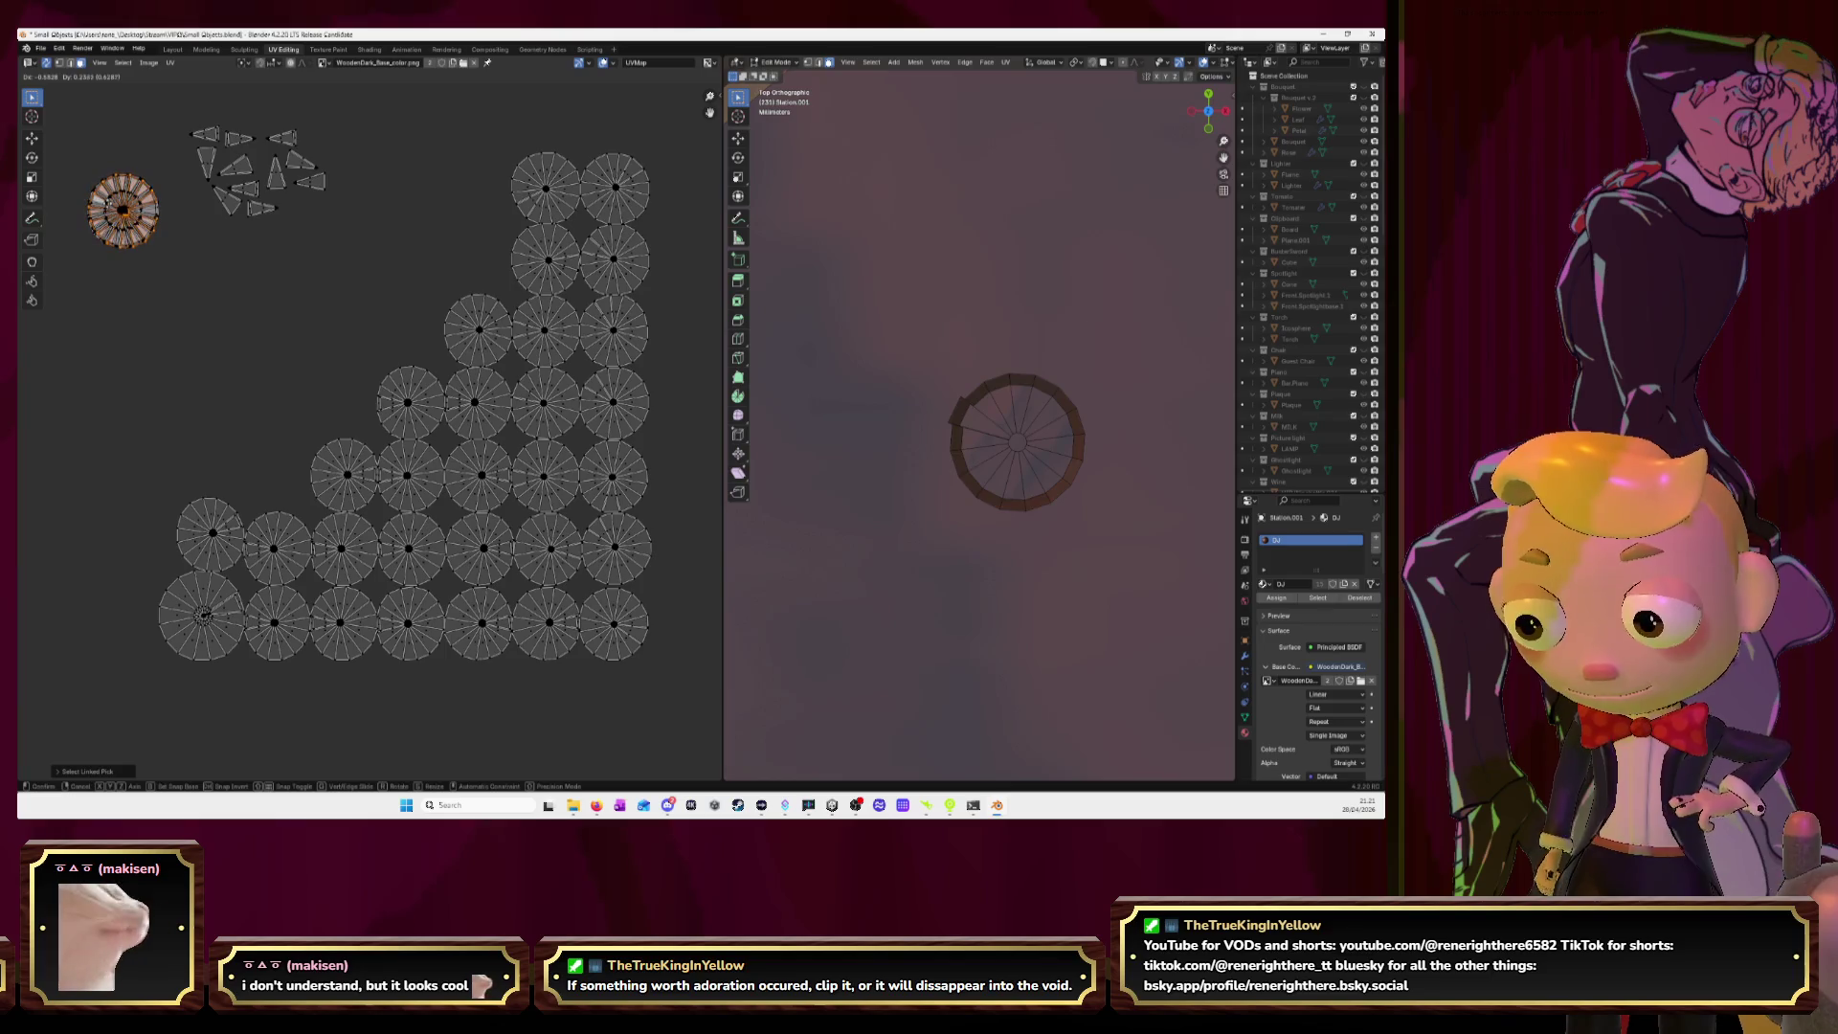
{"action": "left_click", "coordinate": [395, 283]}
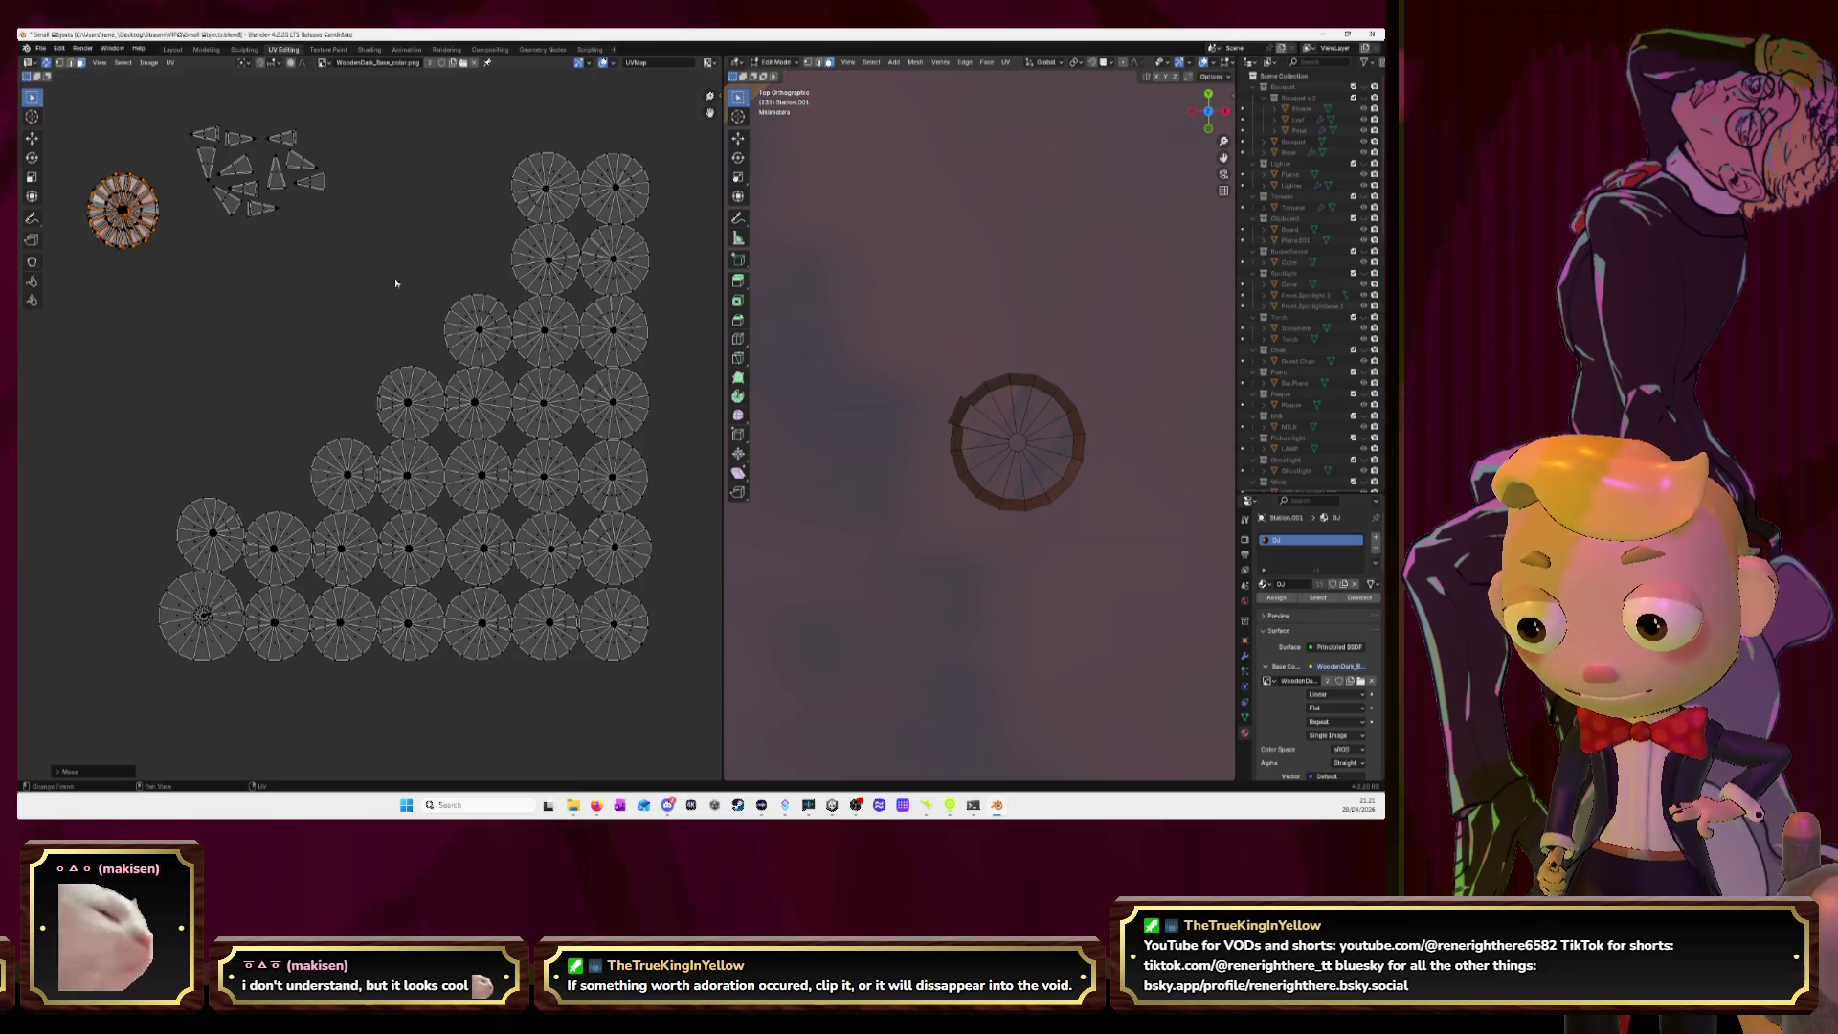
Stack another whole disc island onto the top-left circle, leaving its wedge in place.
{"action": "left_click", "coordinate": [532, 196]}
{"action": "key", "text": "g"}
{"action": "key", "text": "Escape"}
{"action": "key", "text": "l"}
{"action": "key", "text": "g"}
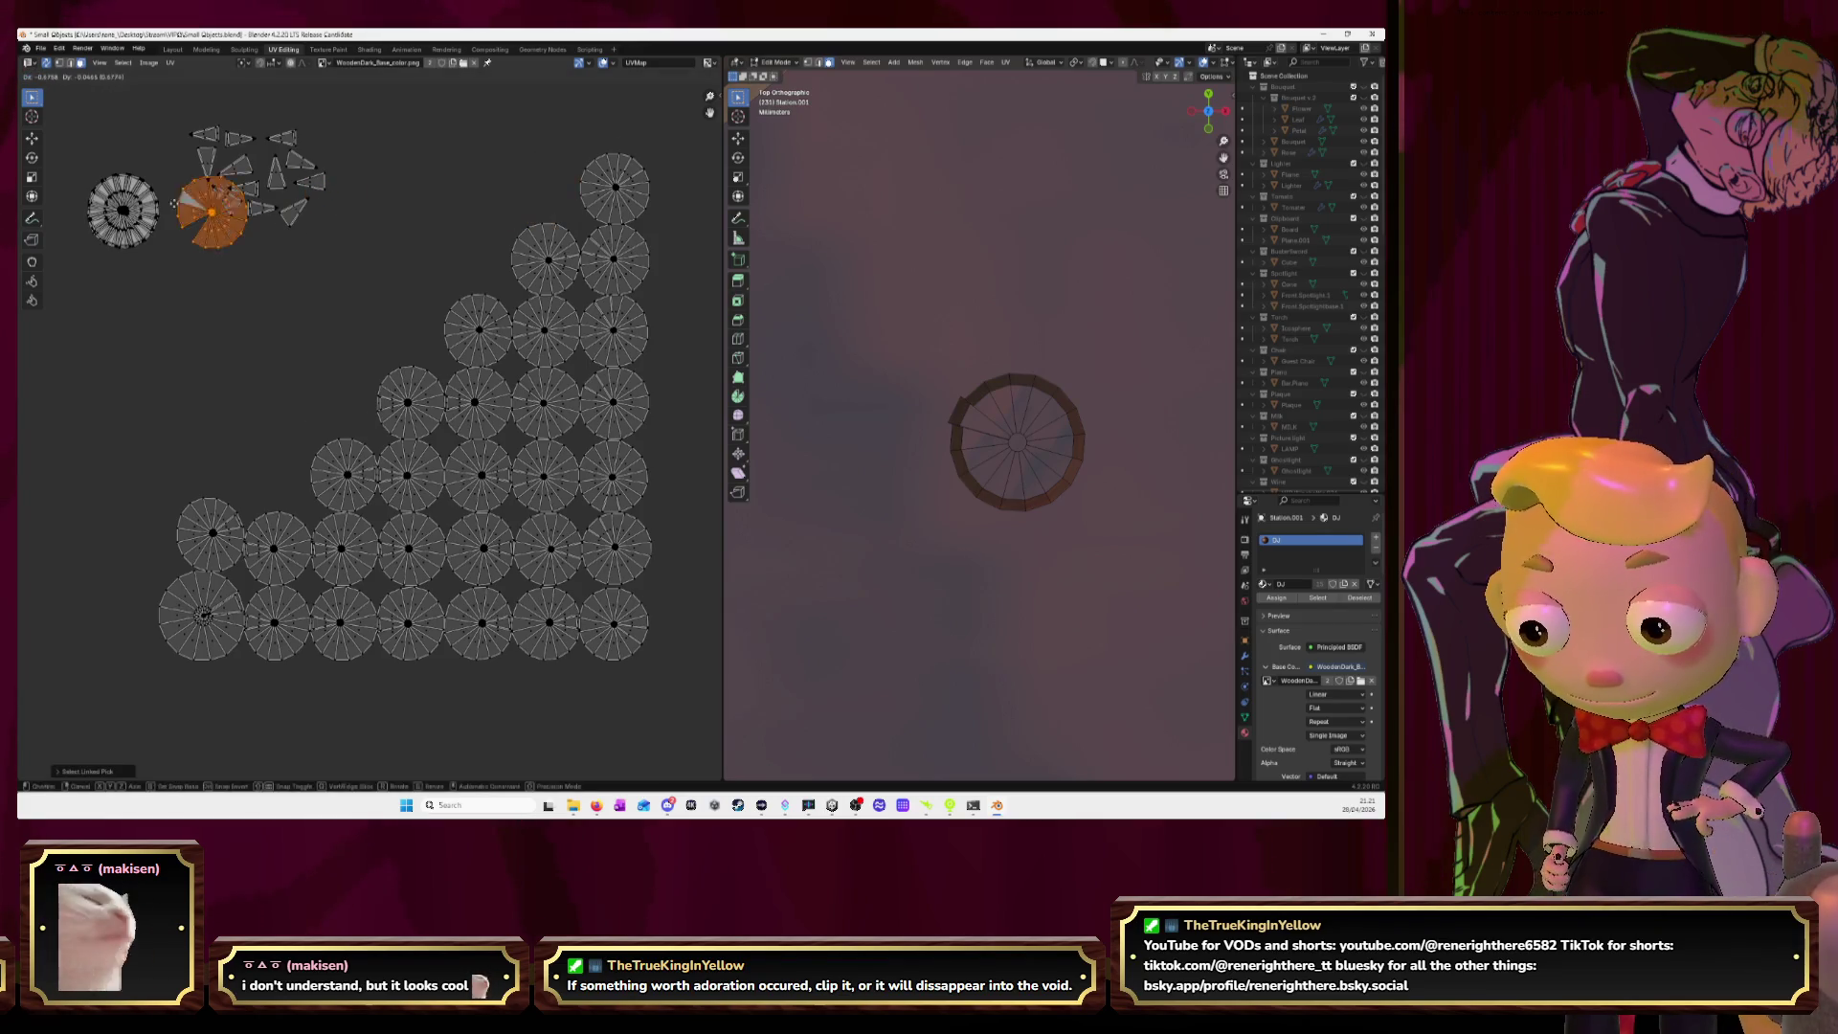
{"action": "left_click", "coordinate": [200, 207]}
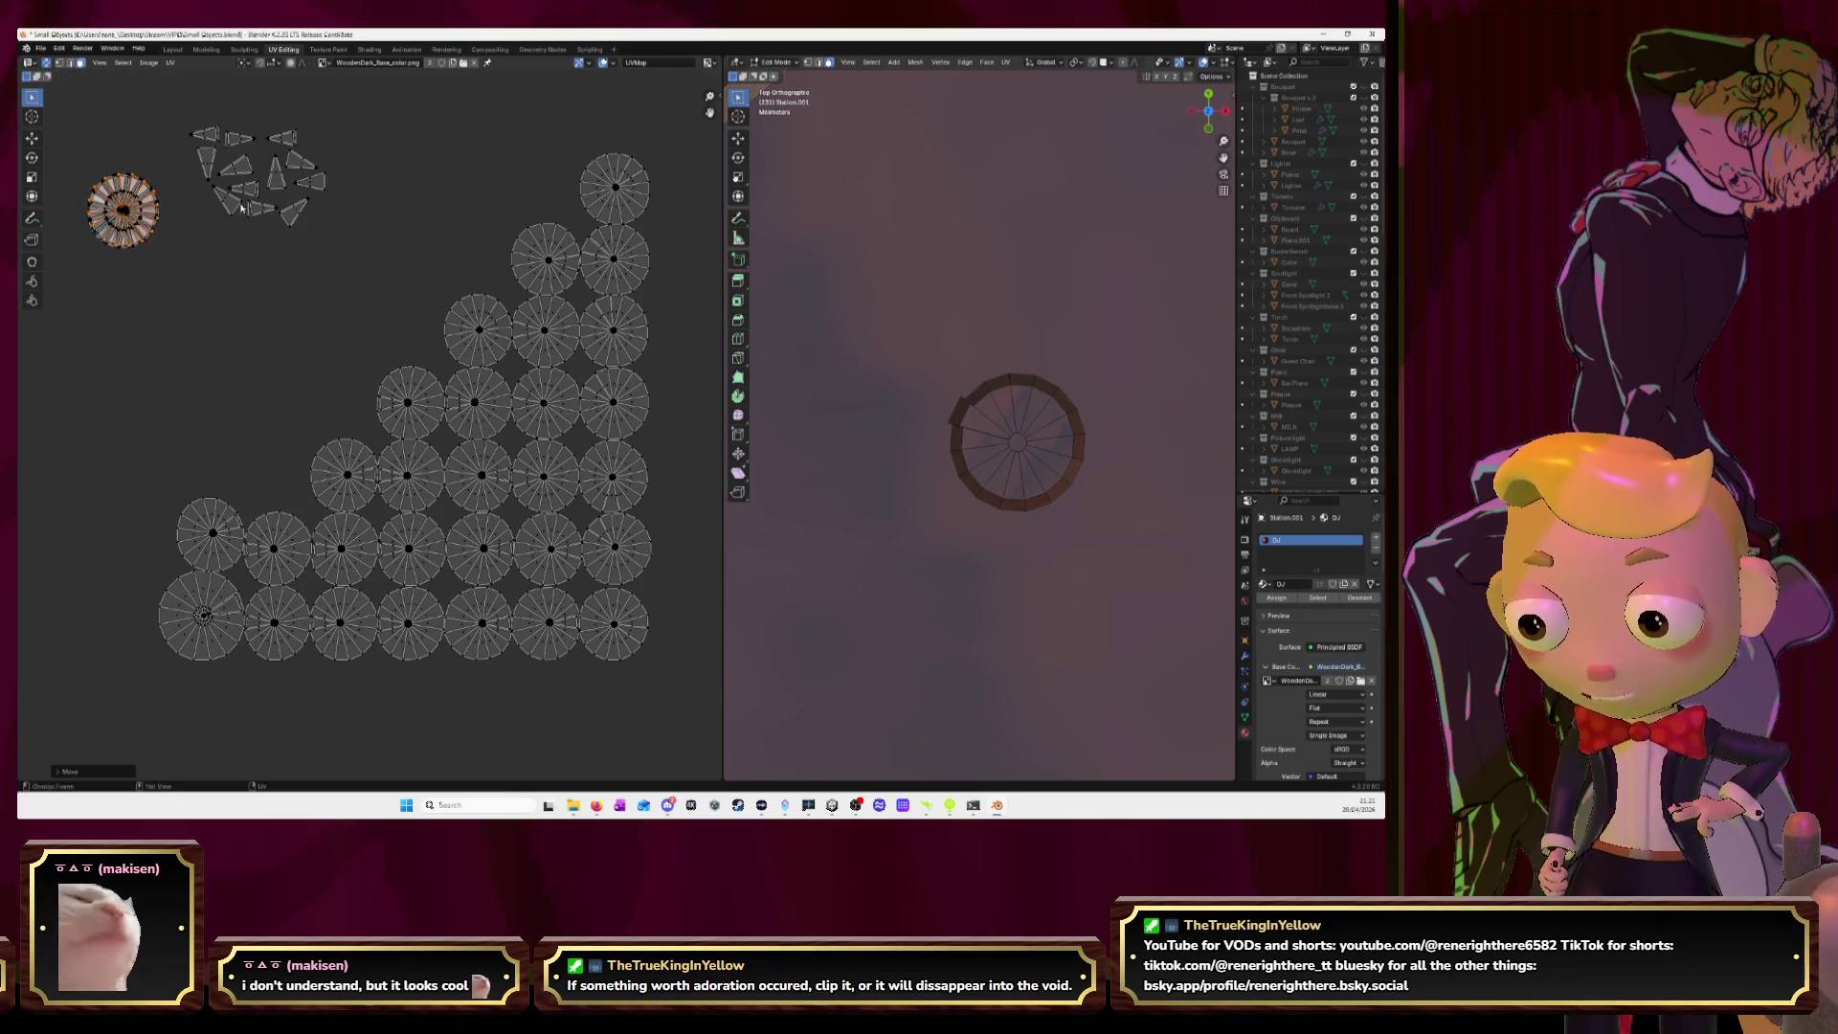
Pull a wedge from the top-right disc beside the cluster and stack that disc onto the circle.
{"action": "left_click", "coordinate": [636, 177]}
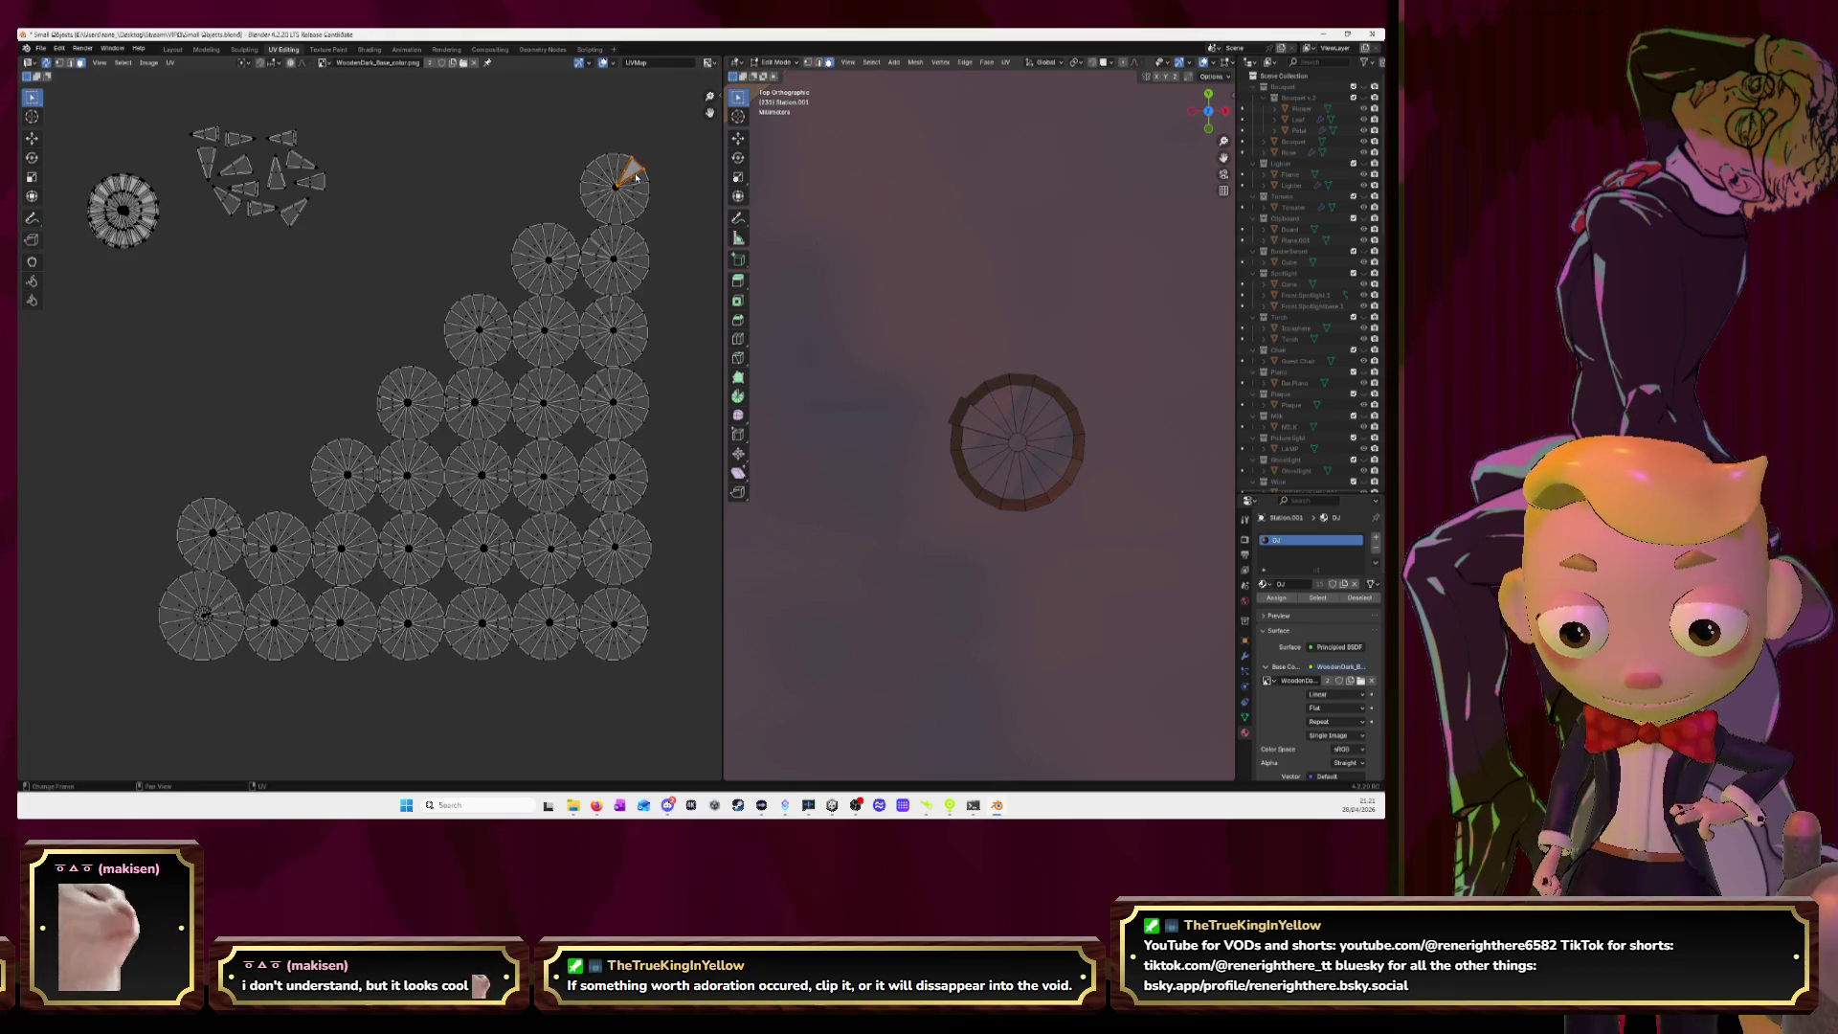
{"action": "key", "text": "g"}
{"action": "left_click", "coordinate": [185, 244]}
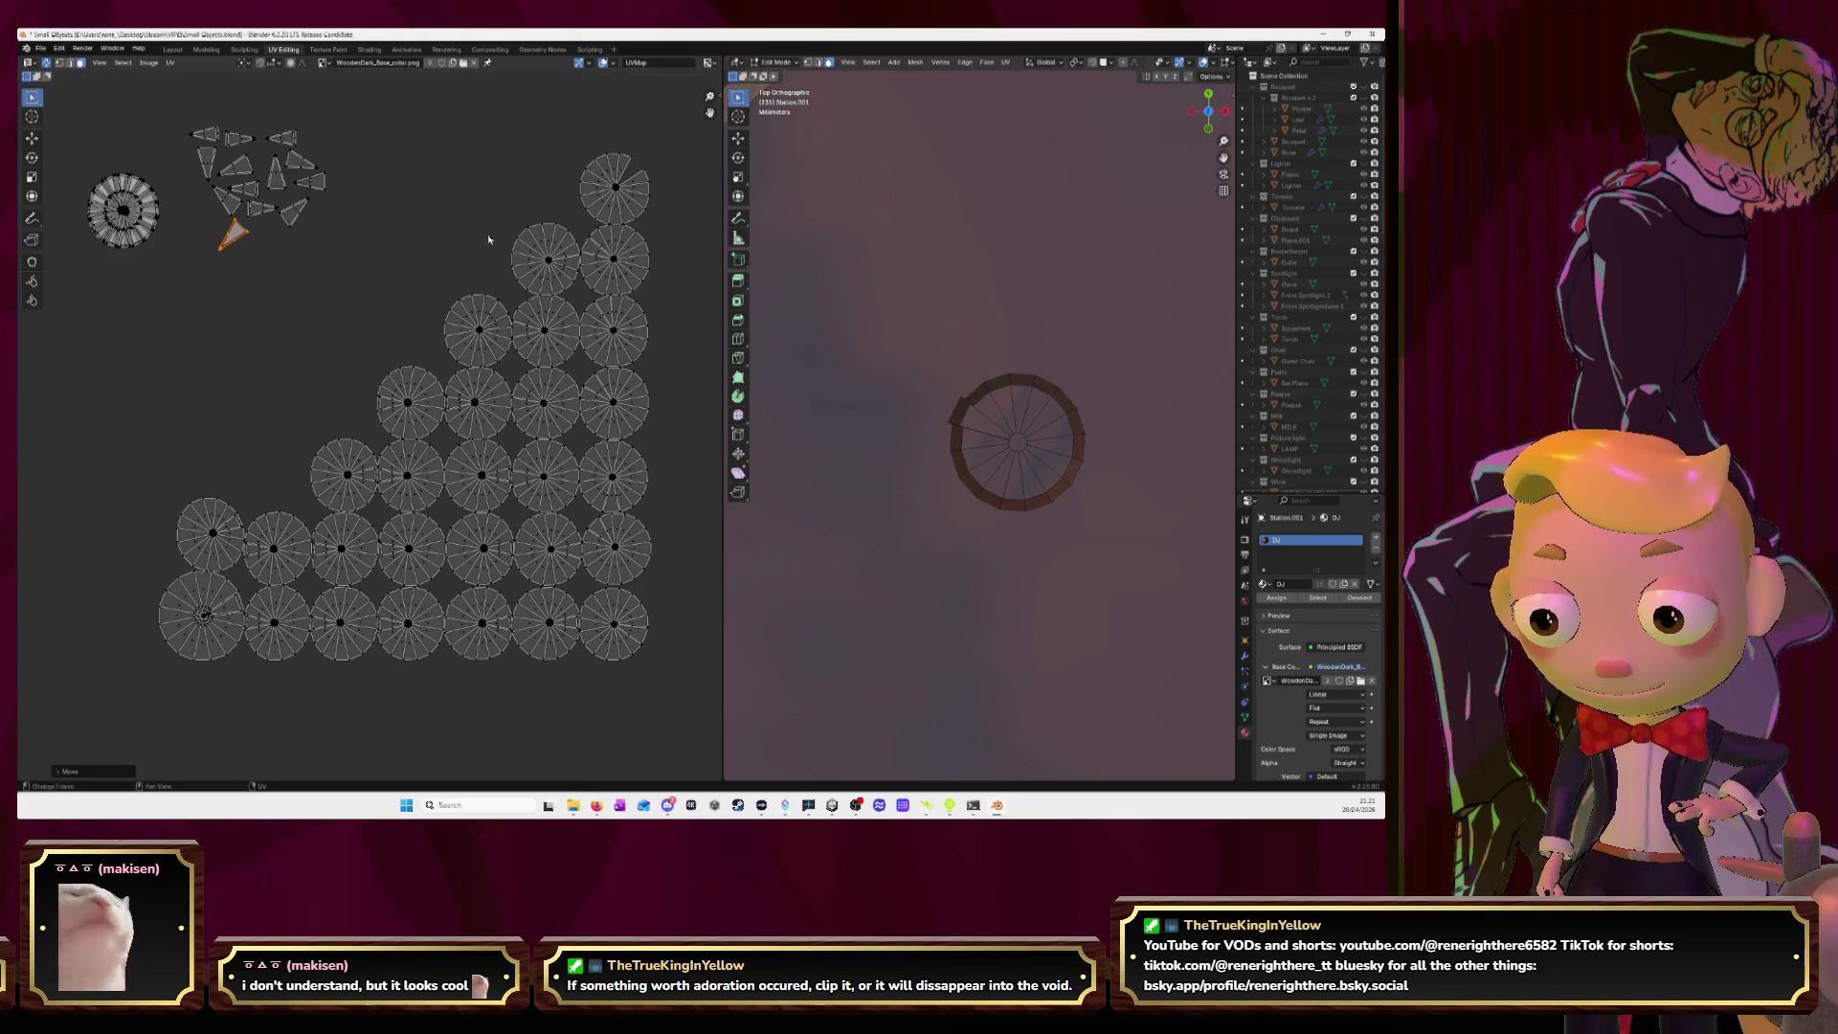
{"action": "left_click", "coordinate": [594, 198]}
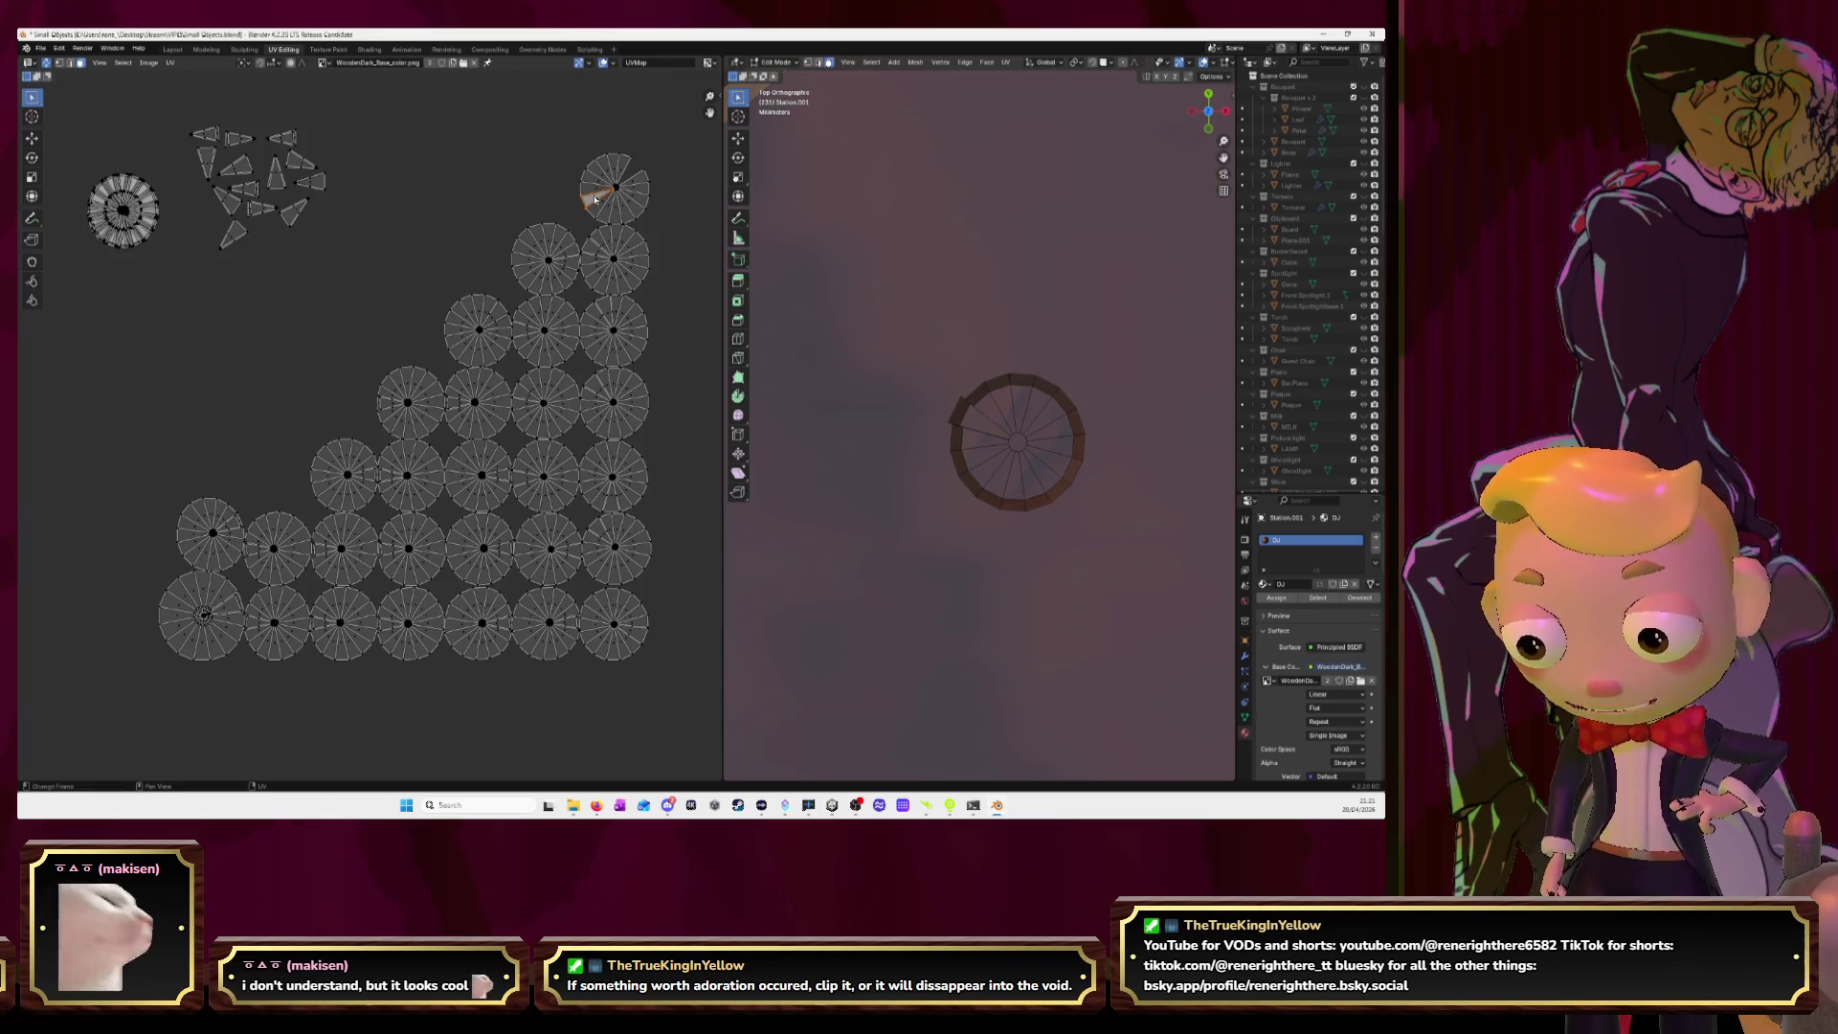
{"action": "key", "text": "l"}
{"action": "key", "text": "g"}
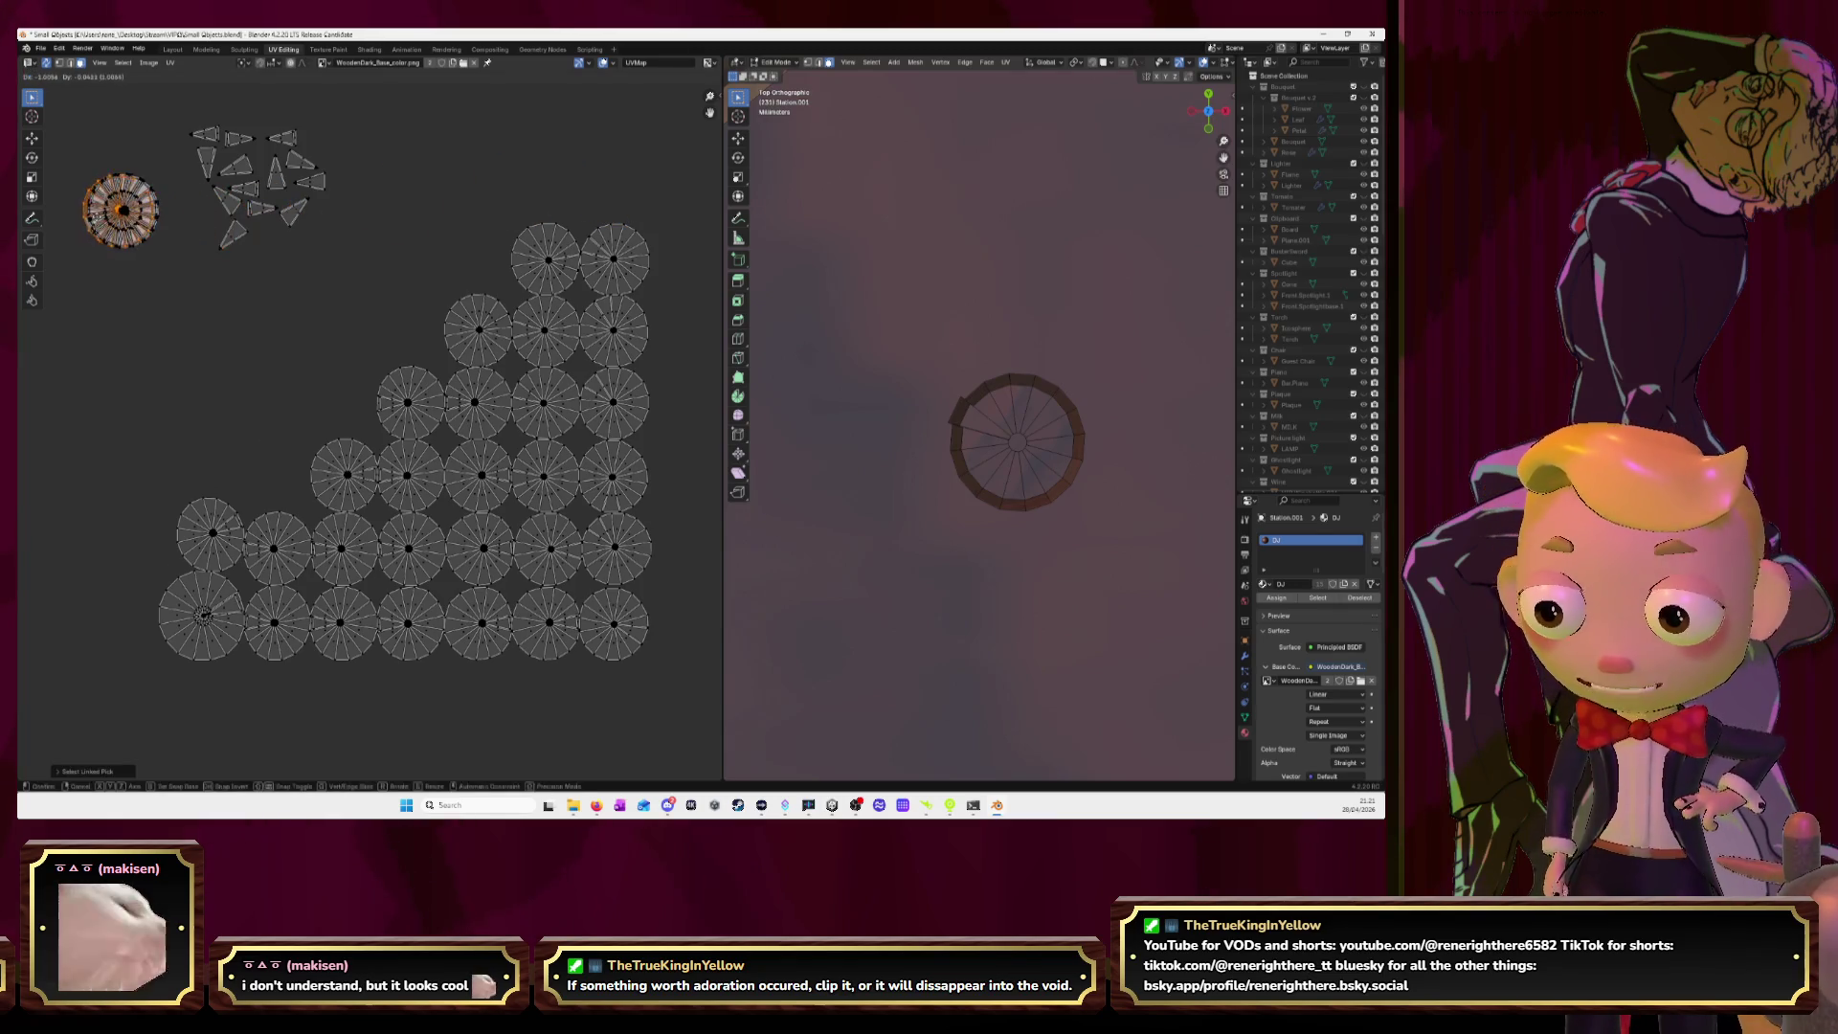
{"action": "left_click", "coordinate": [110, 219]}
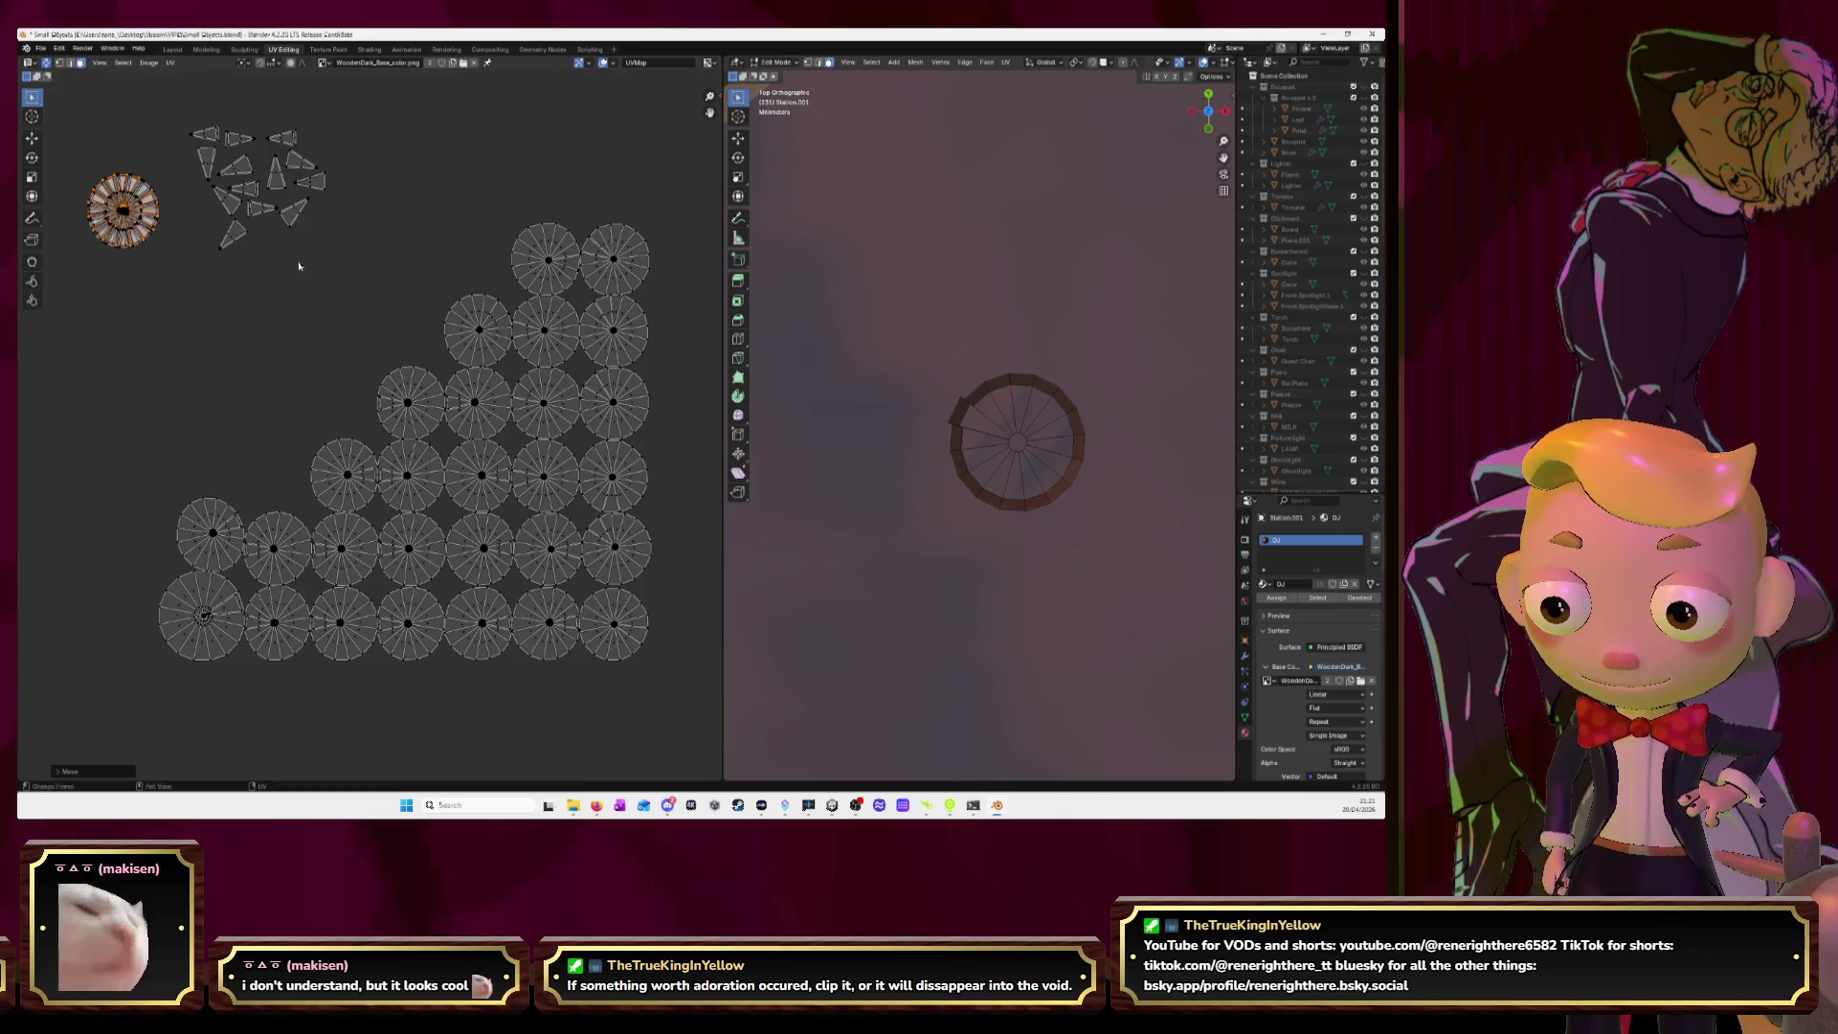
Stack the whole lower-left disc island onto the top-left circle.
{"action": "left_click", "coordinate": [233, 530]}
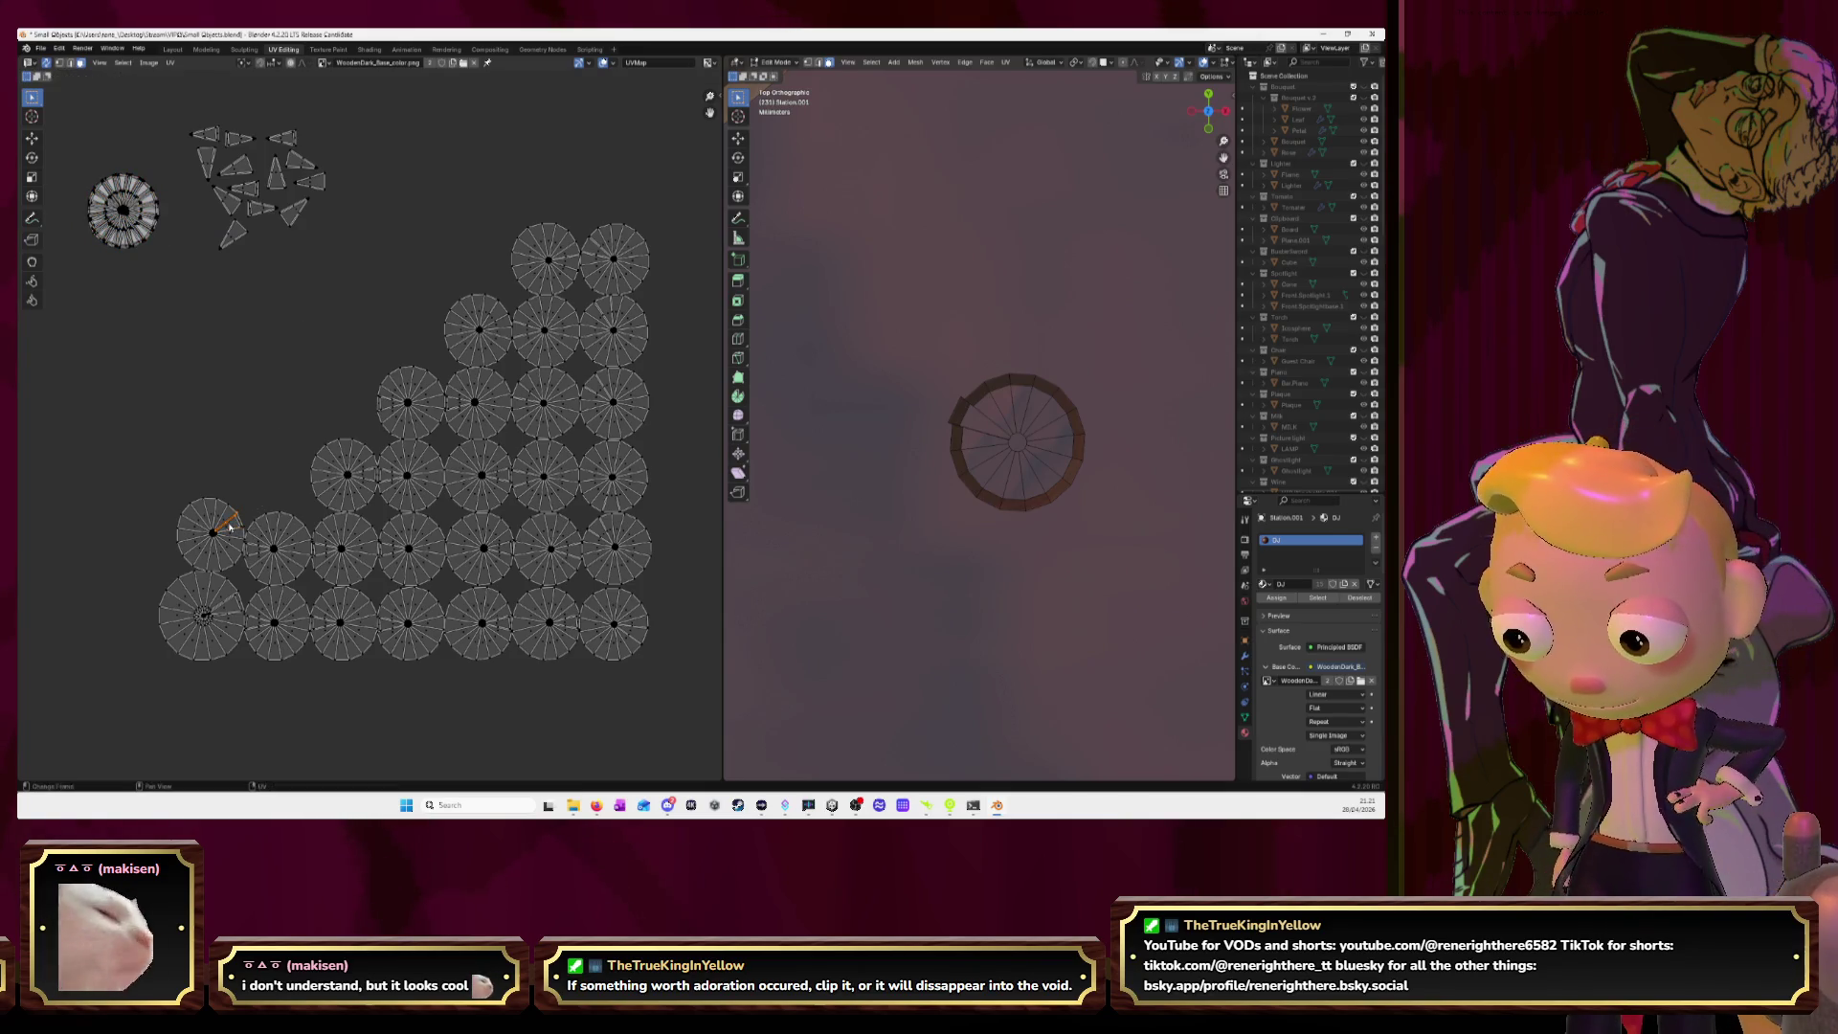
{"action": "left_click", "coordinate": [238, 529], "text": "ctrl"}
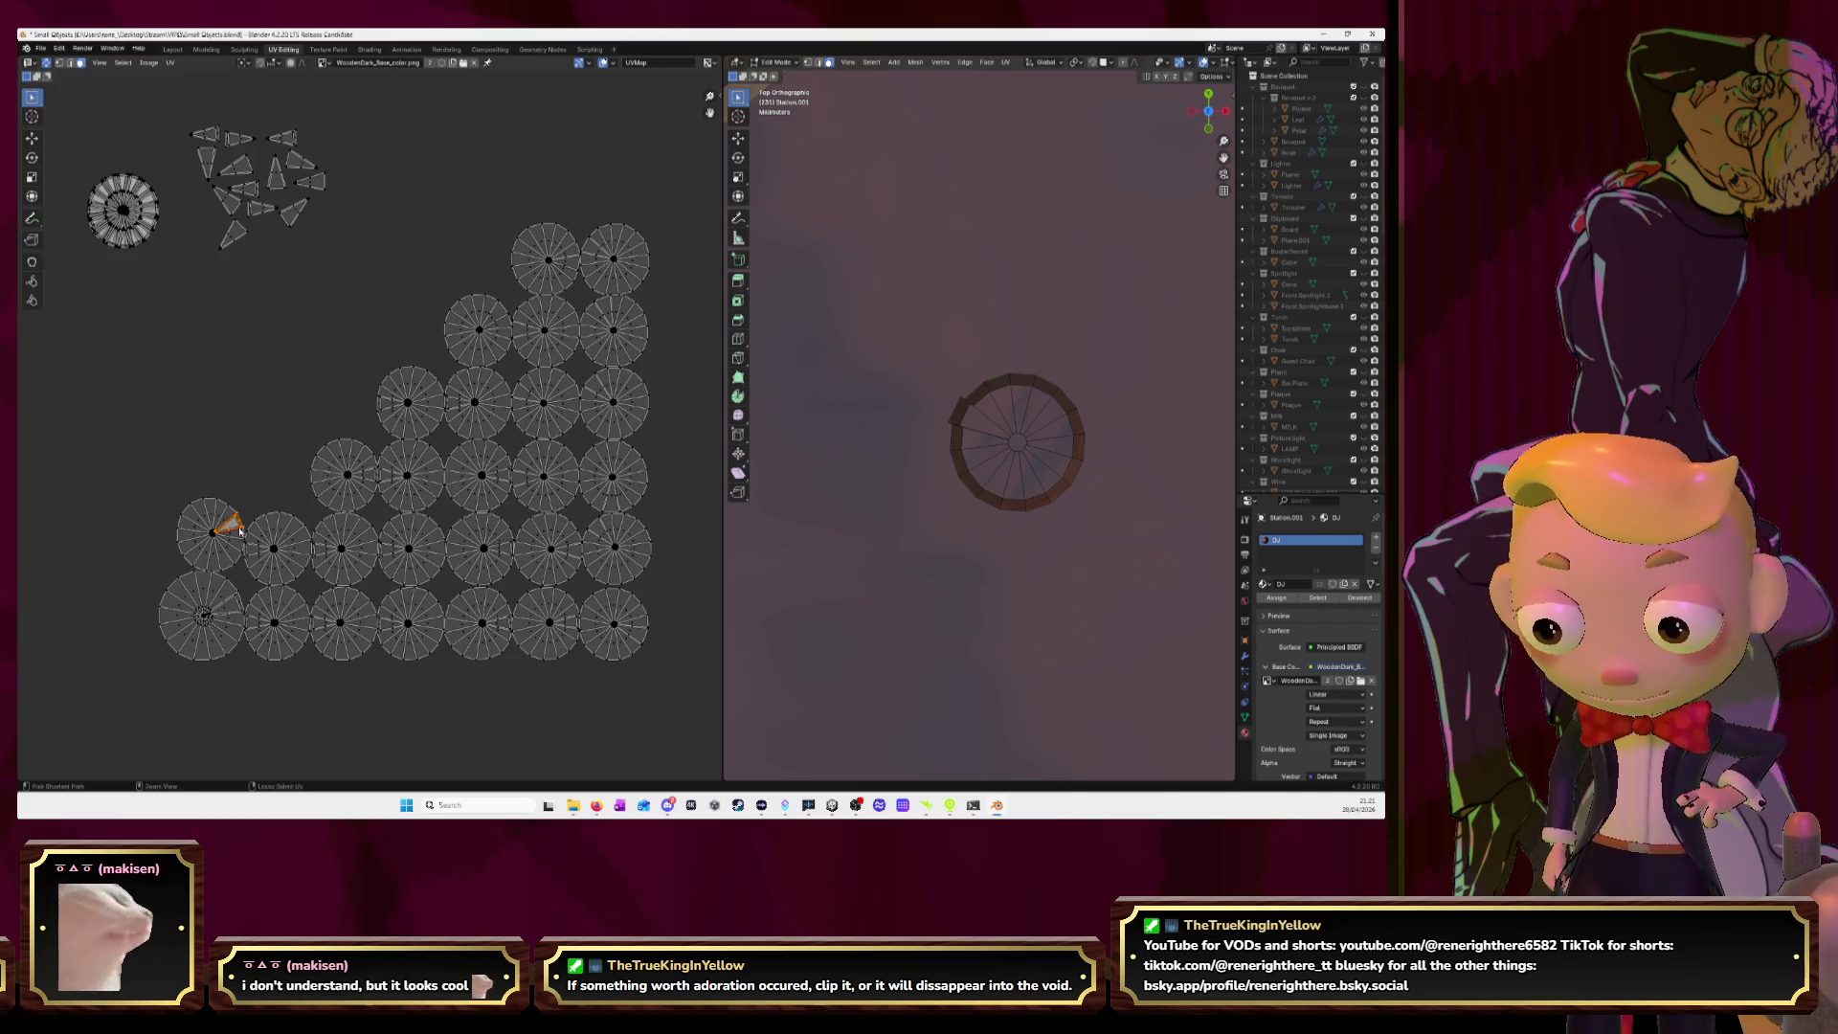
{"action": "key", "text": "ctrl+l"}
{"action": "key", "text": "g"}
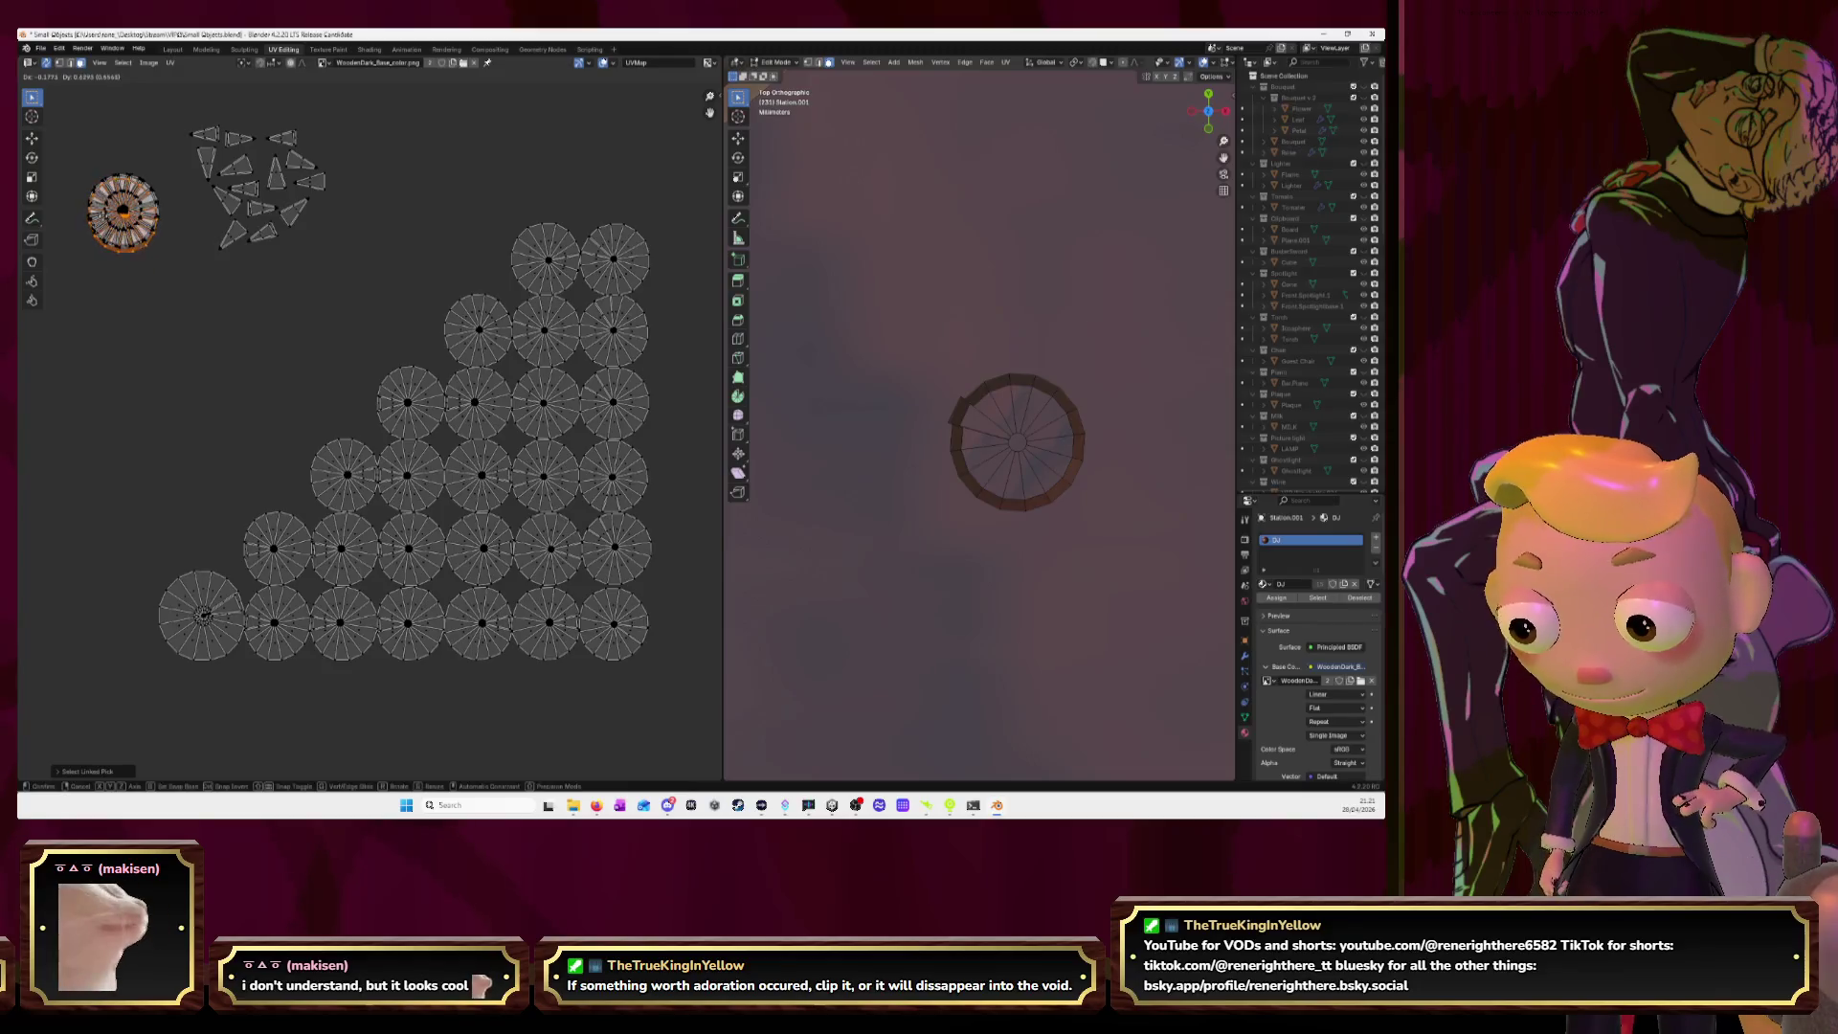
{"action": "left_click", "coordinate": [189, 199]}
Pull a wedge out of a bottom-left disc and drop it below the wedge cluster.
{"action": "left_click", "coordinate": [227, 608]}
{"action": "key", "text": "l"}
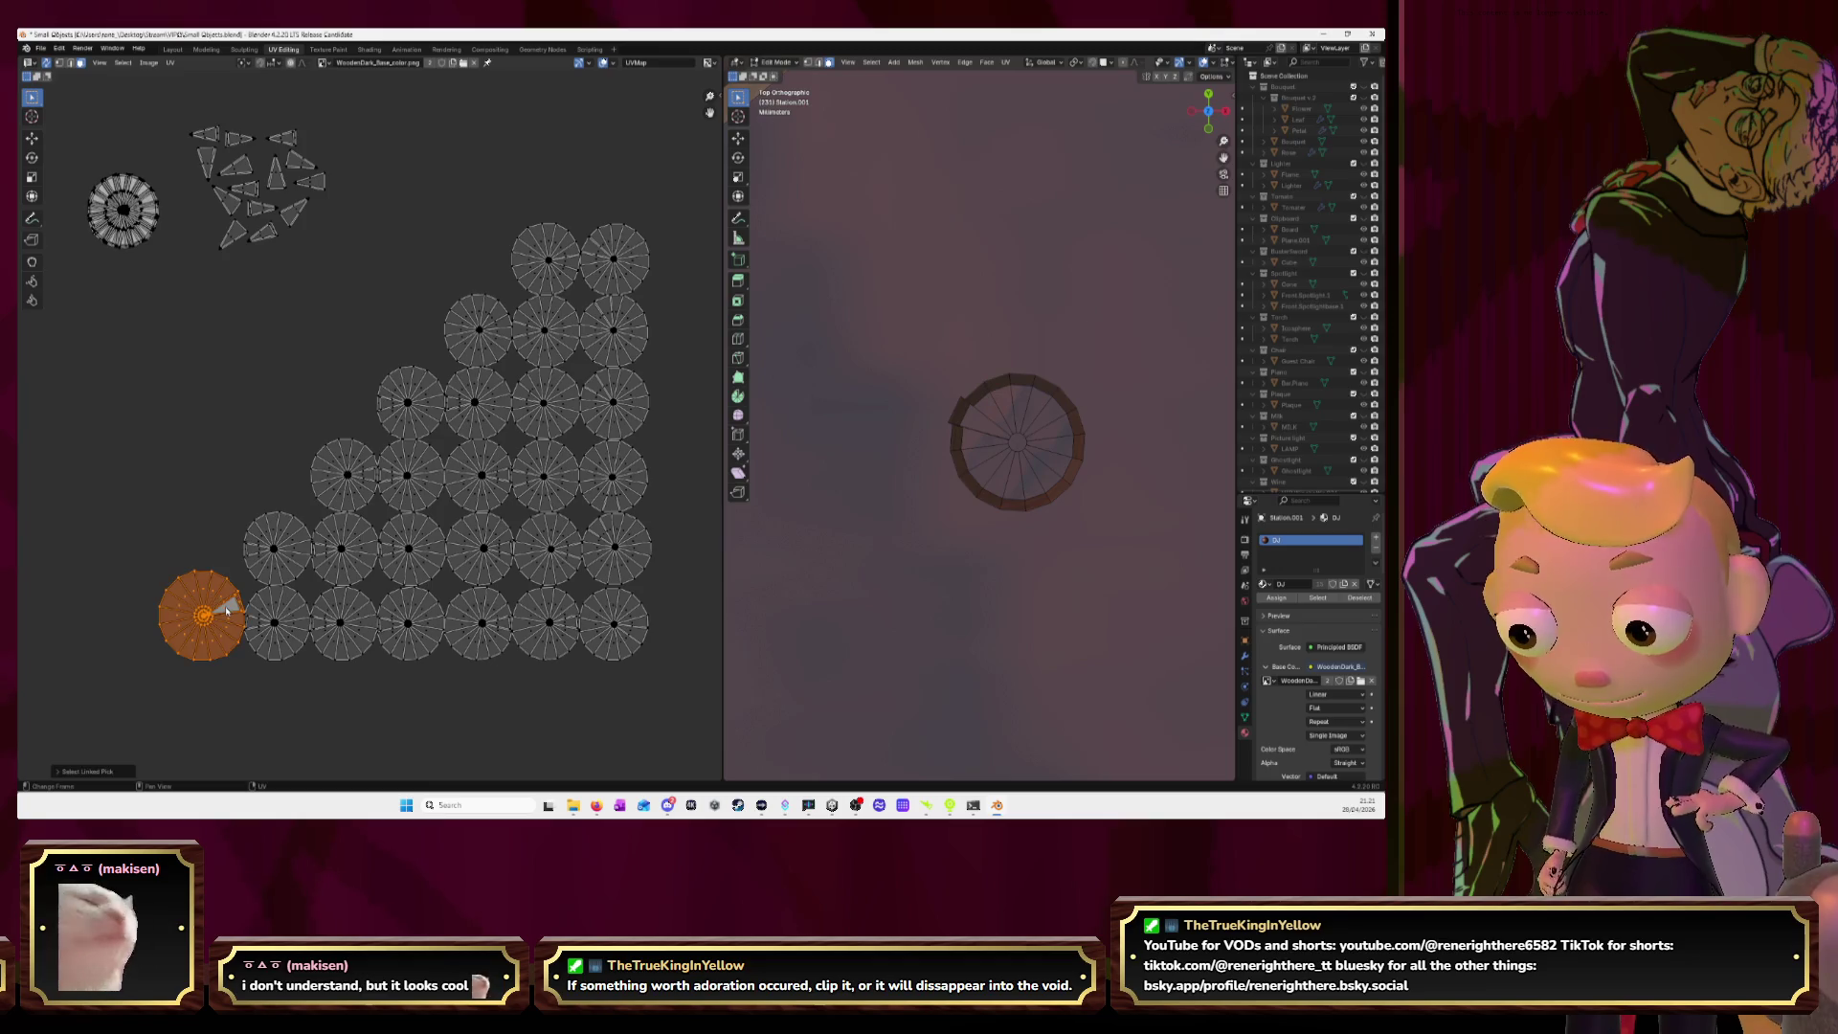
{"action": "left_click", "coordinate": [230, 518]}
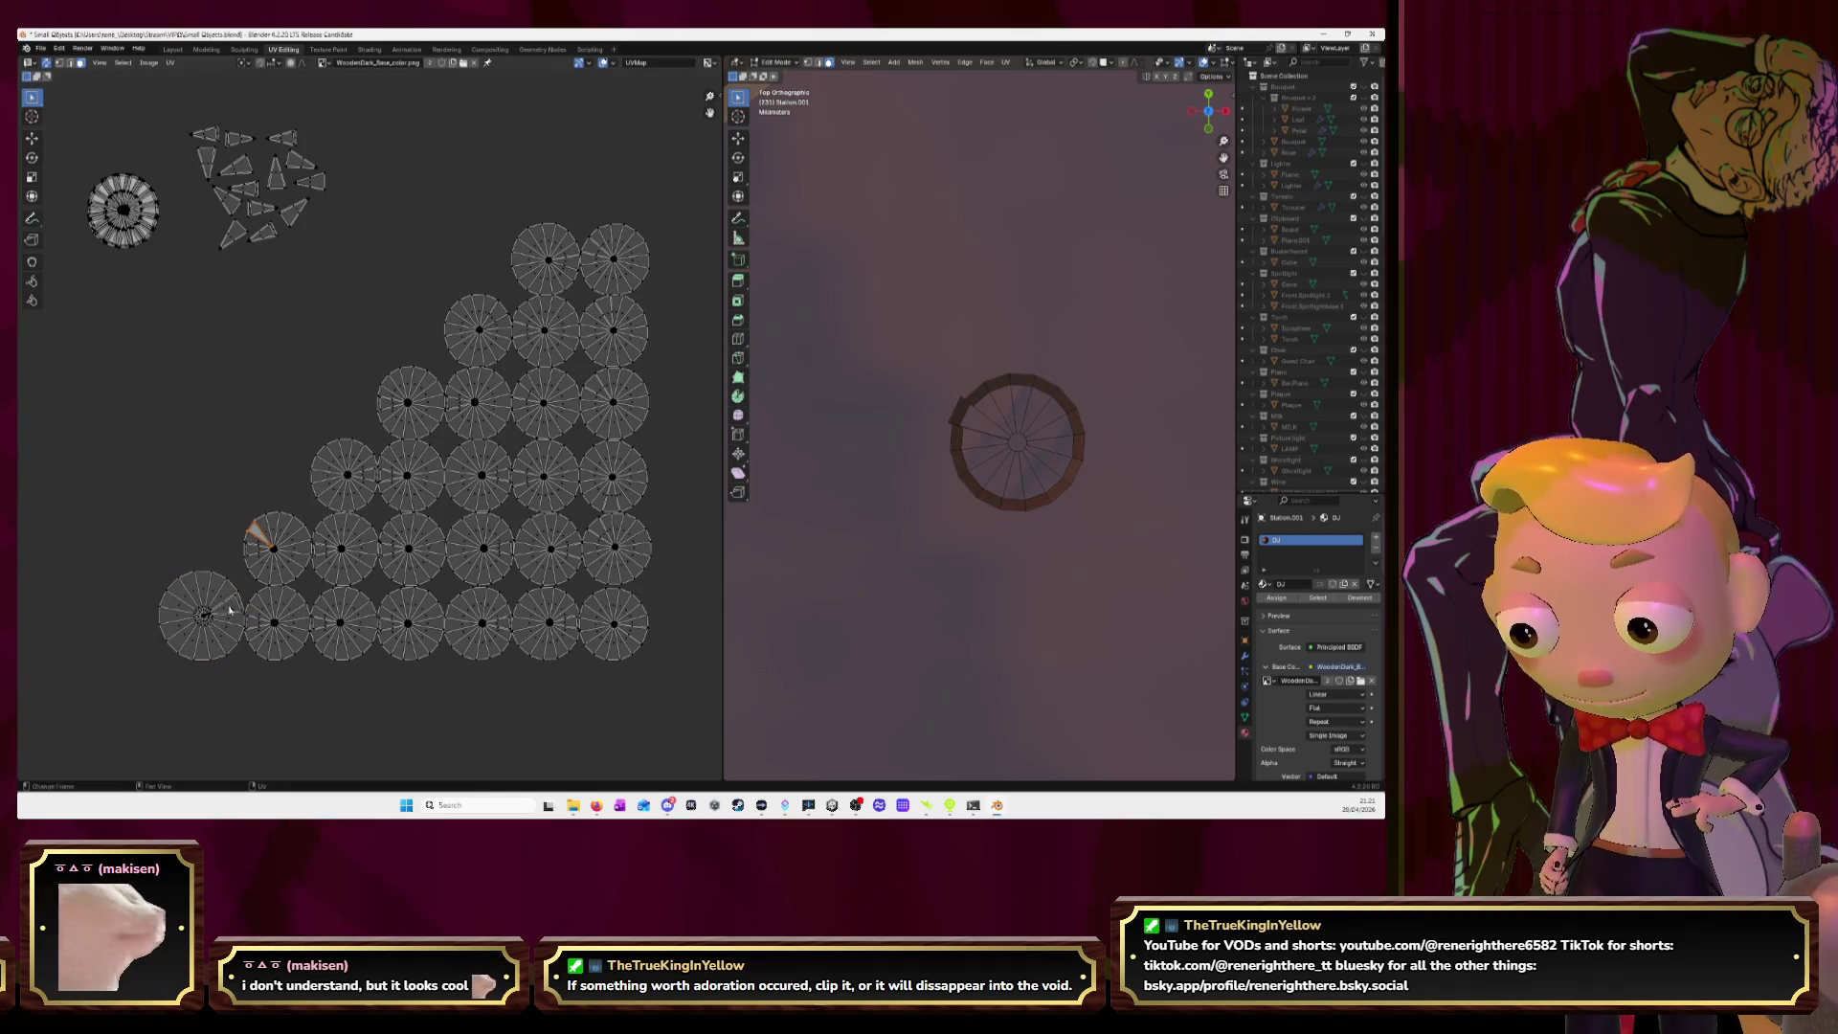
{"action": "key", "text": "Escape"}
{"action": "scroll", "coordinate": [227, 613], "scroll_direction": "up", "scroll_amount": 1}
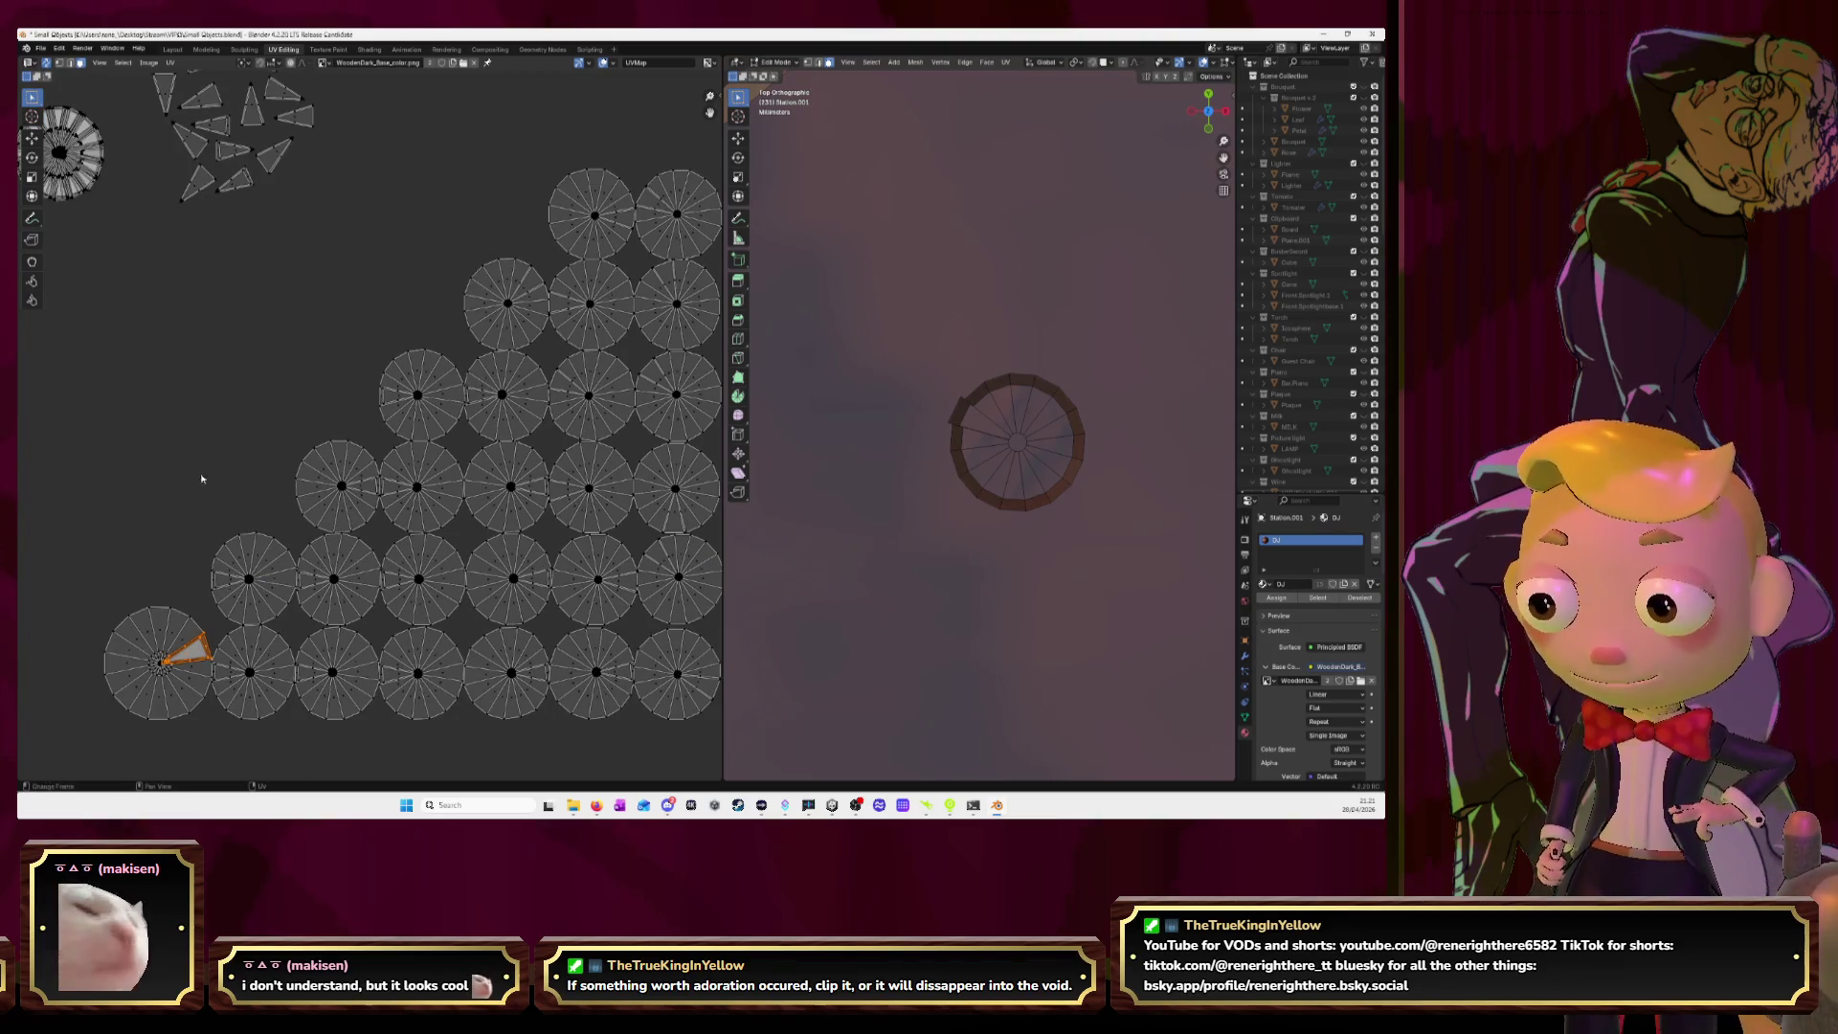
{"action": "scroll", "coordinate": [200, 487], "scroll_direction": "down", "scroll_amount": 2}
{"action": "key", "text": "g"}
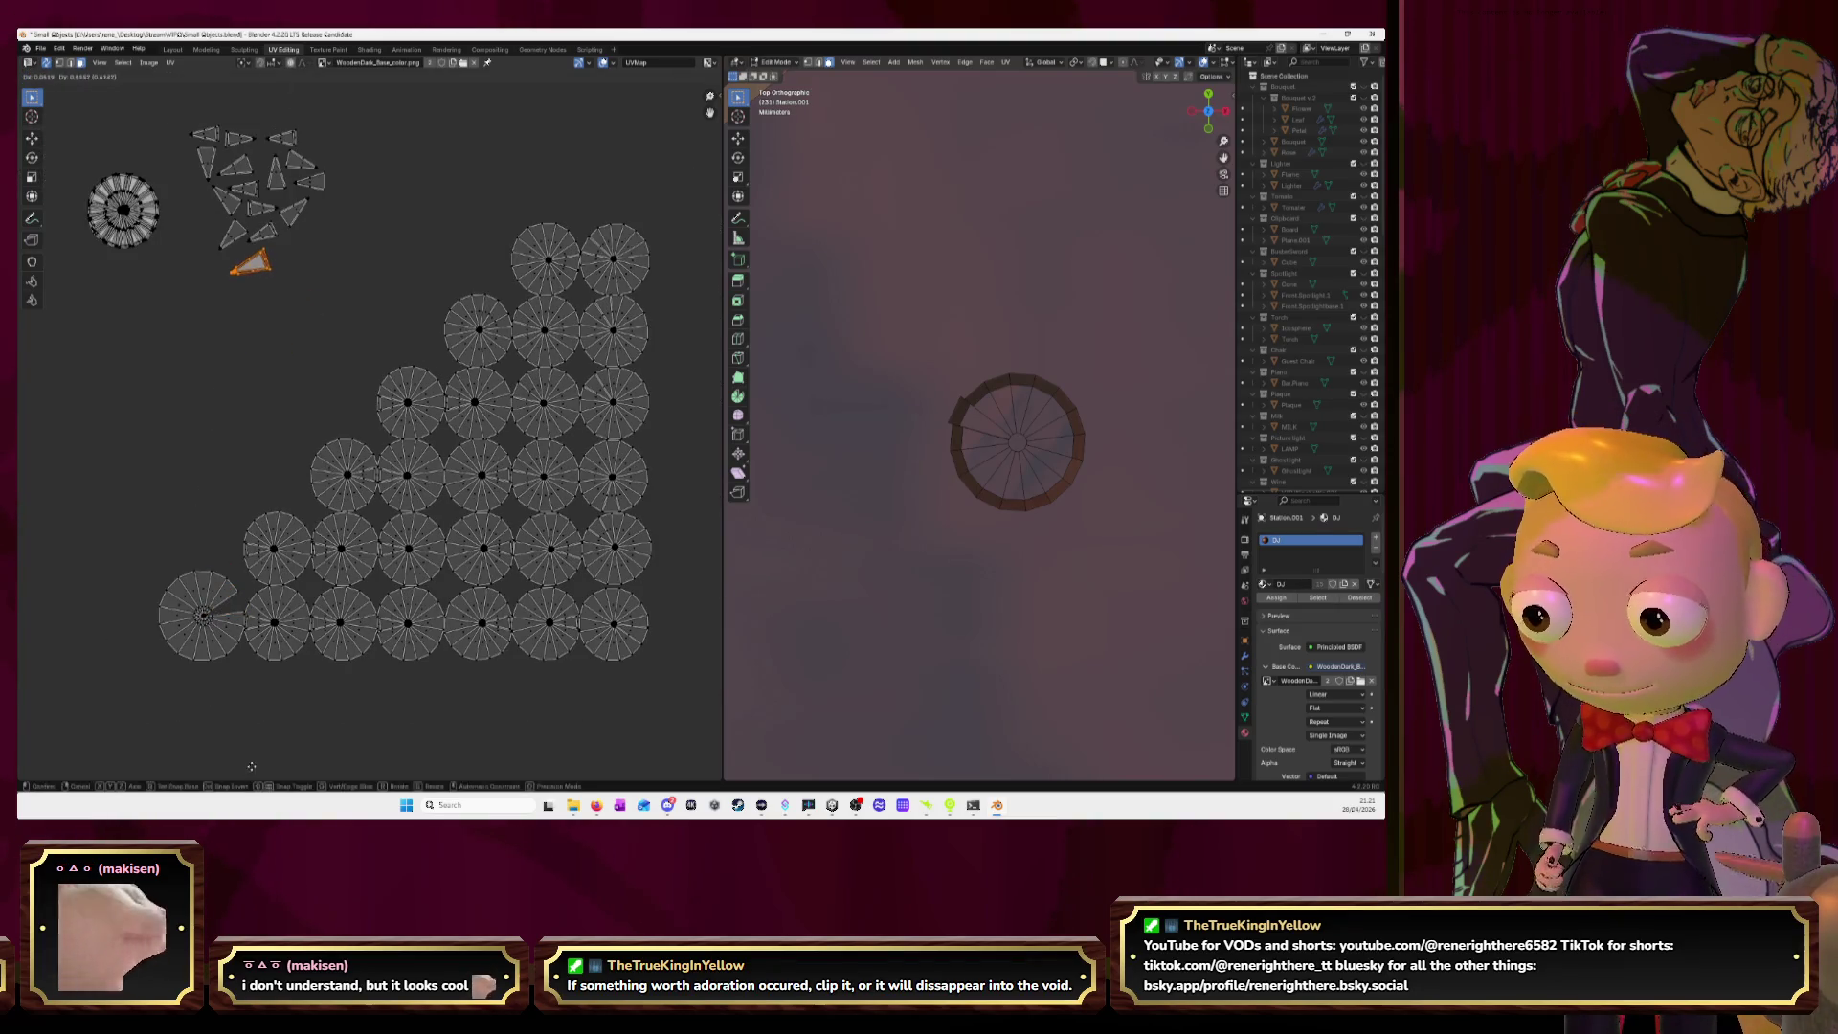
{"action": "left_click", "coordinate": [263, 772]}
Stack the whole bottom-left disc island onto the top-left circle.
{"action": "left_click", "coordinate": [168, 620]}
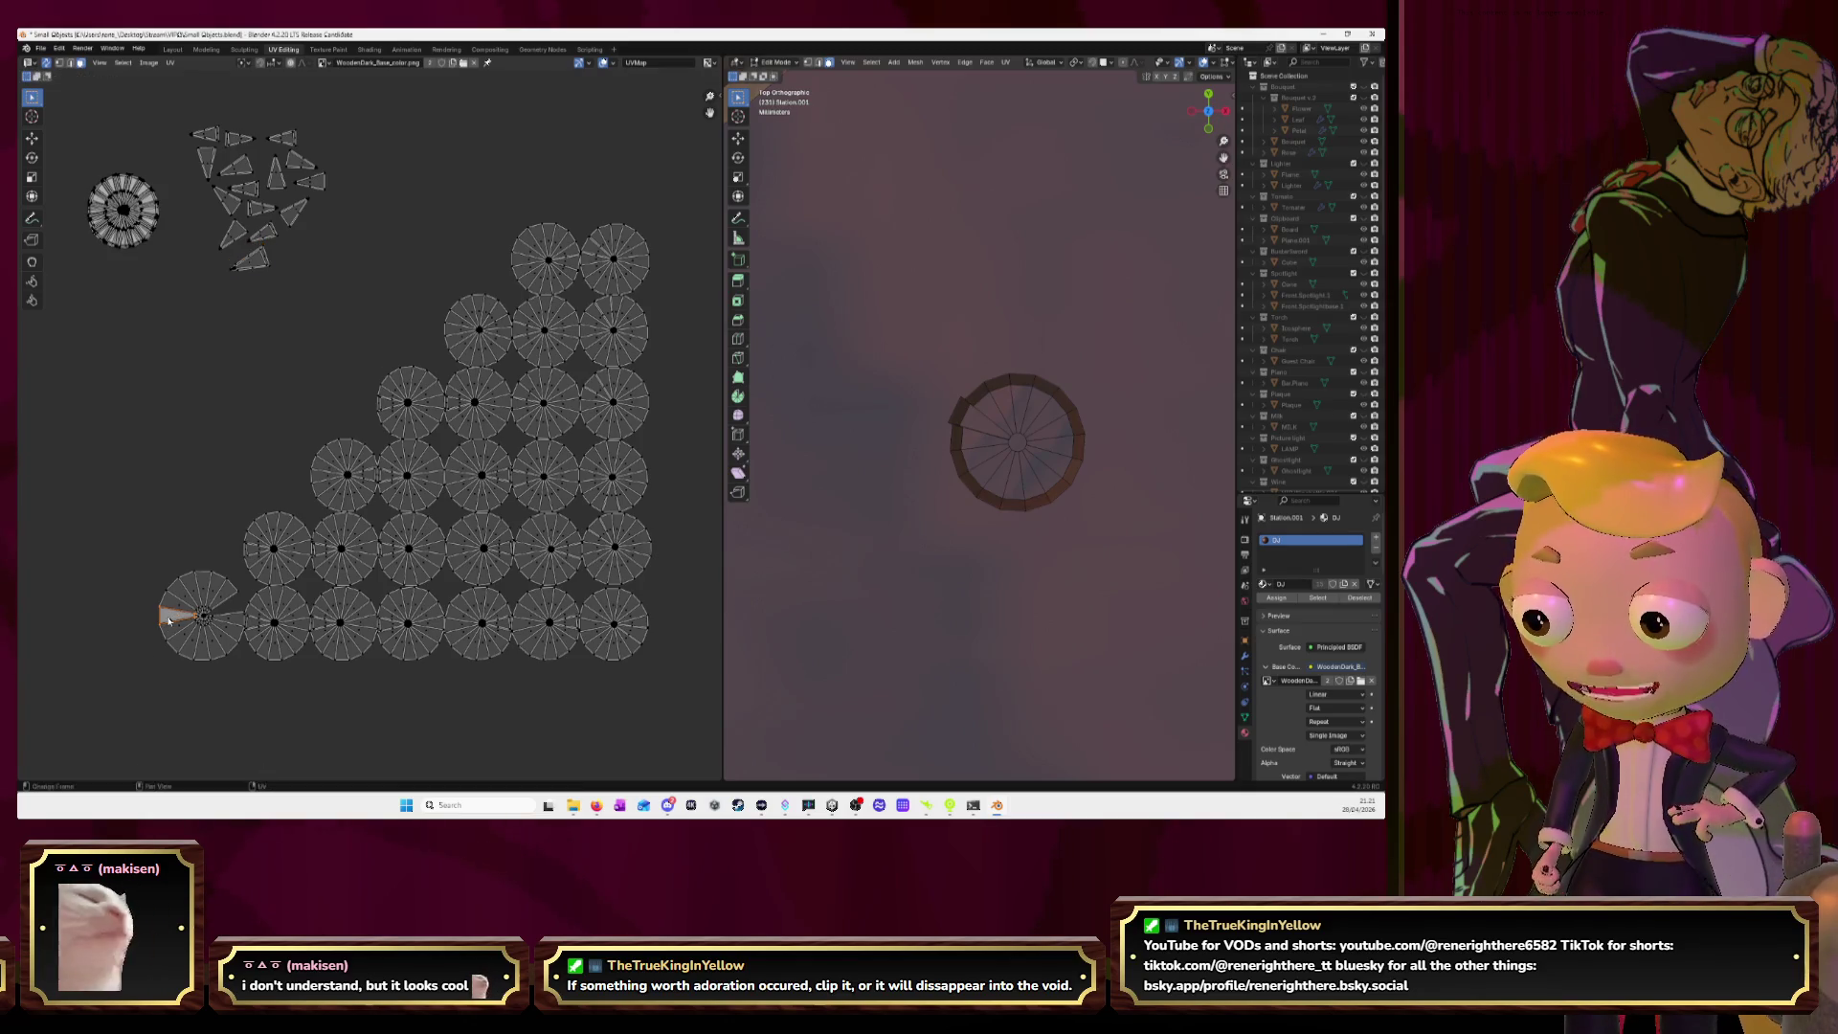
{"action": "key", "text": "l"}
{"action": "key", "text": "g"}
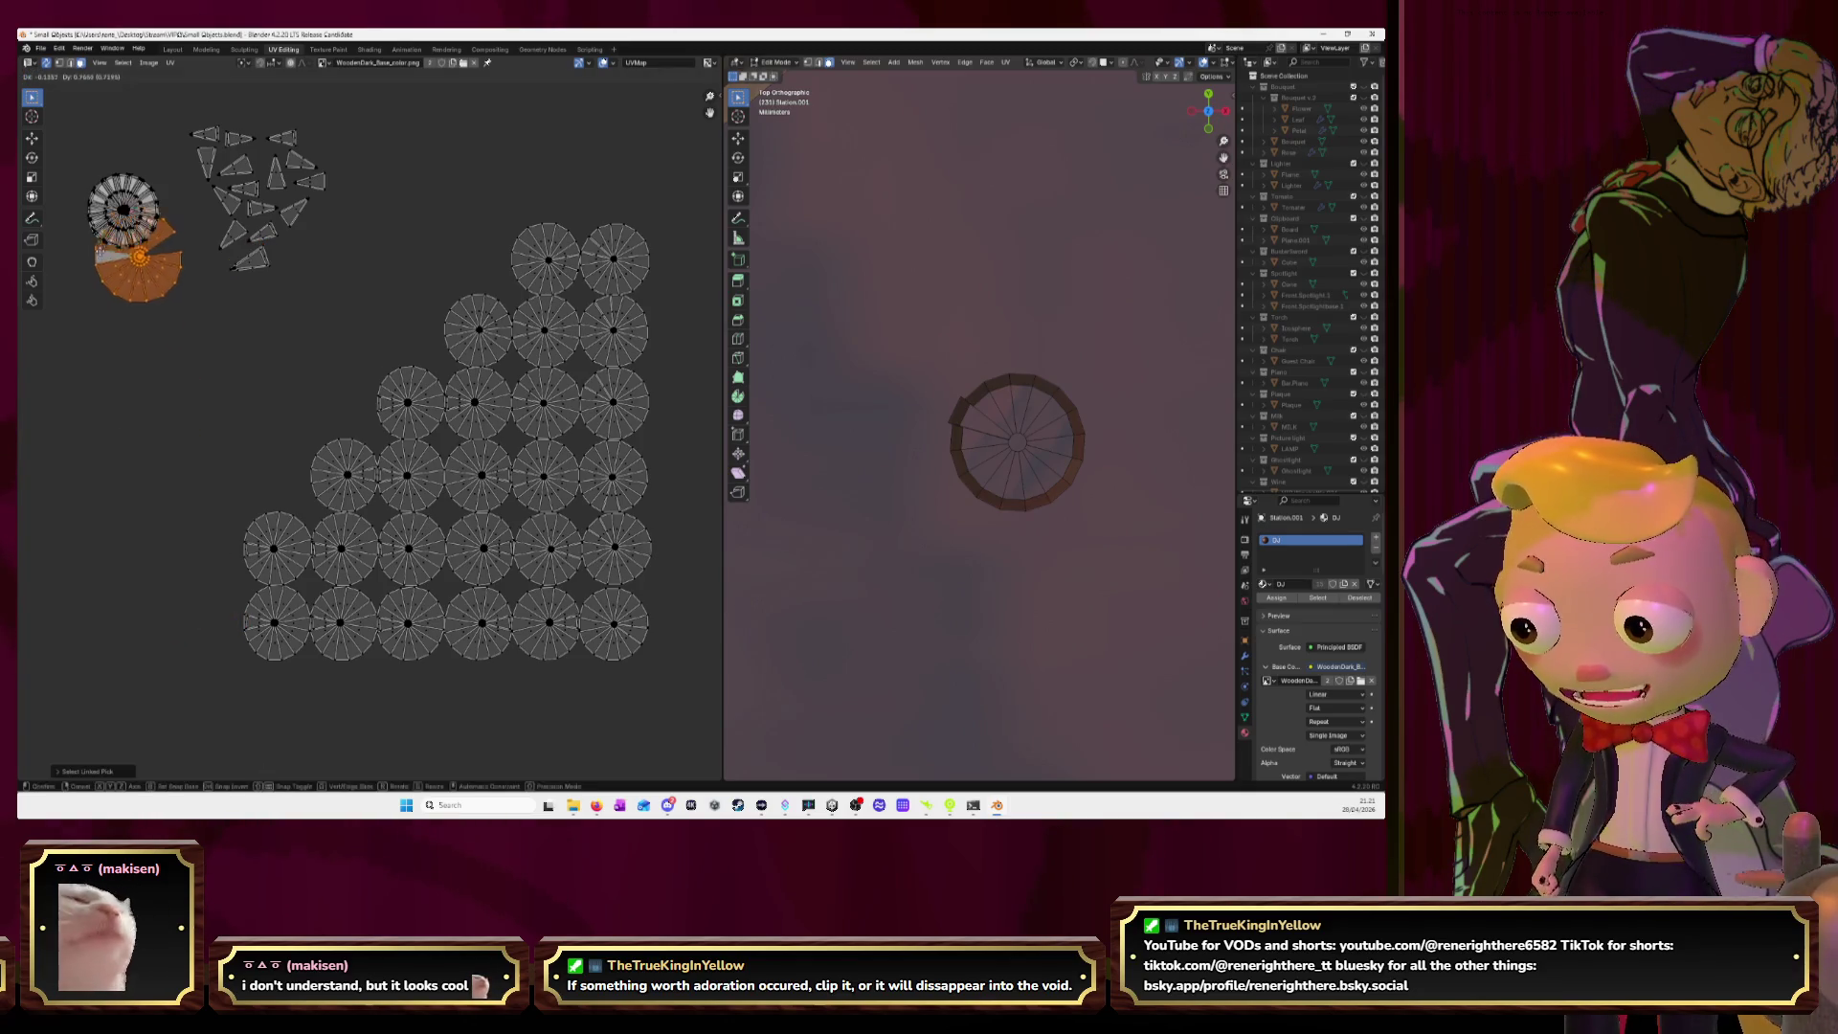
{"action": "left_click", "coordinate": [89, 212]}
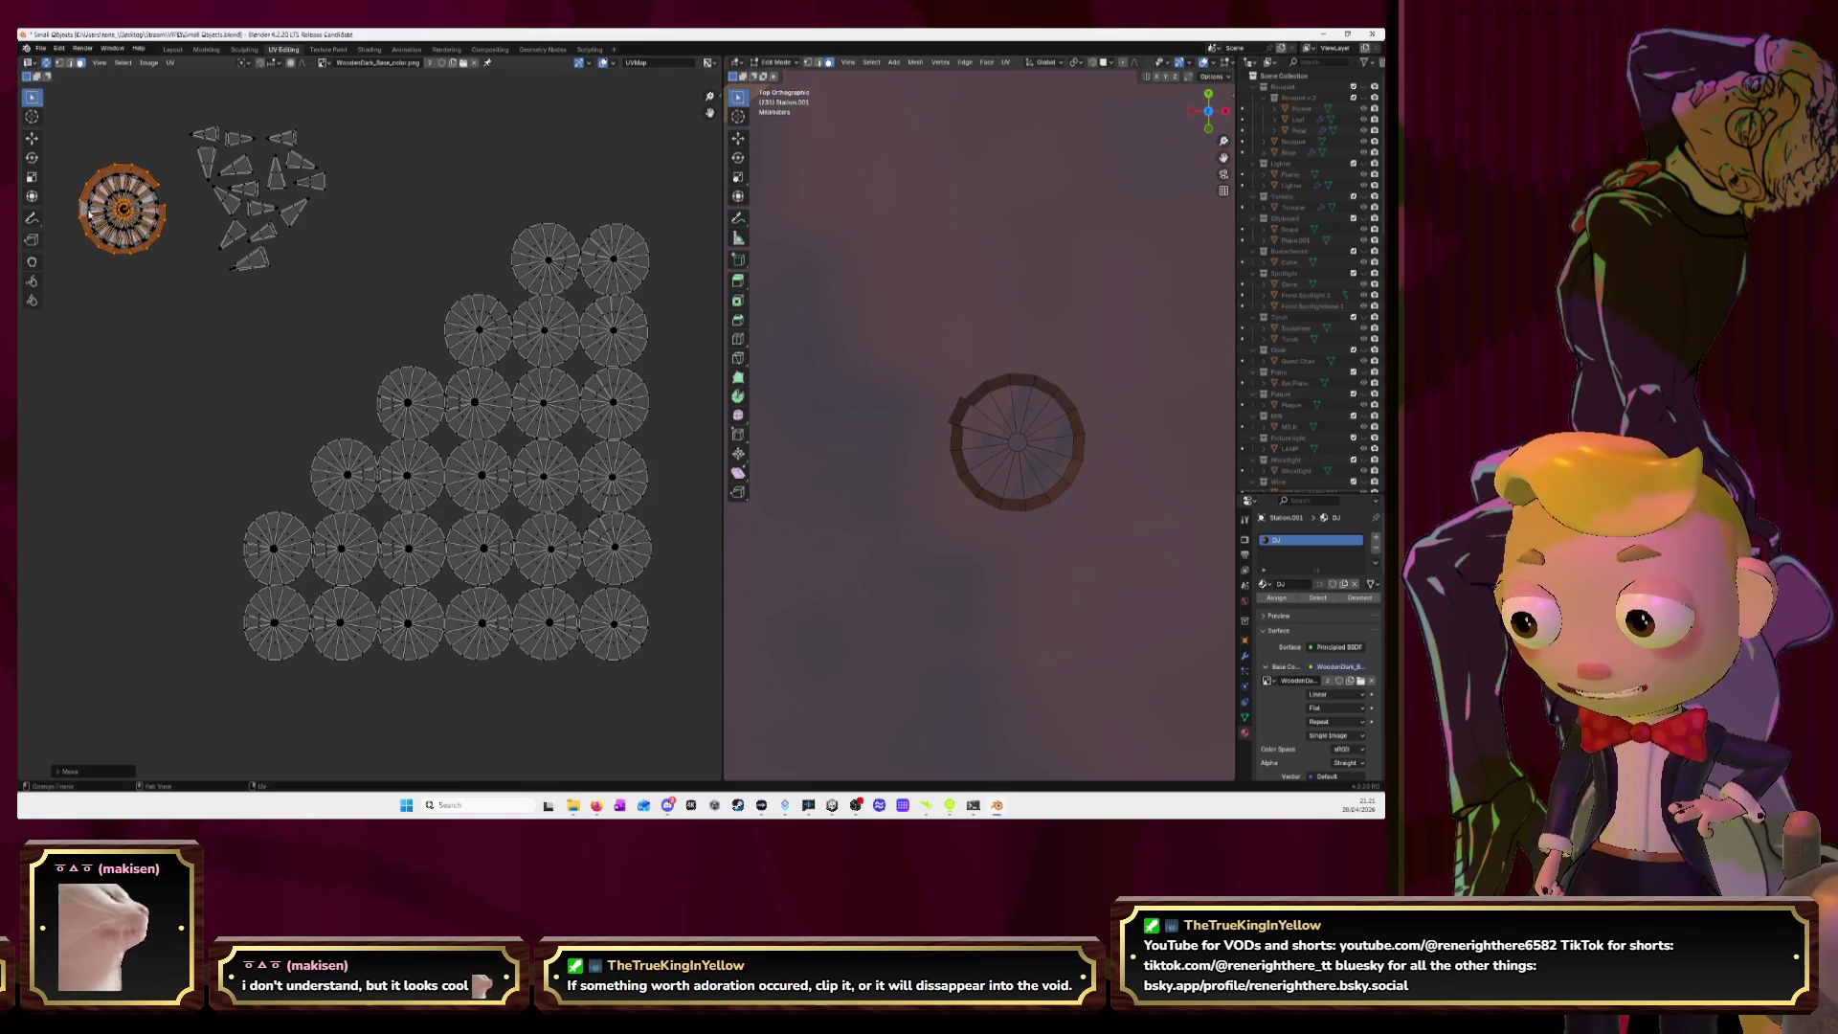
Scale down and nudge the newest stacked disc to match the circle's outline, then view the whole layout.
{"action": "key", "text": "KP_Decimal"}
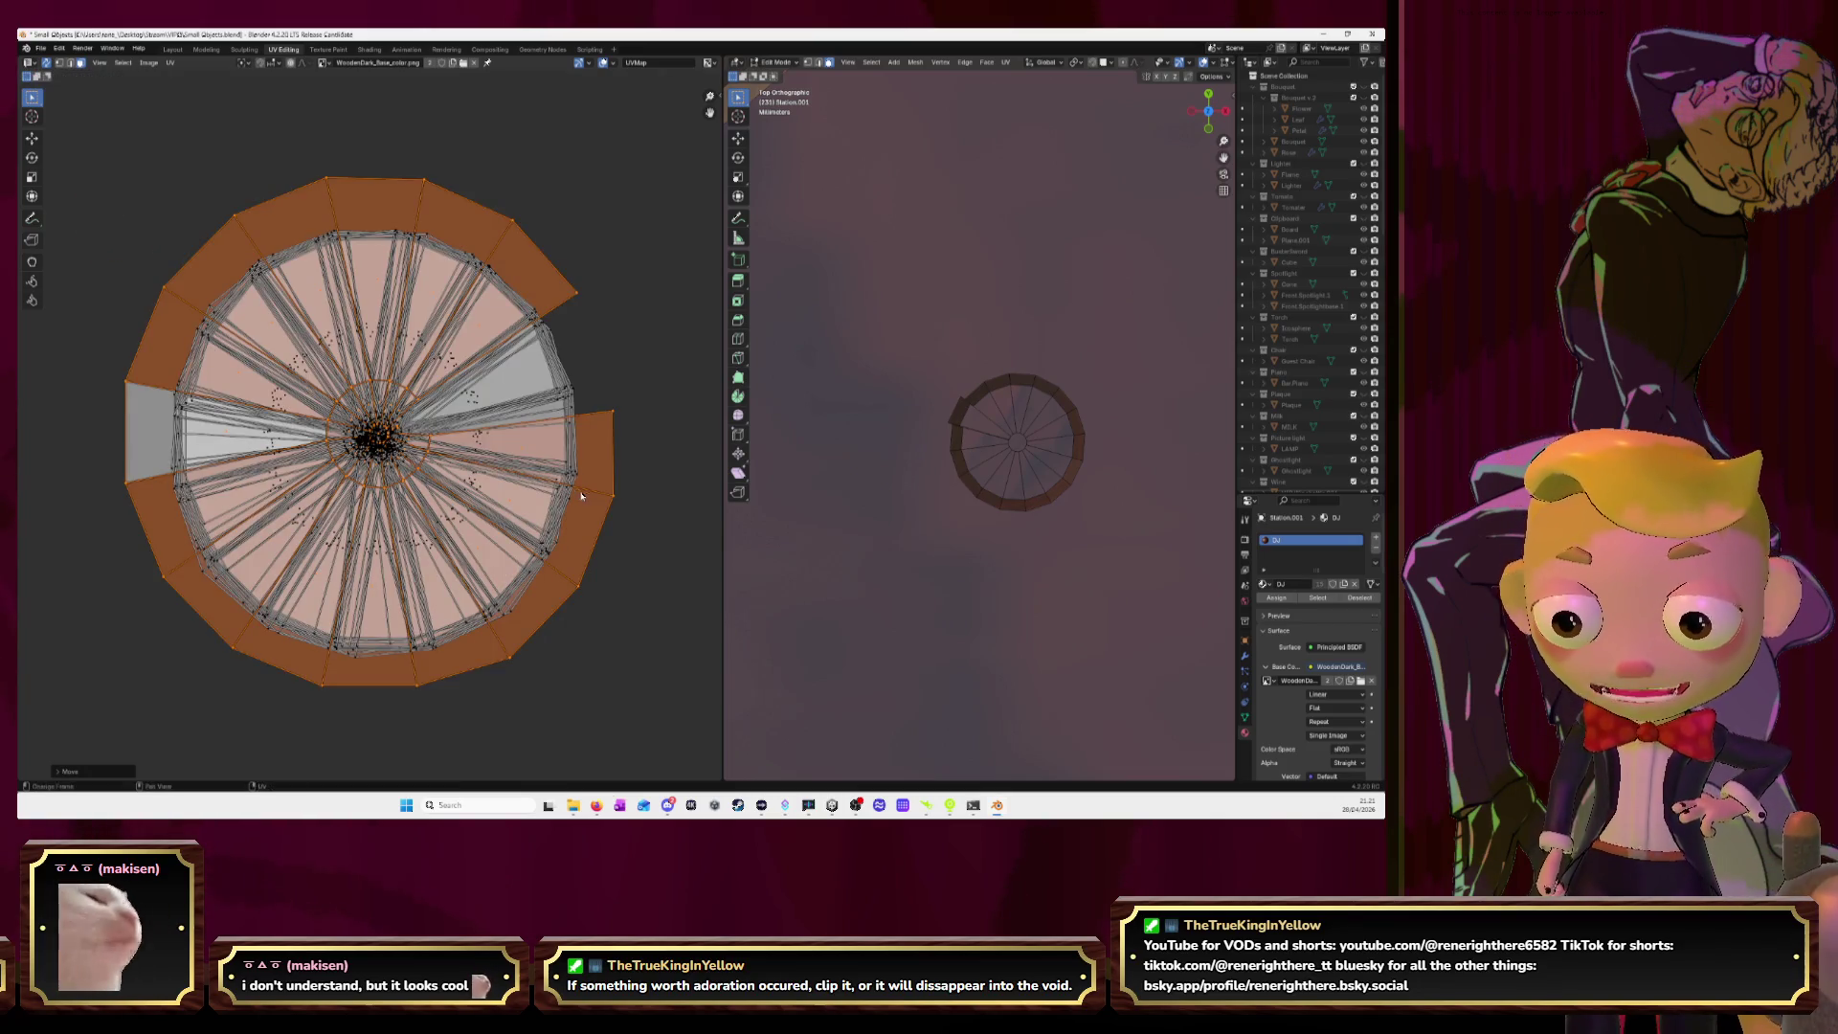
{"action": "key", "text": "s"}
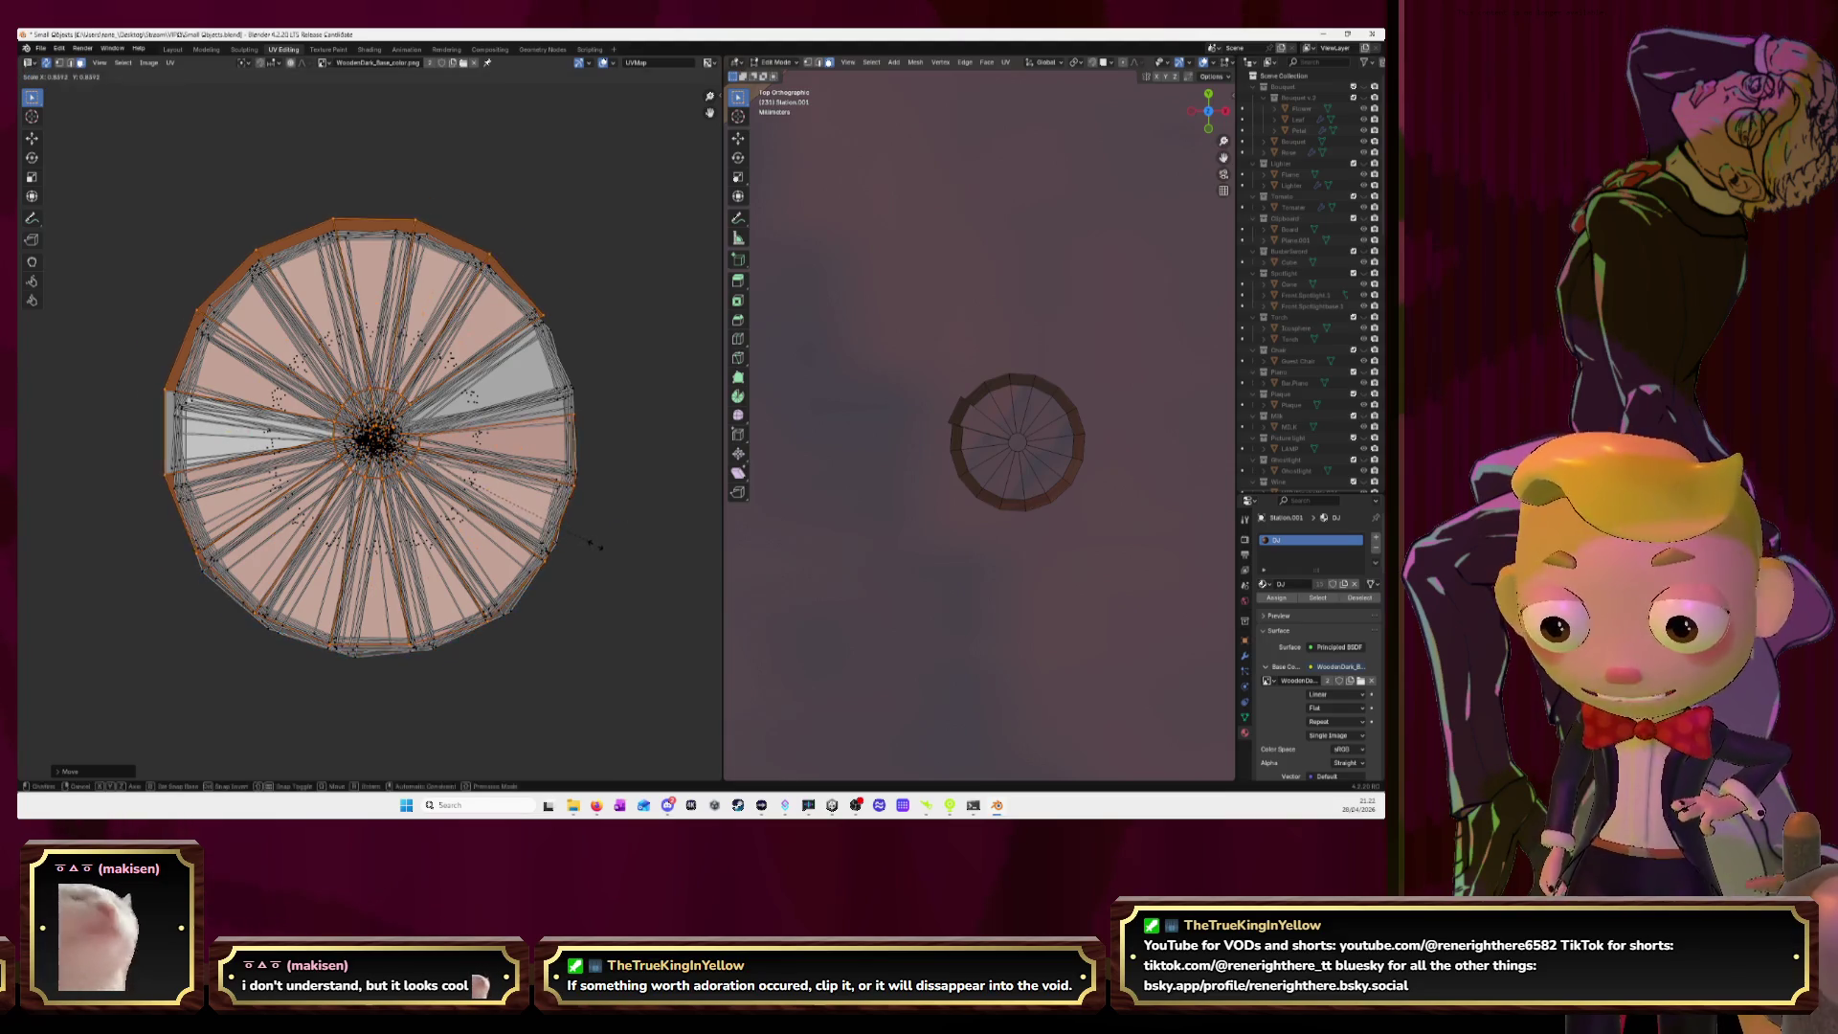
{"action": "left_click", "coordinate": [594, 549]}
{"action": "key", "text": "g"}
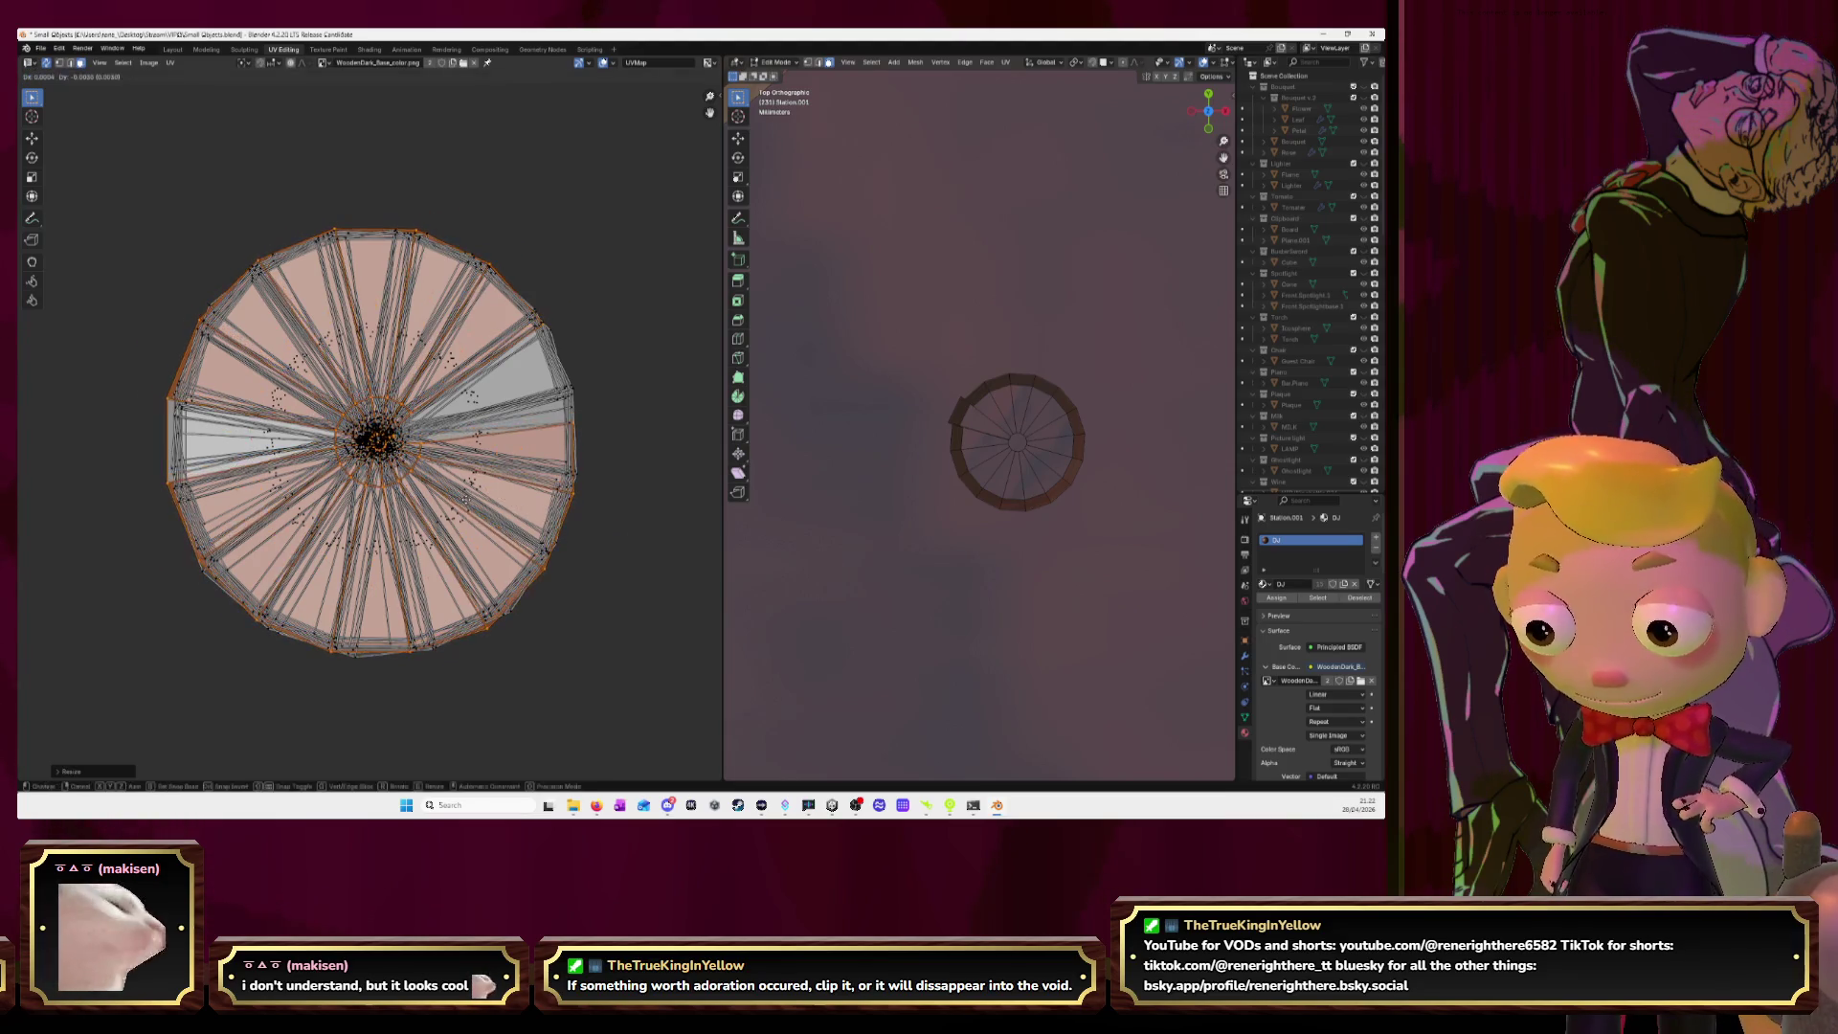
{"action": "left_click", "coordinate": [581, 552]}
{"action": "key", "text": "ctrl+p"}
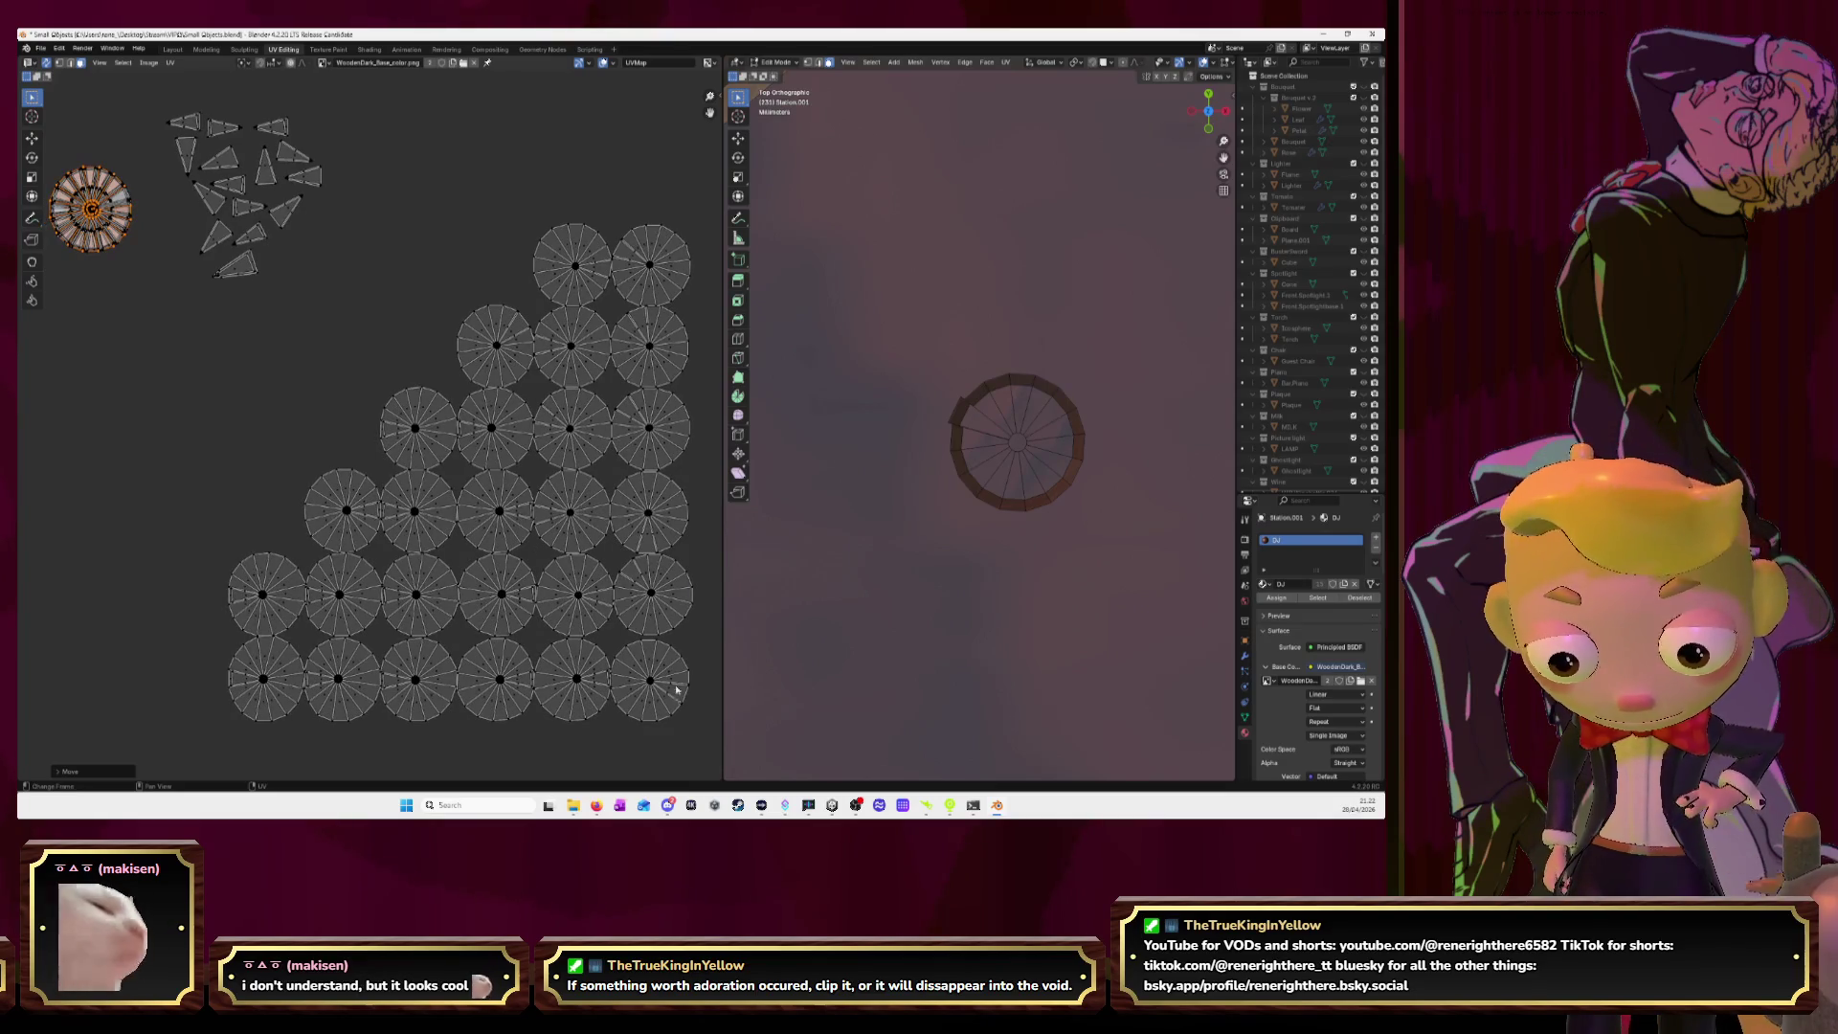
Stack the whole bottom-right disc island onto the top-left ring, leaving its wedge in place.
{"action": "left_click", "coordinate": [671, 691]}
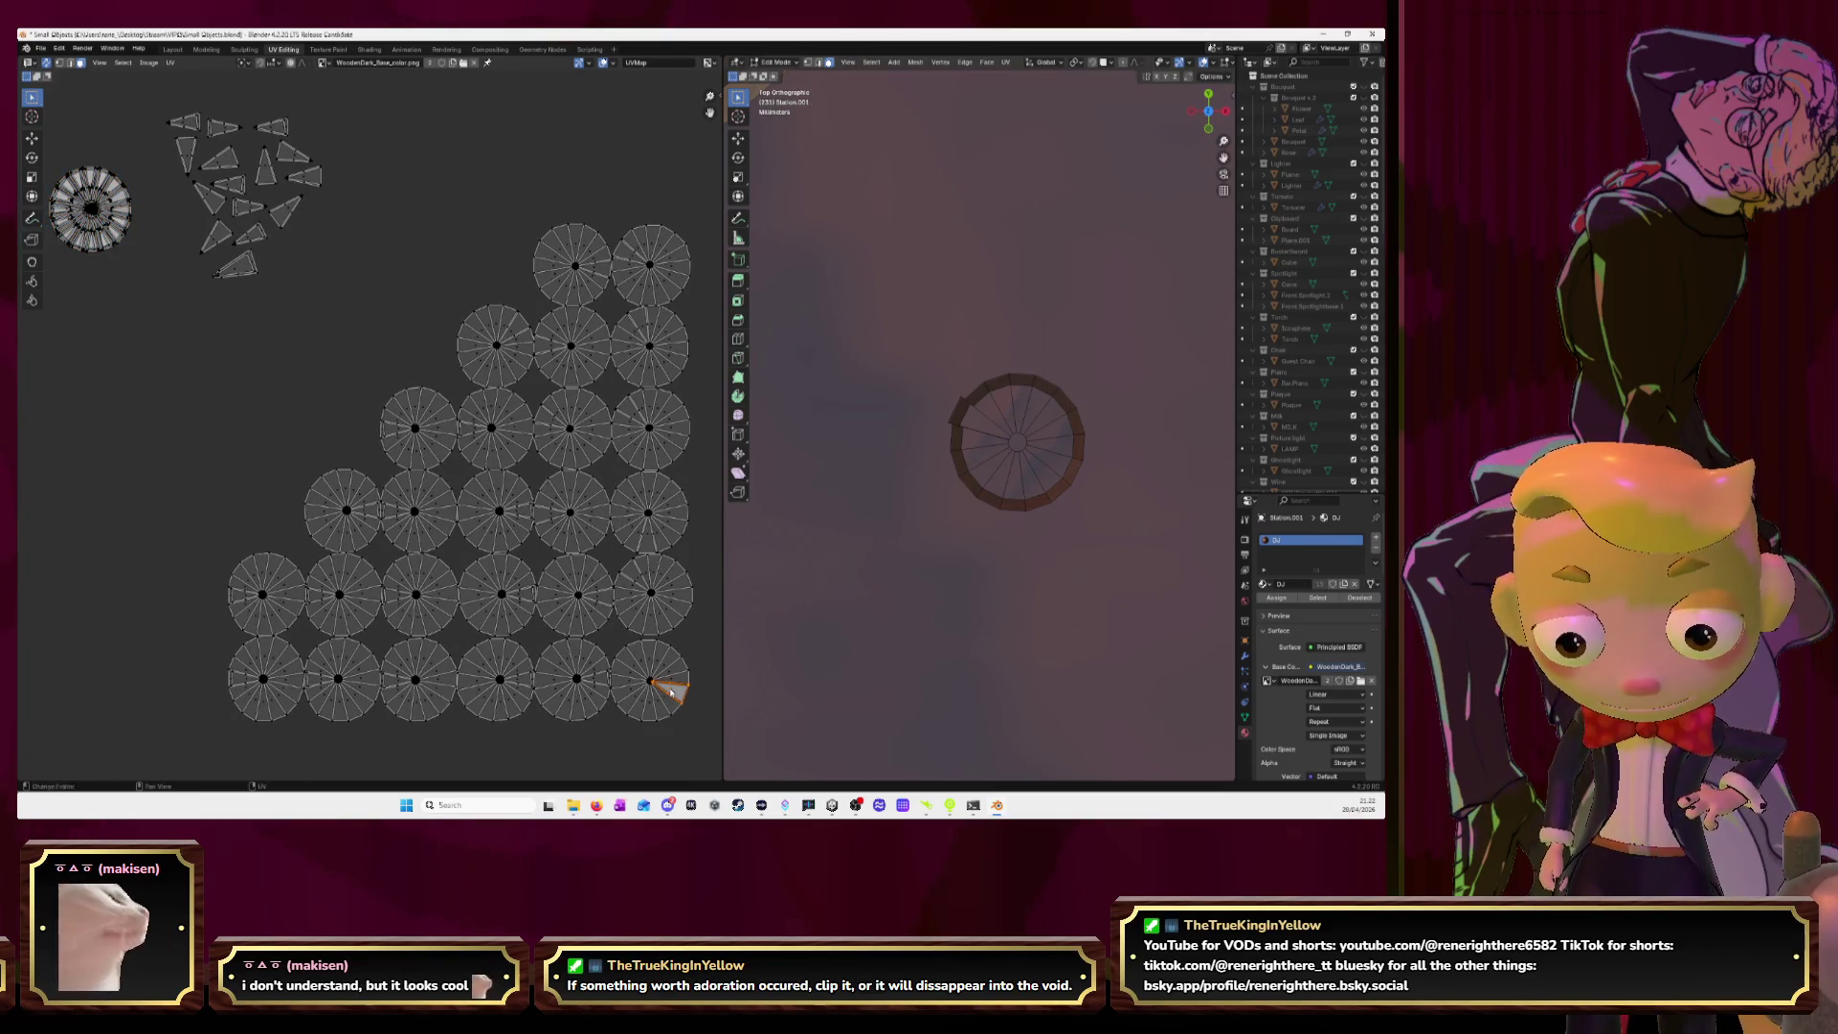
{"action": "key", "text": "g"}
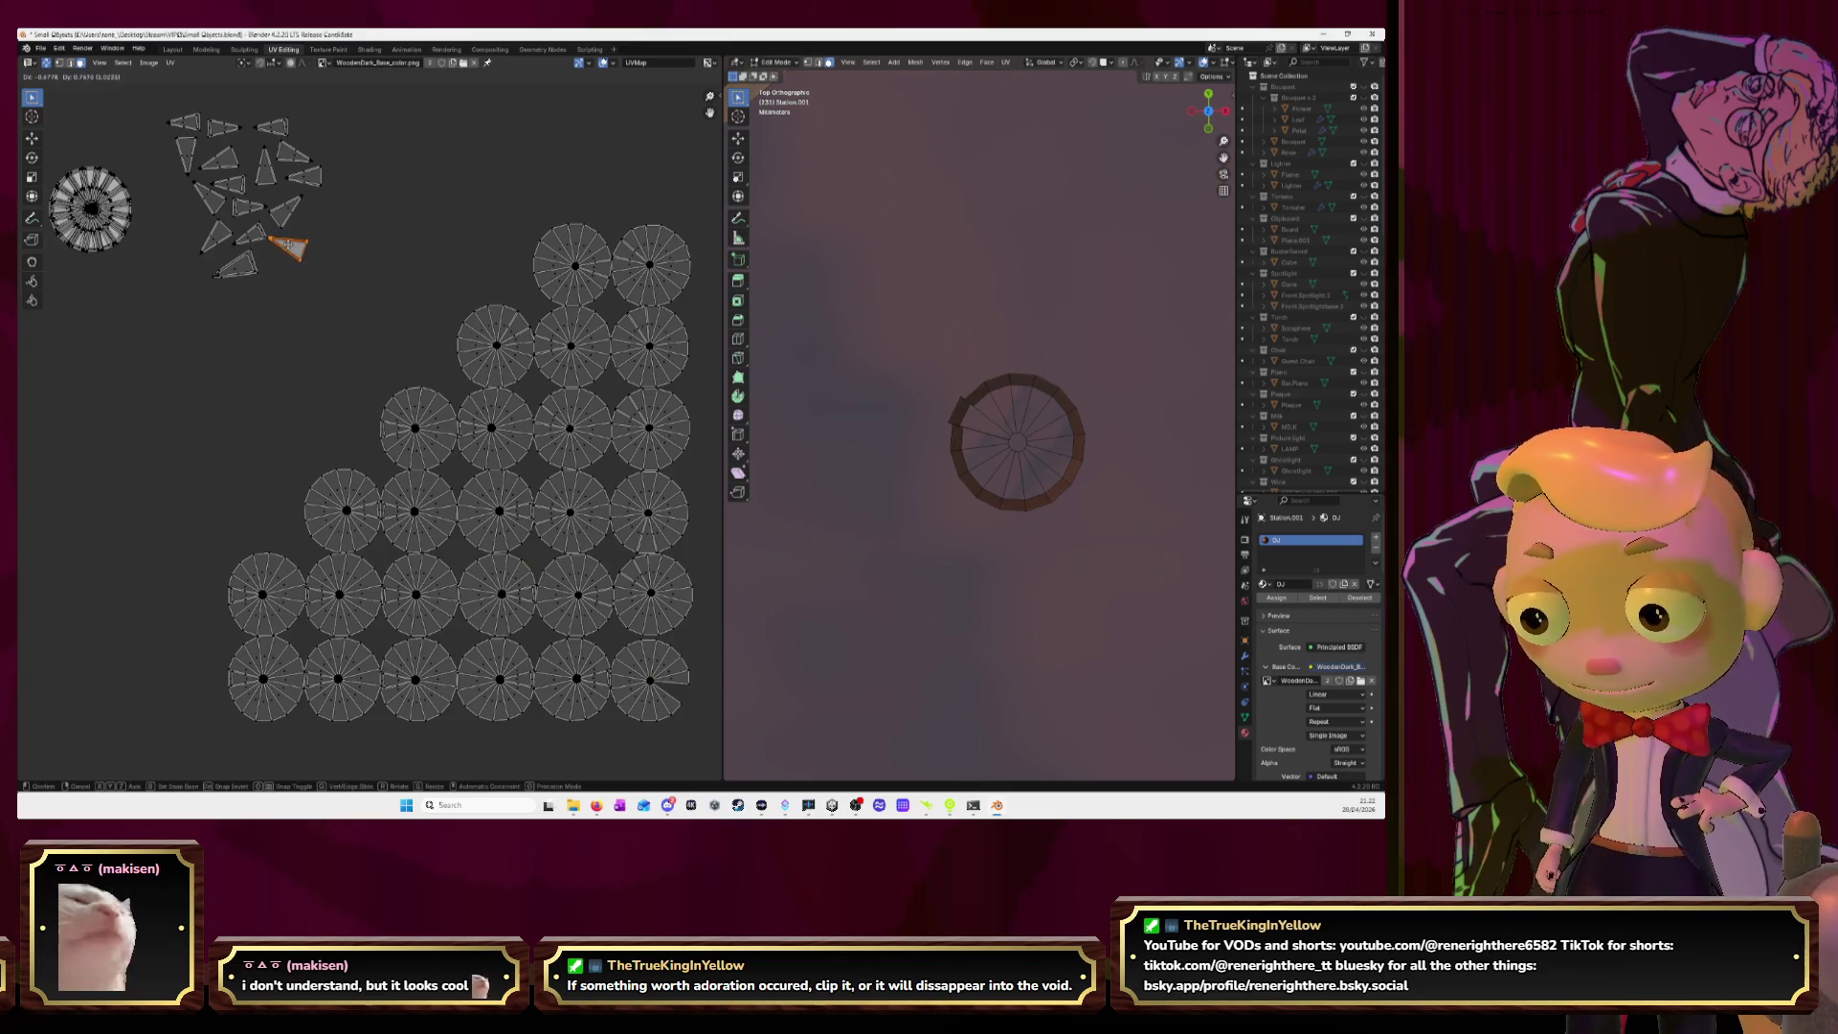
{"action": "key", "text": "Escape"}
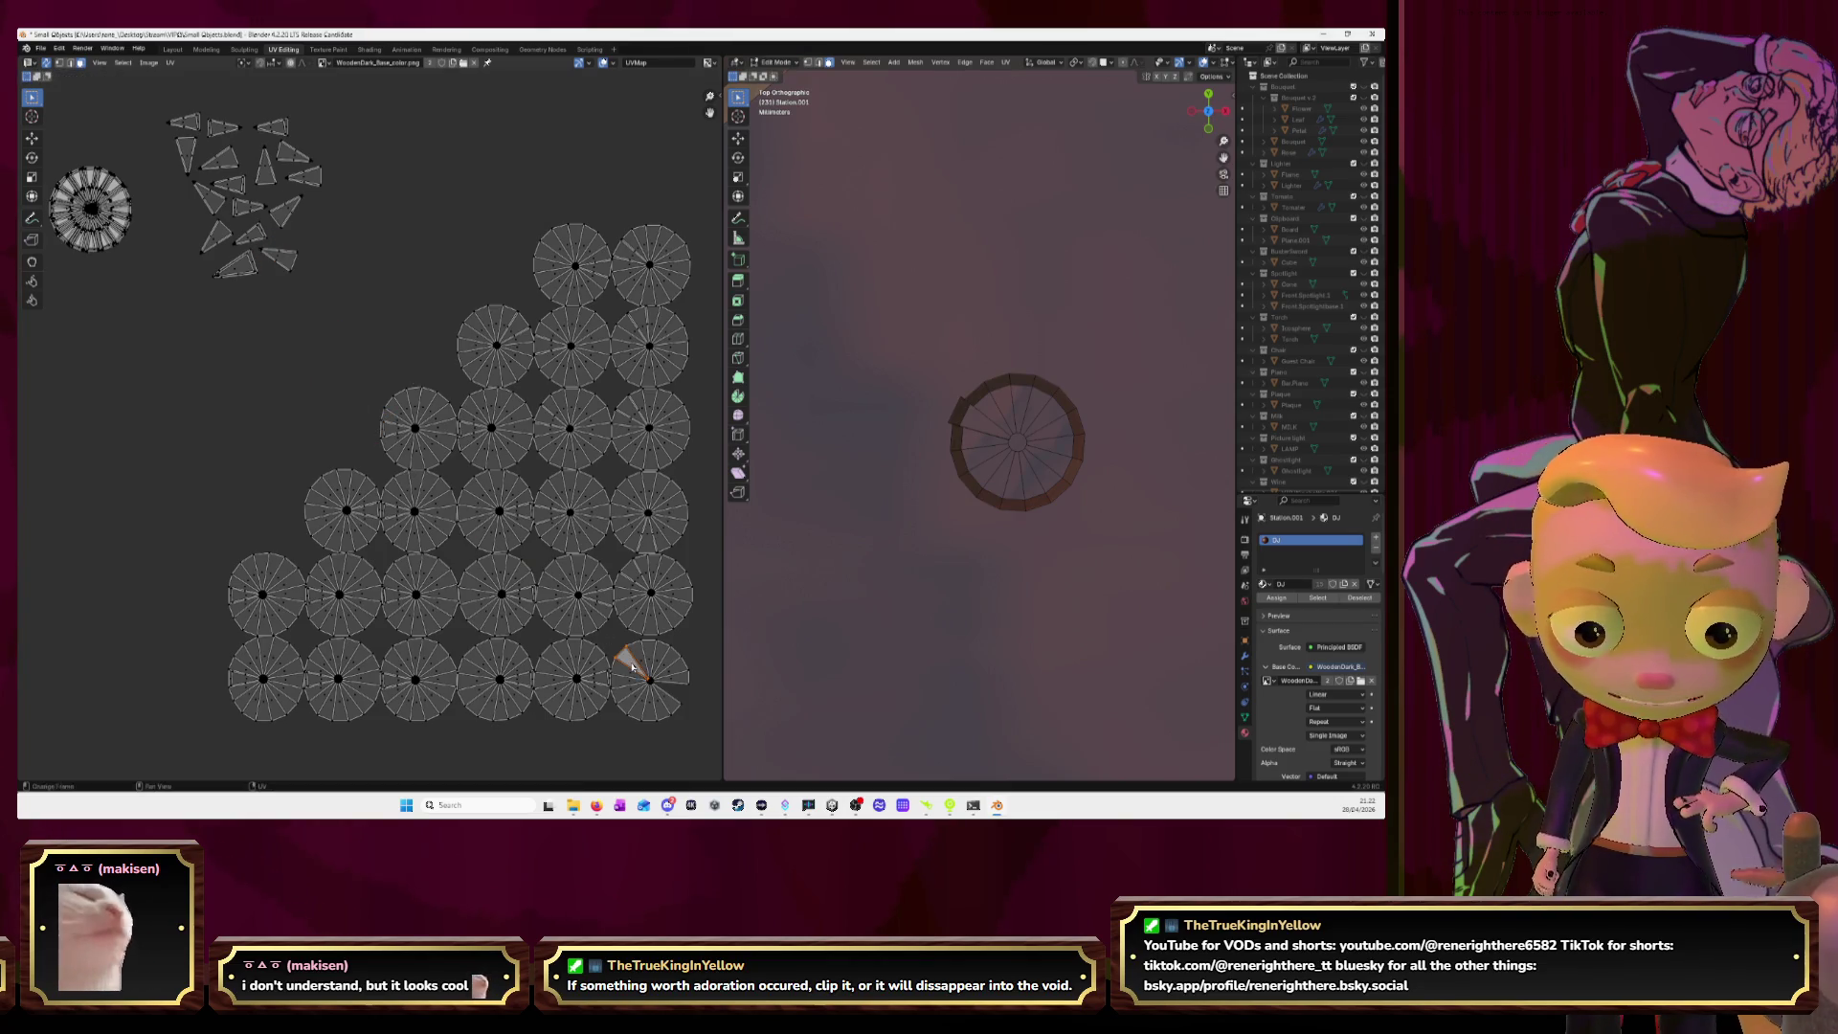
{"action": "key", "text": "l"}
{"action": "key", "text": "g"}
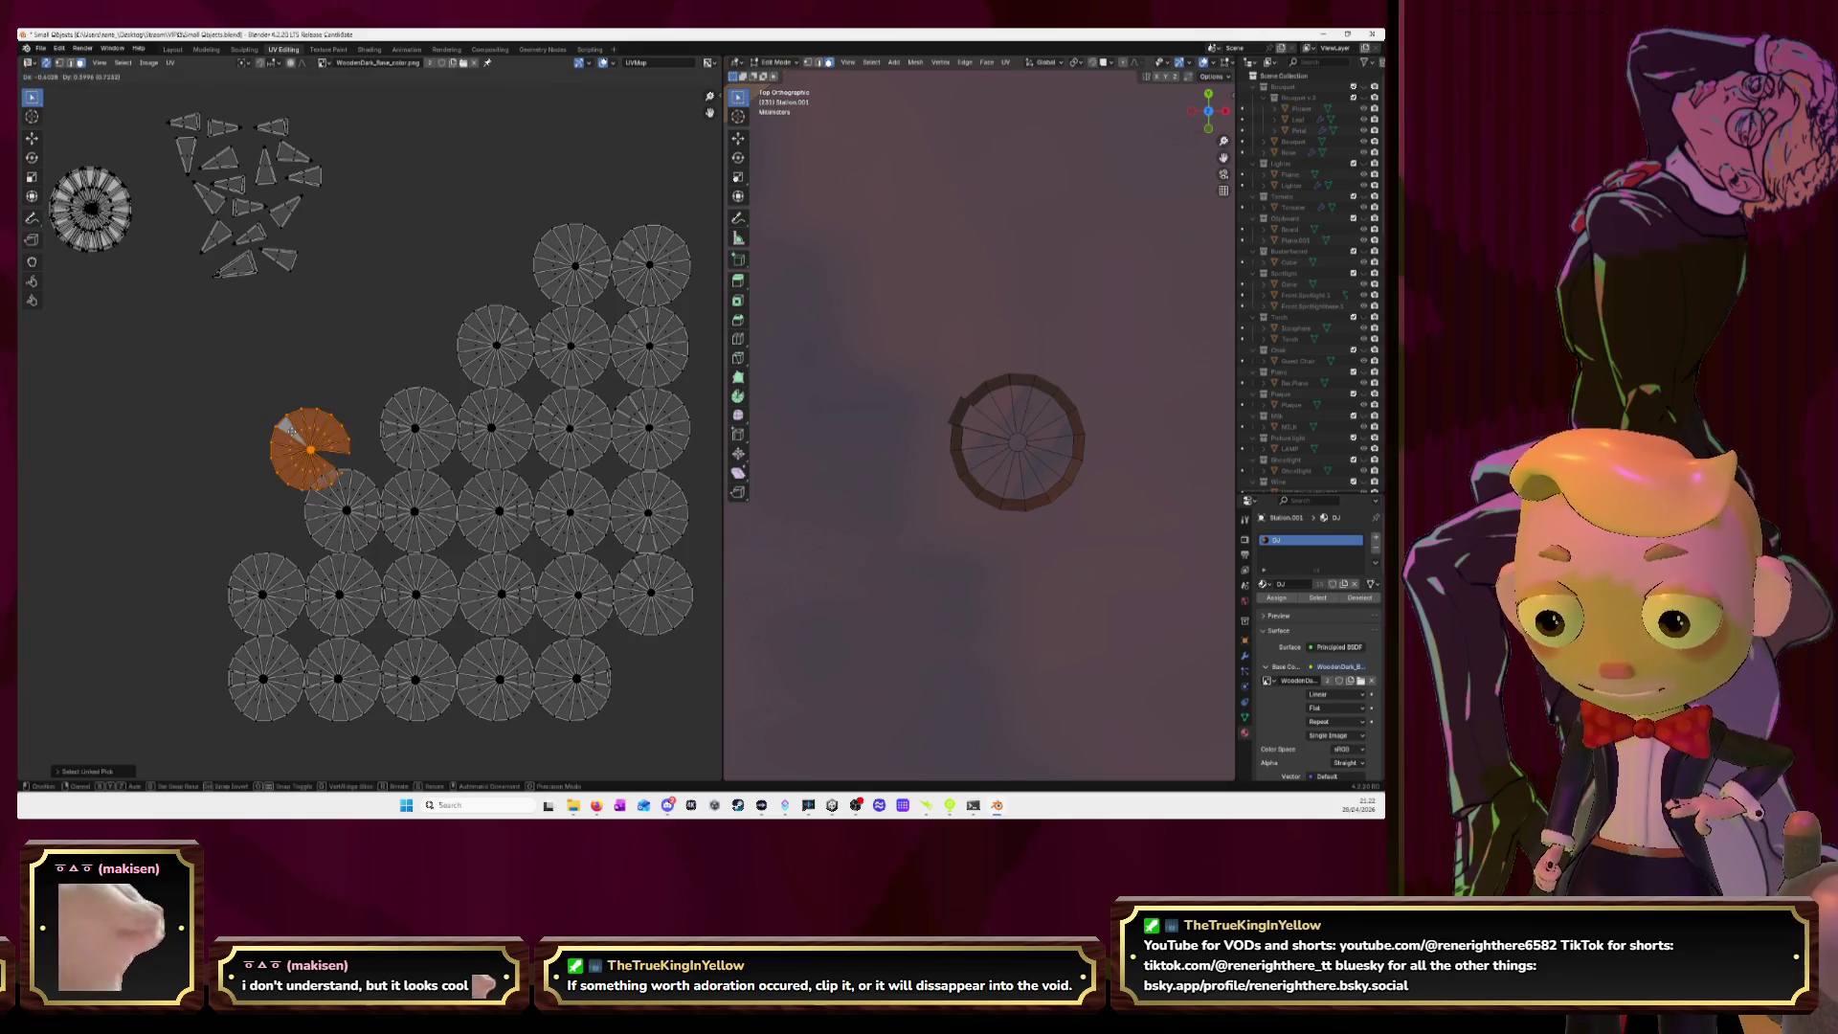
{"action": "key", "text": "Return"}
Drop a wedge into the wedge cluster and stack the next disc onto the top-left ring.
{"action": "left_click", "coordinate": [635, 579]}
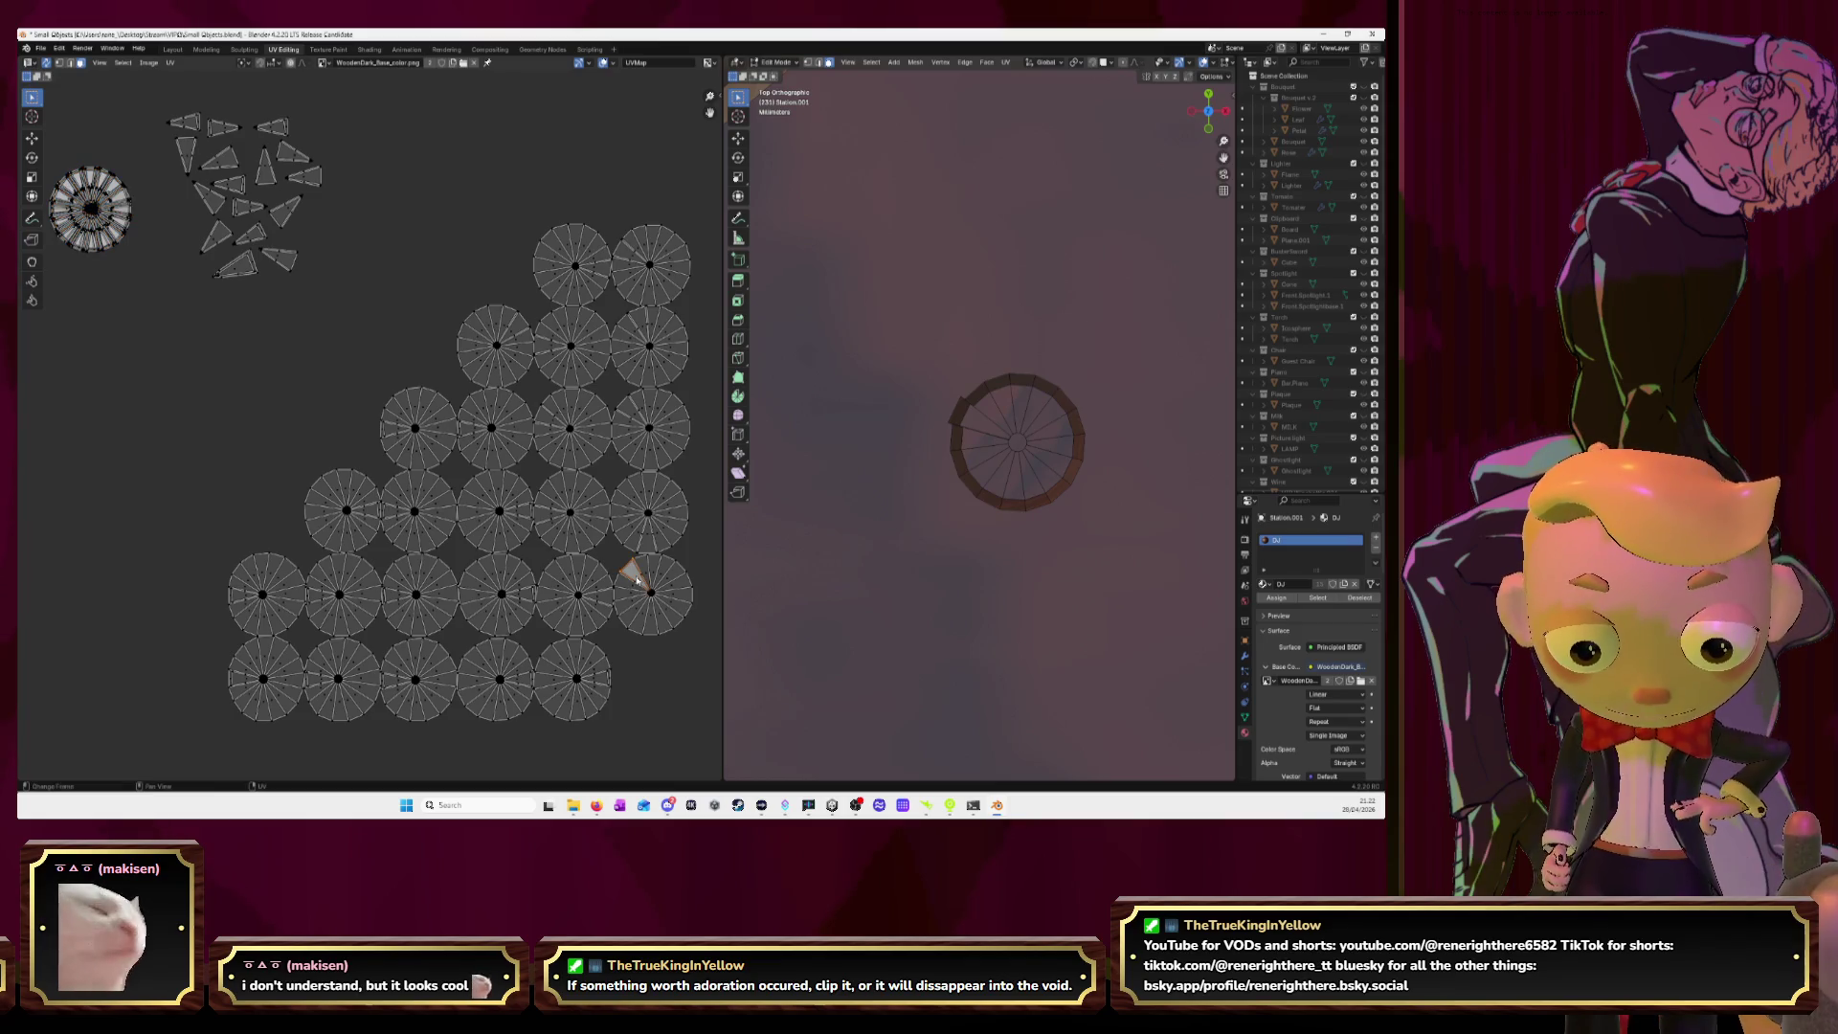
{"action": "key", "text": "g"}
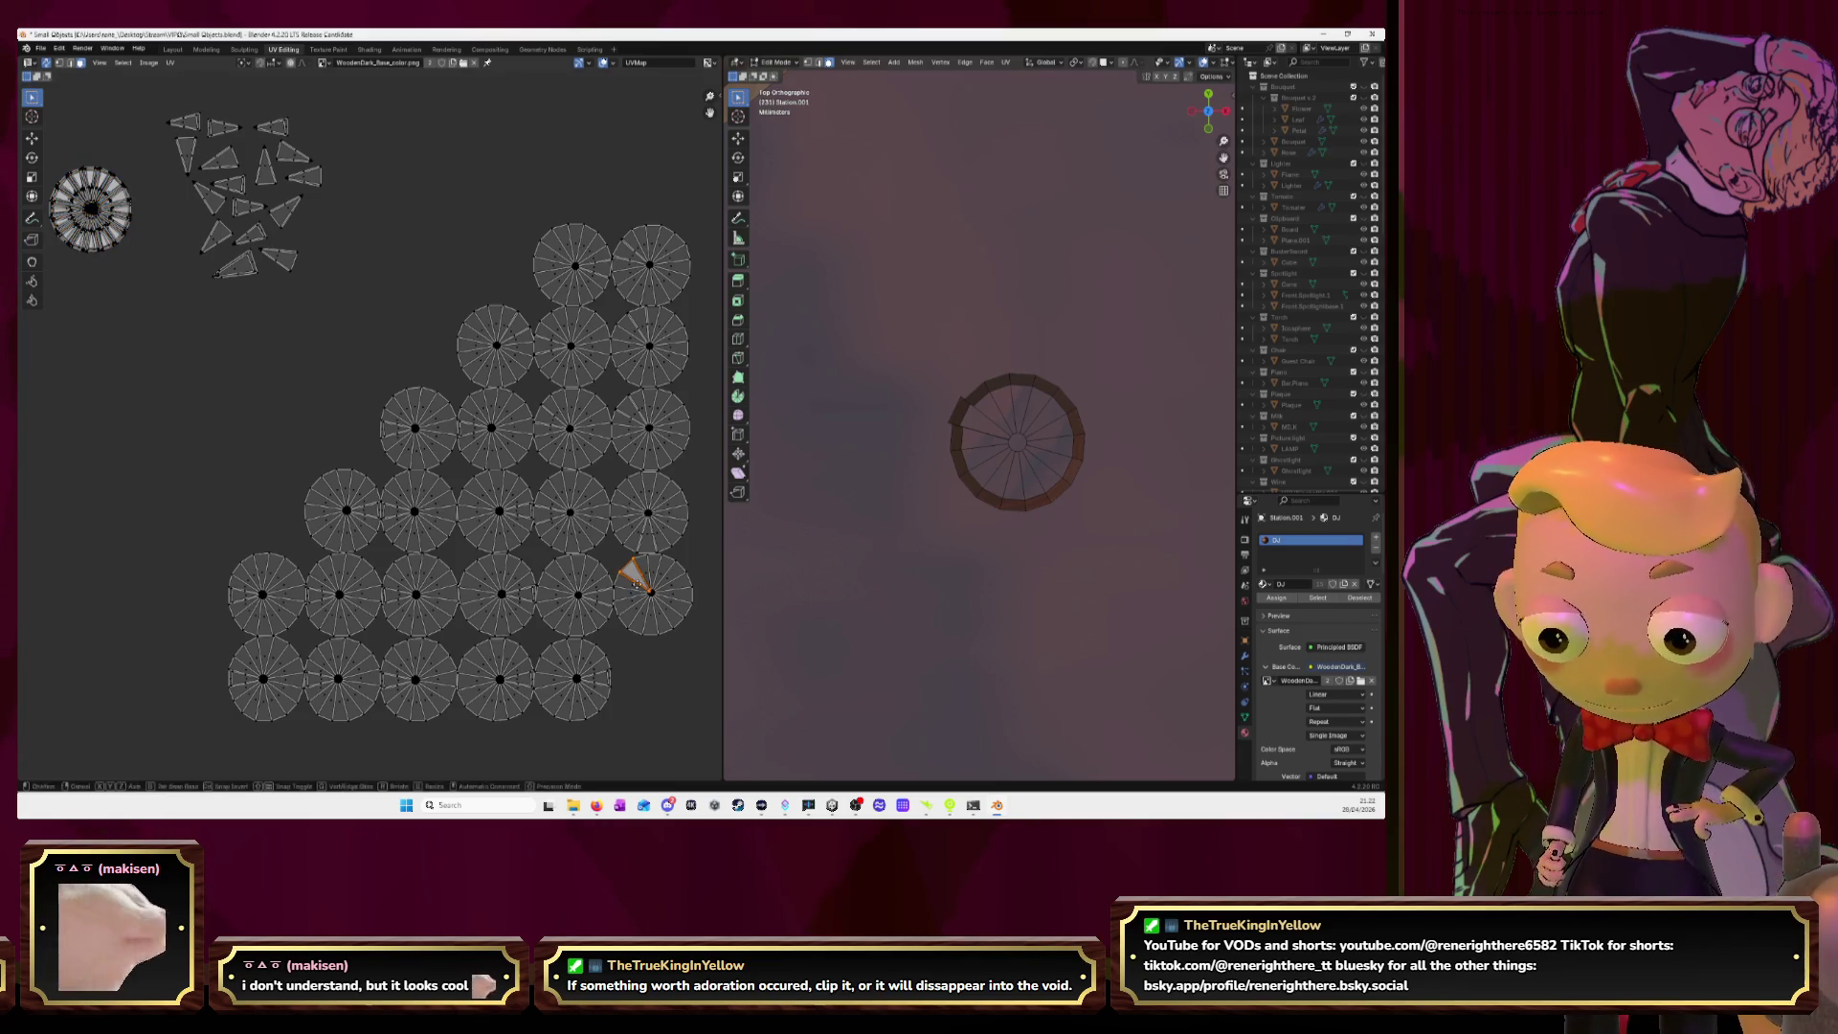
{"action": "key", "text": "Return"}
{"action": "left_click", "coordinate": [665, 600]}
{"action": "key", "text": "l"}
{"action": "key", "text": "g"}
{"action": "left_click", "coordinate": [89, 202]}
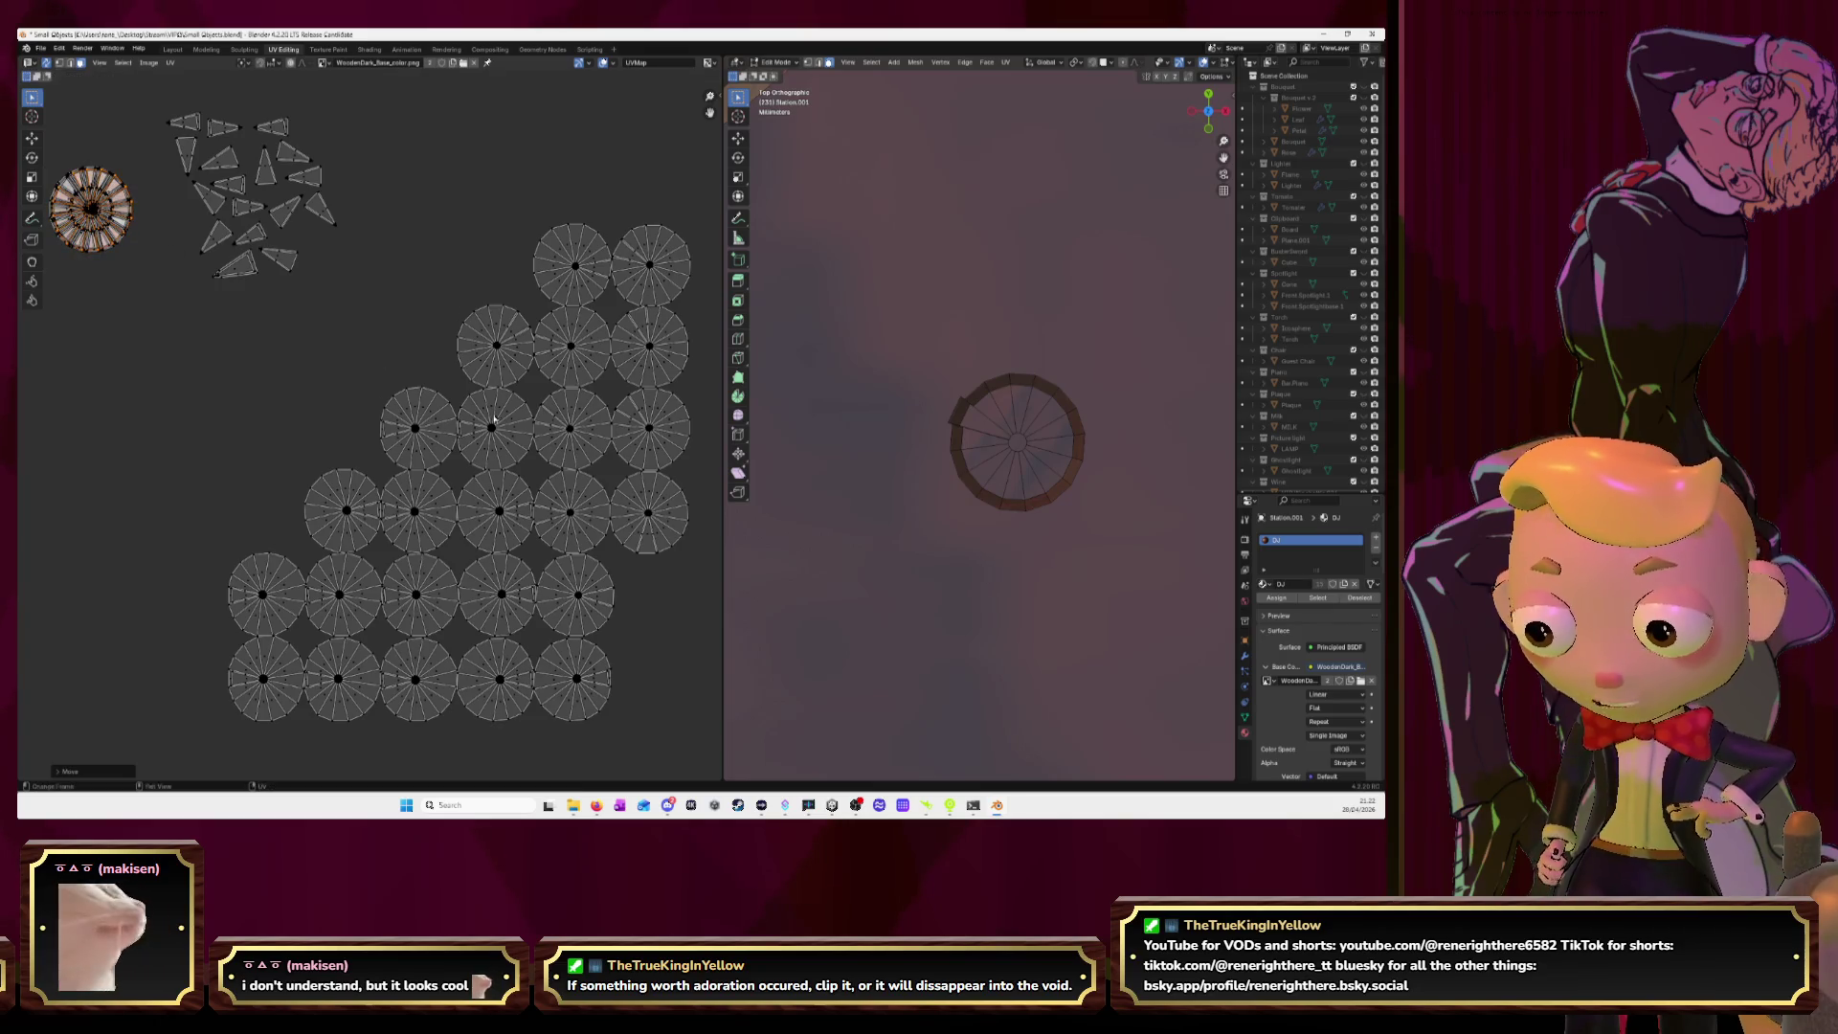
Drag a wedge from the next disc into the cluster and stack that disc on the ring.
{"action": "left_click", "coordinate": [657, 541]}
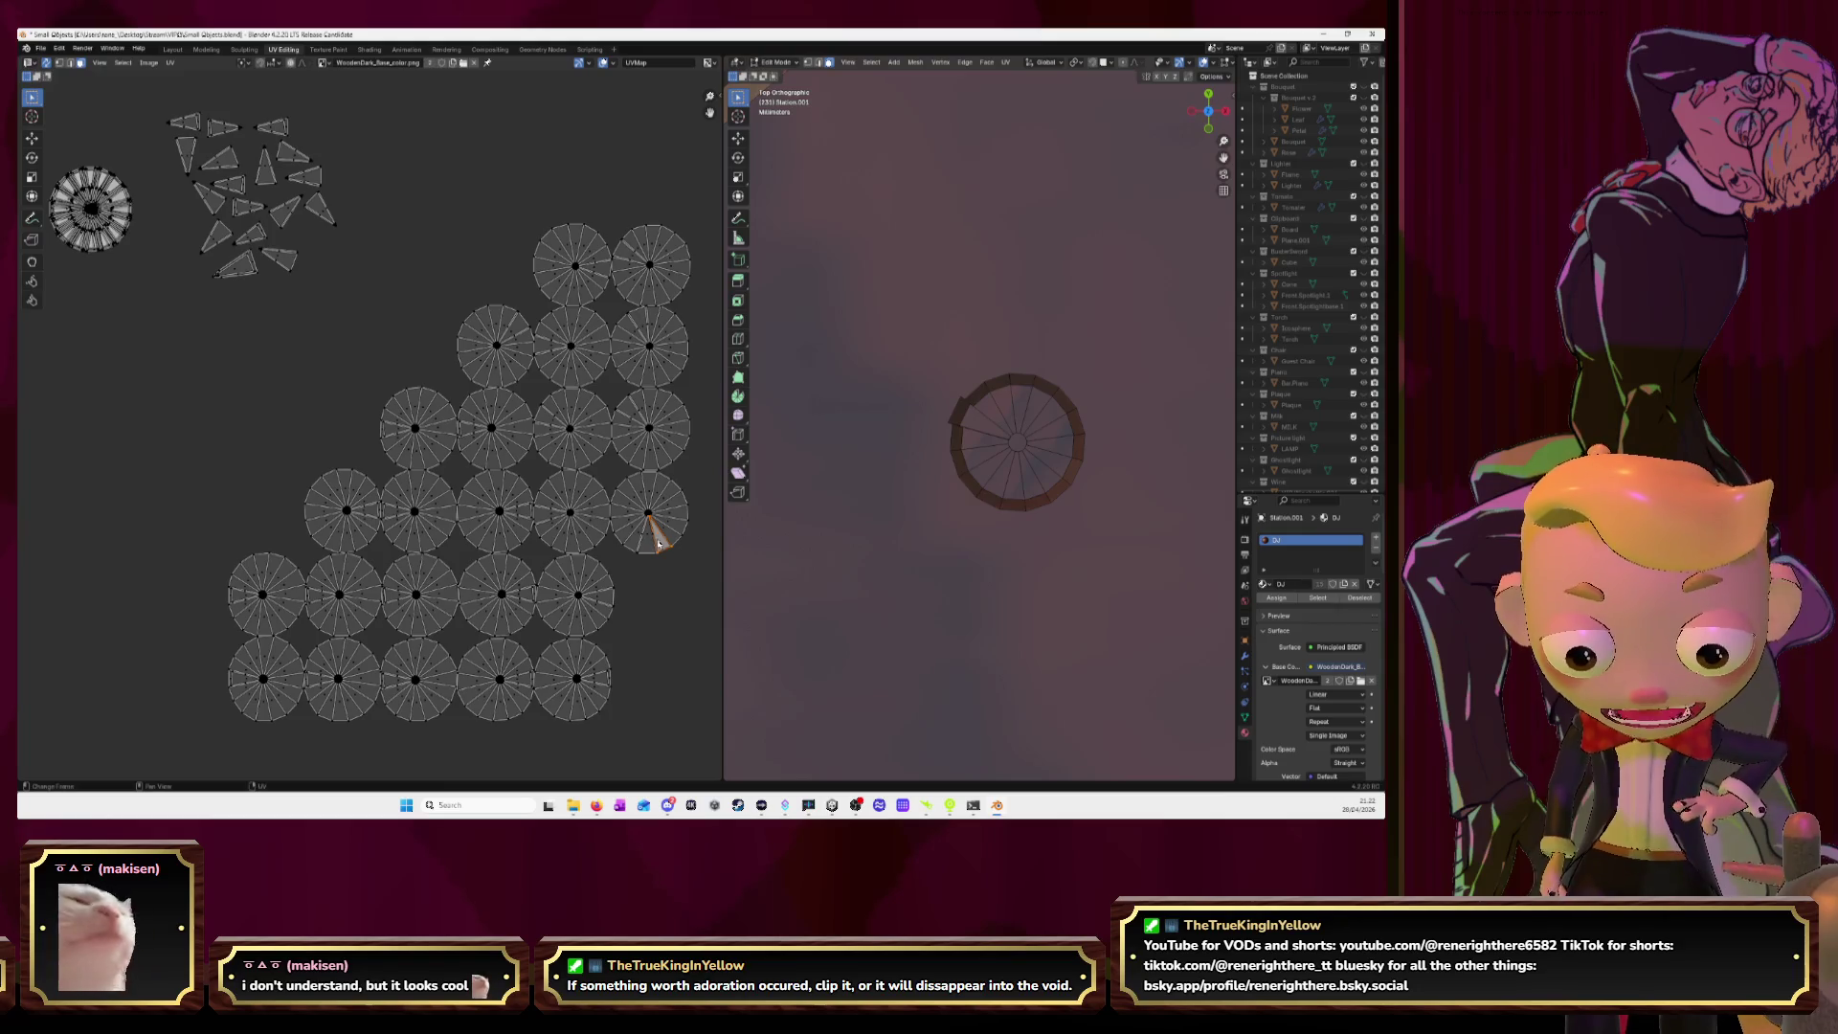
{"action": "left_click", "coordinate": [647, 543]}
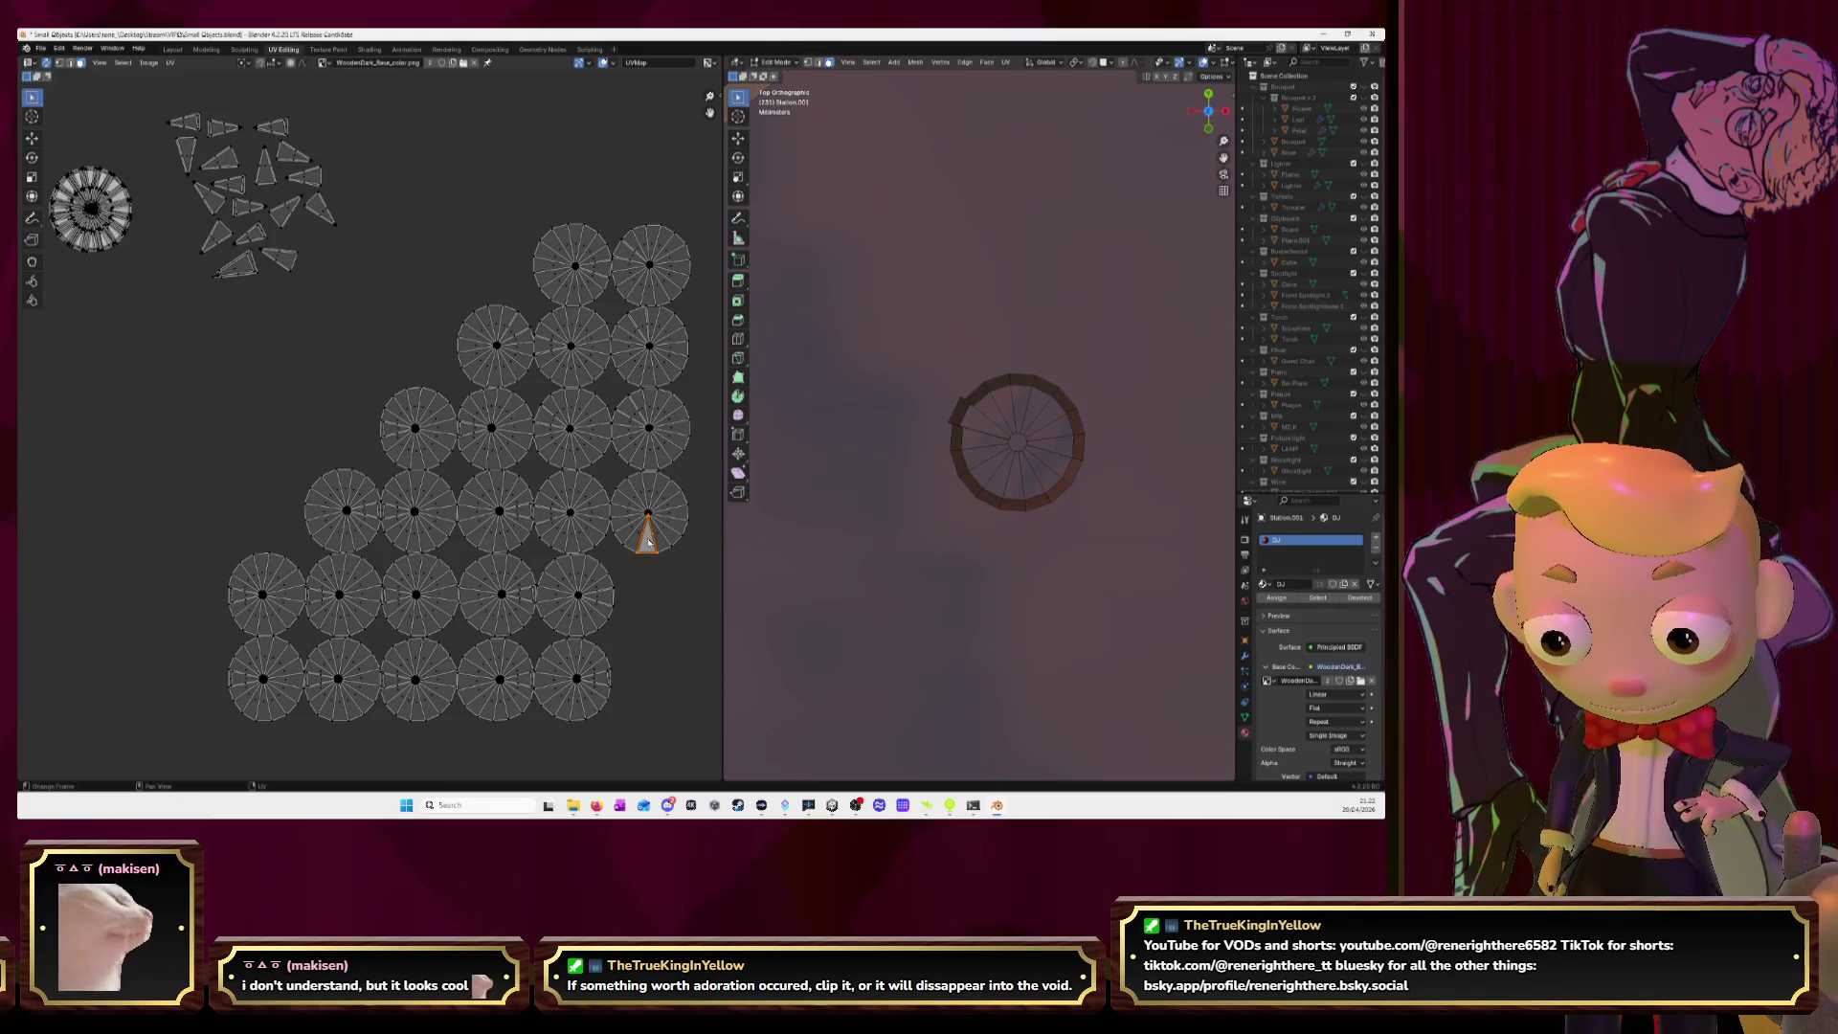
{"action": "left_click_drag", "start_coordinate": [661, 543], "coordinate": [325, 260]}
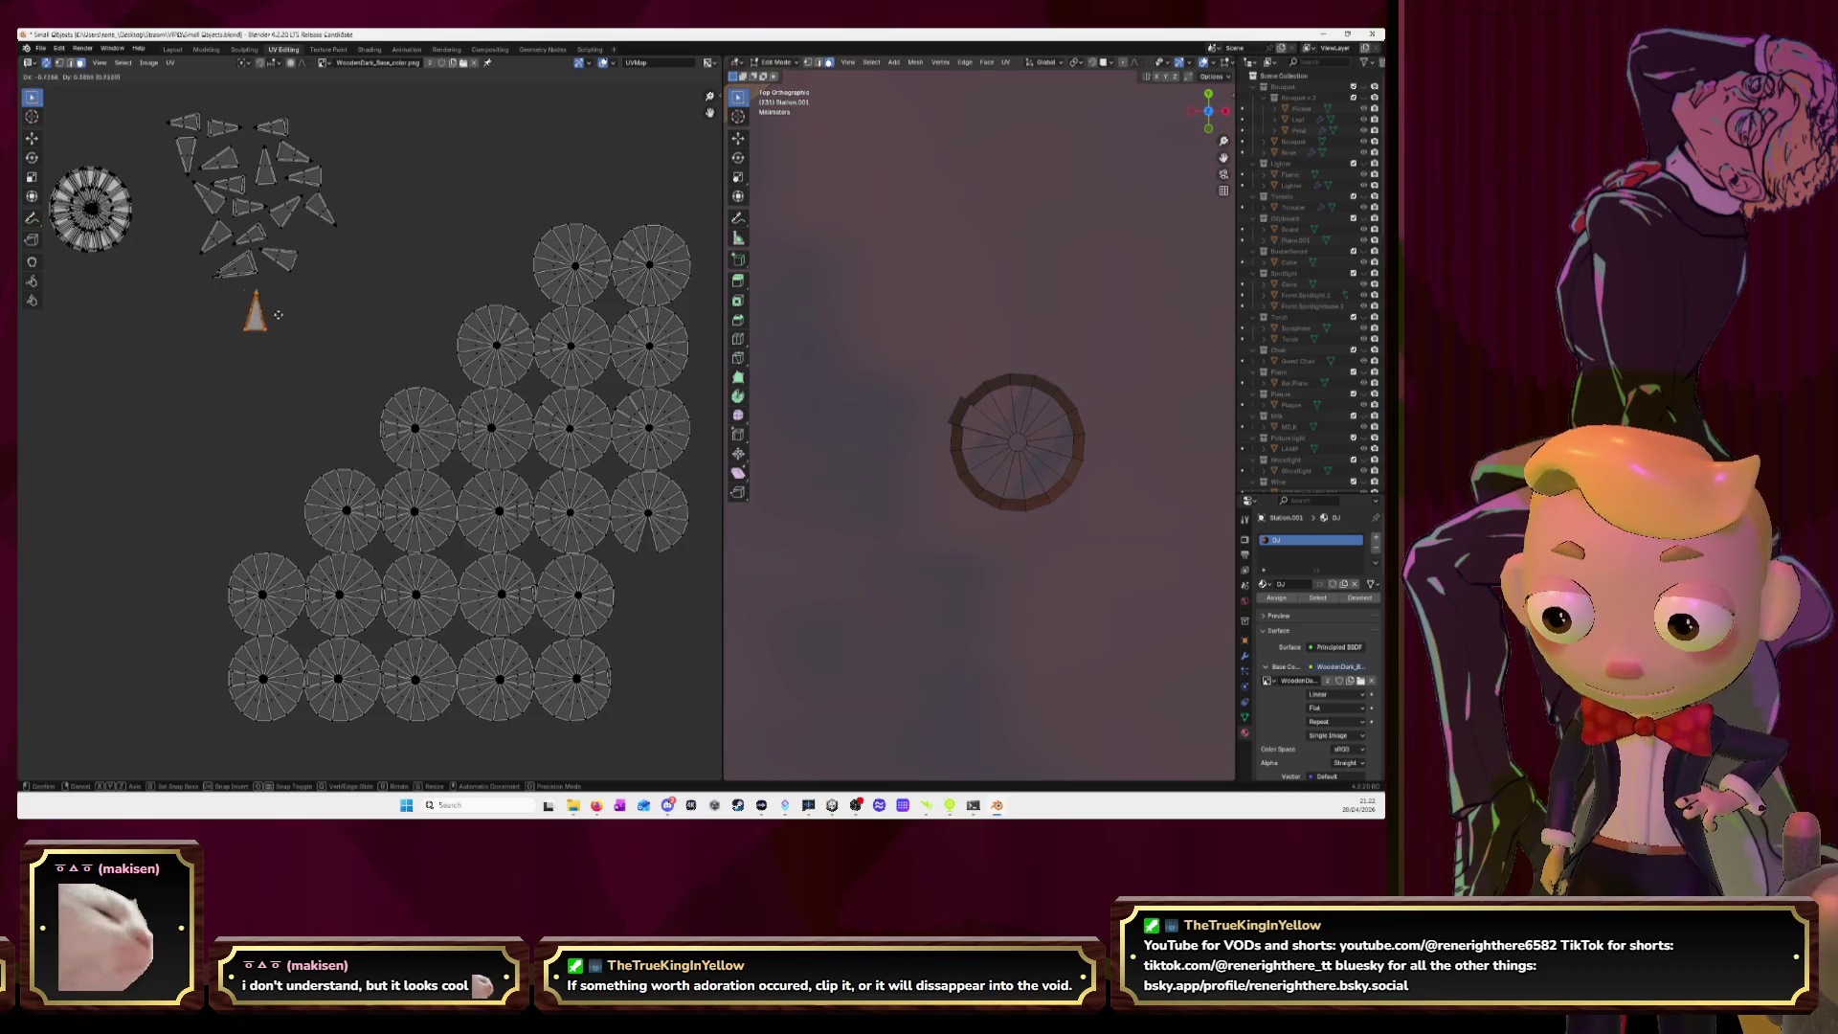
{"action": "key", "text": "l"}
{"action": "key", "text": "g"}
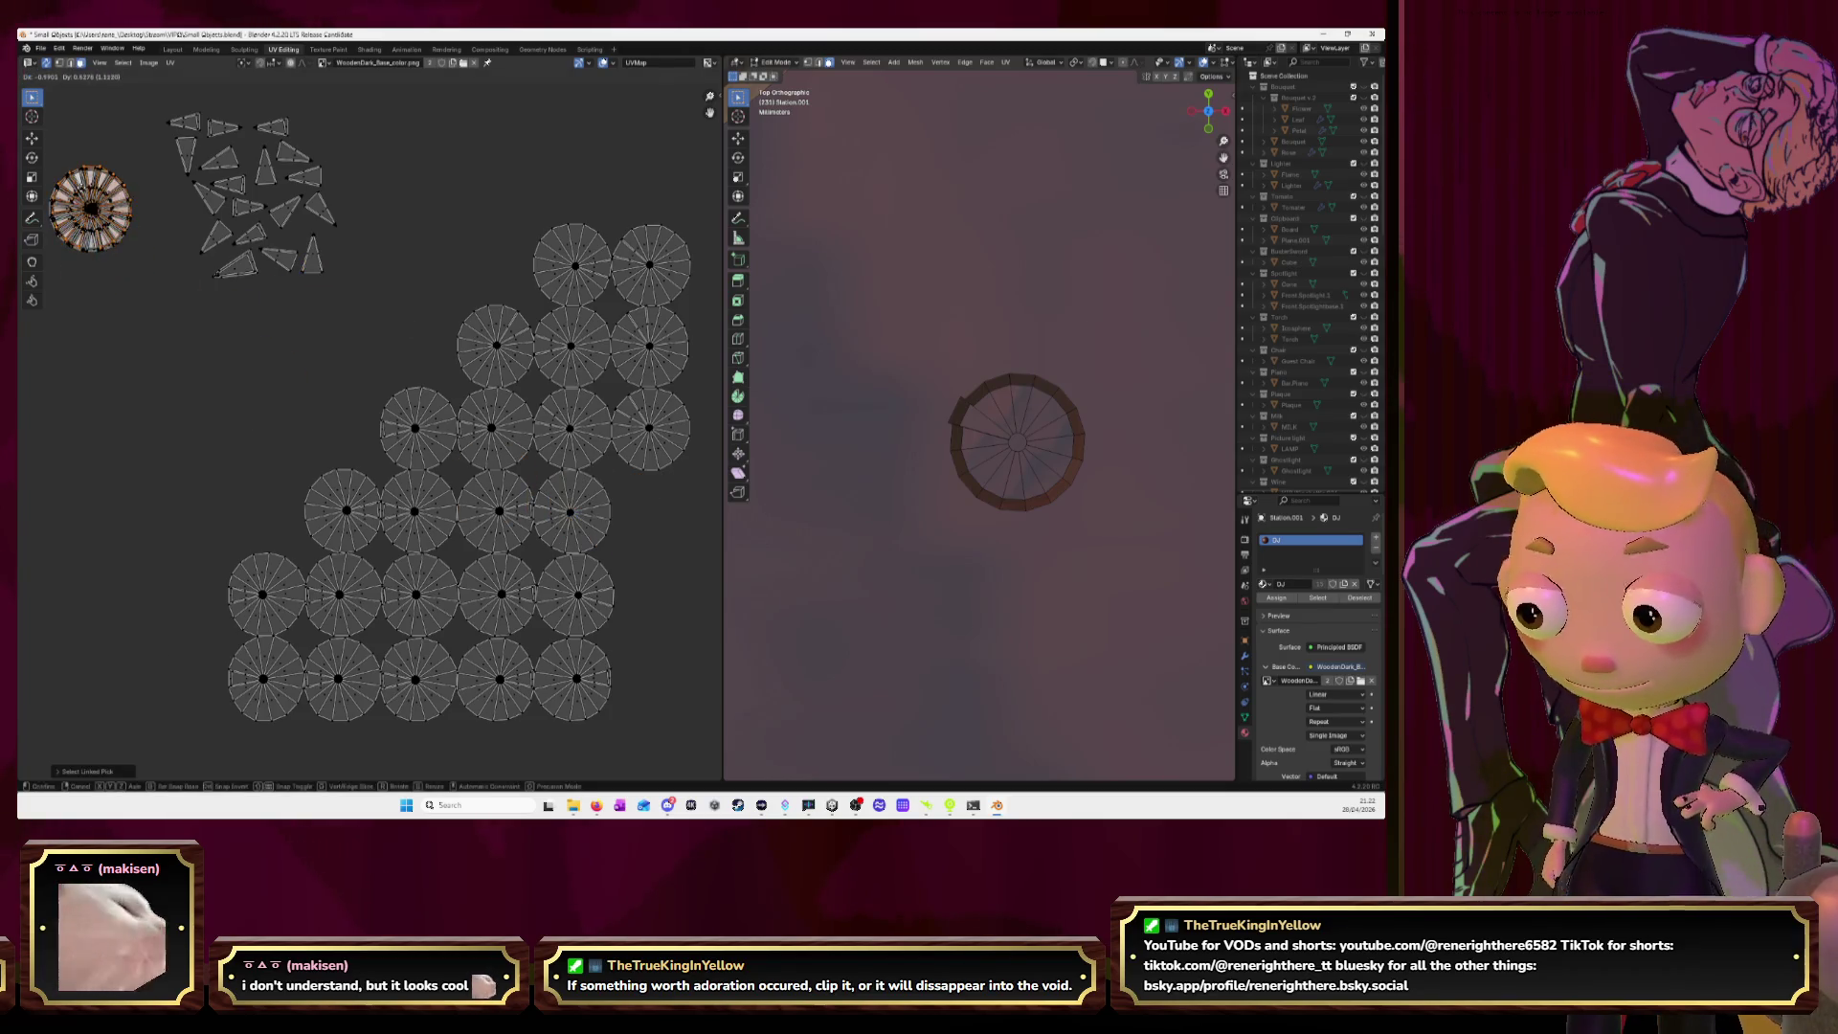
{"action": "left_click", "coordinate": [85, 192]}
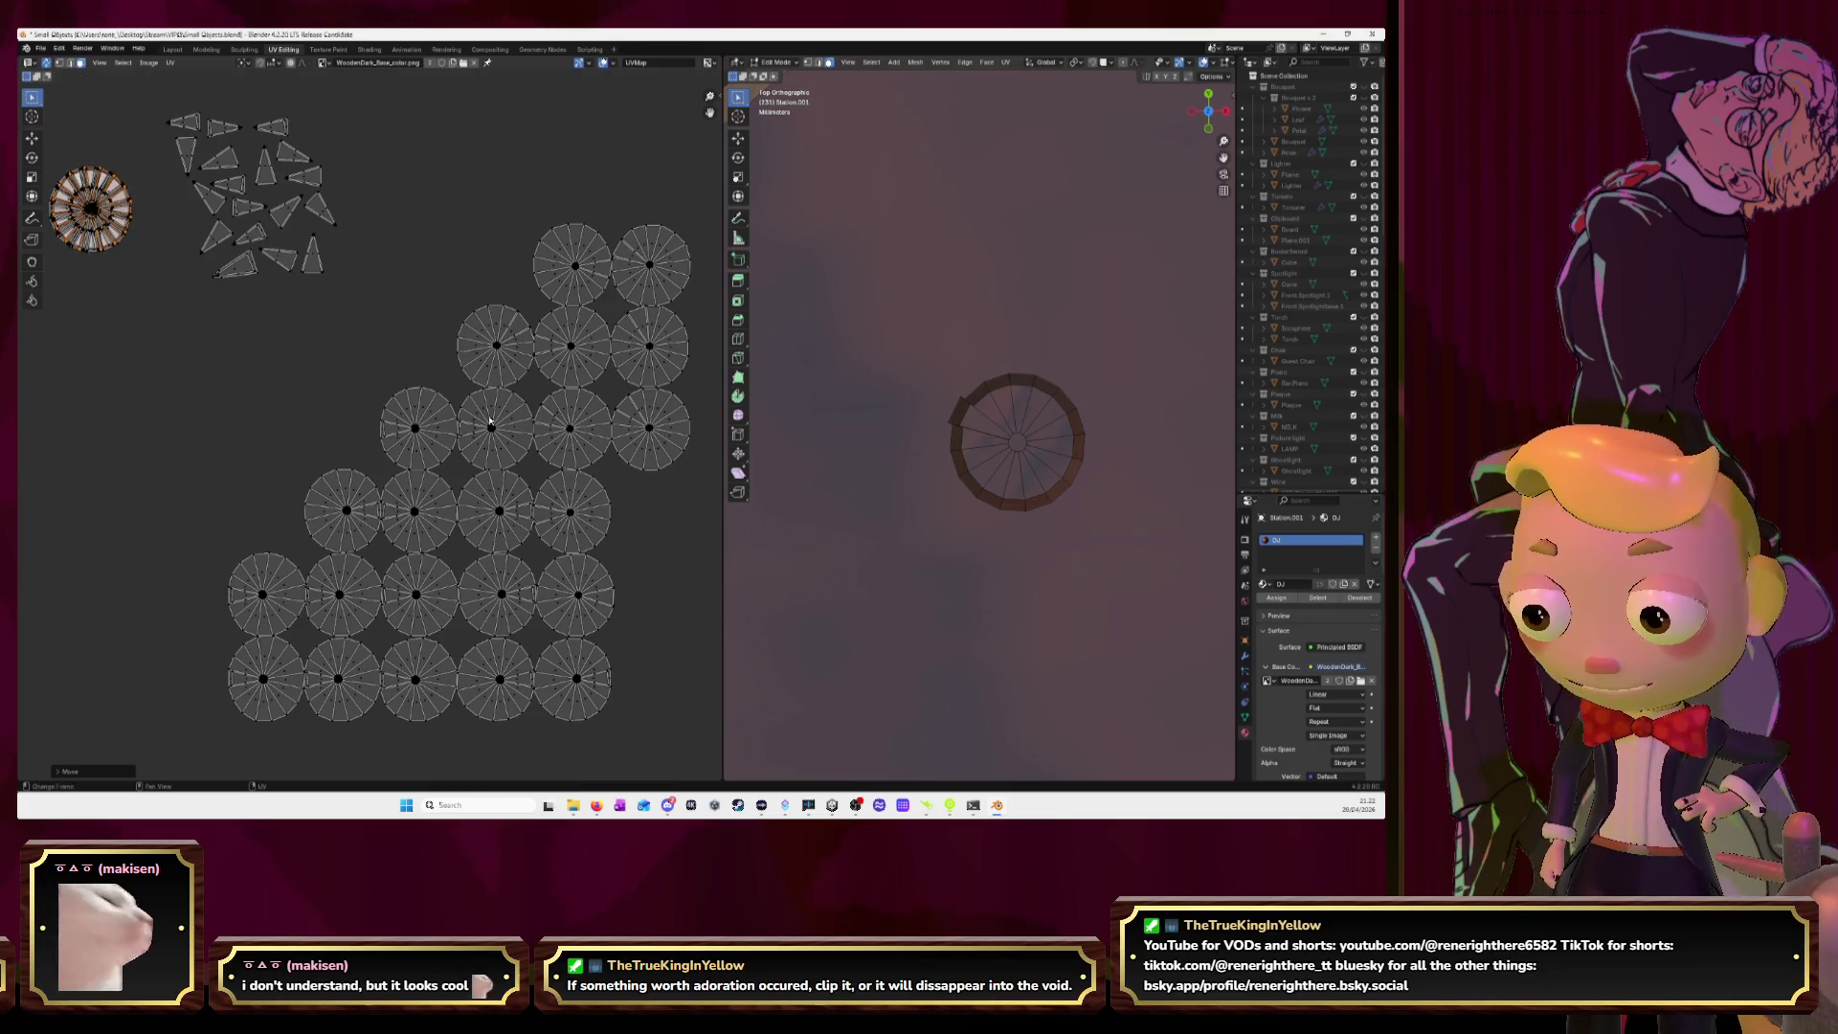
Cut a wedge from the following disc into the cluster and stack the disc onto the ring.
{"action": "left_click", "coordinate": [633, 416]}
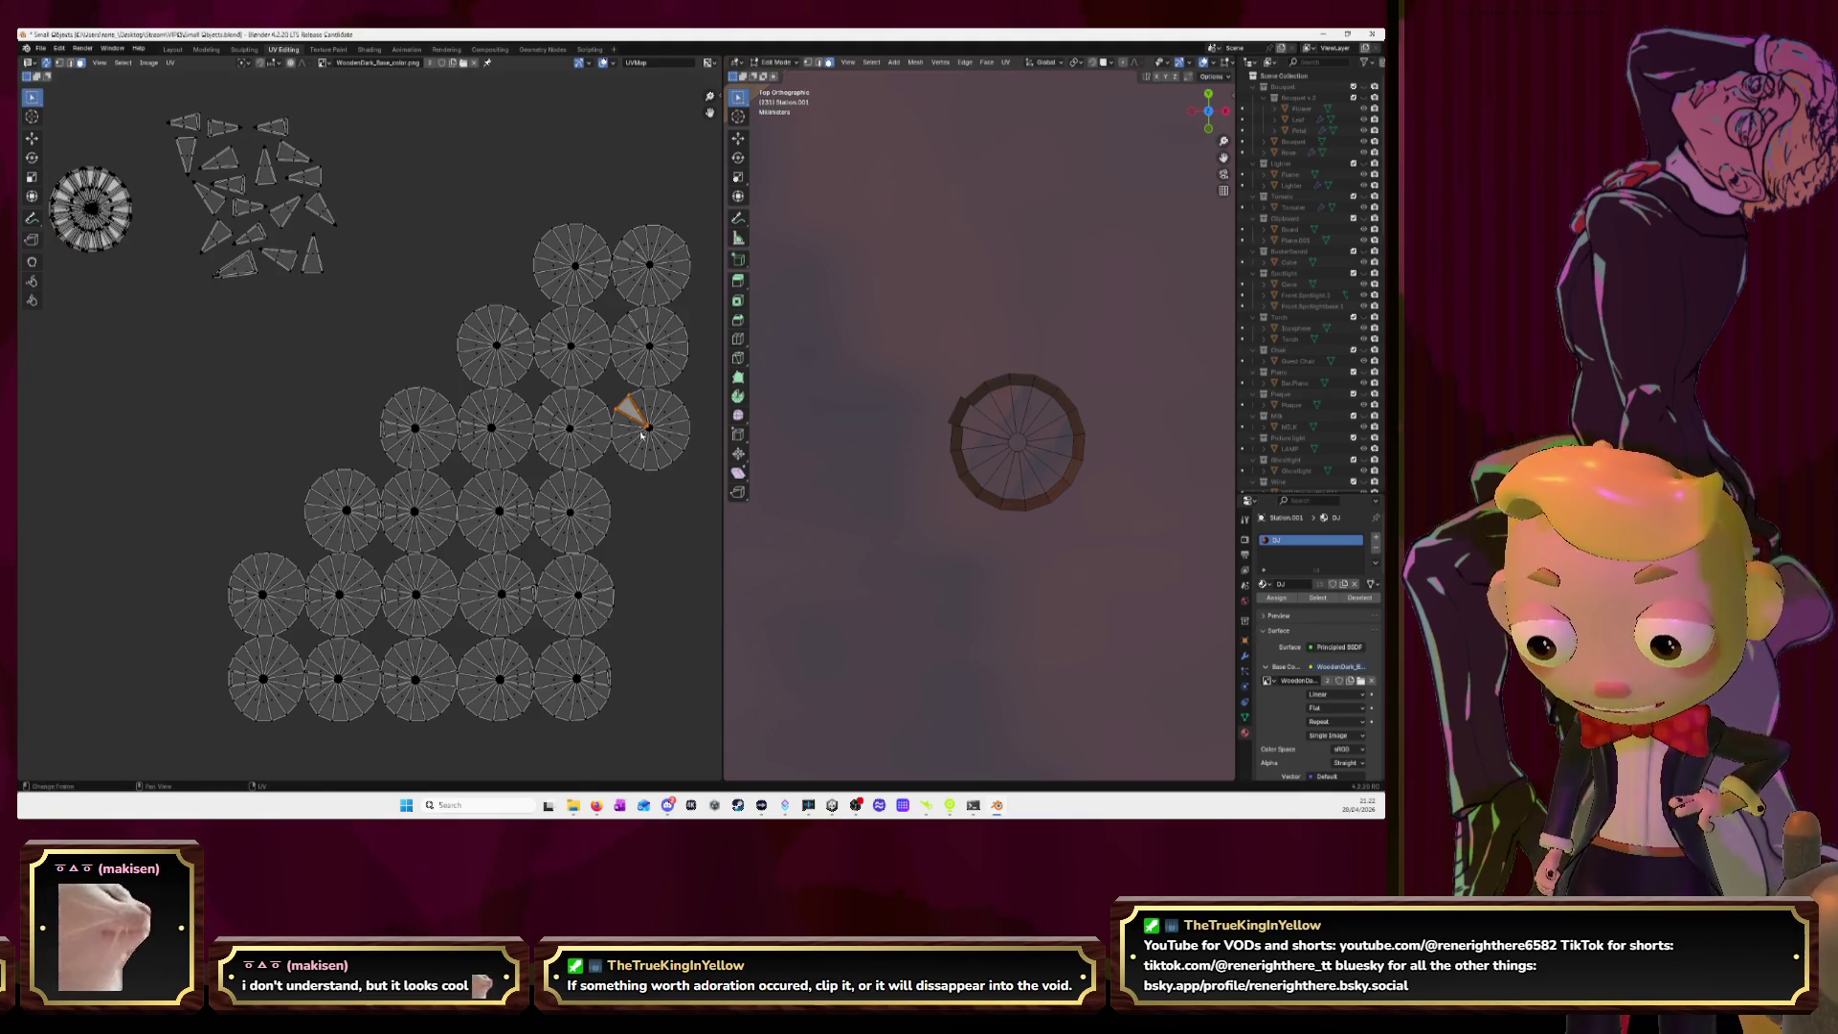
{"action": "key", "text": "g"}
{"action": "left_click", "coordinate": [348, 265]}
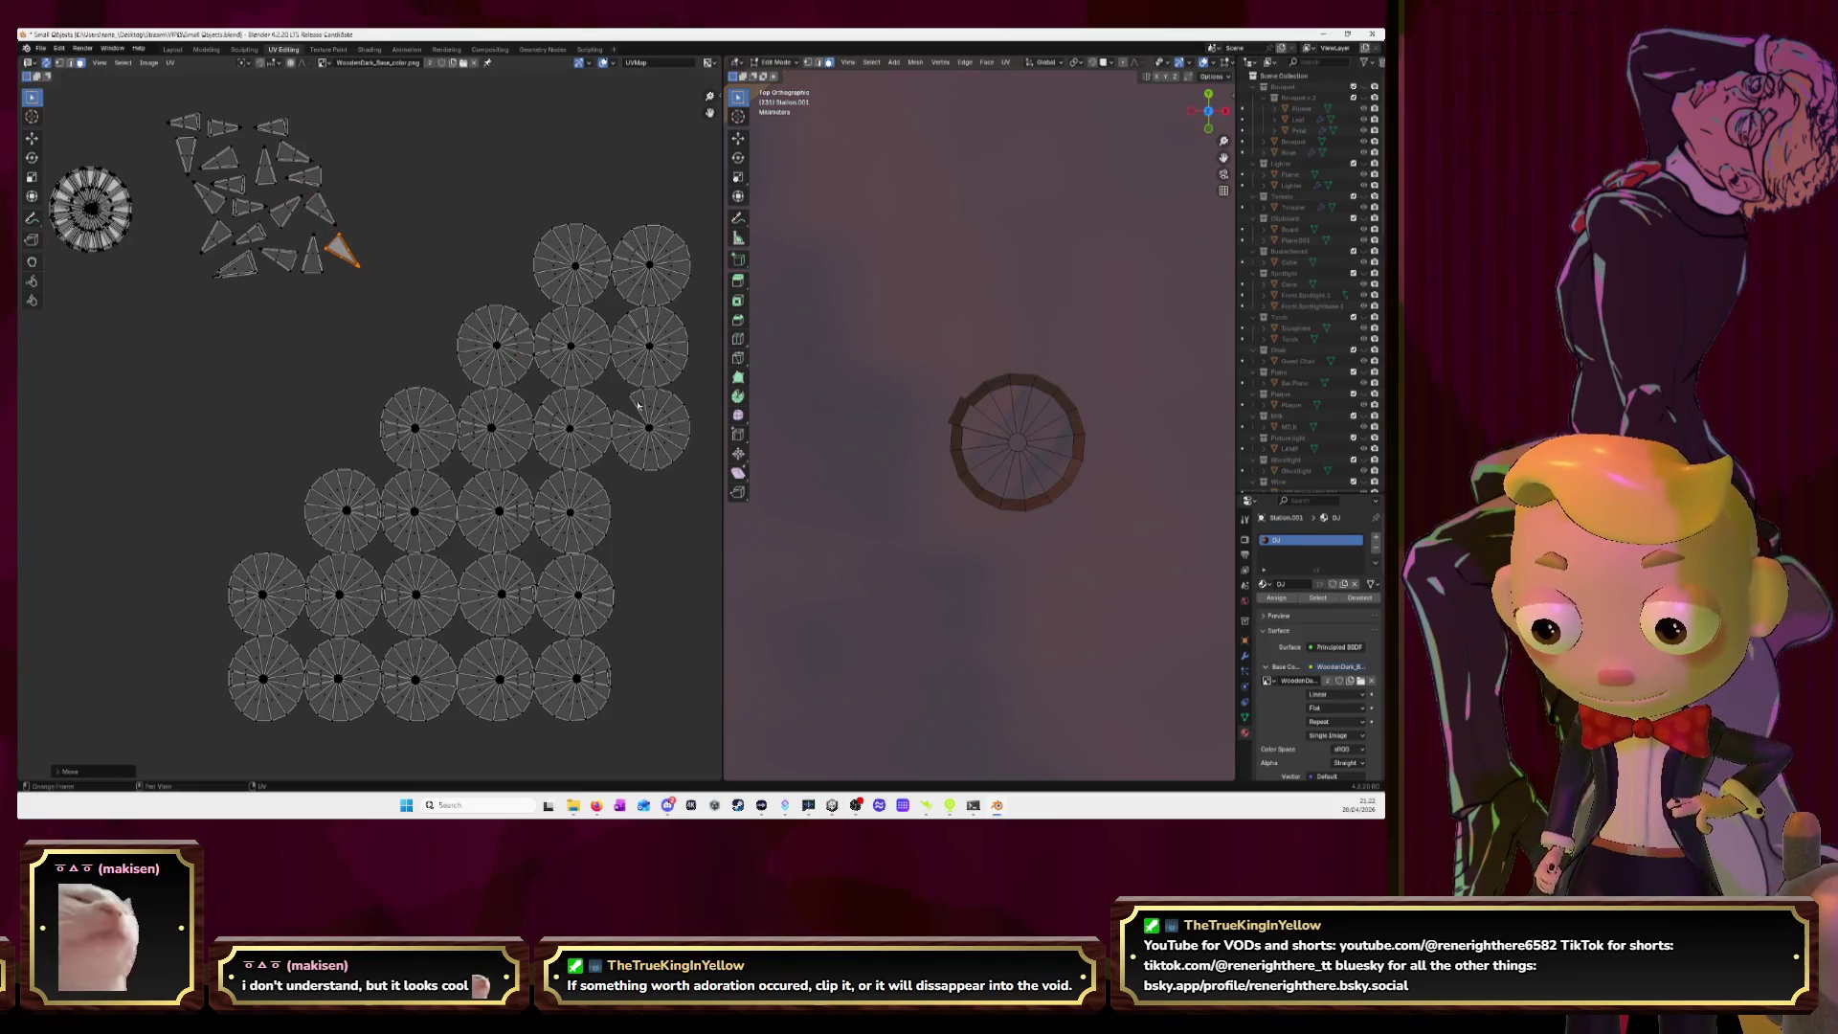
{"action": "key", "text": "l"}
{"action": "key", "text": "g"}
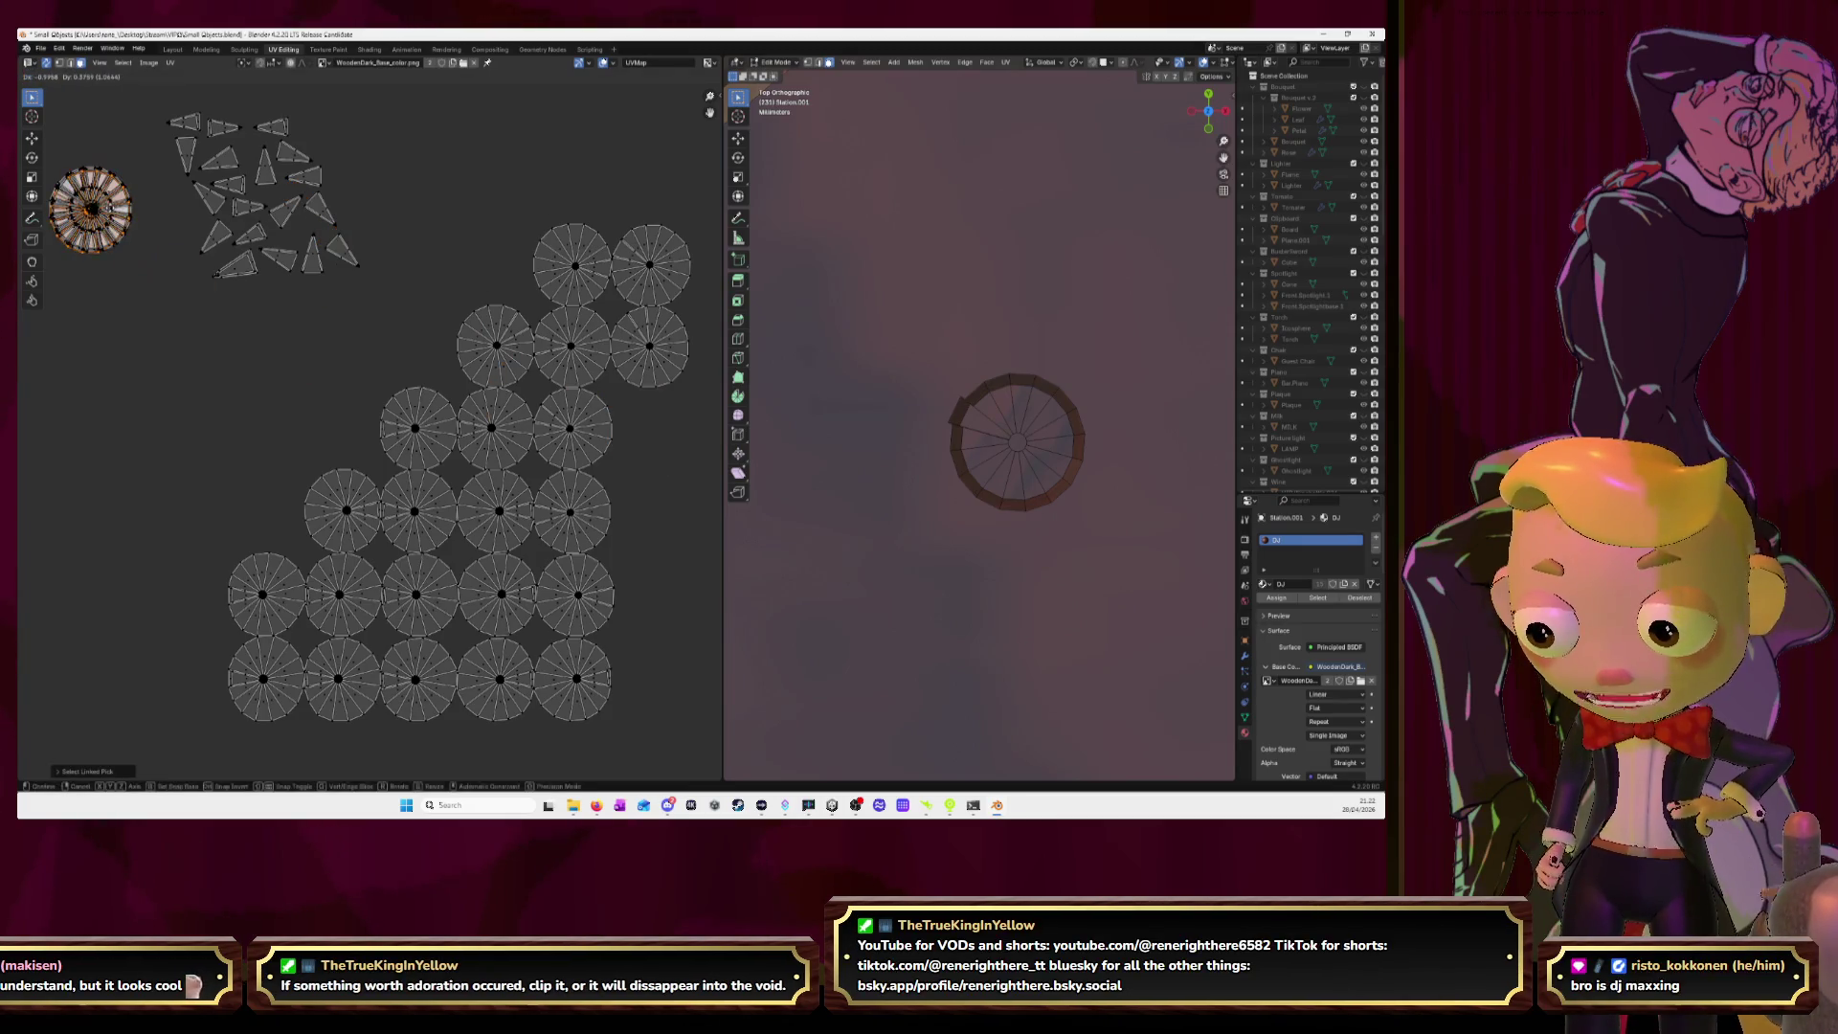
{"action": "left_click", "coordinate": [91, 210]}
Place another wedge beside the cluster and move its cut disc onto the top-left ring.
{"action": "left_click", "coordinate": [639, 326]}
{"action": "key", "text": "g"}
{"action": "left_click", "coordinate": [337, 174]}
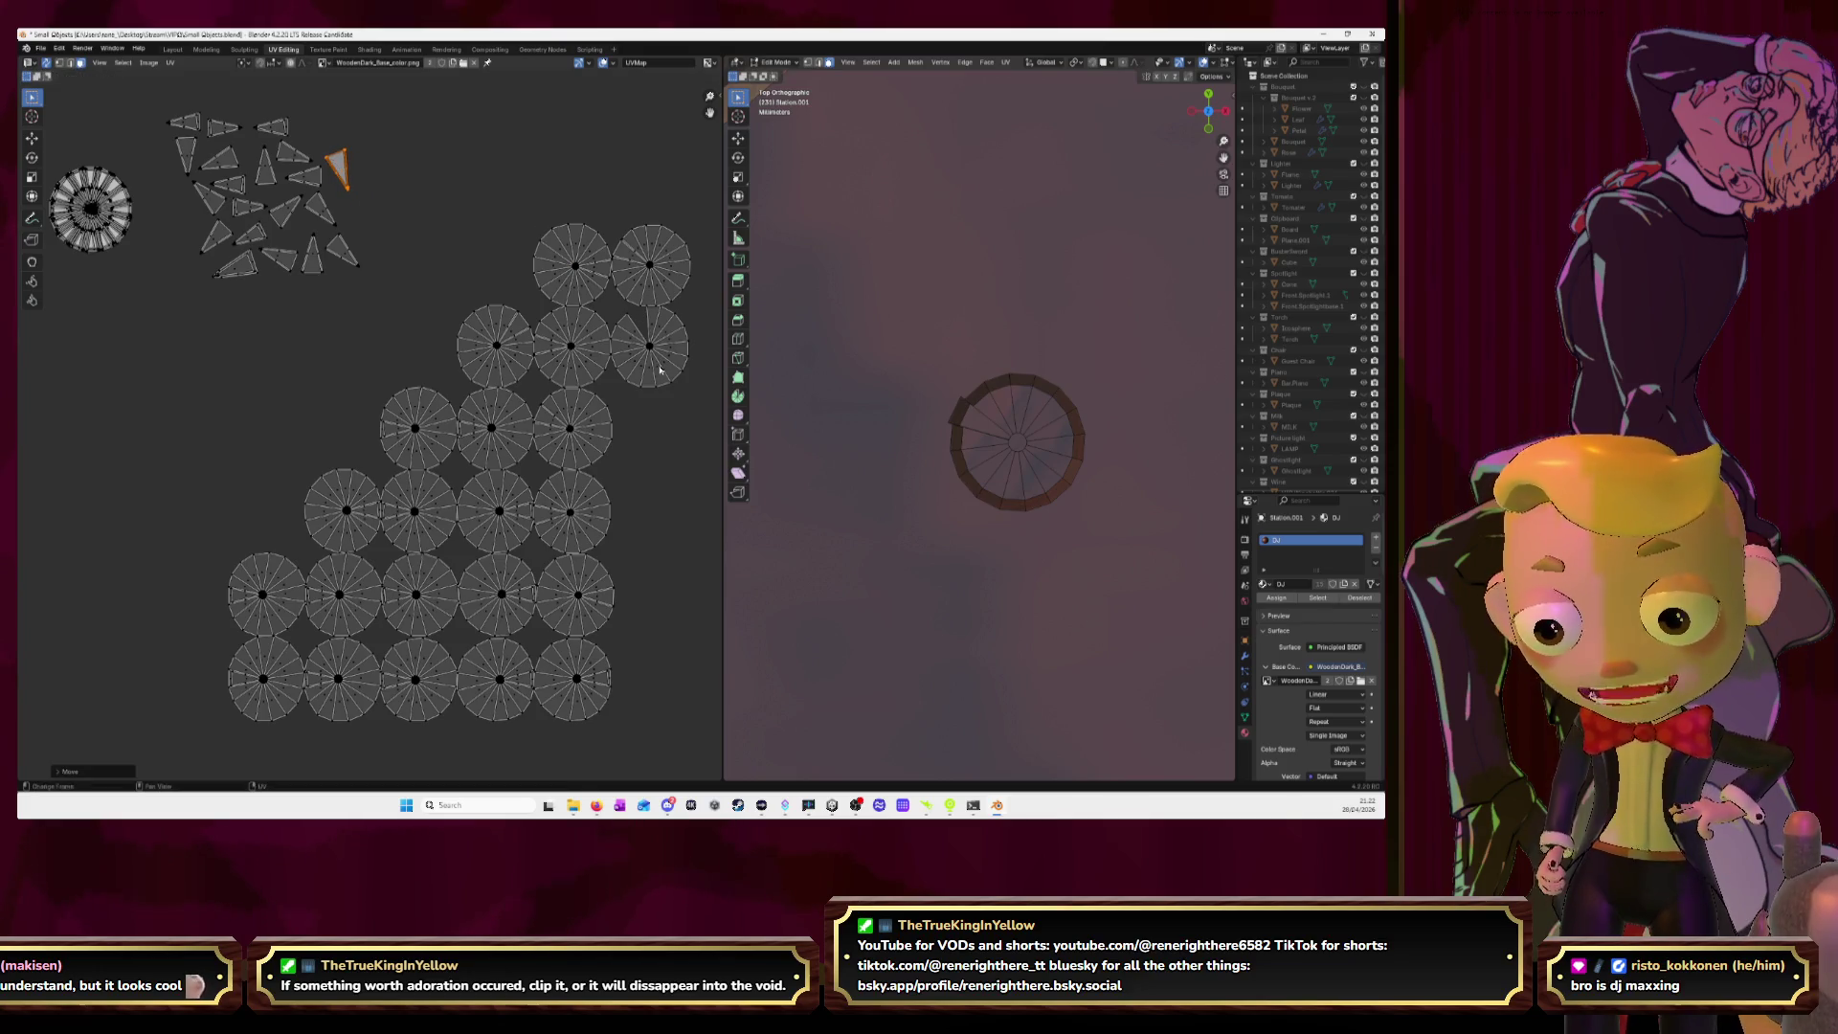
{"action": "left_click", "coordinate": [658, 375]}
{"action": "key", "text": "l"}
{"action": "key", "text": "h"}
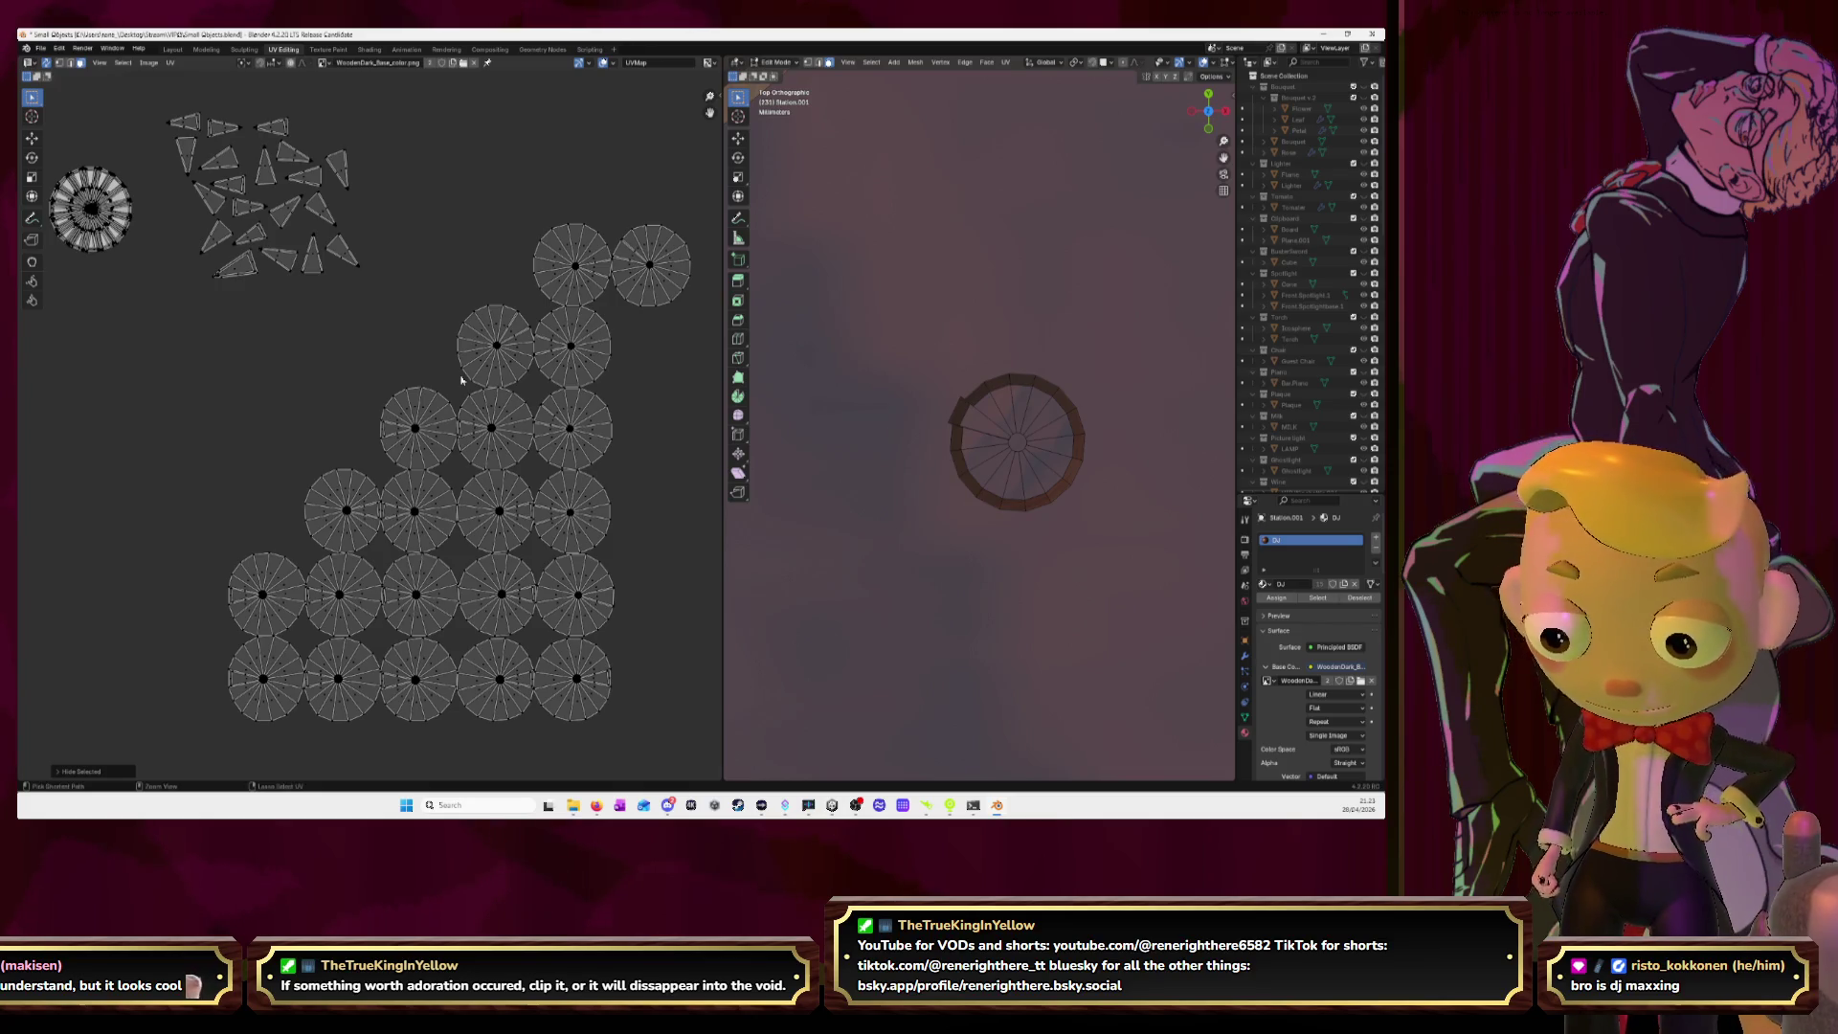
{"action": "key", "text": "alt+h"}
{"action": "key", "text": "g"}
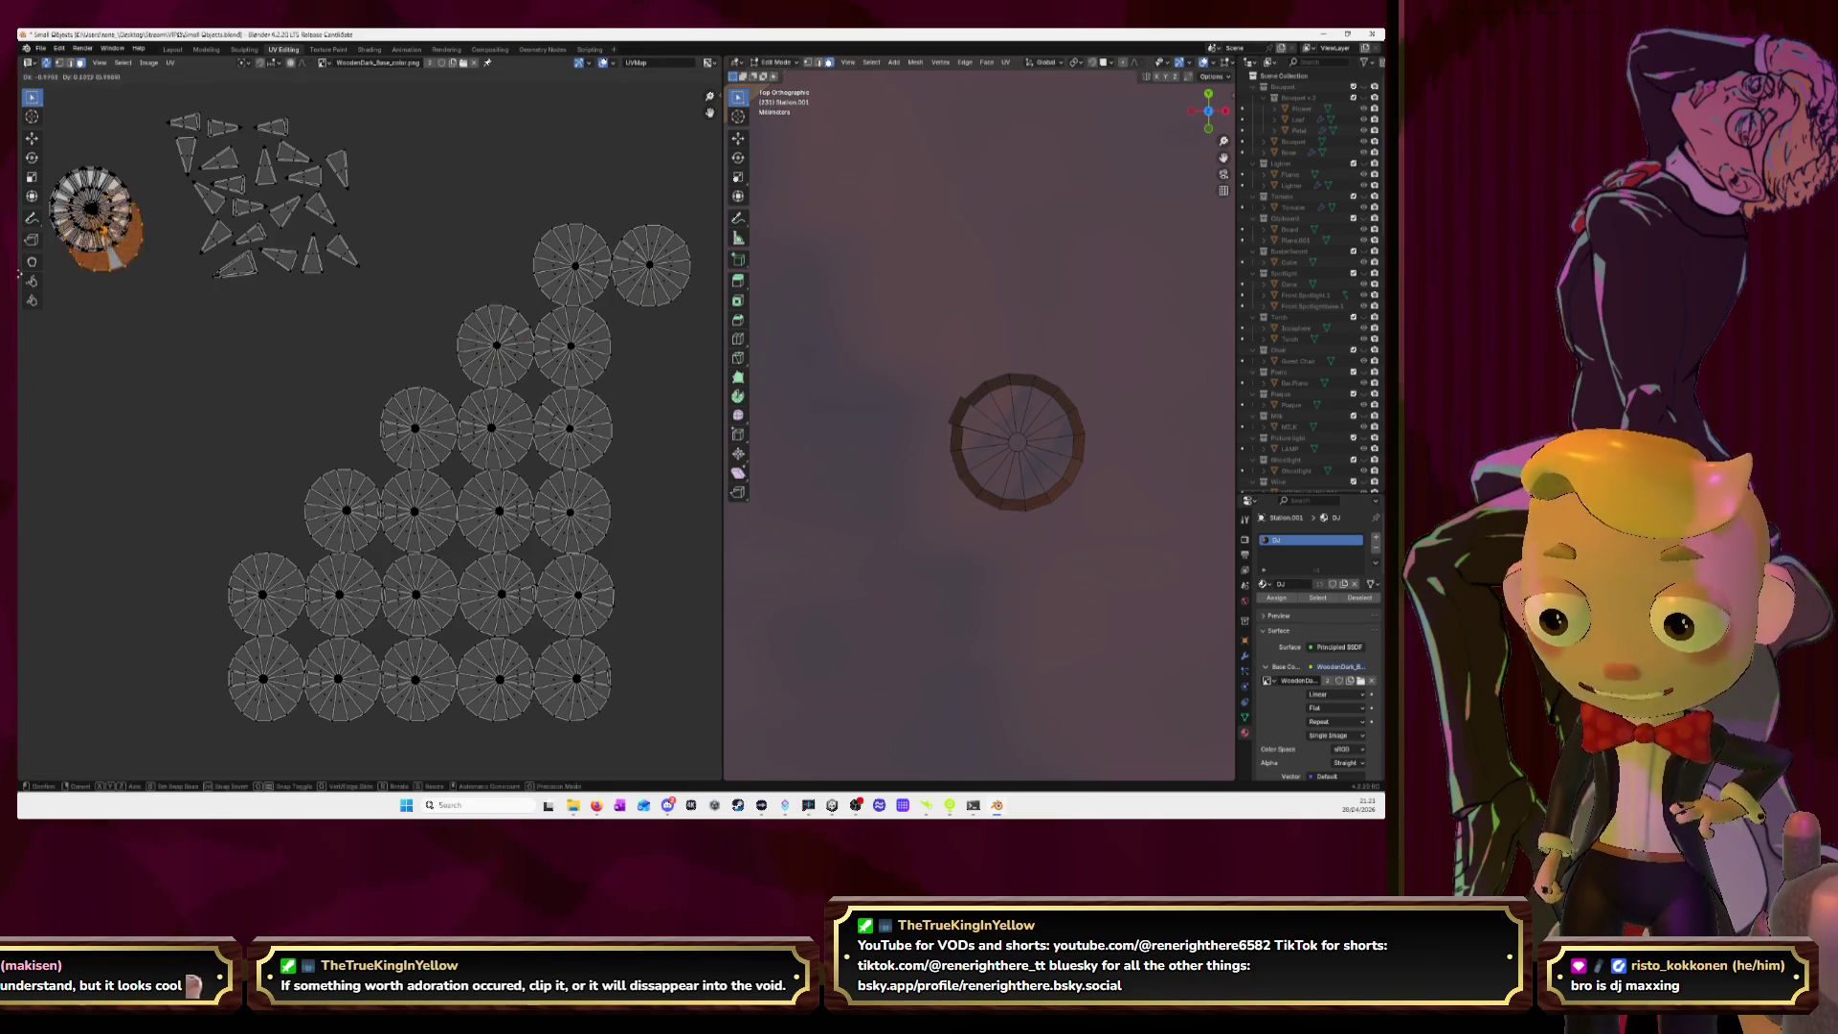
{"action": "left_click", "coordinate": [720, 283]}
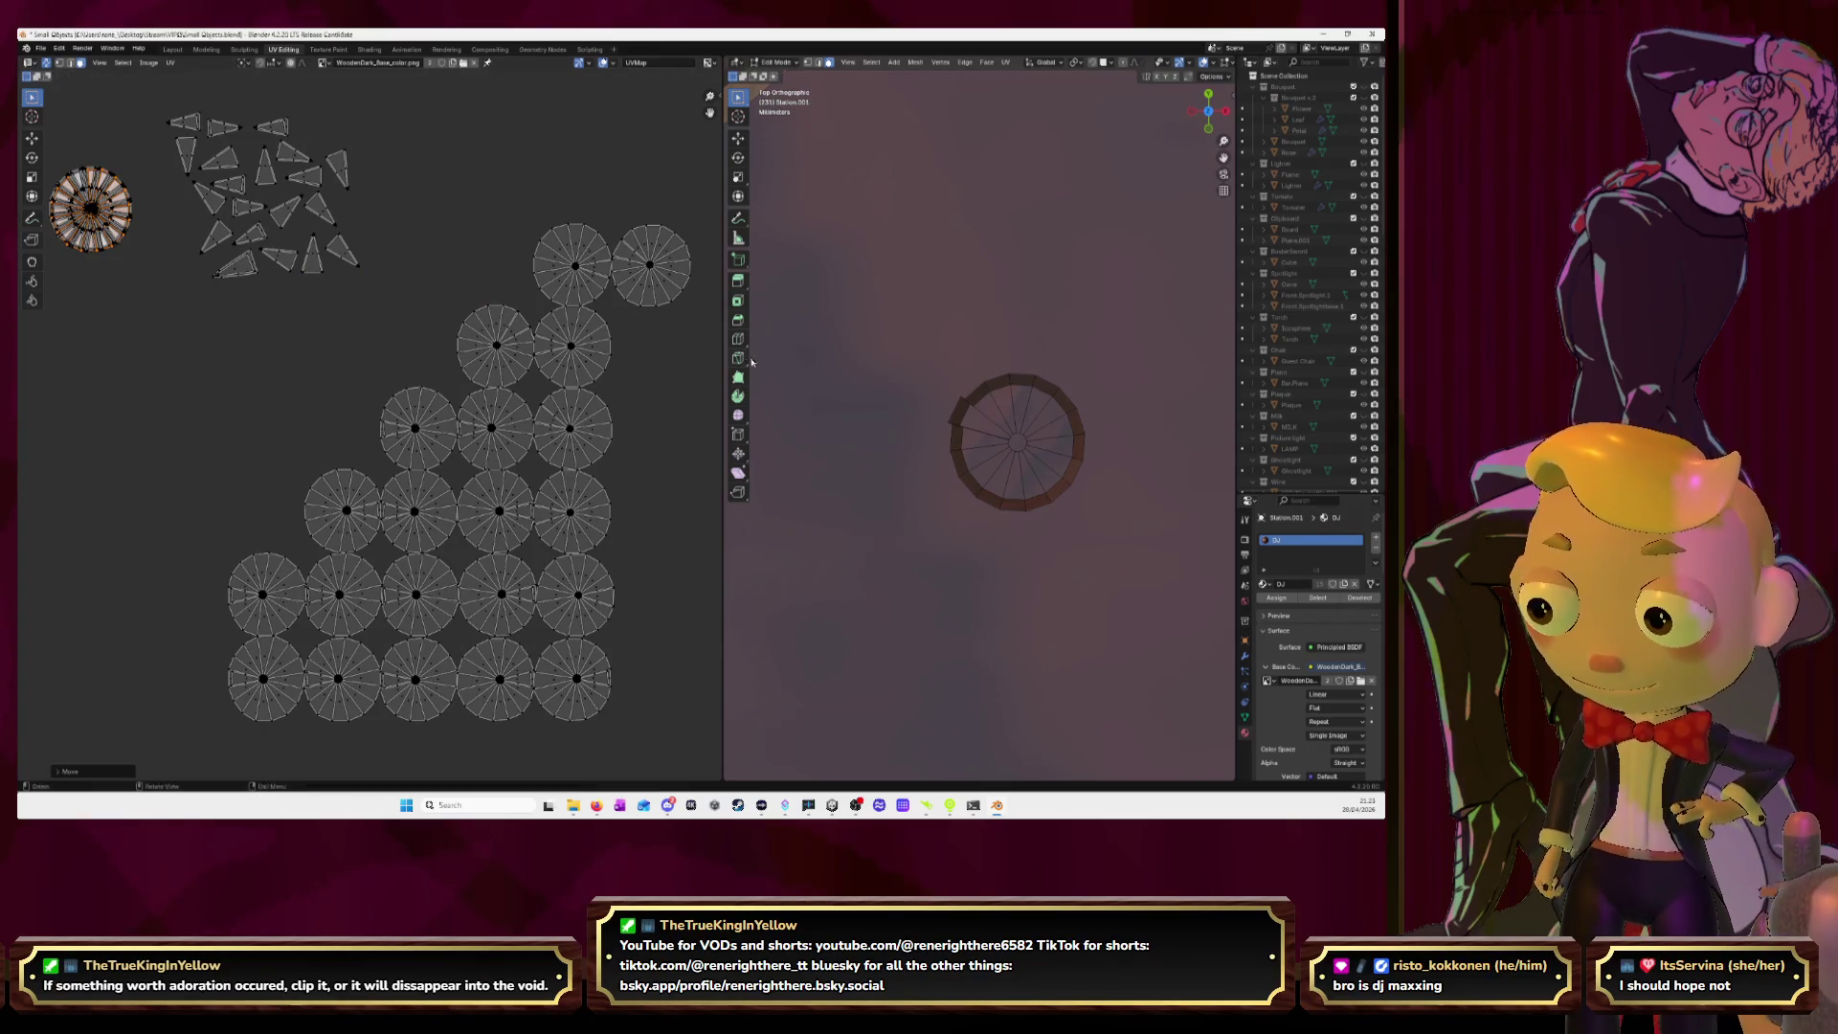
Pull a wedge into the cluster and start moving the top-right disc onto the ring.
{"action": "left_click", "coordinate": [630, 257]}
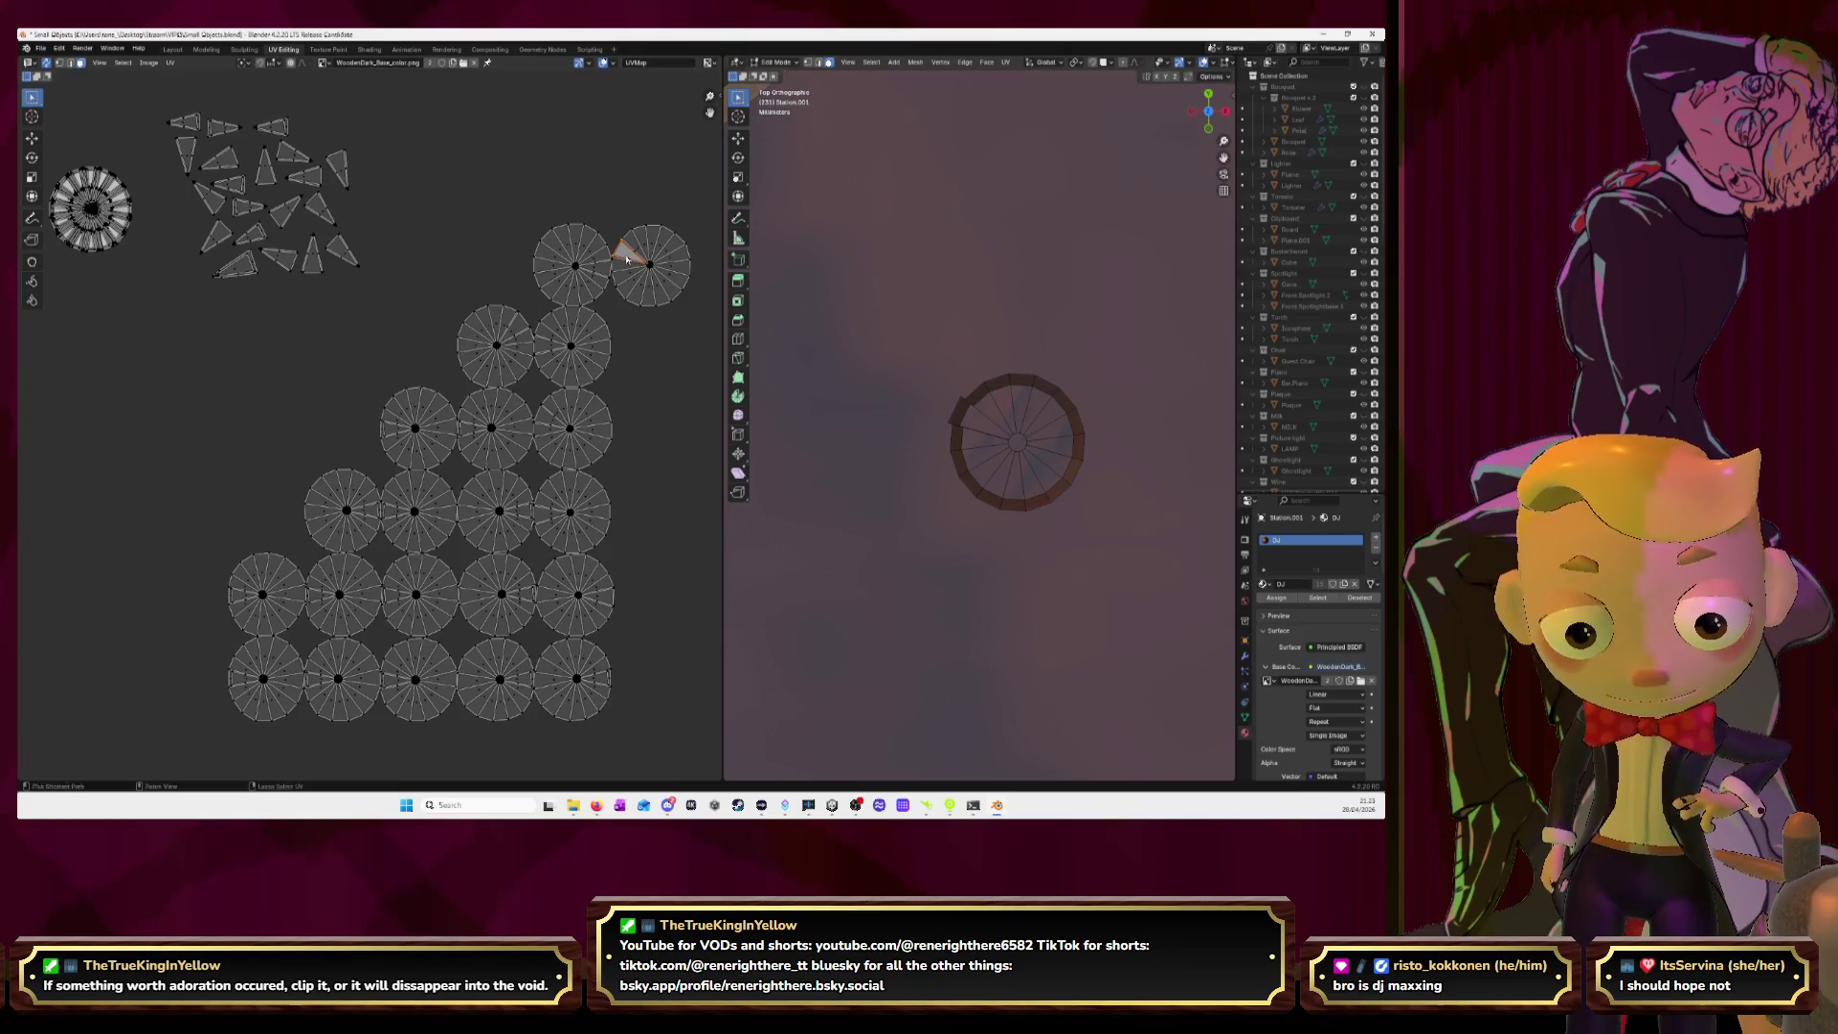
{"action": "key", "text": "g"}
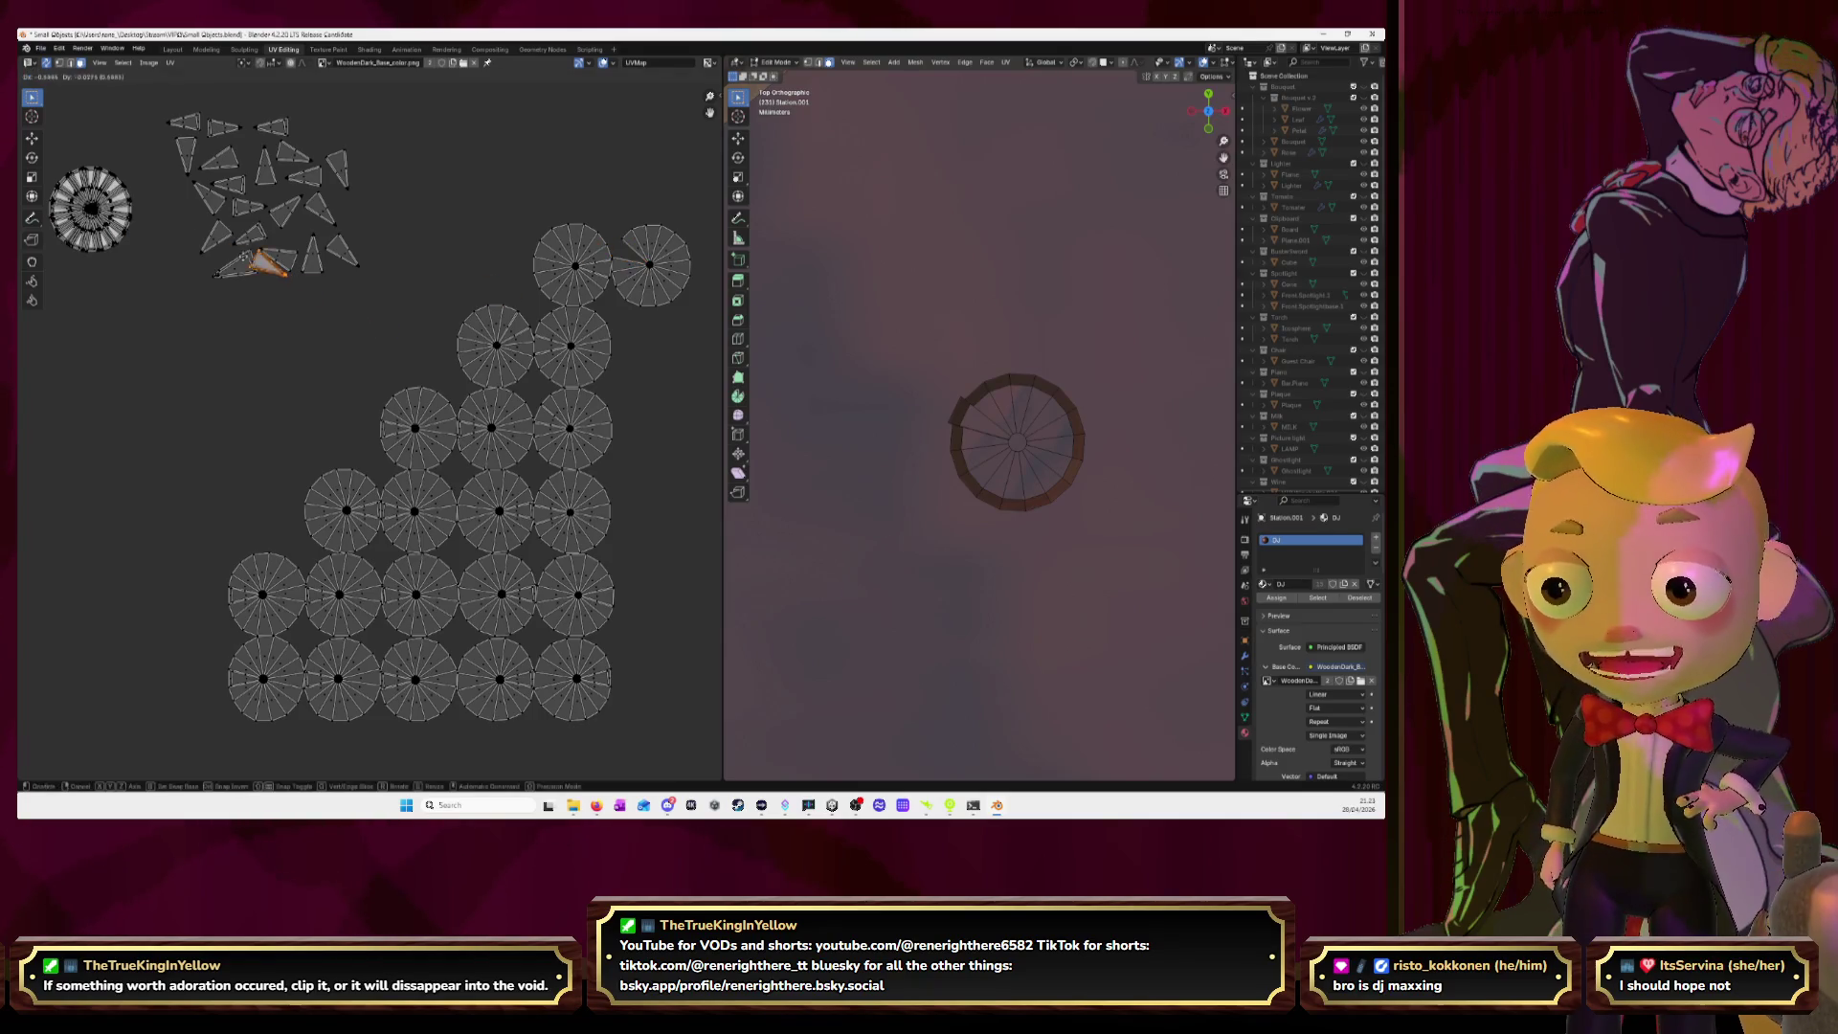
{"action": "left_click", "coordinate": [185, 211]}
{"action": "left_click", "coordinate": [646, 283]}
{"action": "key", "text": "l"}
{"action": "key", "text": "g"}
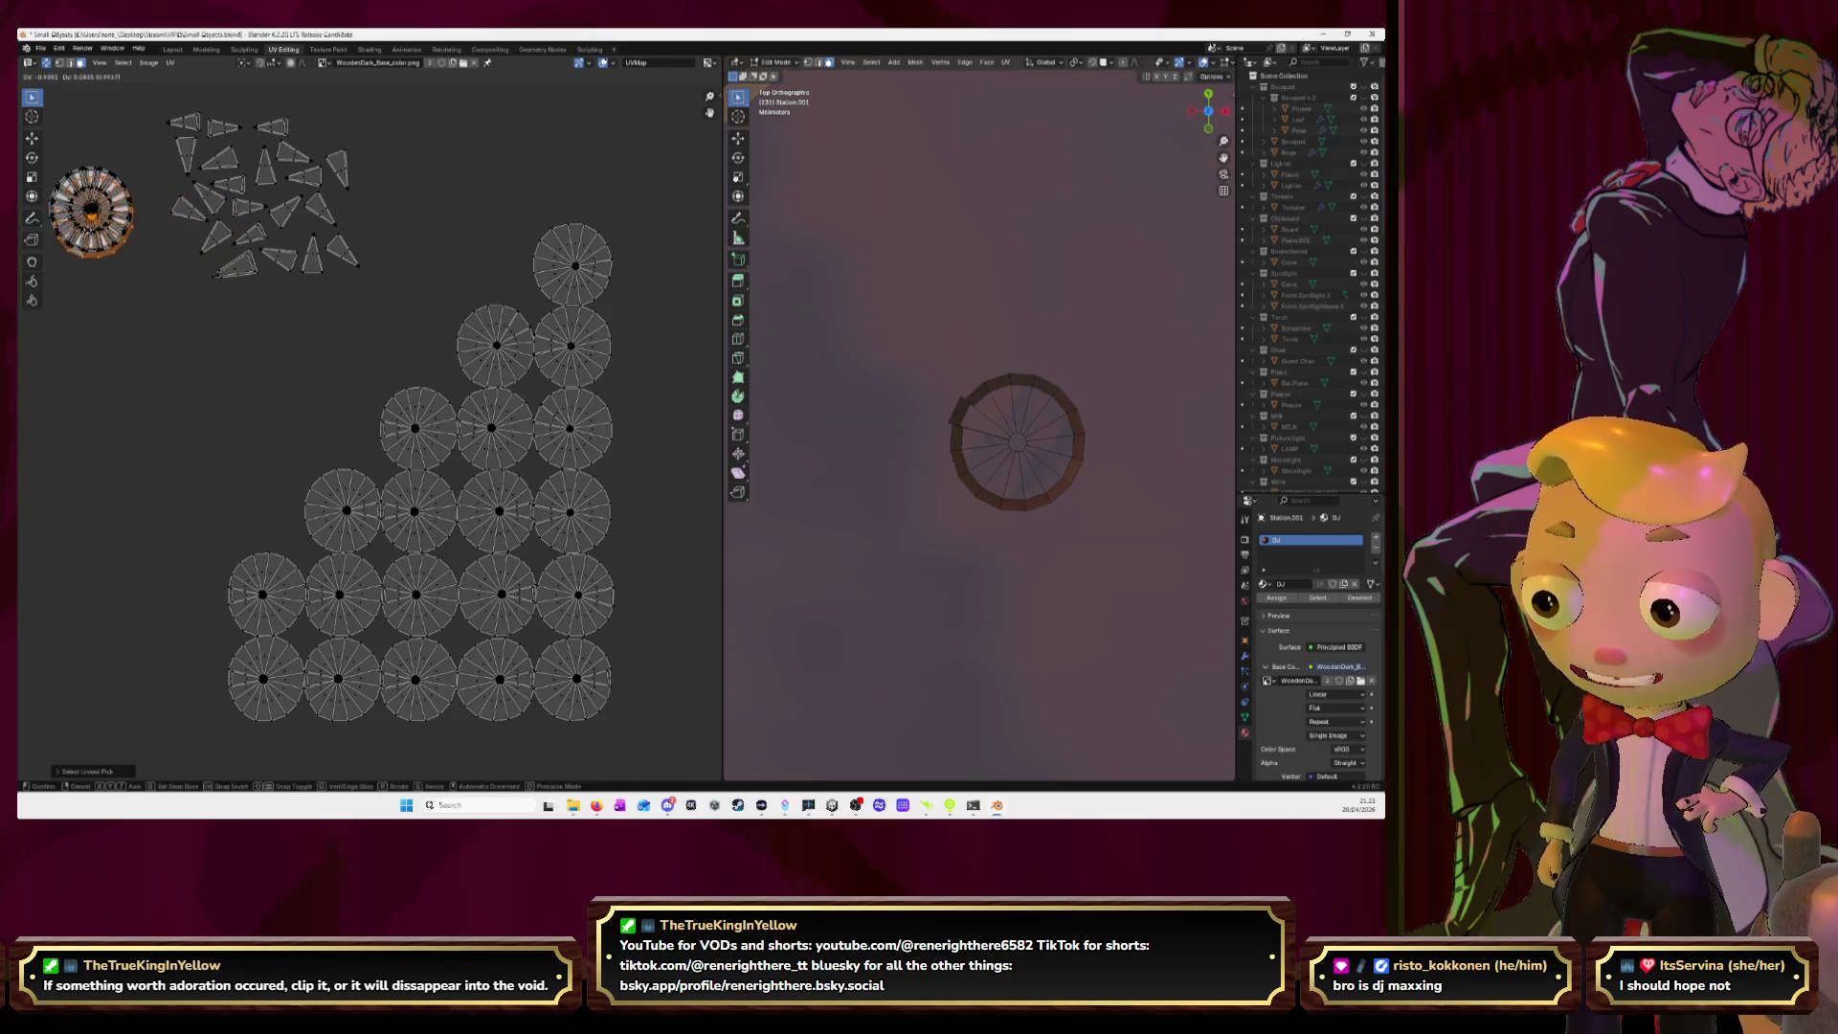
Set the top-right disc on the ring, then cut a wedge from the next top disc and stack it.
{"action": "left_click", "coordinate": [216, 273]}
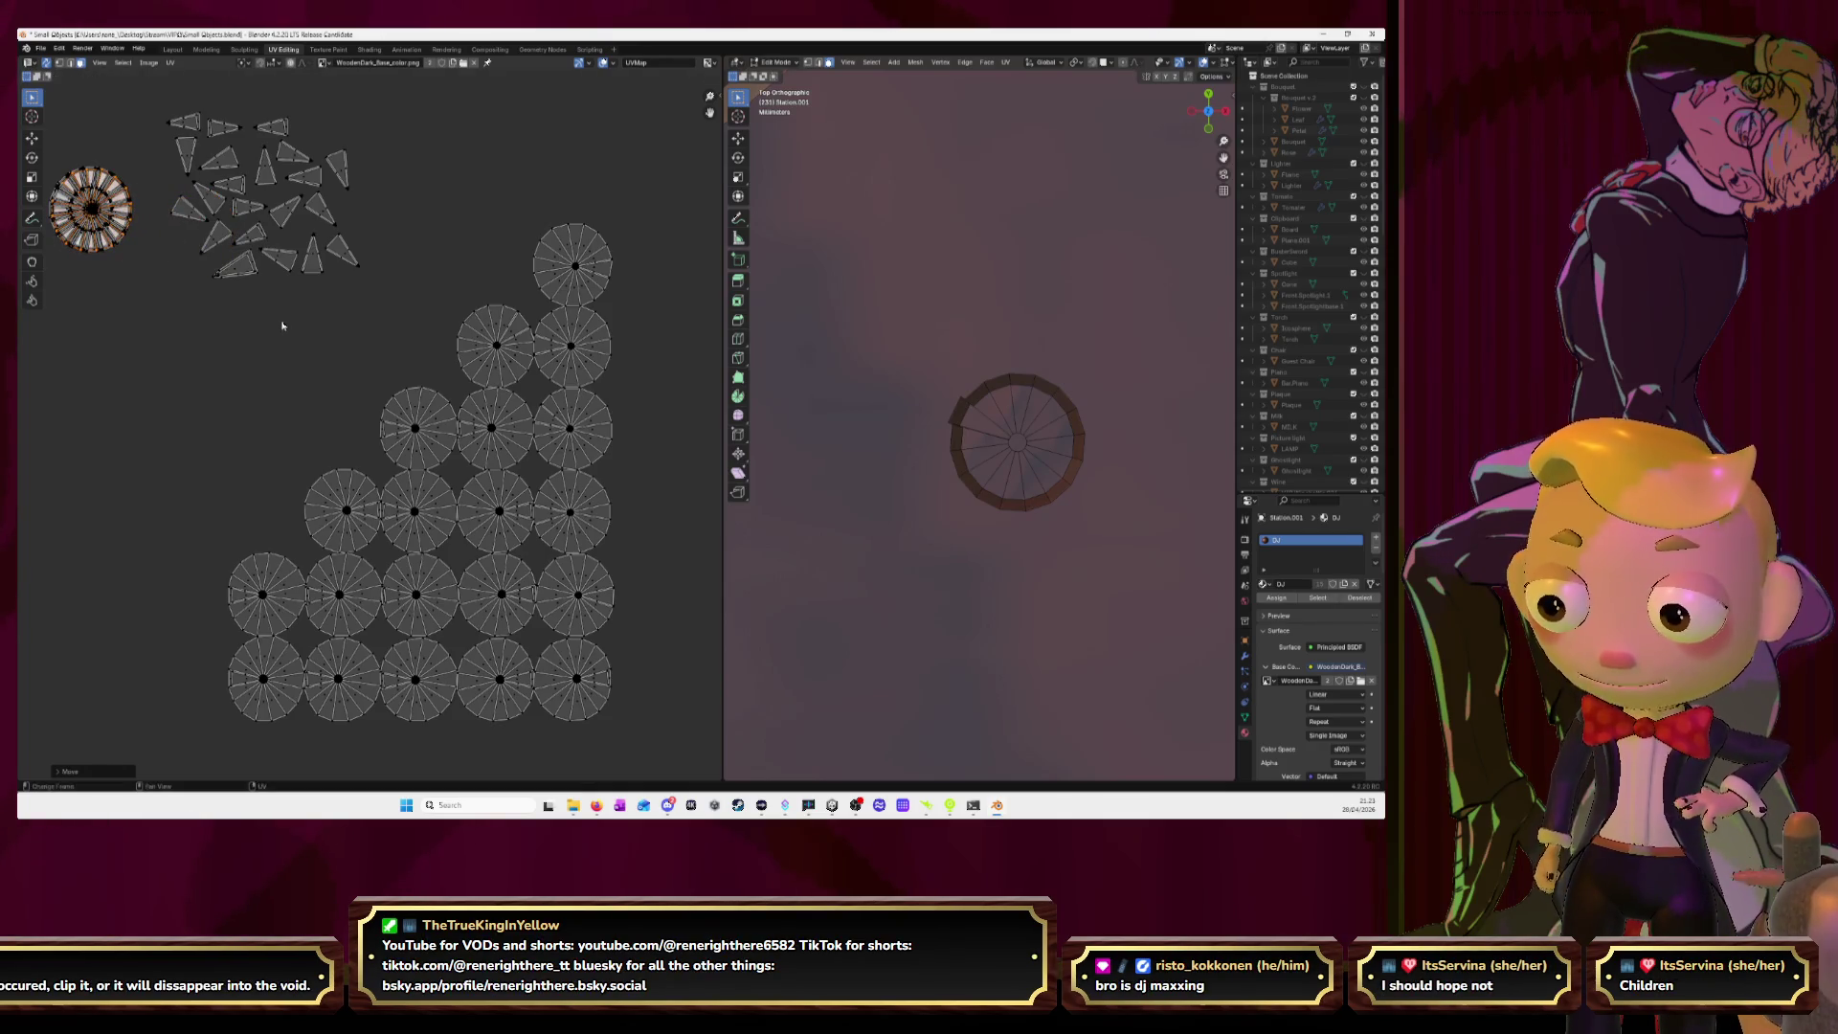
{"action": "left_click", "coordinate": [596, 269]}
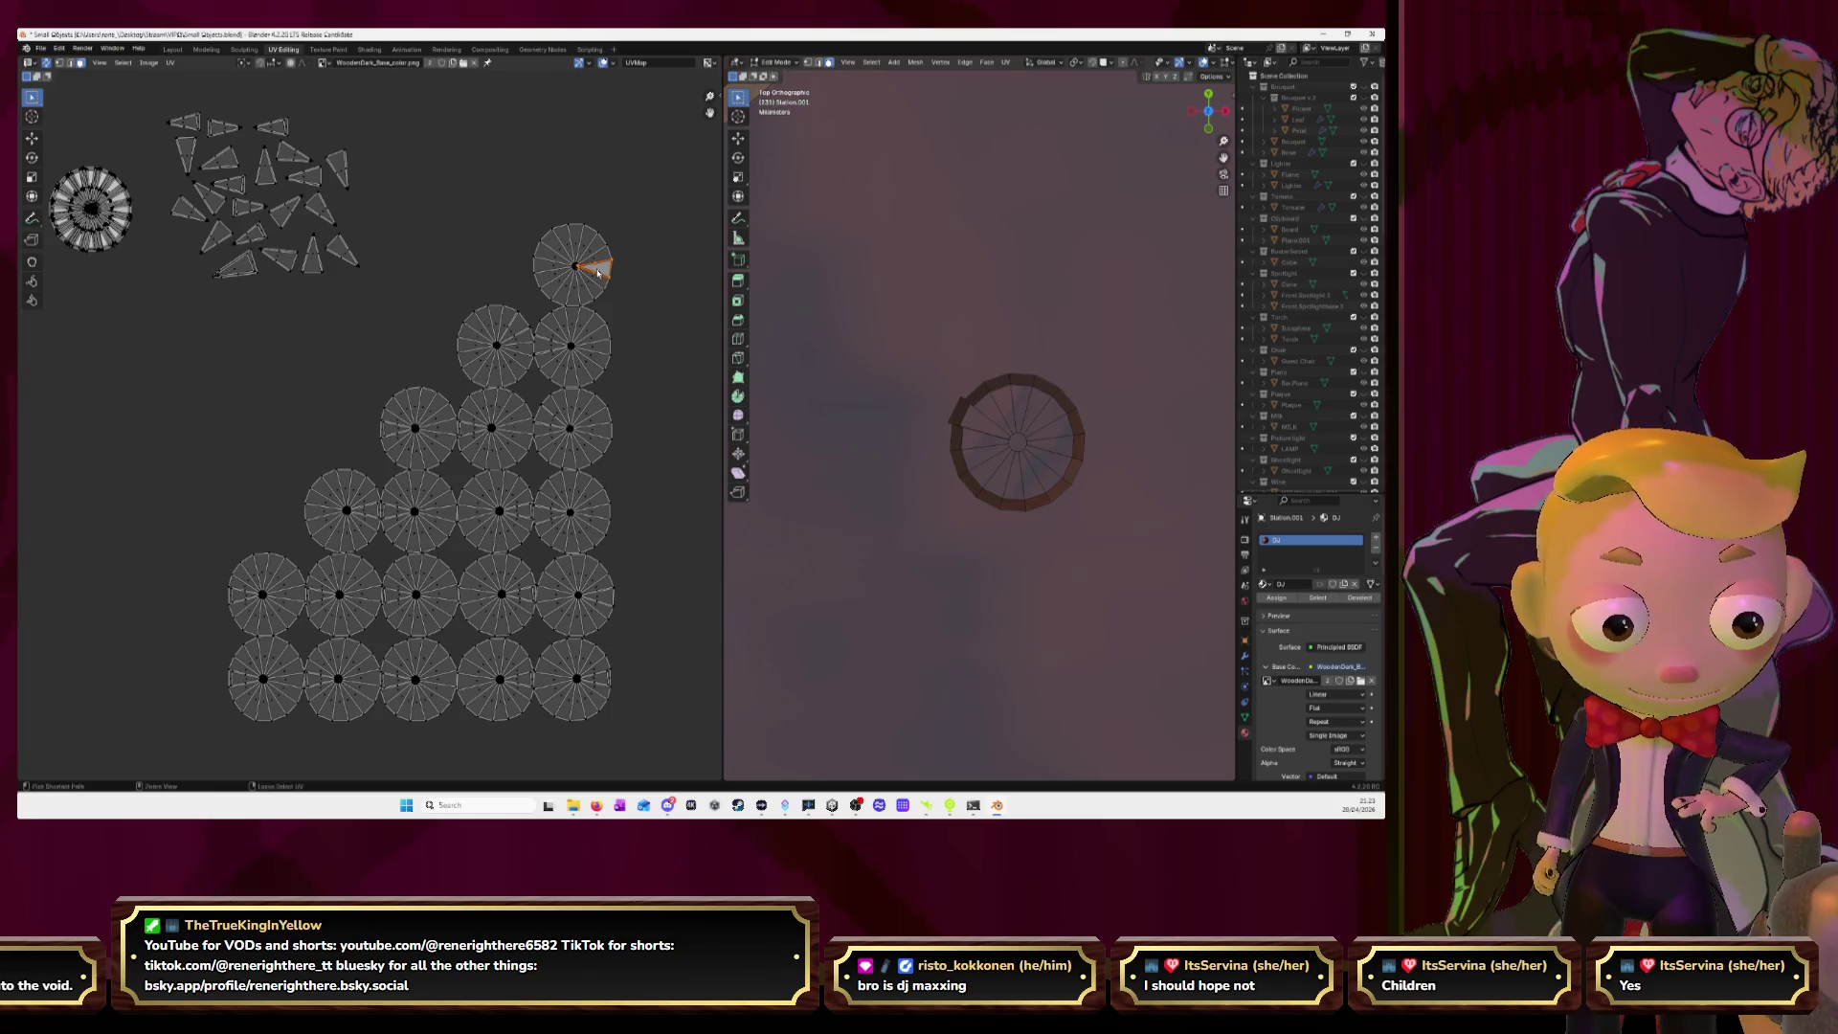
{"action": "key", "text": "g"}
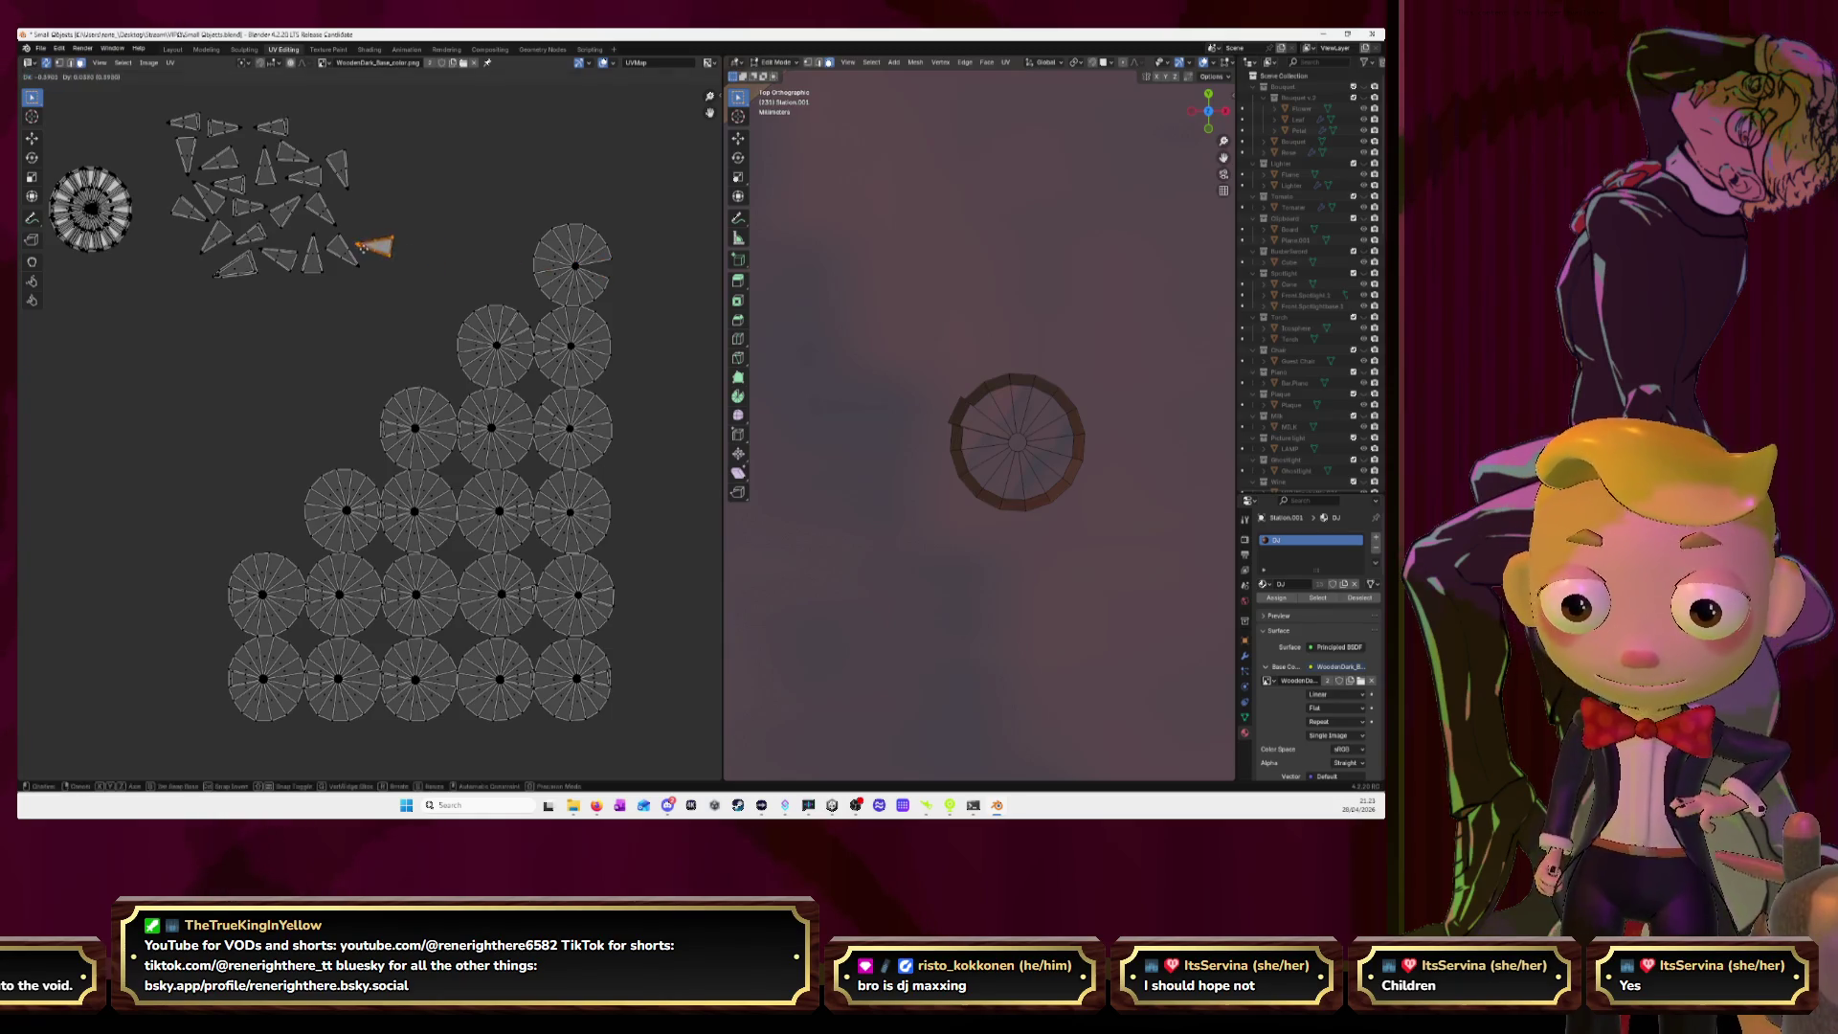
{"action": "left_click", "coordinate": [585, 264]}
{"action": "left_click", "coordinate": [569, 254]}
{"action": "key", "text": "l"}
{"action": "key", "text": "g"}
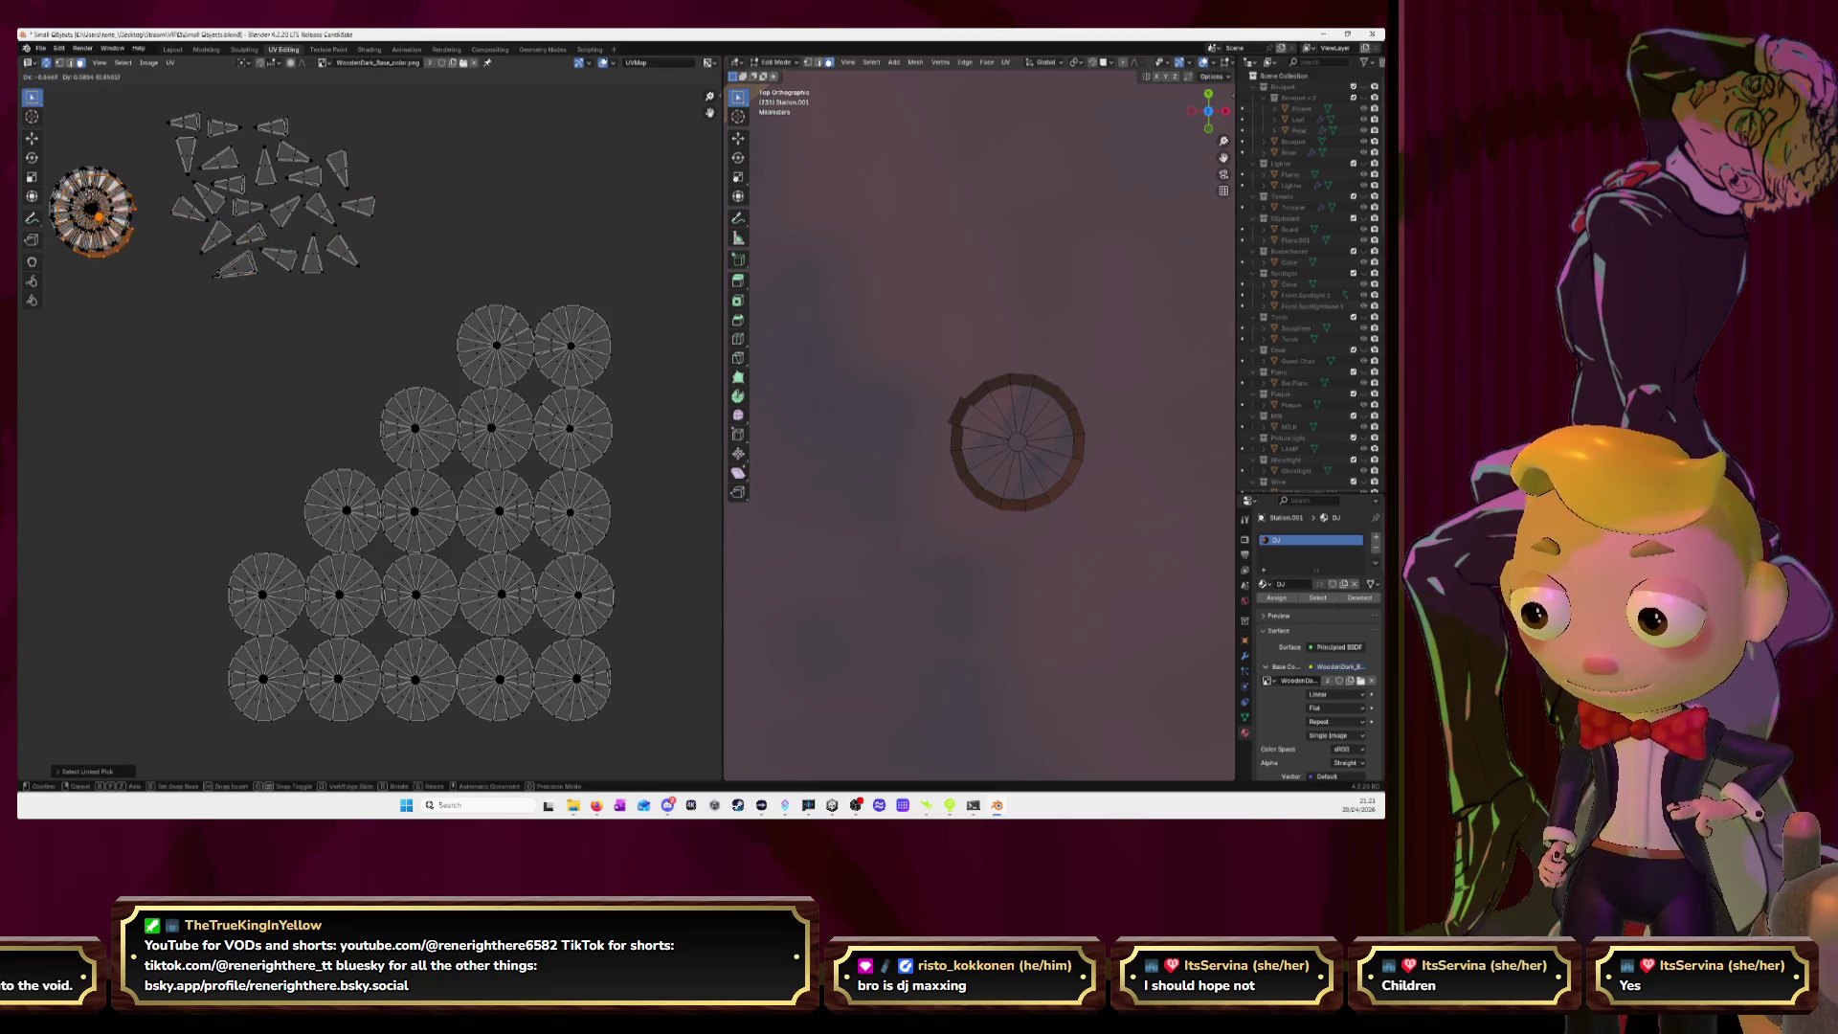
{"action": "left_click", "coordinate": [127, 216]}
Drop a wedge from the next disc into the cluster and stack that disc onto the ring.
{"action": "left_click", "coordinate": [515, 331]}
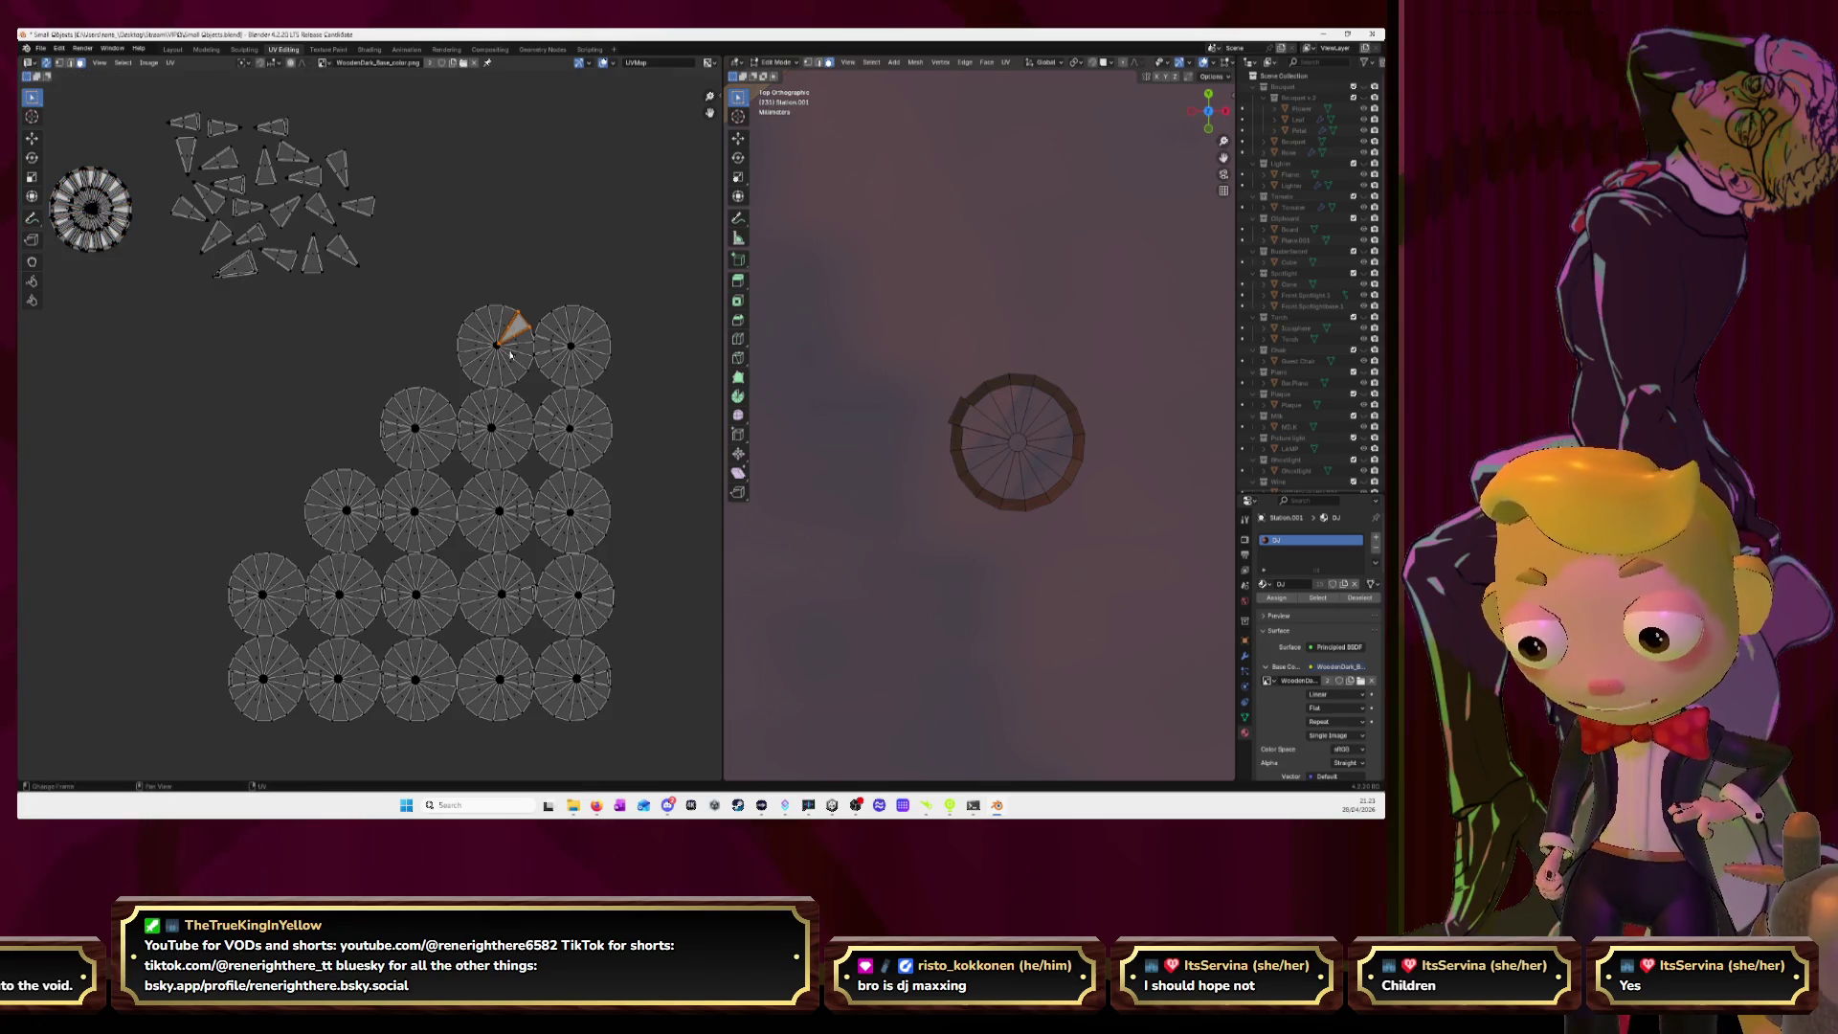
{"action": "key", "text": "g"}
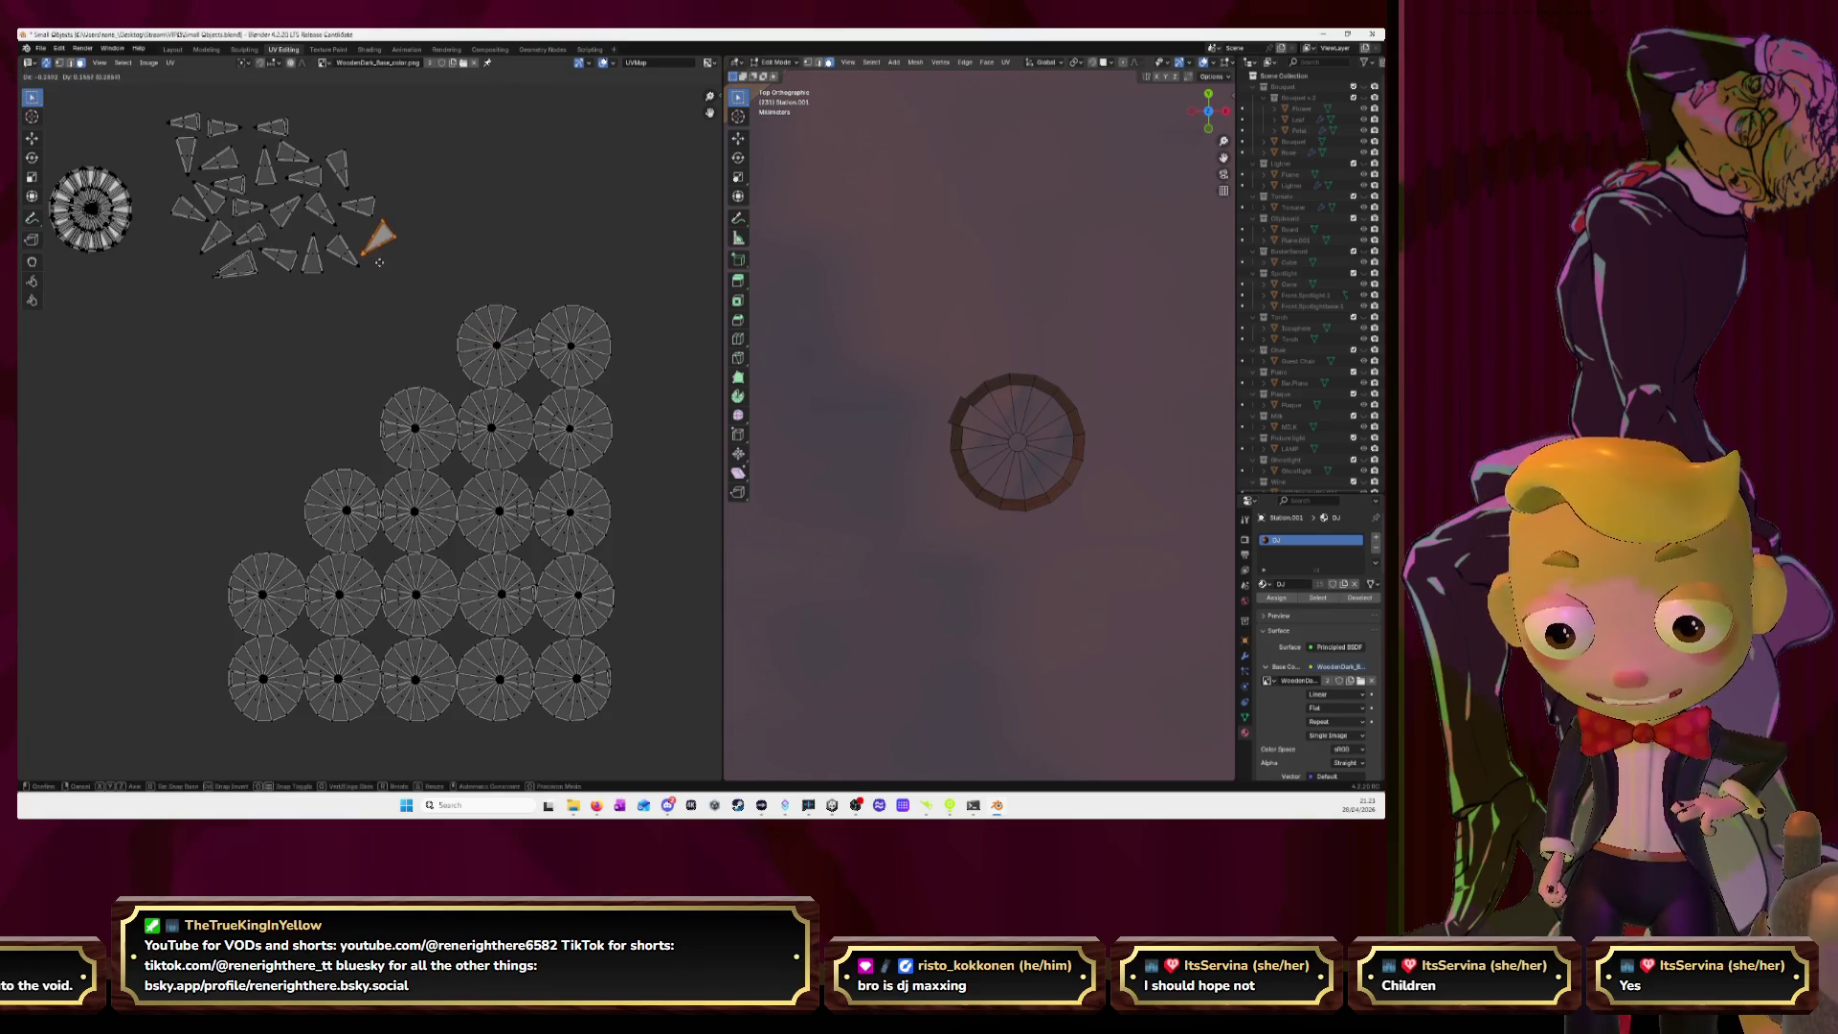
{"action": "left_click", "coordinate": [380, 263]}
{"action": "left_click", "coordinate": [479, 341]}
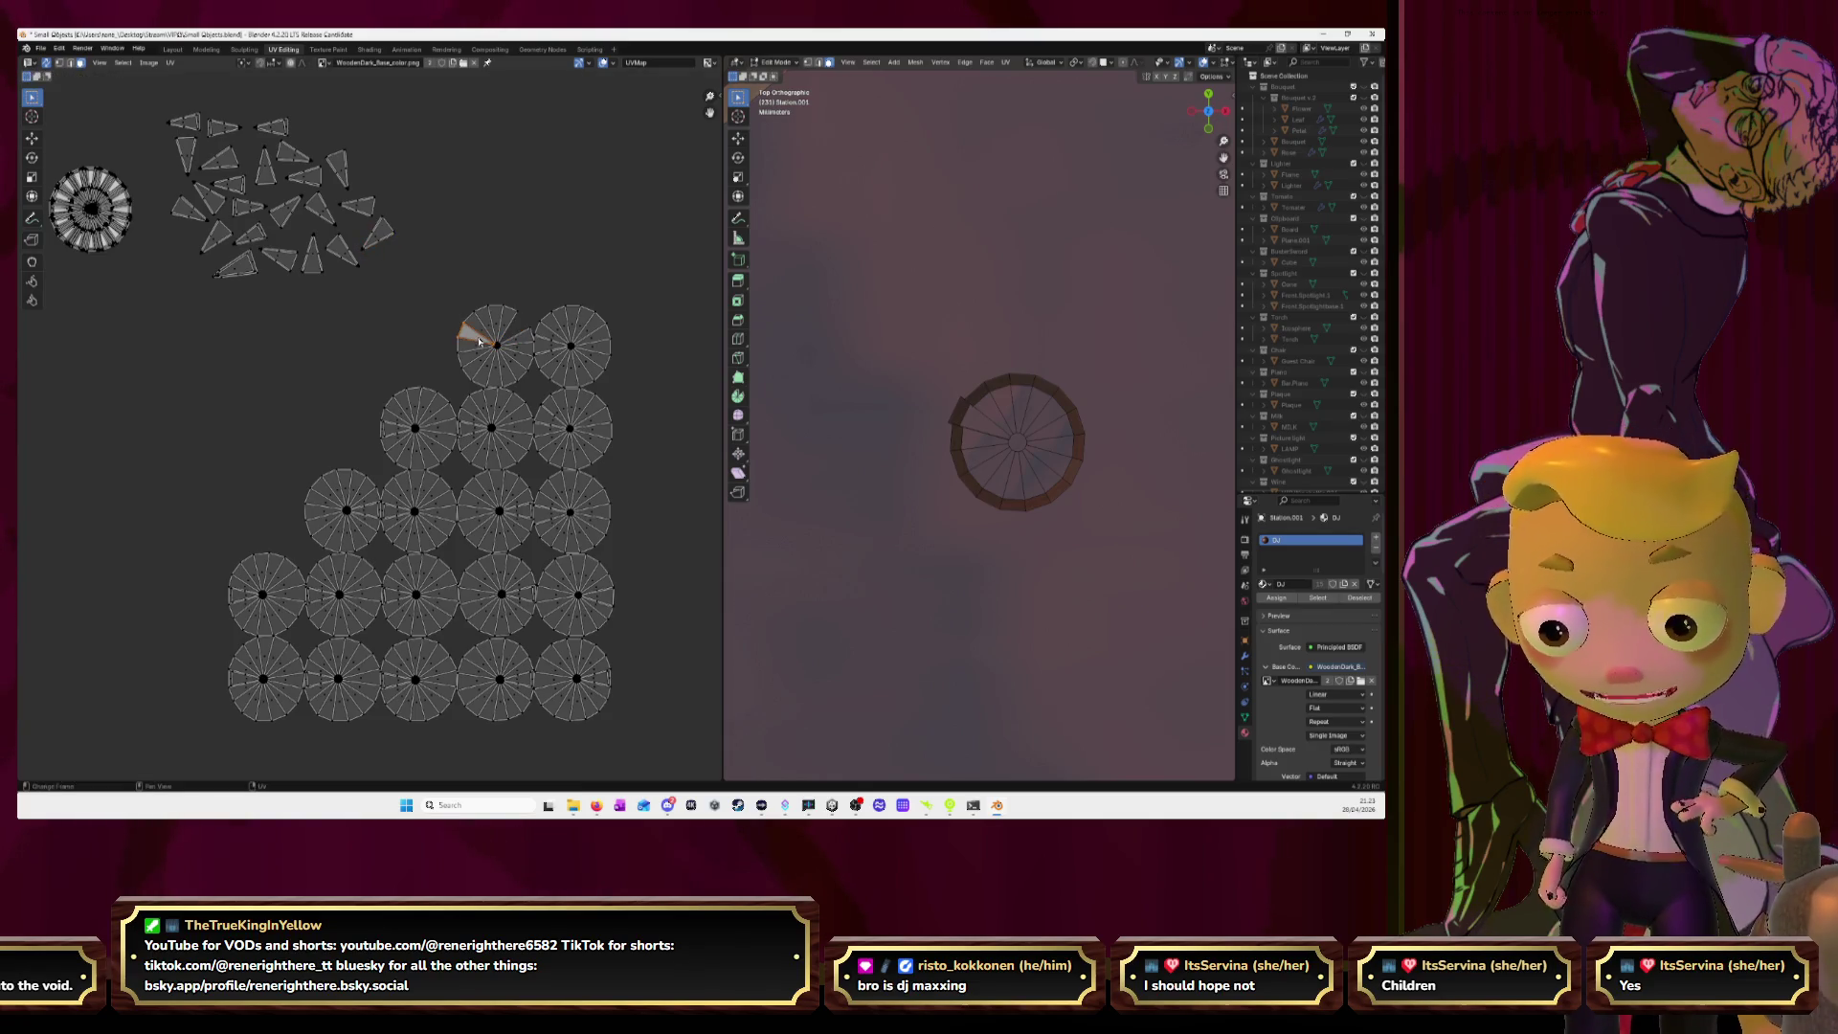
{"action": "key", "text": "l"}
{"action": "key", "text": "g"}
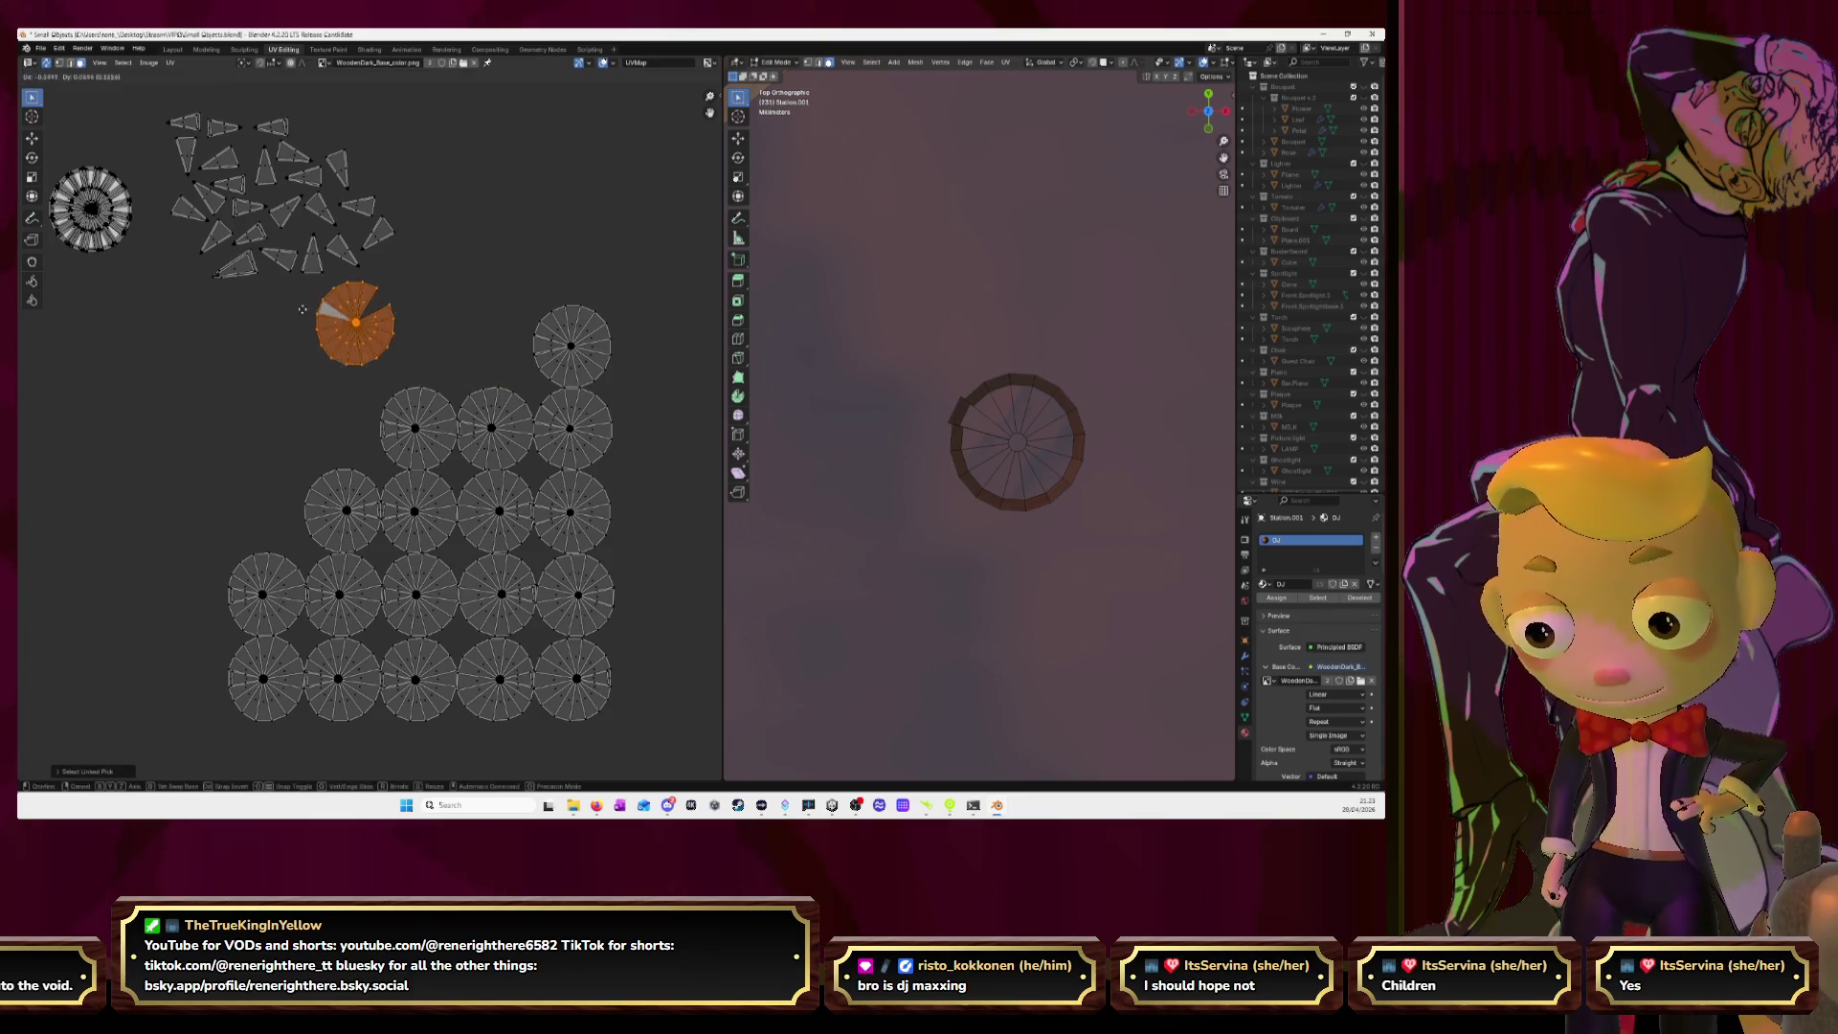
{"action": "left_click", "coordinate": [75, 204]}
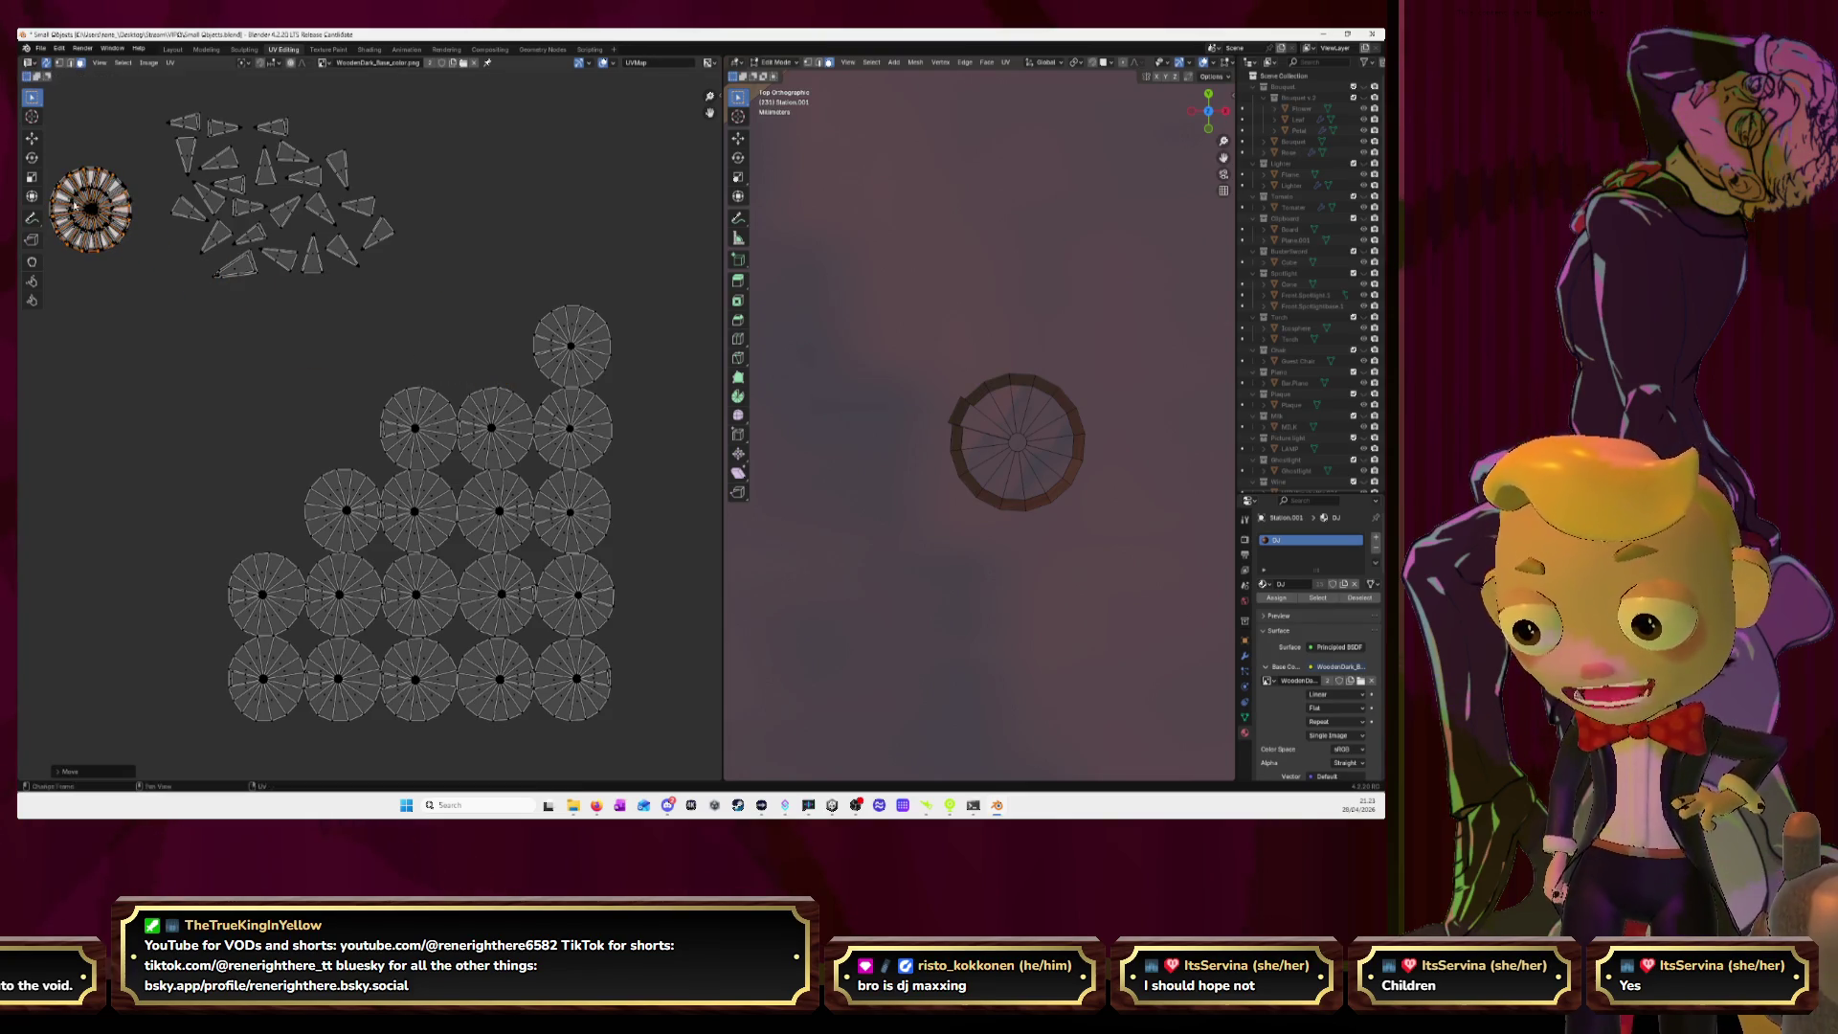
Pull one wedge of the next disc beside the wedge cluster and pick the top disc island.
{"action": "left_click", "coordinate": [545, 350]}
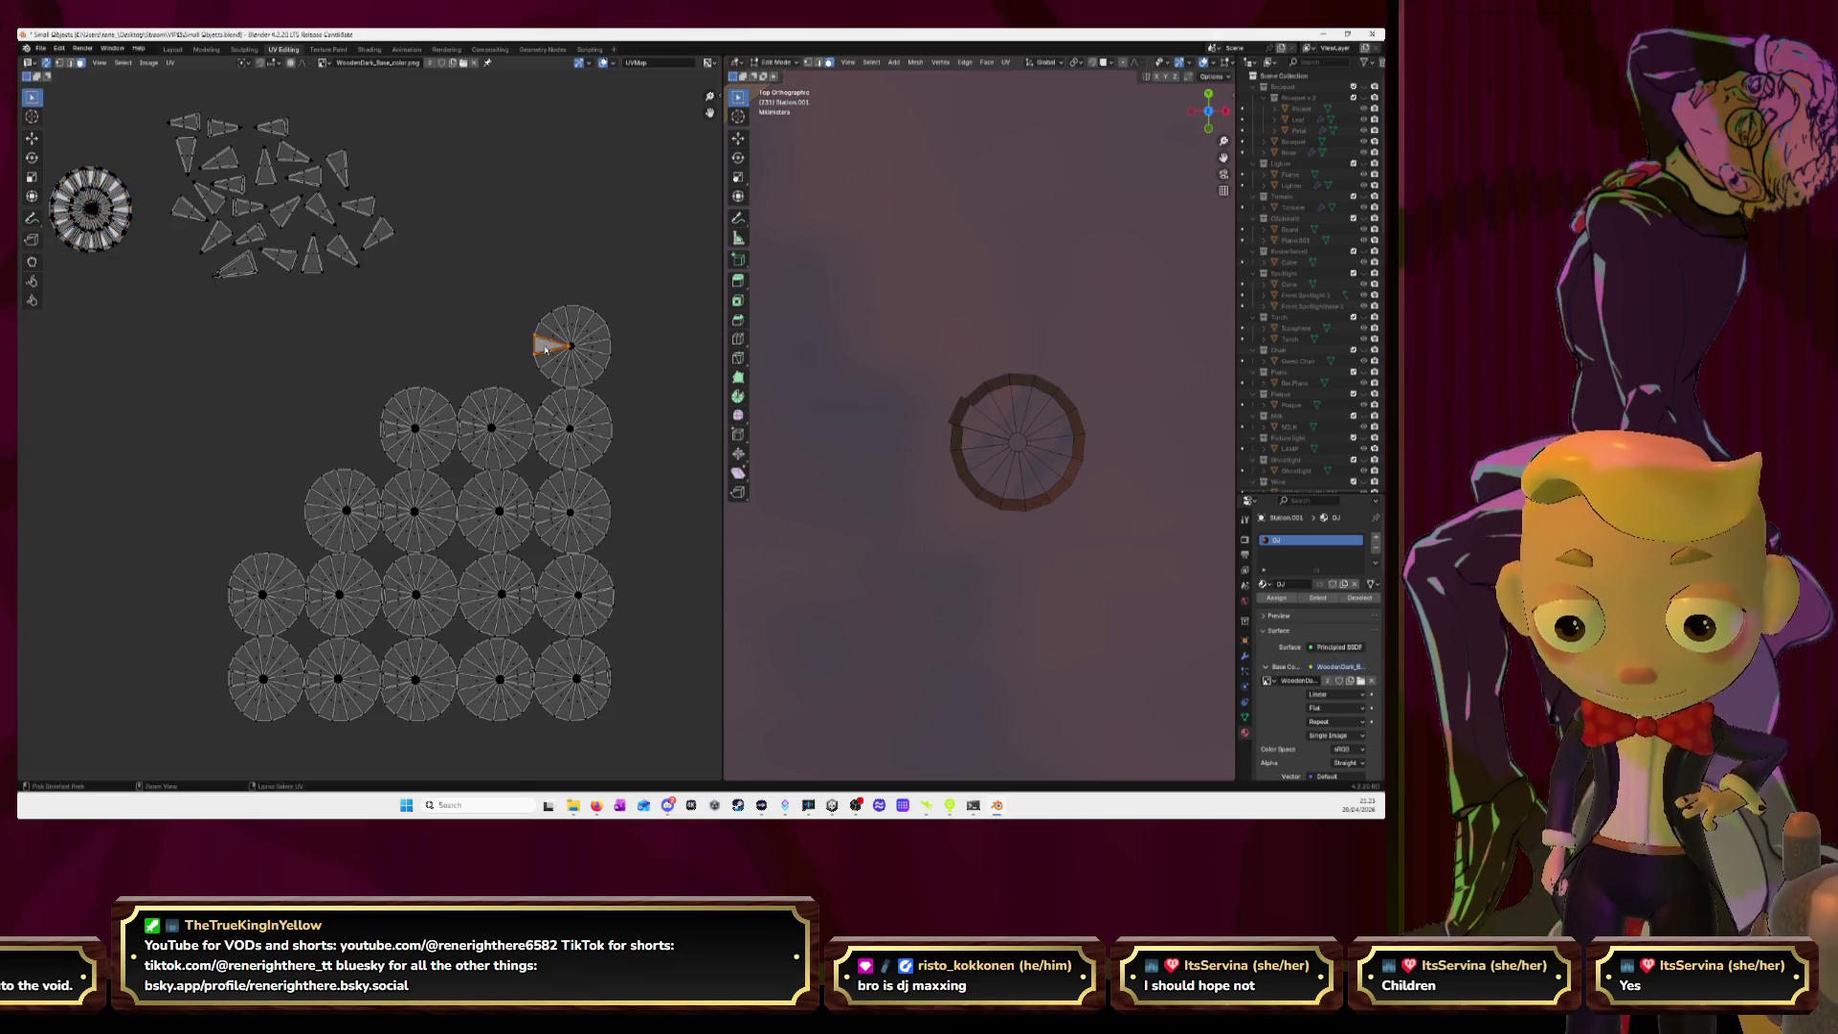
{"action": "key", "text": "g"}
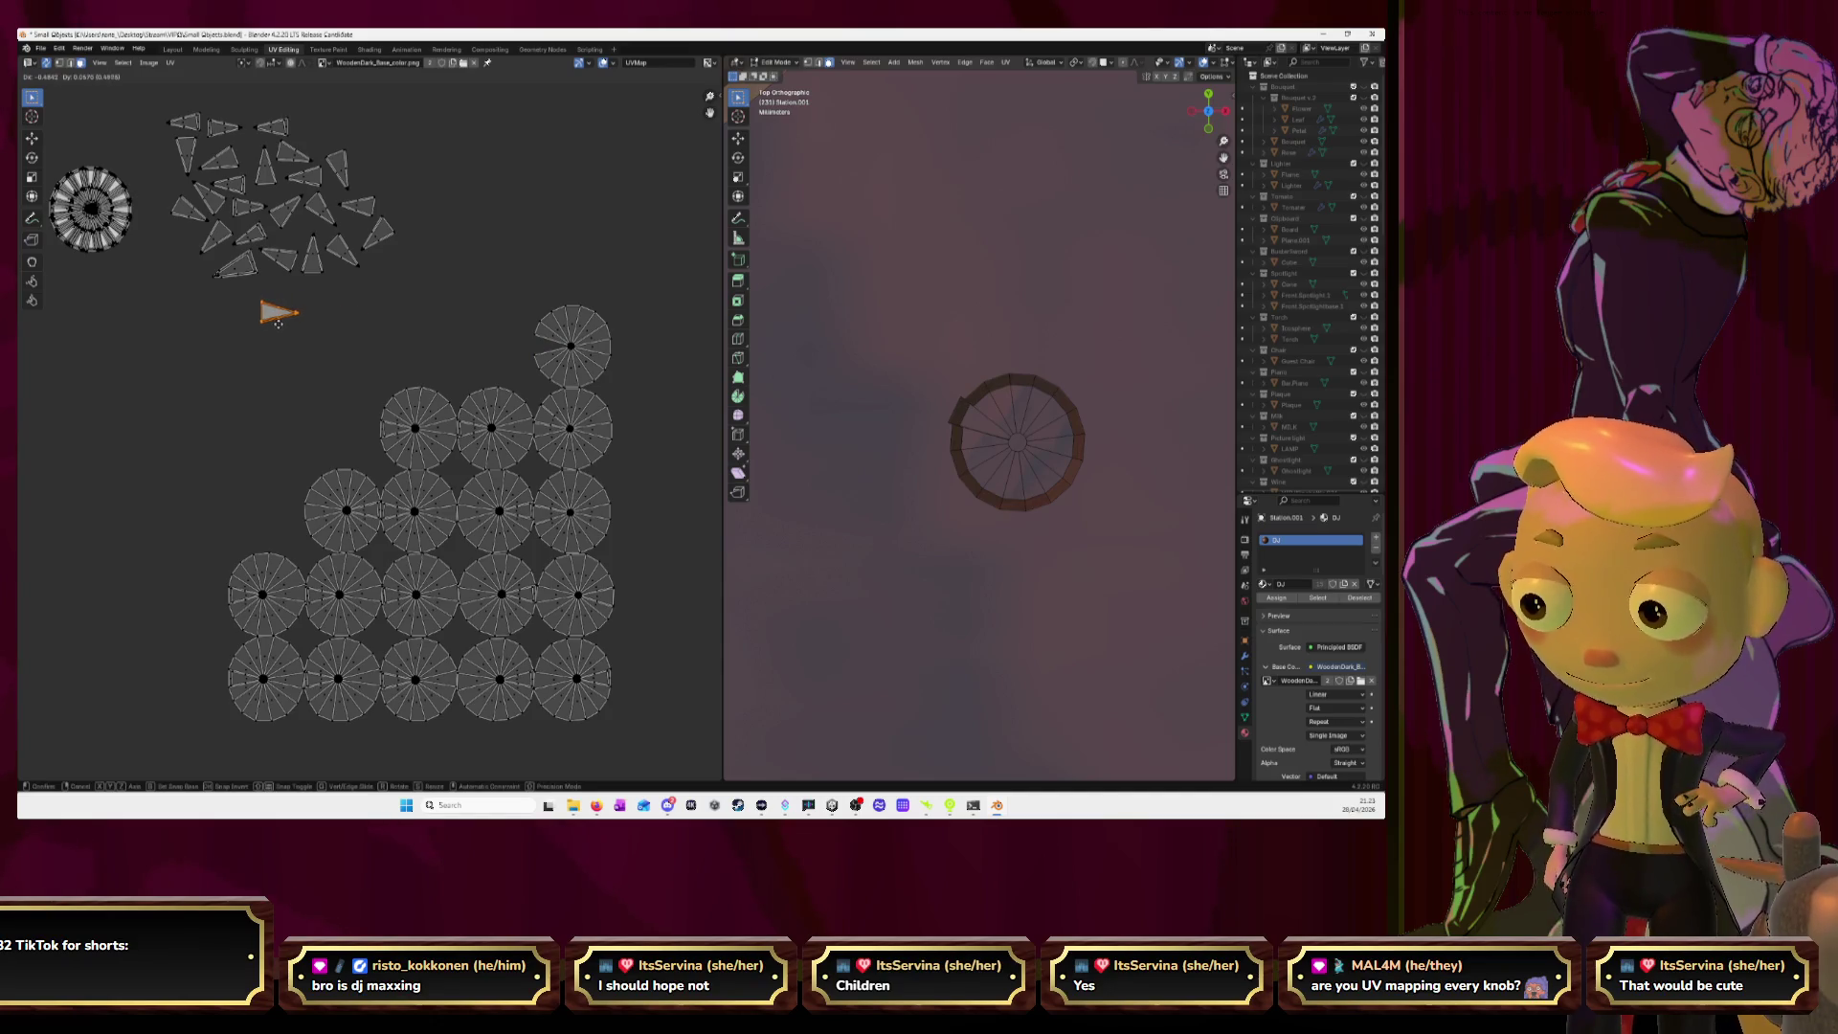
{"action": "left_click", "coordinate": [246, 312]}
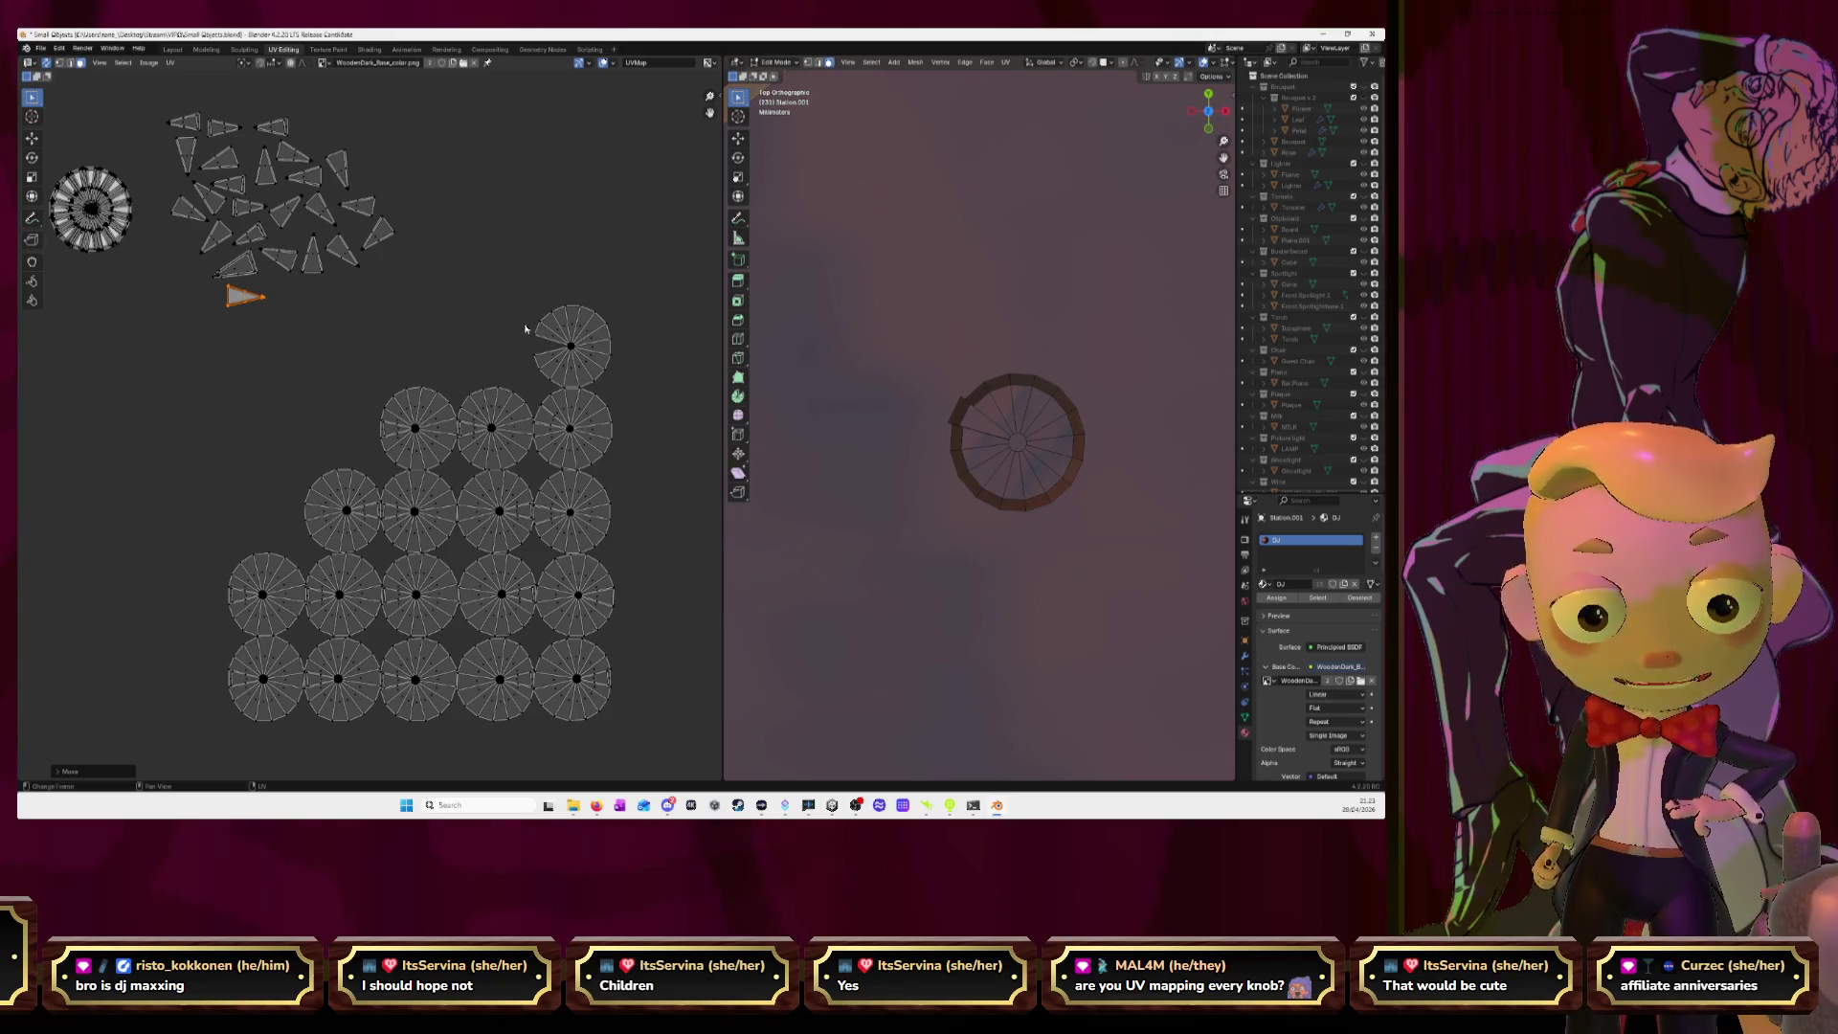
{"action": "left_click", "coordinate": [566, 335]}
Stack the top disc on the finished ring, then pull a wedge from the next disc into the cluster.
{"action": "key", "text": "l"}
{"action": "key", "text": "g"}
{"action": "left_click", "coordinate": [89, 203]}
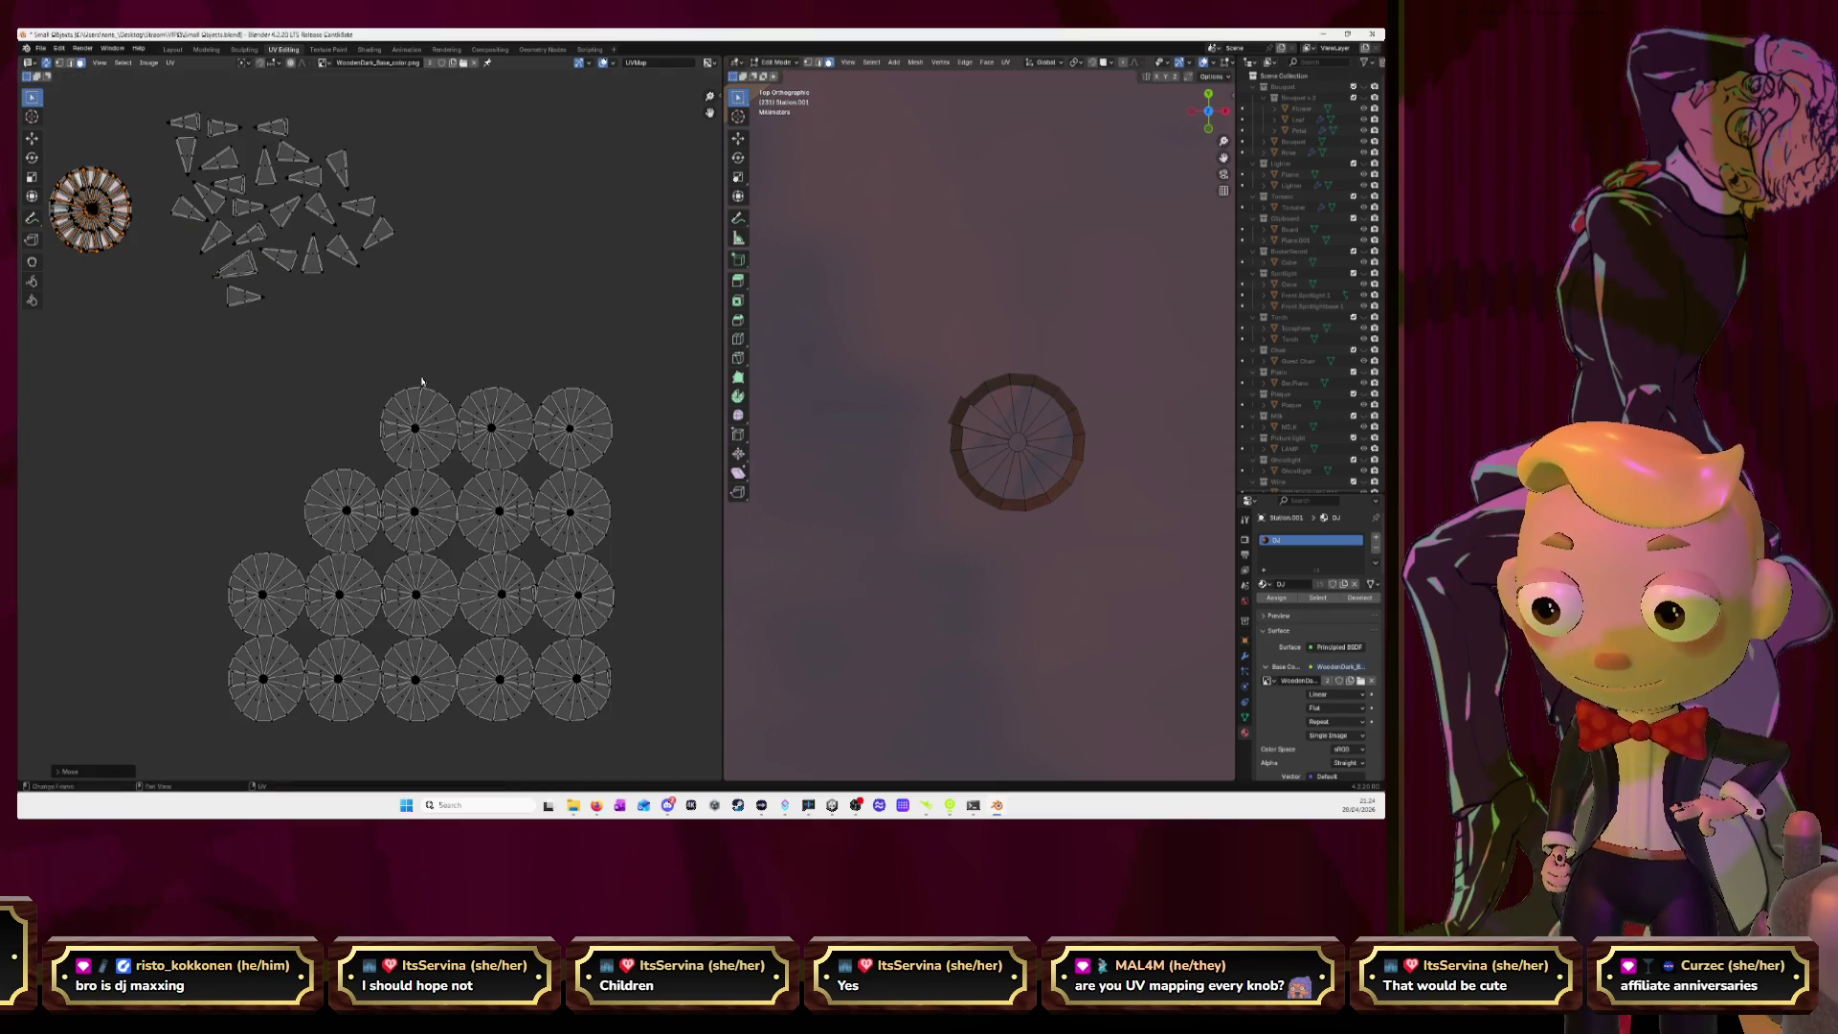
{"action": "left_click", "coordinate": [411, 418]}
{"action": "key", "text": "l"}
{"action": "left_click", "coordinate": [380, 425]}
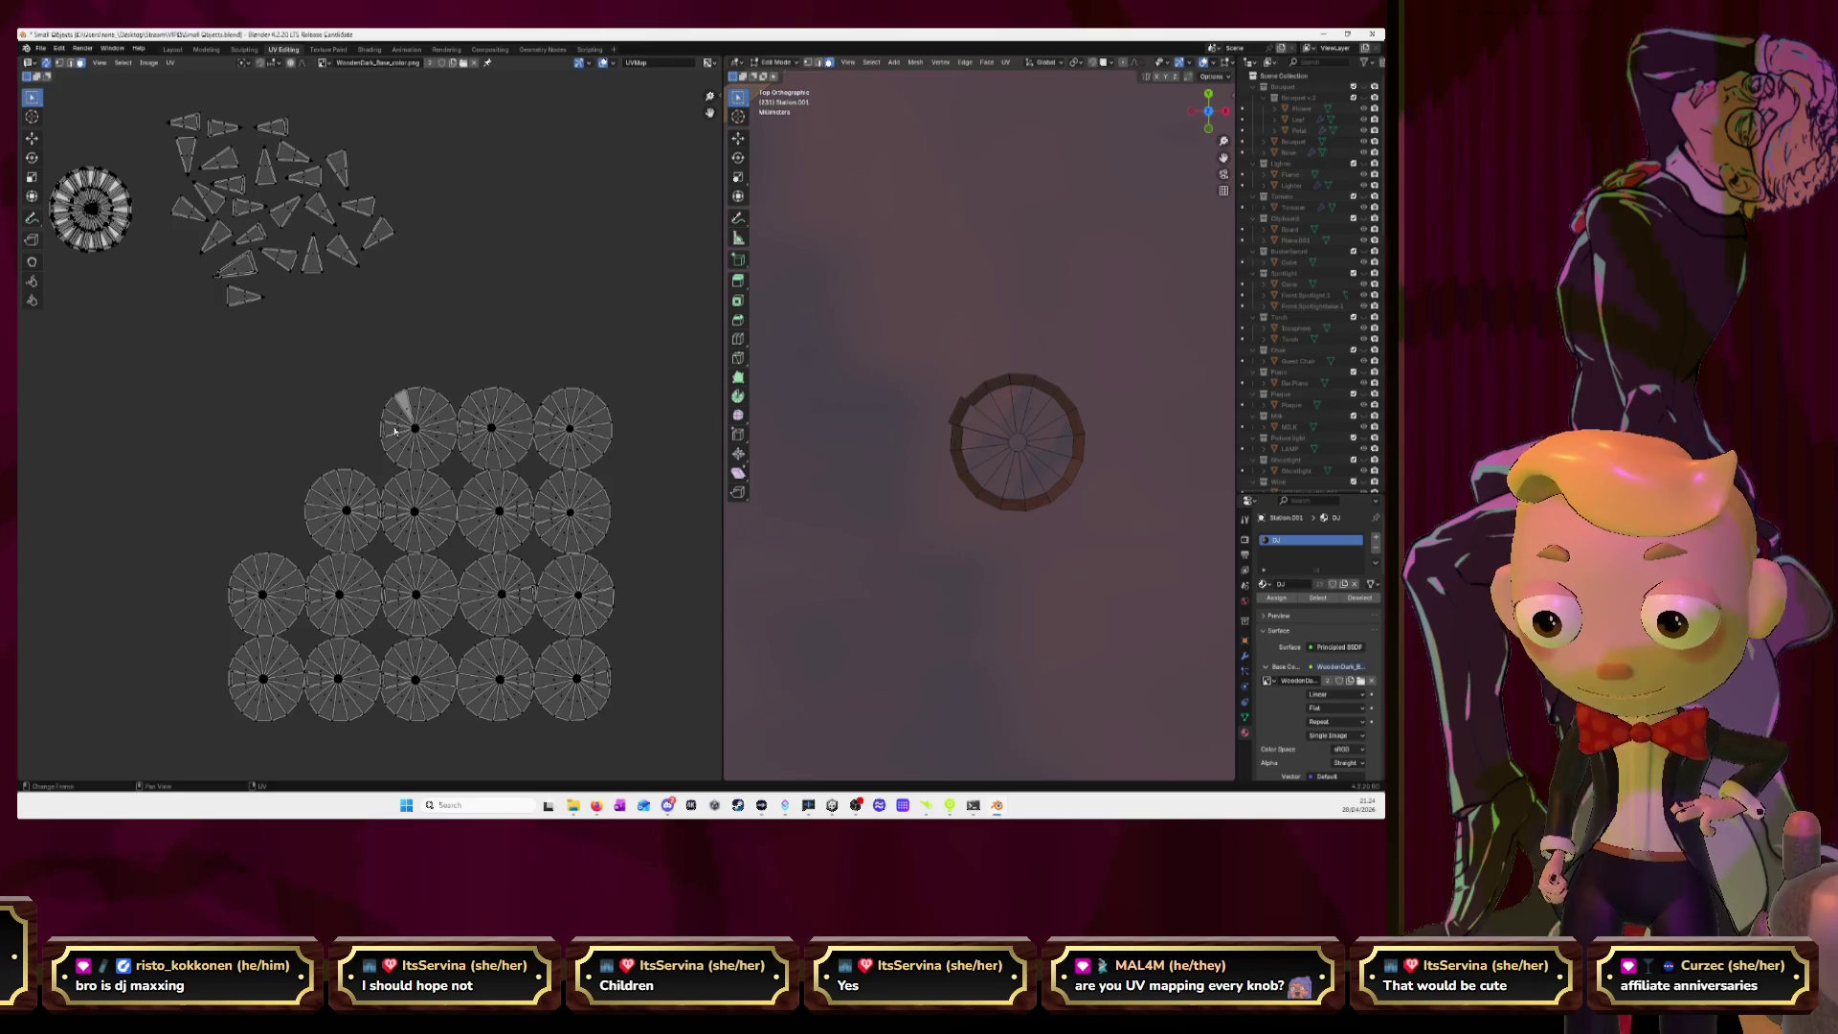
{"action": "key", "text": "g"}
{"action": "left_click", "coordinate": [292, 298]}
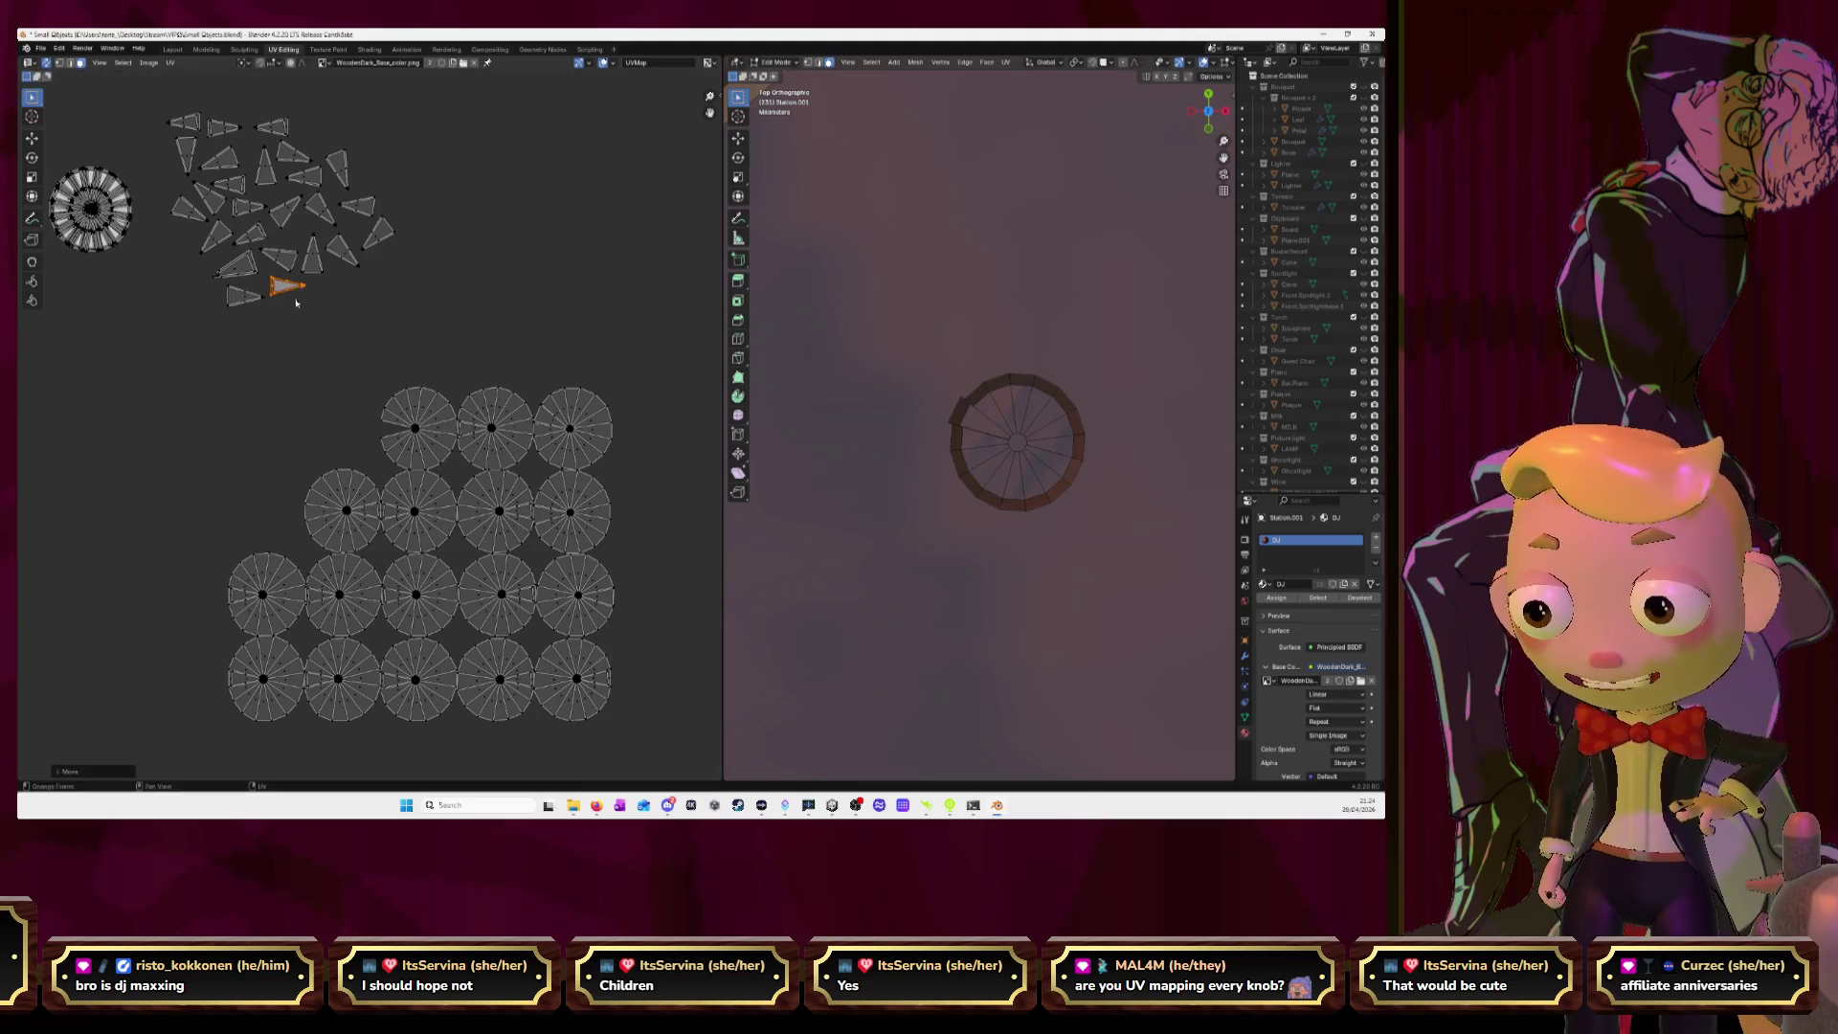
Cancel the wedge move and stack that whole disc onto the finished ring instead.
{"action": "left_click", "coordinate": [406, 409]}
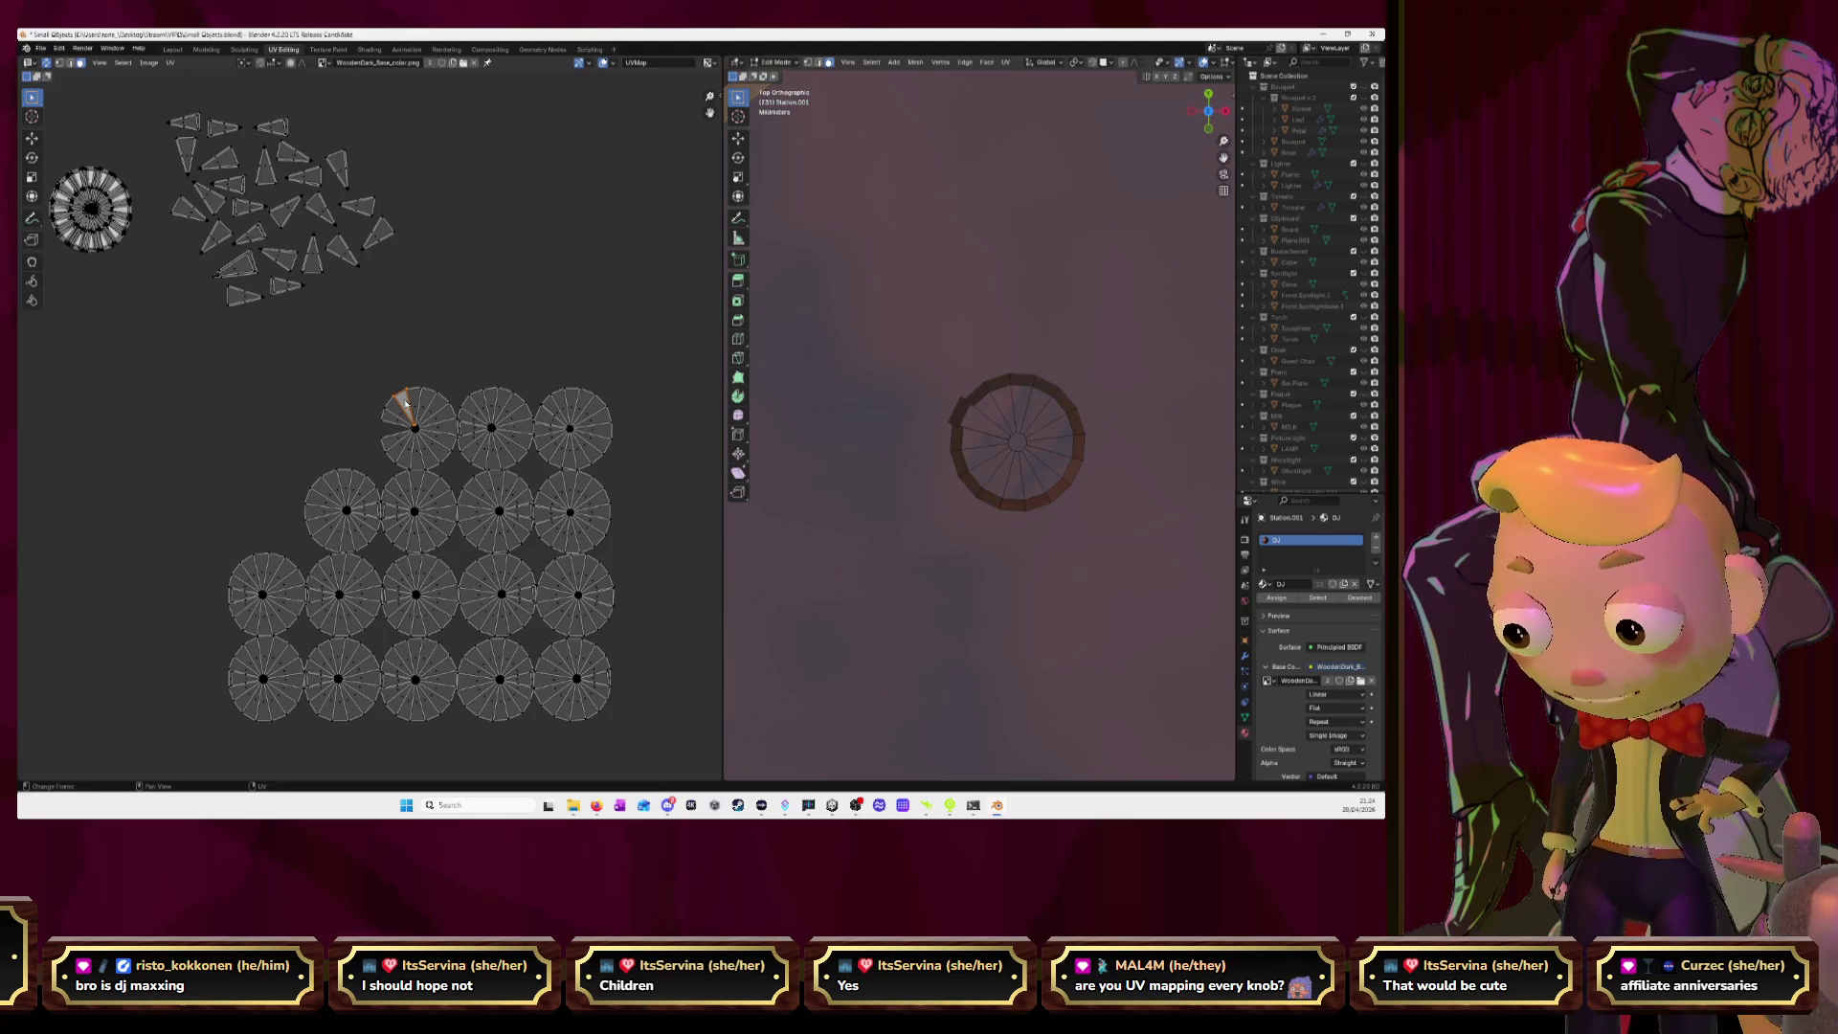
{"action": "key", "text": "g"}
{"action": "key", "text": "Escape"}
{"action": "key", "text": "l"}
{"action": "key", "text": "g"}
{"action": "left_click", "coordinate": [73, 191]}
Pull a wedge from the next disc into the cluster and stack that disc on the ring.
{"action": "left_click", "coordinate": [470, 429]}
{"action": "key", "text": "g"}
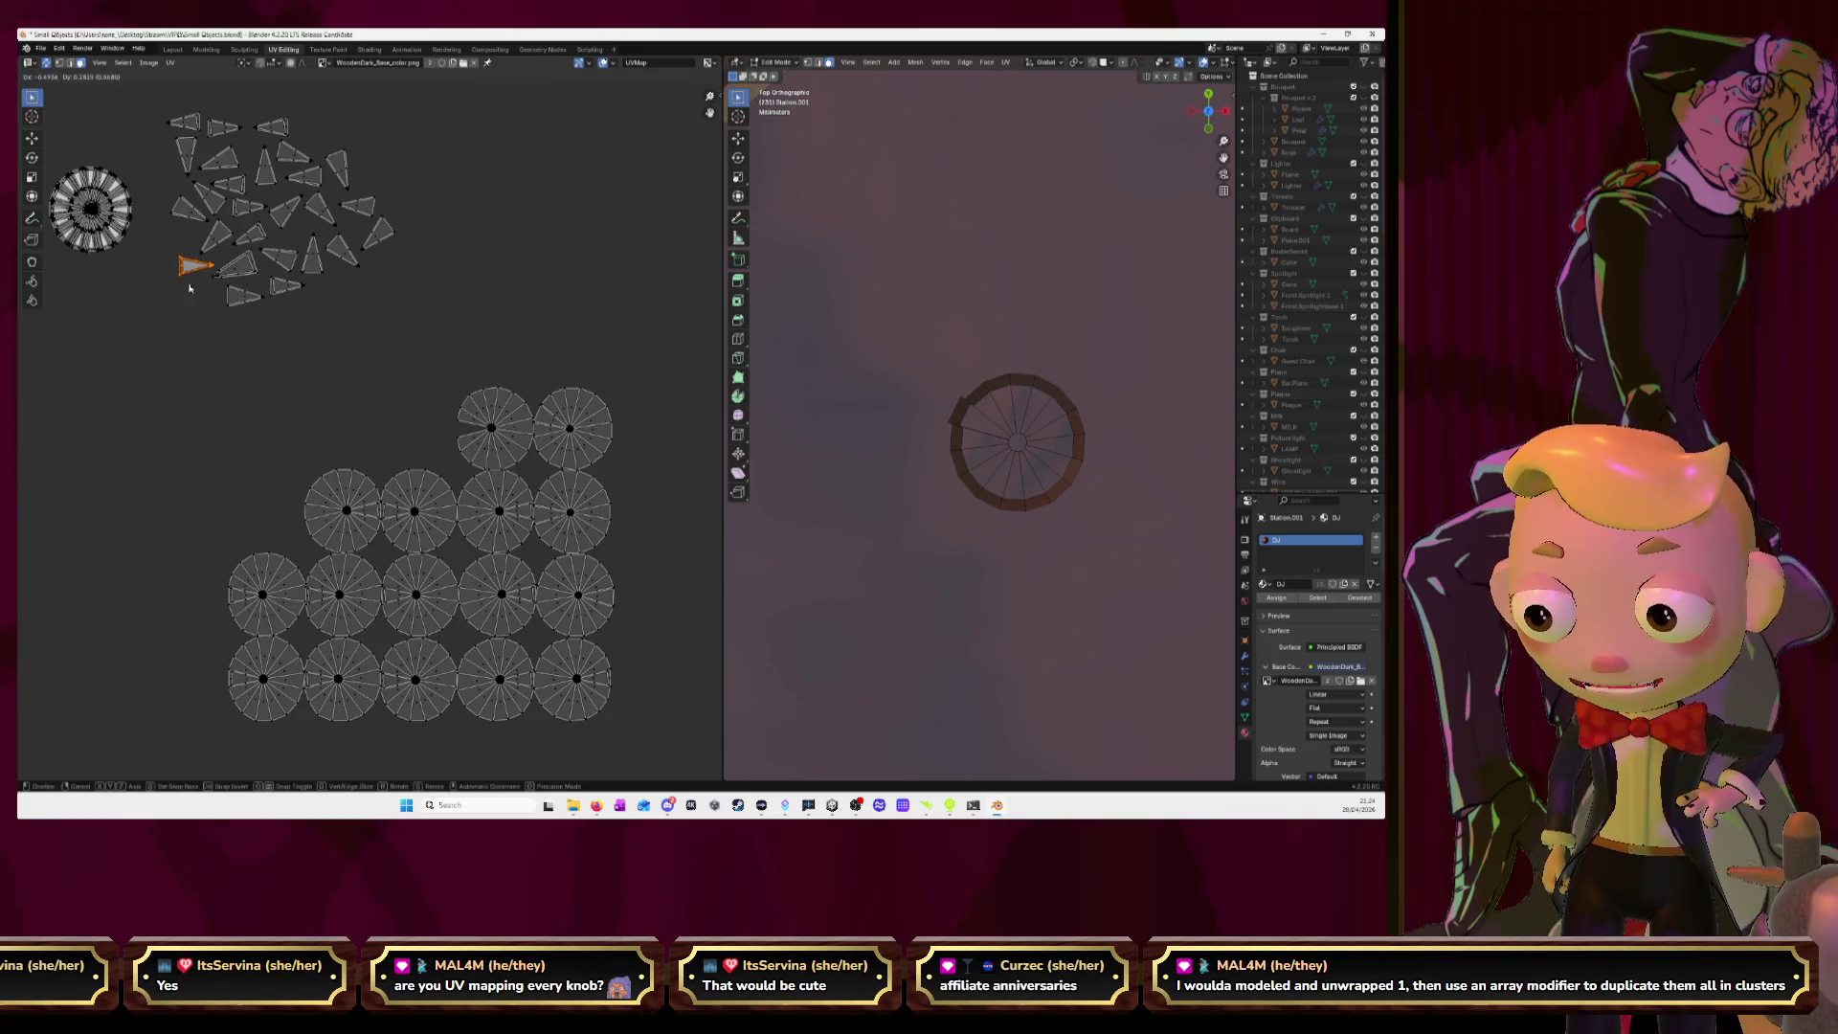
{"action": "left_click", "coordinate": [190, 287]}
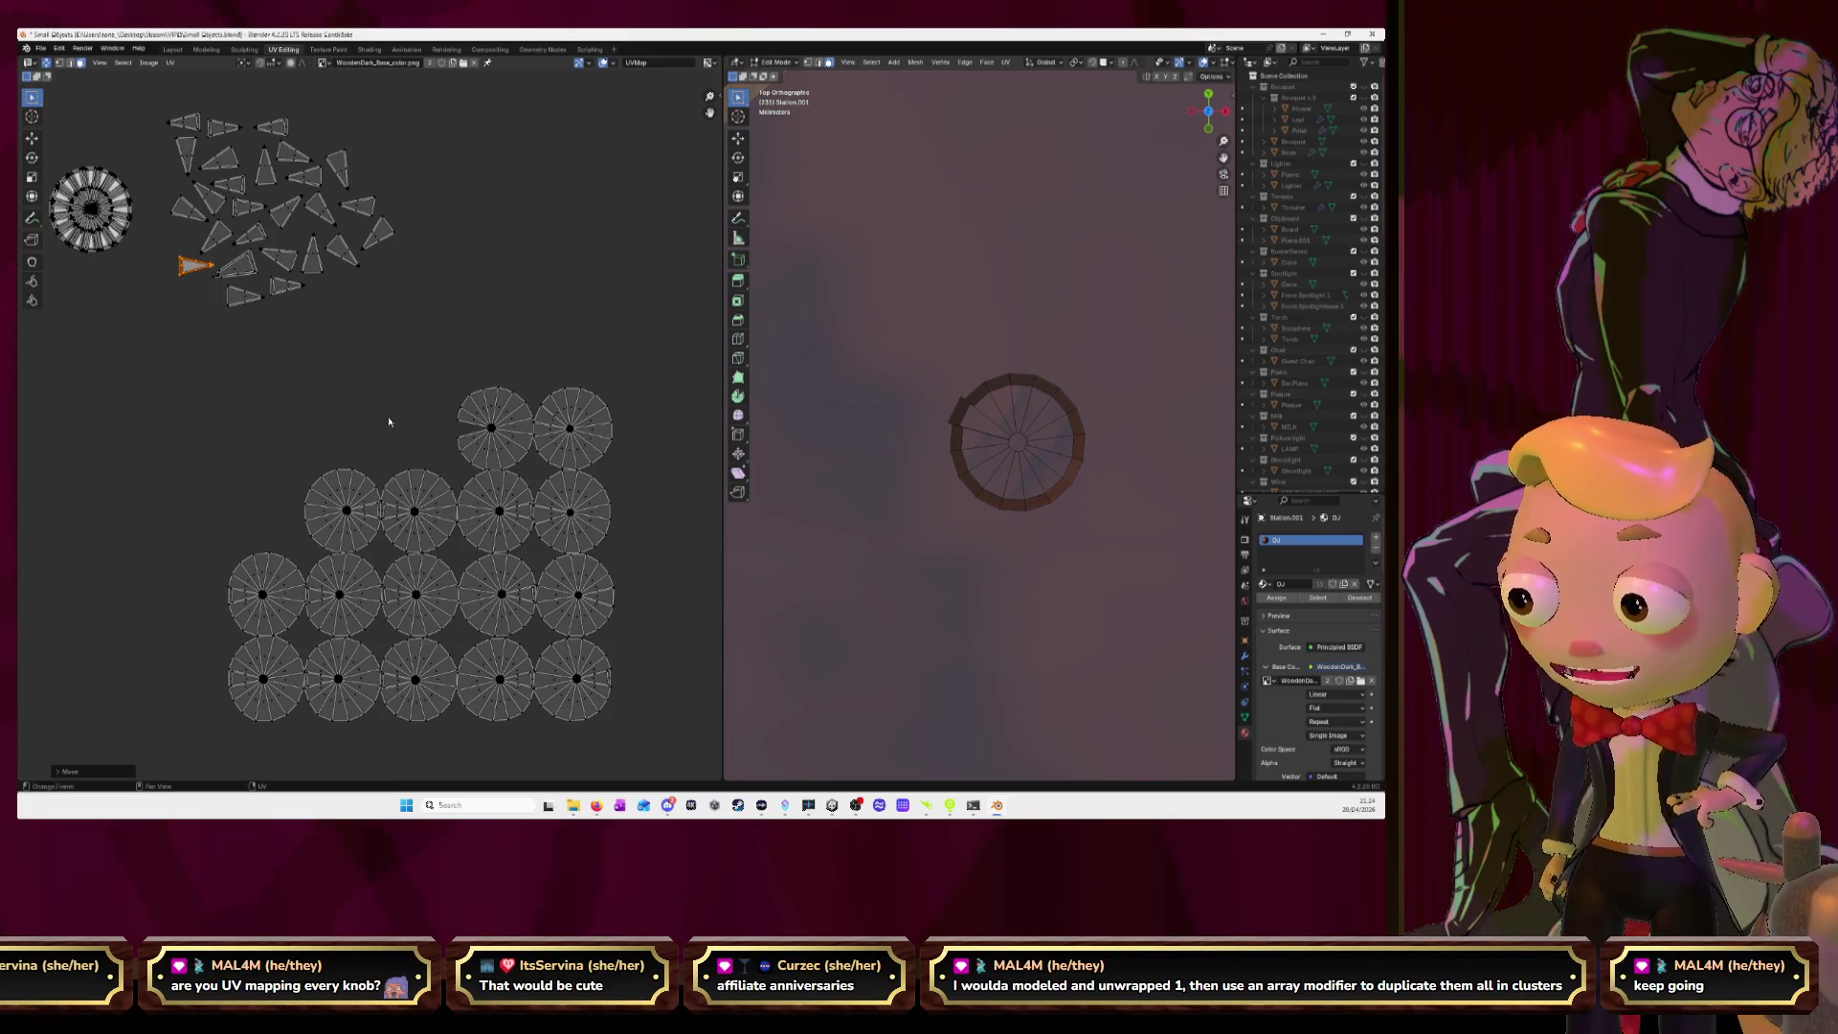
{"action": "left_click", "coordinate": [487, 409]}
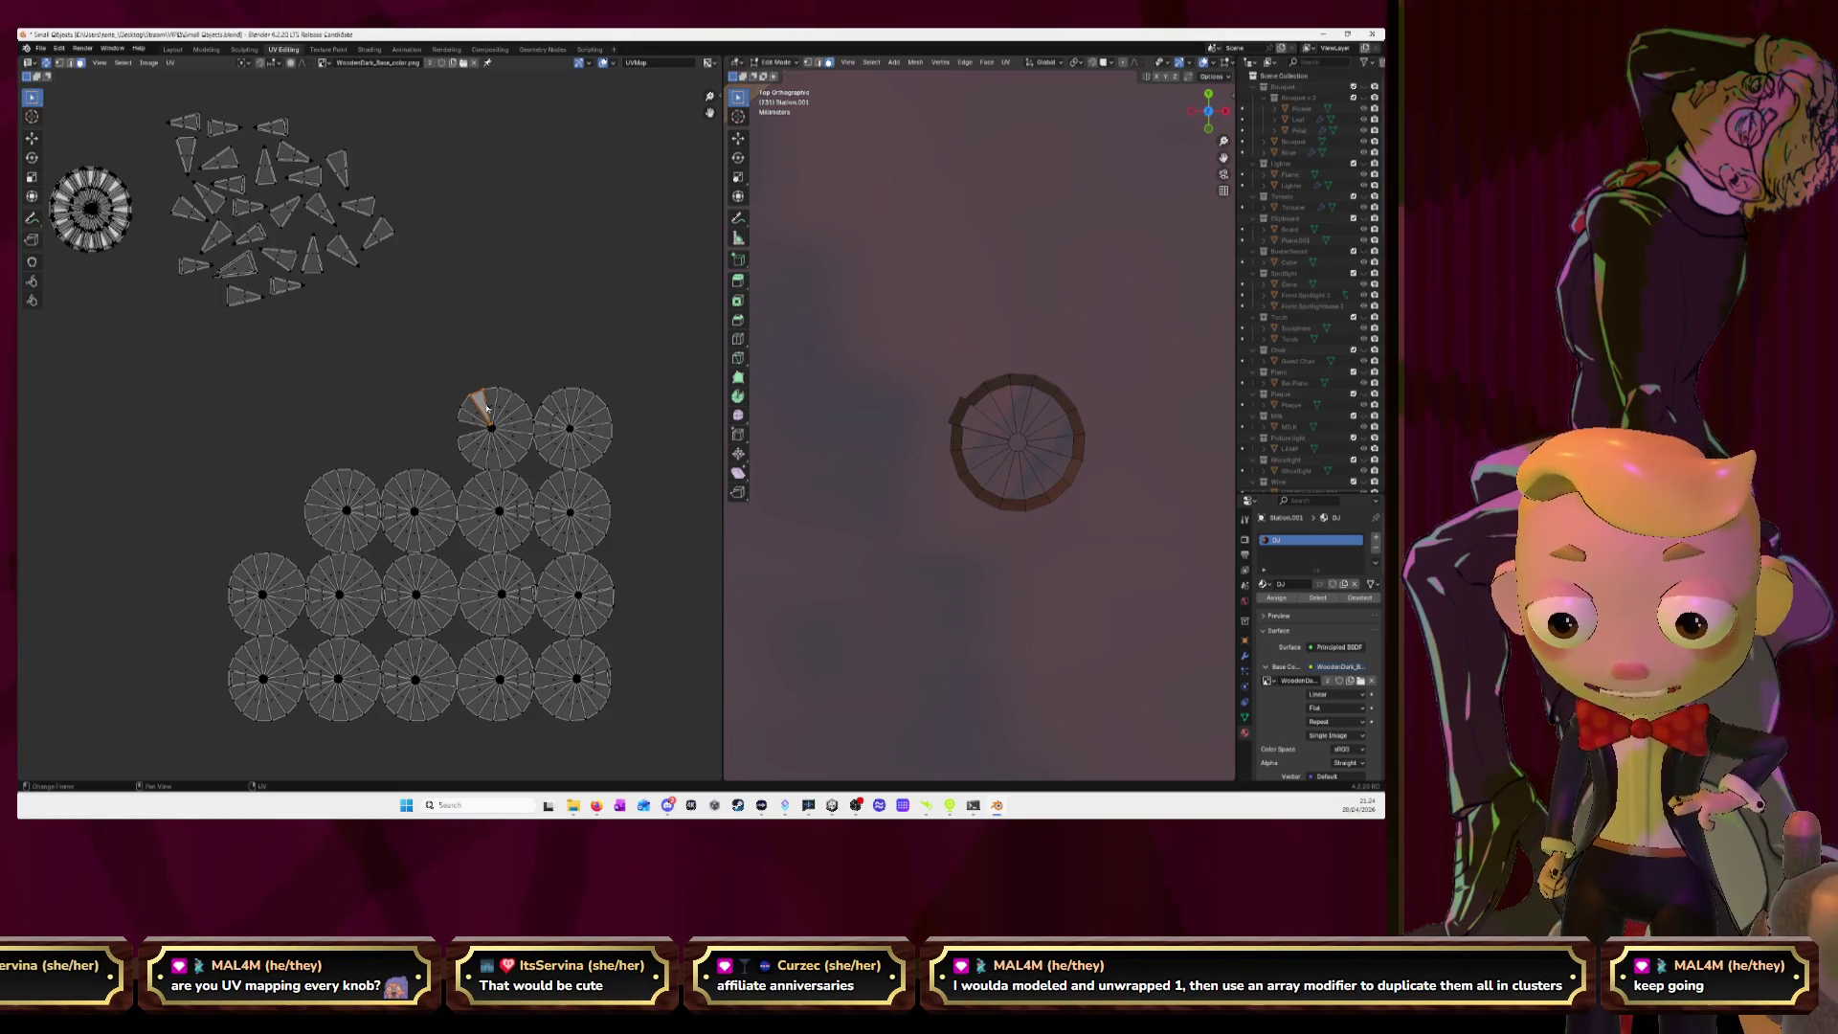
{"action": "key", "text": "l"}
{"action": "key", "text": "g"}
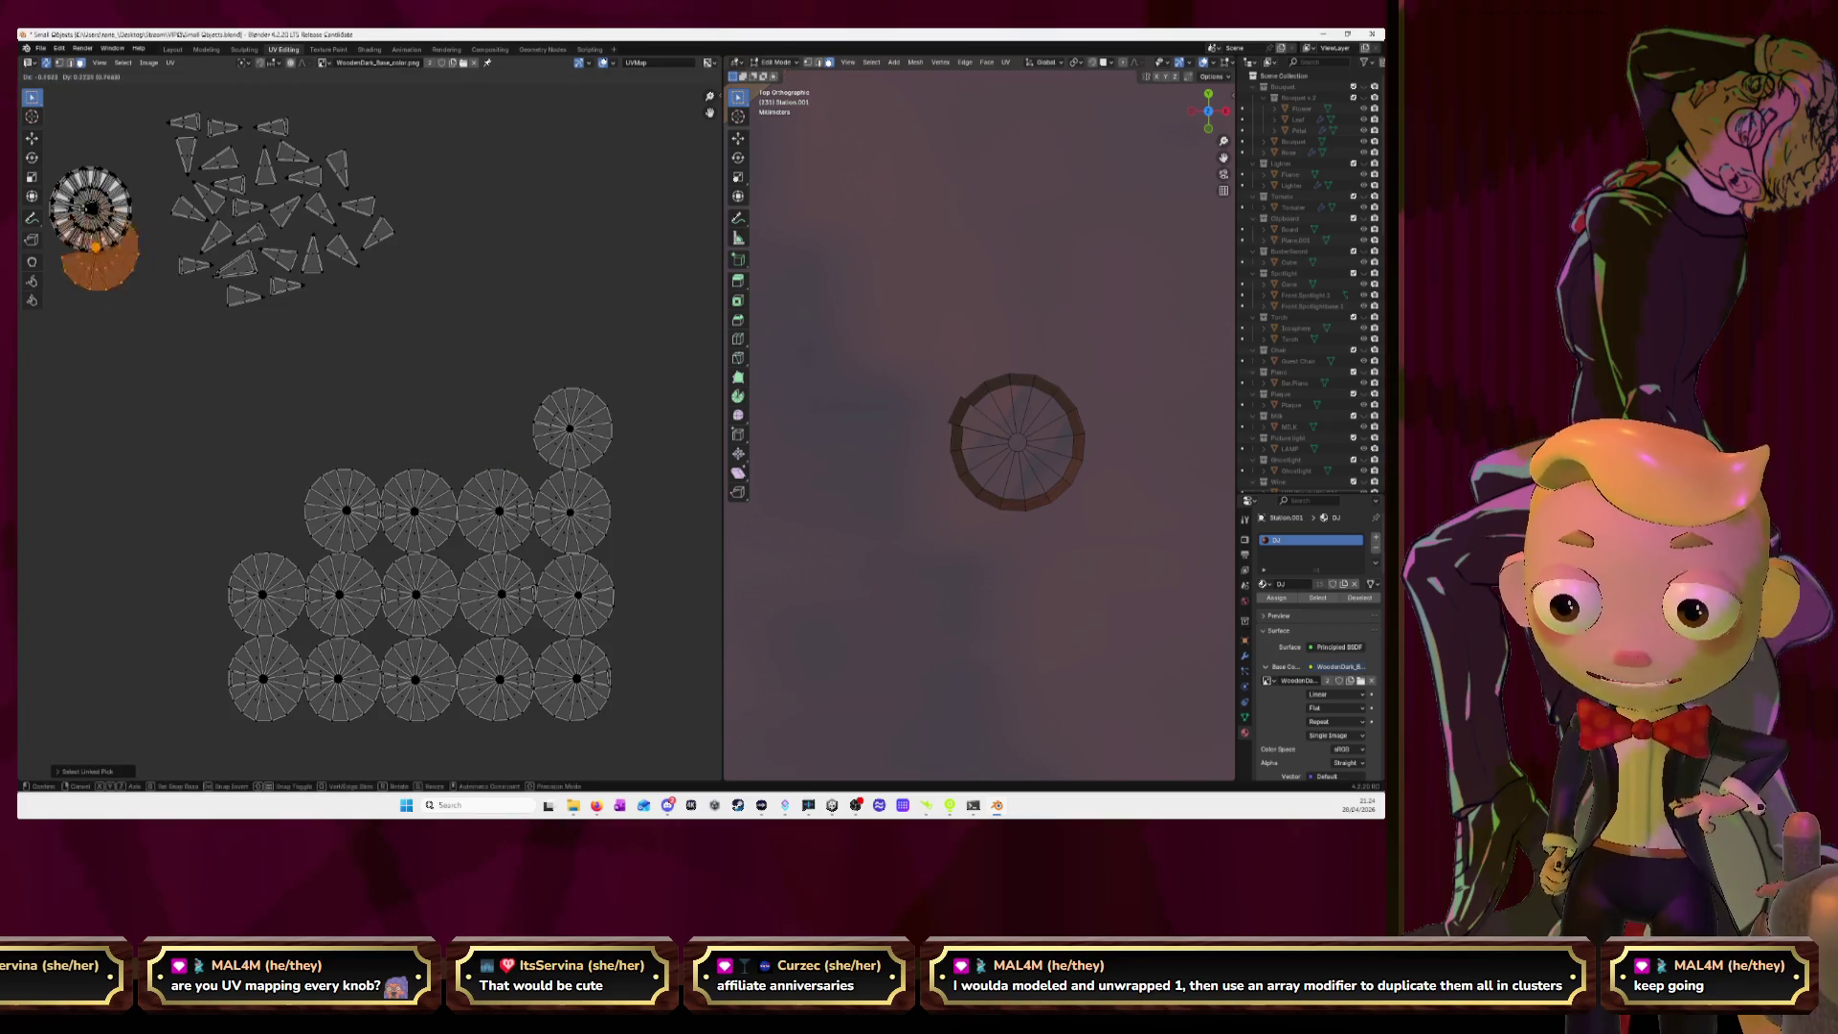
{"action": "left_click", "coordinate": [85, 186]}
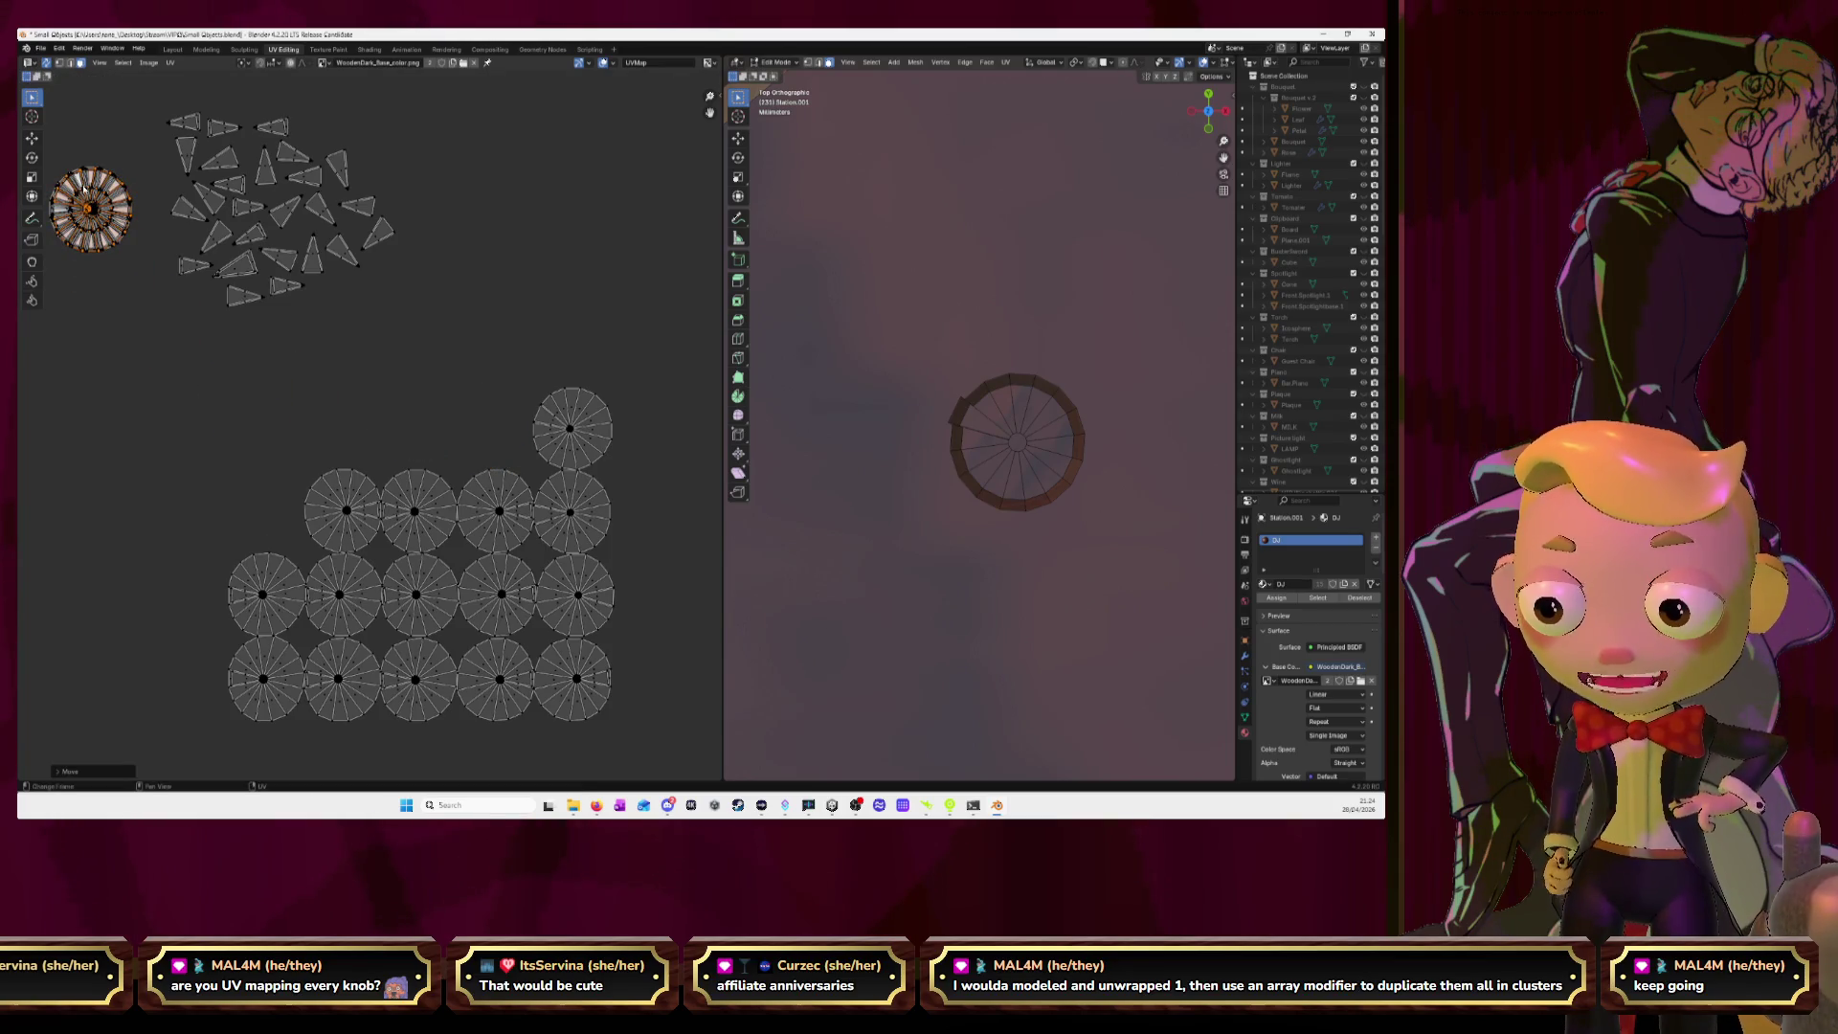
Undo the dragged wedge of the top-right disc and stack the disc on the ring.
{"action": "left_click", "coordinate": [377, 368]}
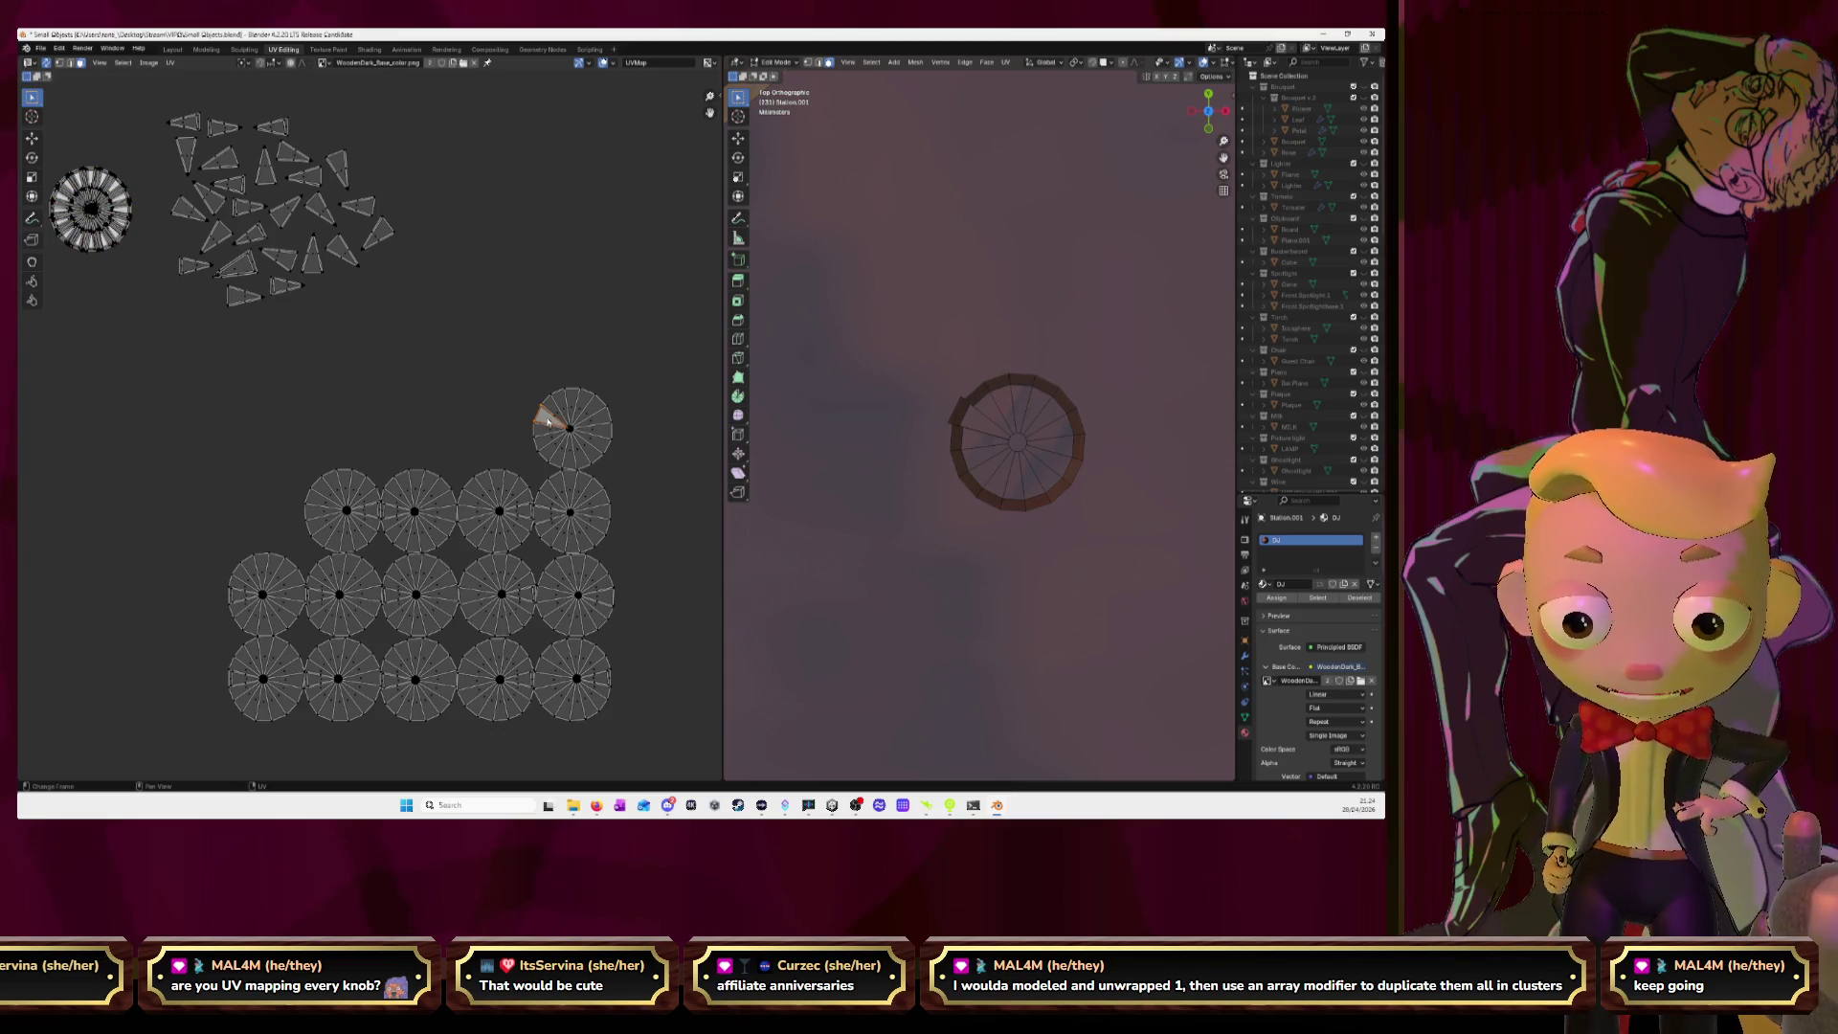
{"action": "left_click", "coordinate": [548, 421]}
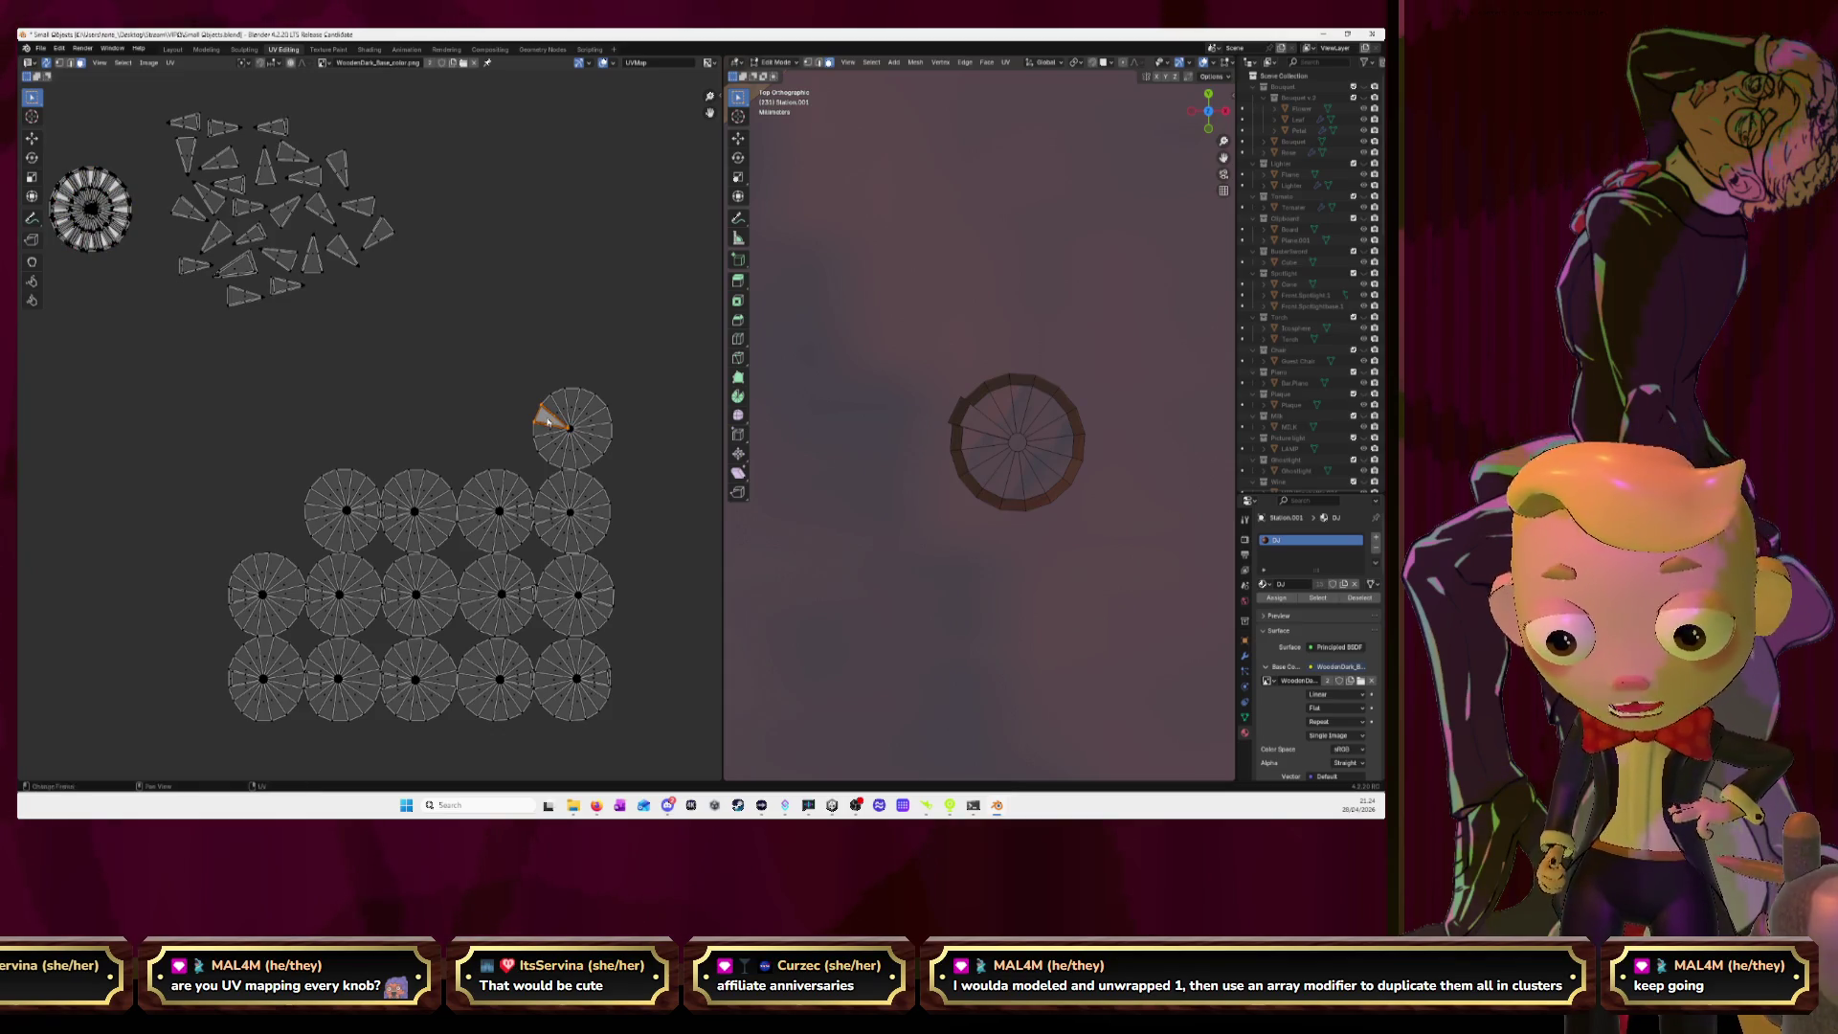
{"action": "left_click_drag", "start_coordinate": [547, 421], "coordinate": [342, 283]}
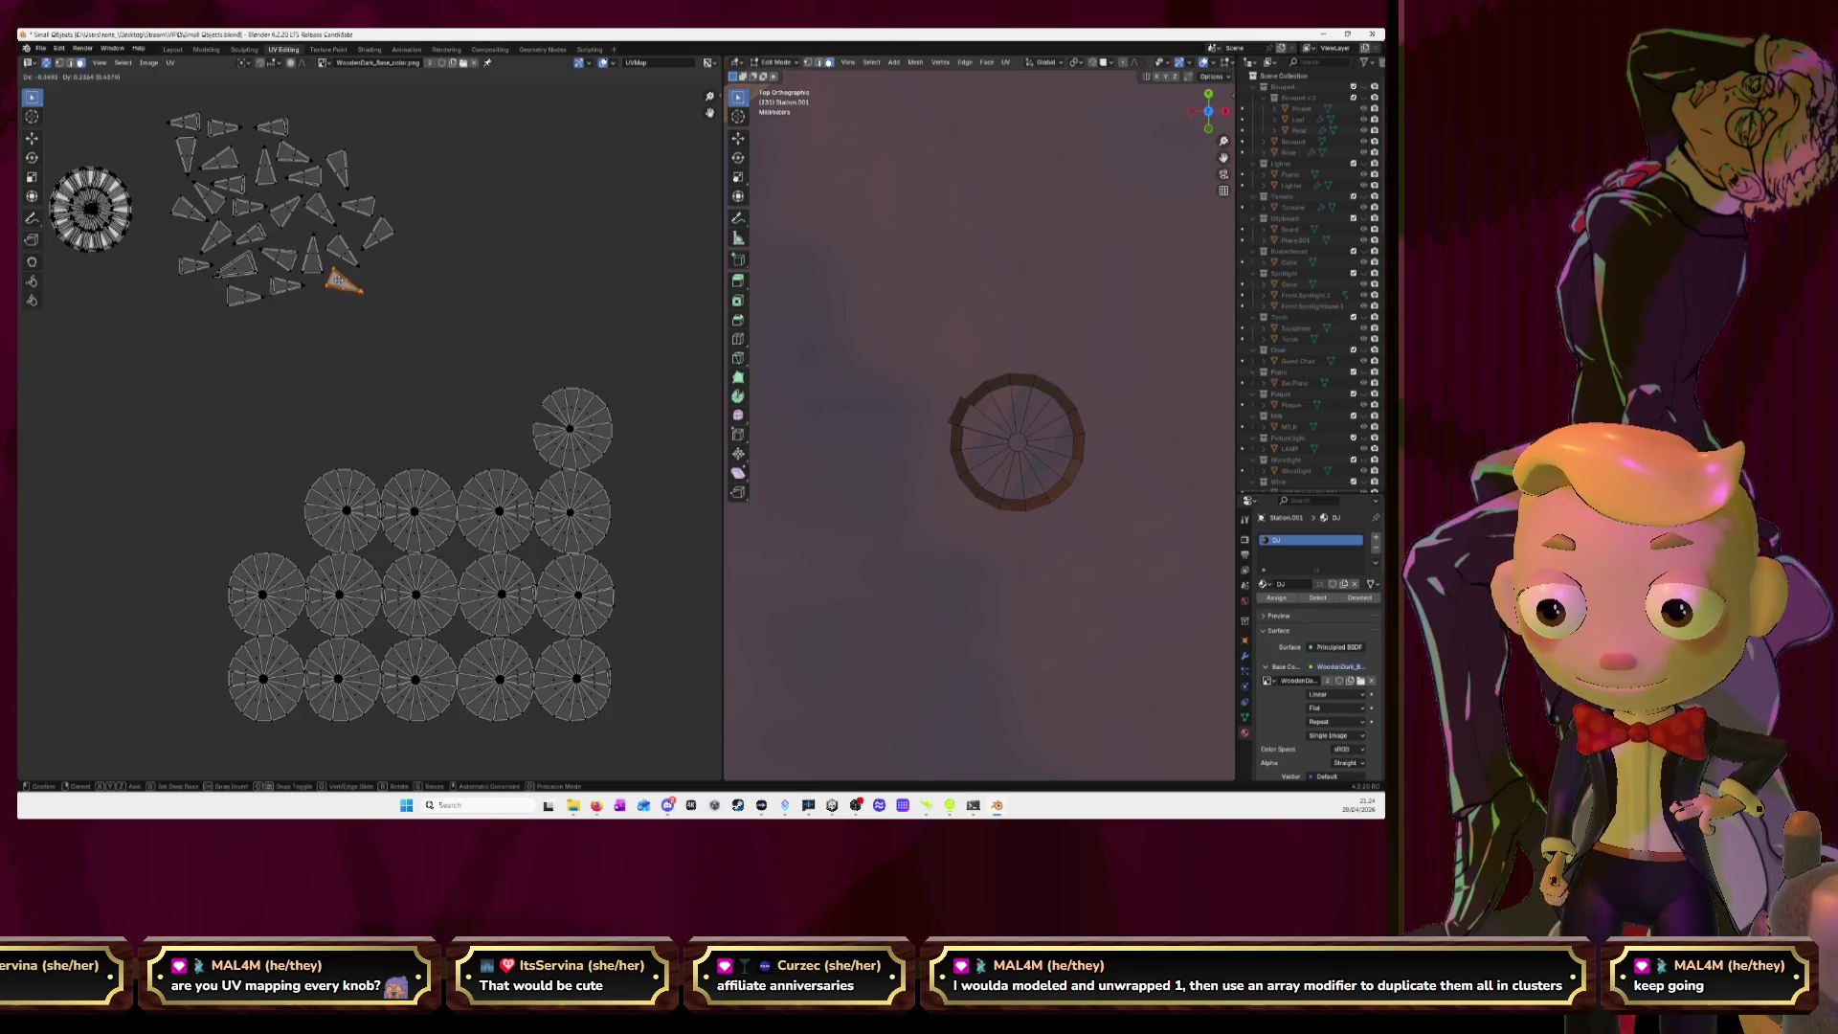
{"action": "key", "text": "ctrl+z"}
{"action": "key", "text": "l"}
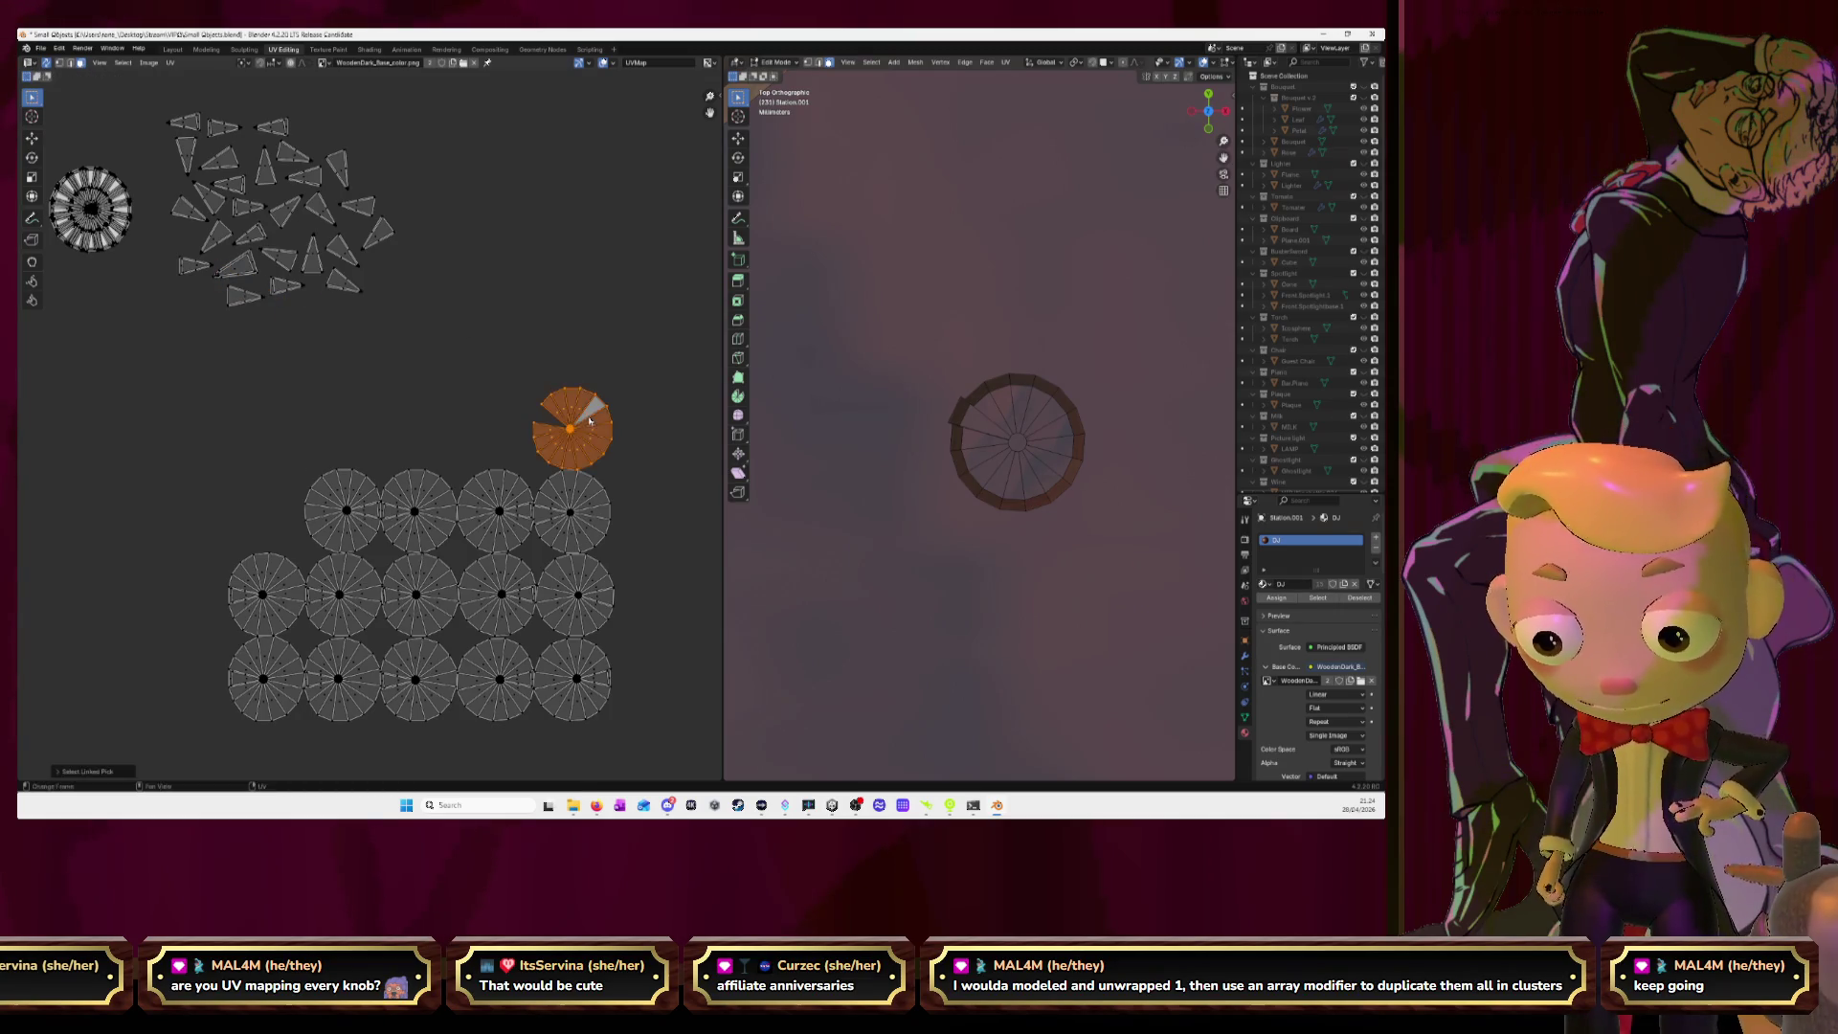
{"action": "key", "text": "g"}
{"action": "left_click", "coordinate": [91, 209]}
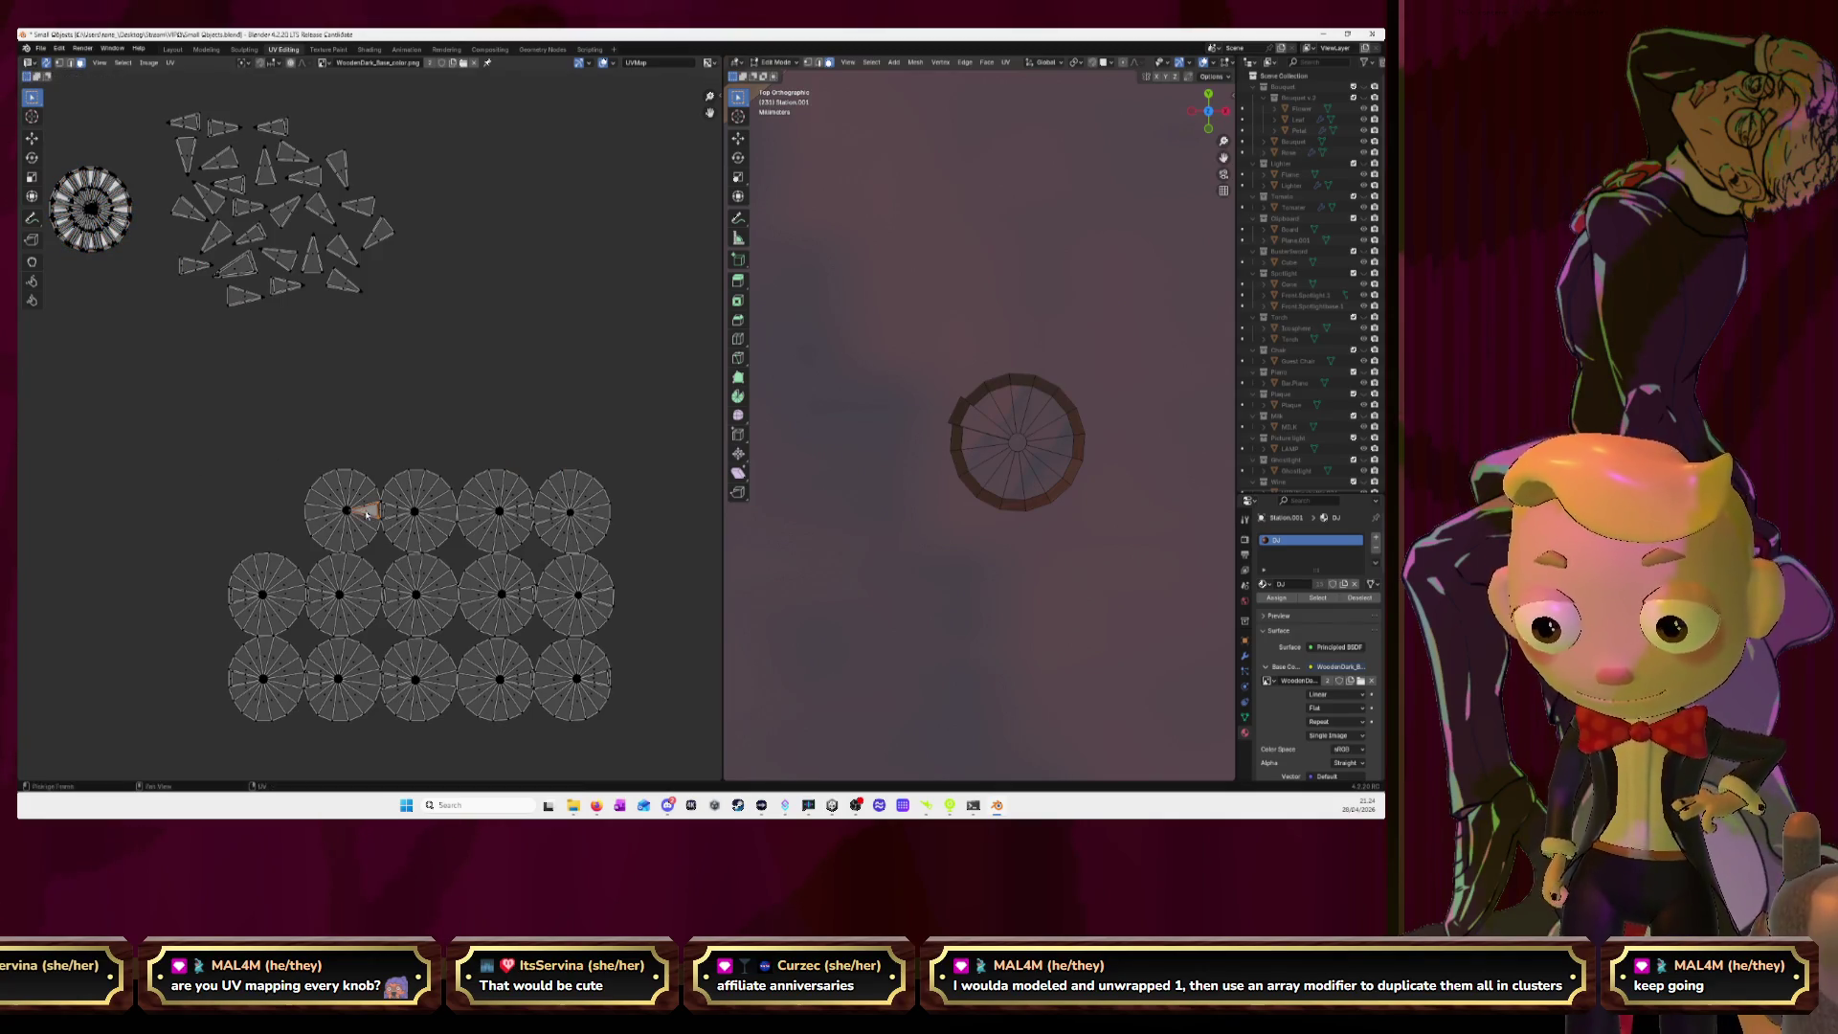
Move a wedge beside the cluster, then stack the next disc on the finished ring.
{"action": "key", "text": "g"}
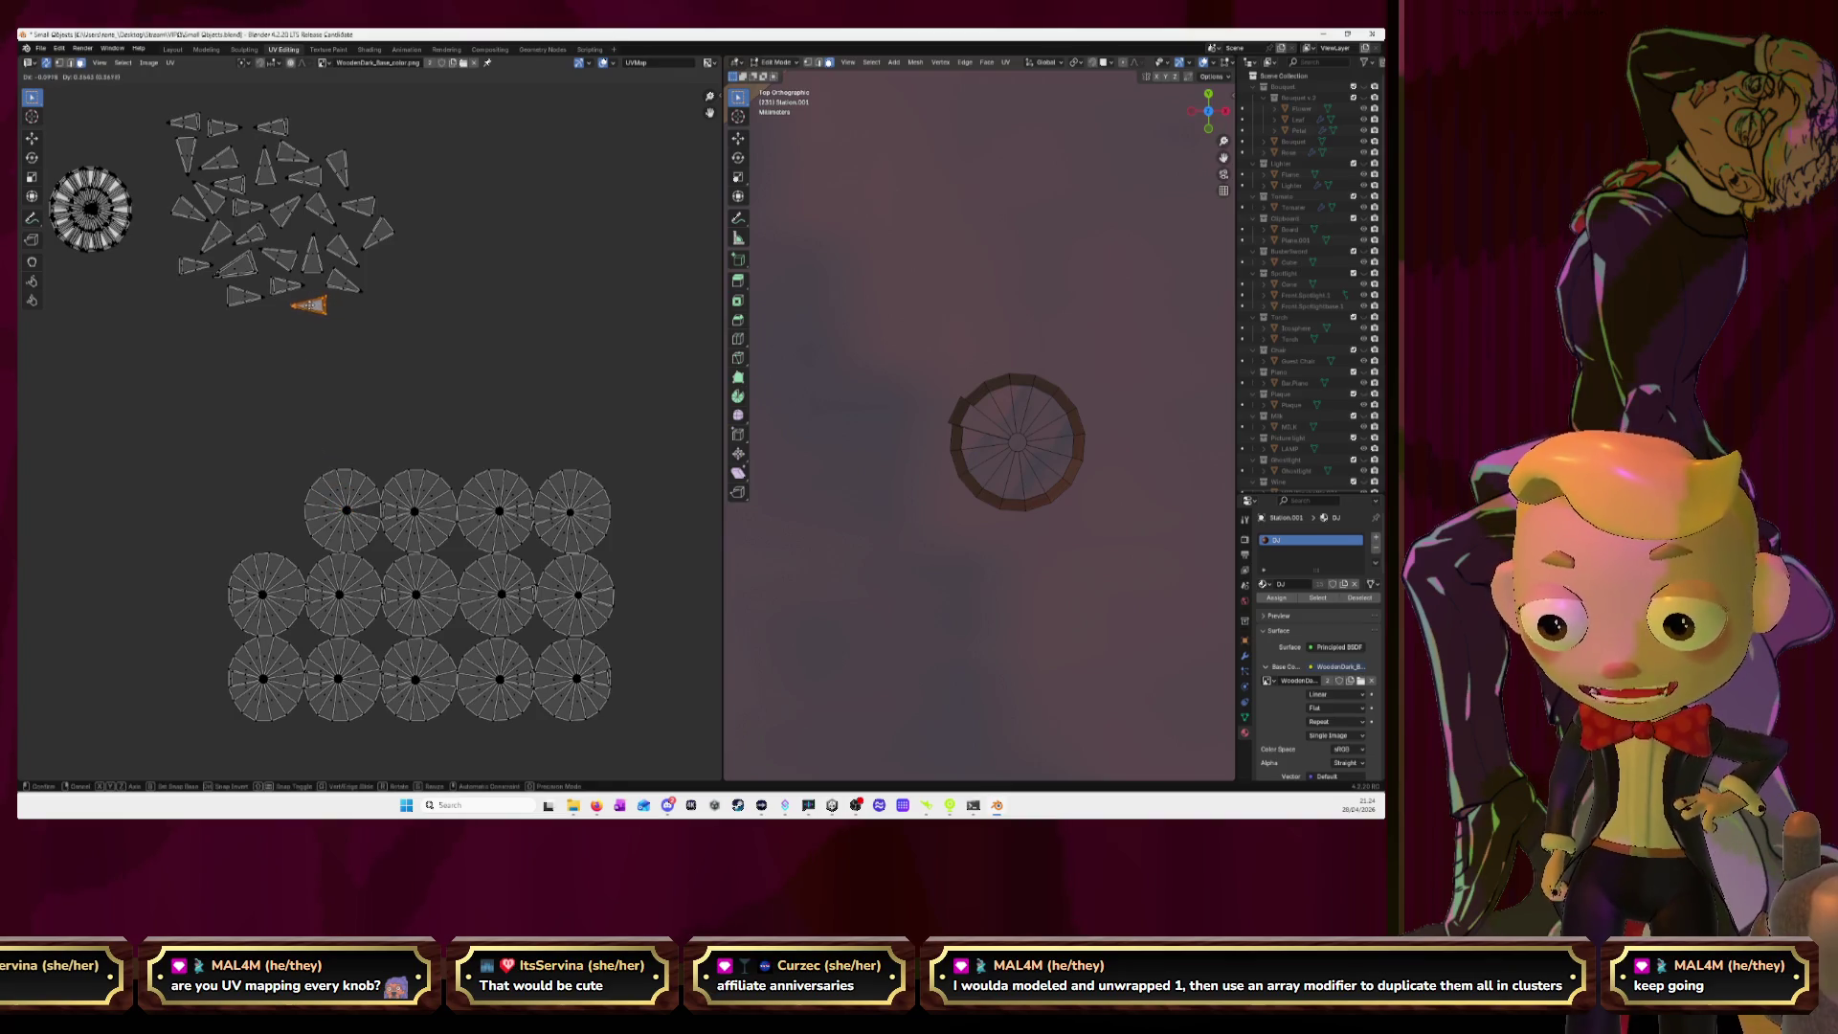
{"action": "left_click", "coordinate": [310, 304]}
{"action": "left_click", "coordinate": [331, 496]}
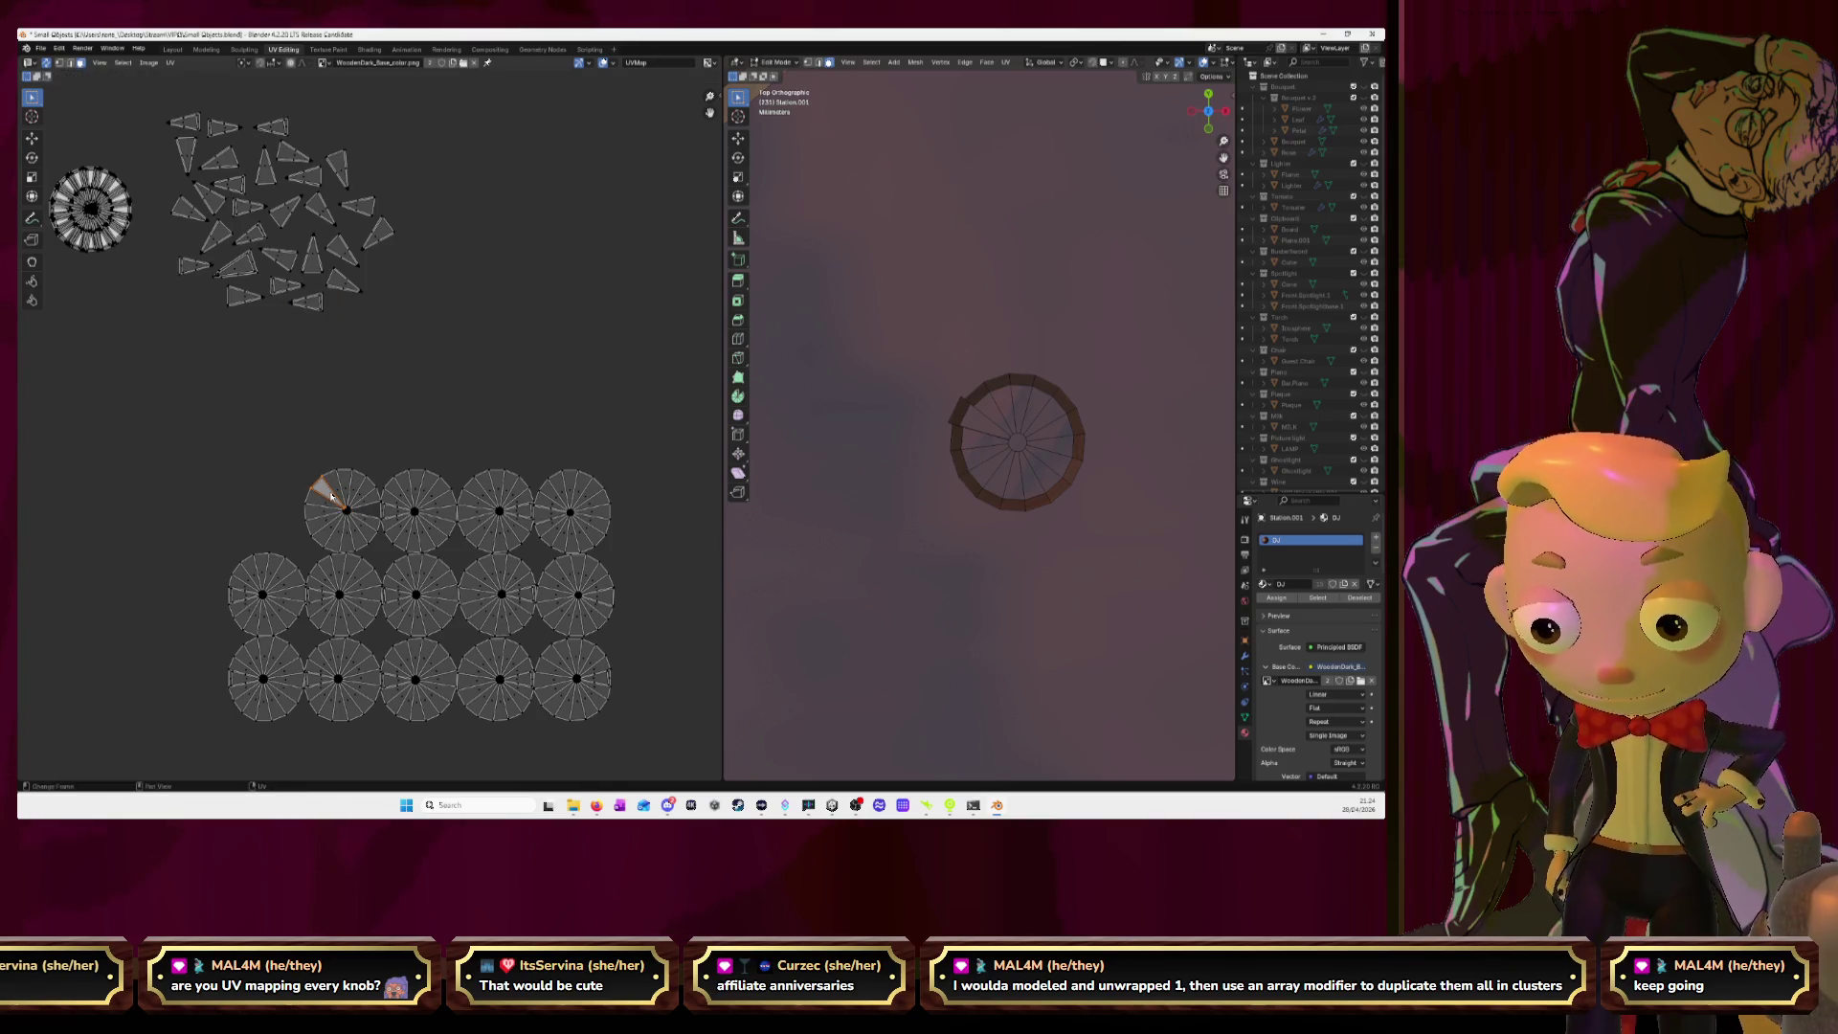
{"action": "key", "text": "l"}
{"action": "key", "text": "g"}
{"action": "left_click", "coordinate": [77, 195]}
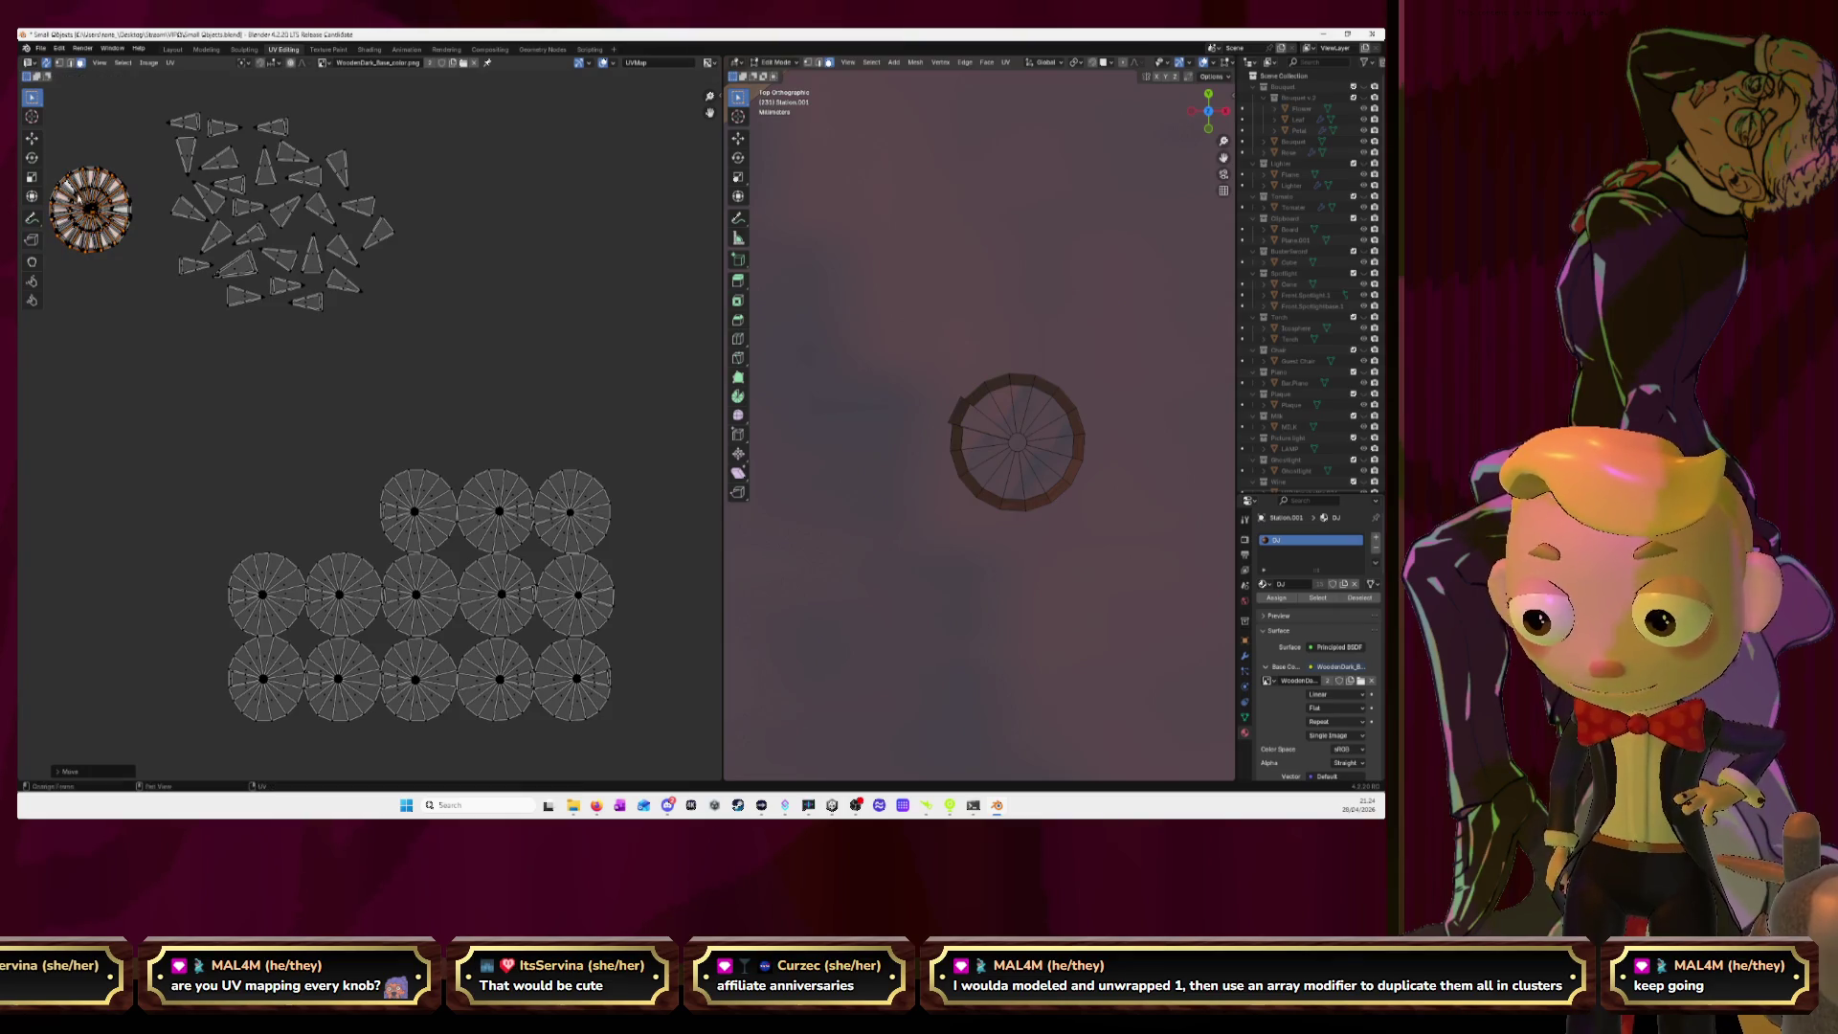
Pull another disc's wedge into the cluster and place that disc onto the ring.
{"action": "left_click", "coordinate": [394, 514]}
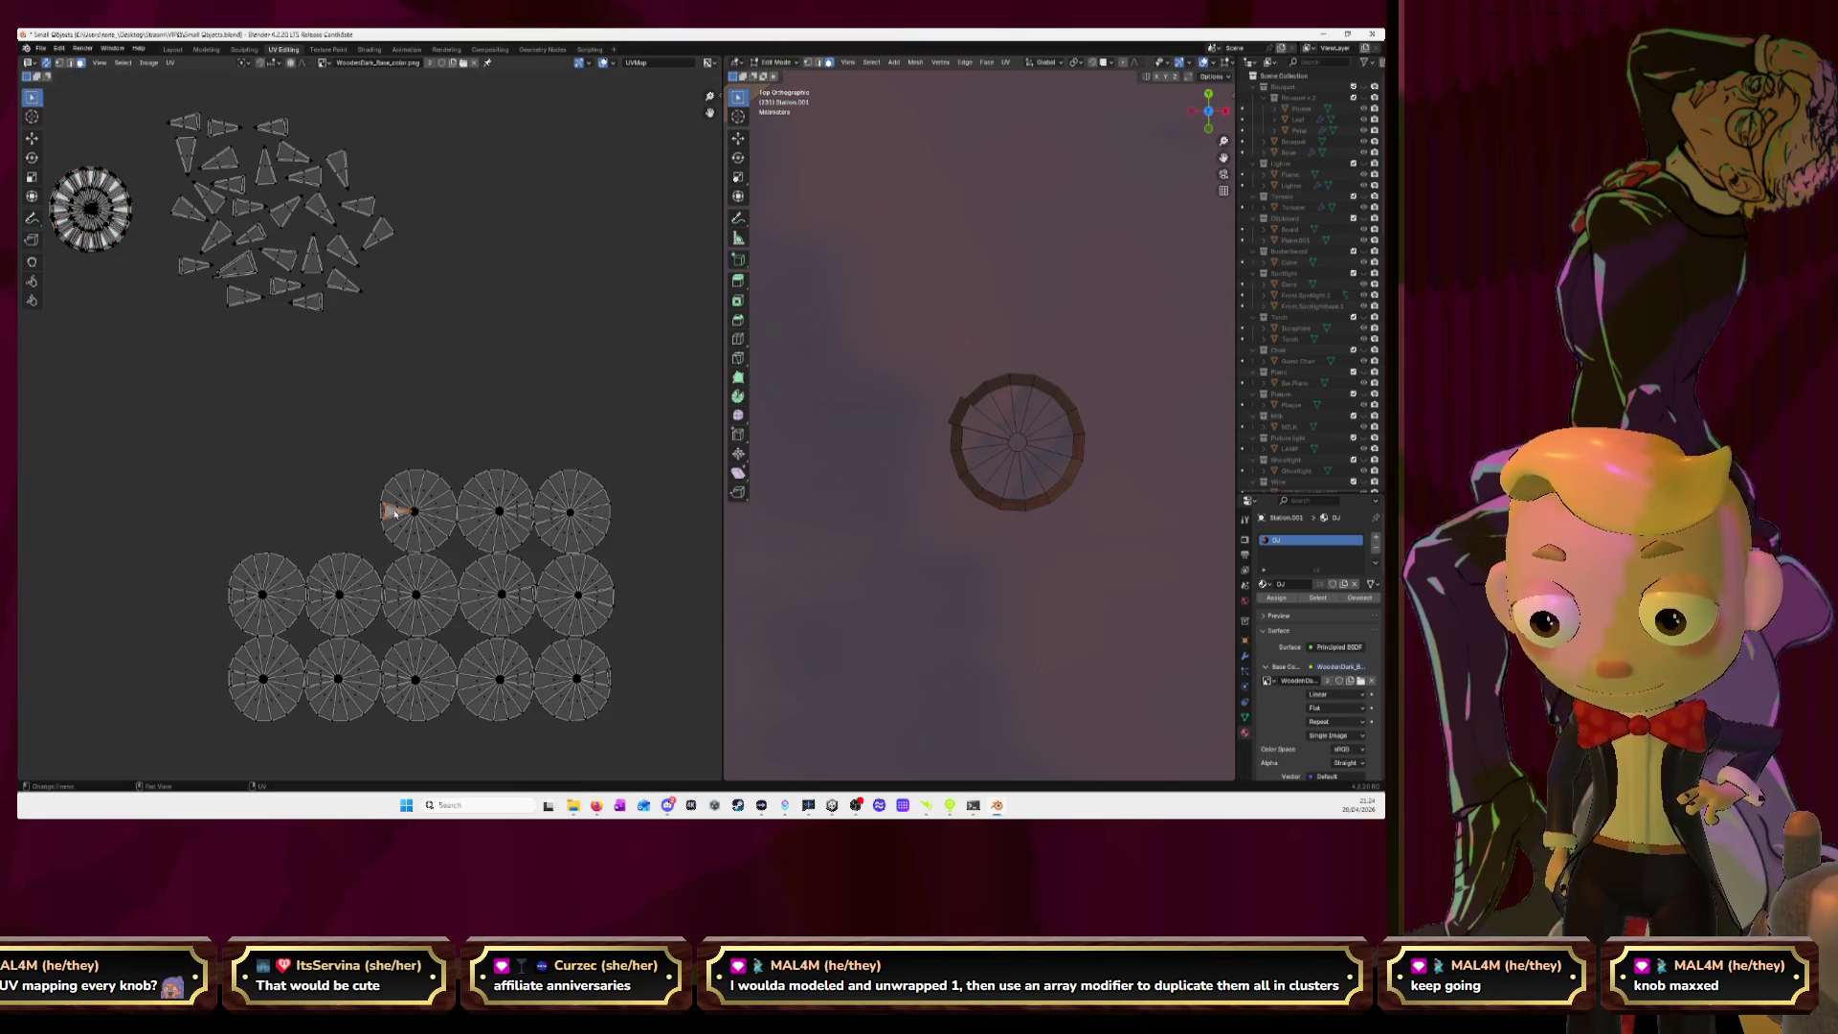
{"action": "key", "text": "g"}
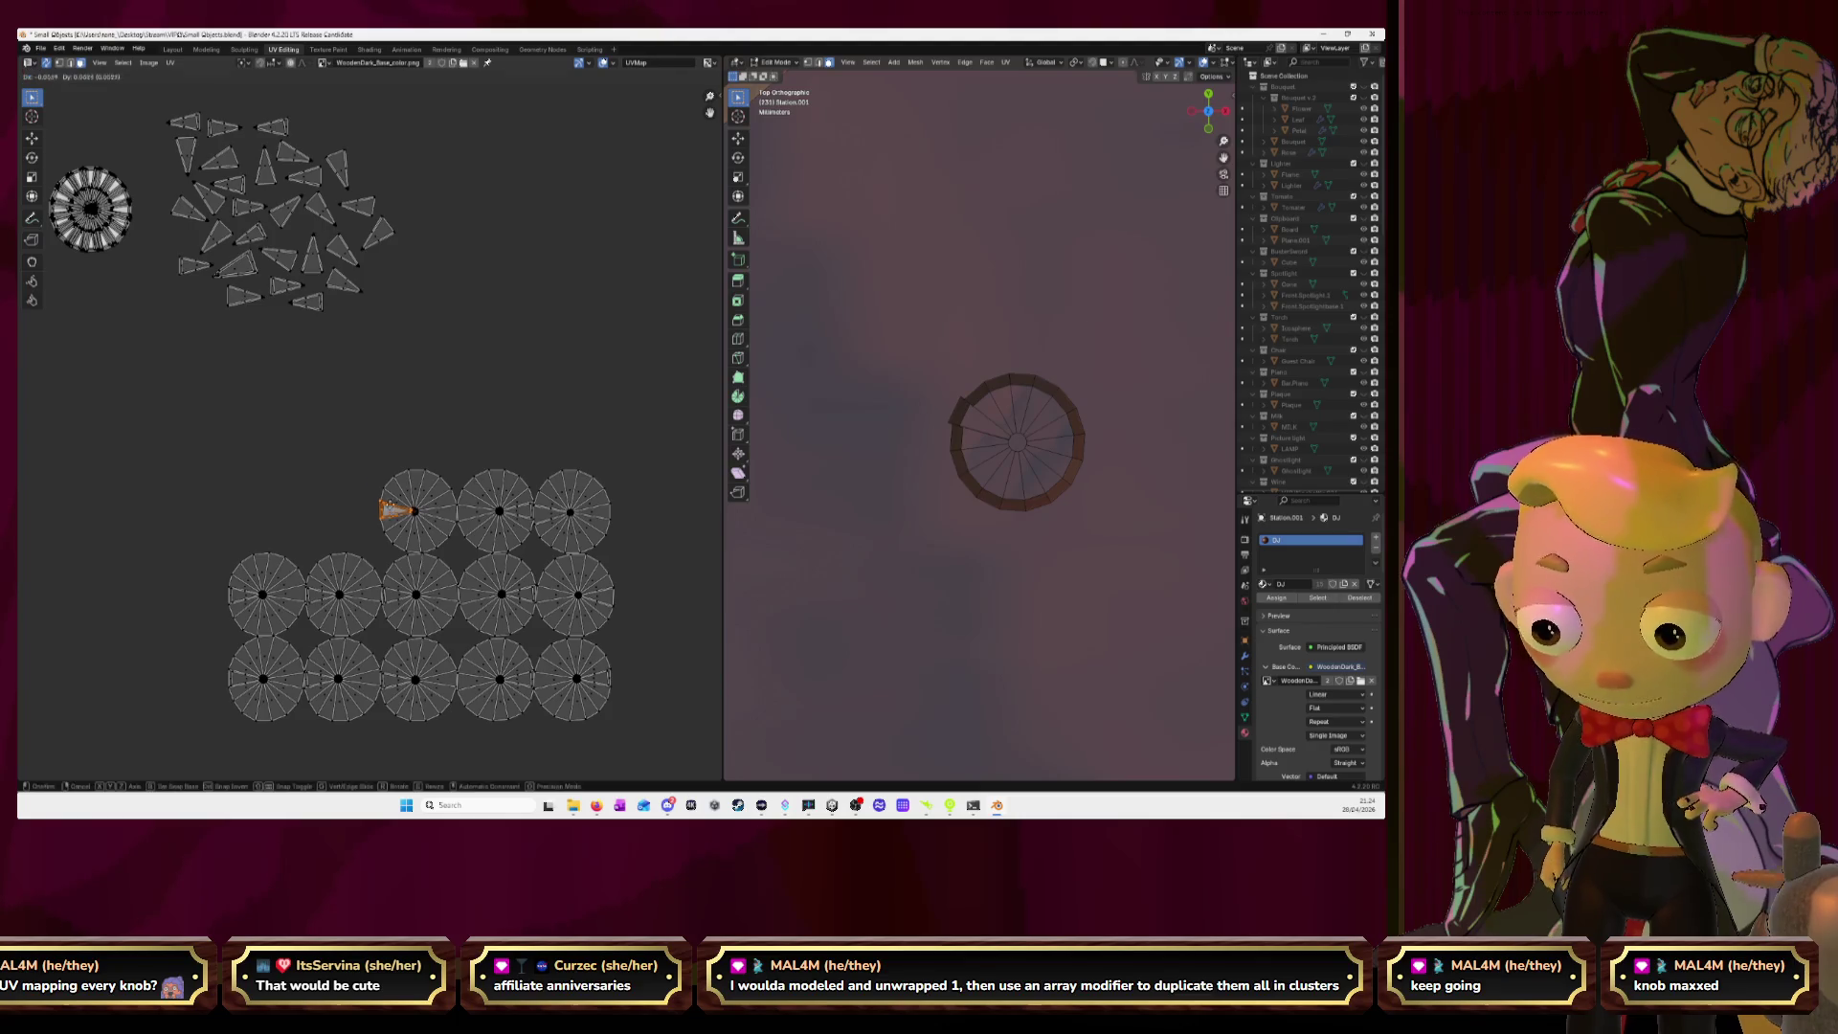
{"action": "left_click", "coordinate": [380, 278]}
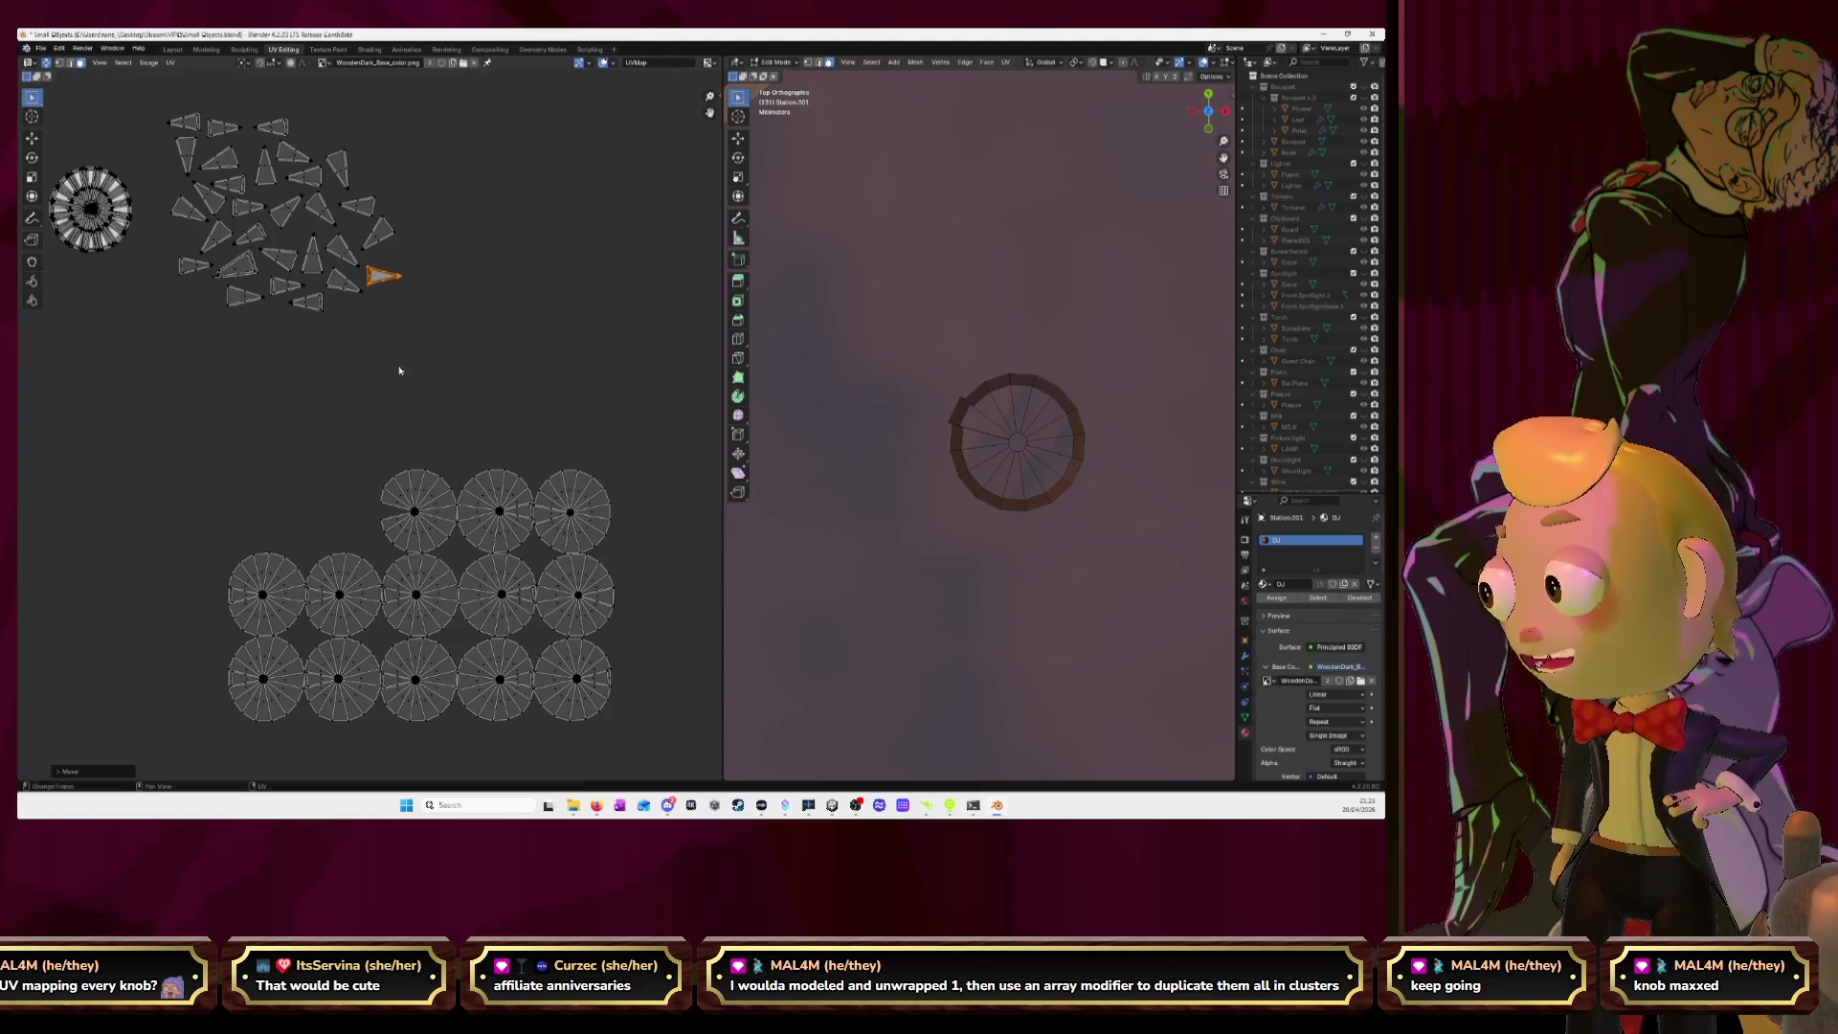
{"action": "left_click", "coordinate": [417, 511]}
{"action": "key", "text": "l"}
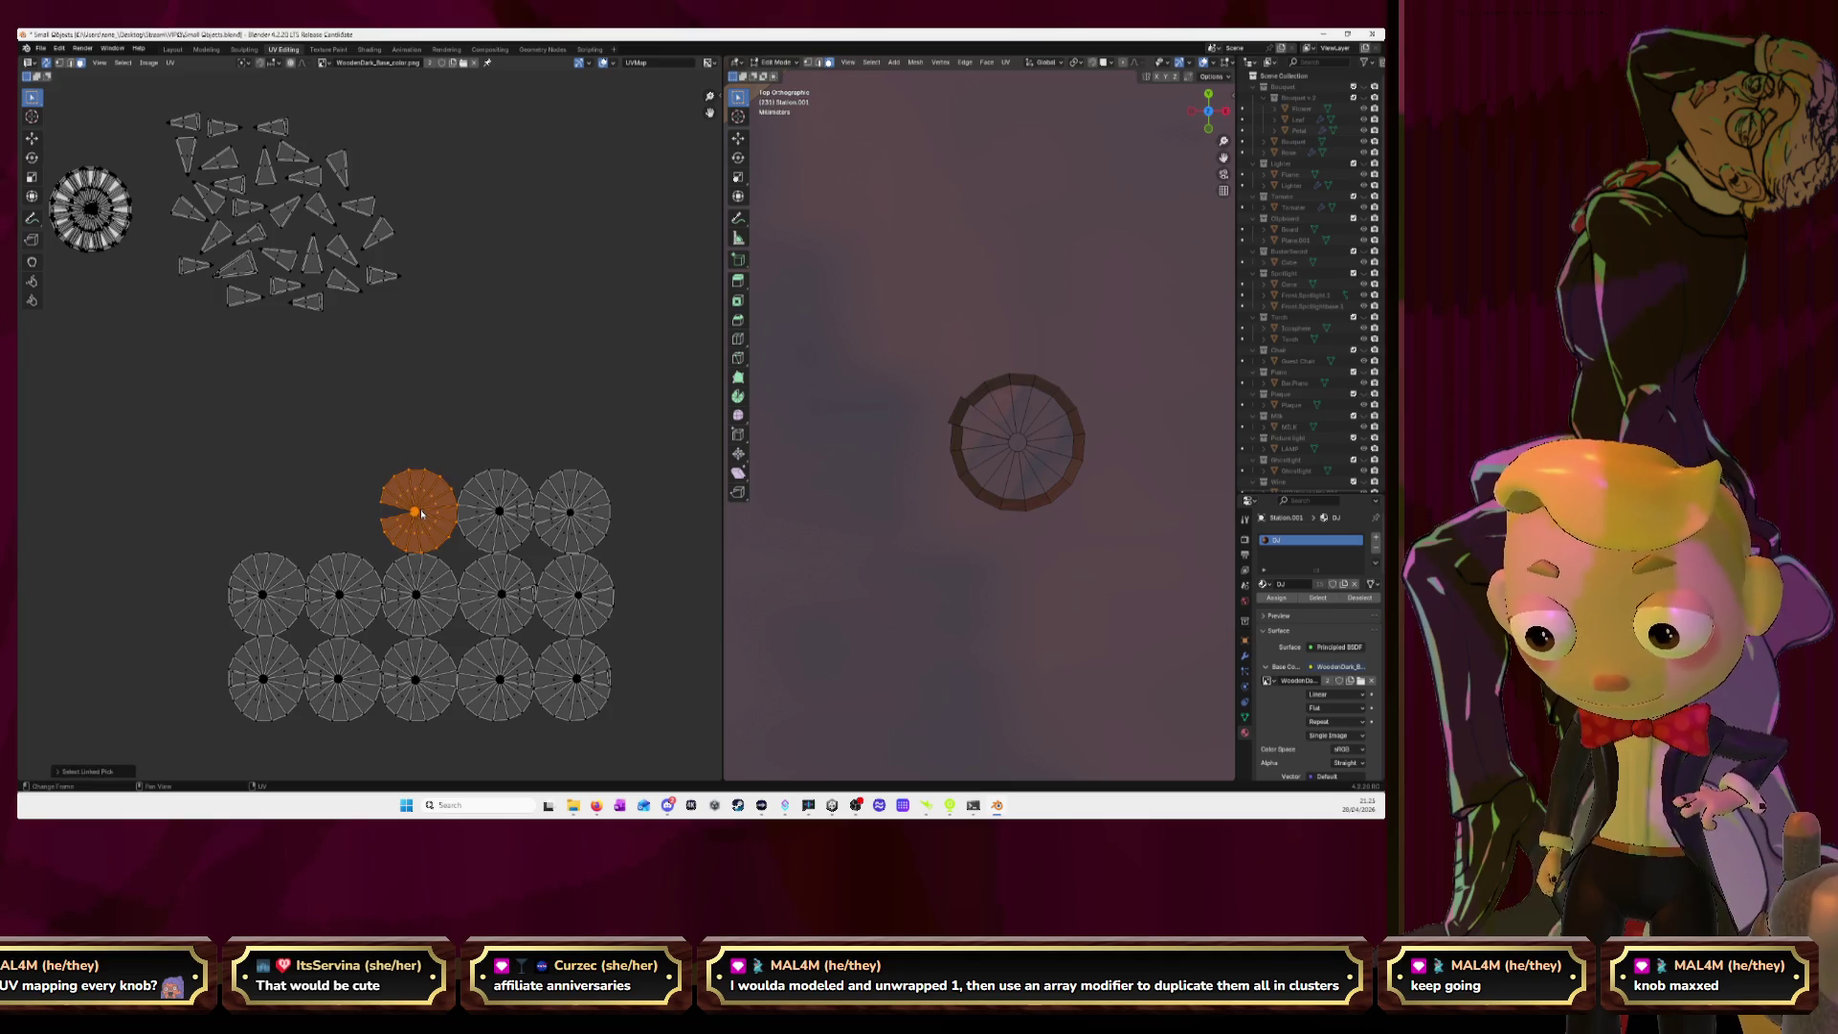
{"action": "key", "text": "g"}
{"action": "left_click", "coordinate": [93, 211]}
Move the upper disc's wedge to the cluster and stack the disc on the top-left circle.
{"action": "left_click", "coordinate": [517, 512]}
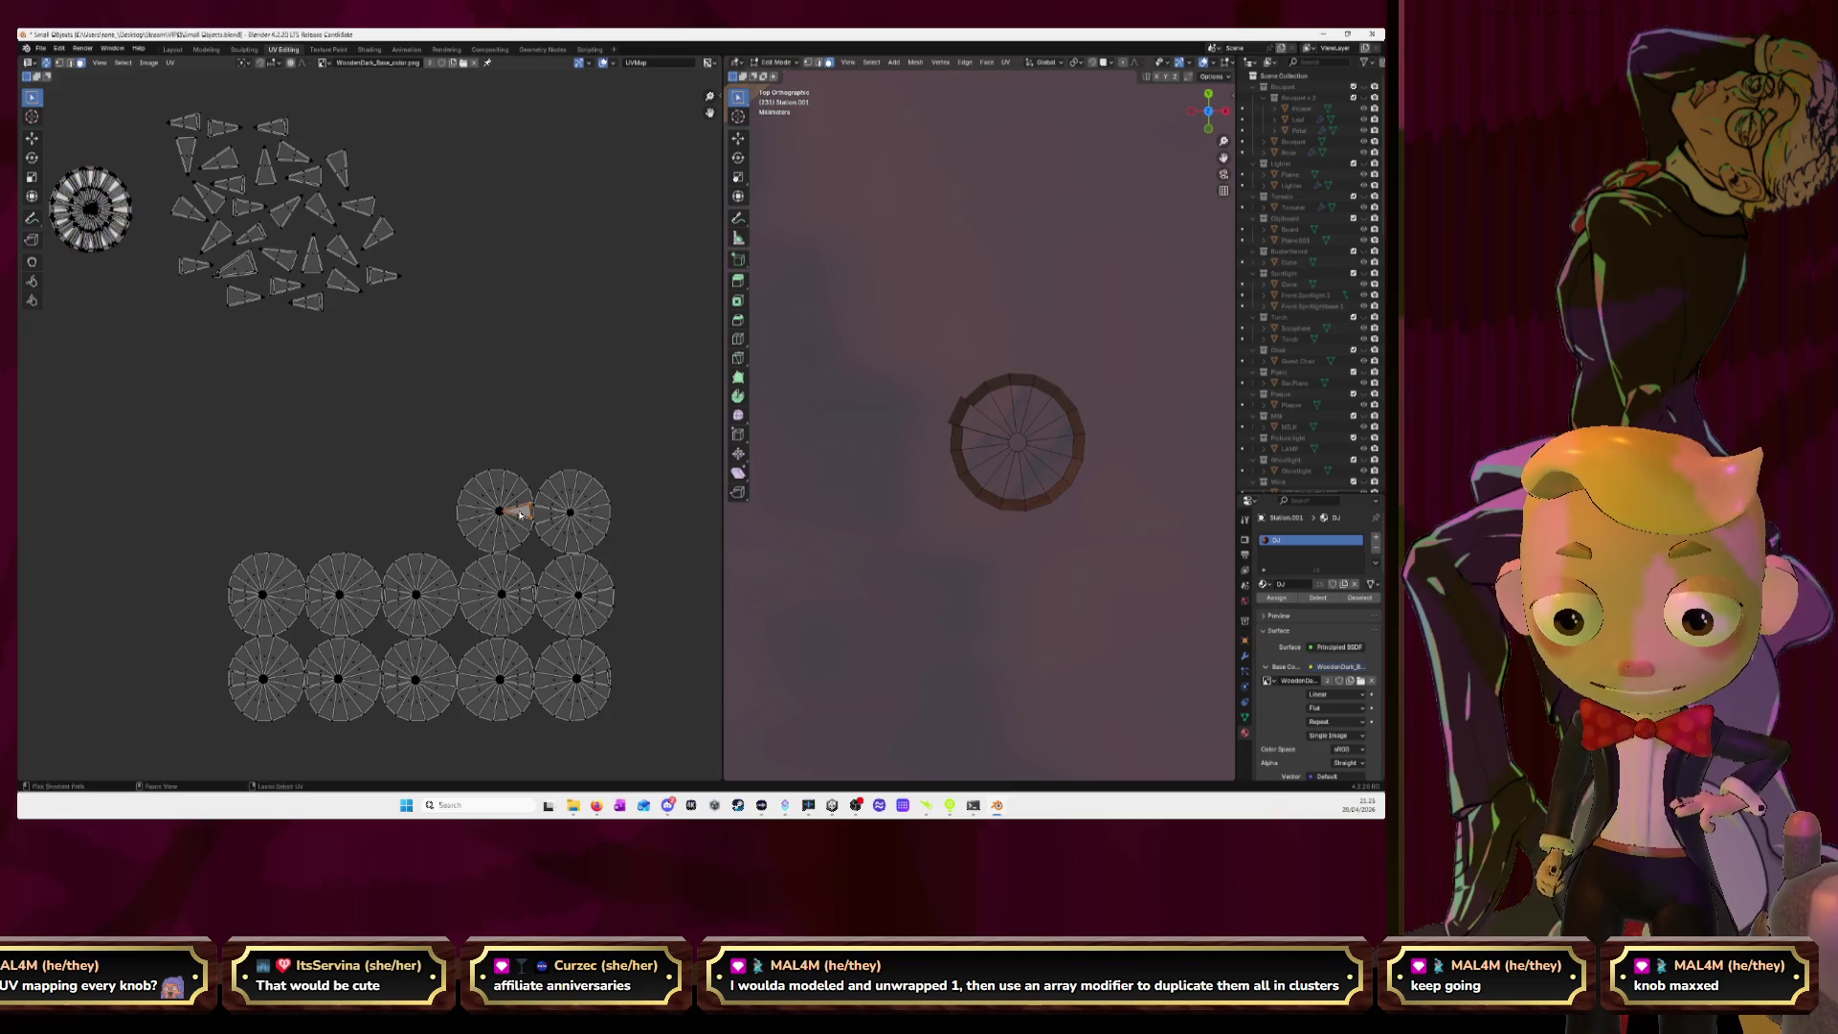
{"action": "key", "text": "g"}
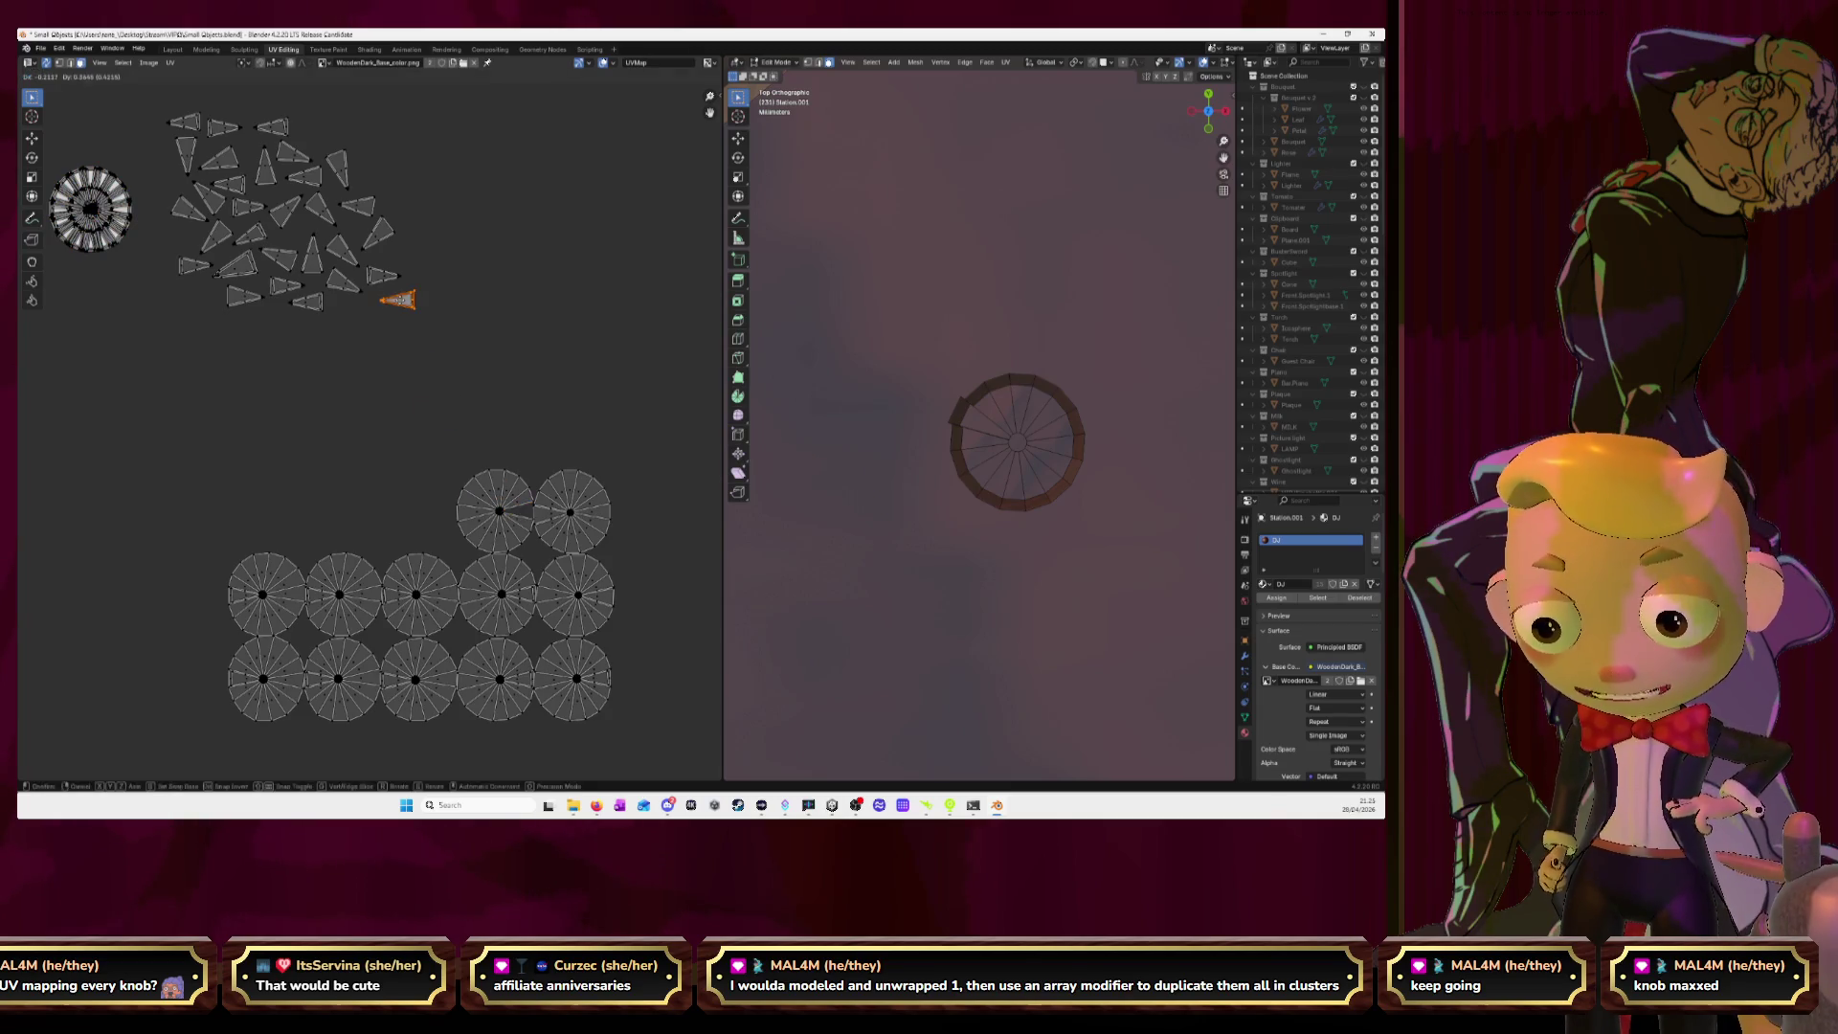
{"action": "left_click", "coordinate": [387, 255]}
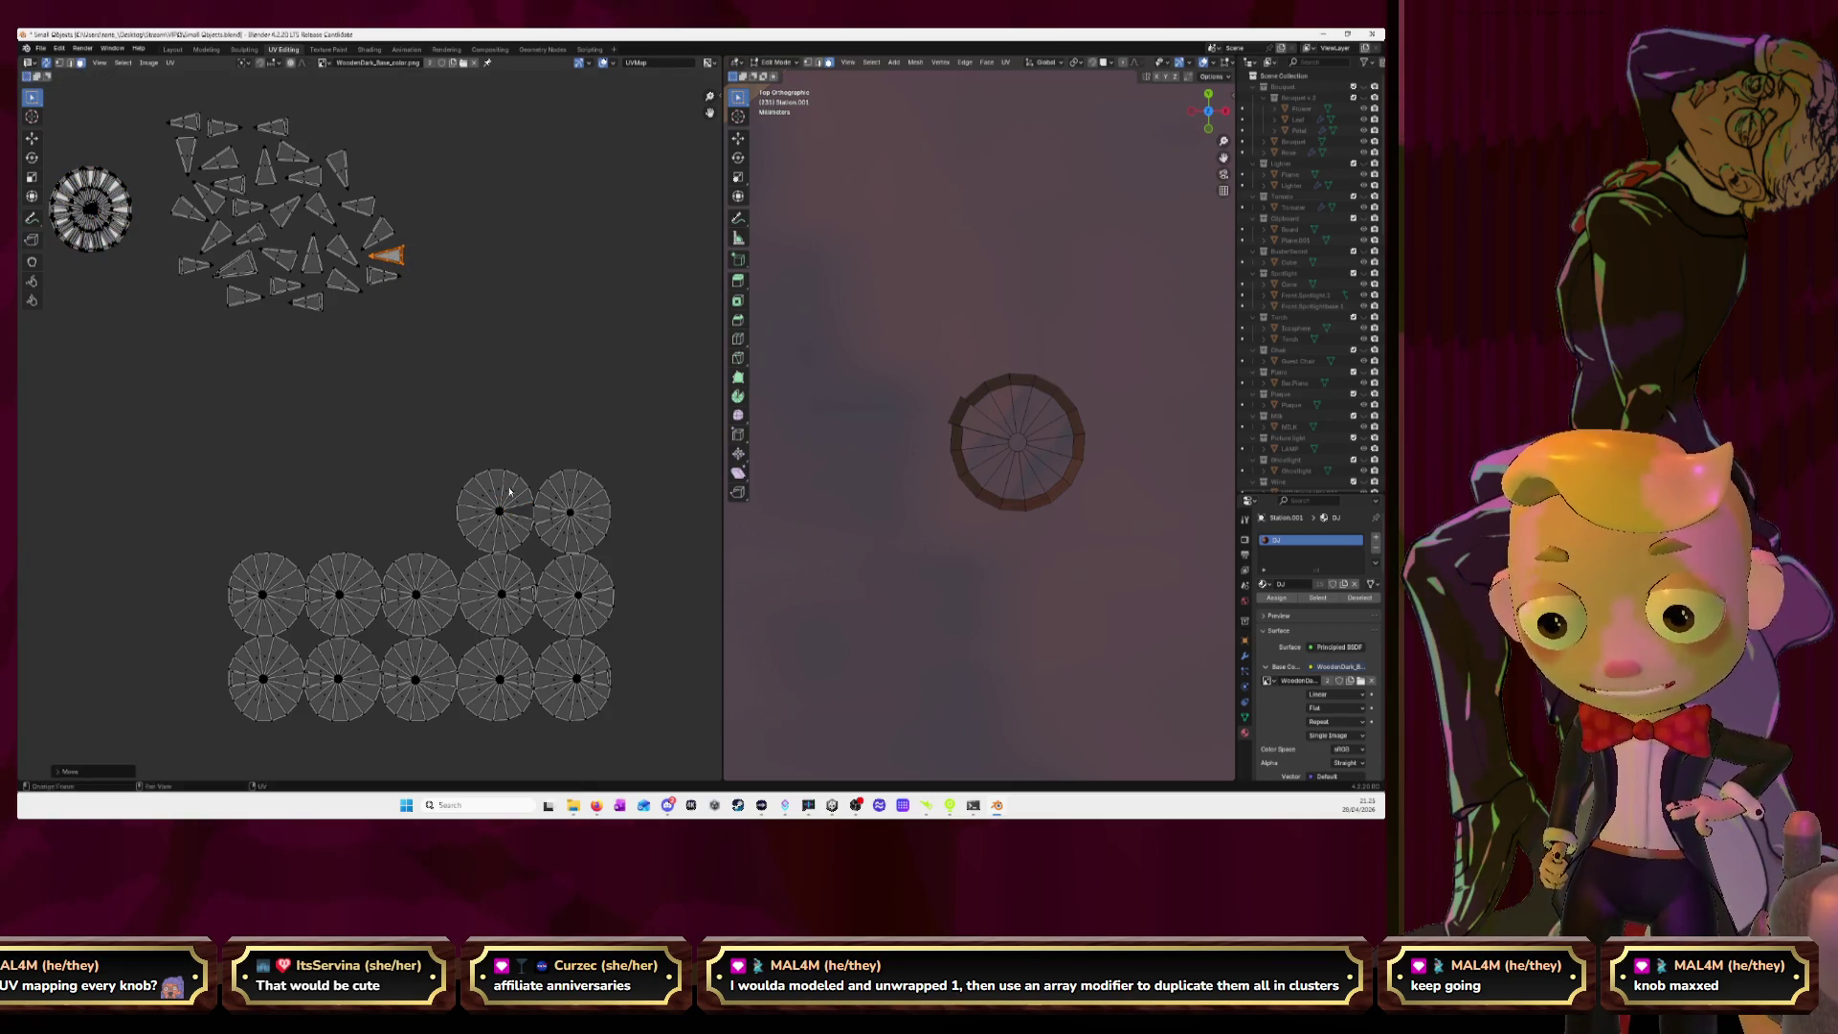
{"action": "left_click", "coordinate": [490, 494]}
{"action": "key", "text": "l"}
{"action": "key", "text": "g"}
{"action": "left_click", "coordinate": [477, 463]}
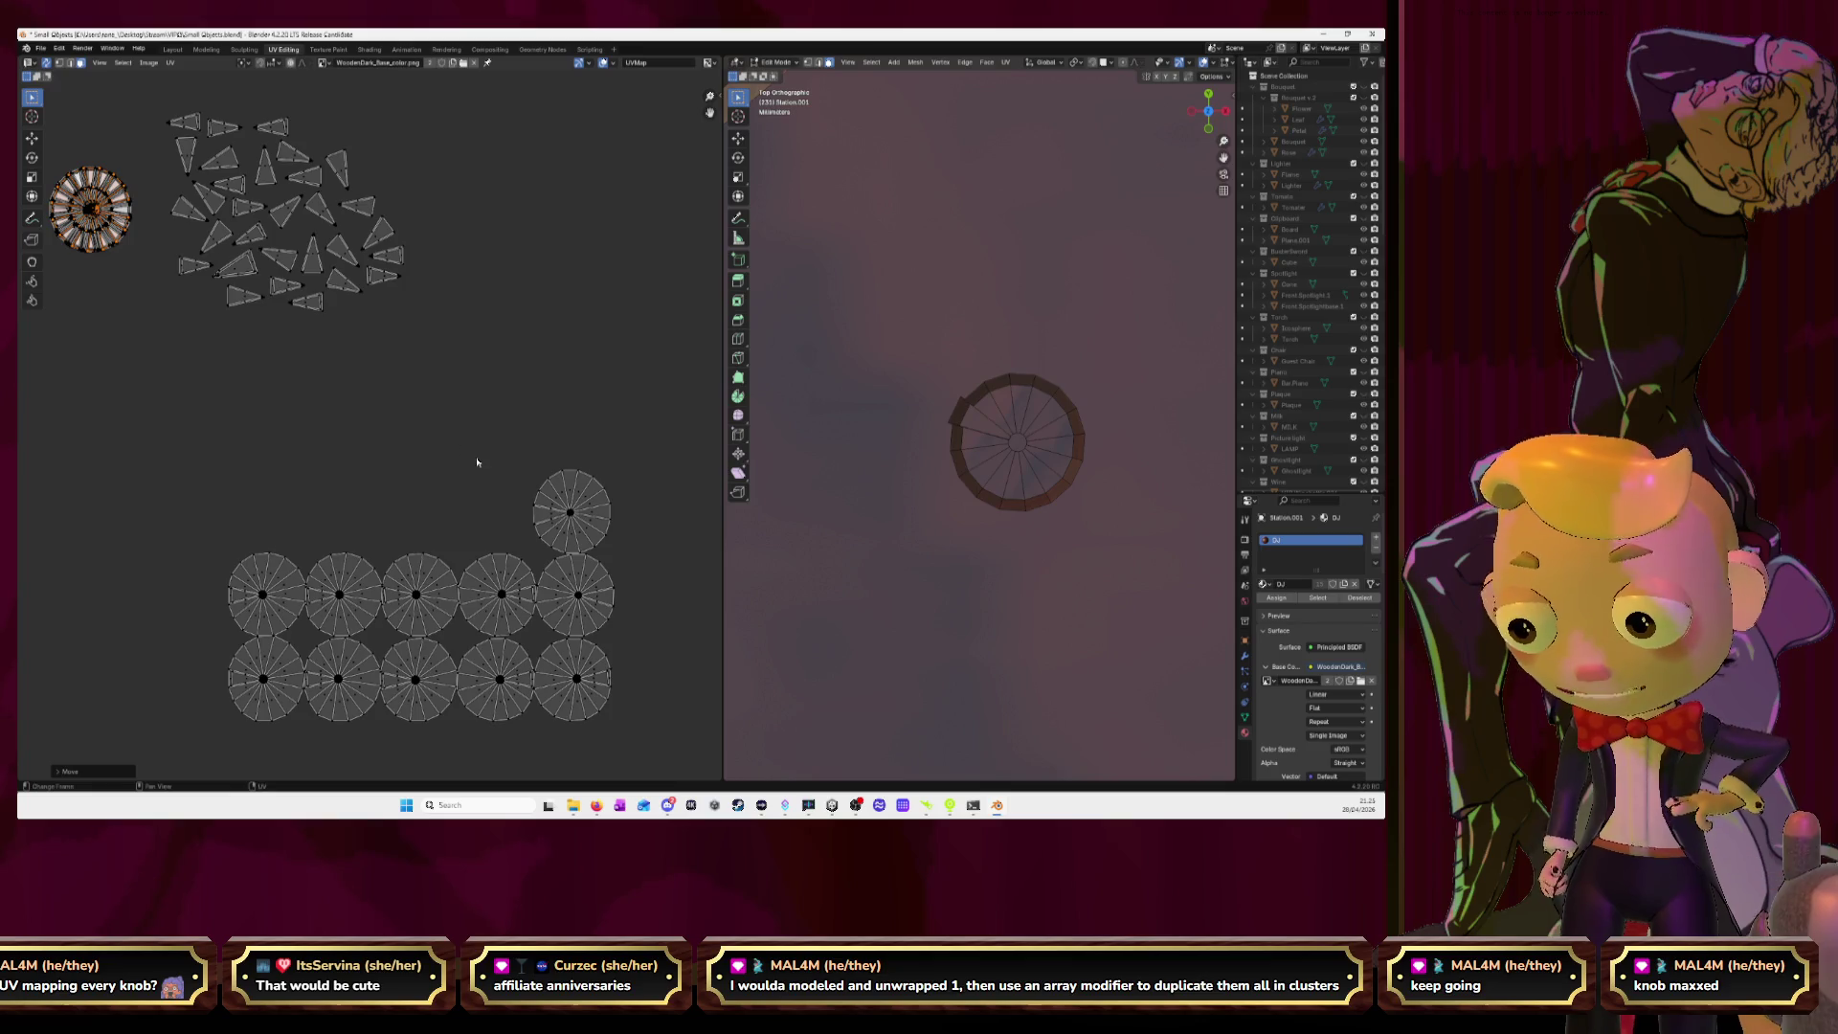
Place a wedge from the next disc's edge beside the cluster and deselect it.
{"action": "left_click", "coordinate": [547, 518]}
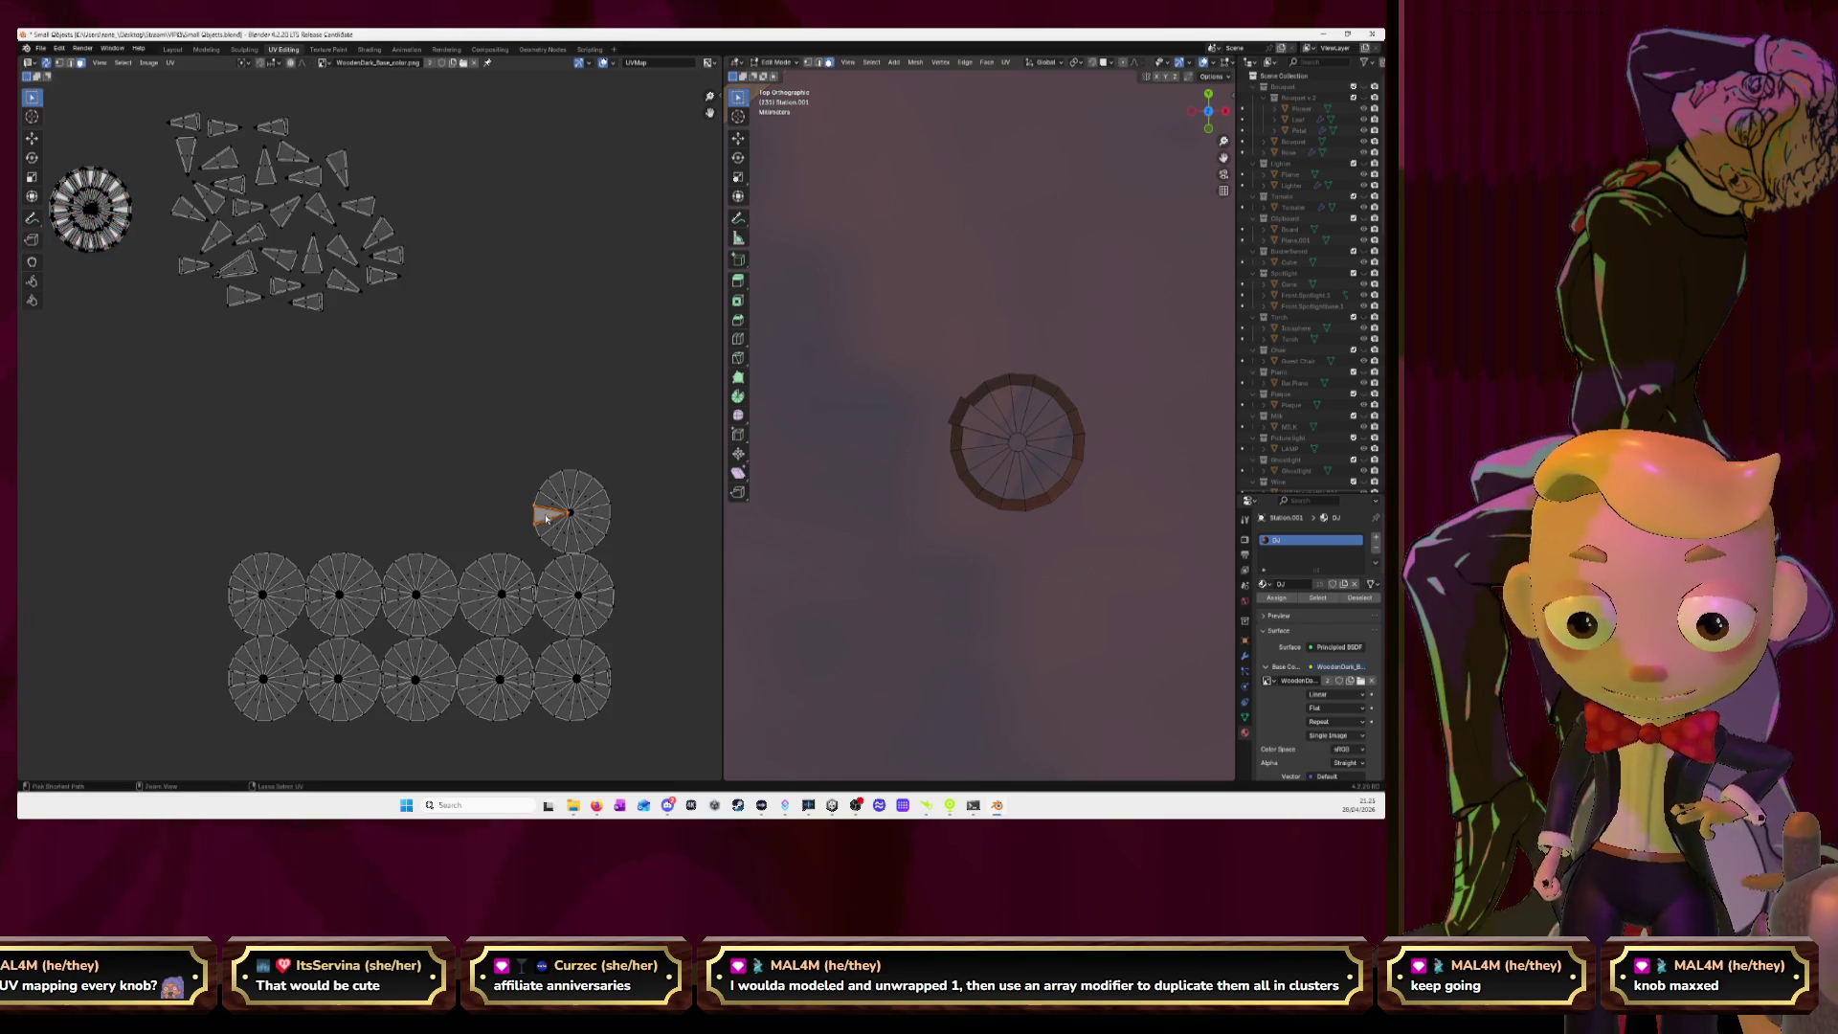
{"action": "key", "text": "g"}
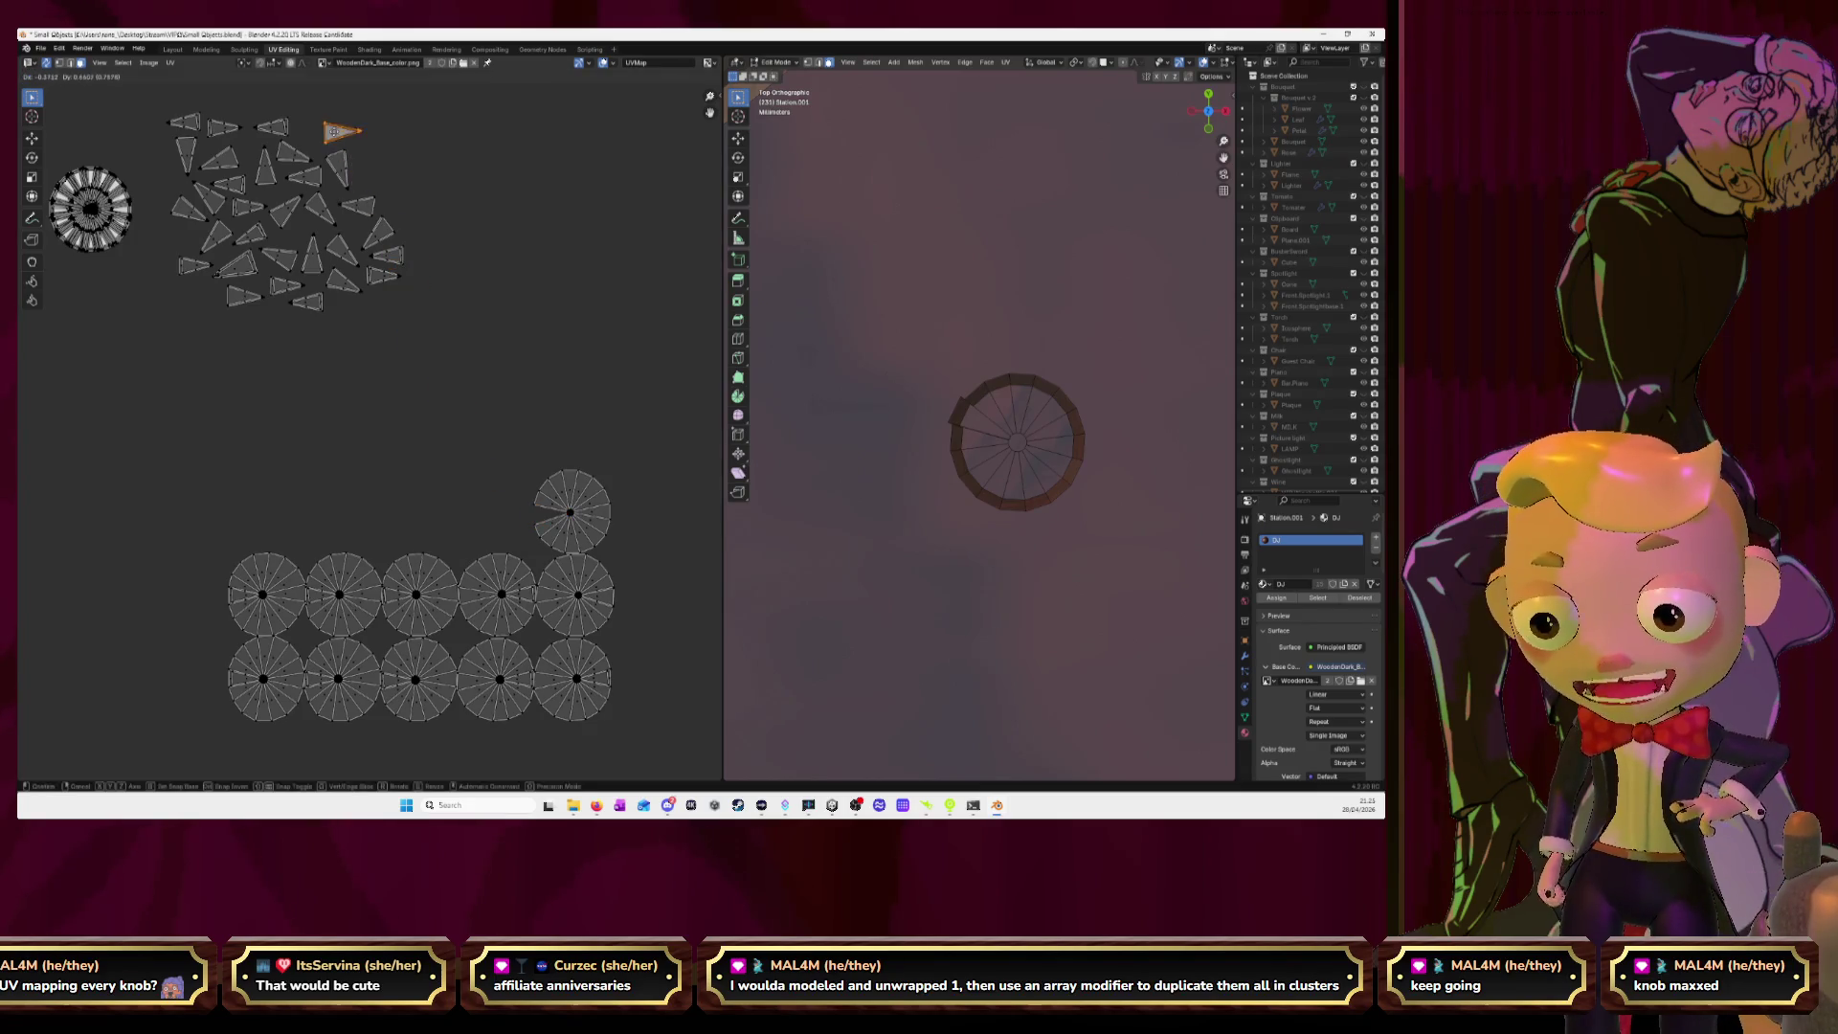
{"action": "left_click", "coordinate": [309, 137]}
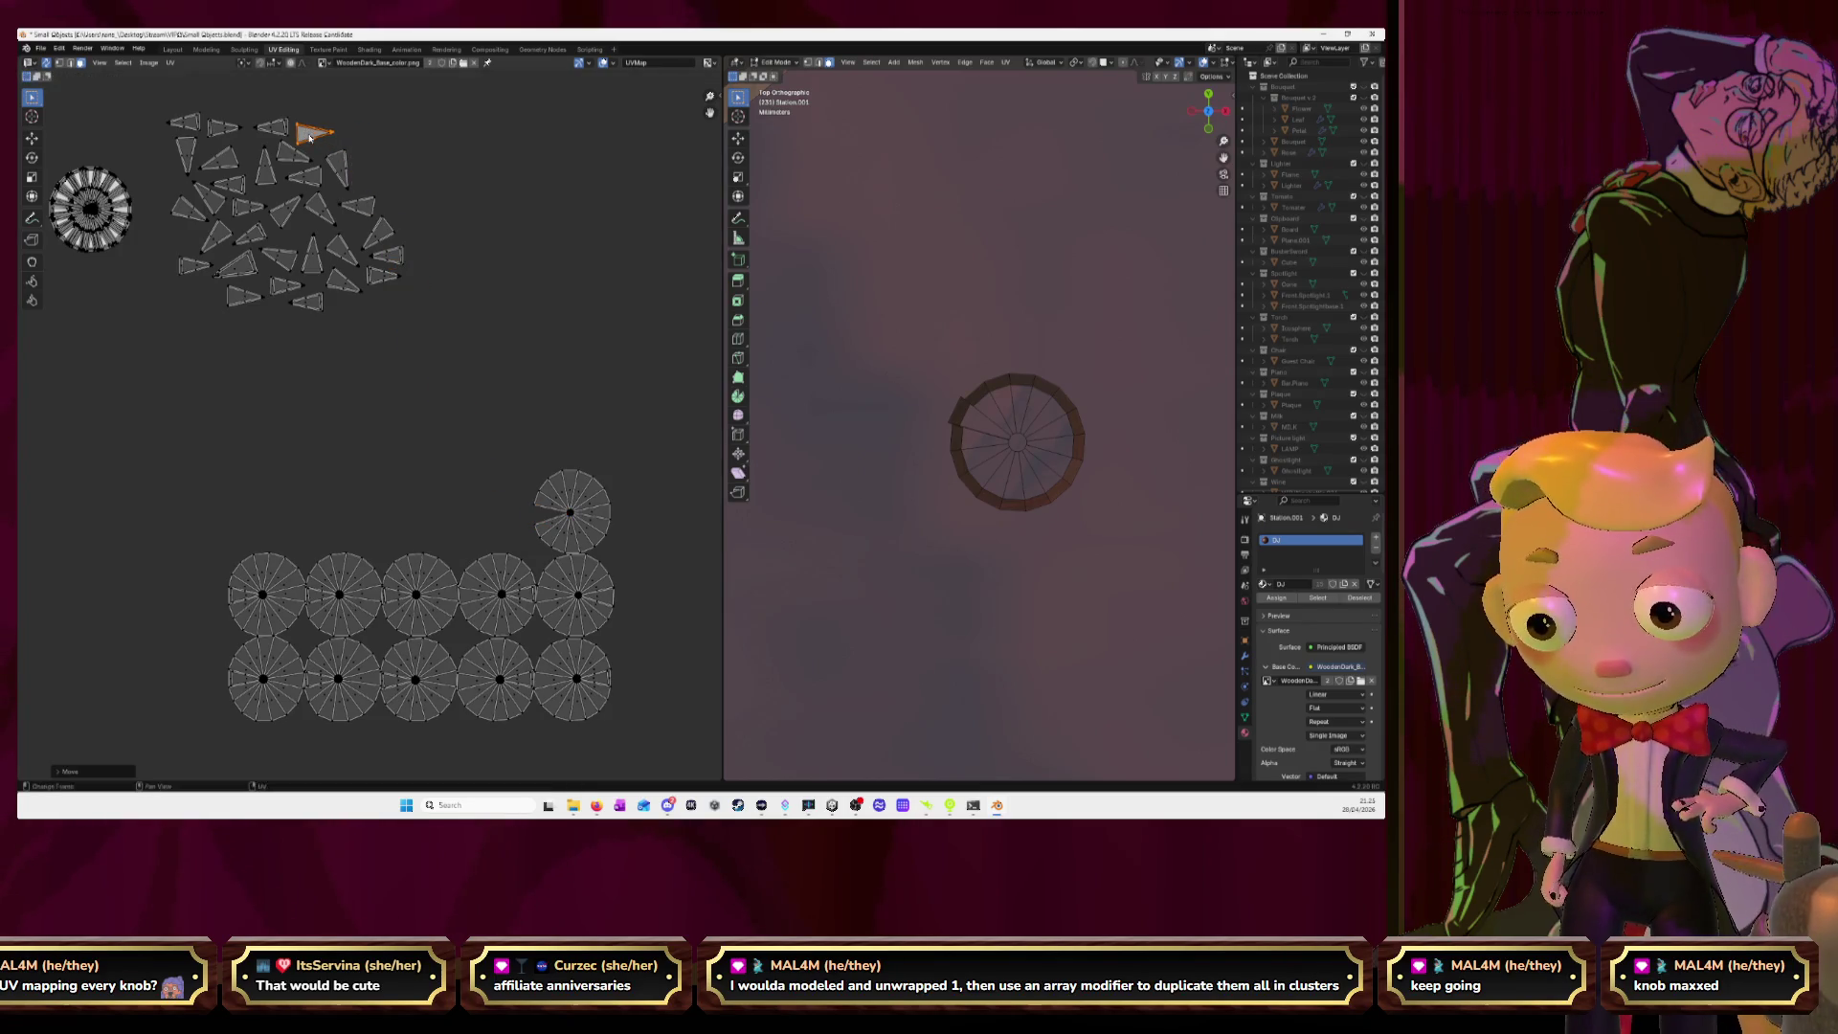
{"action": "left_click", "coordinate": [404, 423]}
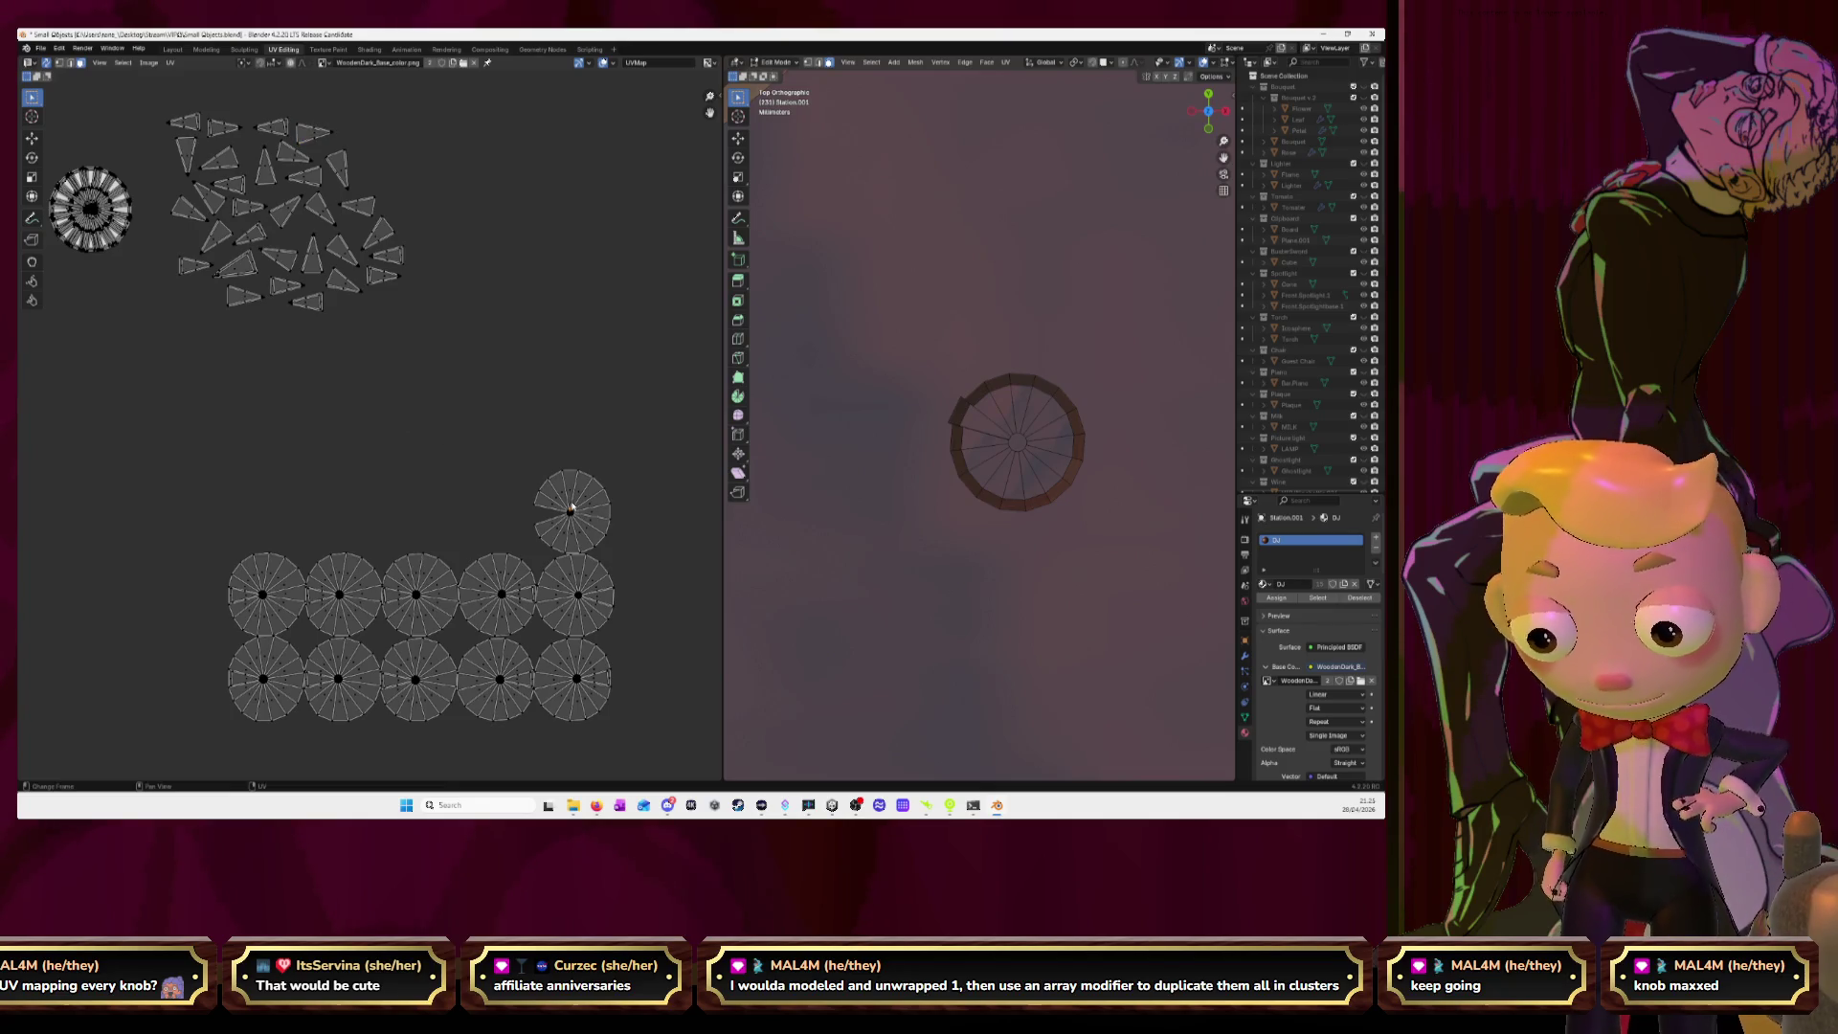
Stack the remaining disc on the top-left circle and move the first disc's wedge into the cluster.
{"action": "key", "text": "l"}
{"action": "key", "text": "g"}
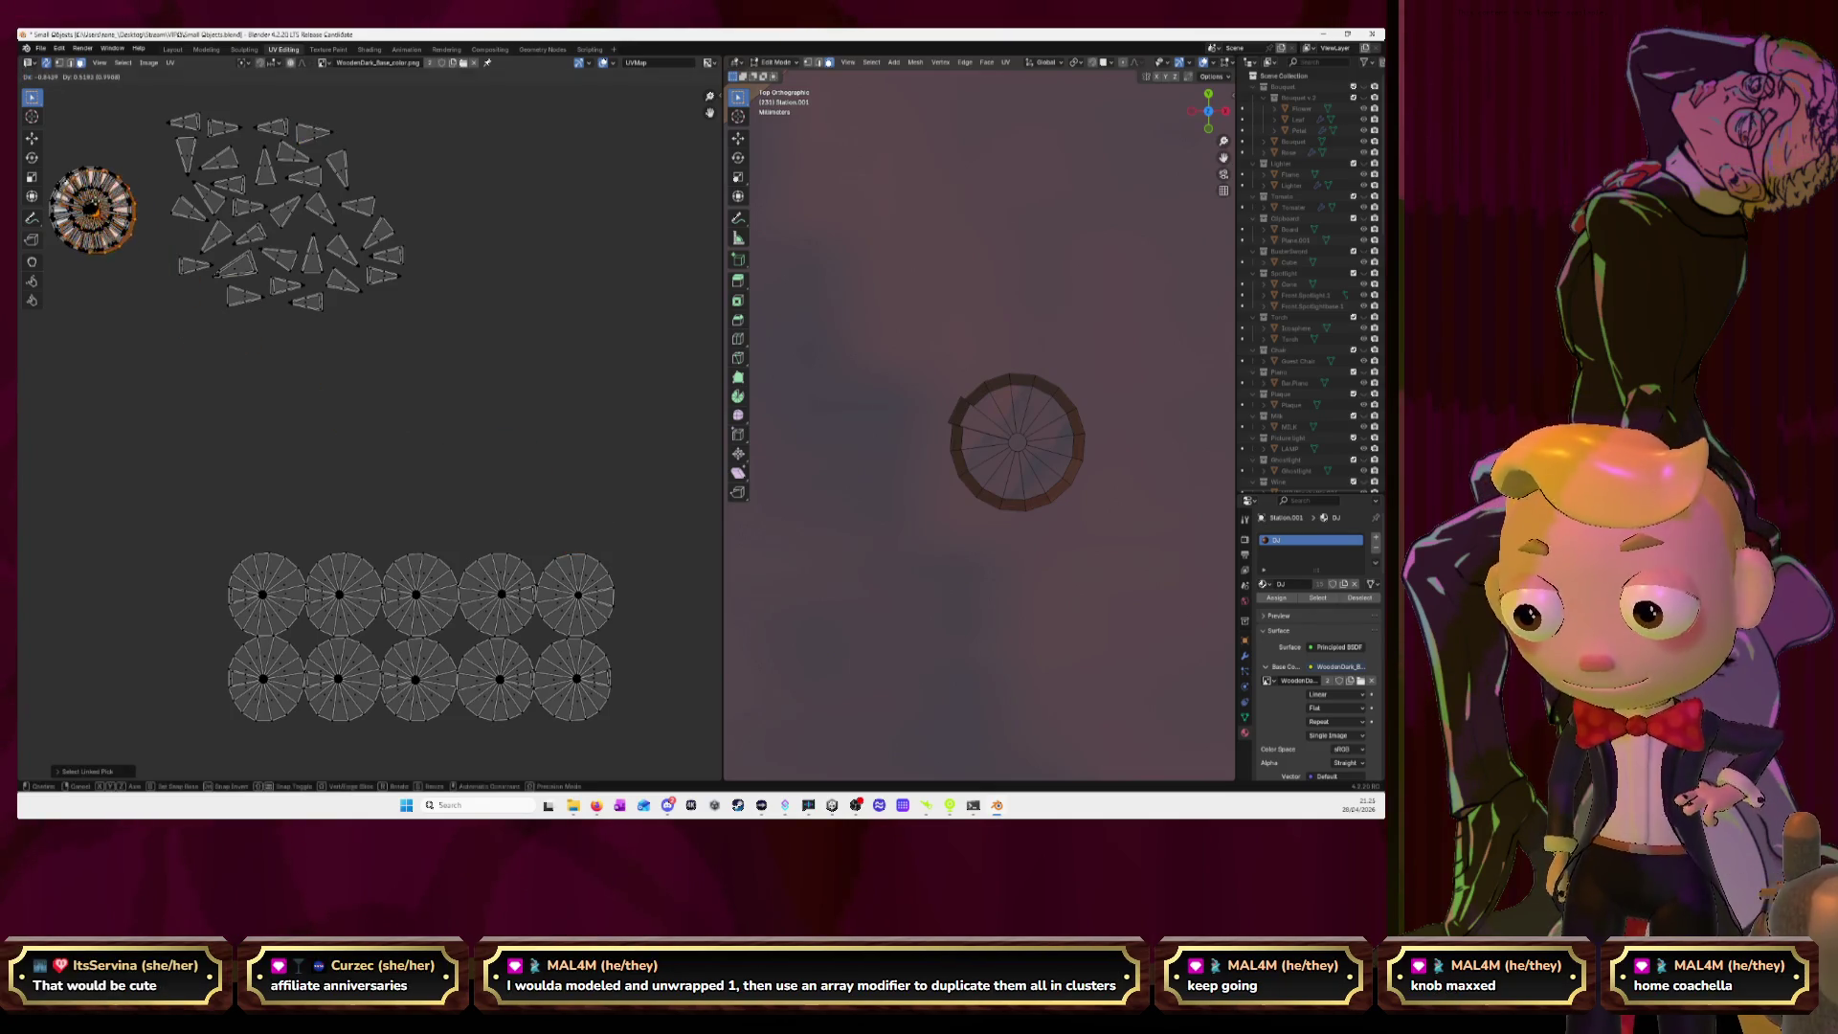
{"action": "left_click", "coordinate": [240, 418]}
{"action": "left_click", "coordinate": [242, 598]}
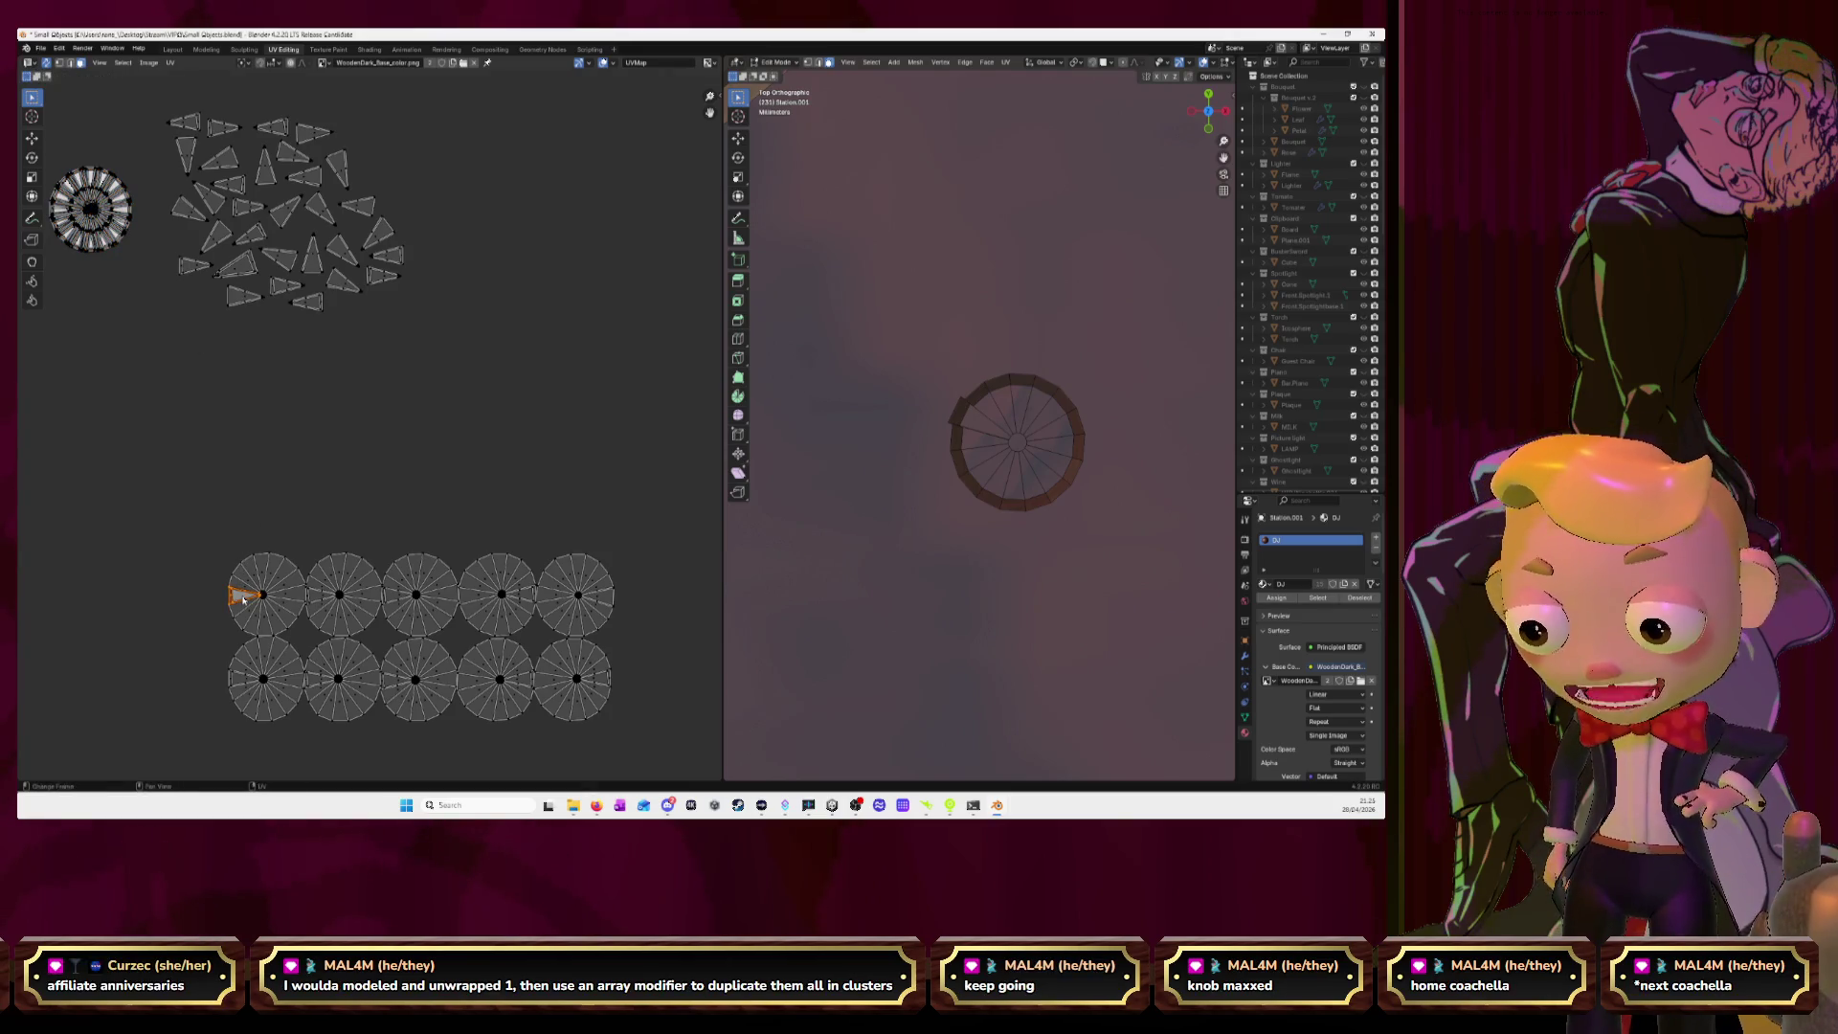
{"action": "key", "text": "g"}
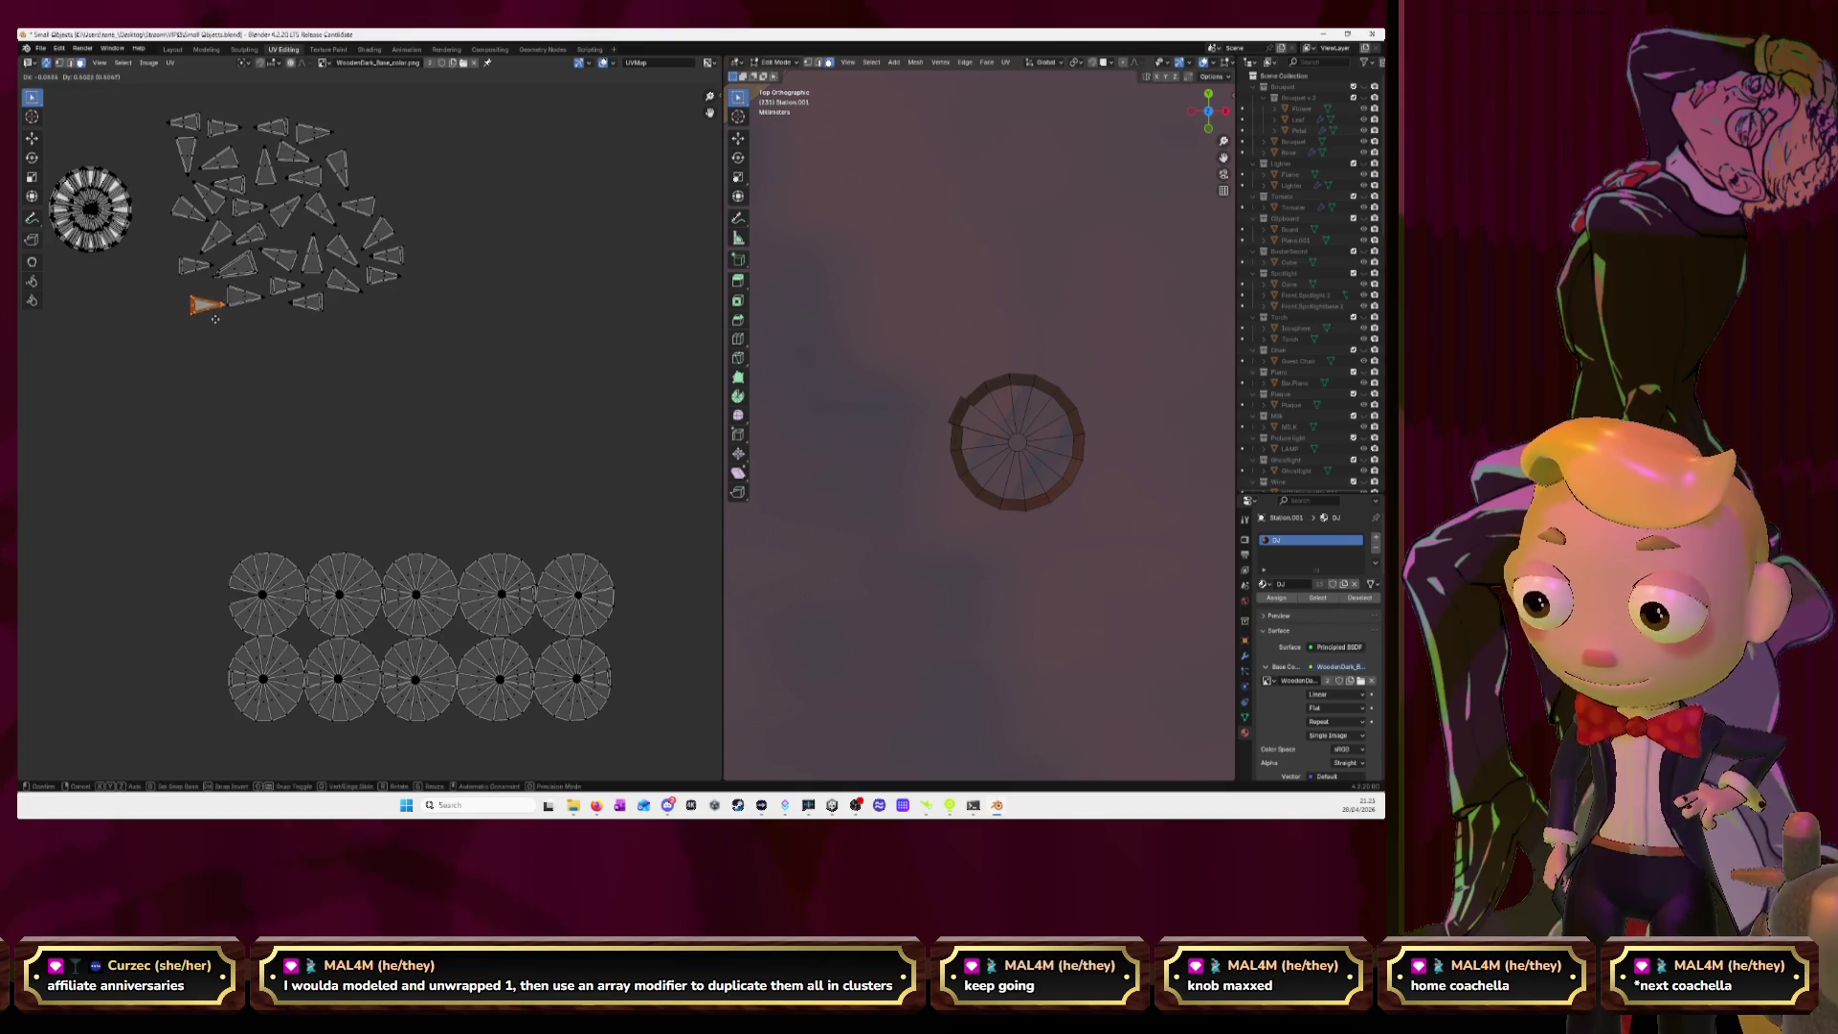
{"action": "left_click", "coordinate": [211, 307]}
Stack the first disc on the top-left circle, then pull the next disc's wedge out.
{"action": "left_click", "coordinate": [271, 590]}
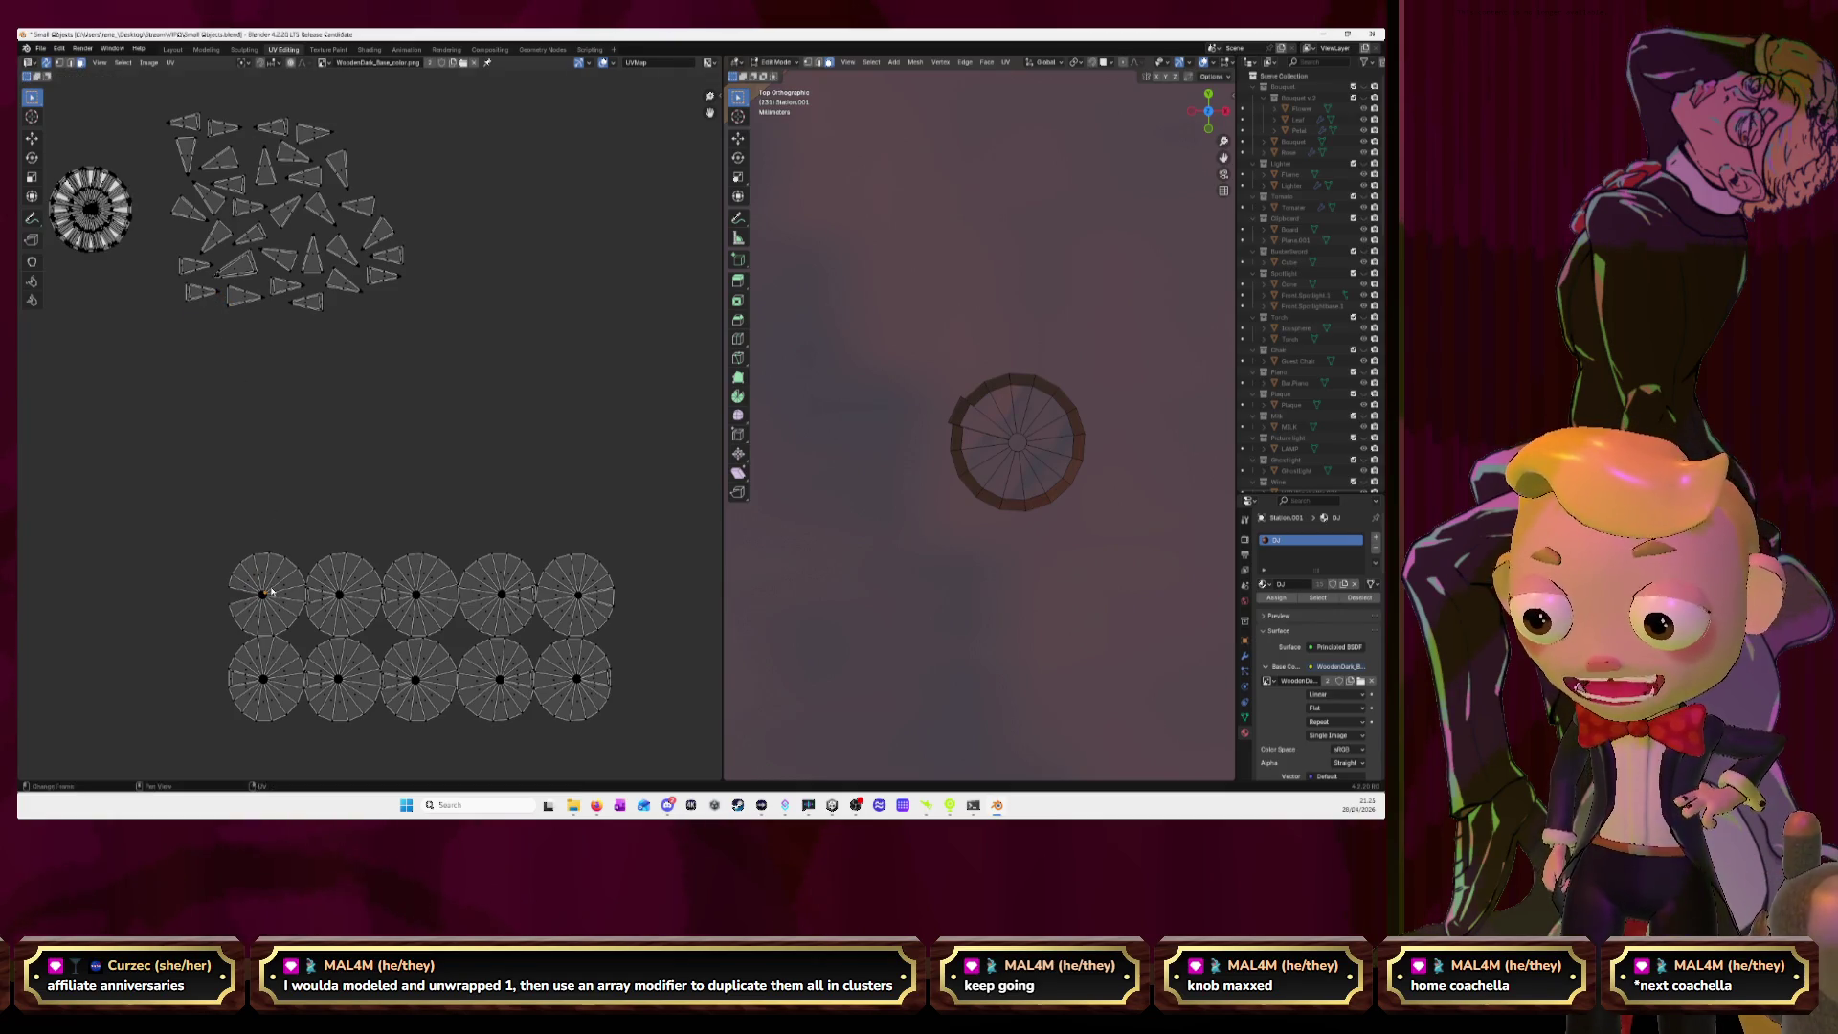
{"action": "key", "text": "ctrl+l"}
{"action": "key", "text": "g"}
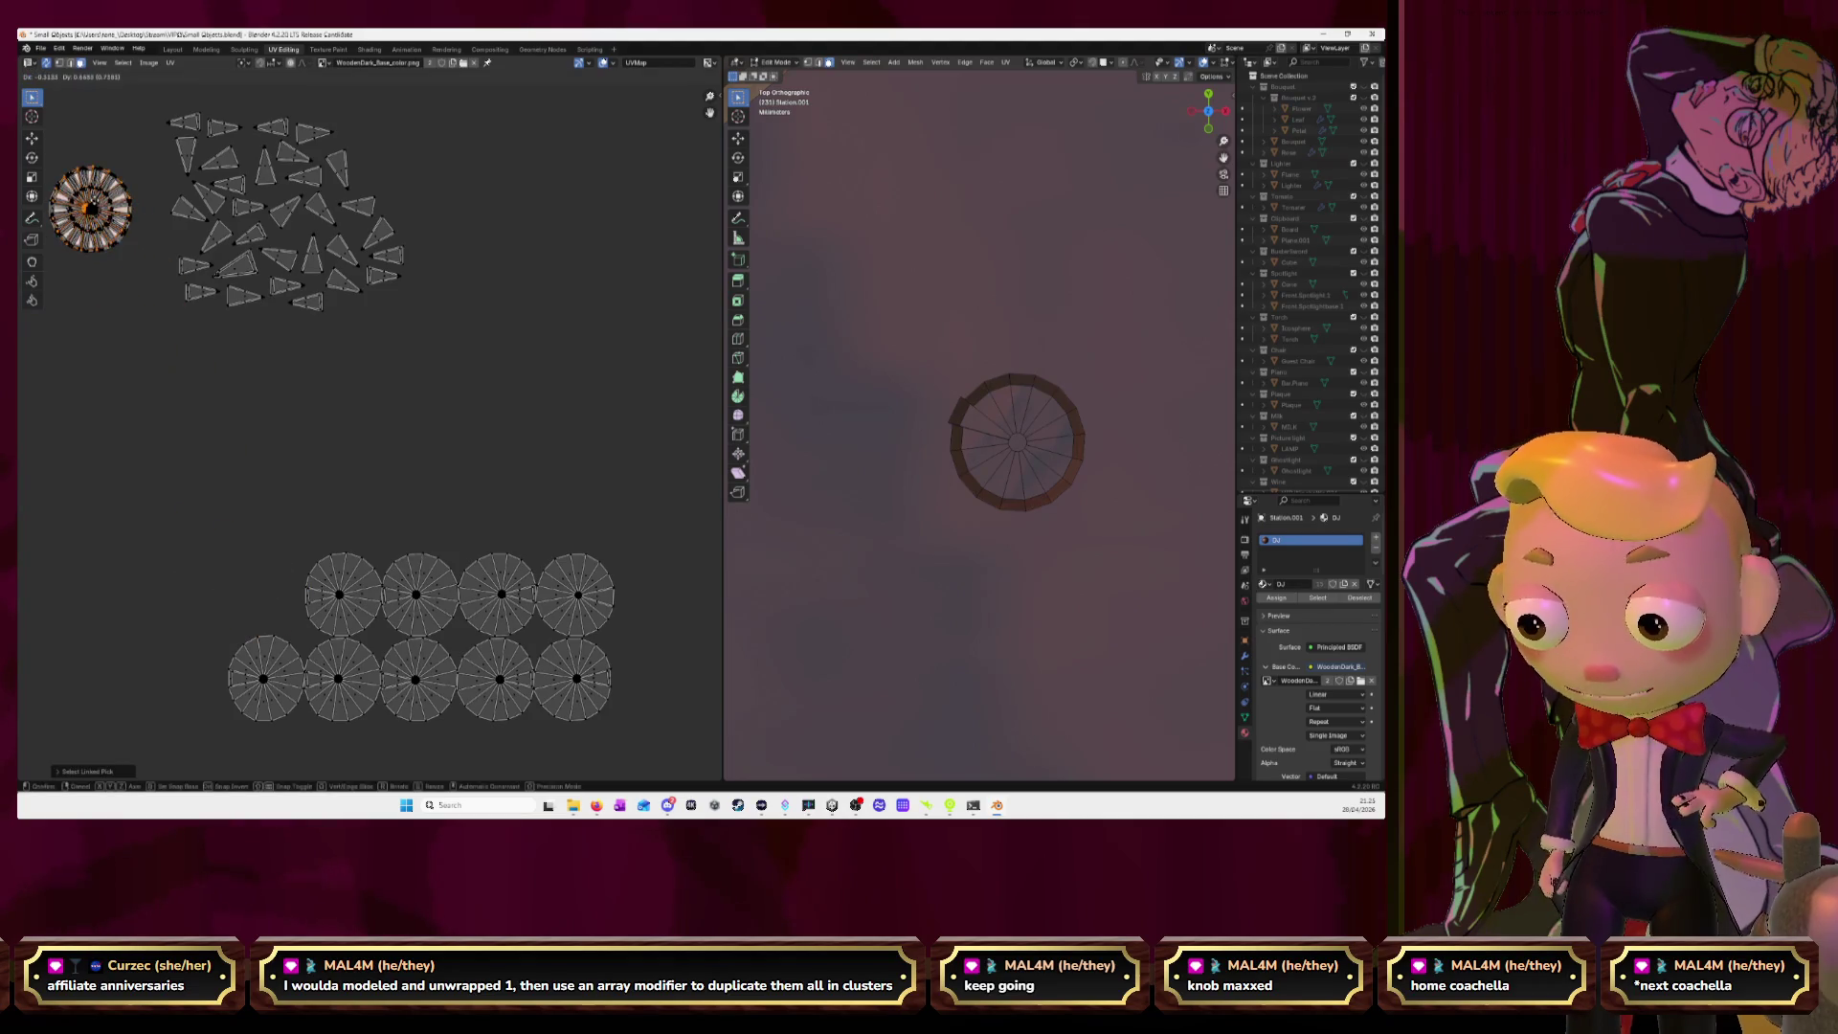
{"action": "left_click", "coordinate": [98, 206]}
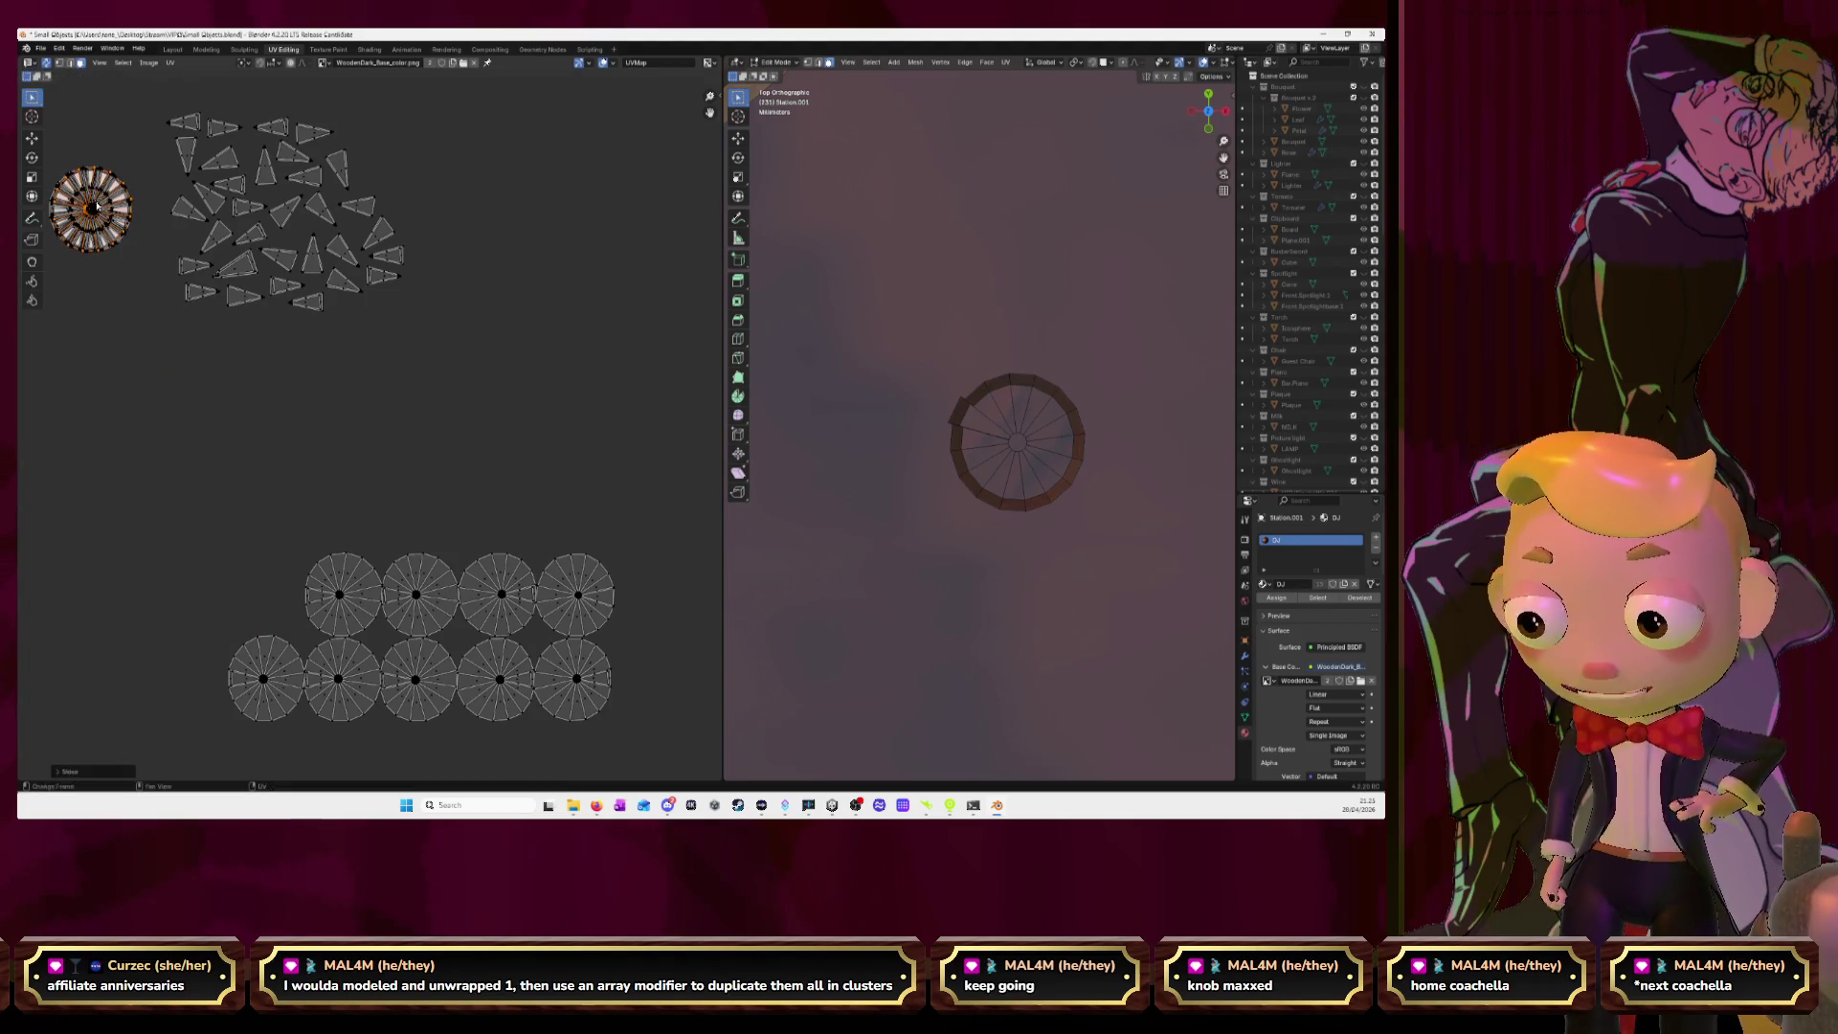
{"action": "left_click", "coordinate": [317, 594]}
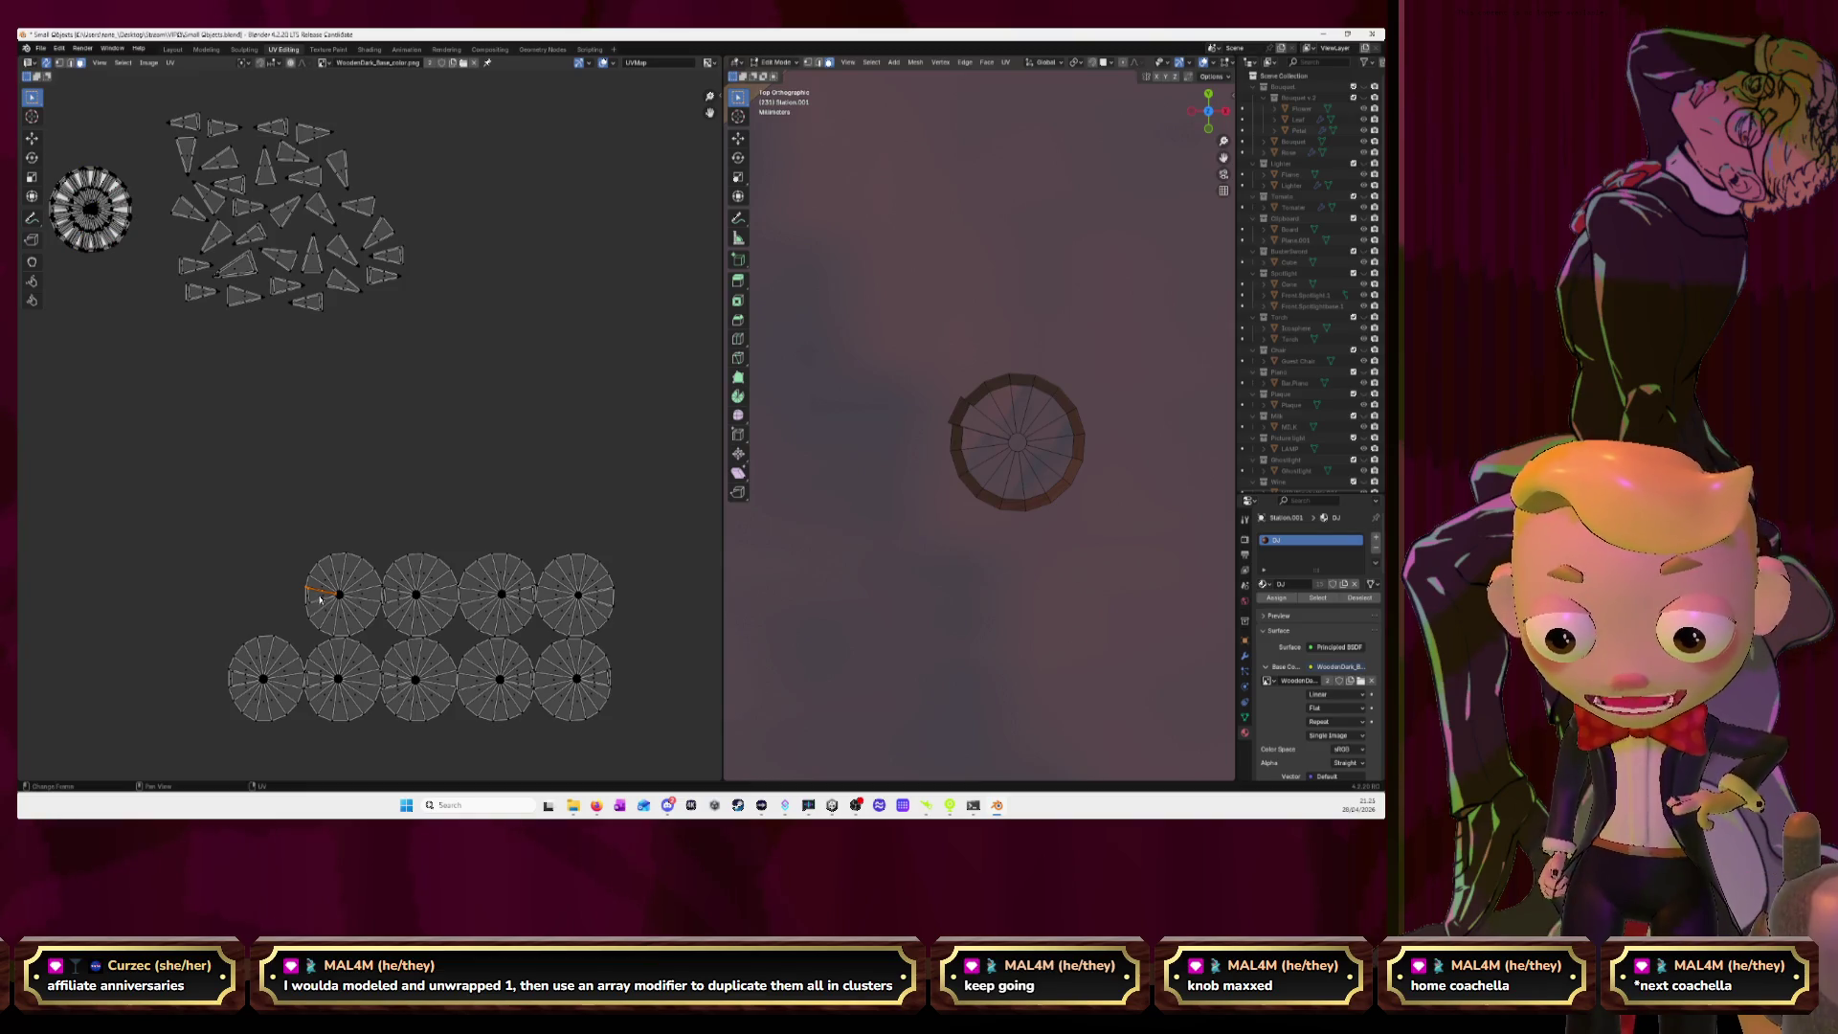
{"action": "key", "text": "g"}
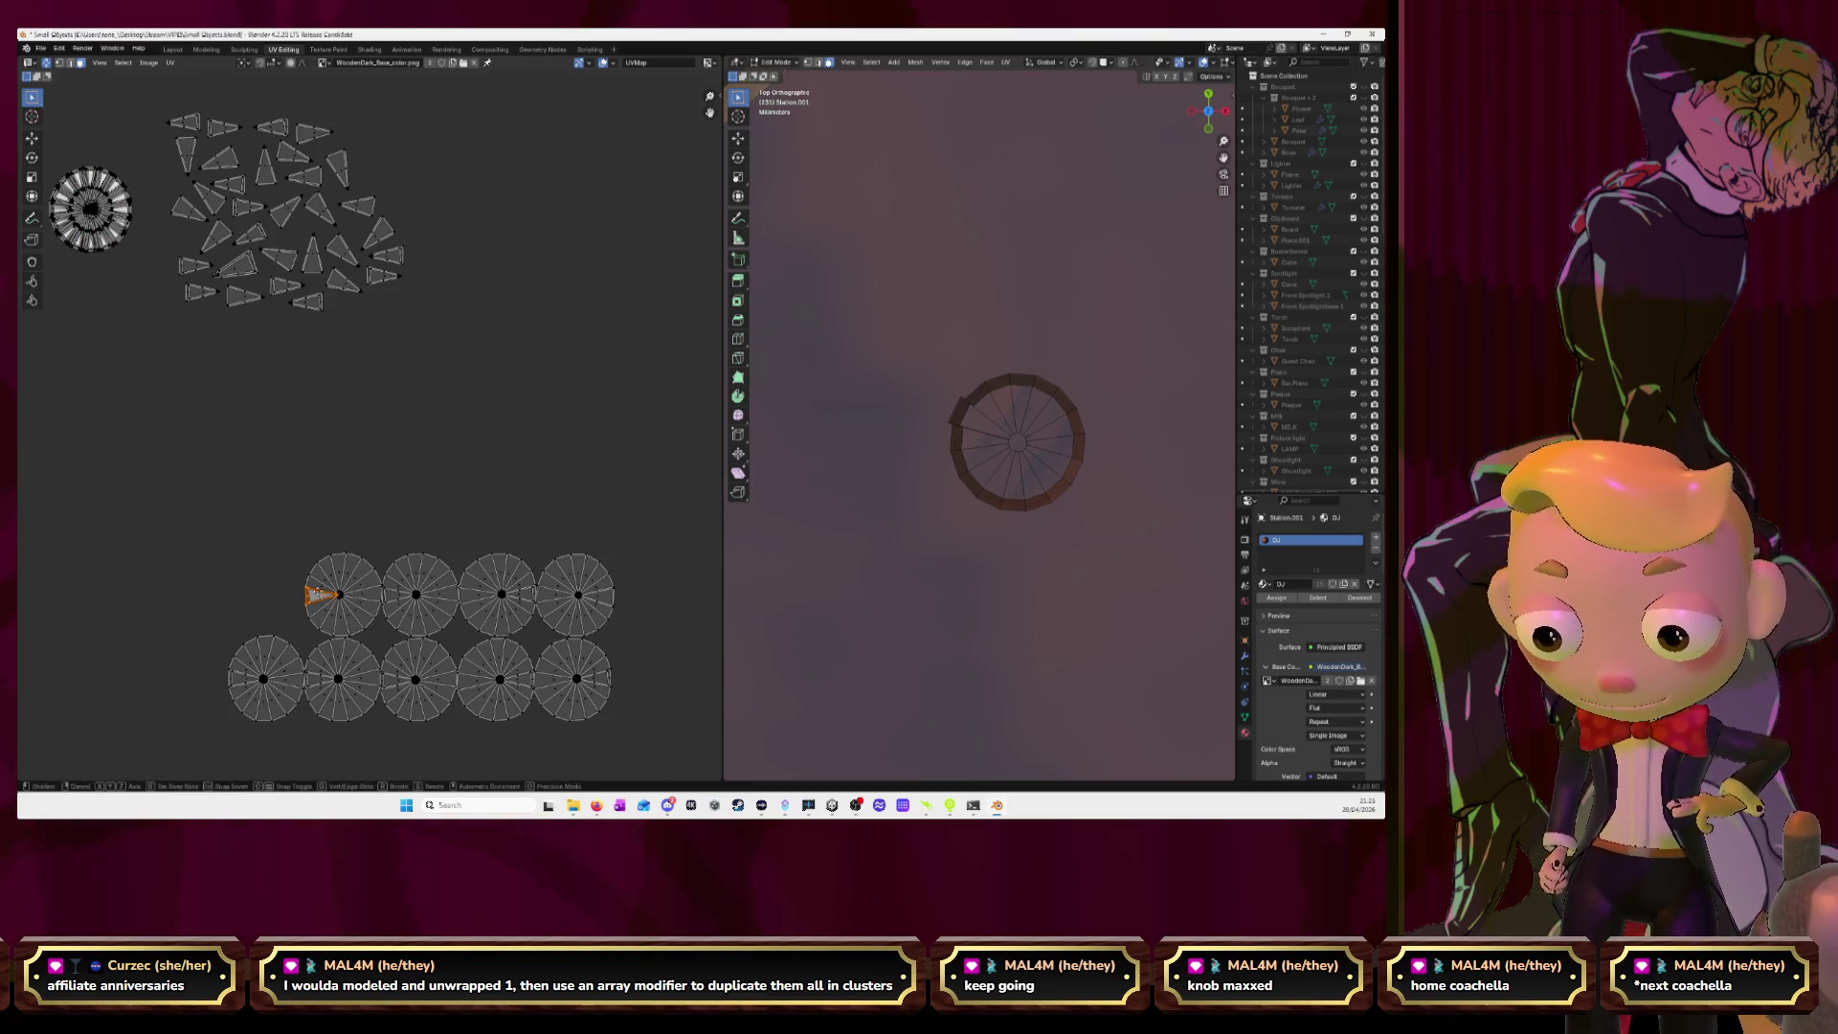
{"action": "left_click", "coordinate": [189, 239]}
Place that disc on the top-left circle and move the next disc's wedge up to the cluster.
{"action": "left_click", "coordinate": [361, 571]}
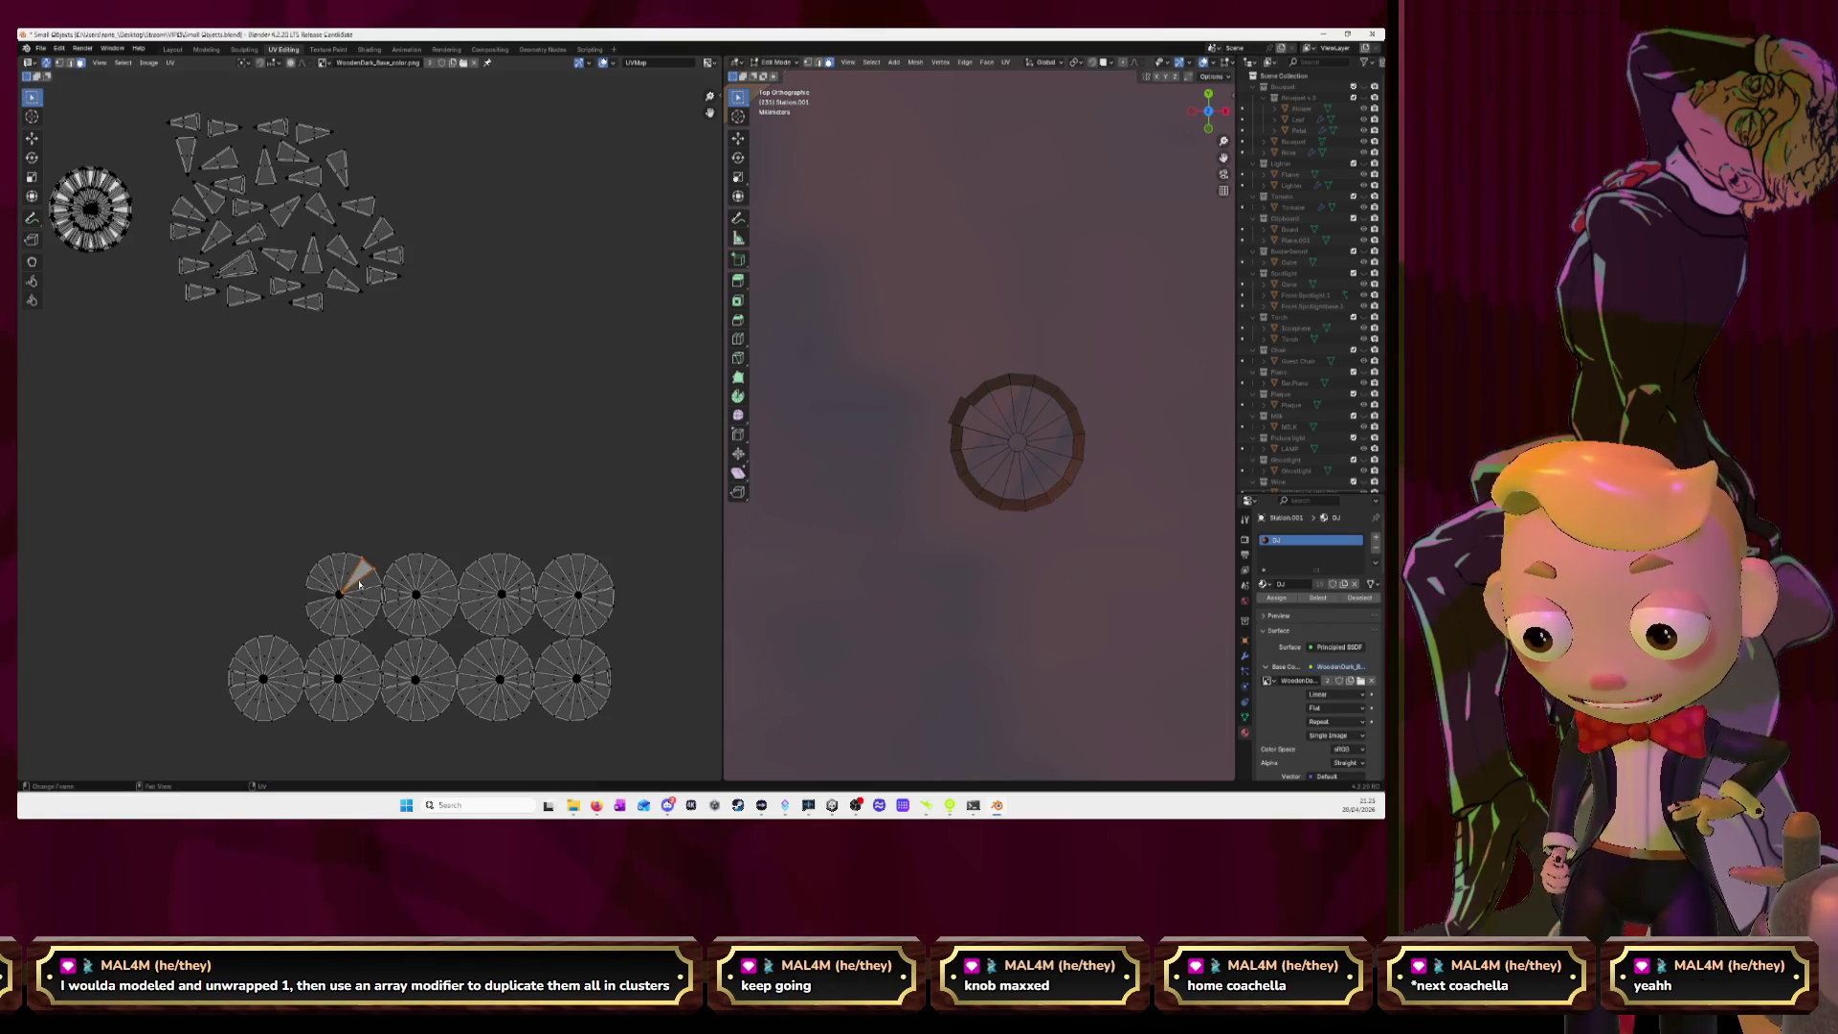
{"action": "key", "text": "l"}
{"action": "key", "text": "g"}
{"action": "left_click", "coordinate": [114, 182]}
{"action": "left_click", "coordinate": [399, 599]}
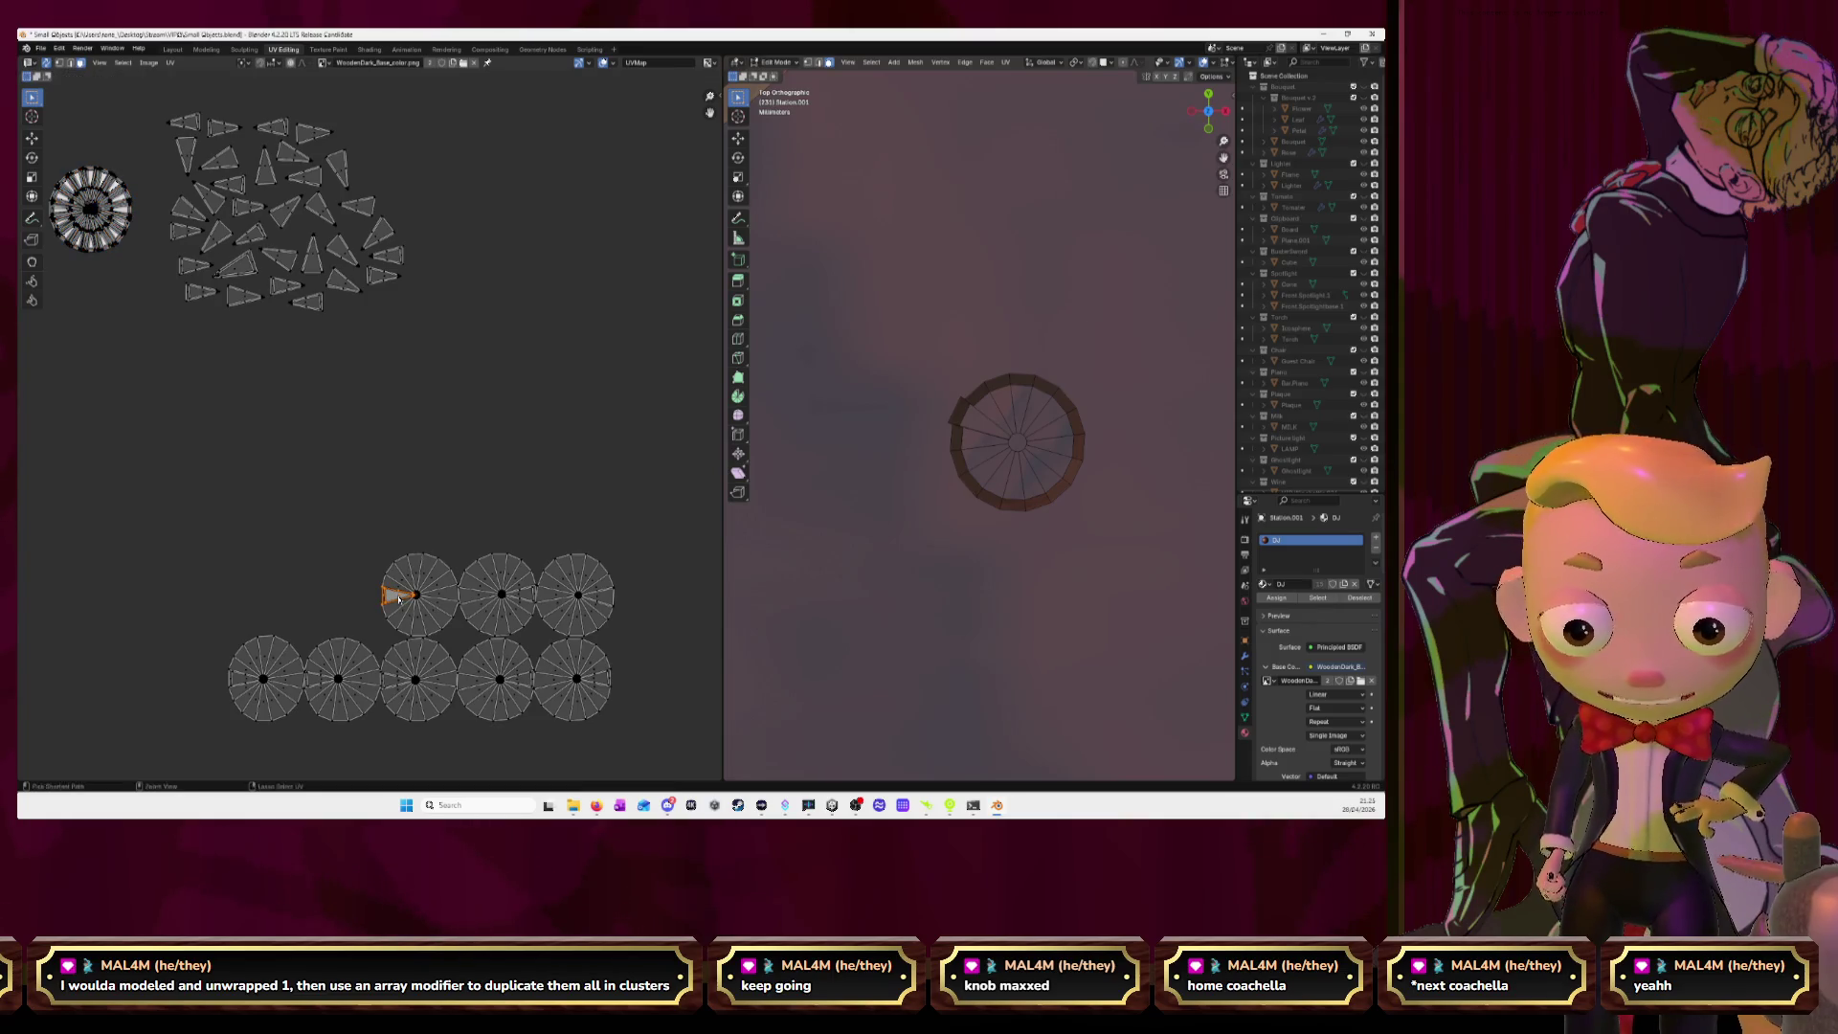
{"action": "key", "text": "g"}
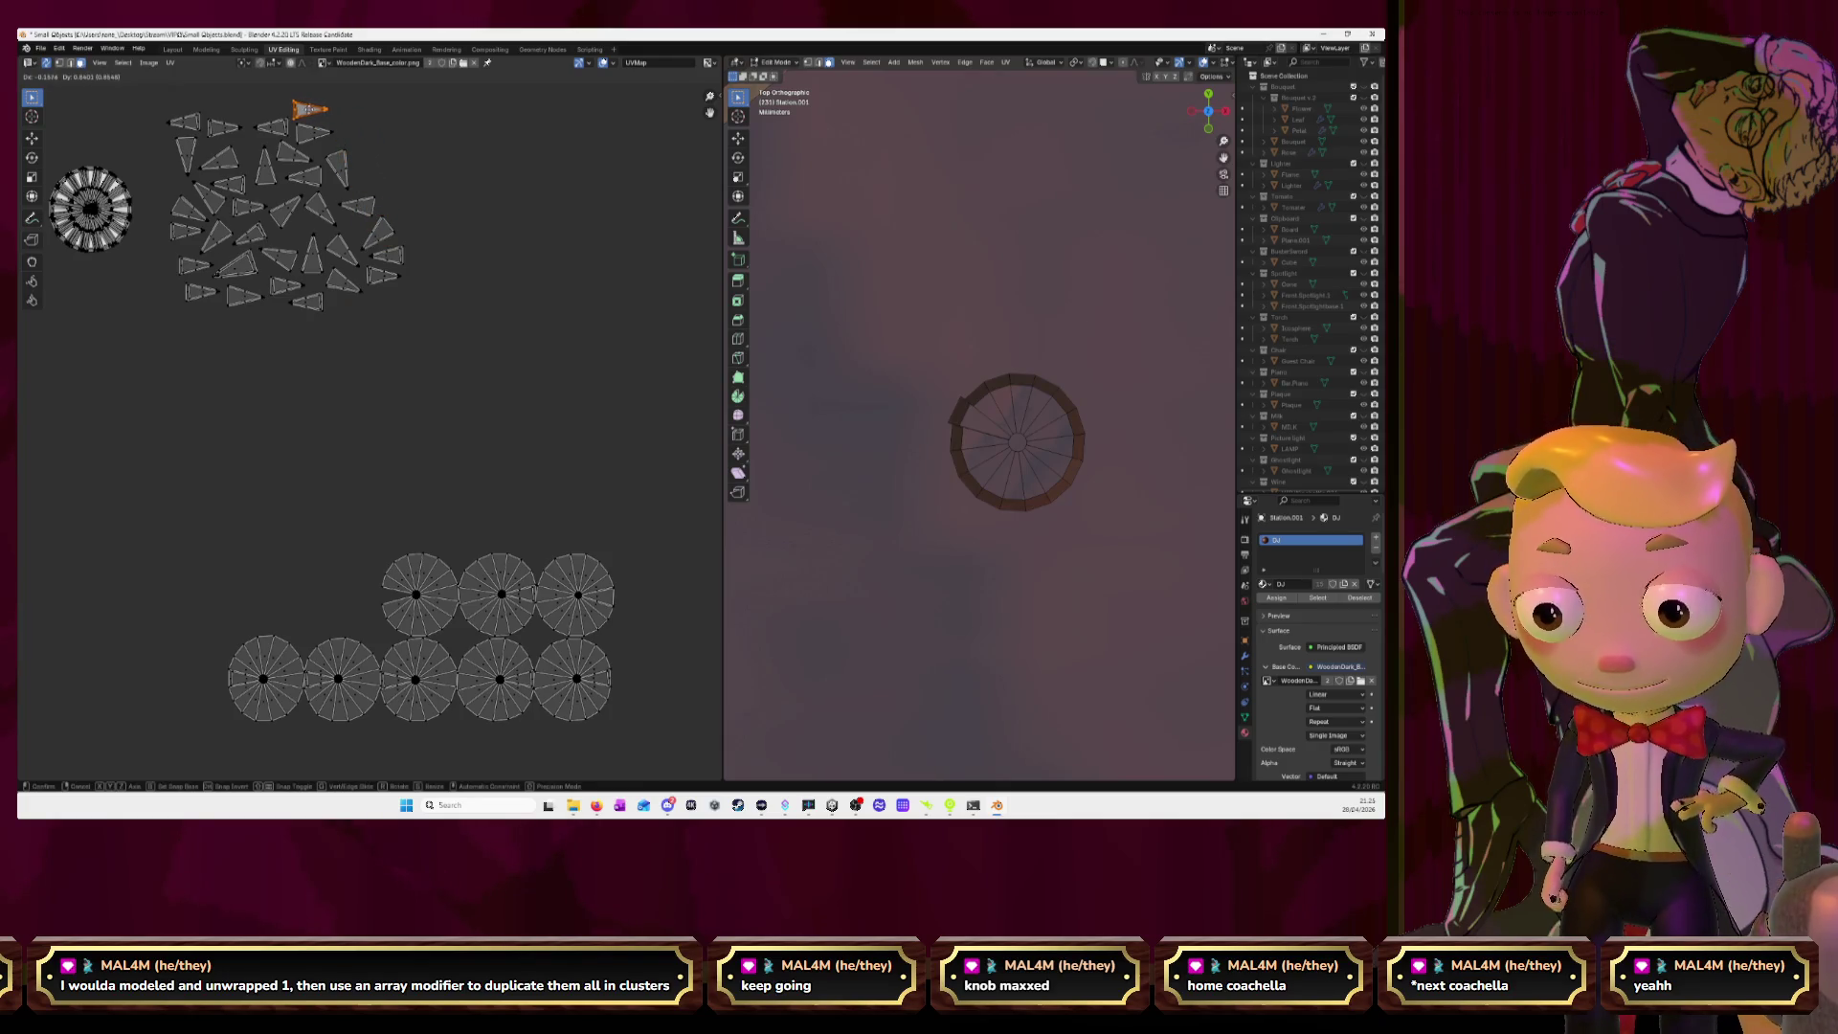
{"action": "left_click", "coordinate": [325, 108]}
Stack another disc on the top-left circle and set its neighbour's wedge beside the cluster.
{"action": "left_click", "coordinate": [430, 566]}
{"action": "key", "text": "l"}
{"action": "key", "text": "g"}
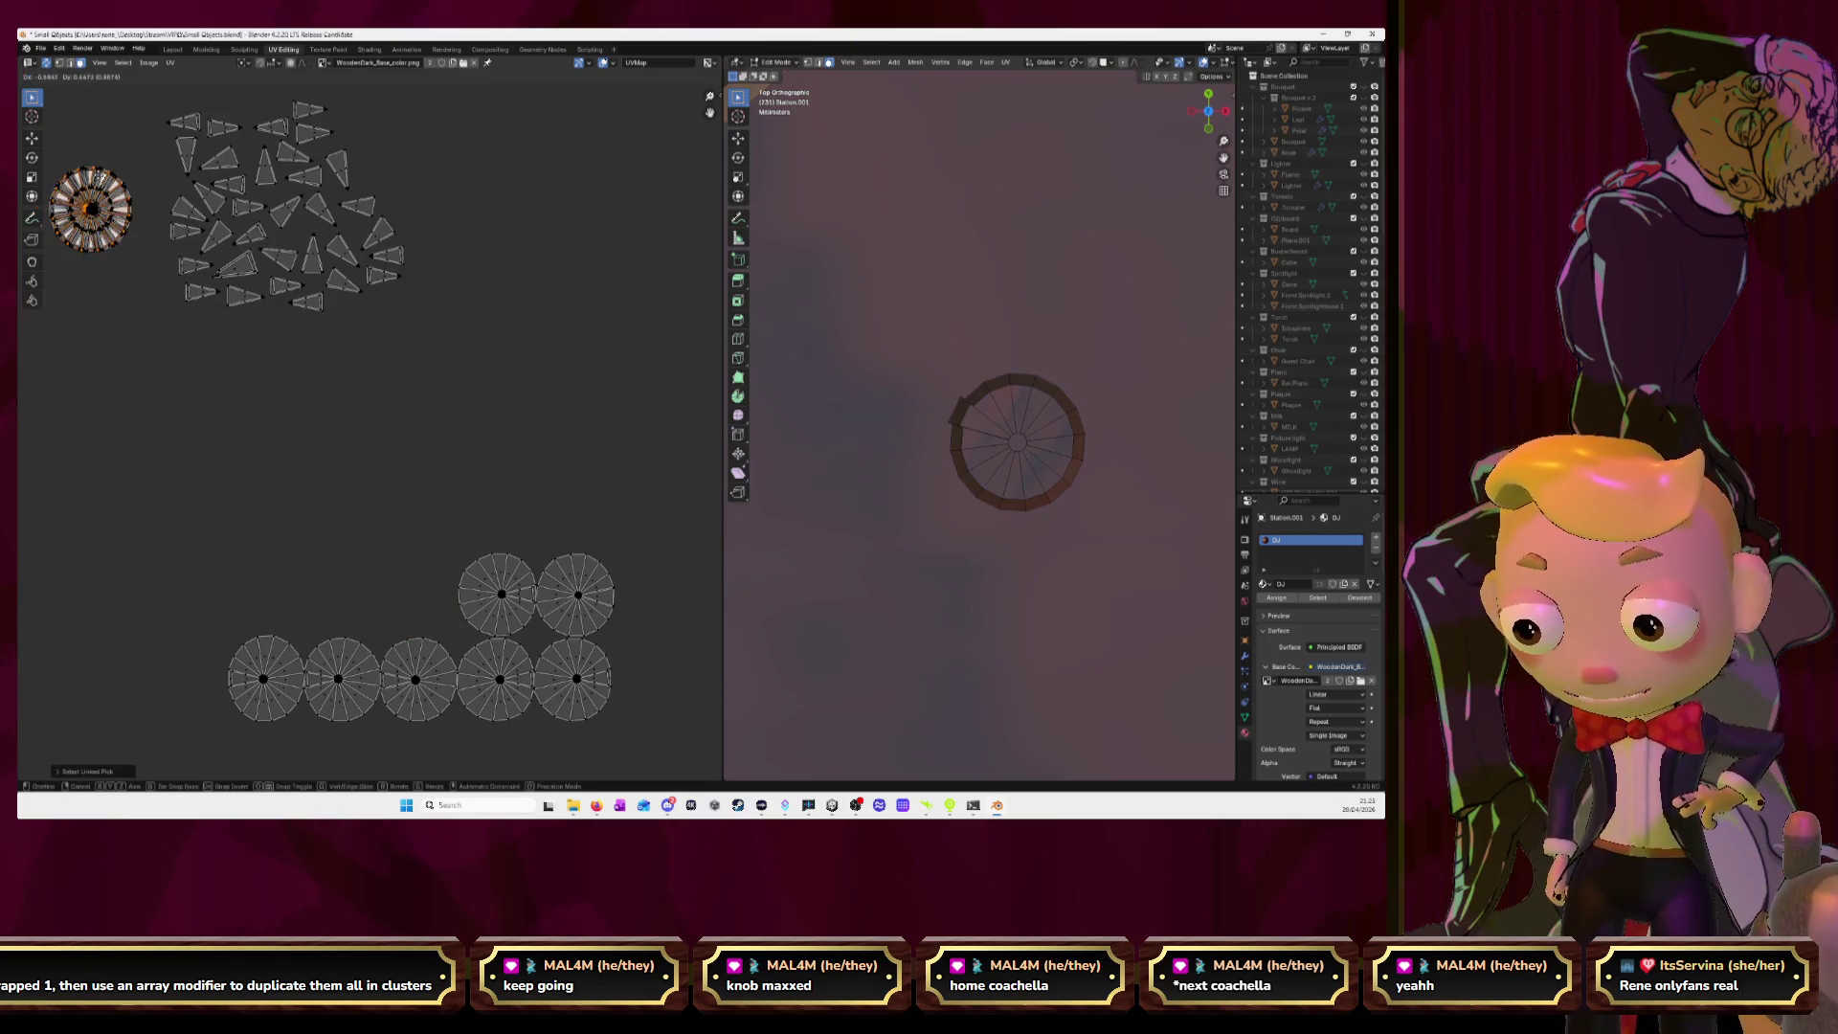
{"action": "left_click", "coordinate": [100, 176]}
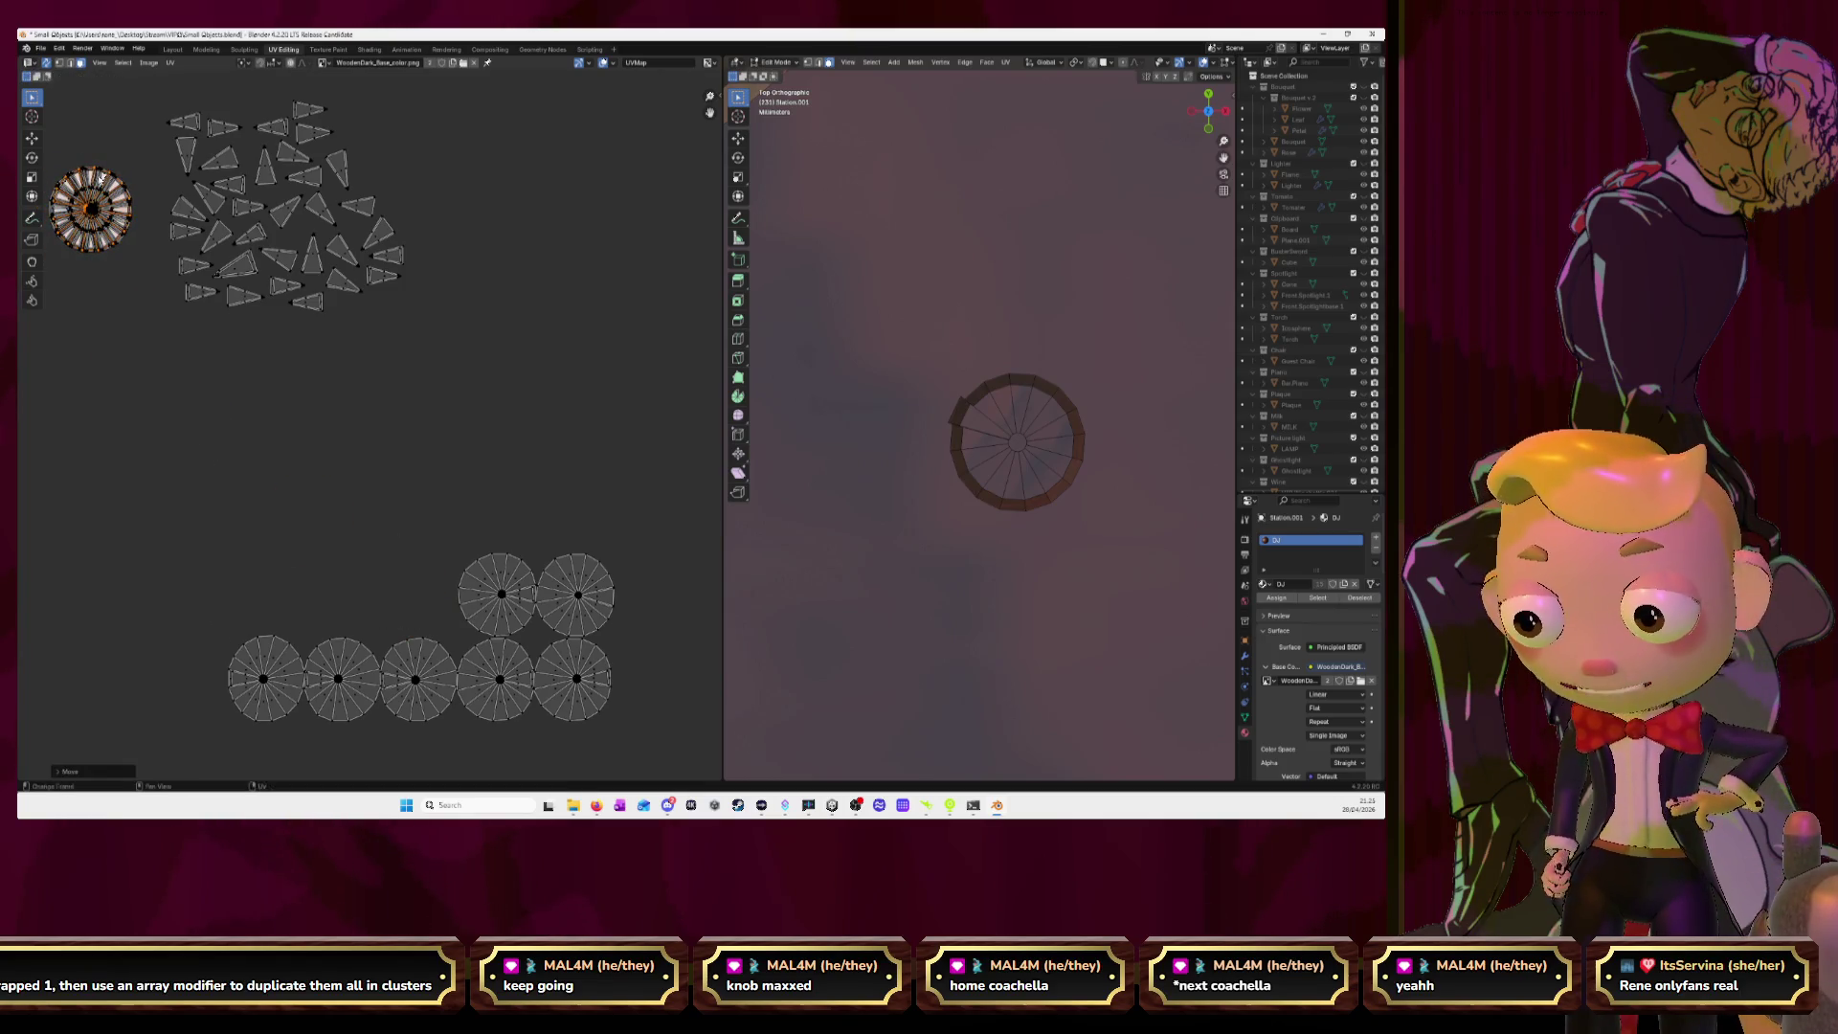
{"action": "left_click", "coordinate": [526, 598]}
{"action": "key", "text": "g"}
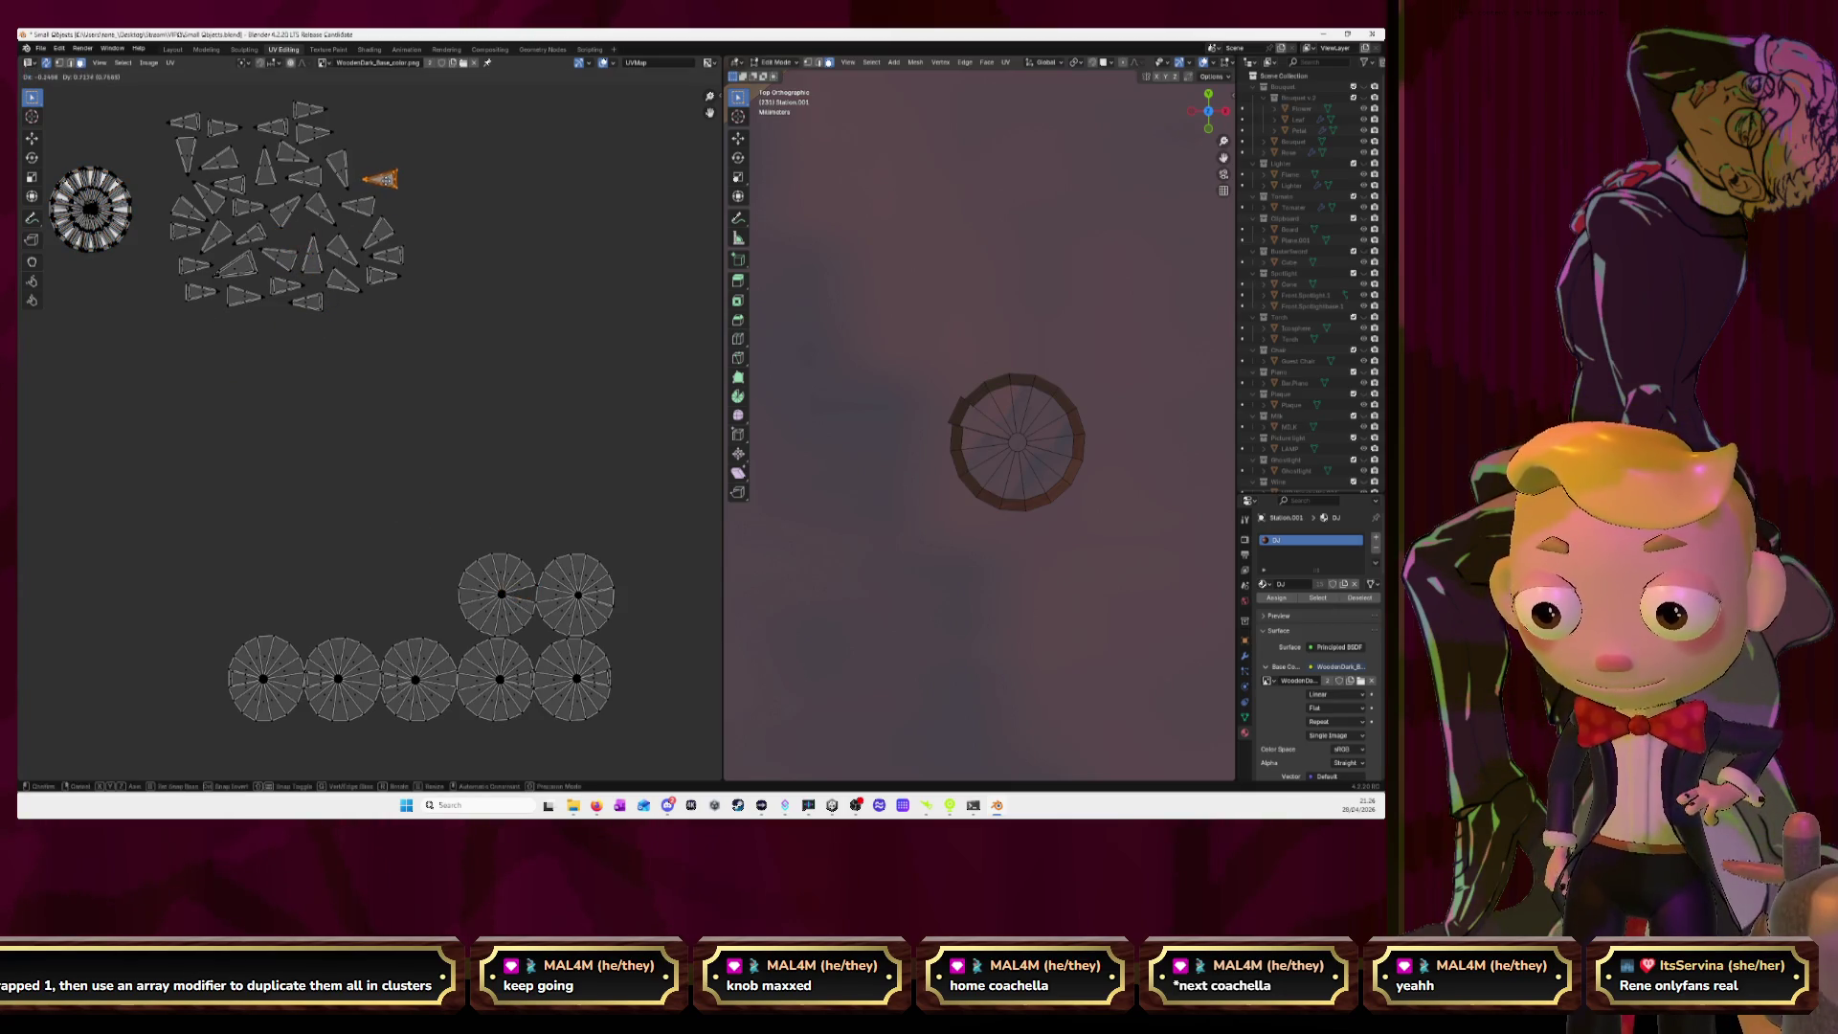
{"action": "left_click", "coordinate": [408, 182]}
Drop the next disc onto the top-left circle and move the last upper disc's wedge into the cluster.
{"action": "left_click", "coordinate": [488, 577]}
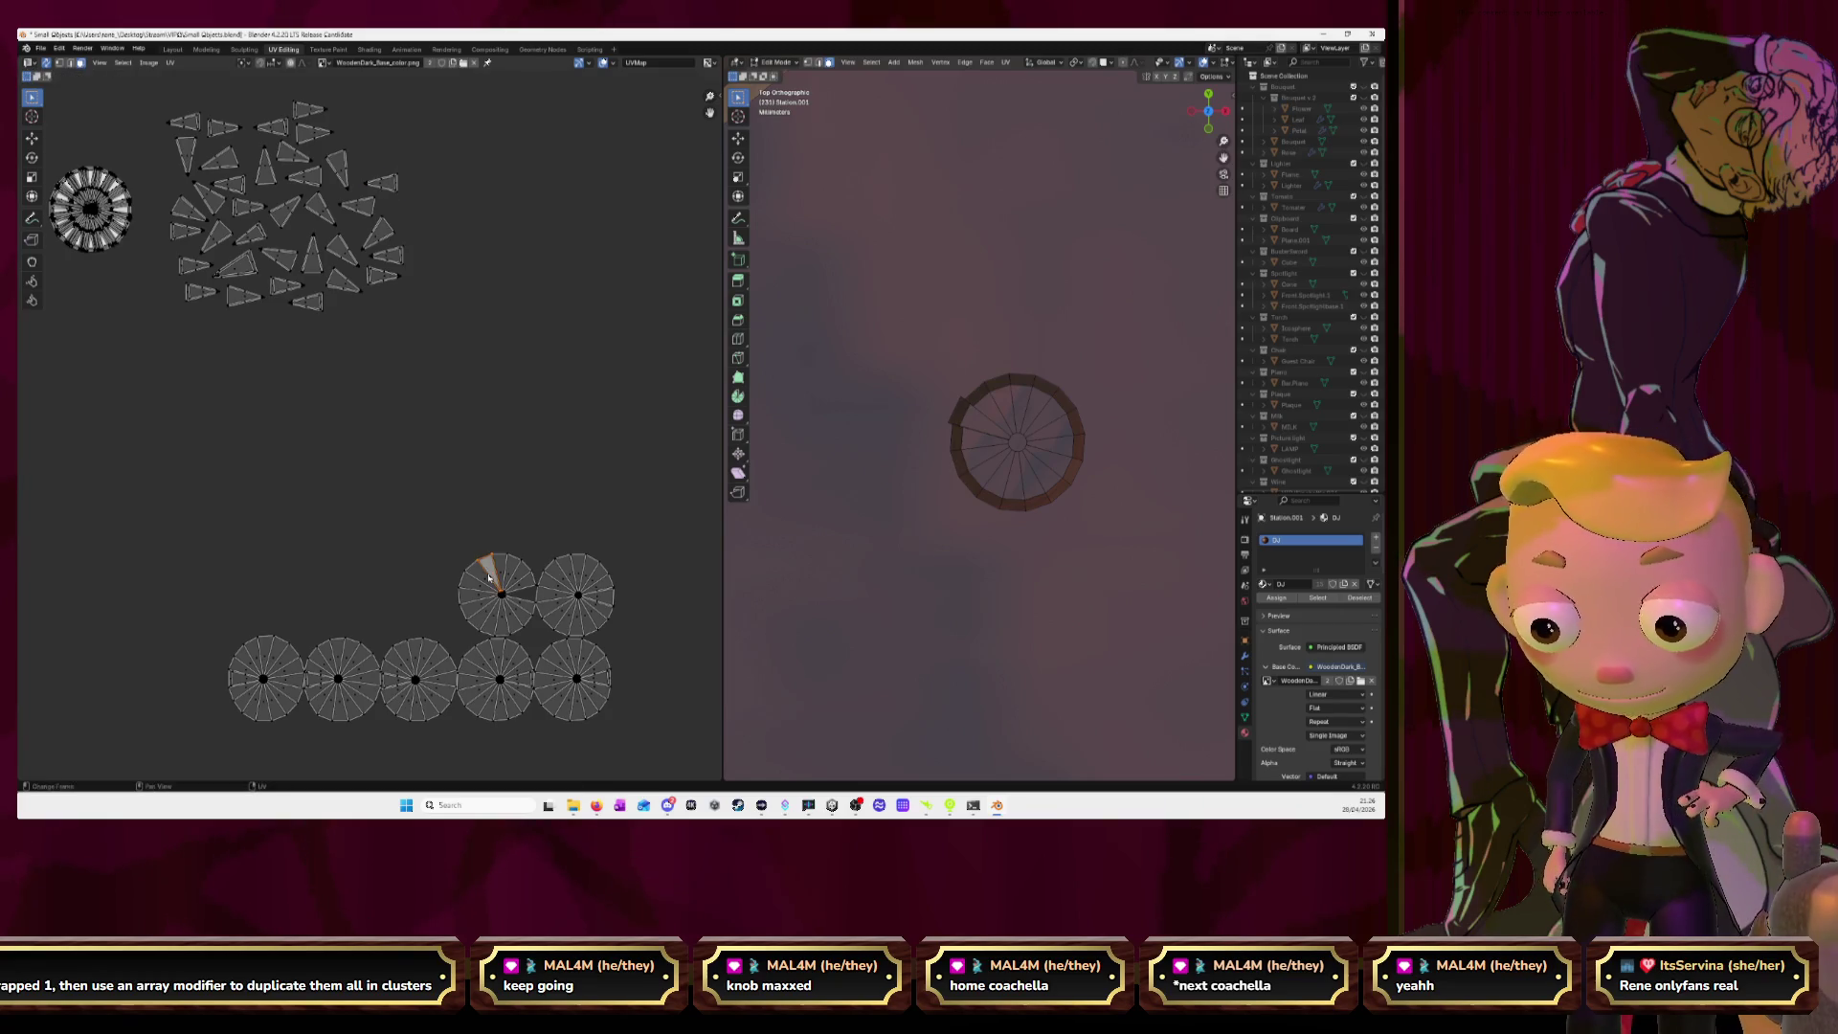
{"action": "key", "text": "l"}
{"action": "key", "text": "g"}
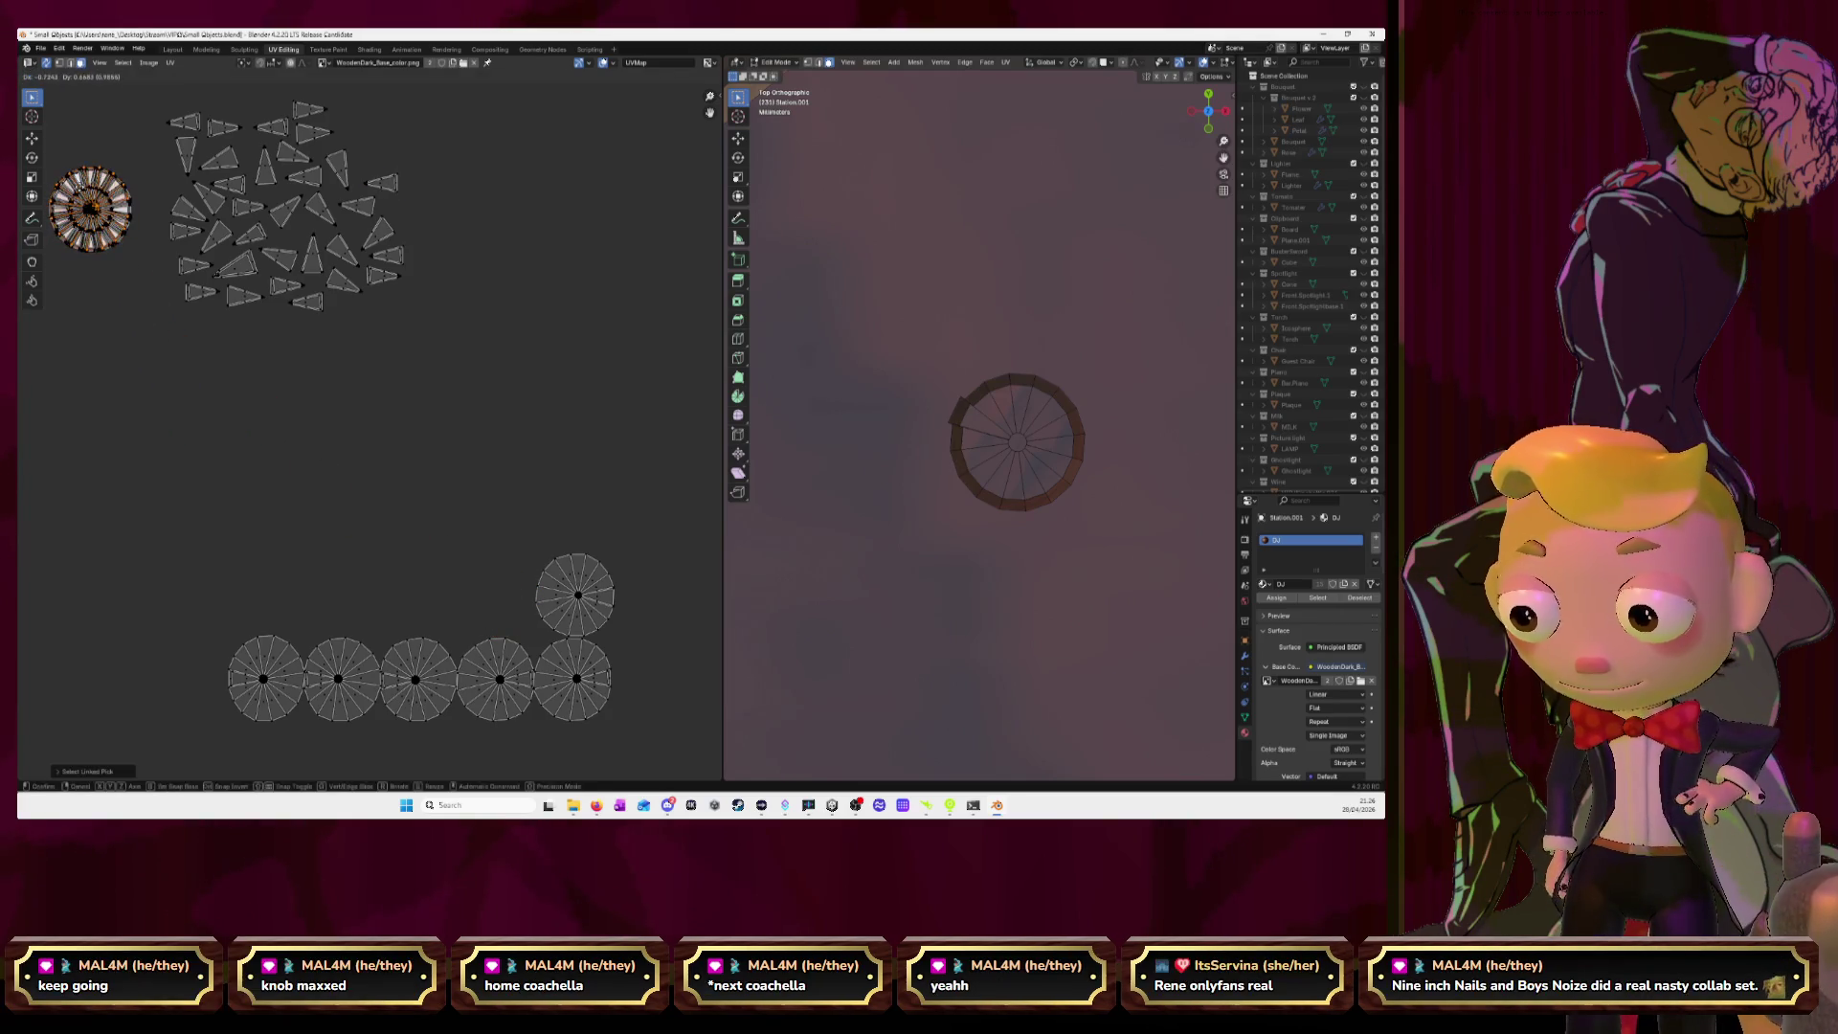
{"action": "key", "text": "Return"}
{"action": "left_click", "coordinate": [598, 601]}
{"action": "left_click", "coordinate": [613, 603]}
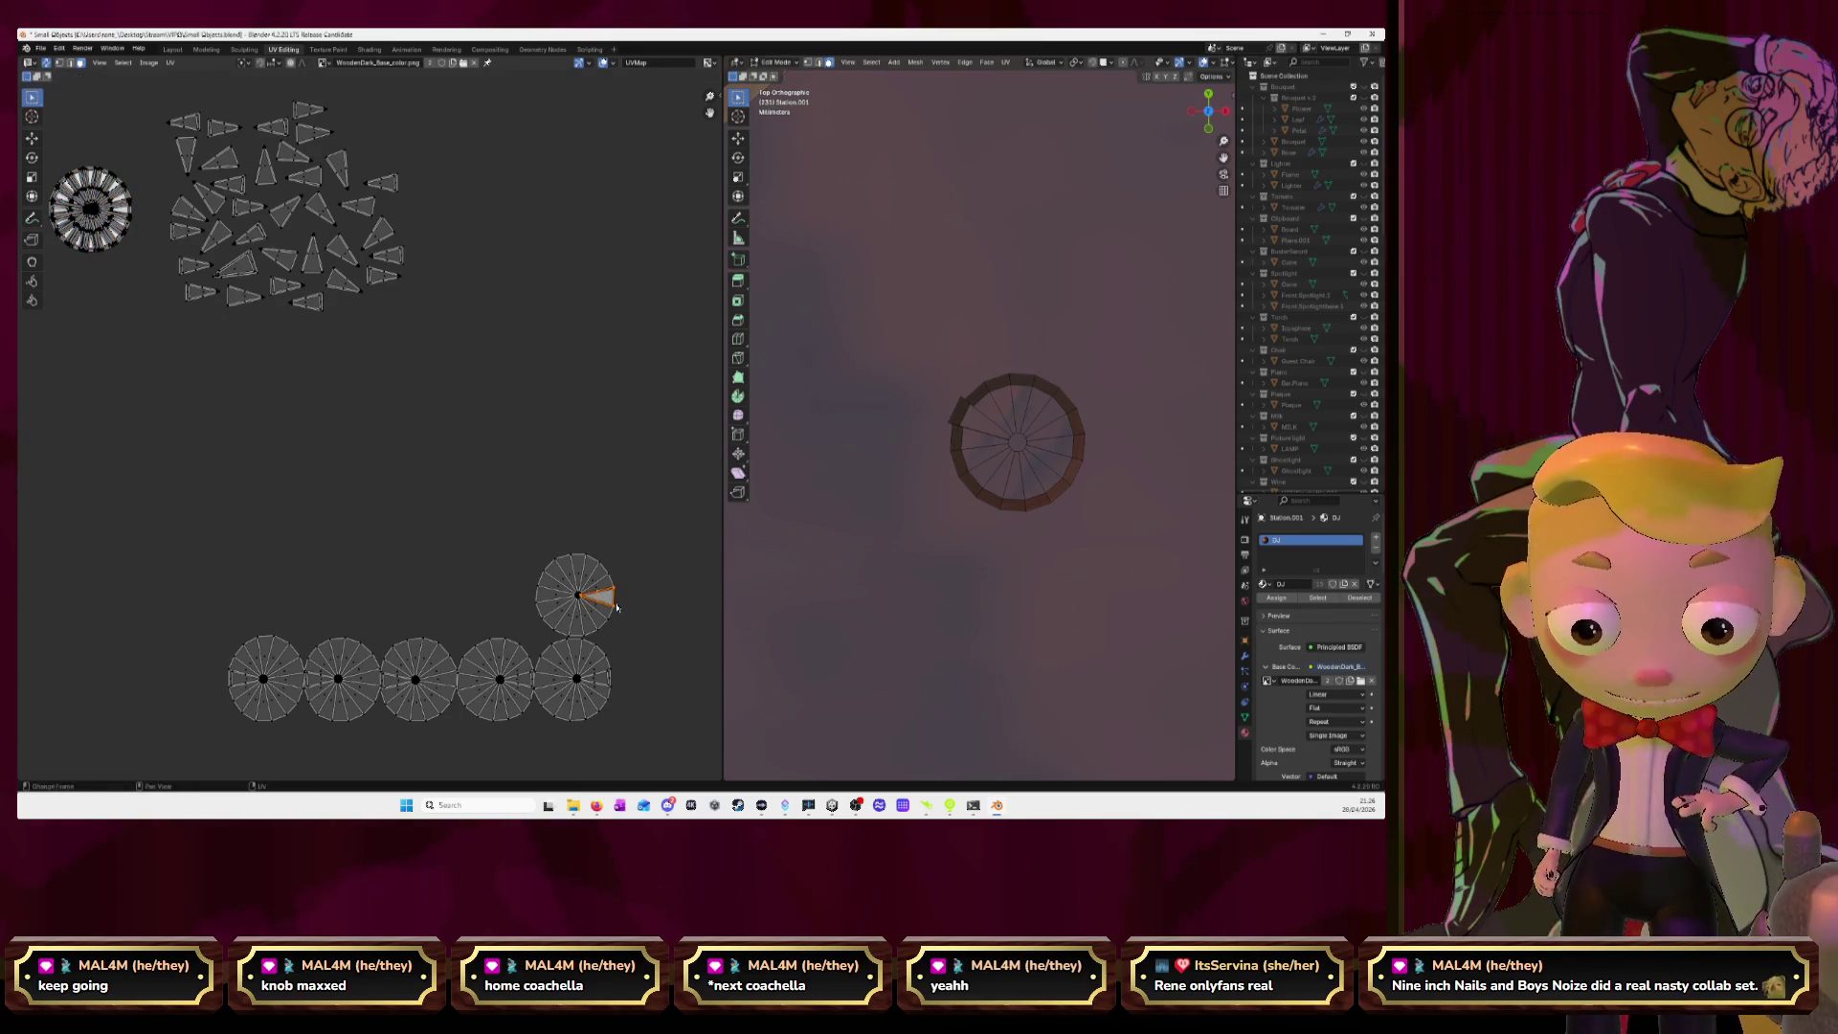
{"action": "key", "text": "g"}
{"action": "left_click", "coordinate": [392, 171]}
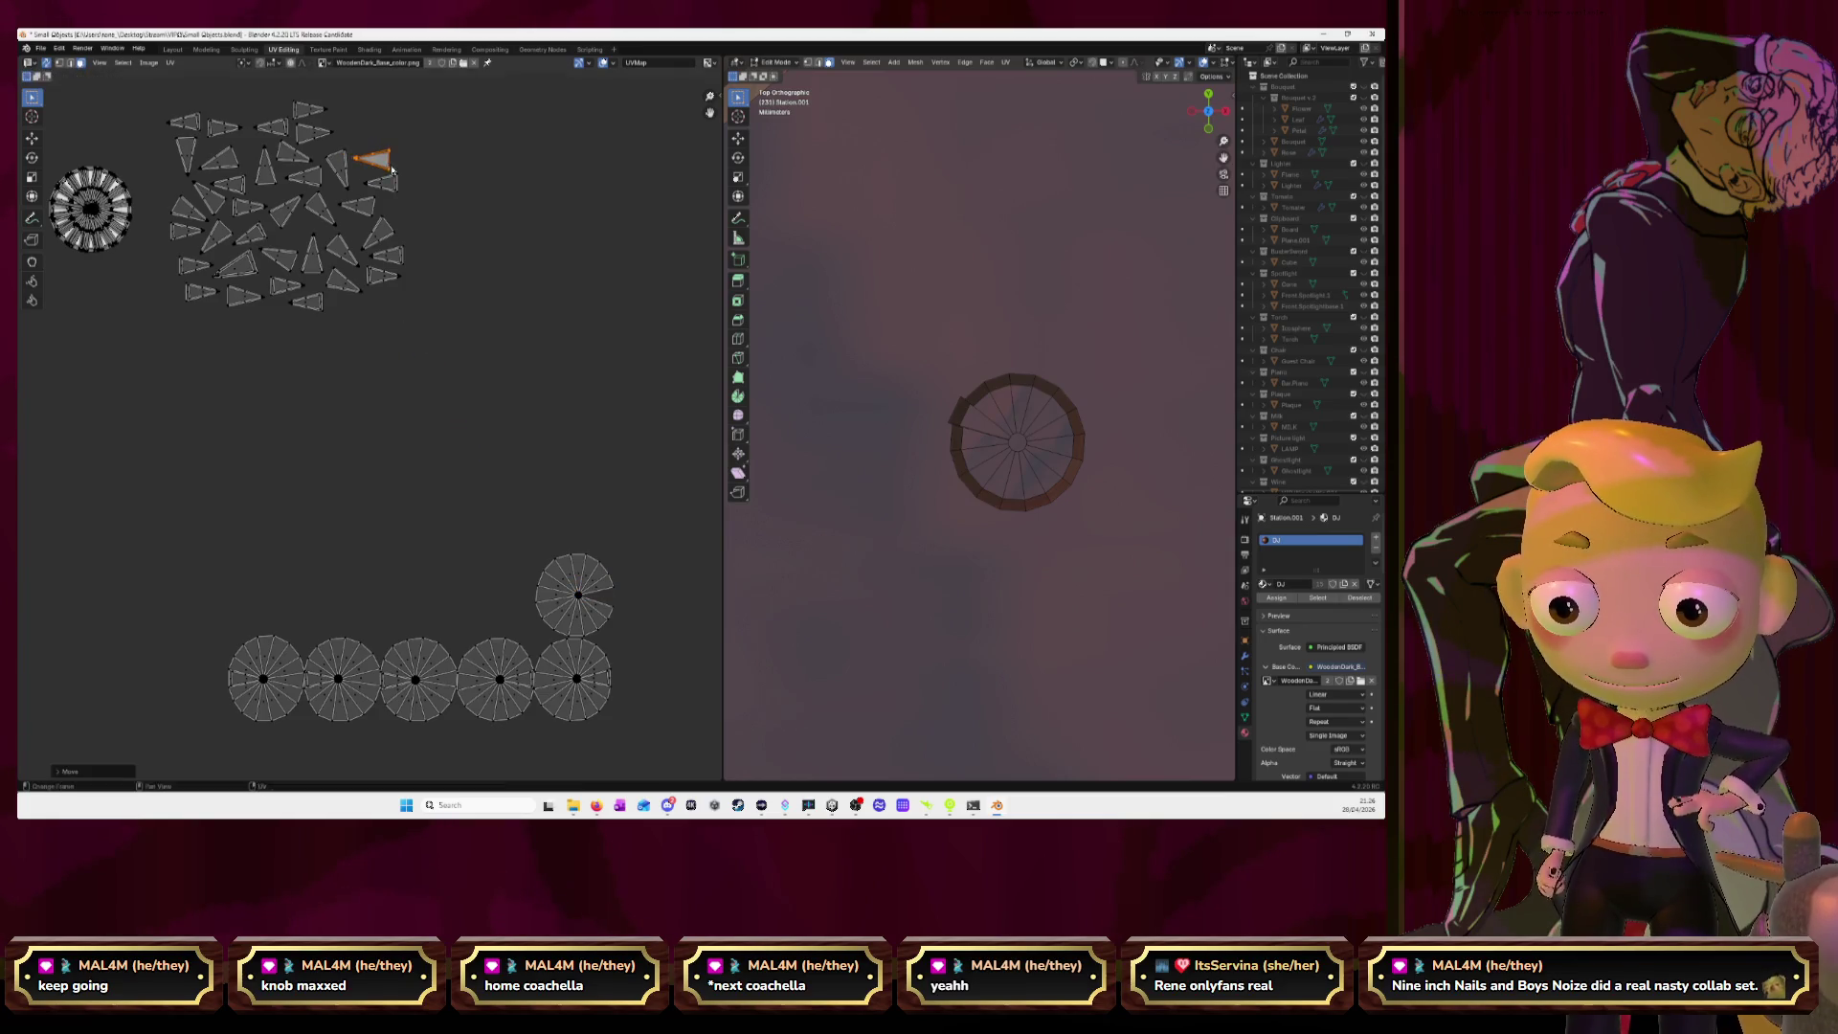
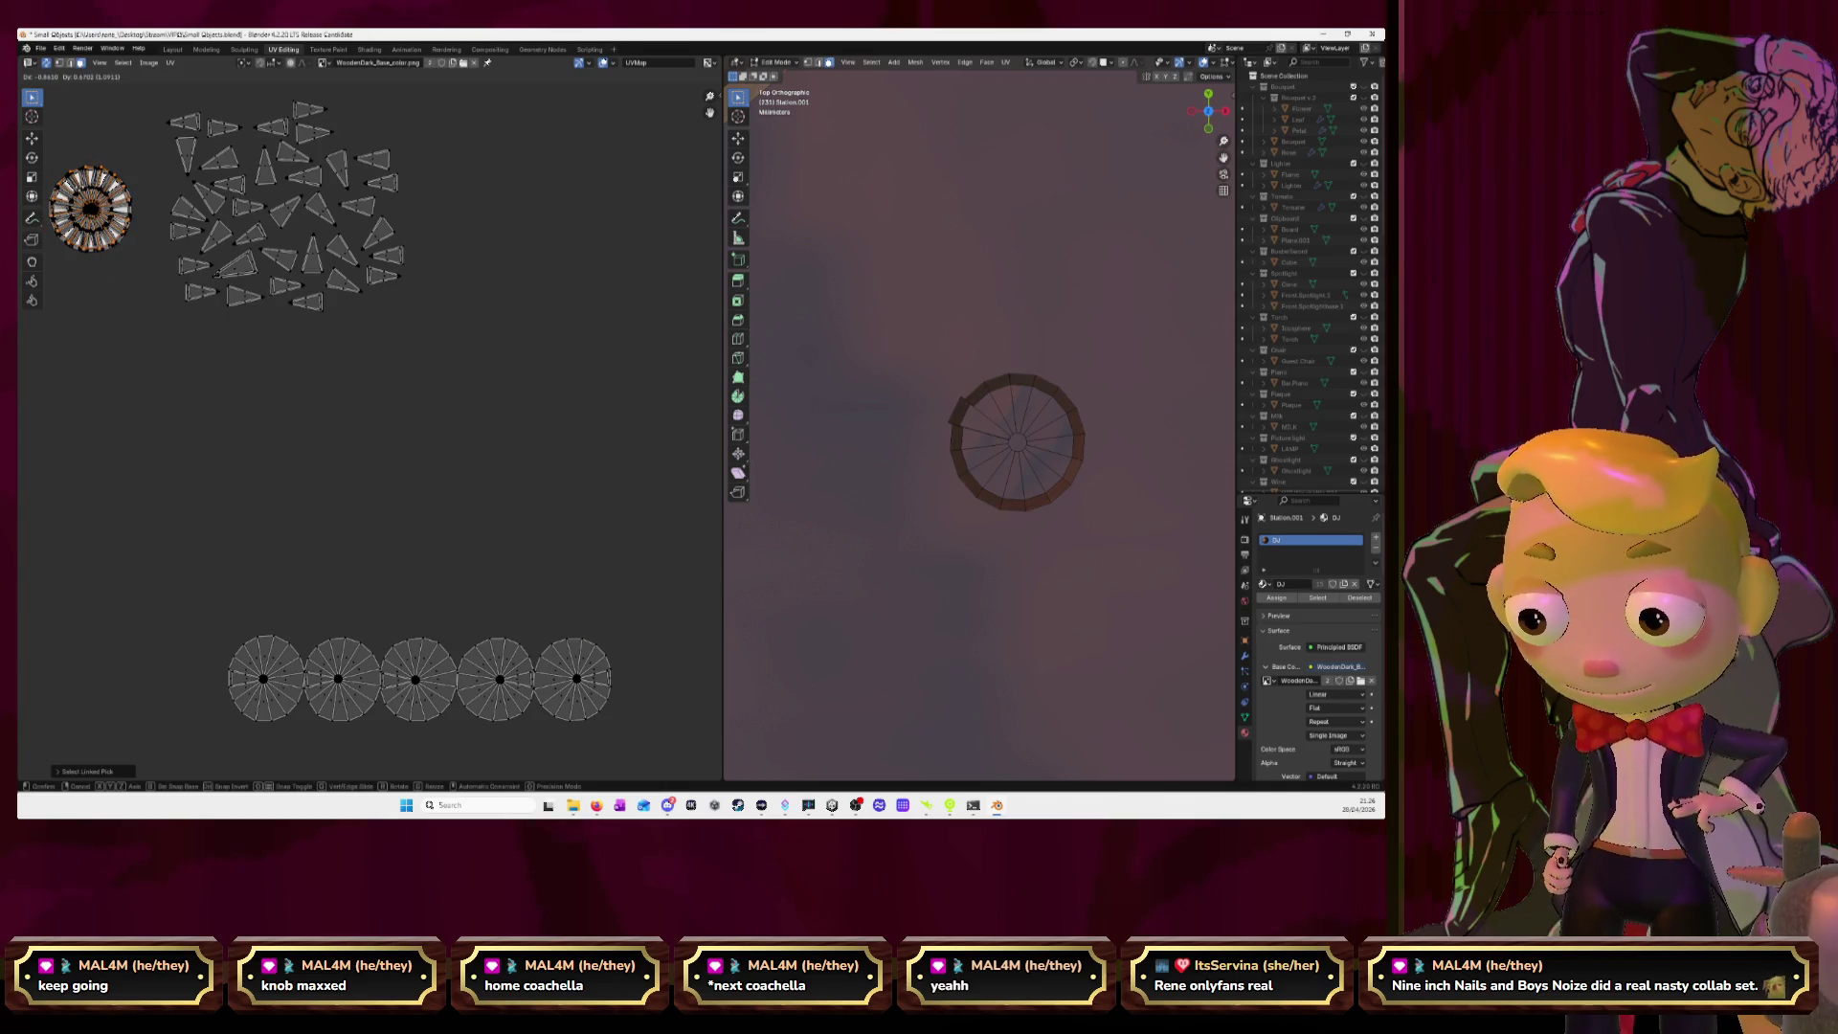
Move a stray triangle face into the cluster and stack the first bottom circle onto the top-left circle.
{"action": "left_click", "coordinate": [199, 472]}
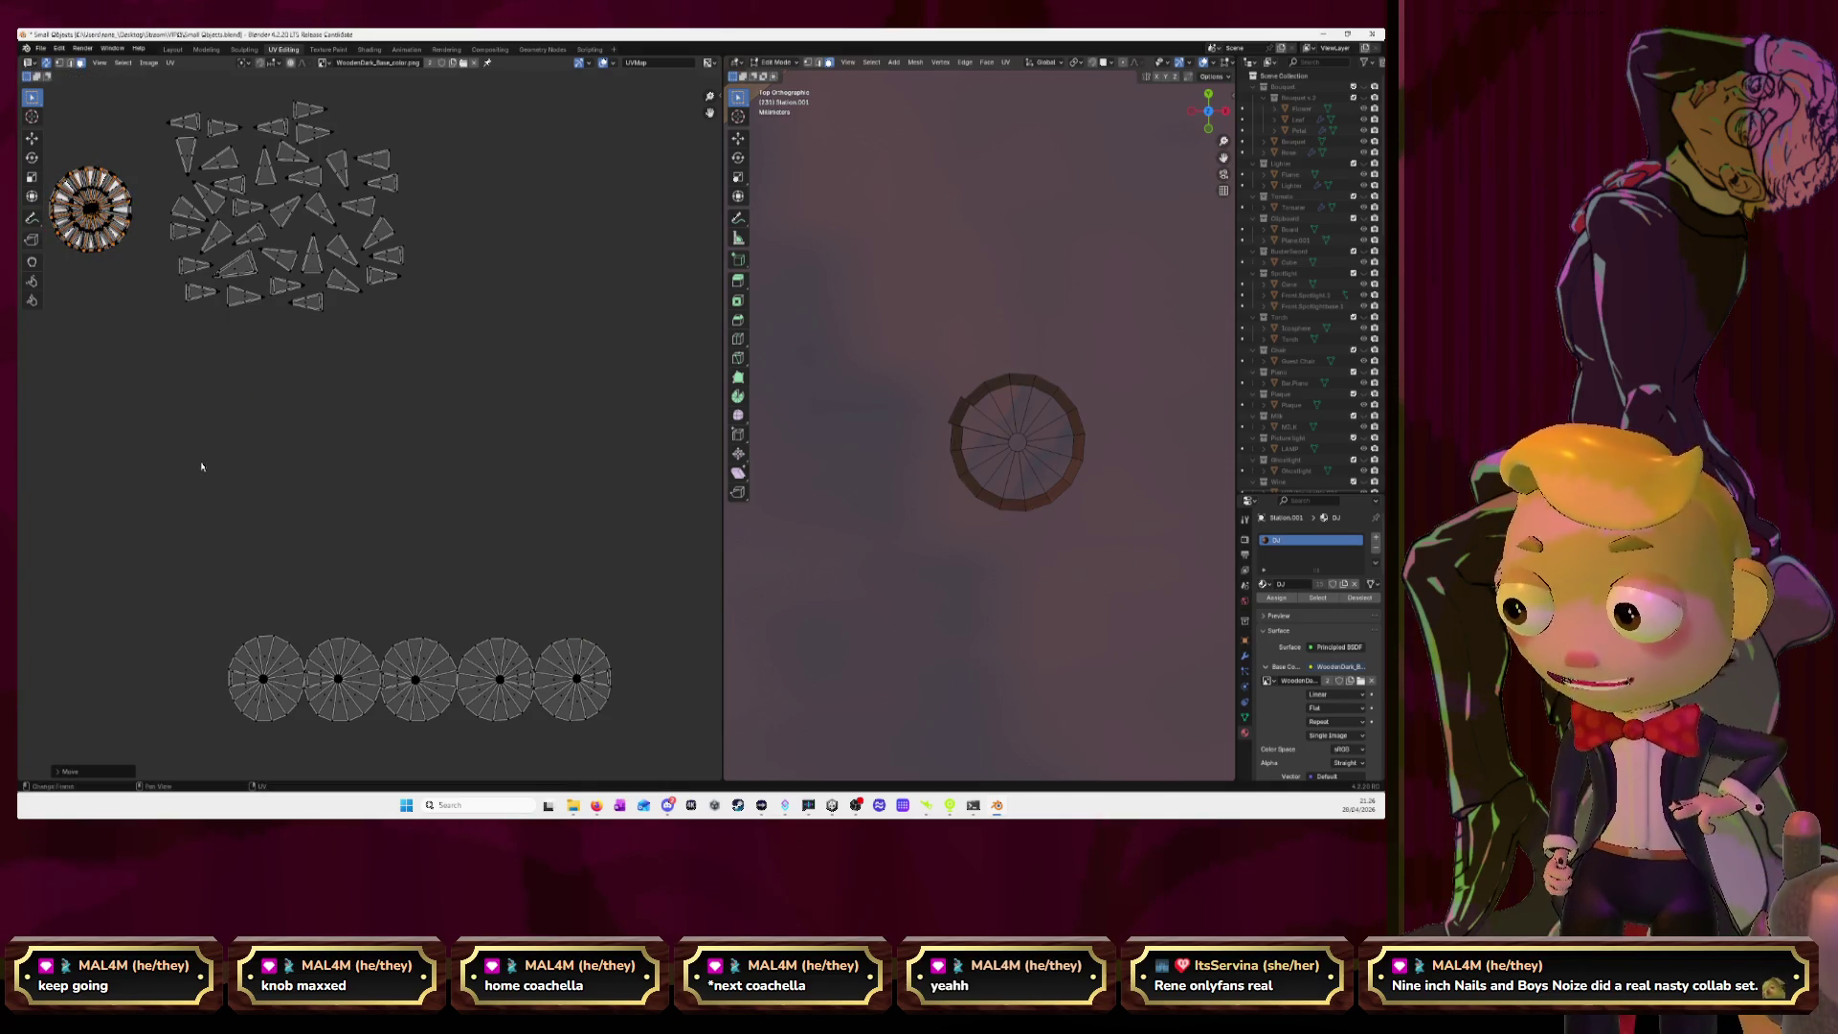
{"action": "left_click", "coordinate": [244, 681]}
{"action": "key", "text": "g"}
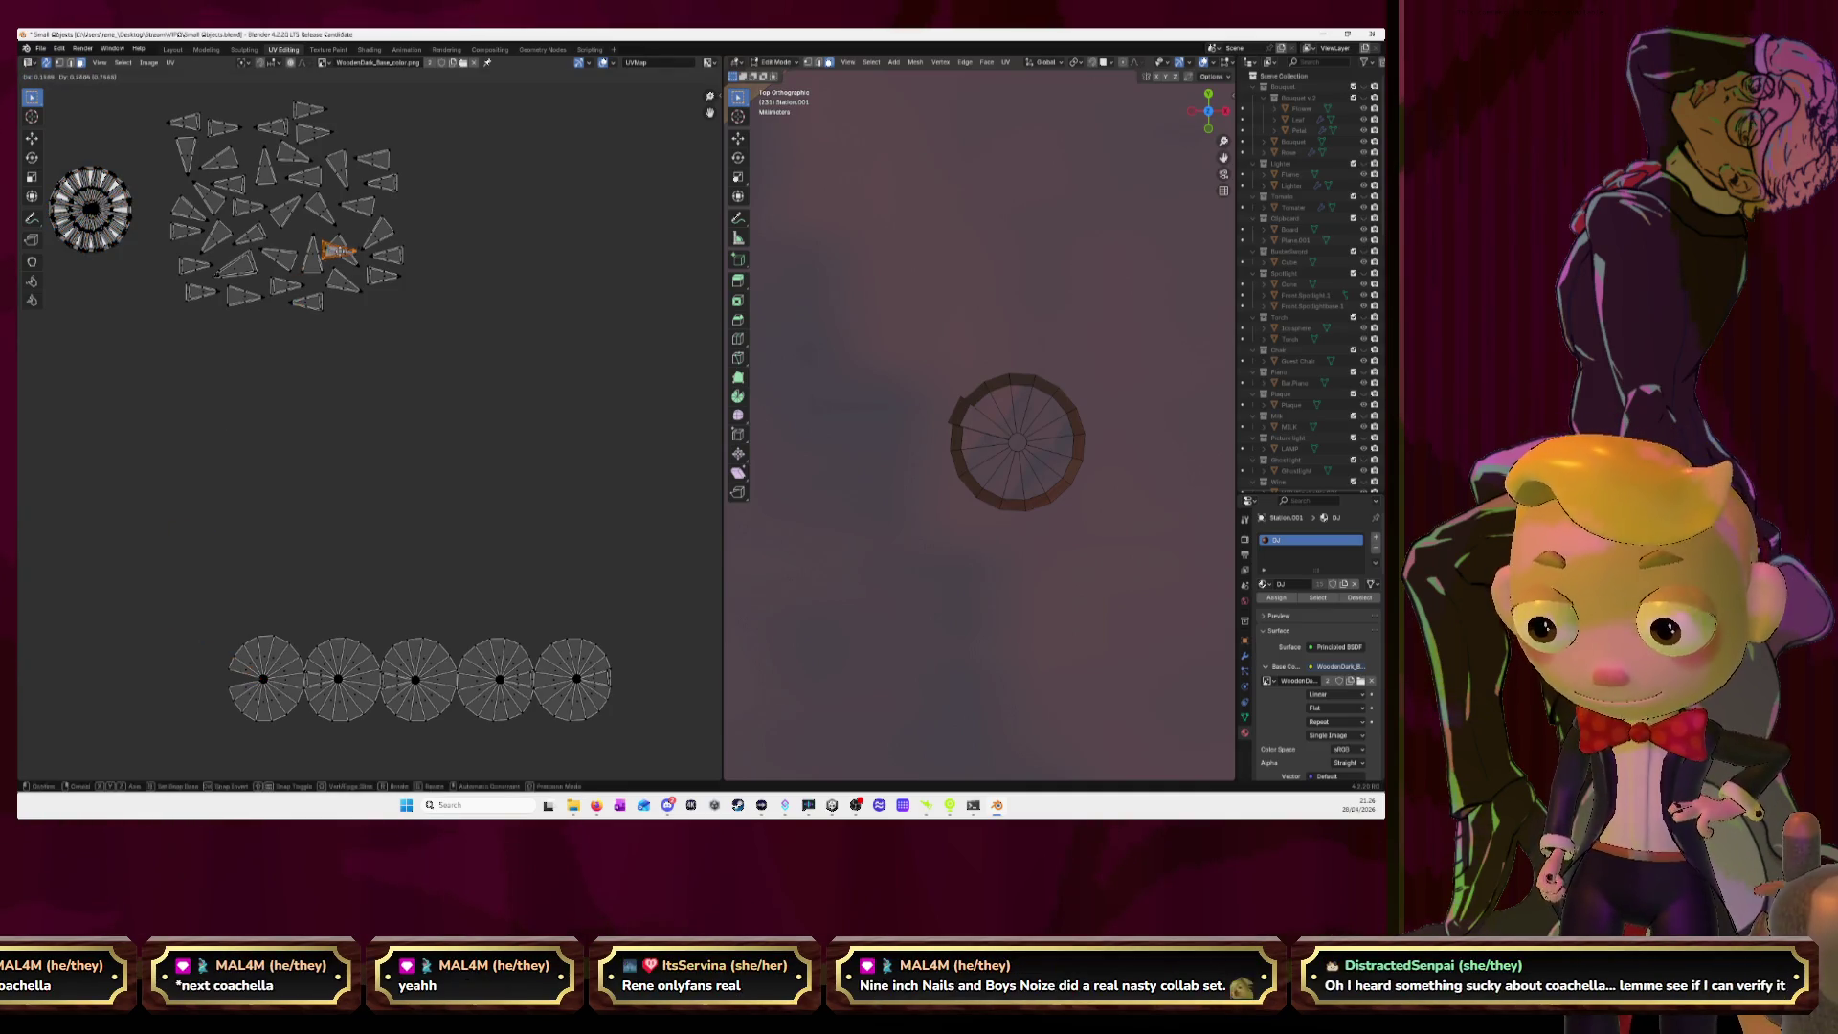
{"action": "left_click", "coordinate": [356, 137]}
{"action": "left_click", "coordinate": [266, 678]}
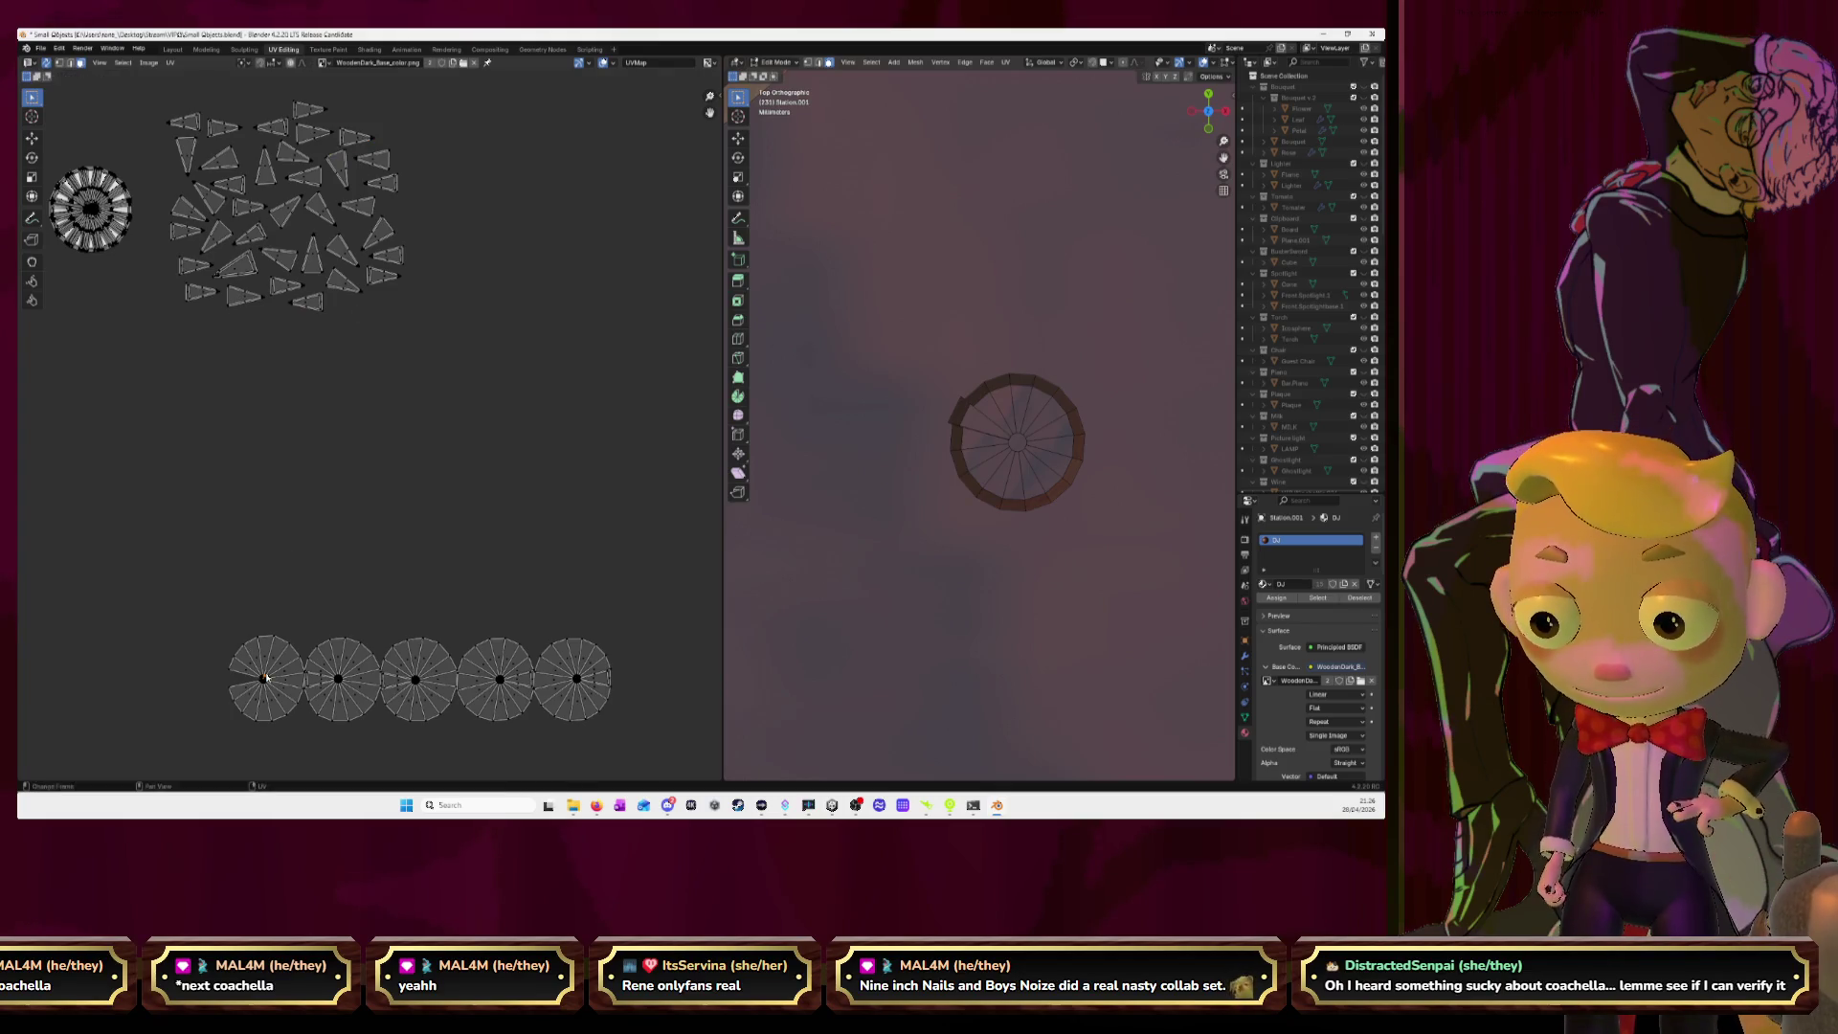
{"action": "key", "text": "l"}
{"action": "key", "text": "g"}
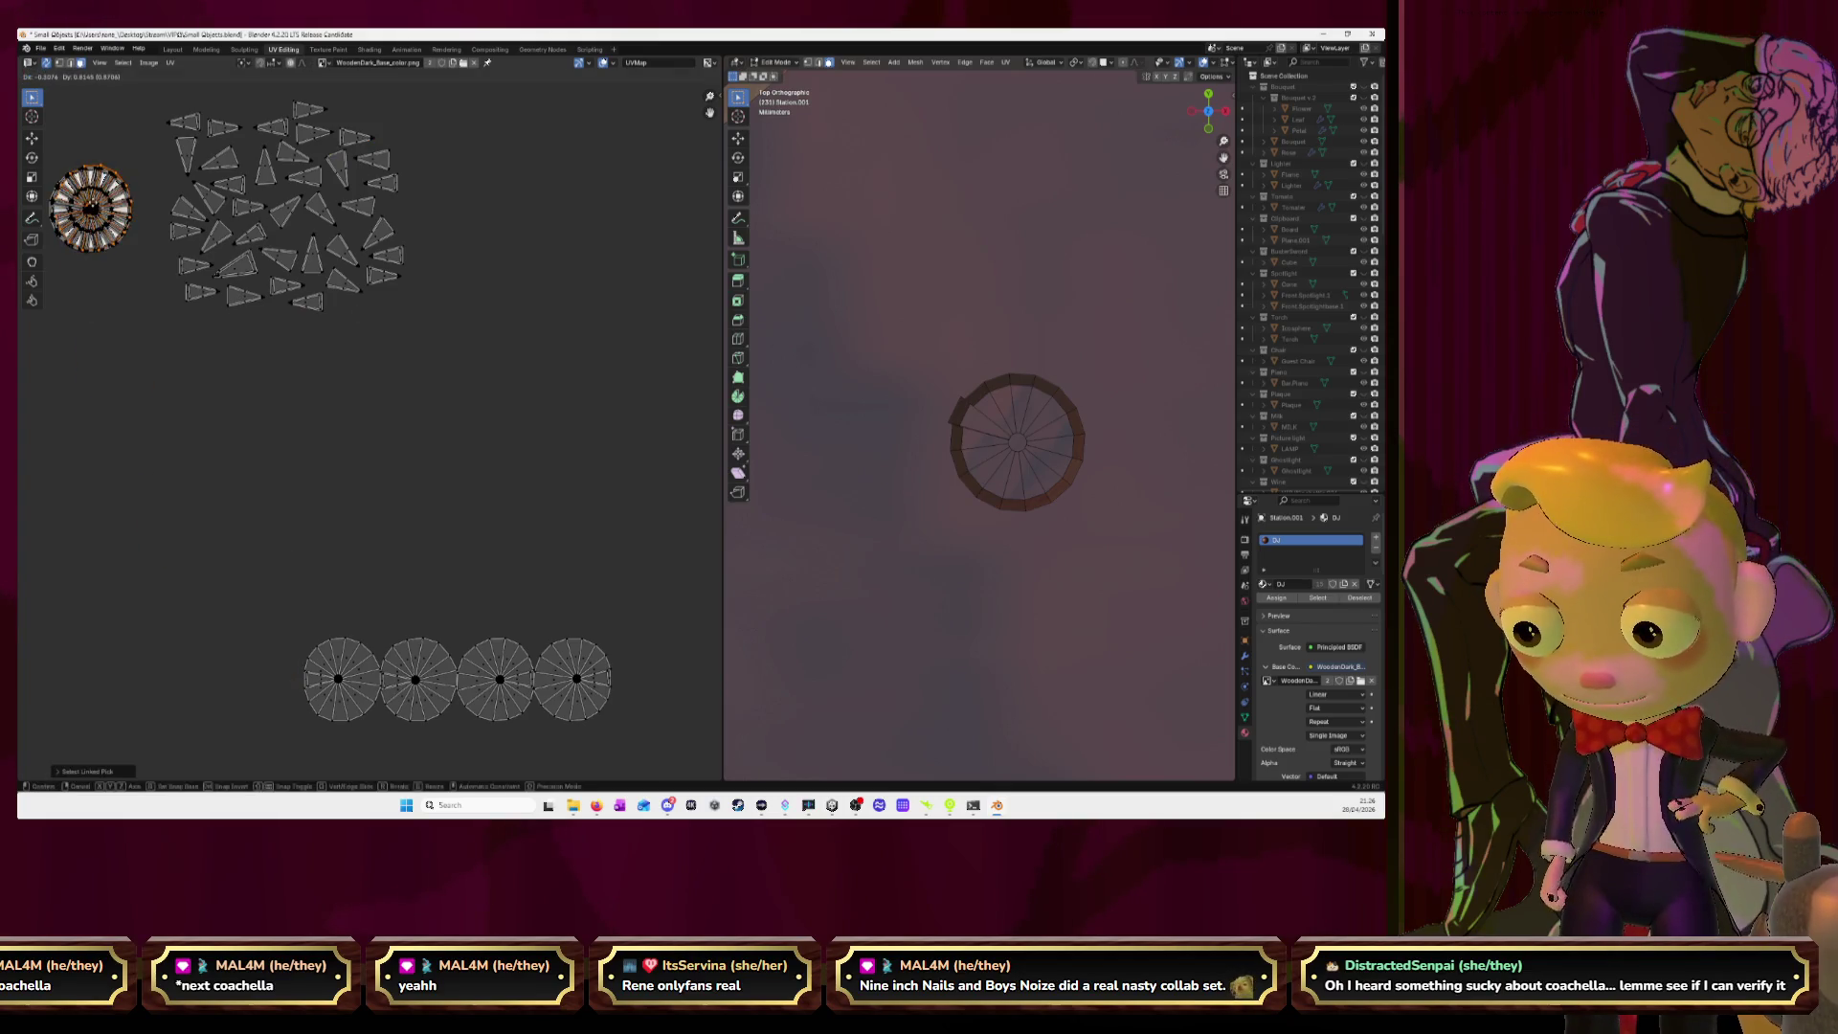
{"action": "left_click", "coordinate": [91, 208]}
Send the second circle's stray triangle face to the cluster and stack that circle on the top-left one.
{"action": "left_click", "coordinate": [321, 682]}
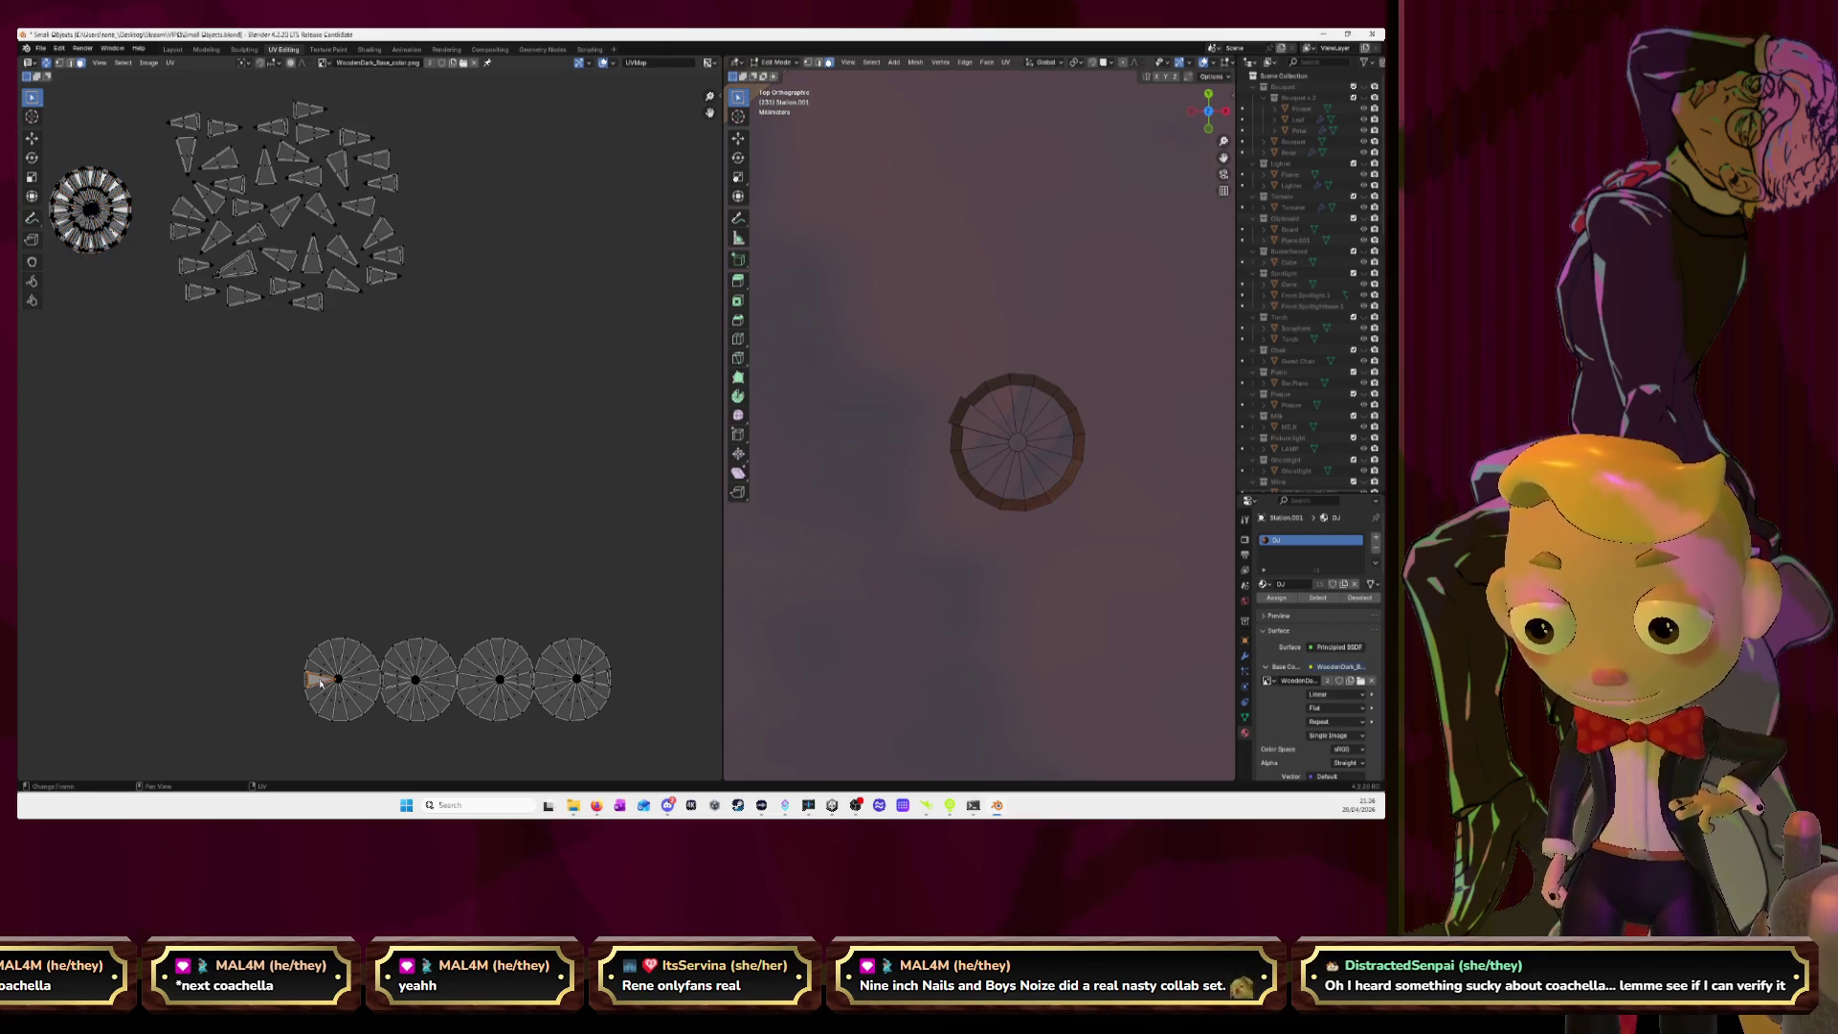
{"action": "key", "text": "g"}
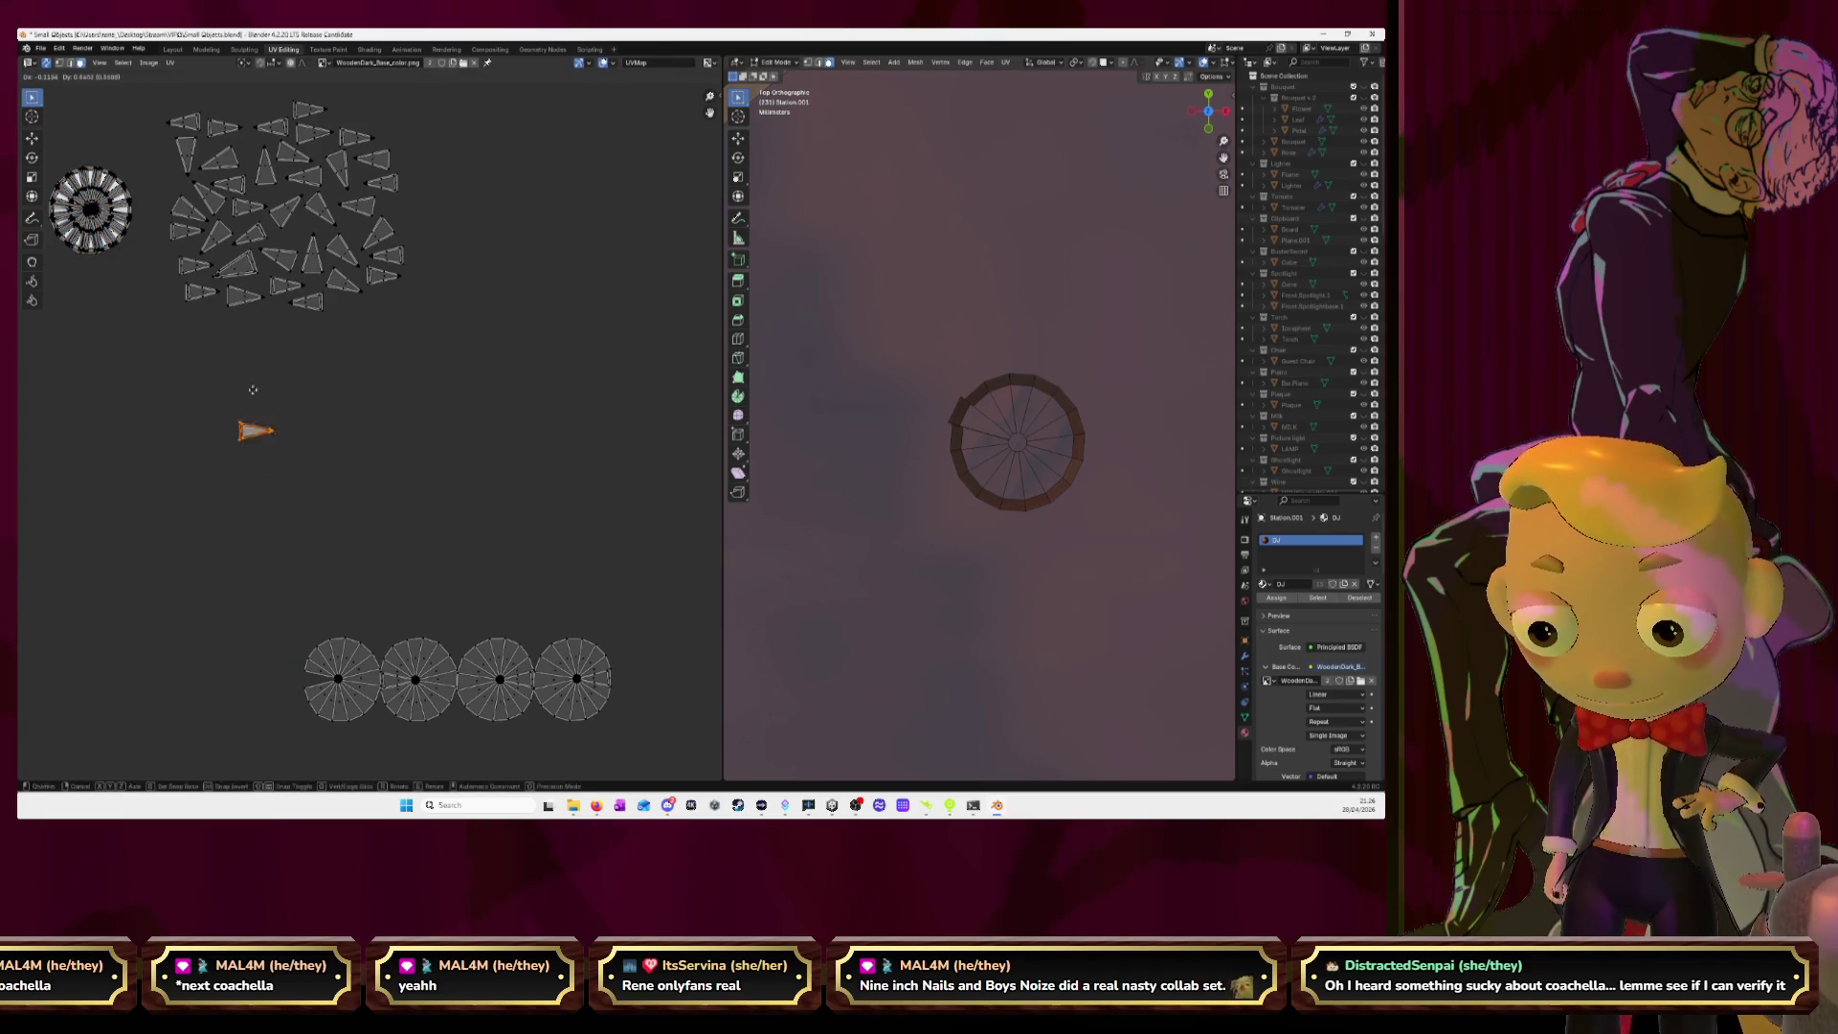
{"action": "left_click", "coordinate": [408, 211]}
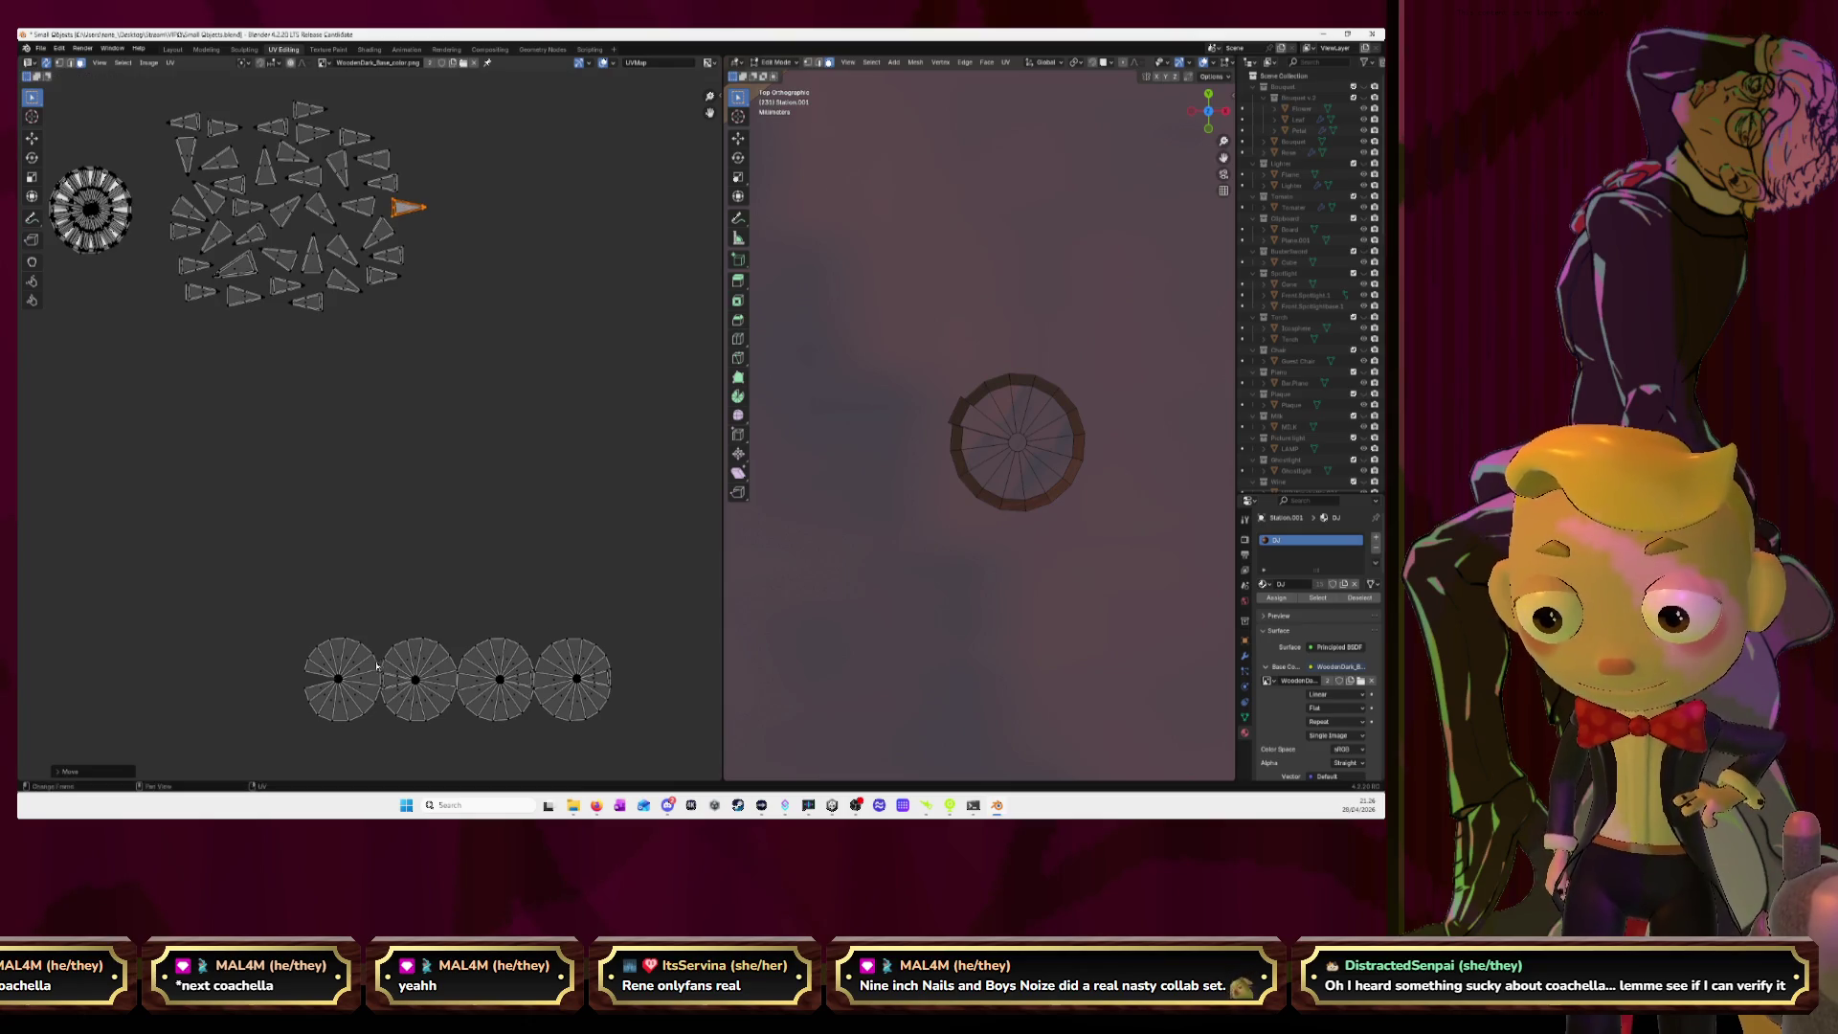
{"action": "left_click", "coordinate": [364, 667]}
{"action": "key", "text": "l"}
{"action": "key", "text": "g"}
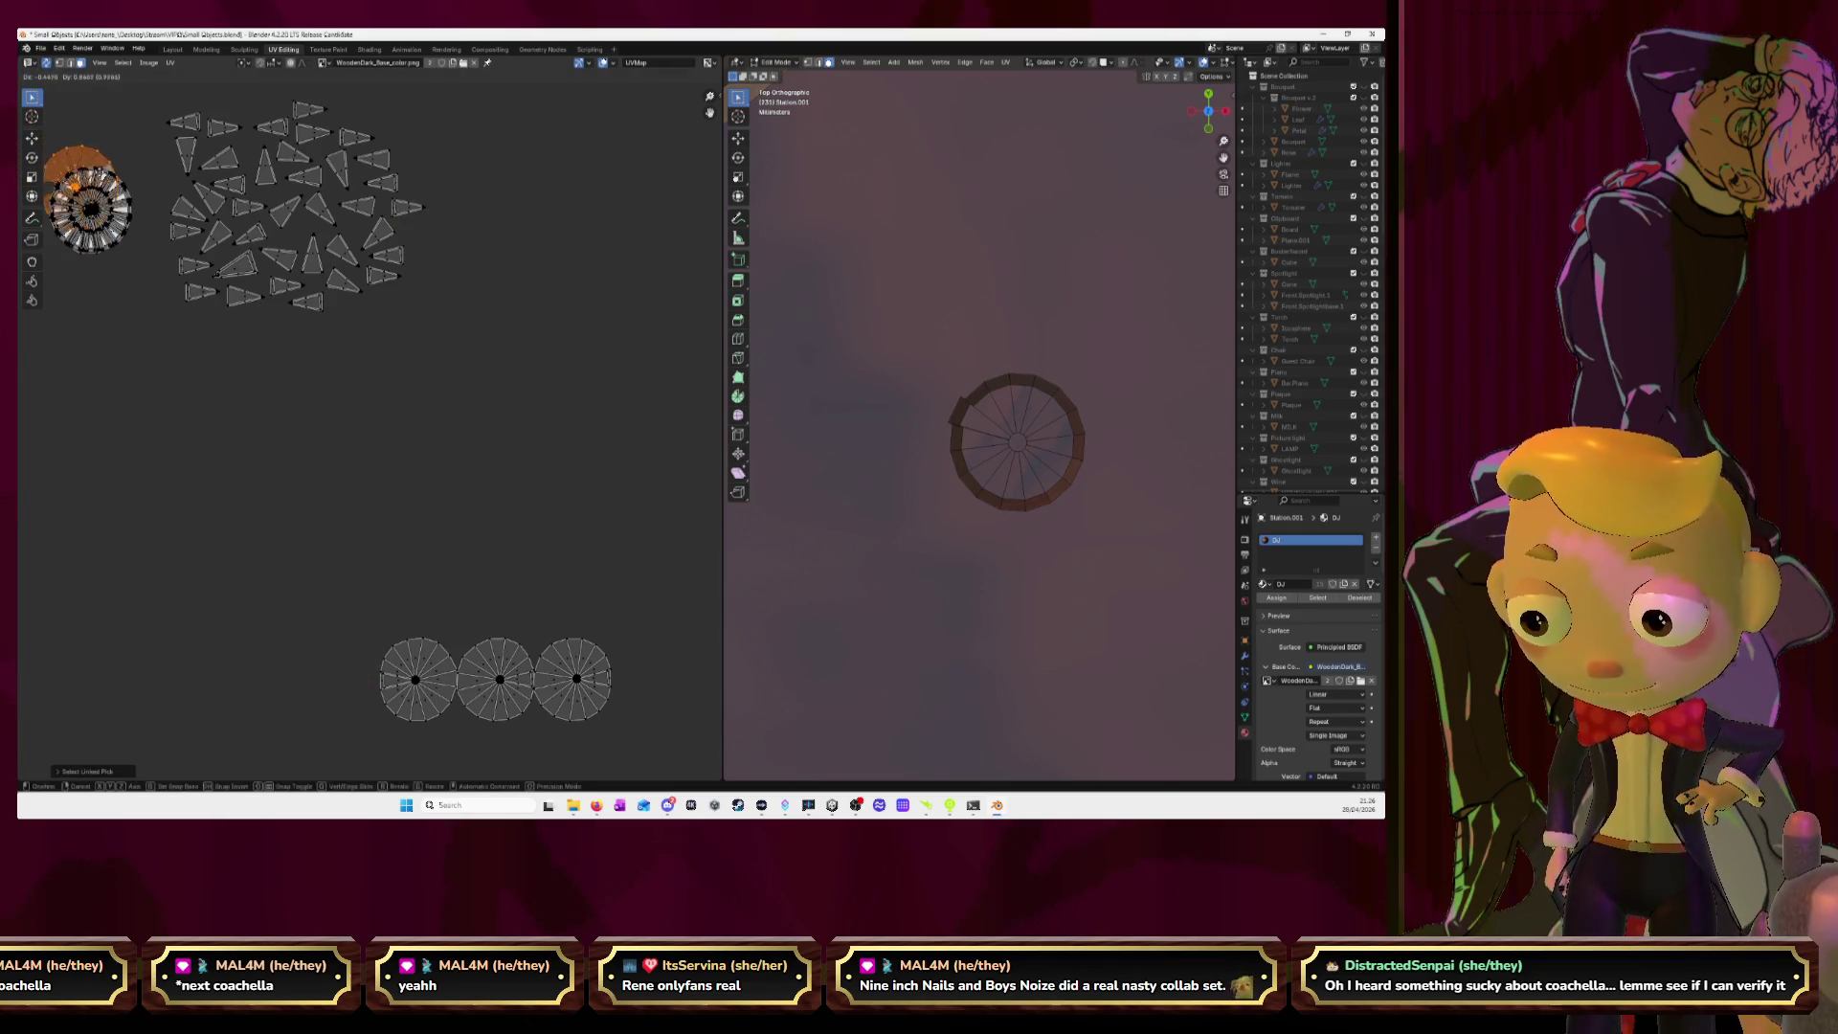
{"action": "left_click", "coordinate": [115, 197]}
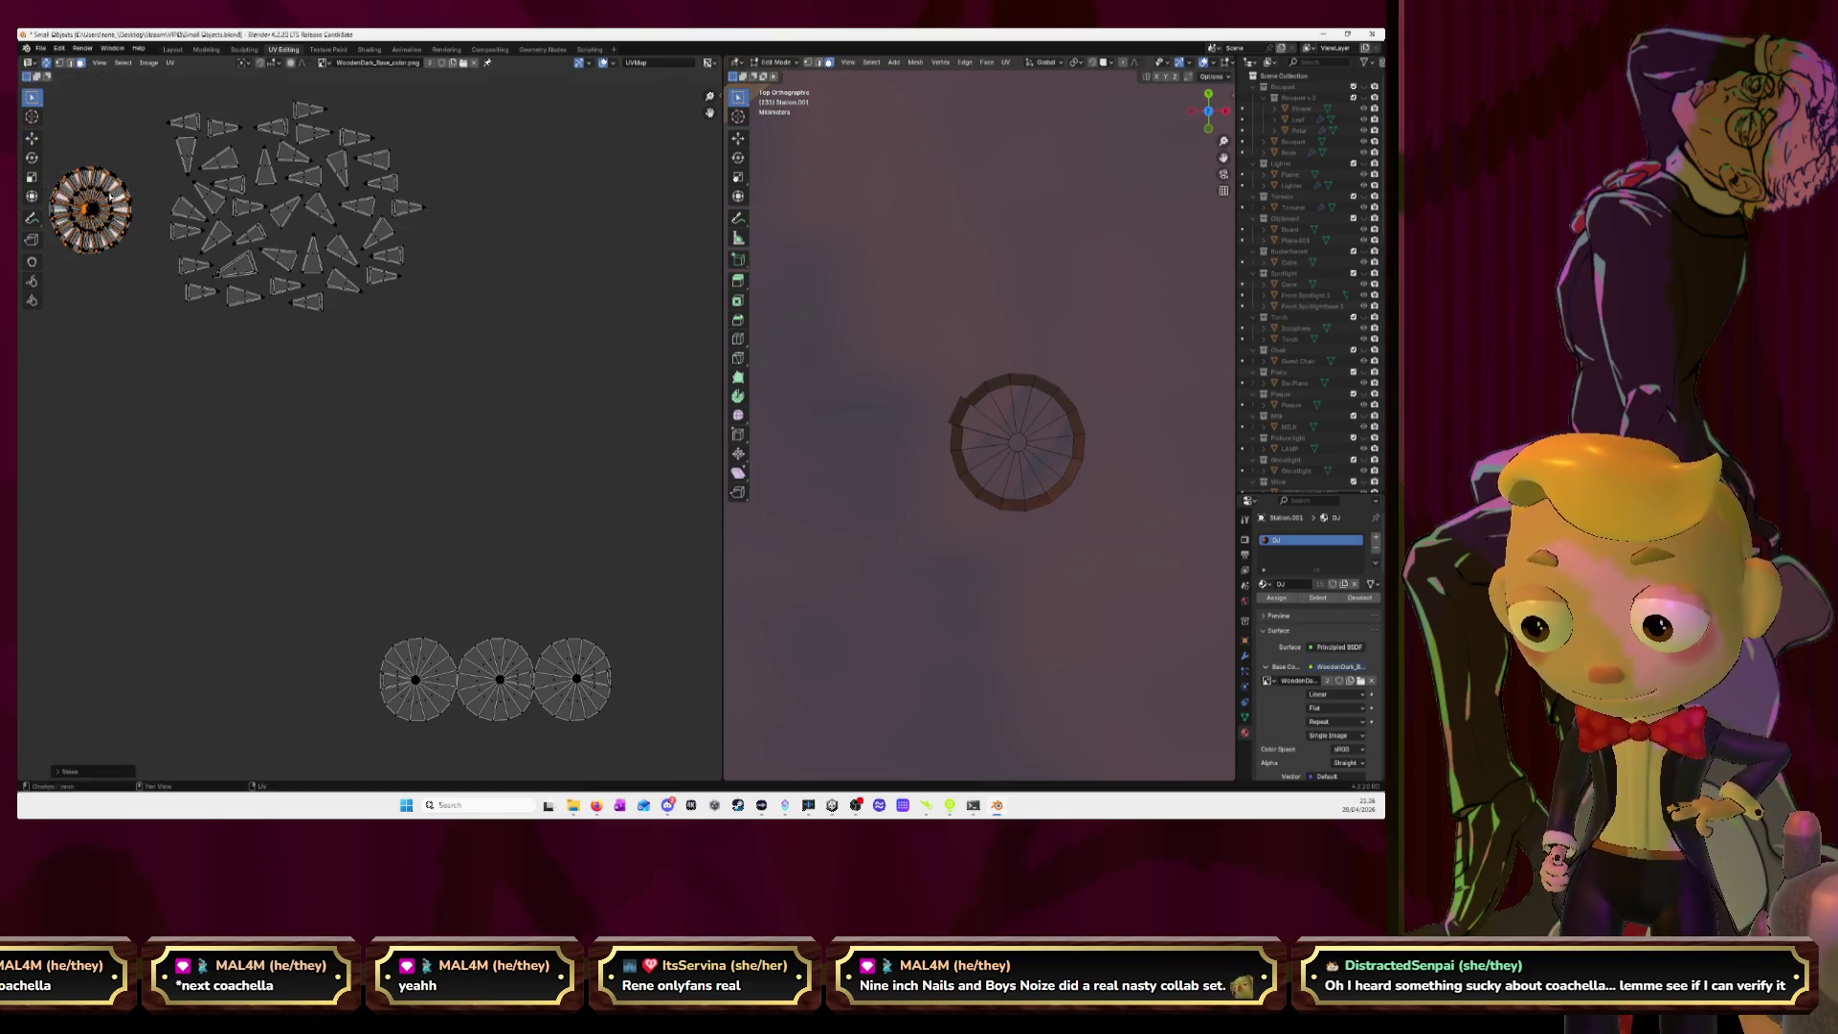
Stack the third bottom circle island onto the top-left circle, leaving its triangle face in place.
{"action": "left_click", "coordinate": [402, 684]}
{"action": "key", "text": "g"}
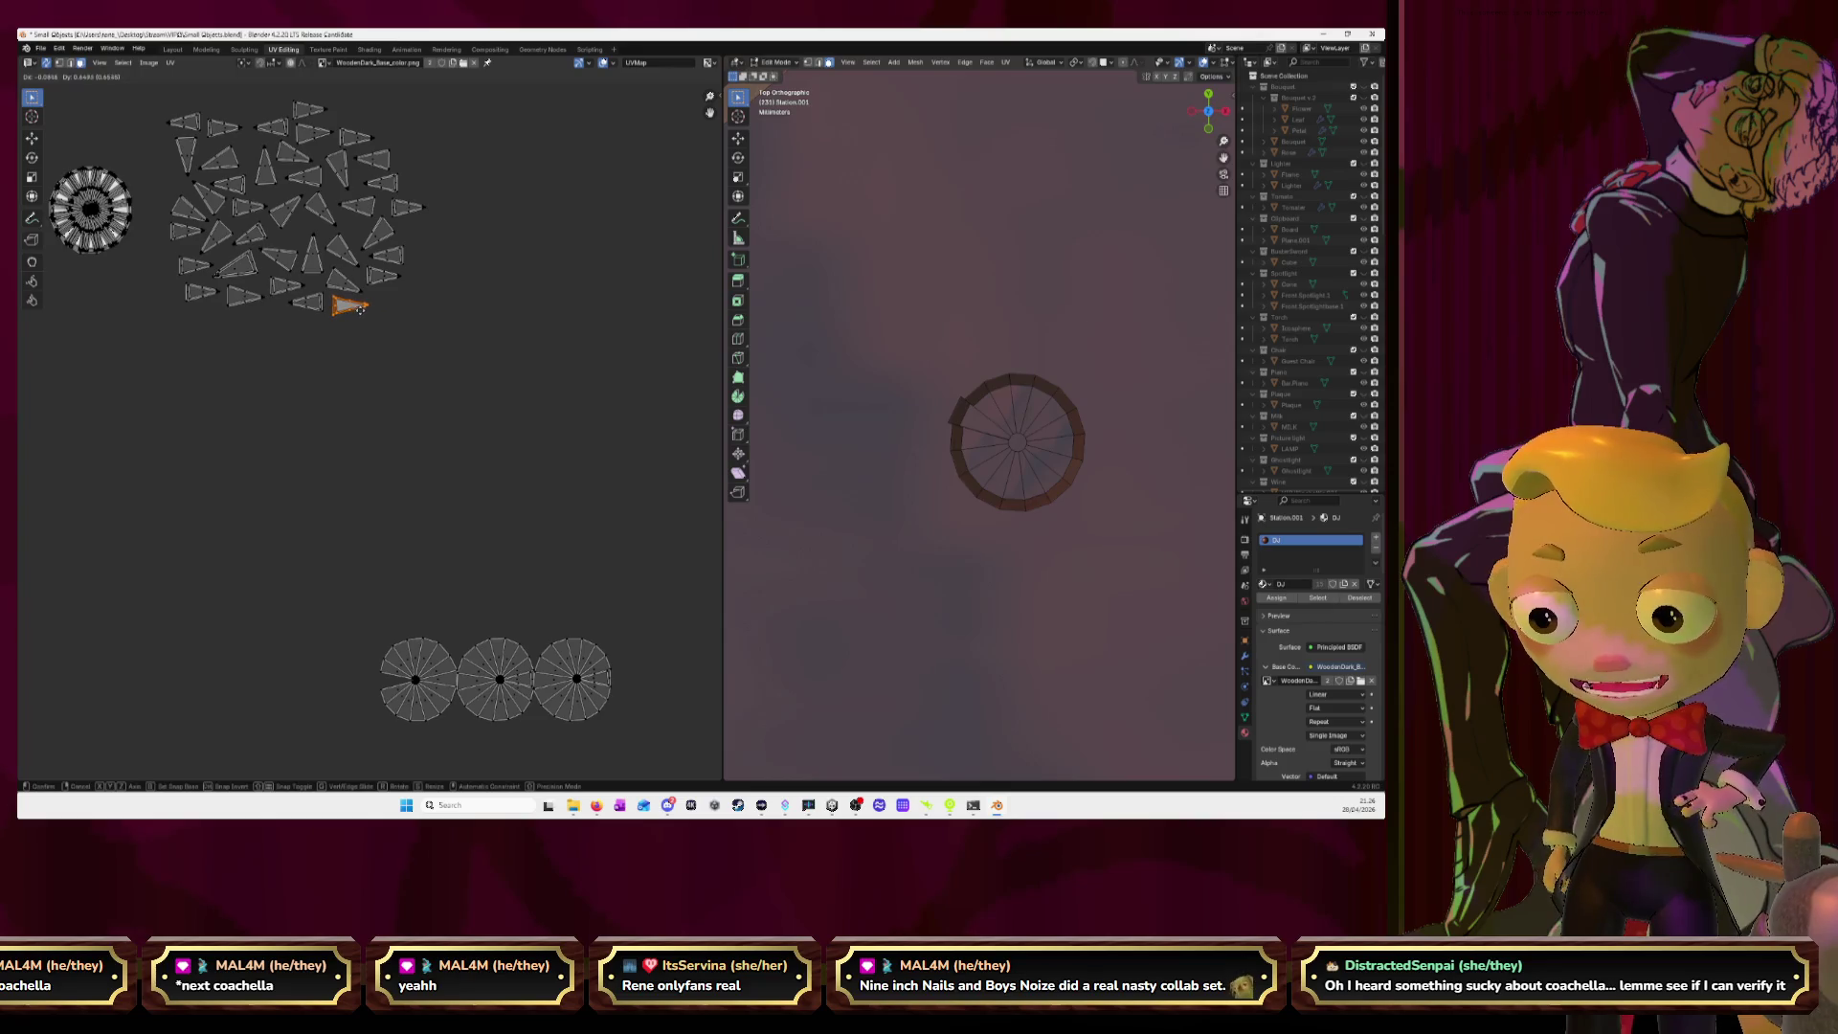
{"action": "key", "text": "Escape"}
{"action": "key", "text": "l"}
{"action": "key", "text": "g"}
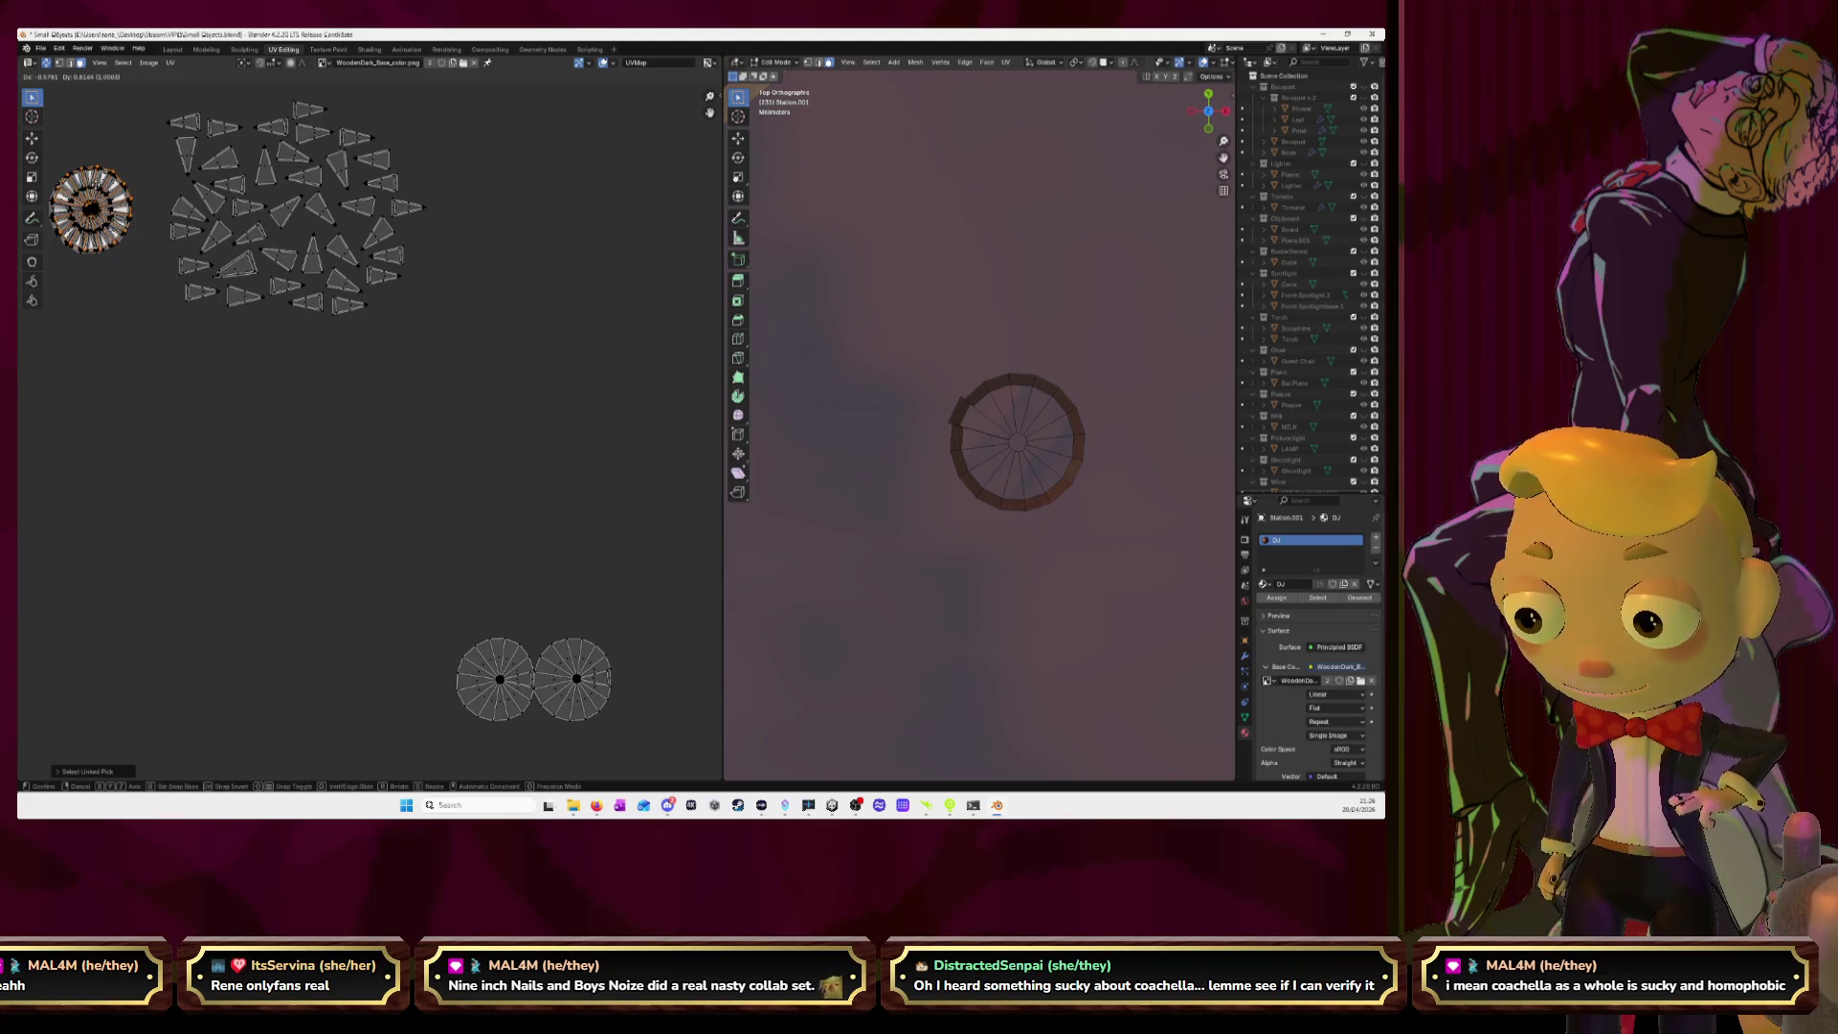
{"action": "left_click", "coordinate": [99, 191]}
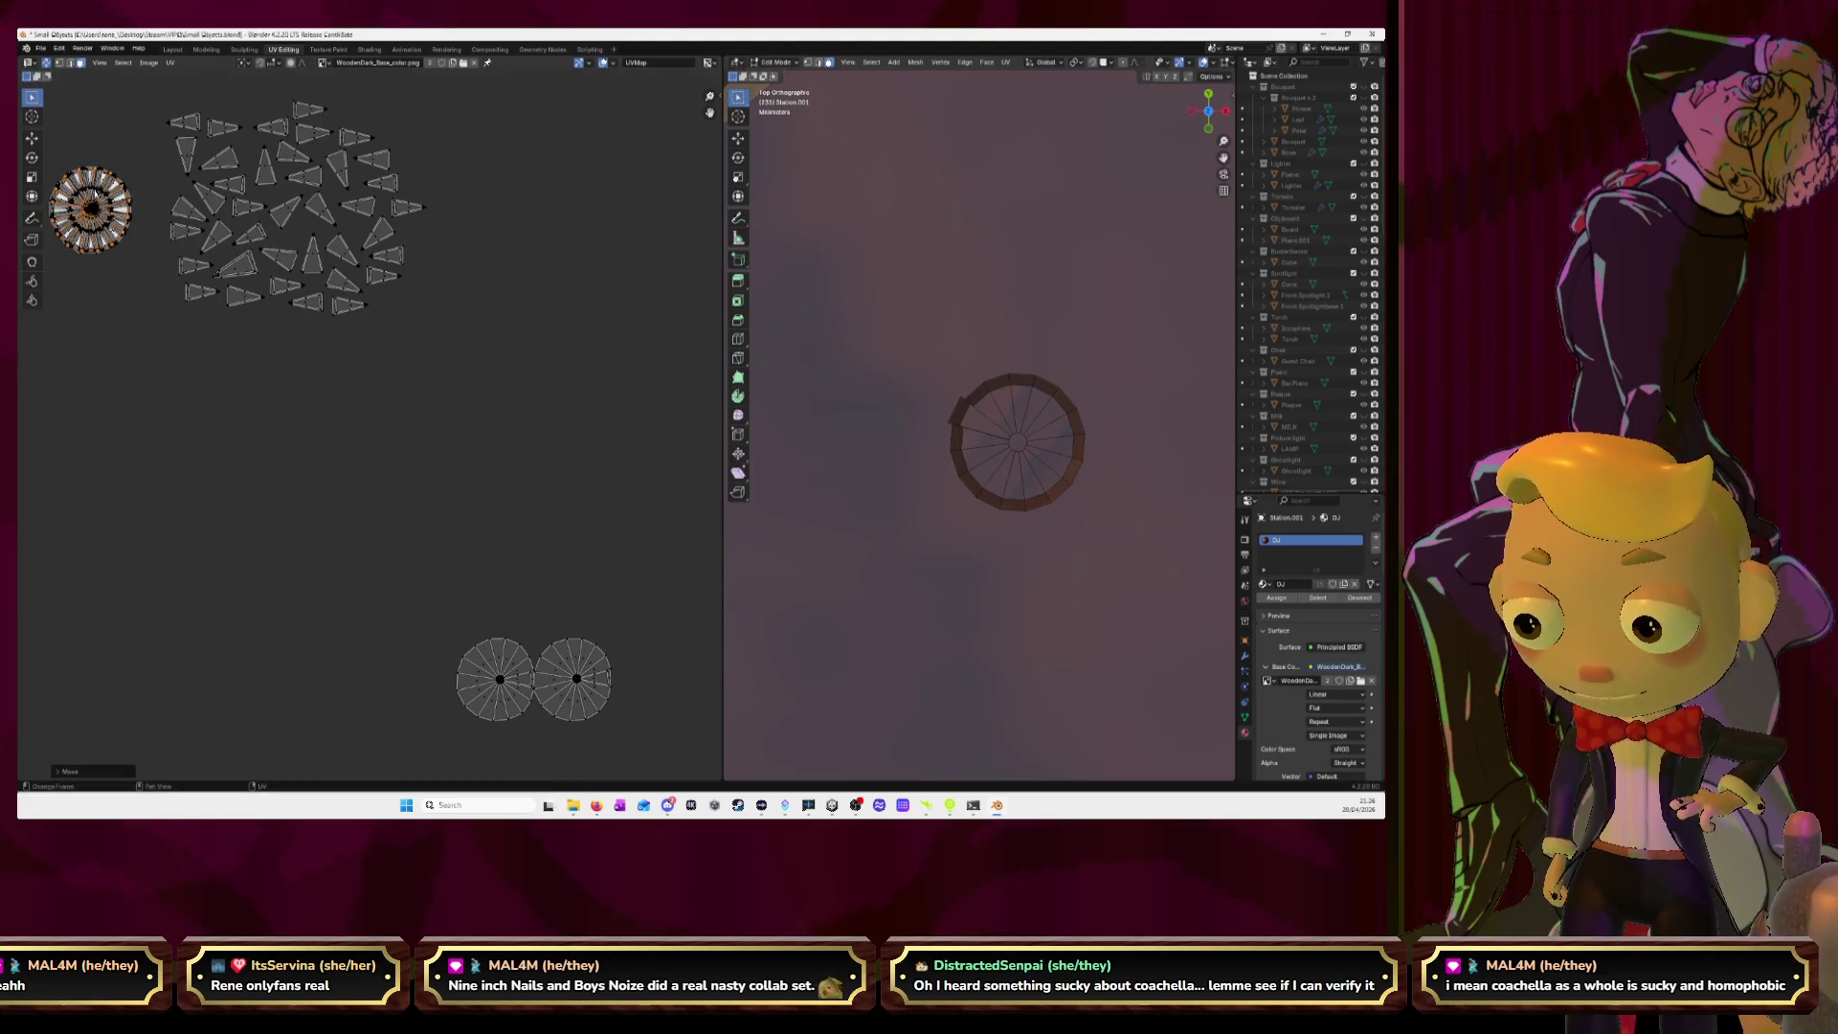
Move the fourth circle's stray triangle face up into the triangle cluster.
{"action": "key", "text": "alt+a"}
{"action": "key", "text": "l"}
{"action": "key", "text": "alt+a"}
{"action": "key", "text": "l"}
{"action": "left_click", "coordinate": [527, 678]}
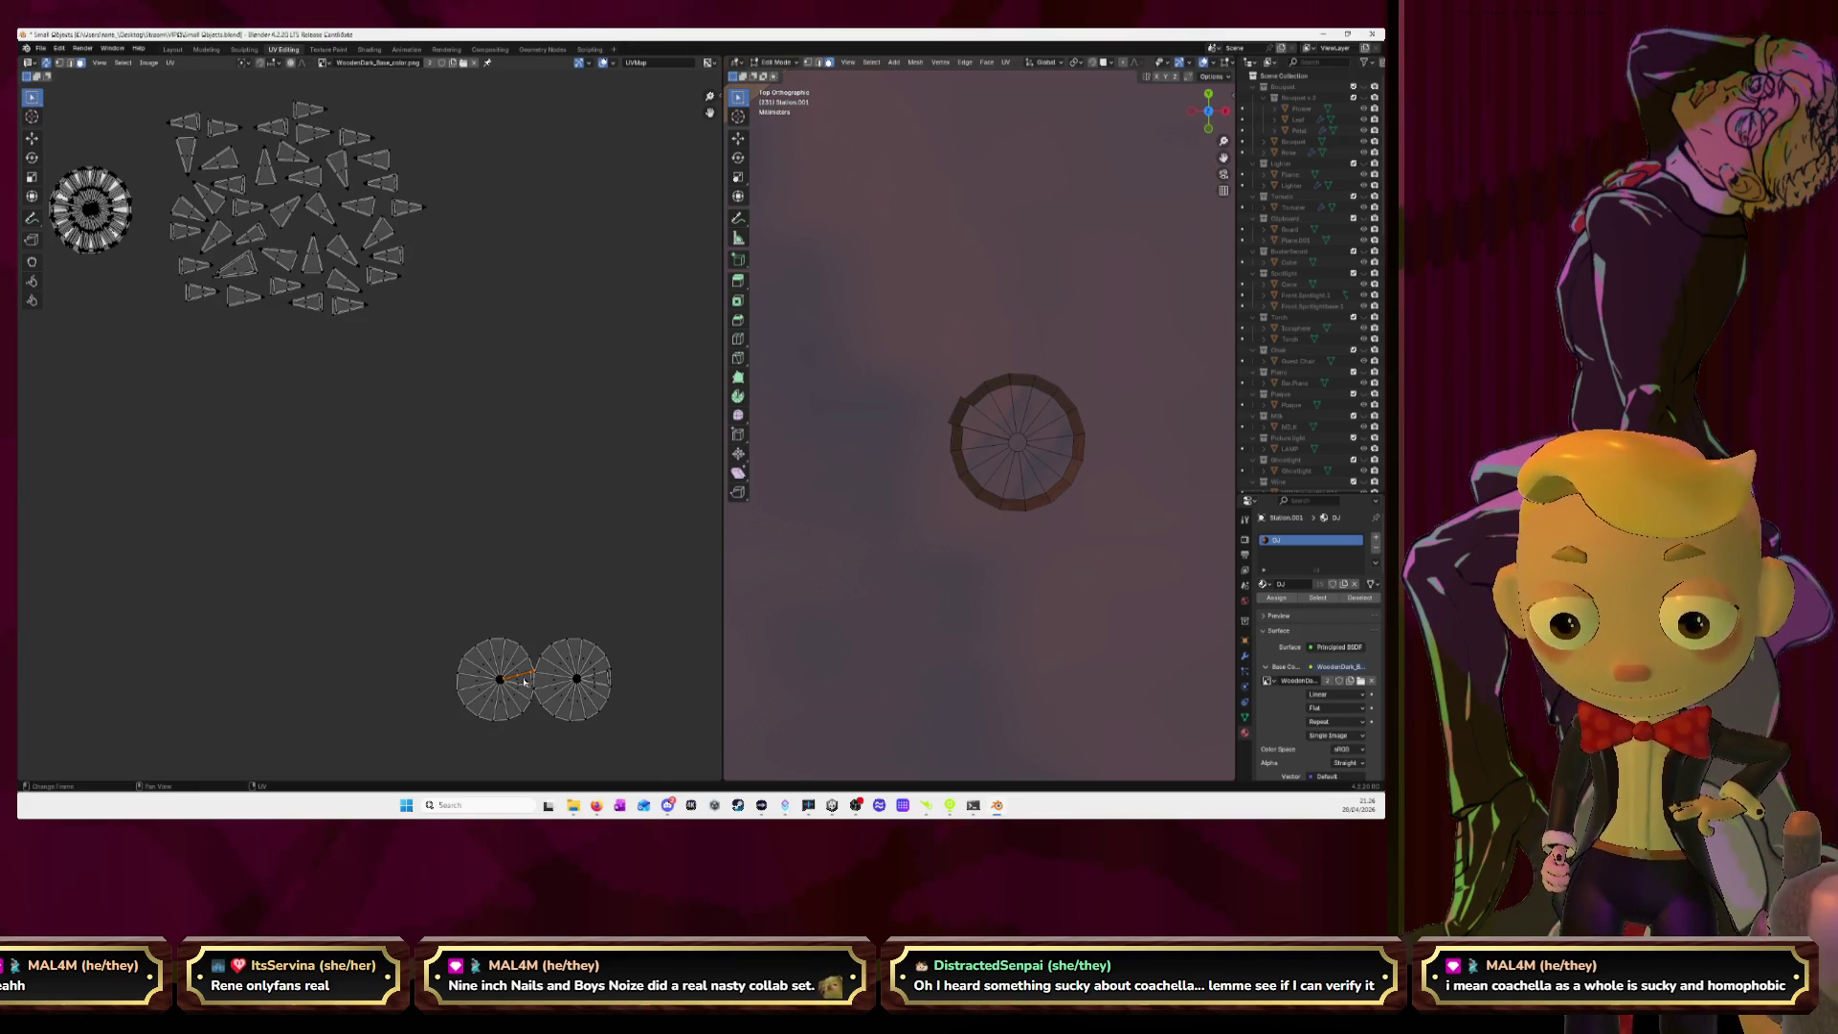
{"action": "left_click", "coordinate": [523, 685], "text": "shift"}
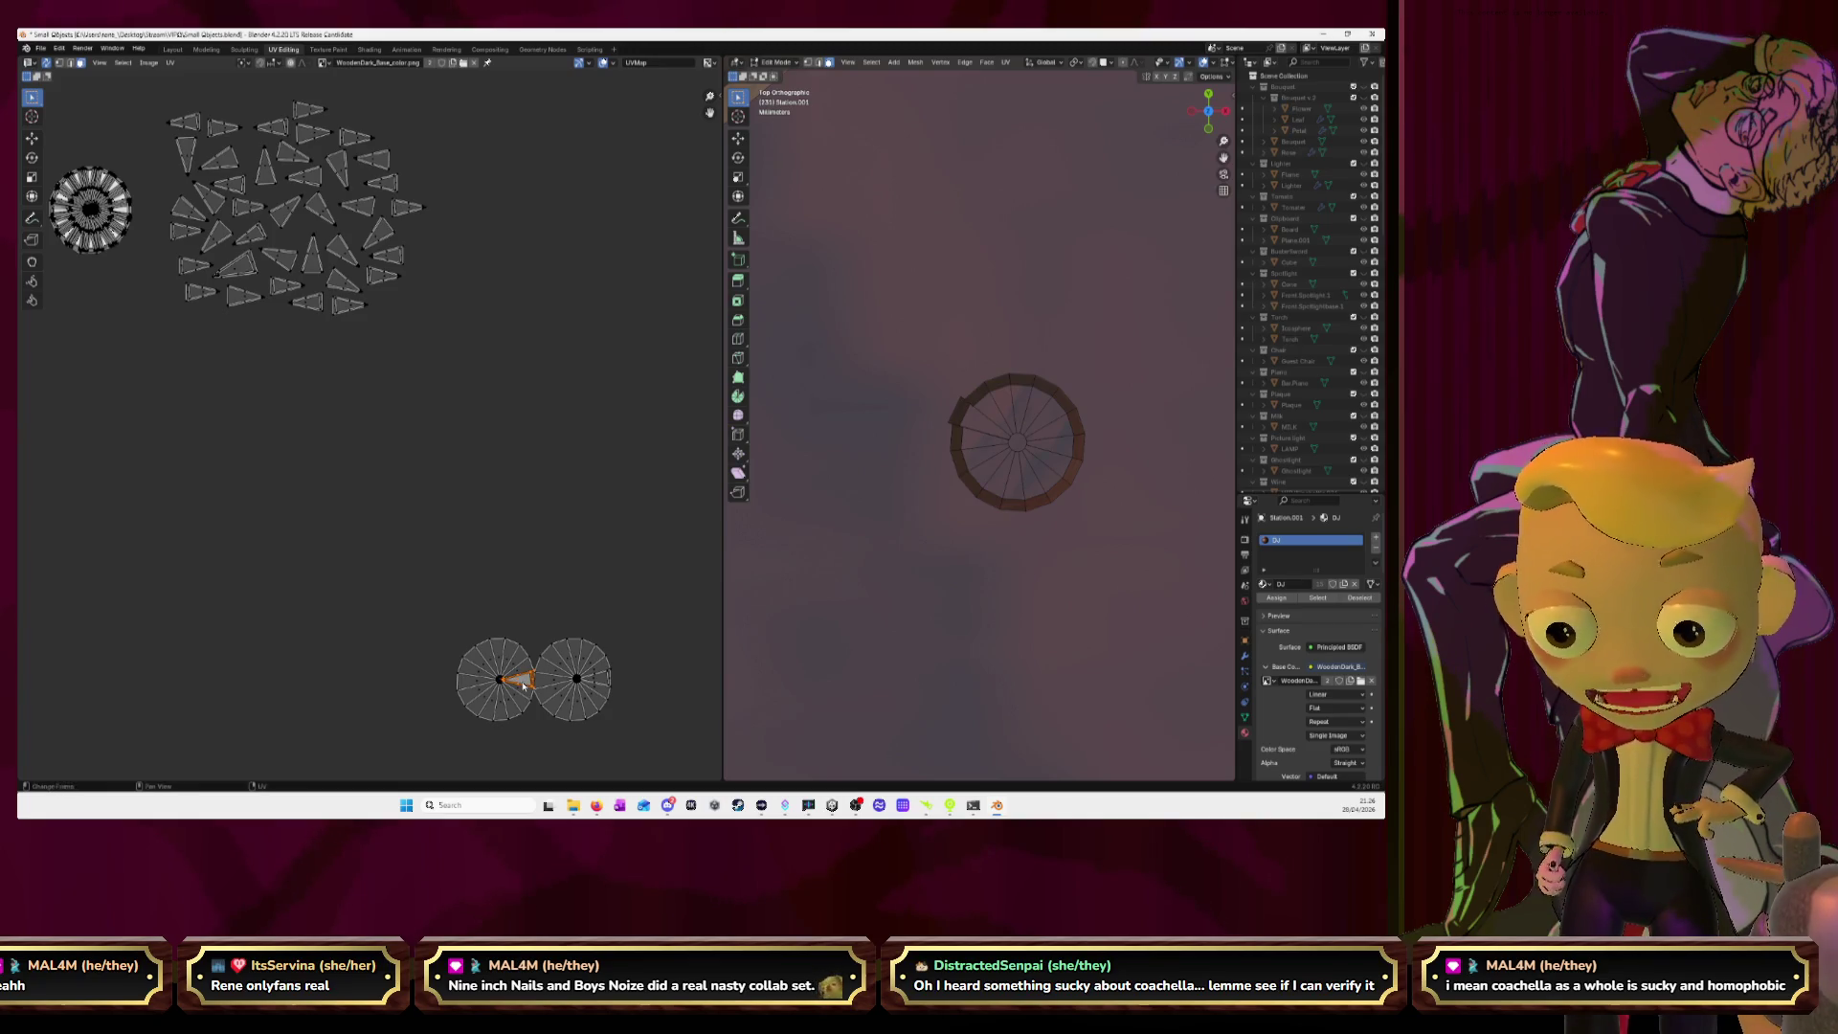
{"action": "key", "text": "g"}
{"action": "left_click", "coordinate": [426, 237]}
Stack the fourth bottom circle island onto the top-left circle.
{"action": "left_click", "coordinate": [495, 683]}
{"action": "key", "text": "l"}
{"action": "key", "text": "g"}
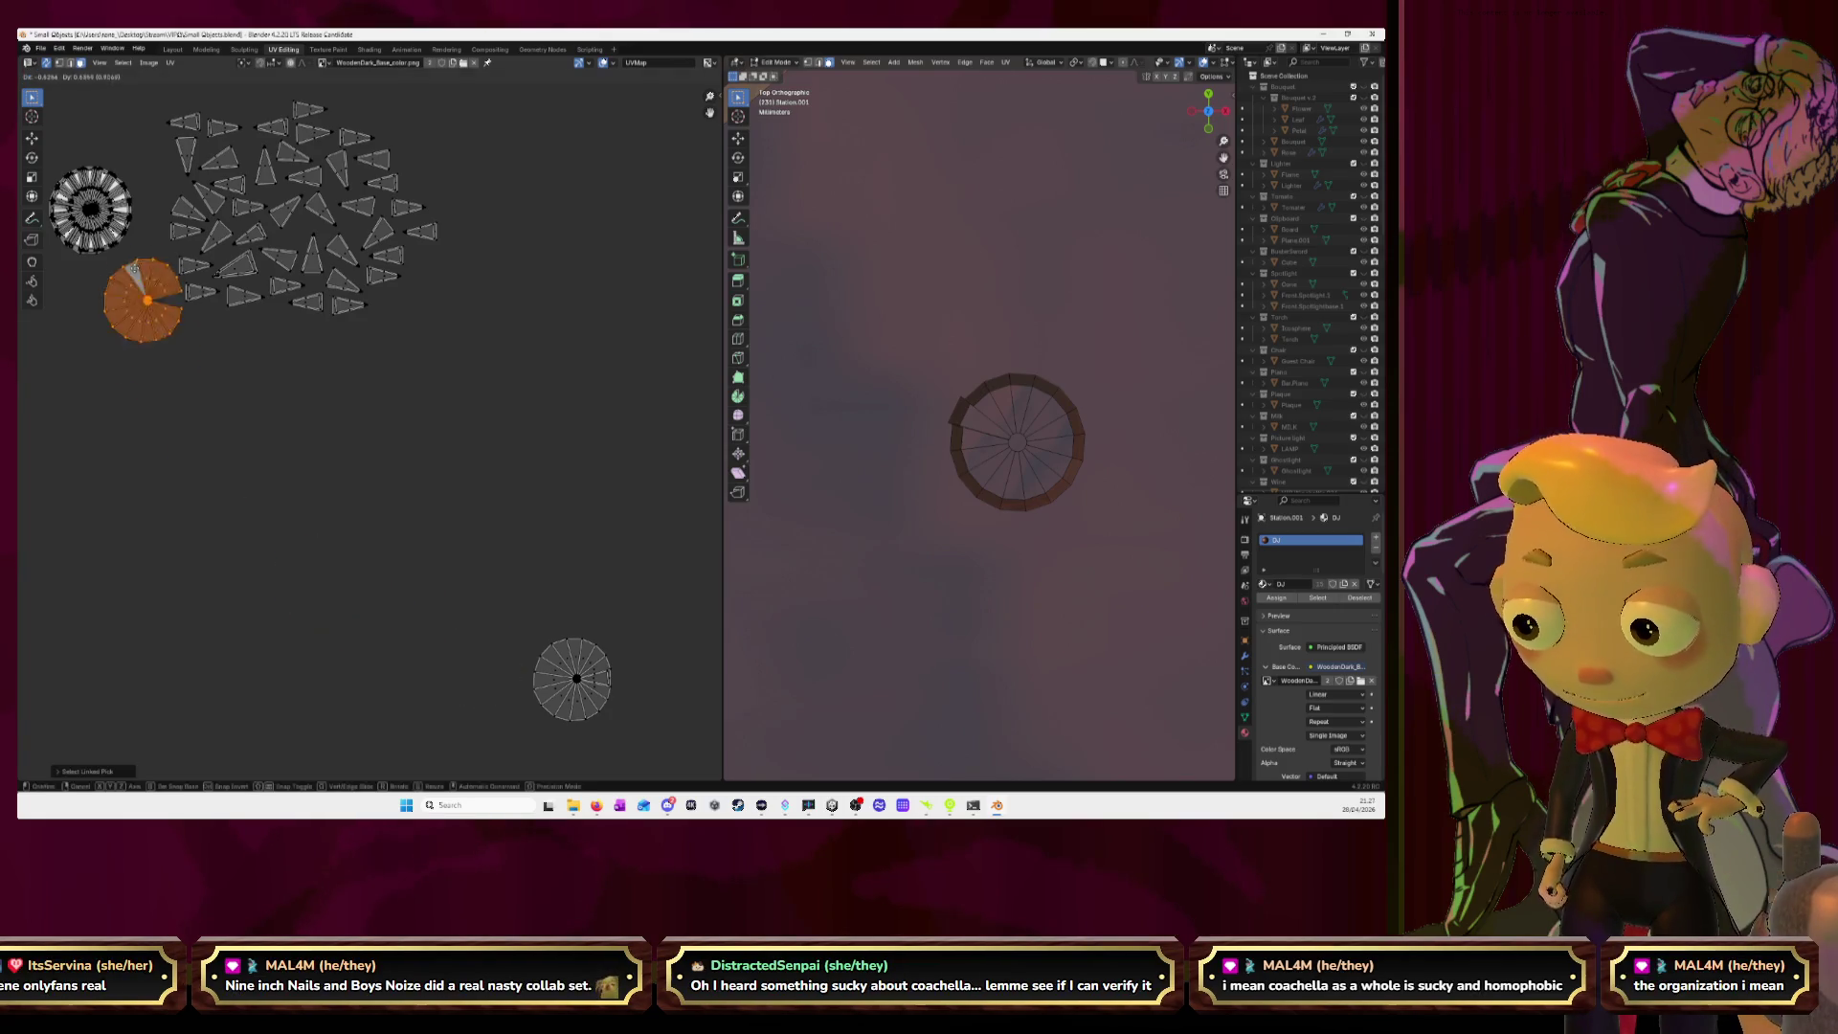
{"action": "left_click", "coordinate": [83, 174]}
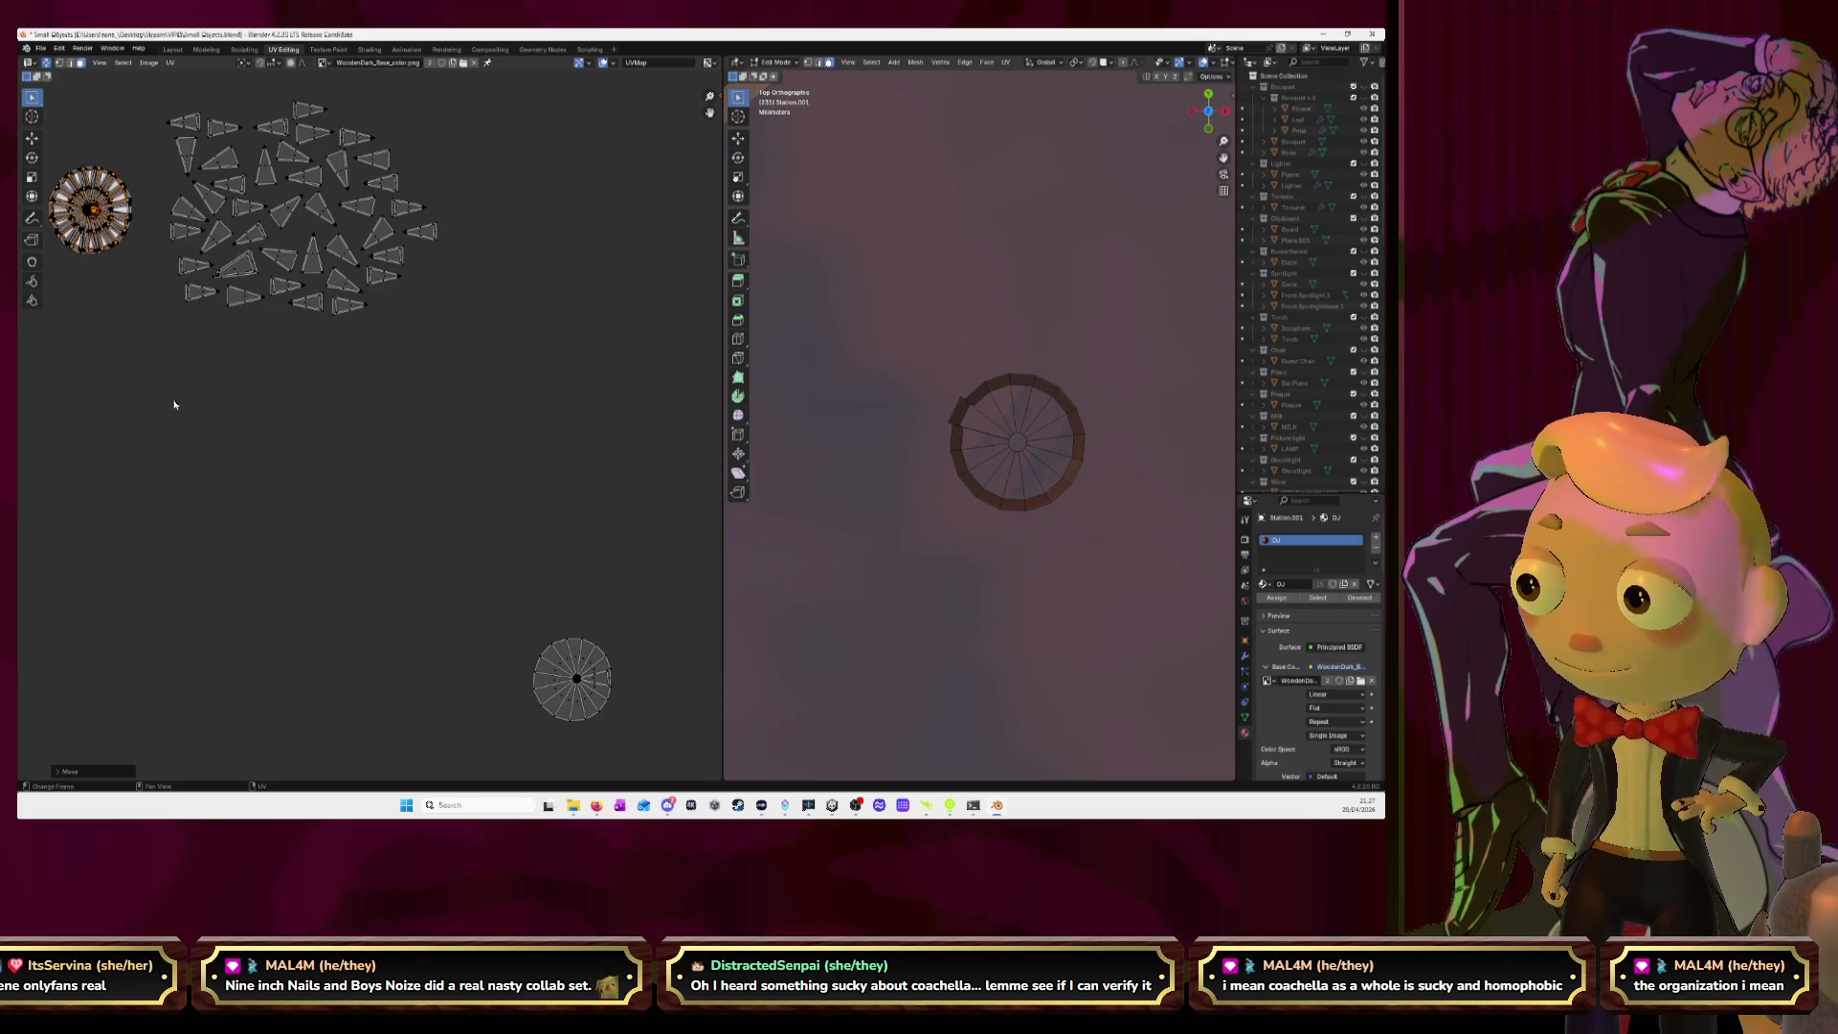
Move the last circle's stray face to the cluster and stack the last circle on the top-left one.
{"action": "left_click", "coordinate": [596, 680]}
{"action": "key", "text": "l"}
{"action": "left_click", "coordinate": [597, 681]}
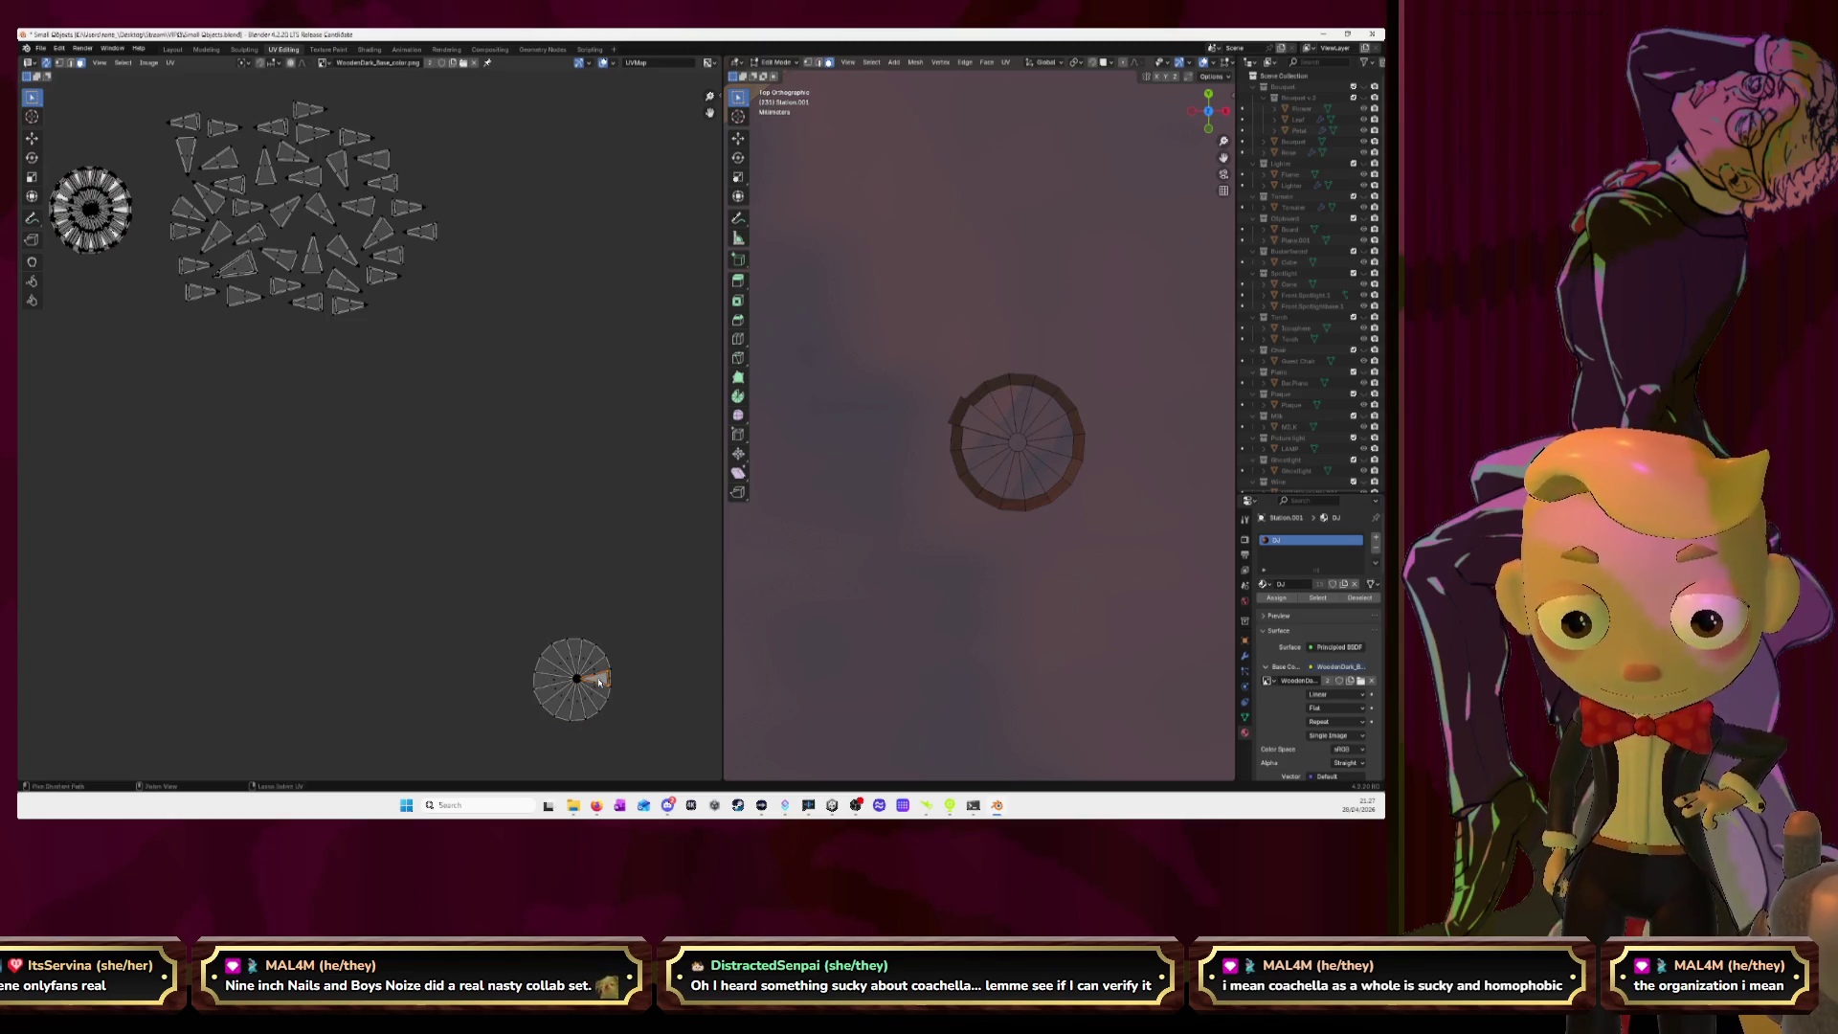
{"action": "key", "text": "g"}
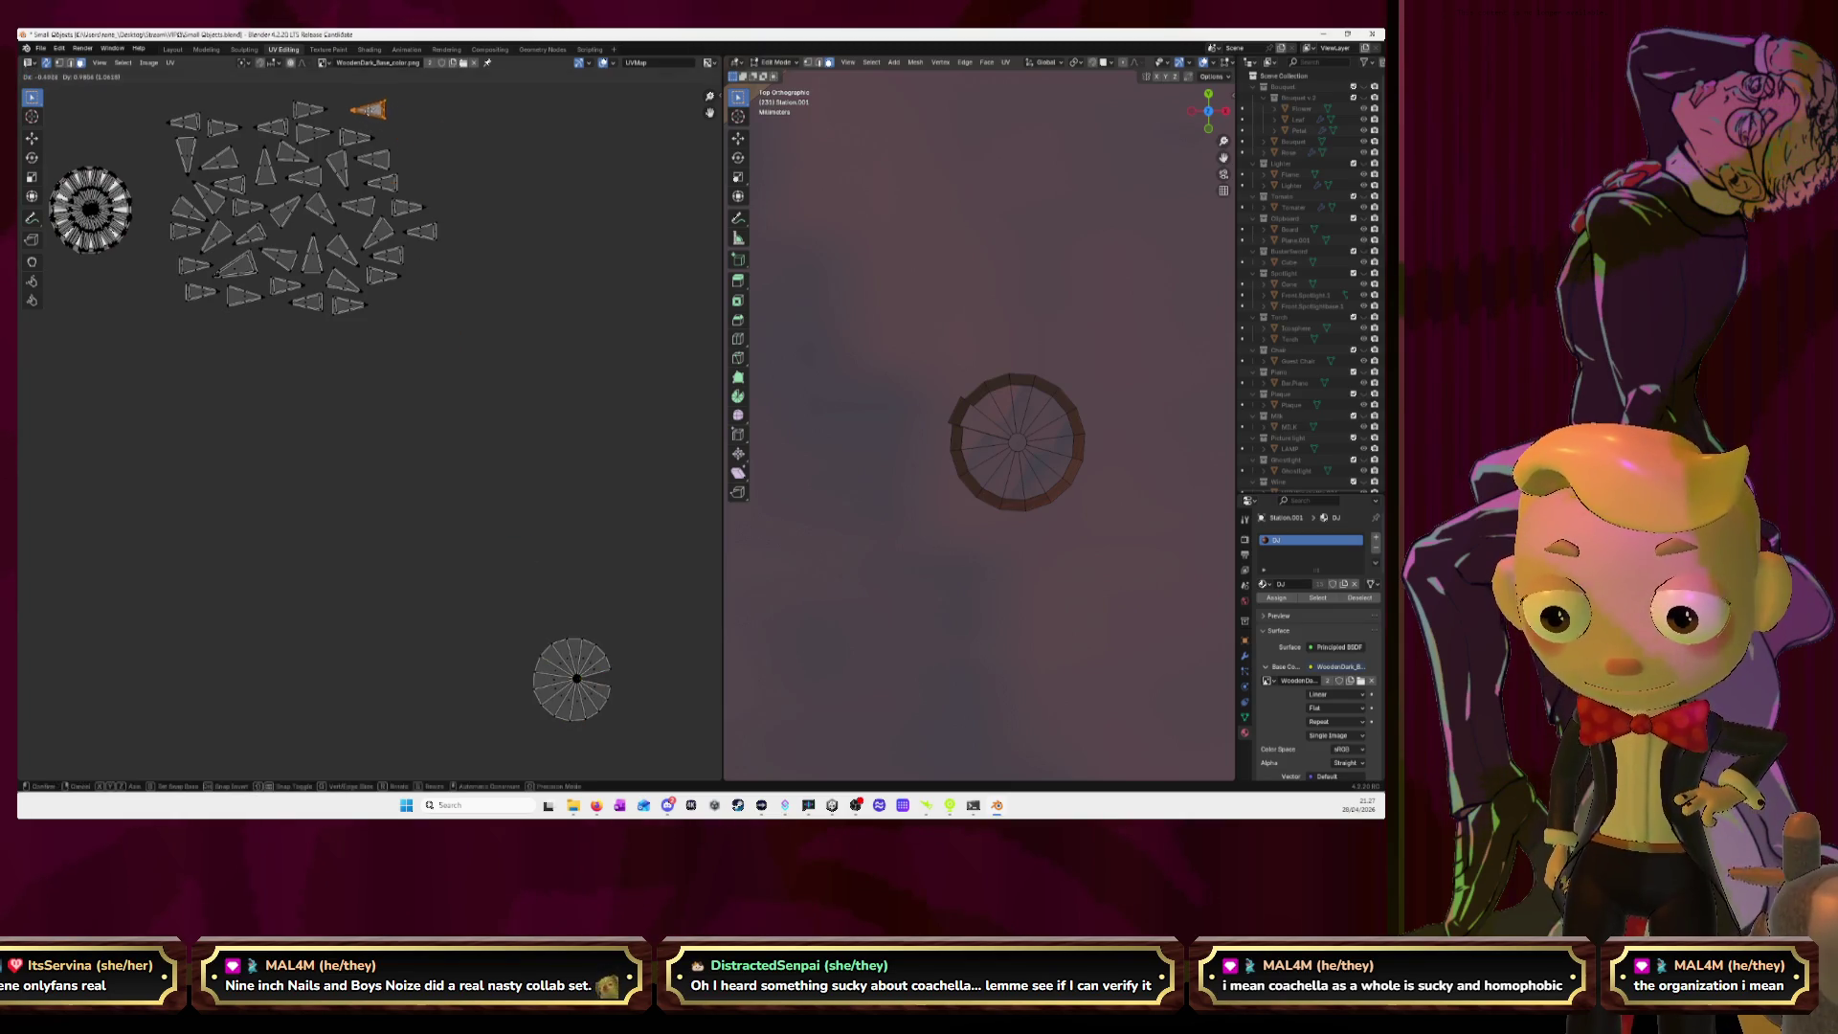
{"action": "left_click", "coordinate": [567, 616]}
{"action": "left_click", "coordinate": [574, 649]}
{"action": "key", "text": "l"}
{"action": "key", "text": "g"}
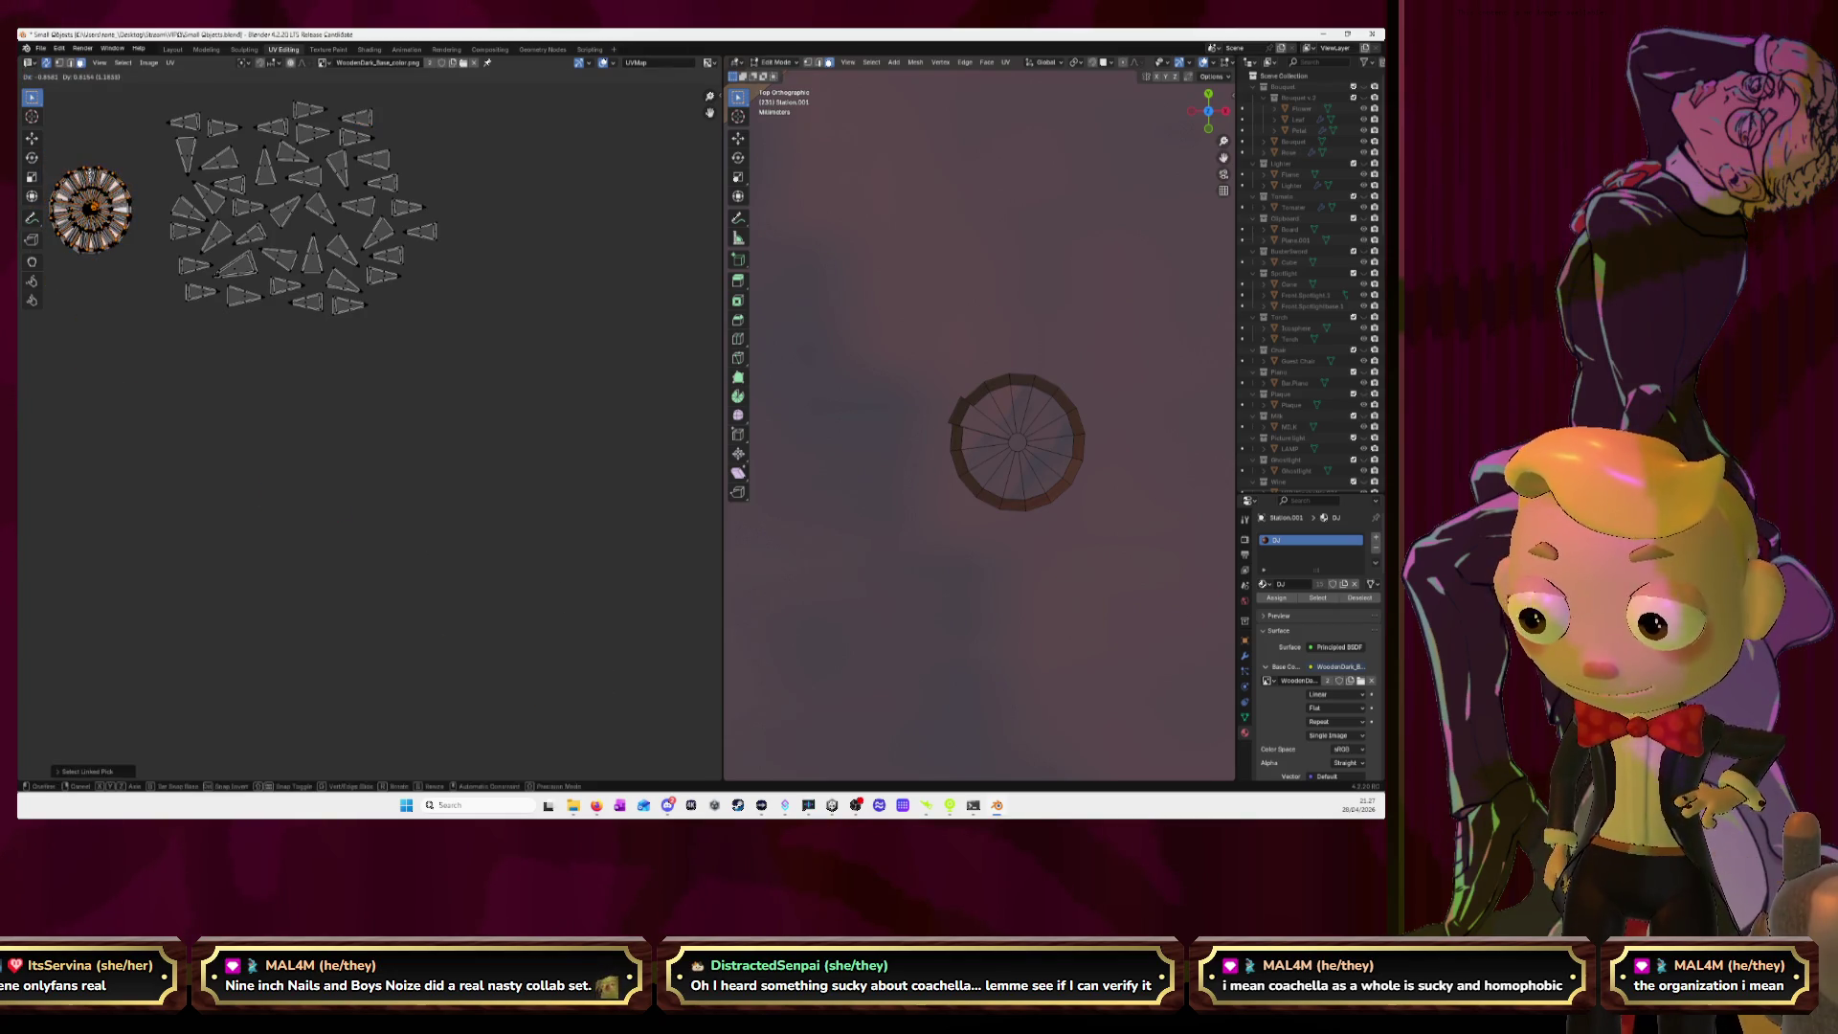
{"action": "left_click", "coordinate": [92, 178]}
Place the stacked circle island in the centre gap between the four large round islands.
{"action": "middle_click_drag", "start_coordinate": [92, 178], "coordinate": [368, 355]}
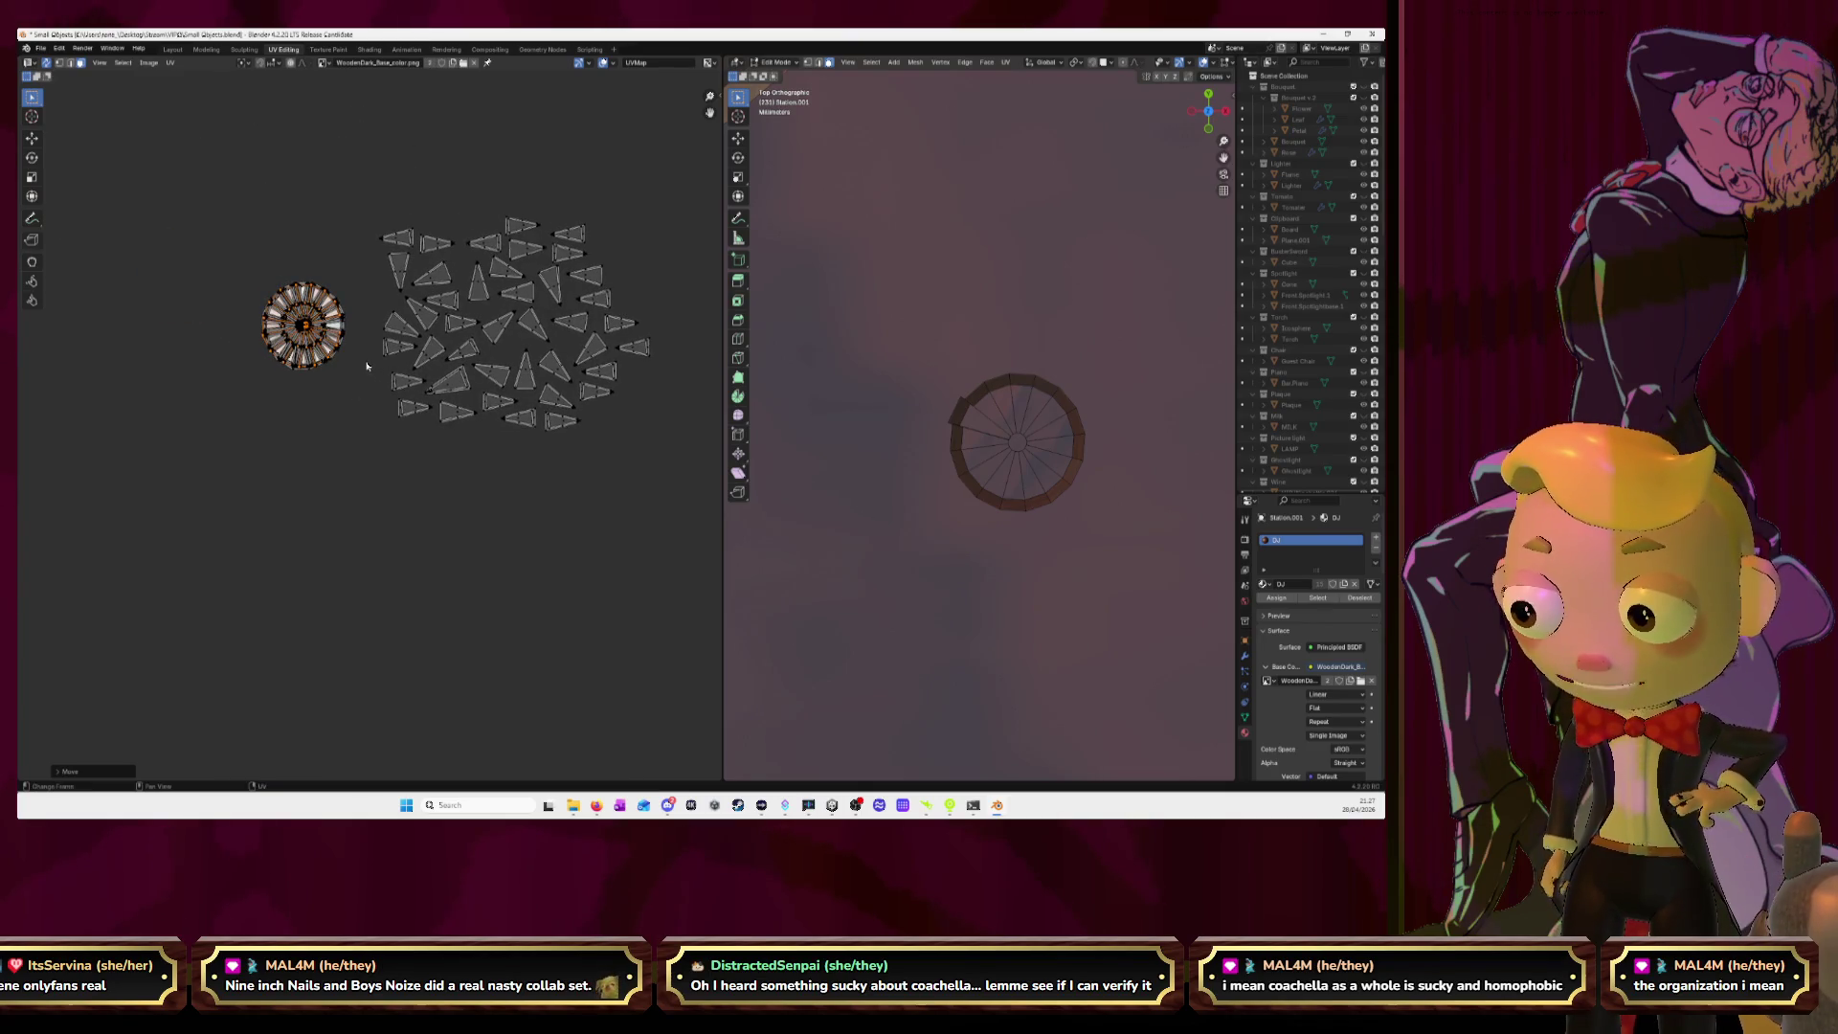
{"action": "left_click_drag", "start_coordinate": [213, 254], "coordinate": [363, 405]}
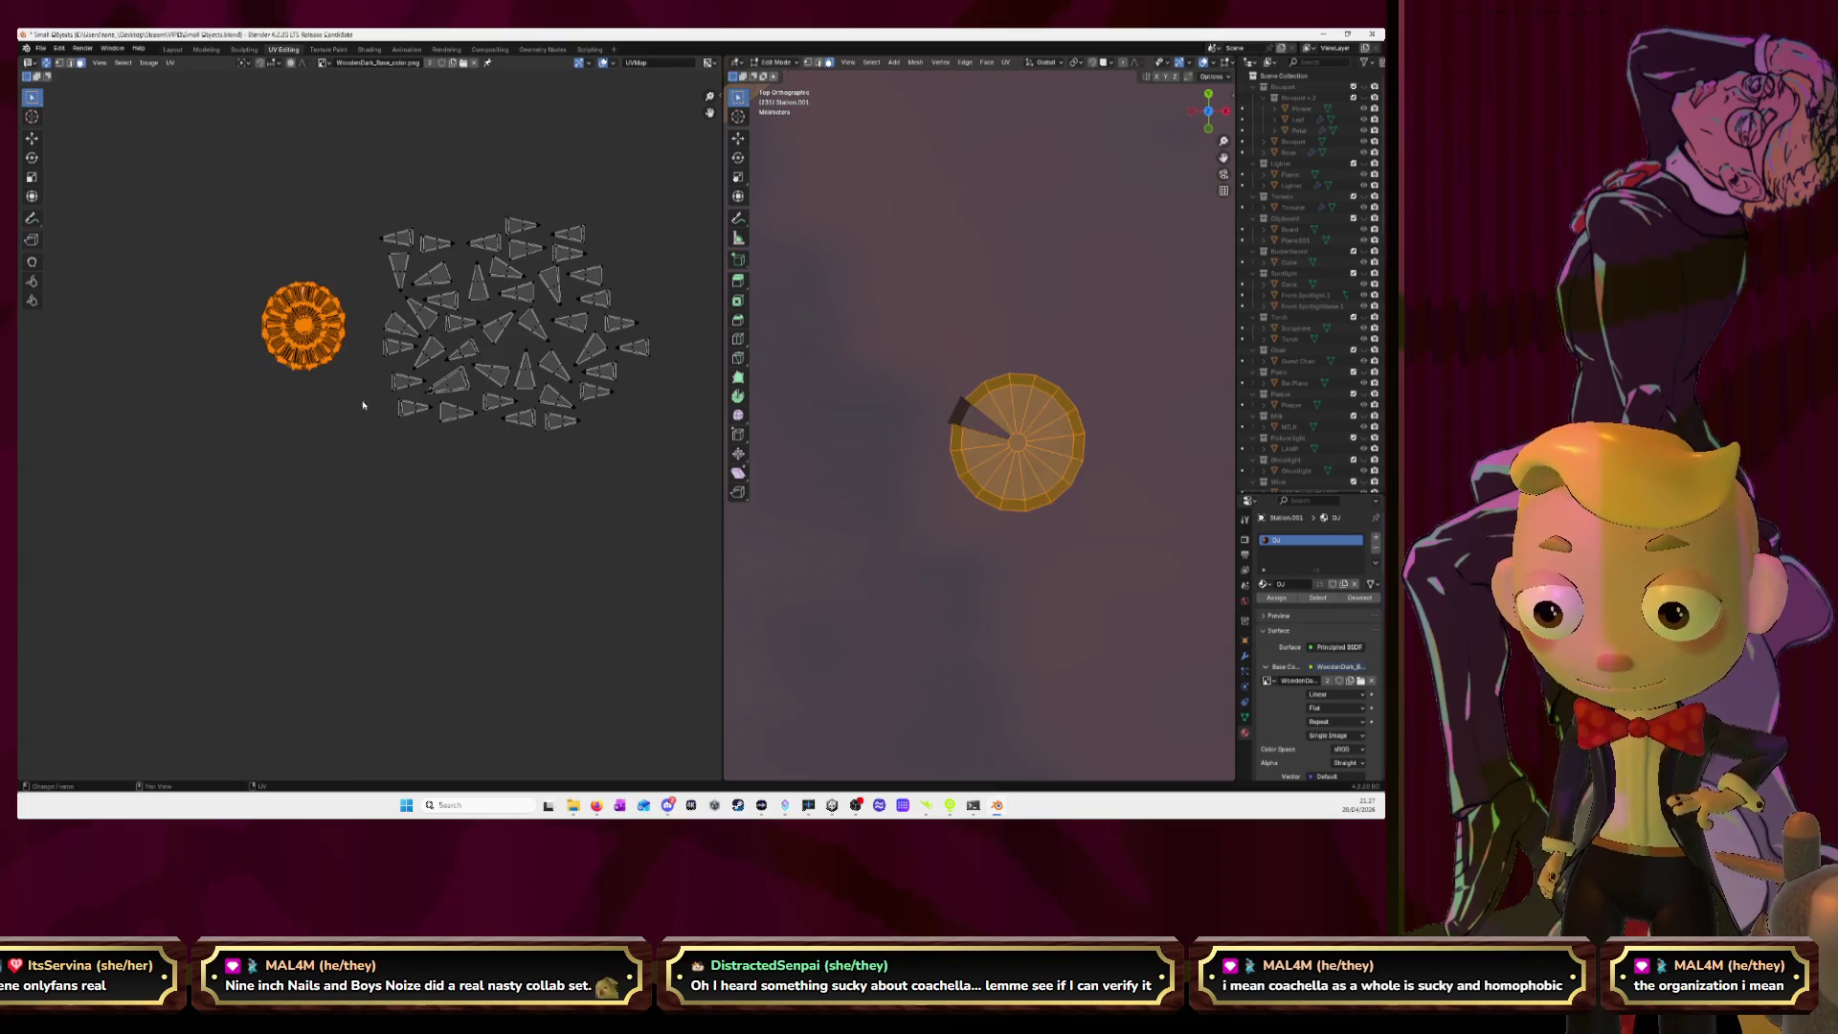
{"action": "scroll", "coordinate": [361, 403], "scroll_direction": "down", "scroll_amount": 6}
{"action": "scroll", "coordinate": [361, 403], "scroll_direction": "down", "scroll_amount": 3}
{"action": "scroll", "coordinate": [471, 407], "scroll_direction": "up", "scroll_amount": 3}
{"action": "middle_click_drag", "start_coordinate": [501, 377], "coordinate": [369, 357]}
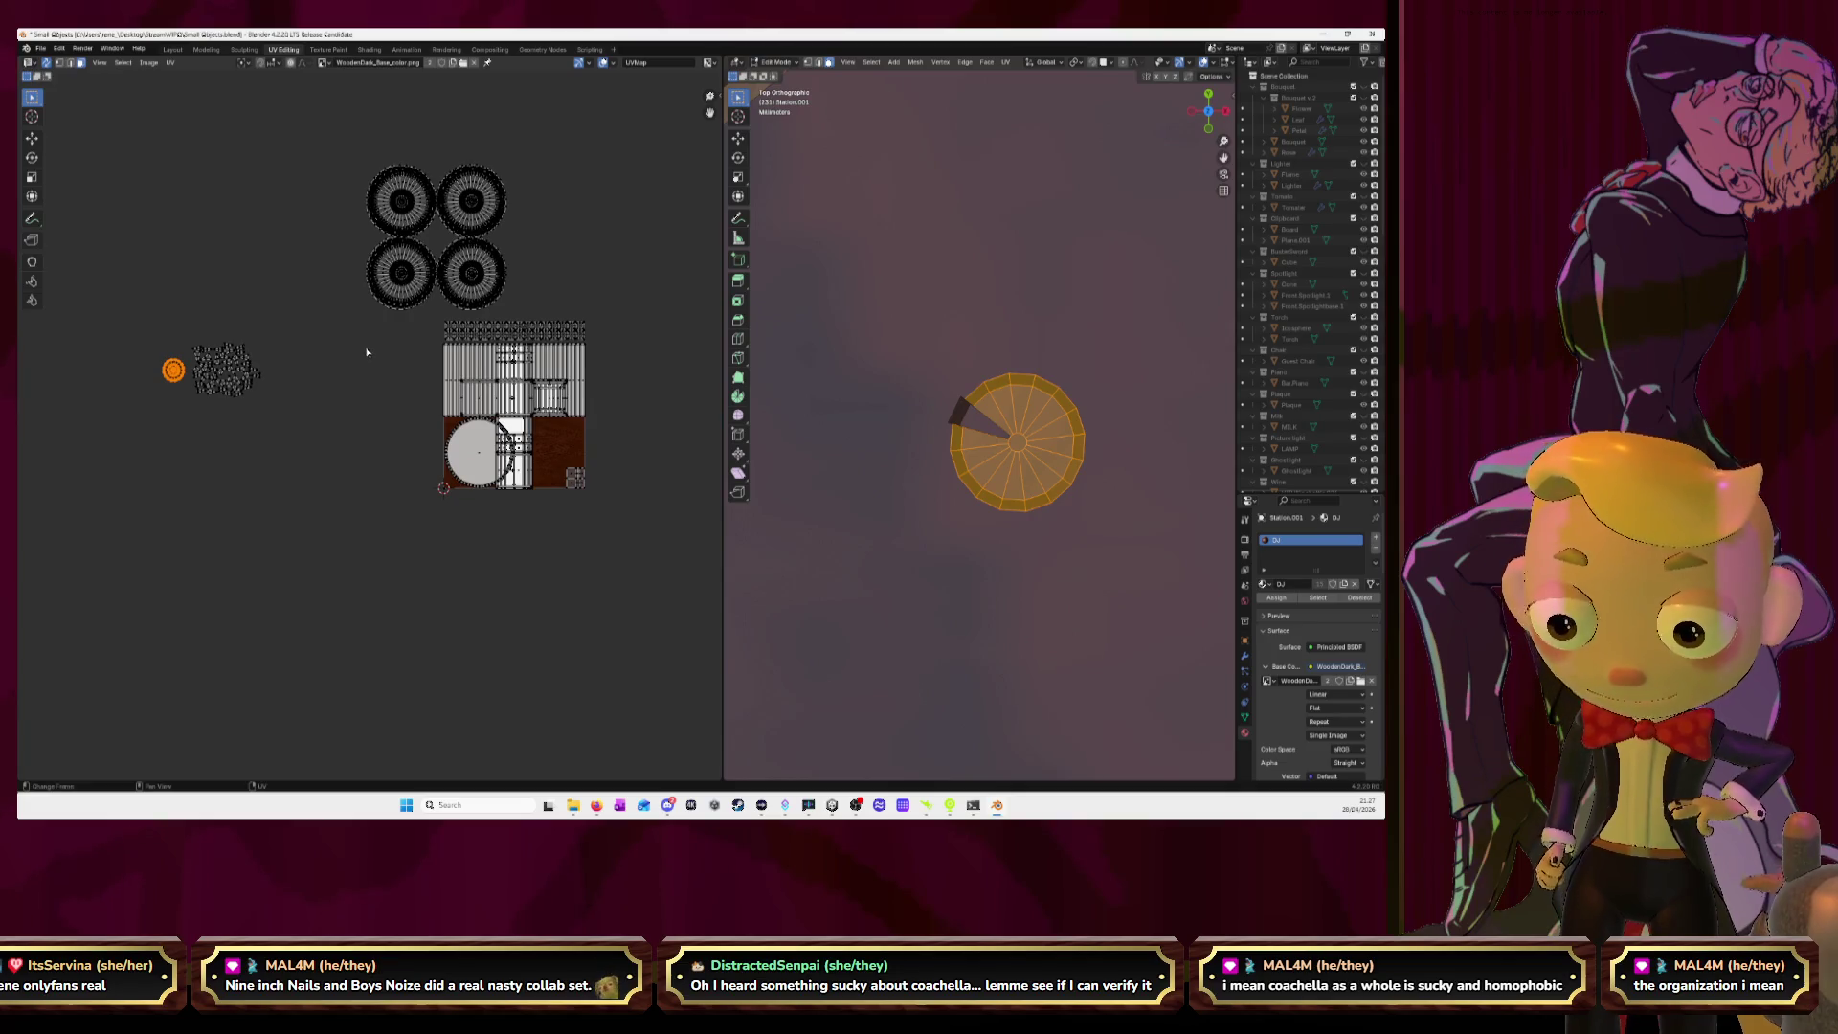
{"action": "key", "text": "g"}
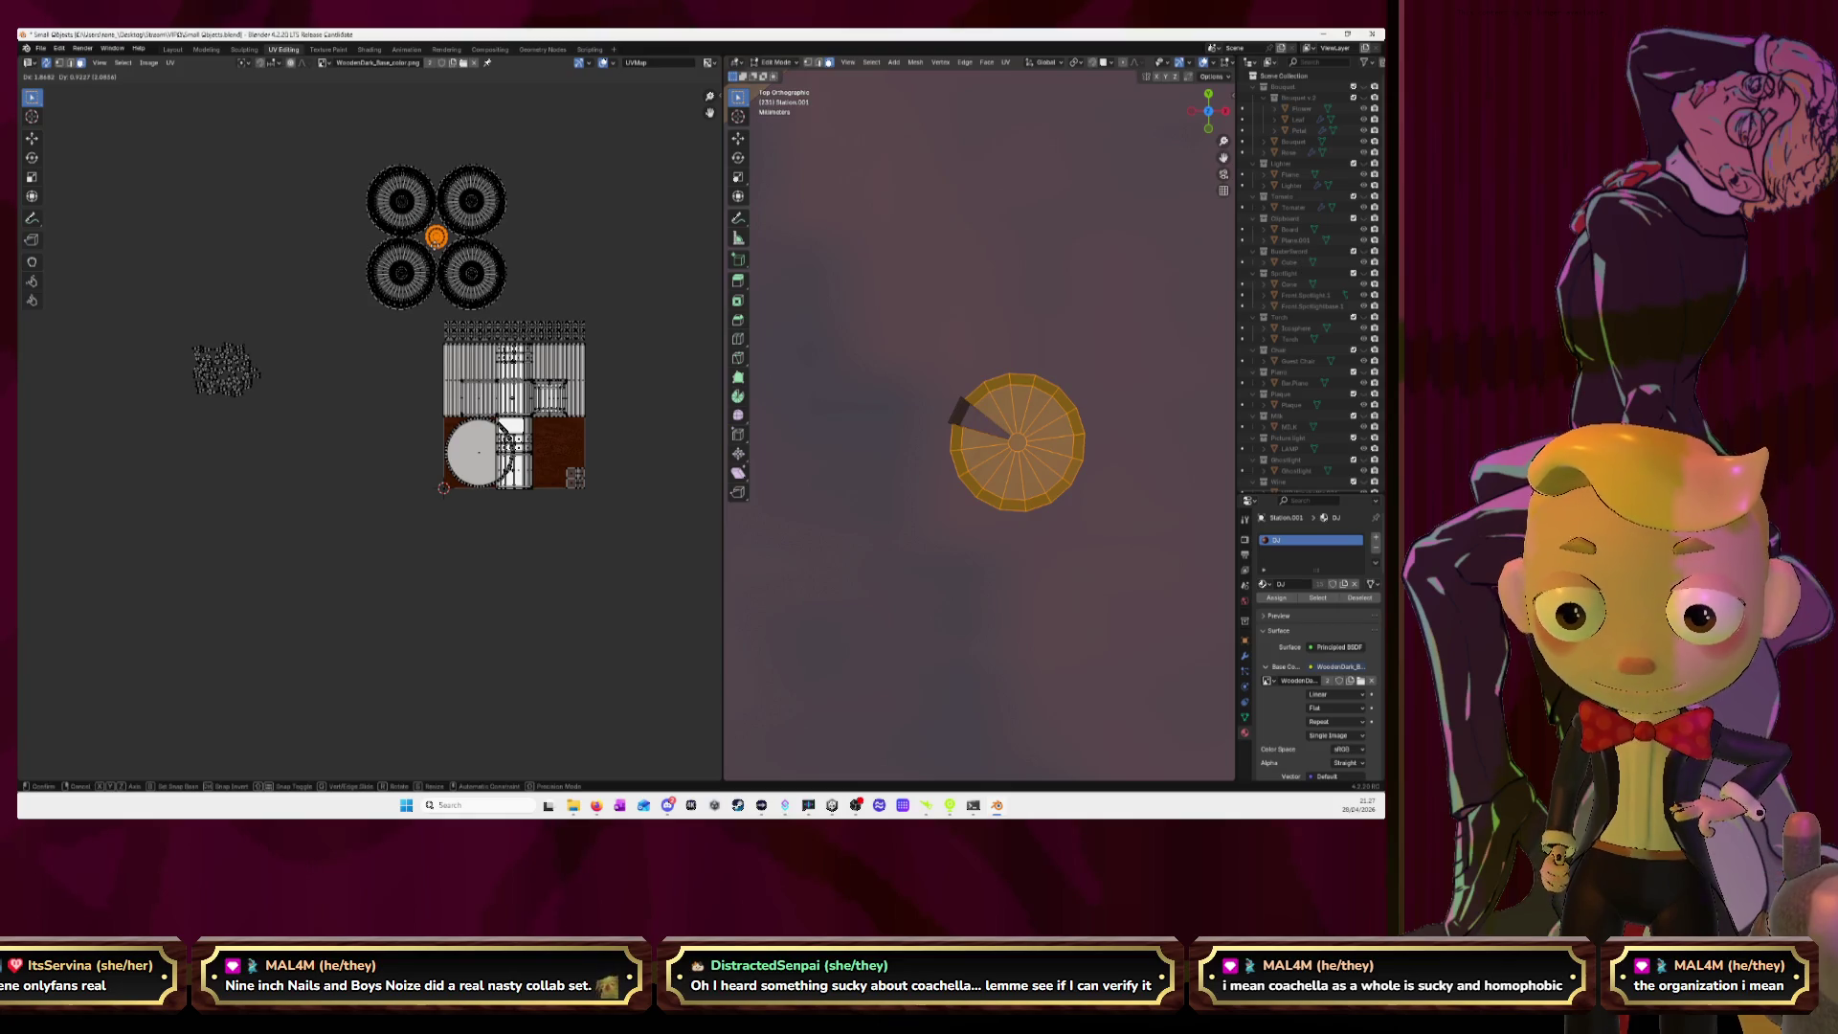
{"action": "left_click", "coordinate": [435, 236]}
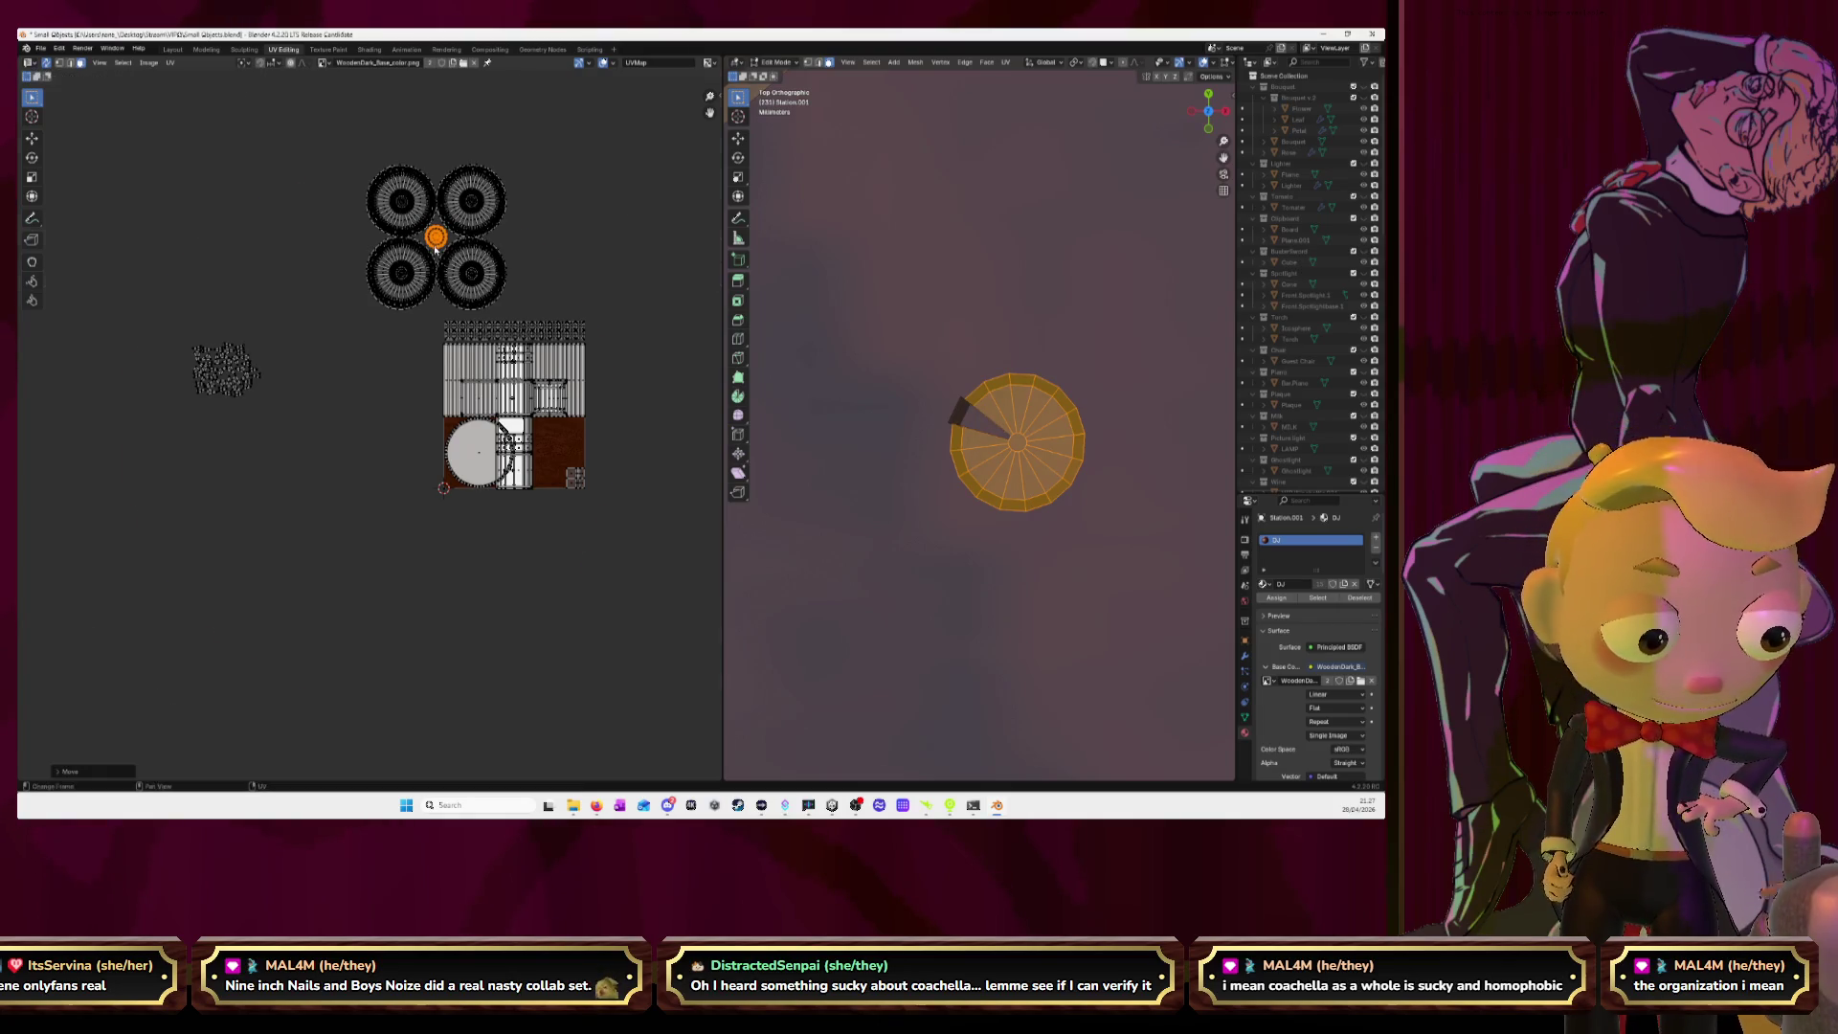
{"action": "key", "text": "KP_Decimal"}
Move the cluster of triangle islands next to the four round islands.
{"action": "scroll", "coordinate": [440, 251], "scroll_direction": "down", "scroll_amount": 3}
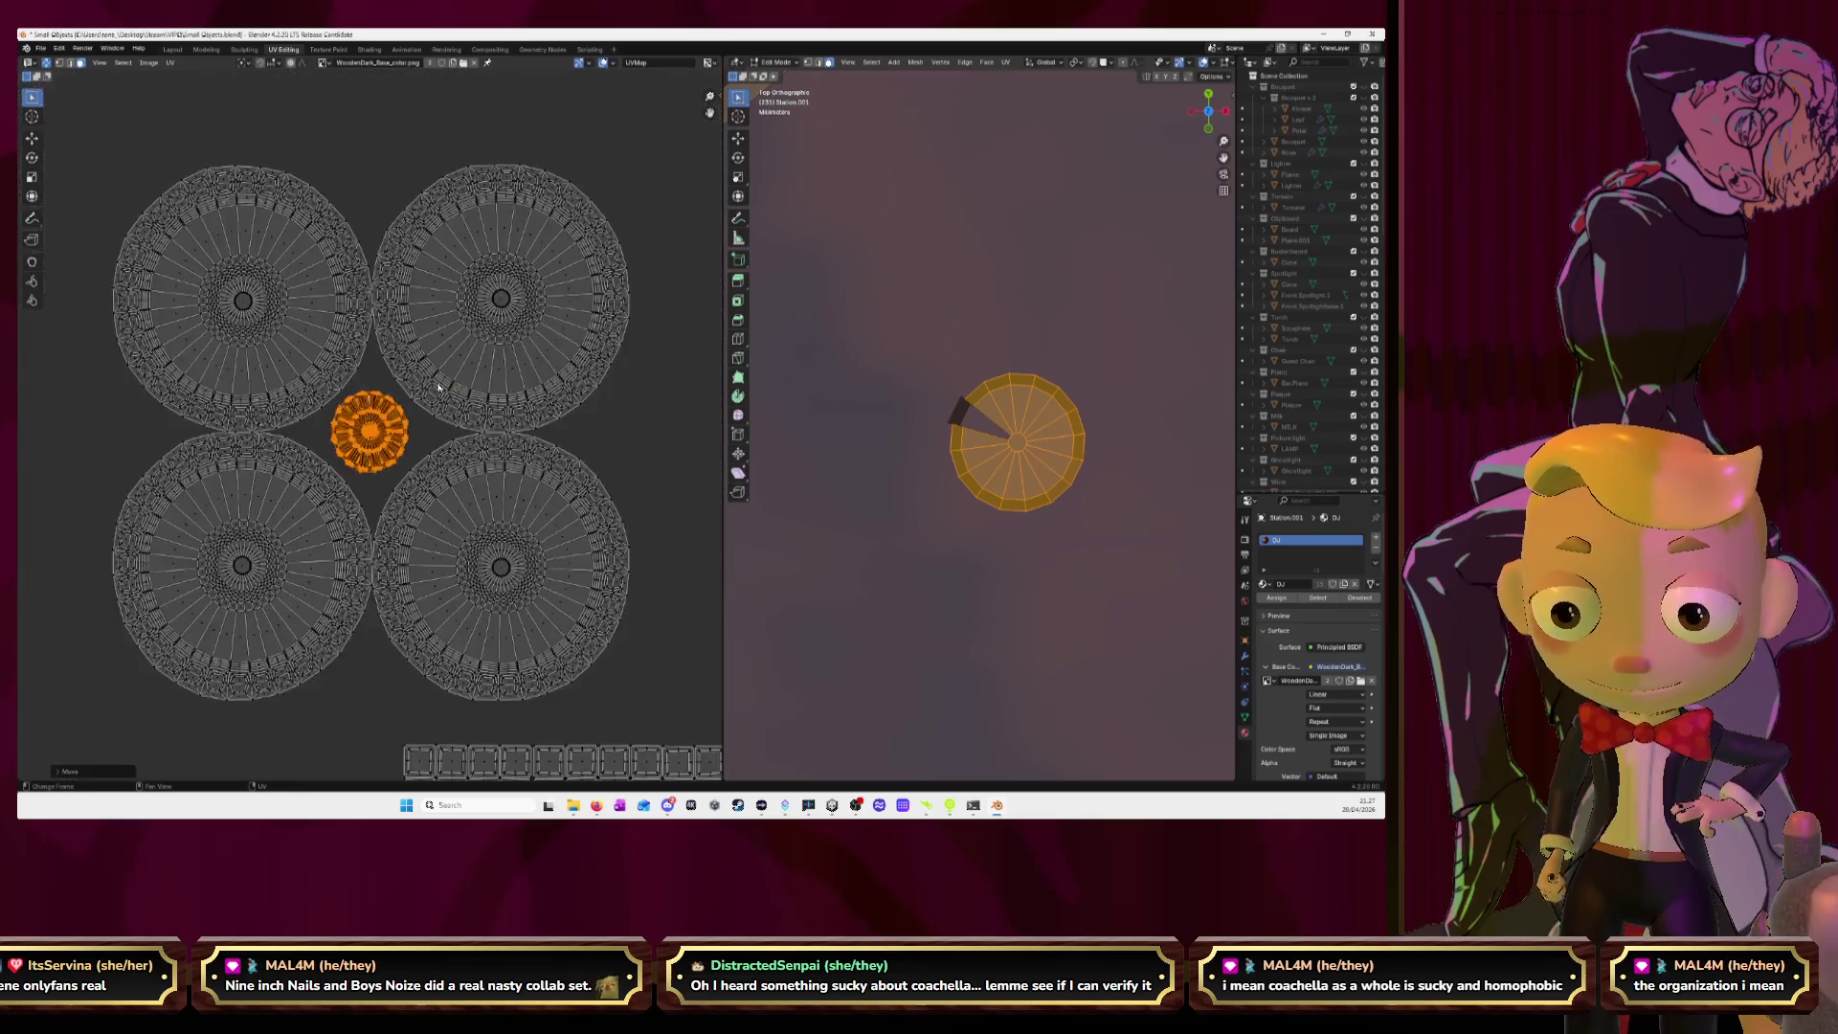
{"action": "scroll", "coordinate": [437, 278], "scroll_direction": "down", "scroll_amount": 3}
{"action": "scroll", "coordinate": [433, 298], "scroll_direction": "down", "scroll_amount": 2}
{"action": "scroll", "coordinate": [434, 297], "scroll_direction": "left", "scroll_amount": 1, "text": "ctrl"}
{"action": "left_click_drag", "start_coordinate": [162, 443], "coordinate": [298, 556]}
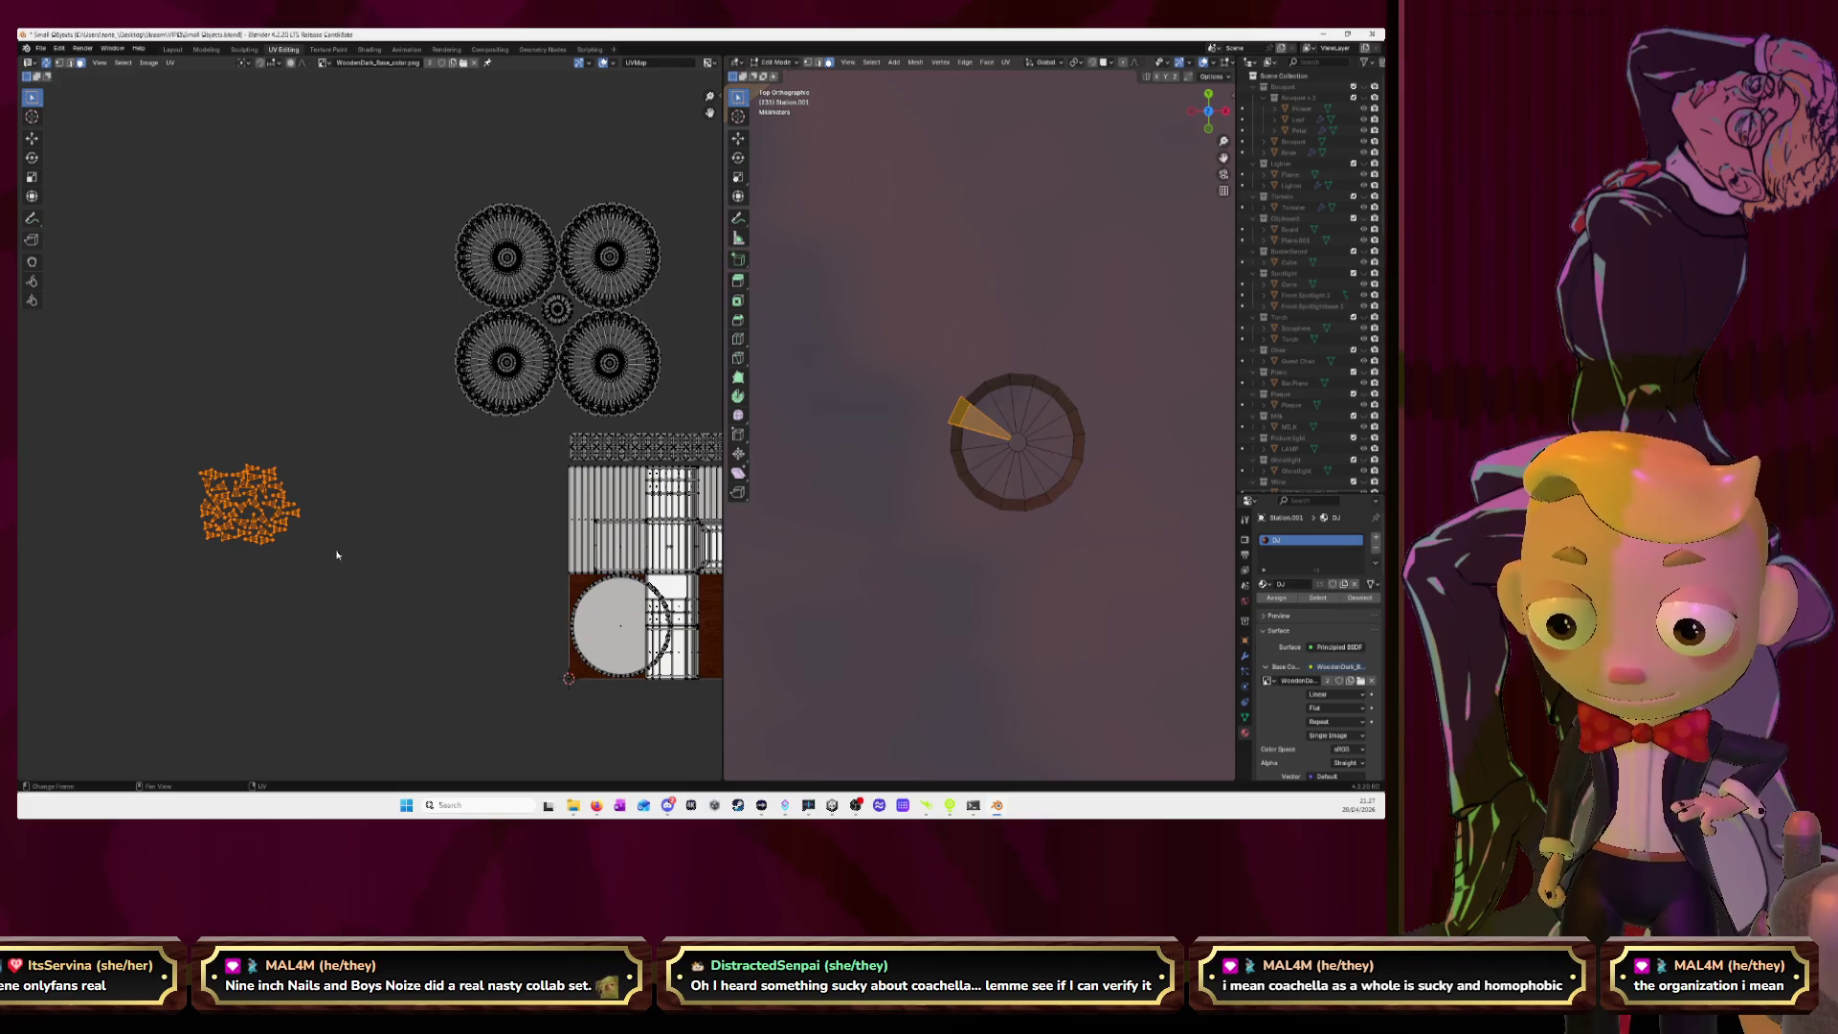
{"action": "key", "text": "g"}
{"action": "left_click", "coordinate": [474, 396]}
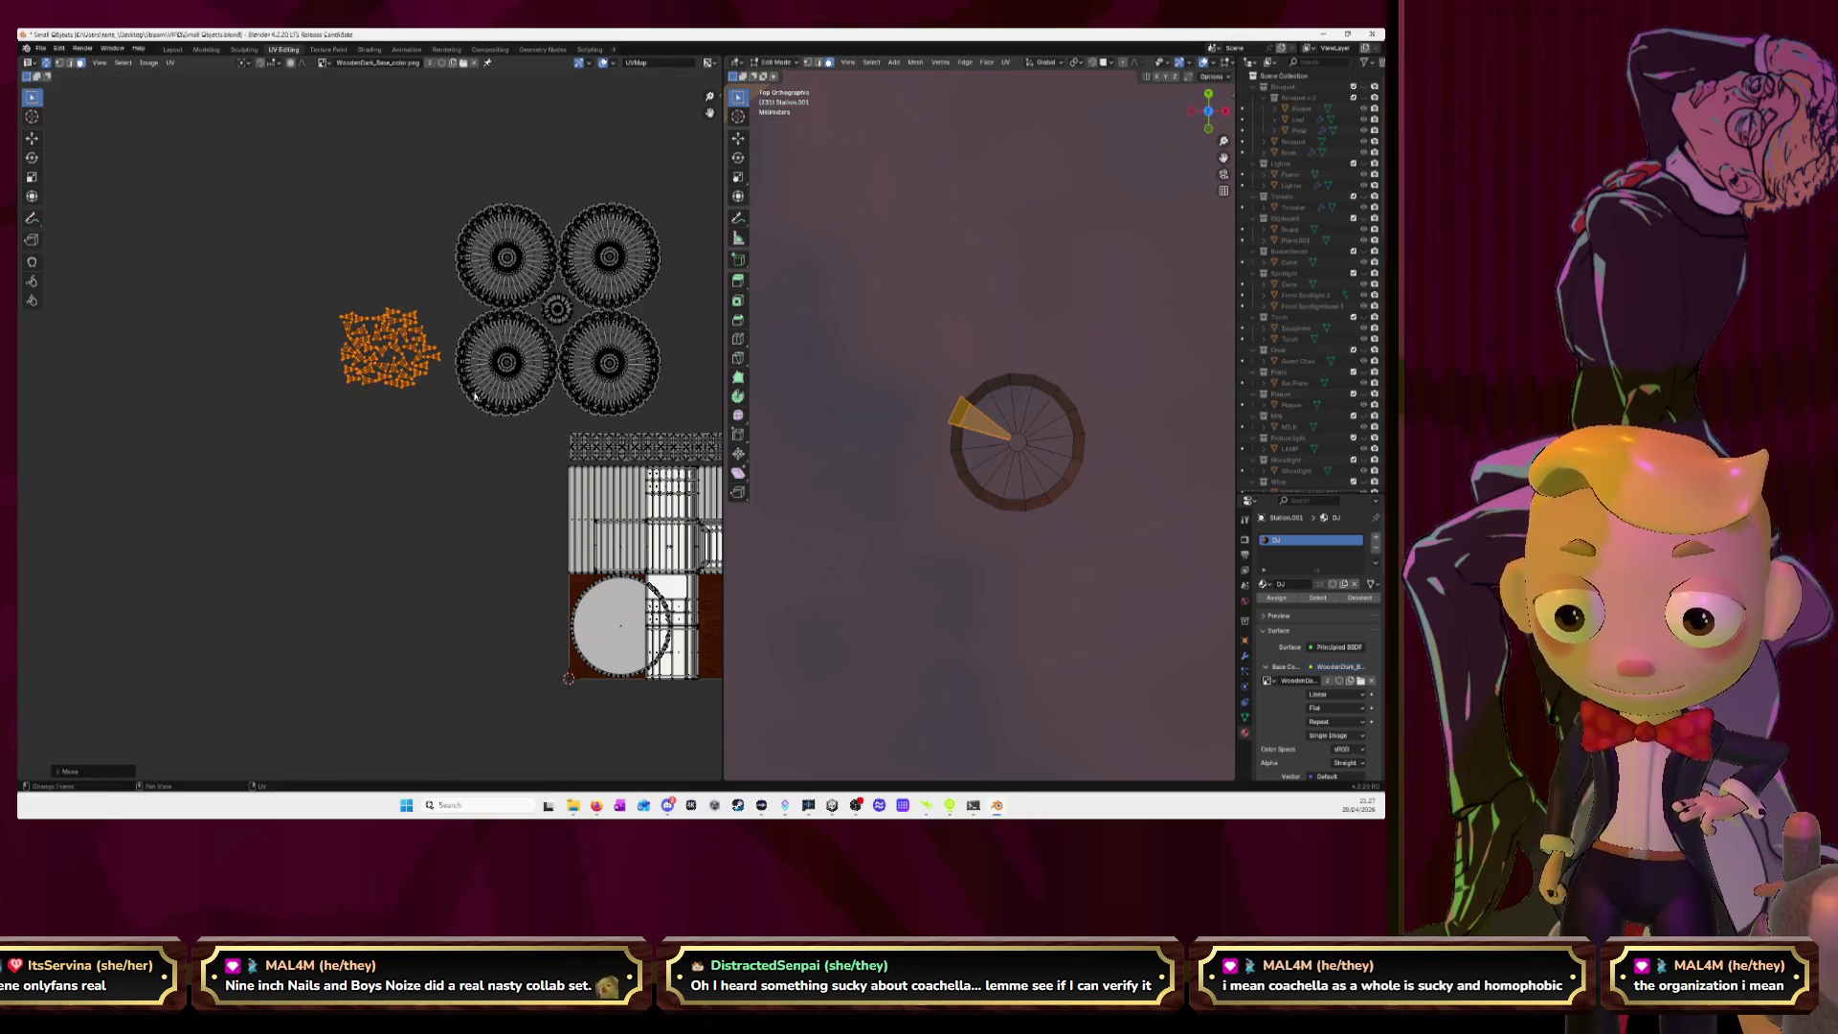
{"action": "scroll", "coordinate": [474, 396], "scroll_direction": "up", "scroll_amount": 5}
{"action": "middle_click_drag", "start_coordinate": [431, 320], "coordinate": [408, 505]}
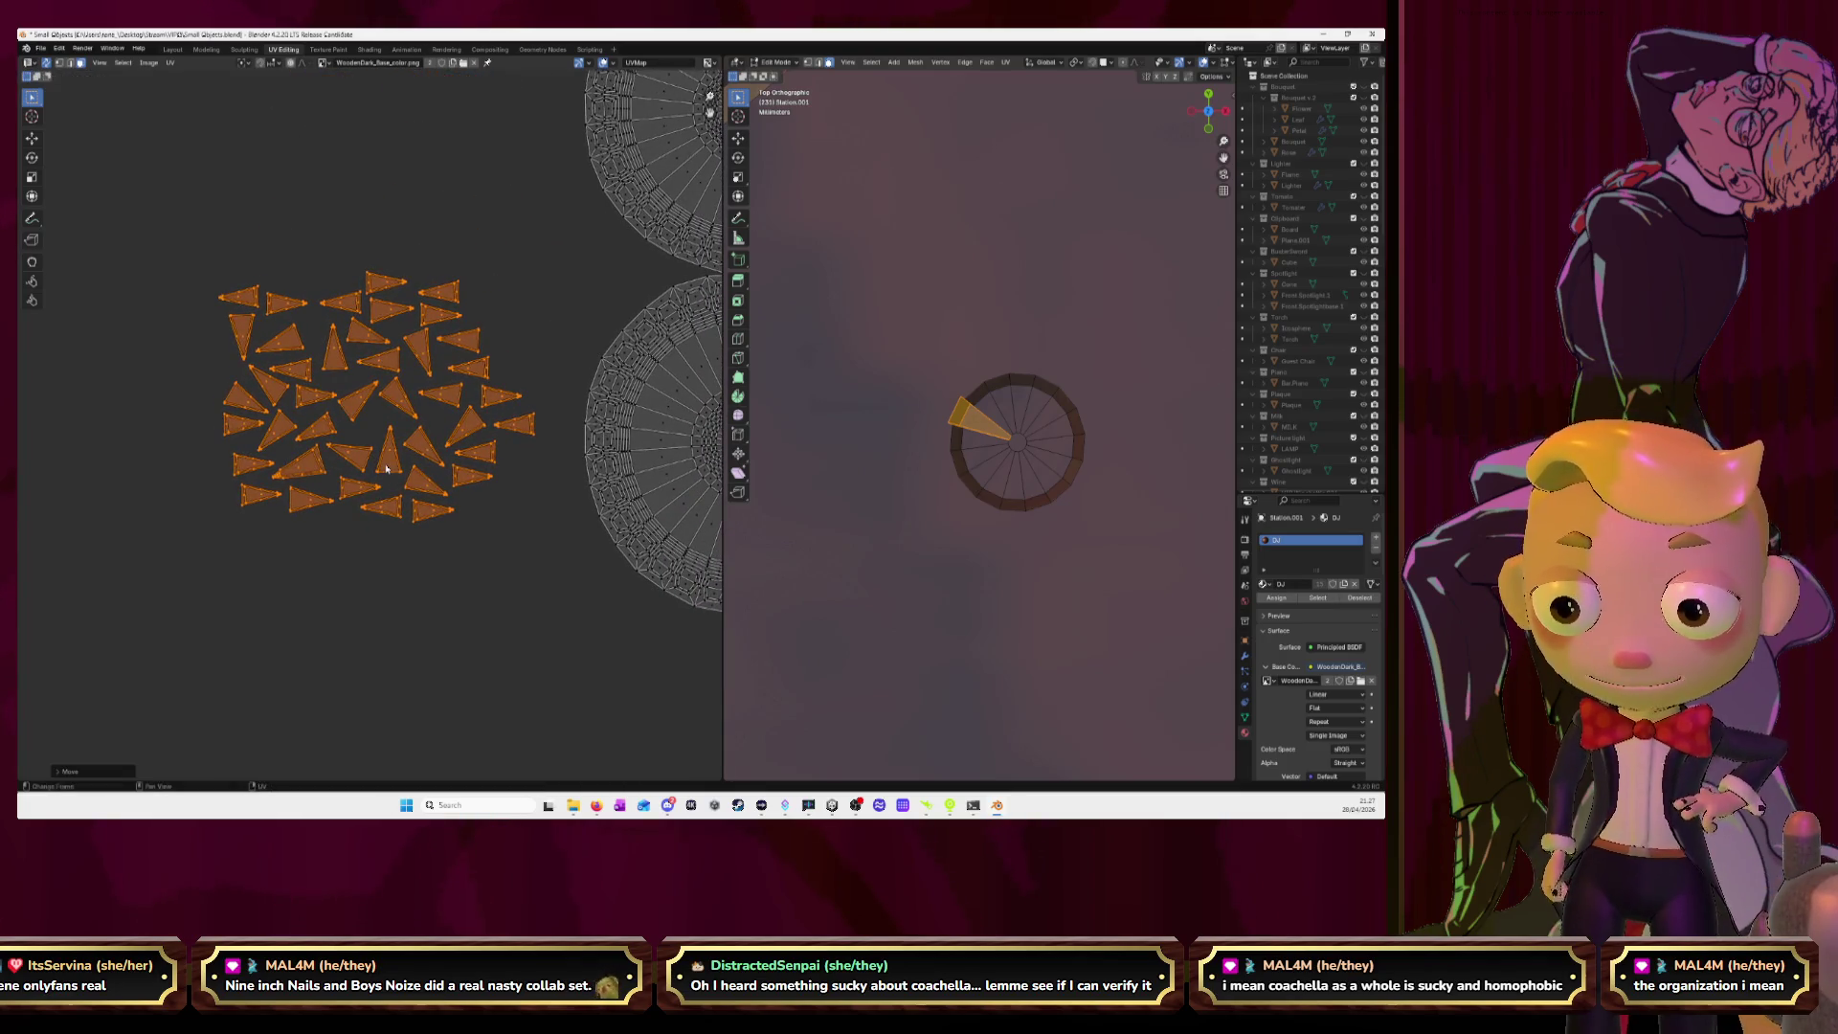
Undo the stray move and shift the first triangle island into the empty left area.
{"action": "middle_click_drag", "start_coordinate": [335, 342], "coordinate": [330, 345]}
{"action": "key", "text": "ctrl+z"}
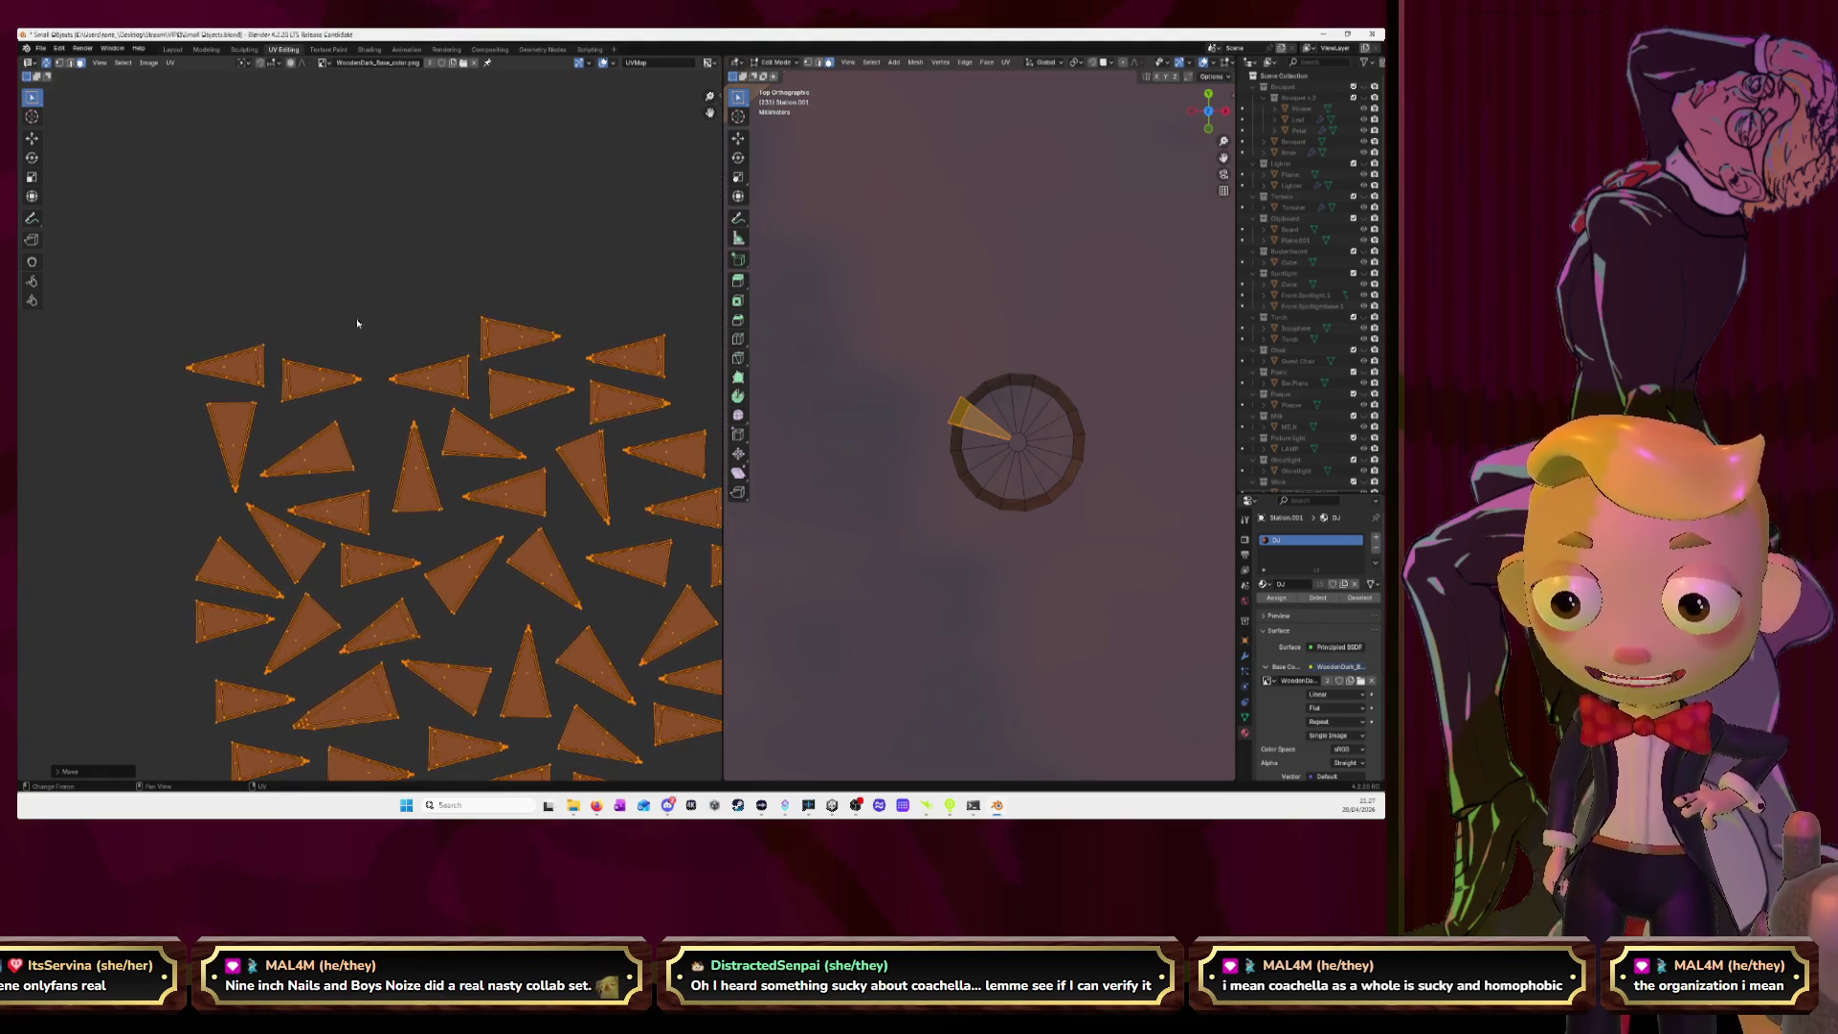
{"action": "key", "text": "ctrl+z"}
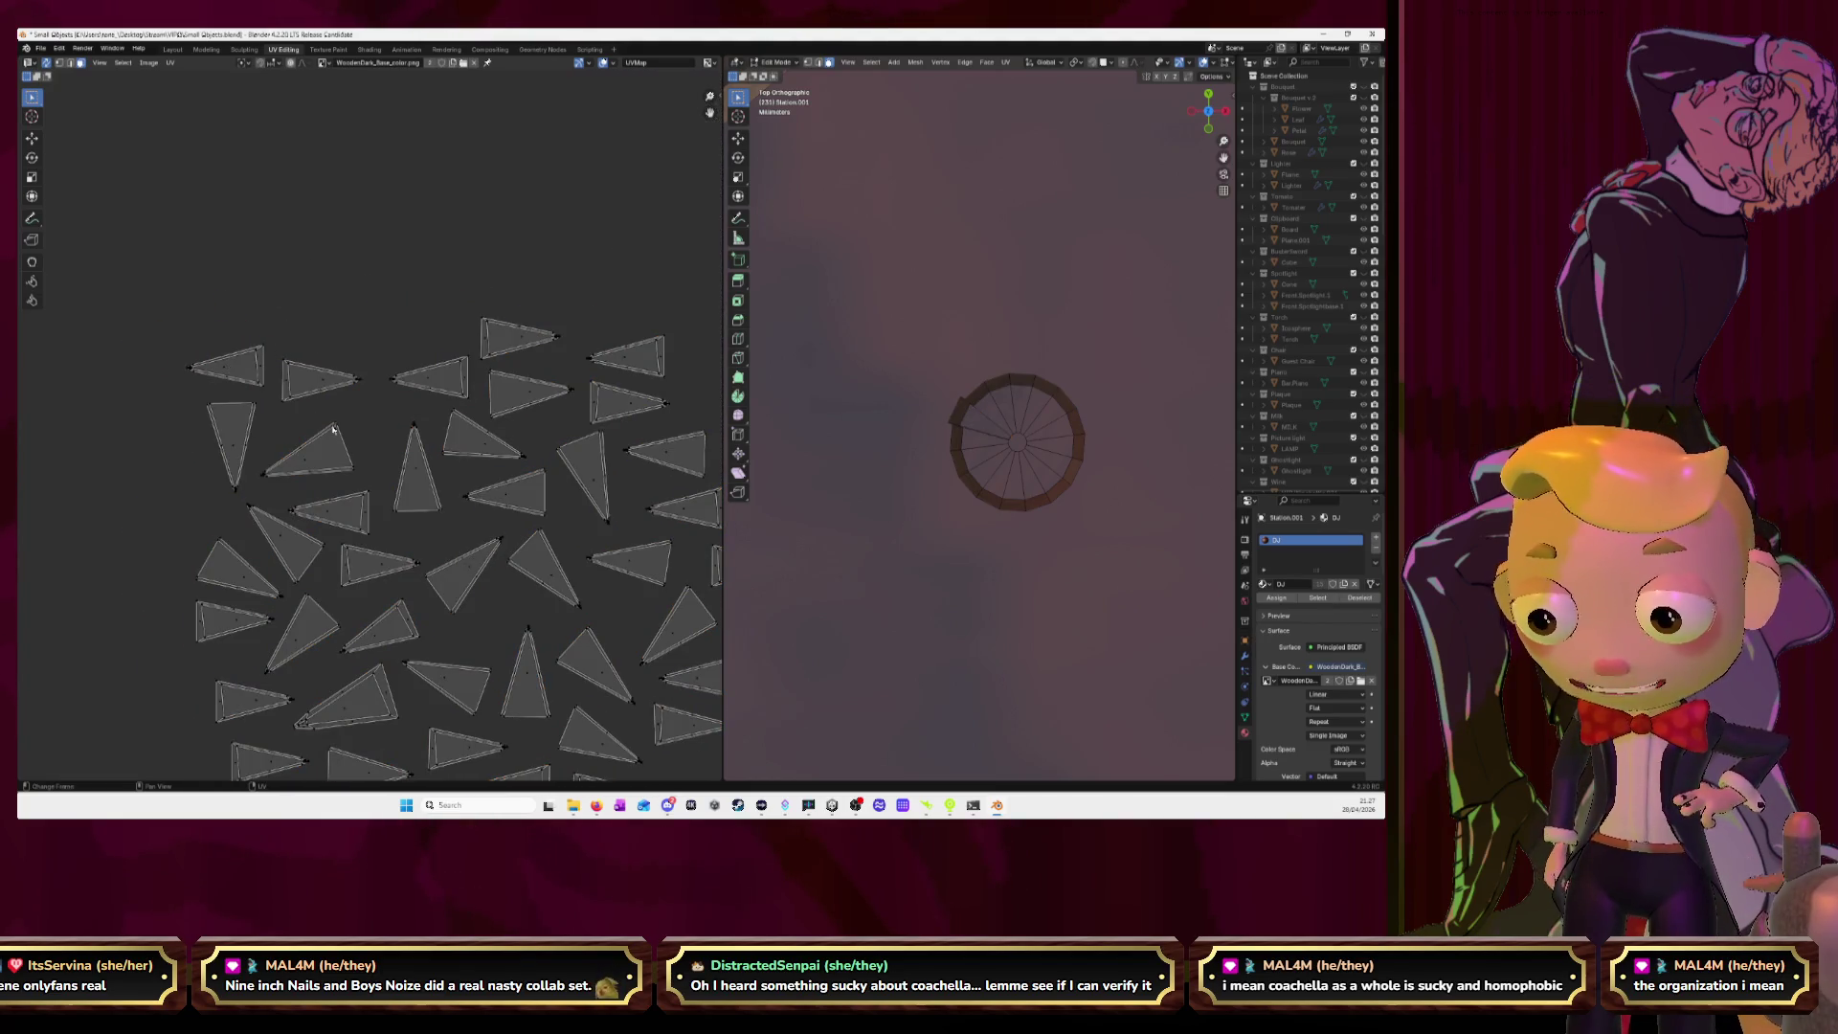
{"action": "scroll", "coordinate": [402, 517], "scroll_direction": "down", "scroll_amount": 5}
{"action": "scroll", "coordinate": [402, 517], "scroll_direction": "left", "scroll_amount": 5}
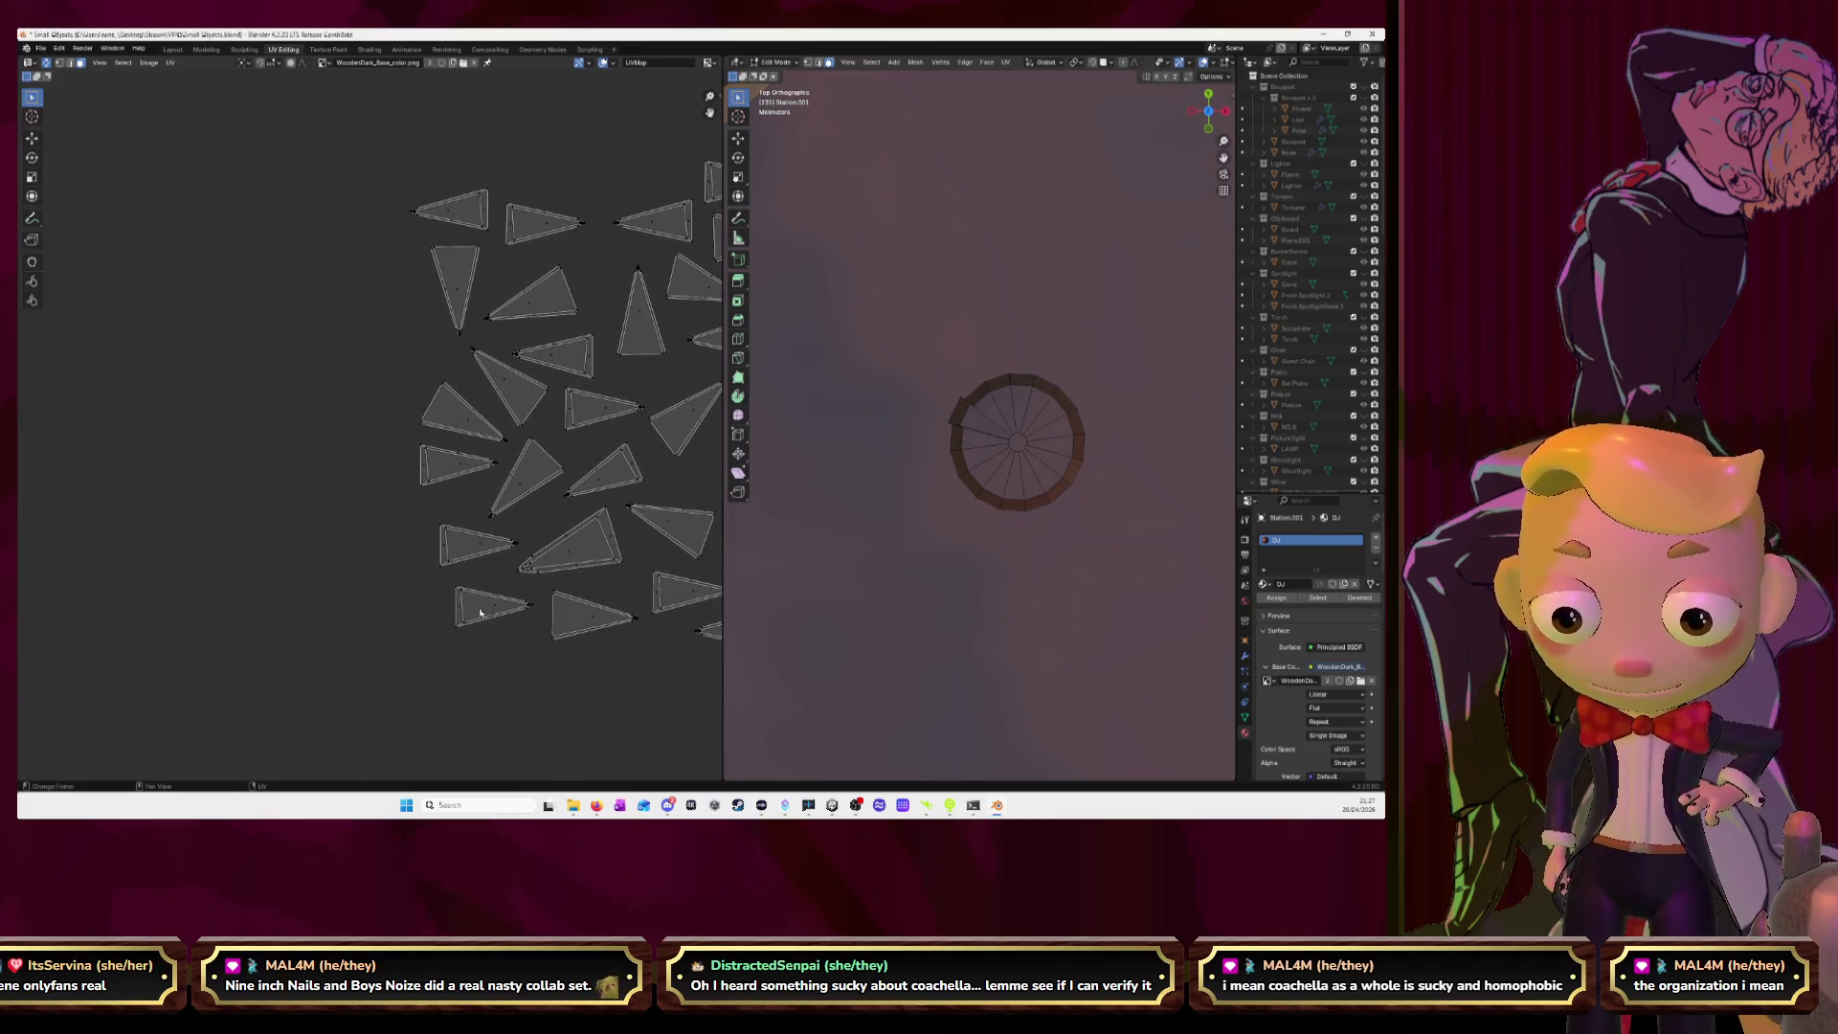
{"action": "key", "text": "l"}
{"action": "left_click_drag", "start_coordinate": [496, 610], "coordinate": [272, 601]}
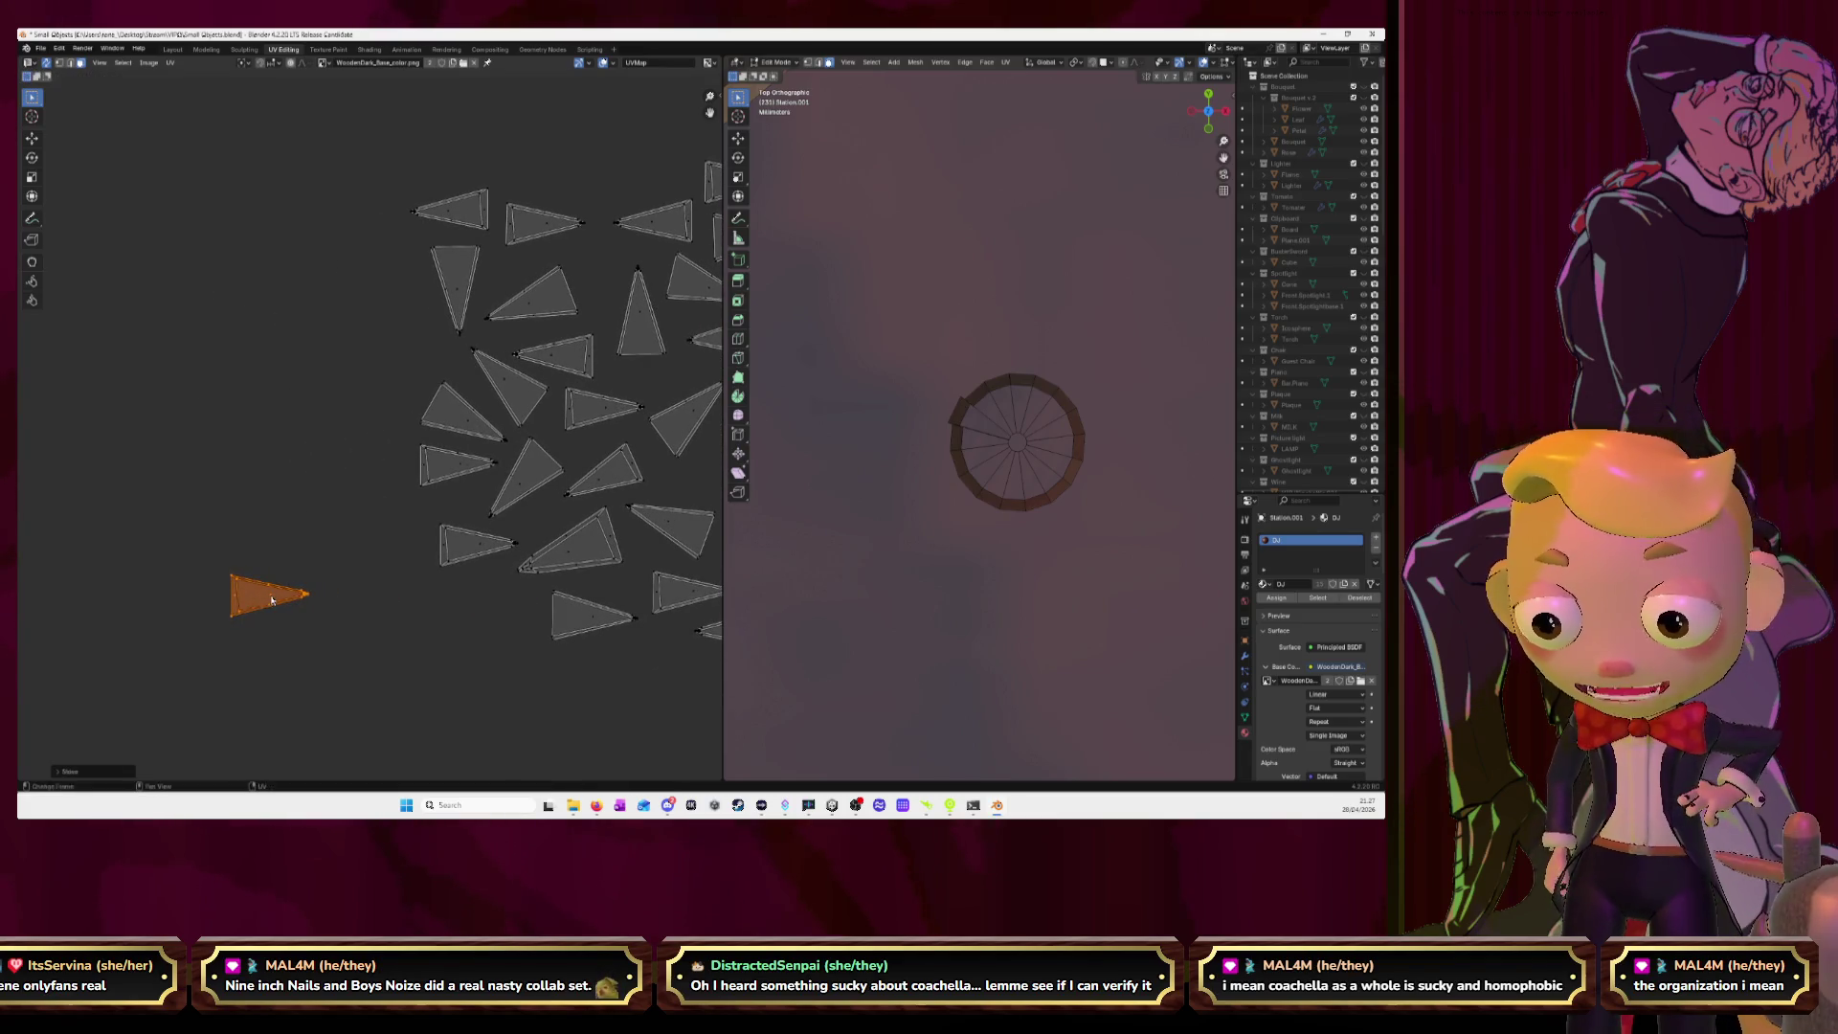
Rotate a second triangle island 180 degrees and place it beside the first.
{"action": "left_click", "coordinate": [458, 553]}
{"action": "key", "text": "l"}
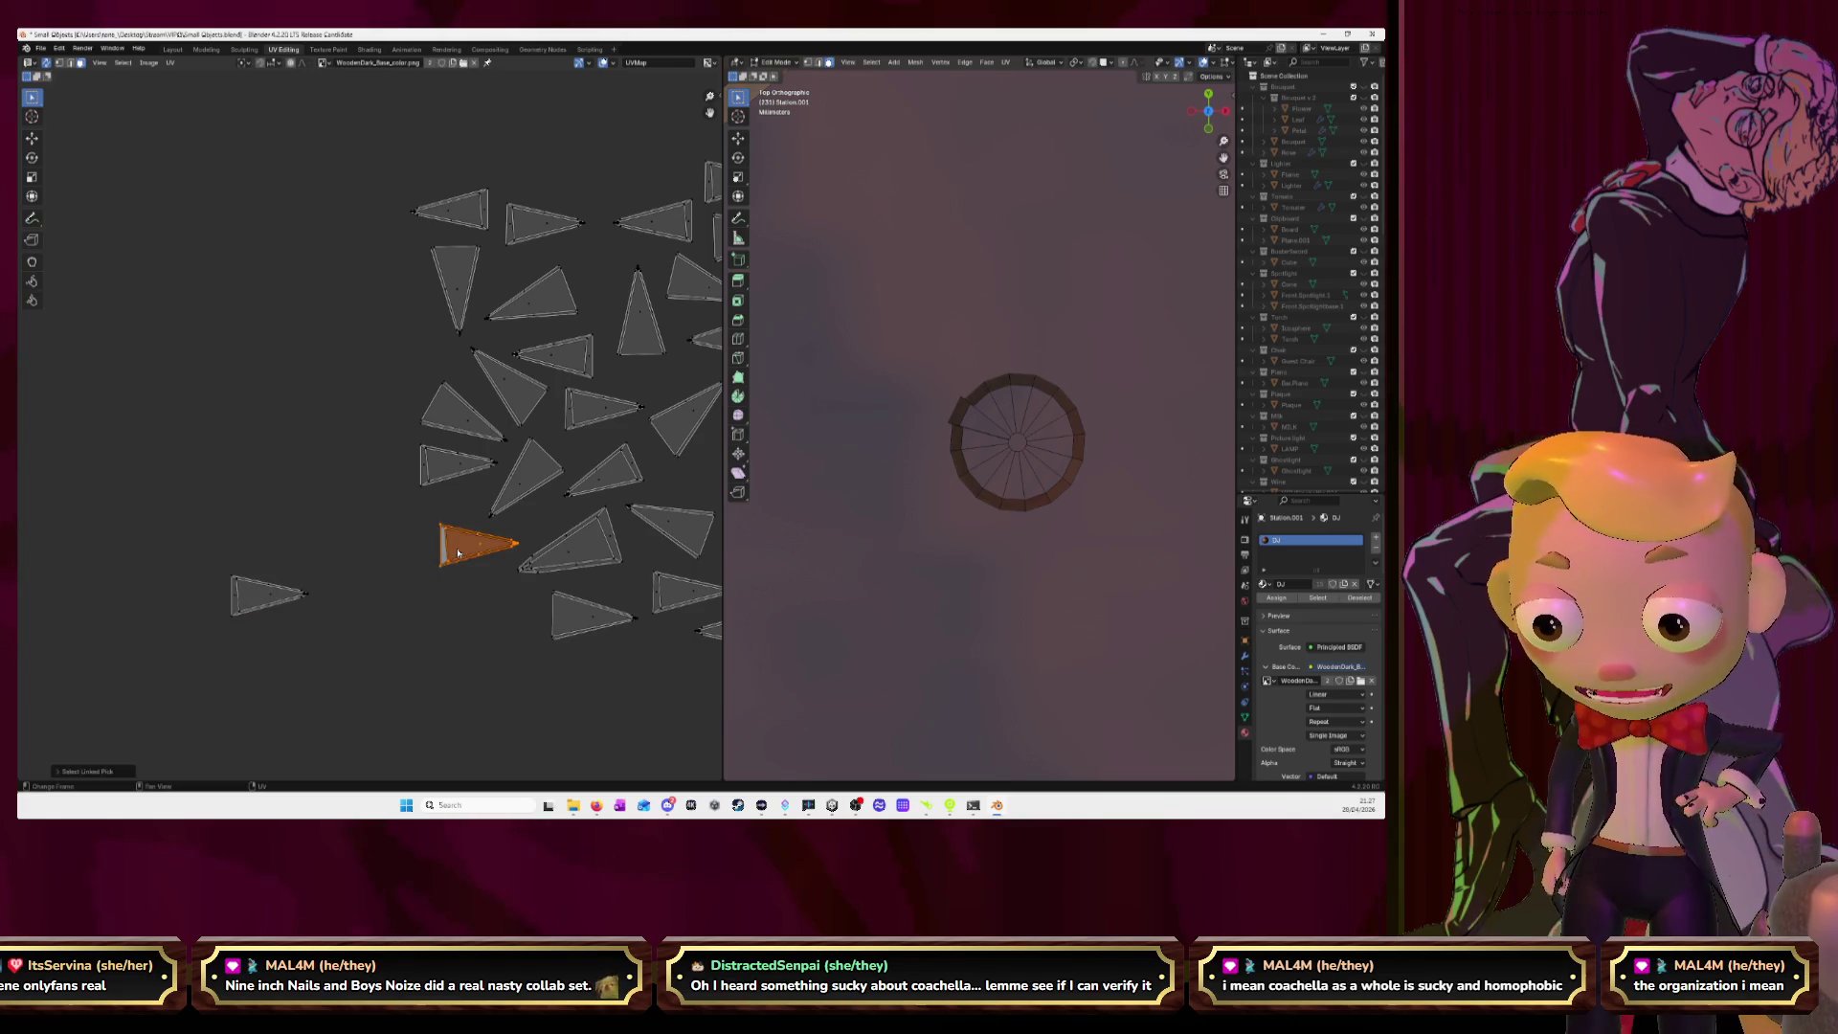
{"action": "type", "text": "r180"}
{"action": "key", "text": "Return"}
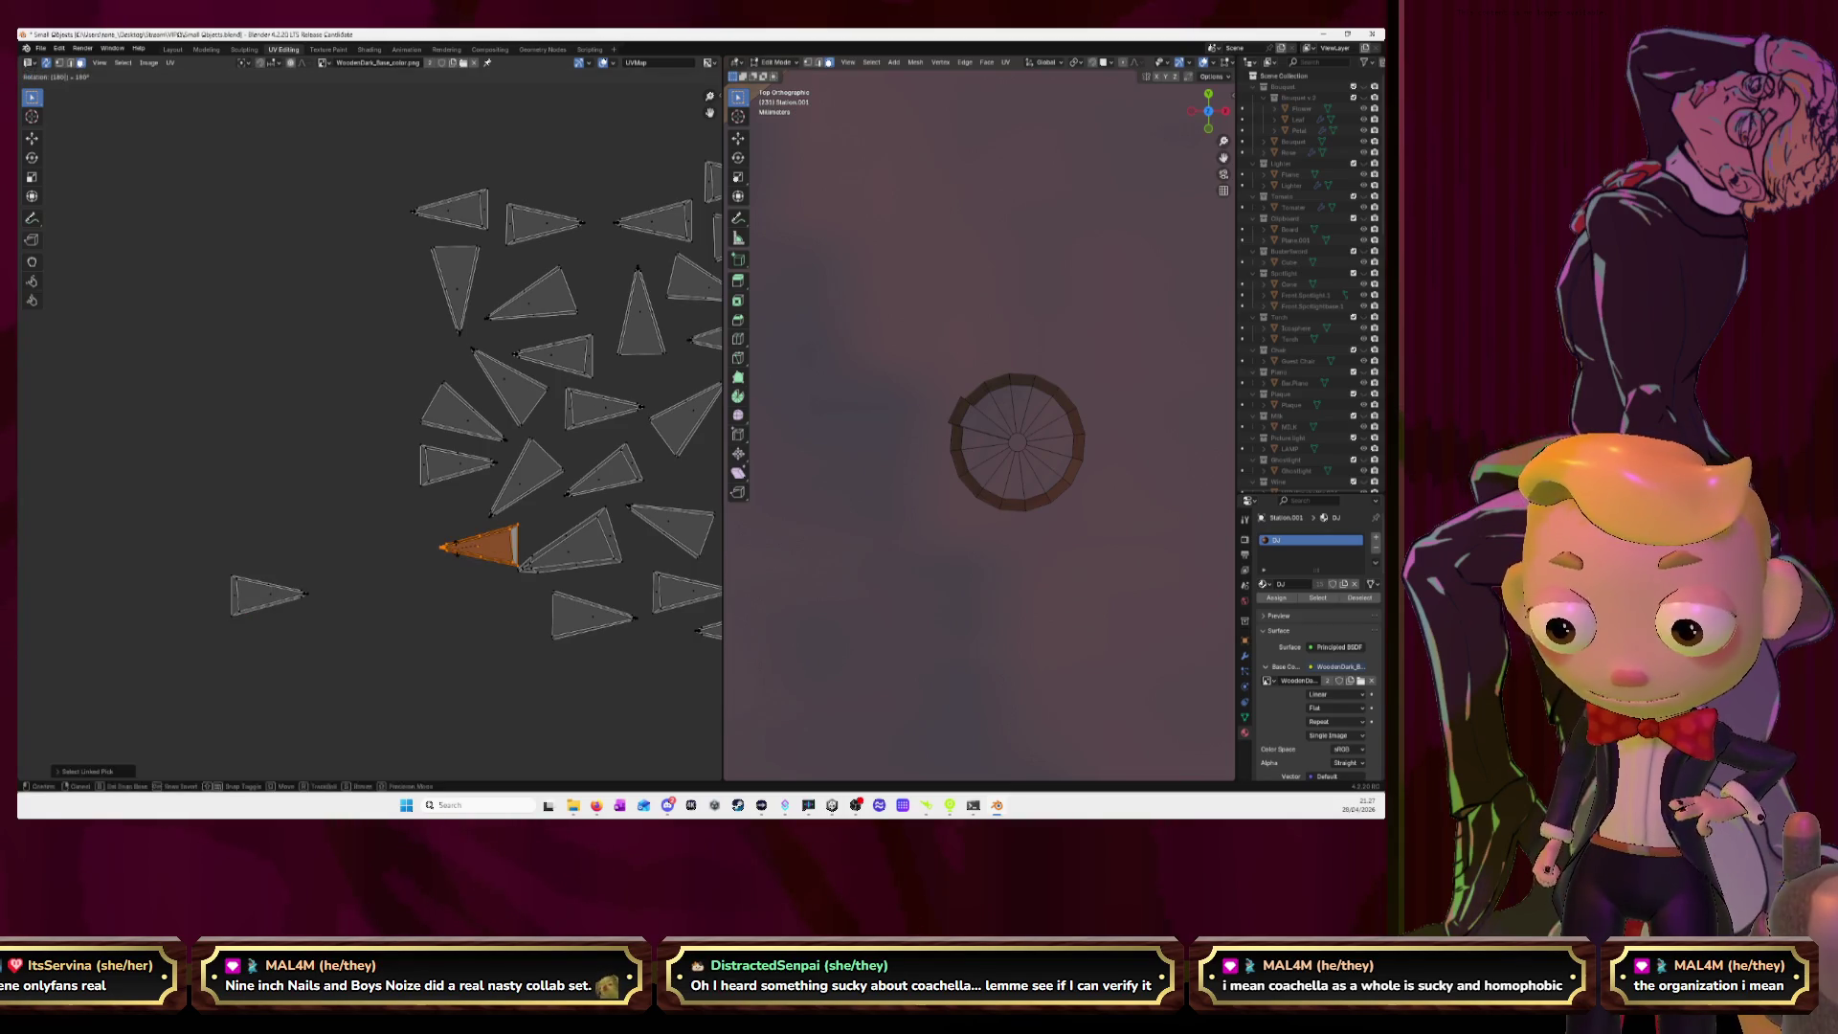
{"action": "key", "text": "g"}
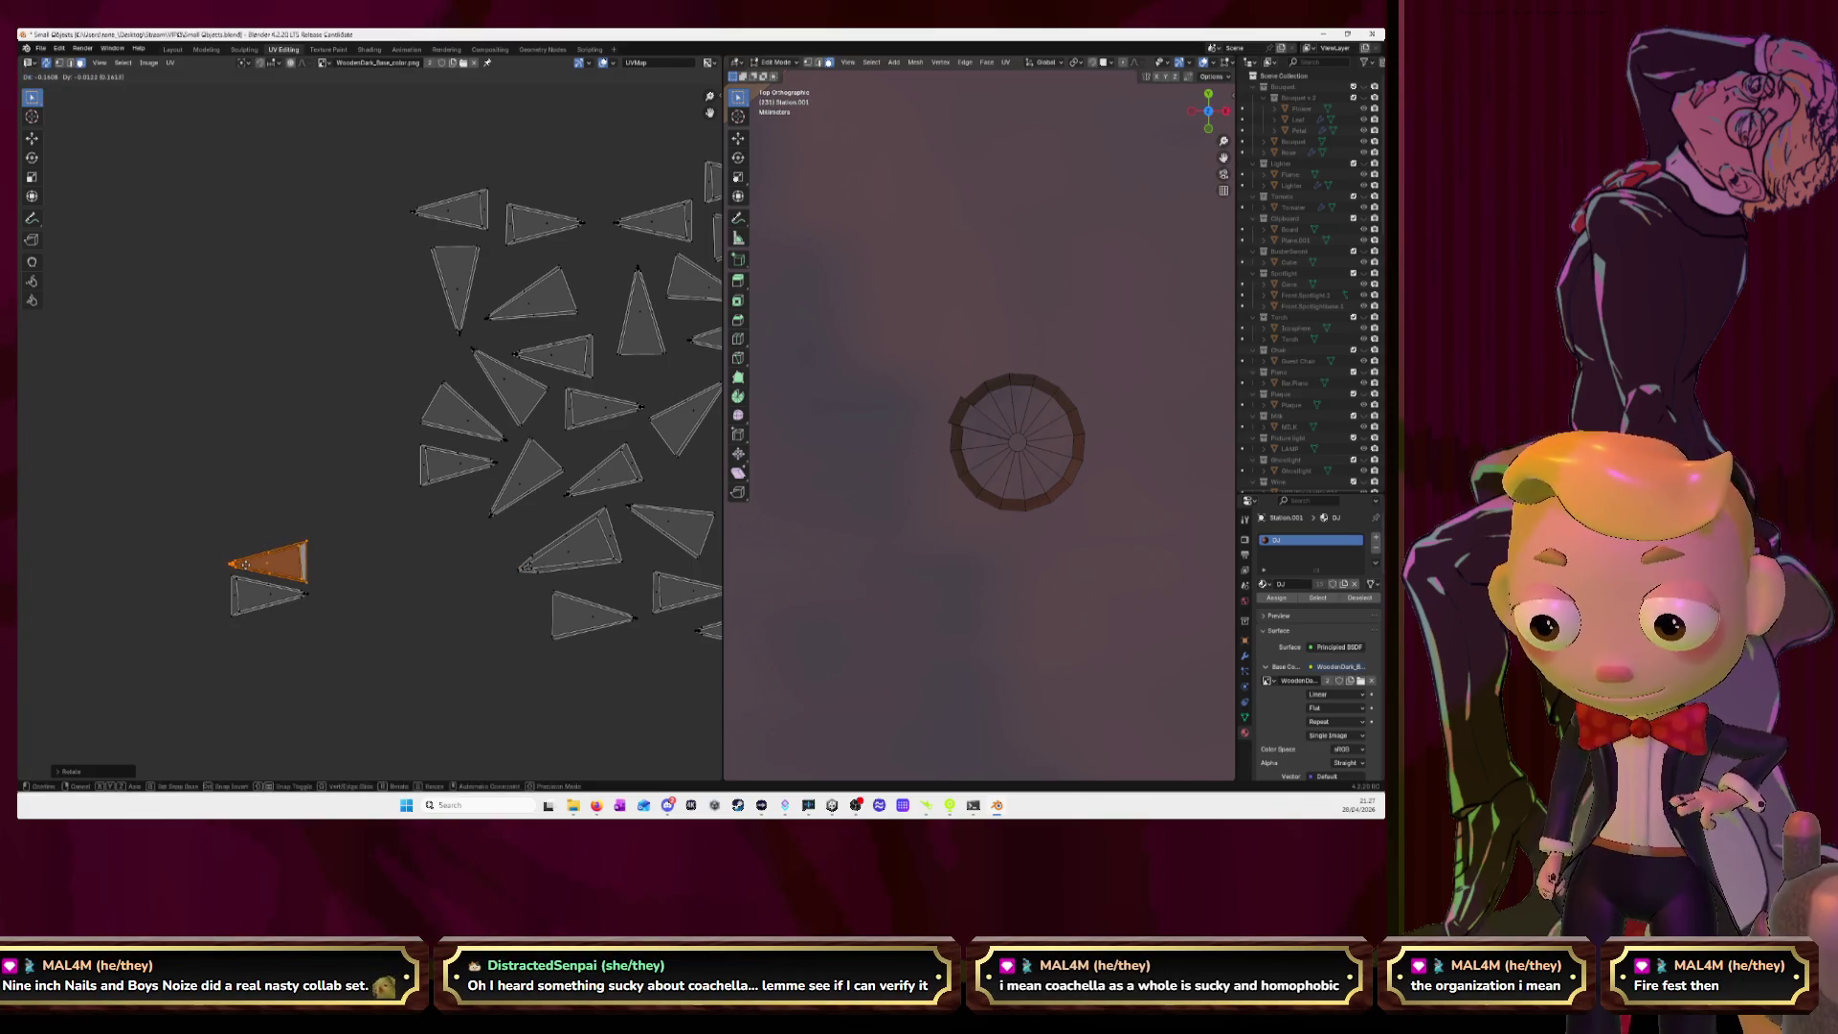
{"action": "left_click", "coordinate": [246, 566]}
{"action": "key", "text": "alt+a"}
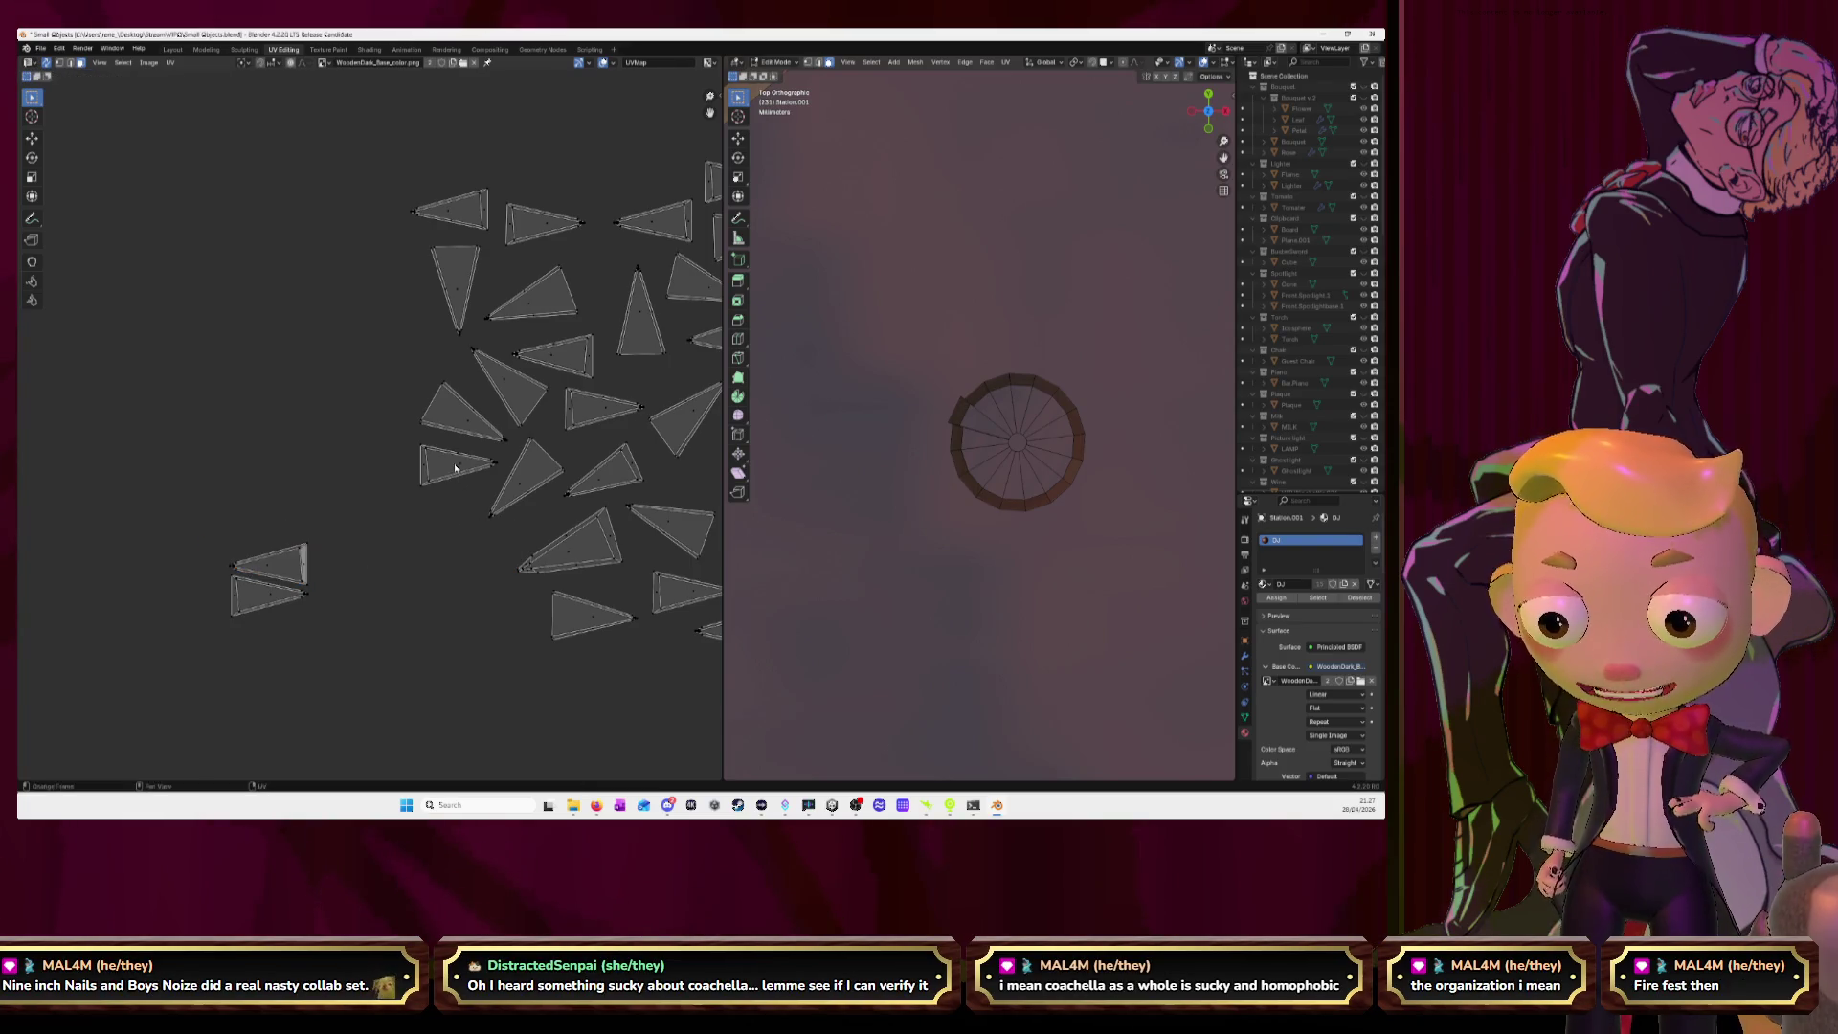
Add two more triangle islands to the left stack, rotating the second to match.
{"action": "key", "text": "l"}
{"action": "key", "text": "g"}
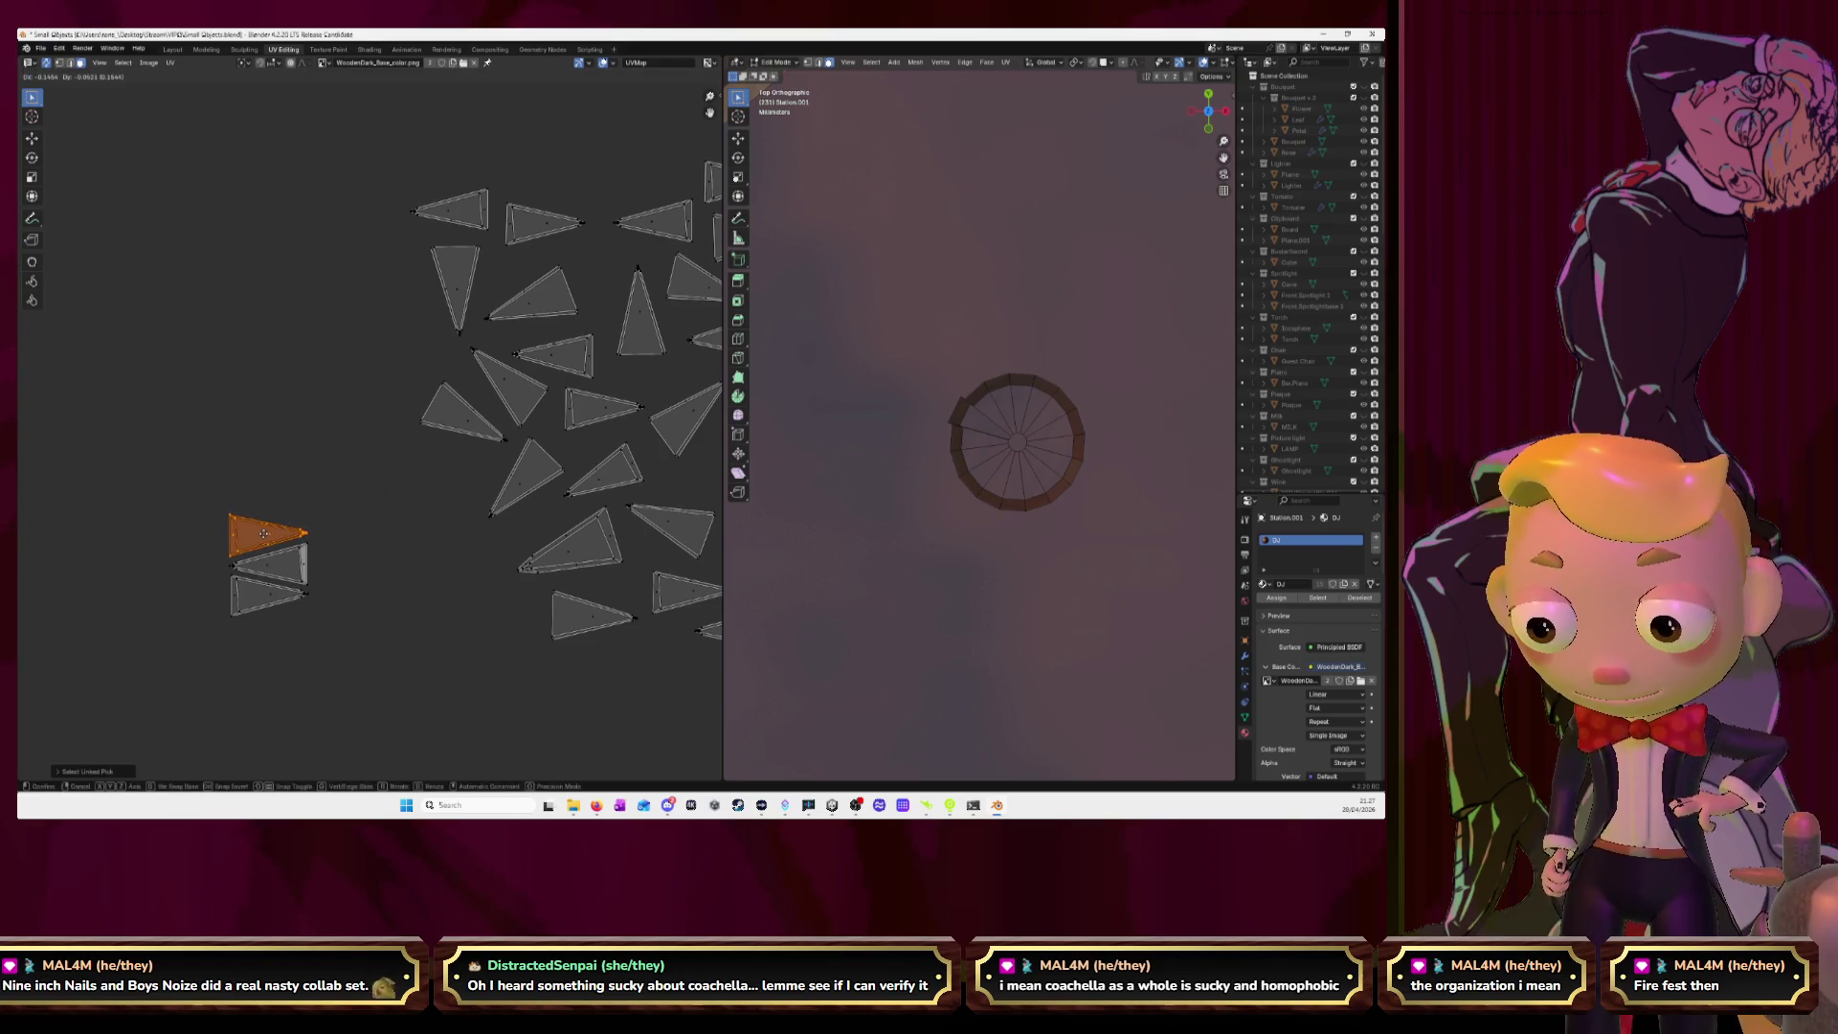
{"action": "left_click", "coordinate": [264, 533]}
{"action": "key", "text": "alt+a"}
{"action": "key", "text": "l"}
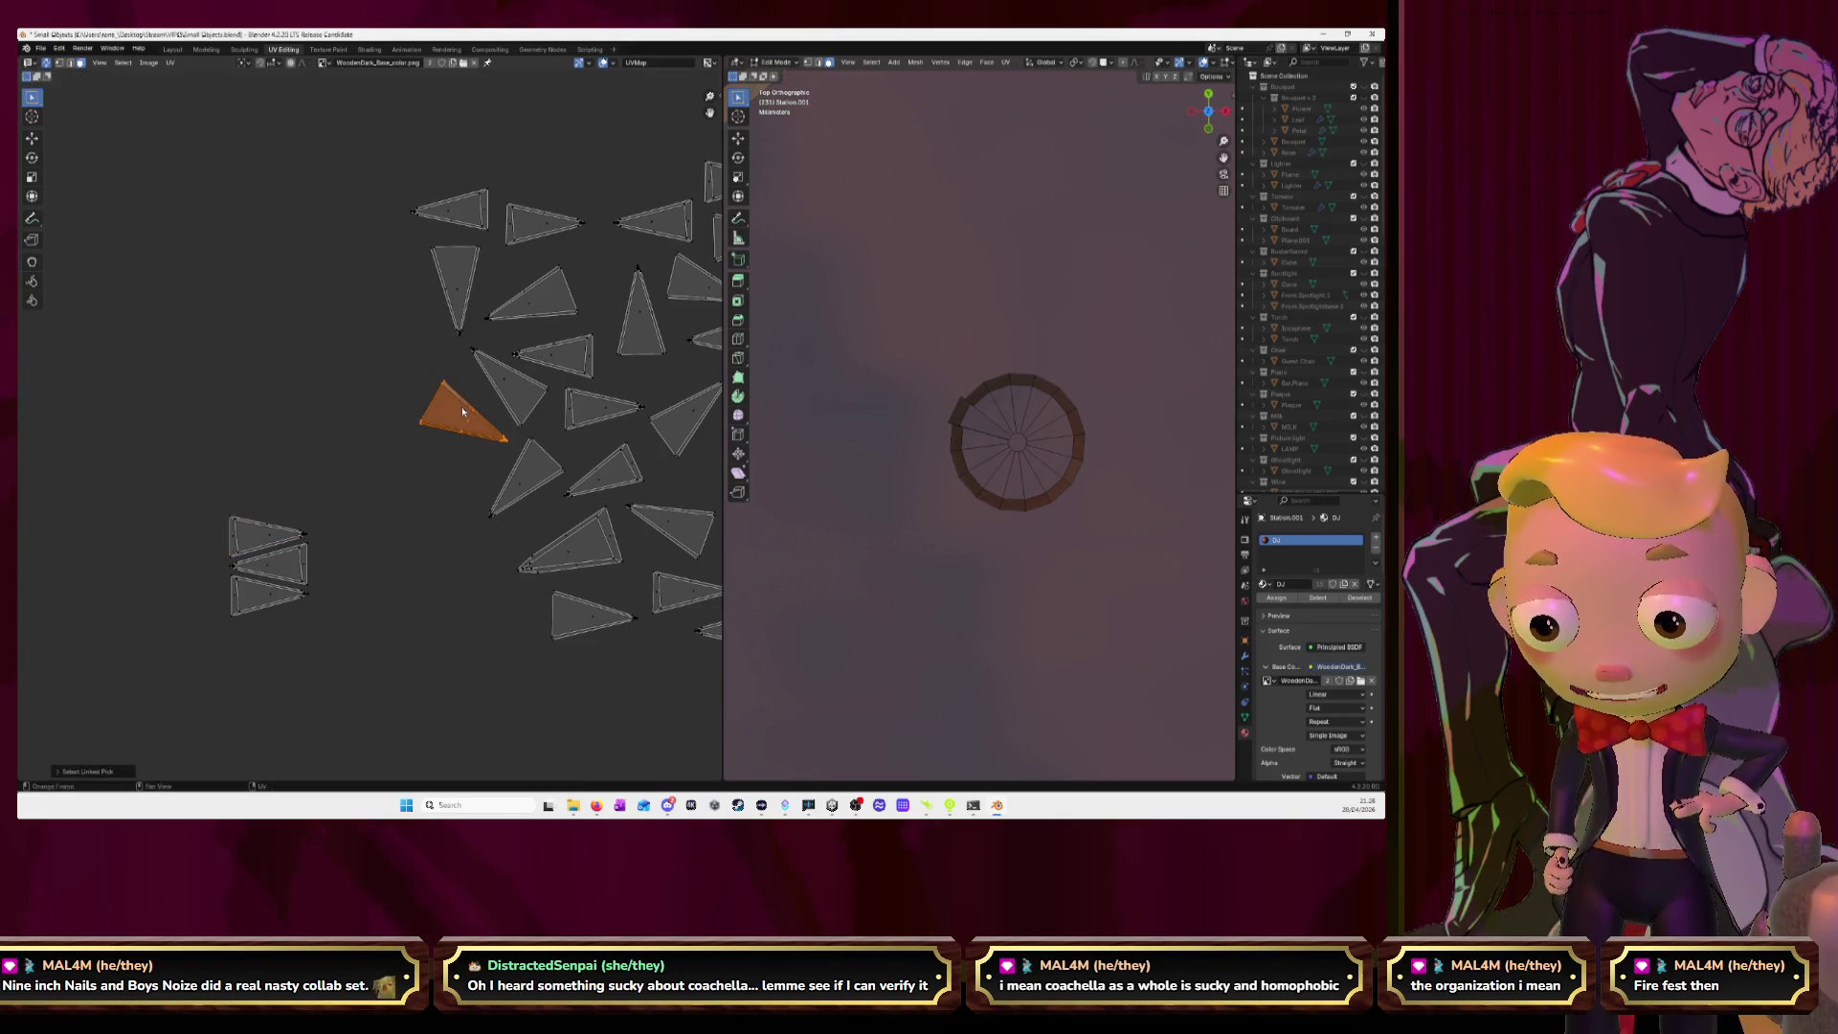
{"action": "key", "text": "r"}
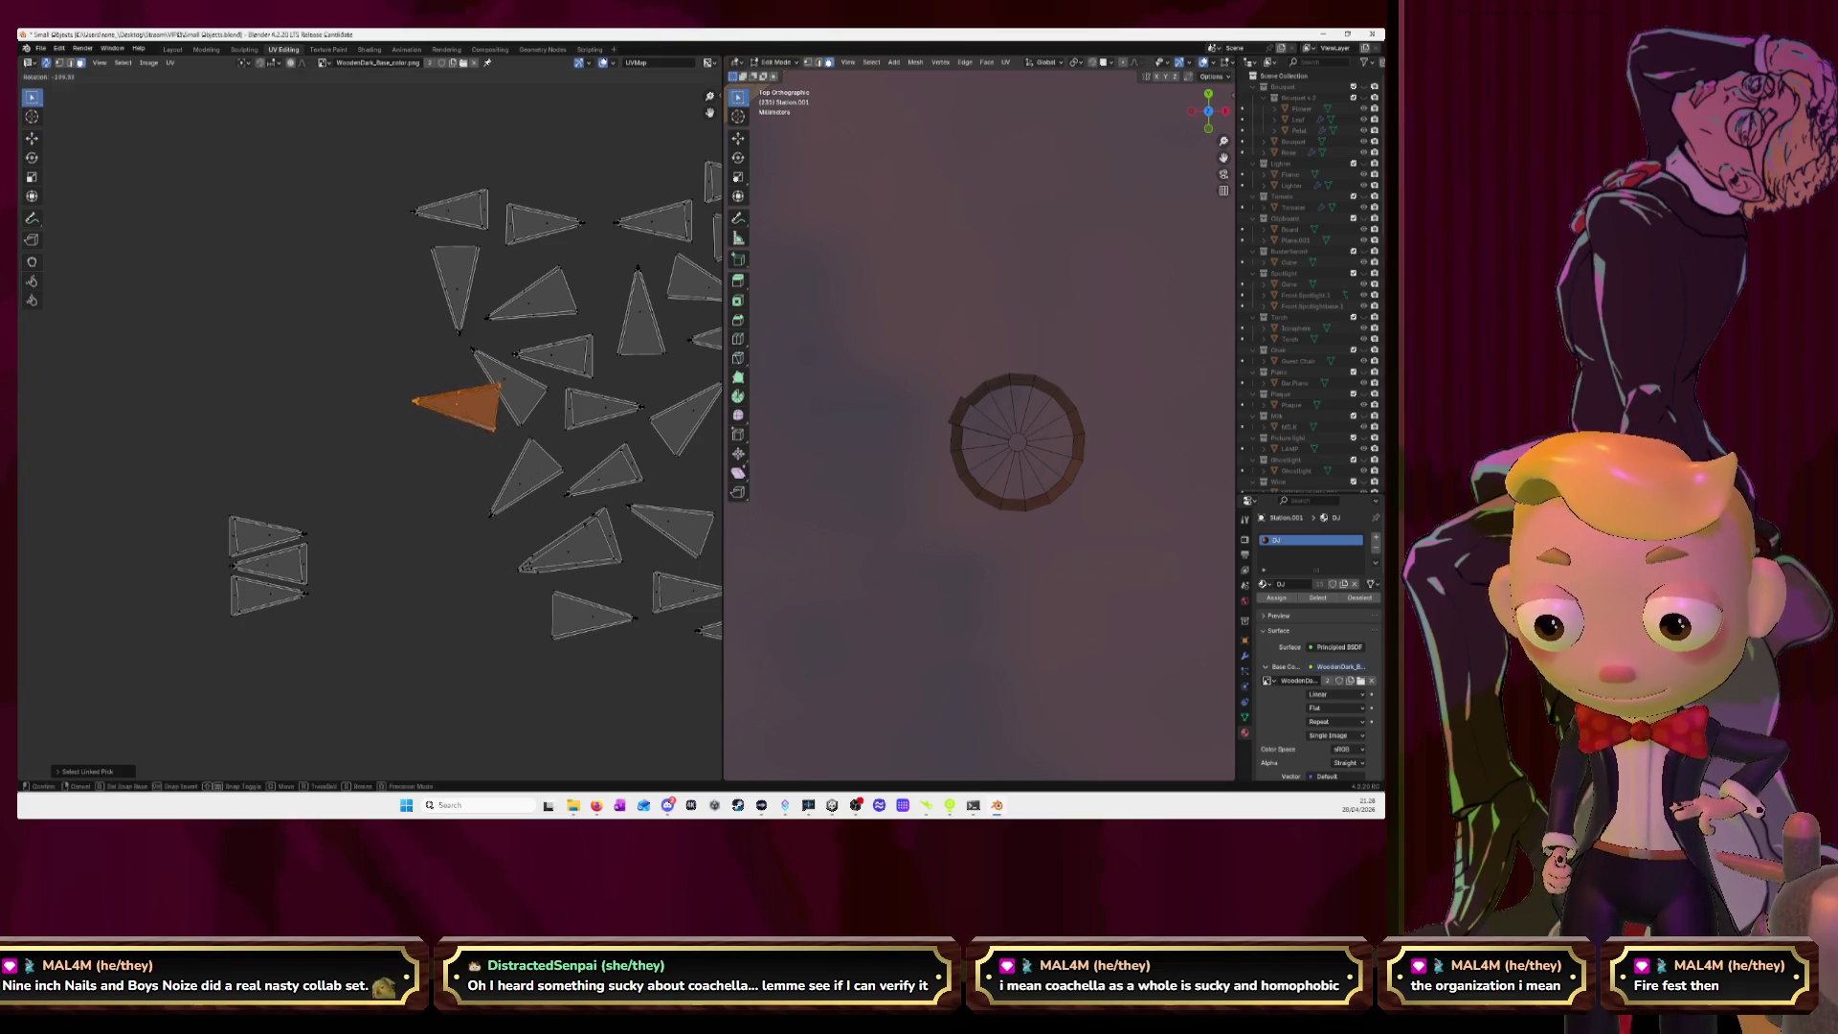
{"action": "left_click", "coordinate": [601, 495]}
{"action": "key", "text": "g"}
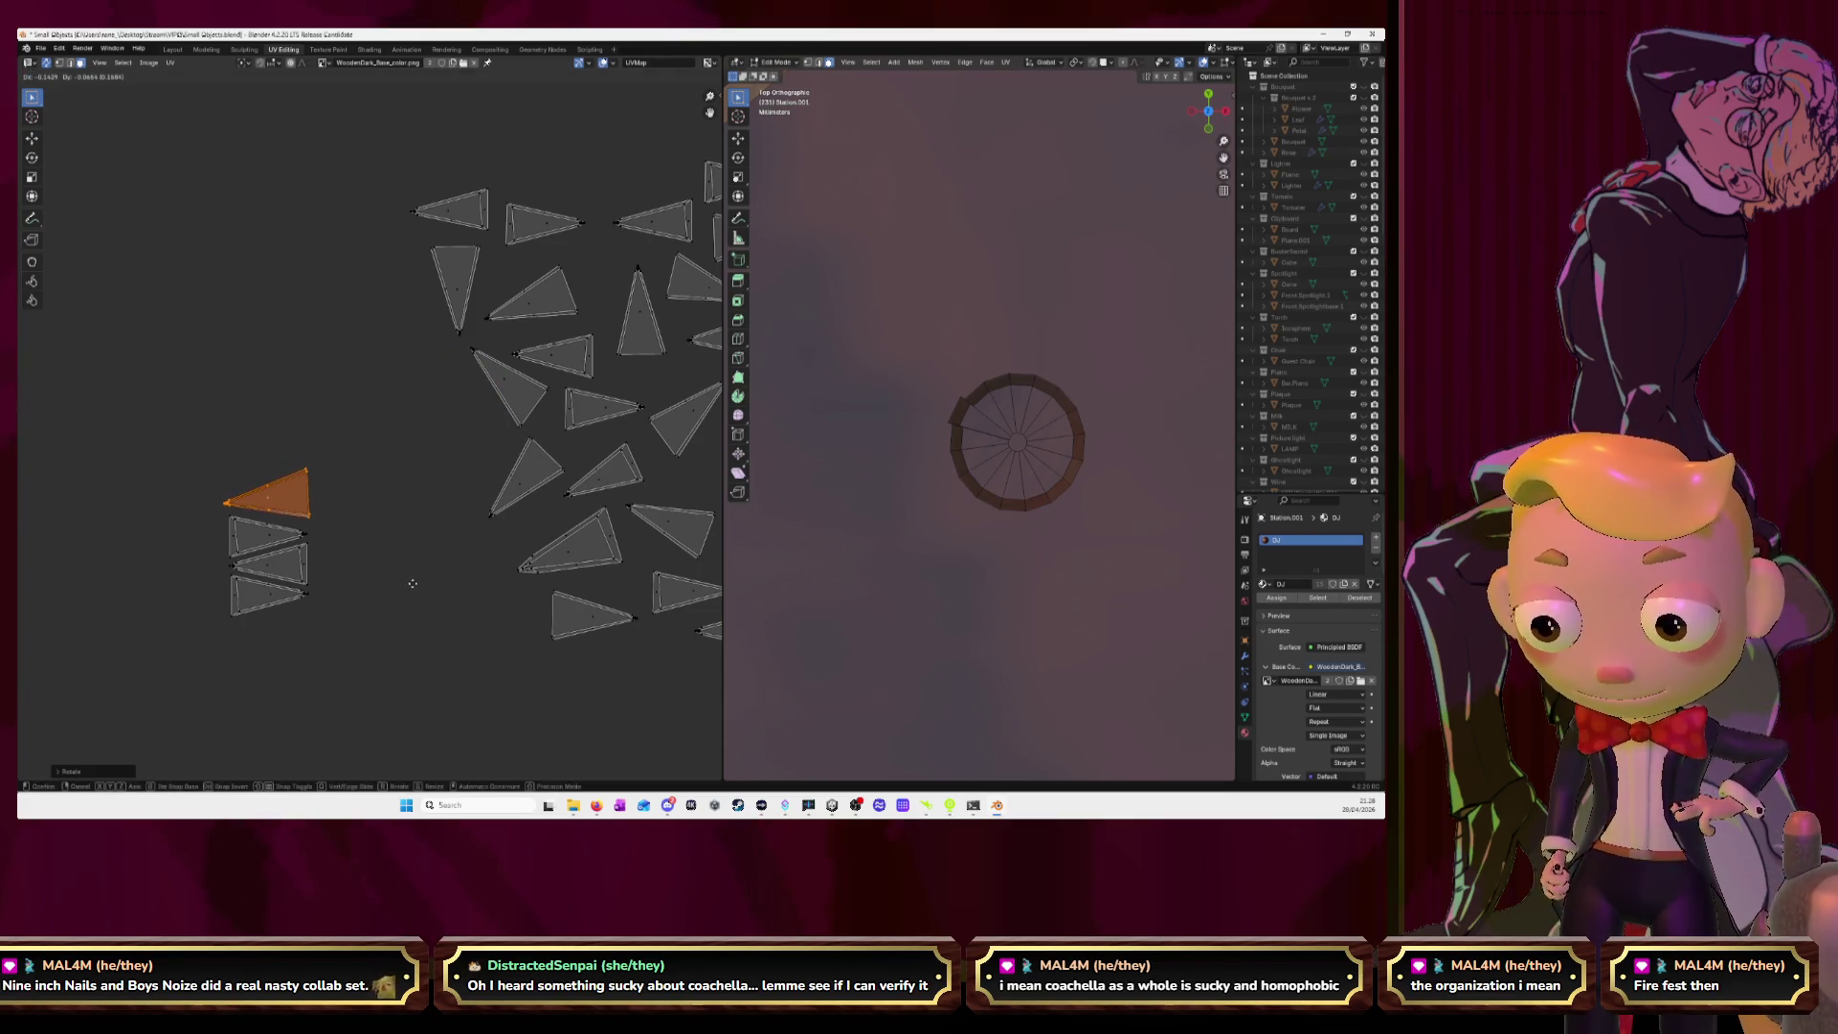
{"action": "left_click", "coordinate": [411, 589]}
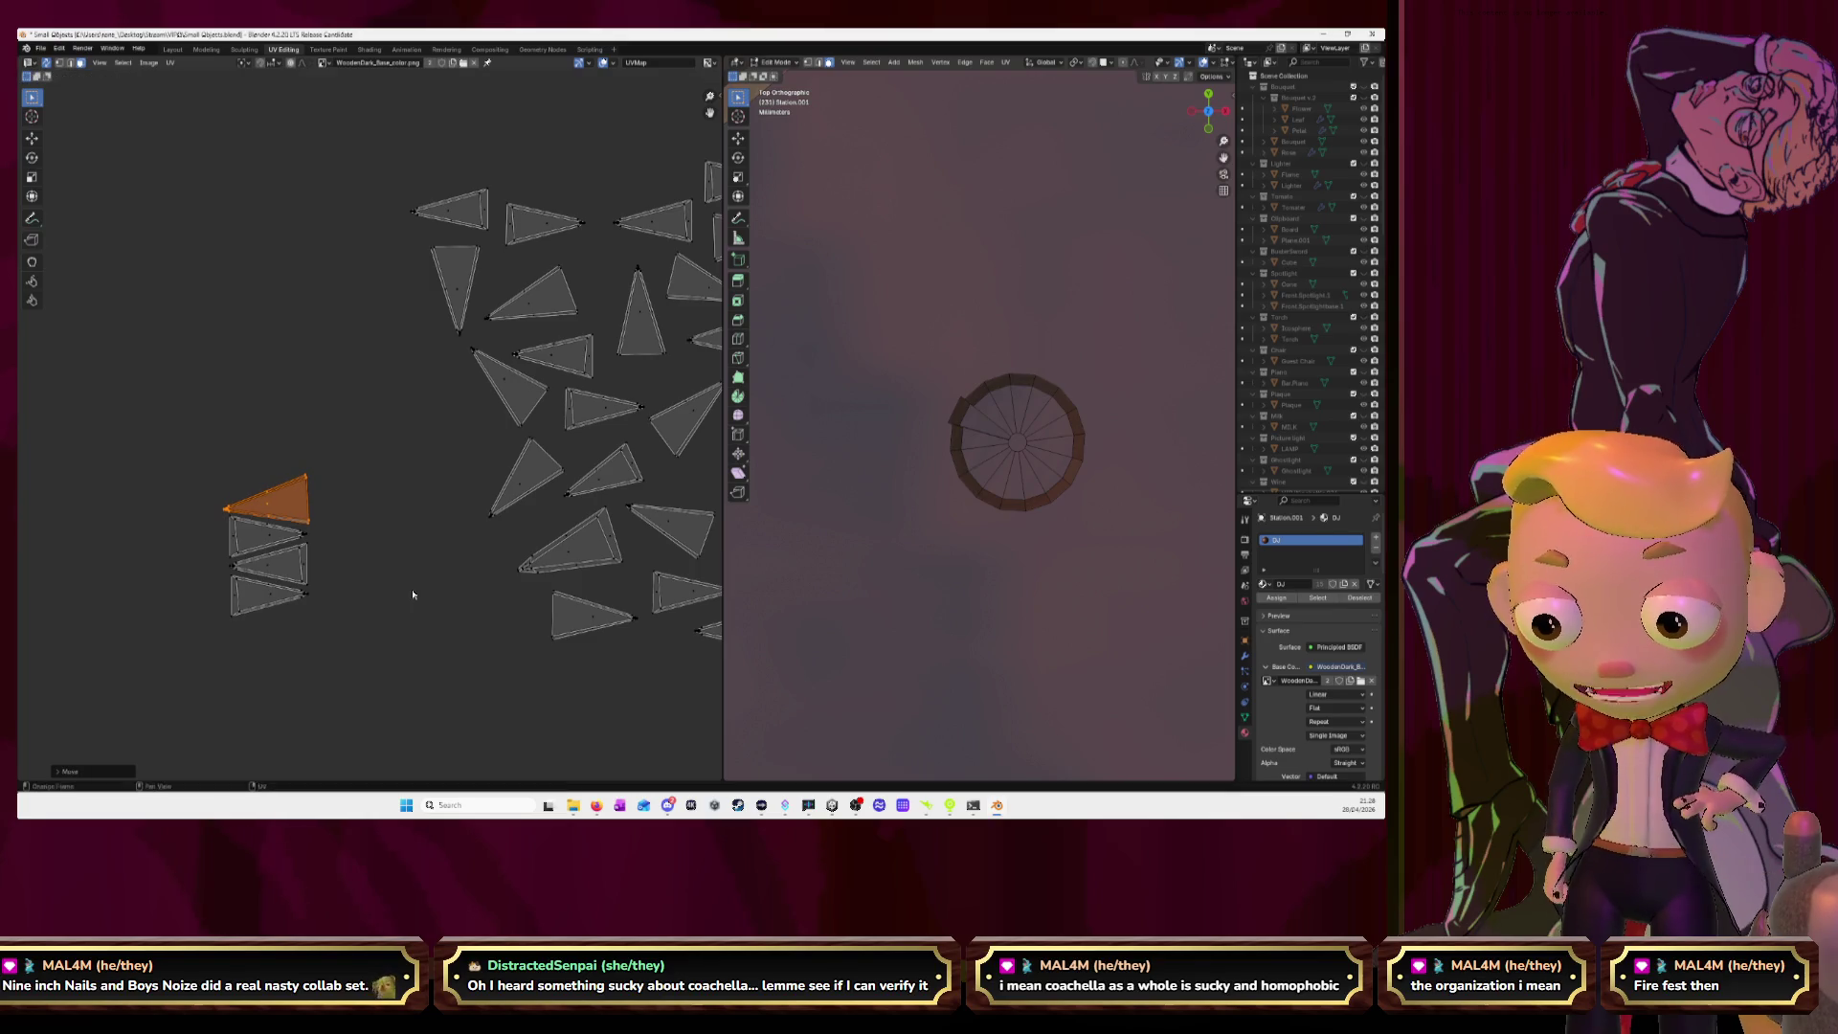
Rotate the upper-left triangle island 90 degrees and set it on the stack.
{"action": "left_click", "coordinate": [459, 297]}
{"action": "key", "text": "l"}
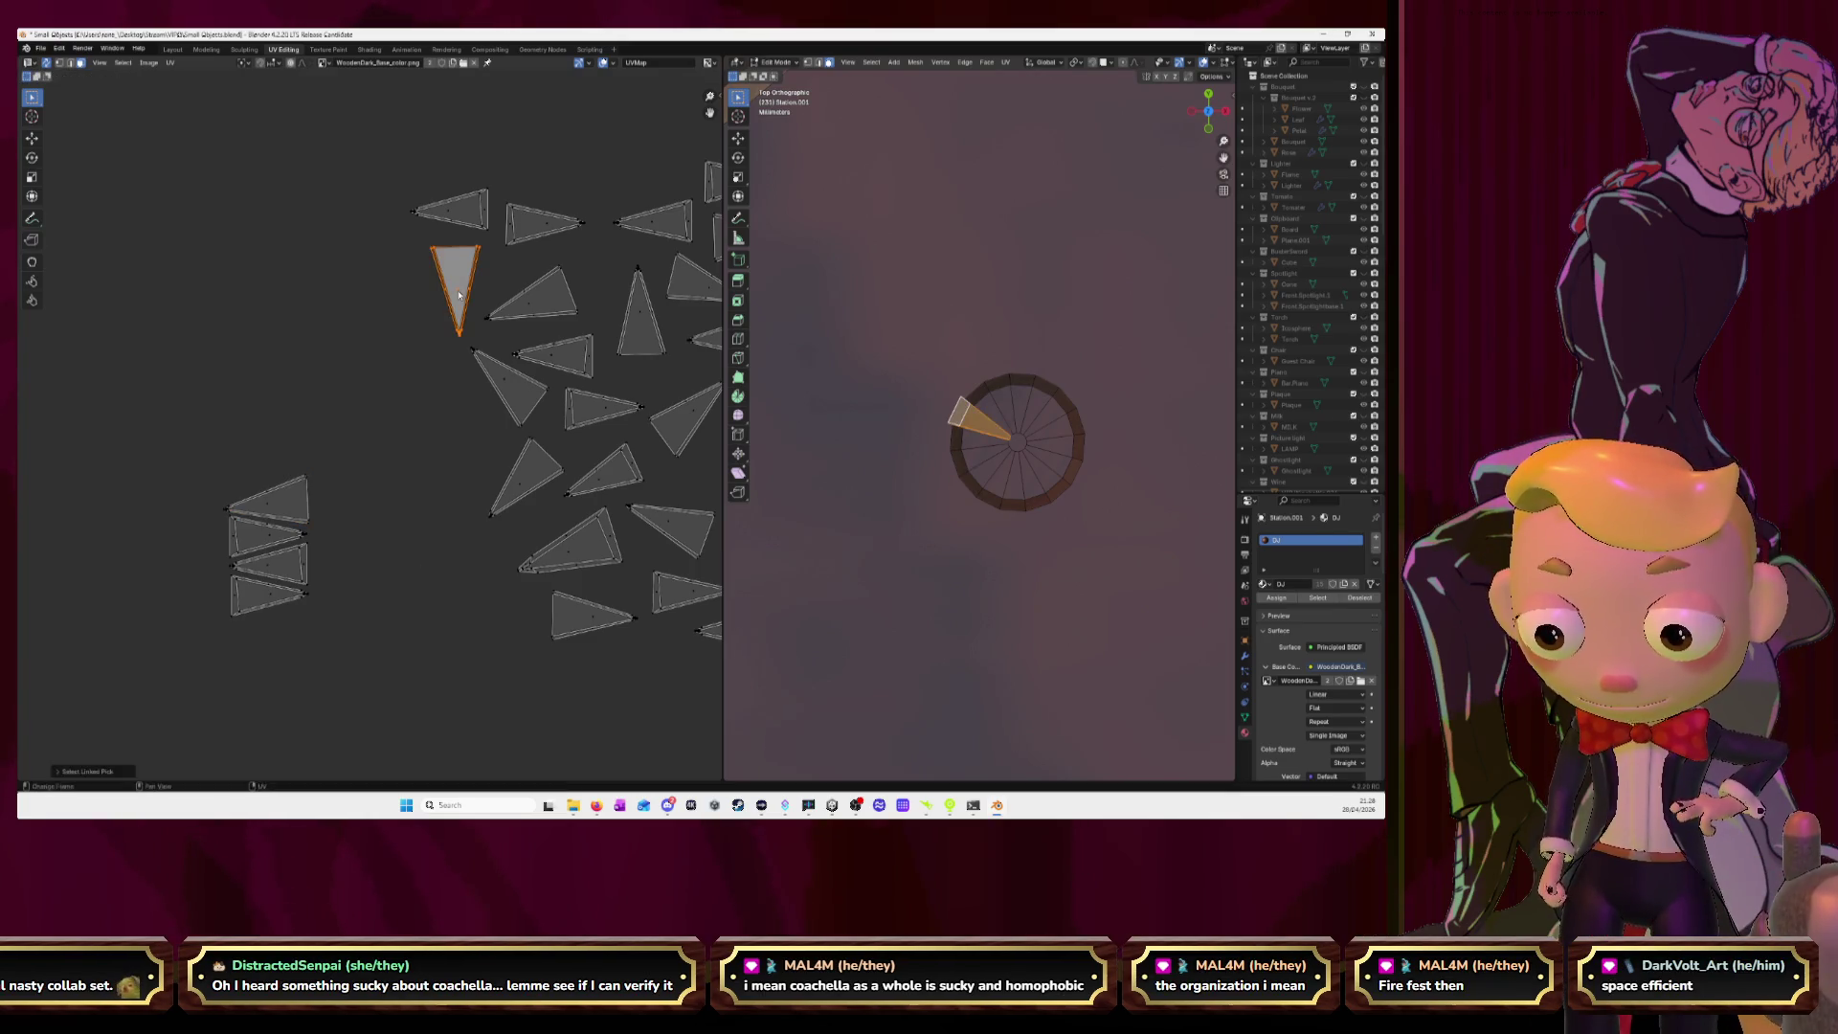
{"action": "type", "text": "r45"}
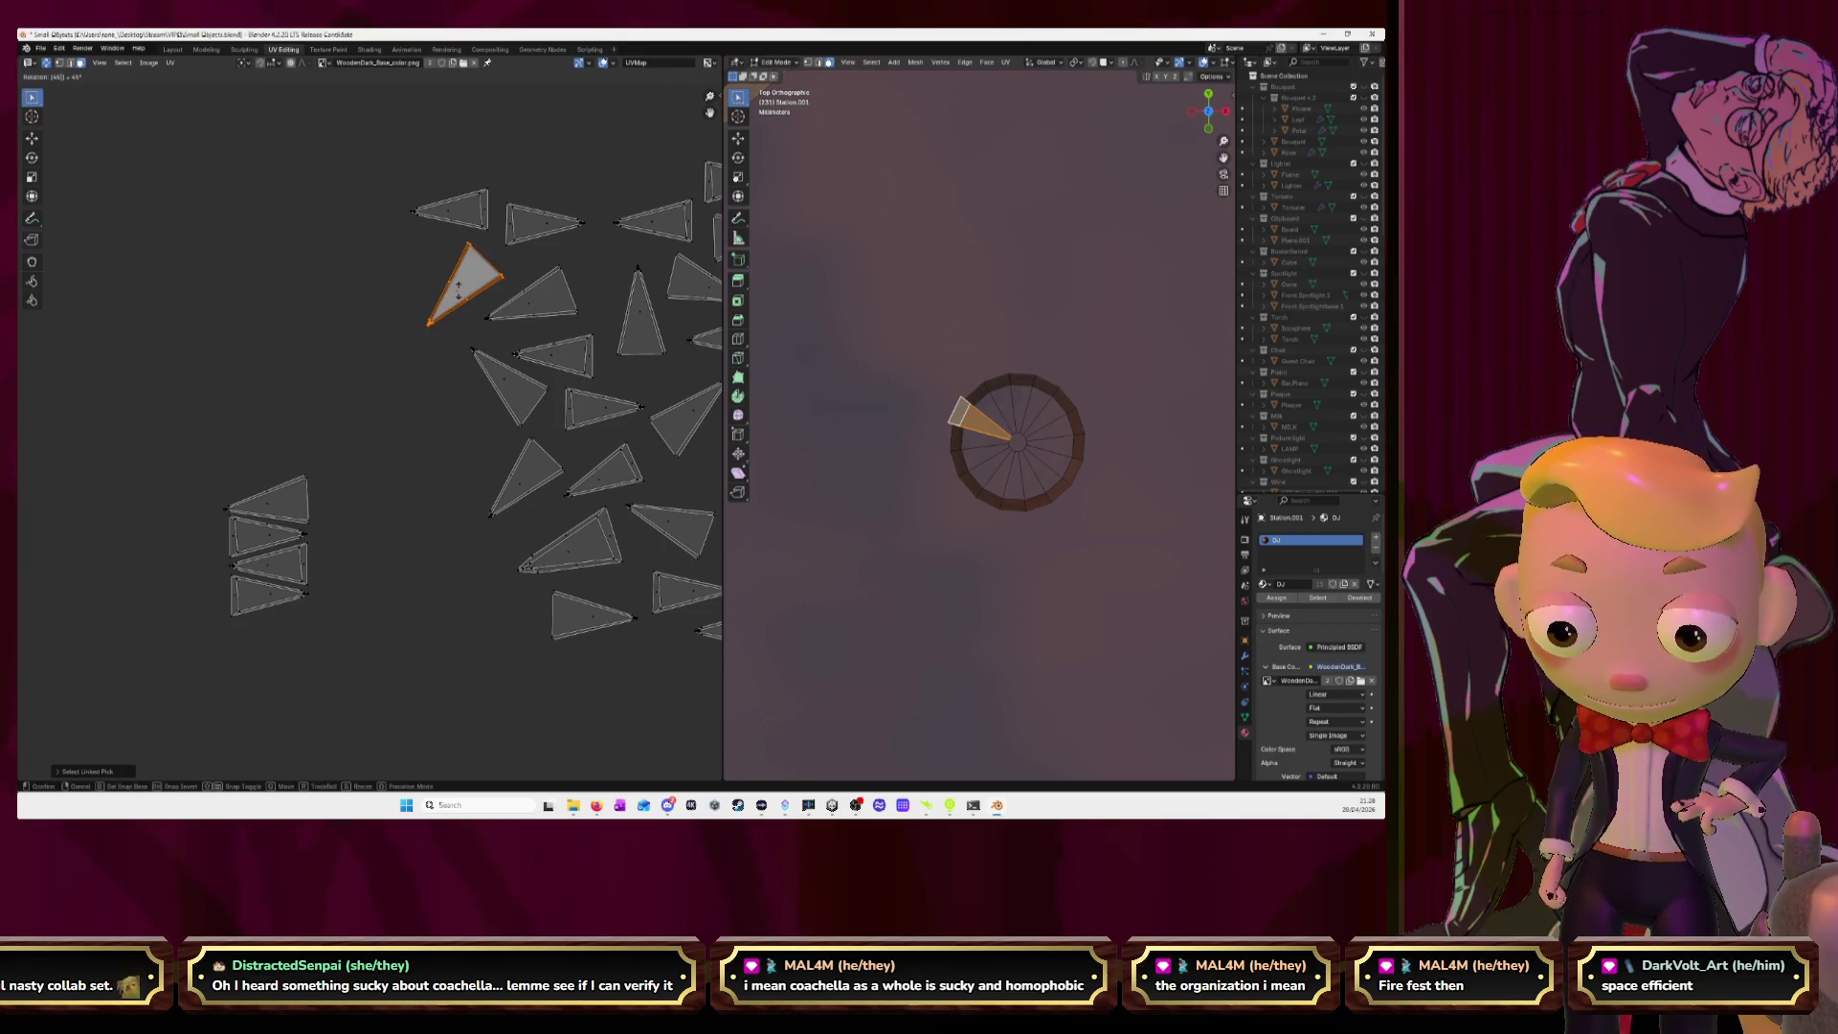
{"action": "key", "text": "BackSpace"}
{"action": "key", "text": "BackSpace"}
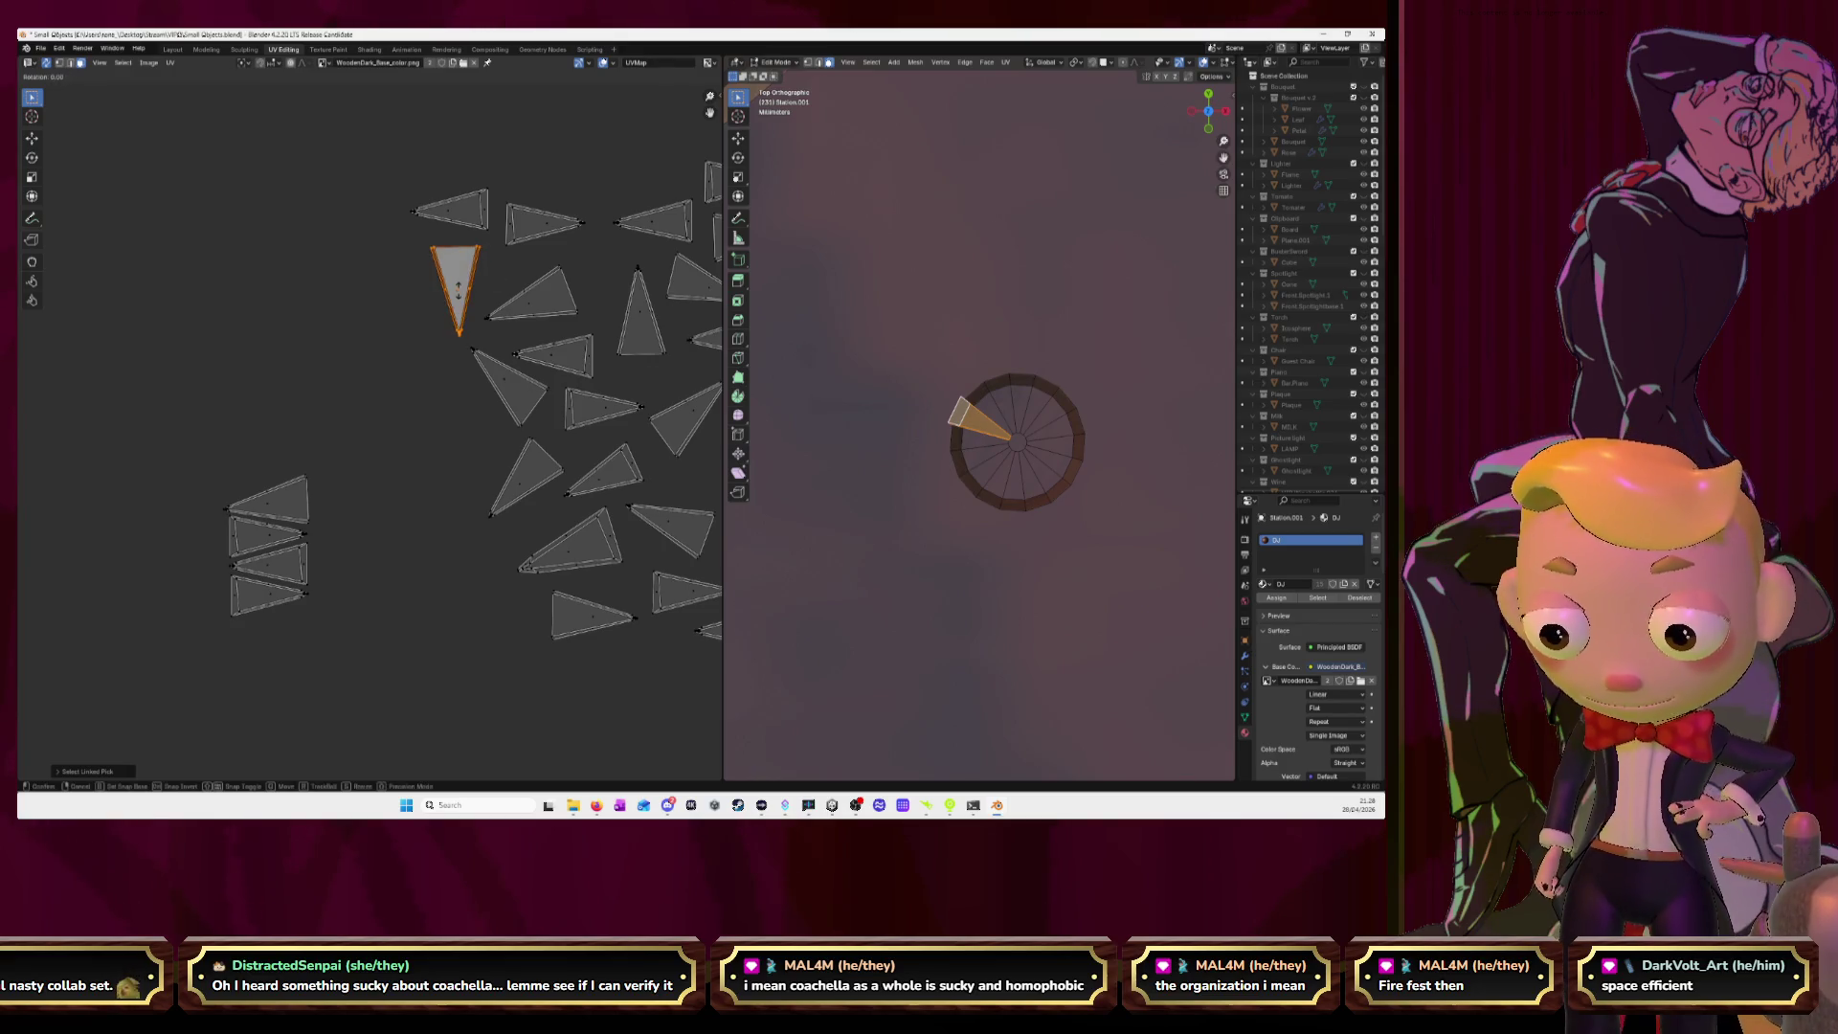
{"action": "type", "text": "90"}
{"action": "key", "text": "Return"}
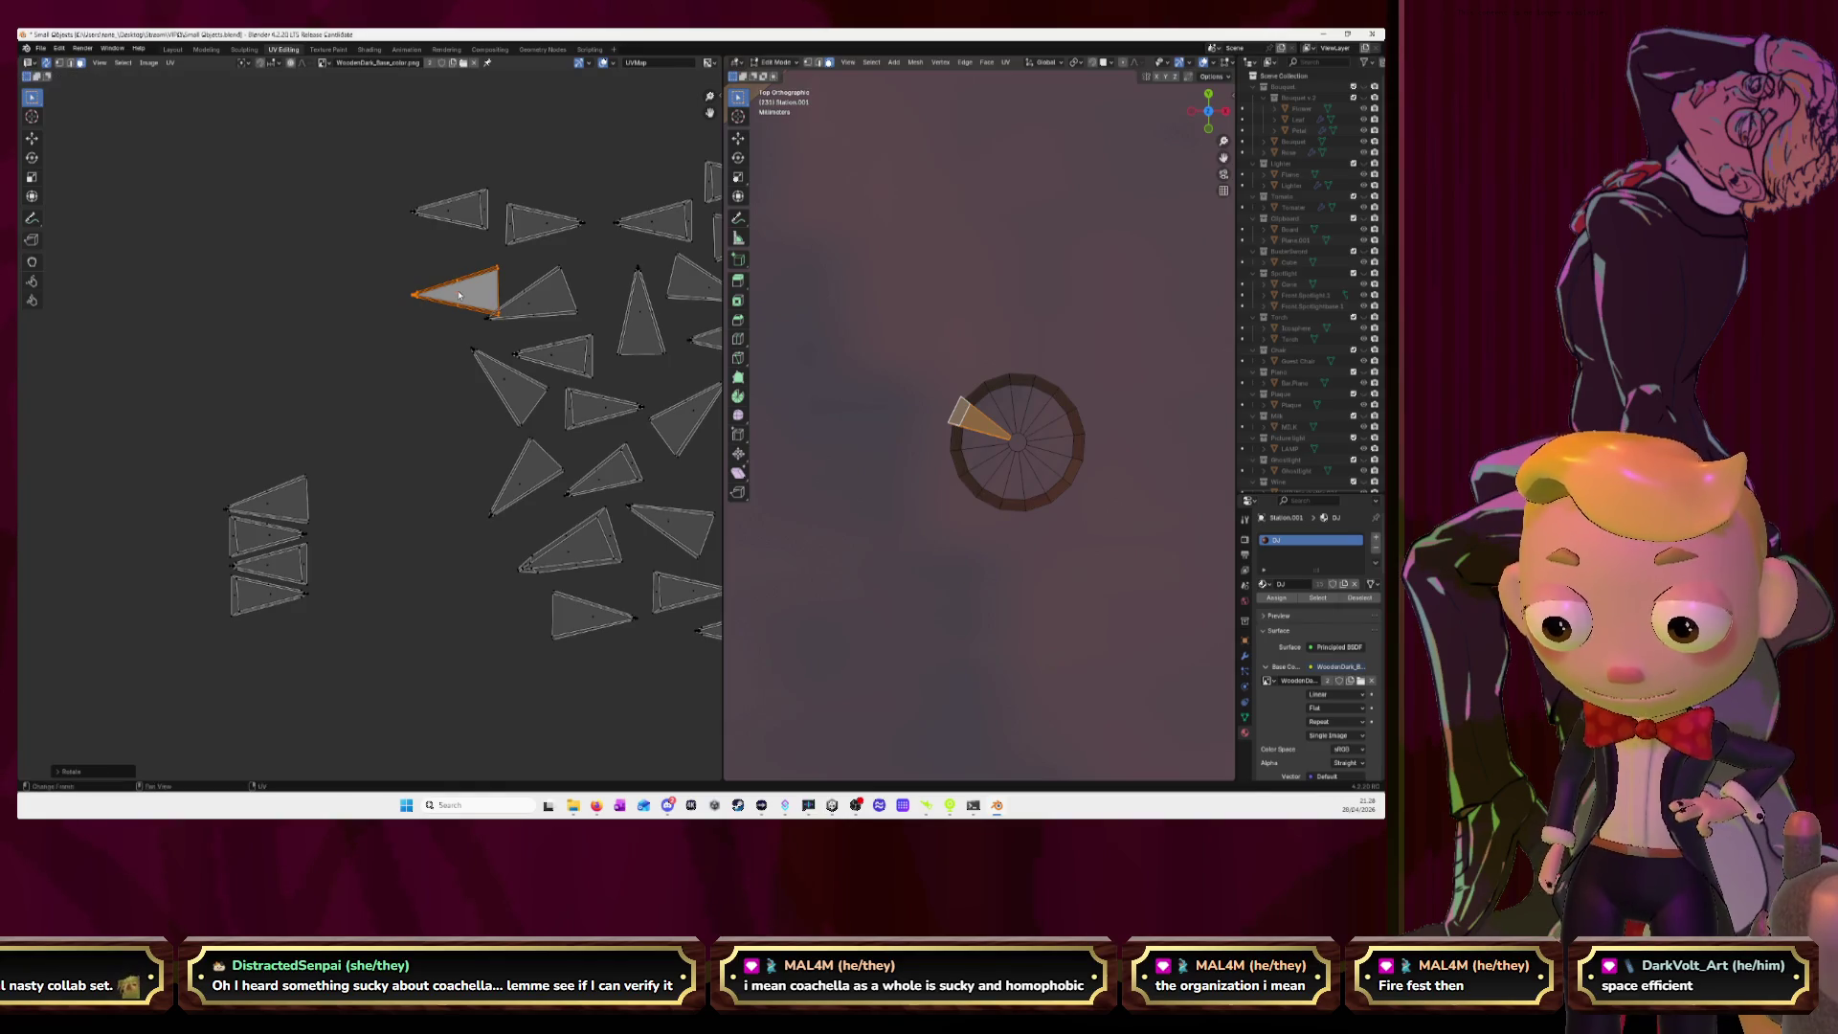
{"action": "type", "text": "g"}
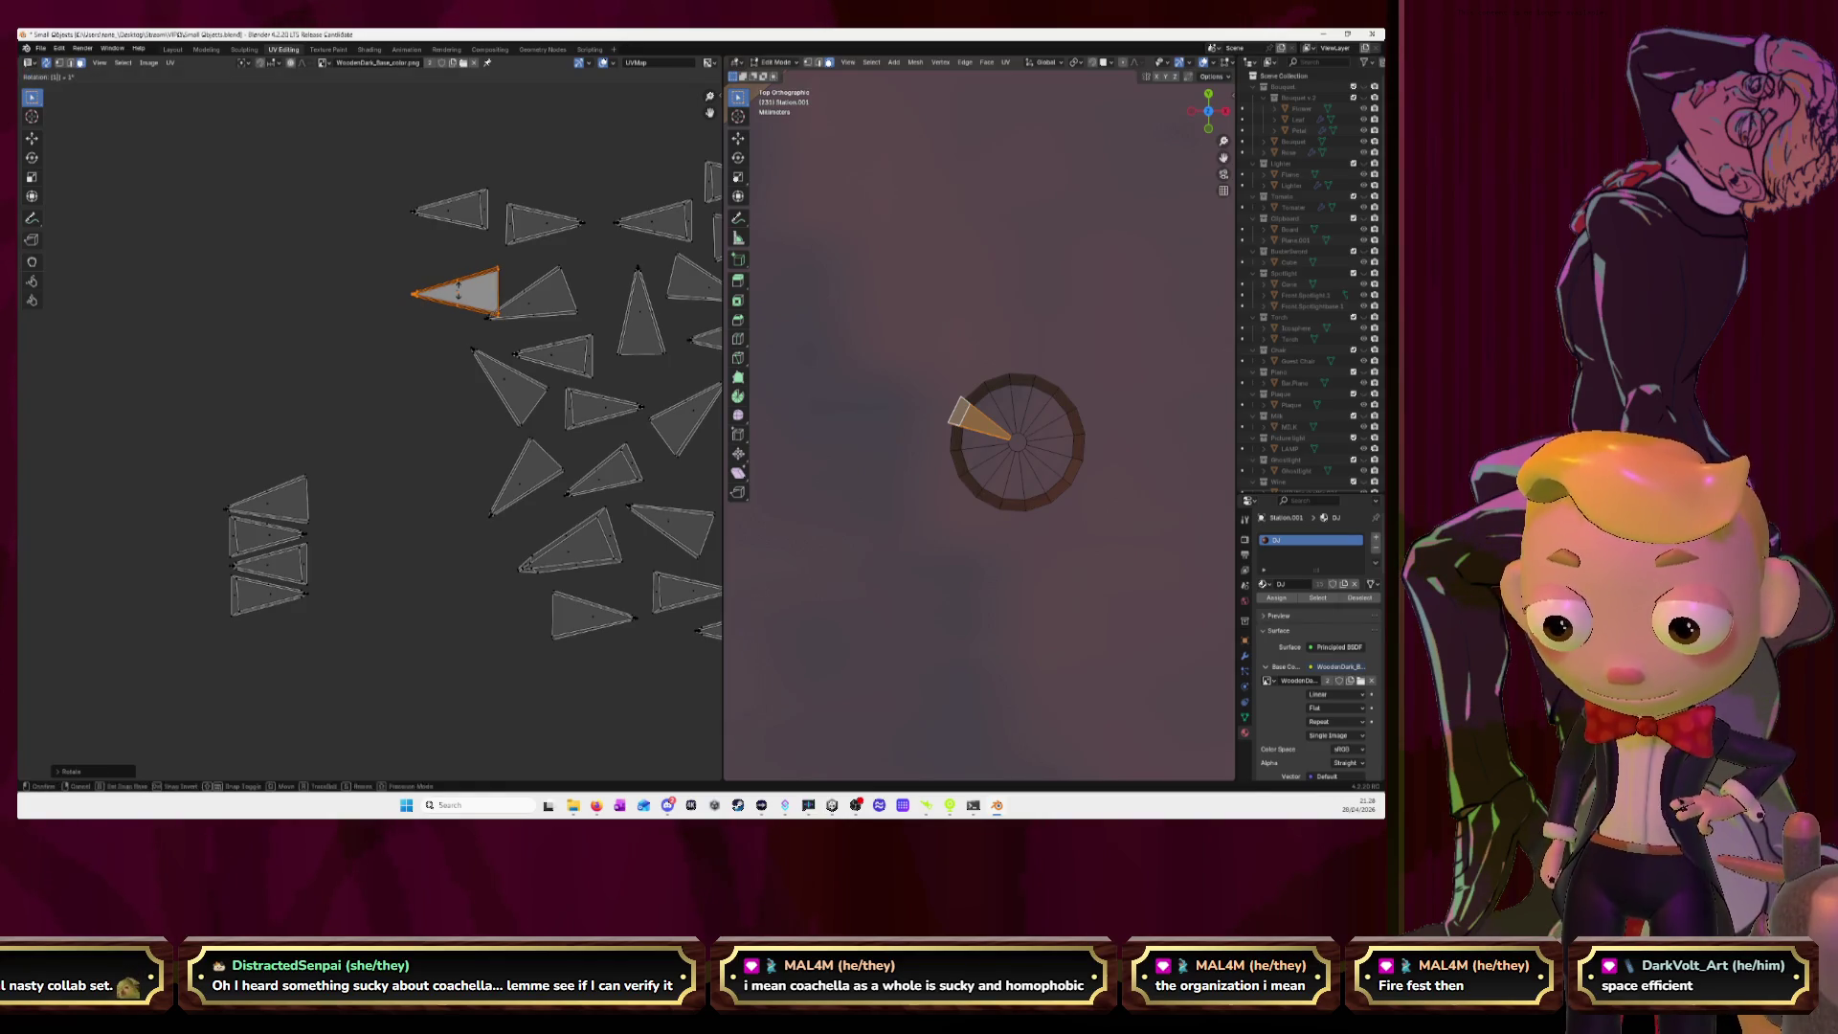
{"action": "type", "text": "80"}
{"action": "key", "text": "Return"}
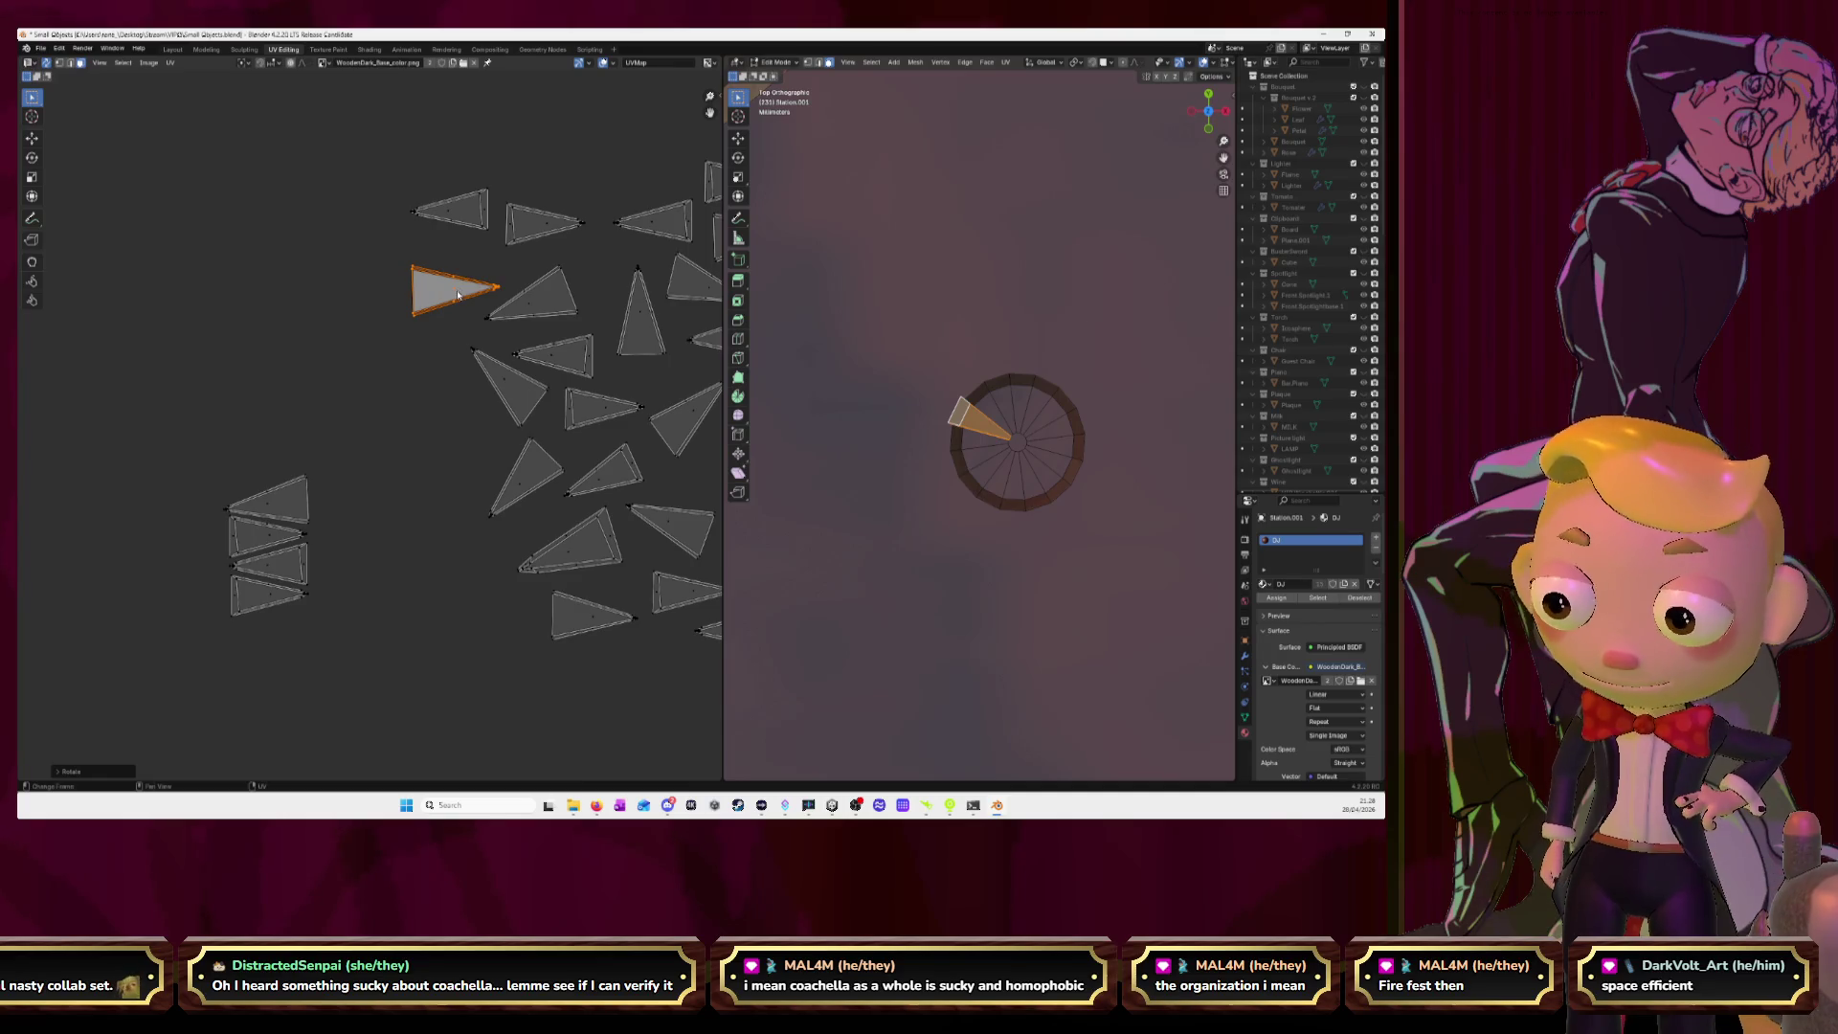
{"action": "key", "text": "g"}
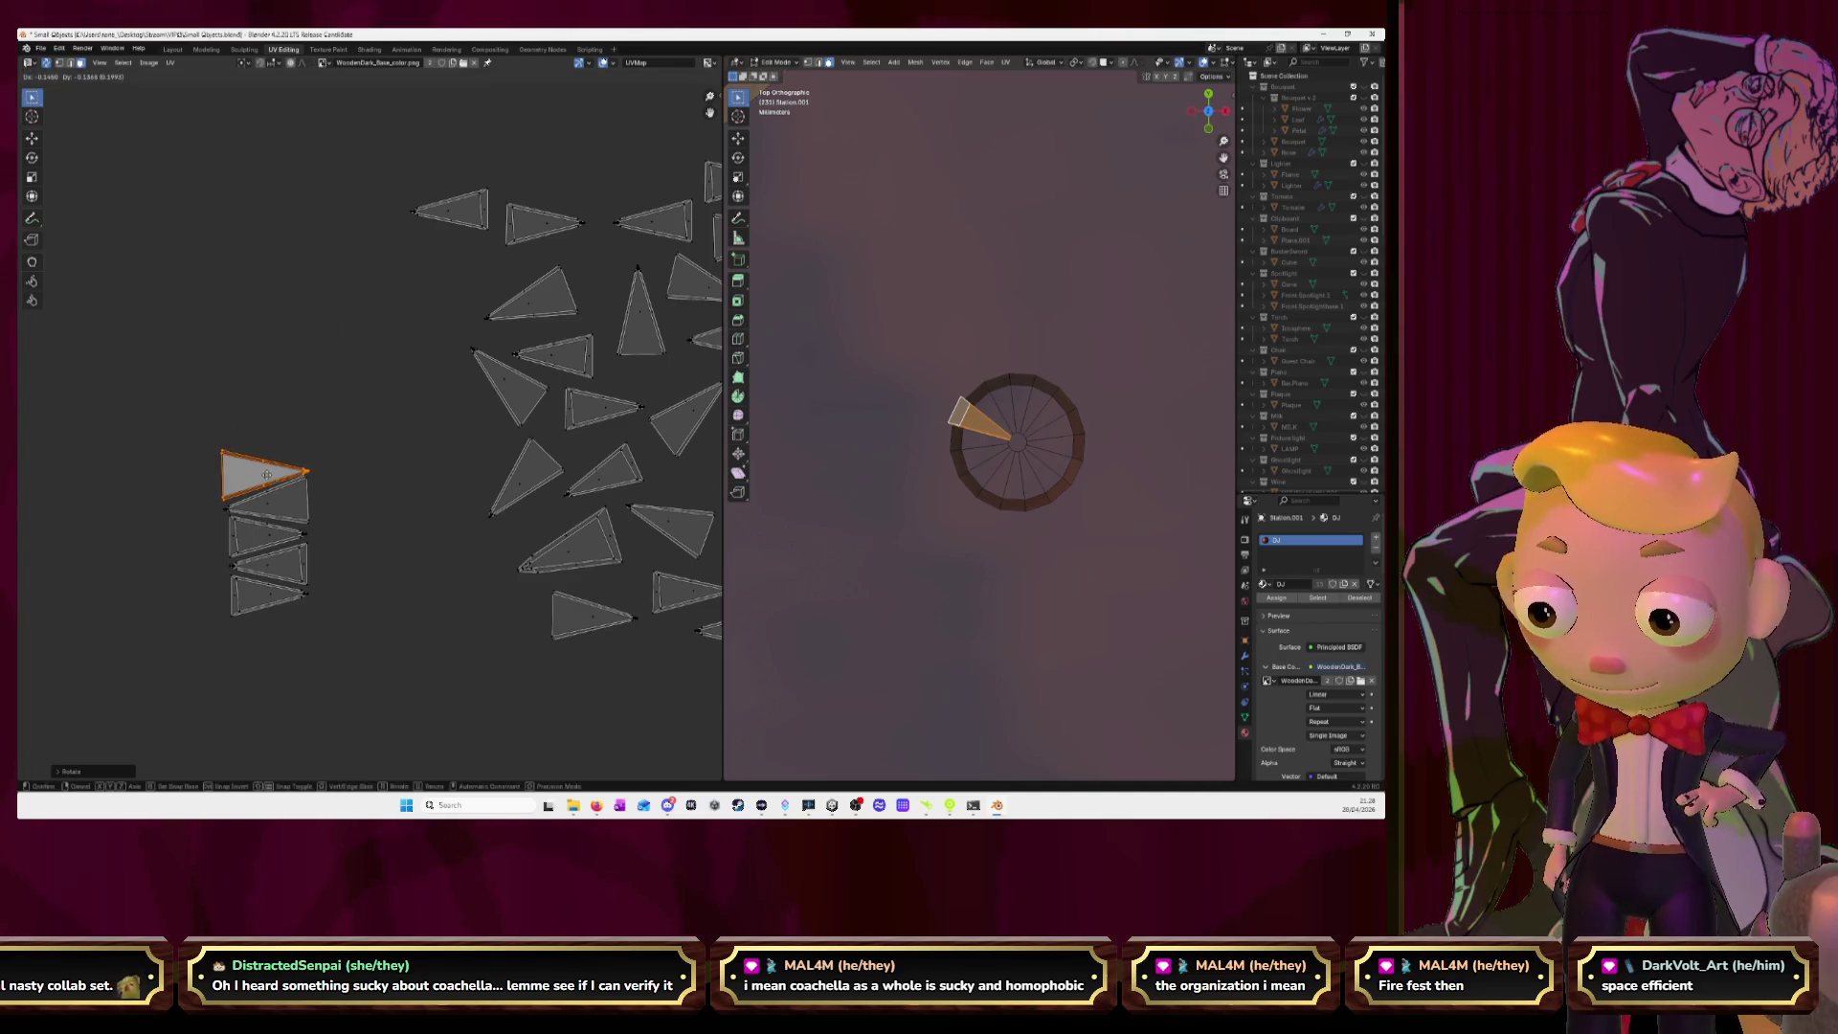
{"action": "left_click", "coordinate": [269, 475]}
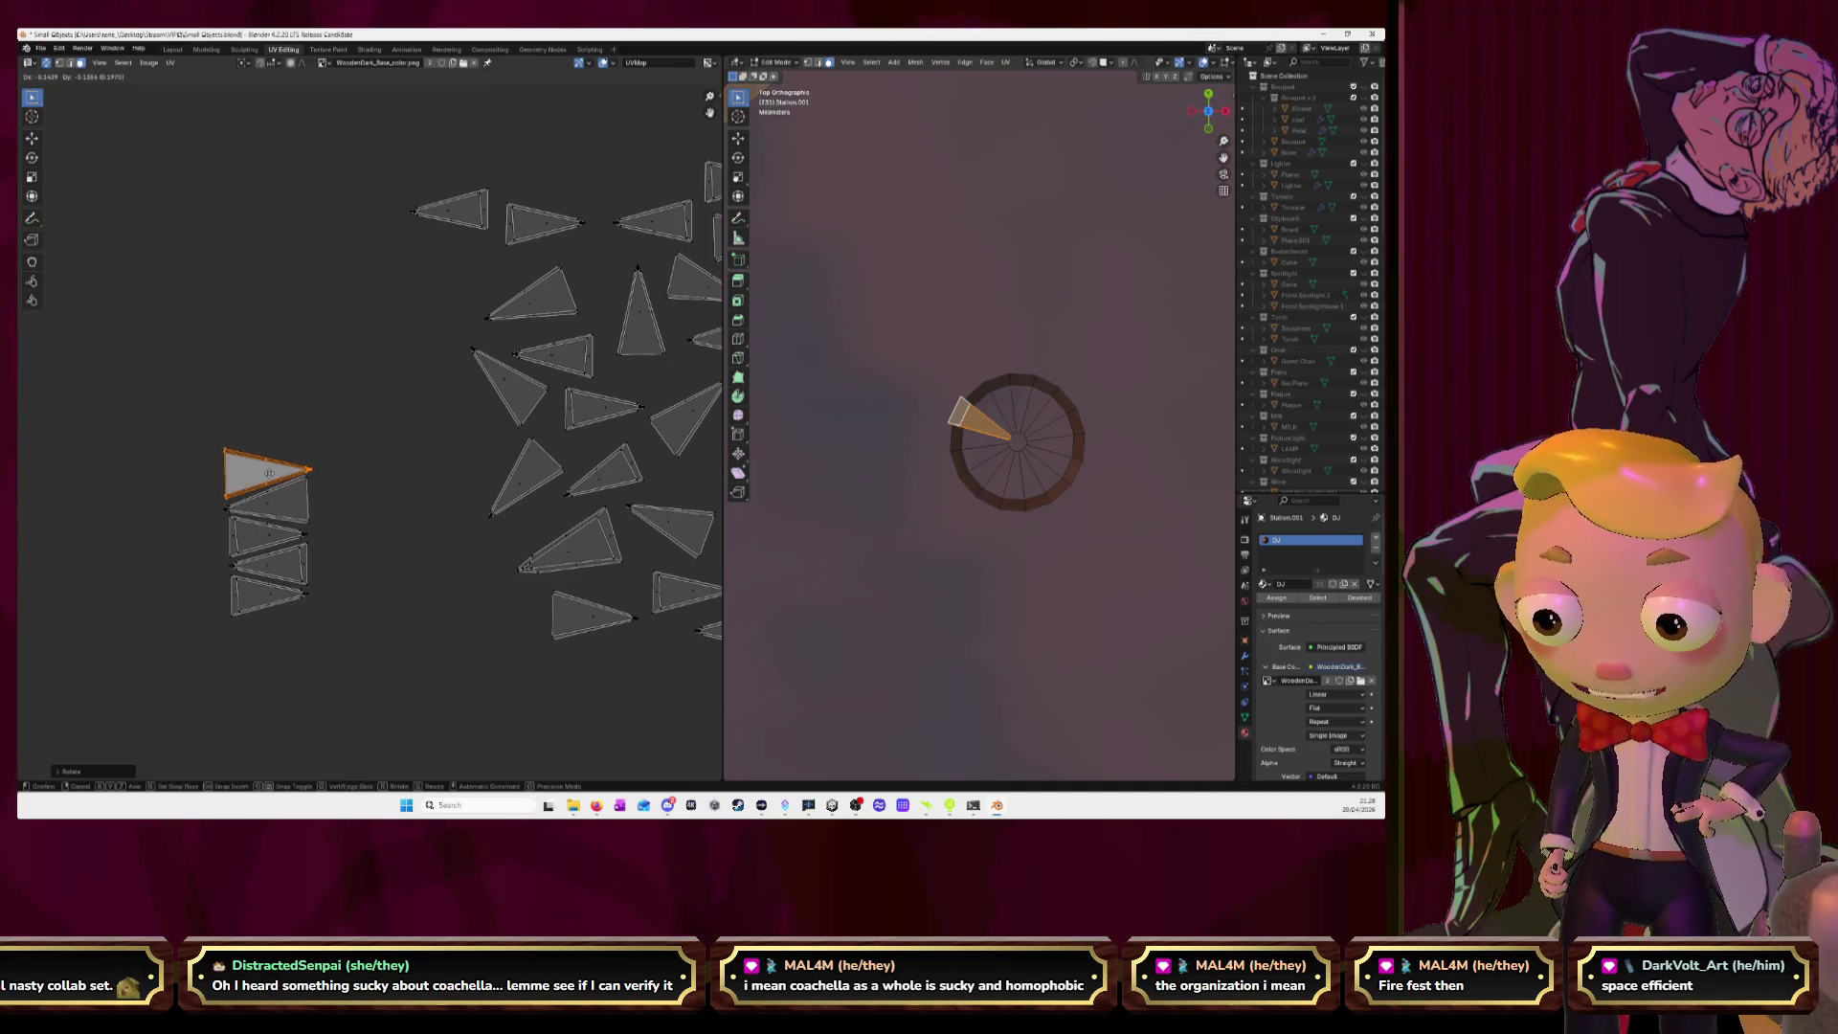
Move the top triangle island down onto the stack.
{"action": "left_click", "coordinate": [469, 215]}
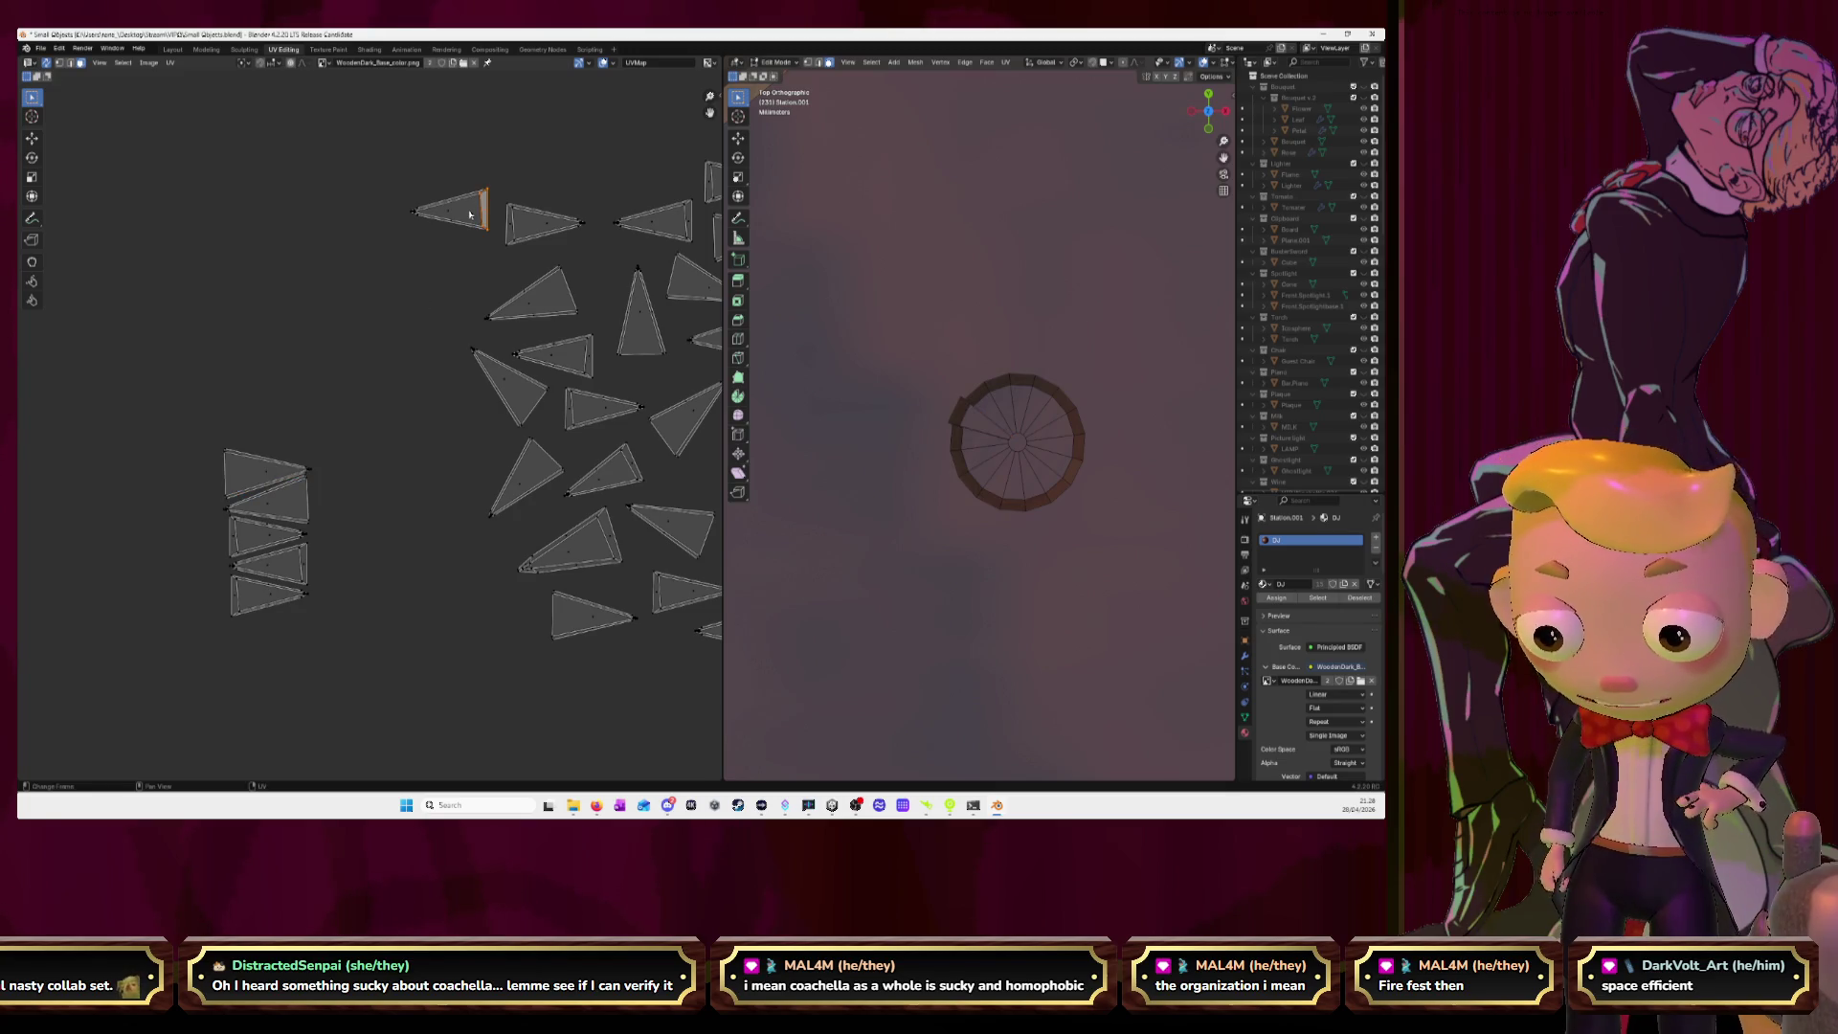
{"action": "key", "text": "l"}
{"action": "key", "text": "g"}
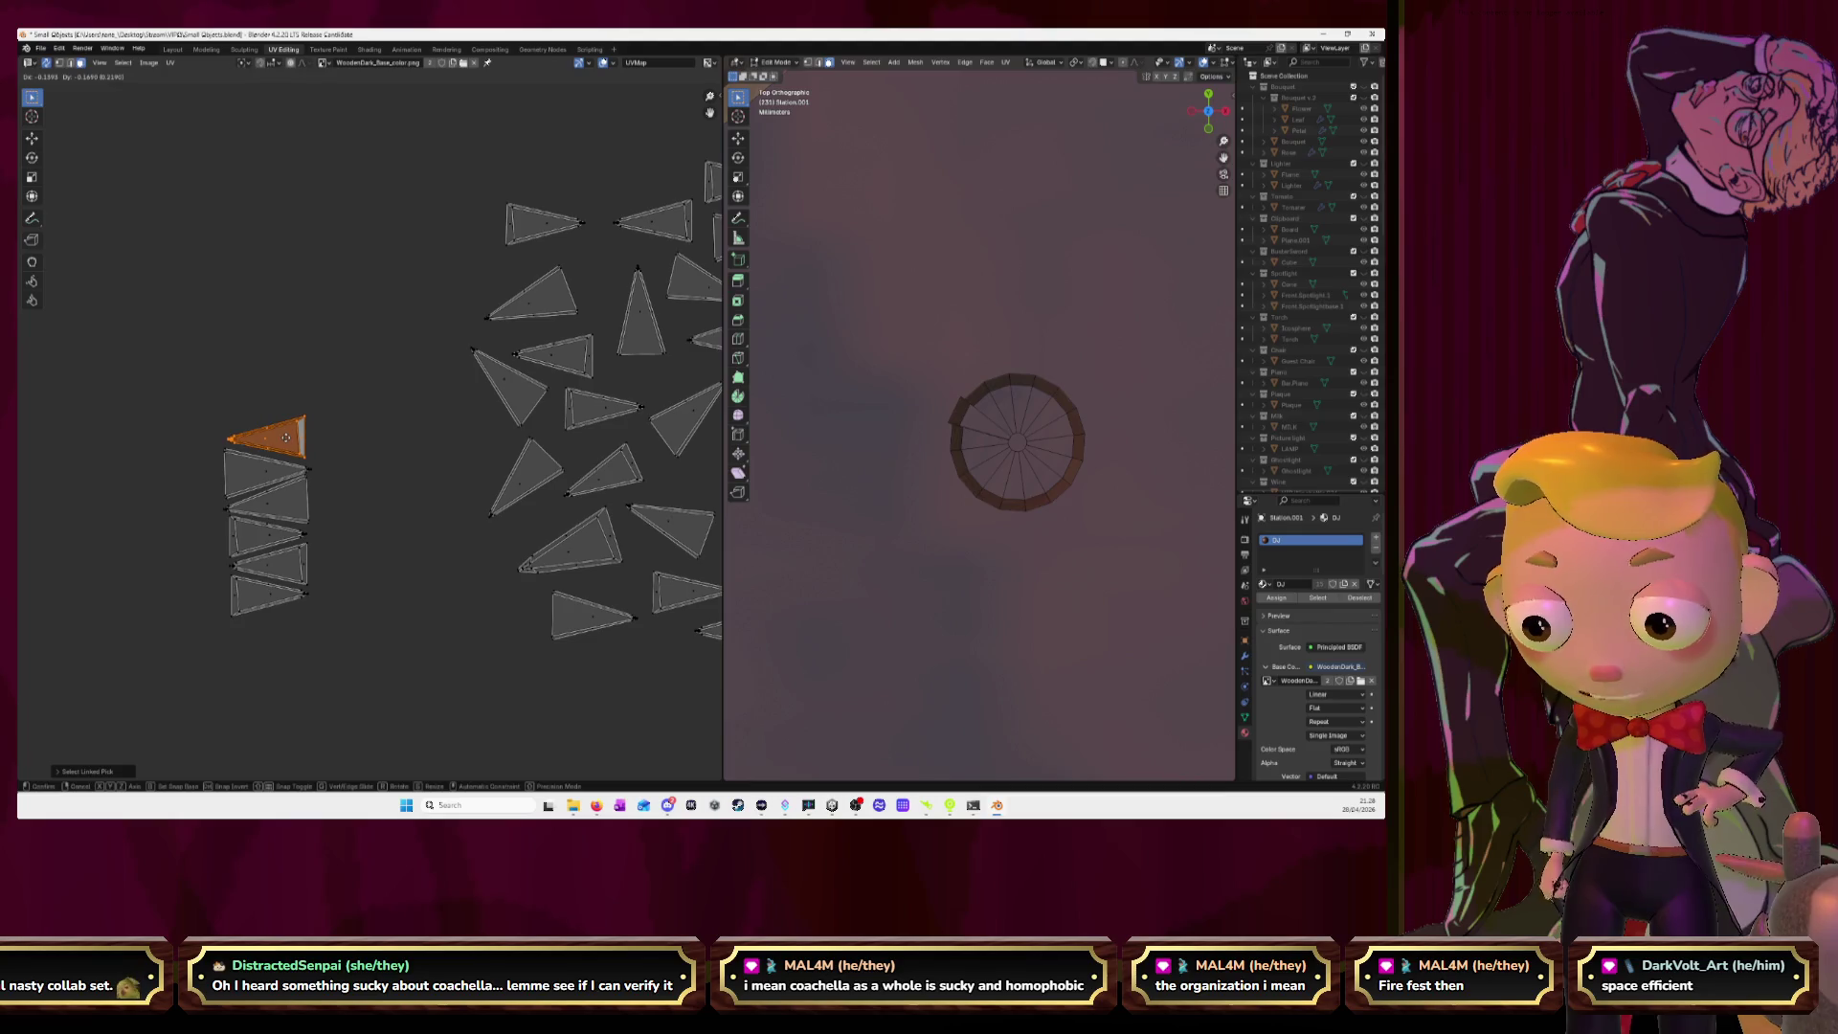
{"action": "left_click", "coordinate": [284, 442]}
Place the upper-middle triangle atop the stack, tilting and nudging it into alignment.
{"action": "left_click", "coordinate": [551, 229]}
{"action": "key", "text": "l"}
{"action": "key", "text": "g"}
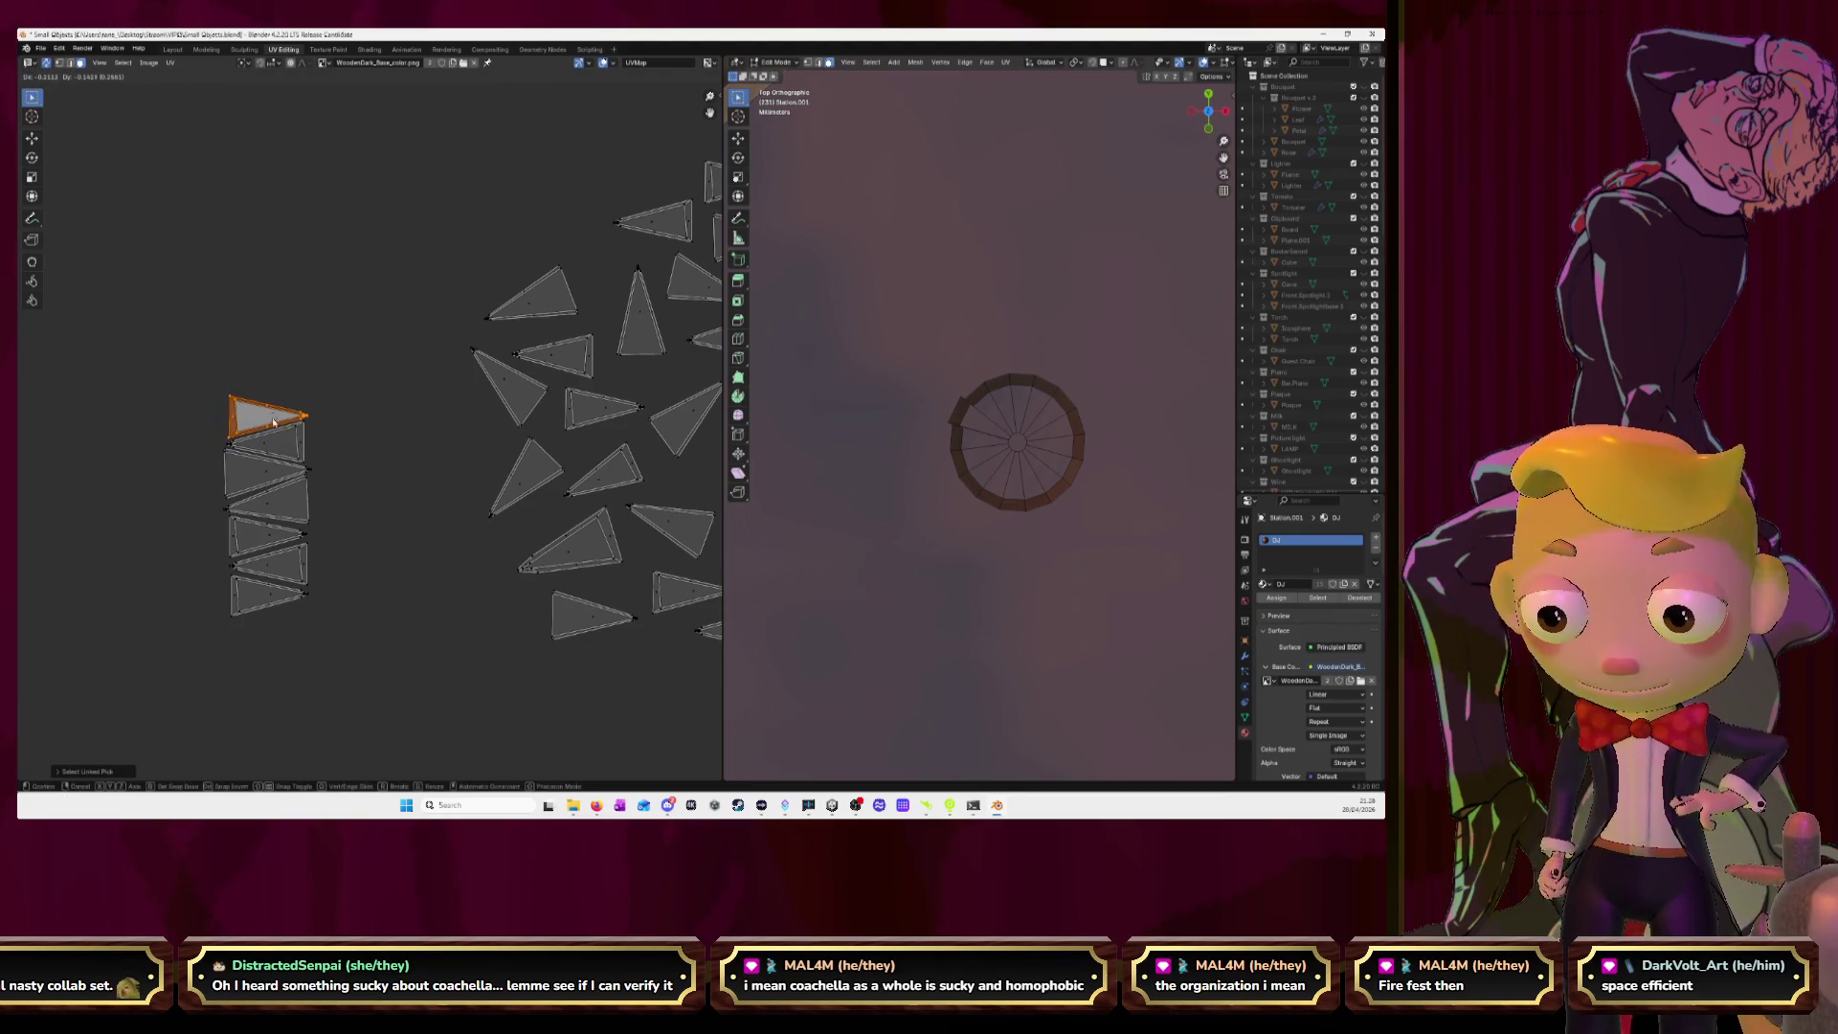
{"action": "key", "text": "Escape"}
{"action": "key", "text": "g"}
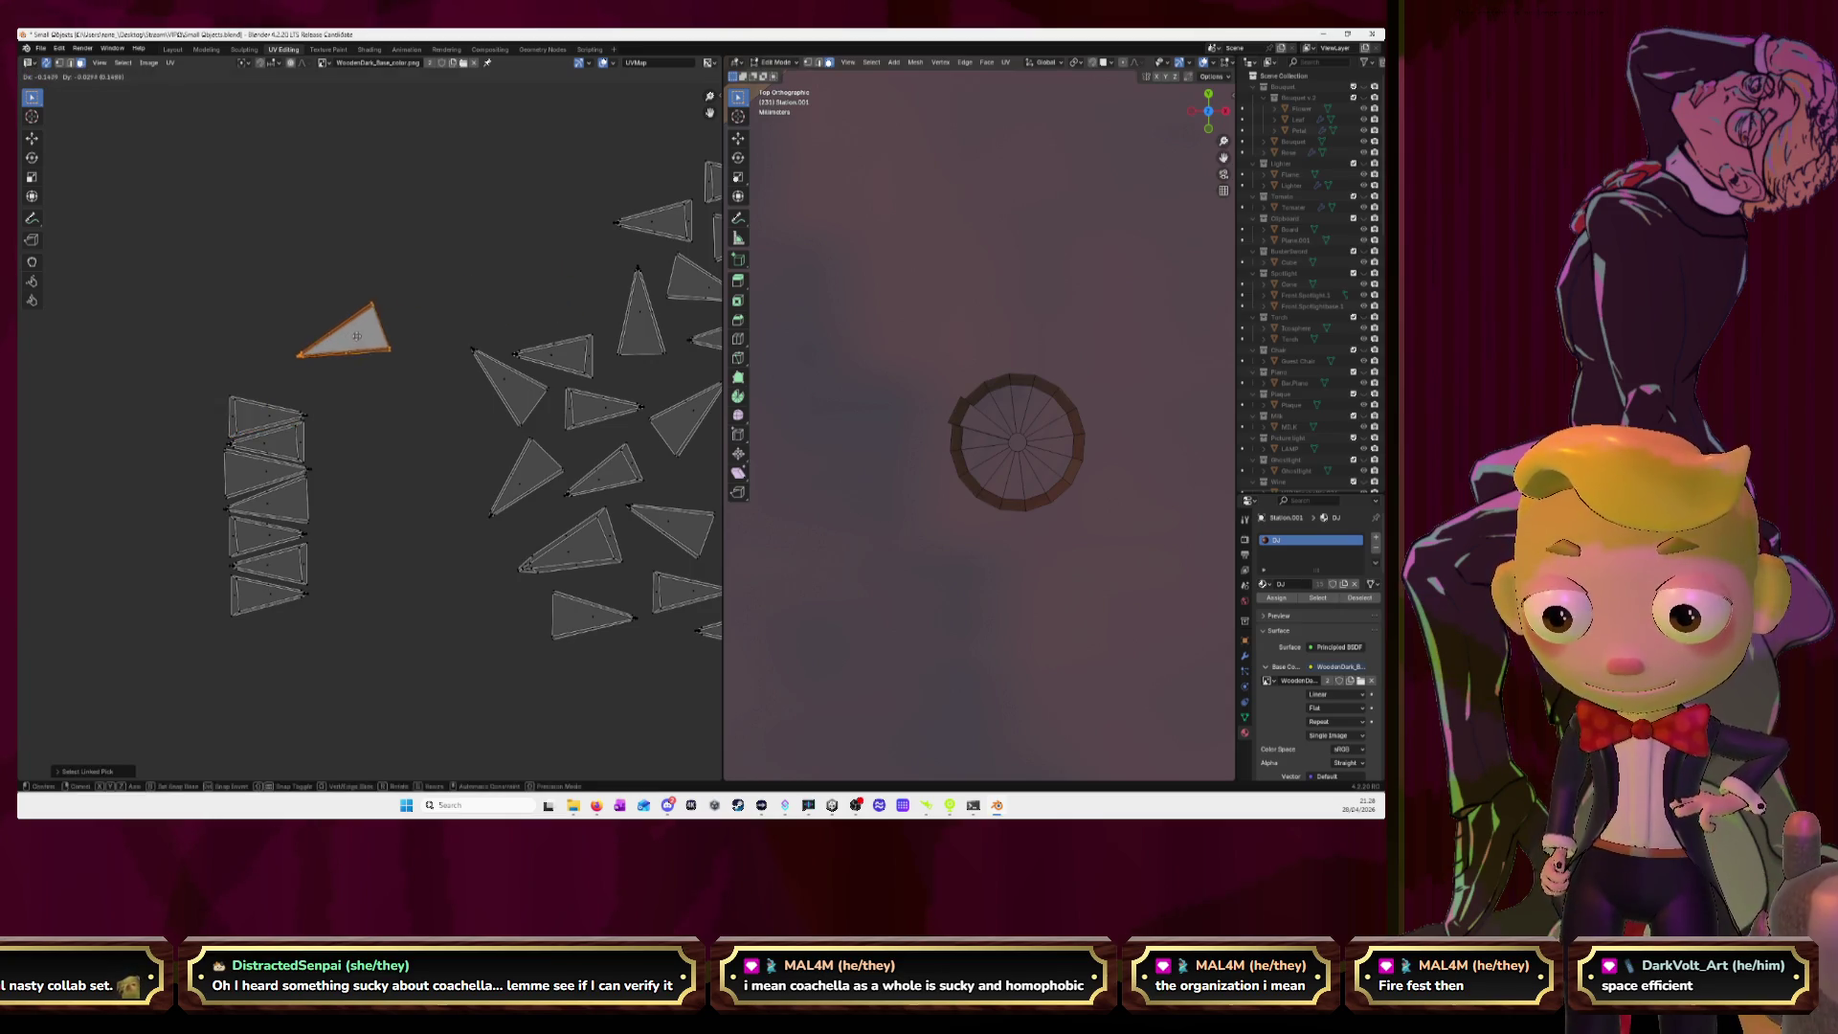
{"action": "left_click", "coordinate": [292, 385]}
{"action": "key", "text": "r"}
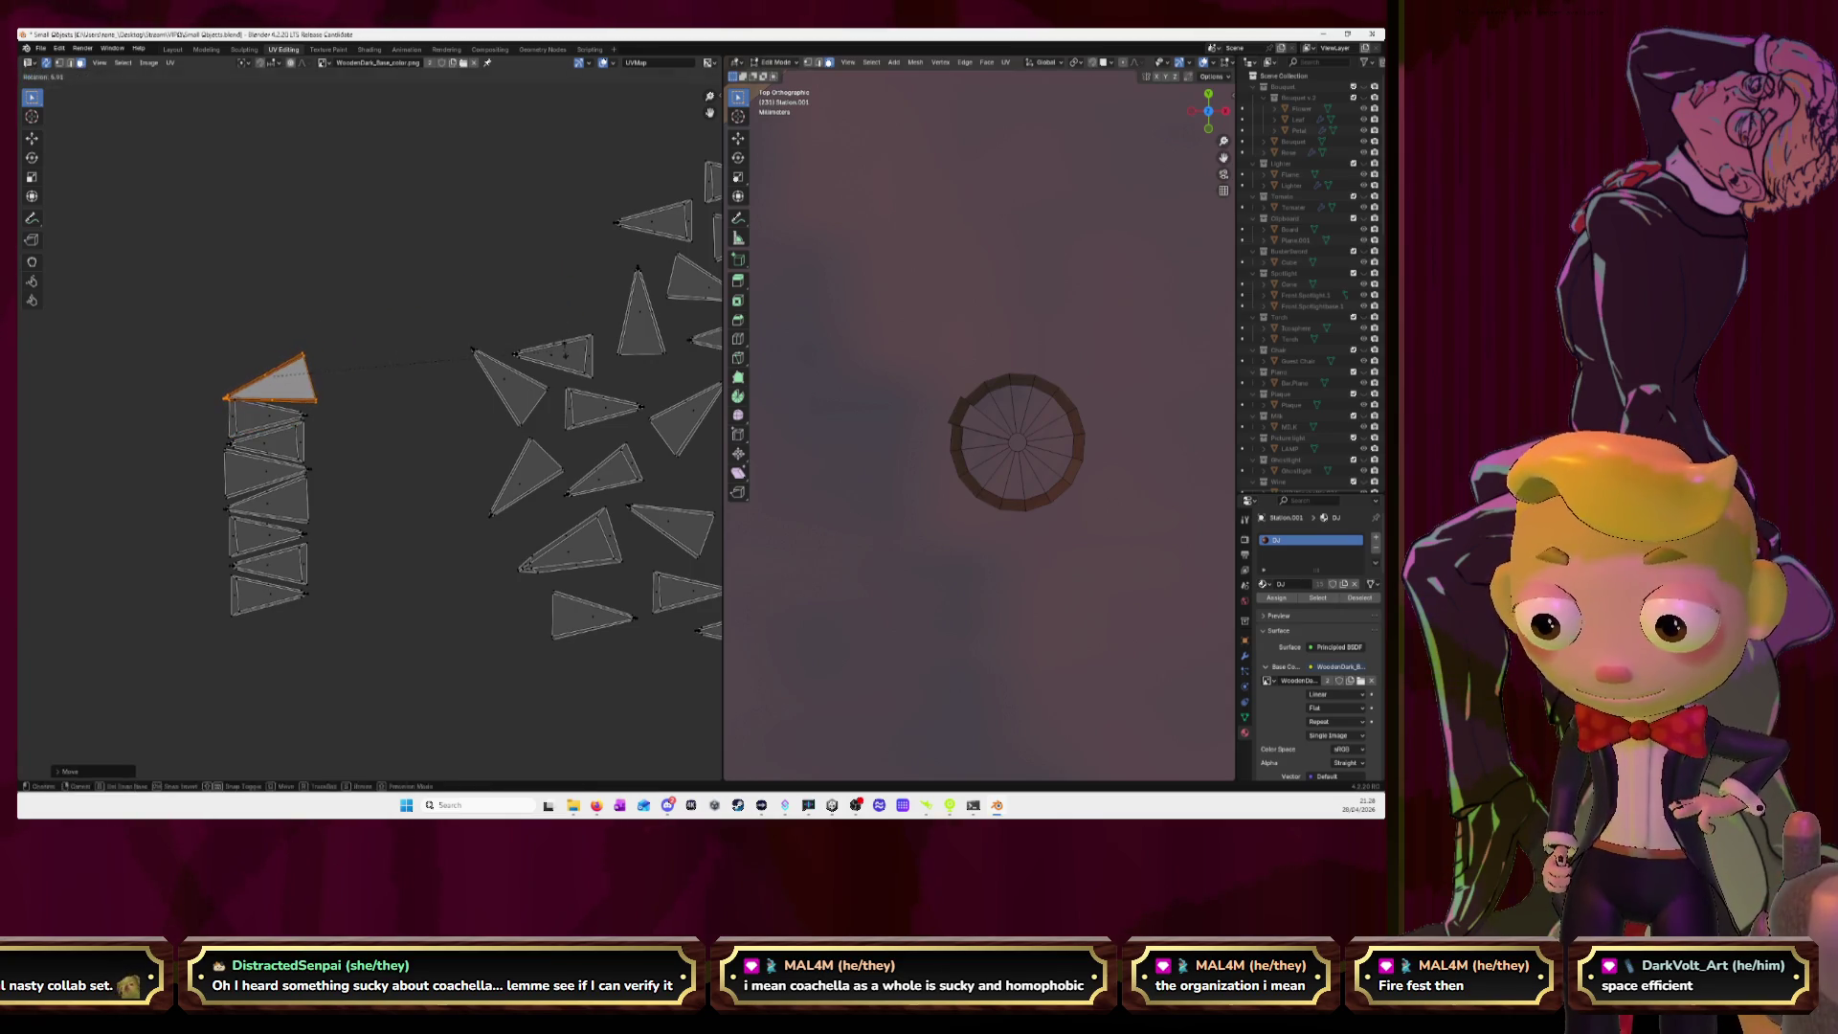
{"action": "left_click", "coordinate": [555, 410]}
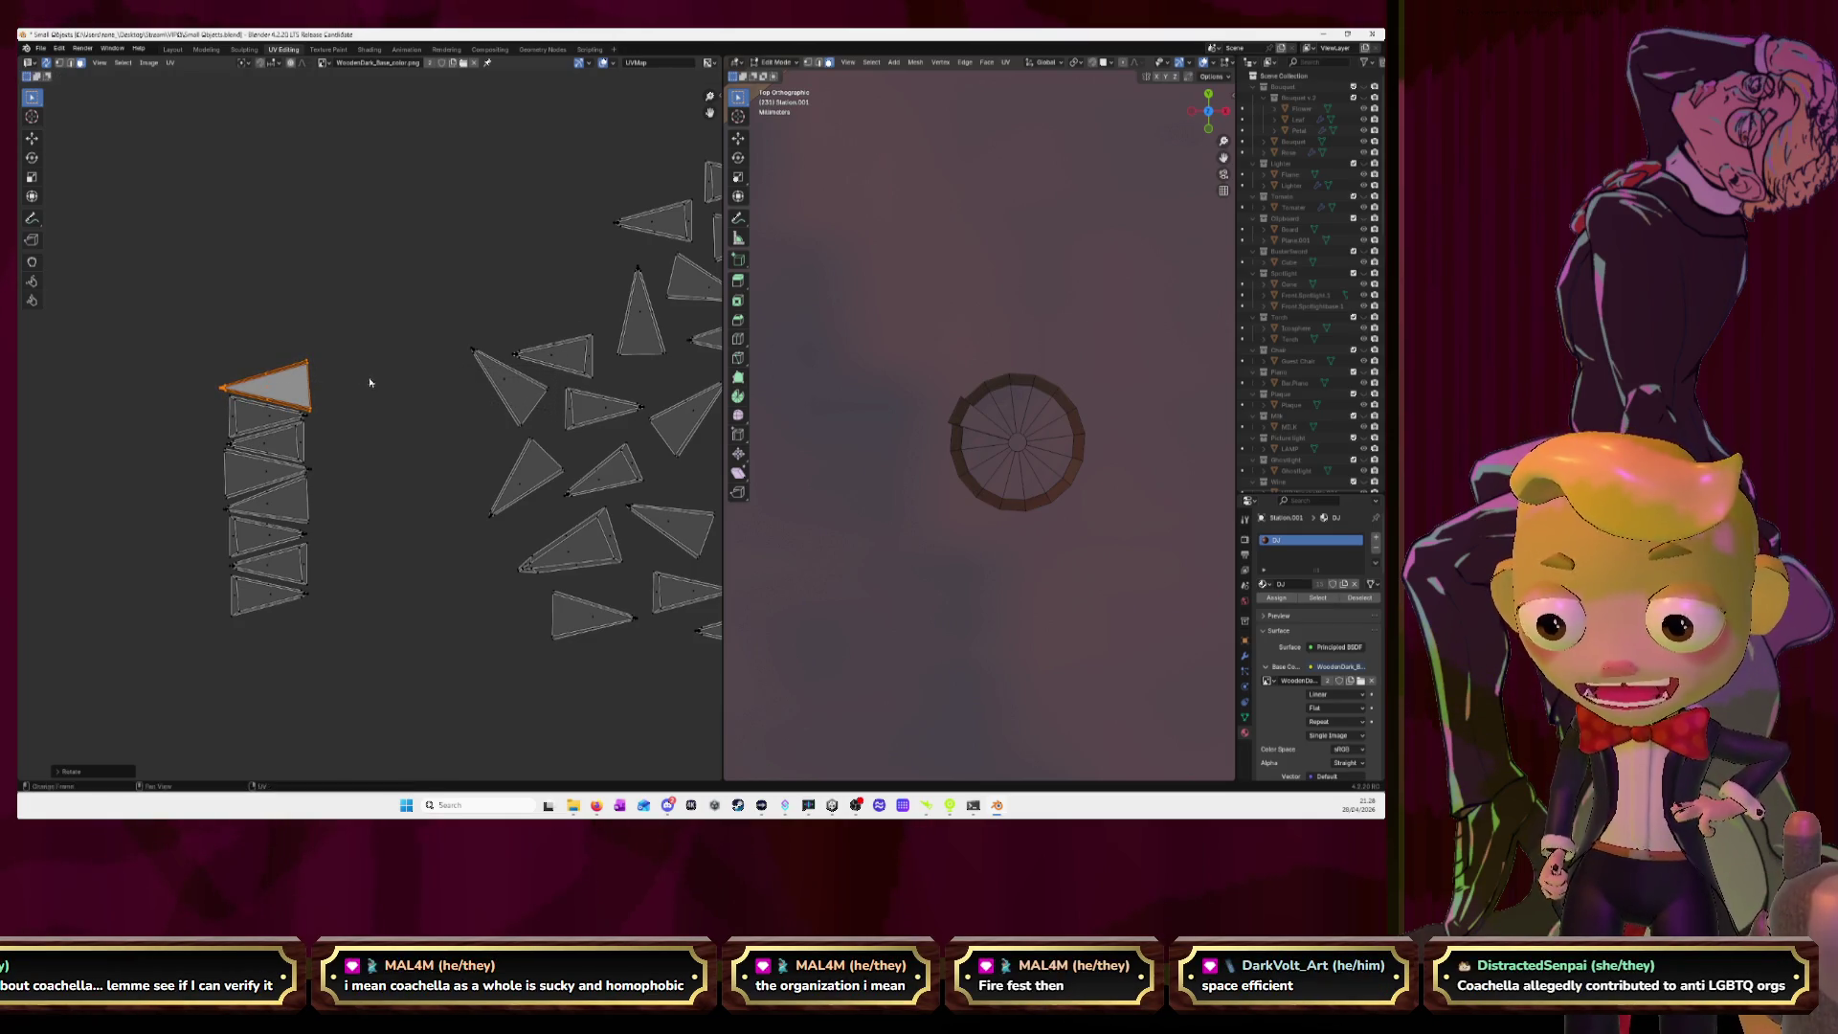
{"action": "key", "text": "g"}
{"action": "left_click", "coordinate": [378, 385]}
Turn one triangle horizontal and stack it, then drop another onto the stack.
{"action": "left_click", "coordinate": [526, 394]}
{"action": "key", "text": "l"}
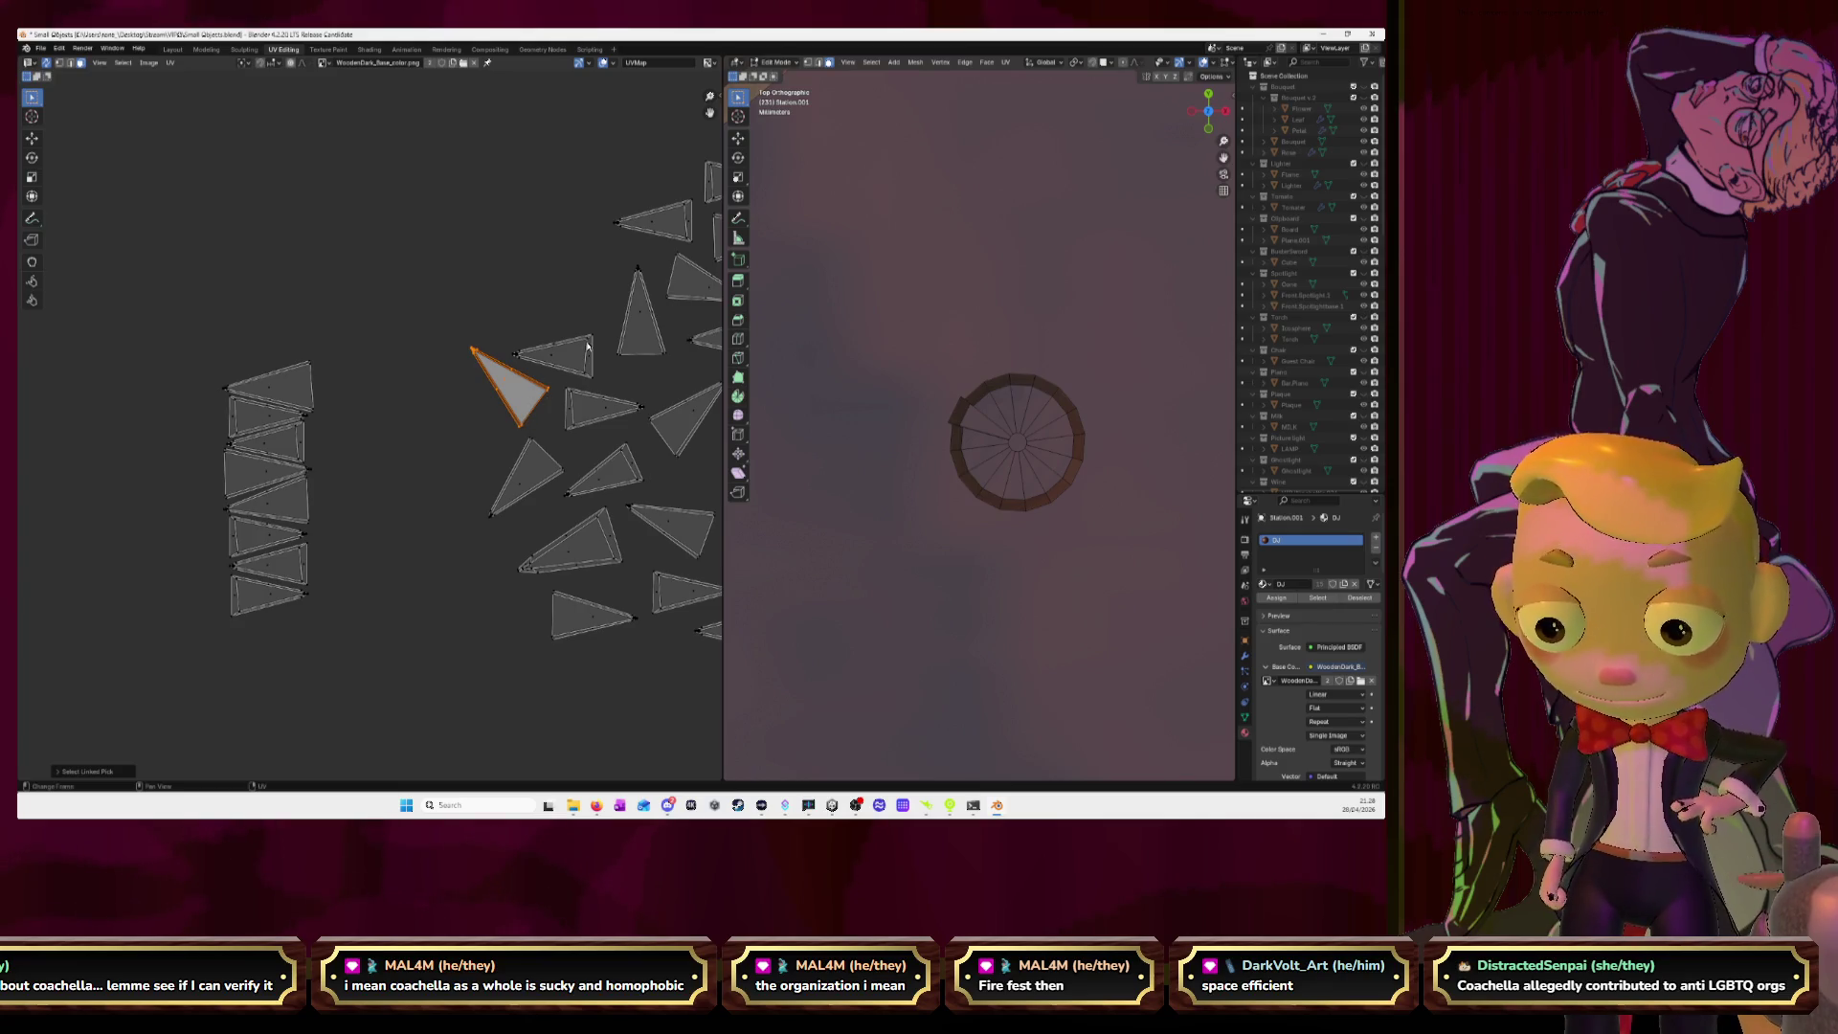
{"action": "key", "text": "r"}
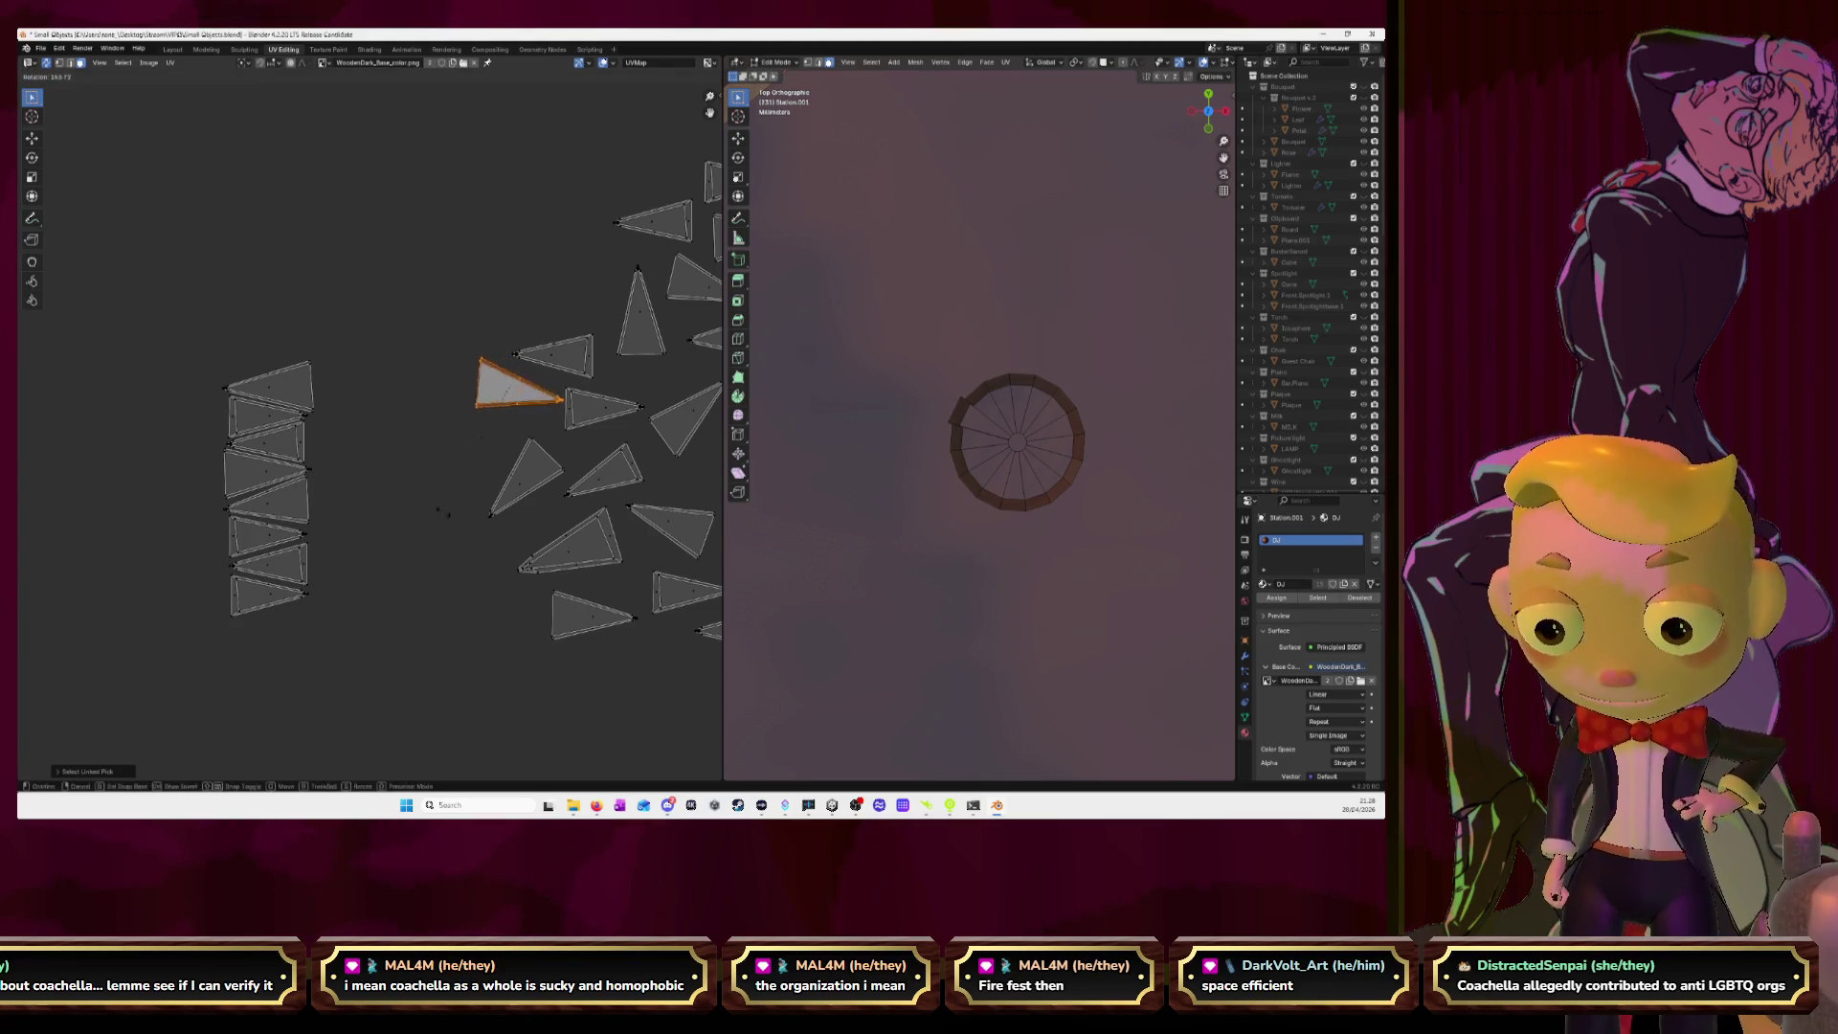
{"action": "left_click", "coordinate": [469, 531]}
{"action": "key", "text": "g"}
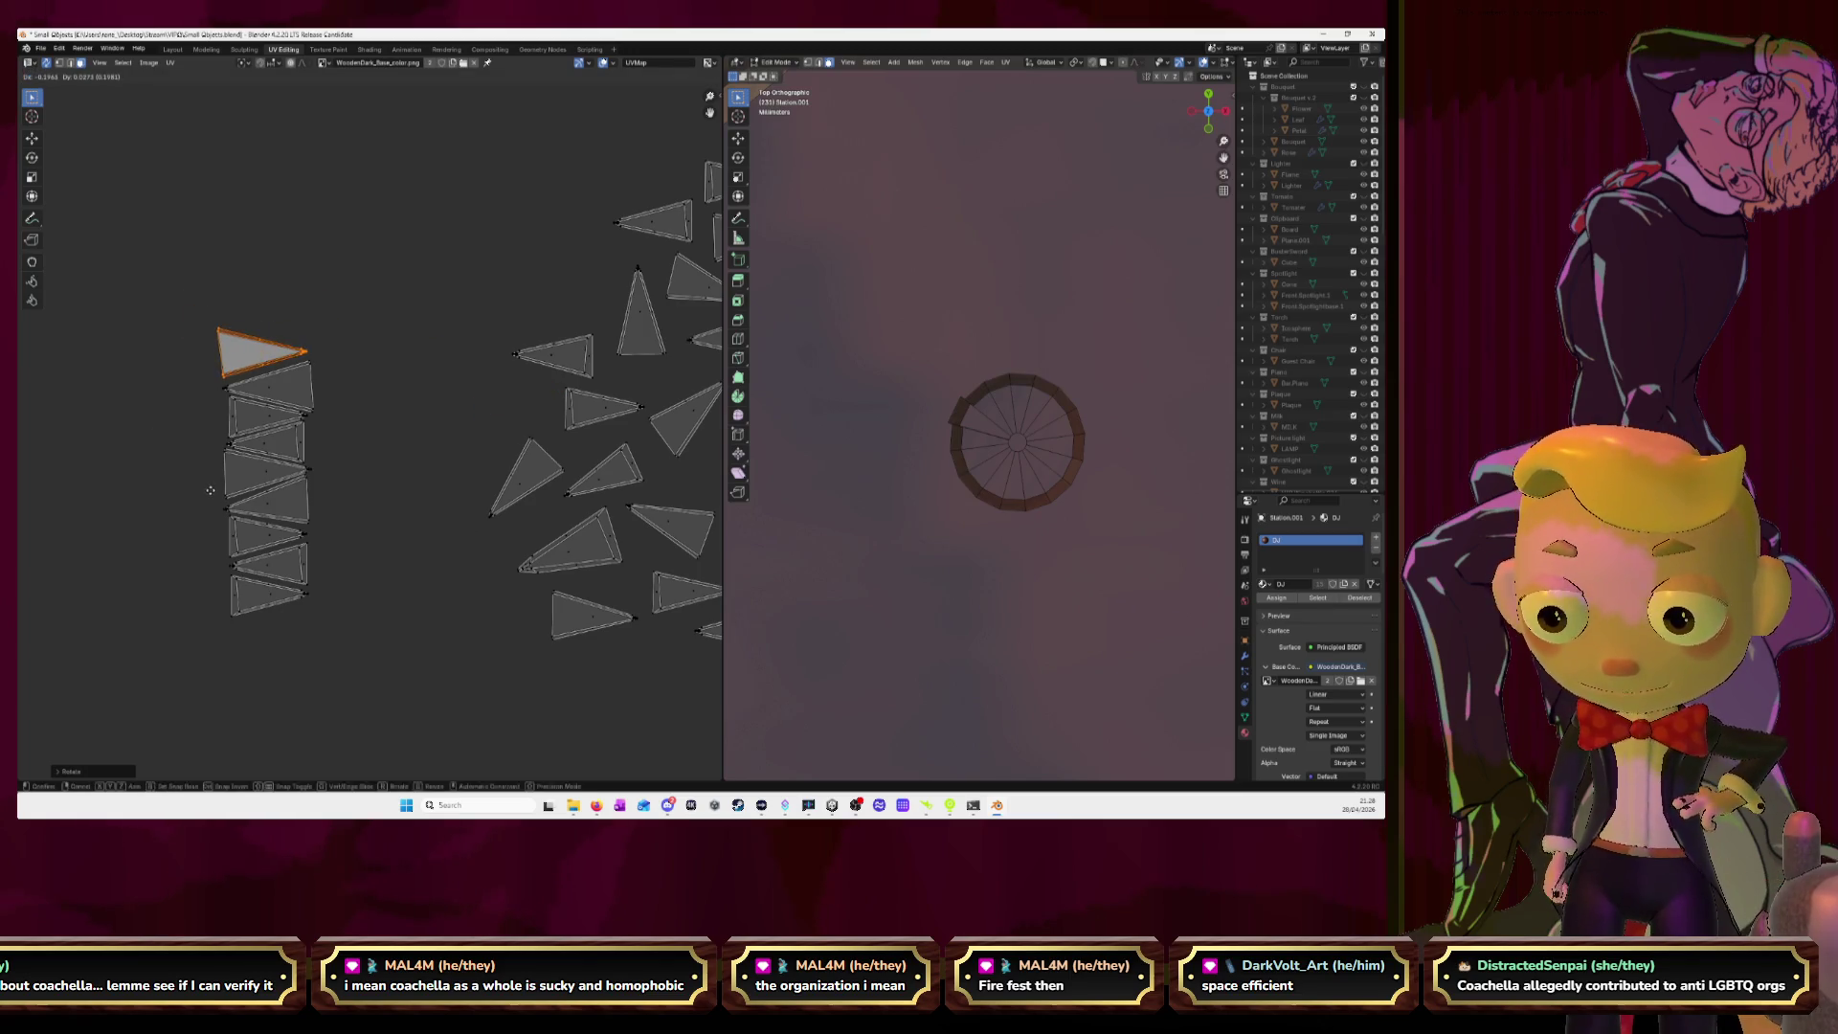
{"action": "left_click", "coordinate": [216, 493]}
{"action": "left_click", "coordinate": [575, 364]}
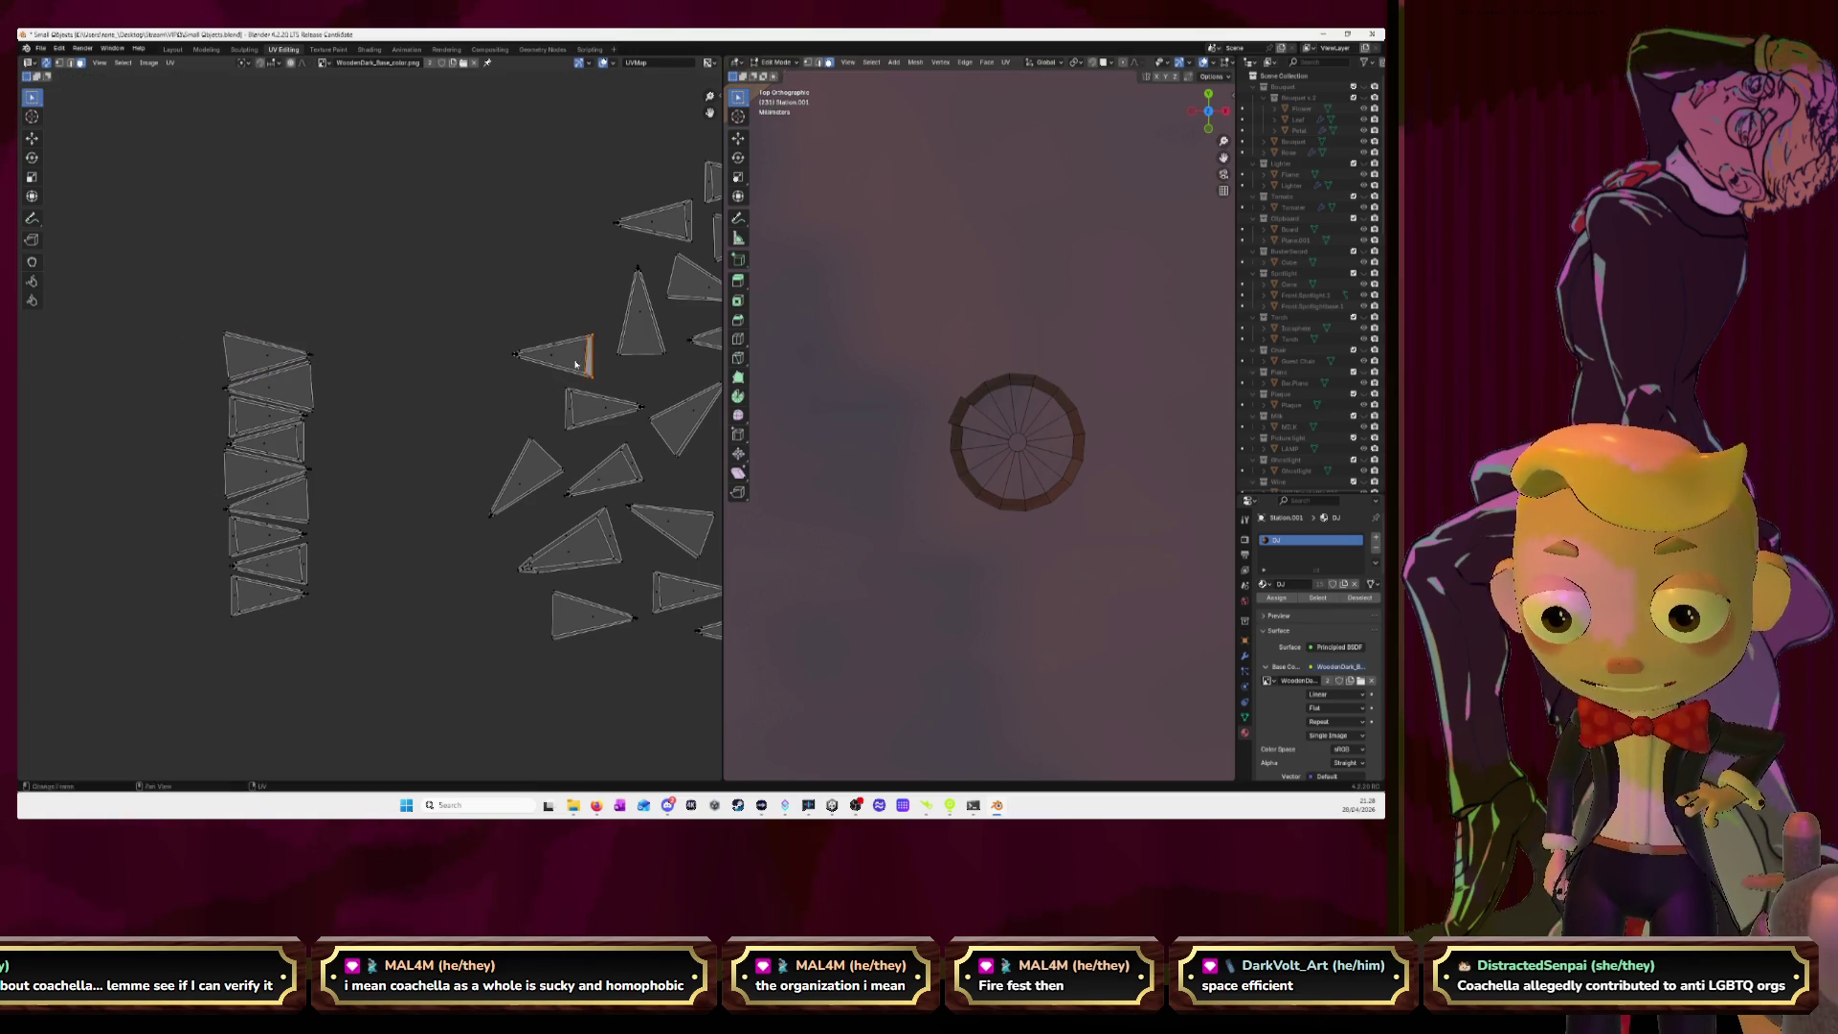
{"action": "key", "text": "l"}
{"action": "key", "text": "g"}
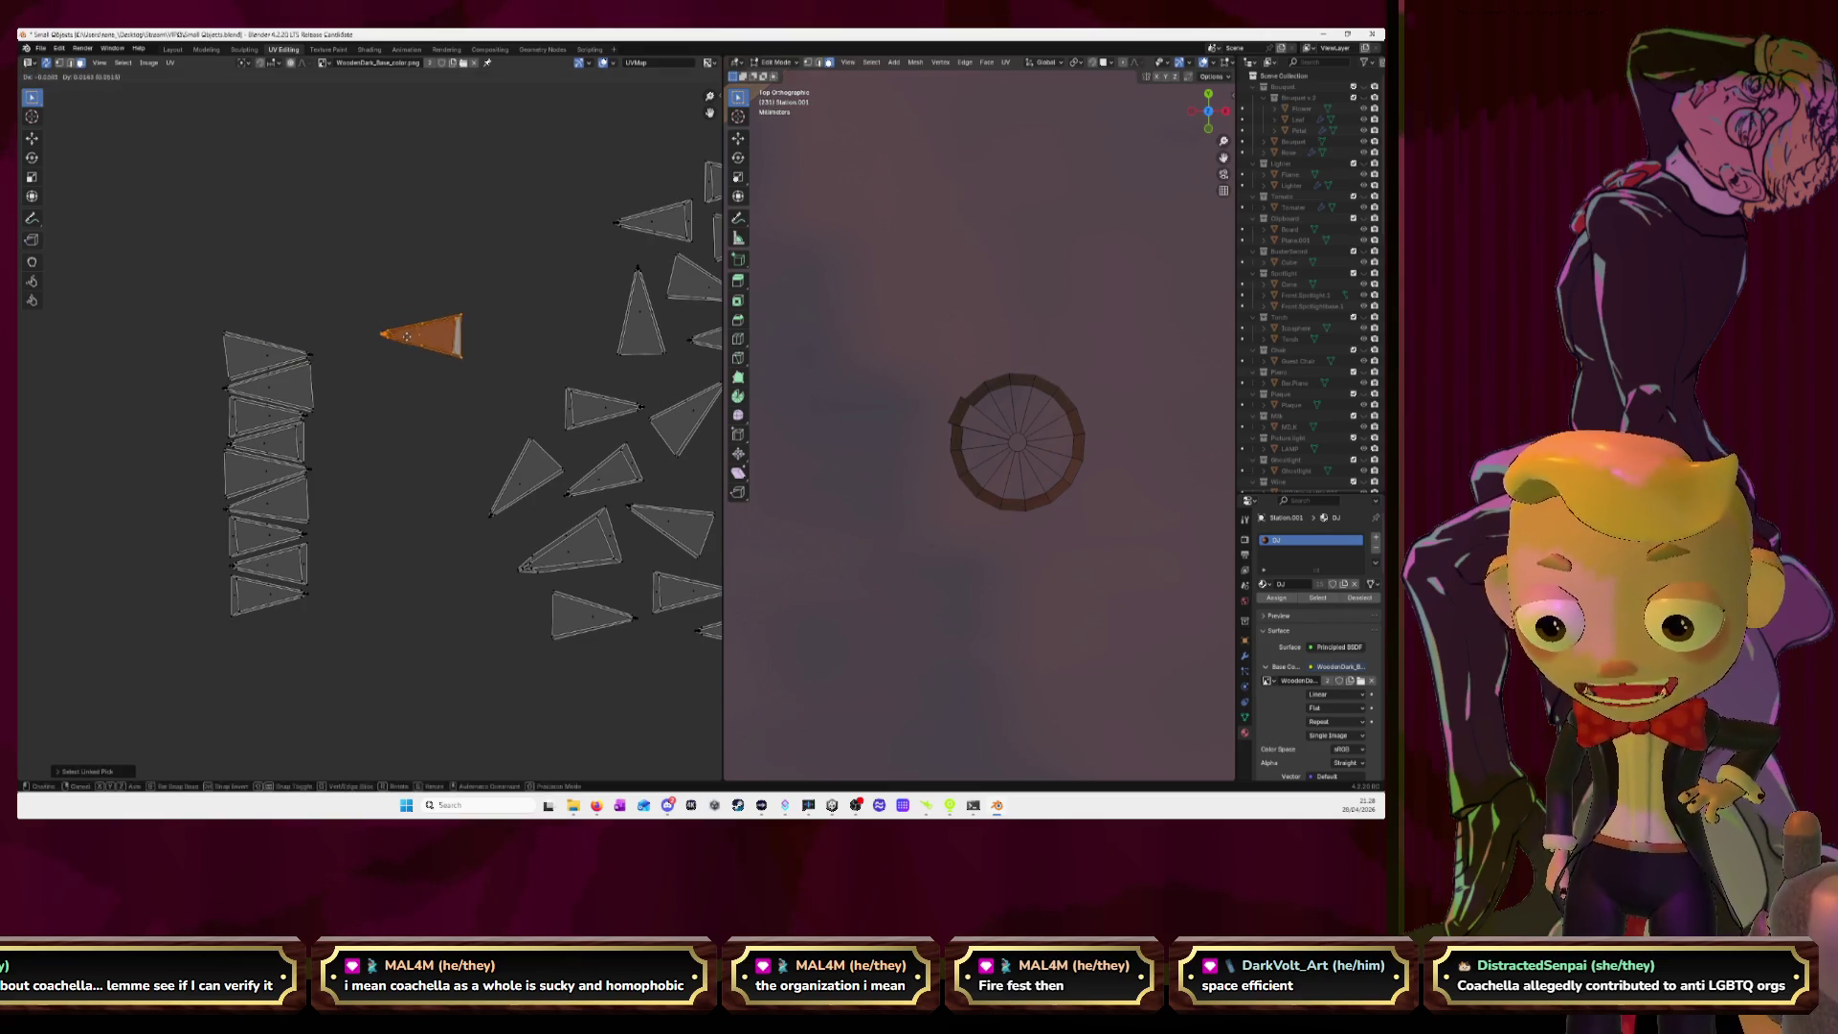
{"action": "left_click", "coordinate": [289, 329]}
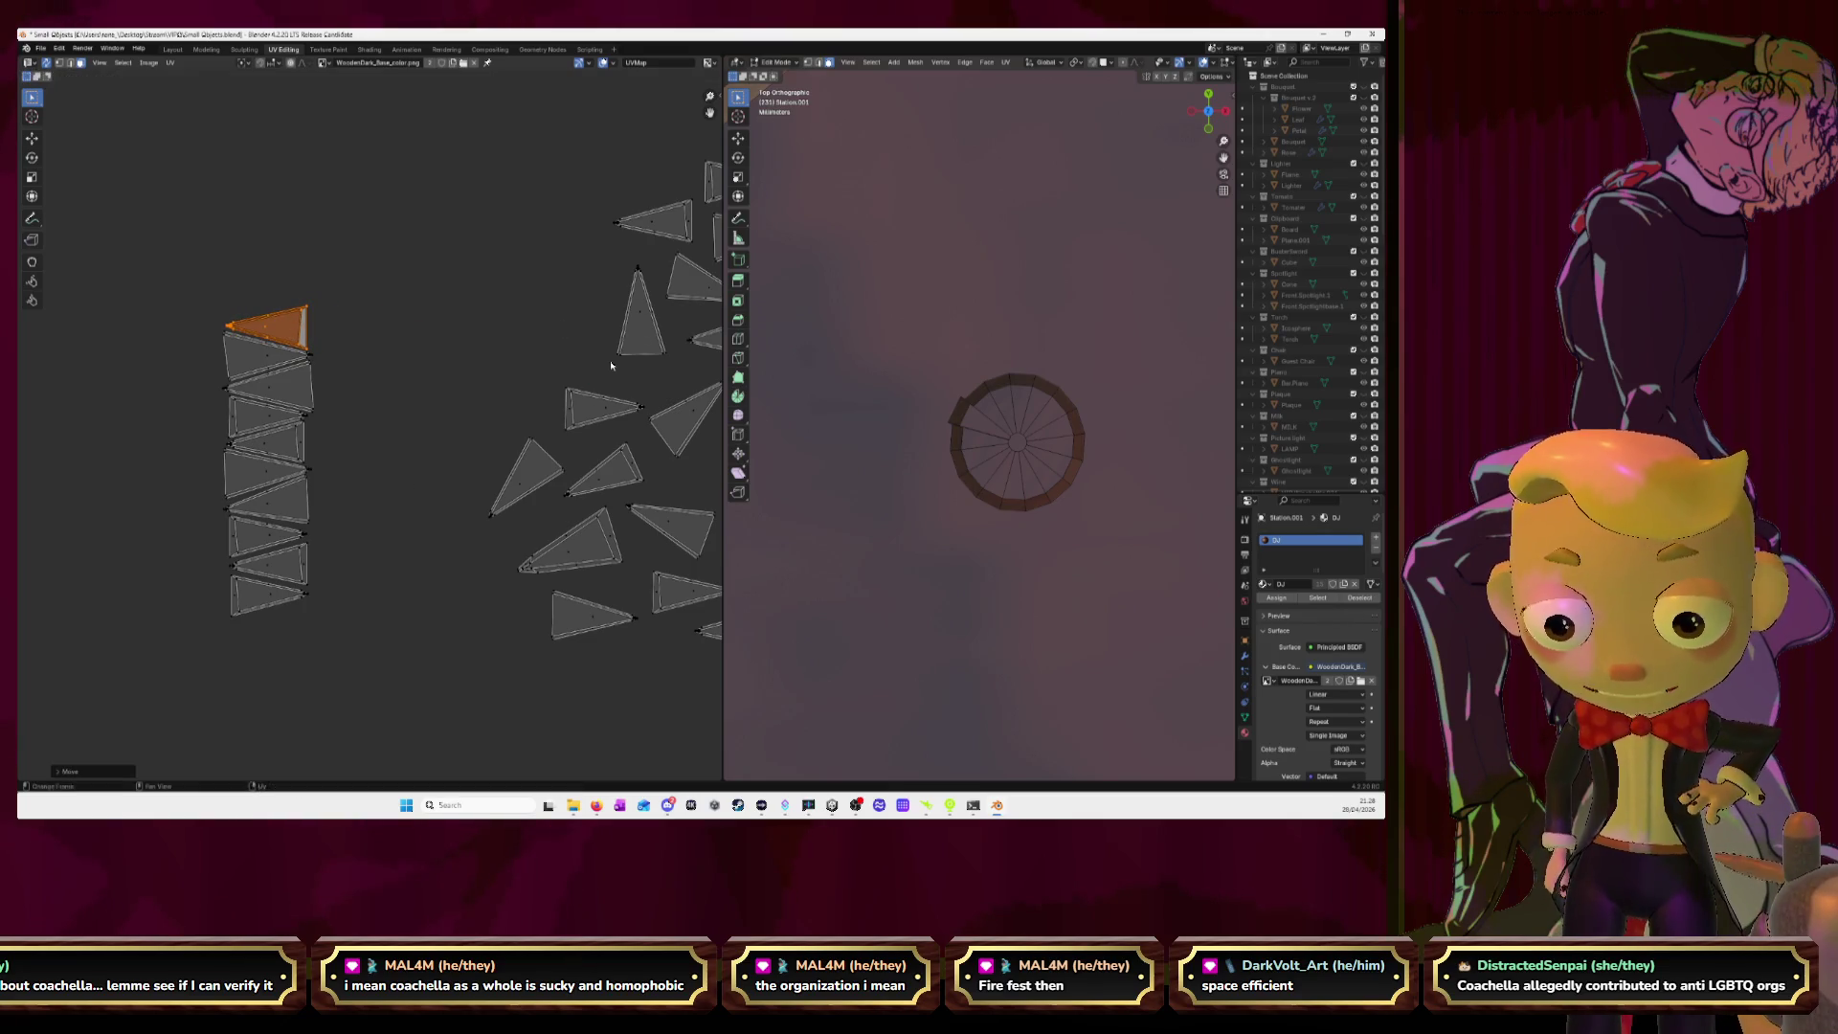
Rotate the next loose triangle to match and set it on top of the stack.
{"action": "key", "text": "l"}
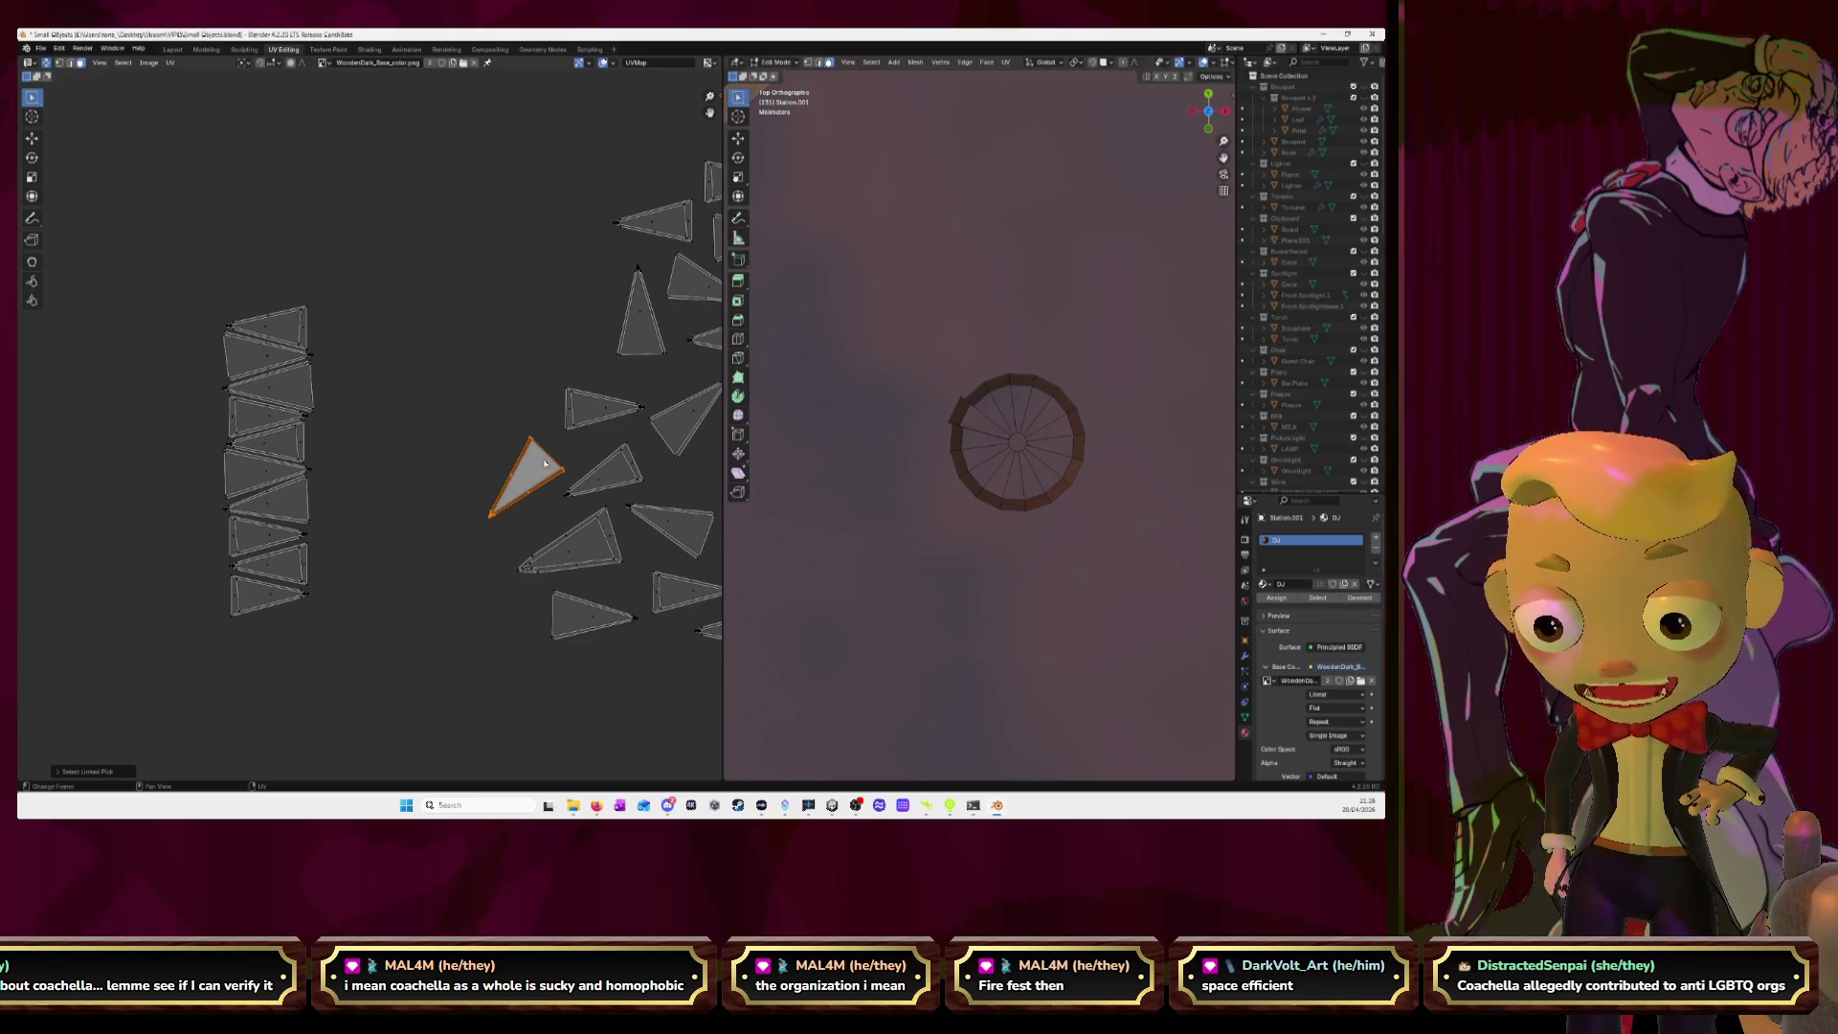
{"action": "key", "text": "g"}
{"action": "left_click", "coordinate": [287, 260]}
{"action": "key", "text": "r"}
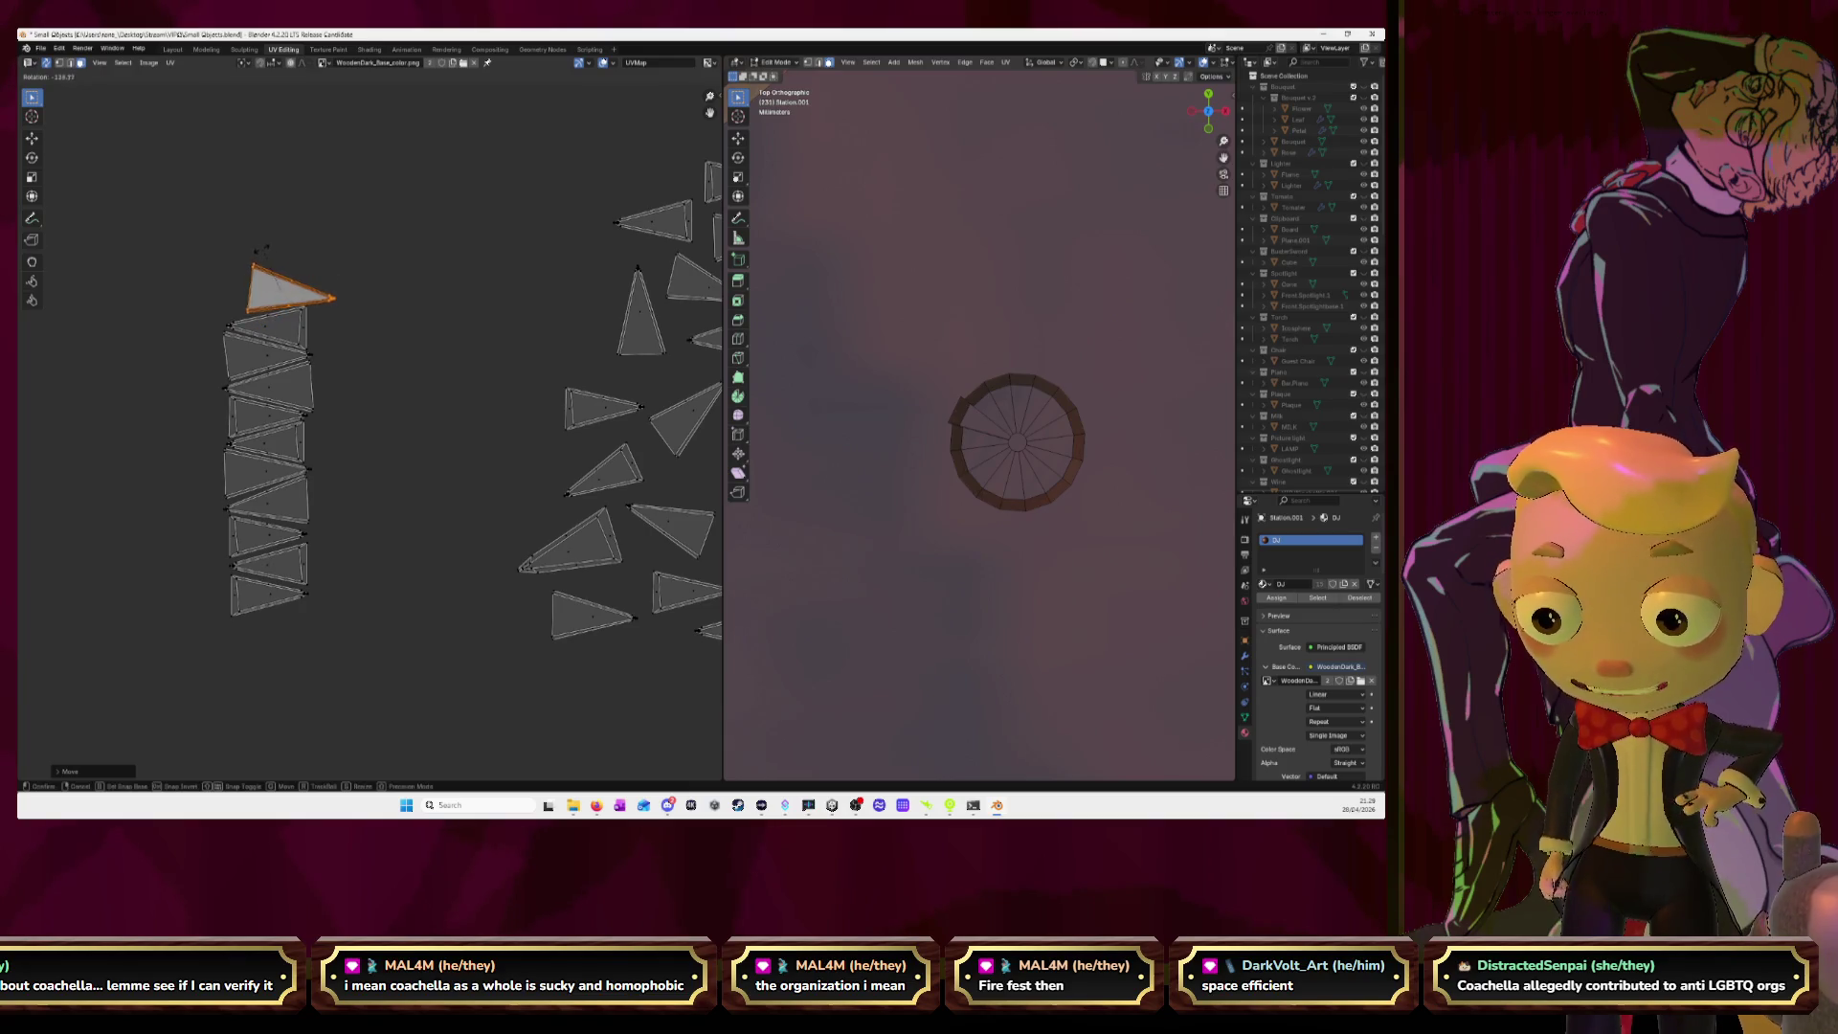
{"action": "left_click", "coordinate": [256, 247]}
{"action": "key", "text": "g"}
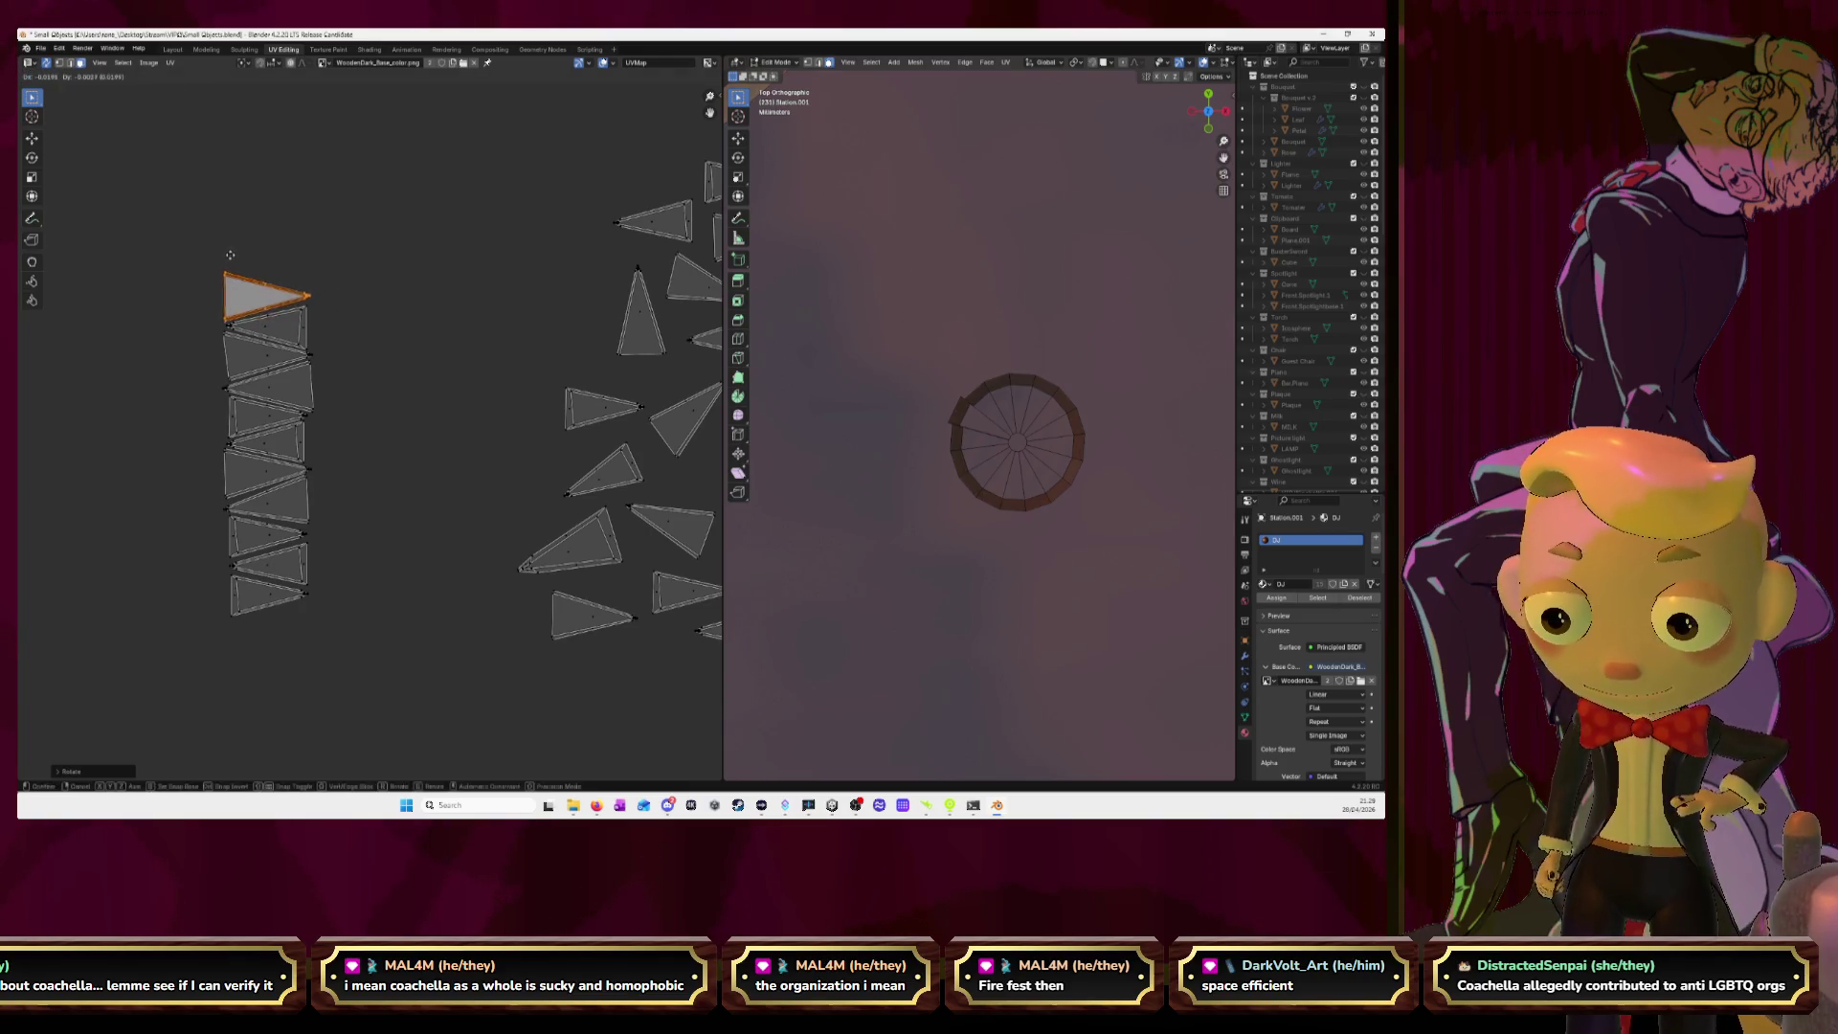
{"action": "left_click", "coordinate": [231, 256]}
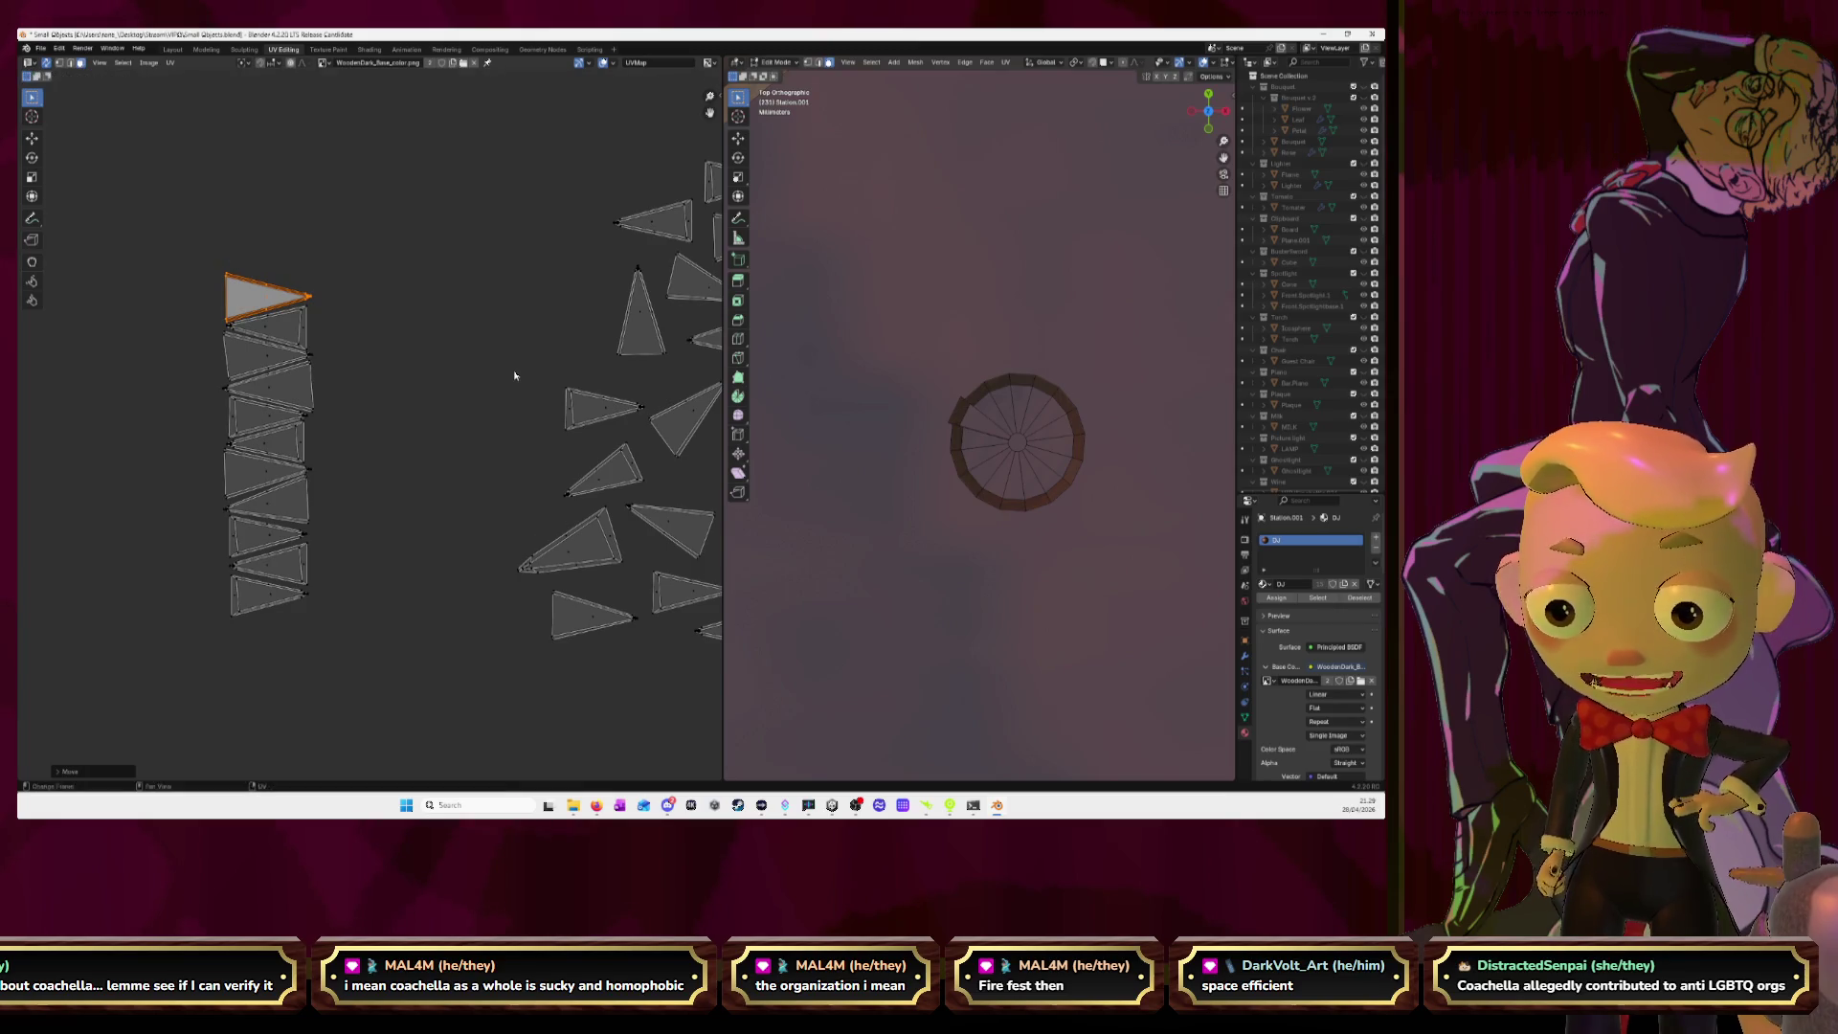
Bring a triangle from the scattered group to the stack top, rotated to match.
{"action": "left_click", "coordinate": [581, 541]}
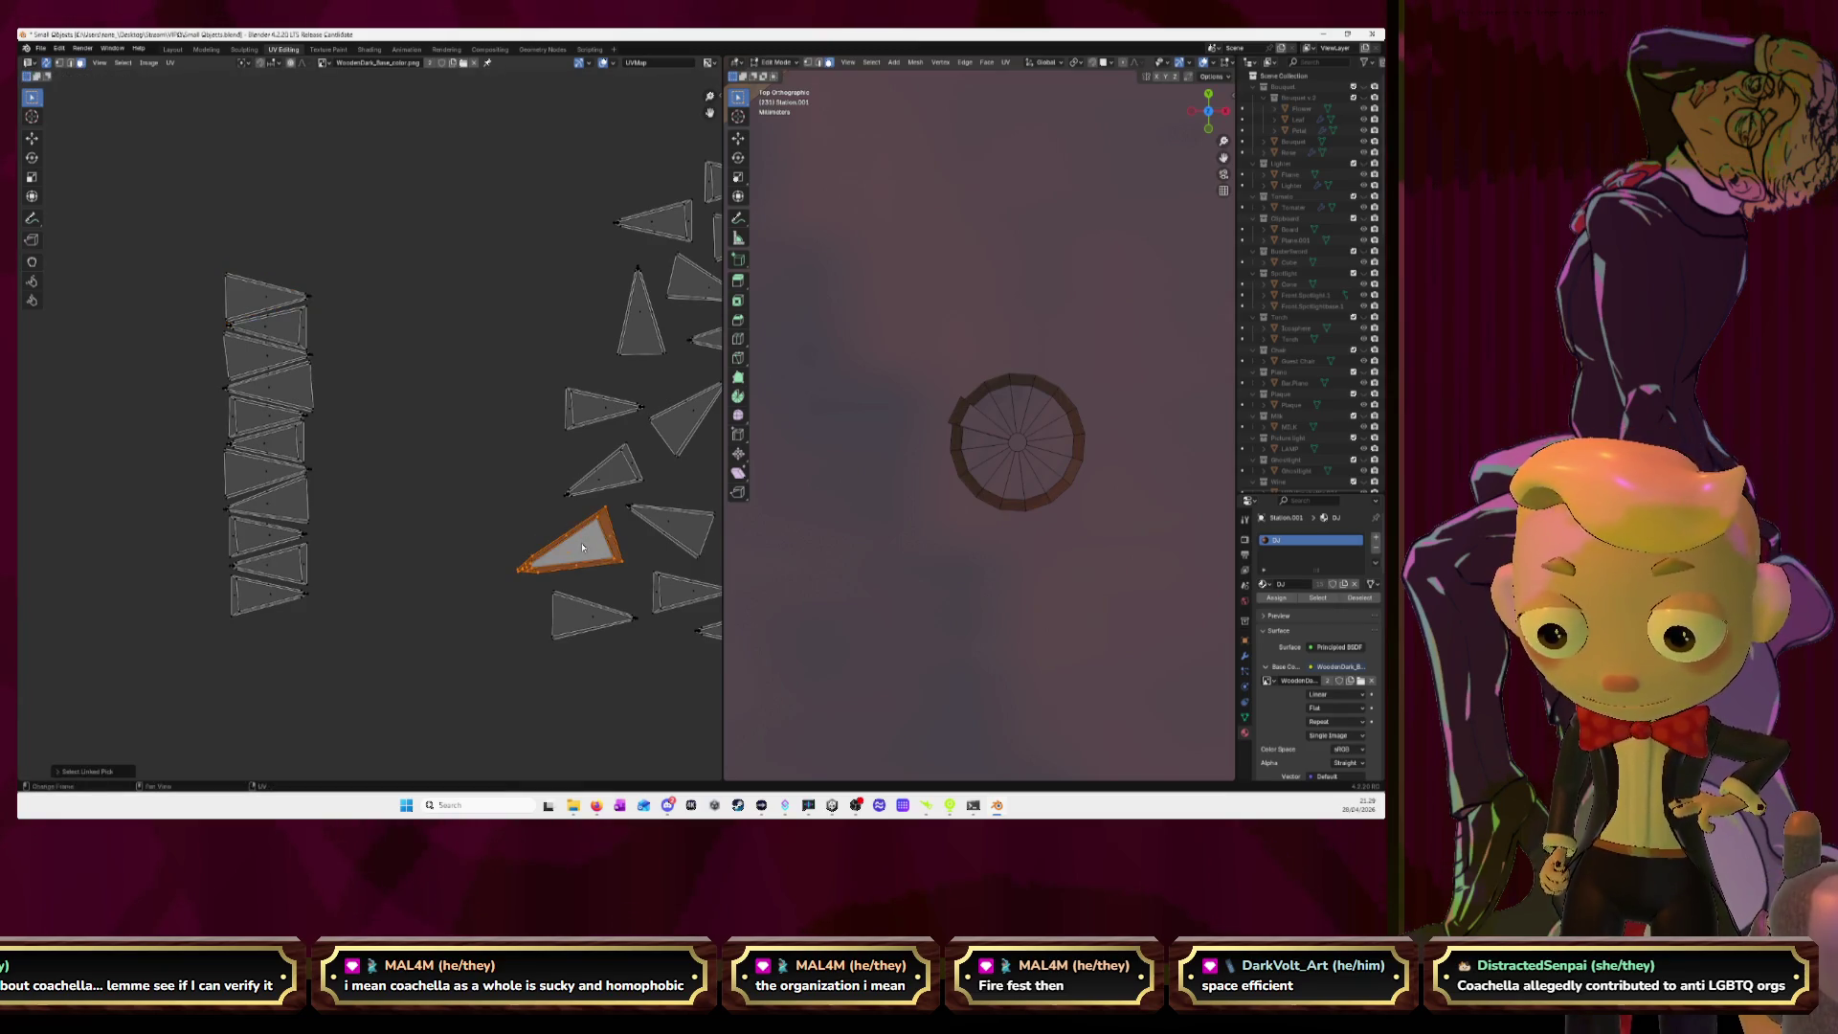
{"action": "key", "text": "g"}
{"action": "left_click", "coordinate": [346, 228]}
{"action": "key", "text": "r"}
{"action": "left_click", "coordinate": [492, 297]}
{"action": "key", "text": "g"}
{"action": "left_click", "coordinate": [461, 332]}
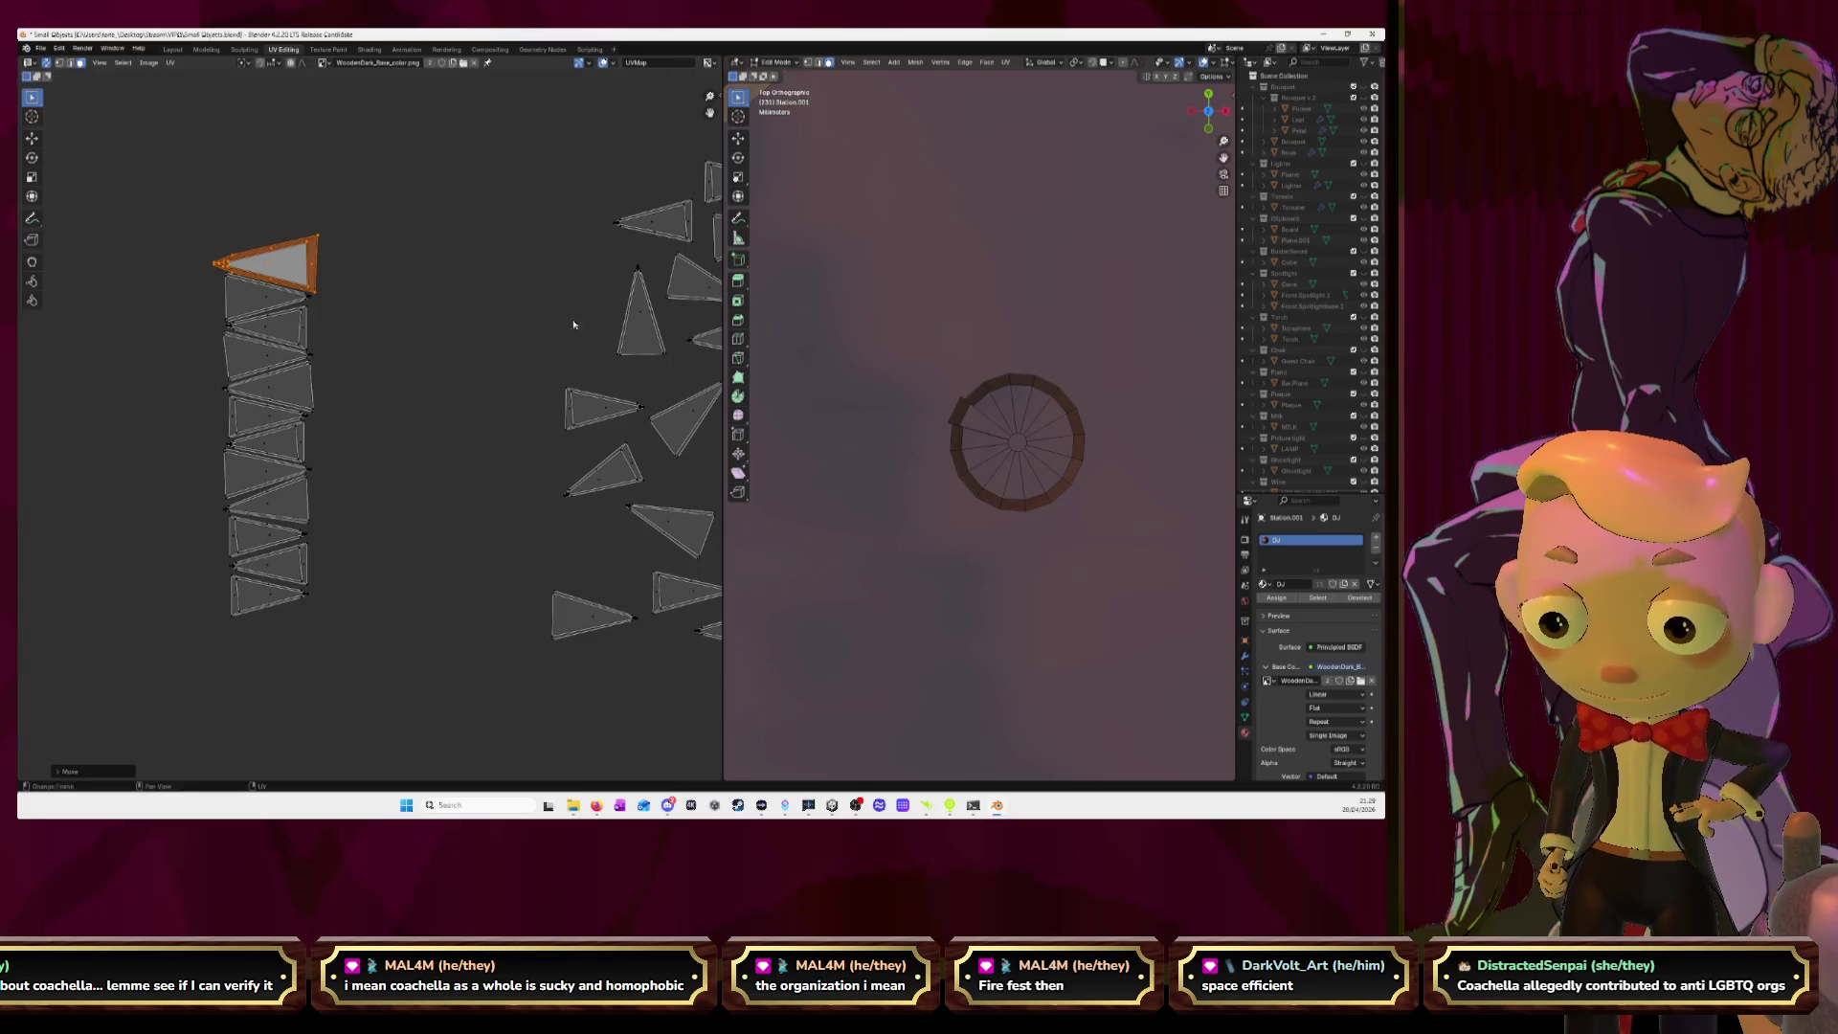
Rotate another scattered triangle to point right and place it atop the column.
{"action": "left_click", "coordinate": [646, 333]}
{"action": "key", "text": "l"}
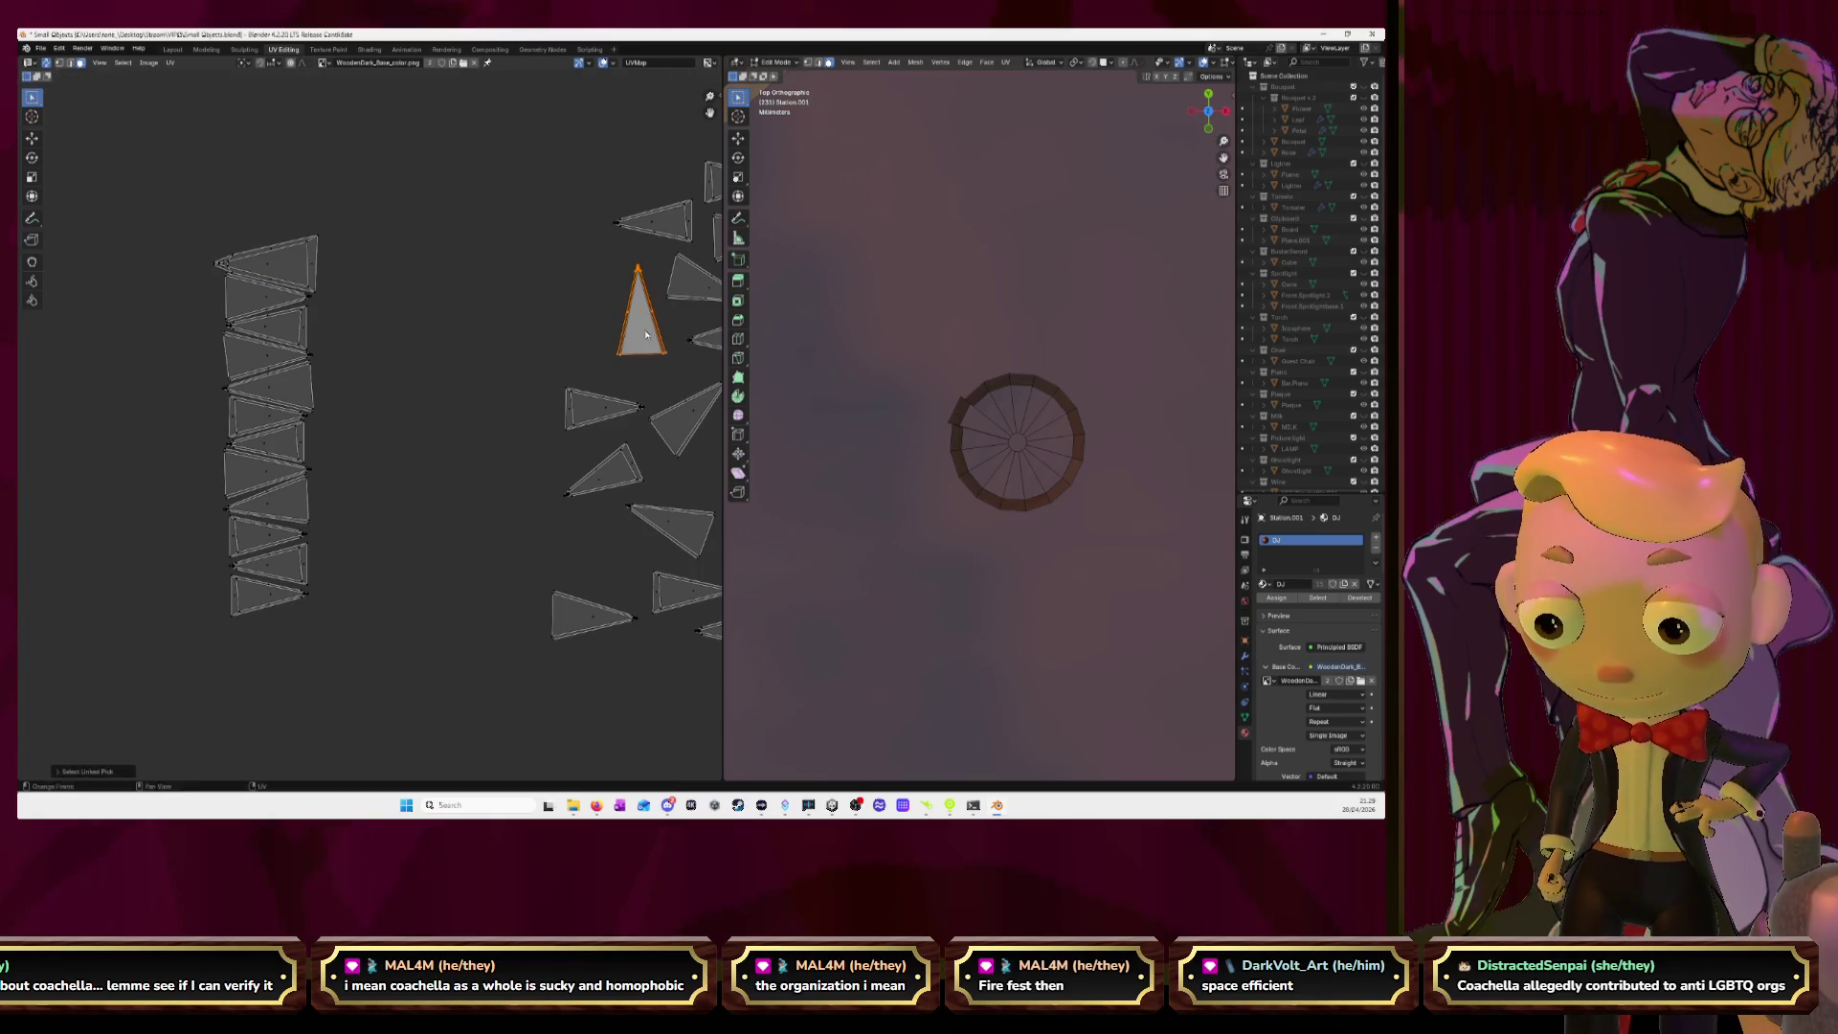
{"action": "key", "text": "g"}
{"action": "left_click", "coordinate": [351, 305]}
{"action": "key", "text": "r"}
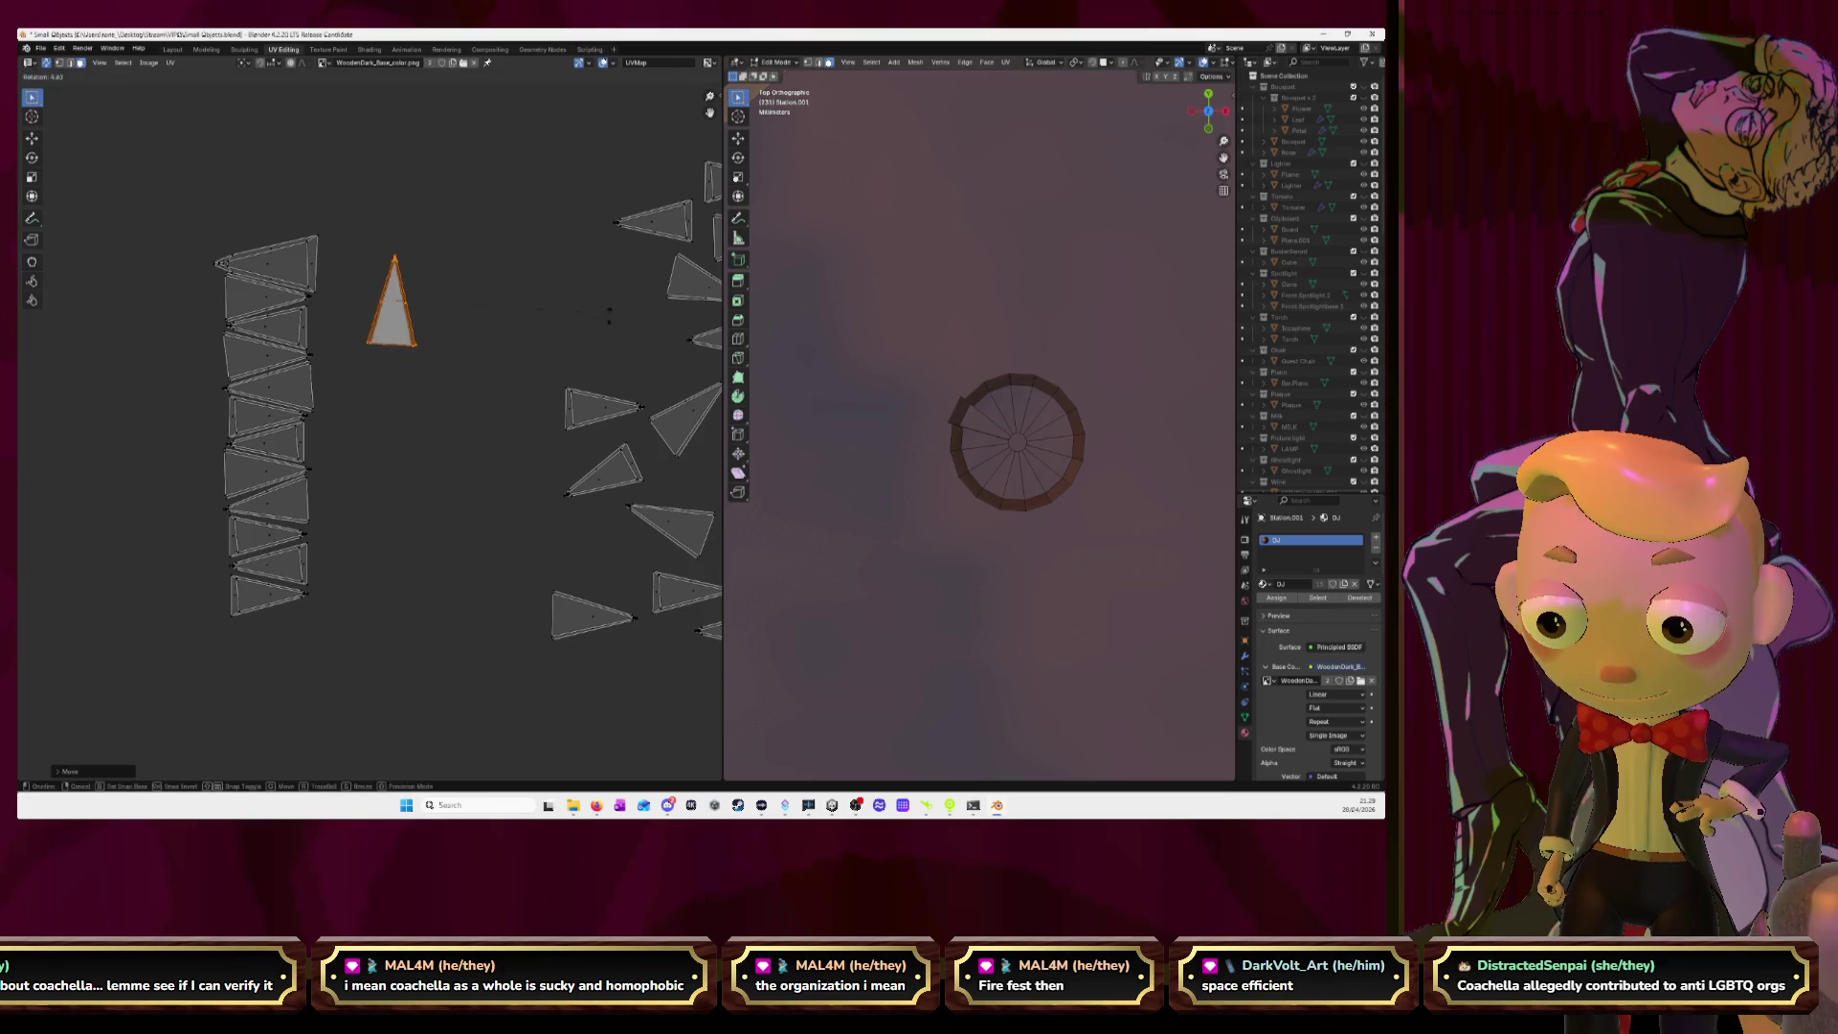
{"action": "left_click", "coordinate": [399, 485]}
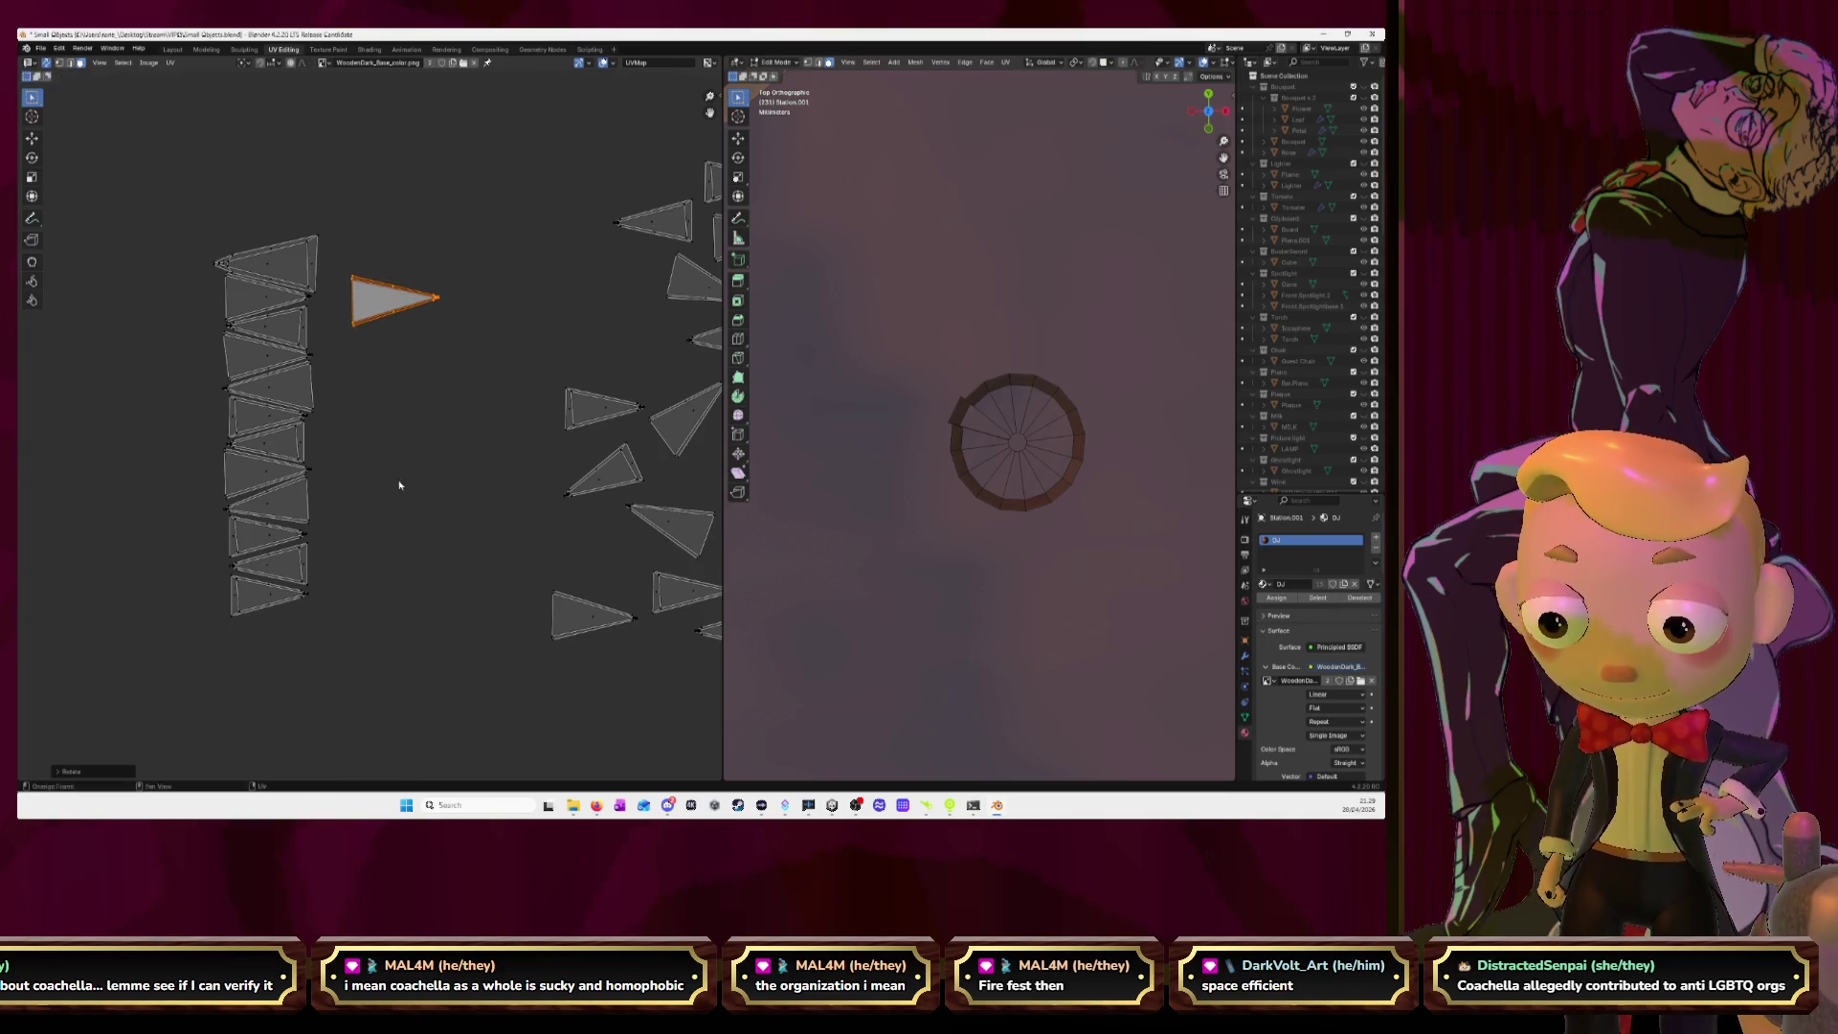
{"action": "key", "text": "g"}
{"action": "left_click", "coordinate": [279, 407]}
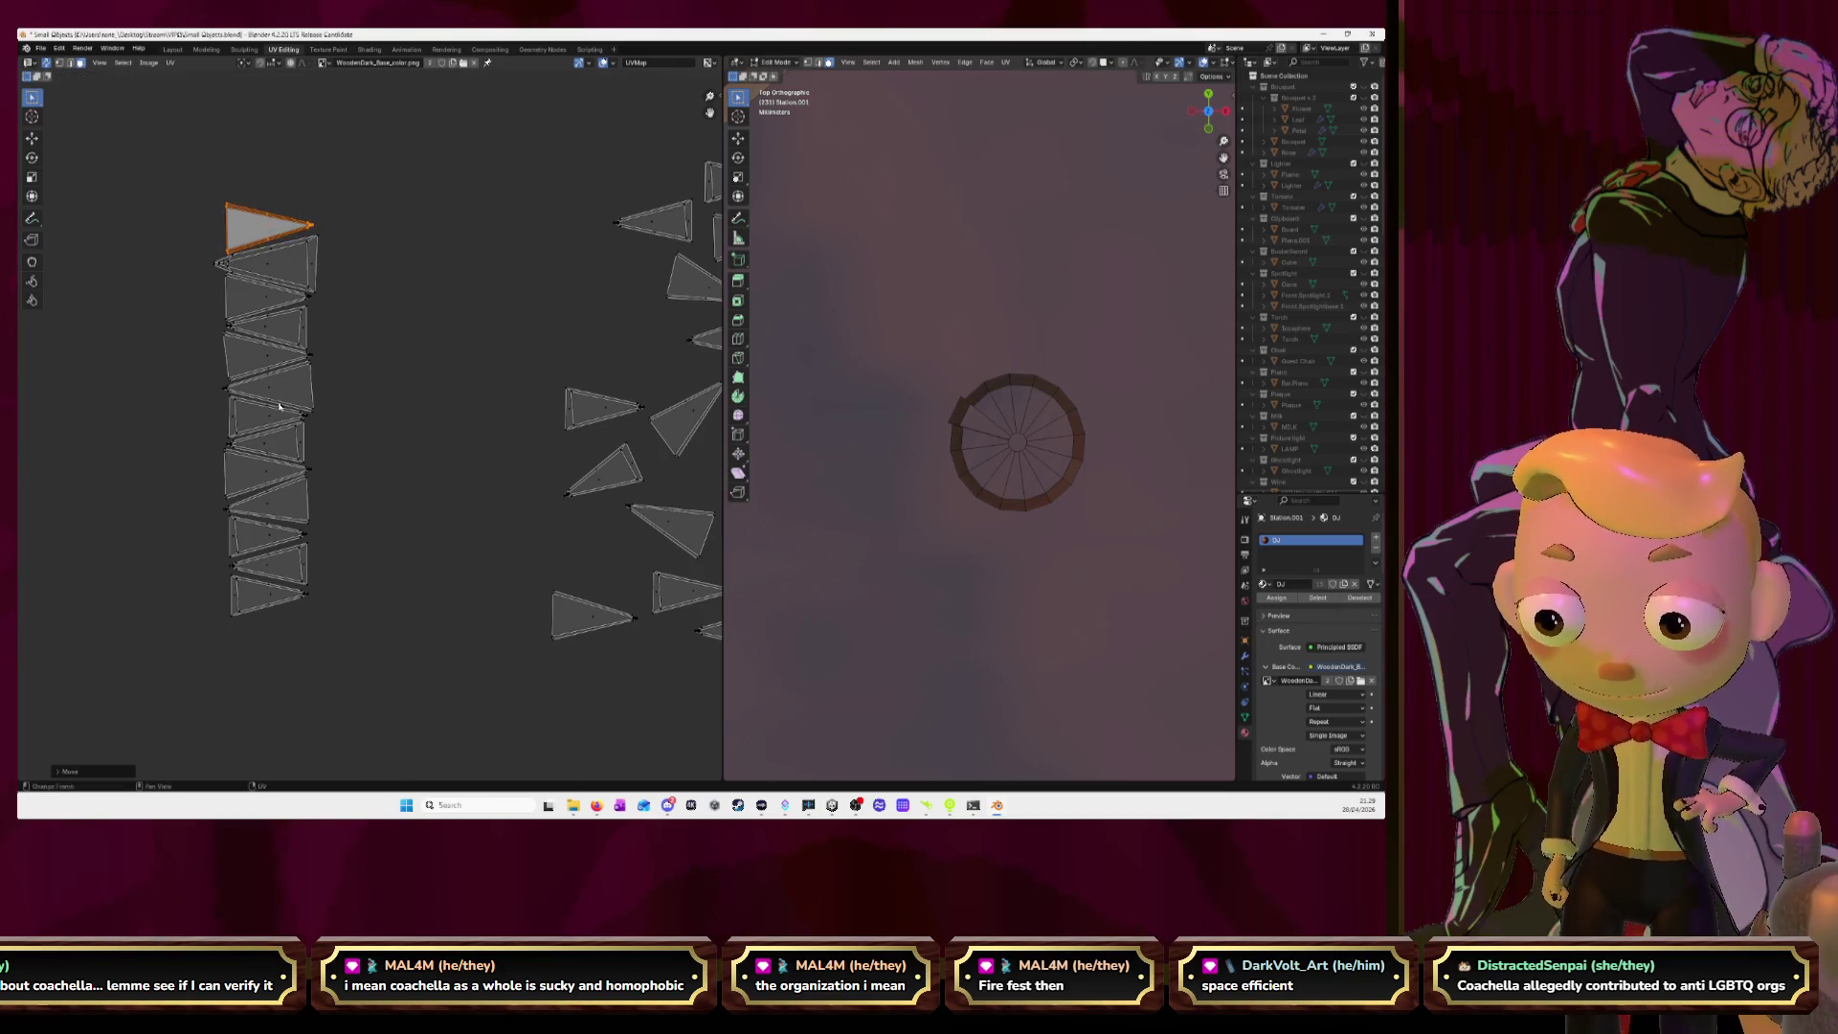
{"action": "key", "text": "r"}
{"action": "key", "text": "Escape"}
{"action": "key", "text": "g"}
{"action": "key", "text": "Escape"}
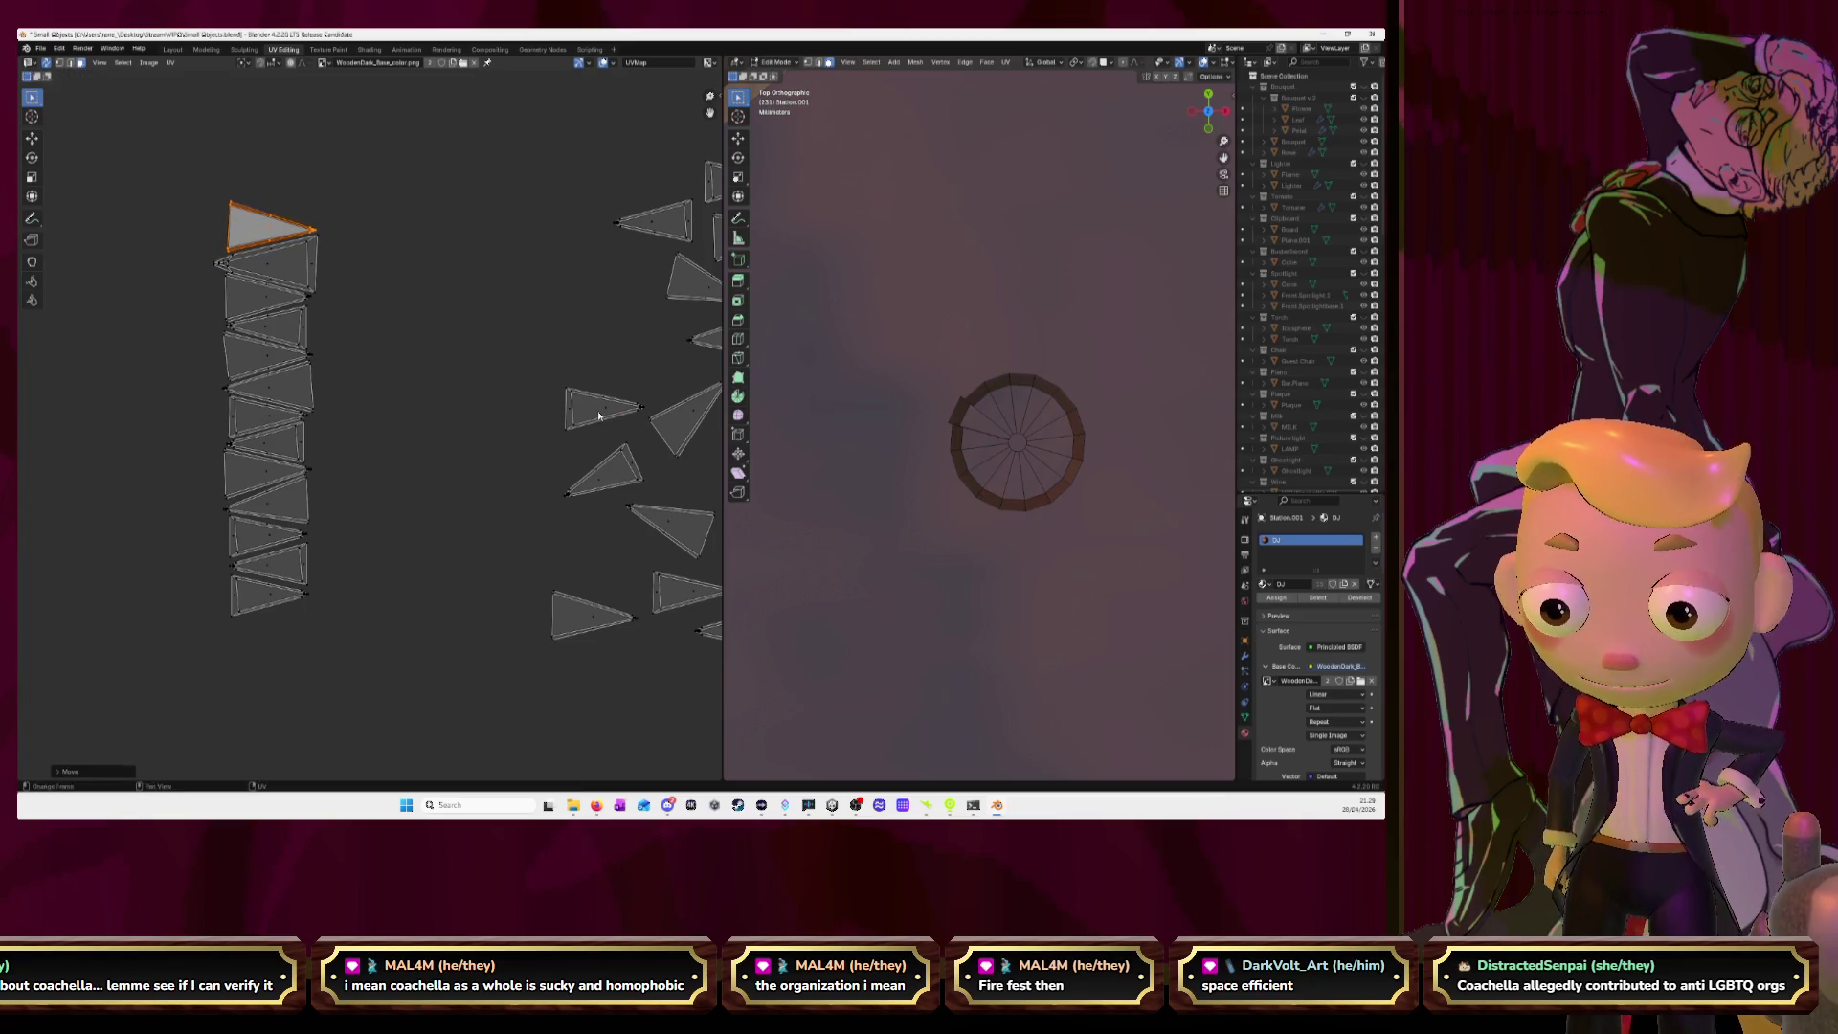
Flip the next scattered triangle and place it at the top of the column.
{"action": "left_click", "coordinate": [599, 414]}
{"action": "type", "text": "l"}
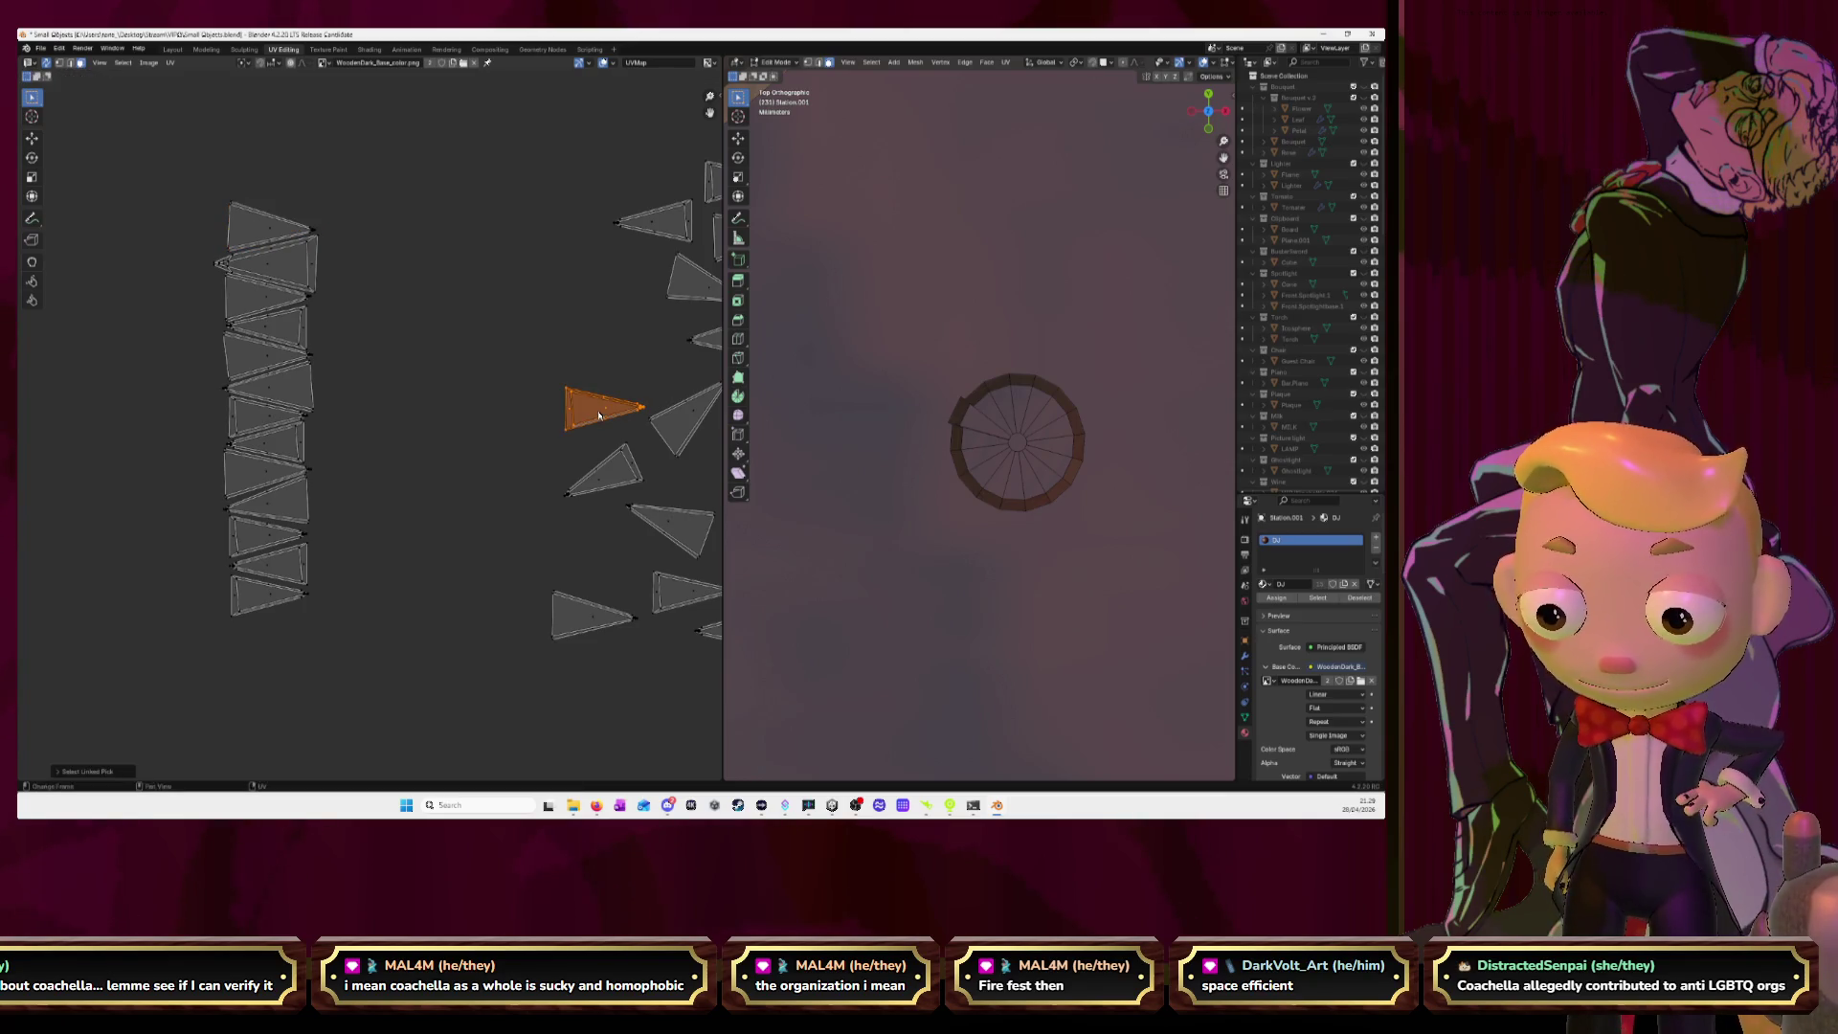
{"action": "type", "text": "gx18"}
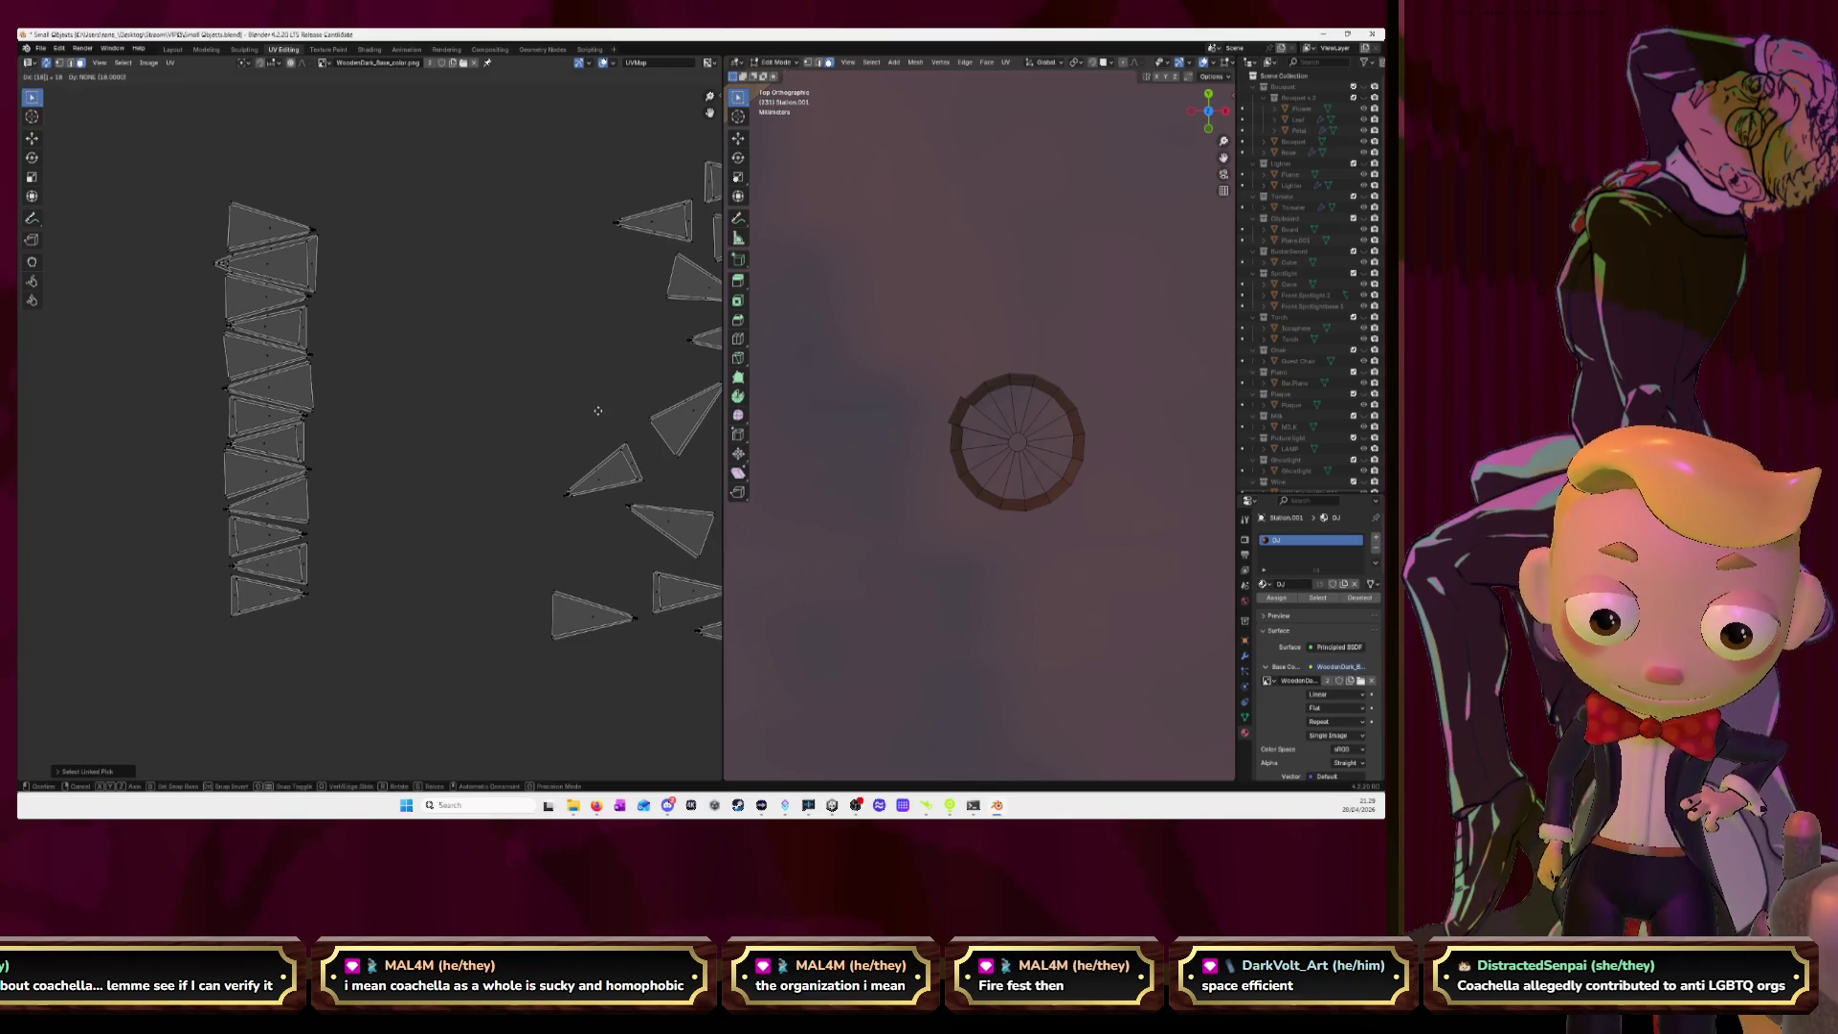
{"action": "key", "text": "Escape"}
{"action": "type", "text": "r"}
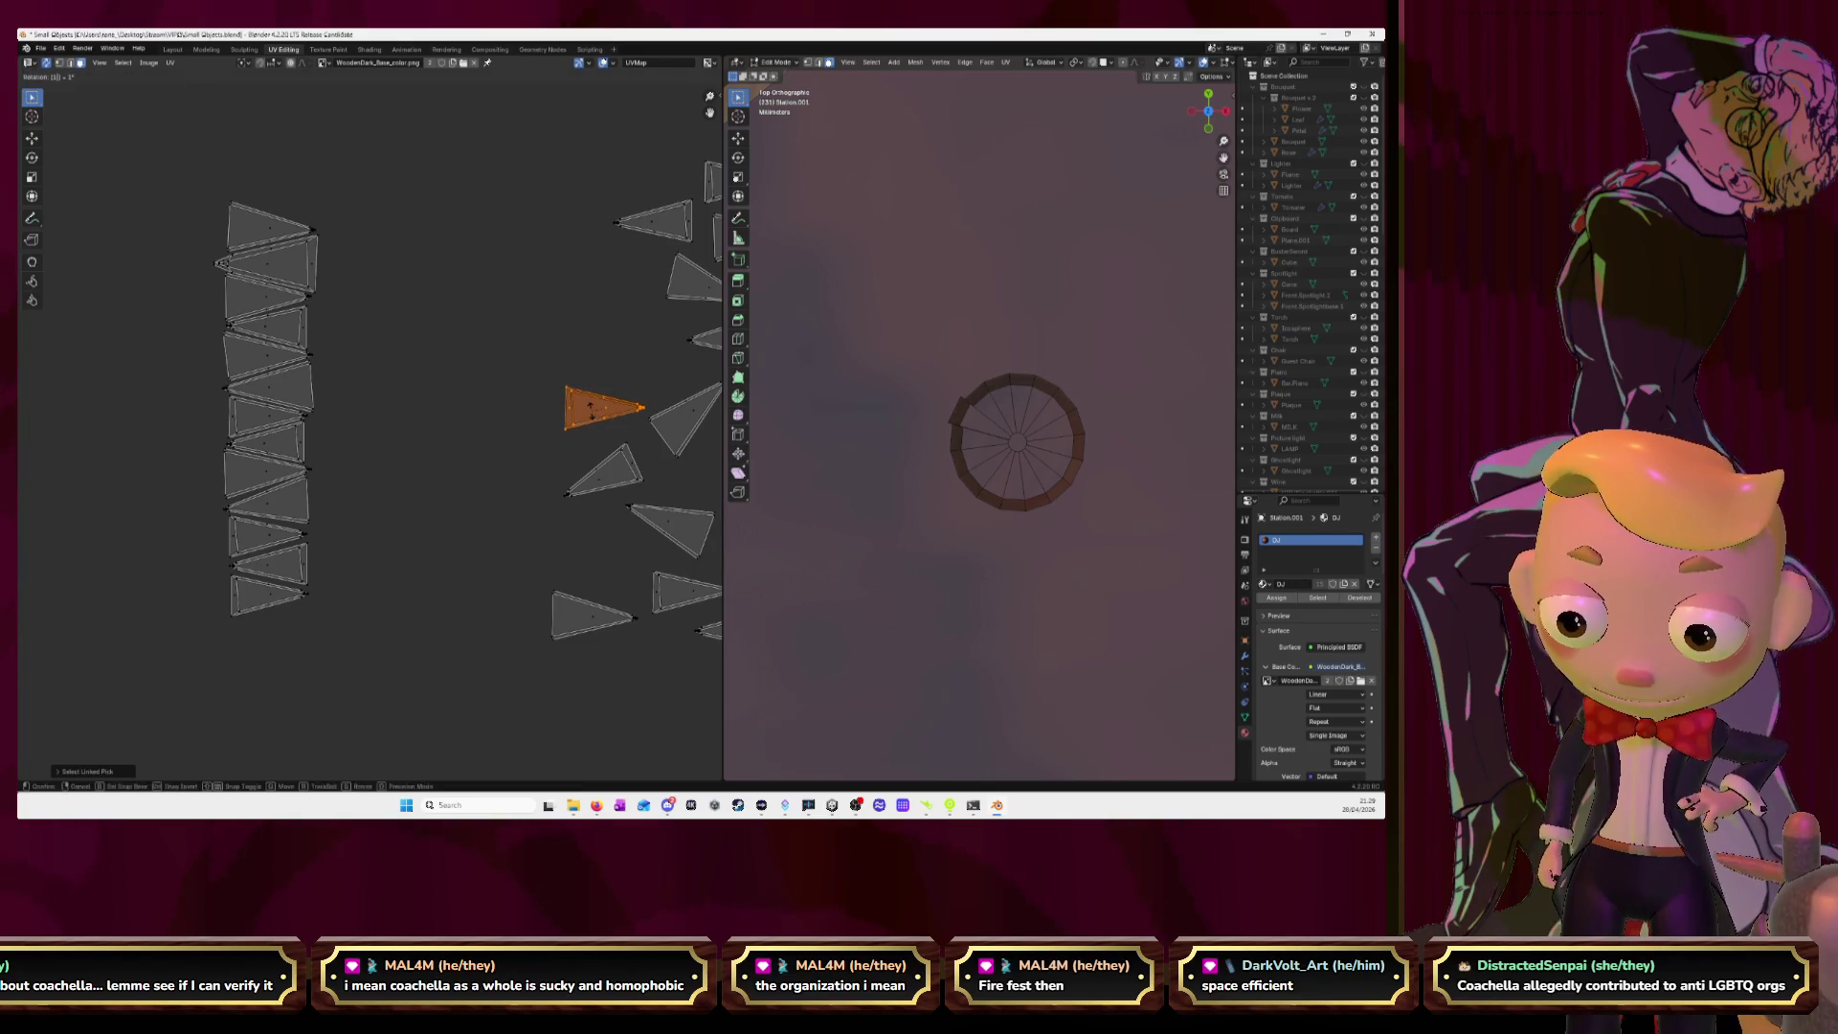
{"action": "type", "text": "80"}
{"action": "key", "text": "Return"}
{"action": "key", "text": "g"}
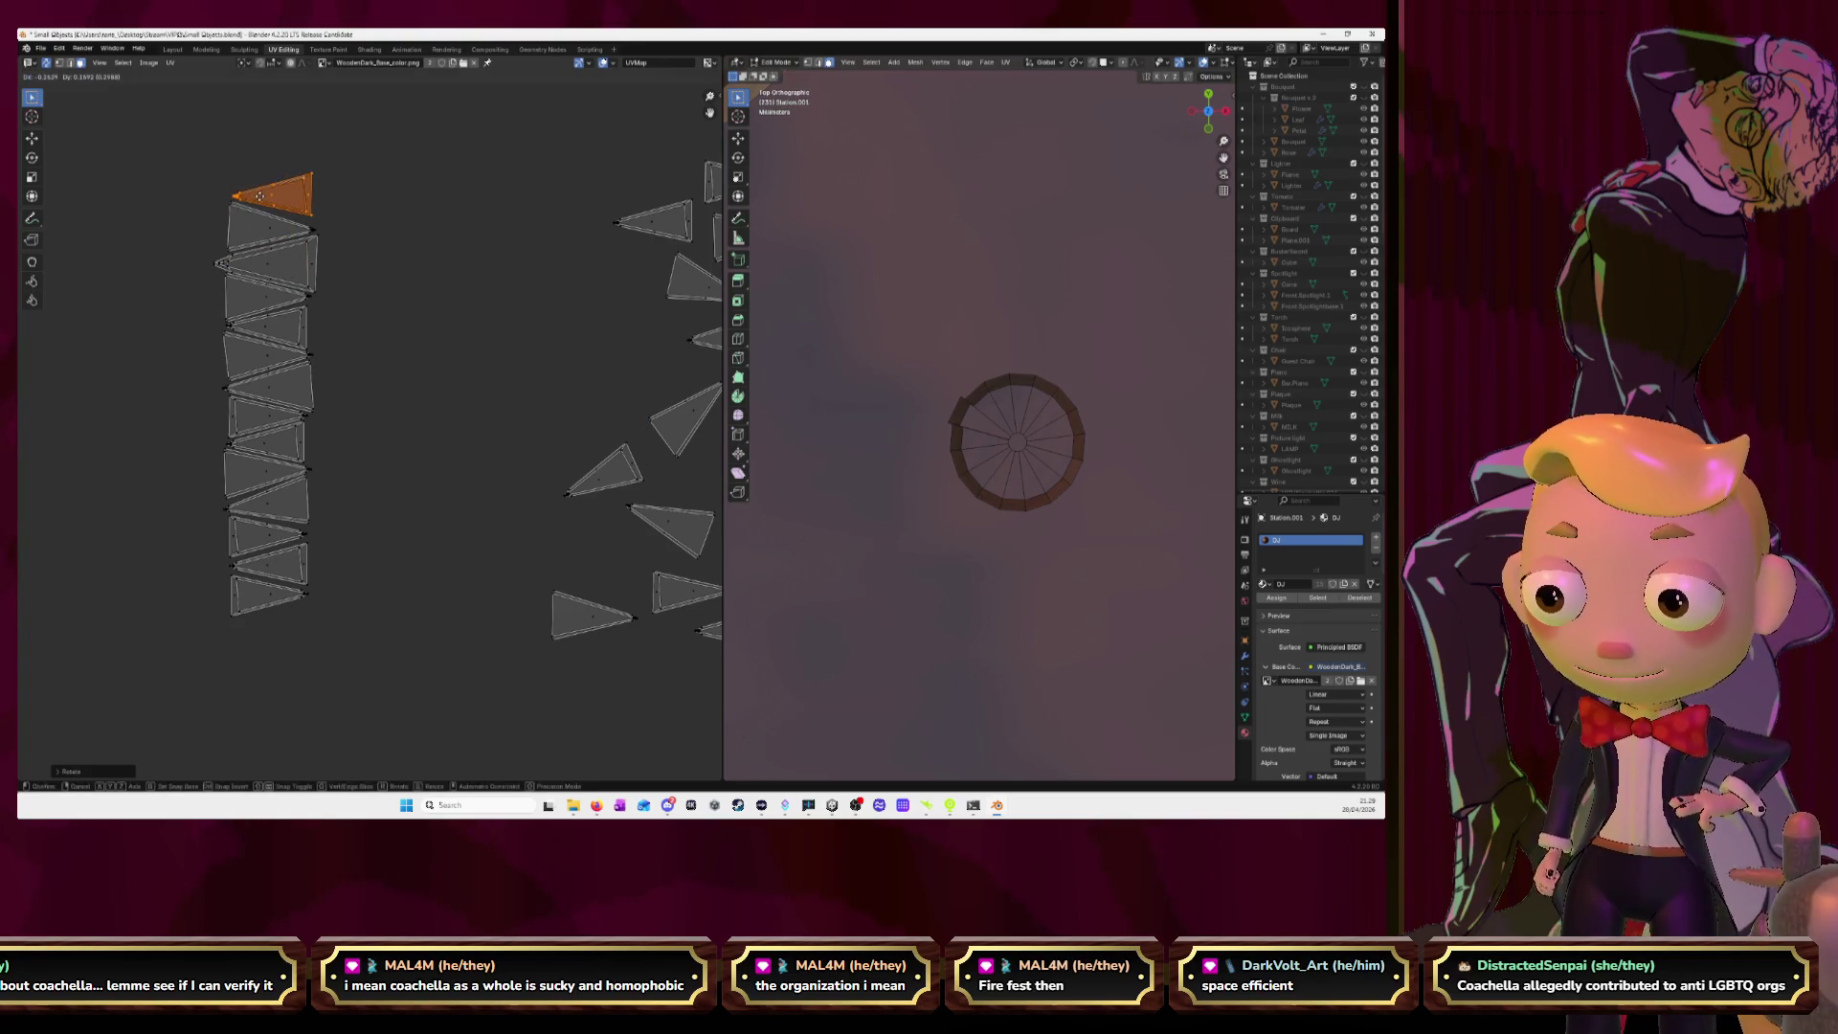
{"action": "left_click", "coordinate": [259, 197]}
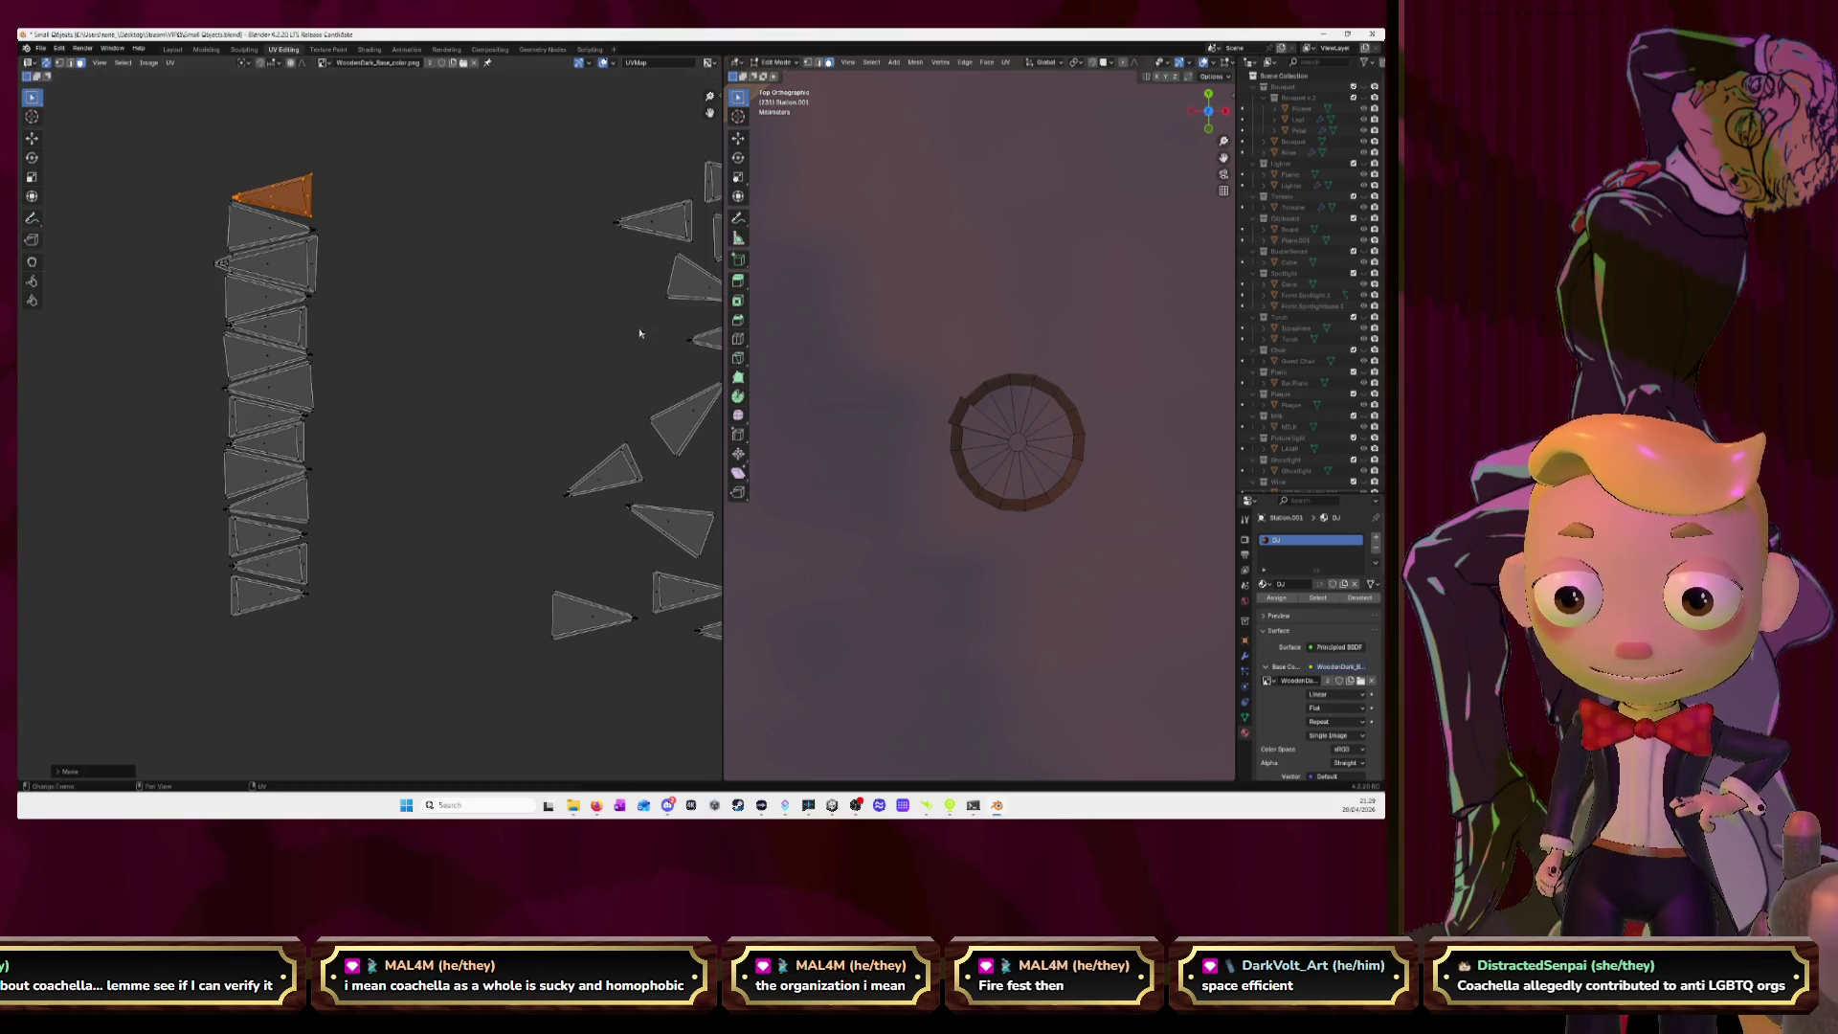
Rotate another loose triangle to point right and leave it at the column top.
{"action": "scroll", "coordinate": [642, 332], "scroll_direction": "down", "scroll_amount": 1}
{"action": "scroll", "coordinate": [506, 333], "scroll_direction": "down", "scroll_amount": 2}
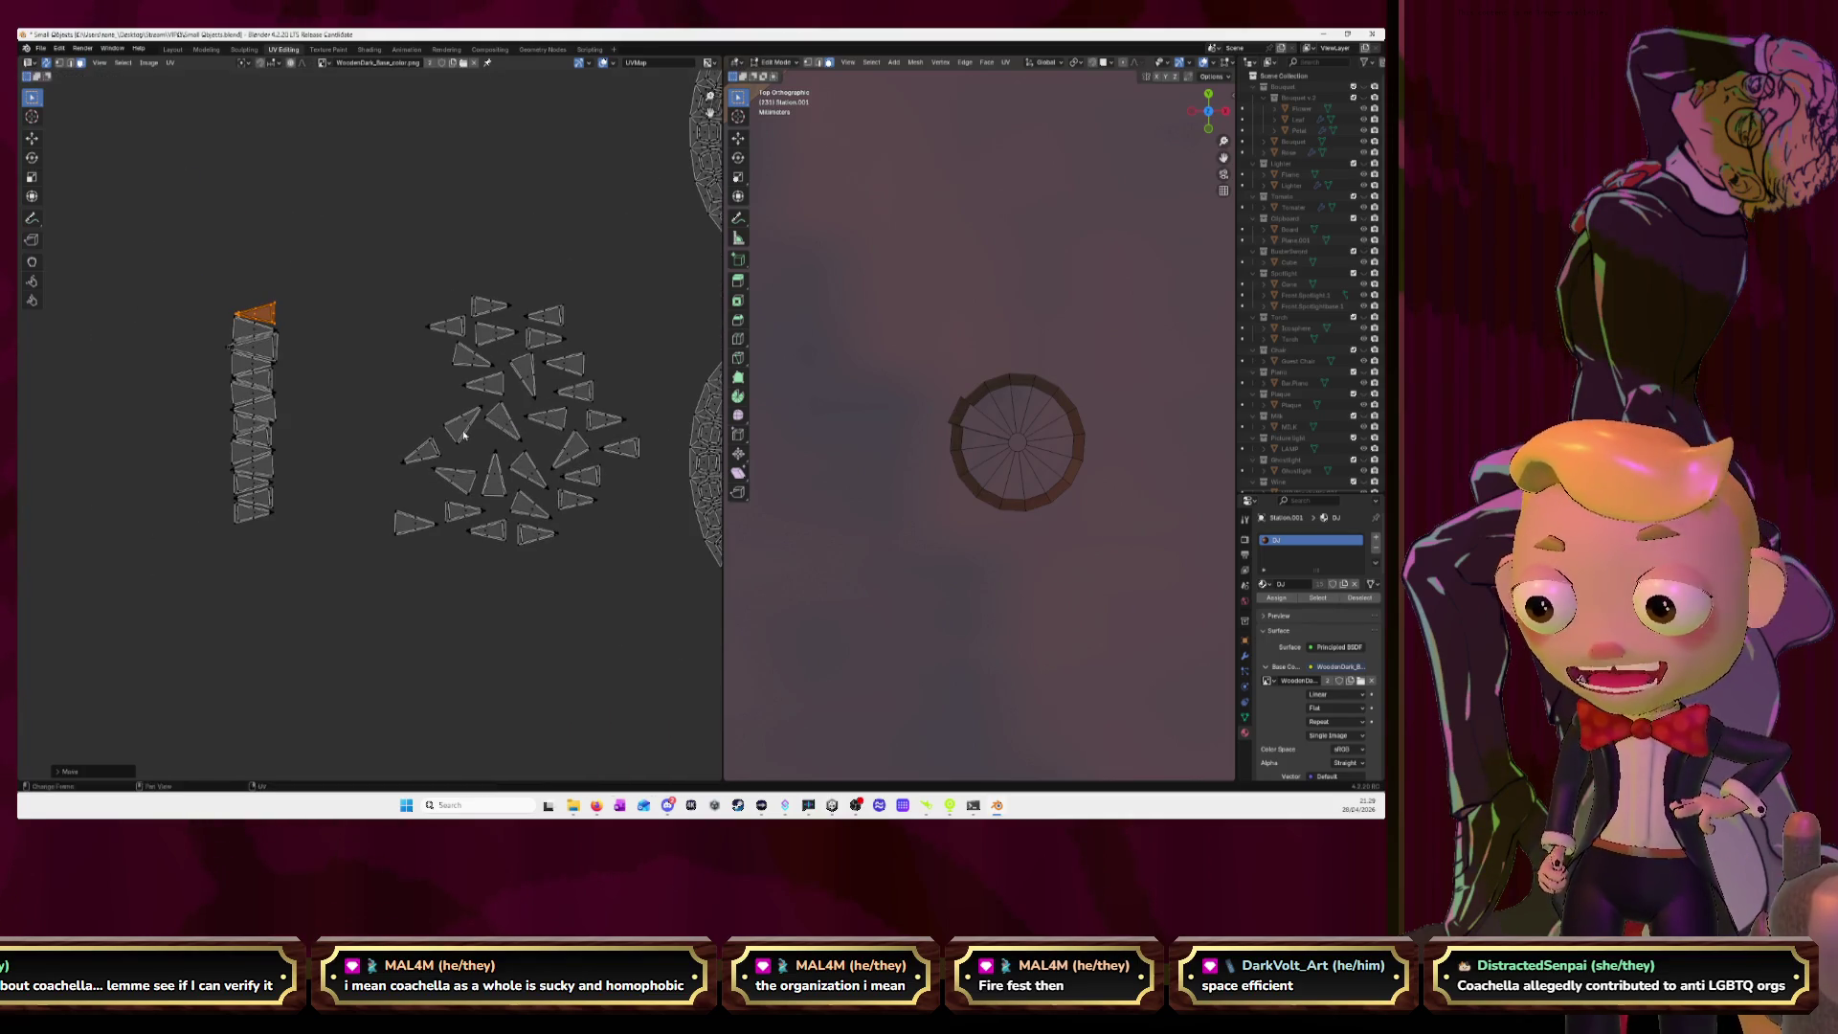
{"action": "left_click", "coordinate": [427, 454]}
{"action": "scroll", "coordinate": [427, 454], "scroll_direction": "up", "scroll_amount": 1}
{"action": "key", "text": "l"}
{"action": "key", "text": "g"}
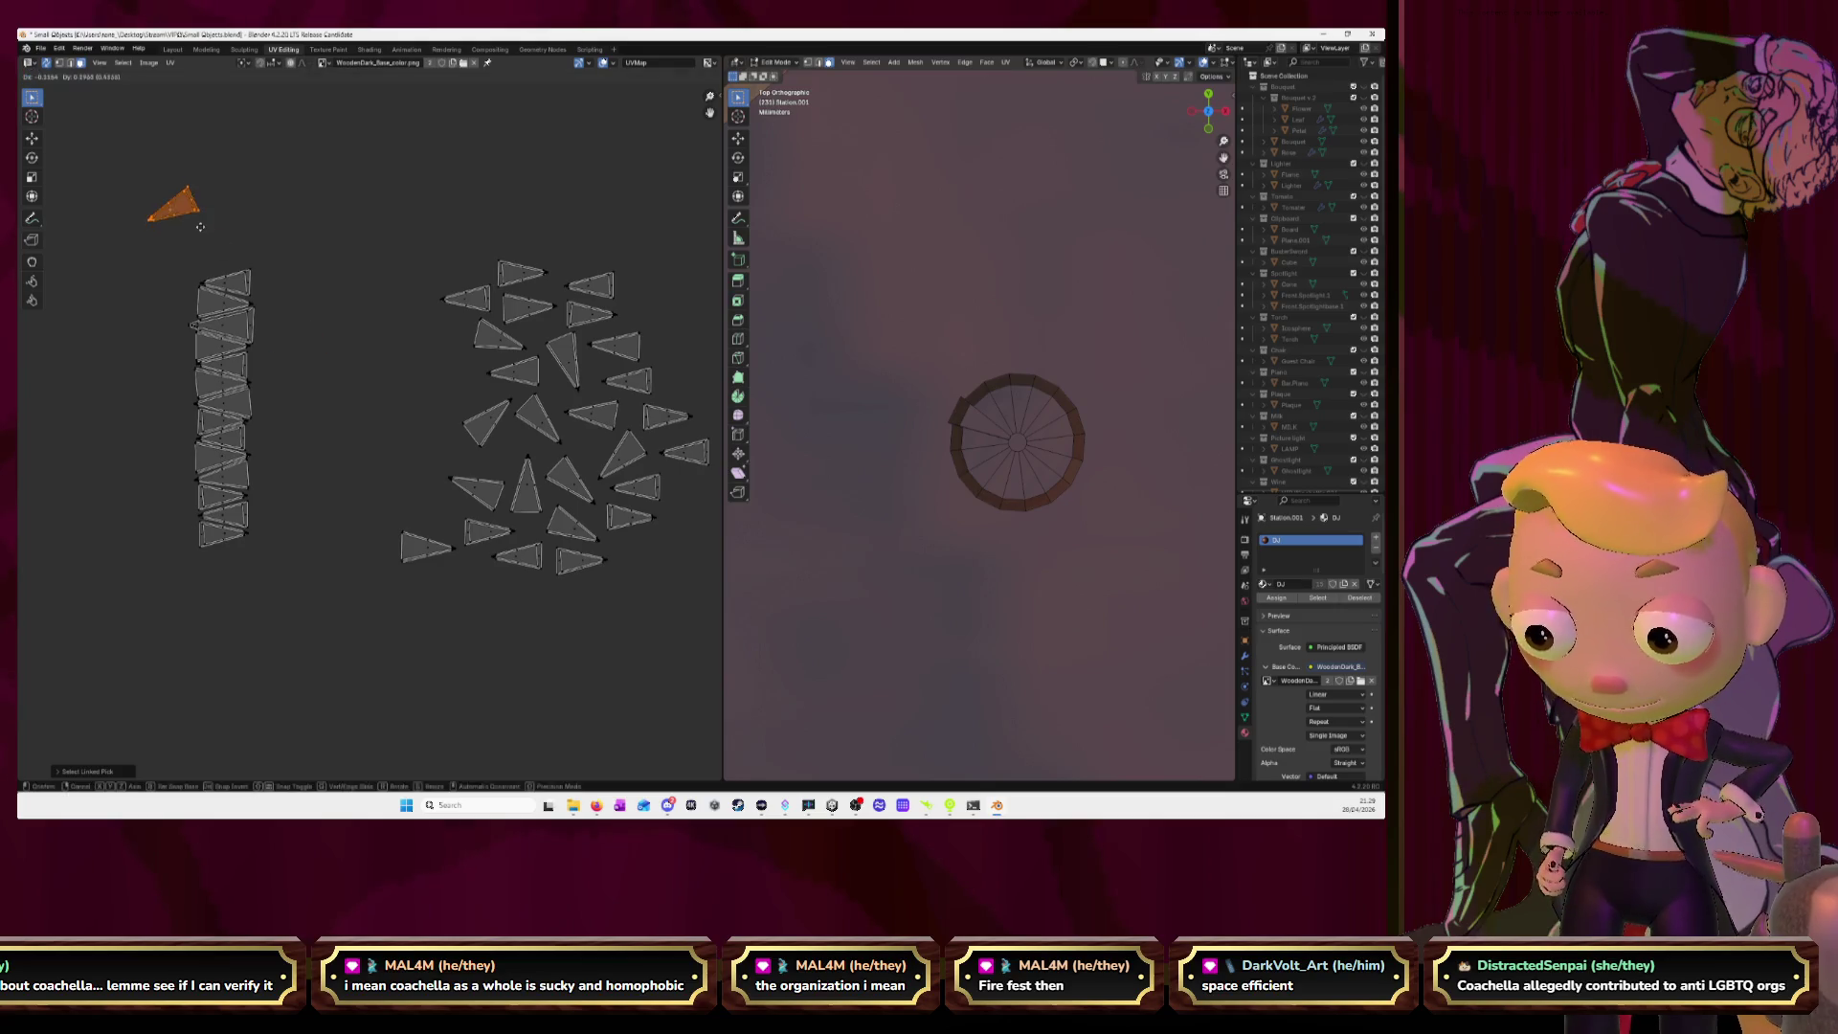
{"action": "left_click", "coordinate": [246, 246]}
{"action": "key", "text": "r"}
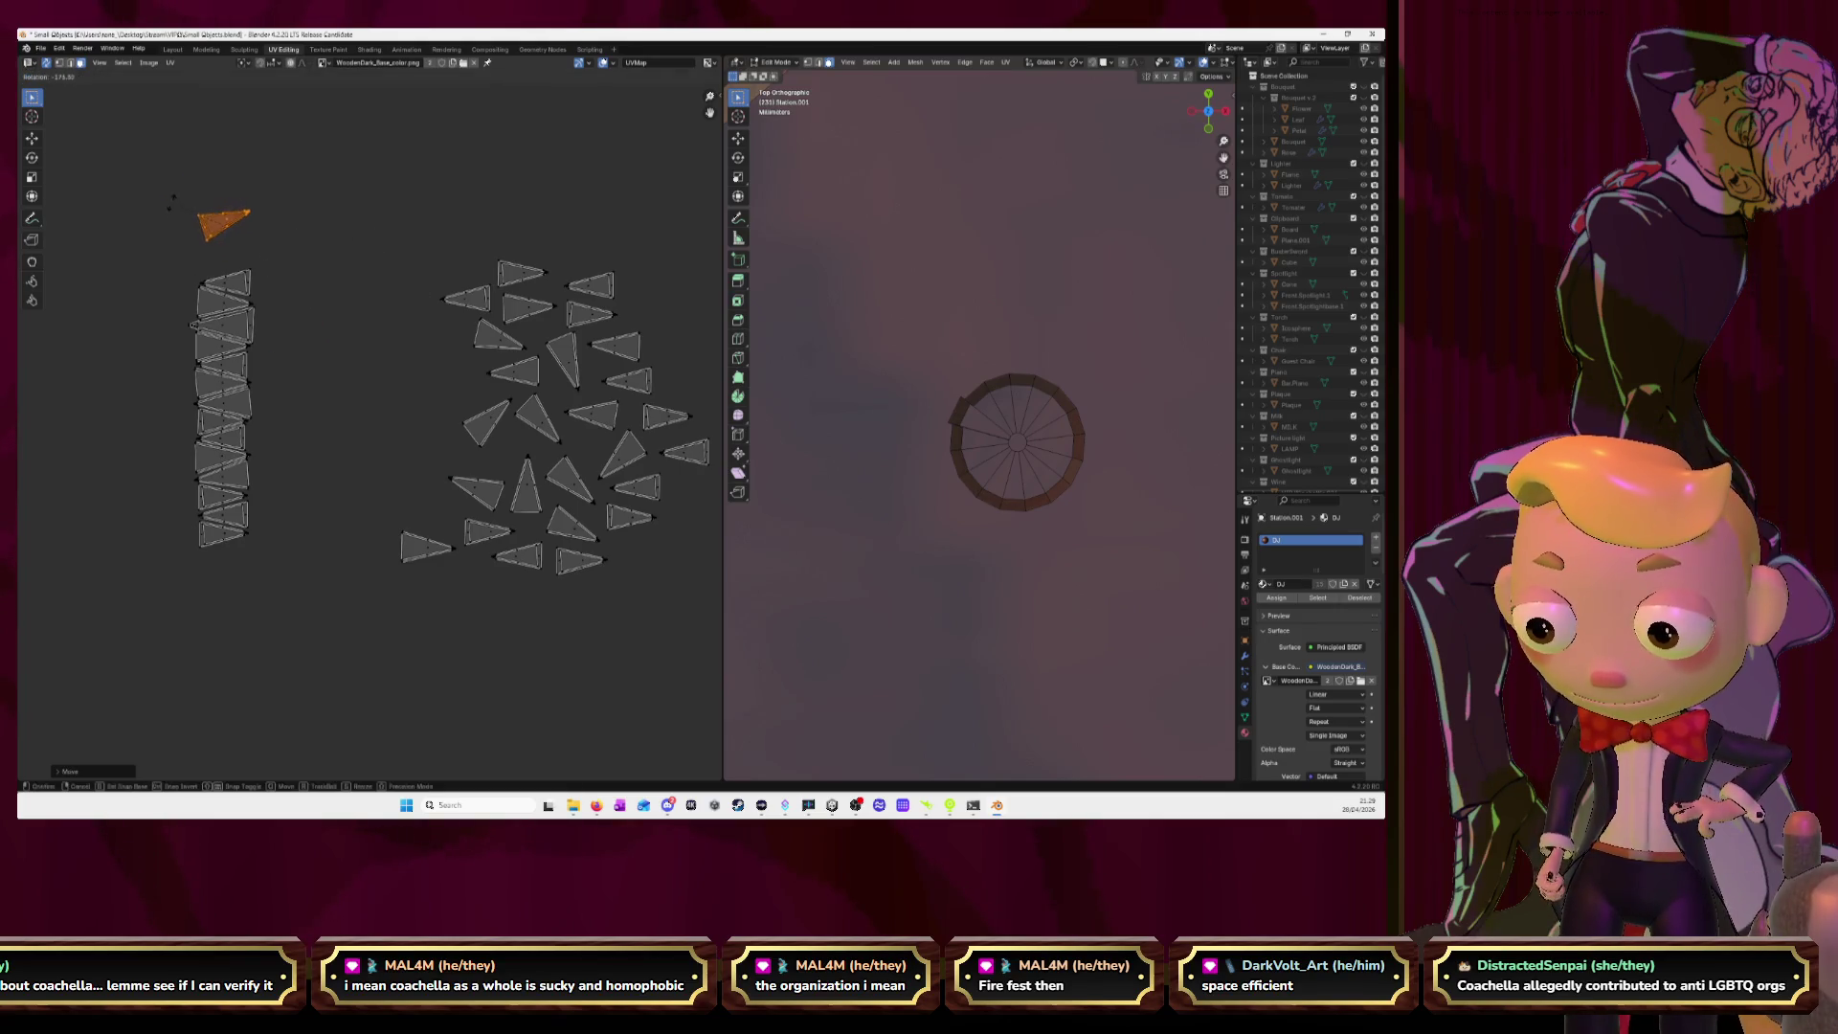
{"action": "left_click", "coordinate": [174, 175]}
{"action": "key", "text": "g"}
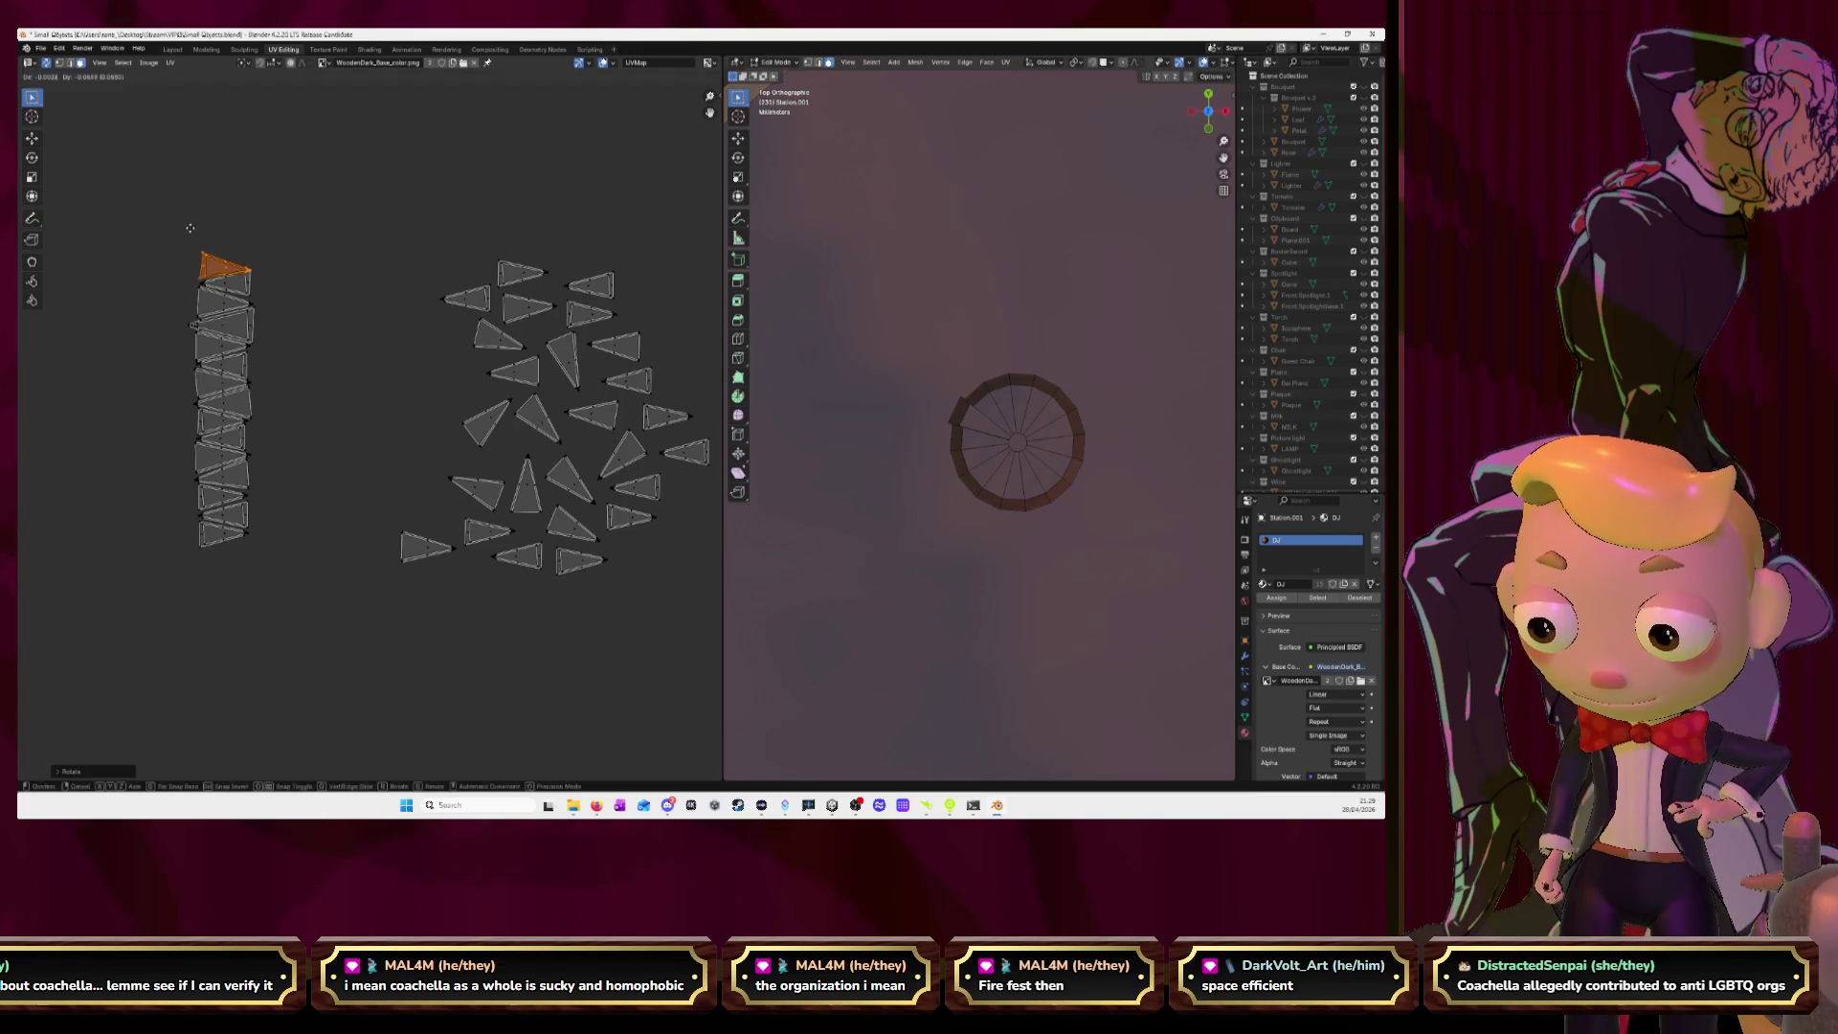
{"action": "left_click", "coordinate": [322, 246]}
{"action": "key", "text": "g"}
{"action": "right_click", "coordinate": [325, 251]}
Flip the lower-left loose triangle and place it on top of the column.
{"action": "left_click", "coordinate": [426, 548]}
{"action": "key", "text": "l"}
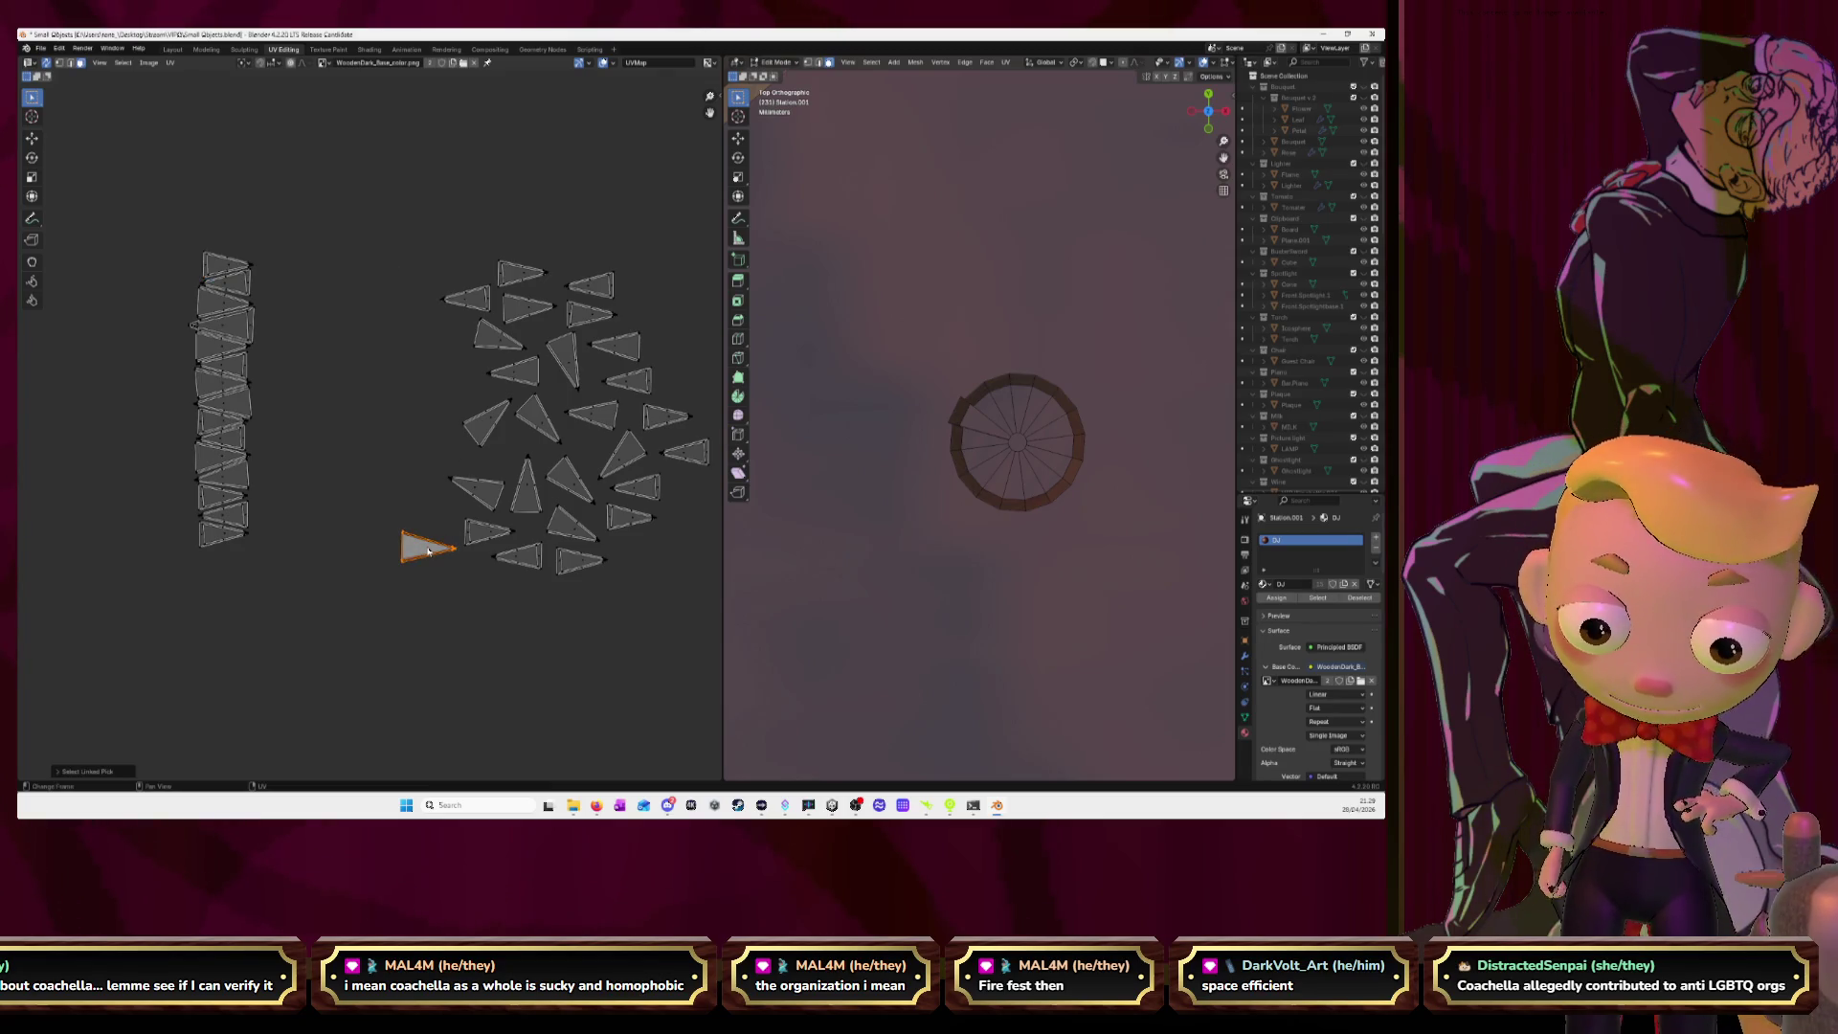
{"action": "type", "text": "r"}
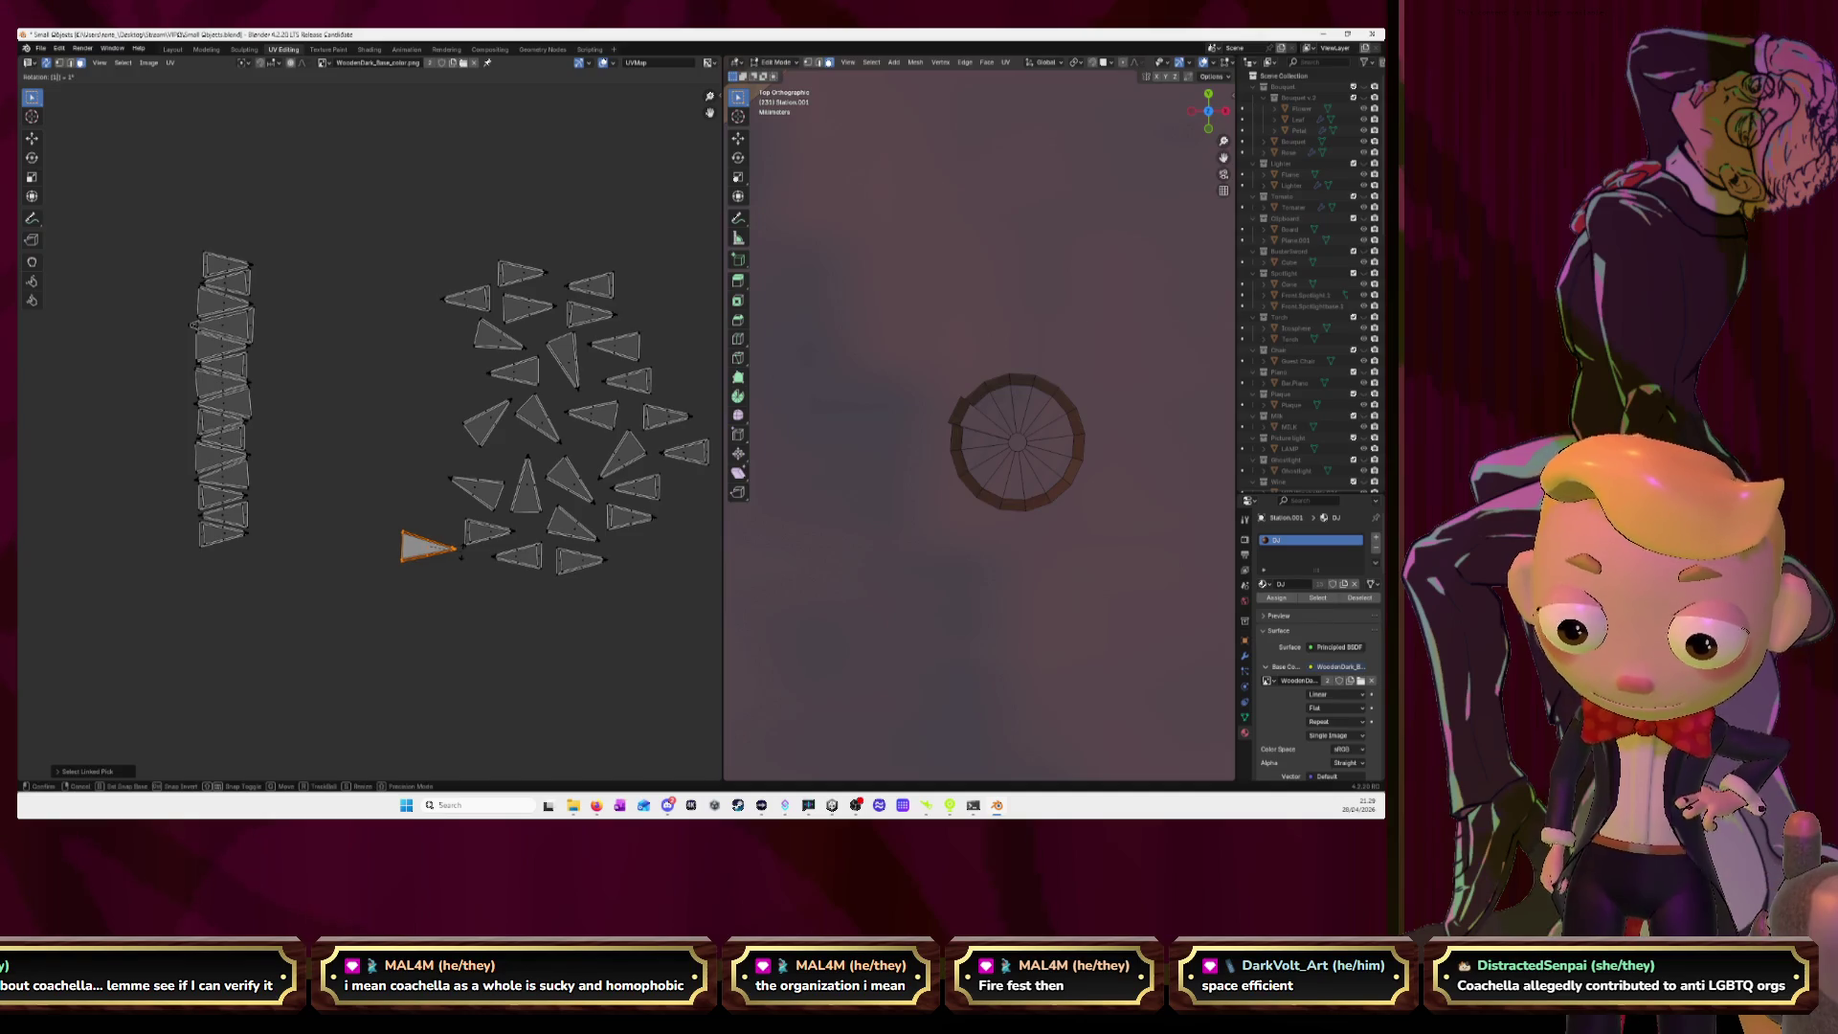
{"action": "type", "text": "80"}
{"action": "key", "text": "Return"}
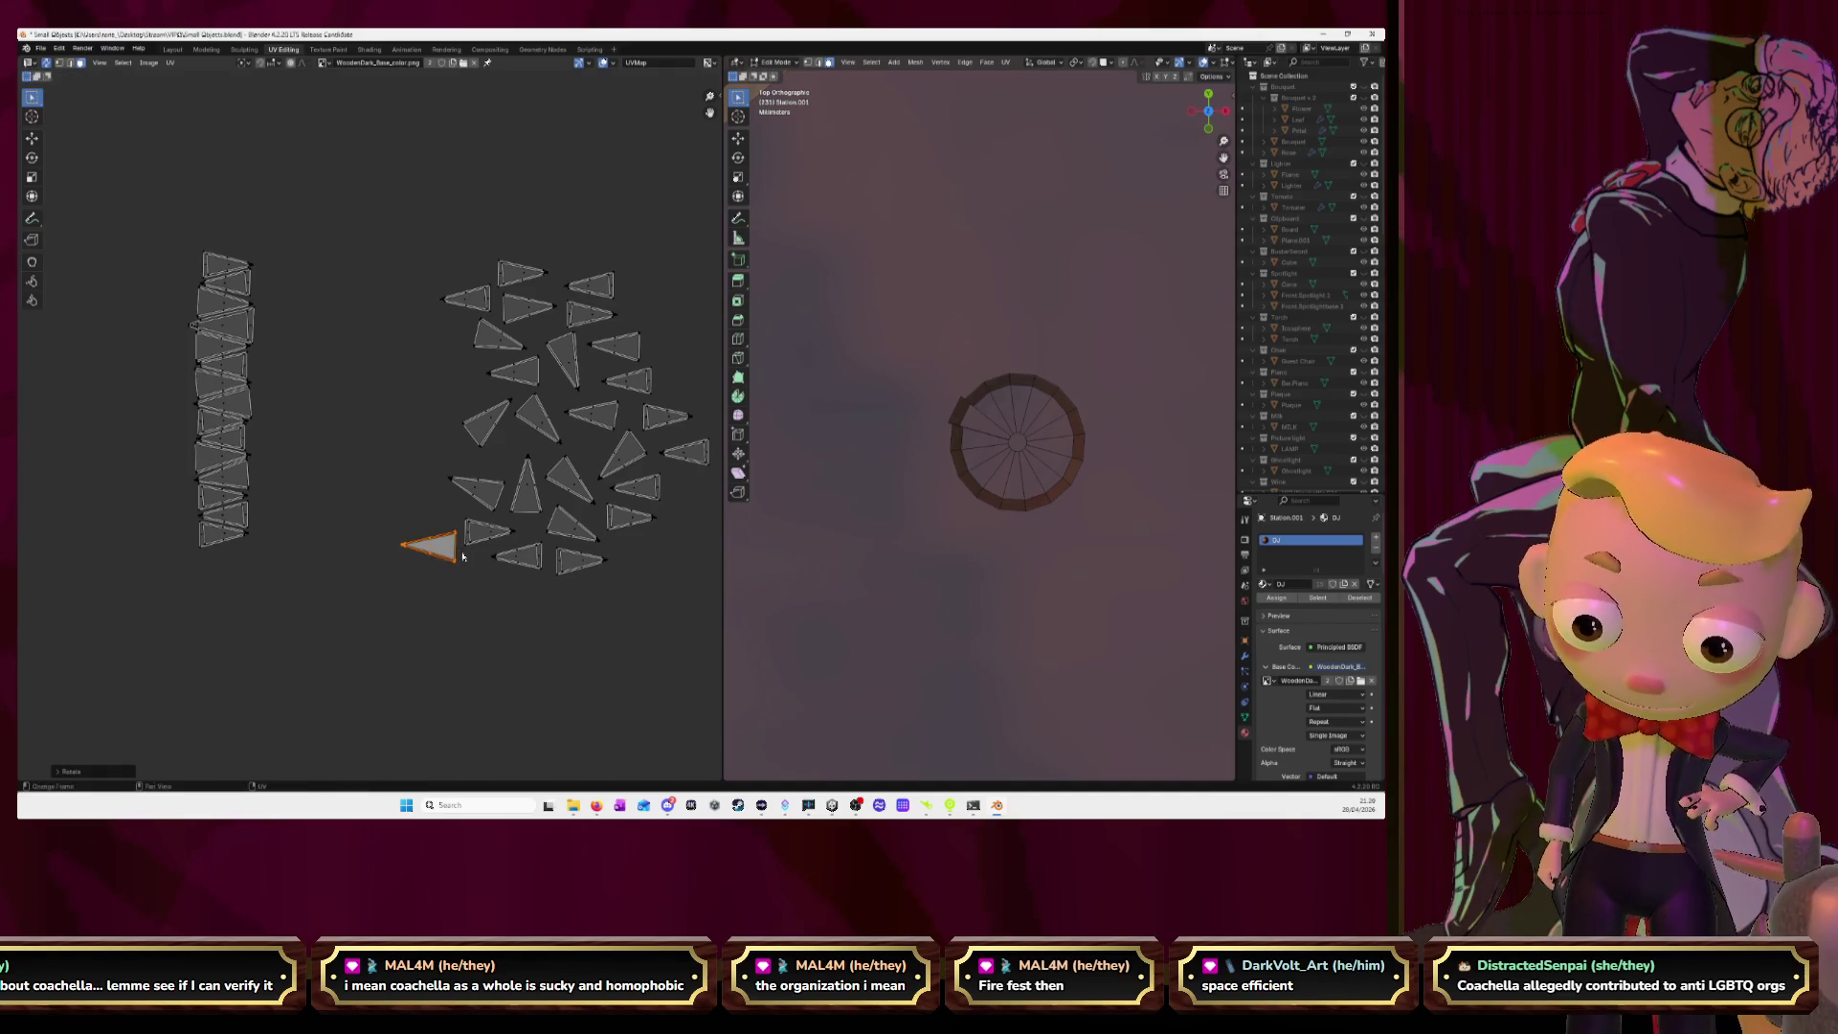
{"action": "key", "text": "g"}
{"action": "left_click", "coordinate": [260, 255]}
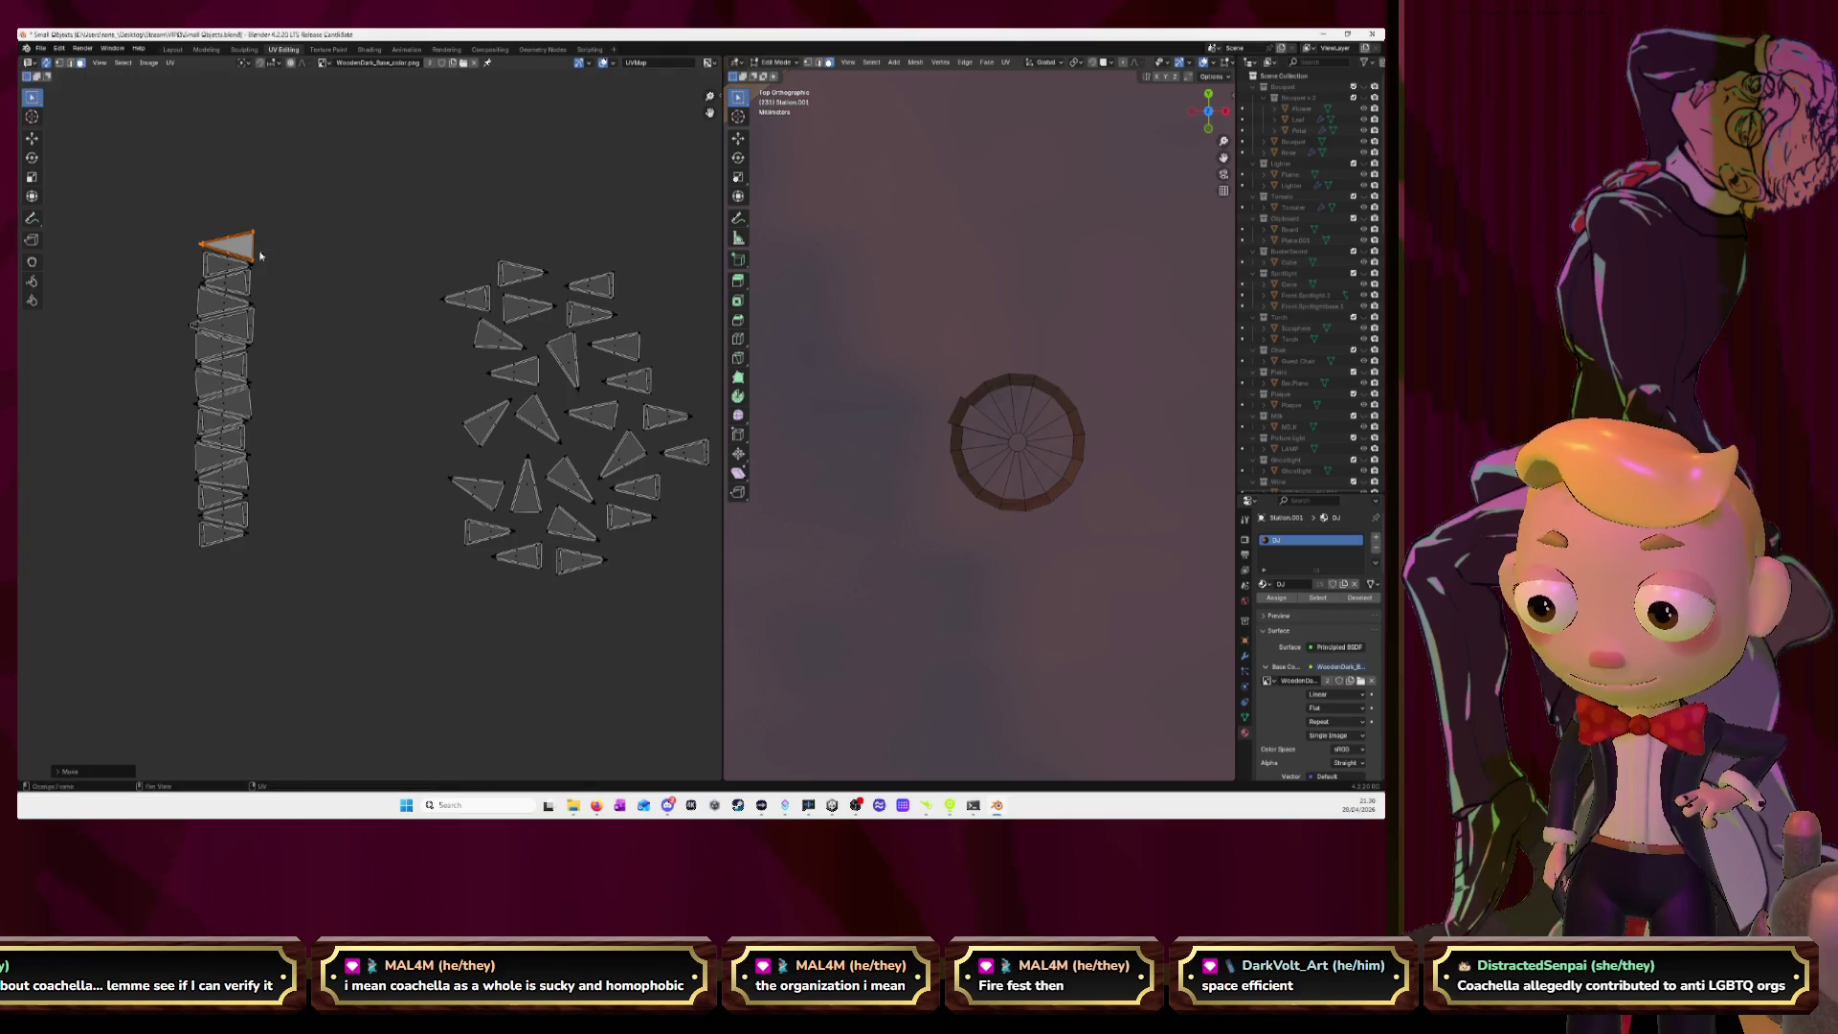
Stack two more loose triangle islands on top of the column.
{"action": "left_click", "coordinate": [487, 538]}
{"action": "key", "text": "l"}
{"action": "key", "text": "g"}
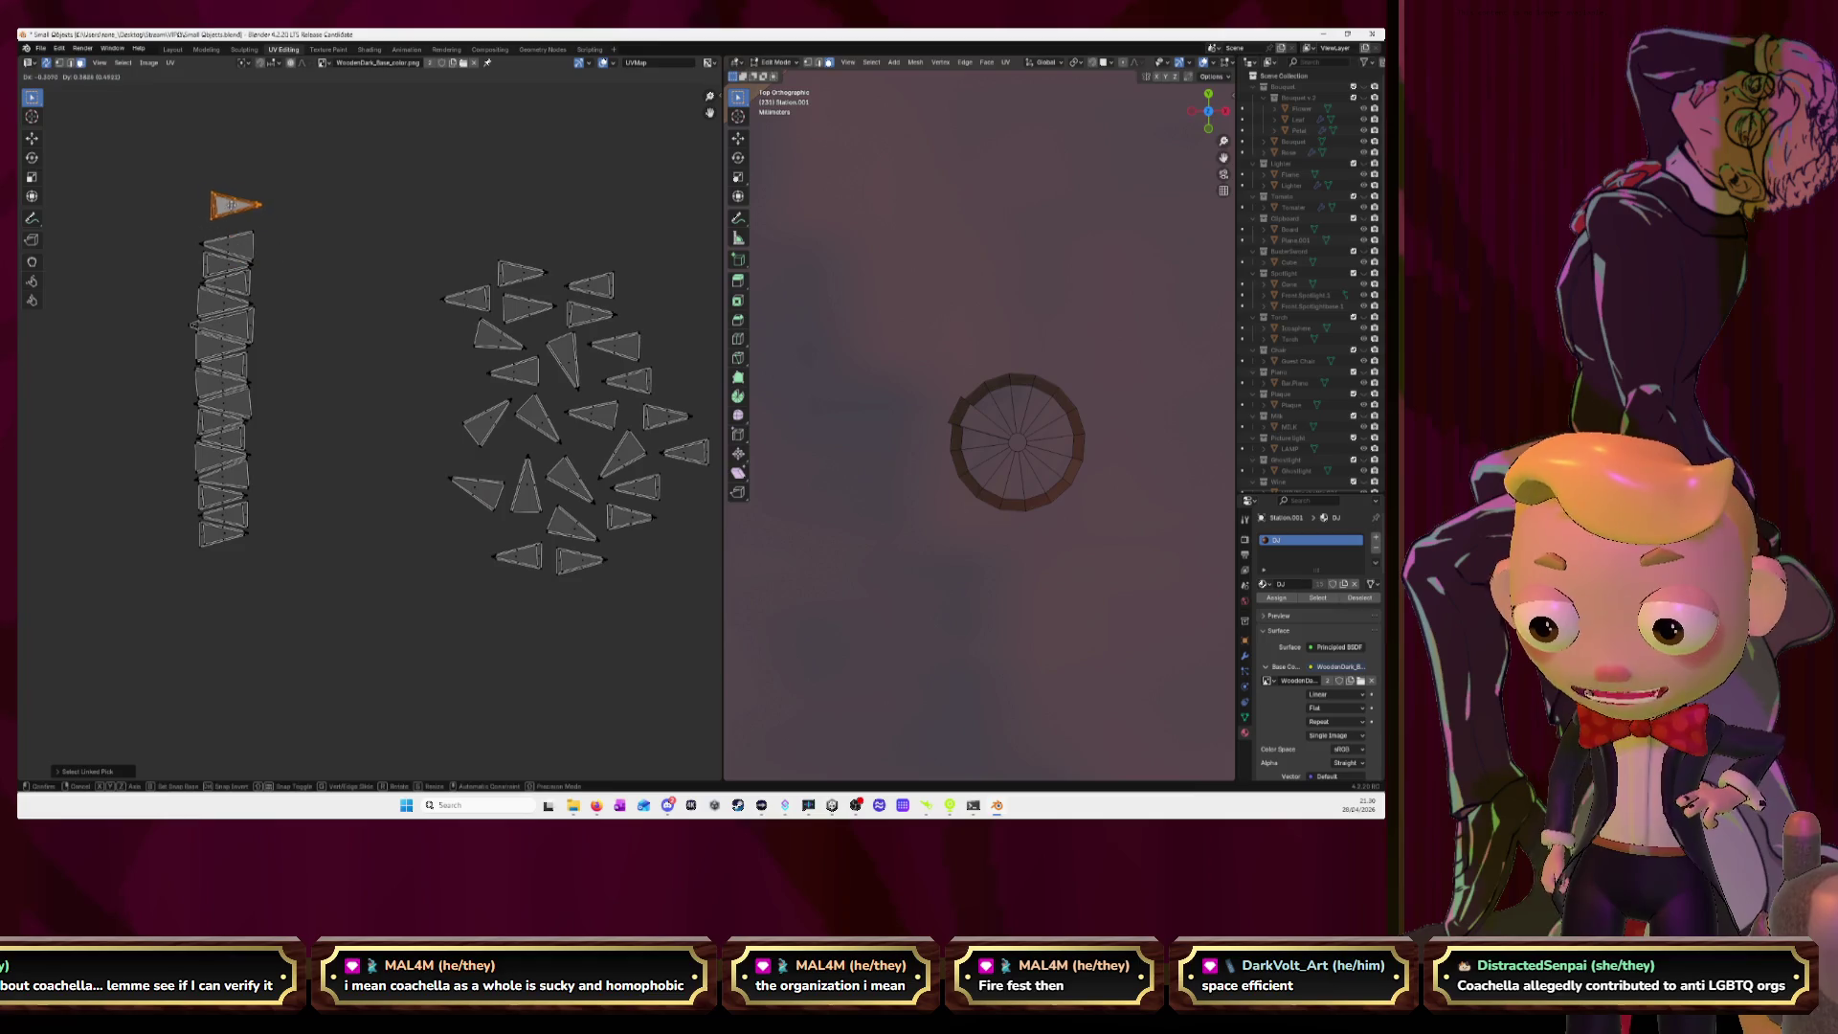
{"action": "left_click", "coordinate": [224, 226]}
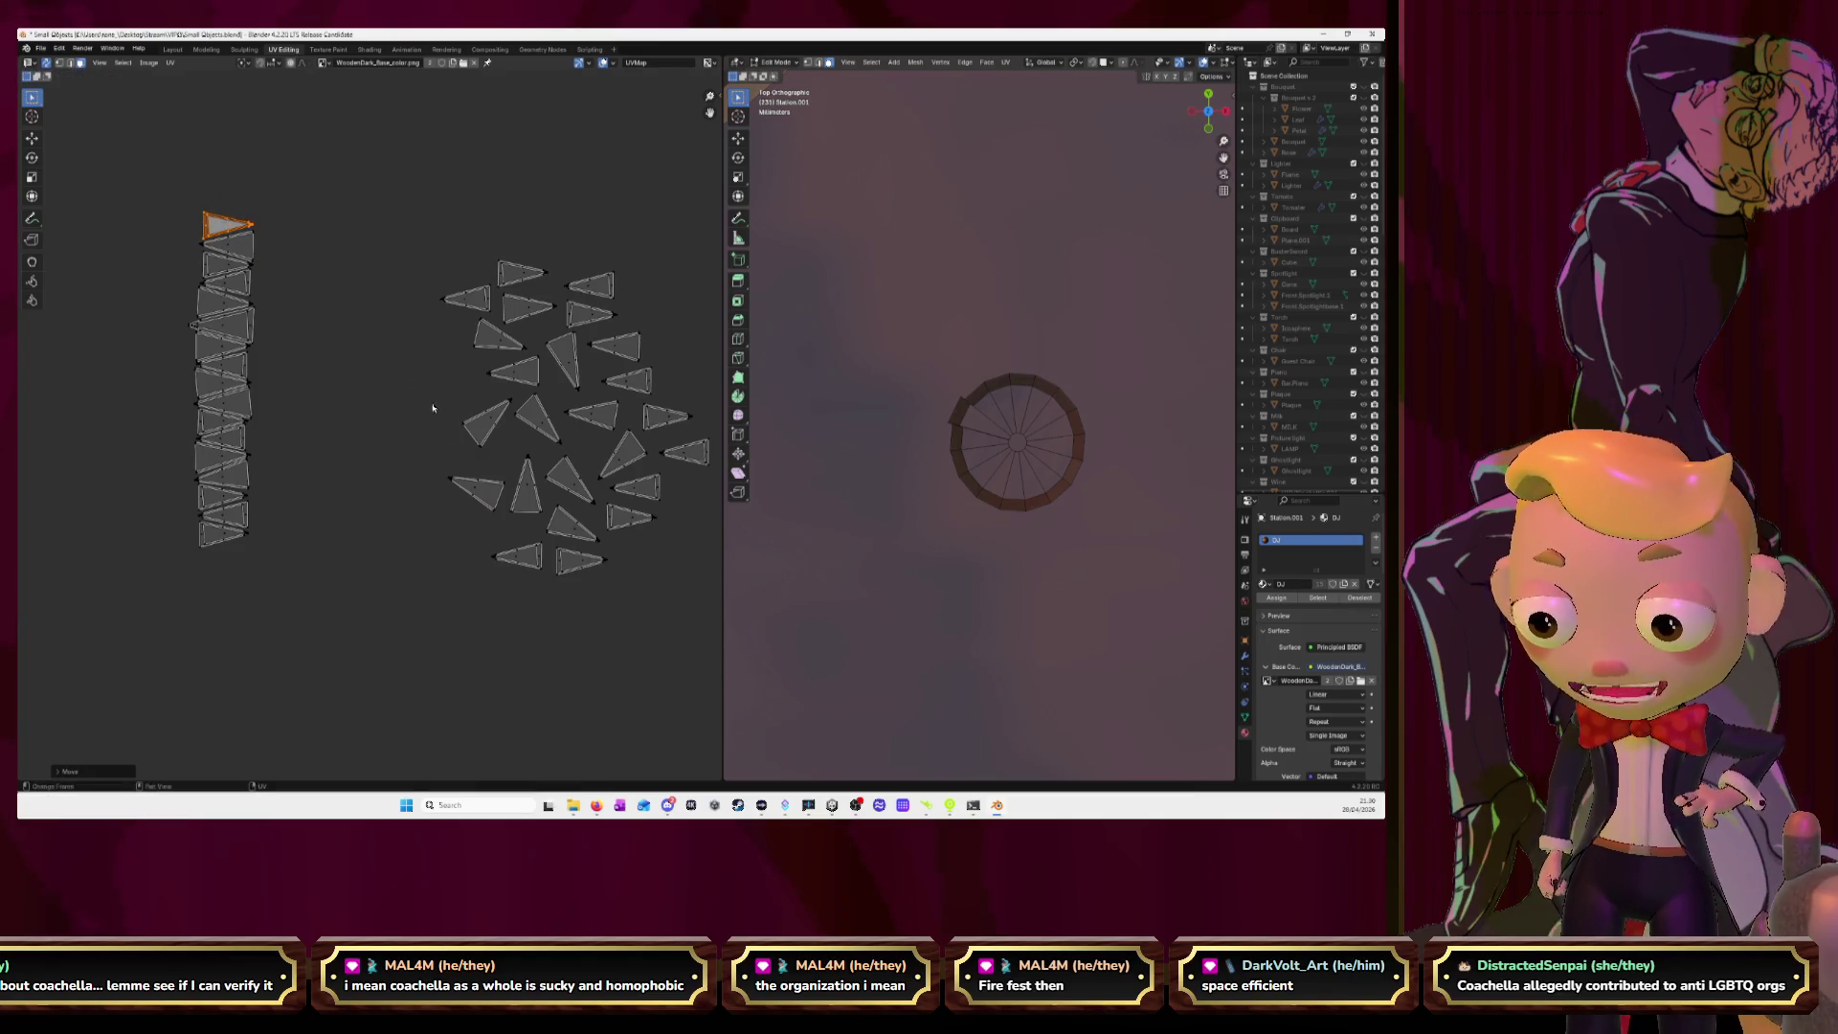
{"action": "left_click", "coordinate": [470, 303]}
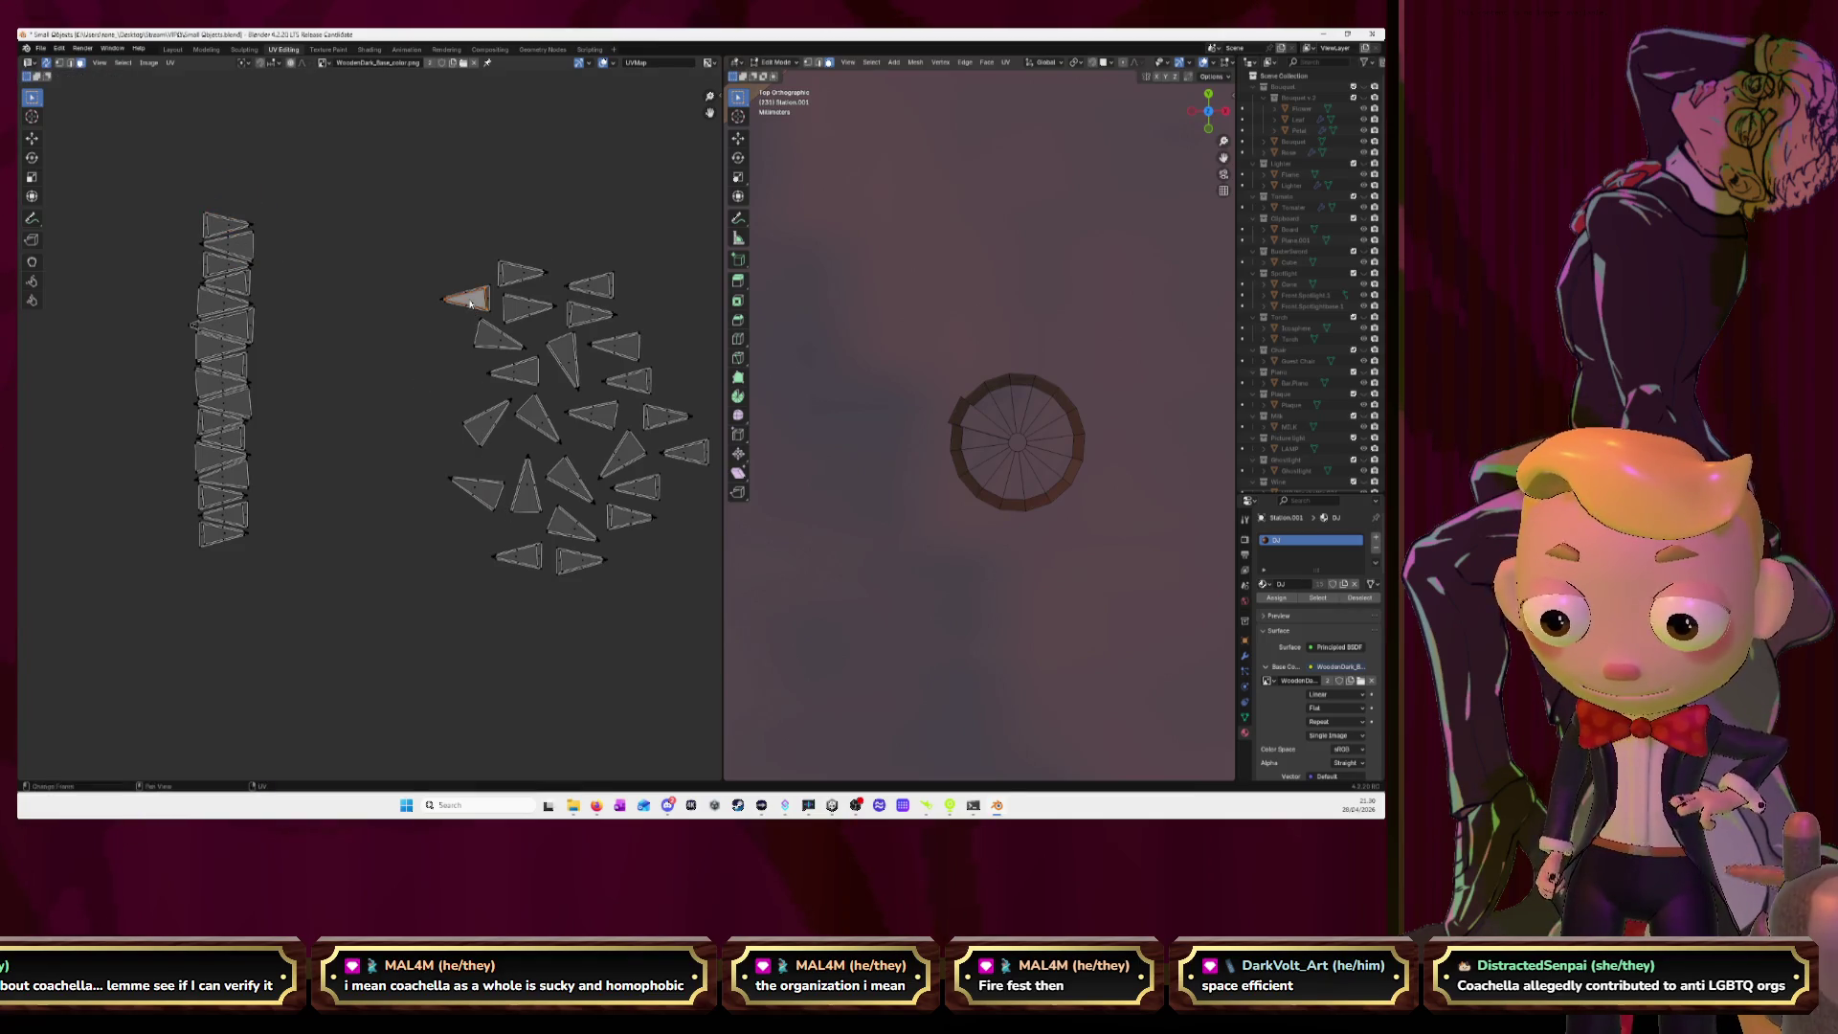
{"action": "key", "text": "l"}
{"action": "key", "text": "g"}
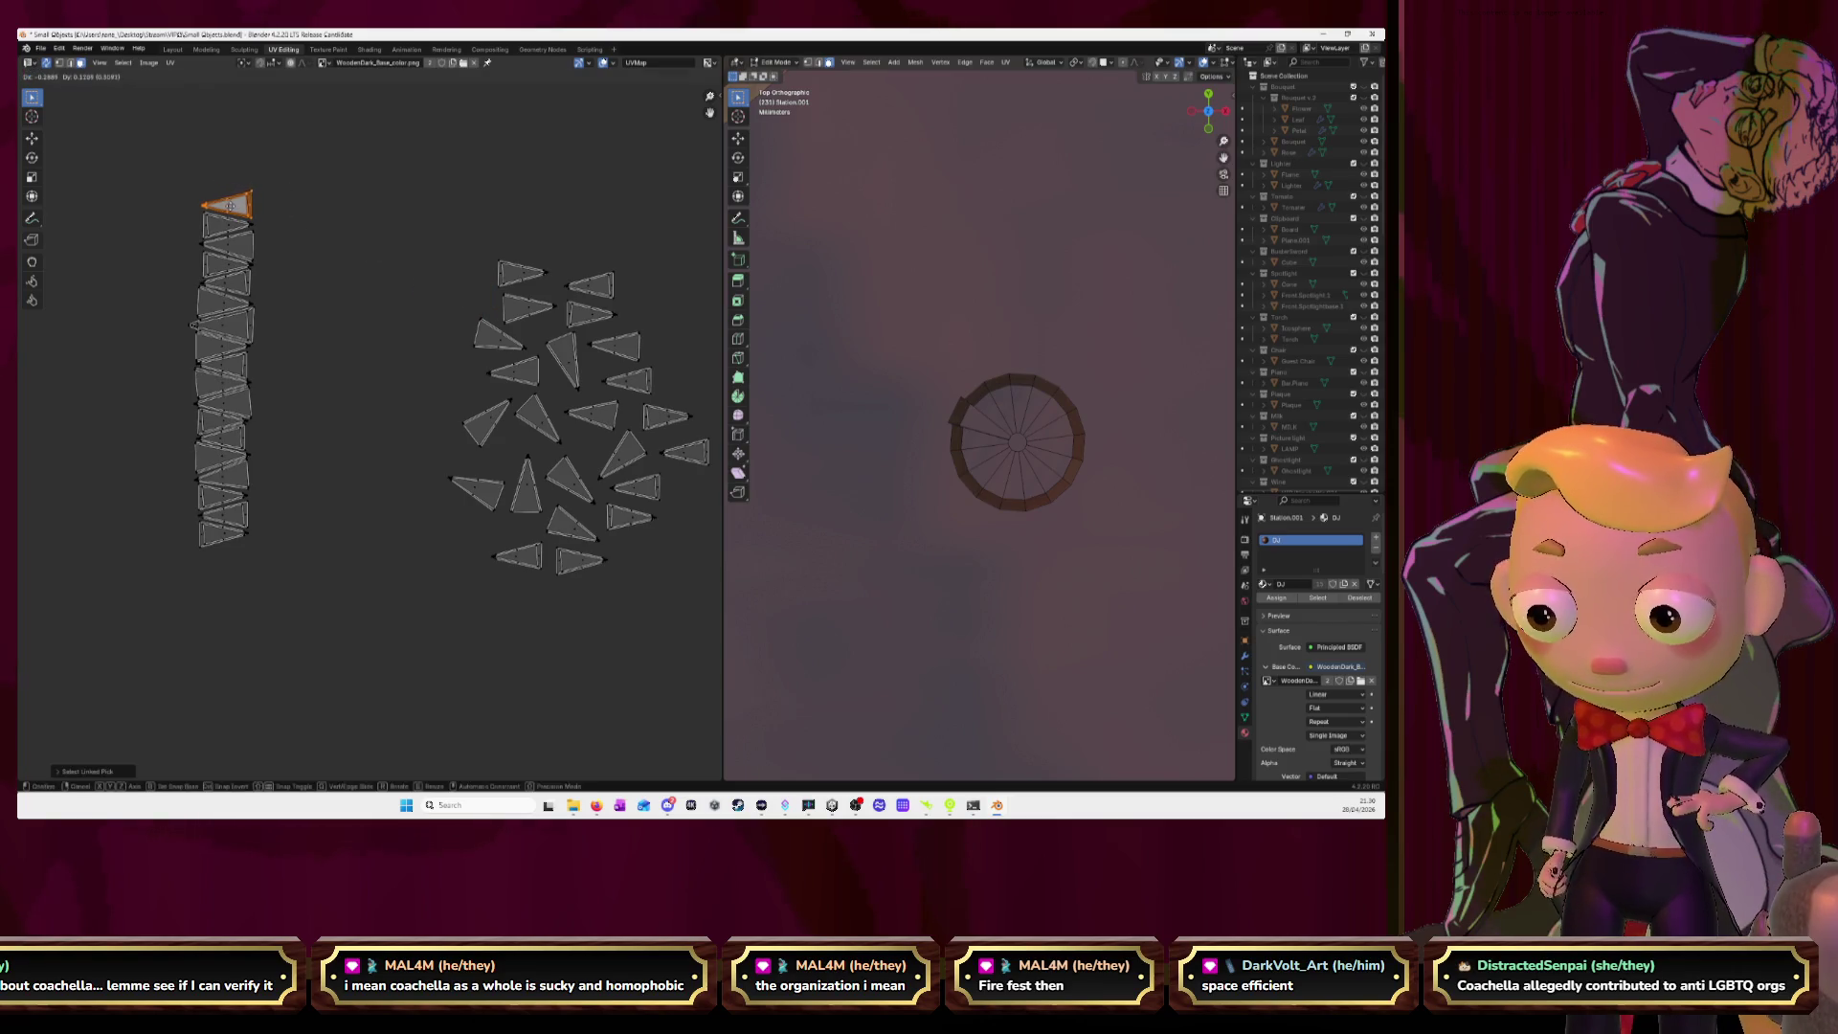
{"action": "left_click", "coordinate": [230, 211]}
Box-select the remaining triangle cluster and move it to the upper left beside the column.
{"action": "scroll", "coordinate": [409, 432], "scroll_direction": "down", "scroll_amount": 2}
{"action": "scroll", "coordinate": [410, 433], "scroll_direction": "down", "scroll_amount": 2}
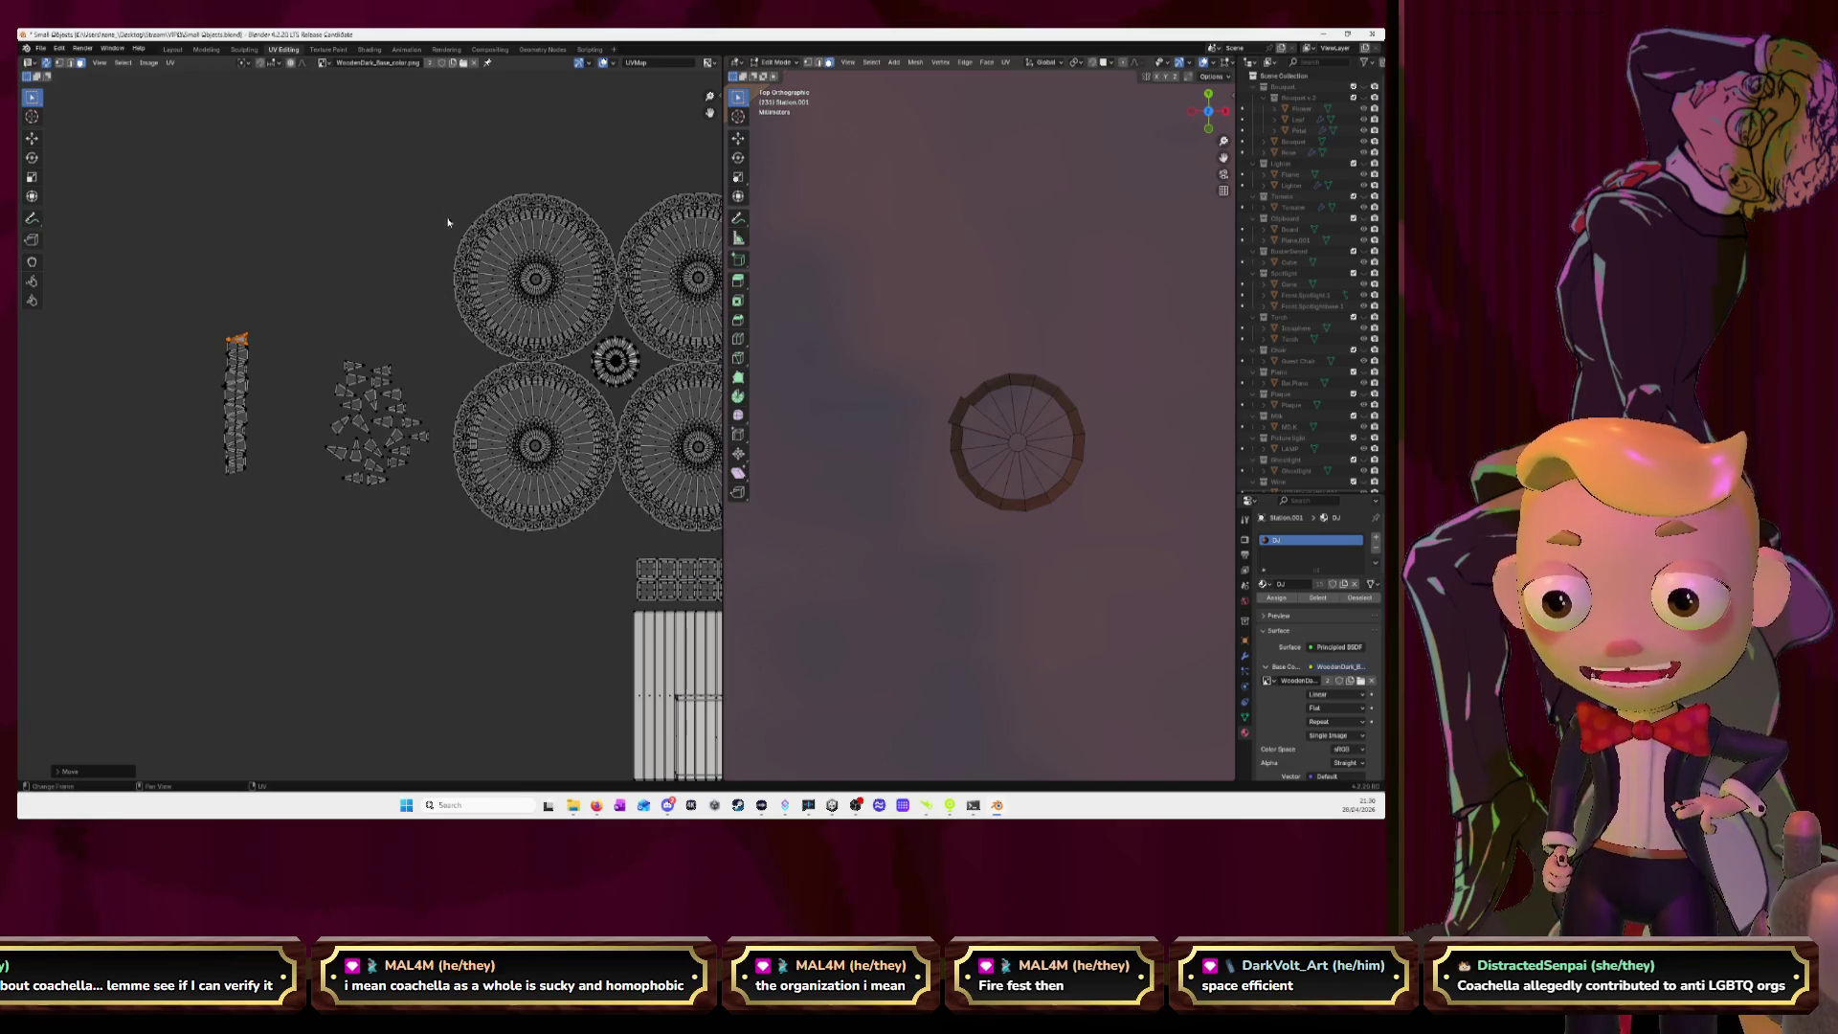
{"action": "scroll", "coordinate": [341, 442], "scroll_direction": "up", "scroll_amount": 1}
{"action": "left_click", "coordinate": [331, 463]}
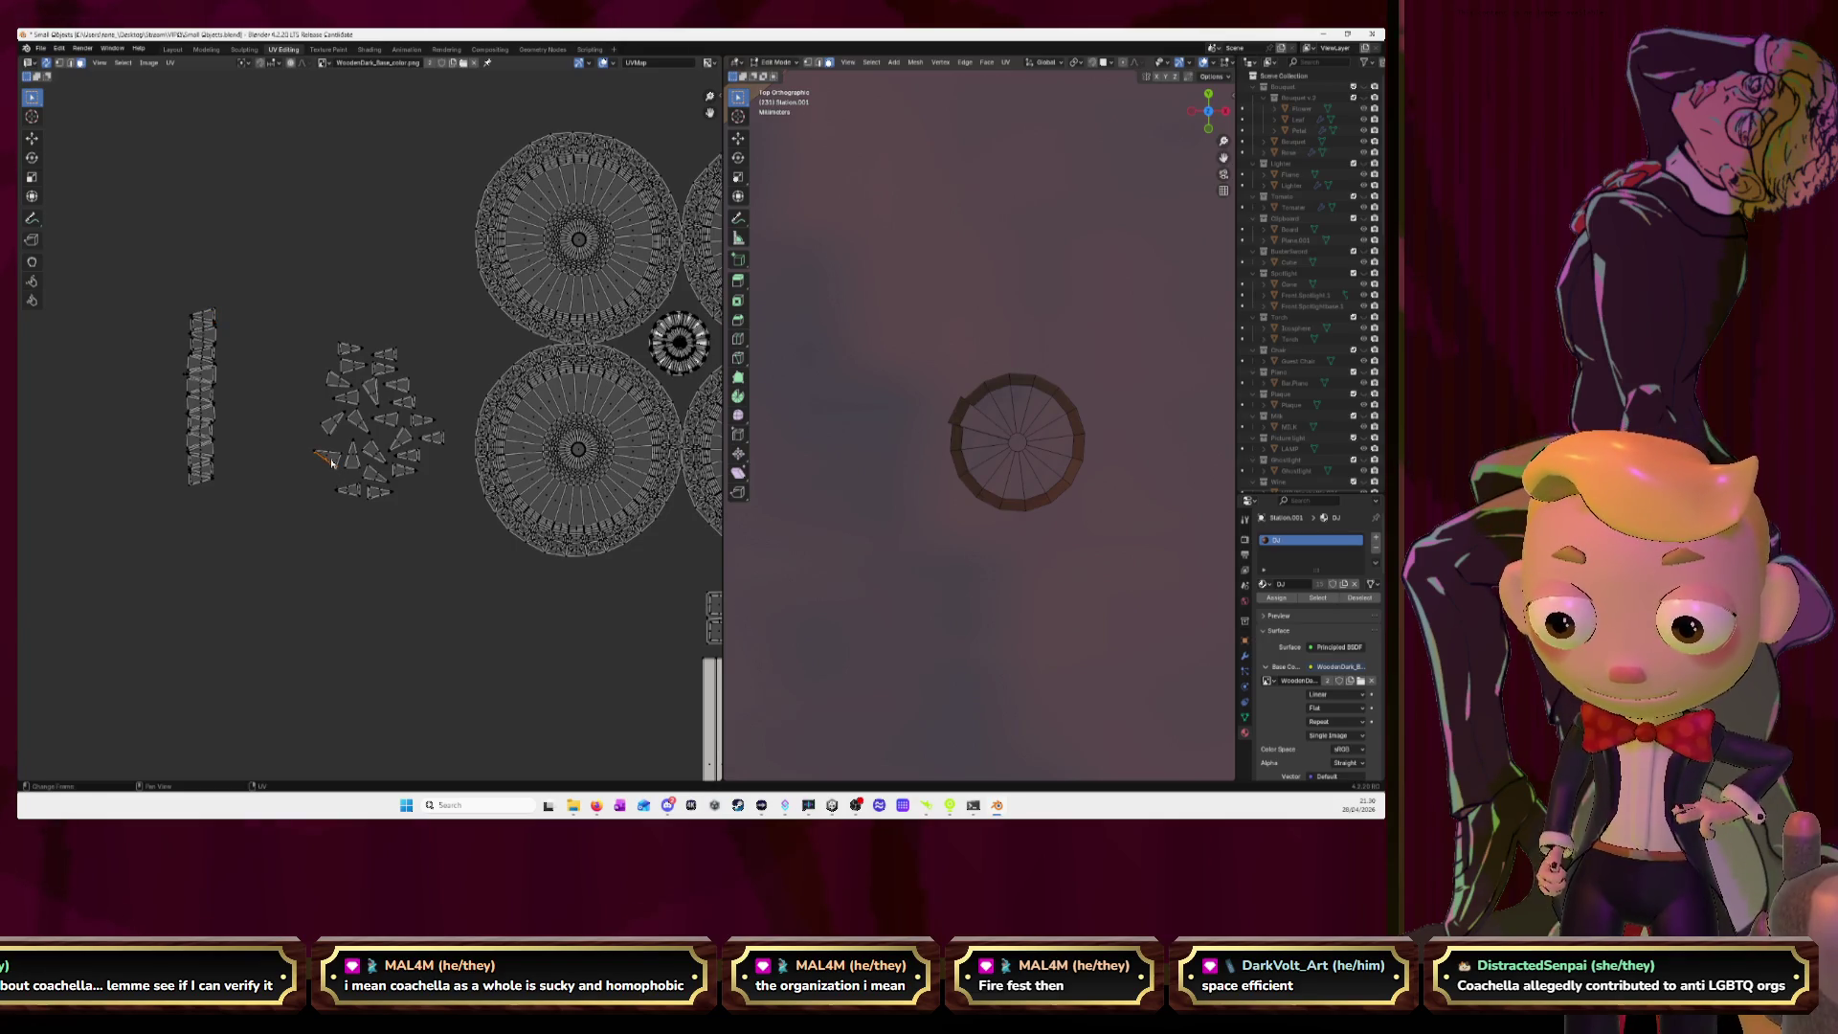
{"action": "key", "text": "l"}
{"action": "mouse_move", "coordinate": [330, 463]}
{"action": "left_mouse_down"}
{"action": "mouse_move", "coordinate": [239, 306]}
{"action": "mouse_move", "coordinate": [441, 539]}
{"action": "left_mouse_up"}
{"action": "key", "text": "g"}
{"action": "left_click", "coordinate": [193, 295]}
{"action": "scroll", "coordinate": [451, 422], "scroll_direction": "up", "scroll_amount": 2}
Move a loose triangle island onto the column top, rotated to sit horizontally.
{"action": "scroll", "coordinate": [503, 537], "scroll_direction": "up", "scroll_amount": 3}
{"action": "scroll", "coordinate": [504, 537], "scroll_direction": "up", "scroll_amount": 1}
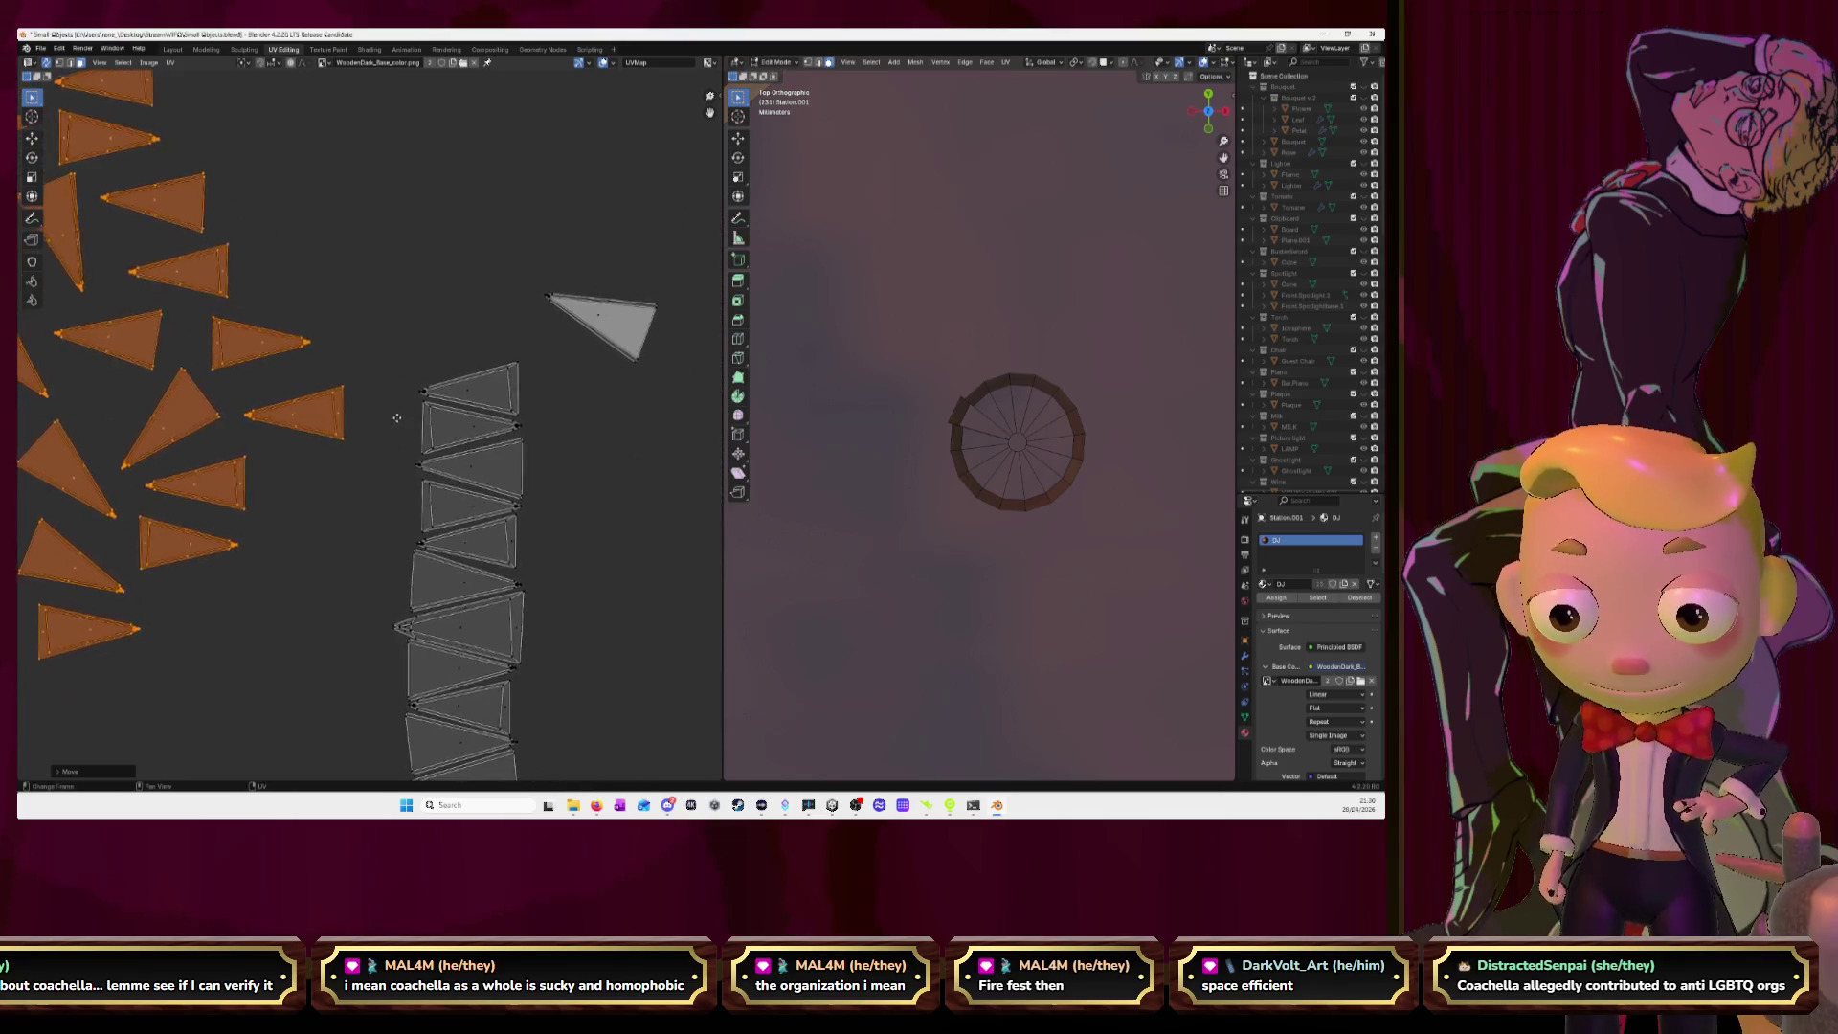
{"action": "left_click", "coordinate": [637, 446]}
{"action": "key", "text": "l"}
{"action": "key", "text": "g"}
{"action": "left_click", "coordinate": [484, 352]}
{"action": "key", "text": "r"}
{"action": "left_click", "coordinate": [333, 431]}
{"action": "key", "text": "g"}
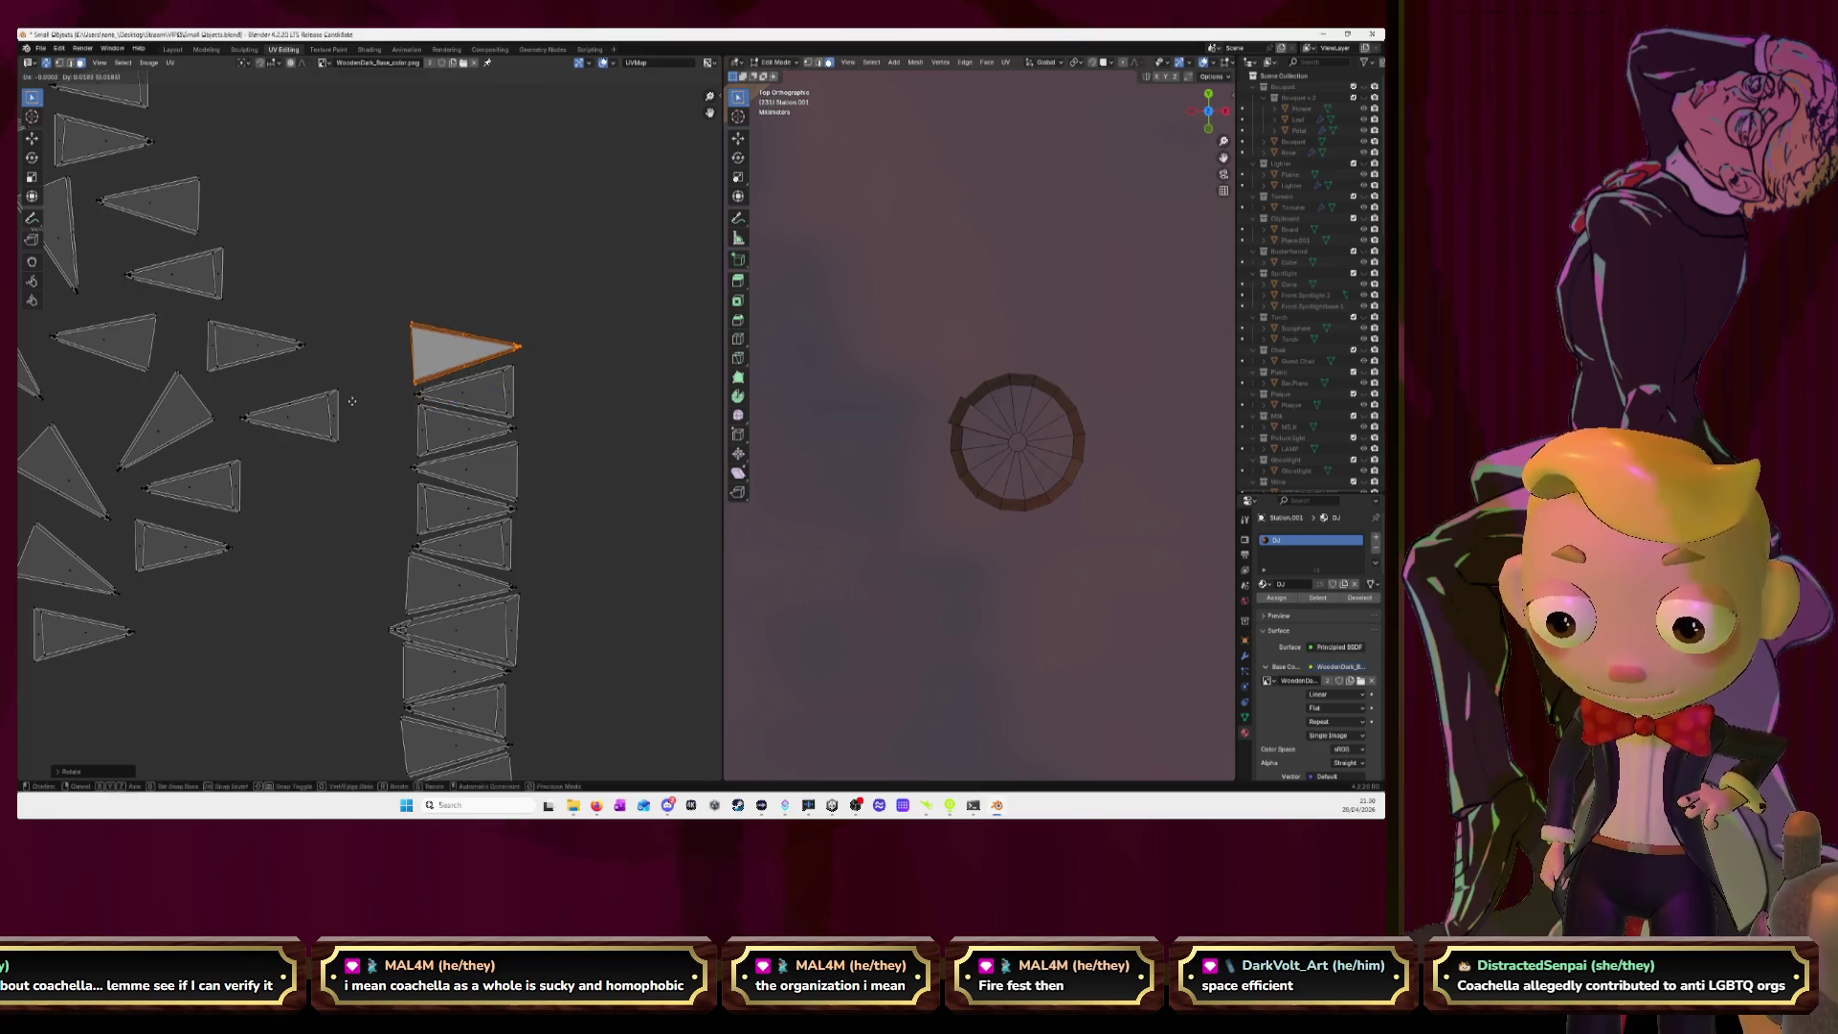
{"action": "left_click", "coordinate": [354, 409]}
Place another loose triangle island at the top of the column.
{"action": "left_click", "coordinate": [306, 430]}
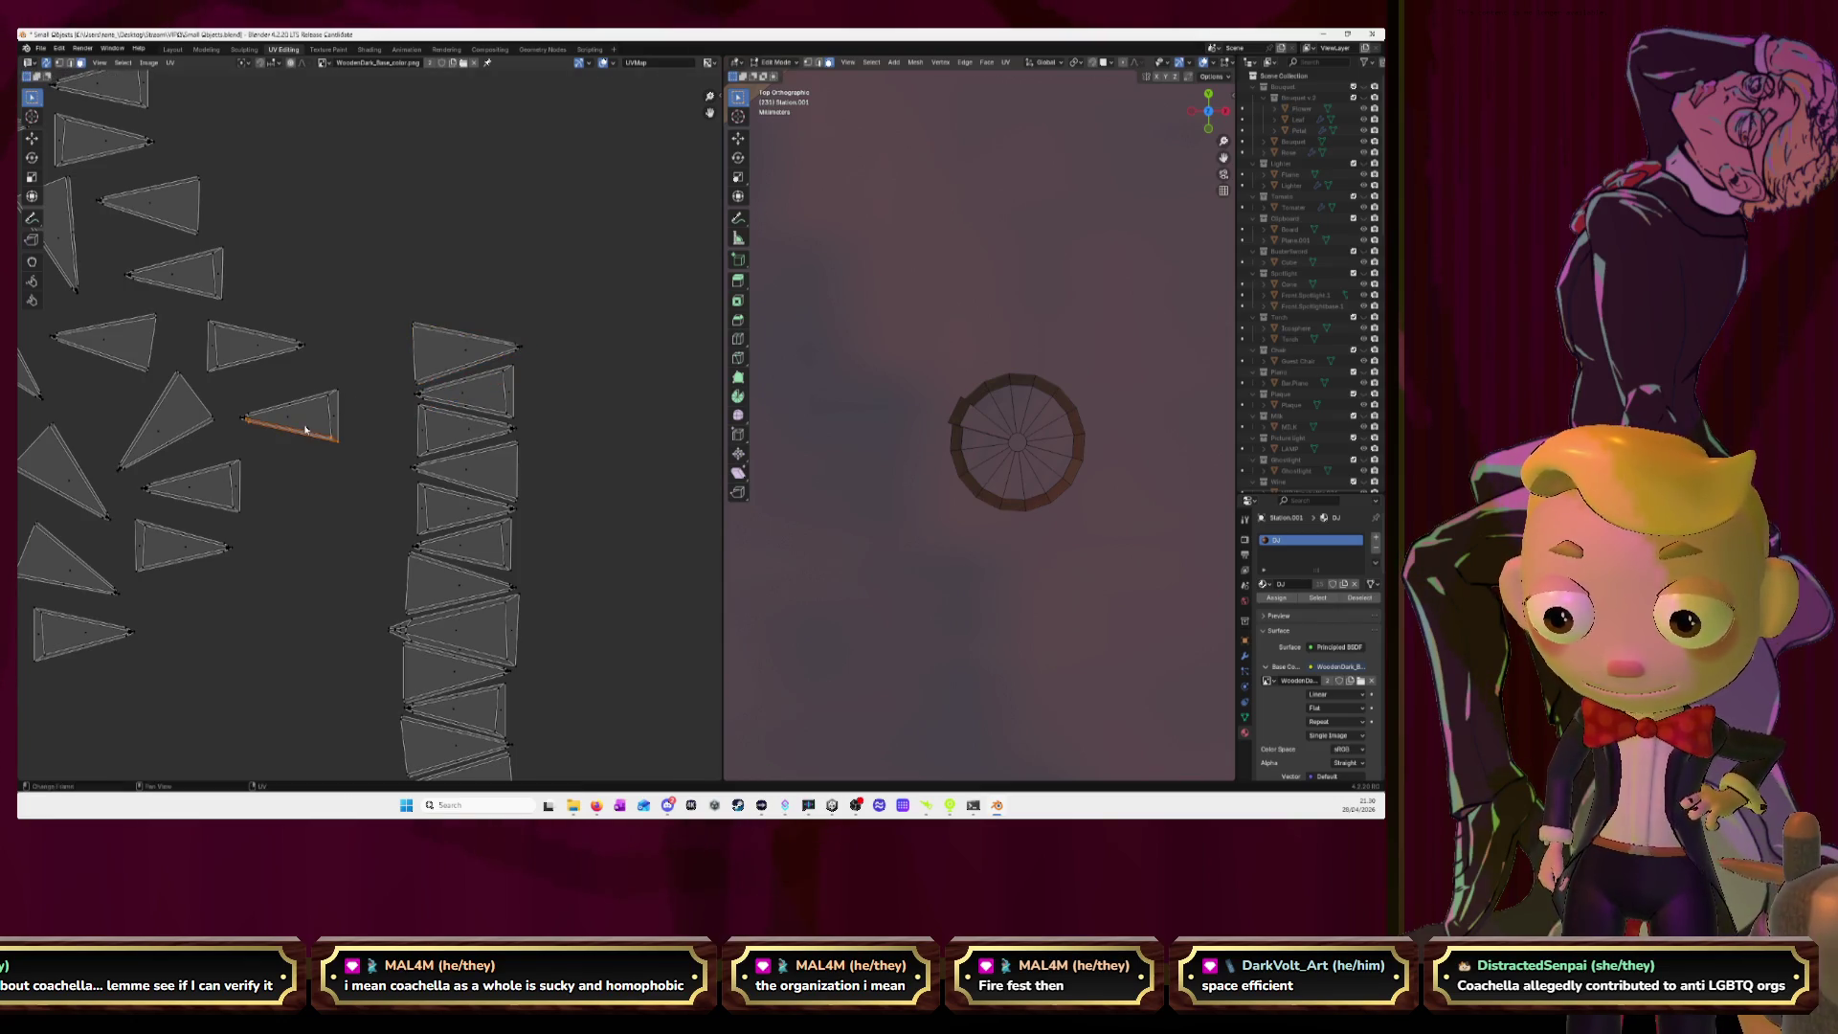
{"action": "key", "text": "h"}
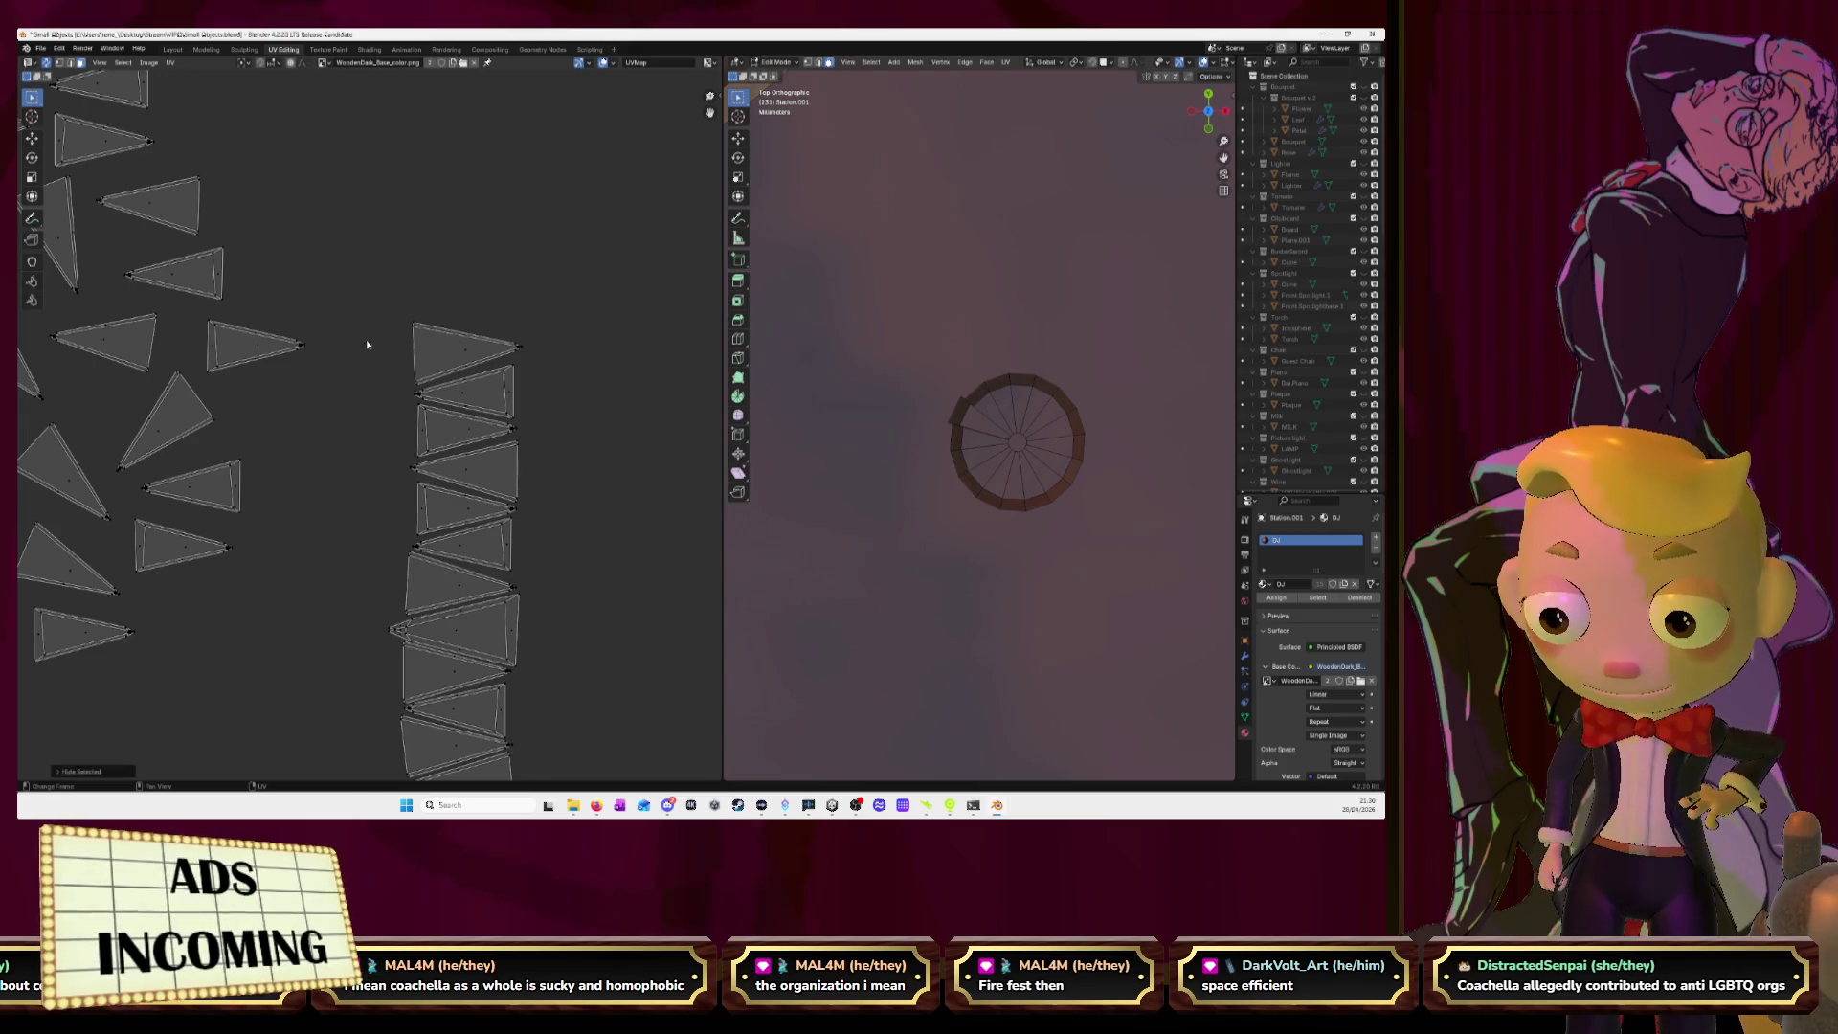
{"action": "key", "text": "alt+h"}
{"action": "key", "text": "g"}
{"action": "left_click", "coordinate": [532, 268]}
Stack two more loose triangle islands onto the column top and frame the whole column.
{"action": "left_click", "coordinate": [247, 349]}
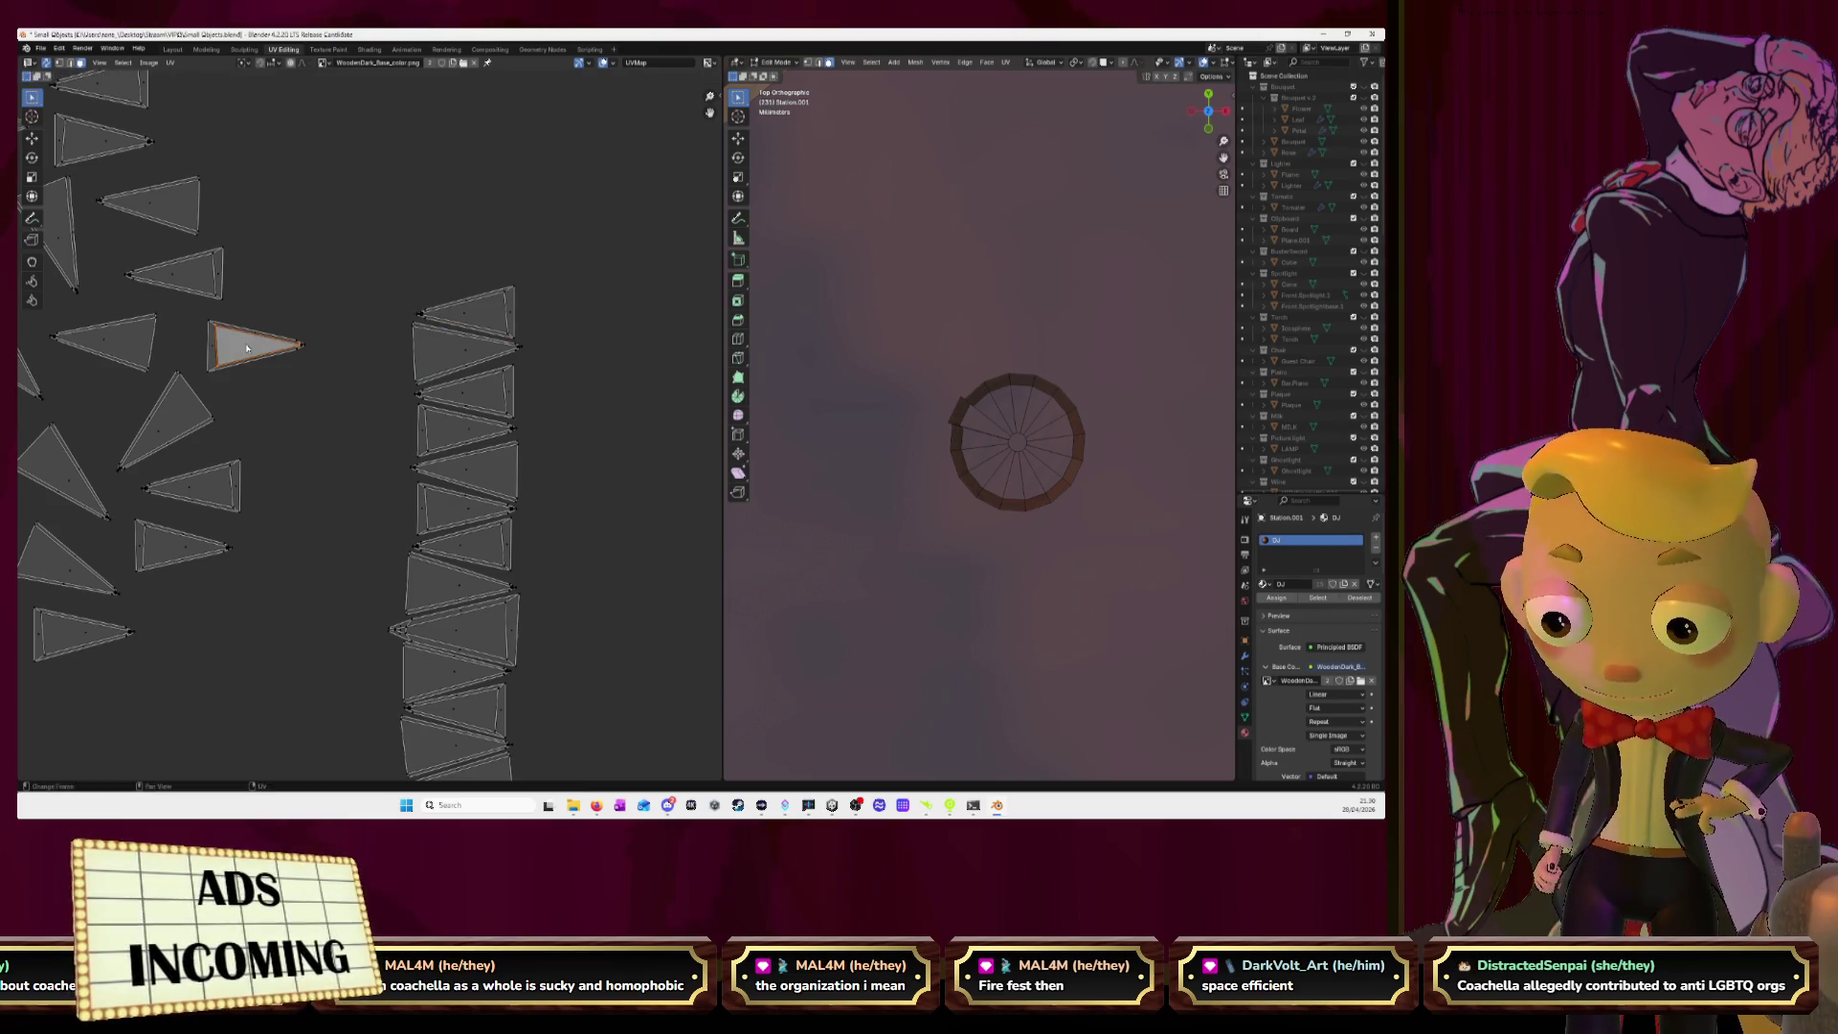
{"action": "key", "text": "l"}
{"action": "key", "text": "g"}
{"action": "left_click", "coordinate": [455, 272]}
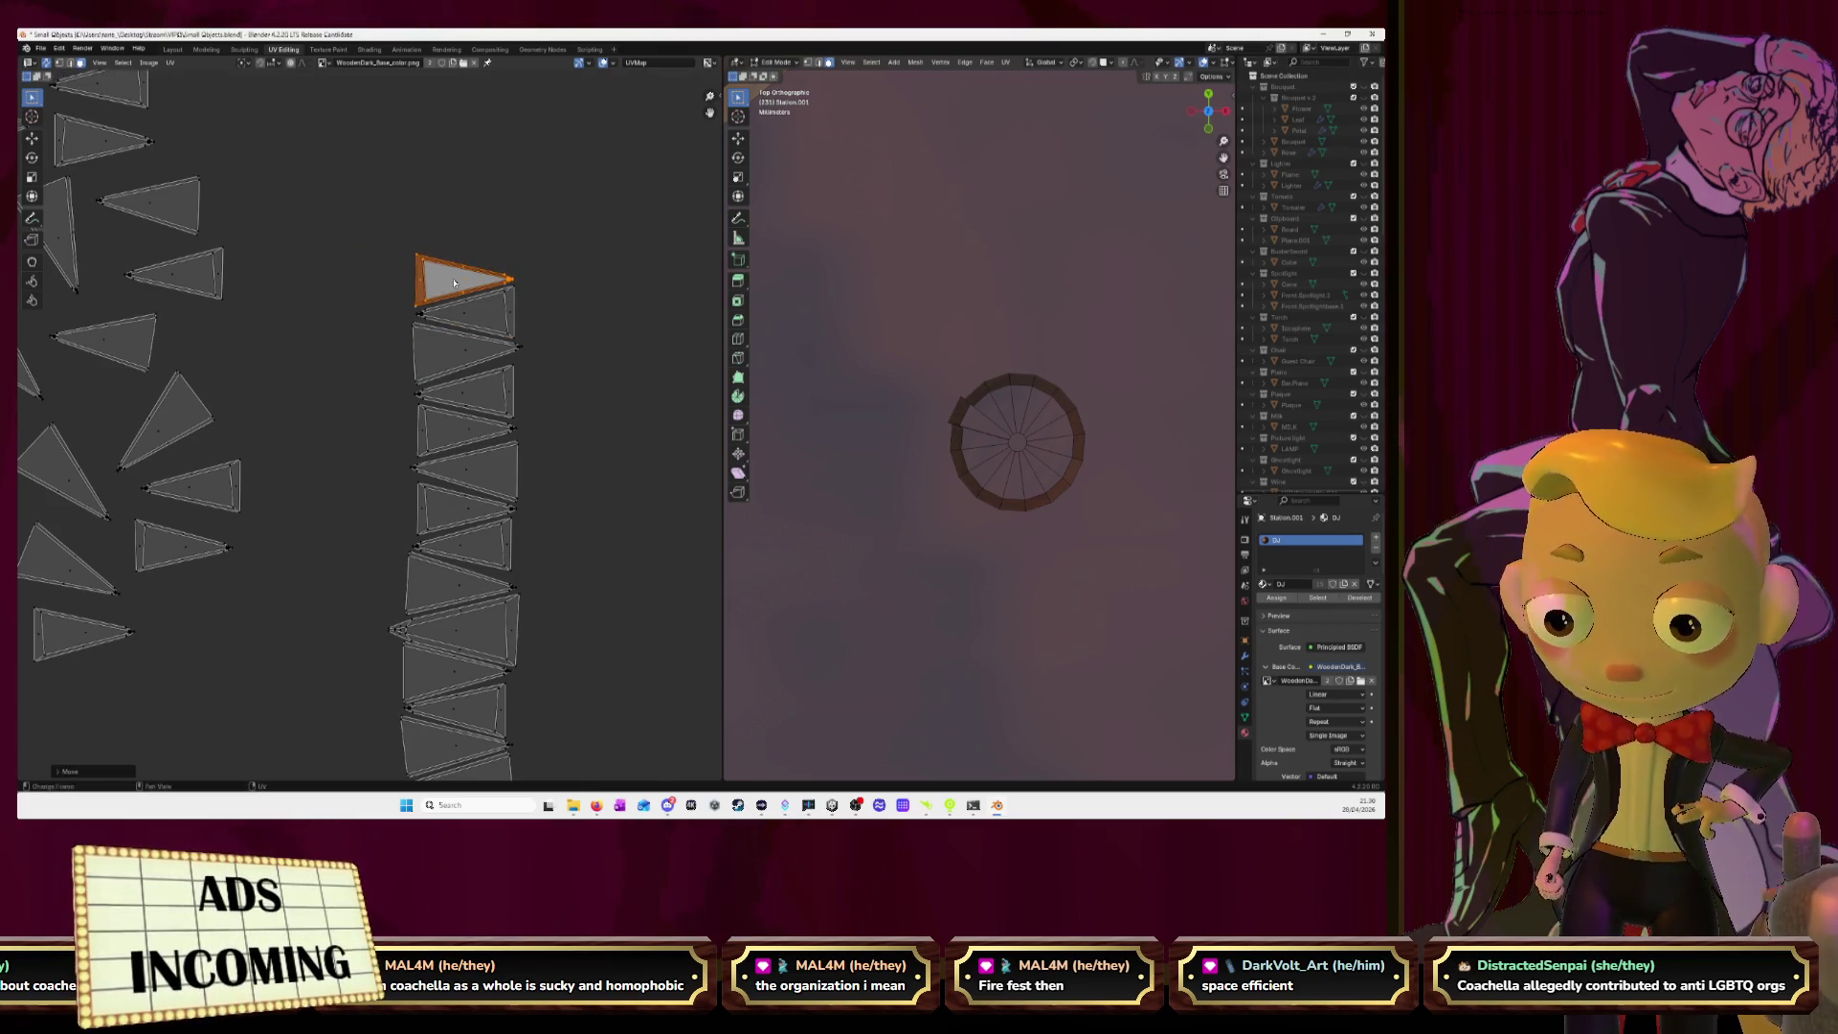
{"action": "left_click", "coordinate": [192, 279]}
{"action": "key", "text": "l"}
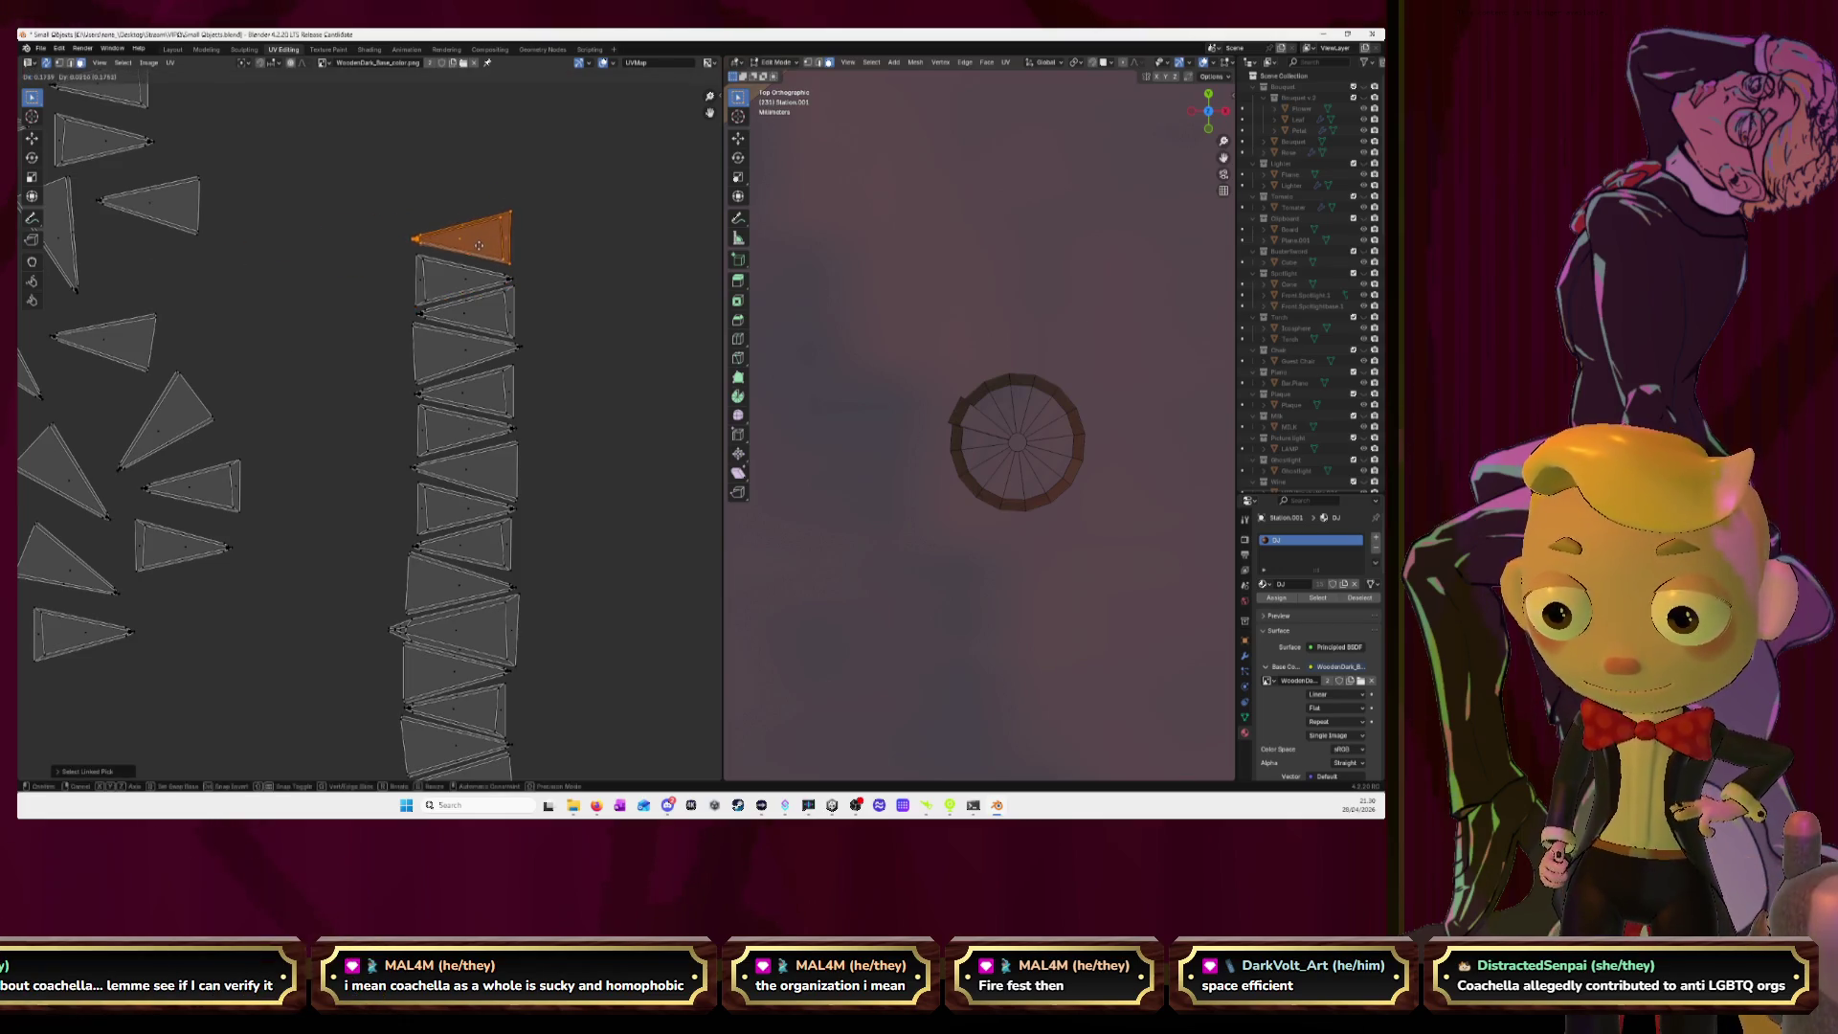
{"action": "left_click", "coordinate": [476, 254]}
{"action": "scroll", "coordinate": [331, 313], "scroll_direction": "down", "scroll_amount": 3}
{"action": "middle_click_drag", "start_coordinate": [330, 313], "coordinate": [365, 347]}
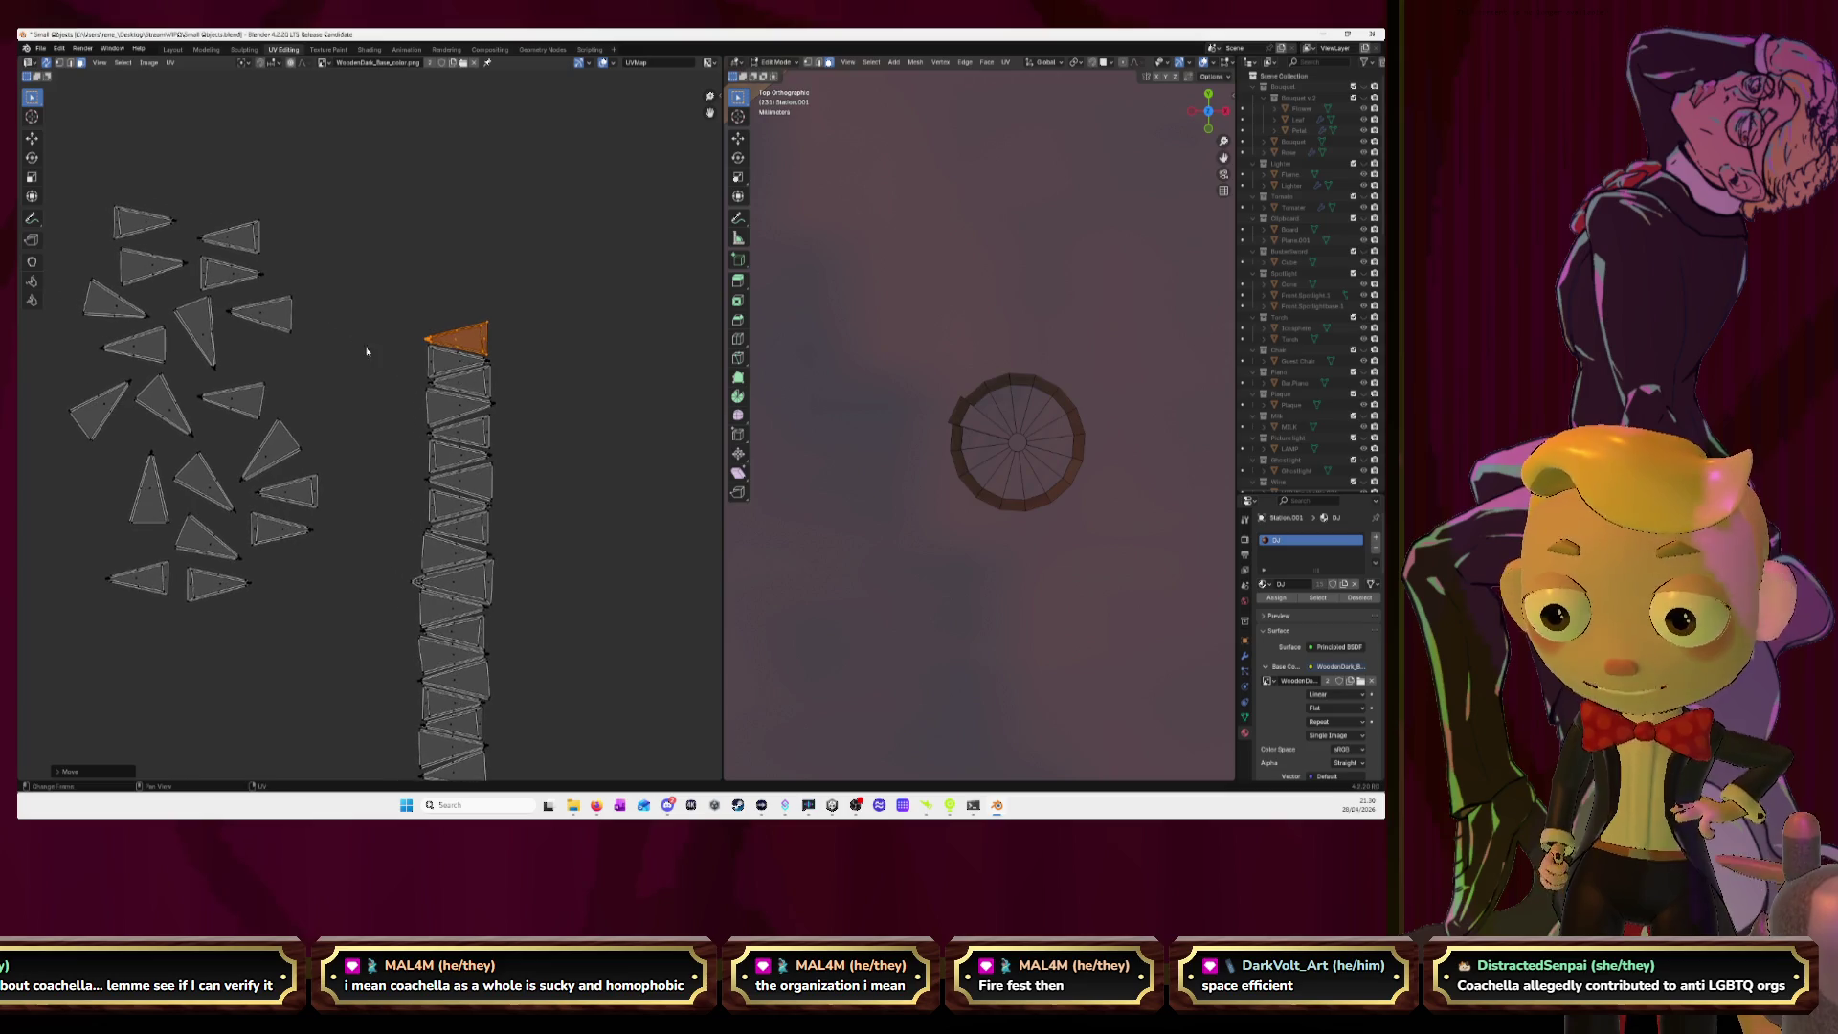
Stack the next two loose triangle islands onto the column top.
{"action": "left_click", "coordinate": [285, 527]}
{"action": "key", "text": "l"}
{"action": "key", "text": "g"}
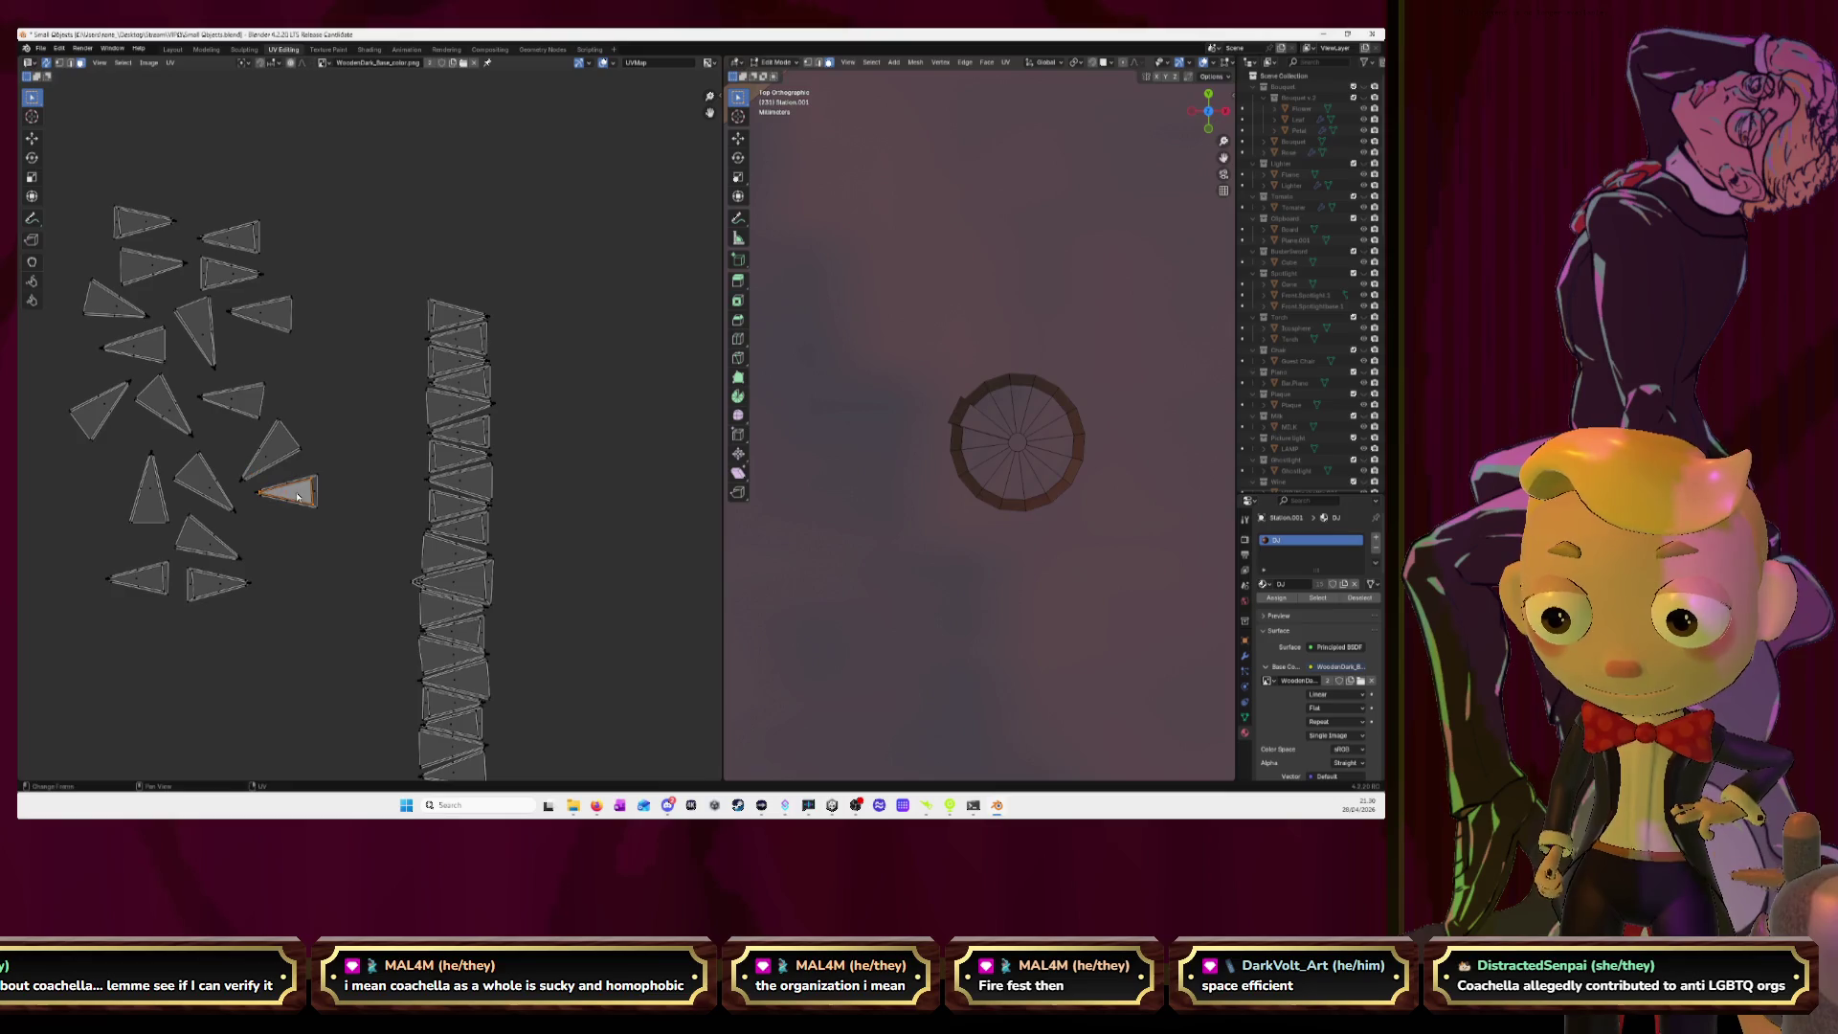
{"action": "left_click", "coordinate": [467, 290]}
{"action": "left_click", "coordinate": [152, 269]}
{"action": "key", "text": "l"}
{"action": "key", "text": "g"}
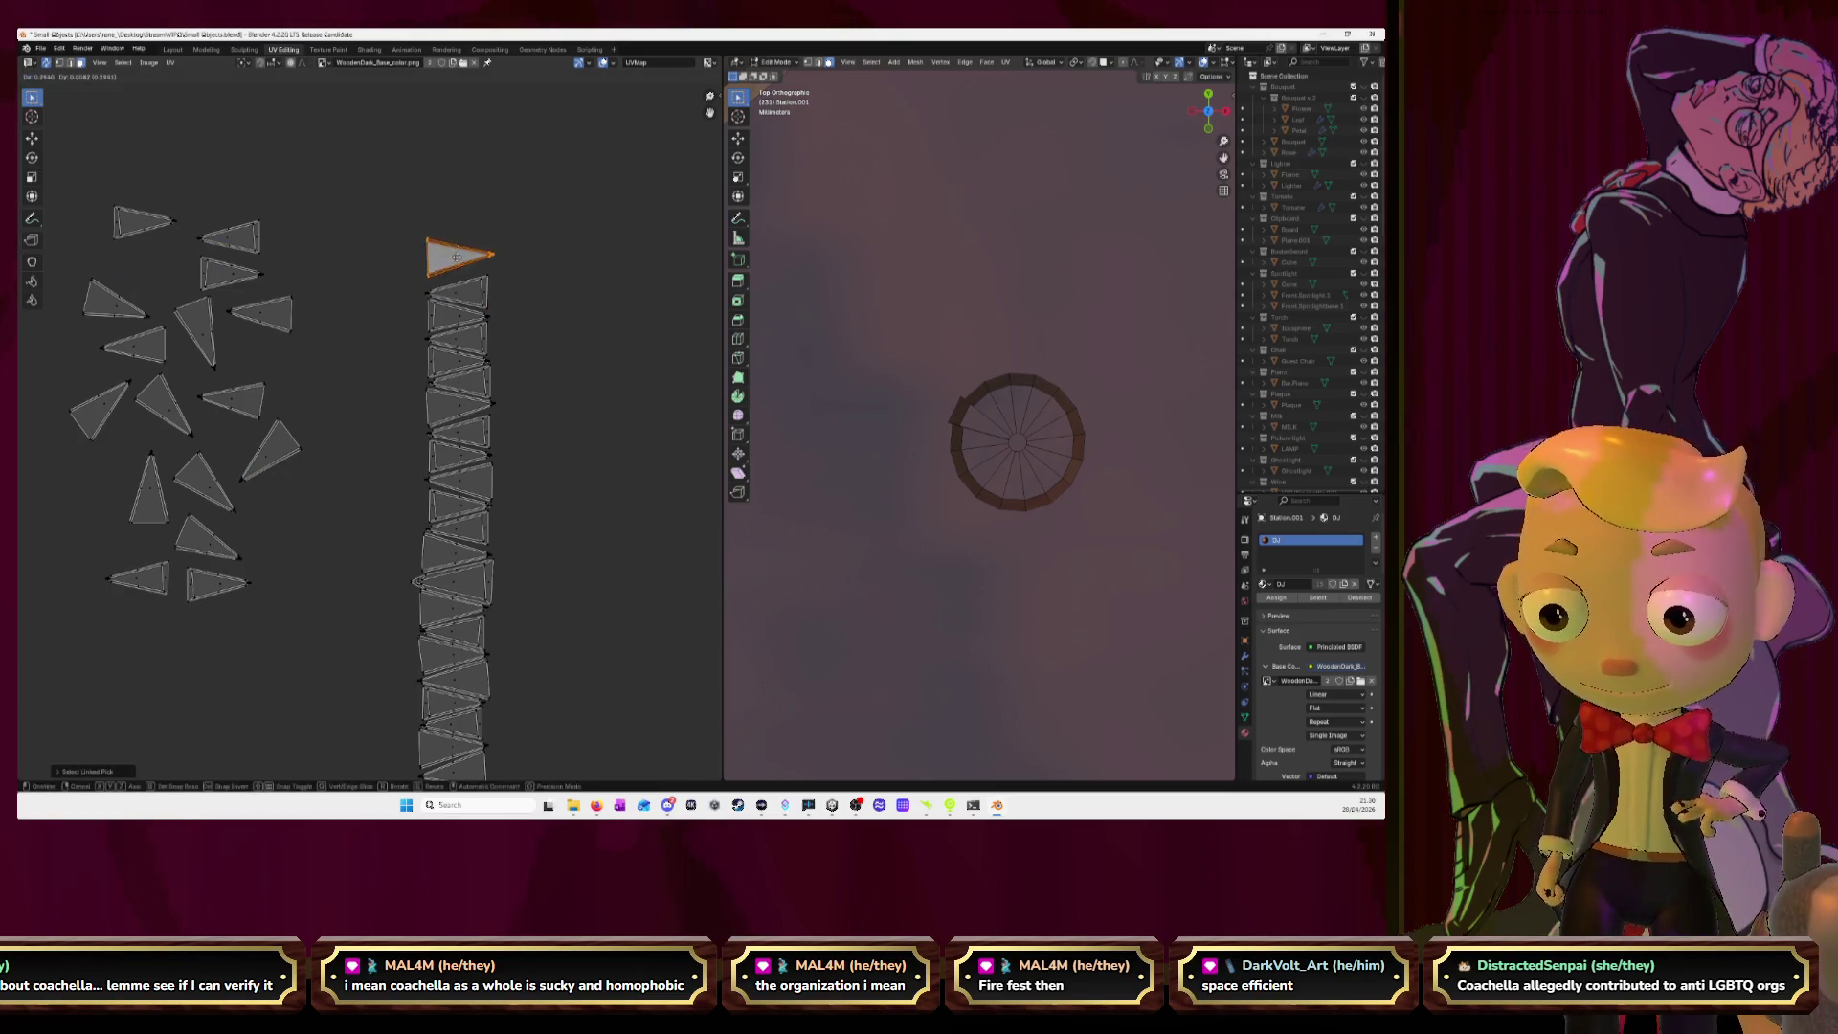
{"action": "key", "text": "l"}
{"action": "key", "text": "g"}
{"action": "left_click", "coordinate": [453, 245]}
Place three more triangle islands one after another atop the column.
{"action": "key", "text": "l"}
{"action": "key", "text": "g"}
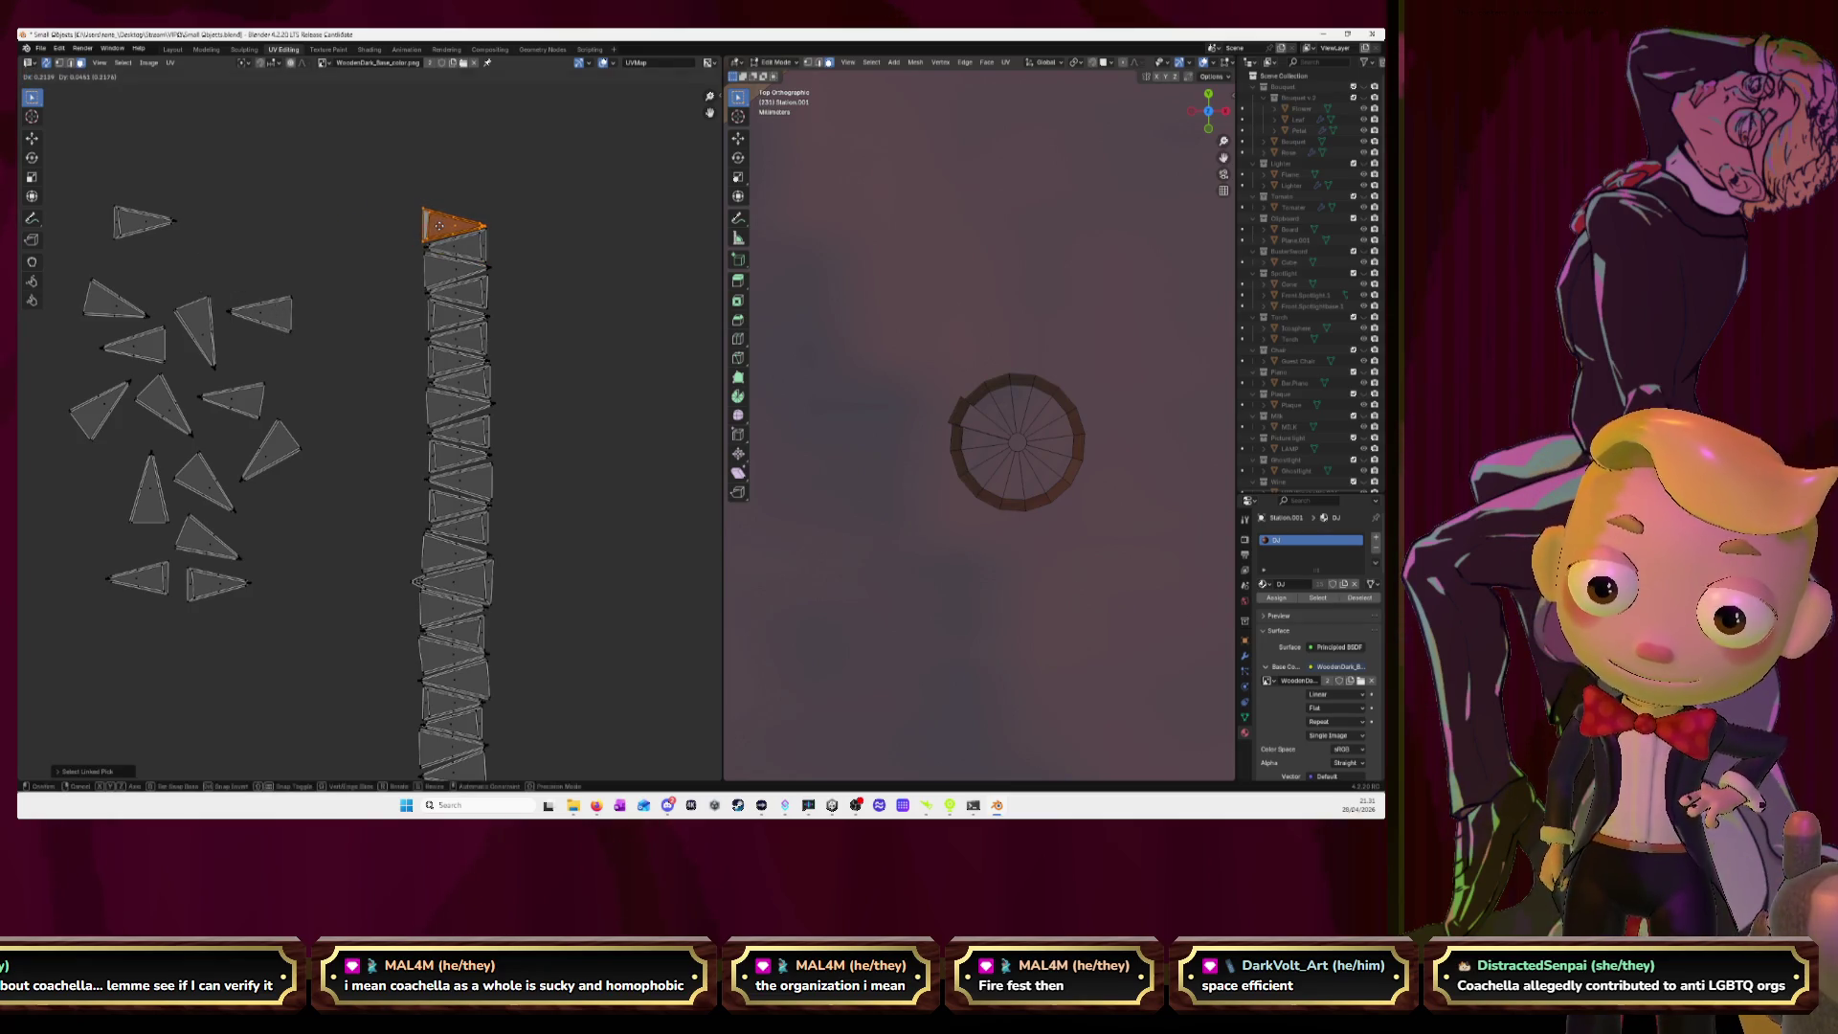
{"action": "left_click", "coordinate": [440, 225]}
{"action": "key", "text": "l"}
{"action": "key", "text": "g"}
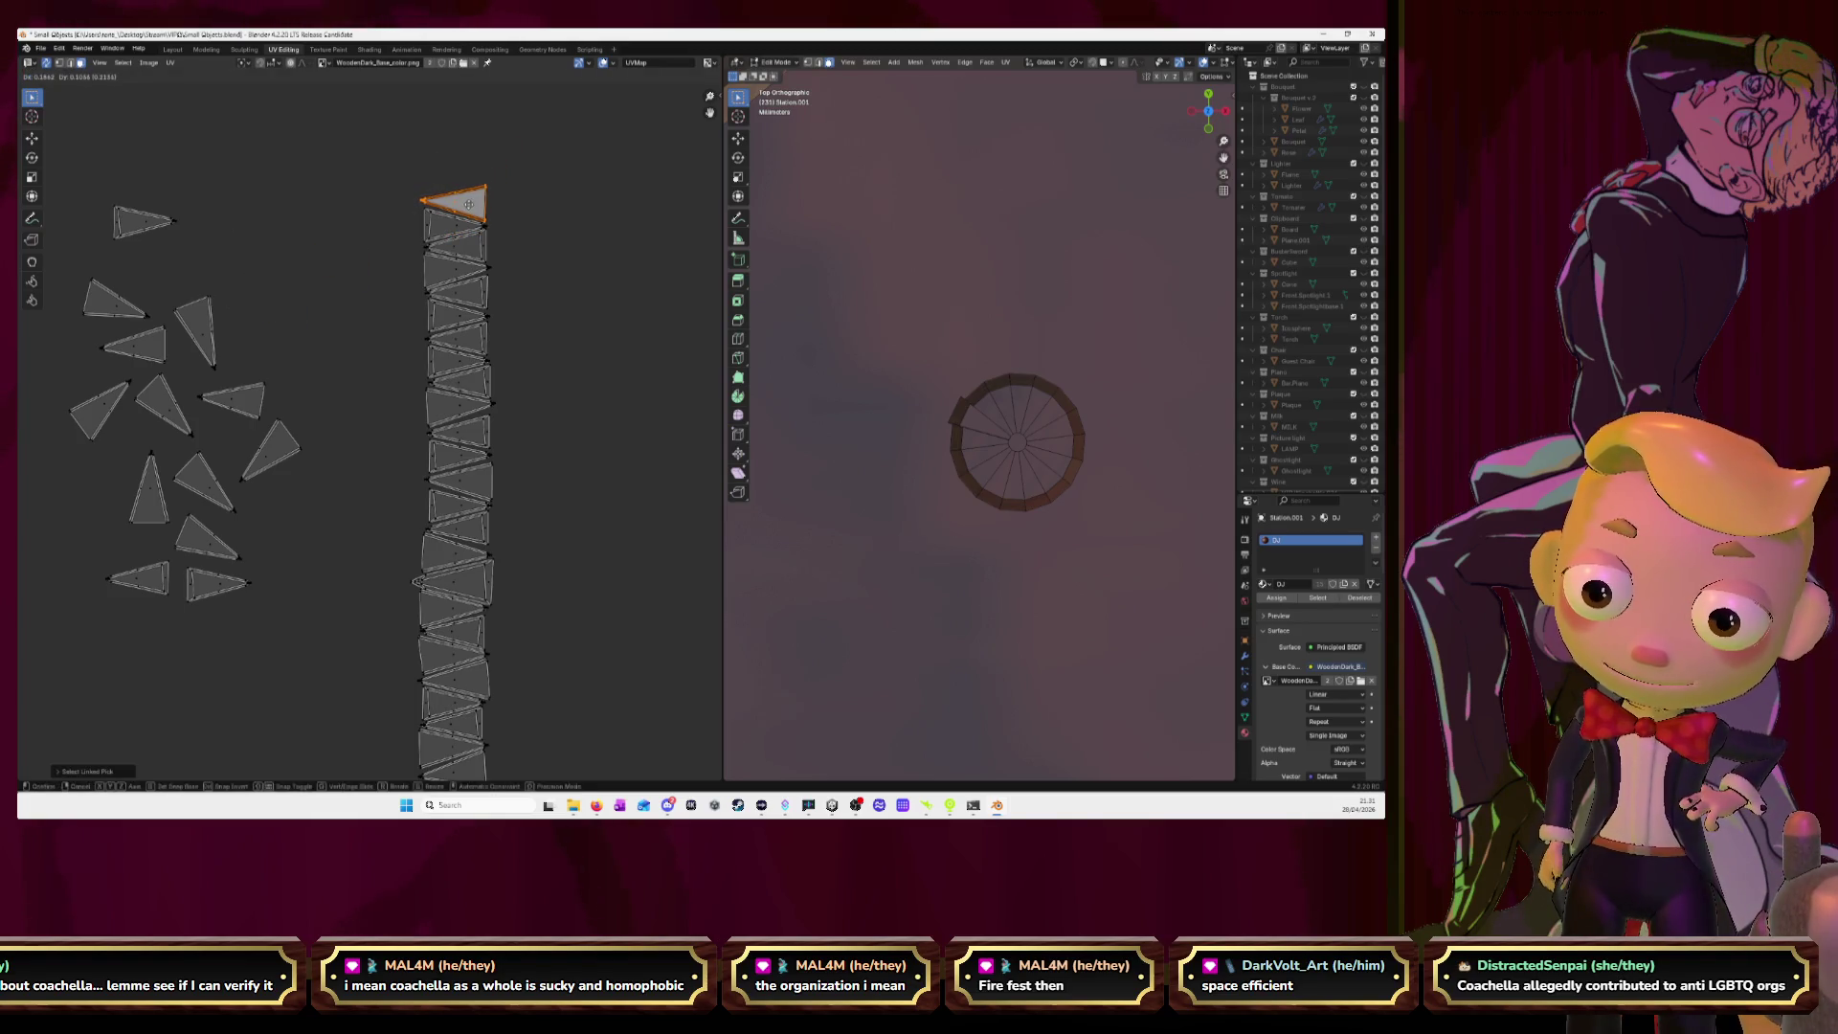
{"action": "left_click", "coordinate": [468, 204]}
{"action": "key", "text": "l"}
{"action": "key", "text": "g"}
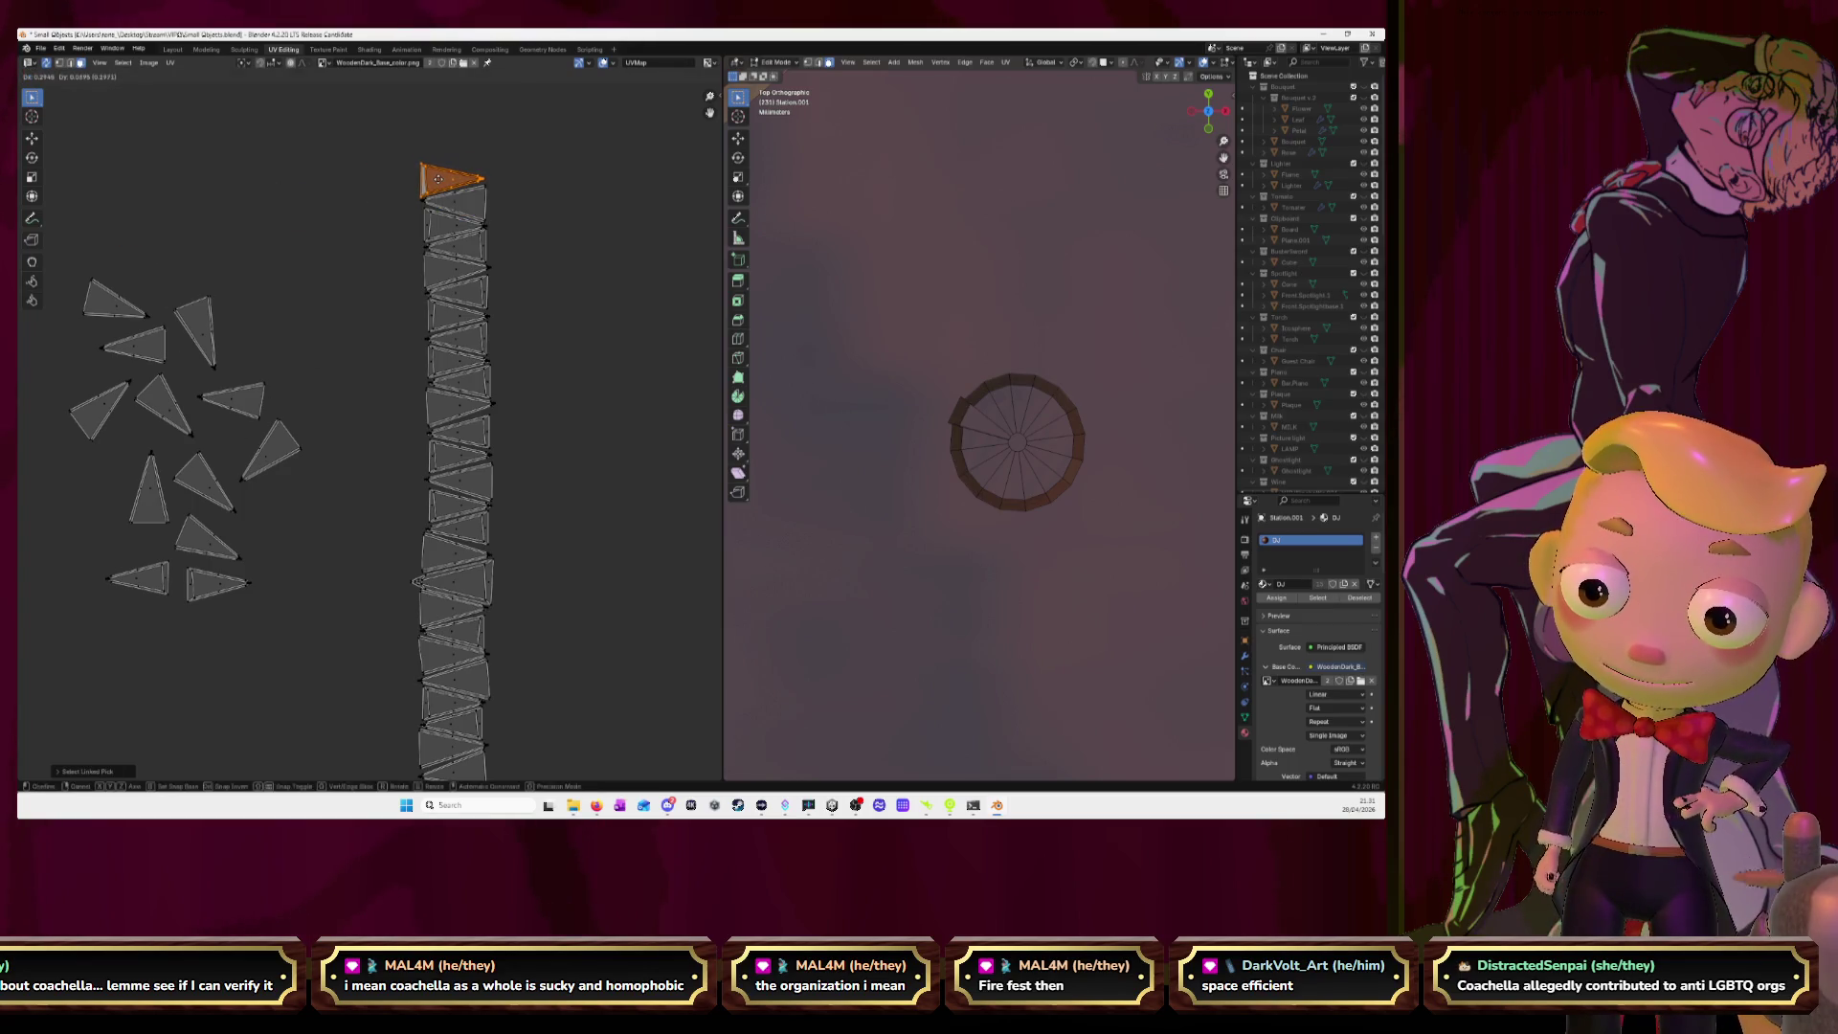
{"action": "left_click", "coordinate": [439, 178]}
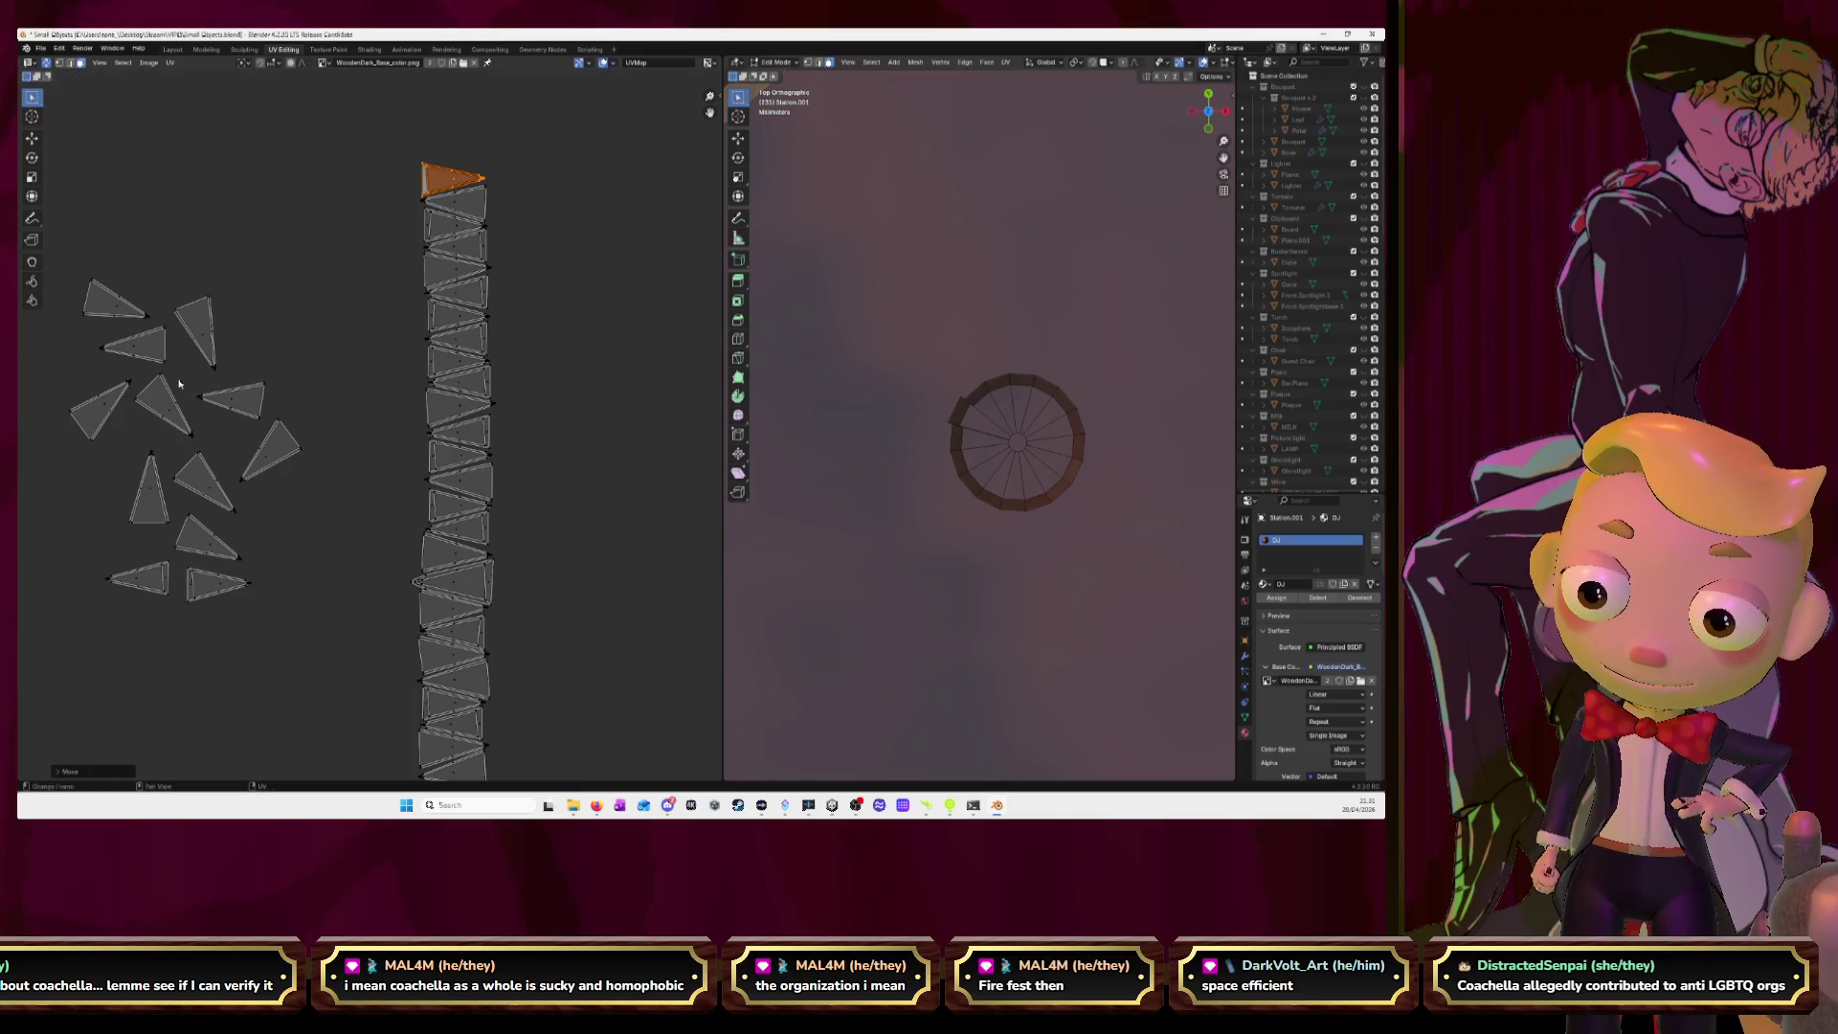
Move the bottom-left triangle islands up onto the column top.
{"action": "key", "text": "l"}
{"action": "key", "text": "g"}
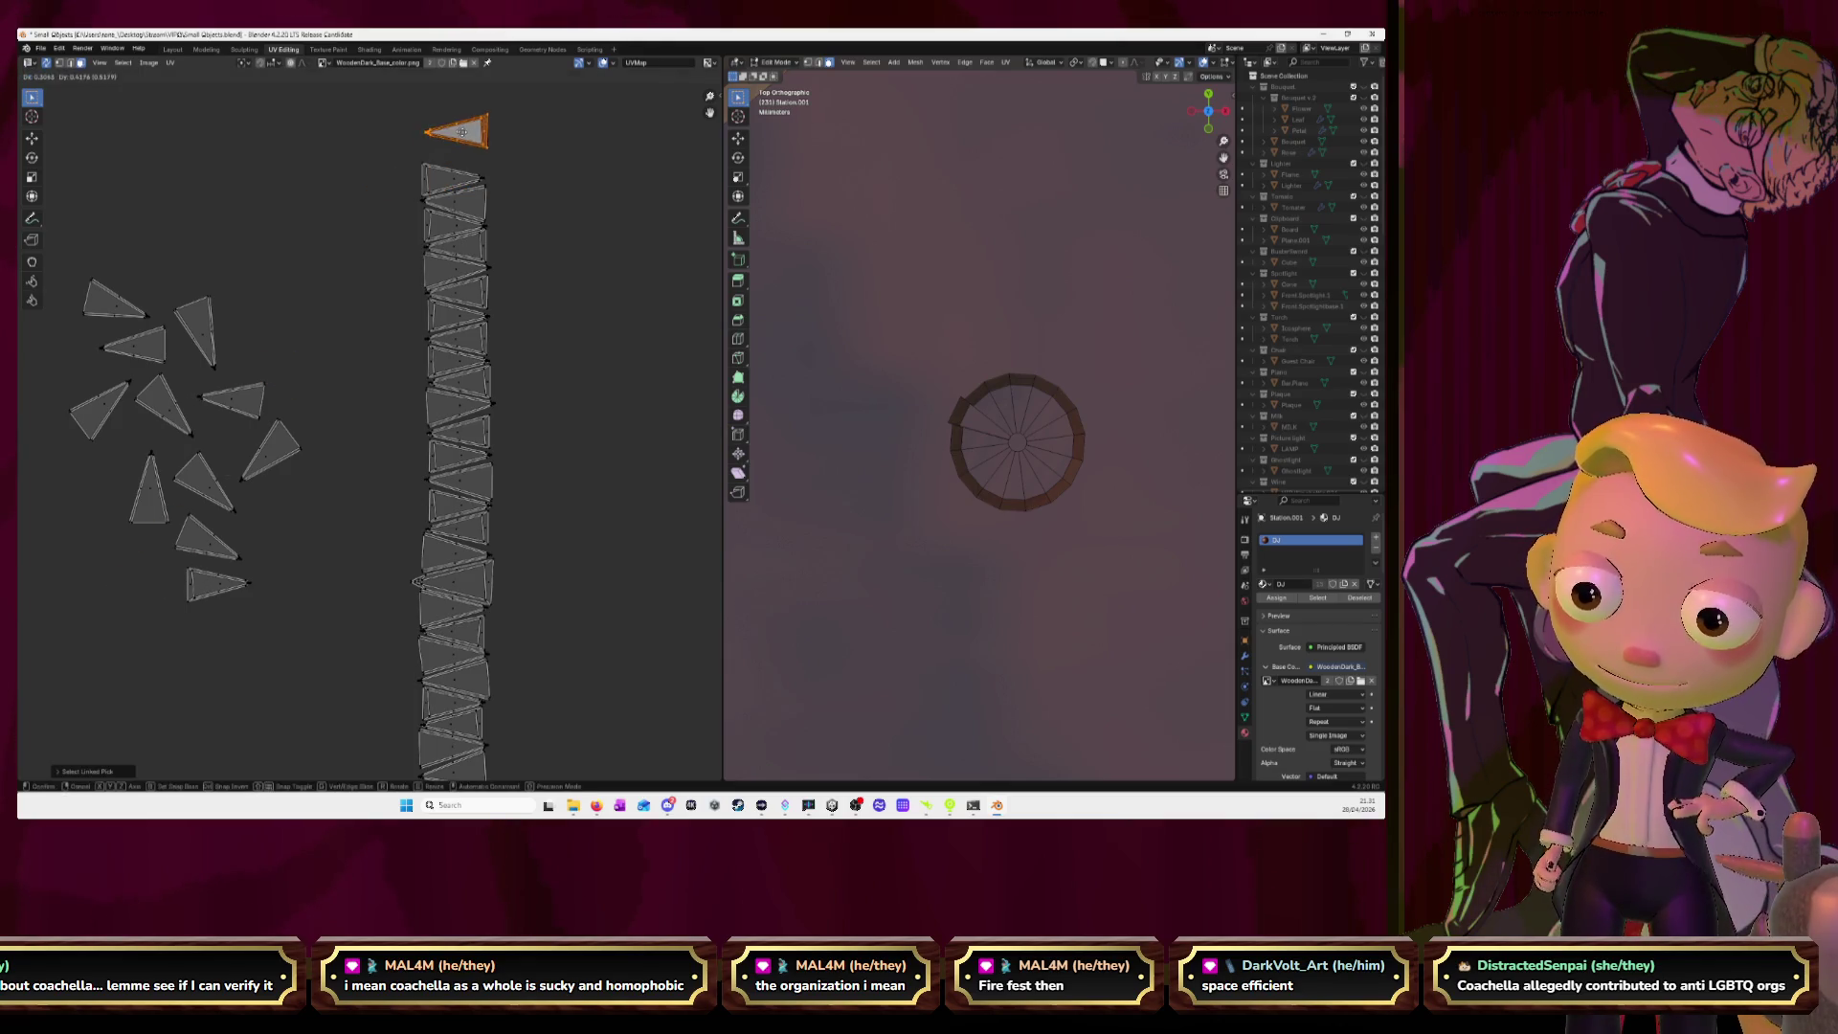
{"action": "left_click", "coordinate": [457, 161]}
{"action": "key", "text": "l"}
{"action": "key", "text": "g"}
{"action": "left_click", "coordinate": [451, 129]}
{"action": "key", "text": "l"}
{"action": "key", "text": "g"}
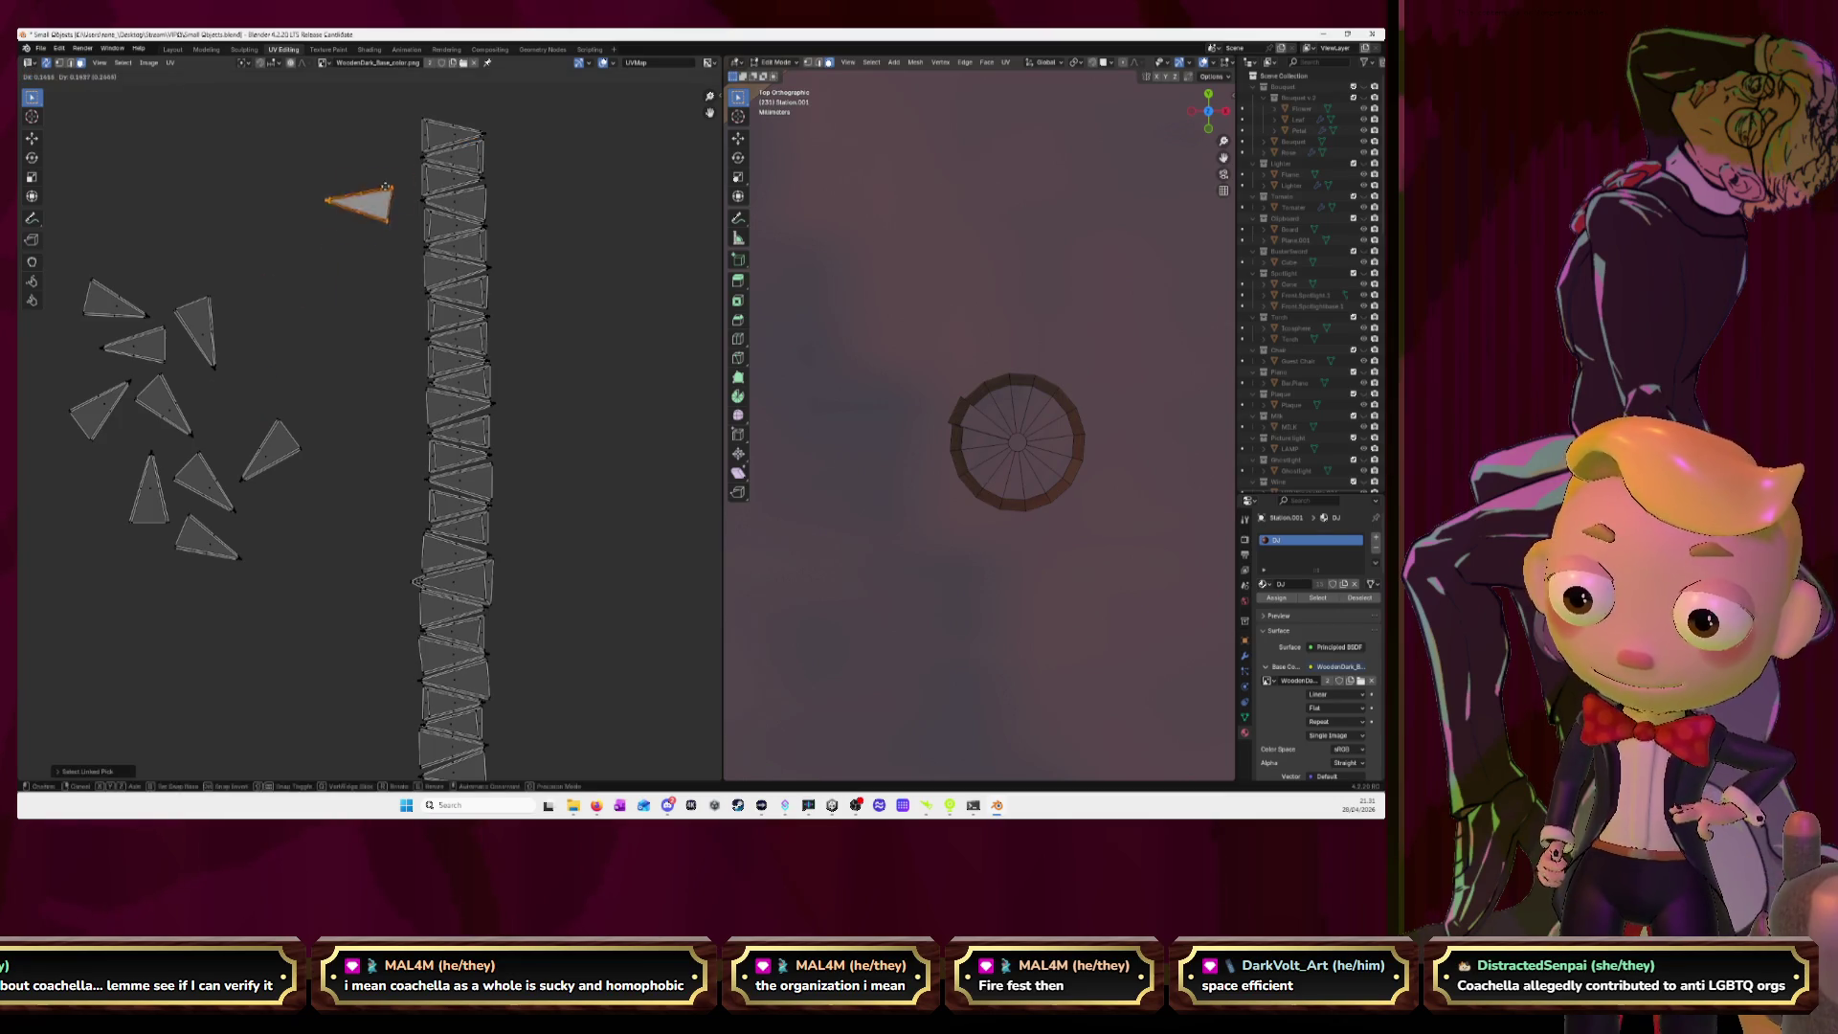
{"action": "left_click", "coordinate": [463, 108]}
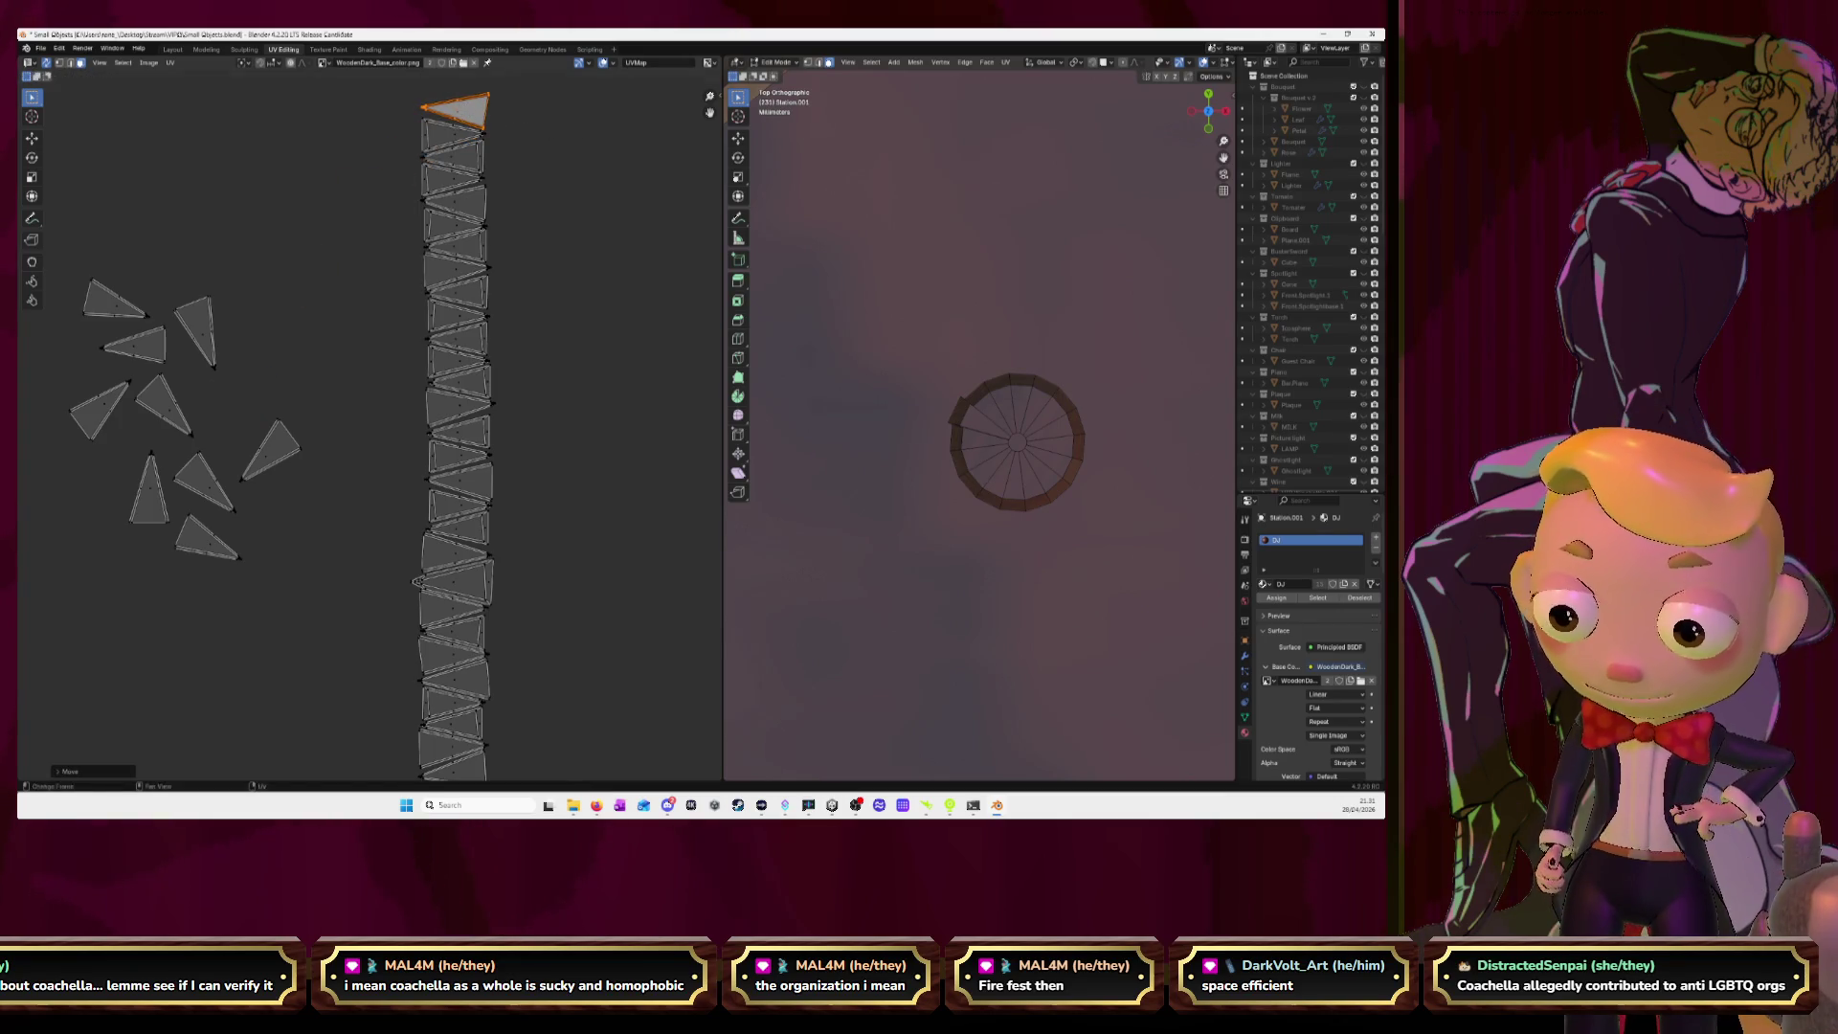
Rotate the topmost triangle island and settle it flat on the column.
{"action": "key", "text": "r"}
{"action": "left_click", "coordinate": [583, 117]}
{"action": "key", "text": "g"}
{"action": "left_click", "coordinate": [582, 117]}
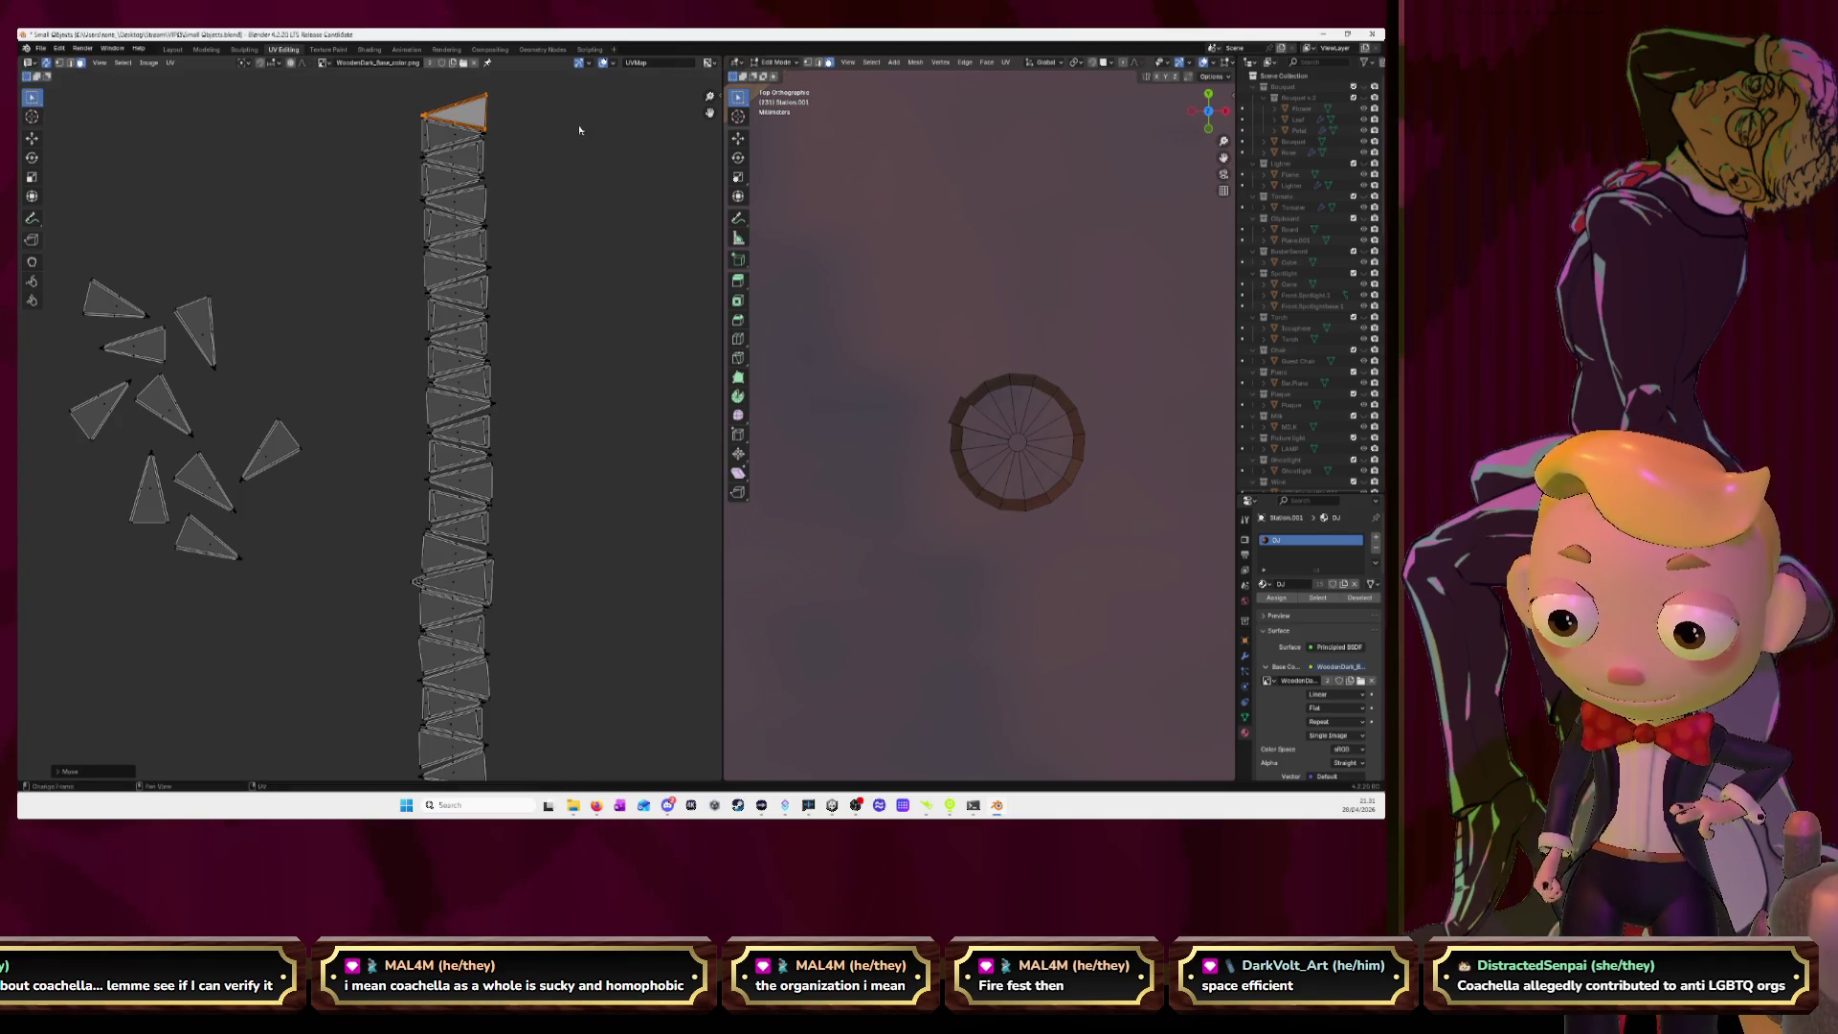
Move a loose triangle island to the column top and rotate it into place.
{"action": "middle_click_drag", "start_coordinate": [201, 340], "coordinate": [248, 465]}
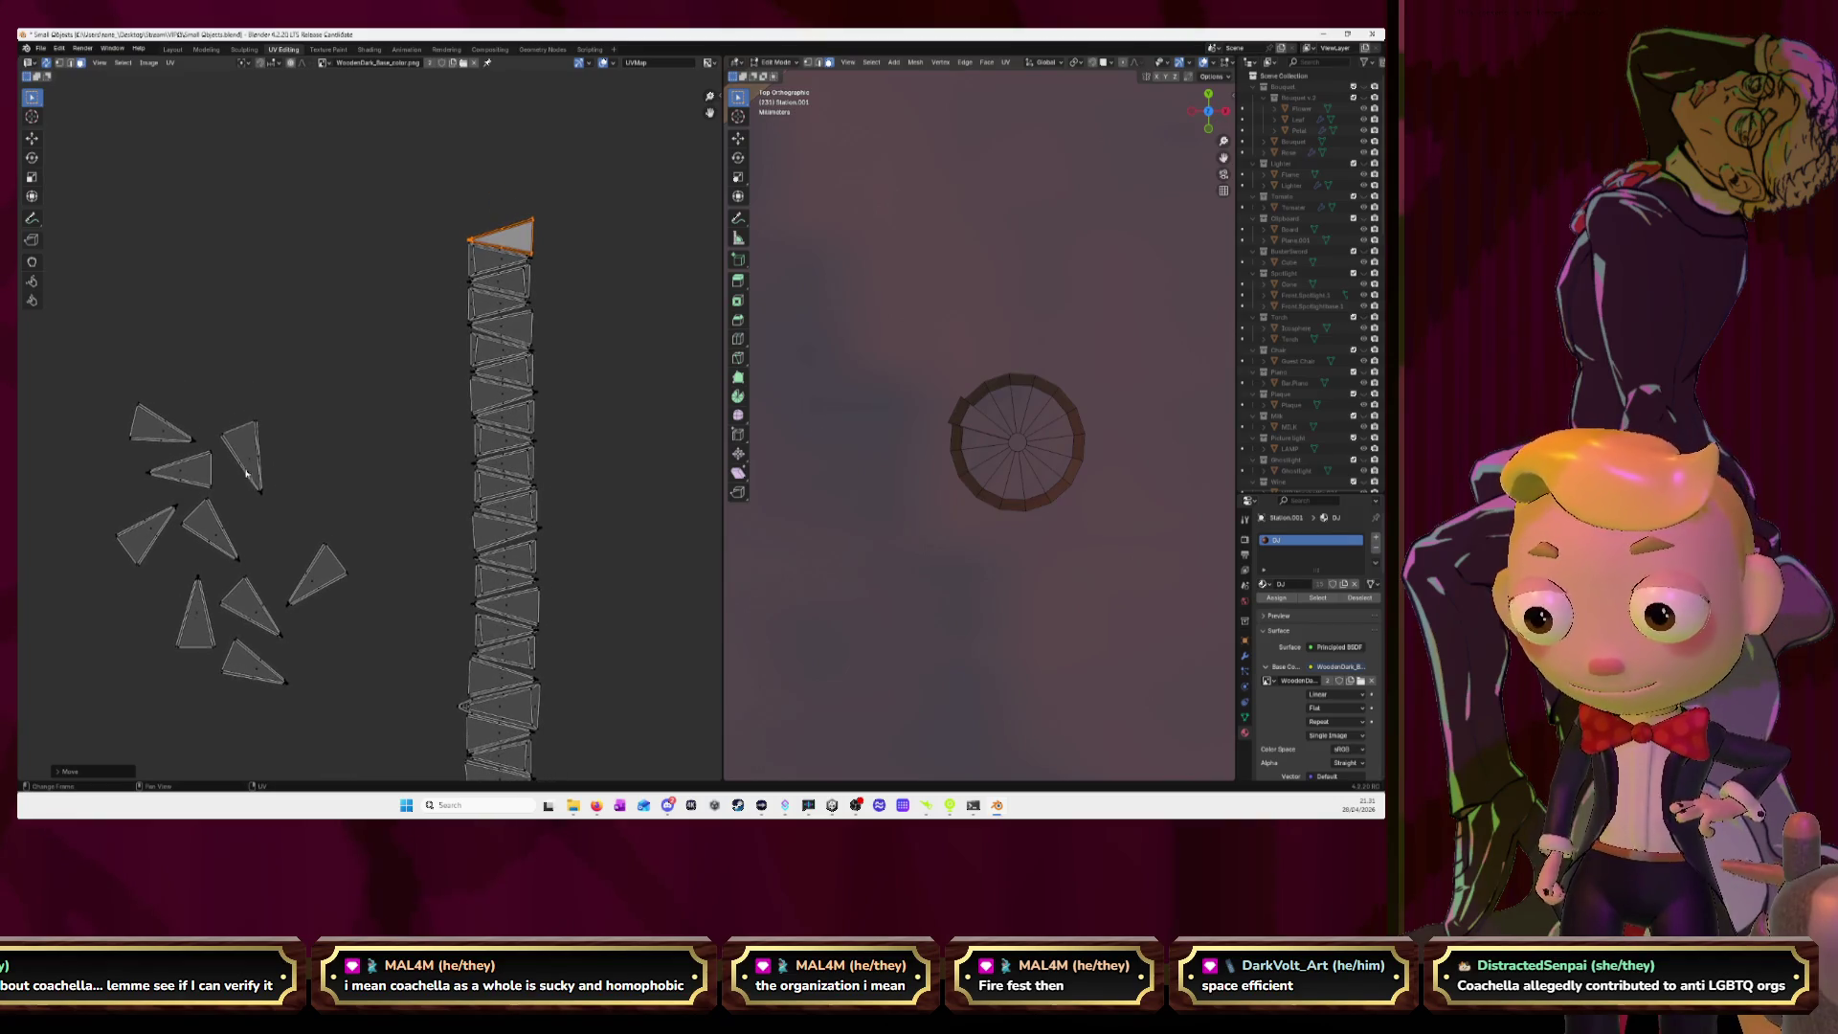
{"action": "left_click", "coordinate": [326, 573]}
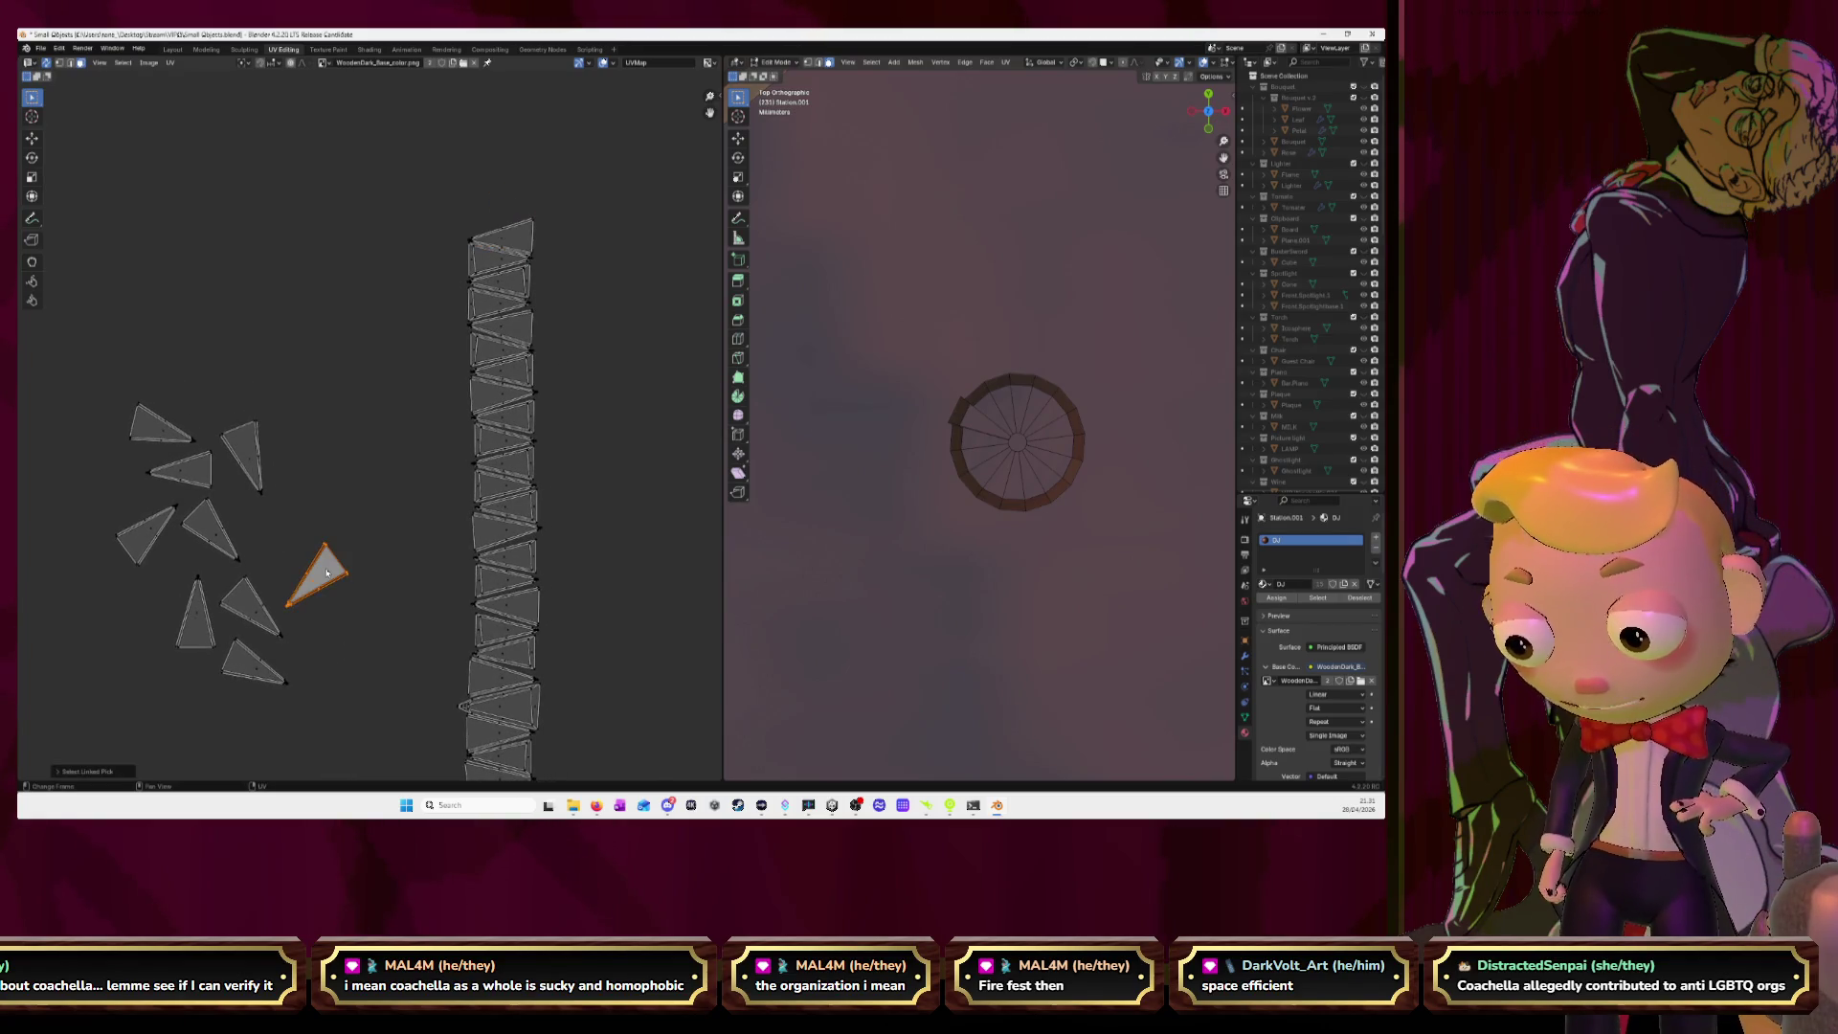
{"action": "key", "text": "g"}
{"action": "left_click", "coordinate": [502, 191]}
{"action": "key", "text": "r"}
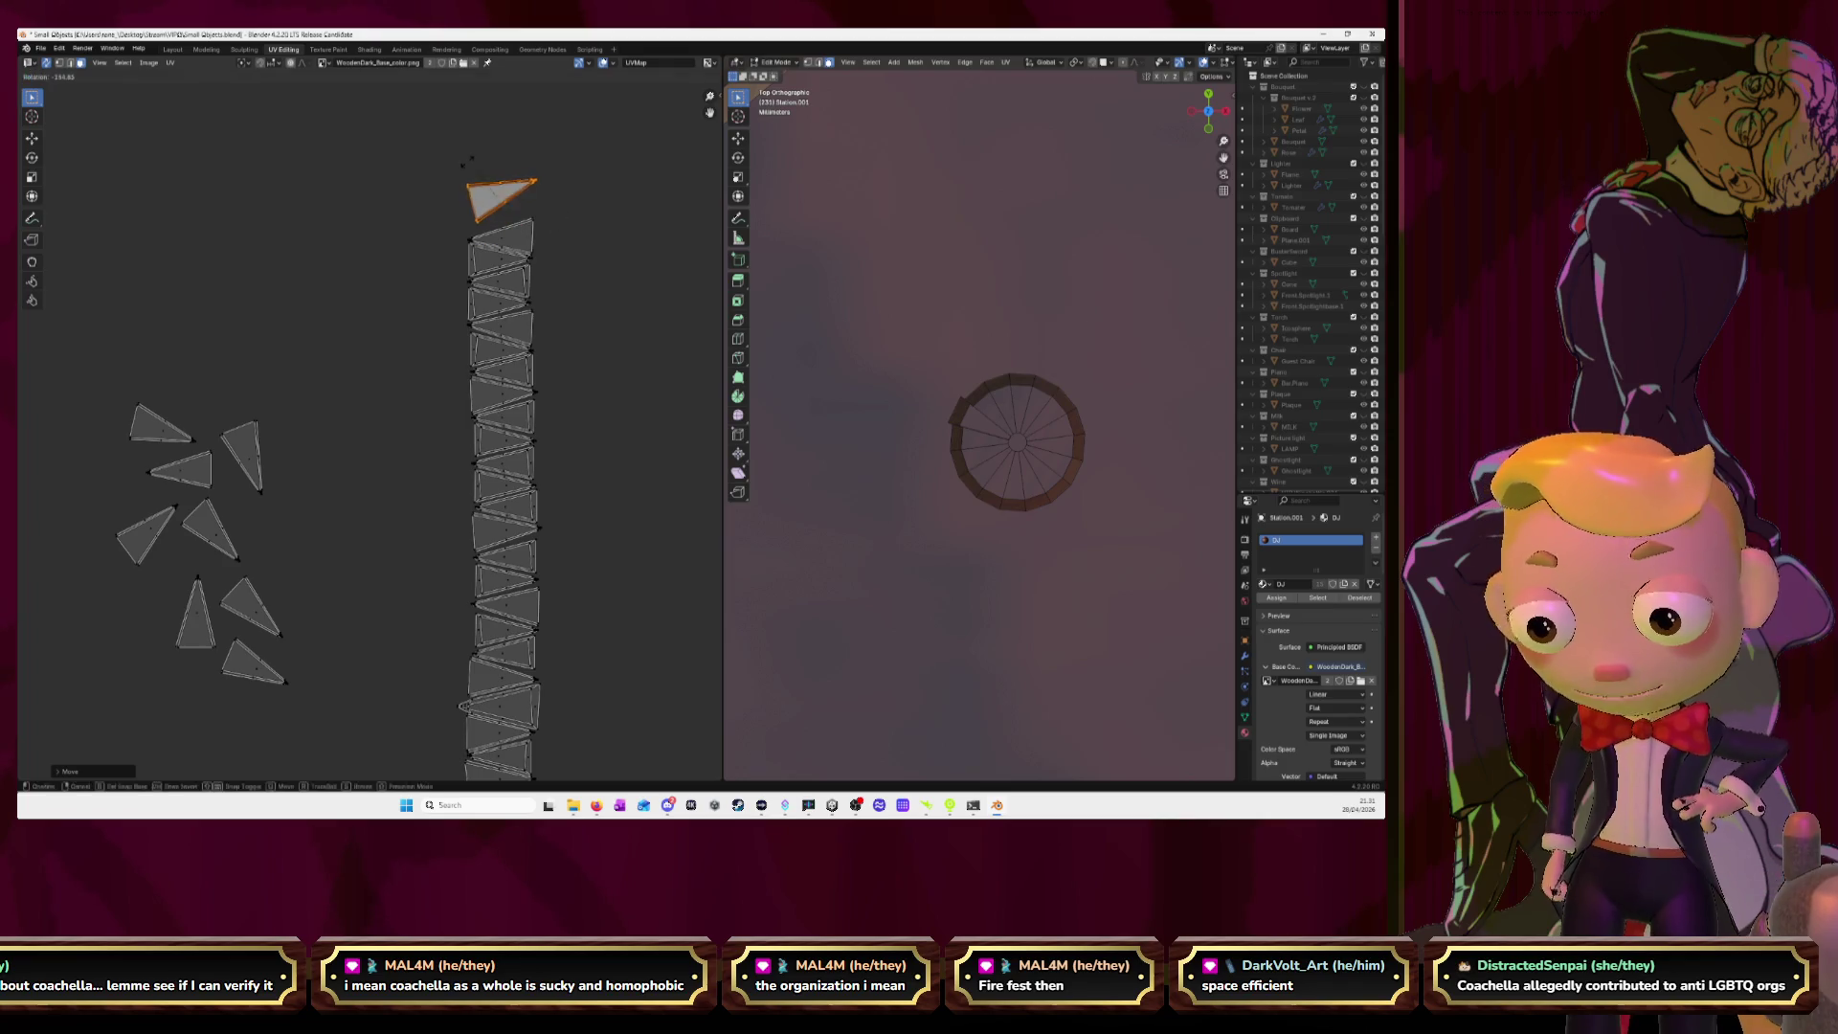
{"action": "left_click", "coordinate": [480, 145]}
{"action": "key", "text": "g"}
{"action": "left_click", "coordinate": [473, 162]}
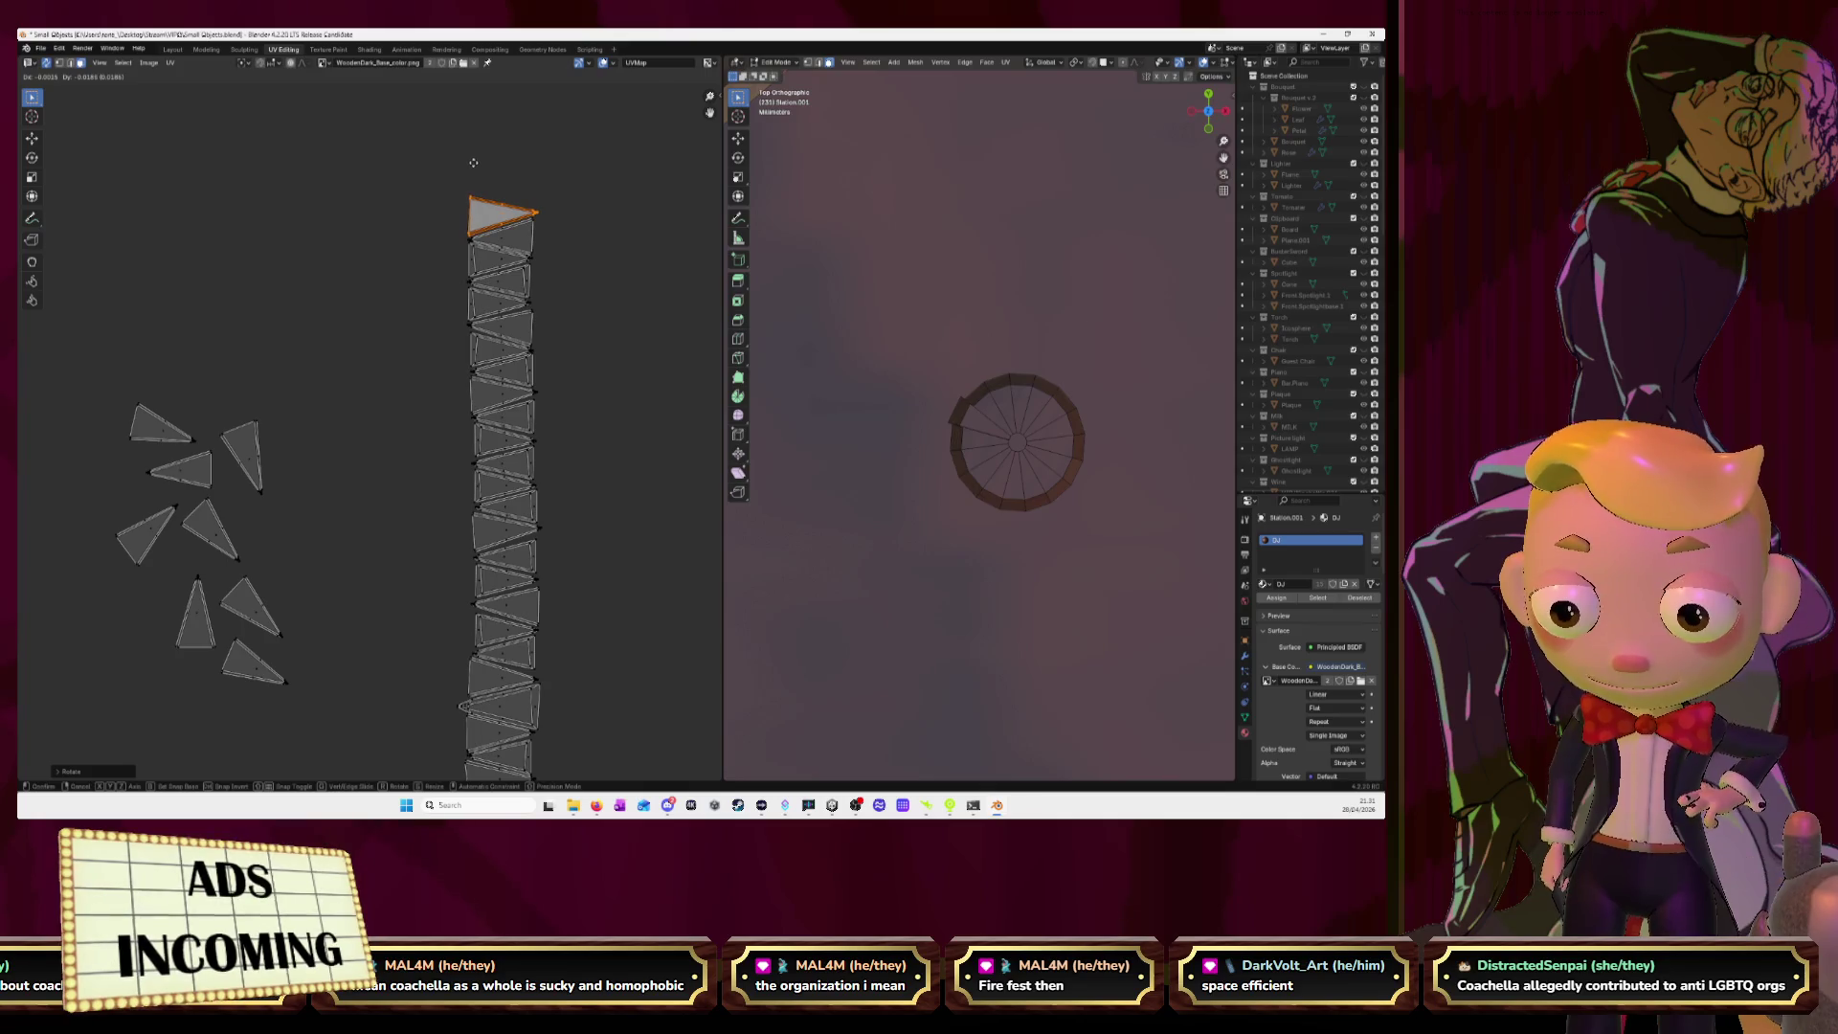
Place the next triangle island above the column, rotated to lie flat.
{"action": "key", "text": "l"}
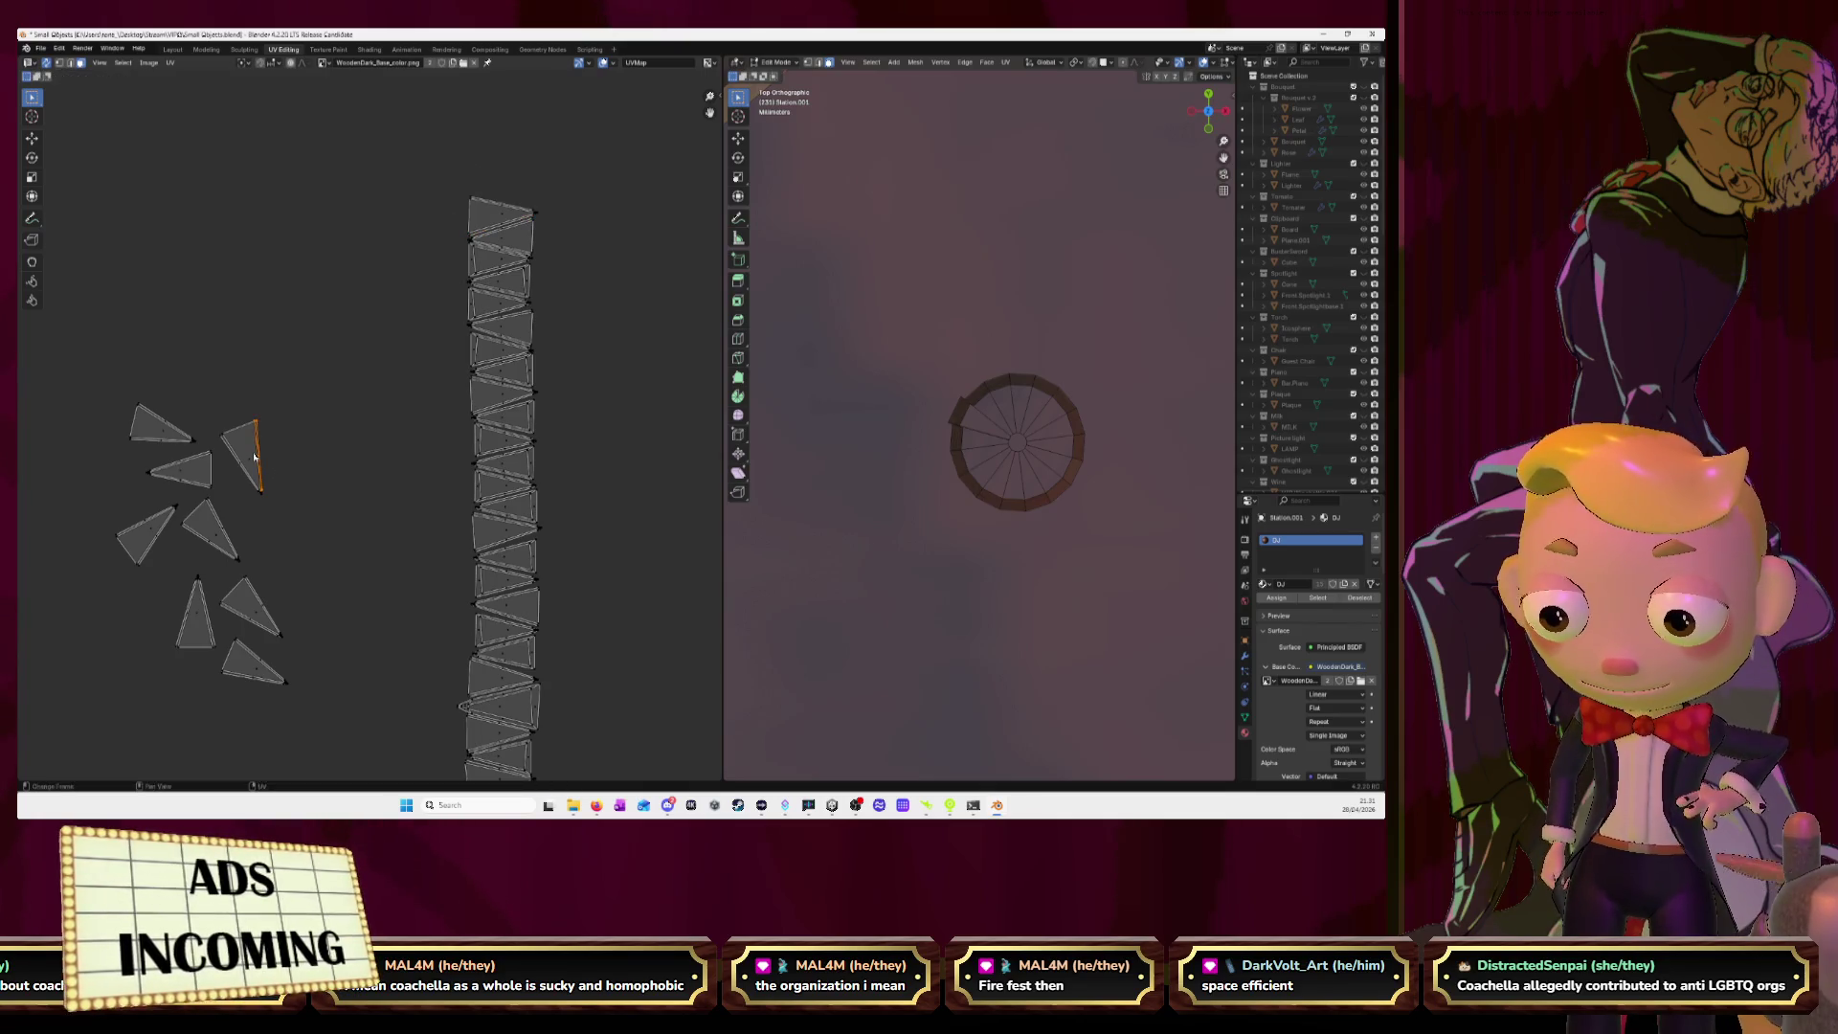
{"action": "key", "text": "g"}
{"action": "left_click", "coordinate": [502, 178]}
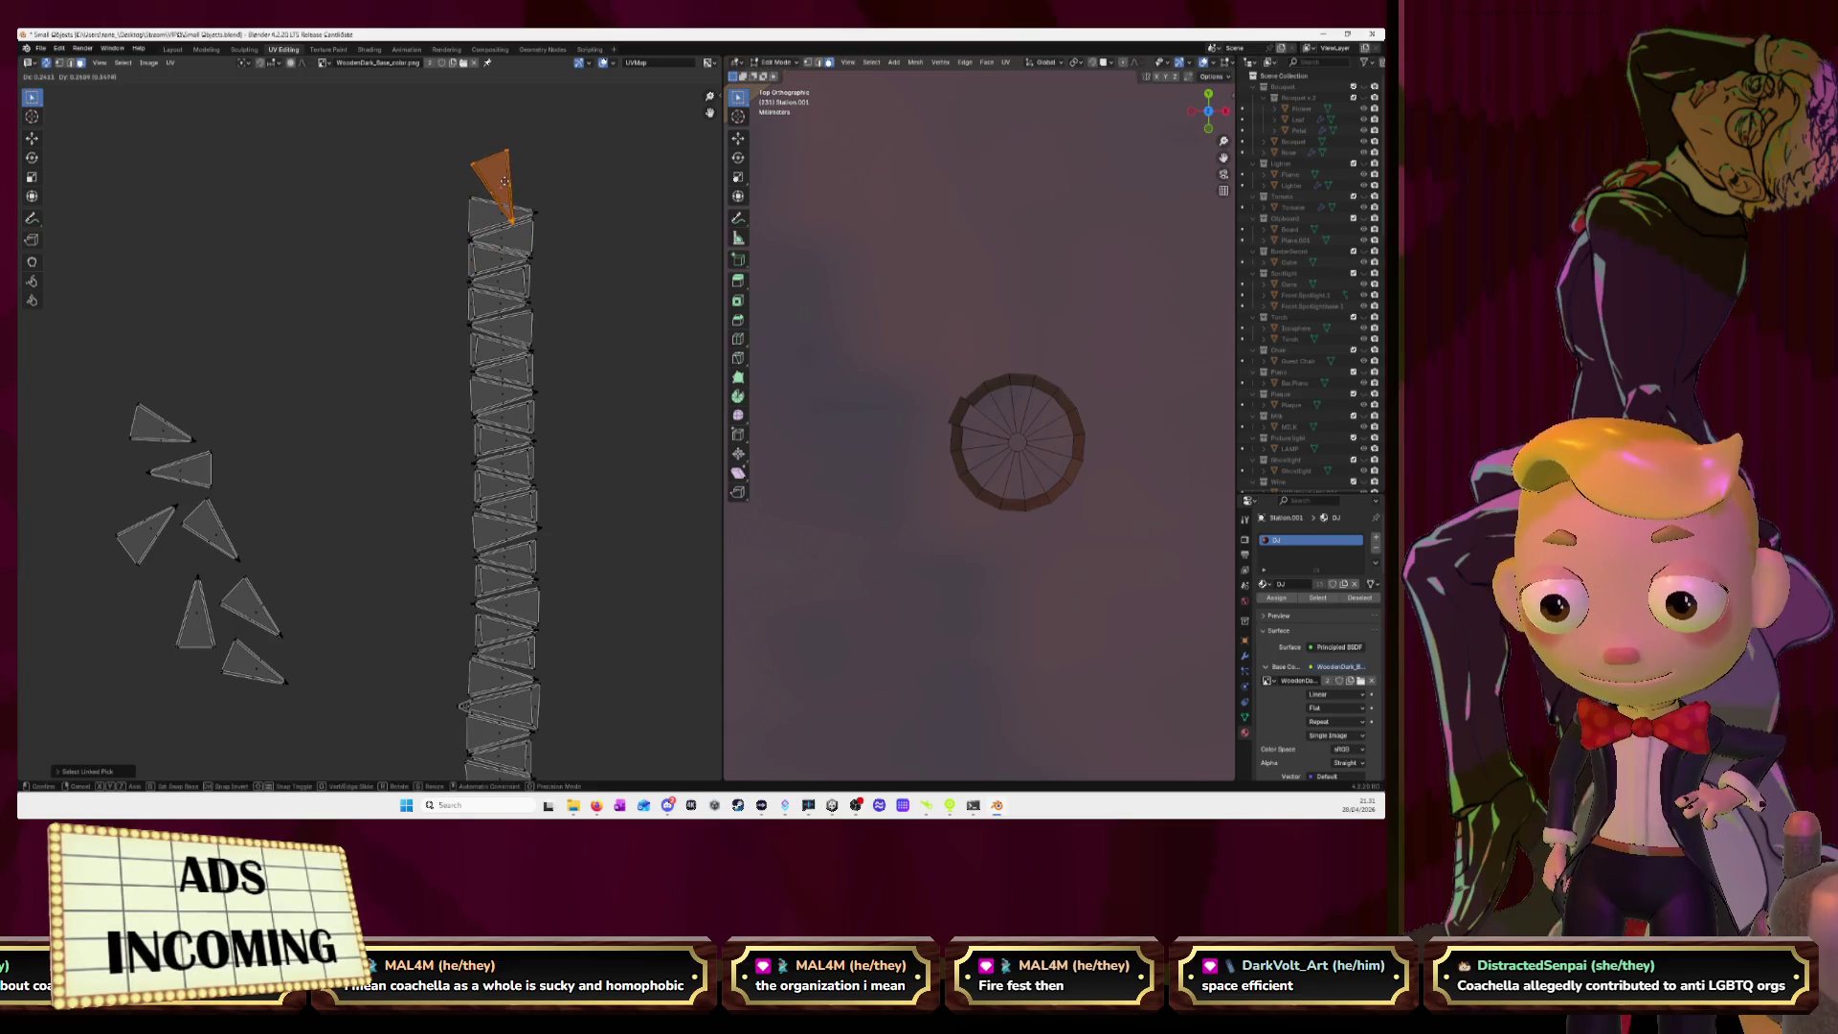
{"action": "key", "text": "r"}
{"action": "left_click", "coordinate": [508, 105]}
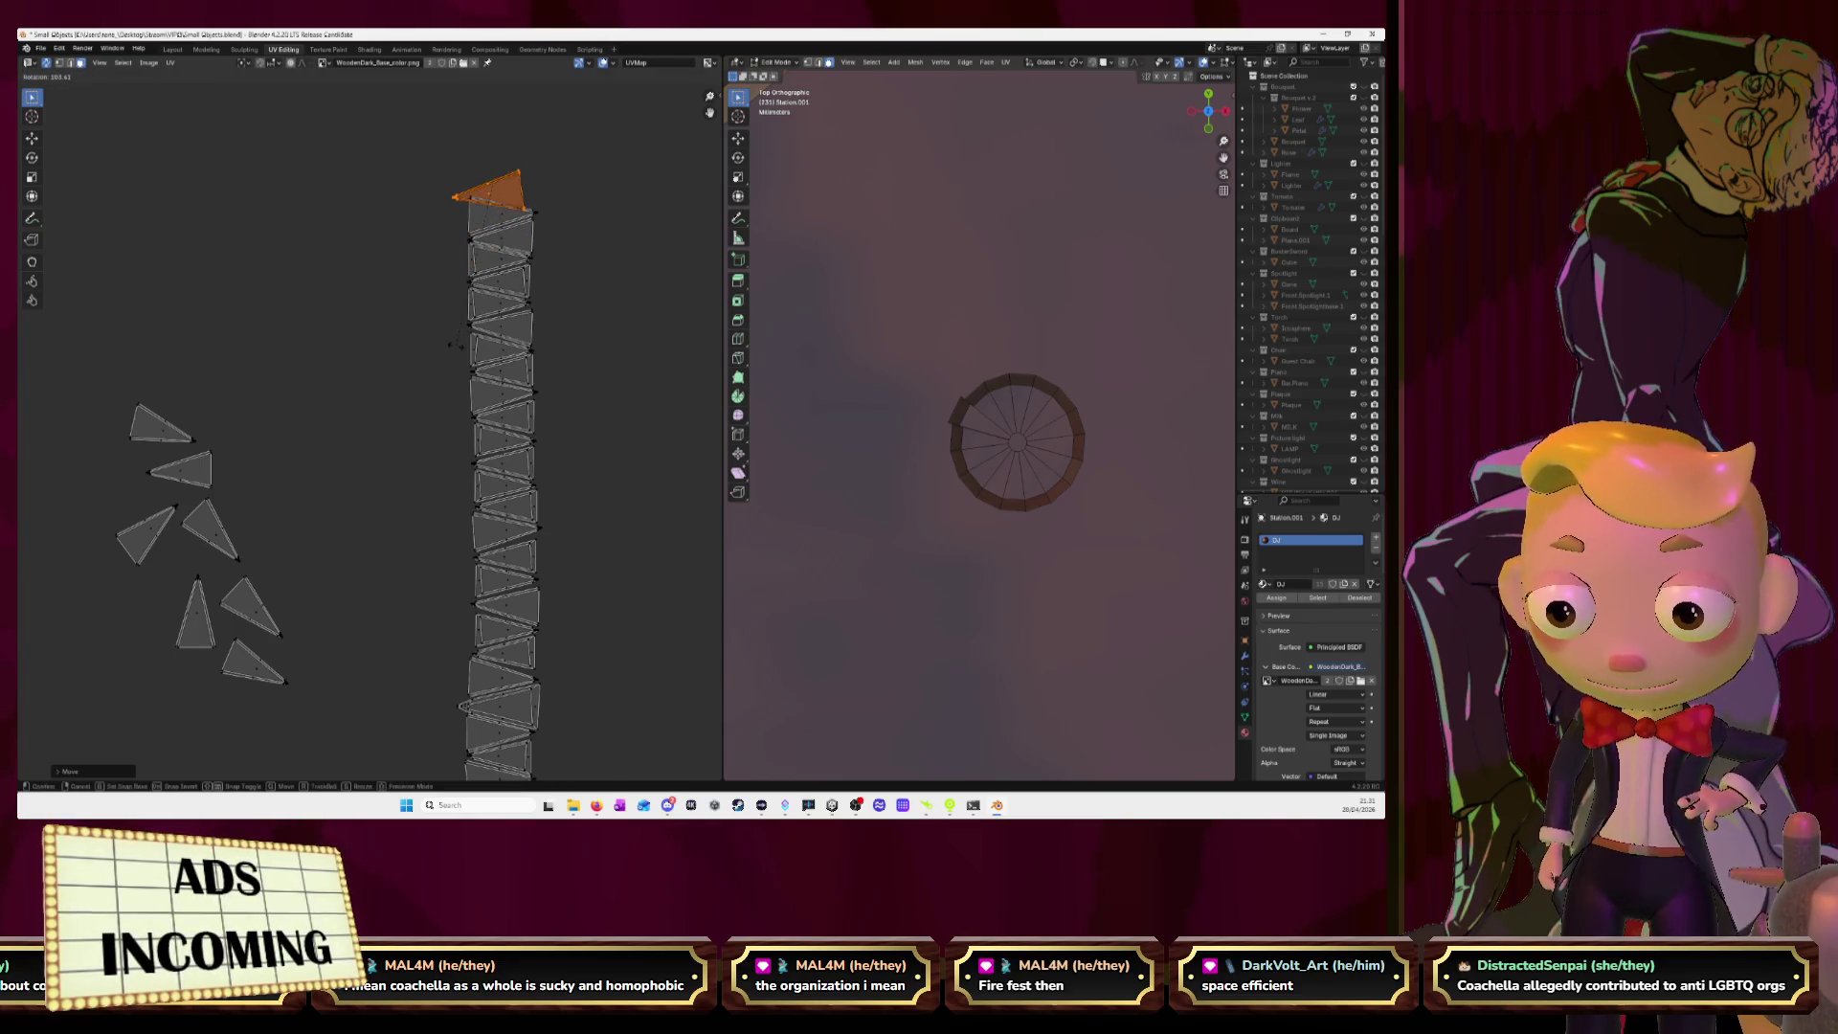
{"action": "key", "text": "g"}
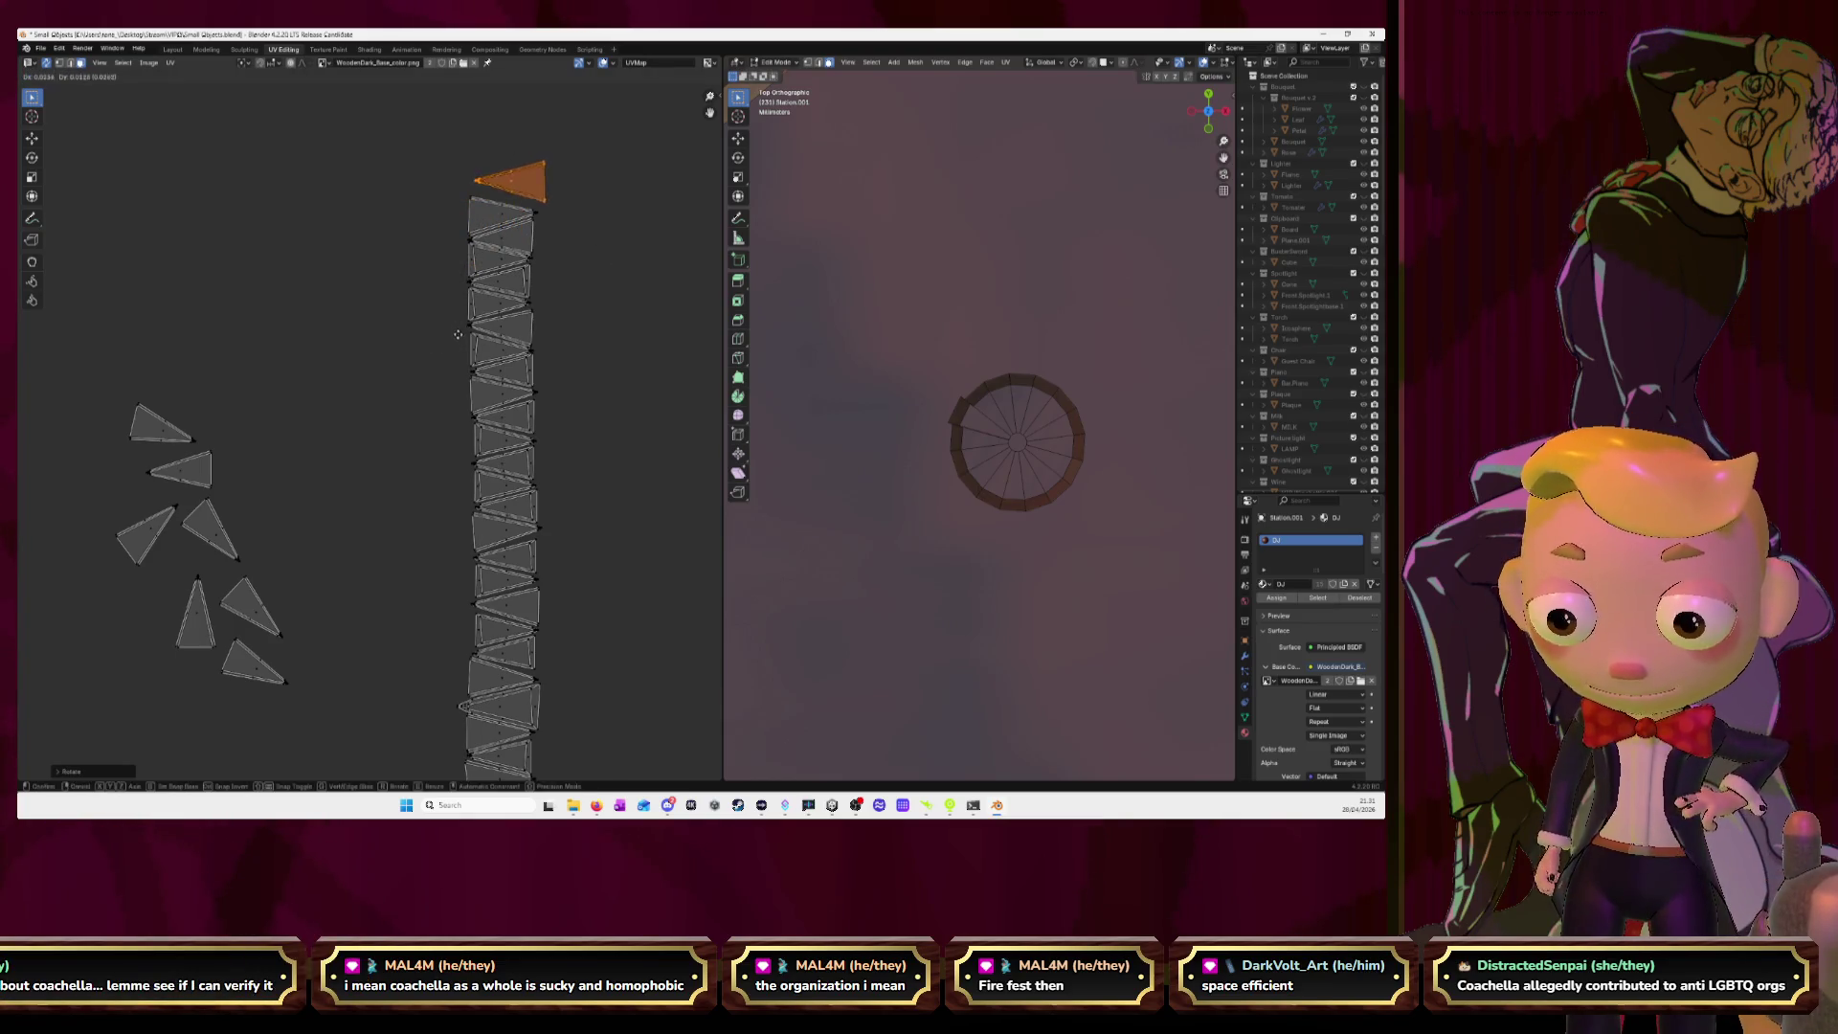
{"action": "key", "text": "Escape"}
{"action": "left_click", "coordinate": [637, 246]}
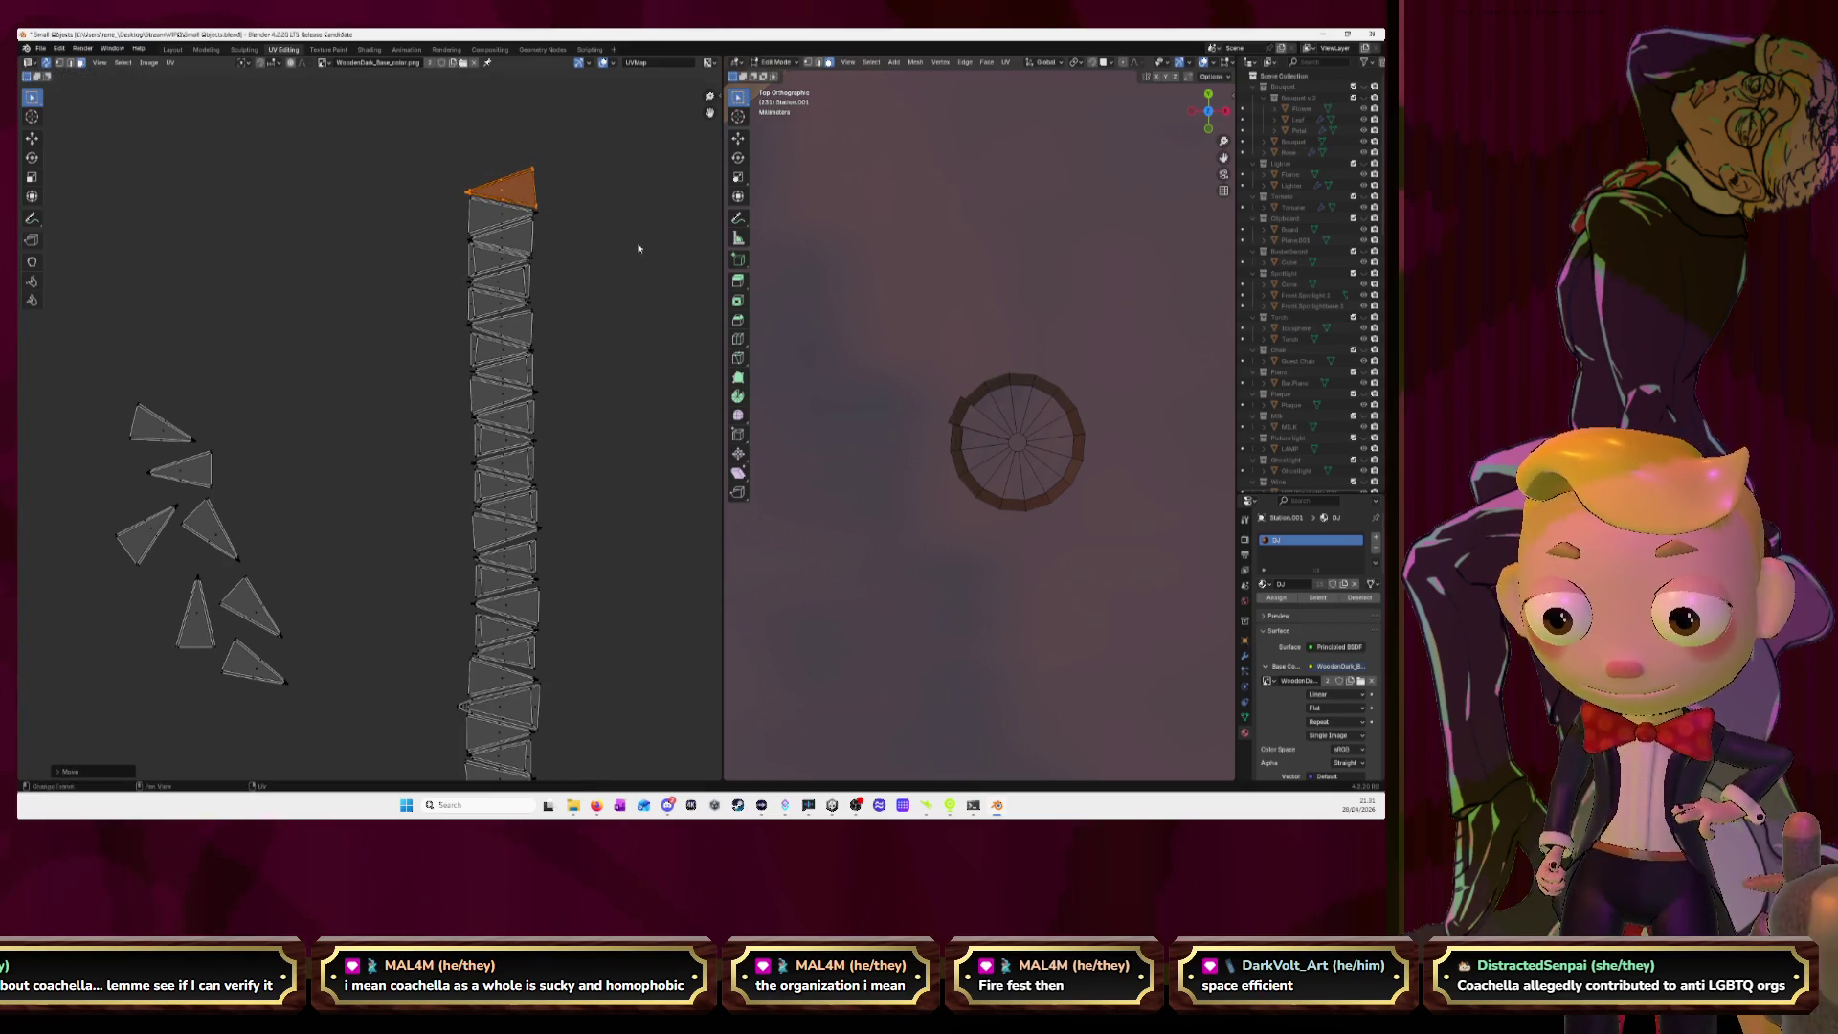
Stack two small triangles on the strip top, rotating the first to match the strip.
{"action": "left_click", "coordinate": [159, 428]}
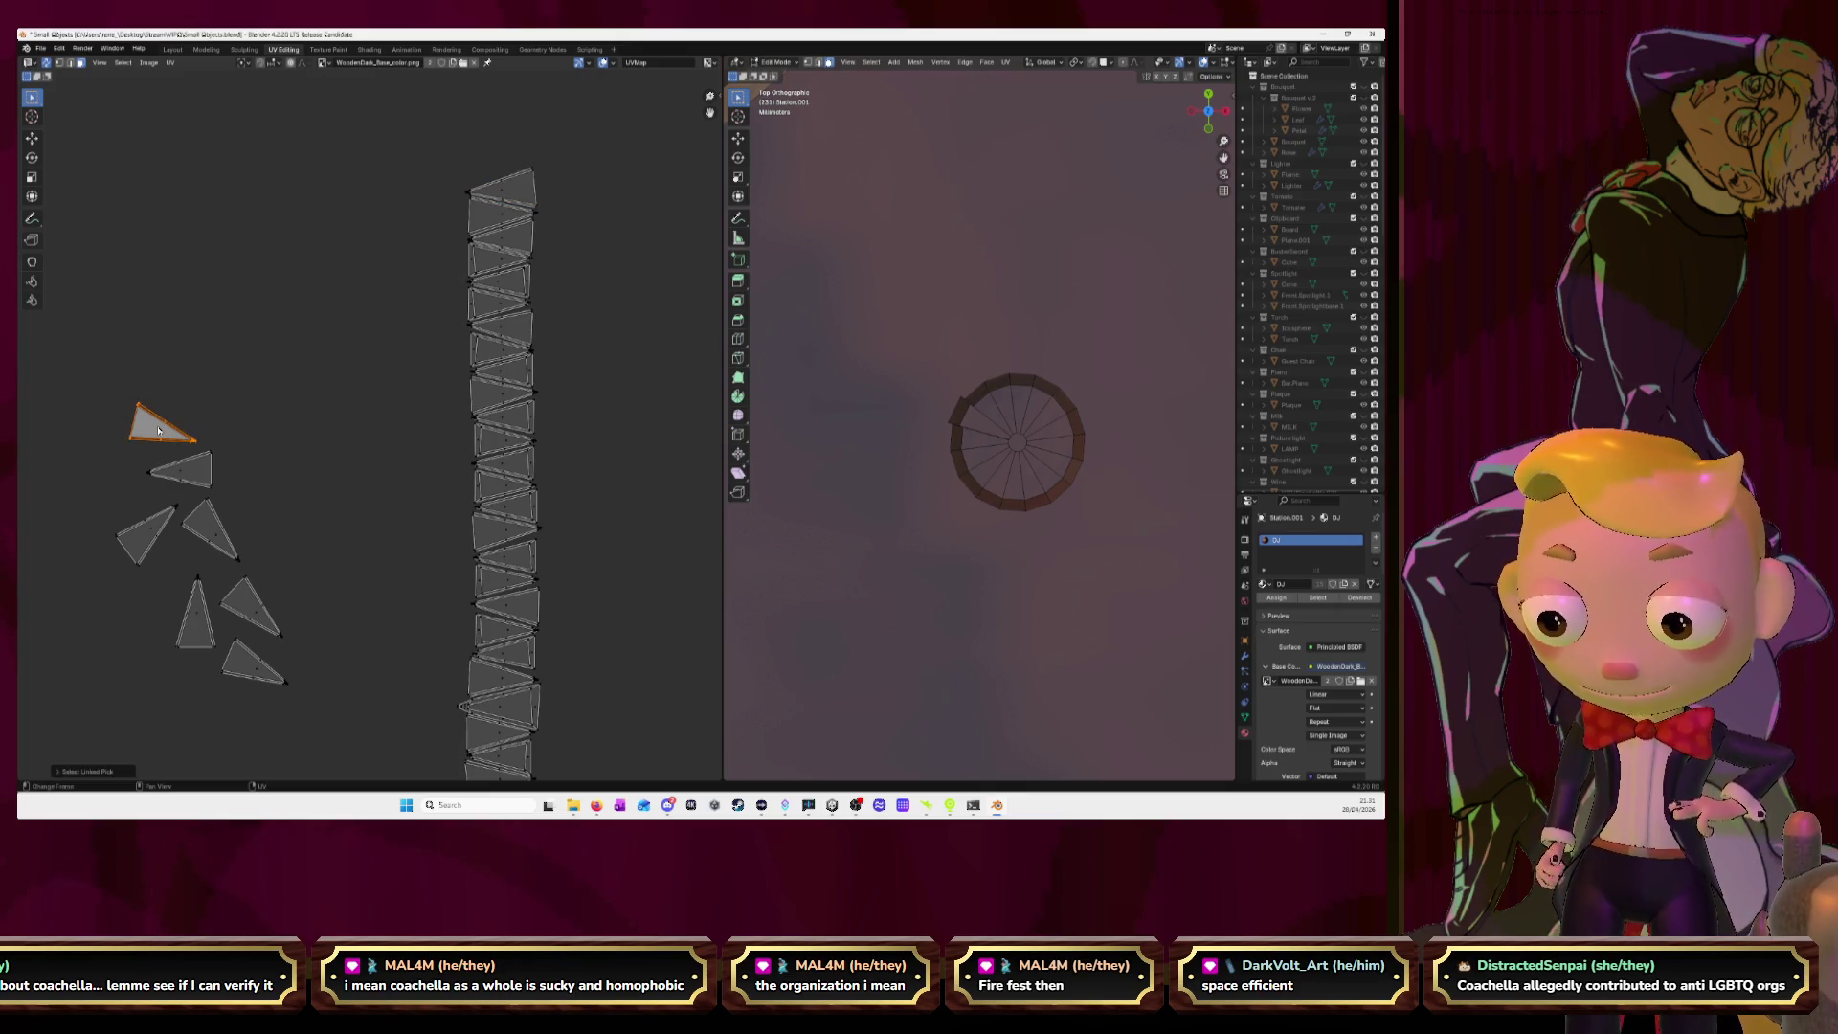
{"action": "key", "text": "g"}
{"action": "left_click", "coordinate": [505, 152]}
{"action": "key", "text": "r"}
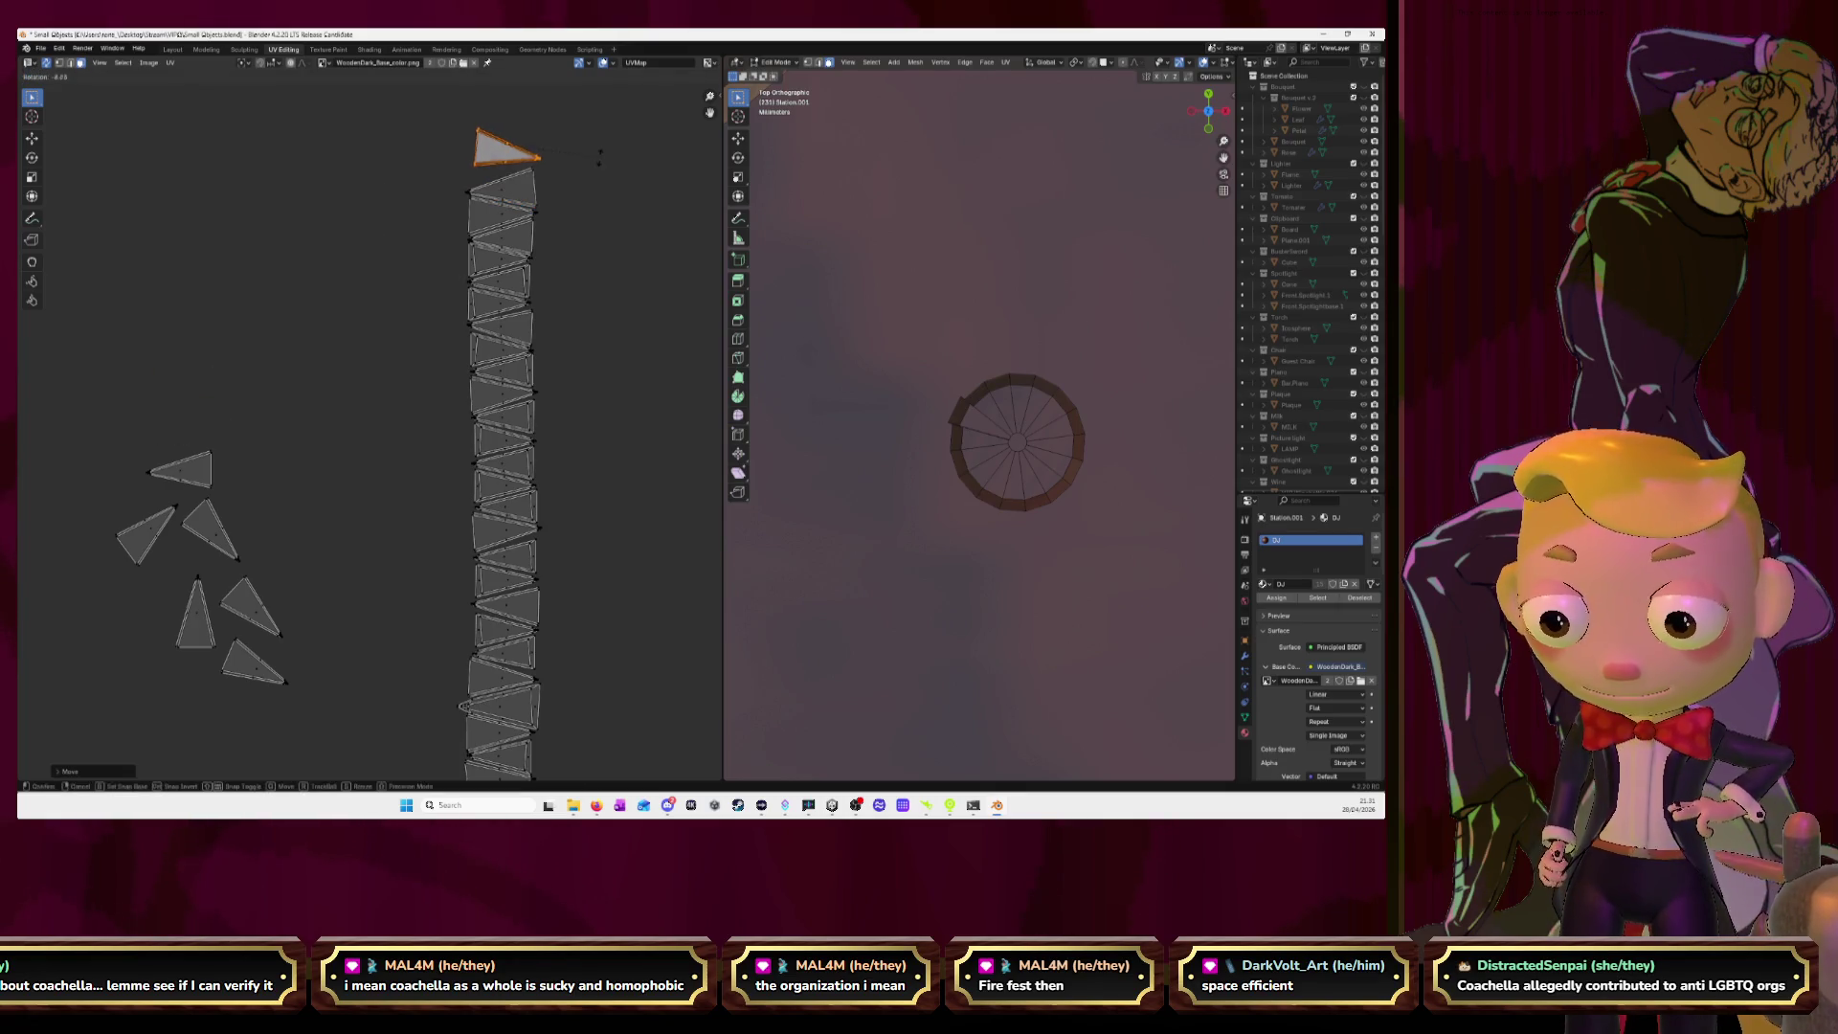
{"action": "left_click", "coordinate": [603, 144]}
{"action": "key", "text": "g"}
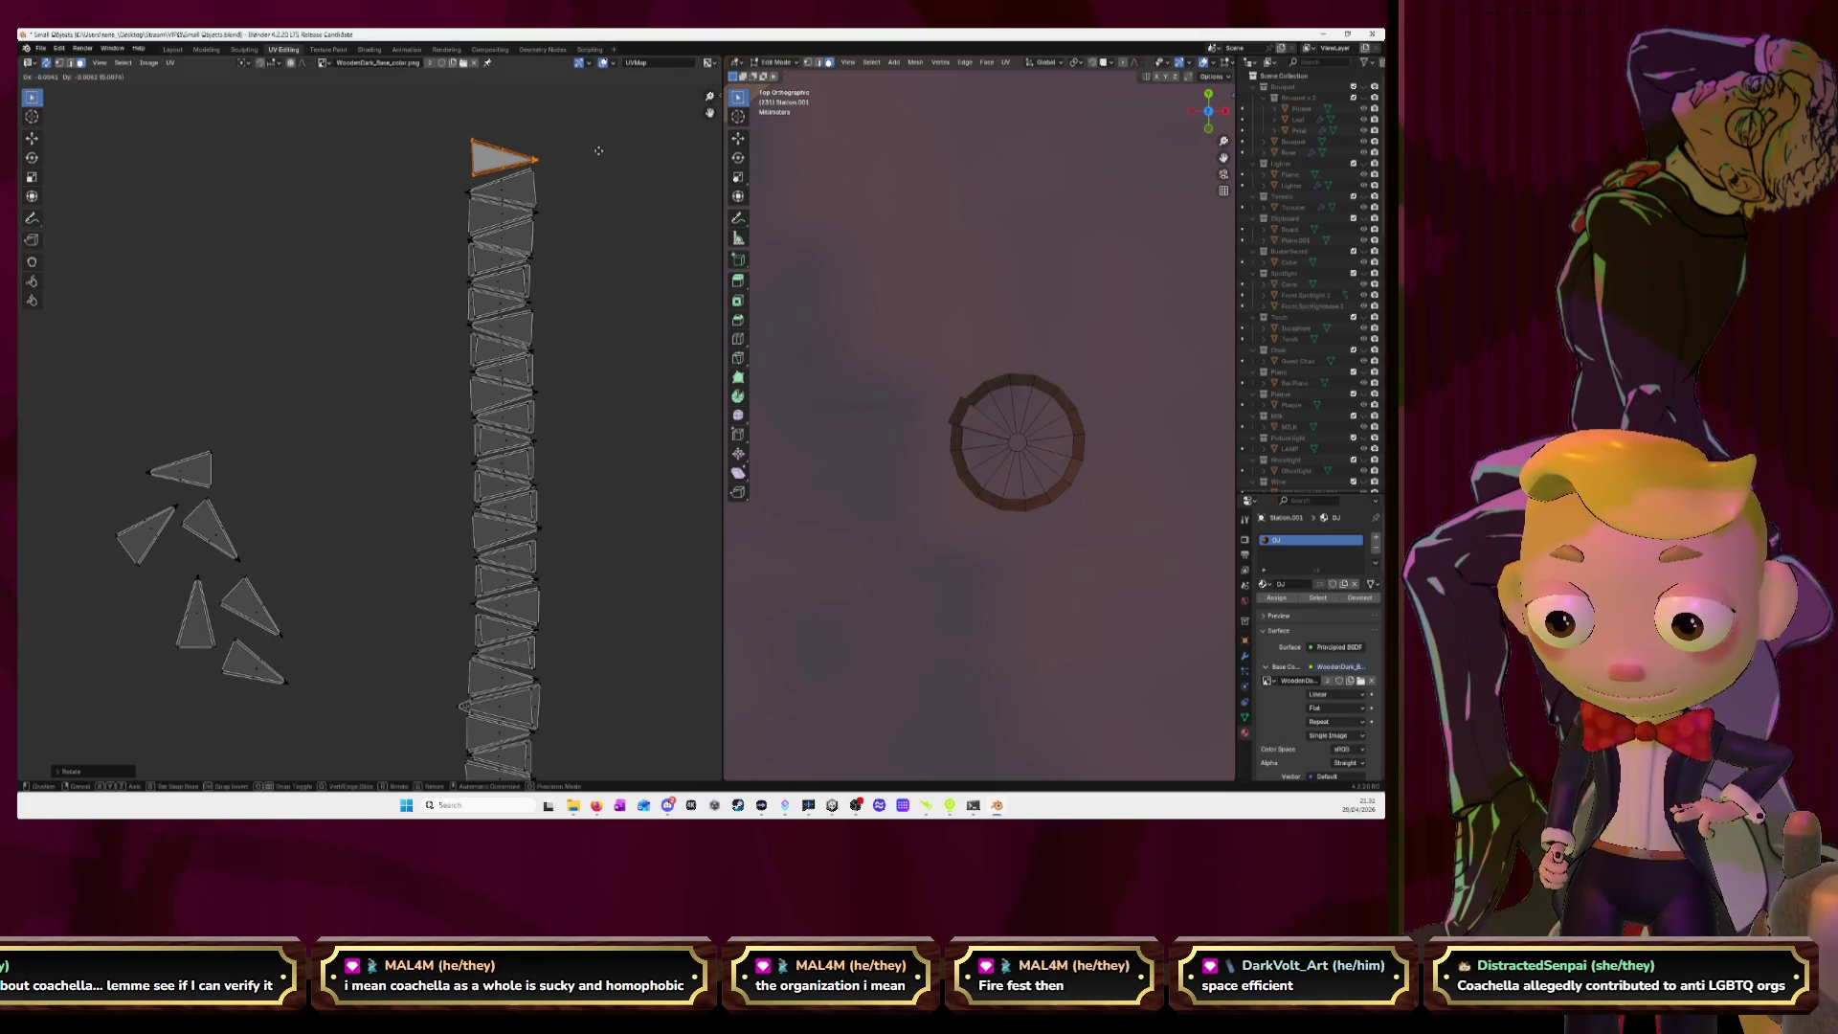
{"action": "left_click", "coordinate": [596, 158]}
{"action": "left_click", "coordinate": [197, 476]}
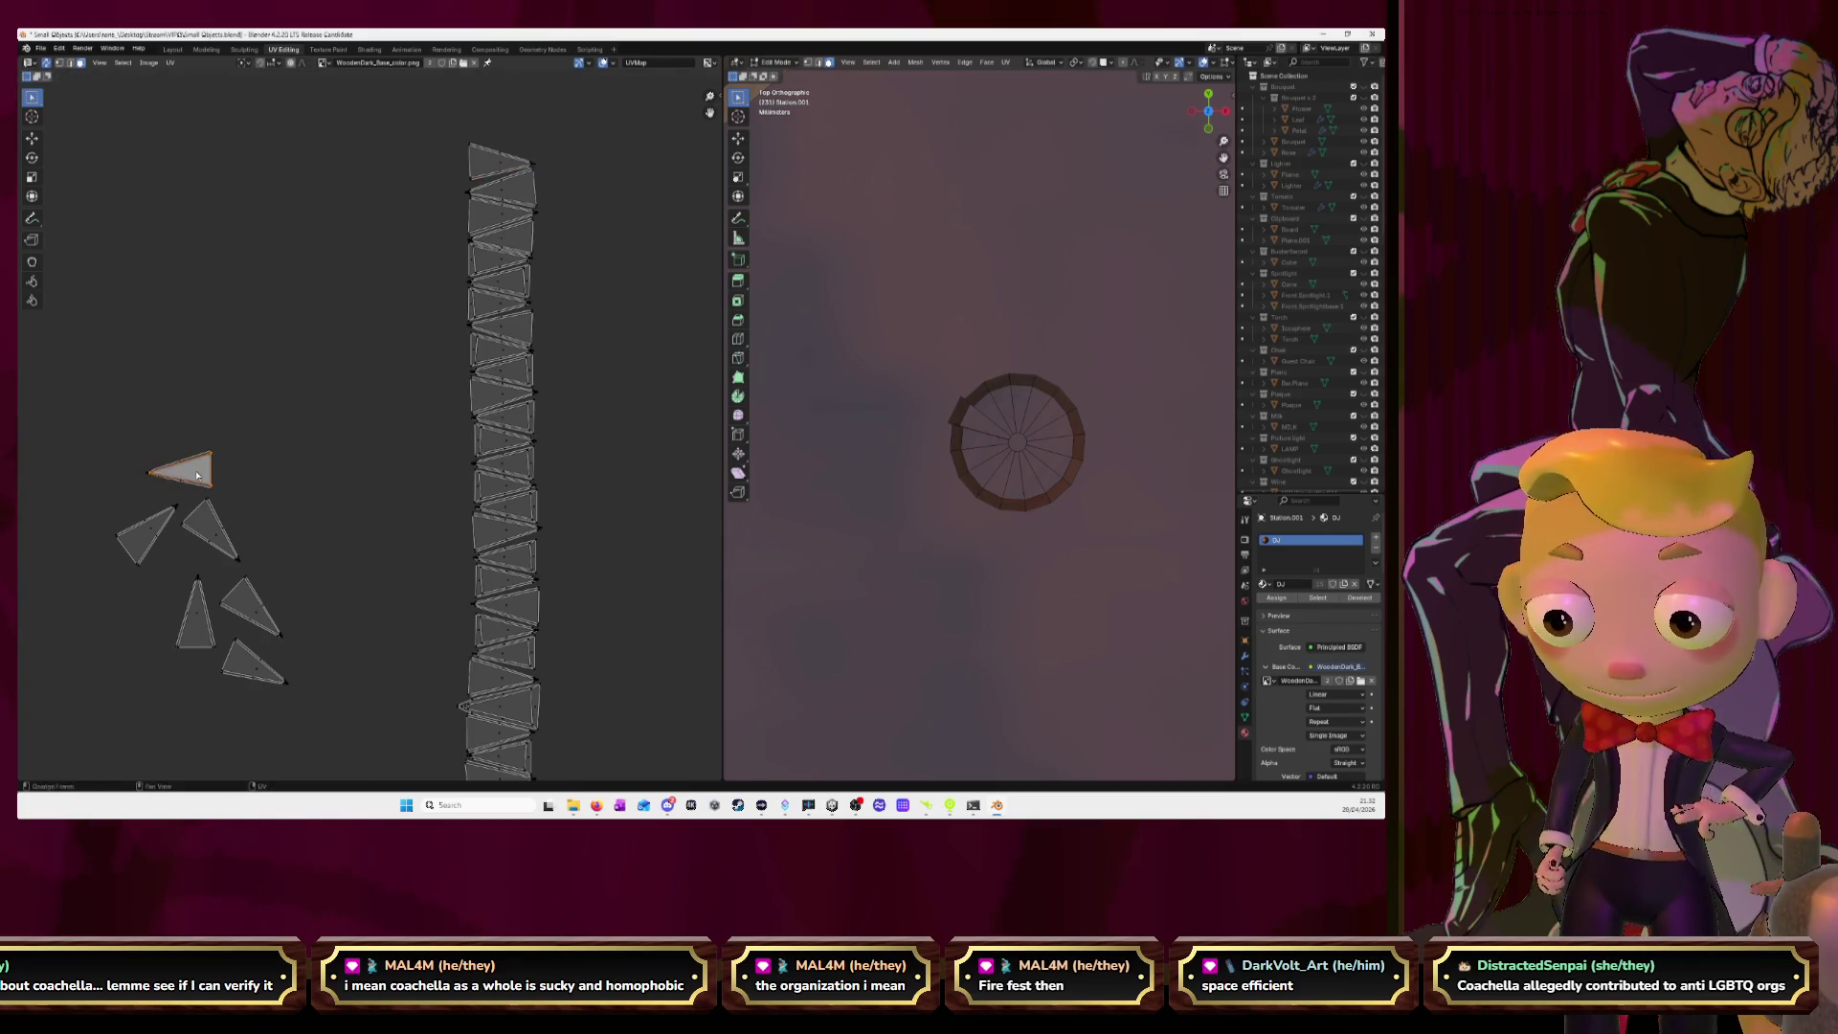
{"action": "key", "text": "g"}
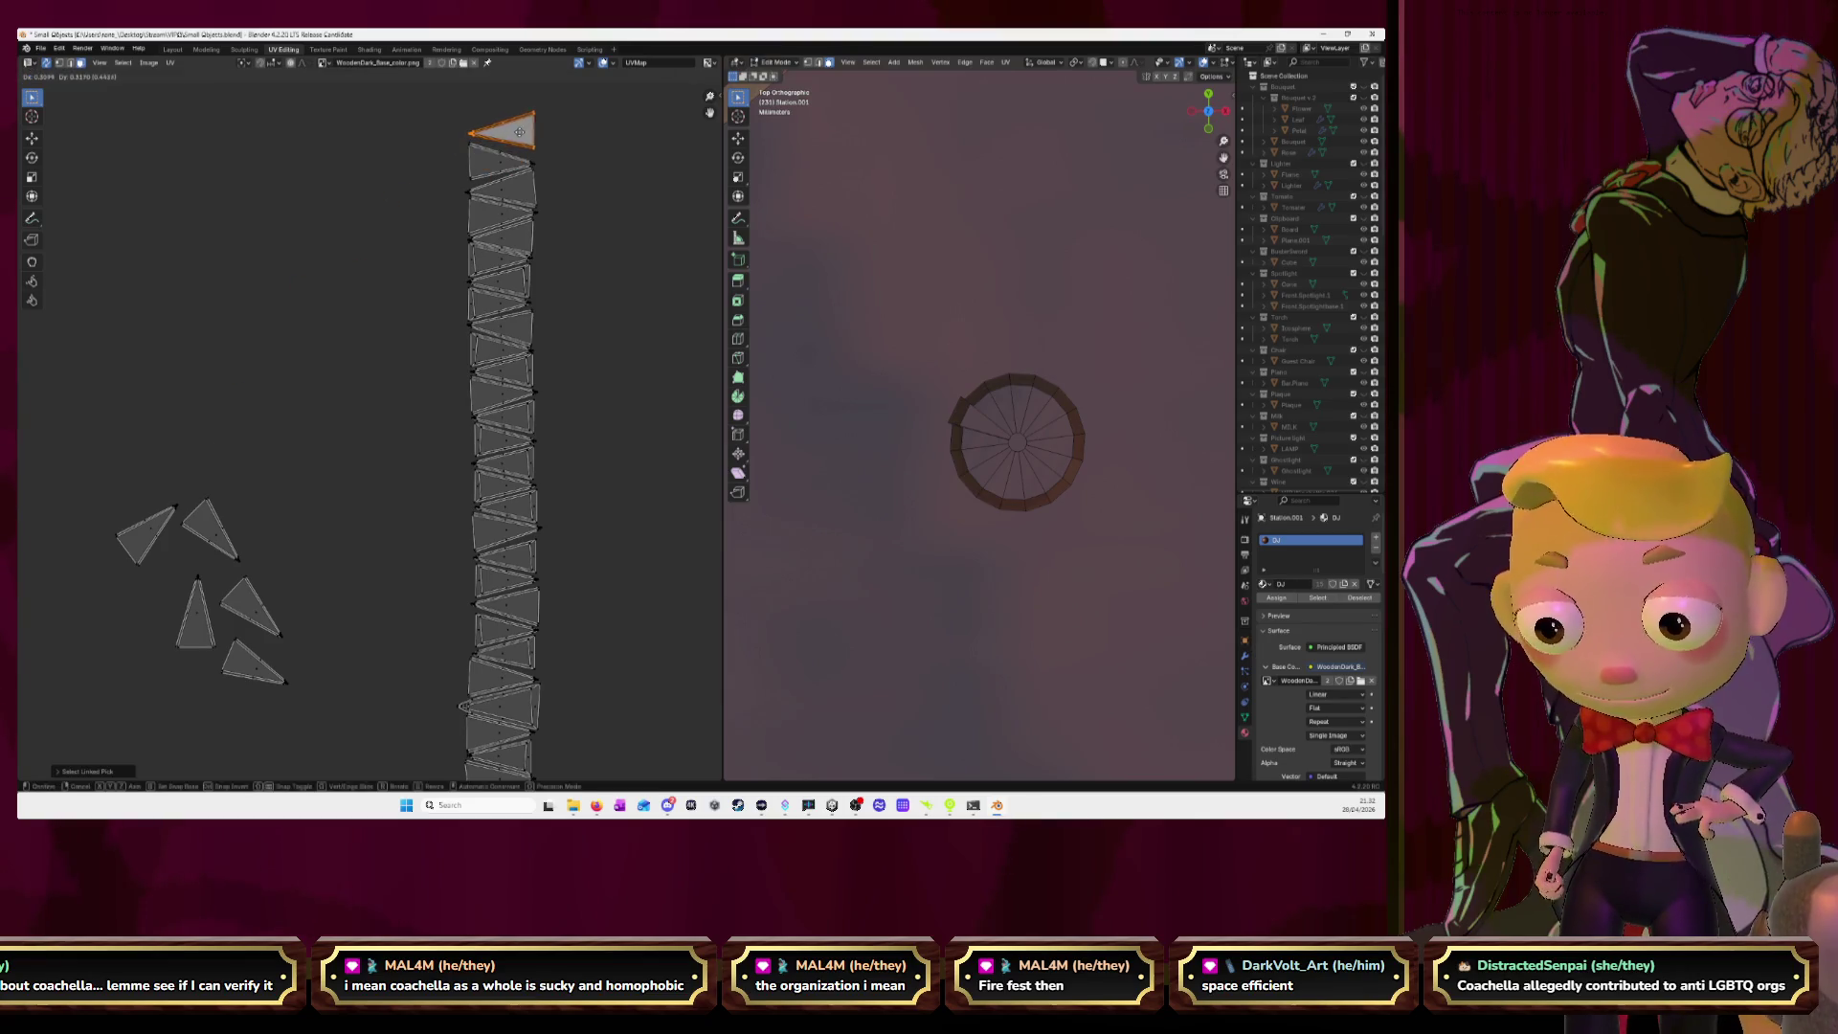
{"action": "left_click", "coordinate": [516, 138]}
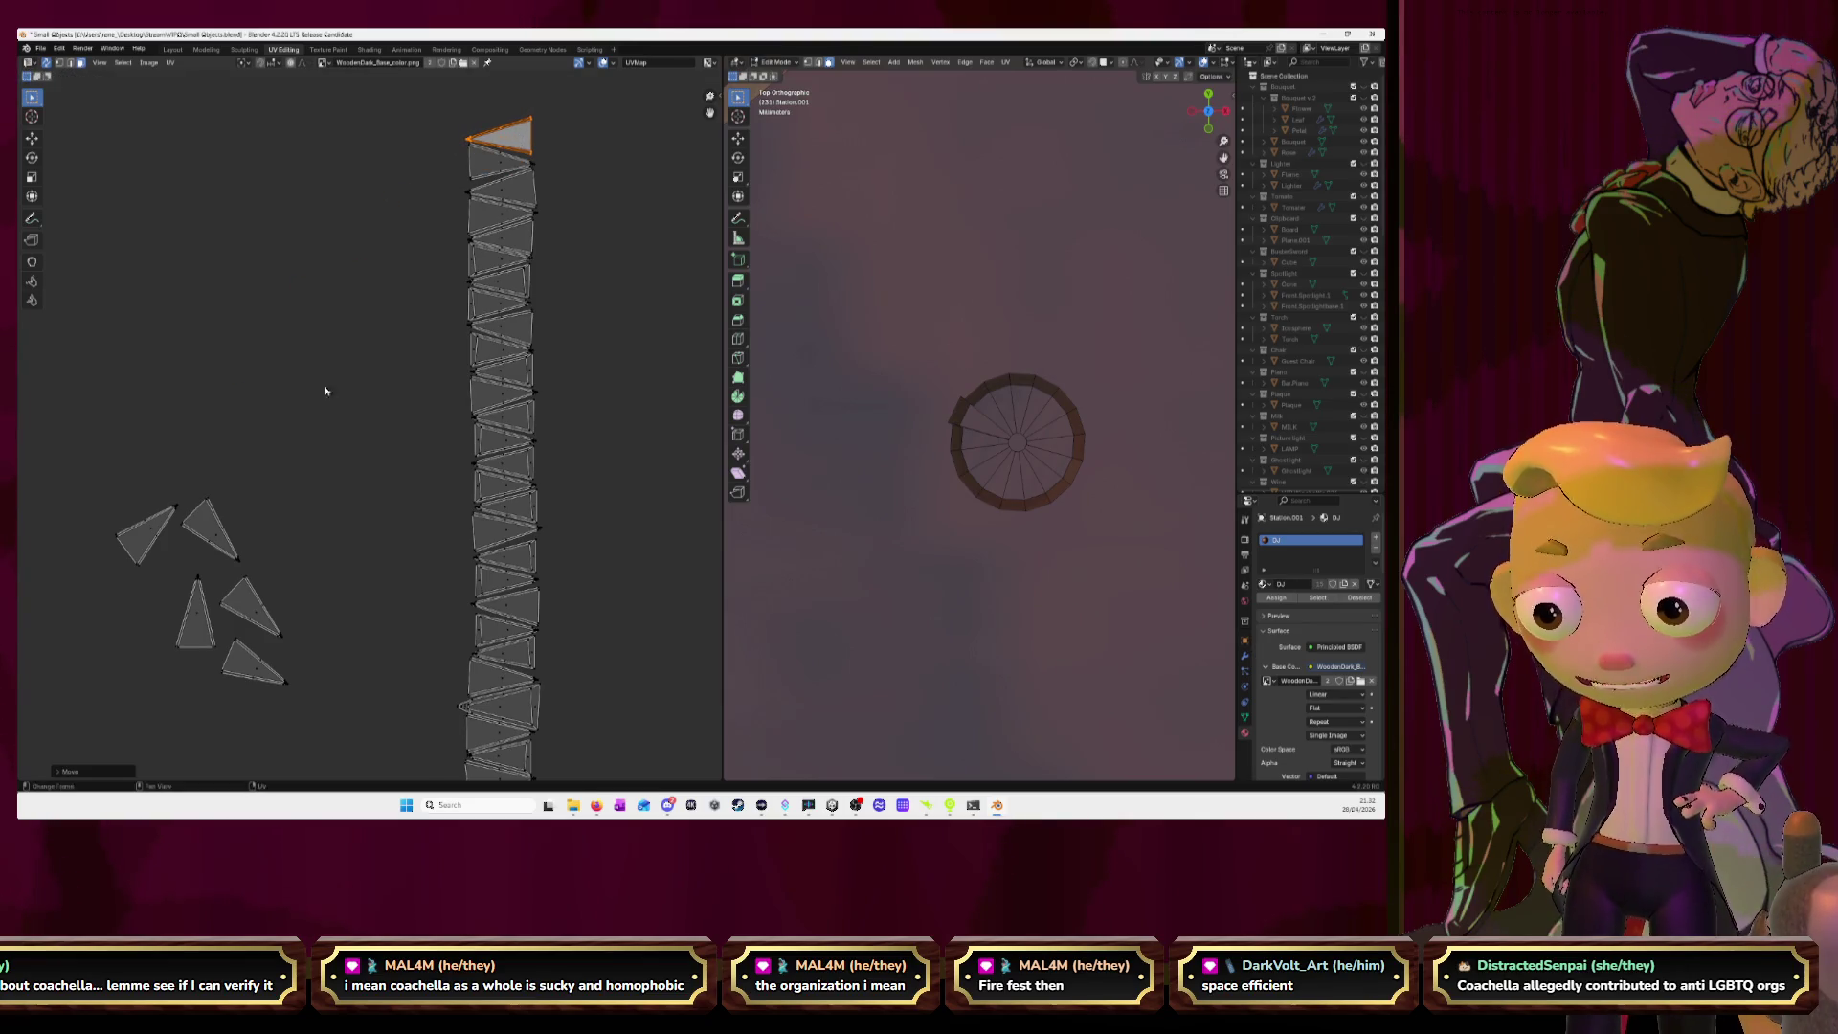
Move another triangle onto the strip top, fine-tuning its rotation to align with the strip.
{"action": "left_click", "coordinate": [157, 526]}
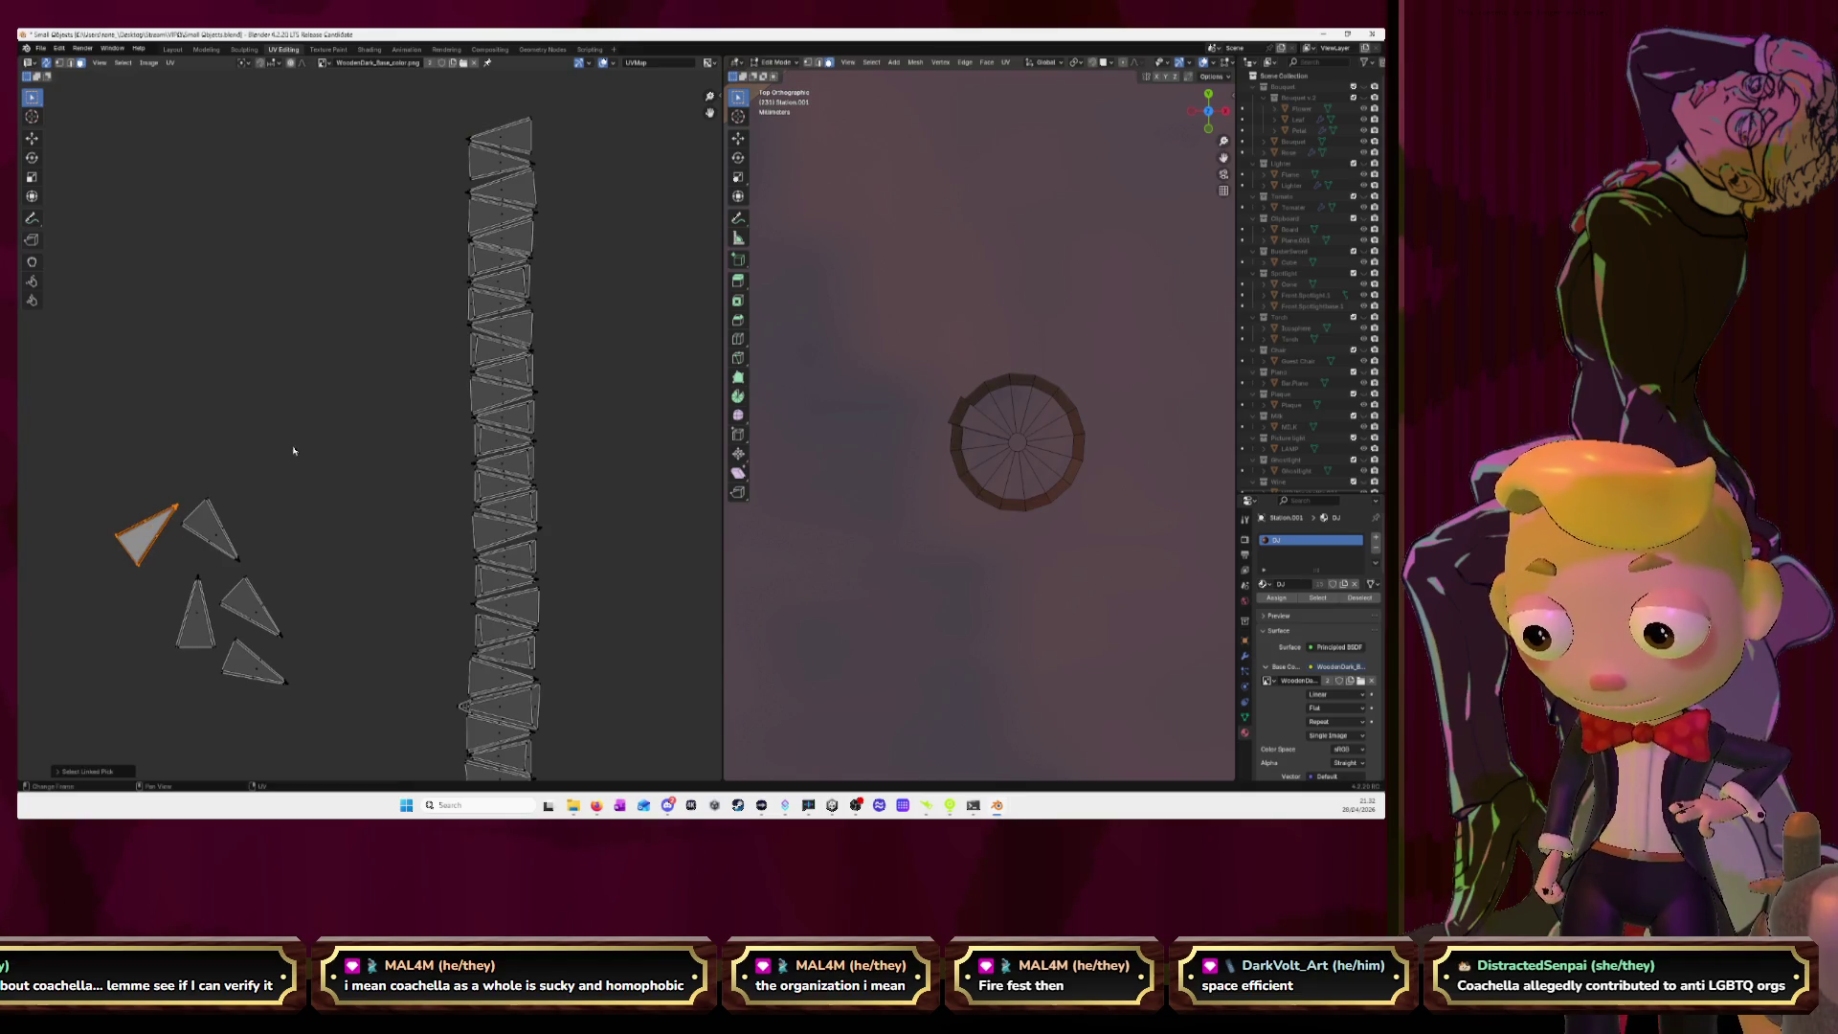
{"action": "key", "text": "g"}
{"action": "left_click", "coordinate": [394, 298]}
{"action": "key", "text": "r"}
{"action": "left_click", "coordinate": [394, 409]}
{"action": "middle_click_drag", "start_coordinate": [417, 293], "coordinate": [358, 429]}
{"action": "key", "text": "g"}
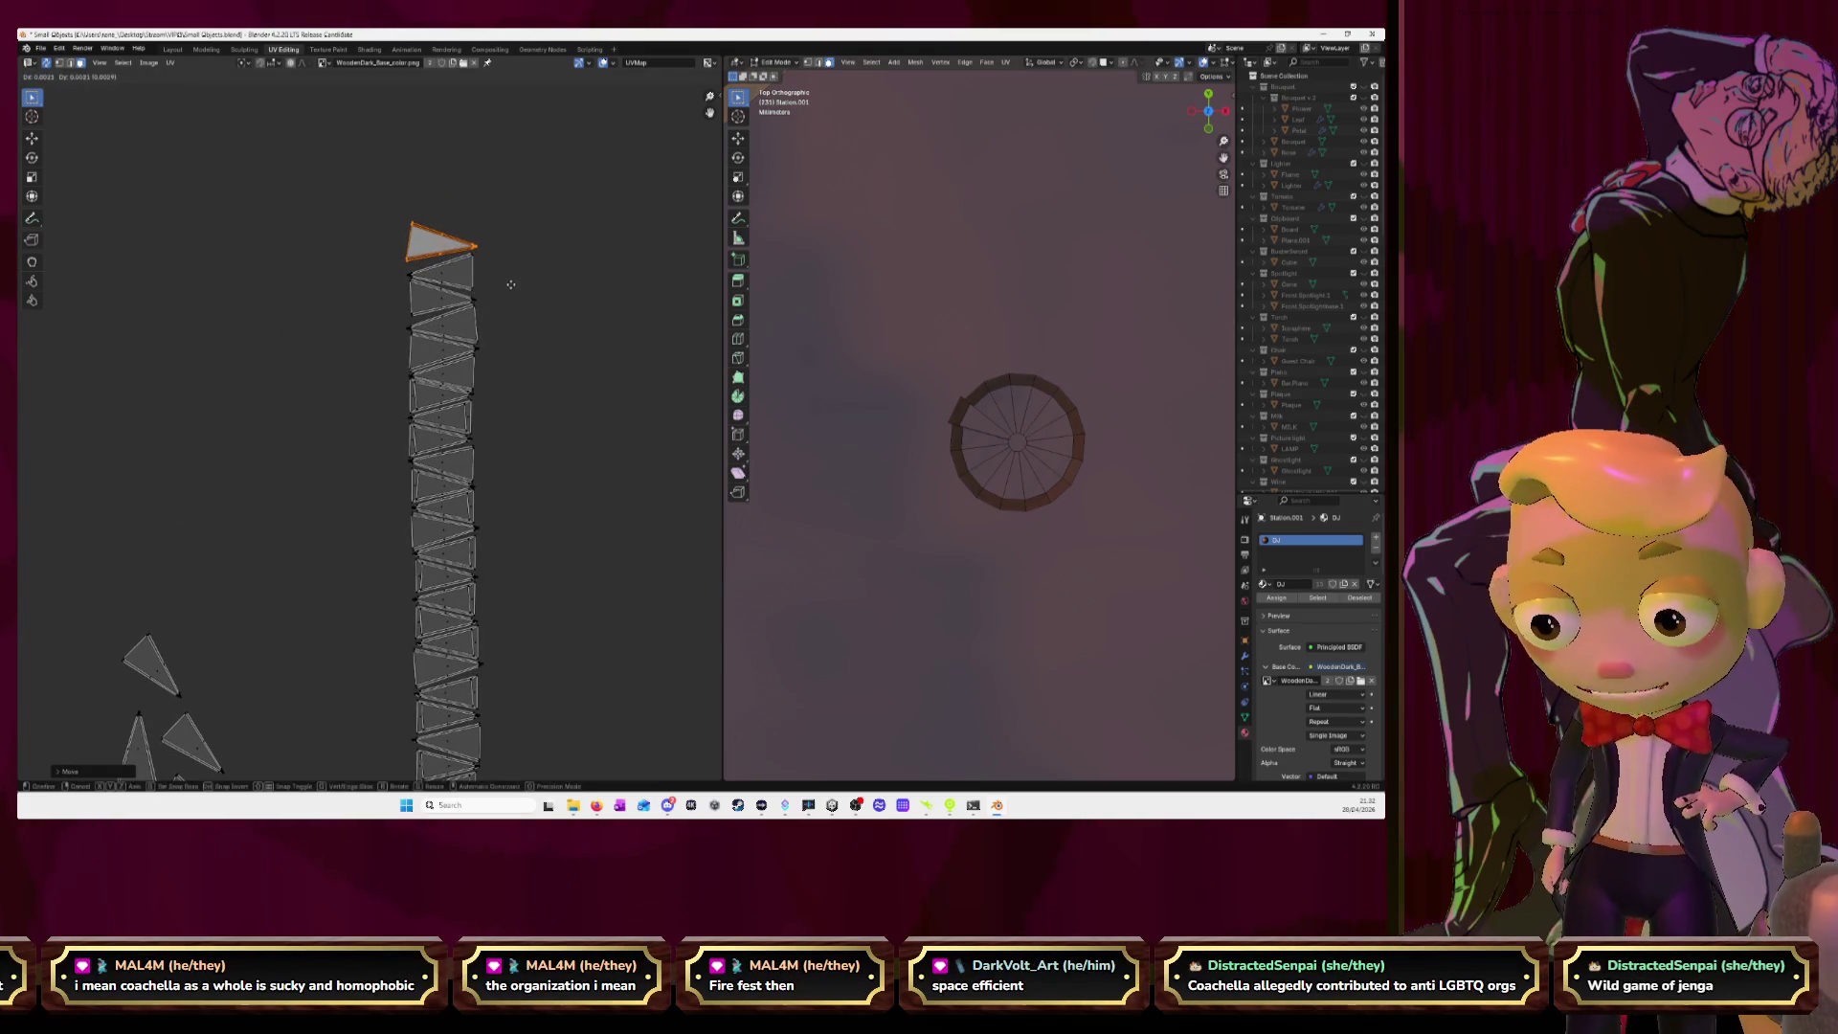
{"action": "left_click", "coordinate": [507, 284]}
{"action": "key", "text": "r"}
{"action": "left_click", "coordinate": [572, 271]}
{"action": "key", "text": "r"}
{"action": "left_click", "coordinate": [569, 278]}
{"action": "key", "text": "r"}
{"action": "left_click", "coordinate": [570, 283]}
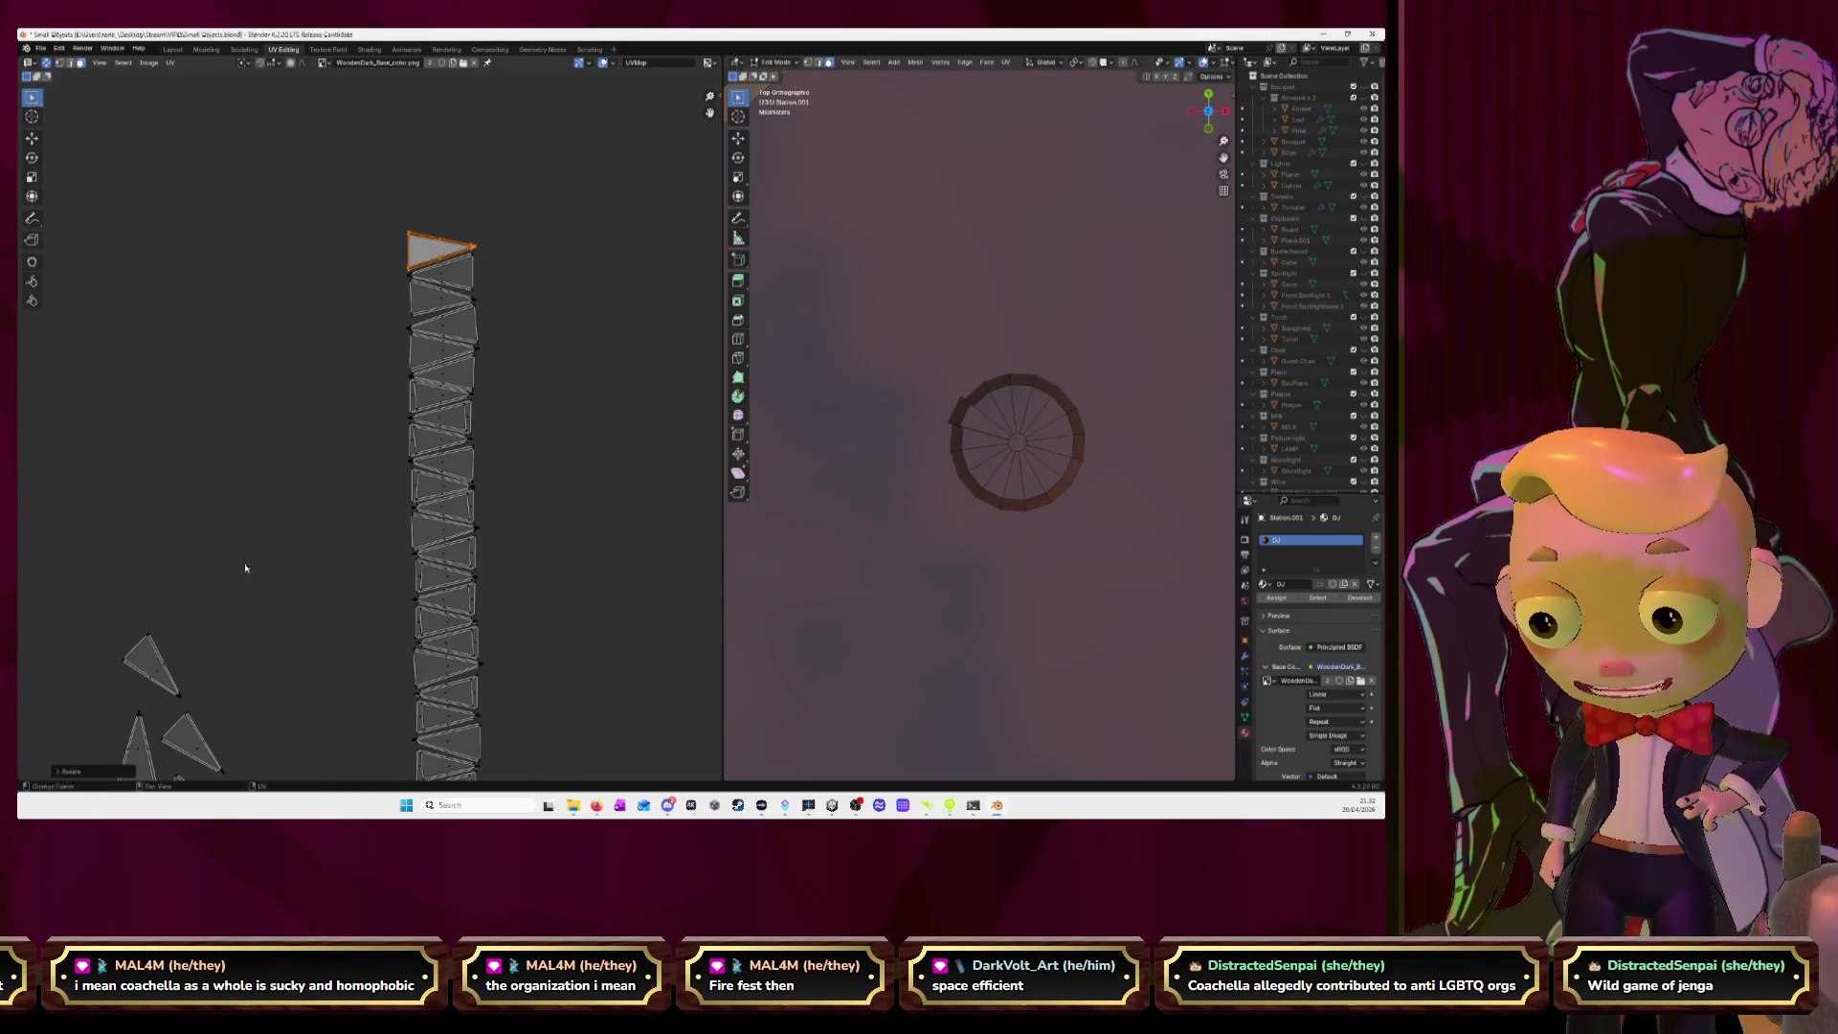
Bring the four remaining loose triangles together up near the strip top.
{"action": "middle_click_drag", "start_coordinate": [142, 639], "coordinate": [200, 428]}
{"action": "left_click_drag", "start_coordinate": [155, 397], "coordinate": [345, 699]}
{"action": "middle_click_drag", "start_coordinate": [192, 460], "coordinate": [177, 603]}
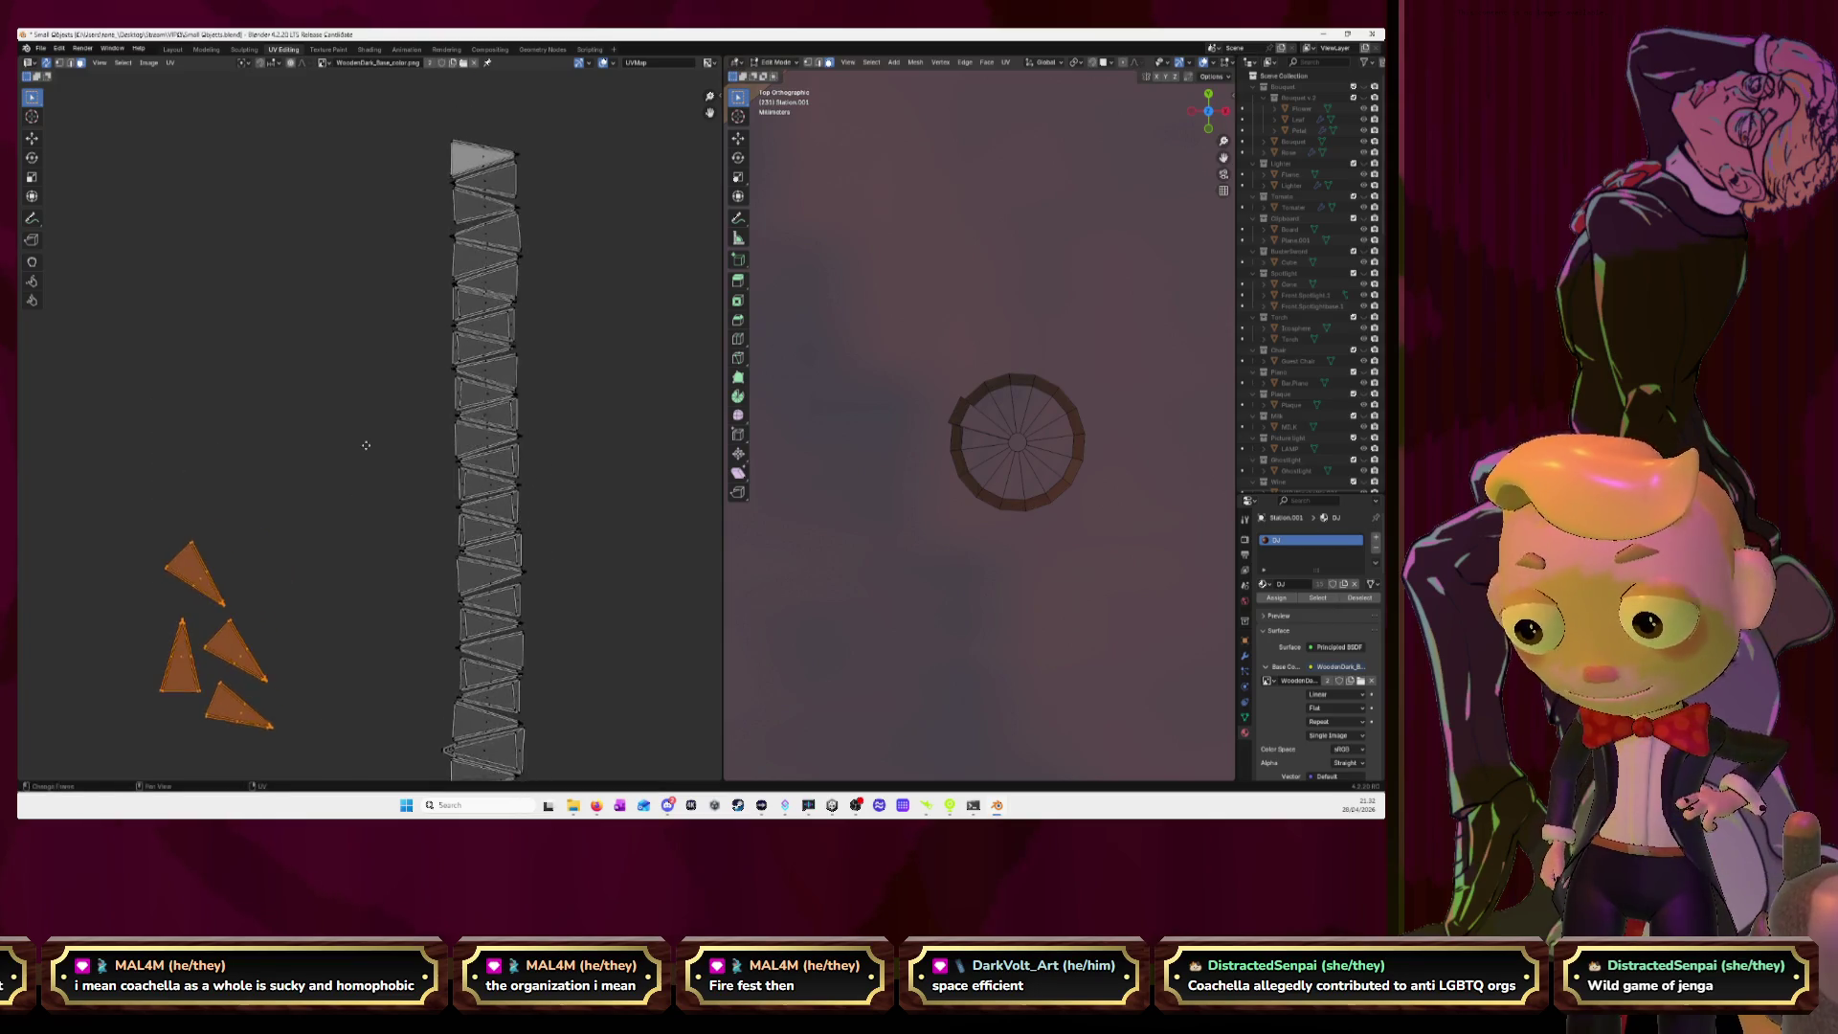
{"action": "key", "text": "g"}
{"action": "left_click", "coordinate": [343, 157]}
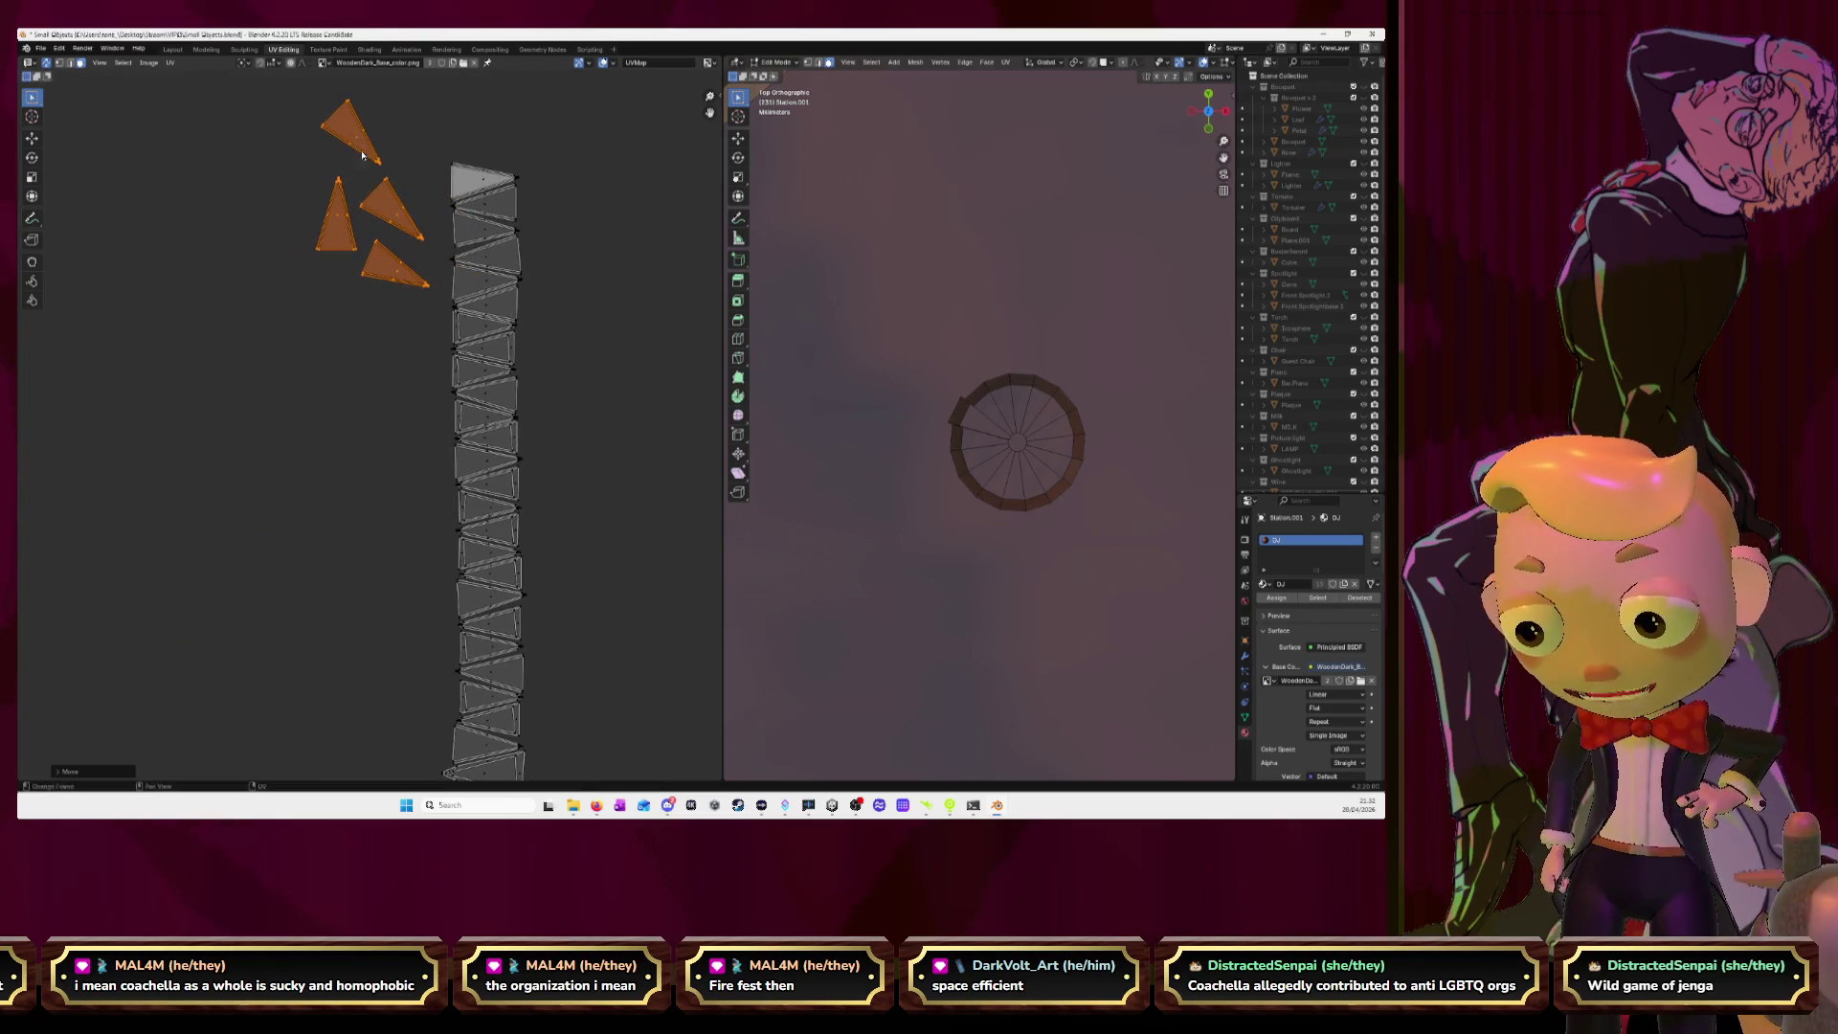
{"action": "middle_click_drag", "start_coordinate": [344, 163], "coordinate": [292, 358]}
{"action": "left_click", "coordinate": [529, 399]}
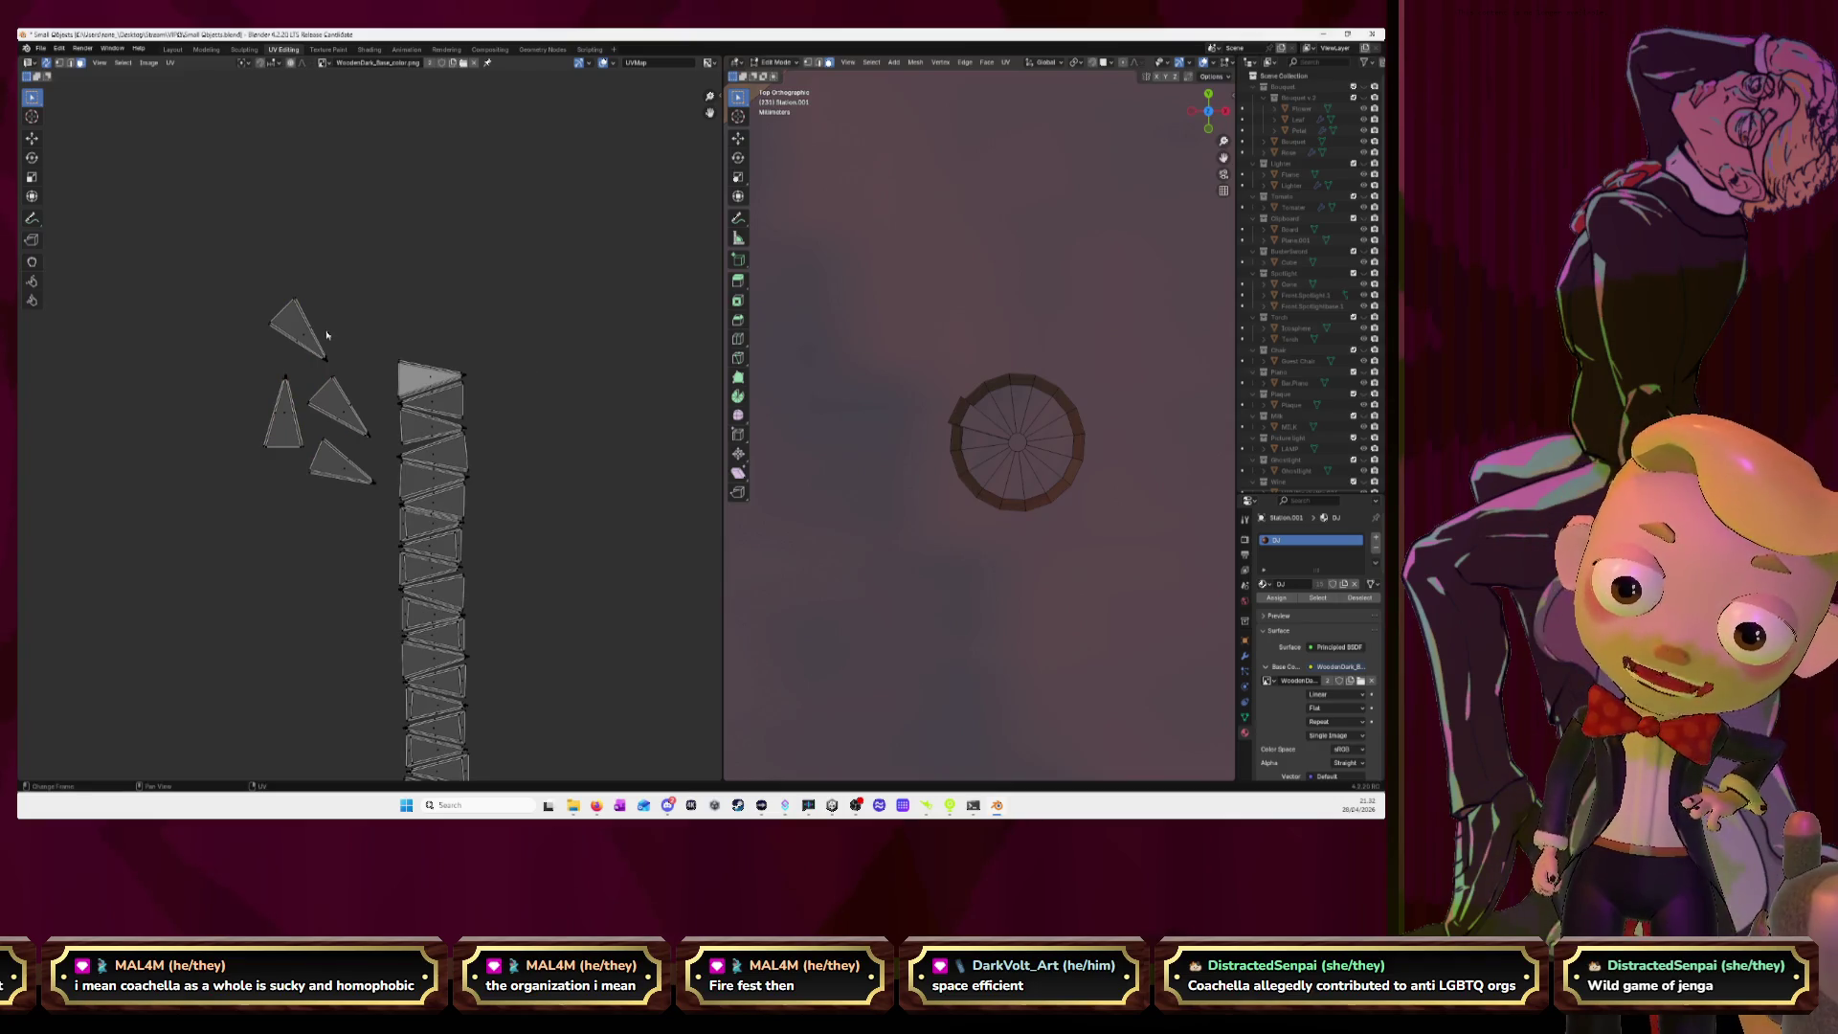
Rotate and place the top-left and middle triangles onto the strip top.
{"action": "left_click", "coordinate": [298, 331]}
{"action": "key", "text": "r"}
{"action": "left_click", "coordinate": [222, 442]}
{"action": "key", "text": "g"}
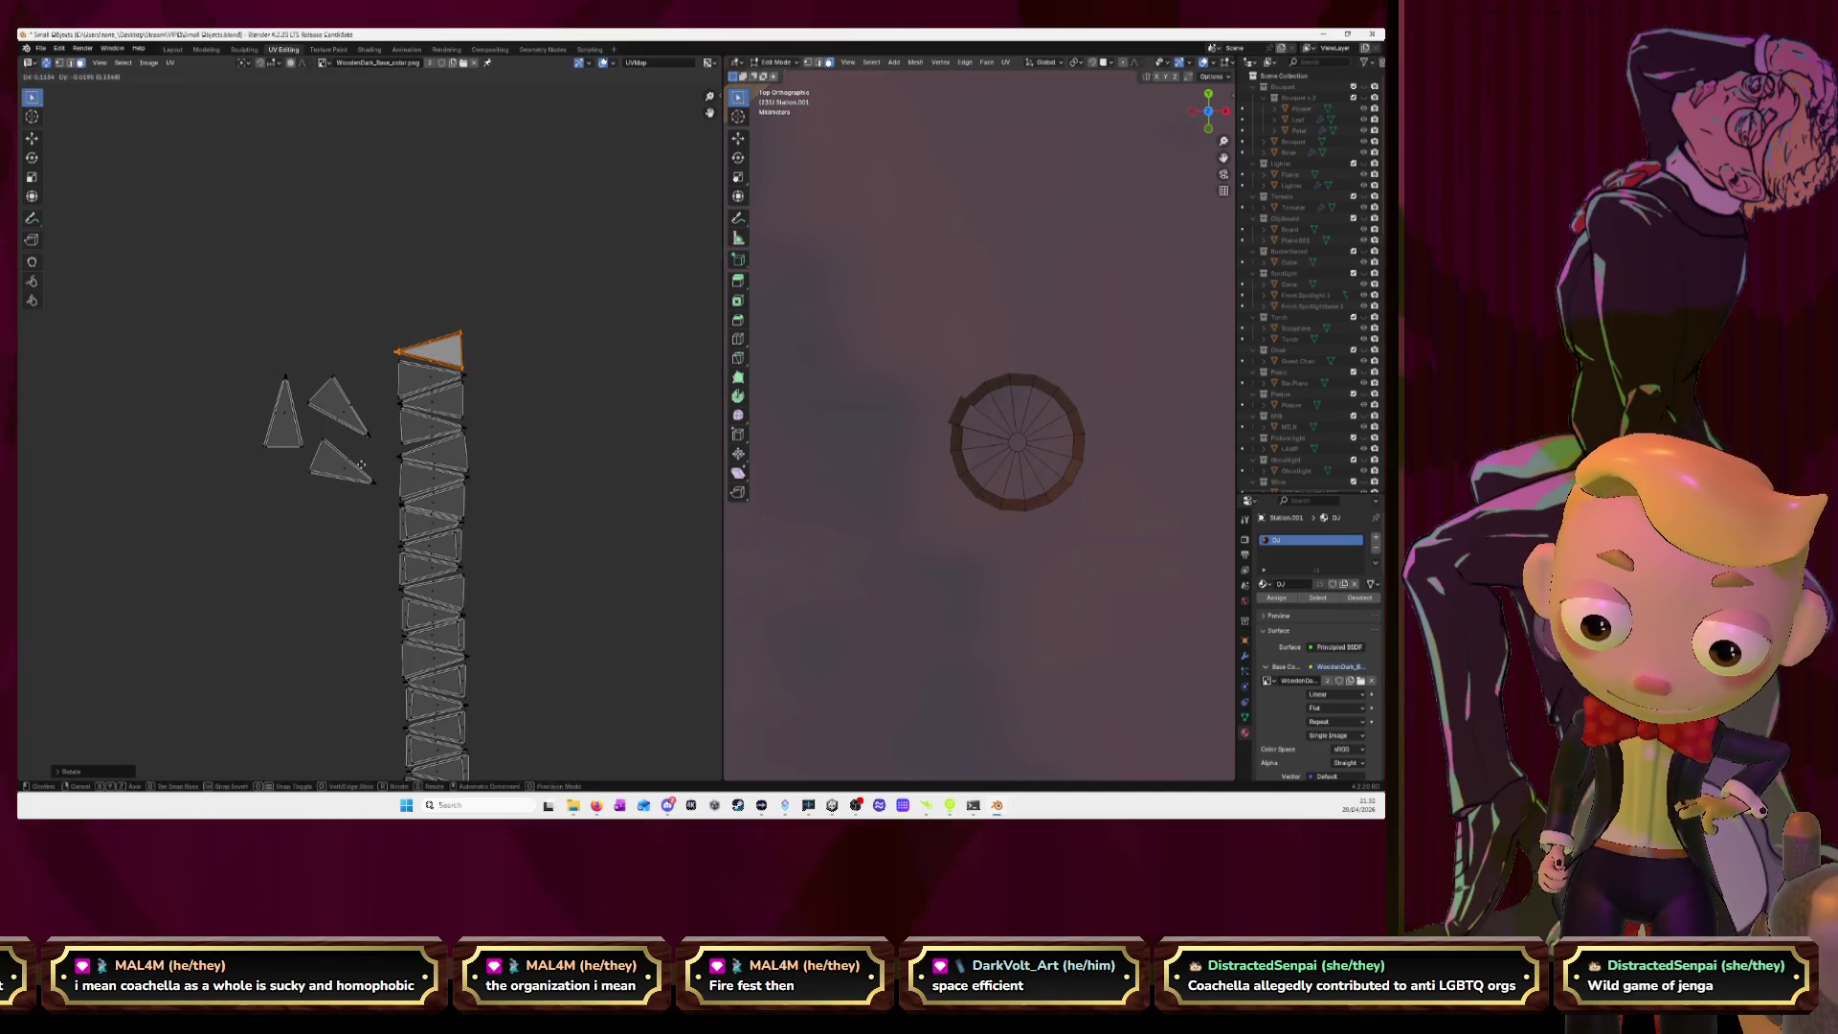
{"action": "left_click", "coordinate": [360, 465]}
{"action": "left_click", "coordinate": [336, 408]}
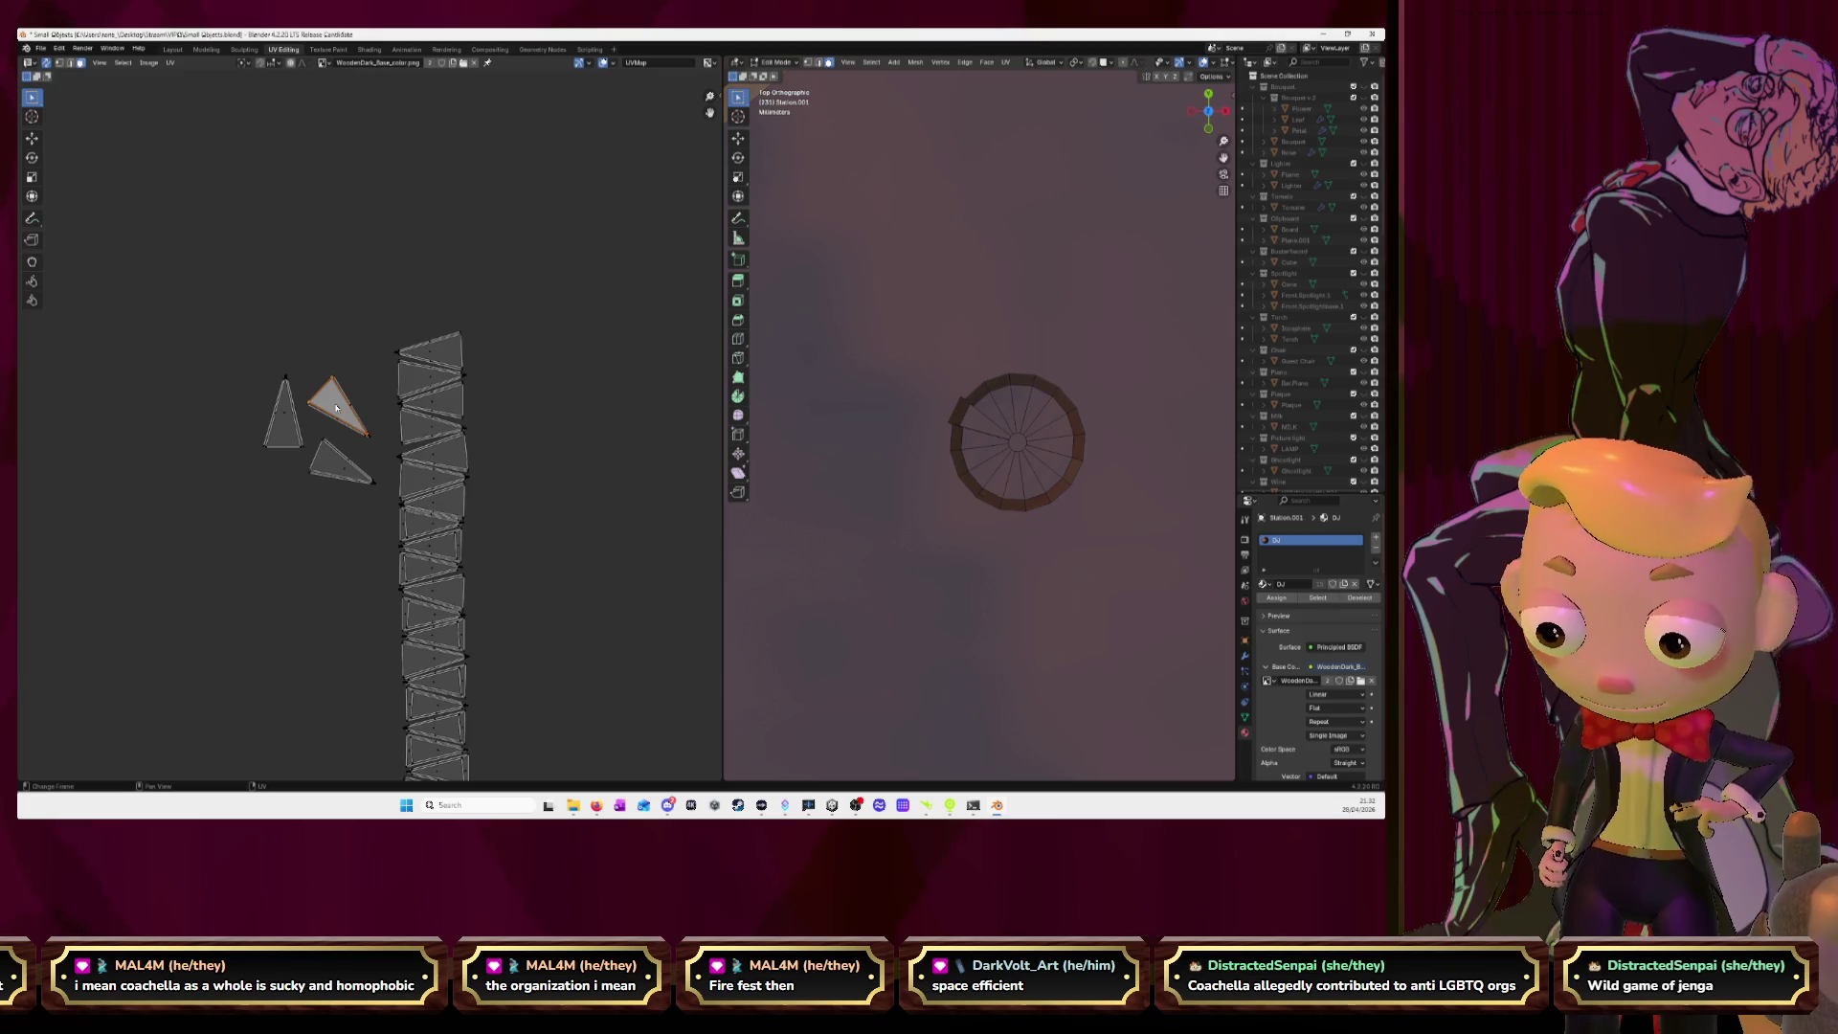
{"action": "key", "text": "g"}
{"action": "left_click", "coordinate": [426, 285]}
{"action": "key", "text": "r"}
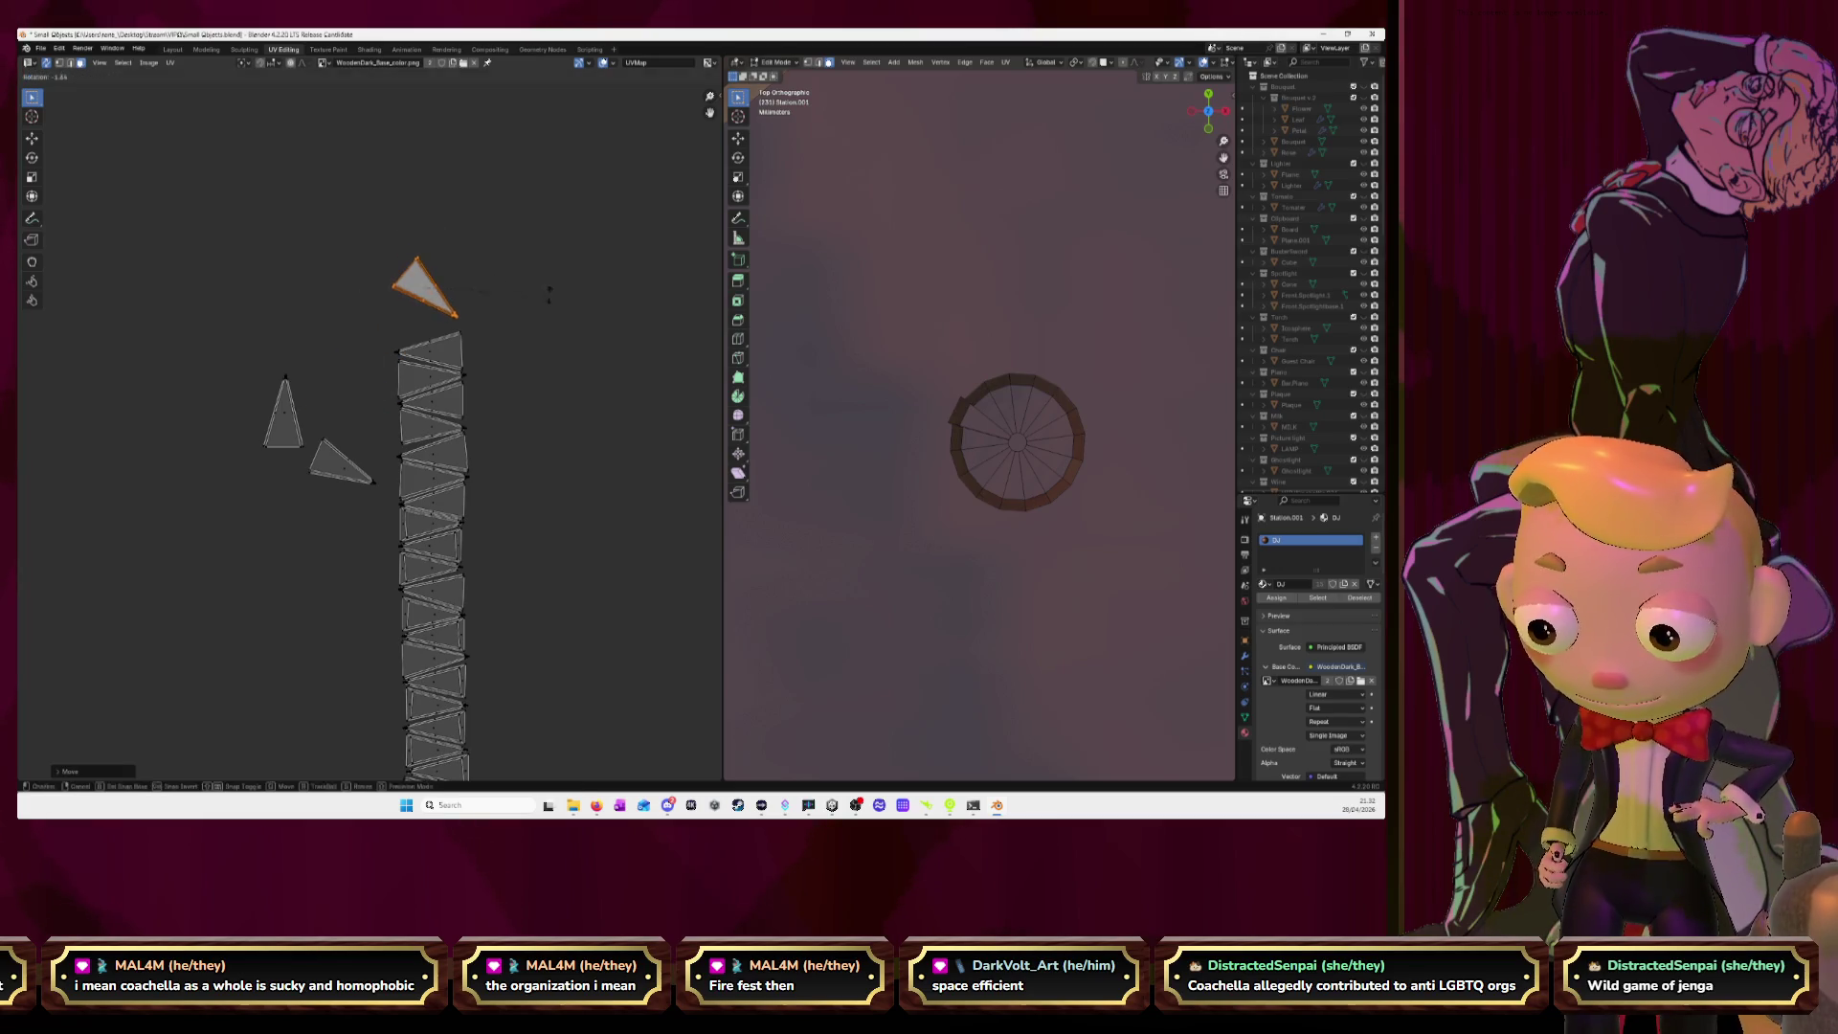
{"action": "left_click", "coordinate": [539, 199]}
{"action": "key", "text": "g"}
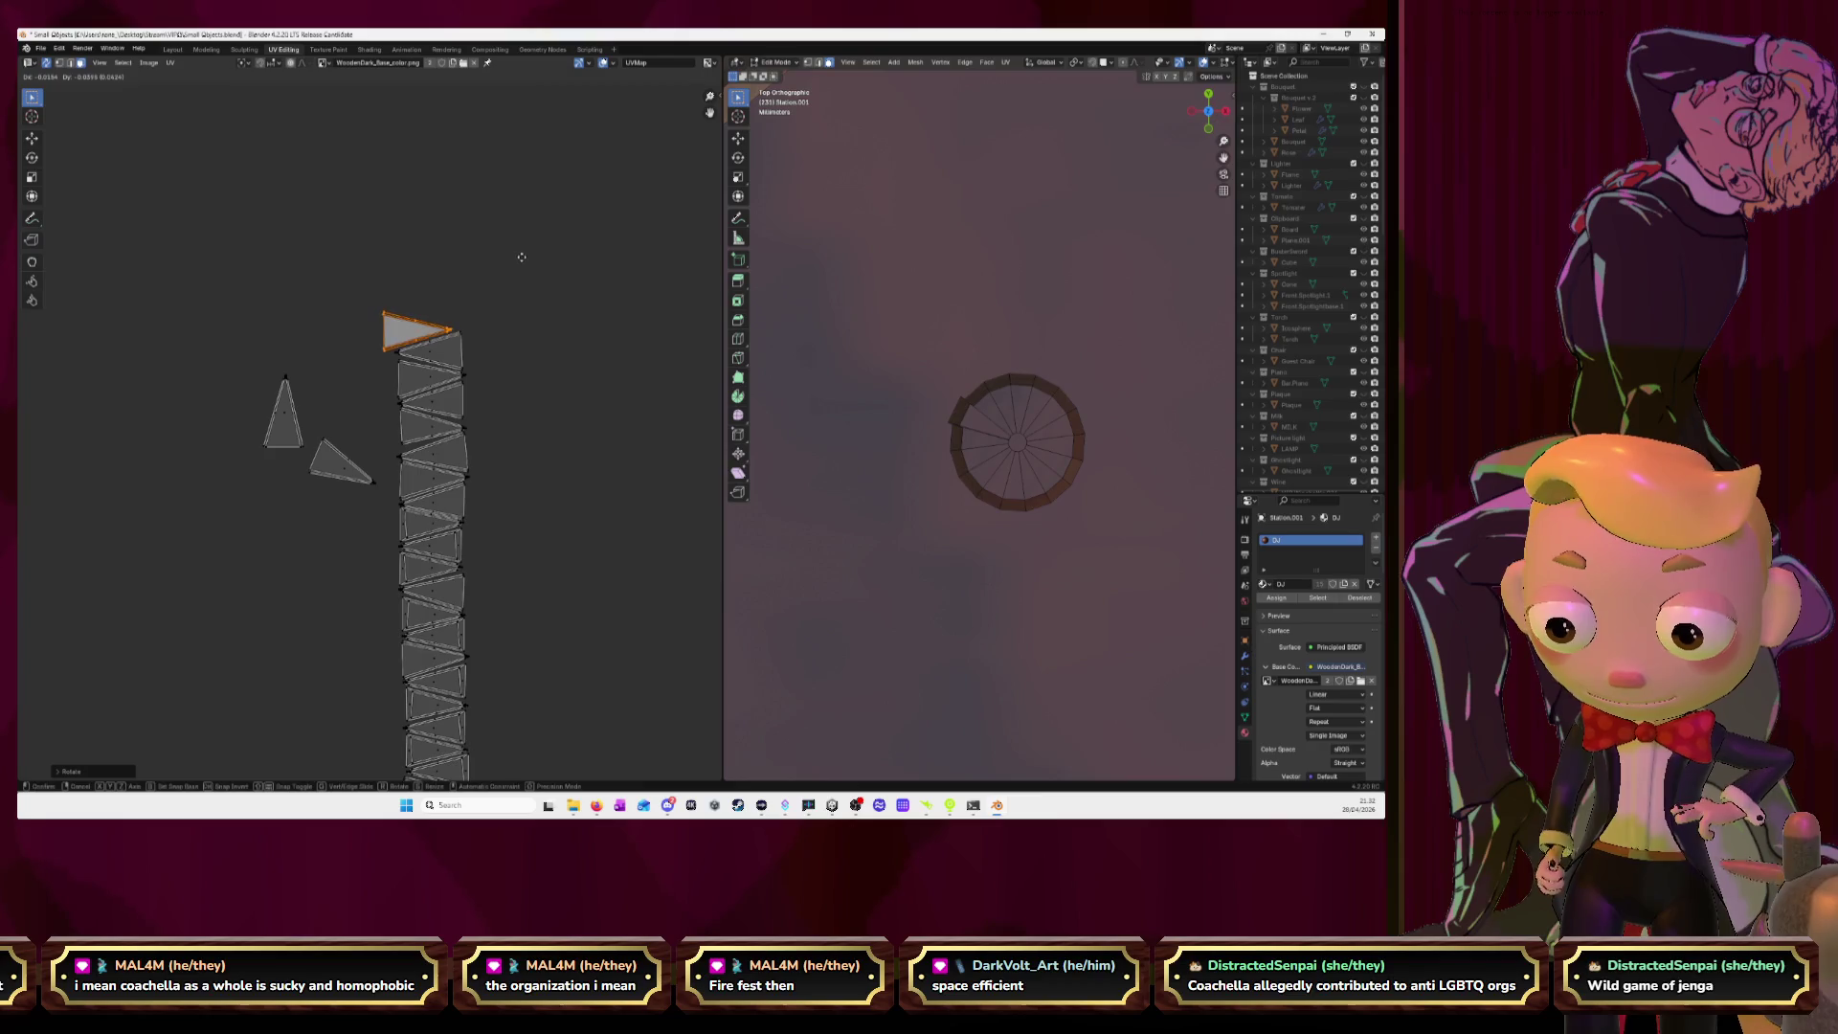
{"action": "left_click", "coordinate": [536, 256]}
Rotate the next triangle to point left and seat it on the strip.
{"action": "left_click", "coordinate": [344, 474]}
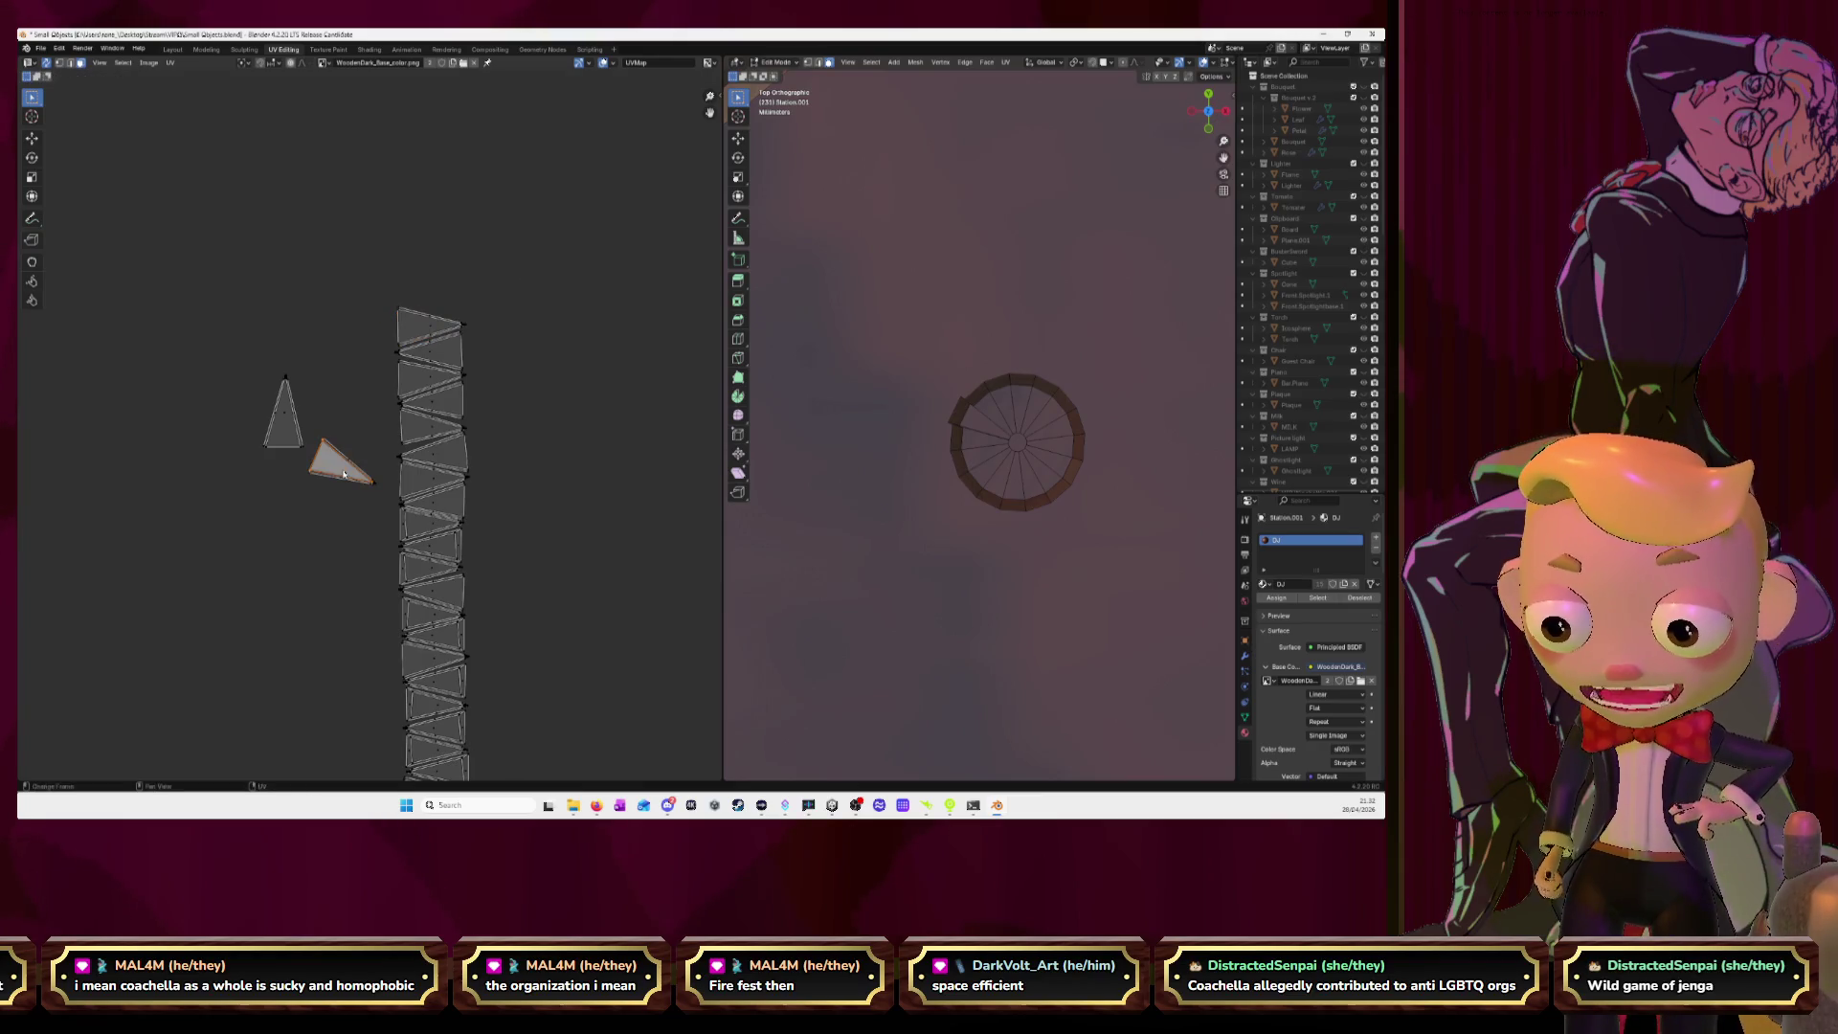
{"action": "key", "text": "g"}
{"action": "left_click", "coordinate": [458, 262]}
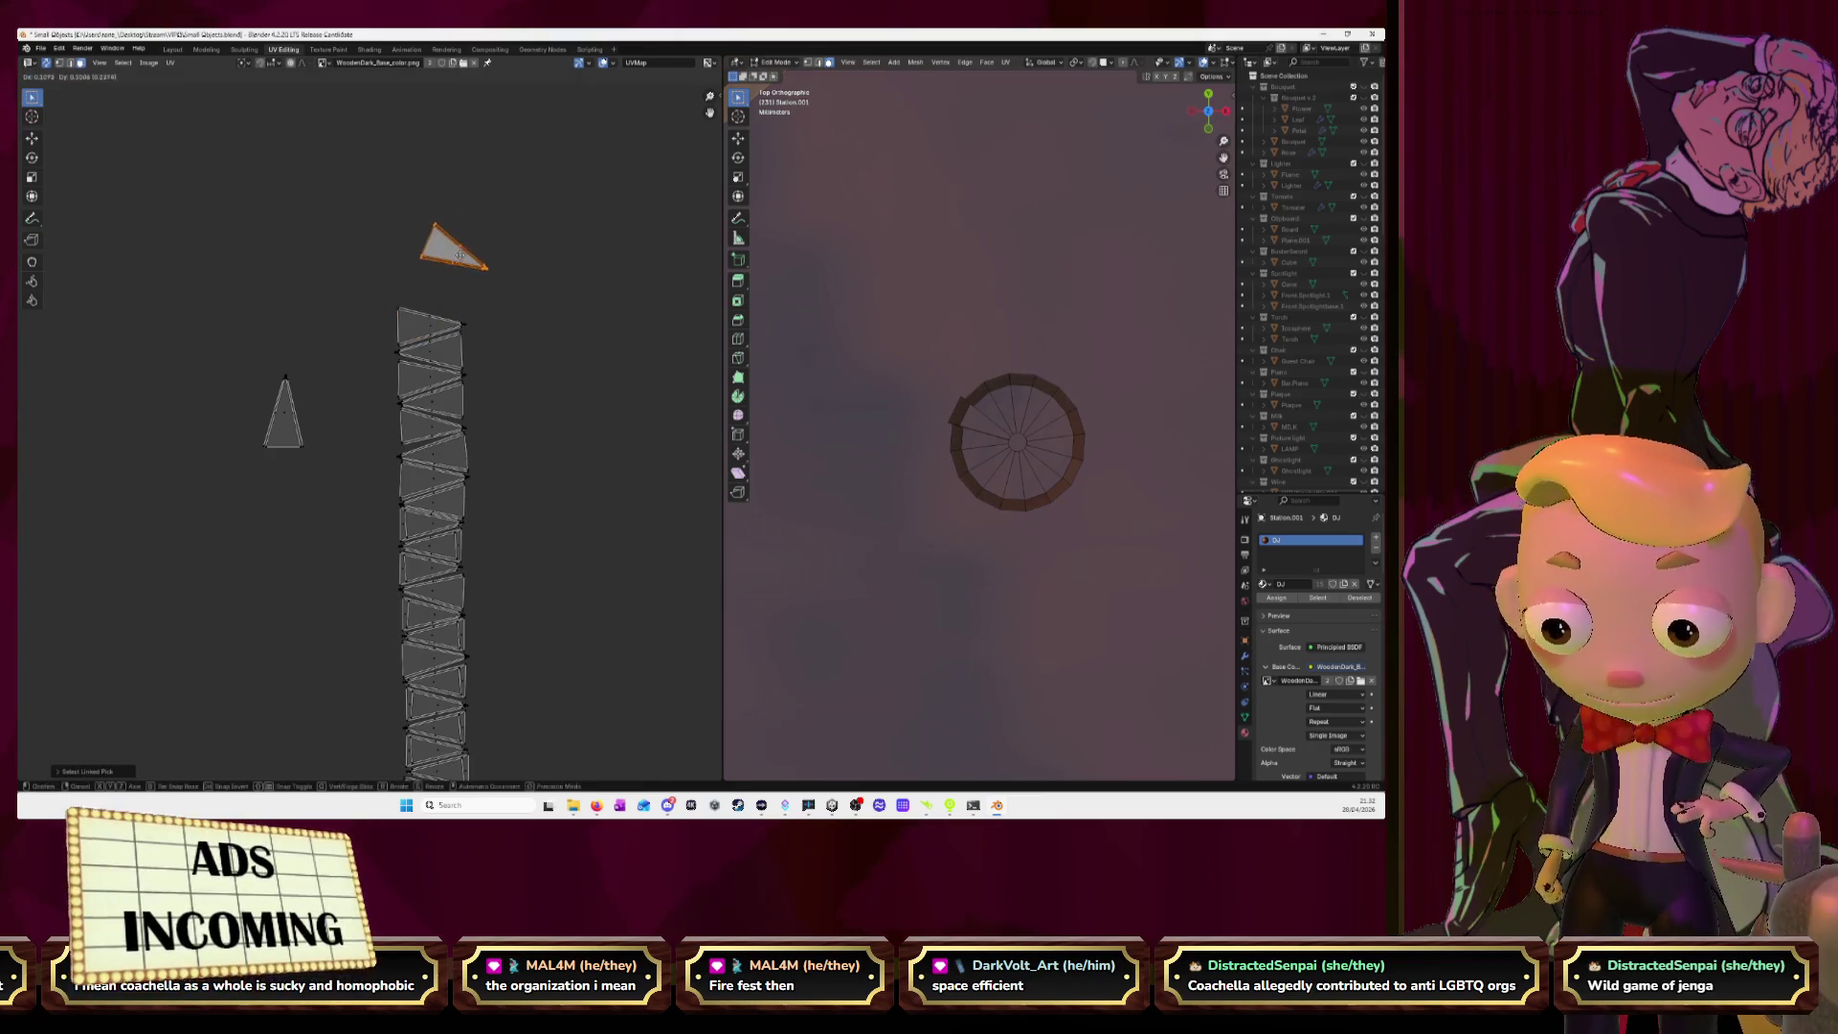
{"action": "key", "text": "r"}
{"action": "left_click", "coordinate": [374, 280]}
{"action": "key", "text": "g"}
{"action": "left_click", "coordinate": [504, 344]}
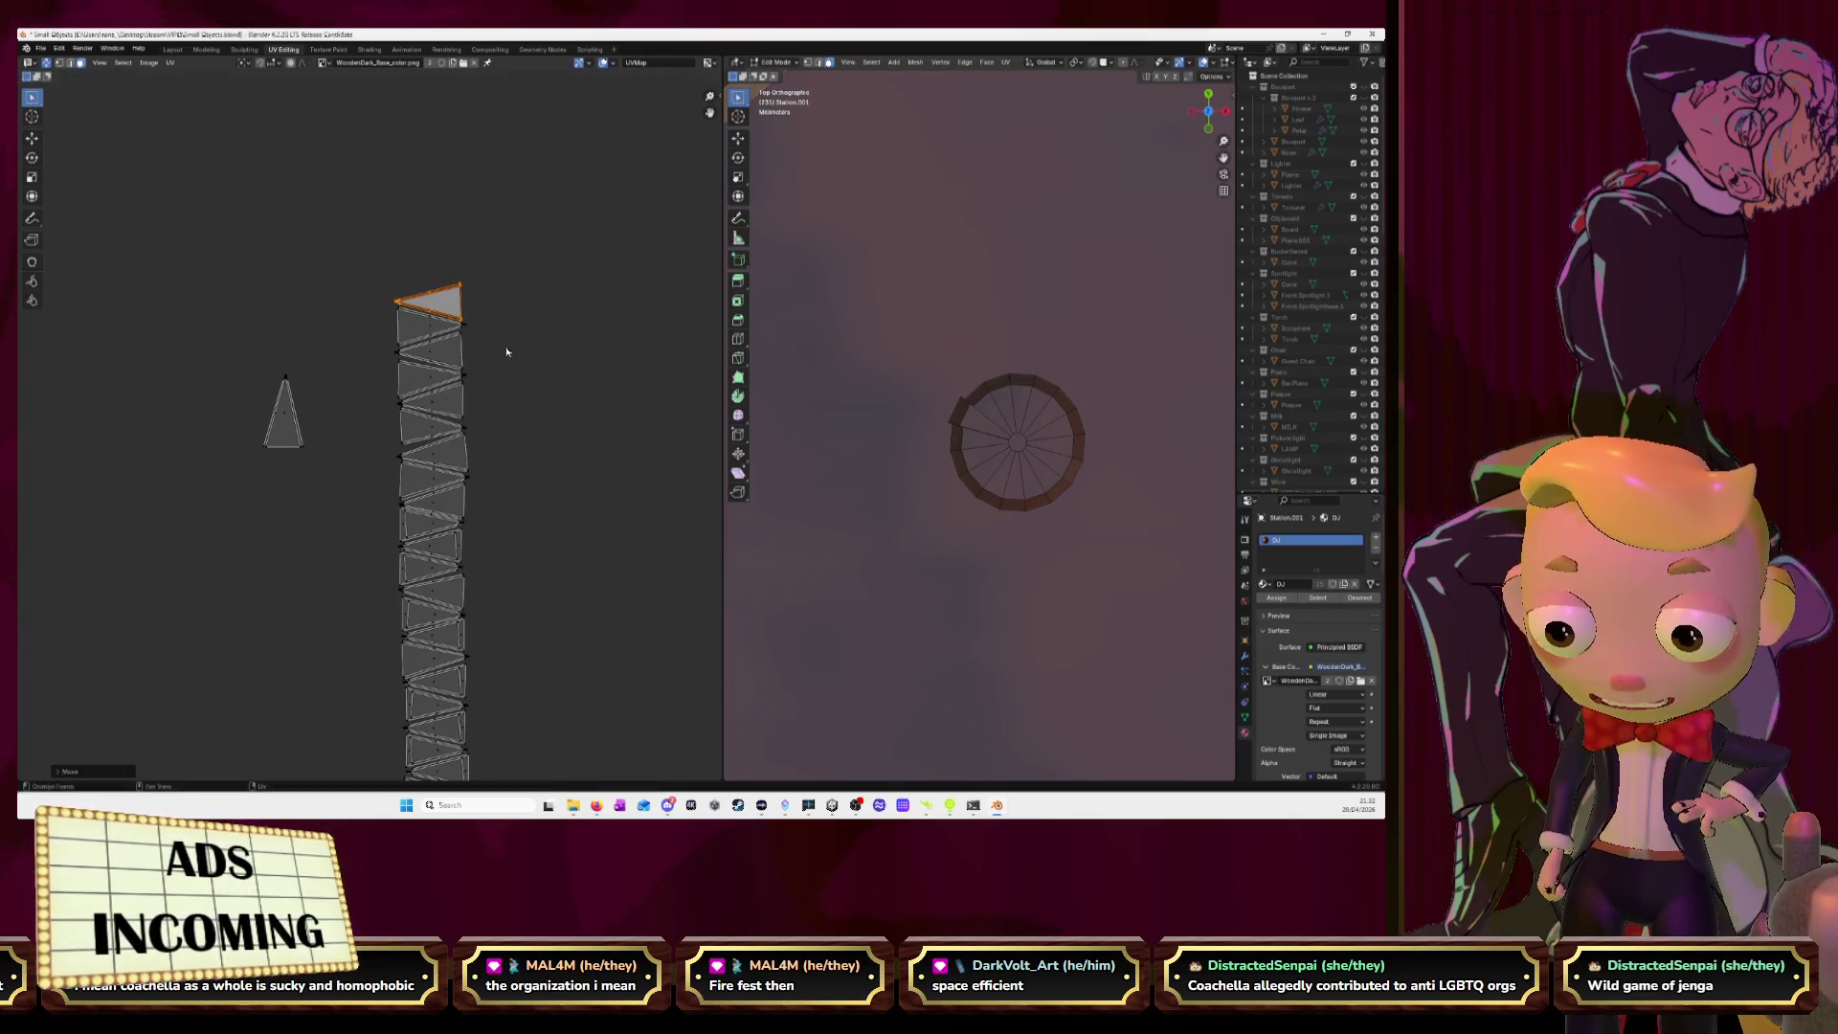
Rotate the last small triangle to point right and slide it into place on the strip.
{"action": "key", "text": "l"}
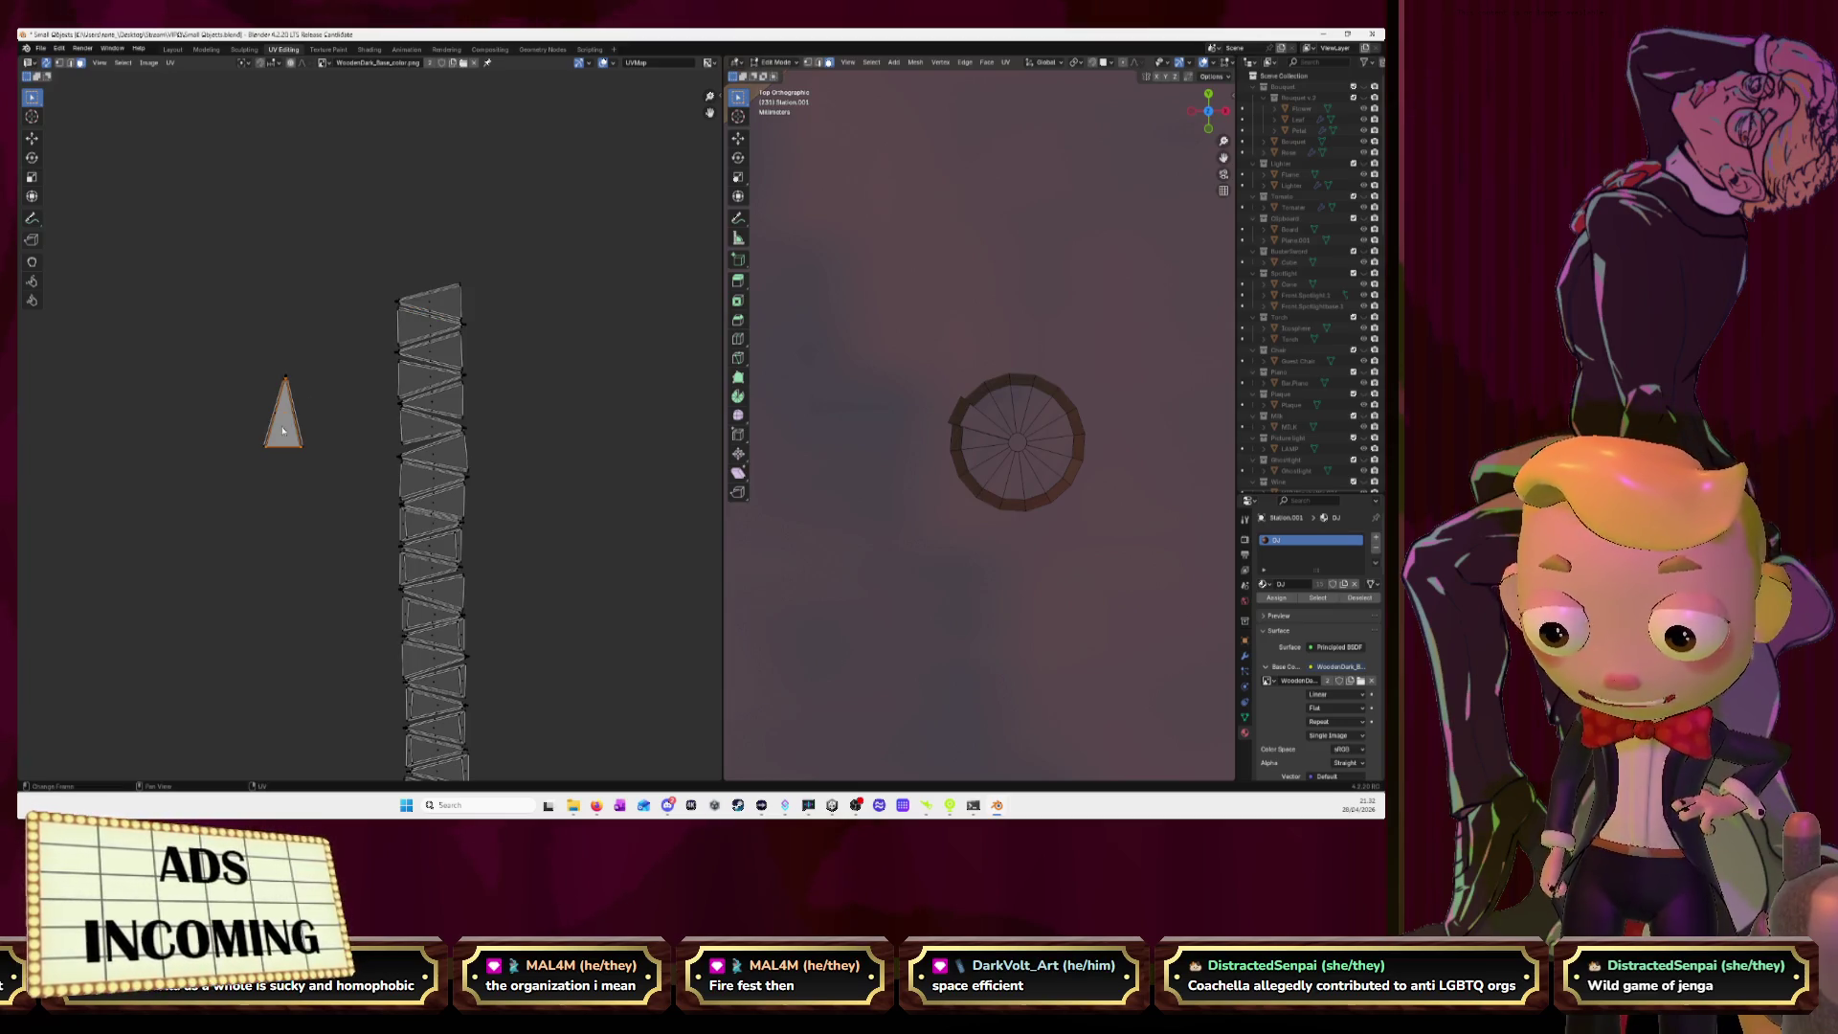
{"action": "key", "text": "g"}
{"action": "left_click", "coordinate": [418, 245]}
{"action": "key", "text": "r"}
{"action": "left_click", "coordinate": [394, 269]}
{"action": "key", "text": "g"}
{"action": "key", "text": "g"}
{"action": "key", "text": "g"}
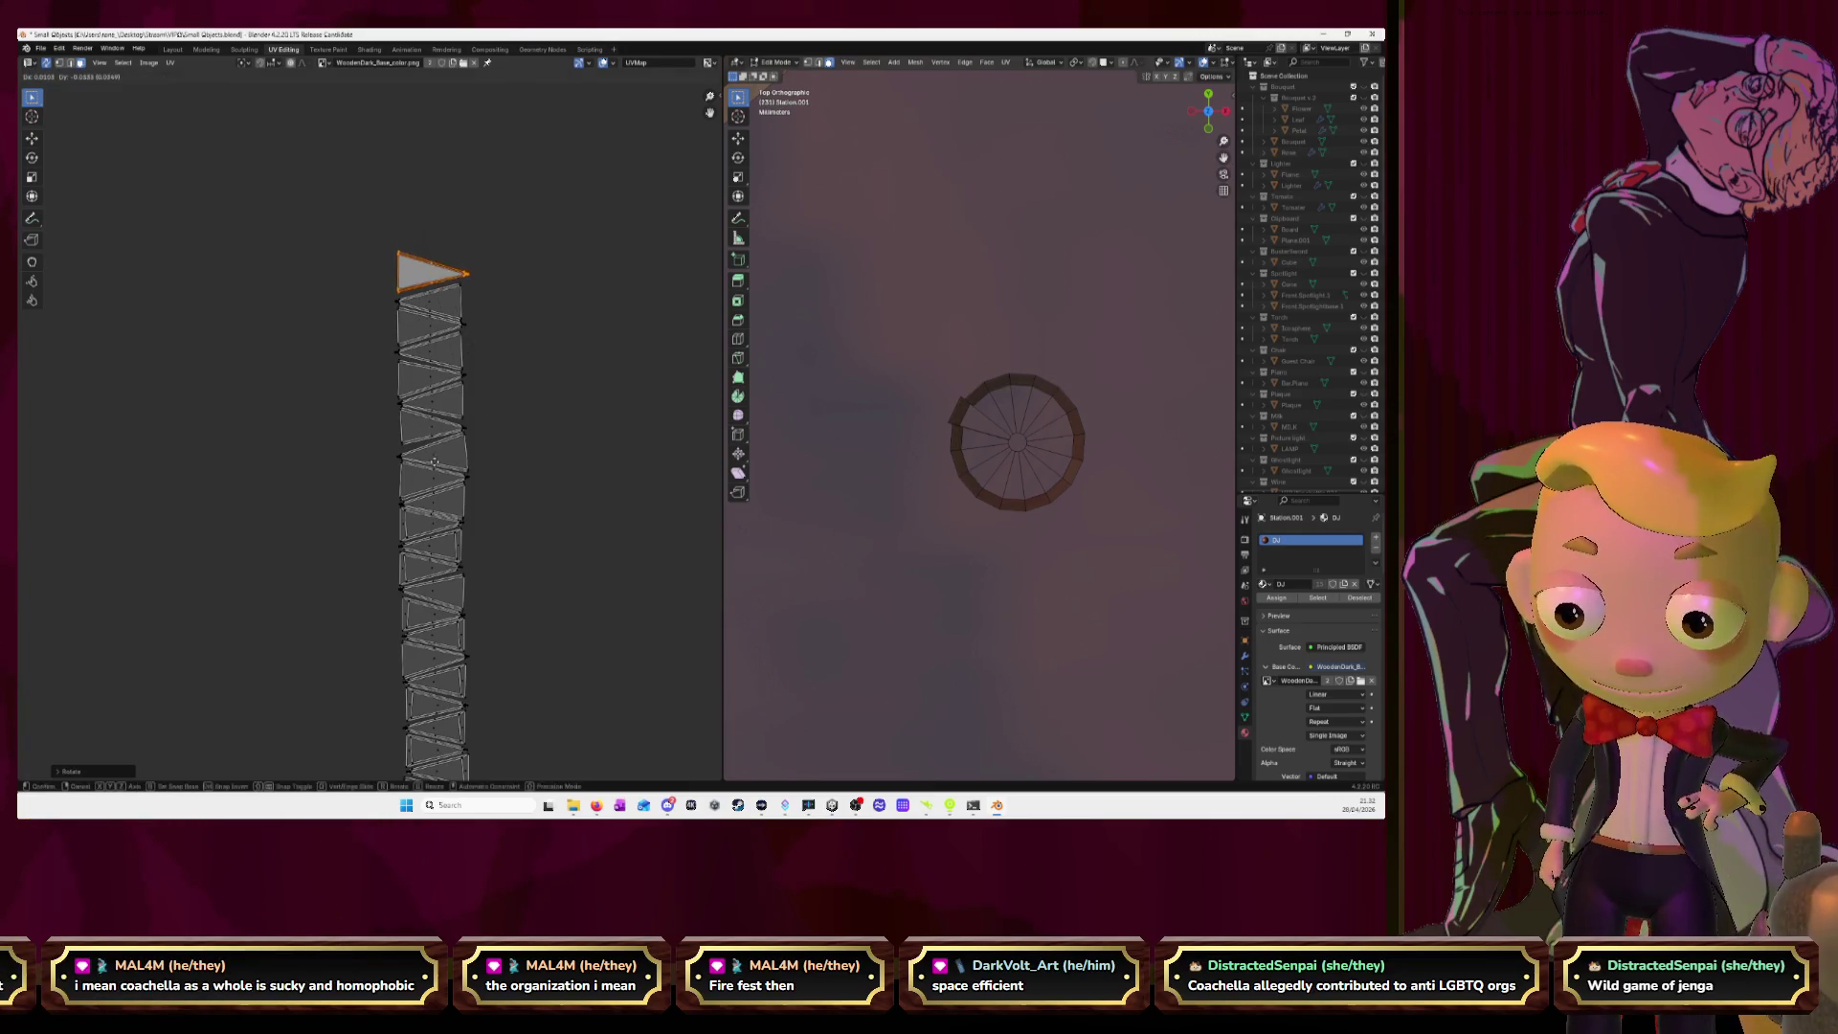
{"action": "left_click", "coordinate": [434, 466]}
{"action": "scroll", "coordinate": [435, 464], "scroll_direction": "down", "scroll_amount": 4}
Move the long strip island beside the four large circular islands.
{"action": "scroll", "coordinate": [437, 464], "scroll_direction": "down", "scroll_amount": 2}
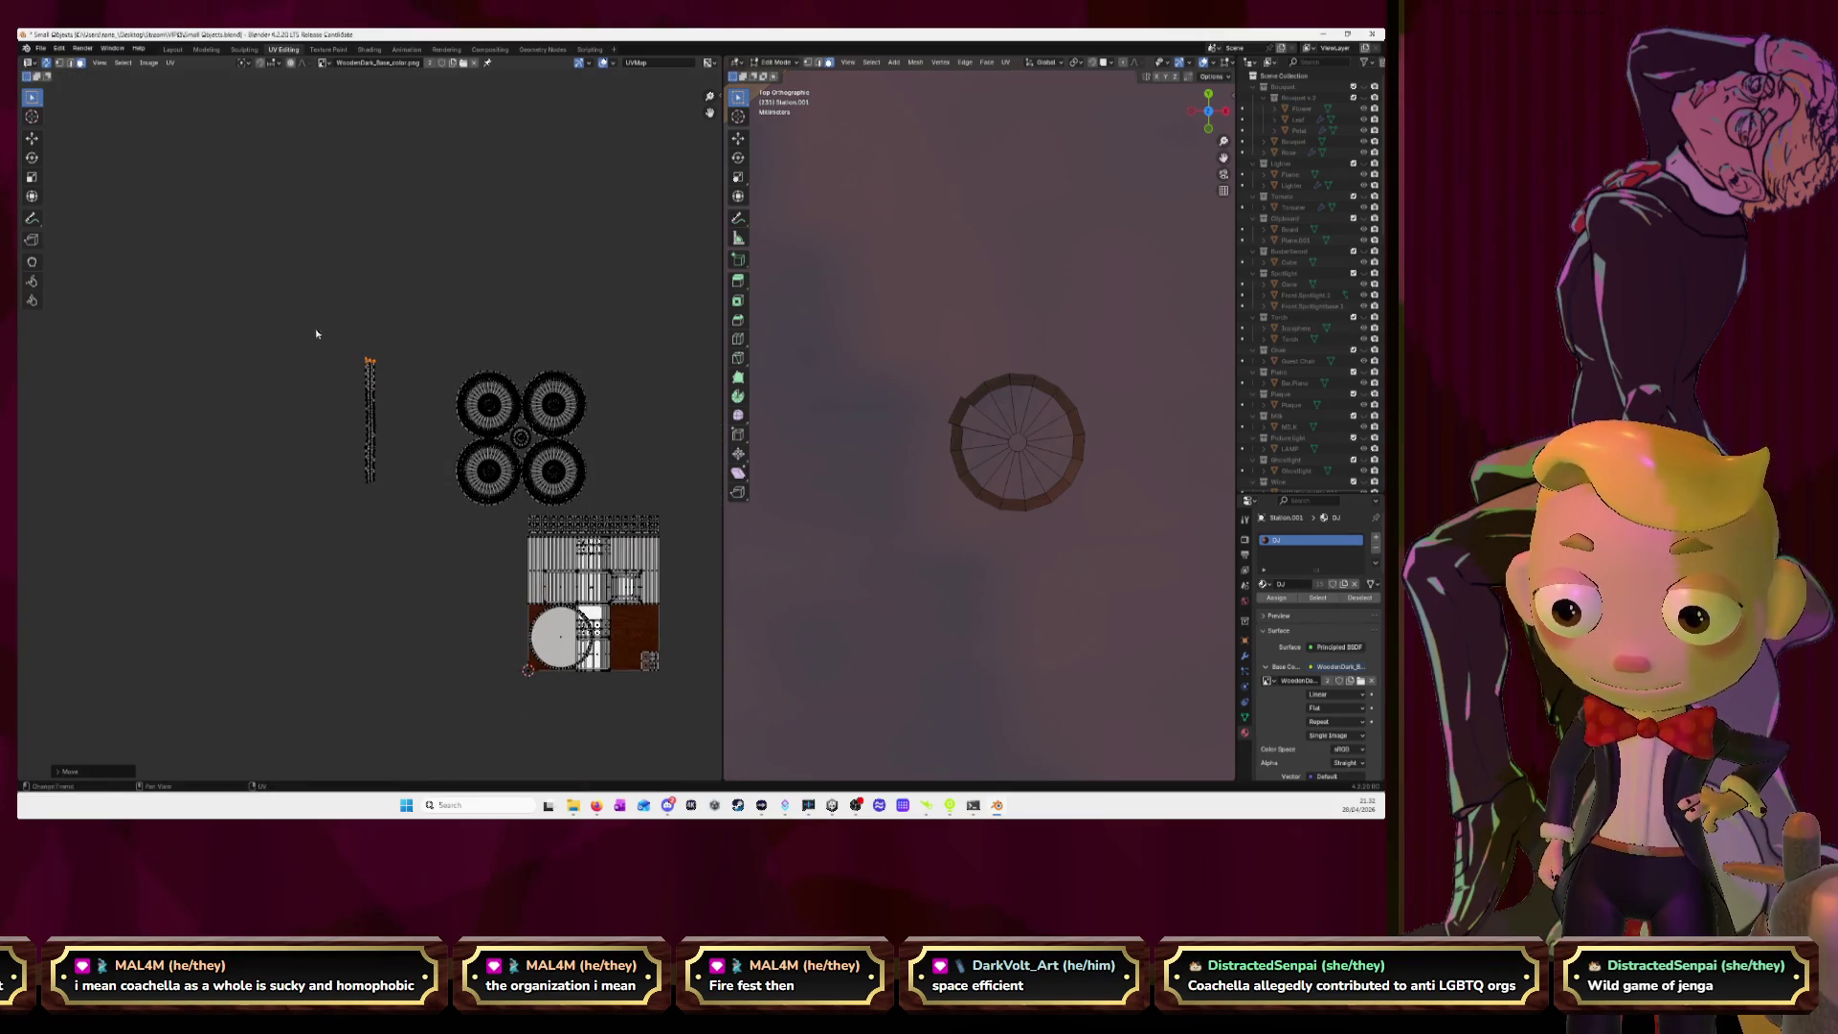
{"action": "left_click_drag", "start_coordinate": [316, 331], "coordinate": [438, 543]}
{"action": "key", "text": "g"}
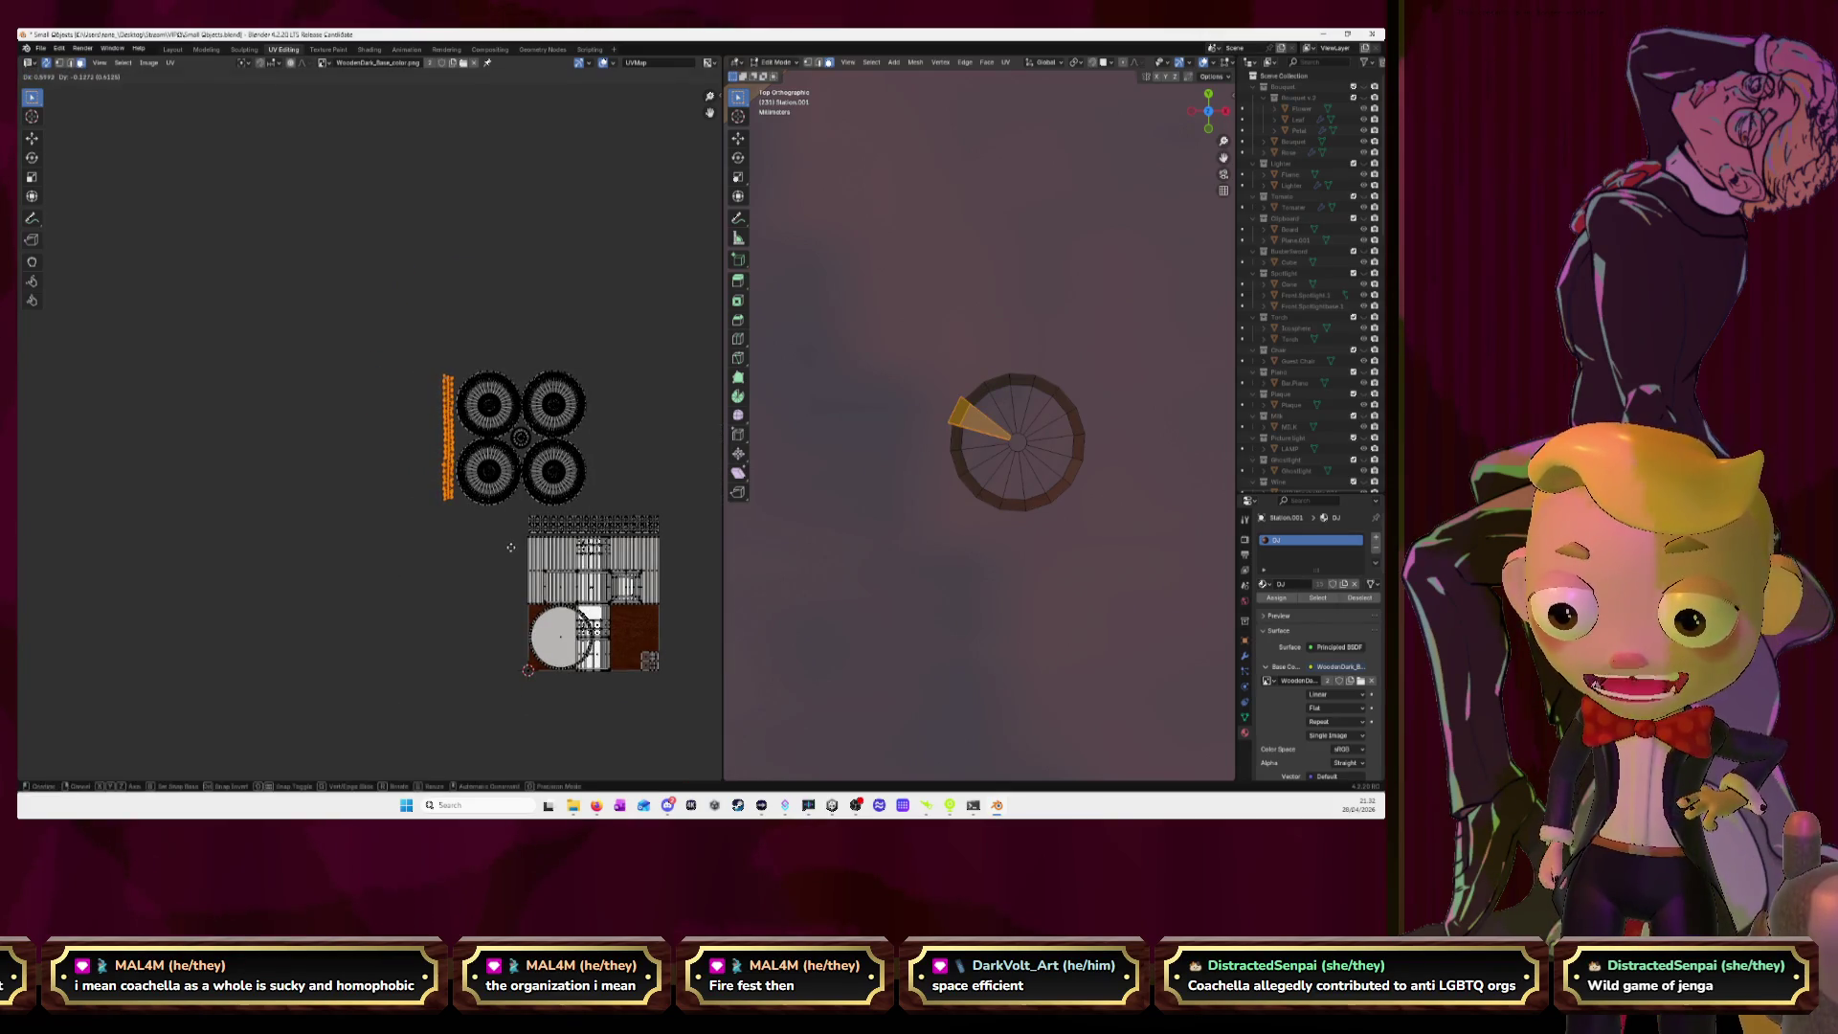
{"action": "left_click", "coordinate": [512, 546]}
Orbit to show the whole DJ deck, then box-select the round islands and the strip.
{"action": "scroll", "coordinate": [470, 476], "scroll_direction": "up", "scroll_amount": 1}
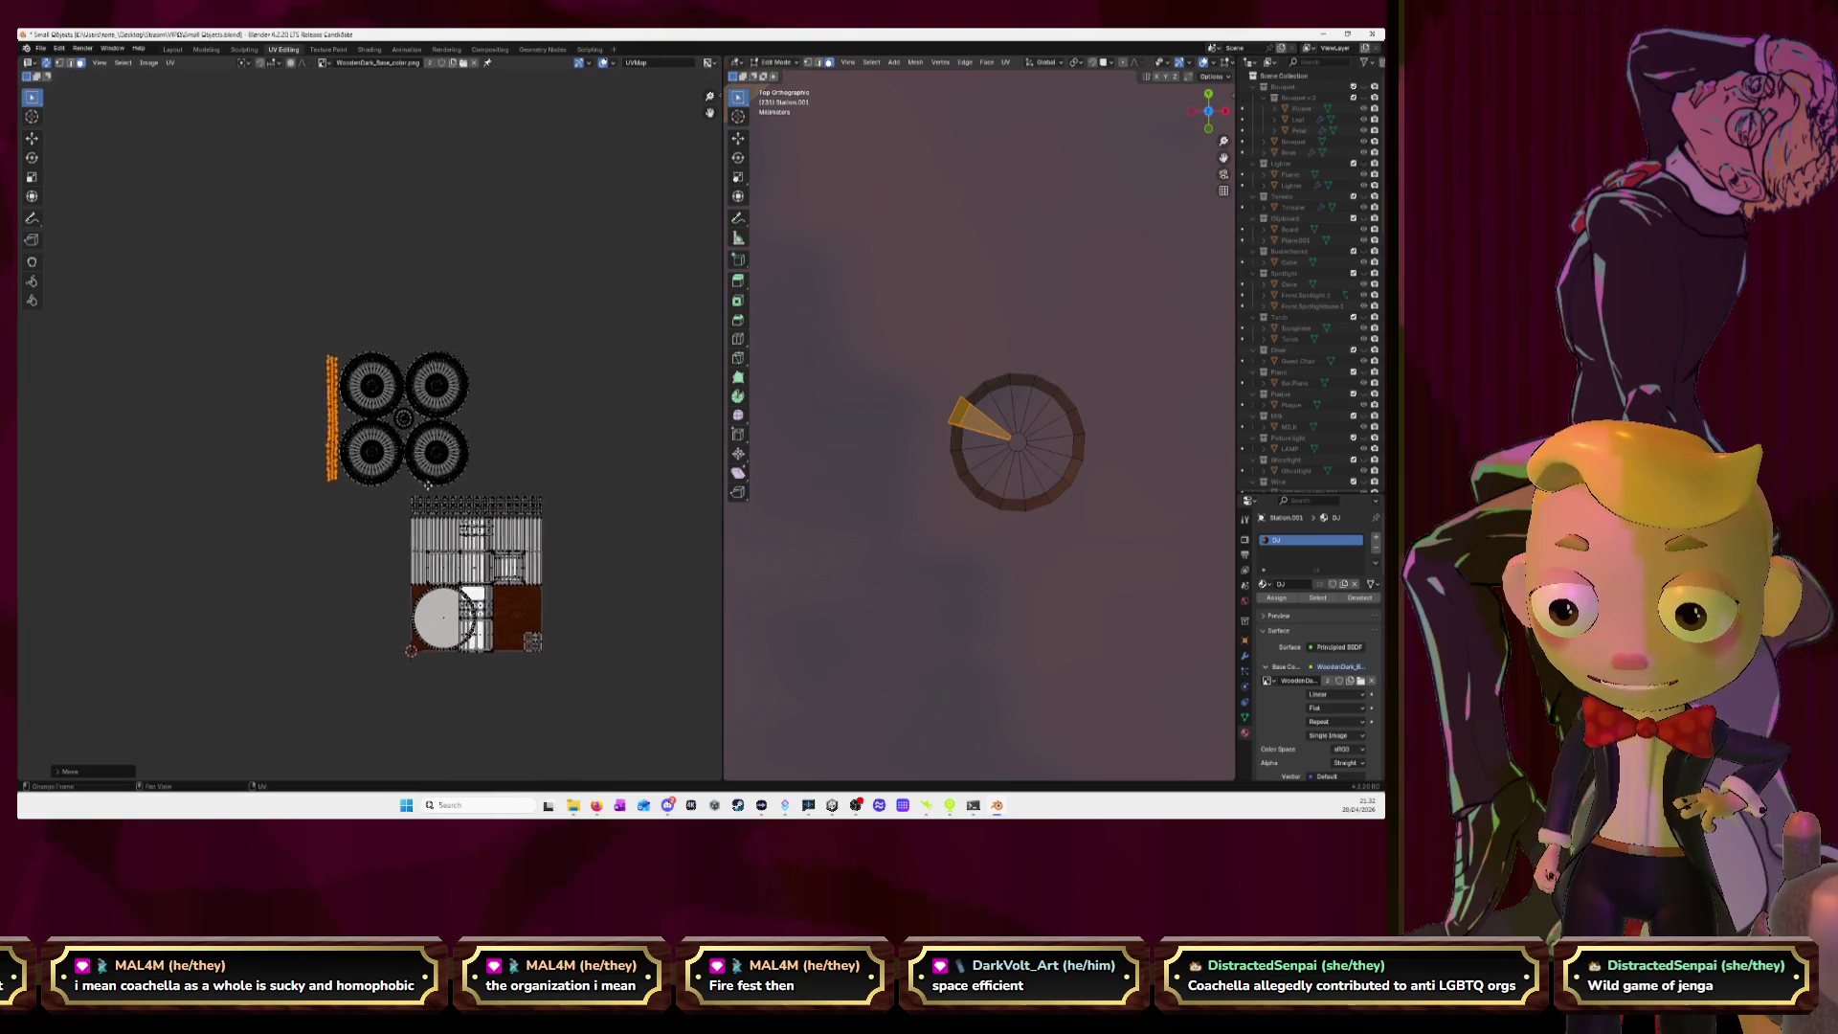
{"action": "scroll", "coordinate": [469, 475], "scroll_direction": "up", "scroll_amount": 2}
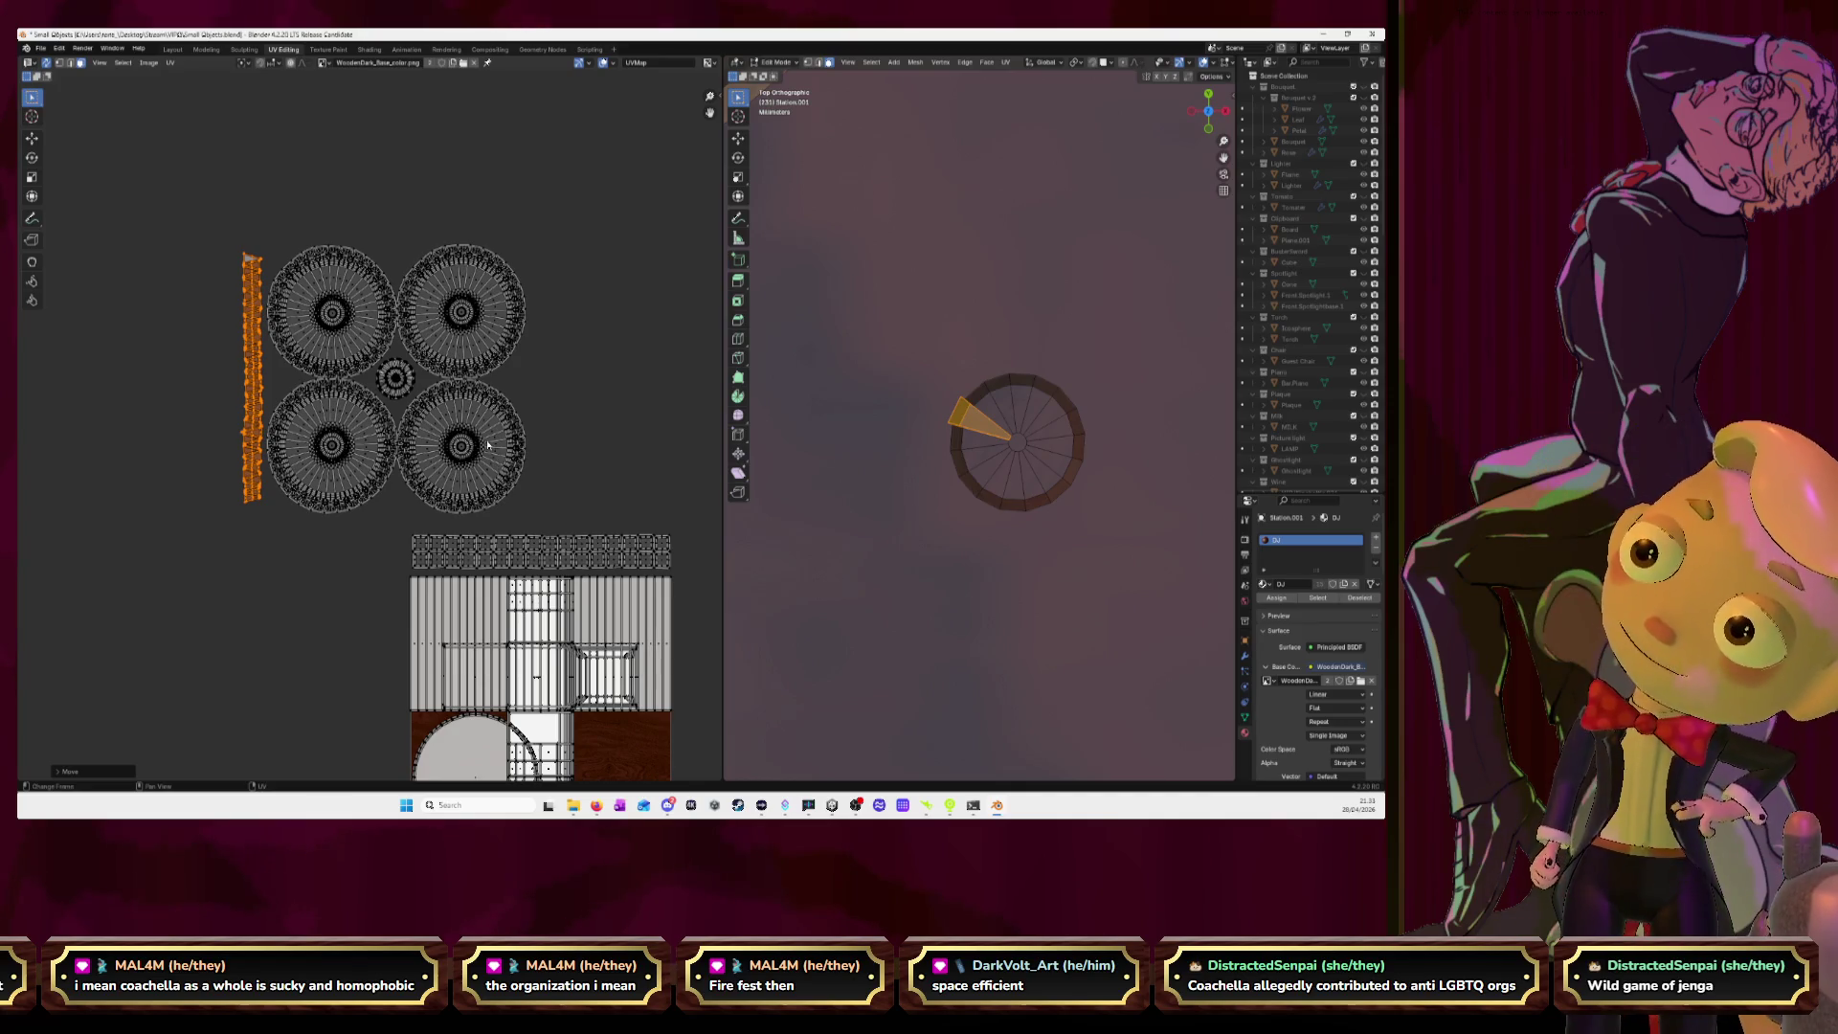
{"action": "middle_click_drag", "start_coordinate": [531, 464], "coordinate": [465, 344]}
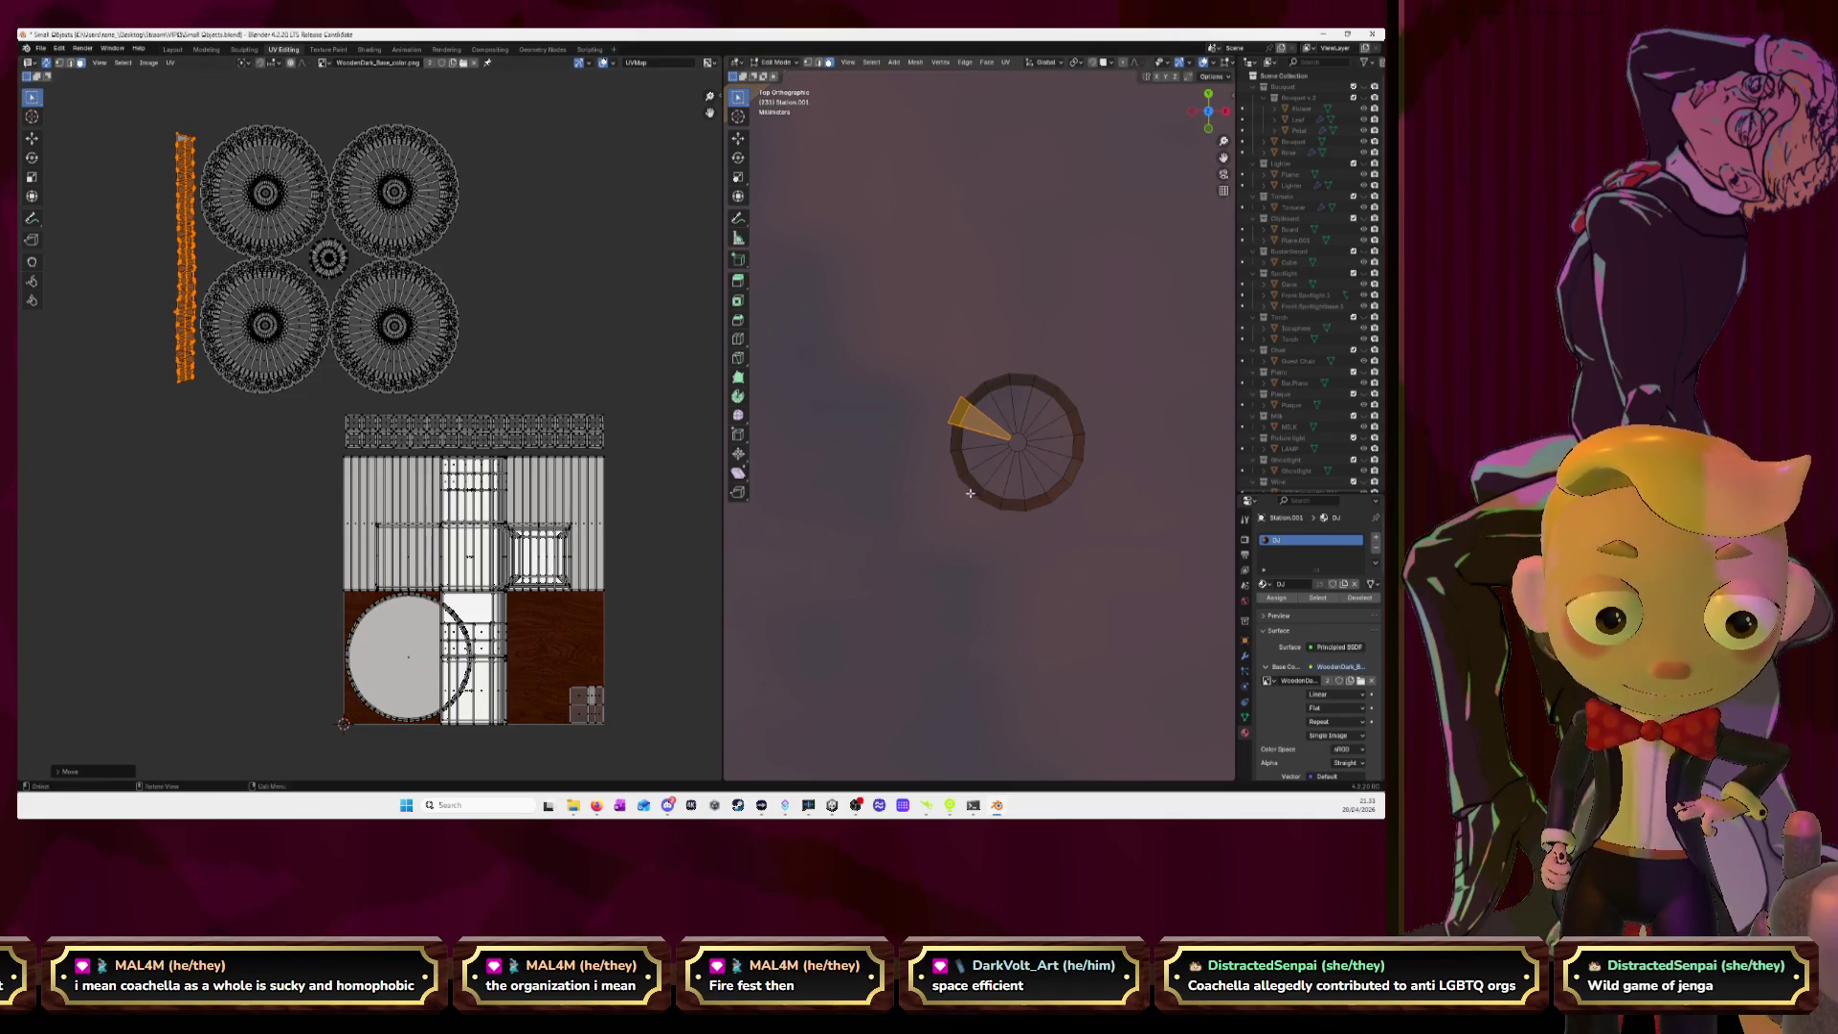
{"action": "scroll", "coordinate": [970, 495], "scroll_direction": "down", "scroll_amount": 3}
{"action": "scroll", "coordinate": [970, 495], "scroll_direction": "down", "scroll_amount": 3}
{"action": "scroll", "coordinate": [969, 495], "scroll_direction": "down", "scroll_amount": 2}
{"action": "mouse_move", "coordinate": [970, 495]}
{"action": "middle_mouse_down"}
{"action": "mouse_move", "coordinate": [1059, 479]}
{"action": "mouse_move", "coordinate": [1161, 400]}
{"action": "mouse_move", "coordinate": [911, 418]}
{"action": "middle_mouse_up"}
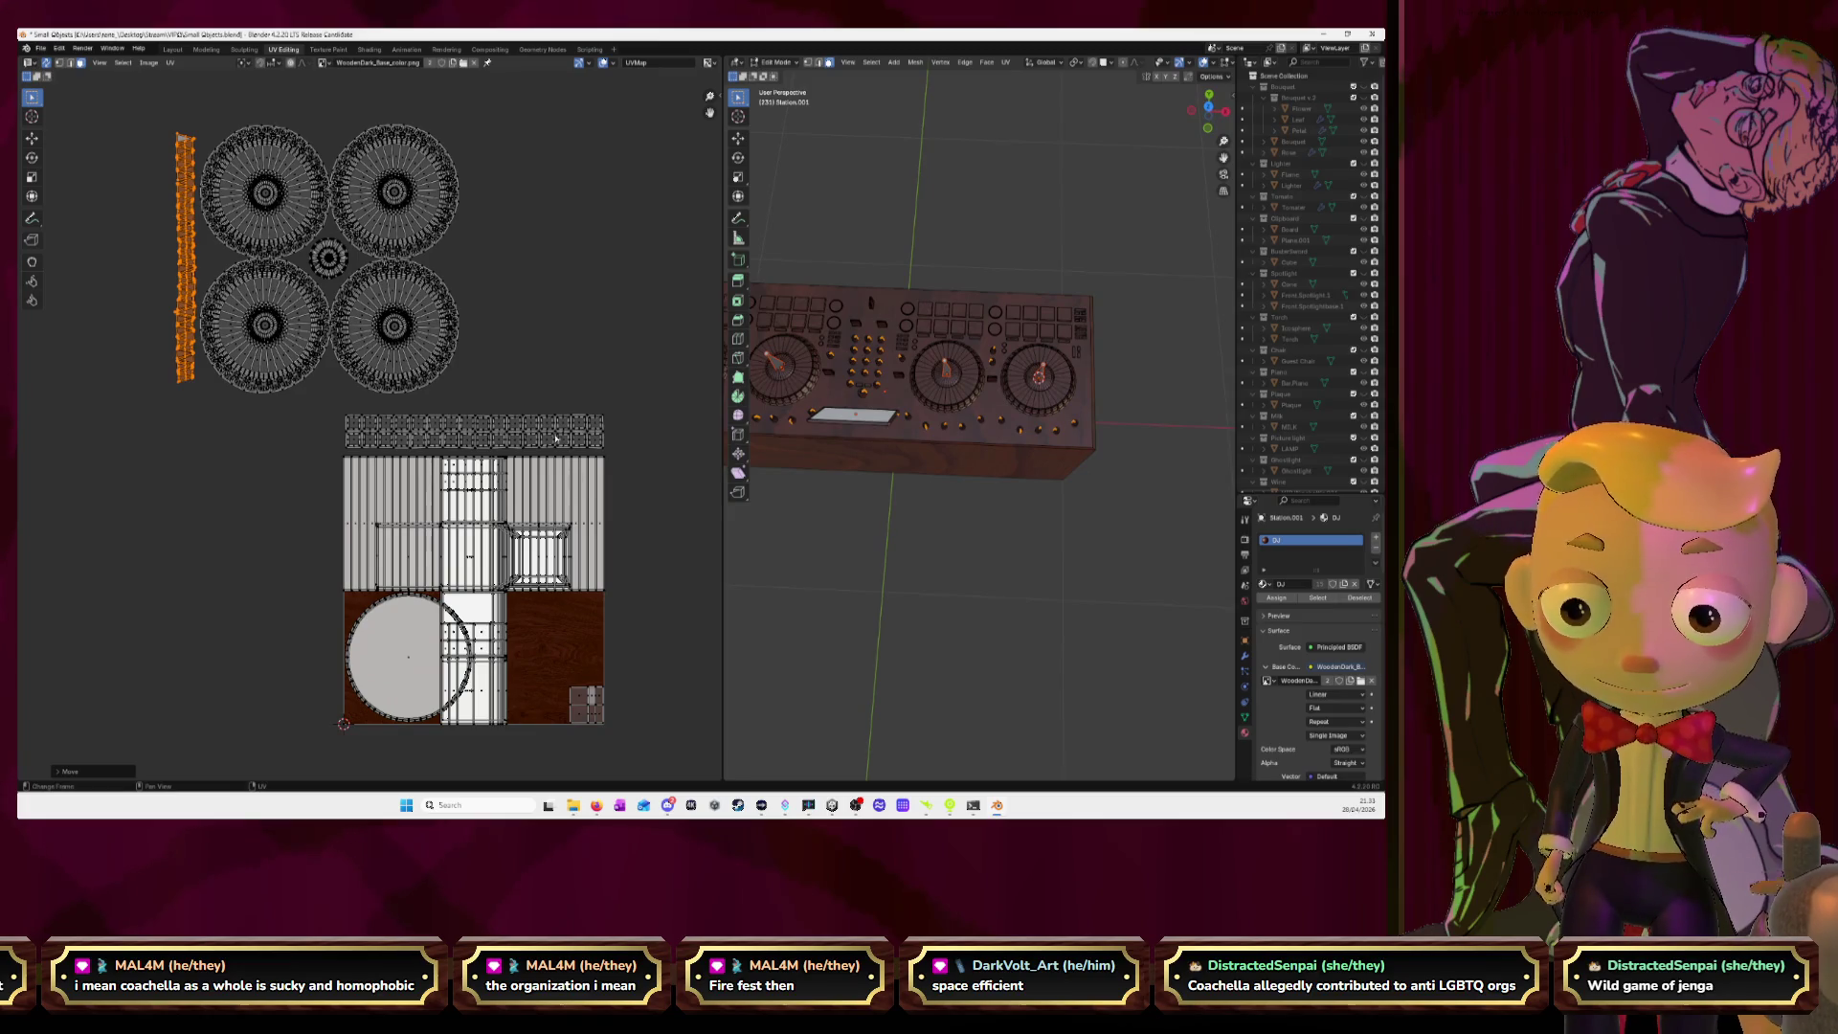
{"action": "left_click_drag", "start_coordinate": [144, 116], "coordinate": [482, 402]}
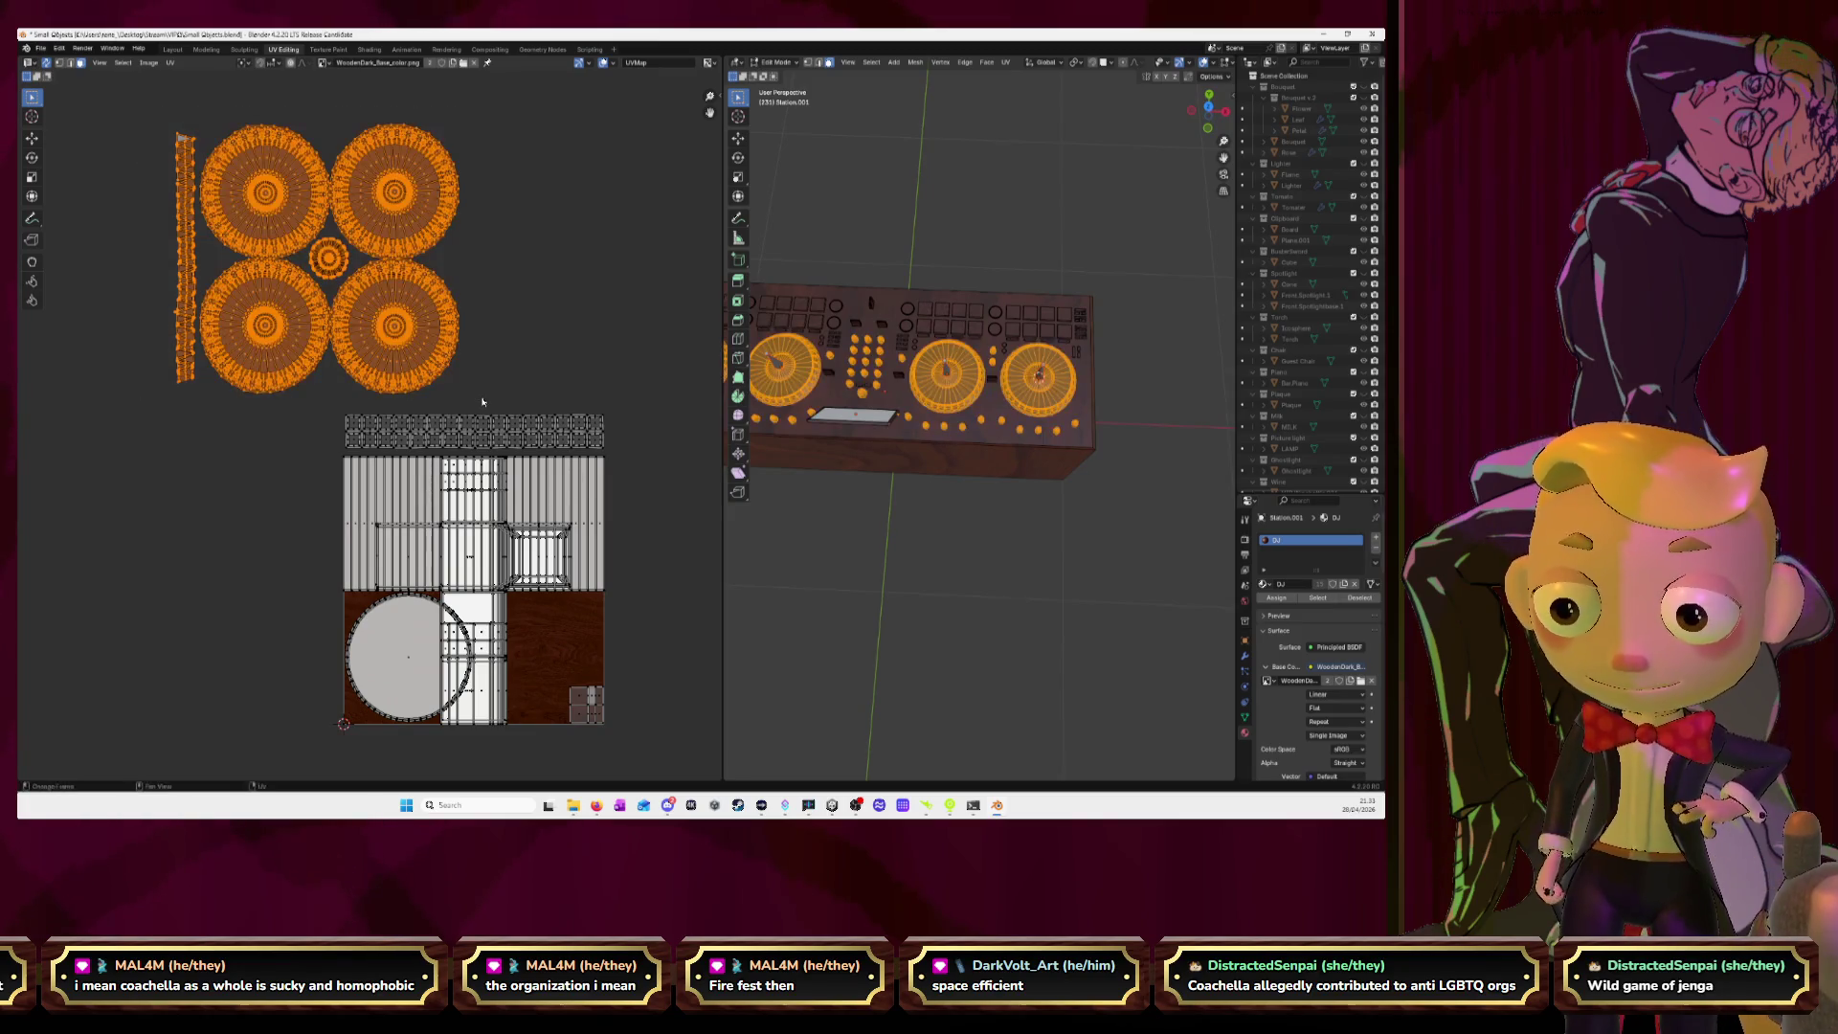
Shift the circular islands right, shrink them, then move them down-left.
{"action": "key", "text": "g"}
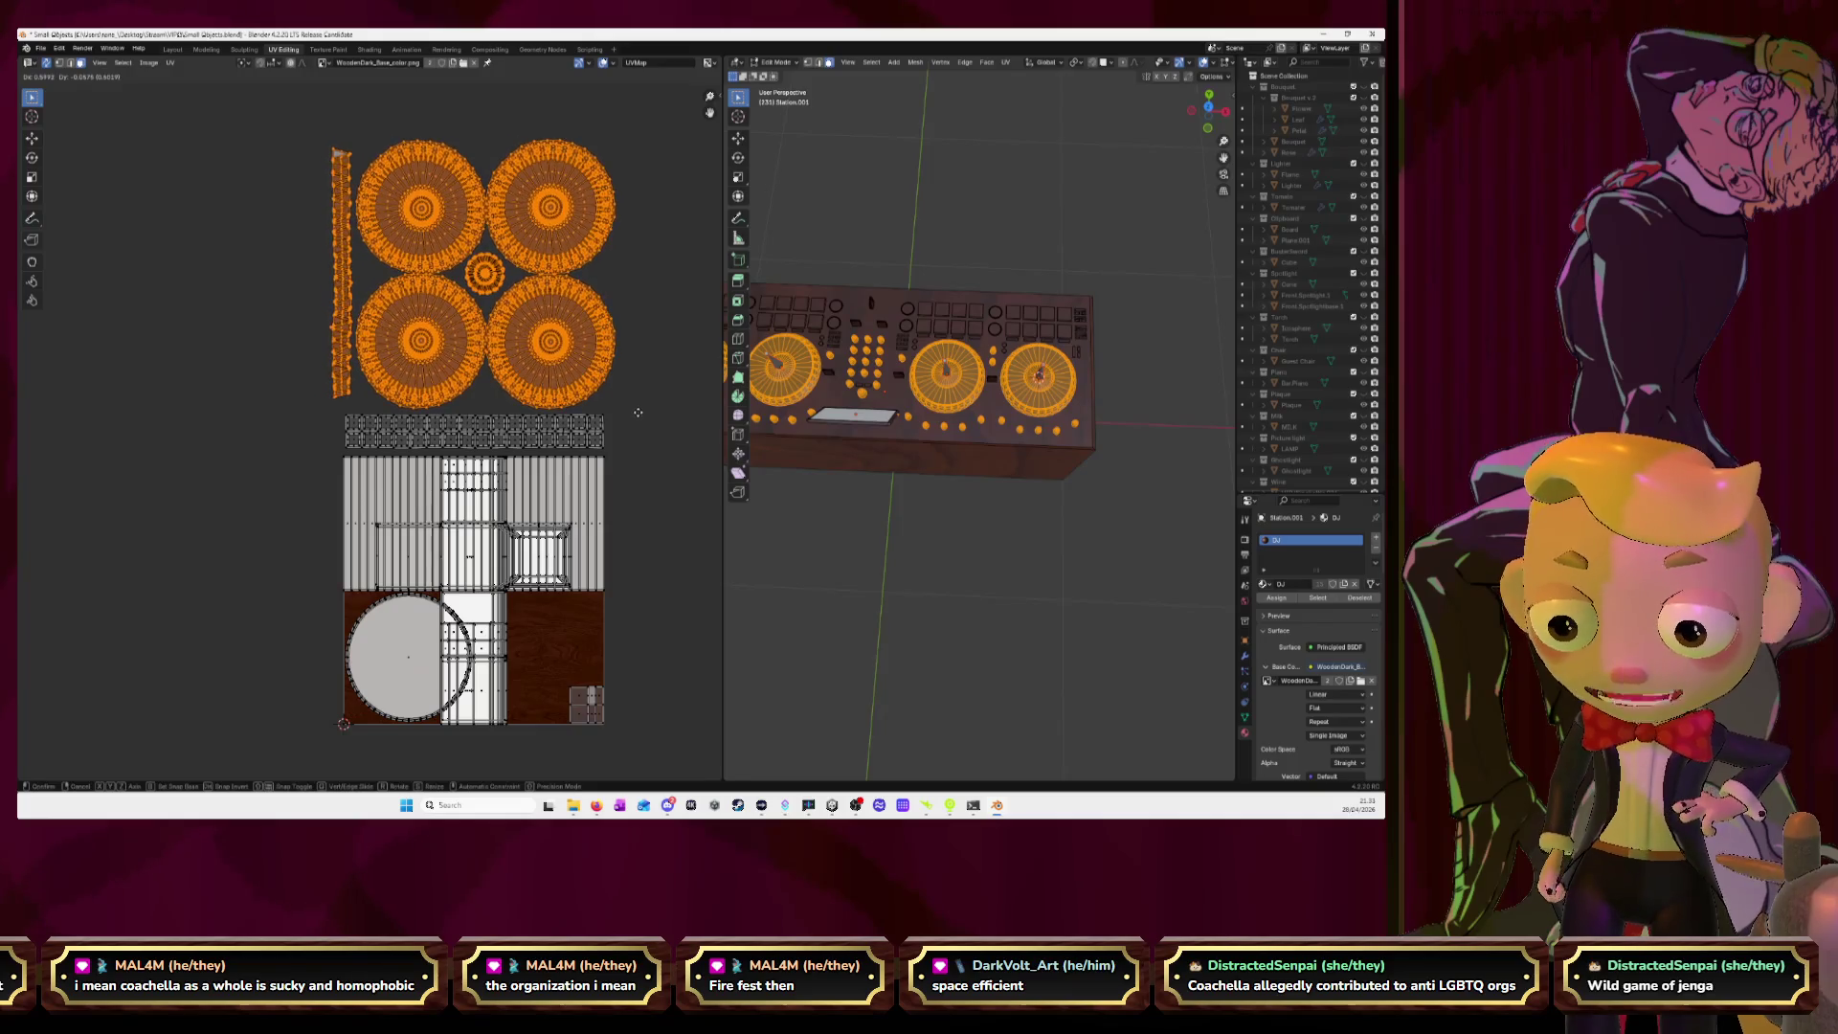
{"action": "left_click", "coordinate": [640, 413]}
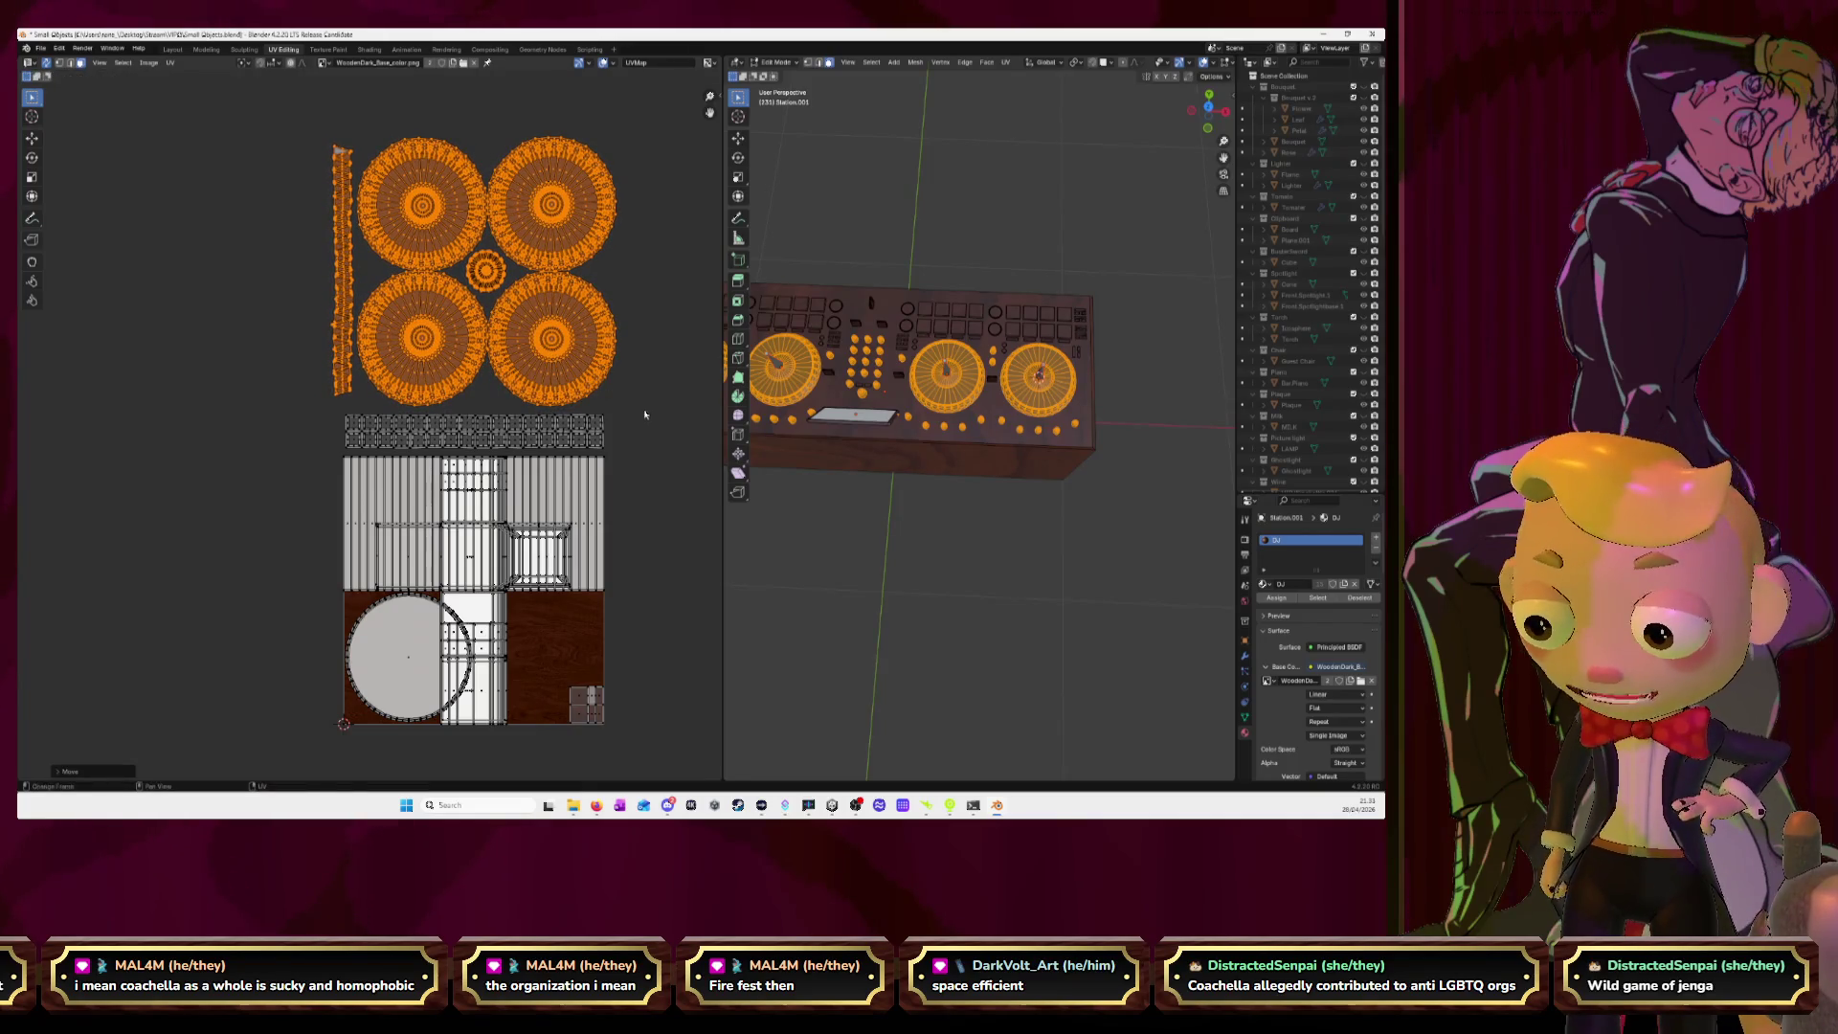
{"action": "key", "text": "s"}
{"action": "left_click", "coordinate": [552, 334]}
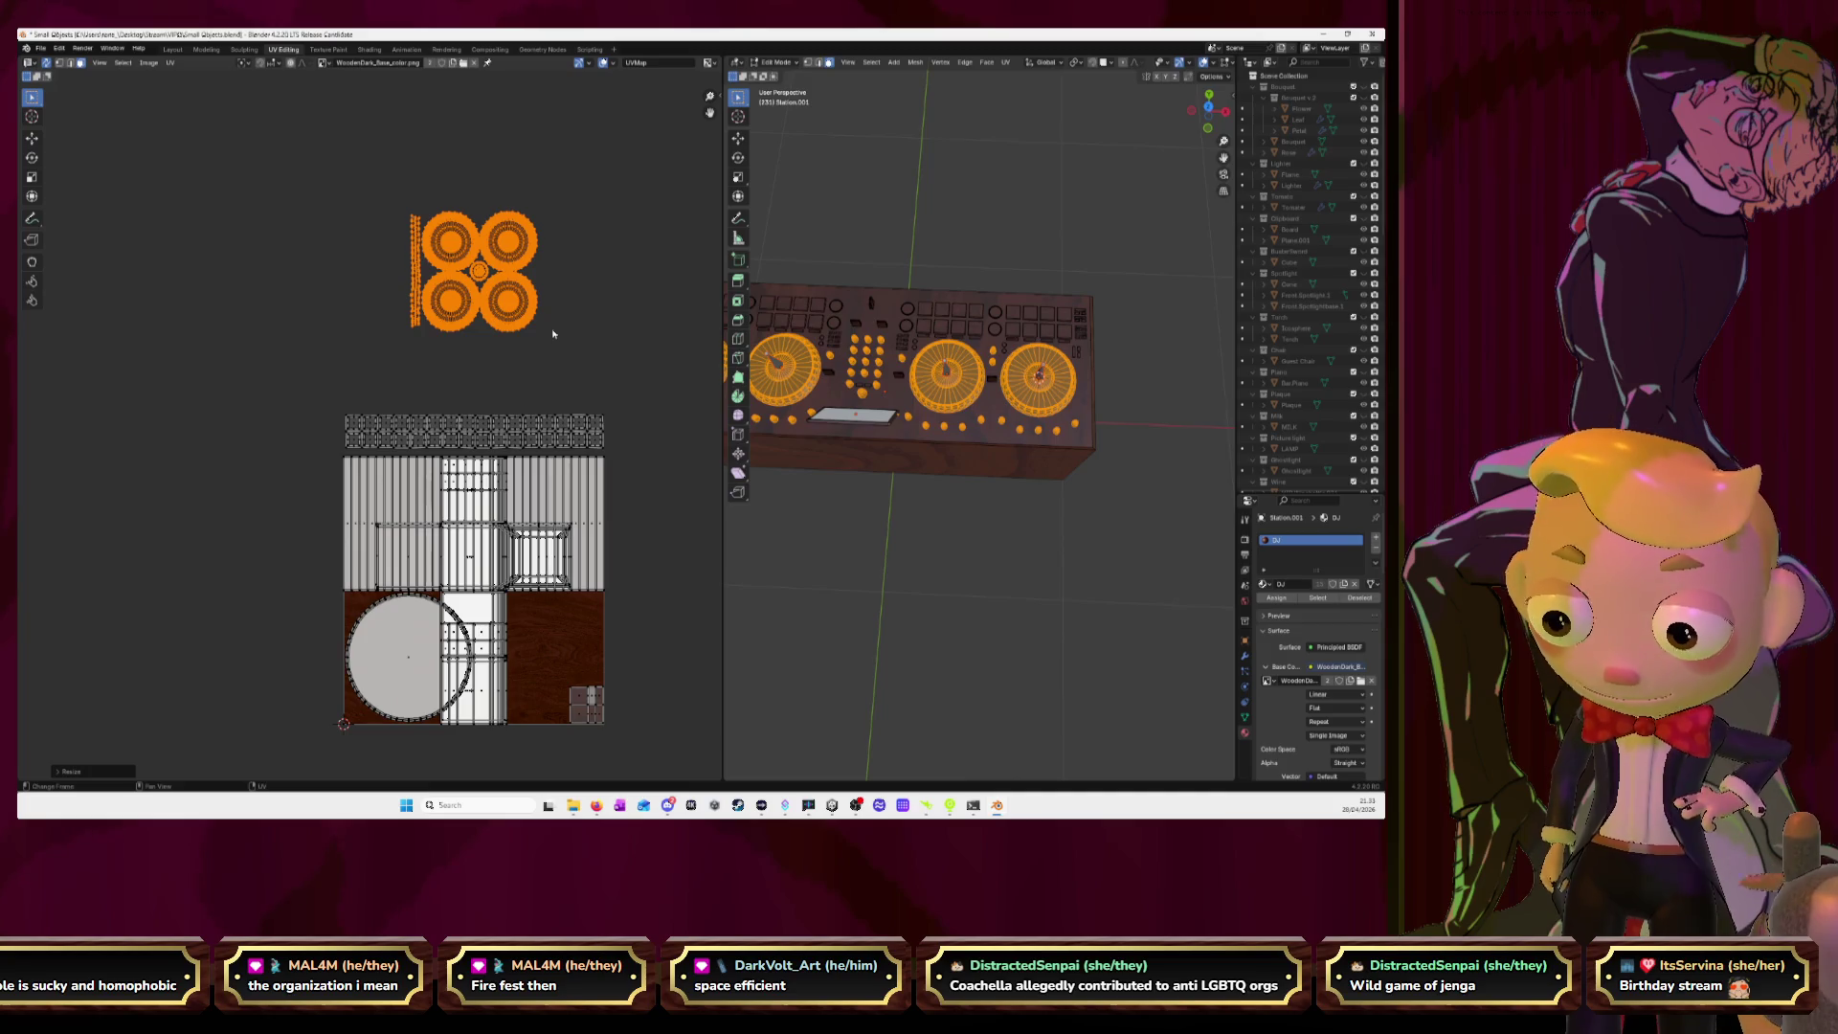
{"action": "key", "text": "g"}
{"action": "left_click", "coordinate": [488, 411]}
{"action": "scroll", "coordinate": [468, 393], "scroll_direction": "up", "scroll_amount": 4}
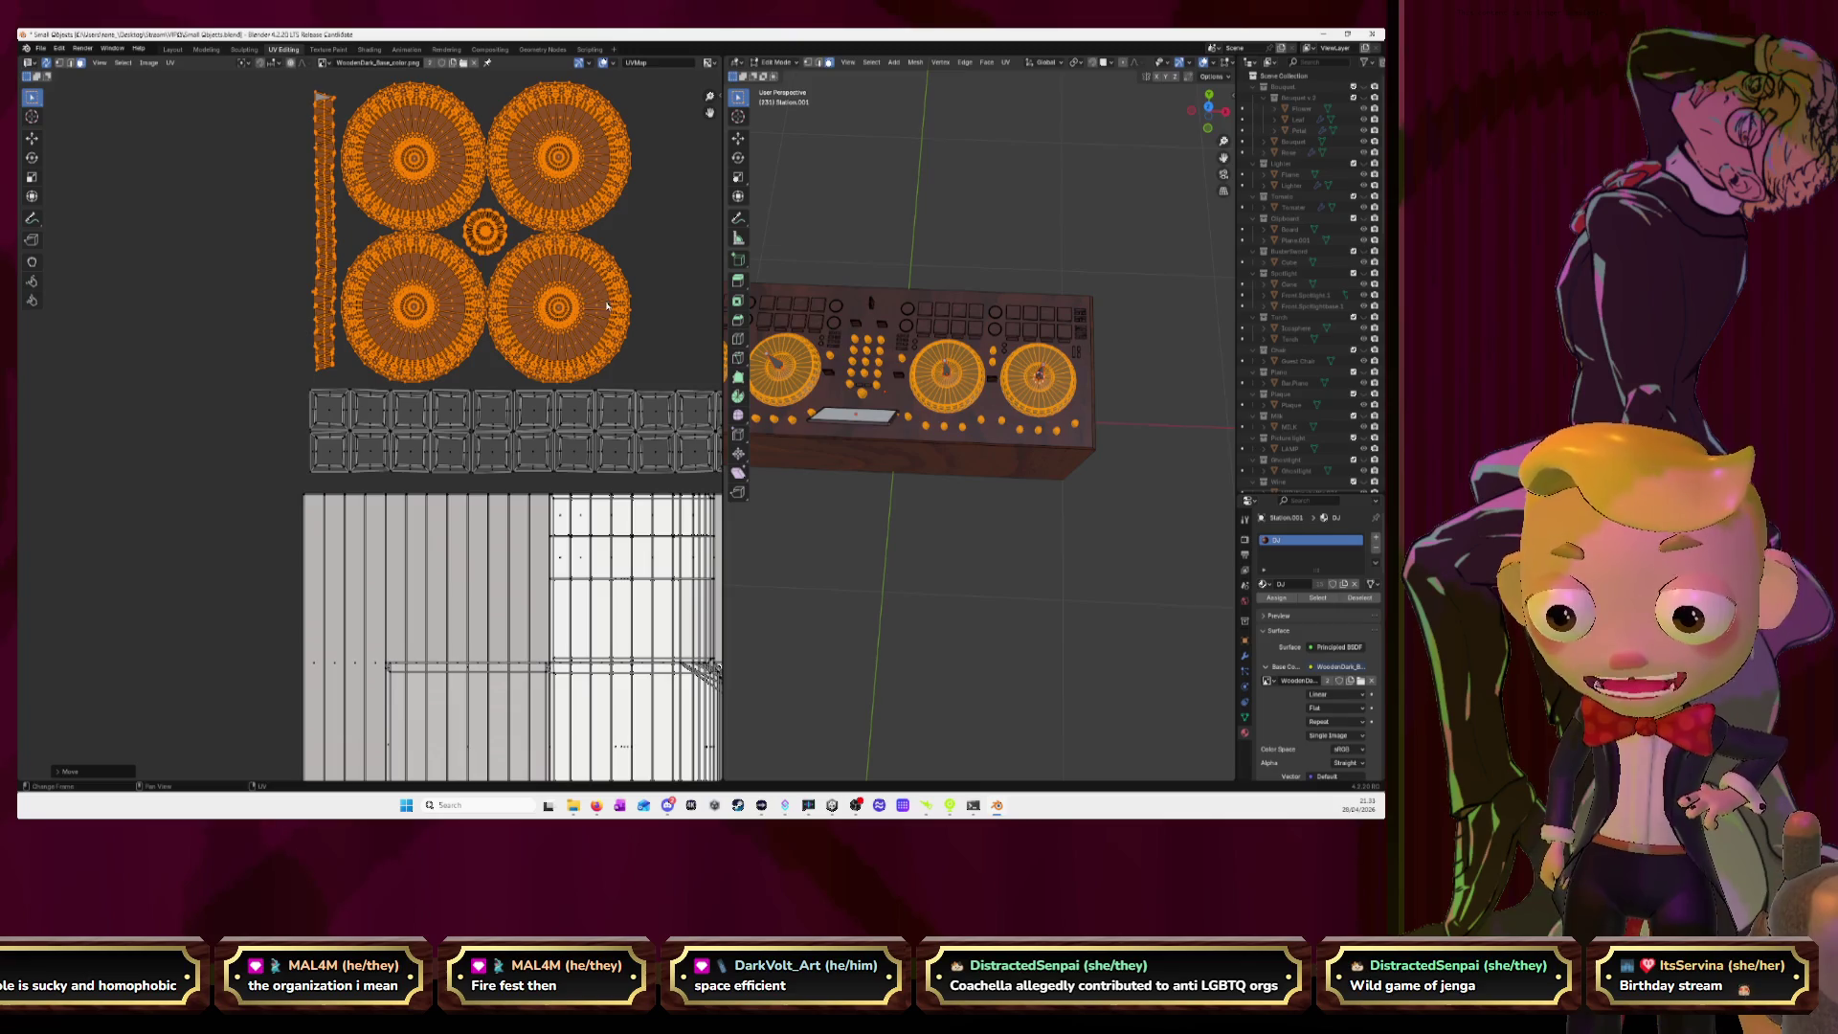
{"action": "middle_click_drag", "start_coordinate": [606, 305], "coordinate": [515, 306]}
Enlarge the circular islands slightly and move them straight up above the button grid.
{"action": "key", "text": "g"}
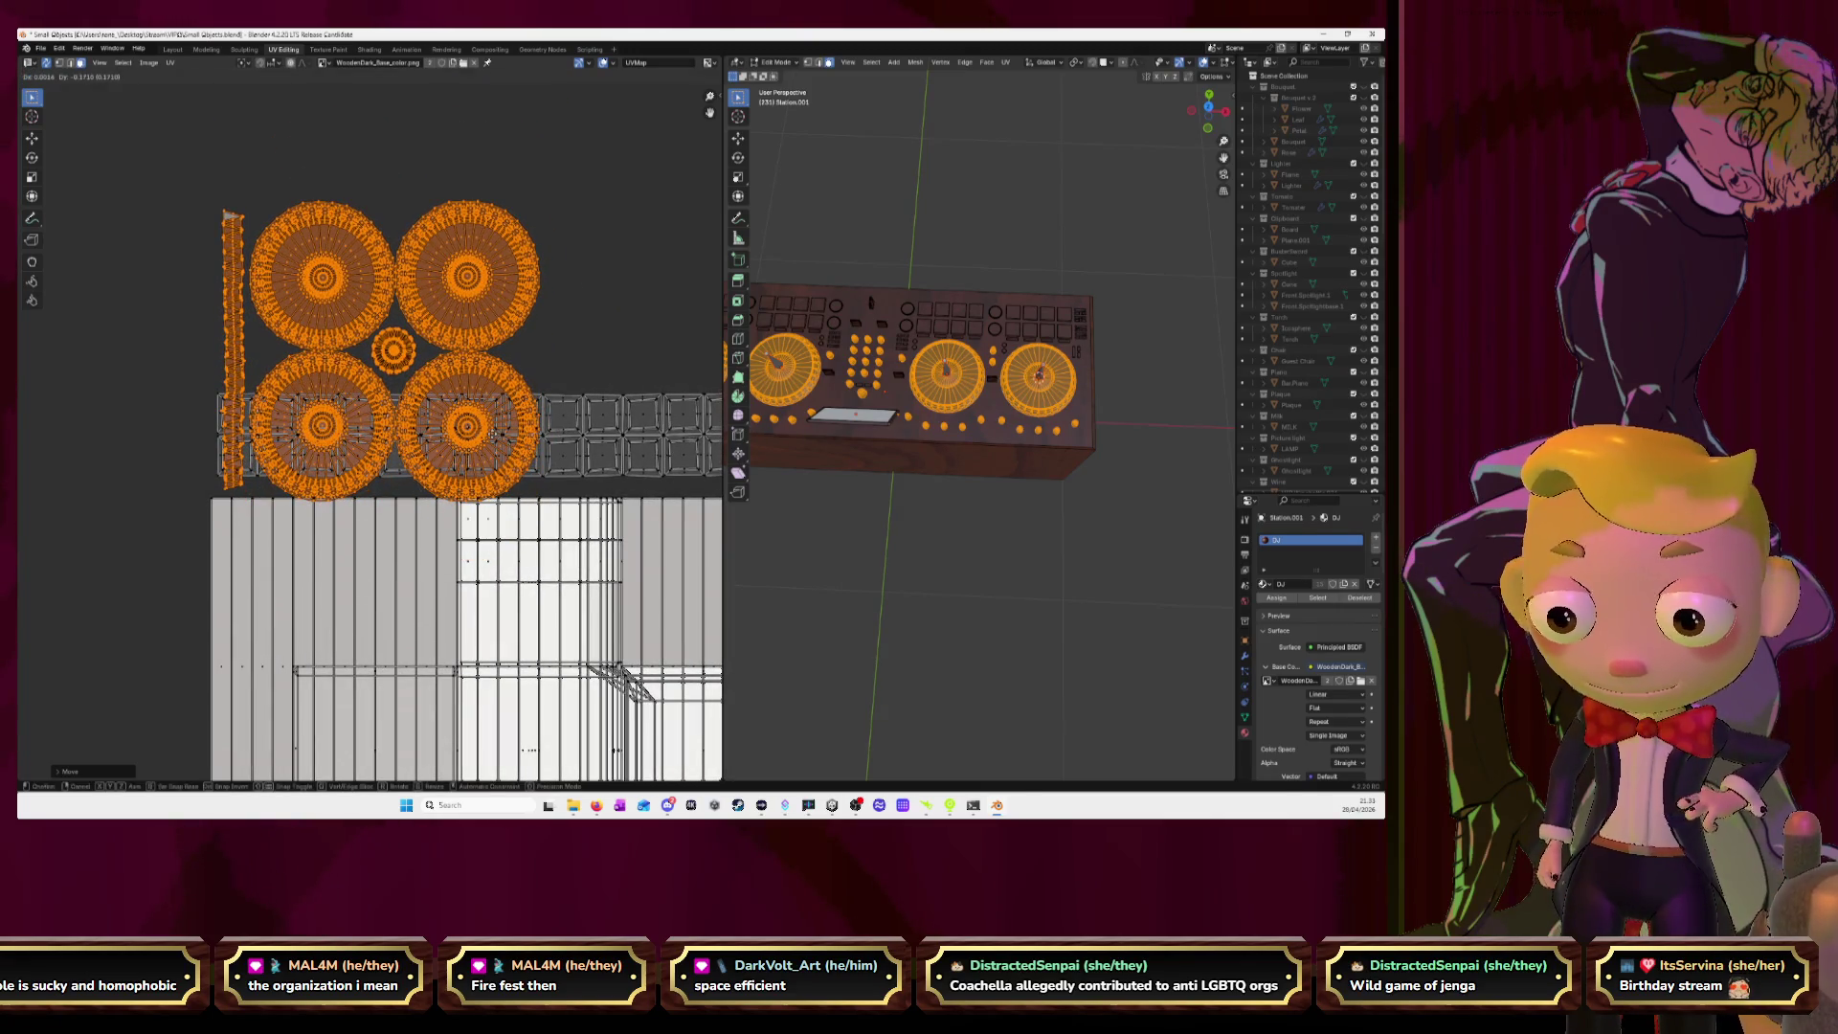
{"action": "key", "text": "s"}
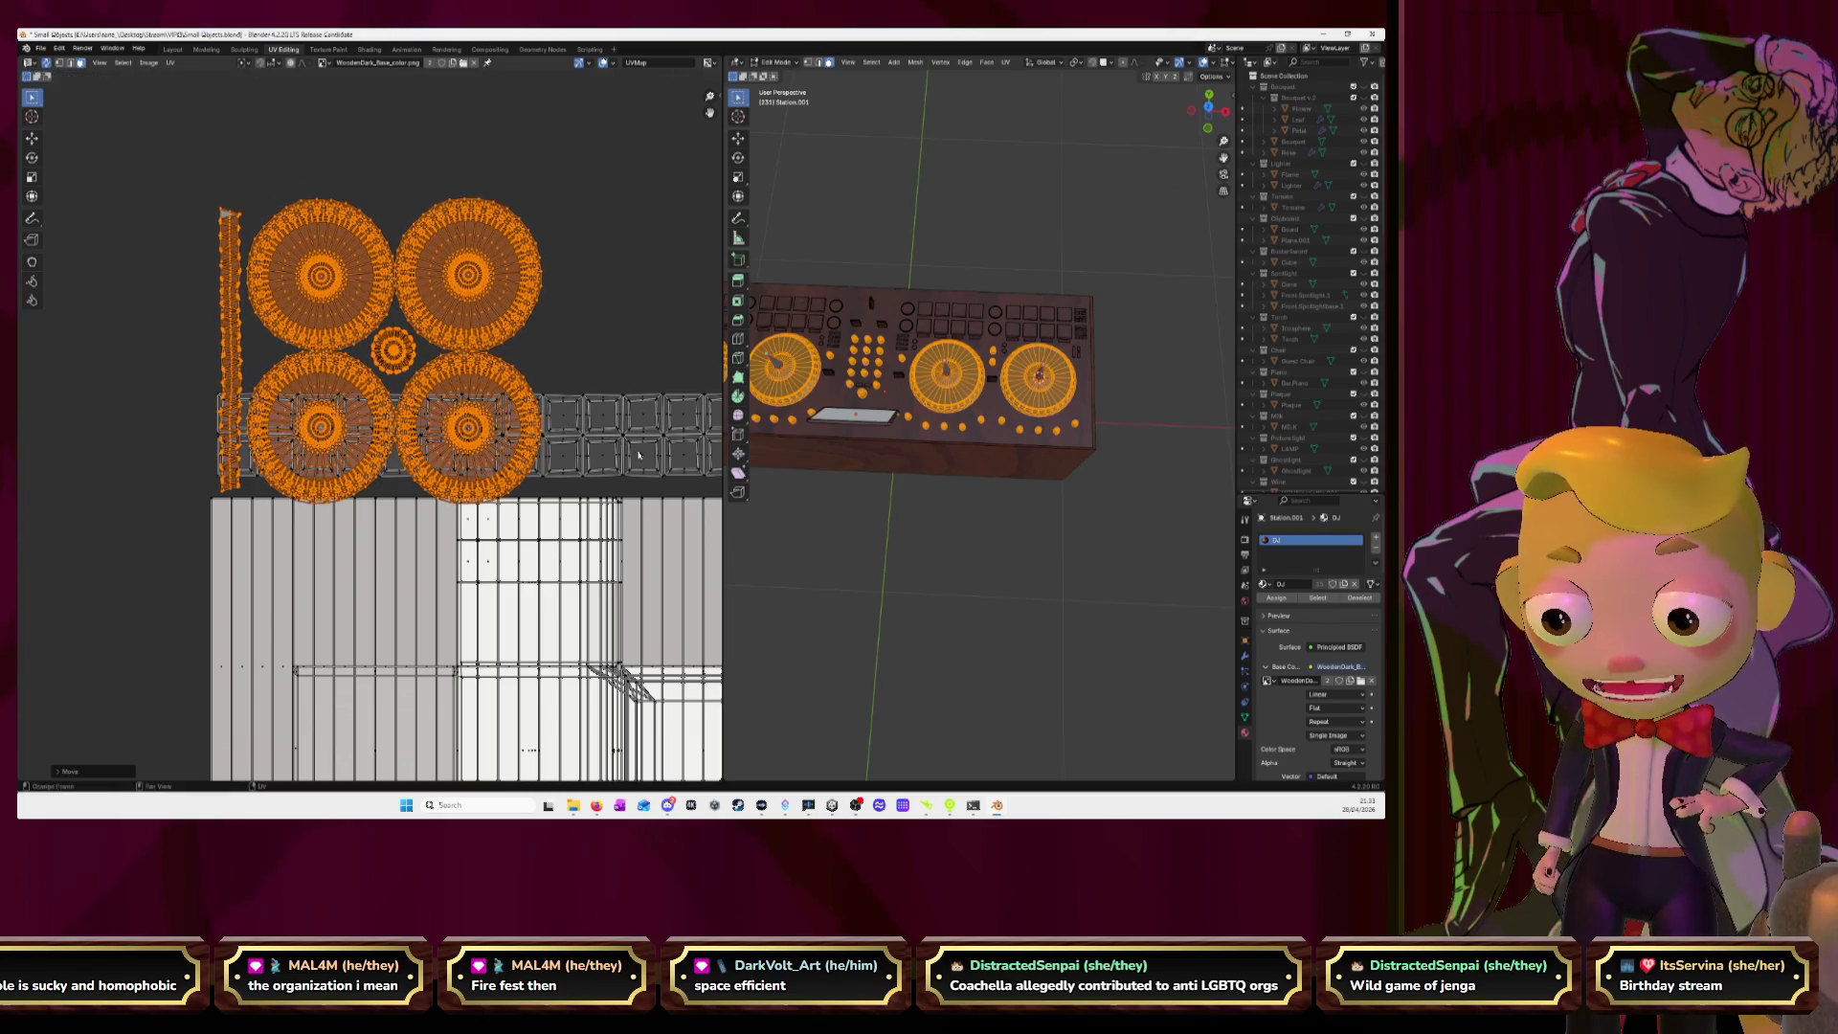
{"action": "left_click", "coordinate": [641, 456]}
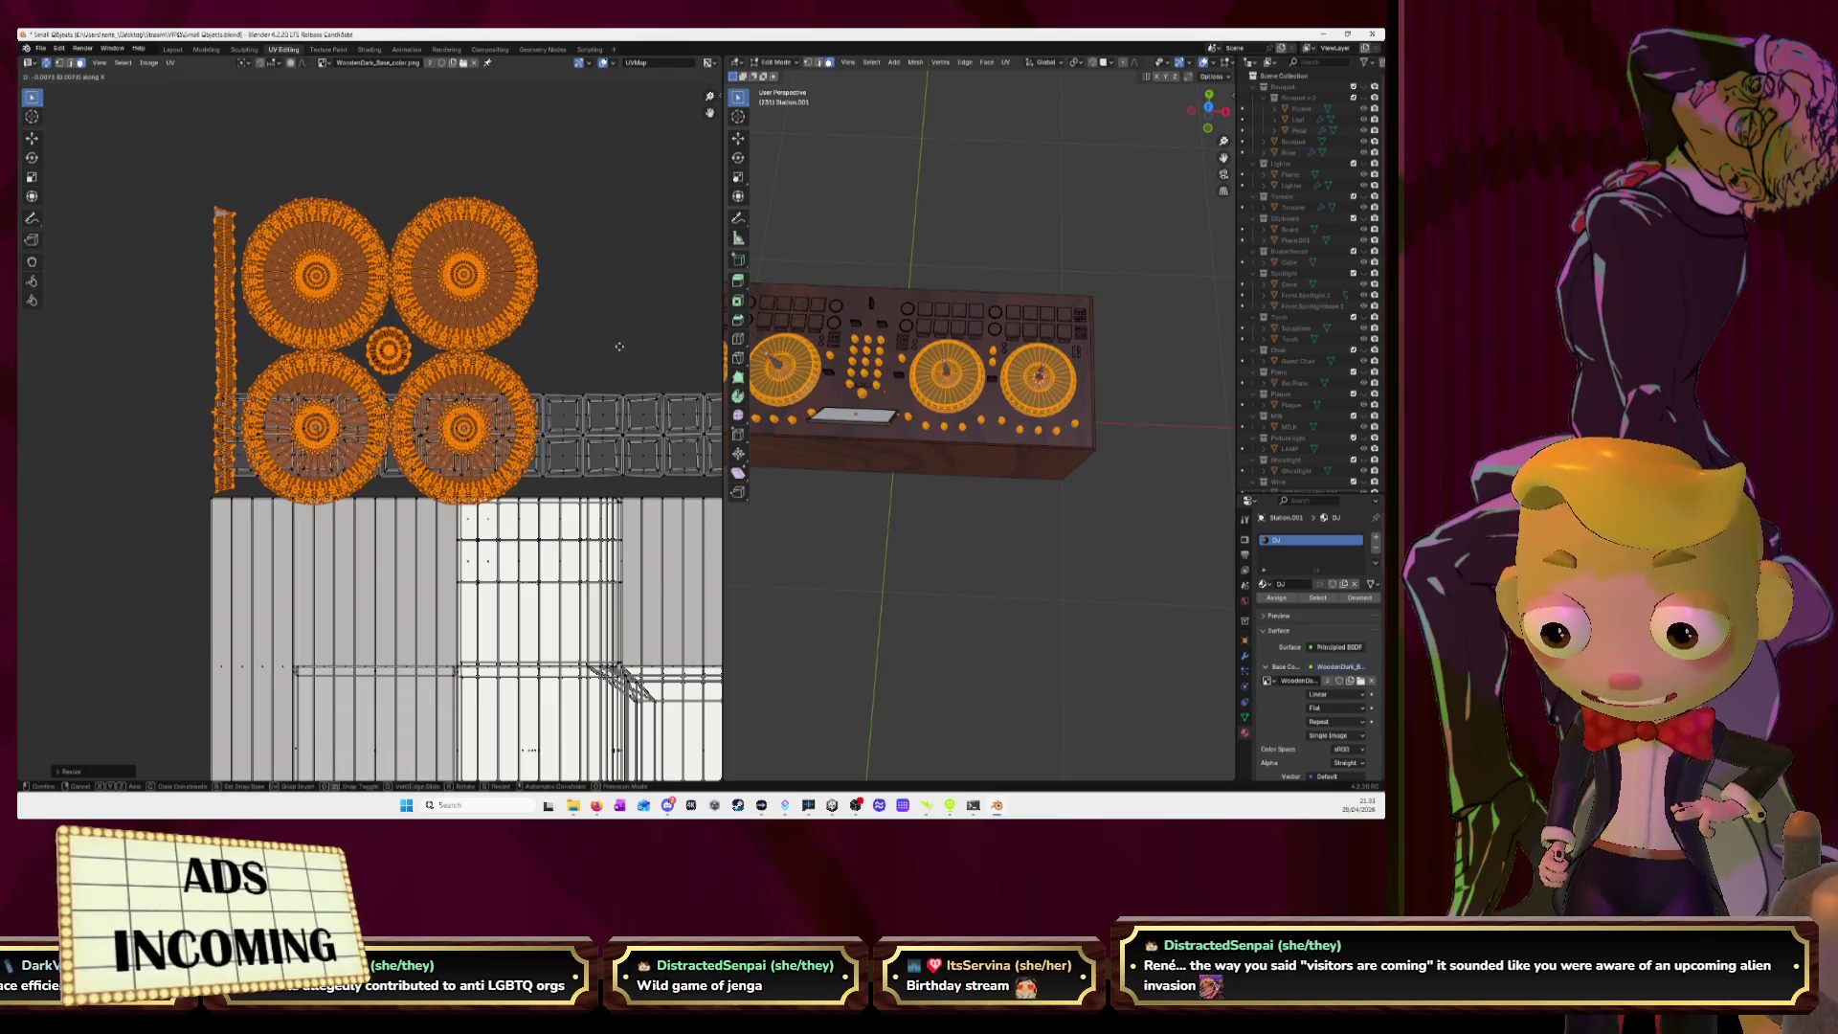
{"action": "key", "text": "g"}
{"action": "key", "text": "y"}
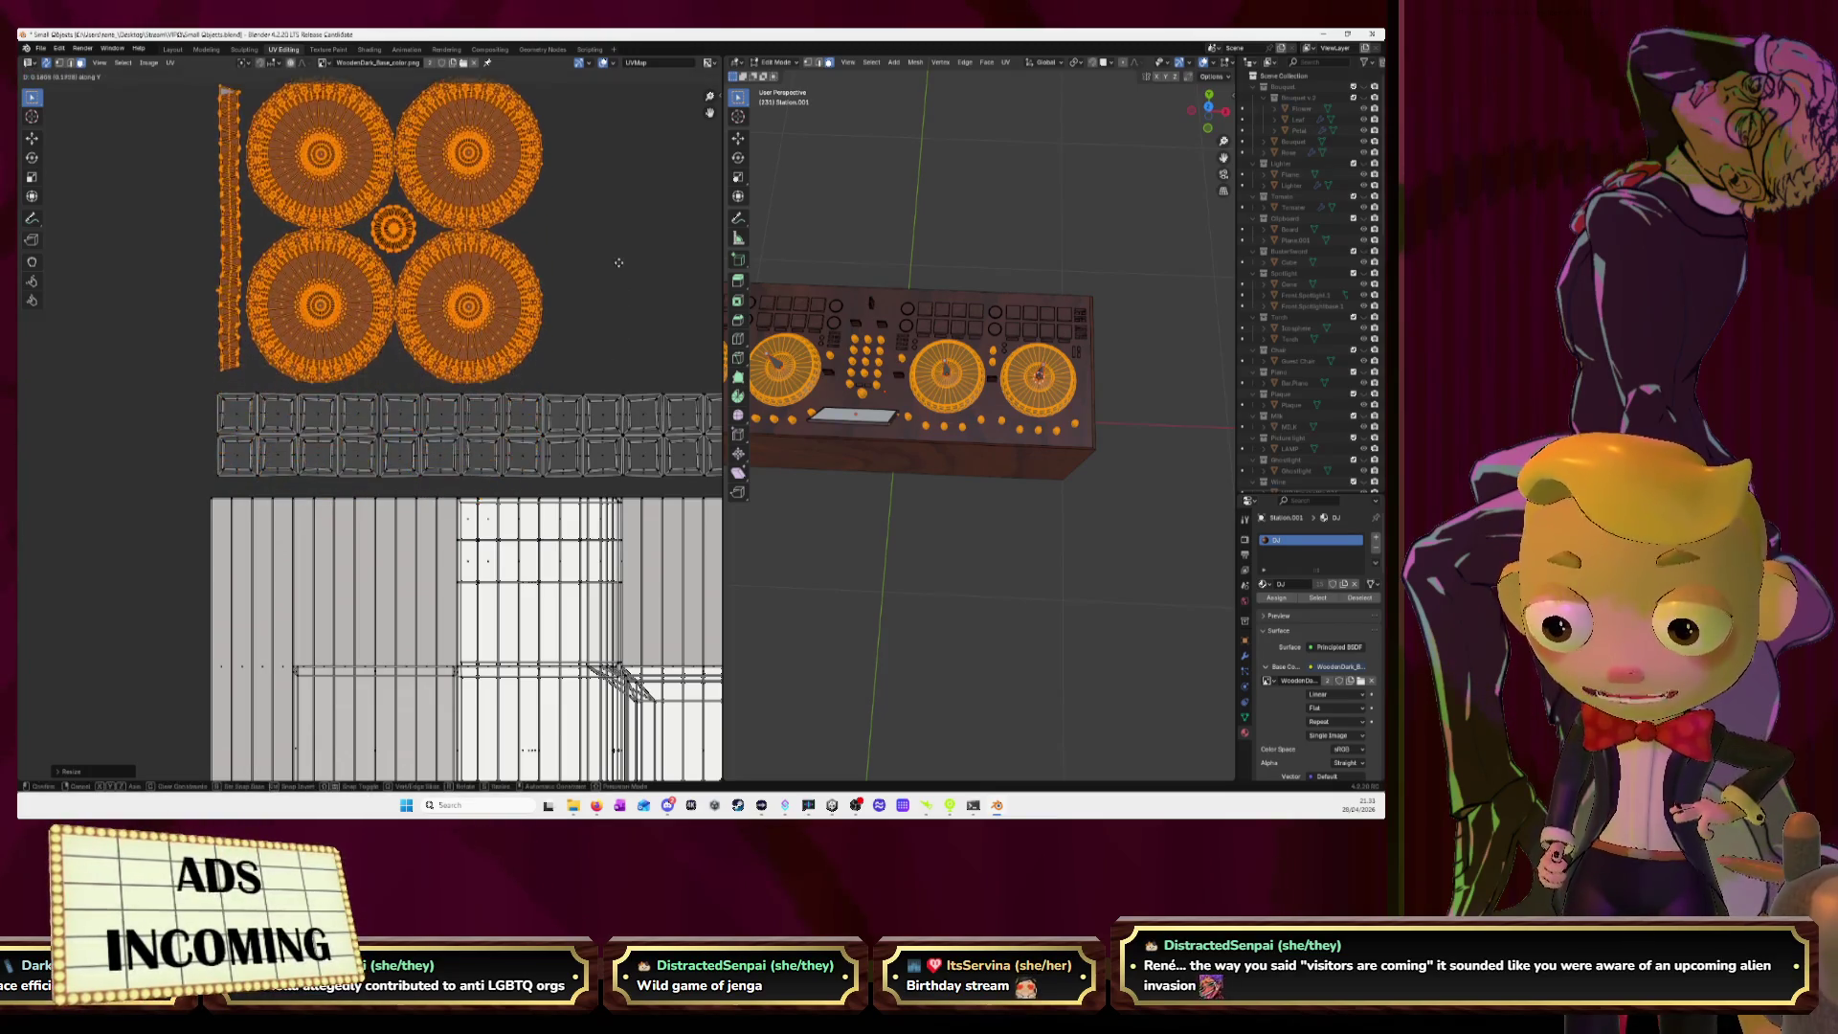
{"action": "left_click", "coordinate": [621, 272]}
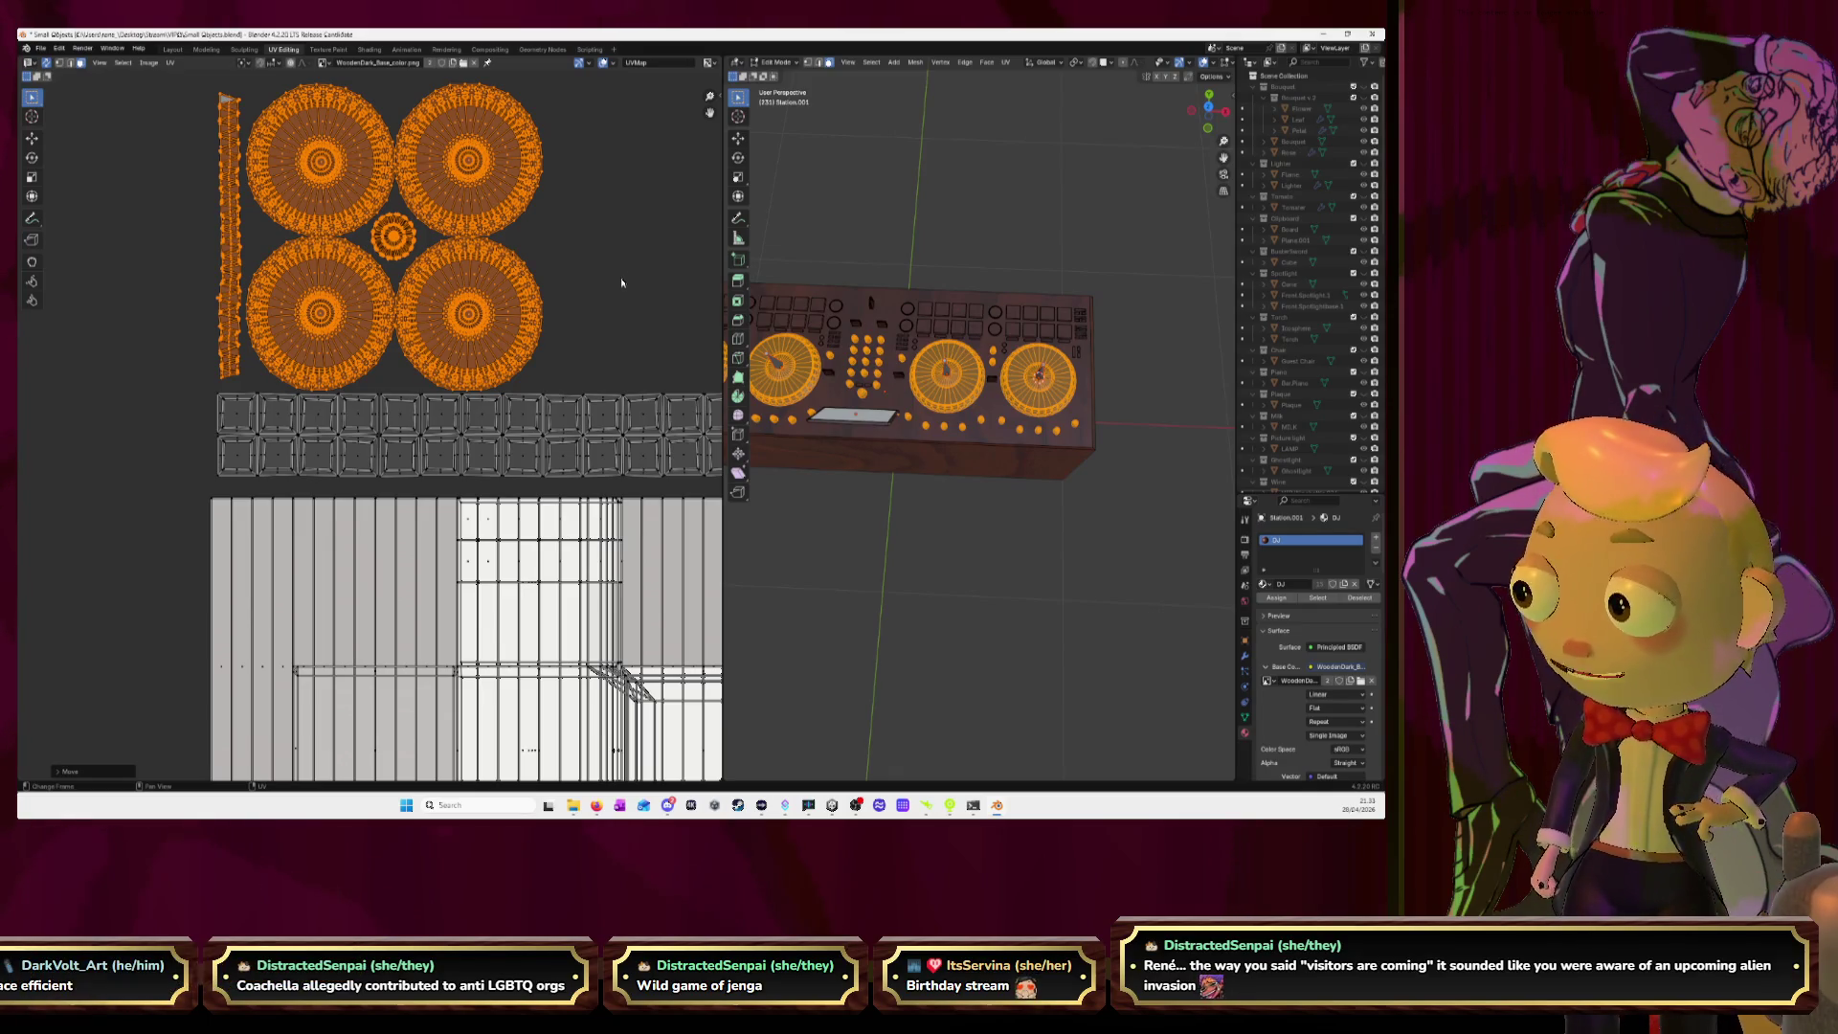
{"action": "scroll", "coordinate": [569, 414], "scroll_direction": "down", "scroll_amount": 3}
{"action": "middle_click_drag", "start_coordinate": [590, 483], "coordinate": [509, 385]}
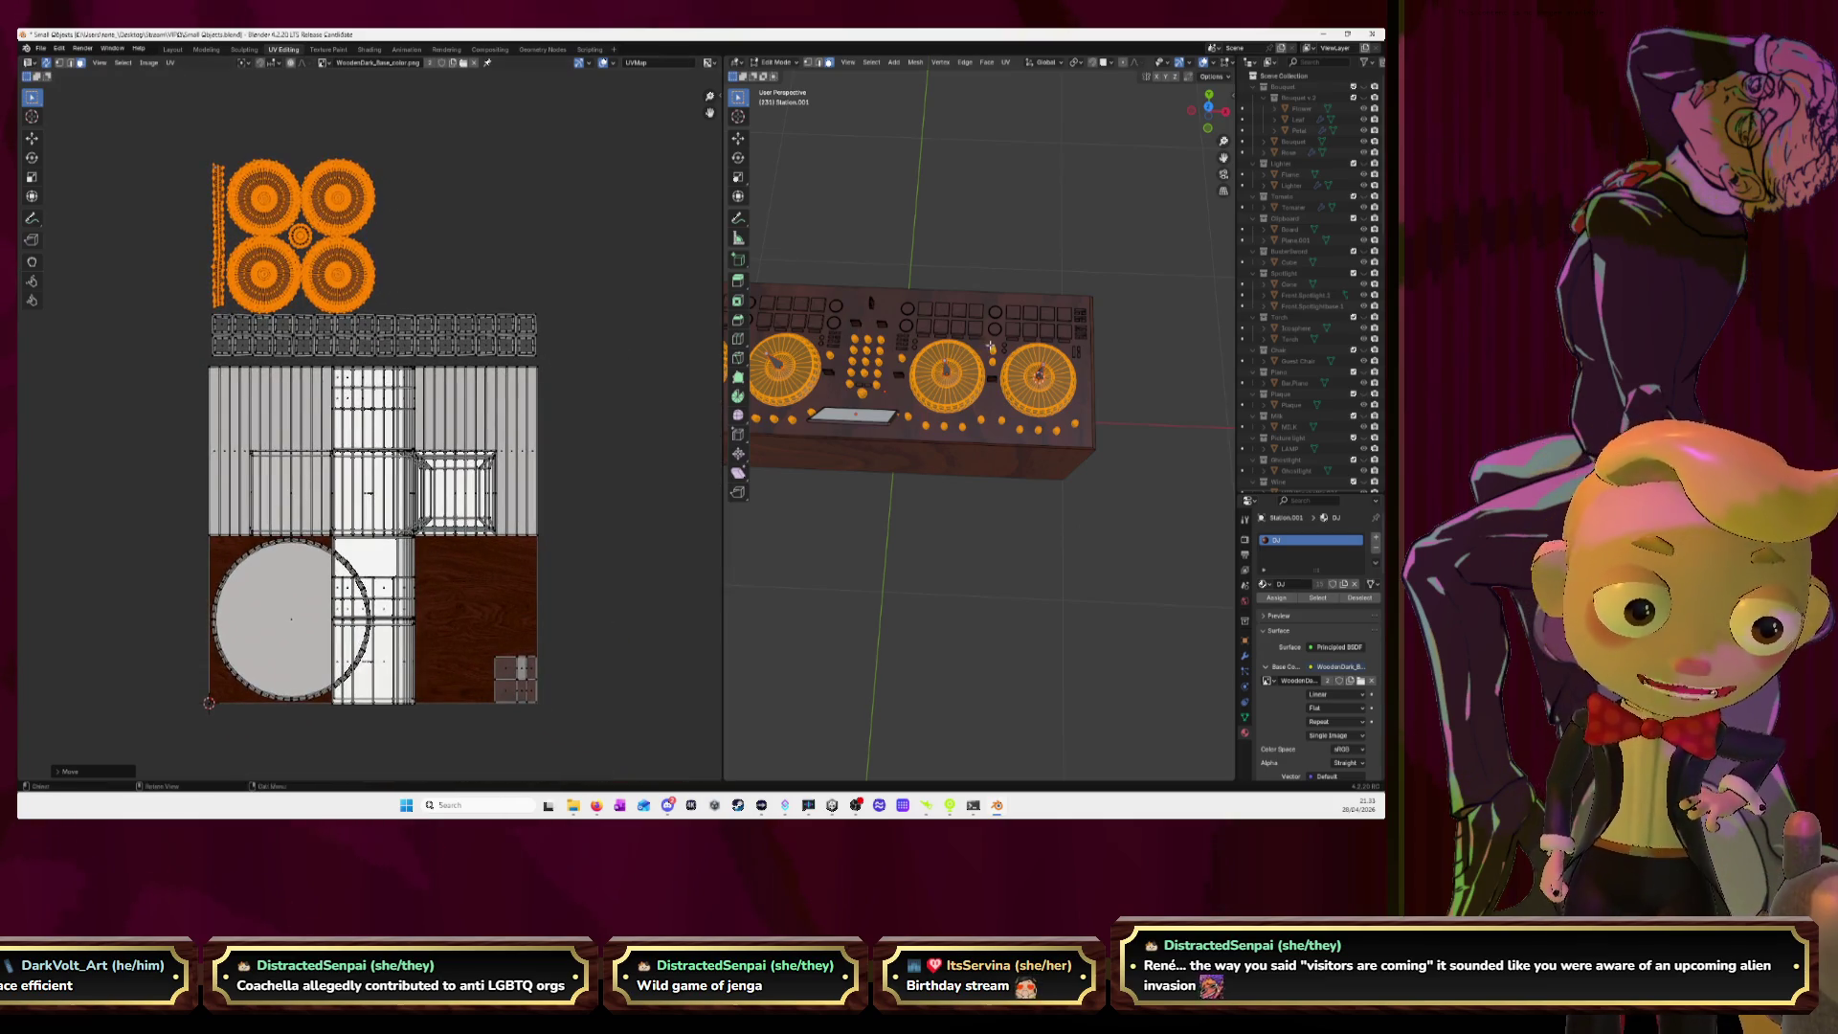
{"action": "middle_click_drag", "start_coordinate": [989, 346], "coordinate": [1238, 328]}
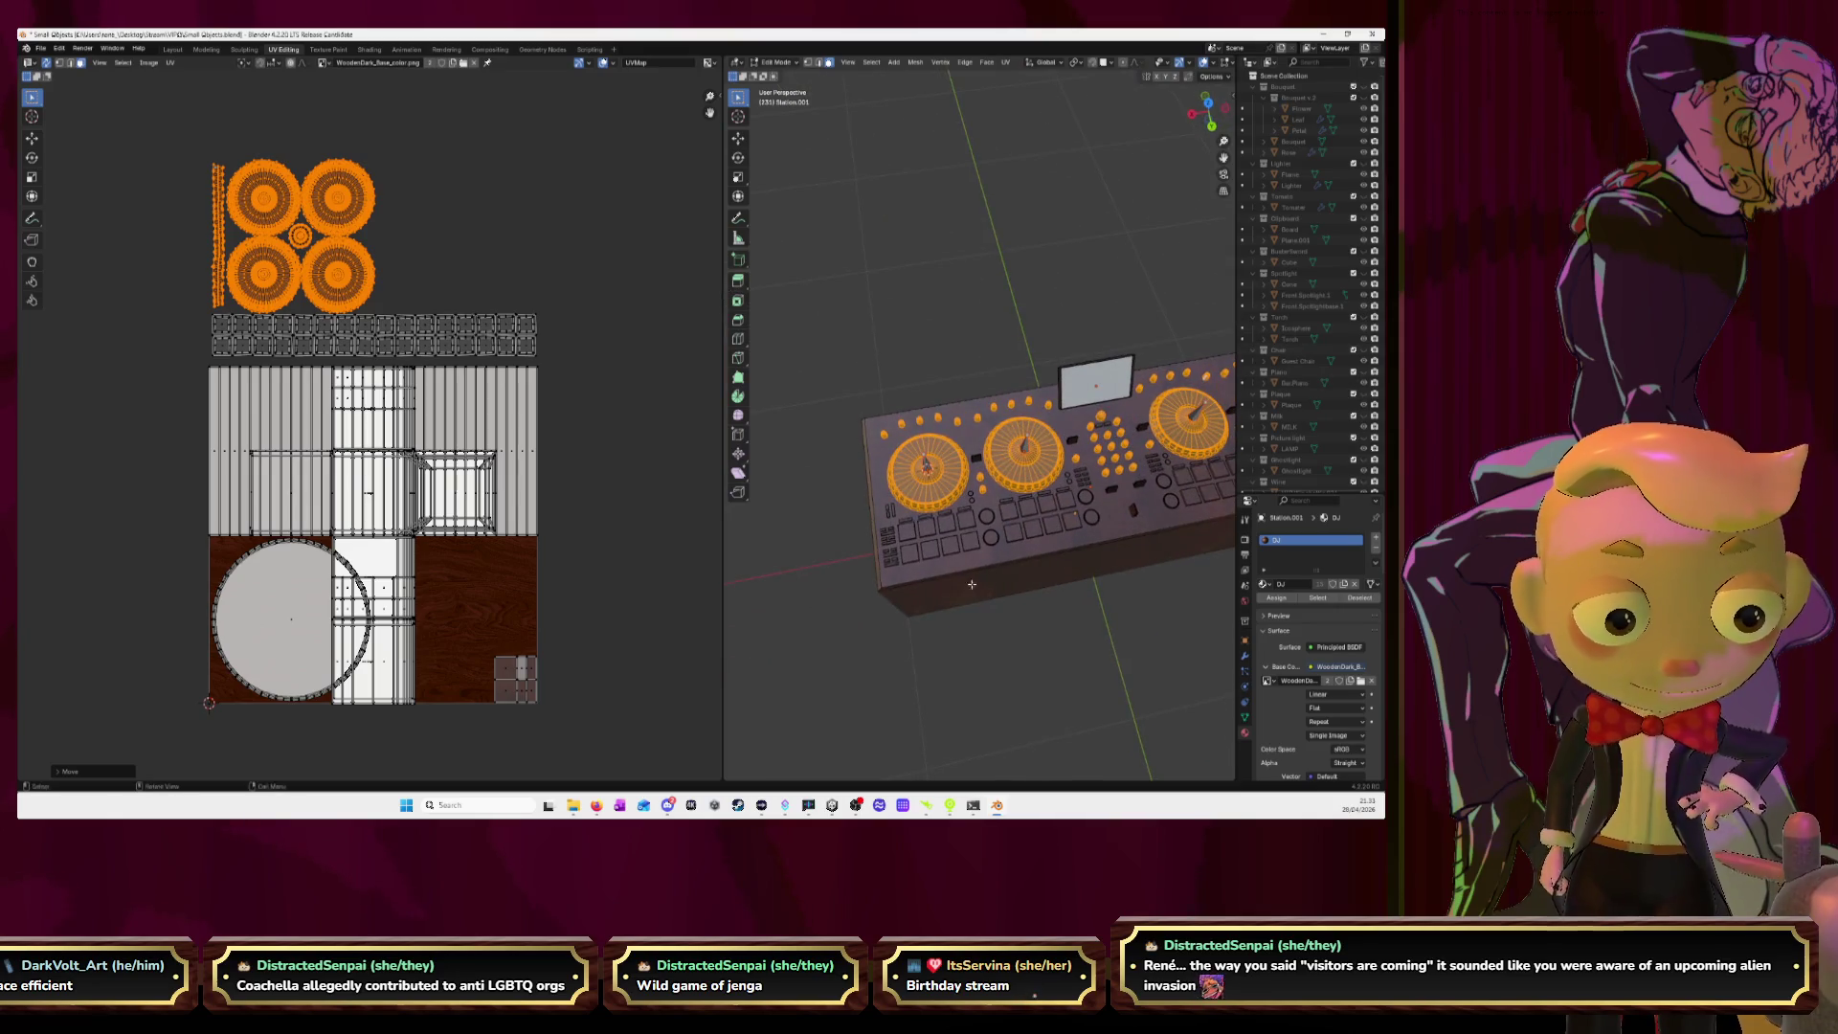
Deselect the wheel islands, select the linked plank-strip islands, and frame their floor ring.
{"action": "left_click", "coordinate": [608, 326]}
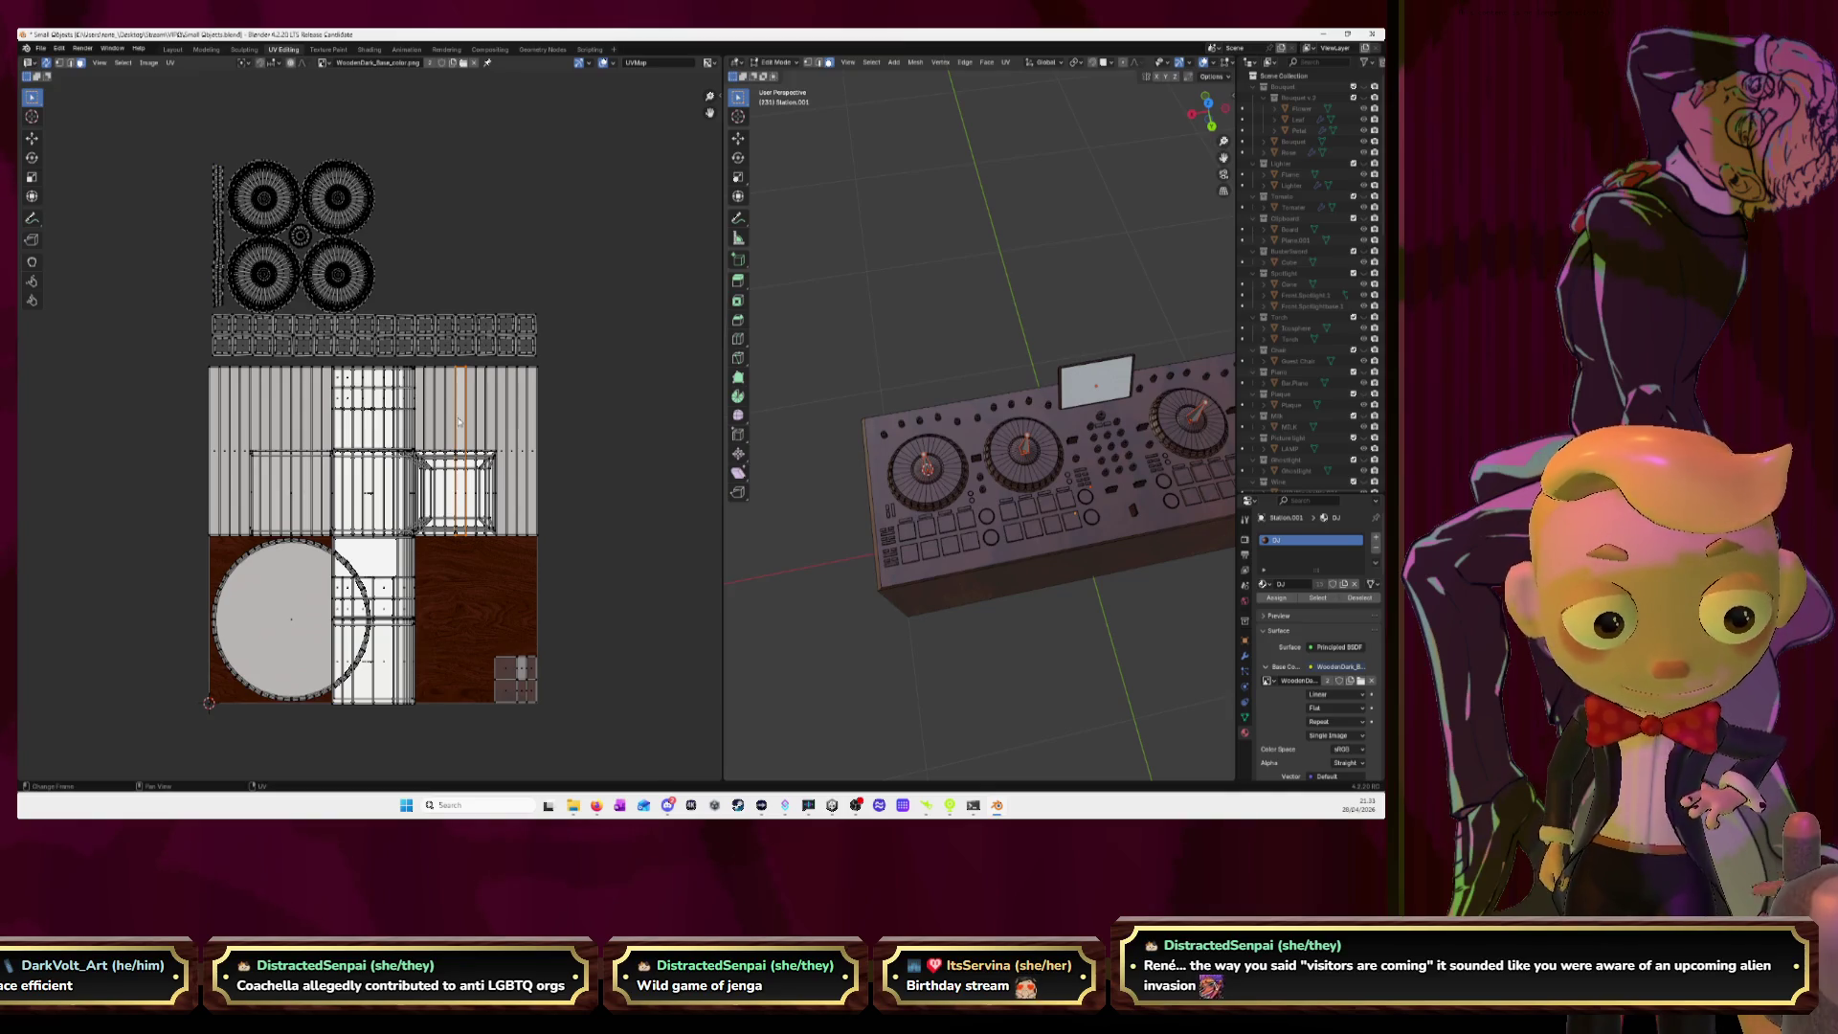
{"action": "scroll", "coordinate": [459, 421], "scroll_direction": "up", "scroll_amount": 5}
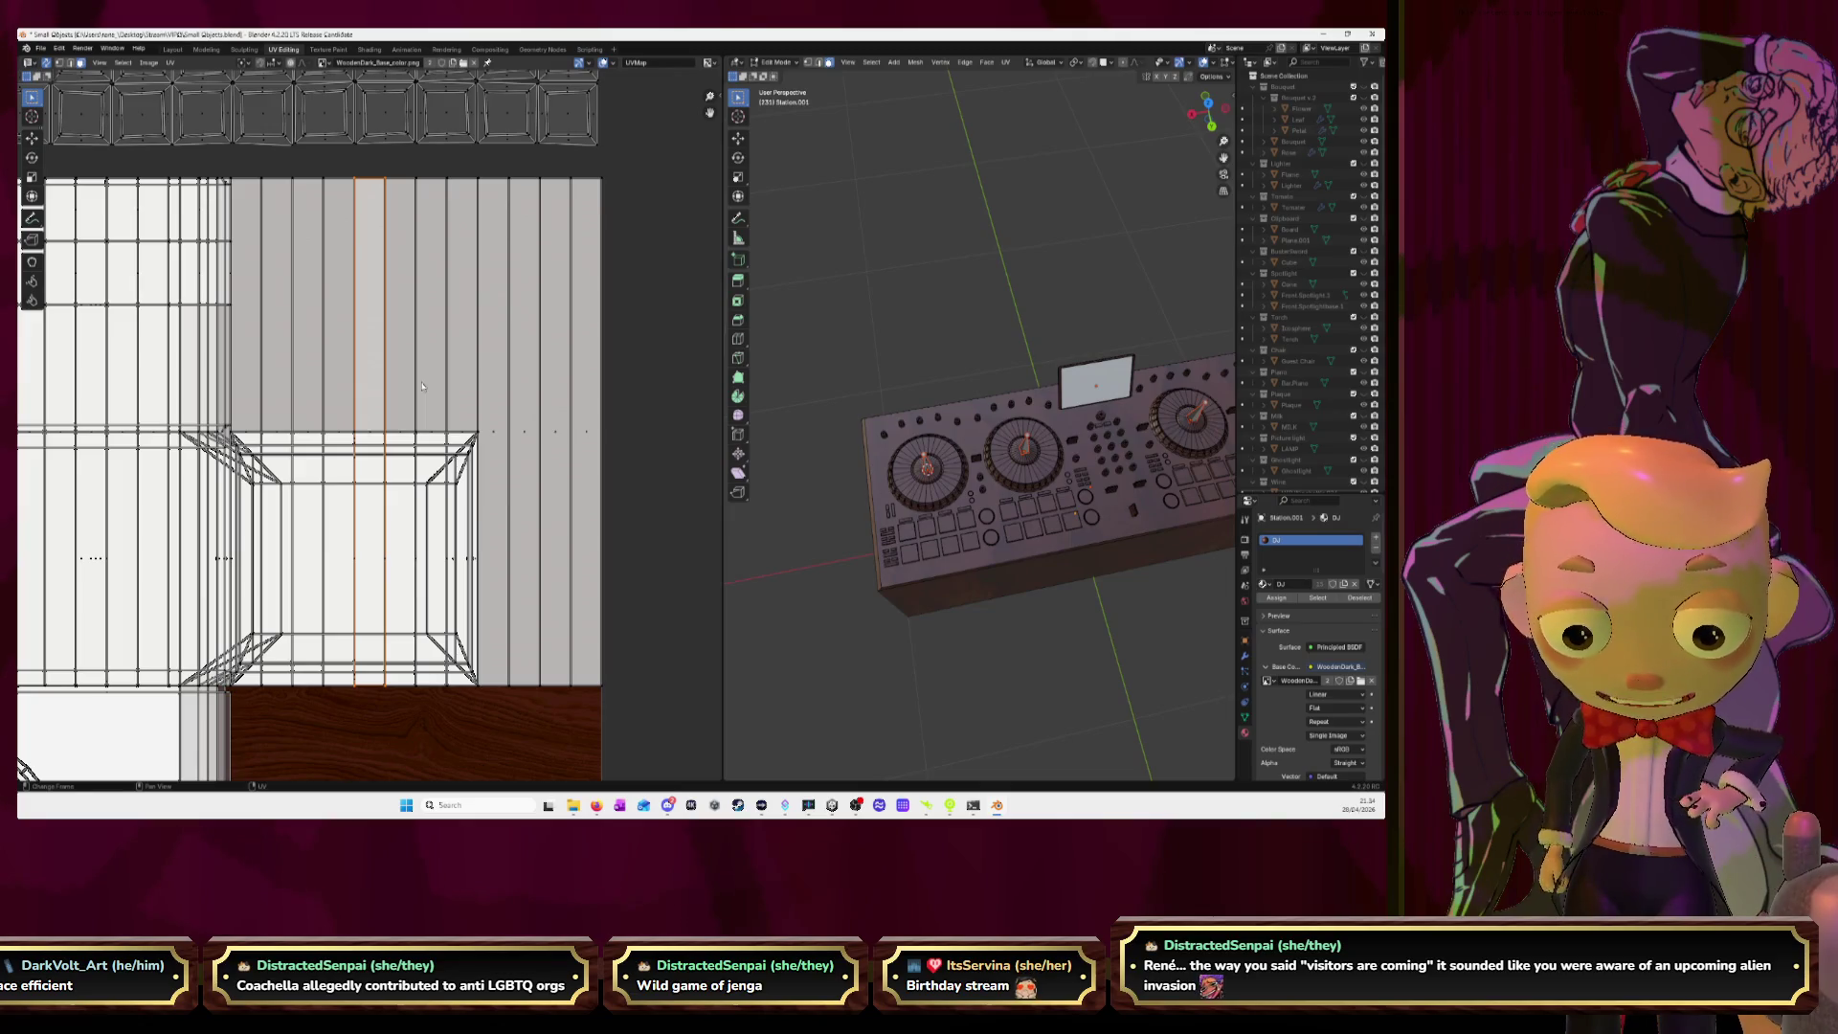
{"action": "key", "text": "l"}
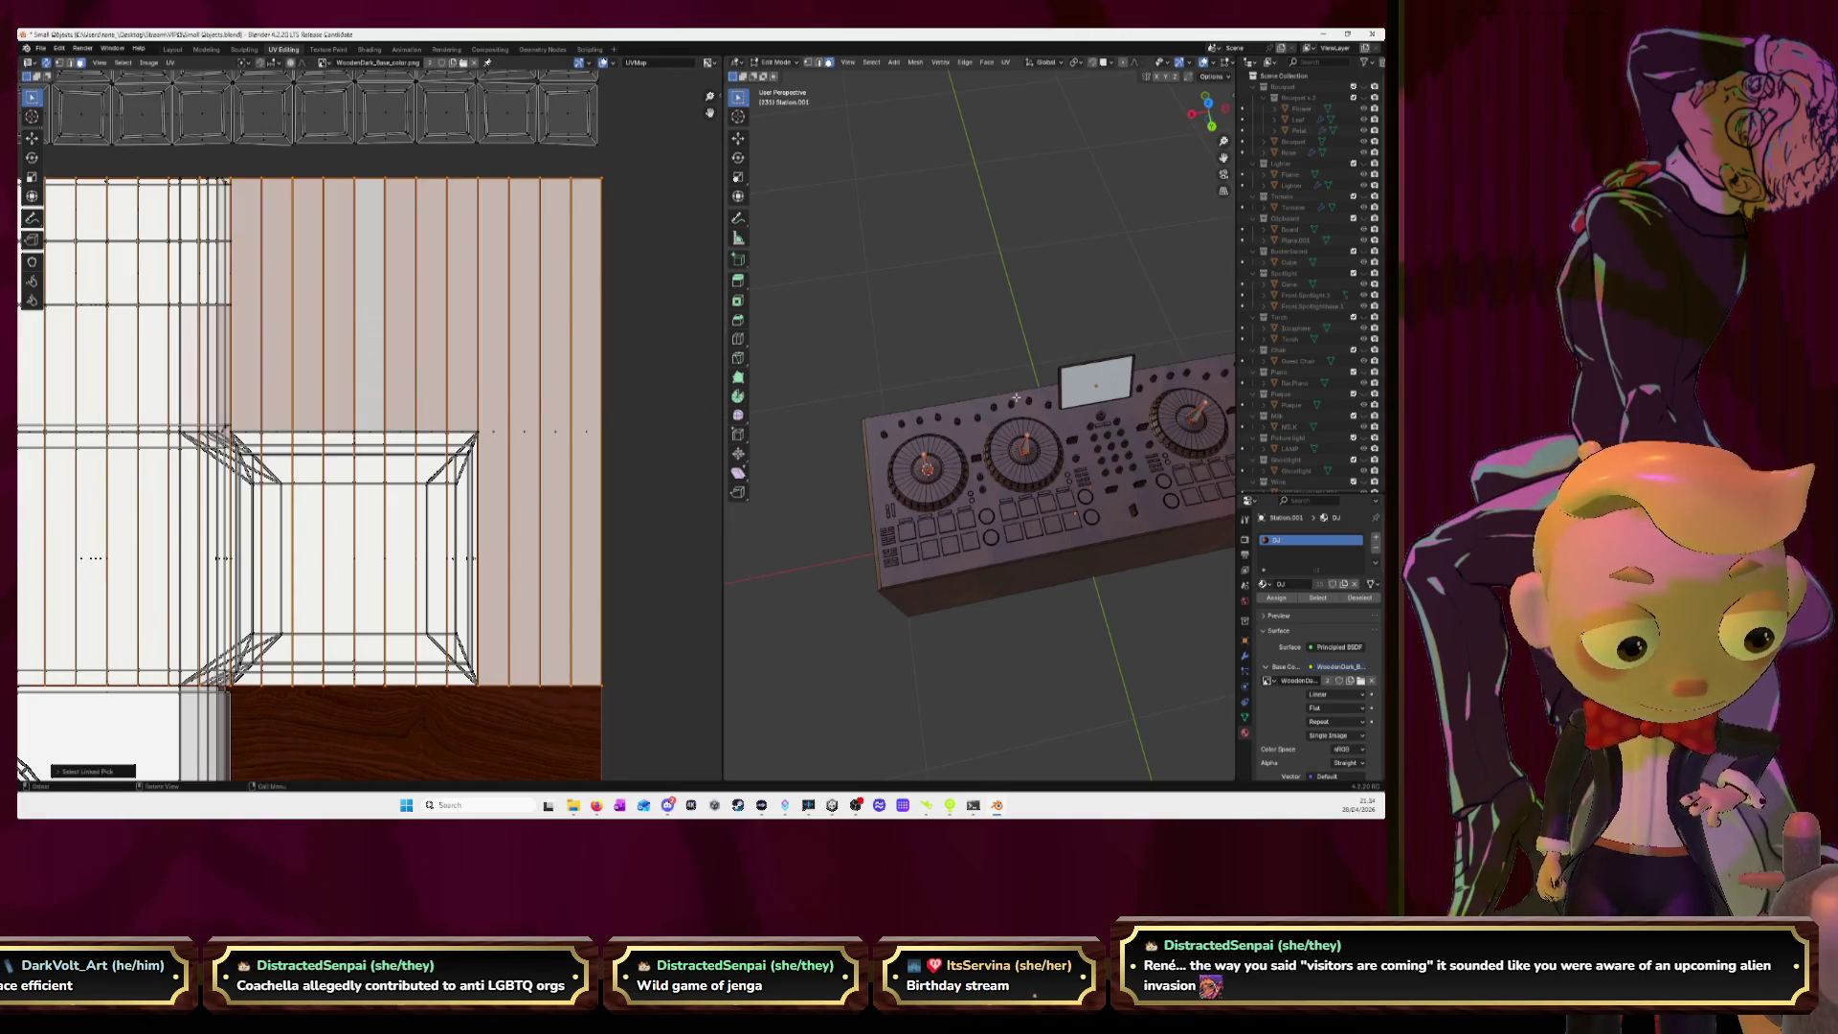
{"action": "key", "text": "KP_Decimal"}
{"action": "scroll", "coordinate": [1014, 358], "scroll_direction": "down", "scroll_amount": 5}
{"action": "middle_click_drag", "start_coordinate": [1014, 359], "coordinate": [1055, 373]}
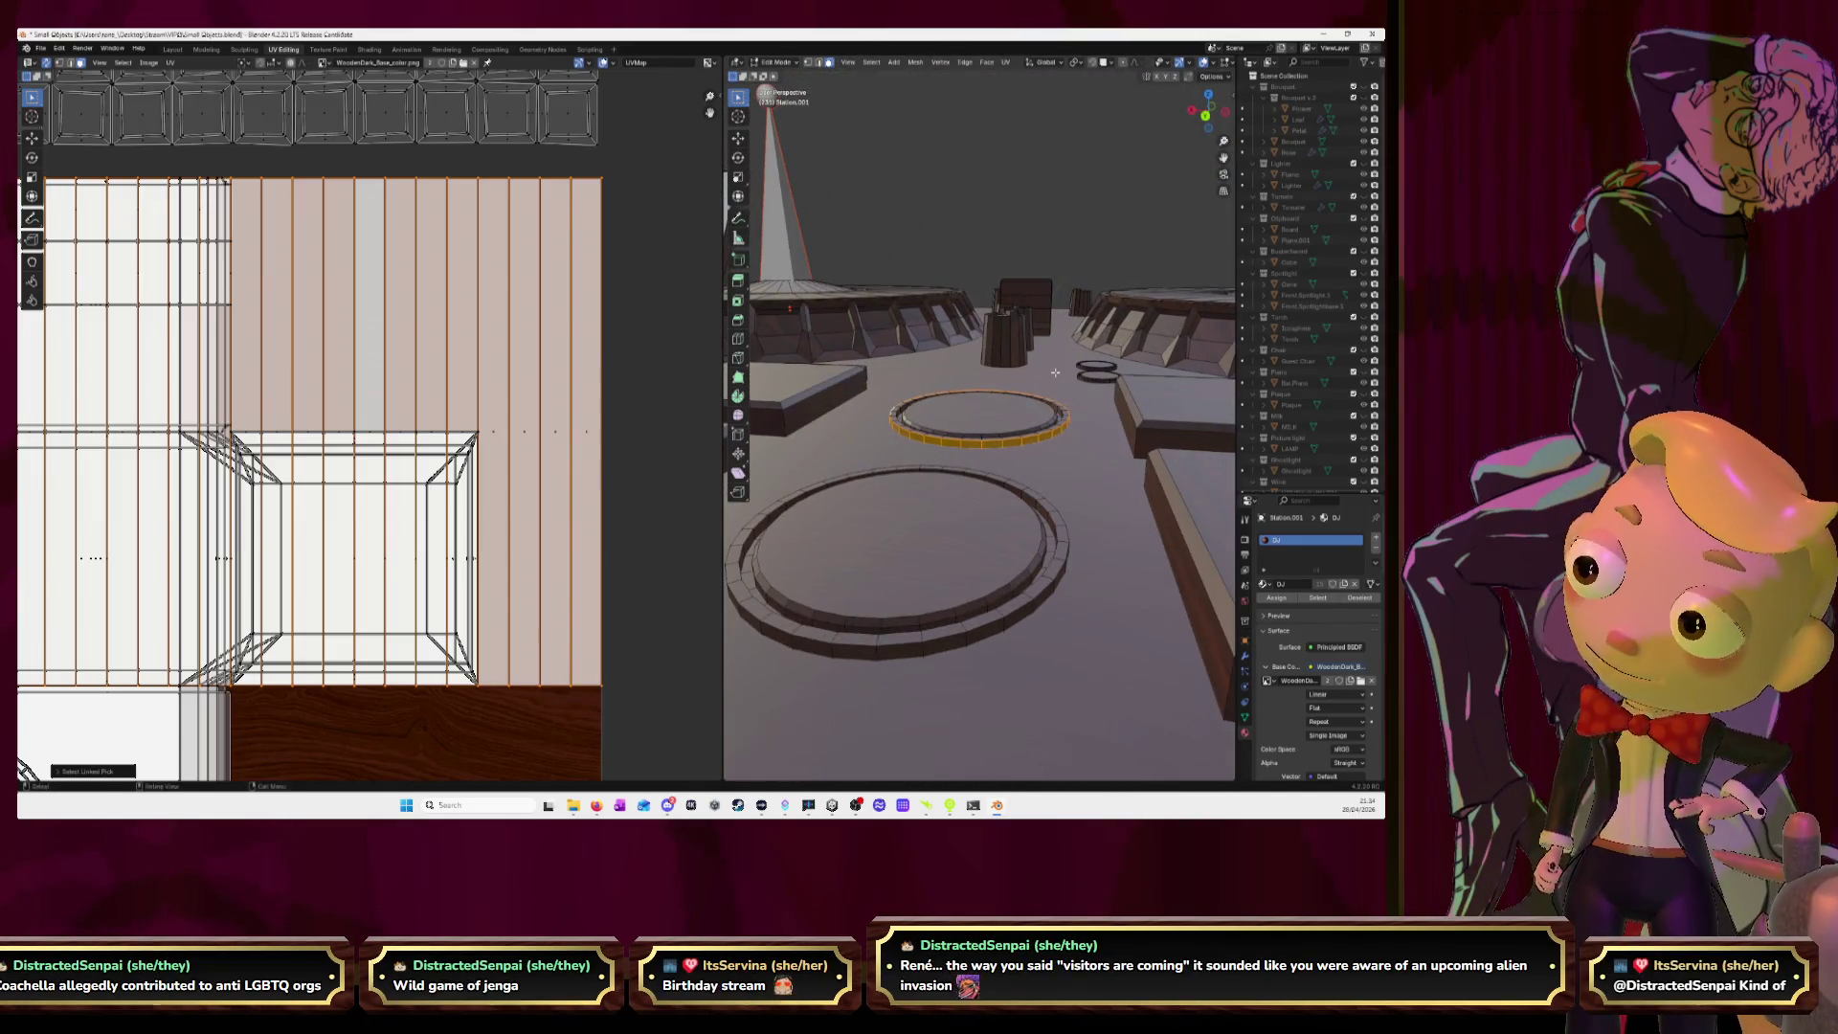
{"action": "scroll", "coordinate": [526, 453], "scroll_direction": "down", "scroll_amount": 8}
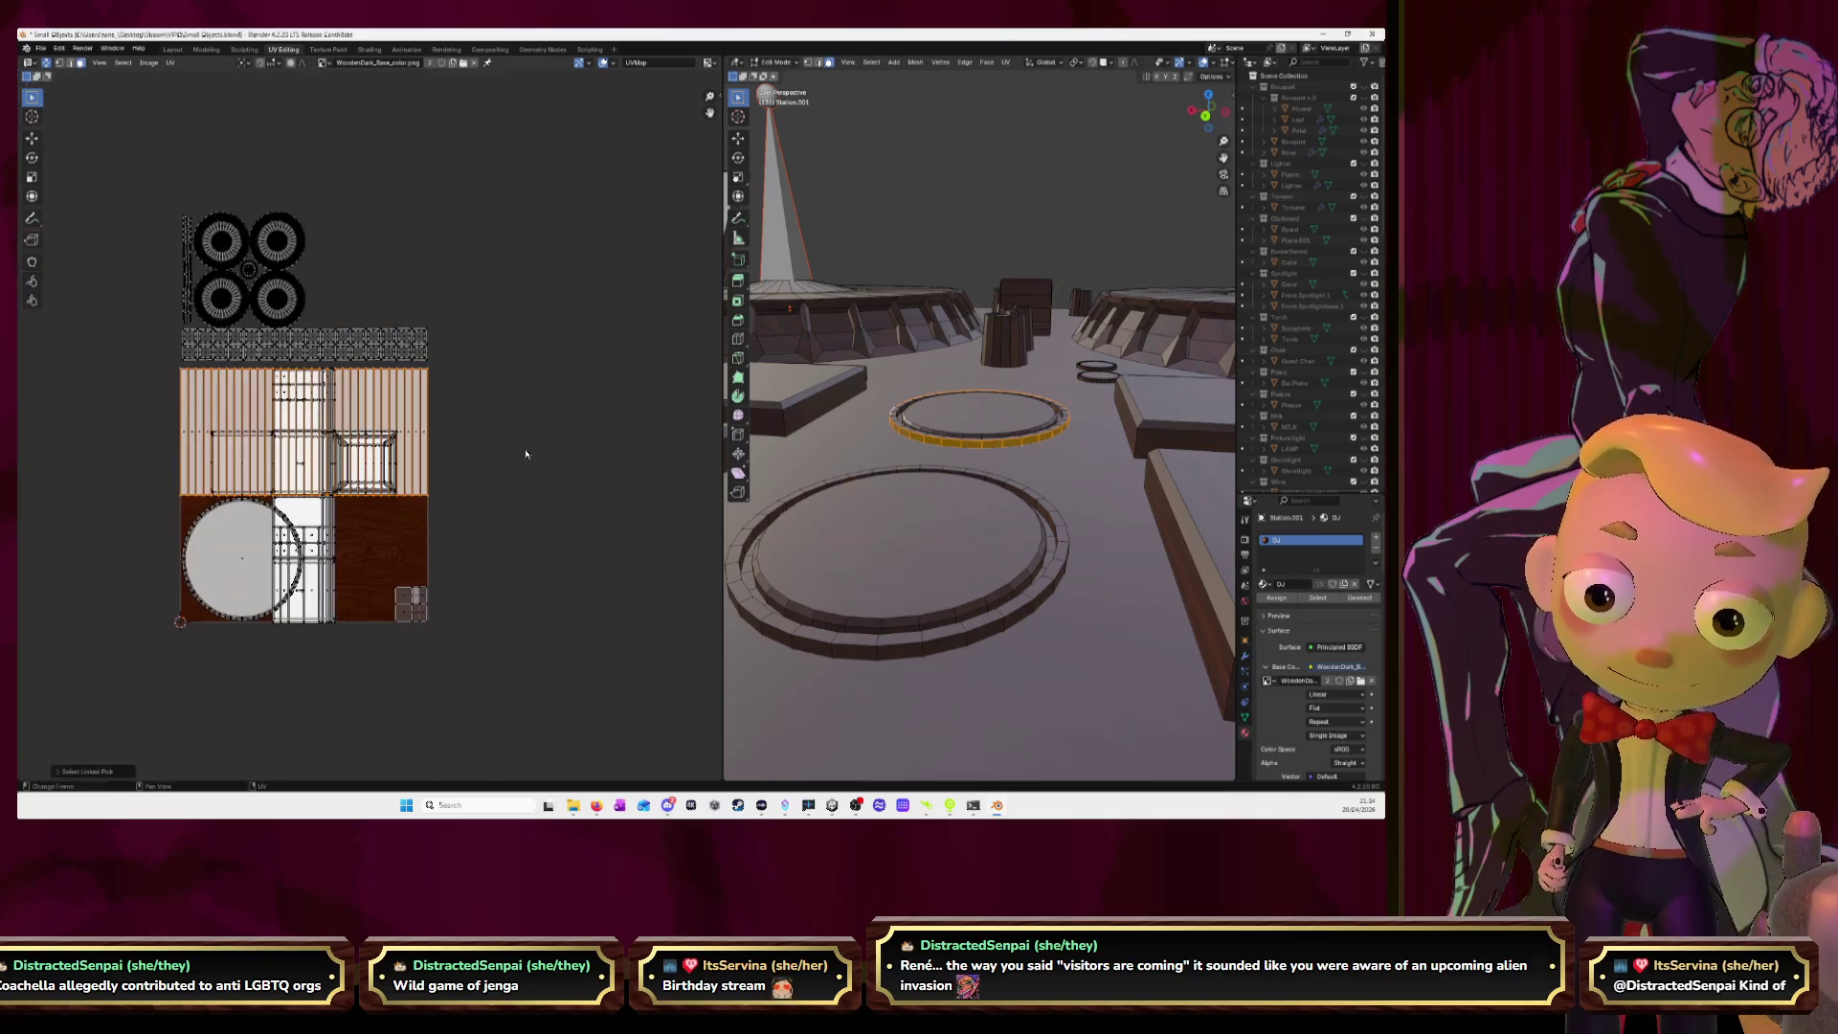
Hide the already-packed wheel and strip UV islands from the atlas.
{"action": "scroll", "coordinate": [1065, 277], "scroll_direction": "down", "scroll_amount": 4}
{"action": "scroll", "coordinate": [1066, 276], "scroll_direction": "down", "scroll_amount": 2}
{"action": "scroll", "coordinate": [1066, 276], "scroll_direction": "down", "scroll_amount": 2}
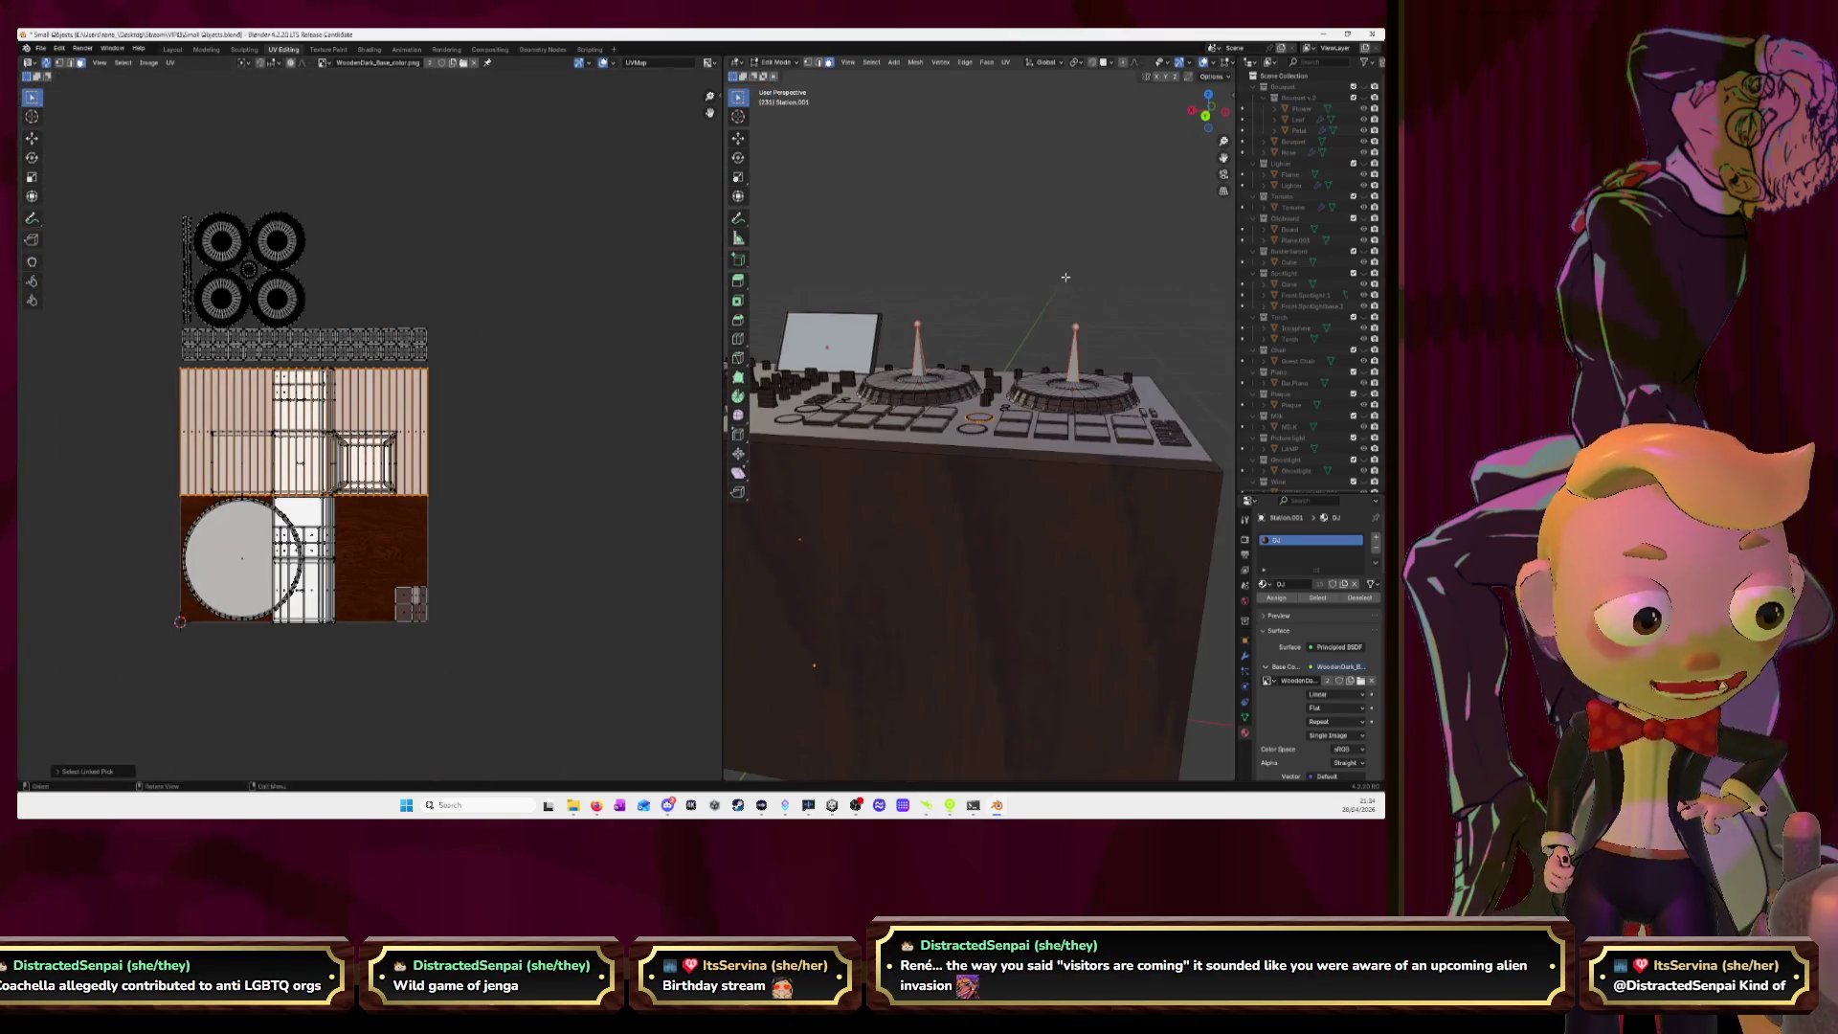
{"action": "left_click", "coordinate": [1208, 95]}
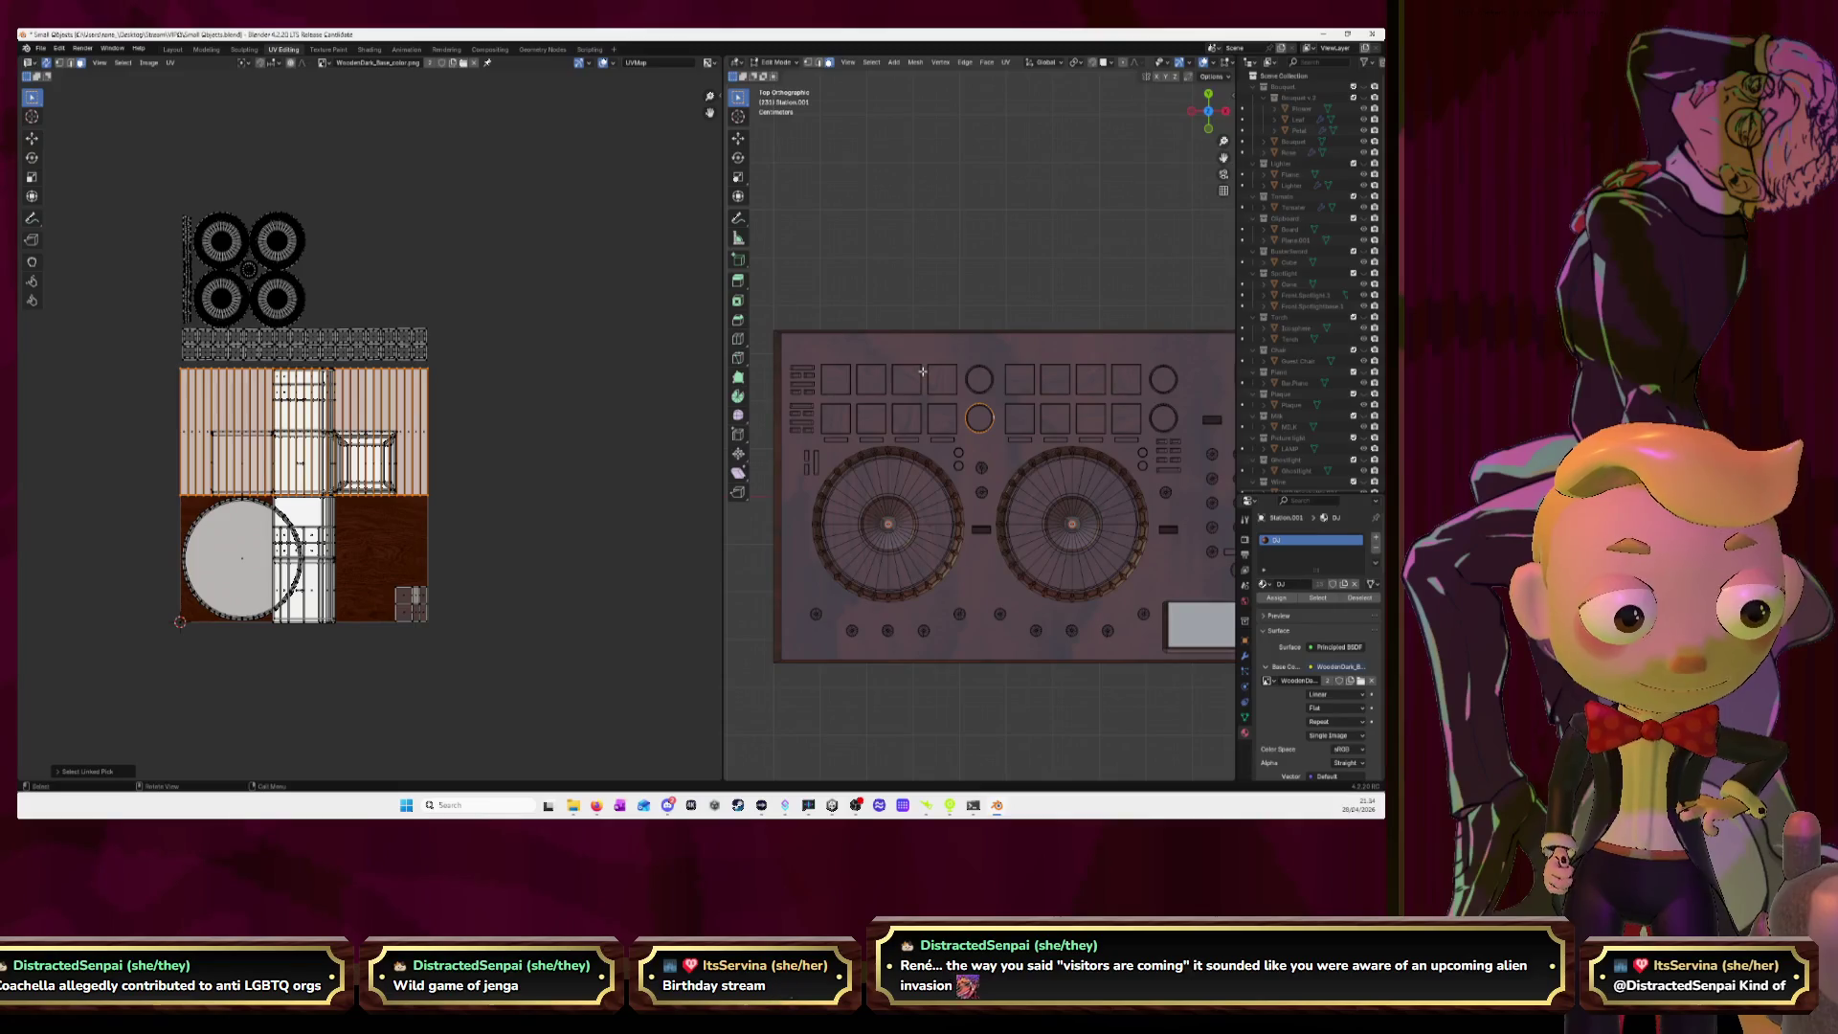
{"action": "left_click_drag", "start_coordinate": [120, 170], "coordinate": [469, 372]}
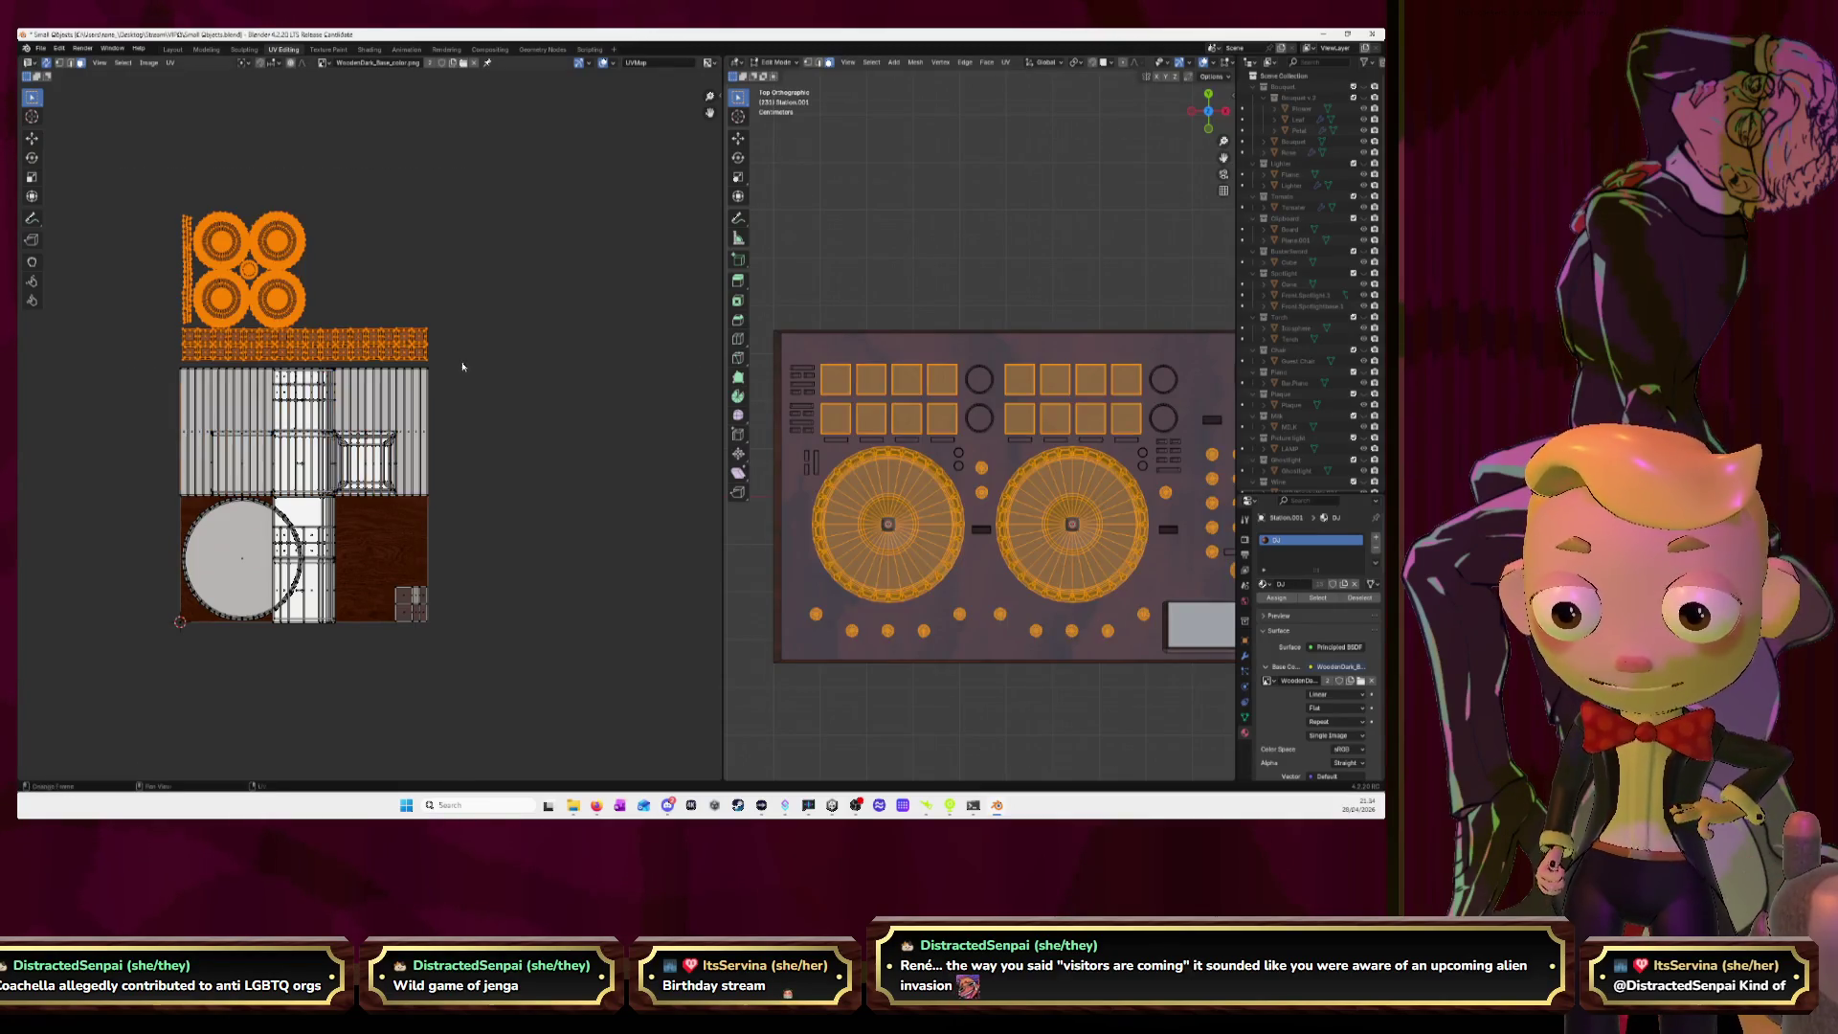
{"action": "key", "text": "h"}
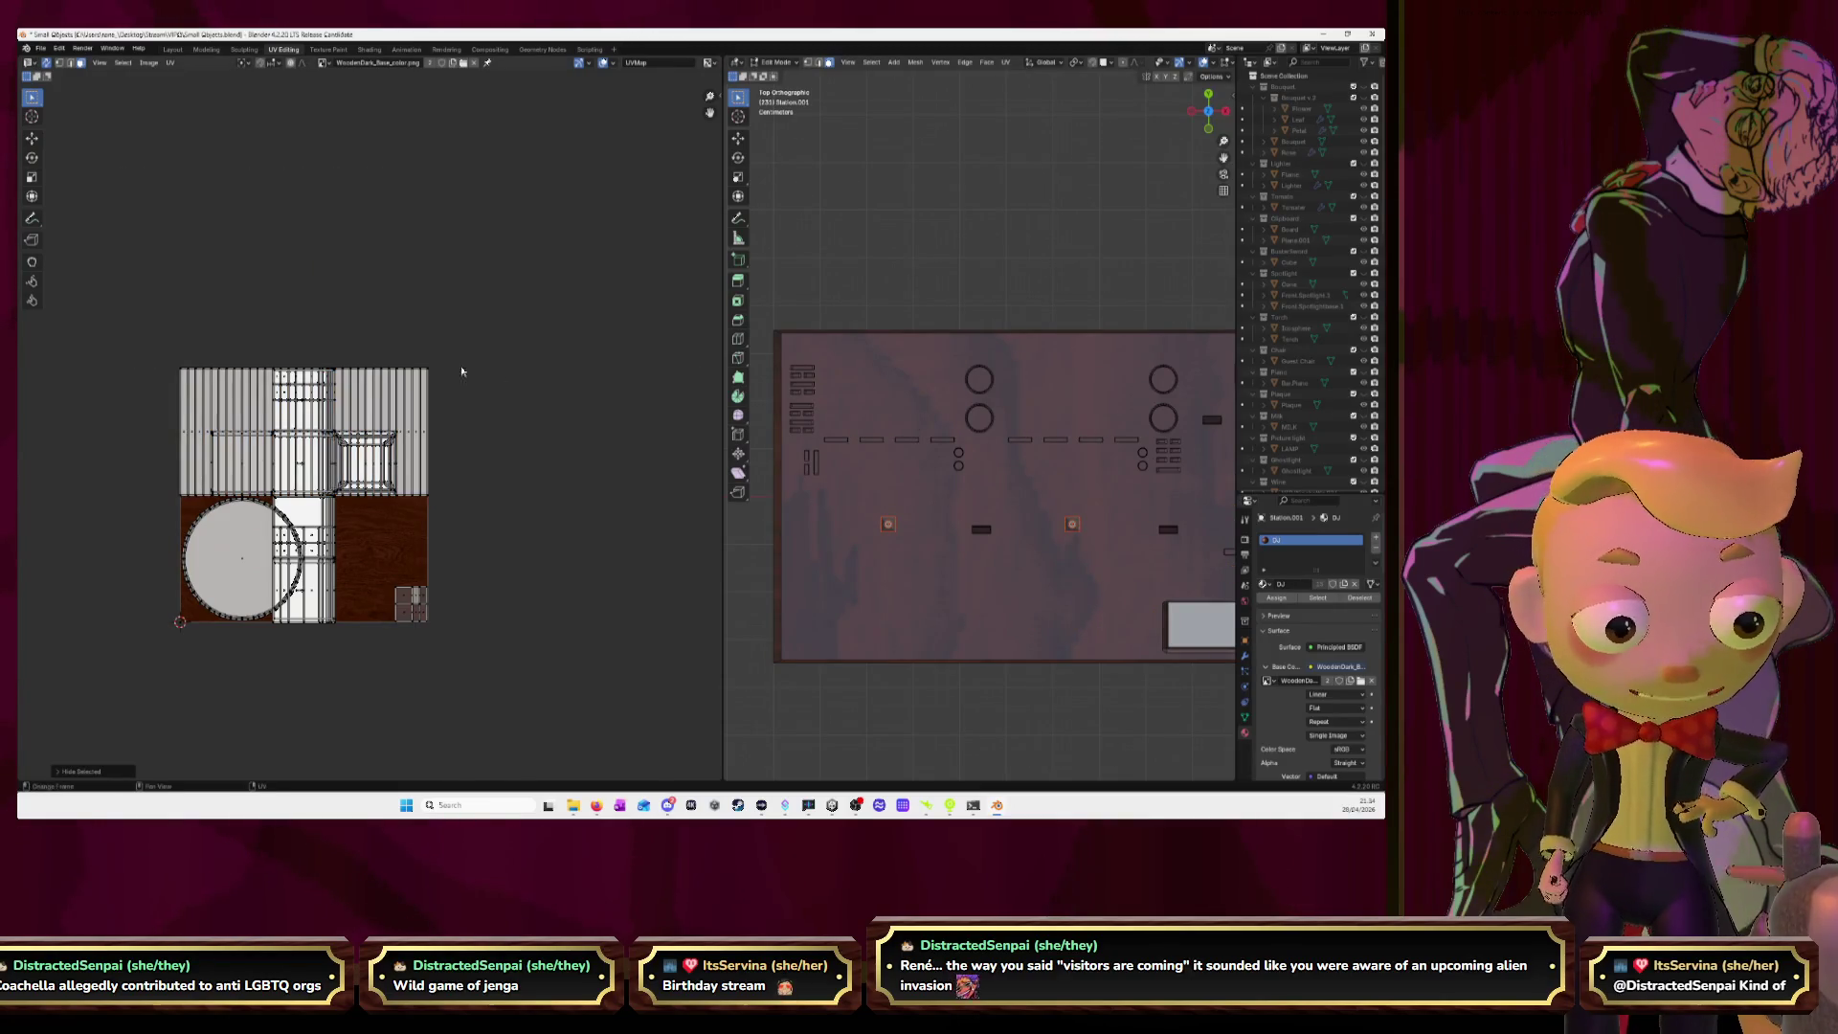
{"action": "middle_click_drag", "start_coordinate": [462, 371], "coordinate": [516, 282]}
Pick a face on the controller top, frame it, and switch to Top view.
{"action": "middle_click_drag", "start_coordinate": [978, 314], "coordinate": [1032, 365]}
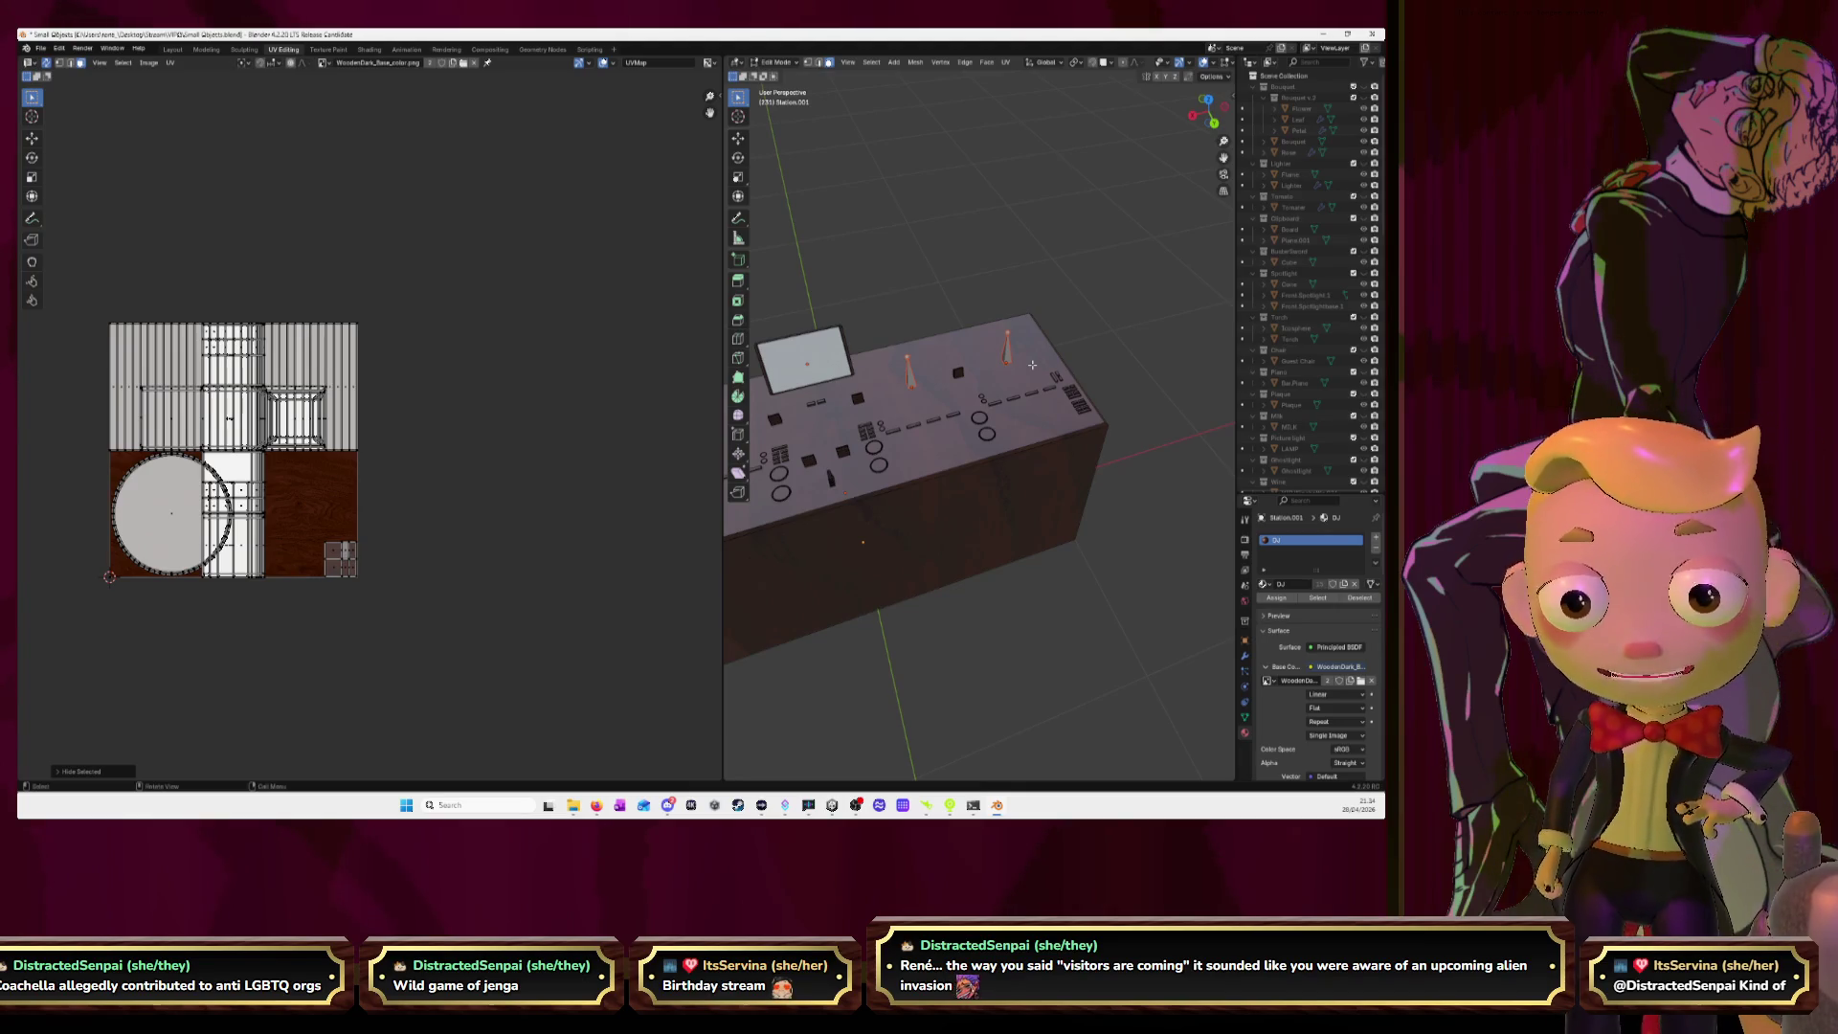
{"action": "mouse_move", "coordinate": [1032, 365]}
{"action": "middle_mouse_down"}
{"action": "mouse_move", "coordinate": [1045, 389]}
{"action": "mouse_move", "coordinate": [913, 322]}
{"action": "middle_mouse_up"}
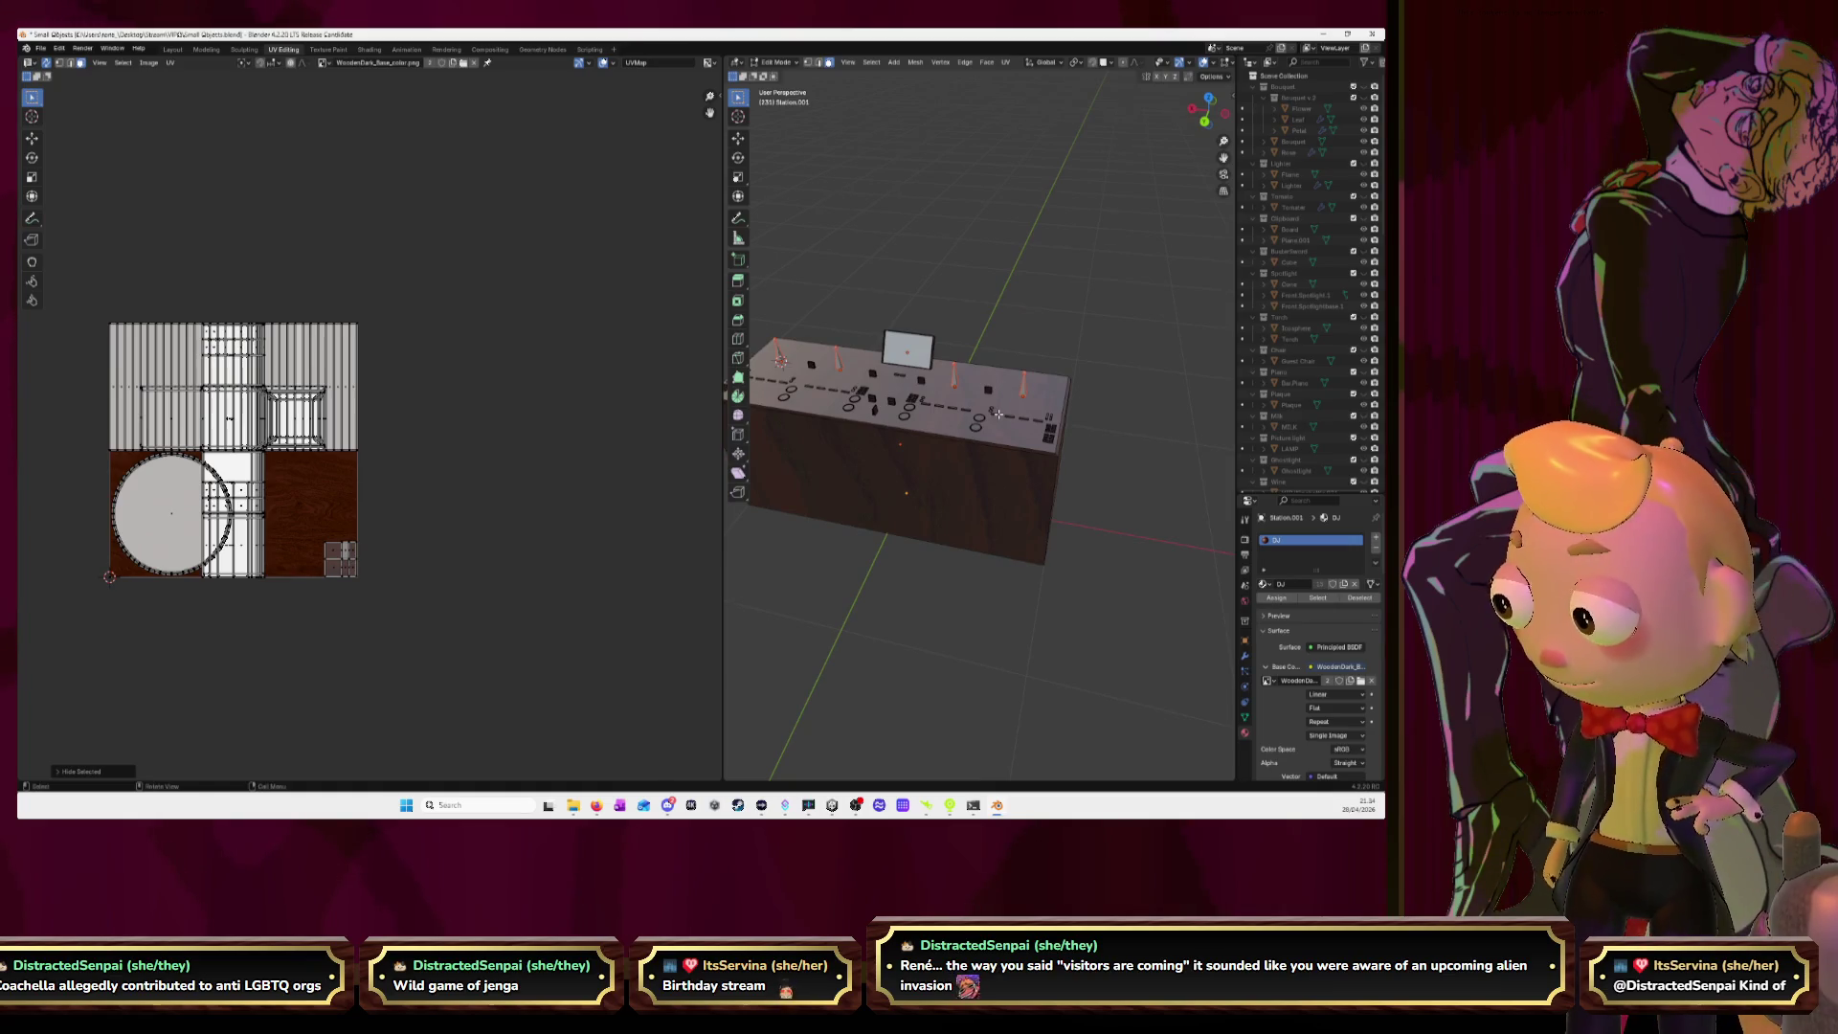
{"action": "middle_click_drag", "start_coordinate": [974, 428], "coordinate": [756, 394]}
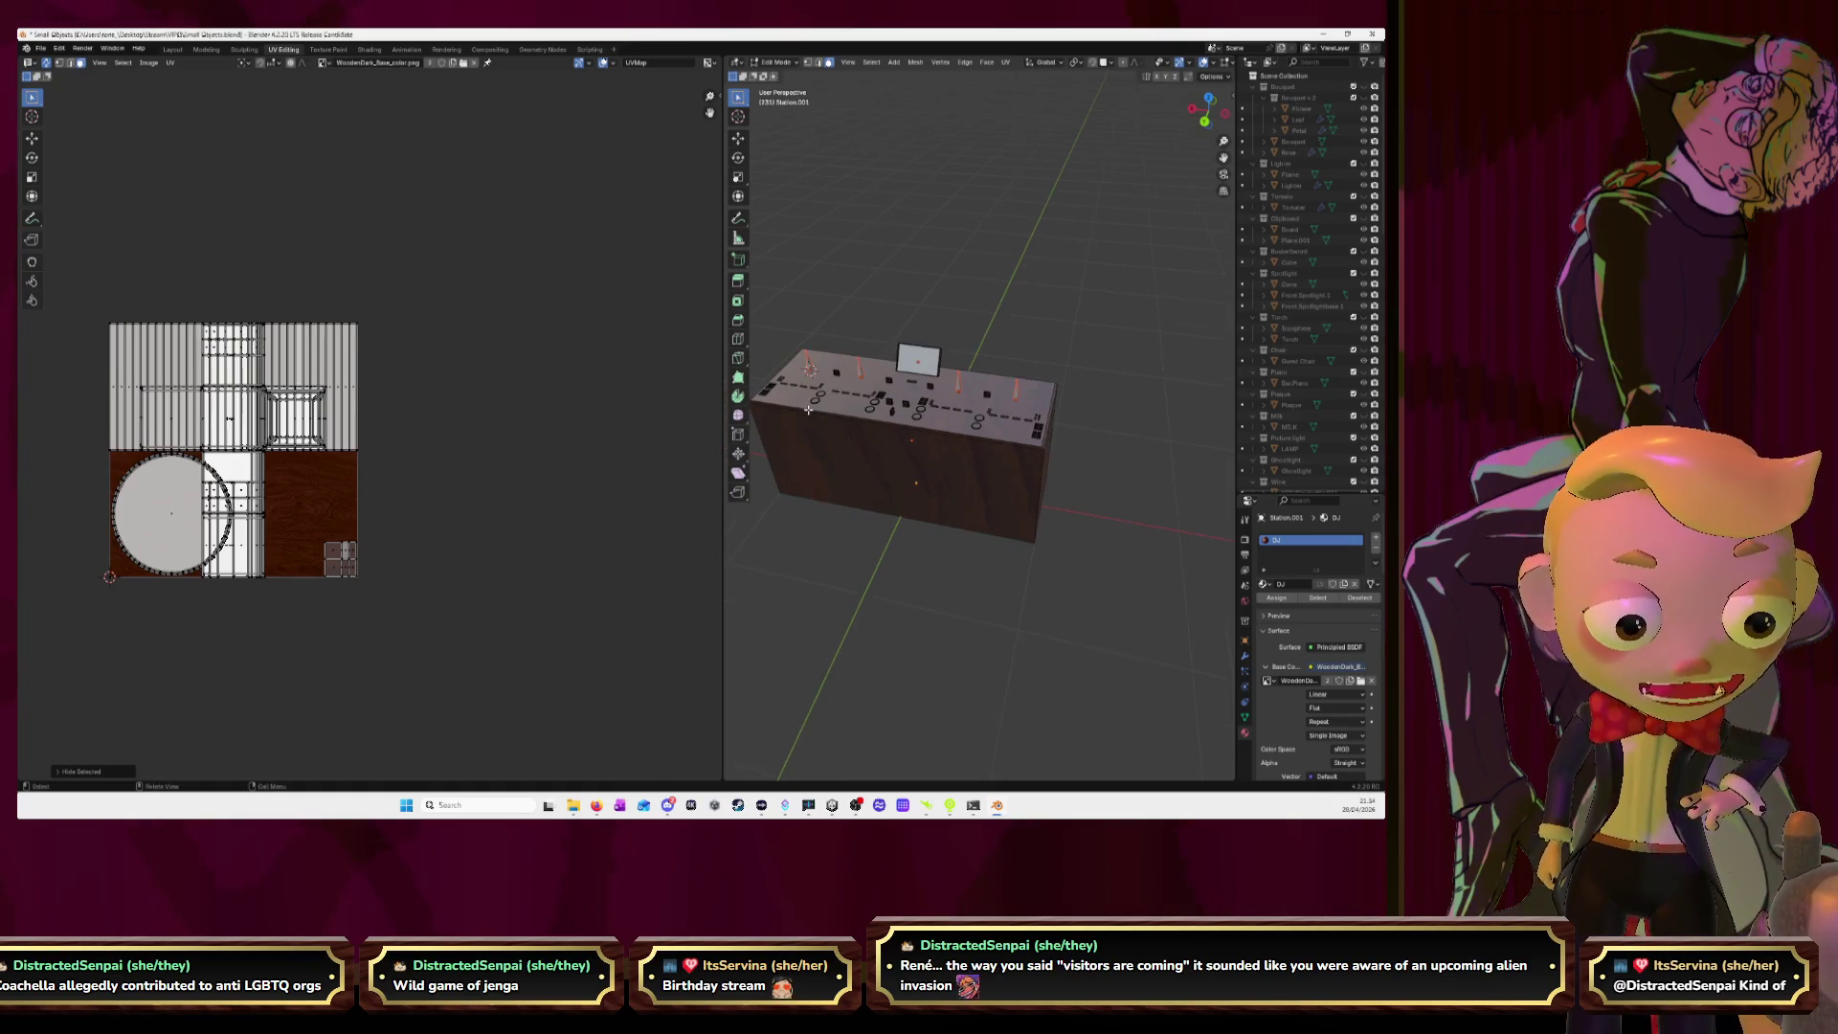
{"action": "left_click", "coordinate": [760, 393]}
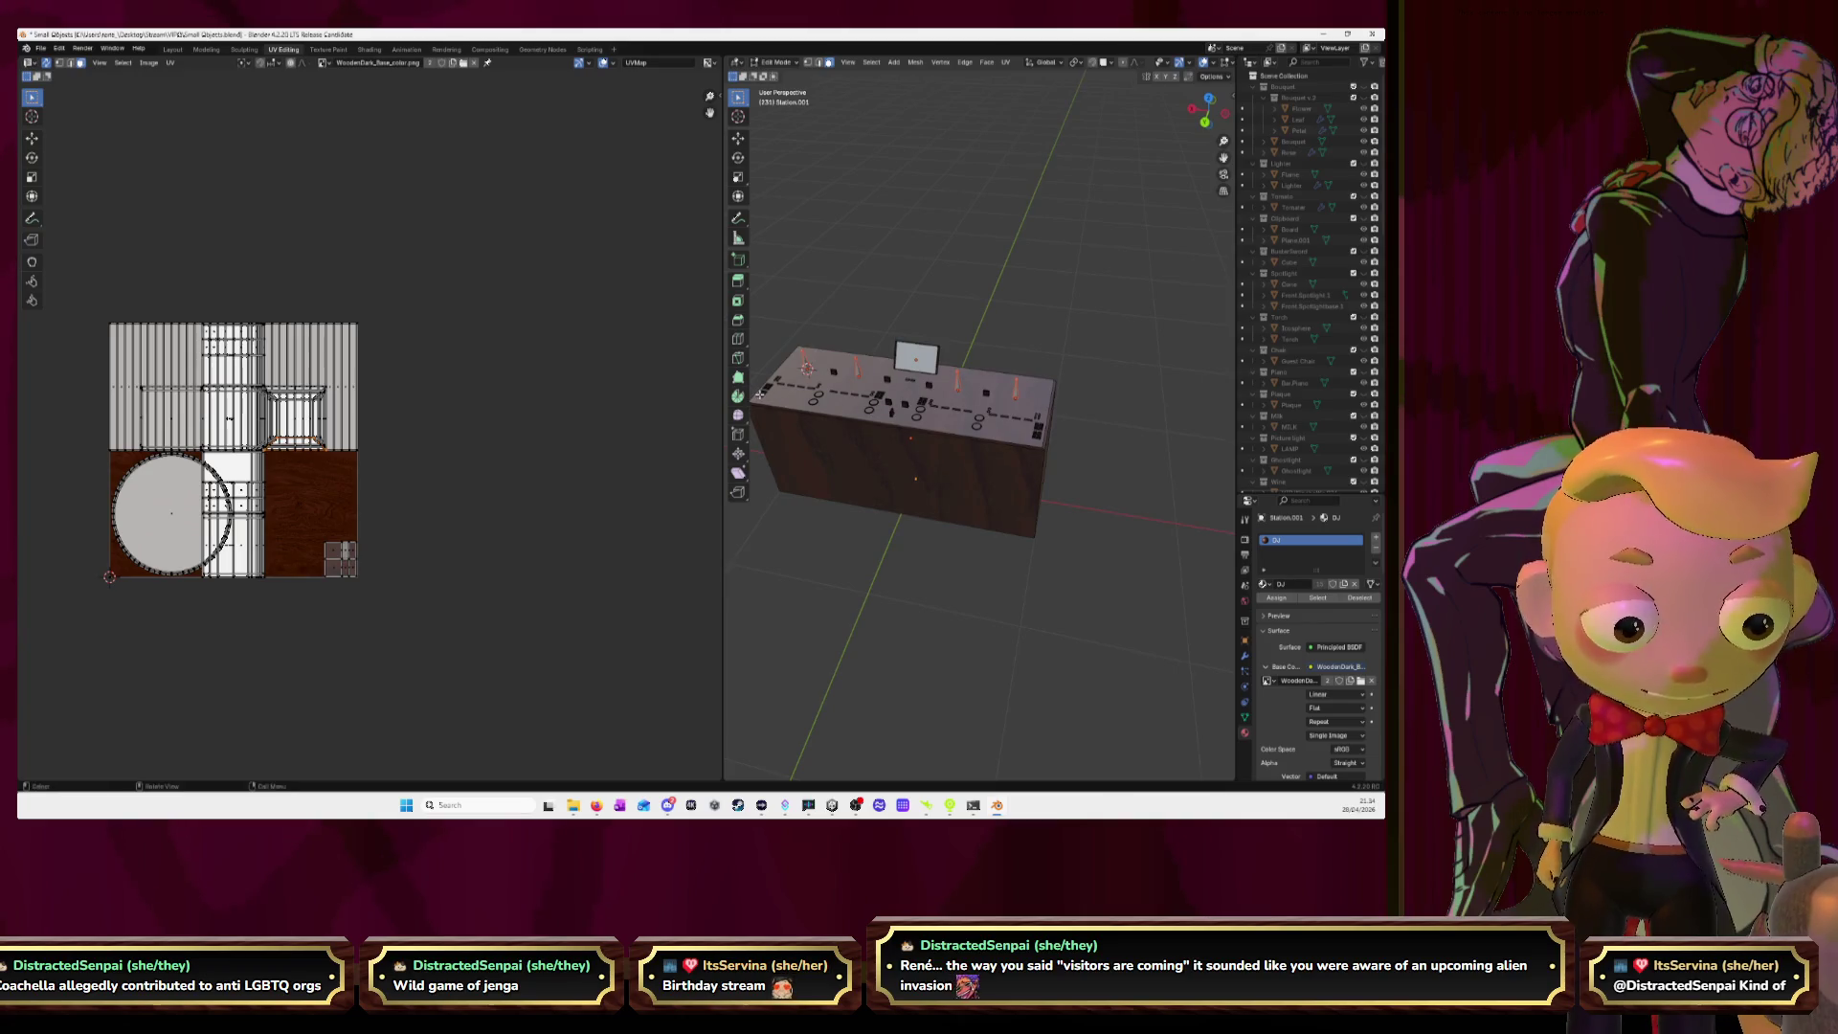
{"action": "key", "text": "KP_Decimal"}
{"action": "scroll", "coordinate": [979, 371], "scroll_direction": "down", "scroll_amount": 6}
{"action": "scroll", "coordinate": [1082, 353], "scroll_direction": "up", "scroll_amount": 2}
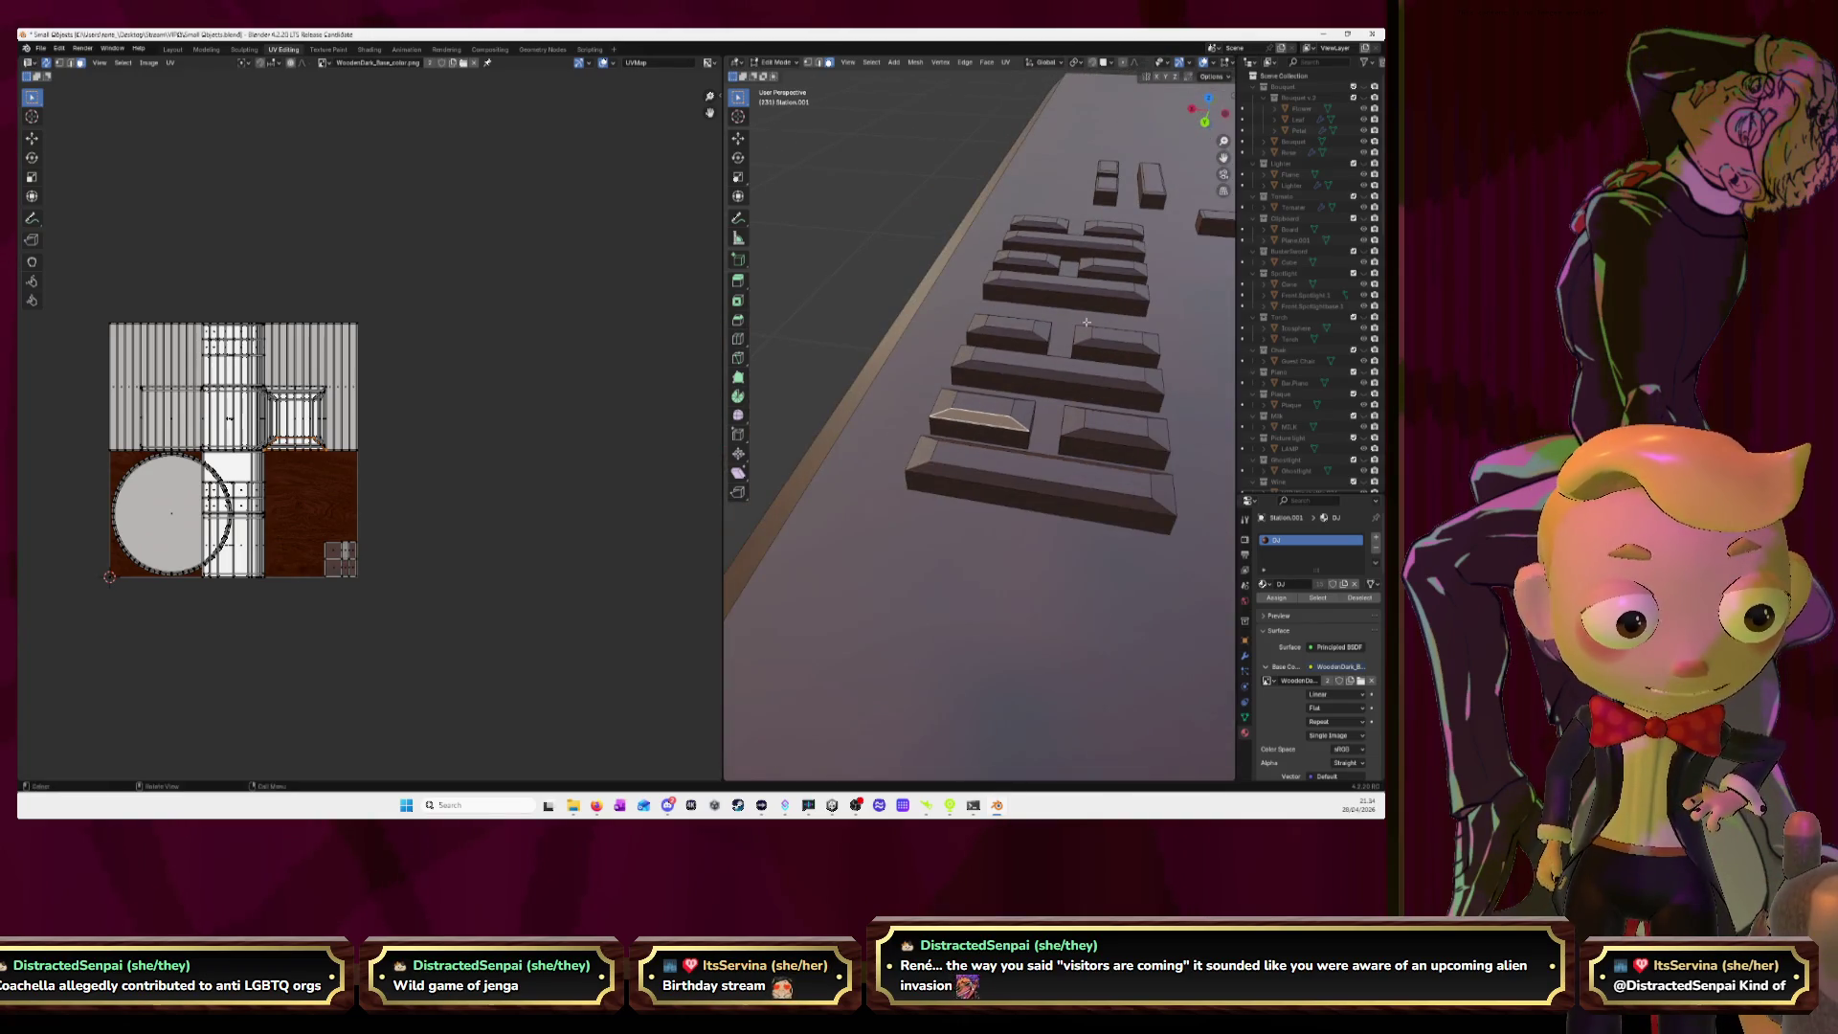
{"action": "left_click", "coordinate": [1209, 100]}
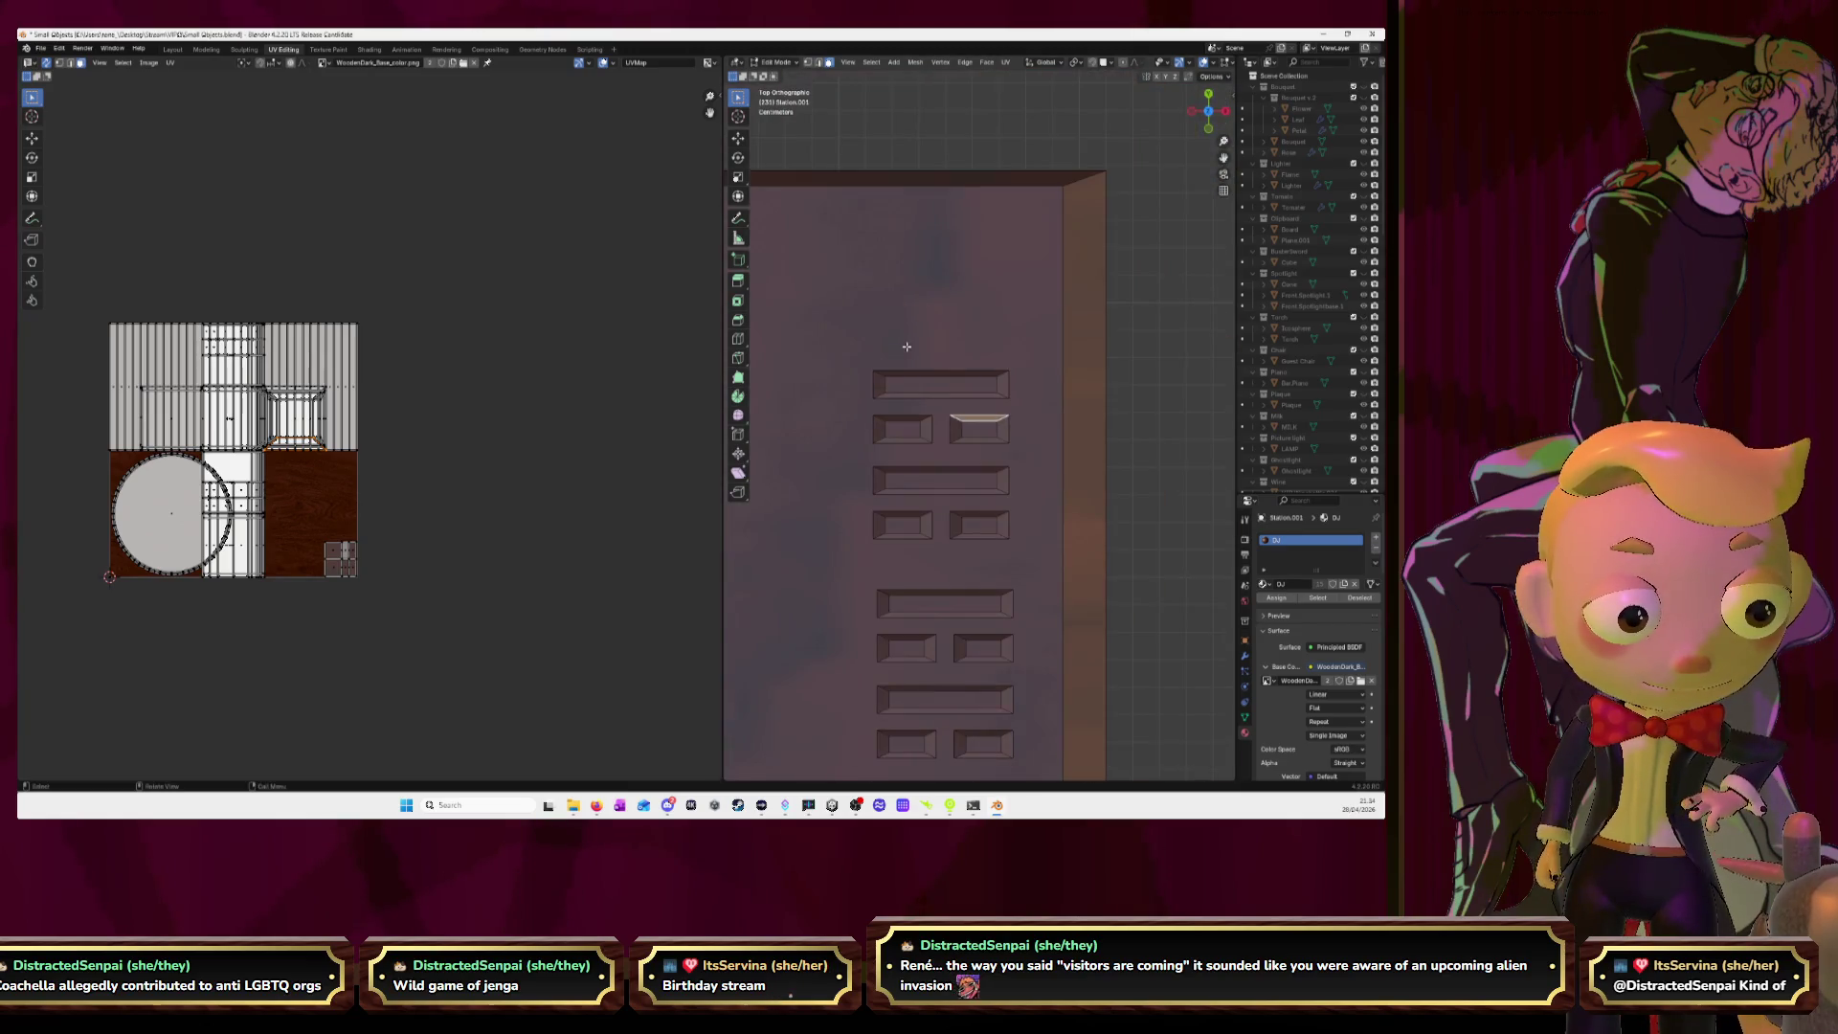
Select the seam-bounded button islands and two small vertical bars, dropping the large panel face.
{"action": "key", "text": "l"}
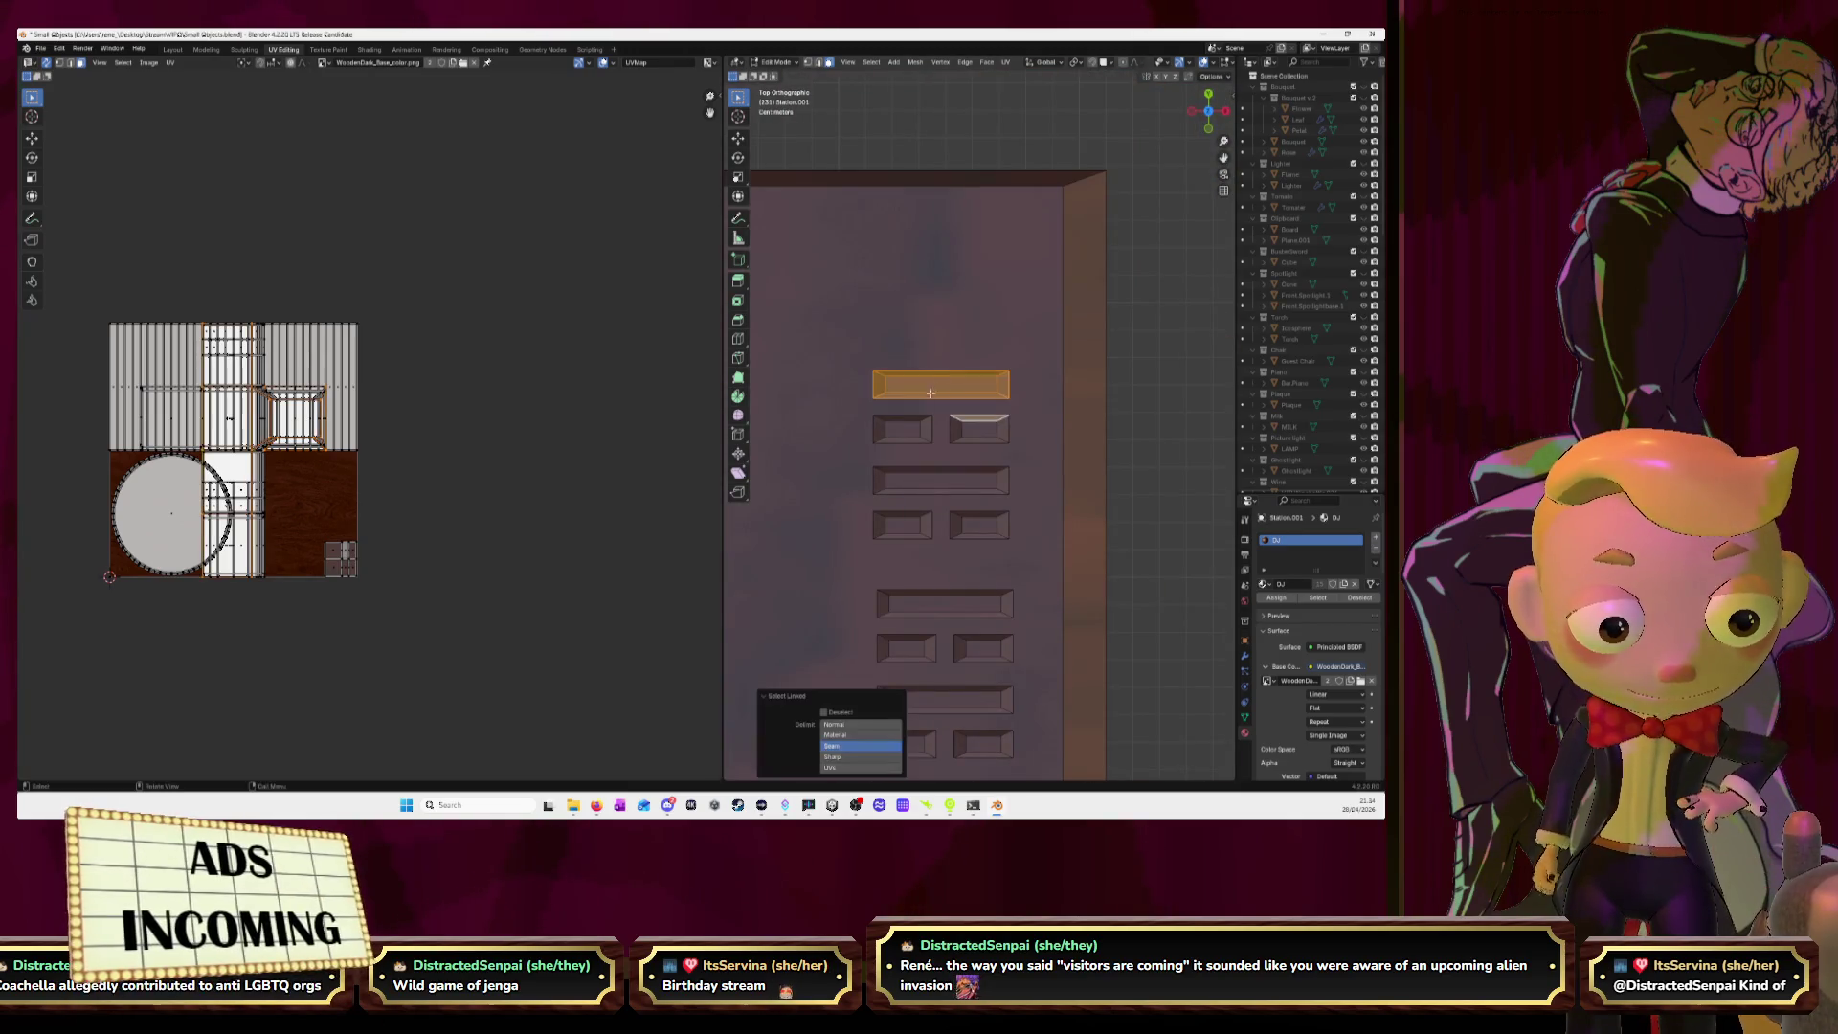
{"action": "key", "text": "l"}
{"action": "key", "text": "l"}
{"action": "key", "text": "l"}
{"action": "key", "text": "l"}
{"action": "key", "text": "l"}
{"action": "scroll", "coordinate": [928, 507], "scroll_direction": "down", "scroll_amount": 3}
{"action": "key", "text": "l"}
{"action": "key", "text": "l"}
{"action": "key", "text": "l"}
{"action": "key", "text": "l"}
{"action": "key", "text": "l"}
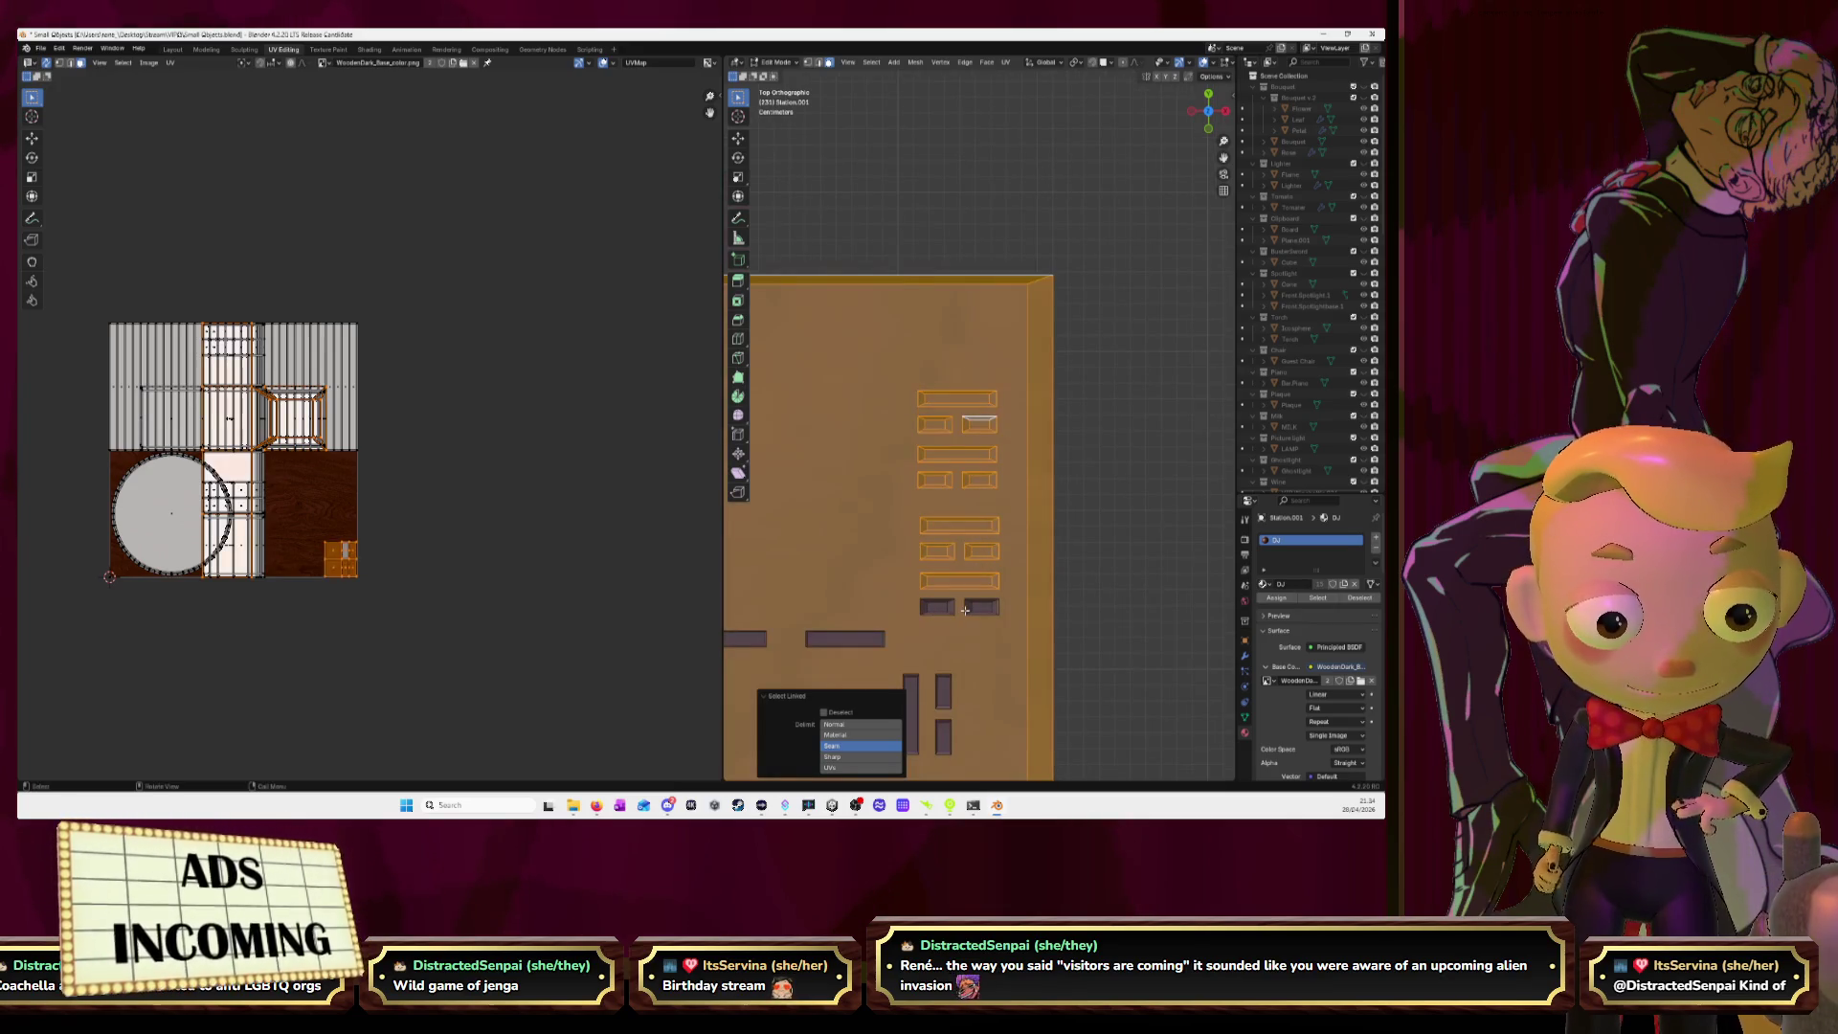
{"action": "key", "text": "ctrl+z"}
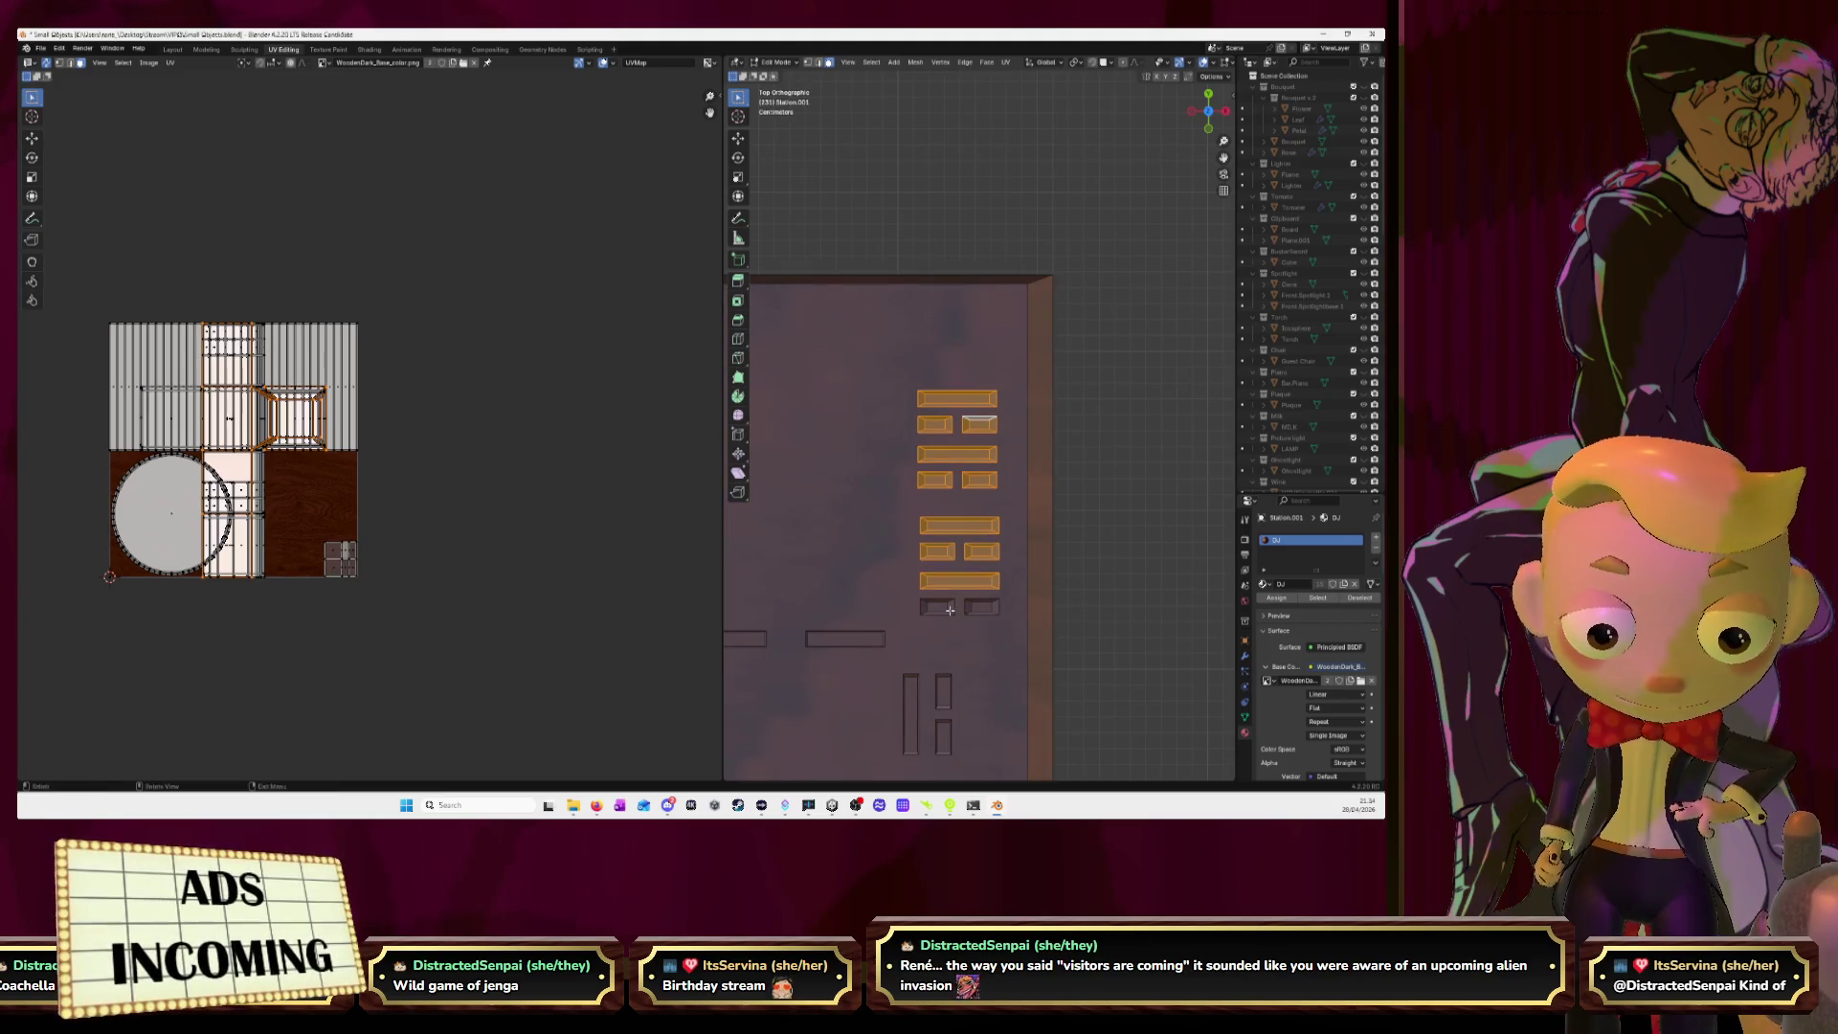
{"action": "scroll", "coordinate": [1099, 422], "scroll_direction": "down", "scroll_amount": 2}
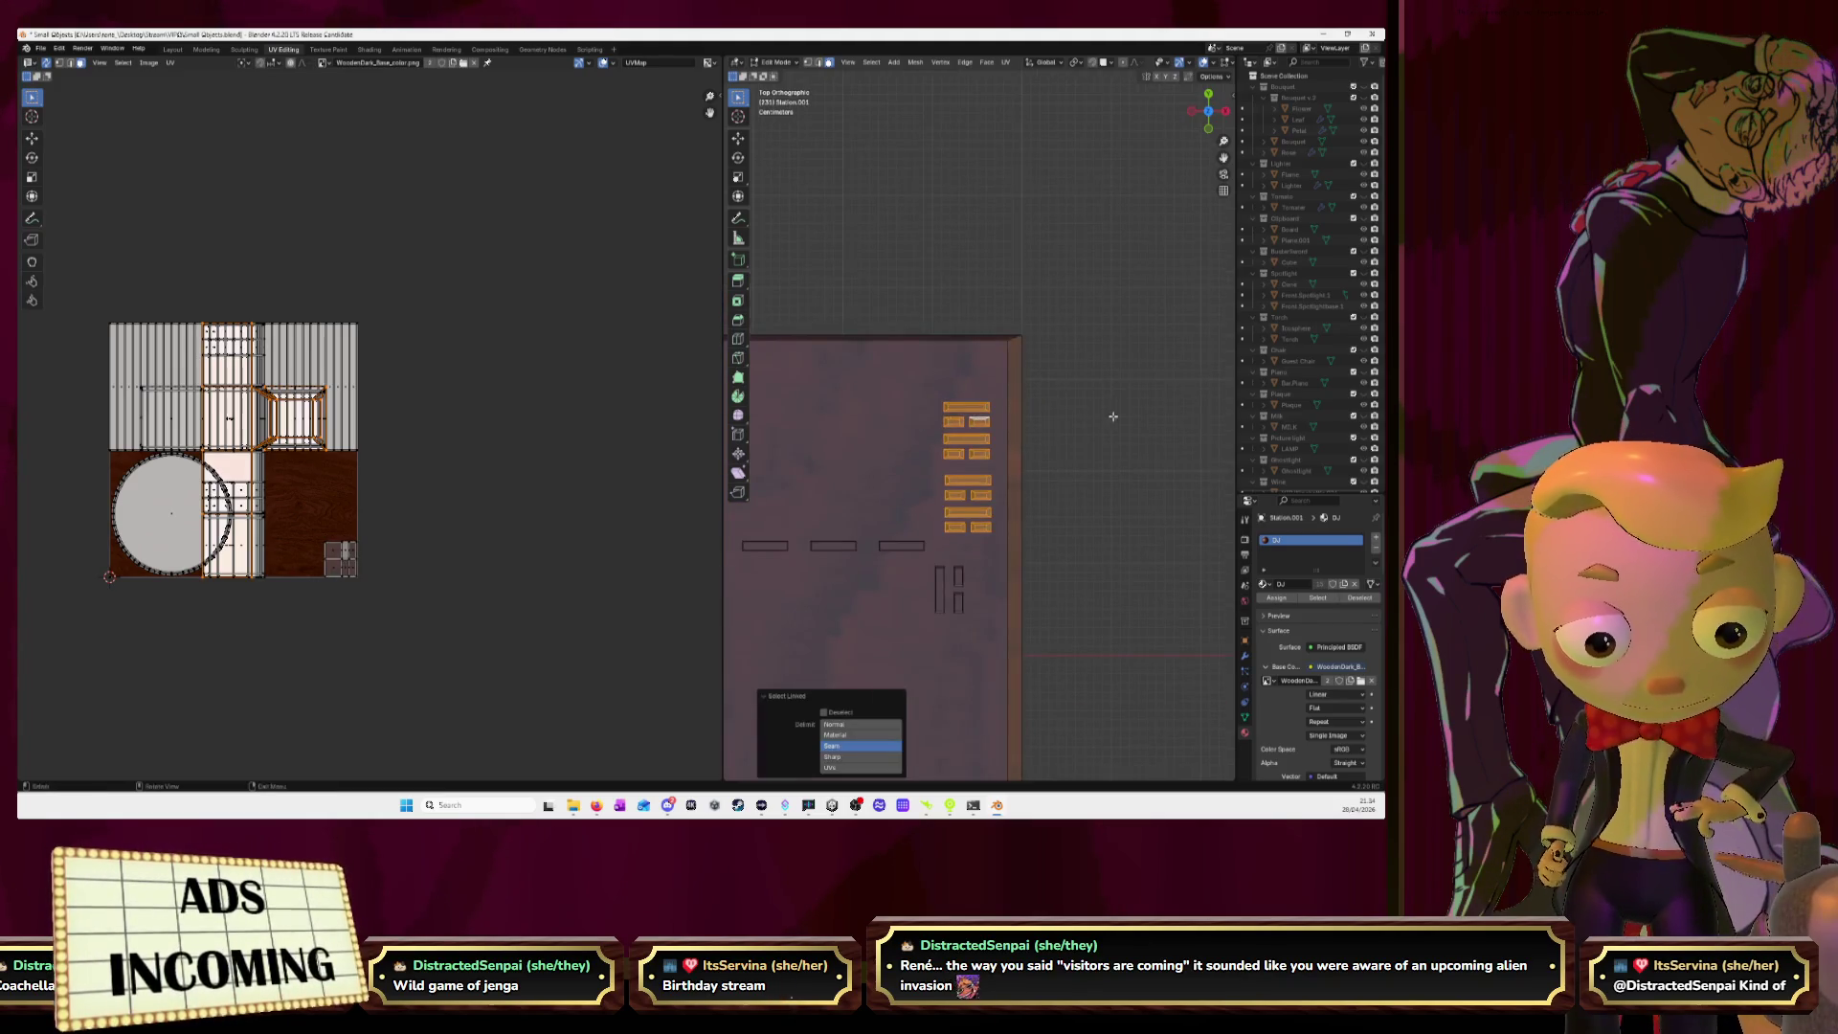
{"action": "middle_click_drag", "start_coordinate": [927, 608], "coordinate": [995, 369], "text": "shift"}
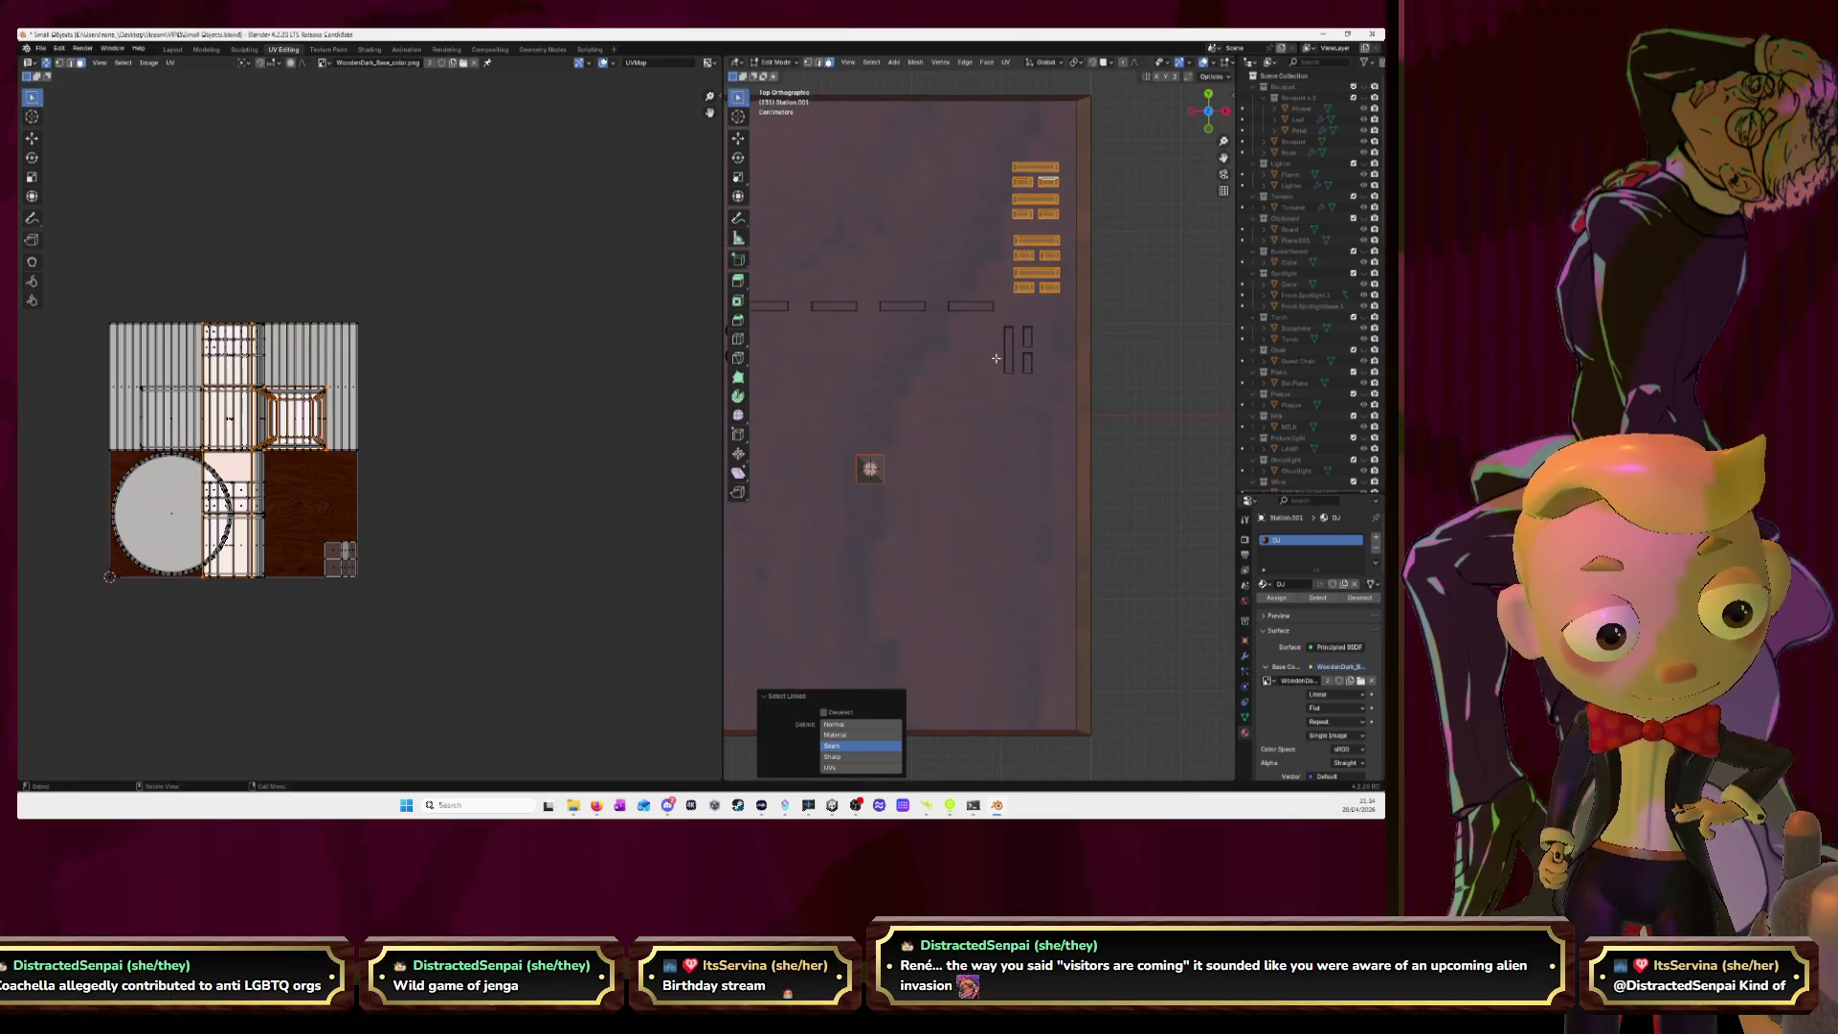
{"action": "key", "text": "l"}
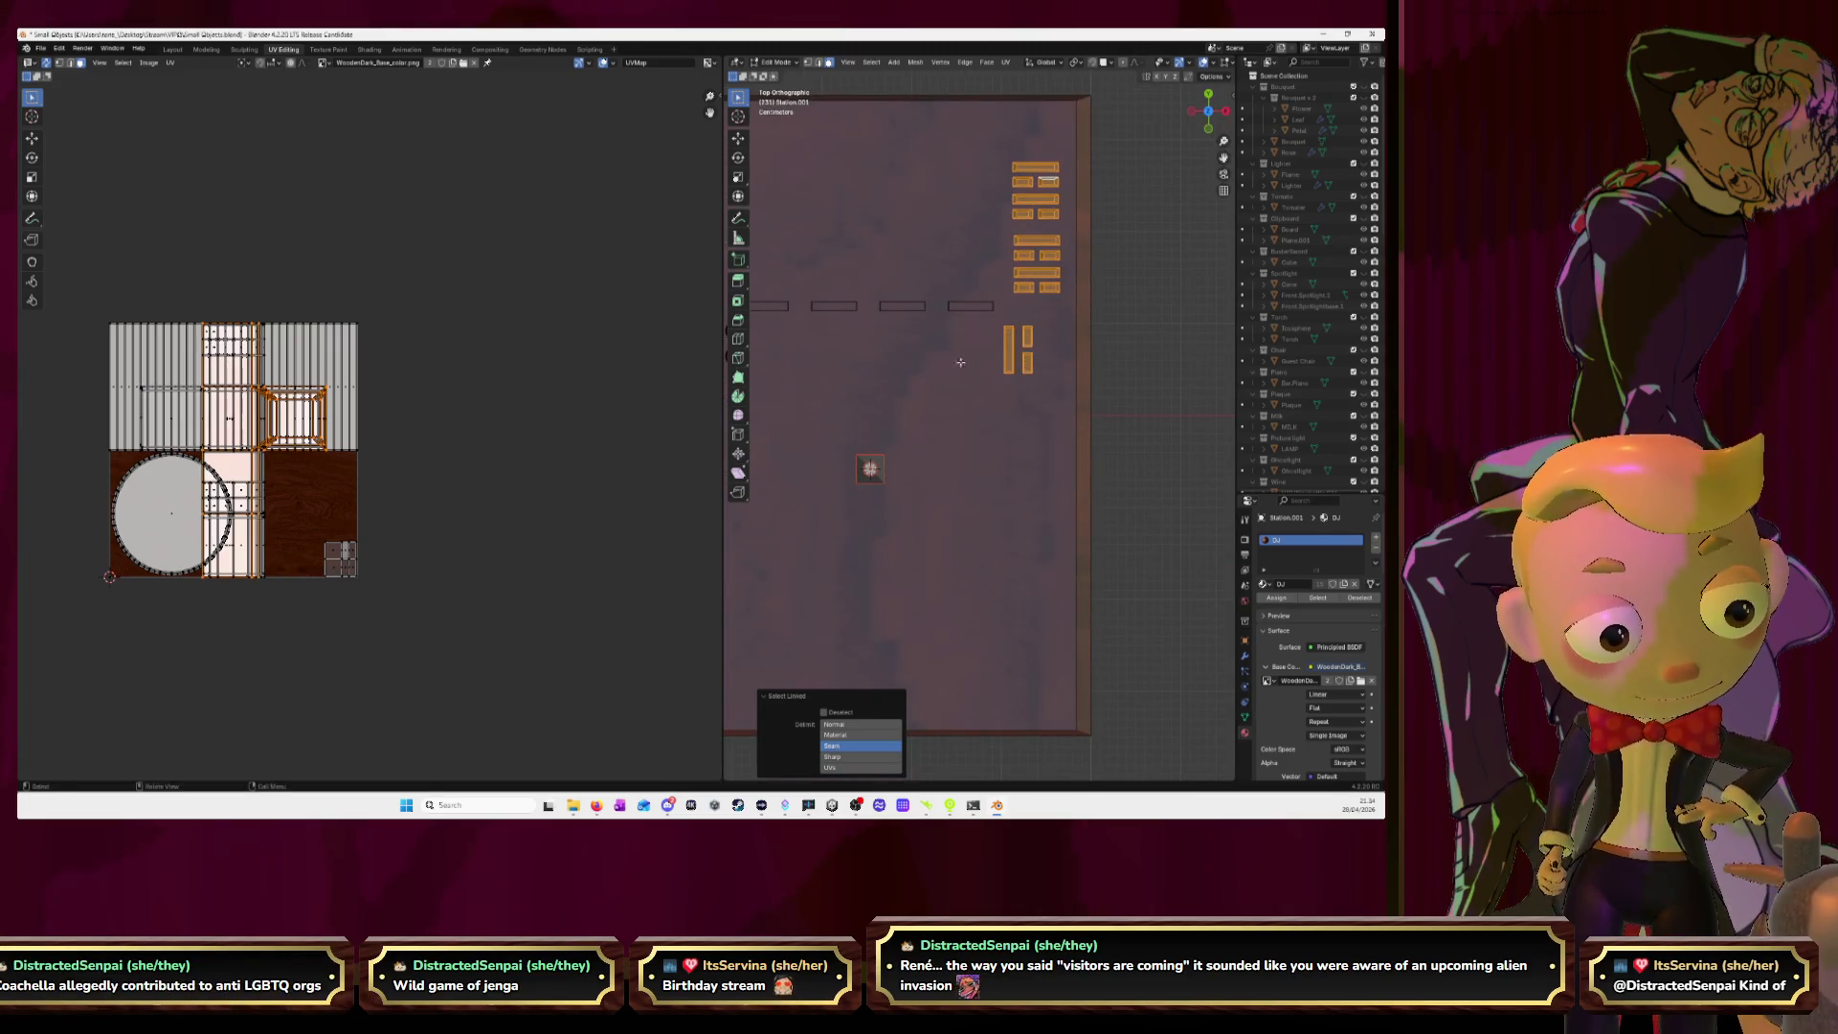
{"action": "scroll", "coordinate": [980, 364], "scroll_direction": "down", "scroll_amount": 2}
{"action": "key", "text": "l"}
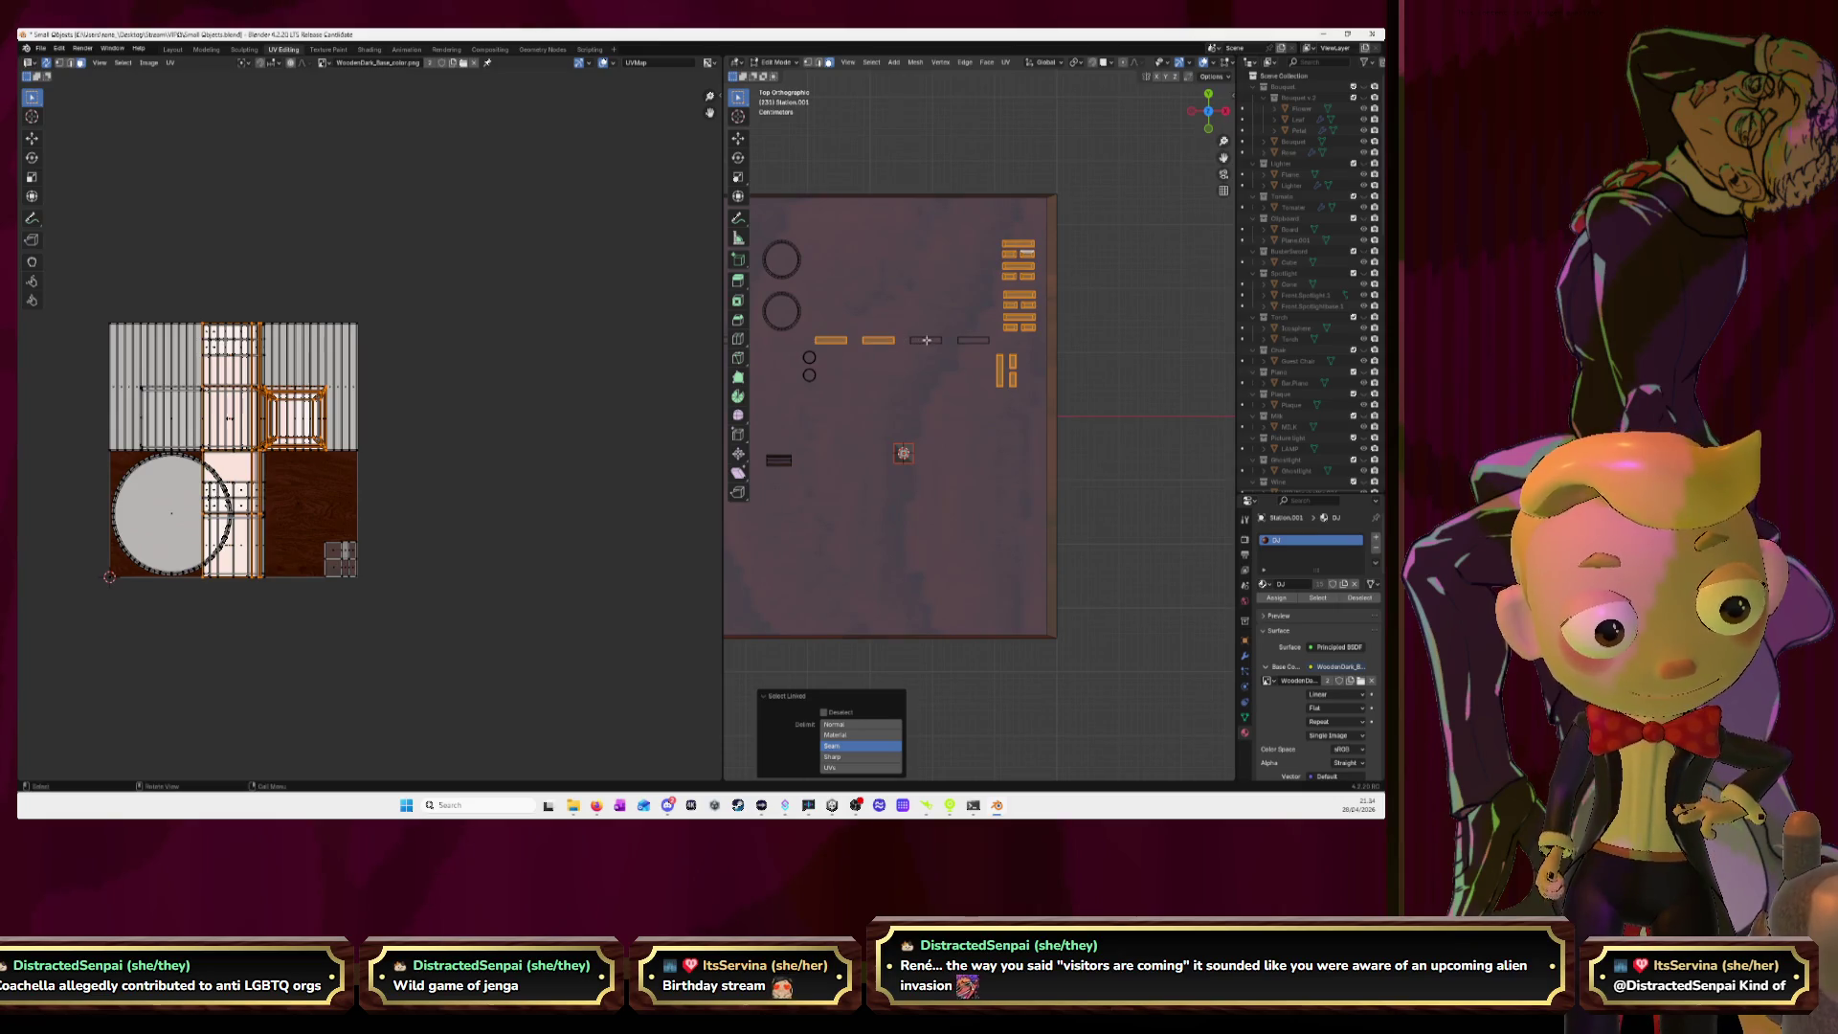
Undo the extra bars and stray floor pick, then select the connected button block.
{"action": "middle_click_drag", "start_coordinate": [913, 122], "coordinate": [1198, 176], "text": "shift"}
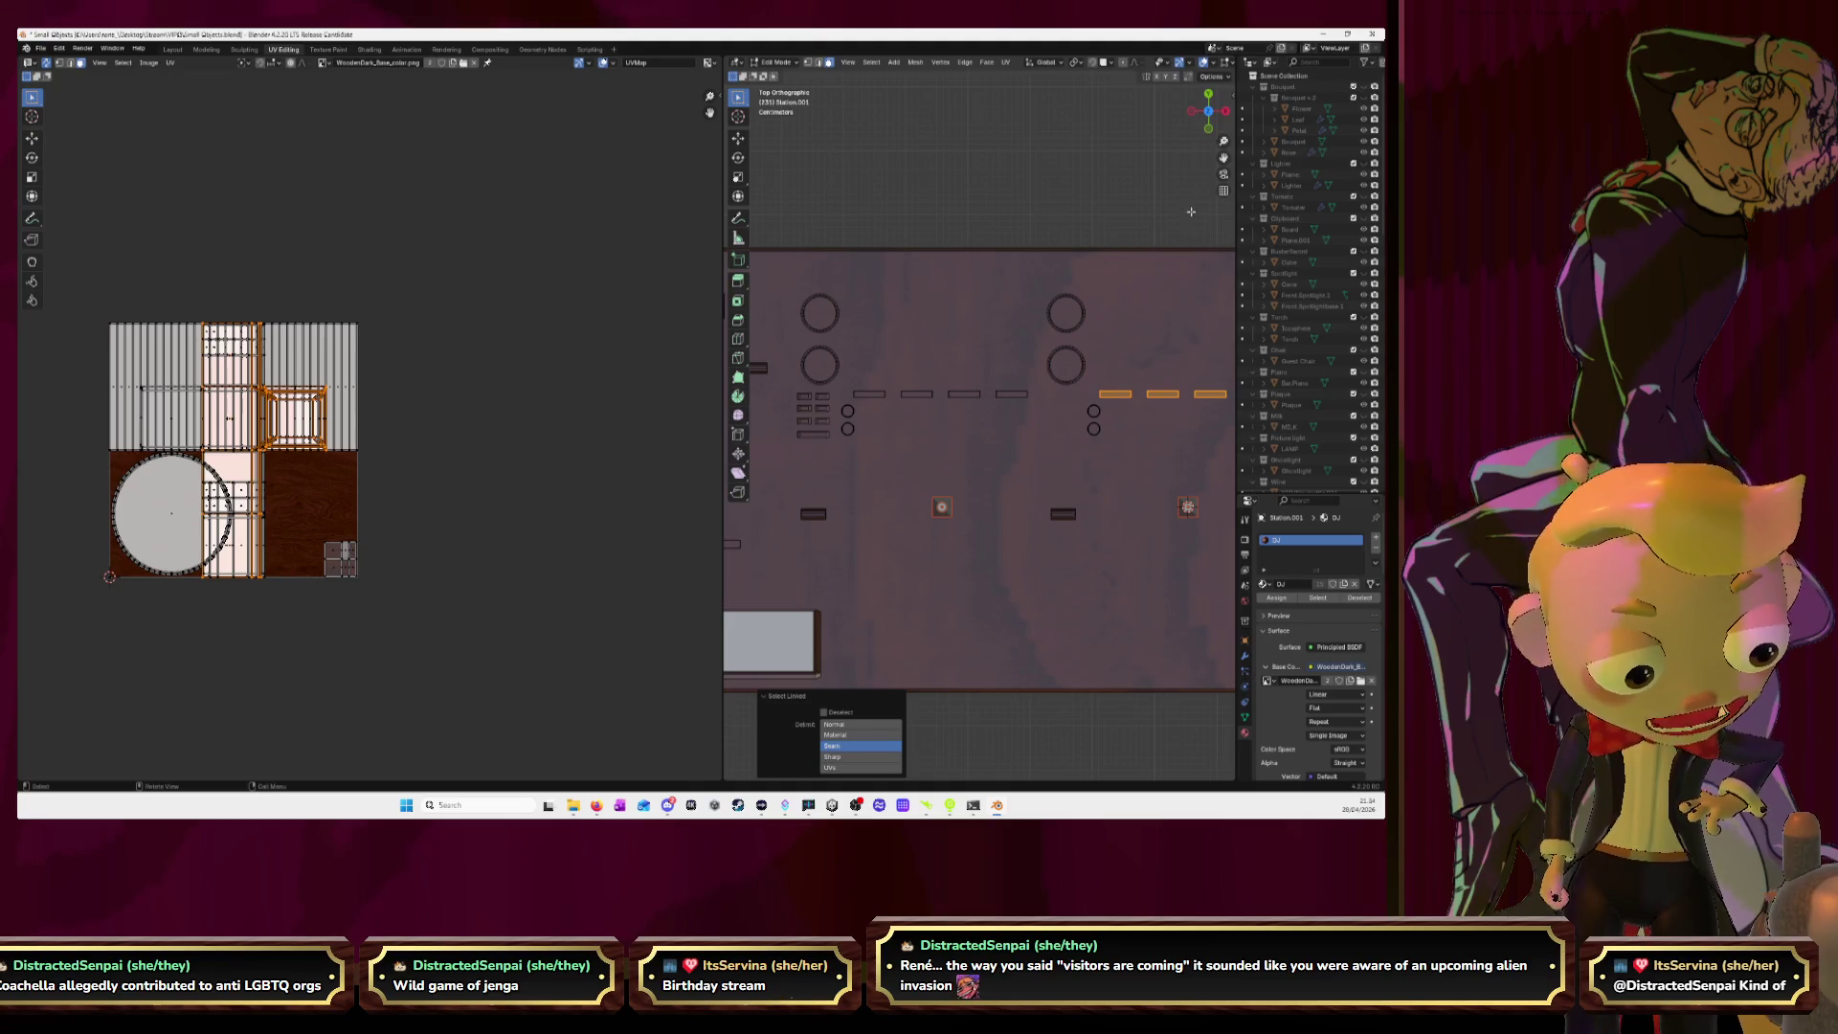
{"action": "mouse_move", "coordinate": [1047, 386]}
{"action": "middle_mouse_down"}
{"action": "mouse_move", "coordinate": [1213, 175]}
{"action": "mouse_move", "coordinate": [1101, 258]}
{"action": "middle_mouse_up"}
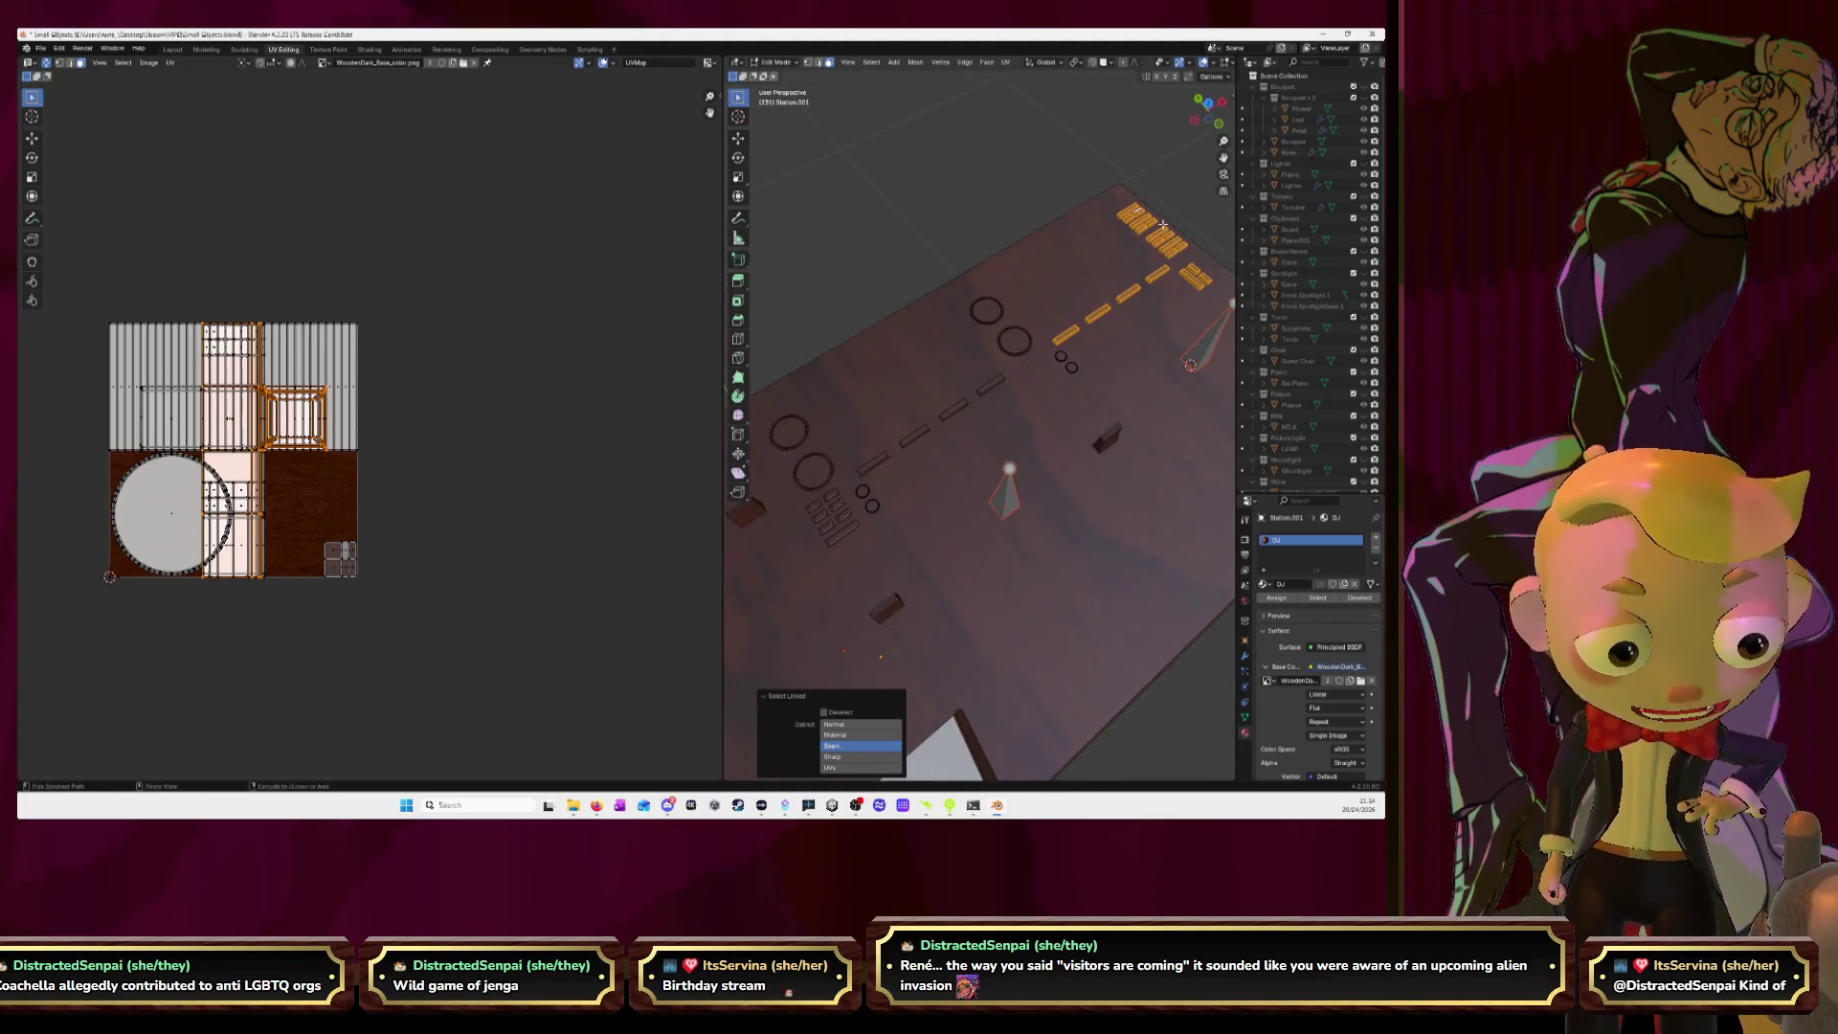
{"action": "key", "text": "ctrl+z"}
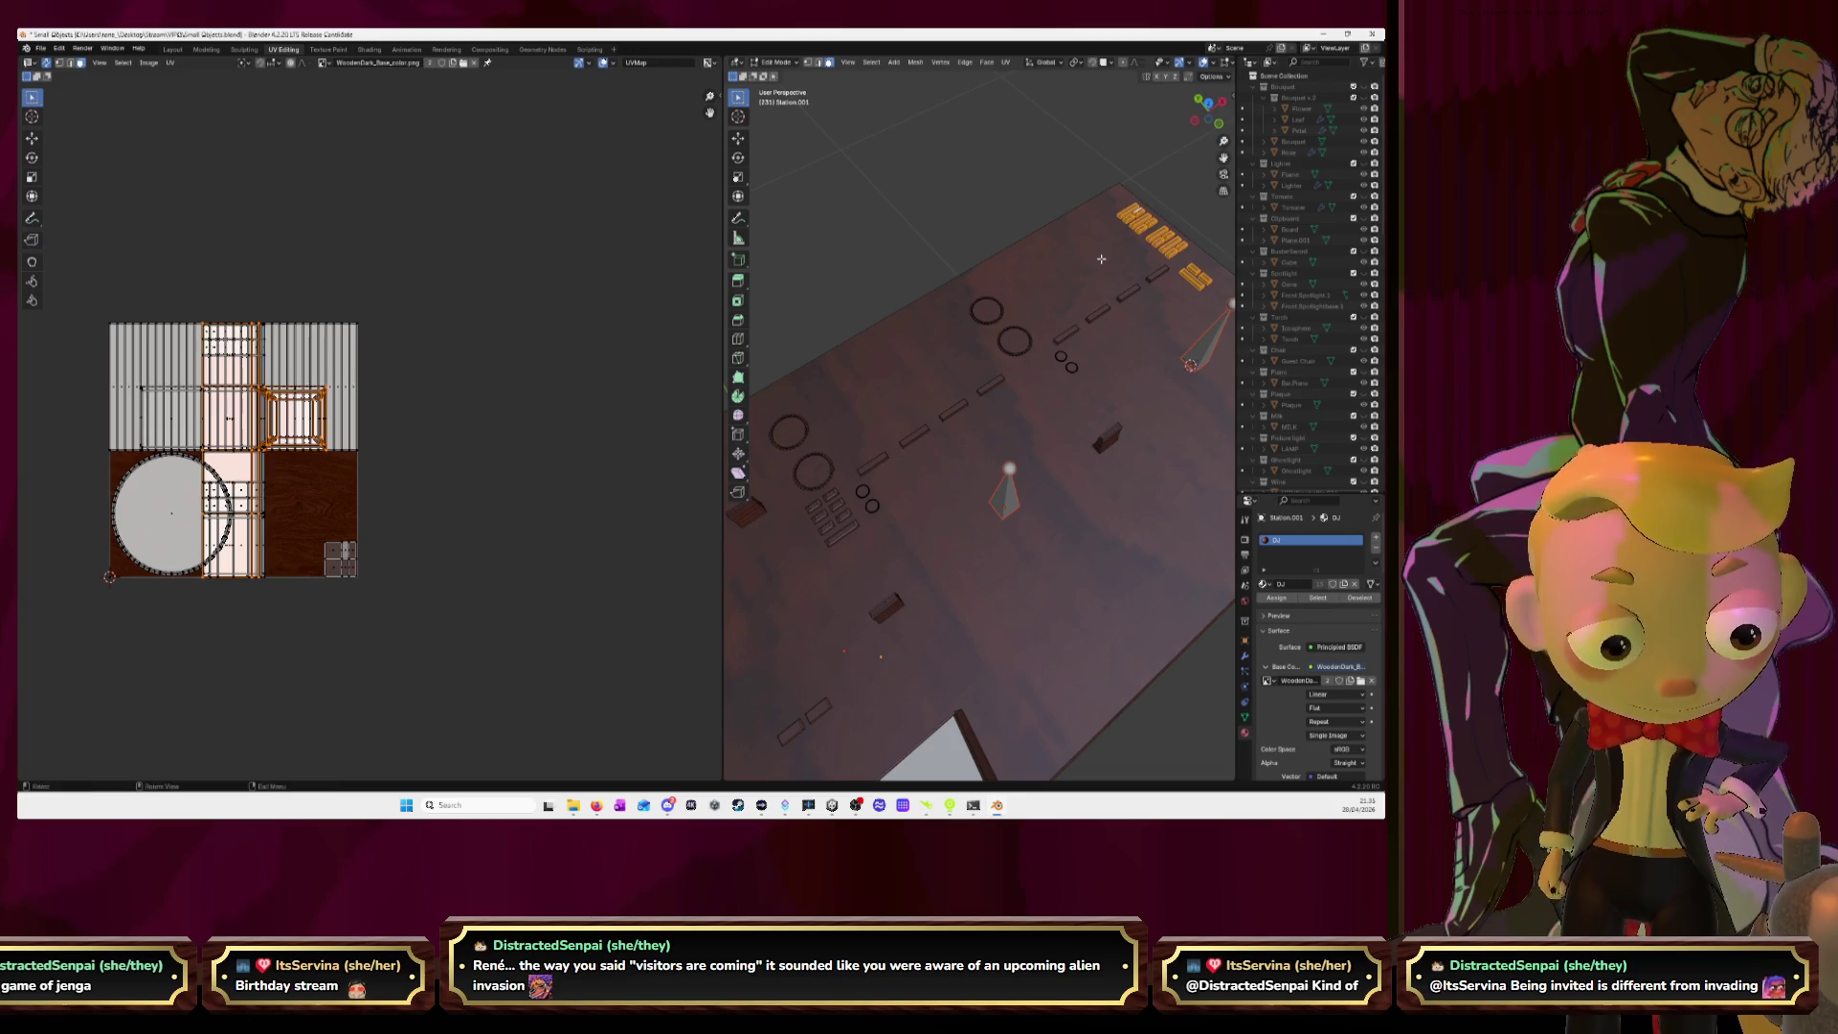
{"action": "middle_click_drag", "start_coordinate": [1101, 259], "coordinate": [1045, 281]}
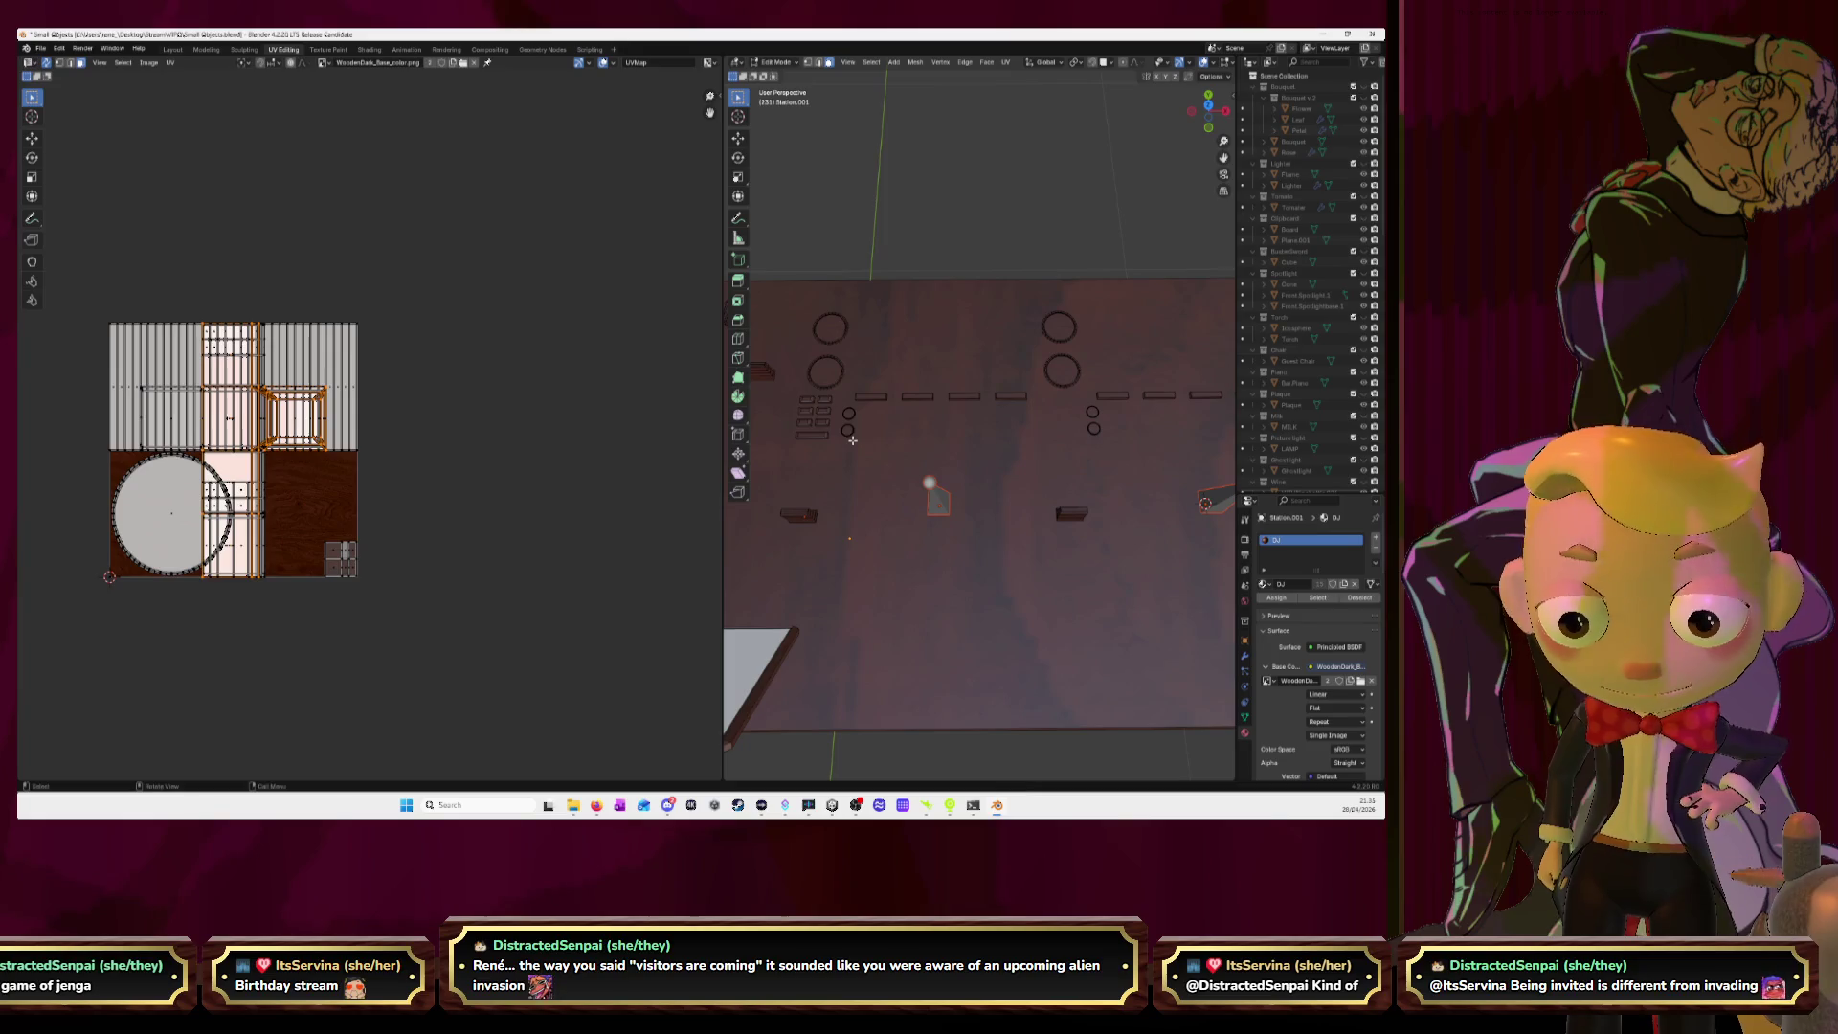
{"action": "key", "text": "l"}
{"action": "key", "text": "l"}
{"action": "key", "text": "l"}
{"action": "key", "text": "l"}
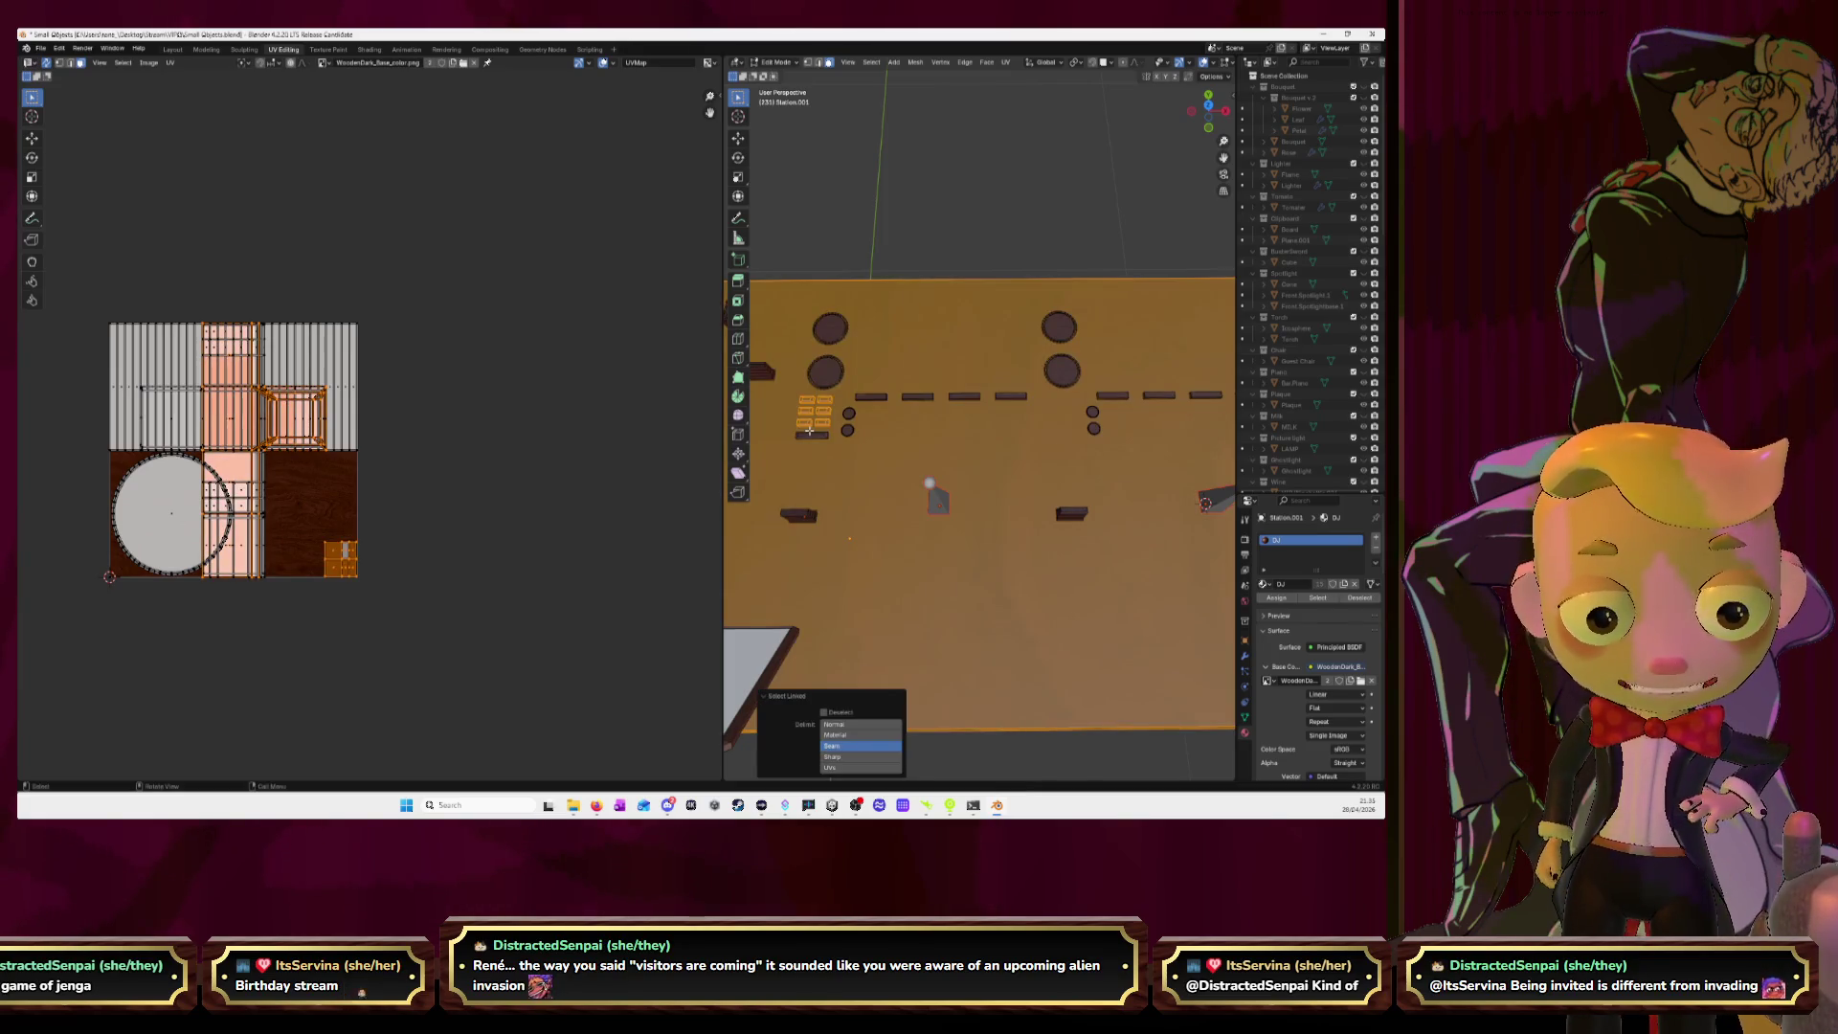
{"action": "key", "text": "ctrl+z"}
{"action": "key", "text": "l"}
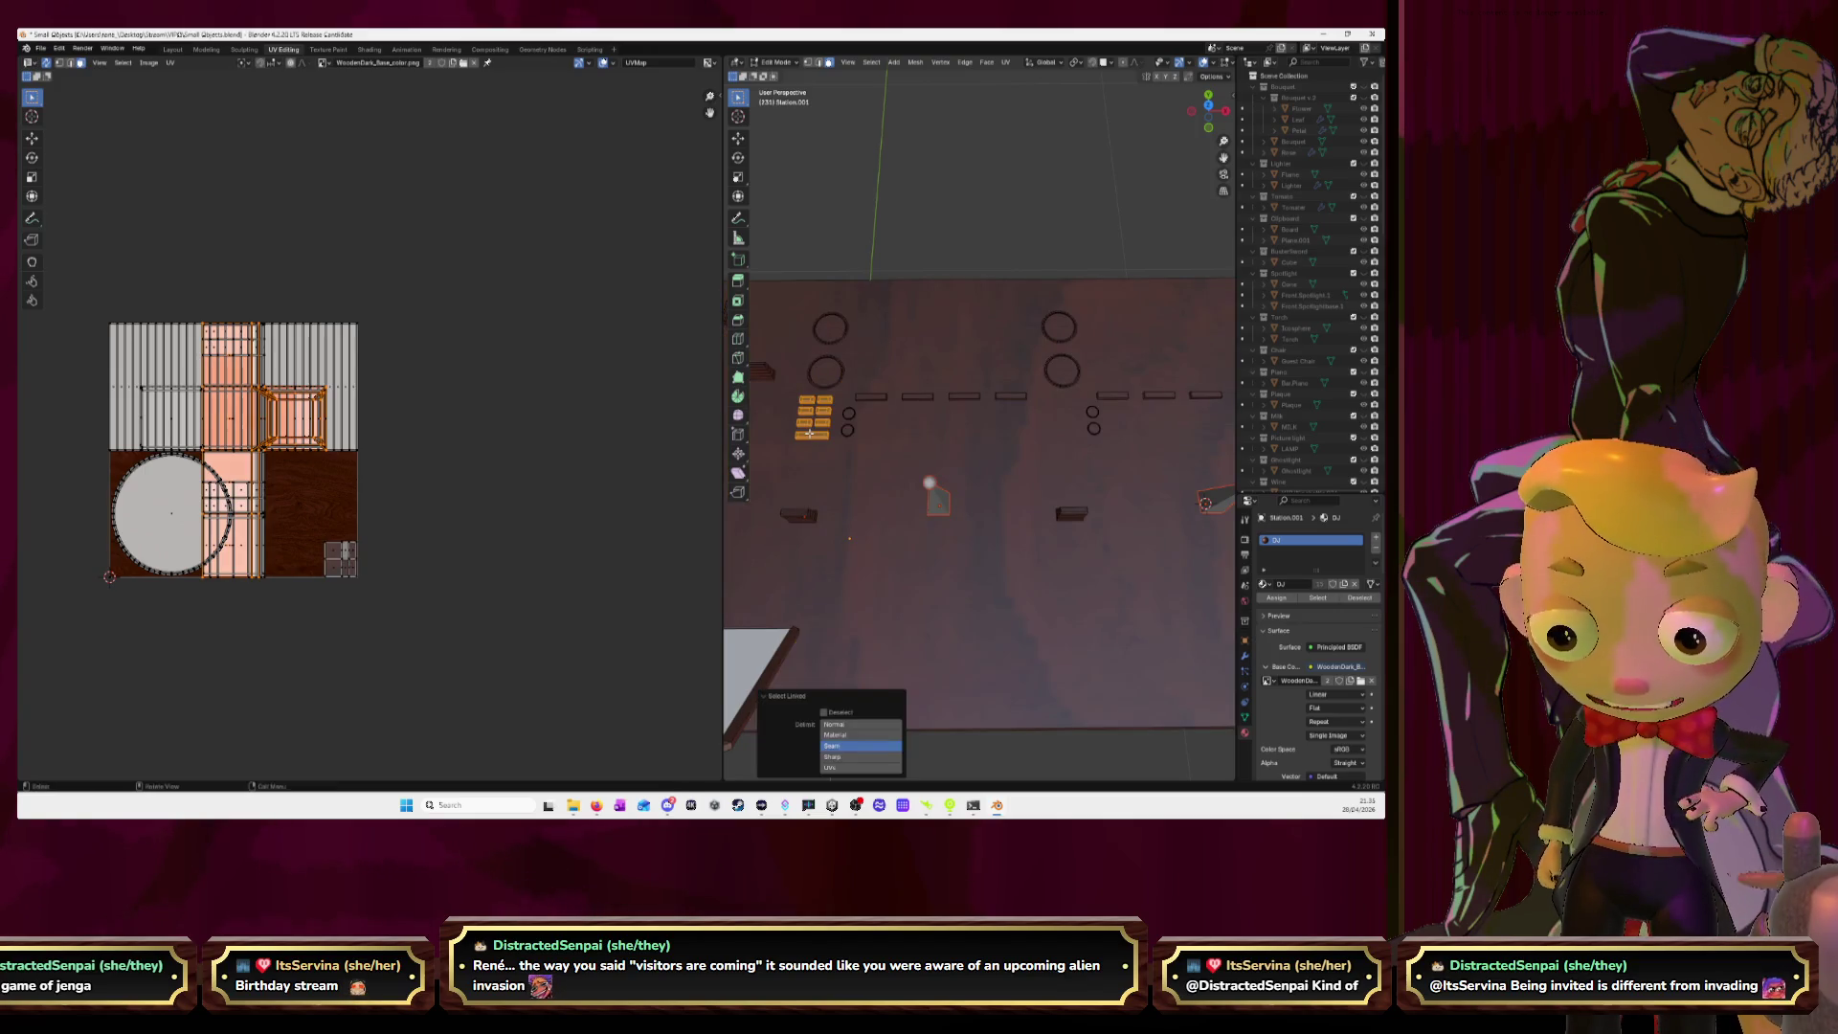
Zoom into the board's top surface and add the small plank to the selection.
{"action": "scroll", "coordinate": [814, 435], "scroll_direction": "down", "scroll_amount": 5}
{"action": "scroll", "coordinate": [816, 439], "scroll_direction": "down", "scroll_amount": 1}
{"action": "scroll", "coordinate": [817, 441], "scroll_direction": "up", "scroll_amount": 1}
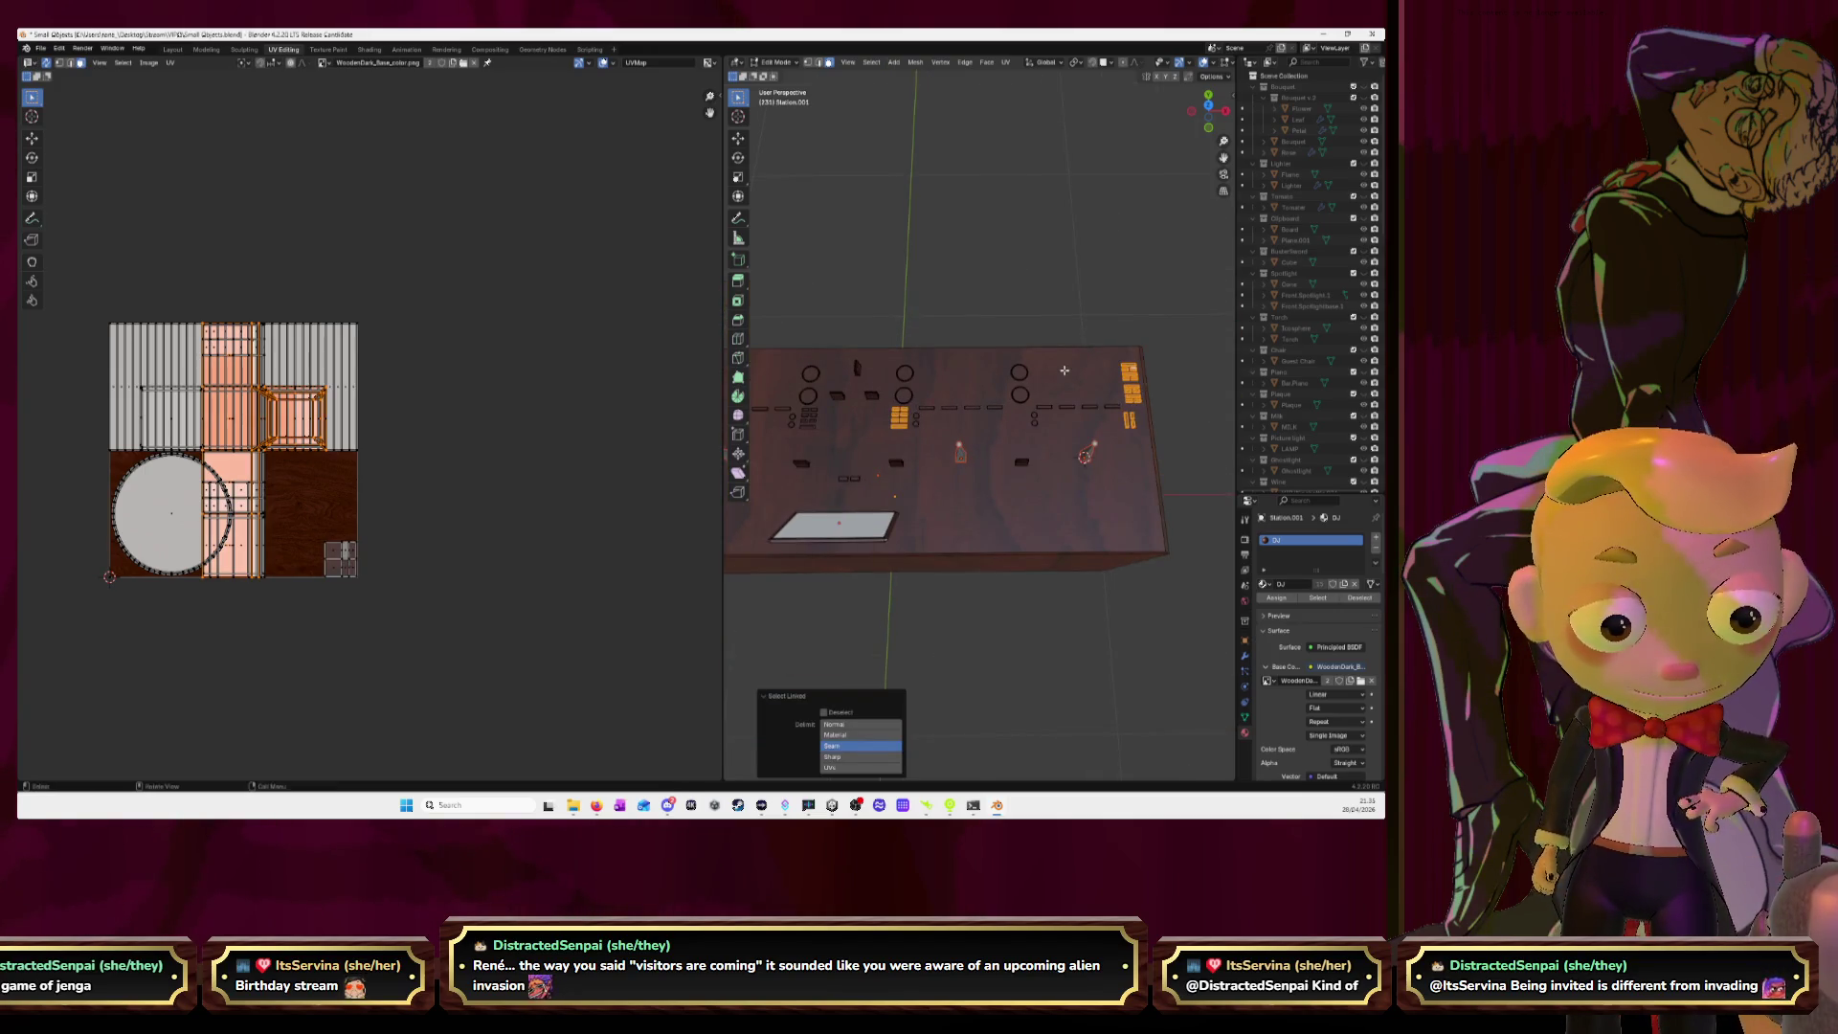
{"action": "left_click_drag", "start_coordinate": [1224, 158], "coordinate": [1206, 230]}
{"action": "scroll", "coordinate": [963, 386], "scroll_direction": "up", "scroll_amount": 5}
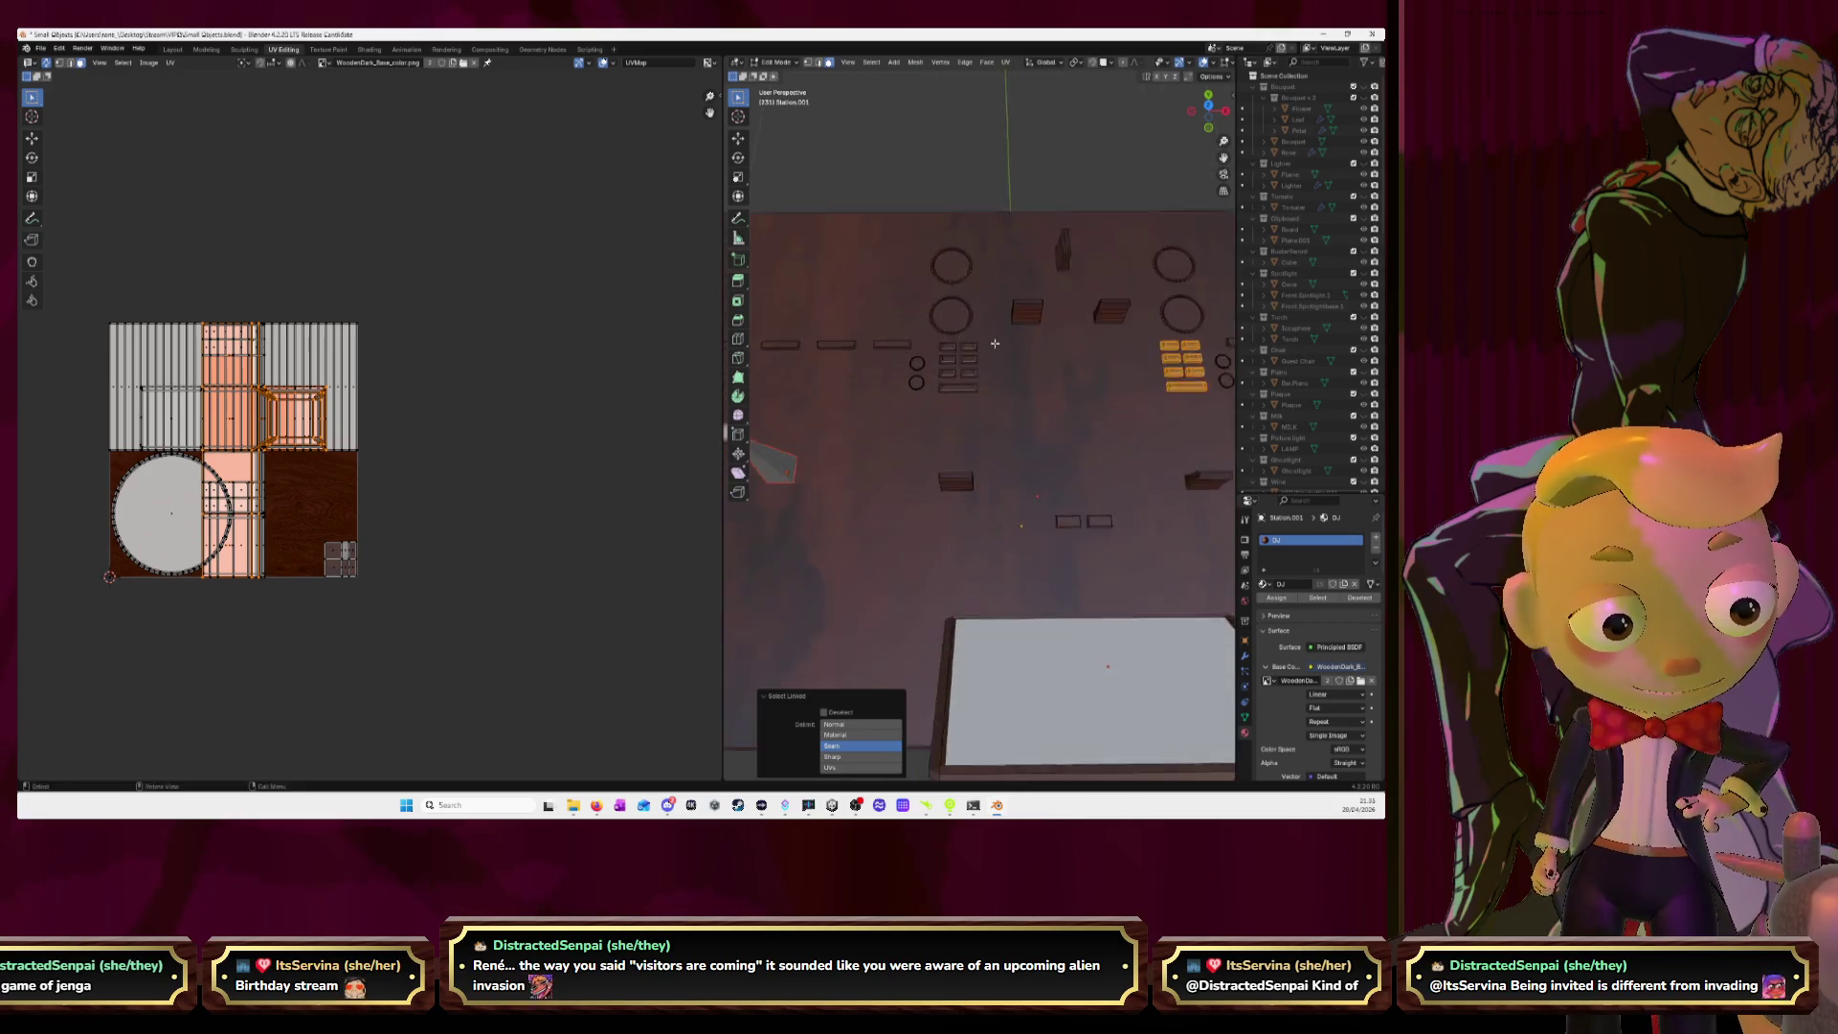
{"action": "key", "text": "l"}
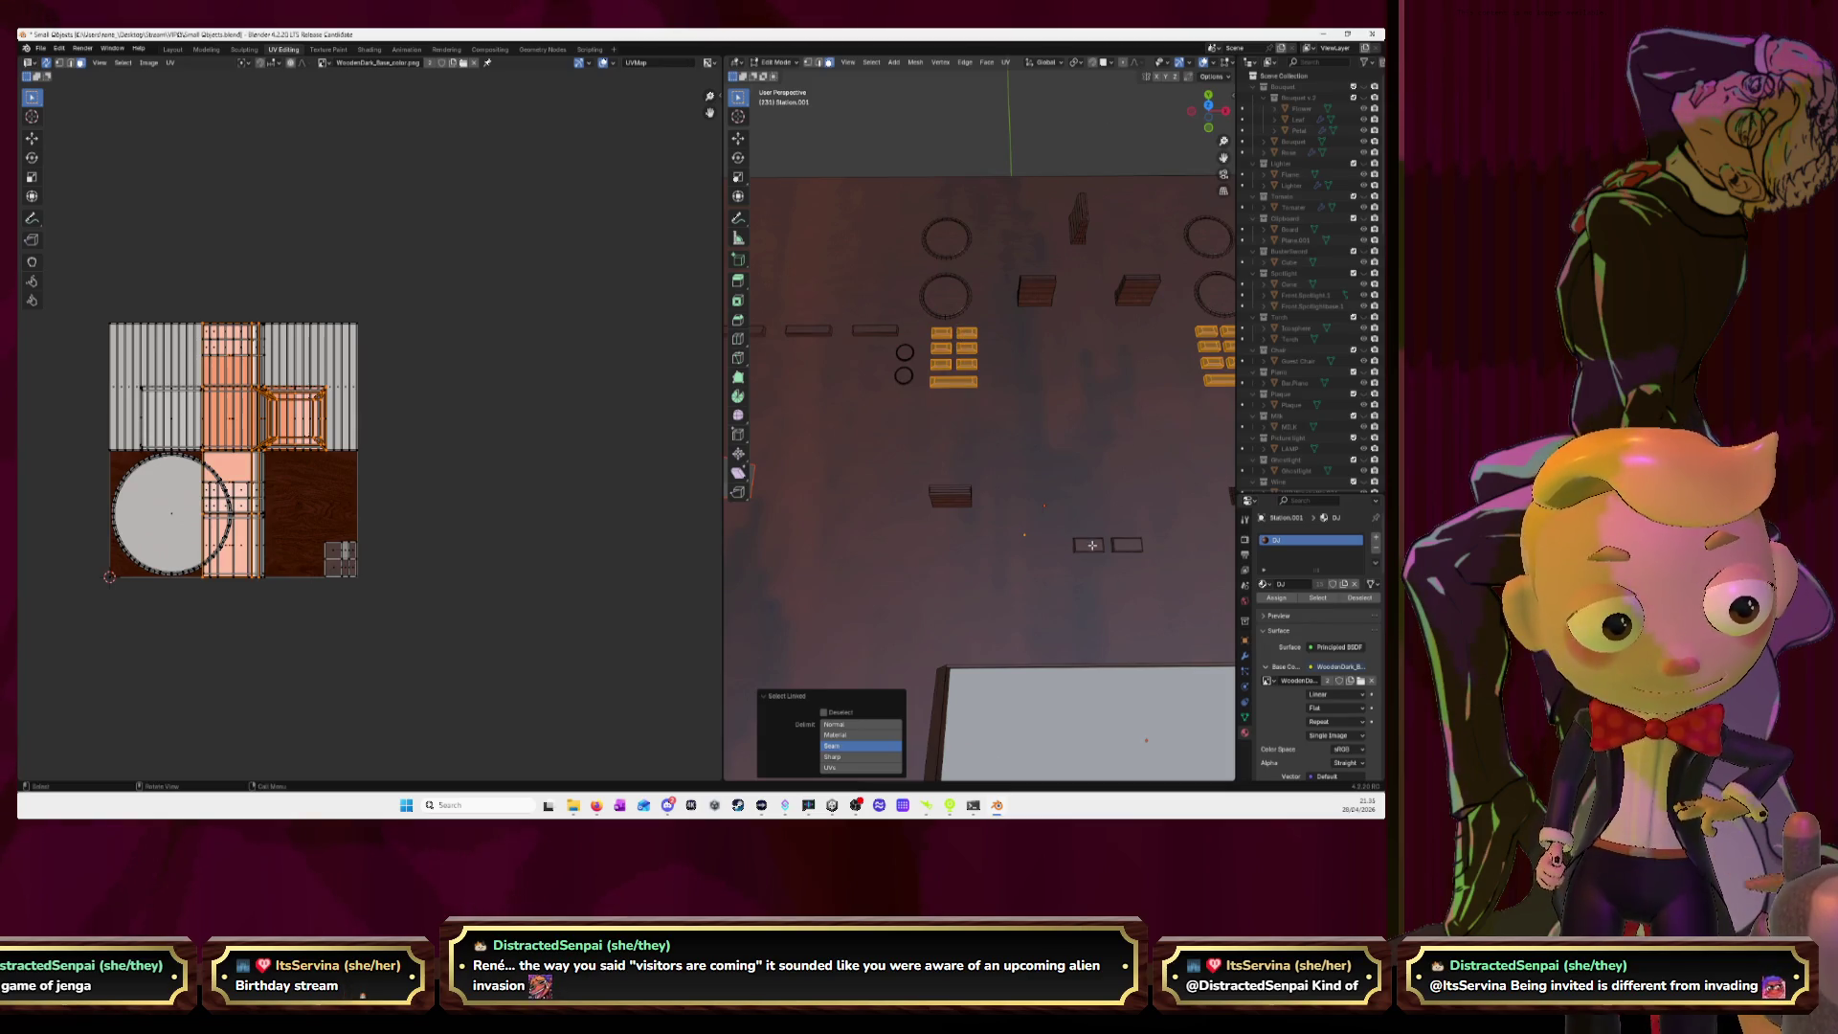
{"action": "scroll", "coordinate": [907, 435], "scroll_direction": "down", "scroll_amount": 4}
{"action": "scroll", "coordinate": [907, 434], "scroll_direction": "down", "scroll_amount": 2}
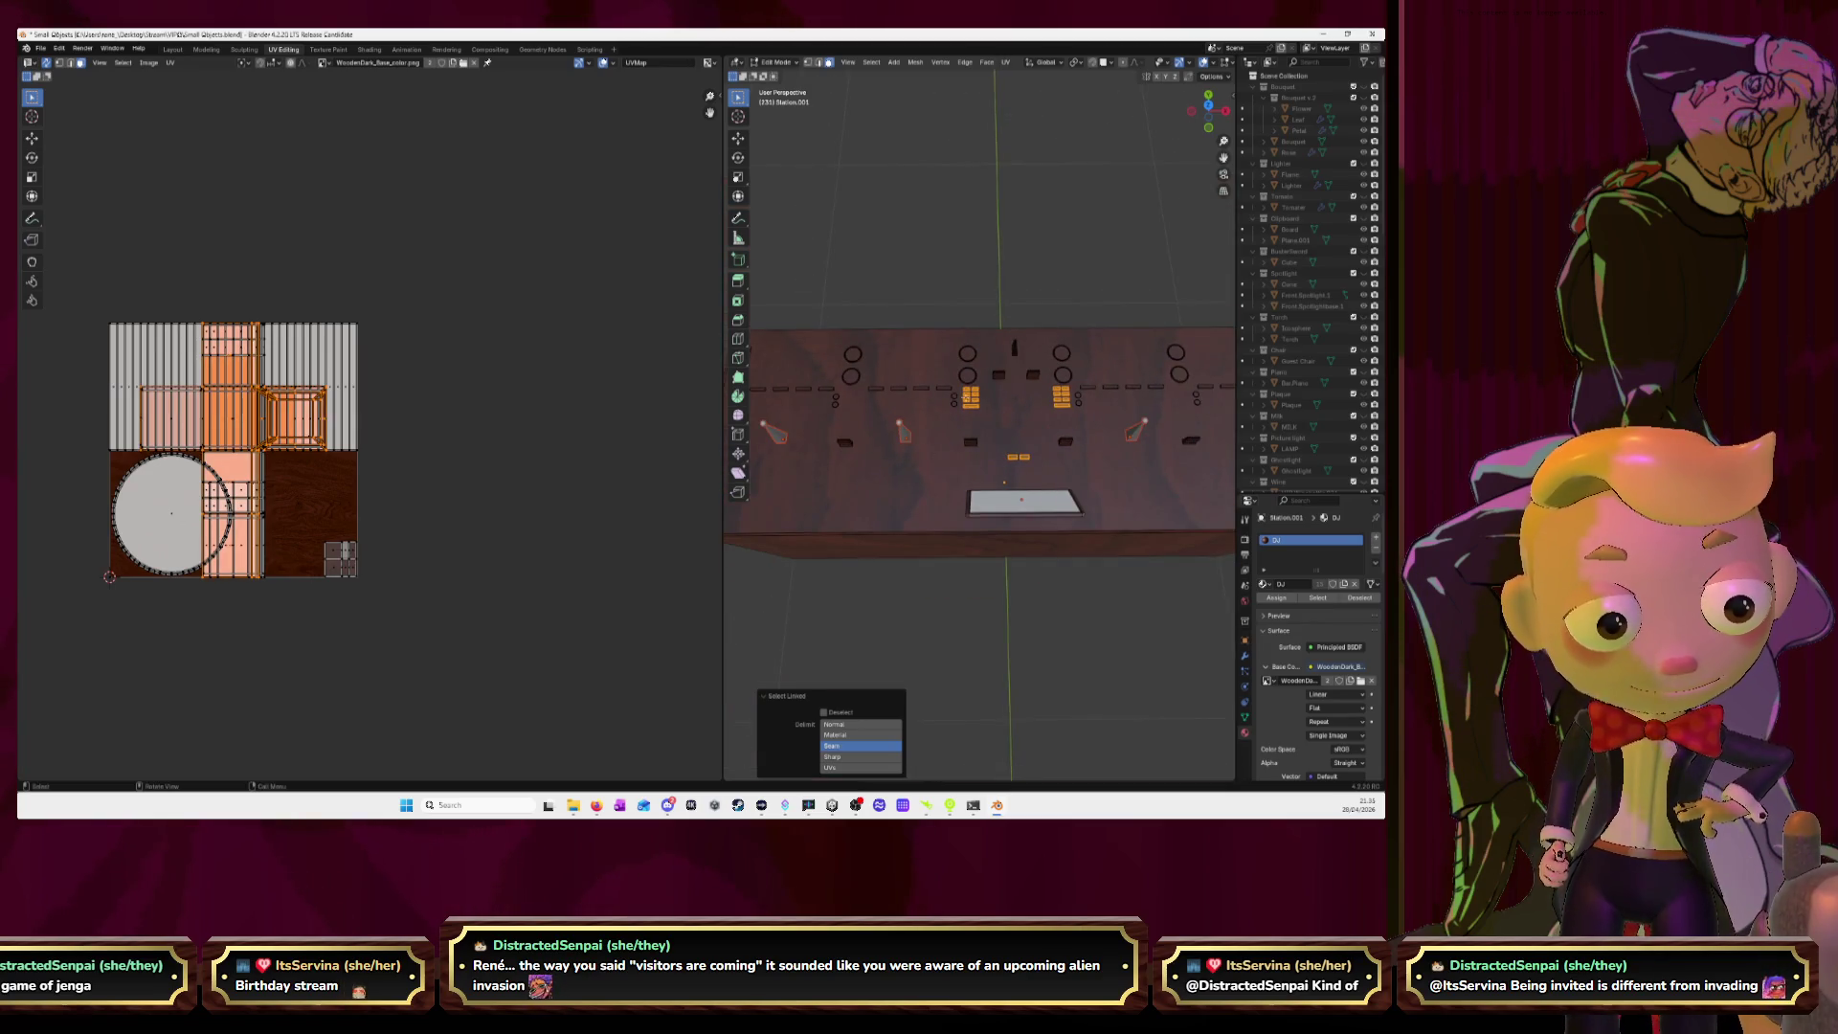
{"action": "mouse_move", "coordinate": [1223, 158]}
{"action": "left_mouse_down"}
{"action": "mouse_move", "coordinate": [1149, 177]}
{"action": "mouse_move", "coordinate": [1302, 210]}
{"action": "left_mouse_up"}
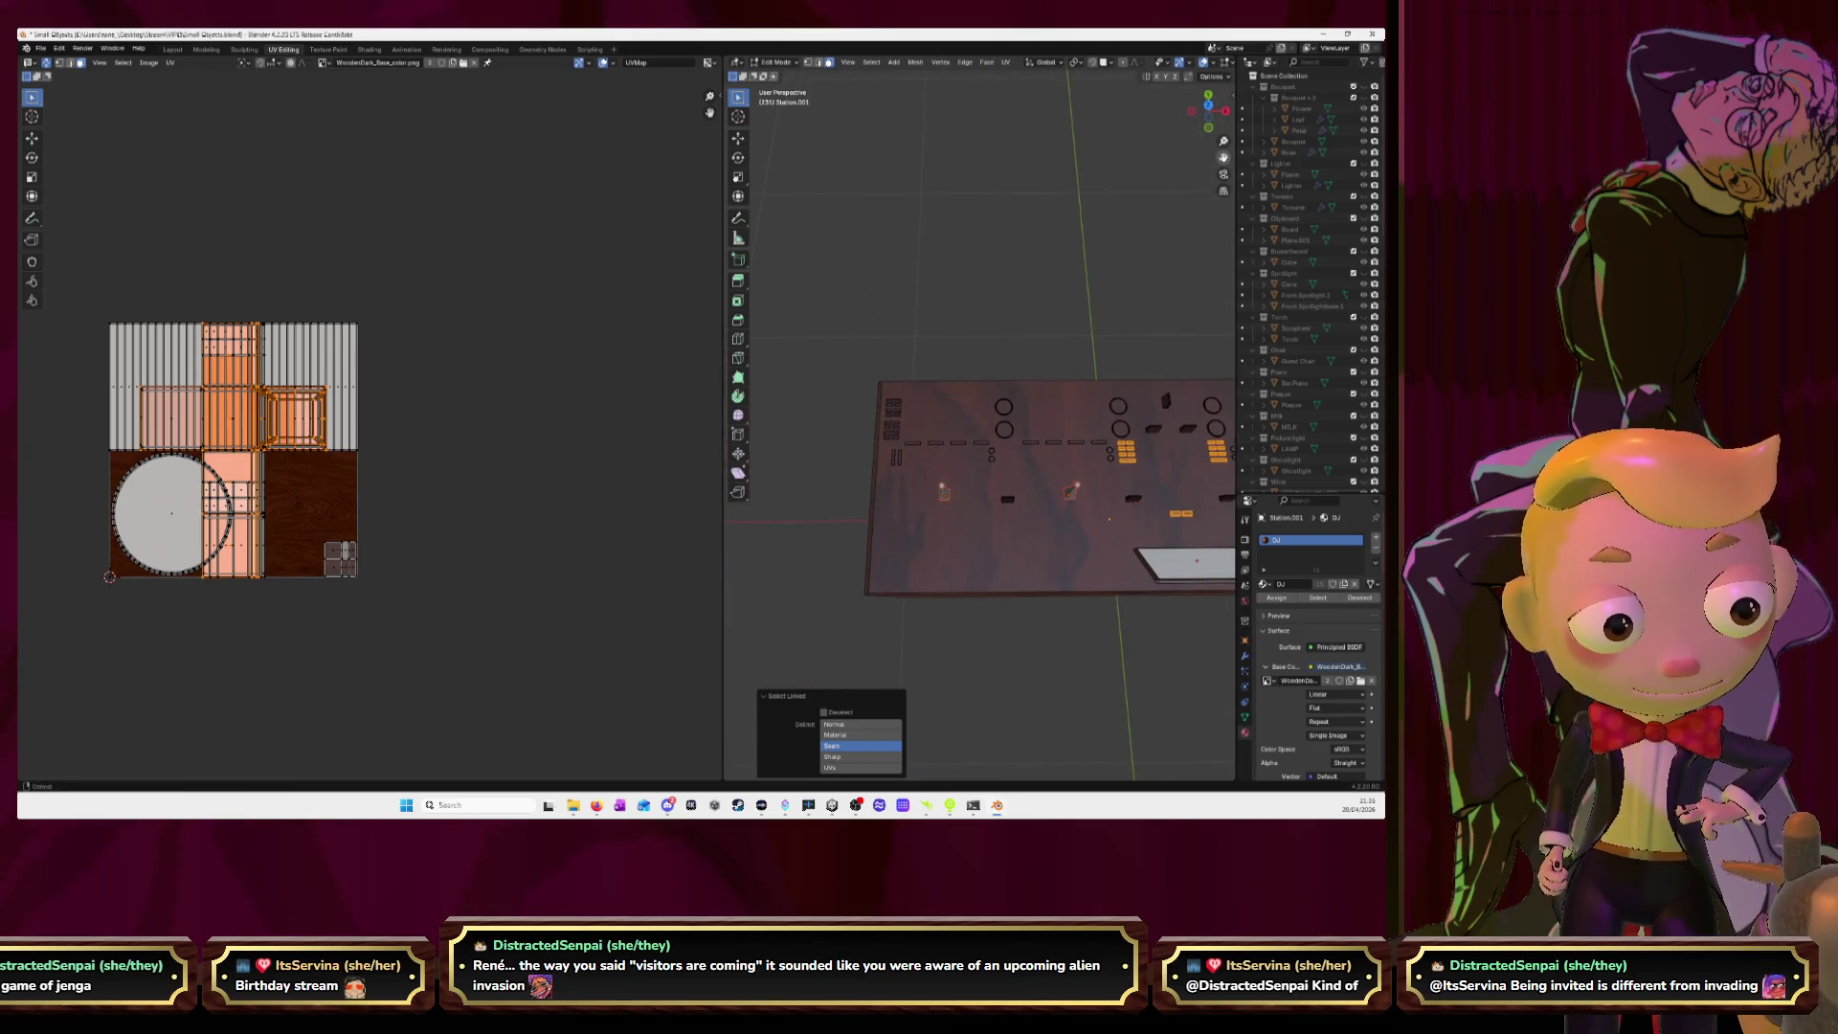
Add both vertical slider slots to the selection and orbit to a top-down view.
{"action": "scroll", "coordinate": [998, 529], "scroll_direction": "up", "scroll_amount": 2}
{"action": "scroll", "coordinate": [998, 528], "scroll_direction": "up", "scroll_amount": 2}
{"action": "scroll", "coordinate": [998, 528], "scroll_direction": "up", "scroll_amount": 2}
{"action": "scroll", "coordinate": [997, 528], "scroll_direction": "up", "scroll_amount": 2}
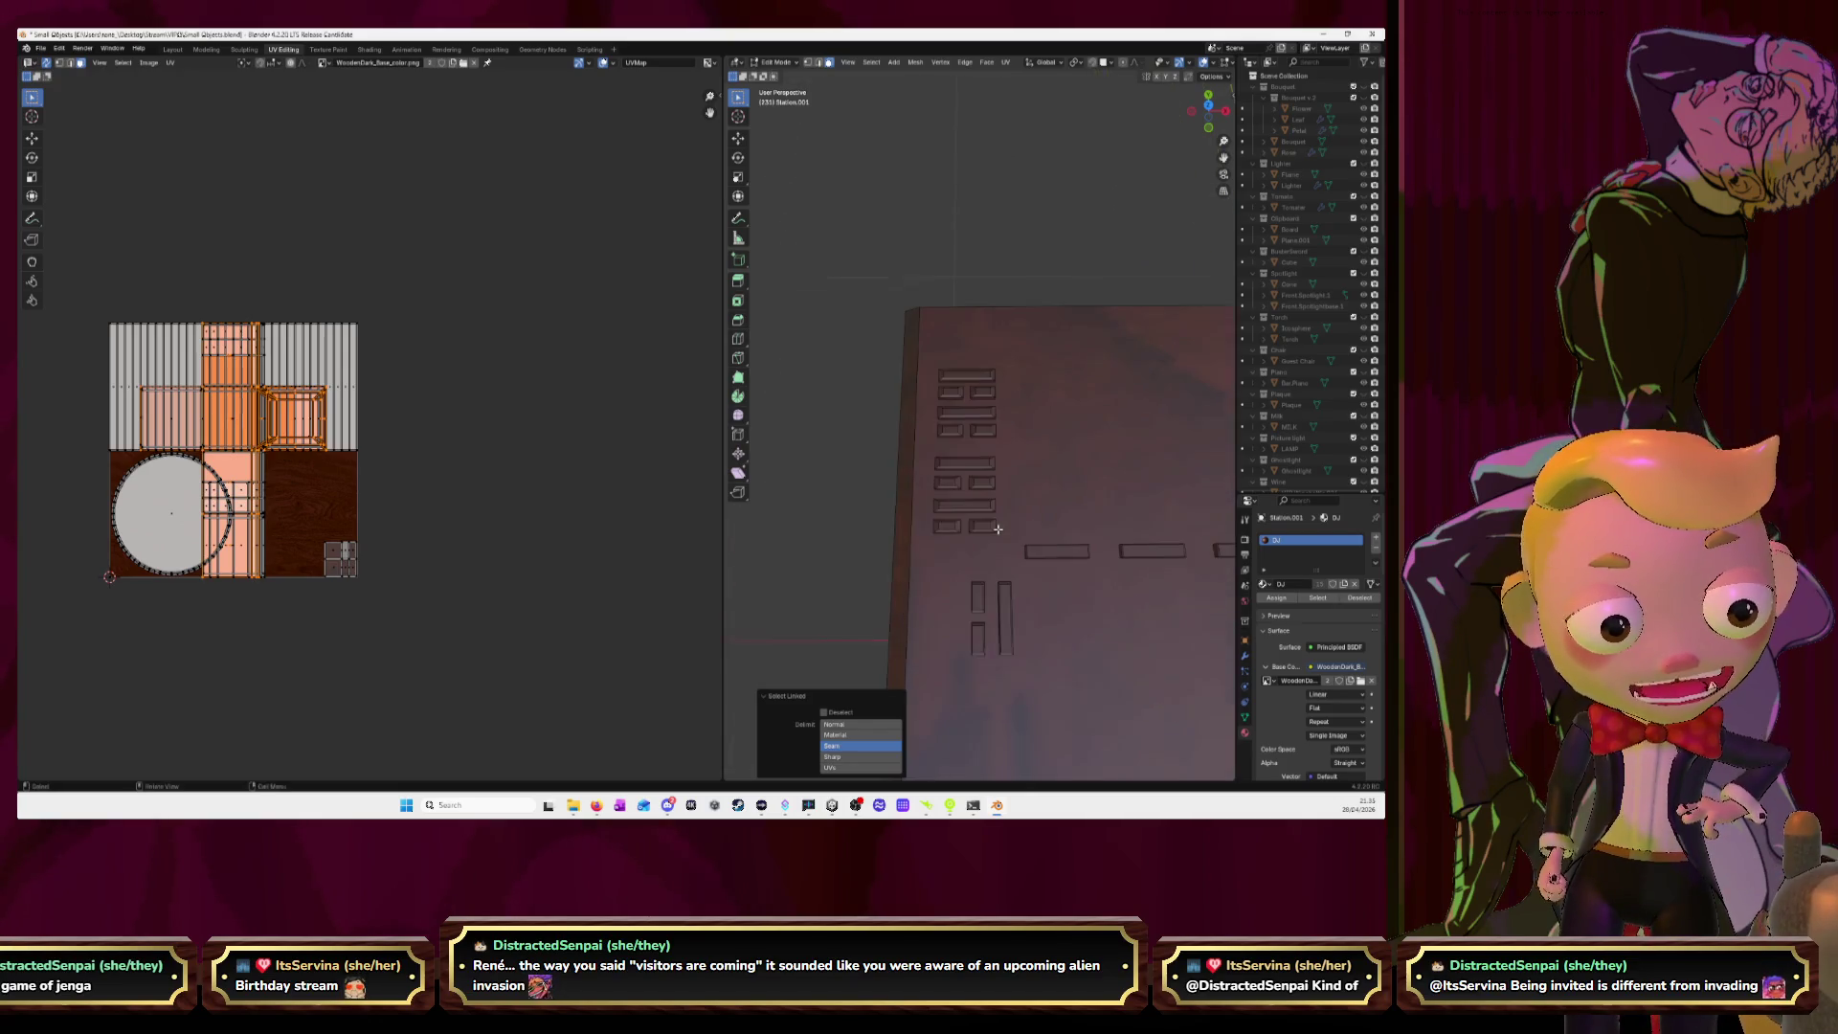
{"action": "key", "text": "l"}
{"action": "key", "text": "l"}
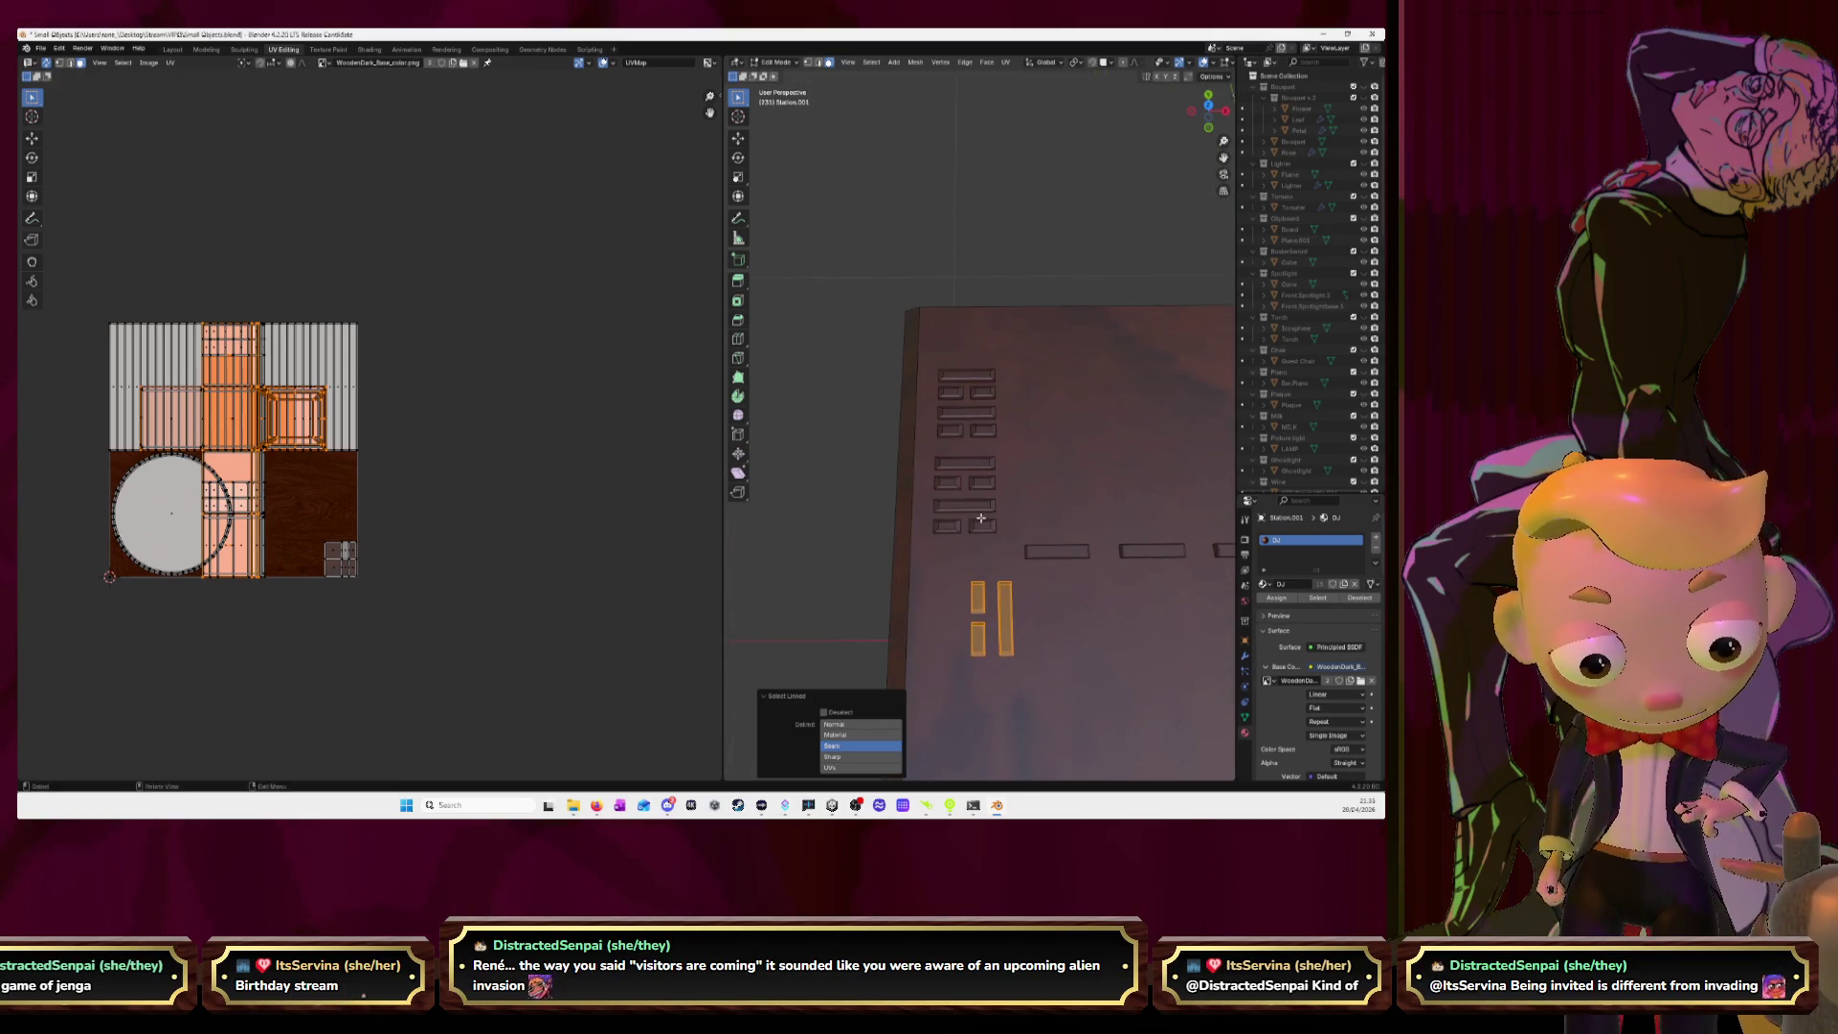
{"action": "key", "text": "l"}
{"action": "key", "text": "l"}
{"action": "key", "text": "l"}
{"action": "key", "text": "l"}
{"action": "key", "text": "l"}
{"action": "key", "text": "l"}
{"action": "key", "text": "l"}
{"action": "key", "text": "l"}
{"action": "key", "text": "l"}
{"action": "mouse_move", "coordinate": [978, 391]}
{"action": "middle_mouse_down"}
{"action": "mouse_move", "coordinate": [1255, 115]}
{"action": "mouse_move", "coordinate": [1101, 431]}
{"action": "mouse_move", "coordinate": [1197, 412]}
{"action": "middle_mouse_up"}
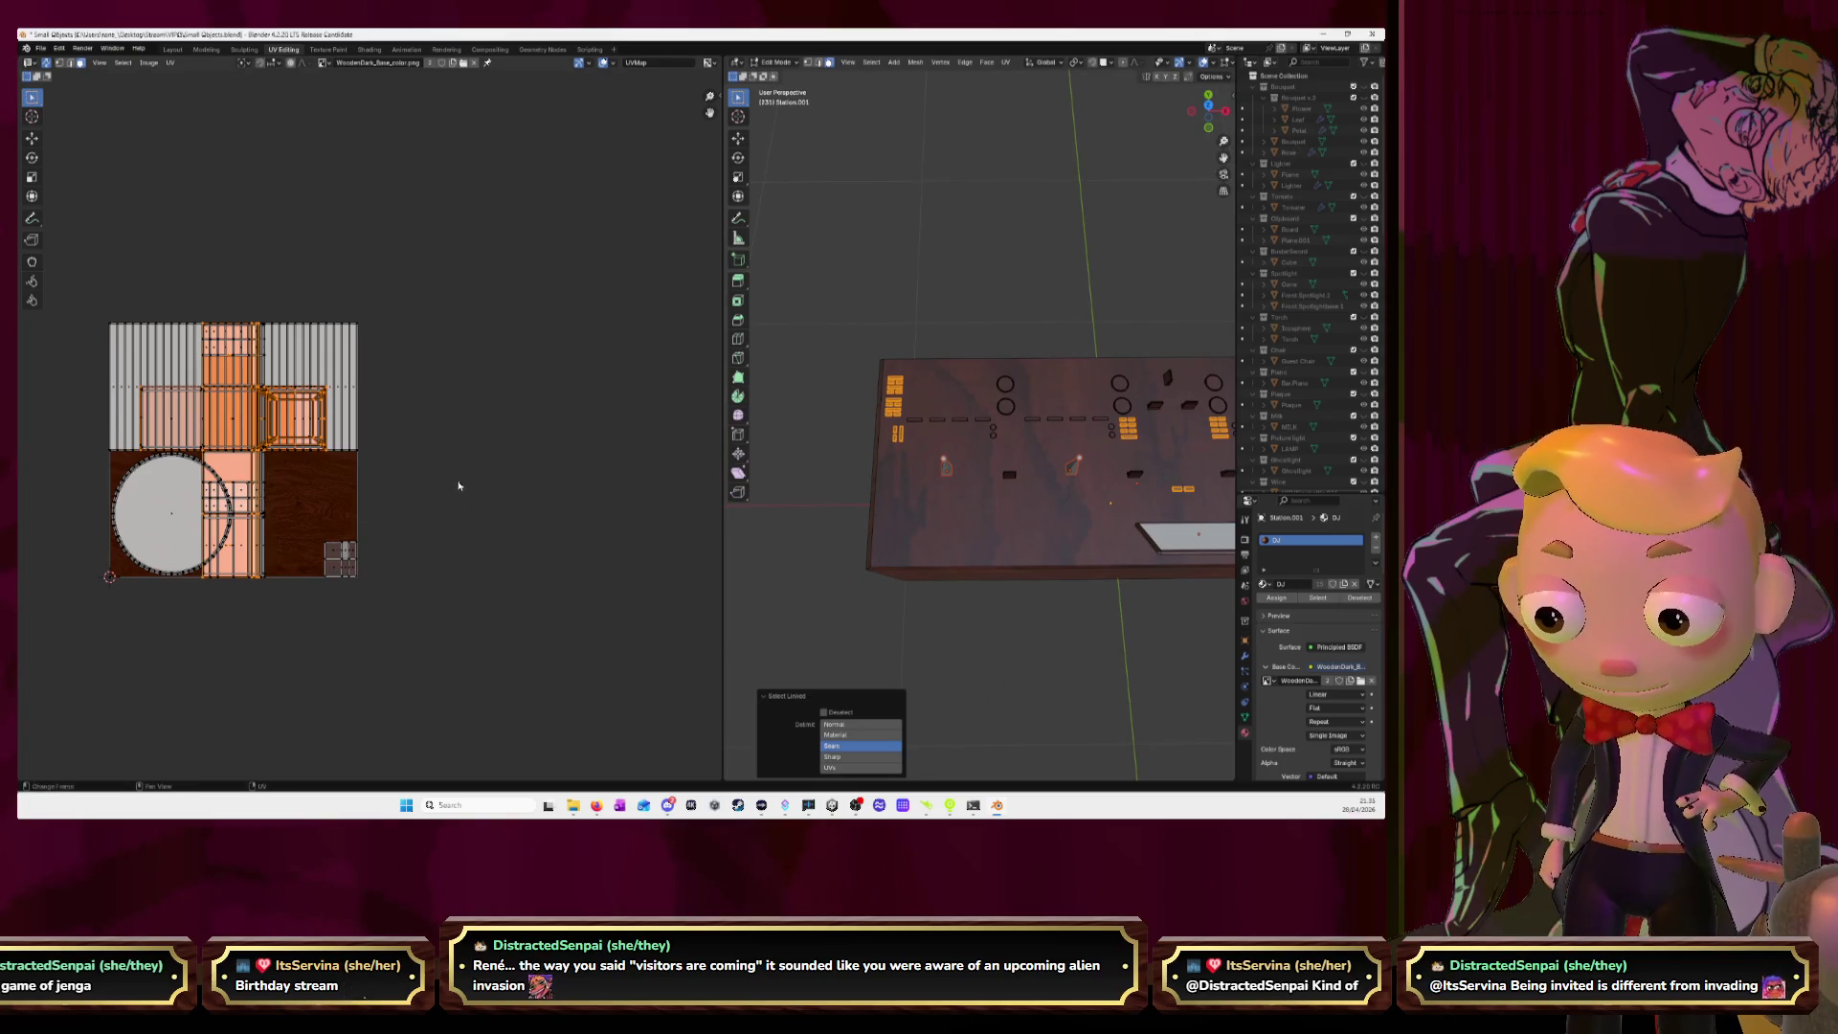
Unwrap the selected pieces and move the cross-shaped net out beside the texture.
{"action": "key", "text": "u"}
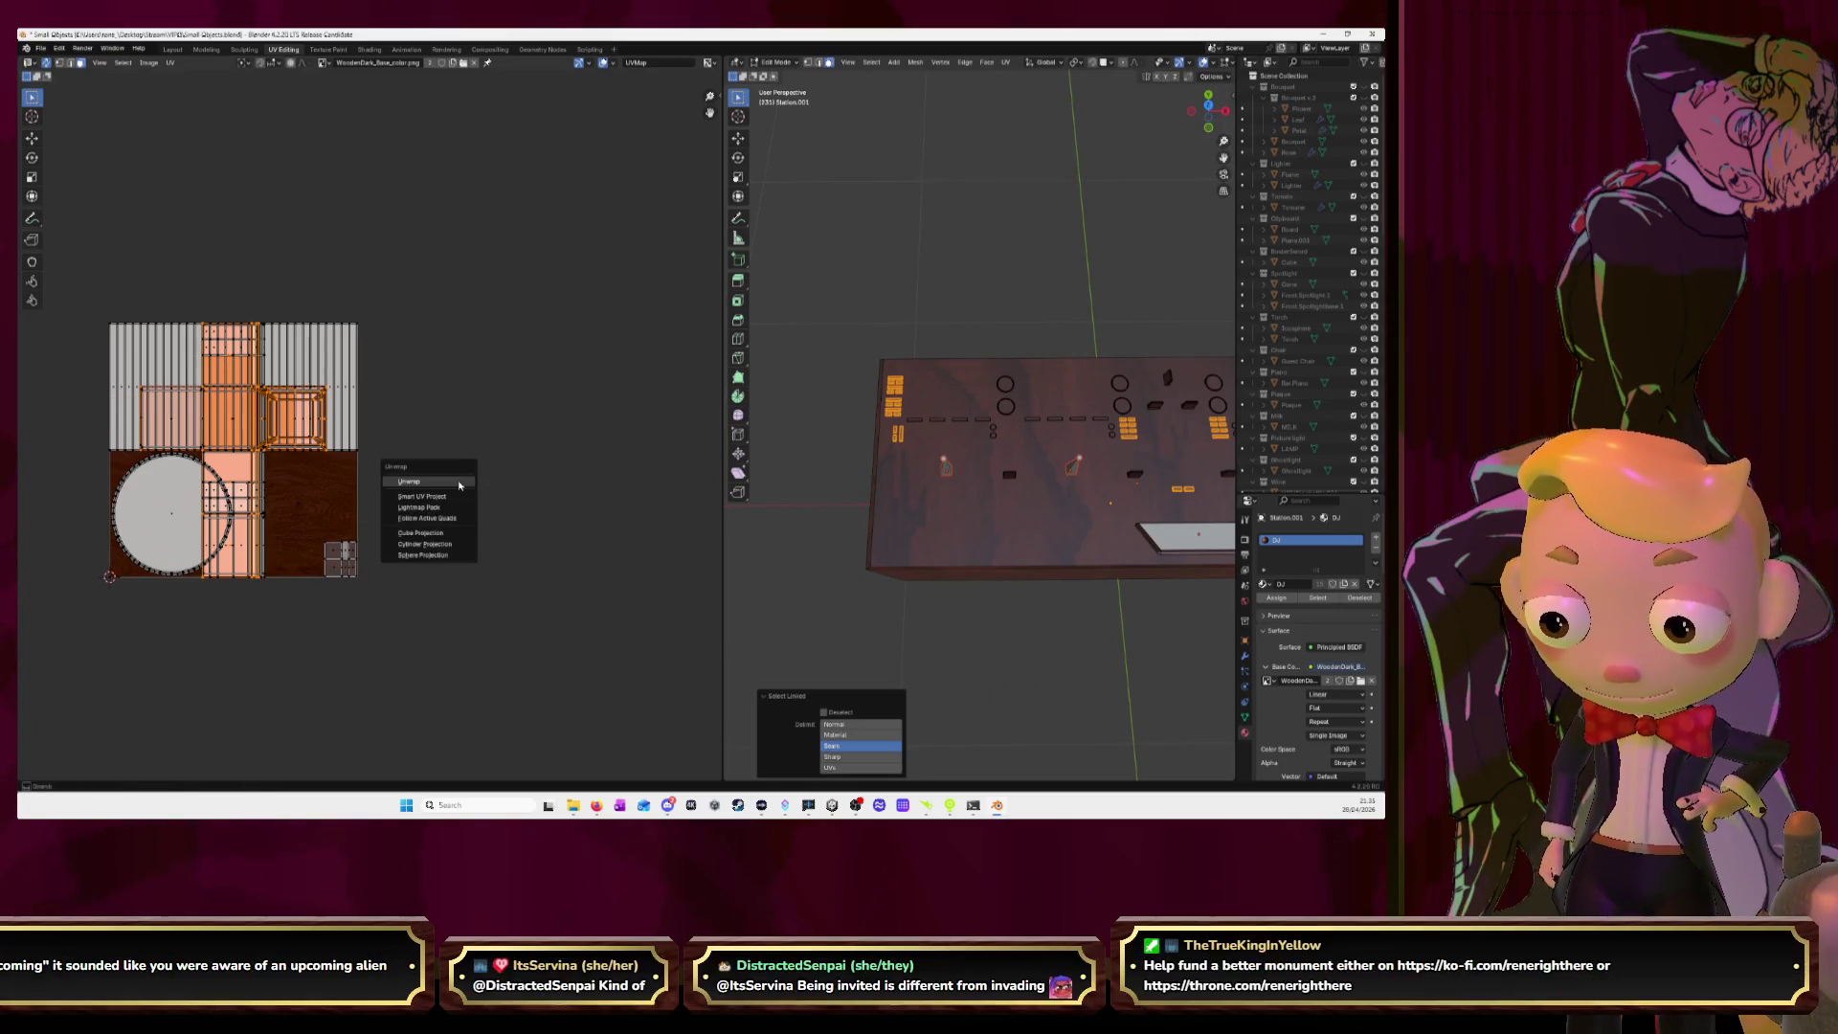
{"action": "left_click", "coordinate": [460, 485]}
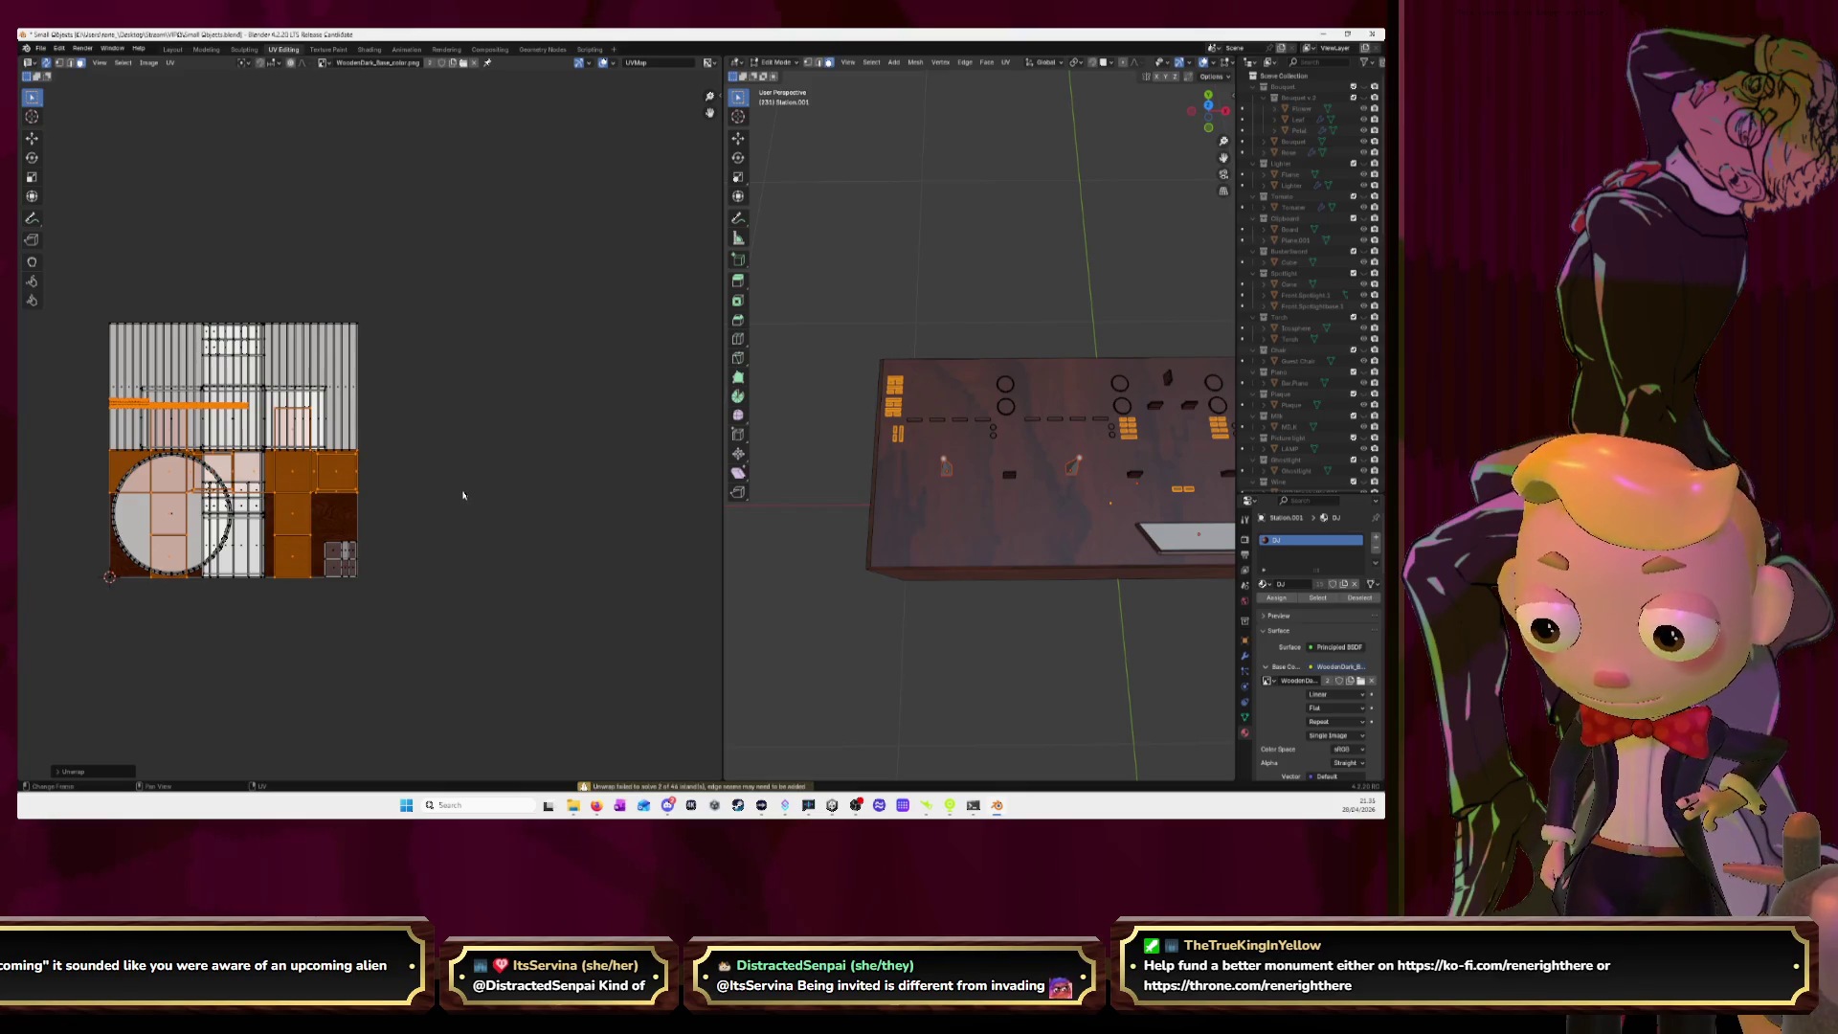
{"action": "key", "text": "g"}
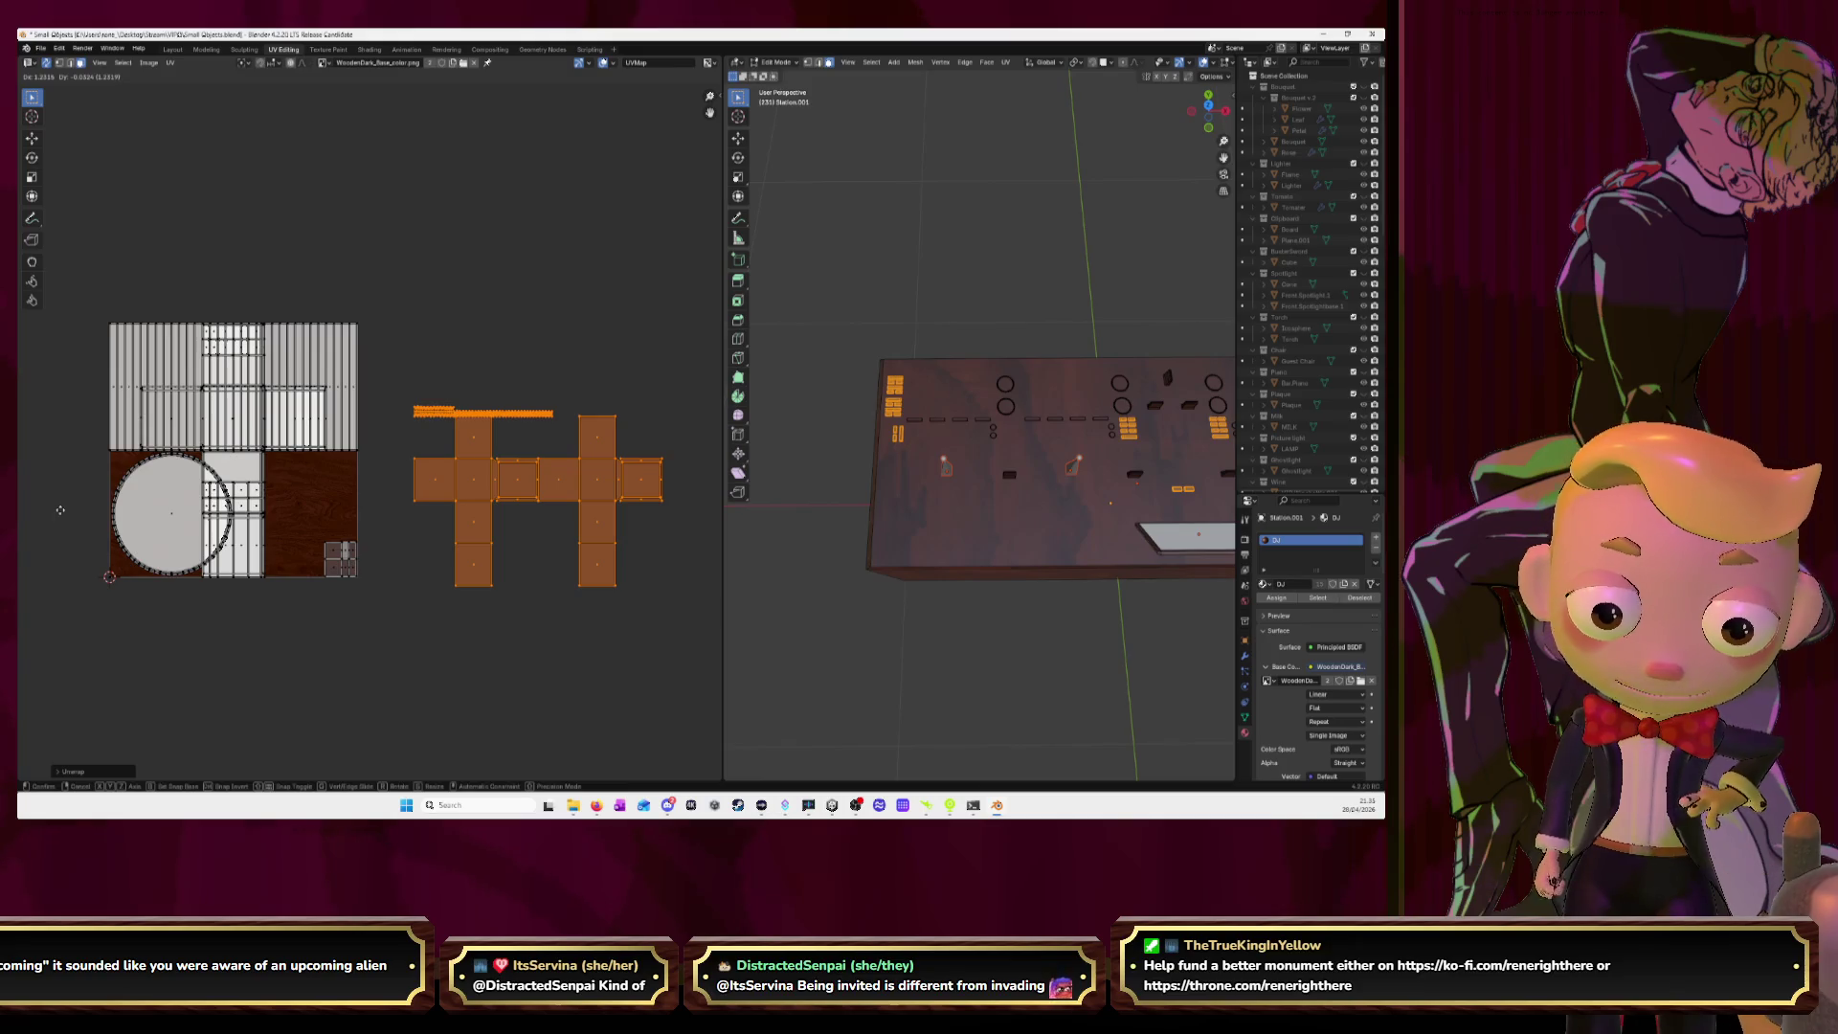
{"action": "left_click", "coordinate": [51, 494]}
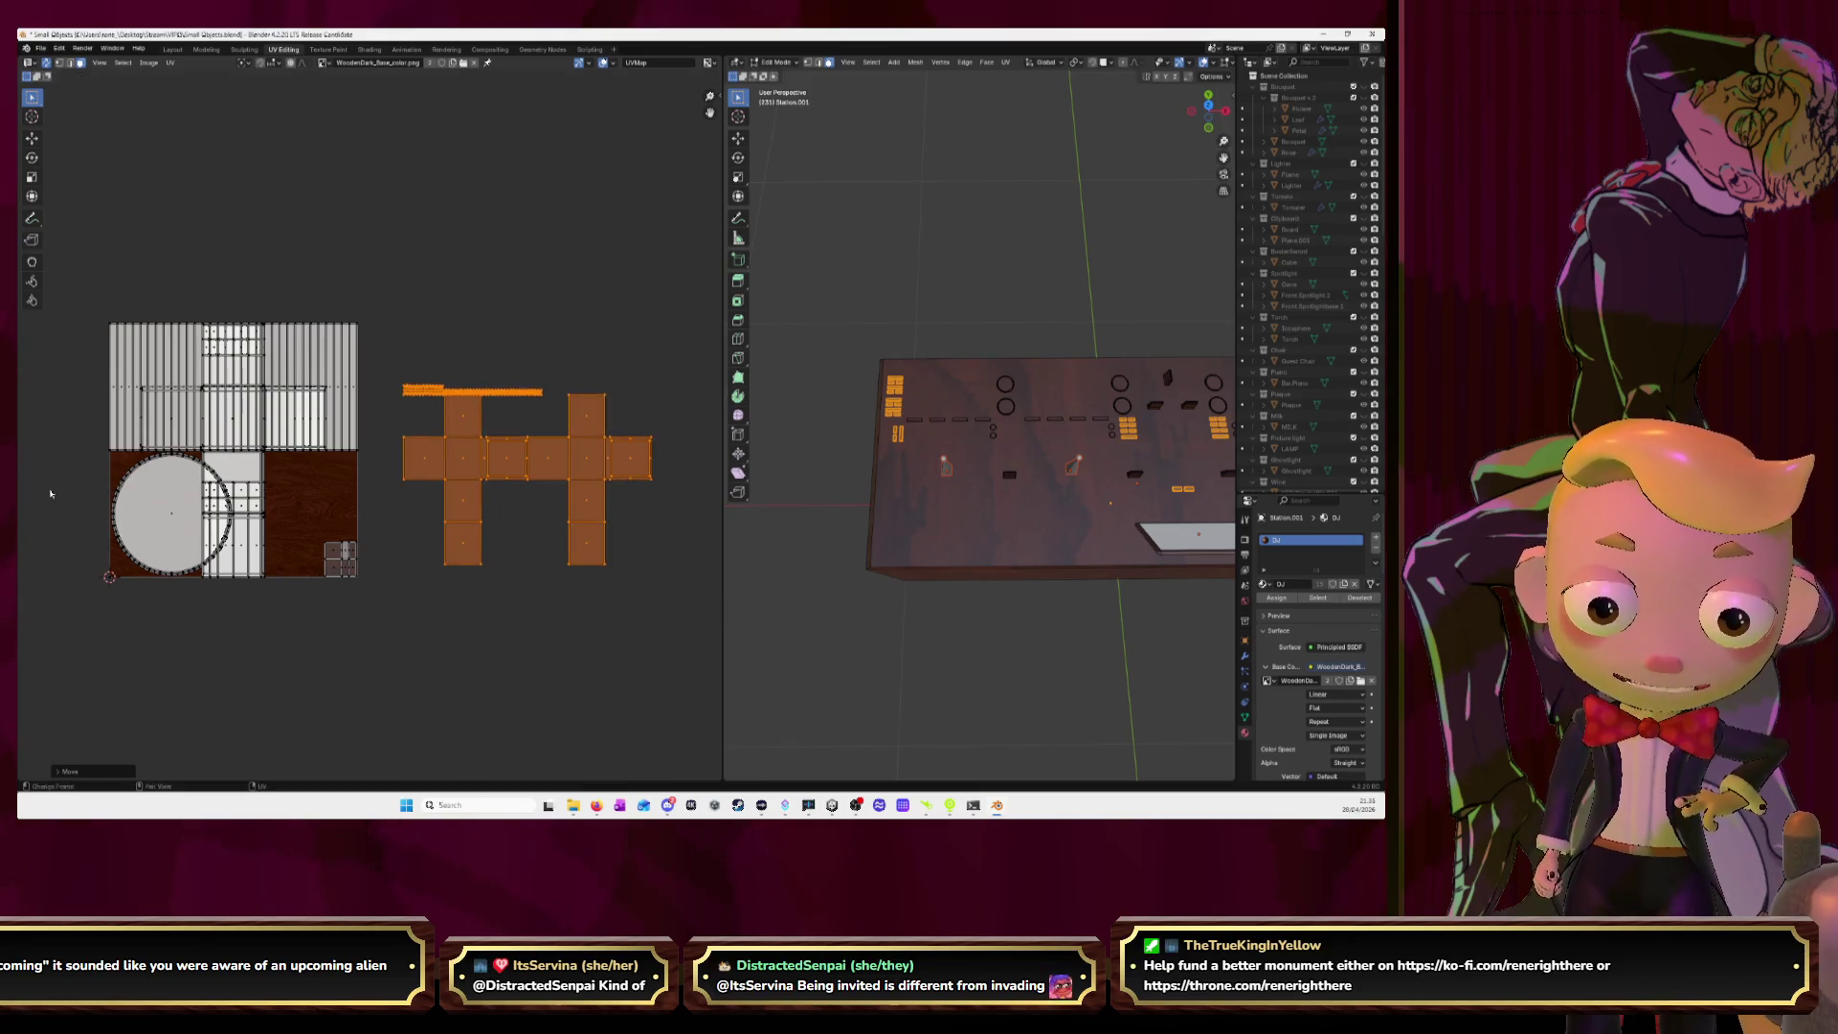
Shift one net face a square right, then pick Smart UV Project for the remaining faces.
{"action": "left_click", "coordinate": [1085, 504]}
{"action": "right_click", "coordinate": [1085, 505]}
{"action": "key", "text": "g"}
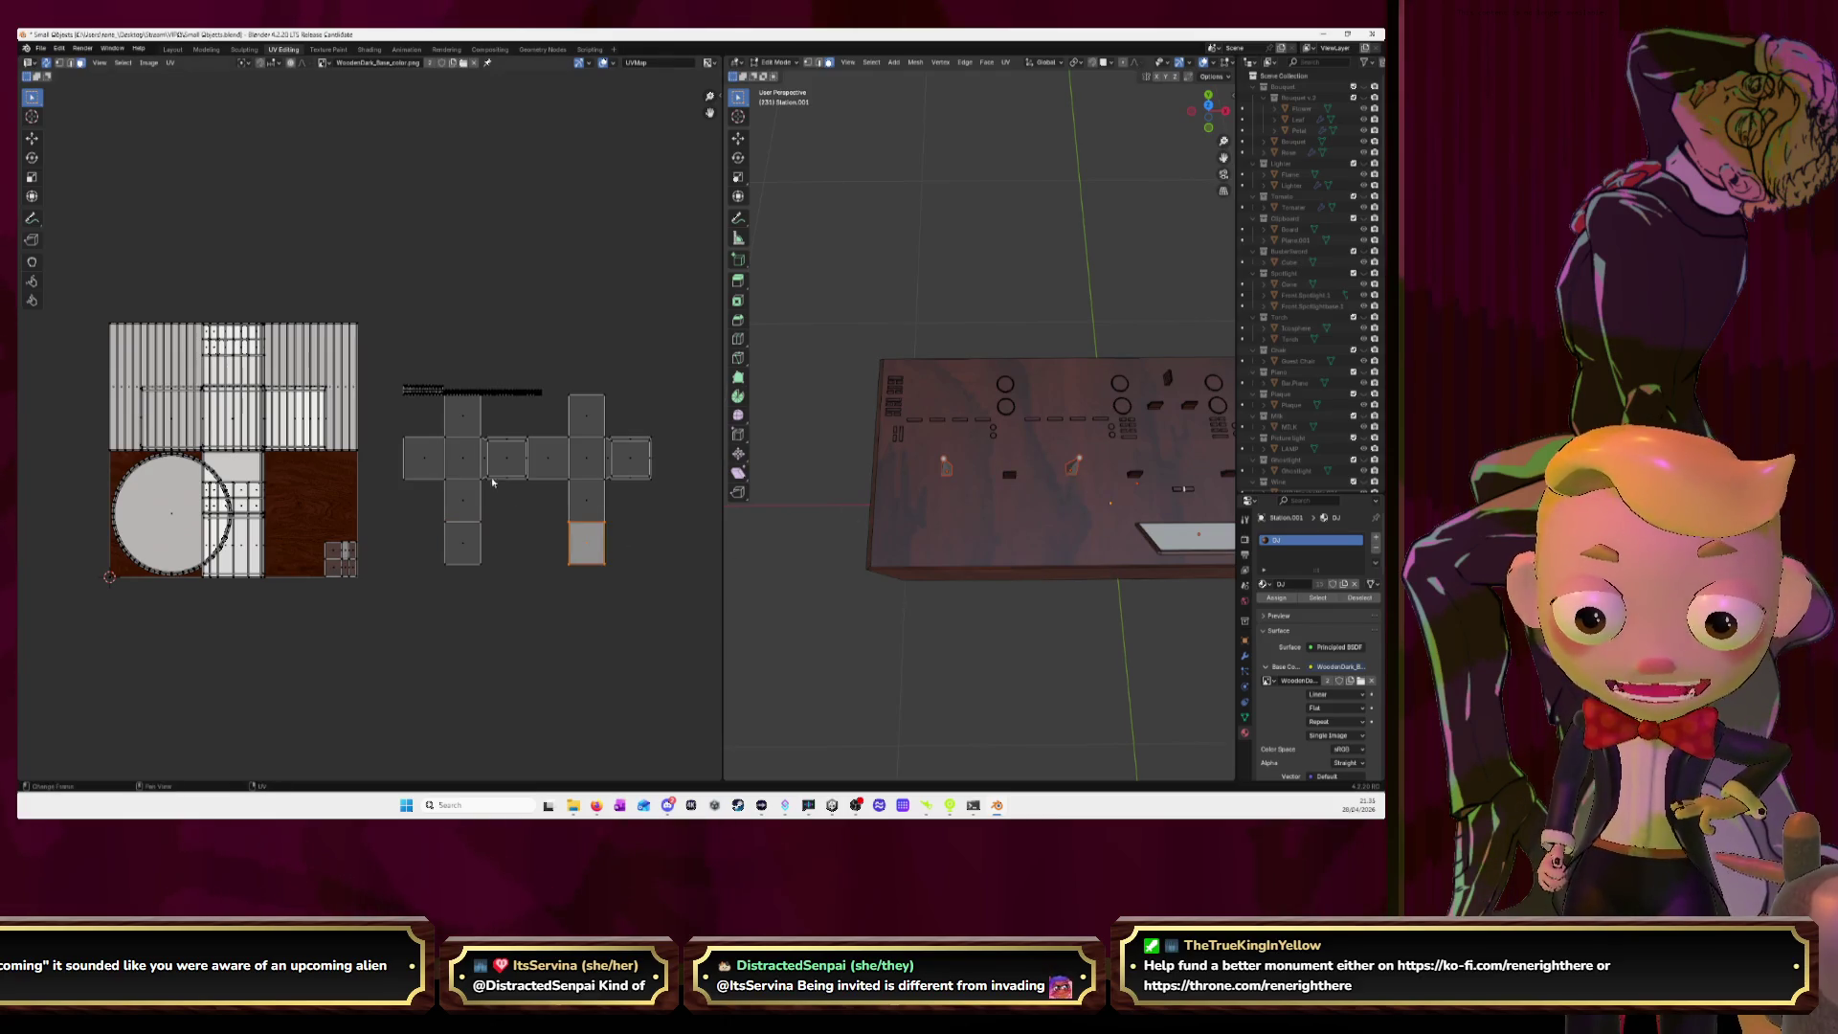
{"action": "left_click_drag", "start_coordinate": [386, 364], "coordinate": [674, 630]}
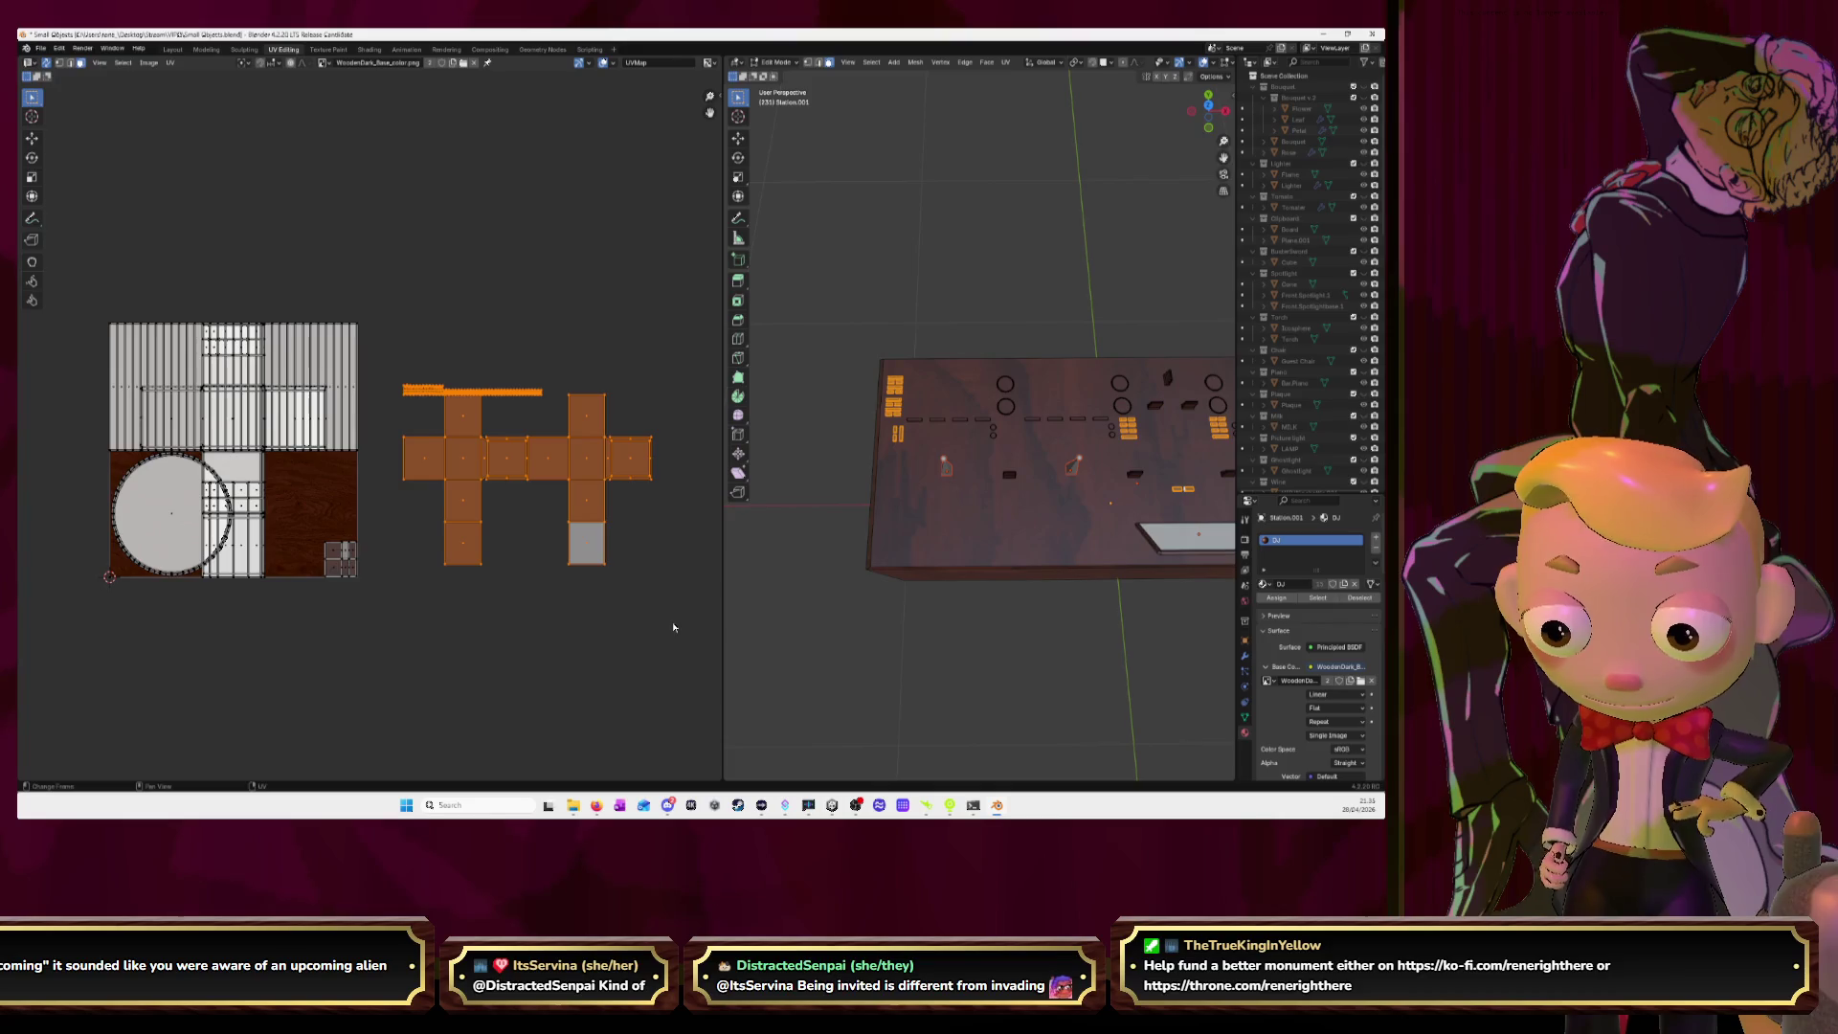
{"action": "key", "text": "u"}
{"action": "left_click", "coordinate": [670, 634]}
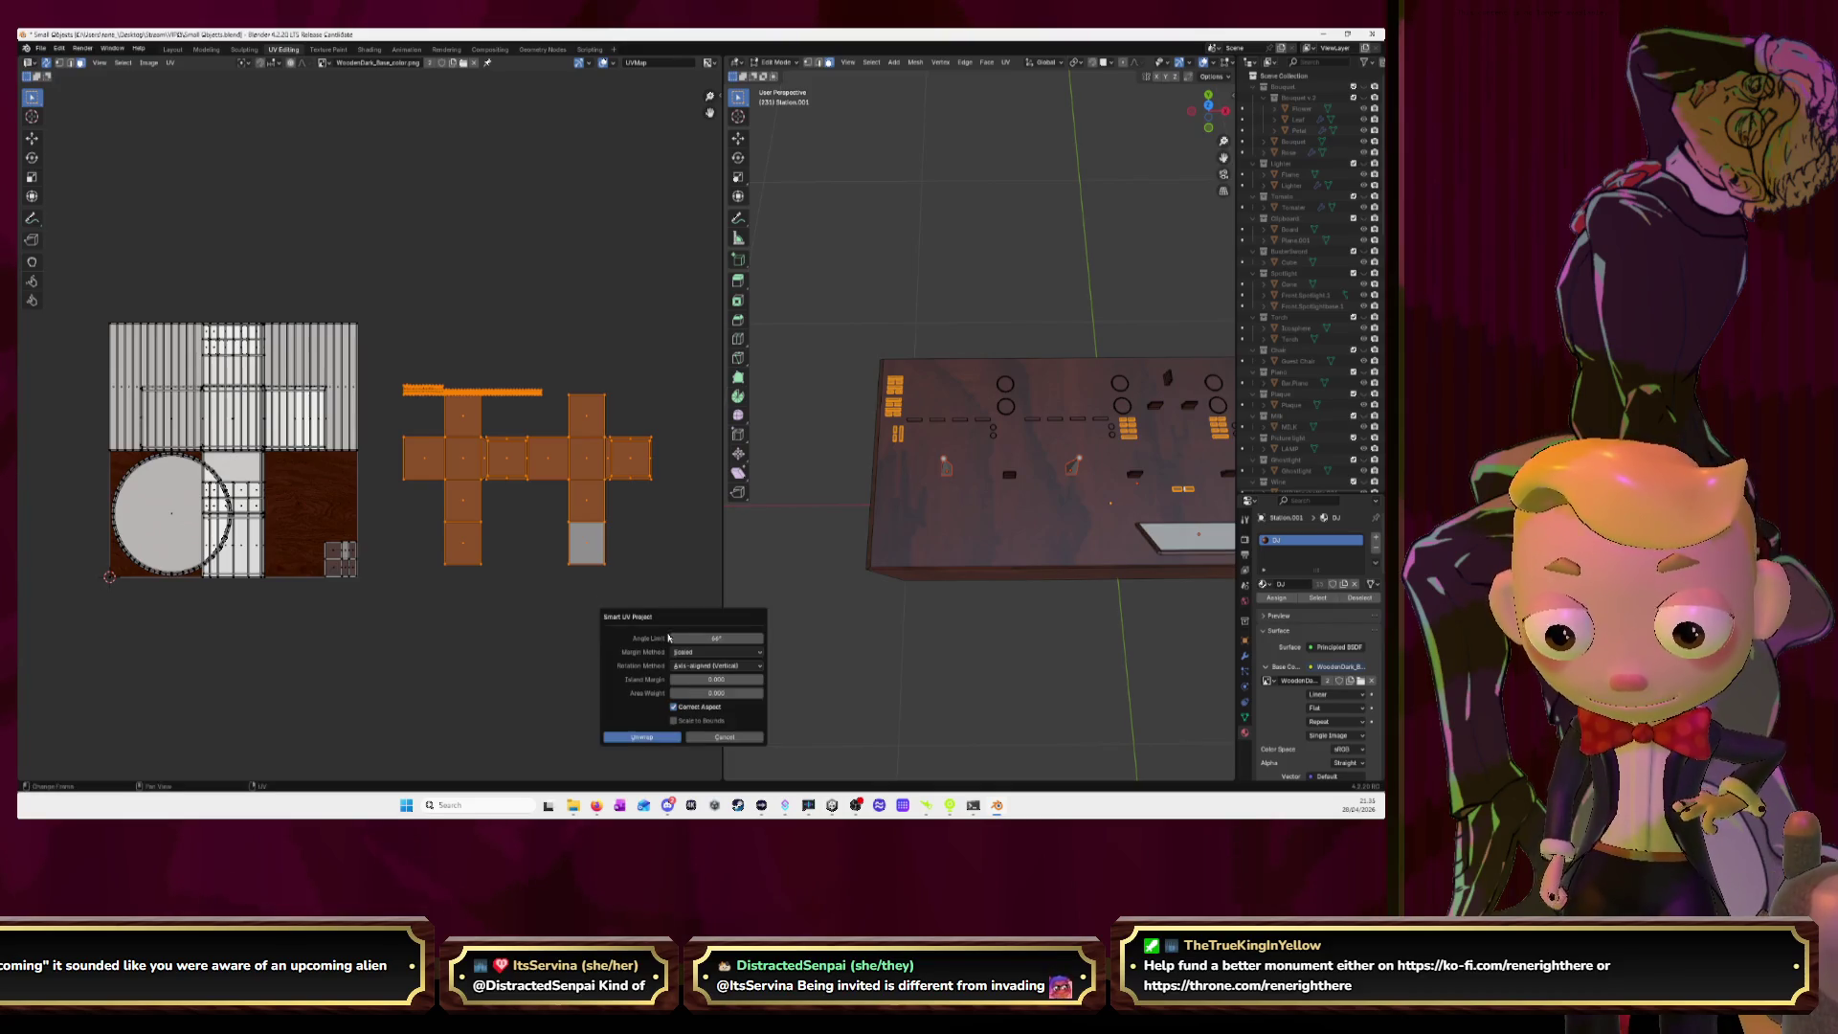
Apply Smart UV Project, move the islands beside the texture, and nudge one thin island right.
{"action": "left_click", "coordinate": [642, 737]}
{"action": "key", "text": "g"}
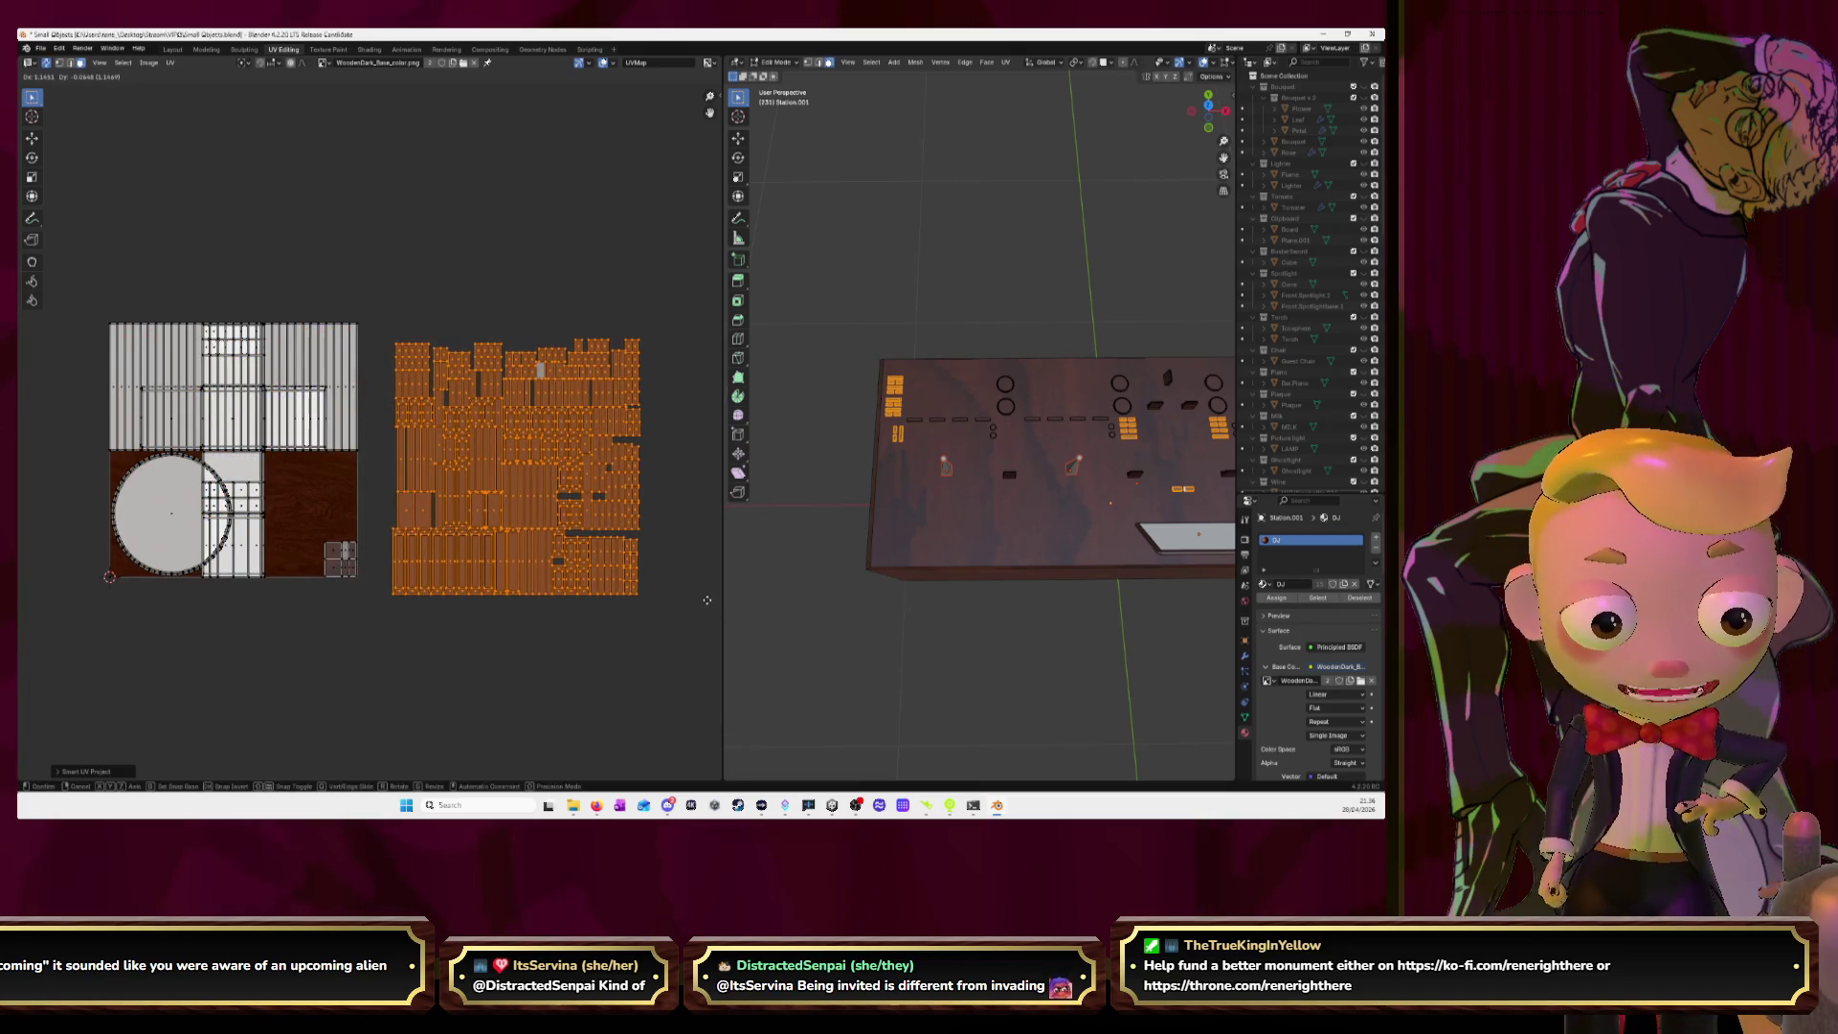
{"action": "left_click", "coordinate": [707, 605]}
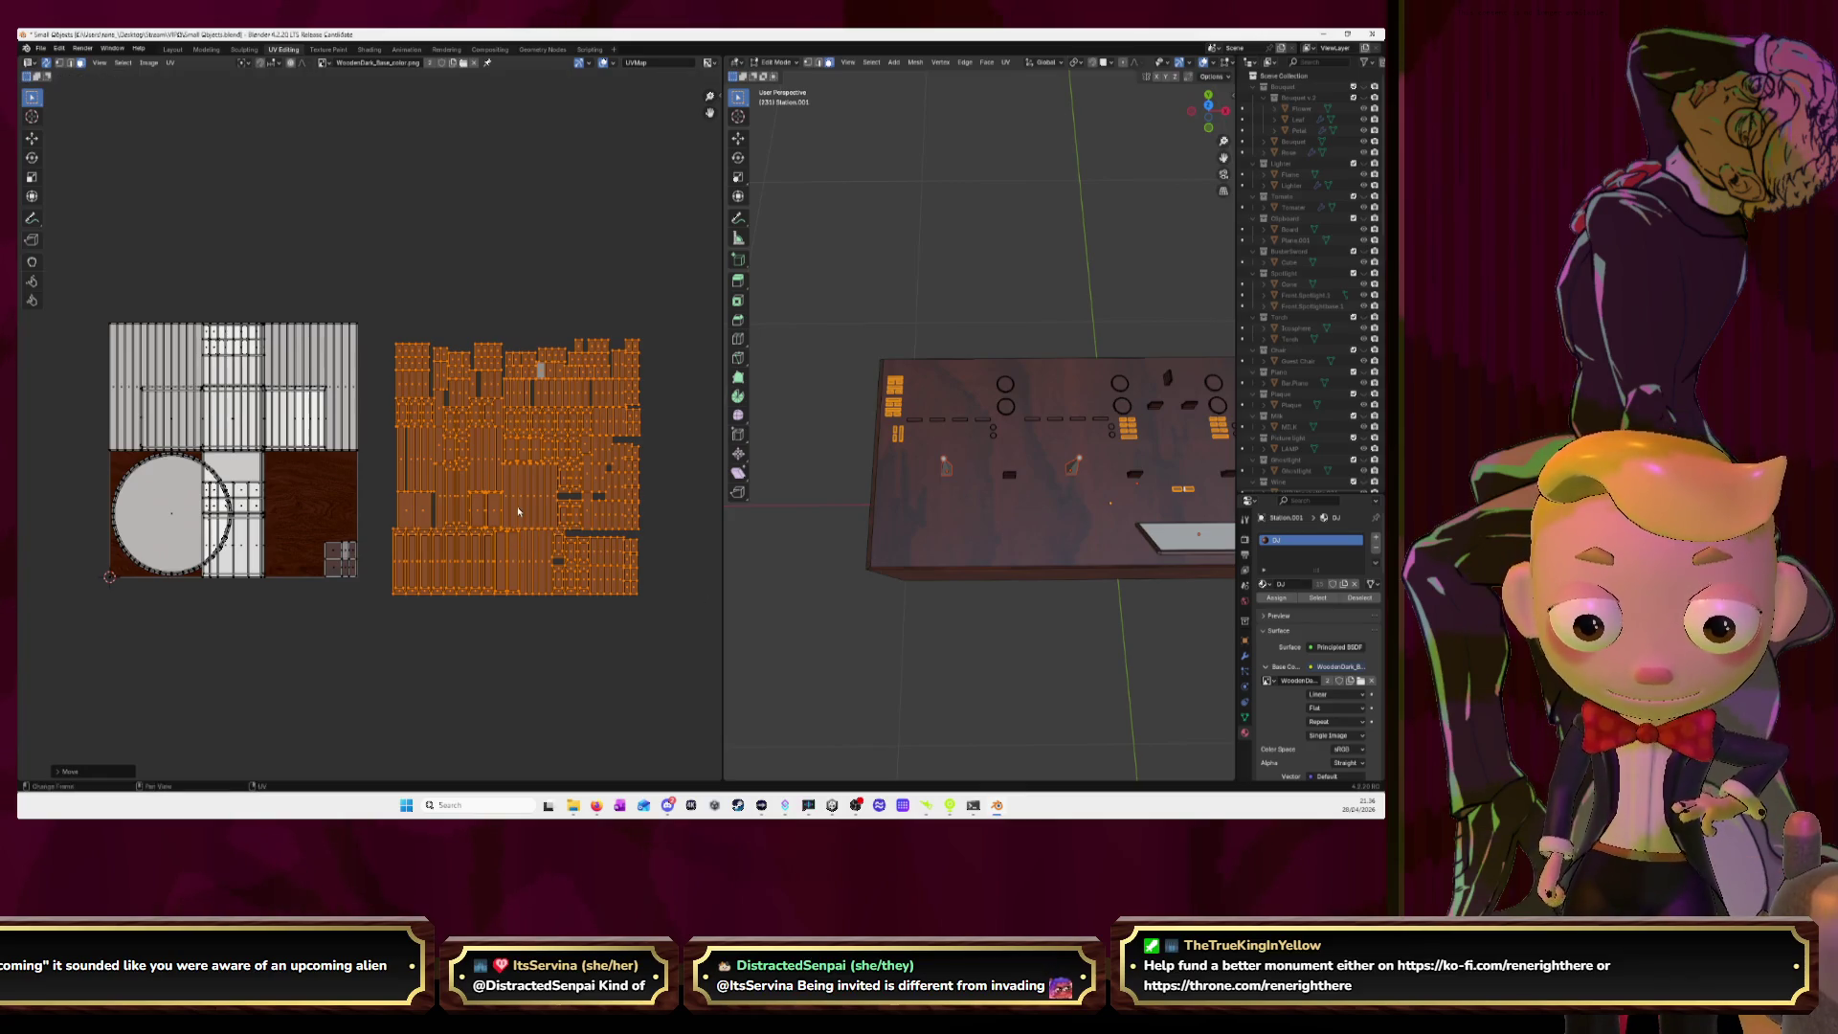
{"action": "left_click", "coordinate": [517, 511]}
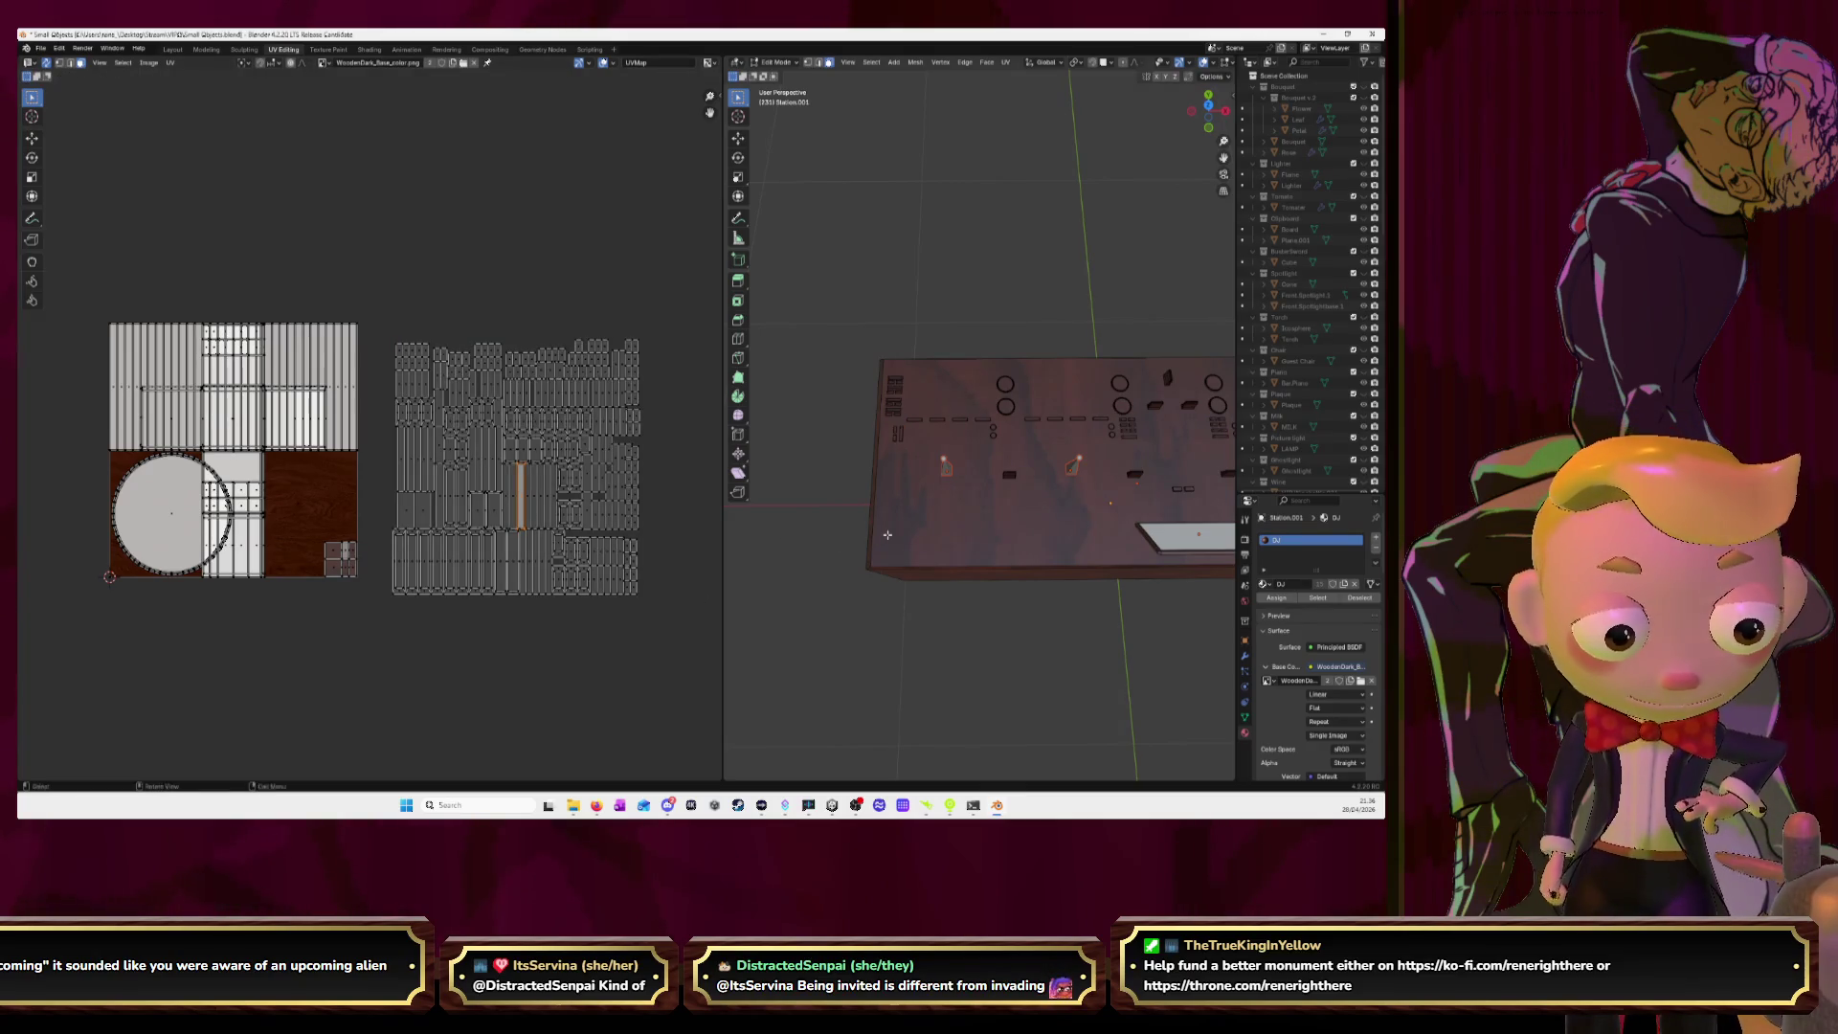
{"action": "key", "text": "KP_Decimal"}
{"action": "mouse_move", "coordinate": [887, 533]}
{"action": "middle_mouse_down"}
{"action": "mouse_move", "coordinate": [933, 478]}
{"action": "mouse_move", "coordinate": [883, 480]}
{"action": "middle_mouse_up"}
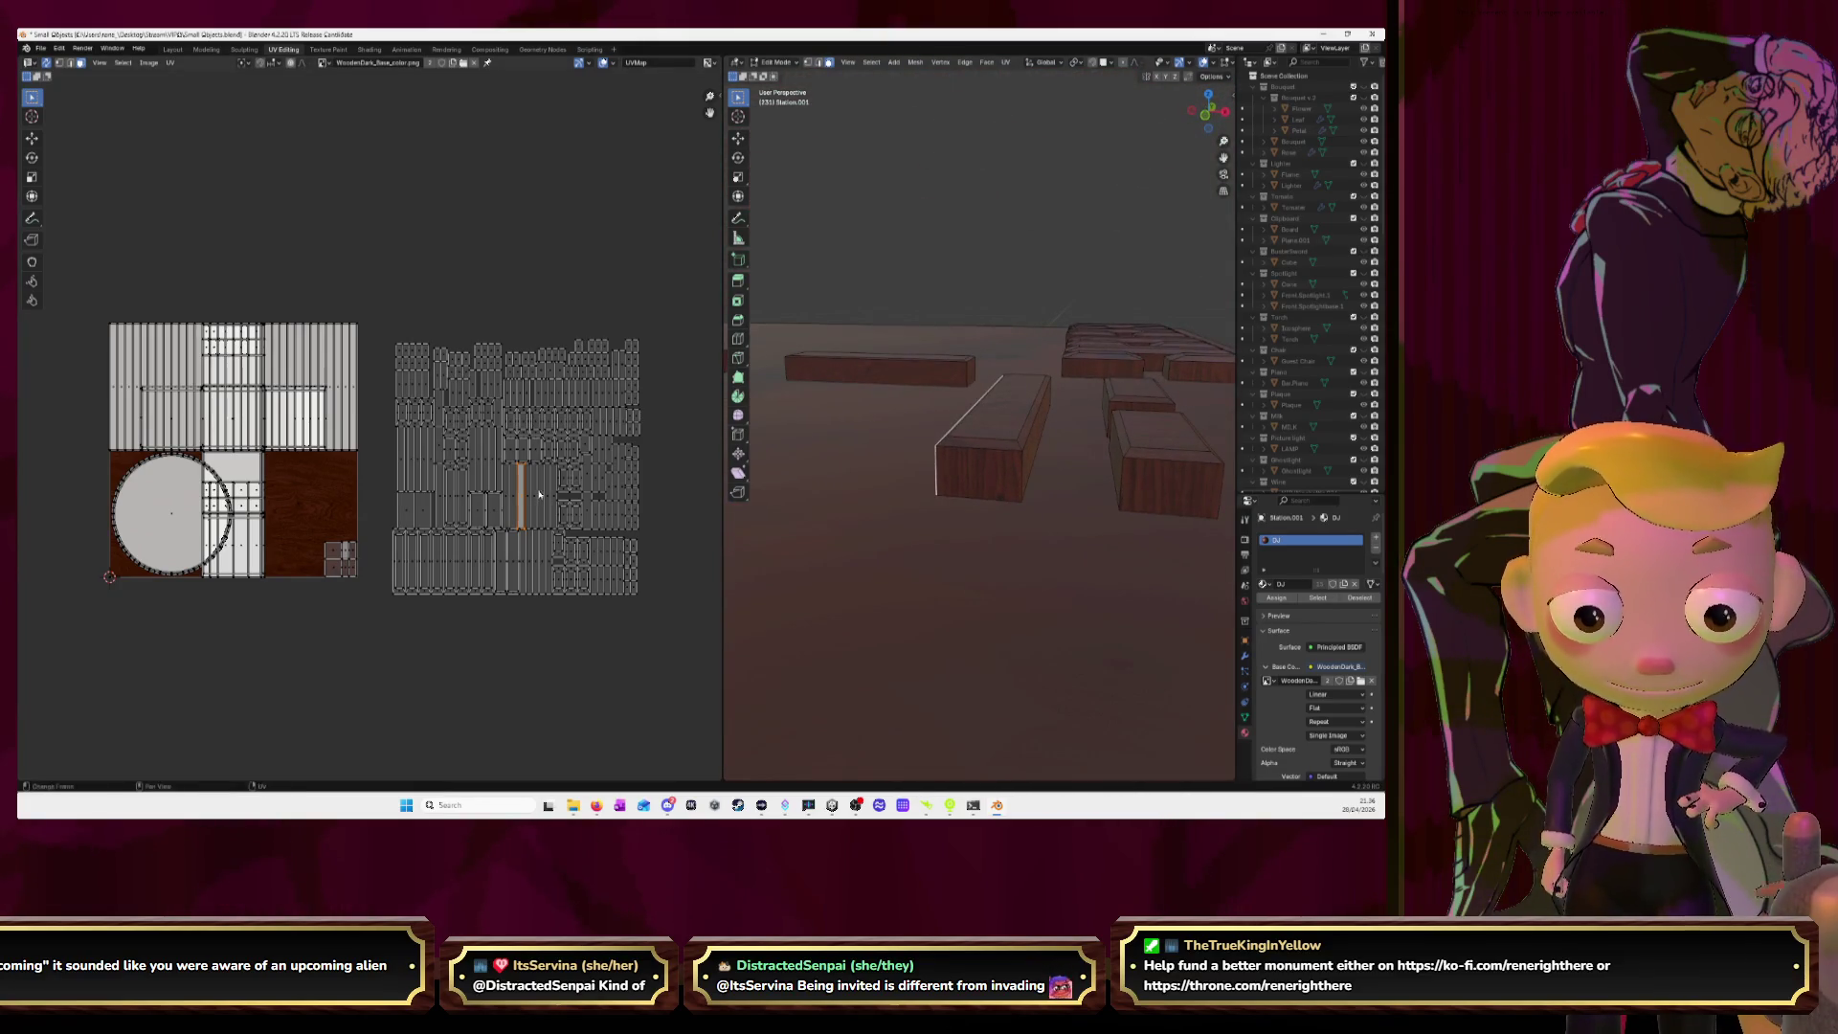
{"action": "left_click_drag", "start_coordinate": [528, 497], "coordinate": [541, 508]}
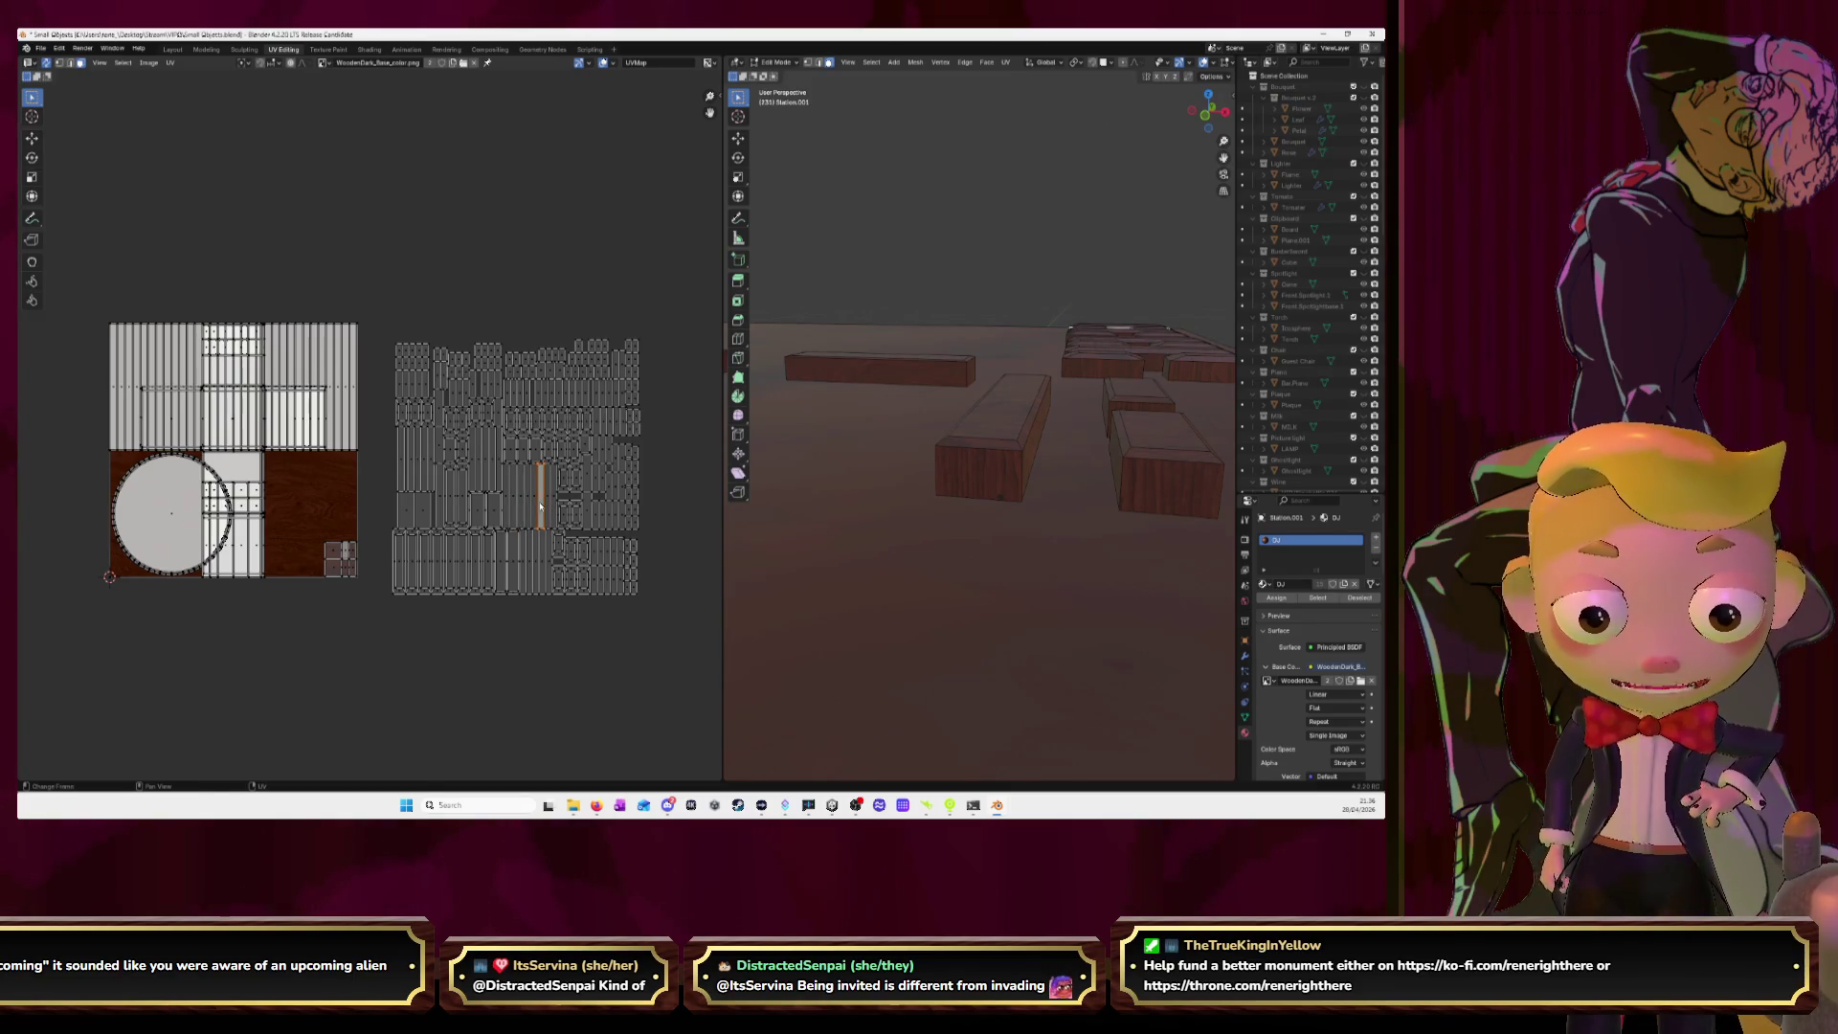
Select all, orbit top-down, and frame a selected loop of faces on the board.
{"action": "key", "text": "a"}
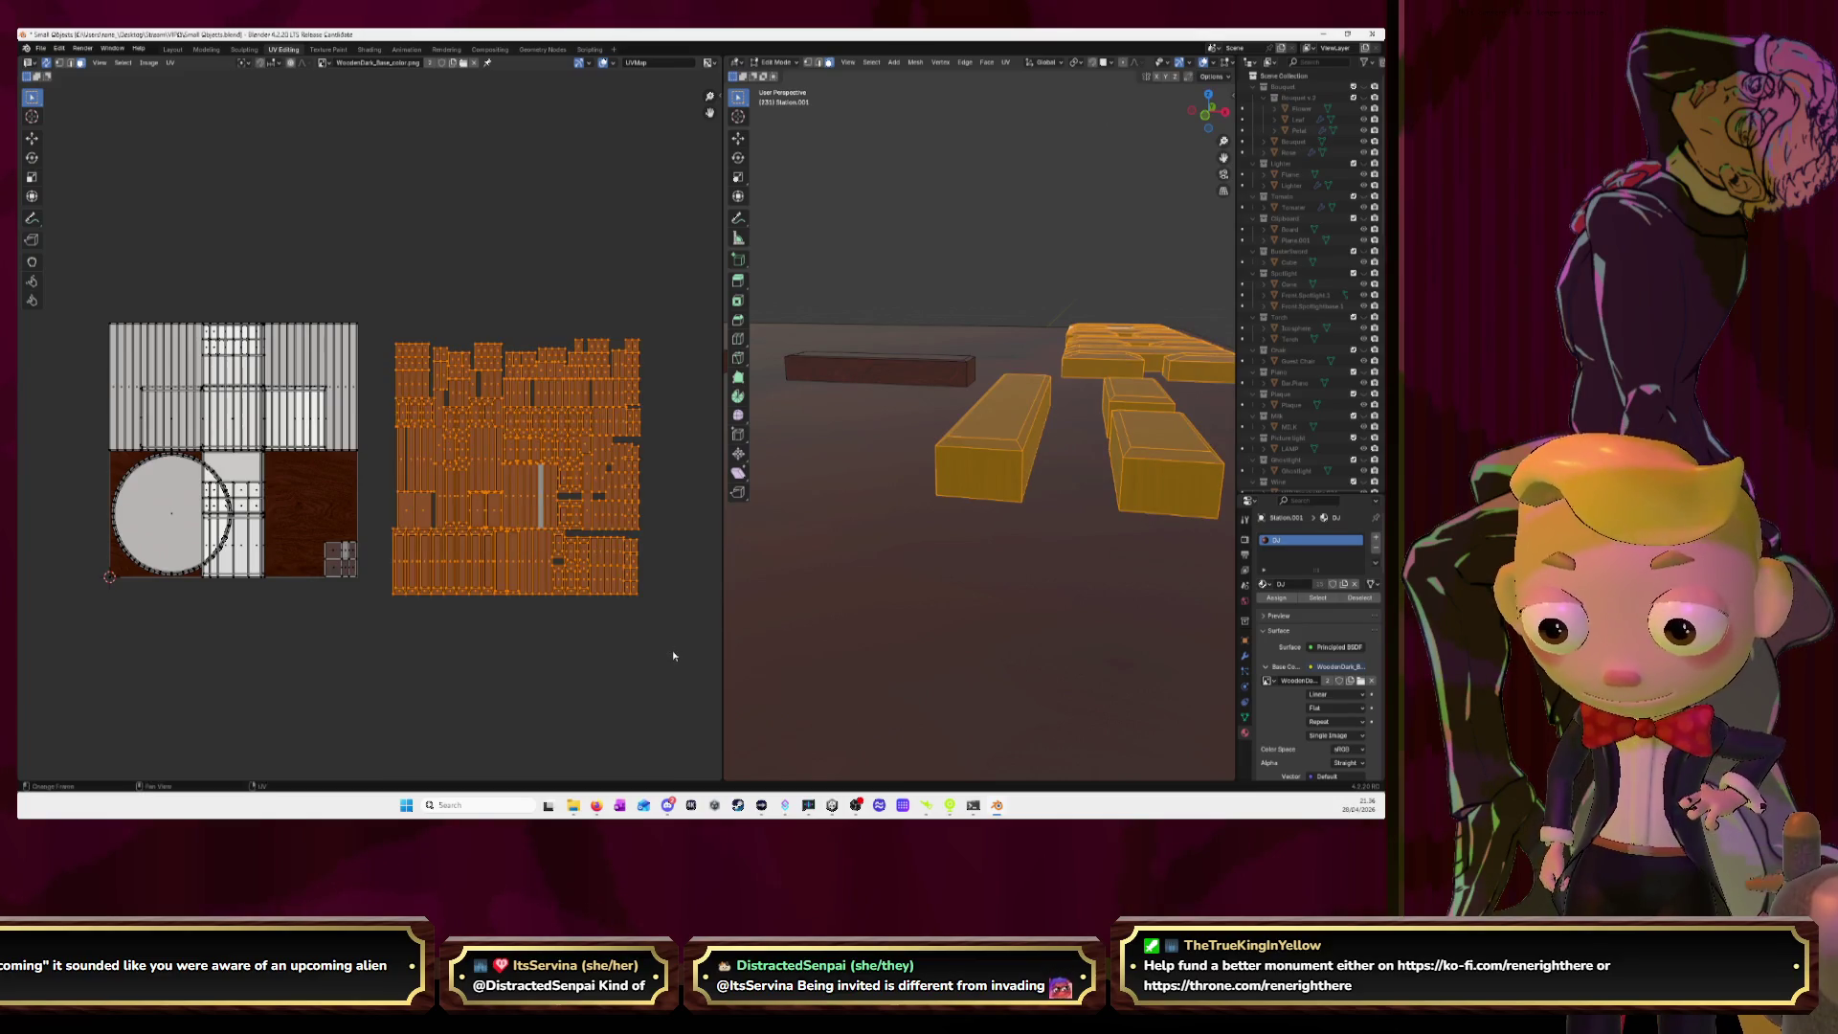
{"action": "key", "text": "u"}
{"action": "middle_click_drag", "start_coordinate": [883, 546], "coordinate": [835, 467]}
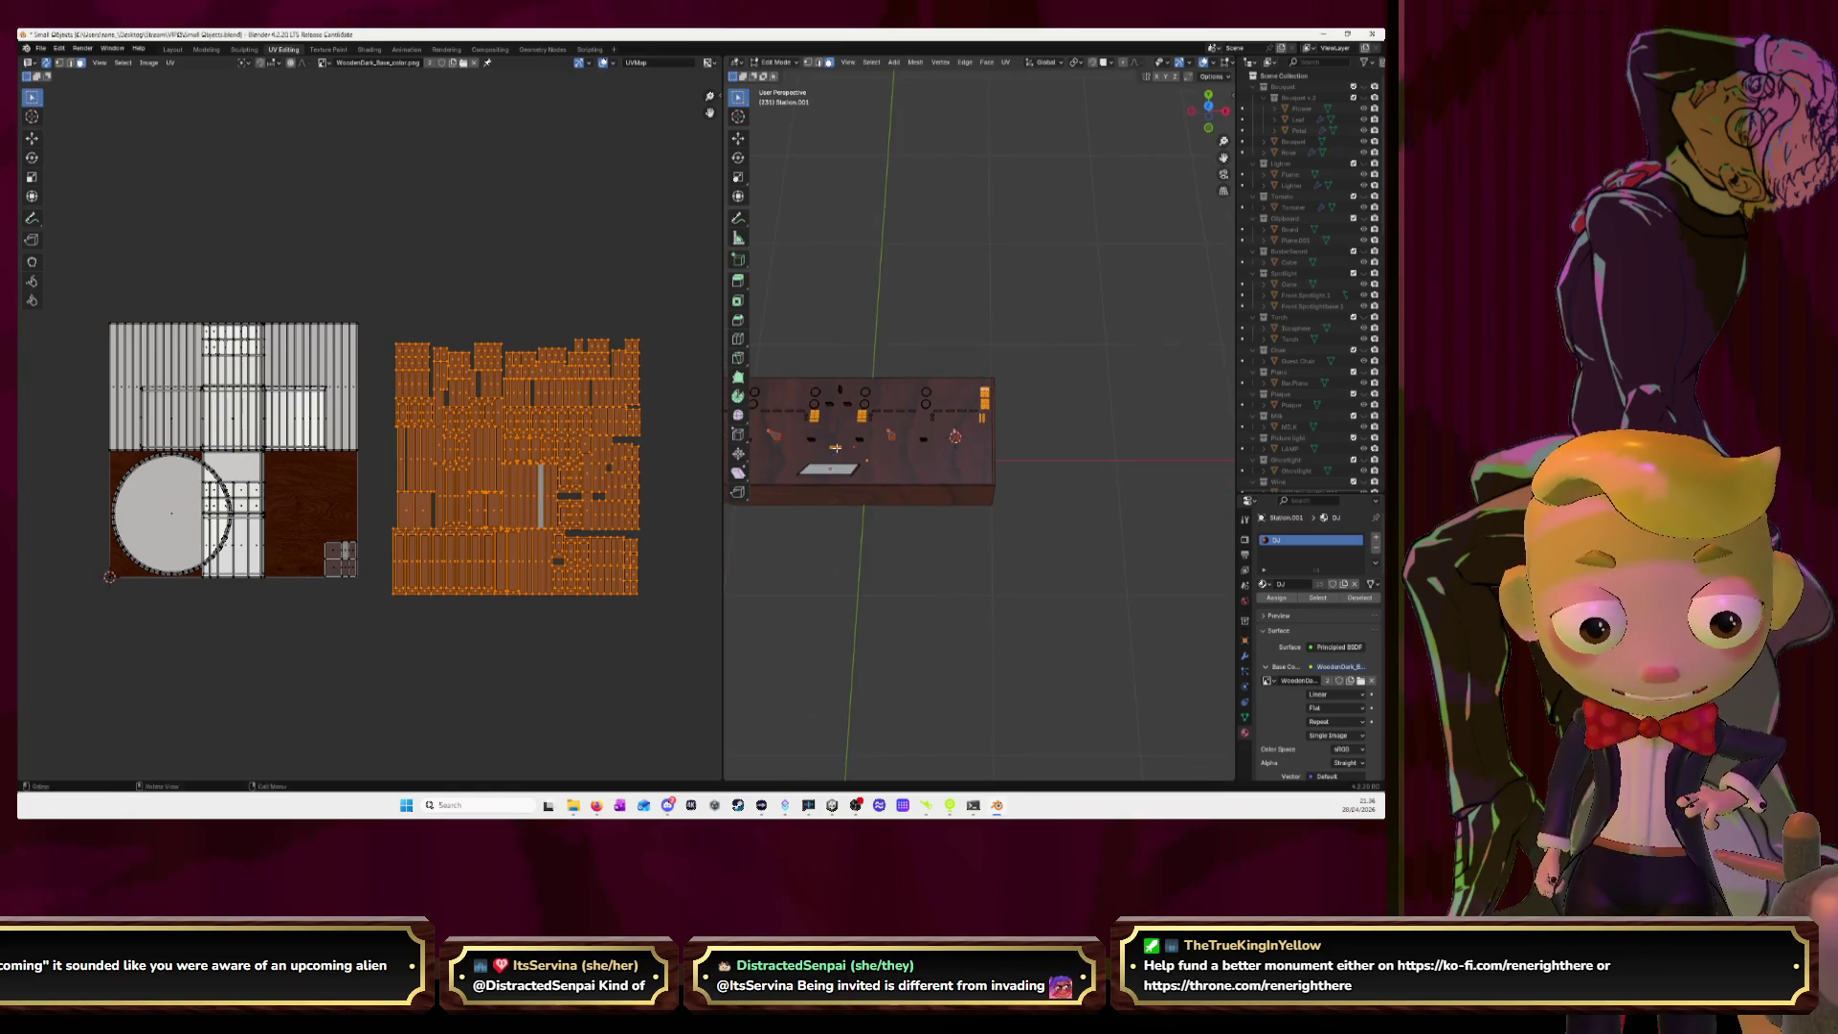
{"action": "left_click", "coordinate": [836, 446], "text": "alt"}
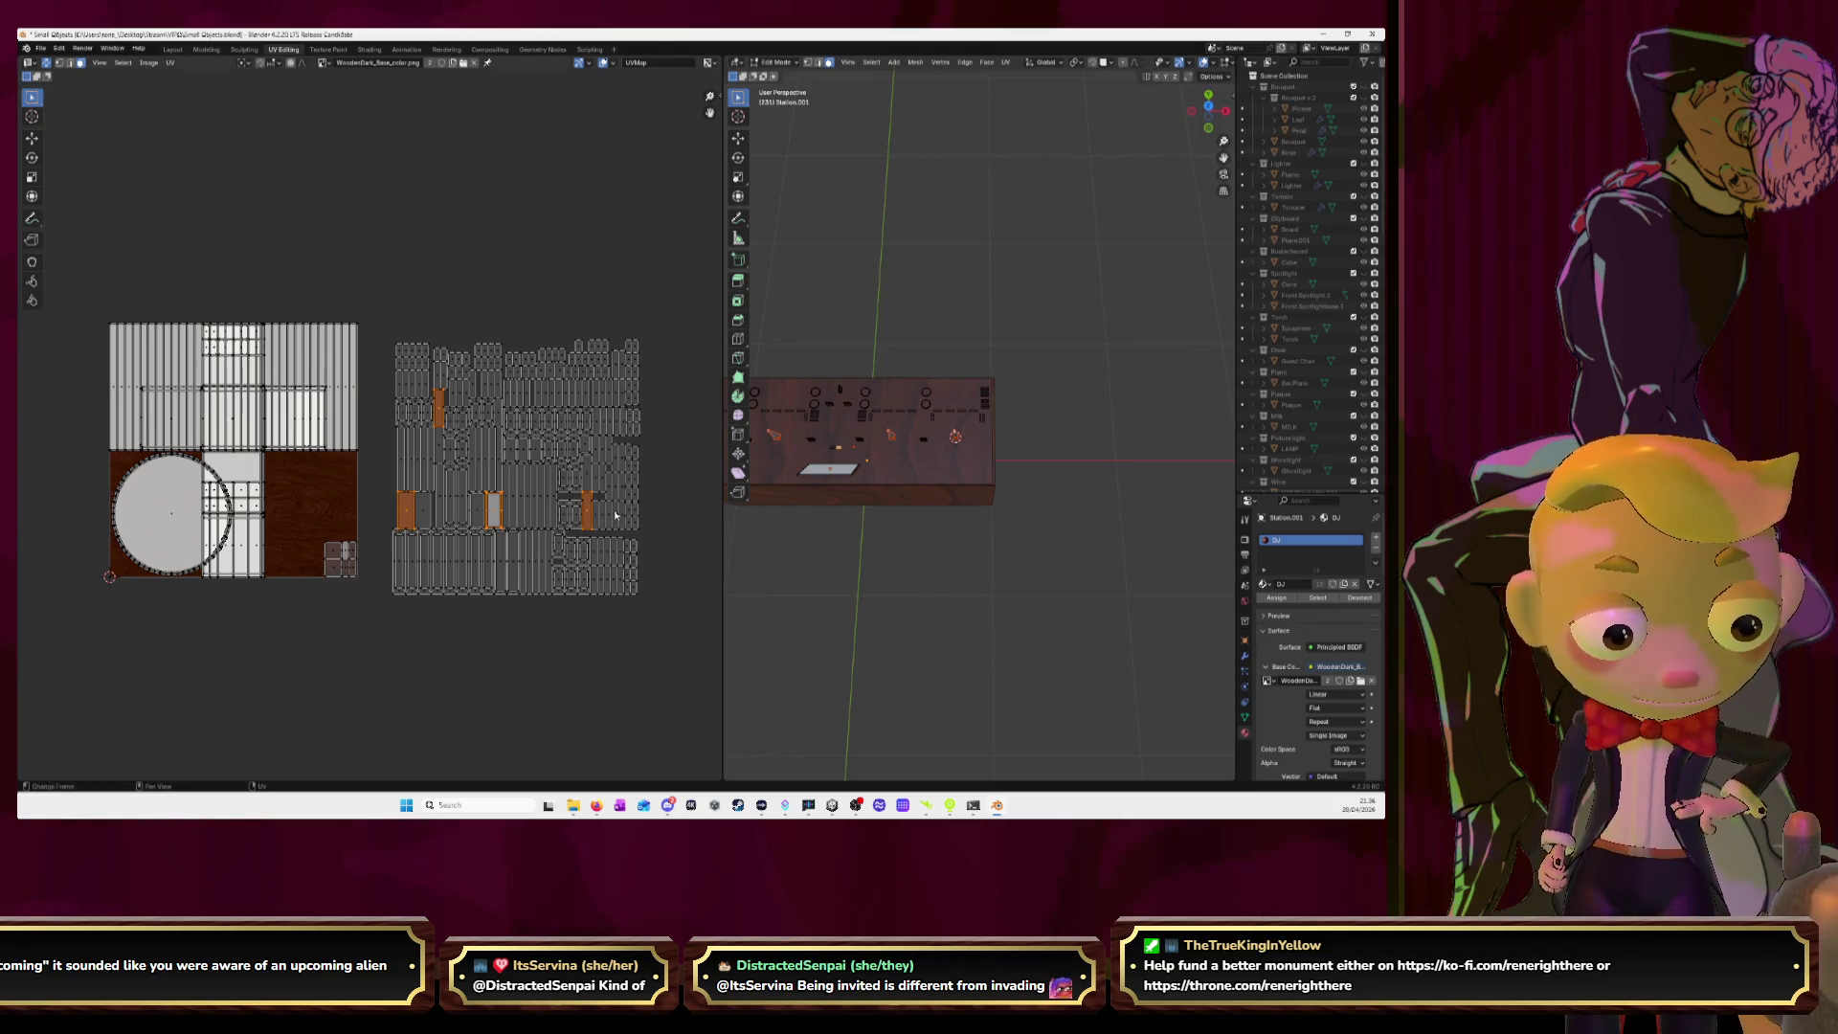
{"action": "key", "text": "KP_Decimal"}
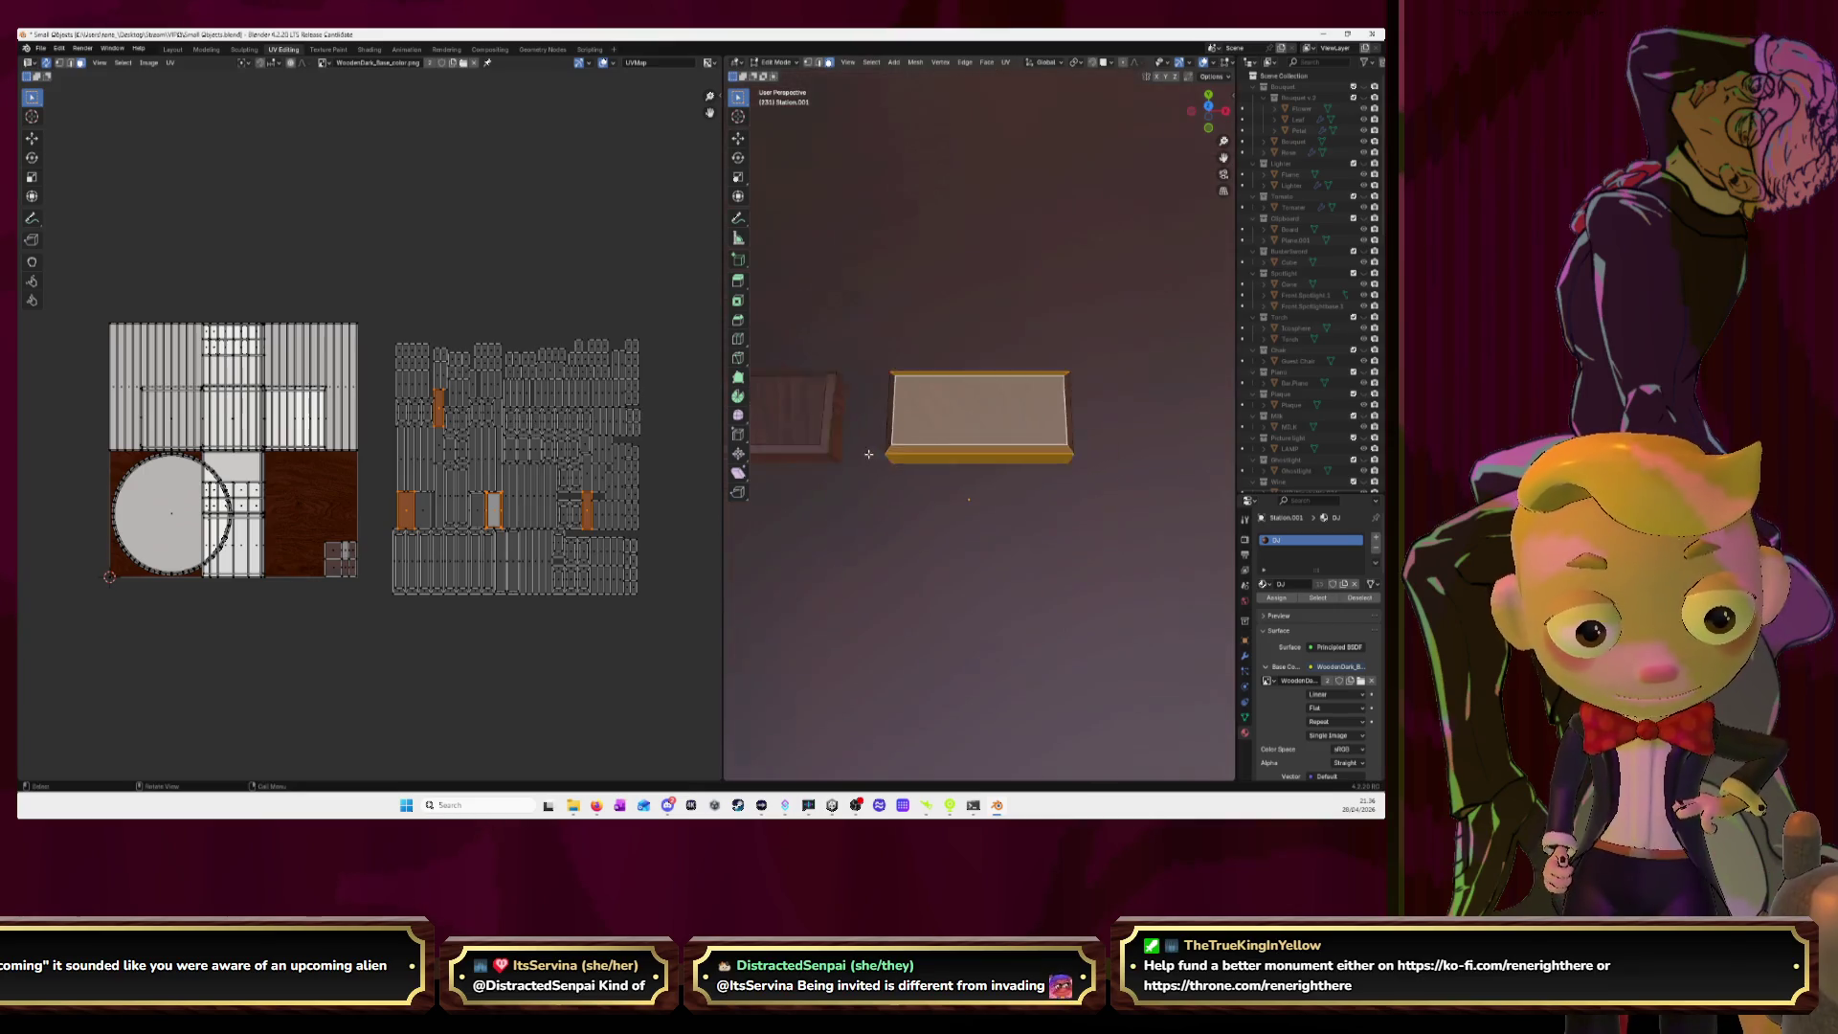
Seam-unwrap the faces linked to a picked face and place the islands in the empty area above.
{"action": "scroll", "coordinate": [874, 440], "scroll_direction": "down", "scroll_amount": 3}
{"action": "left_click", "coordinate": [967, 403]}
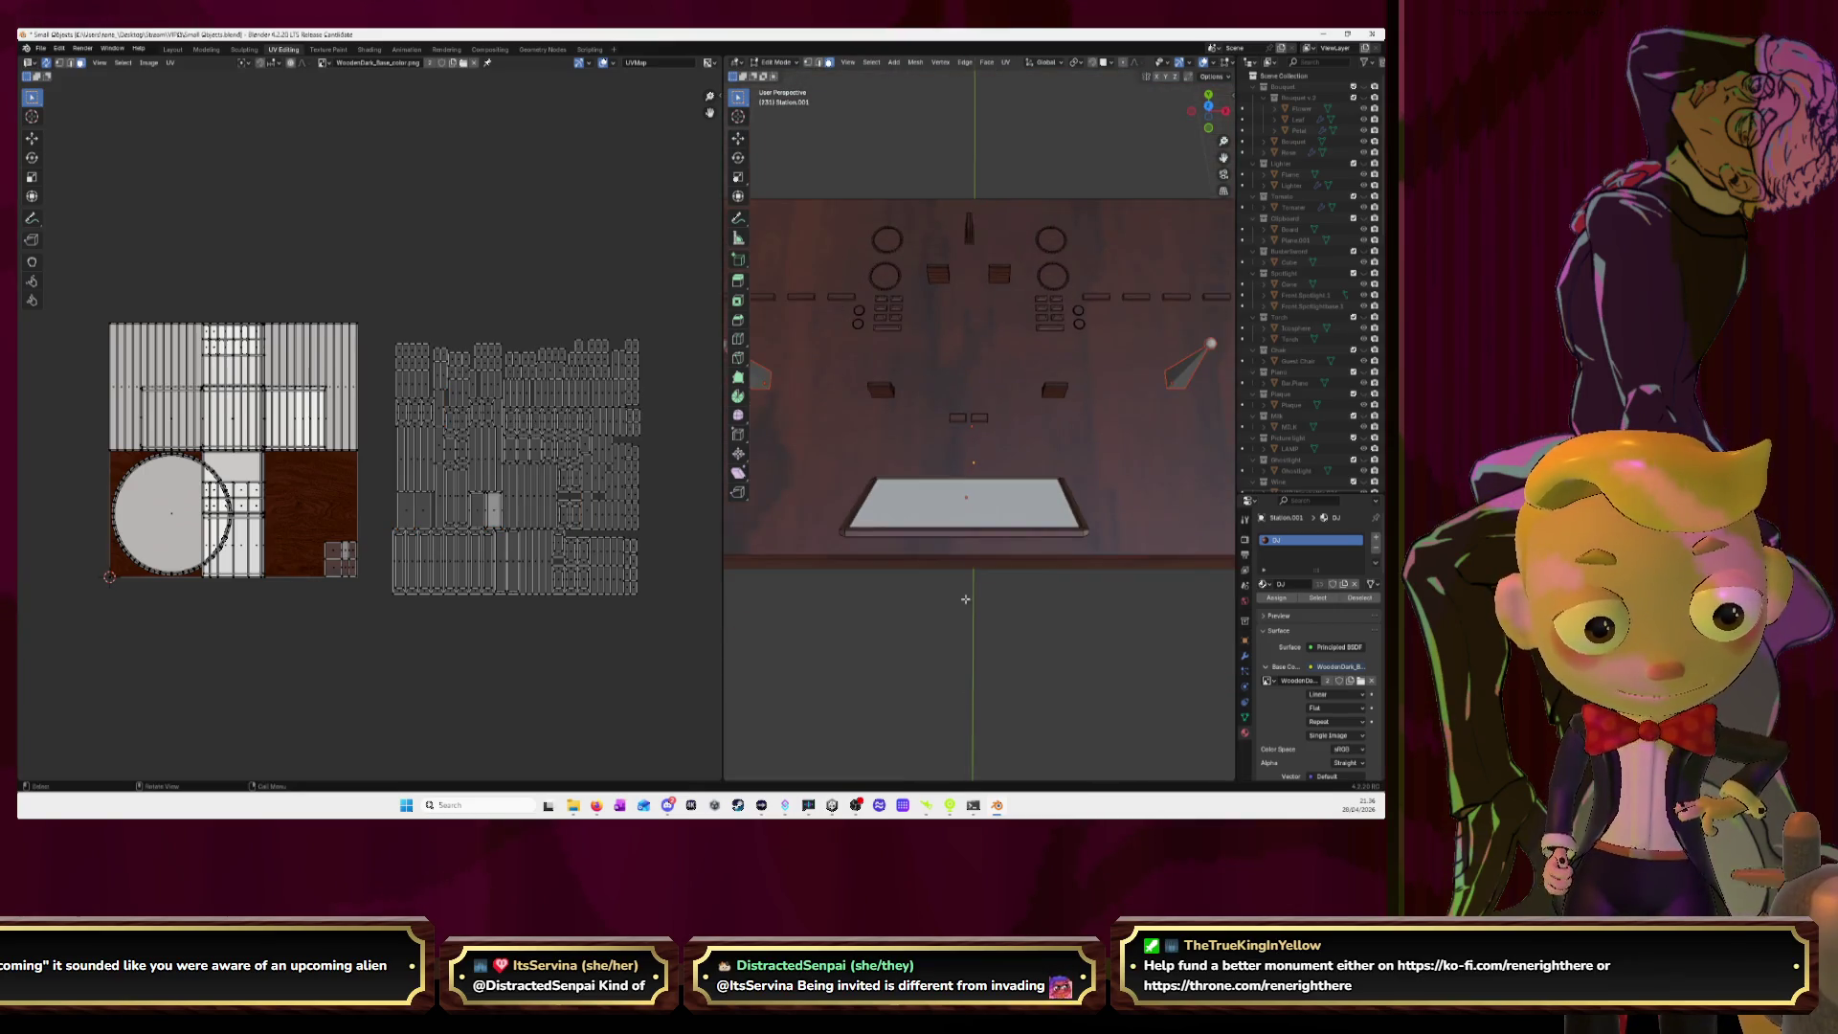
{"action": "key", "text": "ctrl+l"}
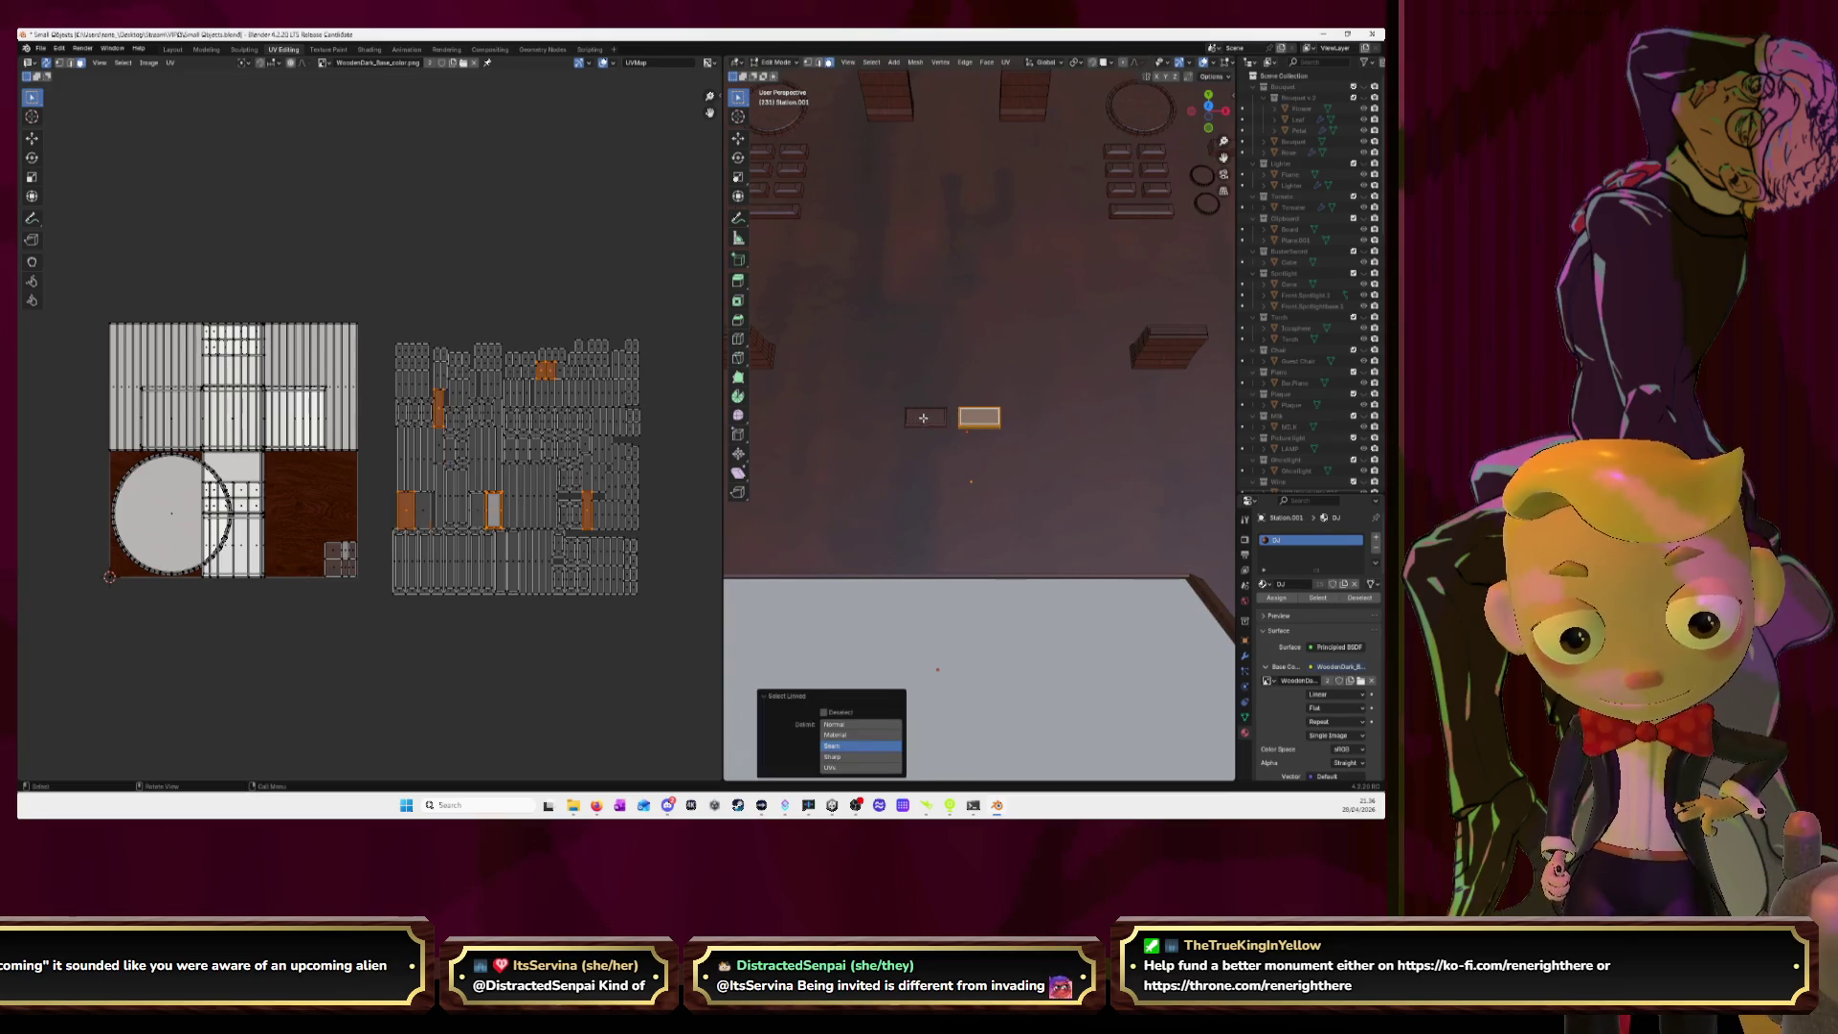
{"action": "key", "text": "u"}
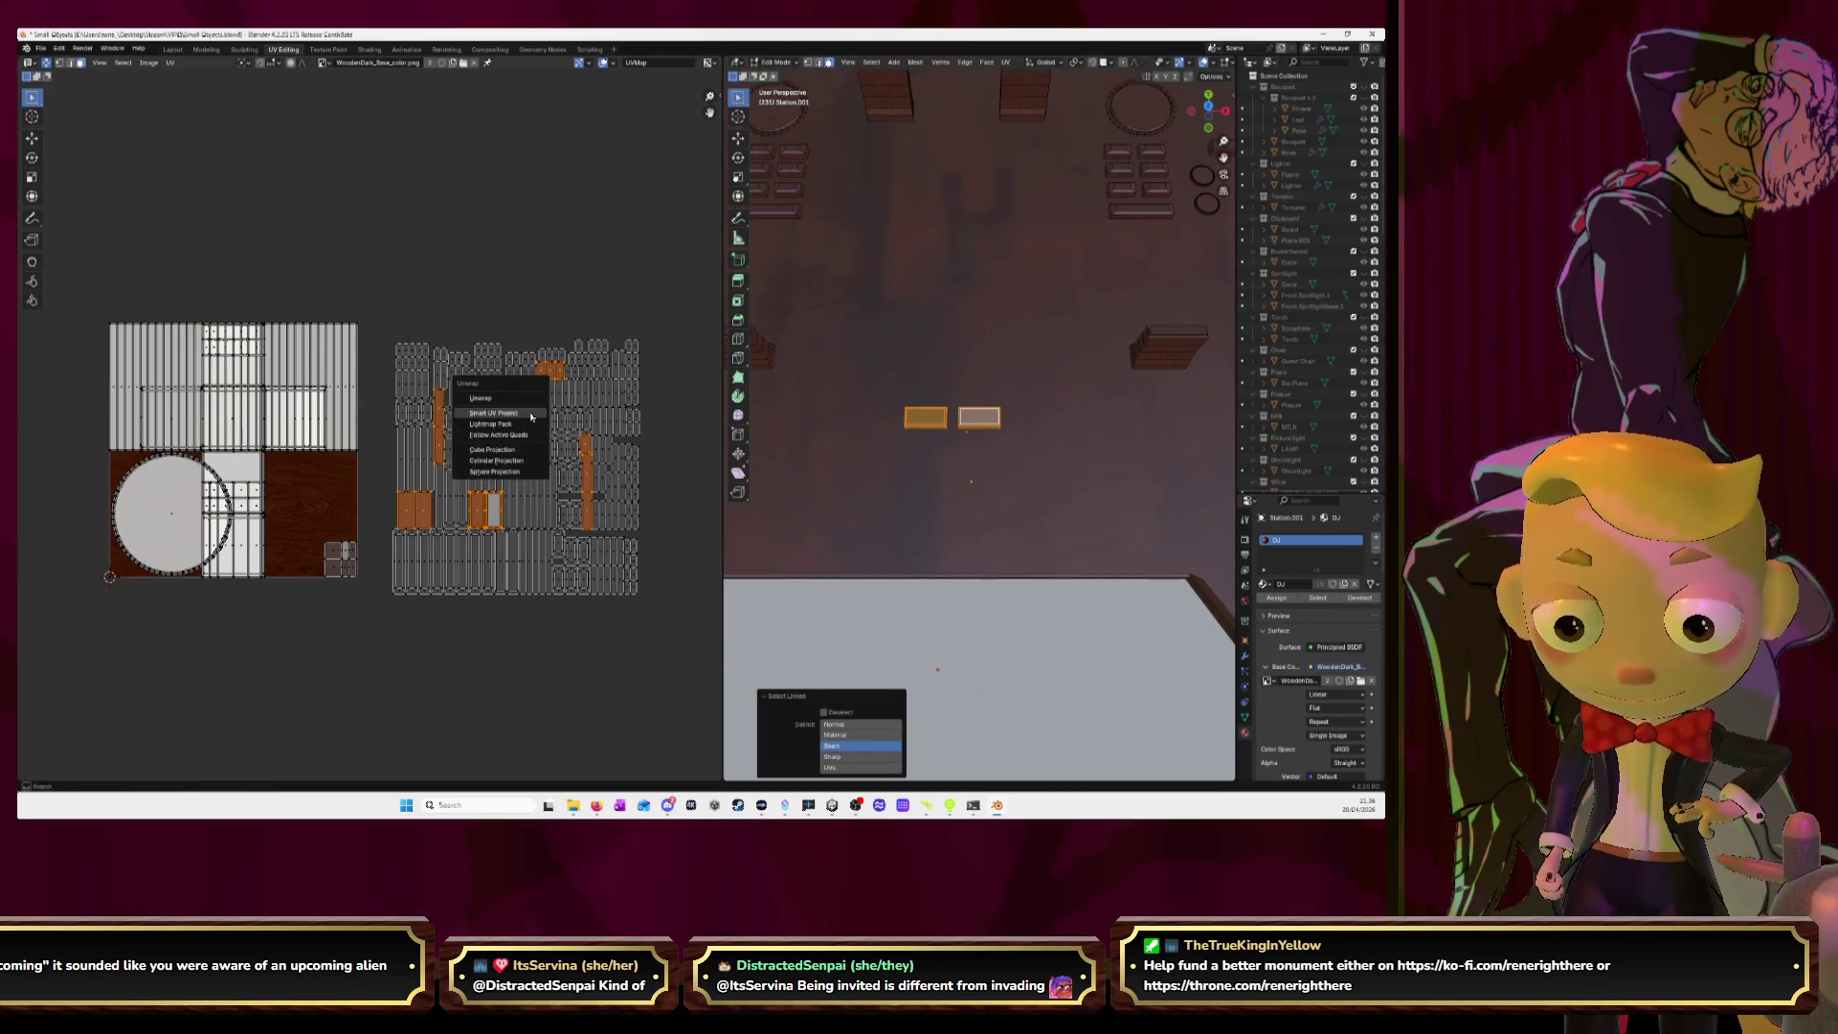
{"action": "left_click", "coordinate": [530, 416]}
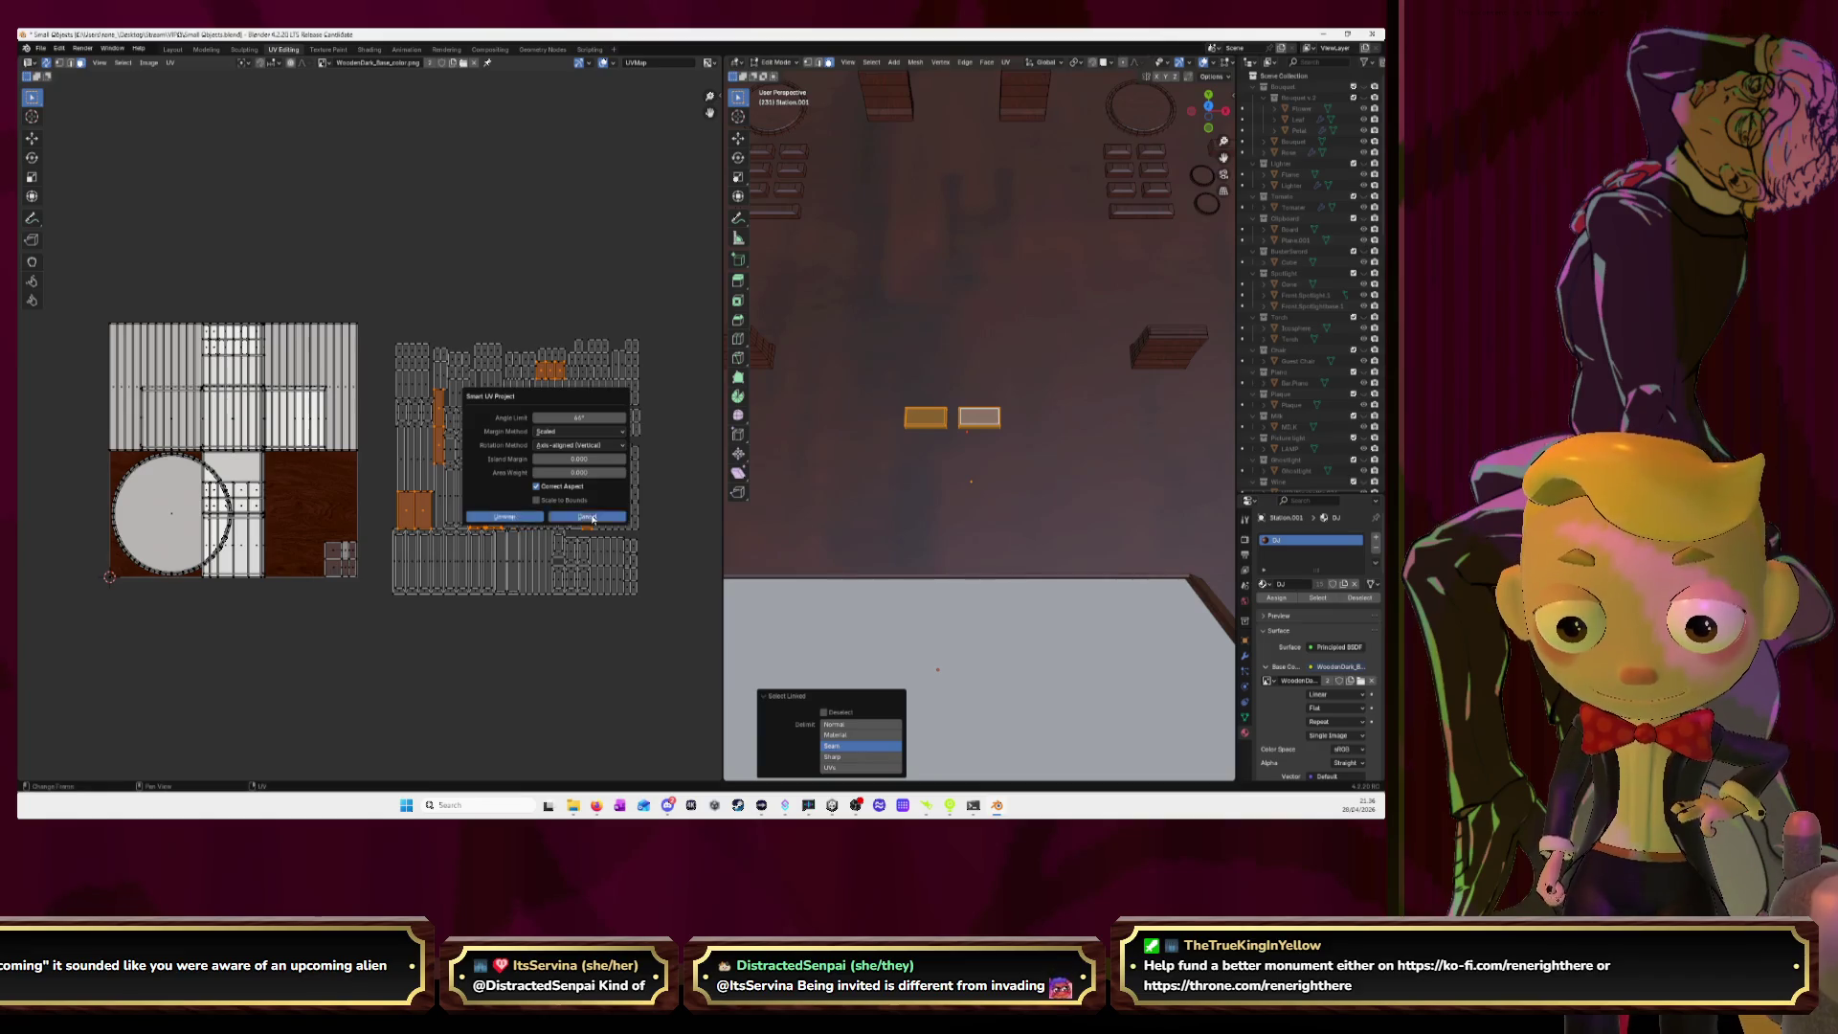
{"action": "key", "text": "Escape"}
{"action": "key", "text": "u"}
{"action": "left_click", "coordinate": [514, 448]}
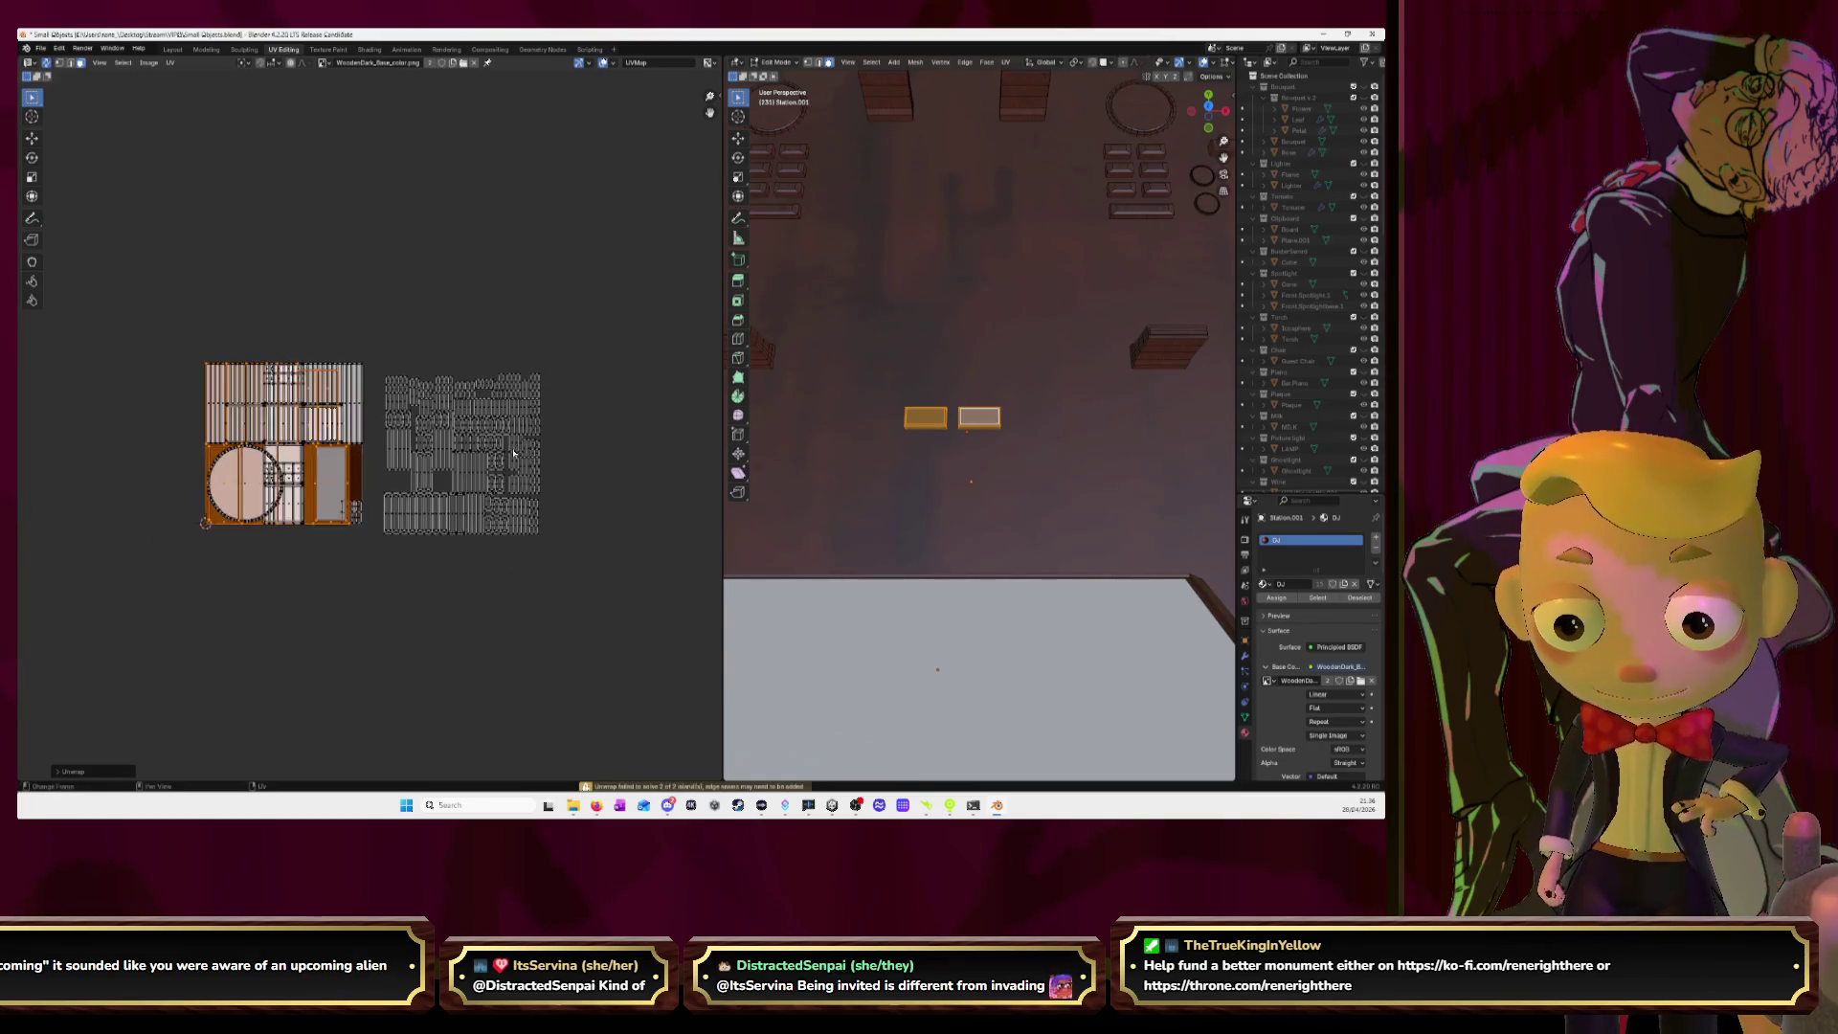
{"action": "key", "text": "g"}
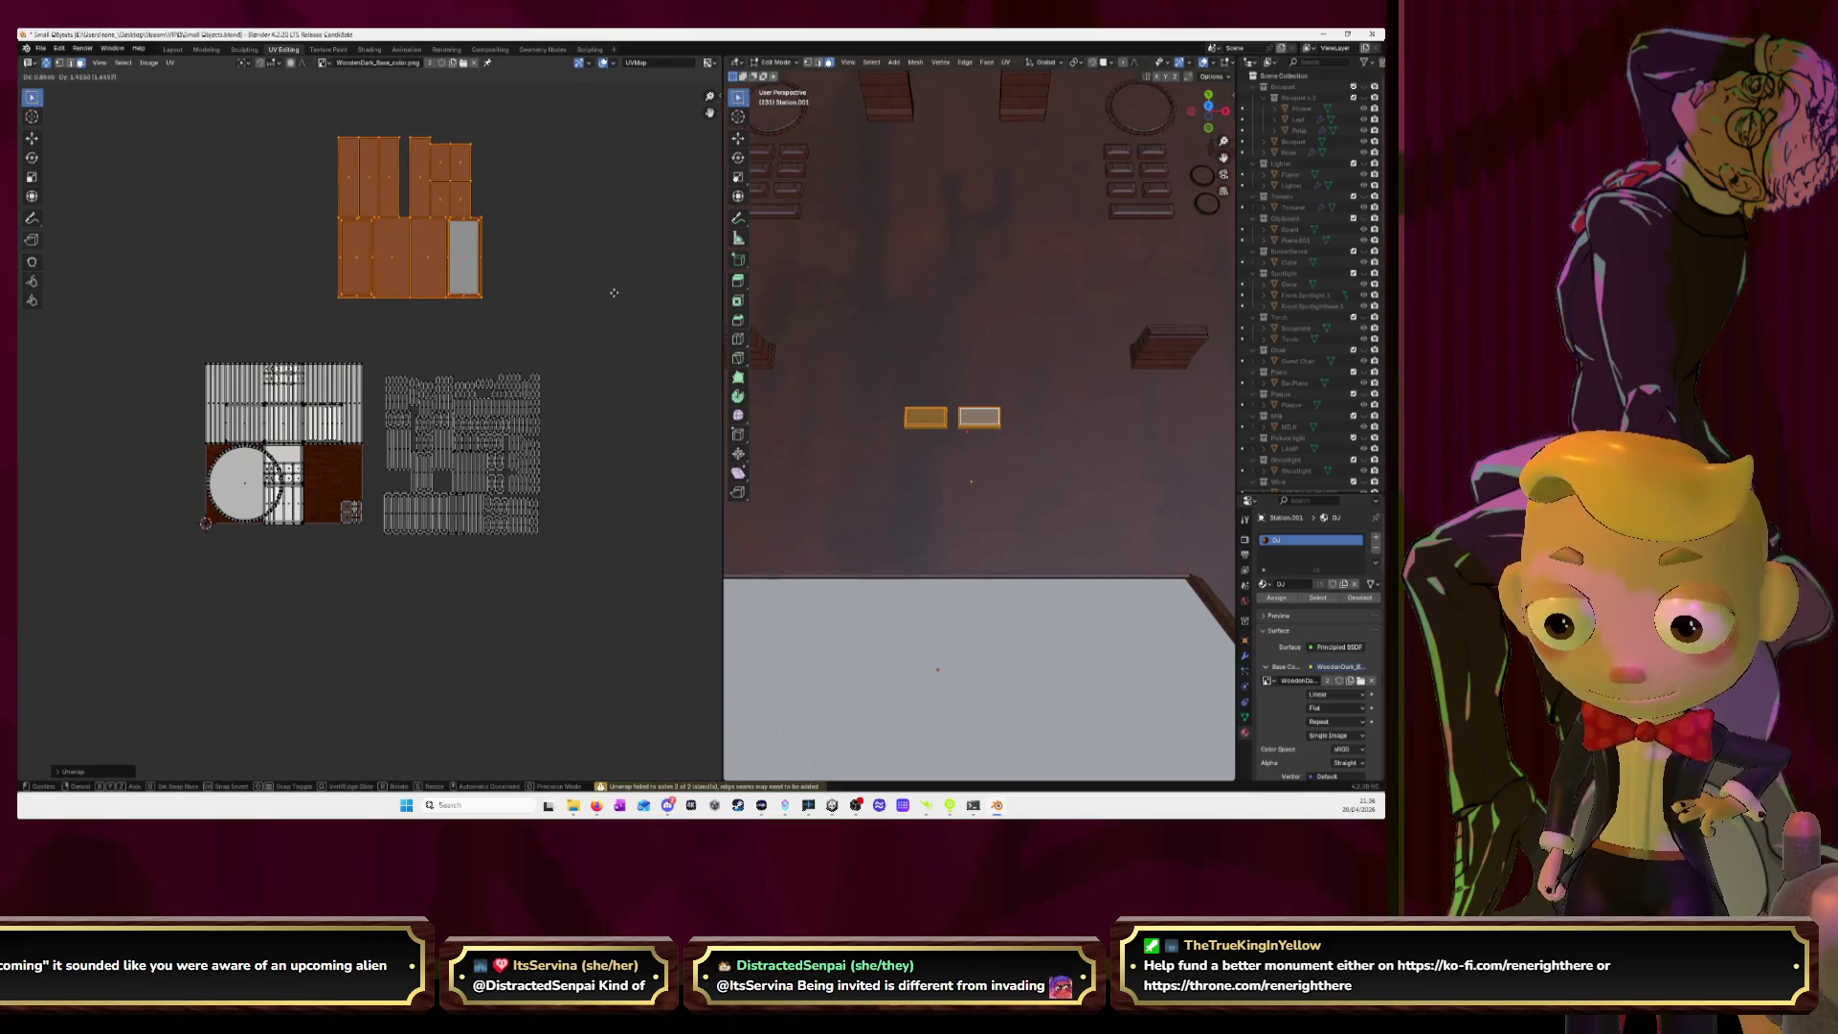
{"action": "left_click", "coordinate": [608, 289]}
Re-unwrap the lower-right block of islands and set it down beside the atlas.
{"action": "left_click_drag", "start_coordinate": [380, 354], "coordinate": [568, 580]}
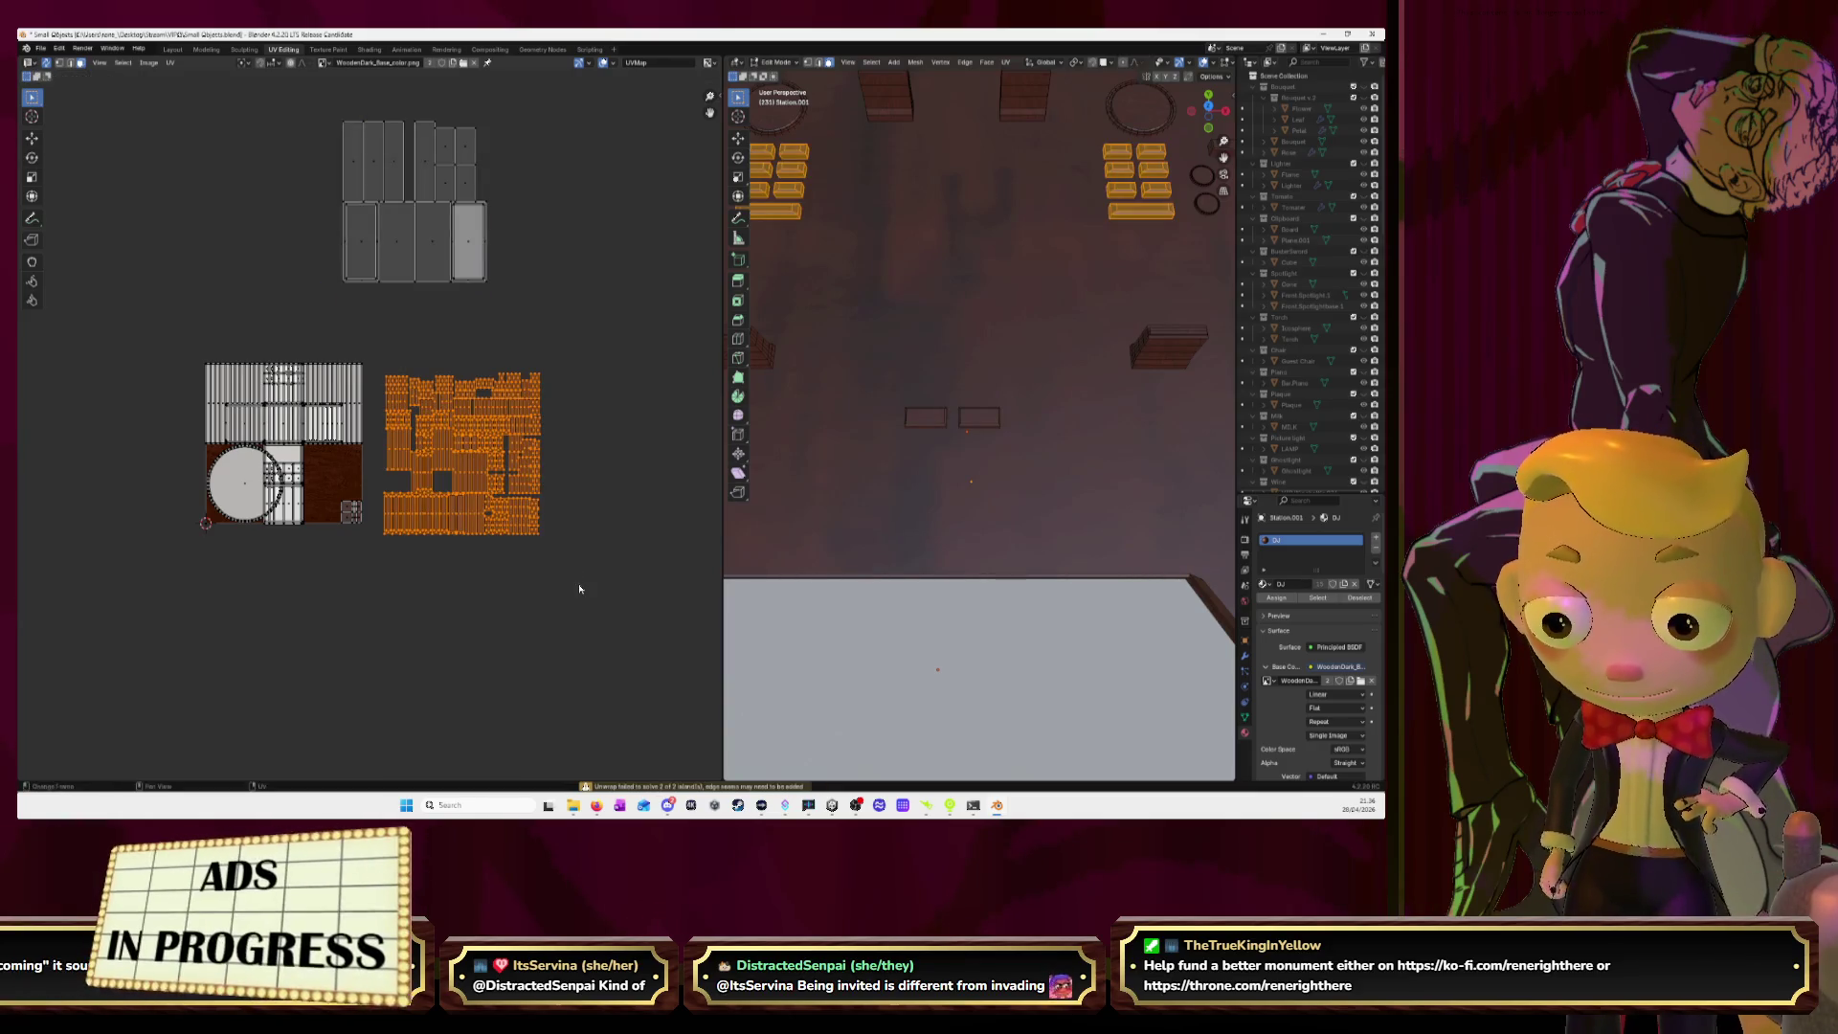
{"action": "key", "text": "u"}
{"action": "left_click", "coordinate": [579, 589]}
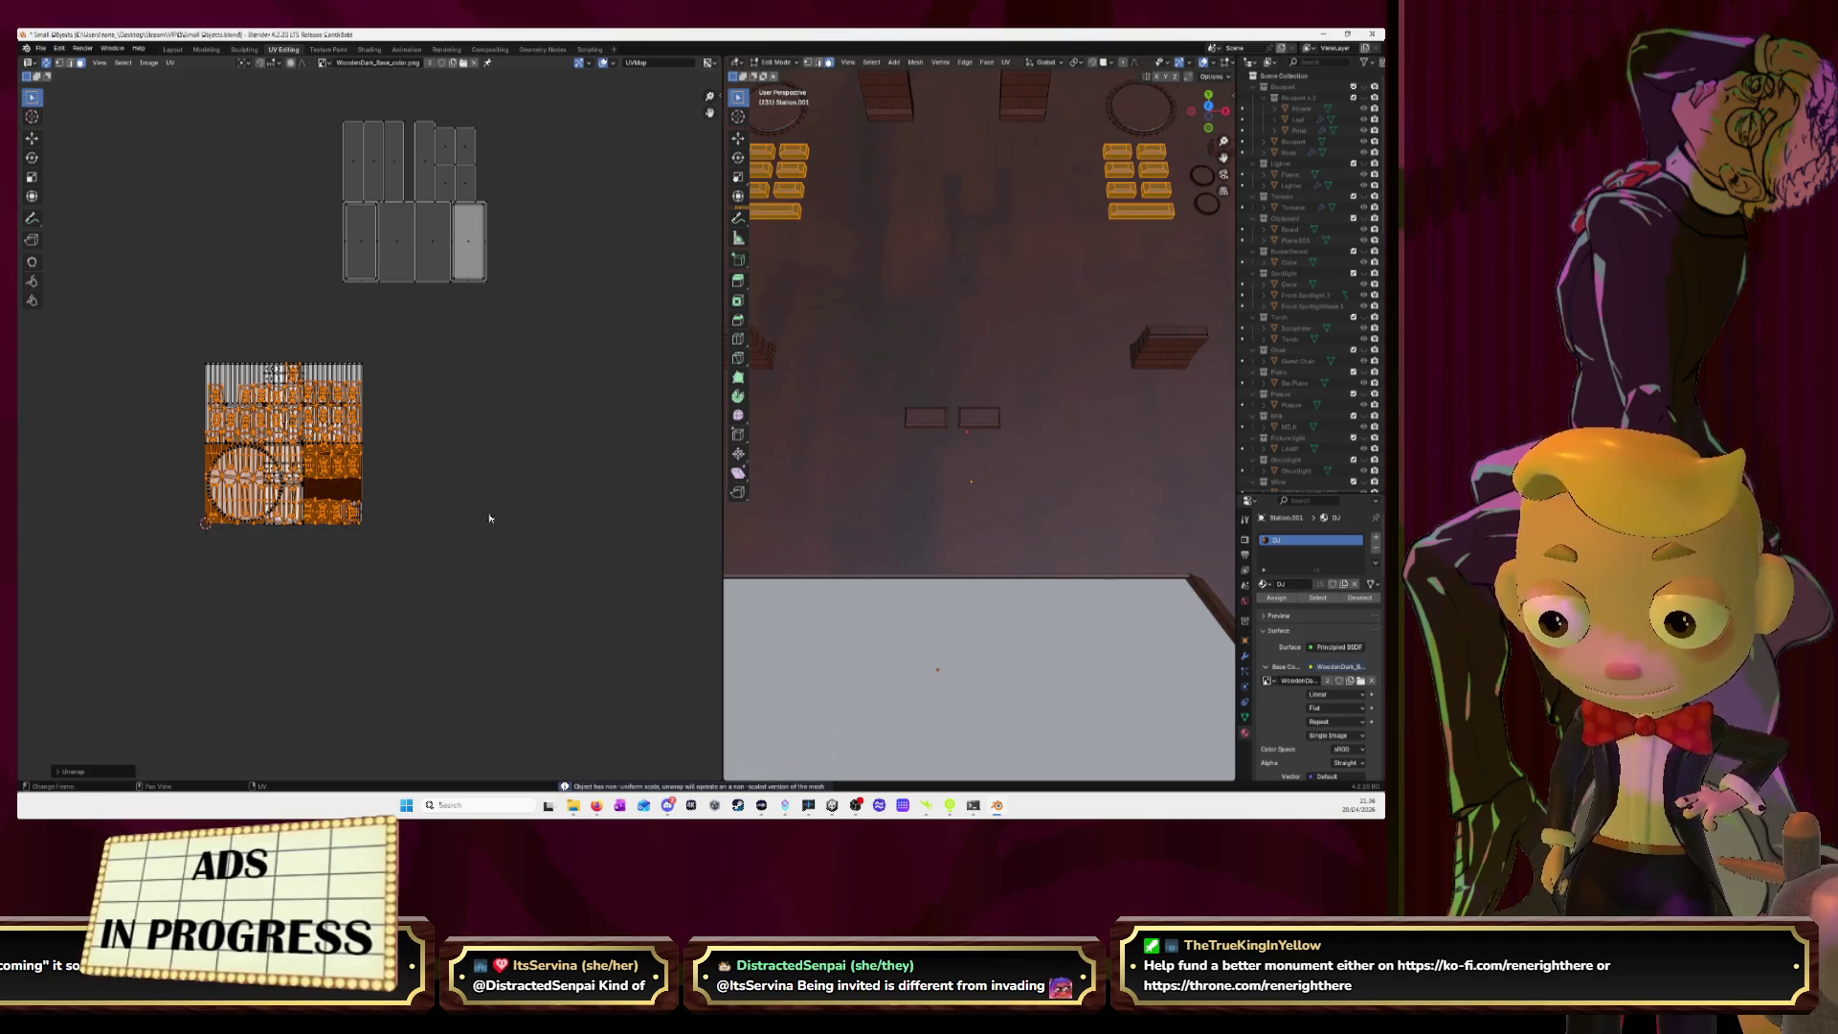
{"action": "key", "text": "g"}
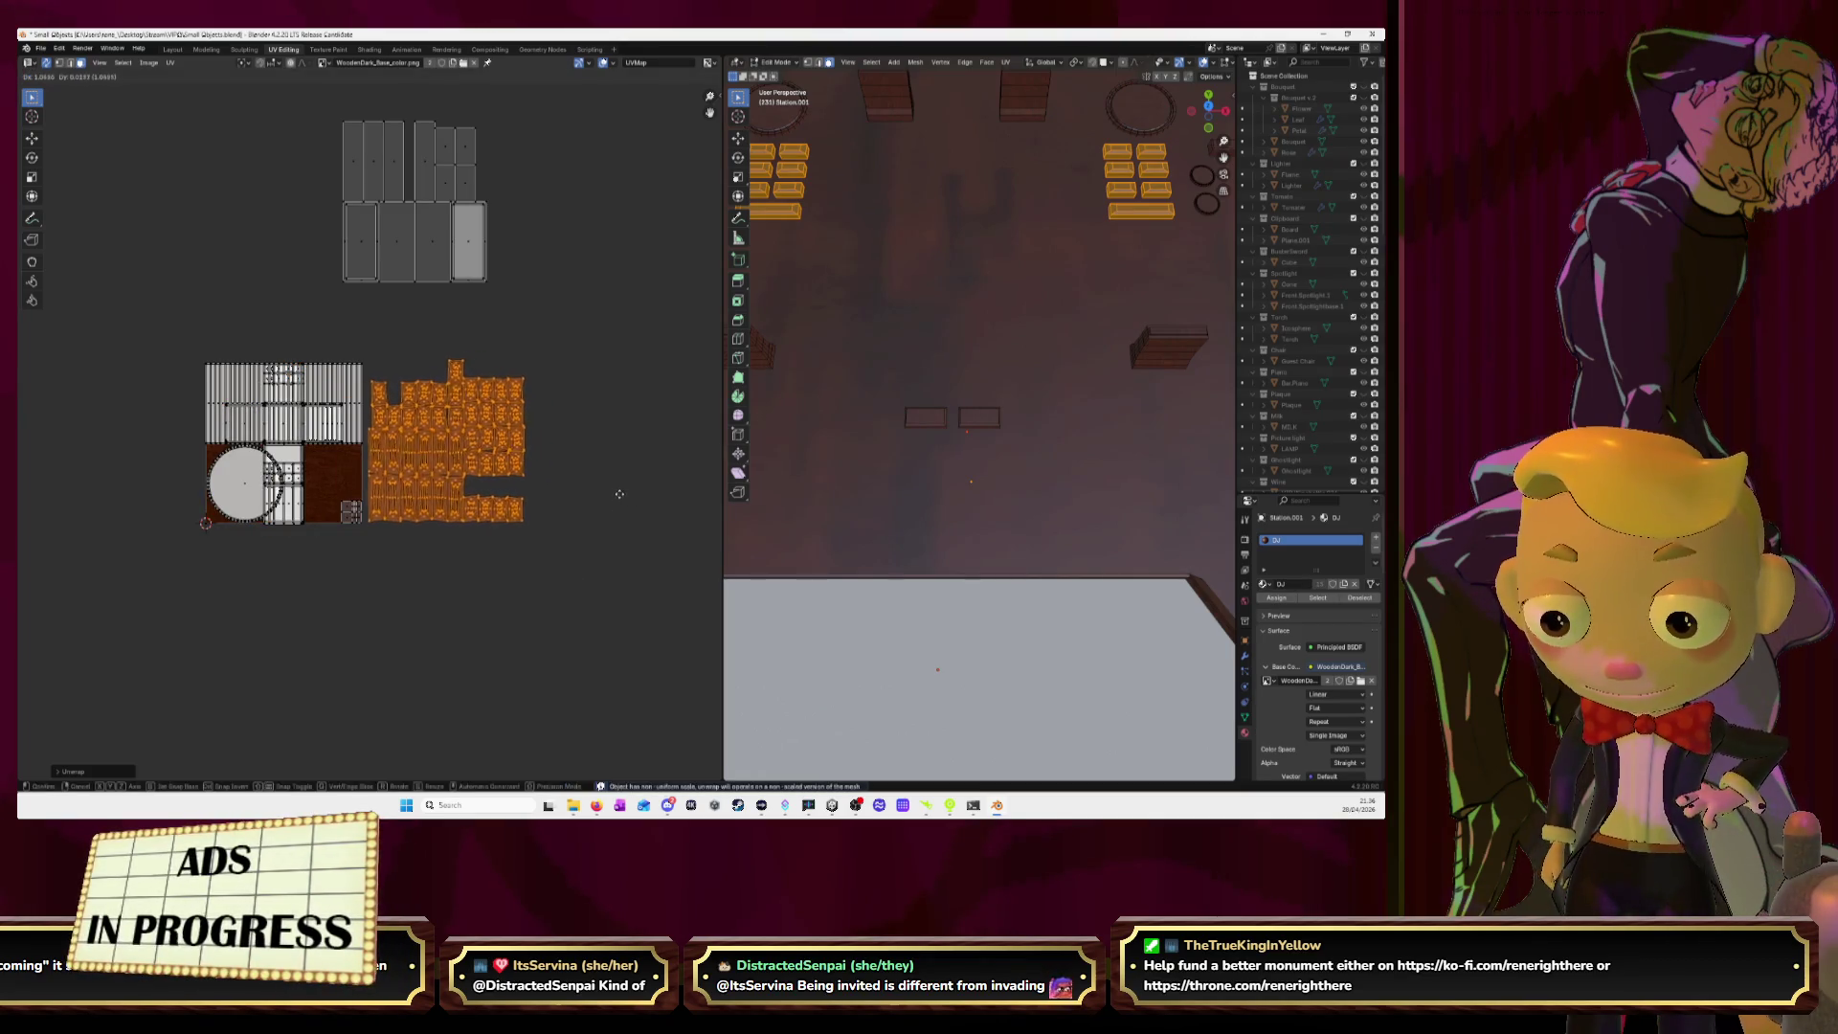
{"action": "left_click", "coordinate": [618, 498]}
Rotate the right-hand panel islands 90° and move them along X.
{"action": "left_click", "coordinate": [583, 316]}
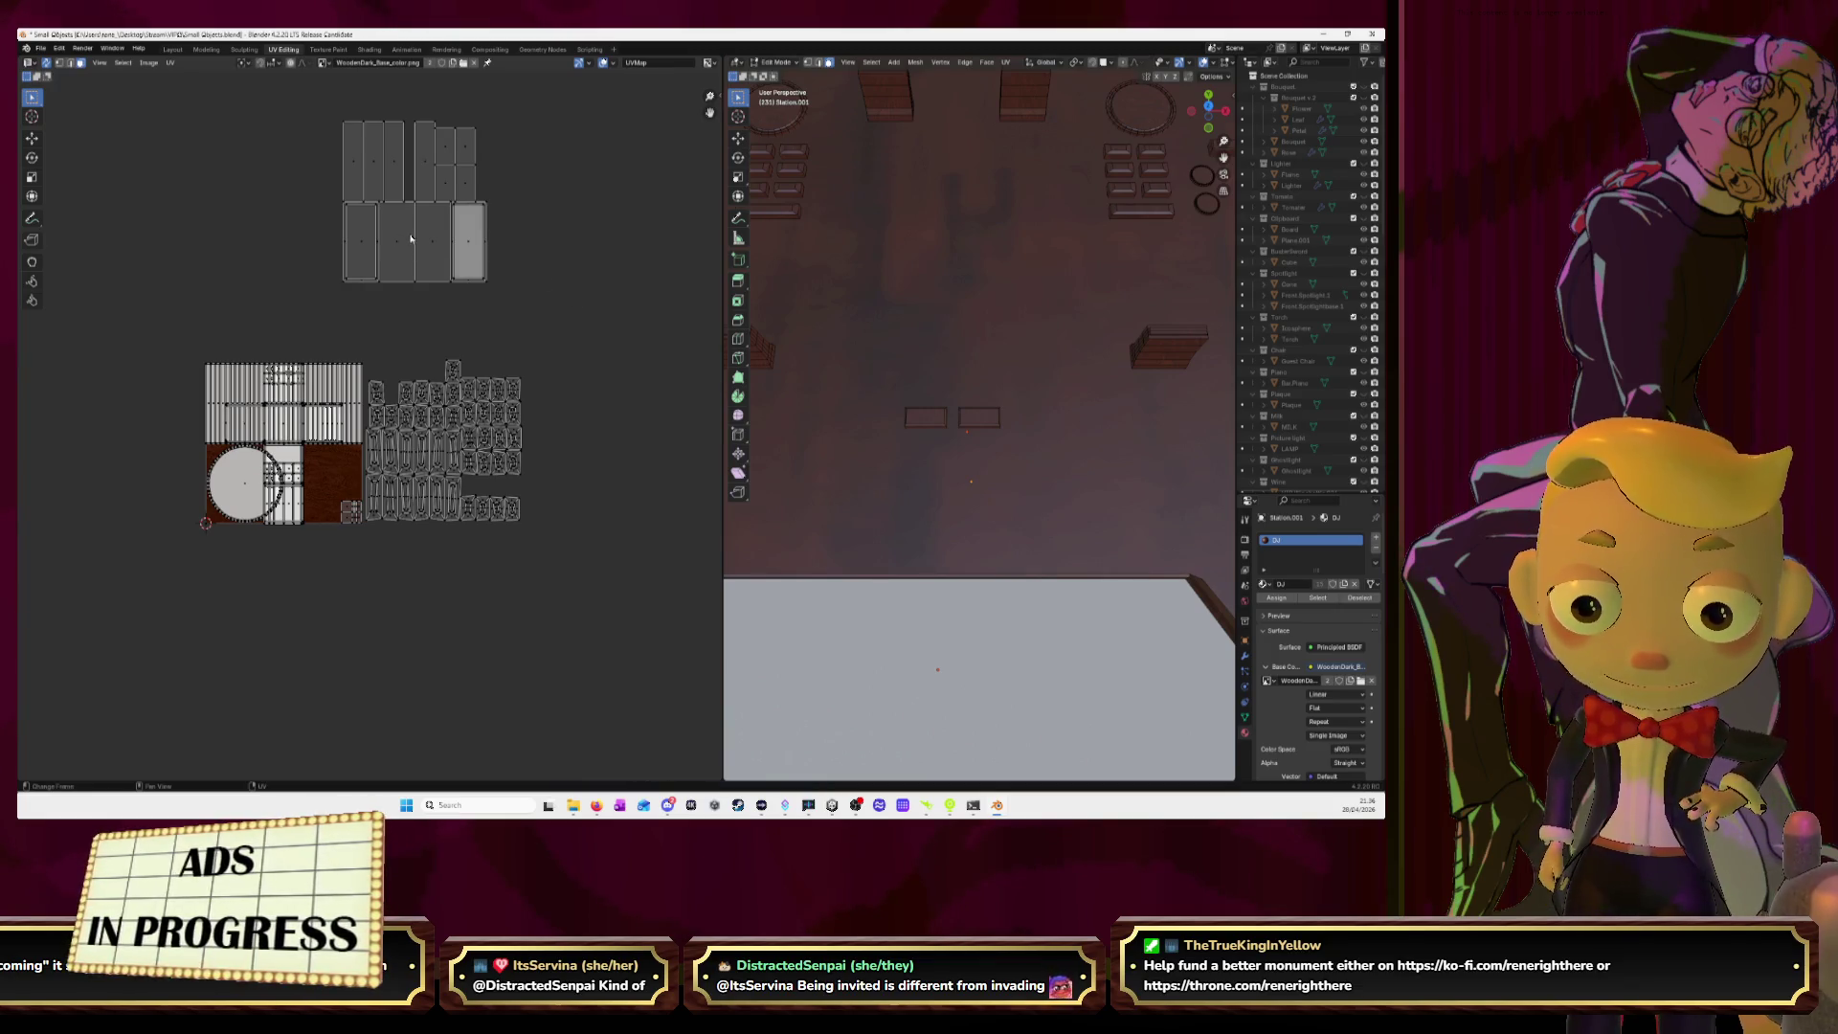
{"action": "left_click_drag", "start_coordinate": [425, 106], "coordinate": [531, 310]}
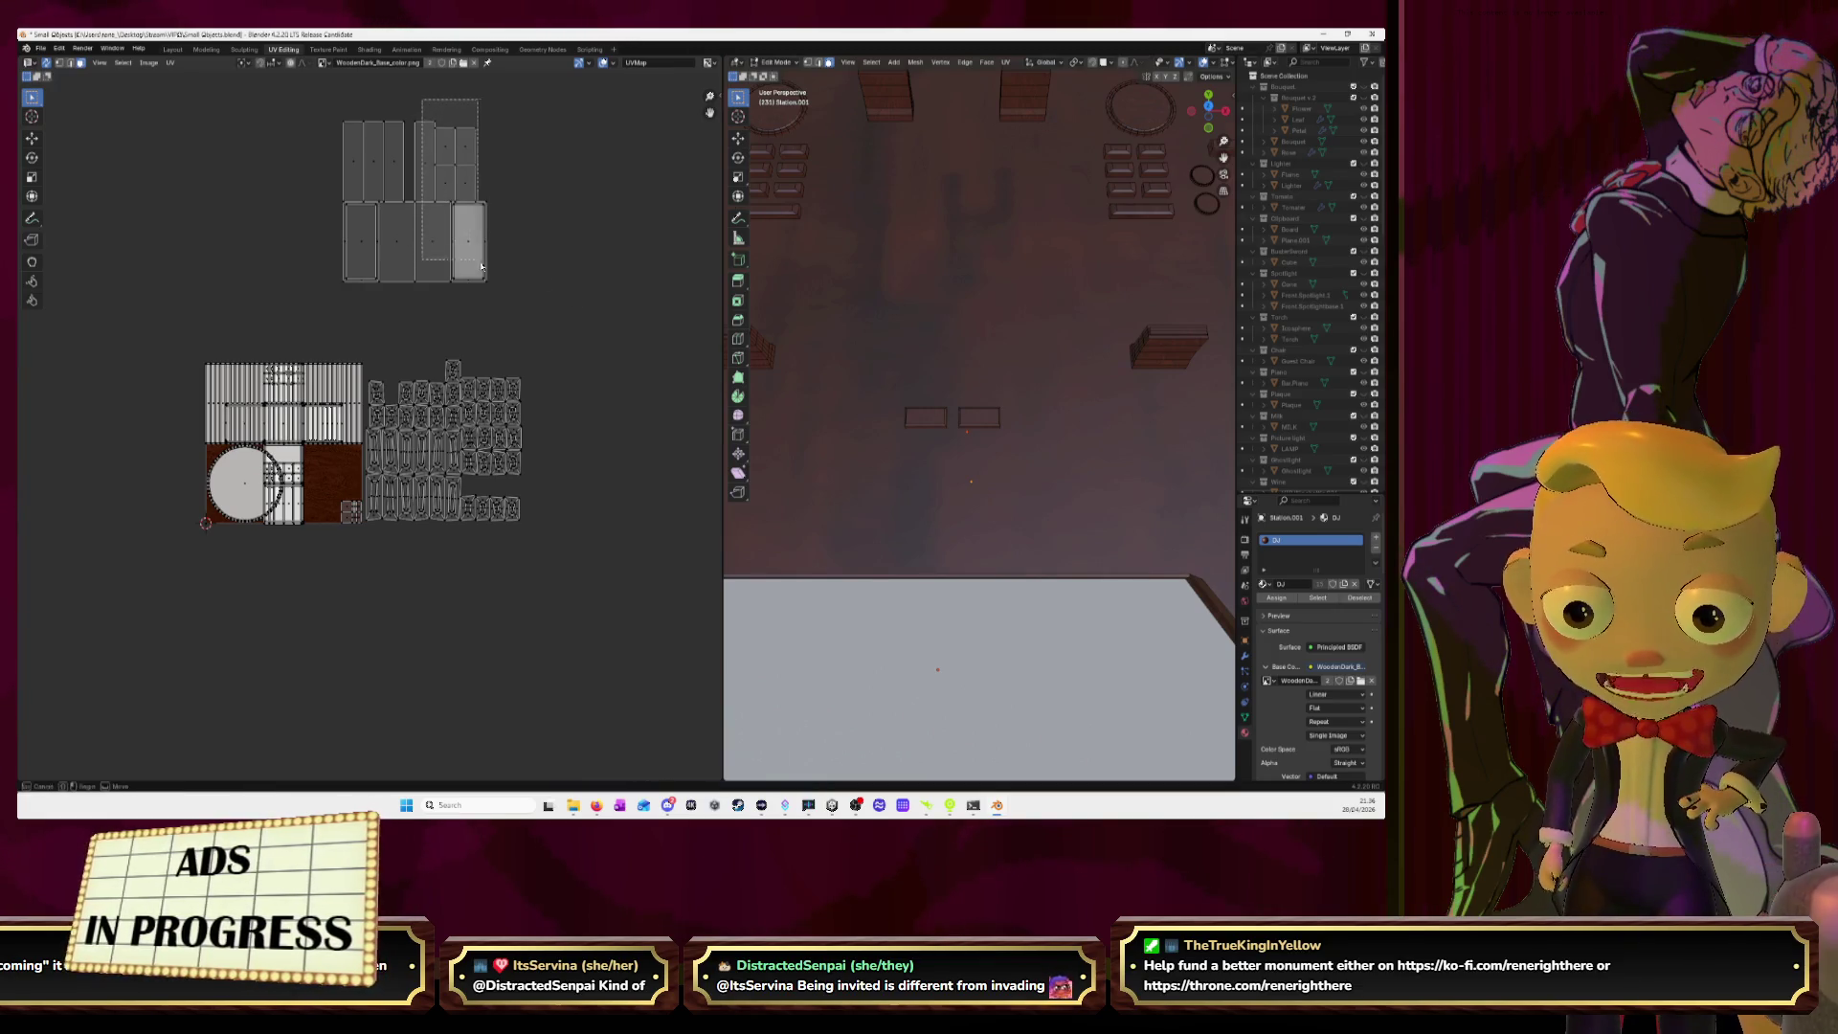
{"action": "type", "text": "r90"}
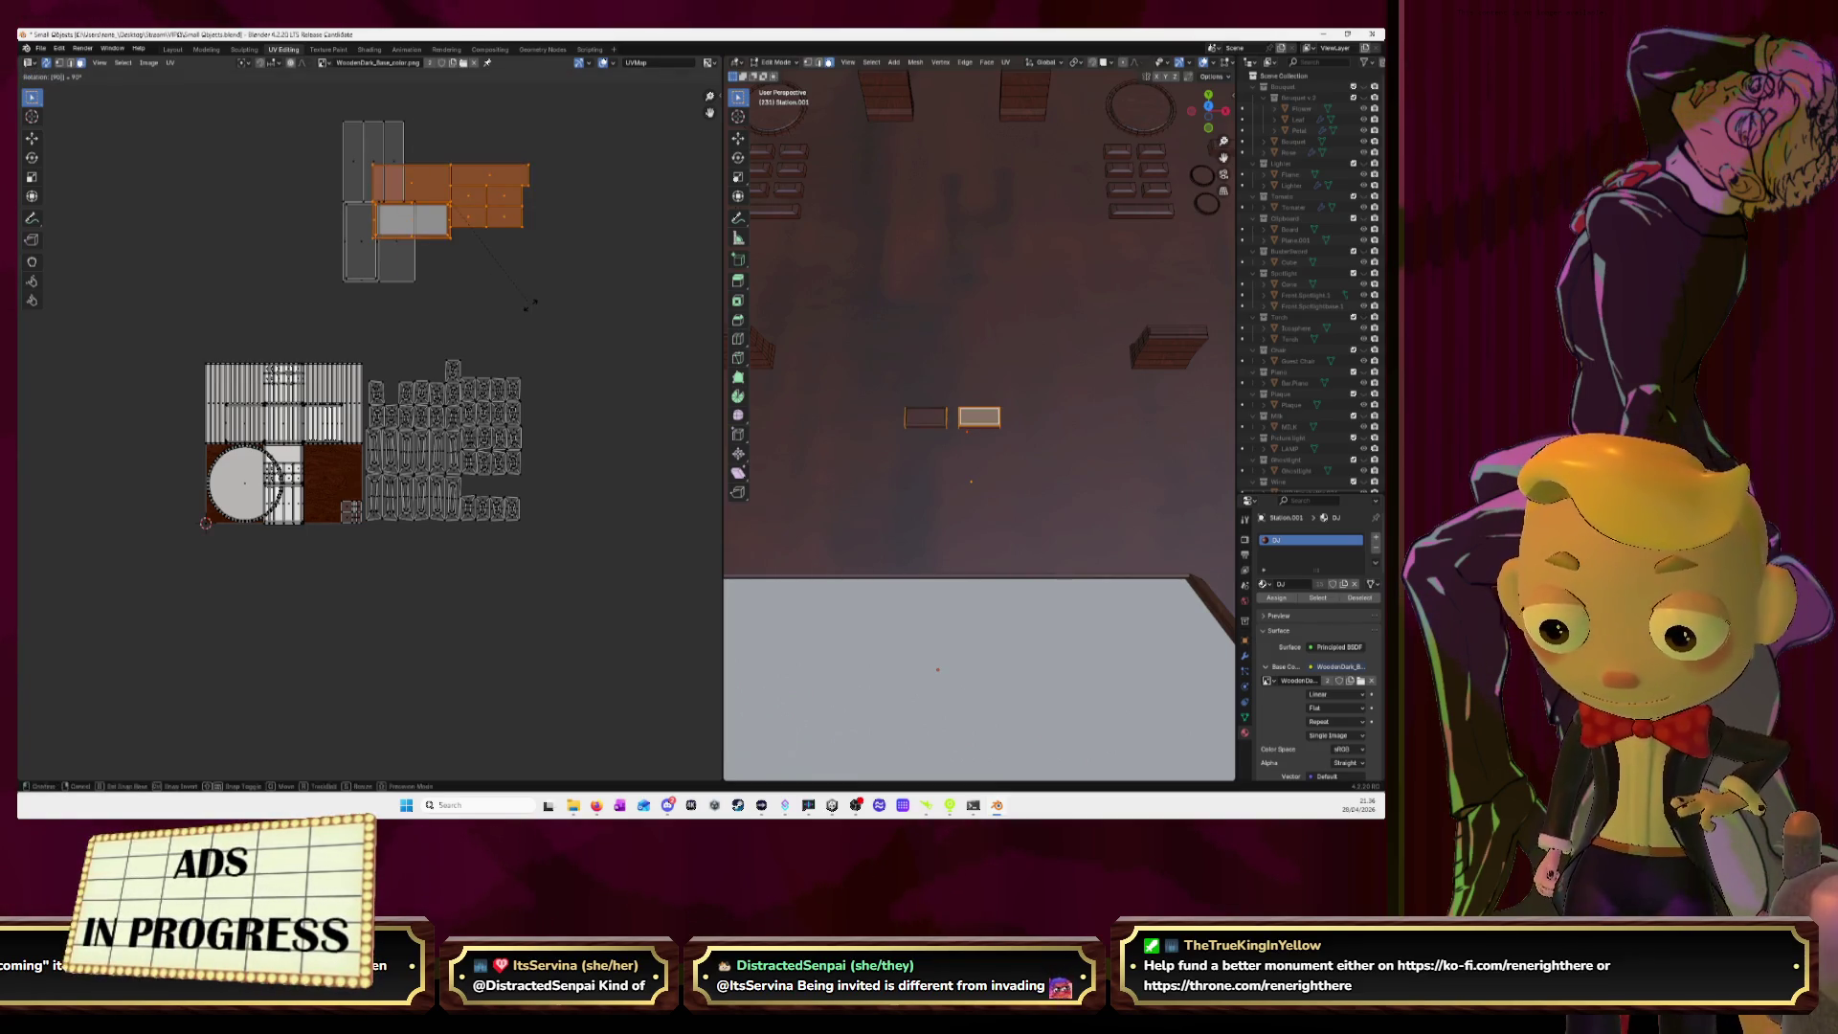
{"action": "type", "text": "g"}
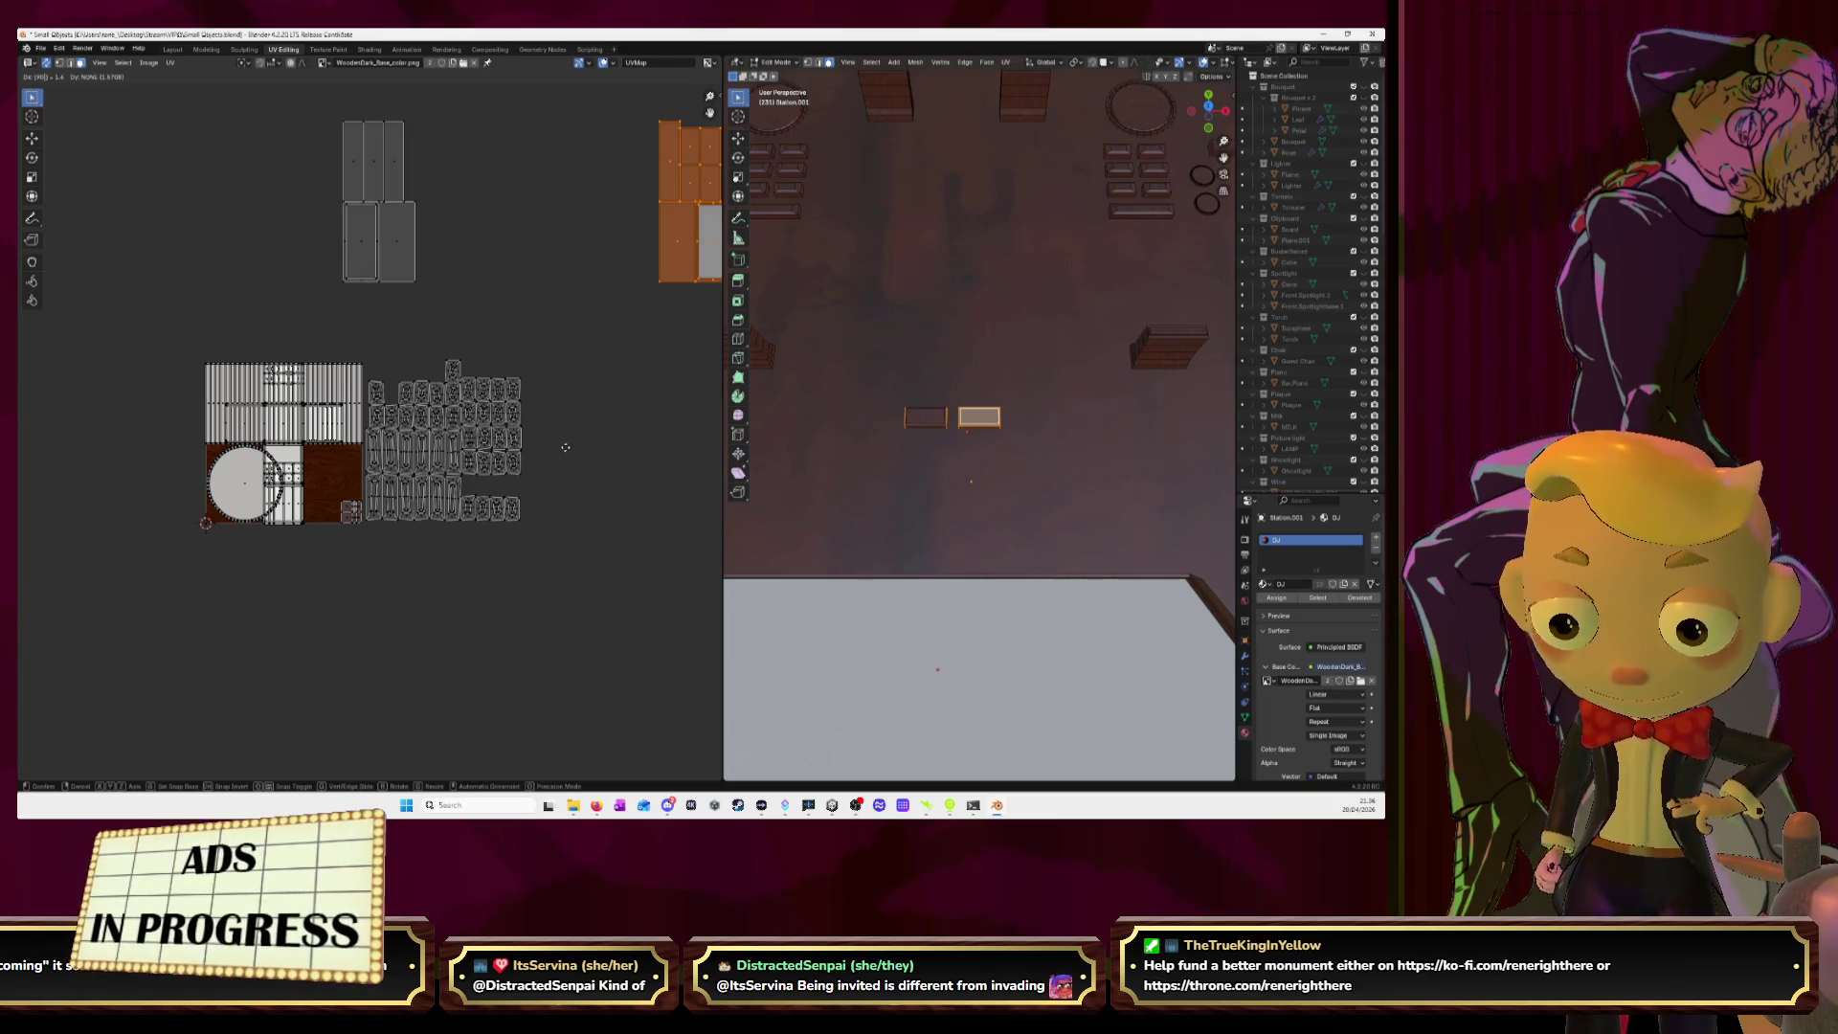
{"action": "type", "text": "x"}
{"action": "left_click", "coordinate": [572, 324]}
{"action": "right_click", "coordinate": [573, 369]}
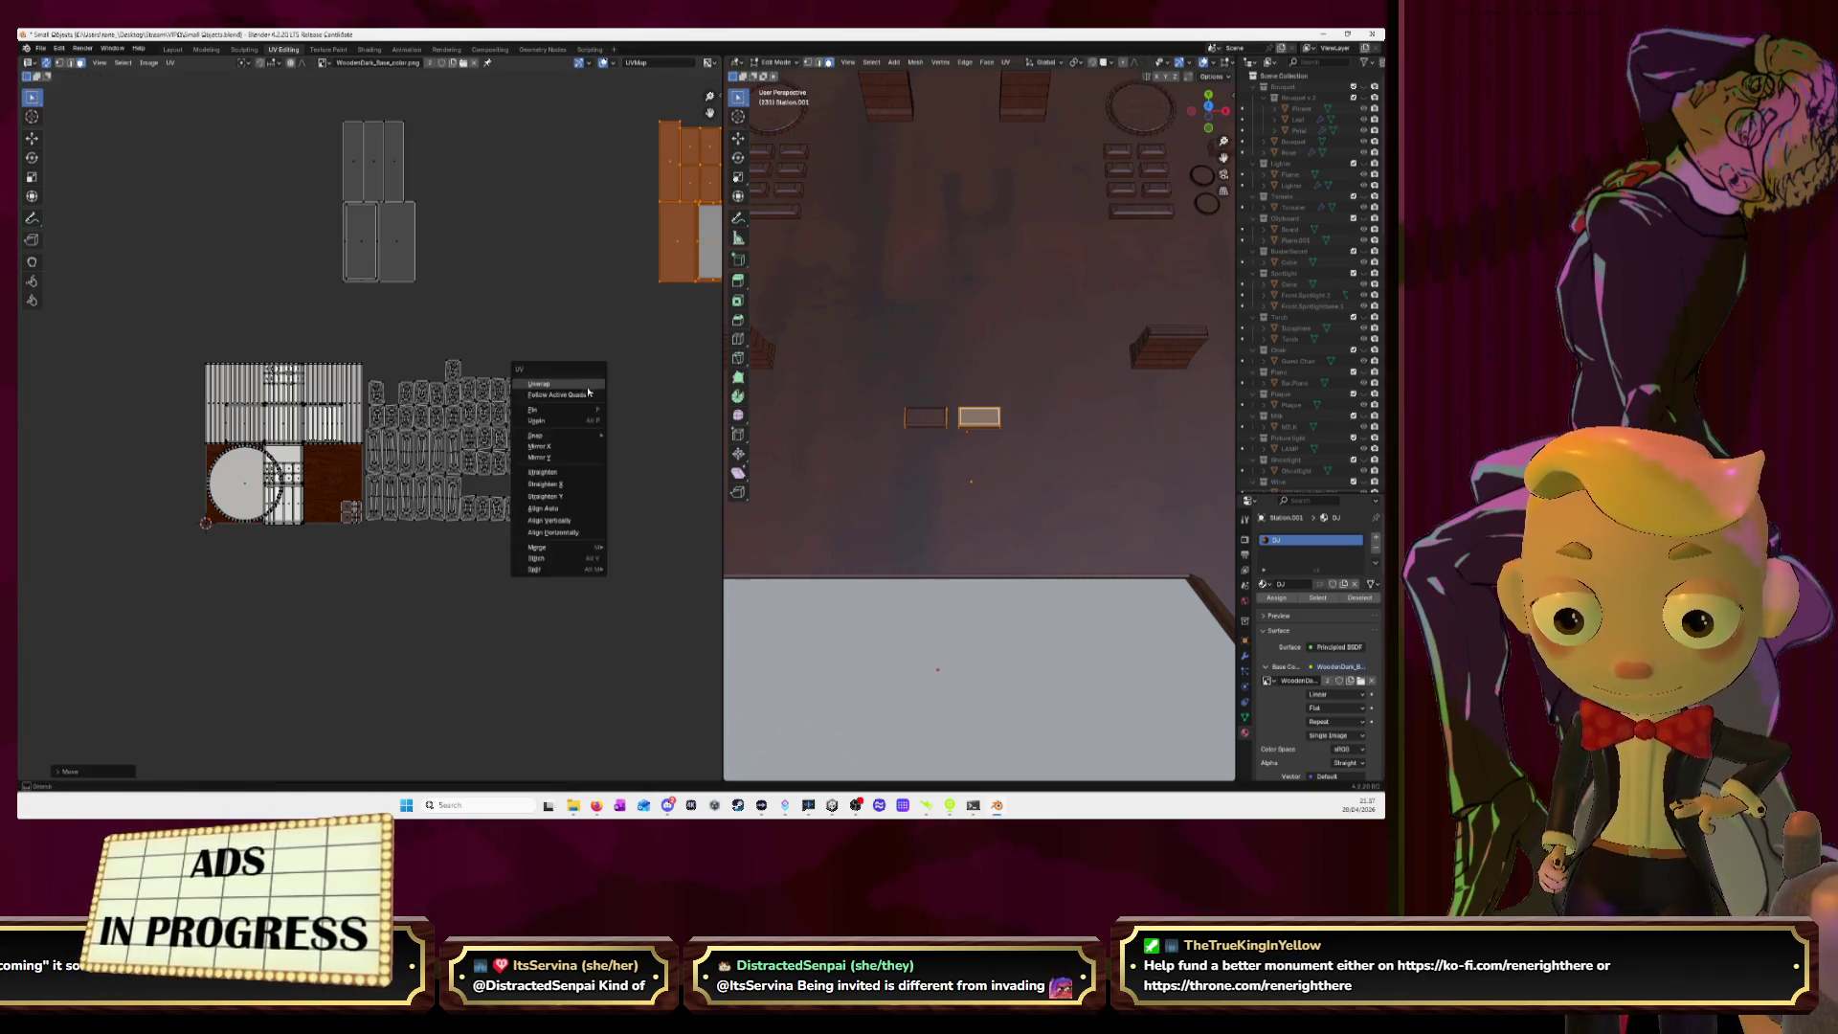
Dismiss the context menu and select the small panel island on the right.
{"action": "left_click", "coordinate": [588, 282]}
{"action": "scroll", "coordinate": [588, 278], "scroll_direction": "down", "scroll_amount": 3}
{"action": "left_click_drag", "start_coordinate": [500, 259], "coordinate": [575, 401]}
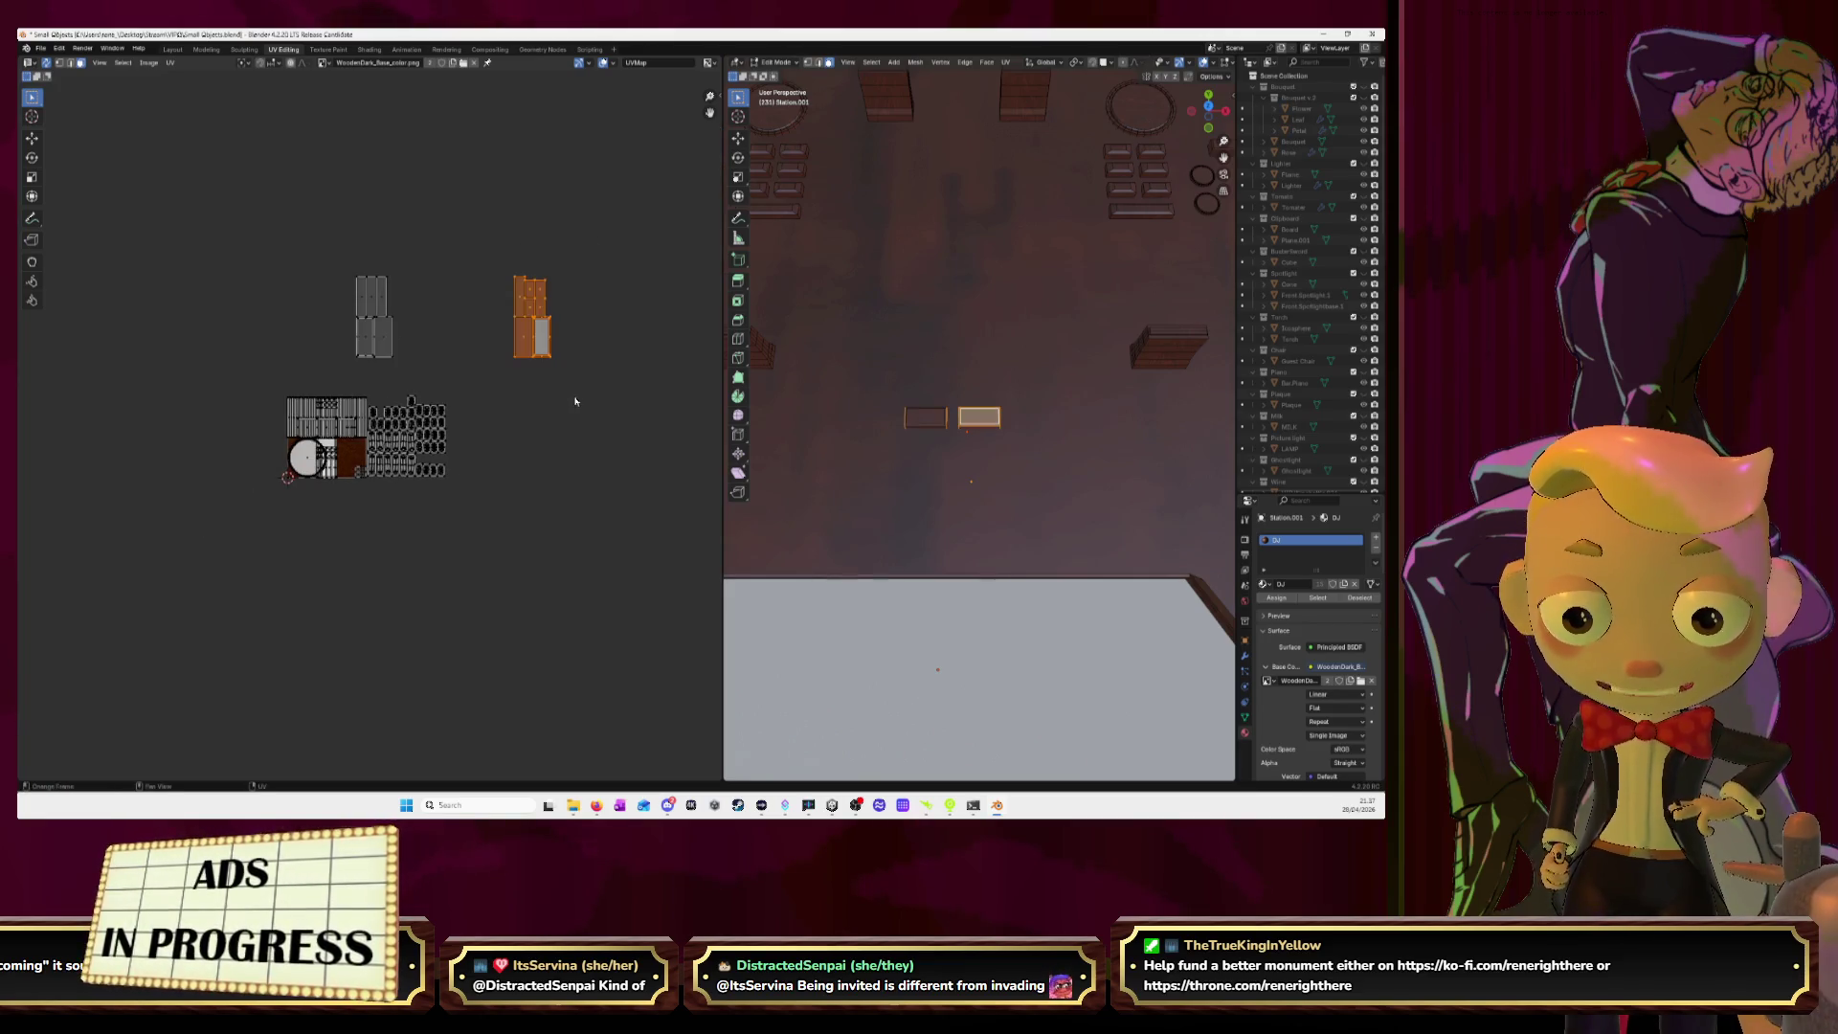
{"action": "key", "text": "r"}
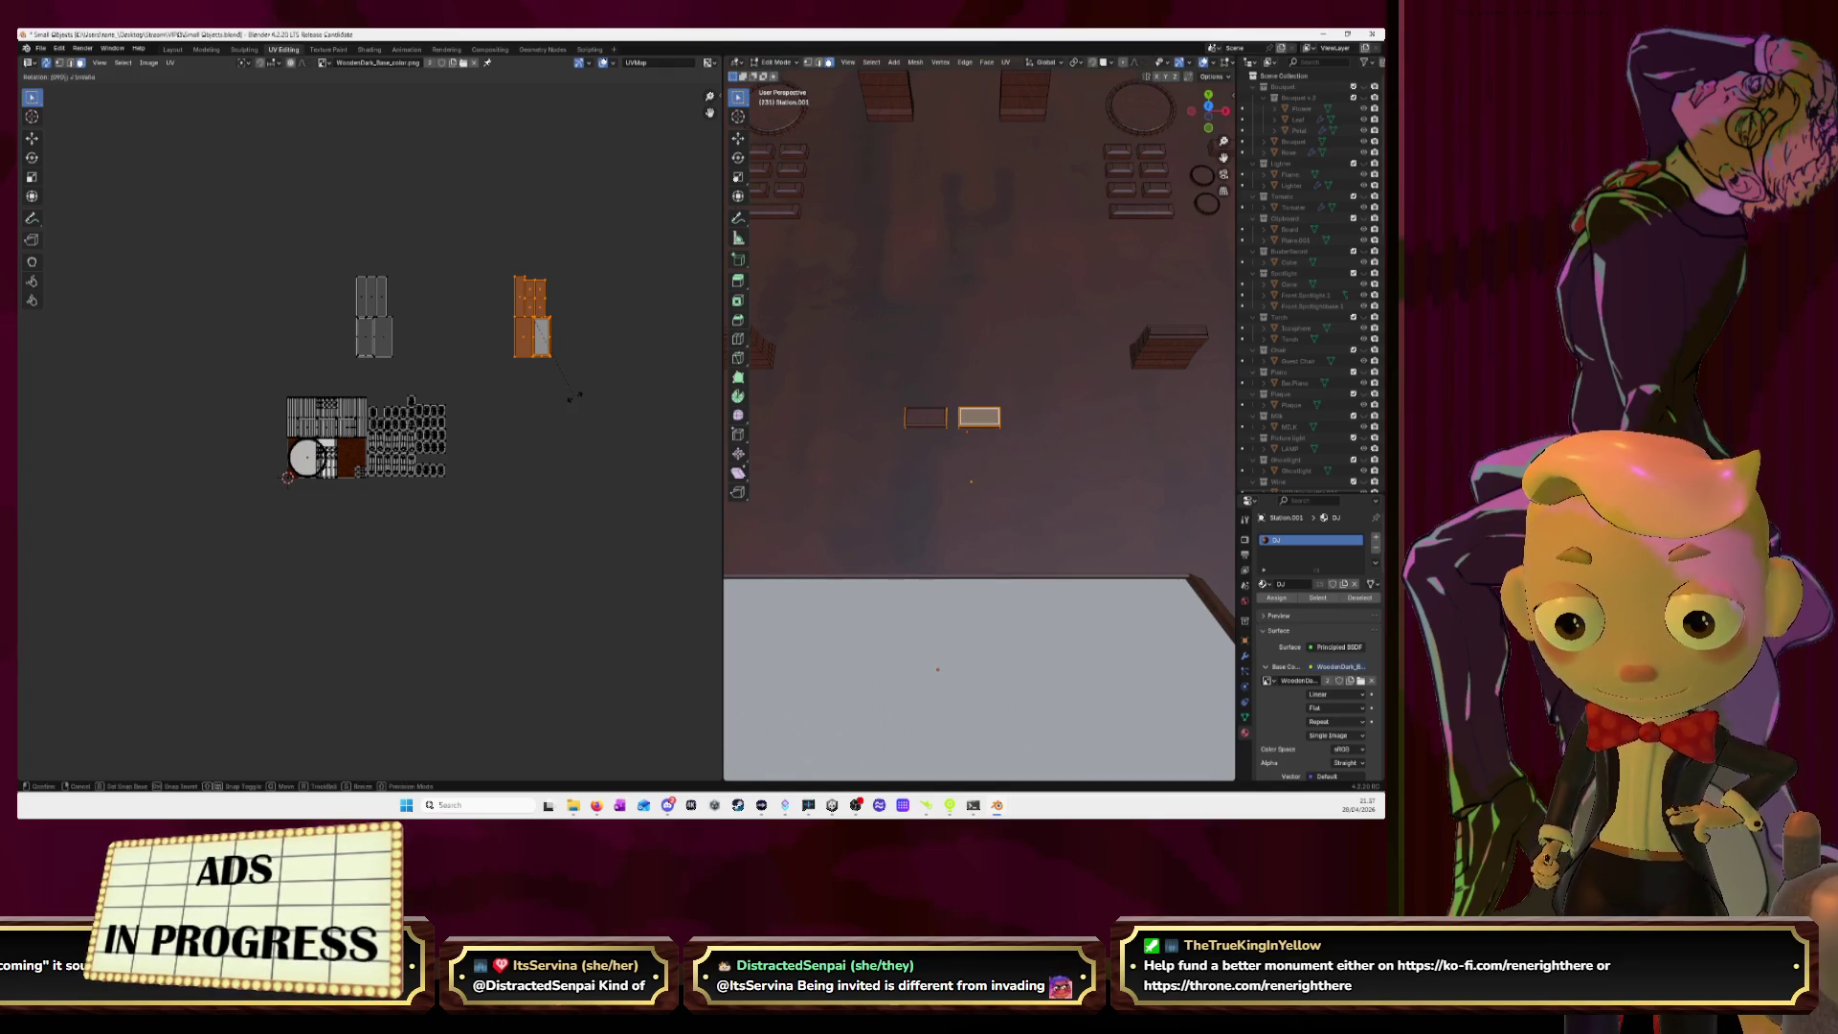
{"action": "right_click", "coordinate": [569, 397]}
{"action": "left_click", "coordinate": [589, 399]}
{"action": "key", "text": "ctrl+z"}
Rotate the panel island 90° and move it among the button islands.
{"action": "key", "text": "r"}
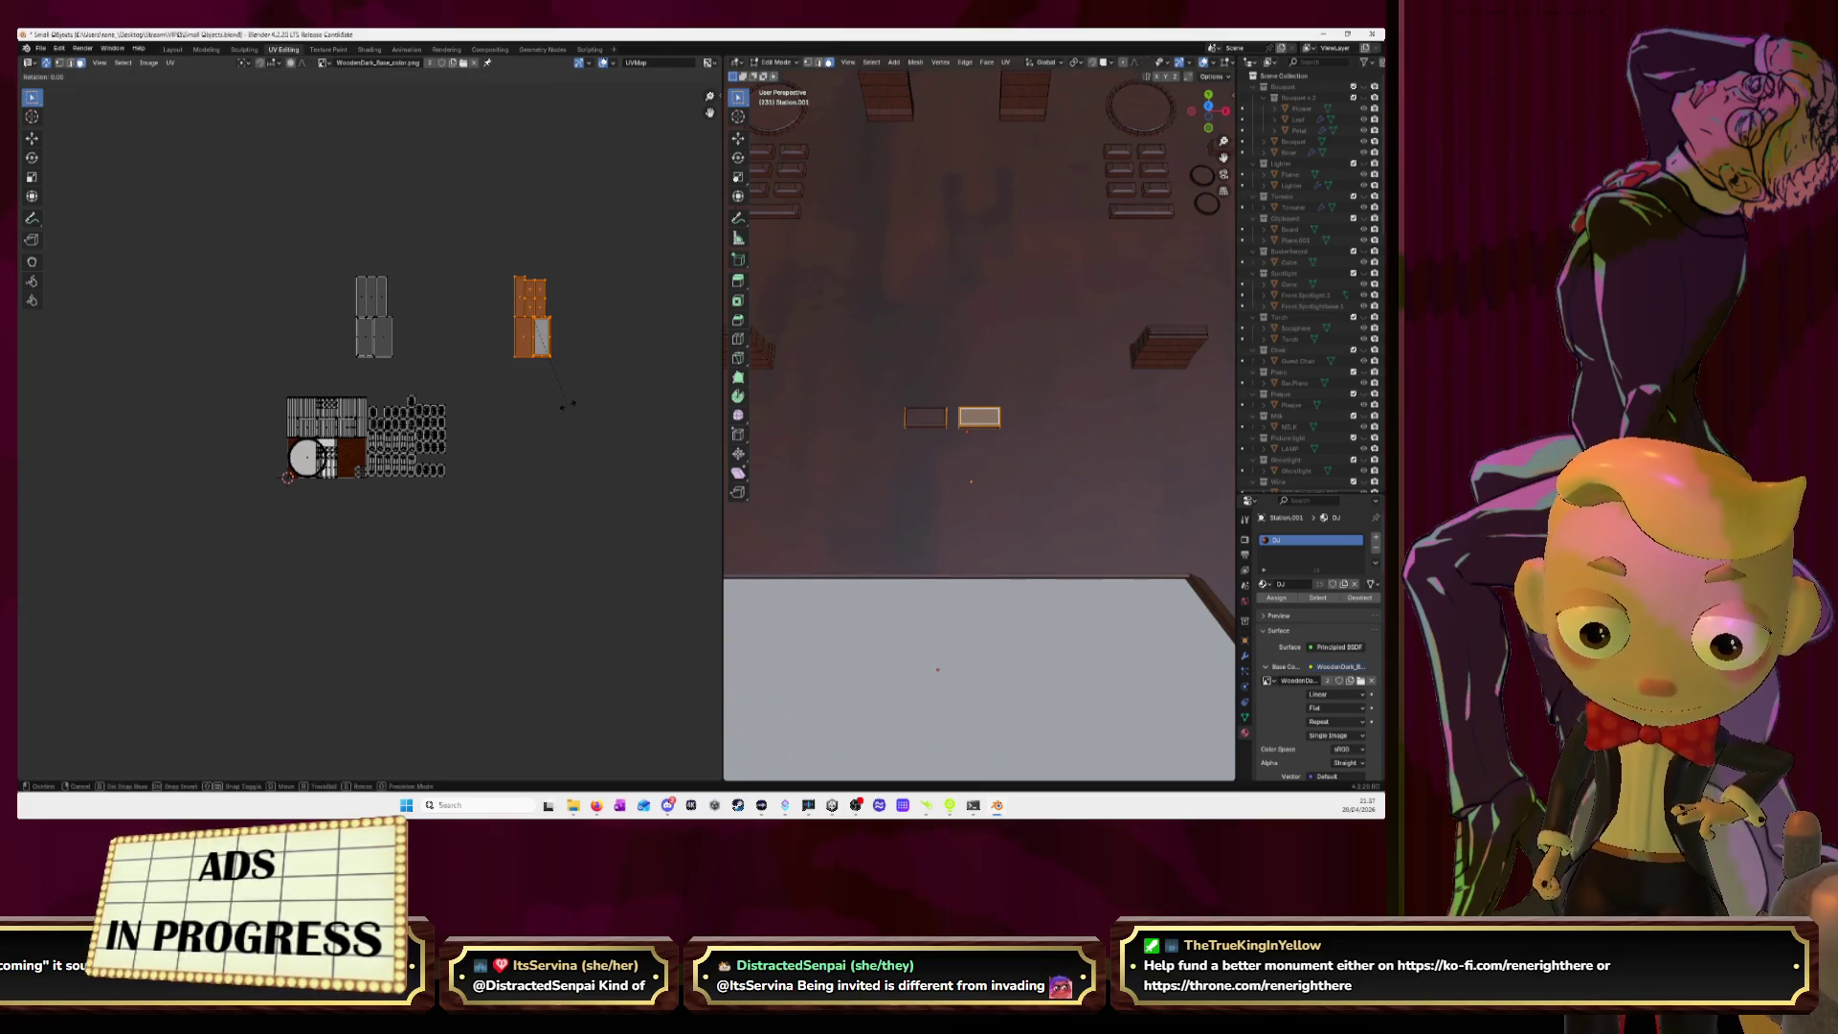
{"action": "key", "text": "9"}
{"action": "key", "text": "0"}
{"action": "key", "text": "Return"}
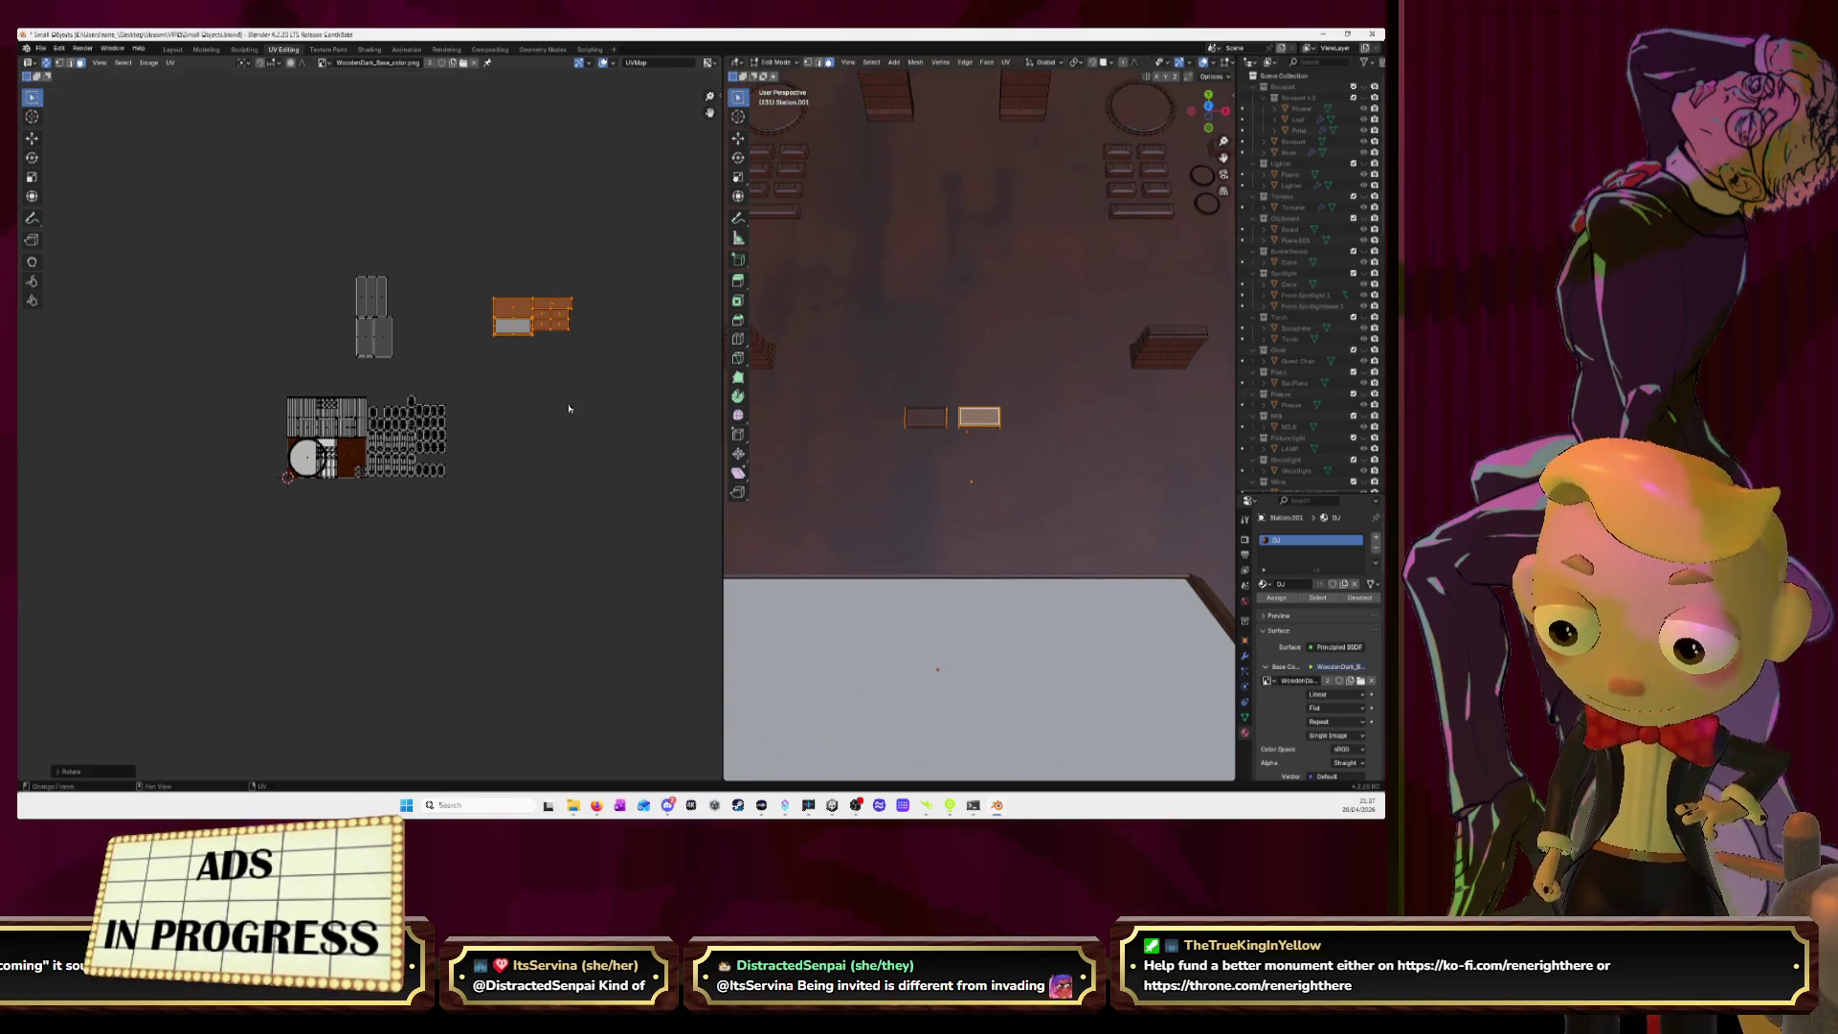
{"action": "key", "text": "g"}
{"action": "left_click", "coordinate": [470, 545]}
{"action": "key", "text": "KP_Decimal"}
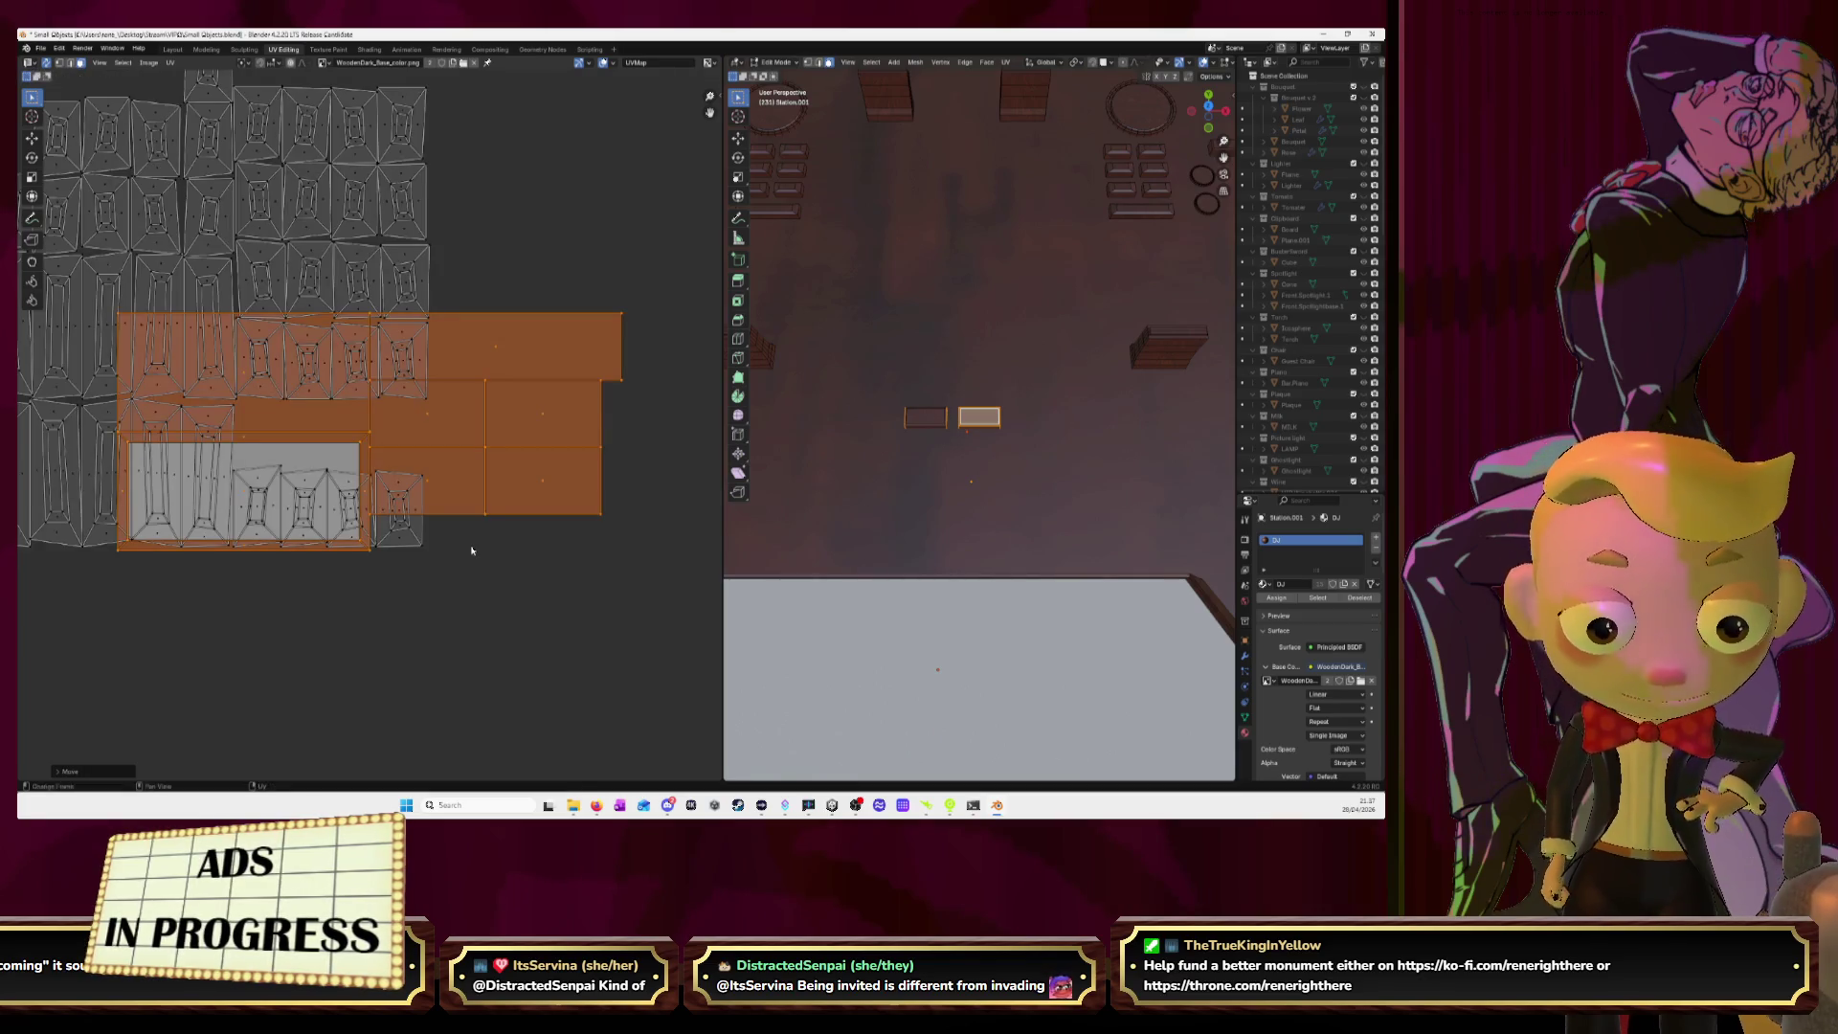
Shrink the panel island in two passes until it fits the gap.
{"action": "key", "text": "s"}
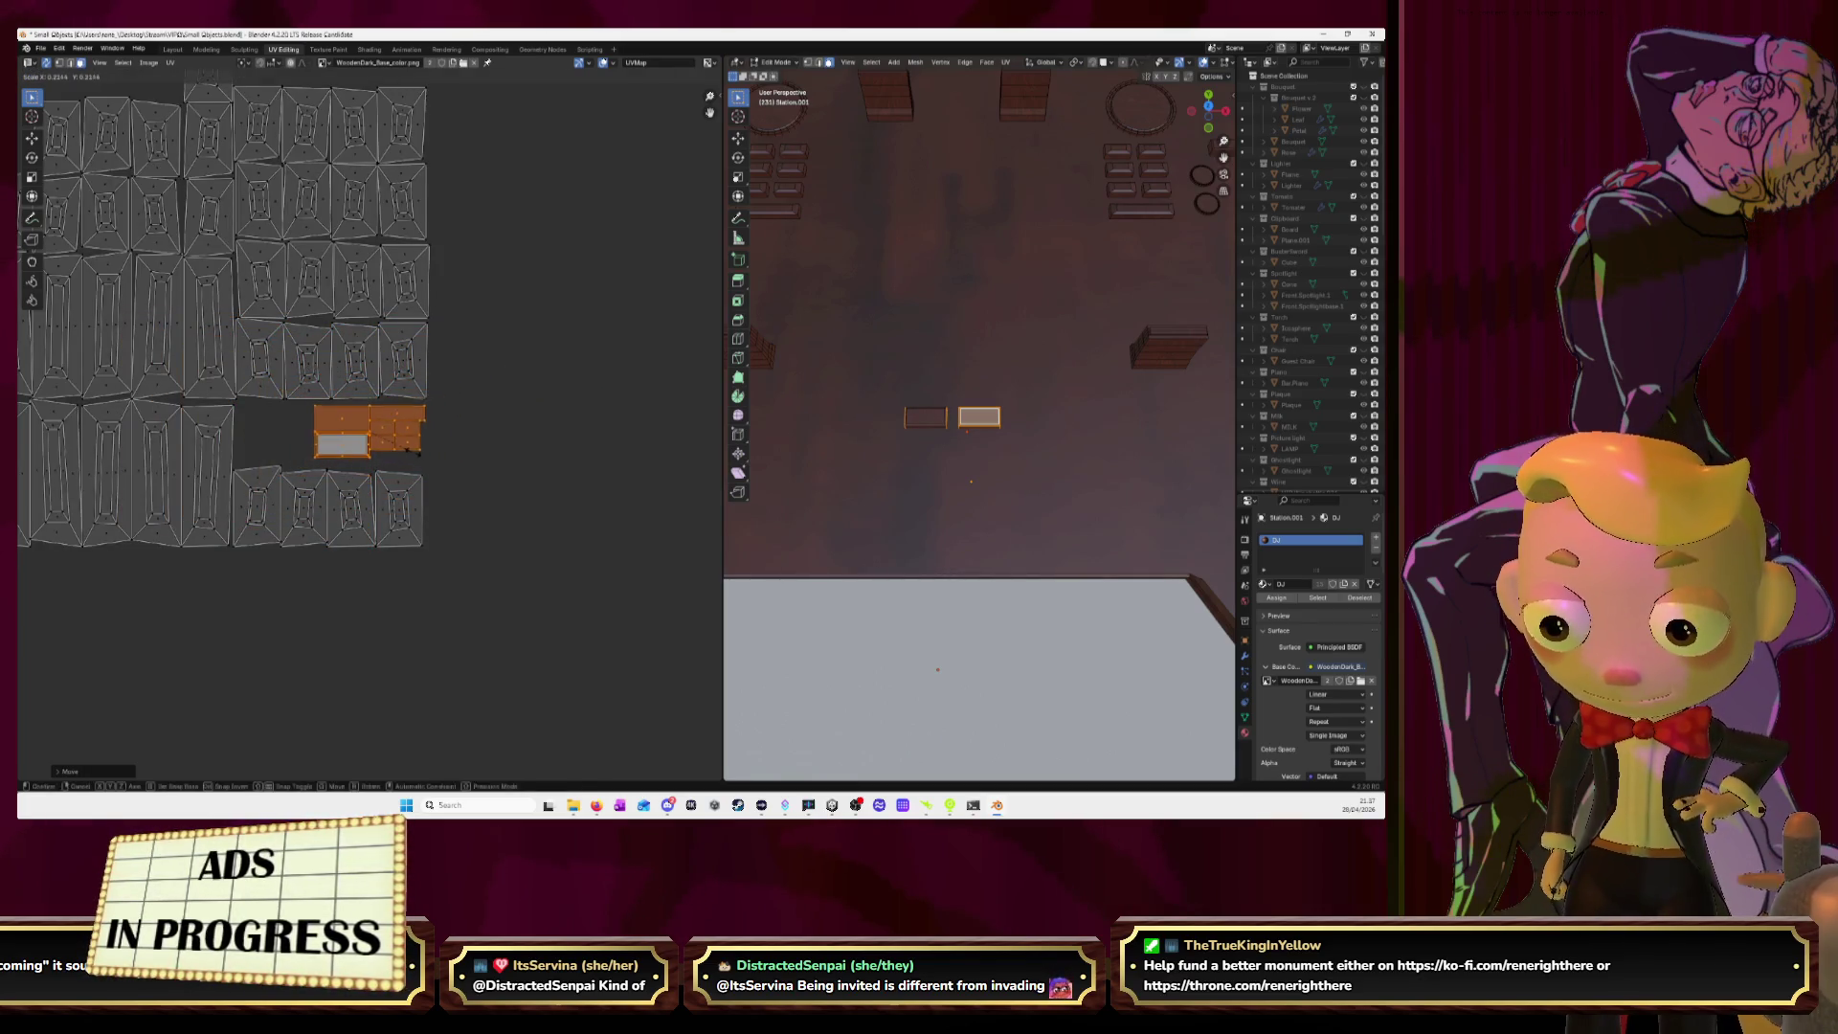
{"action": "left_click", "coordinate": [413, 451]}
{"action": "key", "text": "g"}
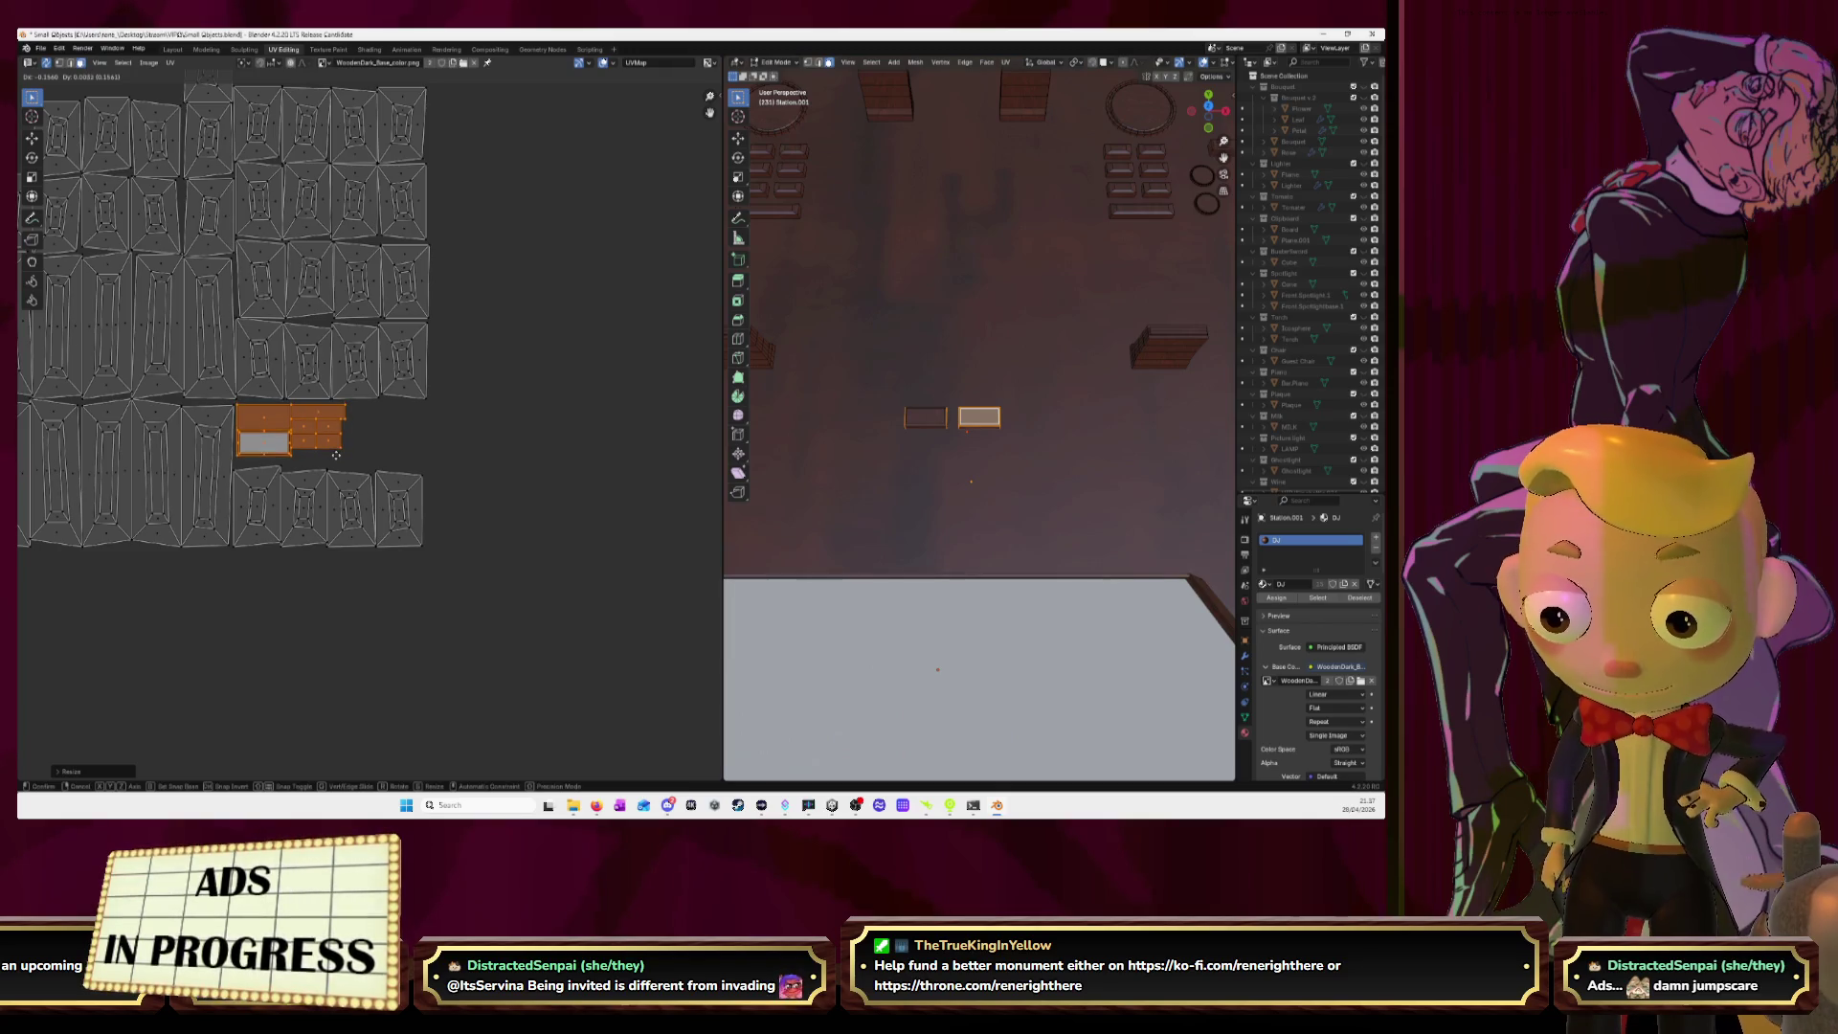
{"action": "key", "text": "s"}
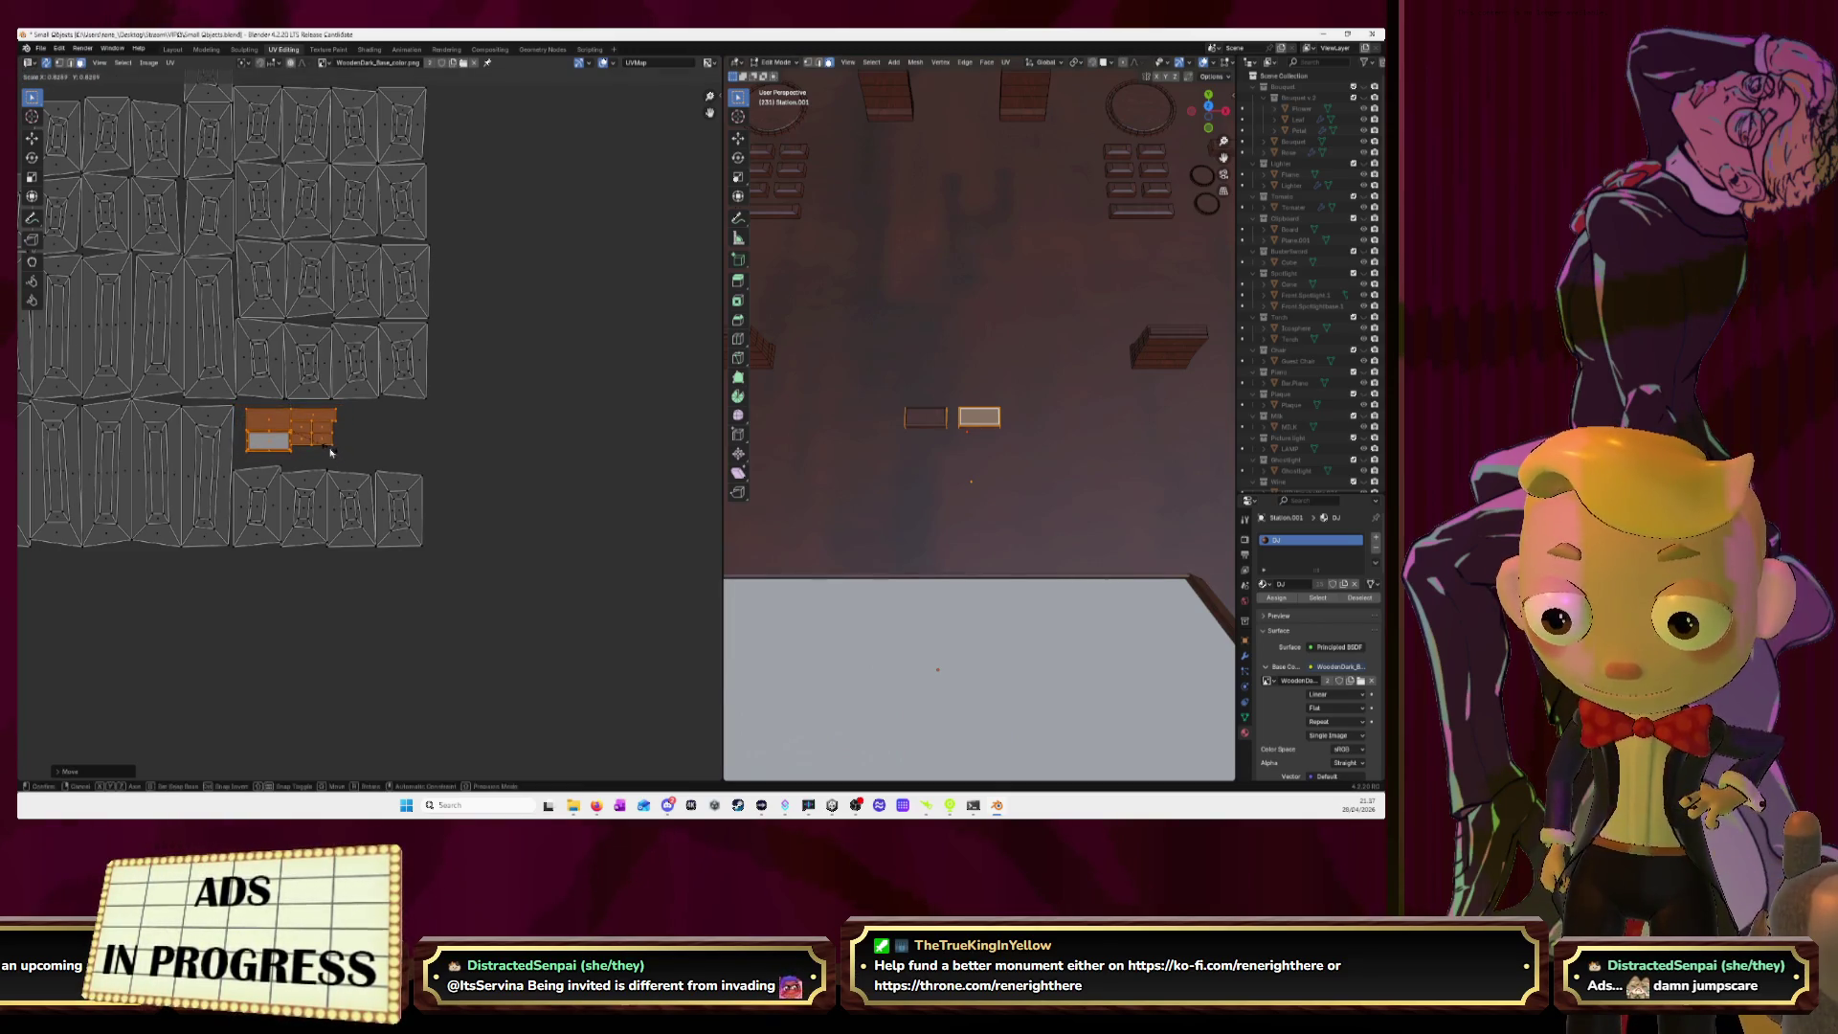
{"action": "left_click", "coordinate": [324, 447]}
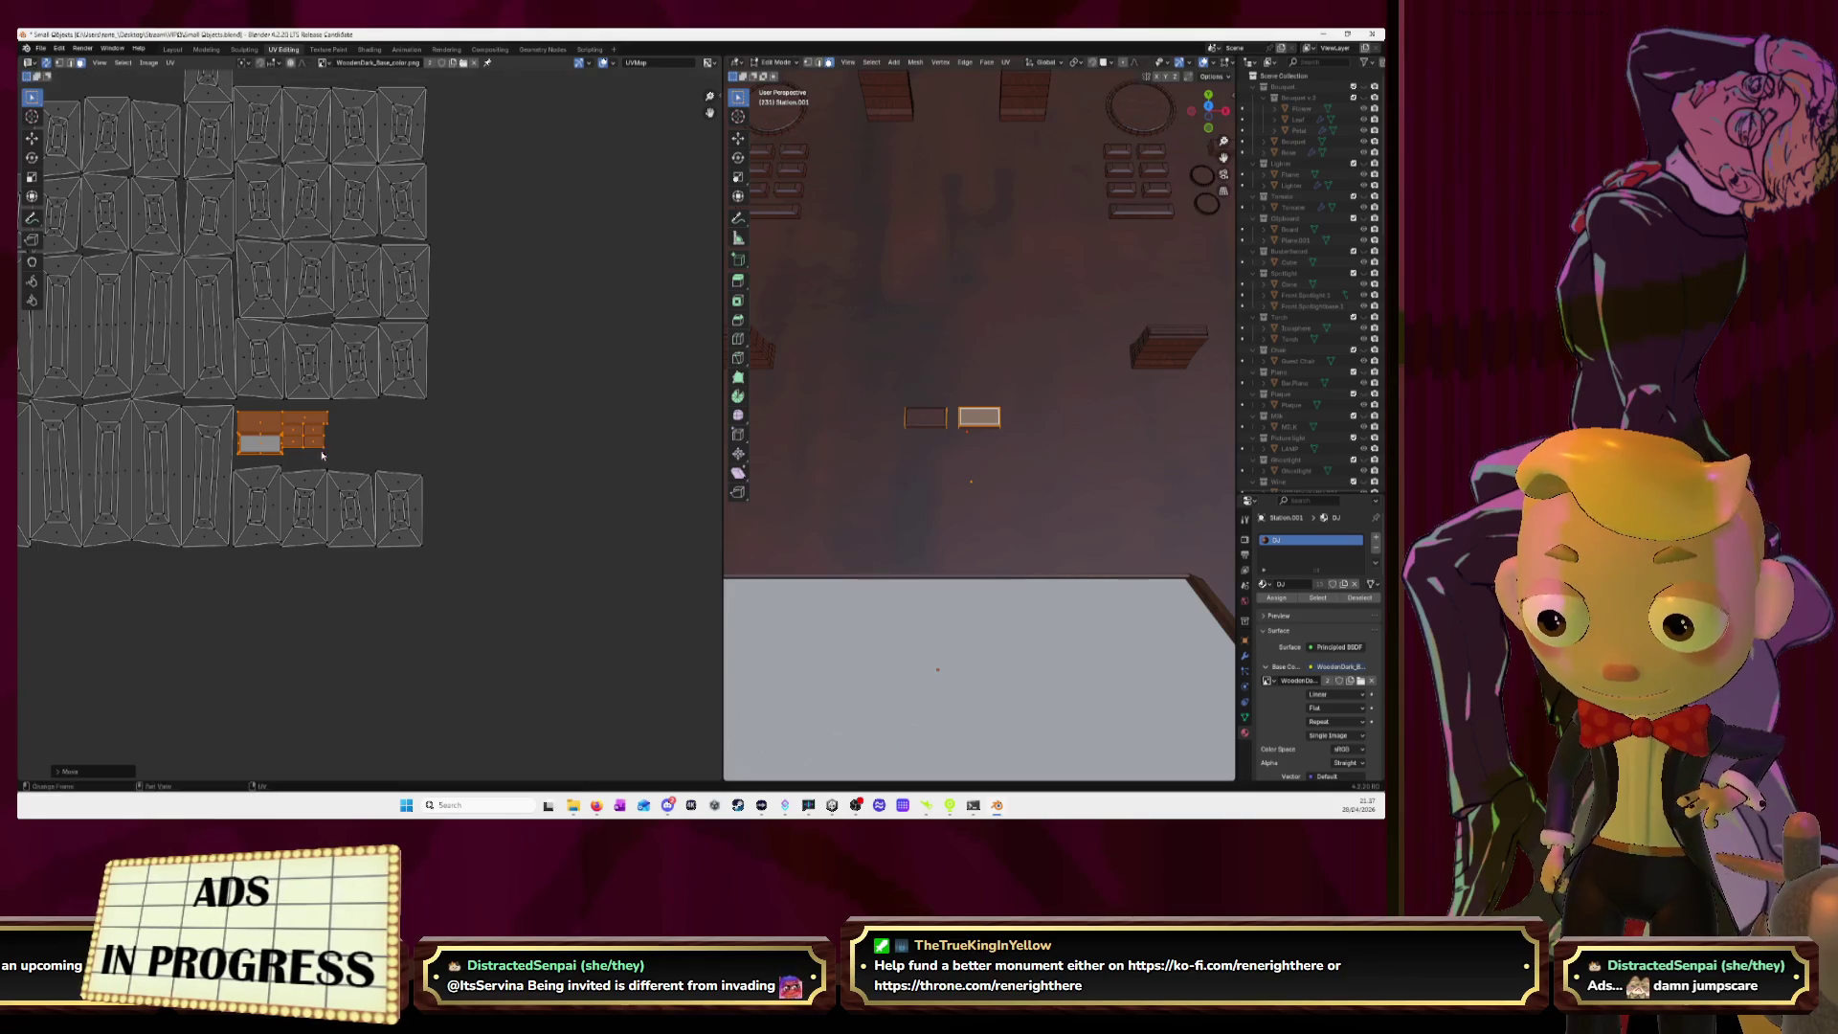
Box-select the panel islands at the top of the layout.
{"action": "scroll", "coordinate": [487, 396], "scroll_direction": "down", "scroll_amount": 4}
{"action": "scroll", "coordinate": [486, 396], "scroll_direction": "down", "scroll_amount": 1}
{"action": "middle_click_drag", "start_coordinate": [336, 221], "coordinate": [411, 357]}
{"action": "left_click_drag", "start_coordinate": [218, 171], "coordinate": [403, 409]}
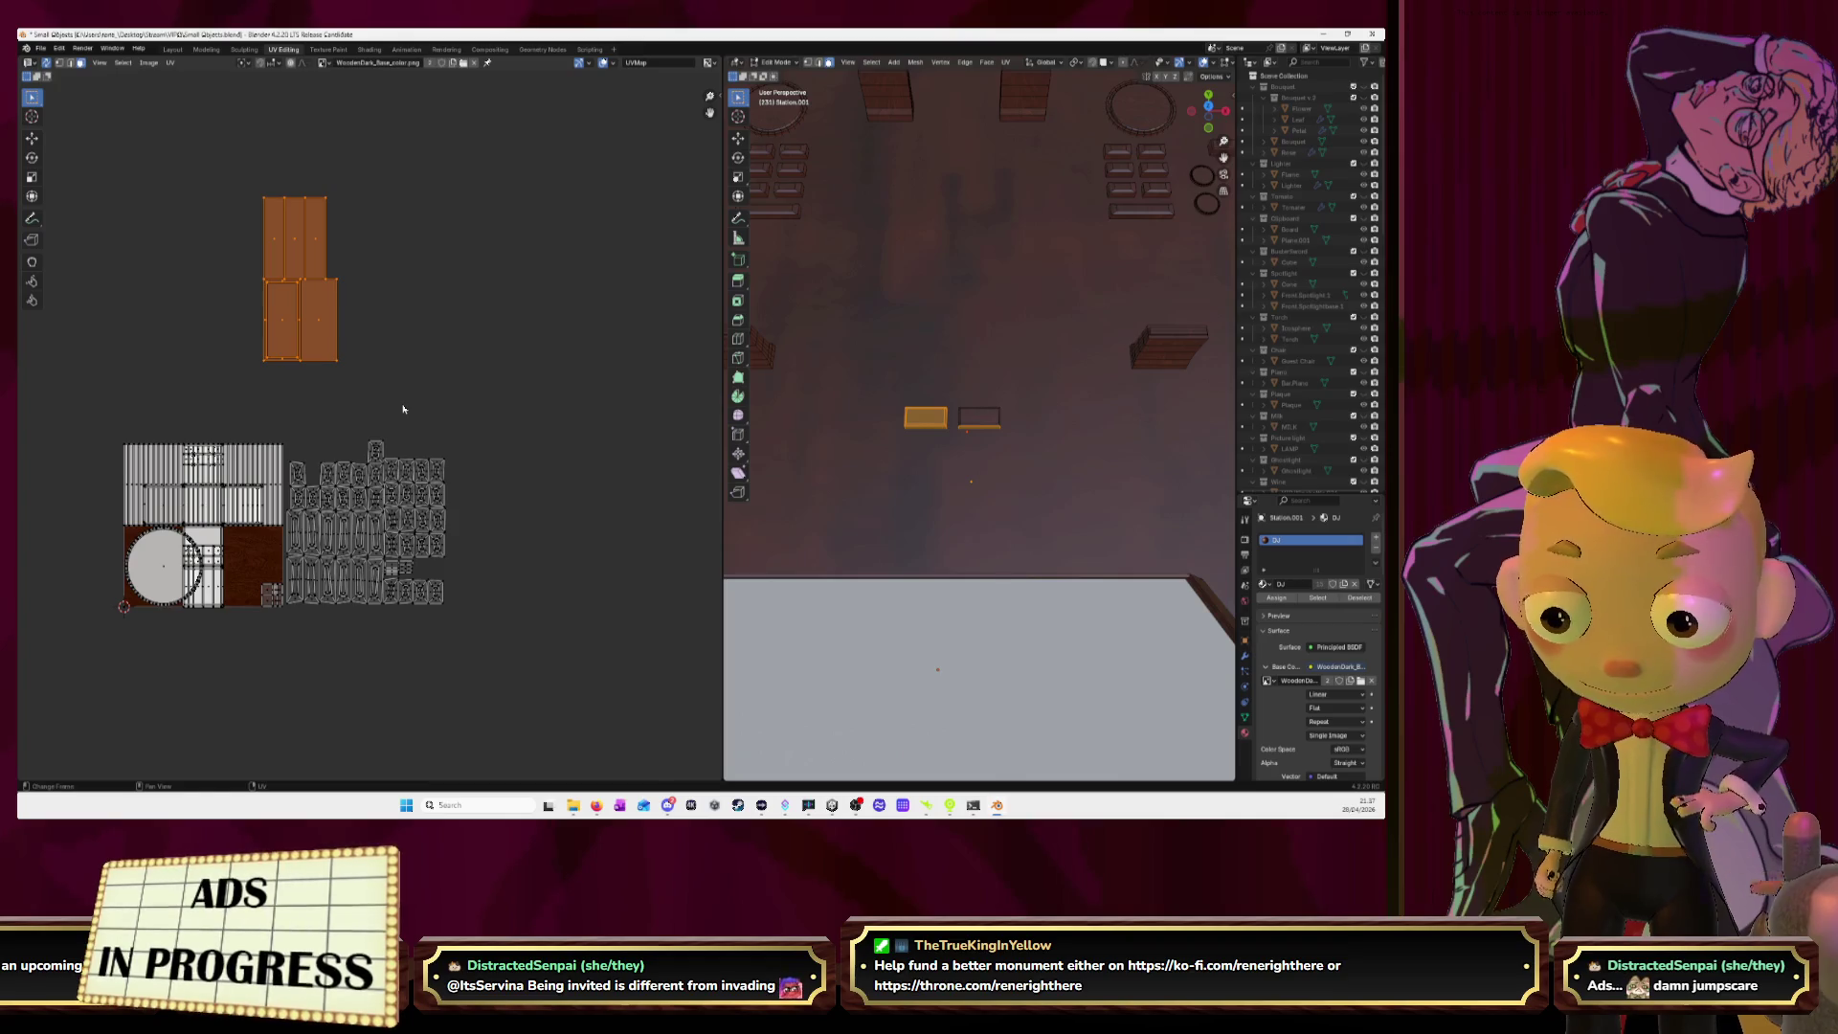
Turn the top panel islands horizontal, place them beside the button islands, and shrink them.
{"action": "key", "text": "r"}
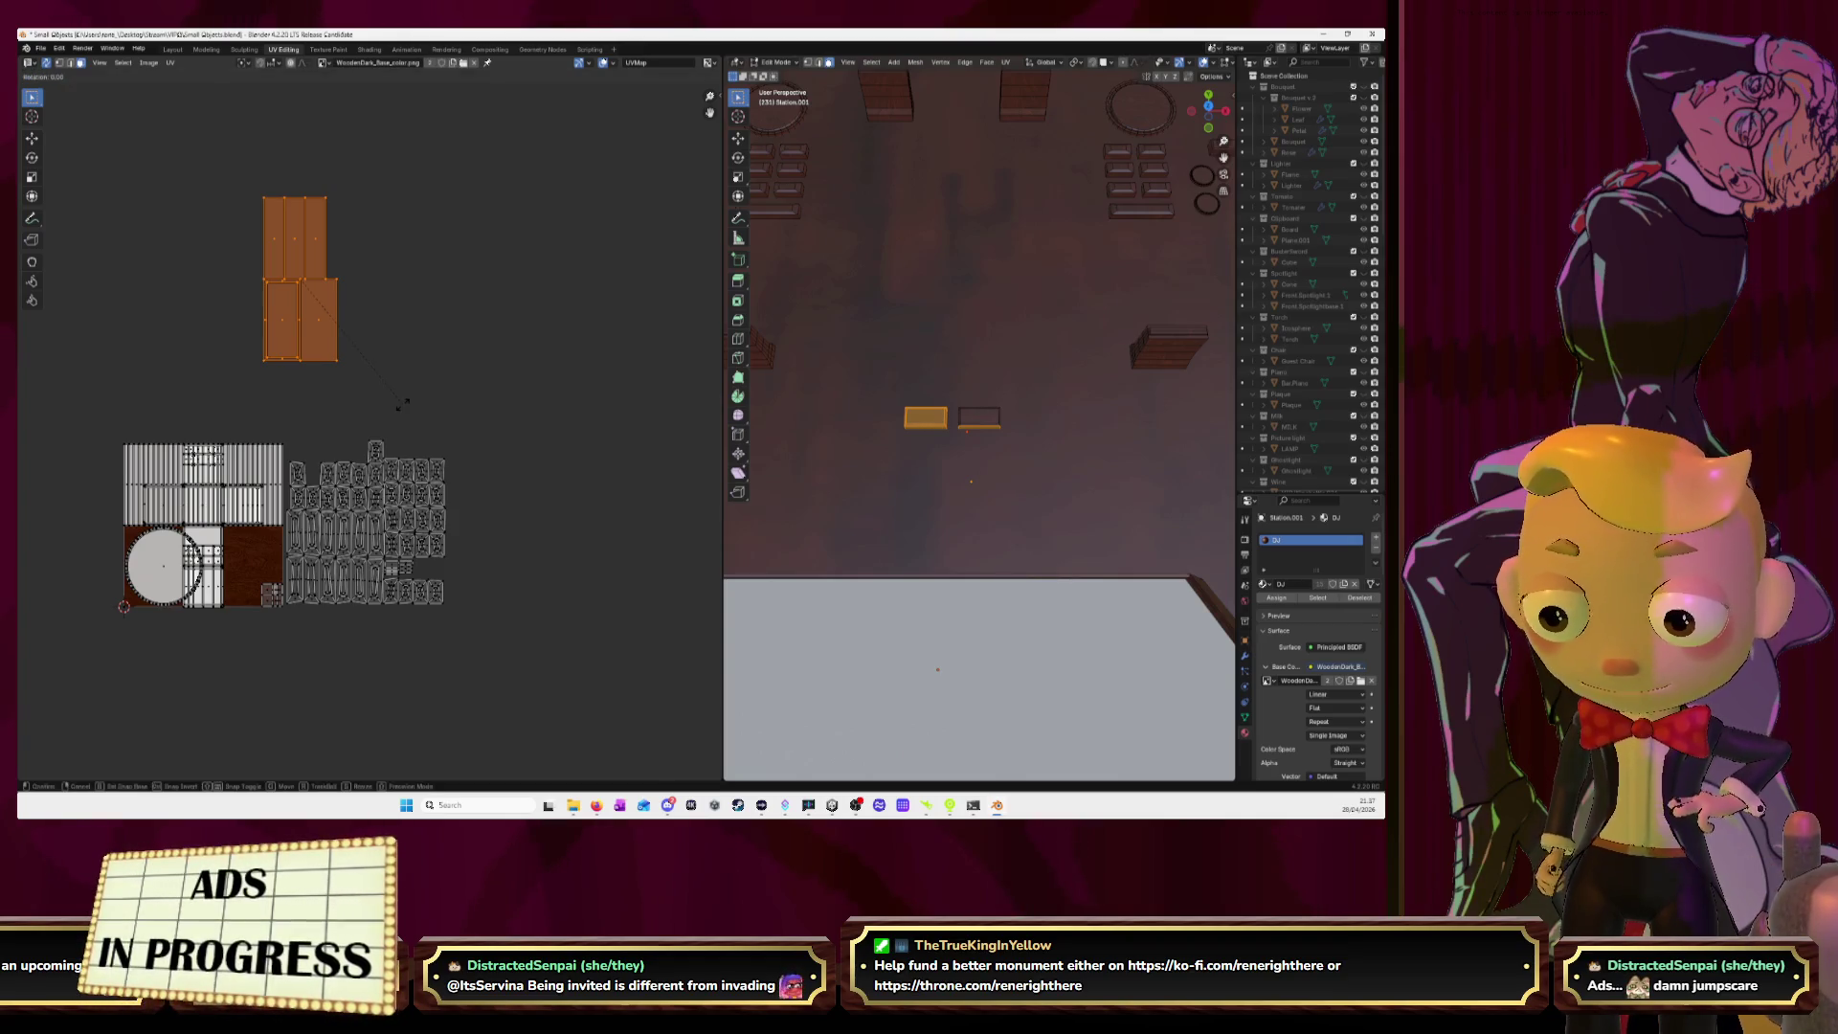
{"action": "left_click", "coordinate": [394, 404]}
{"action": "key", "text": "g"}
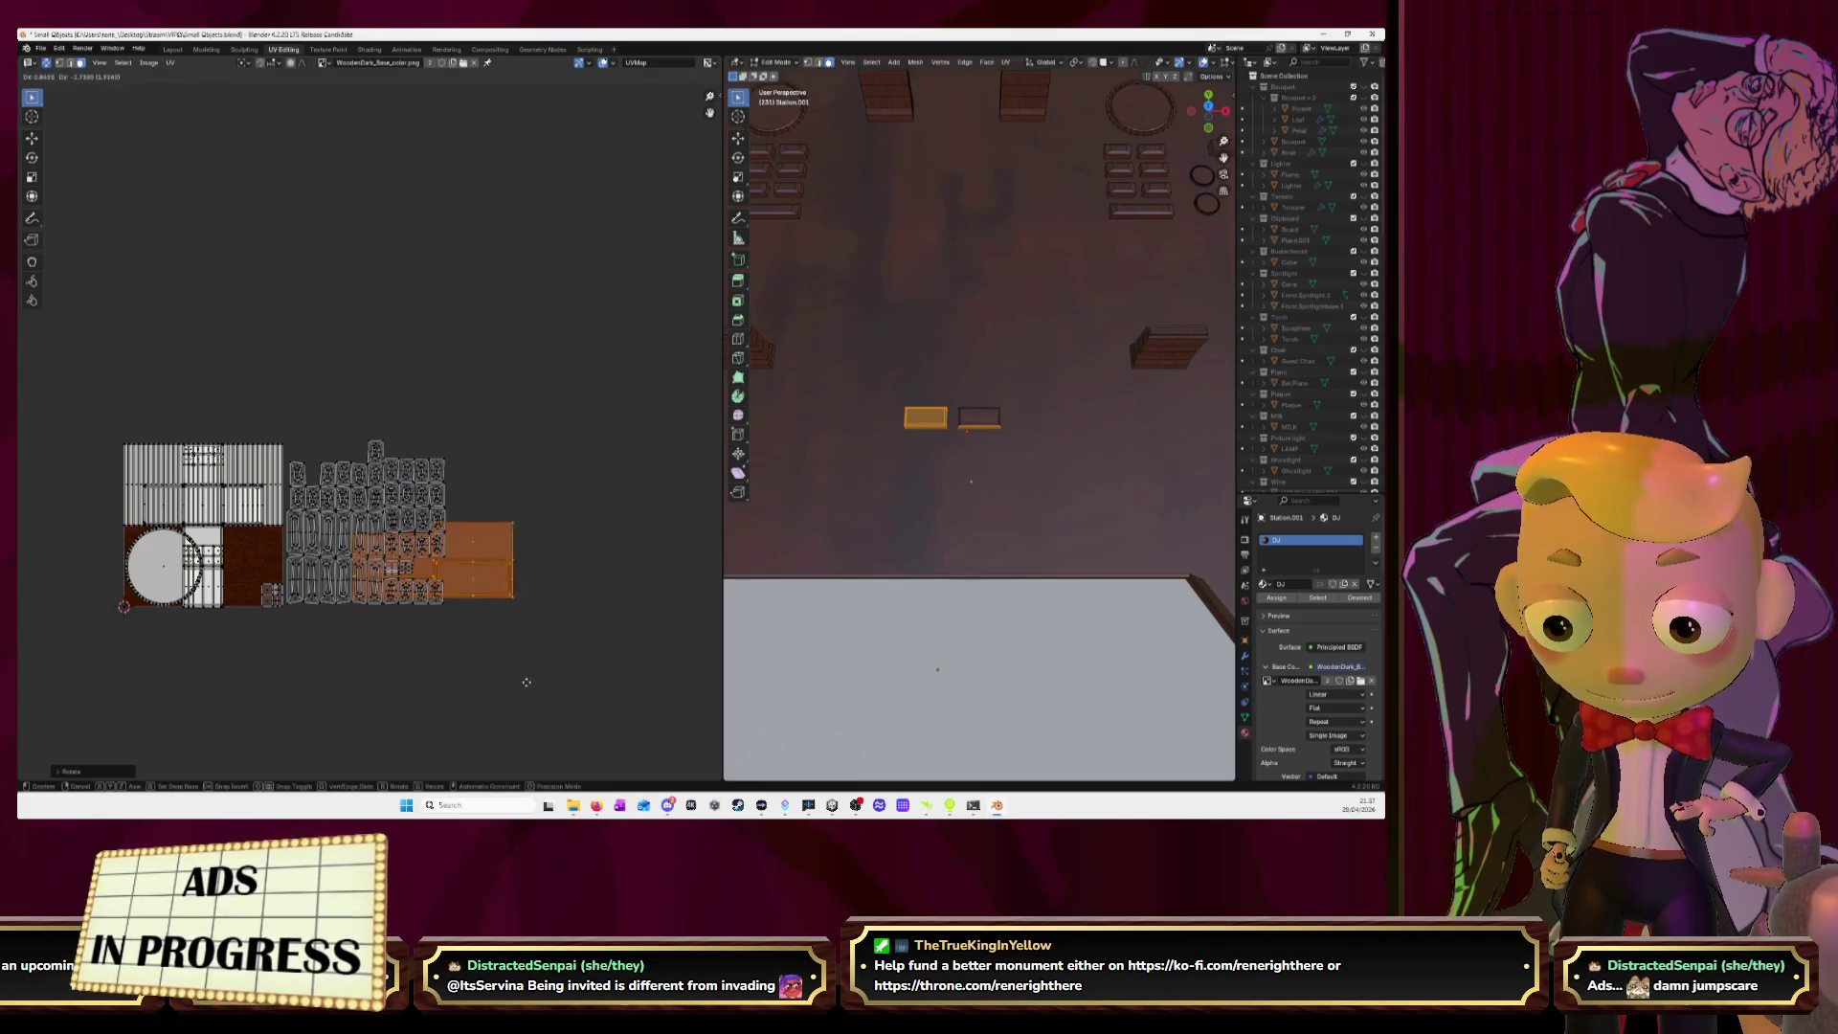
{"action": "left_click", "coordinate": [516, 691]}
{"action": "key", "text": "KP_Decimal"}
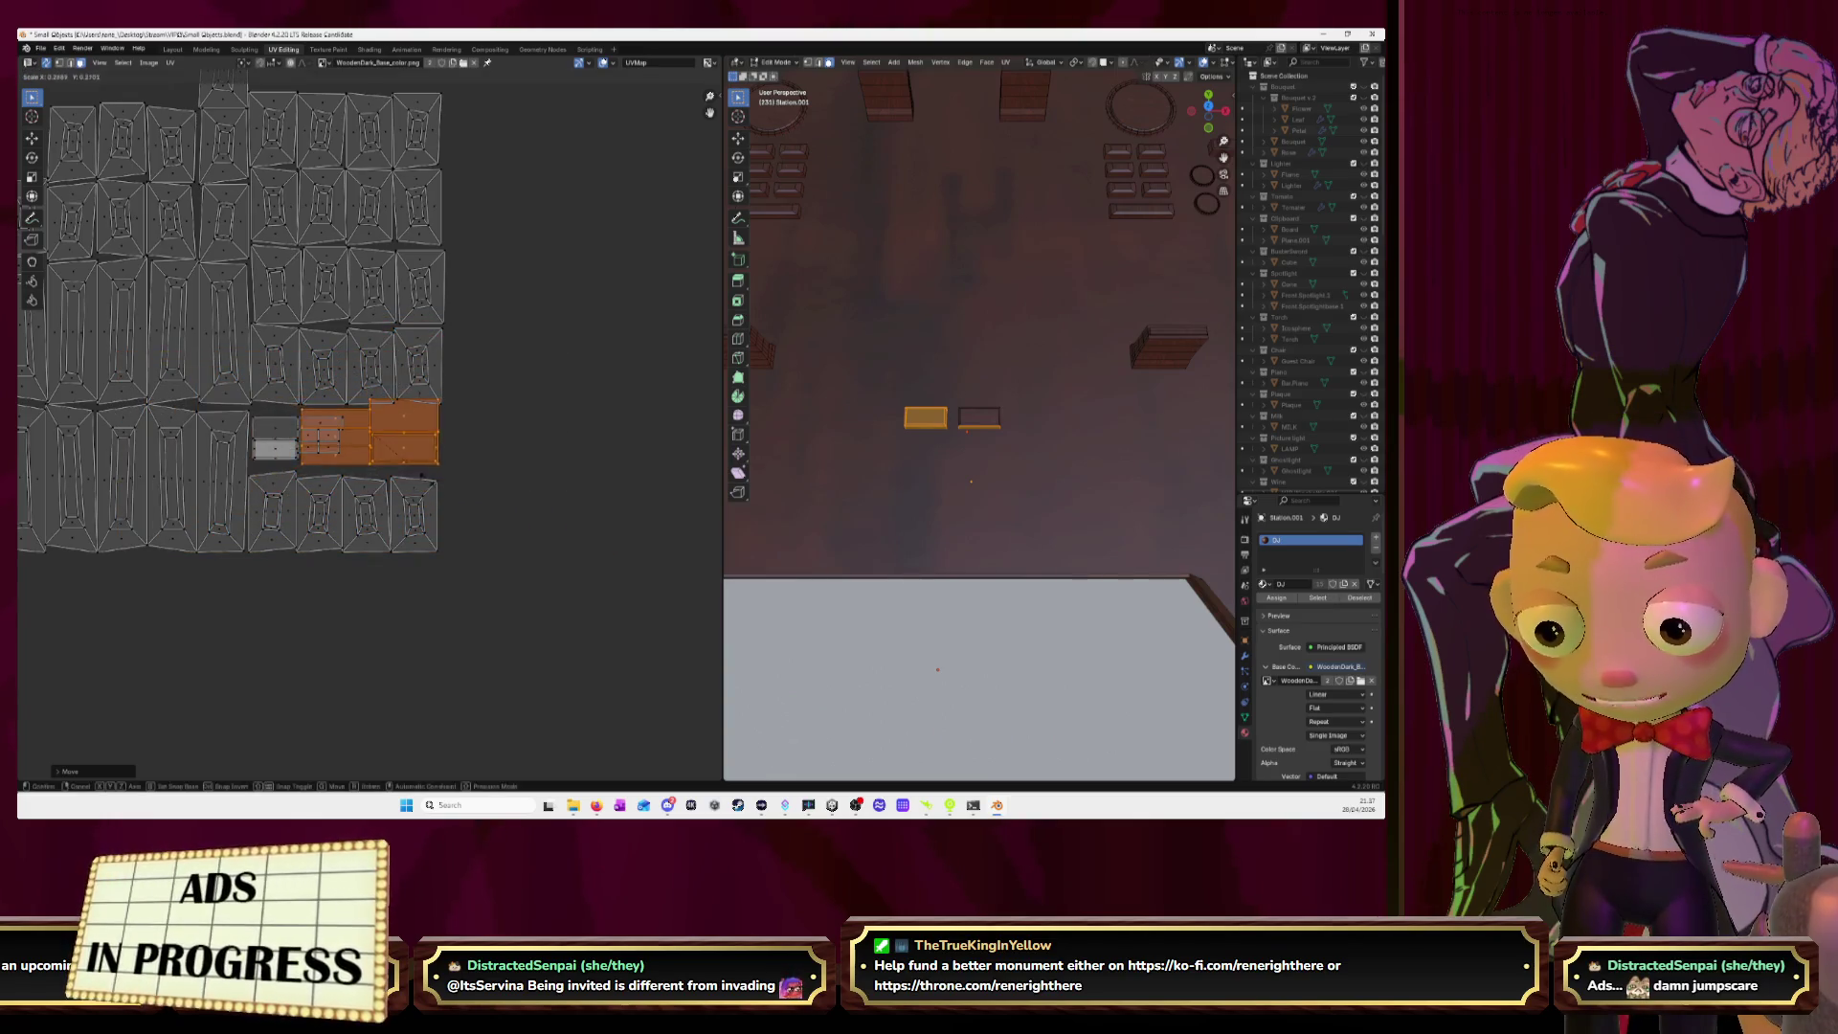
{"action": "left_click", "coordinate": [406, 465]}
{"action": "key", "text": "KP_Decimal"}
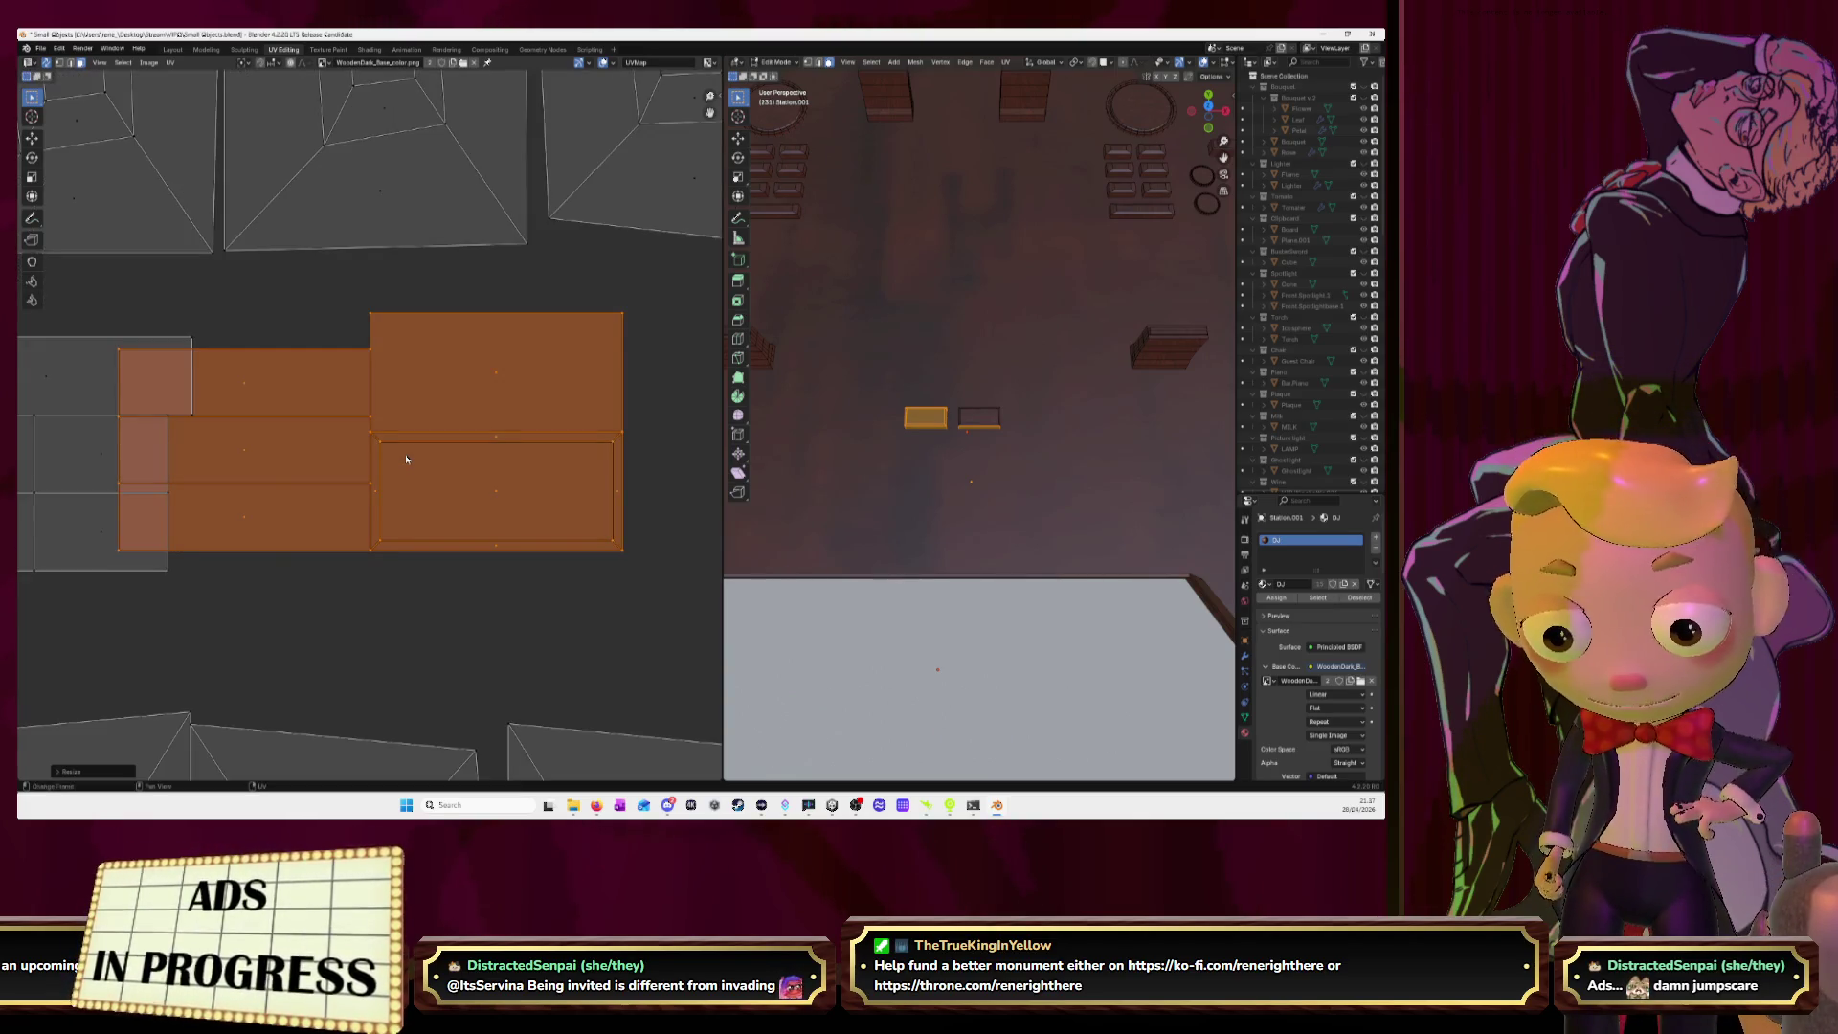
Reposition the panel islands slightly up and to the right among the buttons.
{"action": "scroll", "coordinate": [406, 465], "scroll_direction": "down", "scroll_amount": 3}
{"action": "key", "text": "g"}
{"action": "key", "text": "s"}
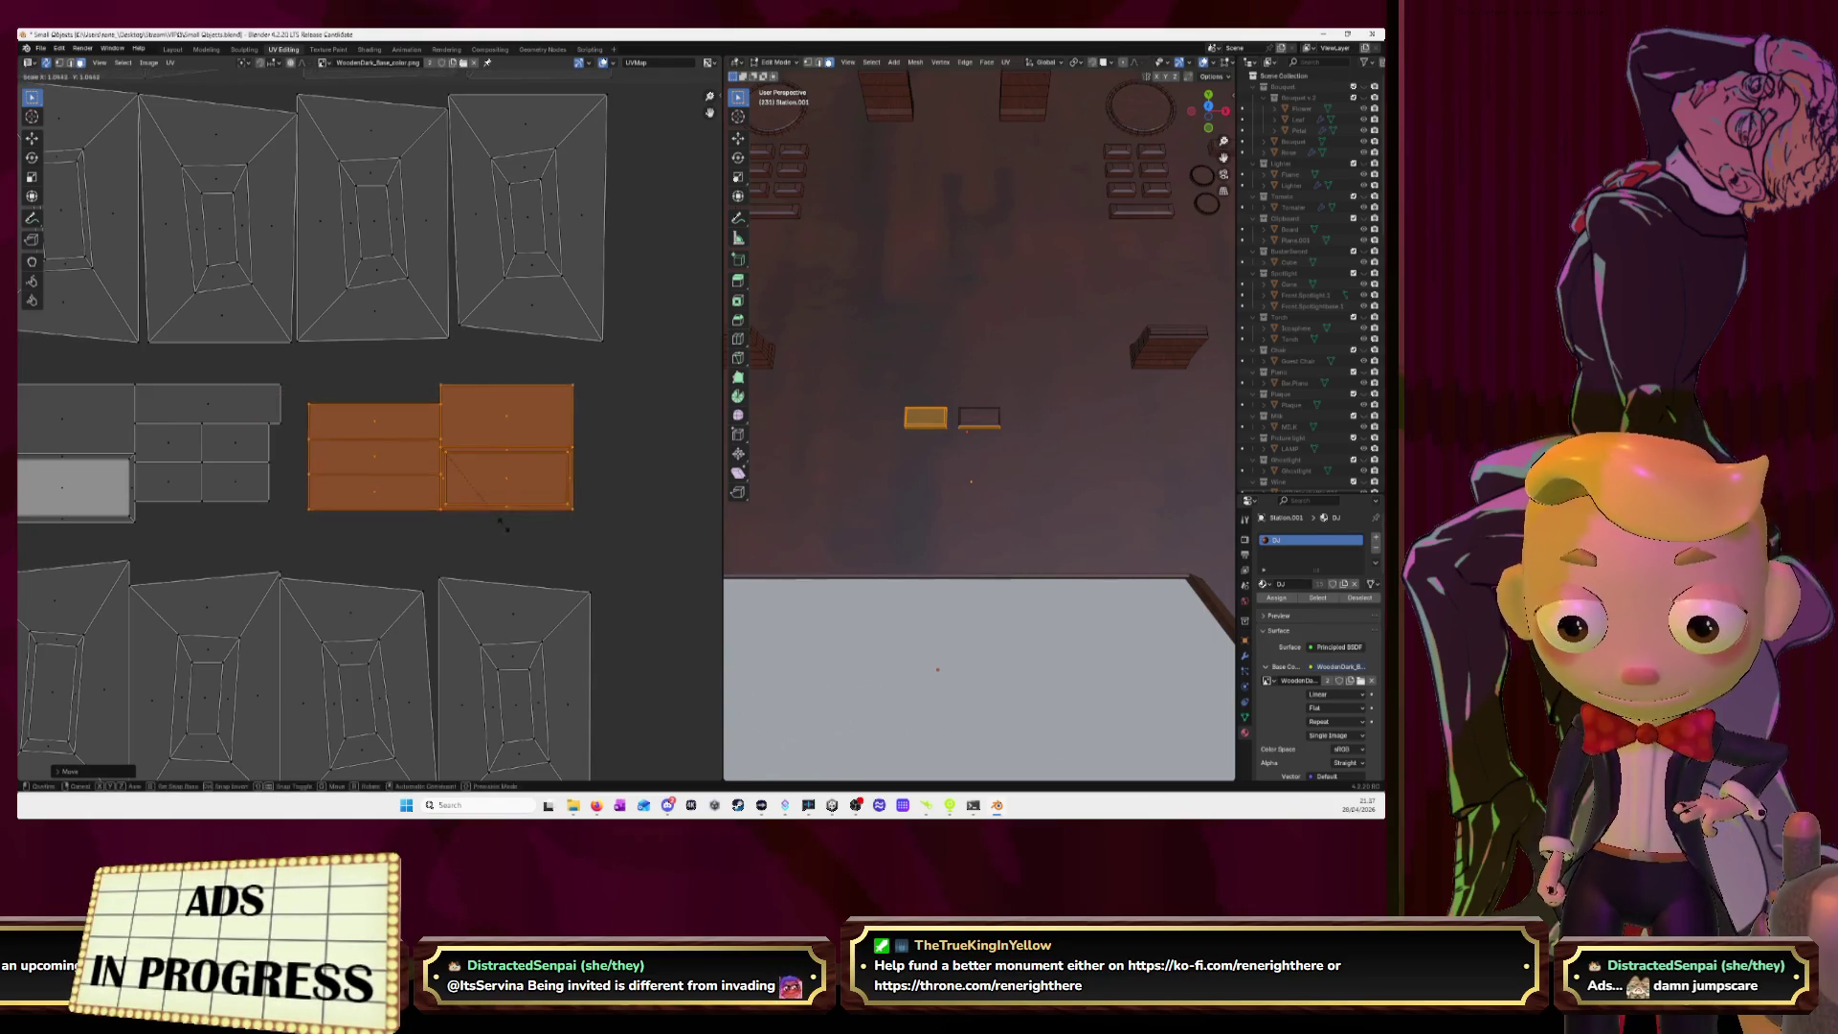
{"action": "key", "text": "g"}
{"action": "left_click", "coordinate": [522, 590]}
{"action": "key", "text": "g"}
{"action": "key", "text": "Escape"}
{"action": "key", "text": "g"}
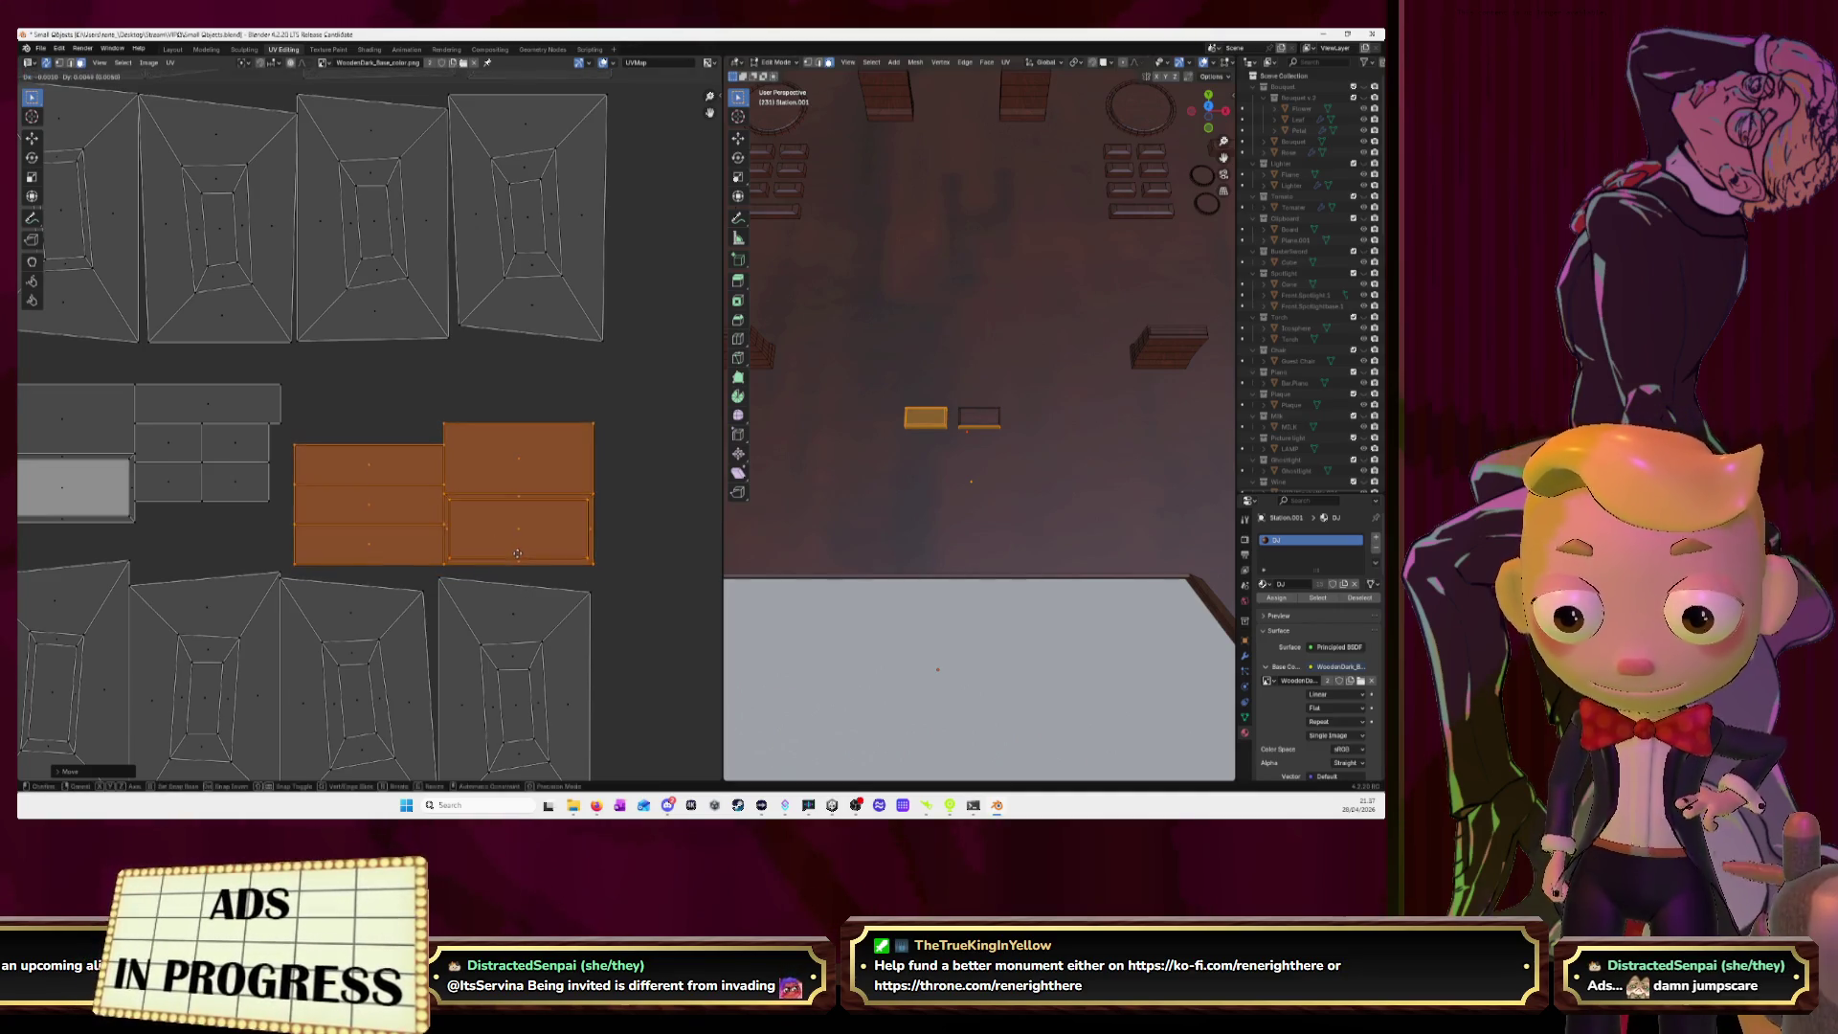
{"action": "left_click", "coordinate": [524, 546]}
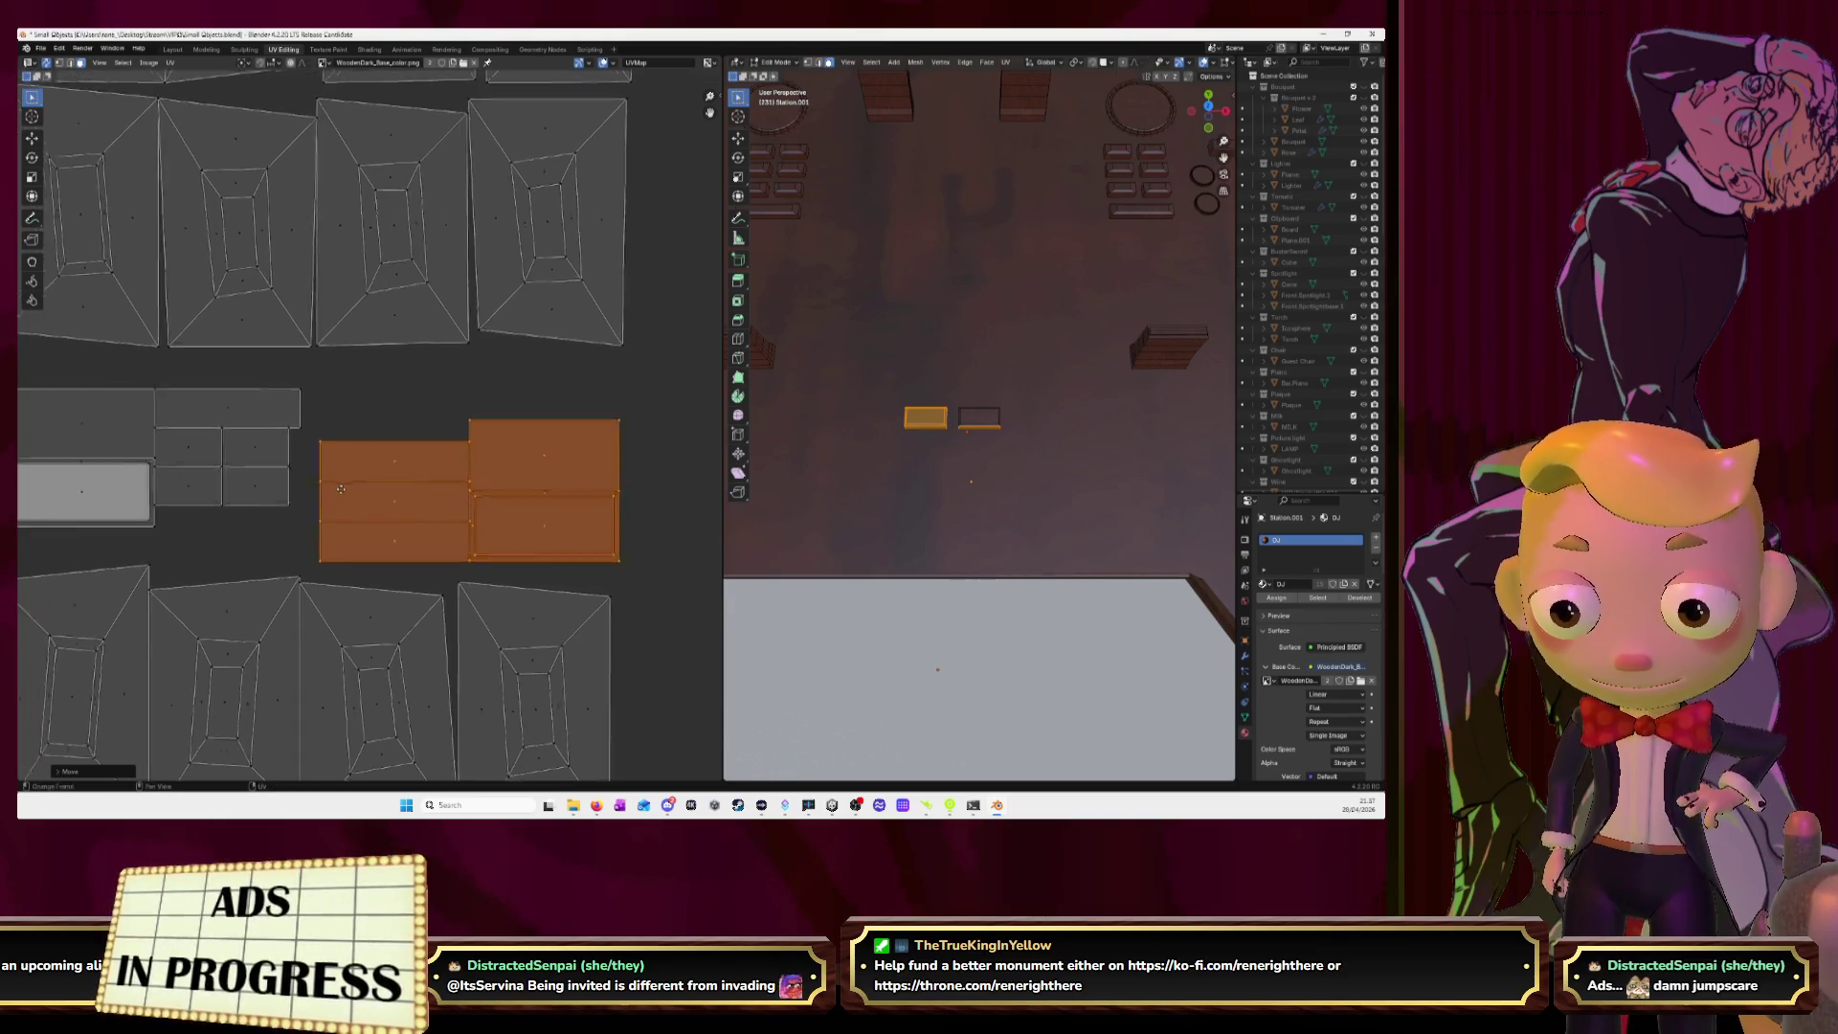
Select the left group of panel islands and try resizing and moving it, then undo.
{"action": "middle_click_drag", "start_coordinate": [20, 391], "coordinate": [146, 414]}
{"action": "left_click_drag", "start_coordinate": [146, 414], "coordinate": [410, 557]}
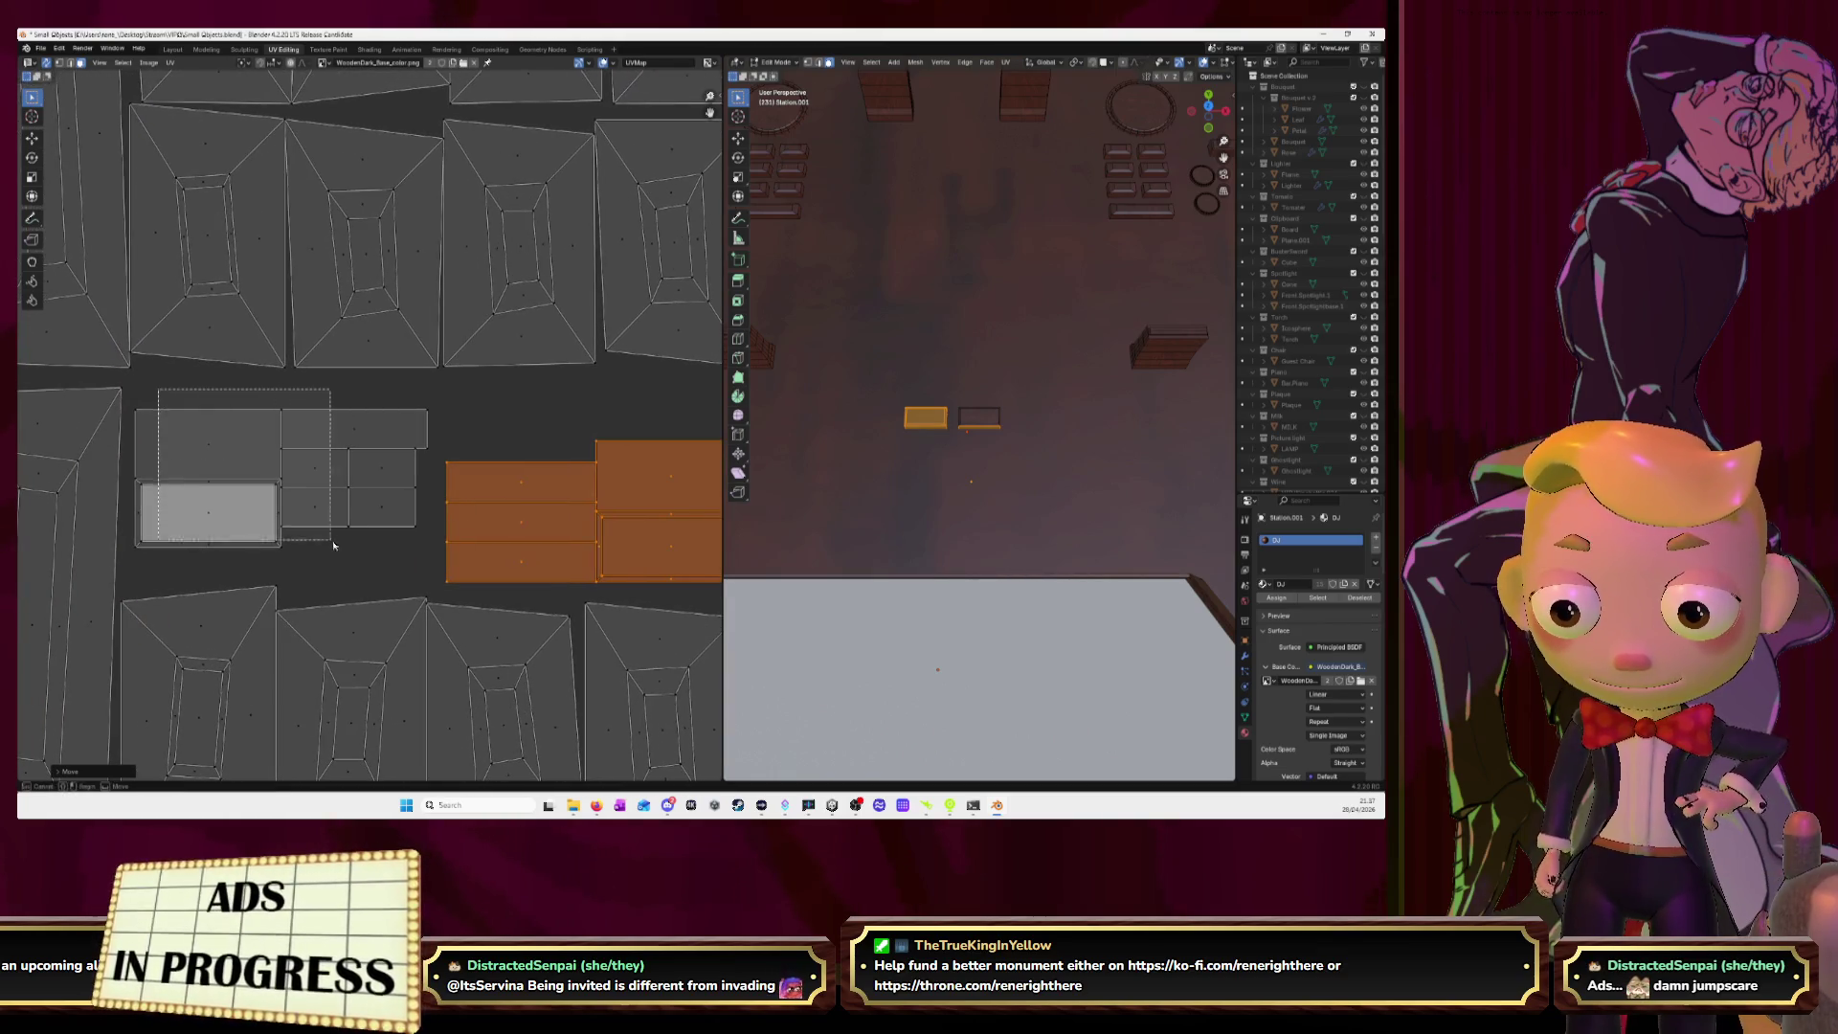
{"action": "key", "text": "s"}
{"action": "left_click", "coordinate": [427, 552]}
{"action": "key", "text": "g"}
{"action": "left_click", "coordinate": [443, 536]}
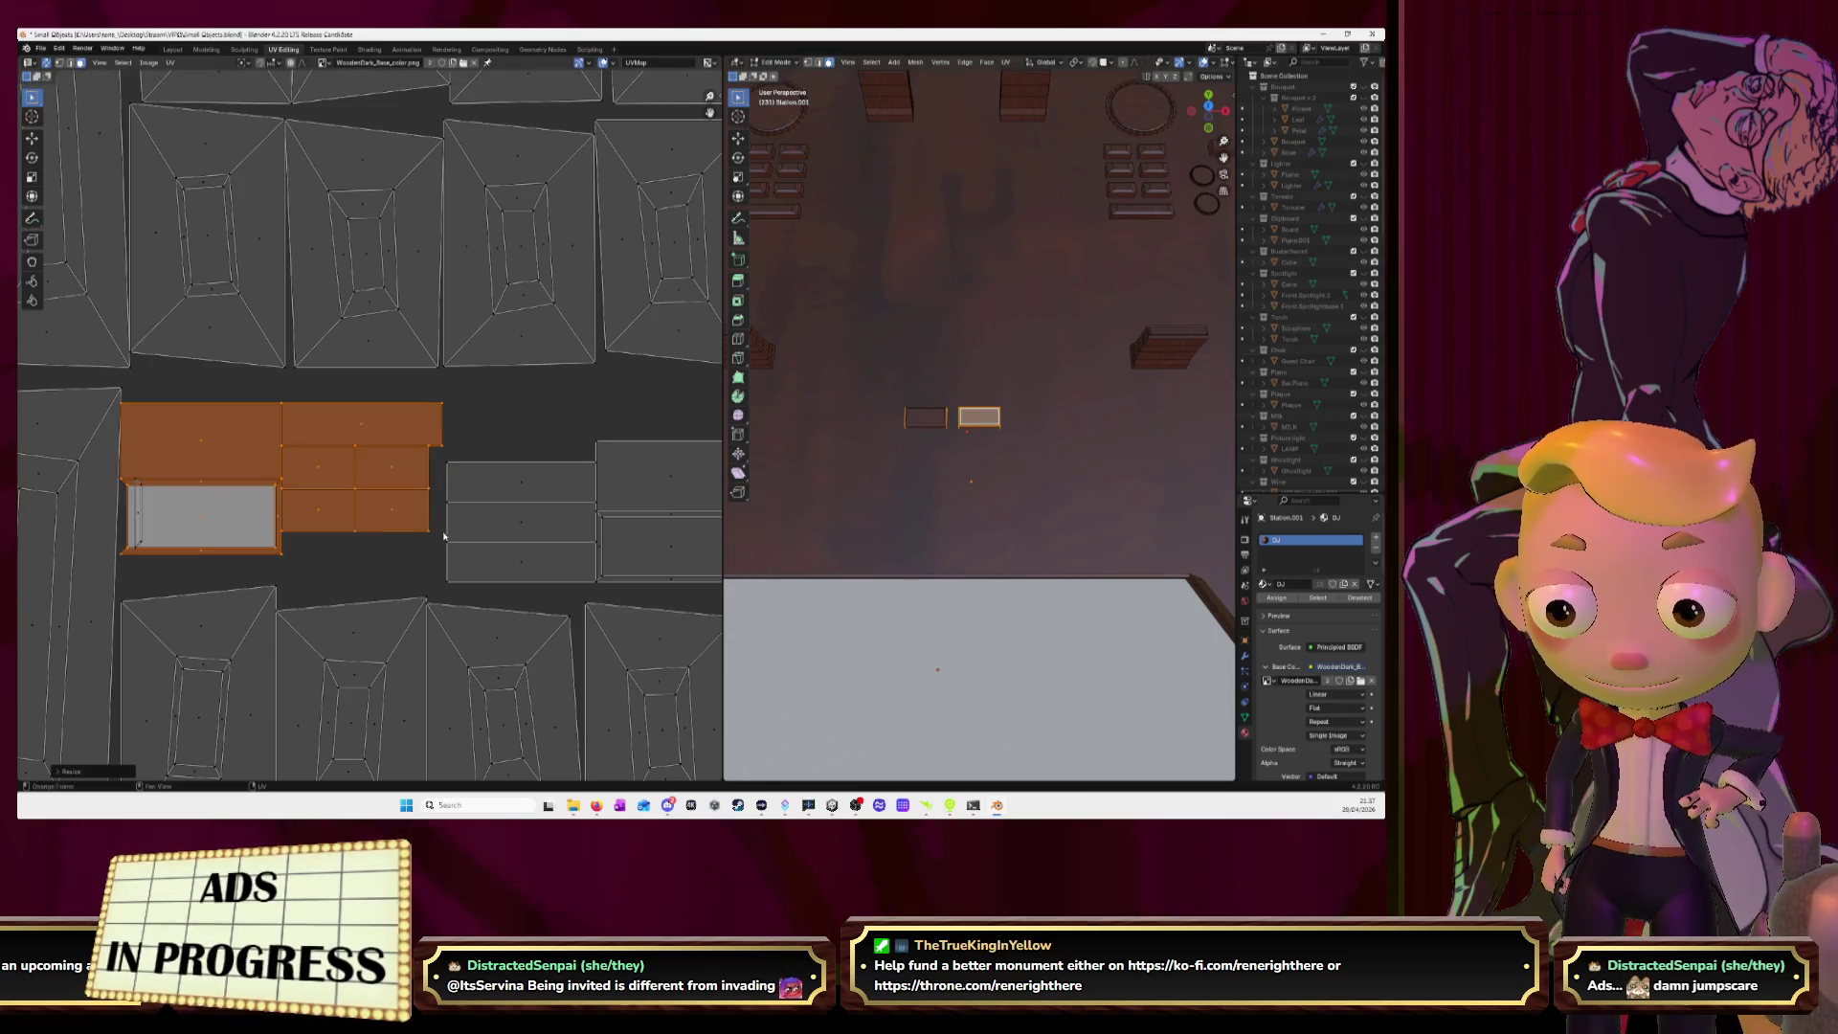
{"action": "key", "text": "ctrl+z"}
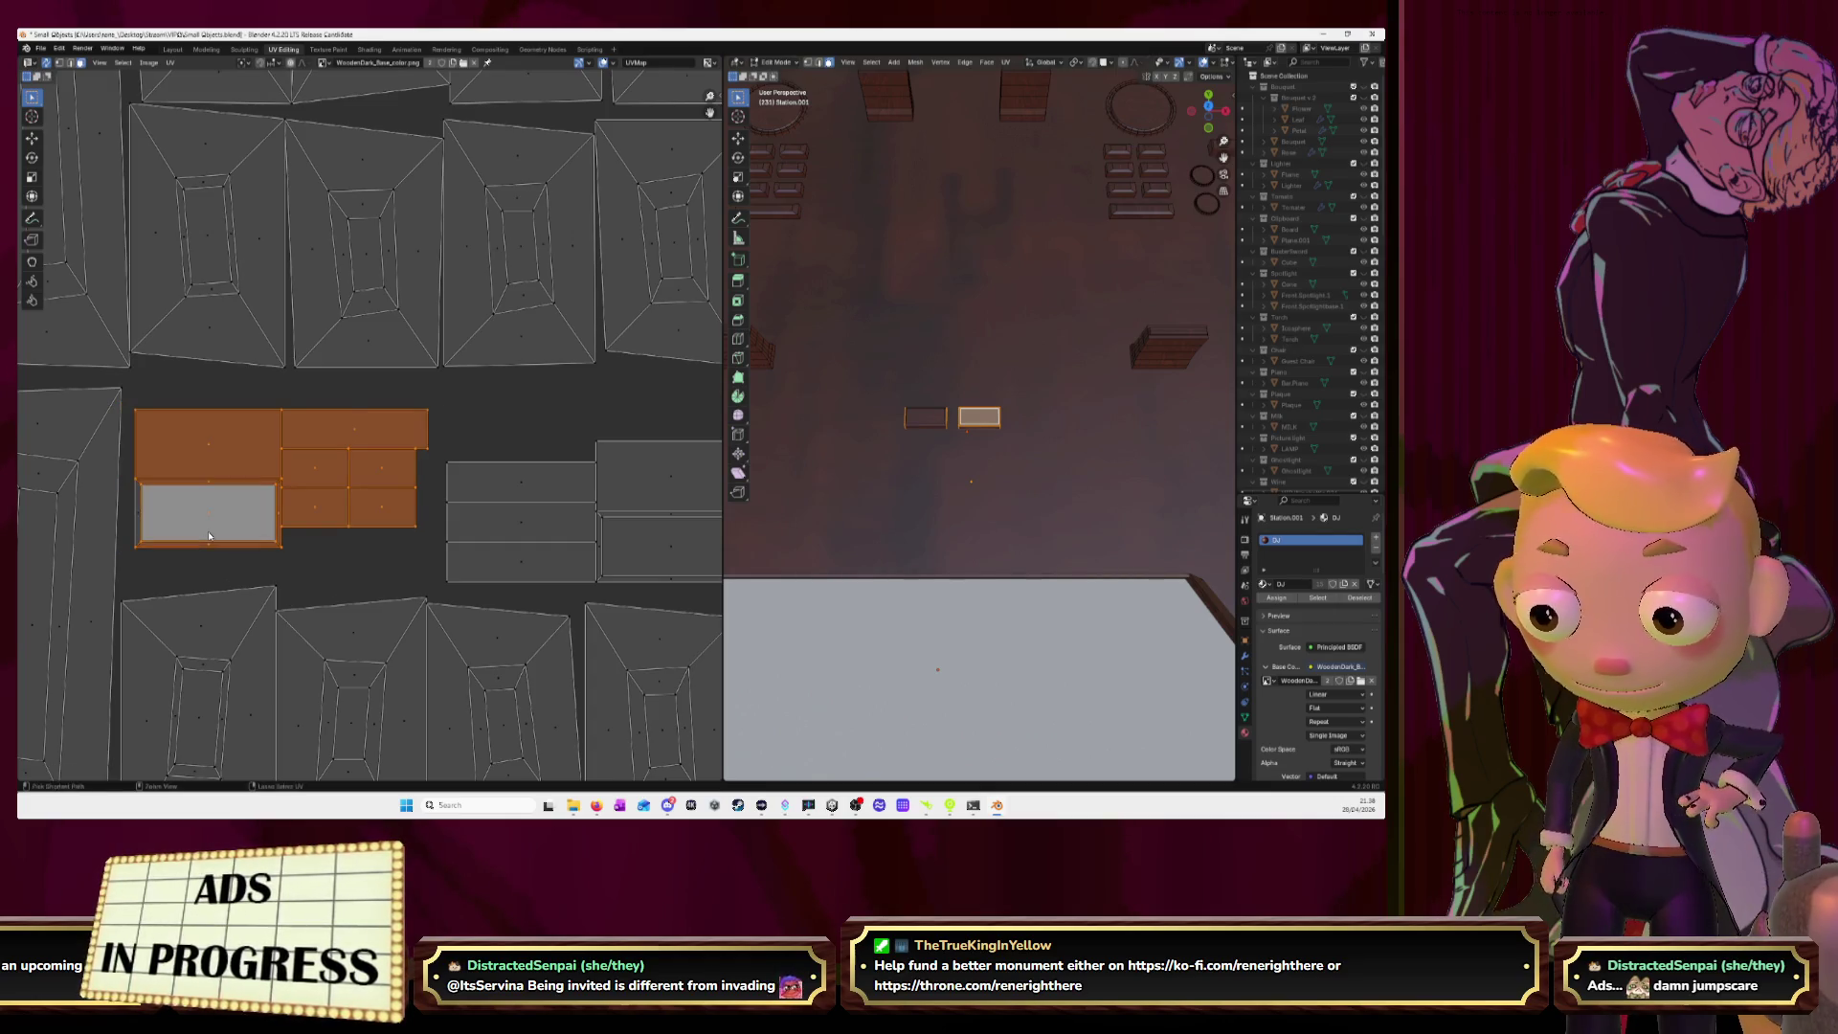
Add the grey bottom-left island, enlarge the group, and settle it into place.
{"action": "left_click", "coordinate": [166, 526], "text": "shift"}
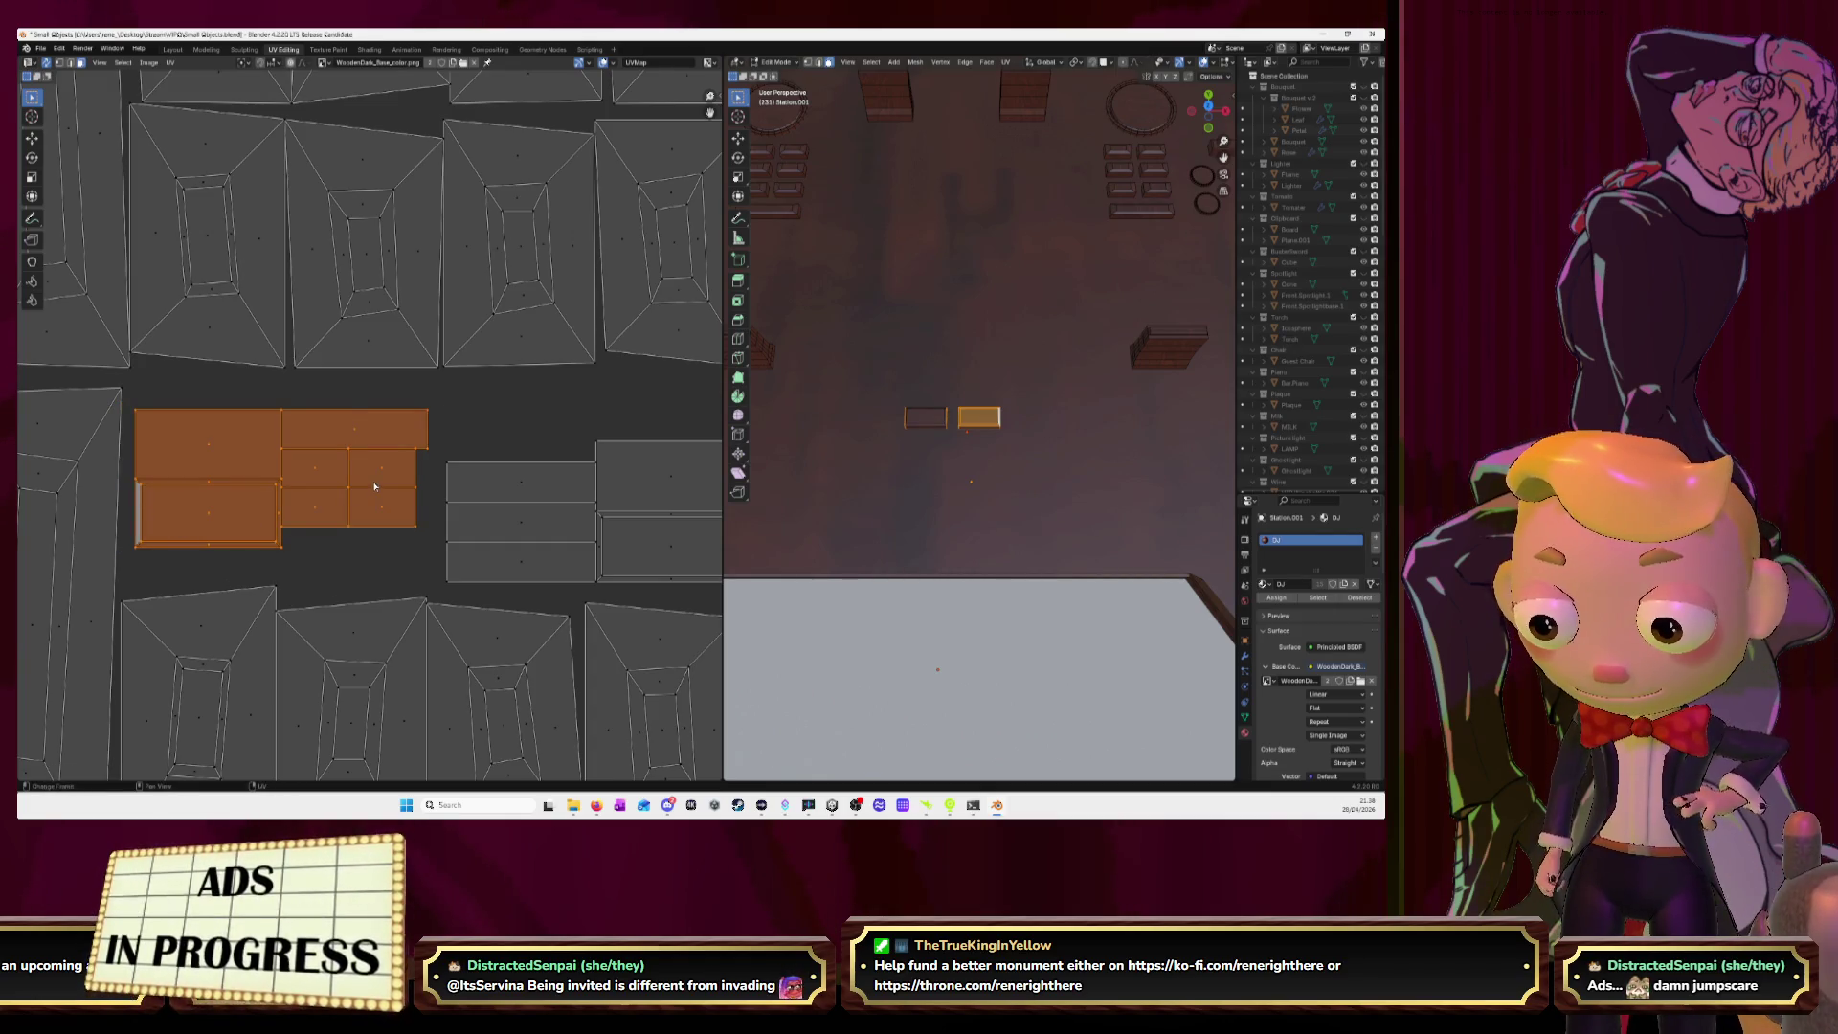
{"action": "key", "text": "s"}
{"action": "left_click", "coordinate": [406, 488]}
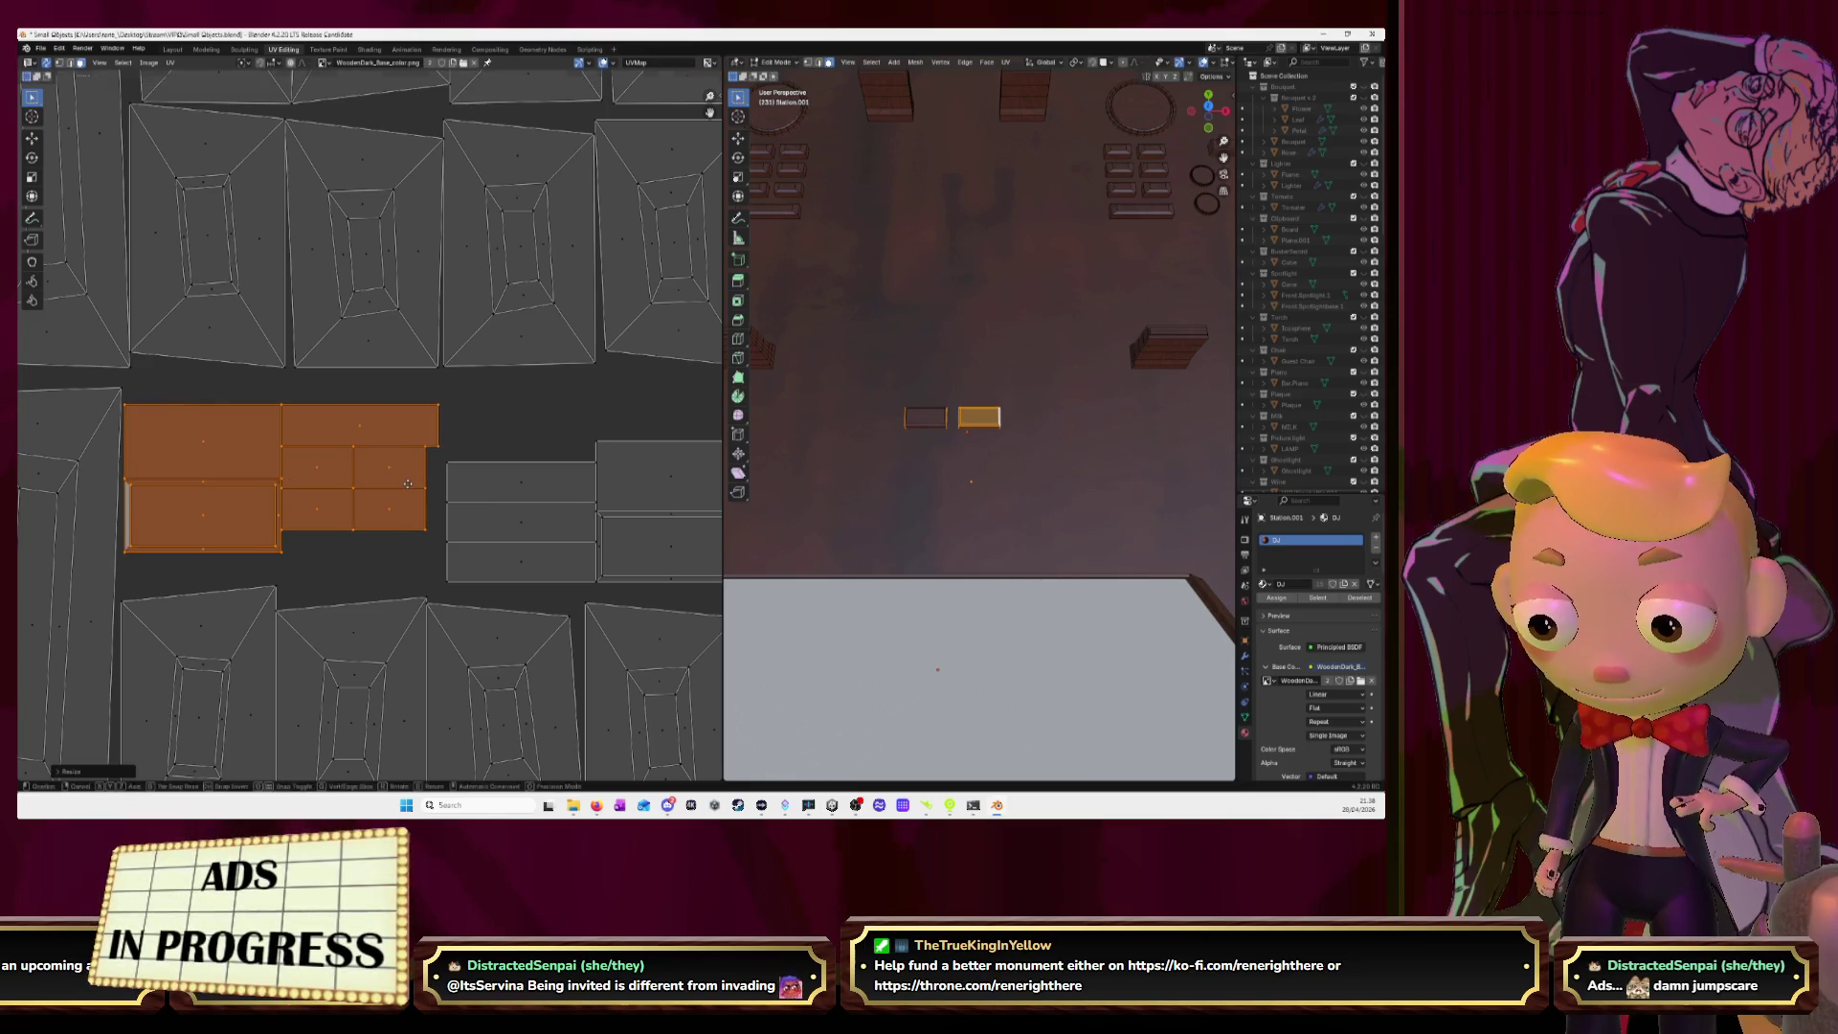
{"action": "key", "text": "g"}
{"action": "left_click", "coordinate": [413, 458]}
{"action": "key", "text": "s"}
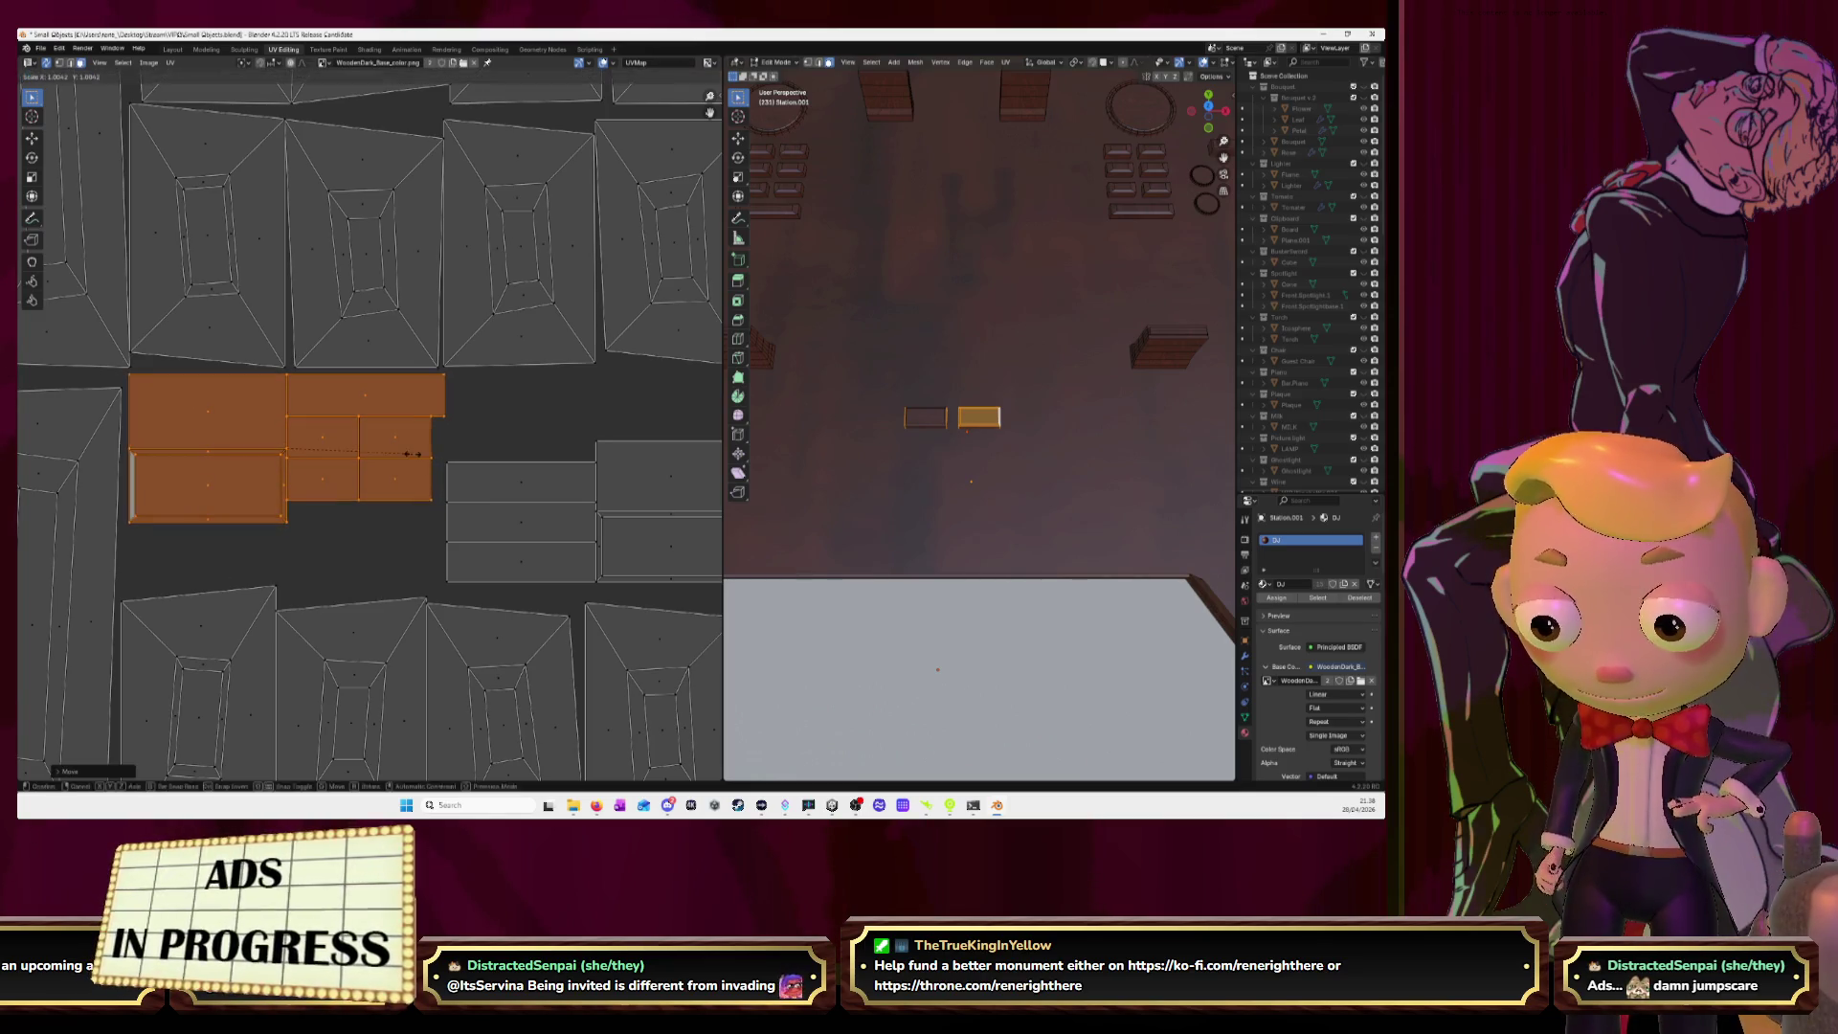
{"action": "left_click", "coordinate": [422, 457]}
{"action": "key", "text": "g"}
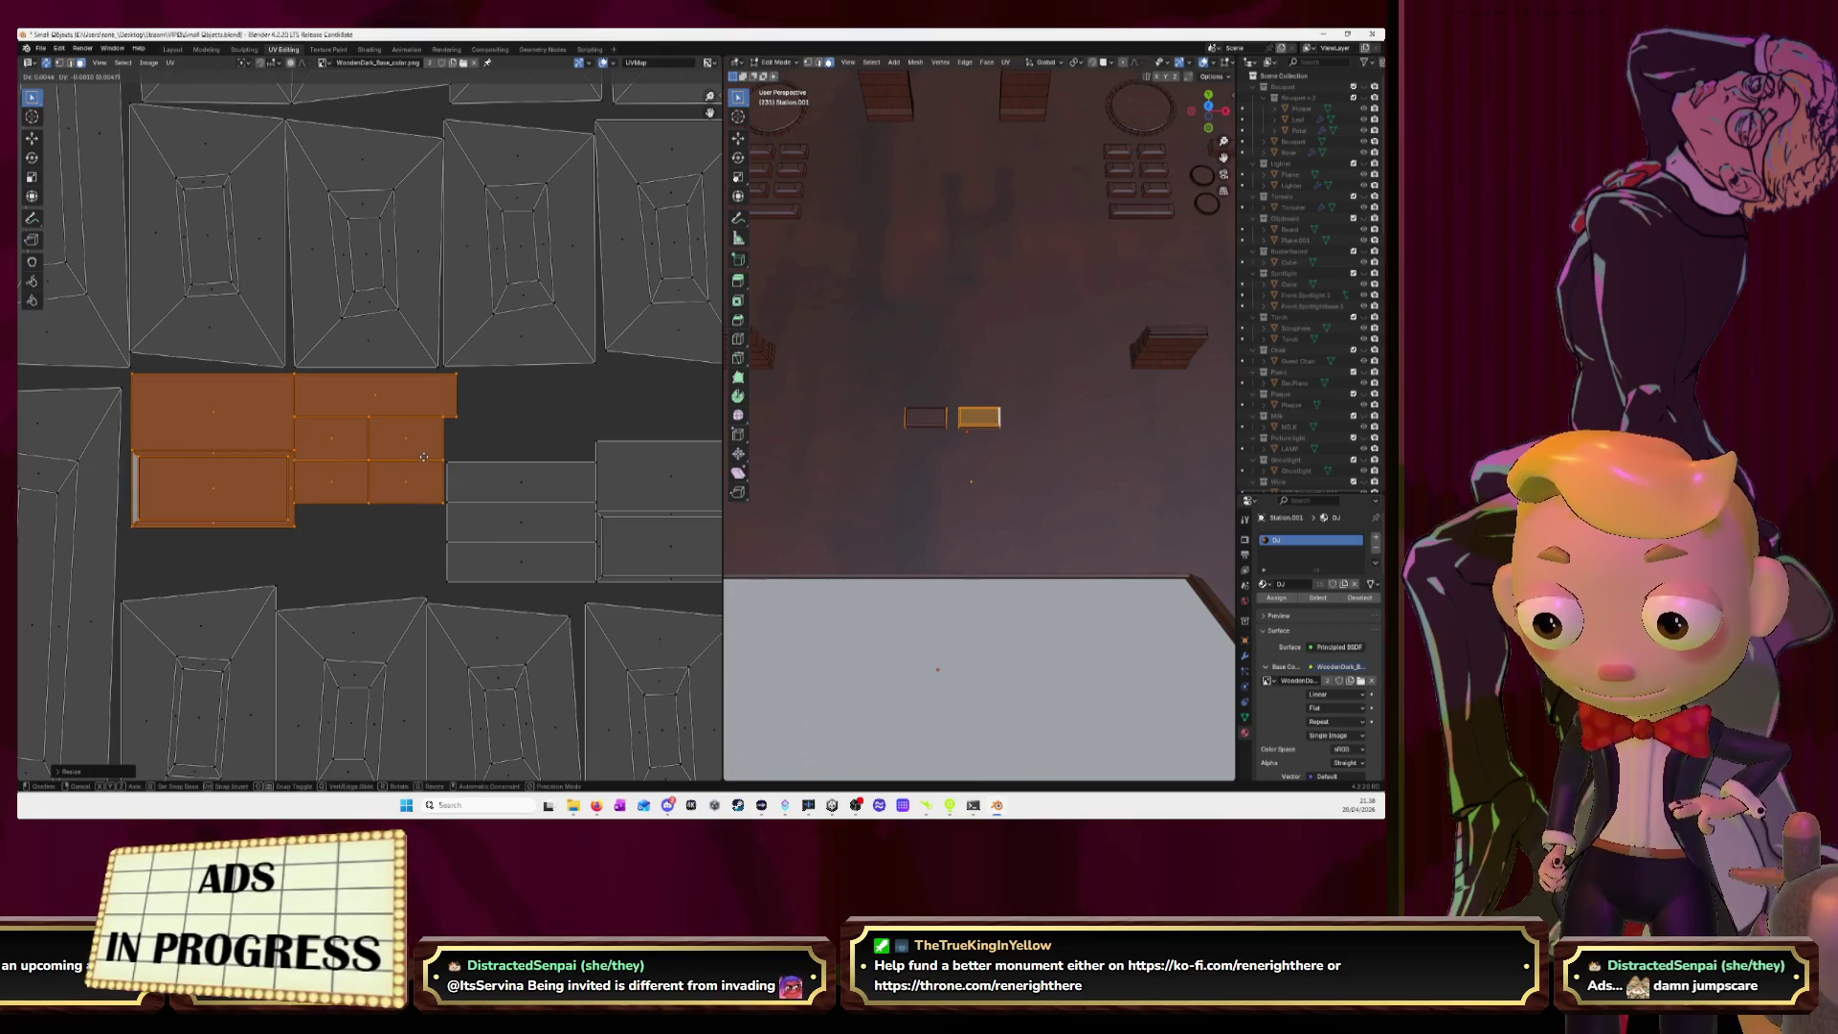
{"action": "left_click", "coordinate": [424, 457]}
{"action": "scroll", "coordinate": [424, 456], "scroll_direction": "down", "scroll_amount": 3}
{"action": "scroll", "coordinate": [424, 456], "scroll_direction": "down", "scroll_amount": 5}
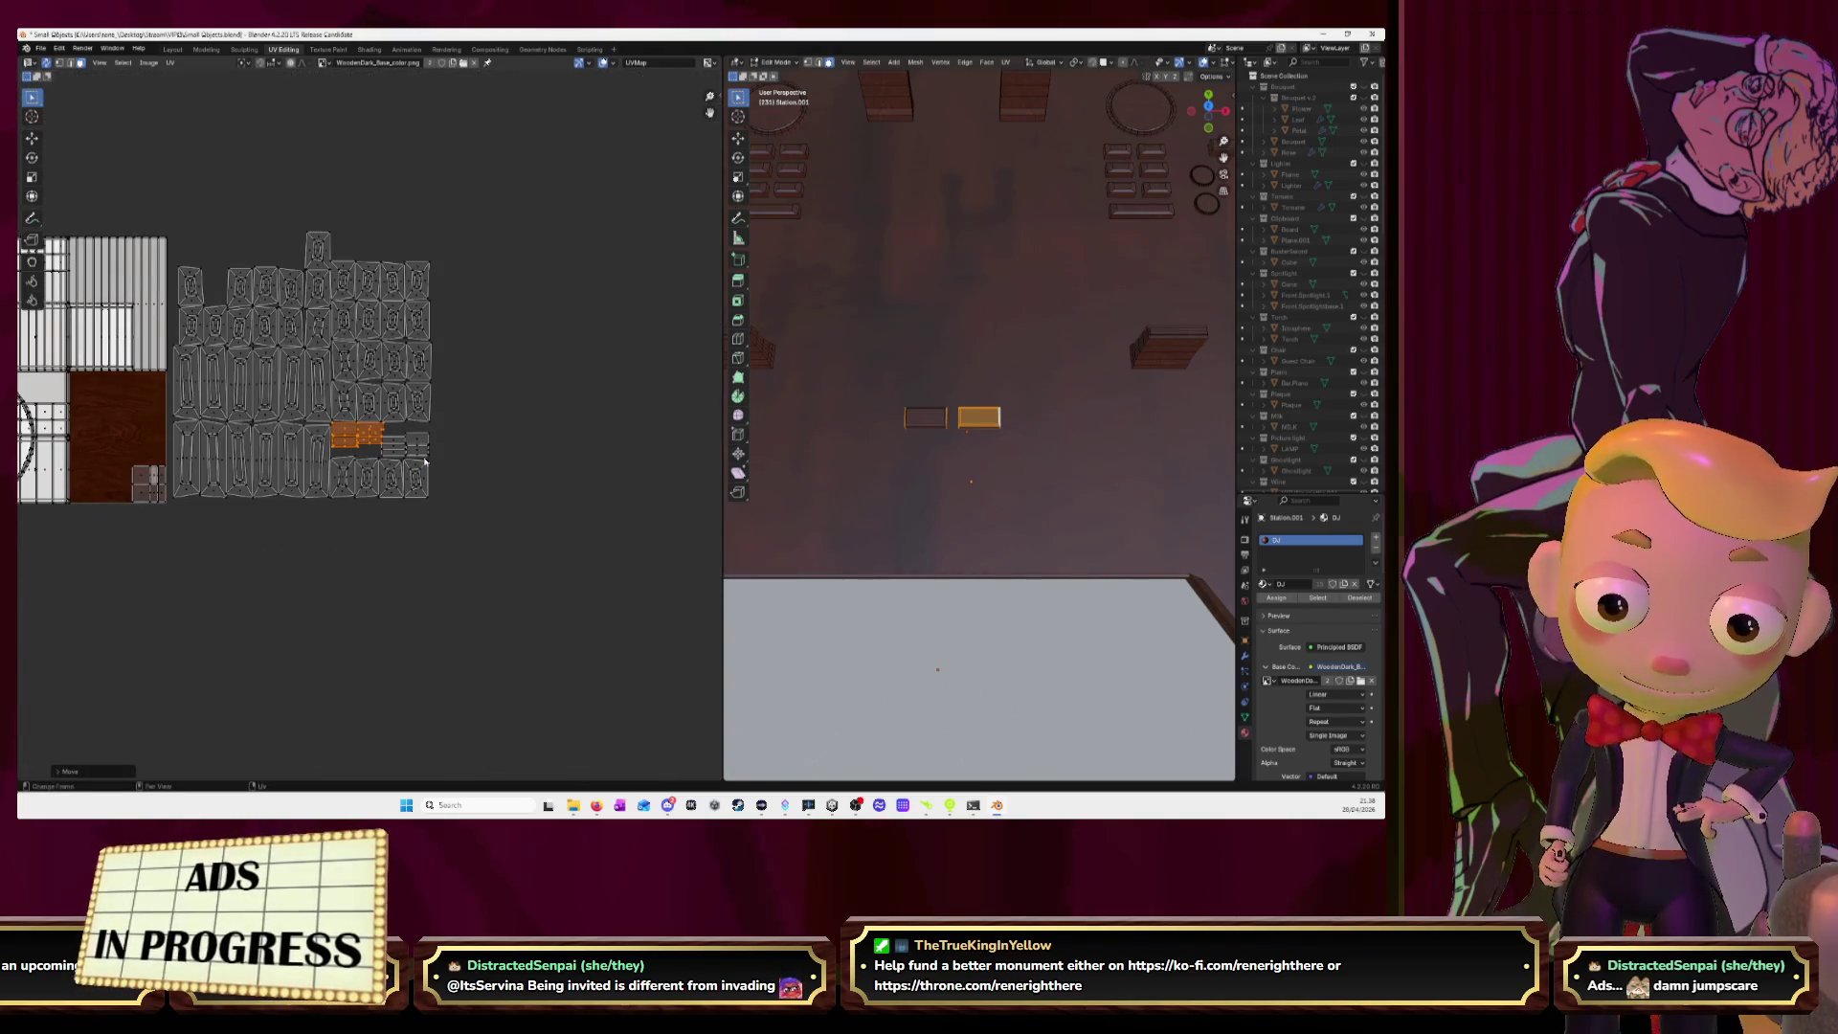
Move the stray island into the grid's first column and straighten it.
{"action": "middle_click_drag", "start_coordinate": [325, 296], "coordinate": [379, 382]}
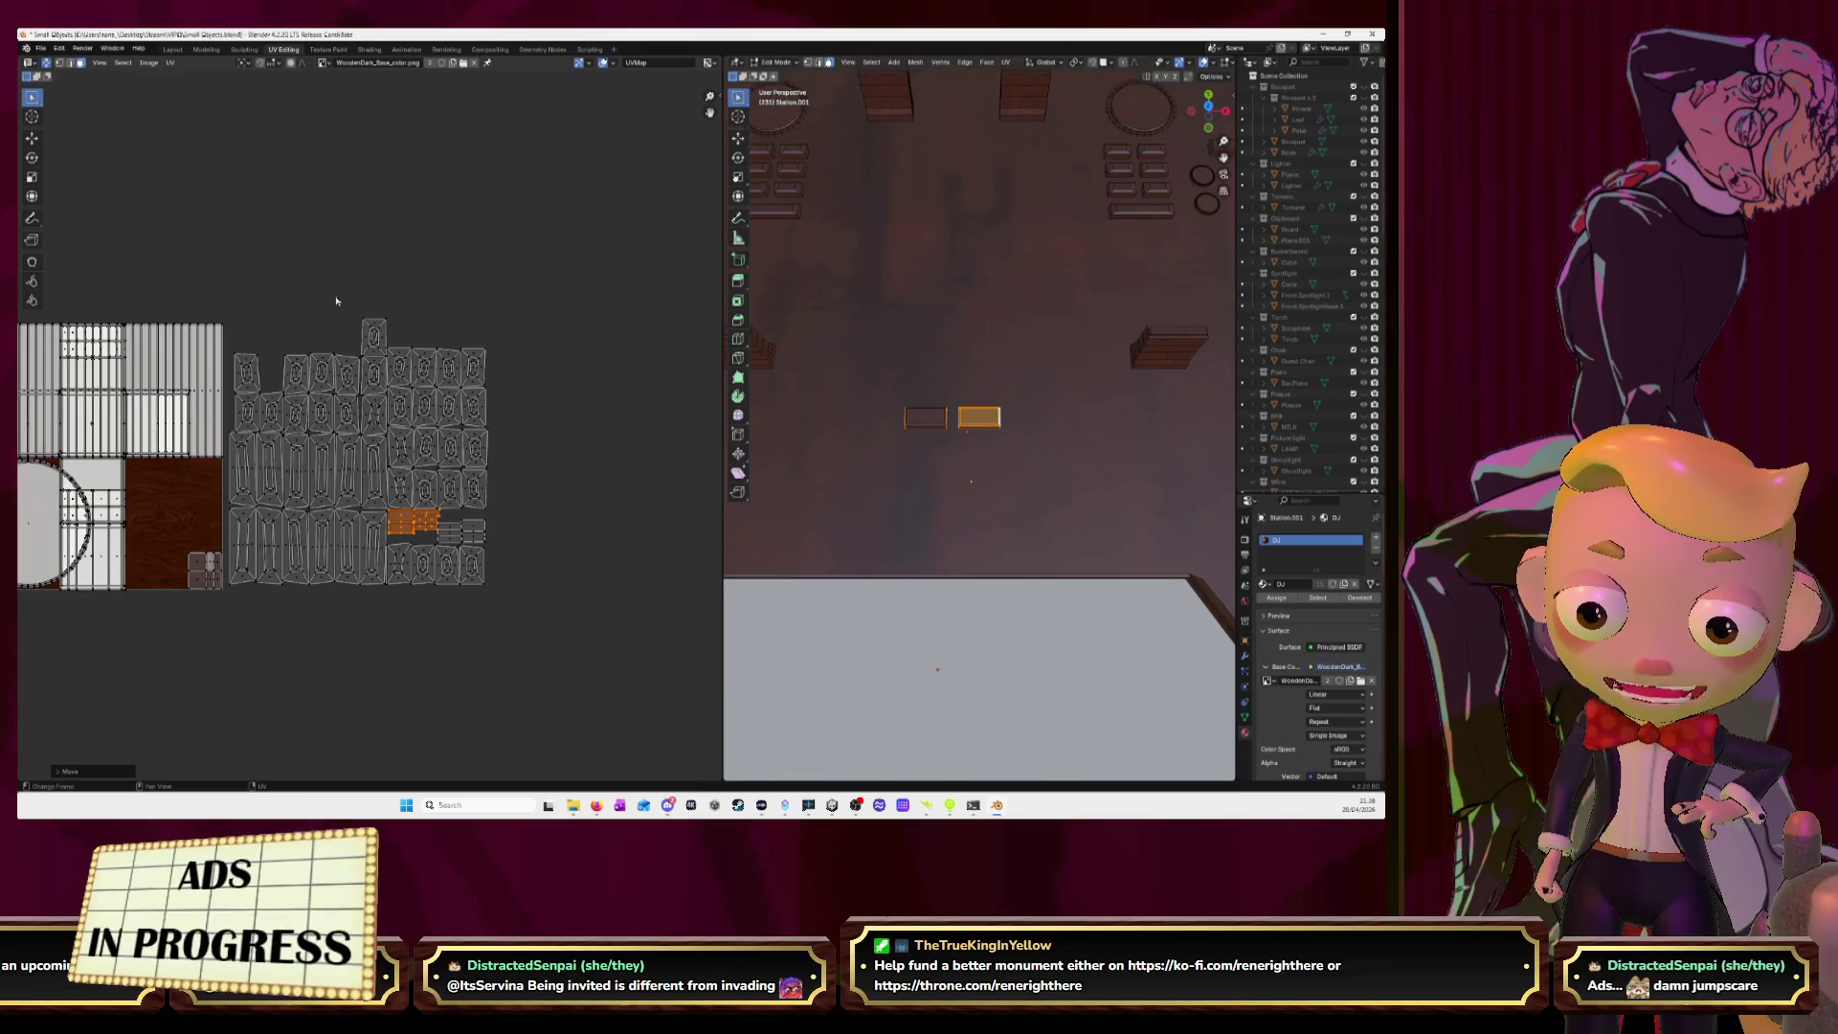
{"action": "left_click", "coordinate": [383, 350]}
{"action": "left_click", "coordinate": [374, 340]}
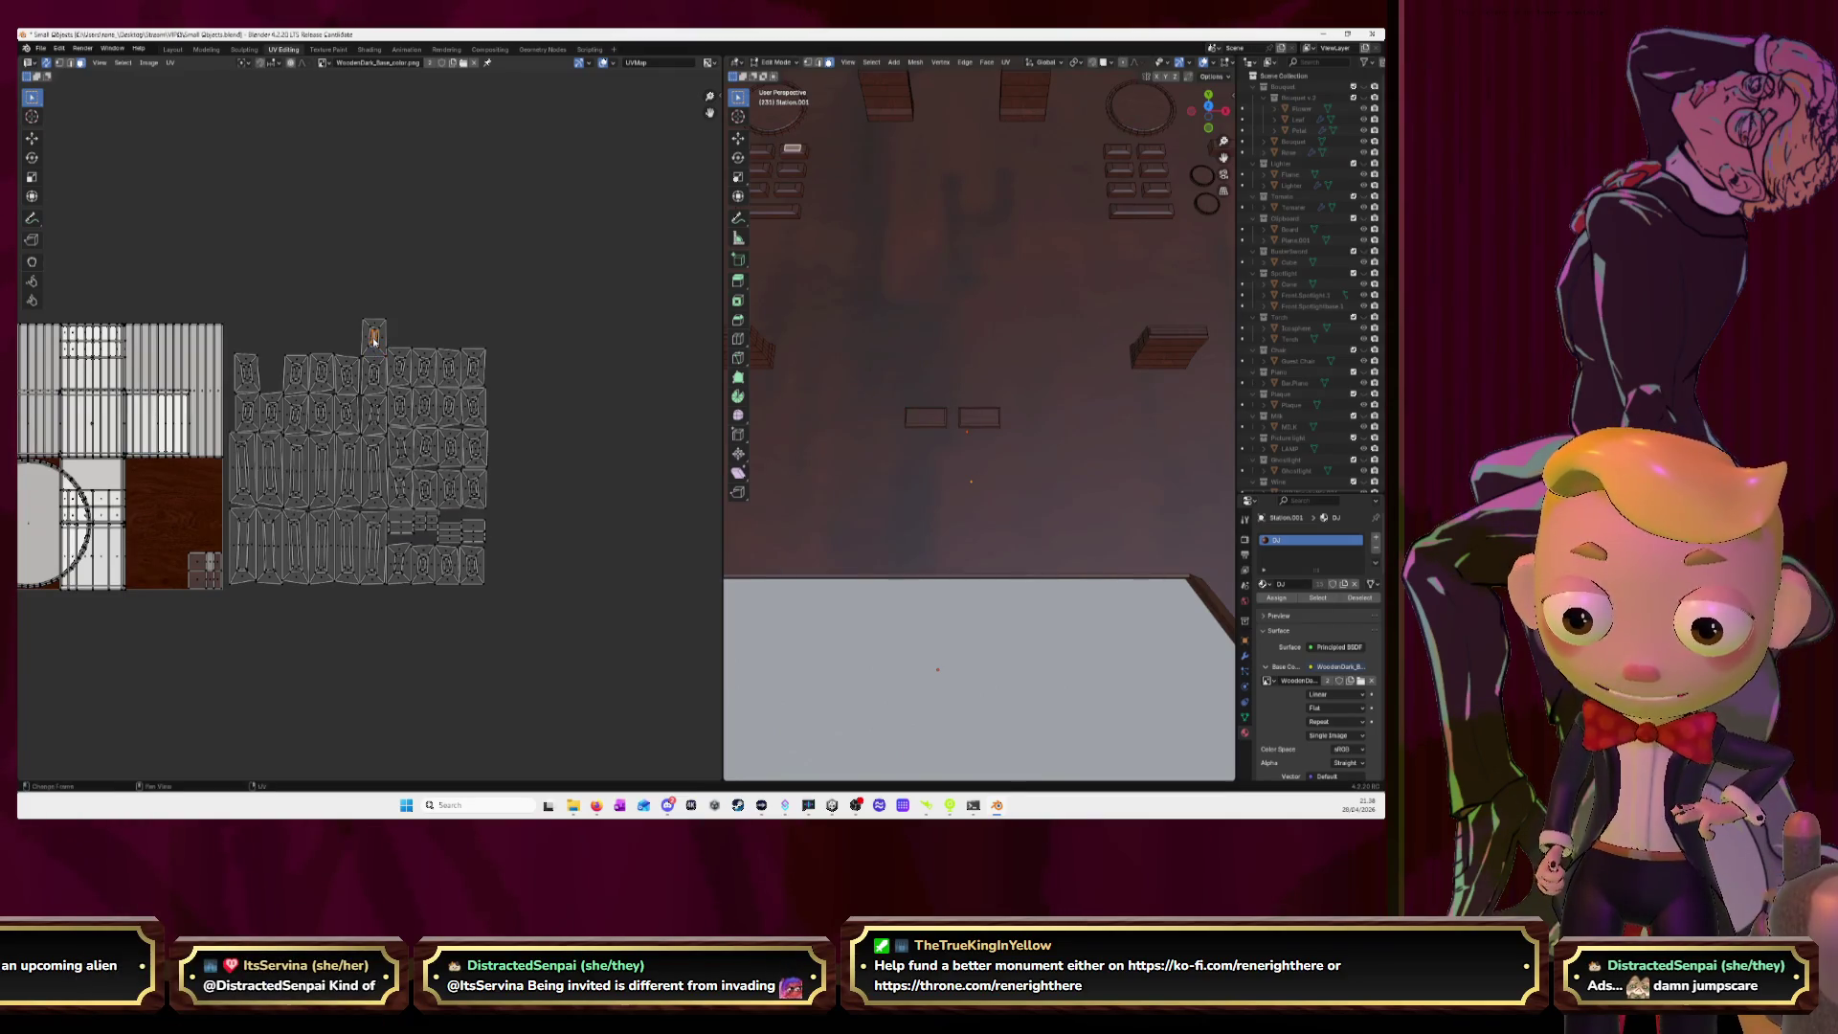
{"action": "key", "text": "l"}
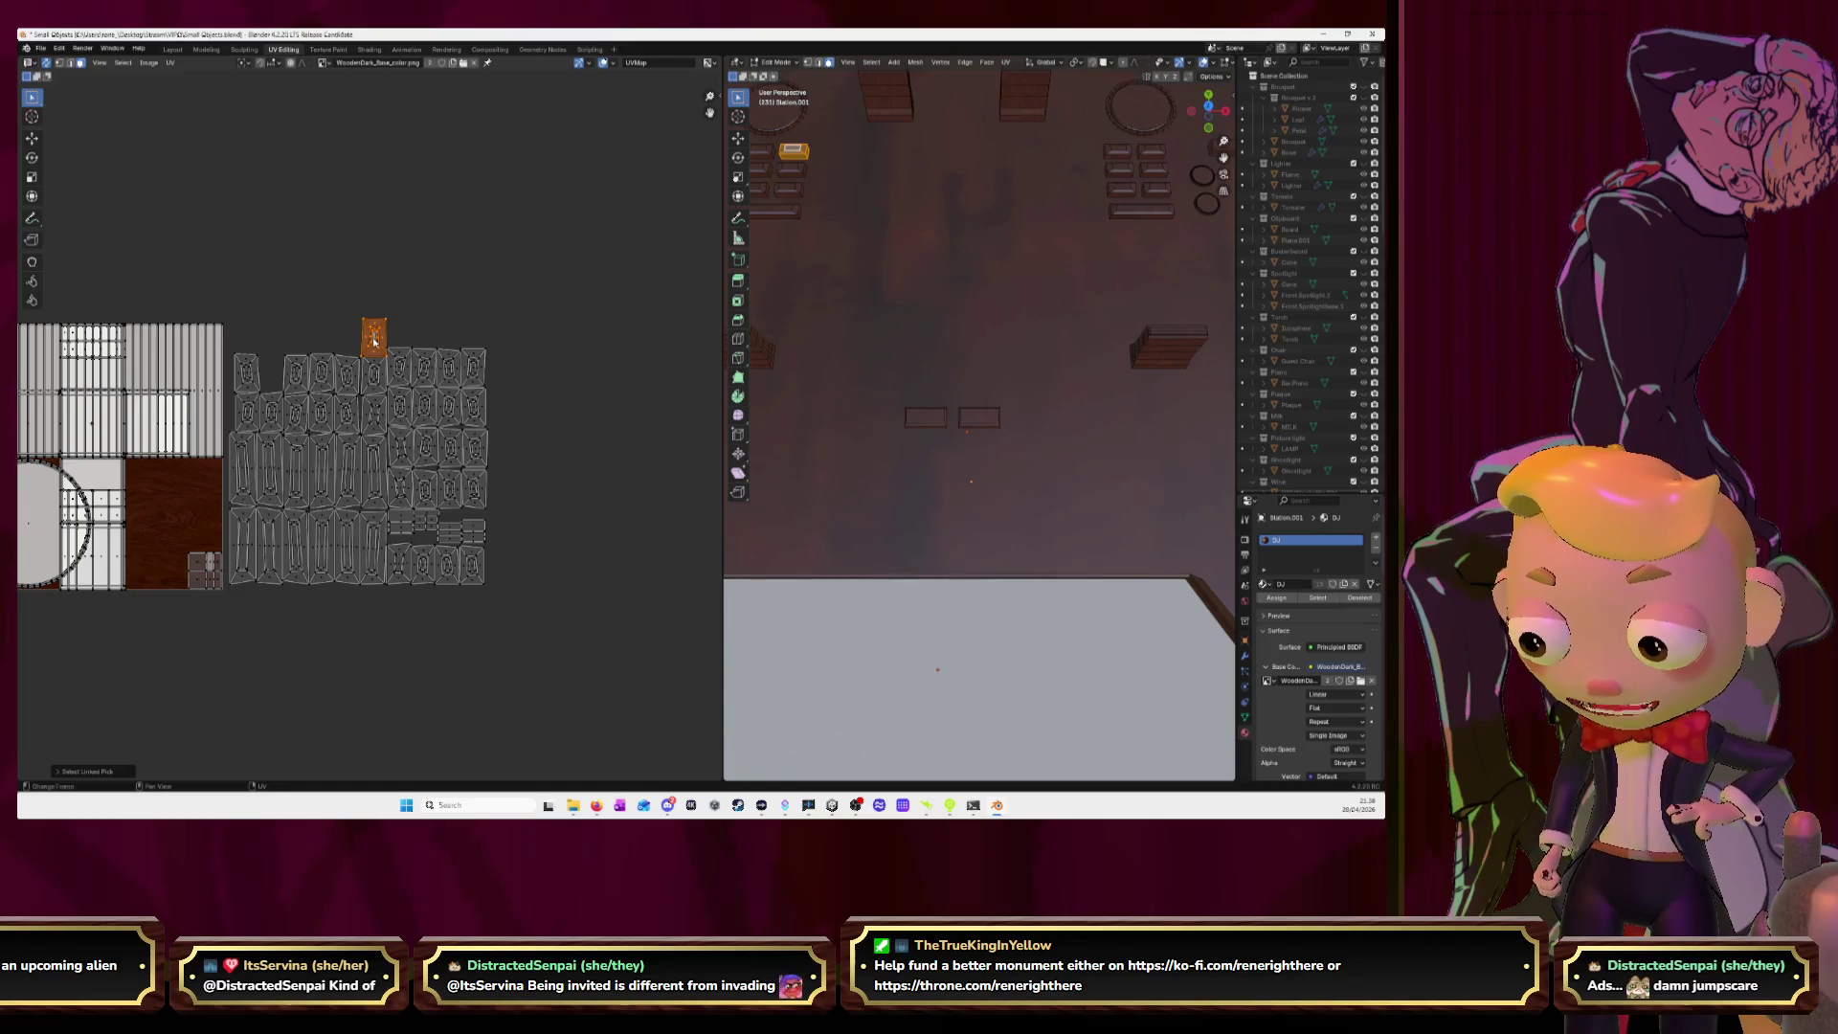
{"action": "left_click_drag", "start_coordinate": [374, 340], "coordinate": [272, 377]}
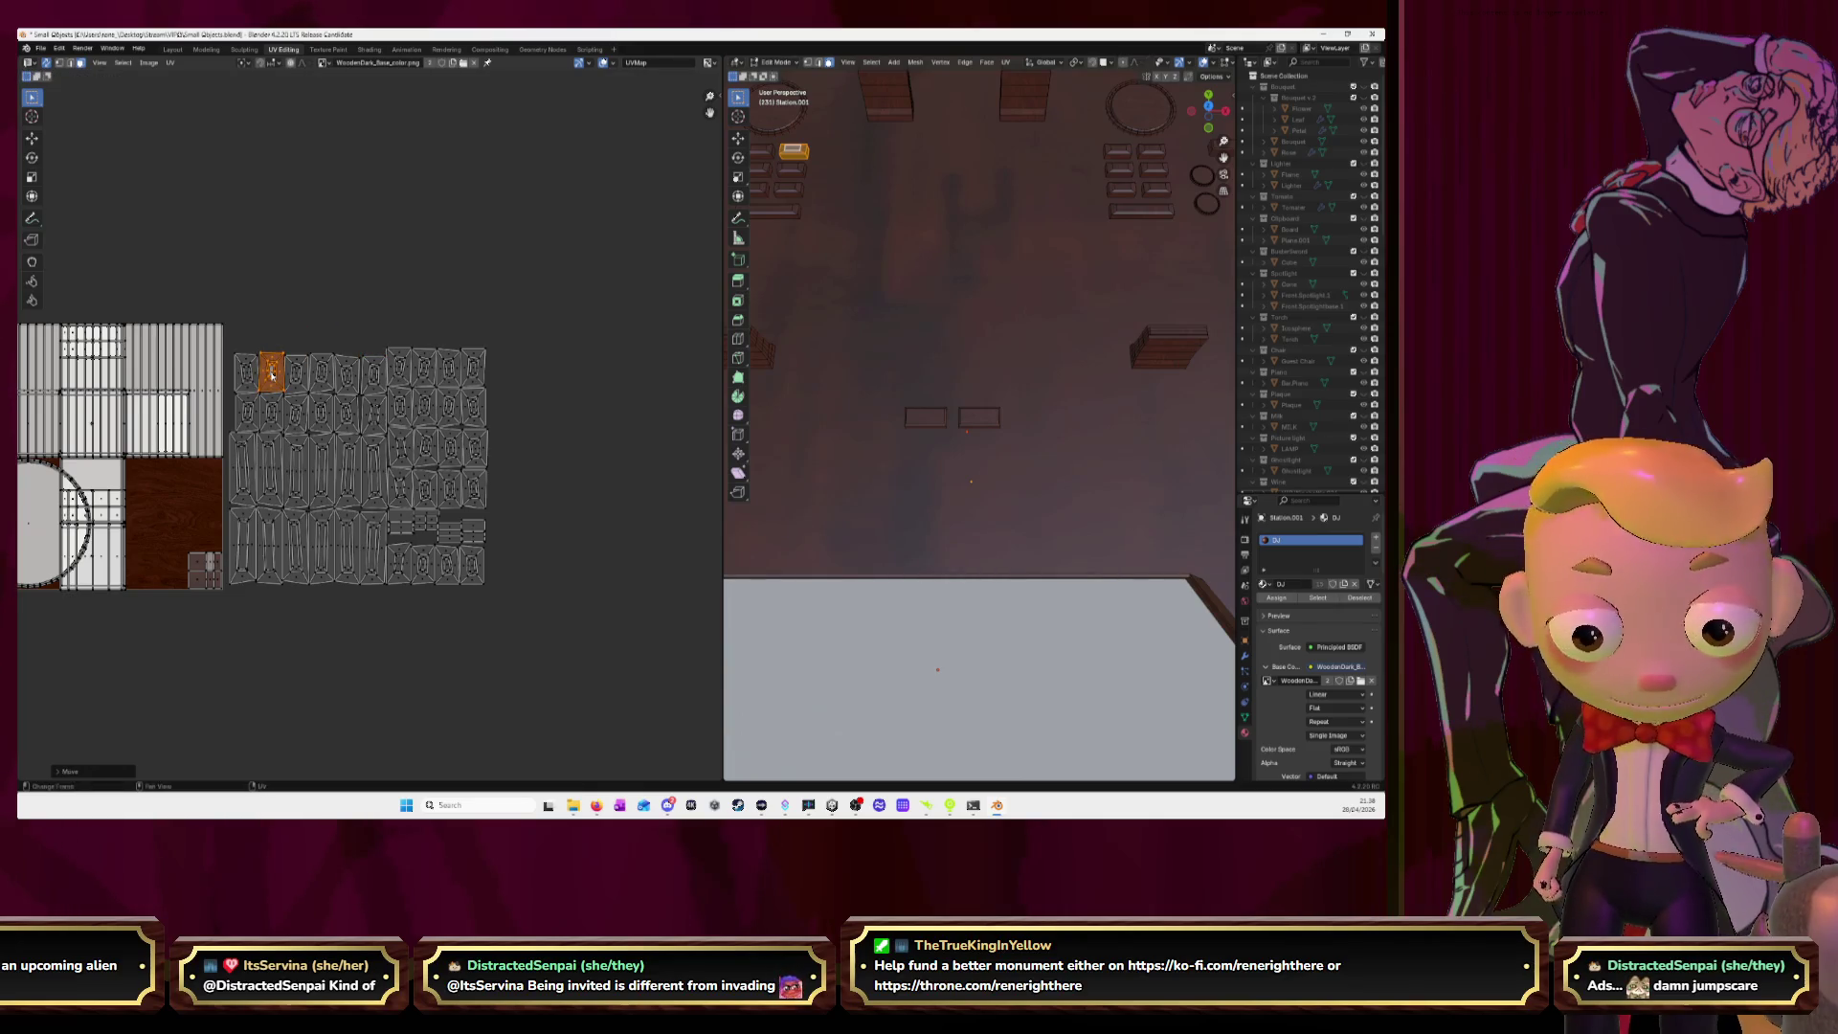
{"action": "key", "text": "KP_Decimal"}
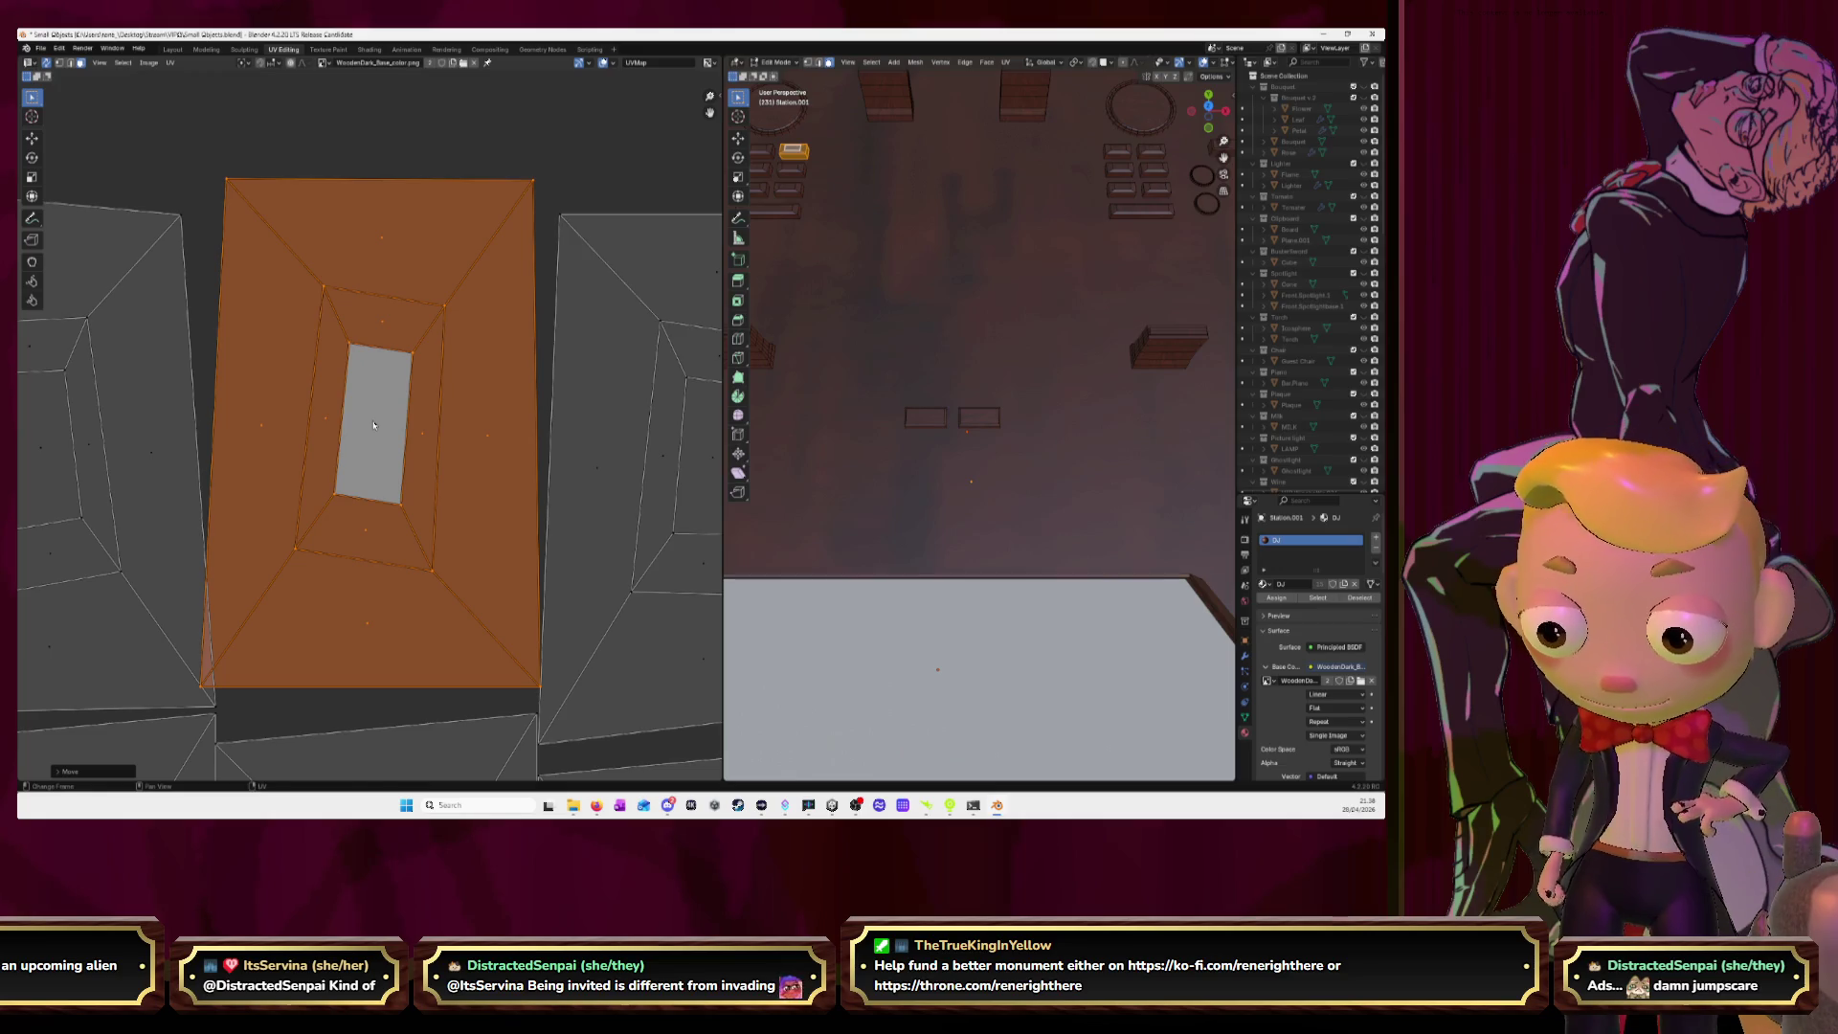
{"action": "key", "text": "r"}
{"action": "key", "text": "g"}
{"action": "left_click", "coordinate": [395, 443]}
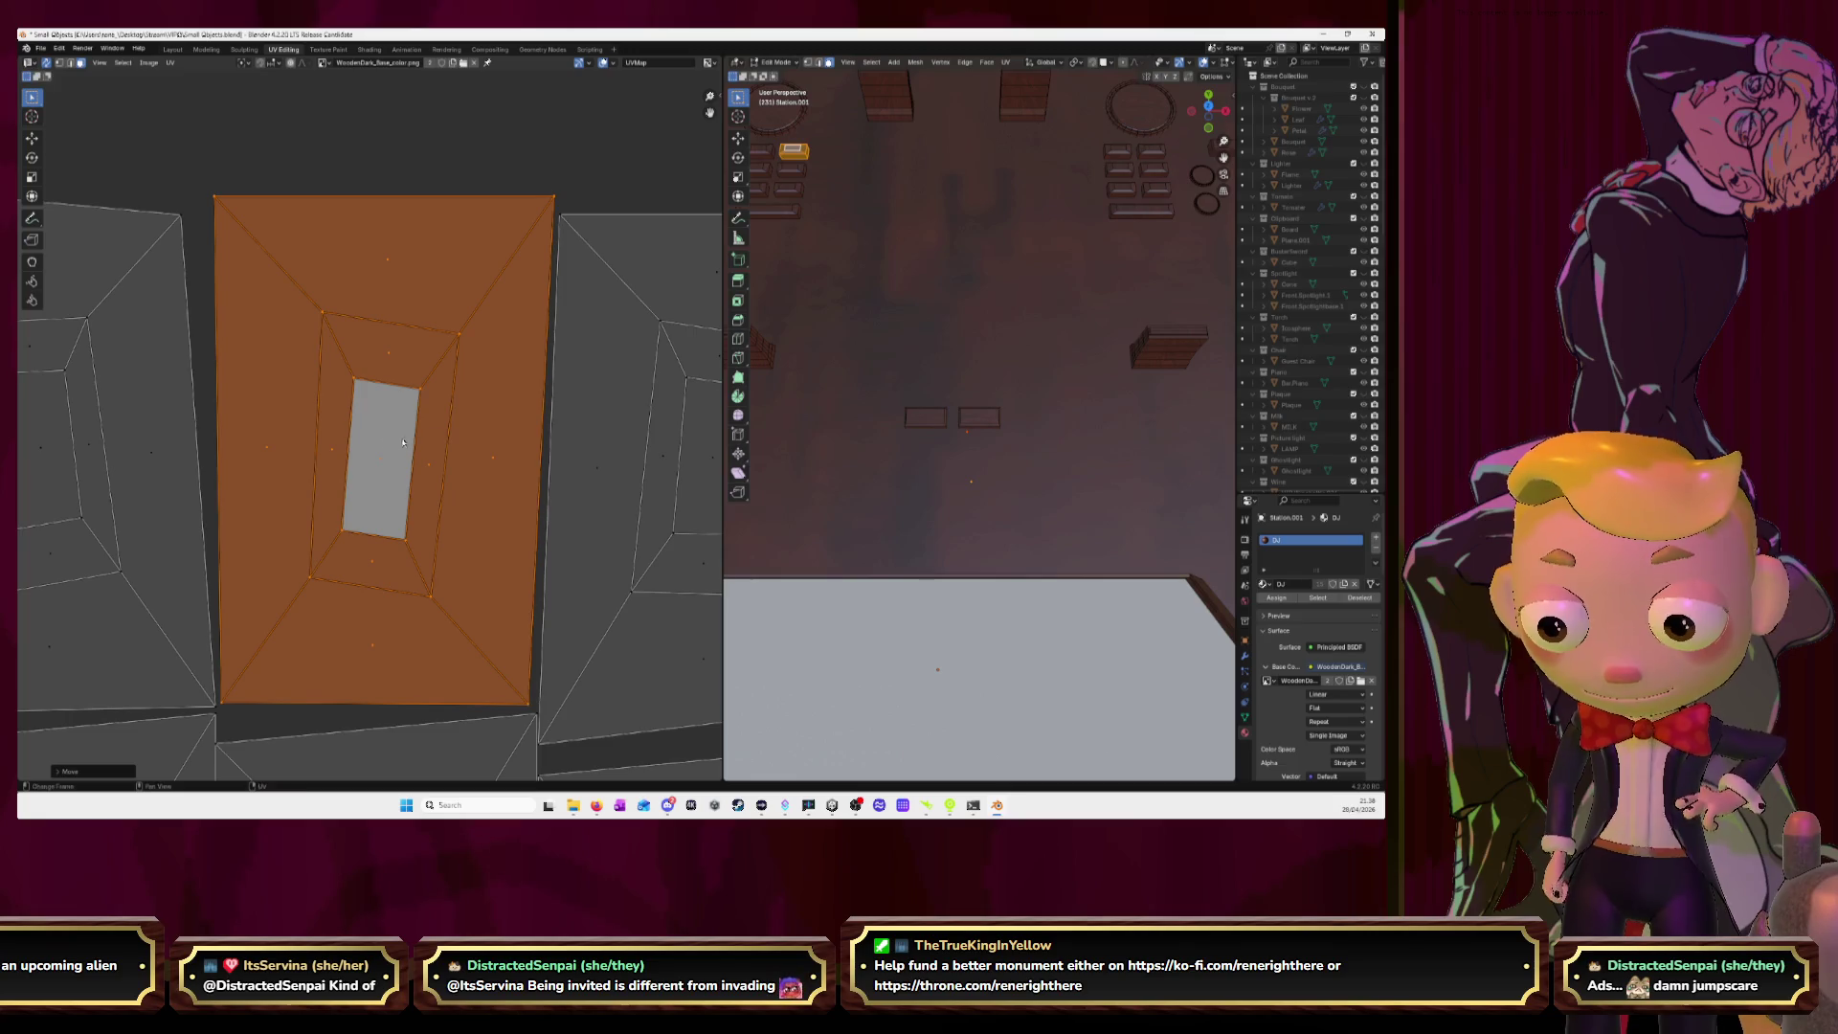
Shrink the button islands and place them above the wood texture.
{"action": "scroll", "coordinate": [493, 437], "scroll_direction": "down", "scroll_amount": 8}
{"action": "scroll", "coordinate": [493, 436], "scroll_direction": "down", "scroll_amount": 5}
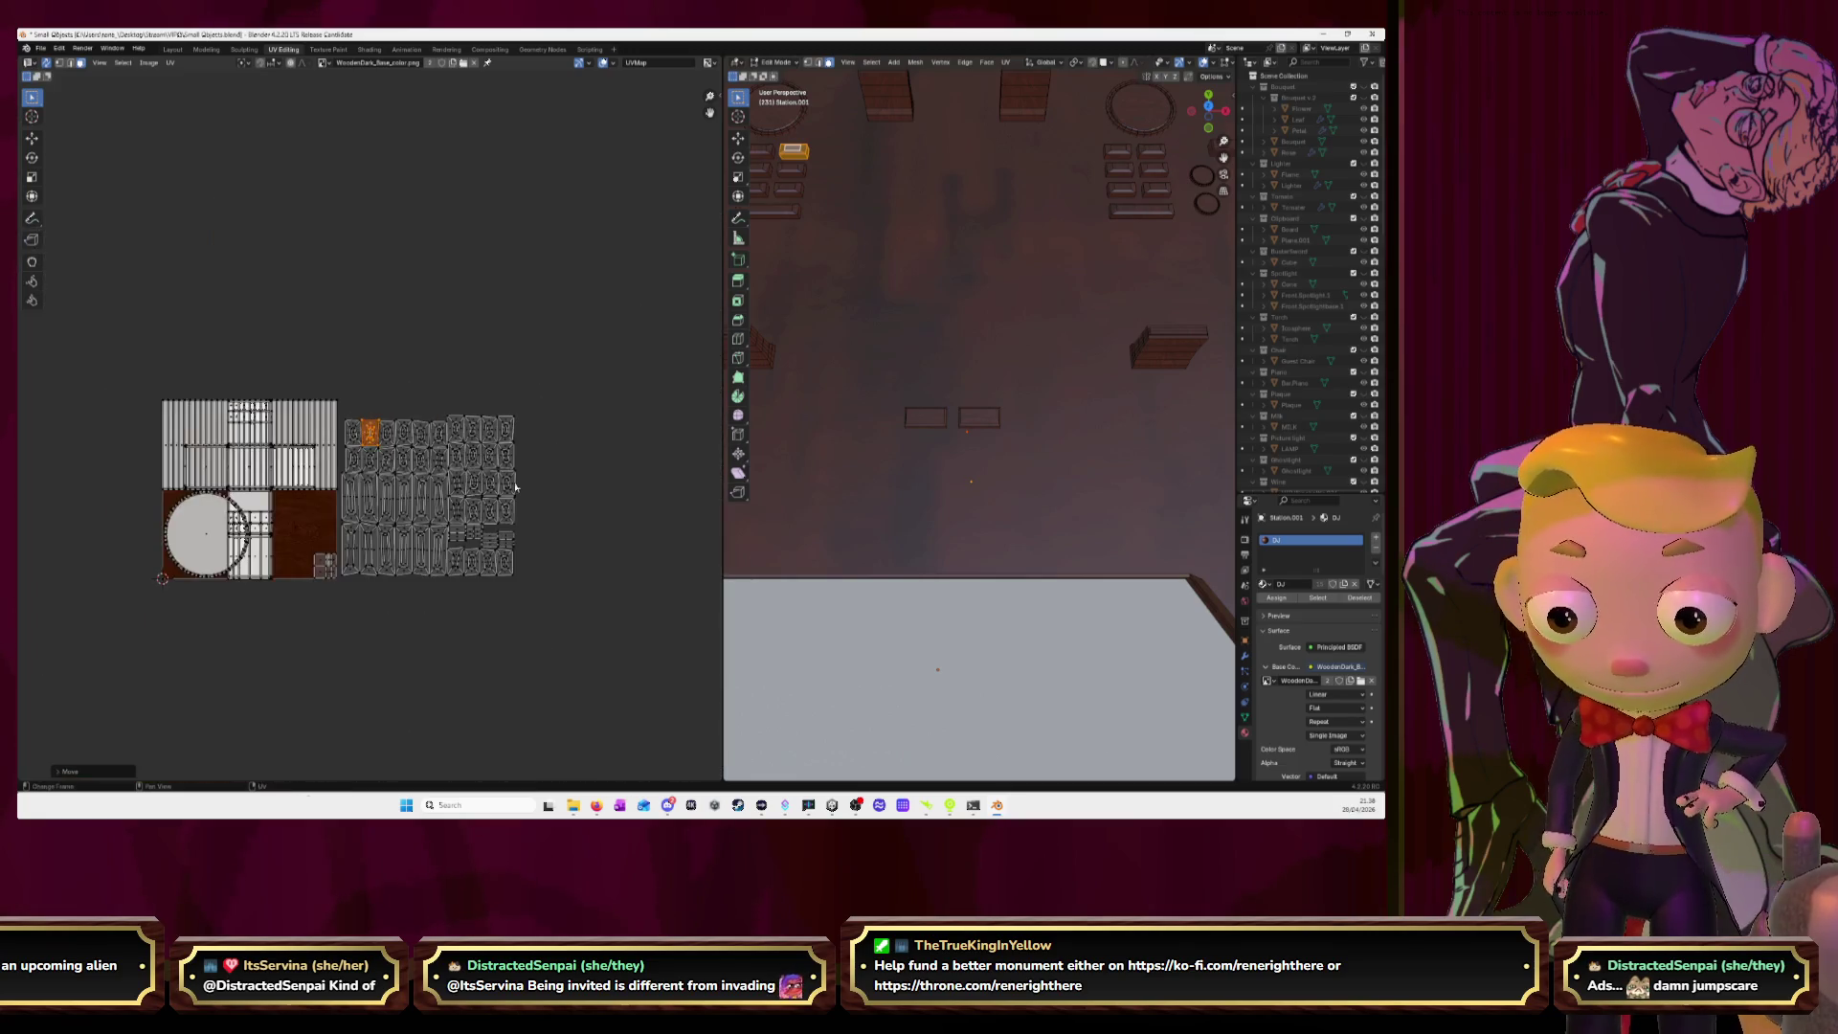
{"action": "left_click_drag", "start_coordinate": [519, 537], "coordinate": [299, 314]}
{"action": "key", "text": "l"}
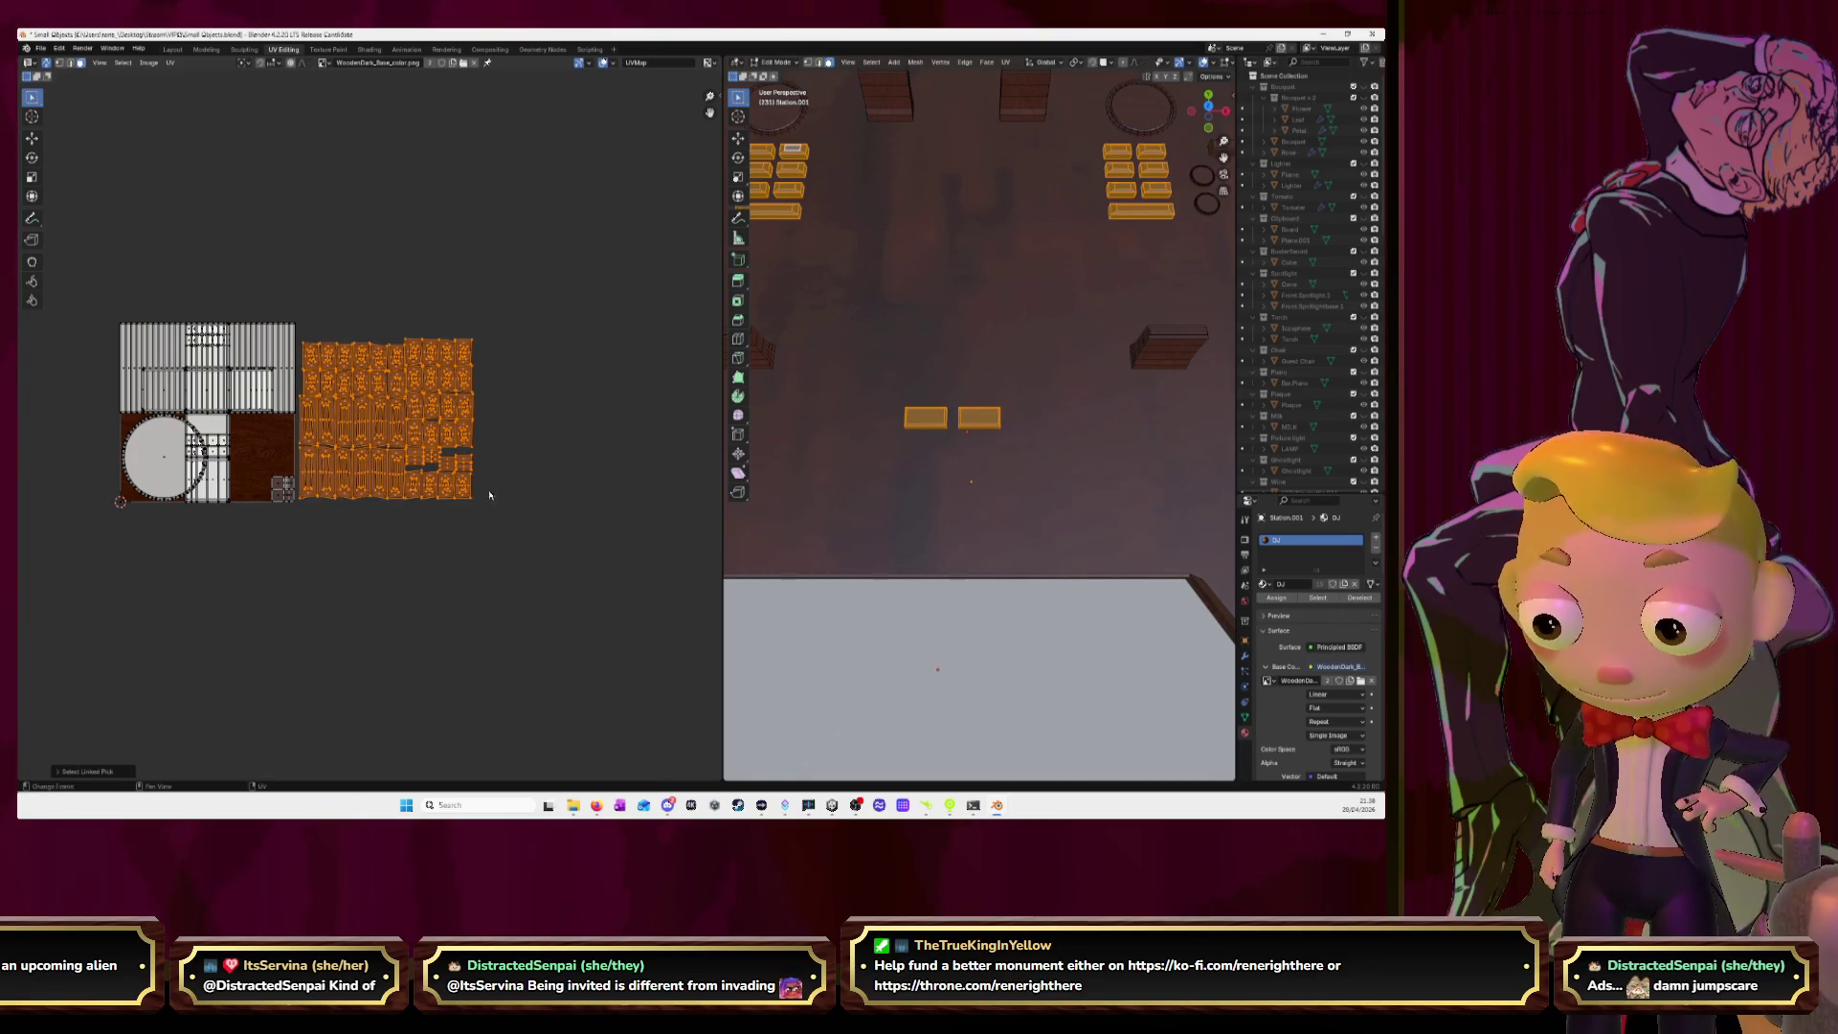
{"action": "key", "text": "s"}
{"action": "left_click", "coordinate": [444, 468]}
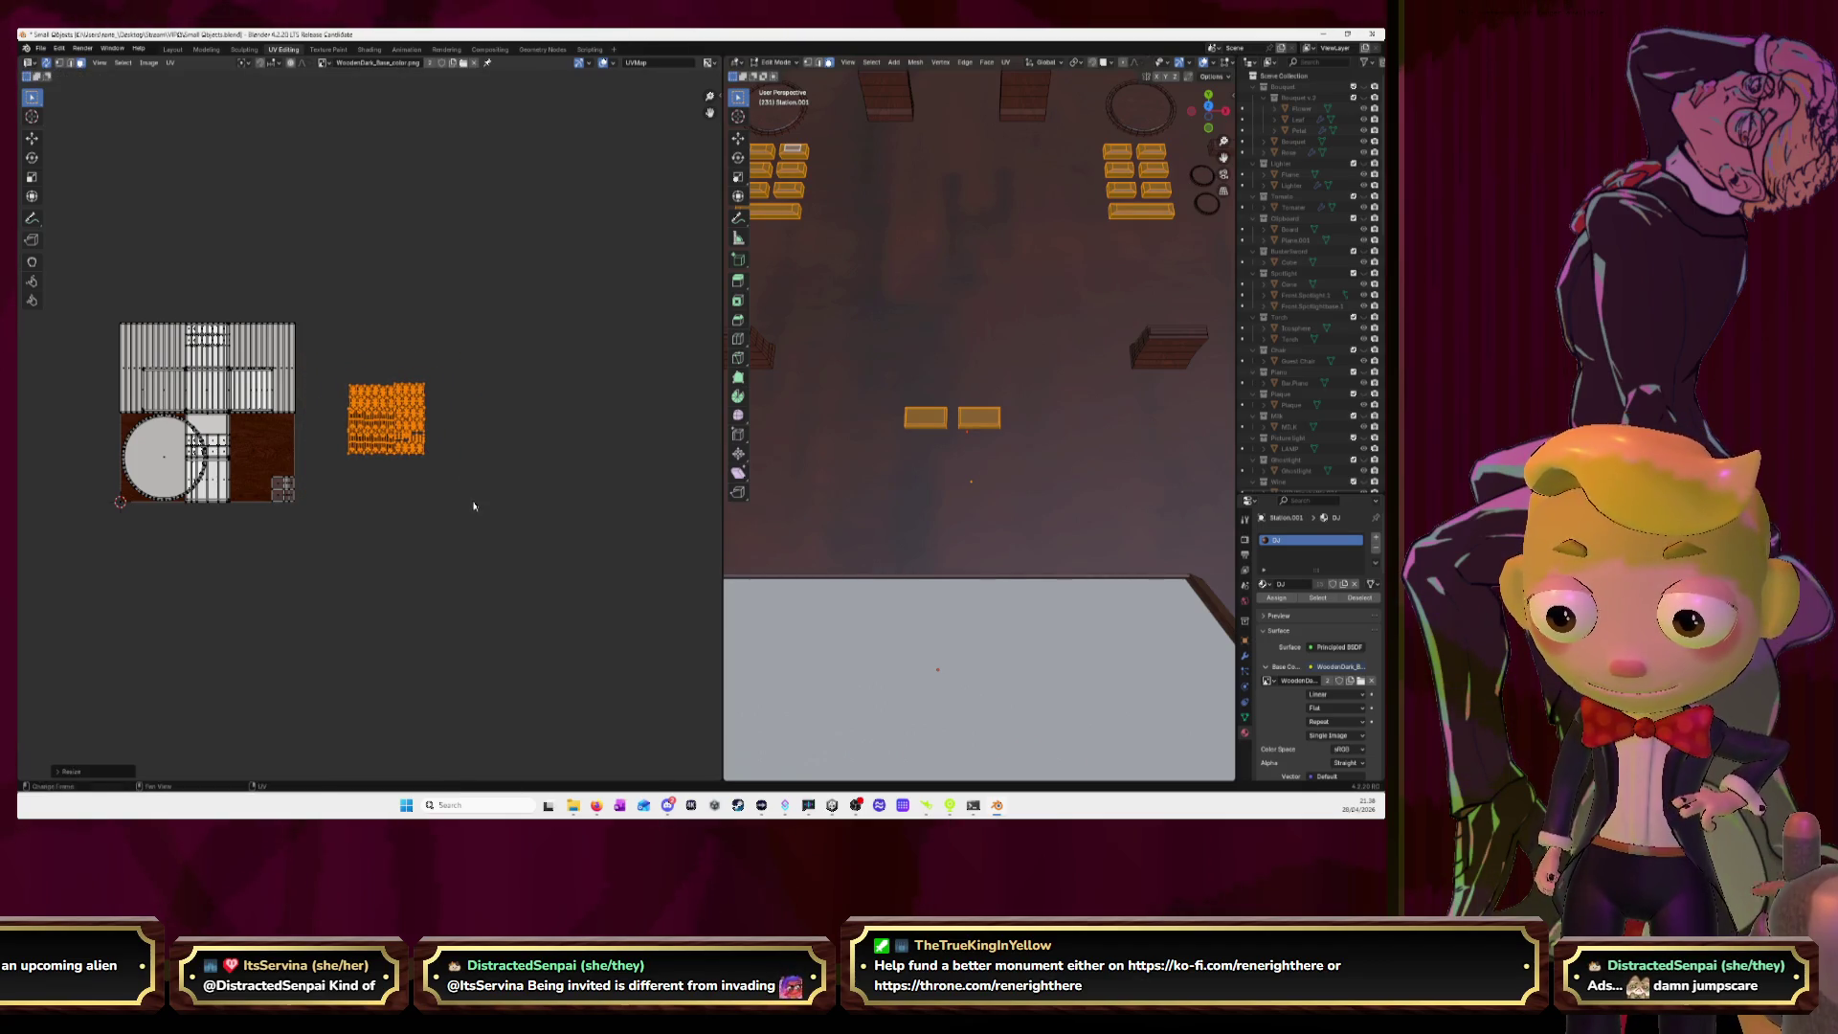
{"action": "key", "text": "g"}
{"action": "left_click", "coordinate": [496, 298]}
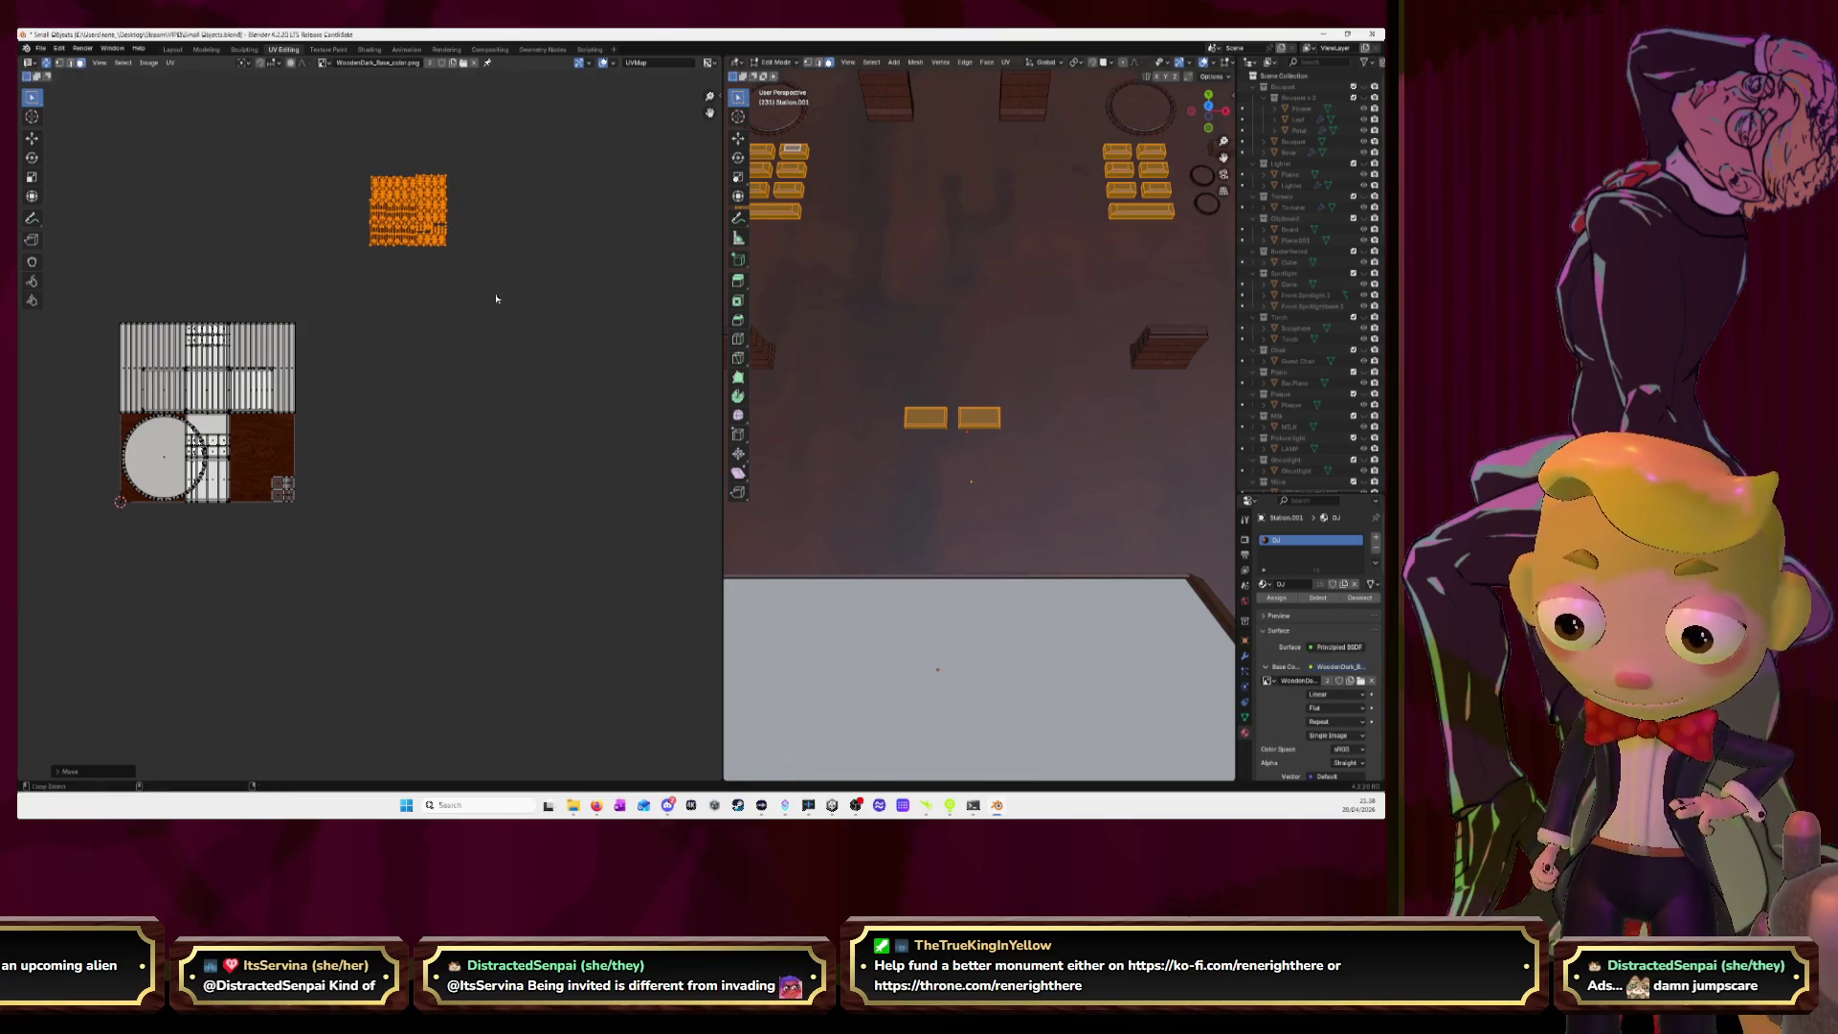
Reveal the hidden knob and tyre pieces, move the button block beside the tyre islands, and select the top islands.
{"action": "key", "text": "alt+h"}
{"action": "left_click_drag", "start_coordinate": [342, 158], "coordinate": [492, 291]}
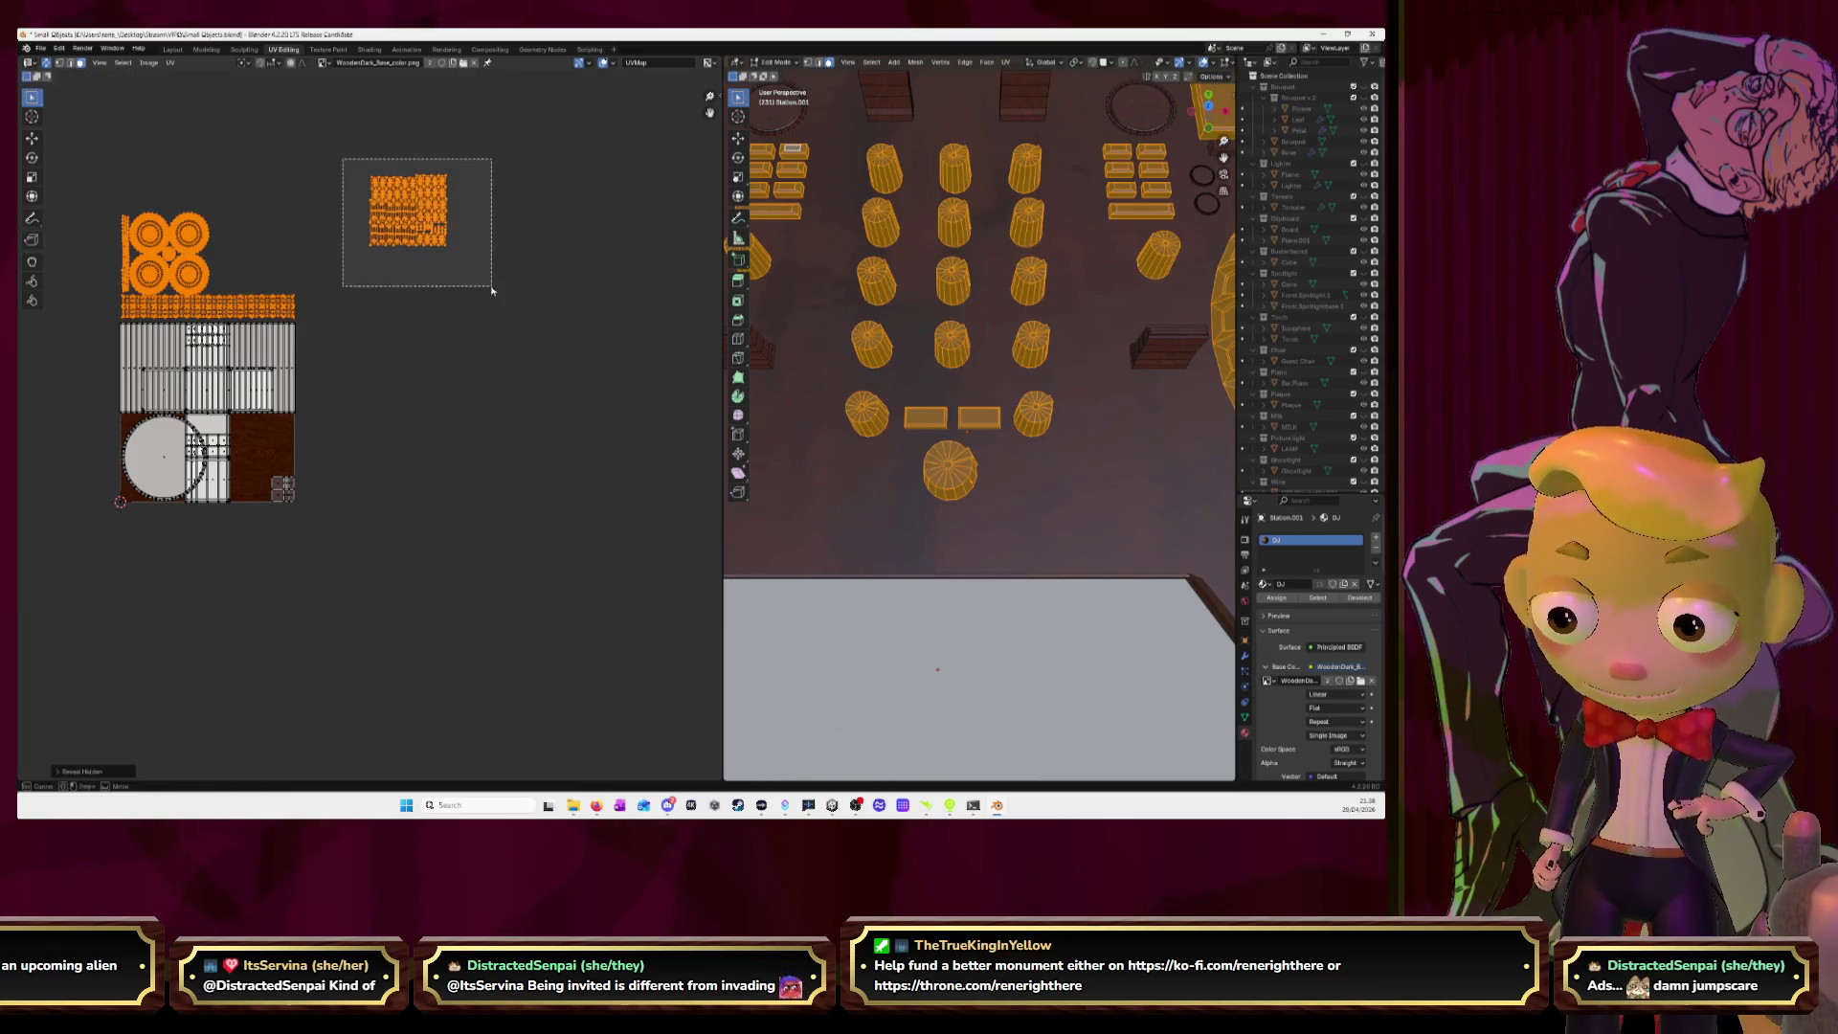
{"action": "key", "text": "g"}
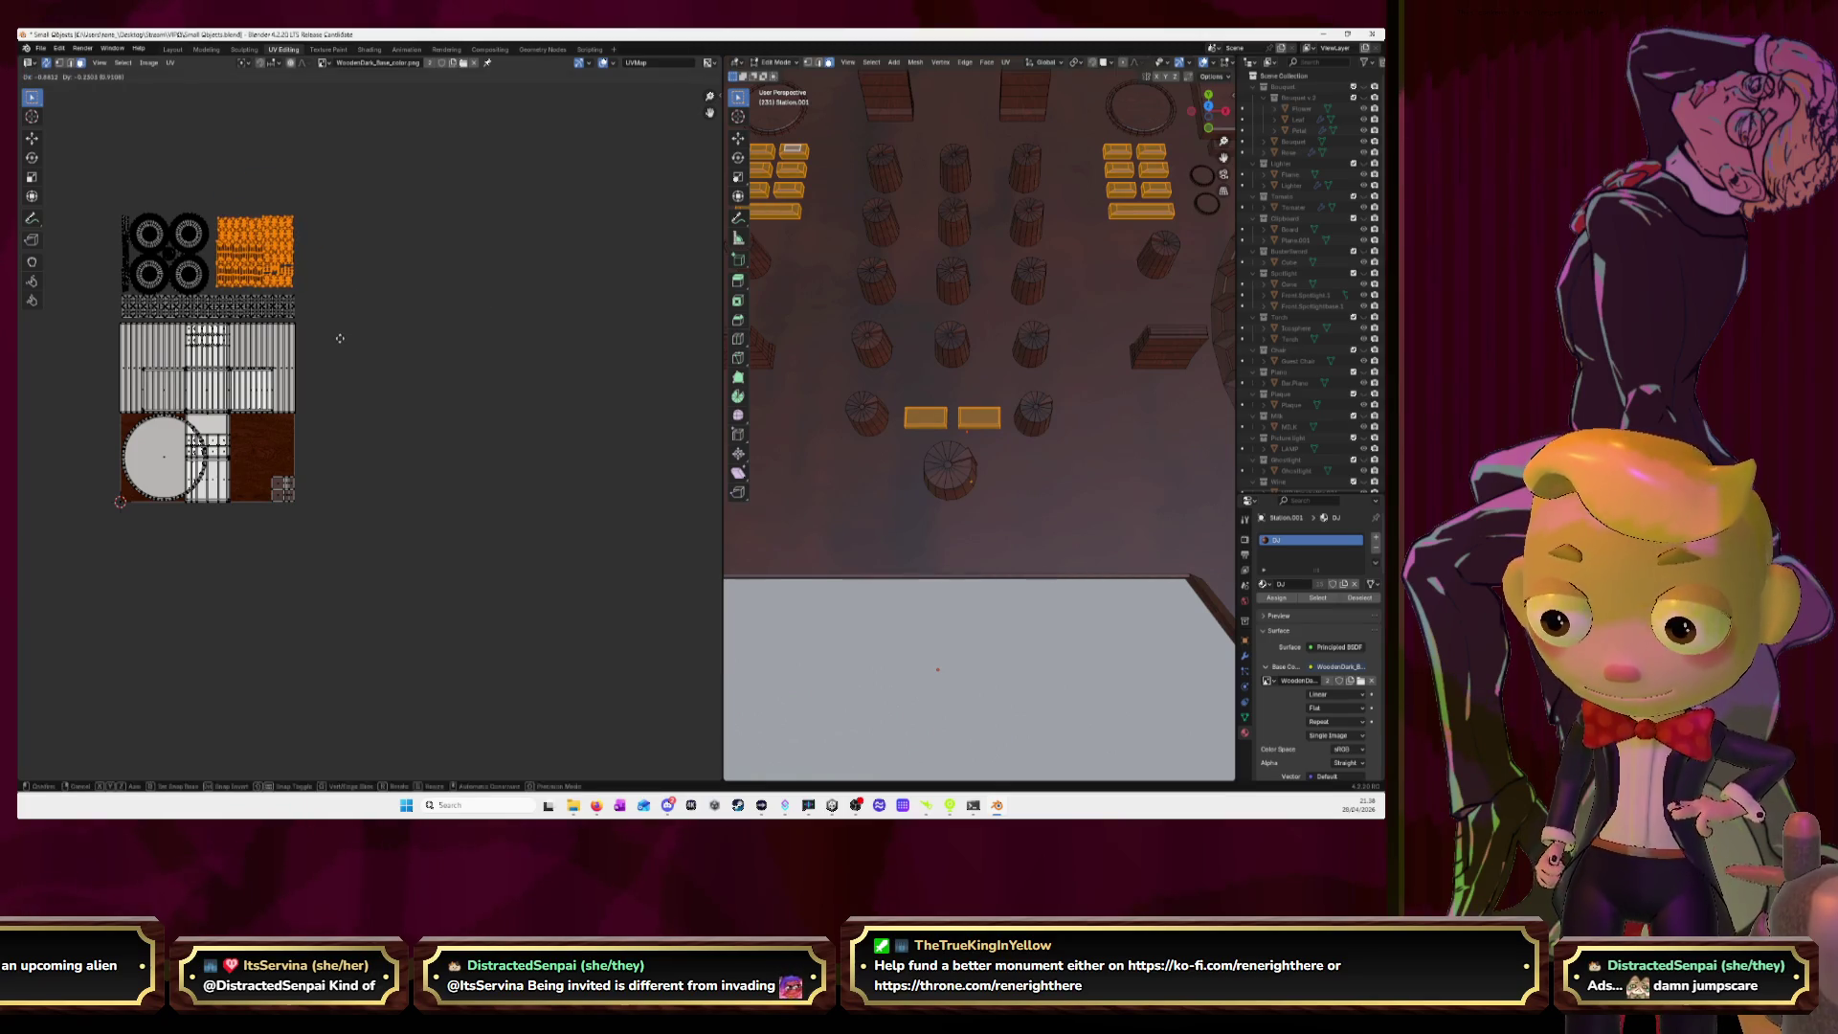
{"action": "left_click", "coordinate": [338, 342]}
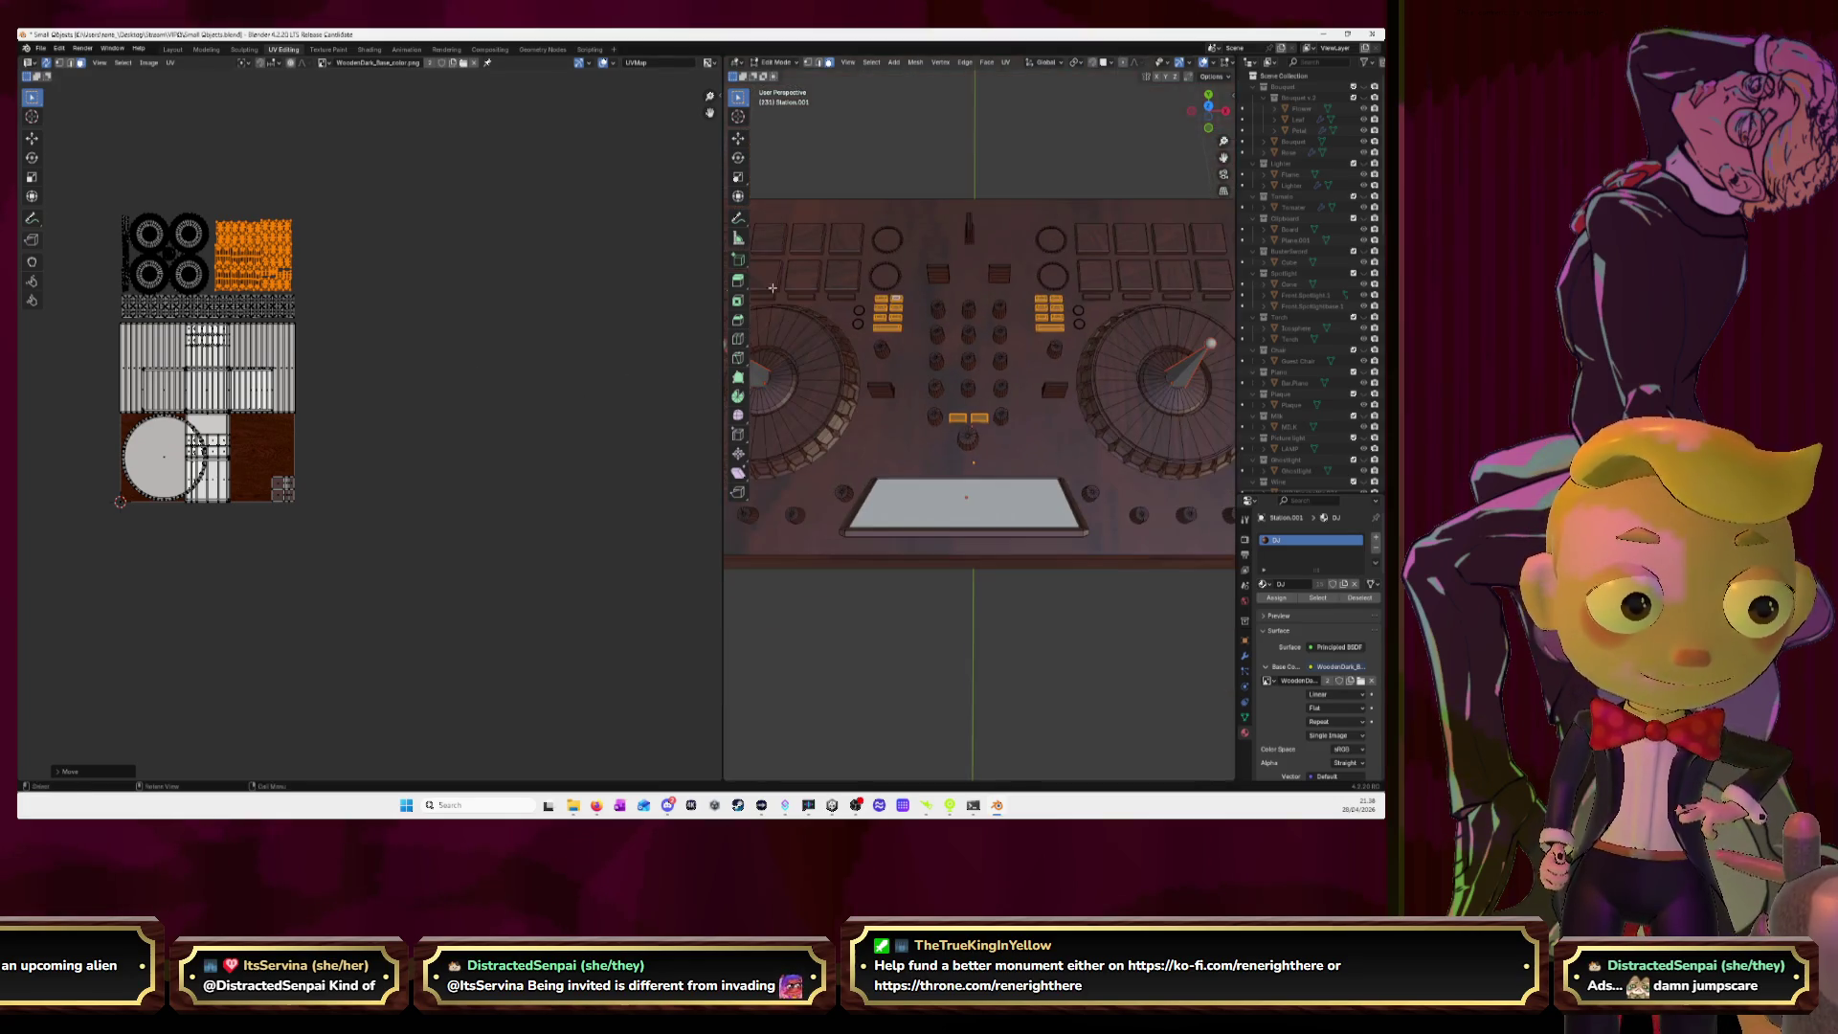
{"action": "left_click_drag", "start_coordinate": [59, 185], "coordinate": [384, 329]}
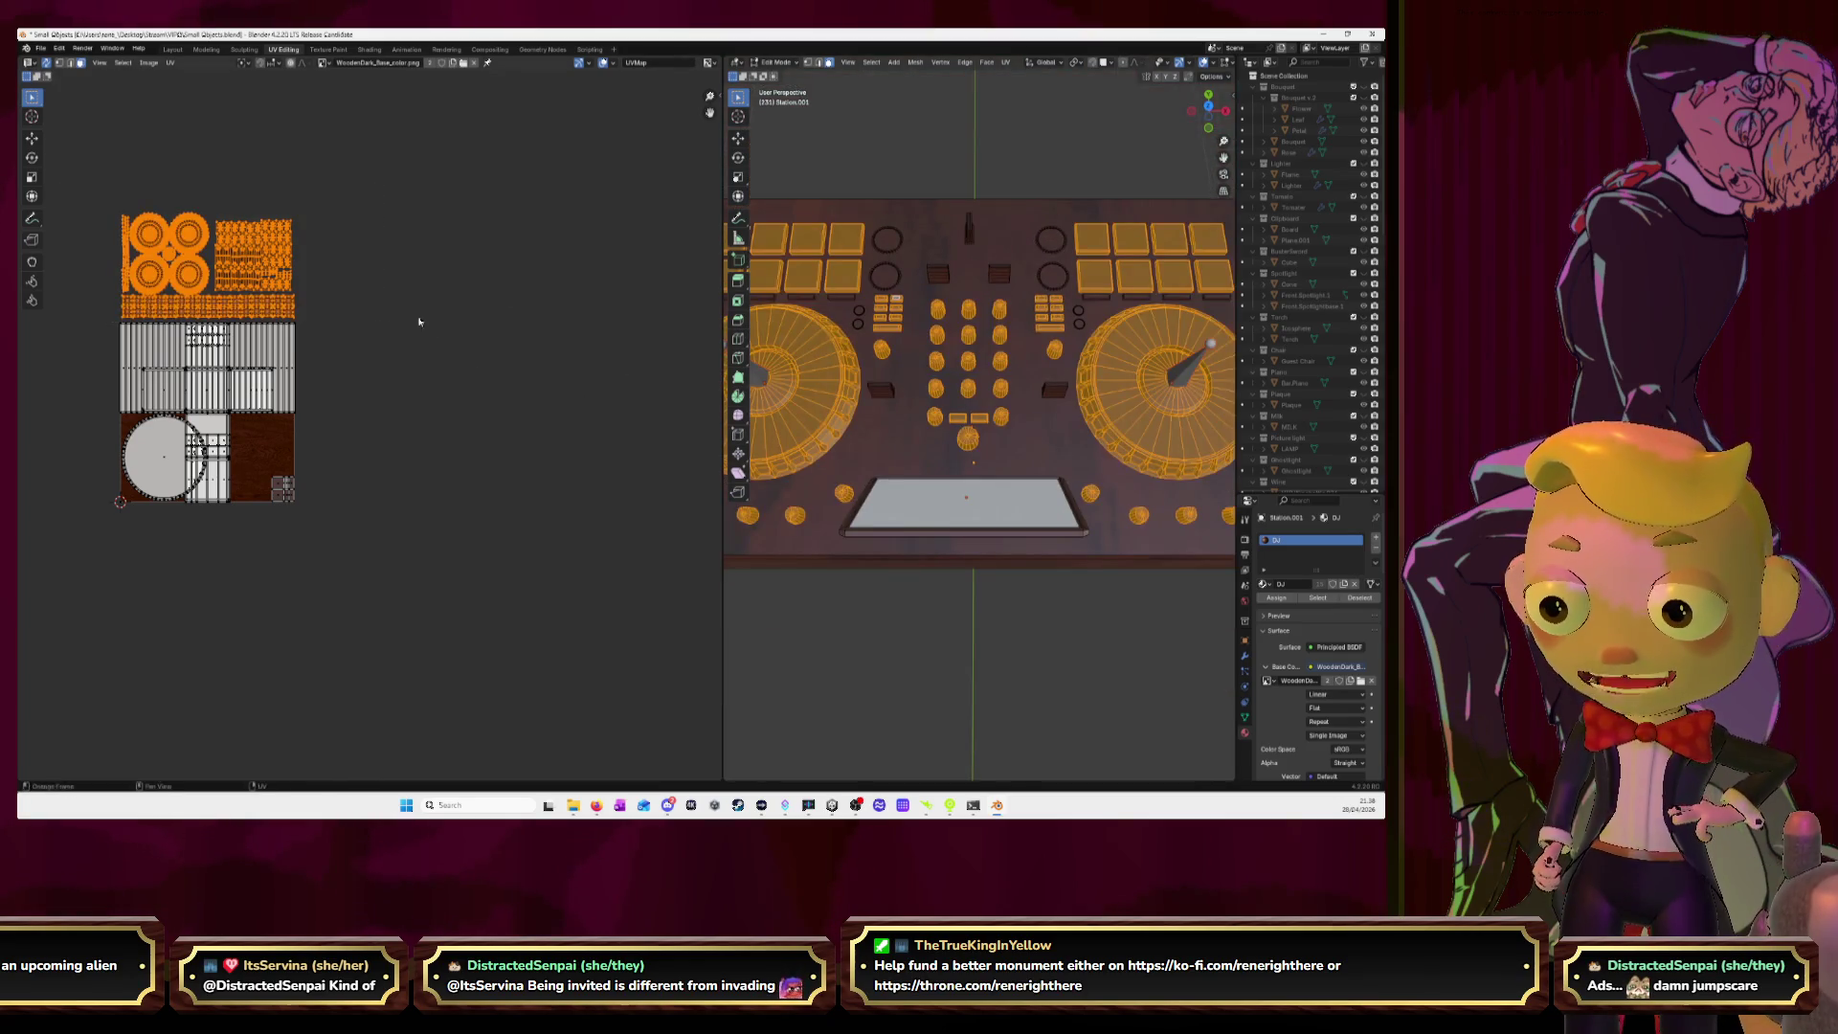
Hide the packed pieces and select the four slider strip pieces with L.
{"action": "key", "text": "h"}
{"action": "middle_click_drag", "start_coordinate": [1067, 497], "coordinate": [1072, 401]}
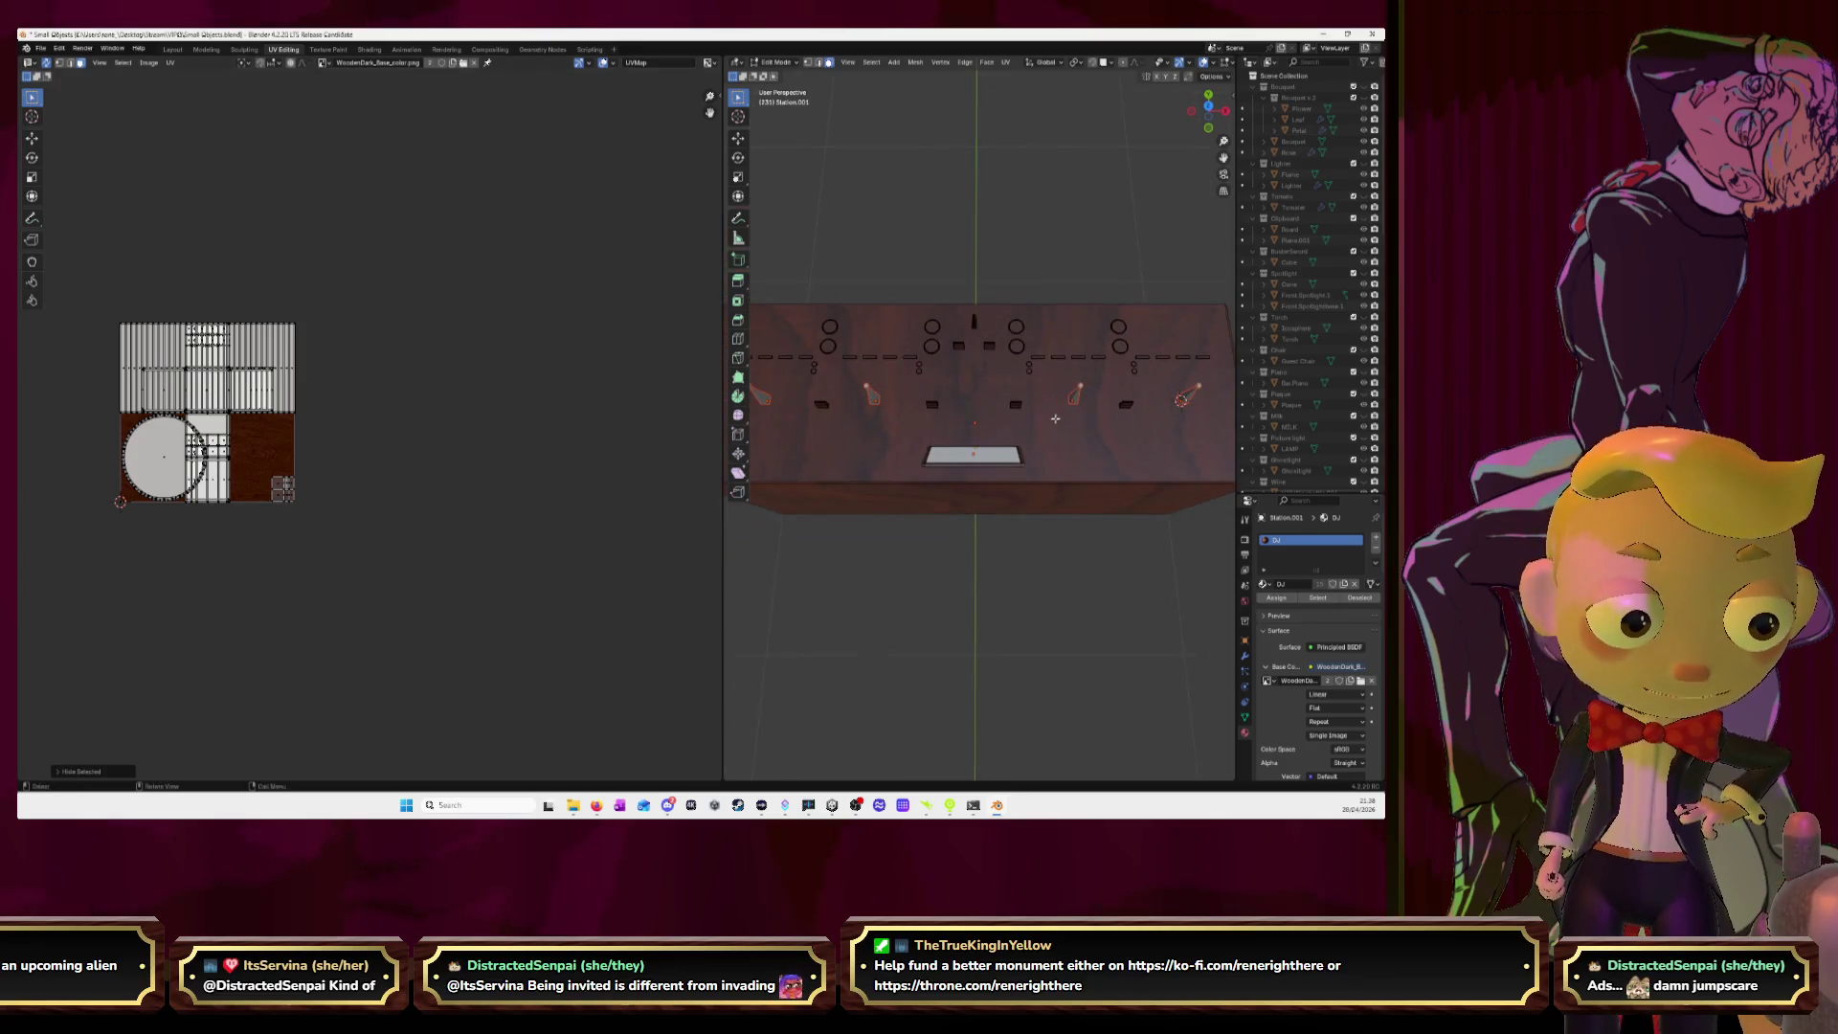
{"action": "left_click", "coordinate": [1197, 358]}
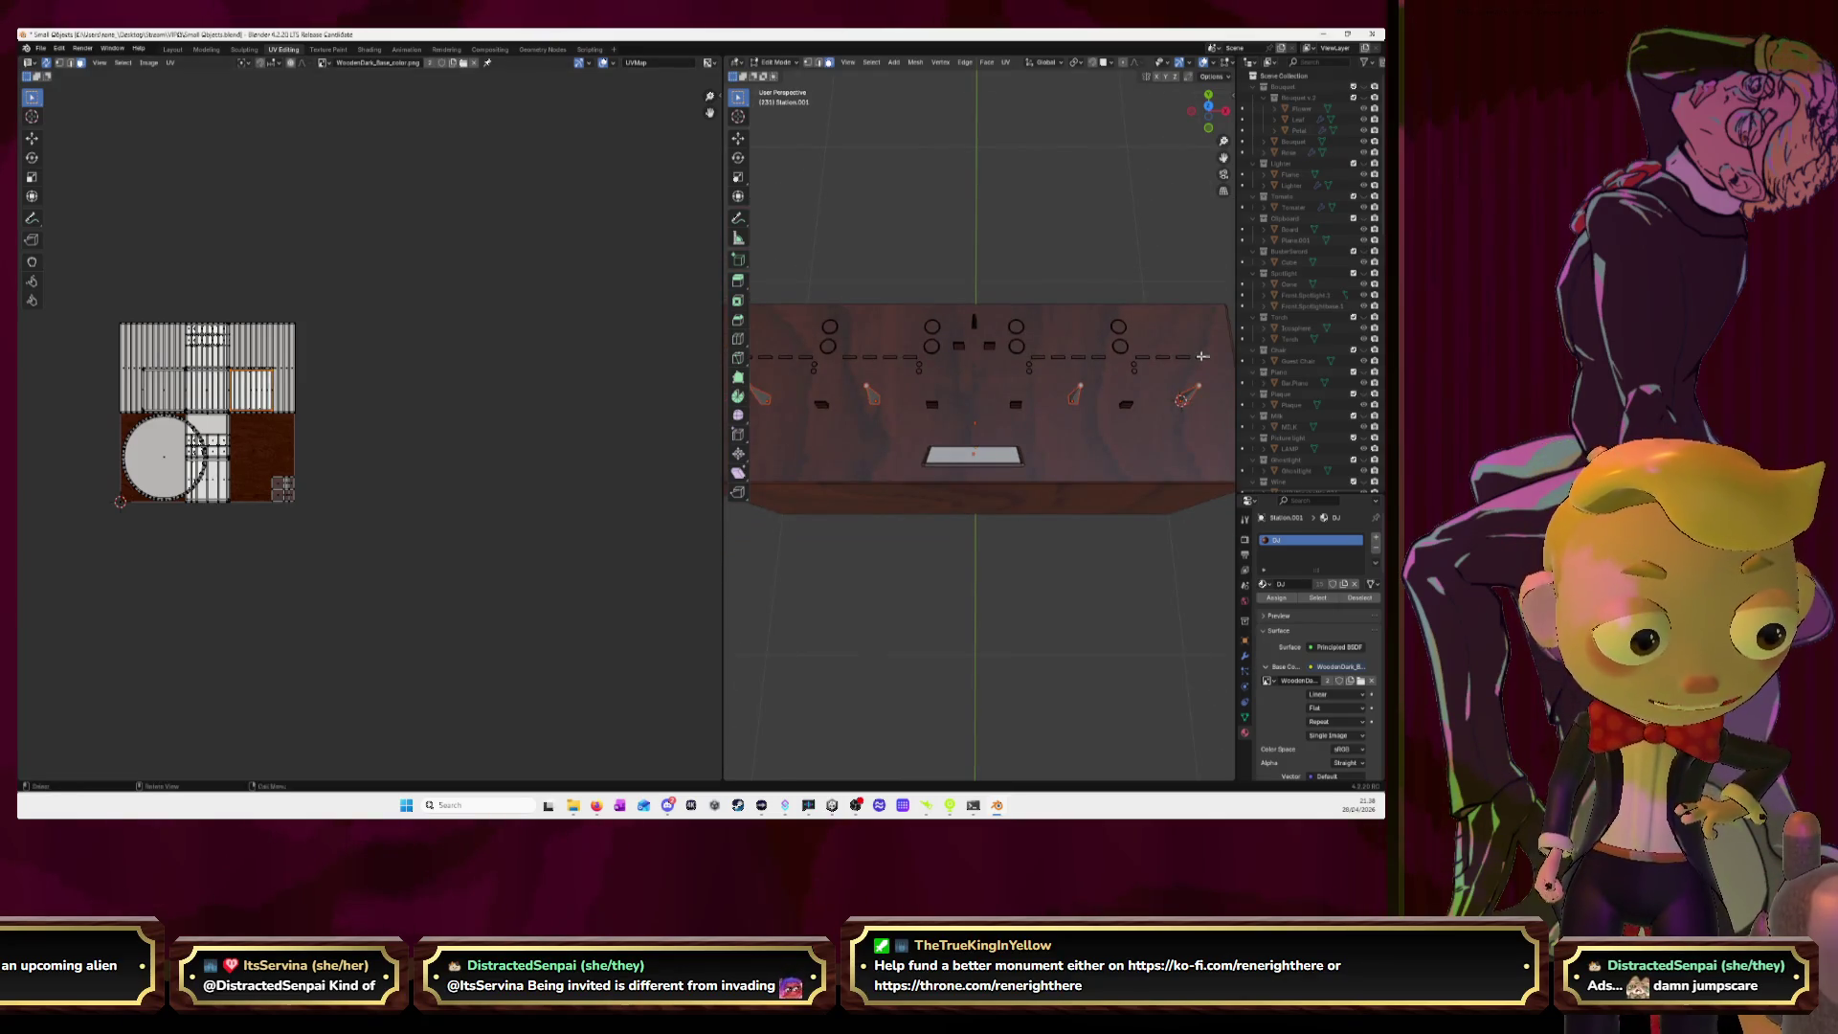
{"action": "scroll", "coordinate": [1201, 357], "scroll_direction": "up", "scroll_amount": 5}
{"action": "key", "text": "KP_Decimal"}
{"action": "scroll", "coordinate": [1101, 402], "scroll_direction": "down", "scroll_amount": 4}
{"action": "middle_click_drag", "start_coordinate": [1101, 402], "coordinate": [977, 413]}
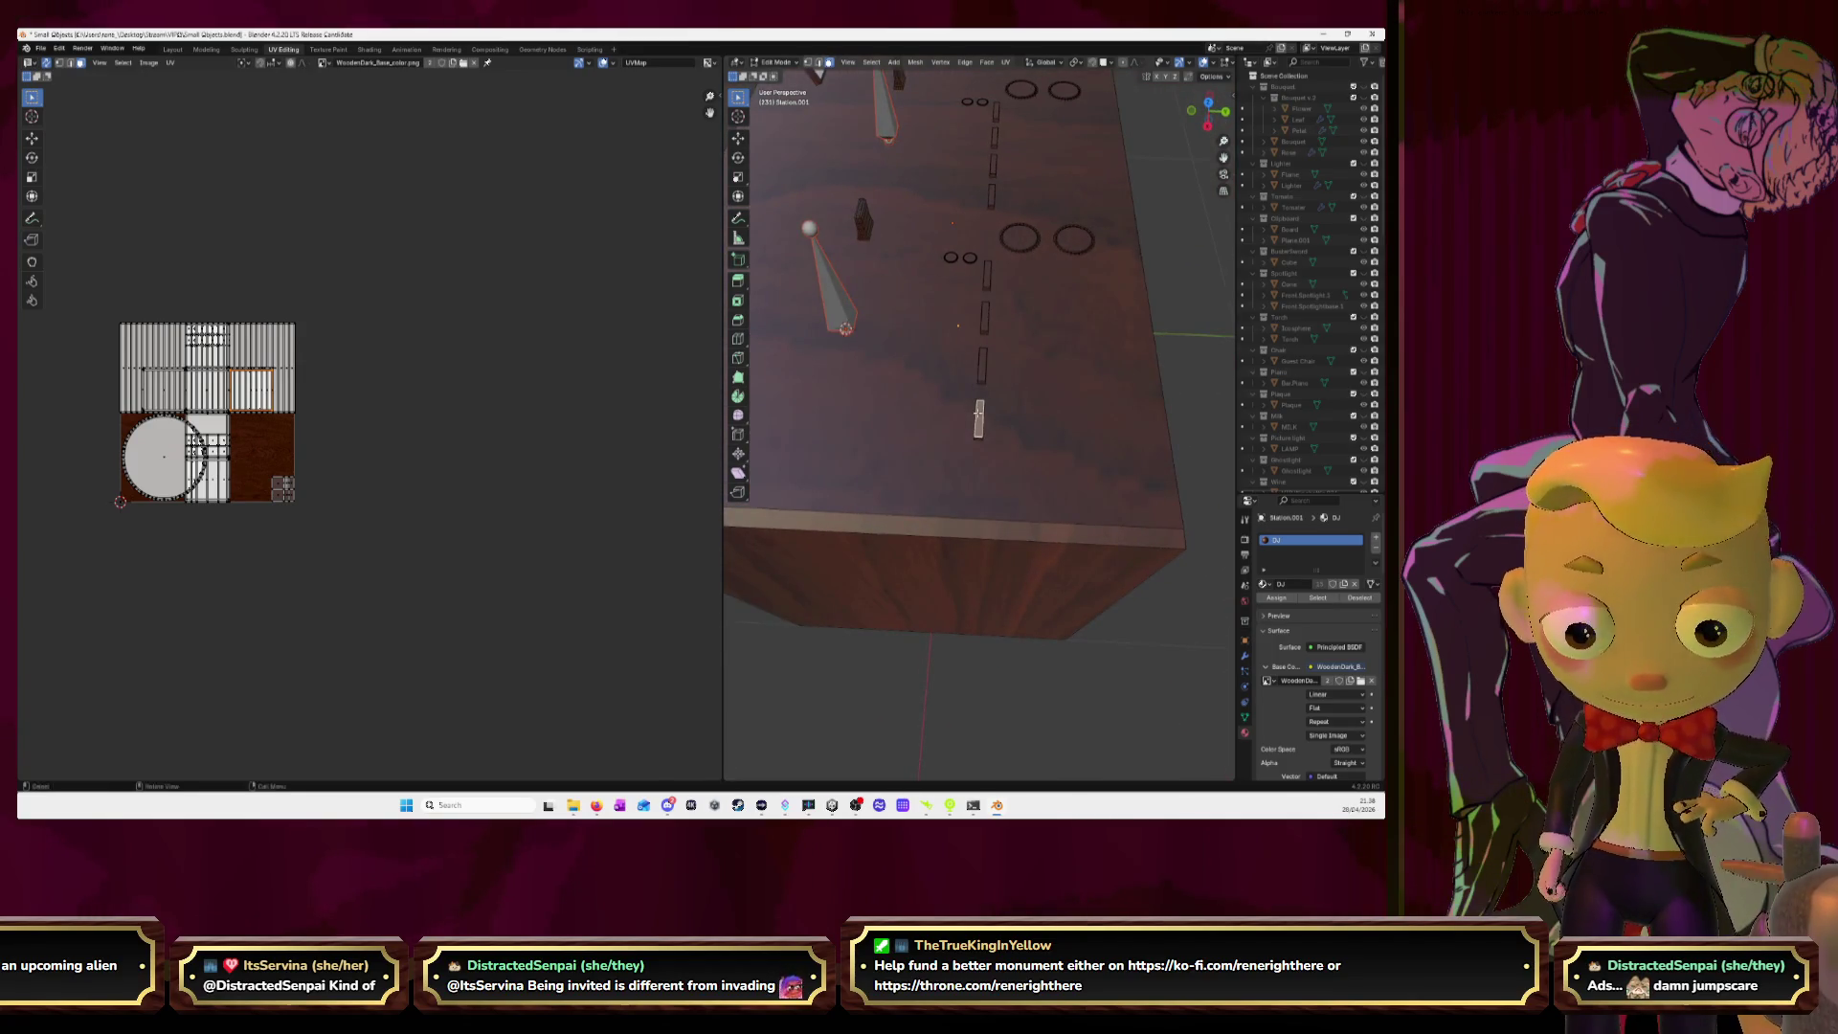
{"action": "key", "text": "l"}
{"action": "key", "text": "l"}
{"action": "key", "text": "l"}
{"action": "key", "text": "l"}
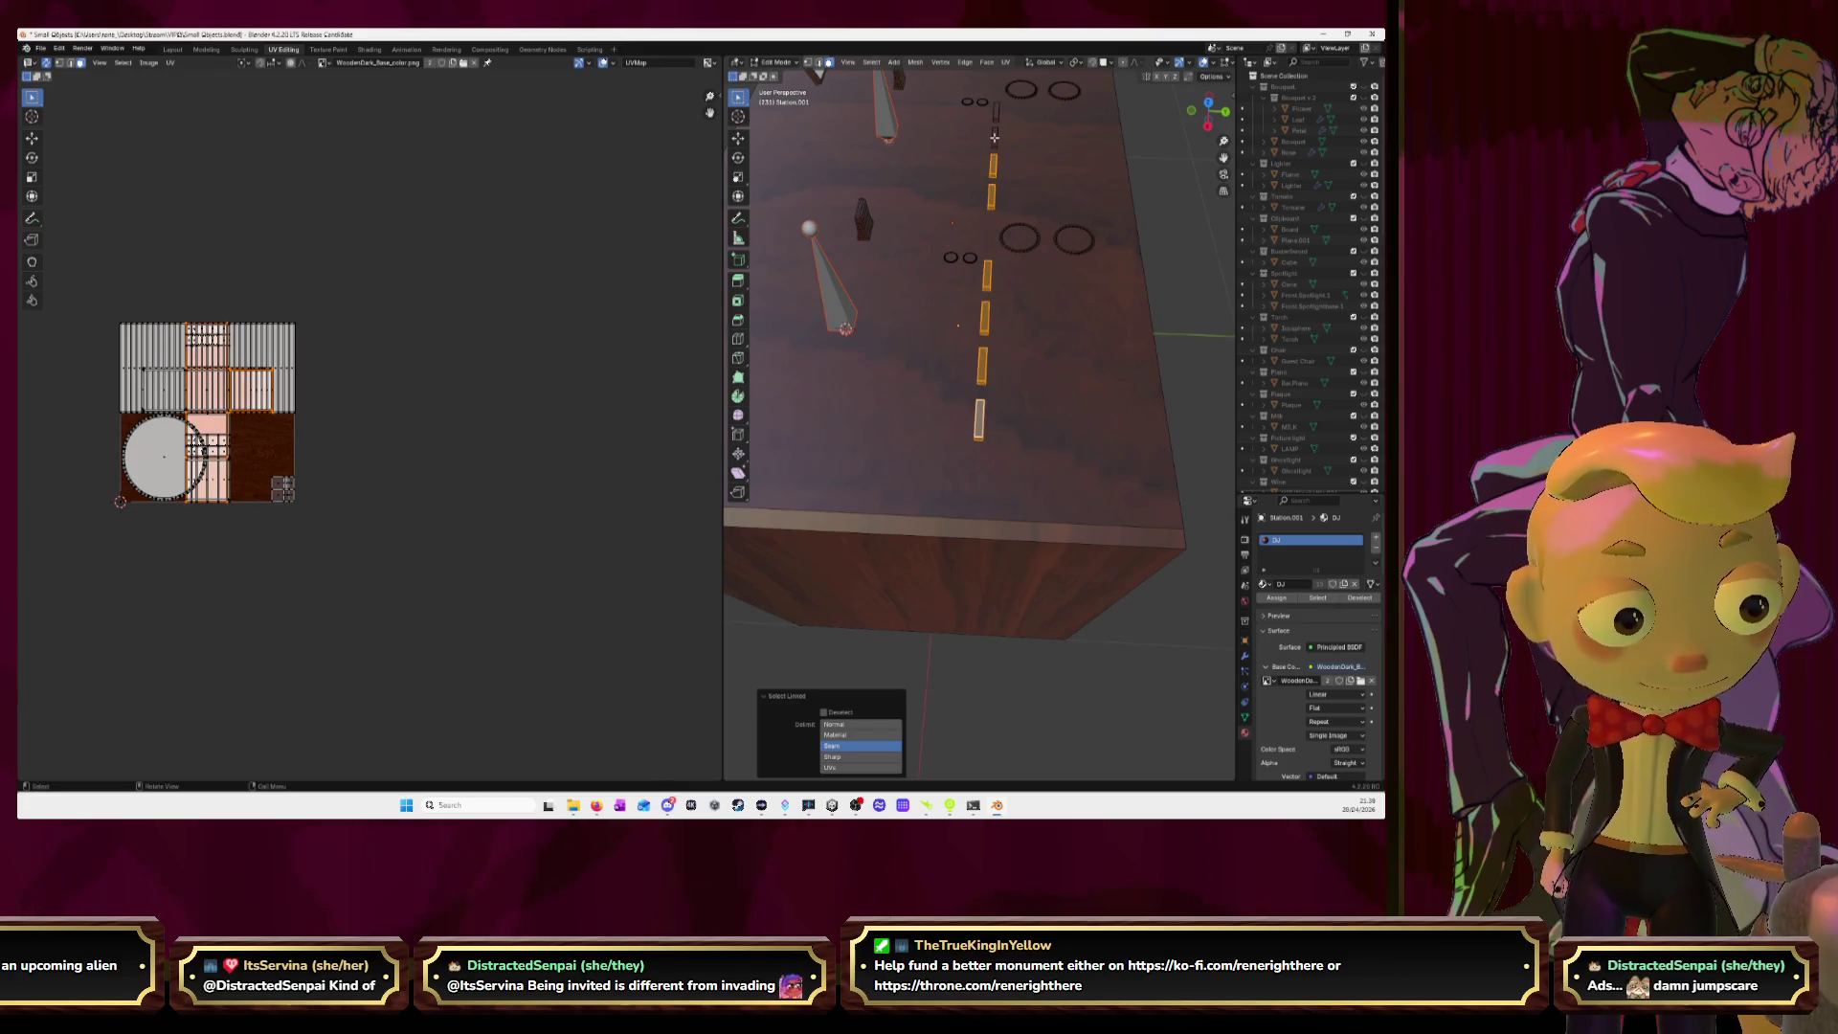
Add the nearby wooden plank pieces to the selection.
{"action": "scroll", "coordinate": [1029, 211], "scroll_direction": "down", "scroll_amount": 3}
{"action": "mouse_move", "coordinate": [1029, 211]}
{"action": "middle_mouse_down"}
{"action": "mouse_move", "coordinate": [1219, 143]}
{"action": "mouse_move", "coordinate": [985, 325]}
{"action": "mouse_move", "coordinate": [894, 318]}
{"action": "middle_mouse_up"}
{"action": "scroll", "coordinate": [985, 326], "scroll_direction": "up", "scroll_amount": 5}
{"action": "scroll", "coordinate": [985, 325], "scroll_direction": "down", "scroll_amount": 4}
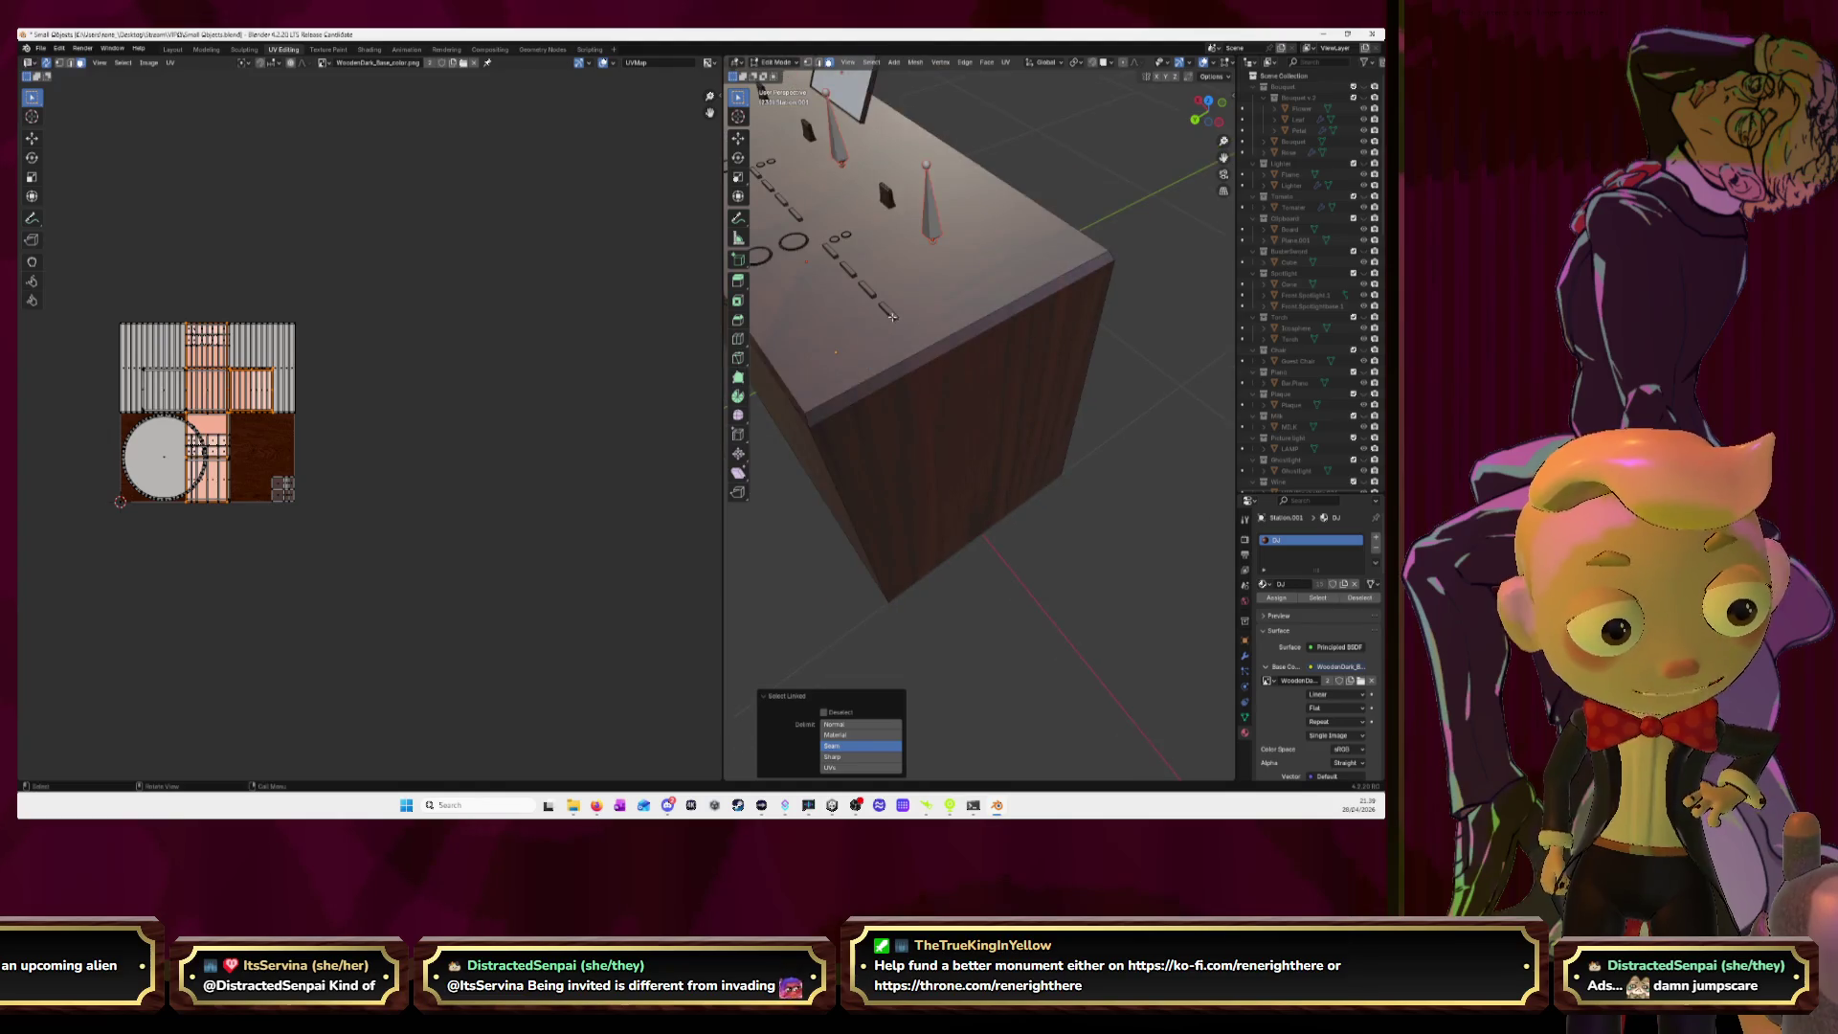
{"action": "key", "text": "l"}
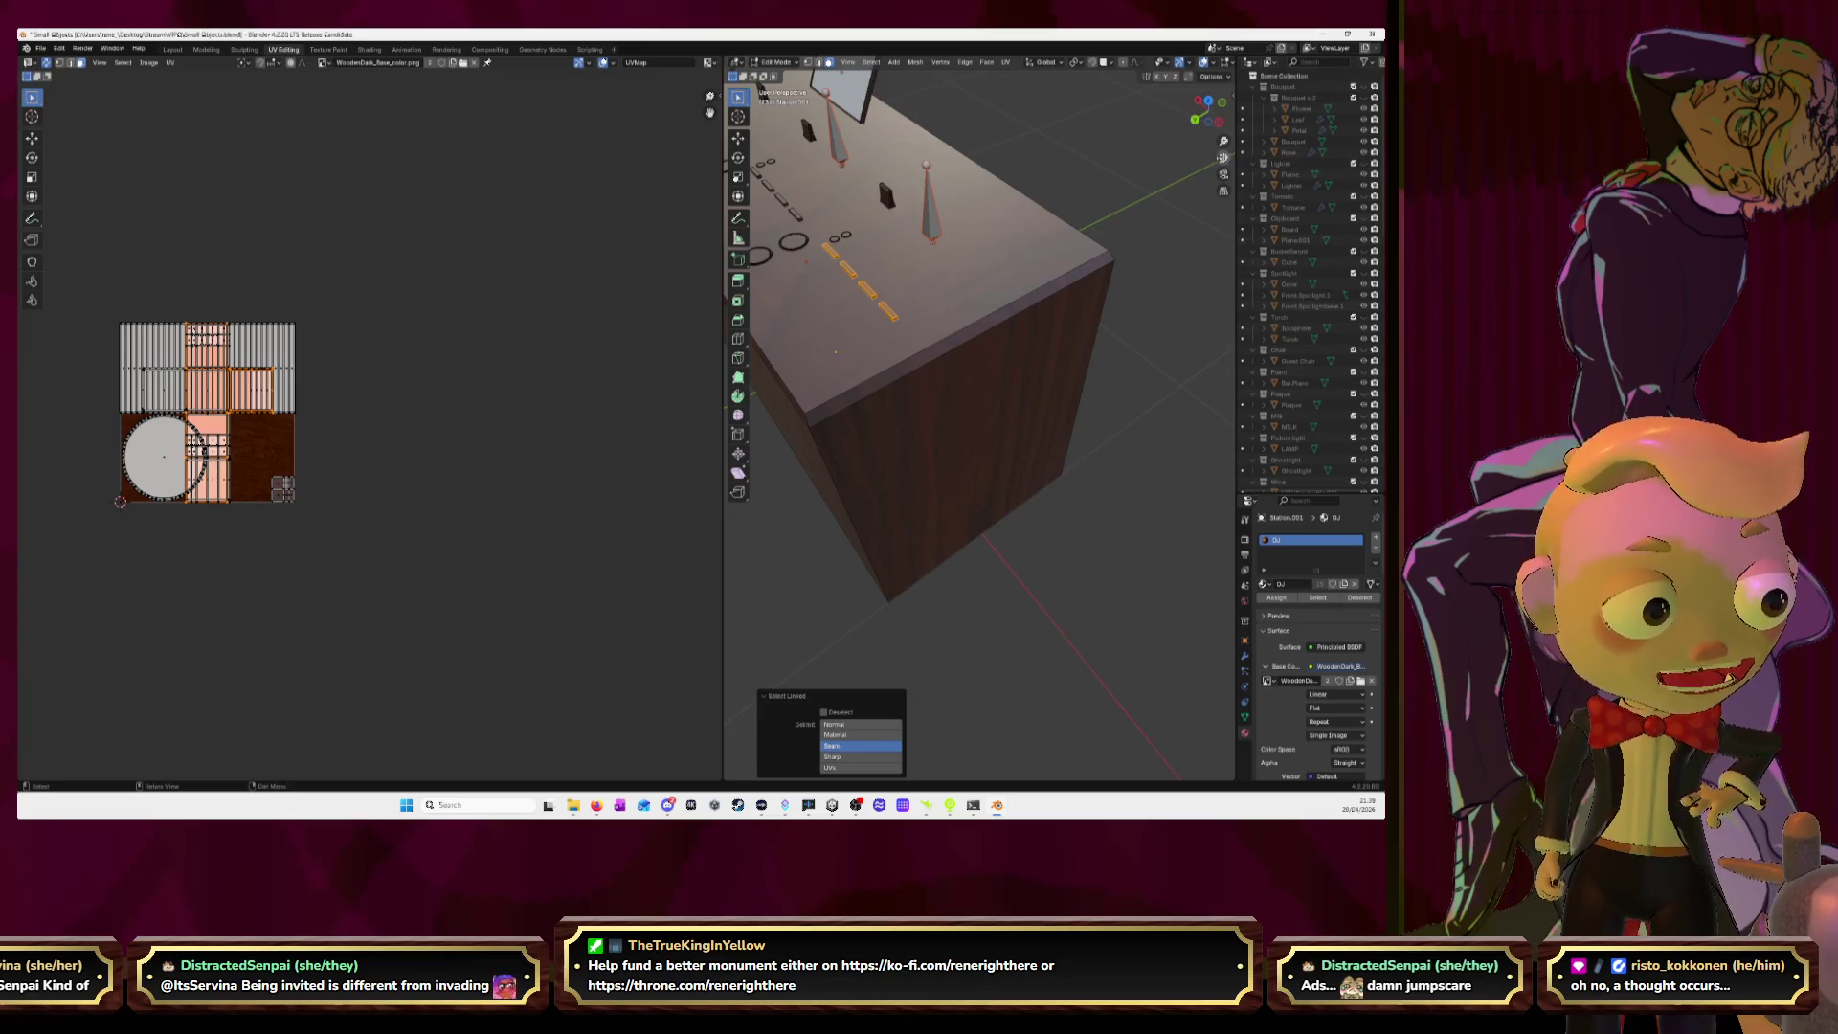
{"action": "middle_click_drag", "start_coordinate": [958, 383], "coordinate": [1040, 385]}
{"action": "scroll", "coordinate": [1040, 385], "scroll_direction": "up", "scroll_amount": 4}
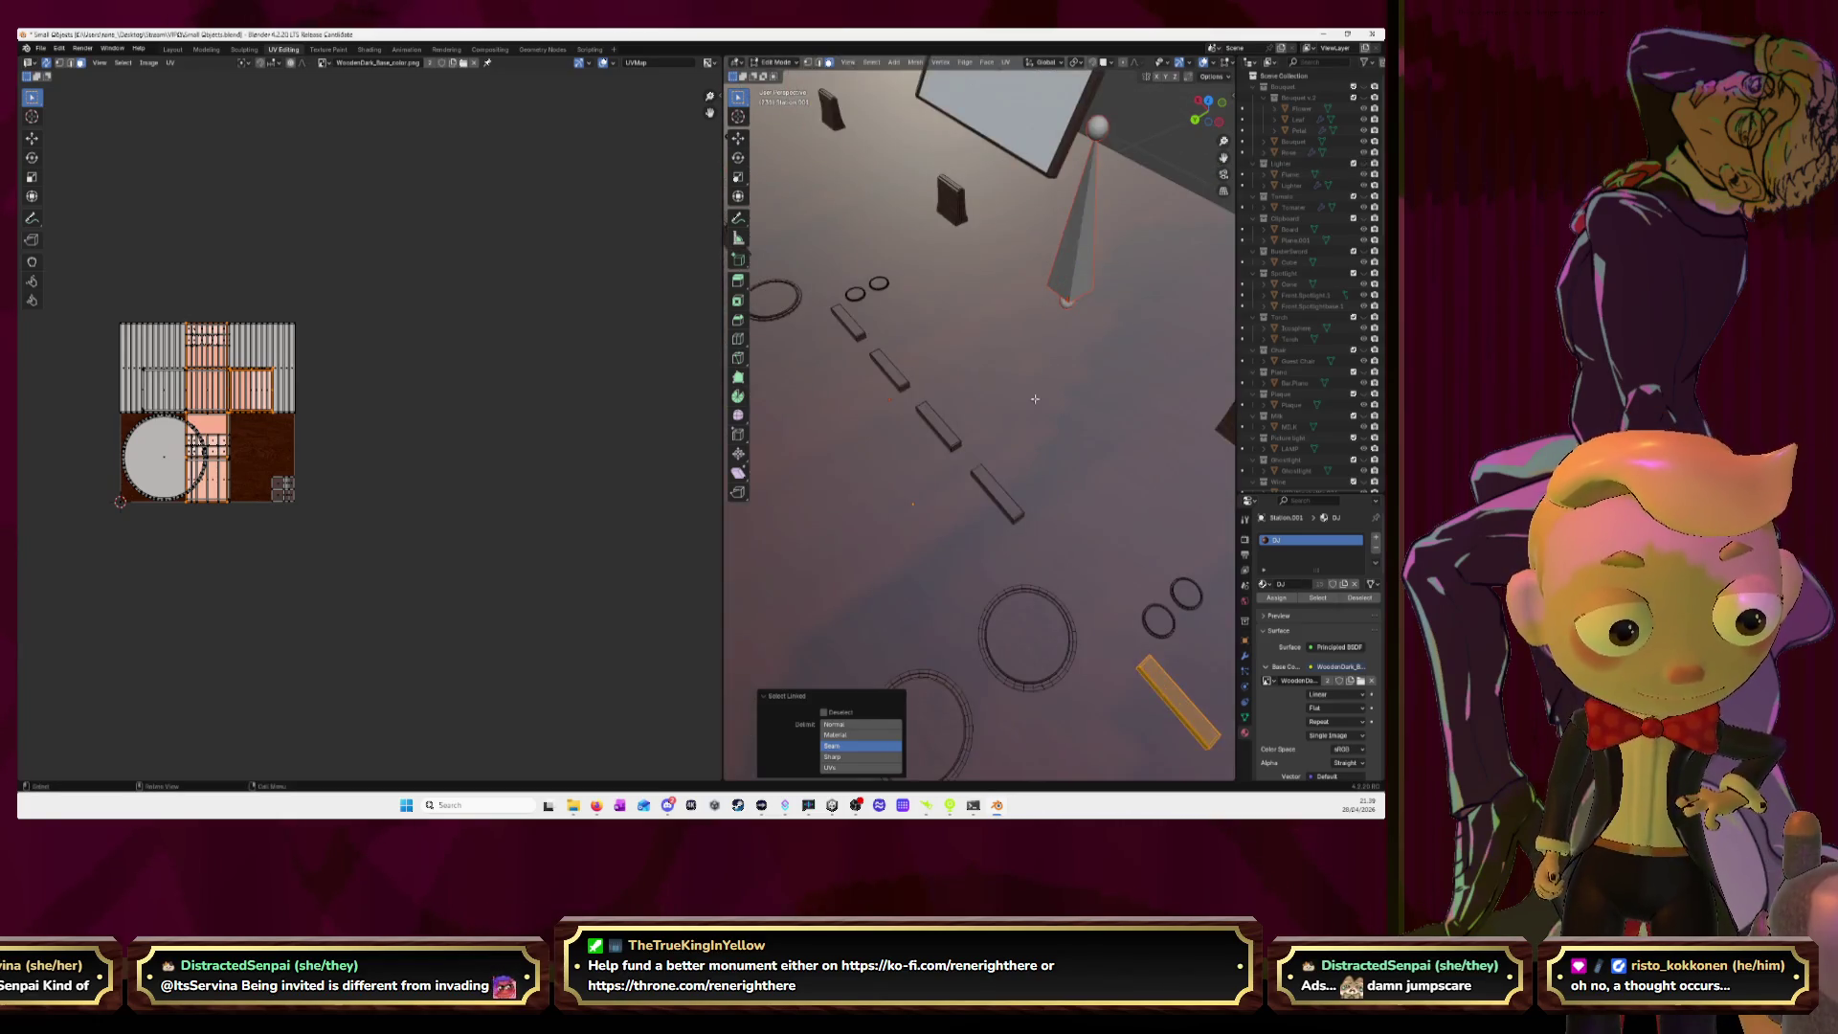
{"action": "key", "text": "l"}
{"action": "key", "text": "l"}
{"action": "key", "text": "l"}
{"action": "key", "text": "l"}
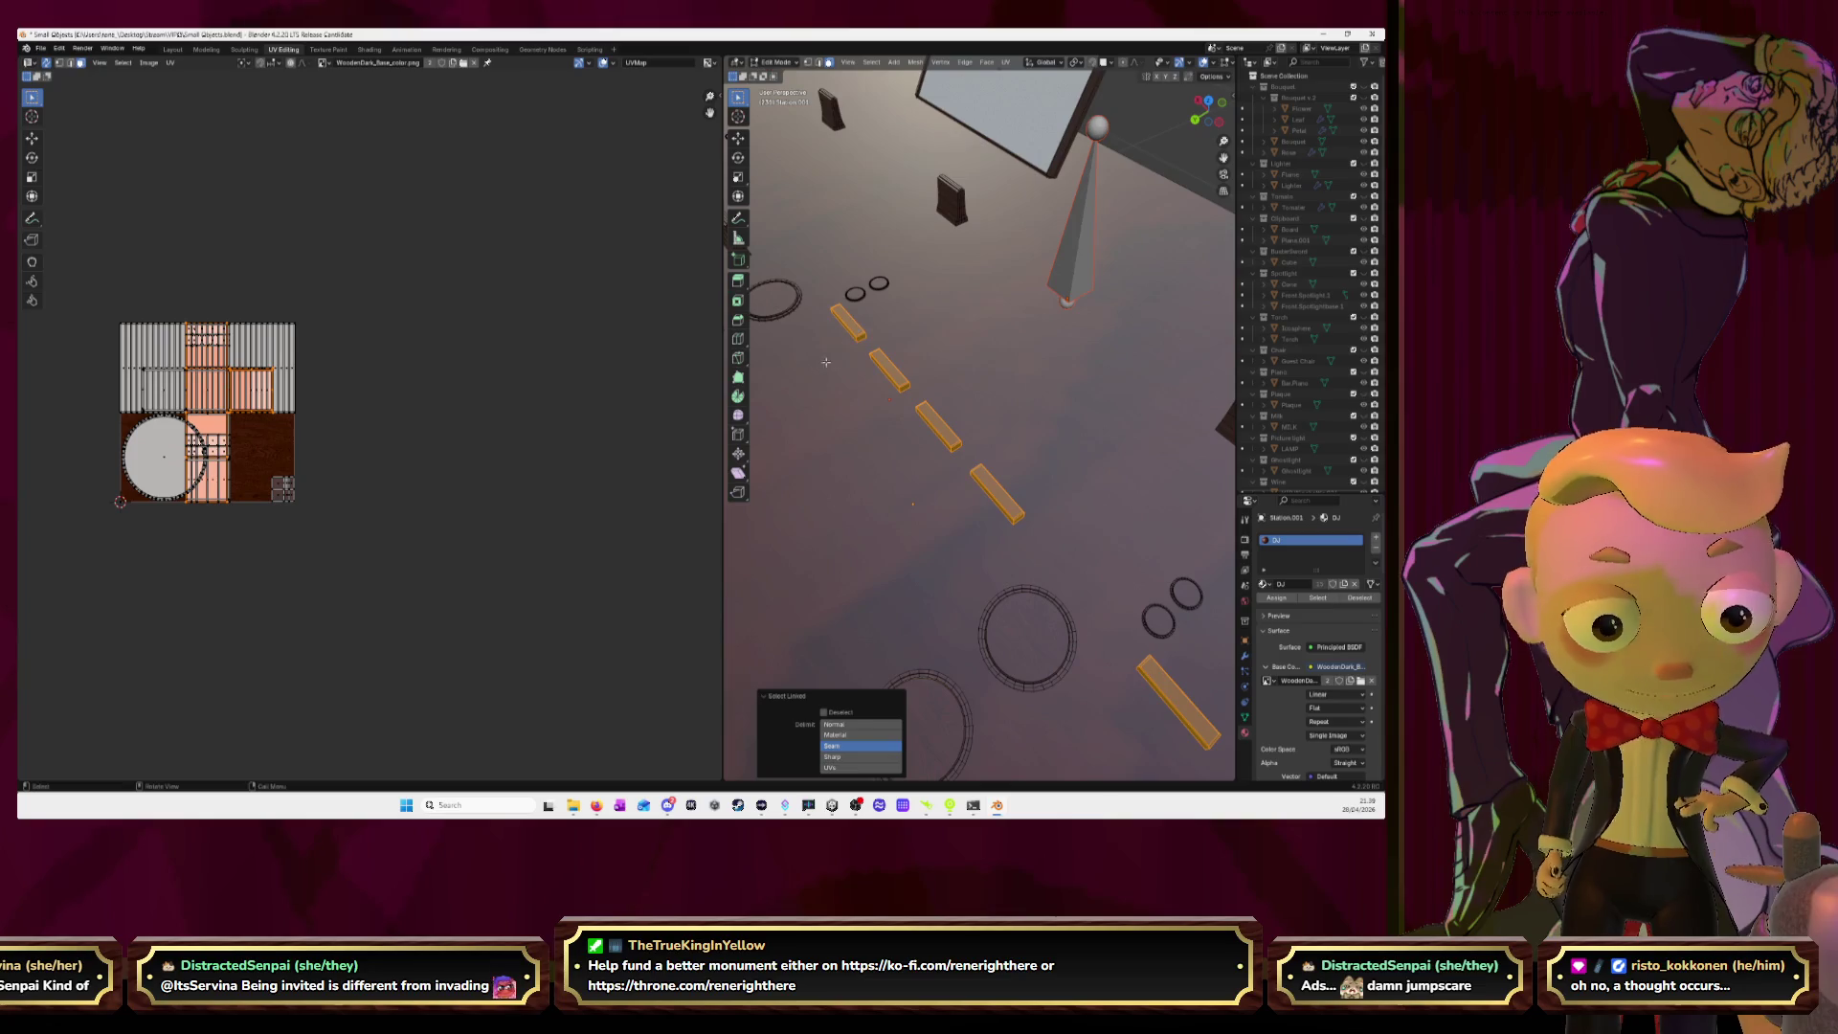
Unwrap the slider planks and move their islands clear of the texture.
{"action": "key", "text": "u"}
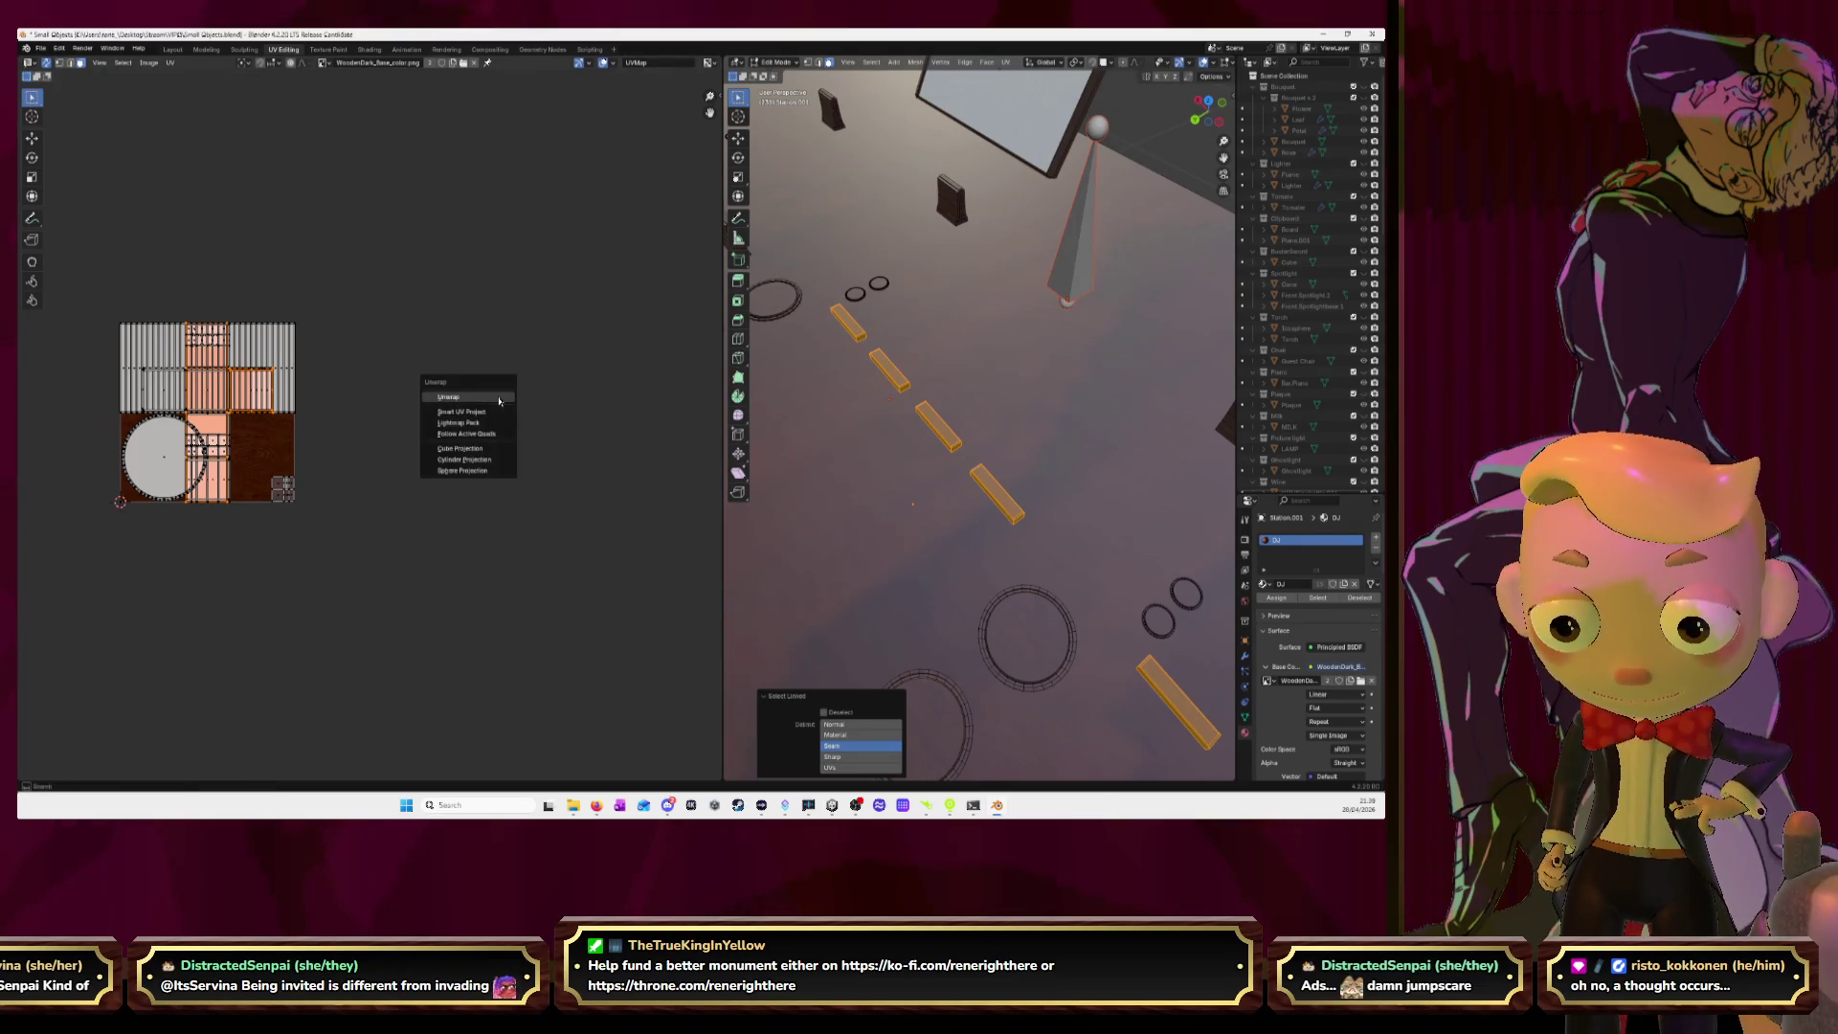
{"action": "left_click", "coordinate": [499, 401]}
{"action": "key", "text": "g"}
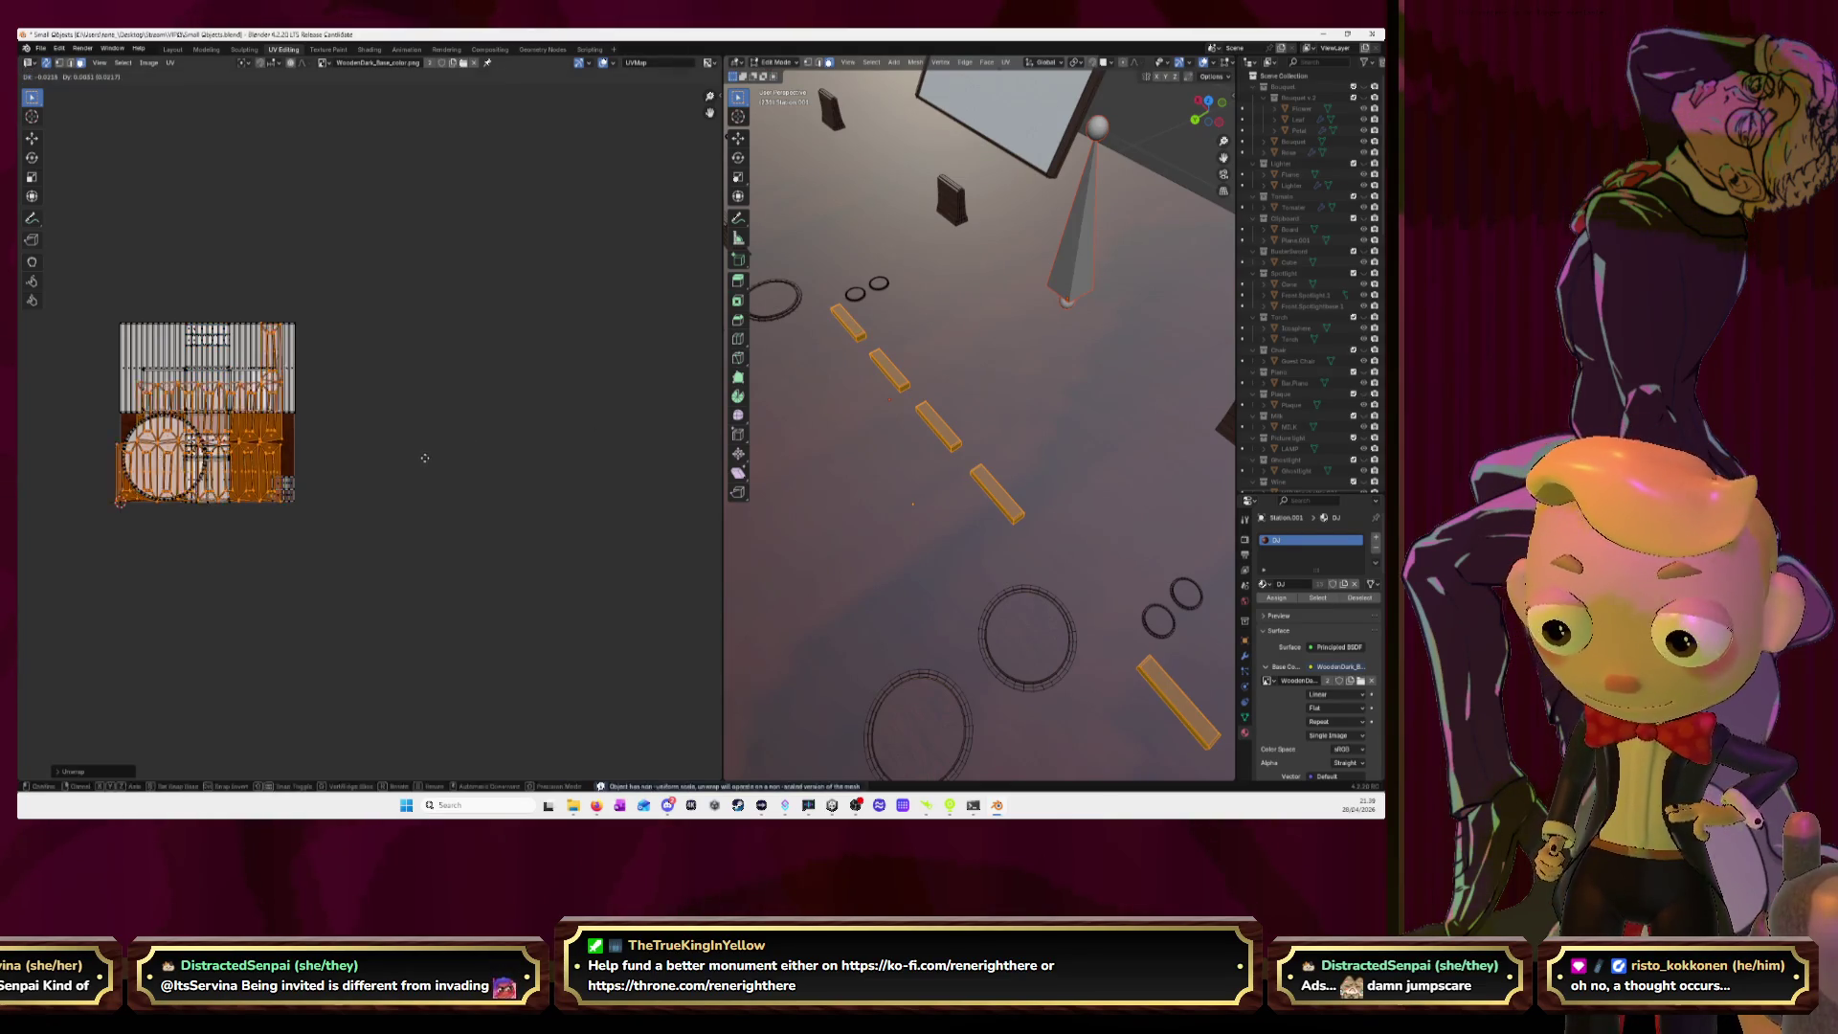
{"action": "left_click", "coordinate": [511, 373]}
{"action": "key", "text": "alt+a"}
Move the tall plank island to the start of the top row and rotate it upright.
{"action": "left_click_drag", "start_coordinate": [477, 320], "coordinate": [559, 390]}
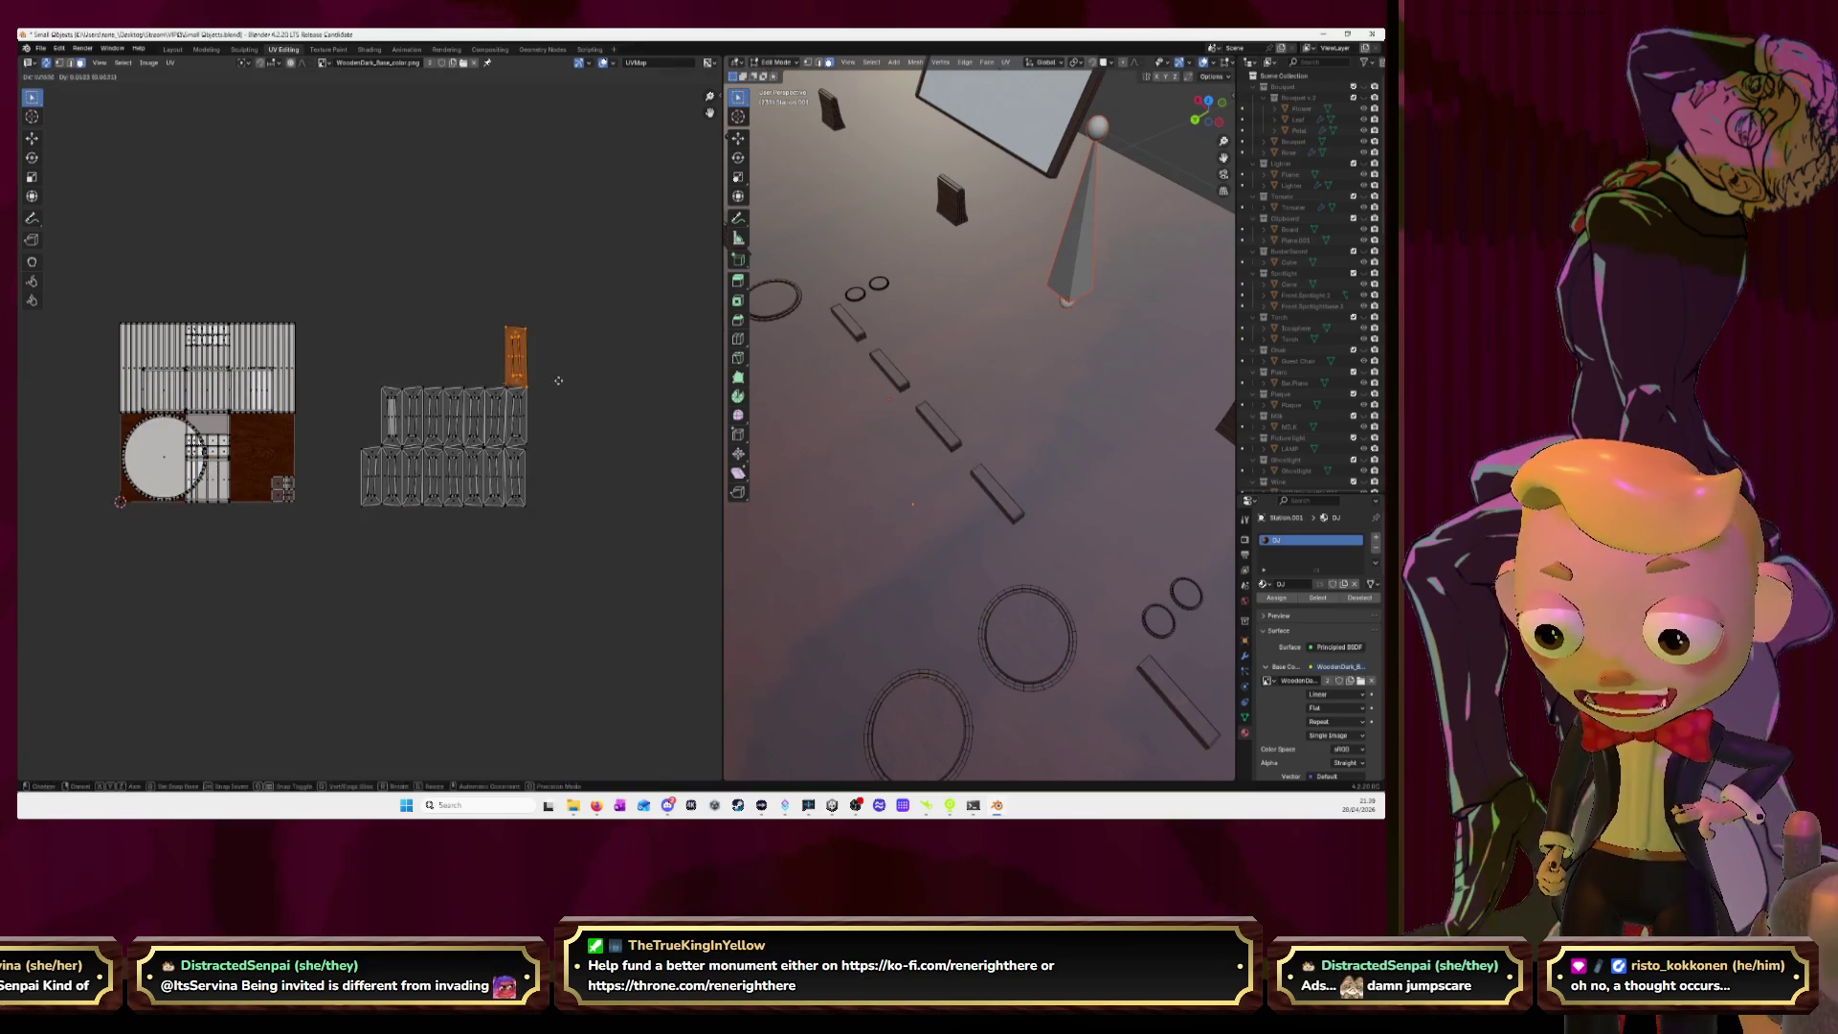
{"action": "key", "text": "g"}
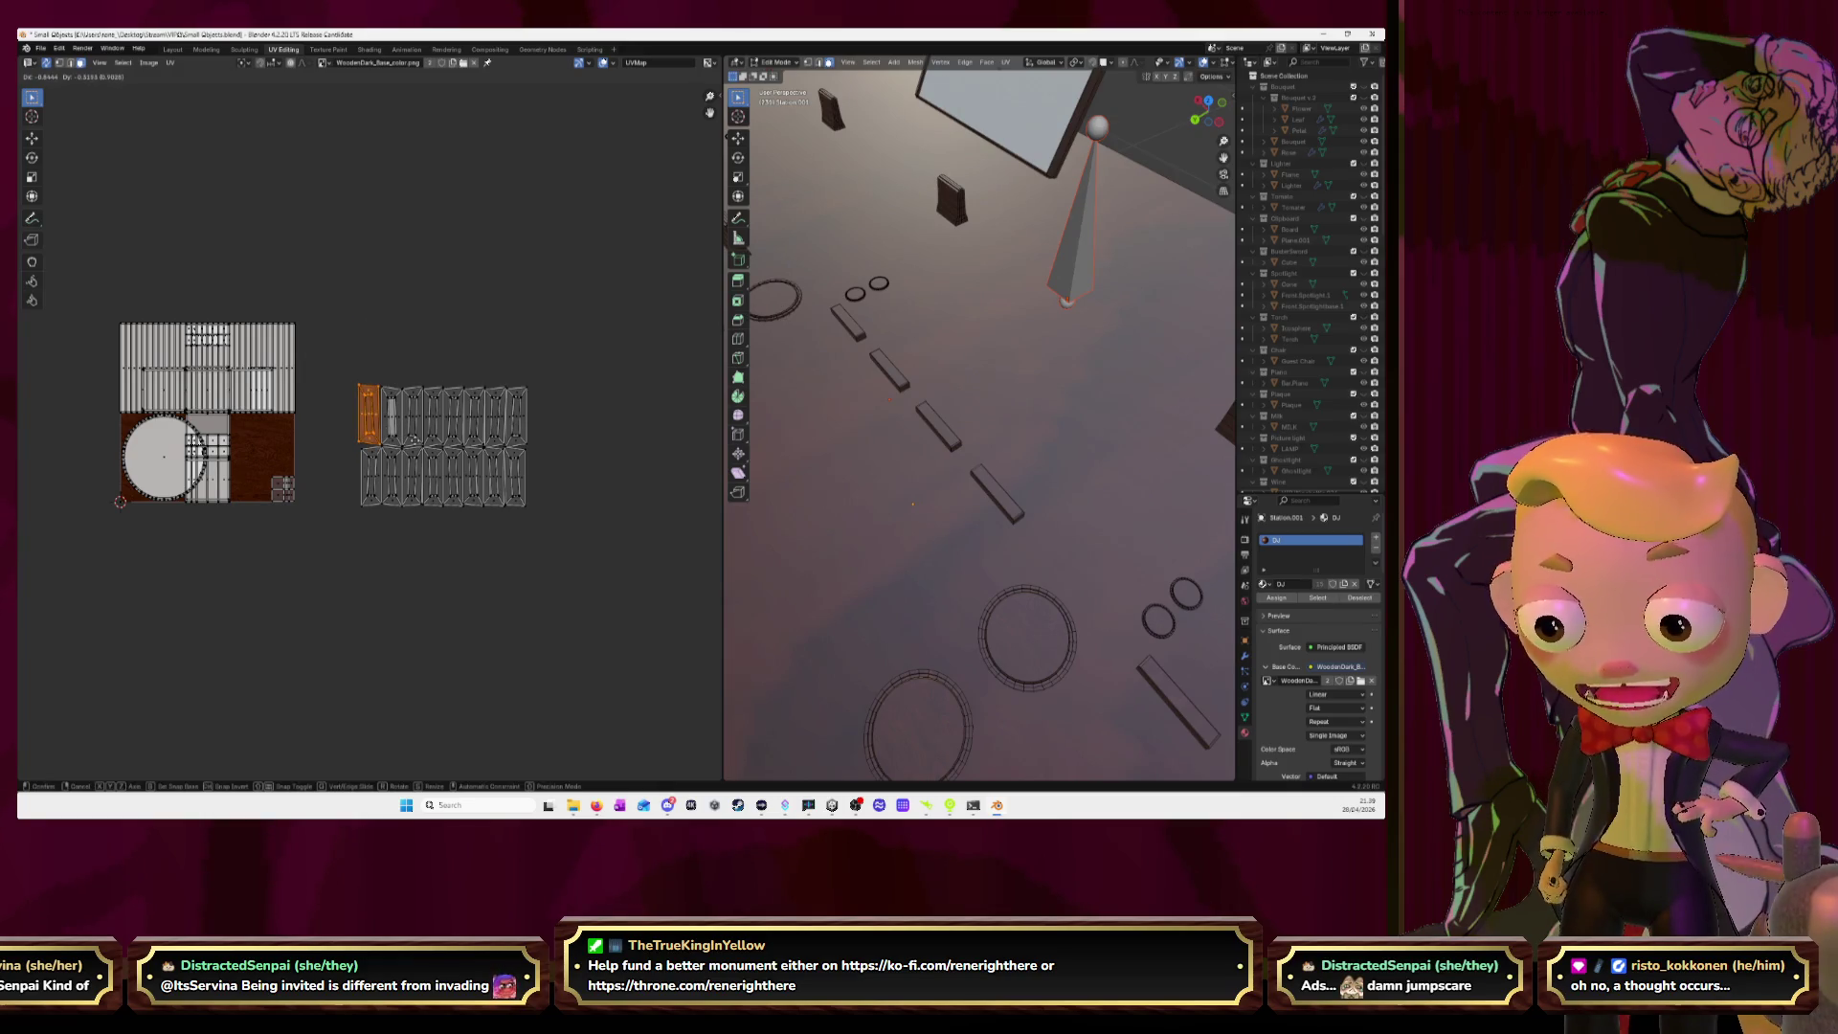
{"action": "left_click", "coordinate": [416, 445]}
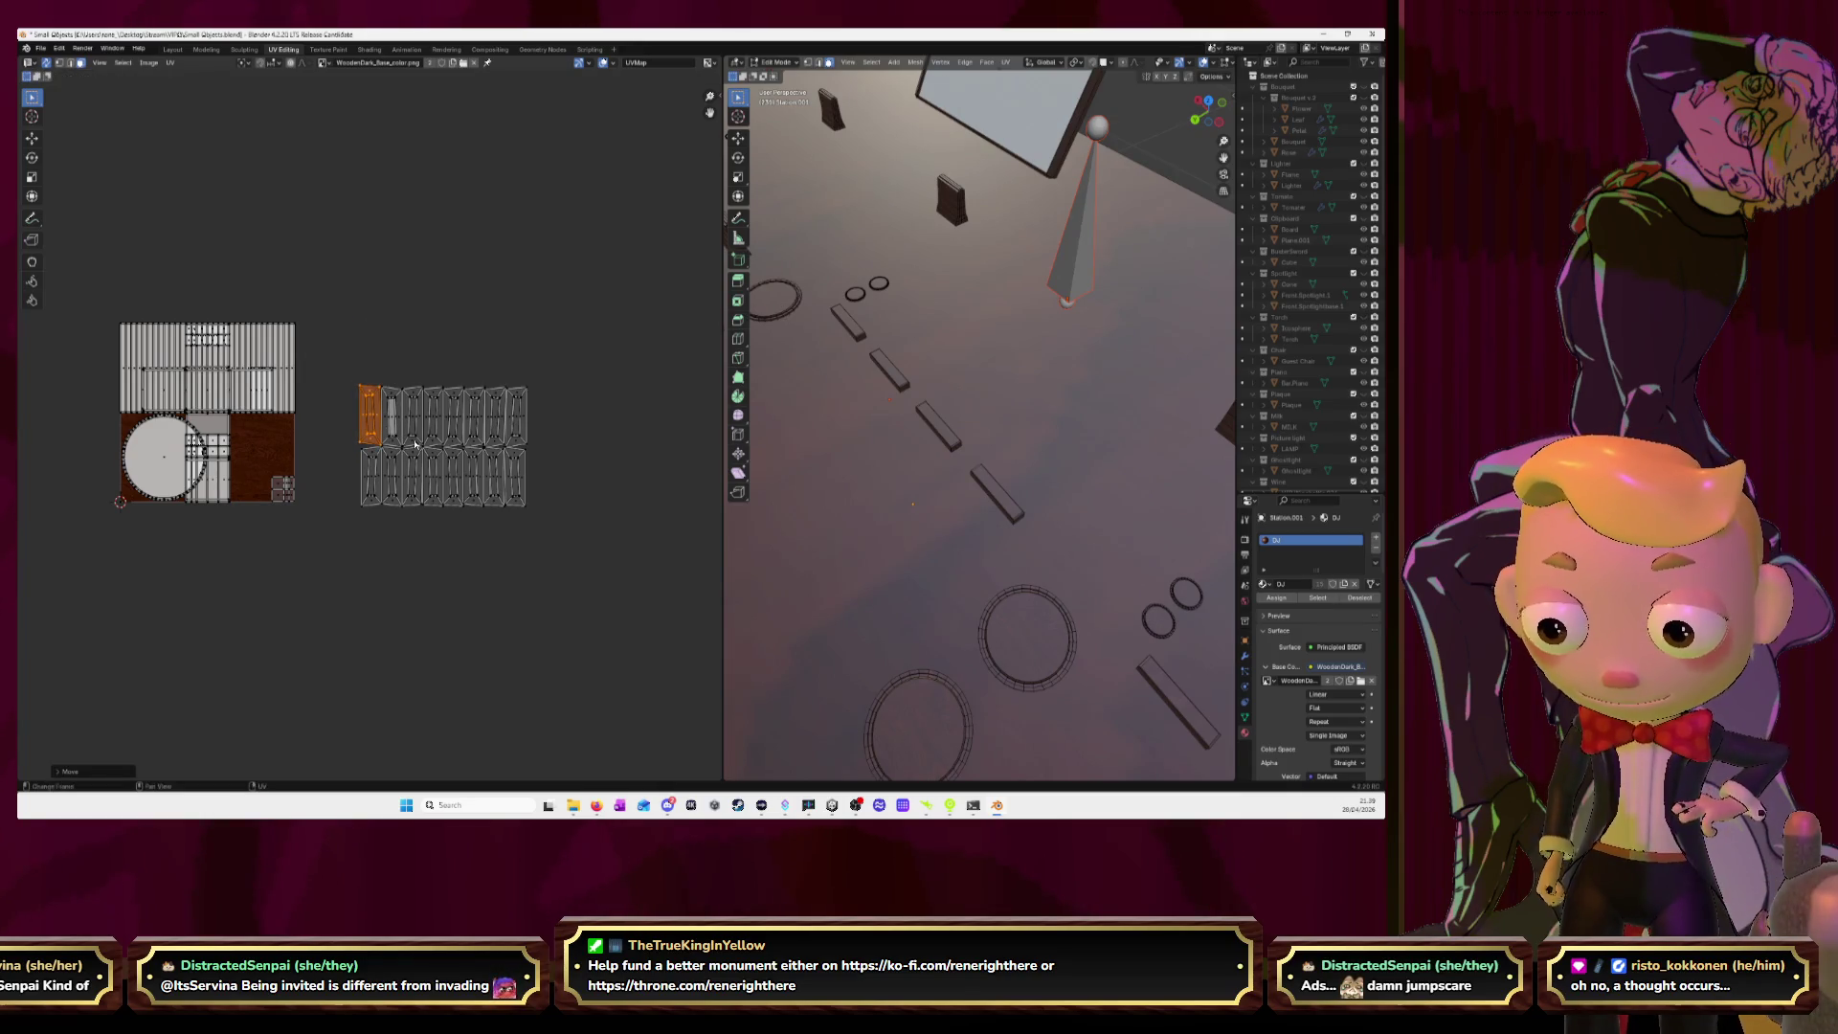
{"action": "key", "text": "r"}
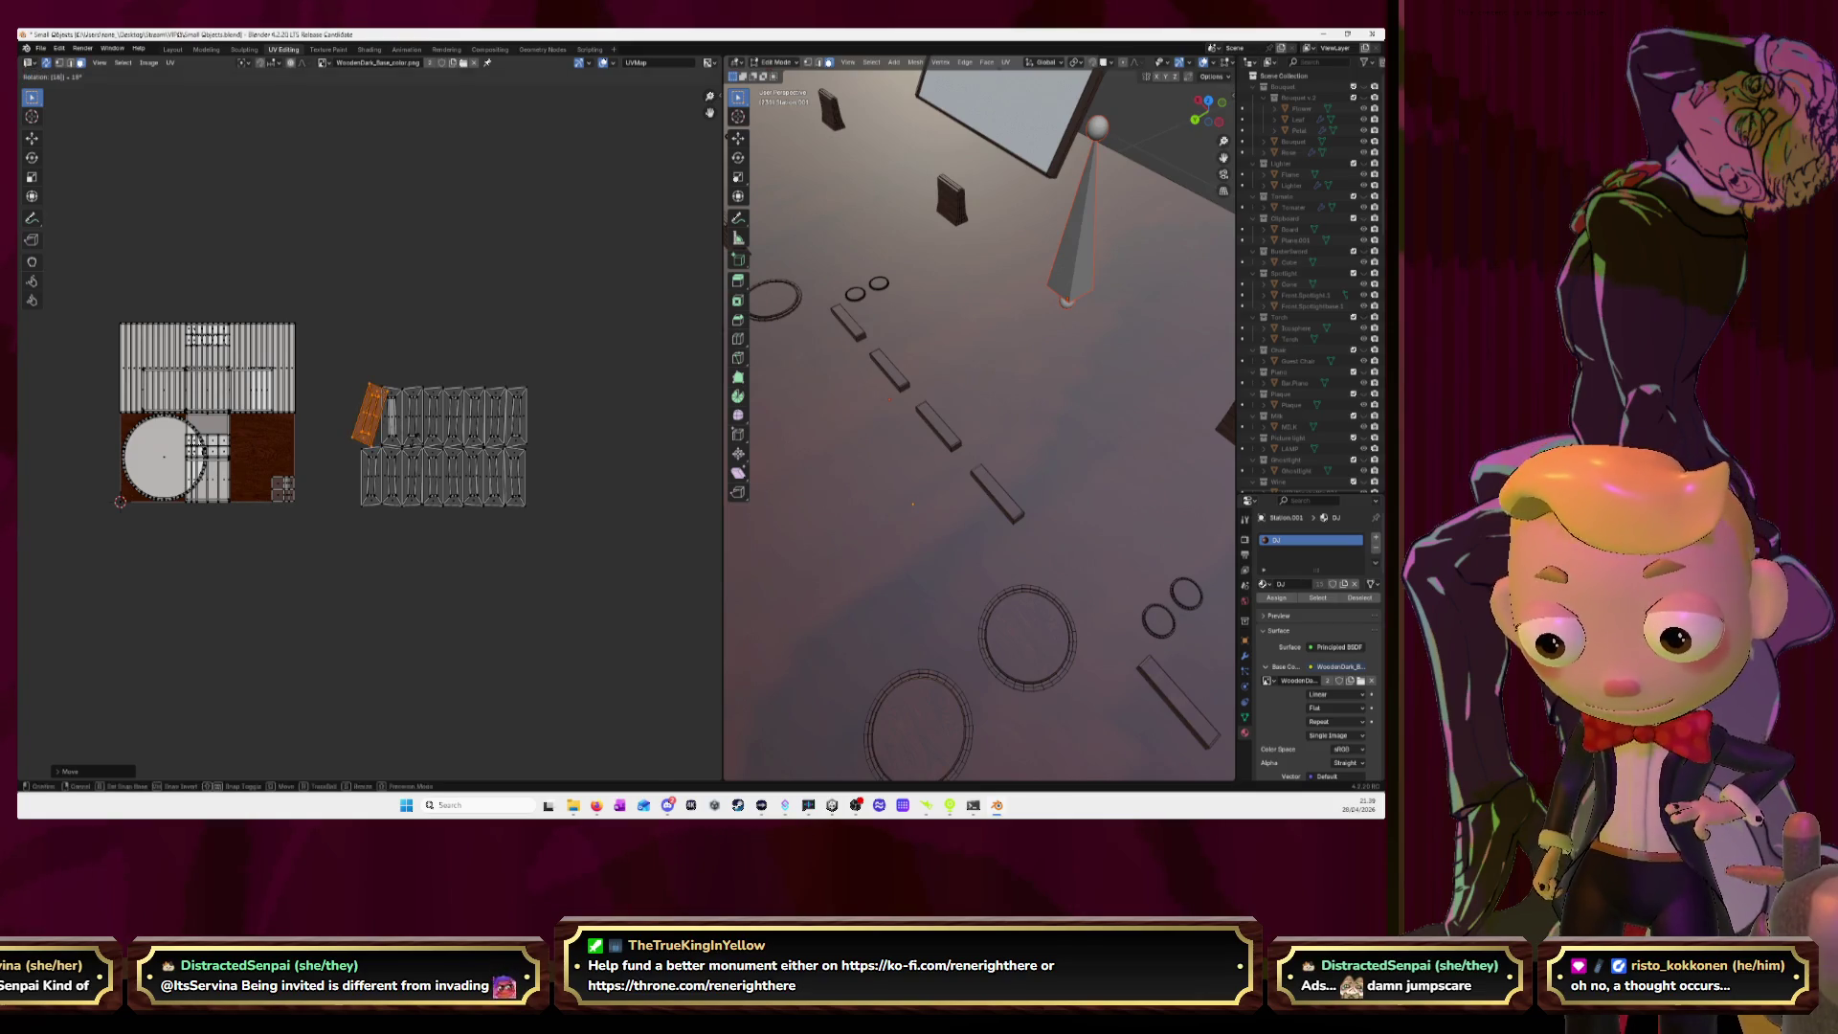
{"action": "left_click", "coordinate": [414, 444]}
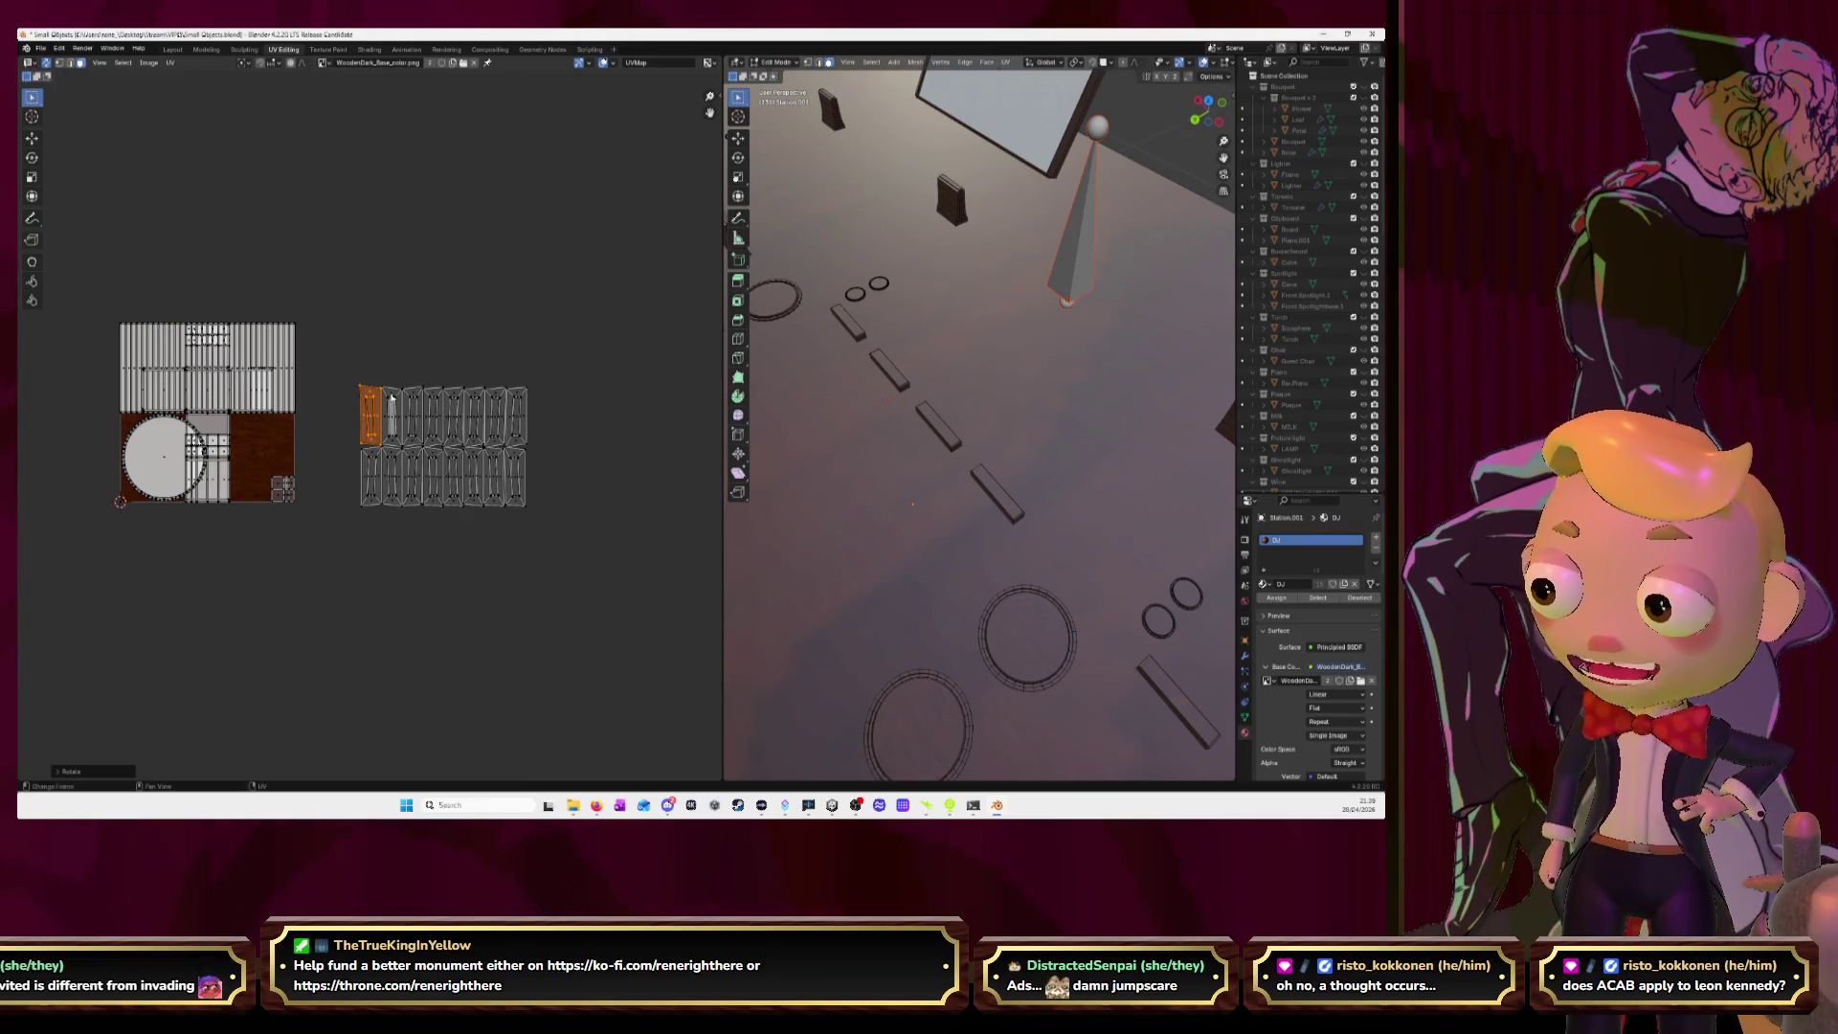
Select and frame all the plank islands, then reveal the hidden deck pieces.
{"action": "left_click_drag", "start_coordinate": [327, 344], "coordinate": [572, 572]}
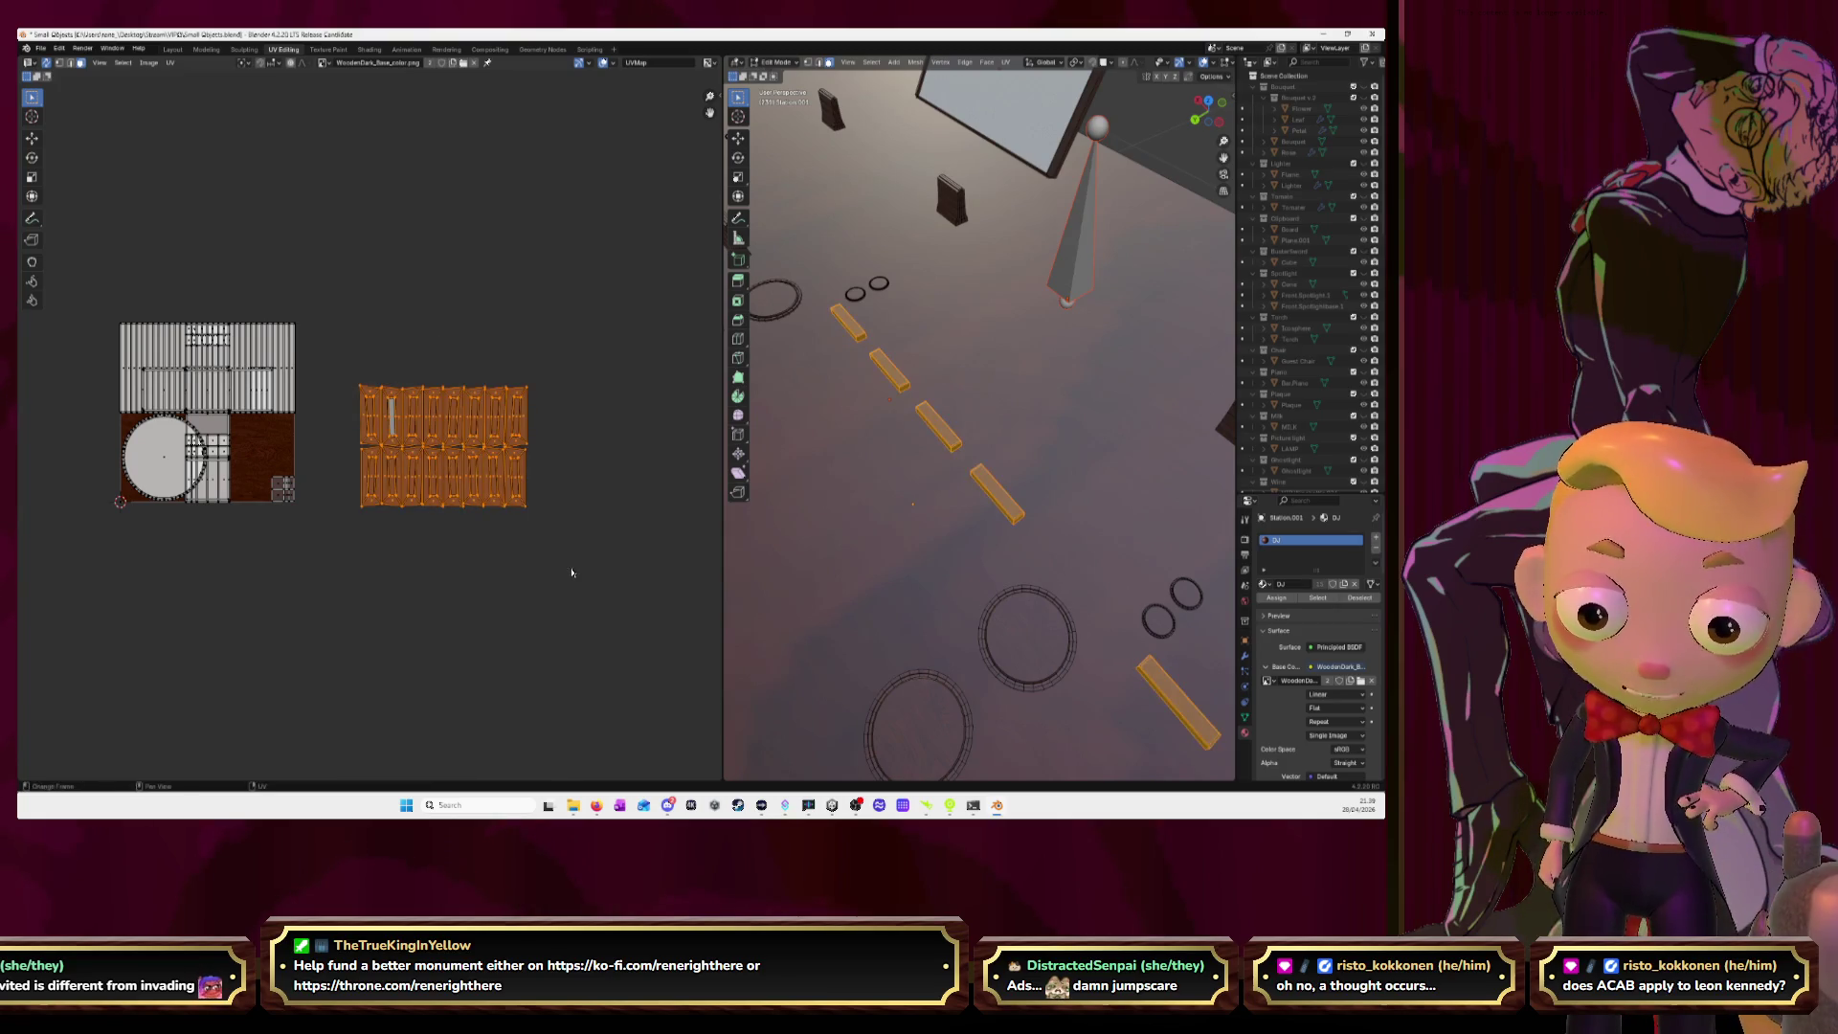
{"action": "key", "text": "KP_Decimal"}
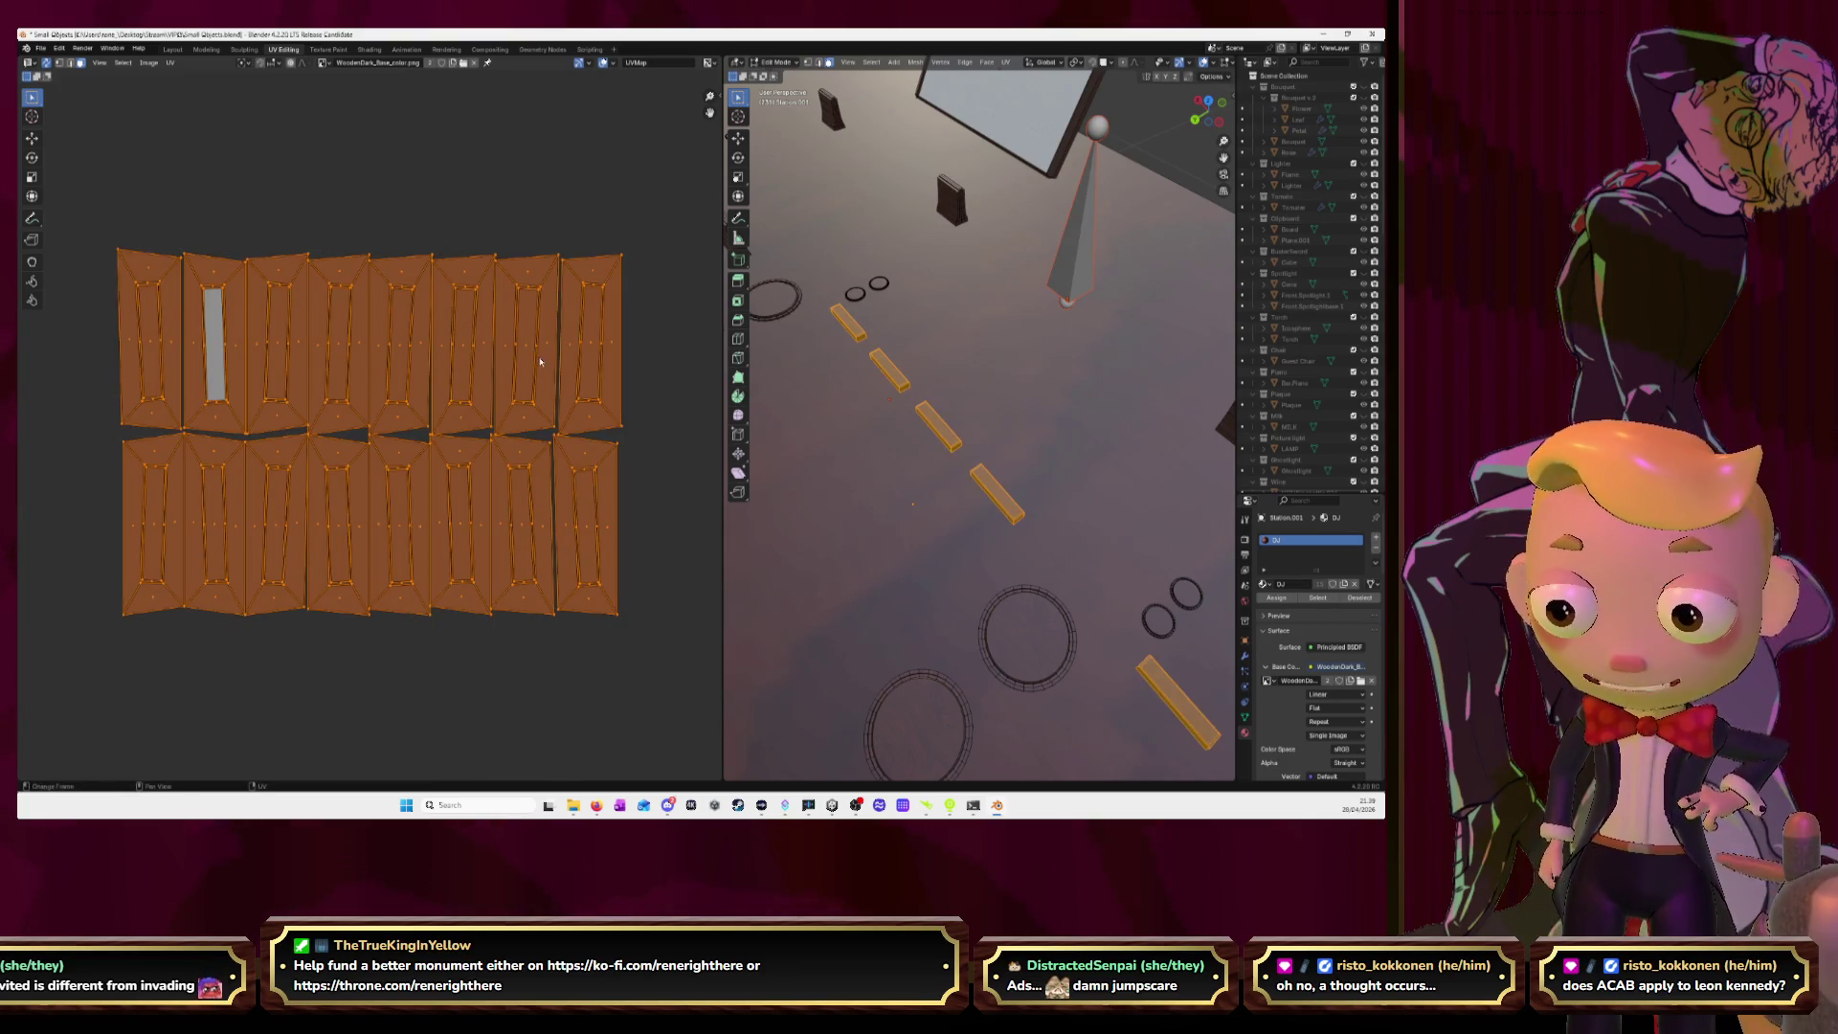
{"action": "scroll", "coordinate": [531, 369], "scroll_direction": "down", "scroll_amount": 5}
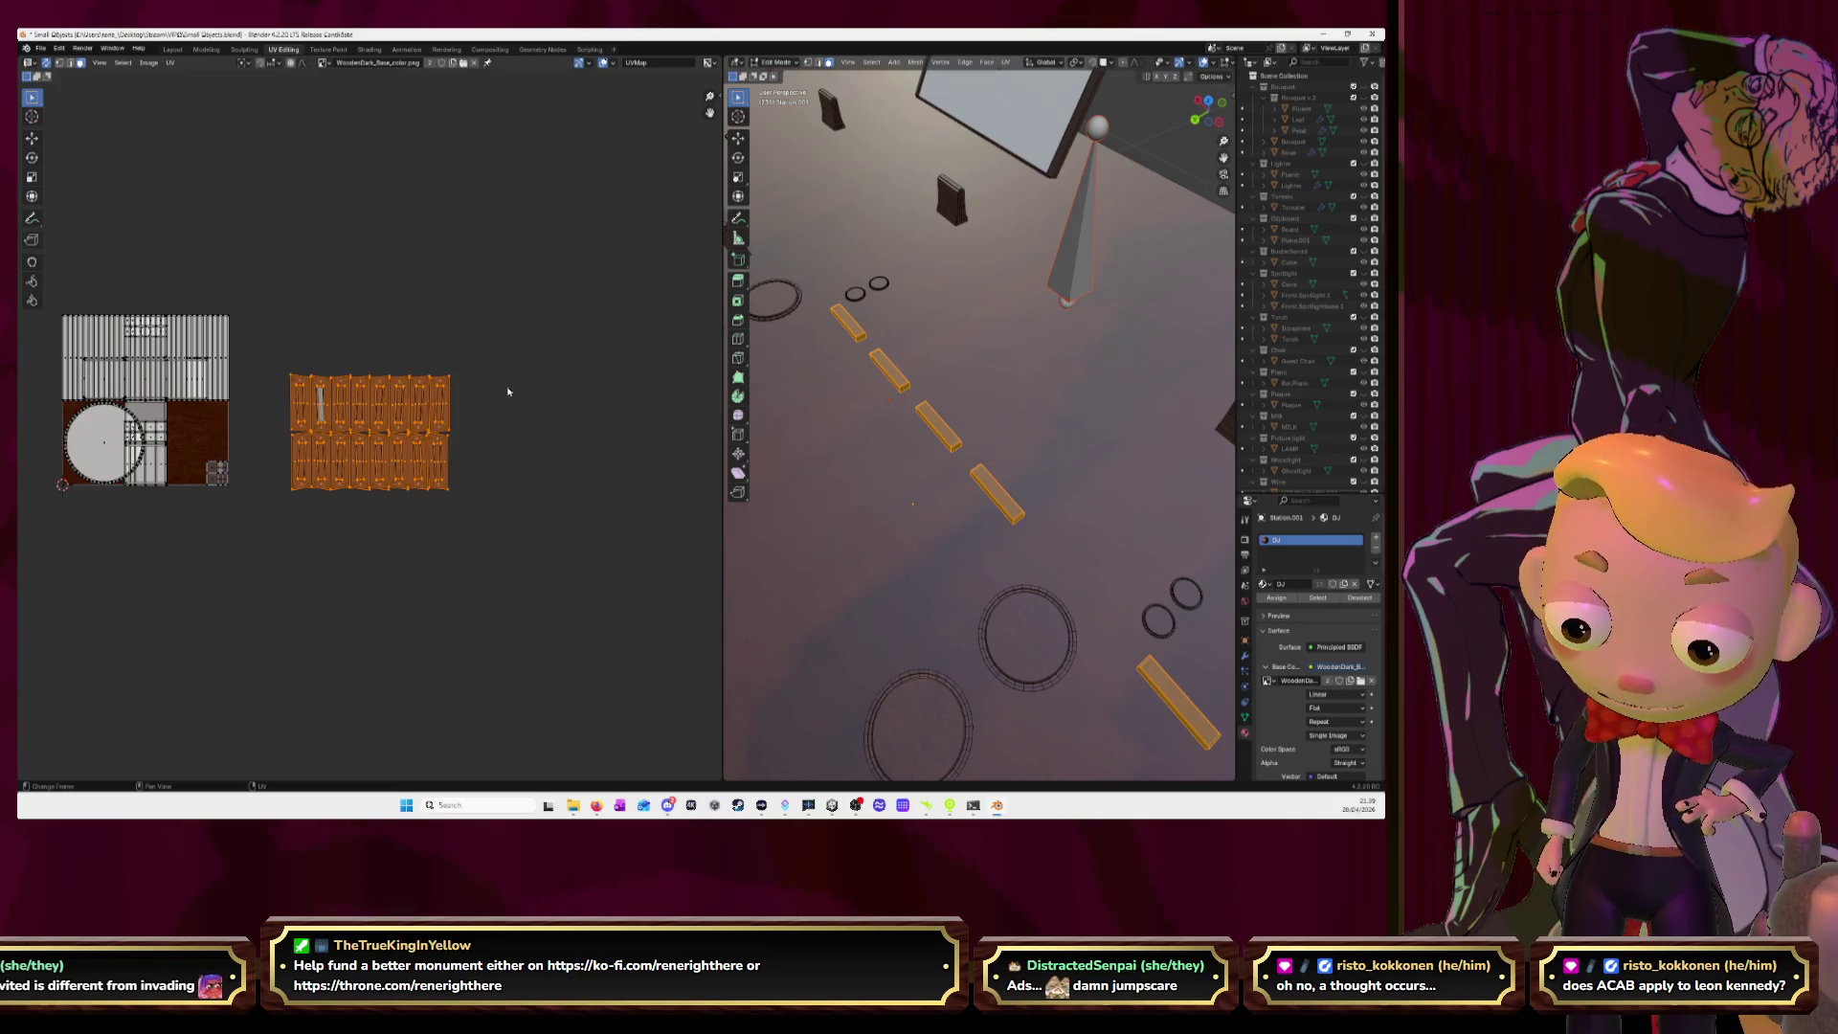
{"action": "key", "text": "alt+h"}
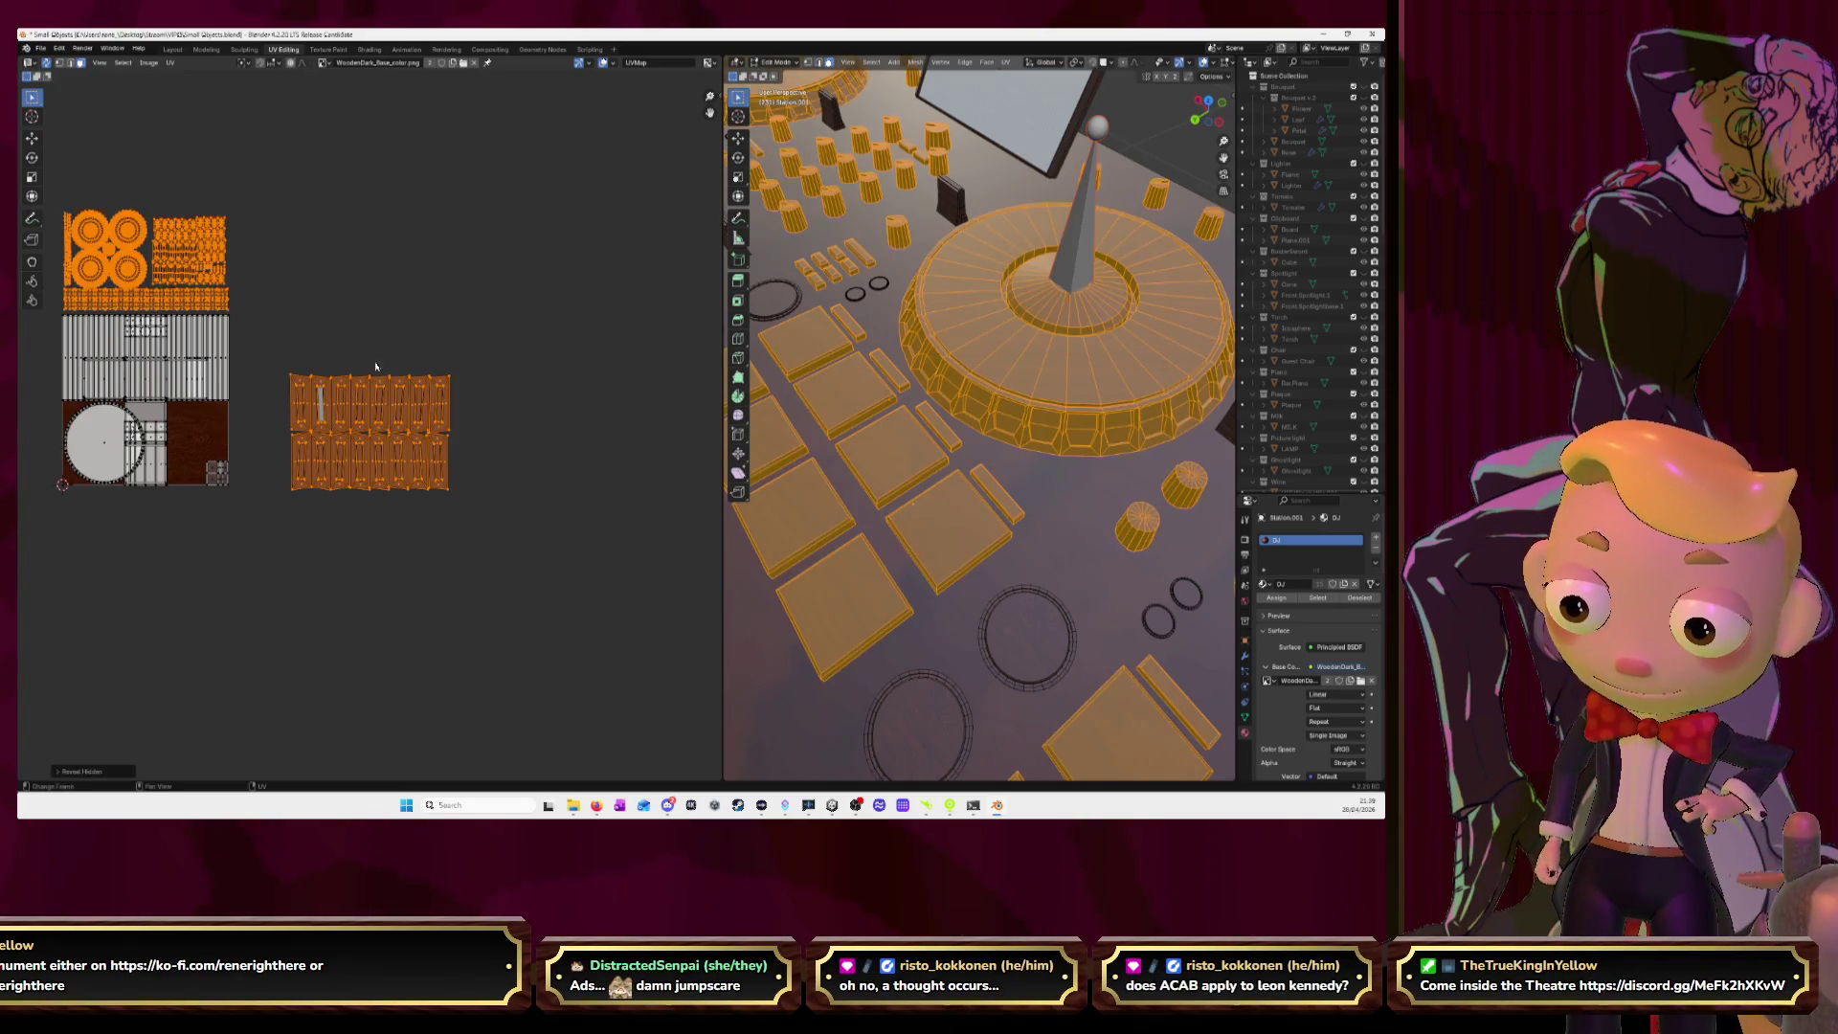
Move the plank islands at full size above the knob islands, then select that top group.
{"action": "middle_click_drag", "start_coordinate": [376, 366], "coordinate": [430, 405]}
{"action": "left_click_drag", "start_coordinate": [318, 379], "coordinate": [552, 577]}
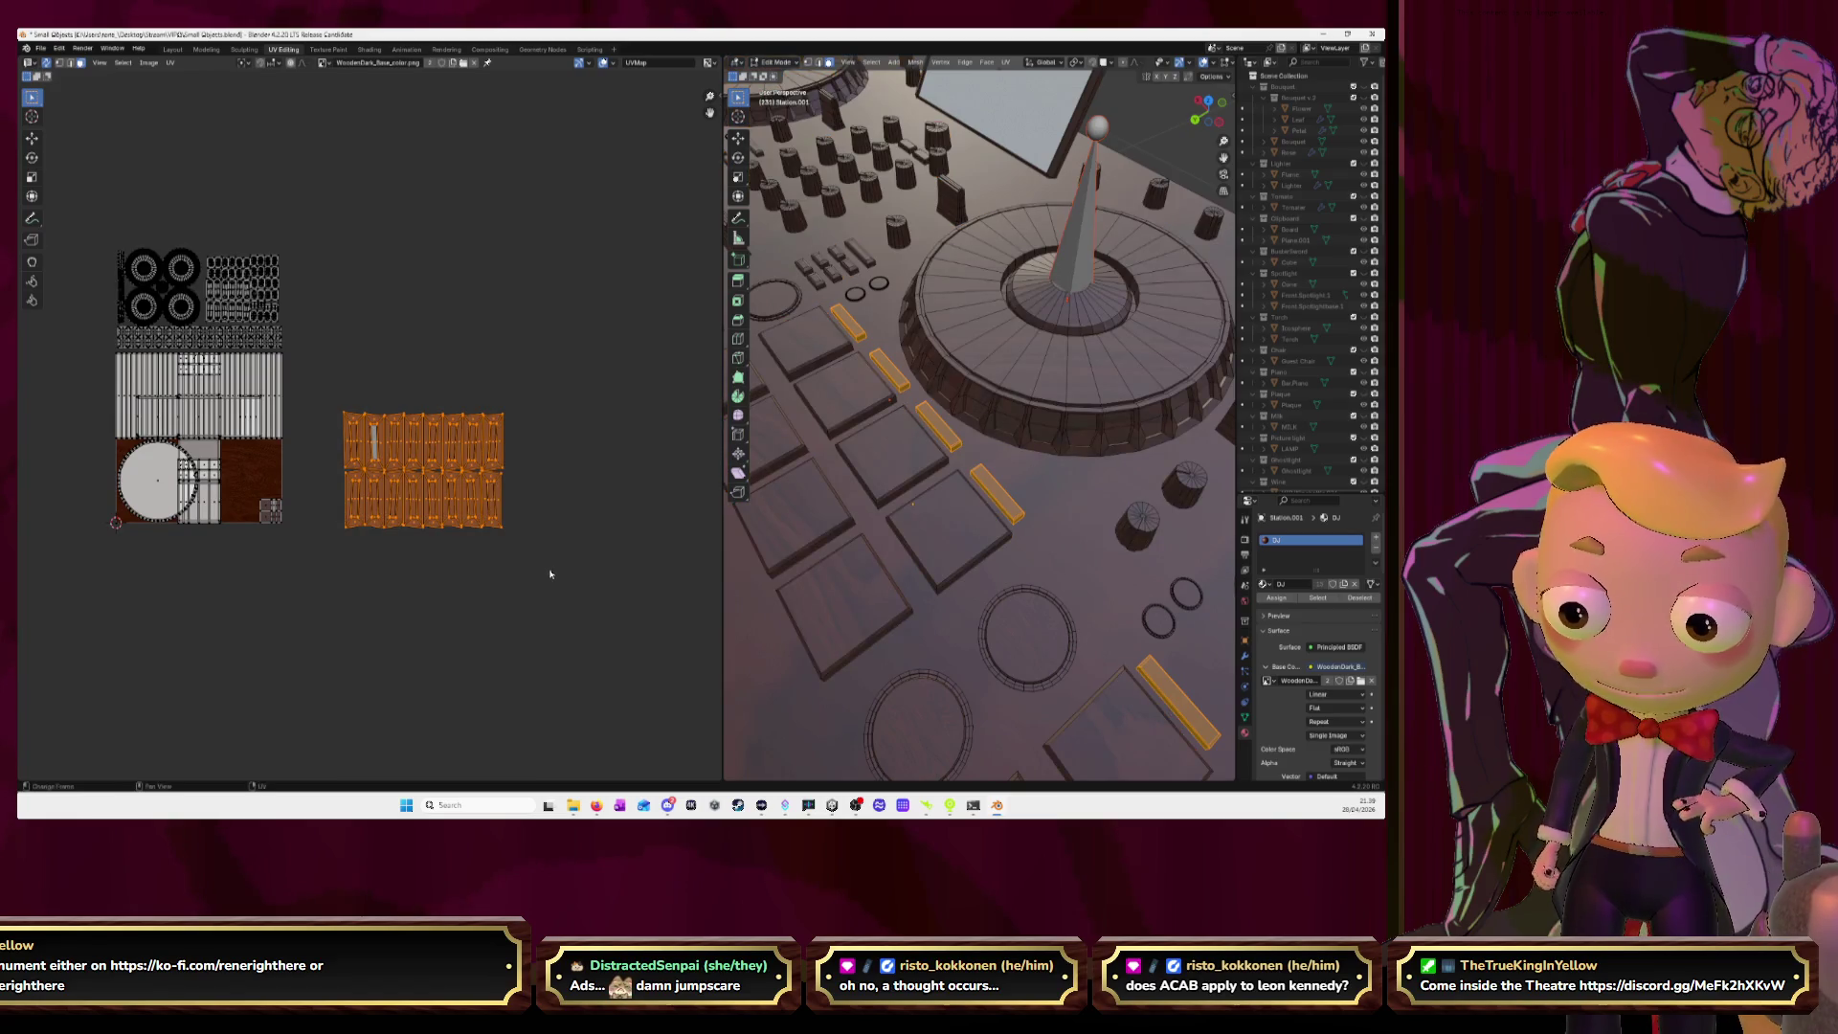
{"action": "middle_click_drag", "start_coordinate": [546, 571], "coordinate": [621, 648]}
{"action": "key", "text": "g"}
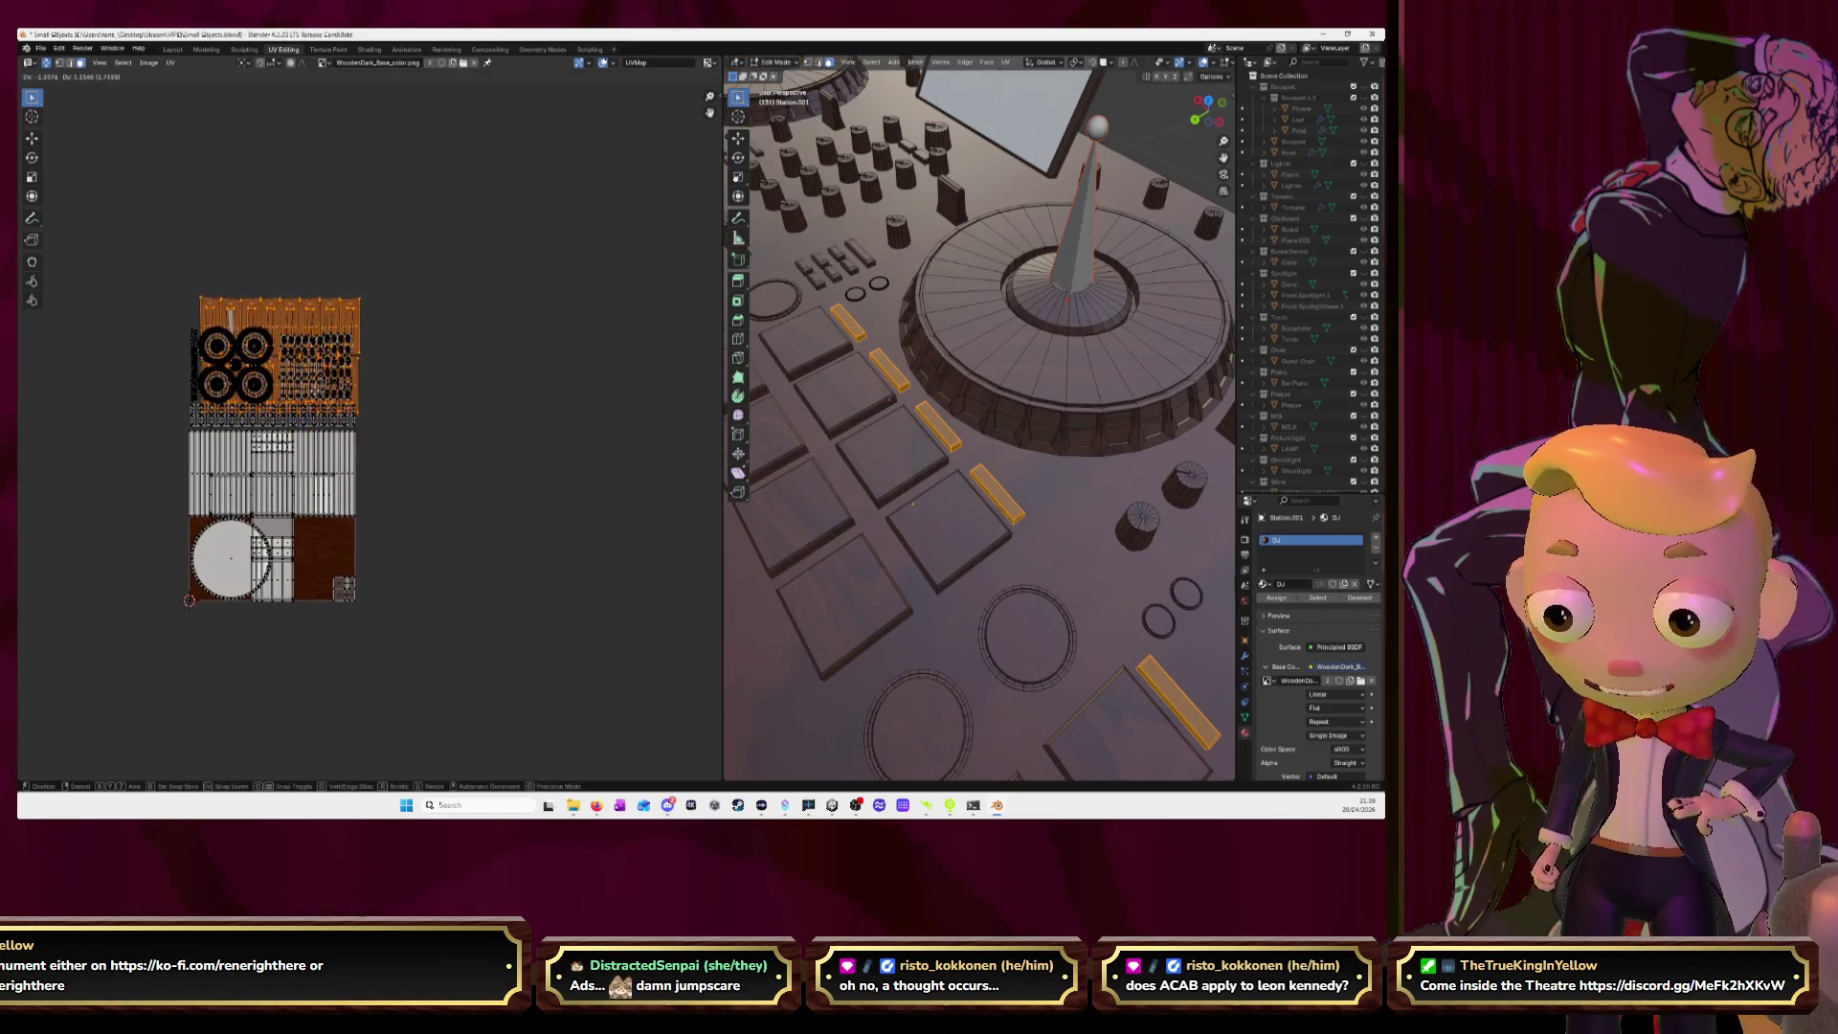
{"action": "left_click", "coordinate": [429, 418]}
{"action": "key", "text": "s"}
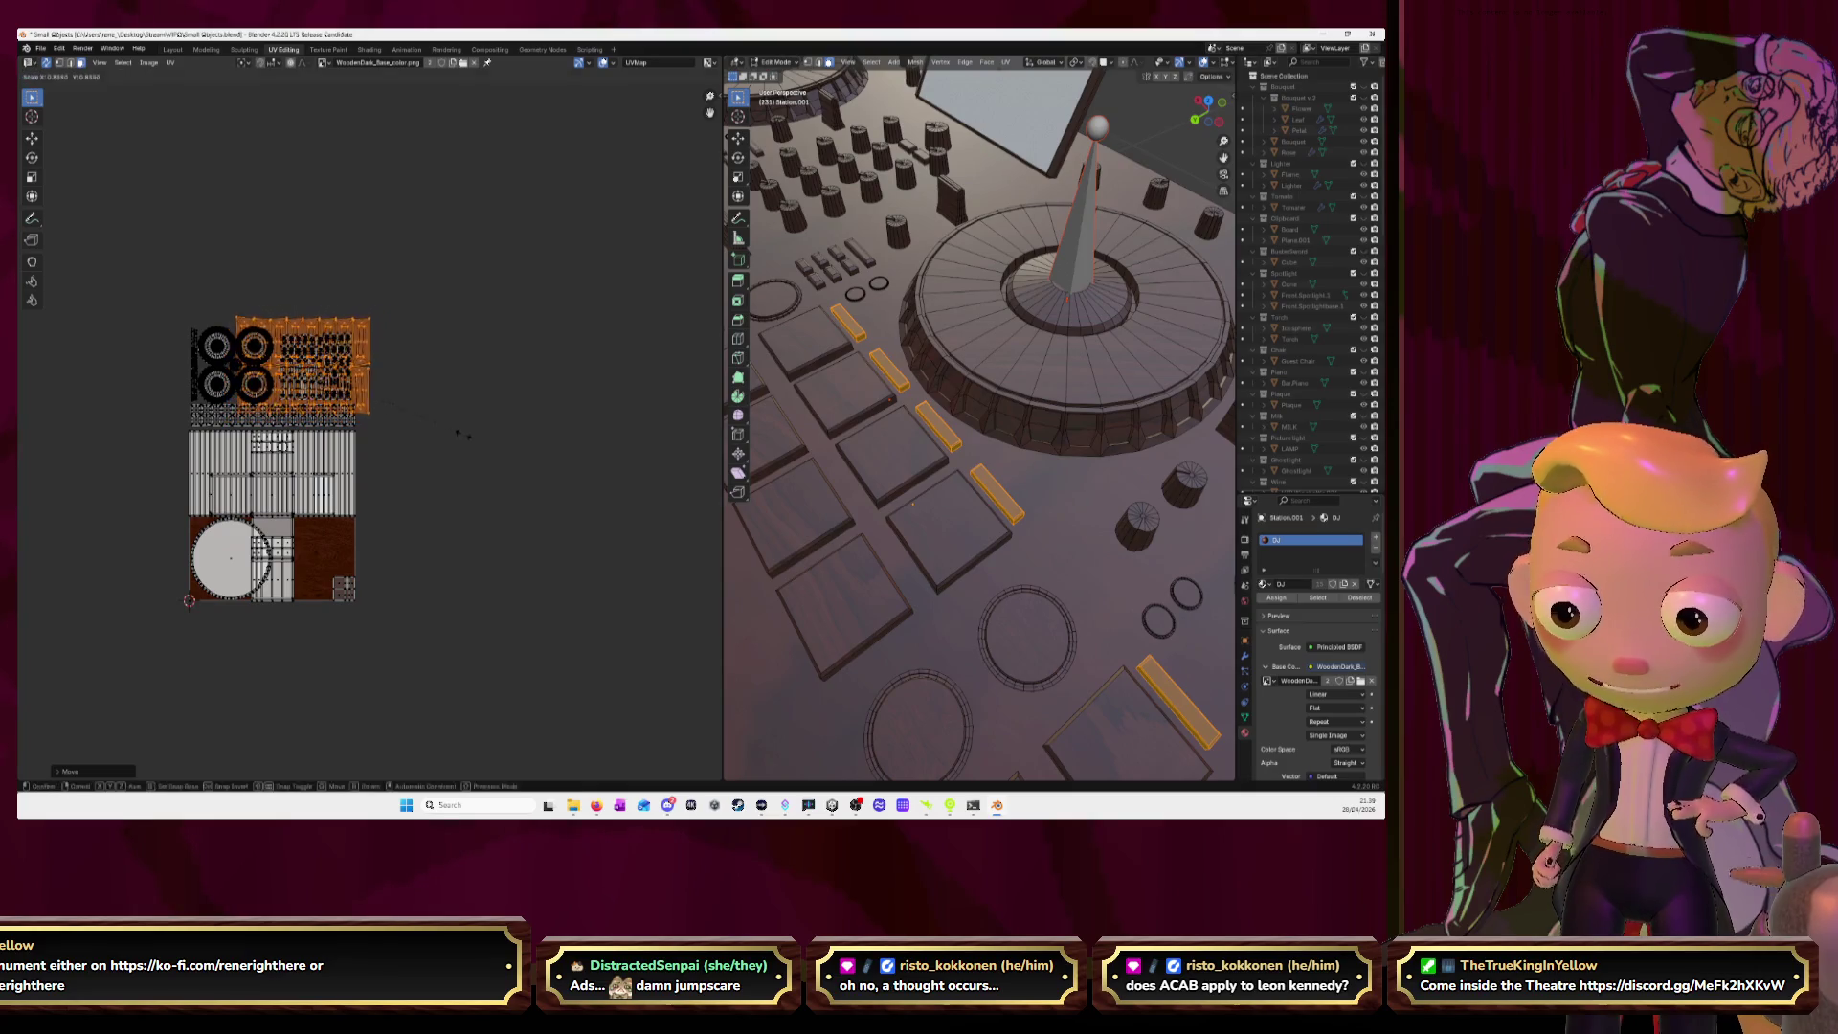
{"action": "key", "text": "Escape"}
{"action": "key", "text": "g"}
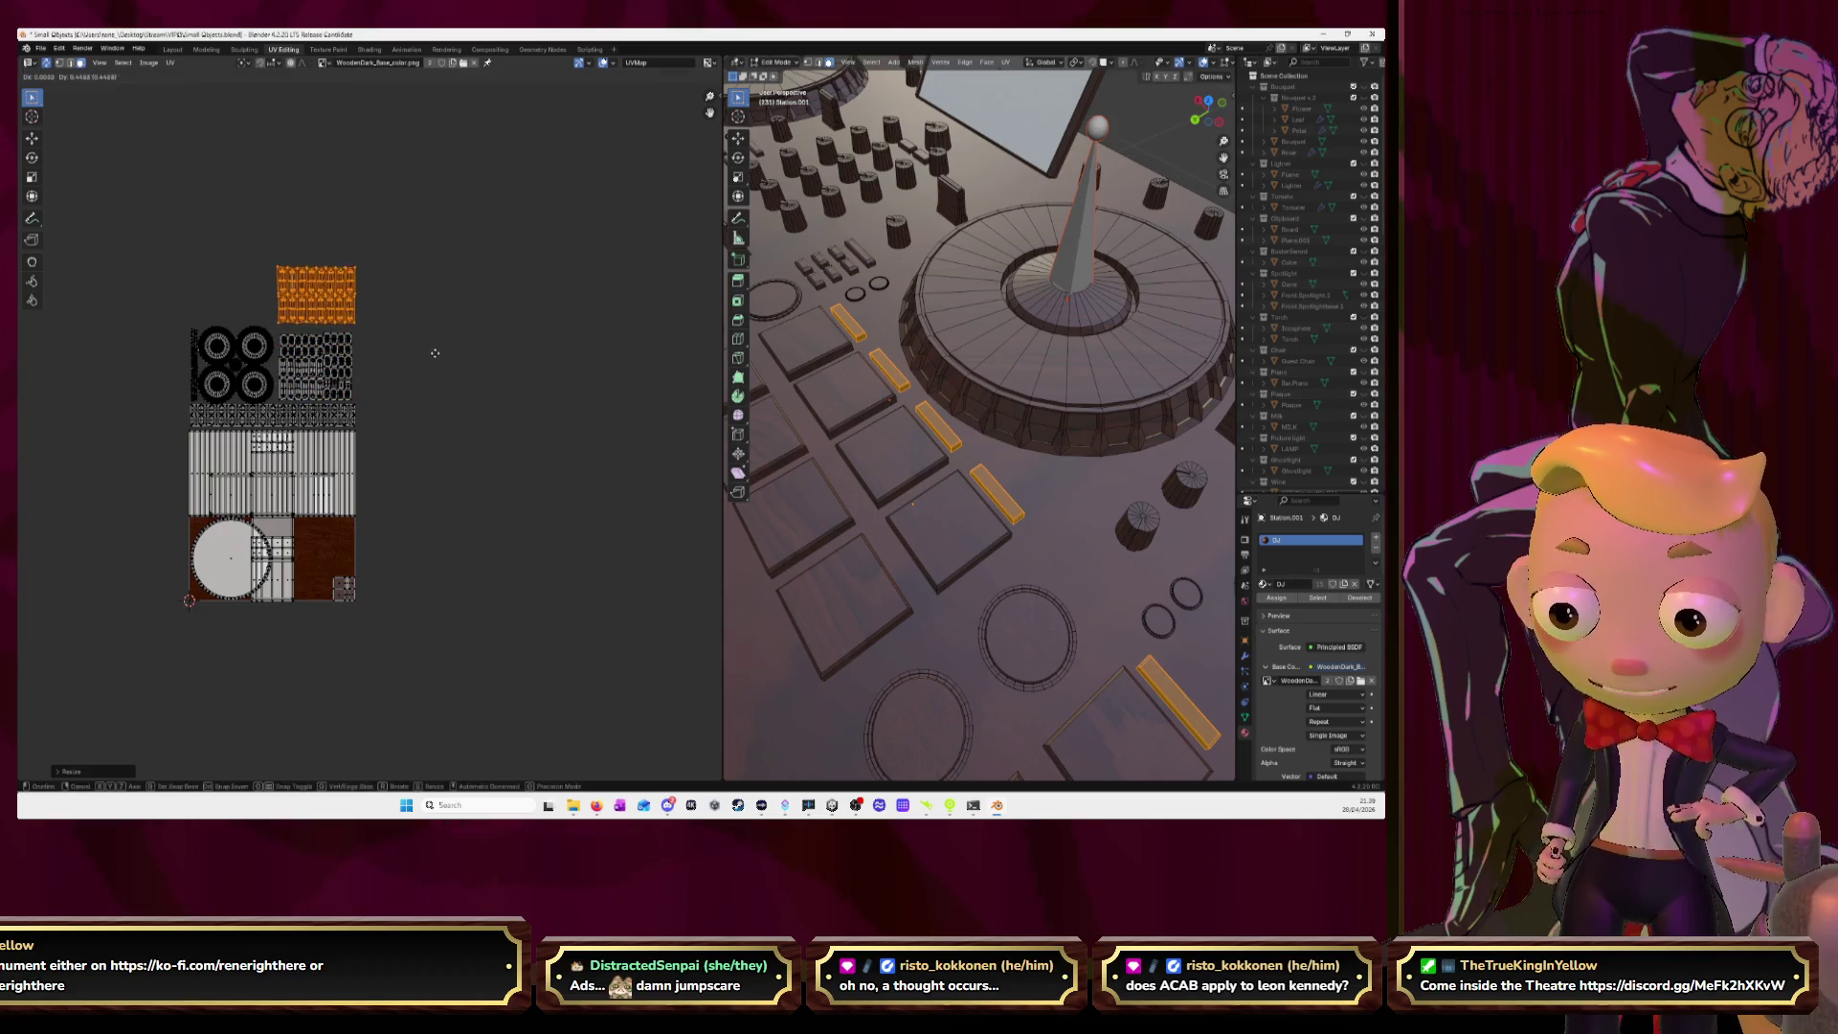
{"action": "left_click", "coordinate": [433, 360]}
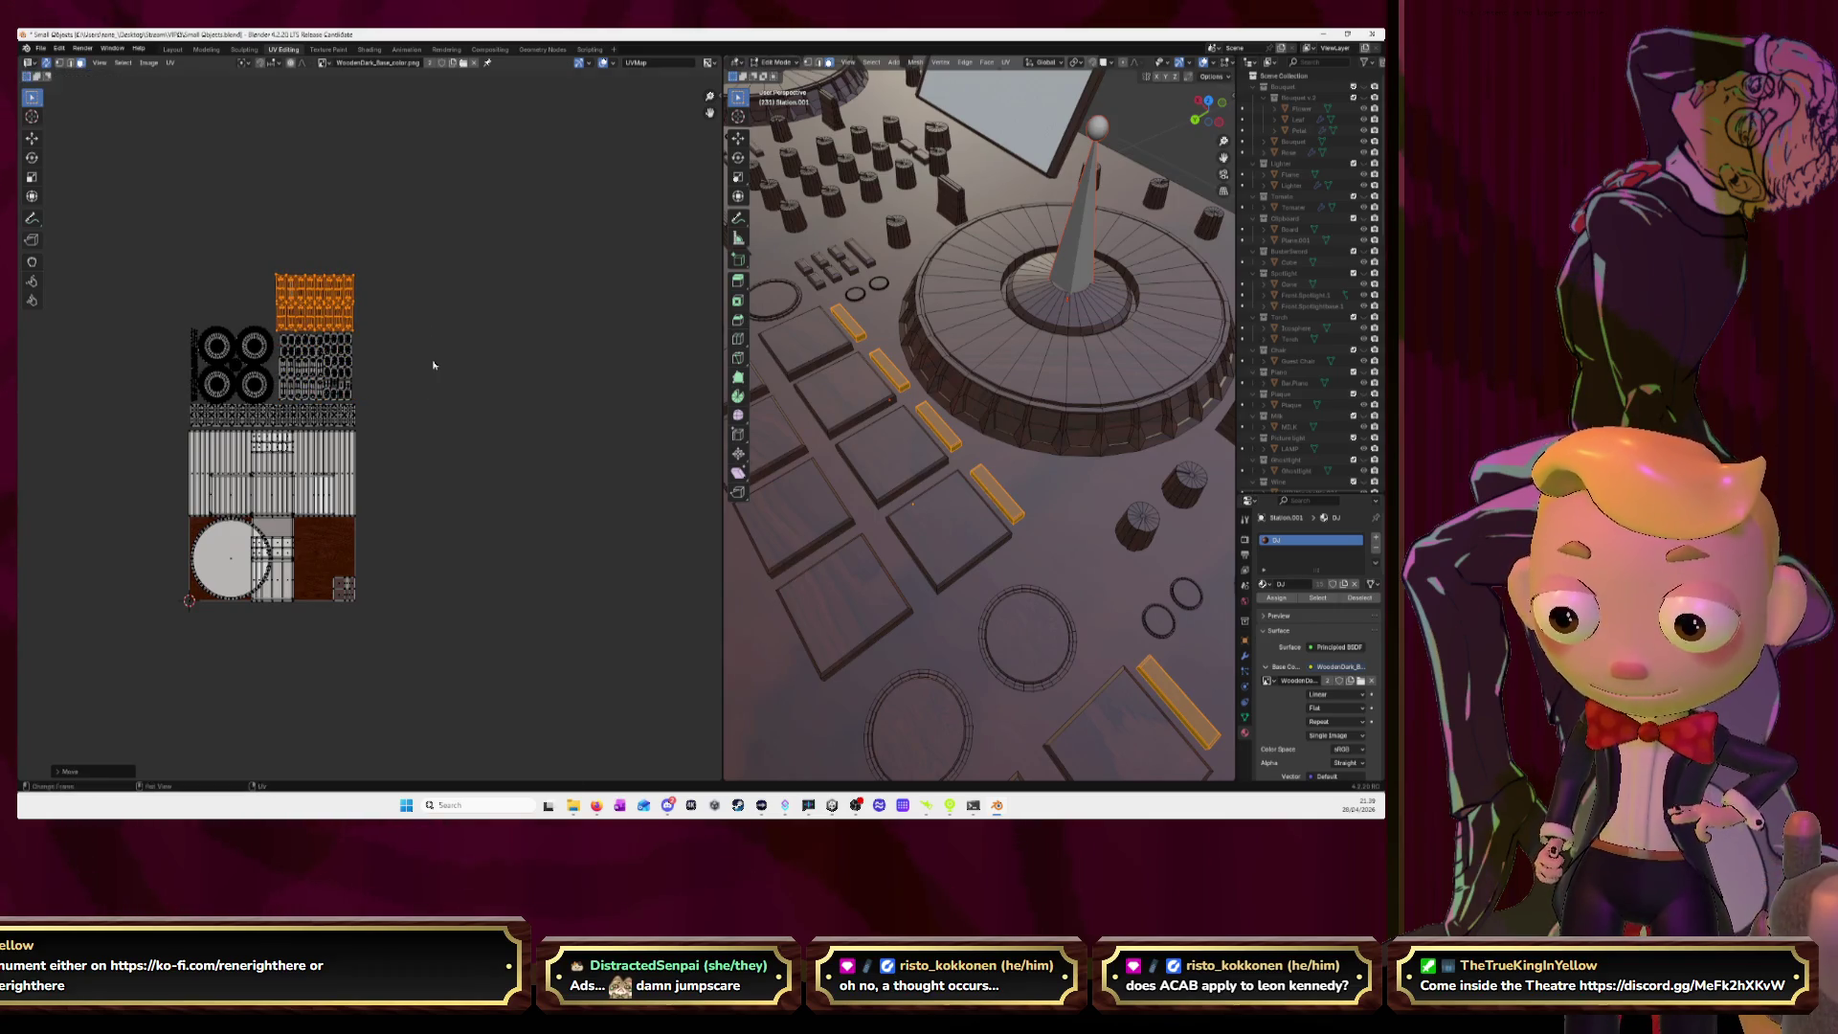
{"action": "mouse_move", "coordinate": [152, 250]}
{"action": "left_mouse_down"}
{"action": "mouse_move", "coordinate": [392, 430]}
{"action": "mouse_move", "coordinate": [538, 423]}
{"action": "left_mouse_up"}
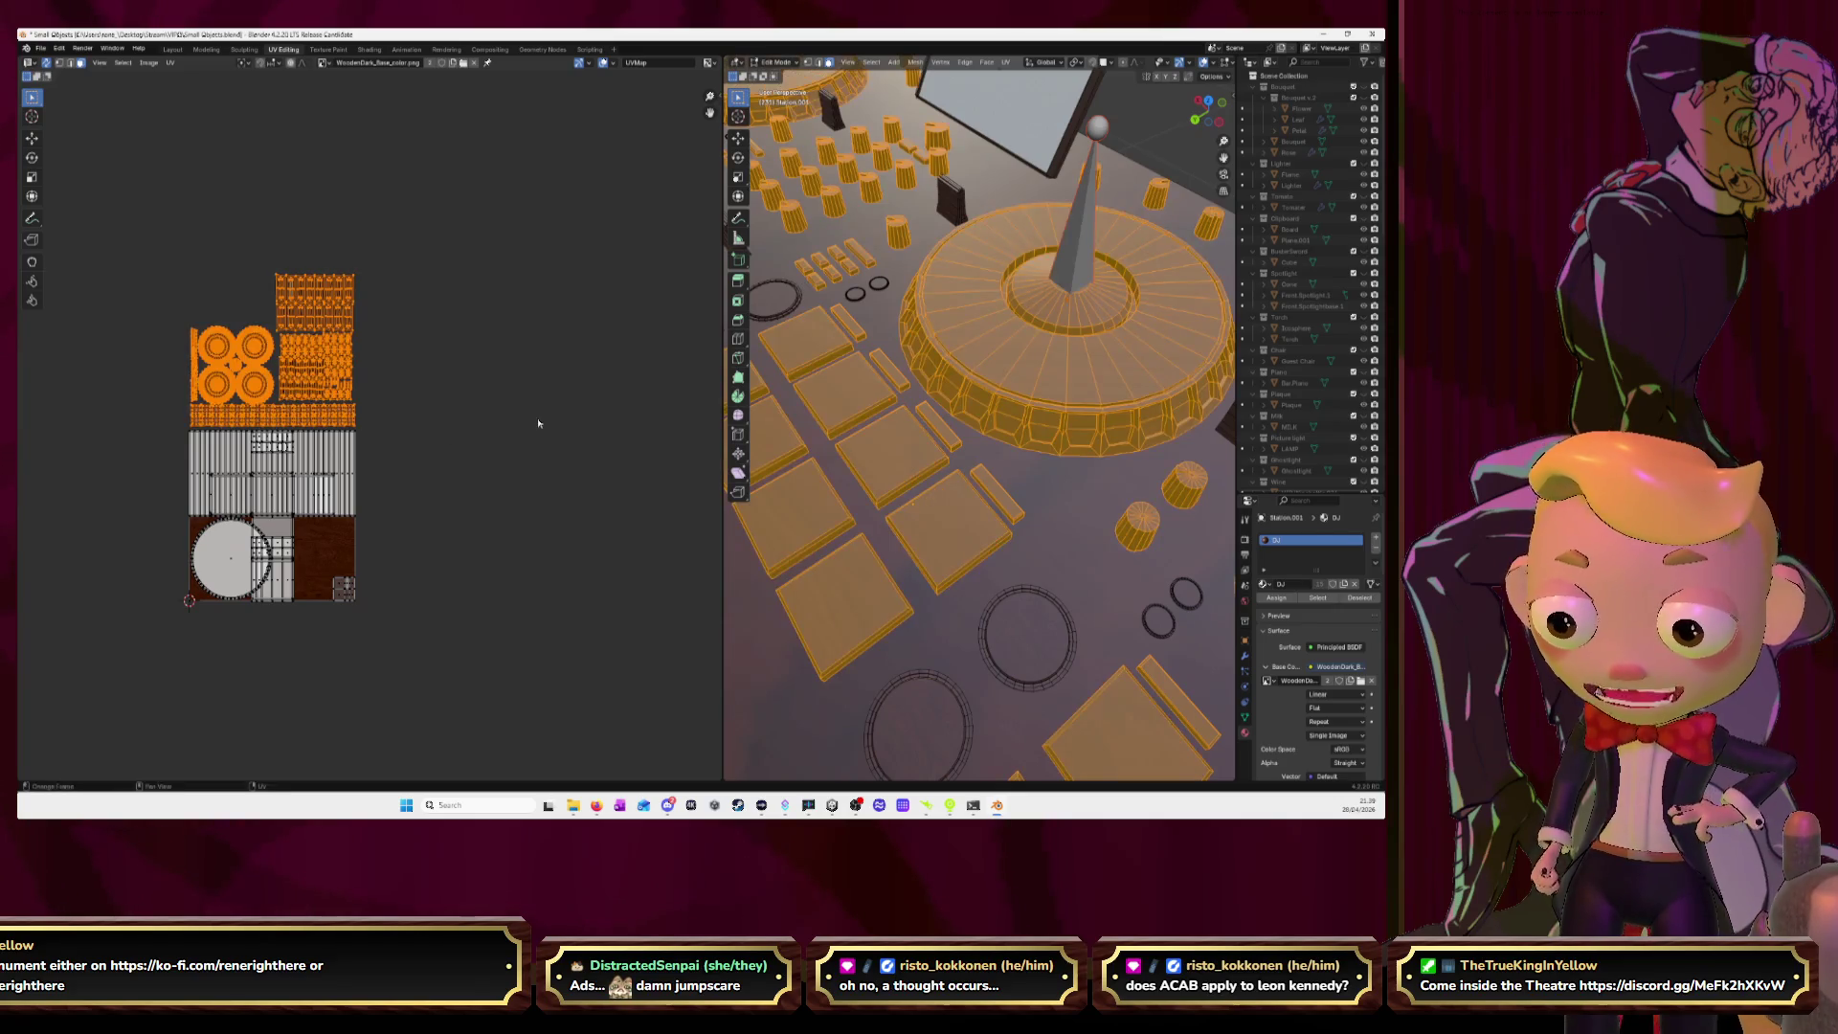
Hide the finished knob and plank pieces, widen the 3D view, and look down on the deck.
{"action": "key", "text": "h"}
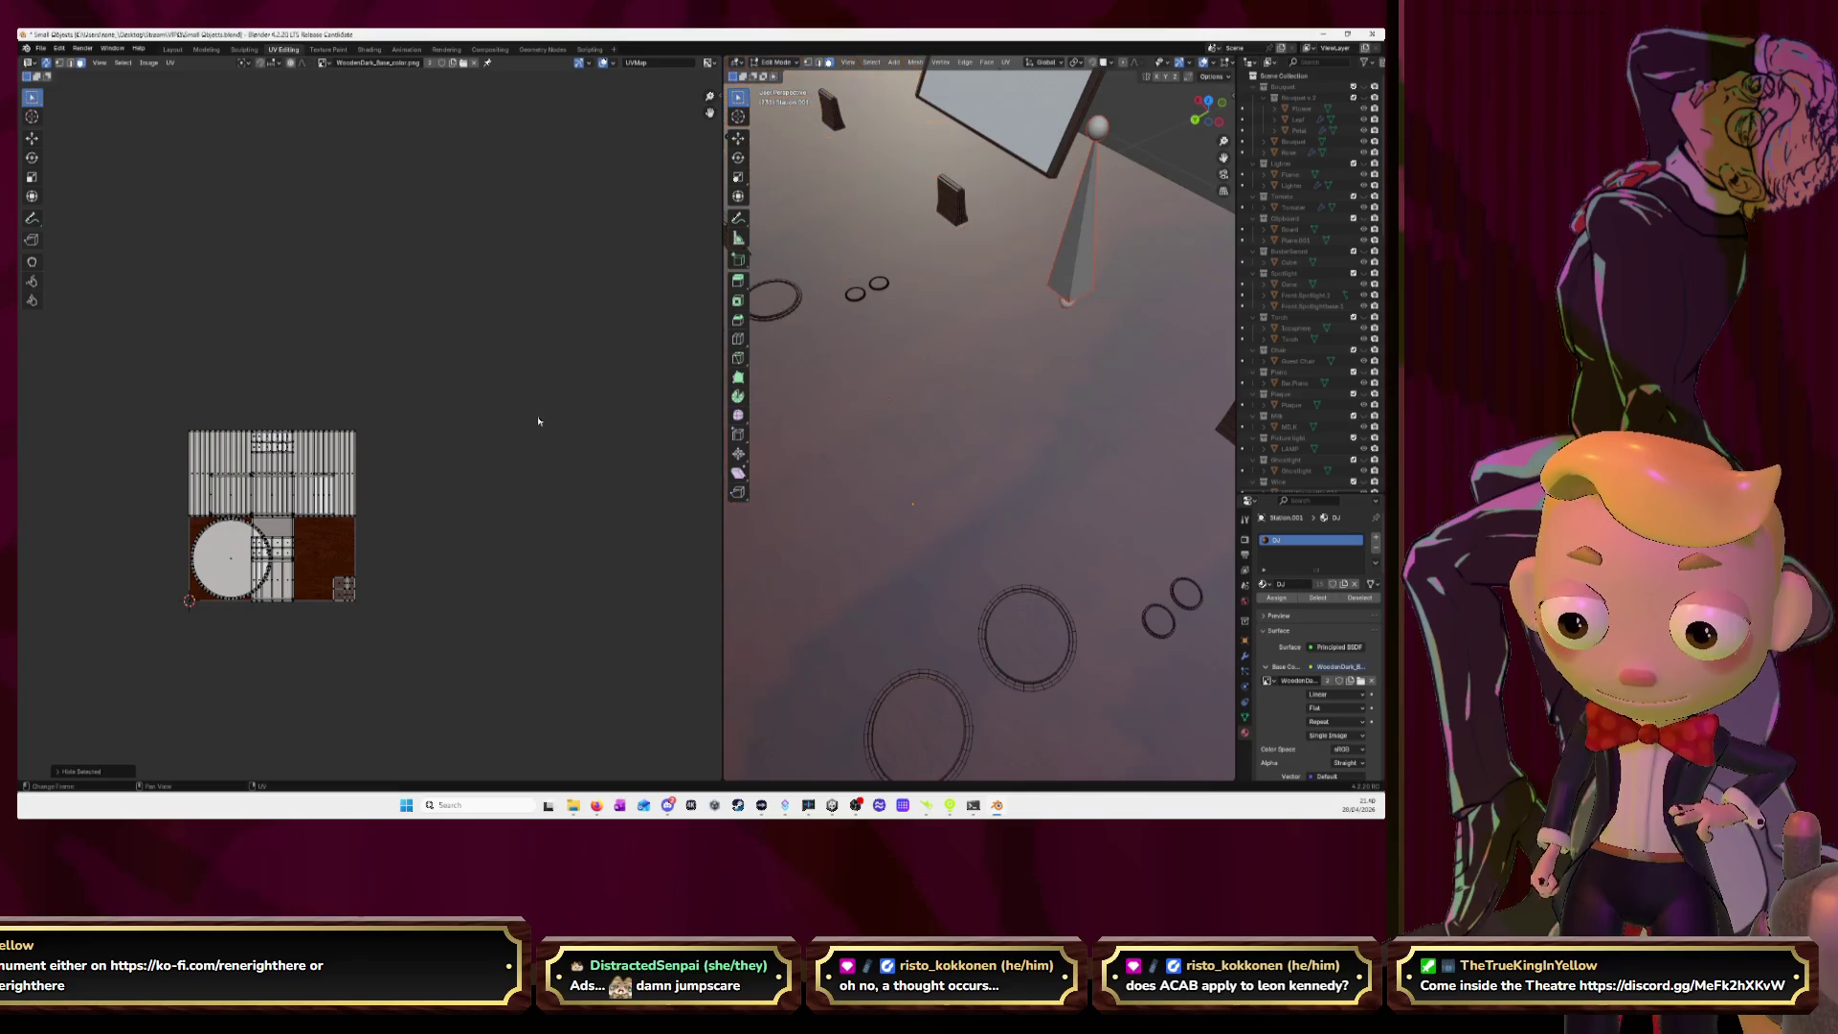
{"action": "key", "text": "Home"}
{"action": "mouse_move", "coordinate": [832, 447]}
{"action": "middle_mouse_down"}
{"action": "mouse_move", "coordinate": [1020, 400]}
{"action": "mouse_move", "coordinate": [978, 388]}
{"action": "mouse_move", "coordinate": [872, 424]}
{"action": "middle_mouse_up"}
{"action": "scroll", "coordinate": [978, 388], "scroll_direction": "up", "scroll_amount": 3}
{"action": "left_click_drag", "start_coordinate": [722, 422], "coordinate": [494, 421]}
{"action": "middle_click_drag", "start_coordinate": [671, 450], "coordinate": [704, 427]}
Select the linked square button pieces and unwrap them.
{"action": "key", "text": "l"}
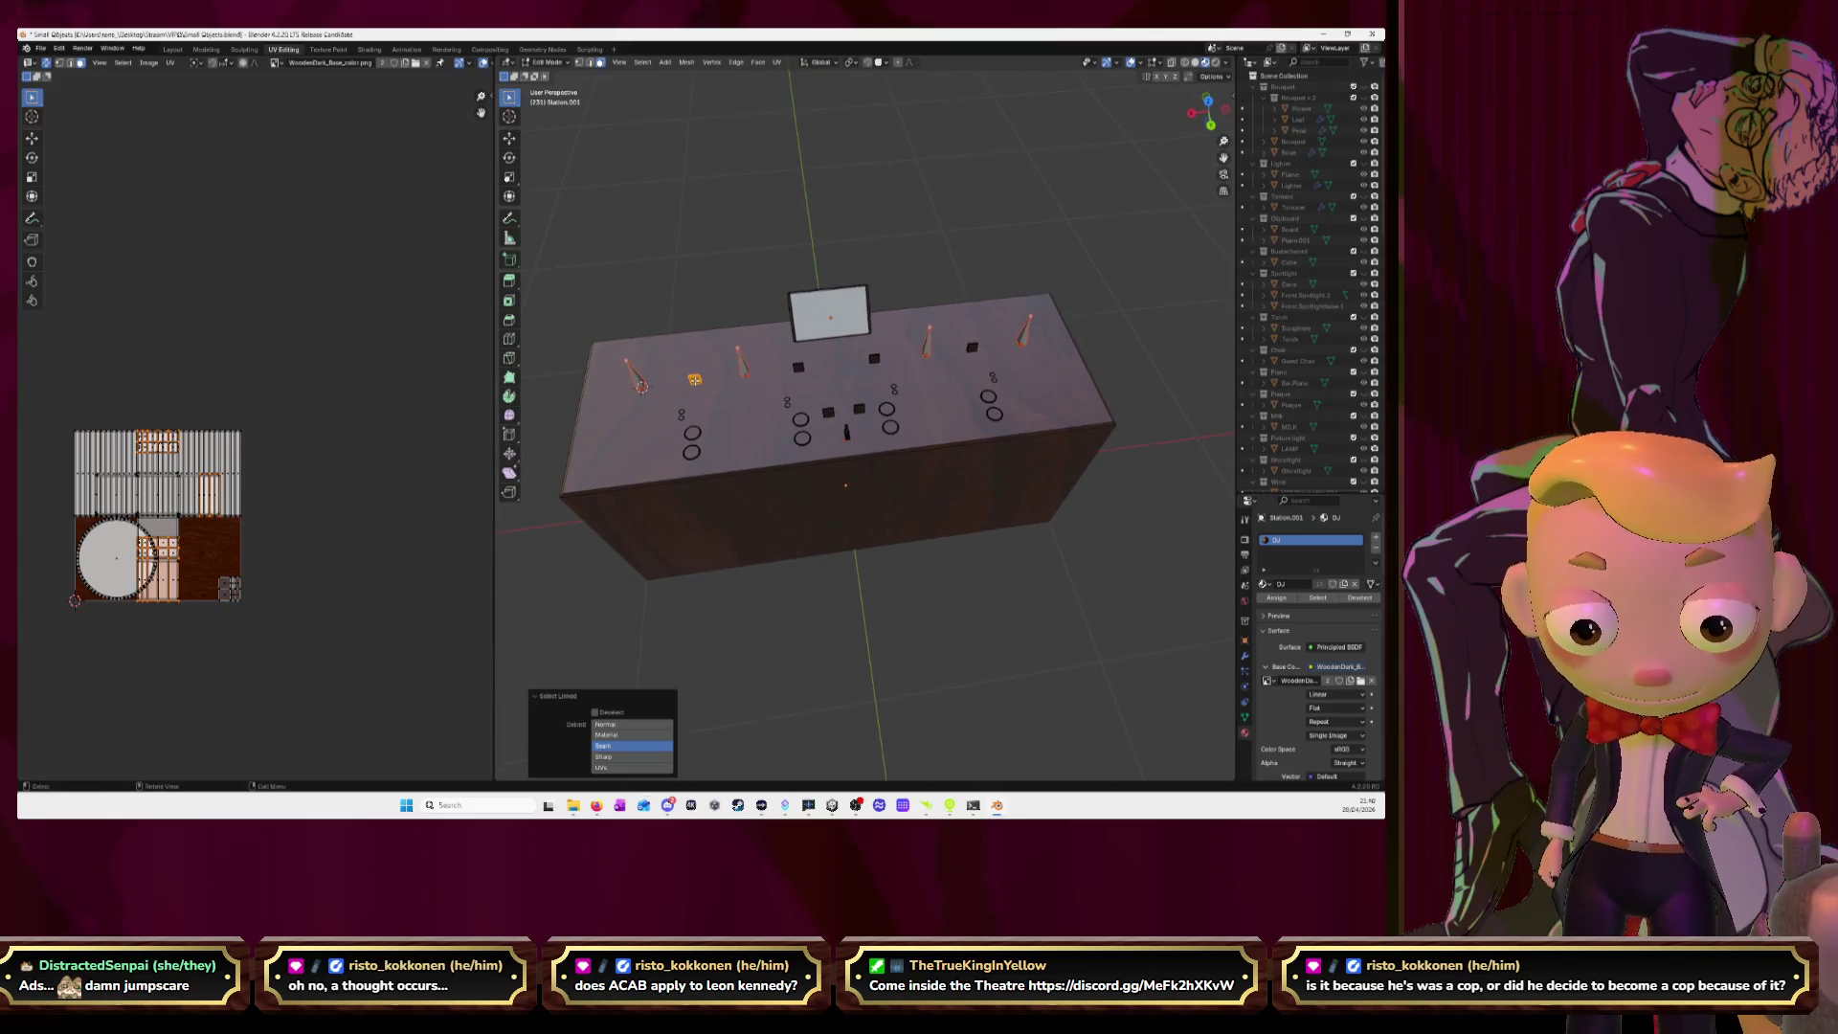
{"action": "key", "text": "l"}
{"action": "key", "text": "l"}
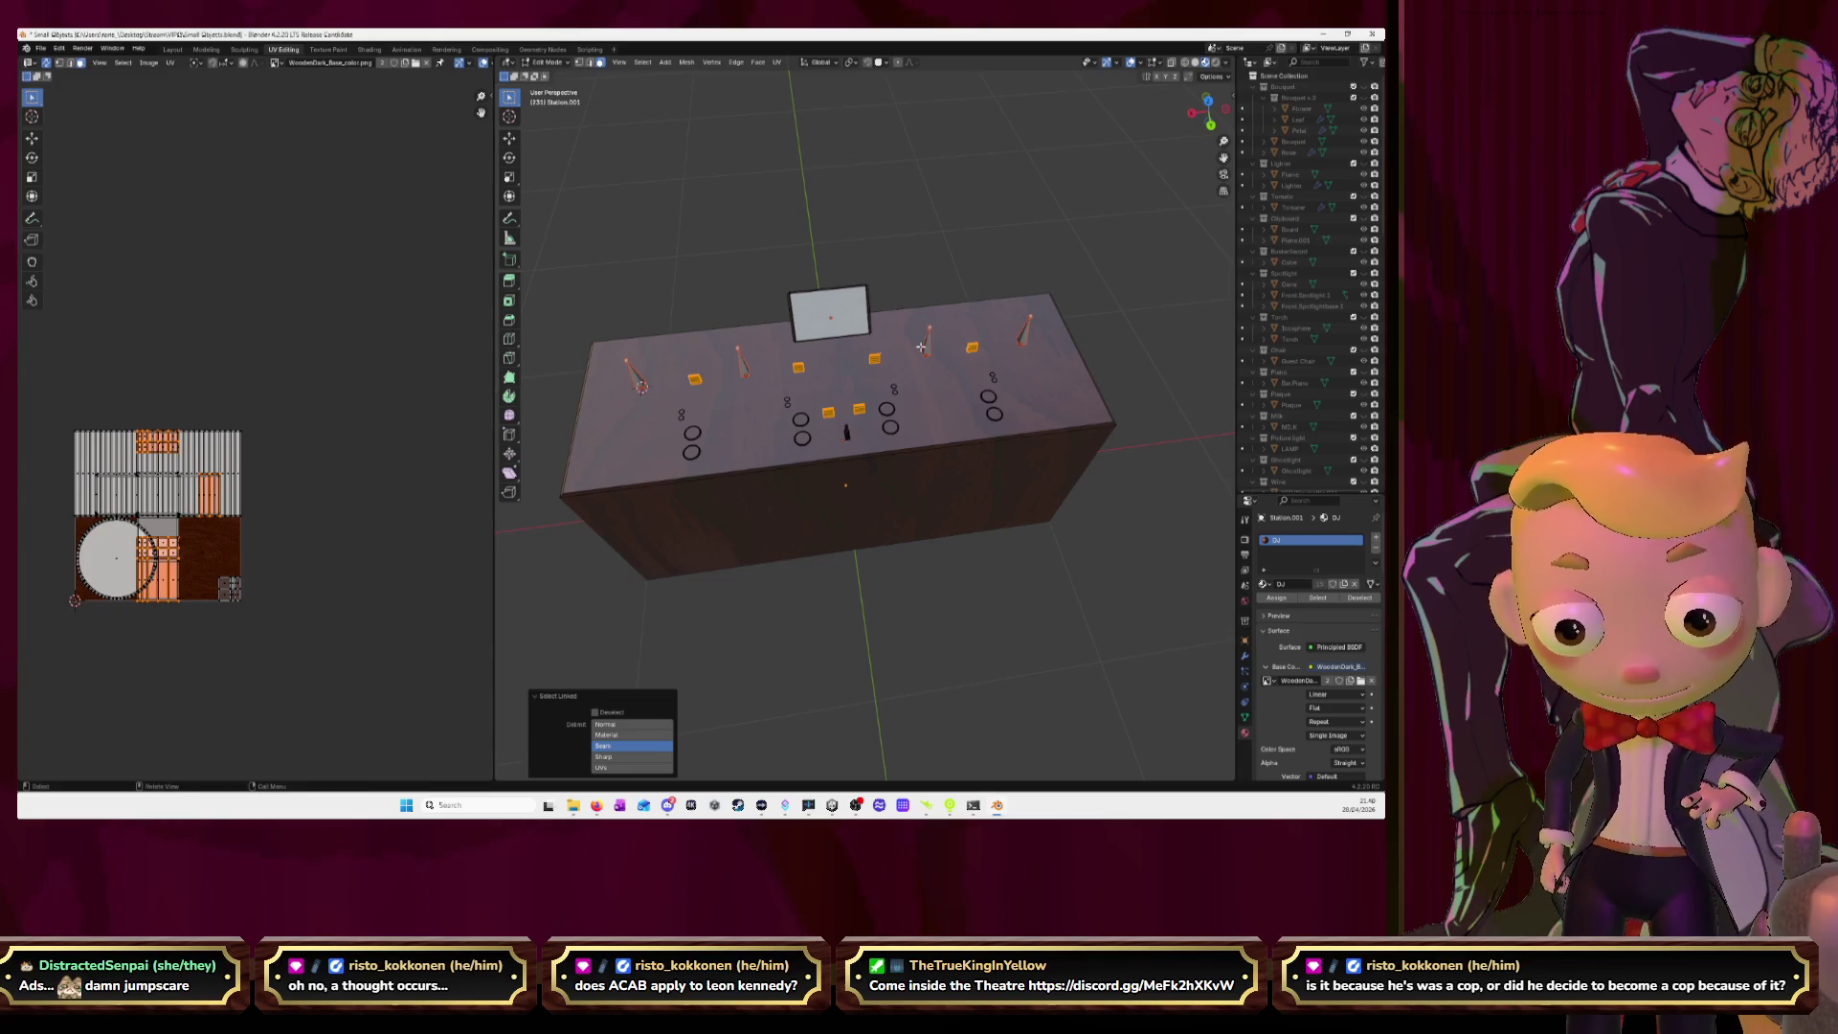
{"action": "key", "text": "u"}
{"action": "left_click", "coordinate": [359, 394]}
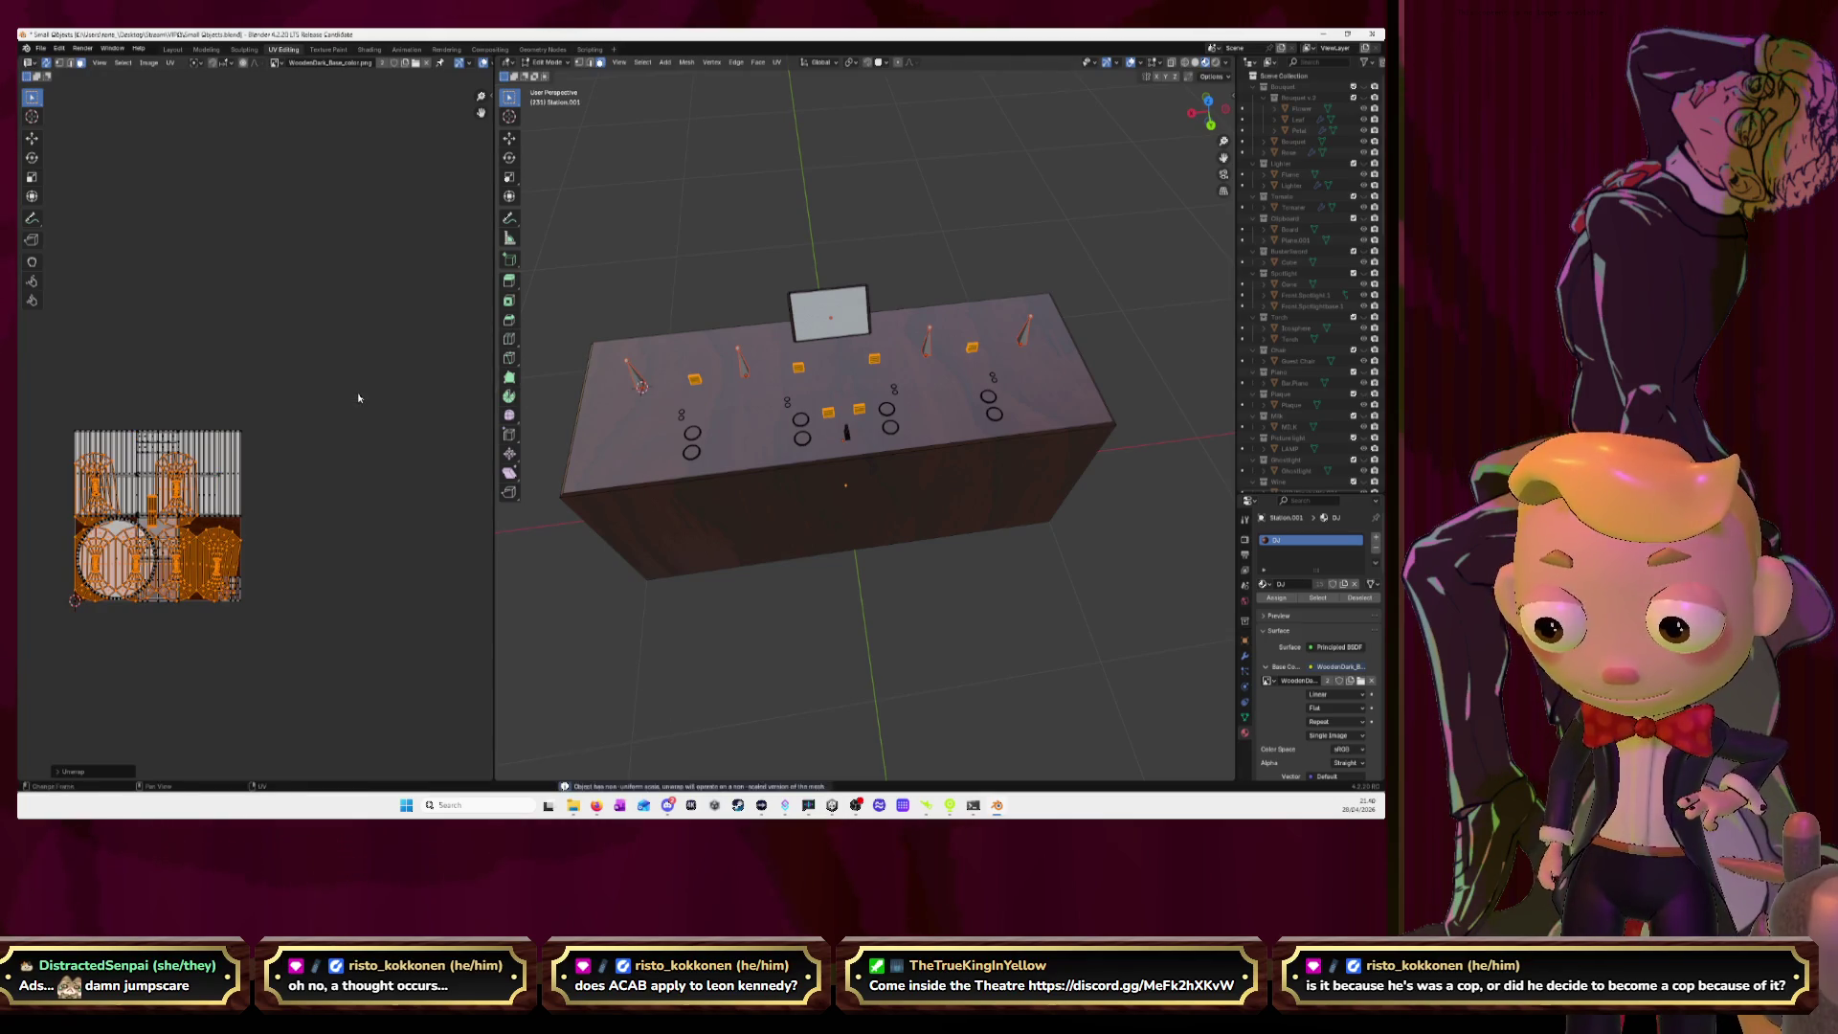
Pick an edge path along the thin upright piece and the top edge of the nearby block.
{"action": "key", "text": "KP_Decimal"}
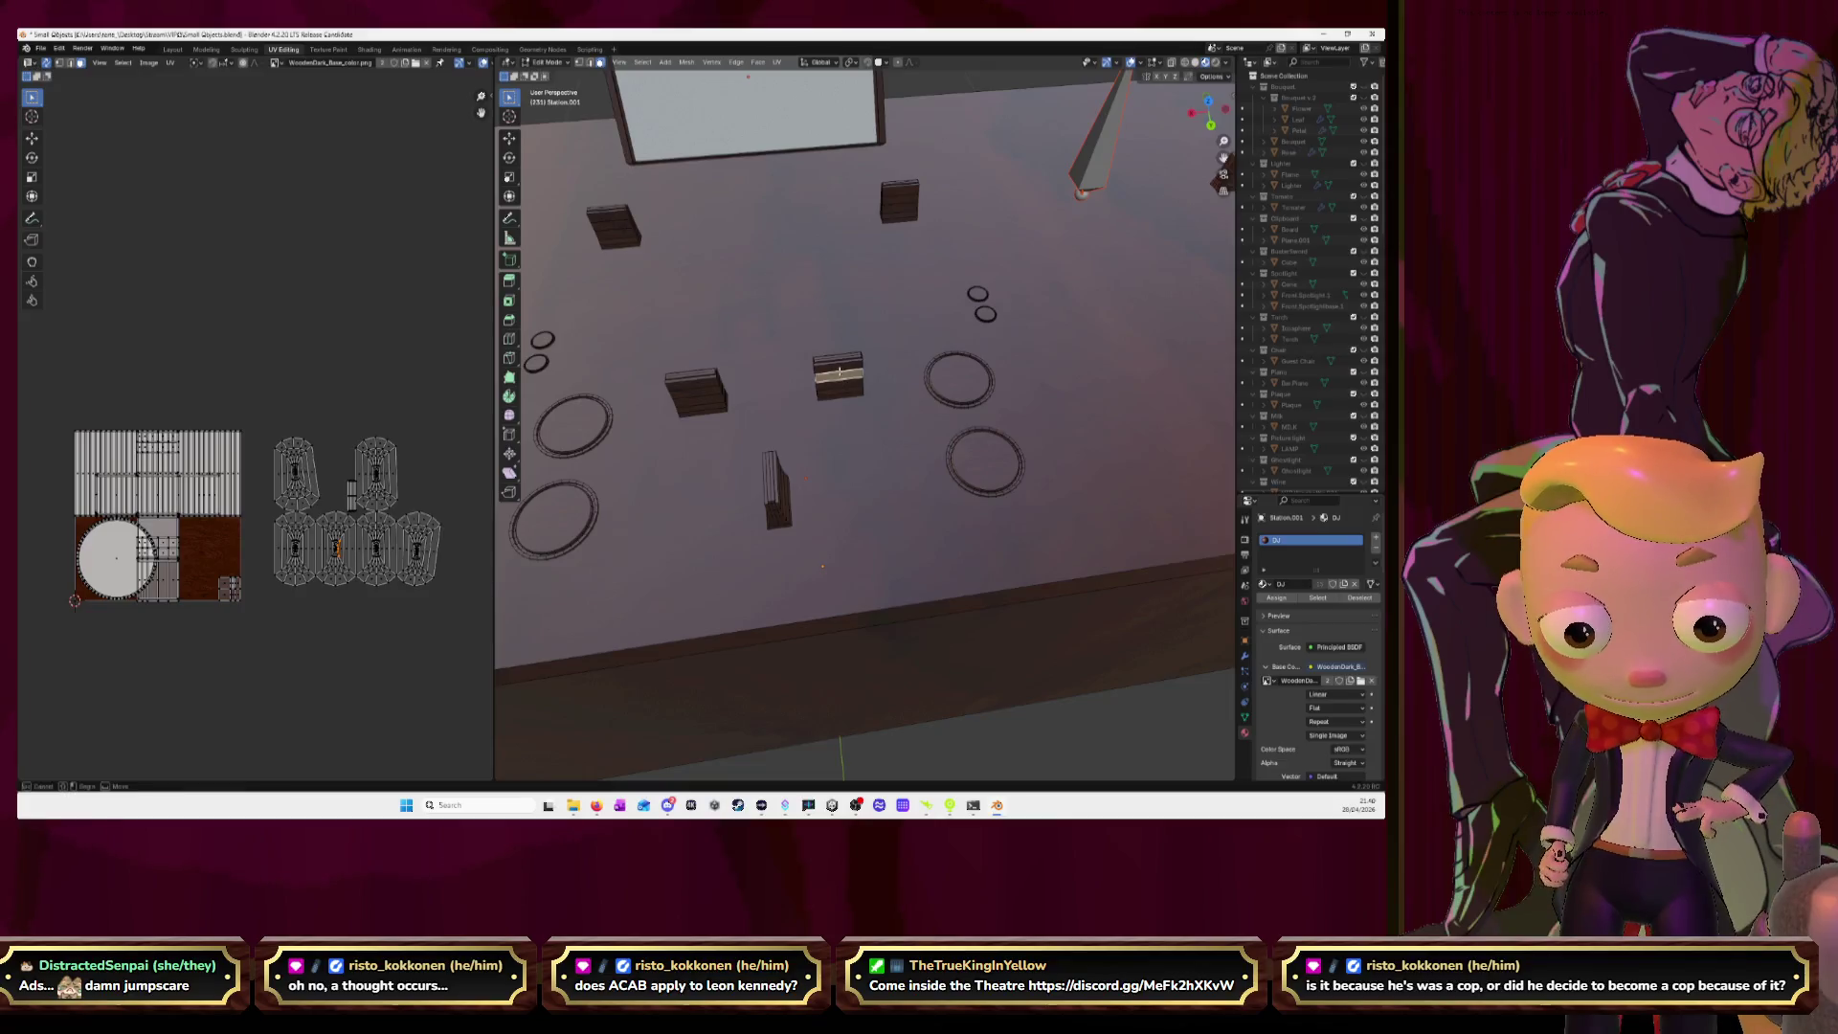
{"action": "left_click", "coordinate": [846, 395]}
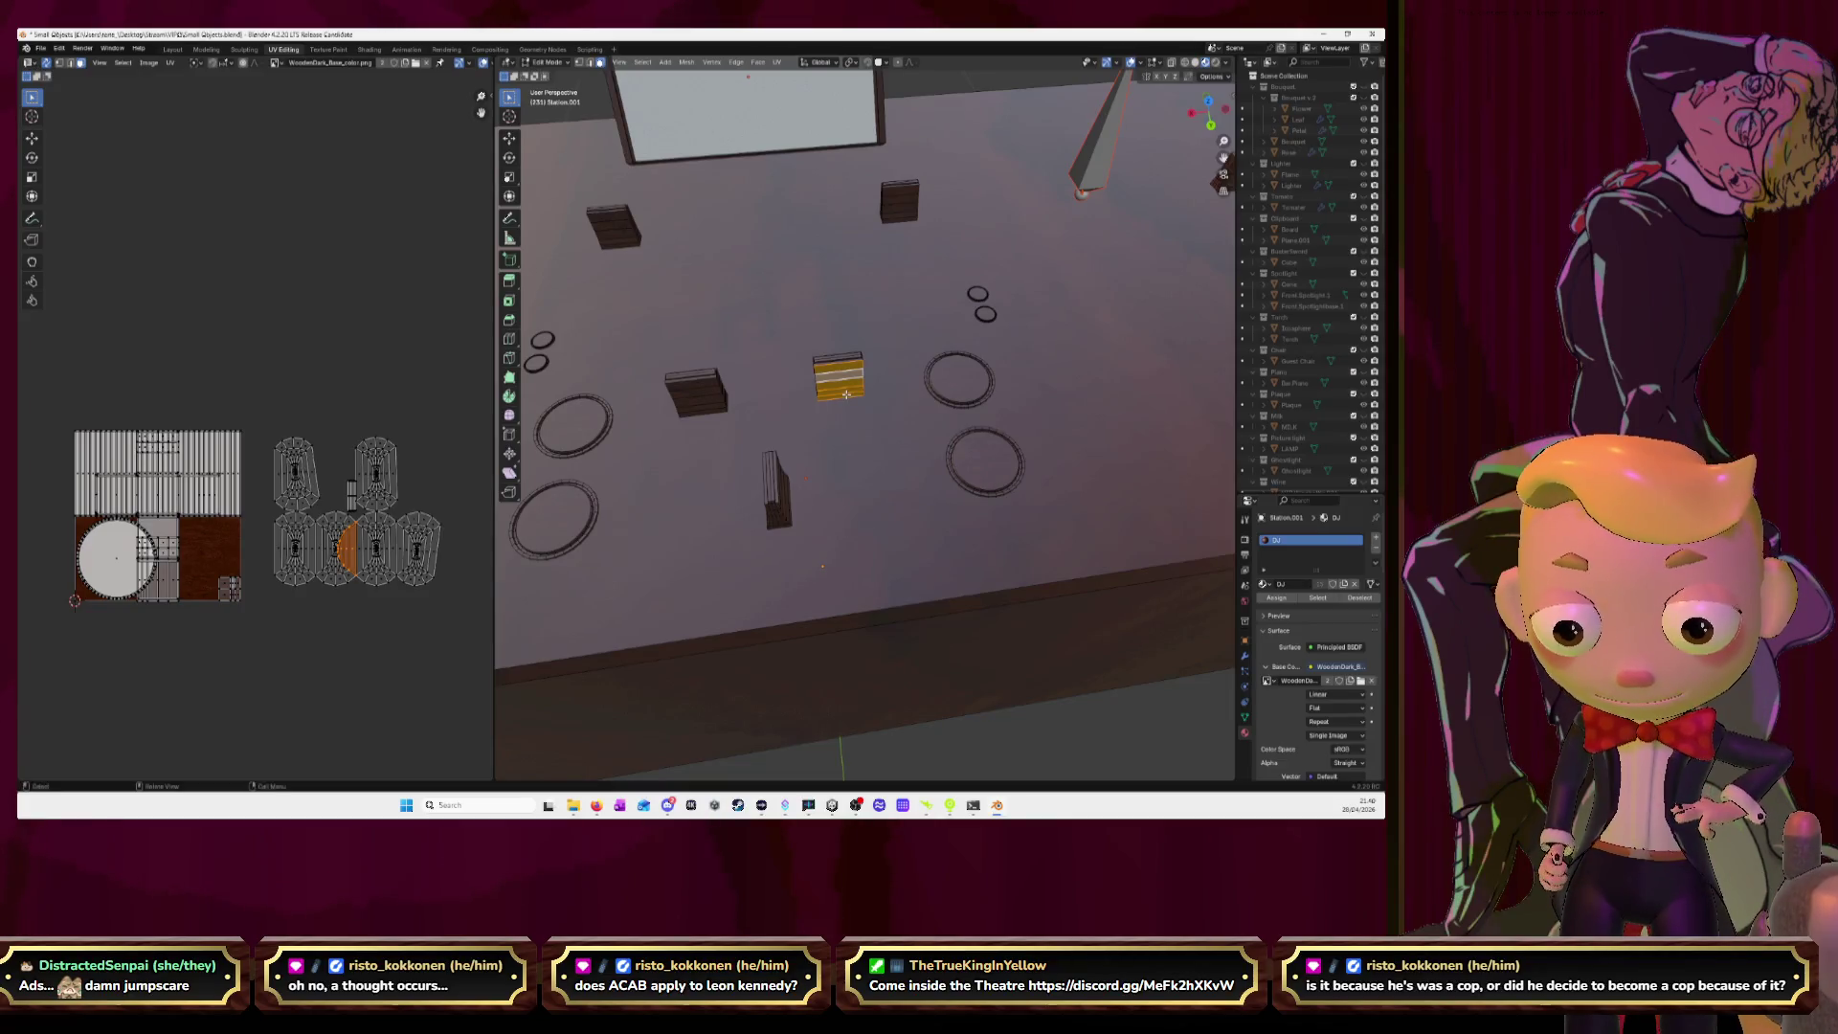
{"action": "middle_click_drag", "start_coordinate": [842, 450], "coordinate": [976, 321]}
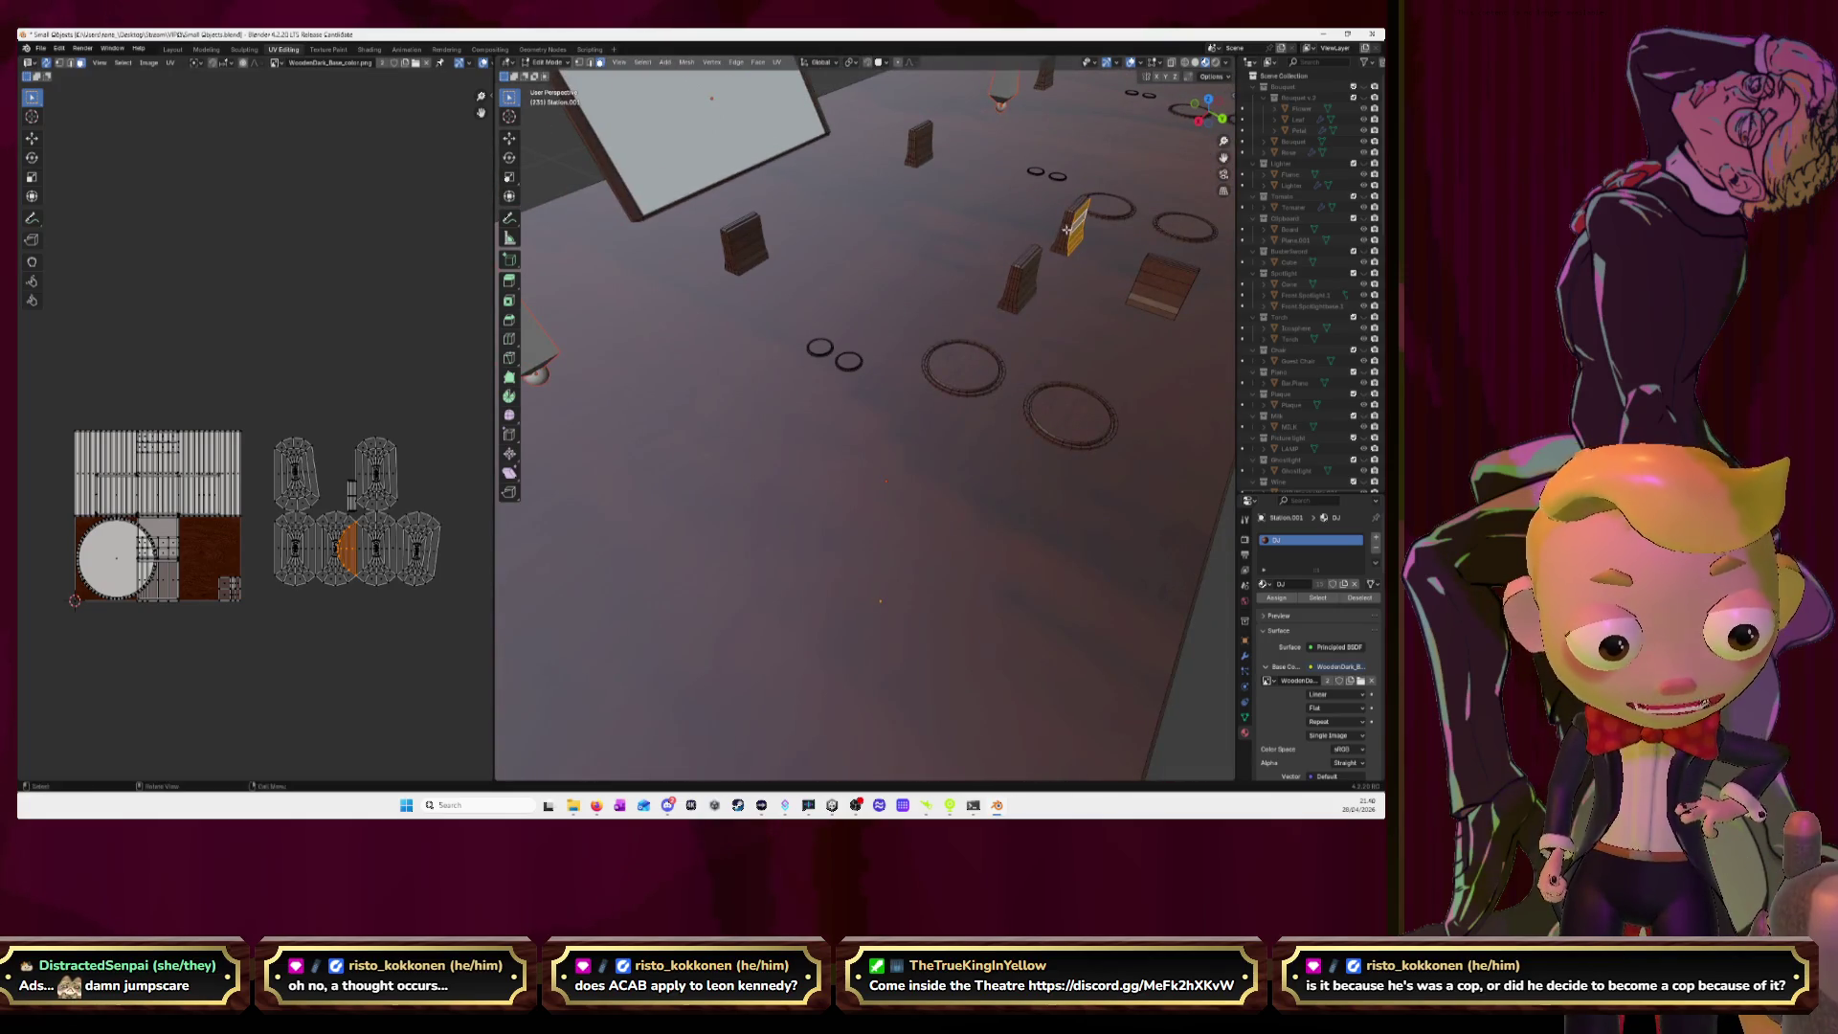
{"action": "middle_click_drag", "start_coordinate": [1067, 230], "coordinate": [1053, 269]}
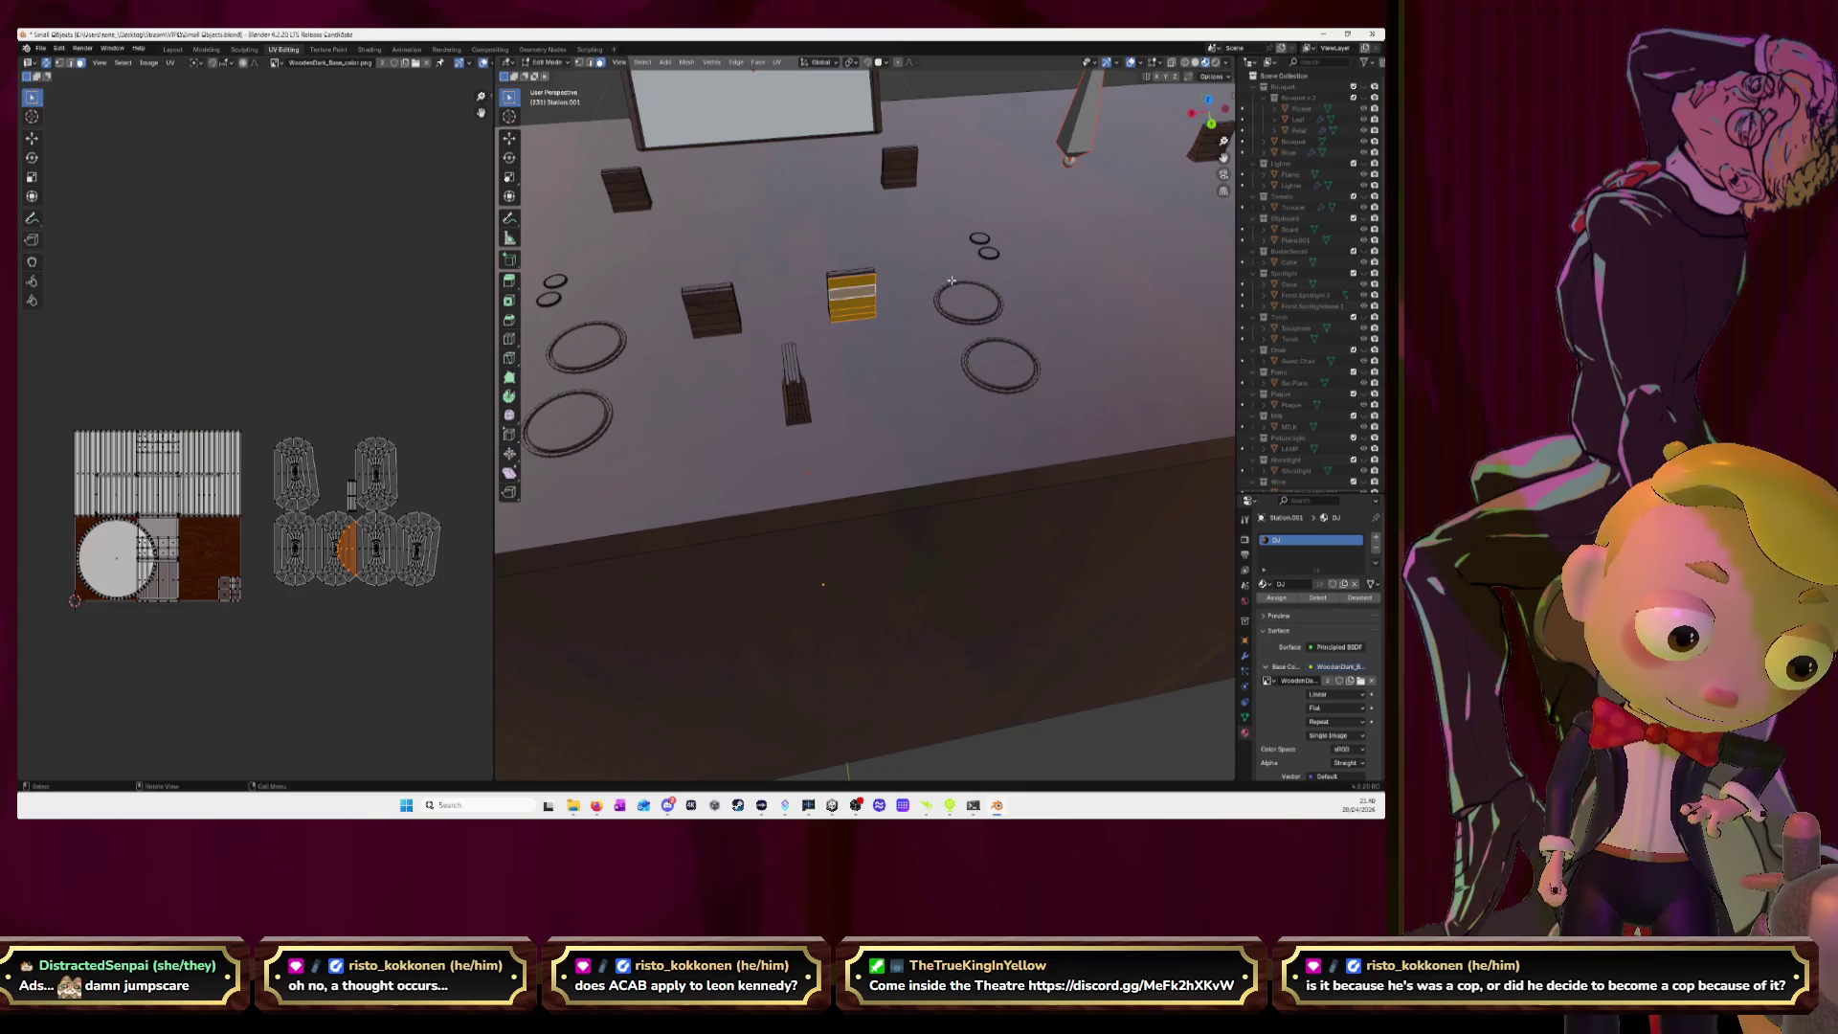
{"action": "left_click", "coordinate": [786, 366]}
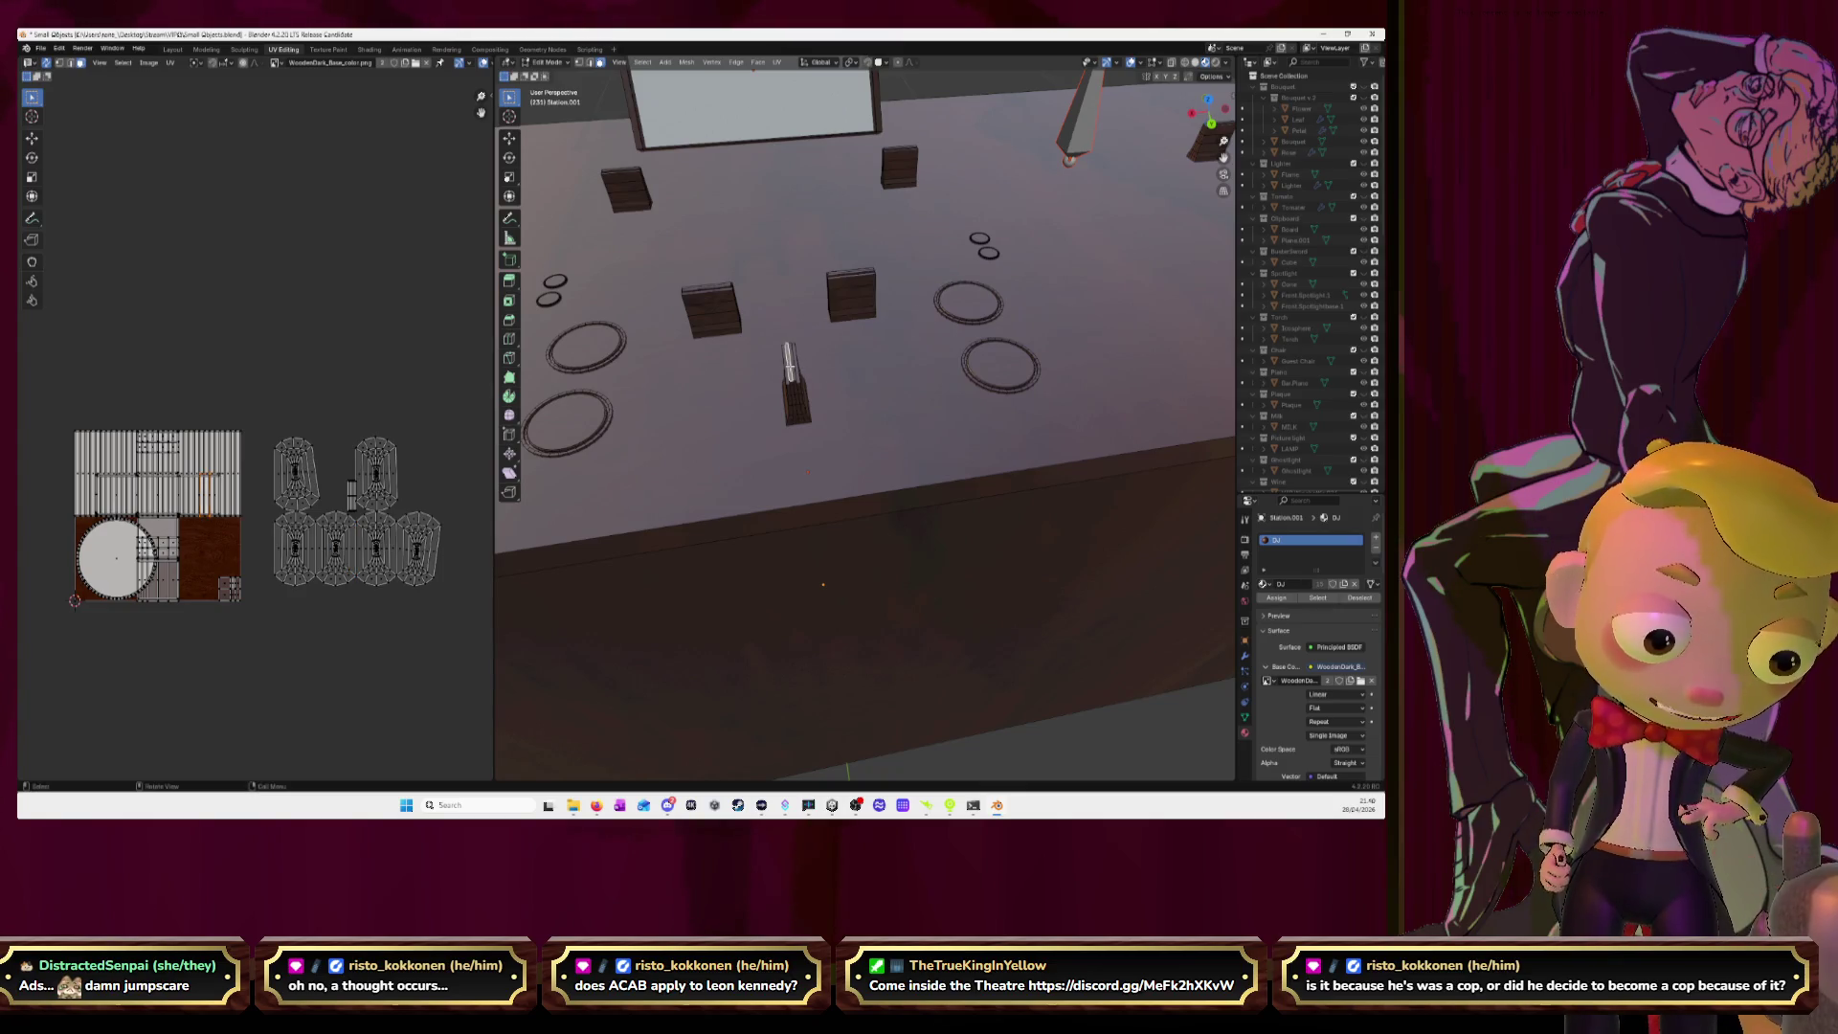
{"action": "left_click", "coordinate": [790, 366], "text": "ctrl"}
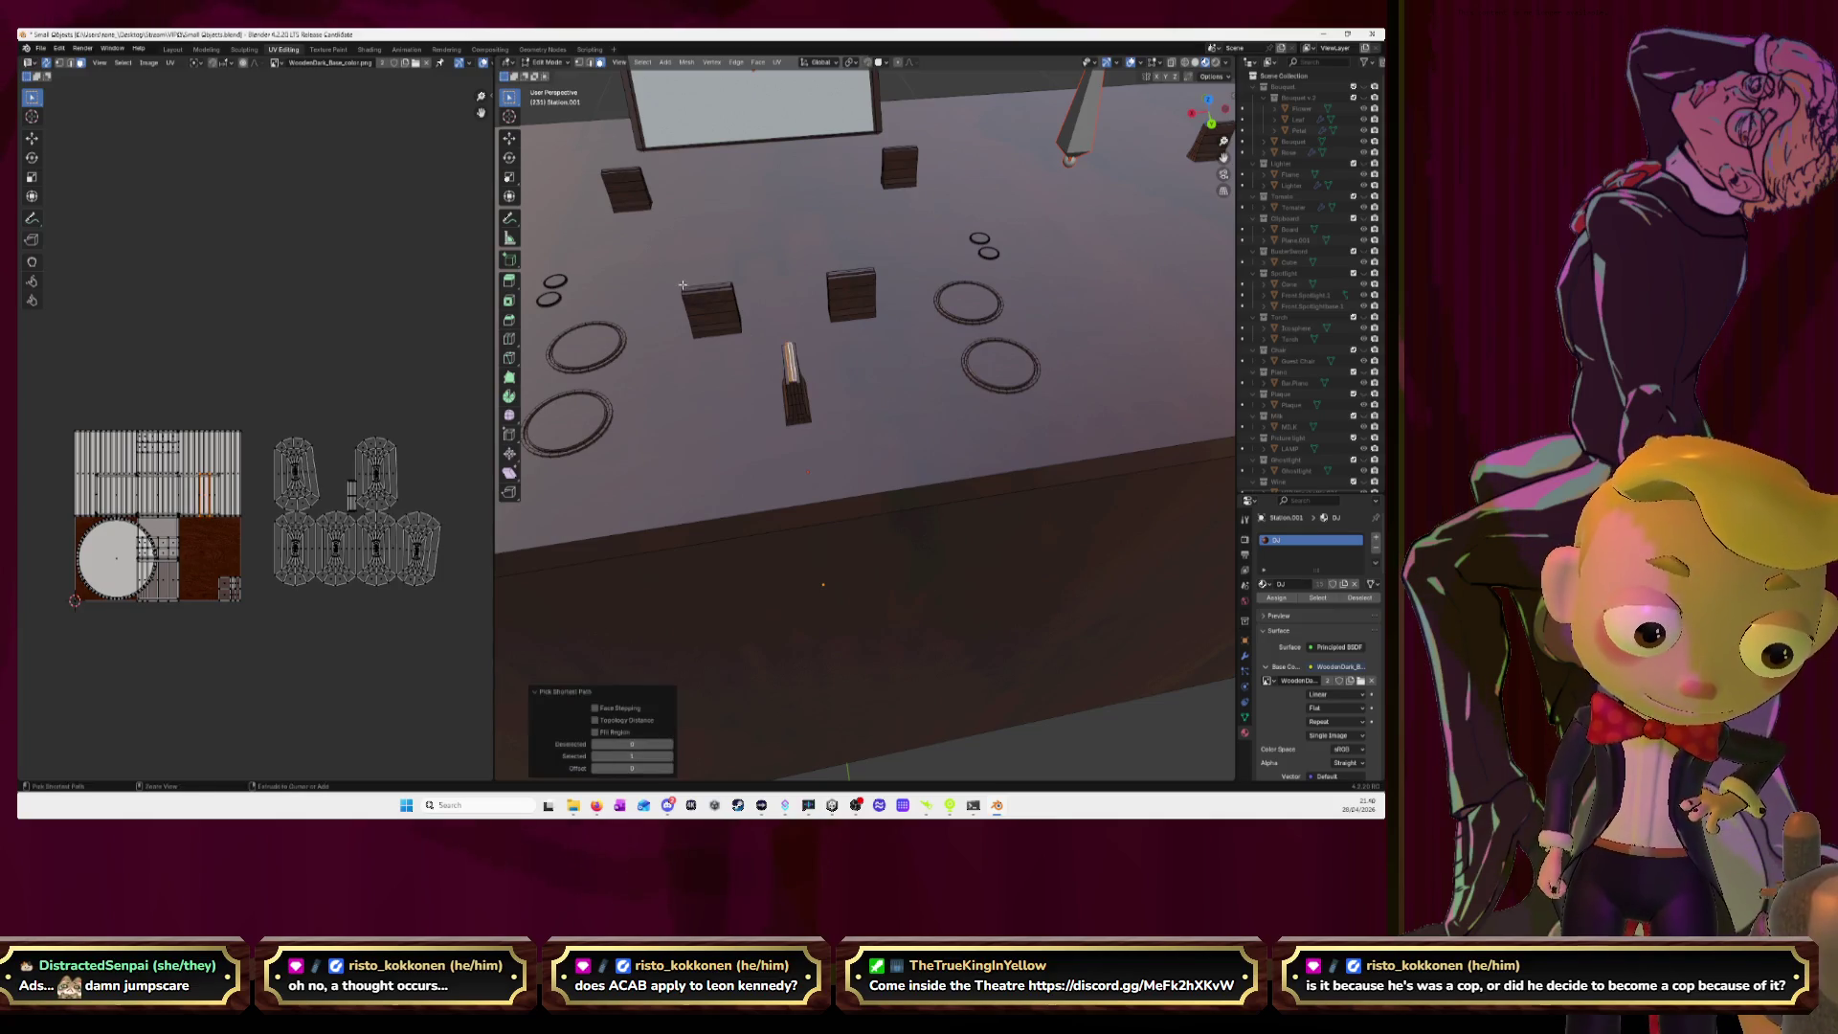
{"action": "left_click", "coordinate": [700, 287], "text": "ctrl"}
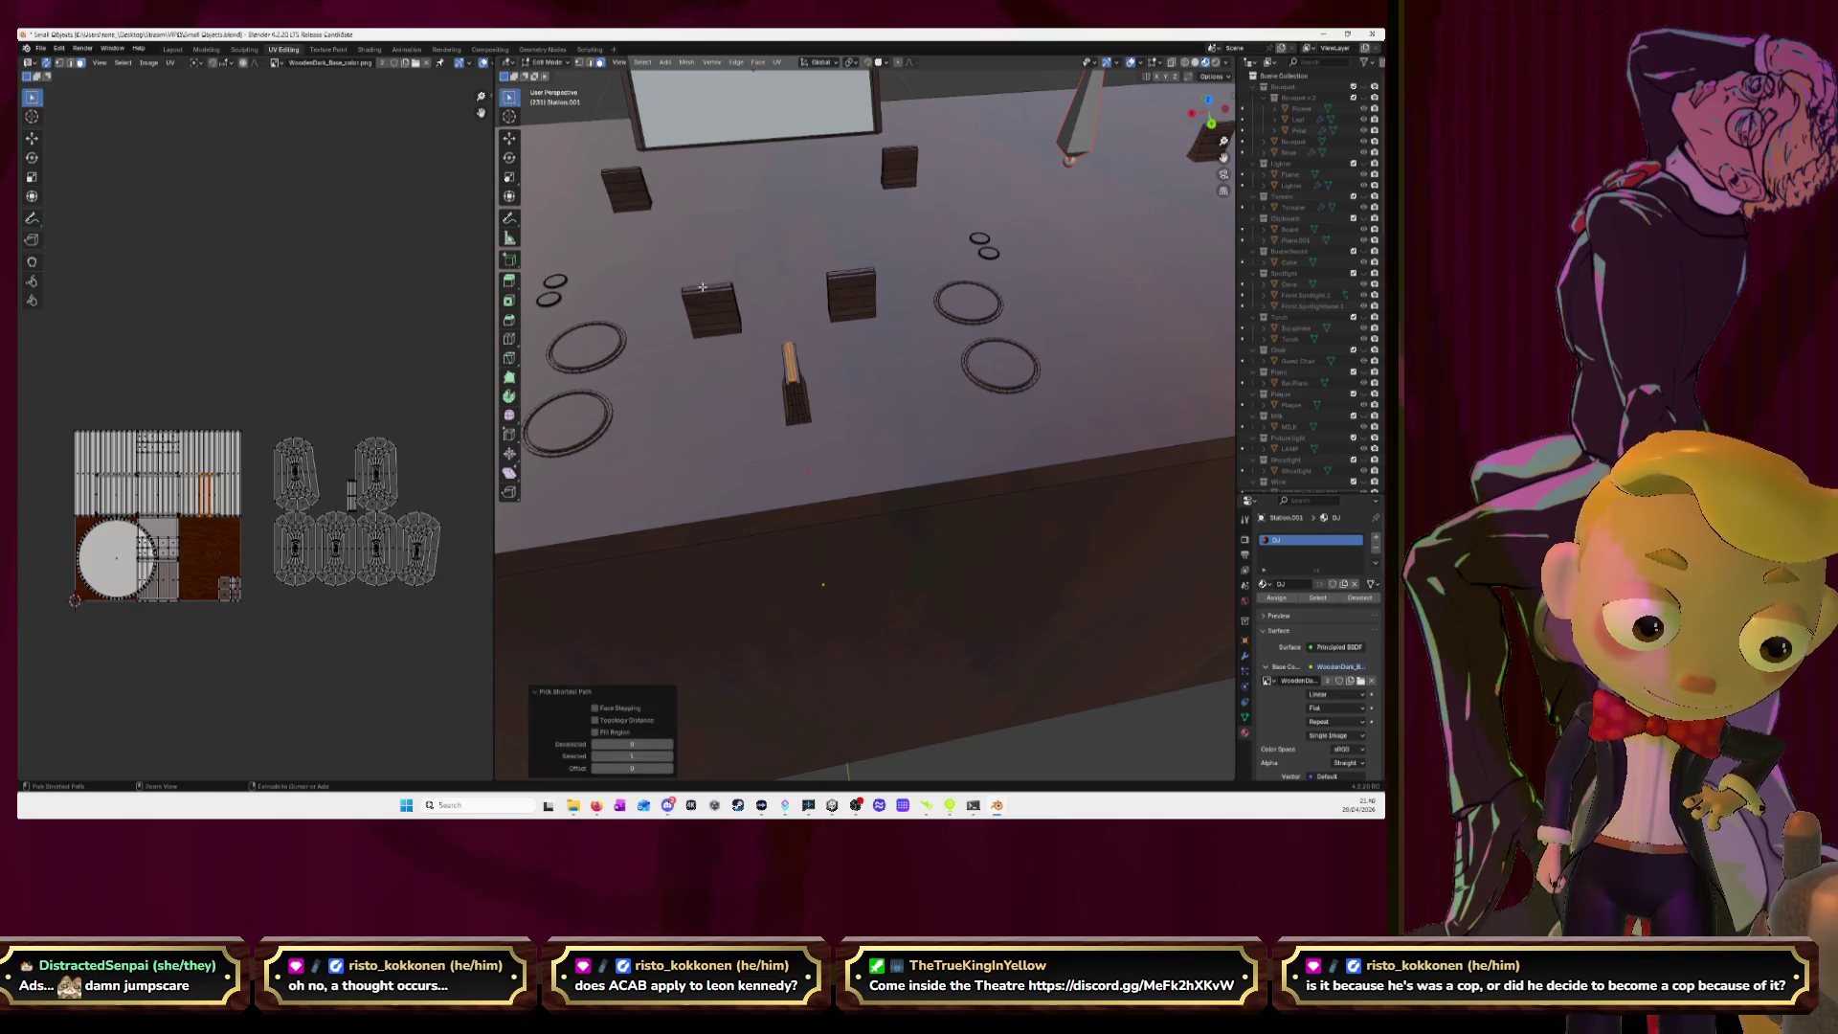
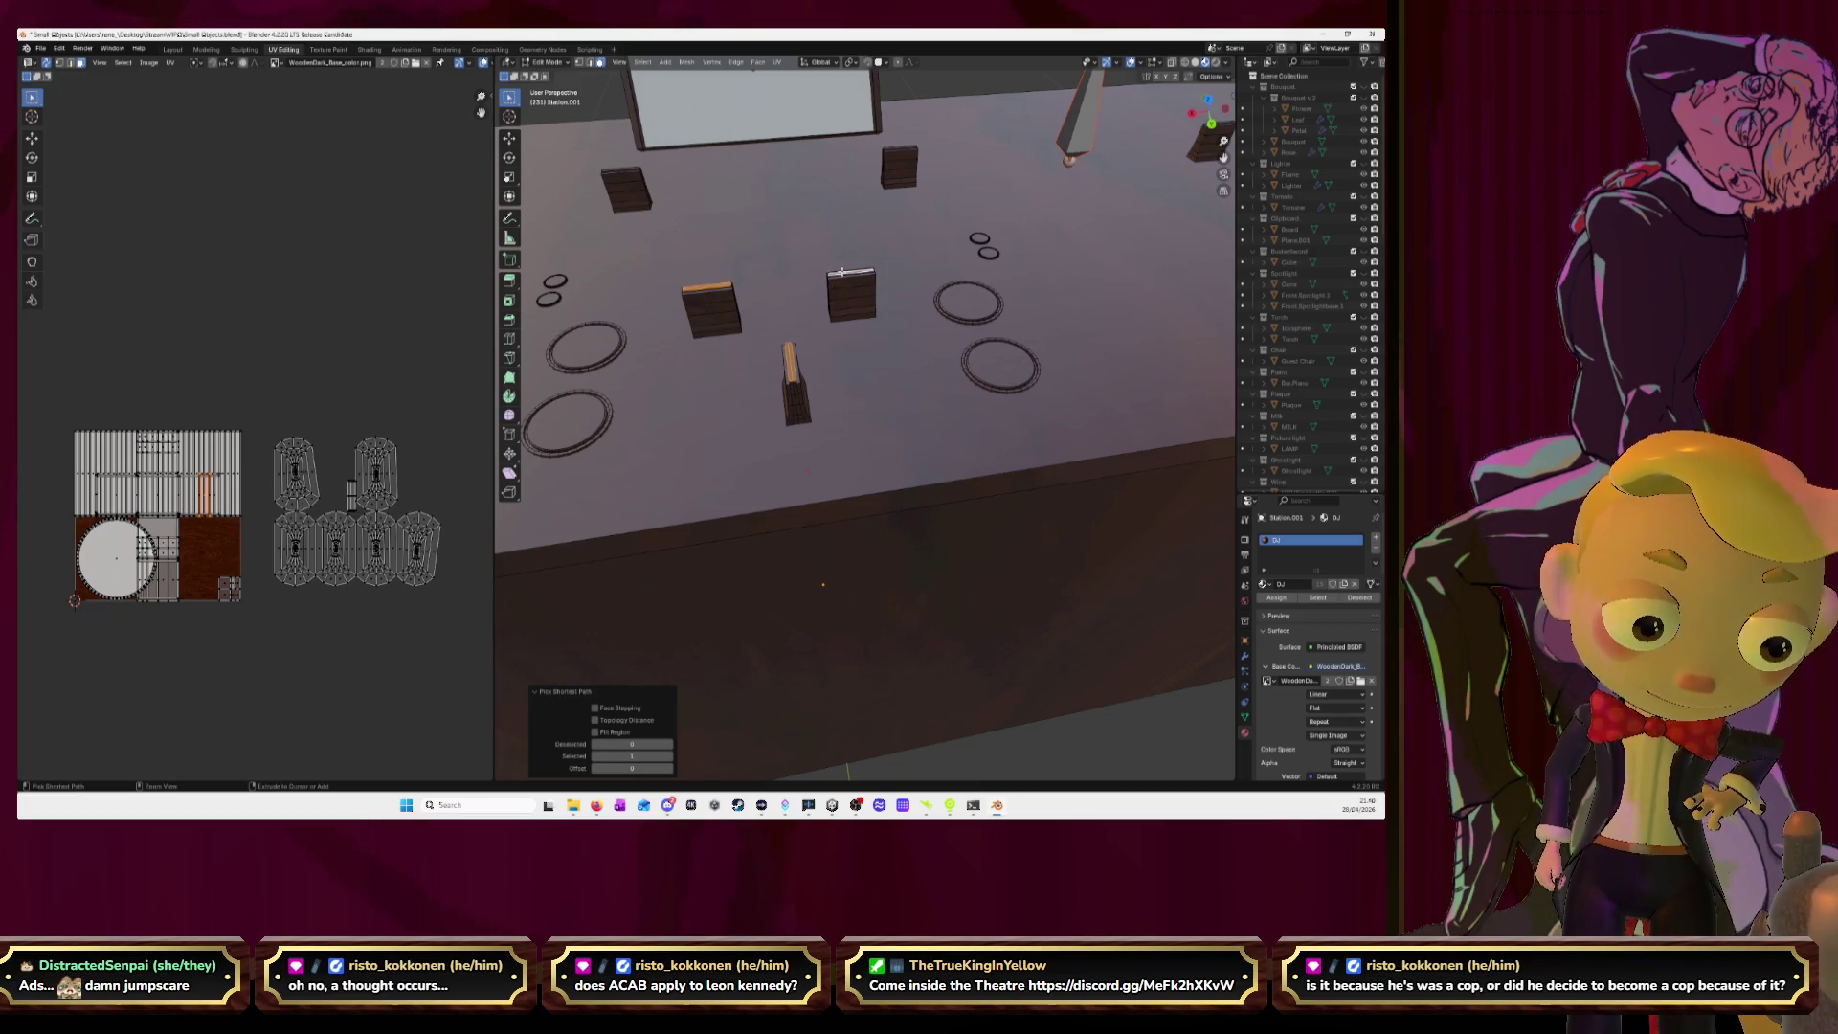
Switch to top view and zoom in on the DJ station top.
{"action": "left_click", "coordinate": [1208, 100]}
{"action": "scroll", "coordinate": [817, 326], "scroll_direction": "up", "scroll_amount": 1}
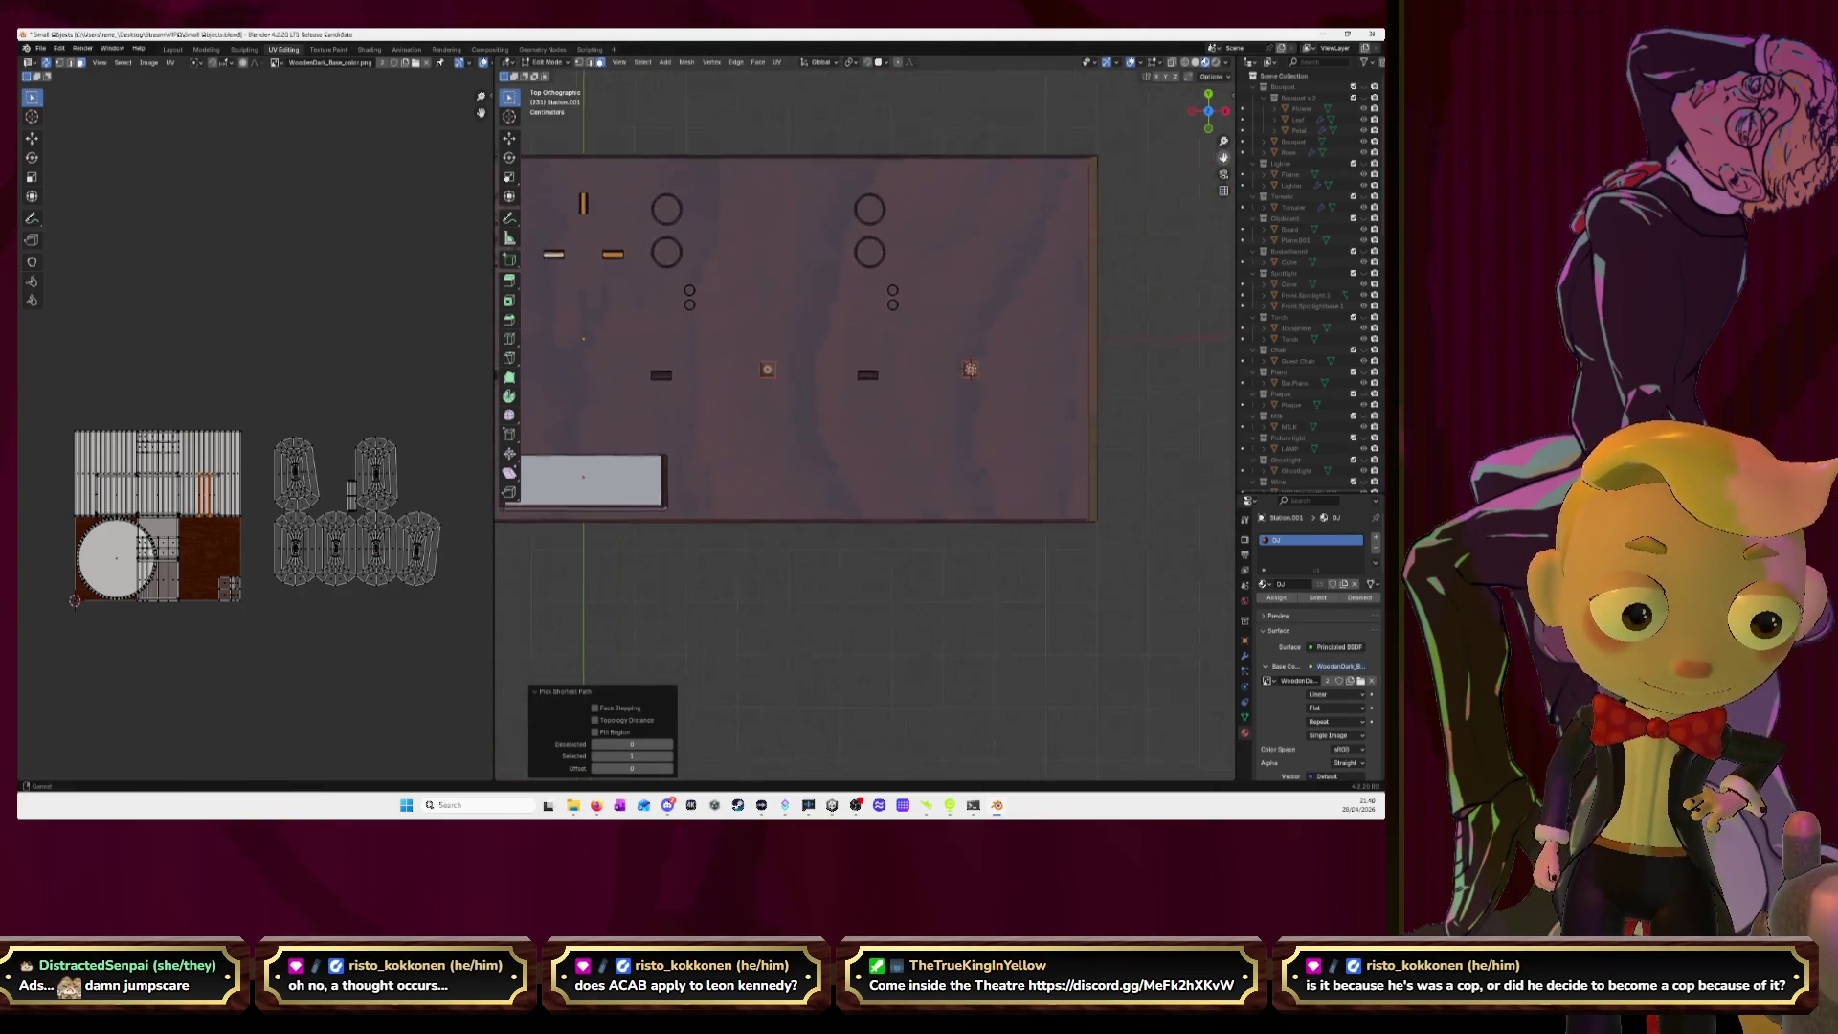
{"action": "scroll", "coordinate": [818, 326], "scroll_direction": "up", "scroll_amount": 6}
{"action": "scroll", "coordinate": [818, 327], "scroll_direction": "up", "scroll_amount": 1}
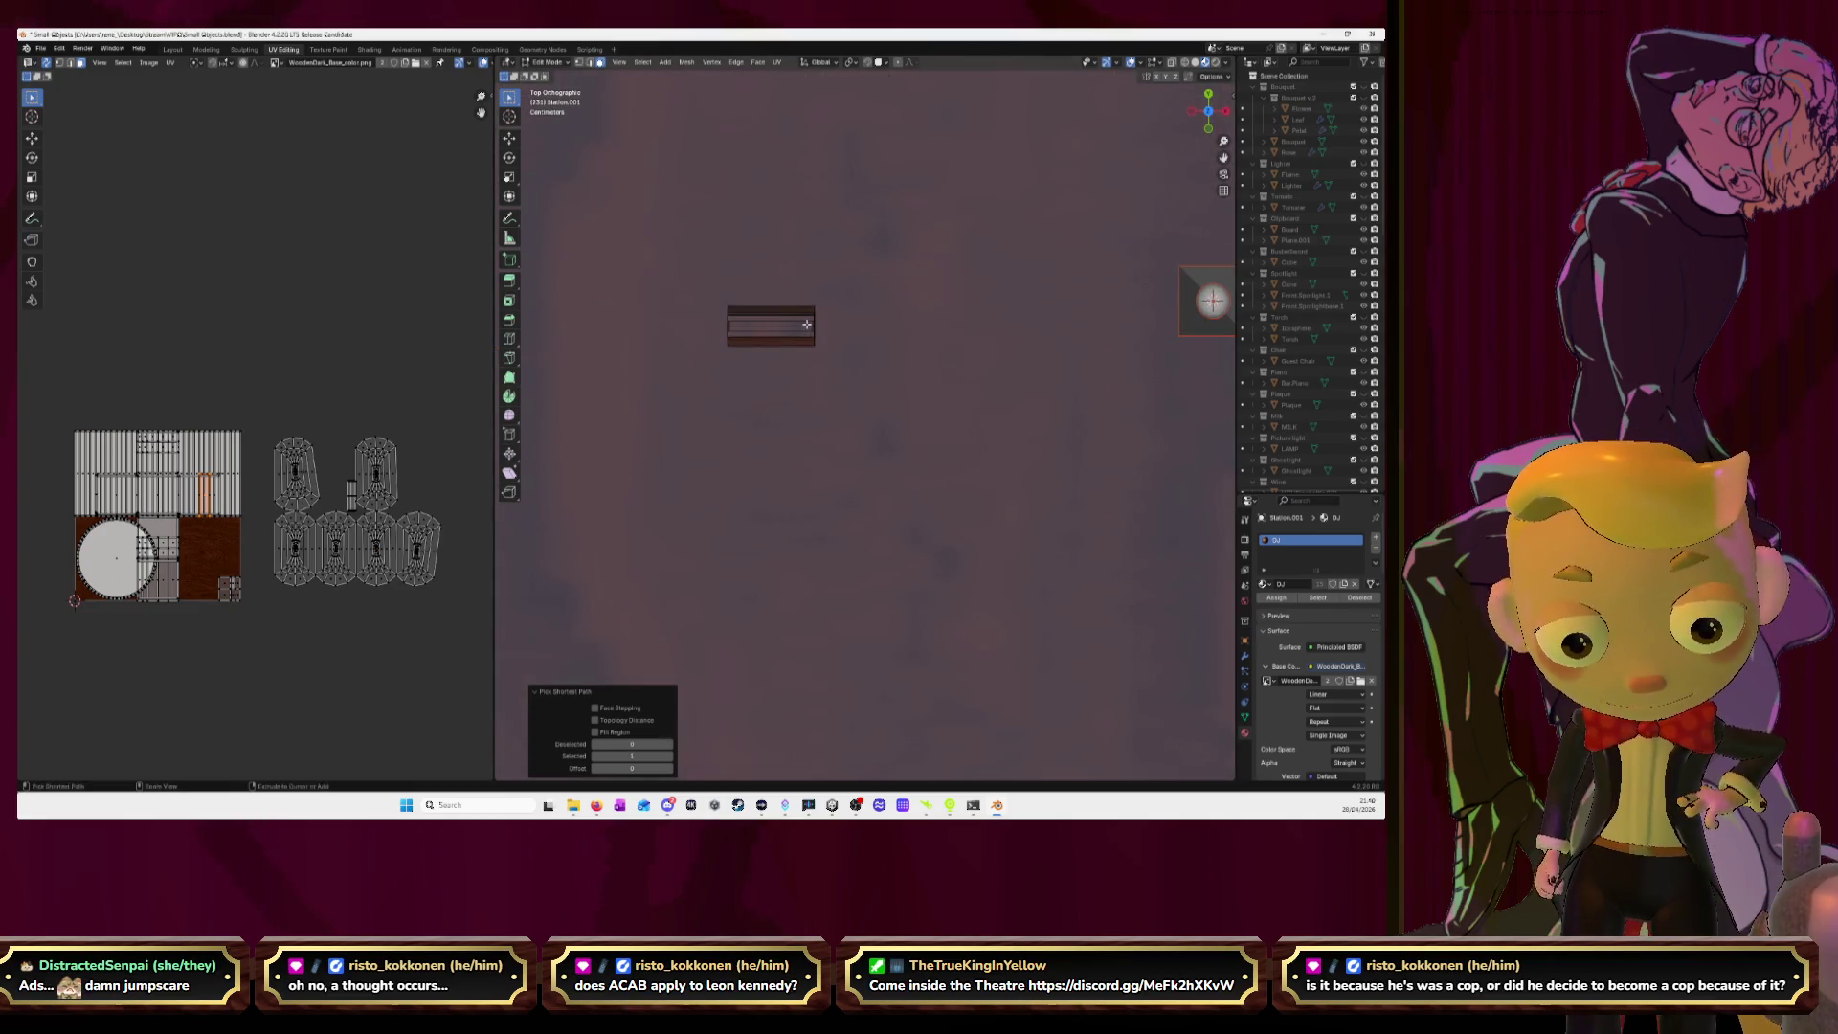
{"action": "scroll", "coordinate": [807, 327], "scroll_direction": "down", "scroll_amount": 4}
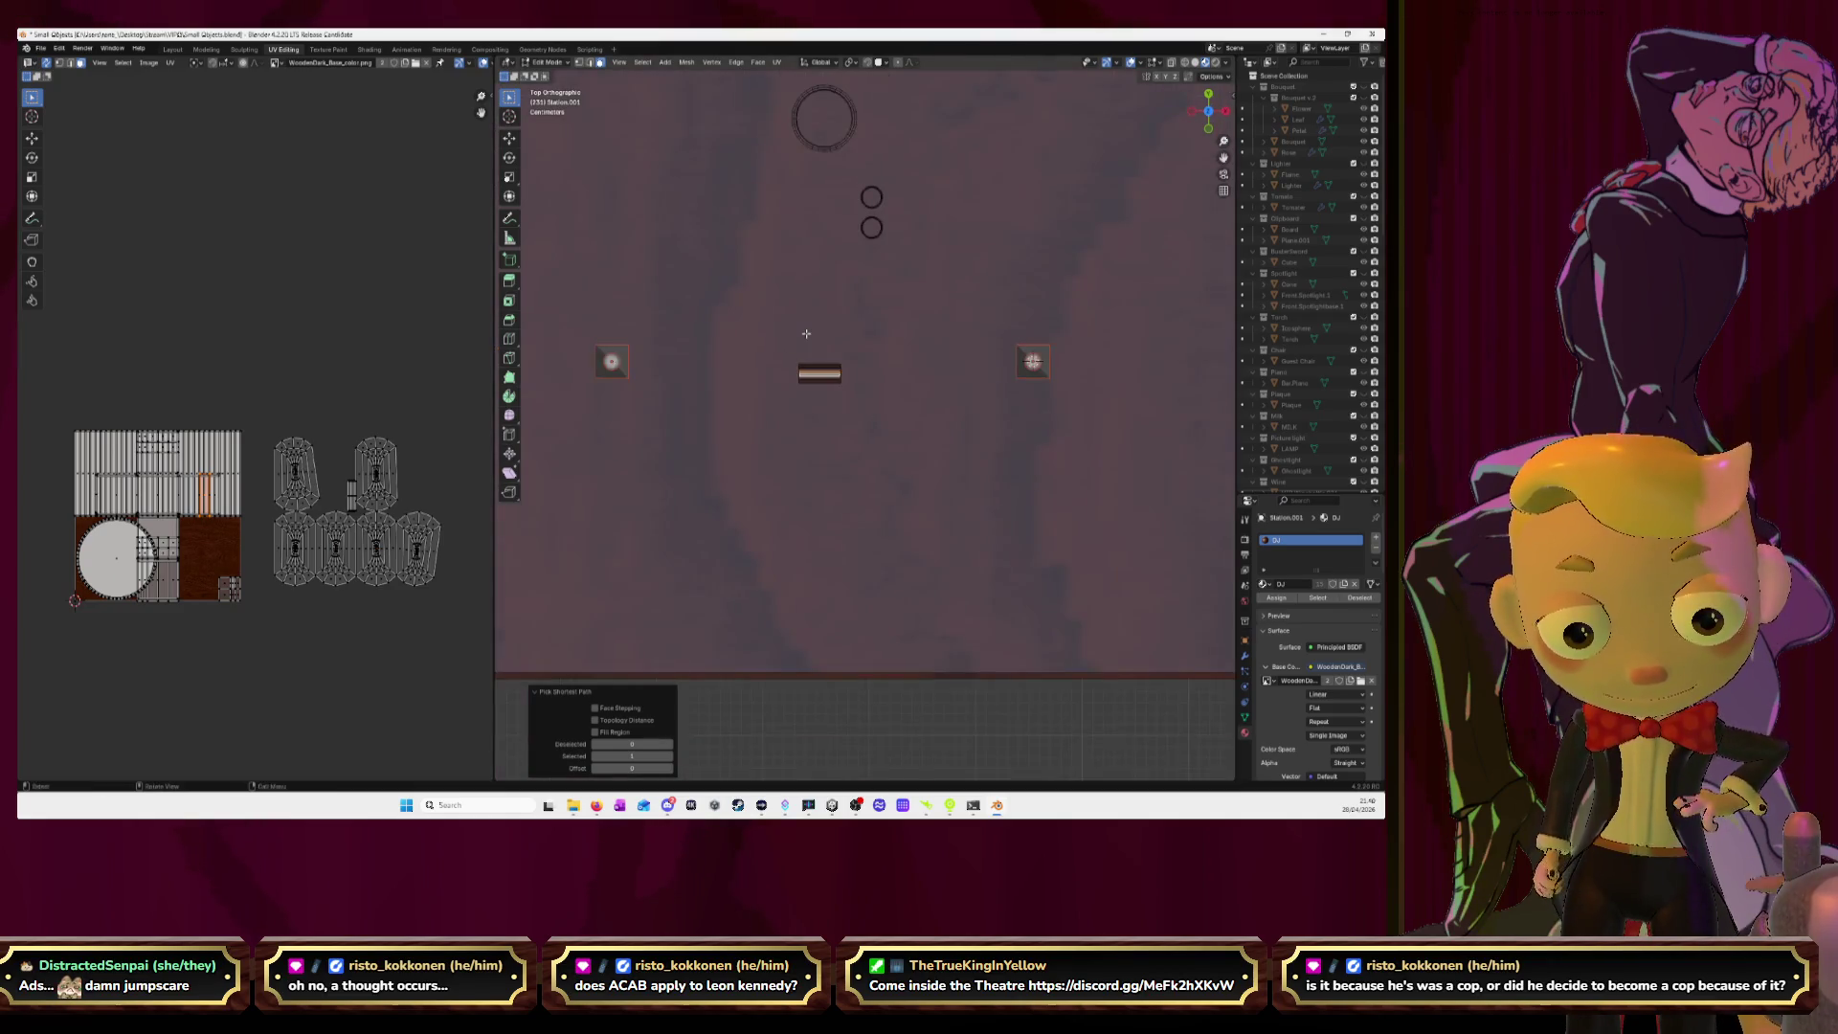
{"action": "scroll", "coordinate": [807, 332], "scroll_direction": "down", "scroll_amount": 3}
{"action": "scroll", "coordinate": [807, 334], "scroll_direction": "down", "scroll_amount": 1}
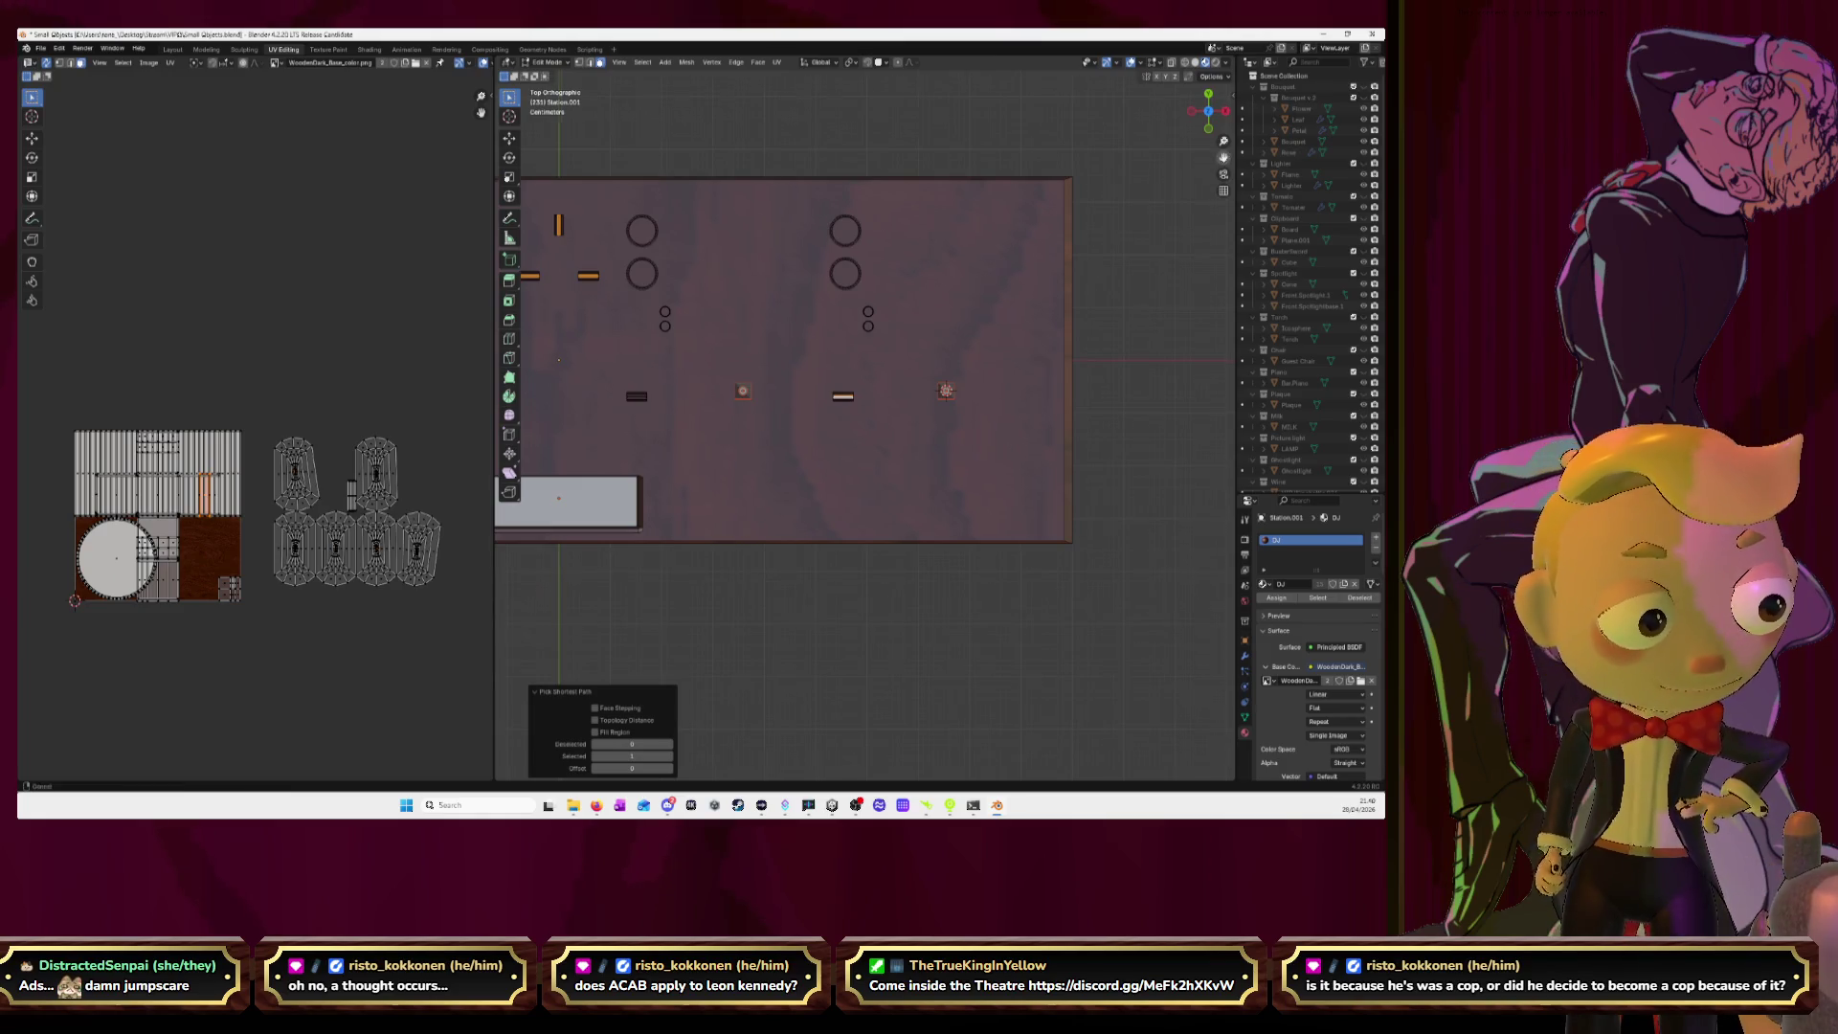
{"action": "scroll", "coordinate": [681, 458], "scroll_direction": "up", "scroll_amount": 2}
{"action": "scroll", "coordinate": [681, 458], "scroll_direction": "up", "scroll_amount": 3}
{"action": "scroll", "coordinate": [680, 458], "scroll_direction": "up", "scroll_amount": 3}
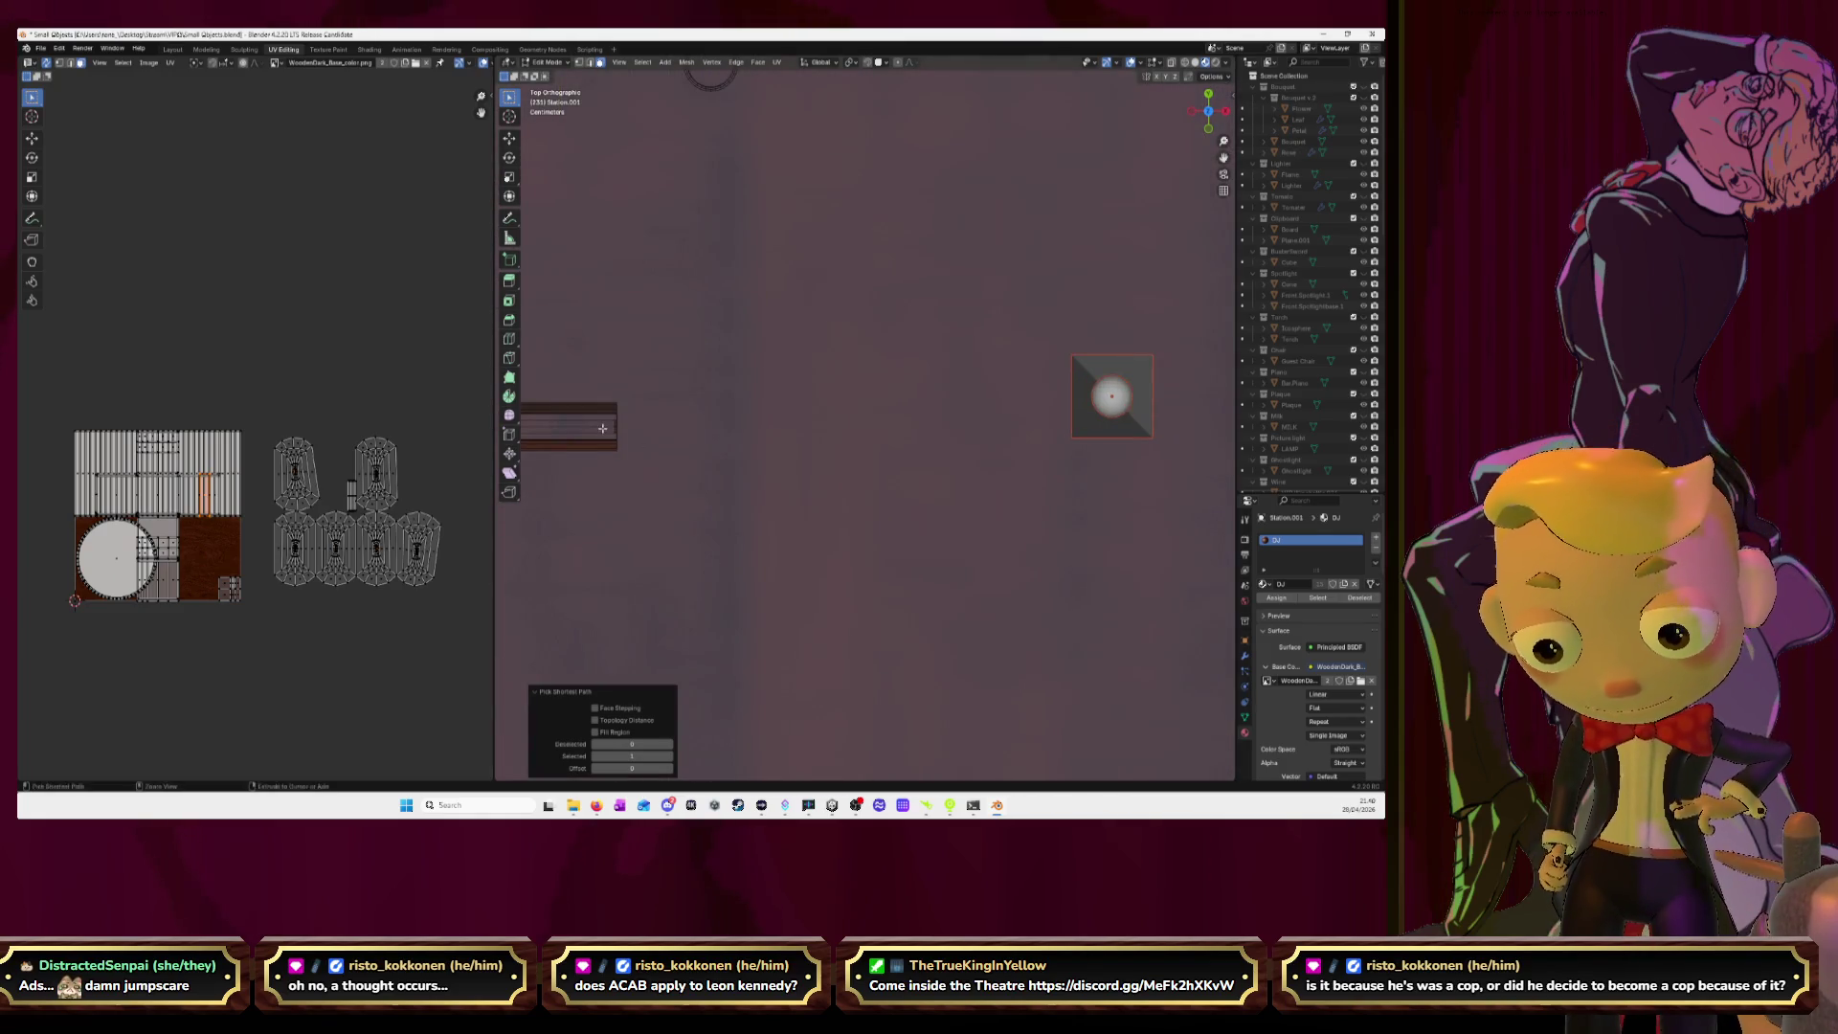
{"action": "scroll", "coordinate": [710, 448], "scroll_direction": "down", "scroll_amount": 5}
{"action": "scroll", "coordinate": [736, 423], "scroll_direction": "down", "scroll_amount": 2}
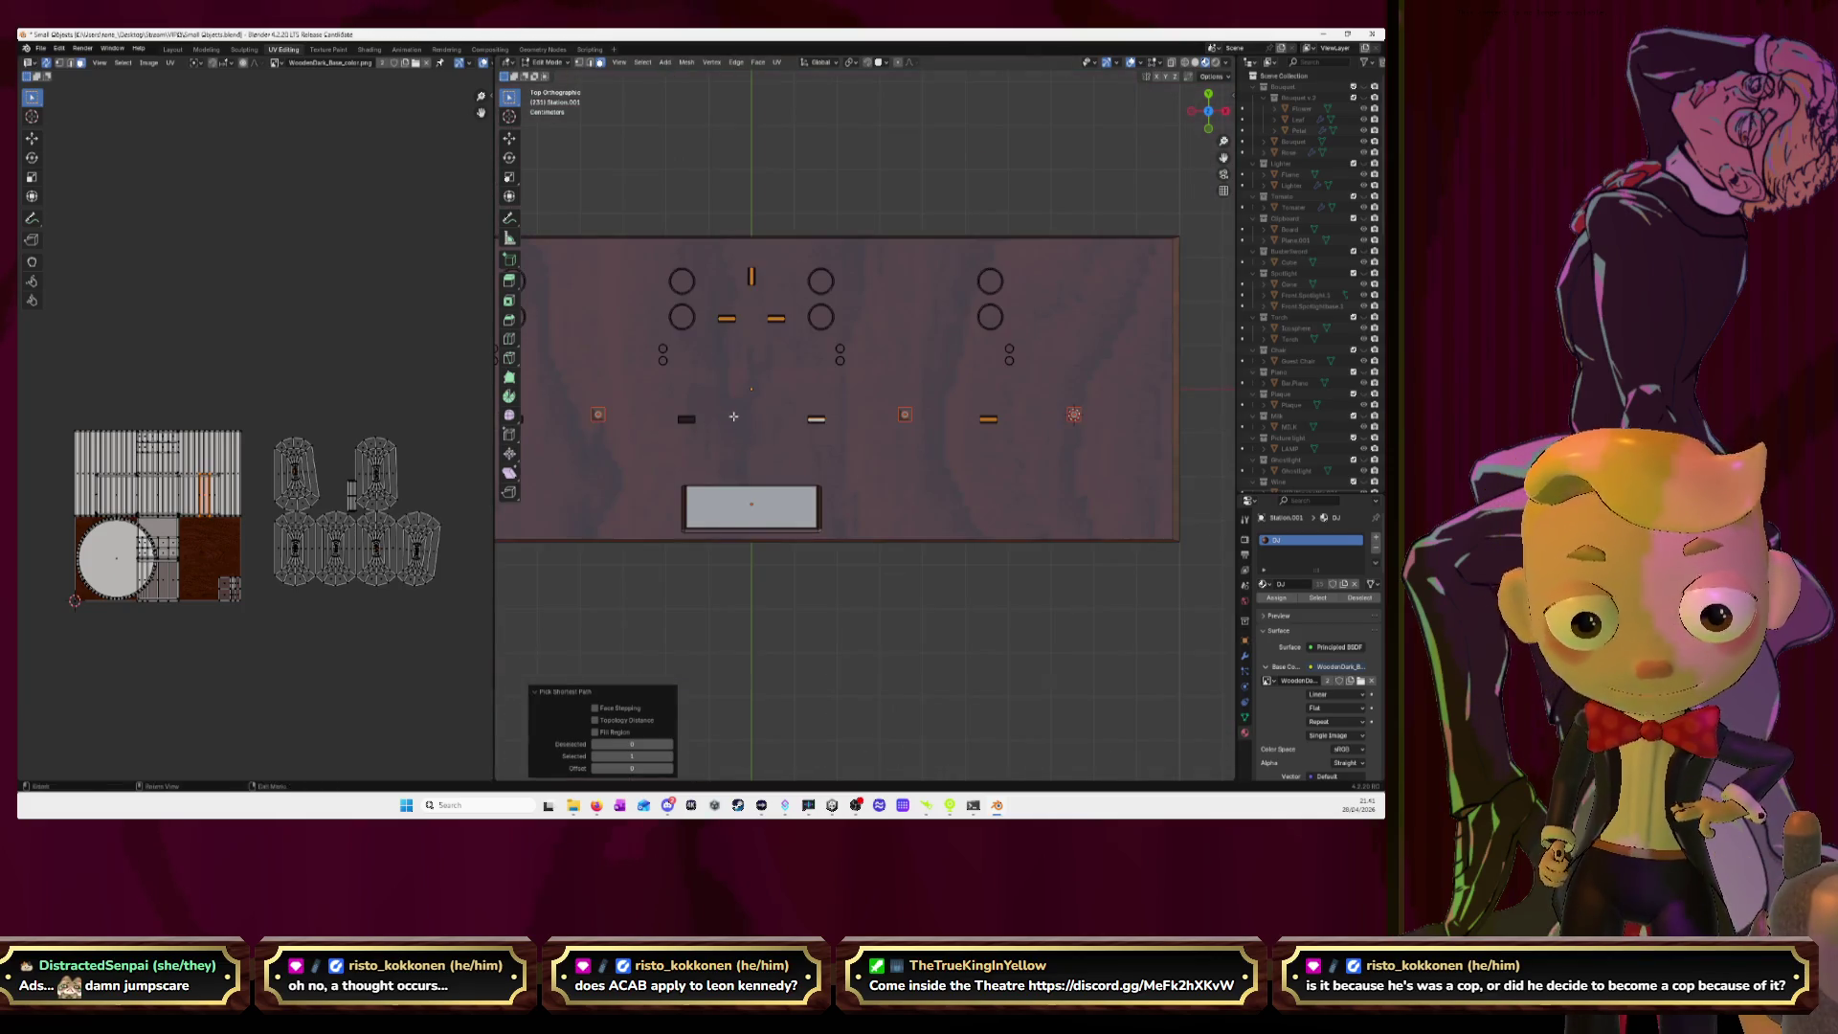
{"action": "scroll", "coordinate": [950, 446], "scroll_direction": "up", "scroll_amount": 1}
{"action": "scroll", "coordinate": [950, 446], "scroll_direction": "up", "scroll_amount": 1}
{"action": "scroll", "coordinate": [949, 445], "scroll_direction": "up", "scroll_amount": 1}
{"action": "scroll", "coordinate": [950, 445], "scroll_direction": "up", "scroll_amount": 2}
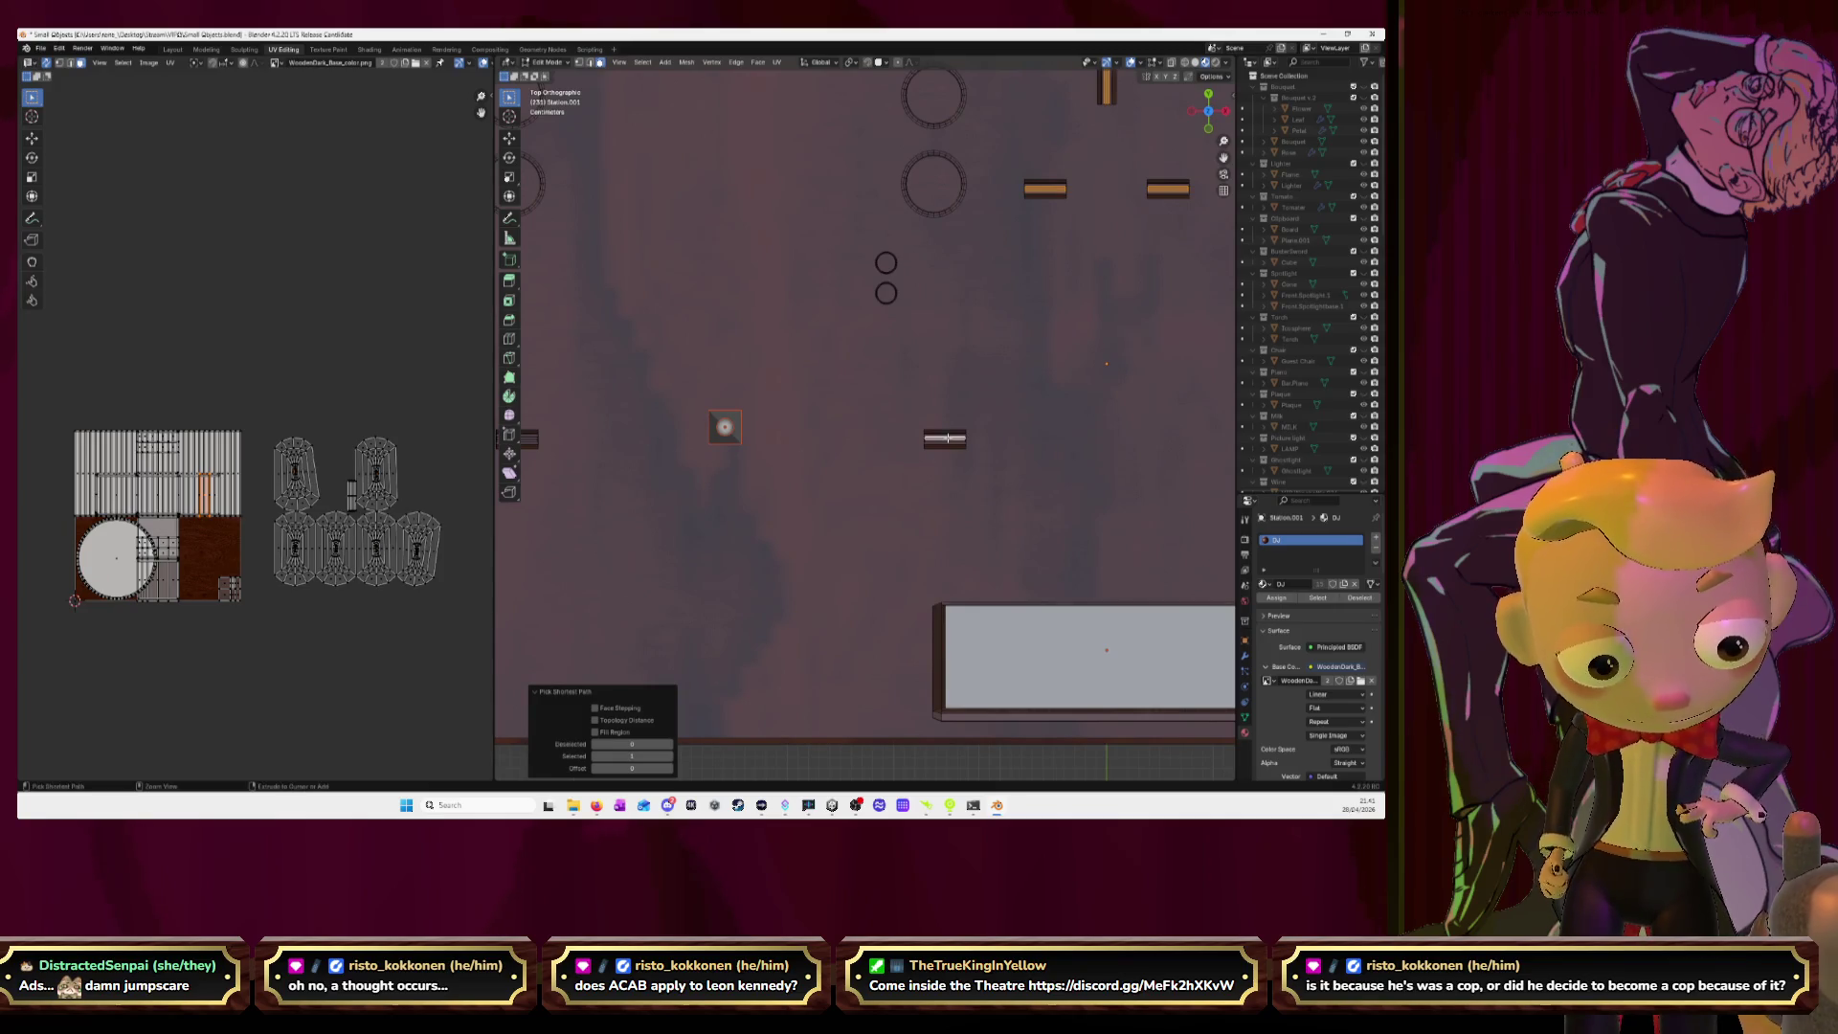
{"action": "scroll", "coordinate": [820, 404], "scroll_direction": "up", "scroll_amount": 3}
Select the small bar piece by picking a face strip and growing the selection.
{"action": "left_click", "coordinate": [767, 437], "text": "ctrl"}
{"action": "key", "text": "ctrl+KP_Add"}
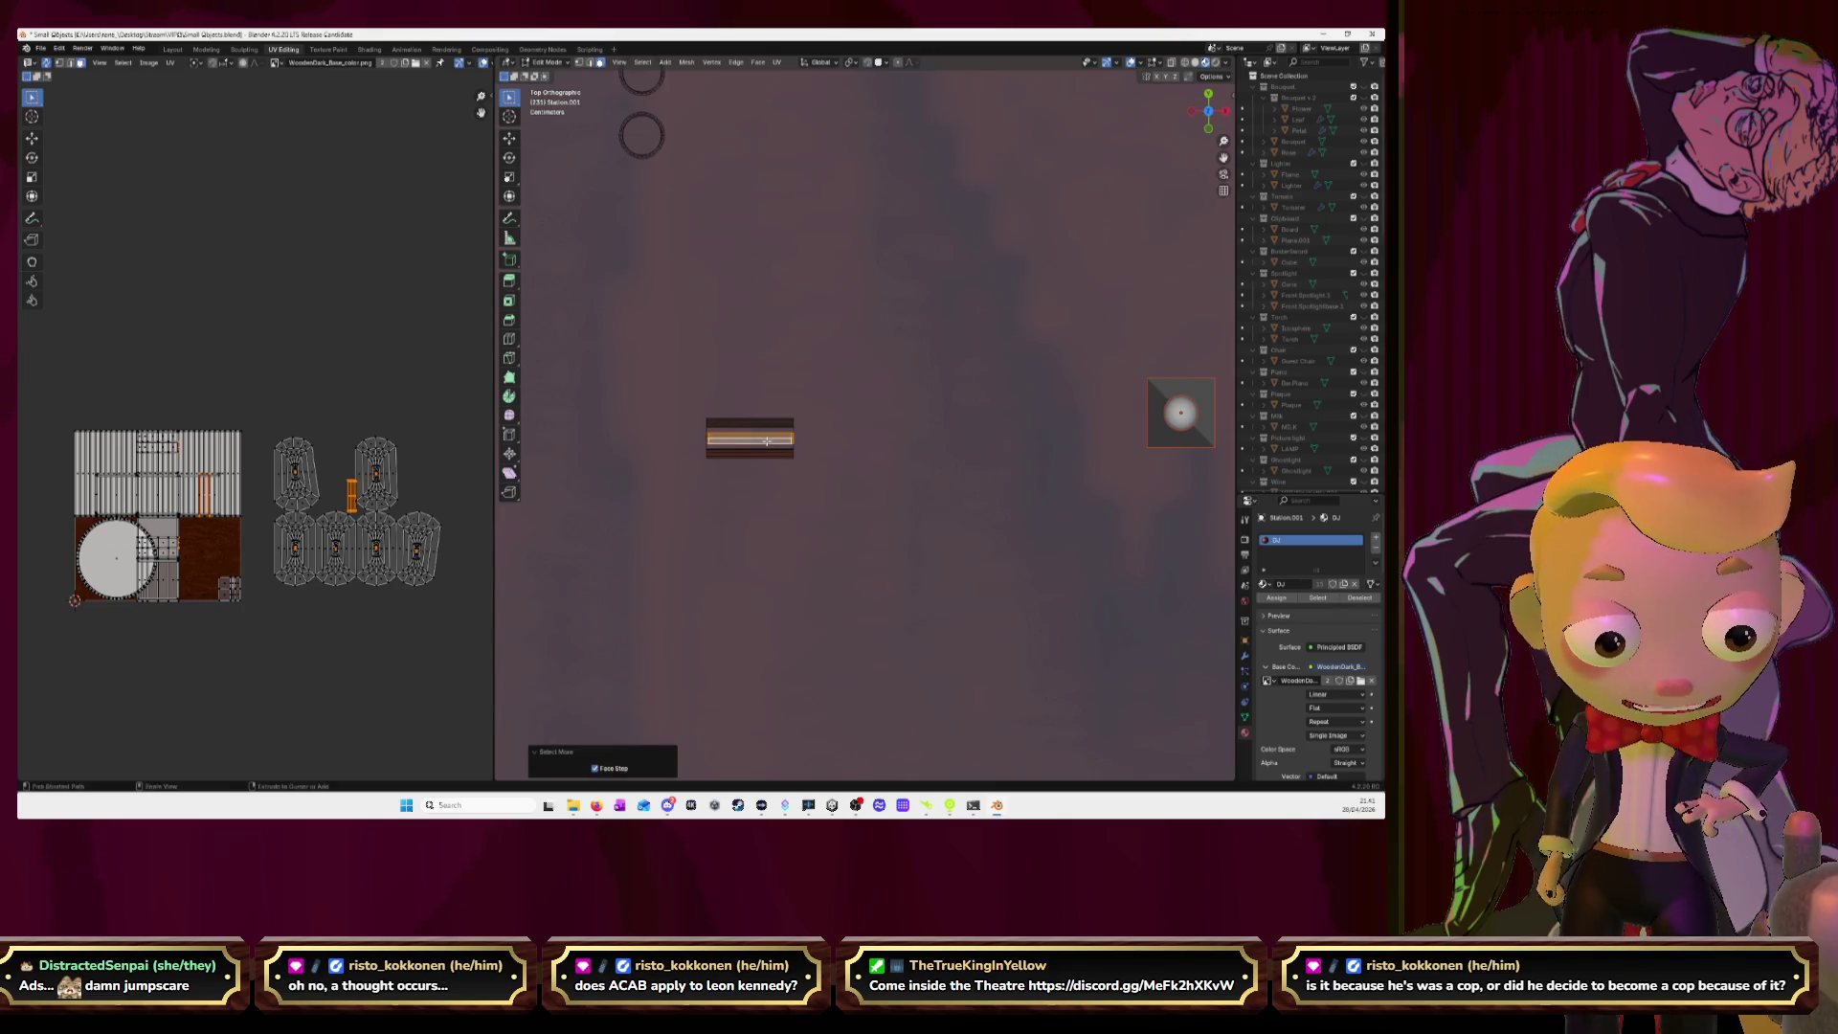
{"action": "mouse_move", "coordinate": [766, 441]}
{"action": "middle_mouse_down"}
{"action": "mouse_move", "coordinate": [880, 373]}
{"action": "mouse_move", "coordinate": [882, 427]}
{"action": "middle_mouse_up"}
{"action": "scroll", "coordinate": [879, 373], "scroll_direction": "down", "scroll_amount": 6}
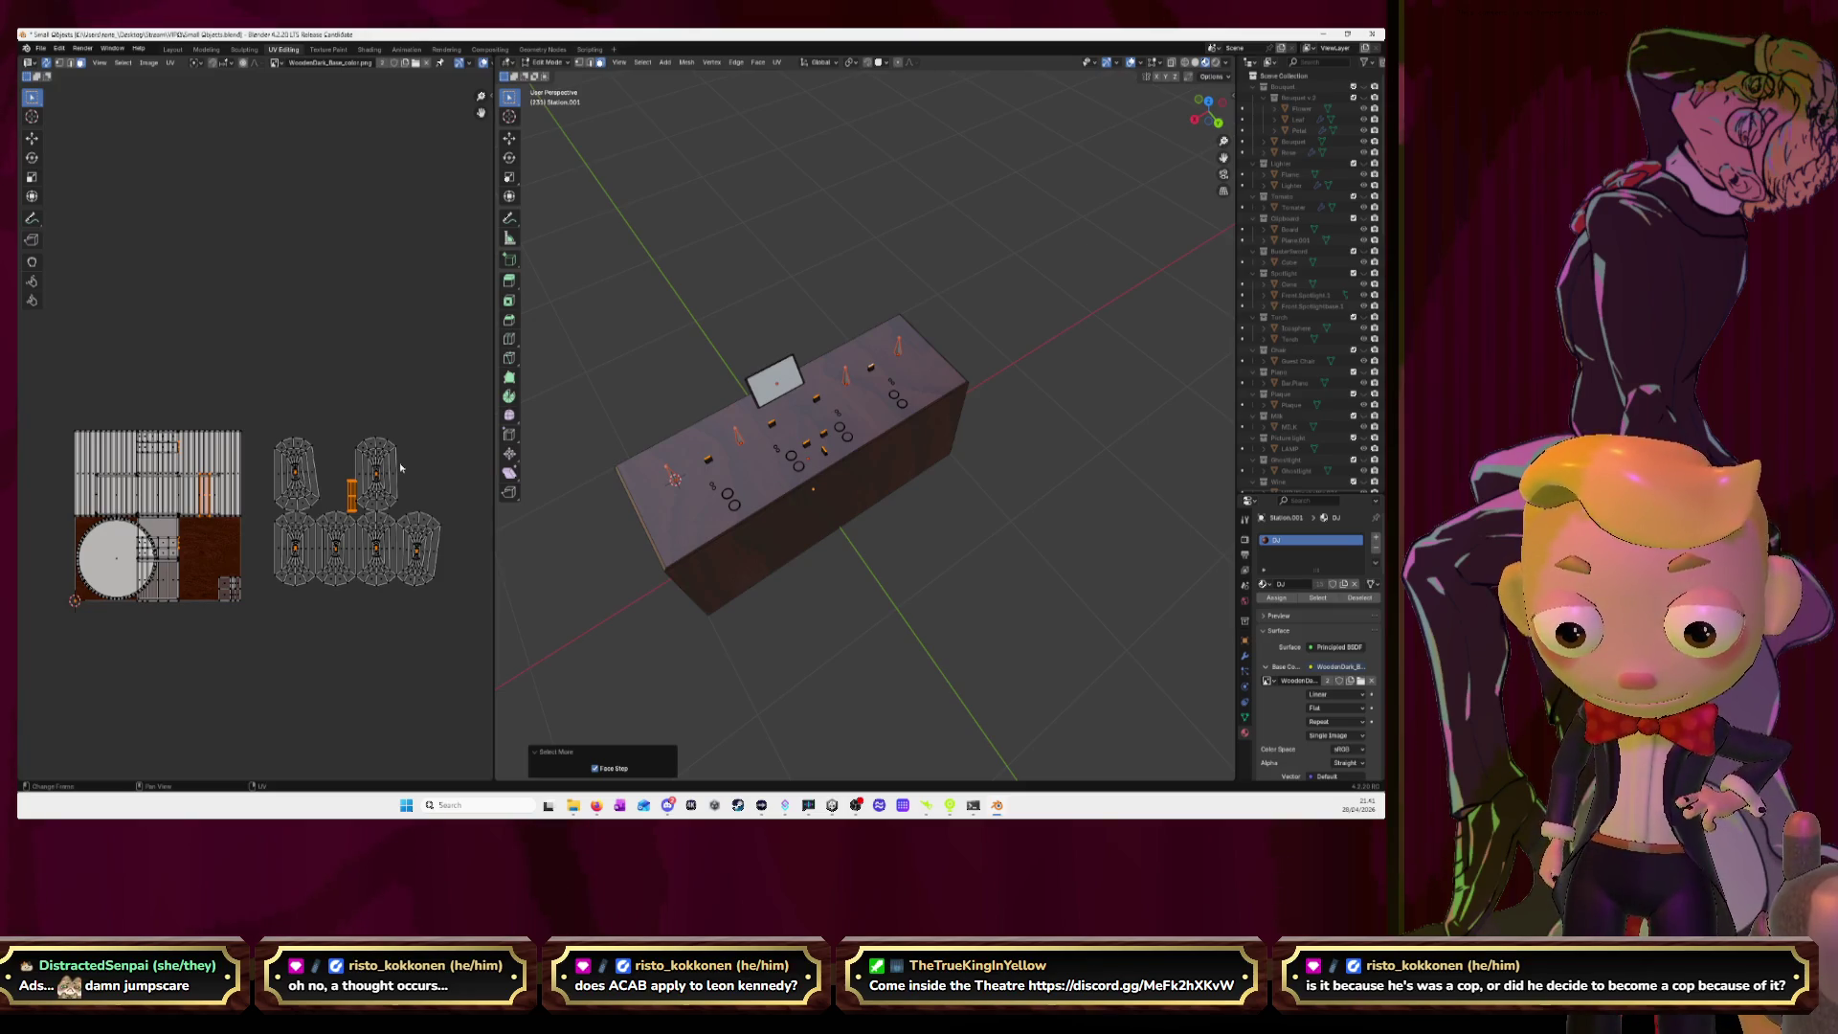
Move the selected UV islands upward, then box-select the six knob islands.
{"action": "key", "text": "g"}
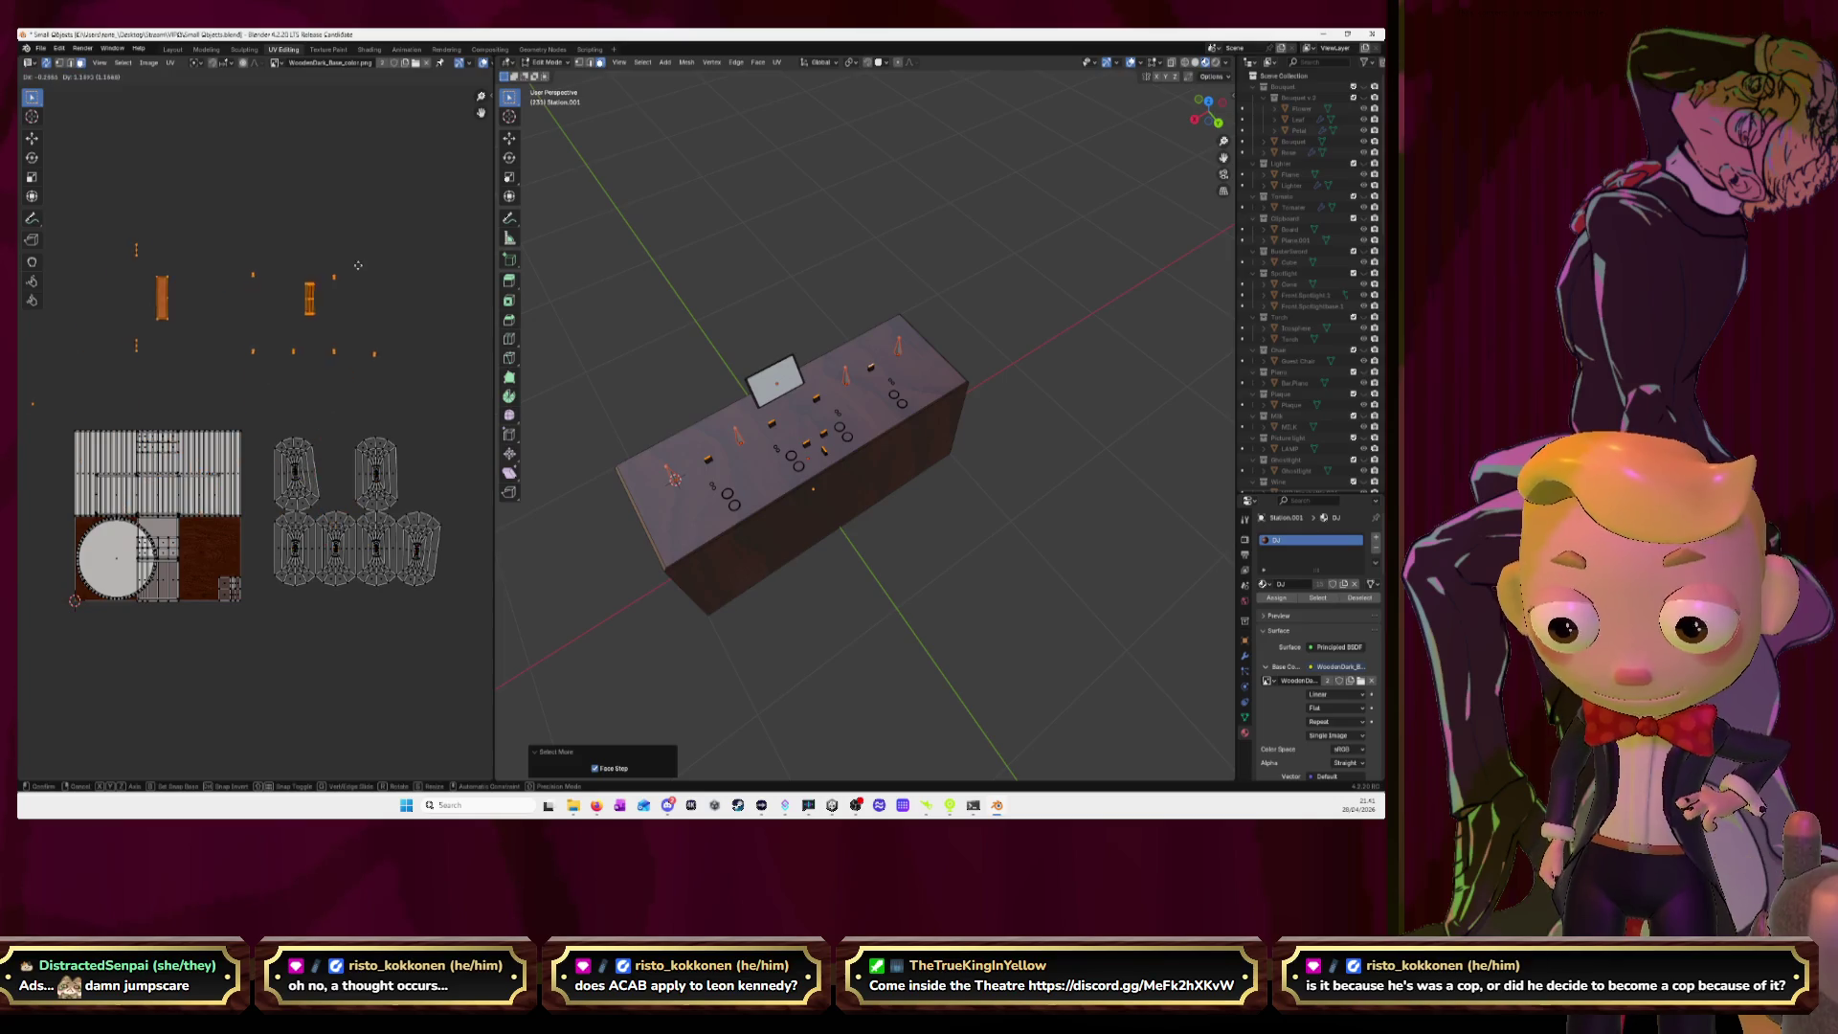
{"action": "left_click", "coordinate": [410, 229]}
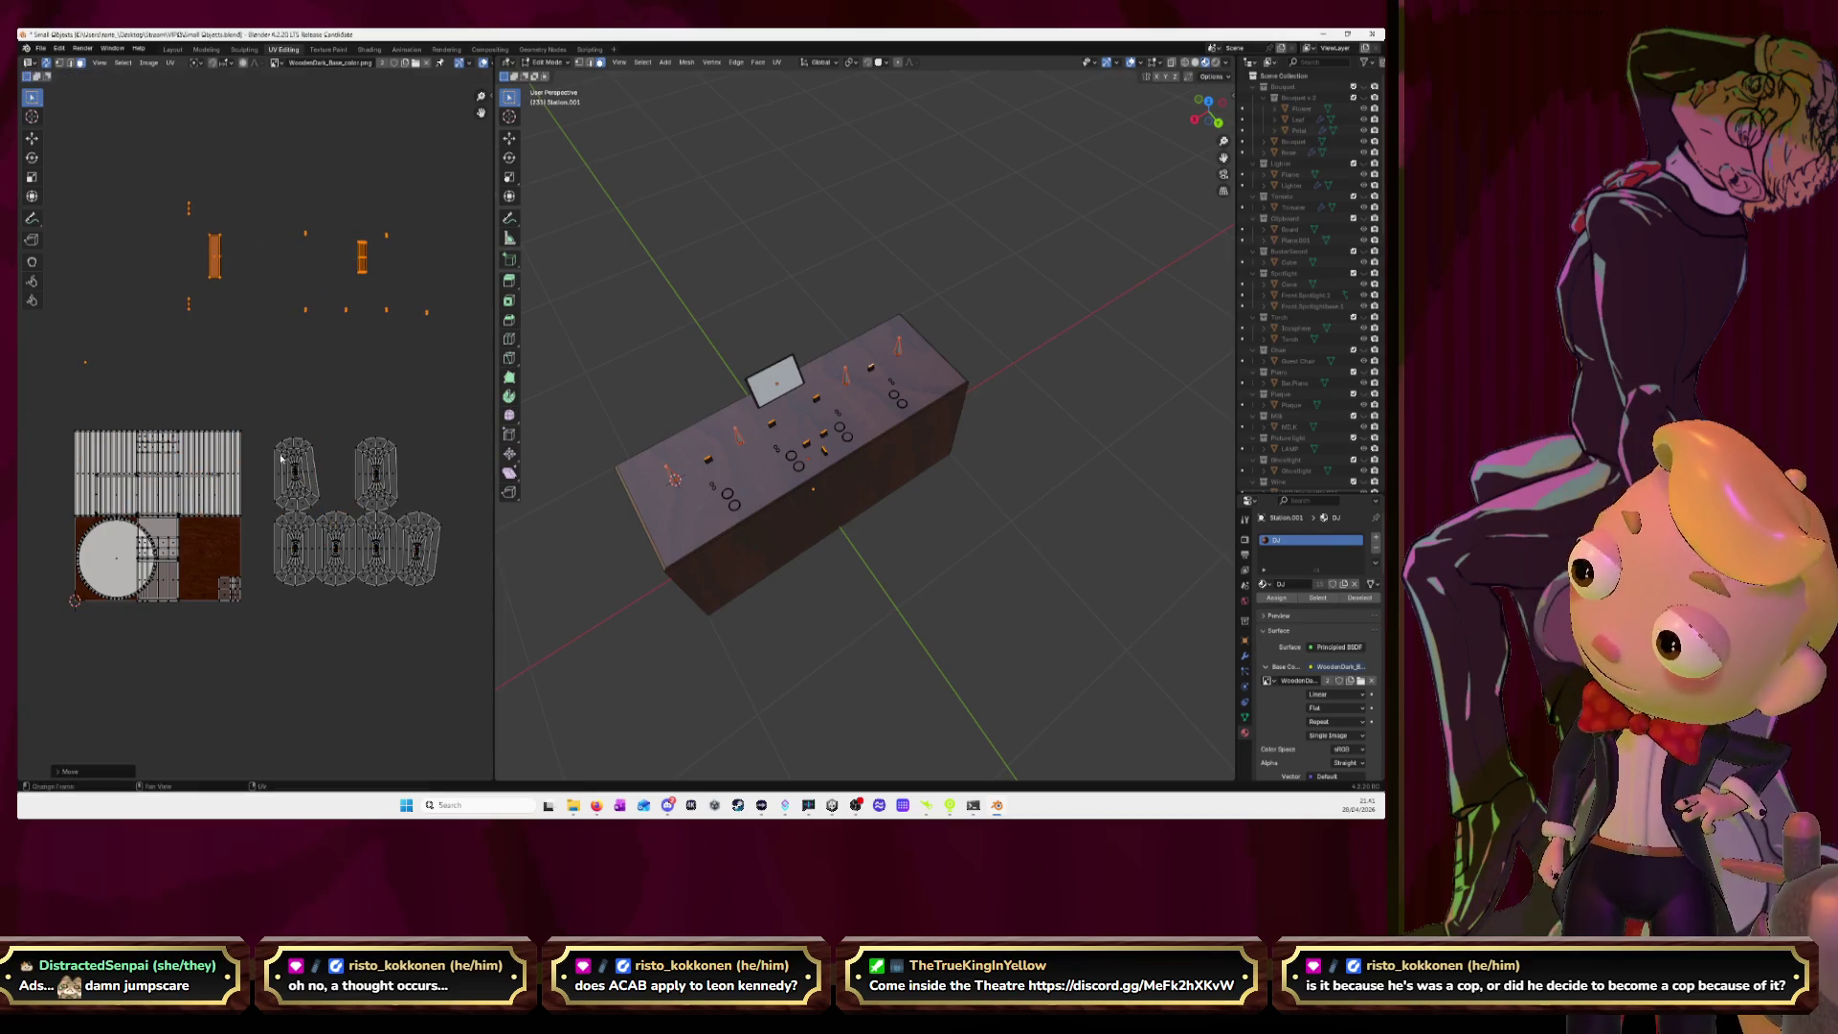
{"action": "left_click_drag", "start_coordinate": [265, 397], "coordinate": [457, 650]}
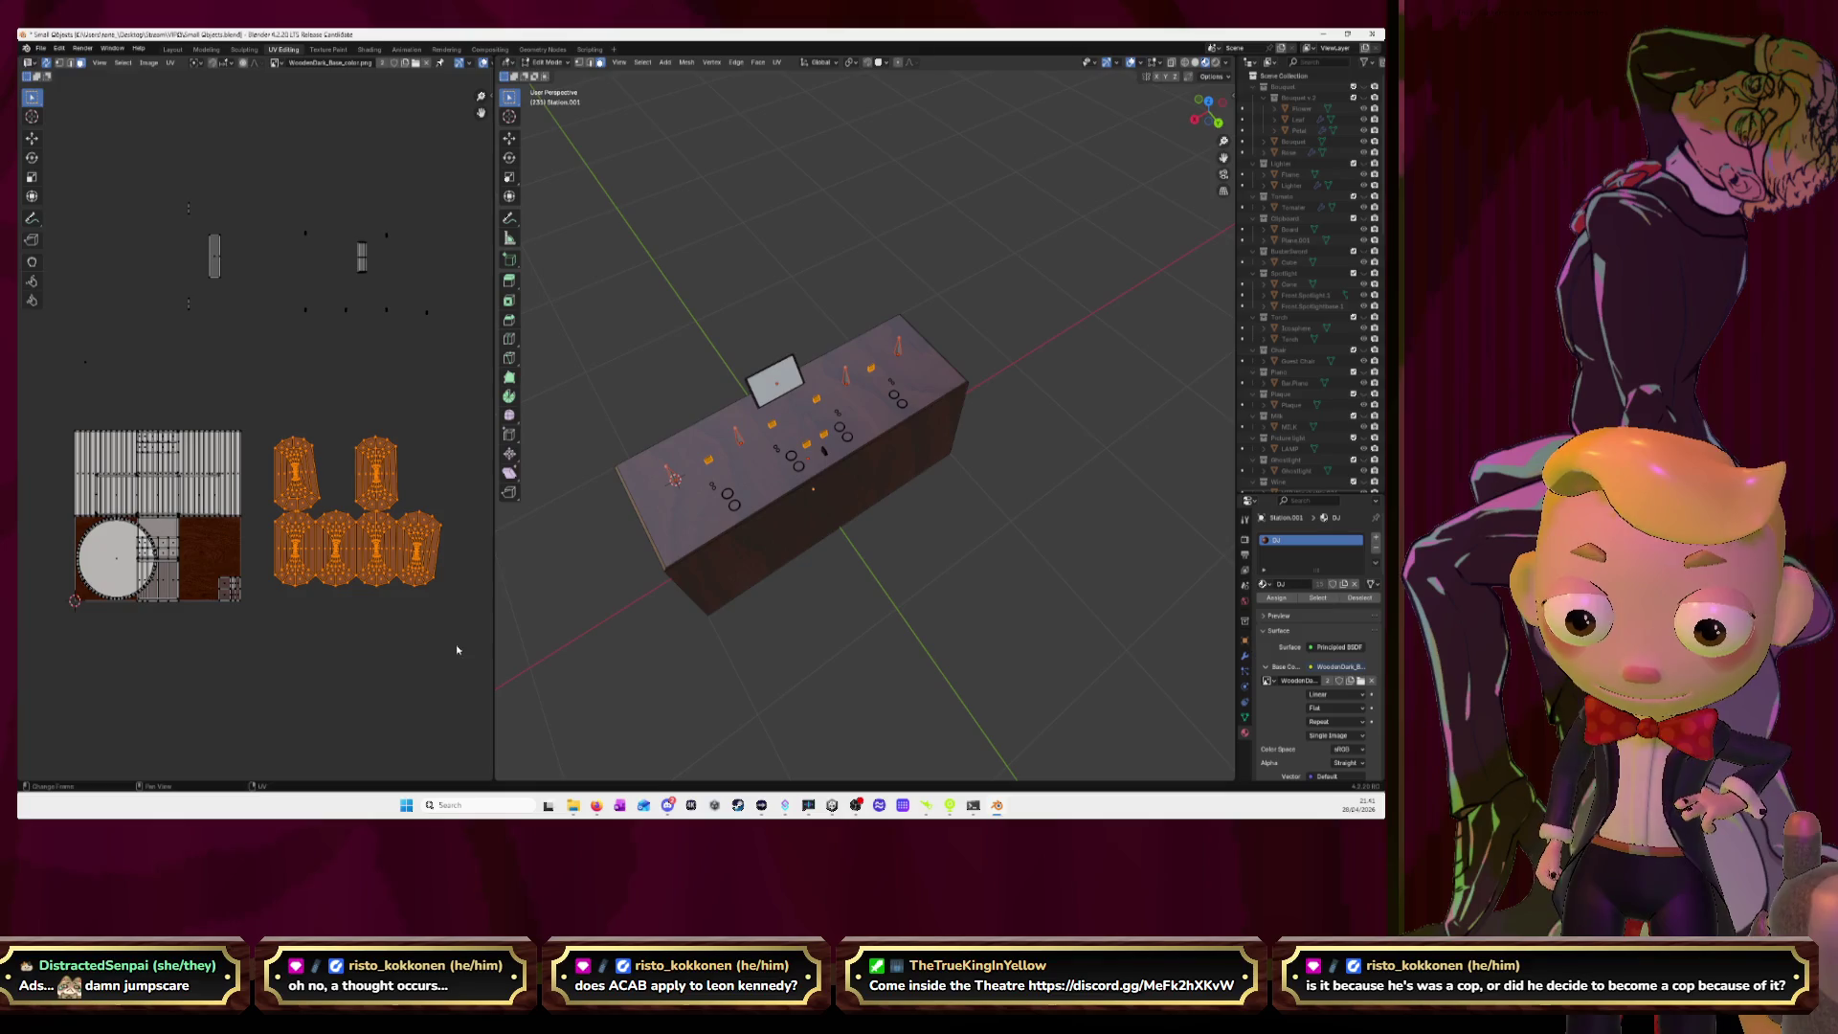
{"action": "scroll", "coordinate": [789, 521], "scroll_direction": "up", "scroll_amount": 5}
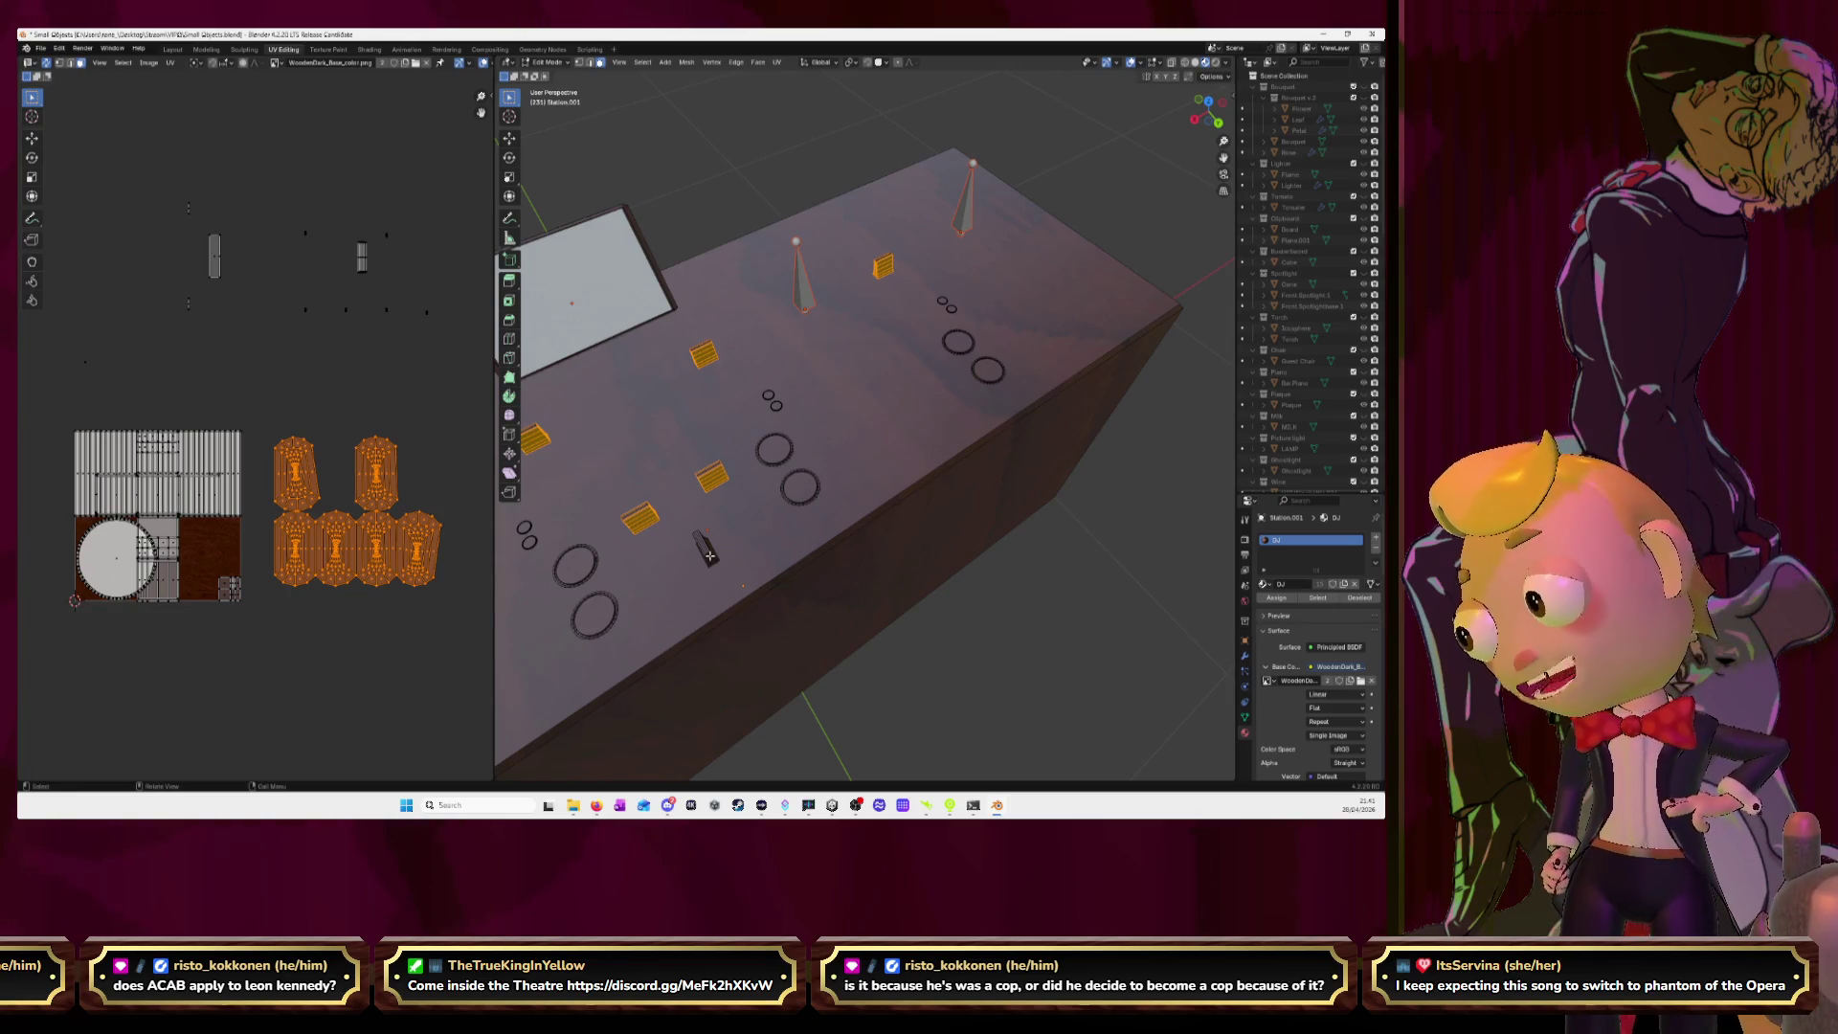
Select the linked small pieces on the station top.
{"action": "key", "text": "l"}
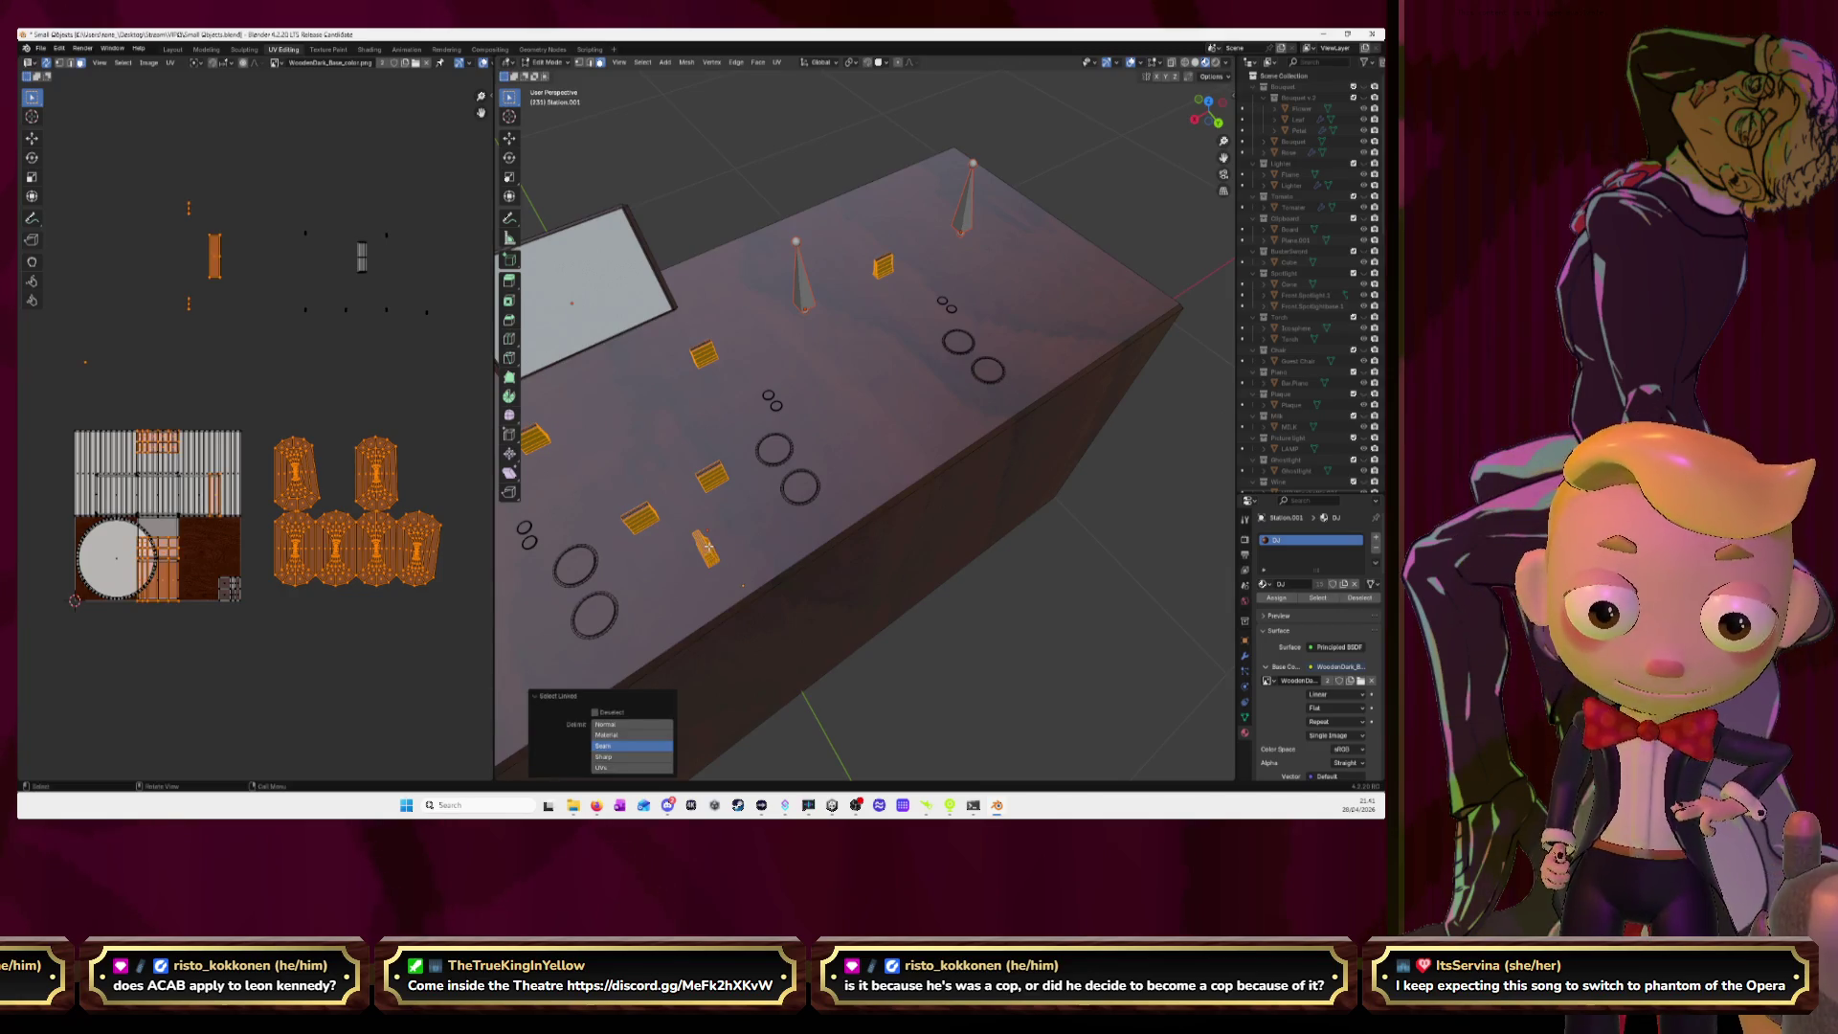
{"action": "middle_click_drag", "start_coordinate": [708, 546], "coordinate": [868, 356]}
{"action": "key", "text": "KP_Decimal"}
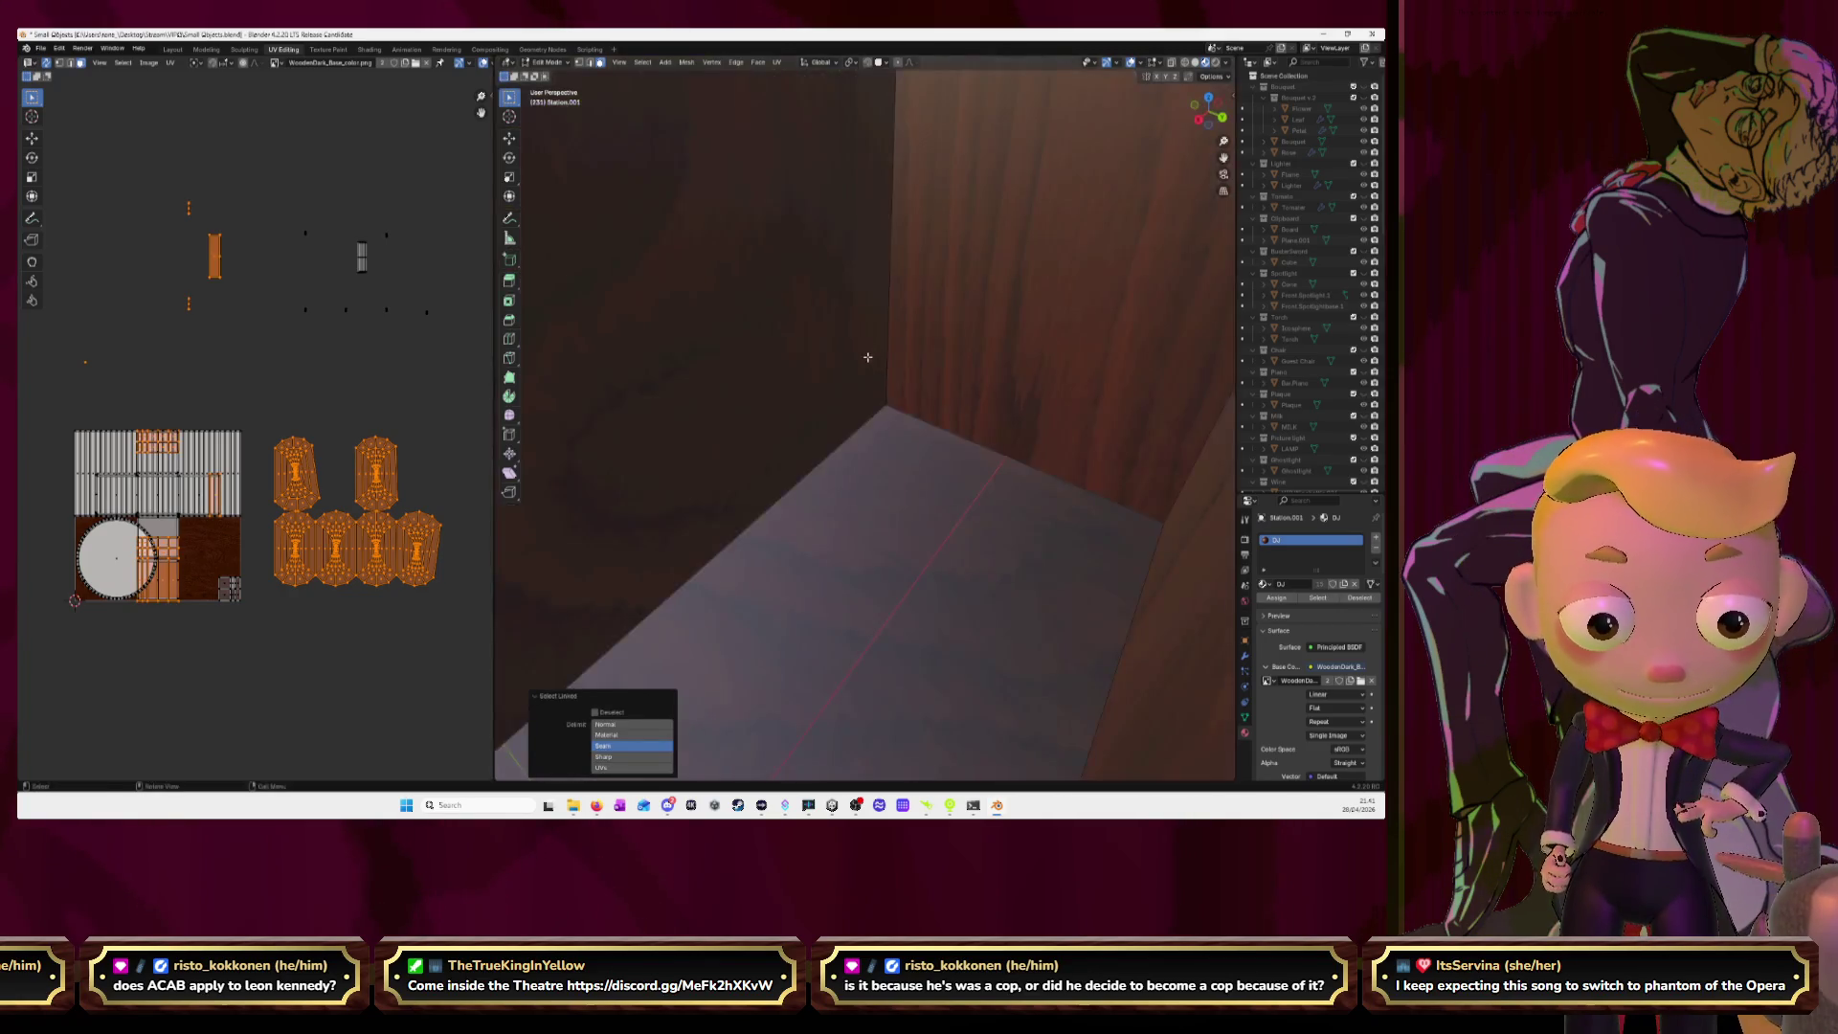
{"action": "key", "text": "alt+a"}
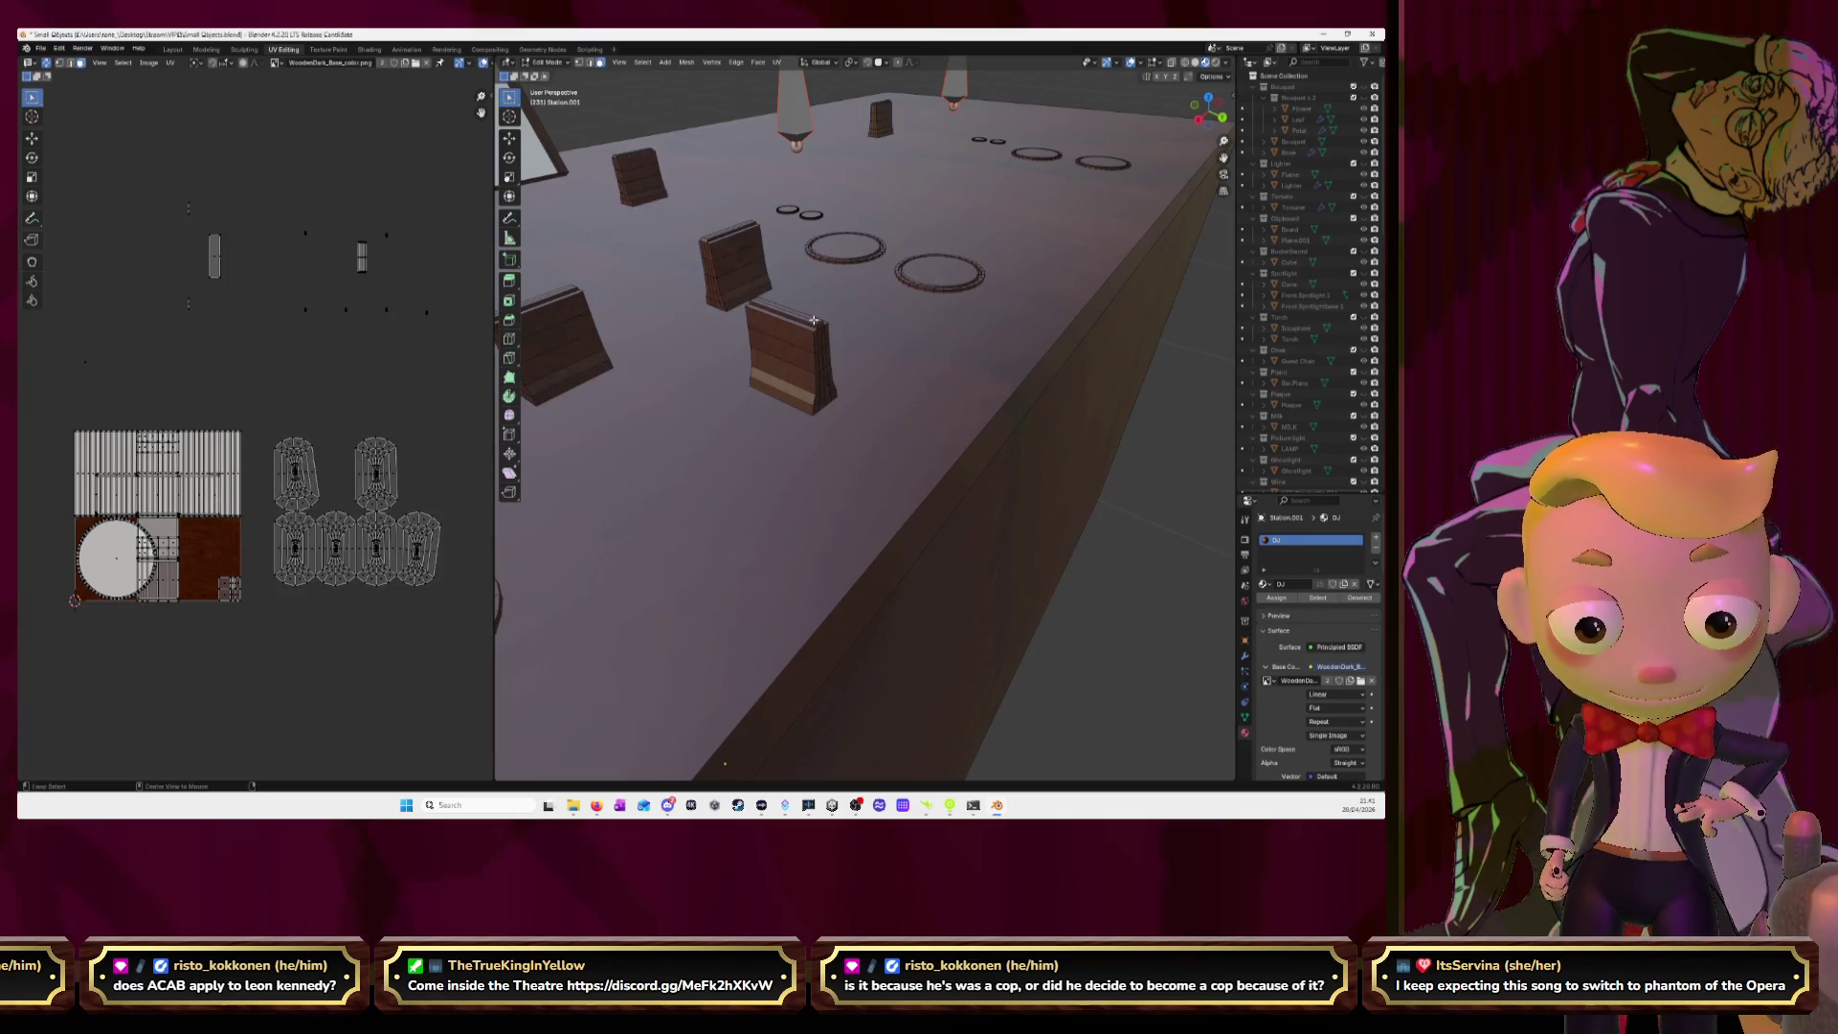
{"action": "key", "text": "l"}
{"action": "scroll", "coordinate": [766, 352], "scroll_direction": "down", "scroll_amount": 5}
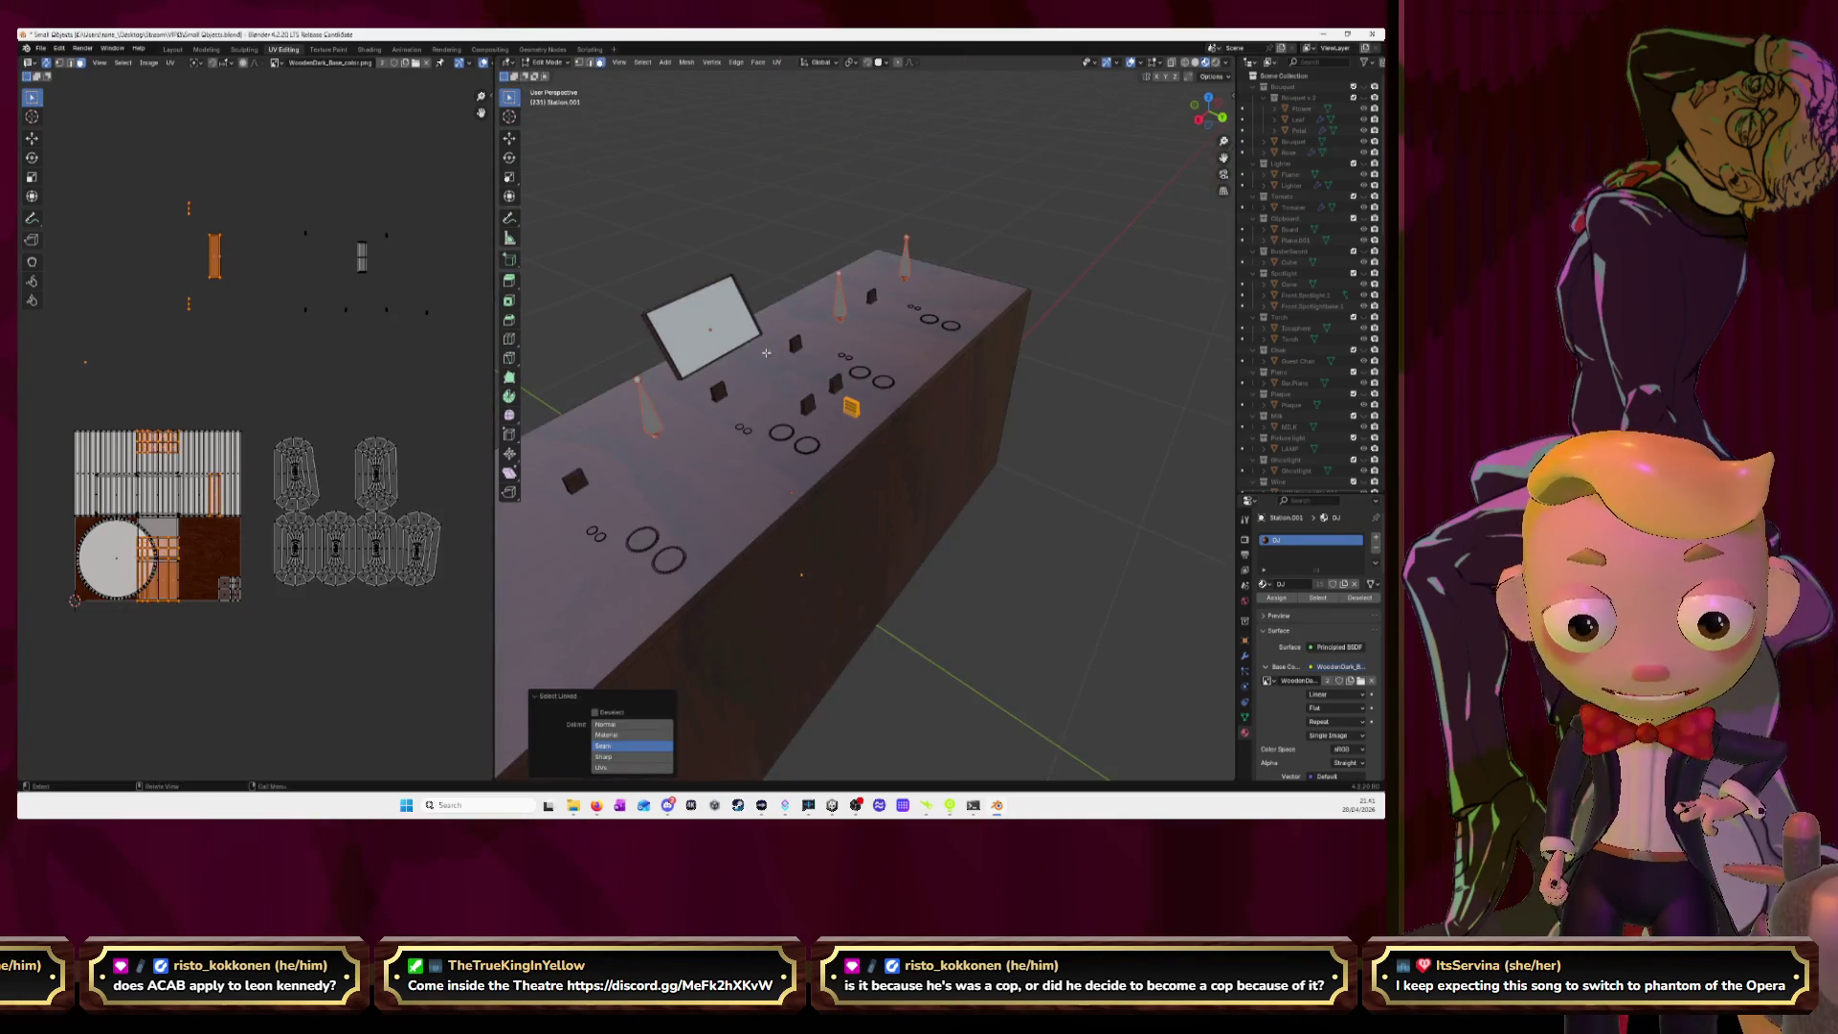
{"action": "key", "text": "l"}
{"action": "key", "text": "l"}
{"action": "key", "text": "l"}
{"action": "key", "text": "l"}
{"action": "key", "text": "l"}
{"action": "key", "text": "l"}
{"action": "scroll", "coordinate": [669, 486], "scroll_direction": "down", "scroll_amount": 2}
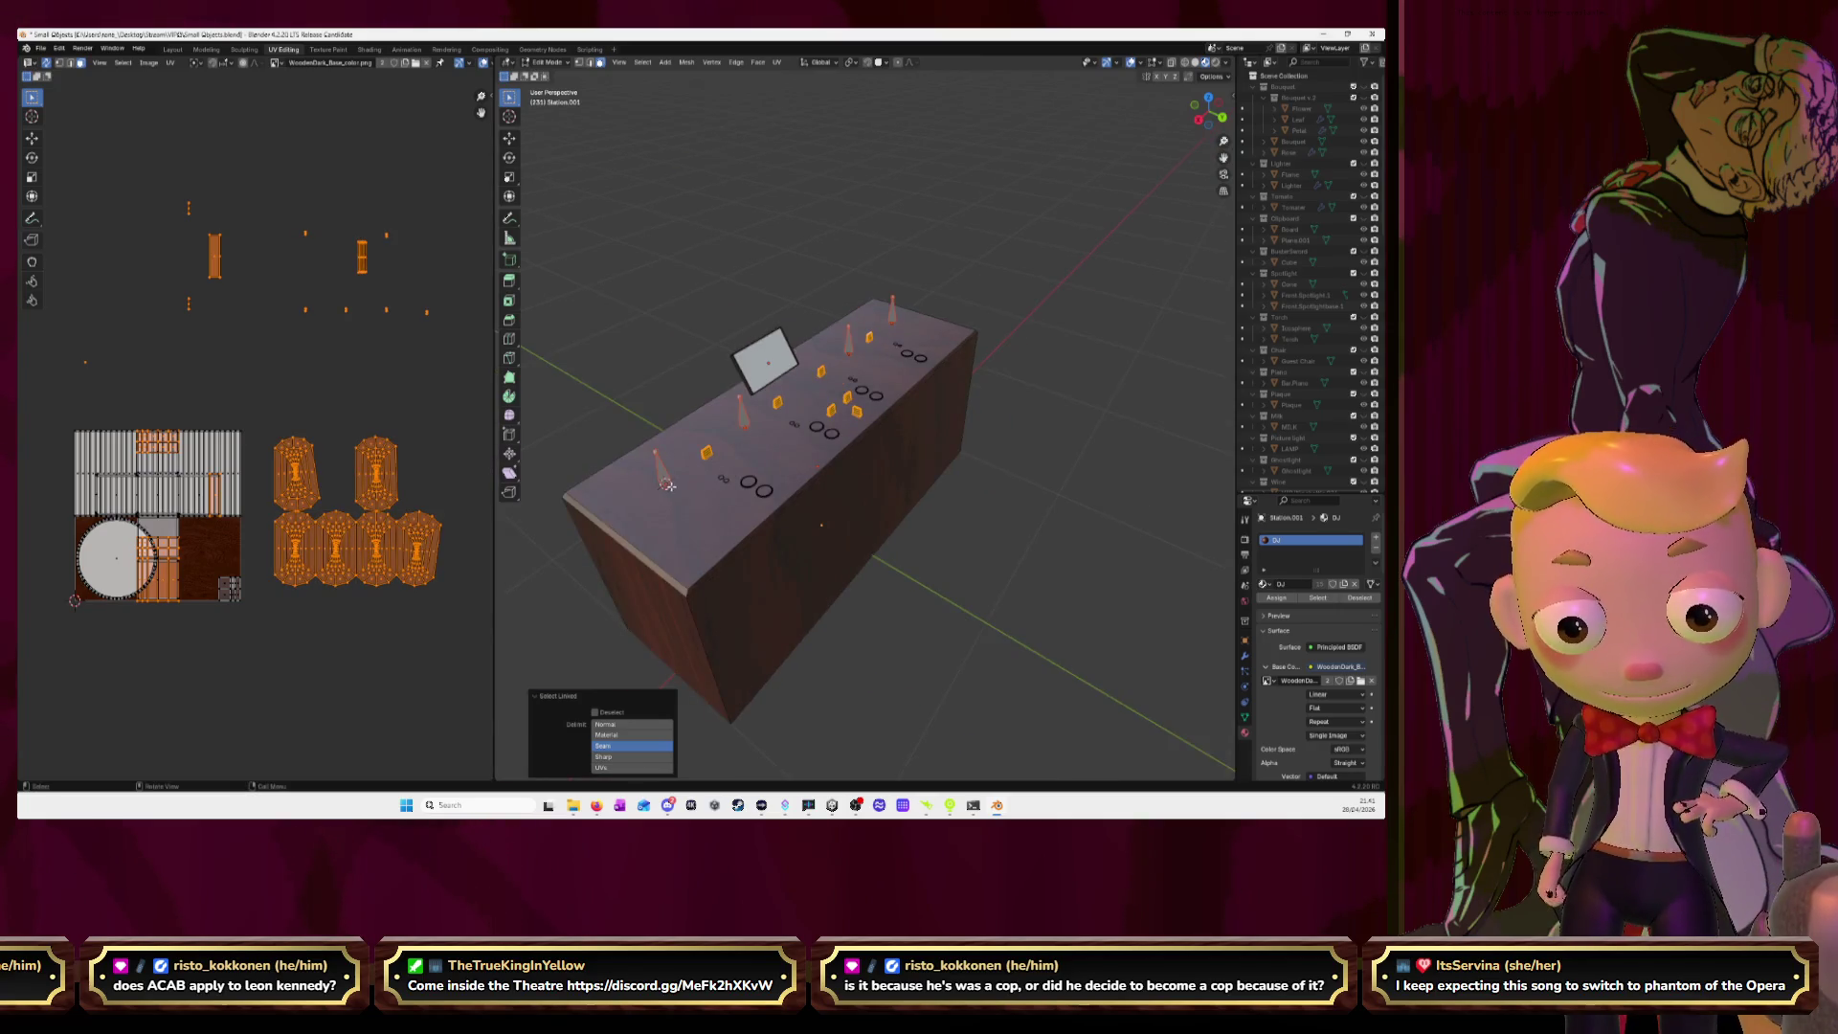
{"action": "middle_click_drag", "start_coordinate": [757, 471], "coordinate": [727, 402]}
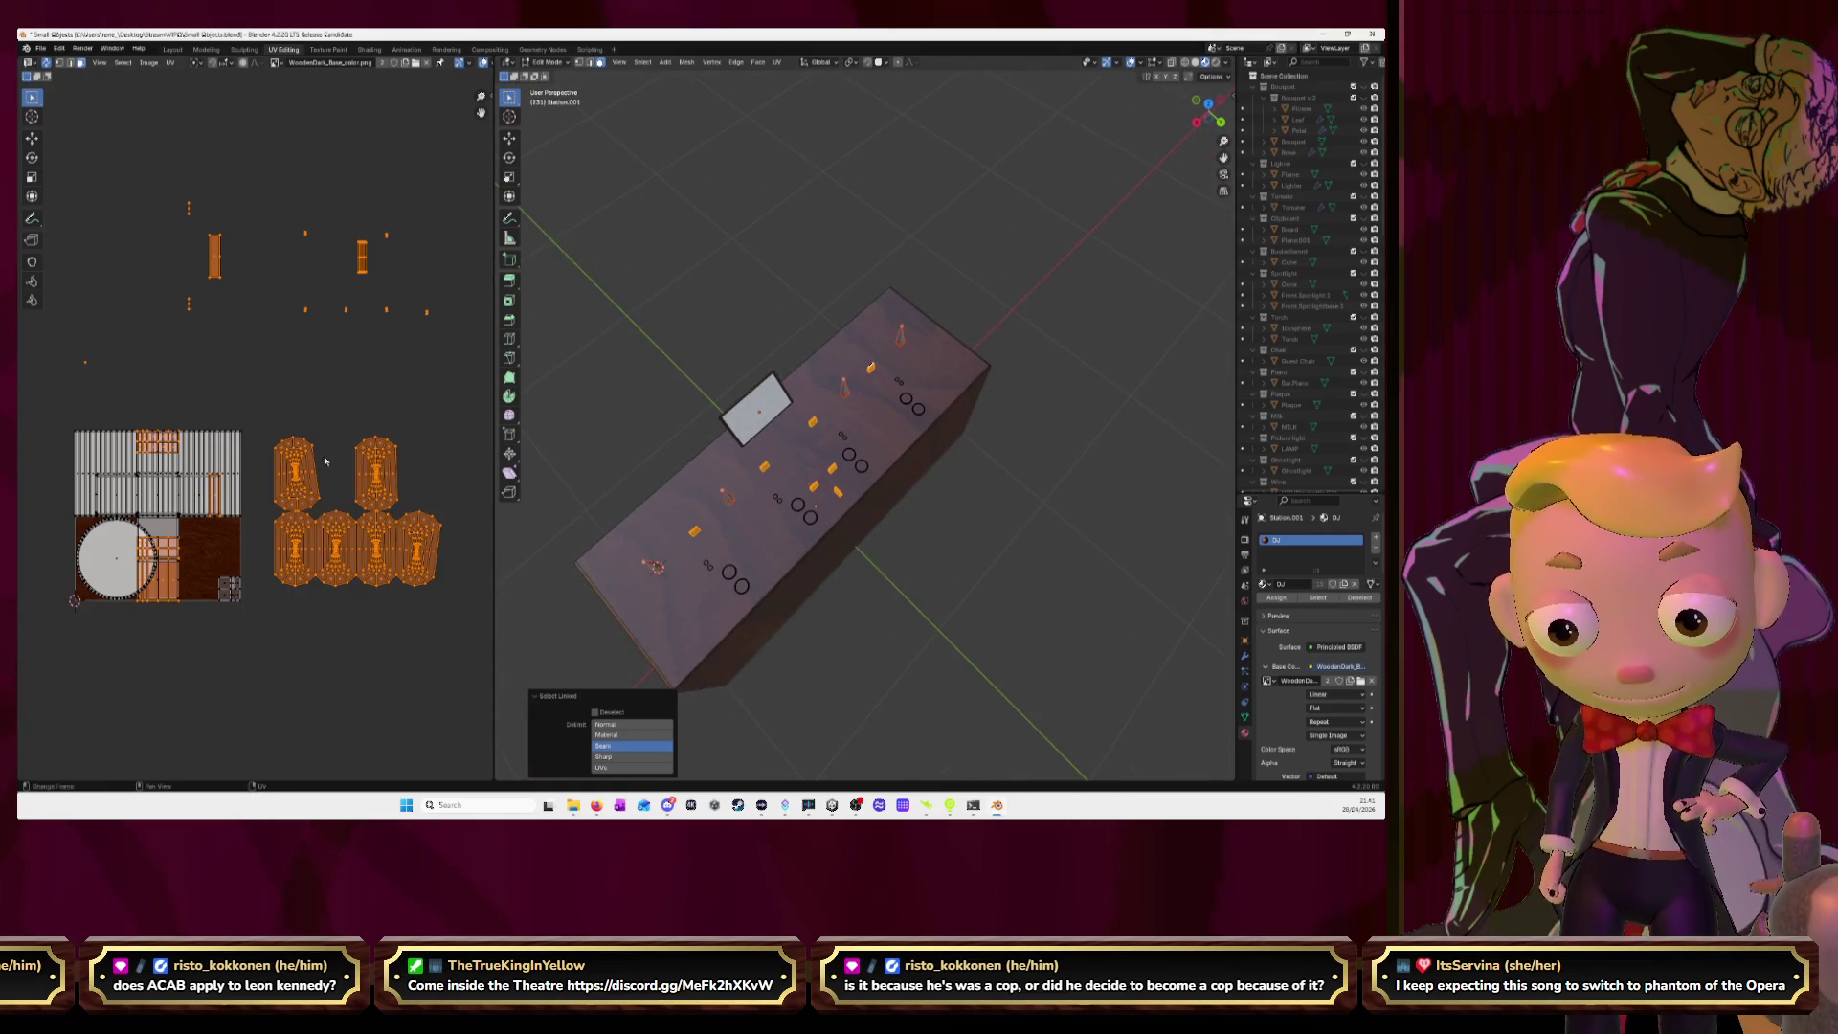
Unwrap the small parts, move their islands above the texture, and pick the thin strip island.
{"action": "key", "text": "u"}
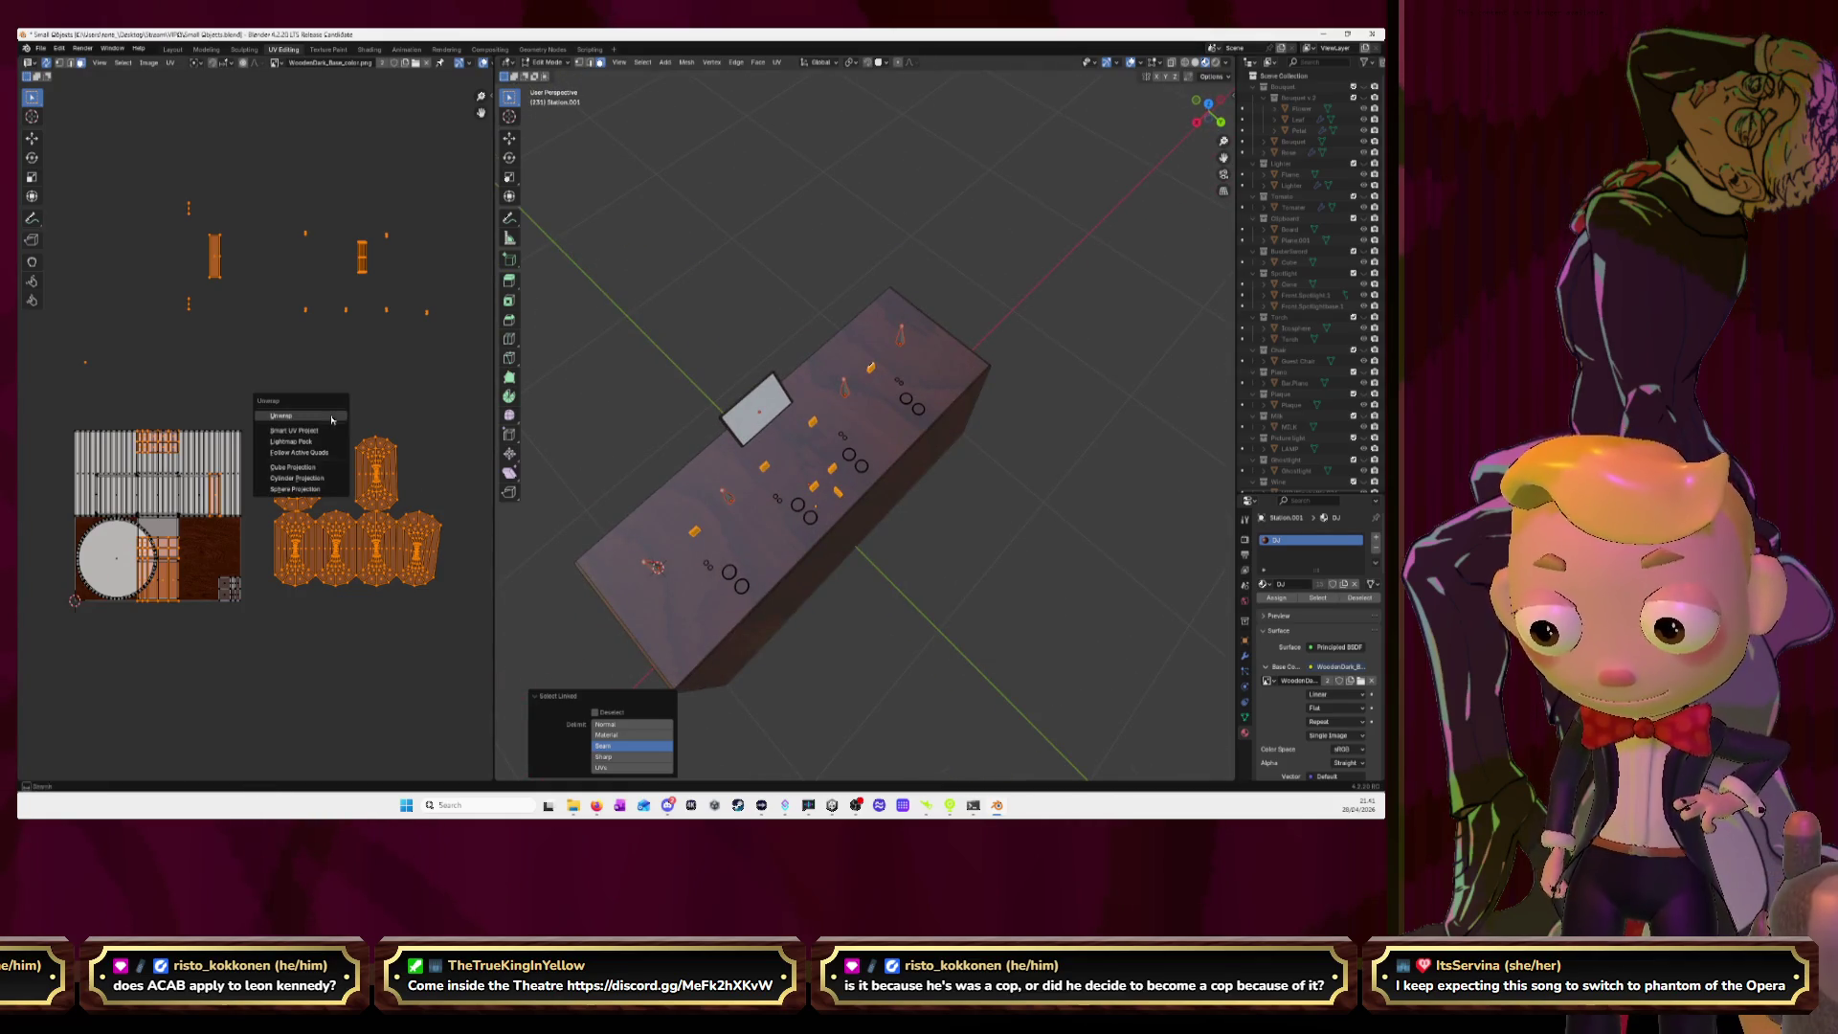
{"action": "left_click", "coordinate": [332, 419]}
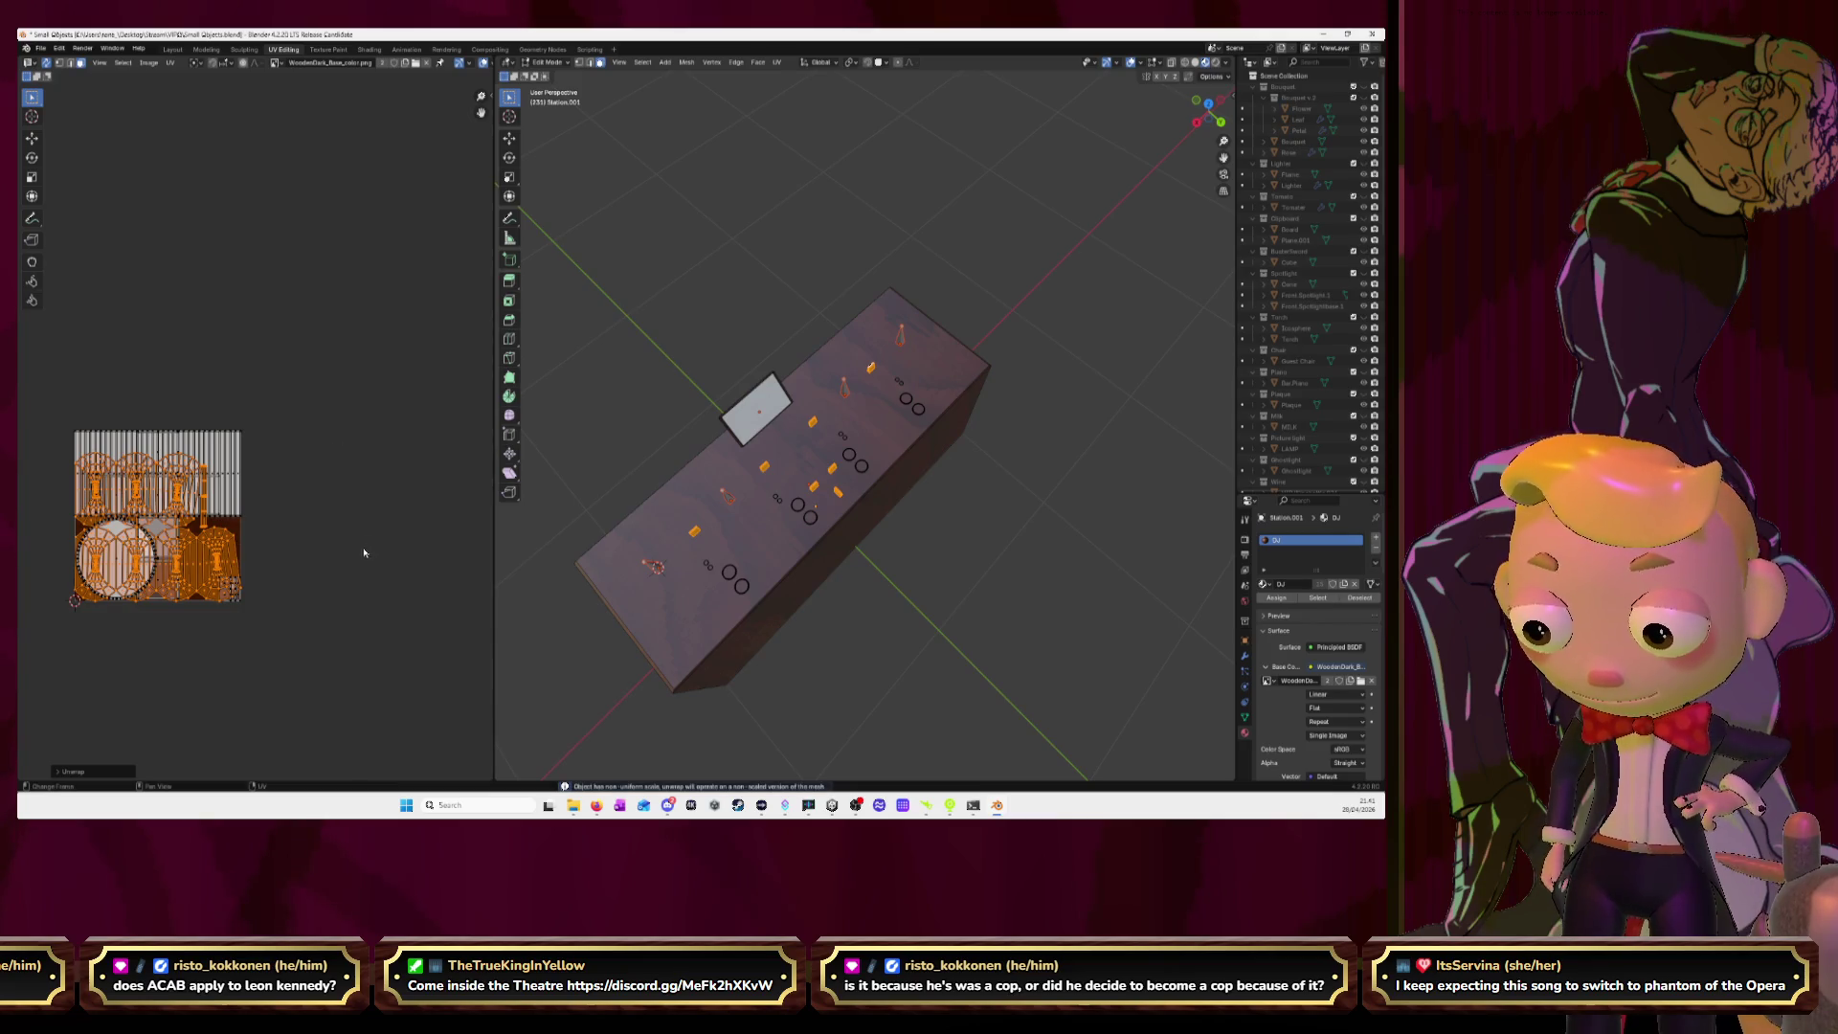
{"action": "key", "text": "g"}
{"action": "left_click", "coordinate": [488, 292]}
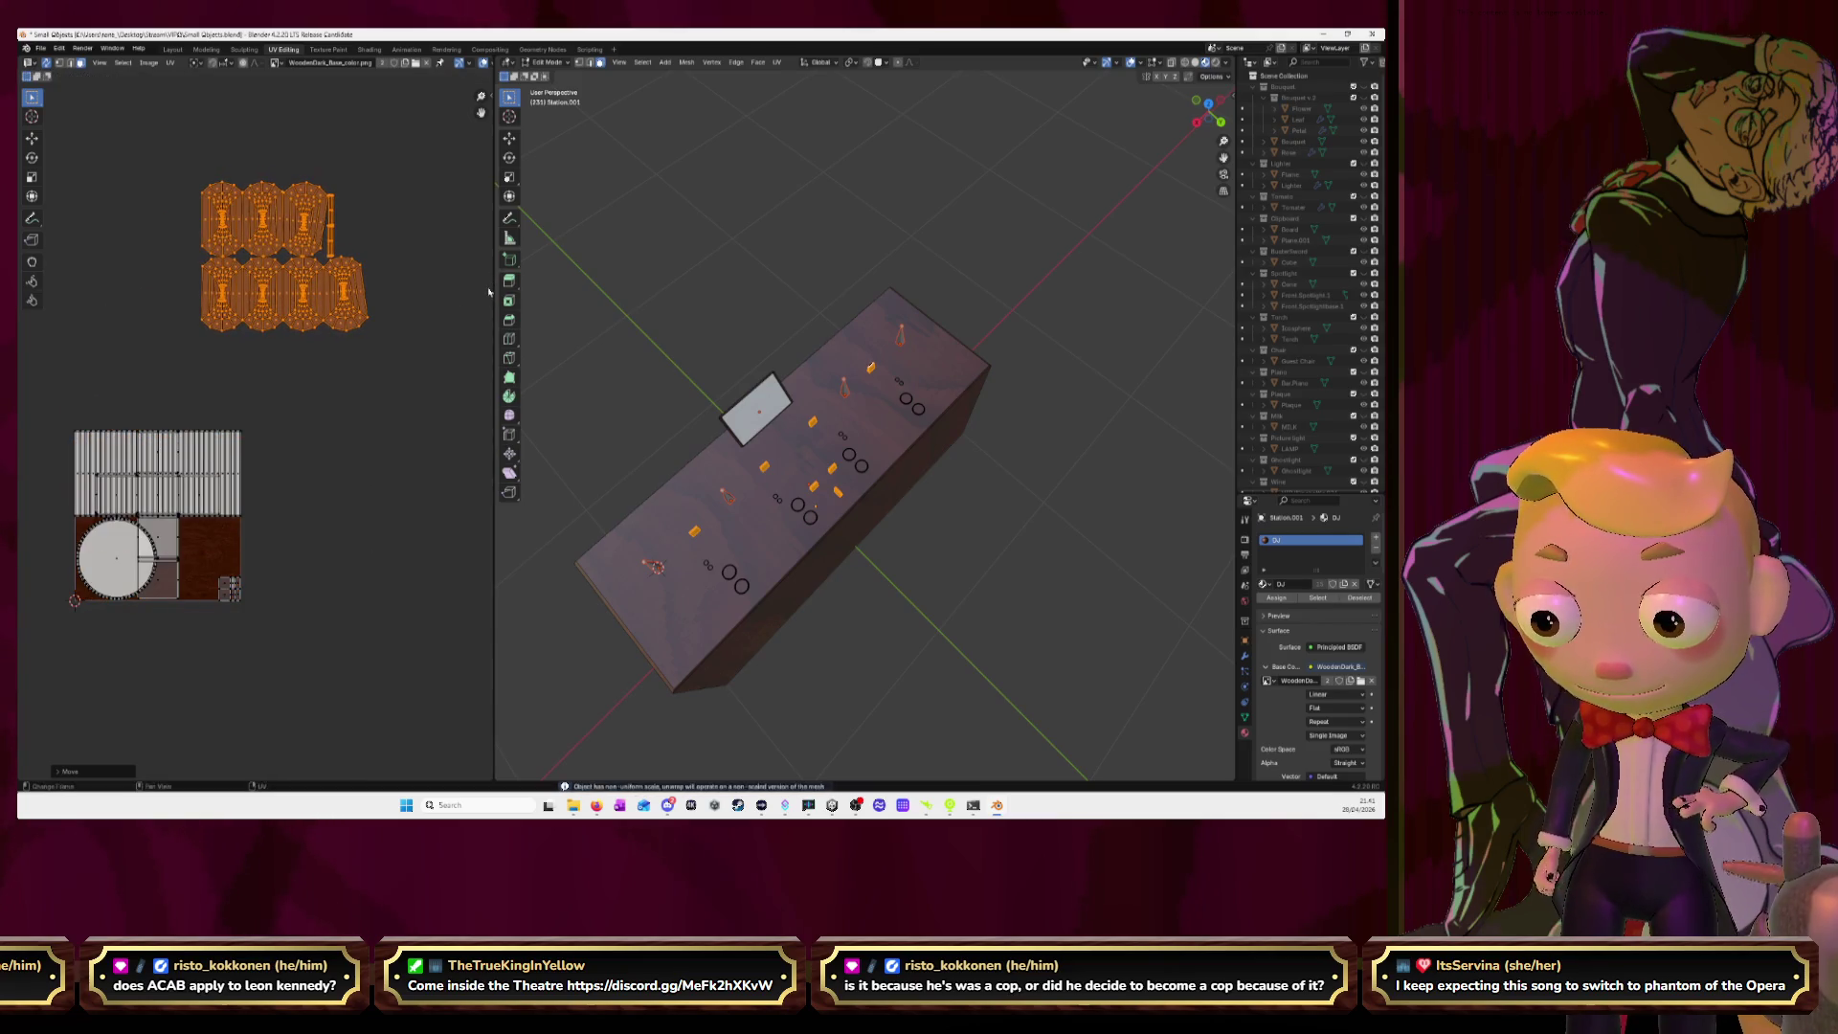
{"action": "left_click", "coordinate": [362, 238]}
{"action": "left_click", "coordinate": [362, 264]}
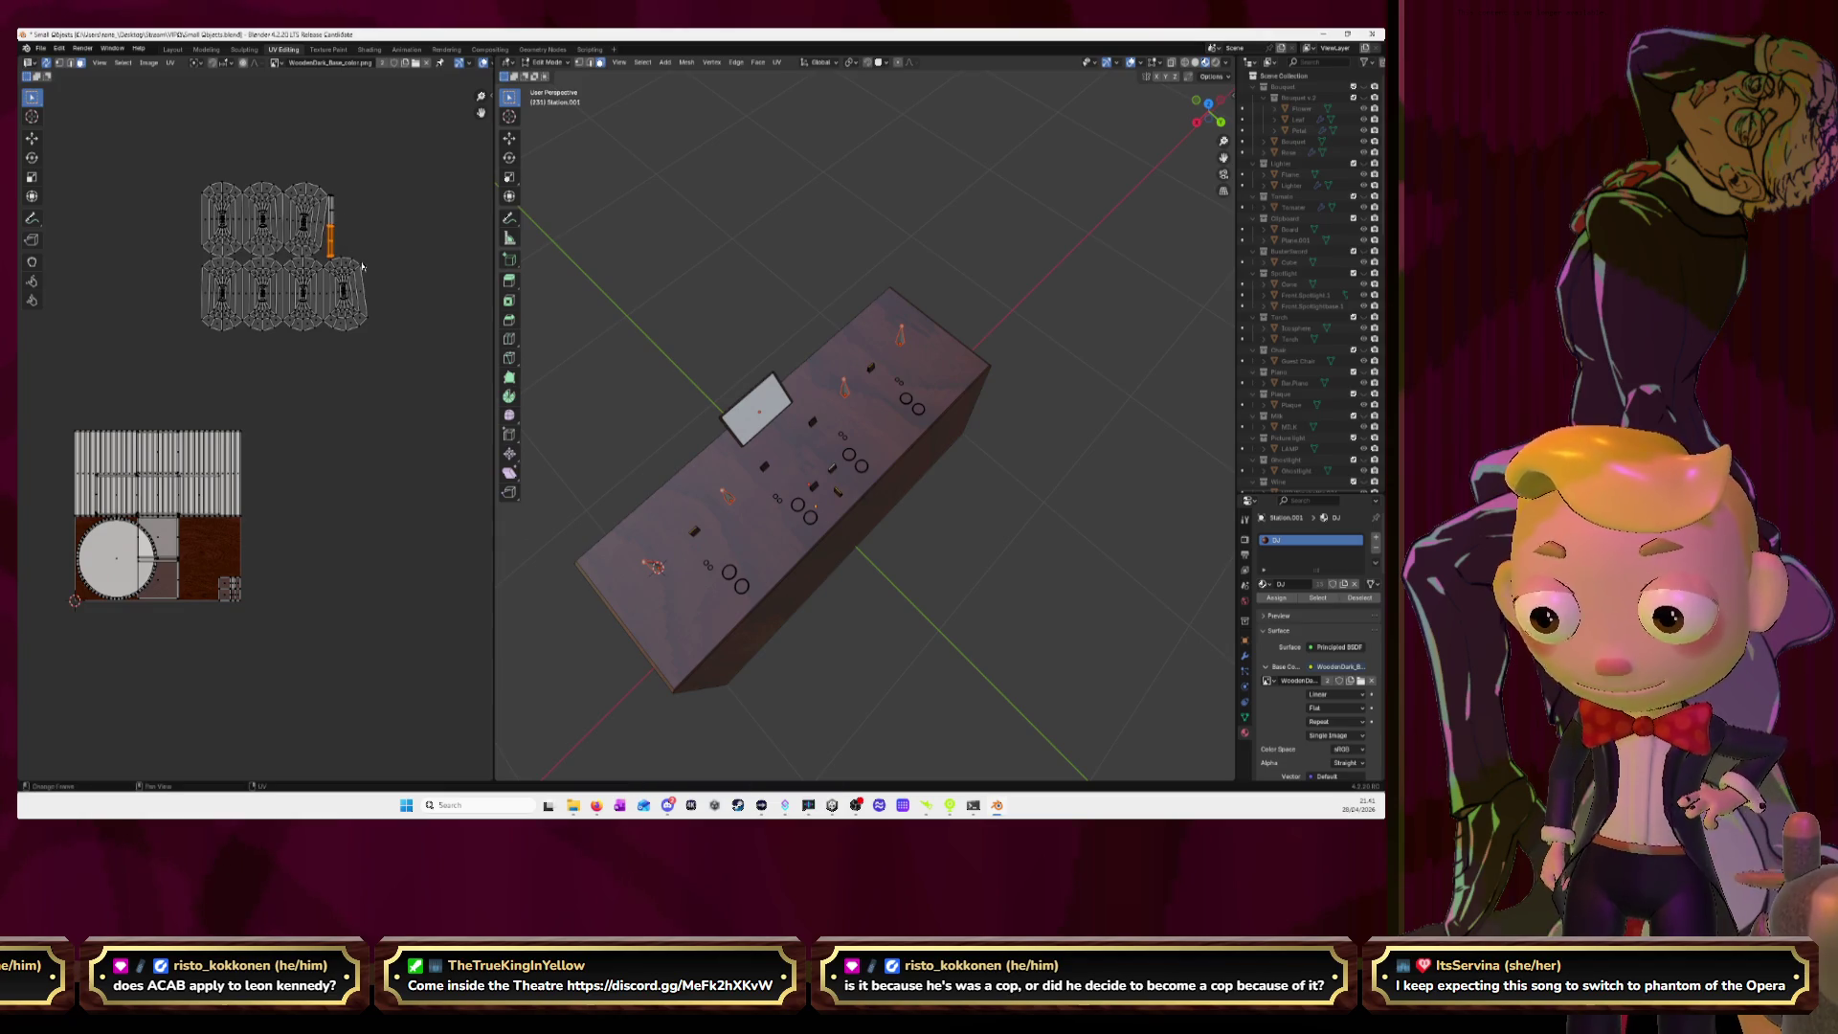
Place the thin strip island beside the knob islands.
{"action": "scroll", "coordinate": [868, 542], "scroll_direction": "up", "scroll_amount": 8}
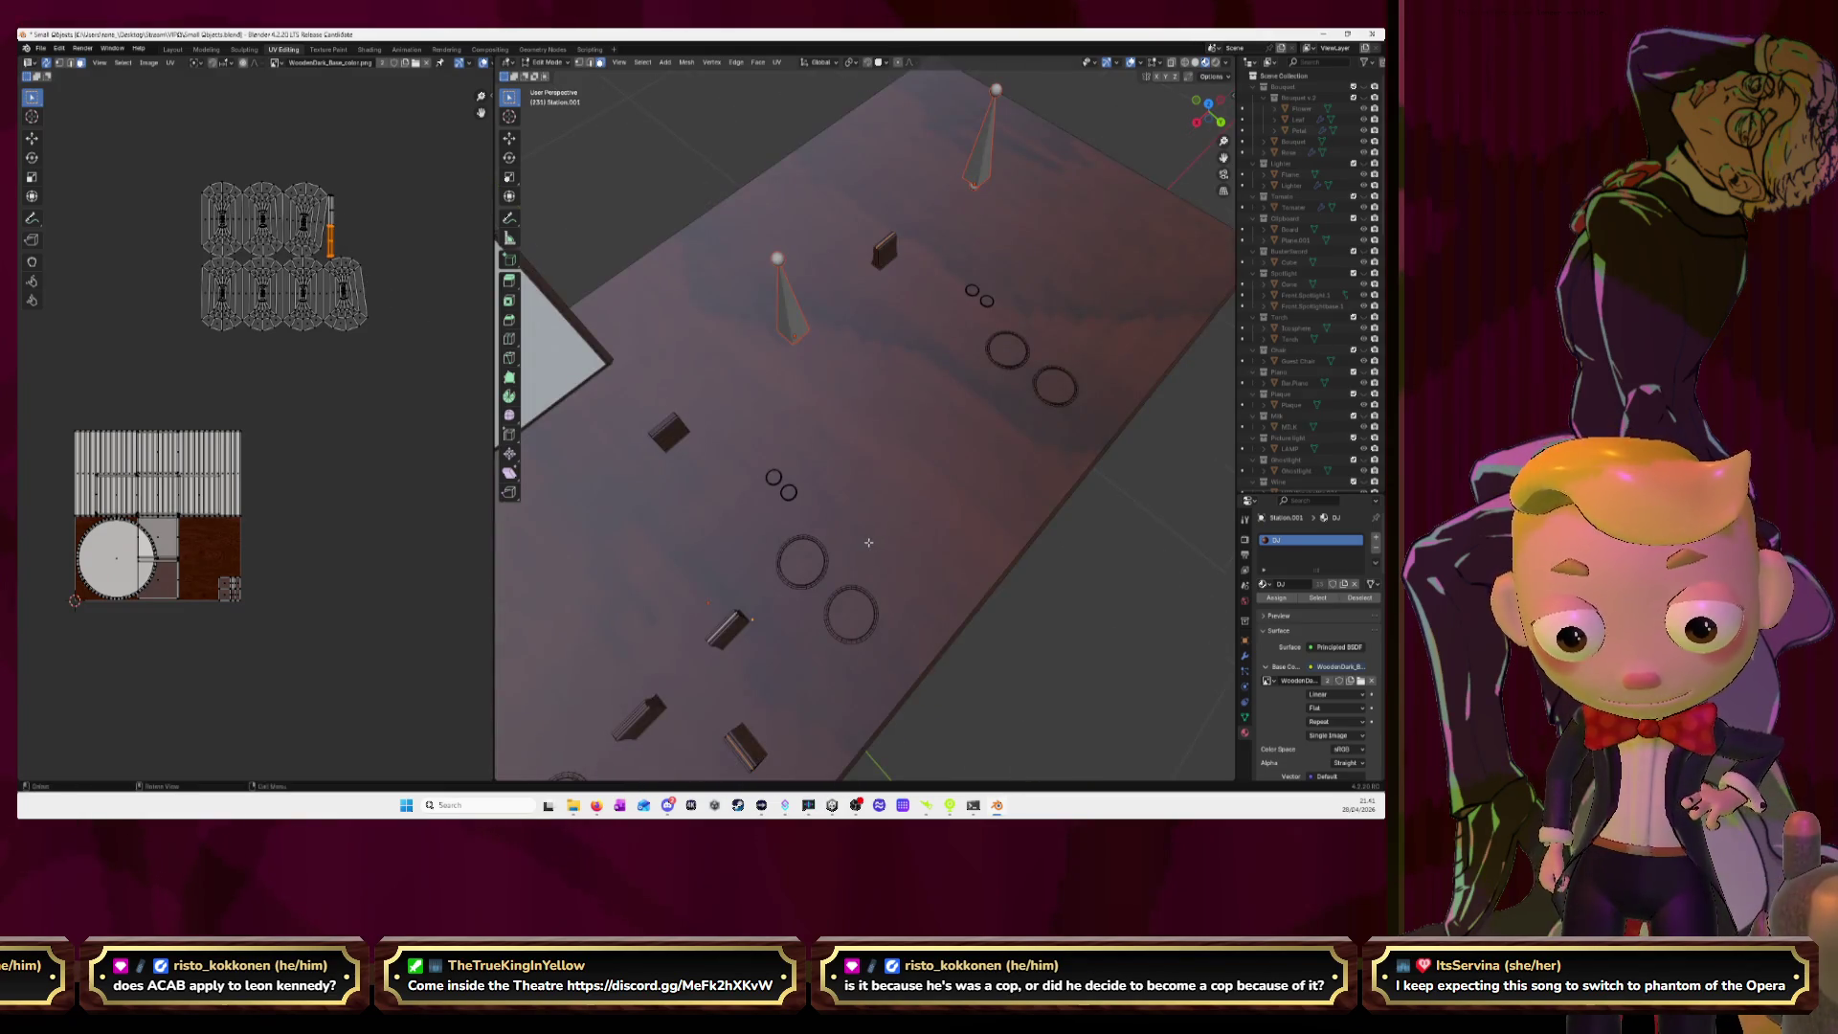
{"action": "key", "text": "g"}
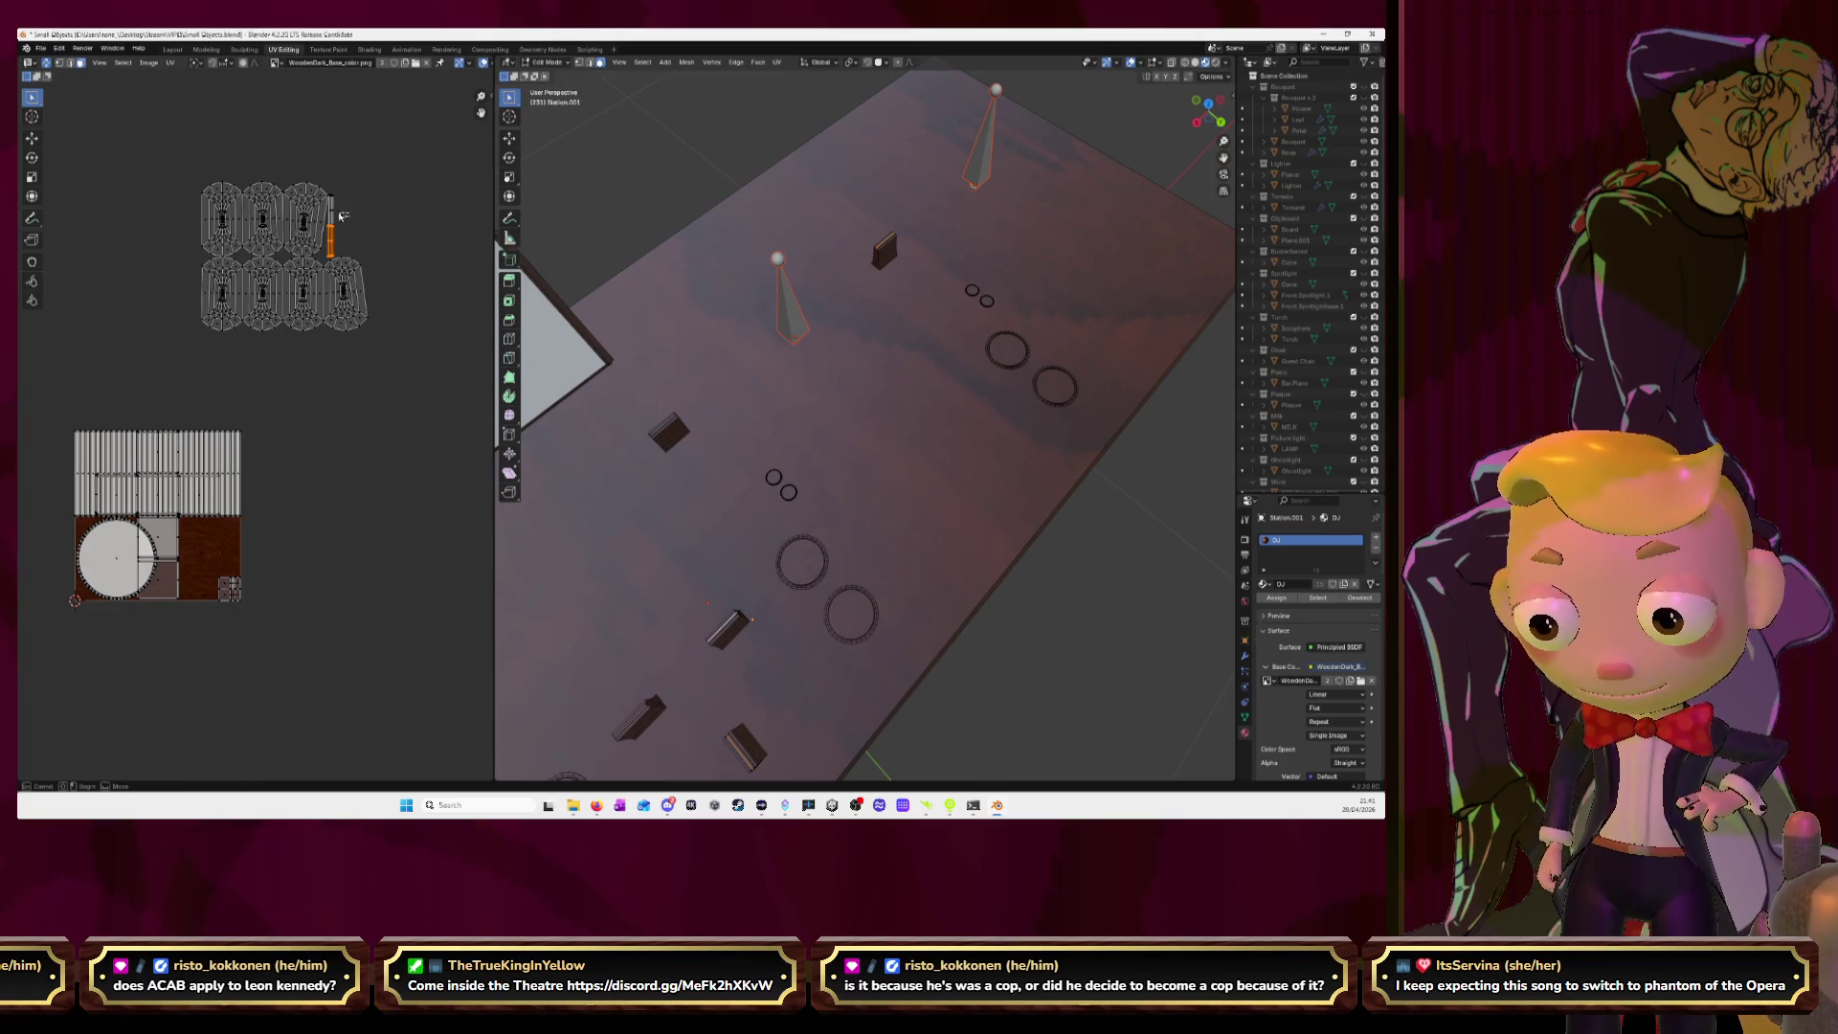
{"action": "left_click", "coordinate": [329, 209]}
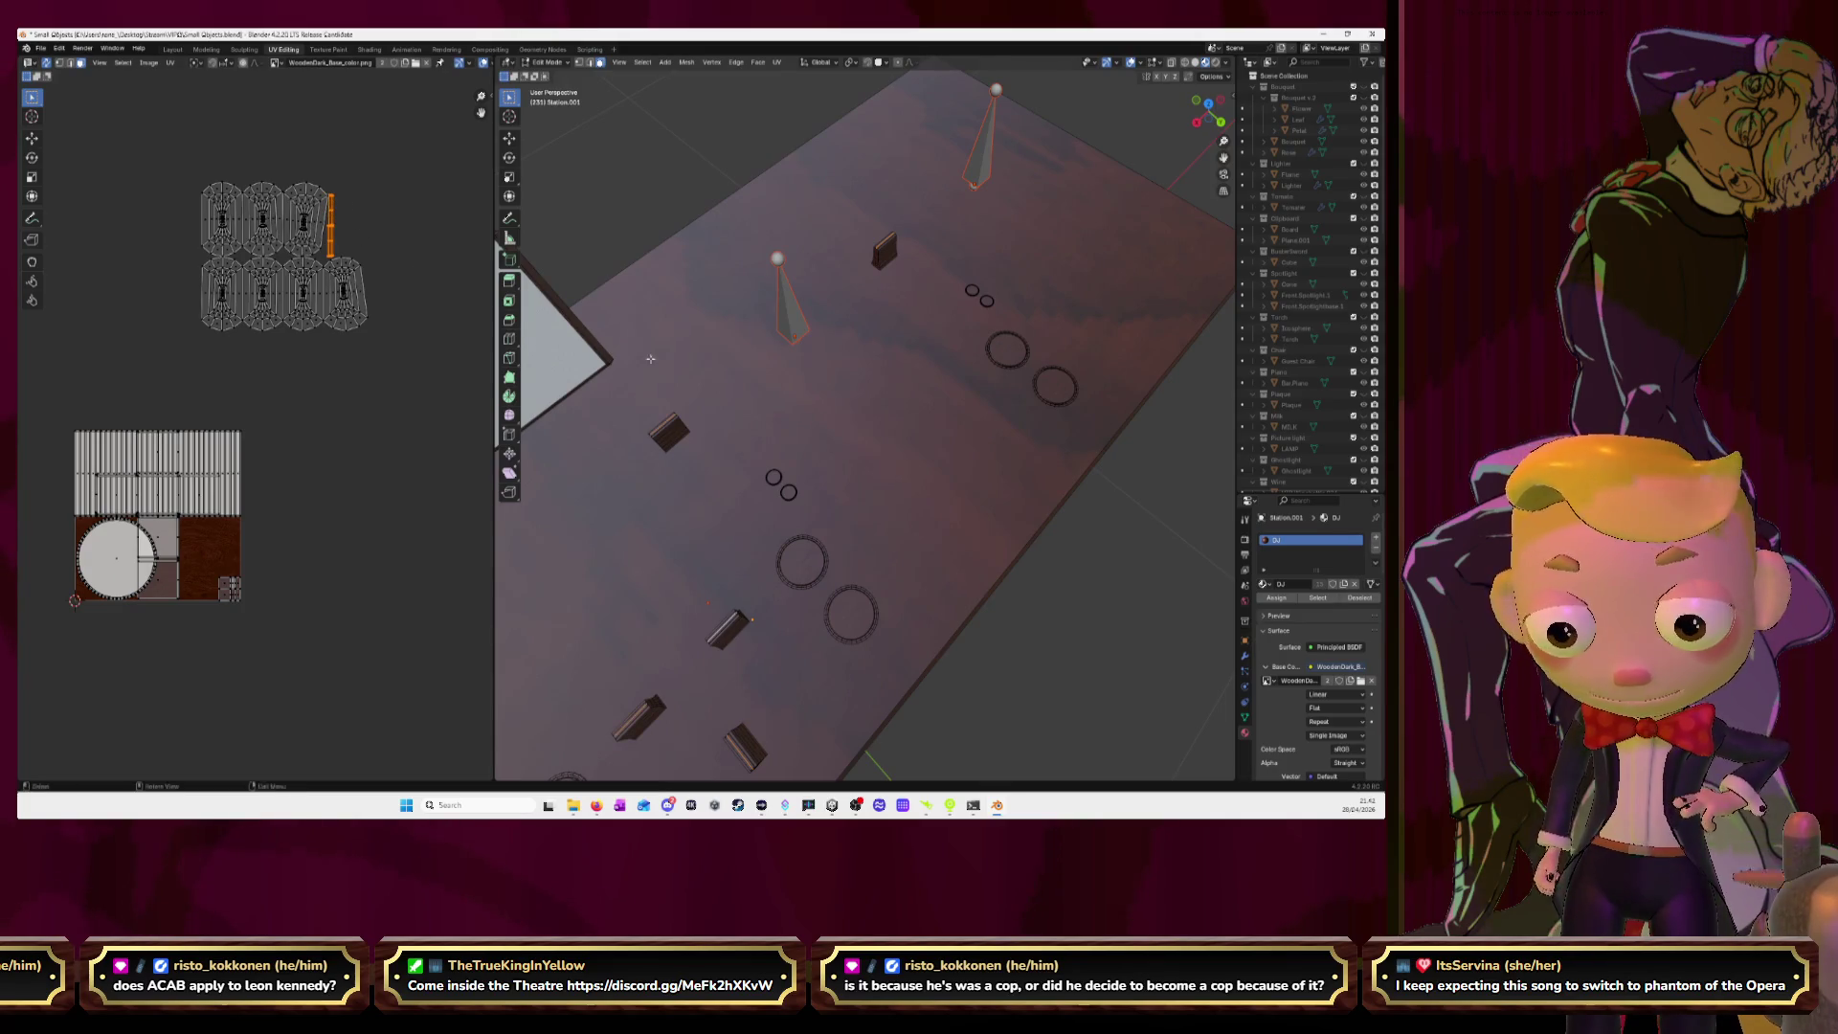
Delete the selected faces of the lower block.
{"action": "middle_click_drag", "start_coordinate": [638, 354], "coordinate": [854, 409]}
{"action": "scroll", "coordinate": [854, 409], "scroll_direction": "up", "scroll_amount": 3}
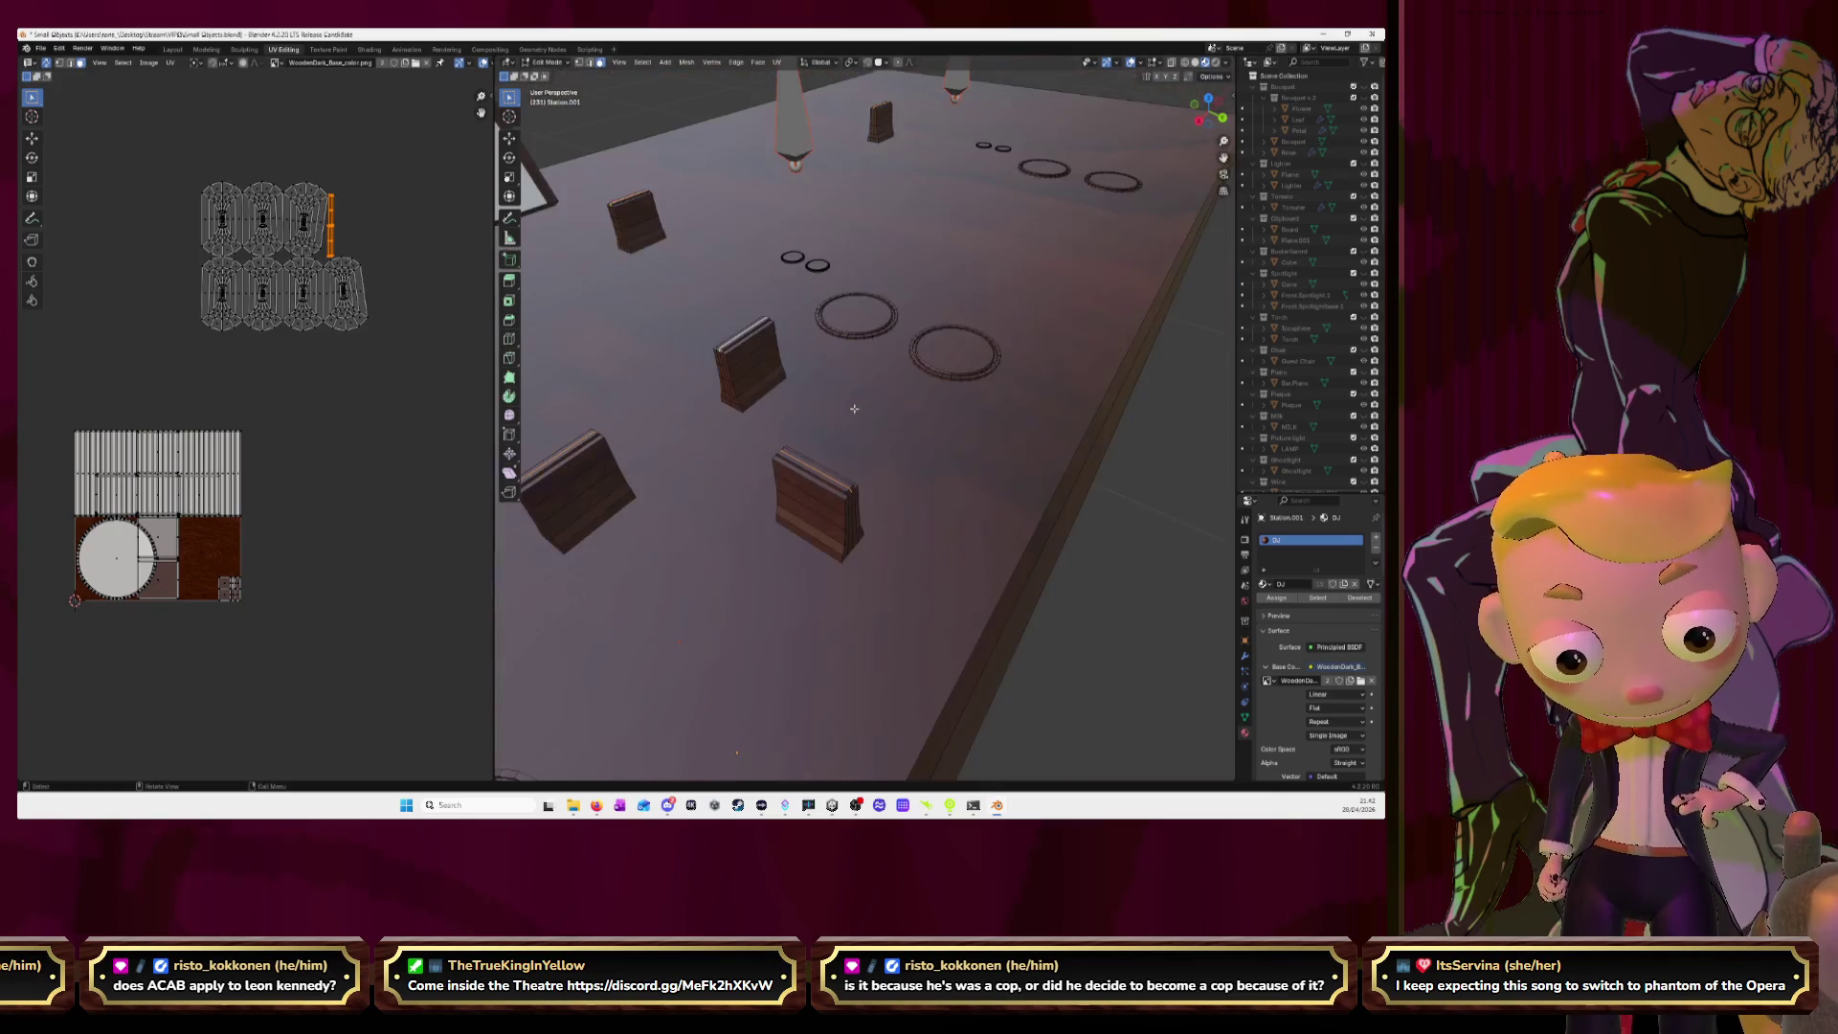
{"action": "scroll", "coordinate": [854, 407], "scroll_direction": "up", "scroll_amount": 3}
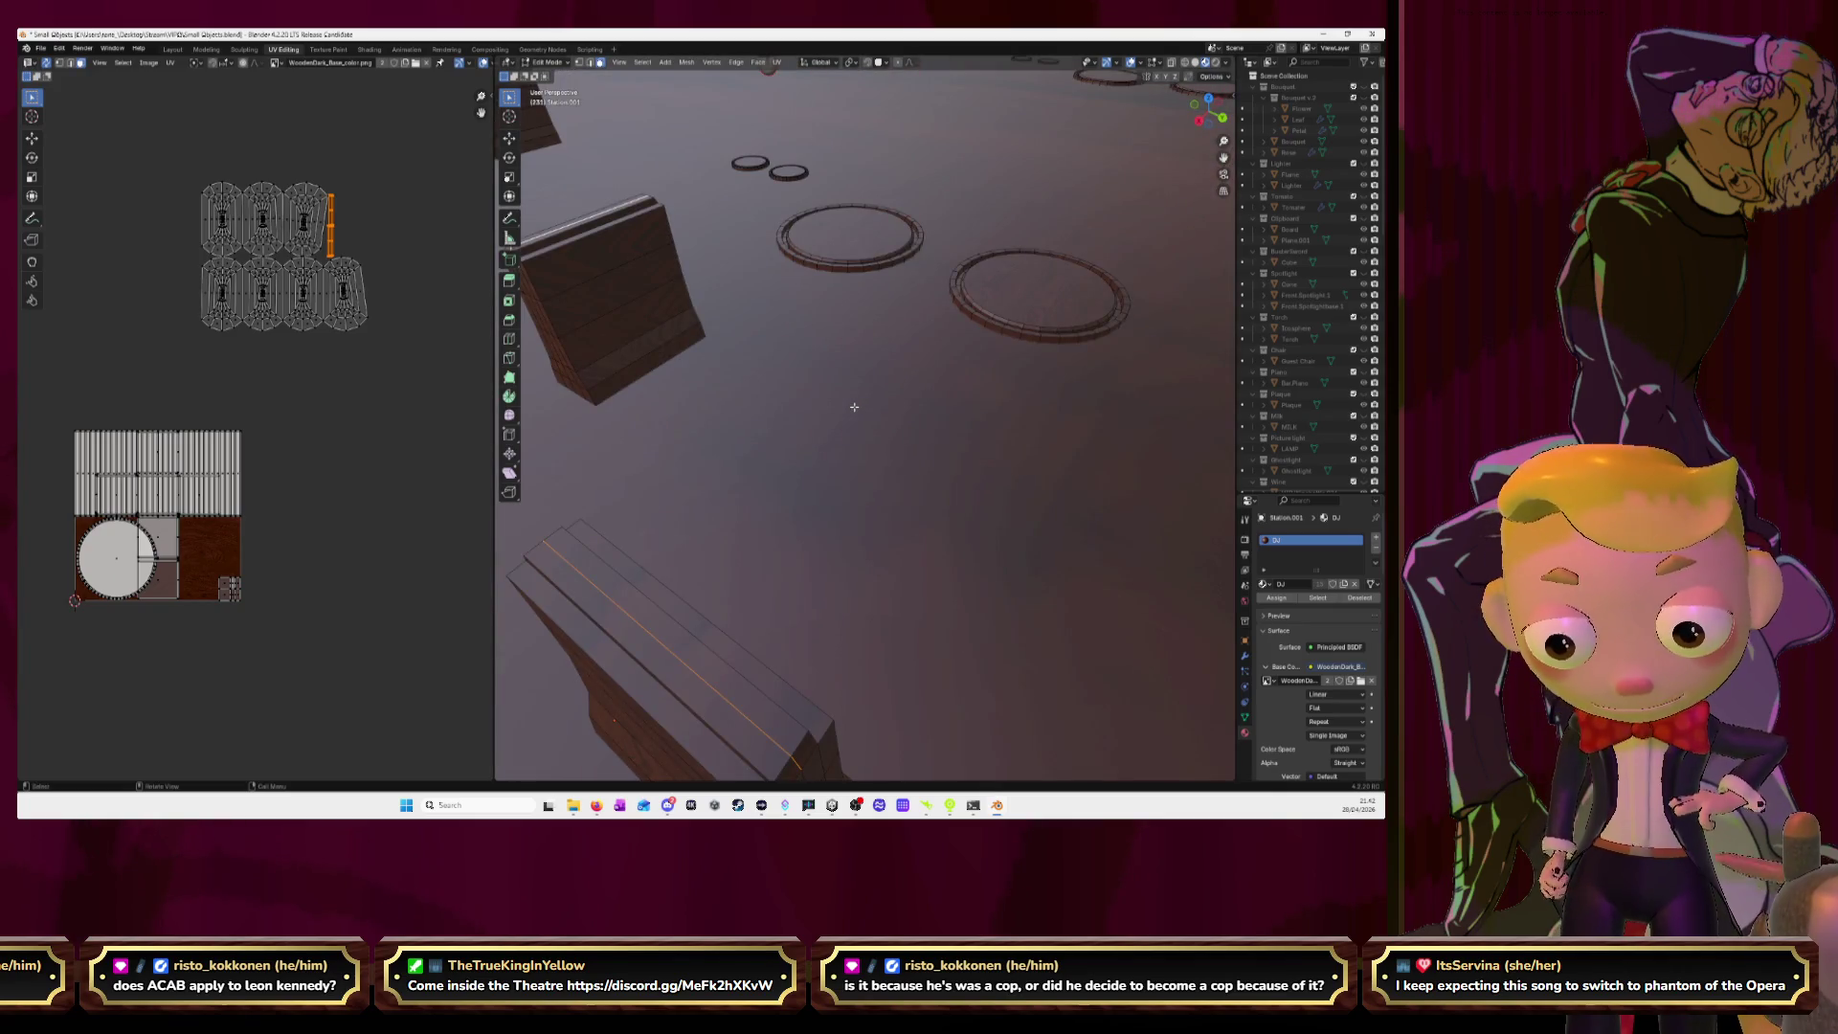
{"action": "key", "text": "x"}
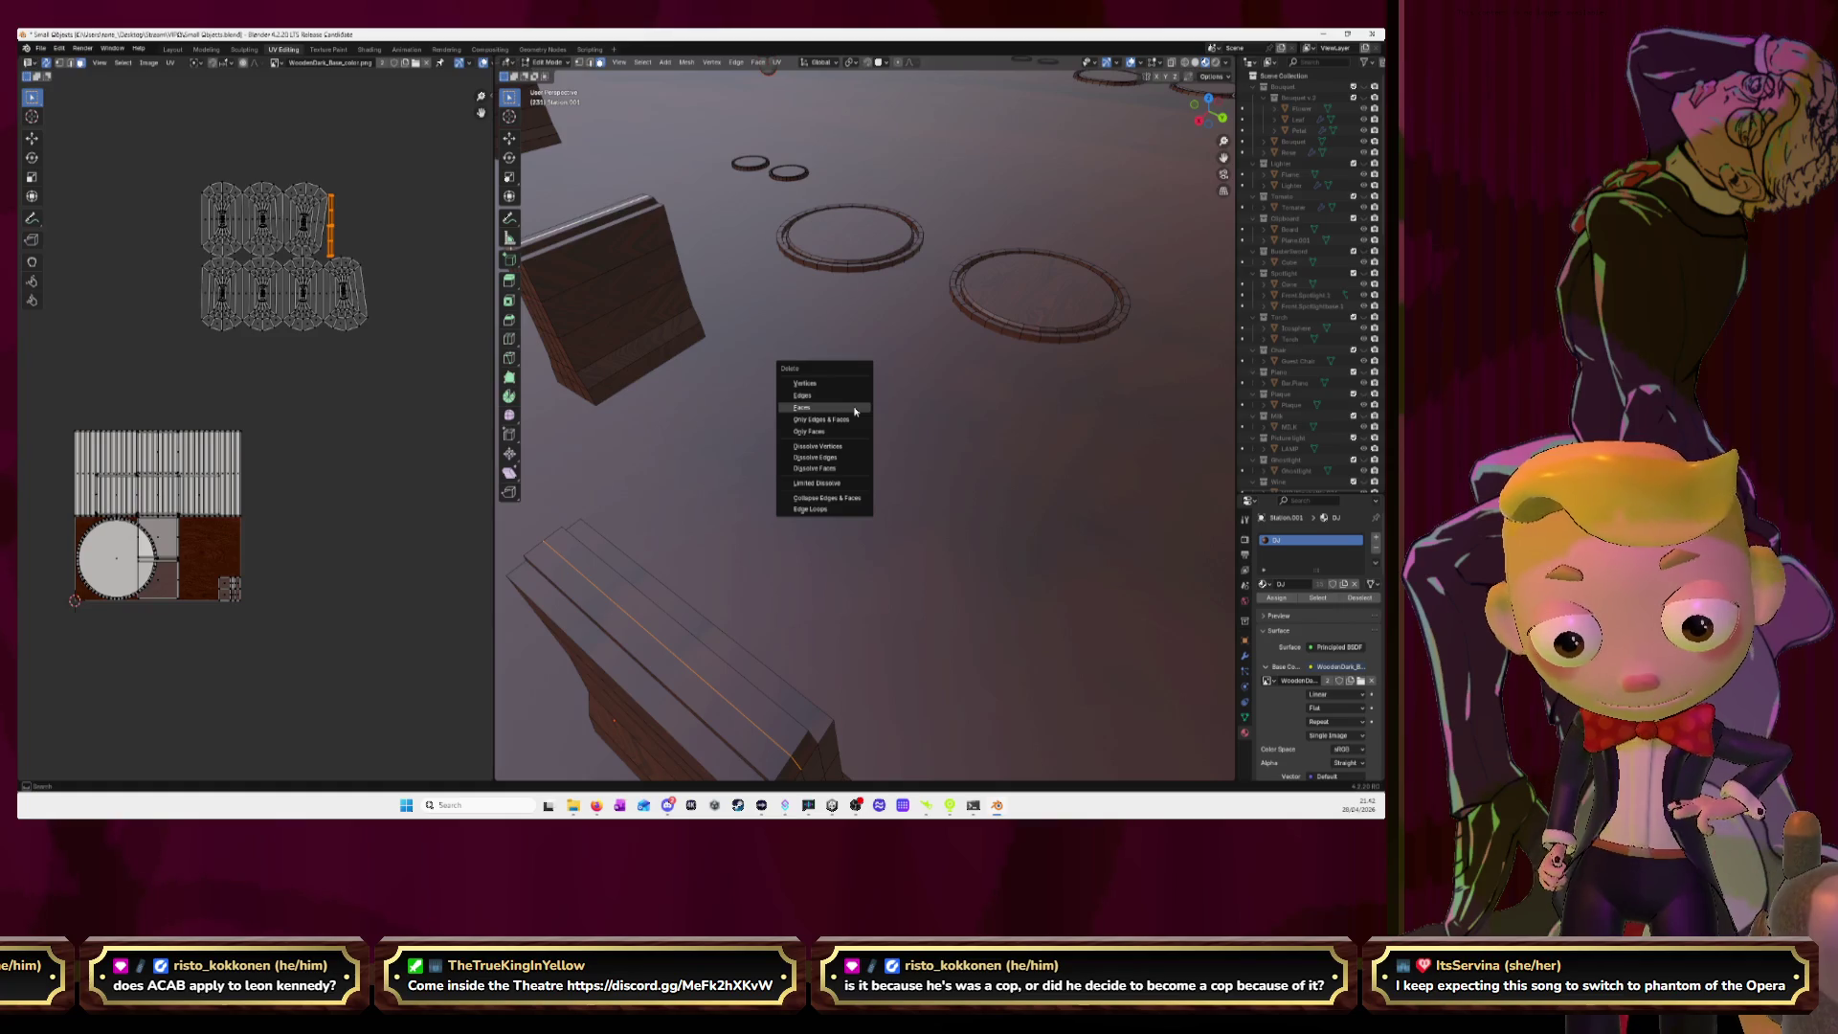
{"action": "left_click", "coordinate": [854, 410]}
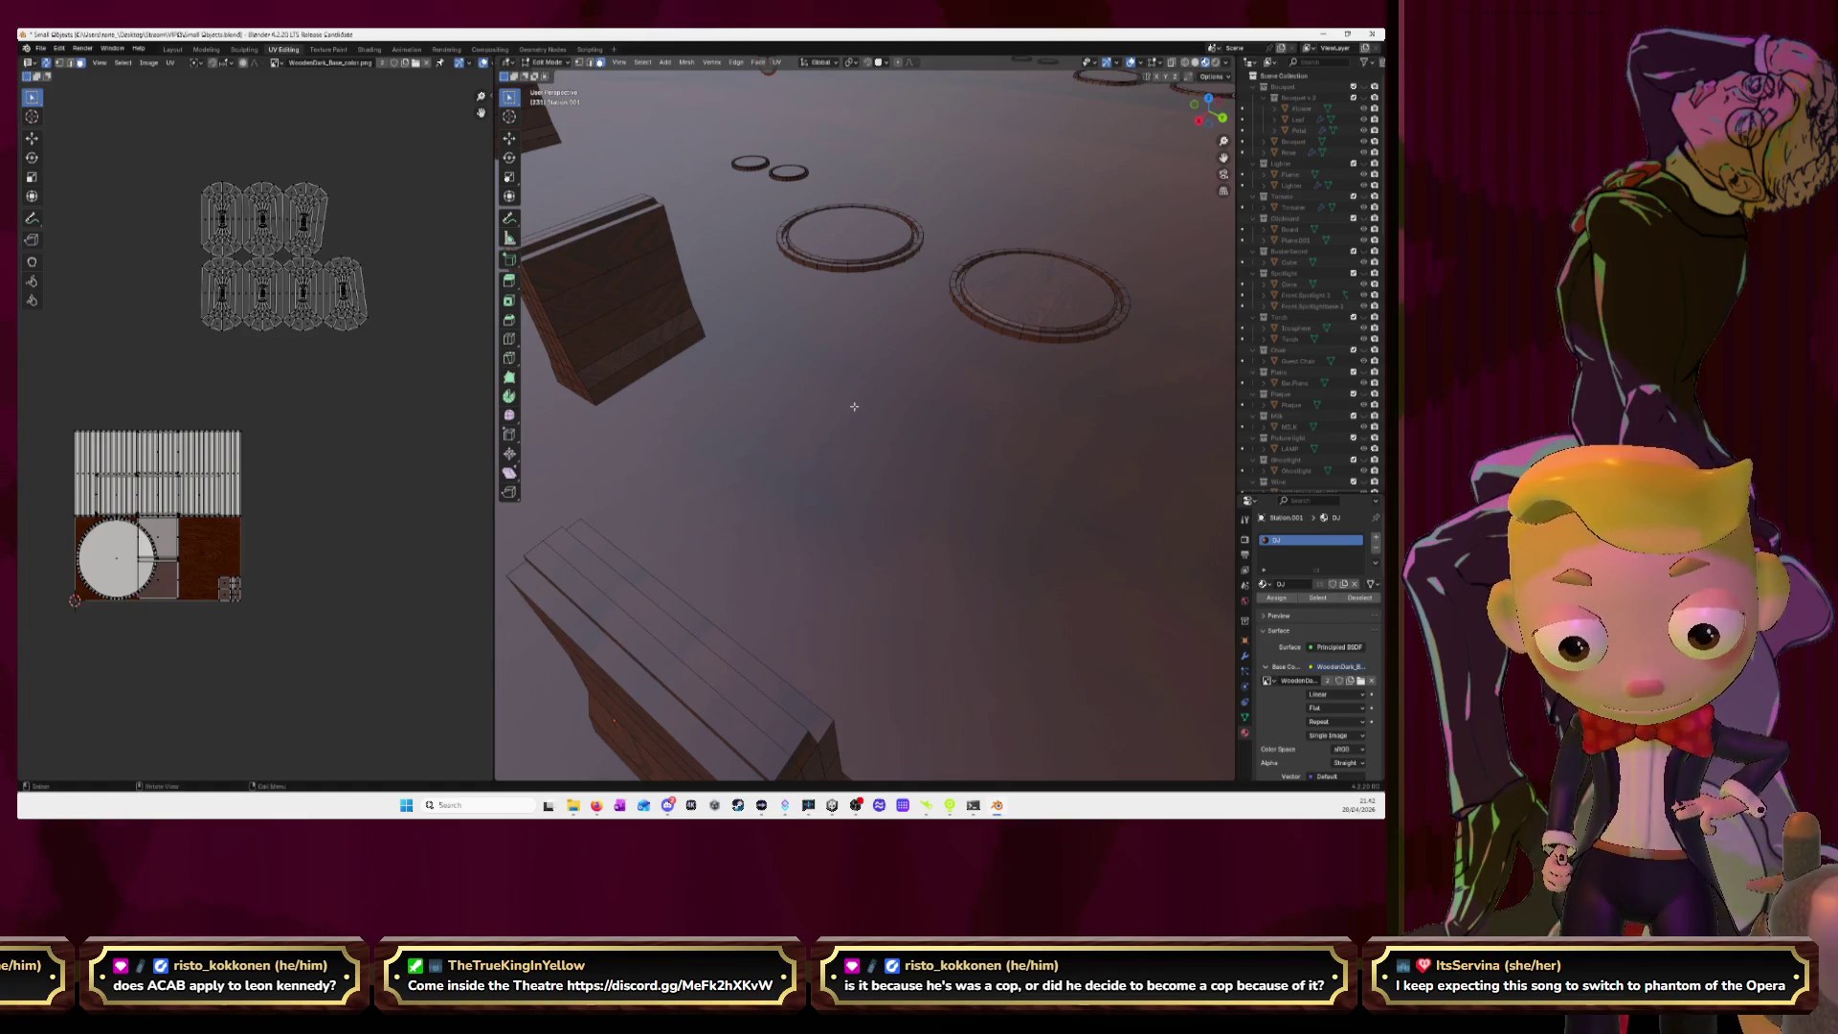
{"action": "scroll", "coordinate": [854, 406], "scroll_direction": "down", "scroll_amount": 5}
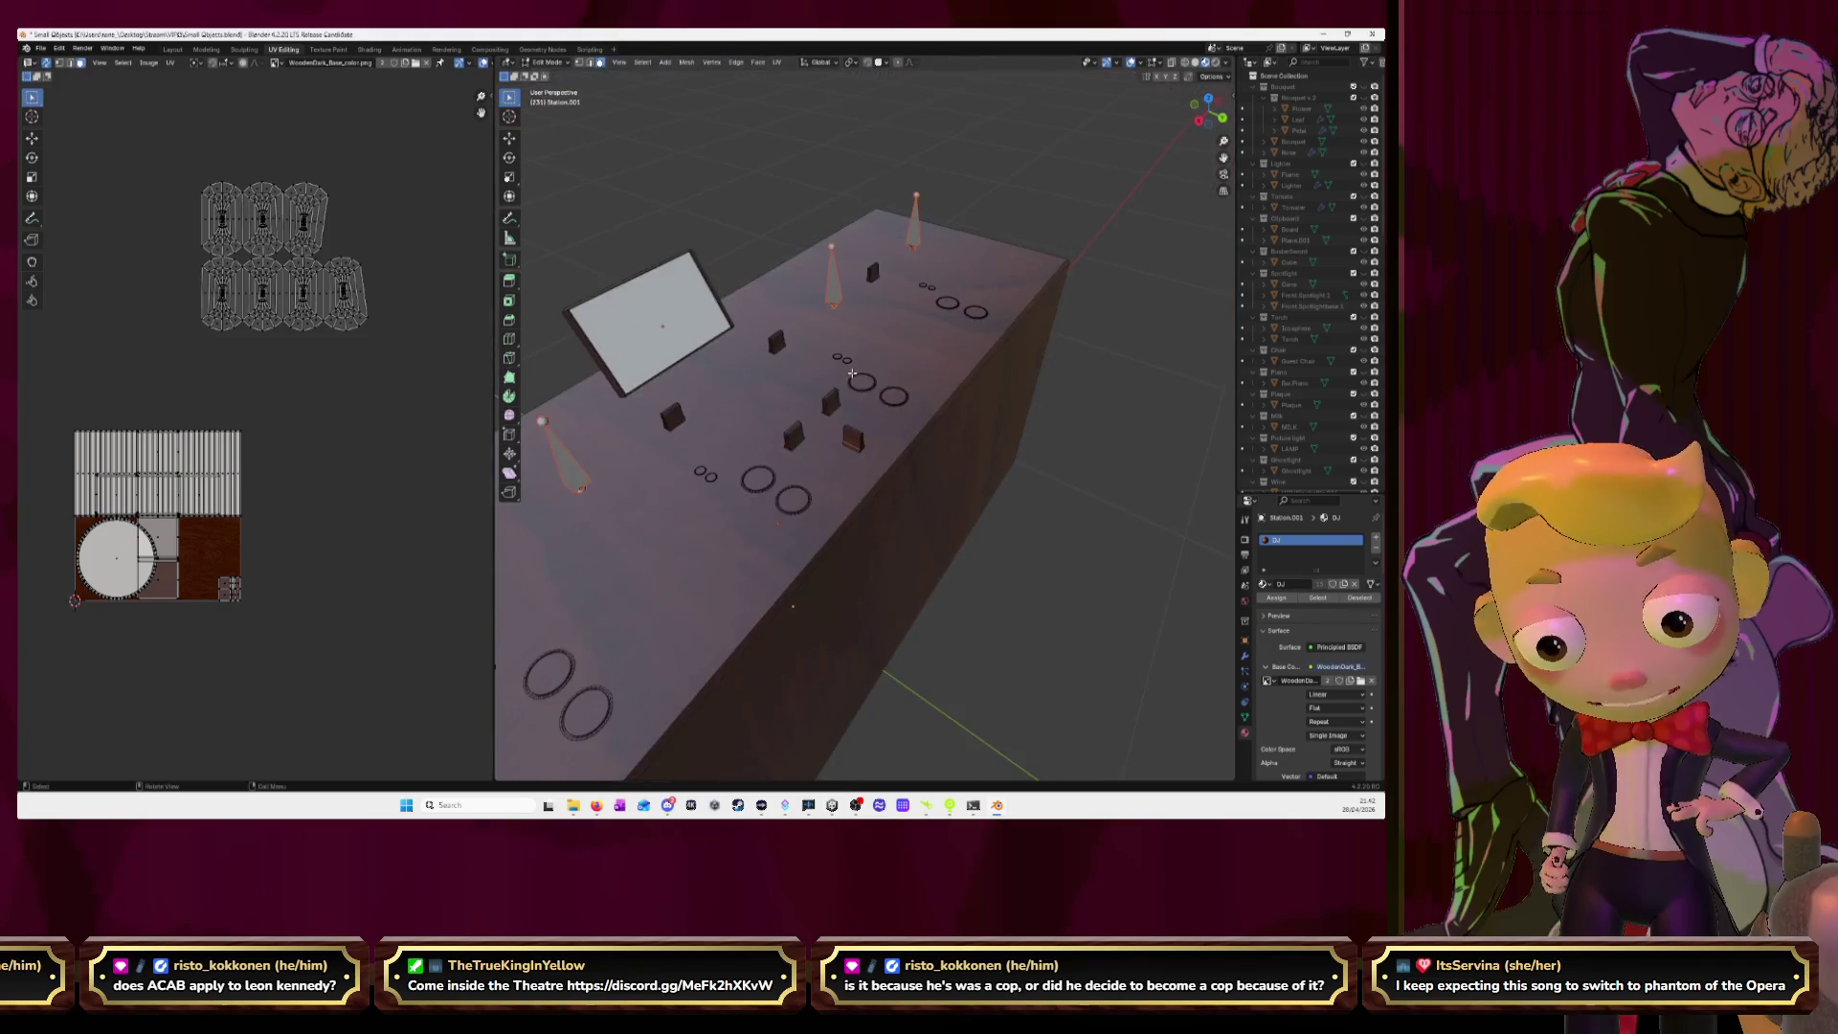
Switch to solid shading and test face-strip selections on the small blocks.
{"action": "middle_click_drag", "start_coordinate": [895, 383], "coordinate": [869, 428]}
{"action": "scroll", "coordinate": [881, 421], "scroll_direction": "up", "scroll_amount": 5}
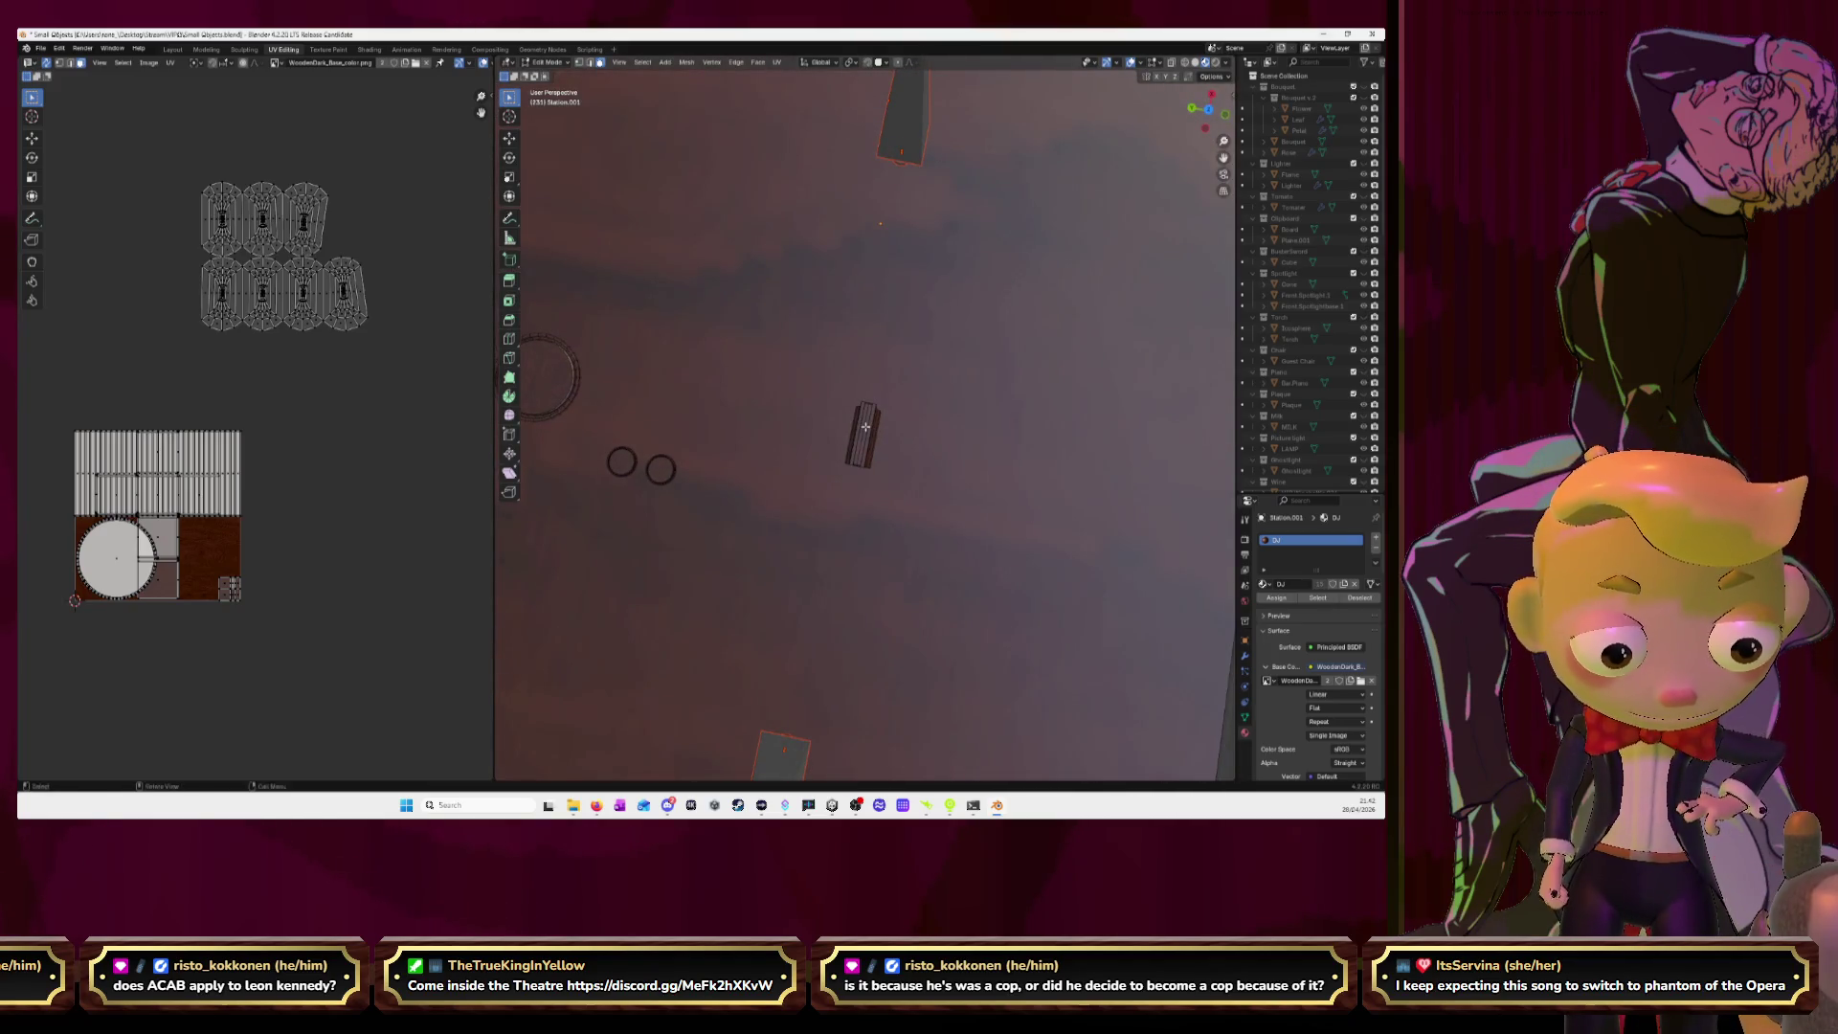
{"action": "key", "text": "l"}
{"action": "left_click", "coordinate": [873, 437]}
{"action": "key", "text": "alt+z"}
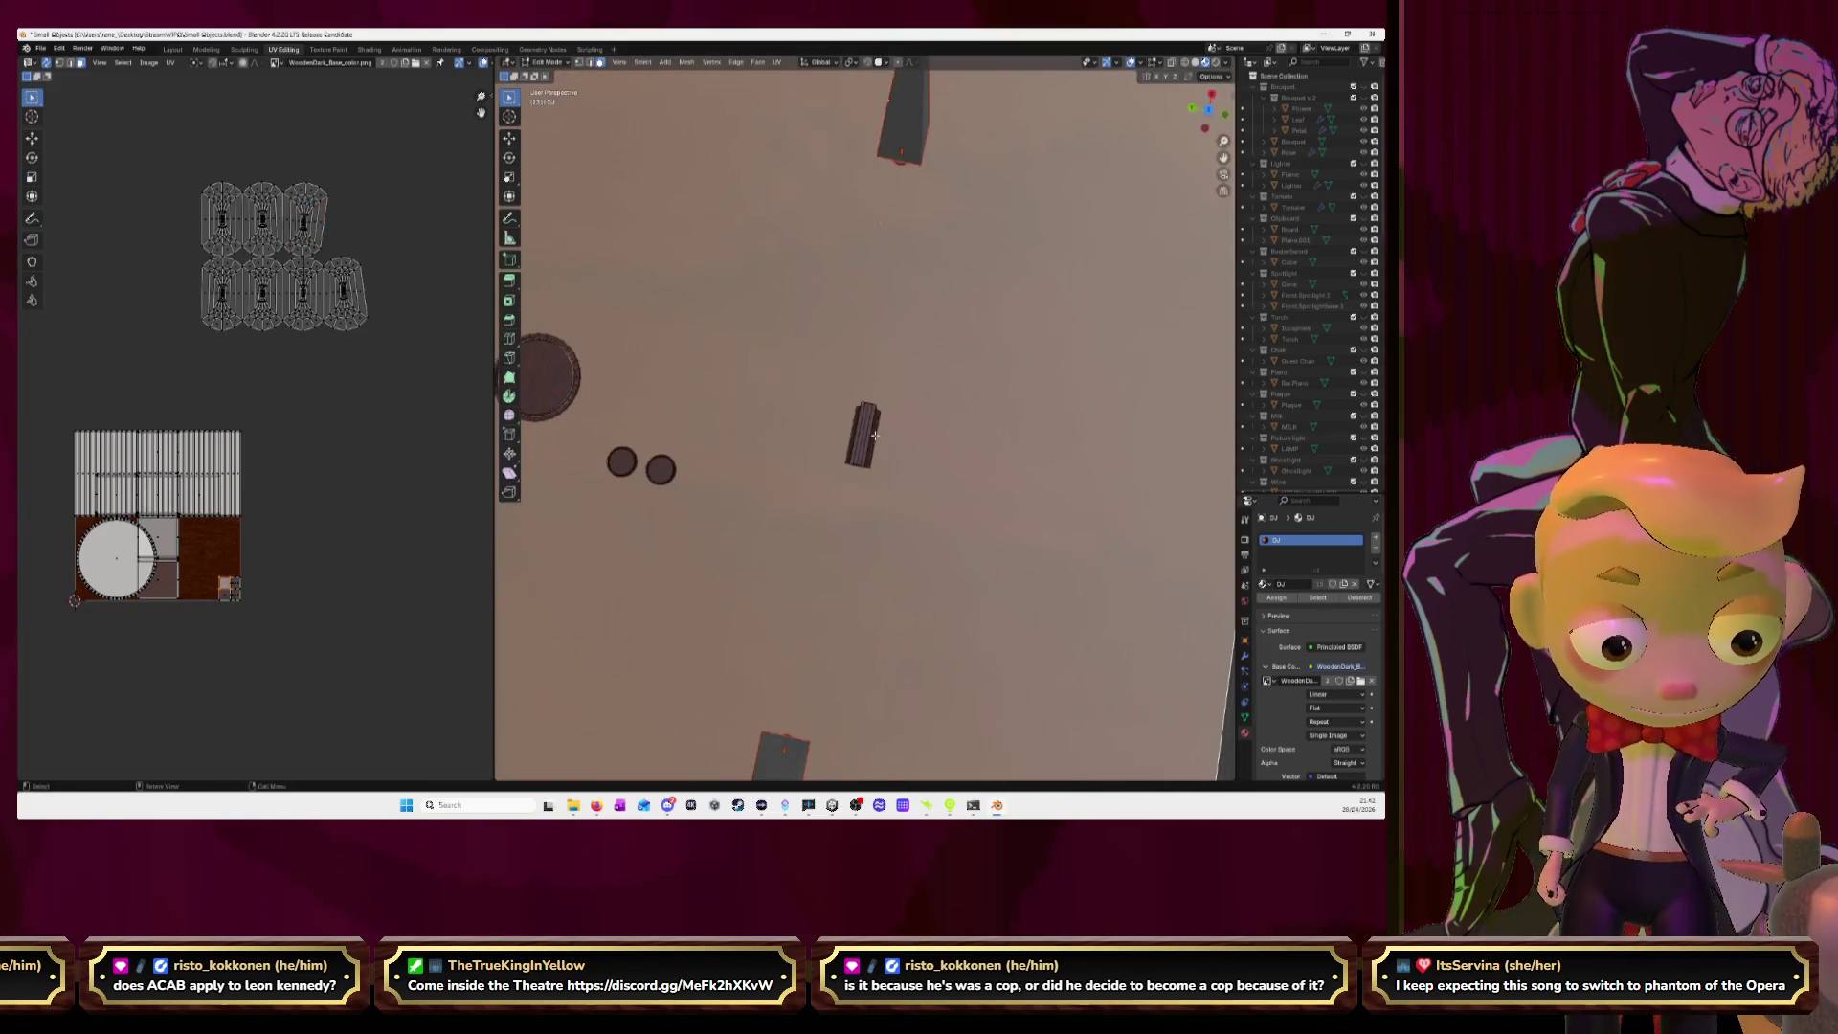
{"action": "scroll", "coordinate": [865, 430], "scroll_direction": "up", "scroll_amount": 5}
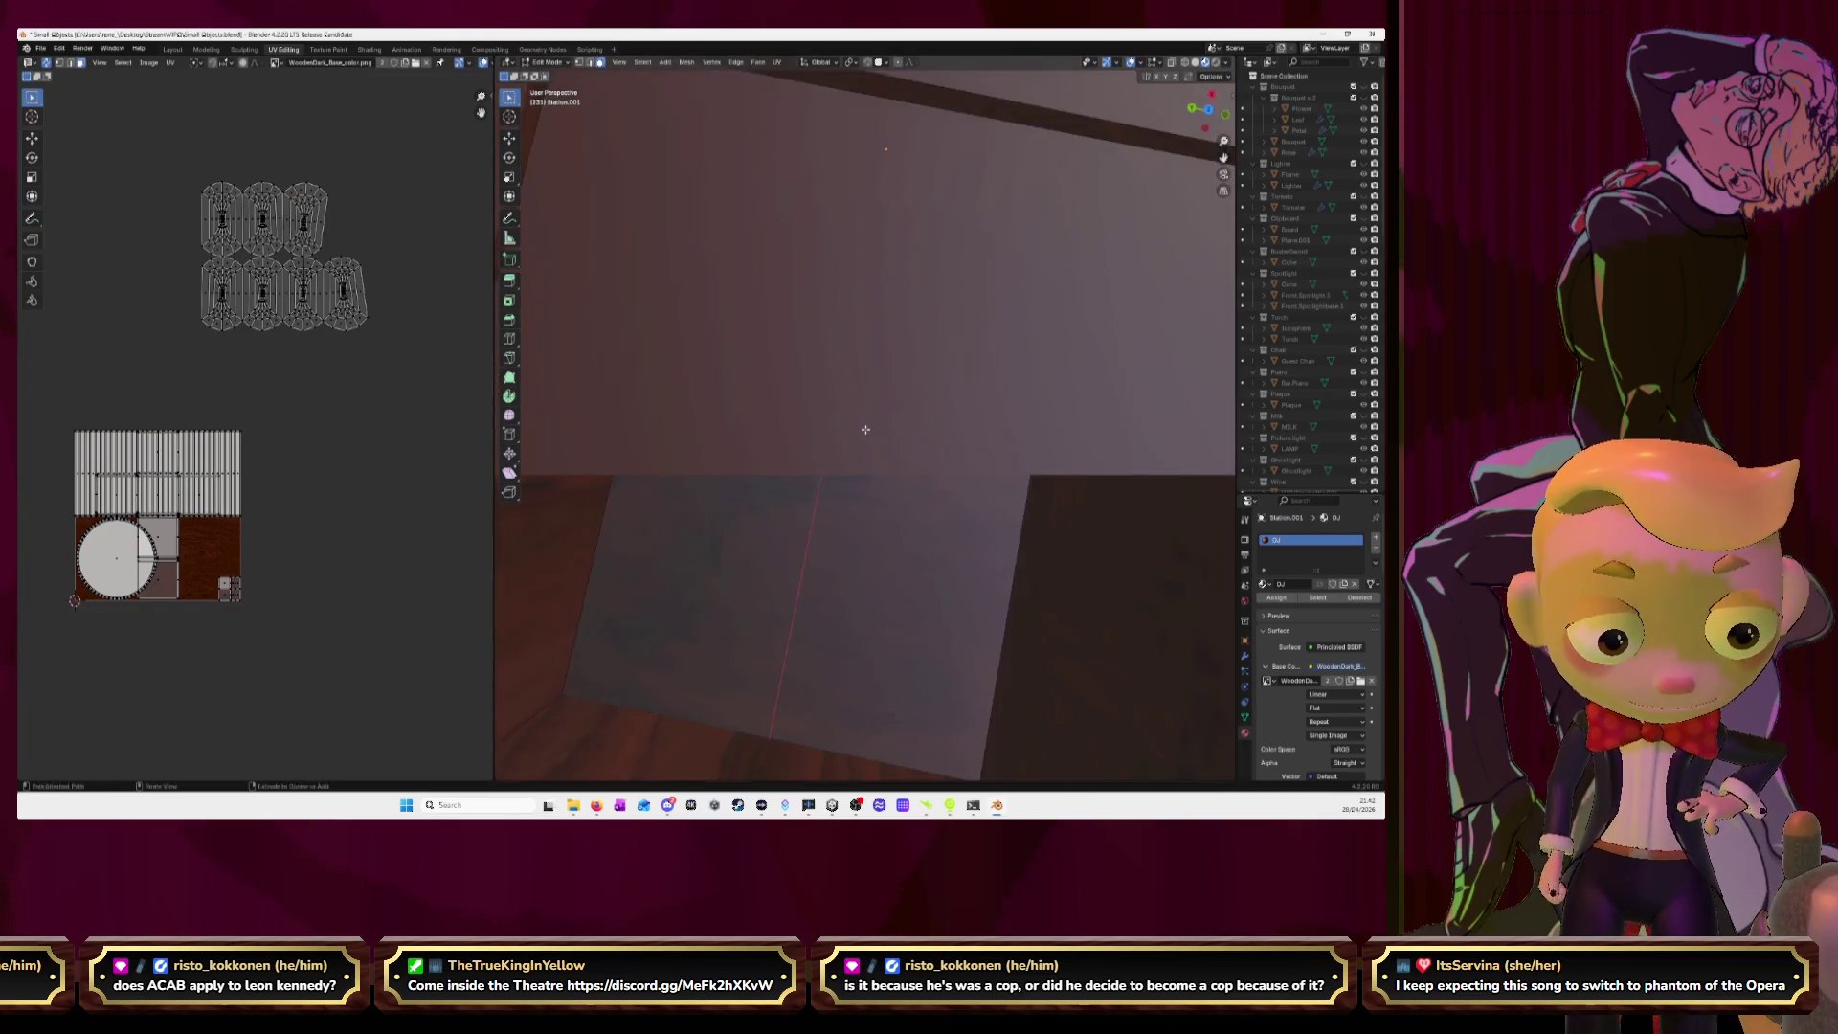
{"action": "left_click", "coordinate": [859, 428], "text": "ctrl"}
{"action": "scroll", "coordinate": [859, 429], "scroll_direction": "down", "scroll_amount": 6}
{"action": "middle_click_drag", "start_coordinate": [858, 429], "coordinate": [732, 370]}
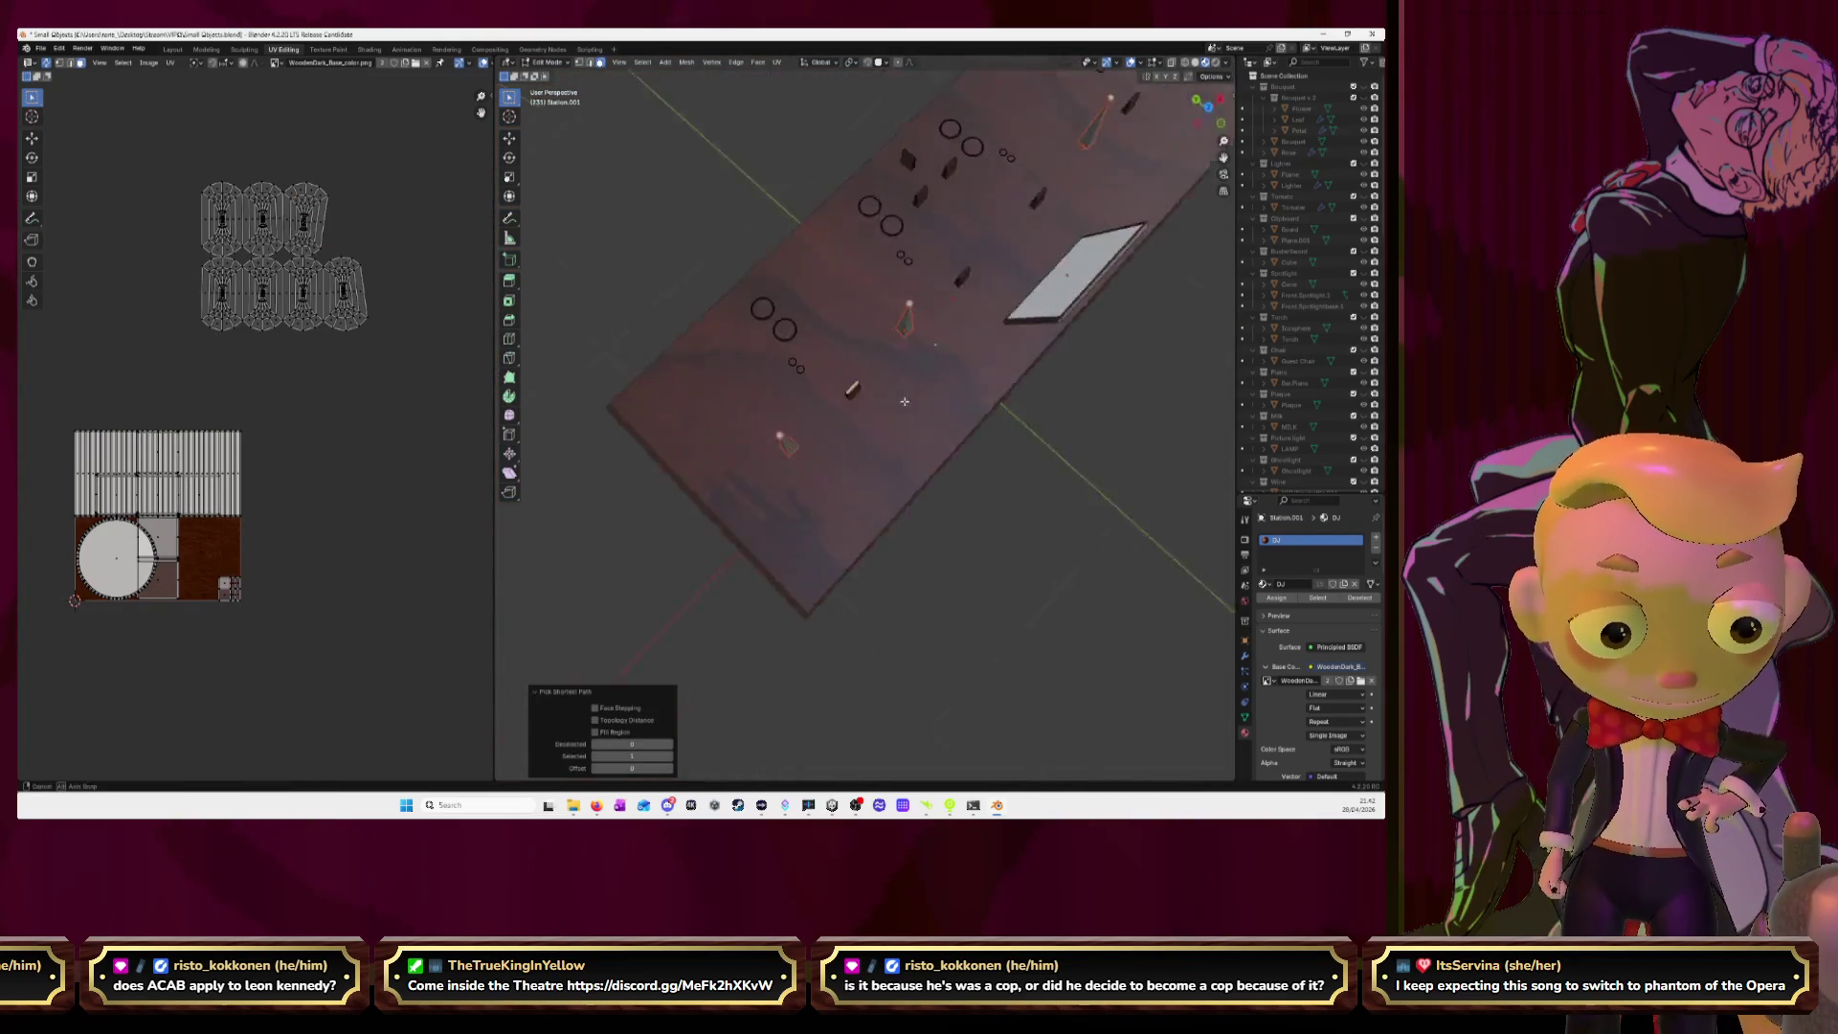
{"action": "scroll", "coordinate": [832, 361], "scroll_direction": "up", "scroll_amount": 3}
{"action": "scroll", "coordinate": [832, 361], "scroll_direction": "up", "scroll_amount": 2}
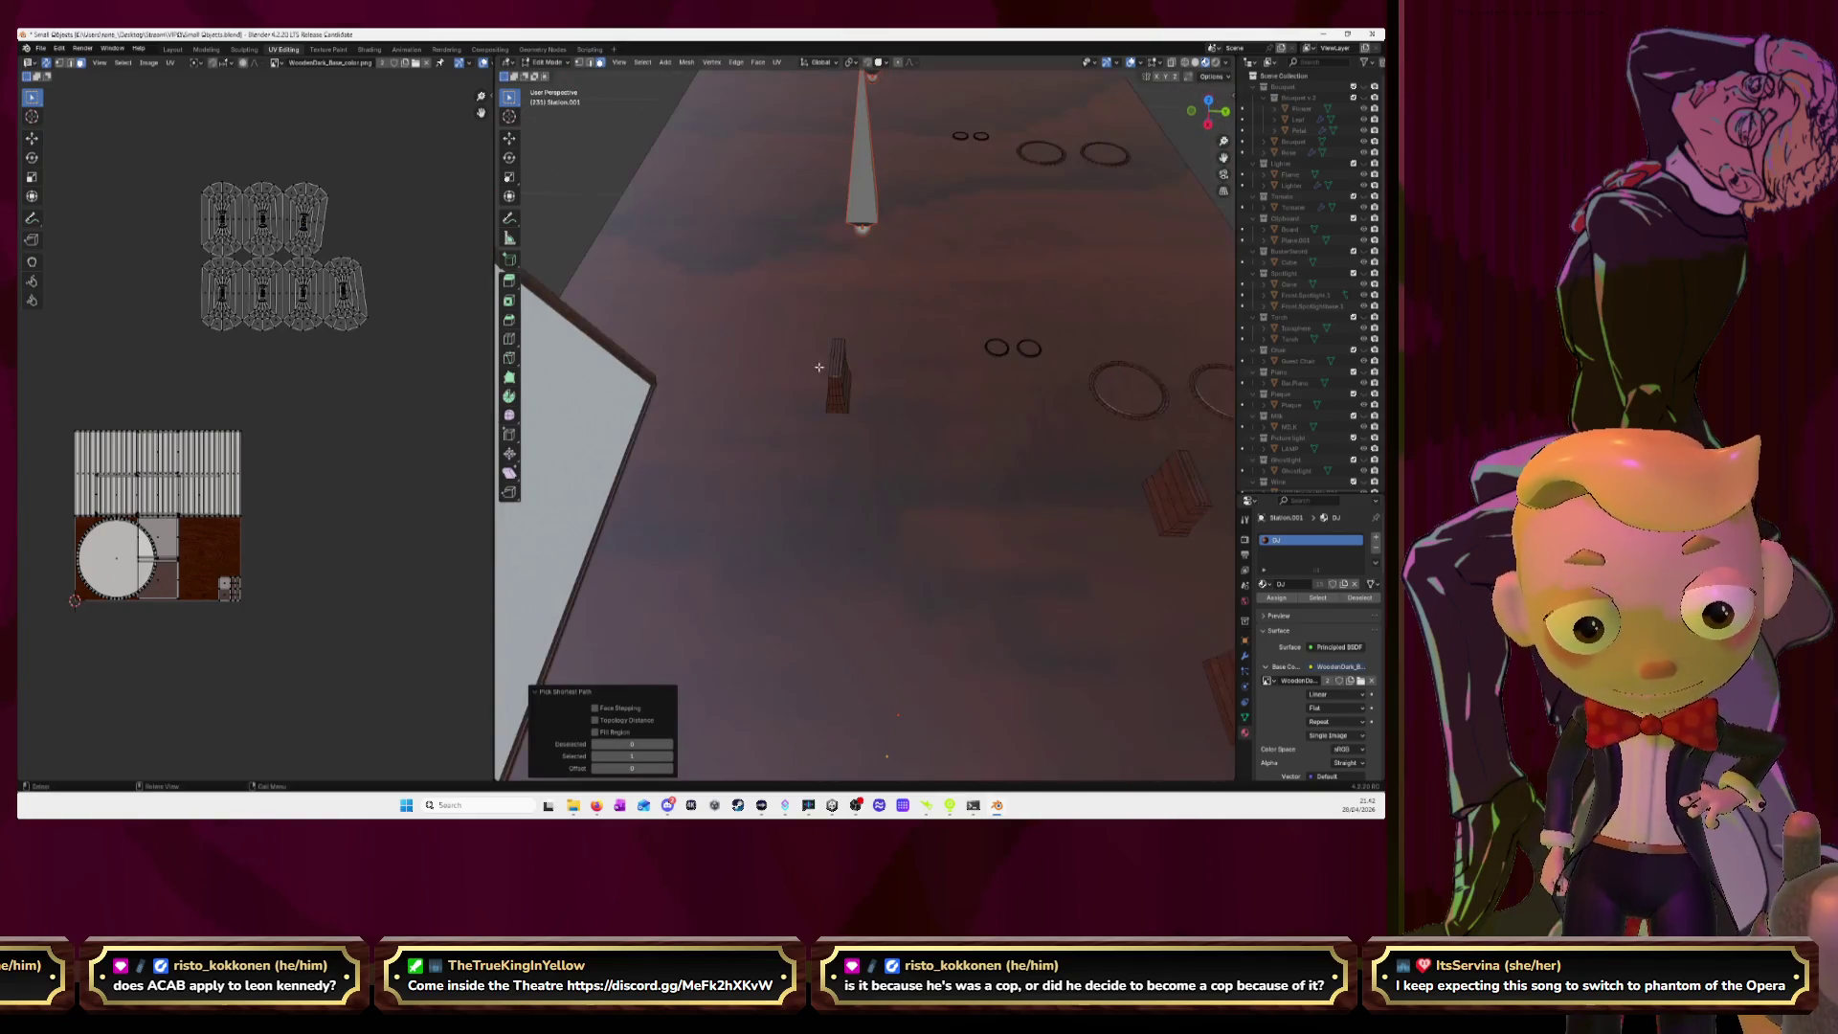
{"action": "left_click", "coordinate": [834, 360], "text": "ctrl"}
{"action": "left_click", "coordinate": [836, 360], "text": "ctrl"}
{"action": "scroll", "coordinate": [836, 360], "scroll_direction": "down", "scroll_amount": 3}
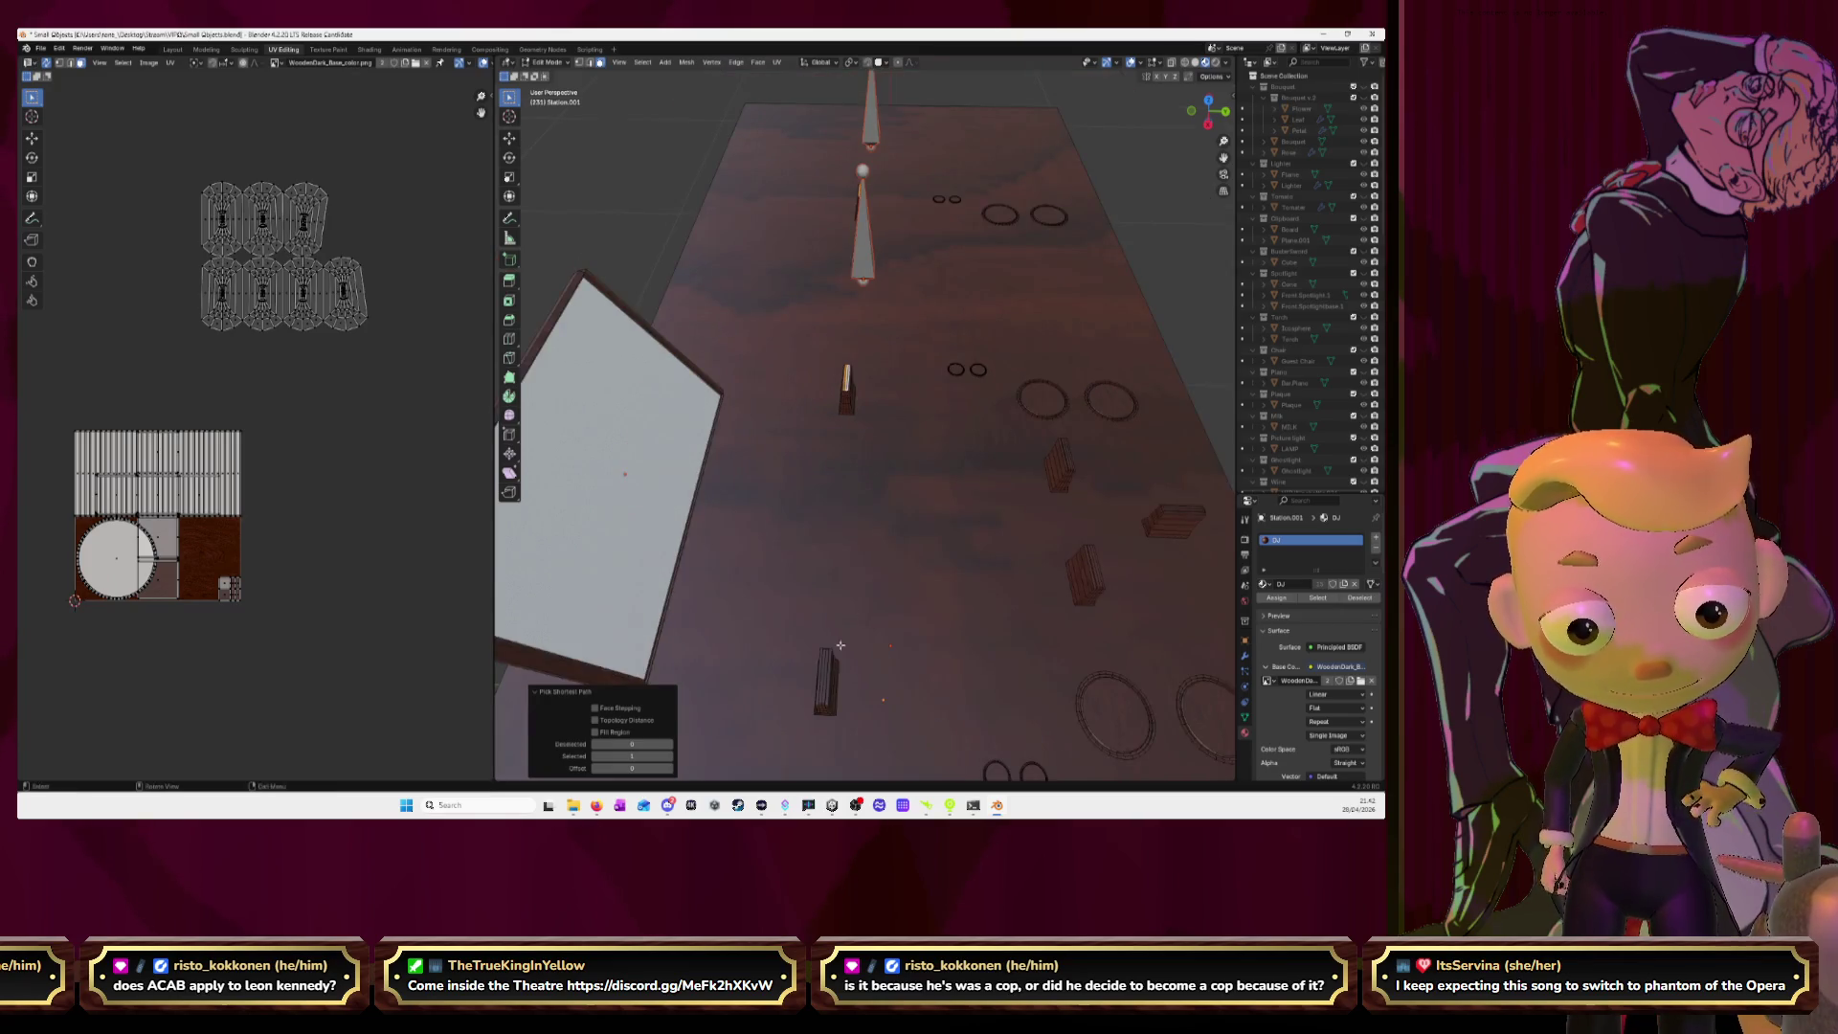
Select the top strips of each slider block across the desk.
{"action": "left_click", "coordinate": [822, 675], "text": "ctrl"}
{"action": "left_click", "coordinate": [823, 675], "text": "ctrl"}
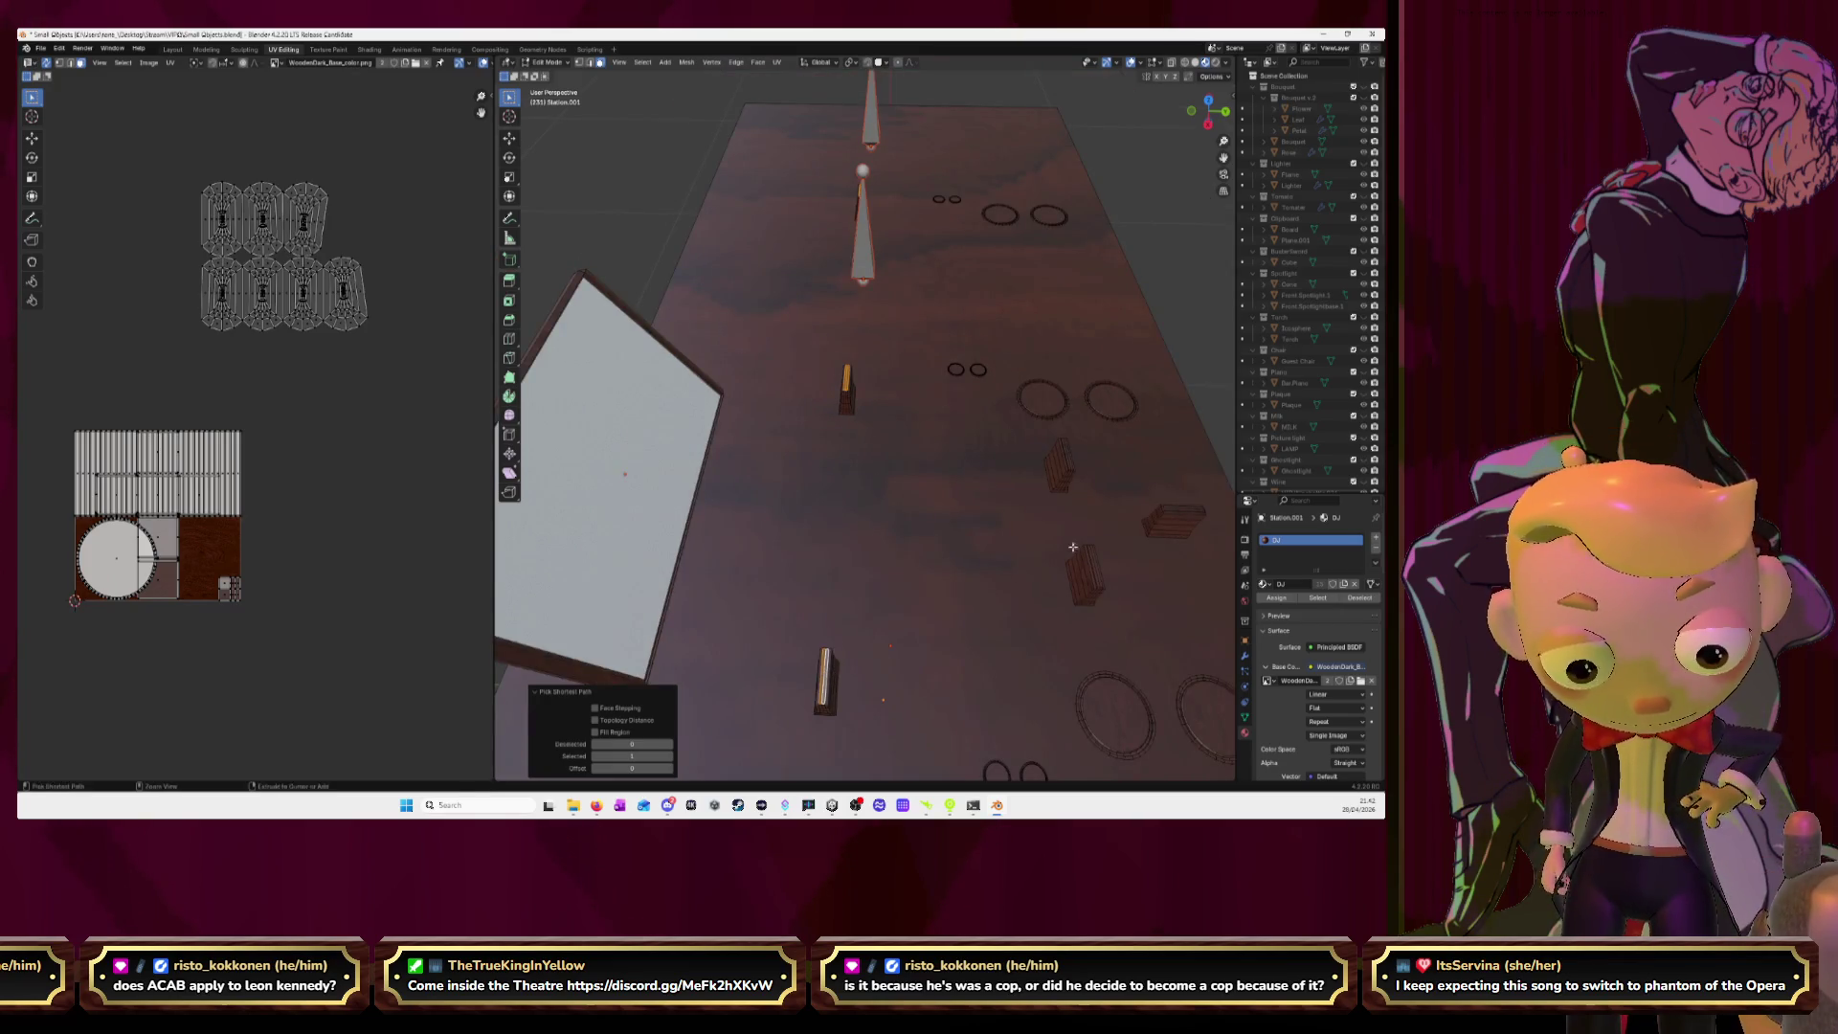
{"action": "left_click", "coordinate": [1093, 565], "text": "ctrl"}
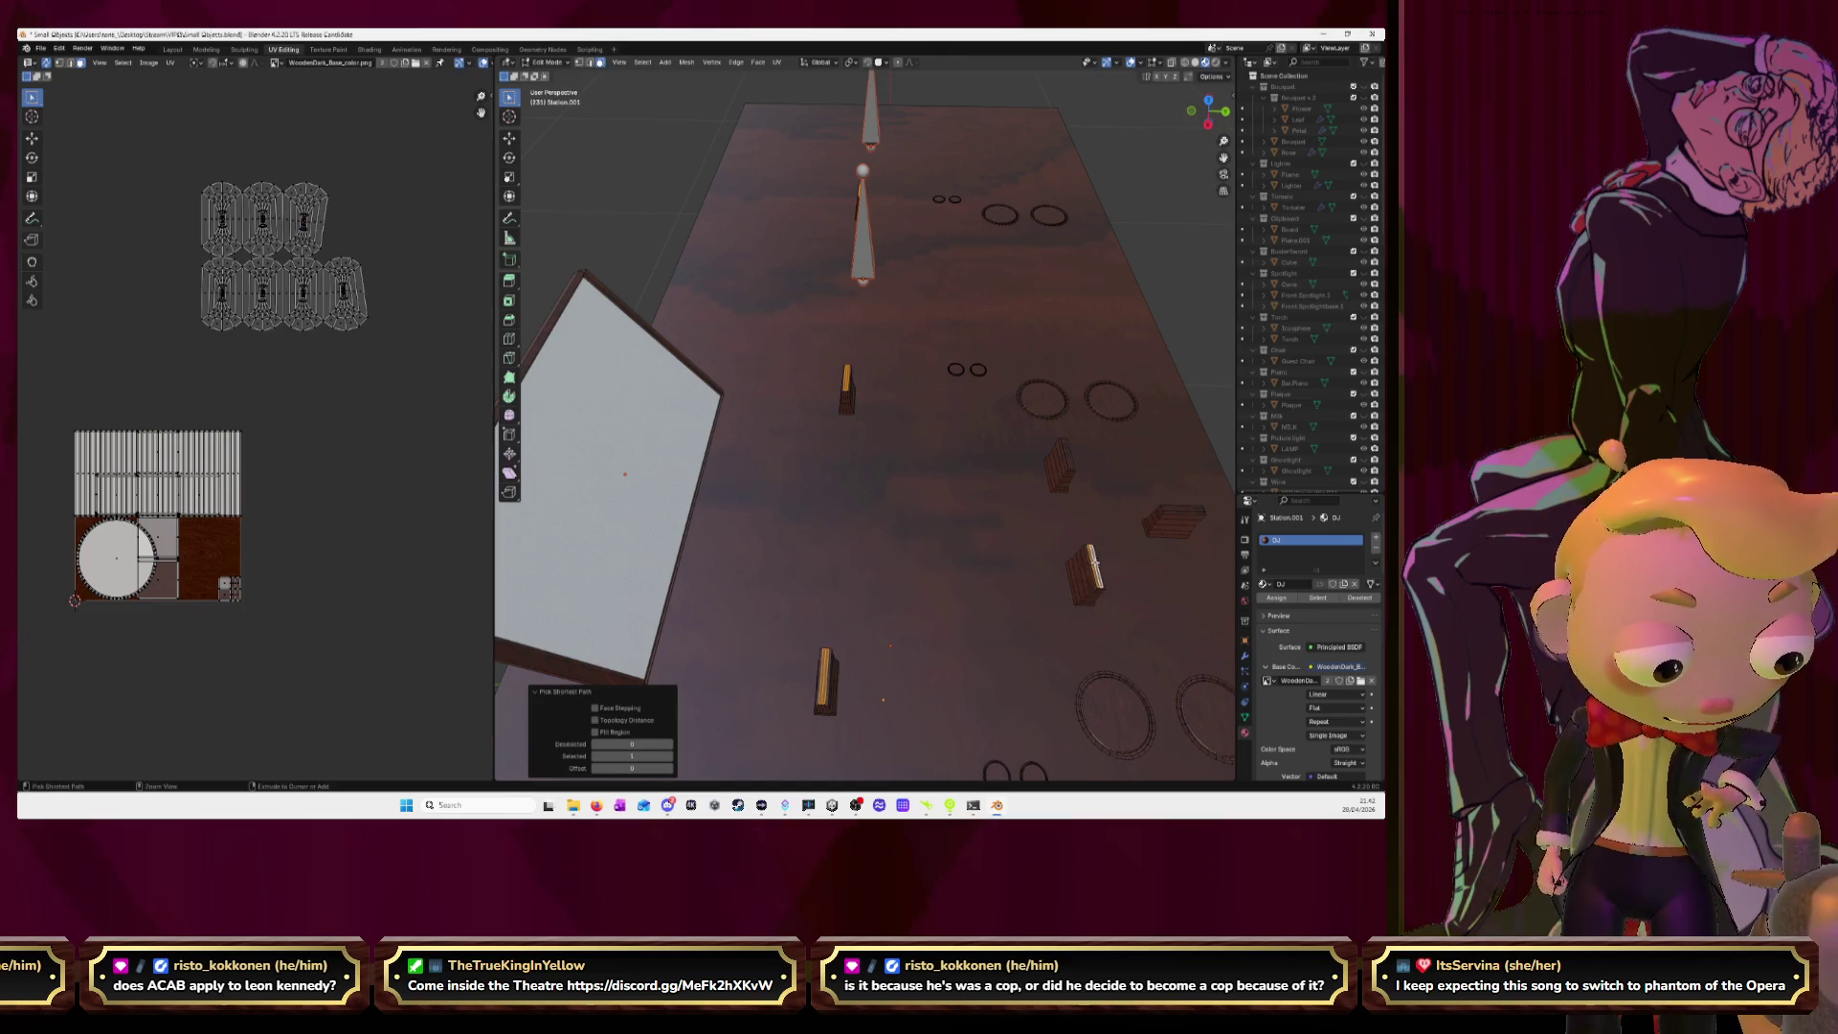
{"action": "left_click", "coordinate": [1066, 456], "text": "ctrl"}
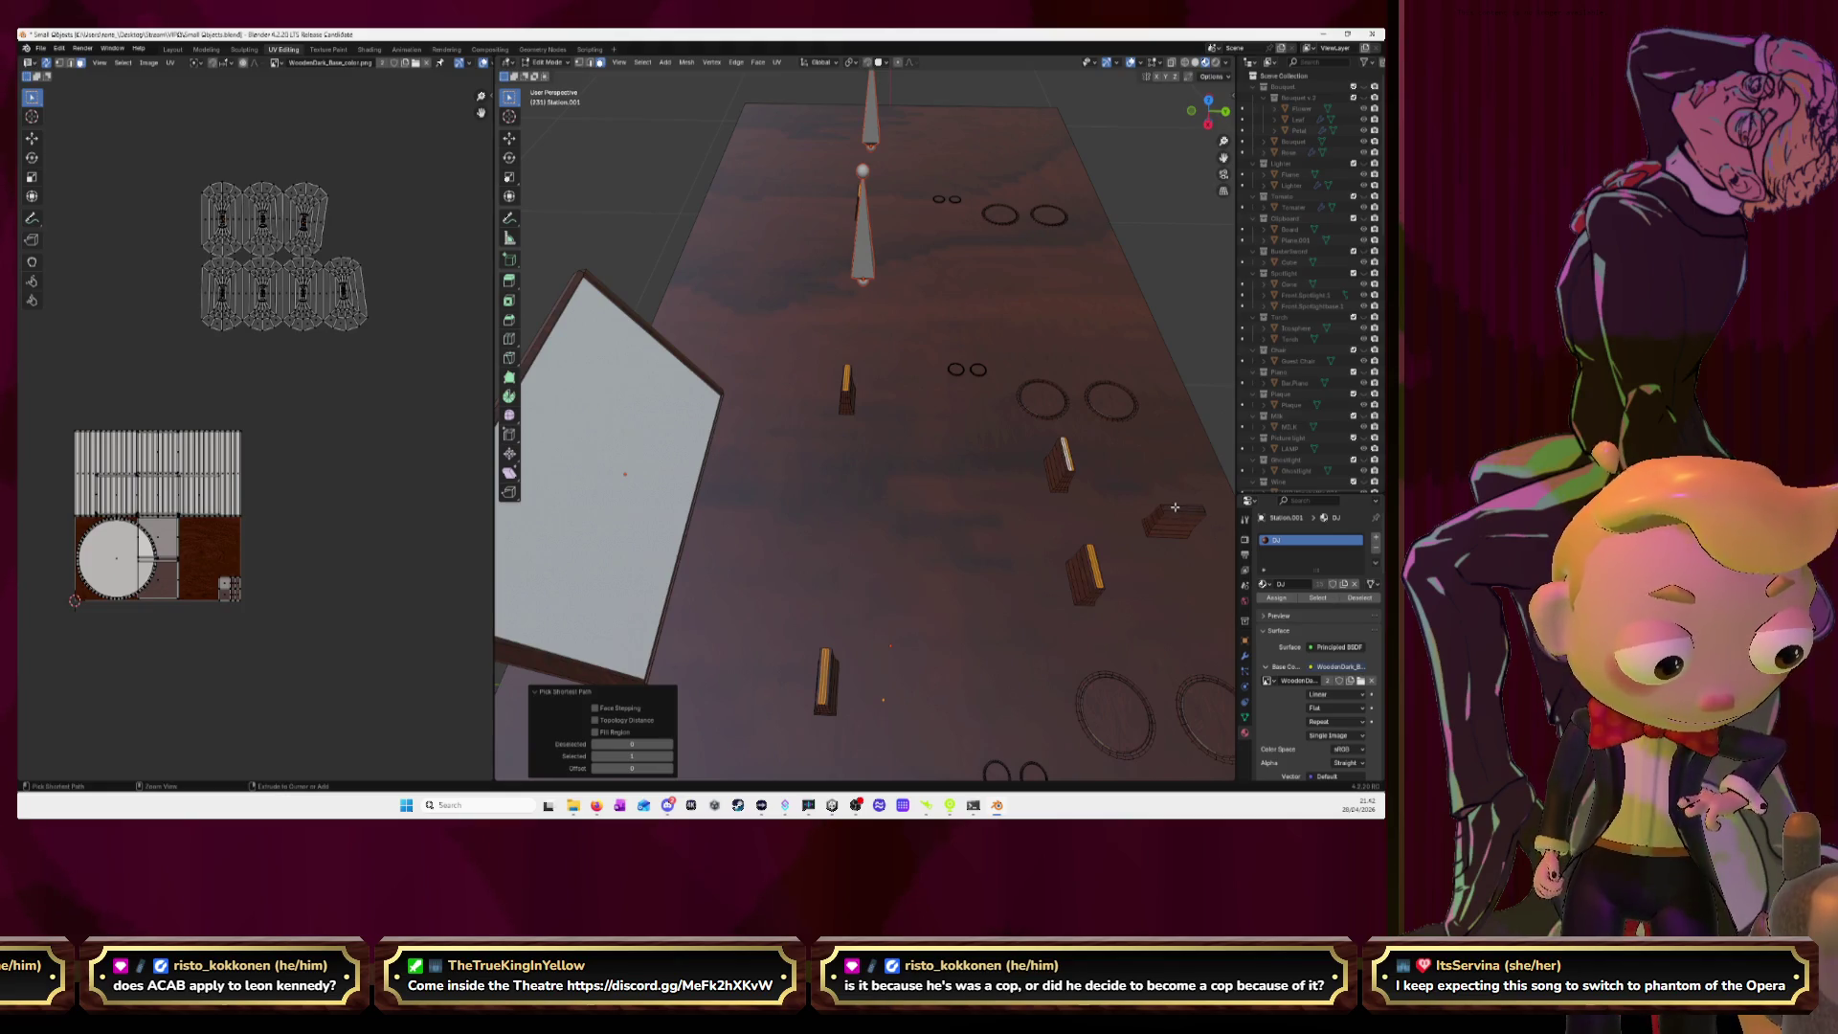
{"action": "middle_click_drag", "start_coordinate": [1176, 508], "coordinate": [1048, 508]}
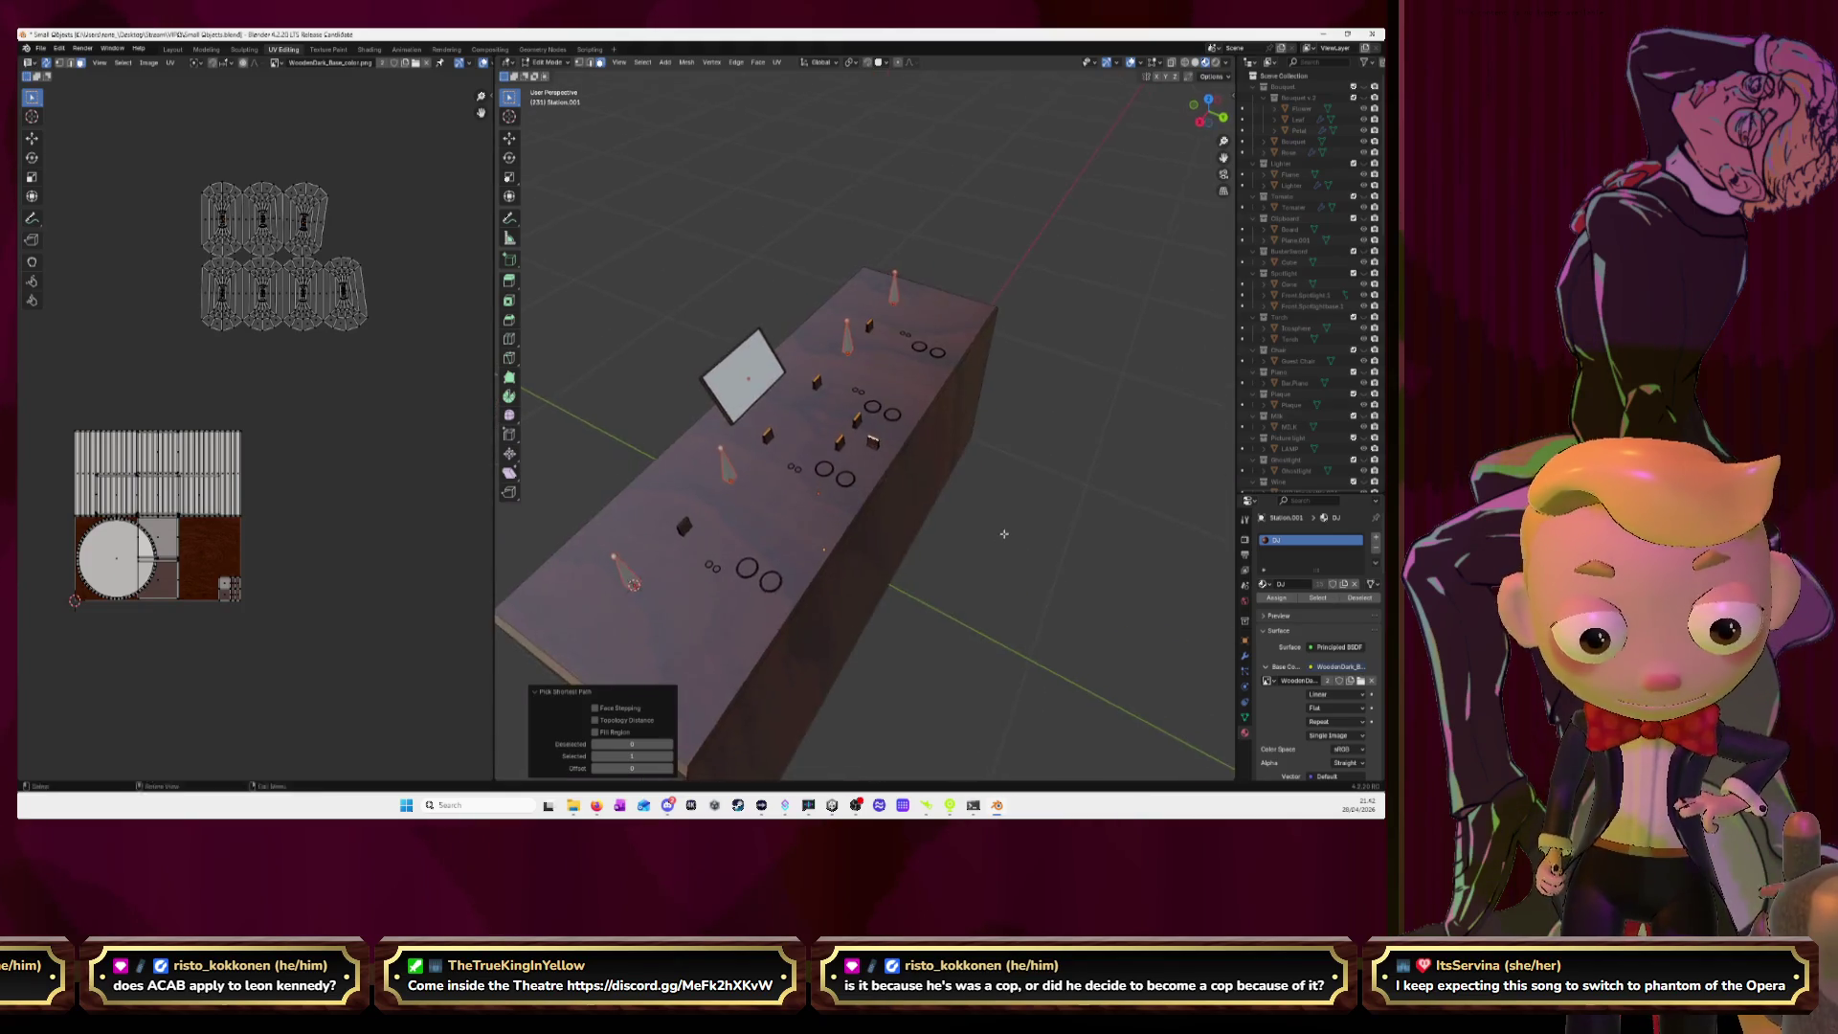
{"action": "middle_click_drag", "start_coordinate": [1048, 507], "coordinate": [776, 624]}
{"action": "left_click", "coordinate": [776, 623], "text": "ctrl"}
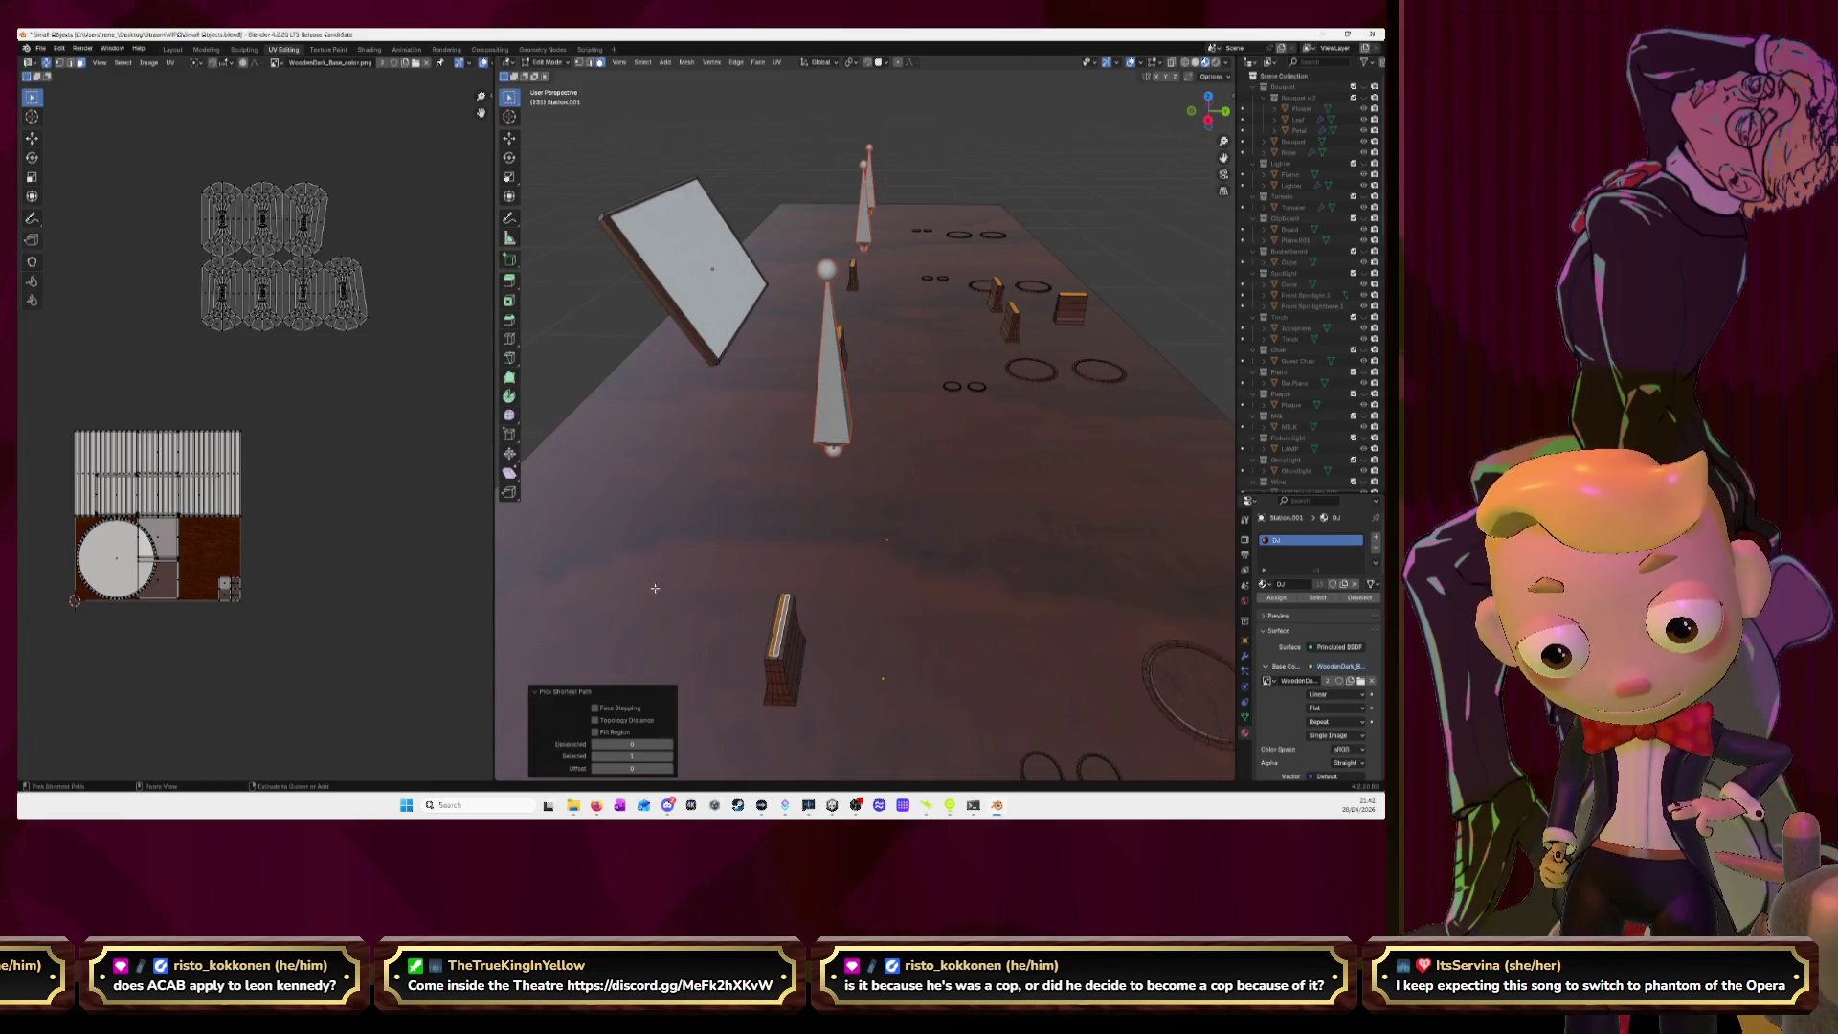
Grow the selection over the slider blocks, unwrap them, and place the new island upper right.
{"action": "key", "text": "ctrl+KP_Add"}
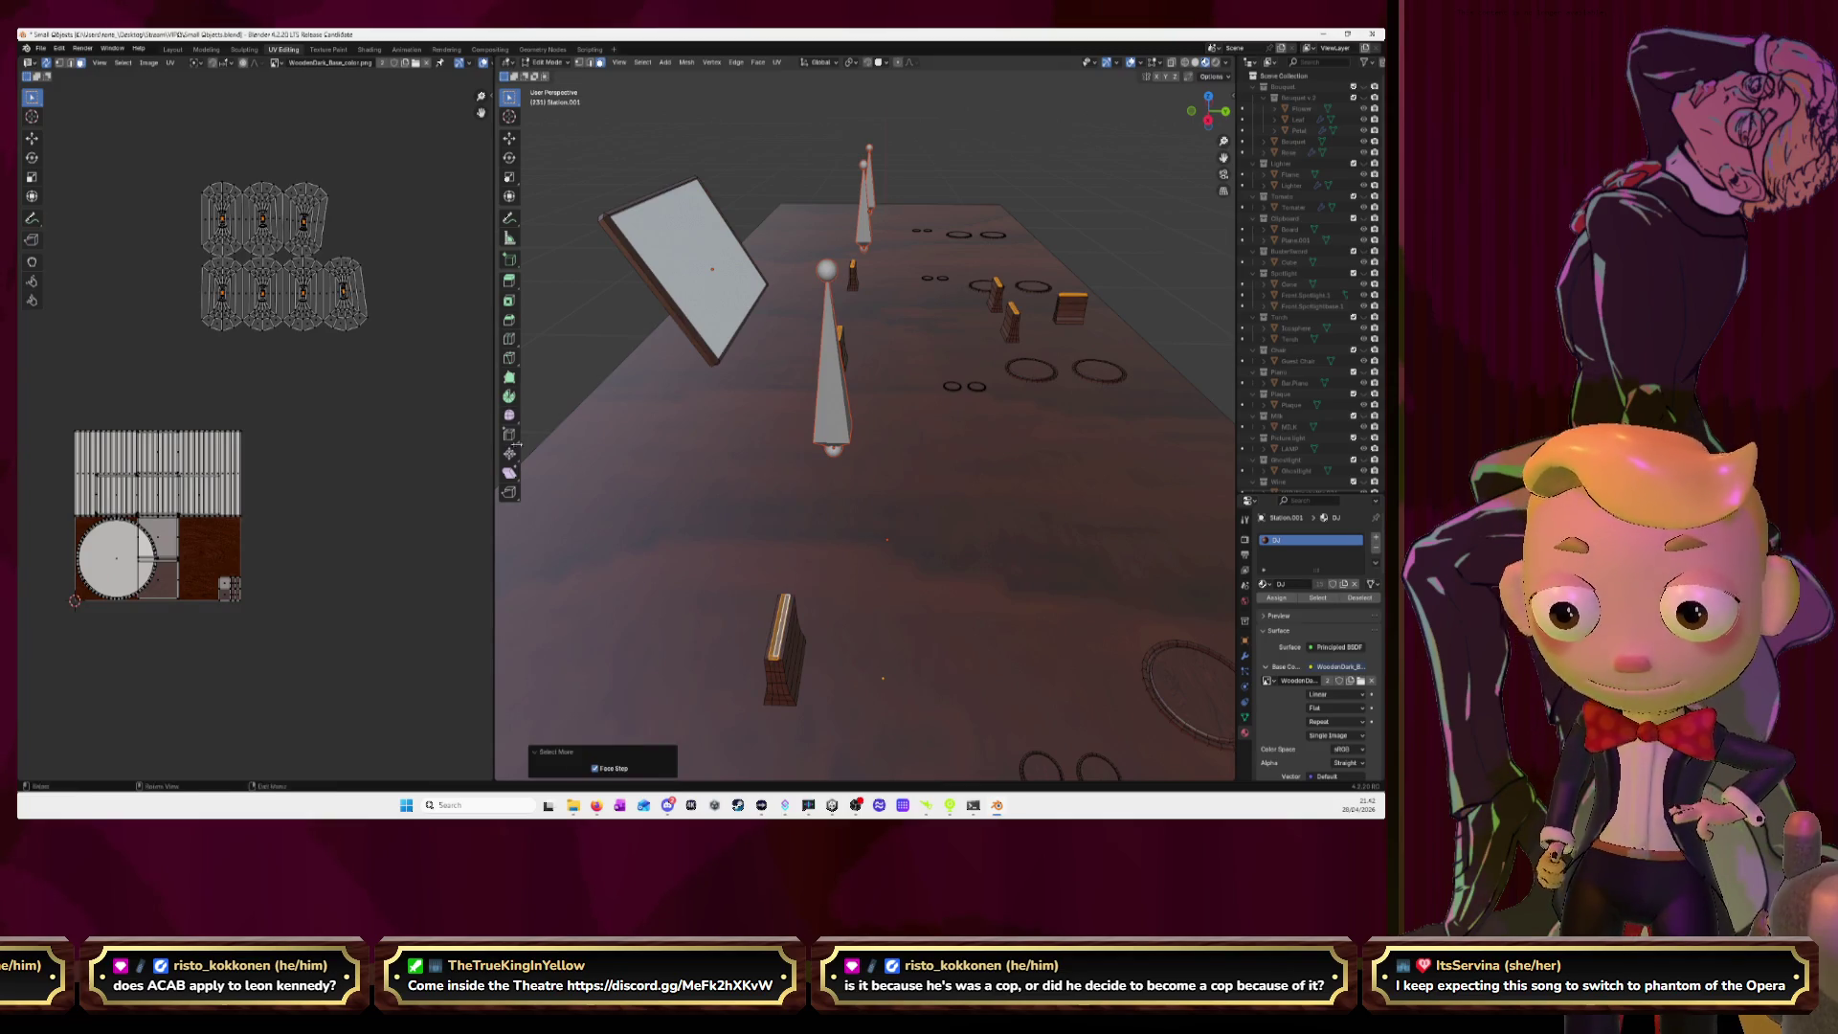
{"action": "key", "text": "g"}
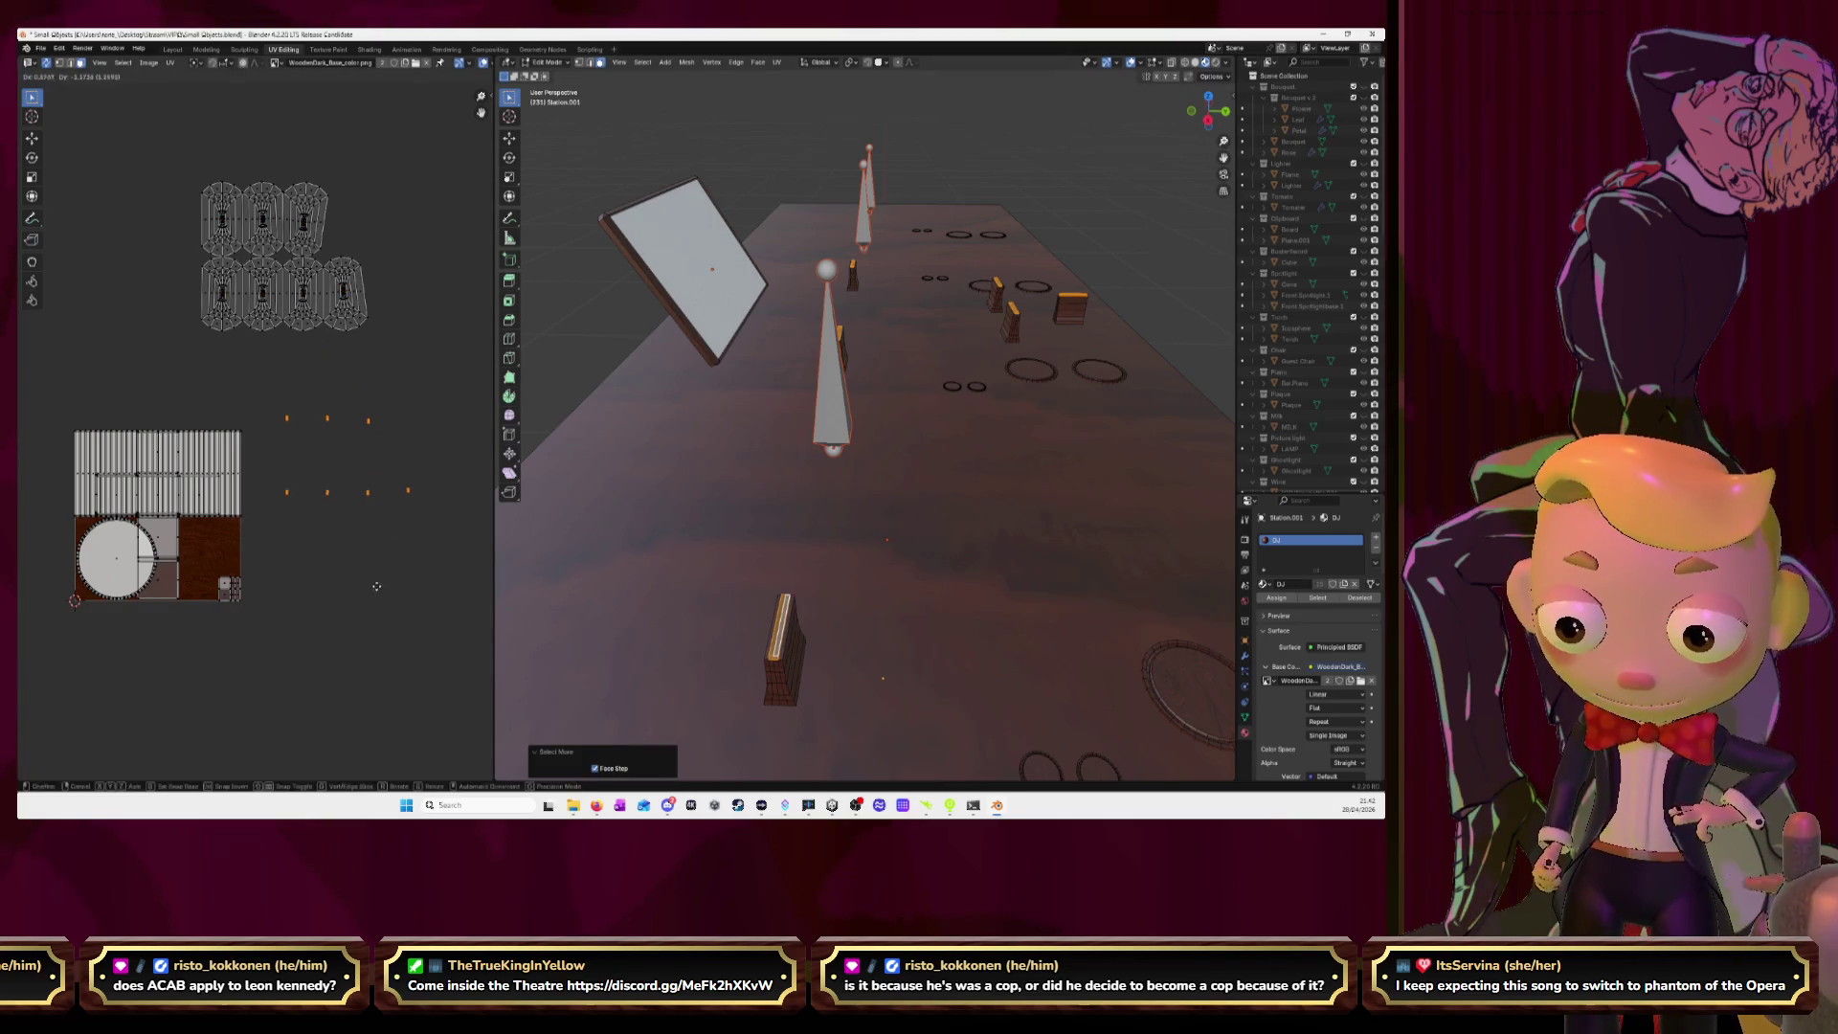
{"action": "left_click", "coordinate": [379, 598]}
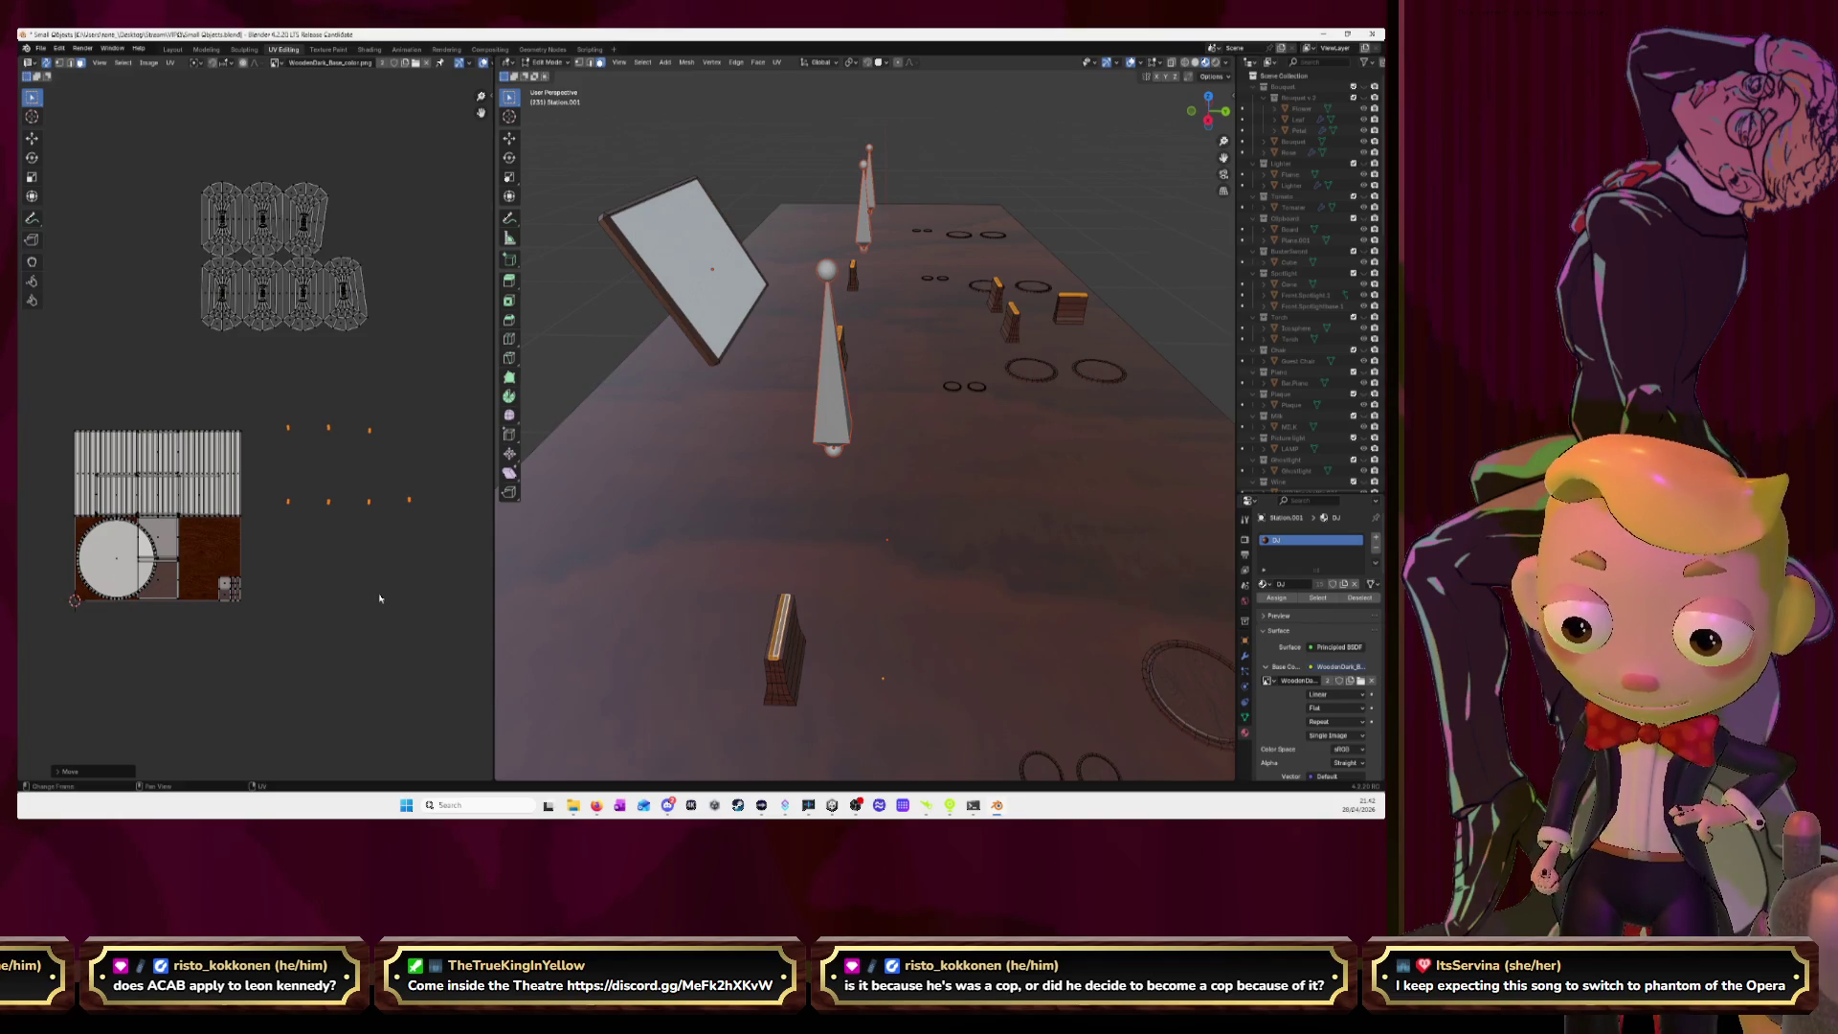
{"action": "key", "text": "u"}
{"action": "left_click", "coordinate": [379, 598]}
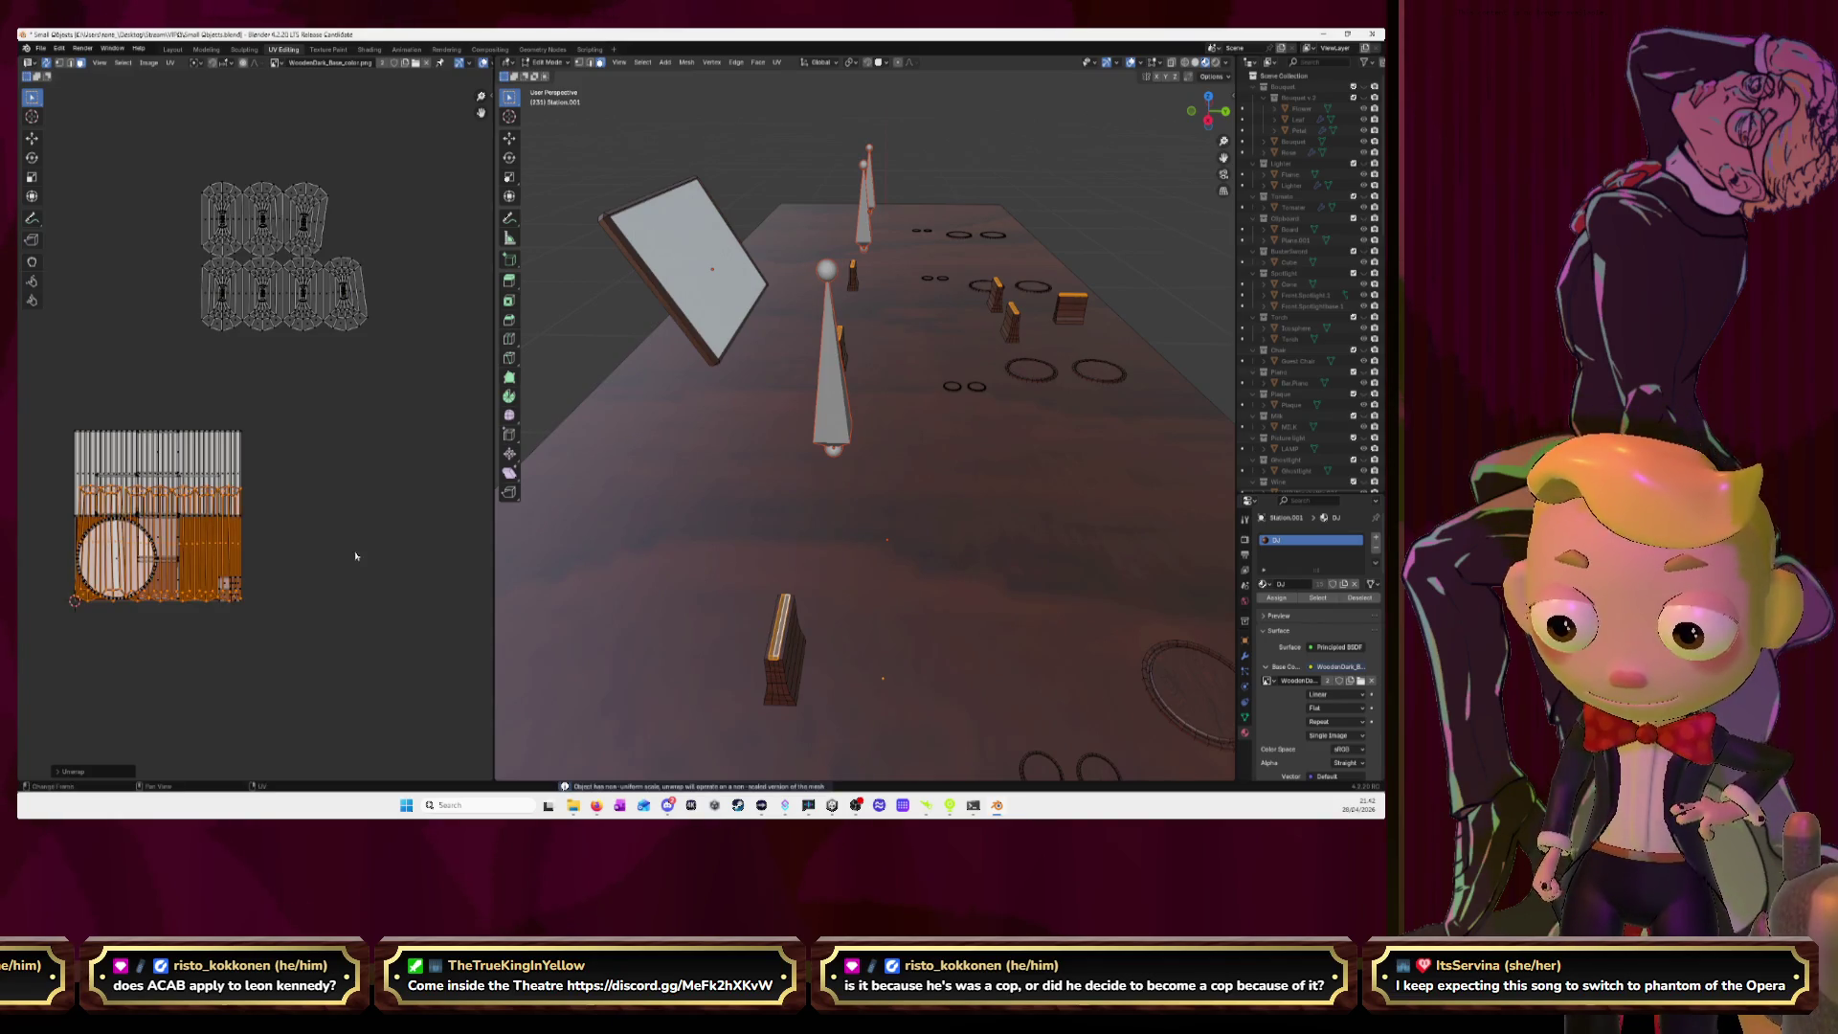
{"action": "key", "text": "g"}
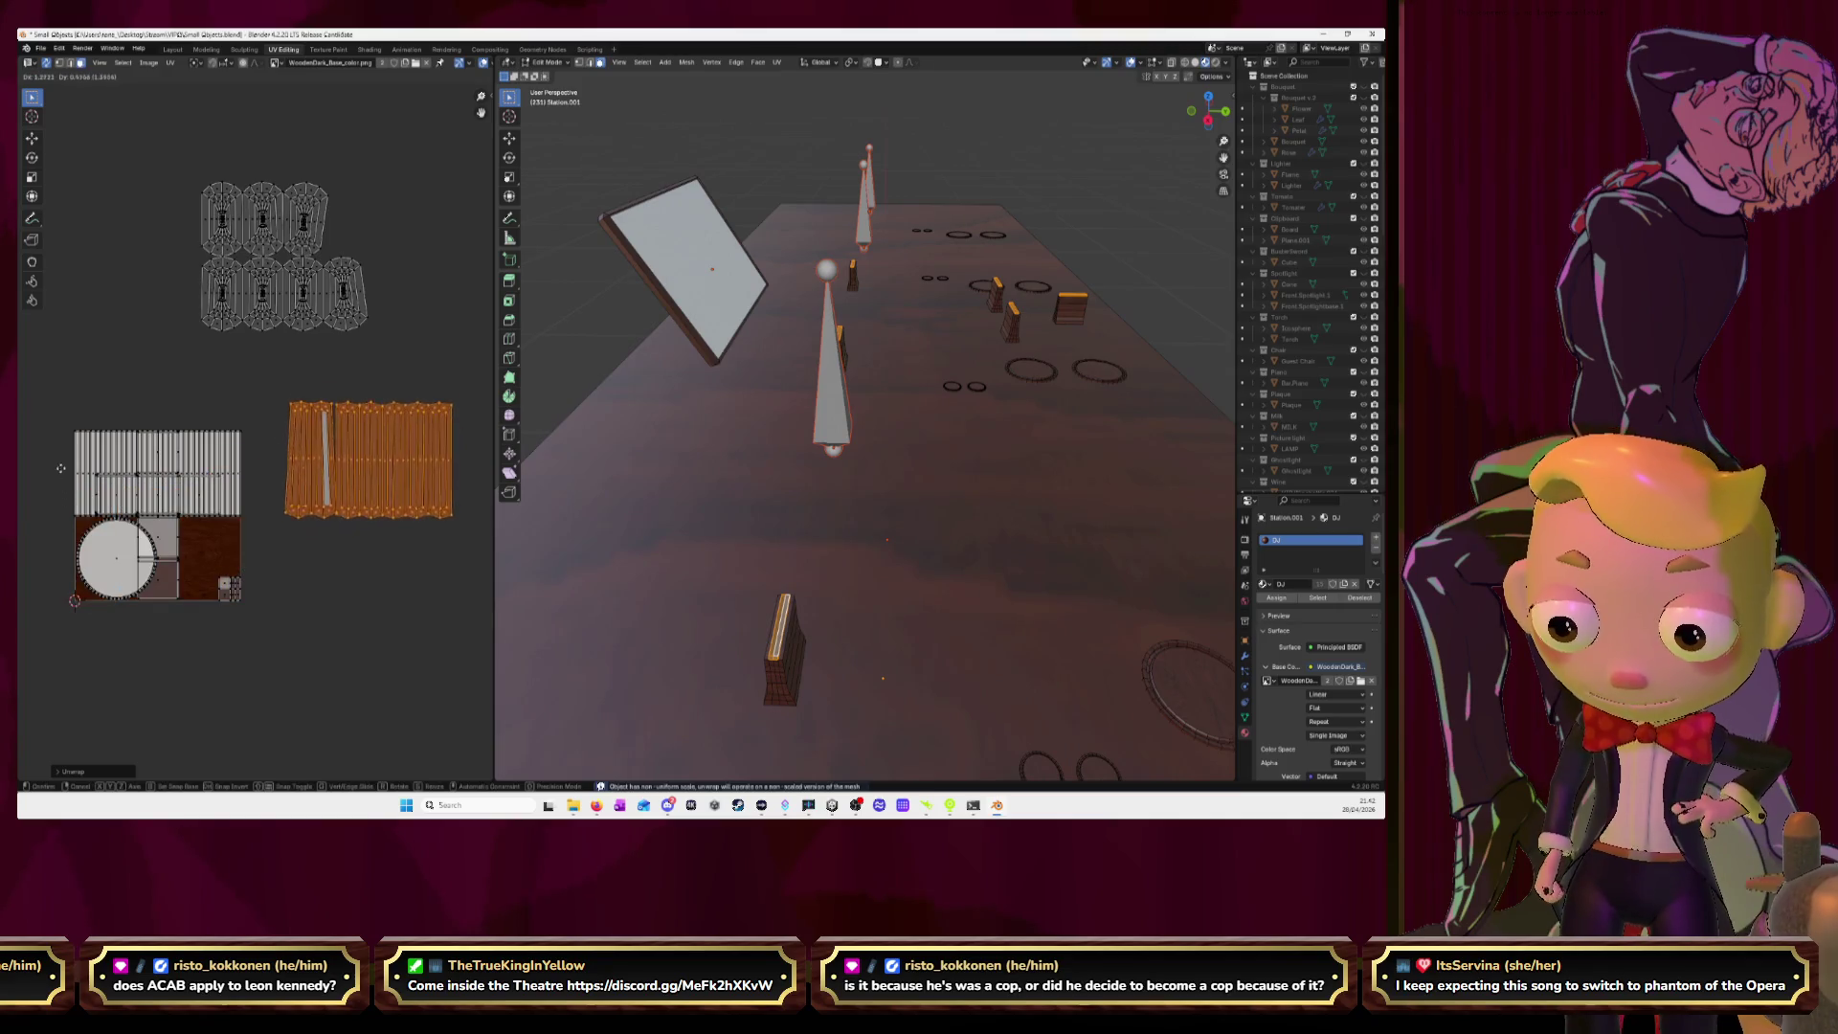
{"action": "left_click", "coordinate": [221, 388]}
Re-unwrap the eight knob islands beside the atlas, then deselect all and reveal hidden geometry.
{"action": "left_click_drag", "start_coordinate": [188, 149], "coordinate": [415, 360]}
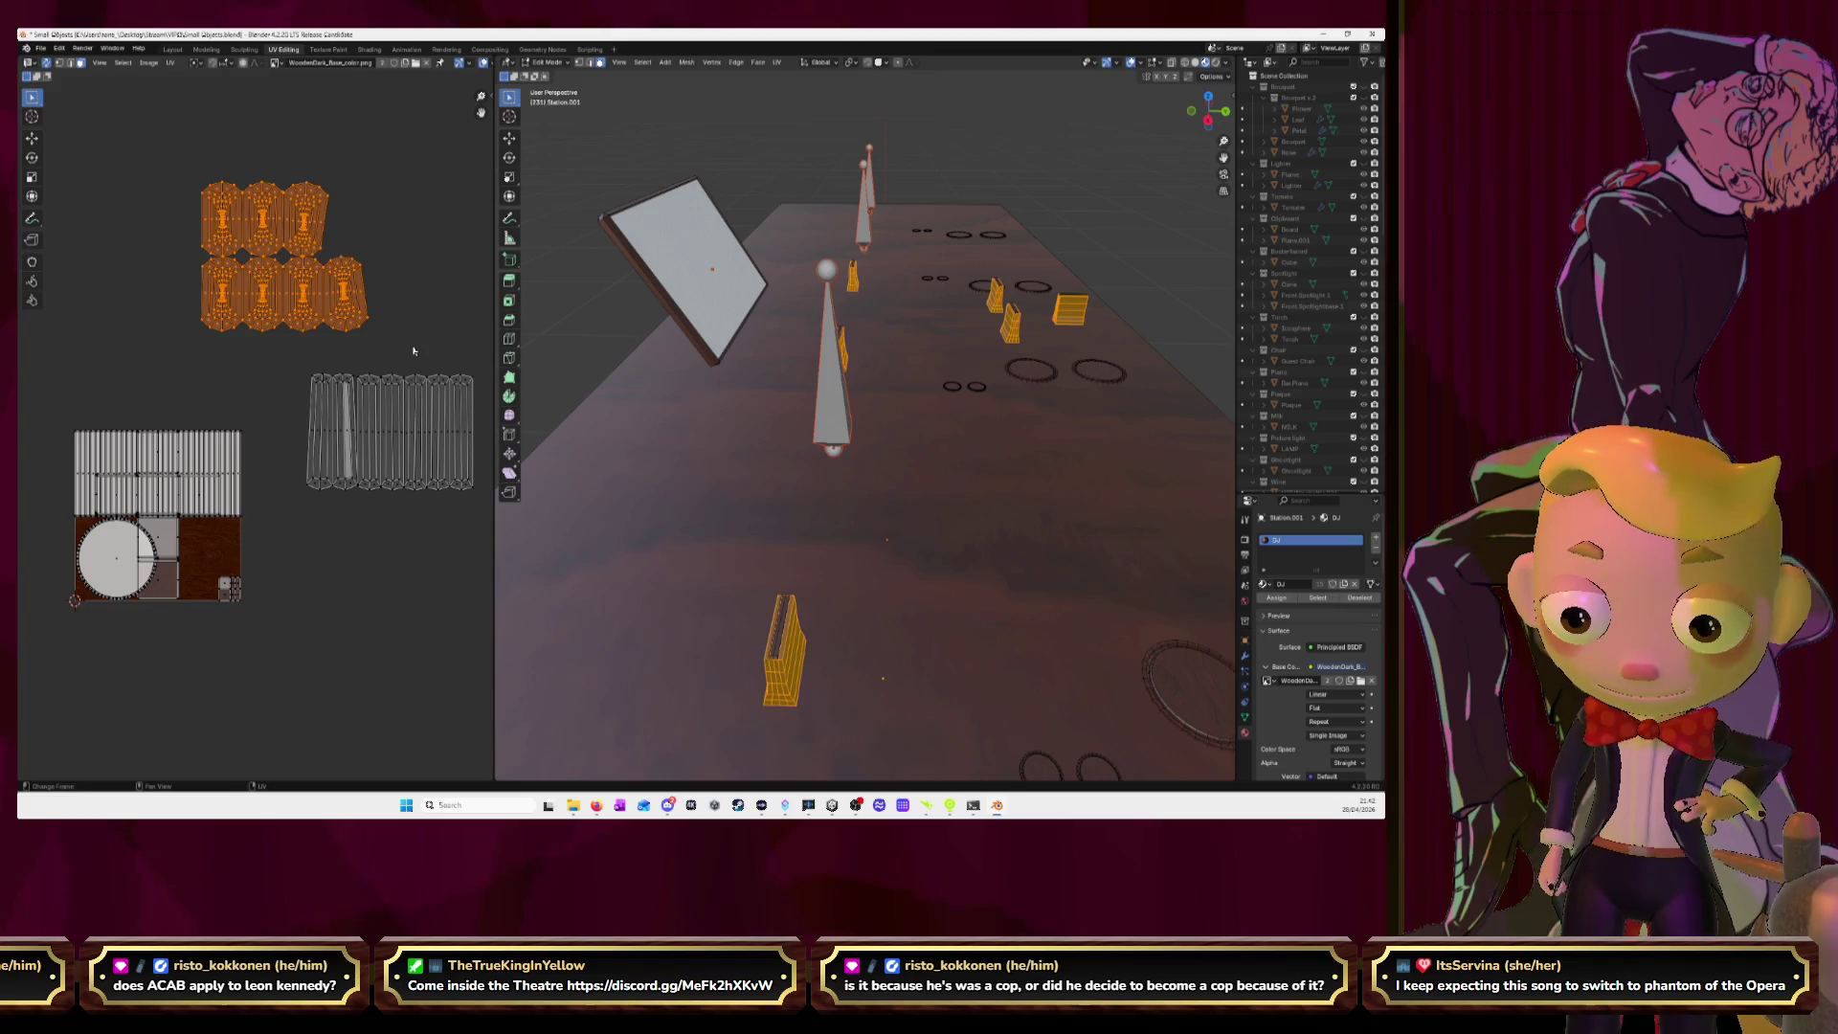
{"action": "key", "text": "u"}
{"action": "left_click", "coordinate": [414, 351]}
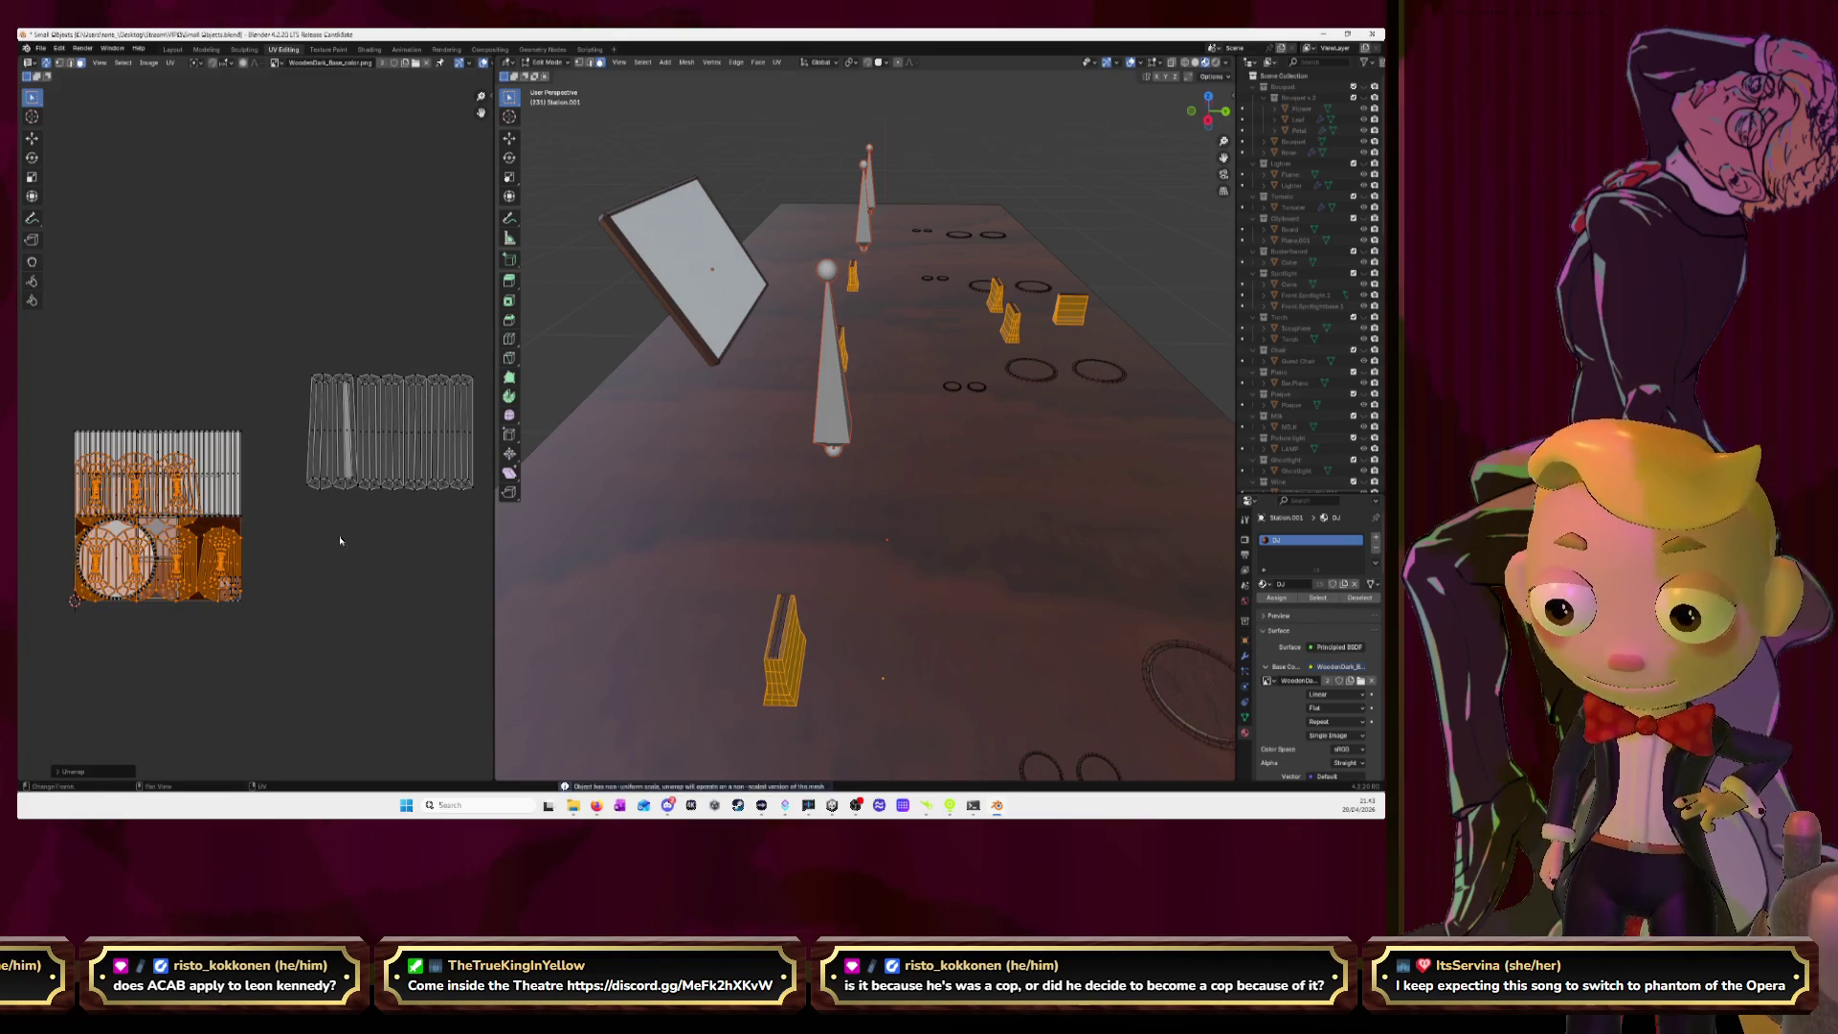
{"action": "key", "text": "g"}
{"action": "left_click", "coordinate": [75, 600]}
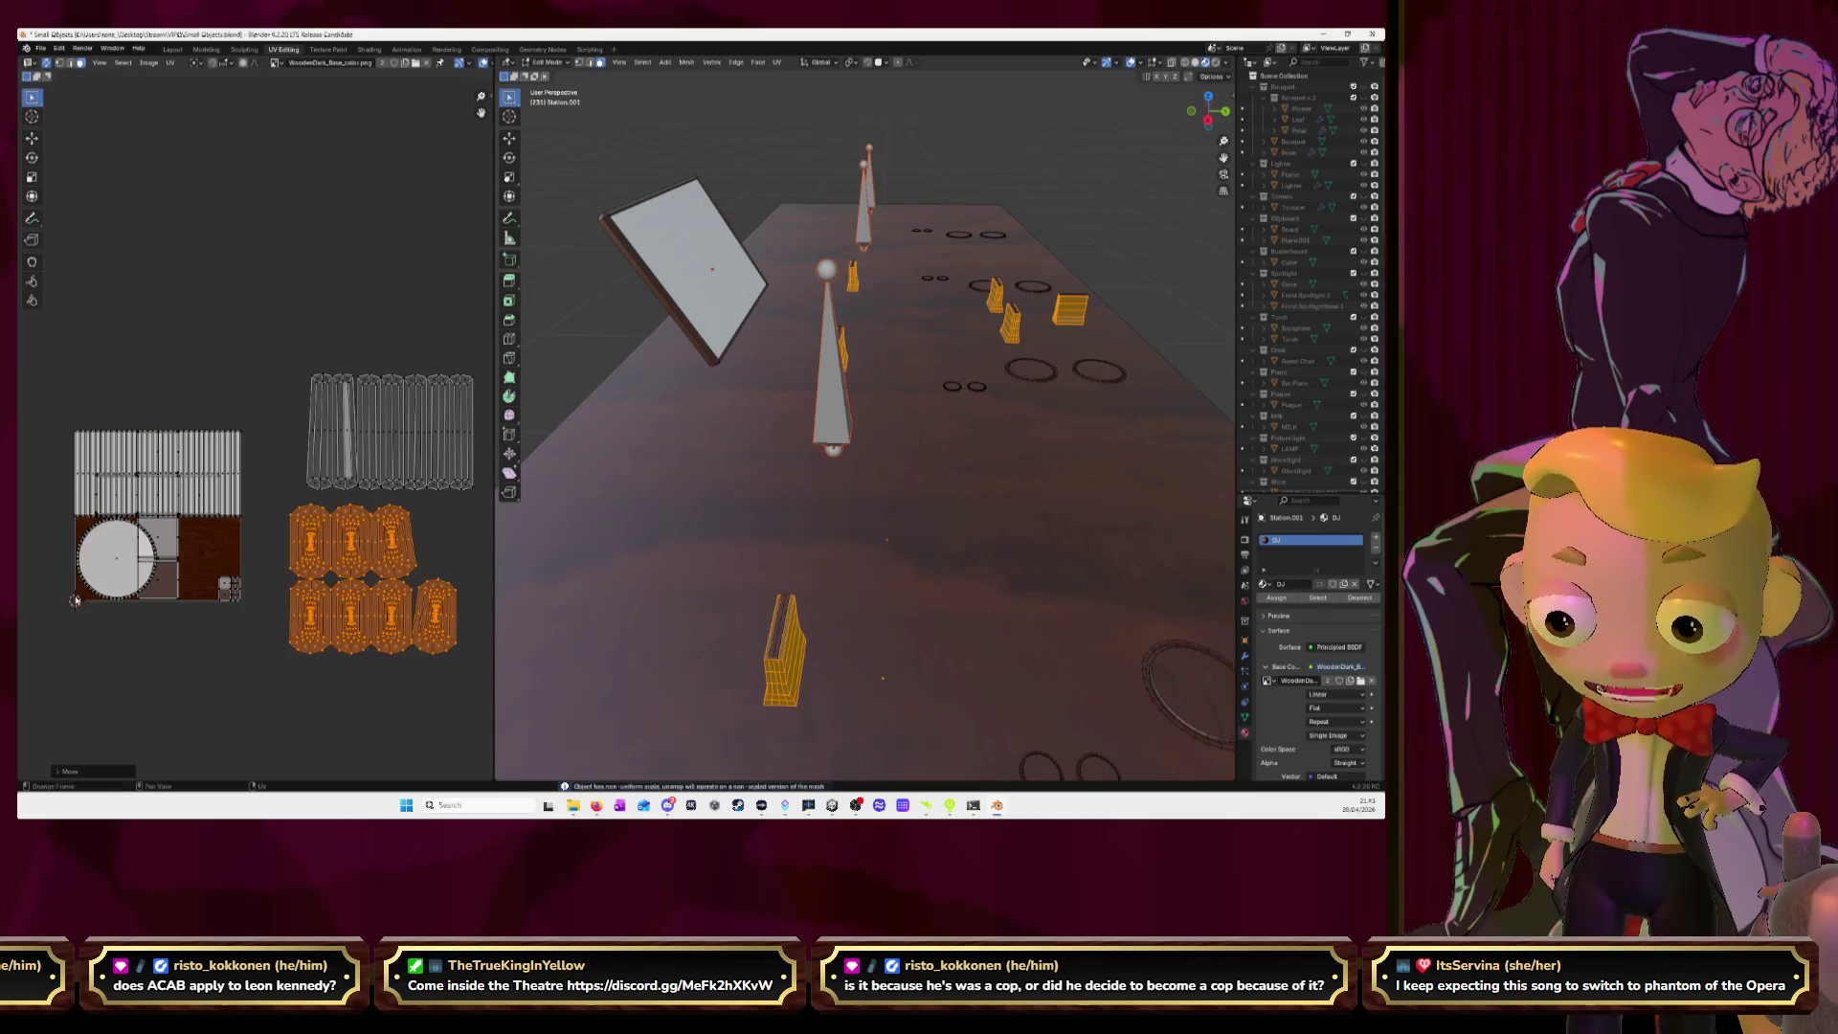
{"action": "scroll", "coordinate": [473, 543], "scroll_direction": "down", "scroll_amount": 2}
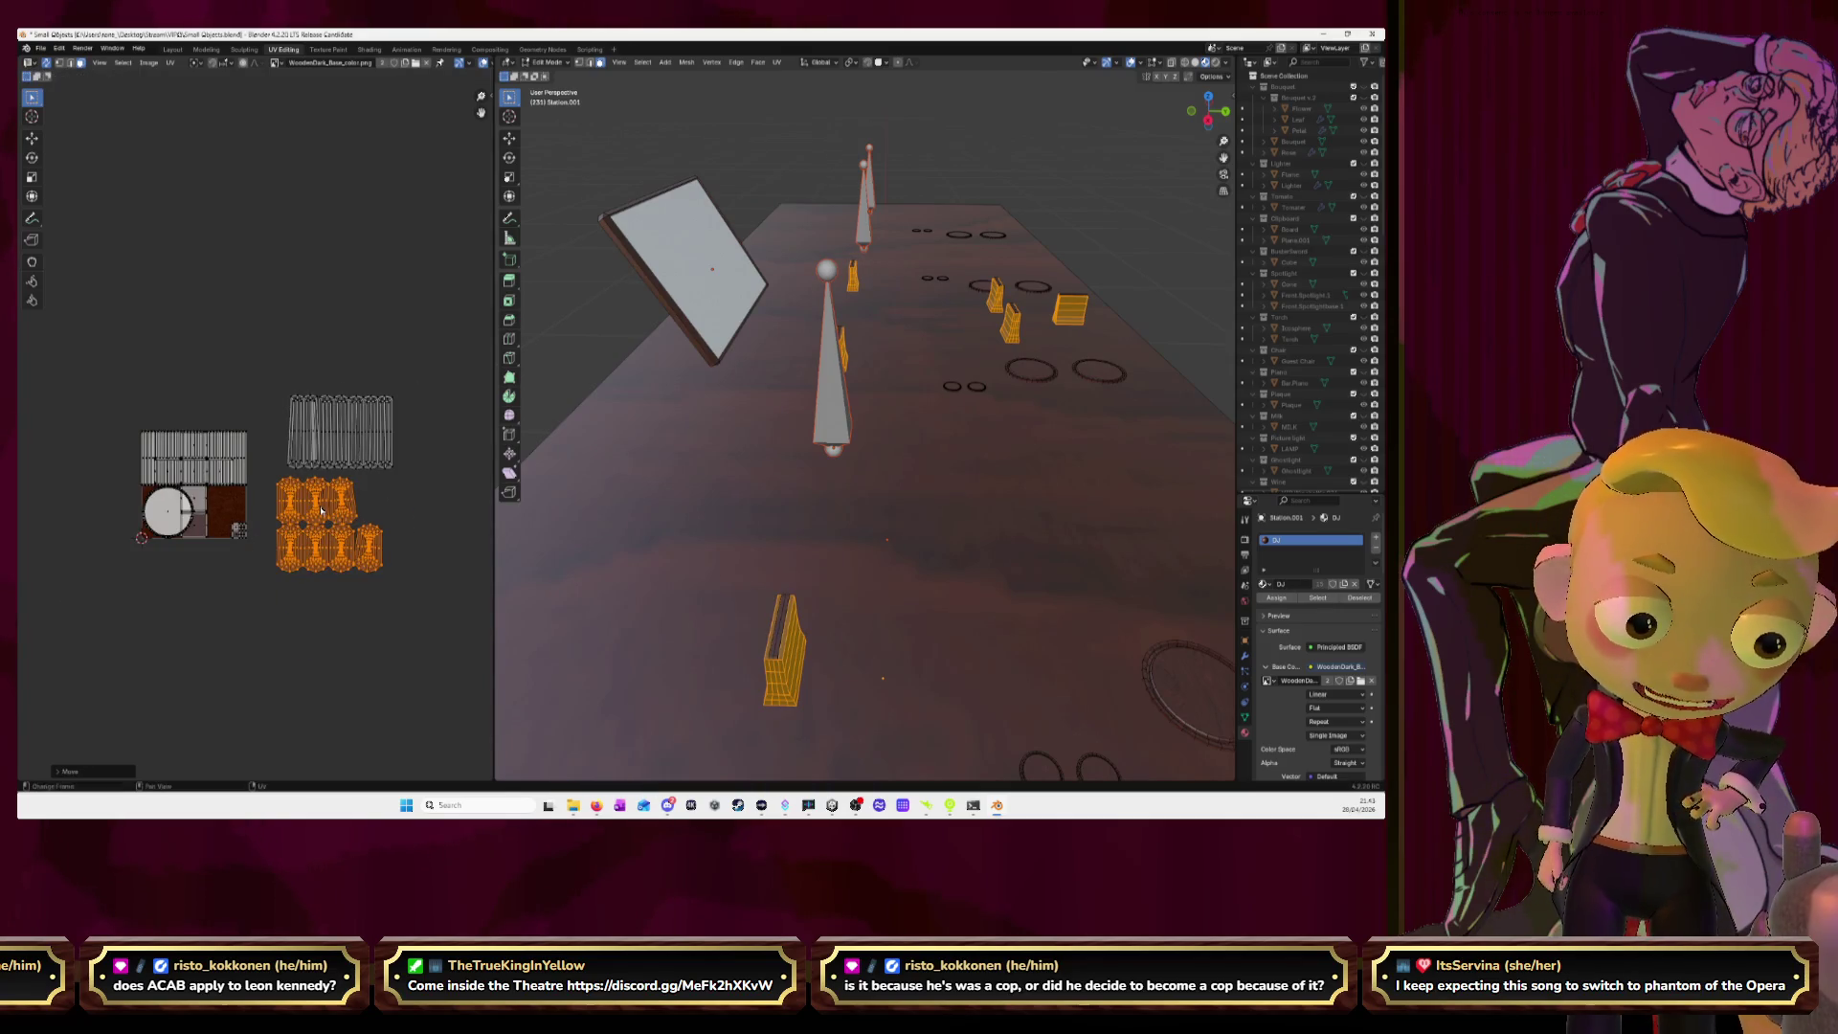
{"action": "key", "text": "alt+a"}
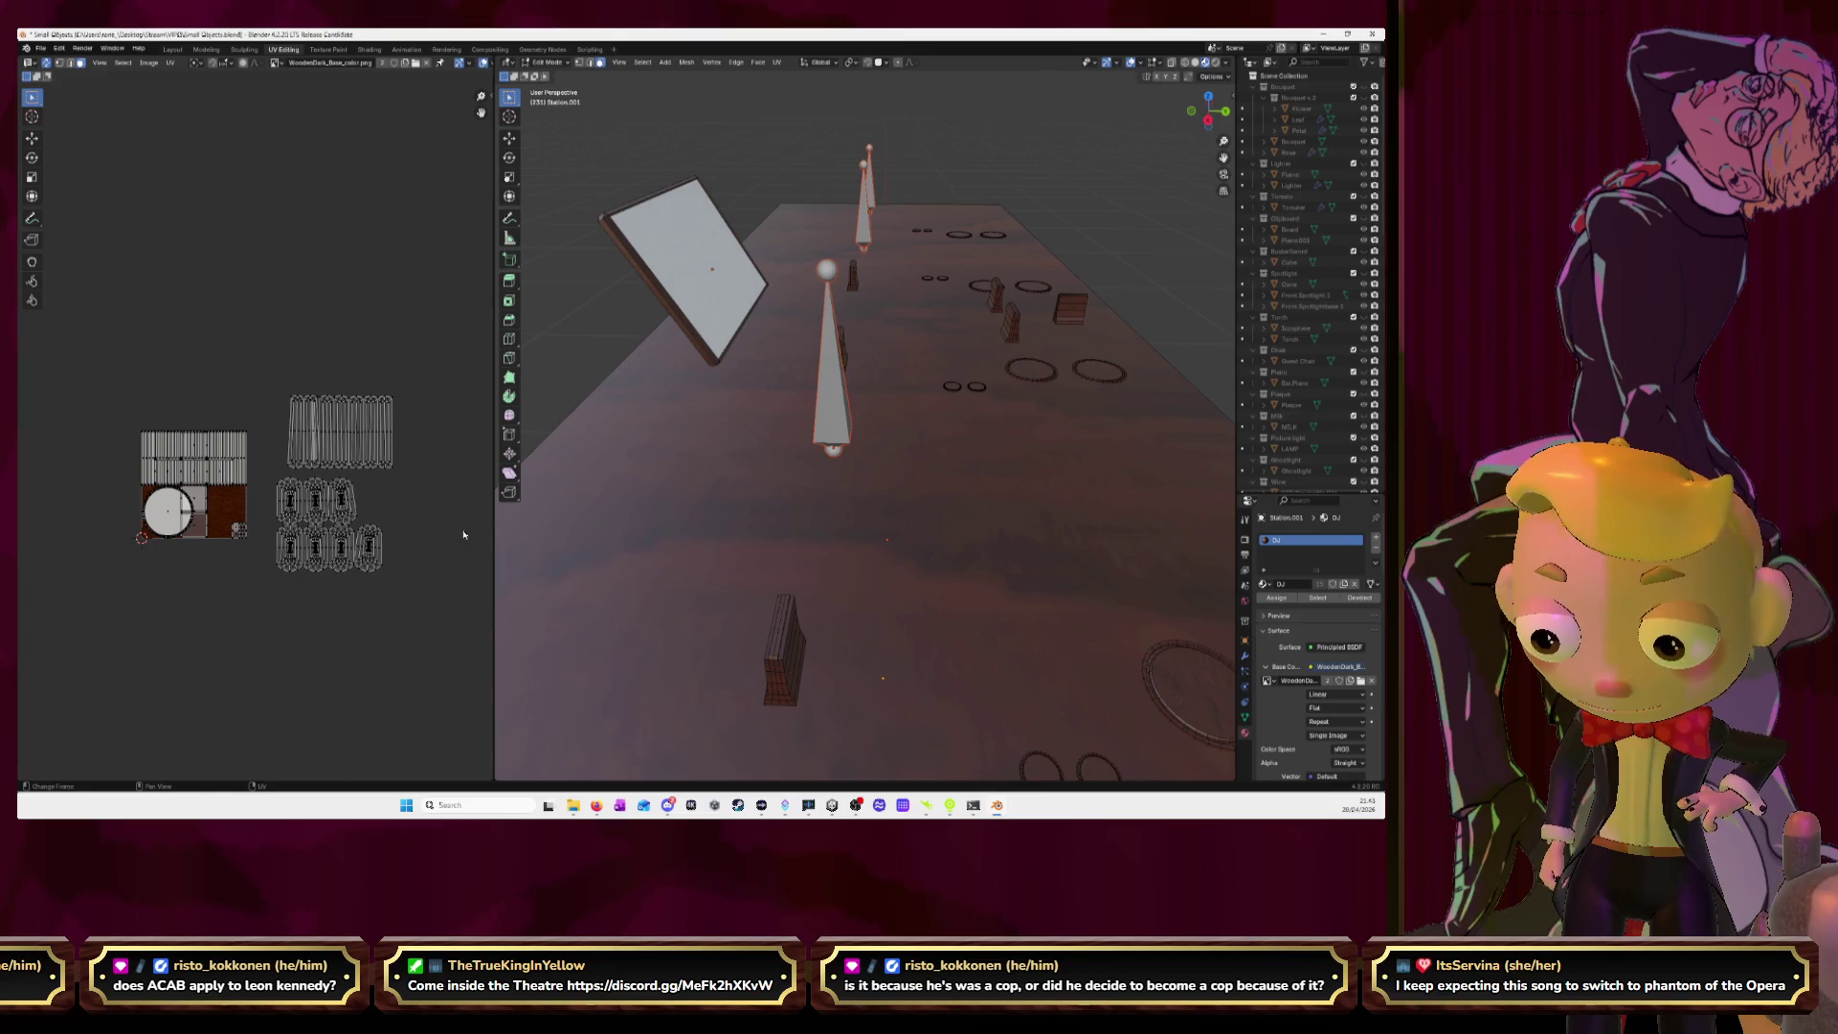
{"action": "key", "text": "alt+h"}
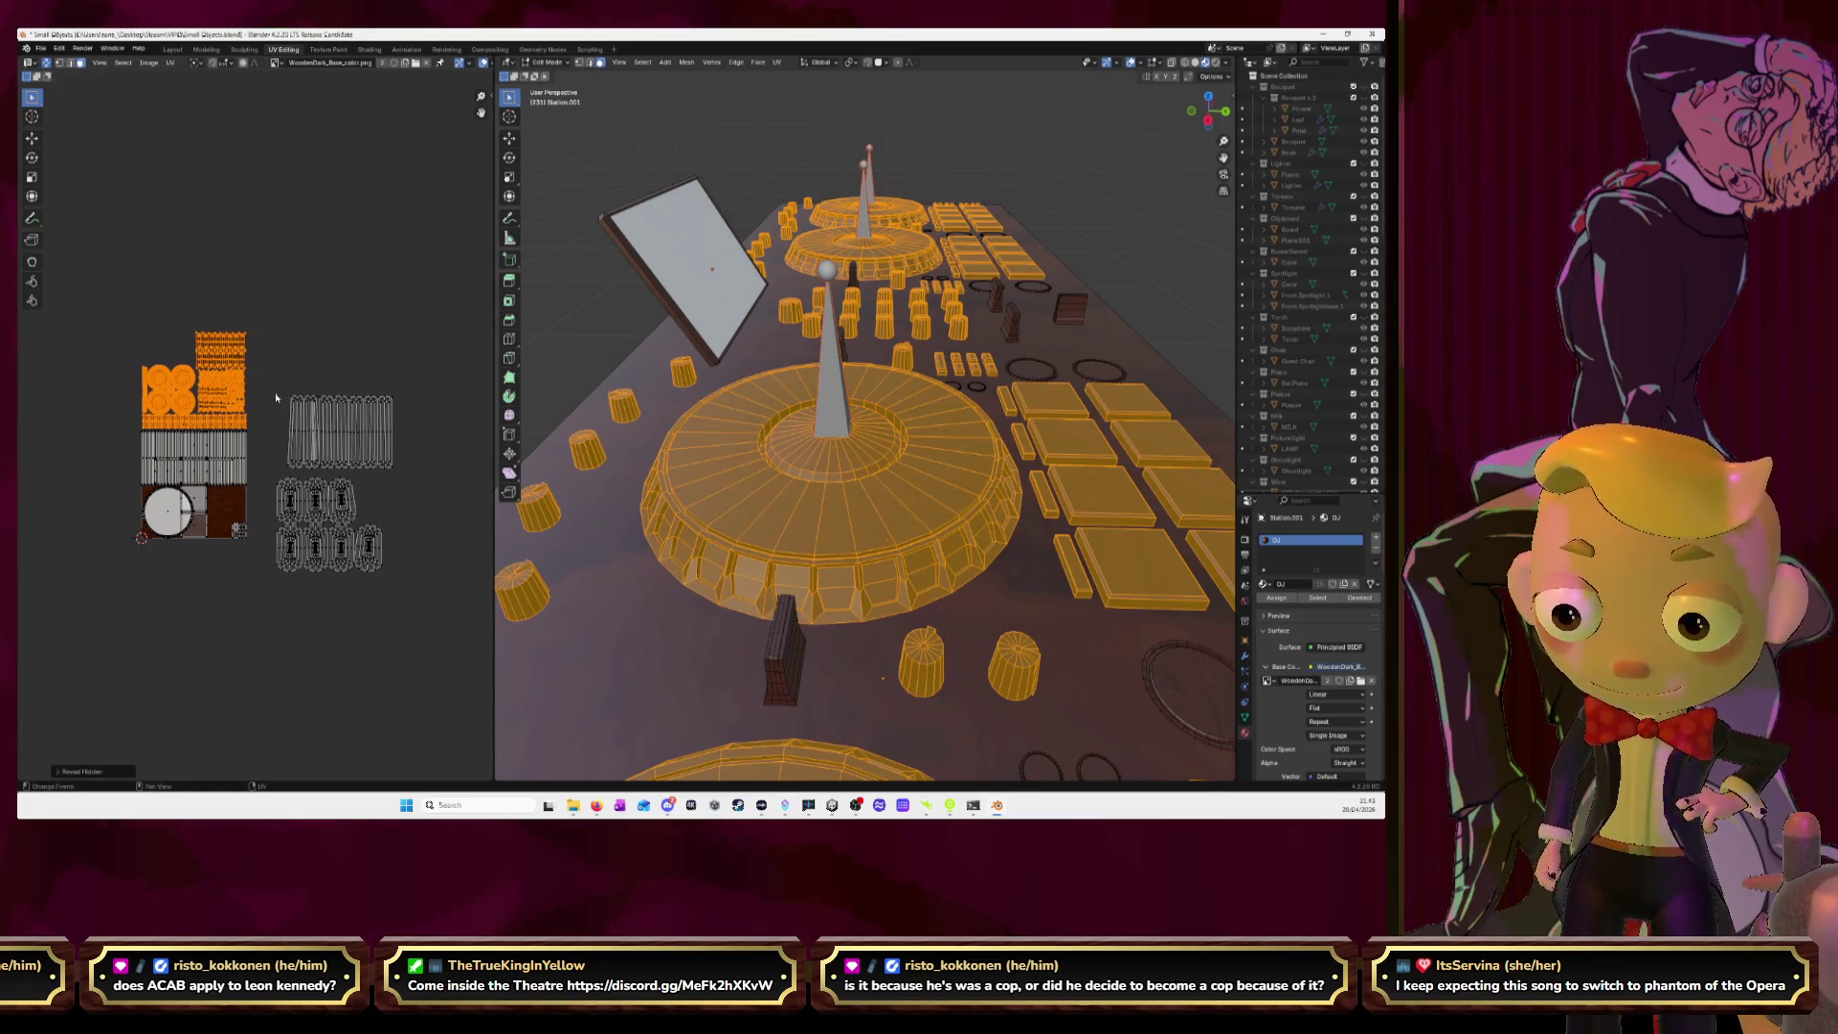
Select the lower-right UV islands and move them above the atlas.
{"action": "left_click_drag", "start_coordinate": [262, 476], "coordinate": [413, 598]}
{"action": "middle_click_drag", "start_coordinate": [344, 569], "coordinate": [395, 595]}
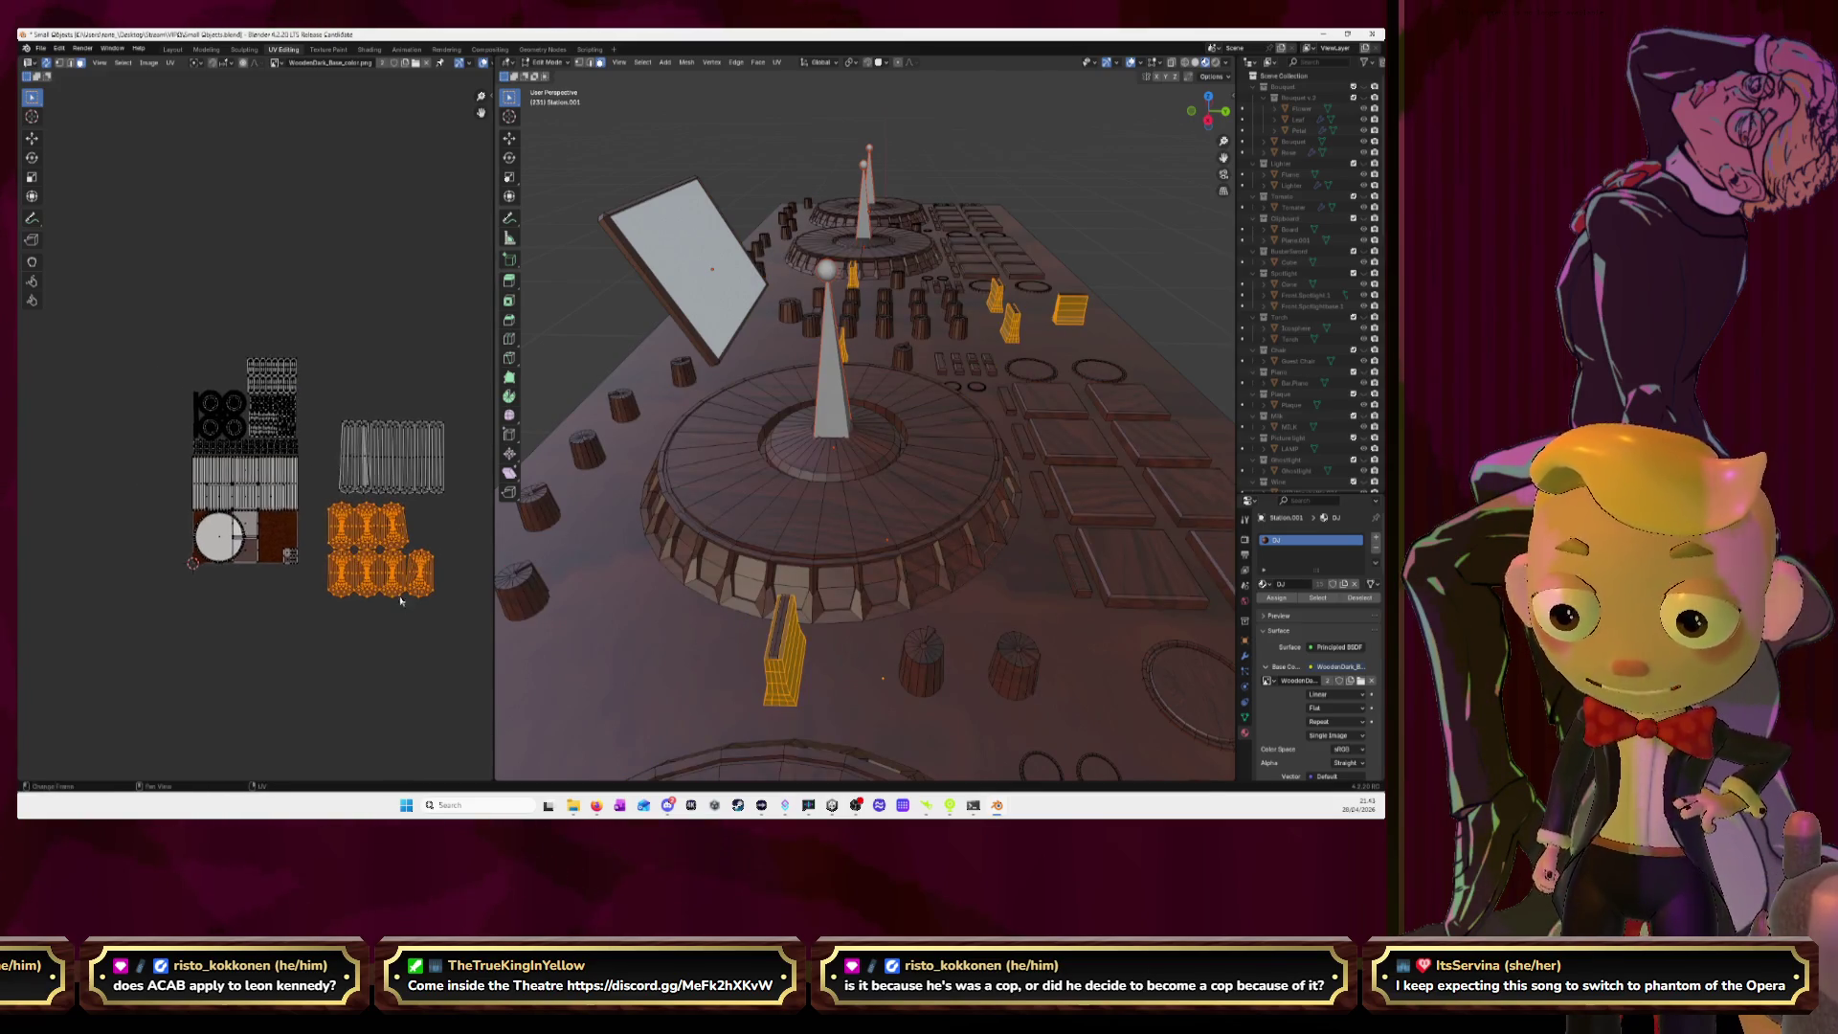
{"action": "key", "text": "h"}
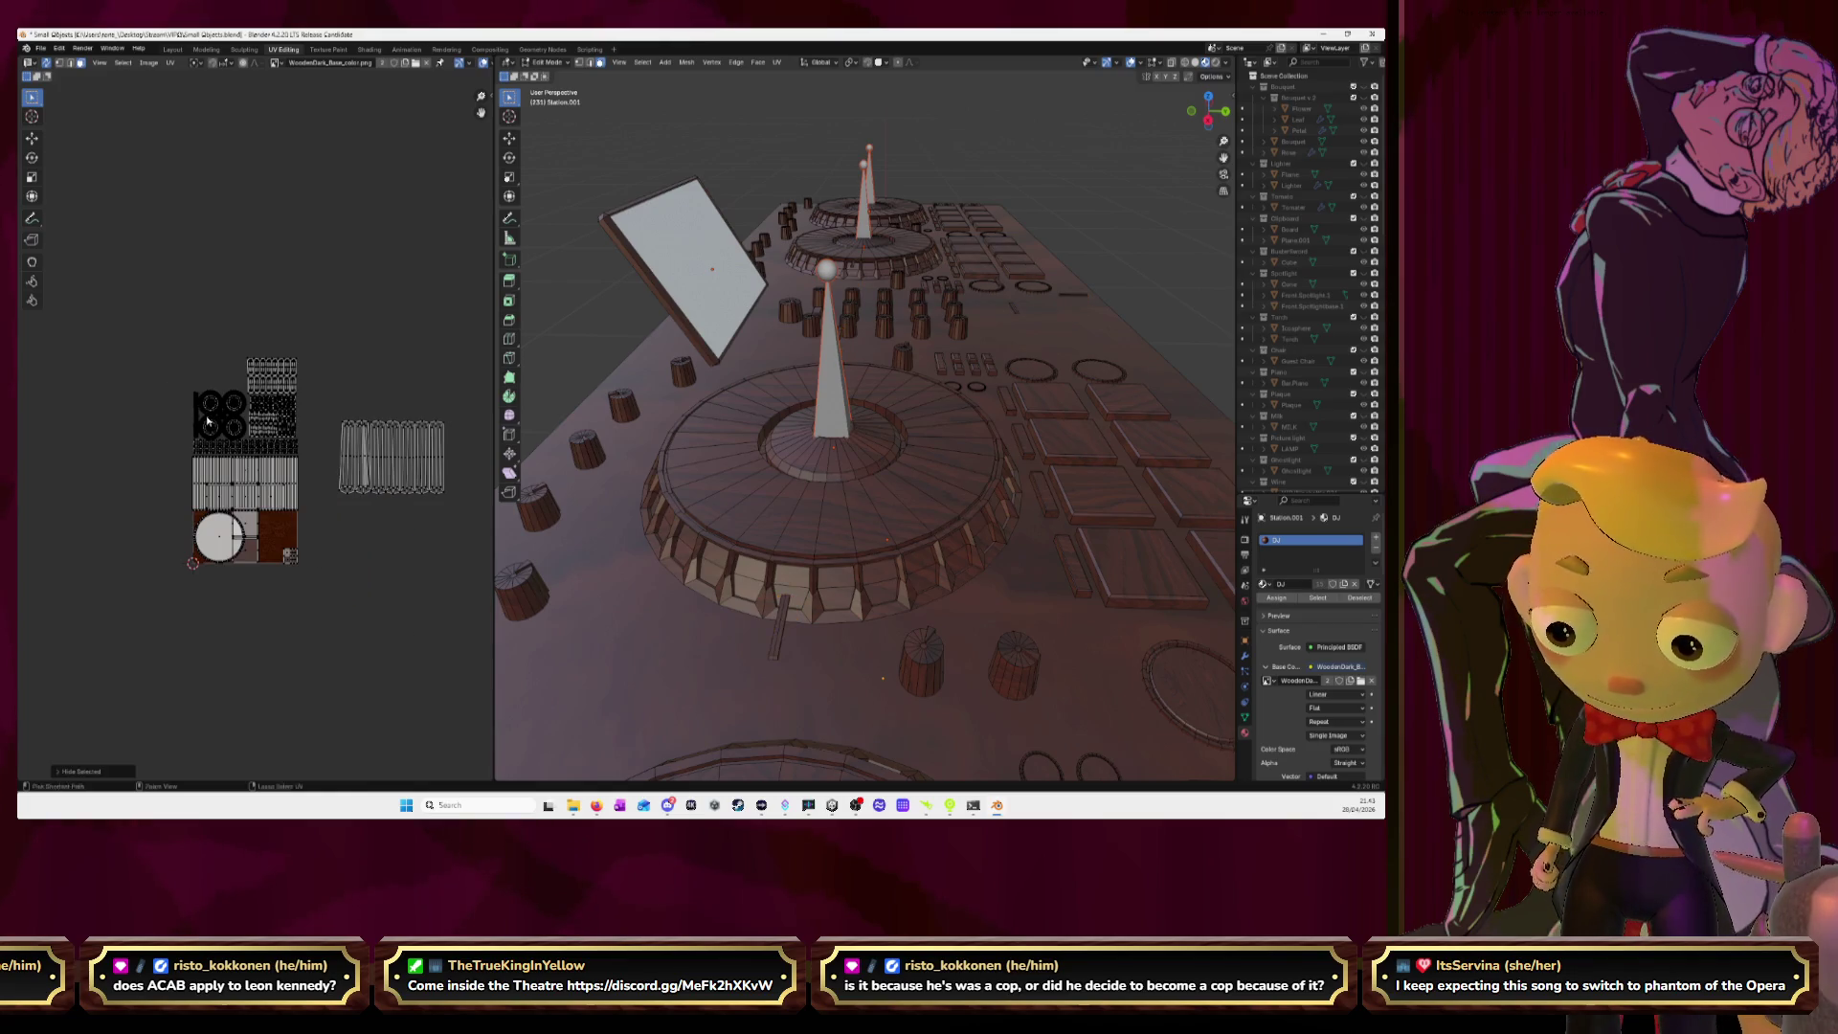
{"action": "key", "text": "alt+h"}
{"action": "key", "text": "g"}
{"action": "left_click", "coordinate": [102, 250]}
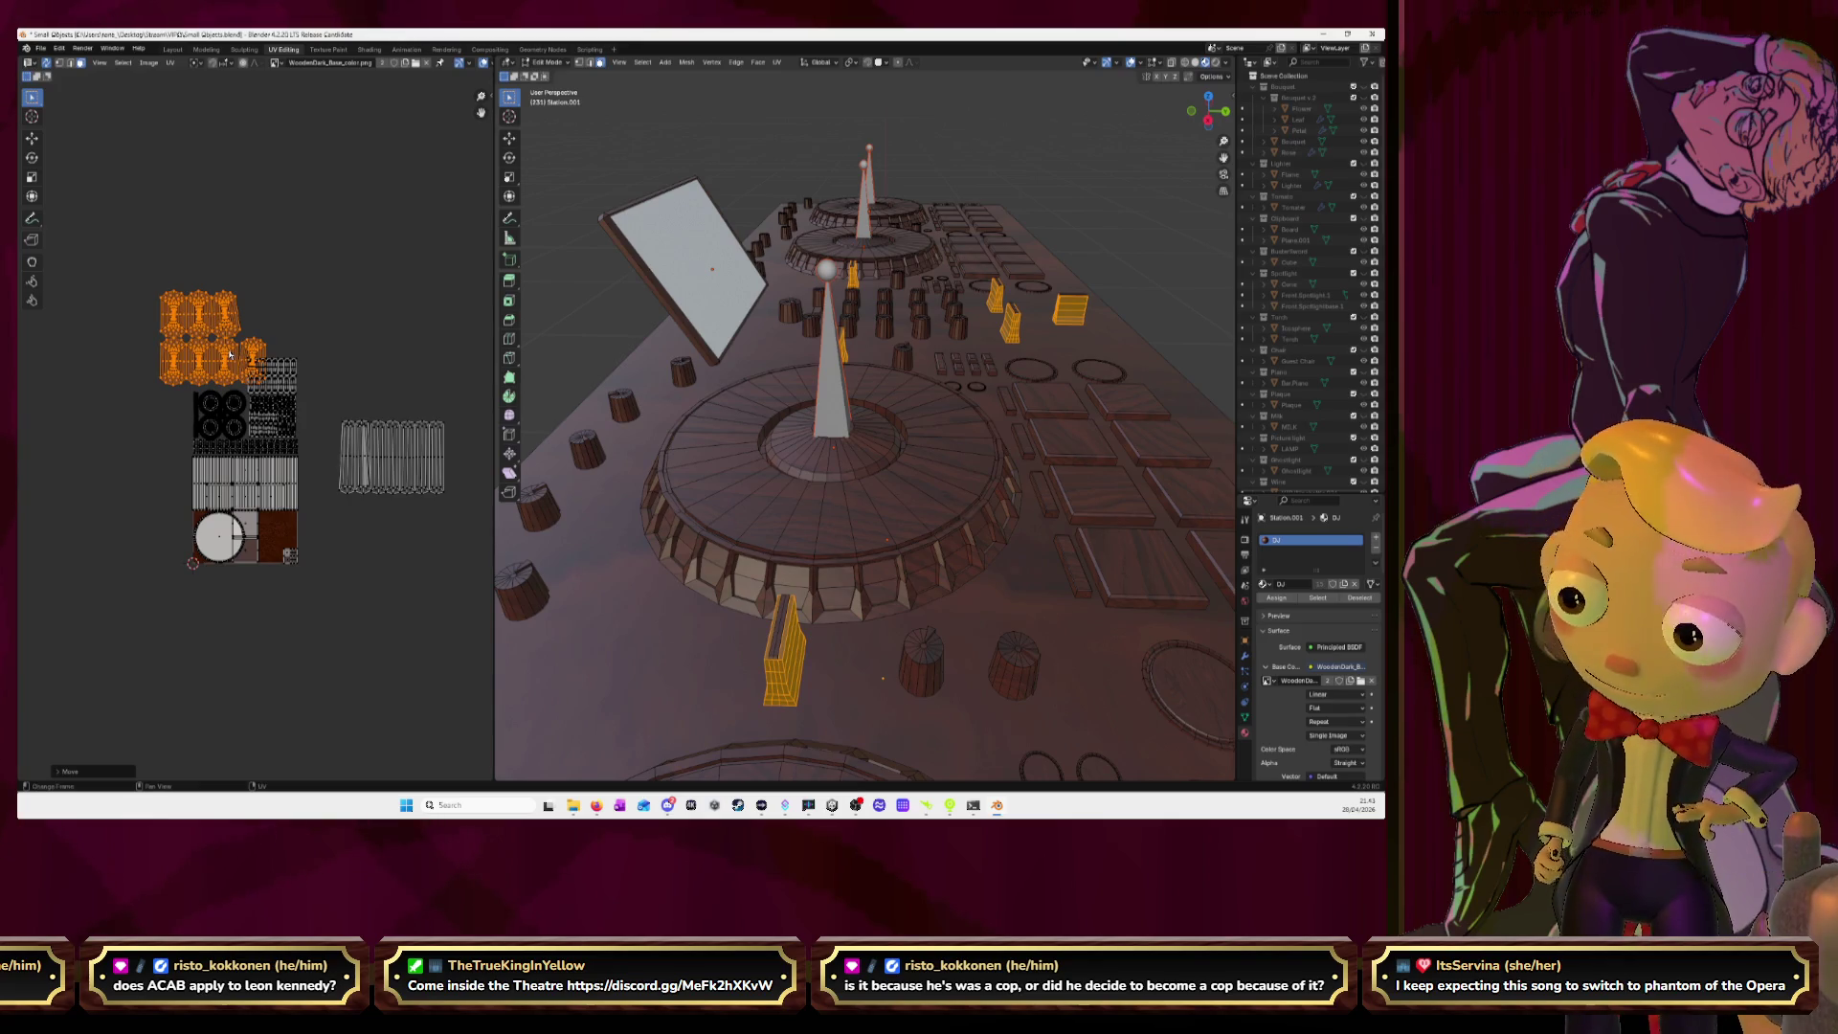
Shrink those islands and drop them onto the atlas.
{"action": "scroll", "coordinate": [230, 354], "scroll_direction": "up", "scroll_amount": 5}
{"action": "key", "text": "s"}
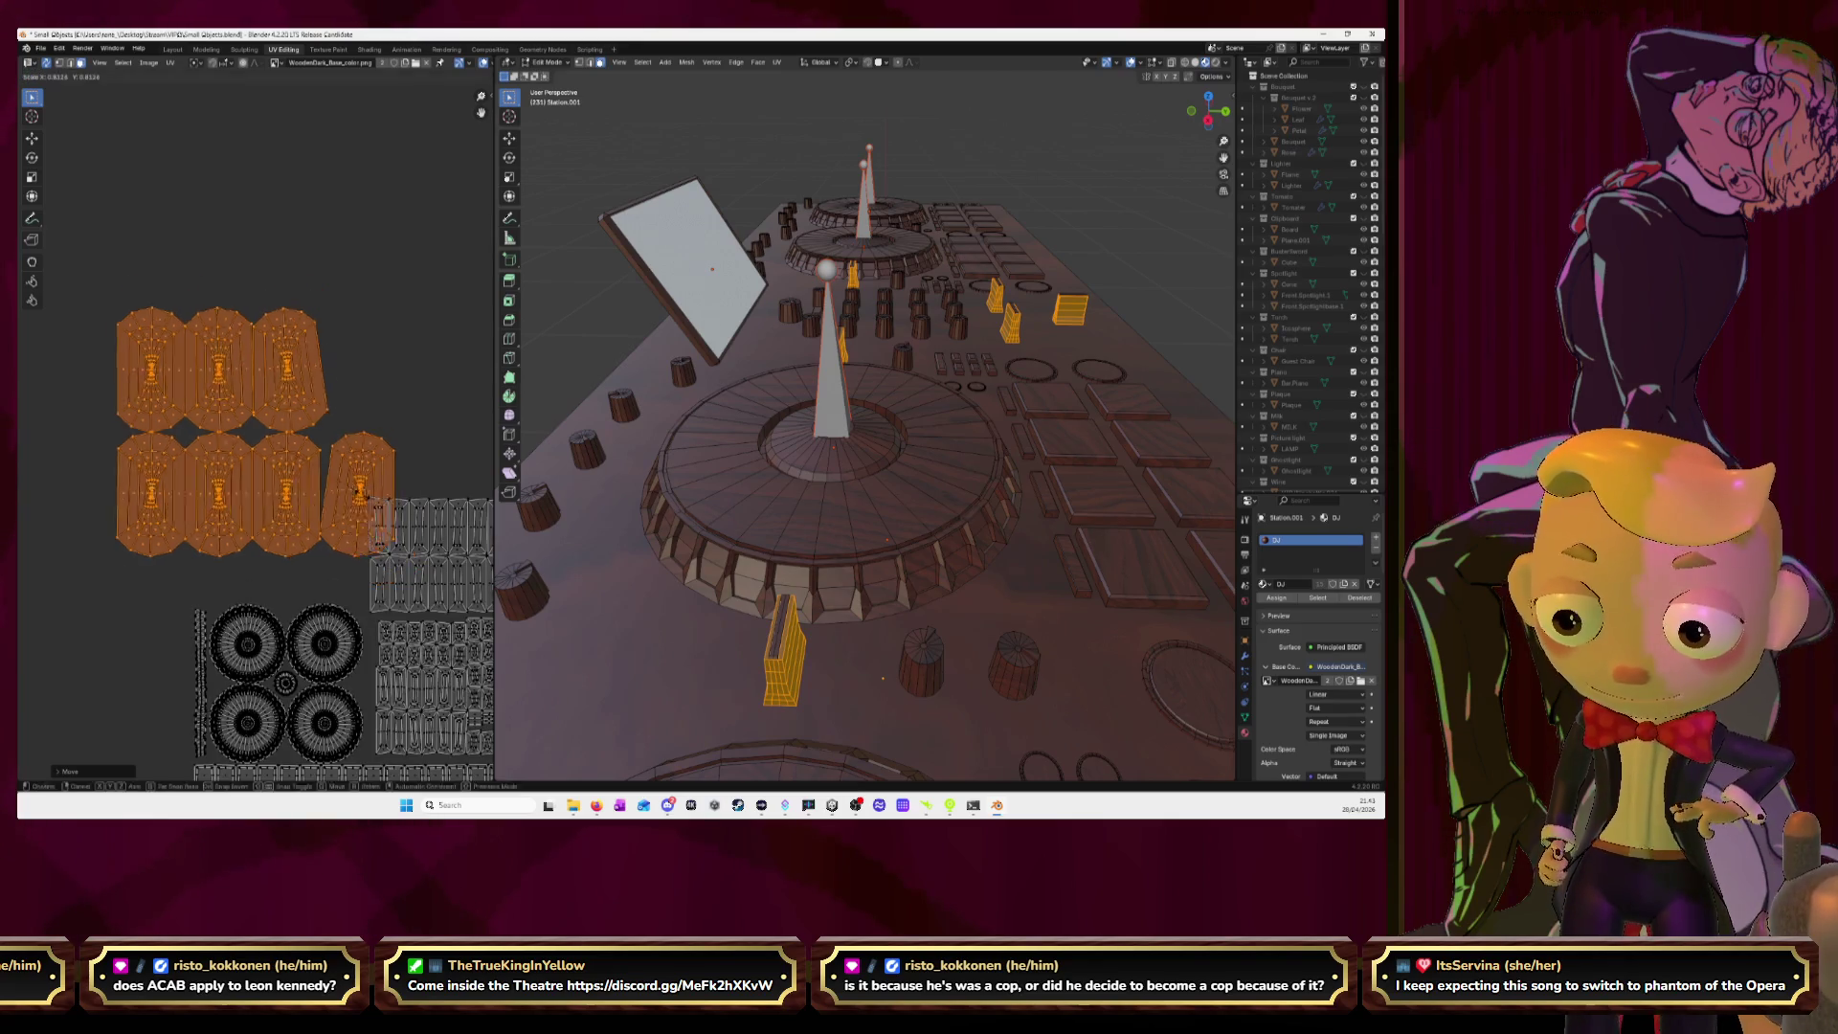
{"action": "left_click", "coordinate": [240, 422]}
{"action": "key", "text": "g"}
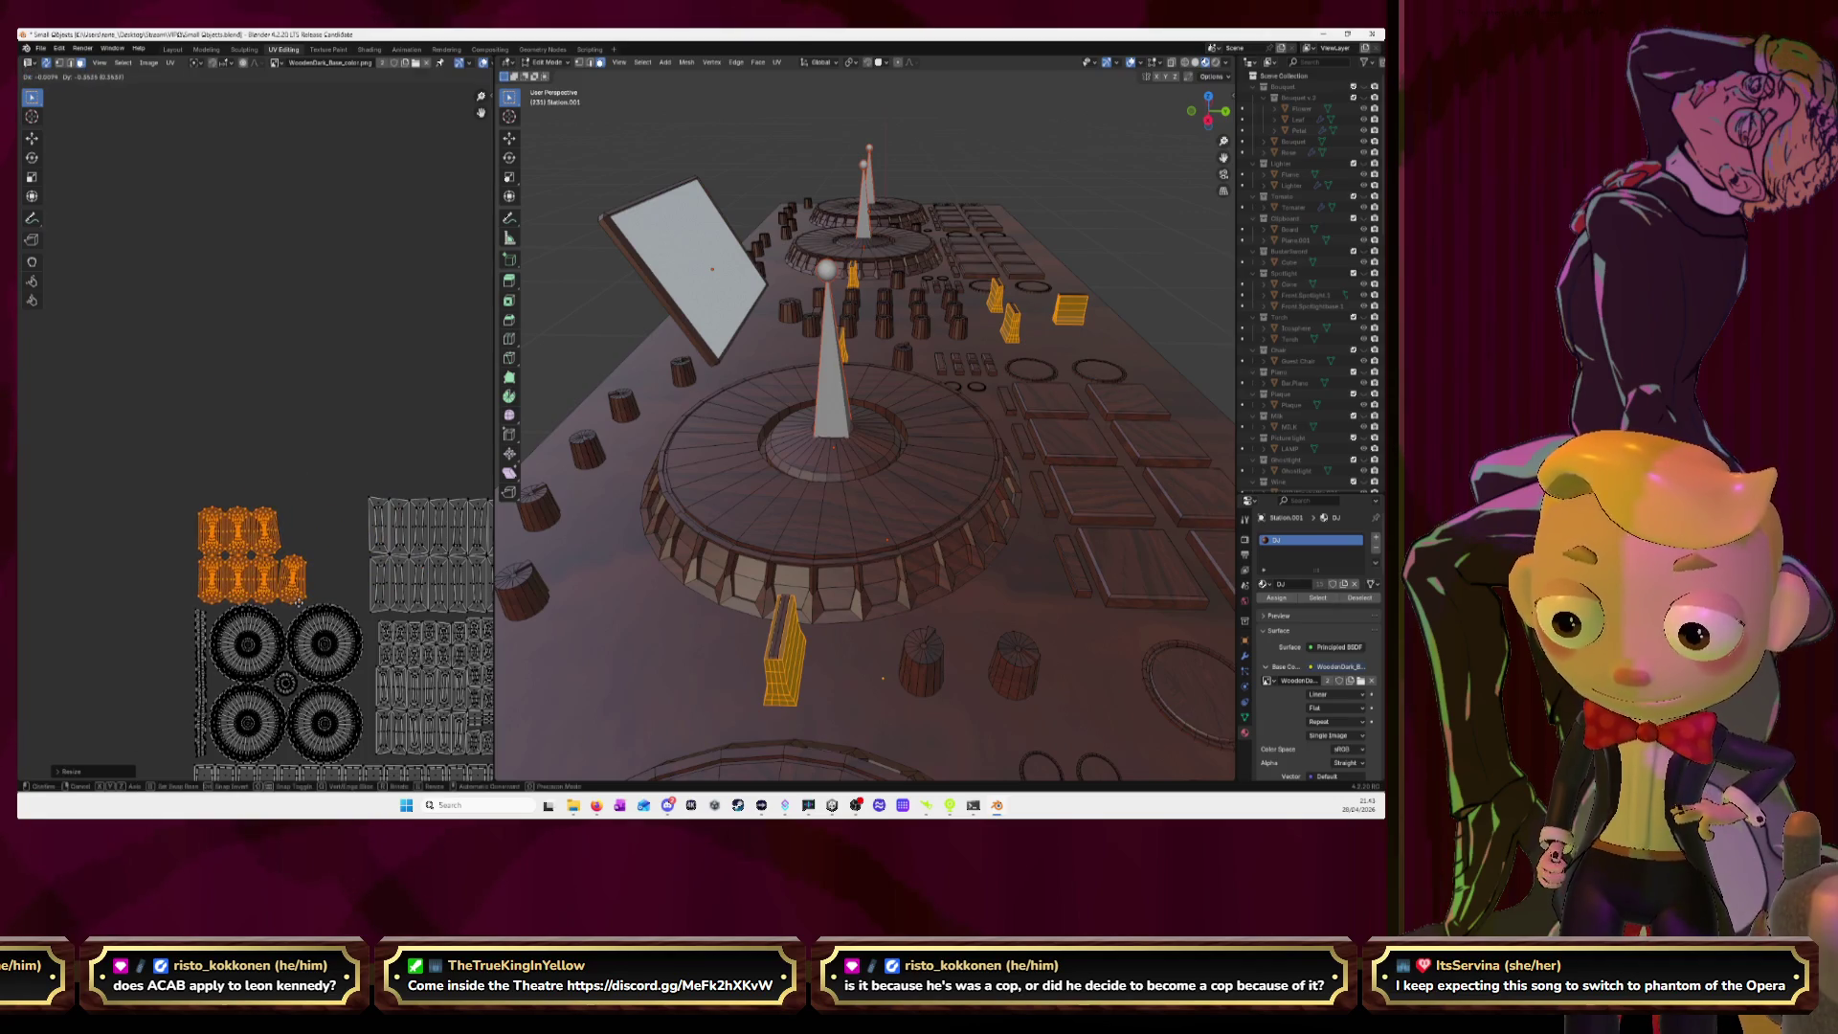
{"action": "left_click", "coordinate": [296, 601]}
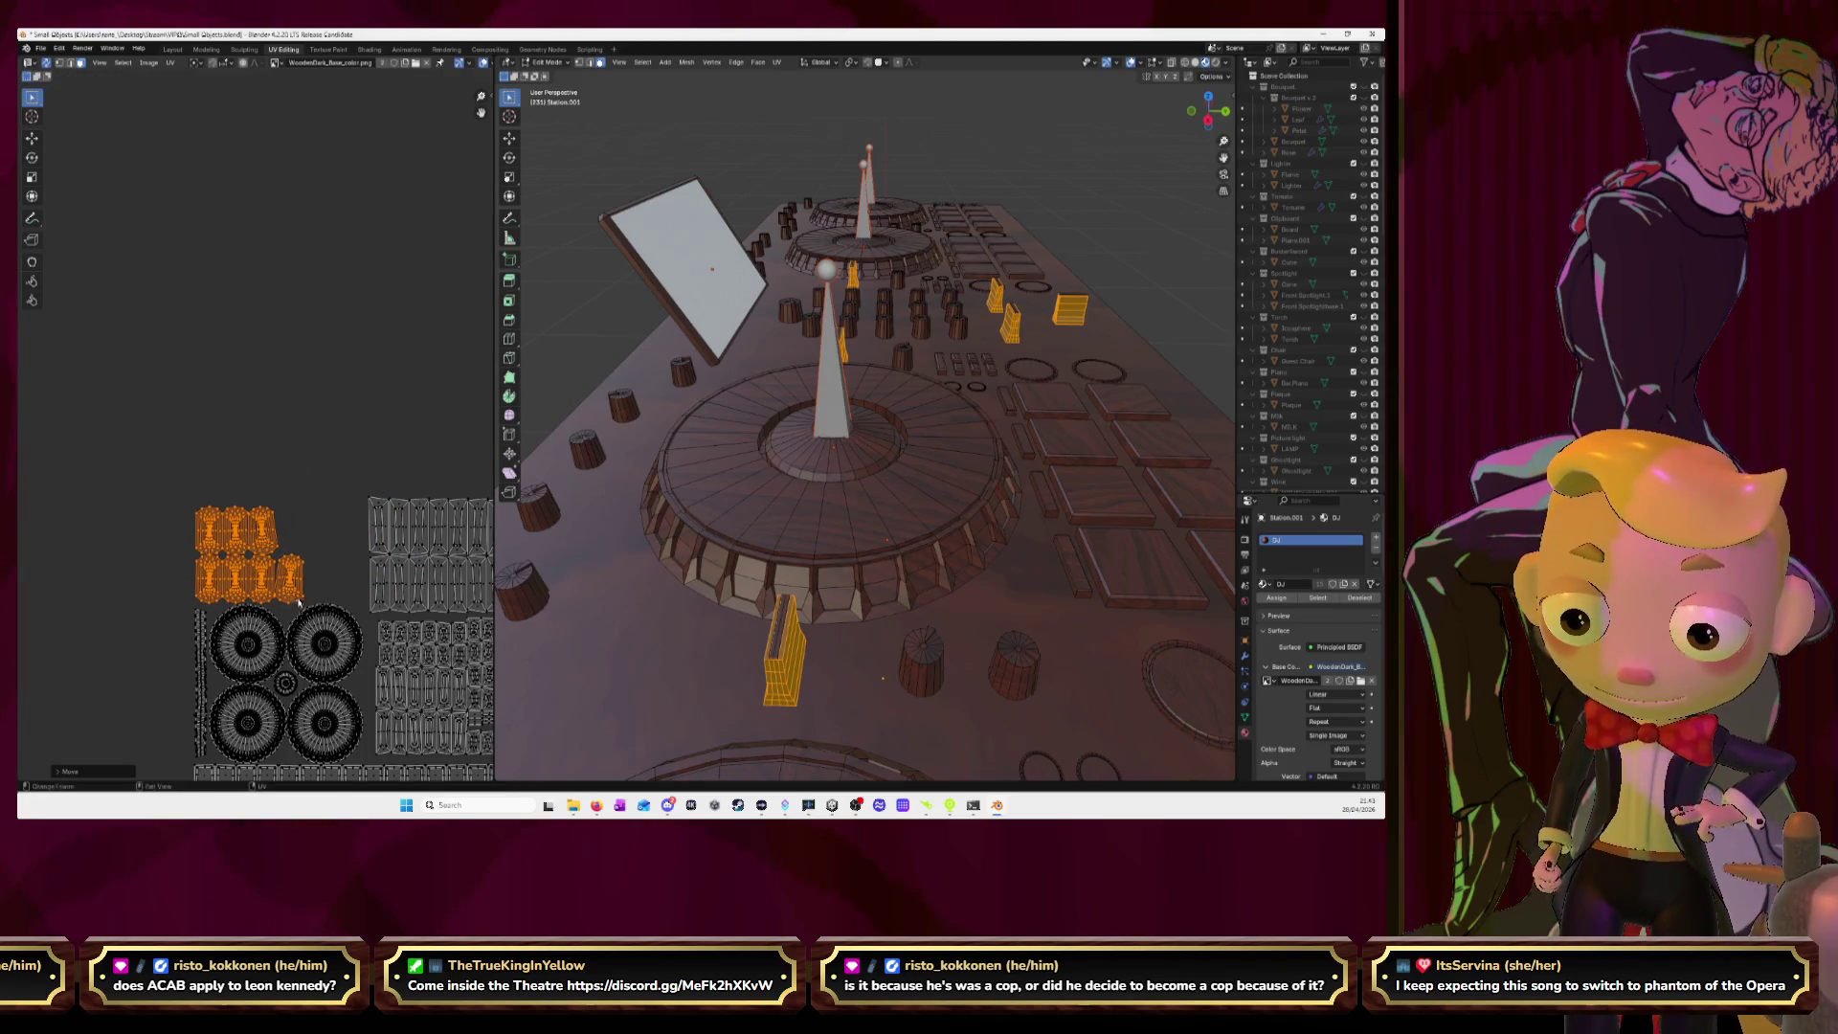
{"action": "scroll", "coordinate": [293, 495], "scroll_direction": "down", "scroll_amount": 5}
Rotate the slider pieces' UV island 90° and place it on the wood atlas.
{"action": "left_click_drag", "start_coordinate": [296, 458], "coordinate": [412, 556]}
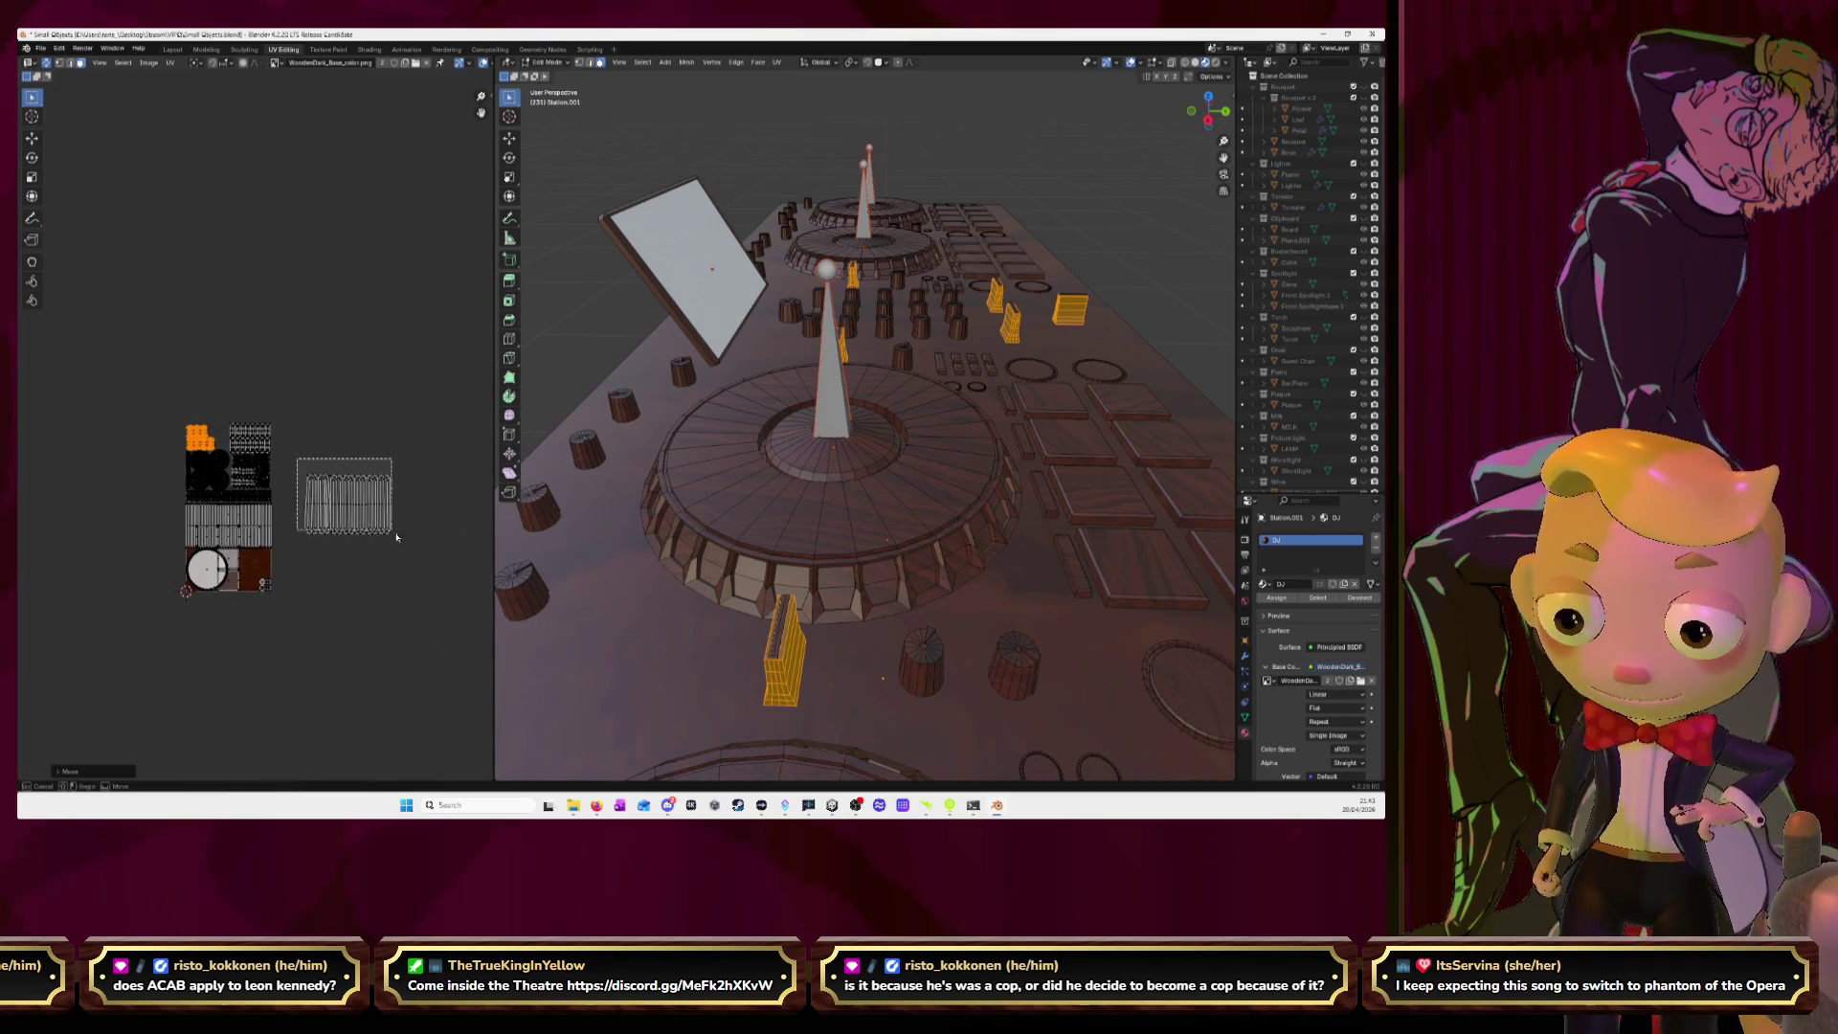
{"action": "type", "text": "g"}
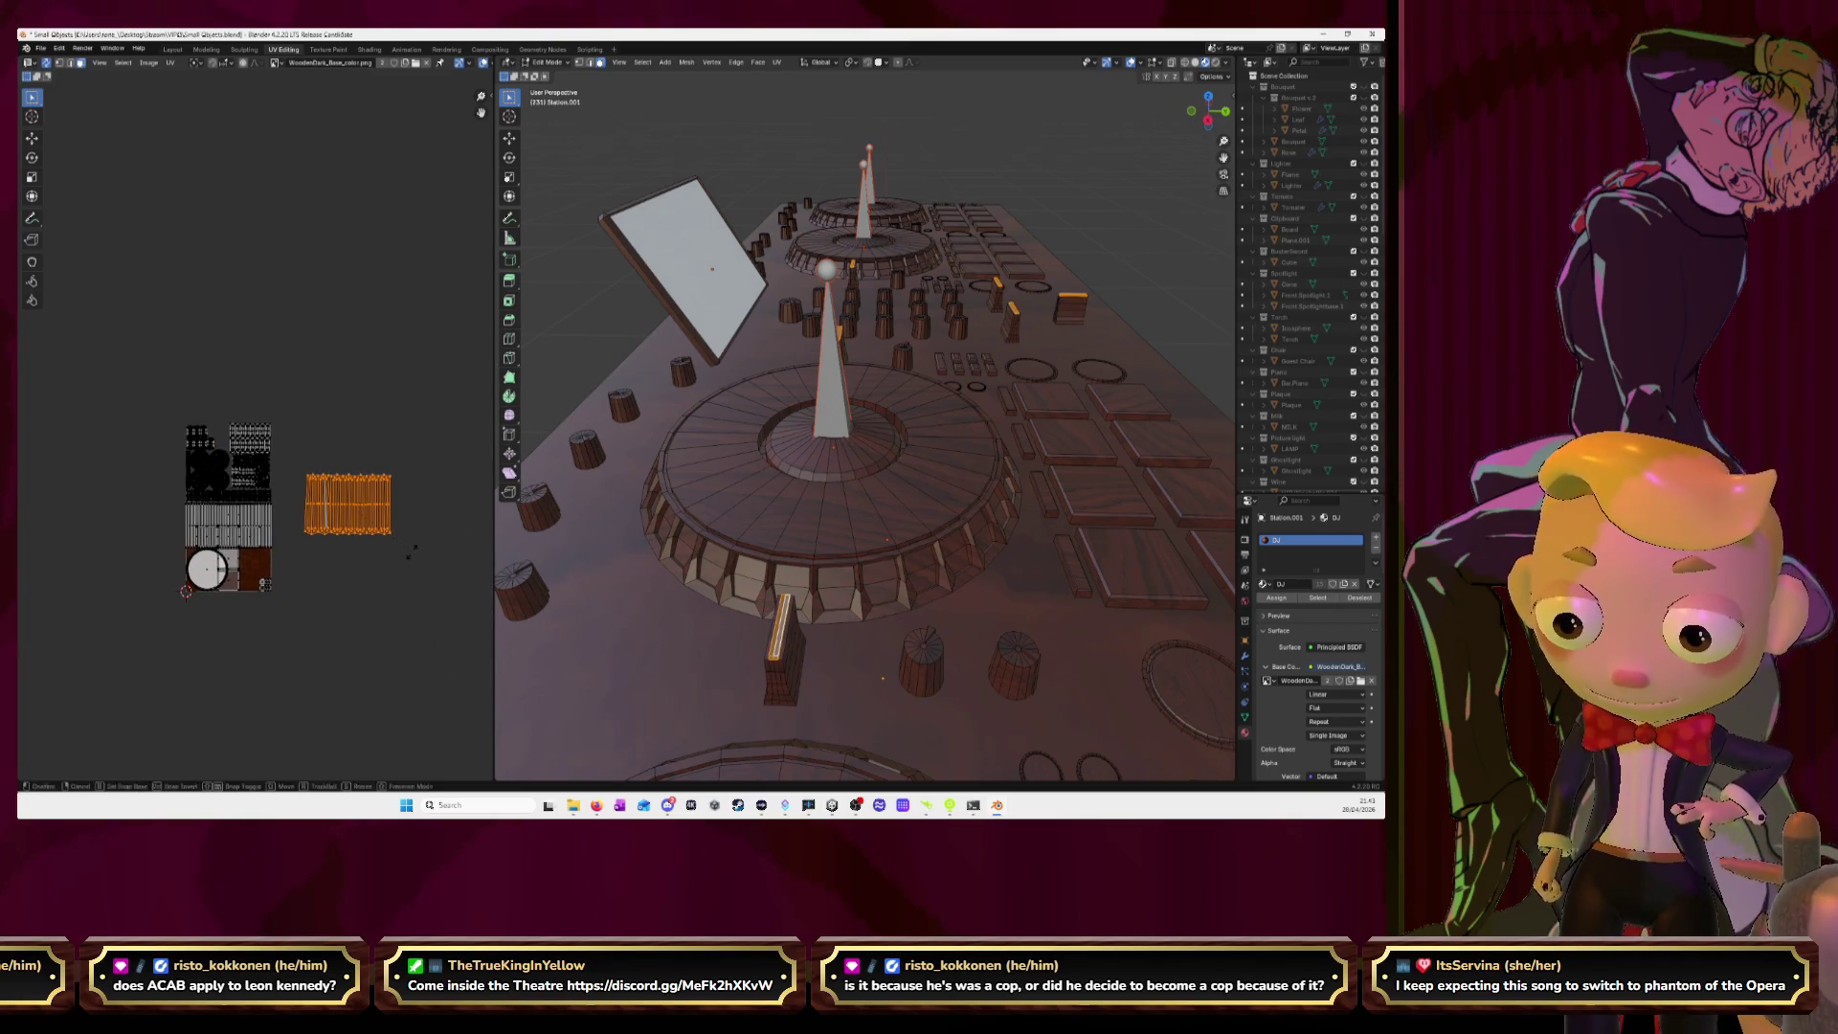
{"action": "type", "text": "90"}
{"action": "key", "text": "Return"}
{"action": "key", "text": "g"}
{"action": "left_click", "coordinate": [287, 488]}
Frame the island in the UV view and minimize the browser that appeared.
{"action": "key", "text": "KP_Decimal"}
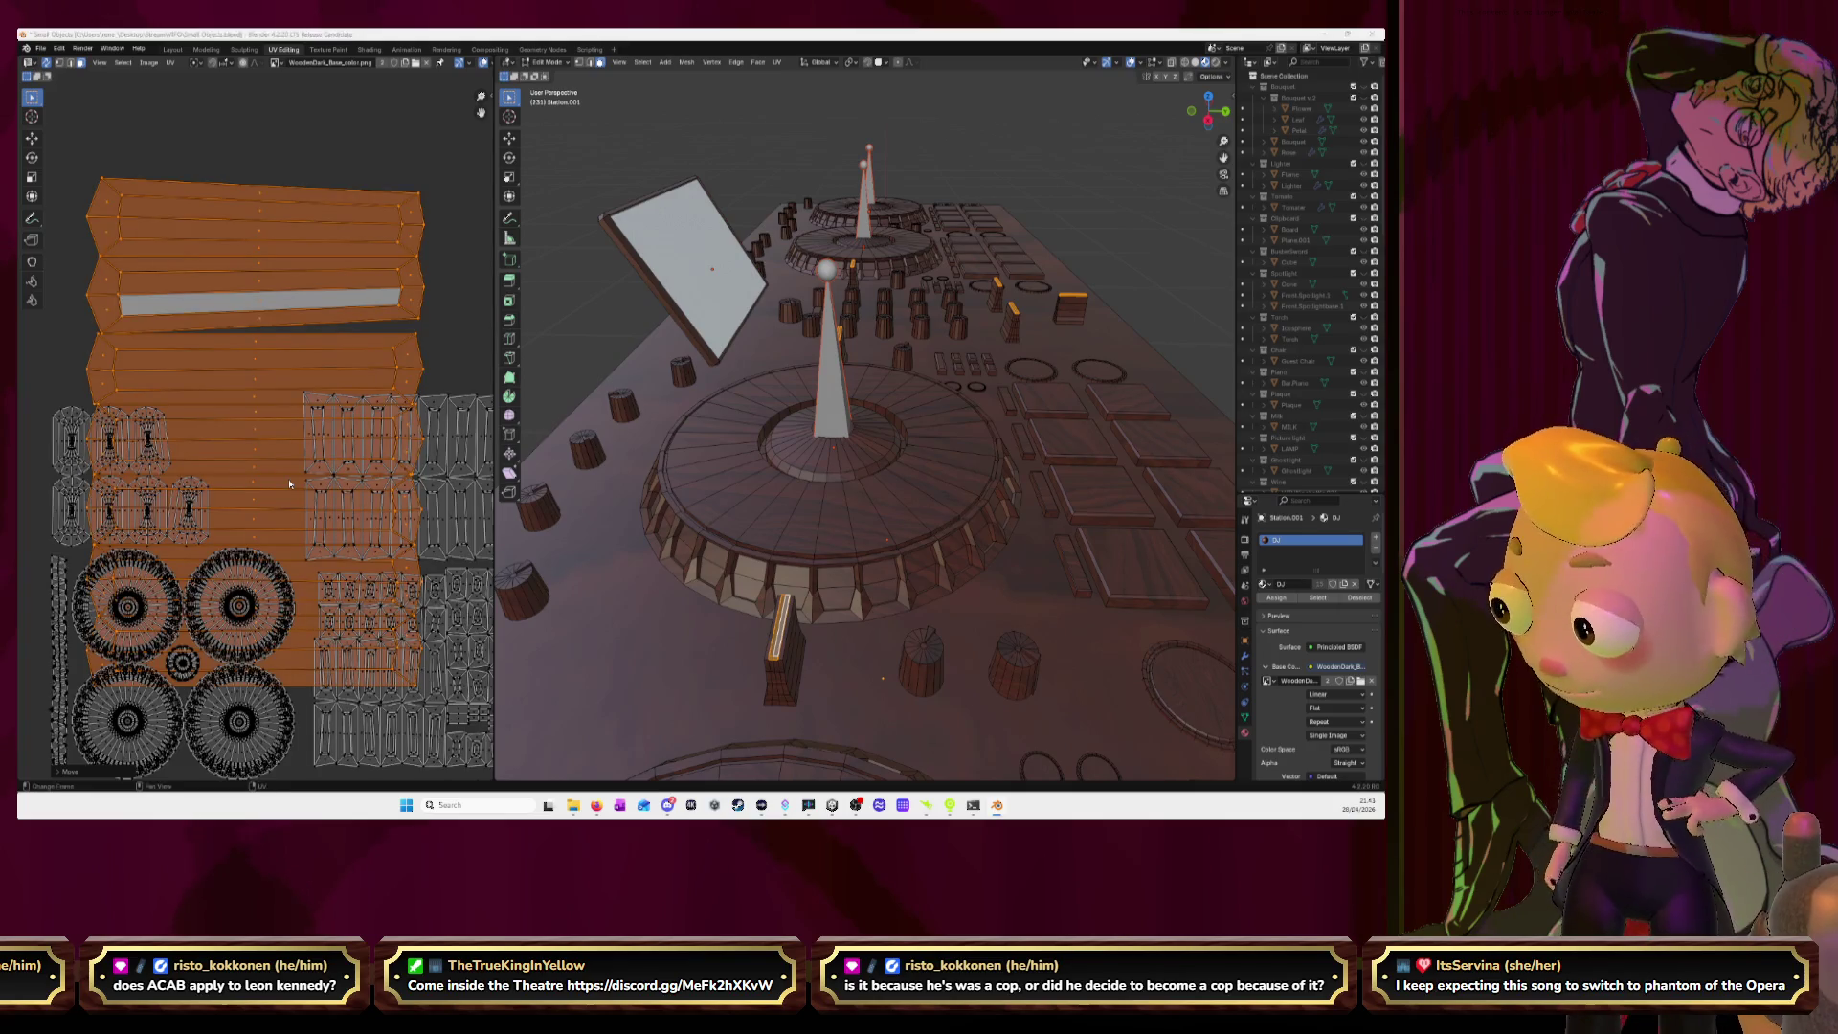
{"action": "key", "text": "alt+Tab"}
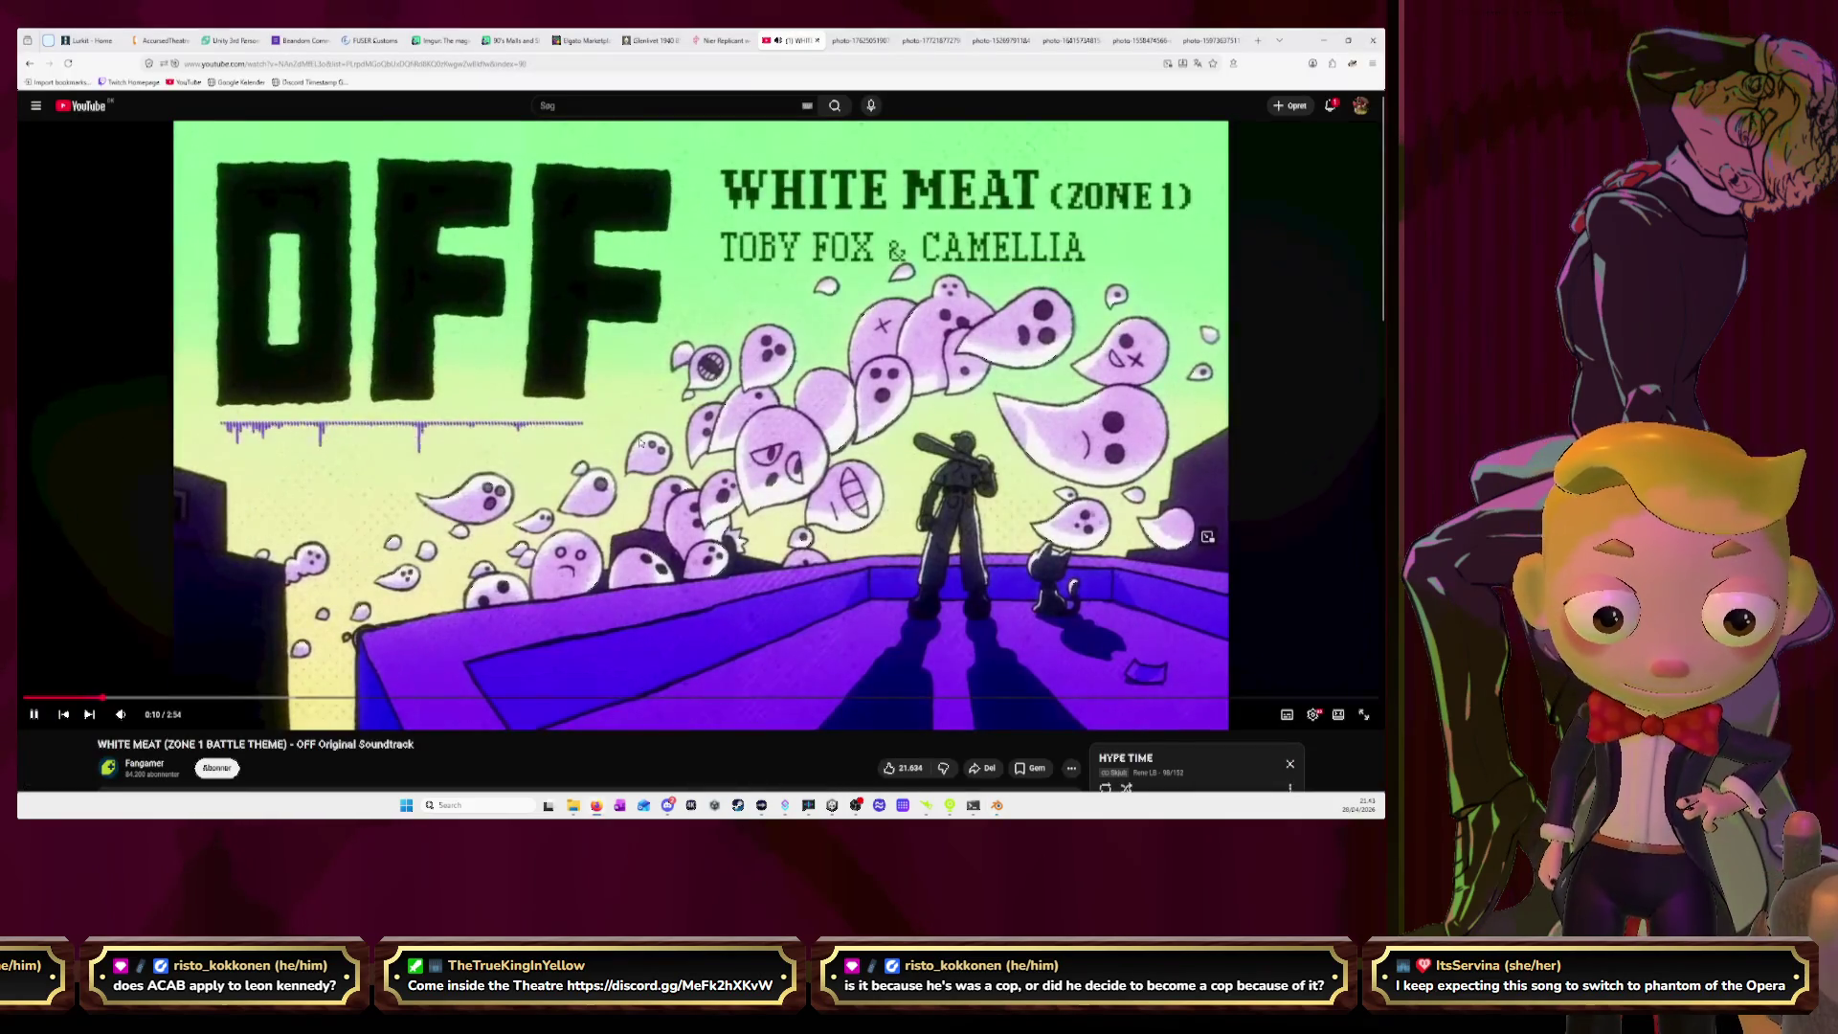
{"action": "left_click", "coordinate": [1319, 43]}
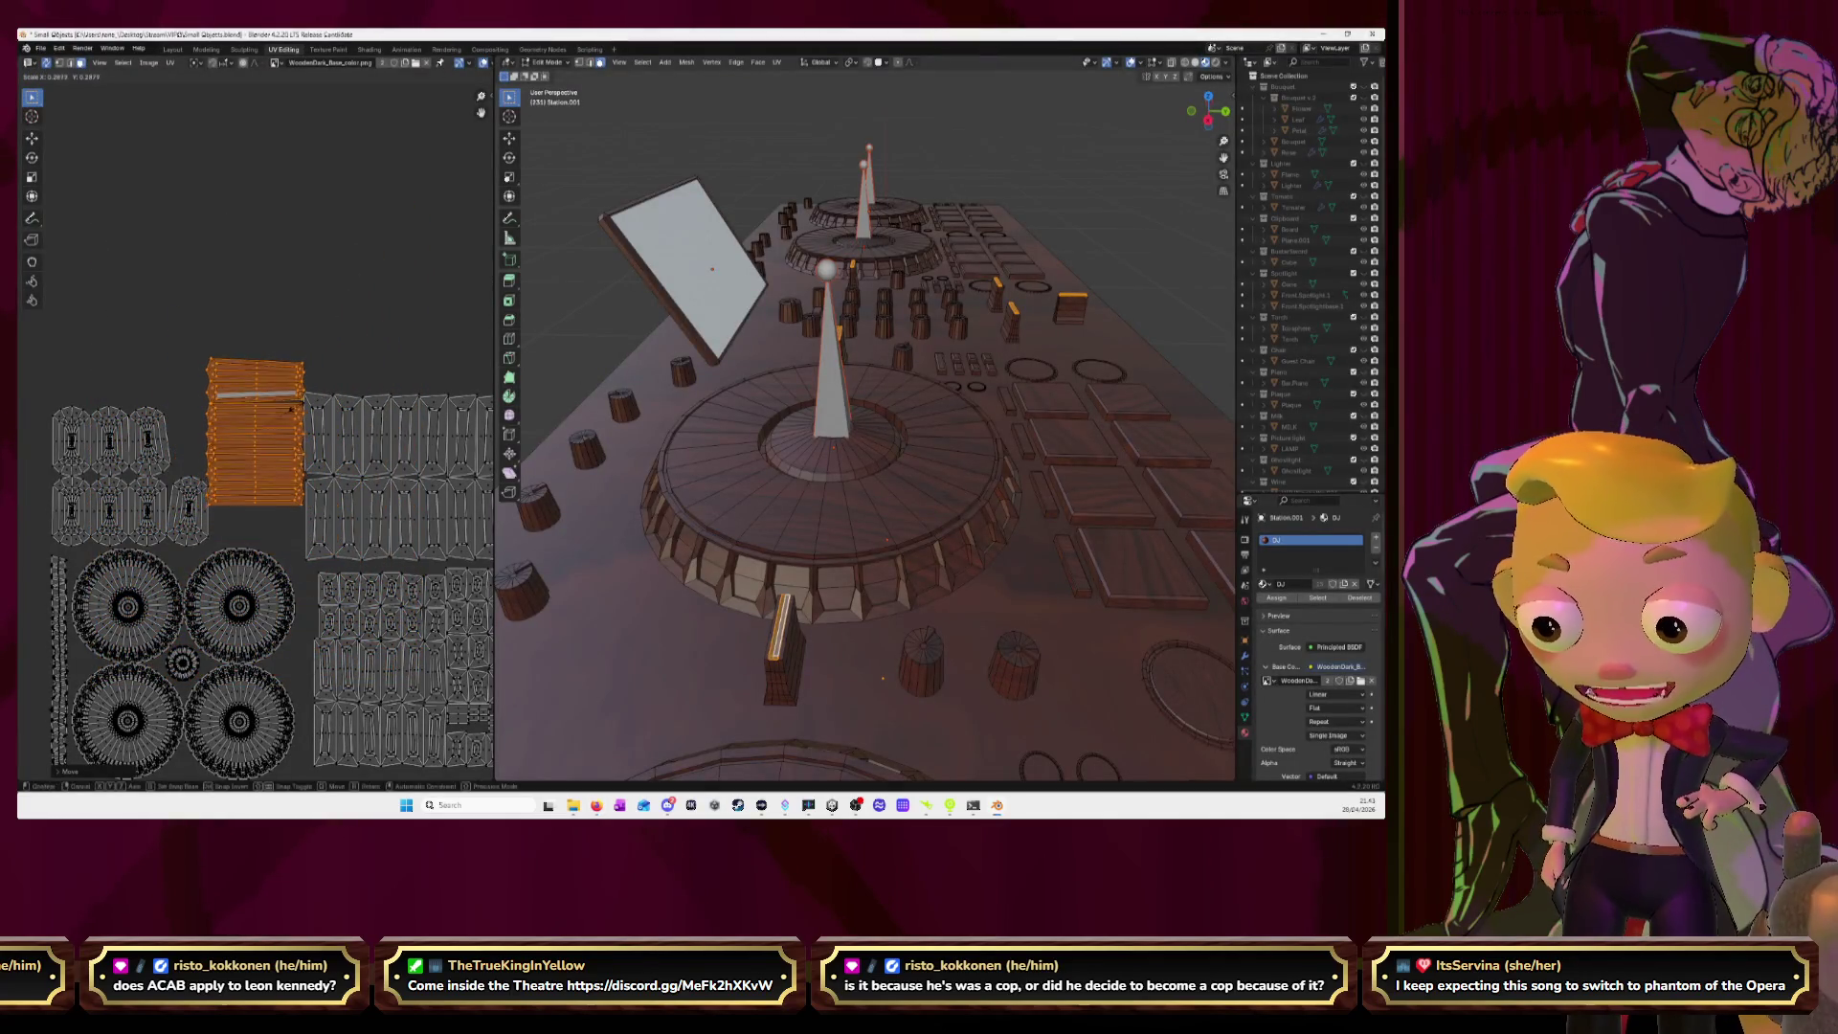
Resize the slider island to about 0.22 and fit it into the gap beside the knobs.
{"action": "left_click", "coordinate": [284, 410]}
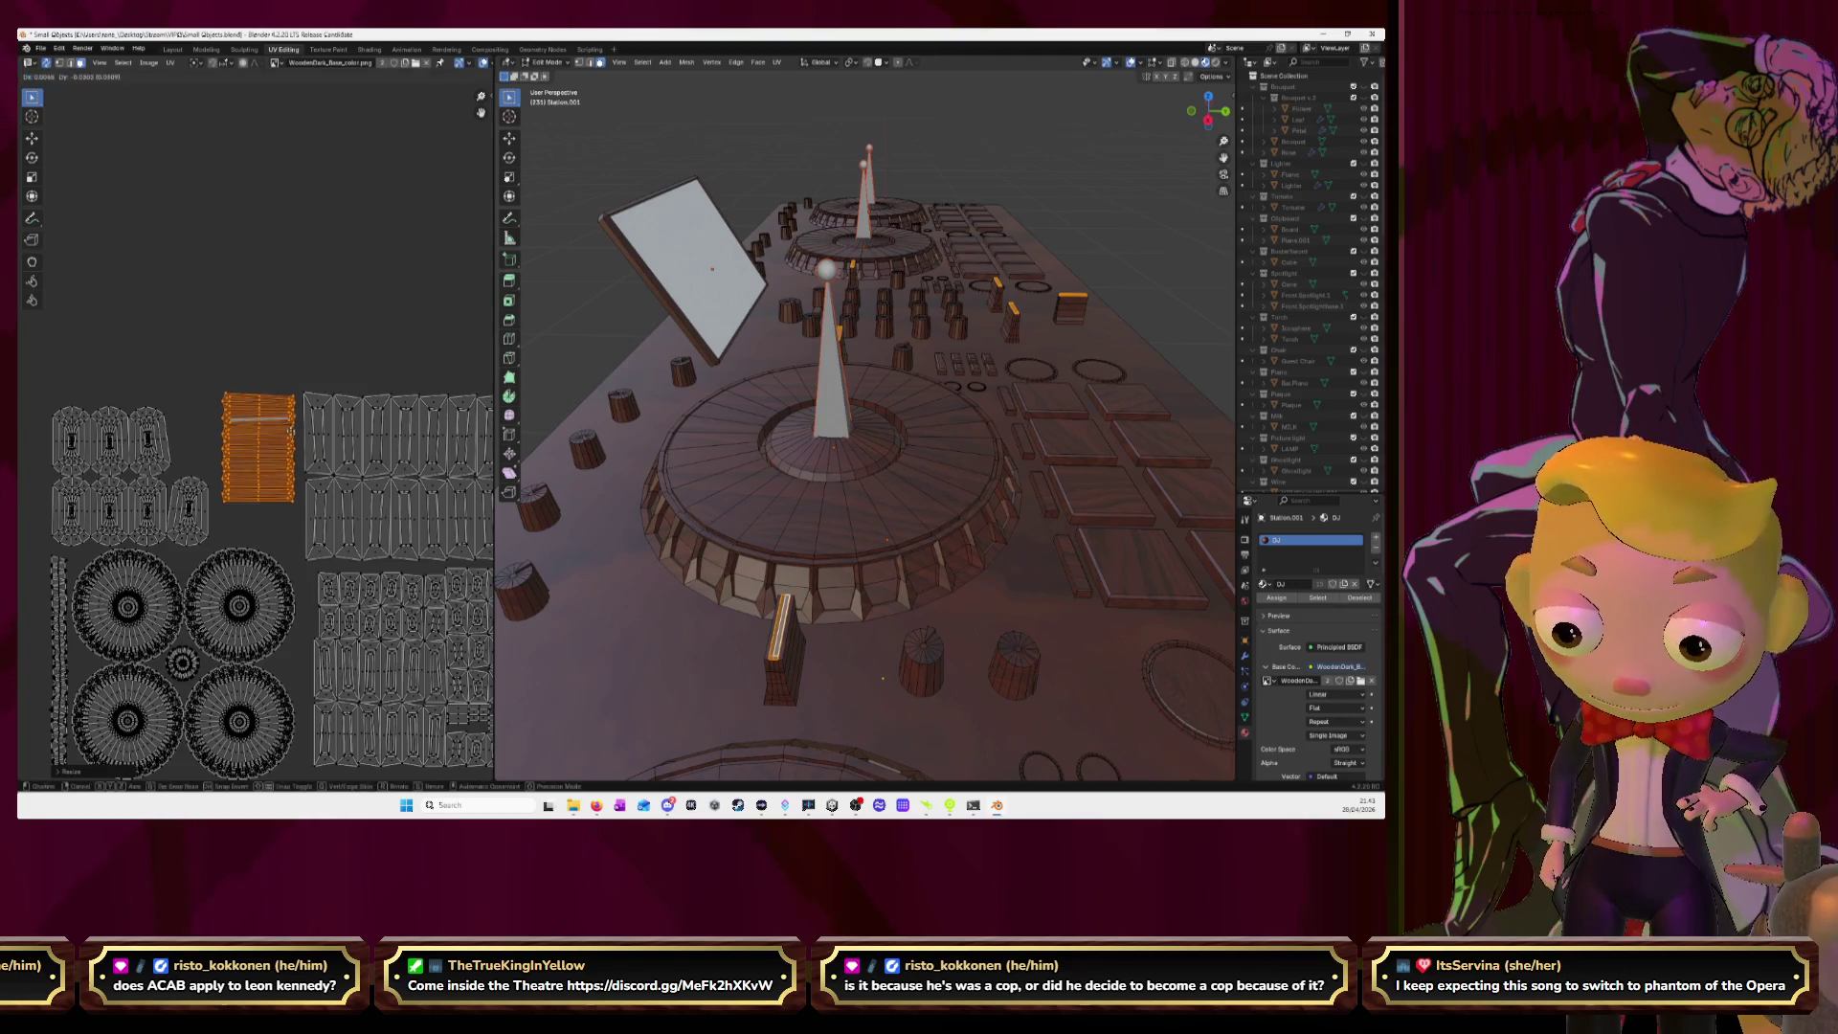
{"action": "key", "text": "s"}
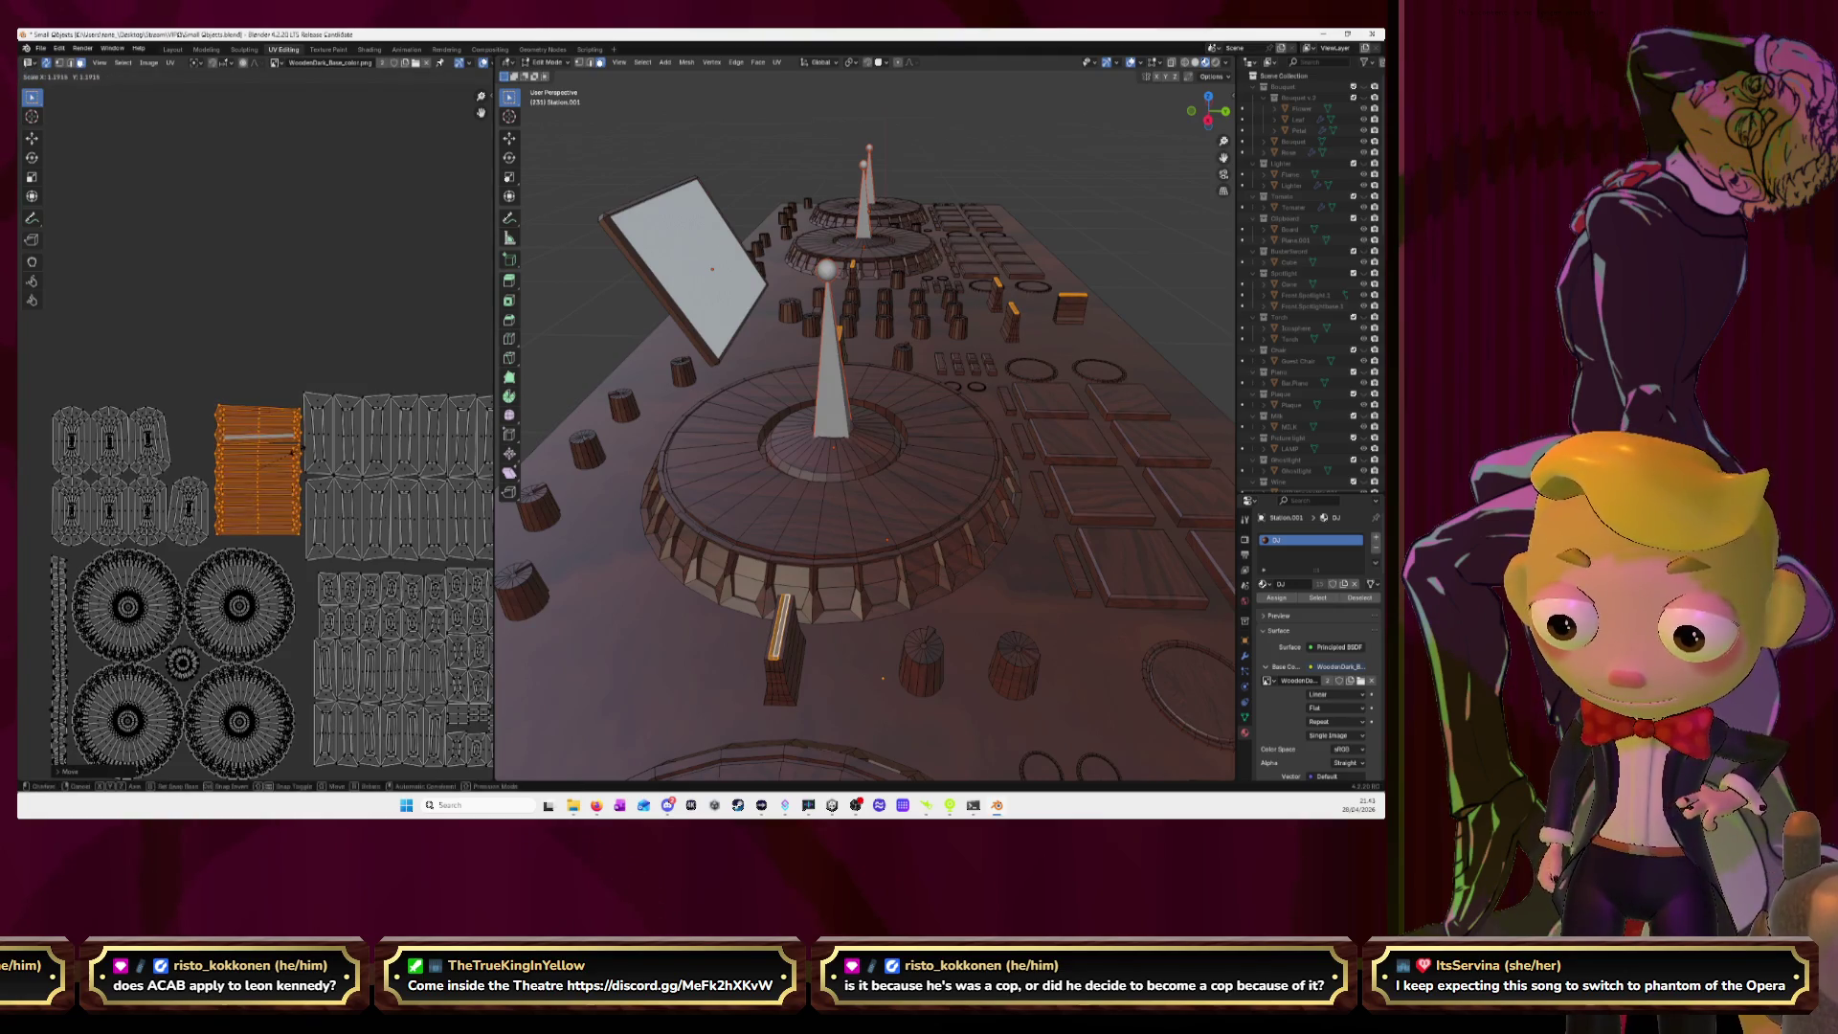
{"action": "left_click", "coordinate": [299, 456]}
{"action": "key", "text": "g"}
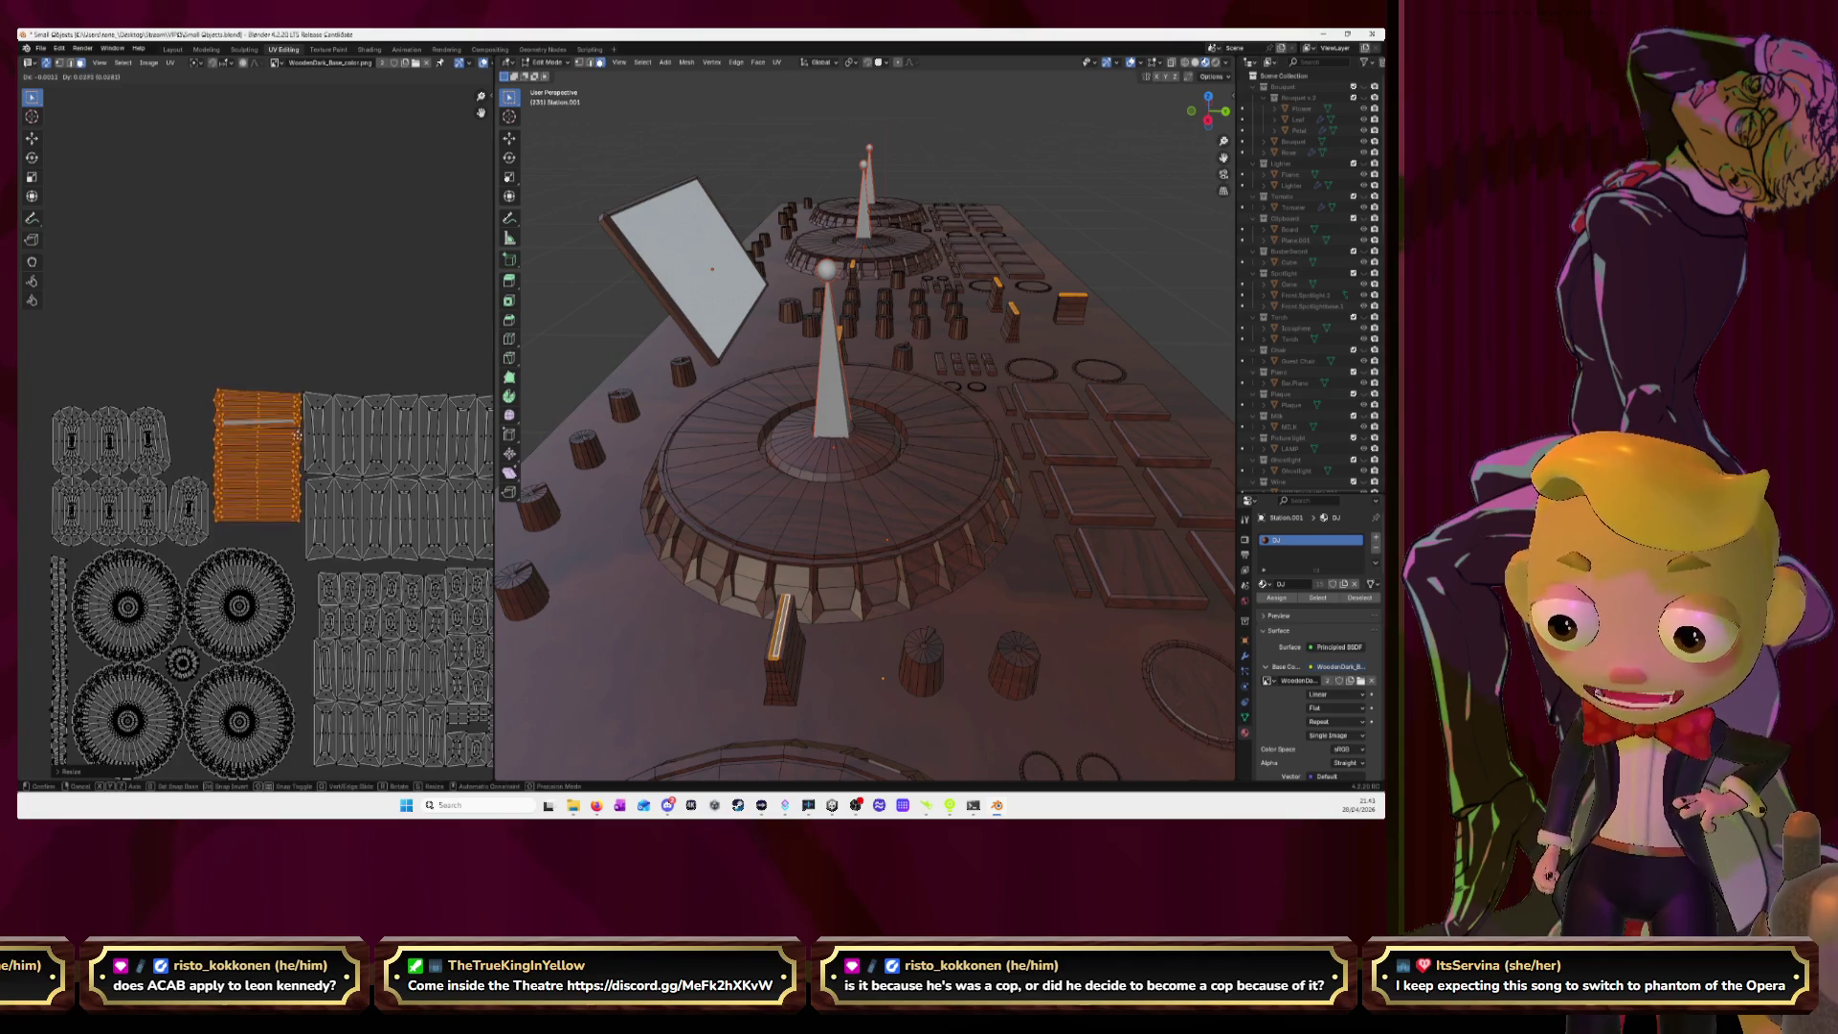
{"action": "left_click", "coordinate": [299, 438]}
{"action": "key", "text": "s"}
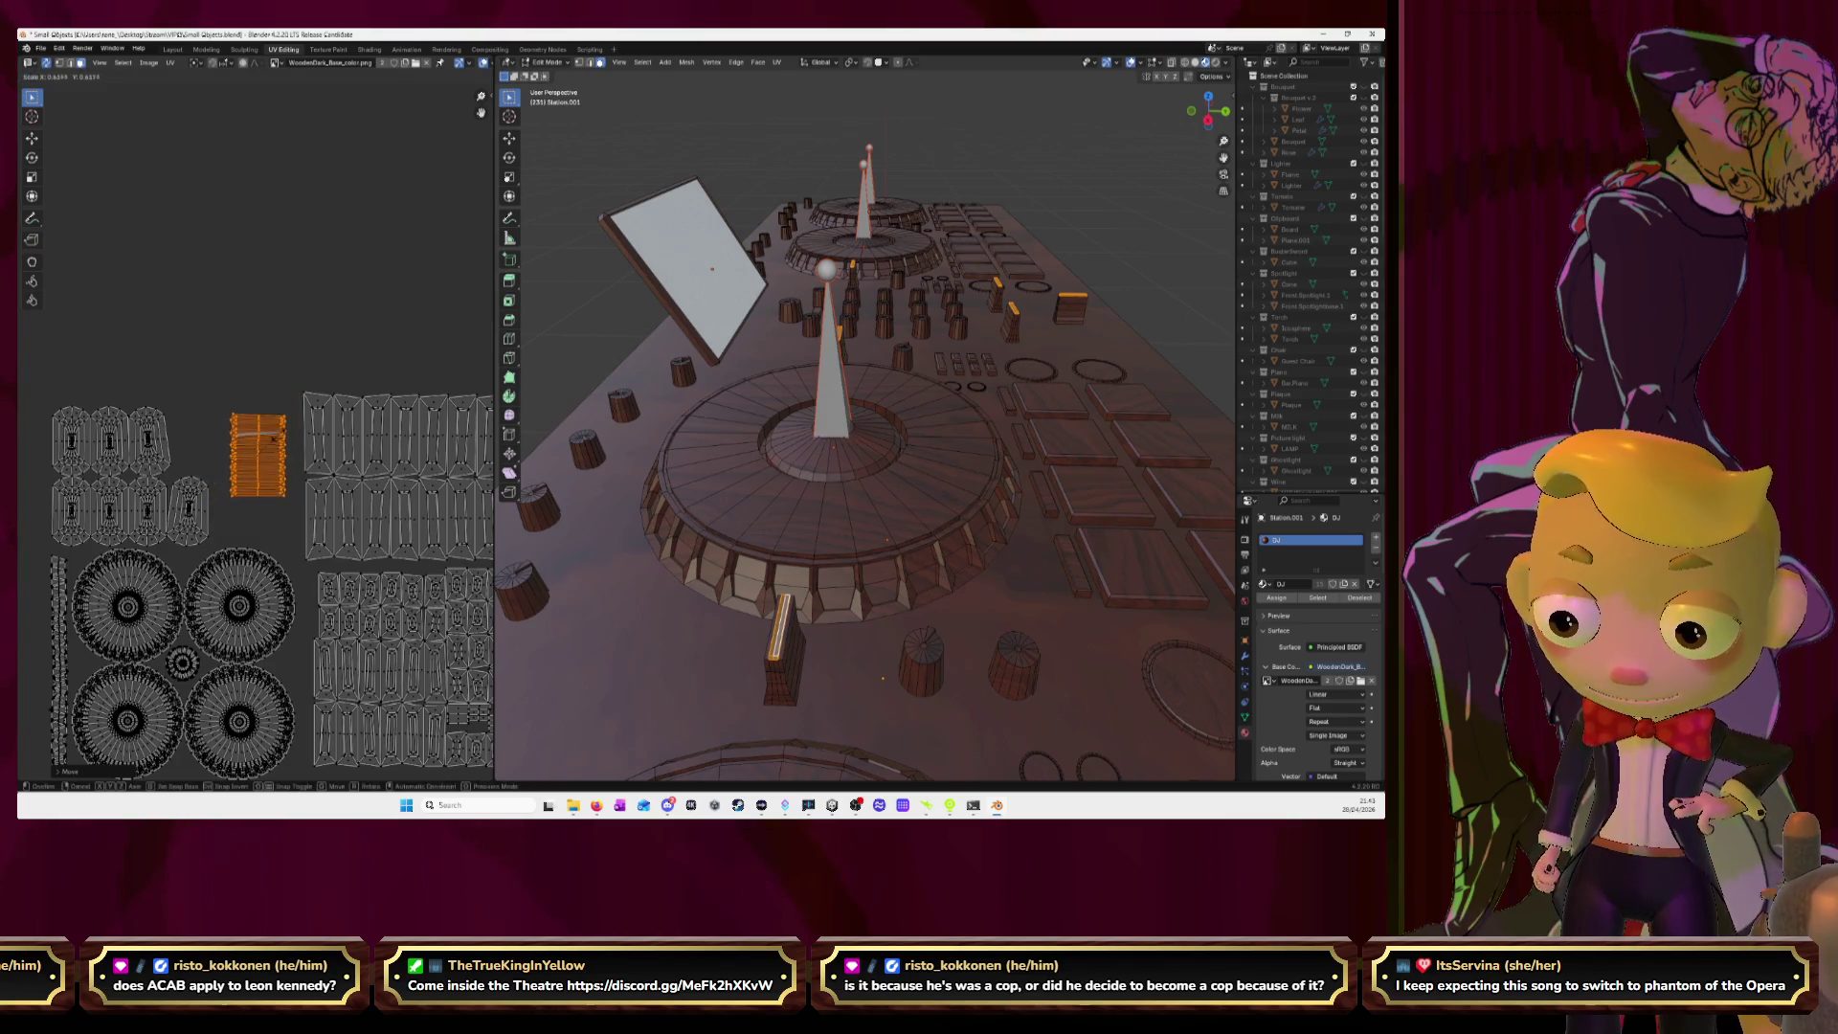
{"action": "left_click", "coordinate": [279, 439]}
{"action": "key", "text": "g"}
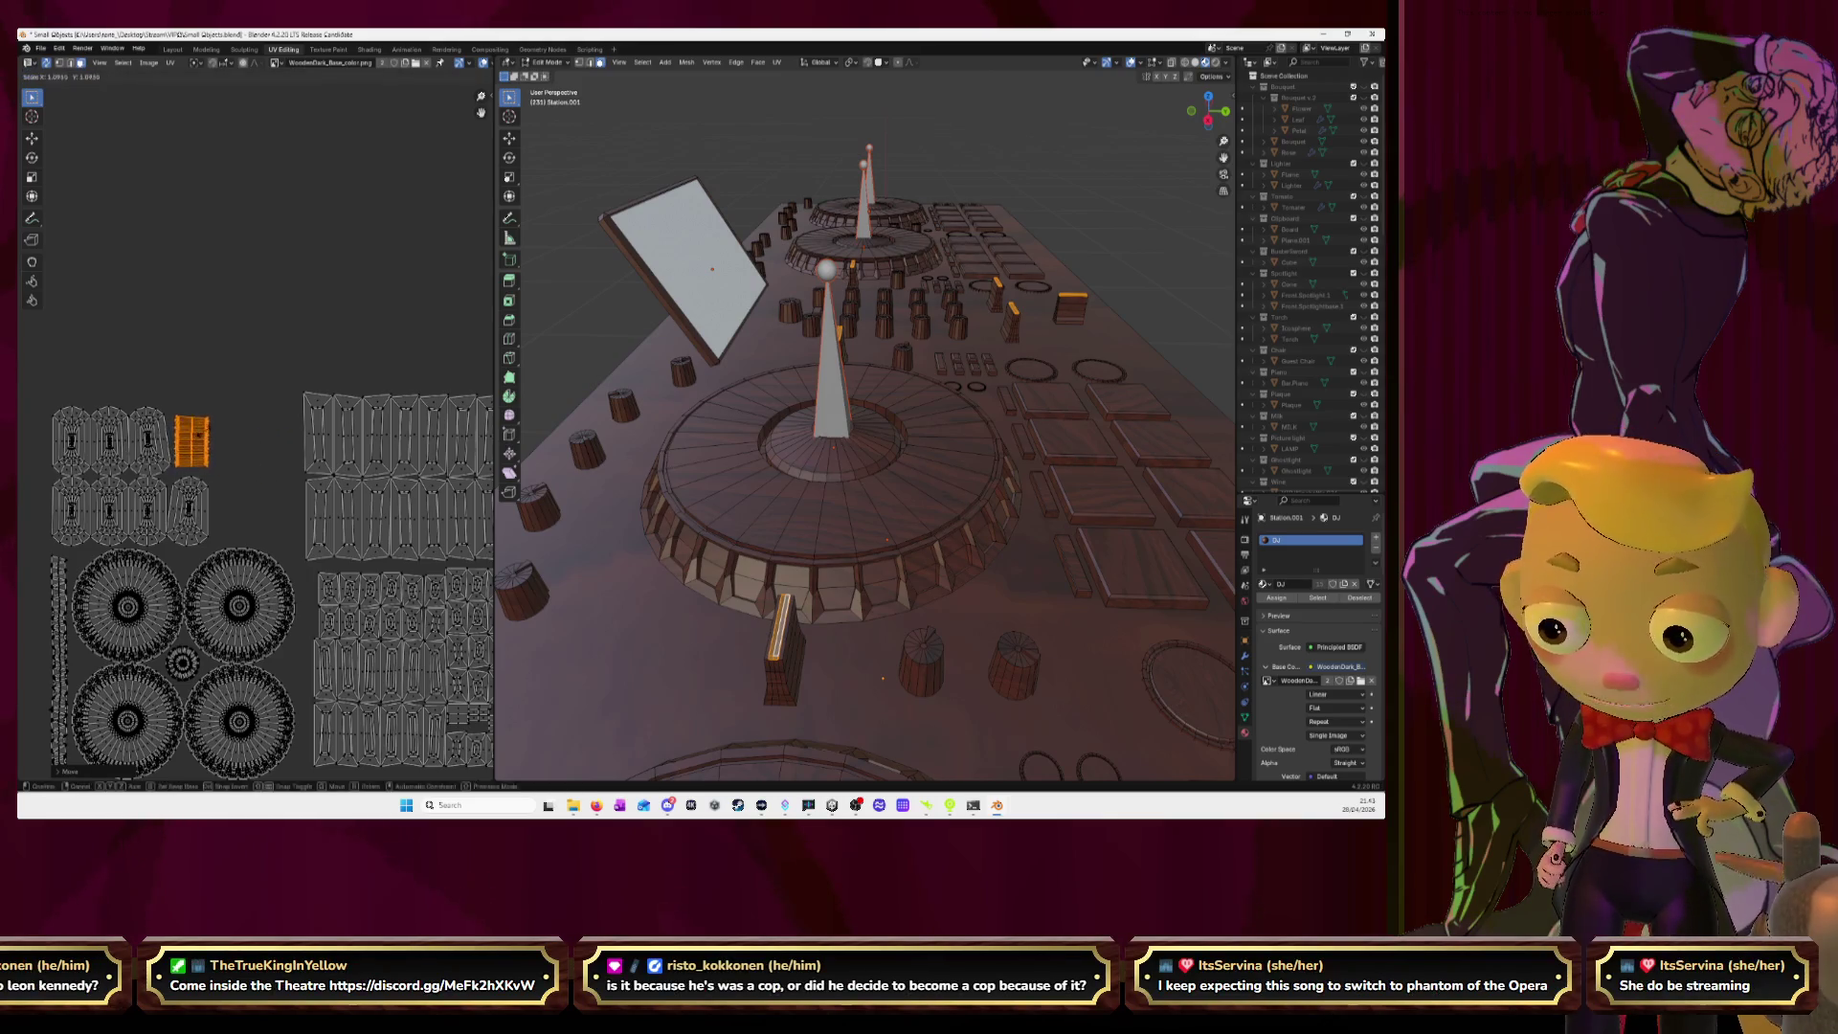
{"action": "left_click", "coordinate": [208, 437]}
Select the eight knob and slider islands, rotate them 90°, shrink and reposition them.
{"action": "left_click_drag", "start_coordinate": [25, 403], "coordinate": [237, 548]}
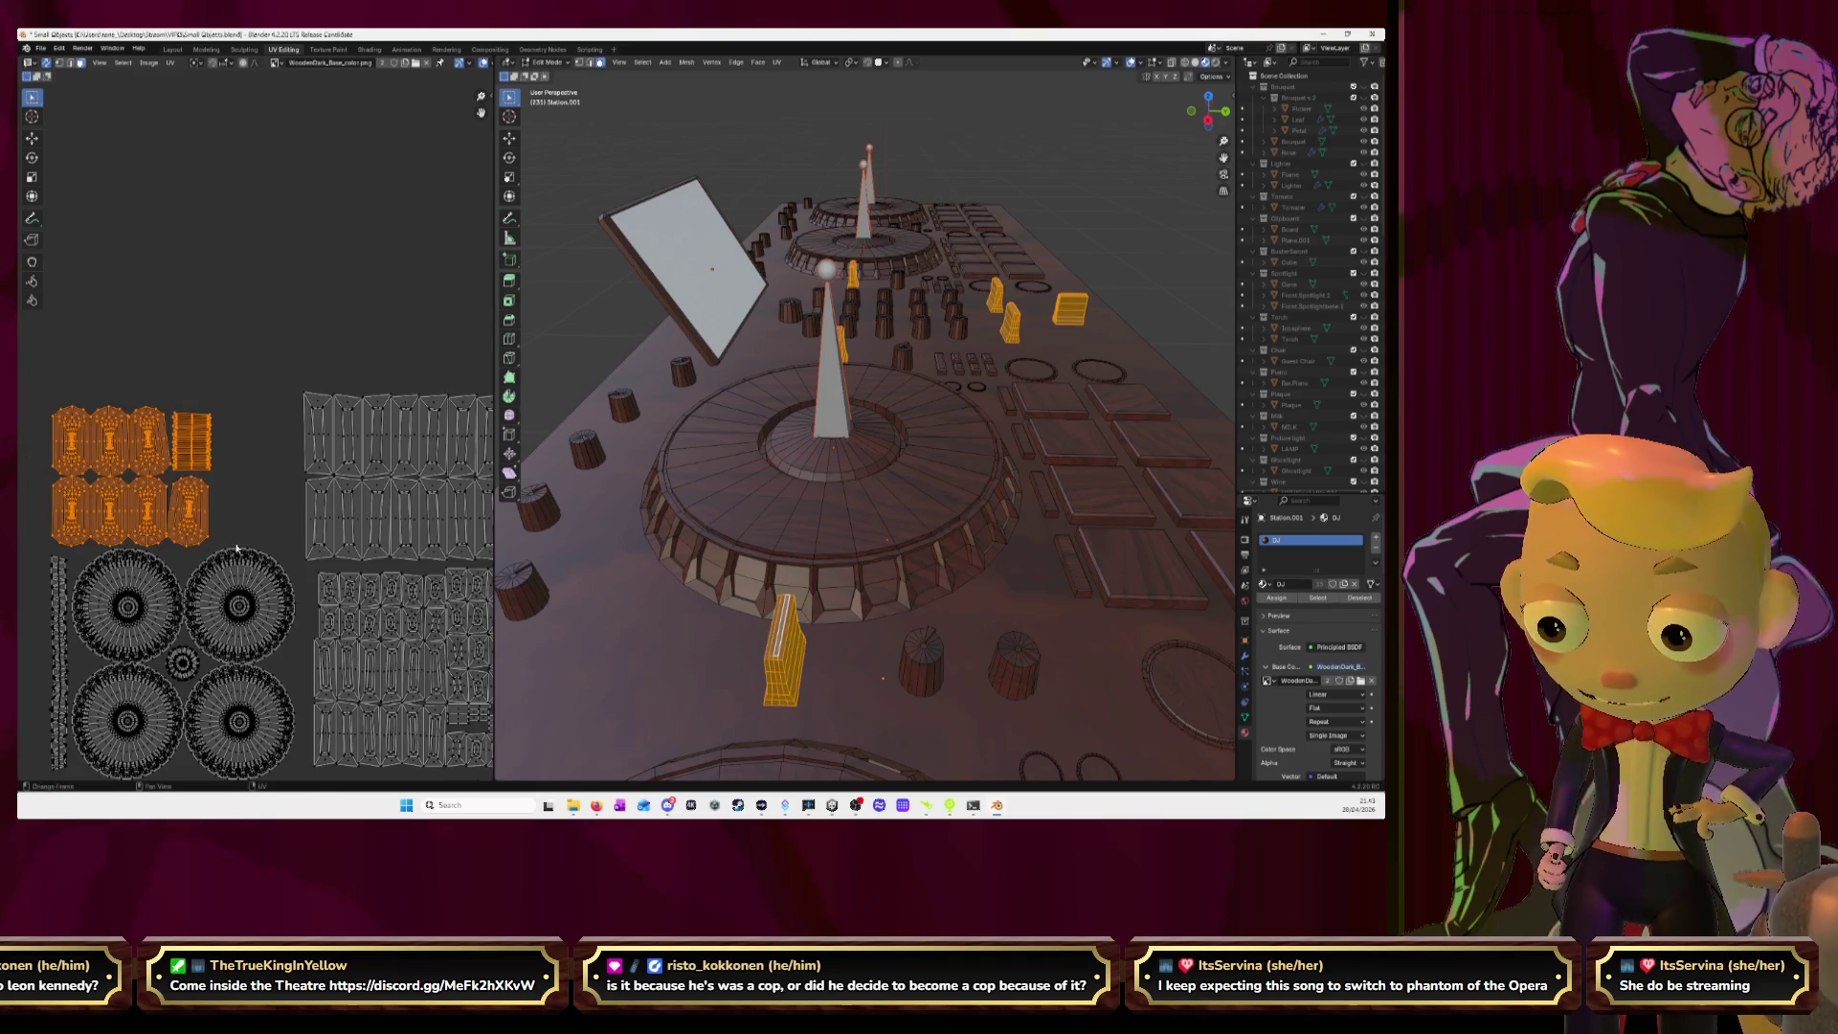
{"action": "key", "text": "g"}
{"action": "left_click", "coordinate": [309, 537]}
{"action": "type", "text": "r"}
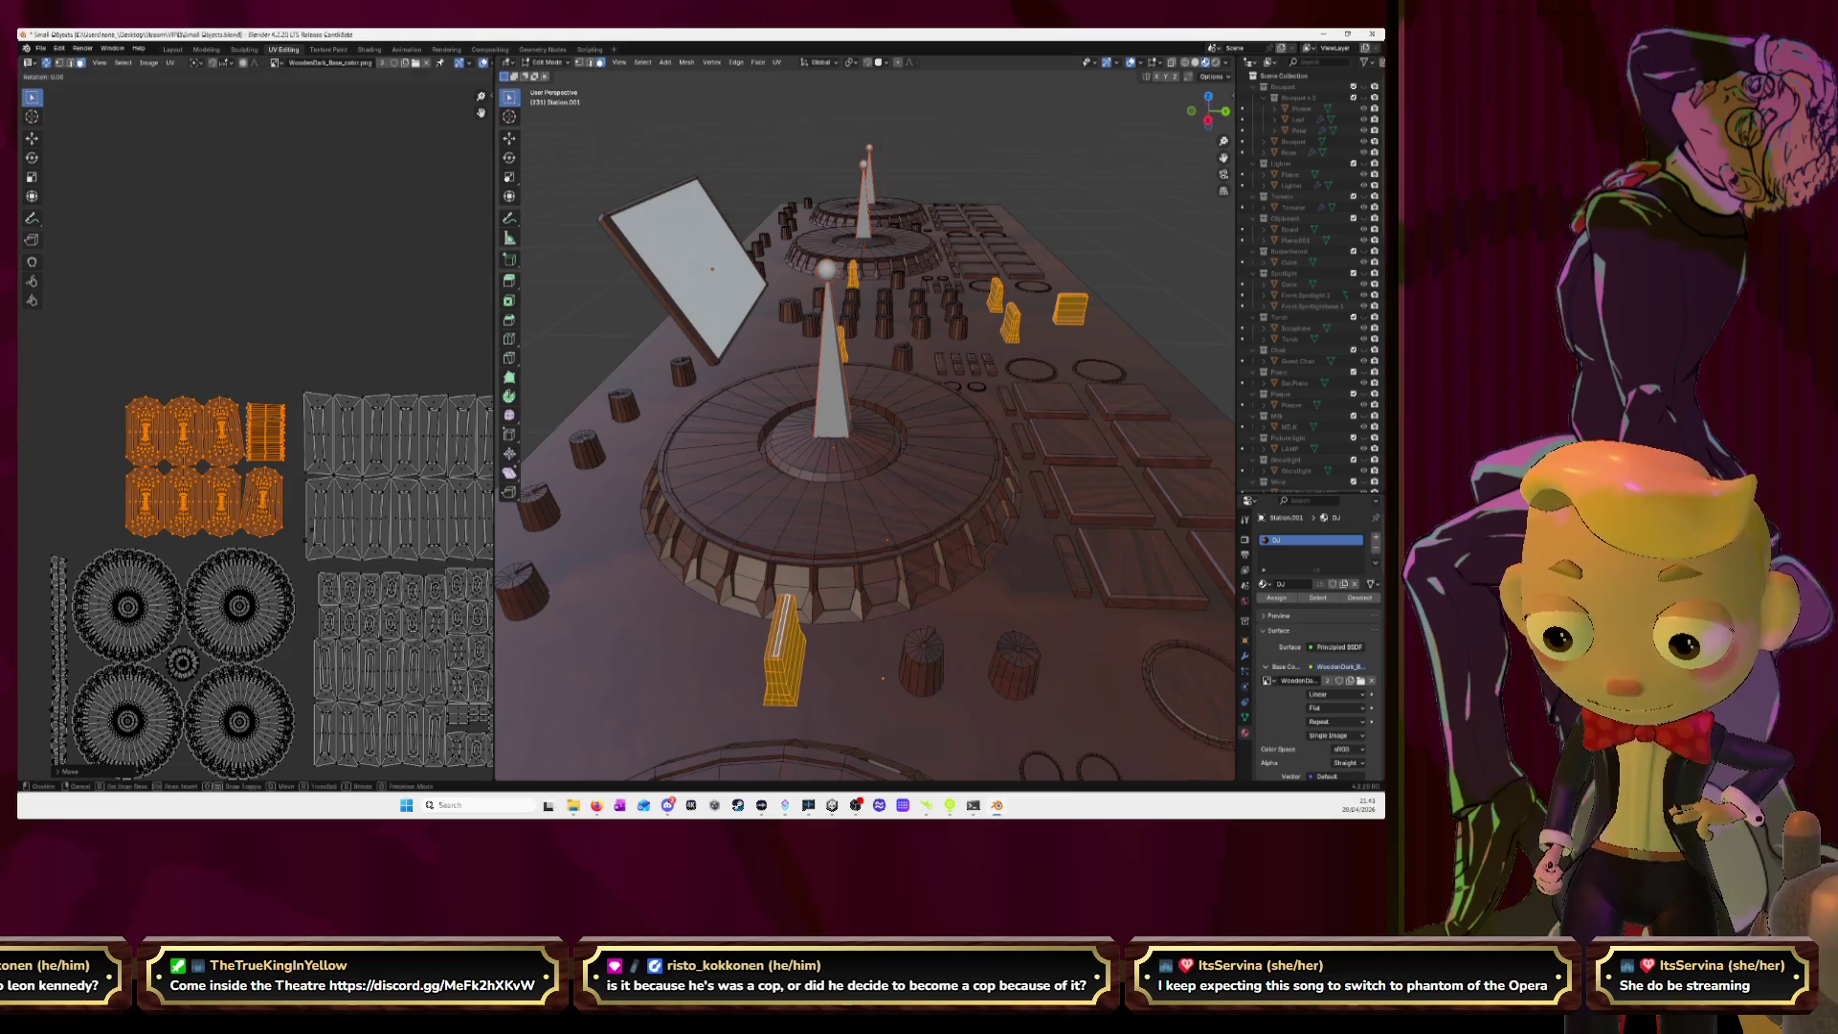
{"action": "type", "text": "90"}
{"action": "key", "text": "Return"}
{"action": "key", "text": "s"}
{"action": "left_click", "coordinate": [296, 531]}
{"action": "key", "text": "g"}
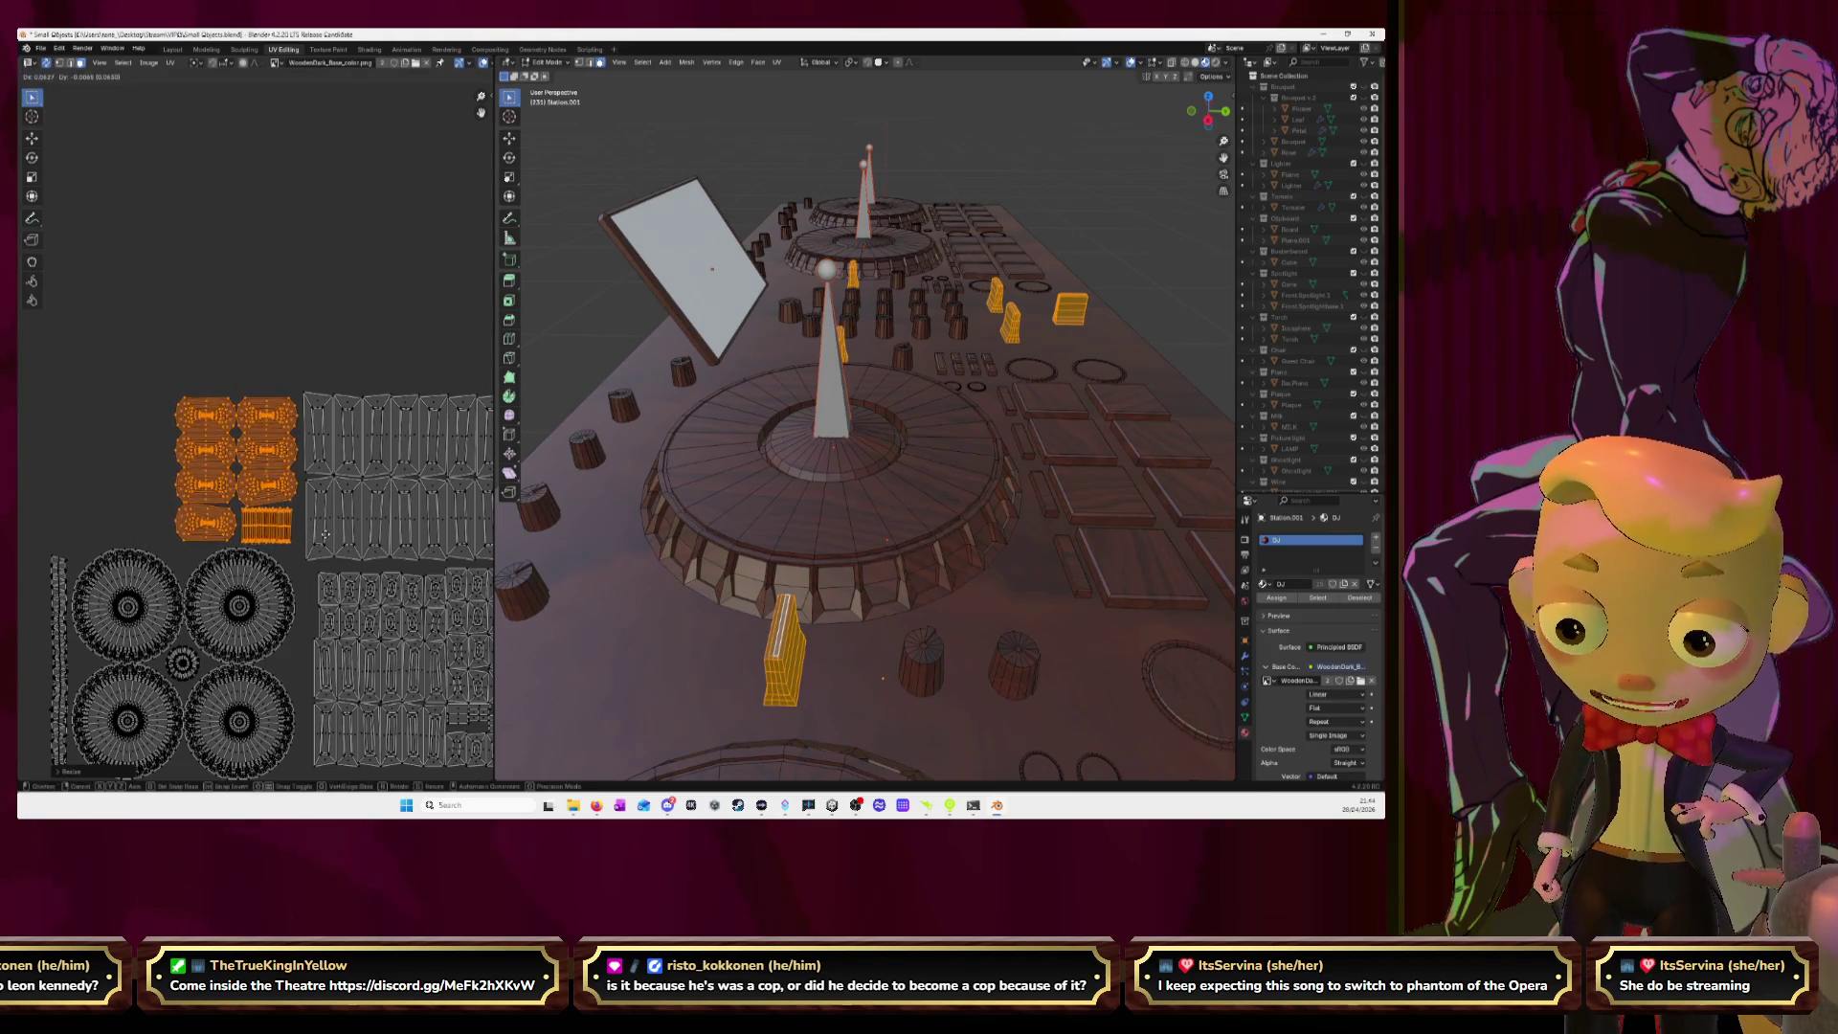
{"action": "left_click", "coordinate": [328, 533]}
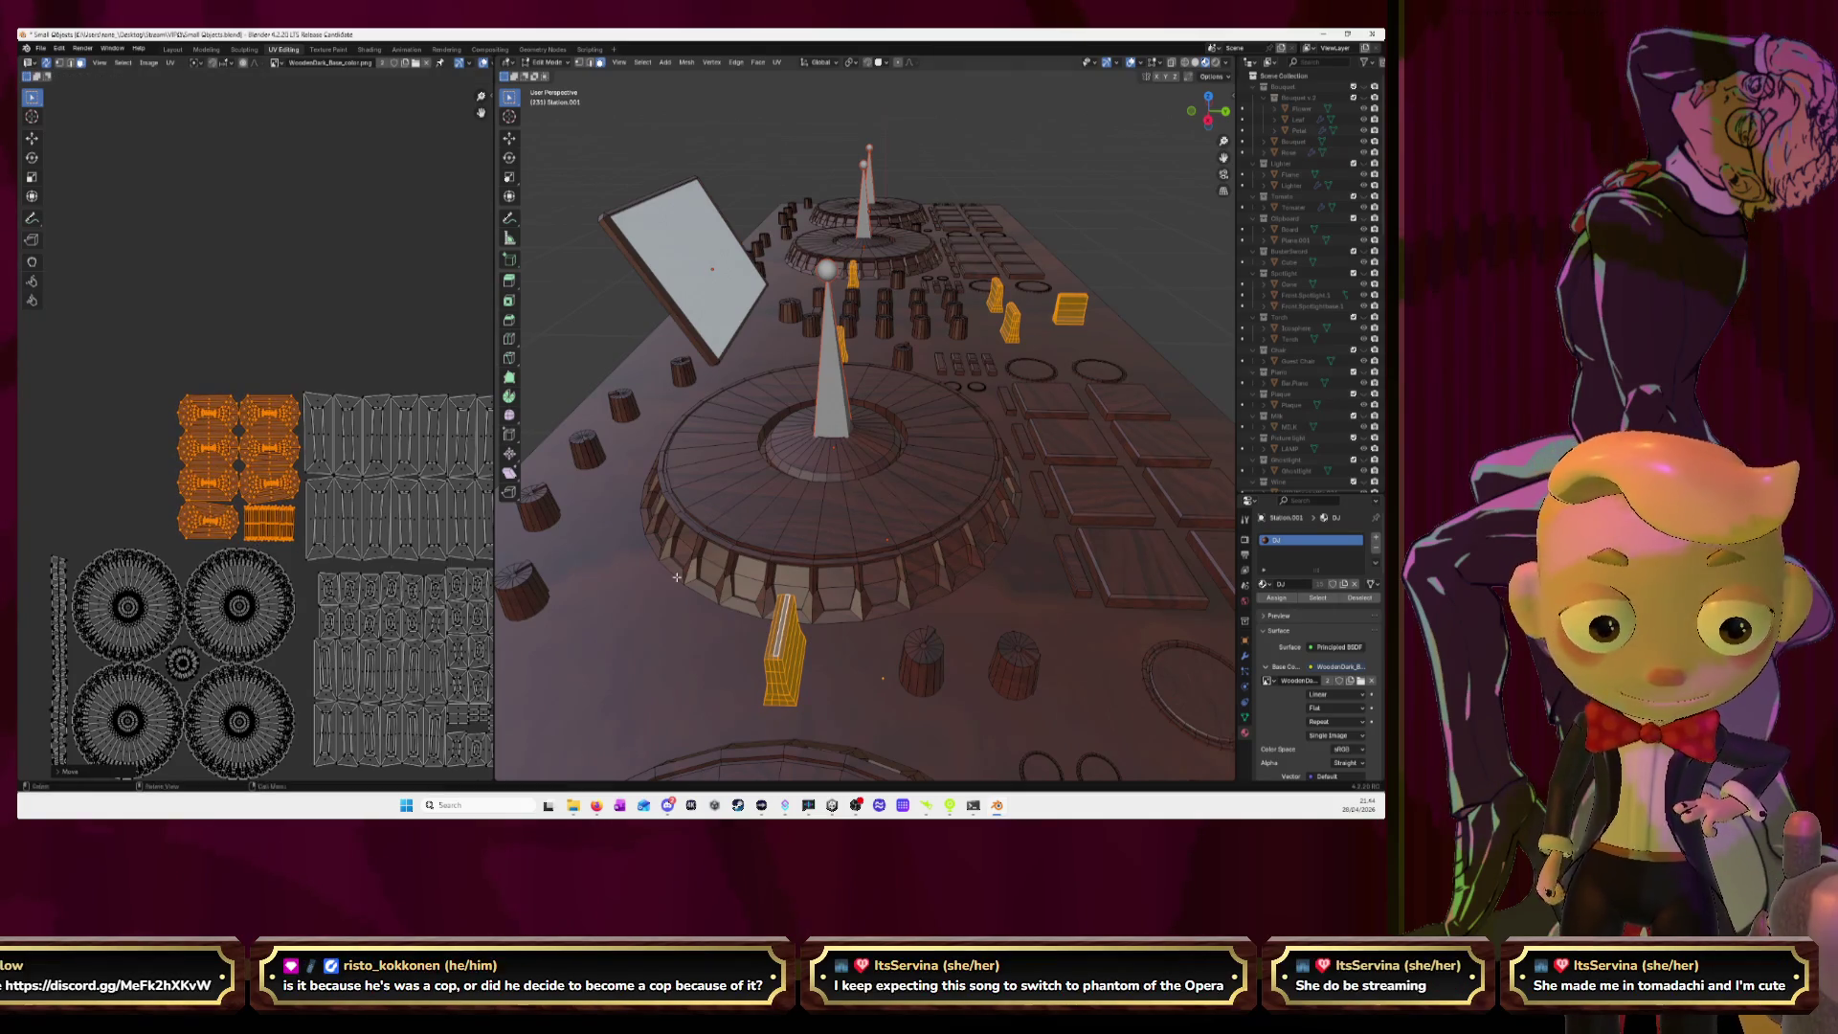
Widen the UV editor and hide all the packed knob and small-part islands.
{"action": "scroll", "coordinate": [710, 559], "scroll_direction": "down", "scroll_amount": 5}
{"action": "middle_click_drag", "start_coordinate": [709, 559], "coordinate": [574, 555]}
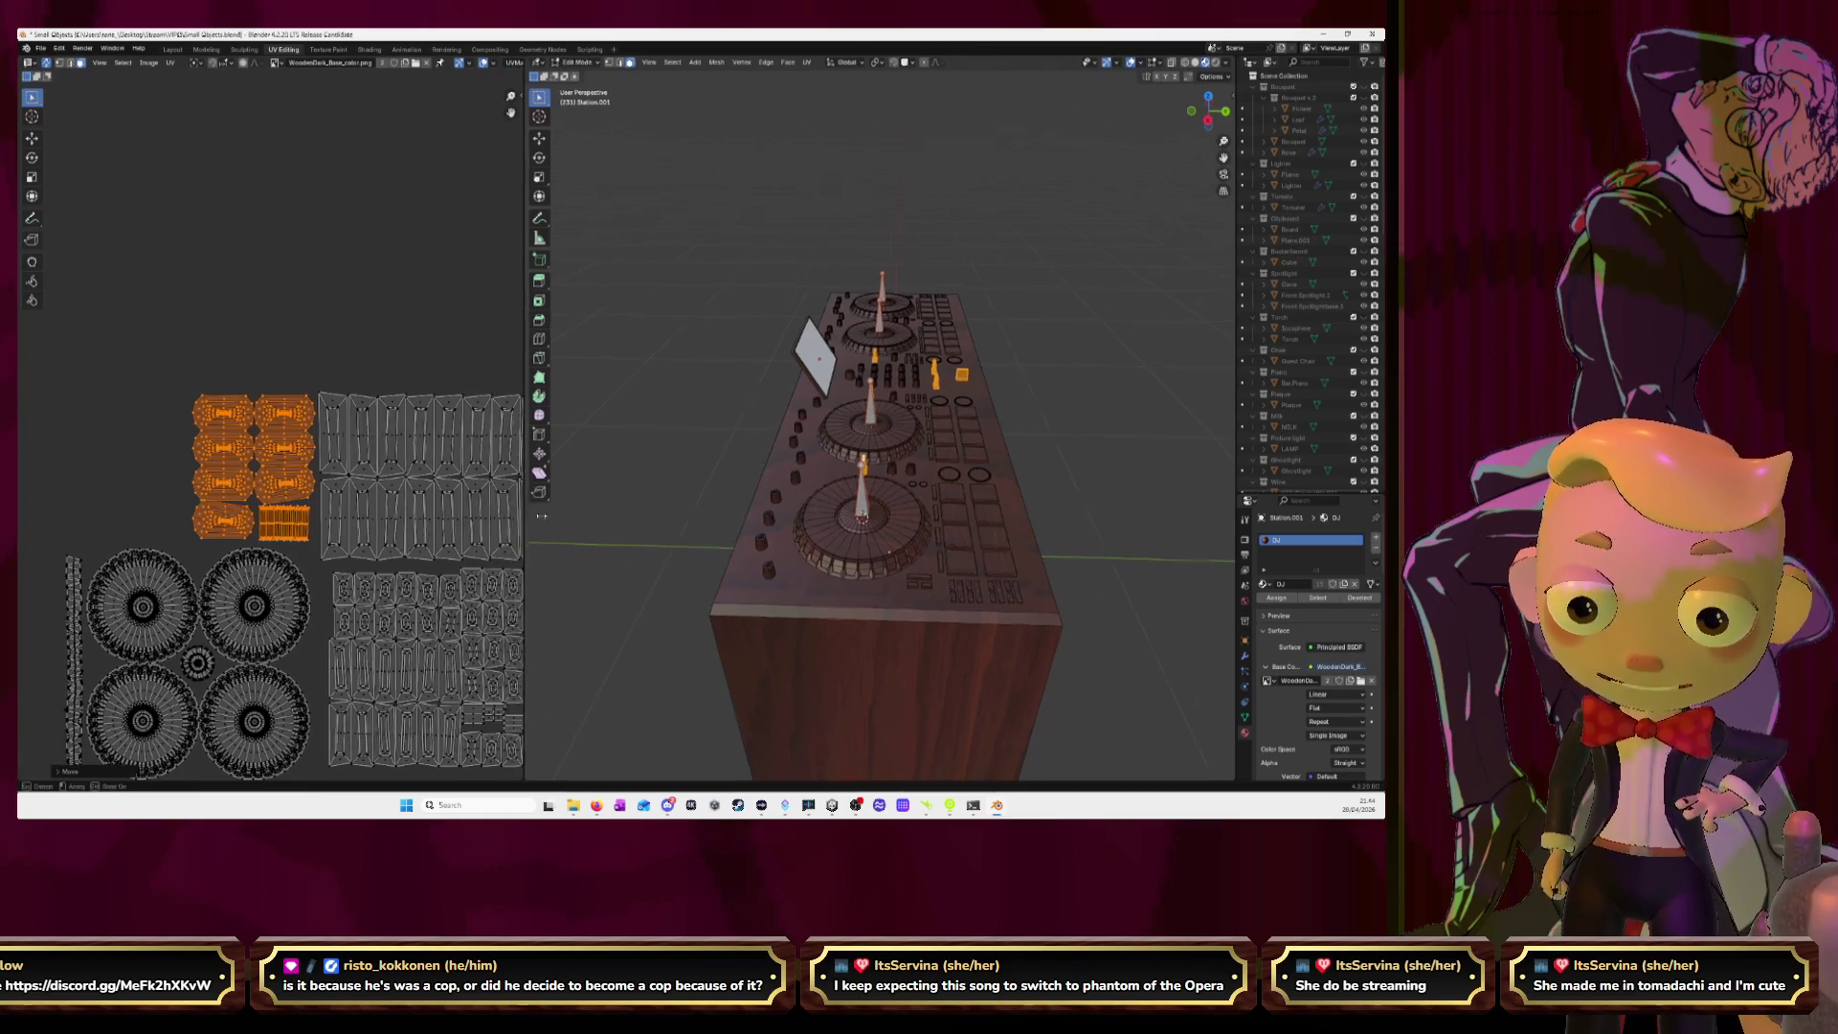
{"action": "left_click_drag", "start_coordinate": [497, 518], "coordinate": [623, 518]}
{"action": "scroll", "coordinate": [521, 513], "scroll_direction": "down", "scroll_amount": 3}
{"action": "scroll", "coordinate": [495, 455], "scroll_direction": "up", "scroll_amount": 1}
{"action": "middle_click_drag", "start_coordinate": [546, 523], "coordinate": [528, 481]}
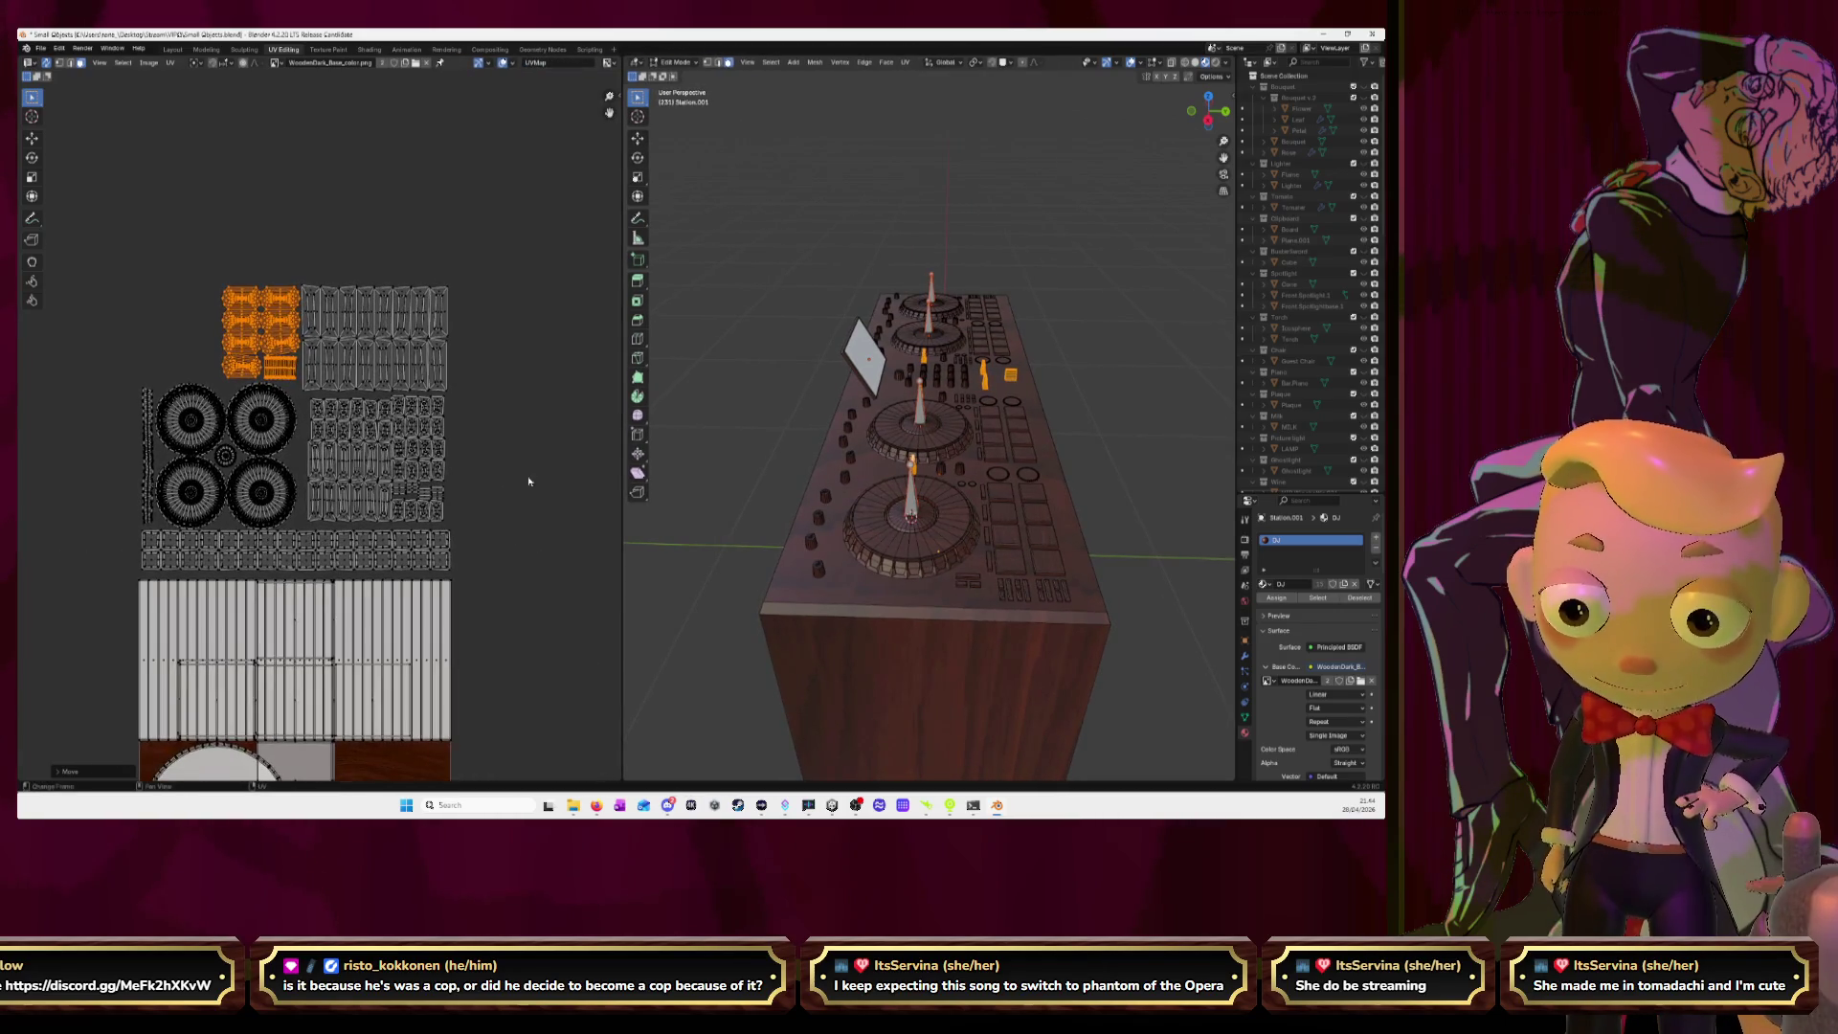
{"action": "left_click_drag", "start_coordinate": [93, 245], "coordinate": [497, 577]}
{"action": "key", "text": "h"}
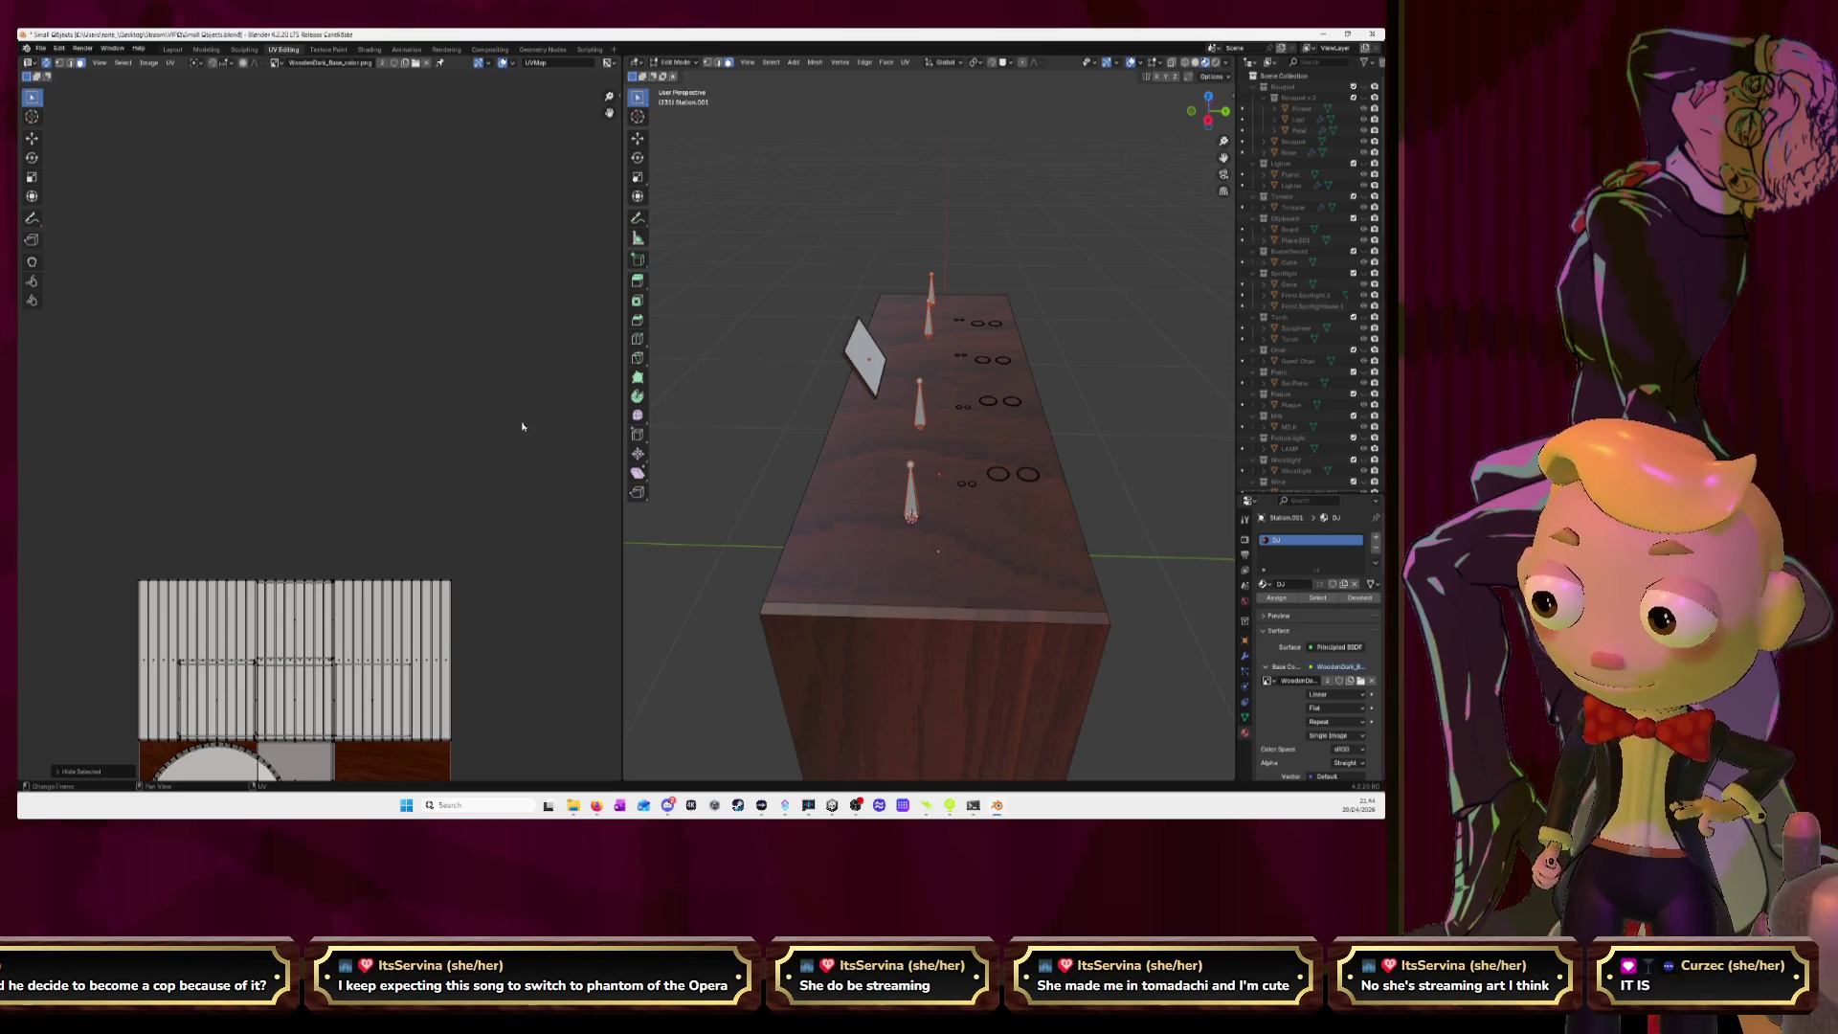
Switch to top view and zoom in on the bare desk board.
{"action": "middle_click_drag", "start_coordinate": [969, 417], "coordinate": [1101, 403]}
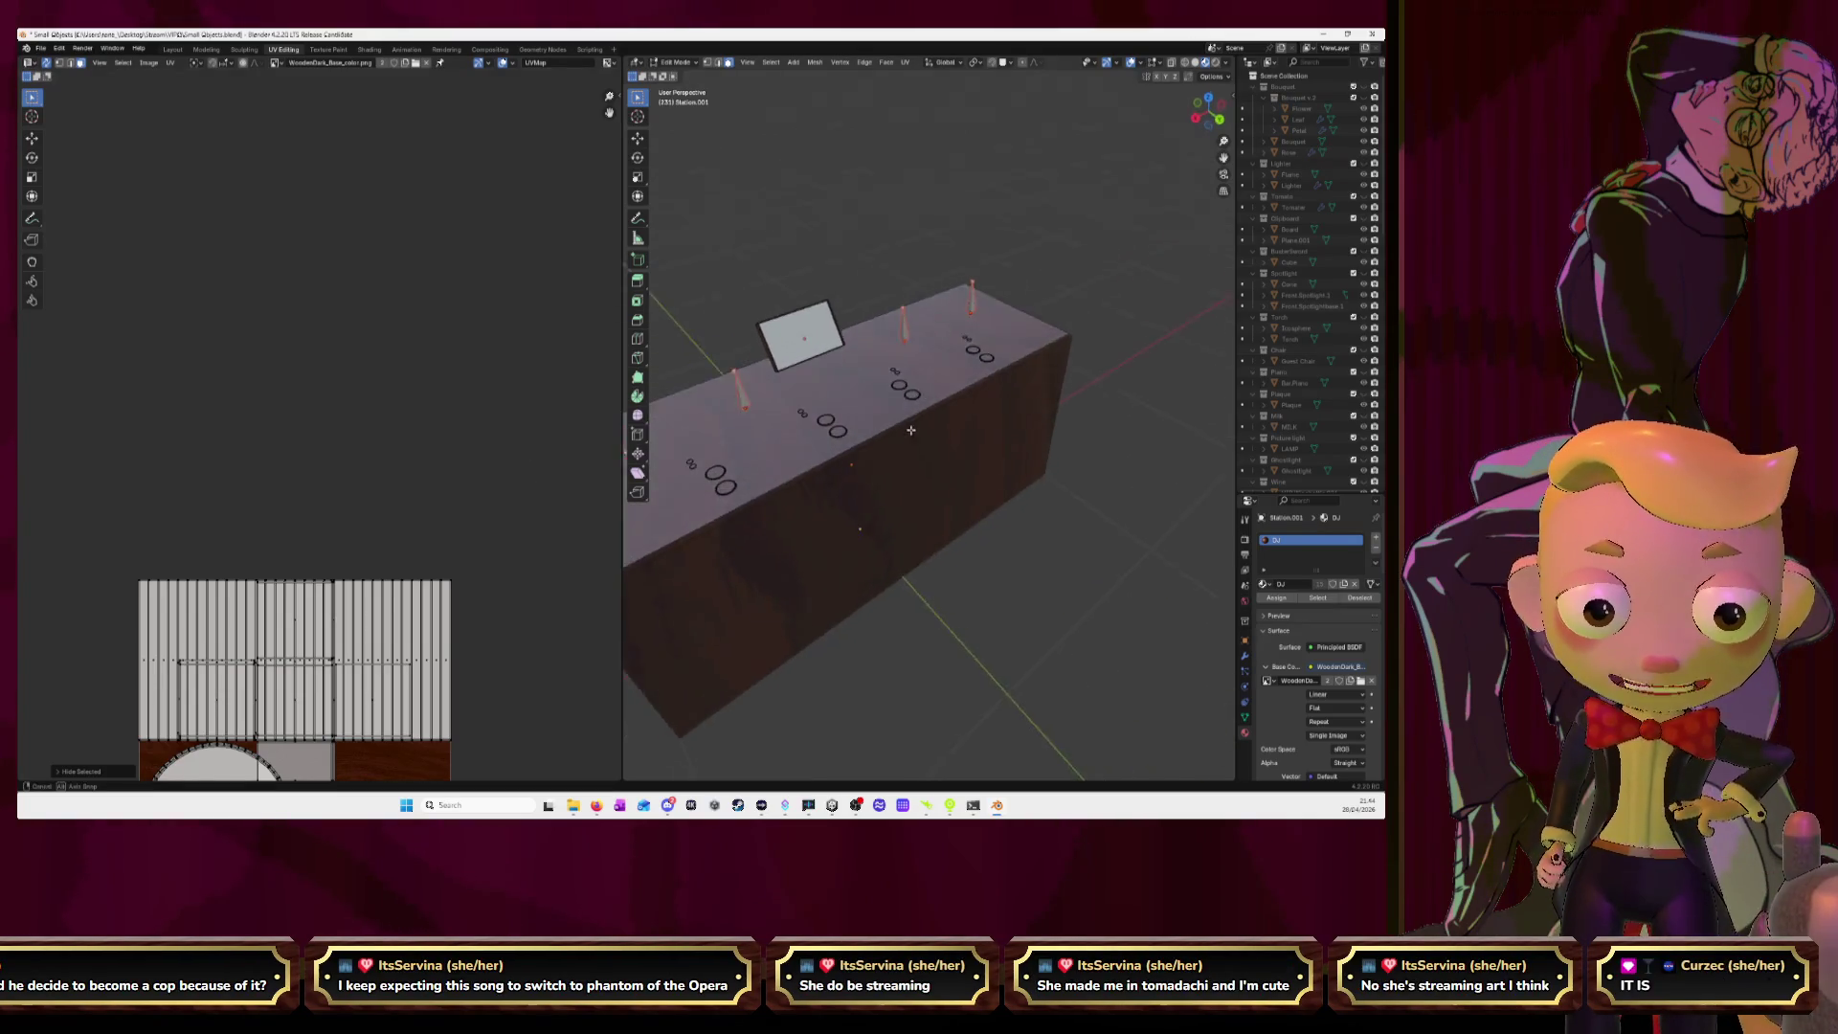
{"action": "left_click", "coordinate": [1215, 102]}
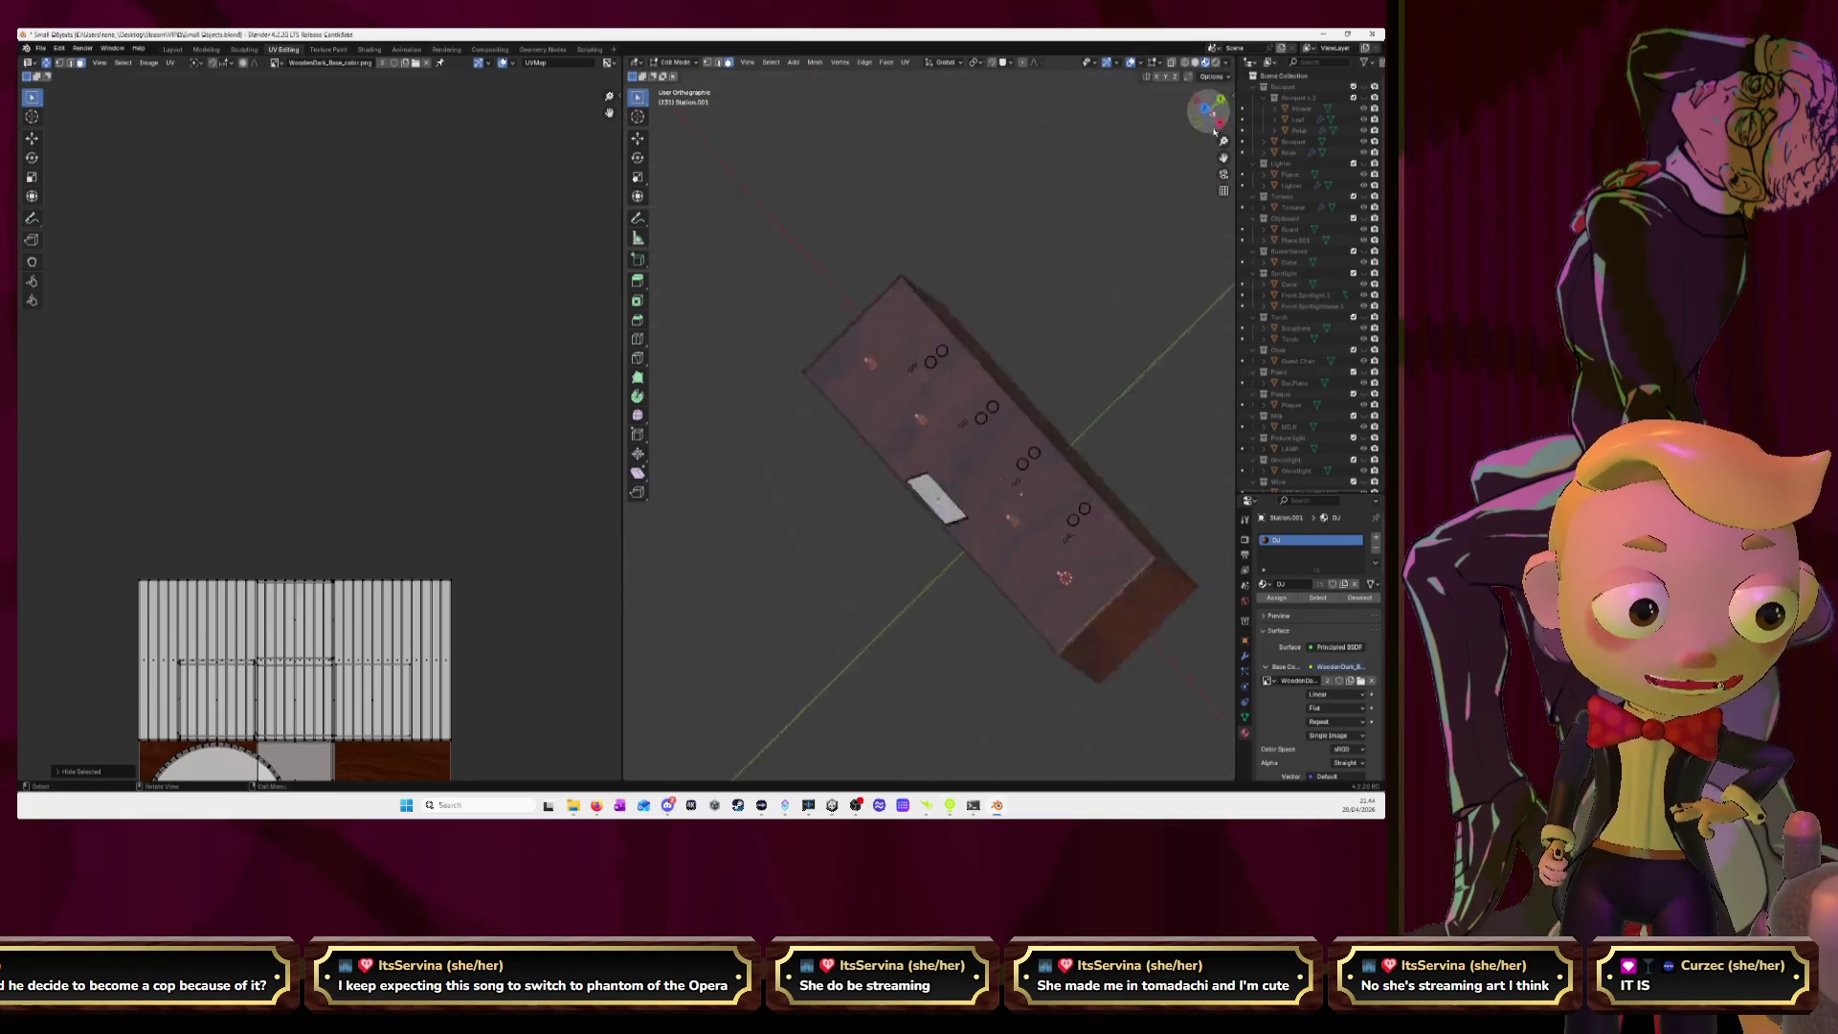
{"action": "scroll", "coordinate": [1179, 290], "scroll_direction": "up", "scroll_amount": 2}
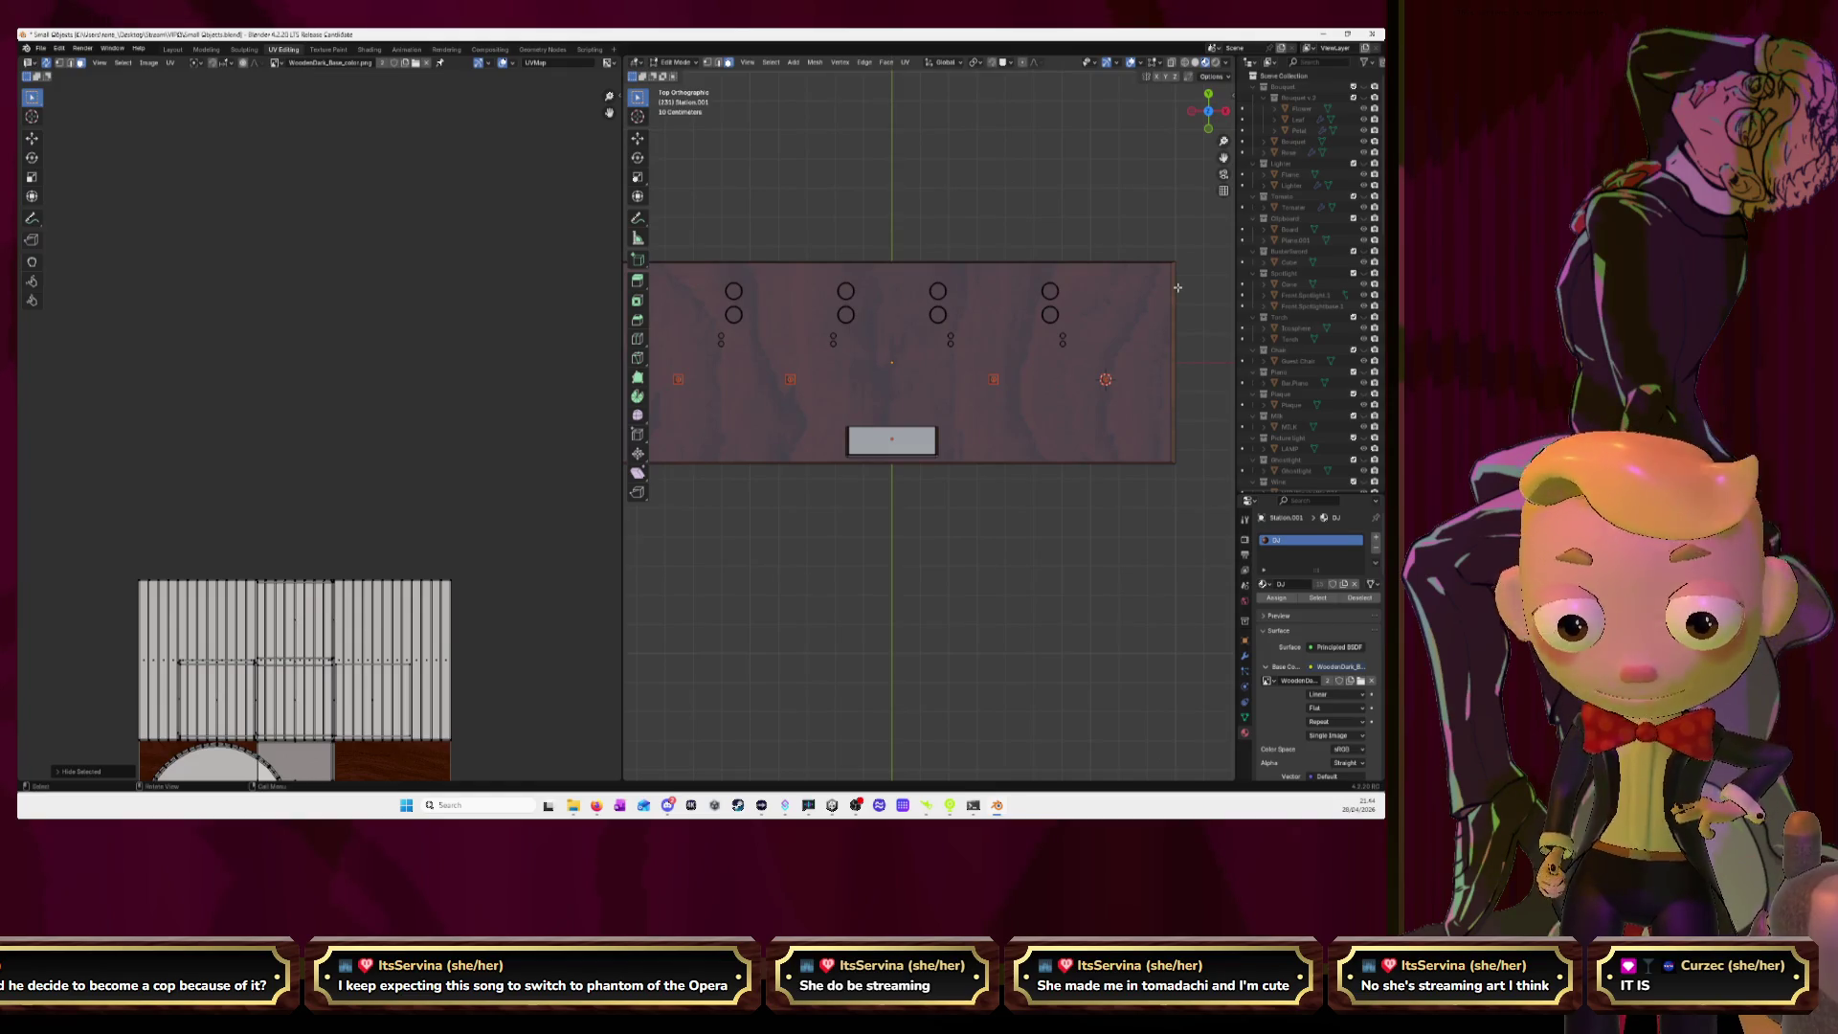
{"action": "scroll", "coordinate": [1224, 158], "scroll_direction": "up", "scroll_amount": 3}
{"action": "scroll", "coordinate": [1224, 158], "scroll_direction": "up", "scroll_amount": 1}
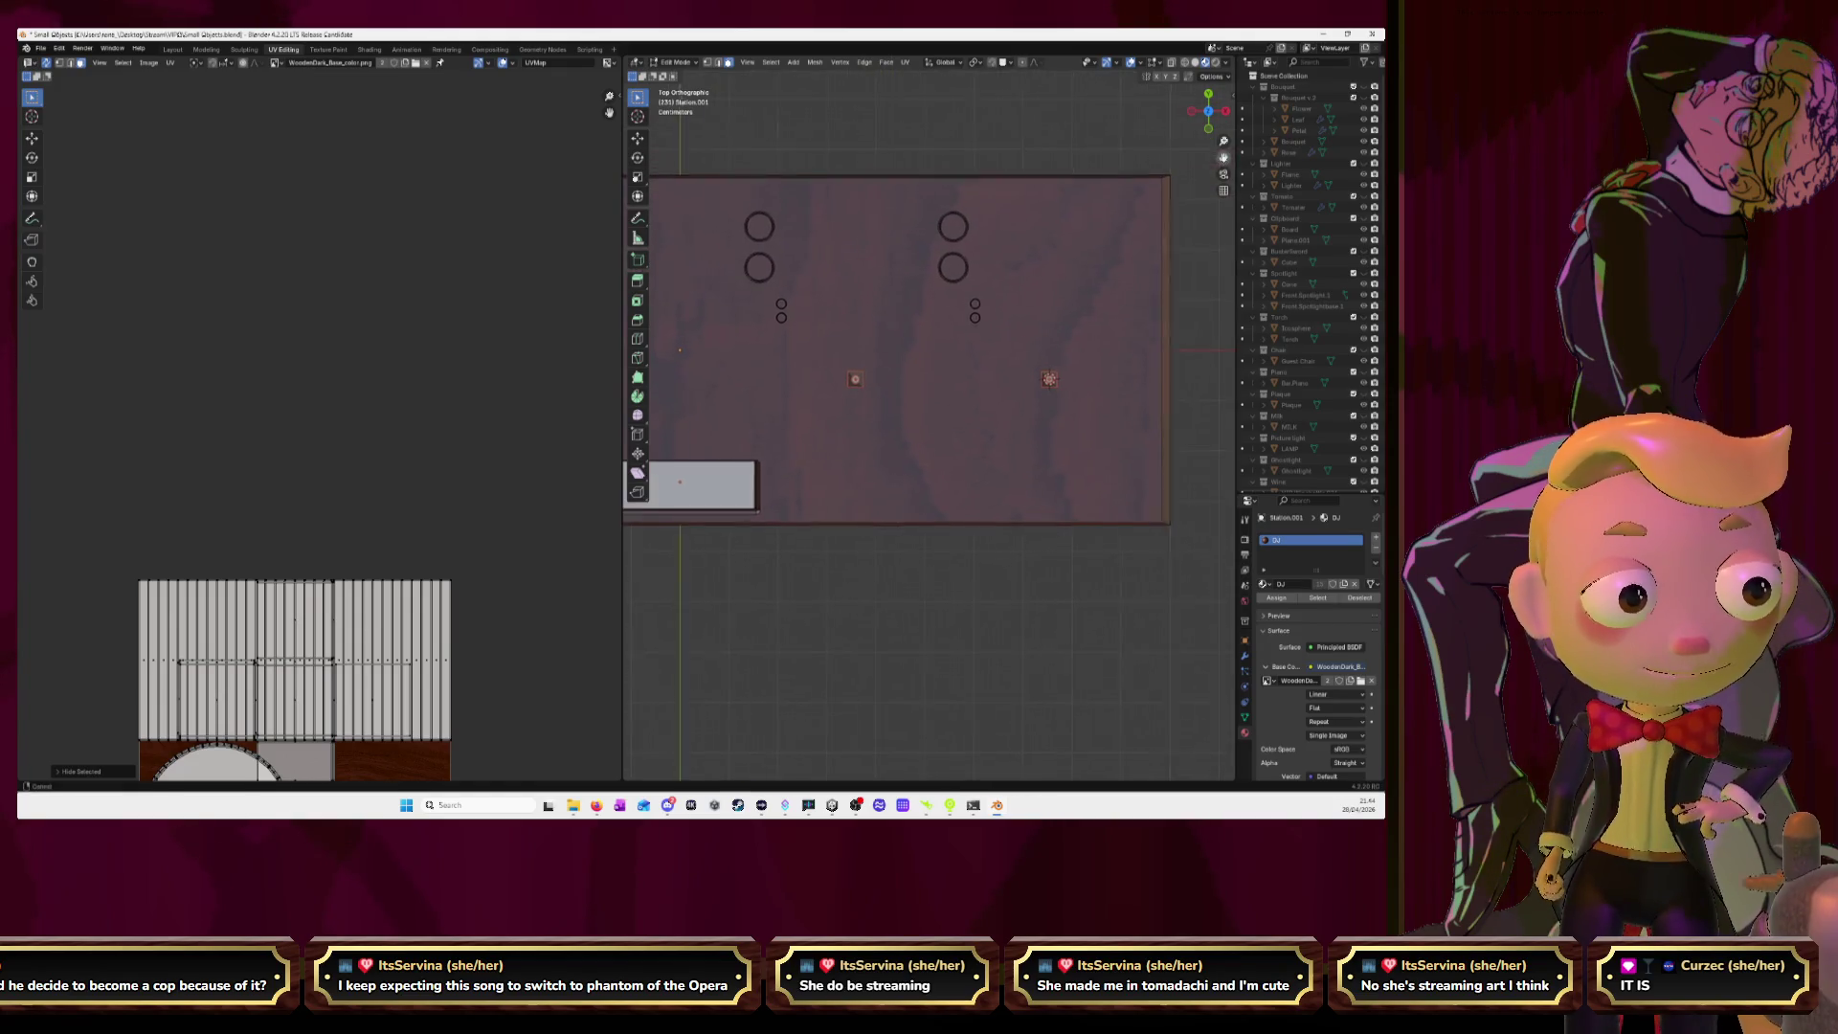
Select the upper ring on the desk top, then add the left pair and more rings with select-linked.
{"action": "scroll", "coordinate": [964, 228], "scroll_direction": "up", "scroll_amount": 2}
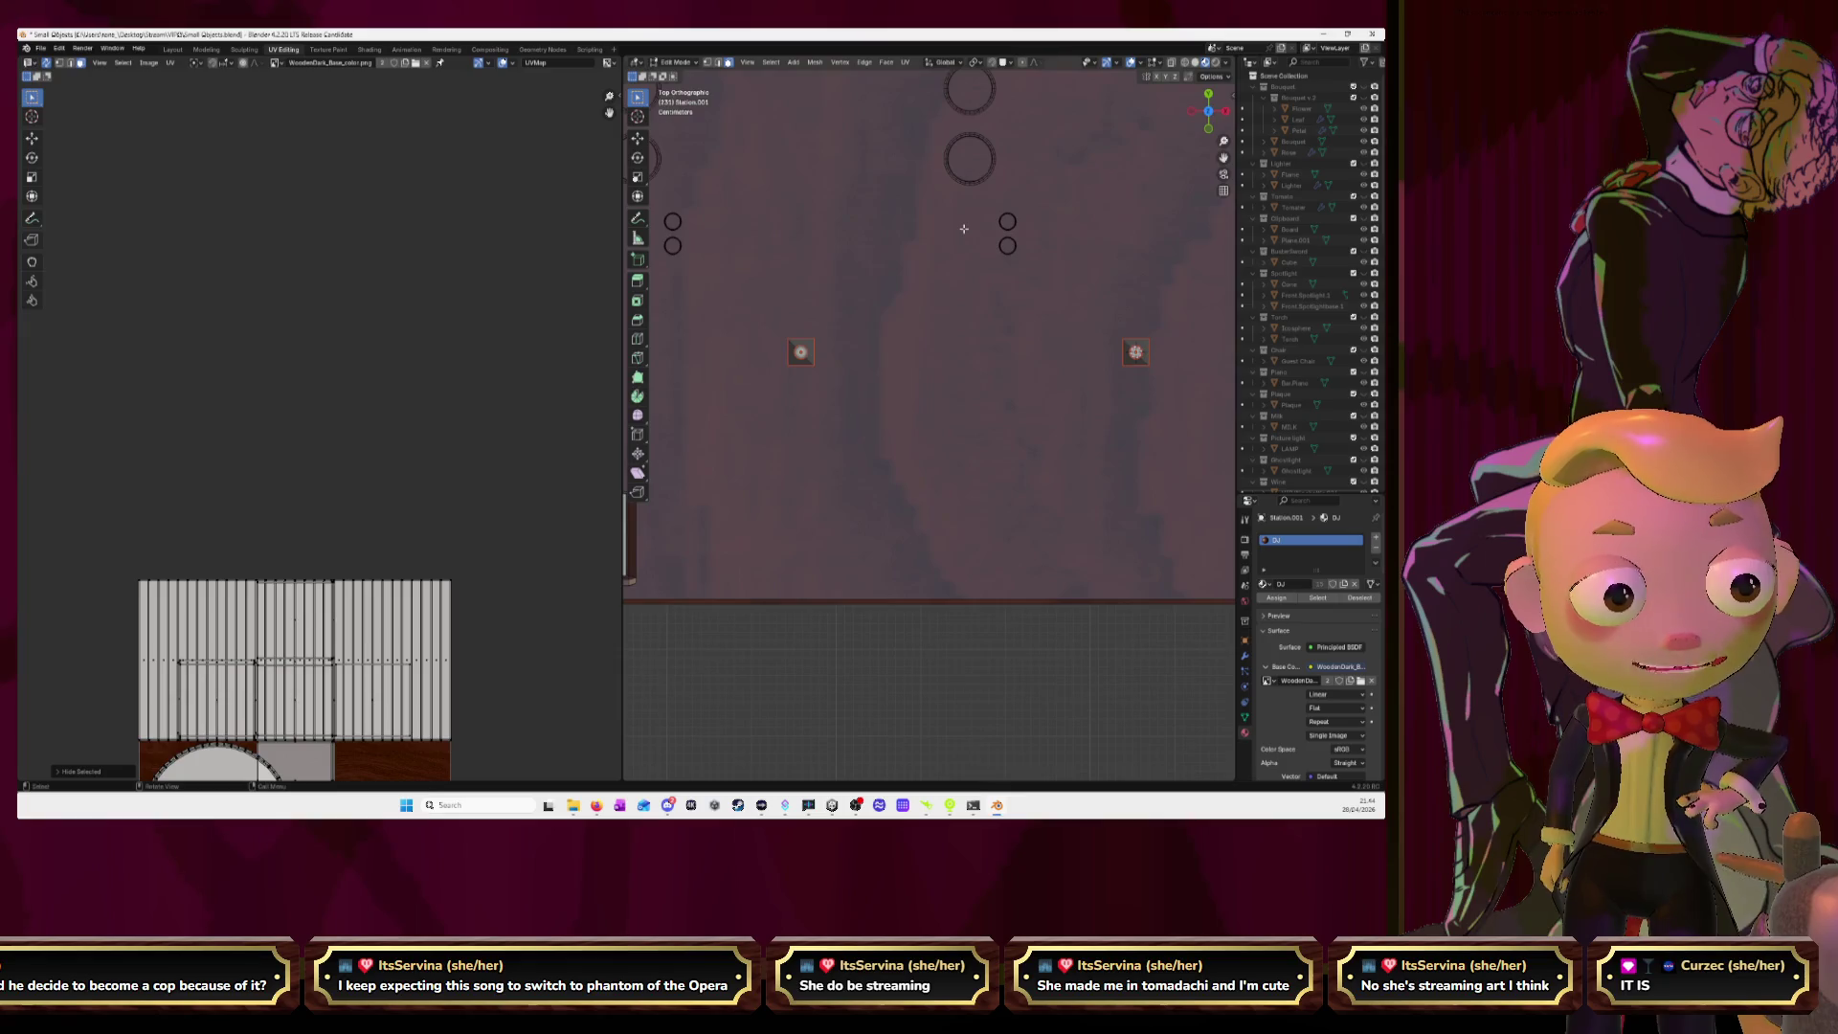
{"action": "left_click", "coordinate": [963, 169]}
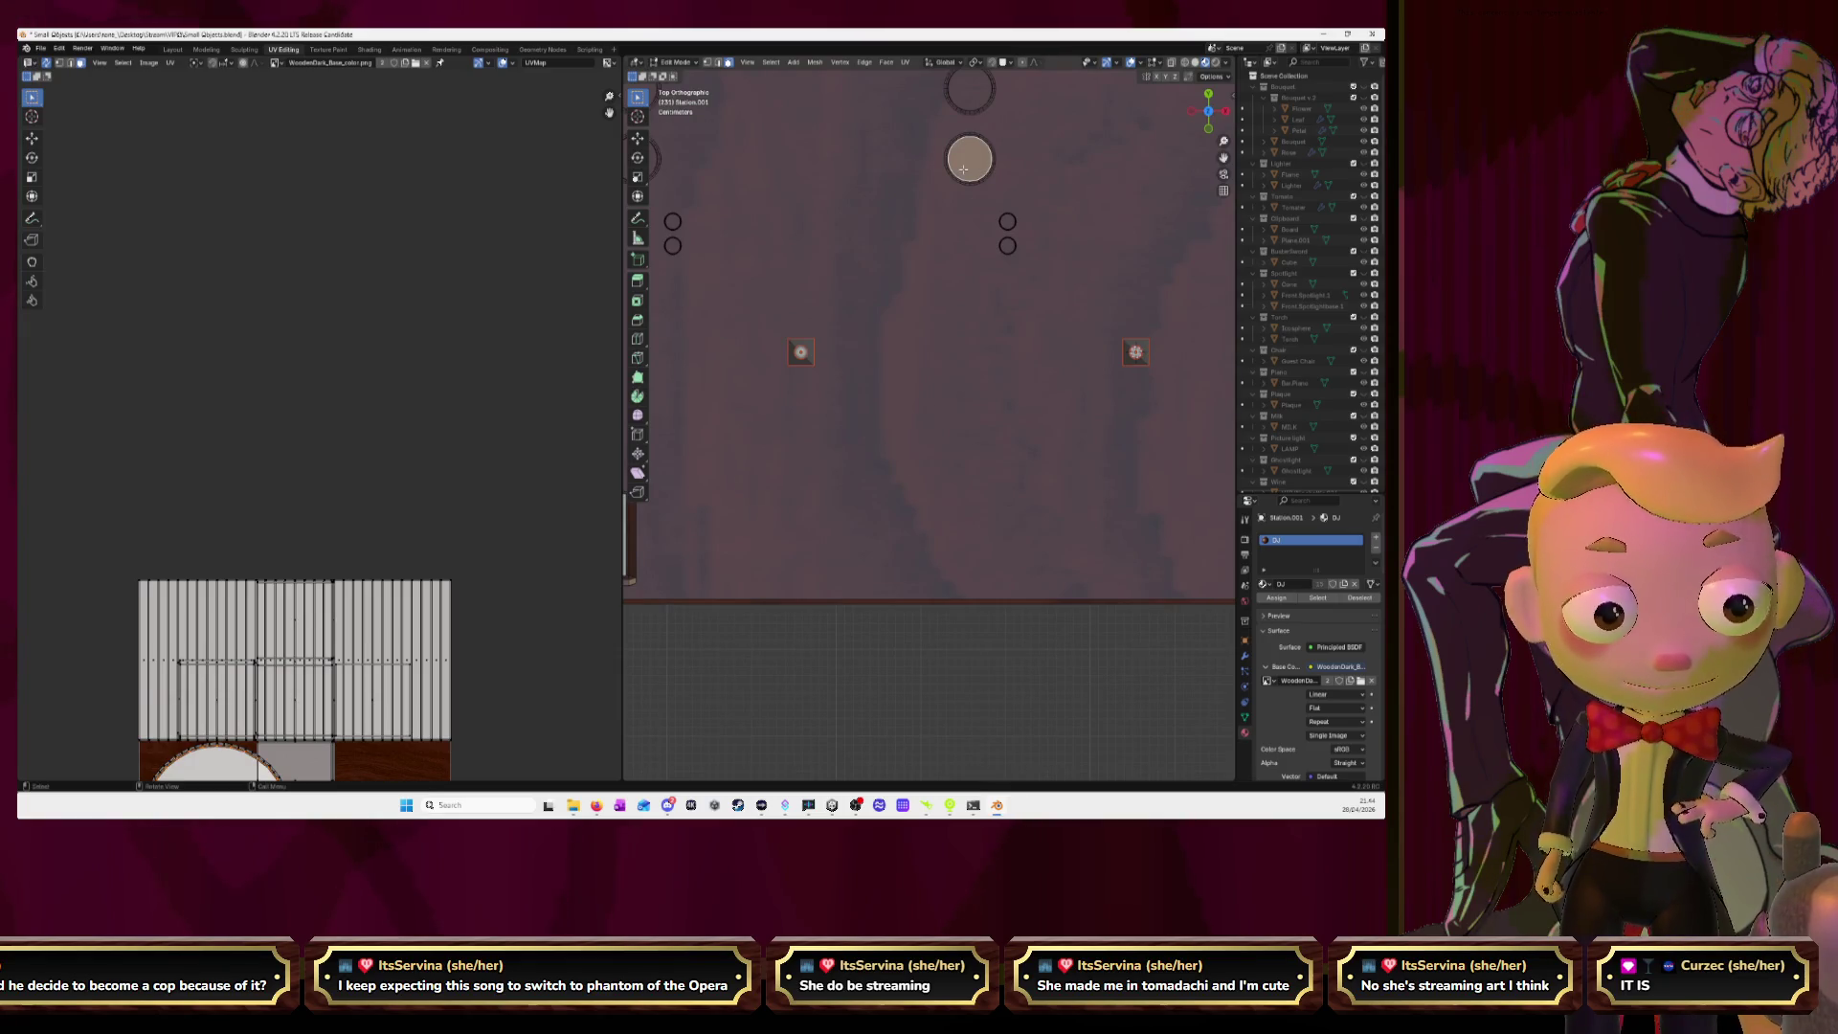
{"action": "scroll", "coordinate": [963, 169], "scroll_direction": "down", "scroll_amount": 2}
{"action": "scroll", "coordinate": [951, 275], "scroll_direction": "down", "scroll_amount": 1}
{"action": "key", "text": "l"}
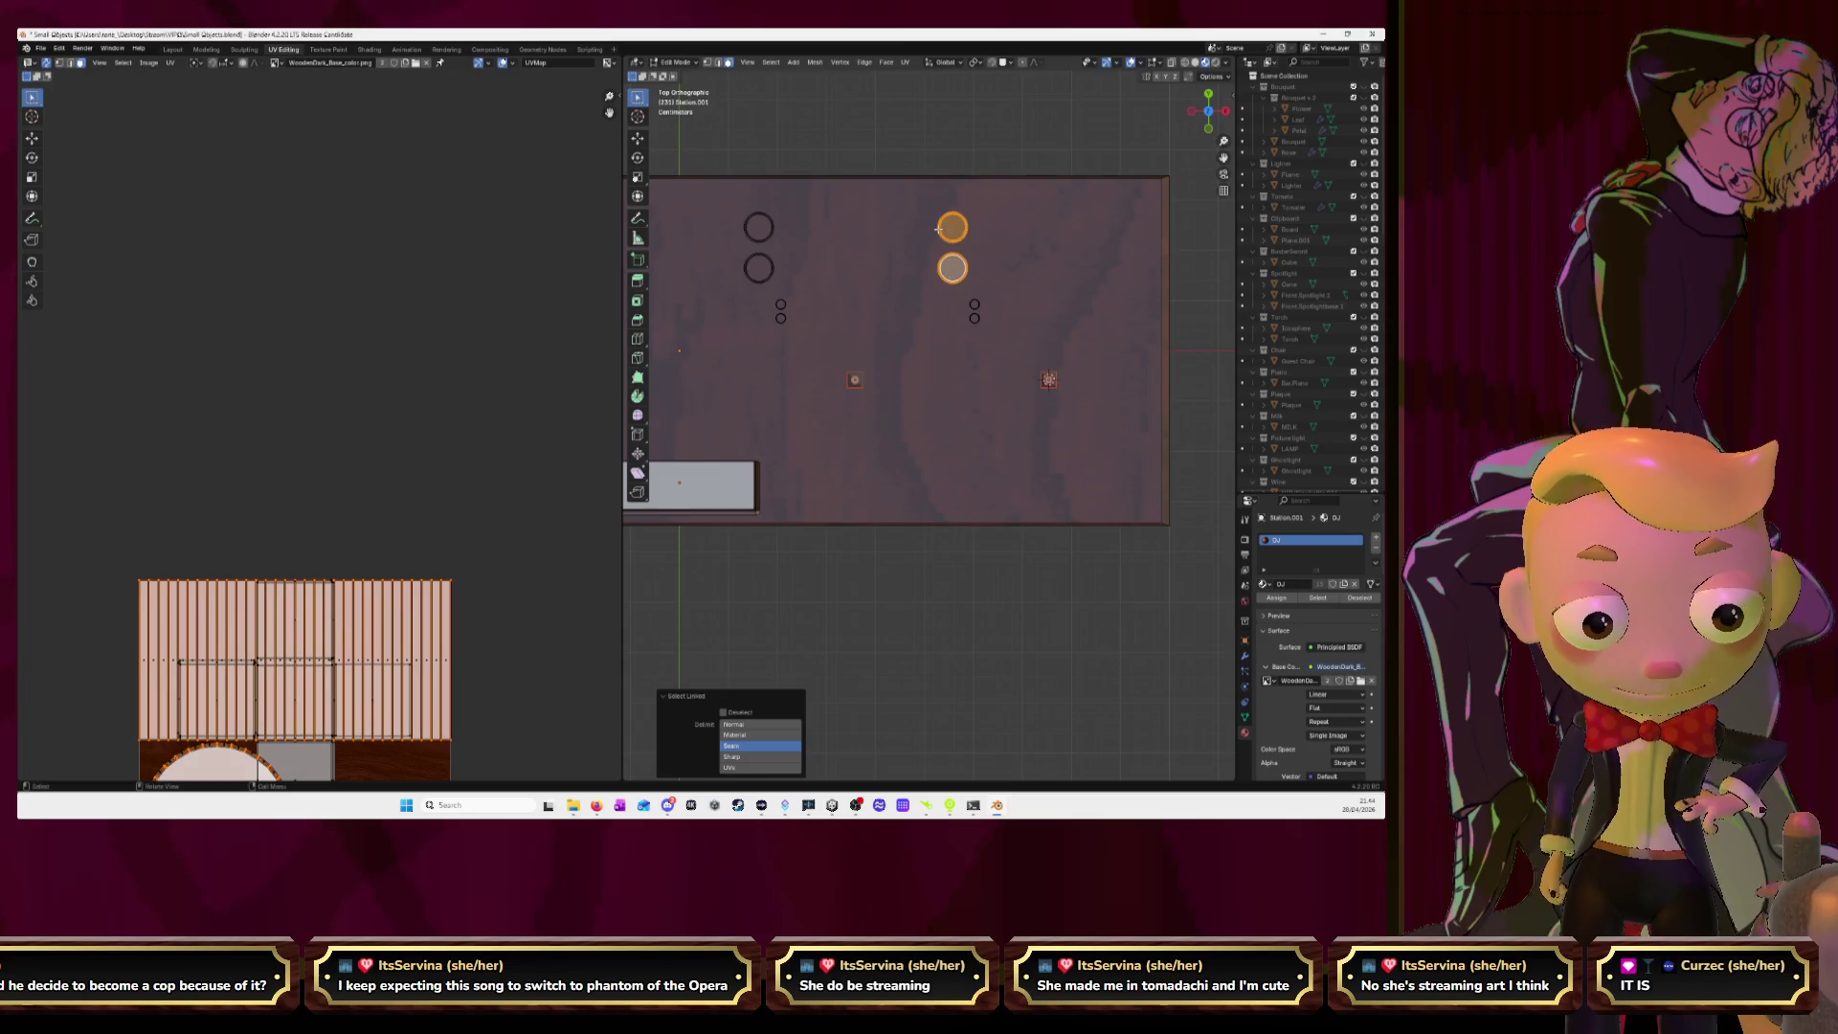
{"action": "key", "text": "l"}
{"action": "key", "text": "l"}
{"action": "scroll", "coordinate": [789, 280], "scroll_direction": "down", "scroll_amount": 3}
{"action": "key", "text": "l"}
{"action": "key", "text": "l"}
Add the last ring from the remaining column, then tilt into a perspective view of the board.
{"action": "middle_click_drag", "start_coordinate": [717, 323], "coordinate": [878, 335], "text": "shift"}
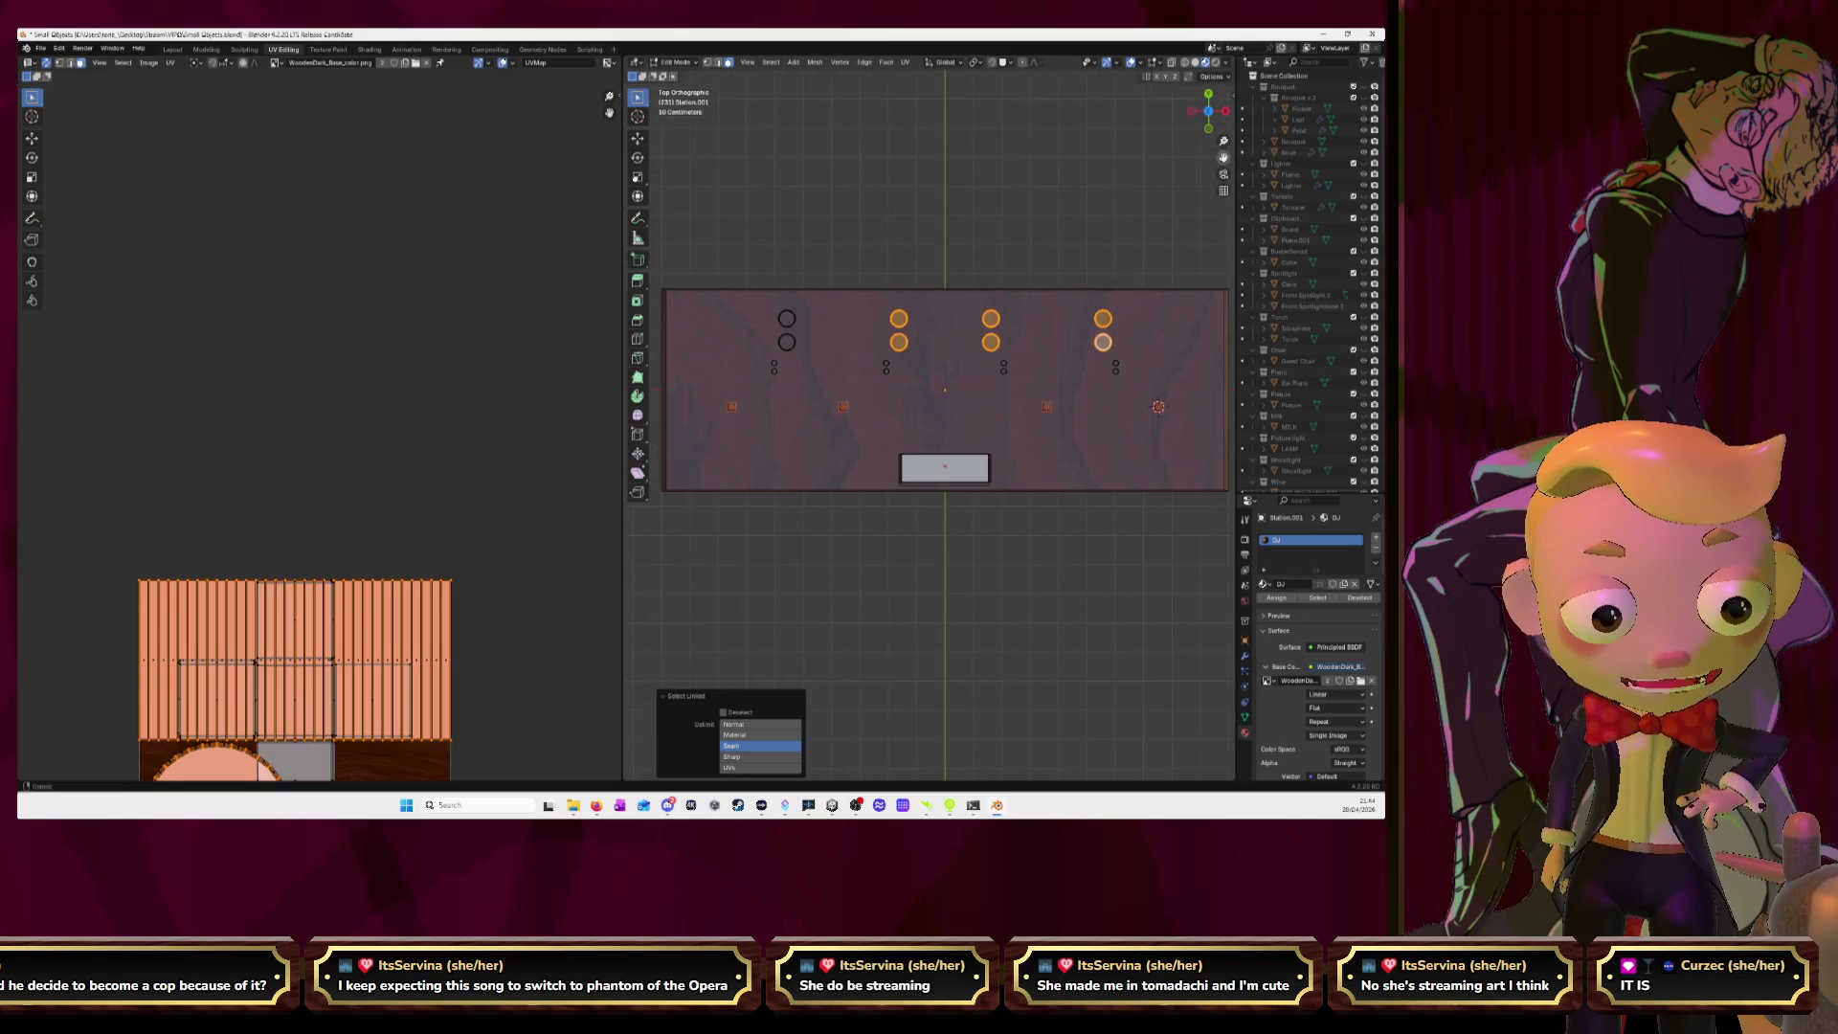
{"action": "key", "text": "l"}
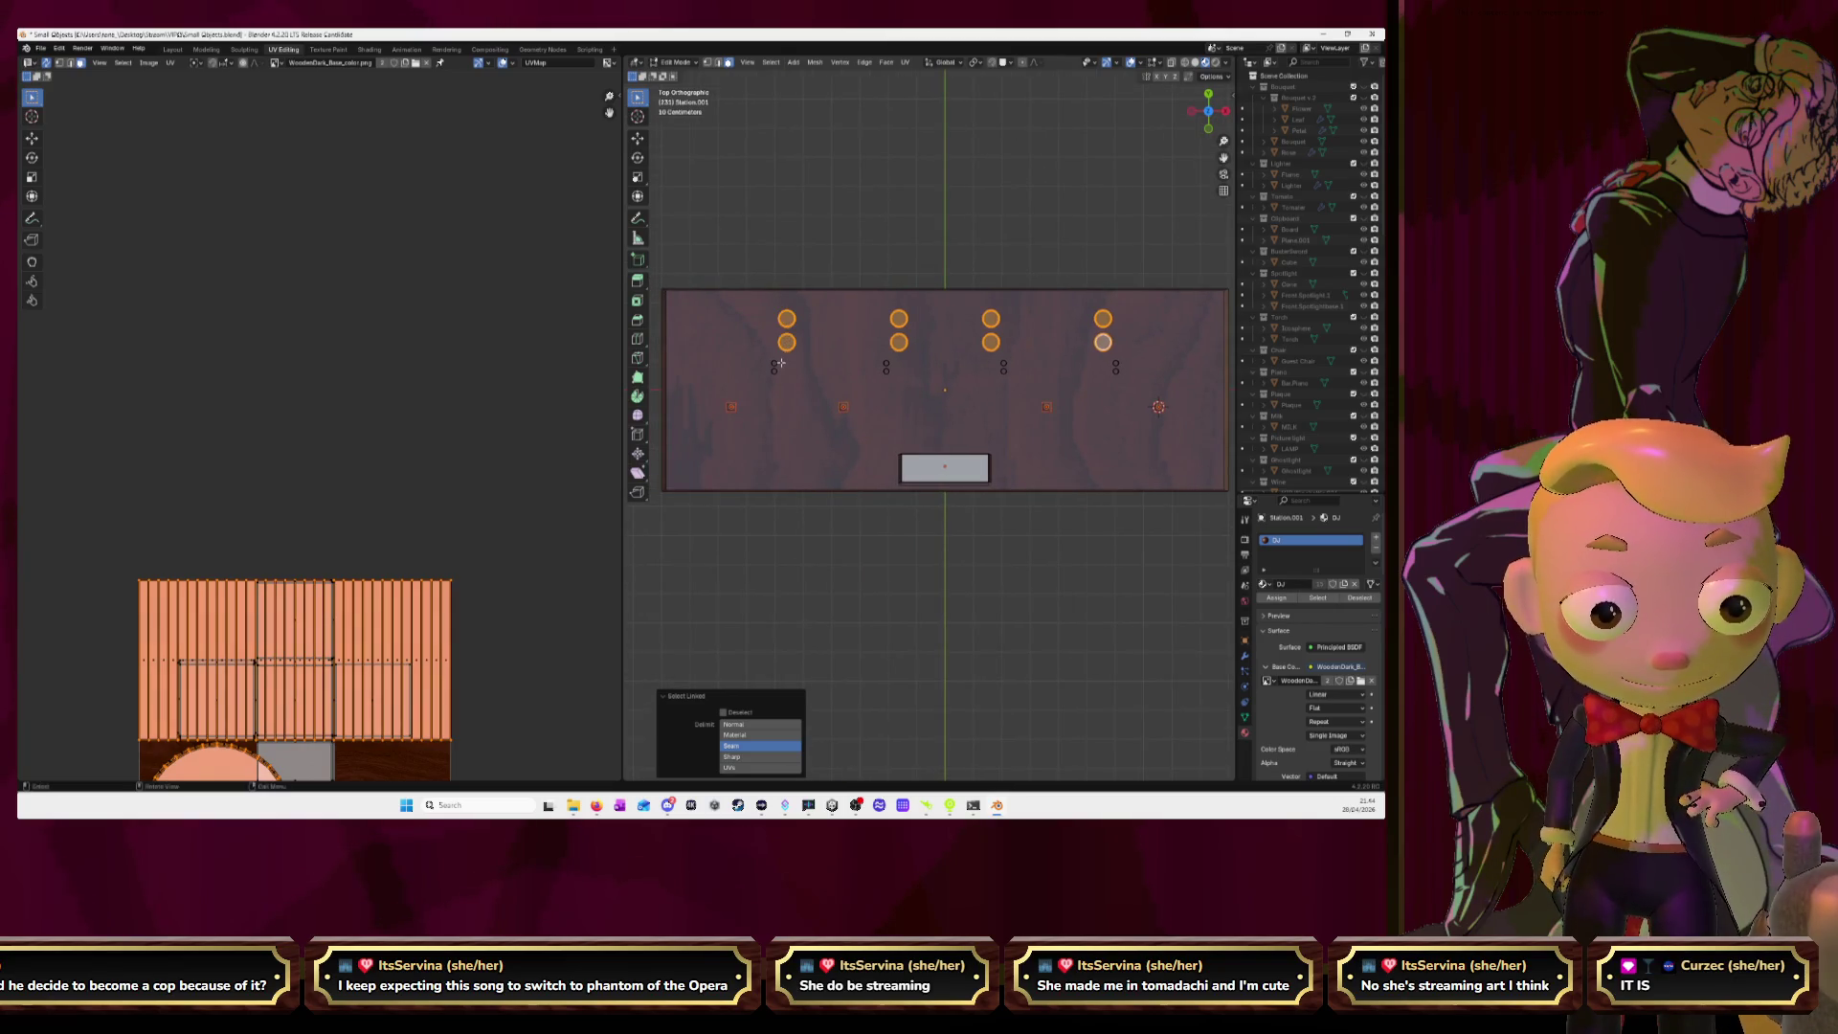
{"action": "middle_click_drag", "start_coordinate": [851, 360], "coordinate": [944, 413]}
{"action": "scroll", "coordinate": [933, 403], "scroll_direction": "up", "scroll_amount": 5}
{"action": "scroll", "coordinate": [934, 403], "scroll_direction": "down", "scroll_amount": 8}
{"action": "scroll", "coordinate": [933, 403], "scroll_direction": "up", "scroll_amount": 3}
{"action": "scroll", "coordinate": [944, 413], "scroll_direction": "up", "scroll_amount": 3}
{"action": "scroll", "coordinate": [944, 414], "scroll_direction": "up", "scroll_amount": 4}
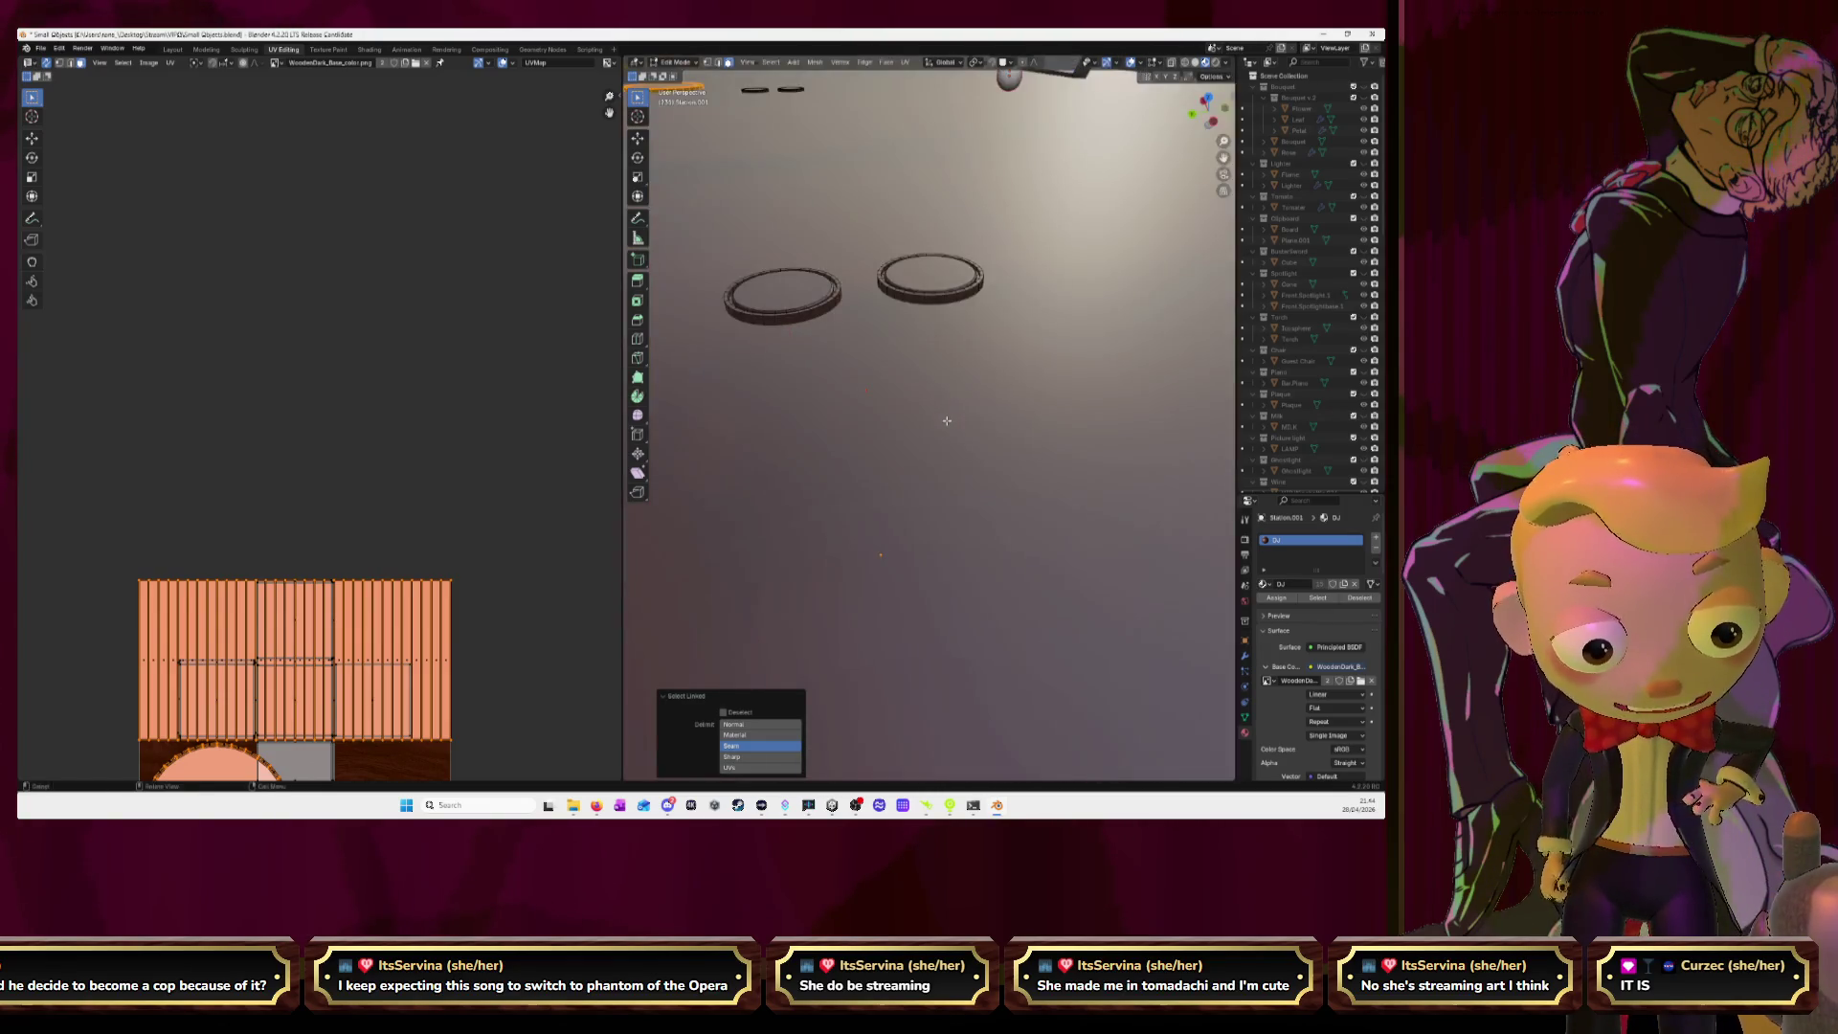
Add the small circles to the ring selection and turn the view to face the table's front.
{"action": "scroll", "coordinate": [947, 418], "scroll_direction": "down", "scroll_amount": 6}
{"action": "middle_click_drag", "start_coordinate": [966, 414], "coordinate": [848, 522]}
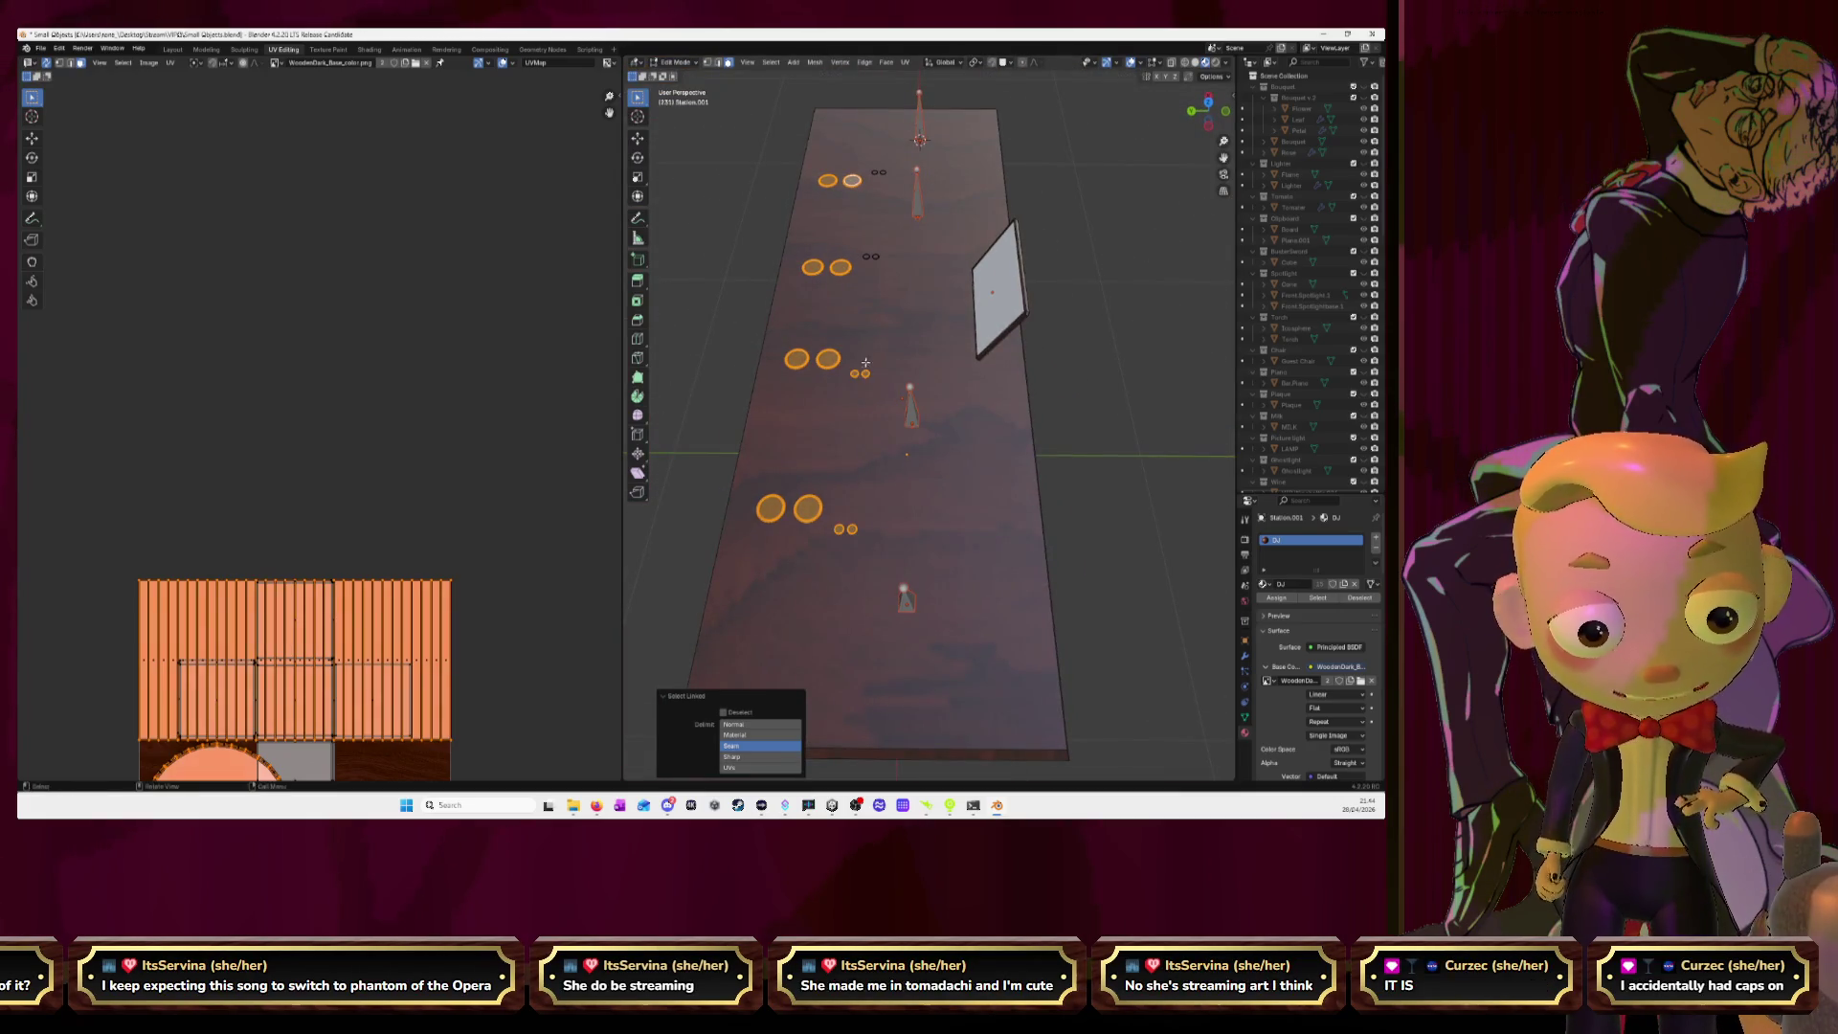
{"action": "key", "text": "l"}
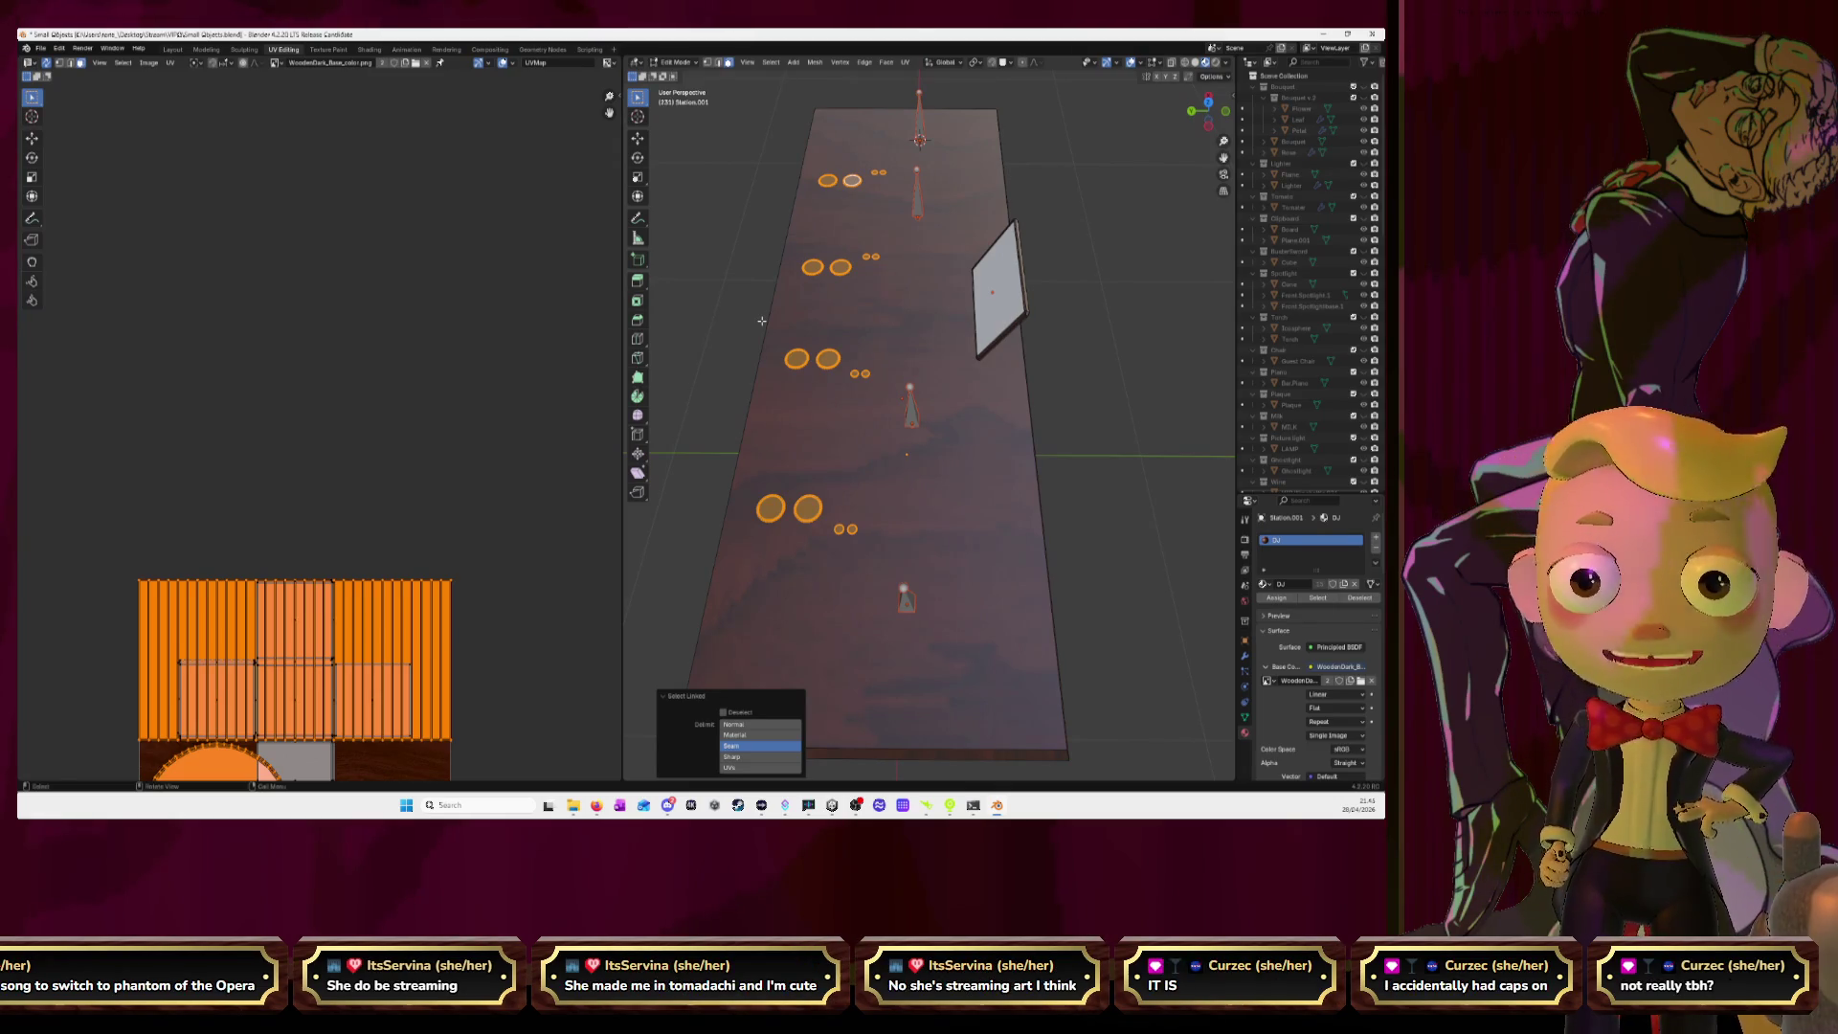
{"action": "scroll", "coordinate": [549, 377], "scroll_direction": "down", "scroll_amount": 3}
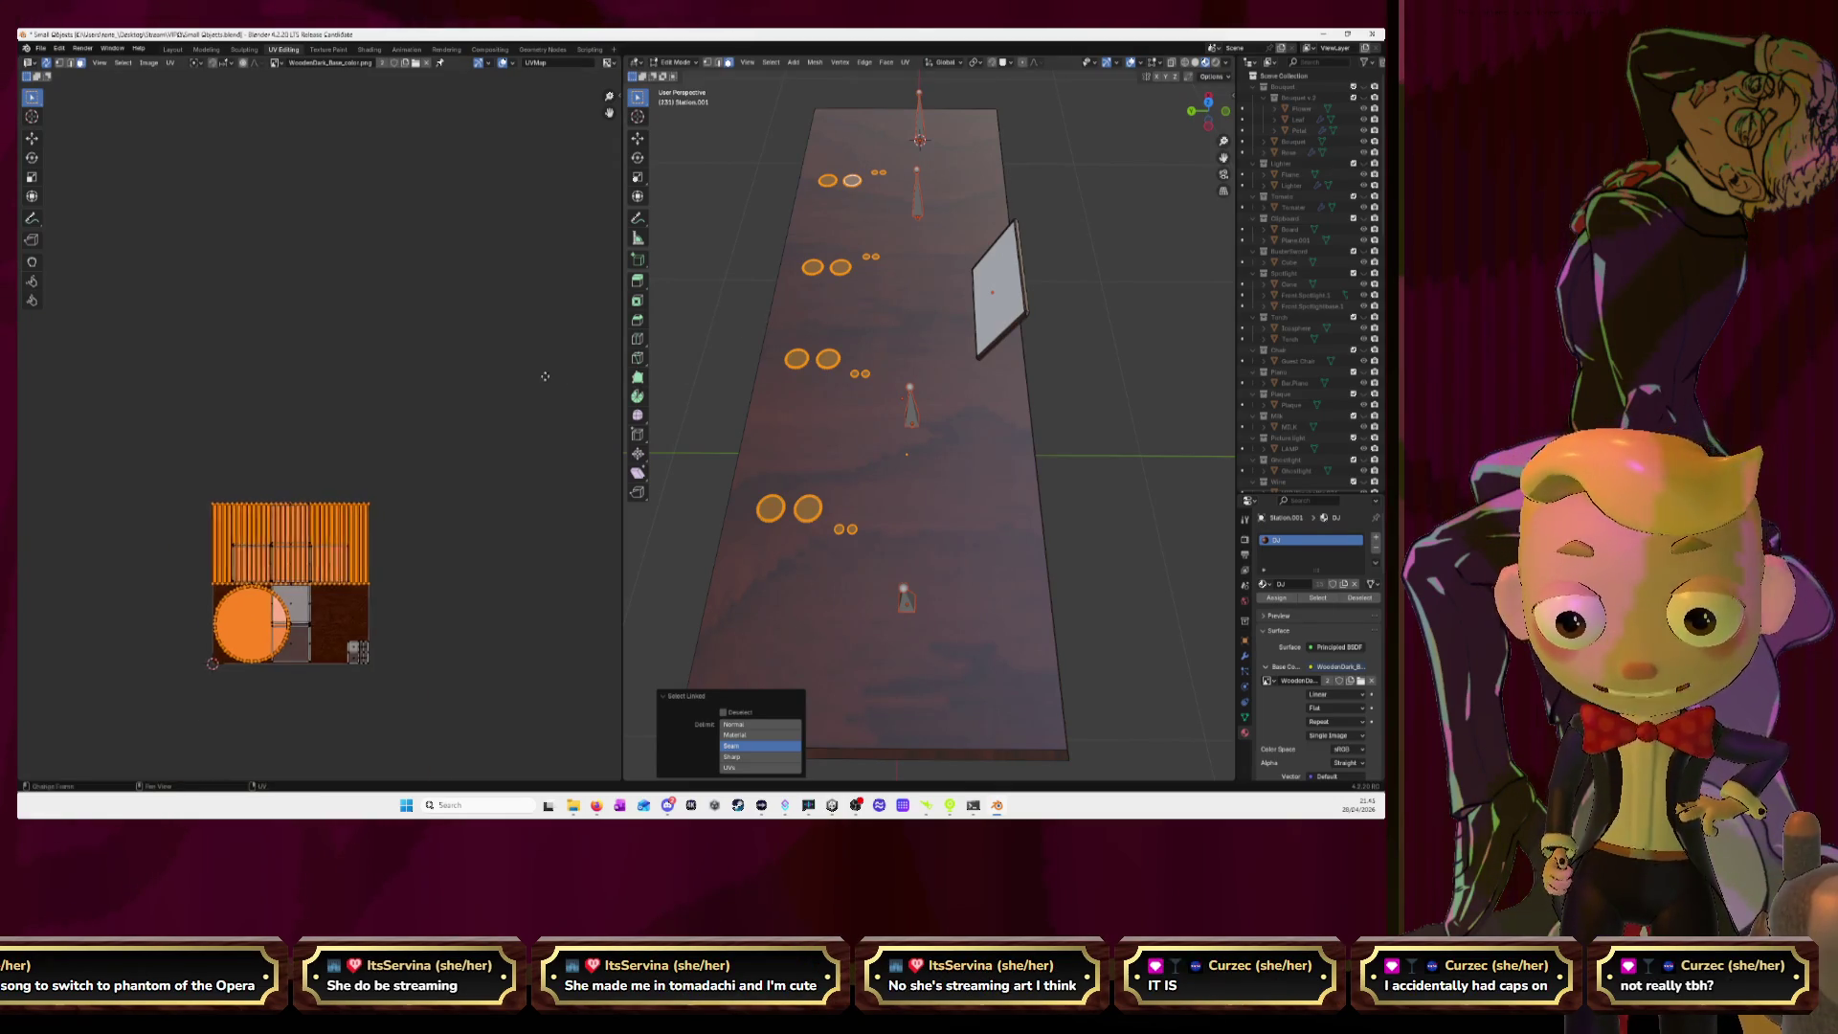
{"action": "middle_click_drag", "start_coordinate": [546, 357], "coordinate": [527, 326]}
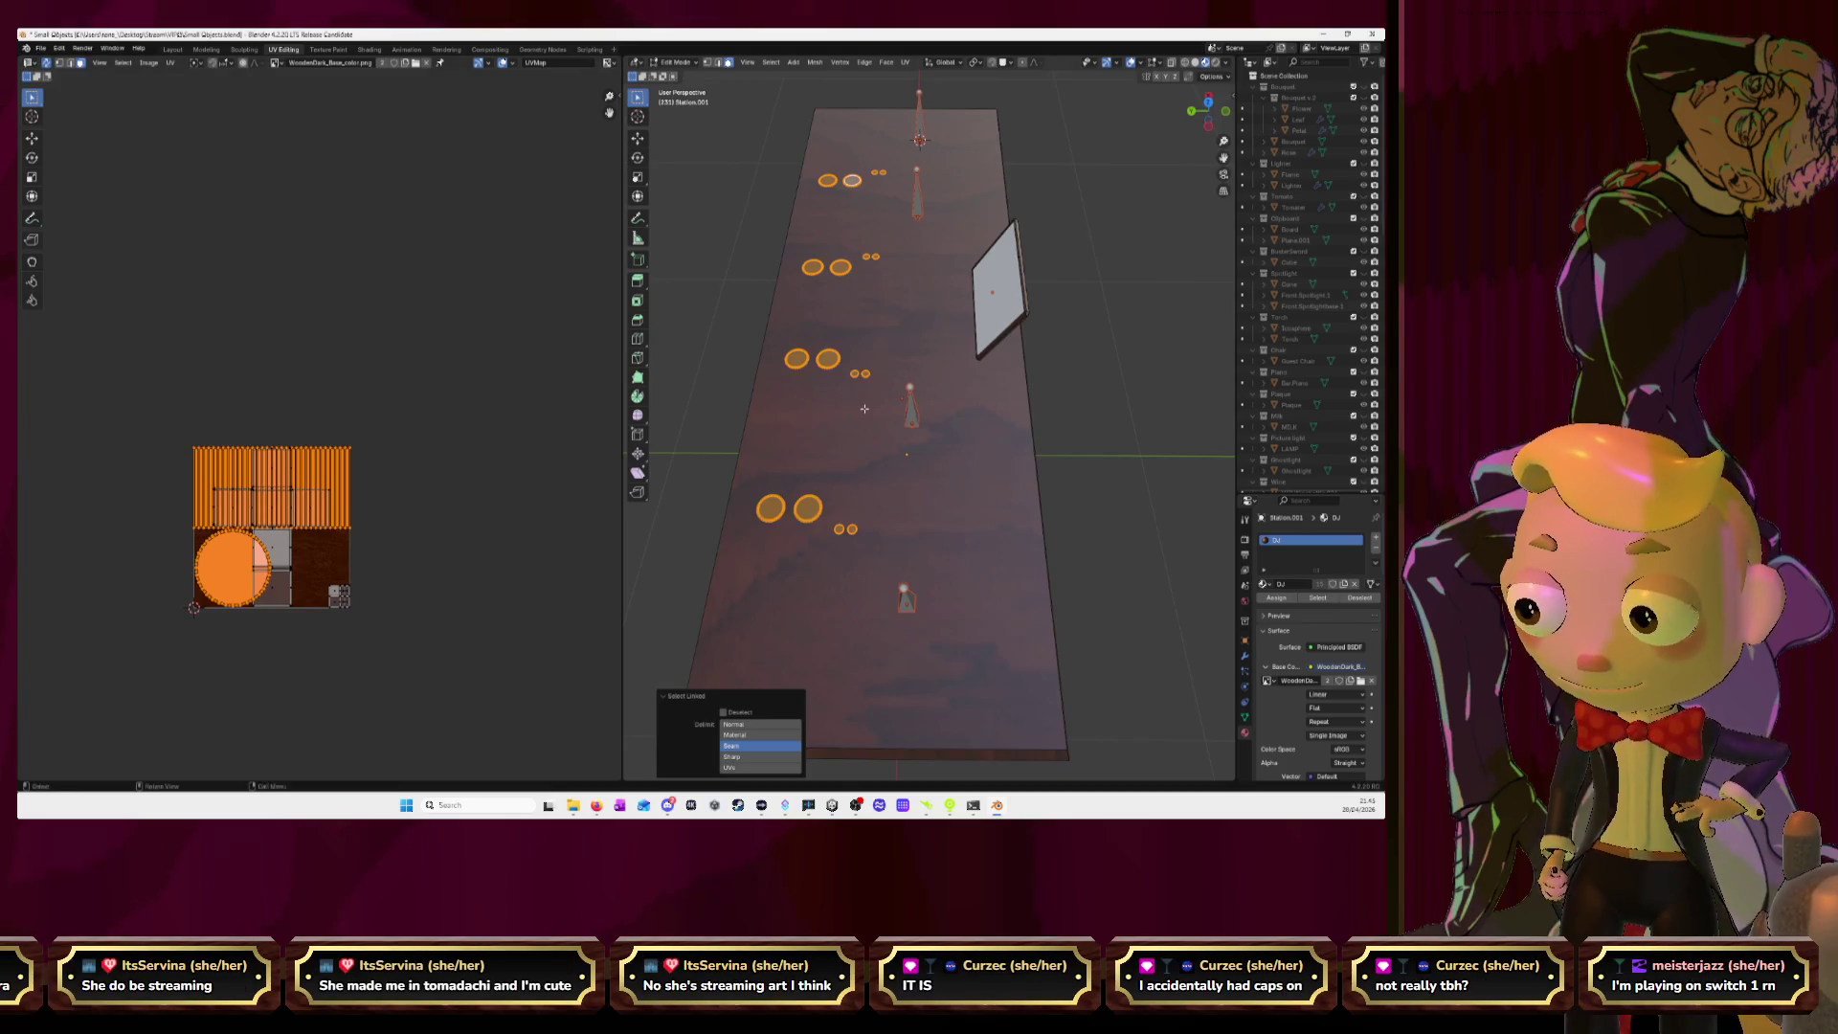
{"action": "right_click", "coordinate": [991, 458]}
{"action": "mouse_move", "coordinate": [986, 450]}
{"action": "middle_mouse_down"}
{"action": "mouse_move", "coordinate": [888, 437]}
{"action": "mouse_move", "coordinate": [890, 478]}
{"action": "middle_mouse_up"}
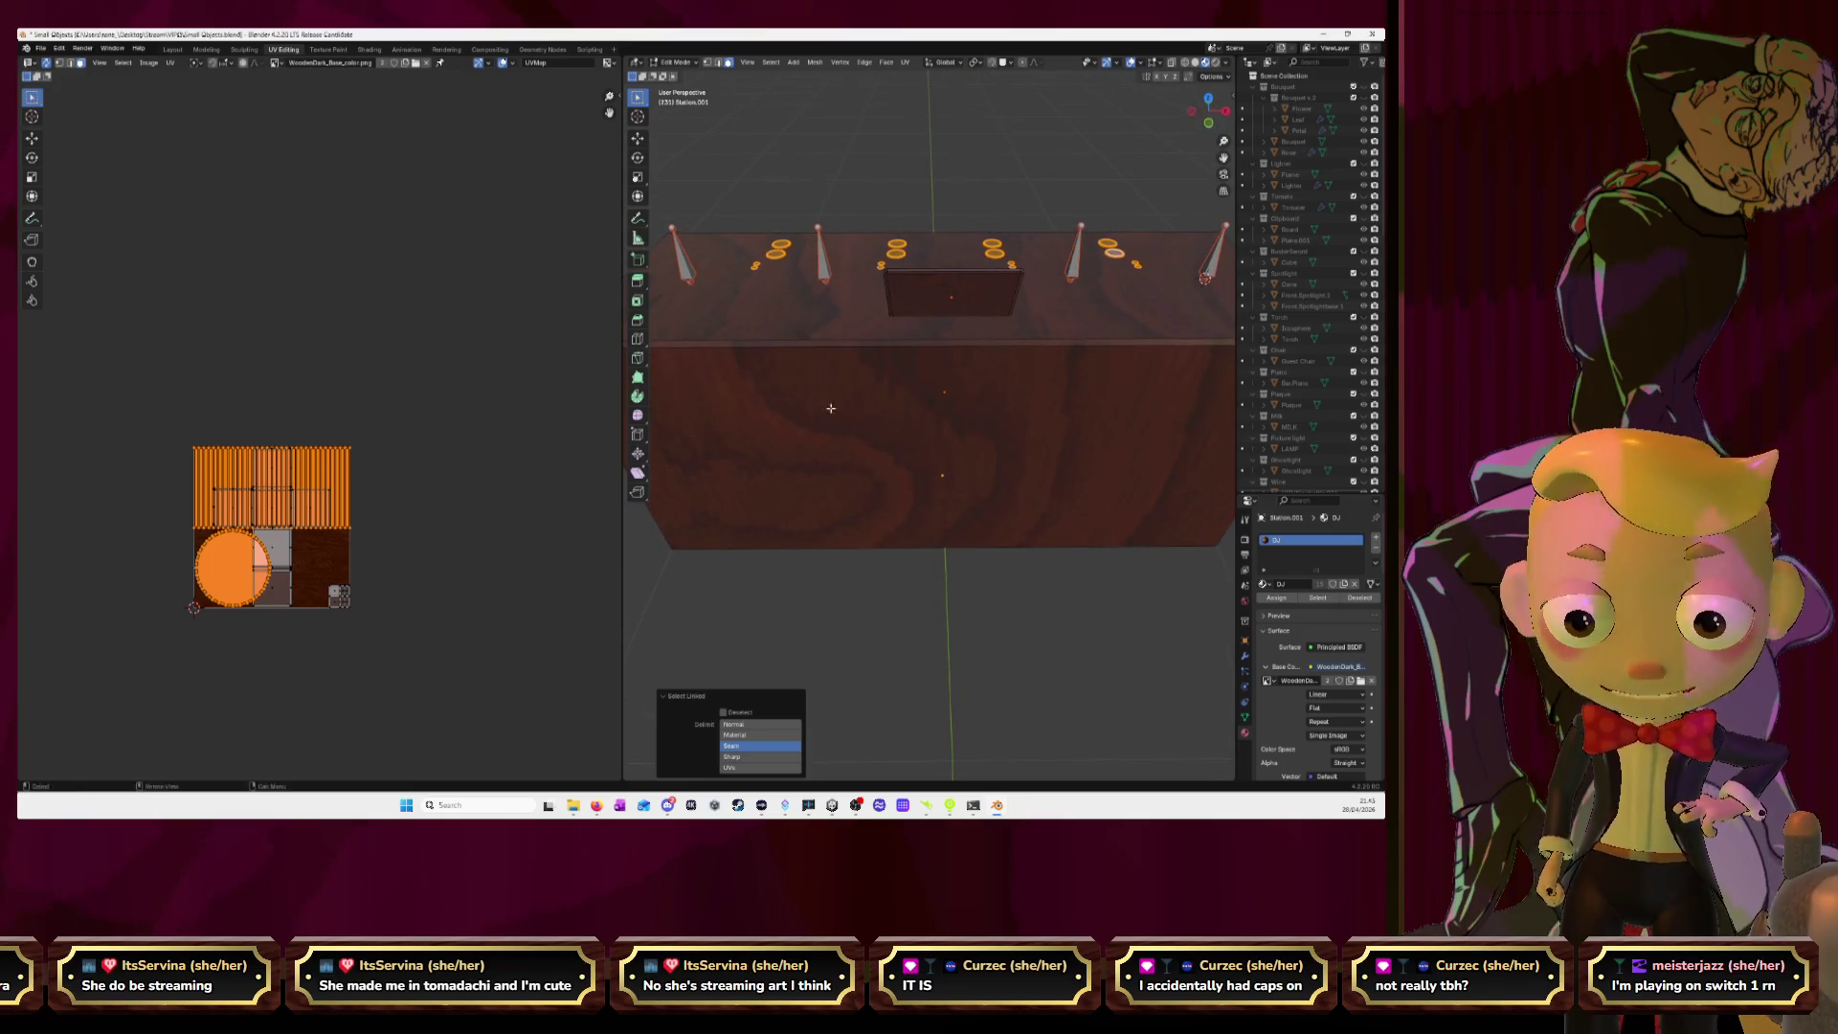
Unwrap the selected knobs and small parts and move the new islands above the wood texture.
{"action": "key", "text": "u"}
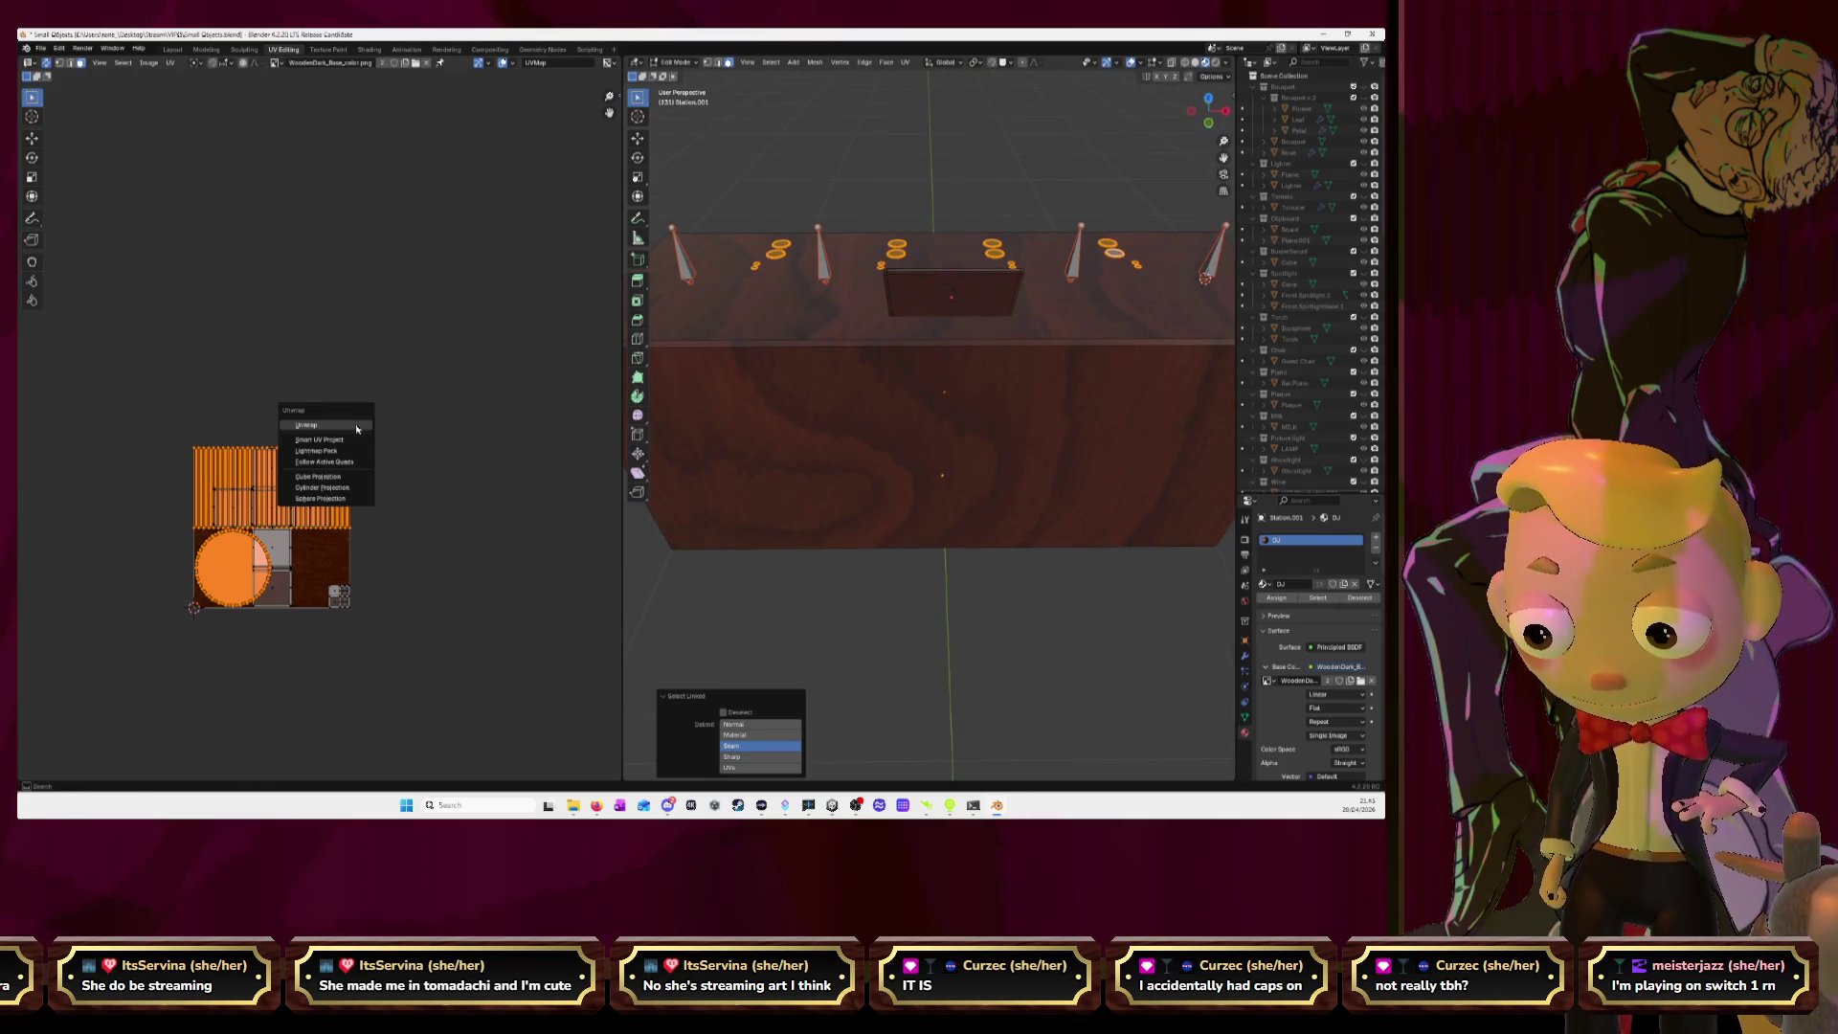
{"action": "left_click", "coordinate": [356, 428]}
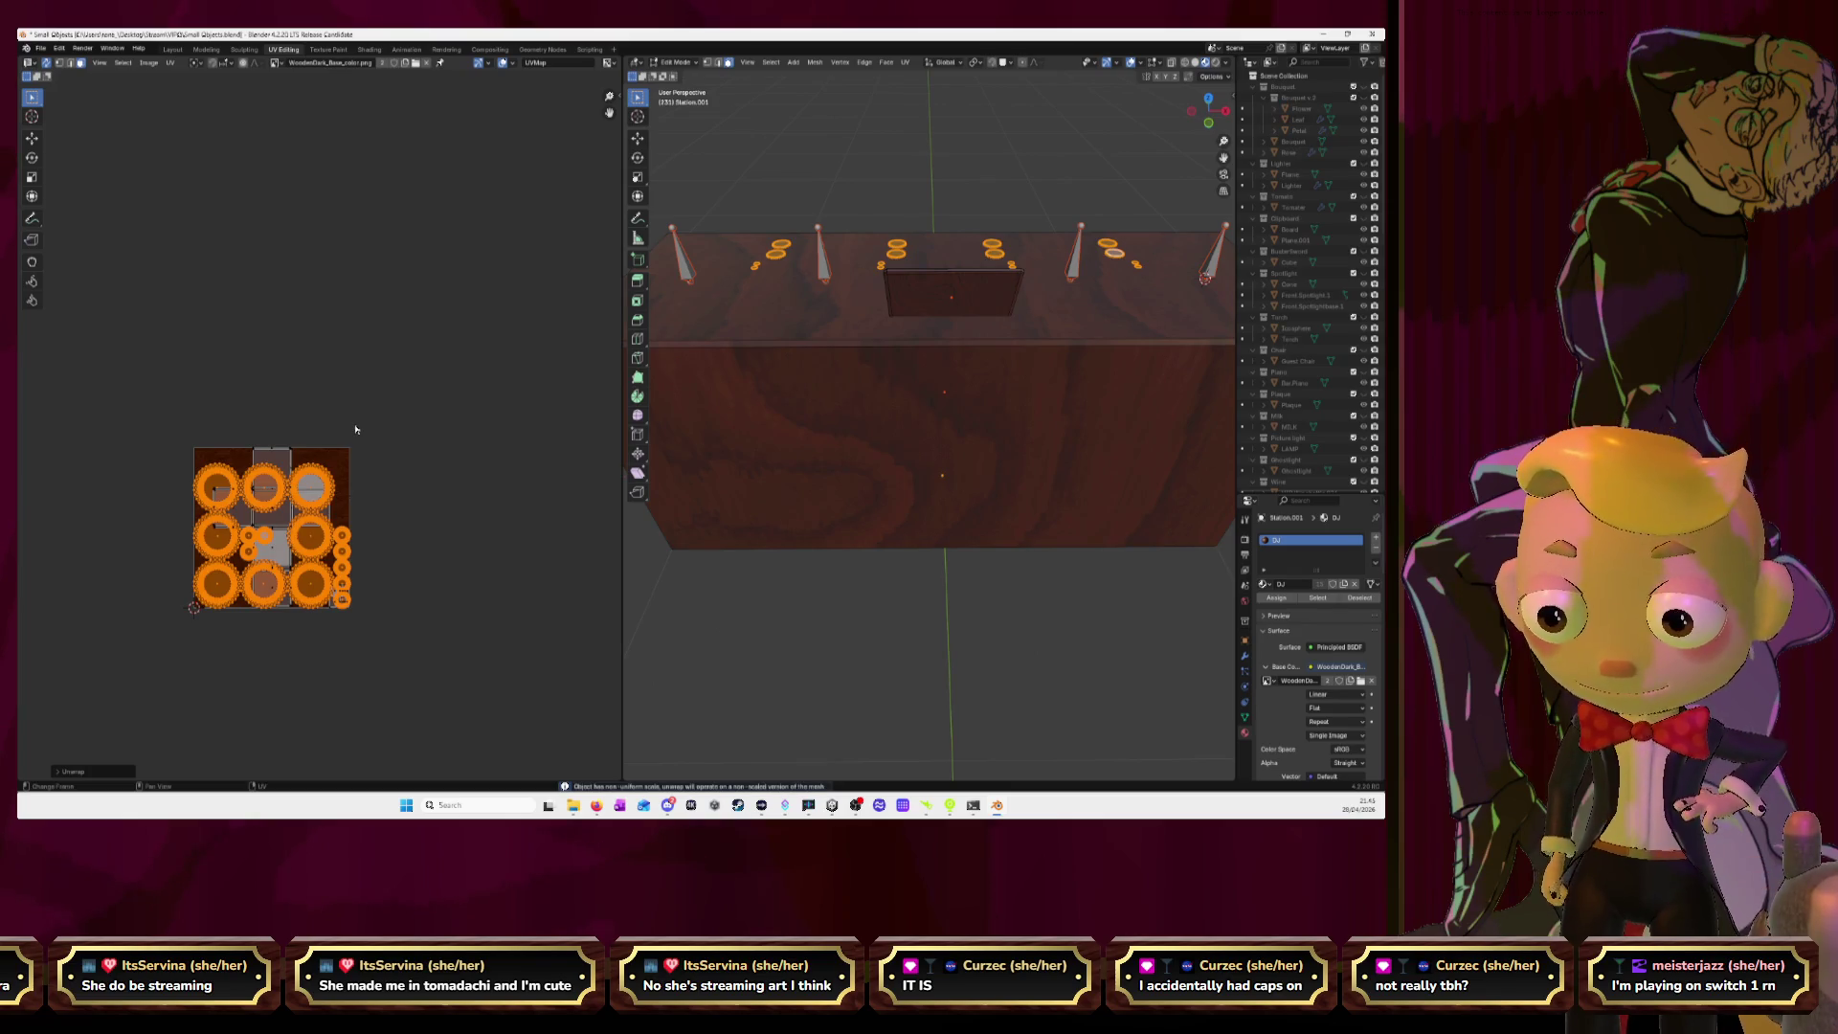
{"action": "key", "text": "g"}
{"action": "left_click", "coordinate": [370, 341]}
Zoom in on the moved islands, deselect all, and pick up one small ring island to move.
{"action": "middle_click_drag", "start_coordinate": [312, 335], "coordinate": [339, 350]}
{"action": "scroll", "coordinate": [339, 350], "scroll_direction": "up", "scroll_amount": 2}
{"action": "scroll", "coordinate": [364, 393], "scroll_direction": "up", "scroll_amount": 1}
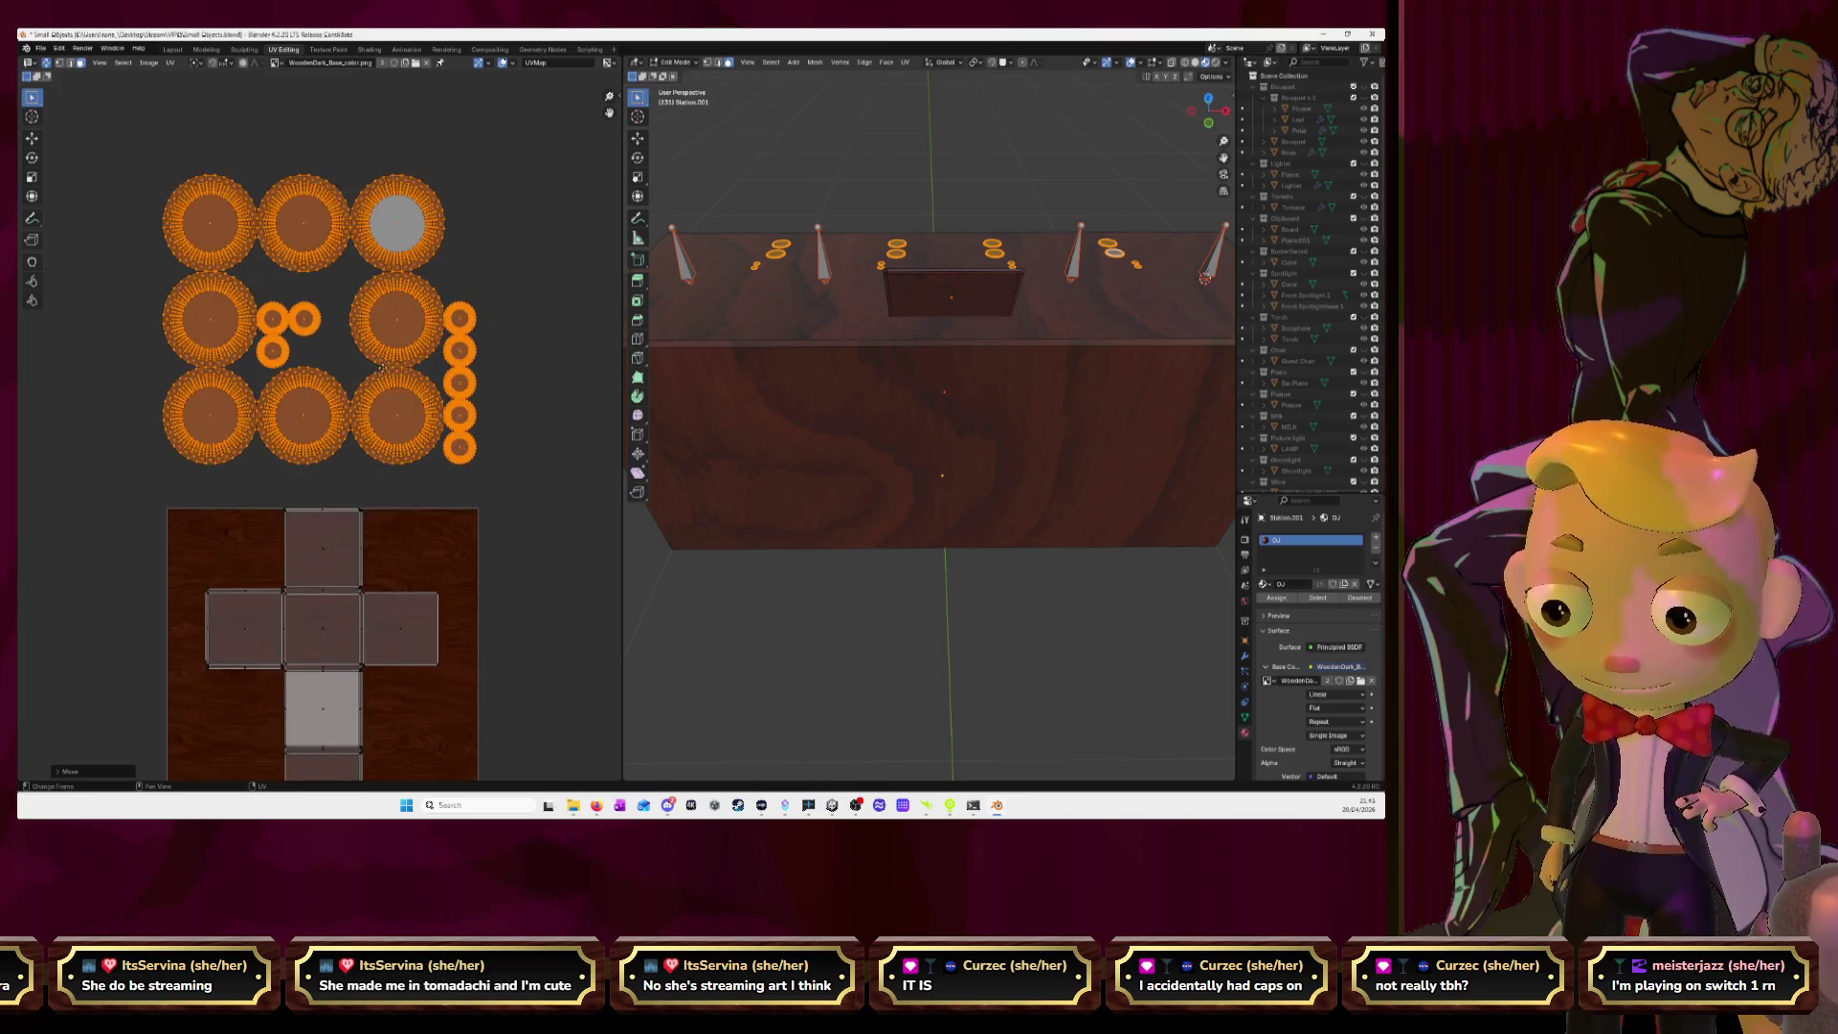
{"action": "scroll", "coordinate": [403, 467], "scroll_direction": "up", "scroll_amount": 2}
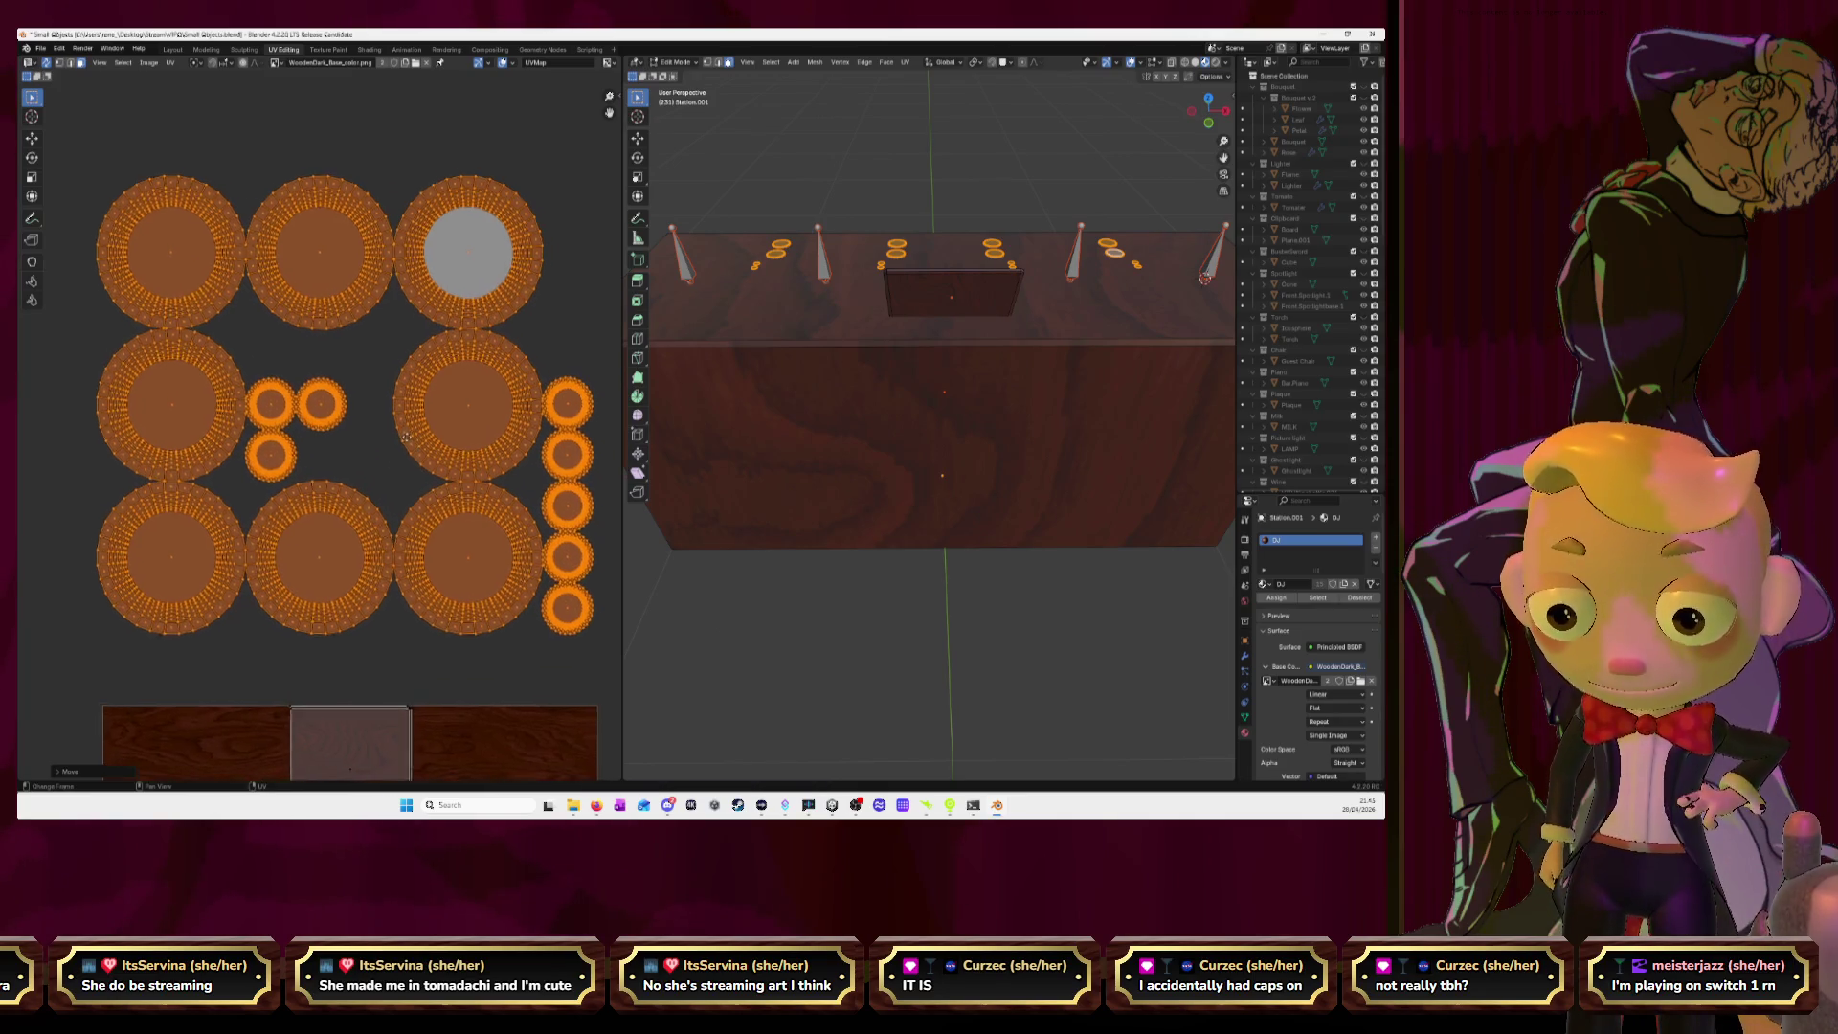
{"action": "left_click", "coordinate": [542, 327]}
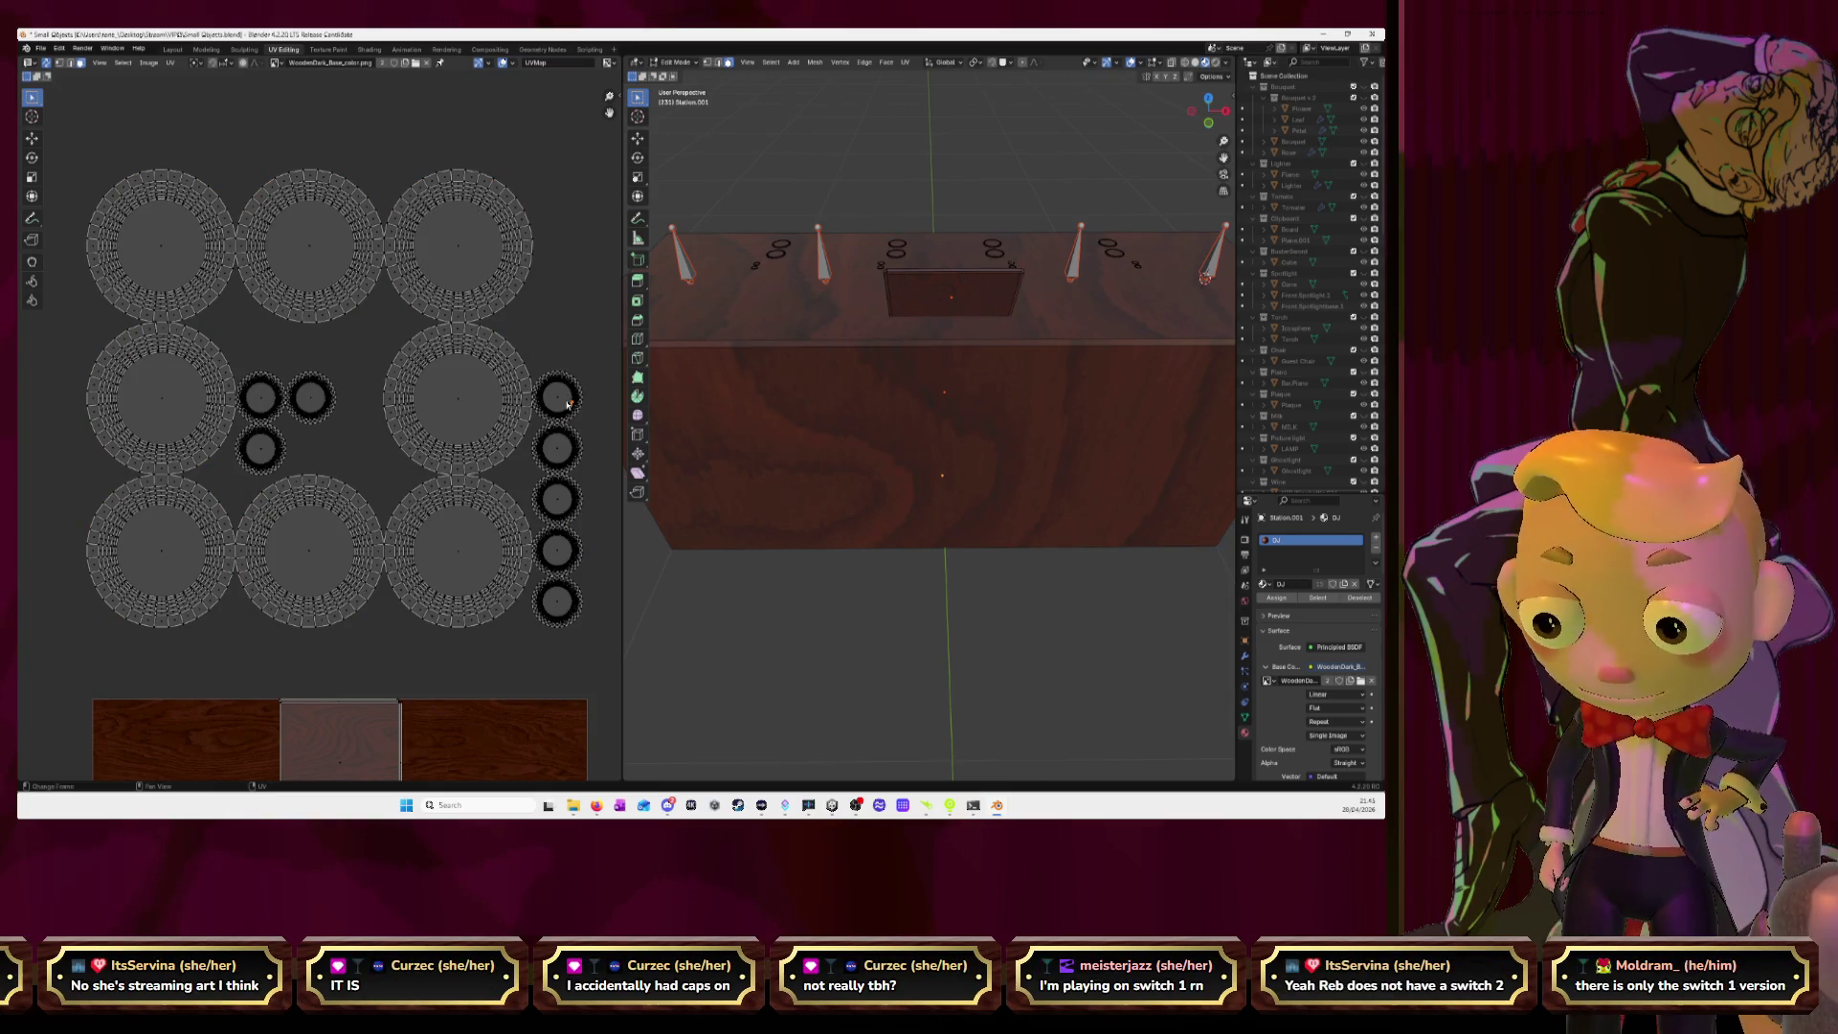
{"action": "key", "text": "l"}
{"action": "key", "text": "g"}
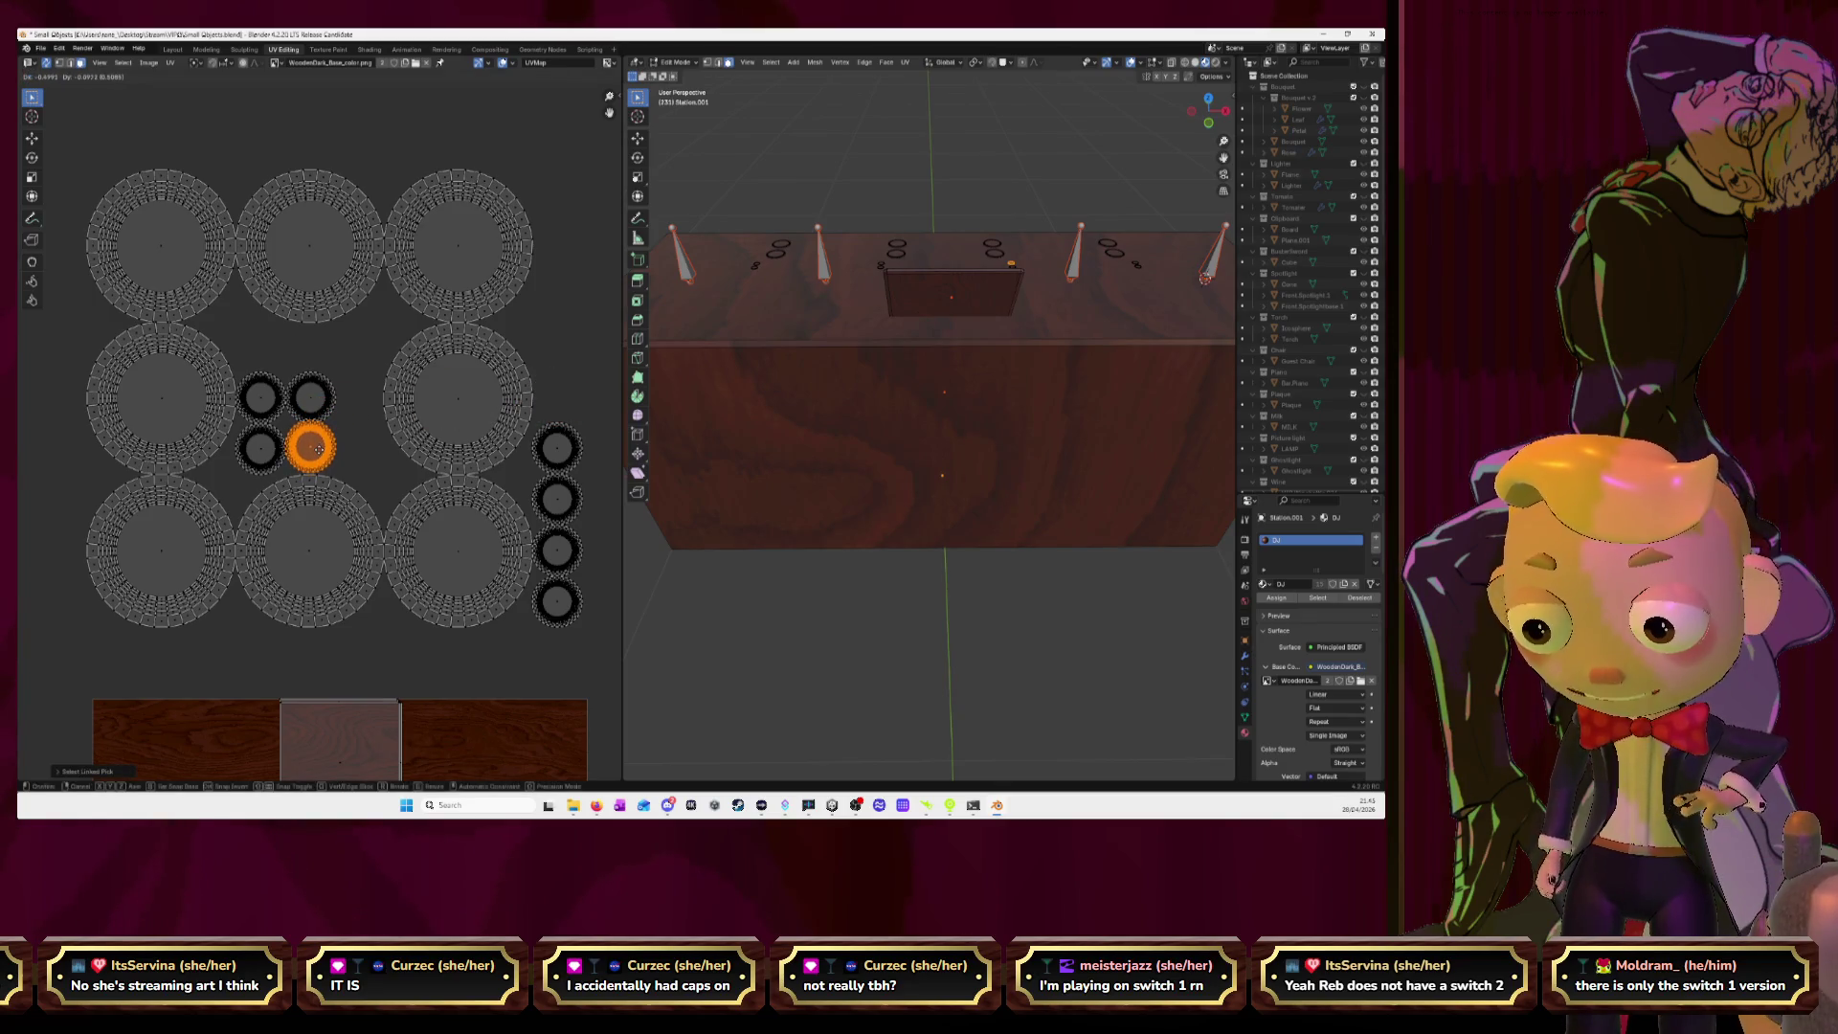
Move five small ring islands from the right column, one by one, into a cluster in the central gap.
{"action": "left_click", "coordinate": [320, 451]}
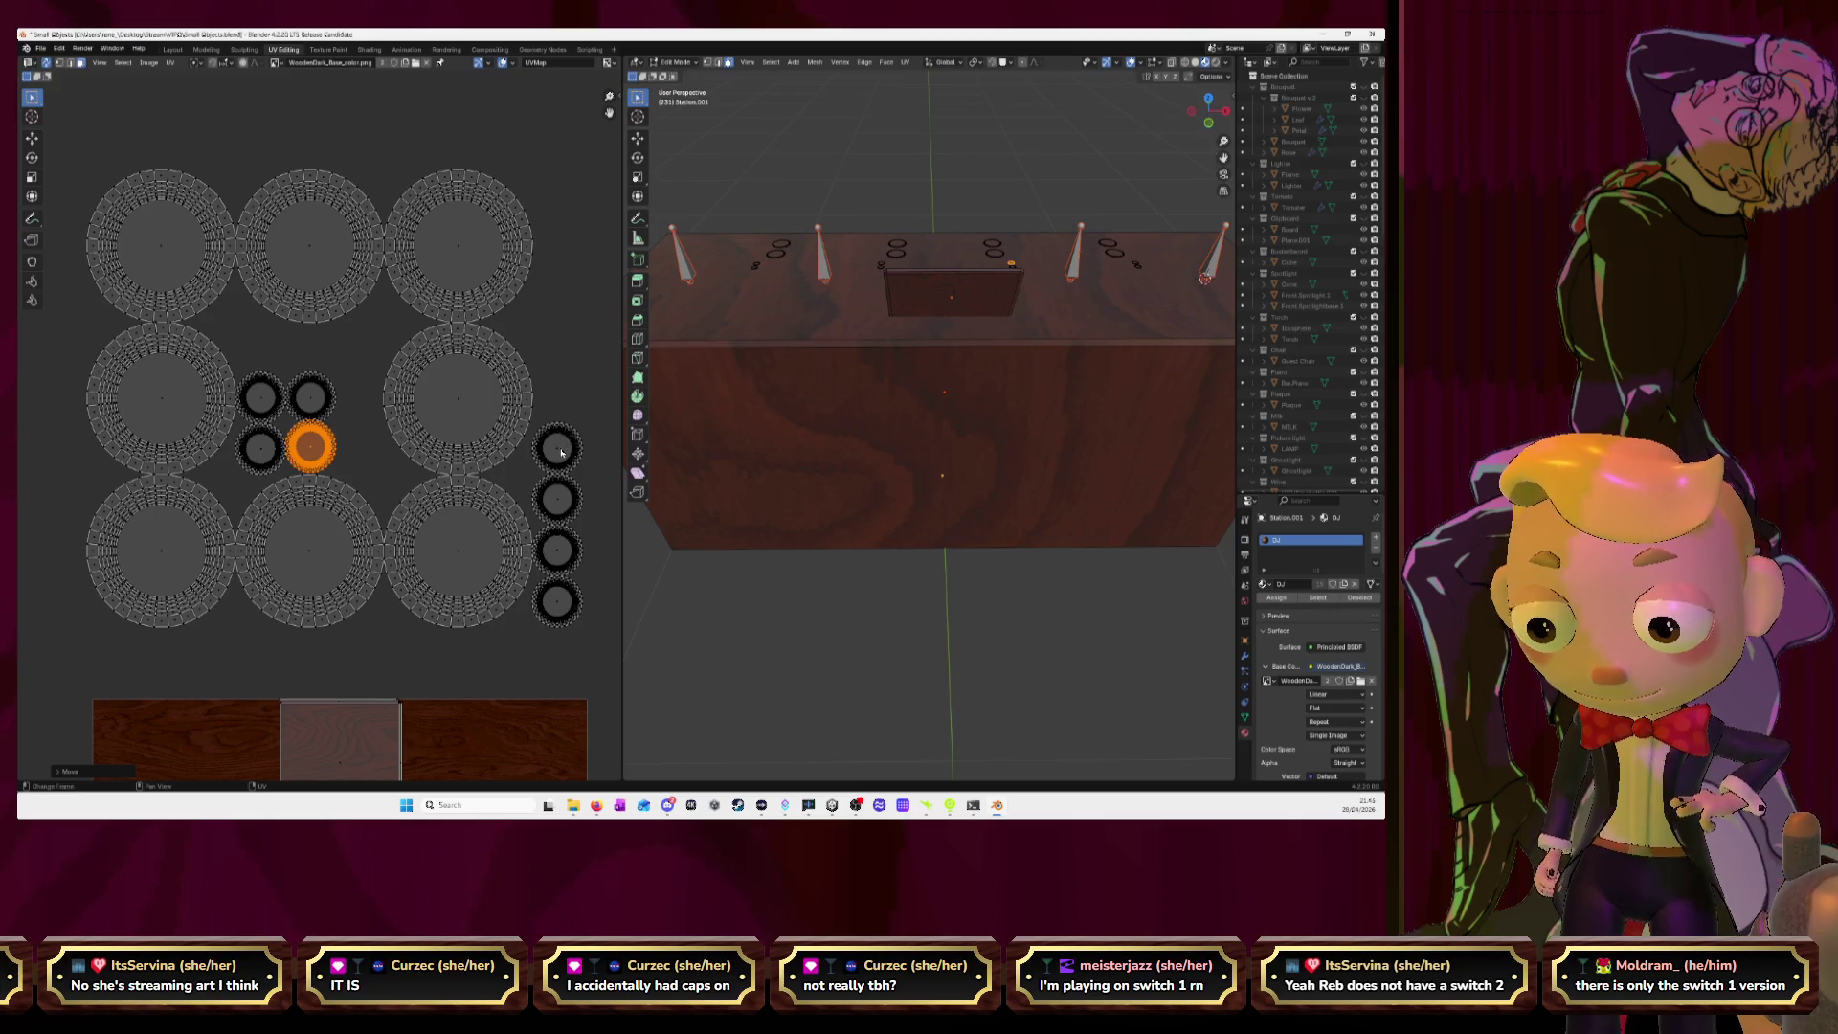
{"action": "key", "text": "l"}
{"action": "key", "text": "g"}
{"action": "left_click", "coordinate": [365, 447]}
{"action": "key", "text": "l"}
{"action": "key", "text": "g"}
{"action": "left_click", "coordinate": [361, 393]}
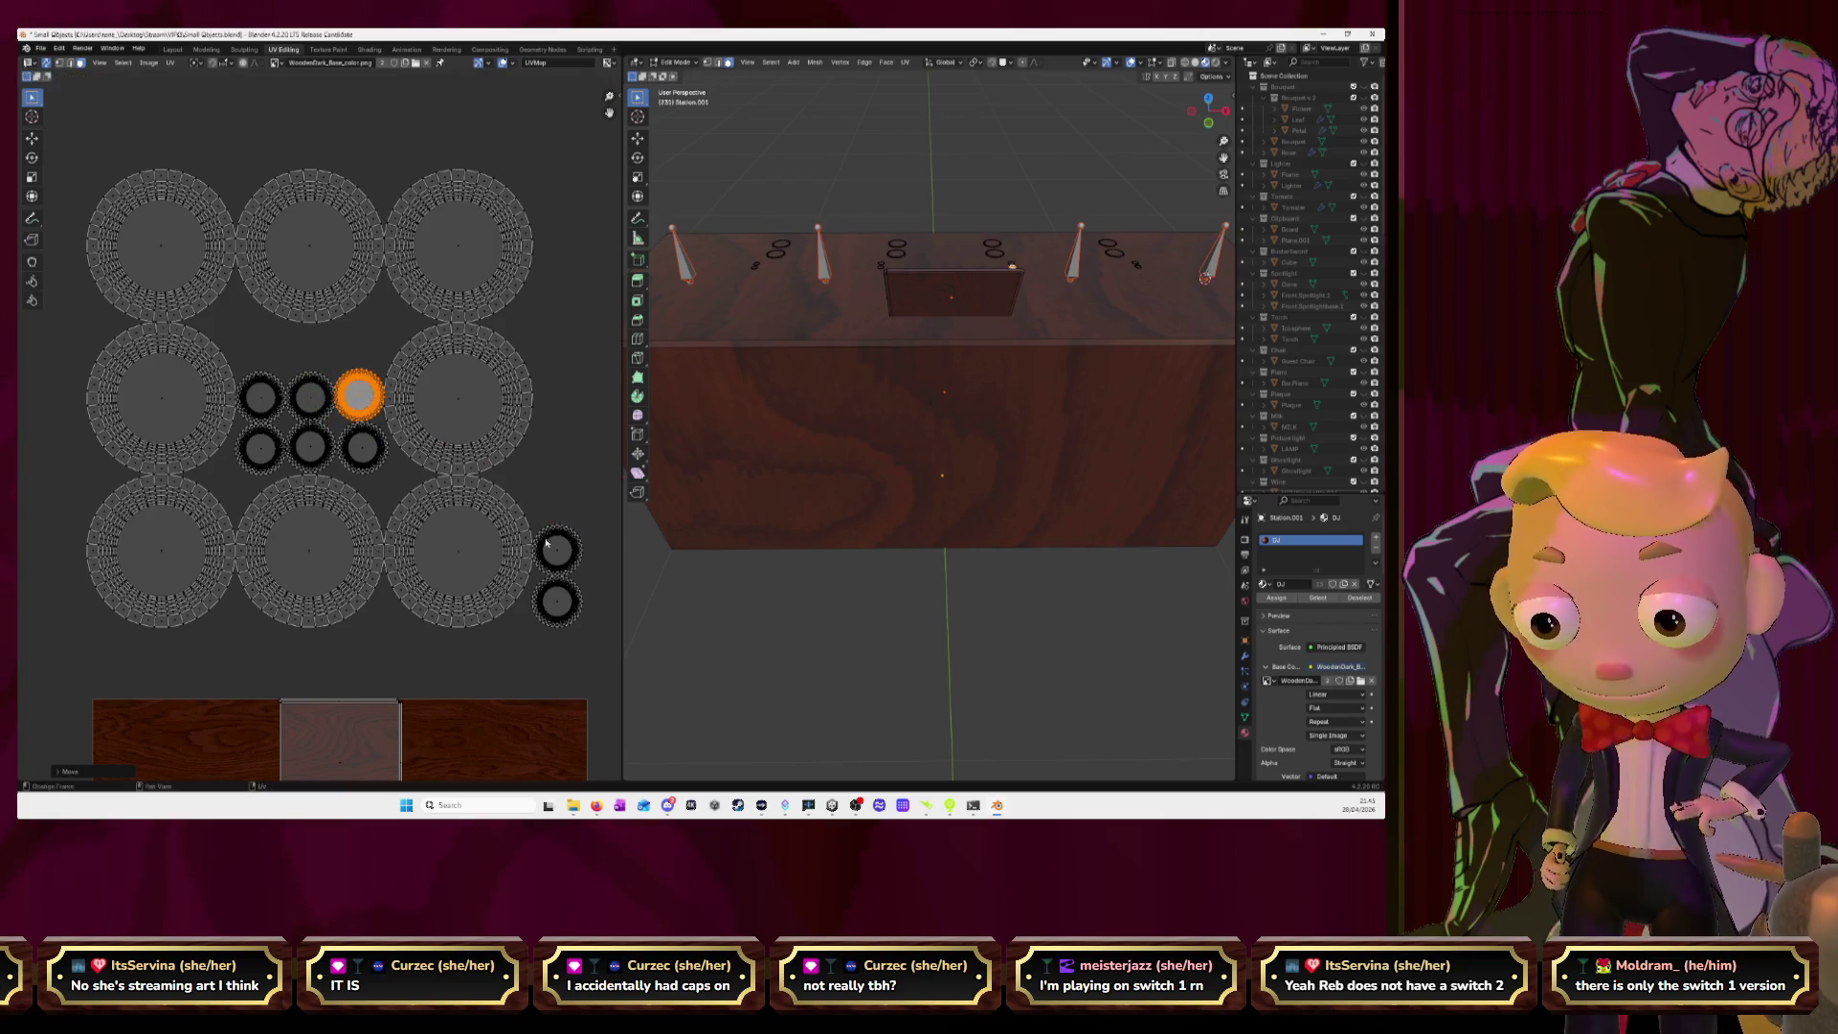
{"action": "key", "text": "l"}
{"action": "key", "text": "g"}
{"action": "left_click", "coordinate": [363, 342]}
{"action": "key", "text": "l"}
{"action": "key", "text": "g"}
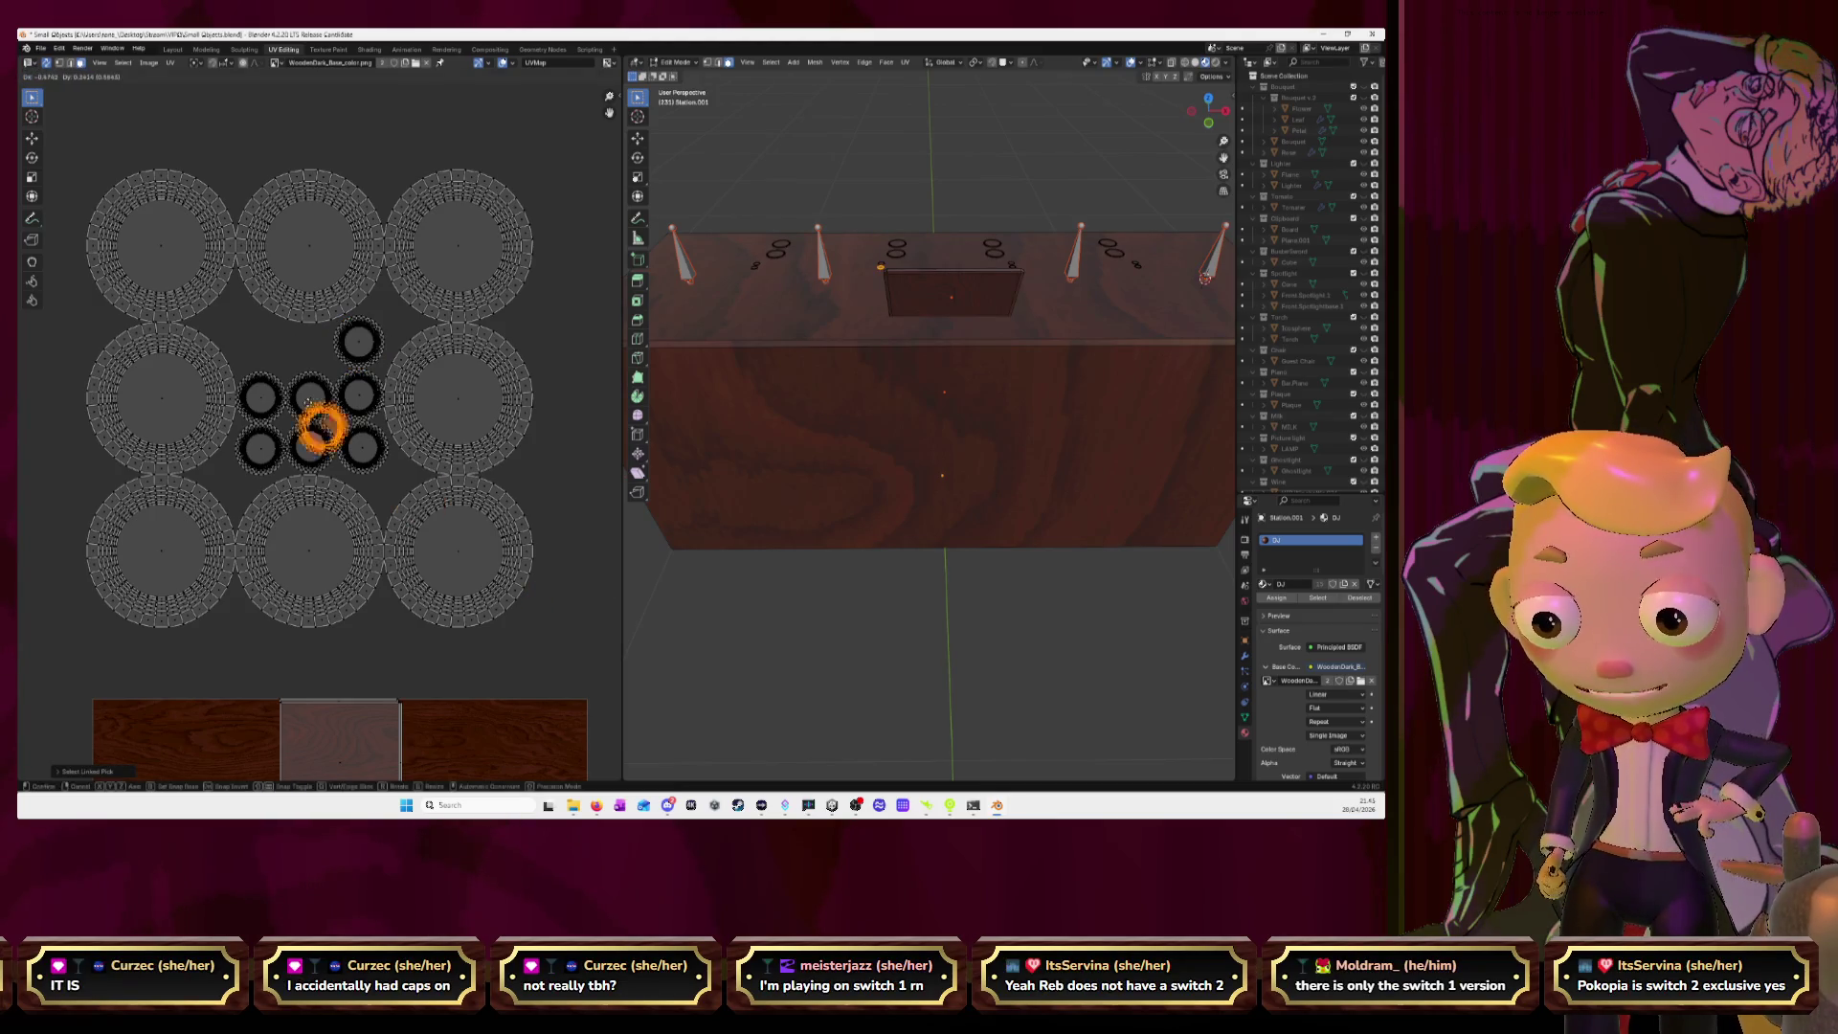
{"action": "left_click", "coordinate": [309, 347]}
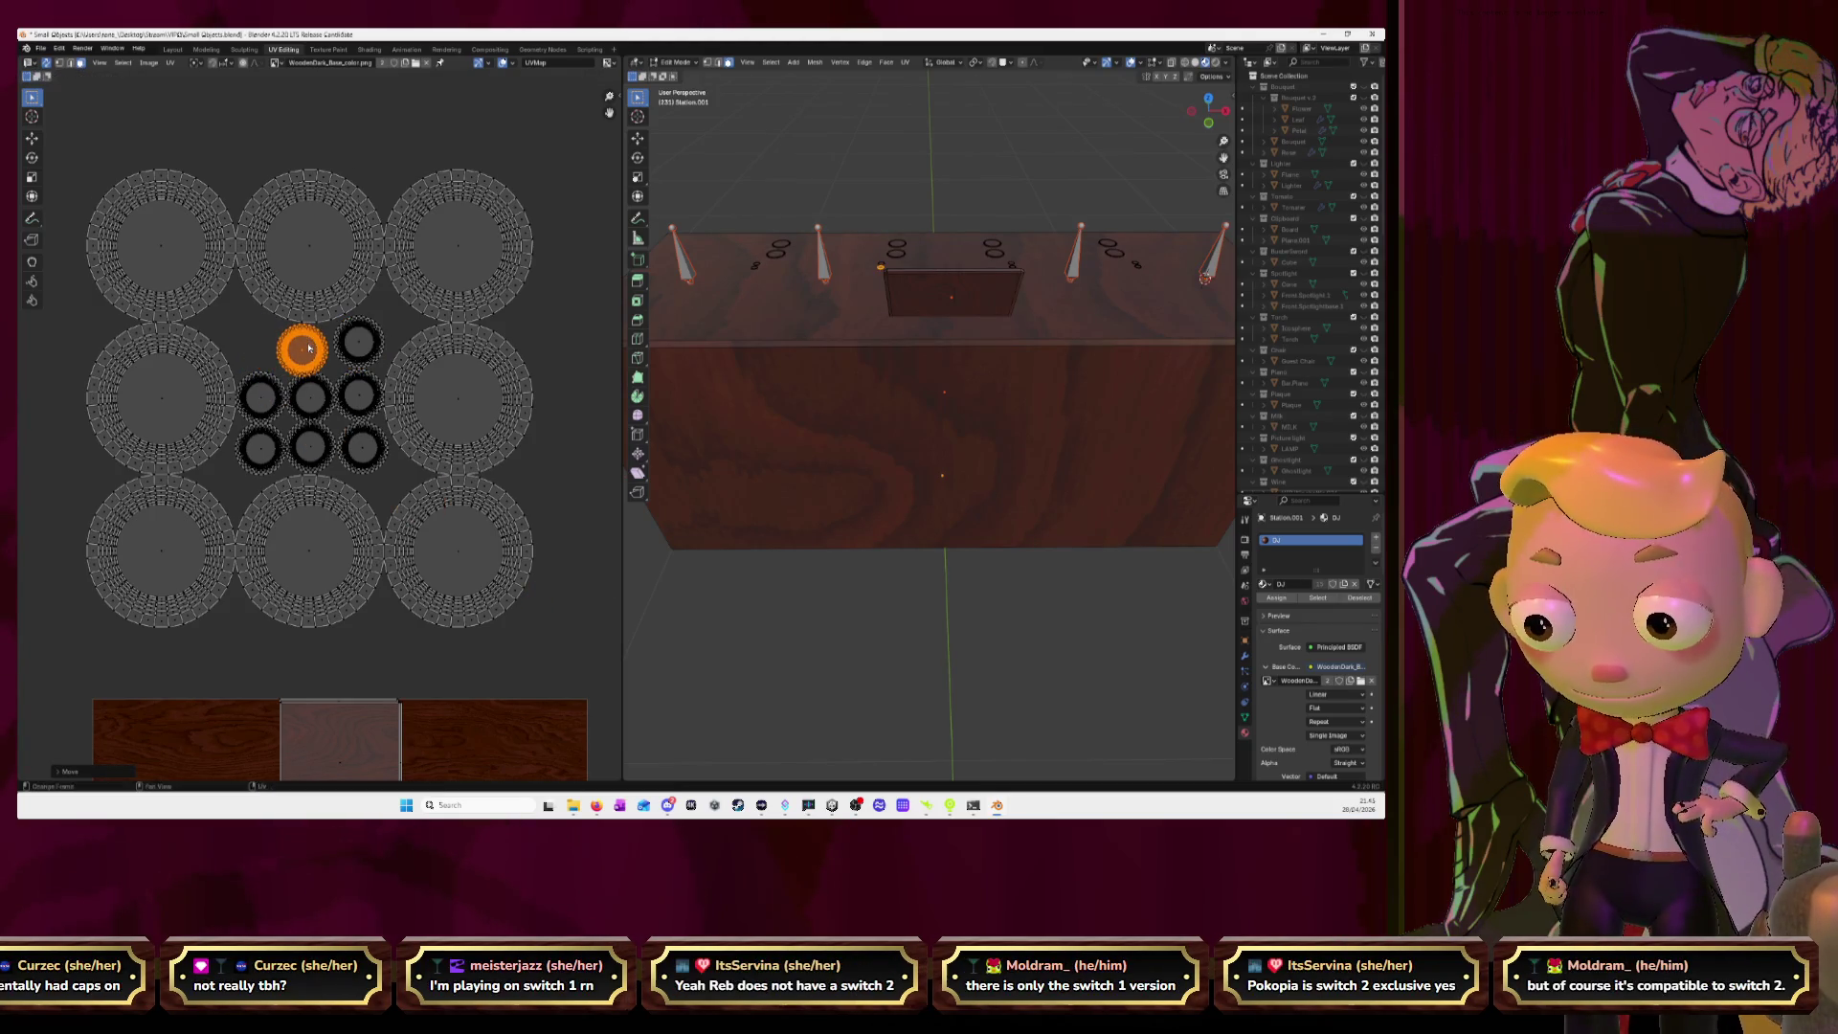
{"action": "scroll", "coordinate": [318, 367], "scroll_direction": "up", "scroll_amount": 1}
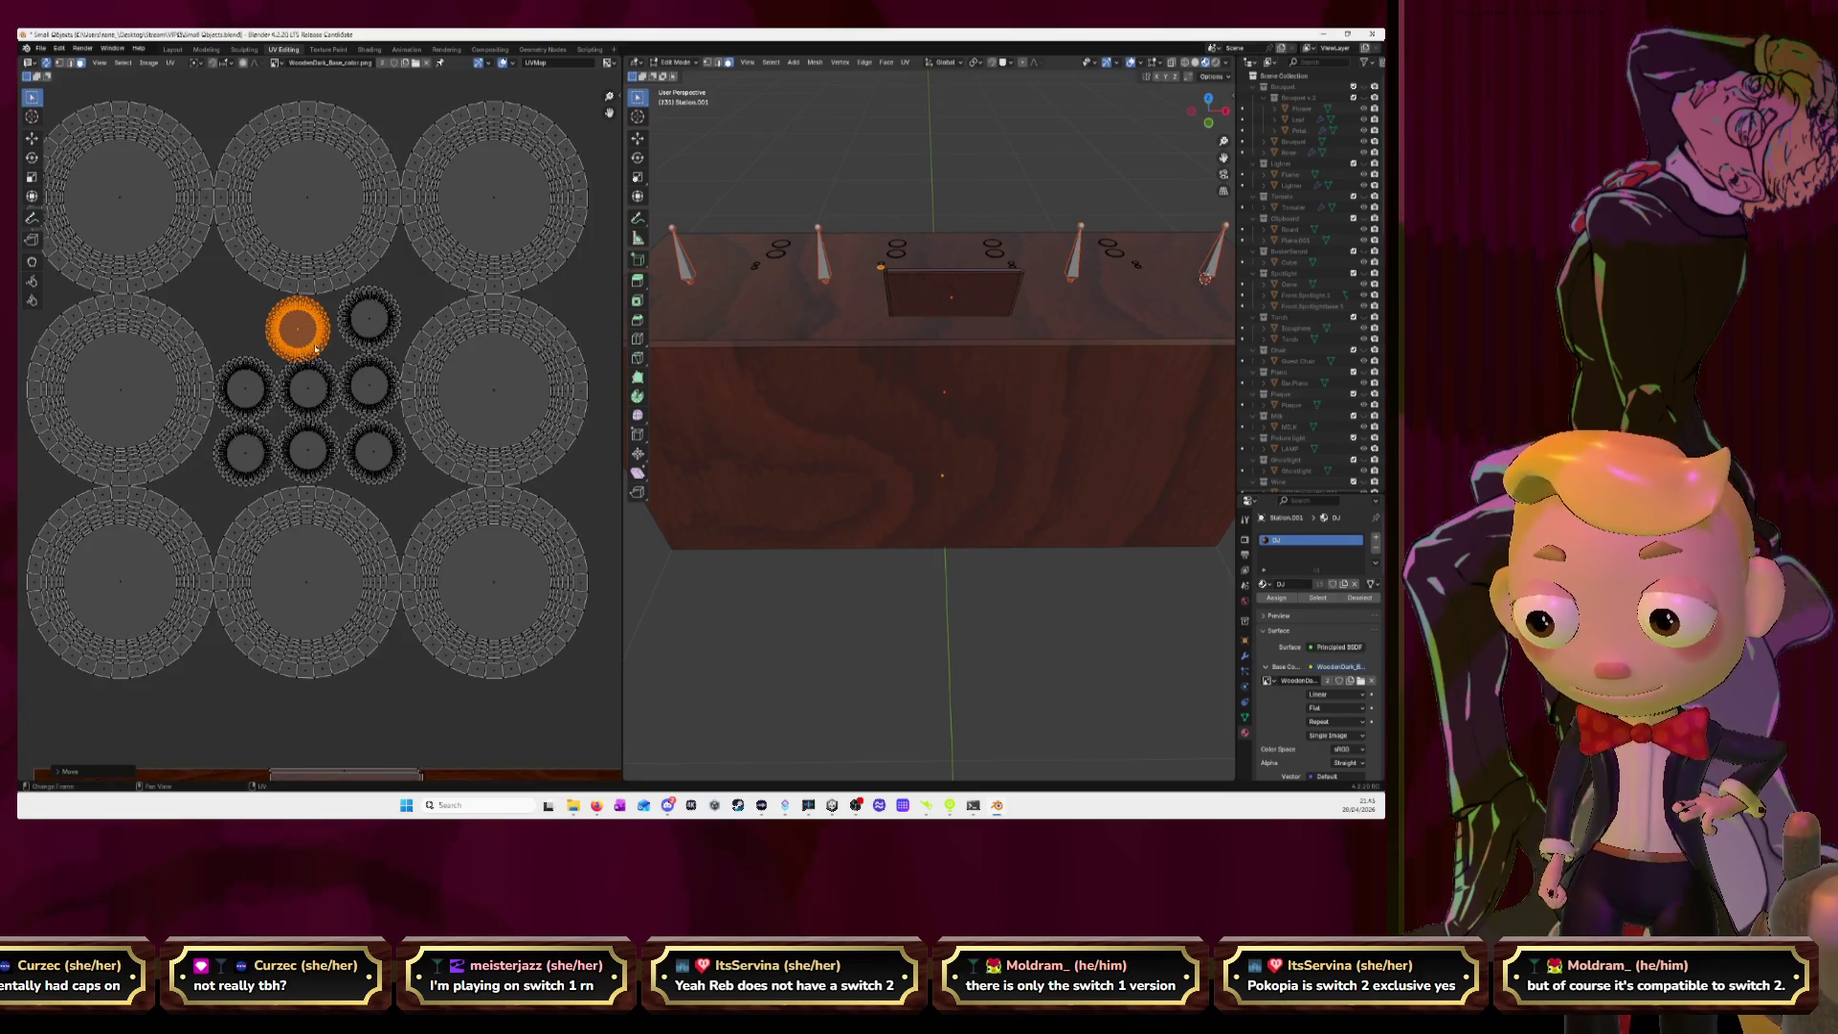
Zoom in on the cluster and shift the selected ring island left into its new spot.
{"action": "middle_click_drag", "start_coordinate": [317, 357], "coordinate": [347, 381]}
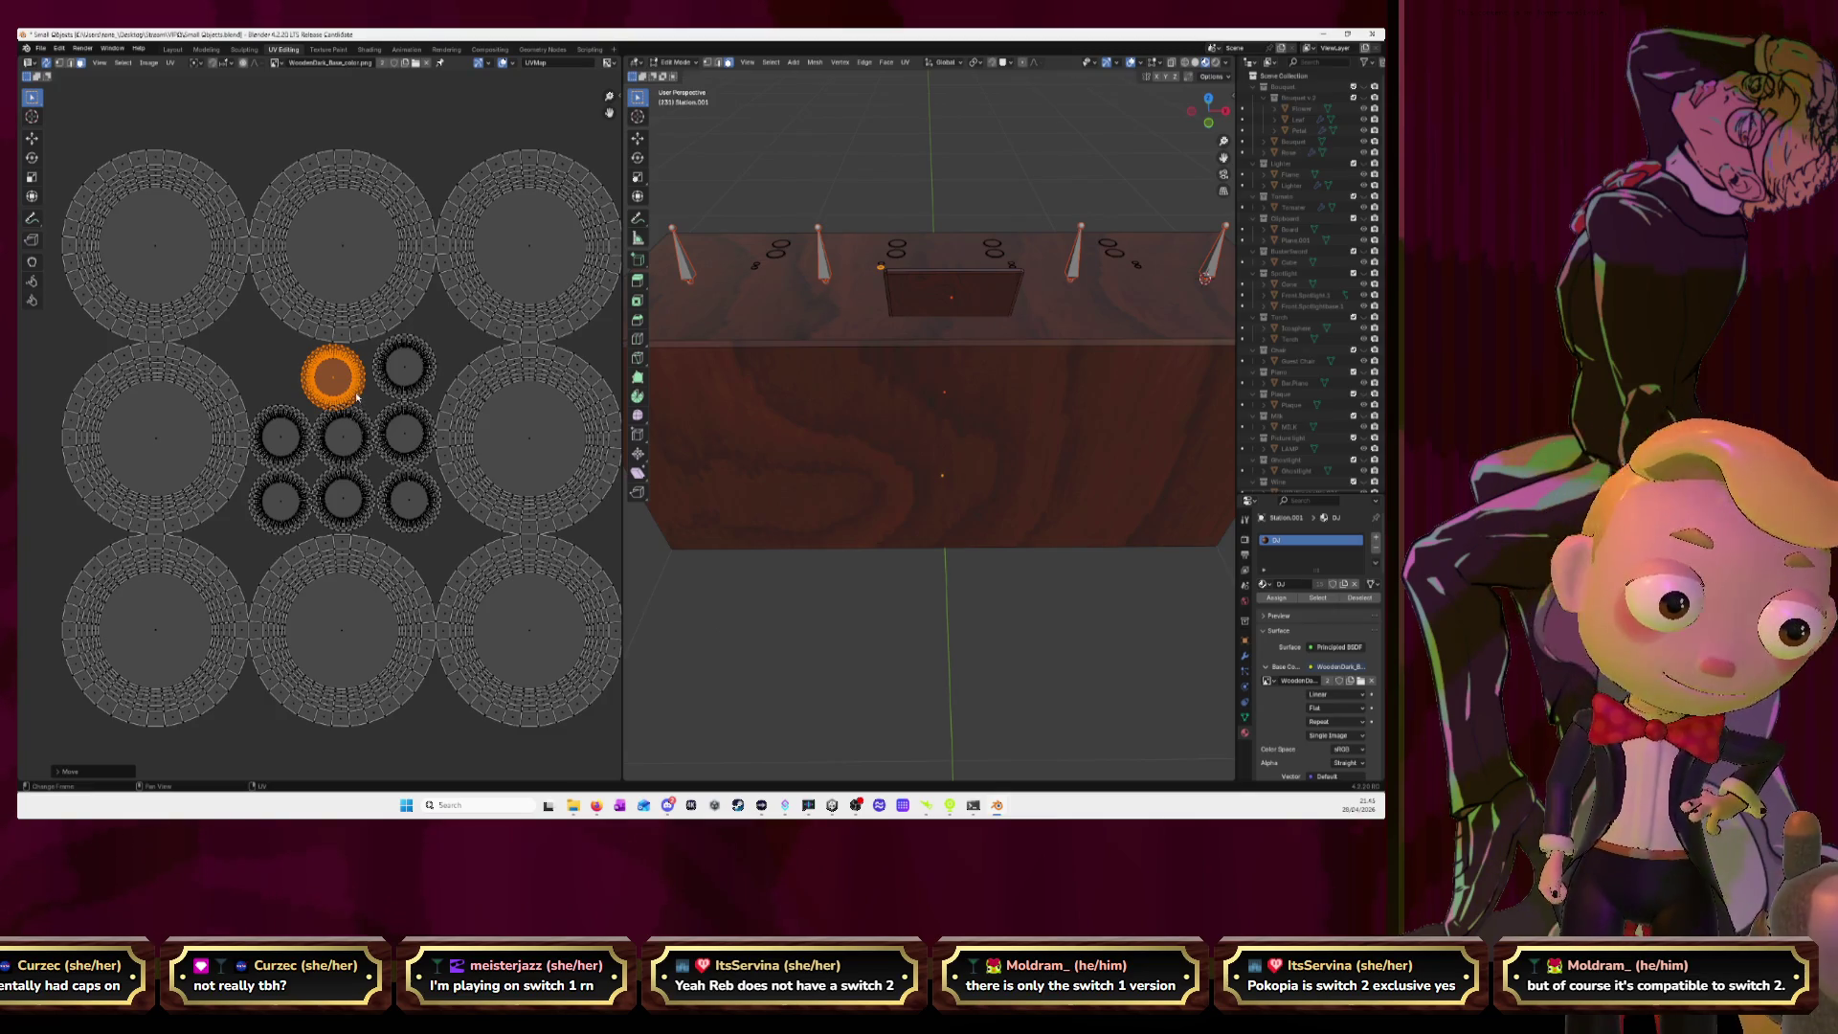
{"action": "scroll", "coordinate": [362, 402], "scroll_direction": "up", "scroll_amount": 1}
{"action": "scroll", "coordinate": [357, 392], "scroll_direction": "up", "scroll_amount": 1}
{"action": "scroll", "coordinate": [356, 392], "scroll_direction": "up", "scroll_amount": 1}
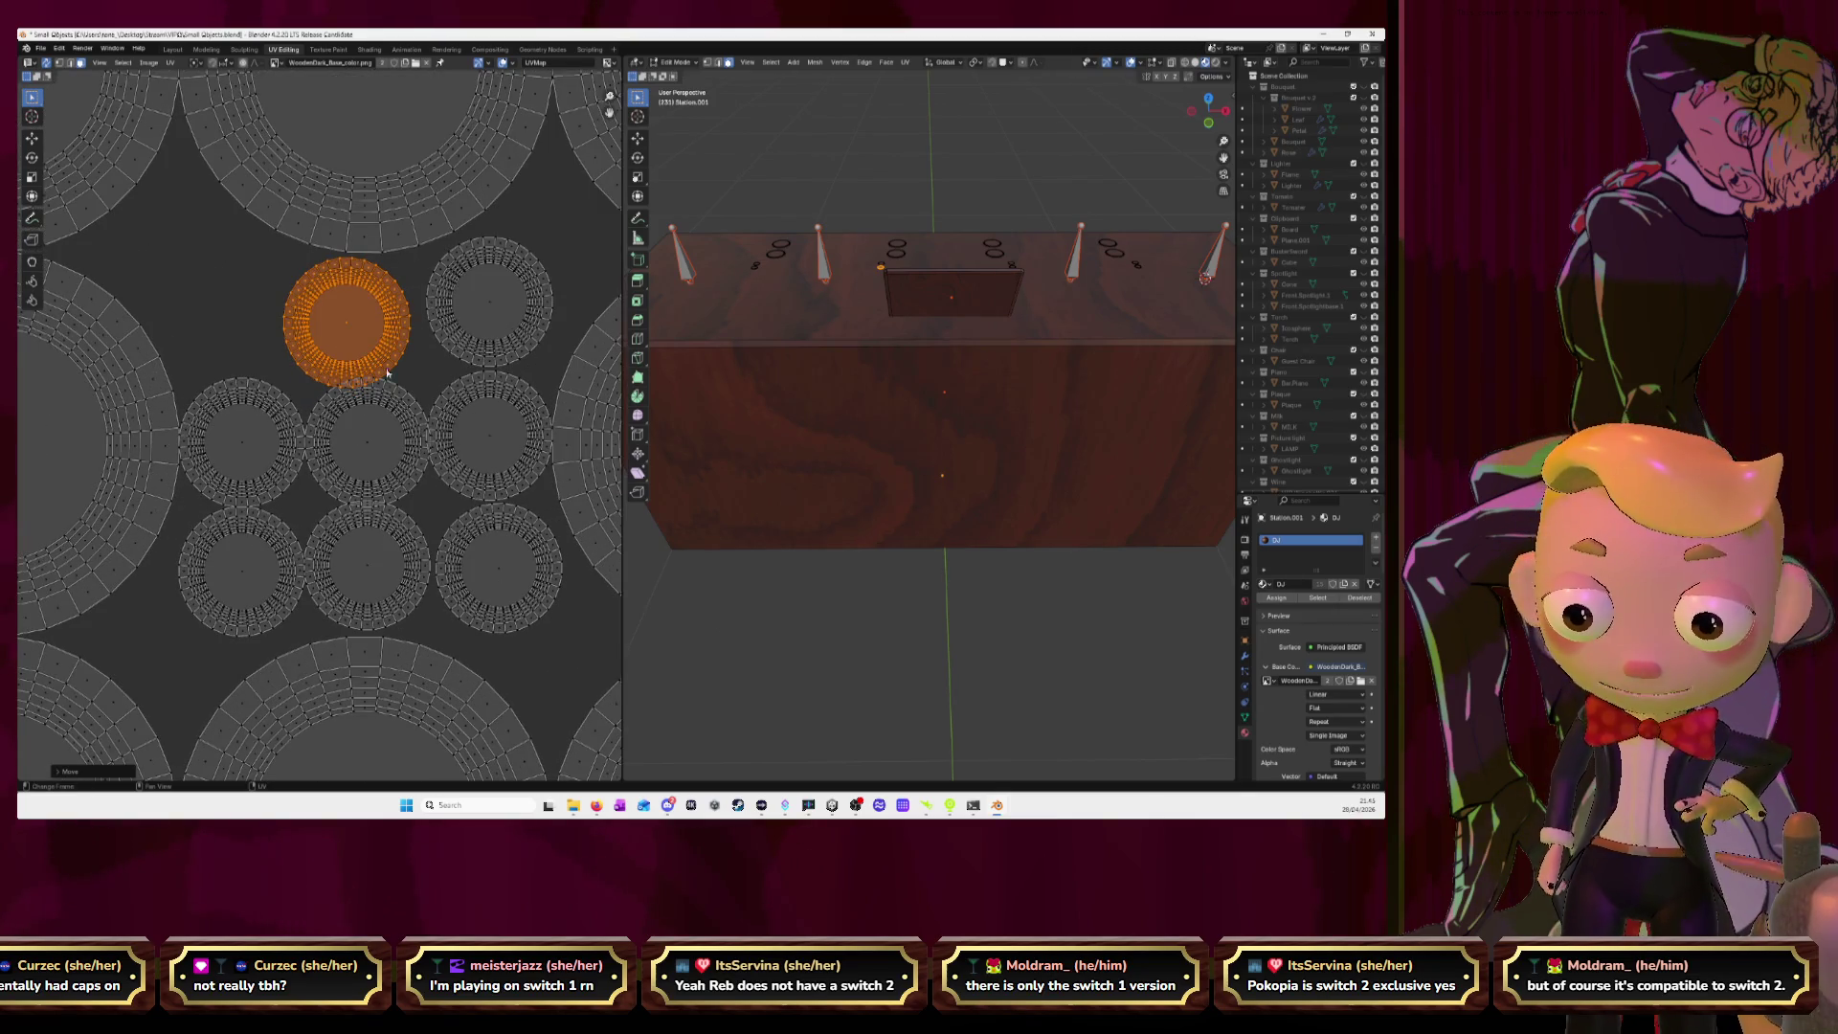
{"action": "key", "text": "g"}
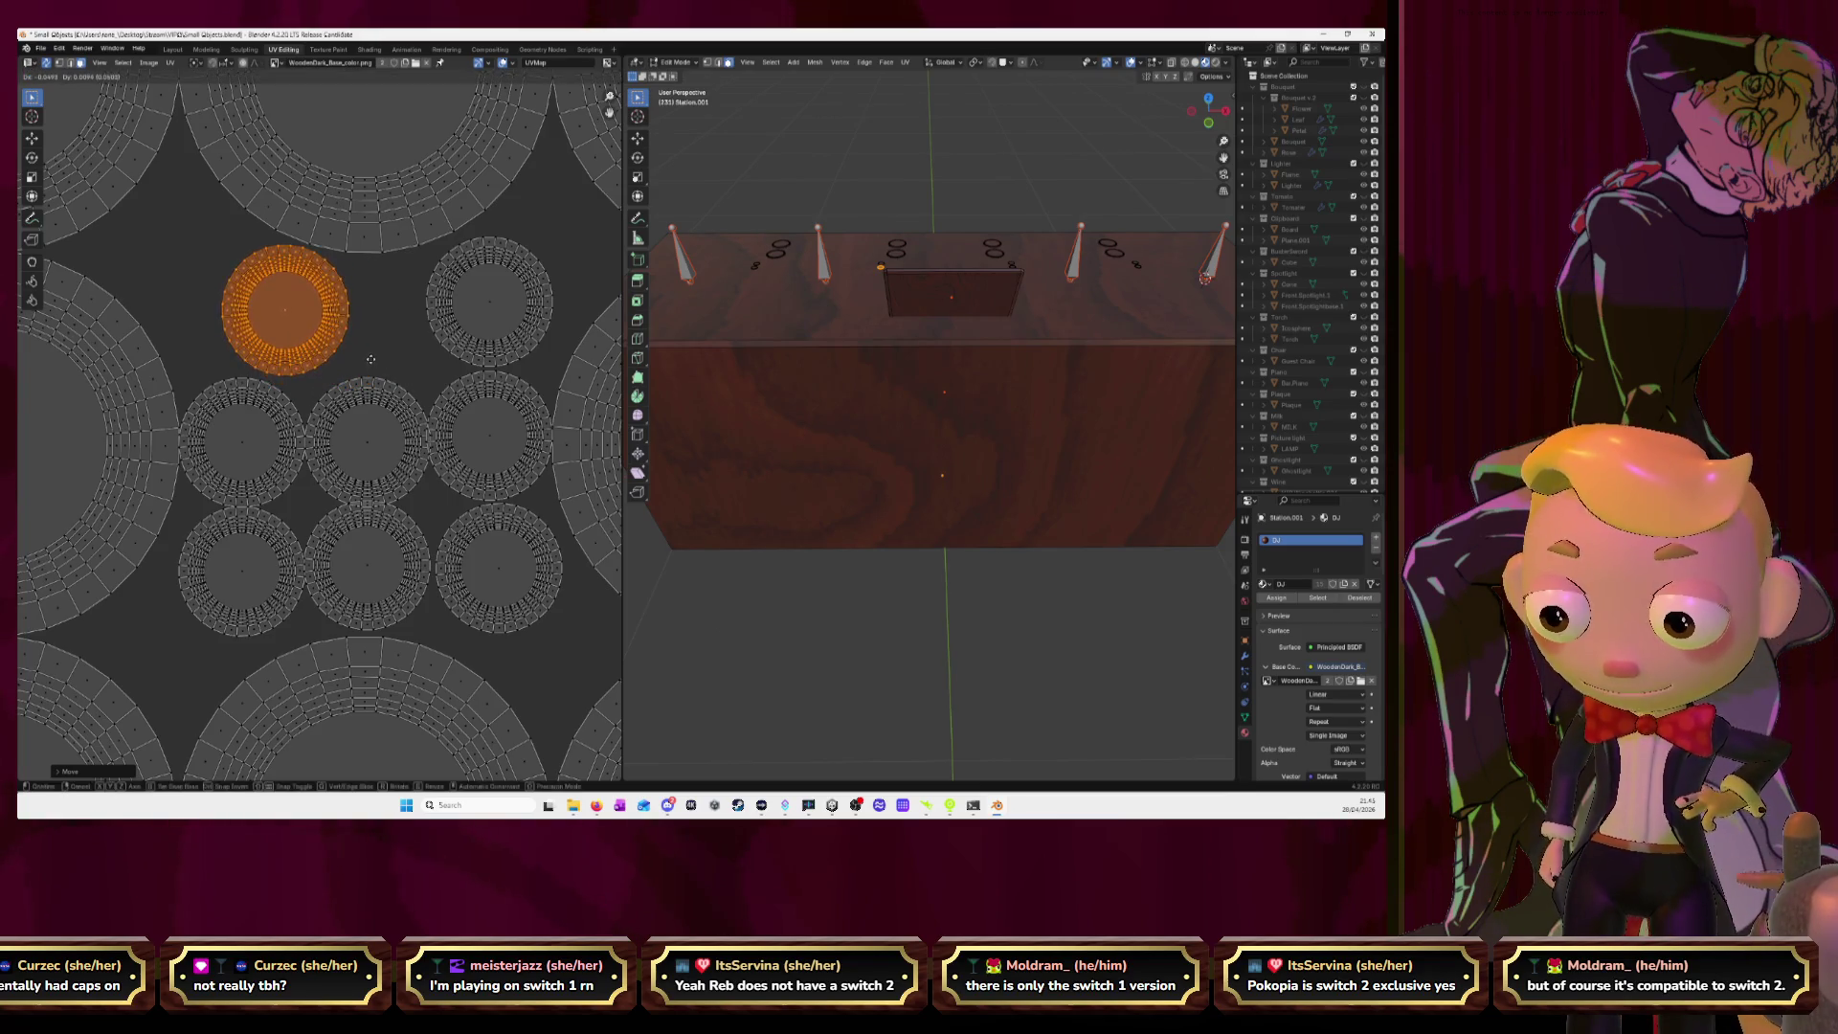
{"action": "left_click", "coordinate": [389, 365]}
Move the upper-right knob island left, next to the other top knob.
{"action": "left_click", "coordinate": [494, 309]}
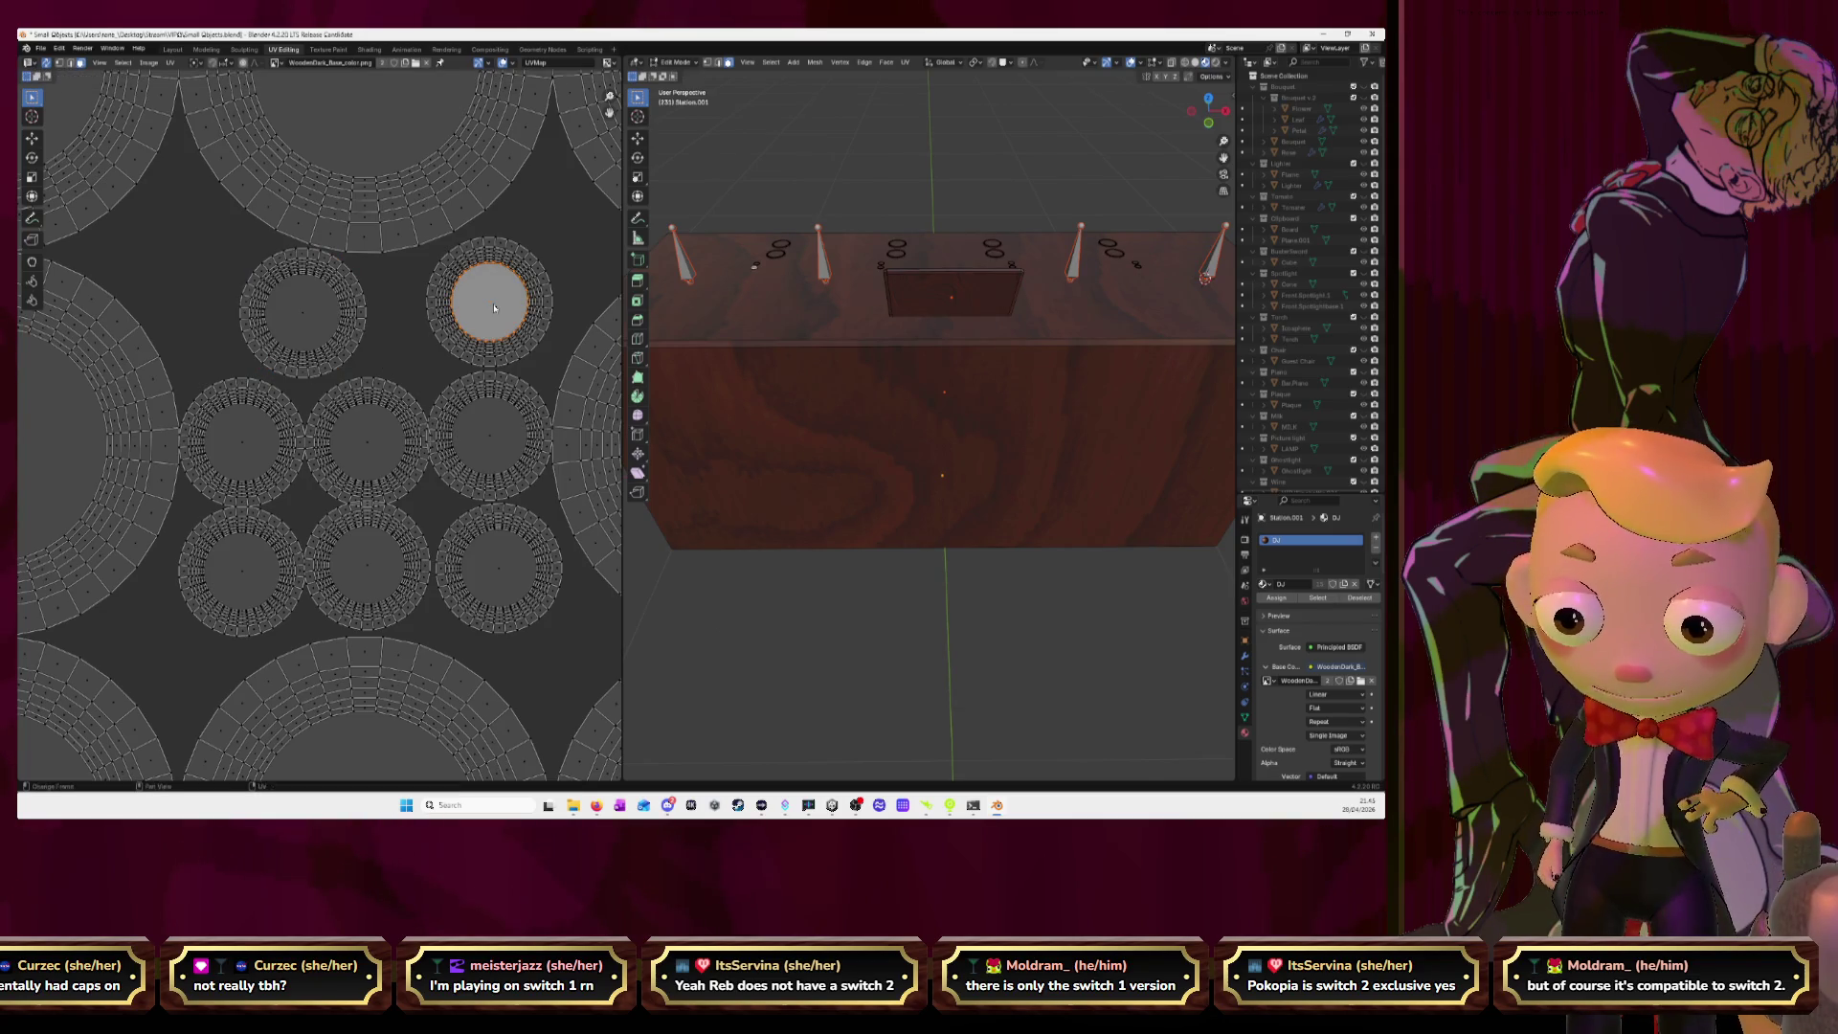
{"action": "key", "text": "l"}
{"action": "key", "text": "g"}
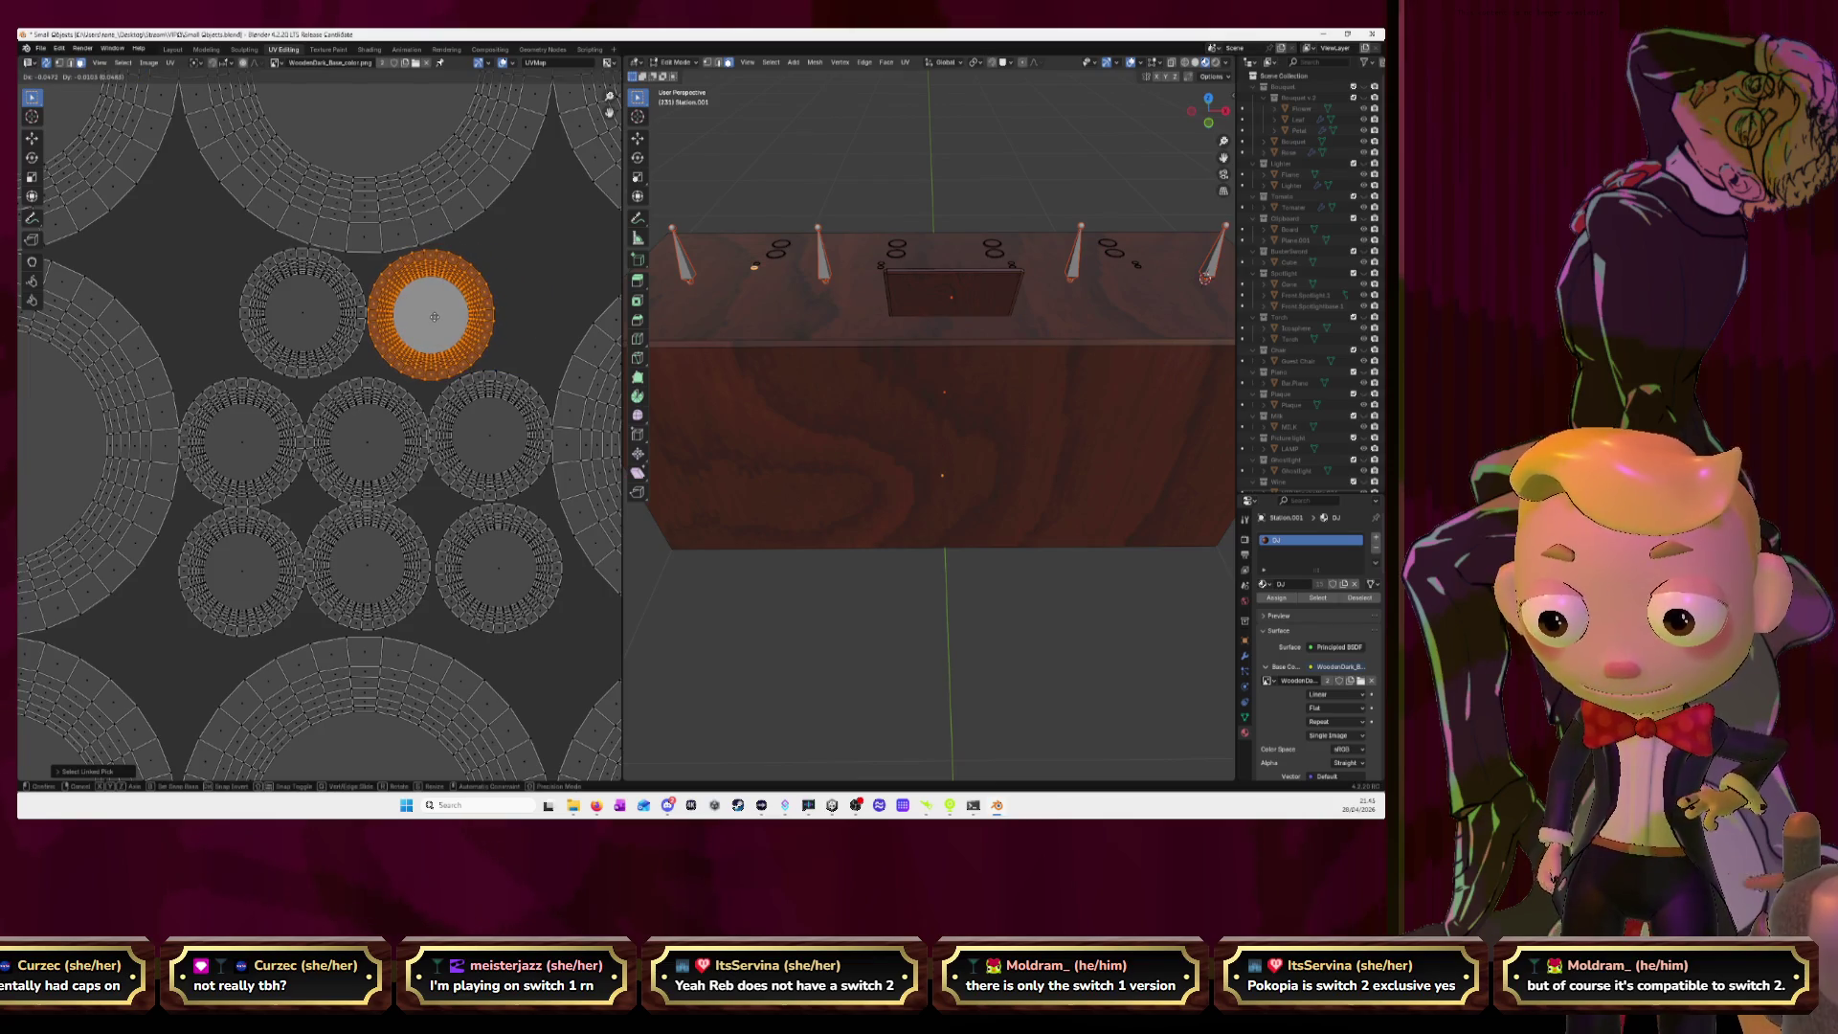
{"action": "left_click", "coordinate": [435, 317]}
Select the middle row of knob islands and raise it higher in the grid.
{"action": "left_click", "coordinate": [254, 452]}
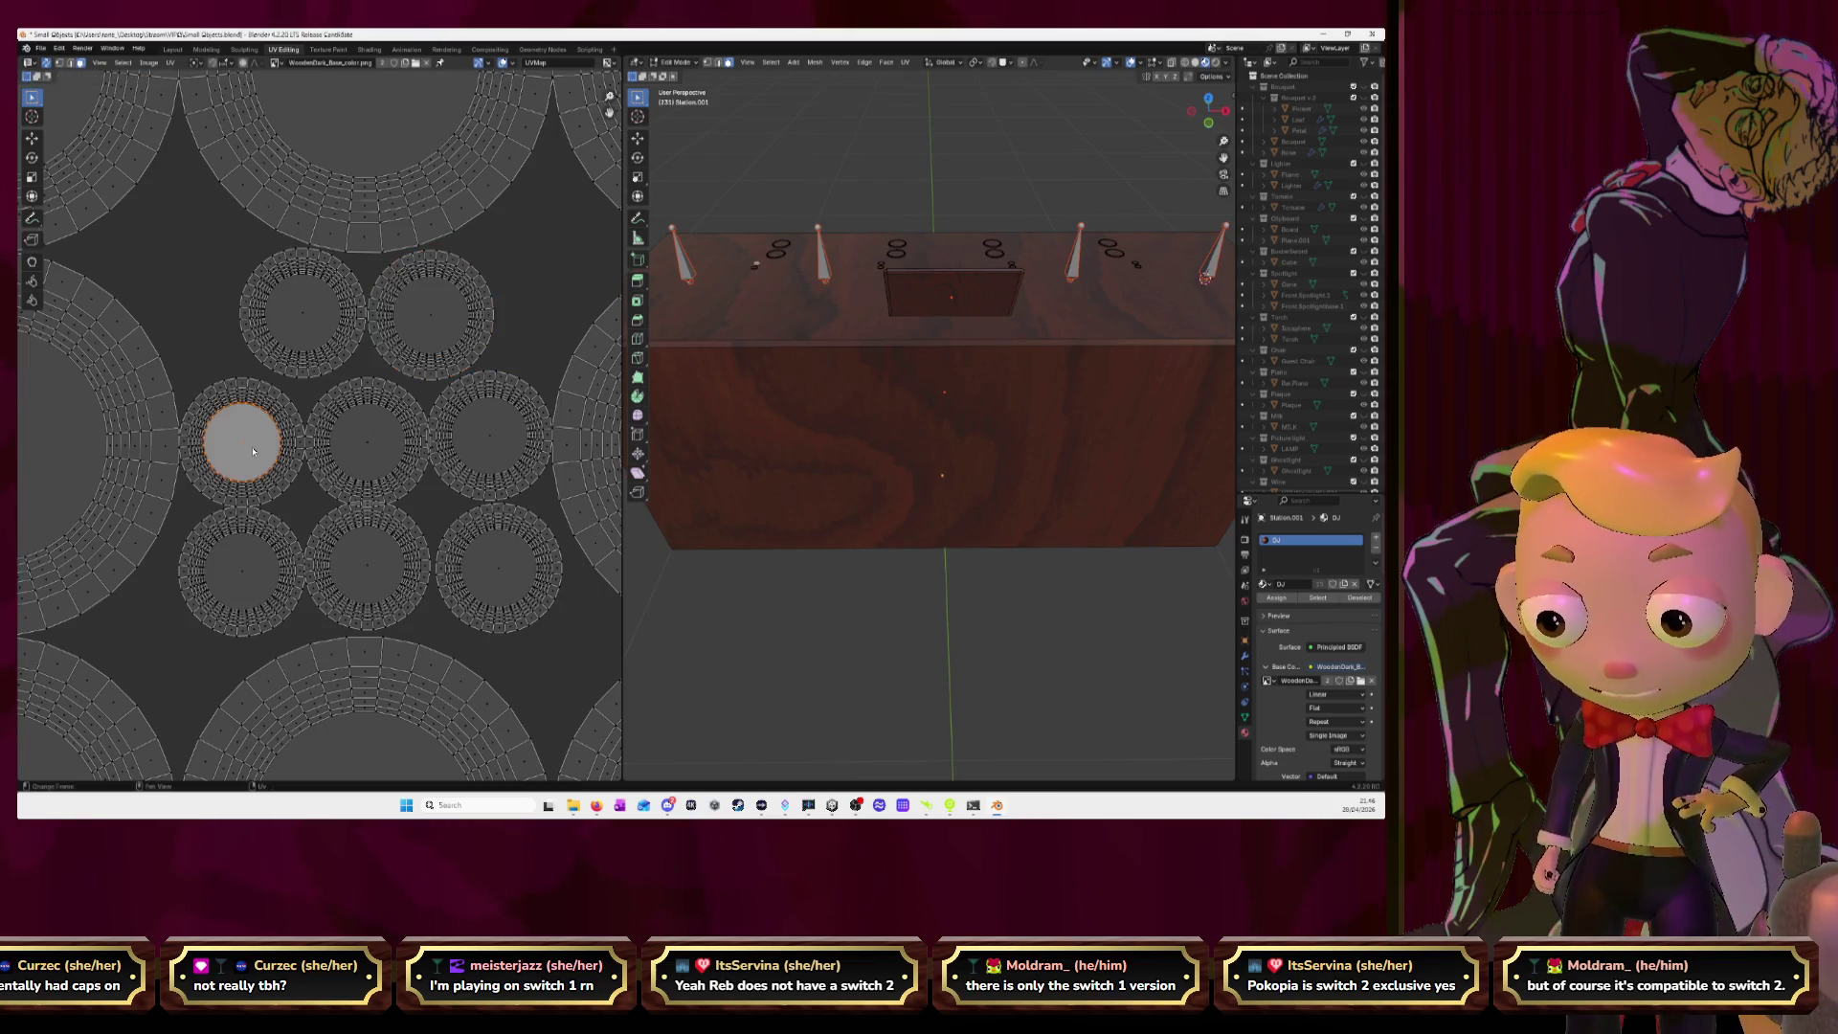
{"action": "key", "text": "shift+l"}
{"action": "key", "text": "shift+l"}
{"action": "key", "text": "shift+l"}
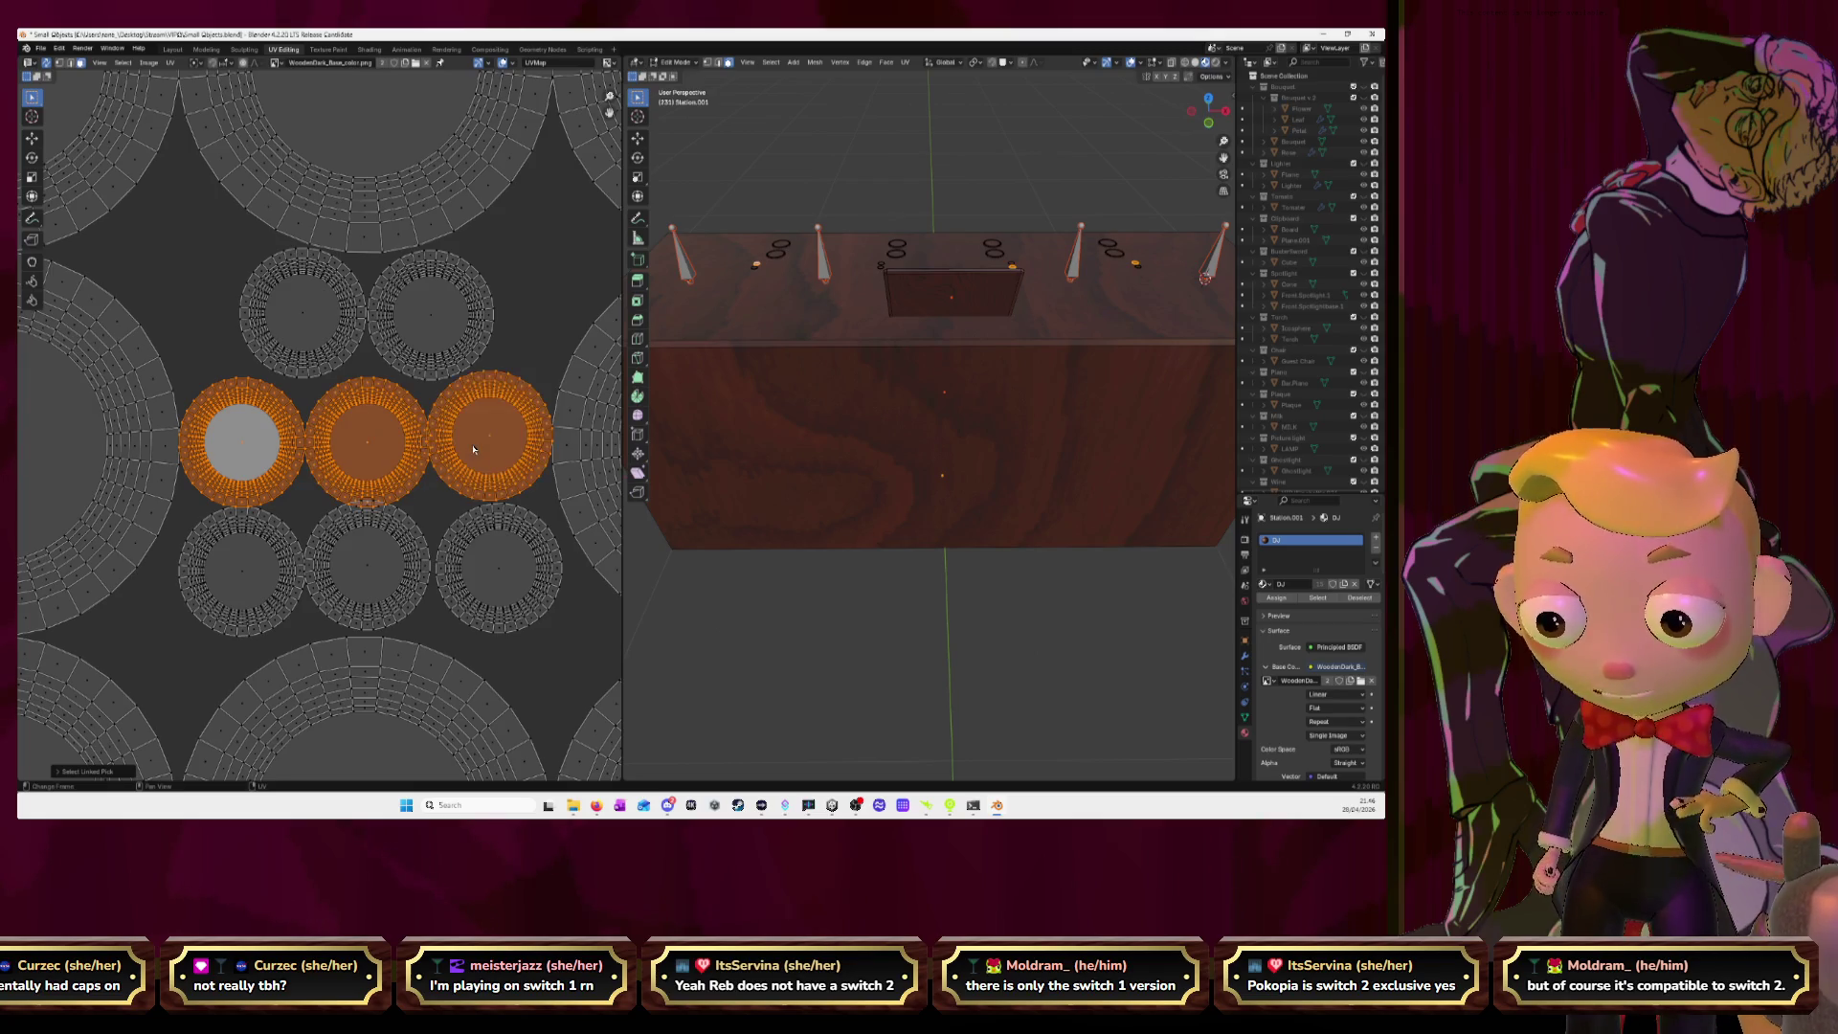
{"action": "key", "text": "g"}
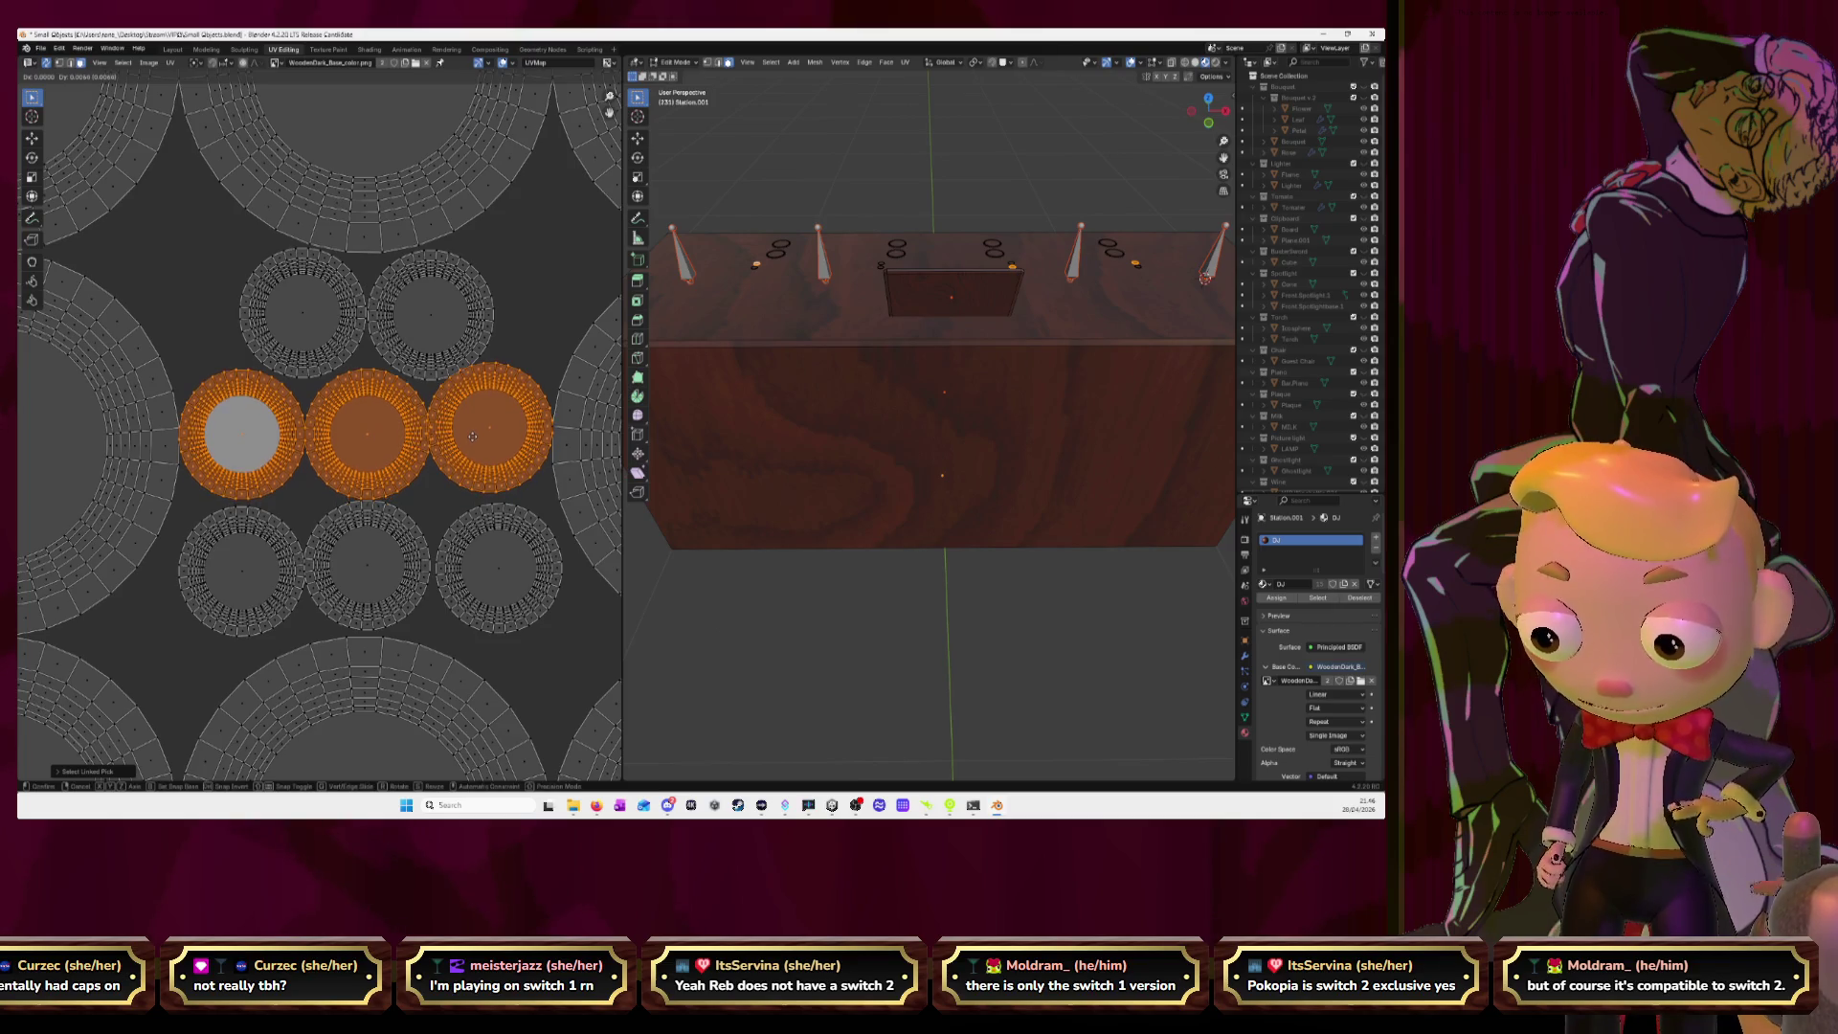
{"action": "left_click", "coordinate": [473, 431]}
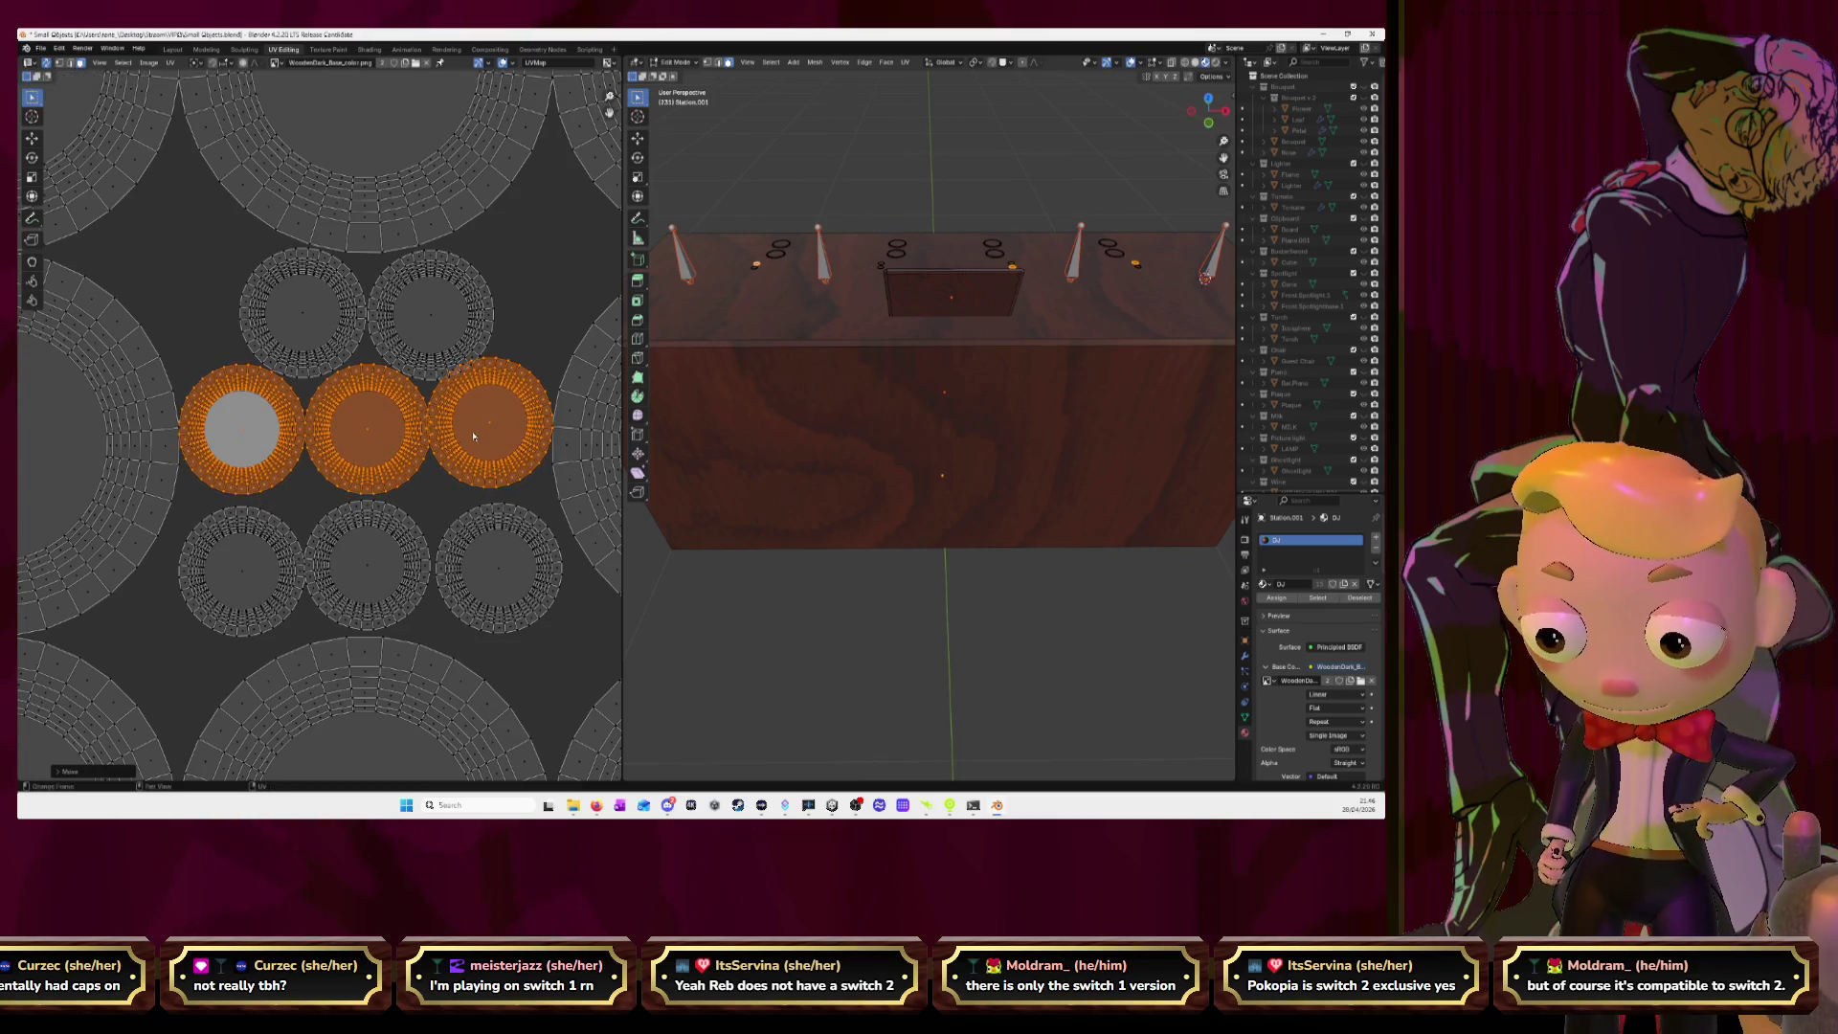
Reposition the middle-right knob island and scale it down to about 0.86 to fit.
{"action": "left_click", "coordinate": [529, 329]}
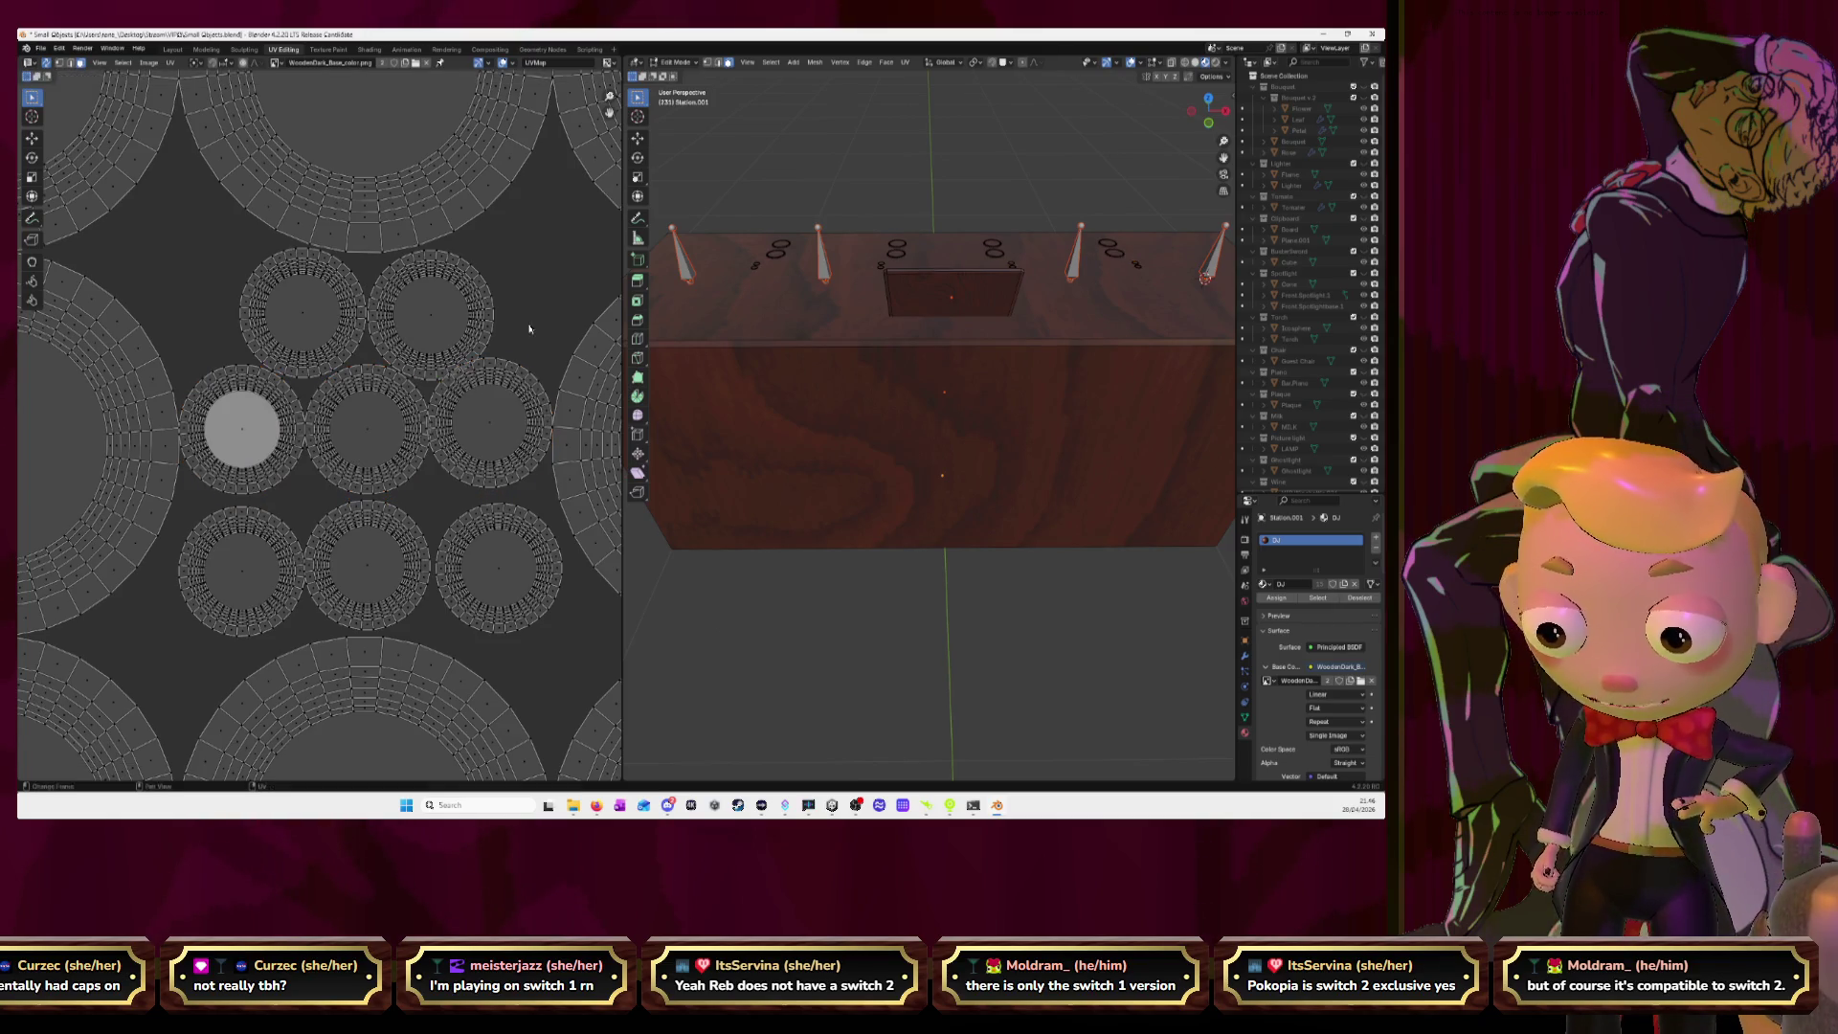
{"action": "key", "text": "l"}
{"action": "key", "text": "g"}
{"action": "right_click", "coordinate": [494, 425]}
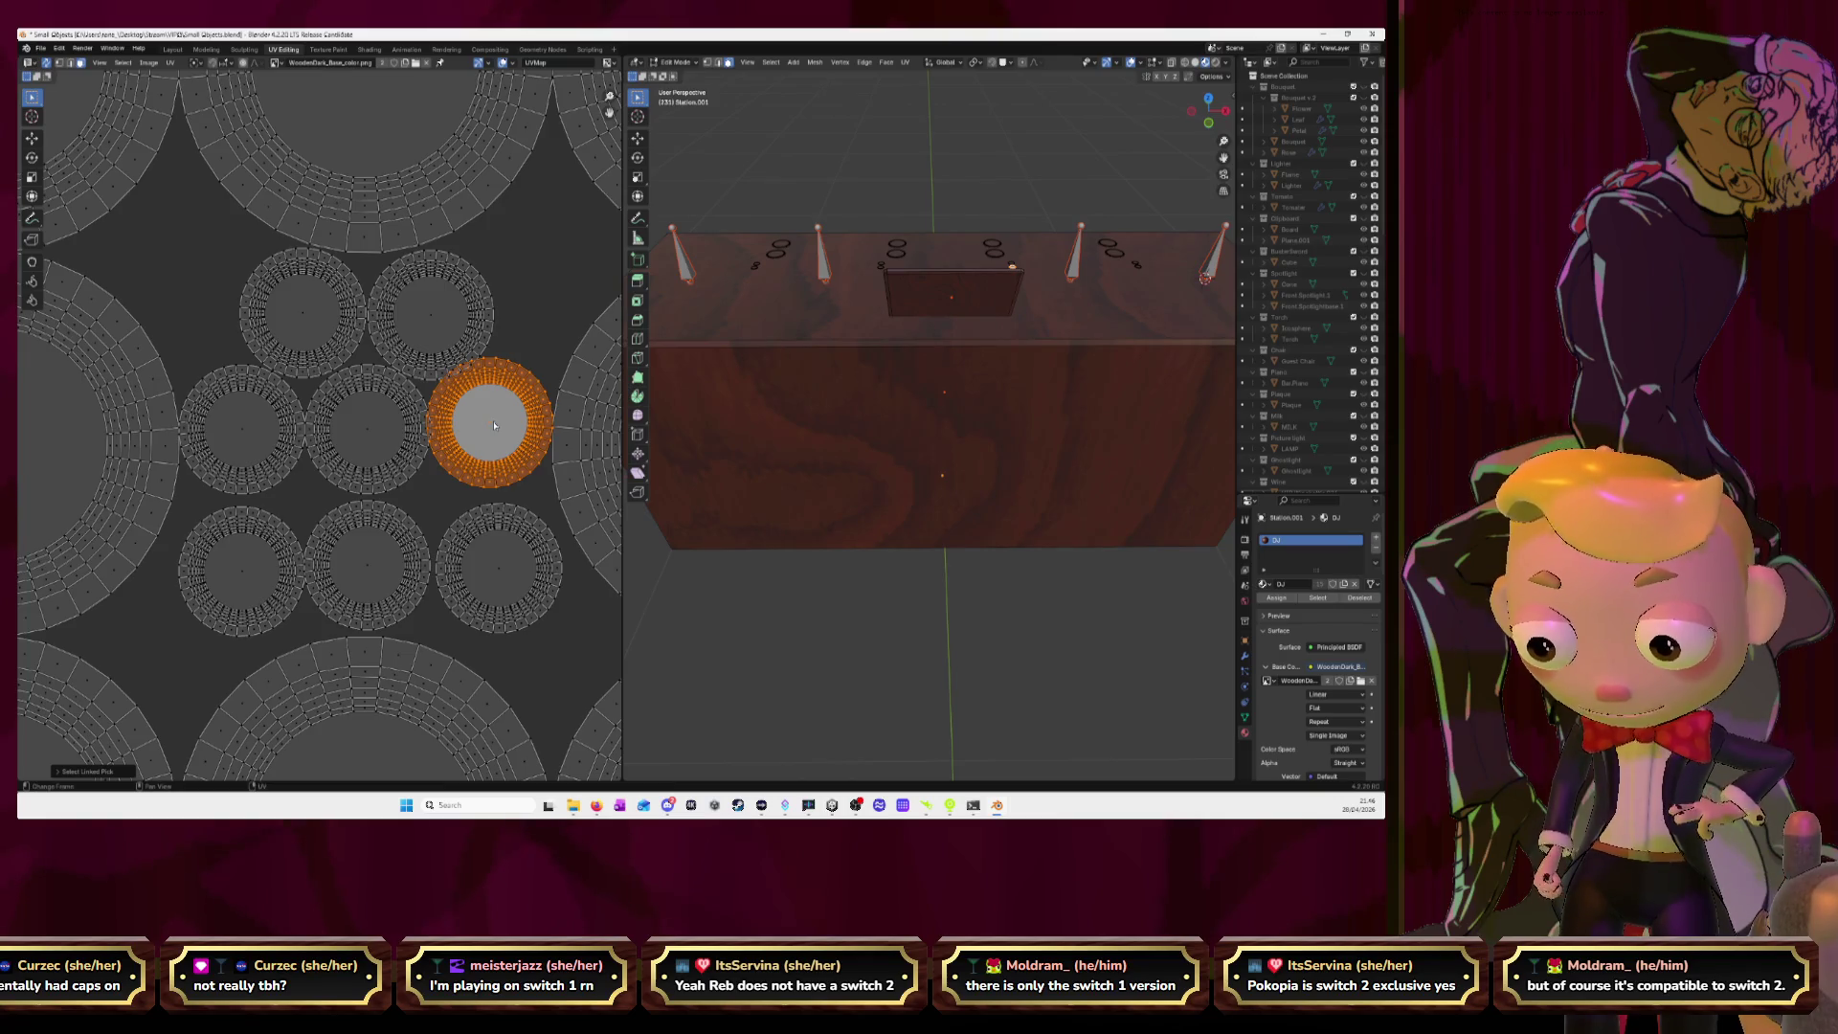
{"action": "key", "text": "g"}
{"action": "left_click", "coordinate": [499, 432]}
{"action": "key", "text": "s"}
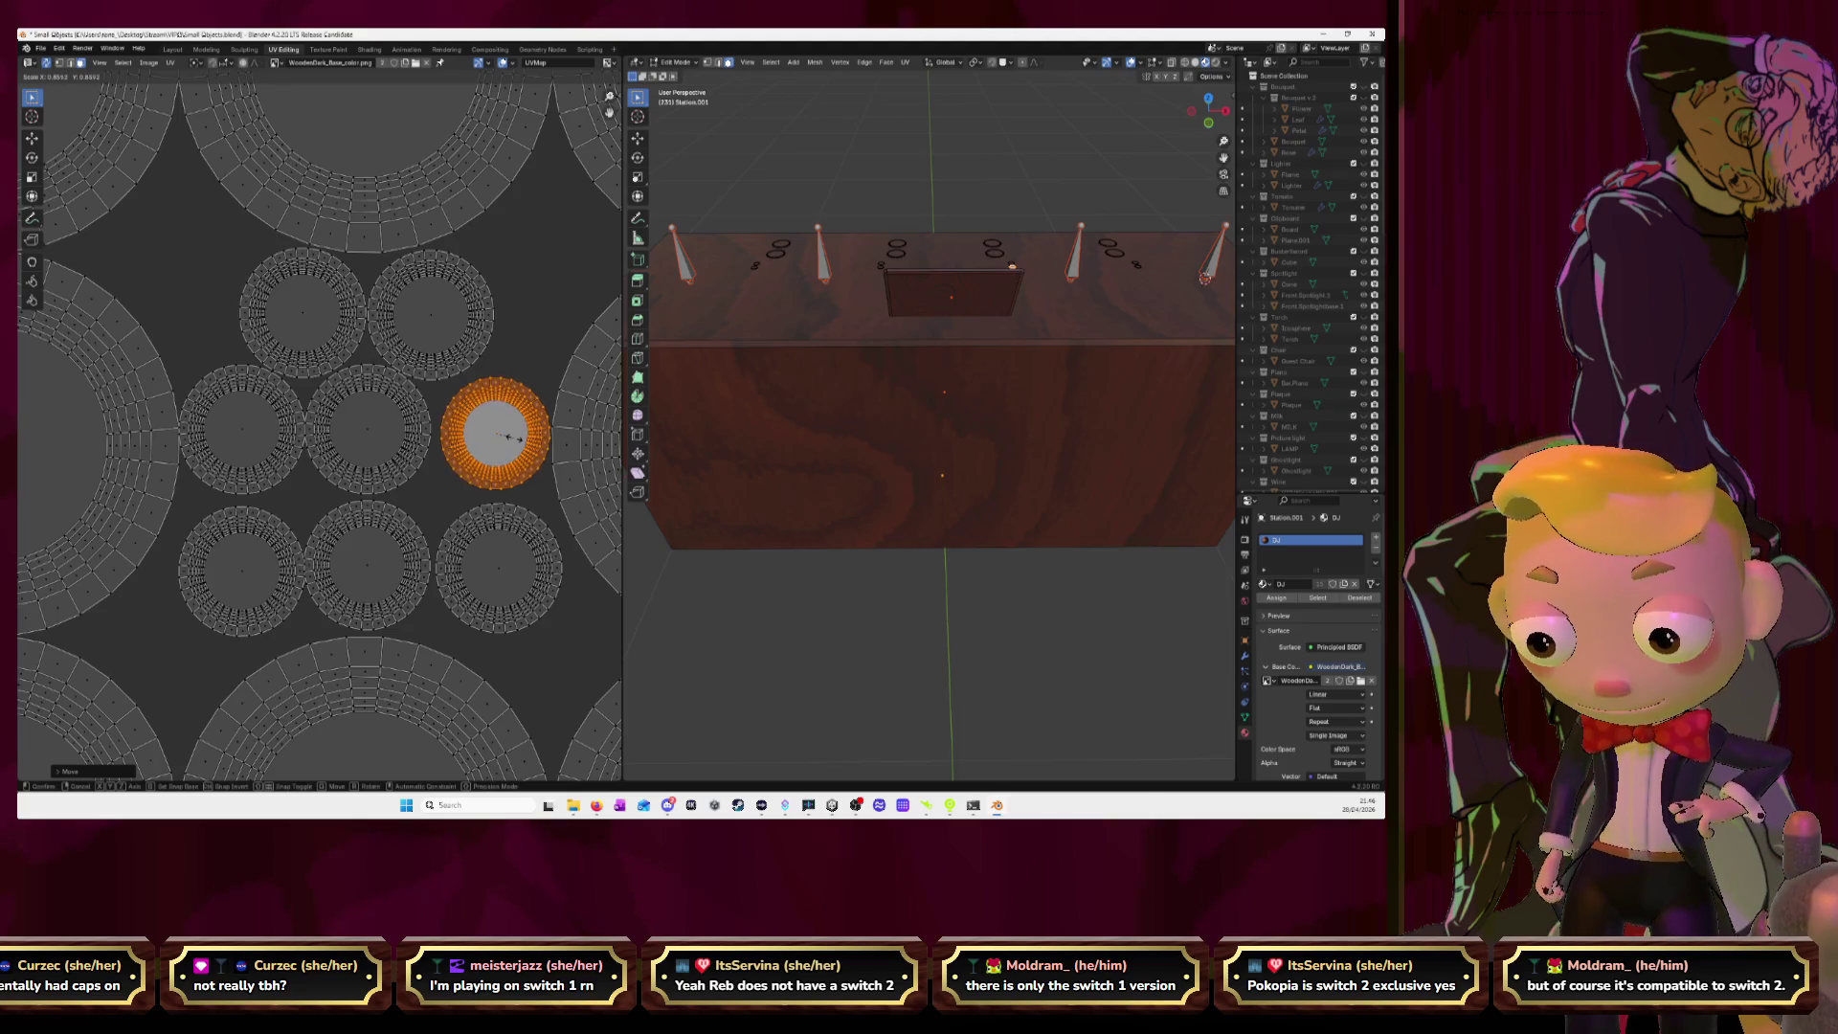
{"action": "left_click", "coordinate": [512, 438]}
{"action": "key", "text": "g"}
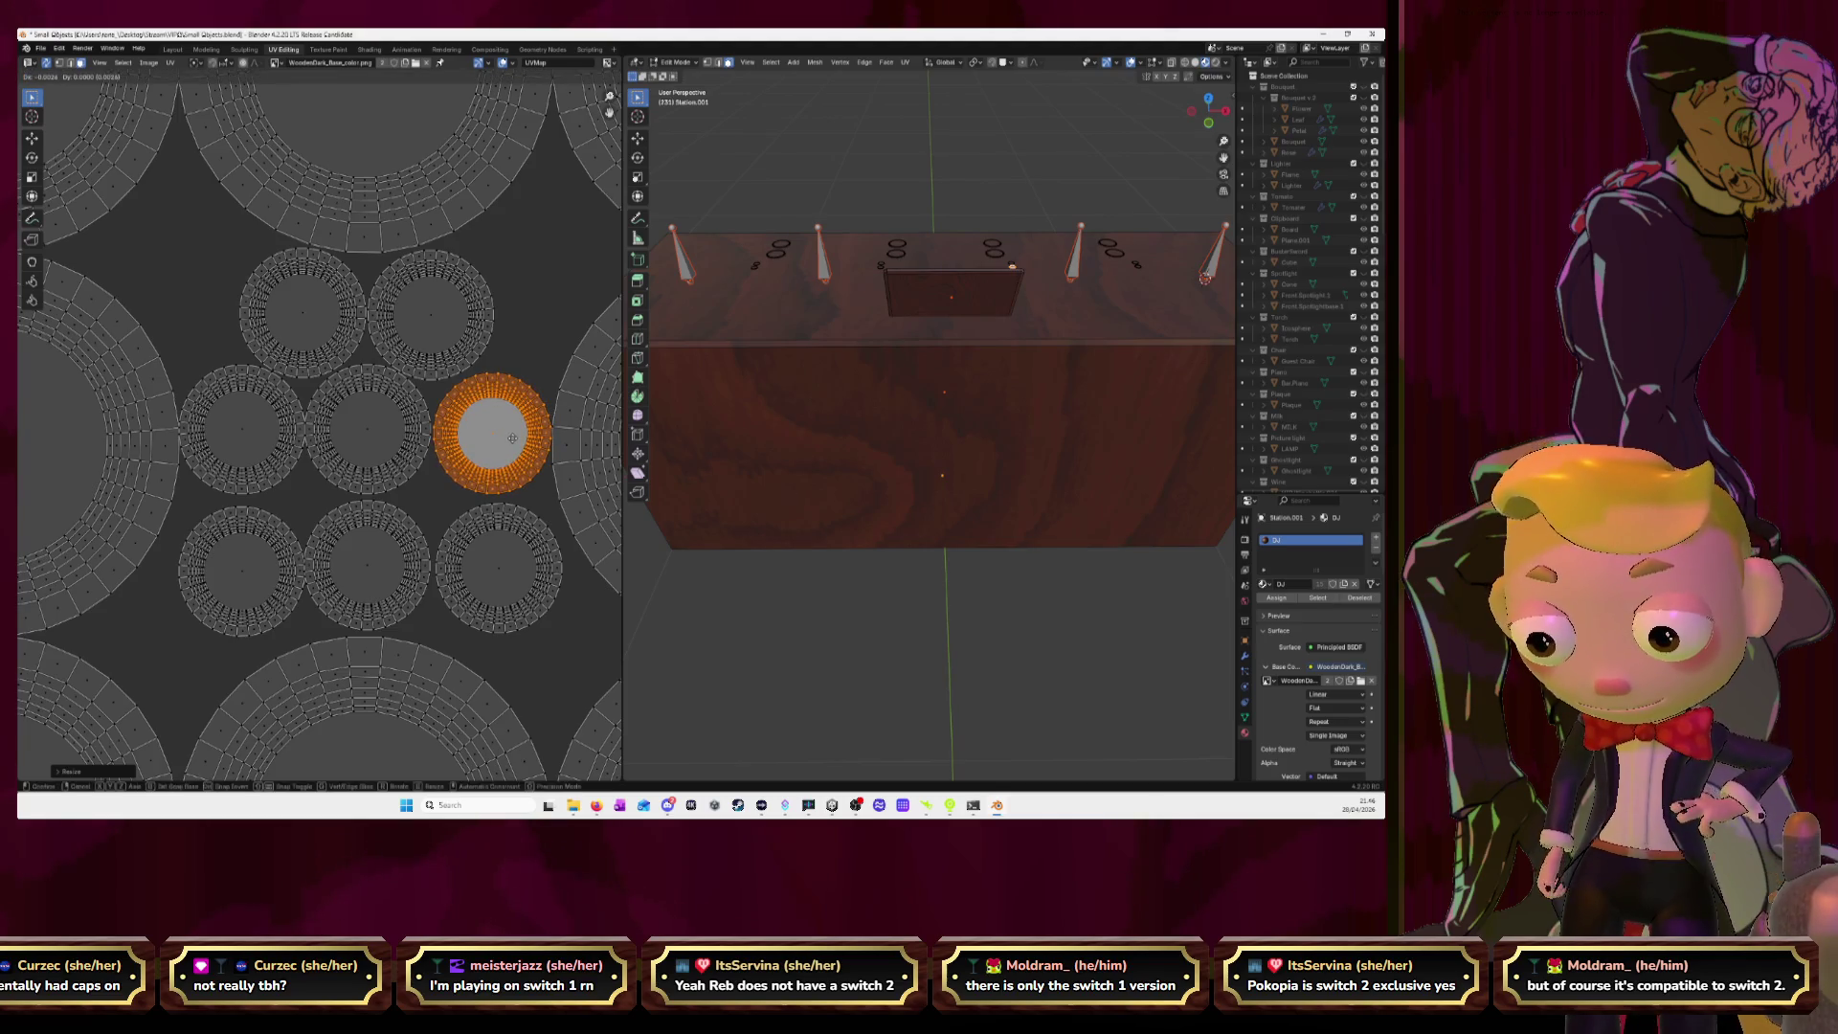
{"action": "left_click", "coordinate": [512, 438]}
Select the bottom-right knob island and move it into line with the grid.
{"action": "left_click", "coordinate": [500, 565]}
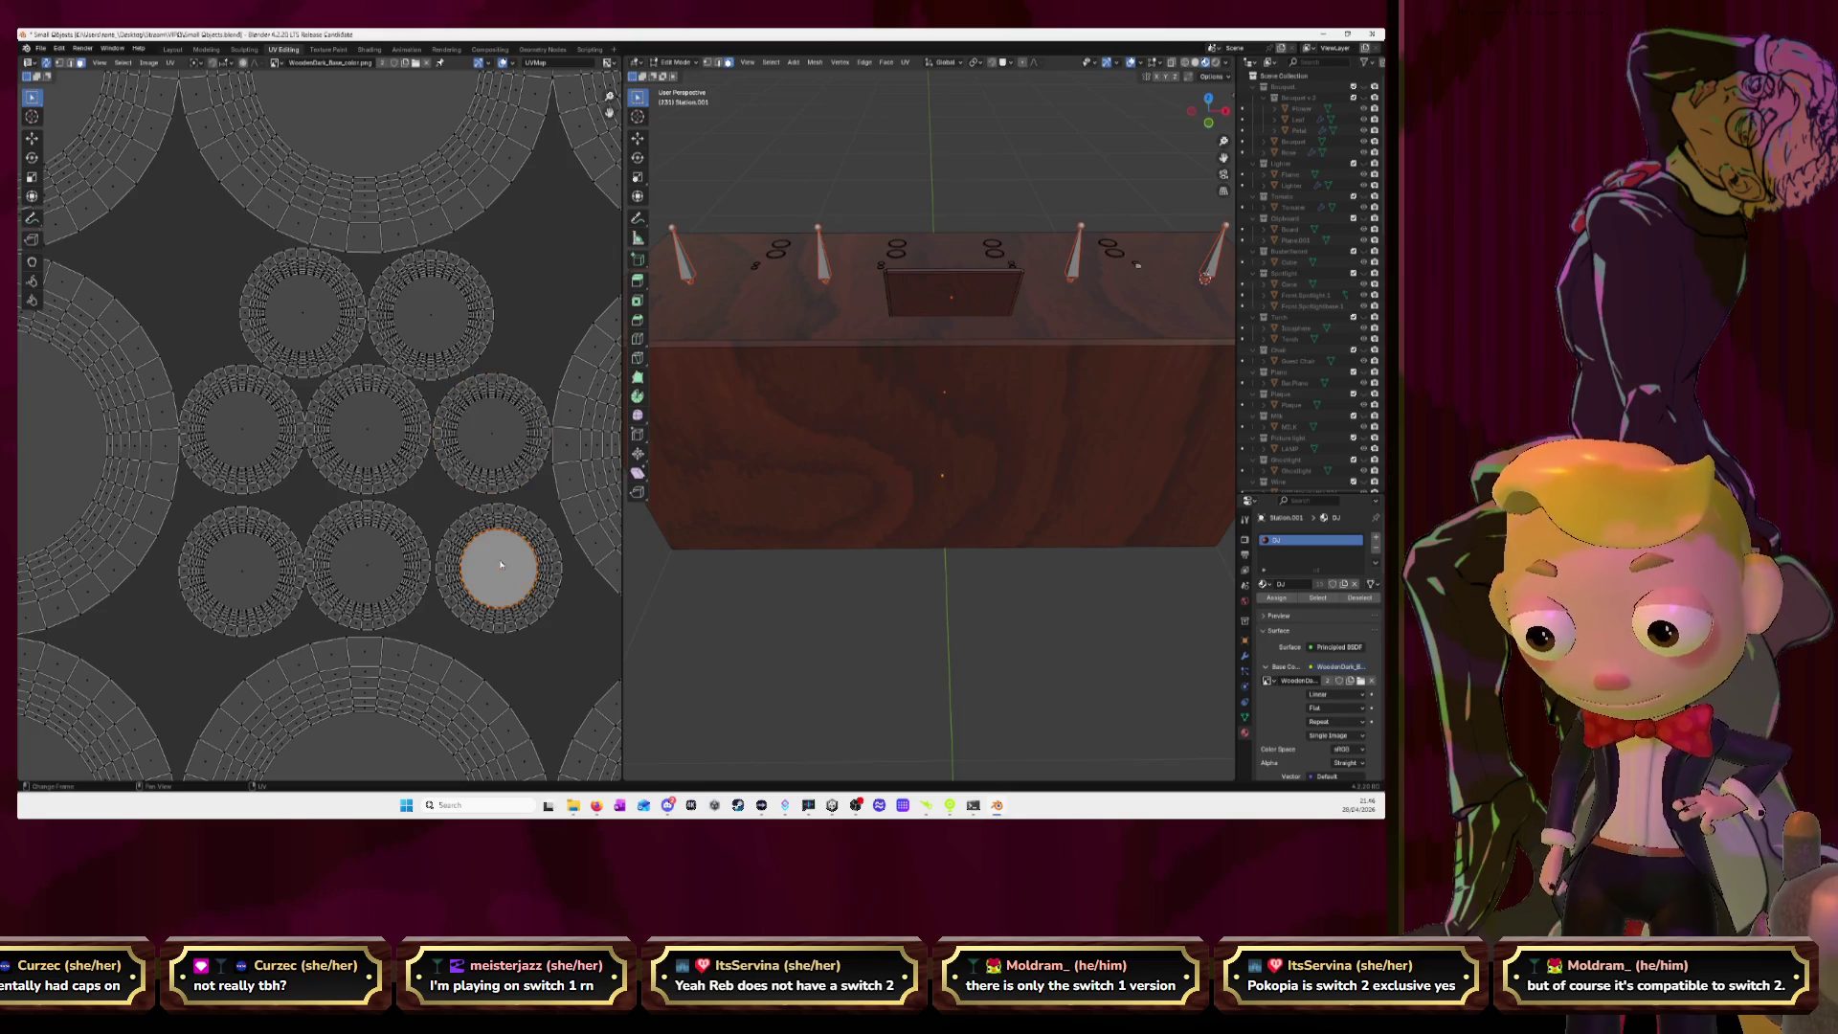
{"action": "key", "text": "l"}
{"action": "key", "text": "g"}
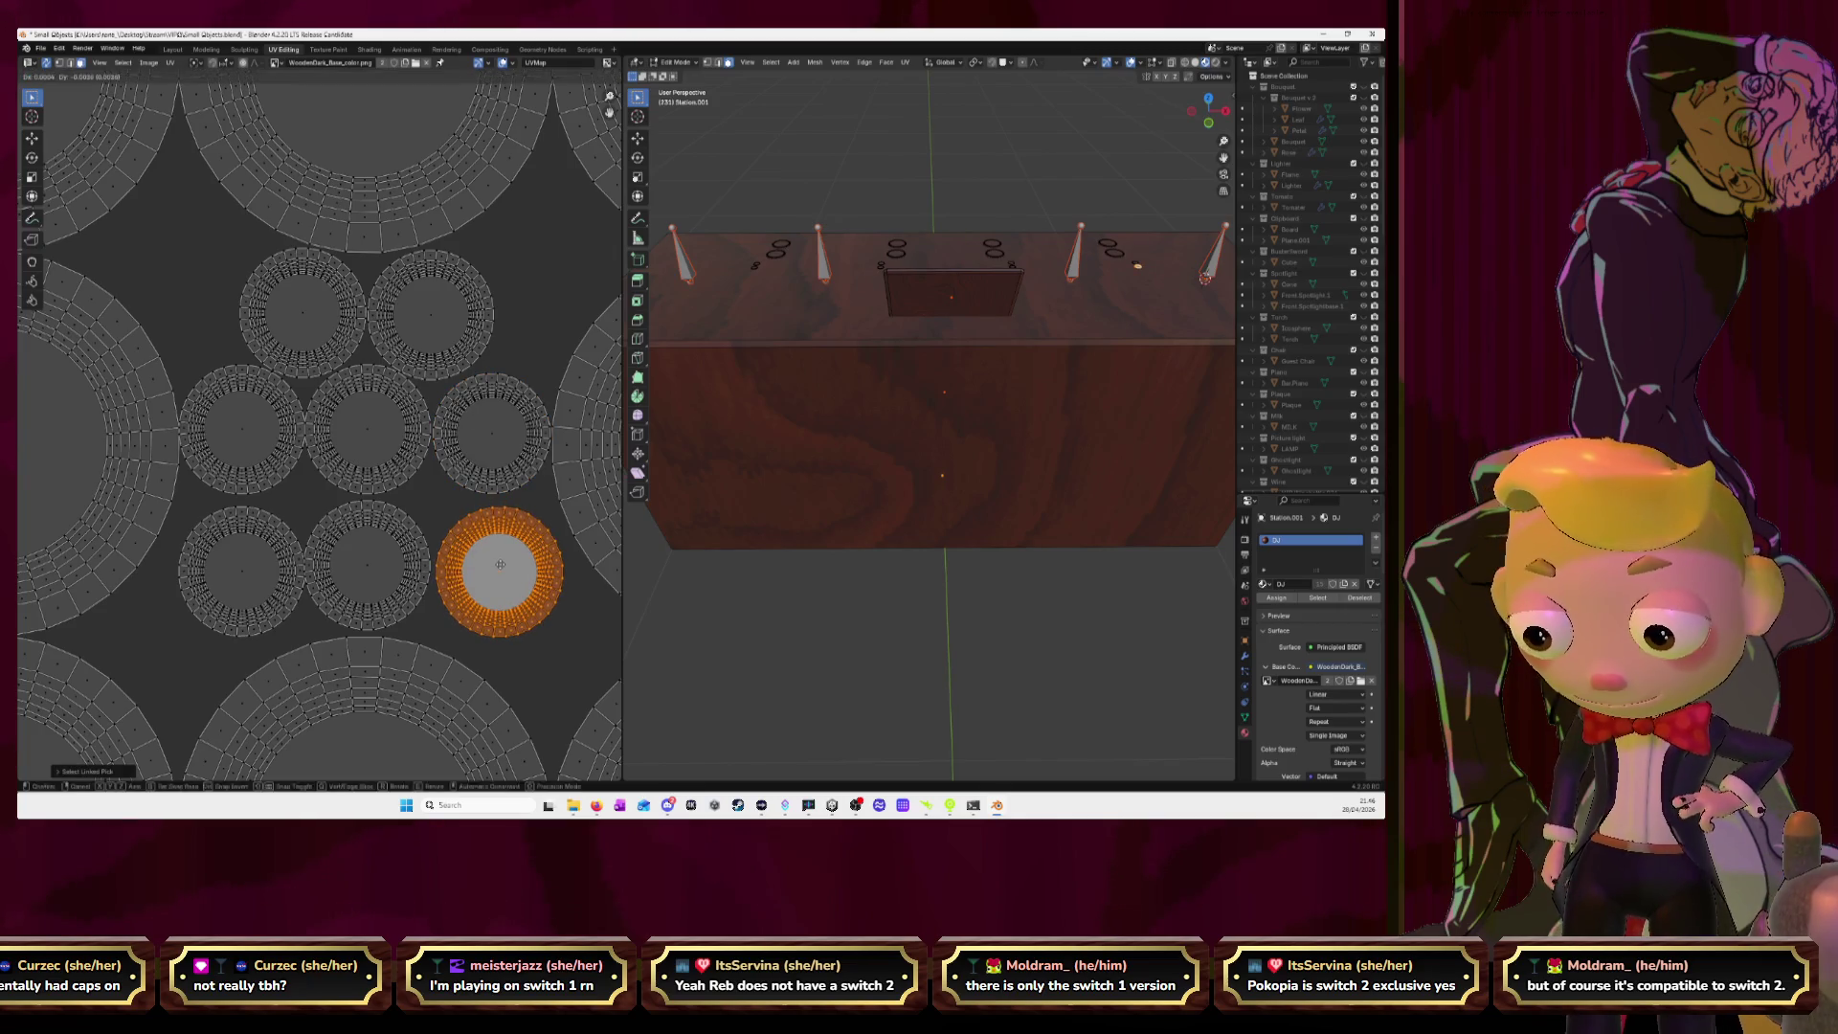
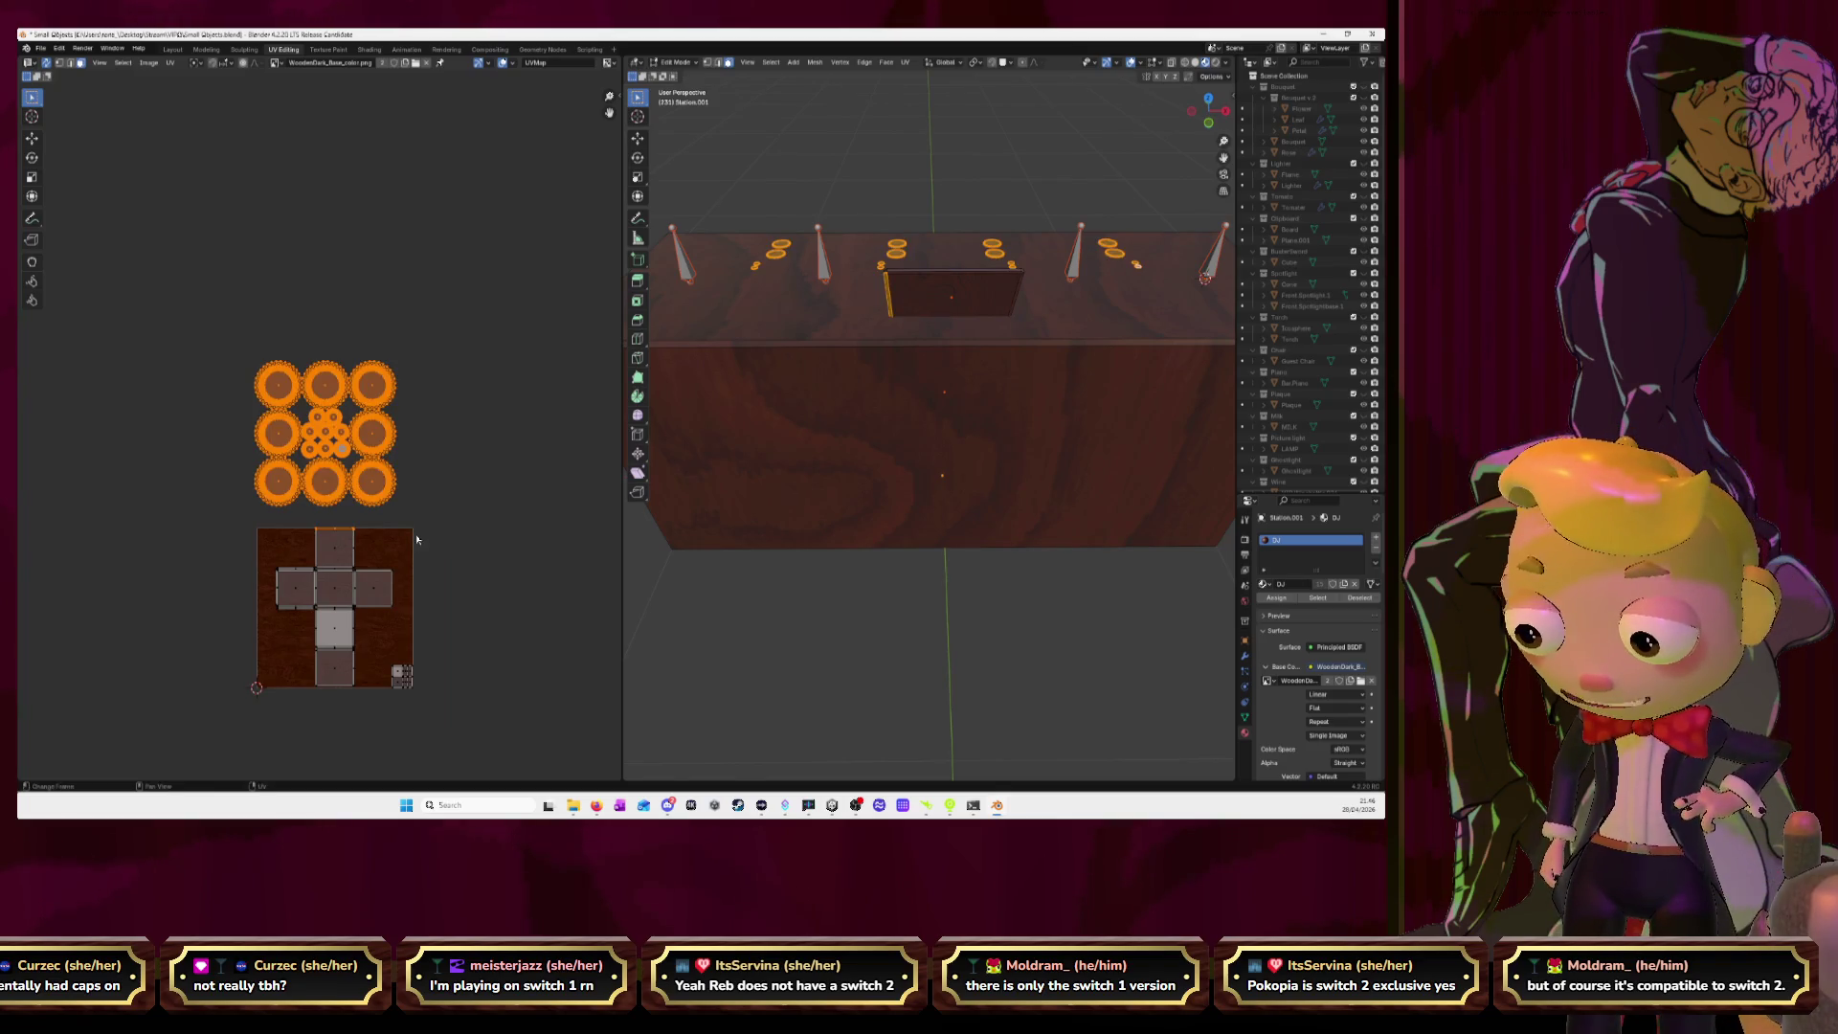
Move the grid of circle UV islands to a new spot.
{"action": "left_click_drag", "start_coordinate": [215, 308], "coordinate": [429, 521]}
{"action": "key", "text": "g"}
{"action": "left_click", "coordinate": [604, 398]}
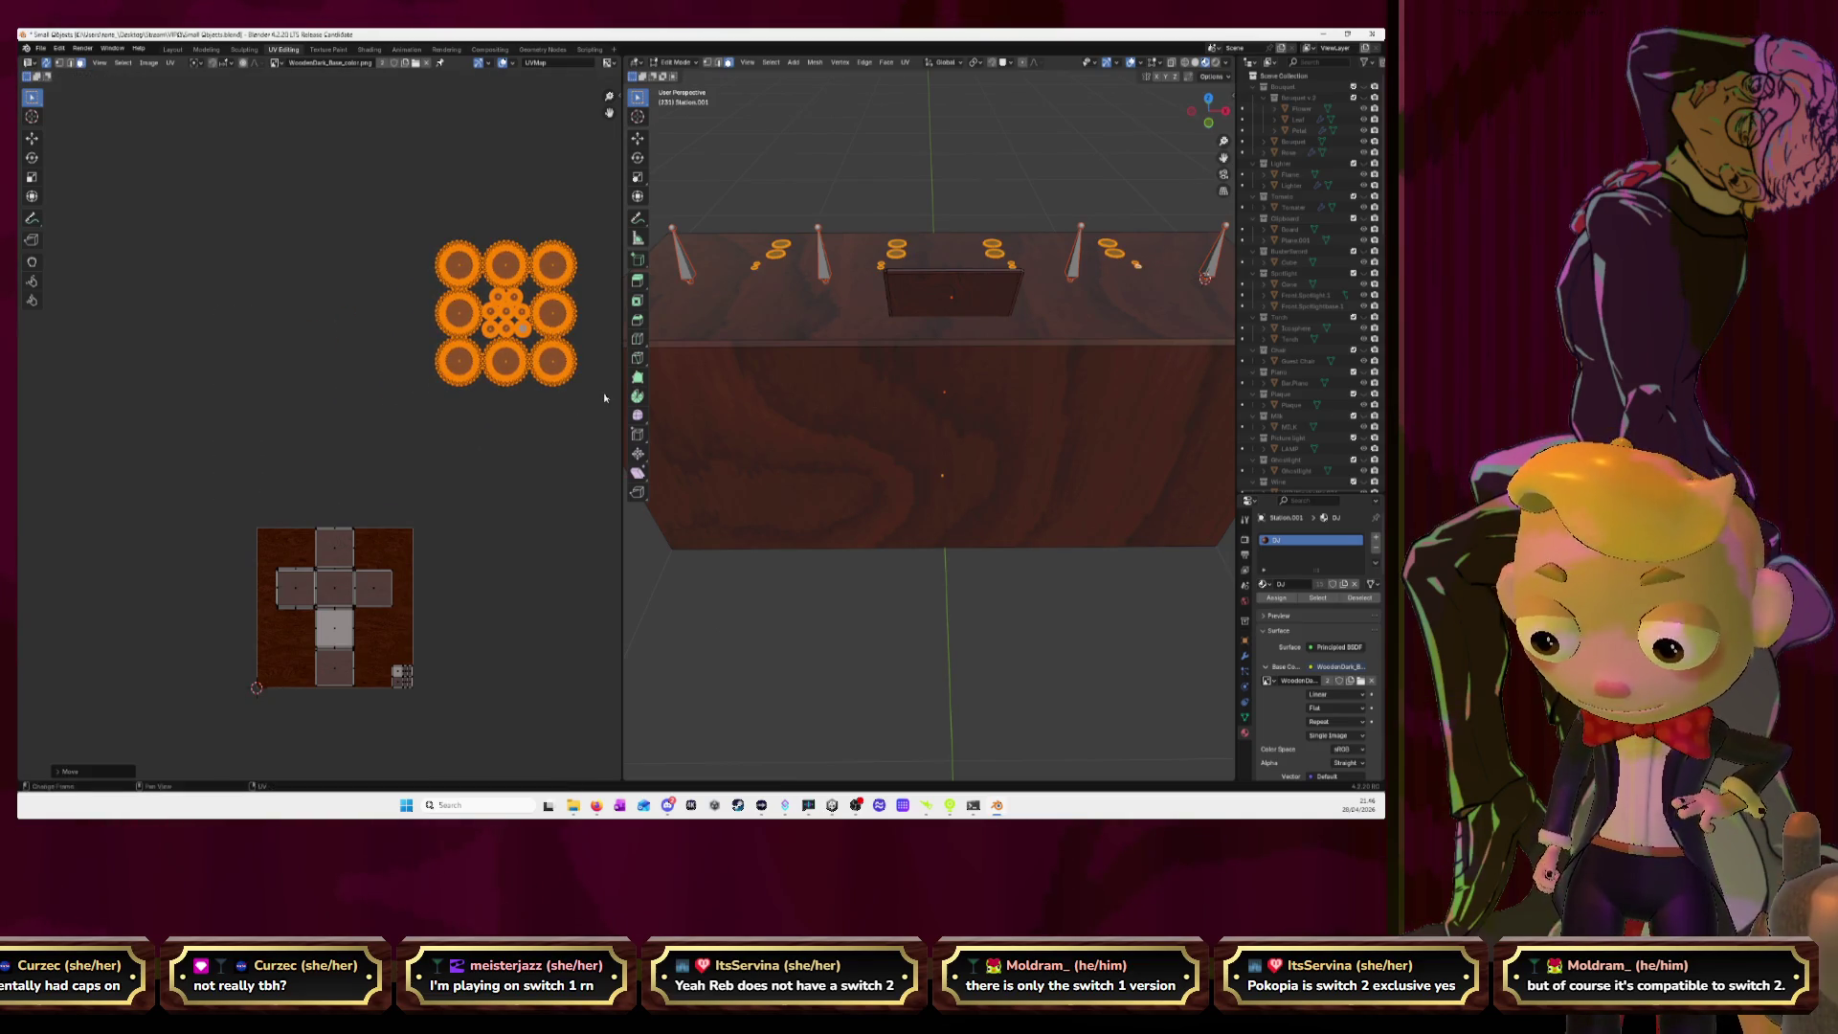
Reveal the hidden control parts and move the 3x3 circle island down-left onto the texture.
{"action": "key", "text": "alt+h"}
{"action": "left_click", "coordinate": [570, 456]}
{"action": "left_click_drag", "start_coordinate": [420, 201], "coordinate": [597, 395]}
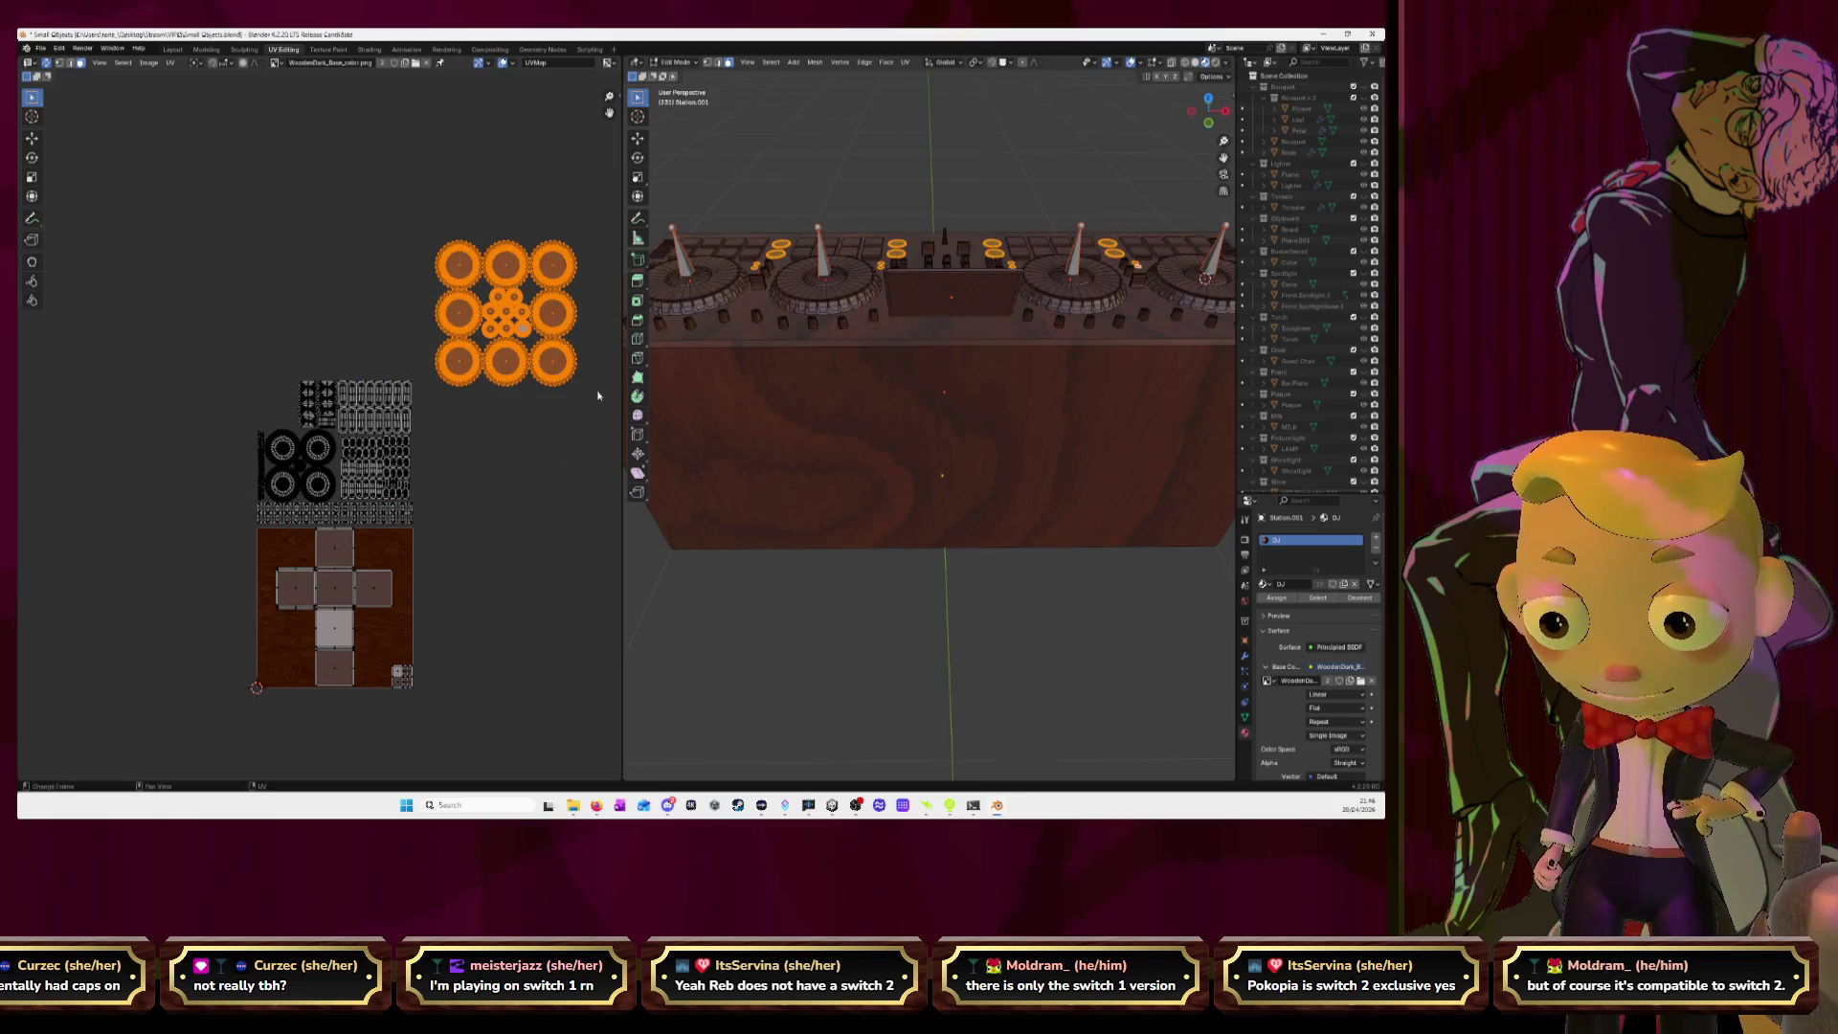
{"action": "key", "text": "g"}
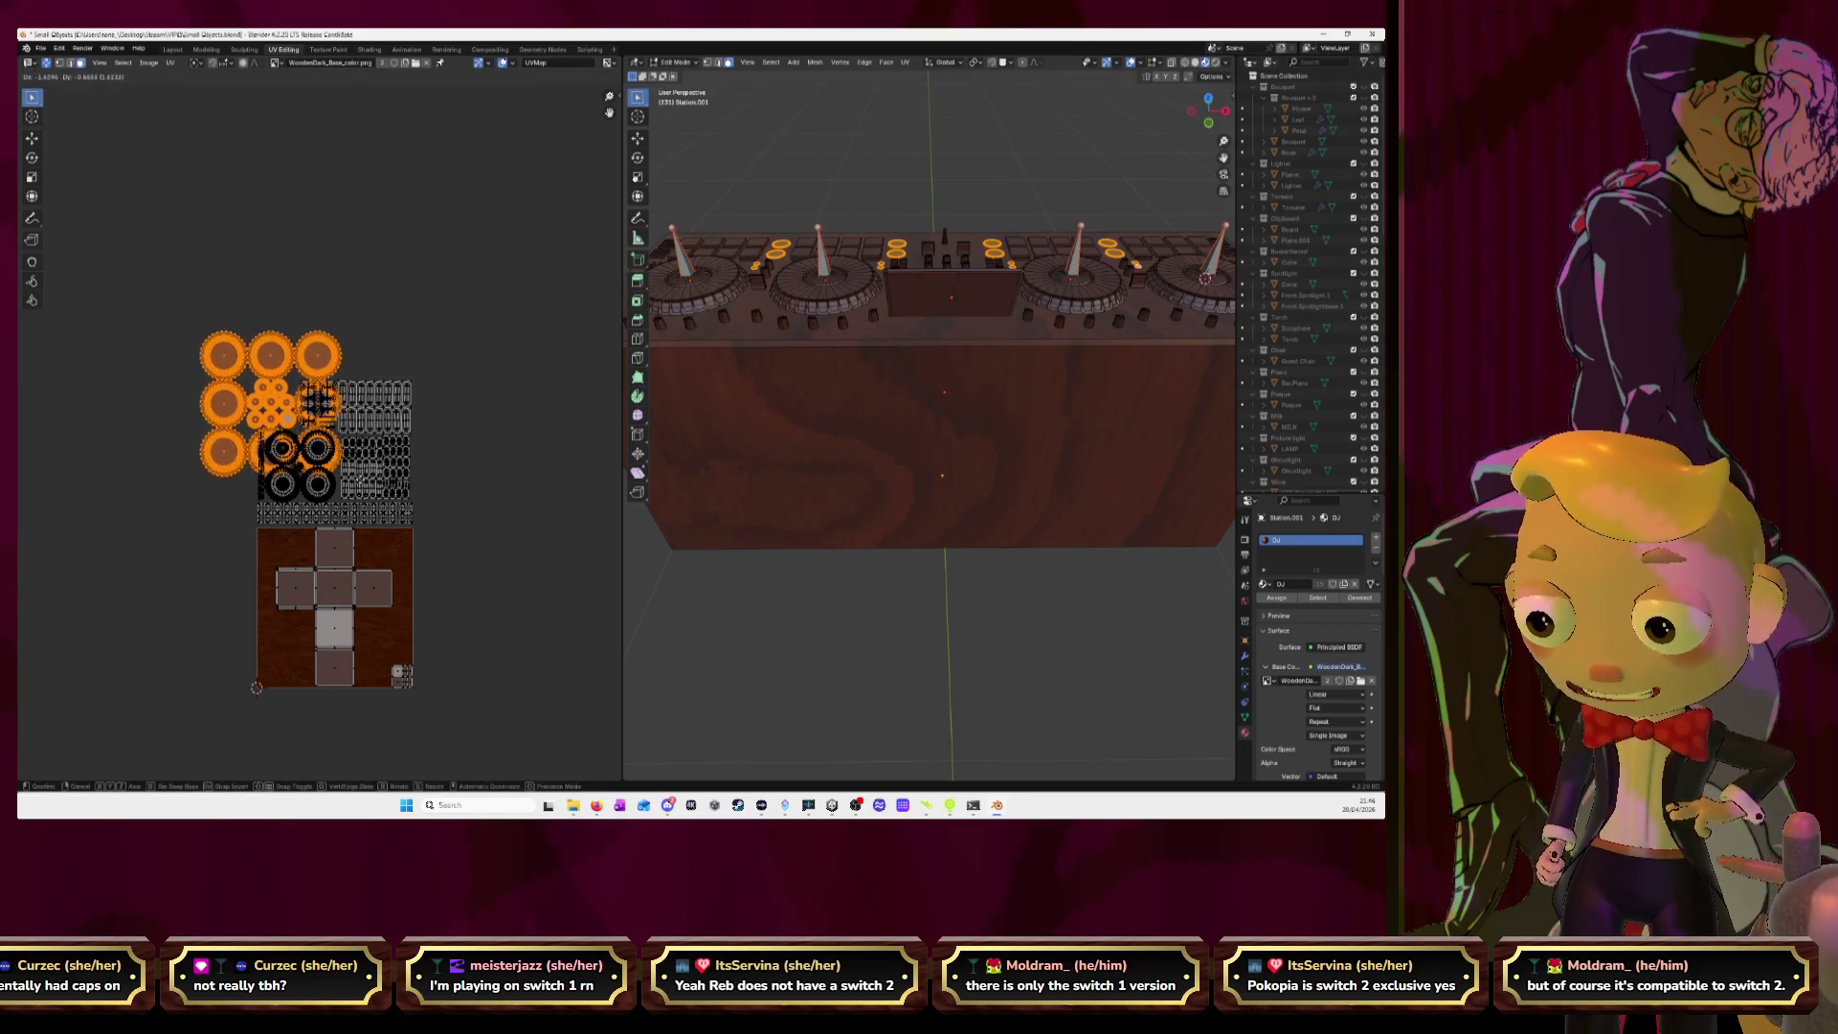
{"action": "left_click", "coordinate": [386, 486]}
{"action": "scroll", "coordinate": [441, 491], "scroll_direction": "up", "scroll_amount": 5}
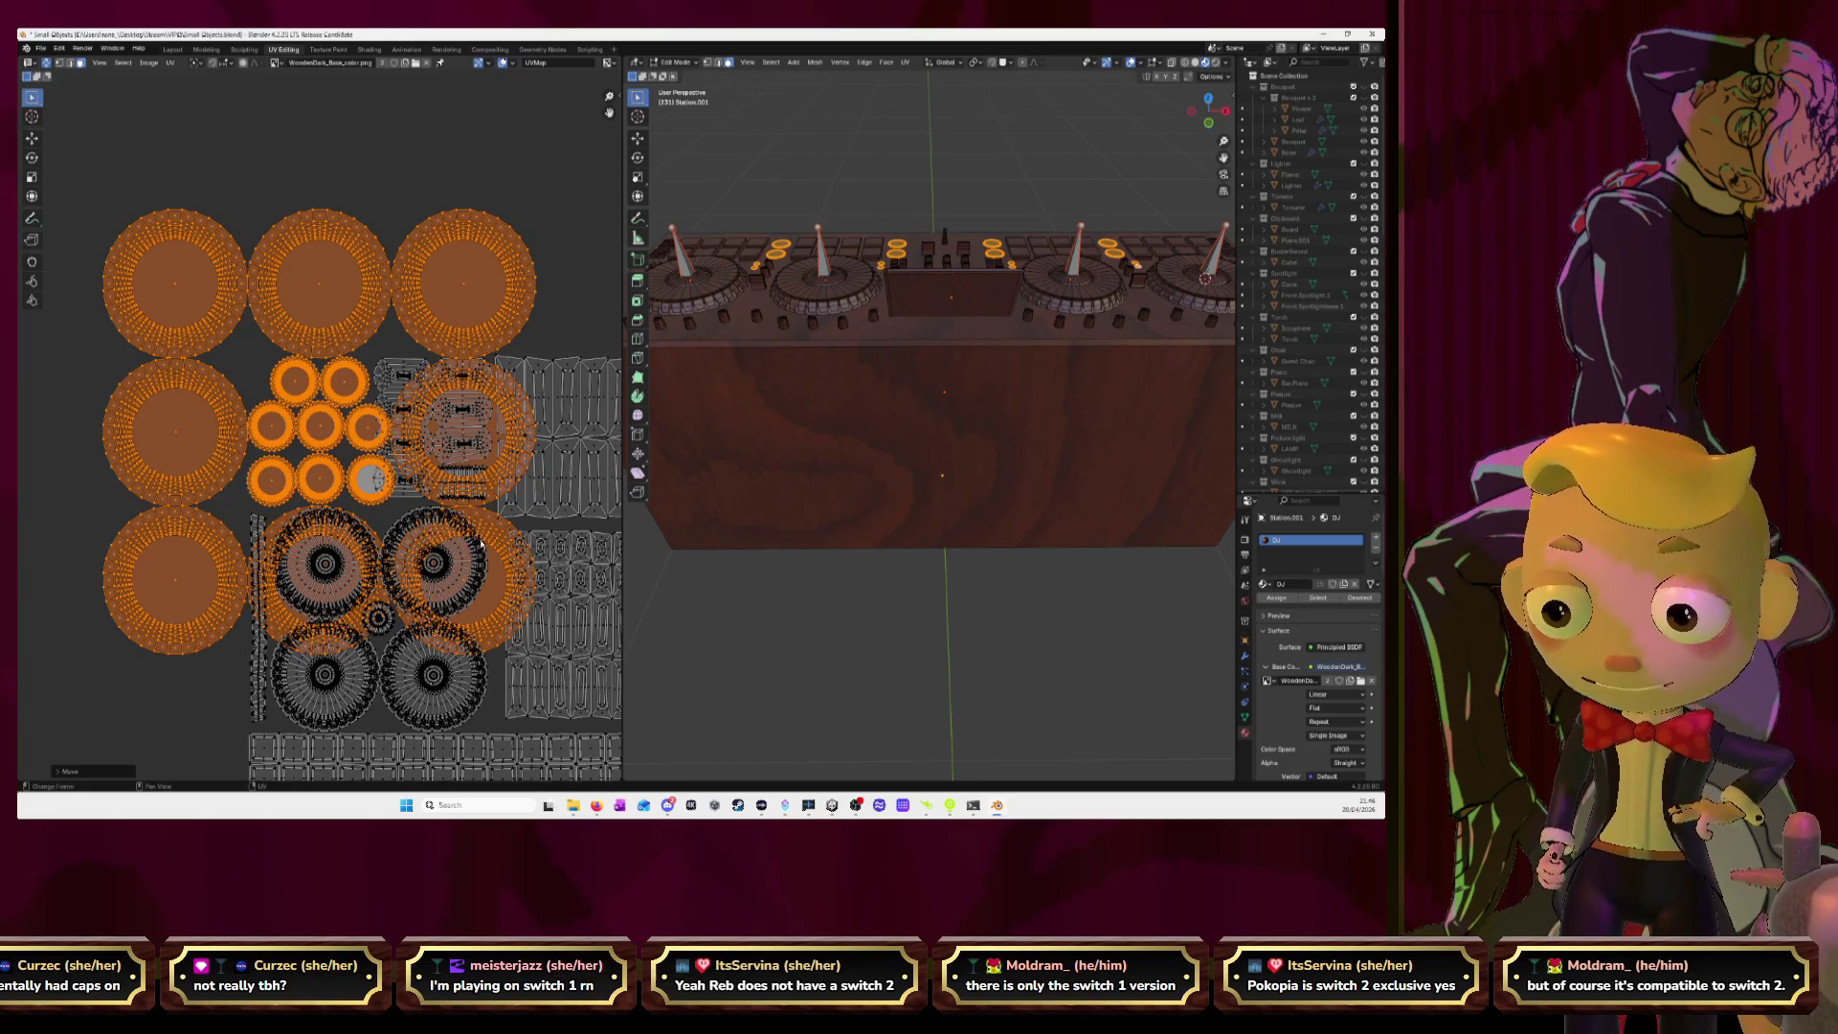
Shrink the selected UV islands, redoing the scale after an undo.
{"action": "key", "text": "s"}
{"action": "left_click", "coordinate": [365, 484]}
{"action": "key", "text": "ctrl+z"}
{"action": "key", "text": "s"}
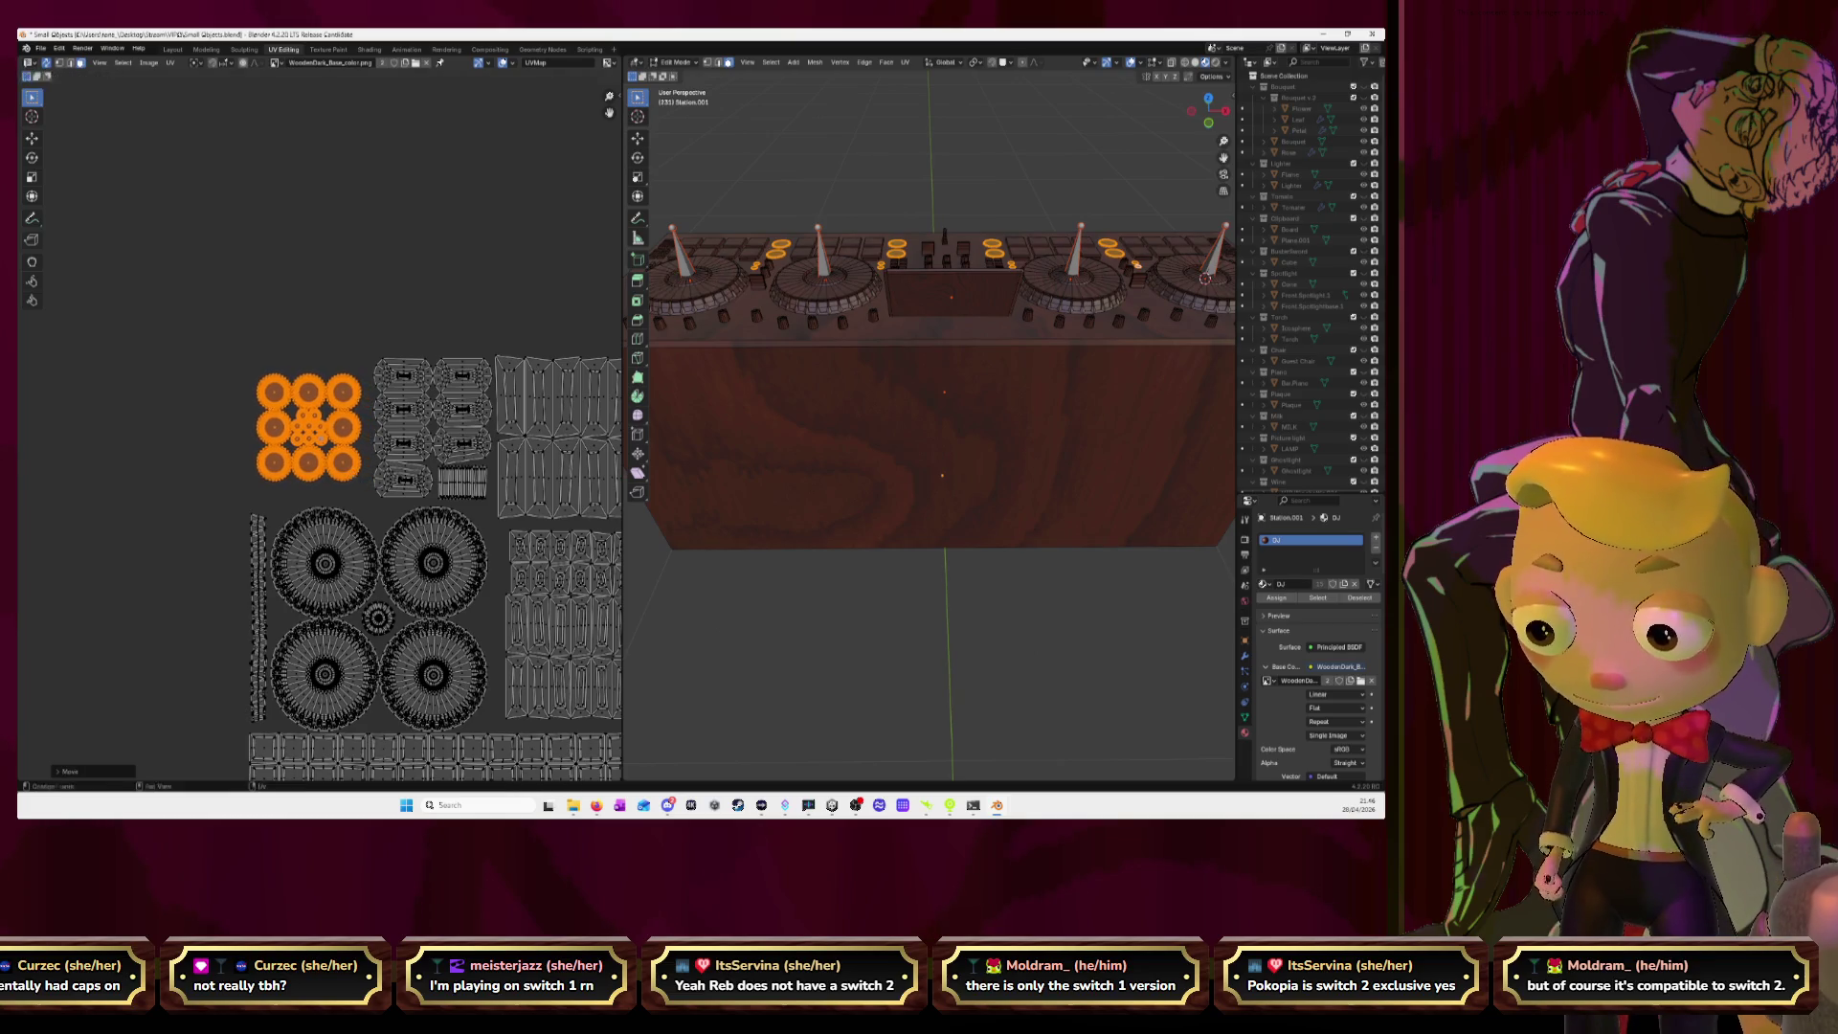
{"action": "left_click", "coordinate": [365, 483]}
Select all the control UV islands at the top, then select the board's screen face.
{"action": "scroll", "coordinate": [463, 575], "scroll_direction": "down", "scroll_amount": 5}
{"action": "middle_click_drag", "start_coordinate": [463, 575], "coordinate": [412, 475]}
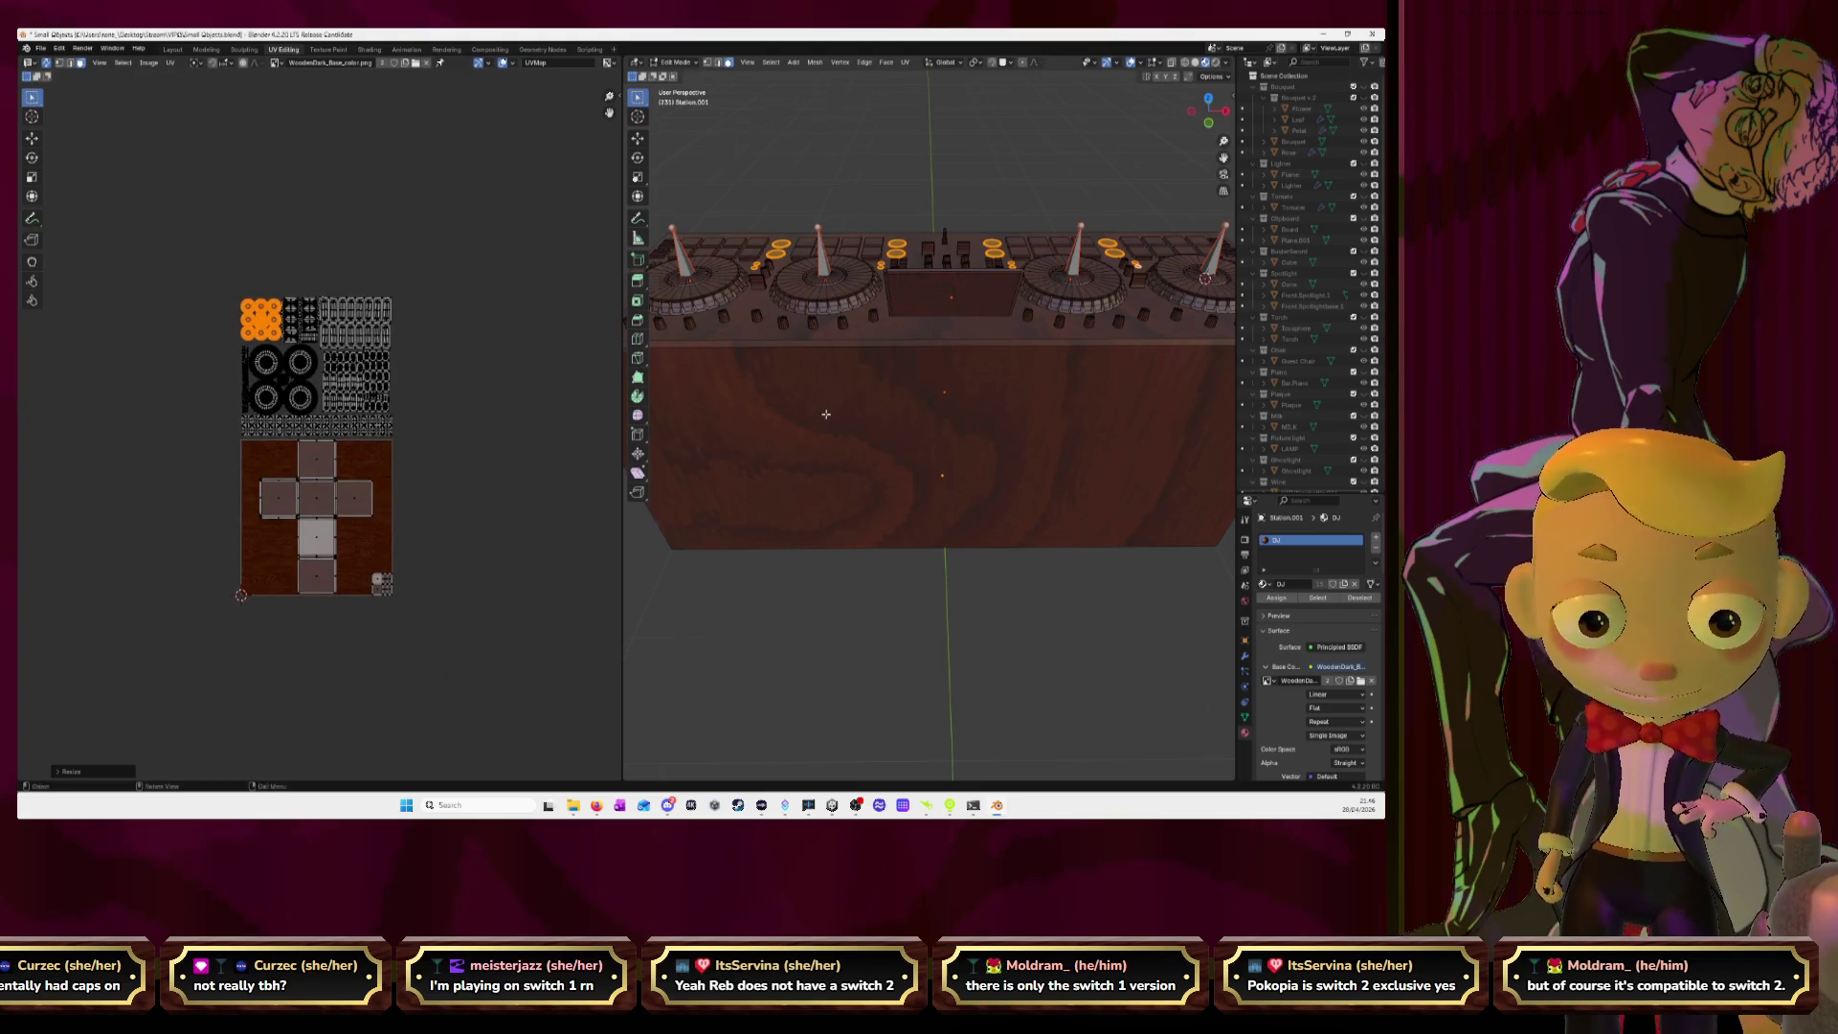
{"action": "middle_click_drag", "start_coordinate": [826, 416], "coordinate": [938, 316]}
{"action": "left_click_drag", "start_coordinate": [153, 239], "coordinate": [429, 442]}
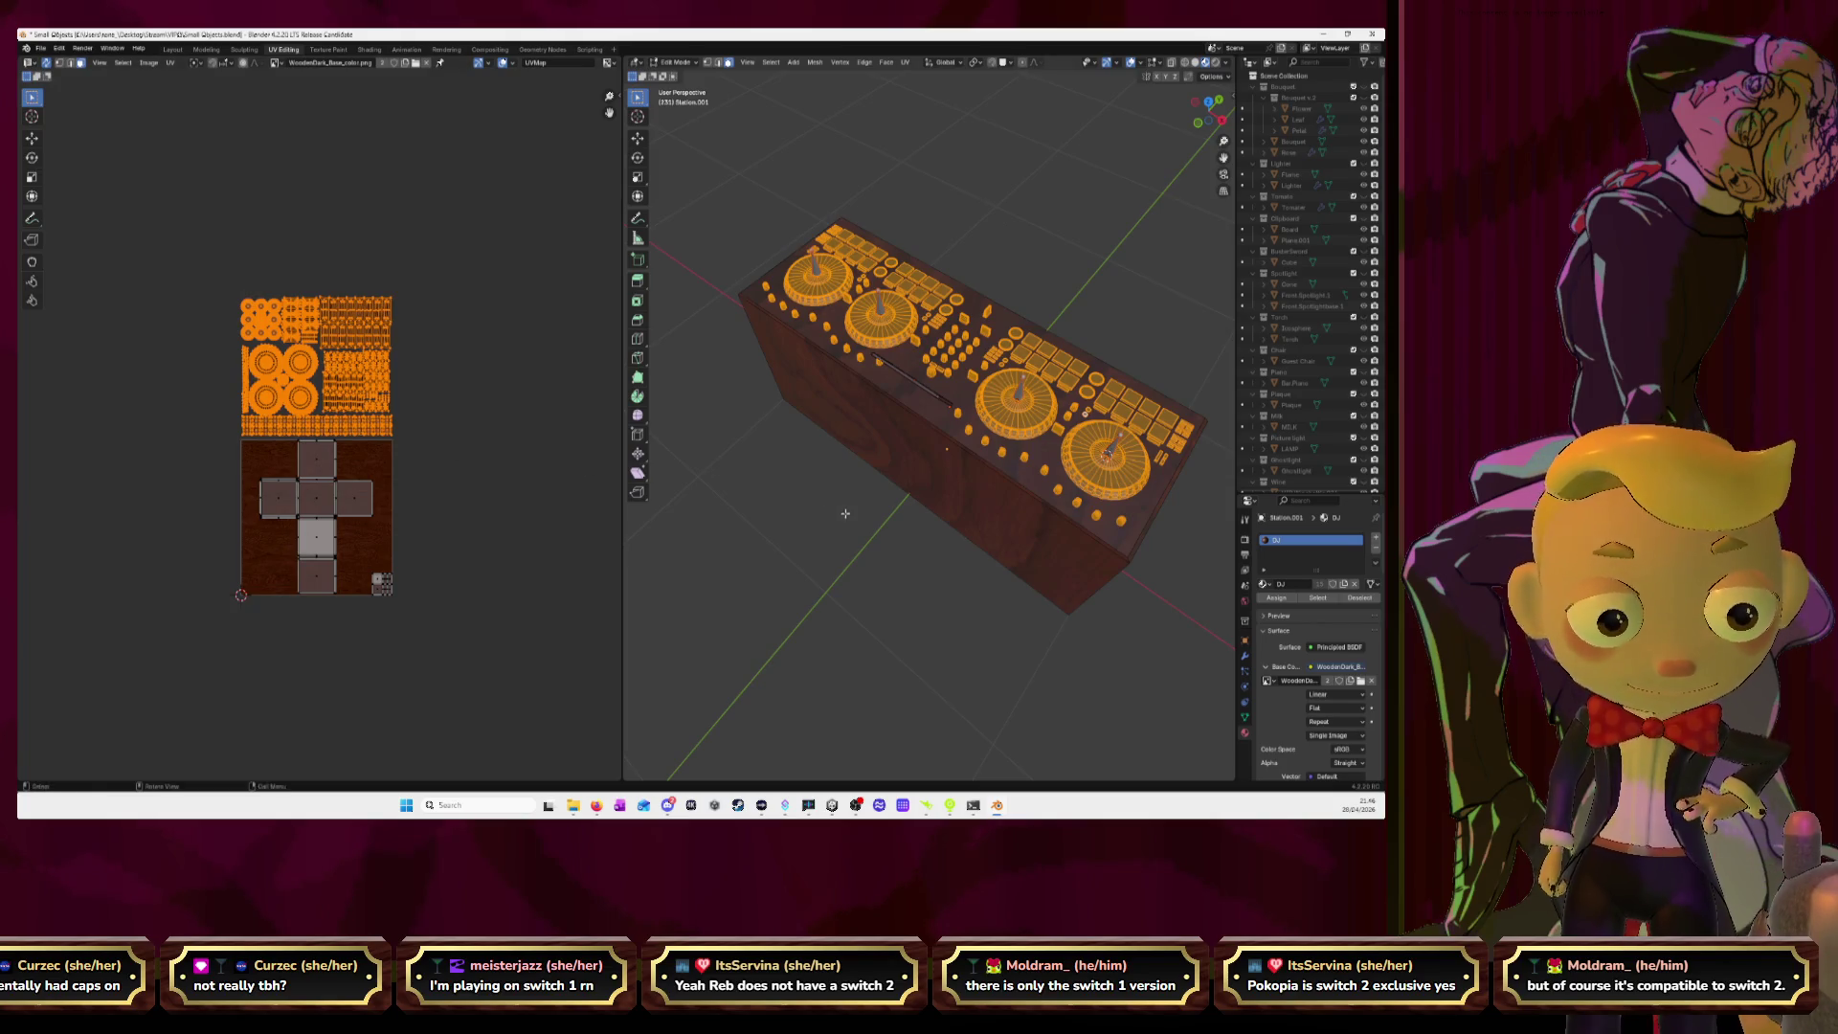
{"action": "middle_click_drag", "start_coordinate": [843, 512], "coordinate": [909, 475]}
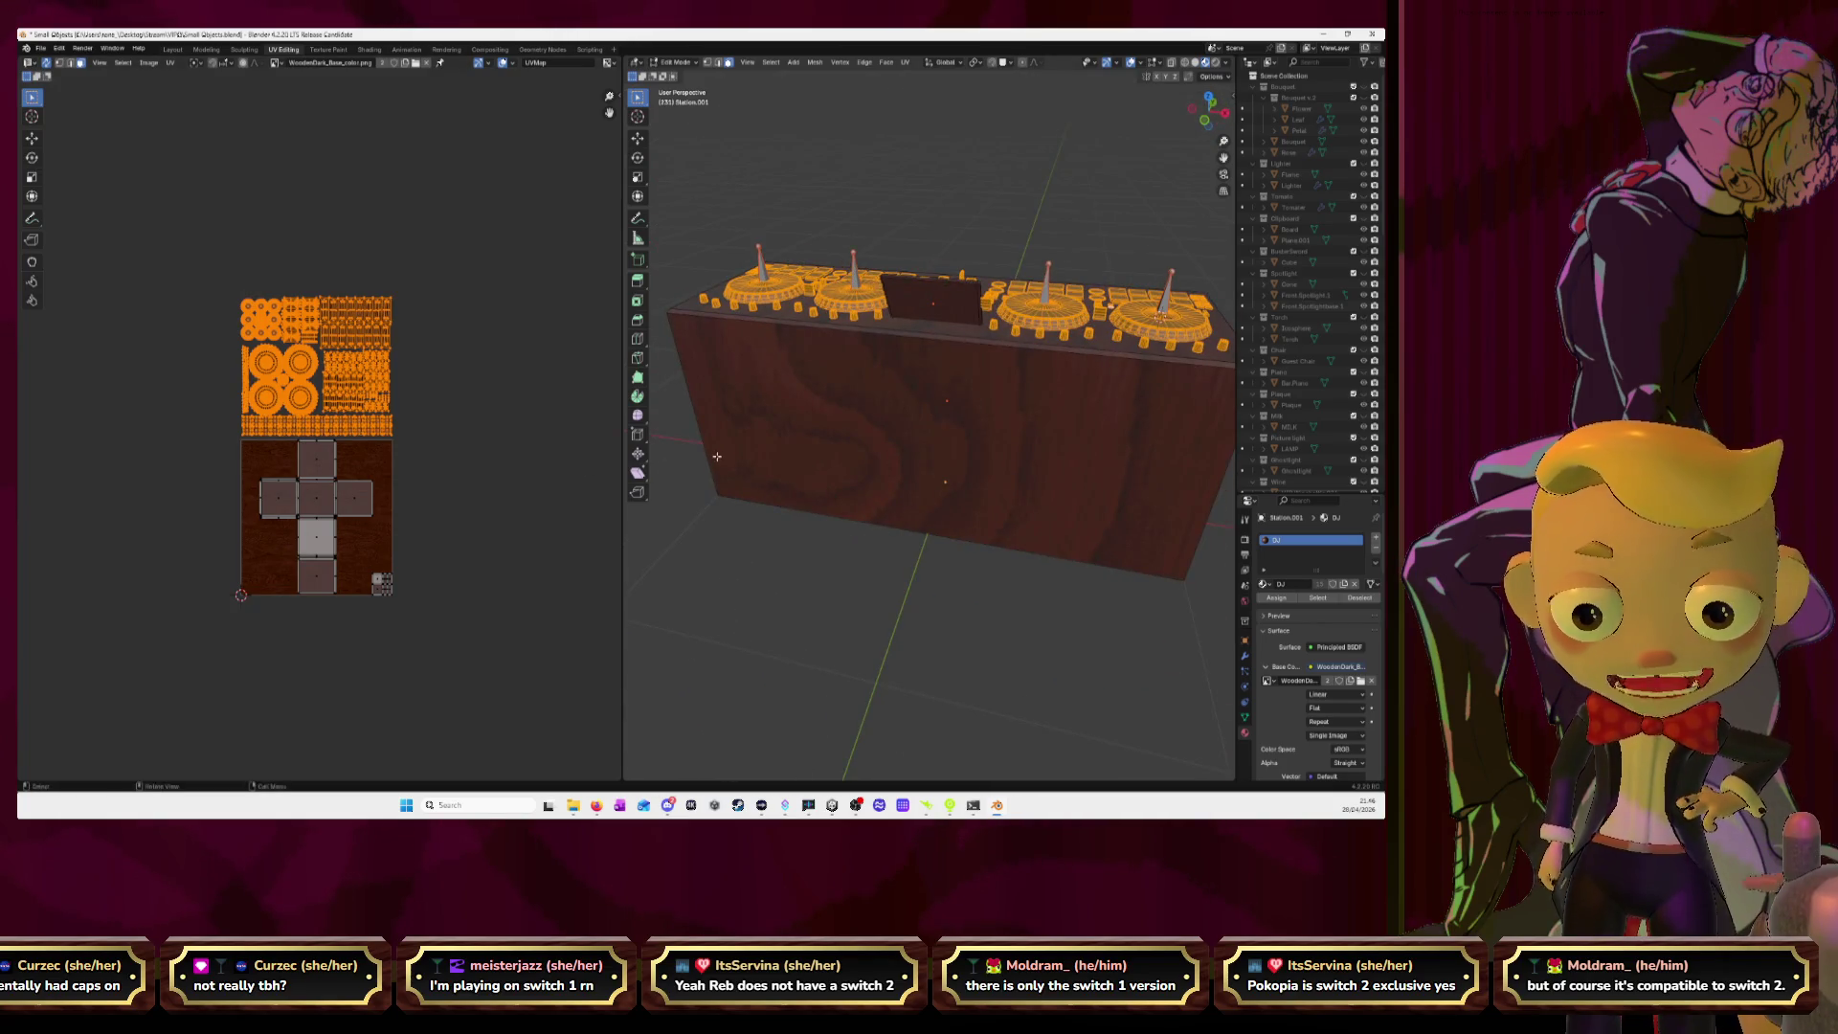
{"action": "left_click", "coordinate": [933, 290]}
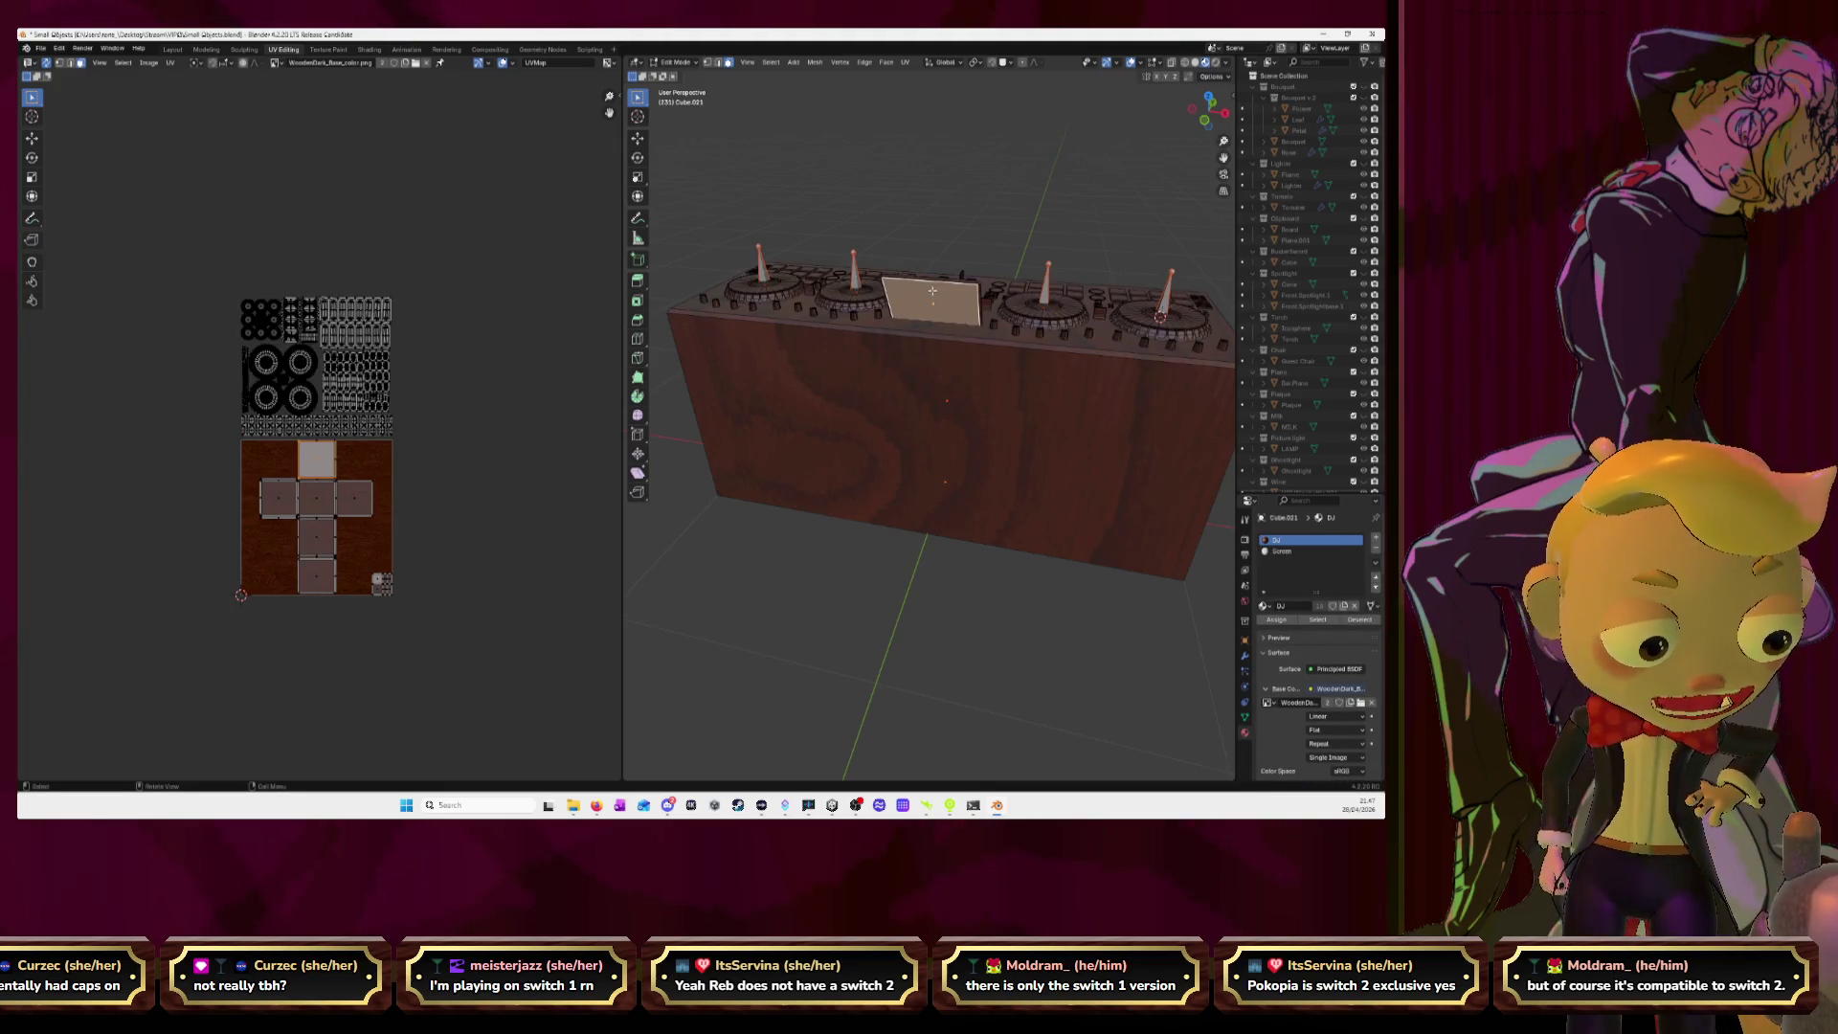
Select the linked faces of the screen piece.
{"action": "key", "text": "ctrl+l"}
{"action": "mouse_move", "coordinate": [932, 290]}
{"action": "middle_mouse_down"}
{"action": "mouse_move", "coordinate": [869, 312]}
{"action": "mouse_move", "coordinate": [889, 317]}
{"action": "middle_mouse_up"}
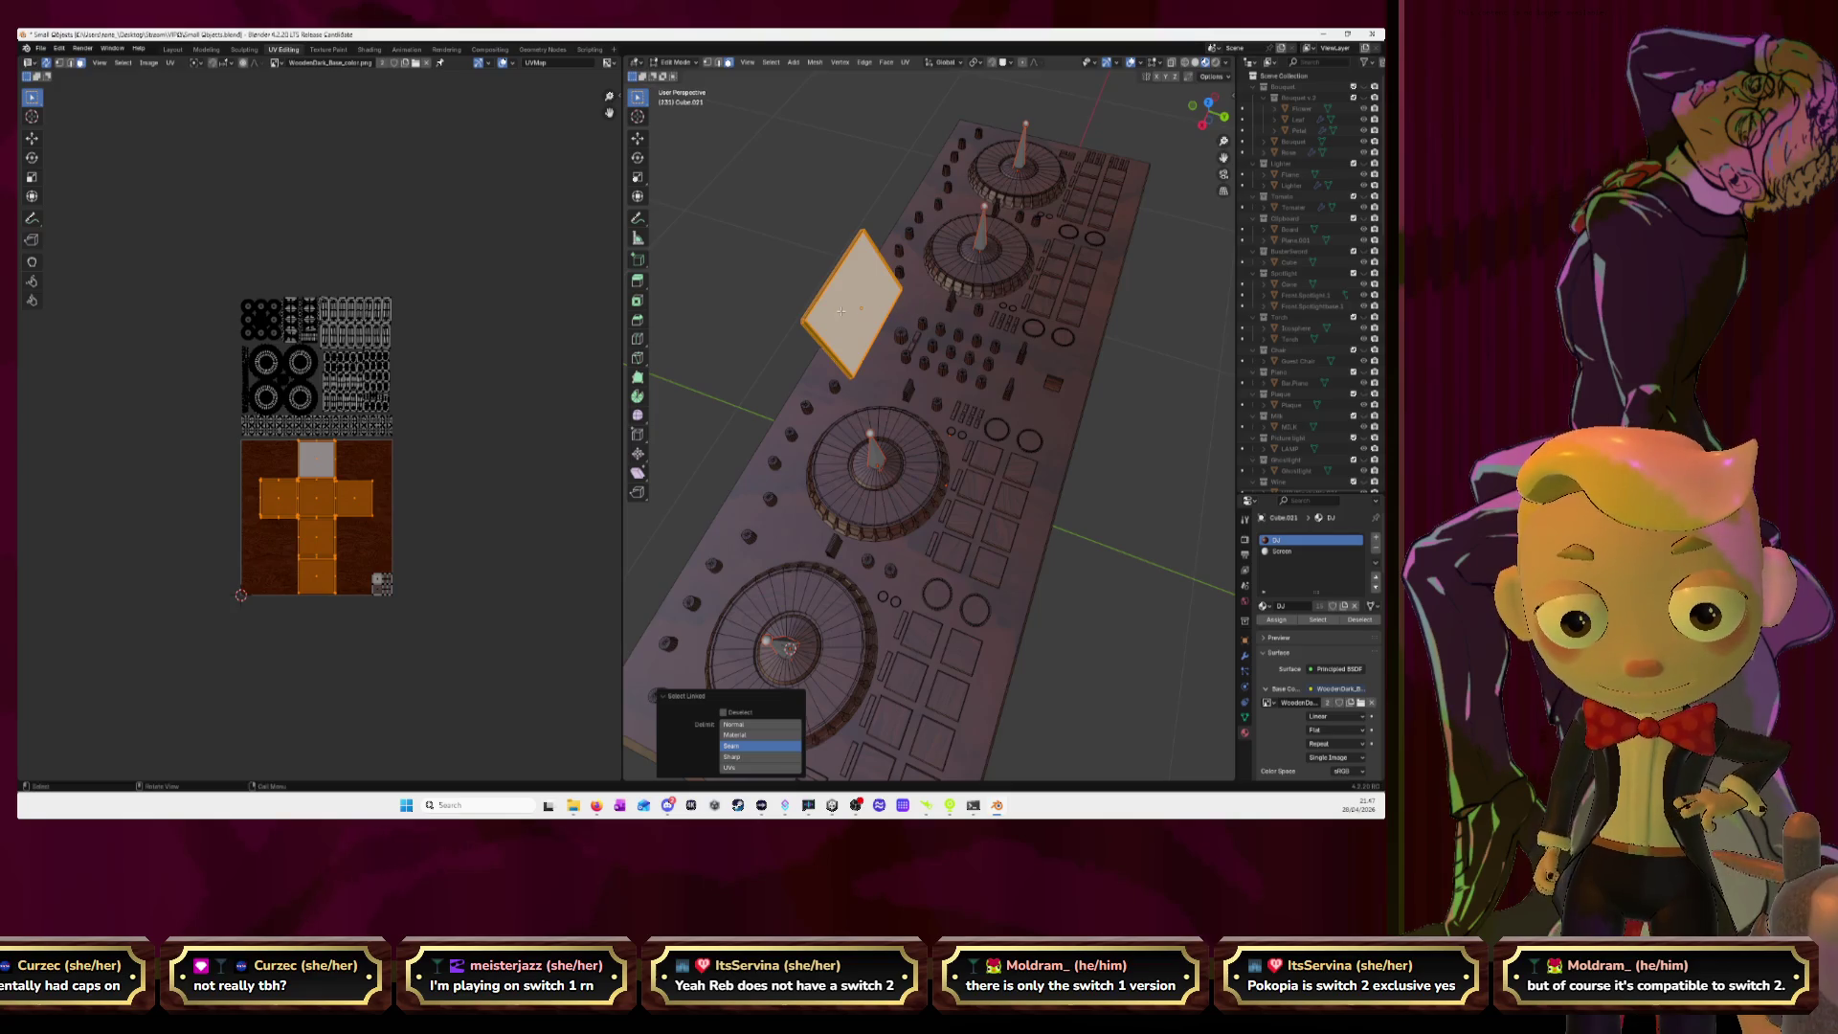
{"action": "left_click", "coordinate": [843, 311], "text": "alt"}
{"action": "left_click", "coordinate": [822, 351]}
{"action": "middle_click_drag", "start_coordinate": [823, 351], "coordinate": [899, 301]}
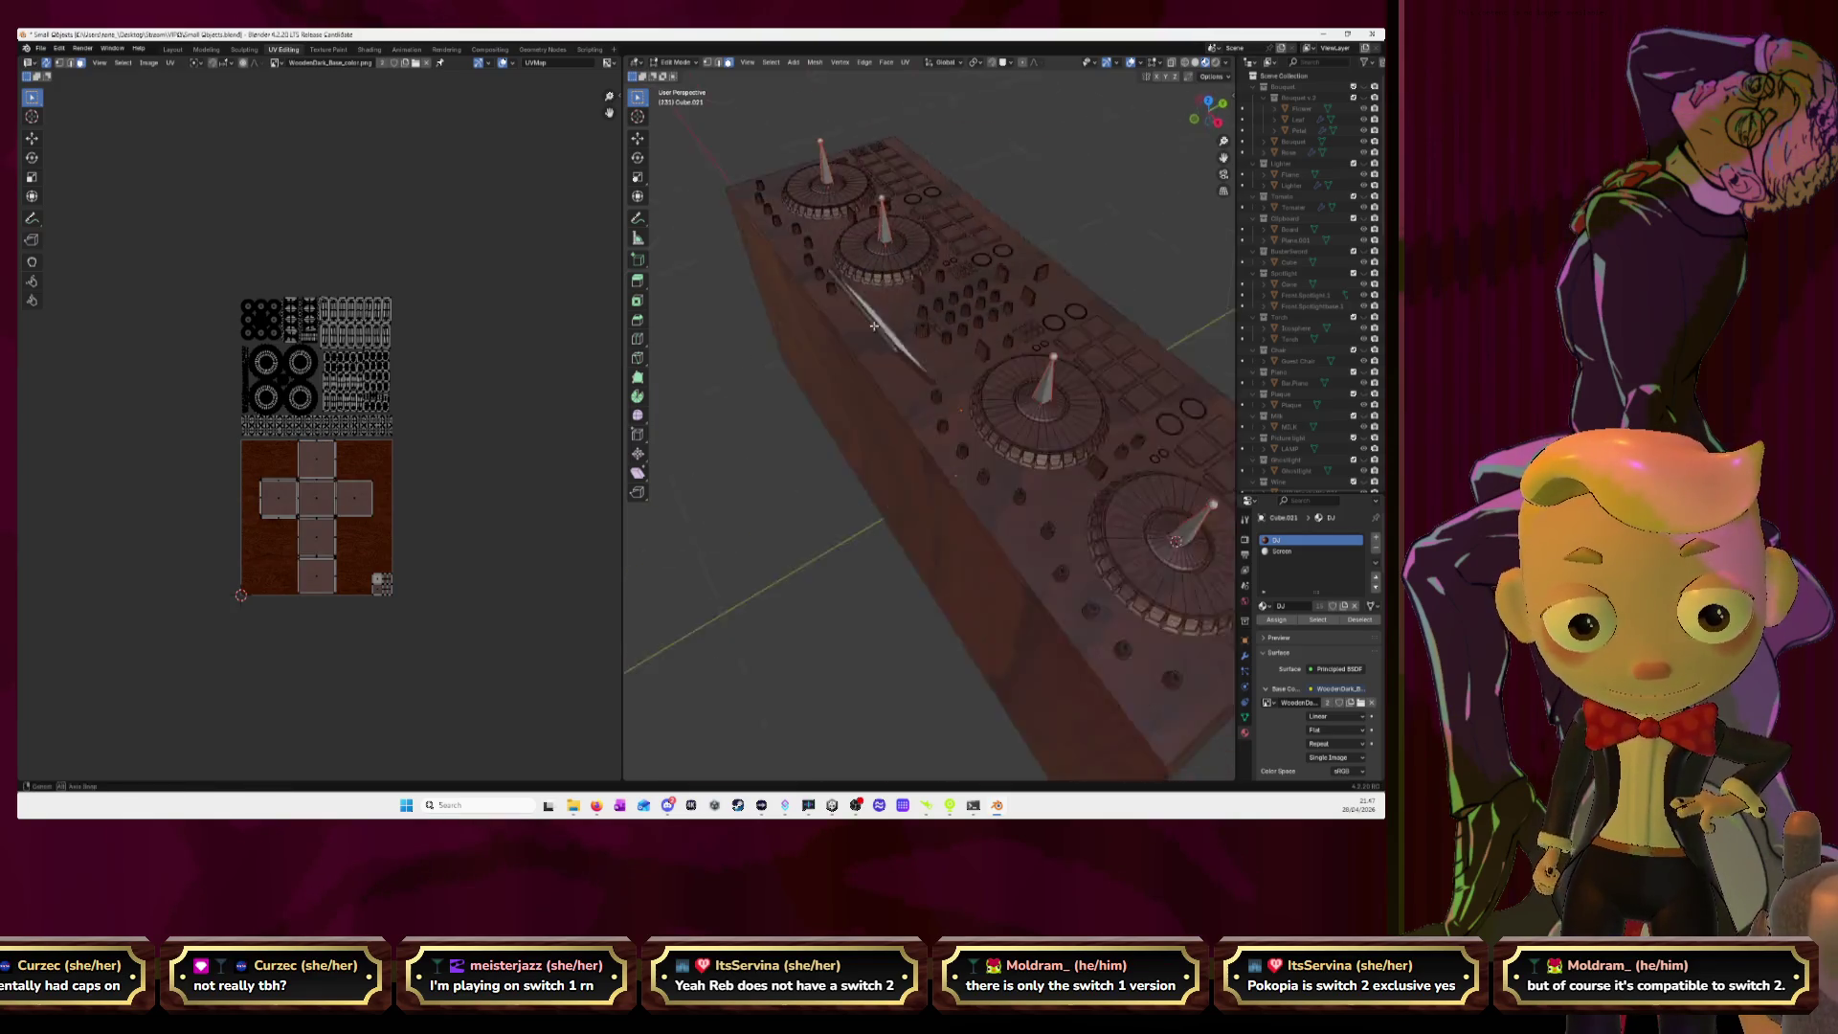
{"action": "key", "text": "l"}
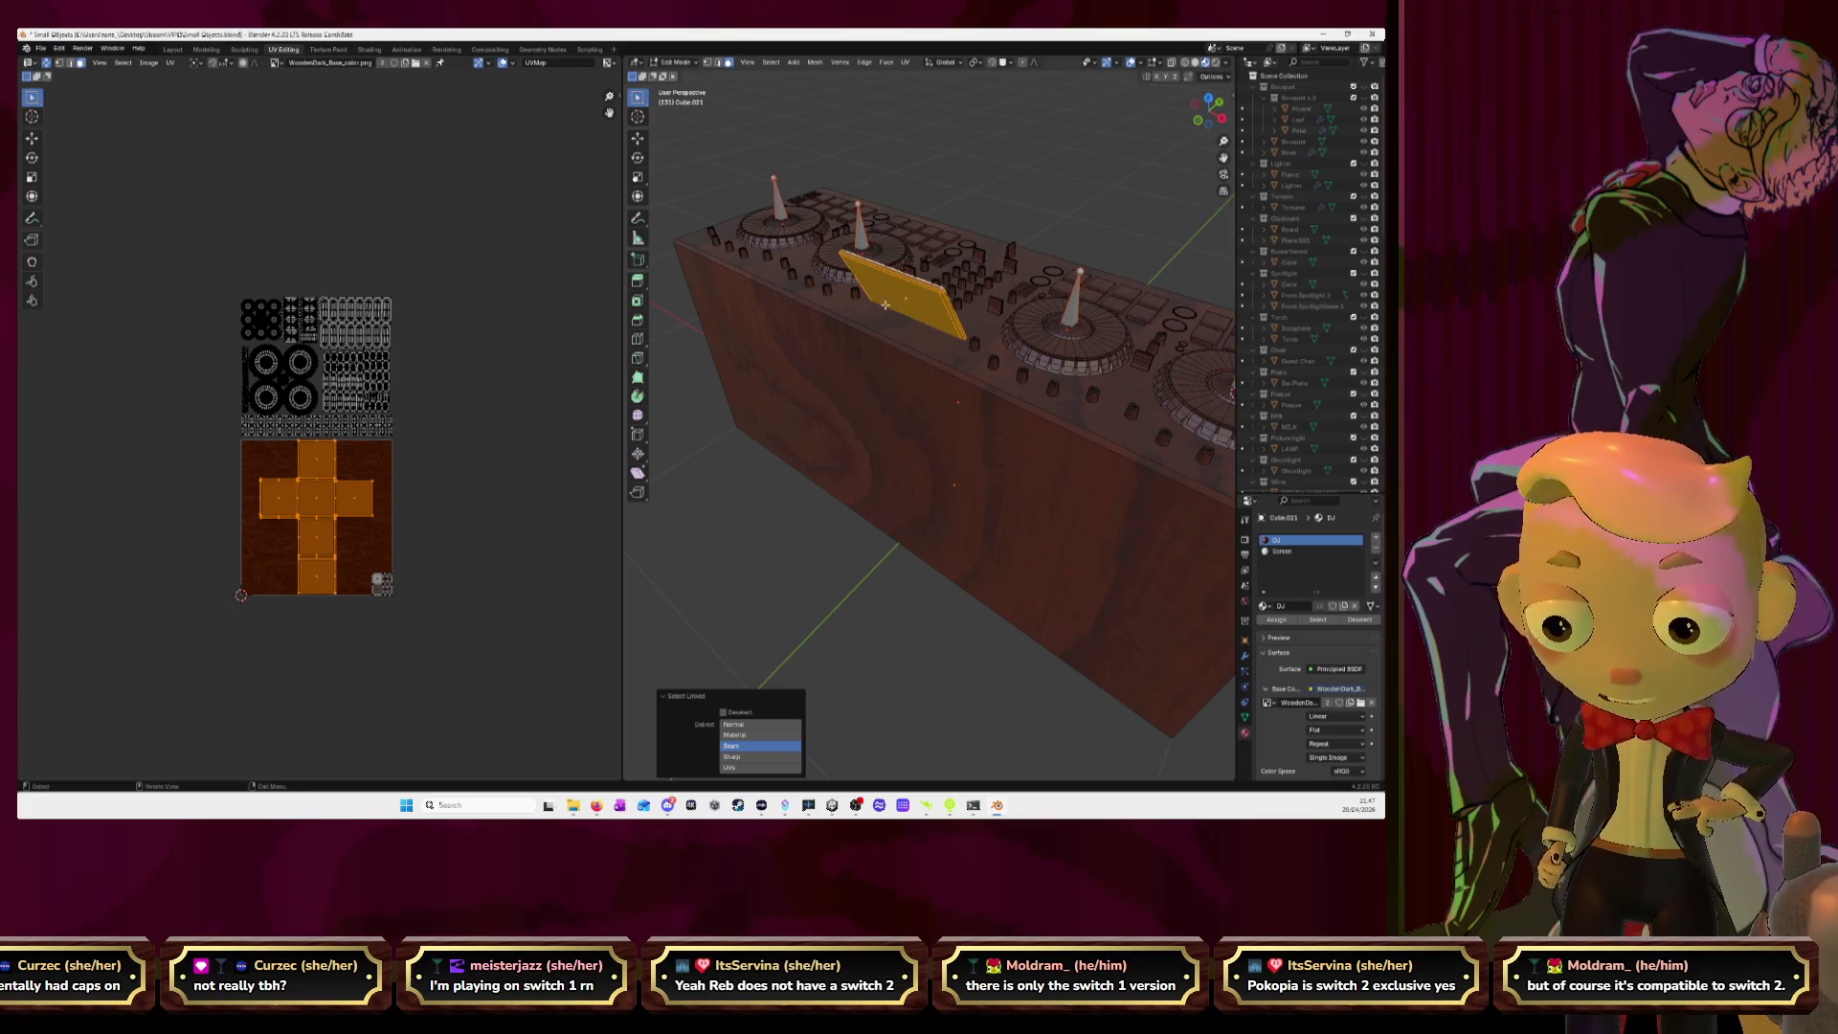
Move the screen's cross island off the texture and the body's small island to the lower-left corner.
{"action": "key", "text": "g"}
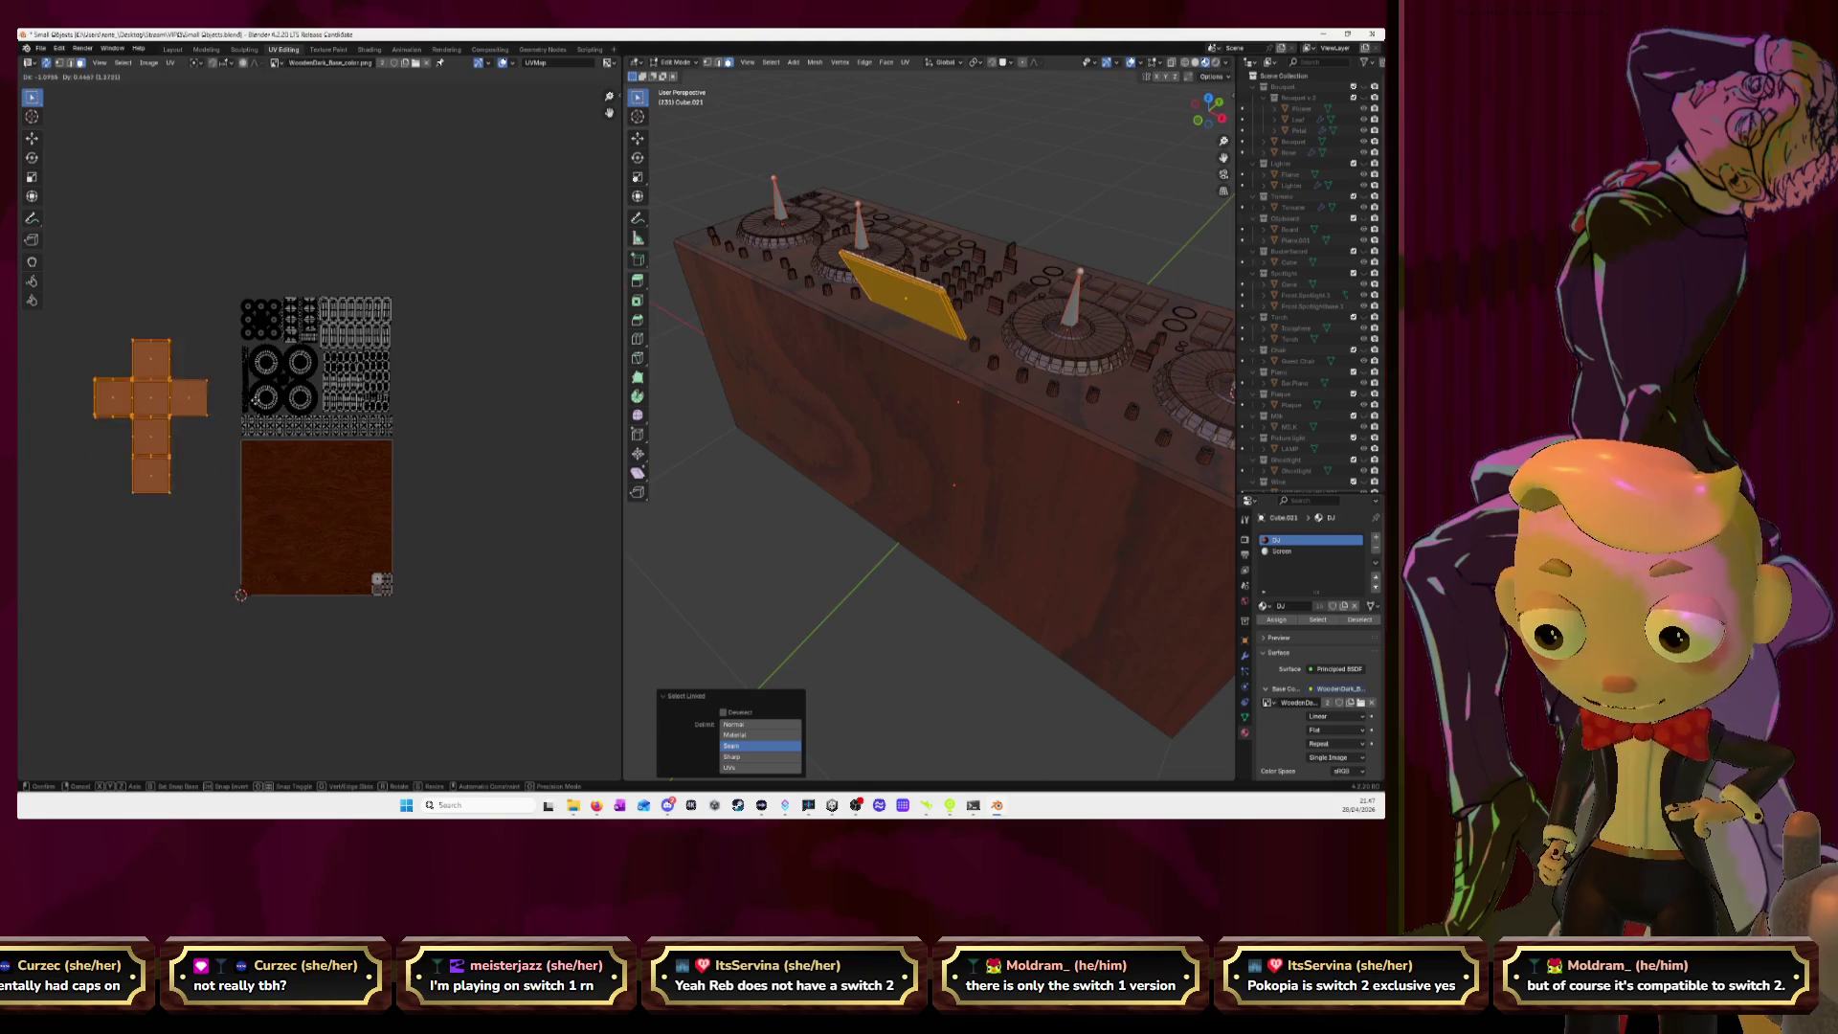
{"action": "left_click", "coordinate": [261, 372]}
{"action": "left_click_drag", "start_coordinate": [332, 533], "coordinate": [458, 643]}
{"action": "key", "text": "g"}
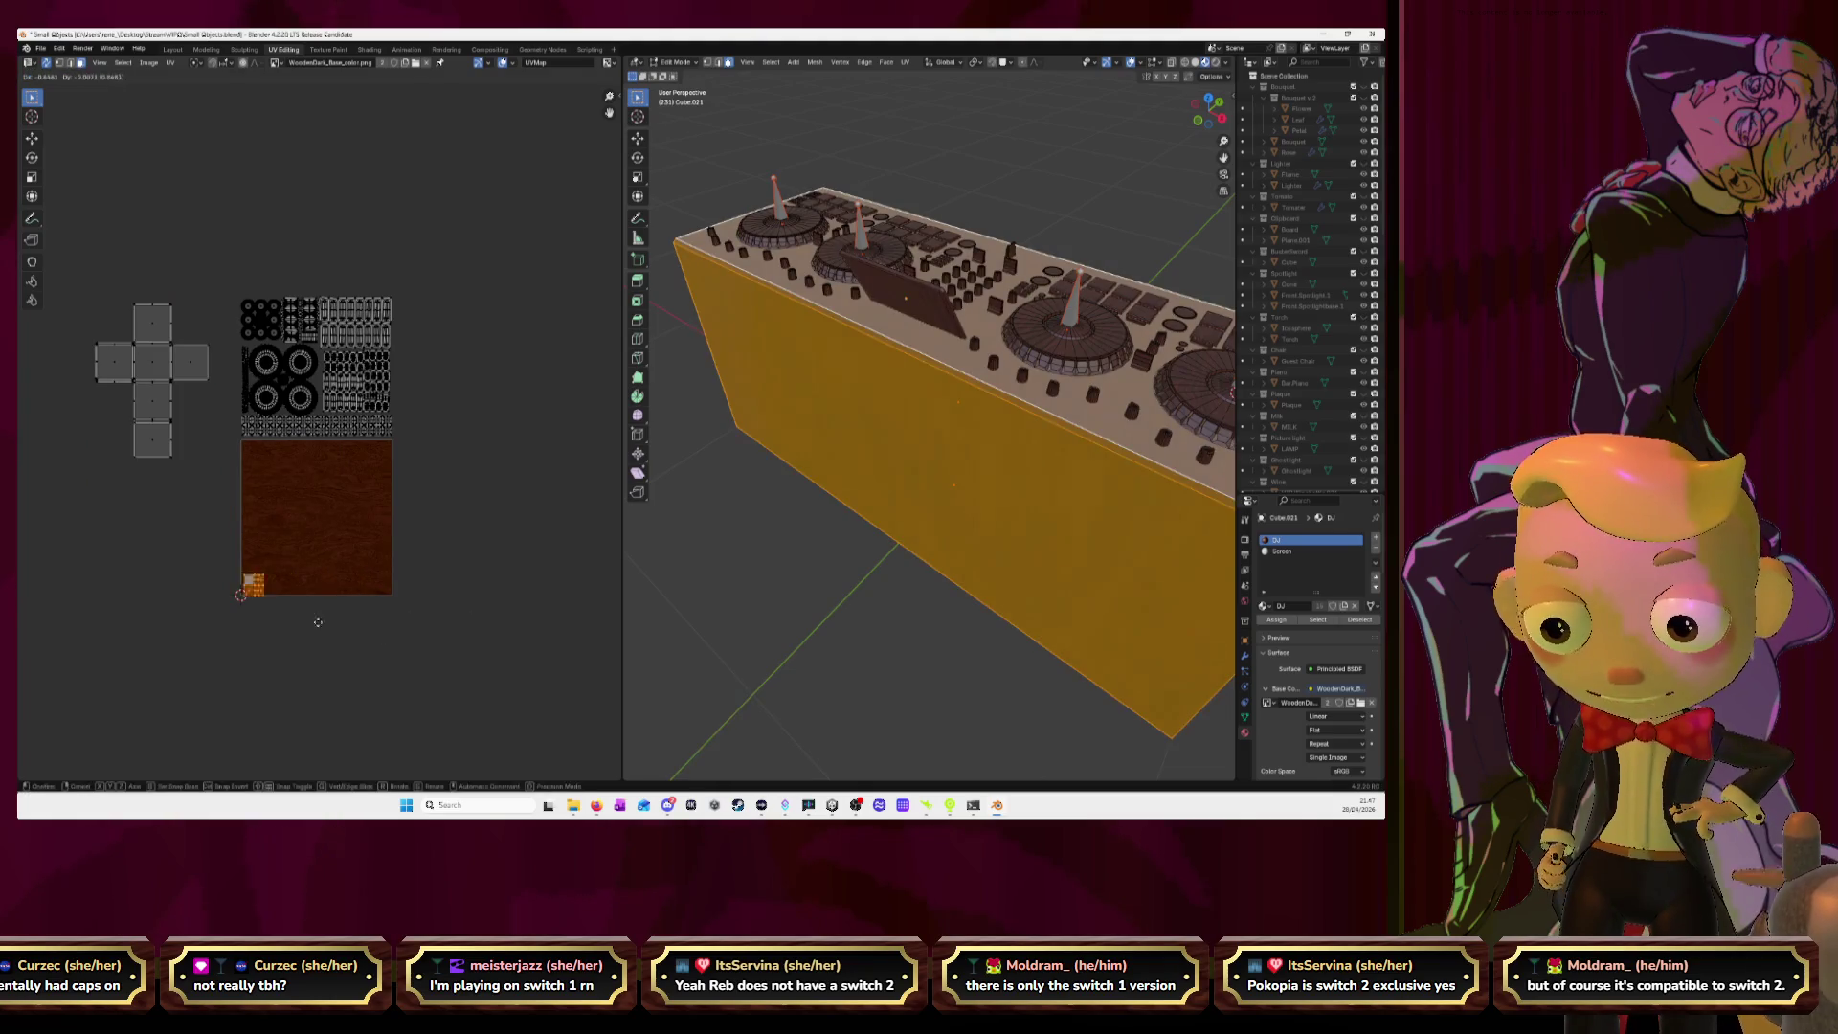
{"action": "left_click", "coordinate": [233, 570]}
Move the block of control islands down over the wood texture and fit everything in view.
{"action": "left_click_drag", "start_coordinate": [233, 297], "coordinate": [411, 479]}
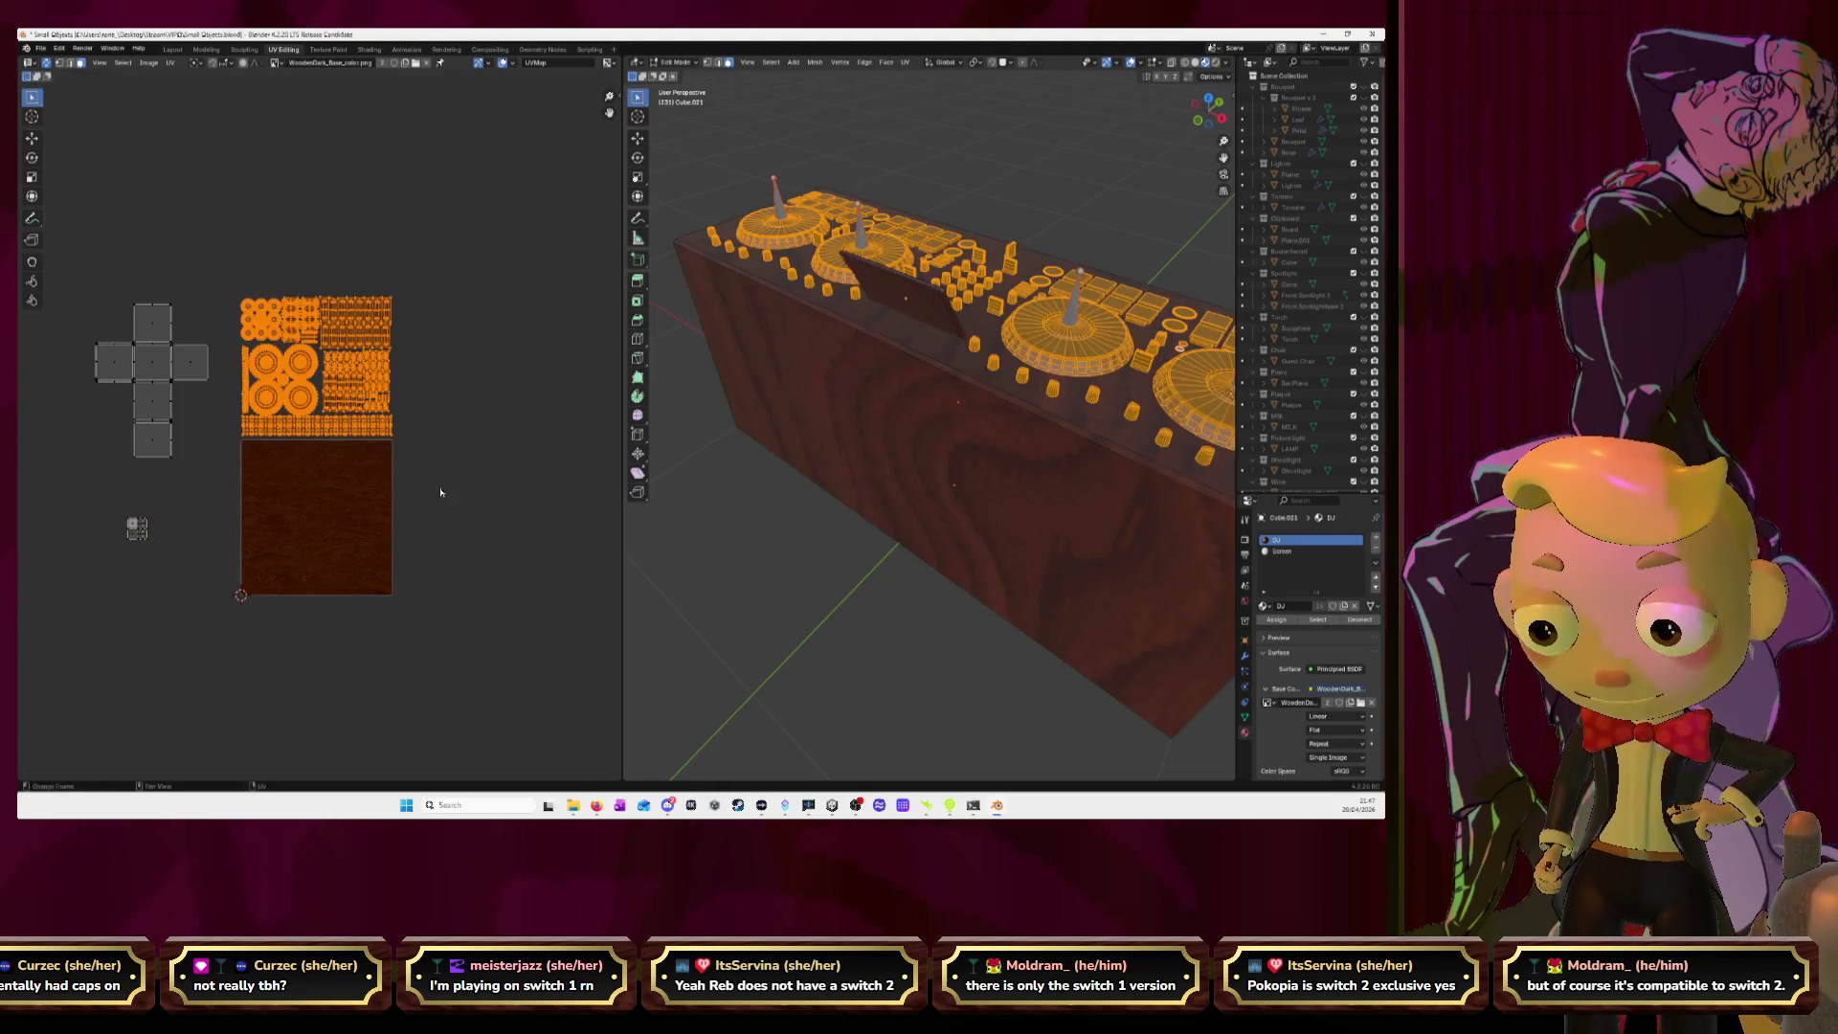
{"action": "key", "text": "g"}
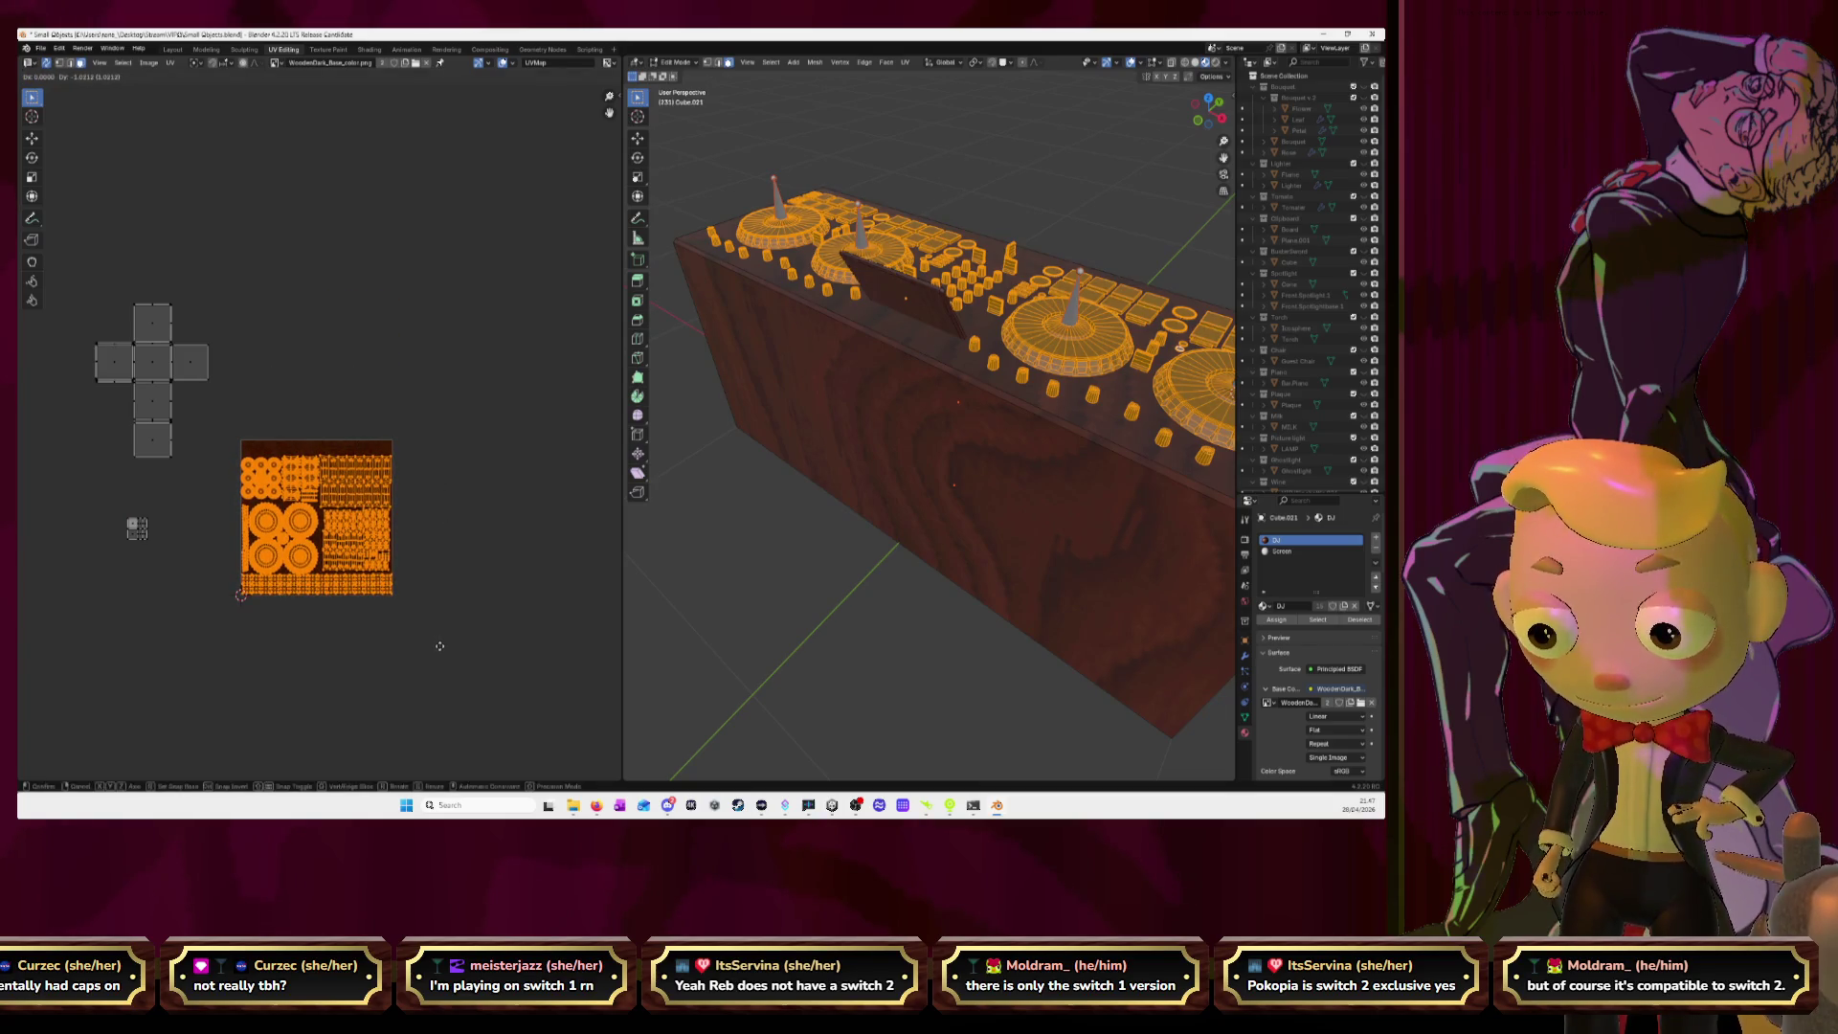
{"action": "left_click", "coordinate": [440, 648]}
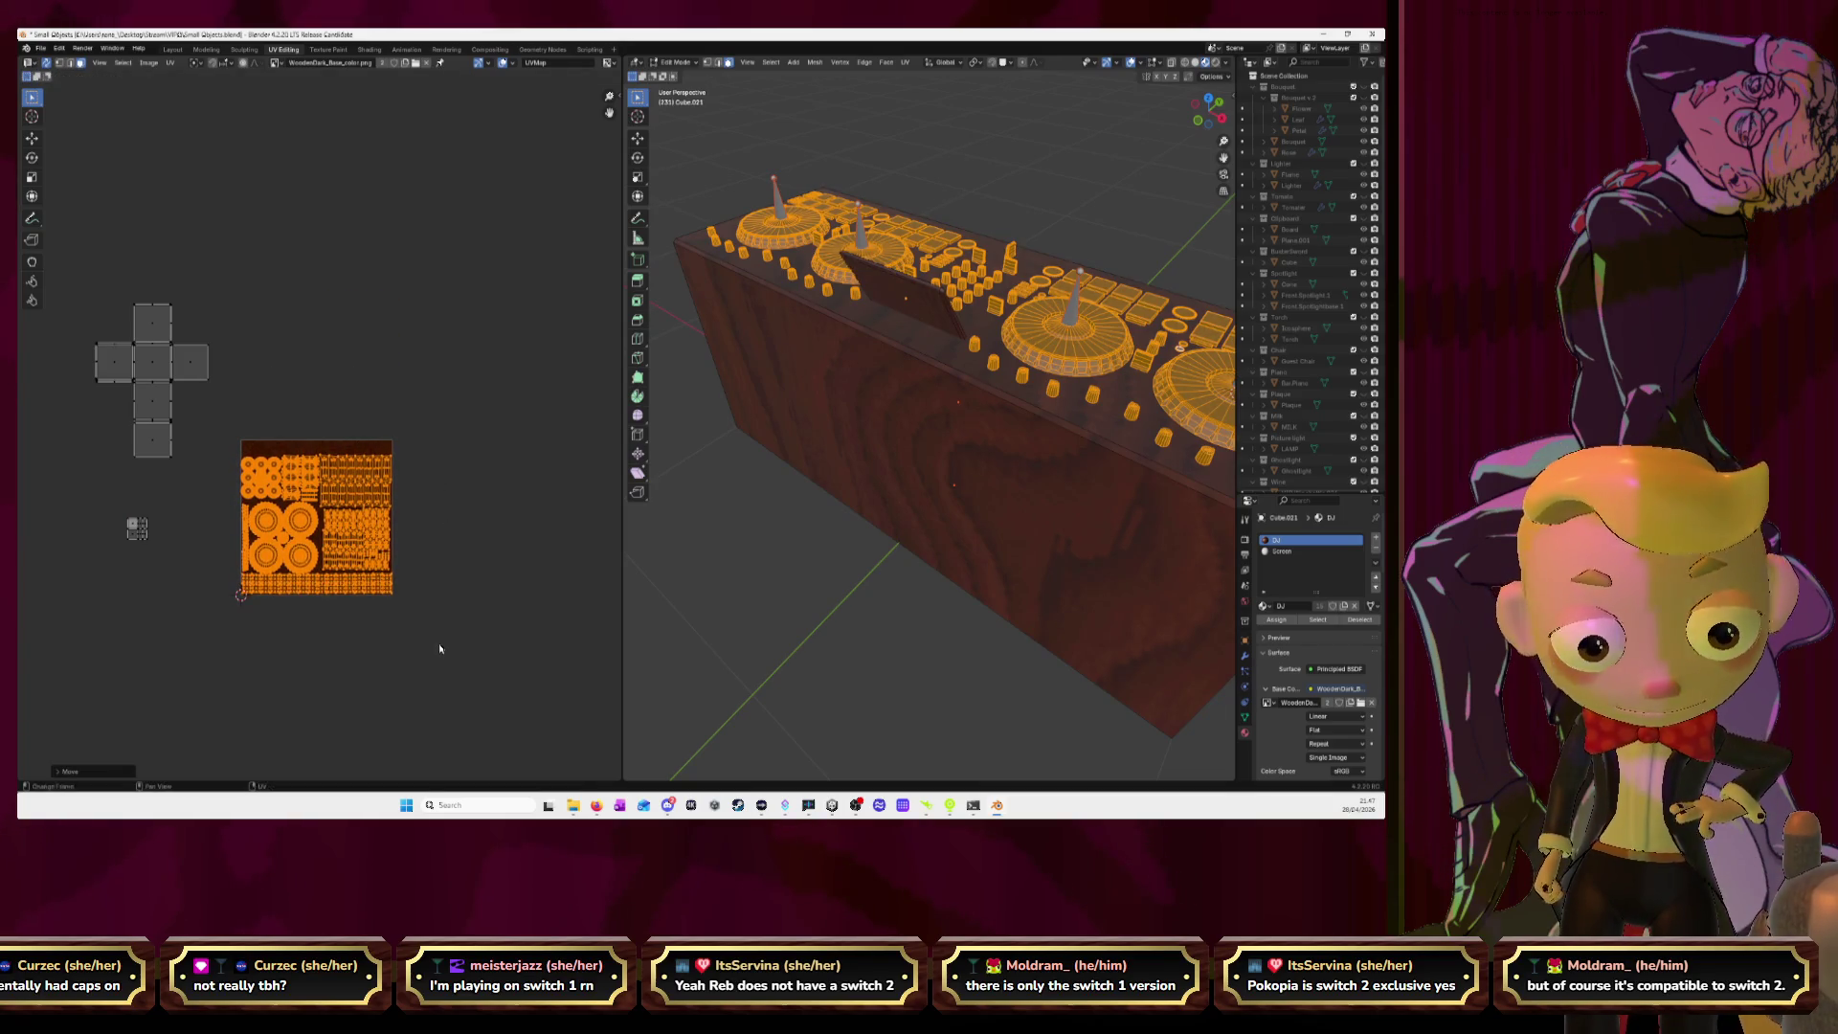
{"action": "key", "text": "Home"}
{"action": "key", "text": "g"}
{"action": "left_click", "coordinate": [503, 505]}
{"action": "left_click", "coordinate": [575, 581]}
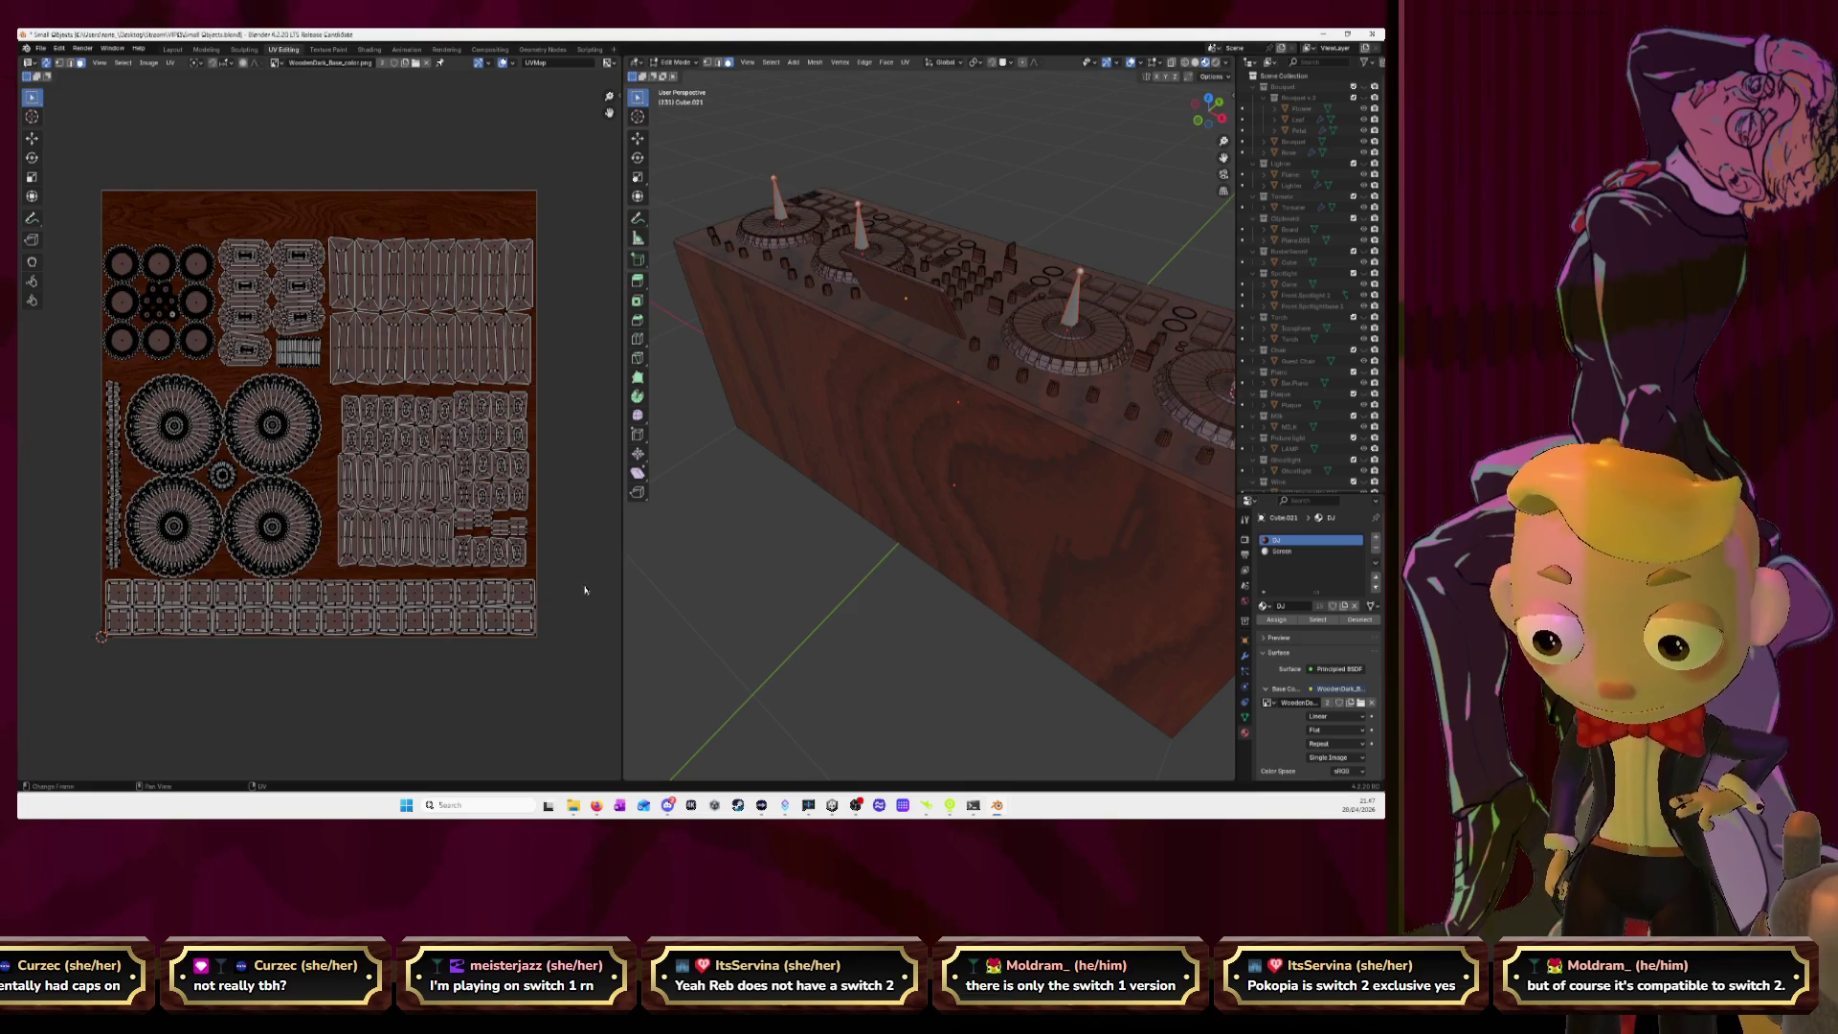
Scale and reposition the lower-right group of UV islands.
{"action": "mouse_move", "coordinate": [537, 578]}
{"action": "left_mouse_down"}
{"action": "mouse_move", "coordinate": [325, 390]}
{"action": "mouse_move", "coordinate": [453, 572]}
{"action": "left_mouse_up"}
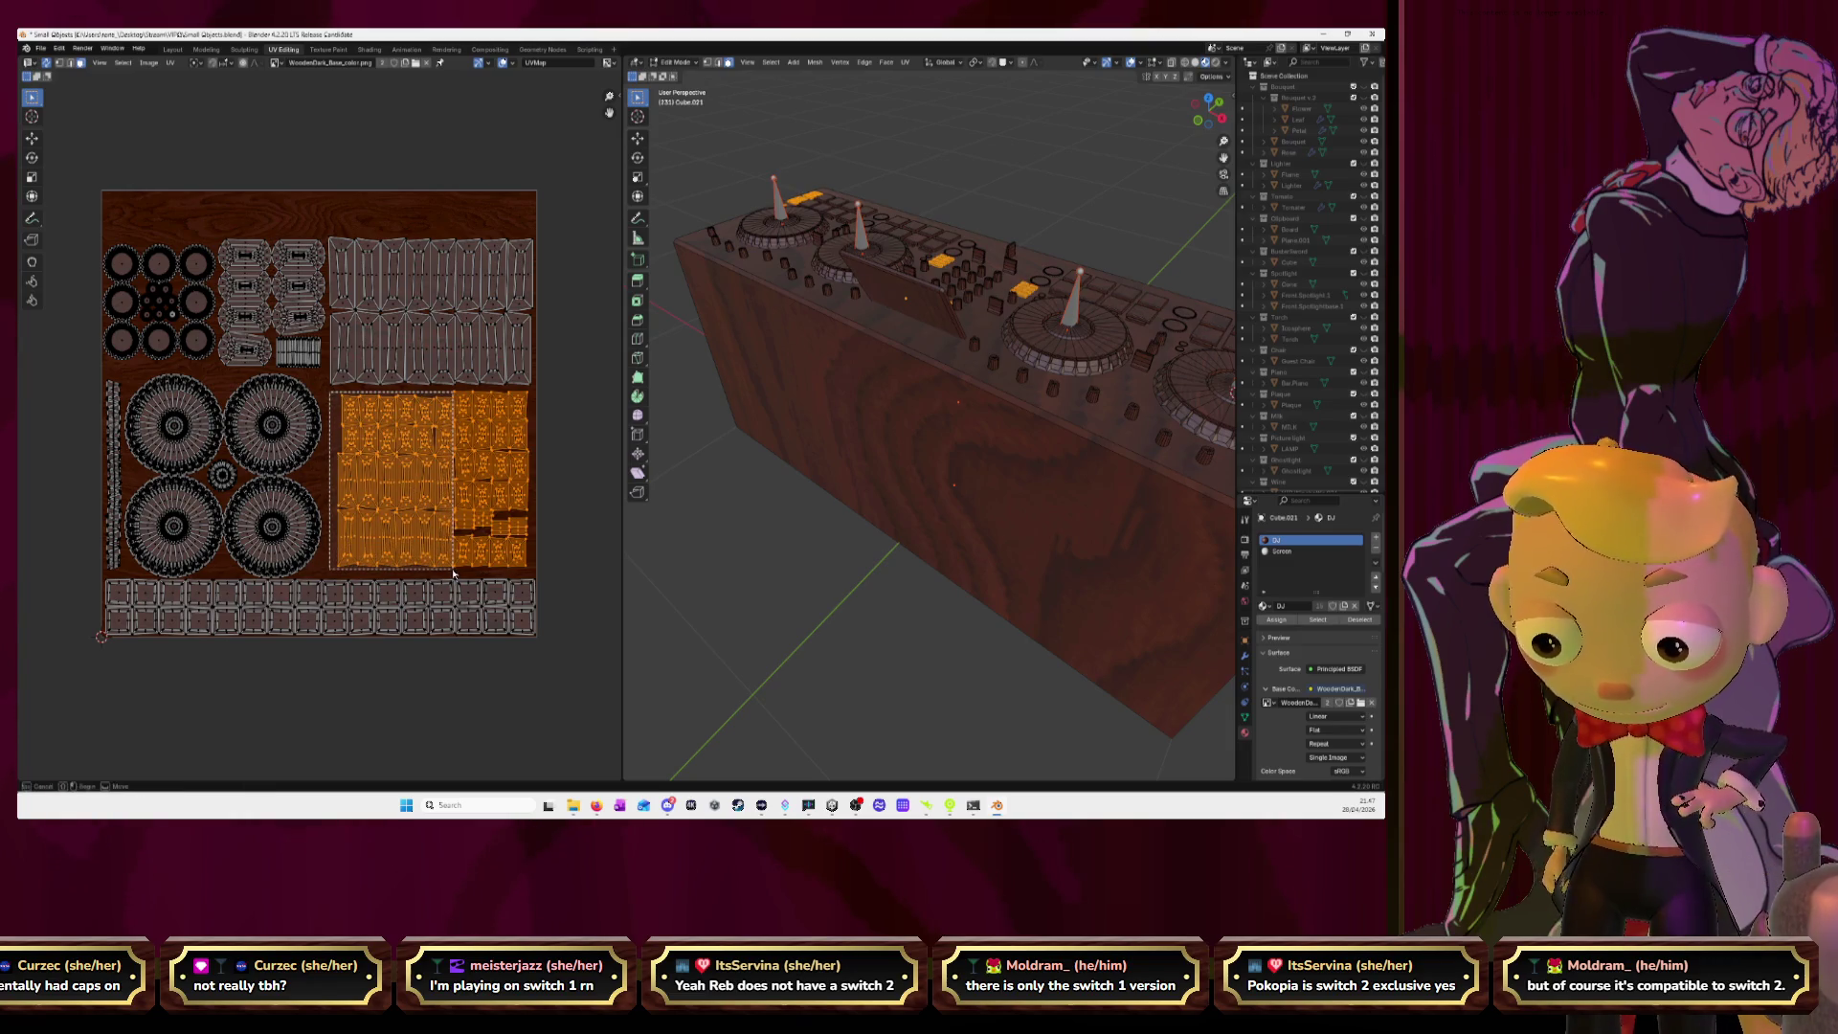
{"action": "left_click_drag", "start_coordinate": [453, 572], "coordinate": [454, 574]}
{"action": "key", "text": "s"}
{"action": "key", "text": "Return"}
{"action": "key", "text": "g"}
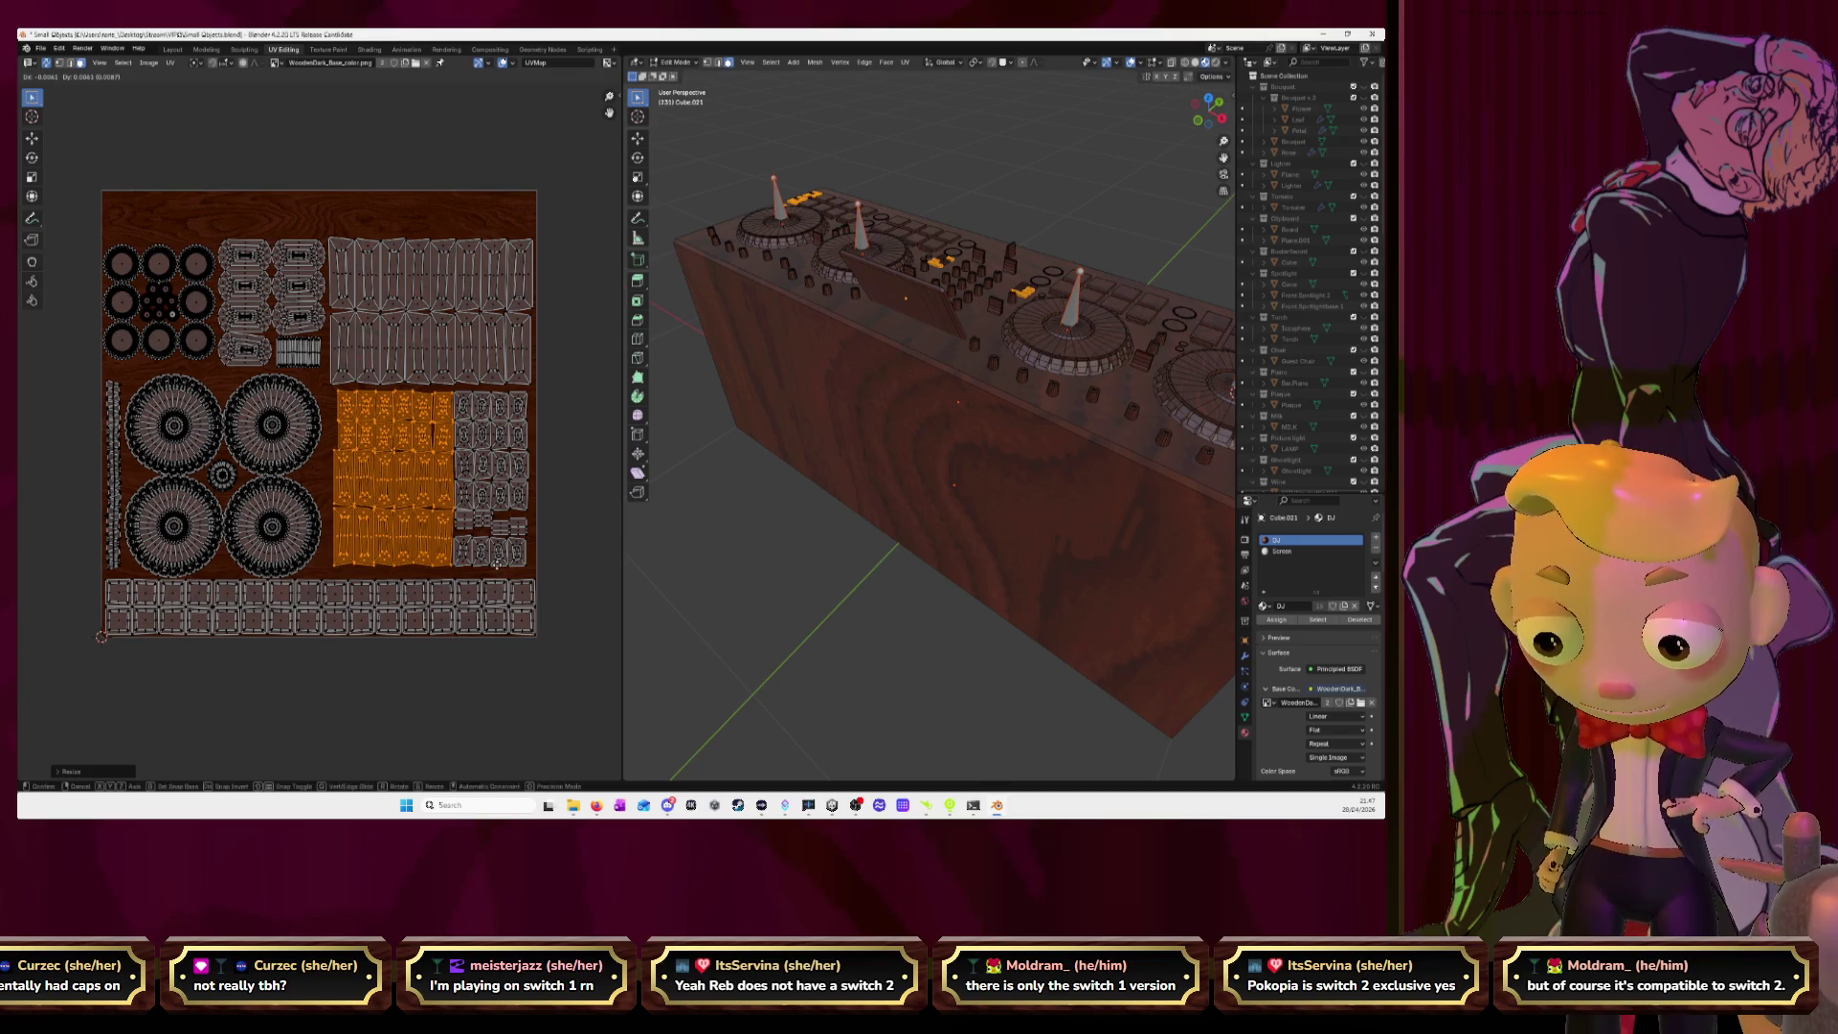
{"action": "left_click", "coordinate": [496, 565]}
Slightly enlarge and reposition the right-hand island group, then select the top-left circle islands for moving.
{"action": "left_click_drag", "start_coordinate": [542, 574], "coordinate": [338, 406]}
{"action": "left_click_drag", "start_coordinate": [332, 393], "coordinate": [333, 395]}
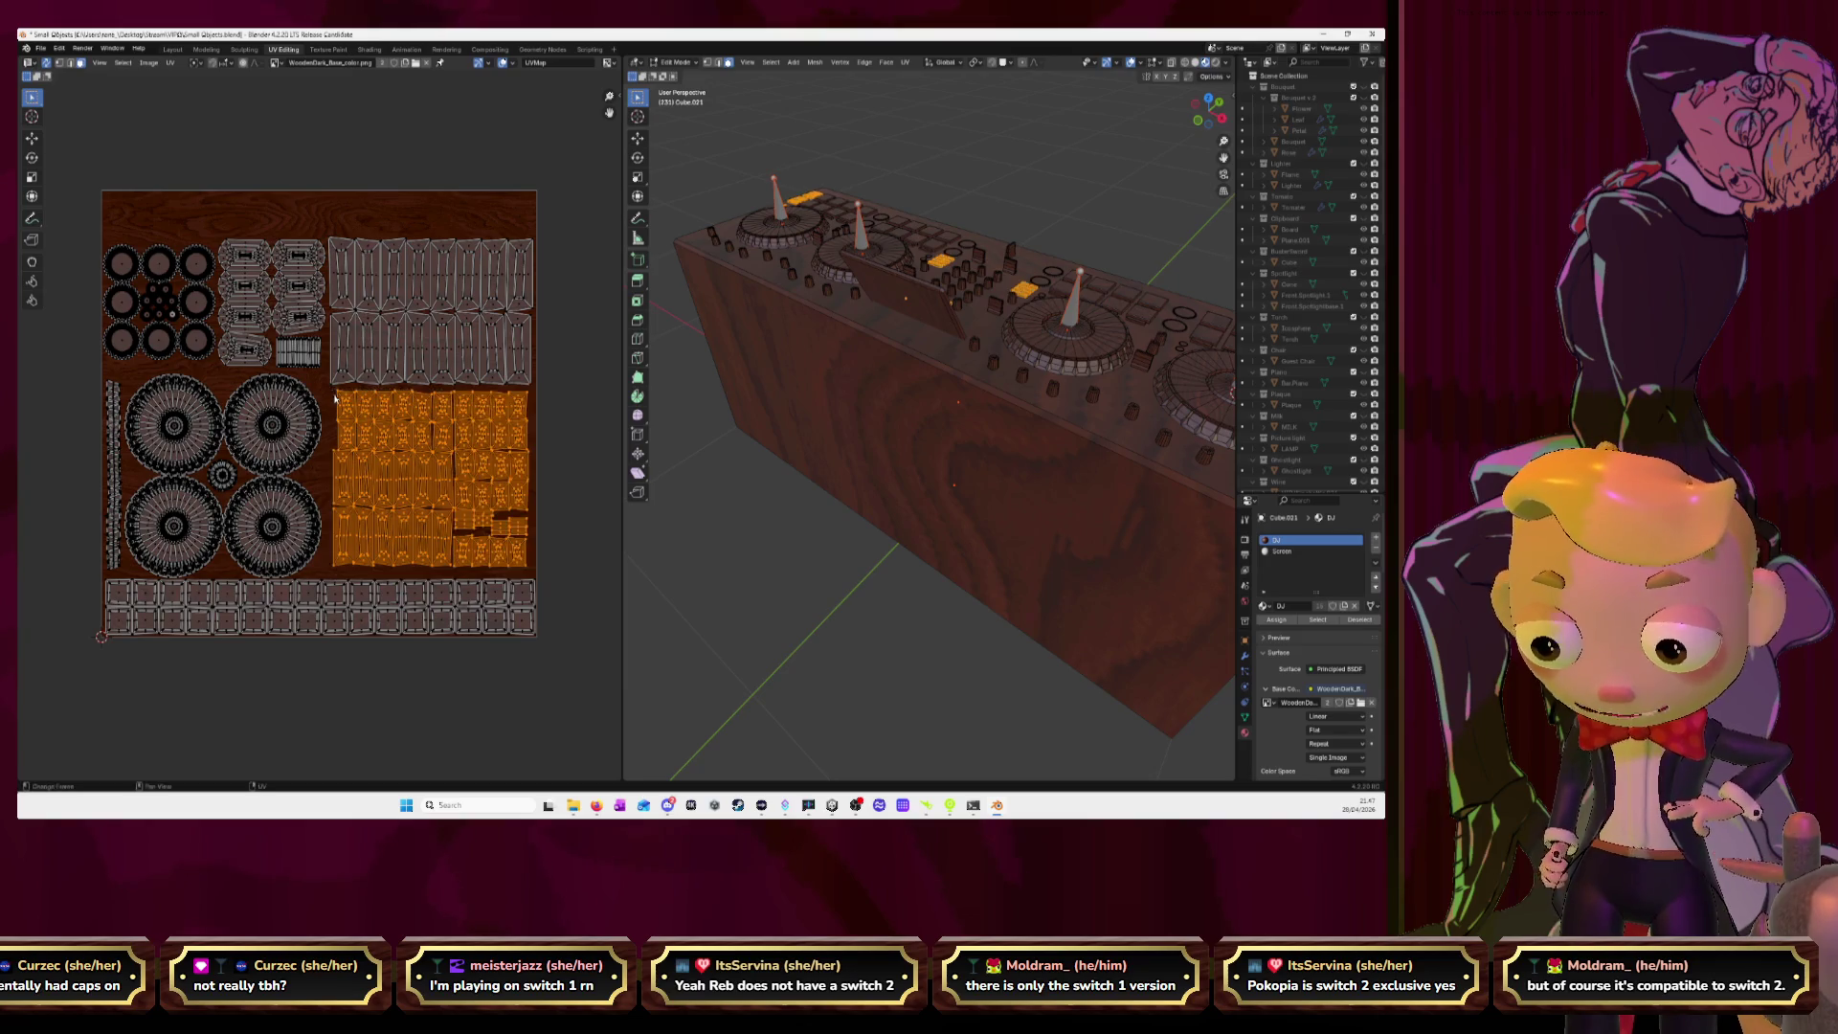
{"action": "key", "text": "s"}
{"action": "key", "text": "Return"}
{"action": "key", "text": "g"}
{"action": "key", "text": "Return"}
{"action": "key", "text": "s"}
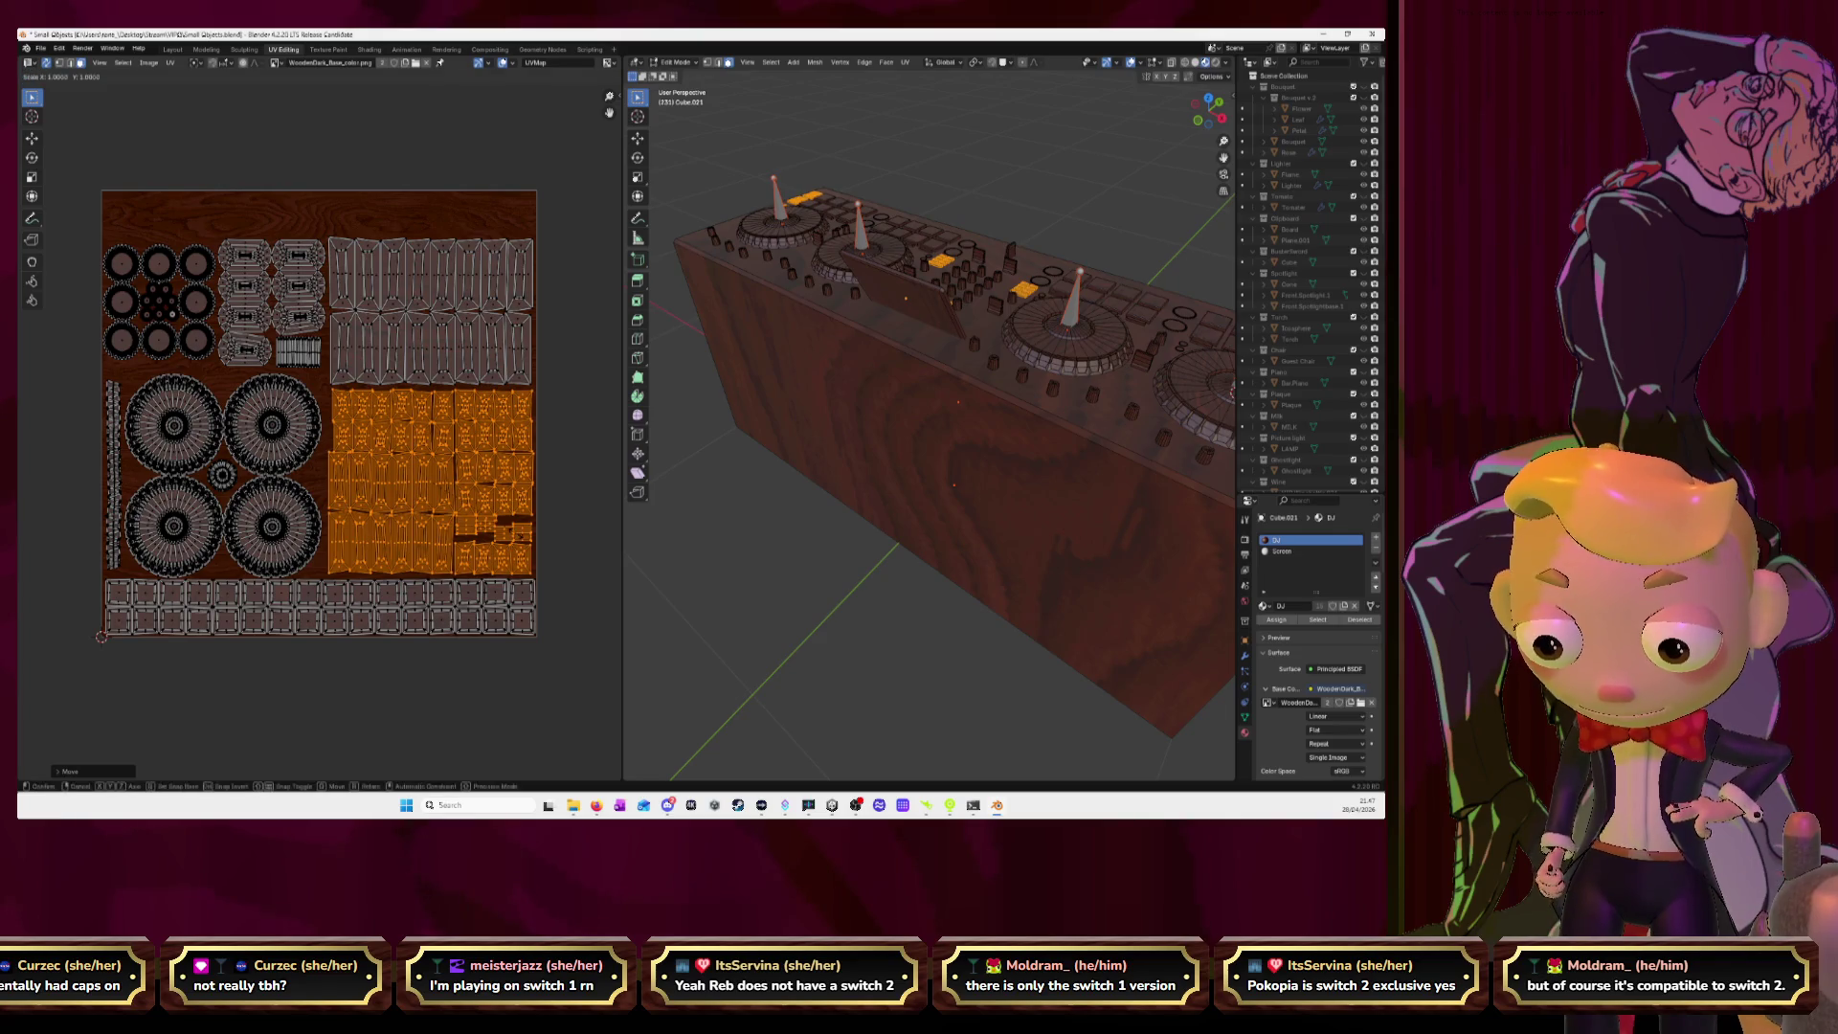
{"action": "key", "text": "Return"}
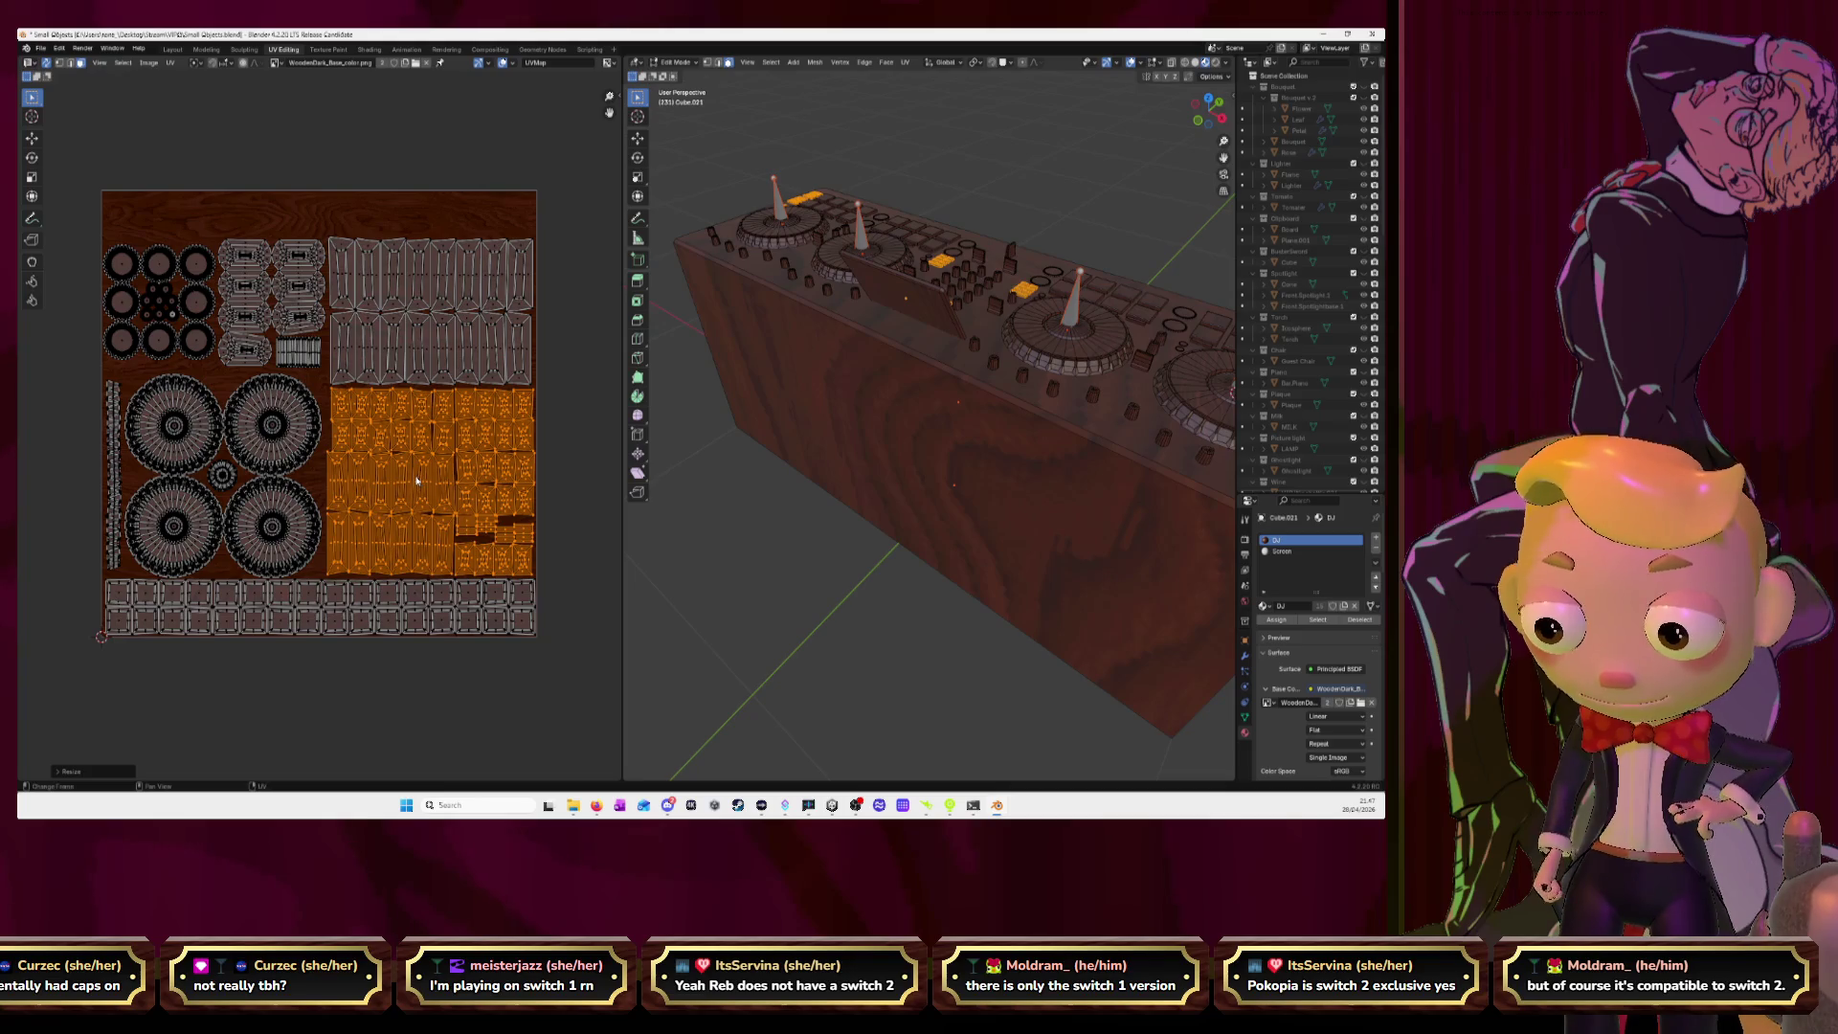
{"action": "left_click_drag", "start_coordinate": [80, 227], "coordinate": [327, 374]}
{"action": "key", "text": "g"}
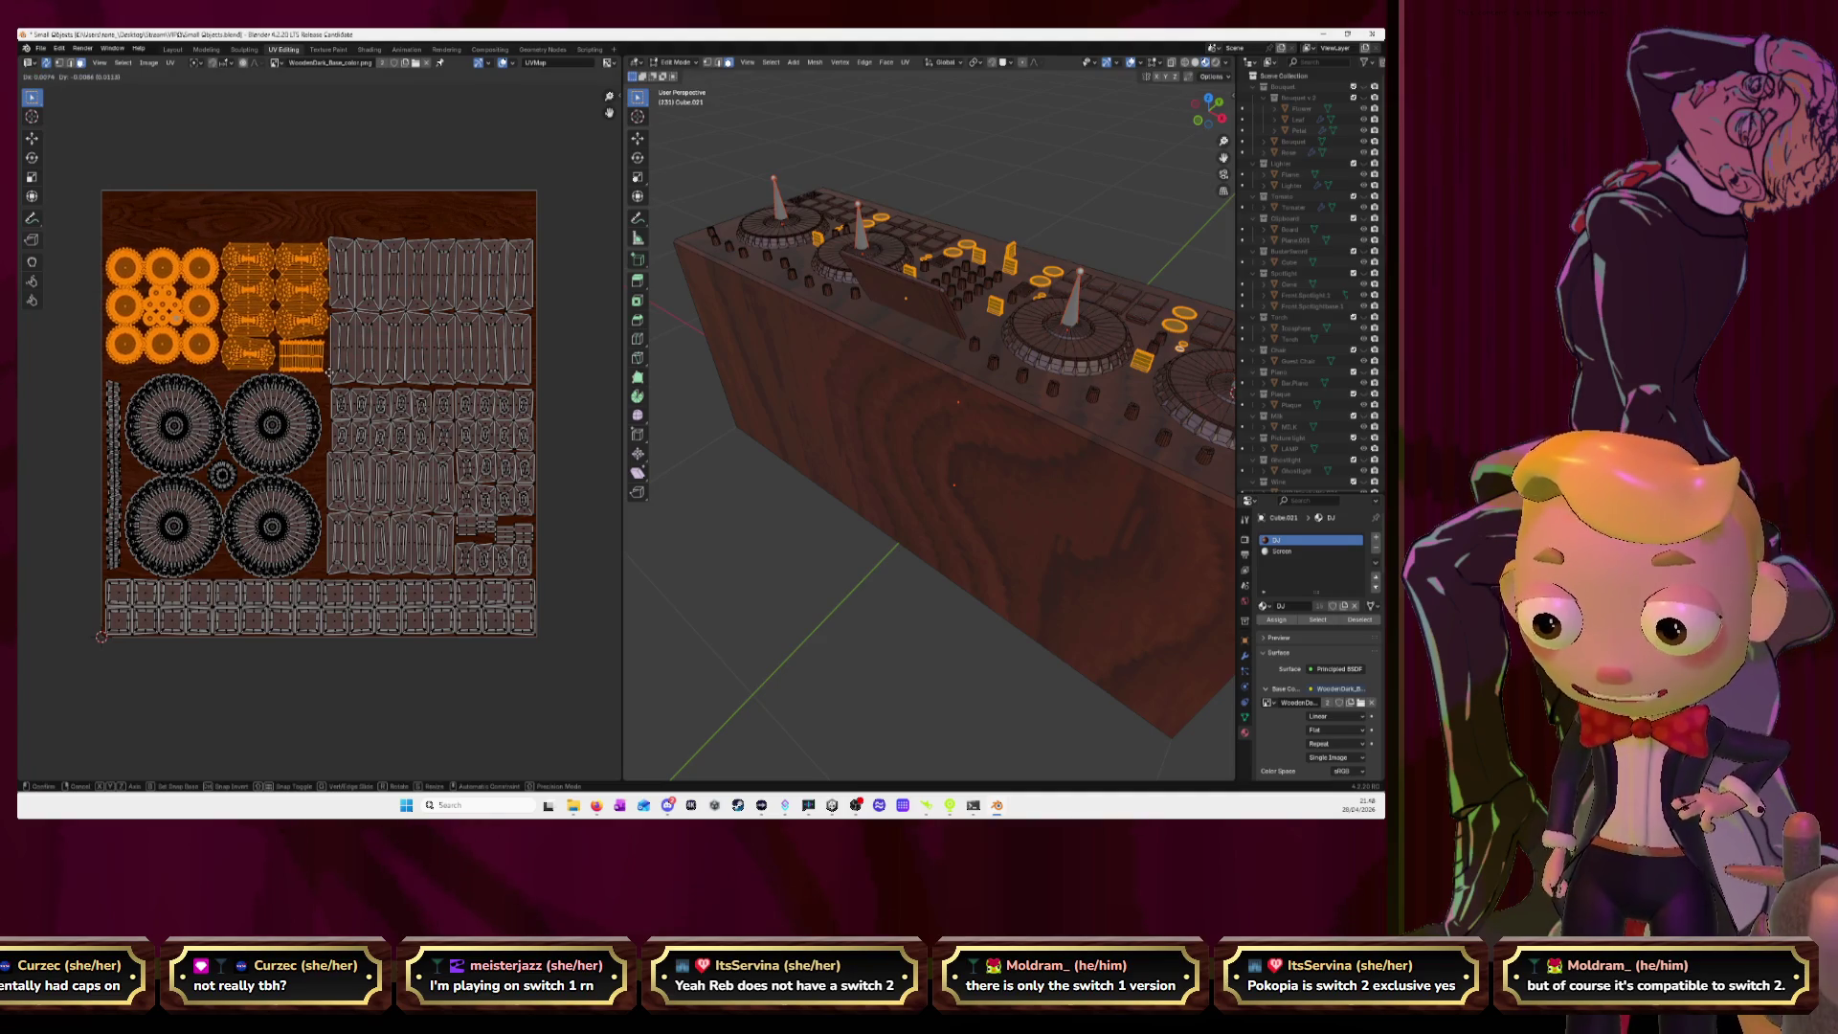
Place the top-left islands and move three circle islands to the texture's top-right.
{"action": "left_click", "coordinate": [329, 376]}
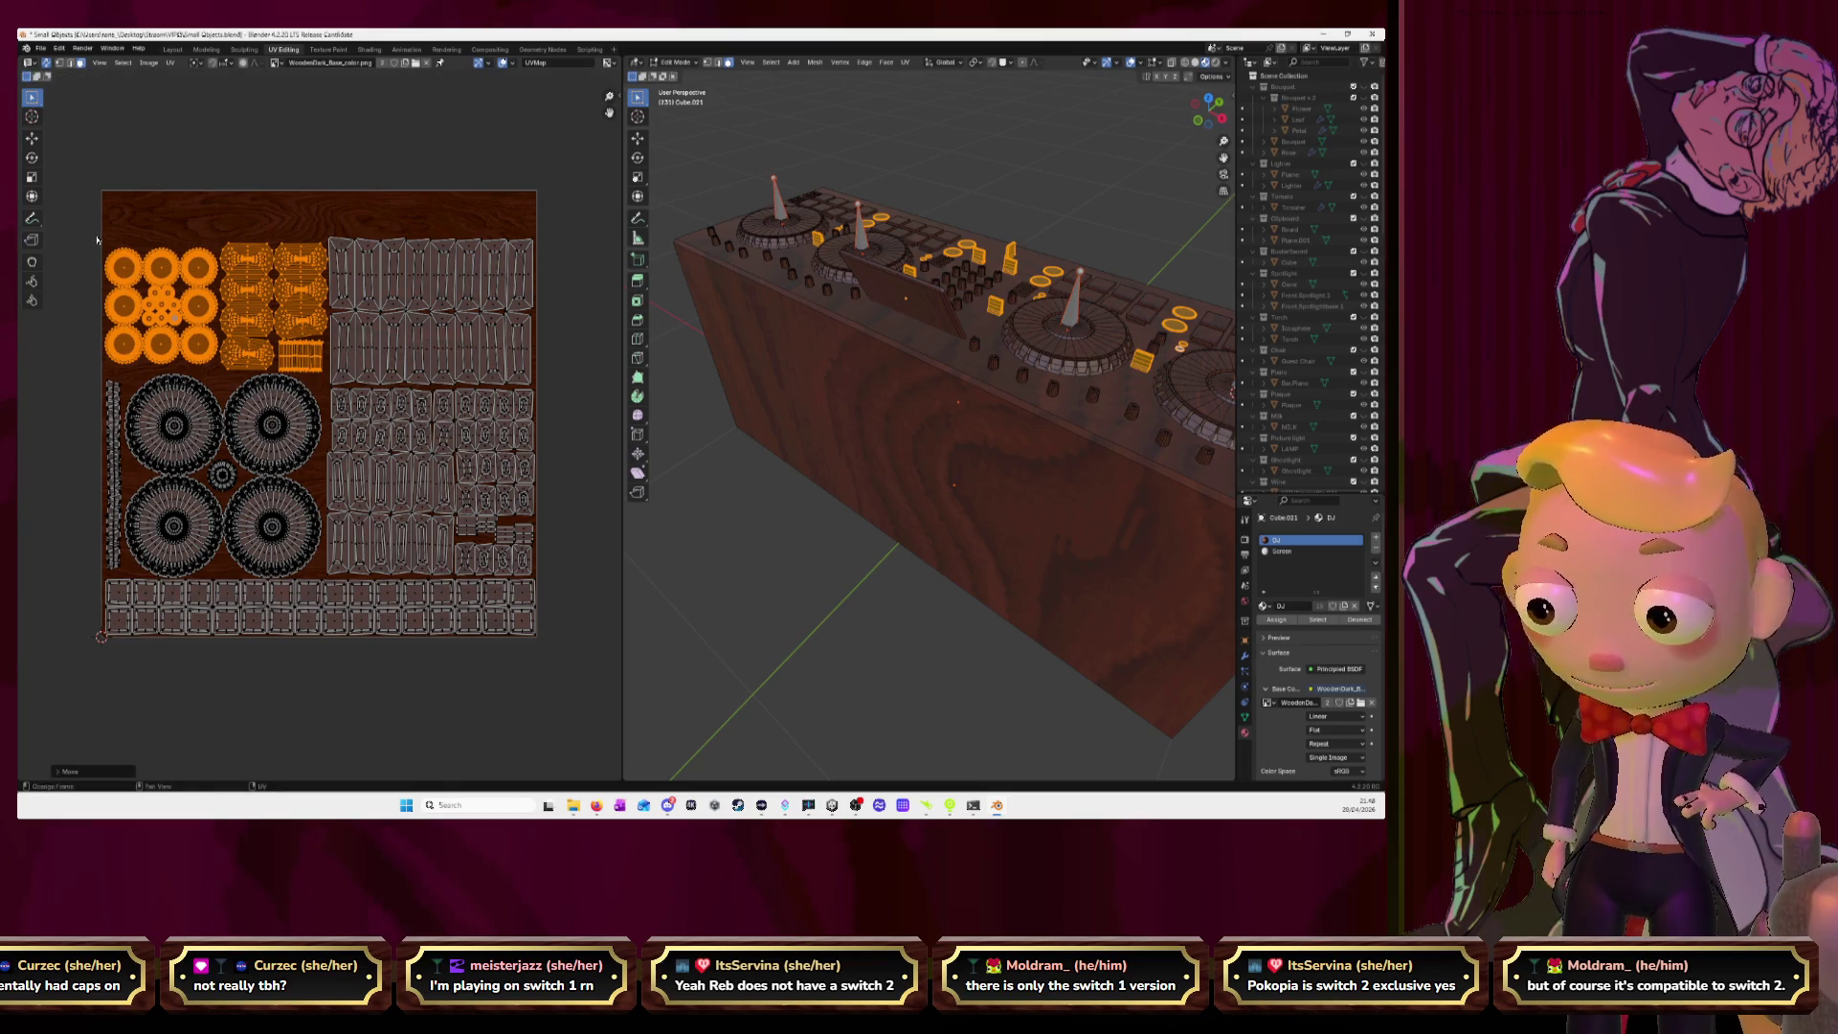
{"action": "key", "text": "alt+a"}
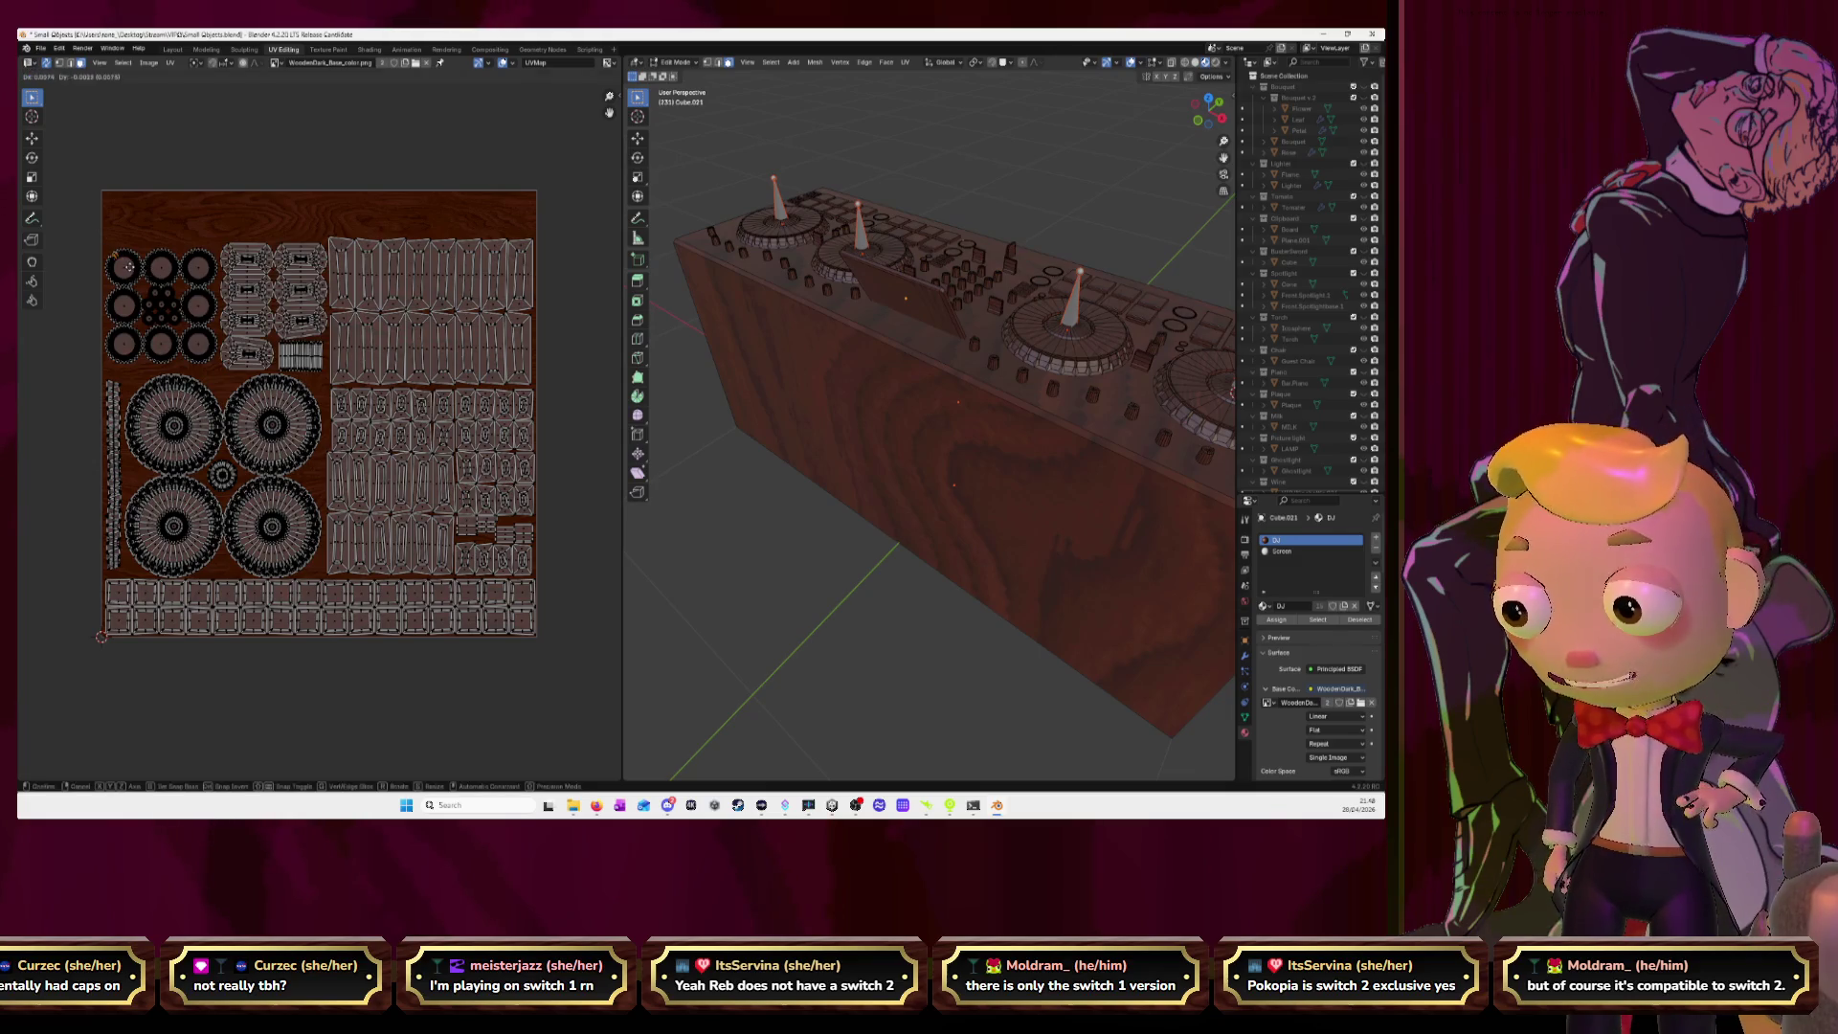
{"action": "key", "text": "l"}
{"action": "key", "text": "l"}
{"action": "key", "text": "l"}
{"action": "left_click_drag", "start_coordinate": [198, 275], "coordinate": [514, 221]}
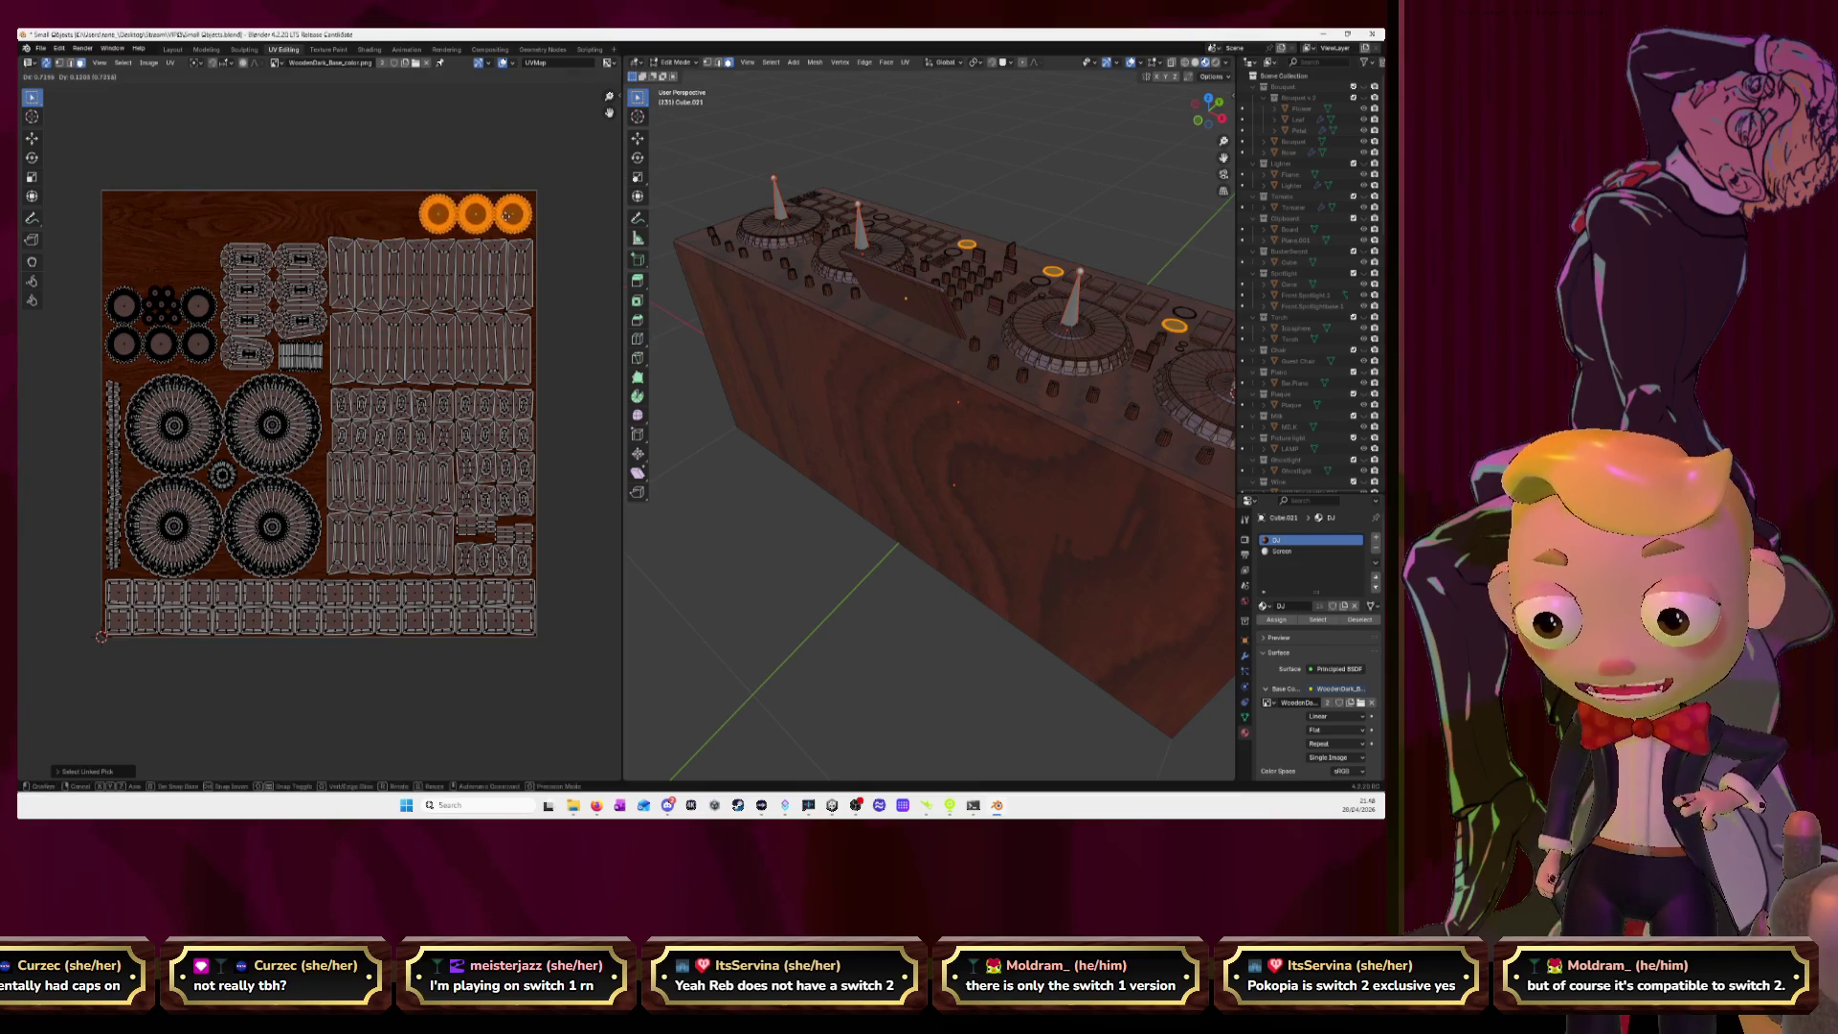
Move a connected set of circular islands into the top row.
{"action": "left_click", "coordinate": [130, 344]}
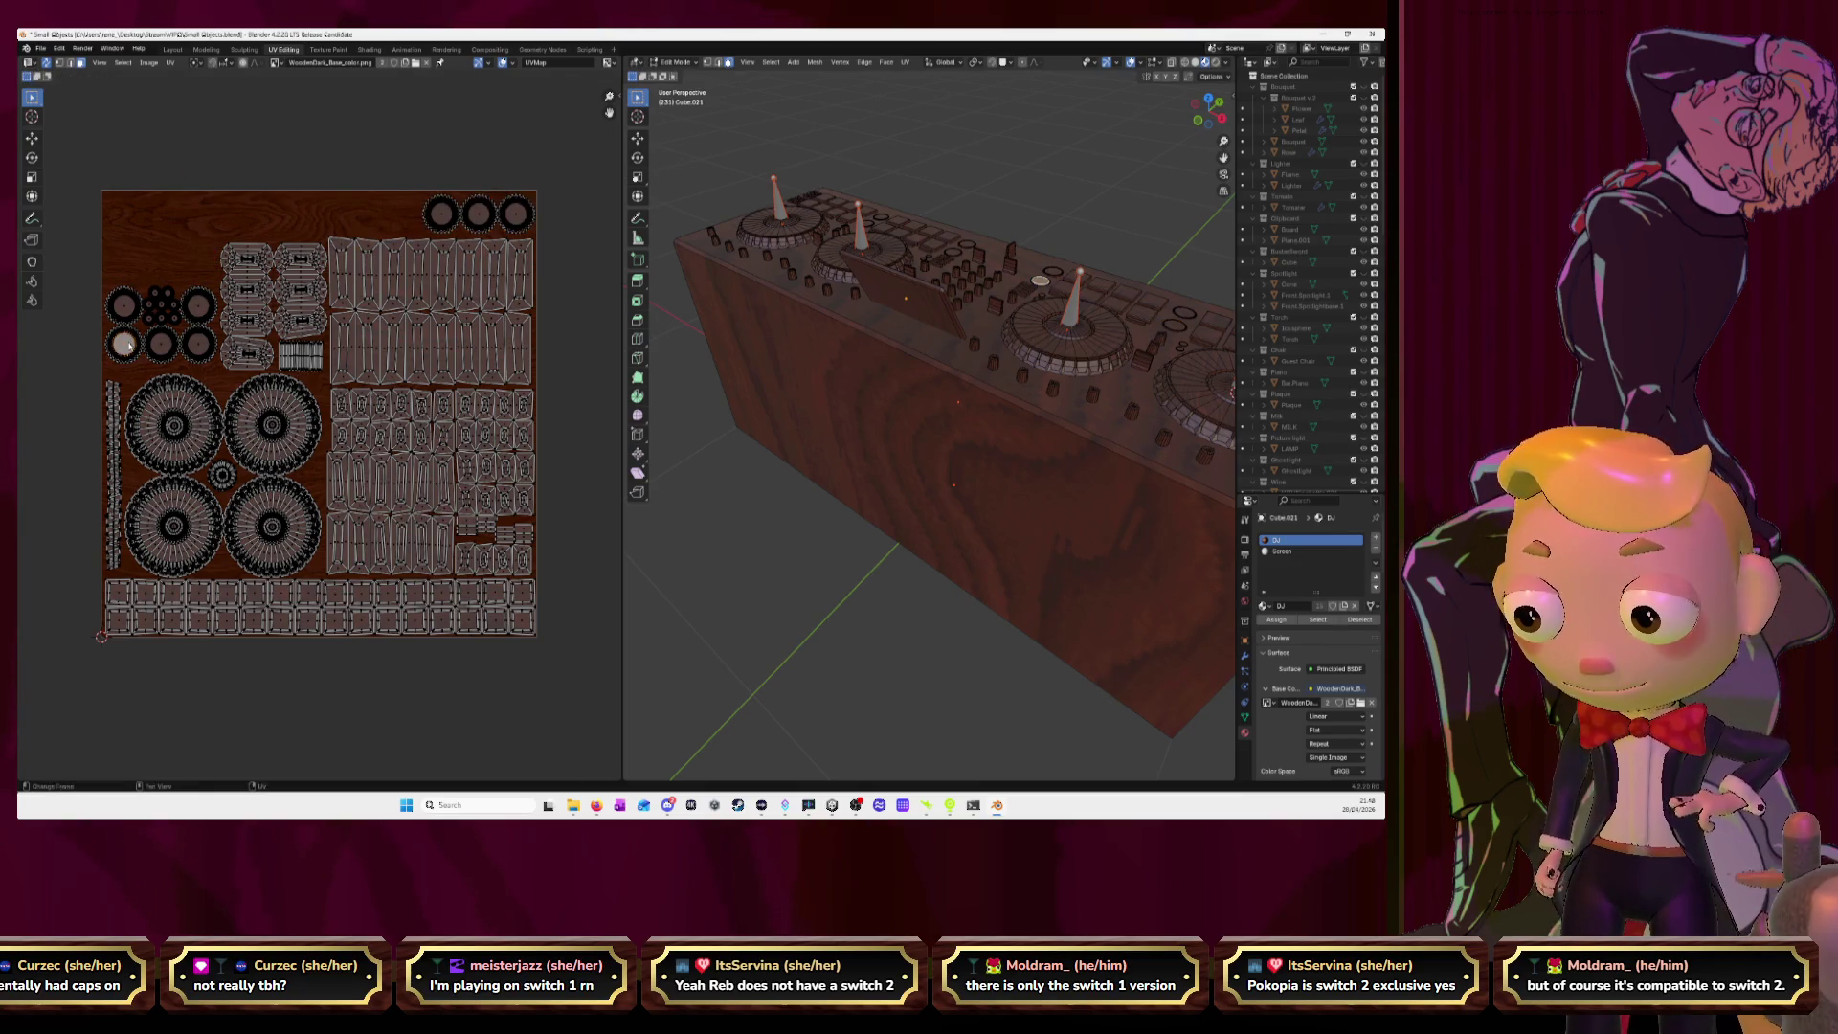
{"action": "key", "text": "l"}
{"action": "key", "text": "l"}
{"action": "key", "text": "l"}
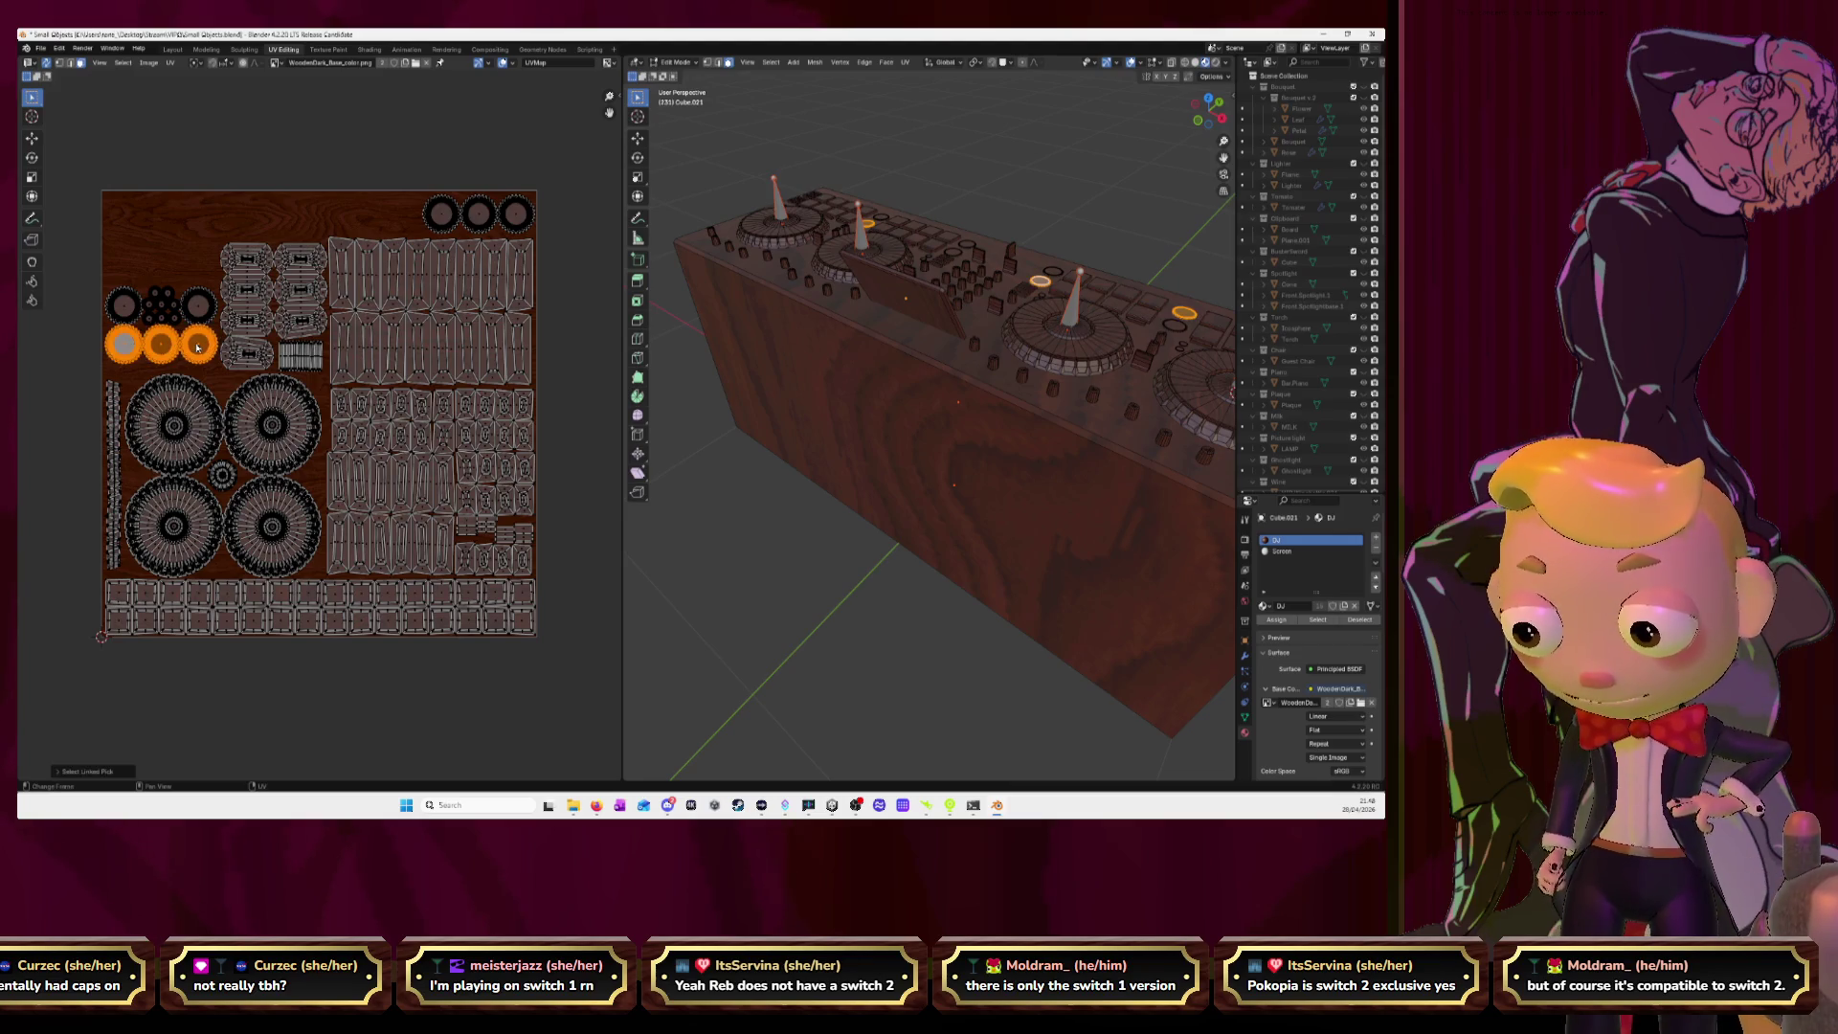
{"action": "key", "text": "g"}
{"action": "left_click", "coordinate": [406, 212]}
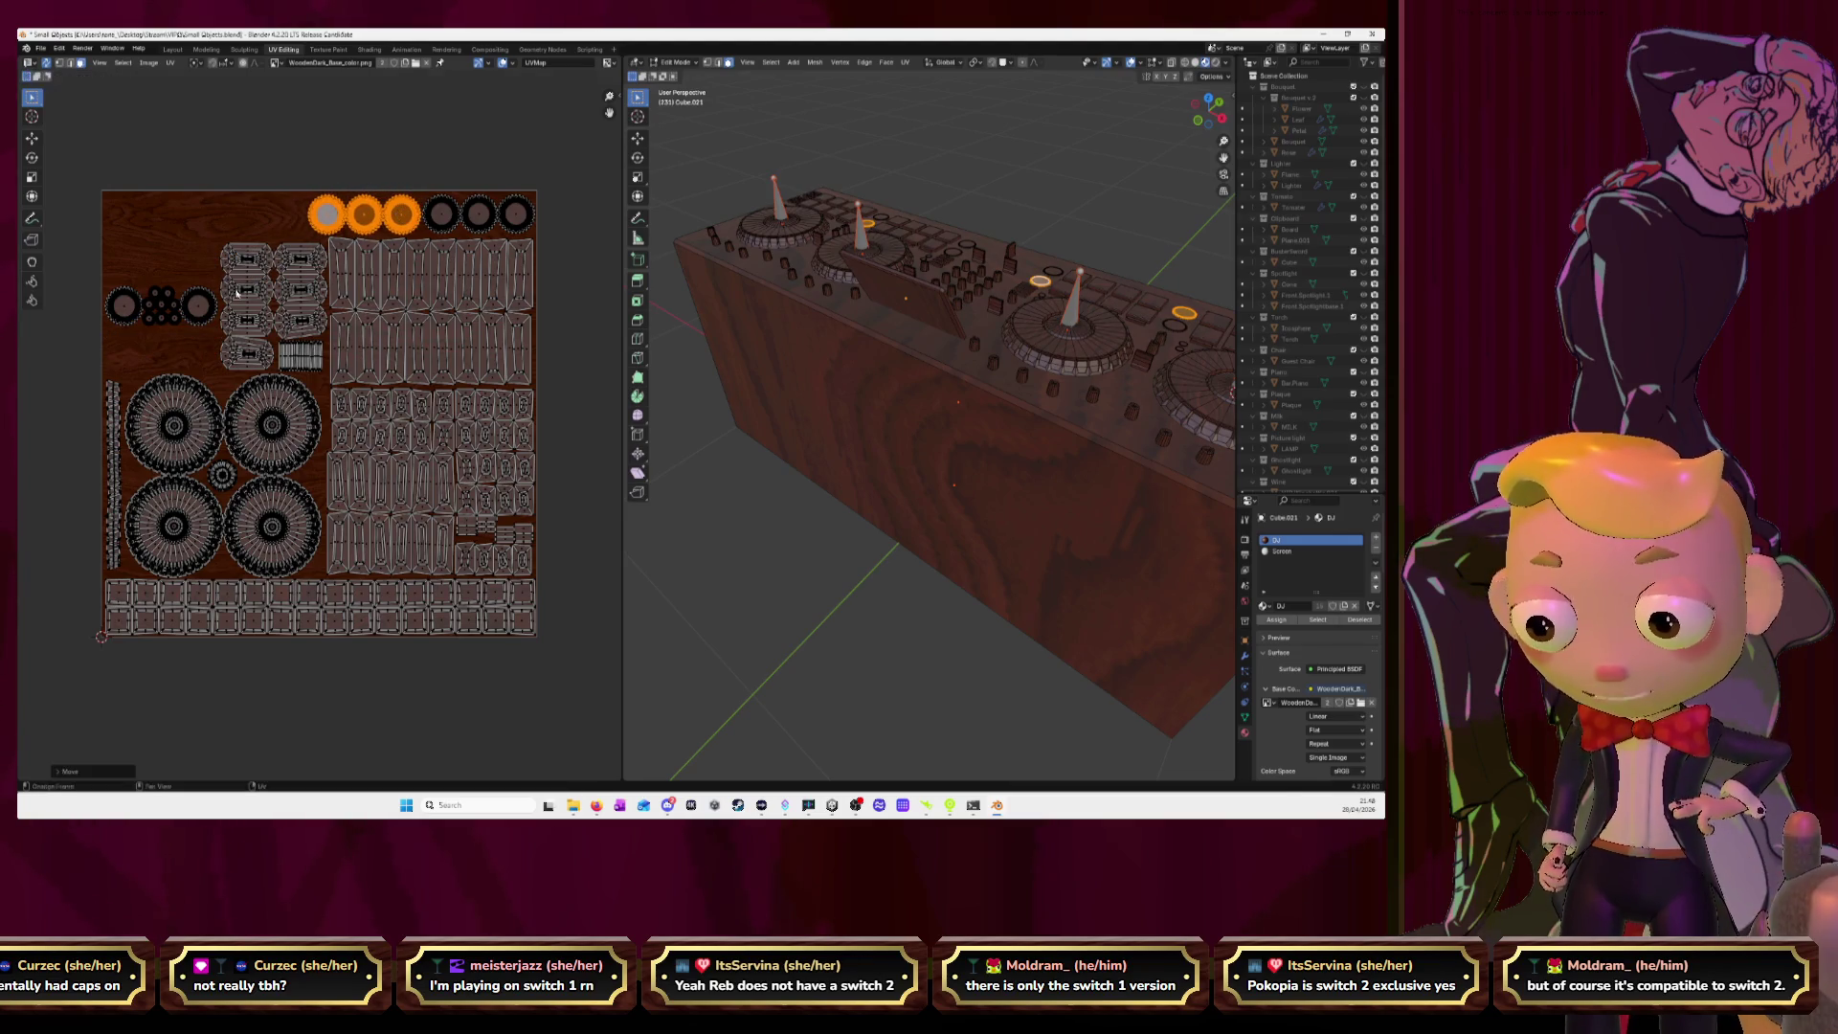
Move two more circular islands up into the top row.
{"action": "left_click", "coordinate": [203, 312]}
{"action": "key", "text": "l"}
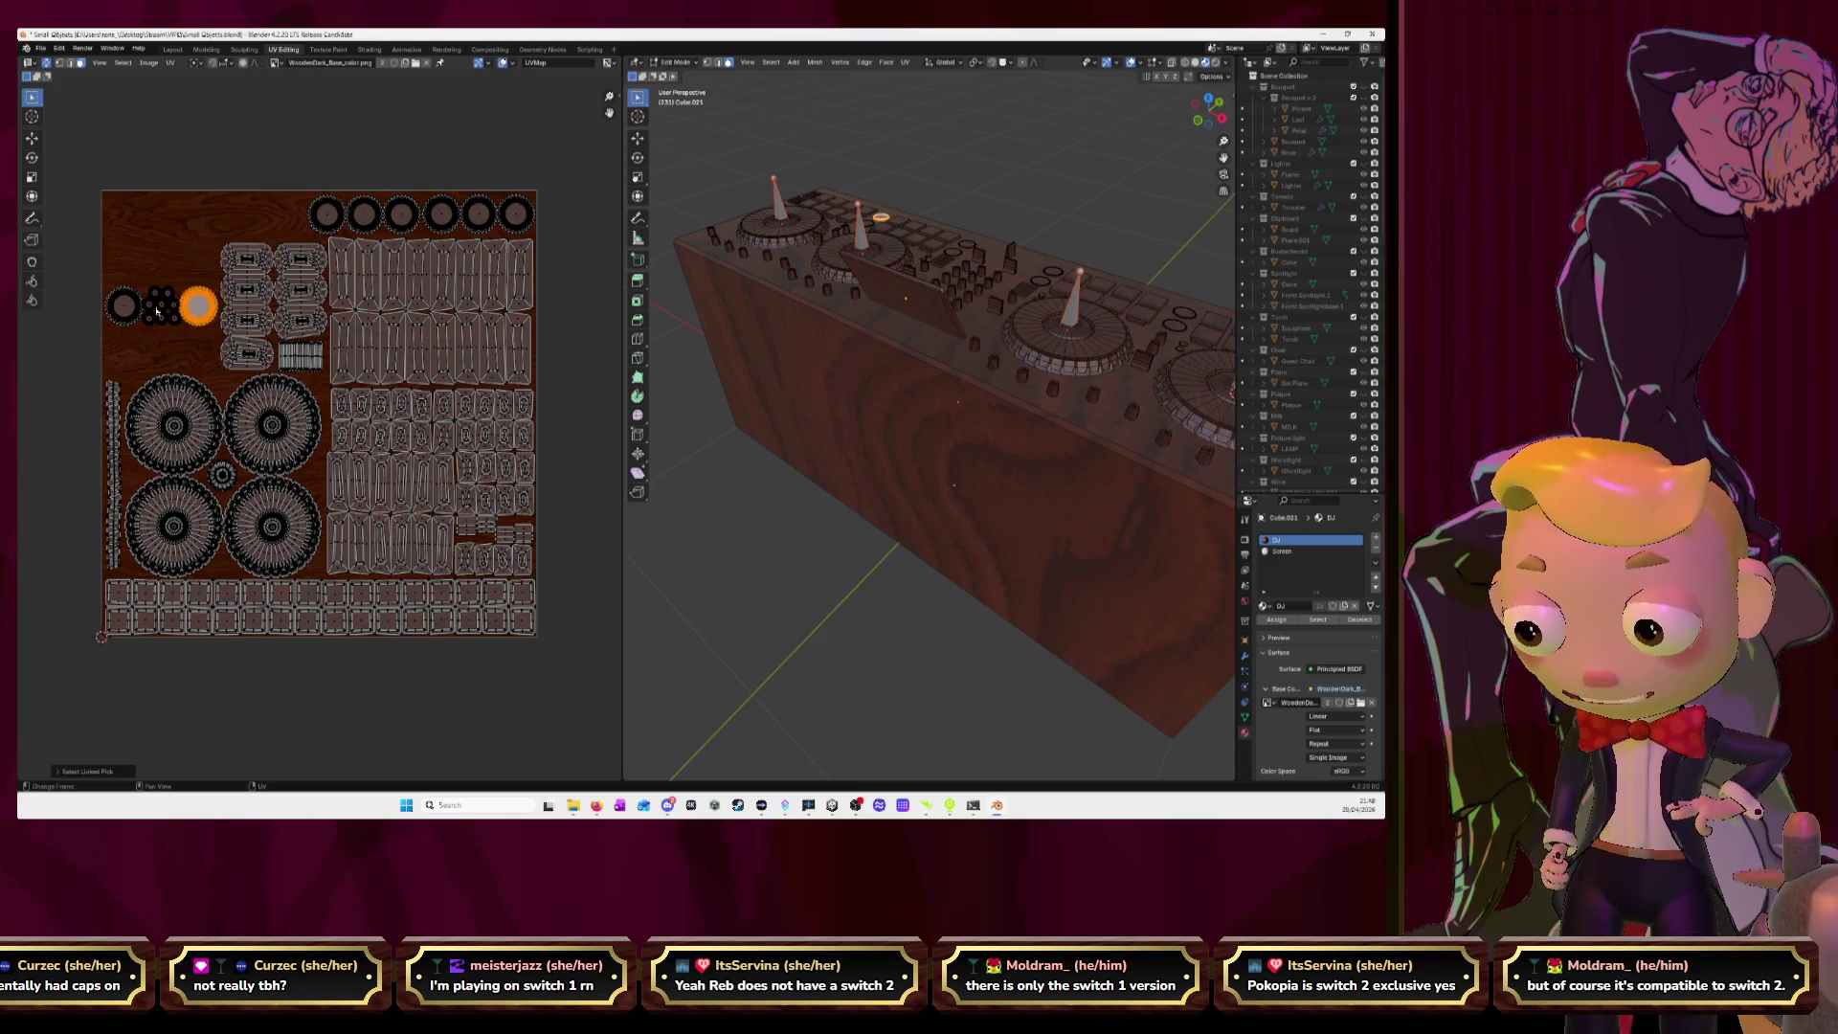
{"action": "key", "text": "l"}
{"action": "key", "text": "g"}
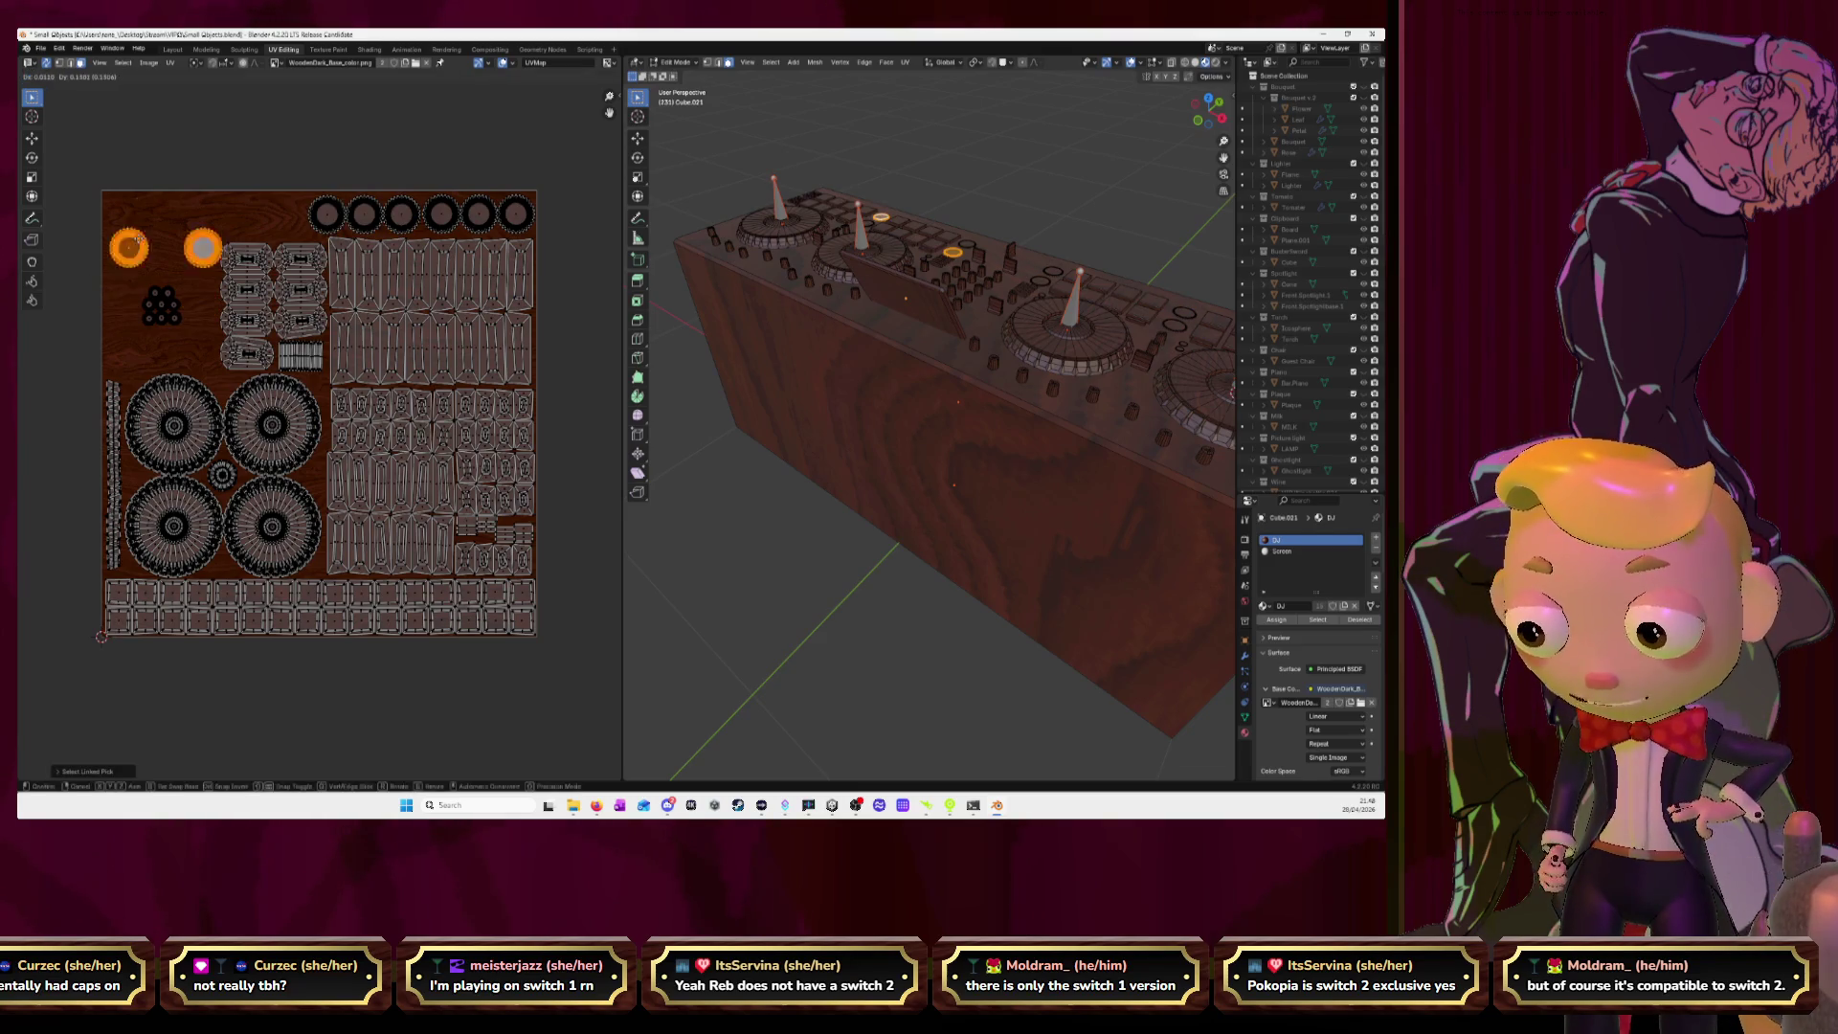
{"action": "left_click", "coordinate": [215, 219]}
{"action": "left_click", "coordinate": [214, 218]}
Shift the small circular island right along the top row.
{"action": "key", "text": "l"}
{"action": "key", "text": "g"}
{"action": "left_click", "coordinate": [244, 218]}
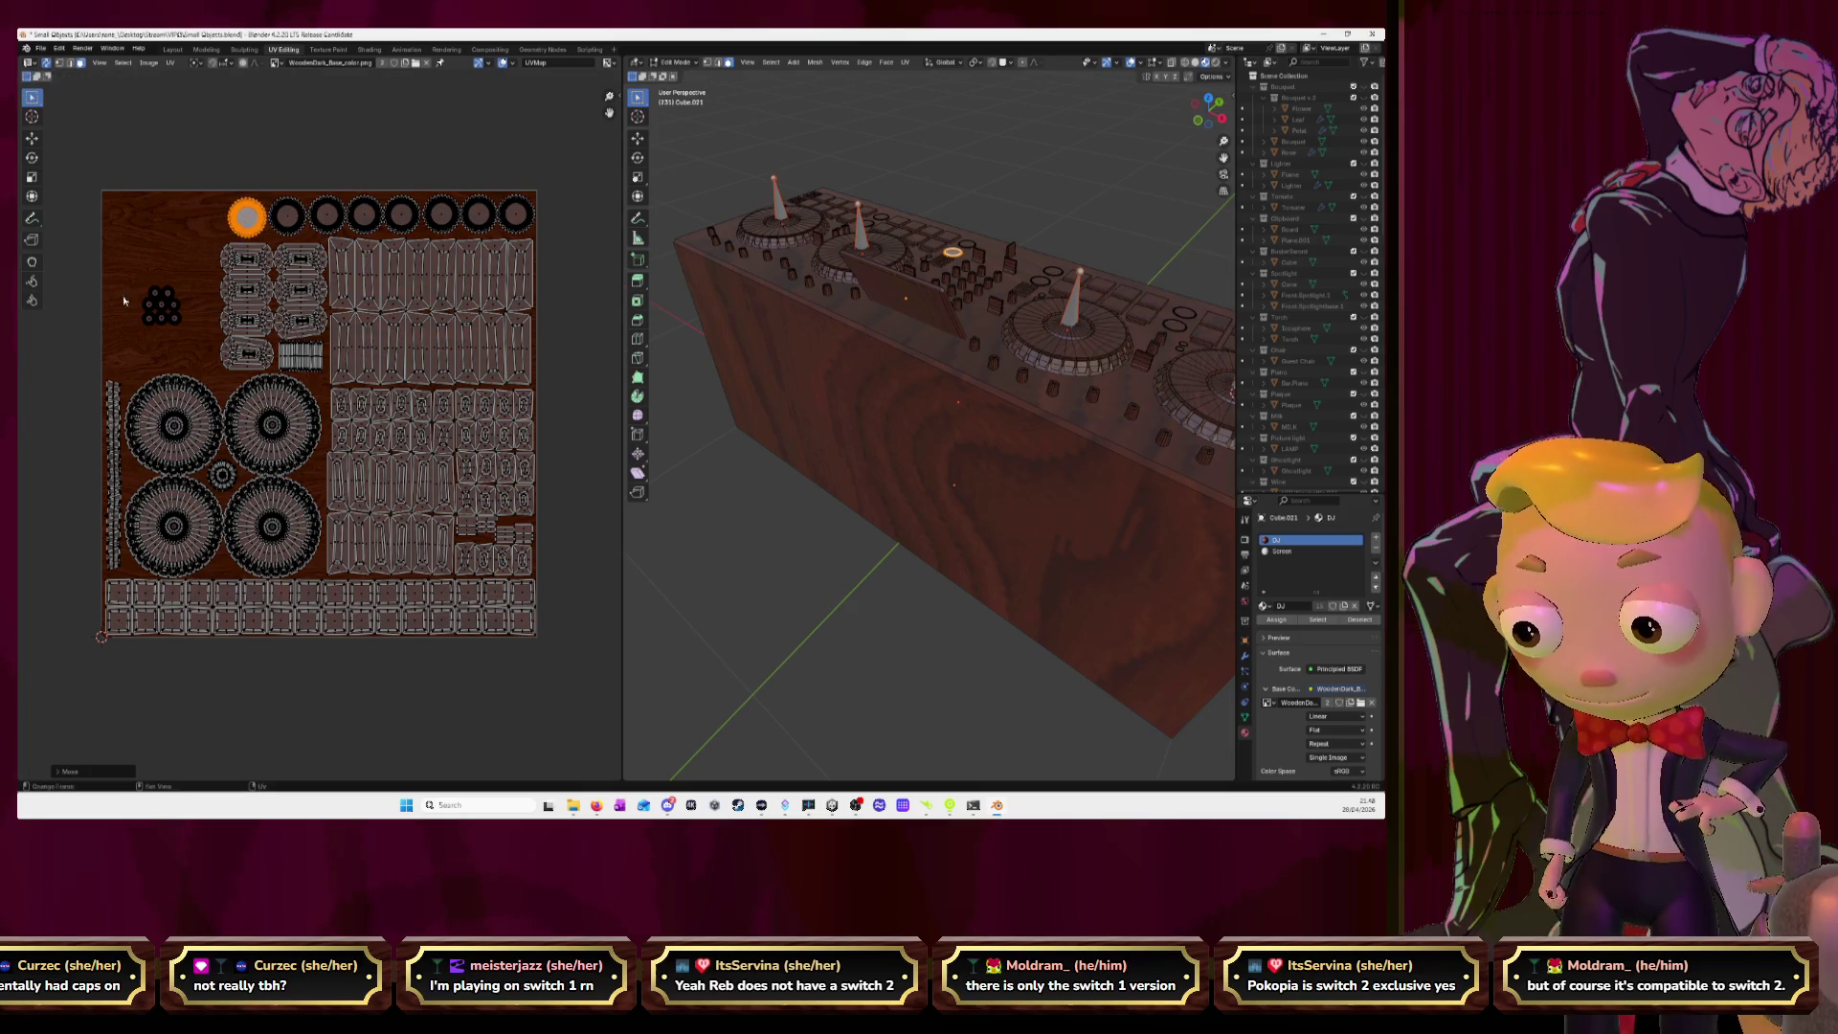
{"action": "left_click", "coordinate": [190, 340]}
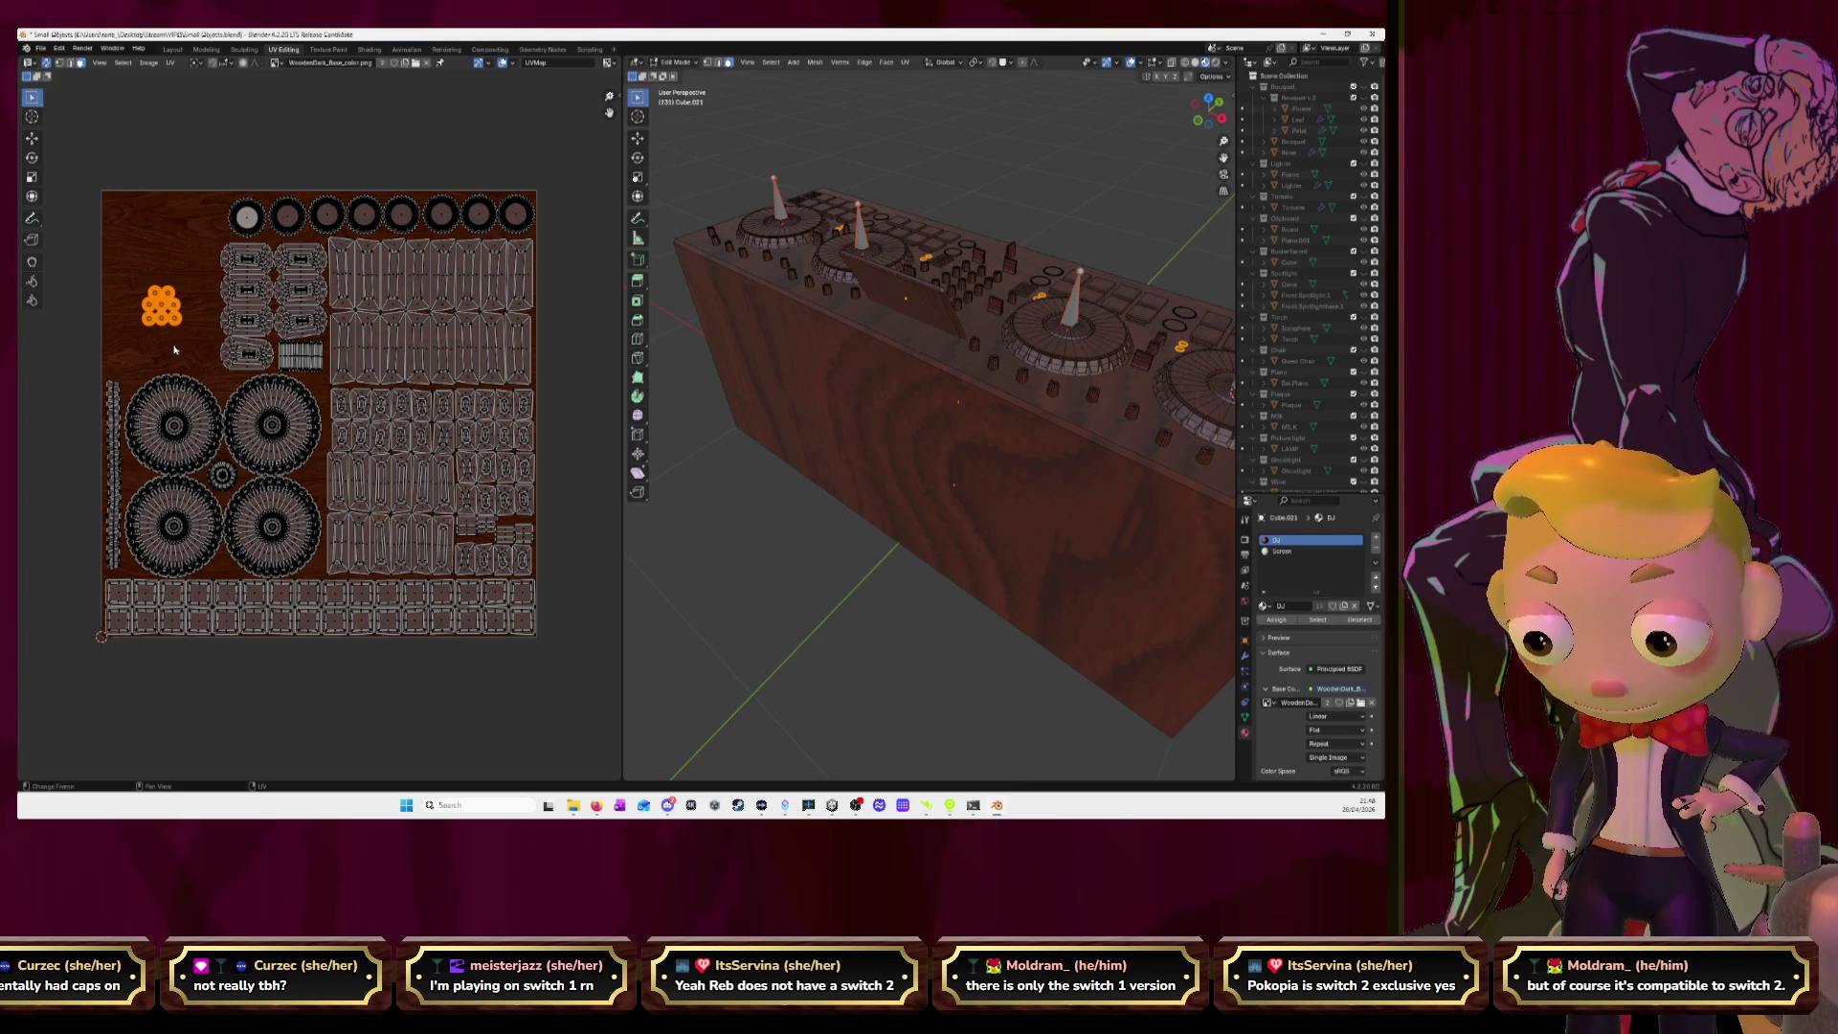
{"action": "left_click", "coordinate": [174, 349]}
Rotate the small island beside the dots 90° and place it onto the dots.
{"action": "key", "text": "l"}
{"action": "key", "text": "g"}
{"action": "left_click", "coordinate": [138, 276]}
{"action": "type", "text": "r90"}
{"action": "key", "text": "Return"}
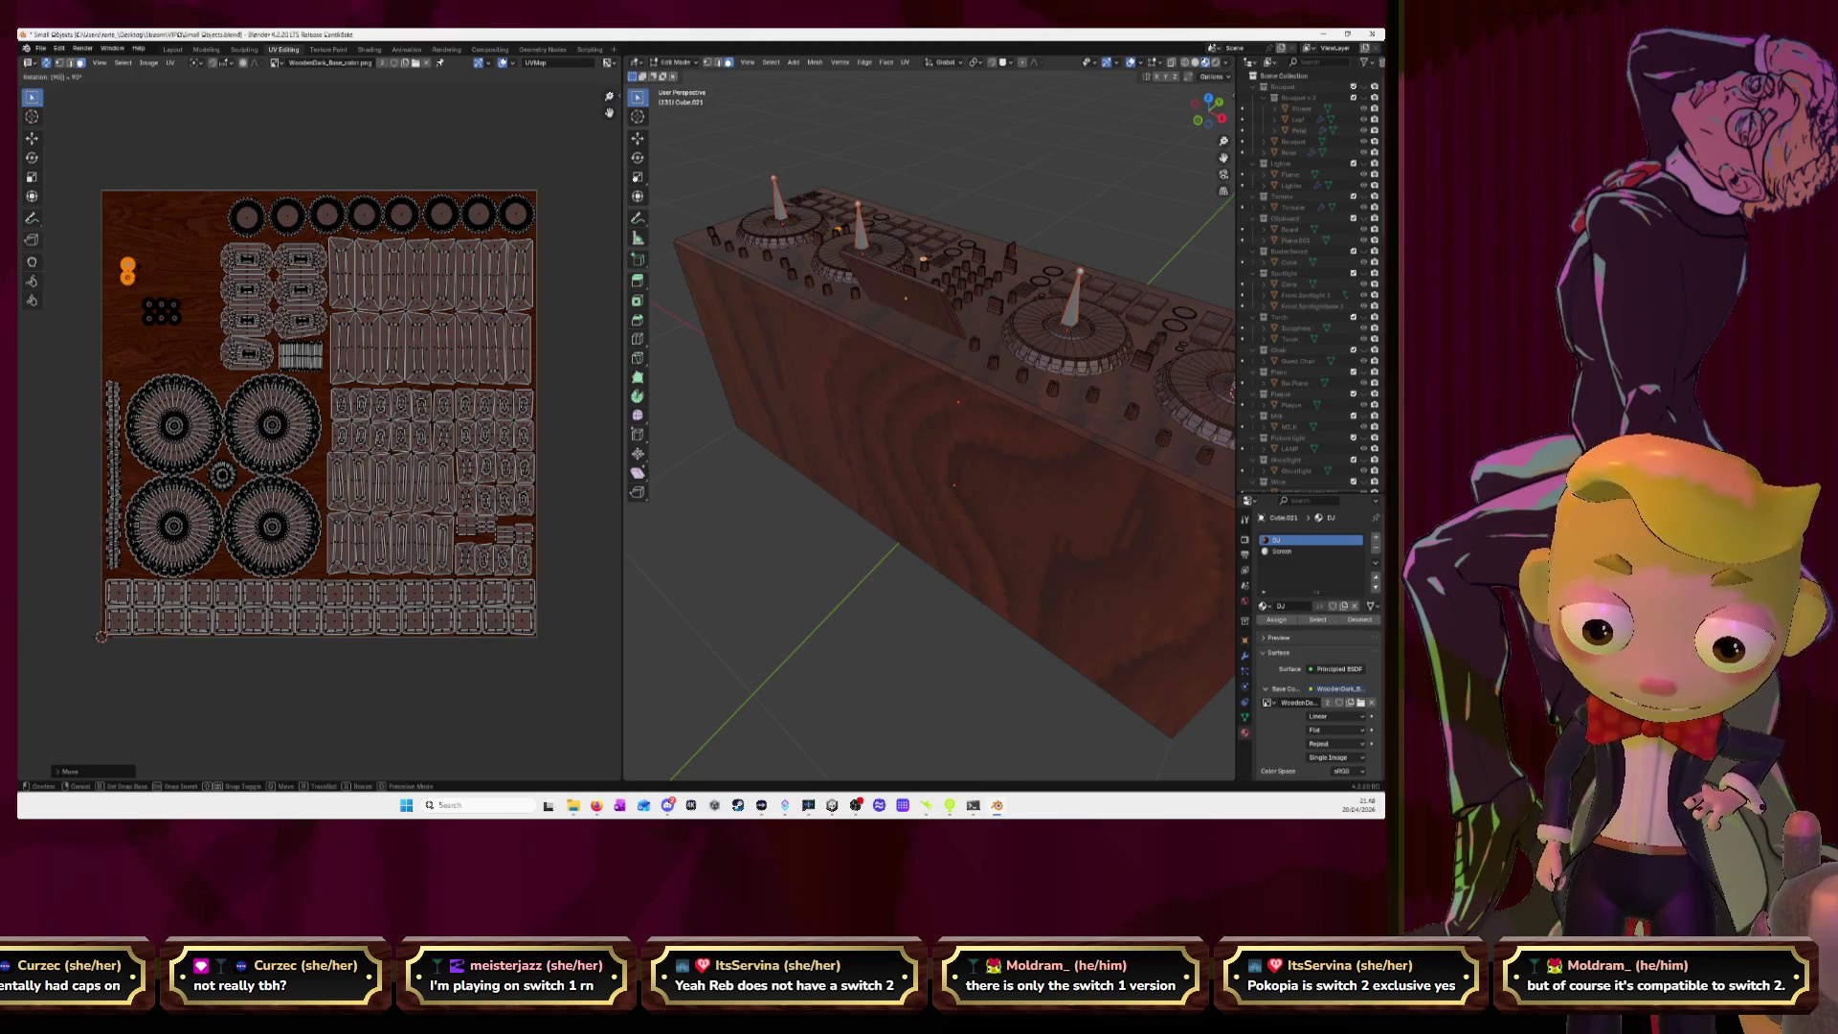
{"action": "key", "text": "g"}
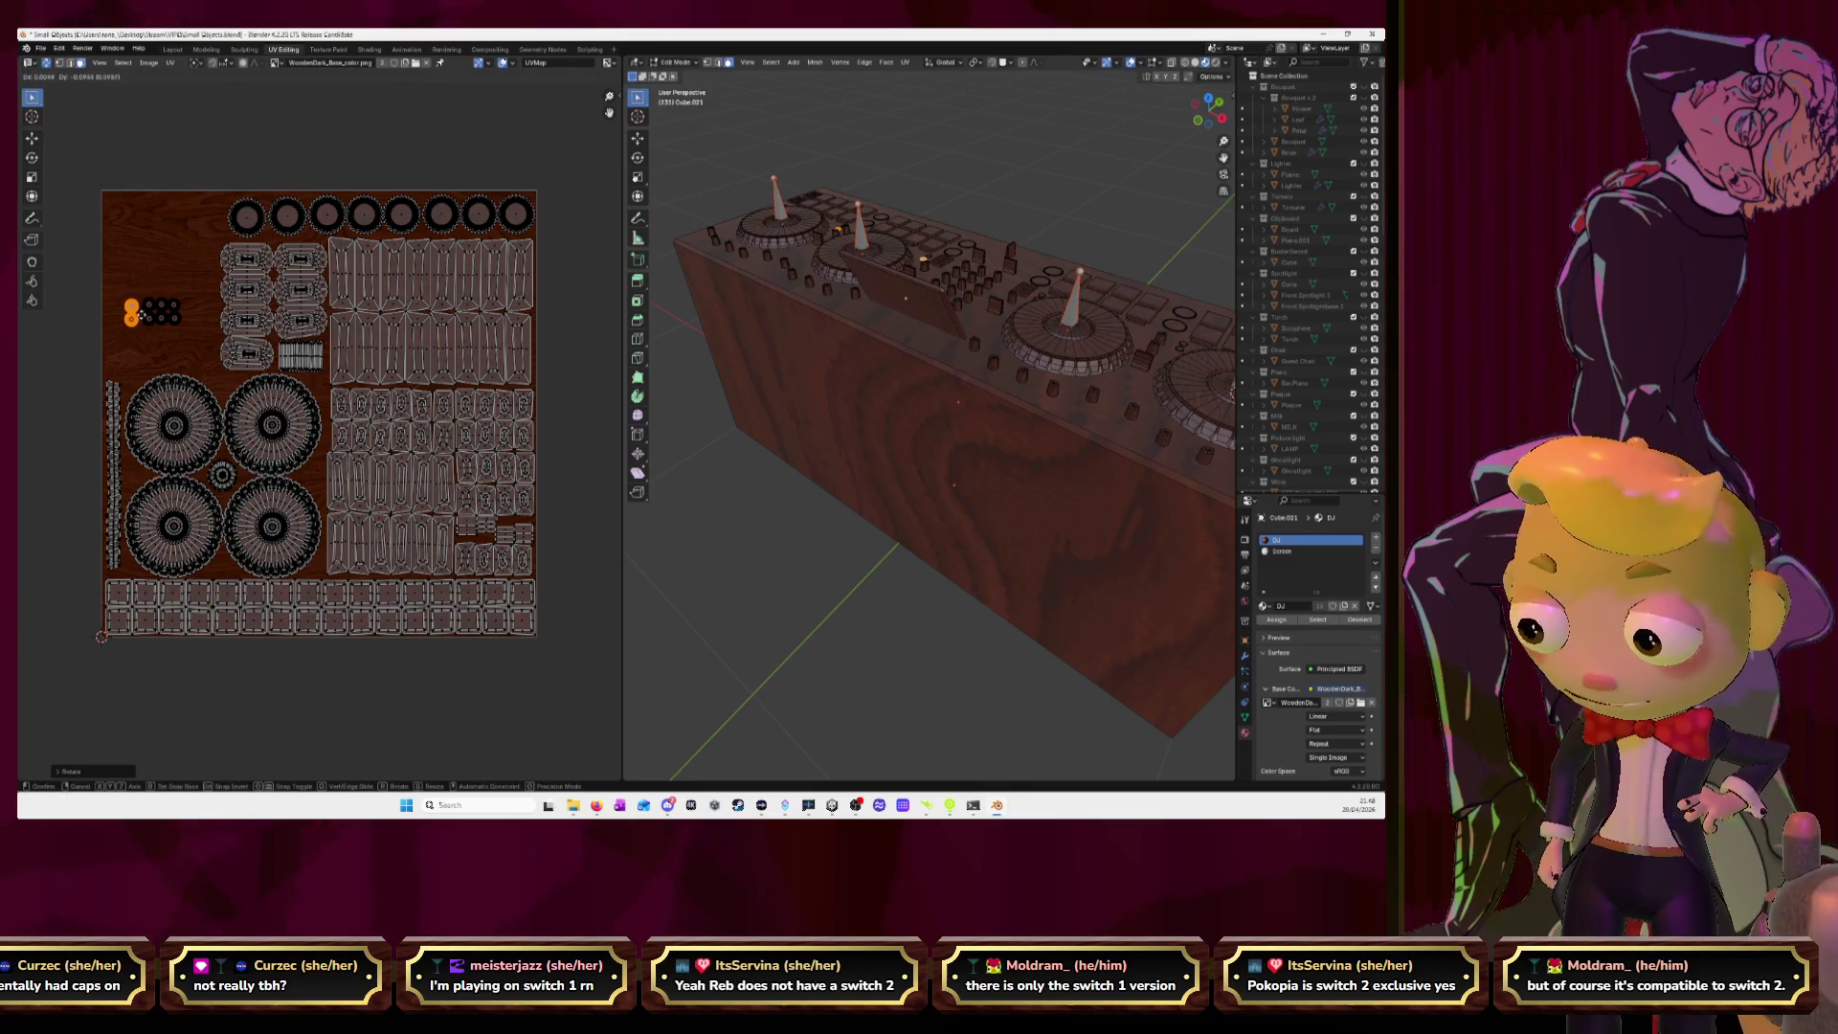
{"action": "left_click", "coordinate": [149, 317]}
Zoom in on the dot islands and nudge the left column of dots slightly right.
{"action": "key", "text": "b"}
{"action": "left_click_drag", "start_coordinate": [113, 276], "coordinate": [183, 328]}
{"action": "scroll", "coordinate": [144, 316], "scroll_direction": "up", "scroll_amount": 3}
{"action": "scroll", "coordinate": [143, 316], "scroll_direction": "up", "scroll_amount": 3}
{"action": "middle_click_drag", "start_coordinate": [95, 294], "coordinate": [450, 570]}
{"action": "scroll", "coordinate": [383, 497], "scroll_direction": "up", "scroll_amount": 2}
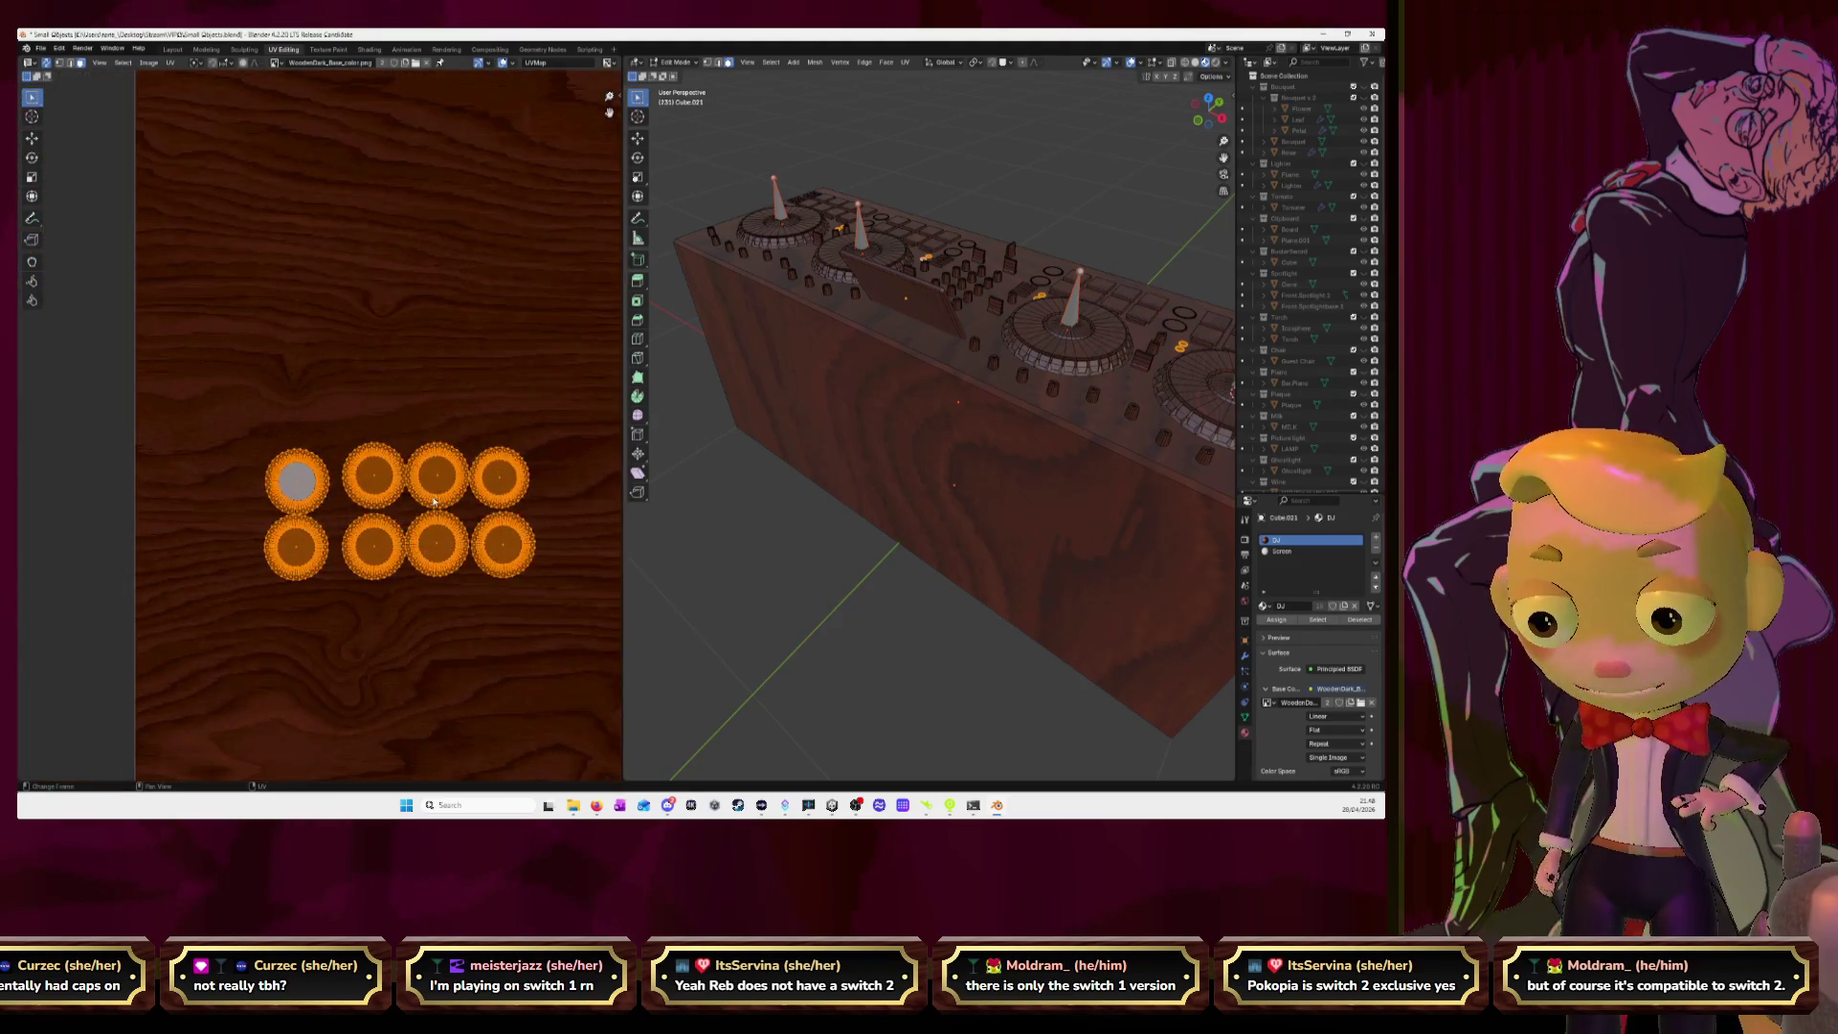
{"action": "middle_click_drag", "start_coordinate": [218, 436], "coordinate": [177, 371]}
{"action": "left_click", "coordinate": [177, 371]}
{"action": "left_click_drag", "start_coordinate": [178, 371], "coordinate": [292, 533]}
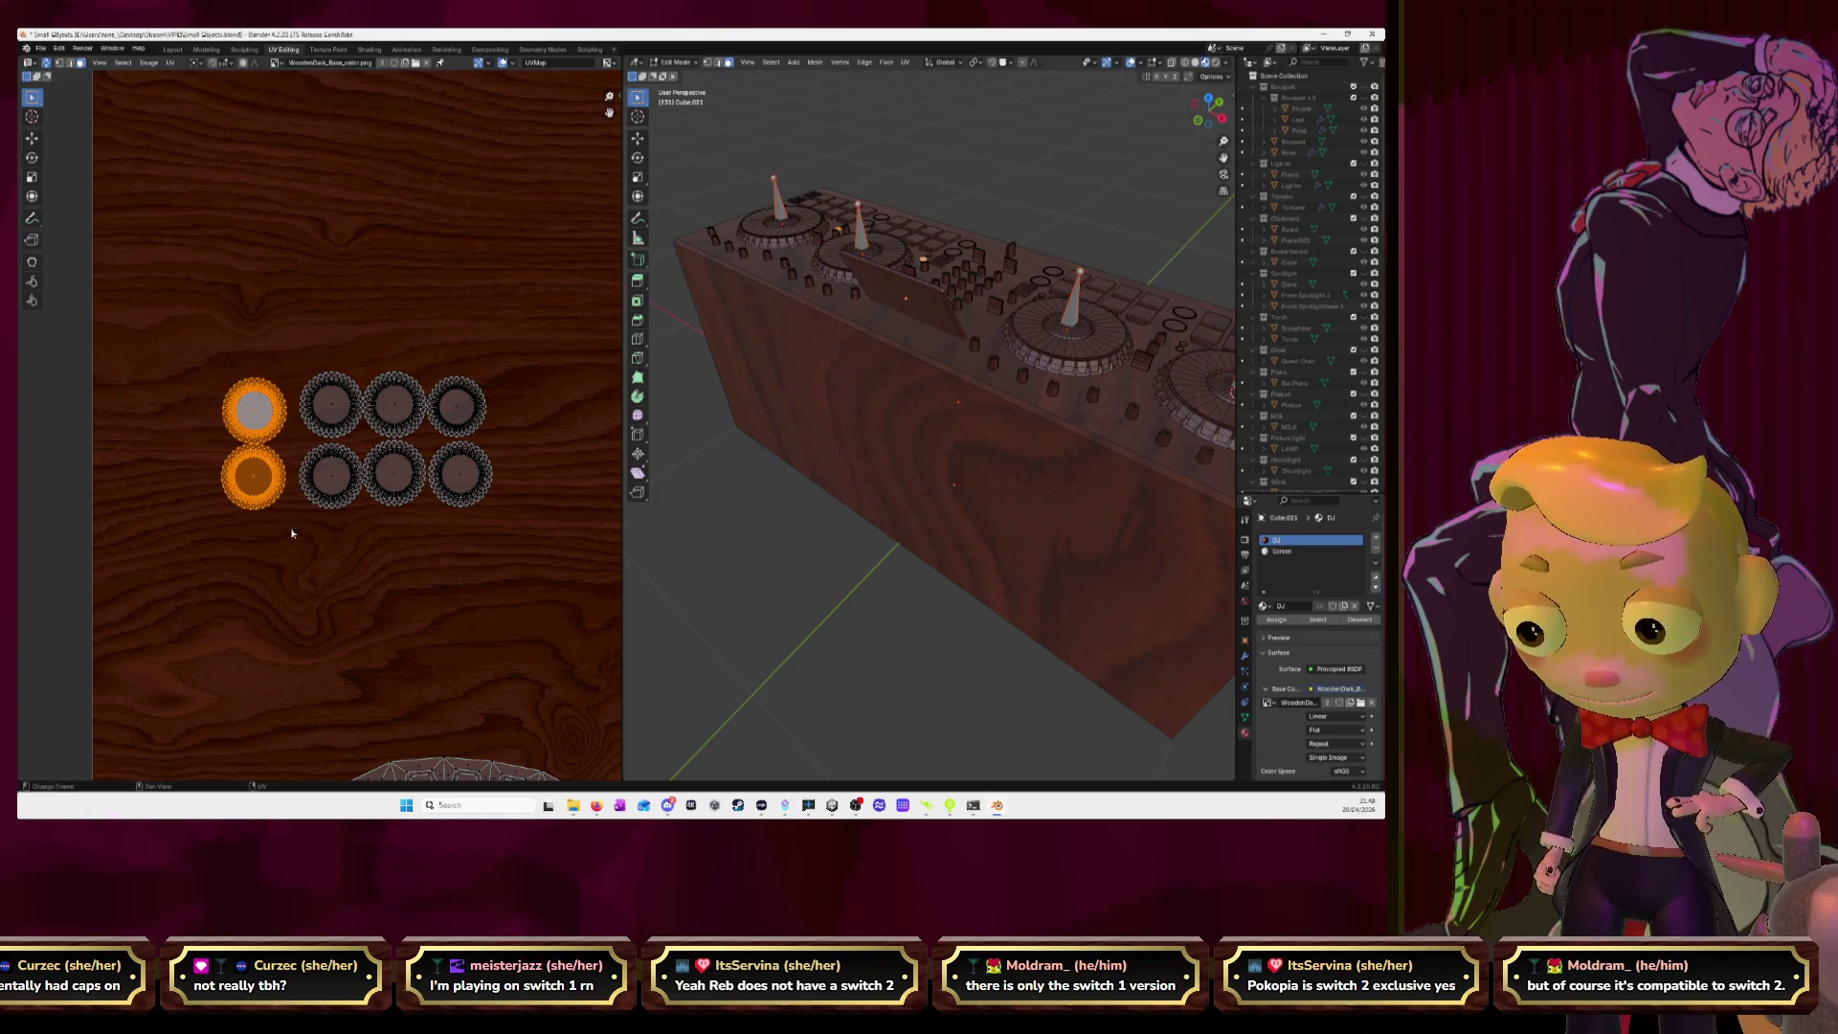
{"action": "key", "text": "g"}
{"action": "left_click", "coordinate": [300, 532]}
Move the eight dot islands to the texture's top-left and enlarge them.
{"action": "left_click_drag", "start_coordinate": [181, 337], "coordinate": [538, 544]}
{"action": "middle_click_drag", "start_coordinate": [538, 545], "coordinate": [422, 622]}
{"action": "scroll", "coordinate": [421, 623], "scroll_direction": "down", "scroll_amount": 4}
{"action": "key", "text": "g"}
{"action": "left_click", "coordinate": [414, 409]}
{"action": "key", "text": "s"}
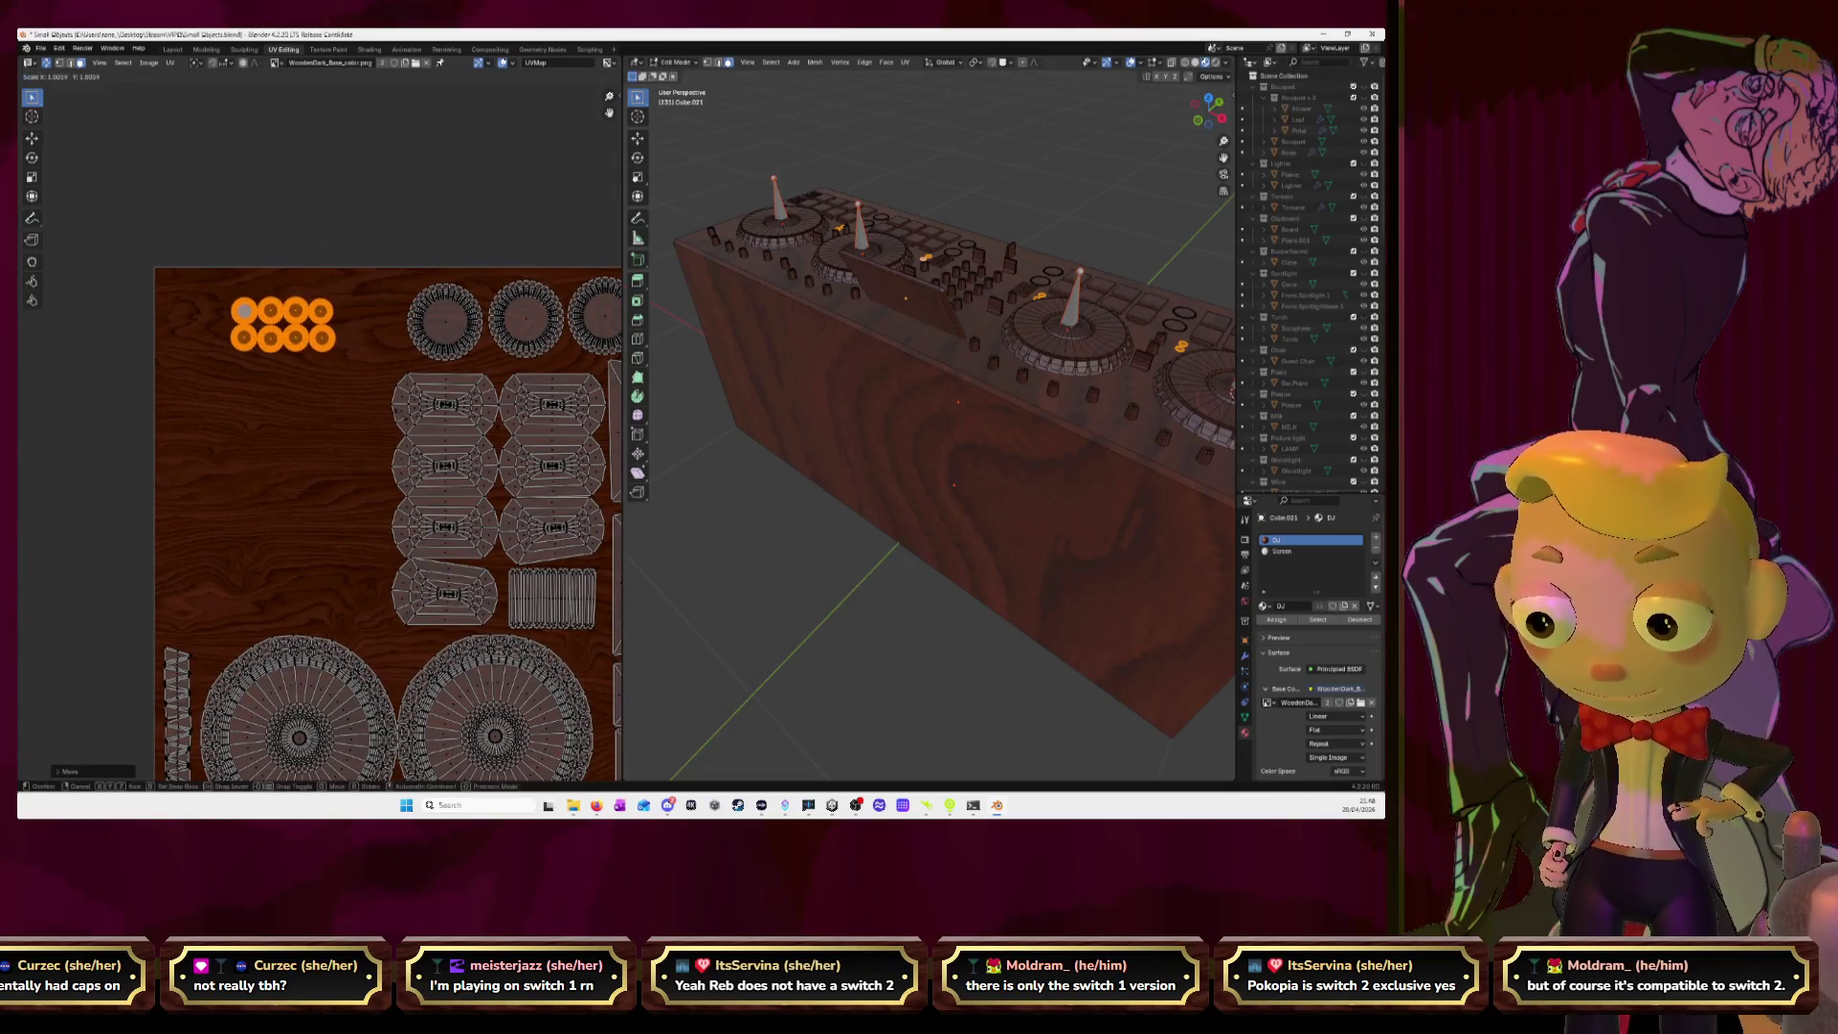
{"action": "left_click", "coordinate": [517, 427]}
{"action": "key", "text": "g"}
{"action": "left_click", "coordinate": [486, 410]}
Enlarge the eight dots further and settle them in the top-left corner.
{"action": "key", "text": "s"}
{"action": "left_click", "coordinate": [507, 418]}
{"action": "key", "text": "g"}
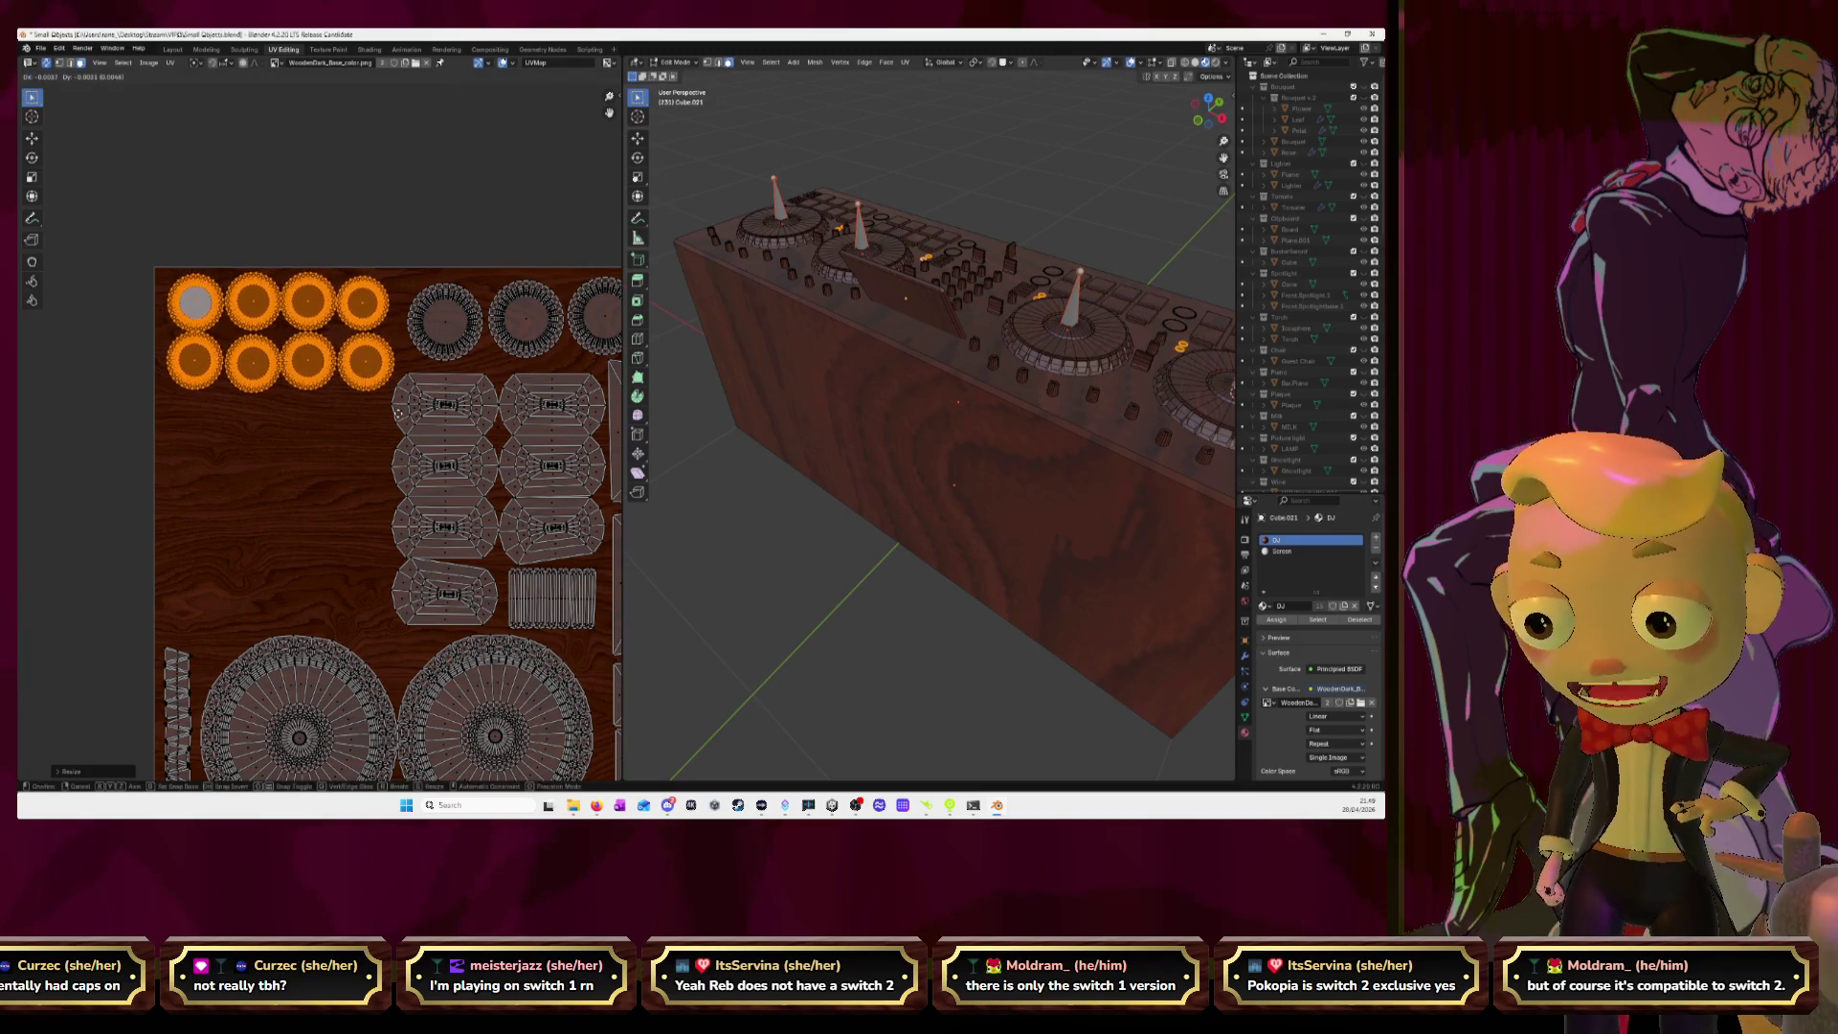
{"action": "left_click", "coordinate": [400, 418]}
{"action": "key", "text": "ctrl+z"}
{"action": "key", "text": "g"}
{"action": "left_click", "coordinate": [405, 413]}
{"action": "scroll", "coordinate": [405, 421], "scroll_direction": "down", "scroll_amount": 6}
Select the panel cube's faces and unwrap them.
{"action": "mouse_move", "coordinate": [222, 605]}
{"action": "middle_mouse_down"}
{"action": "mouse_move", "coordinate": [251, 547]}
{"action": "mouse_move", "coordinate": [297, 614]}
{"action": "middle_mouse_up"}
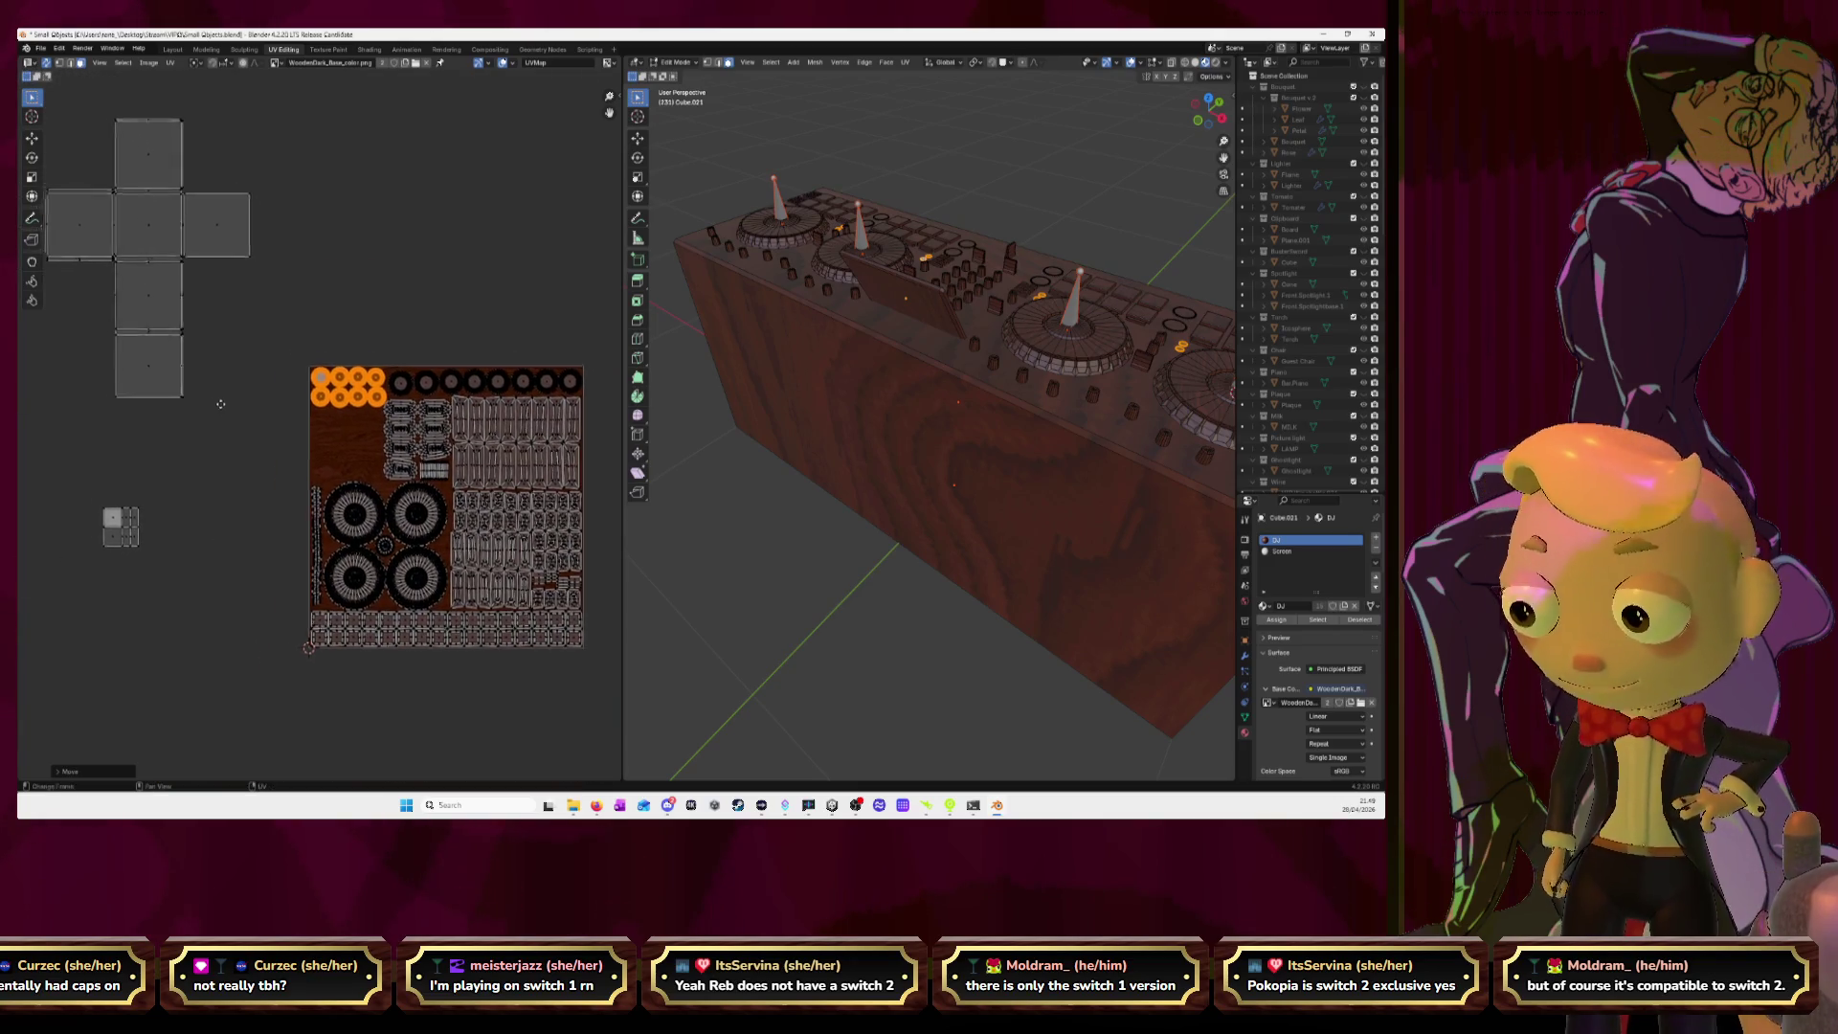
{"action": "left_click_drag", "start_coordinate": [55, 123], "coordinate": [307, 402]}
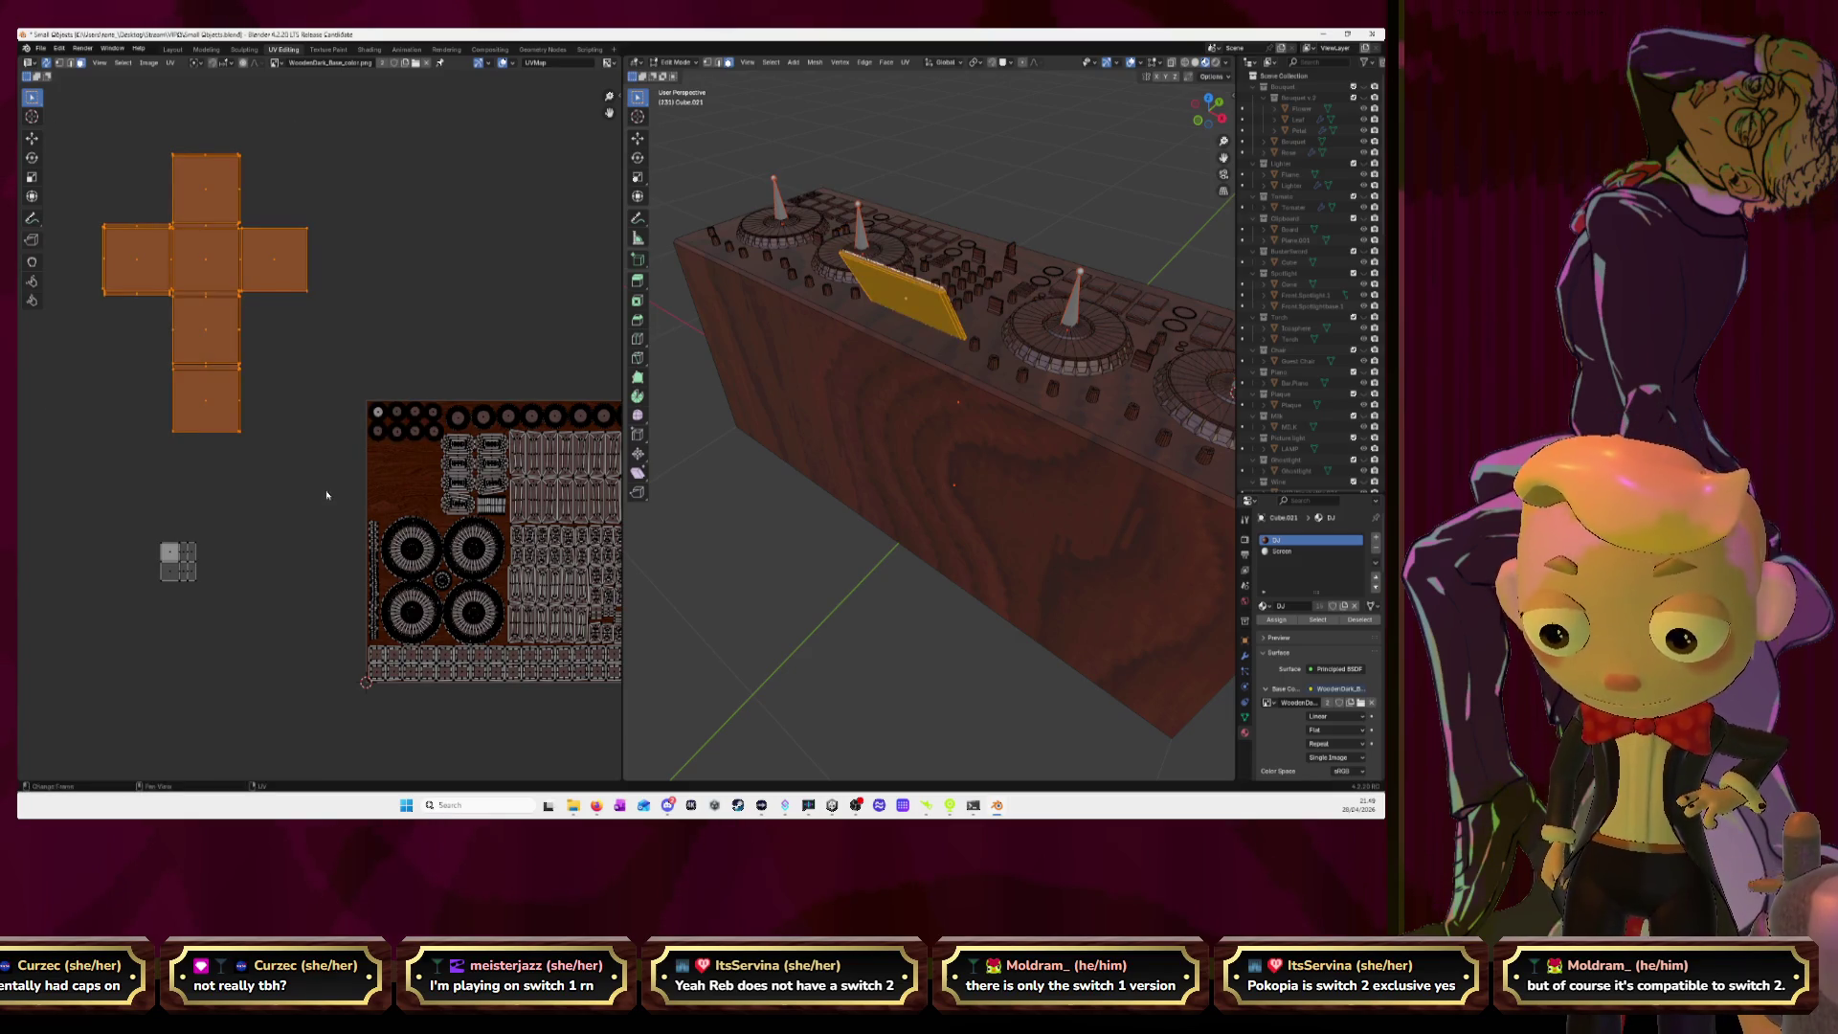
{"action": "key", "text": "u"}
{"action": "left_click", "coordinate": [326, 495]}
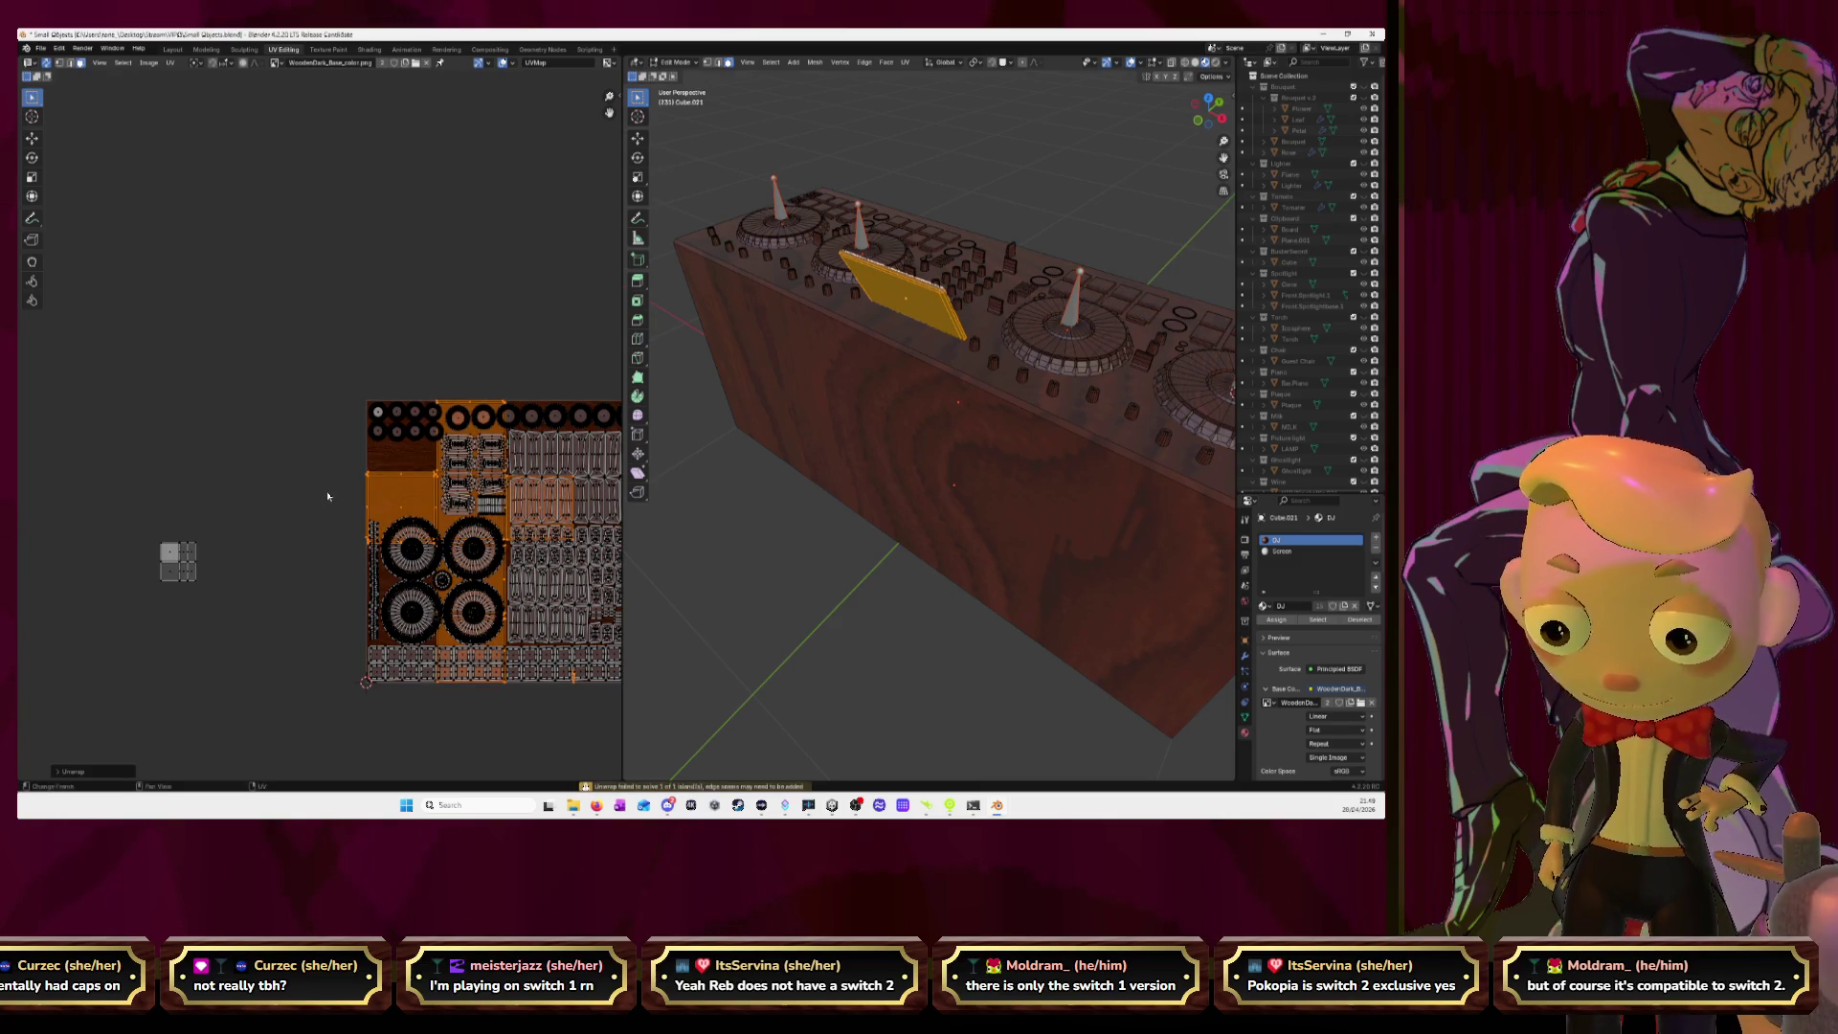
Shrink the unwrapped cube cross, undoing an earlier move aside.
{"action": "key", "text": "g"}
{"action": "left_click", "coordinate": [291, 340]}
{"action": "left_click_drag", "start_coordinate": [284, 327], "coordinate": [352, 455]}
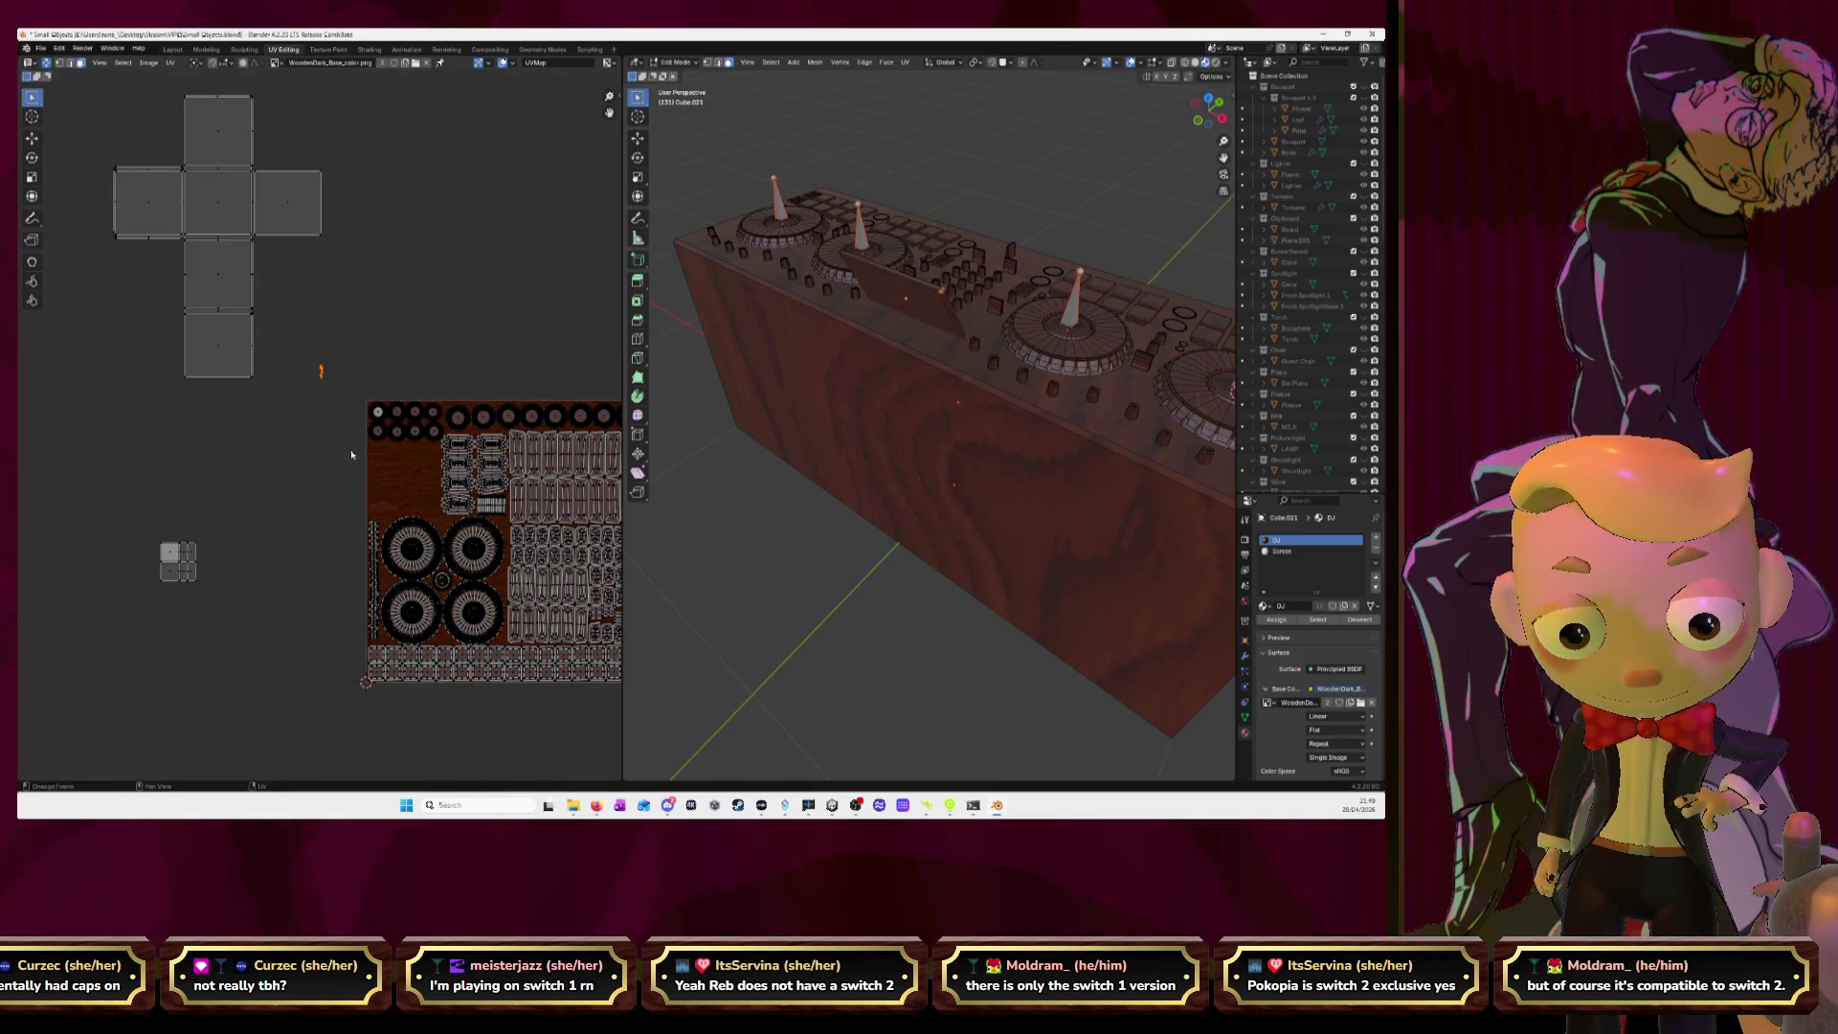
{"action": "key", "text": "ctrl+z"}
{"action": "key", "text": "ctrl+z"}
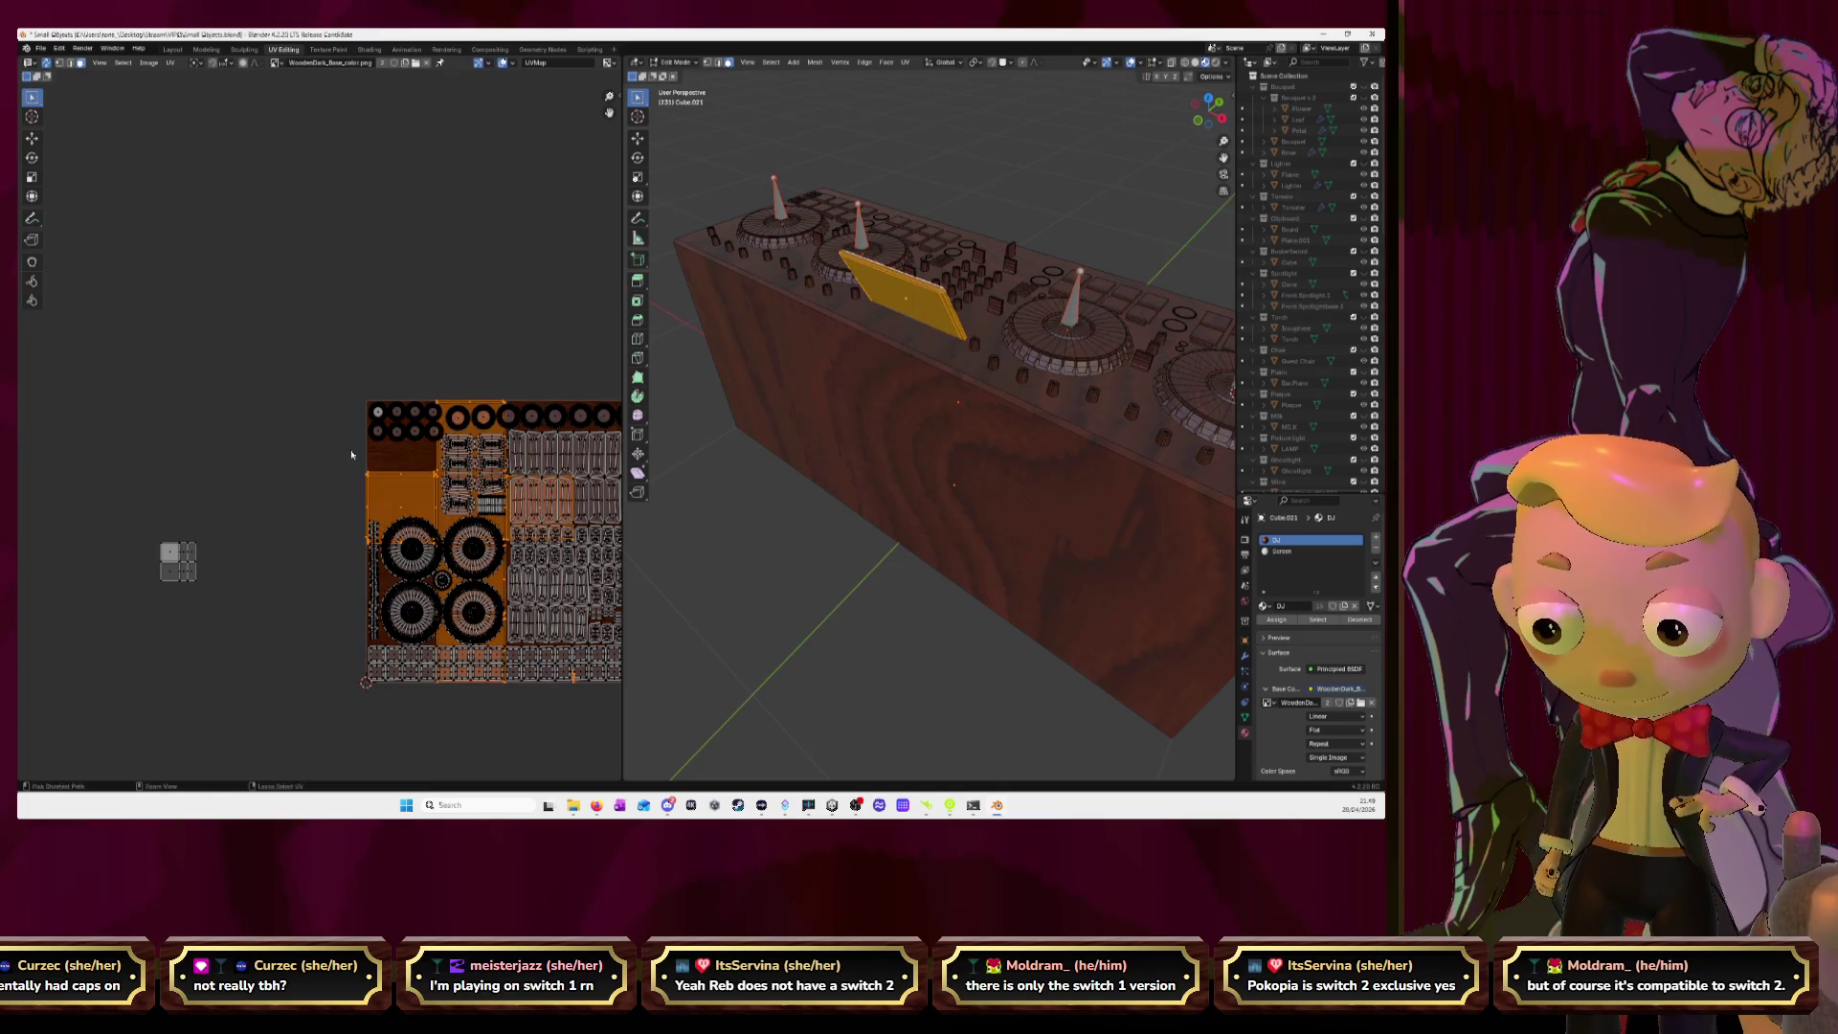
{"action": "key", "text": "ctrl+z"}
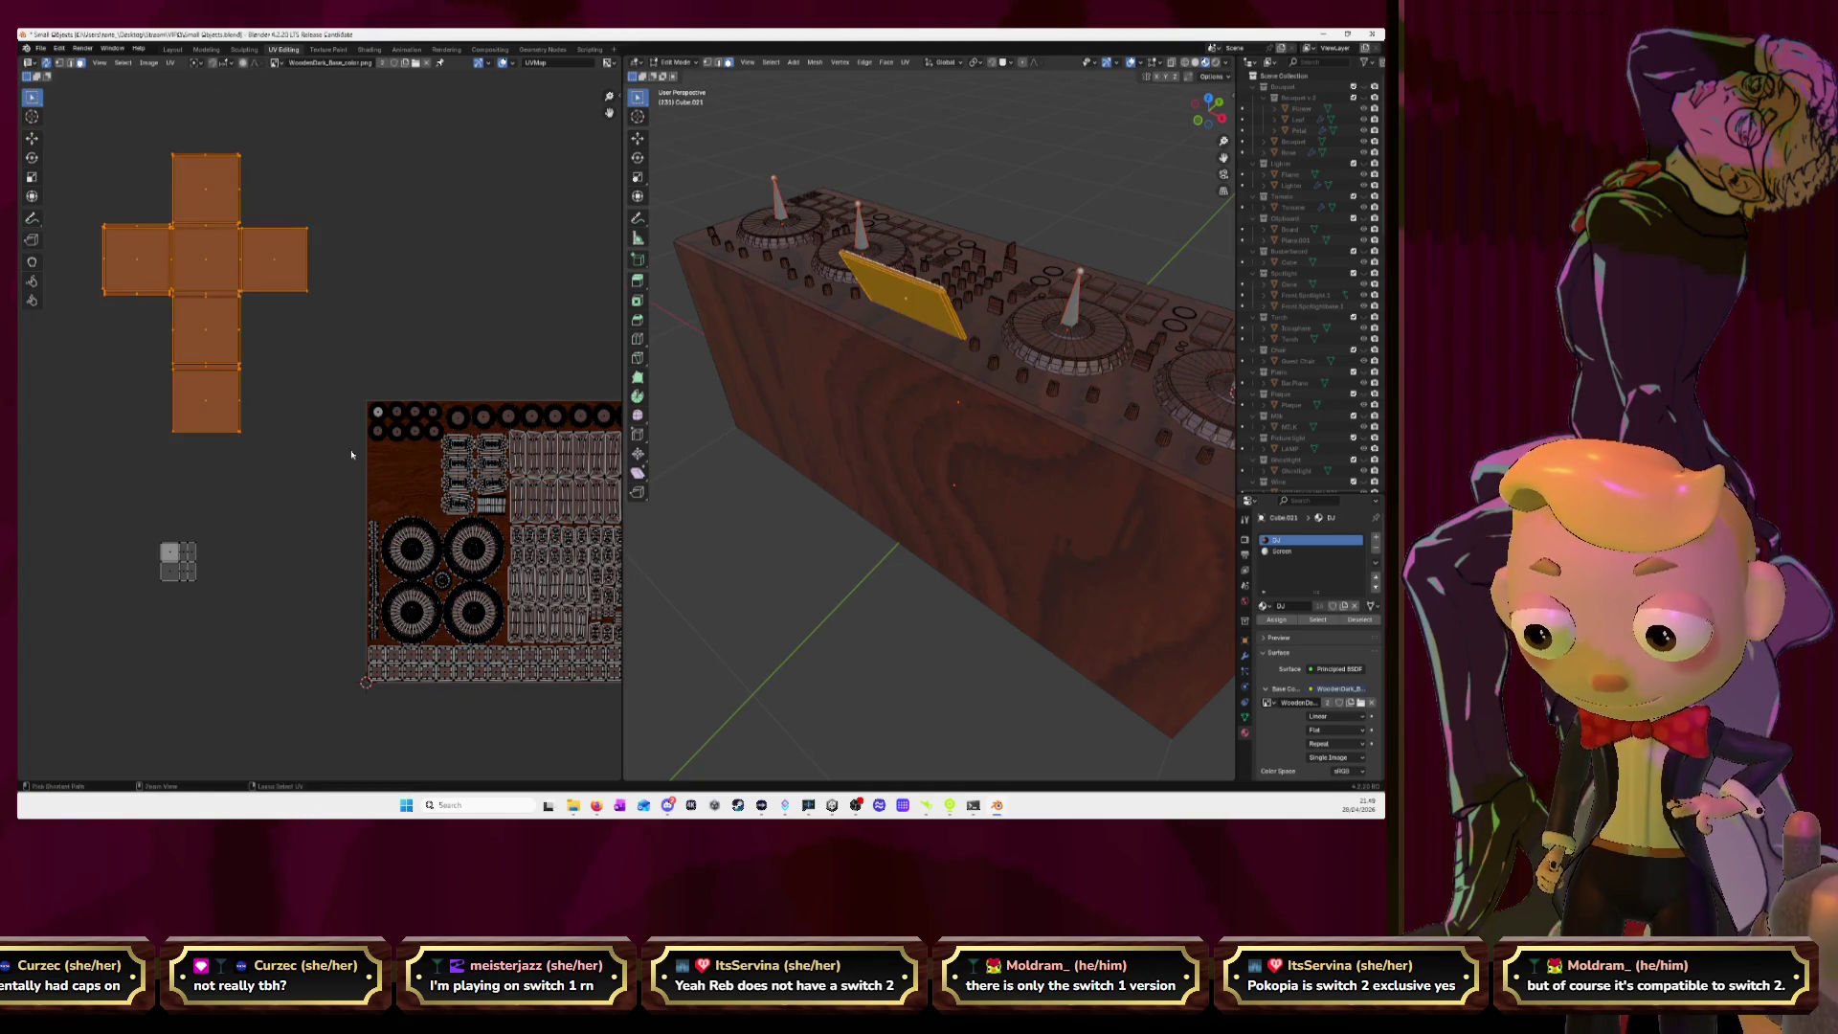
{"action": "key", "text": "s"}
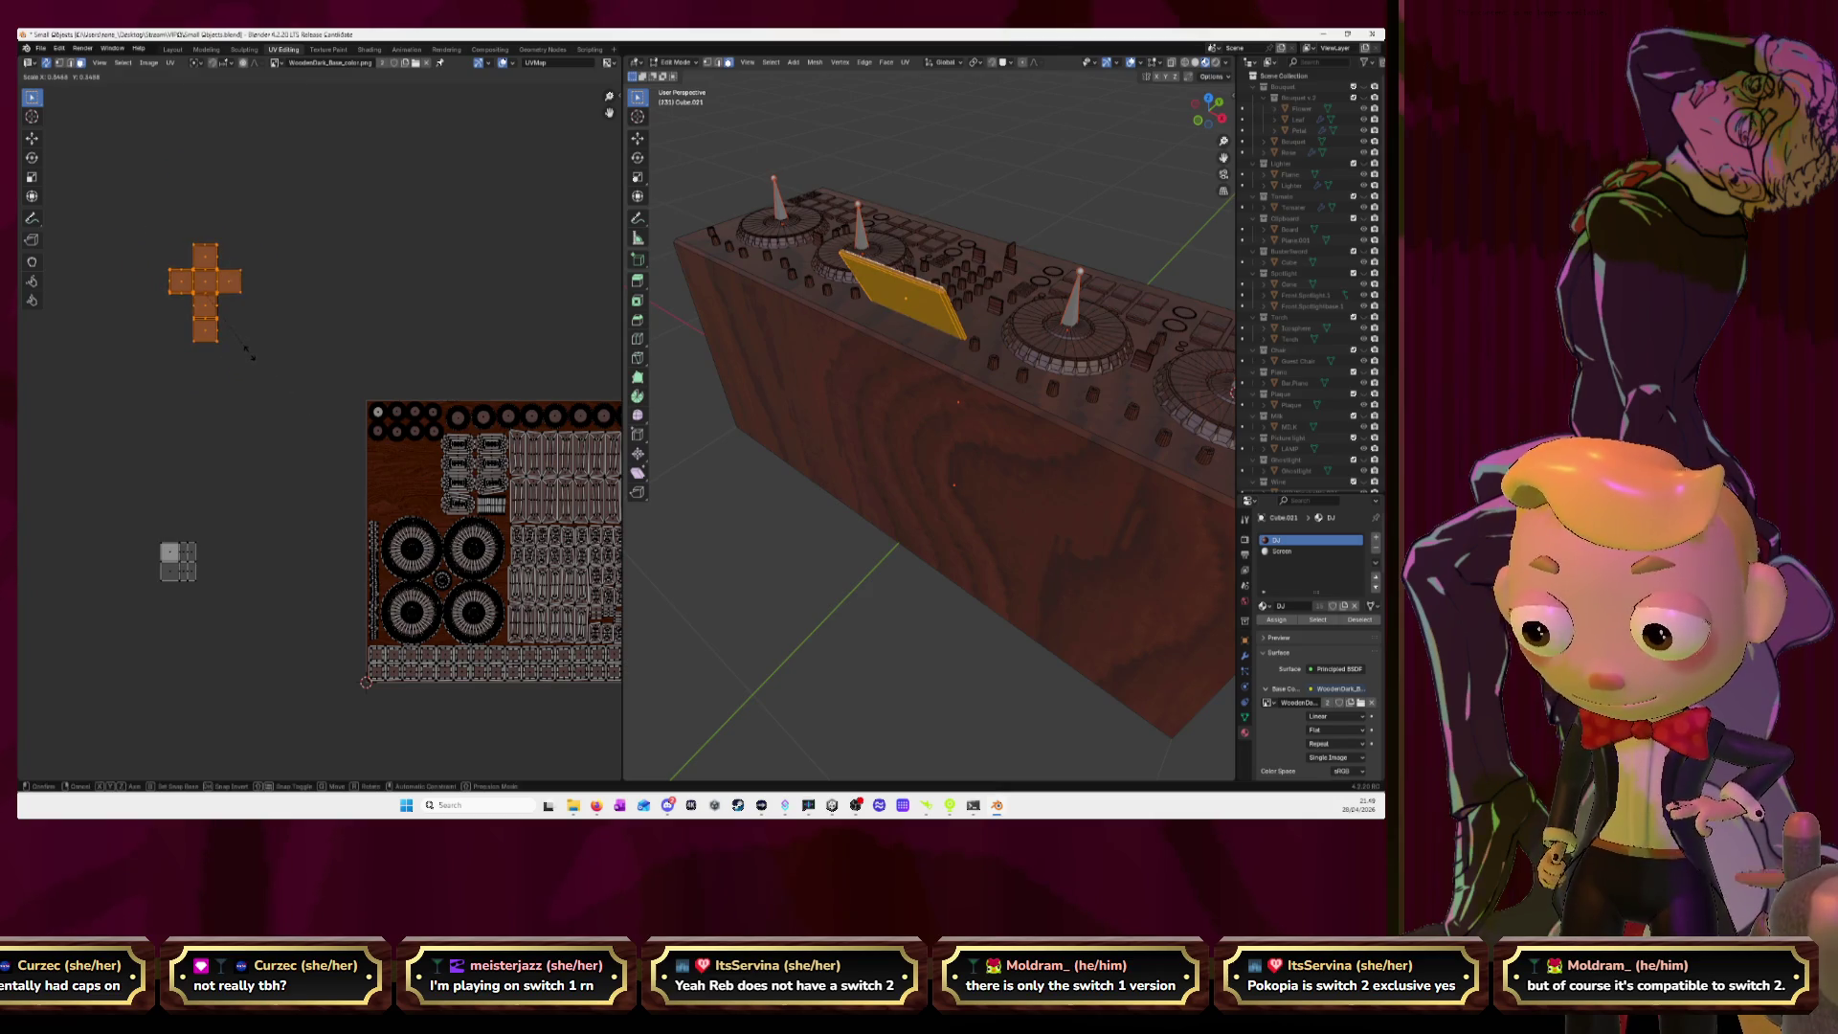
{"action": "left_click", "coordinate": [250, 356]}
Place the cube cross onto the texture and shrink it further.
{"action": "key", "text": "h"}
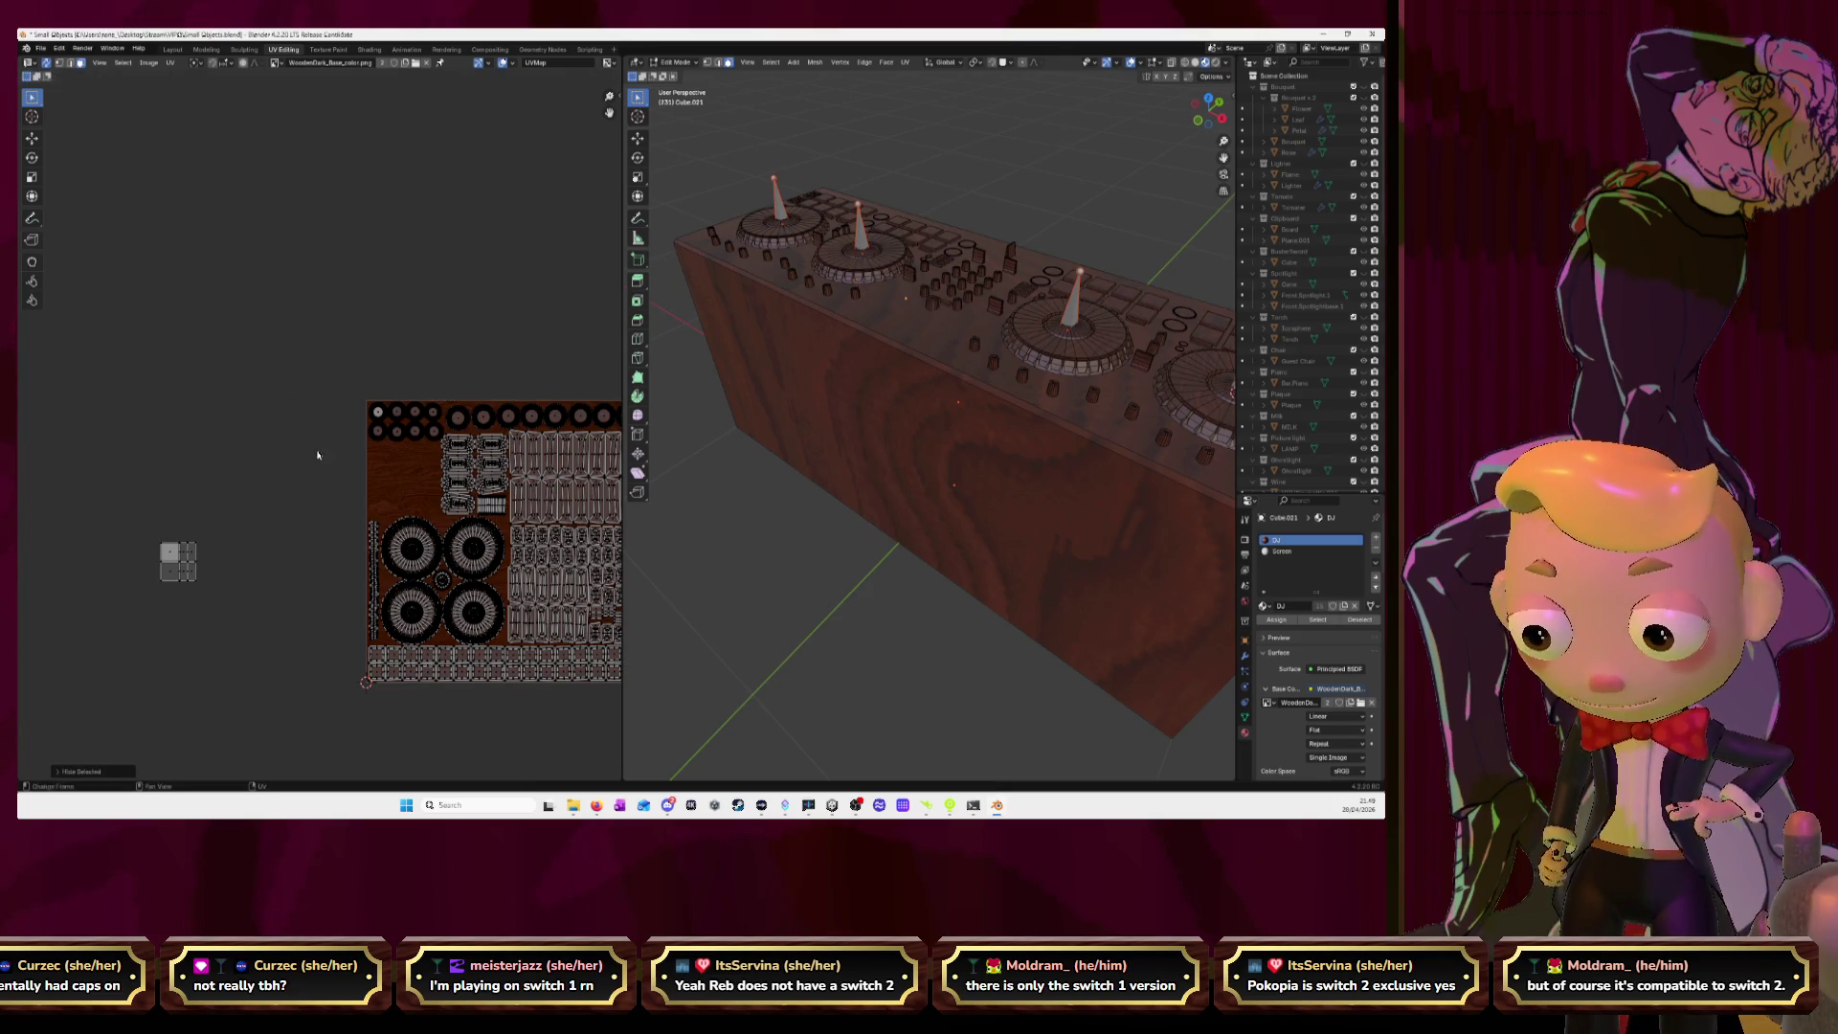
{"action": "key", "text": "alt+h"}
{"action": "key", "text": "g"}
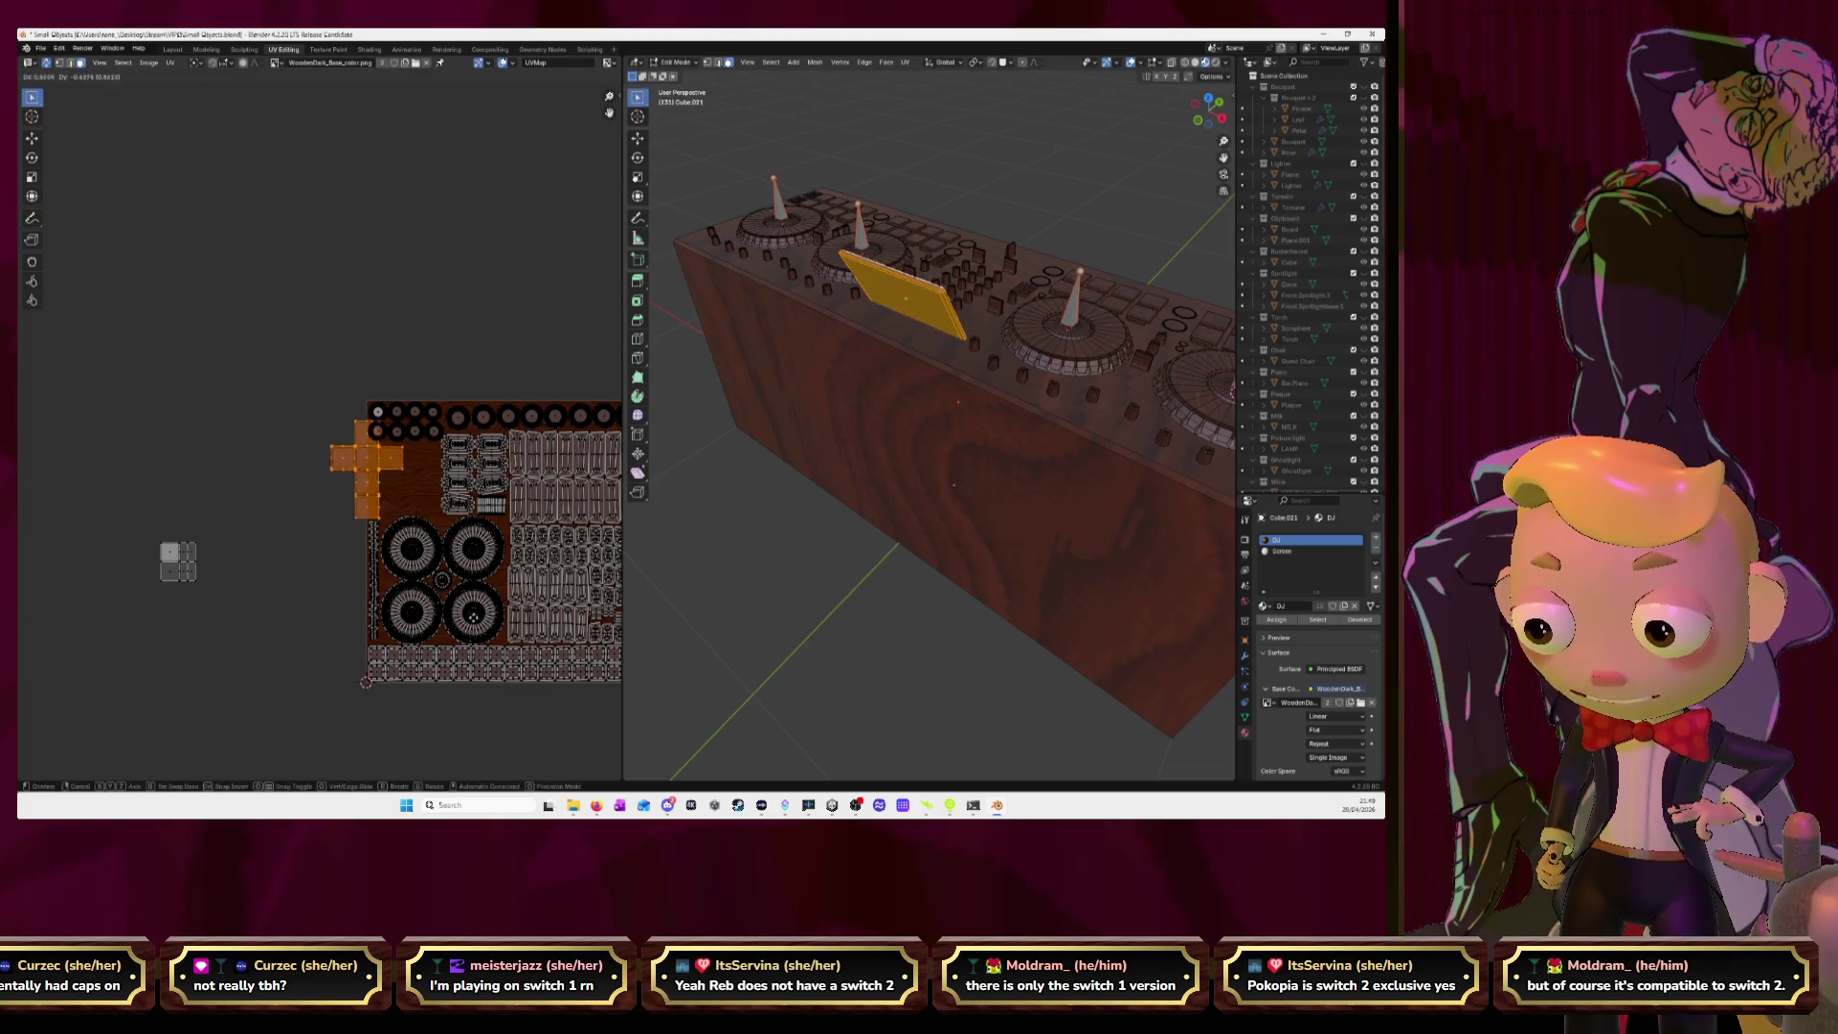
{"action": "left_click", "coordinate": [493, 624]}
{"action": "key", "text": "KP_Decimal"}
{"action": "key", "text": "s"}
{"action": "key", "text": "Return"}
Rotate the cube cross 90° and set it on the wood grain.
{"action": "key", "text": "g"}
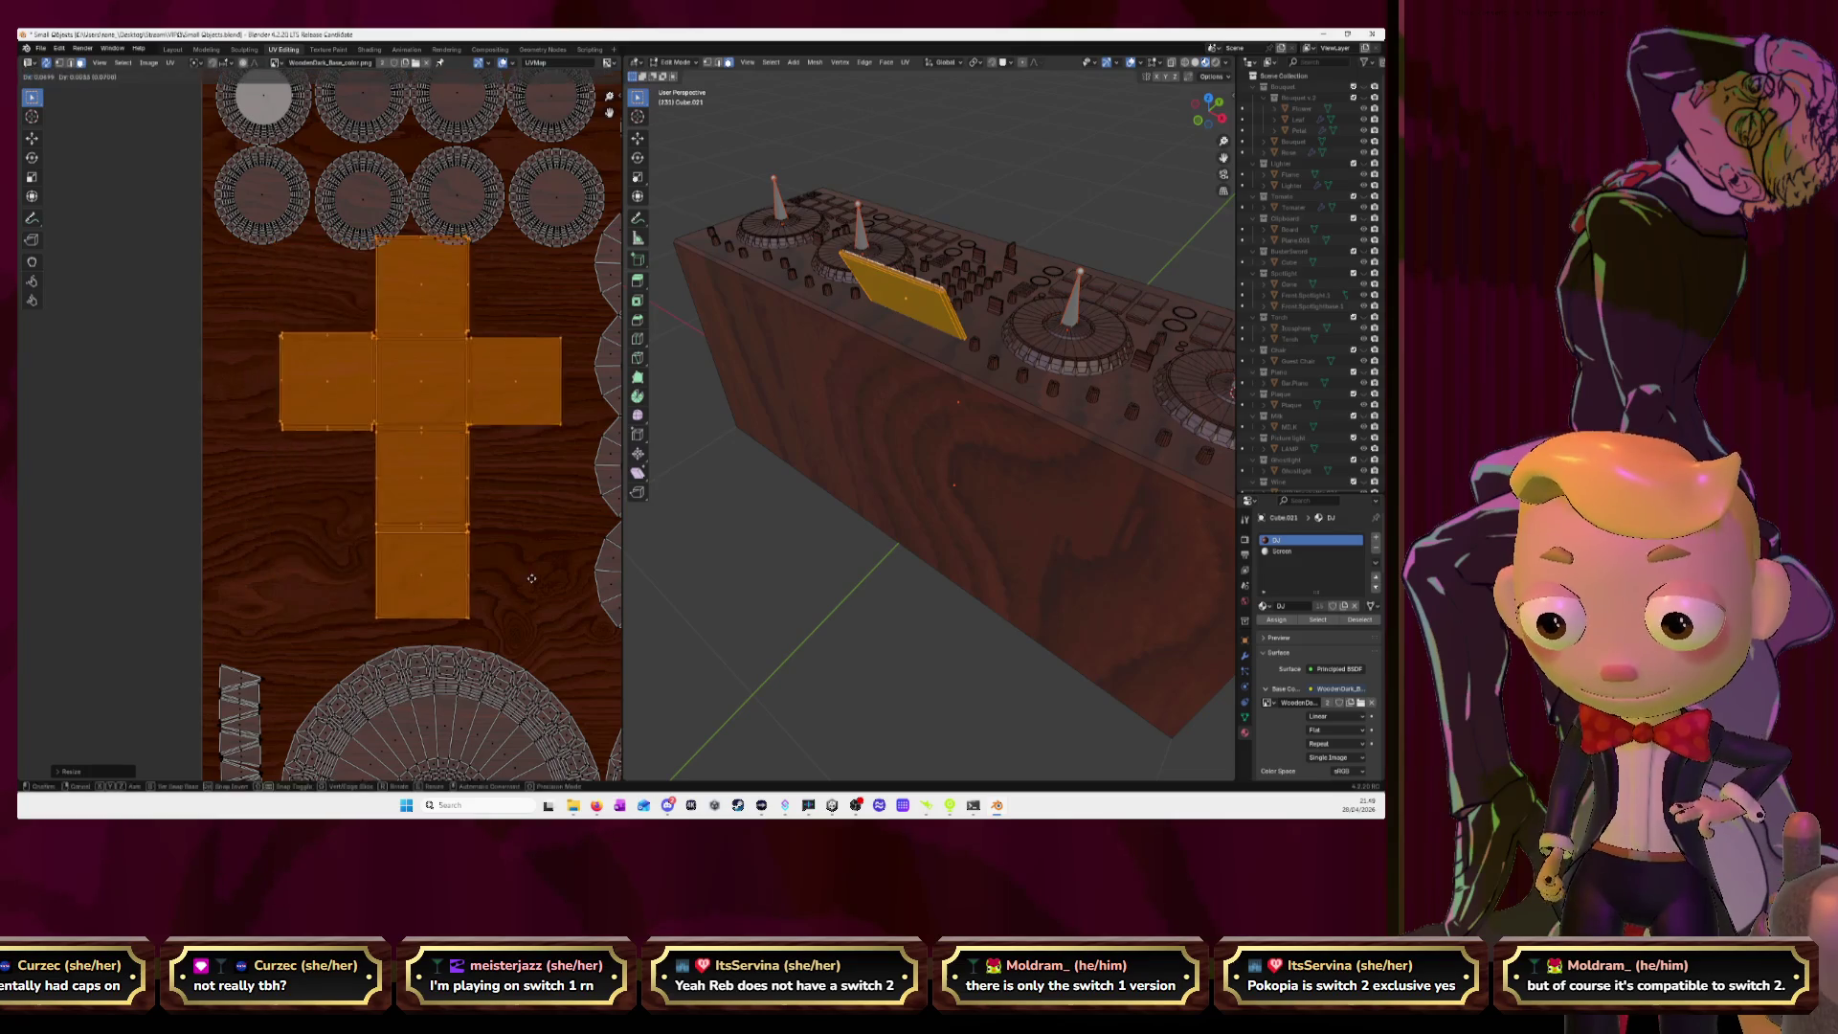
{"action": "left_click", "coordinate": [561, 596]}
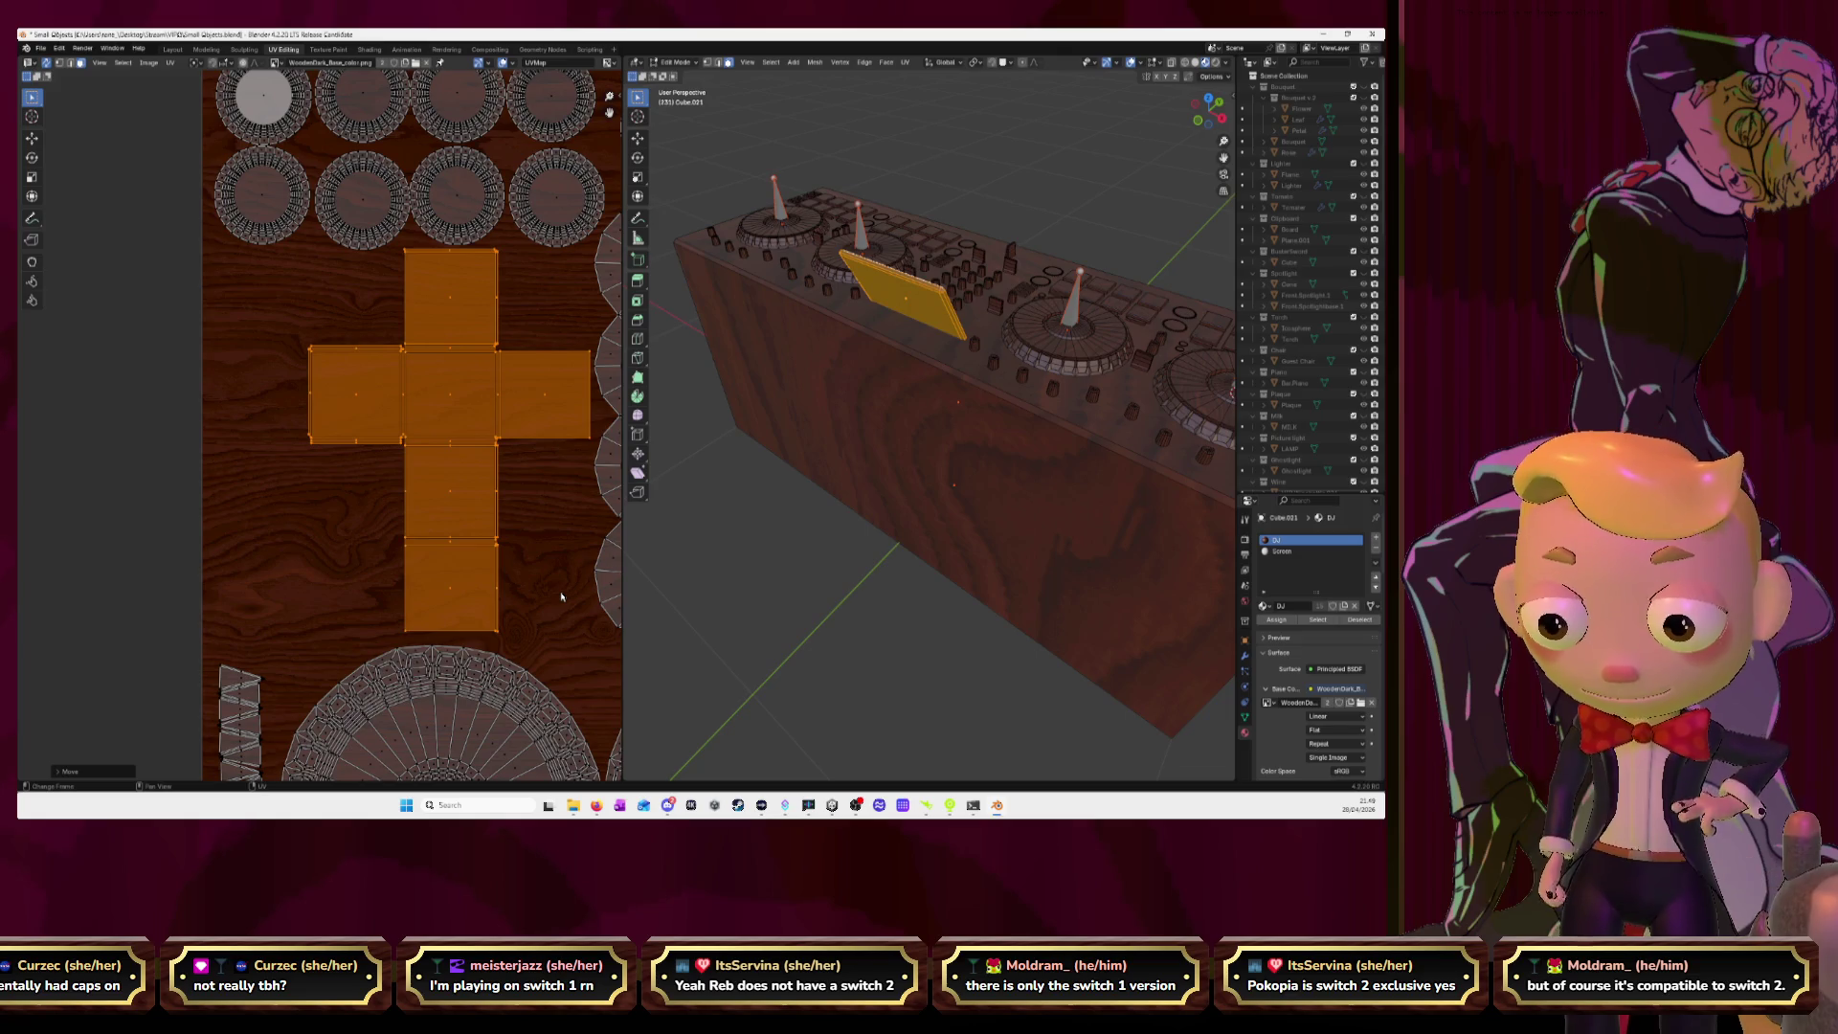
{"action": "type", "text": "r90"}
{"action": "key", "text": "Return"}
{"action": "key", "text": "g"}
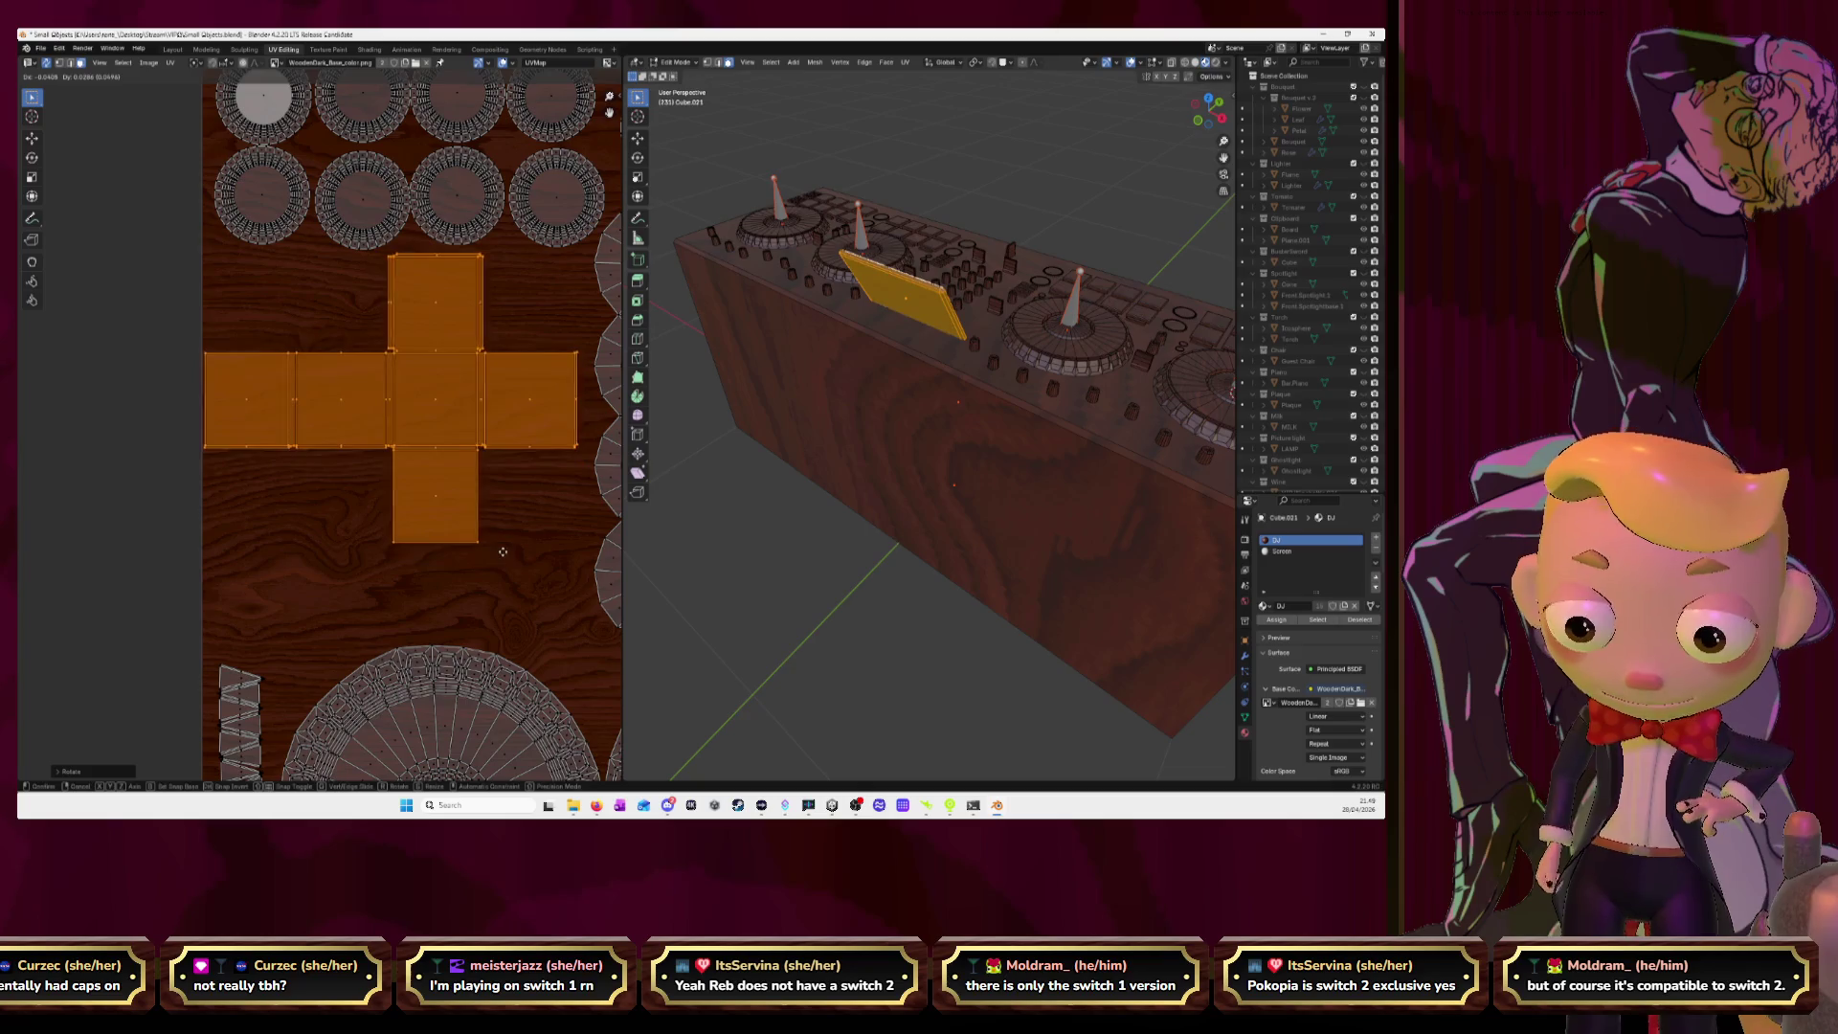
{"action": "left_click", "coordinate": [507, 550]}
{"action": "scroll", "coordinate": [505, 550], "scroll_direction": "down", "scroll_amount": 5}
Reposition the box front's UV island across the wood texture.
{"action": "middle_click_drag", "start_coordinate": [287, 517], "coordinate": [450, 536]}
{"action": "left_click_drag", "start_coordinate": [54, 445], "coordinate": [187, 605]}
{"action": "key", "text": "g"}
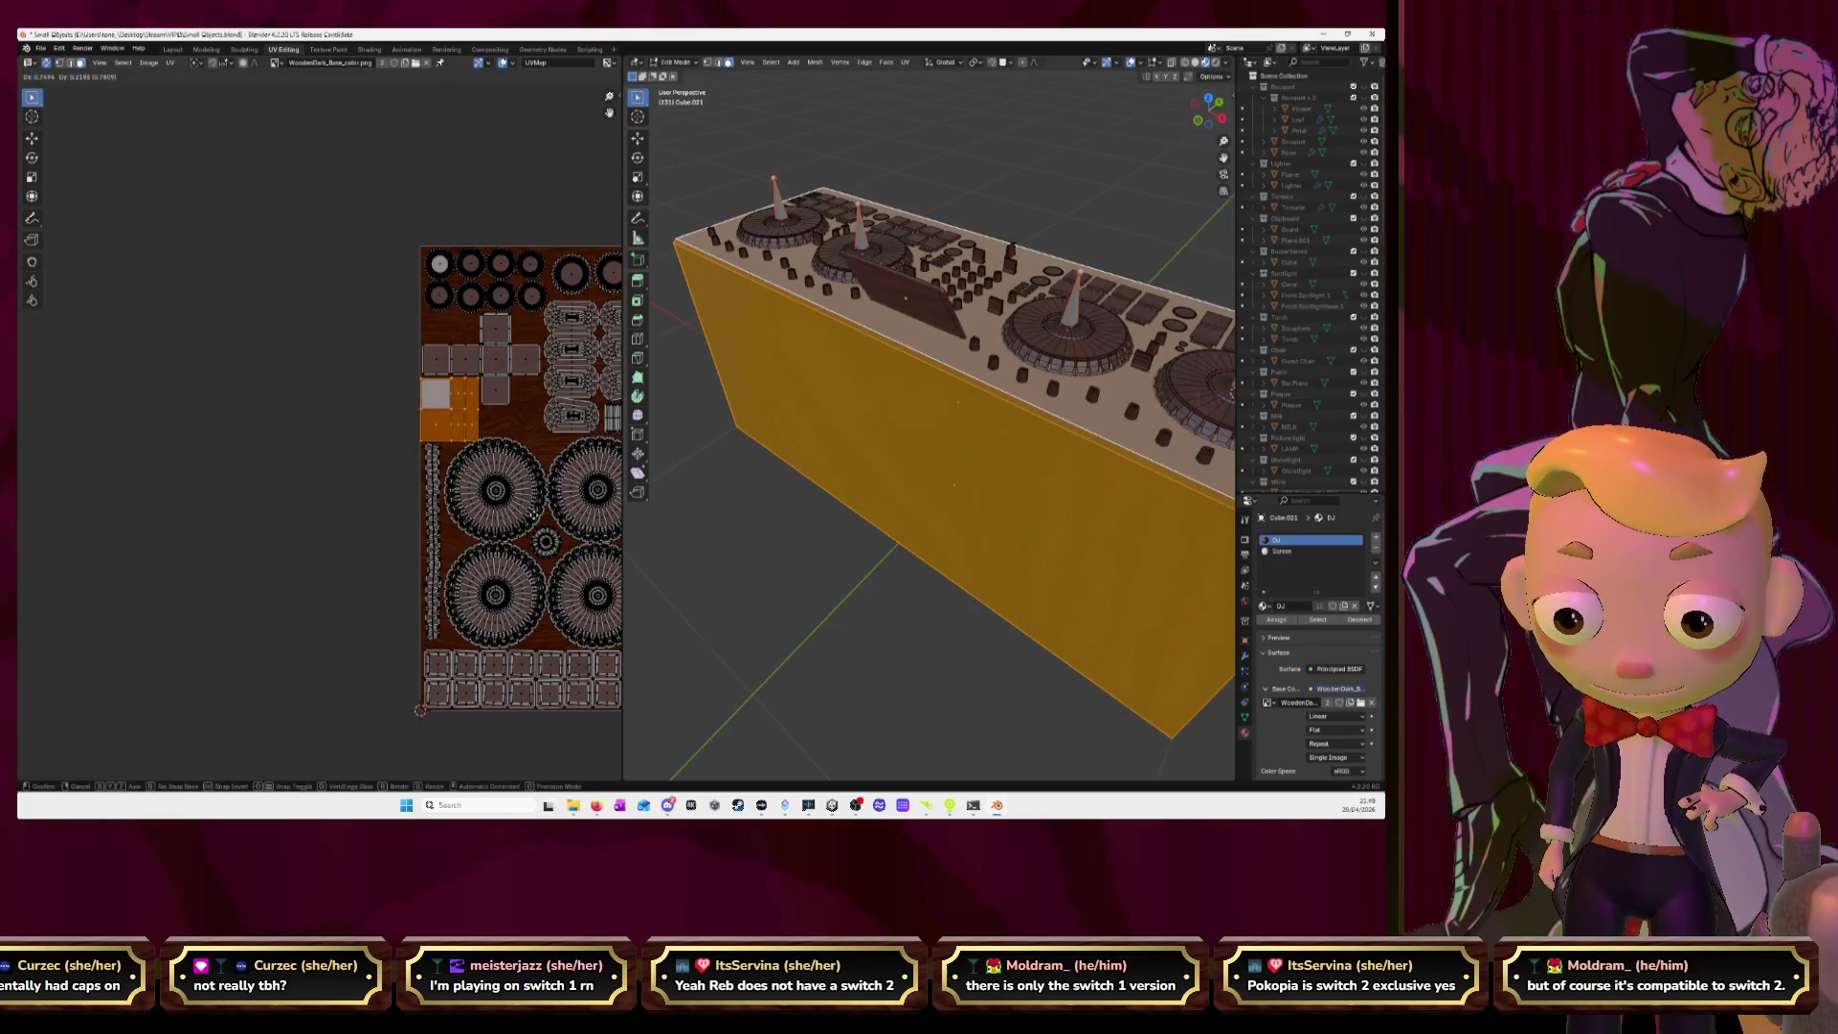
{"action": "left_click", "coordinate": [533, 517]}
{"action": "scroll", "coordinate": [533, 517], "scroll_direction": "up", "scroll_amount": 5}
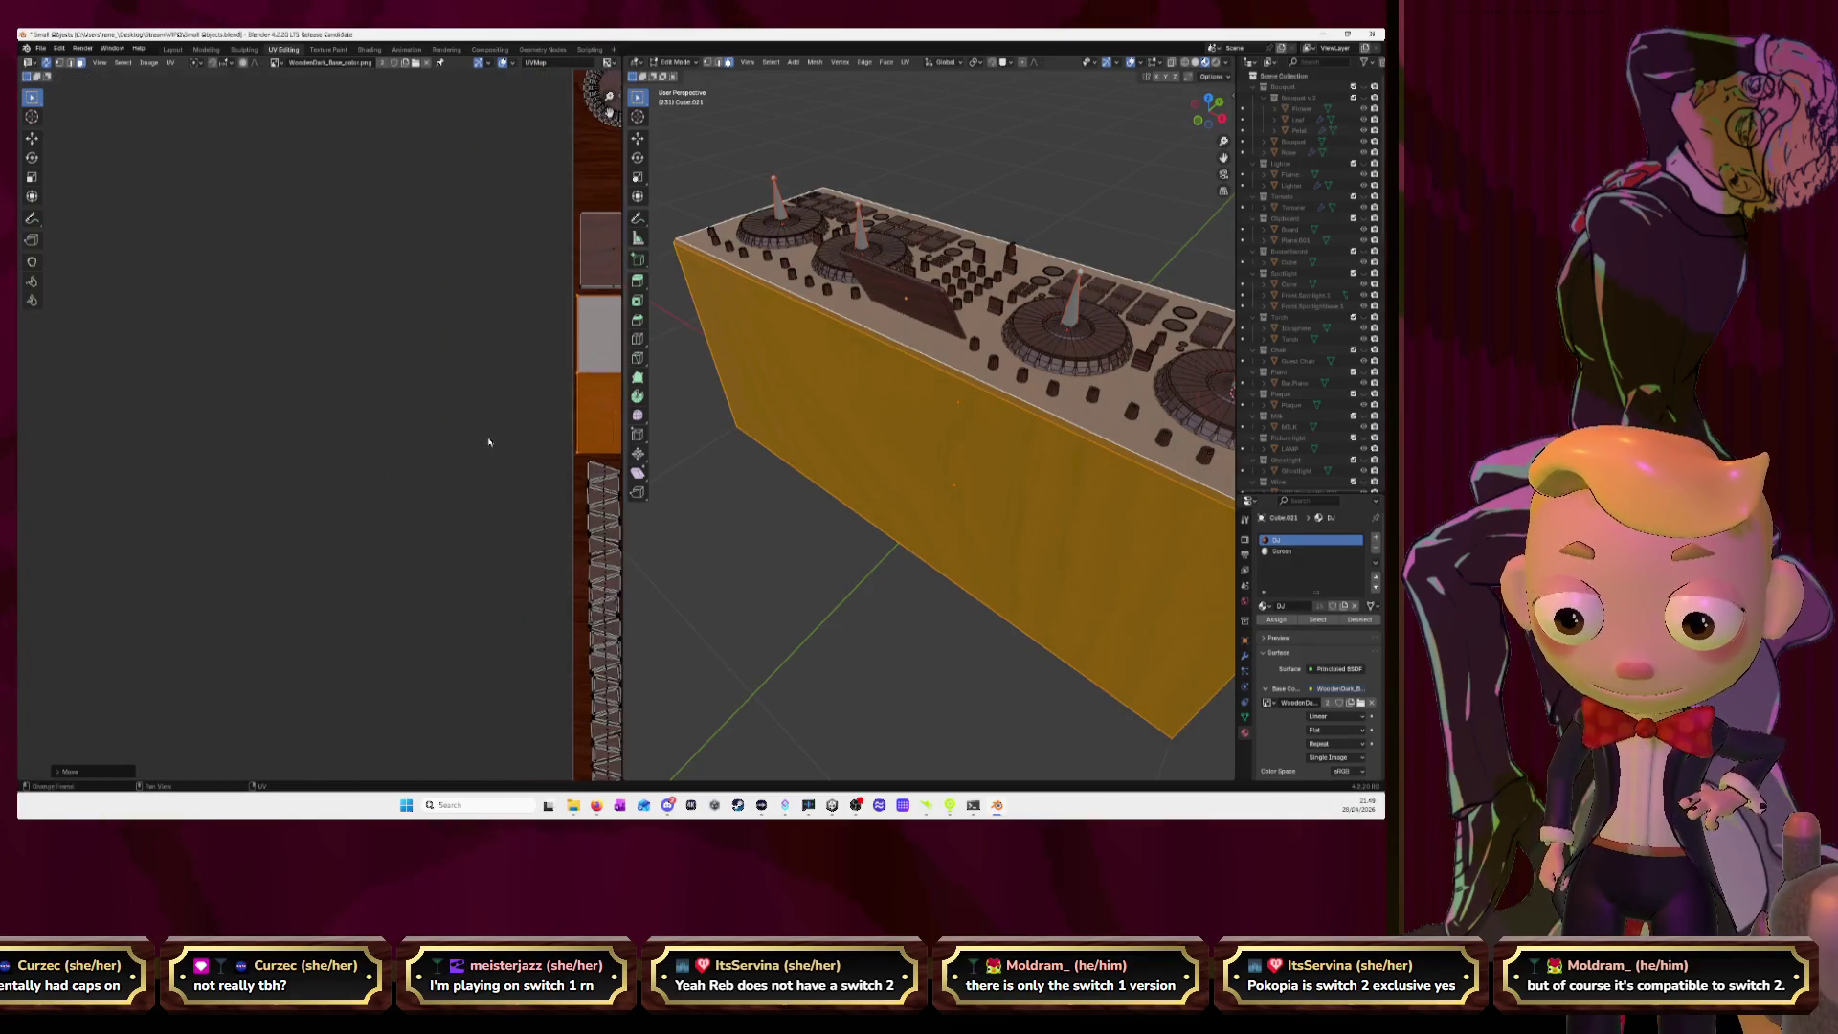
{"action": "middle_click_drag", "start_coordinate": [465, 479], "coordinate": [327, 474]}
{"action": "scroll", "coordinate": [327, 475], "scroll_direction": "up", "scroll_amount": 1}
{"action": "key", "text": "g"}
{"action": "left_click", "coordinate": [346, 465]}
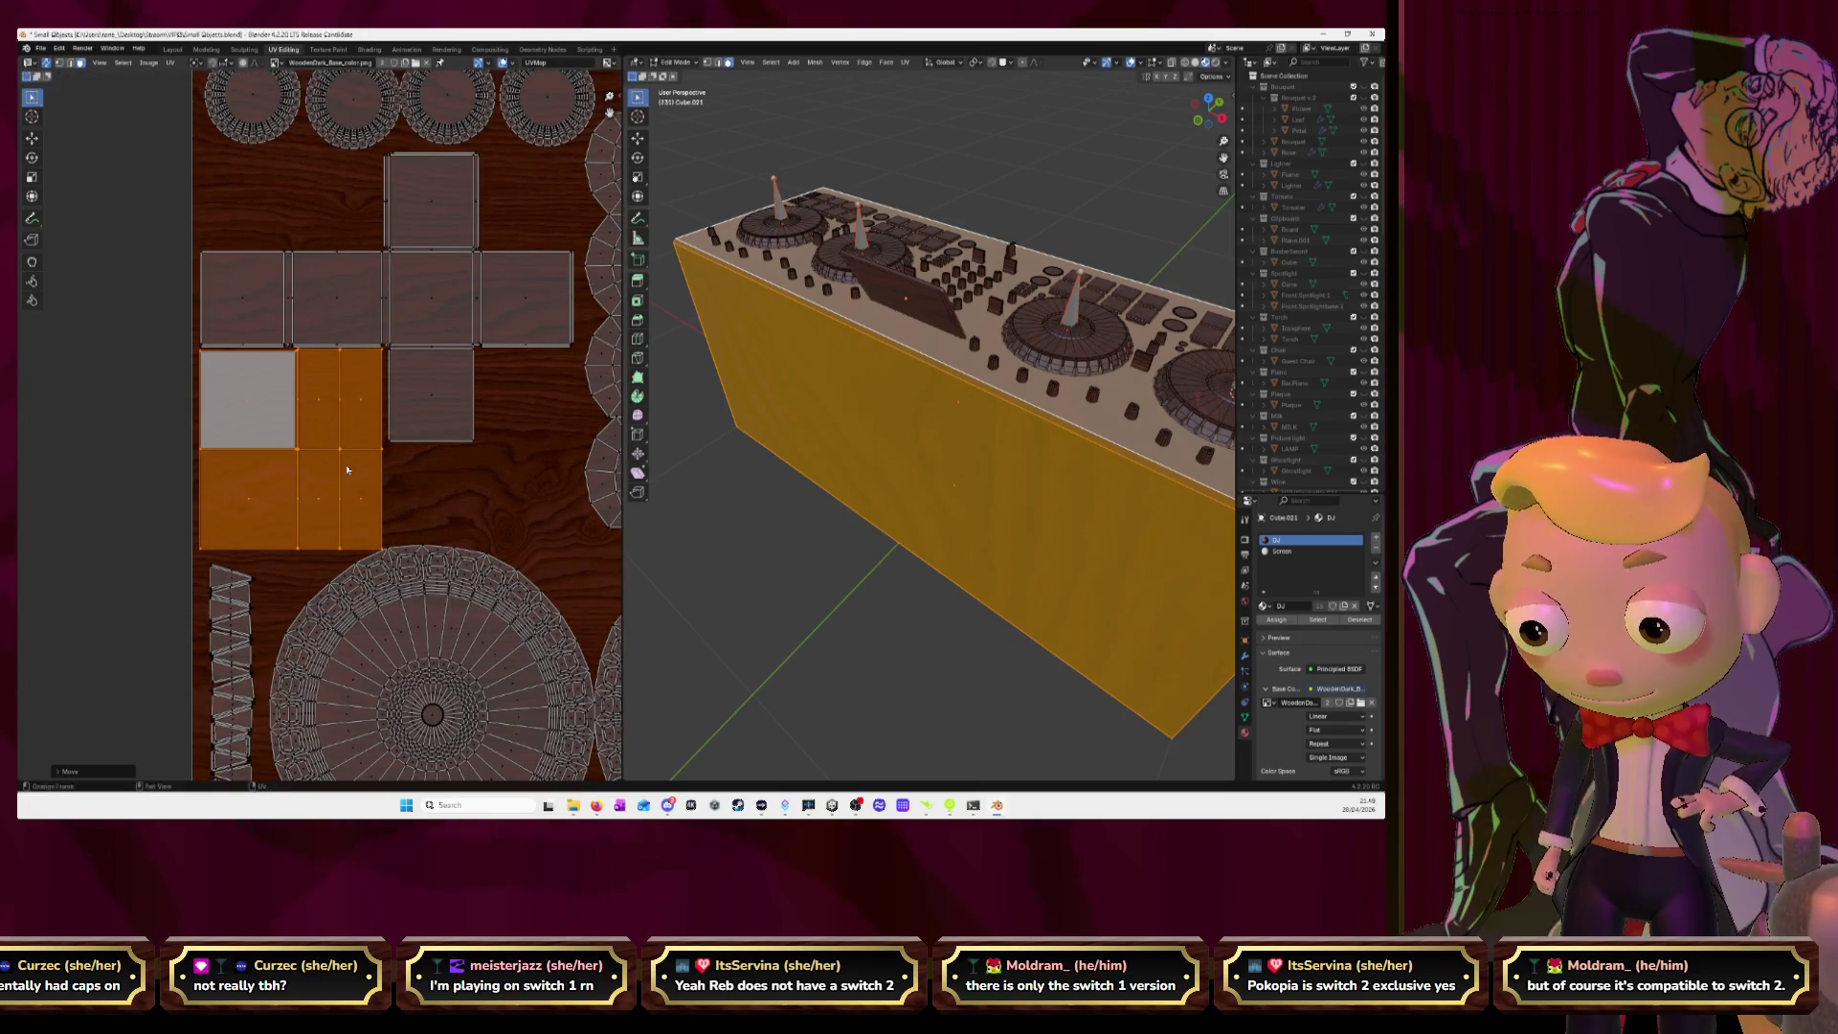
Move the body's whole cross-shaped UV island onto the wood grain, then view the desk top.
{"action": "key", "text": "l"}
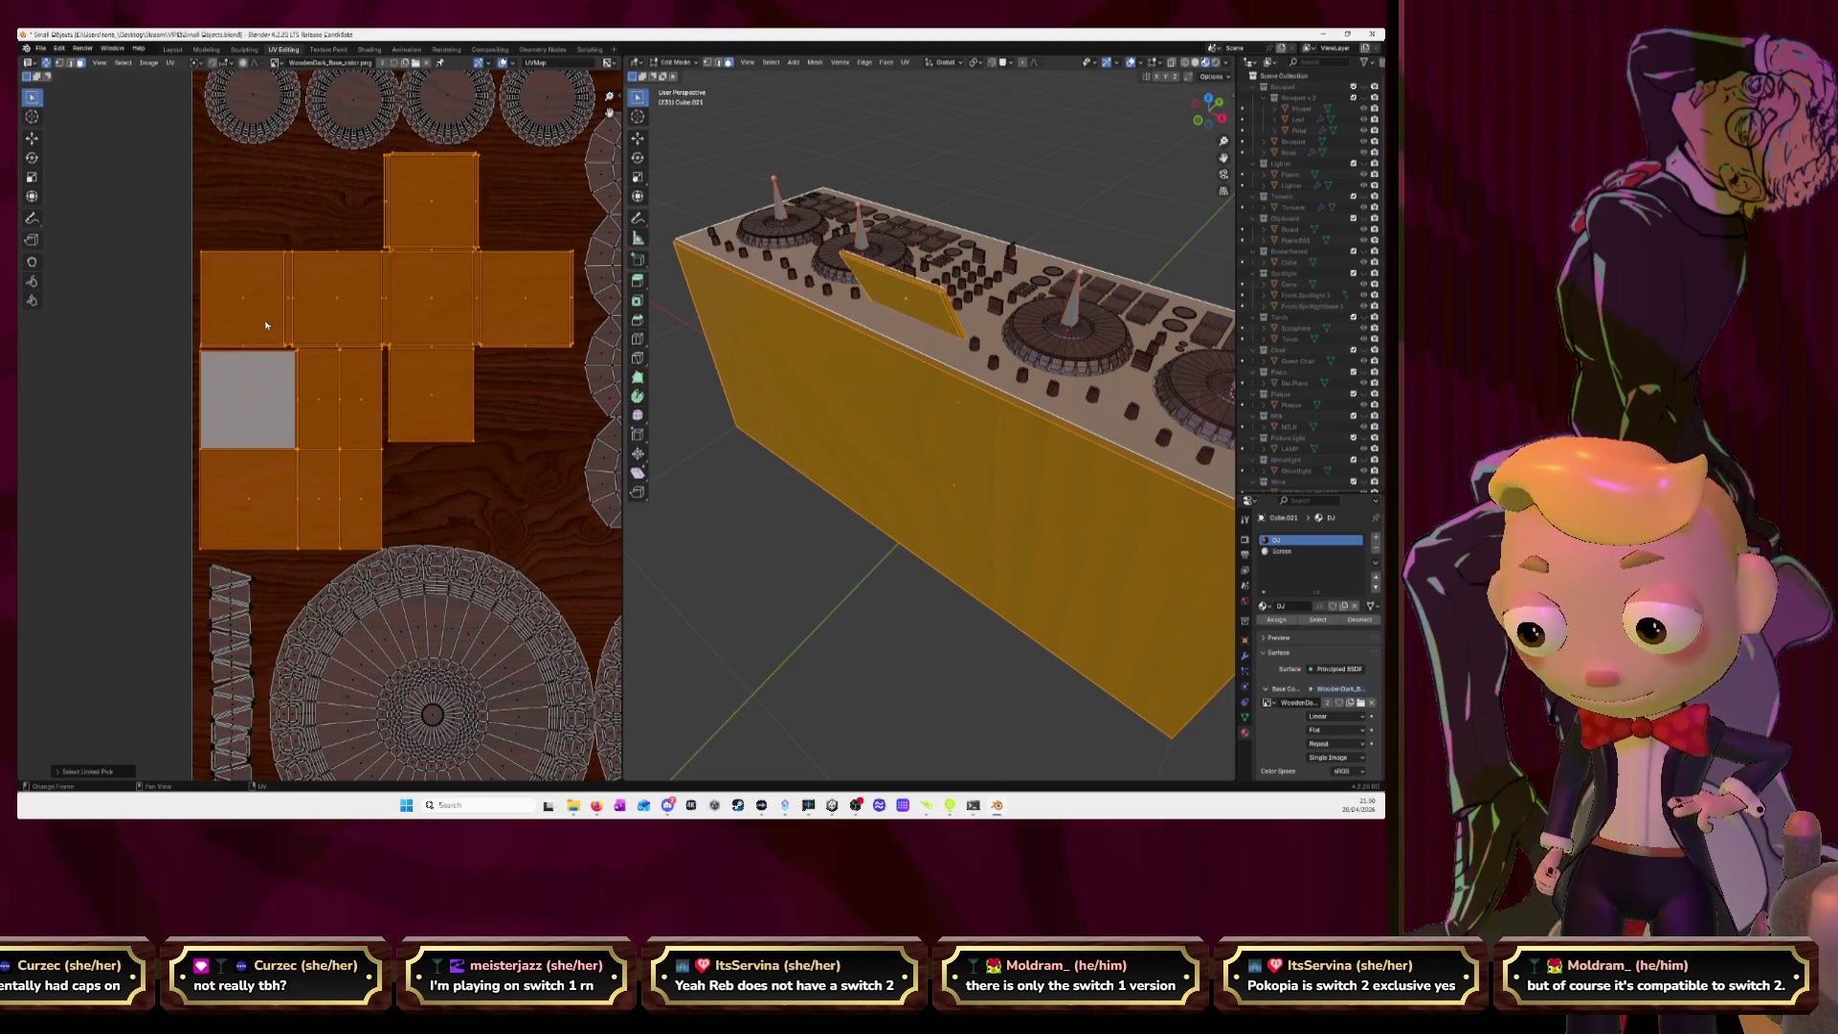
{"action": "key", "text": "g"}
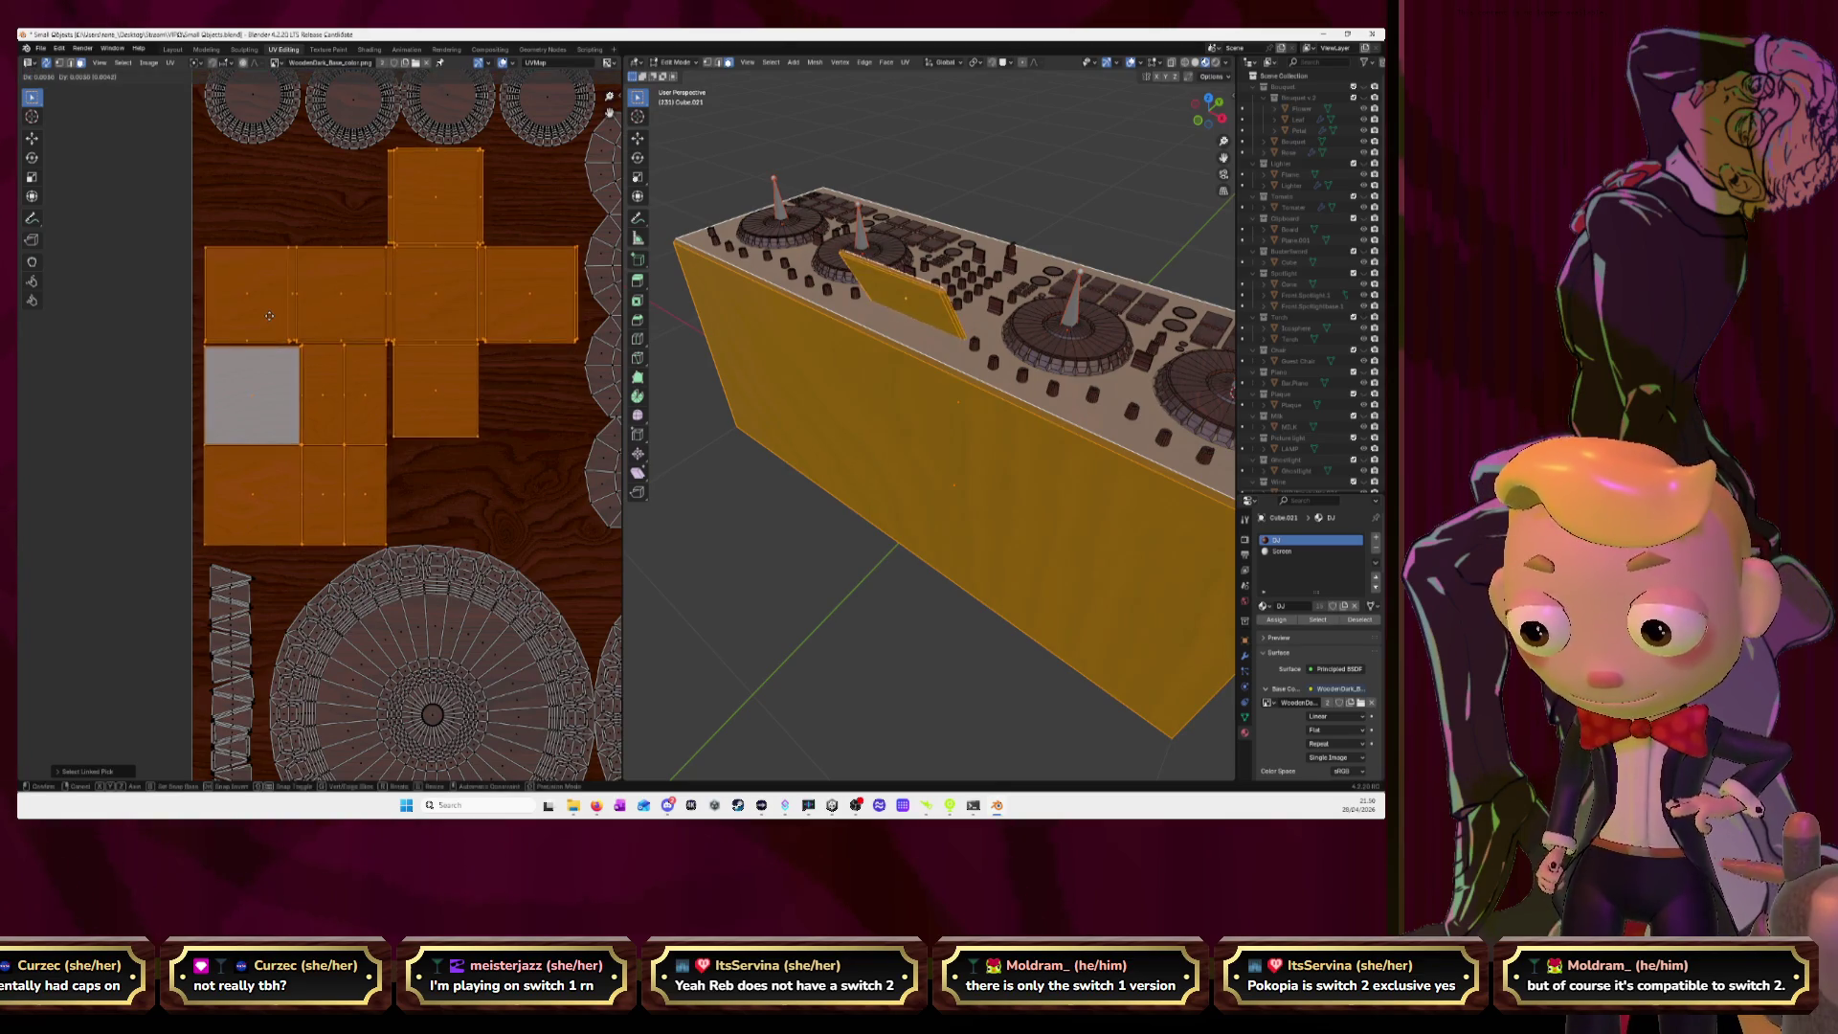
{"action": "left_click", "coordinate": [269, 316]}
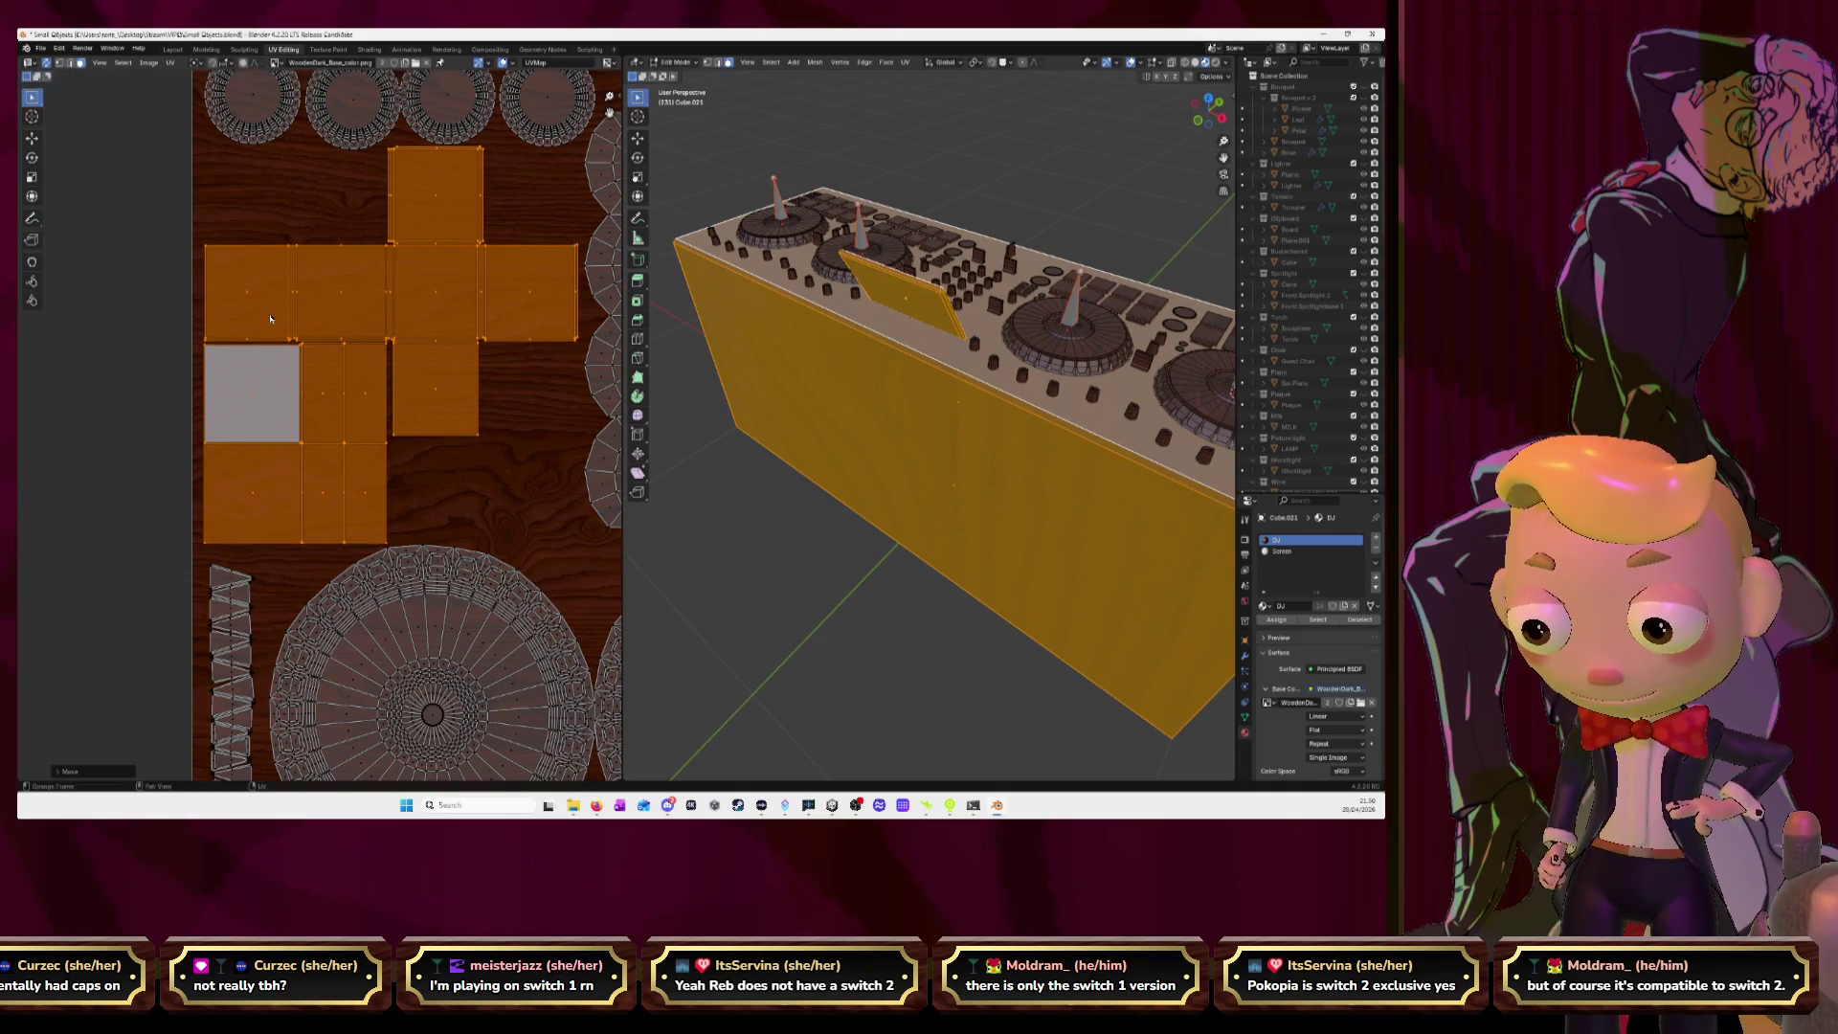
{"action": "left_click", "coordinate": [513, 486]}
{"action": "scroll", "coordinate": [287, 431], "scroll_direction": "down", "scroll_amount": 5}
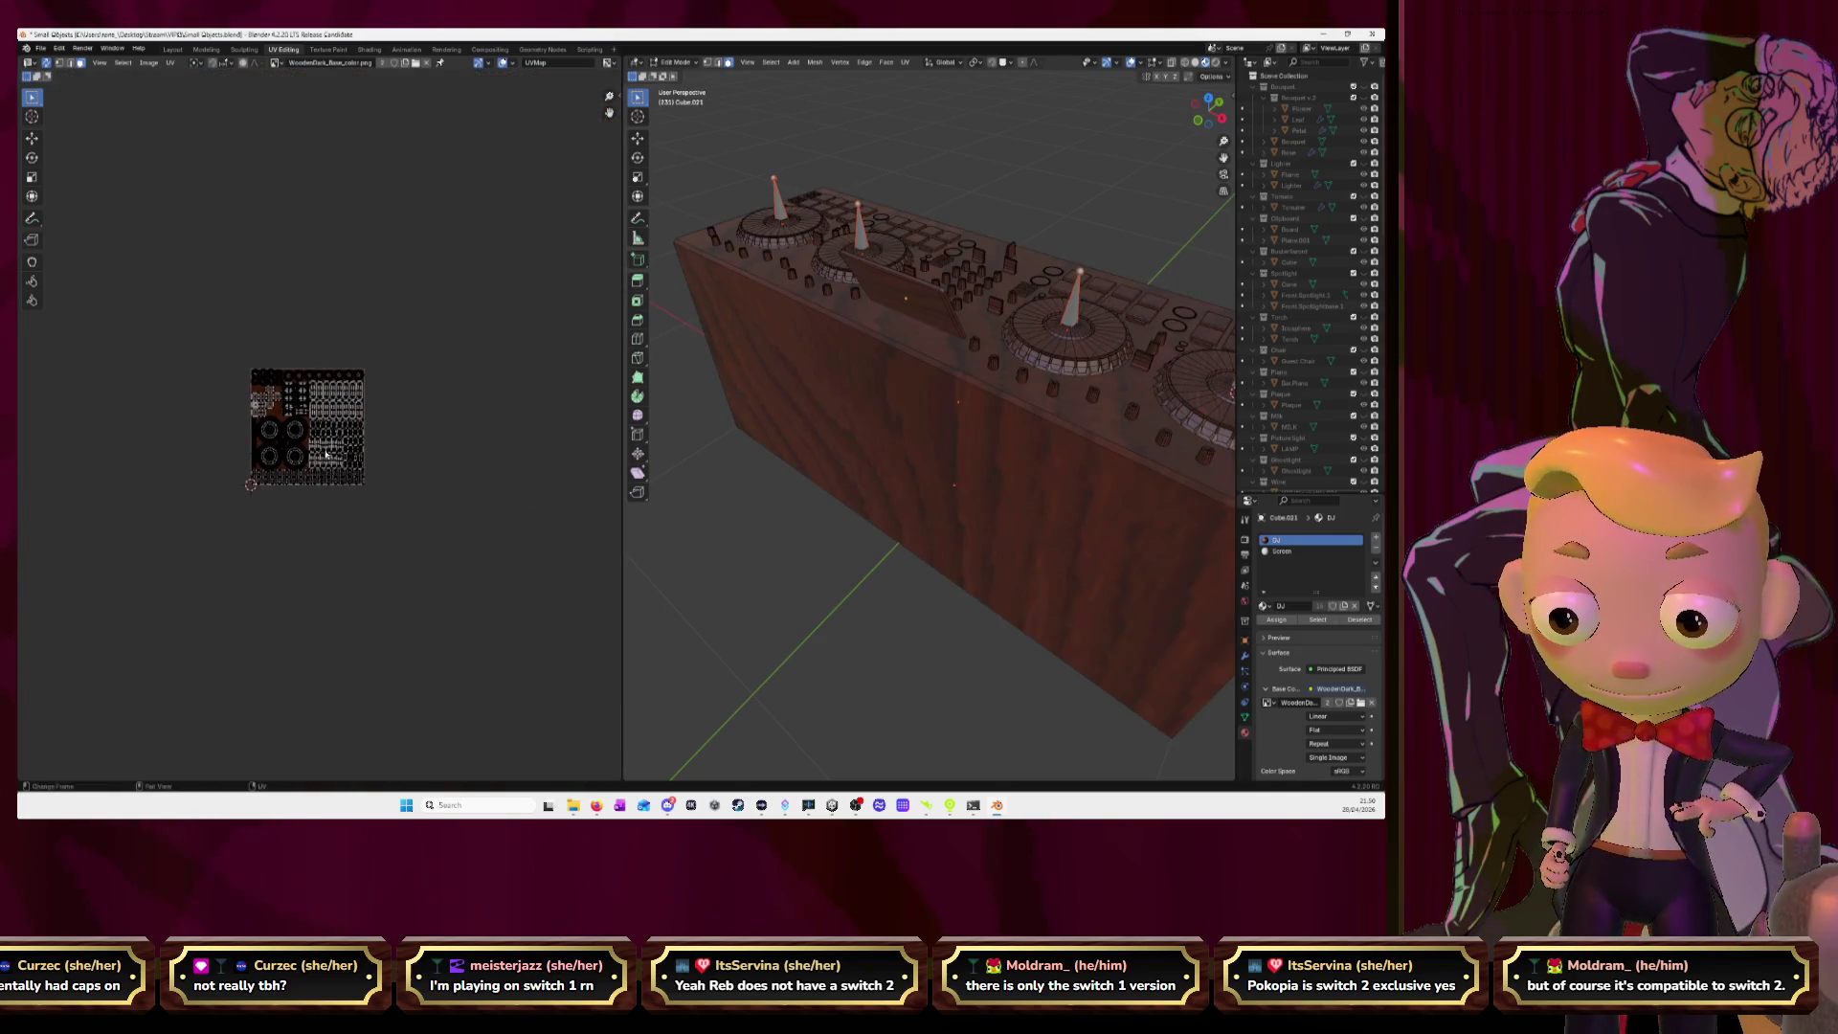
{"action": "scroll", "coordinate": [261, 443], "scroll_direction": "up", "scroll_amount": 3}
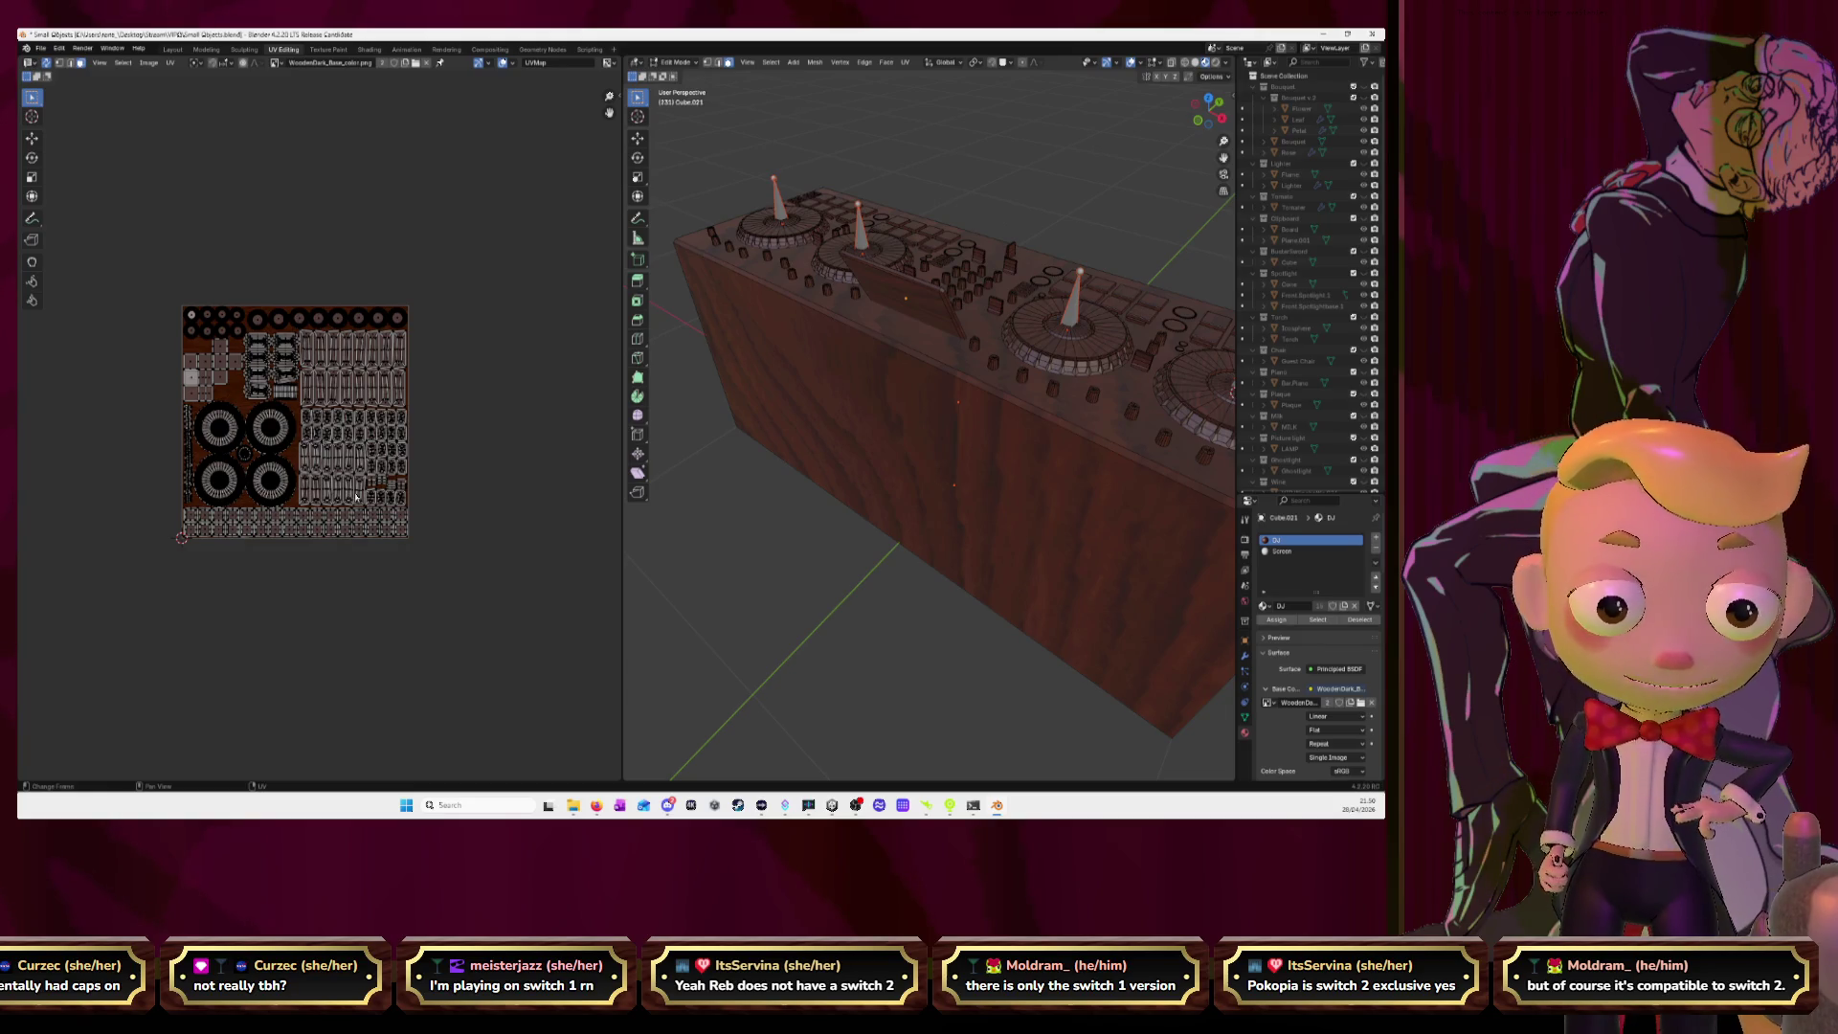
{"action": "middle_click_drag", "start_coordinate": [785, 460], "coordinate": [862, 287]}
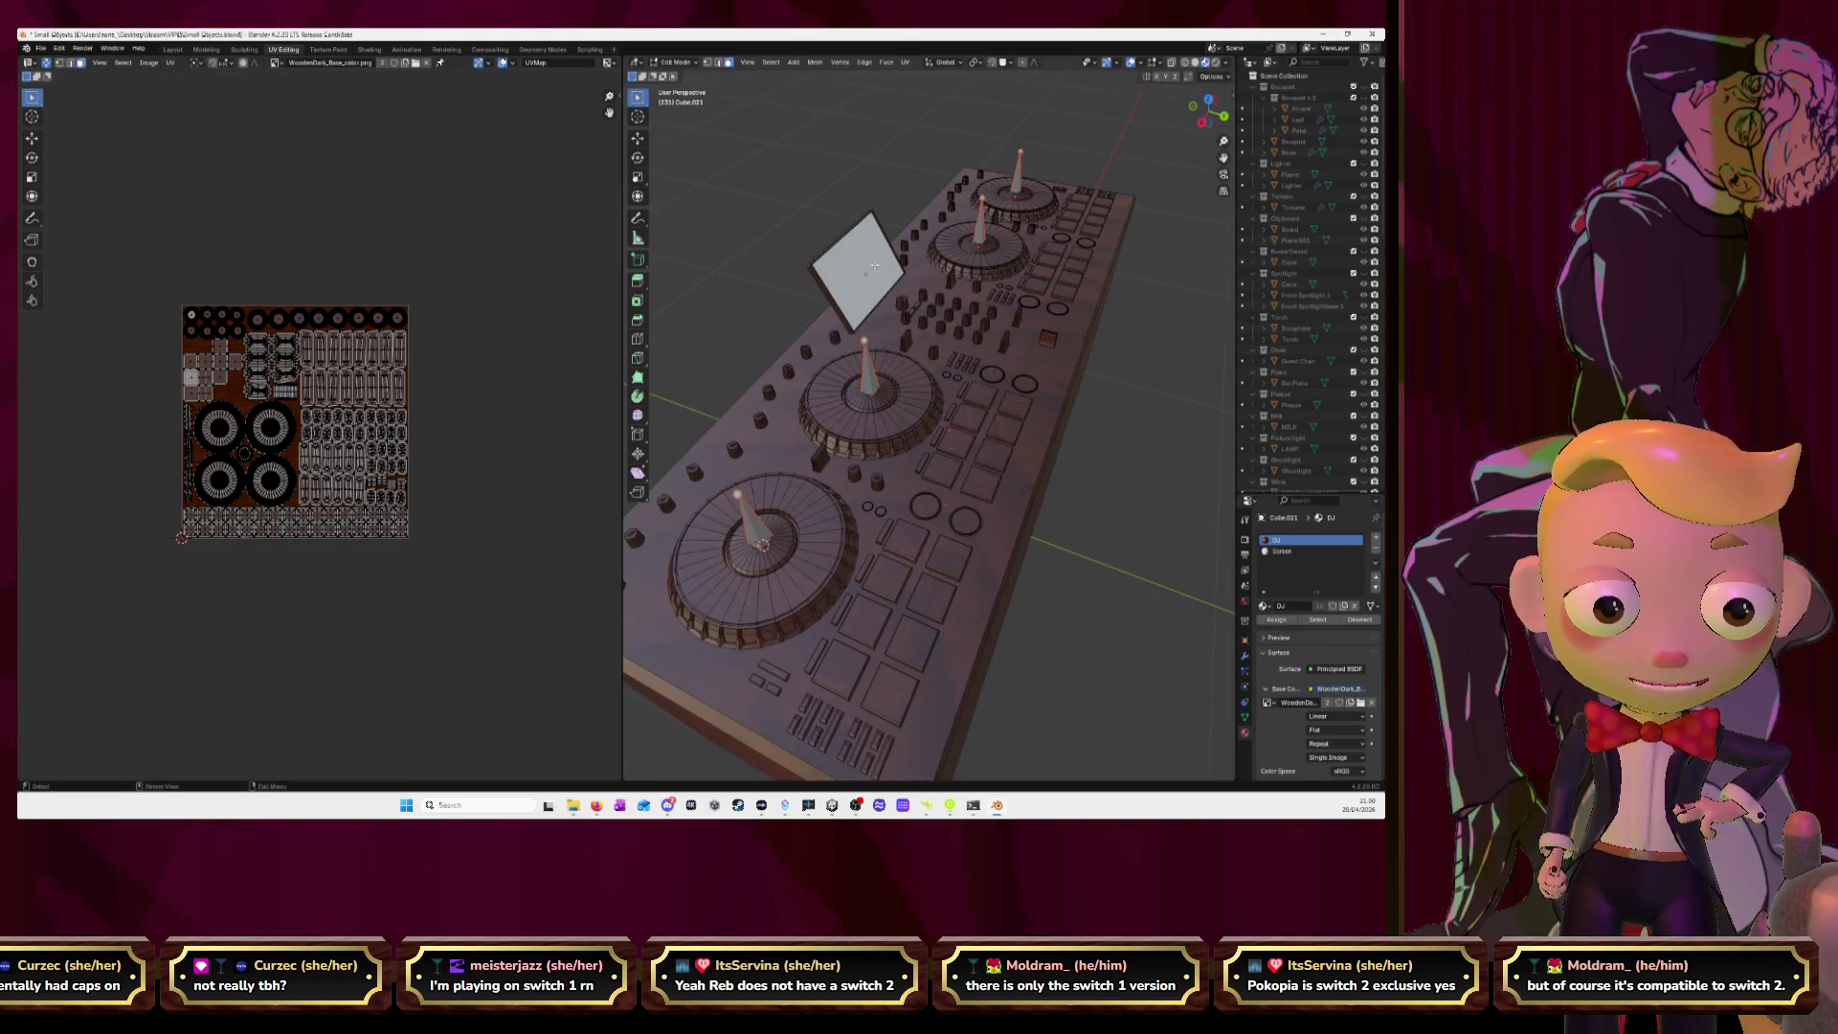
Select the desk's screen face and zoom into the UV editor.
{"action": "left_click", "coordinate": [874, 265]}
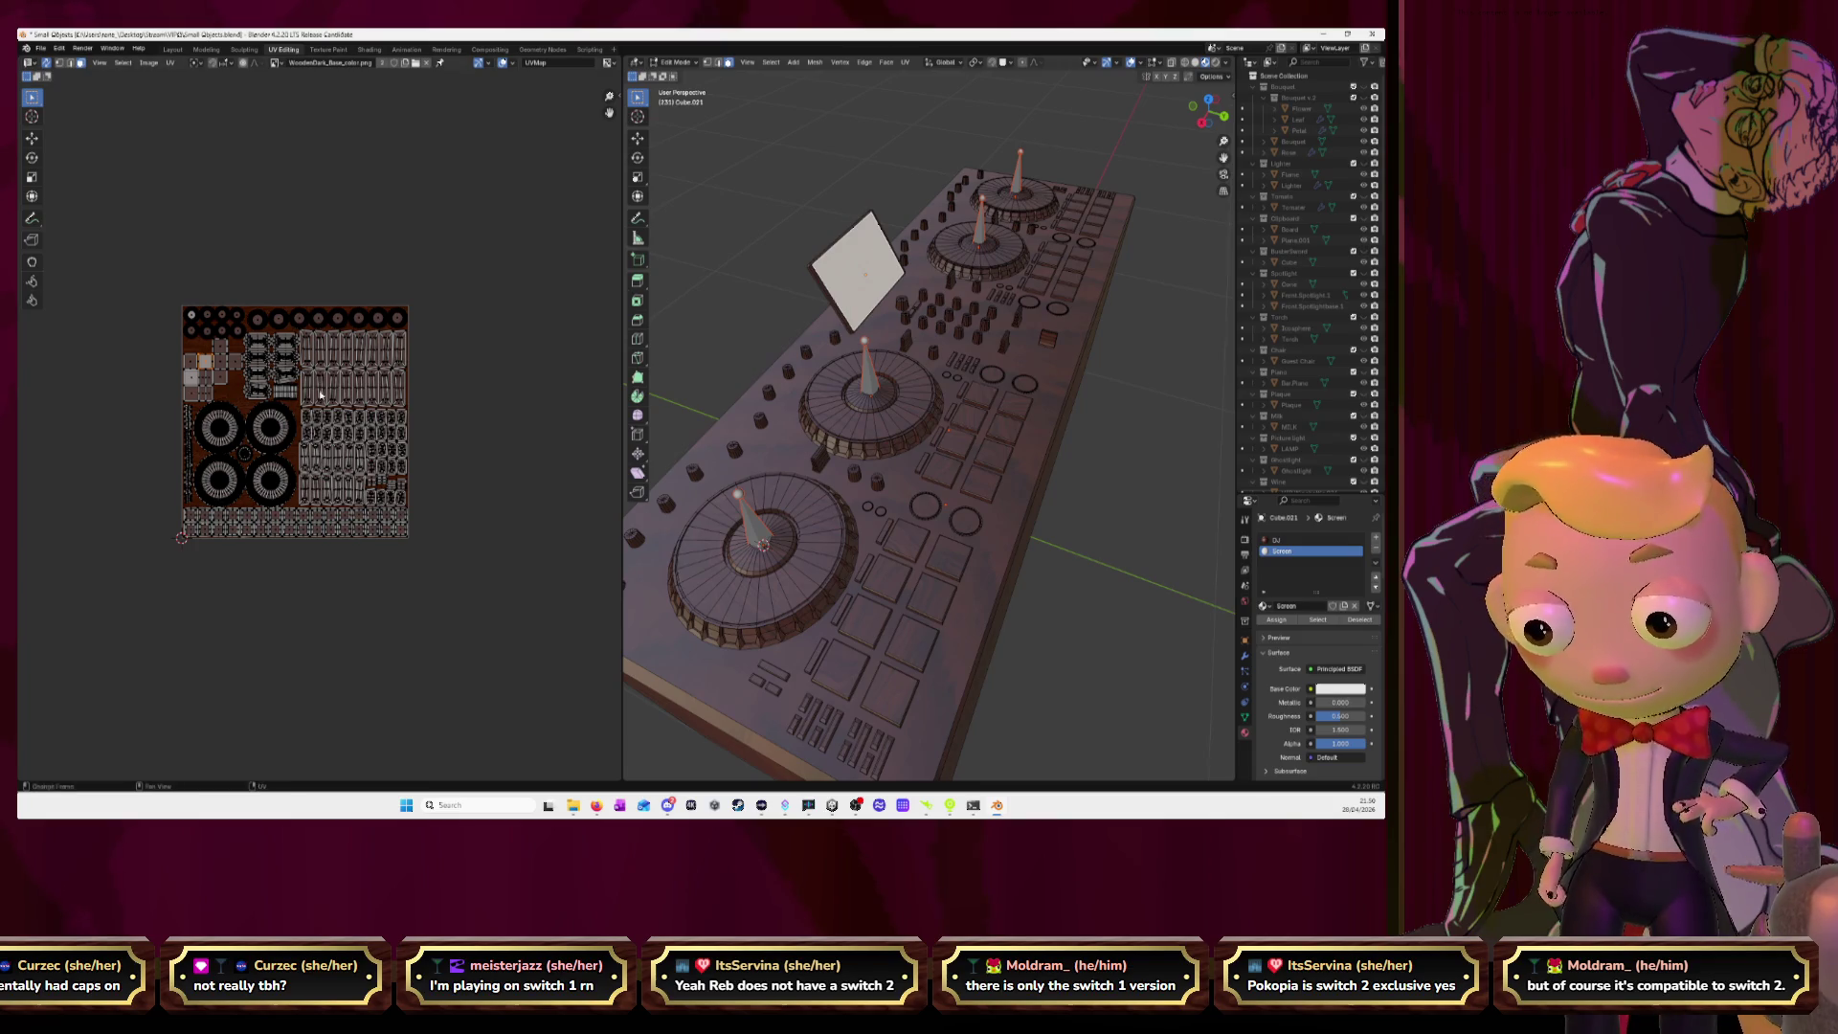
{"action": "scroll", "coordinate": [303, 360], "scroll_direction": "up", "scroll_amount": 1}
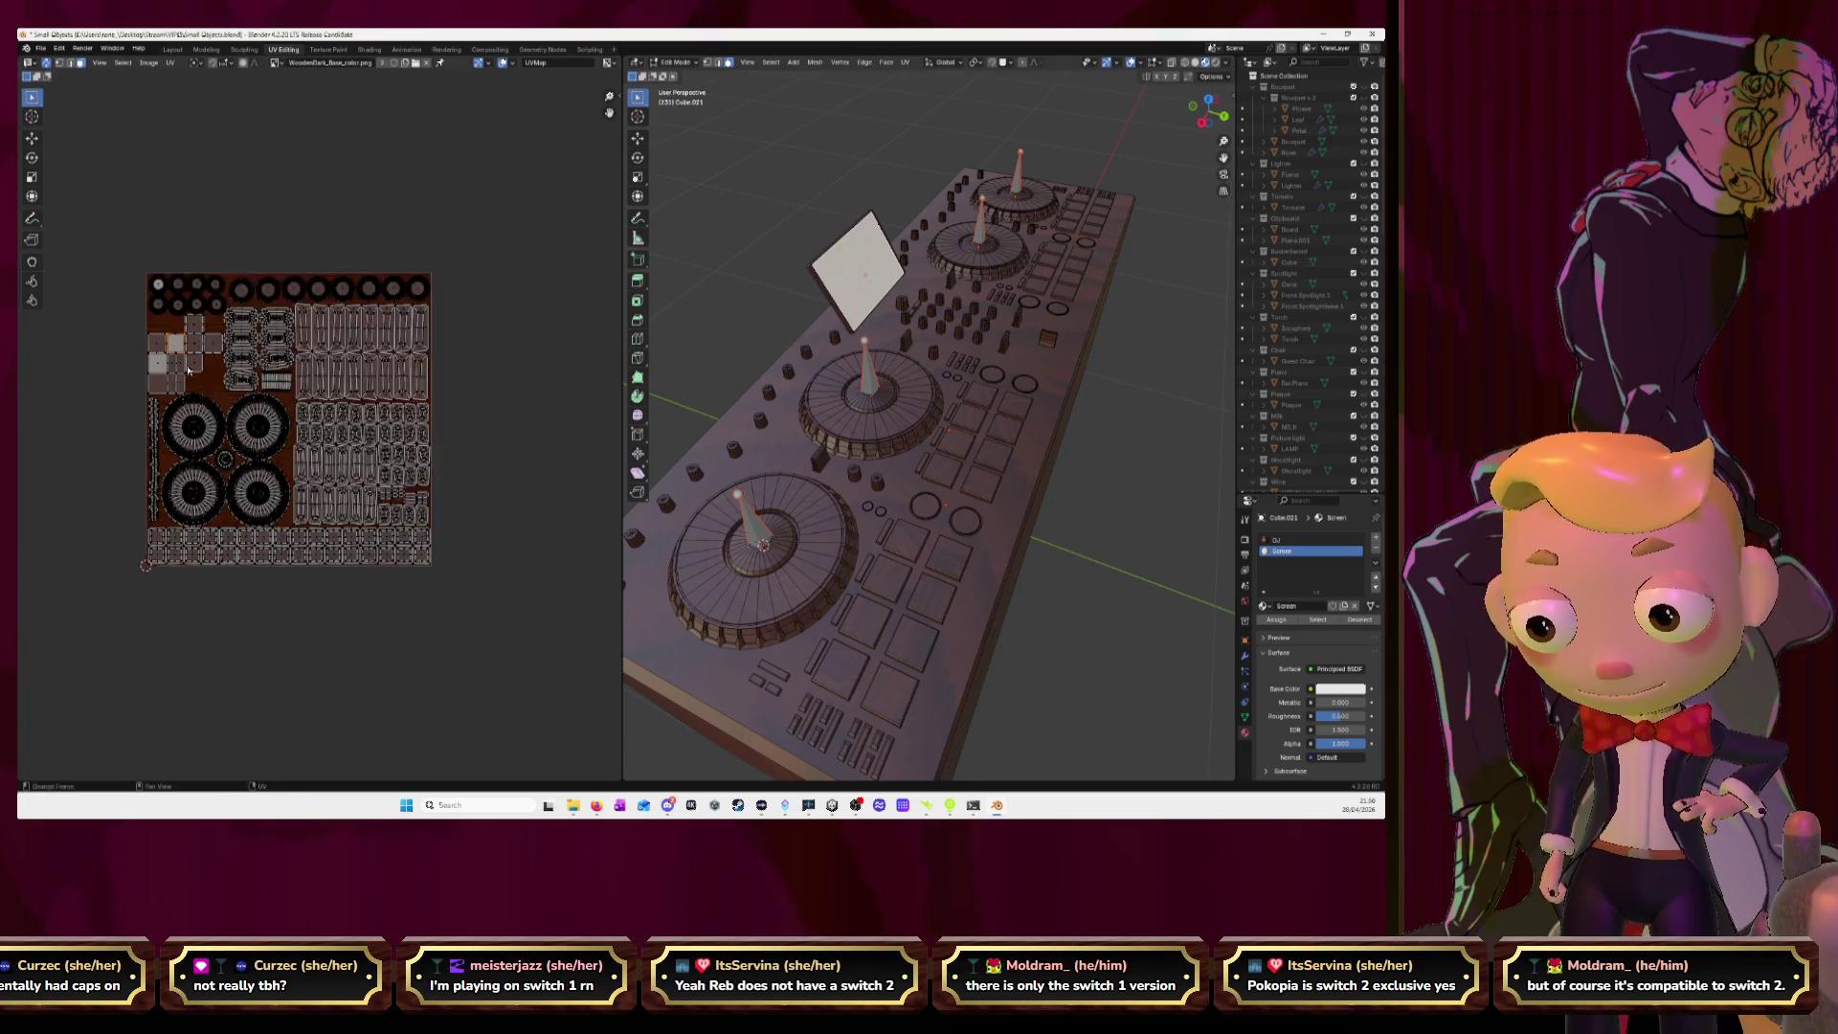
{"action": "scroll", "coordinate": [306, 373], "scroll_direction": "up", "scroll_amount": 1}
{"action": "scroll", "coordinate": [326, 412], "scroll_direction": "up", "scroll_amount": 2}
{"action": "scroll", "coordinate": [343, 442], "scroll_direction": "up", "scroll_amount": 2}
{"action": "scroll", "coordinate": [343, 441], "scroll_direction": "up", "scroll_amount": 3}
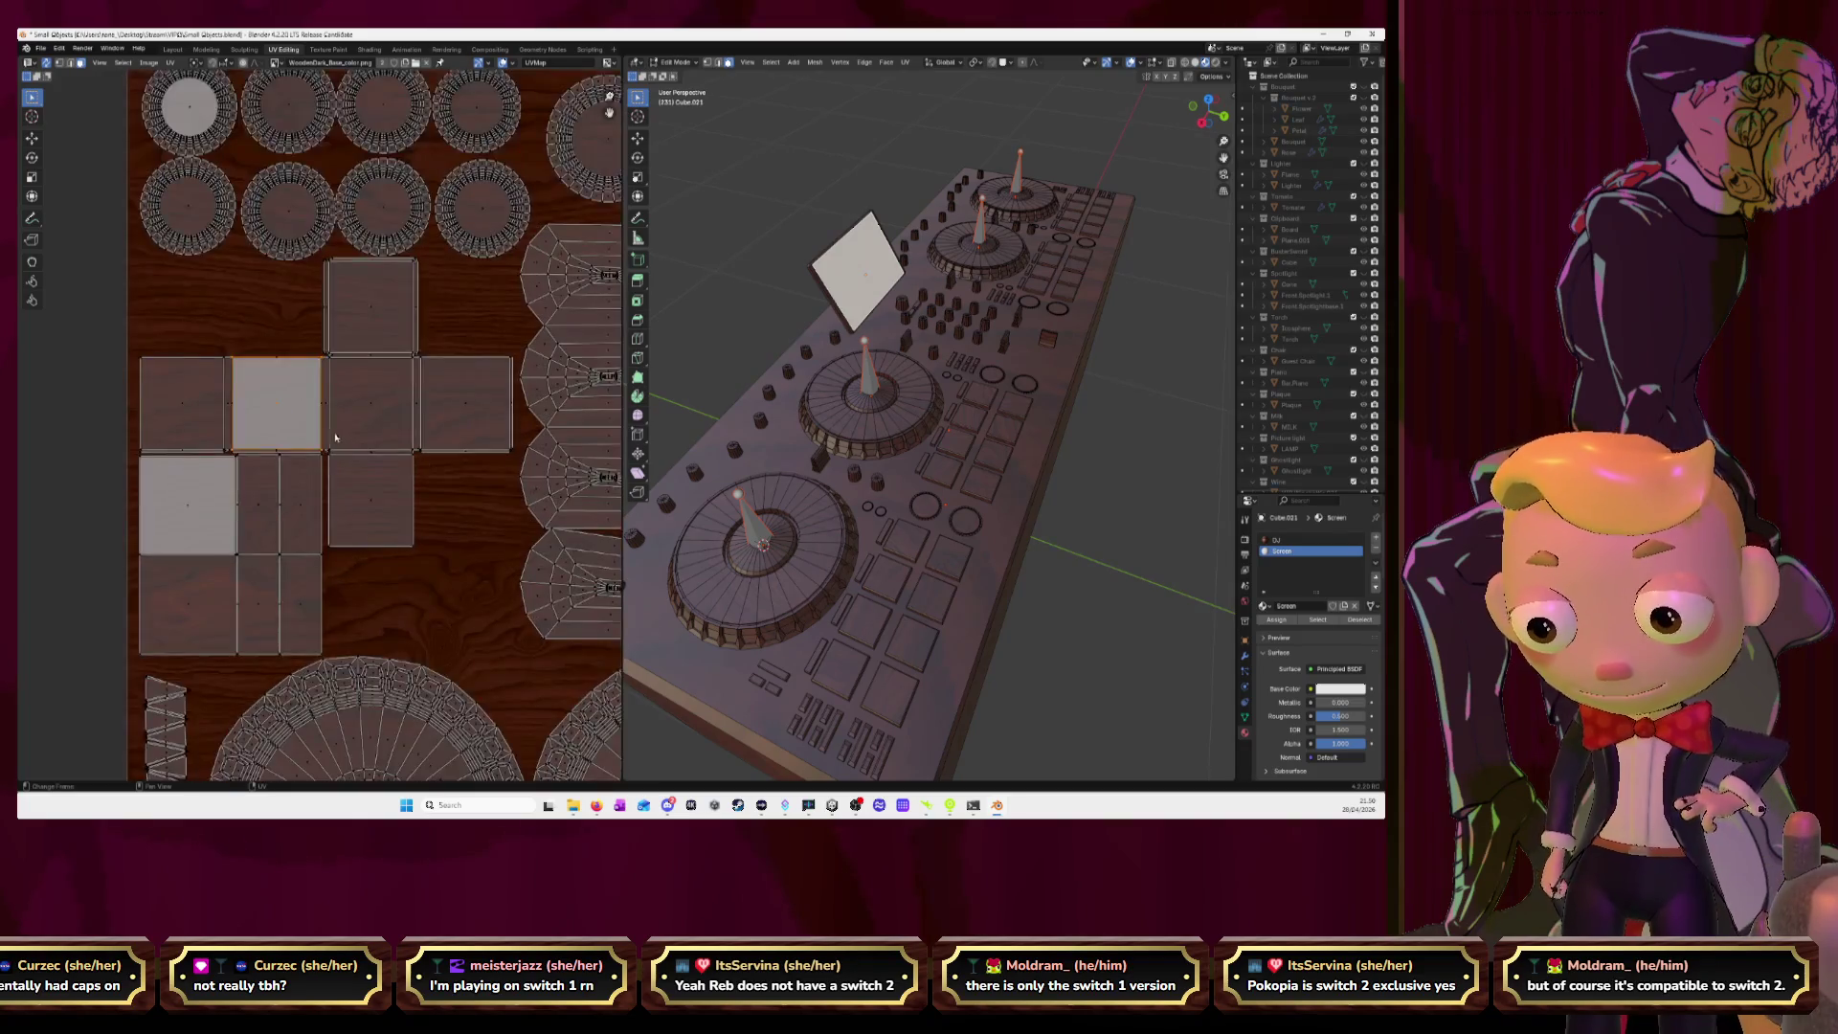
{"action": "scroll", "coordinate": [325, 425], "scroll_direction": "up", "scroll_amount": 2}
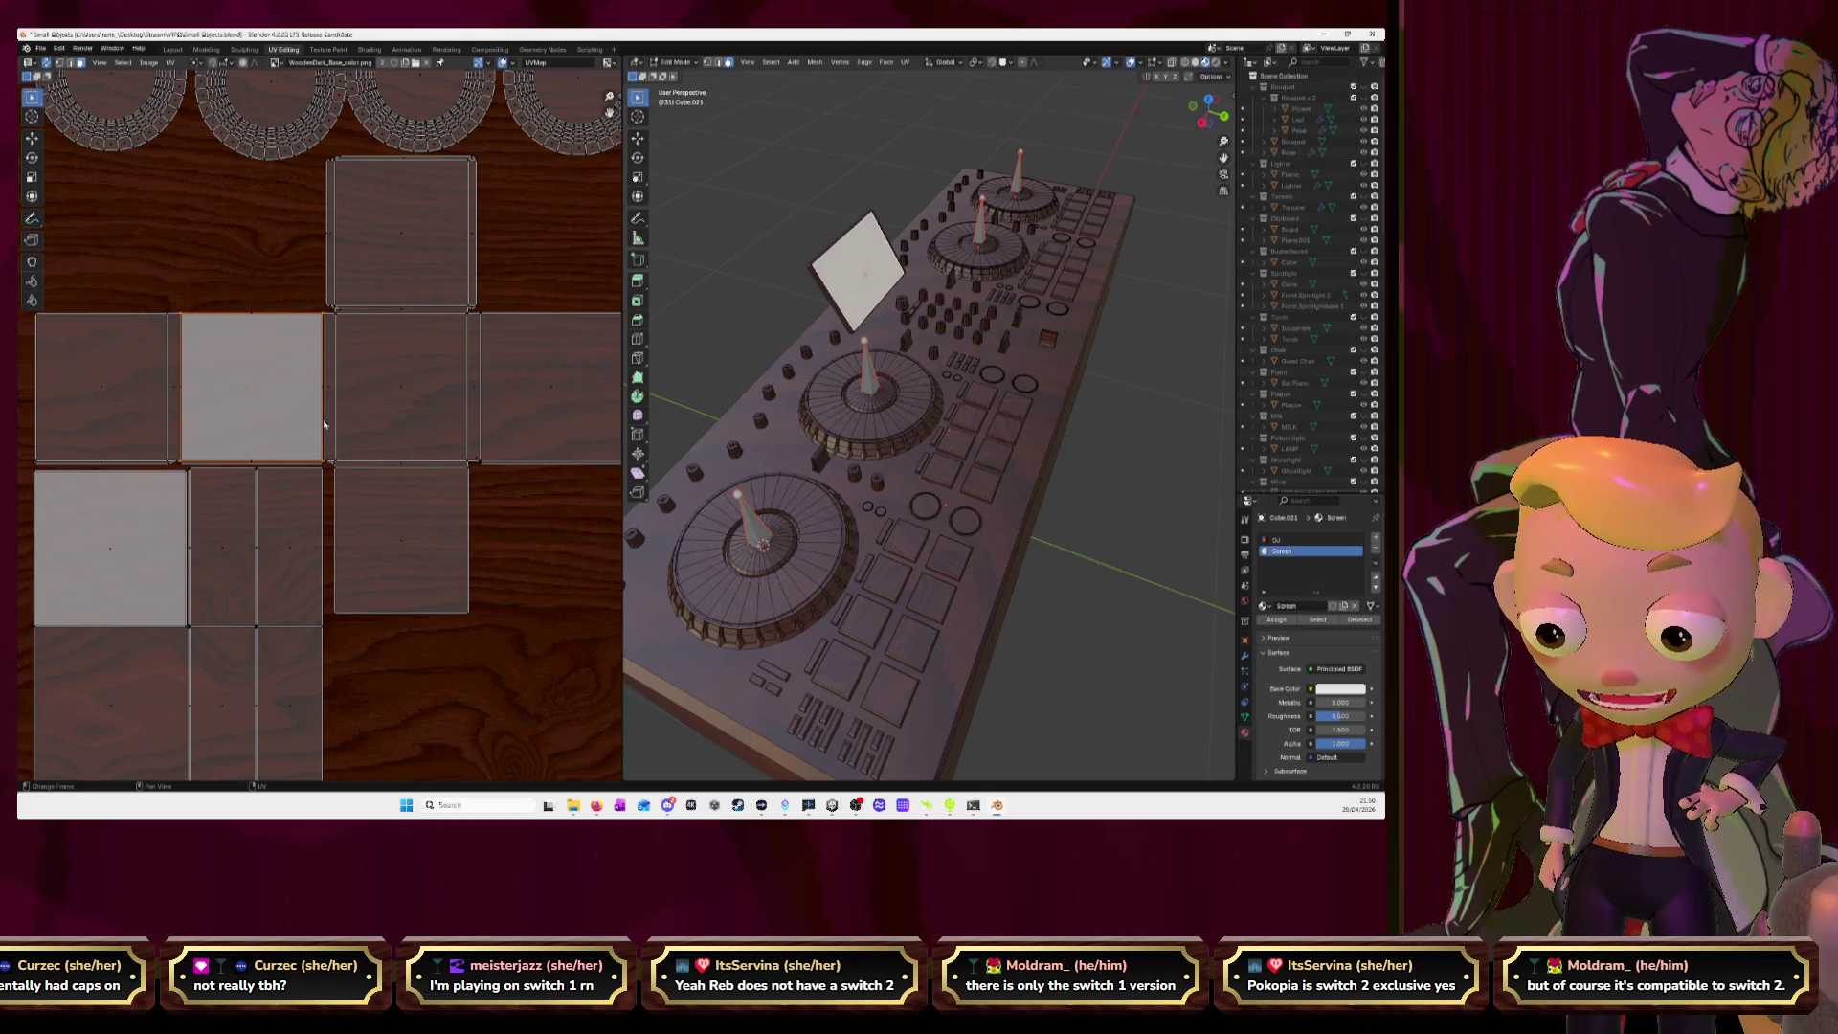
Check another square cube island without moving it, then save Small Objects.blend.
{"action": "left_click", "coordinate": [413, 552]}
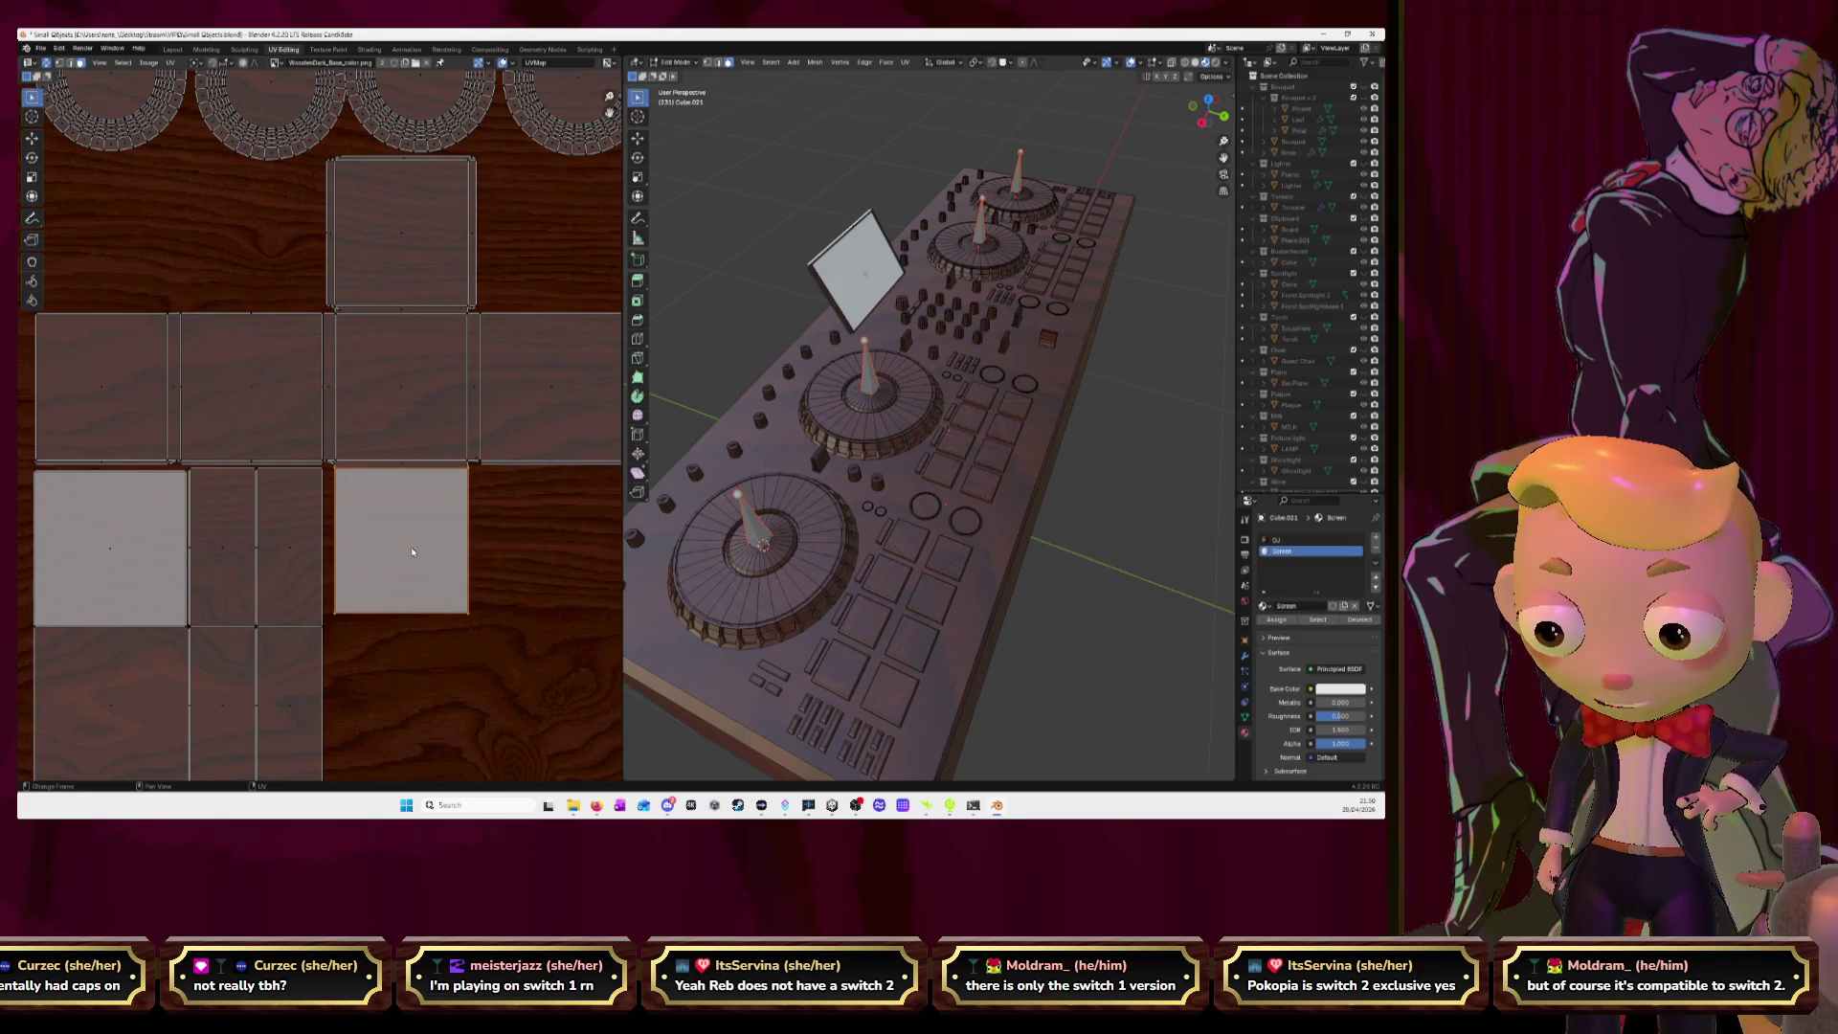
{"action": "key", "text": "g"}
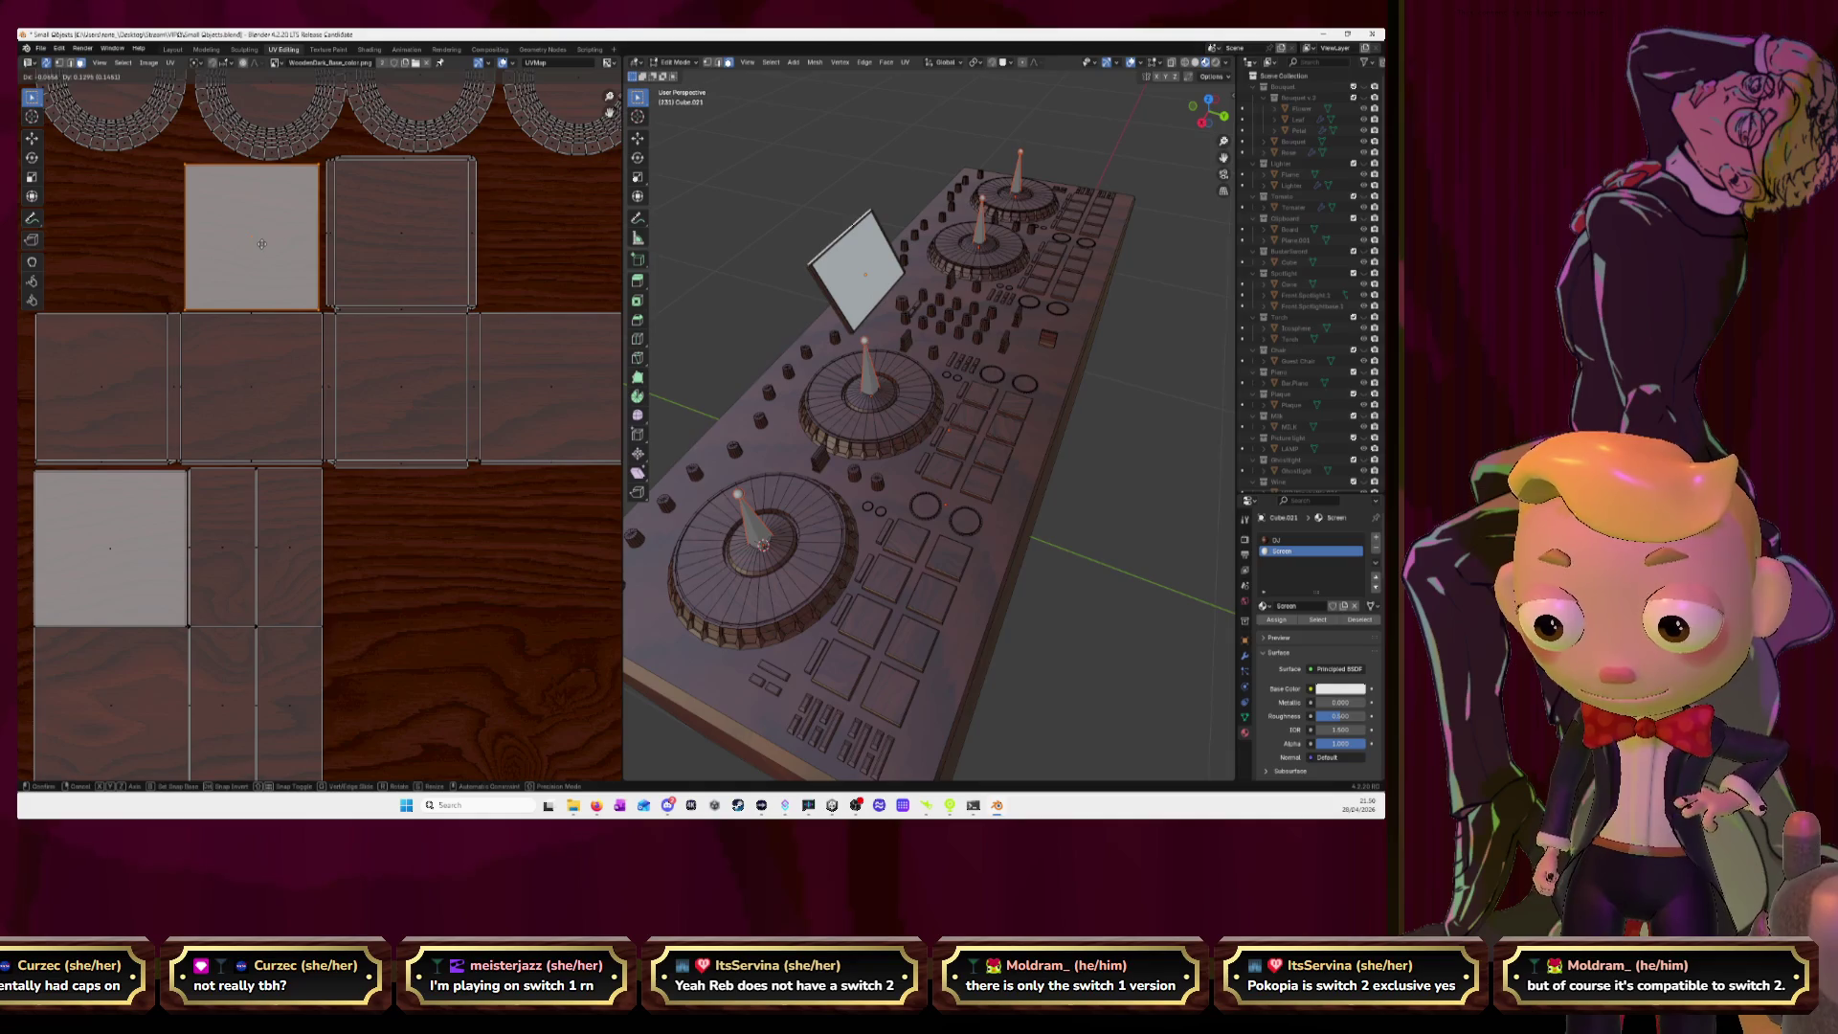
{"action": "key", "text": "Escape"}
{"action": "scroll", "coordinate": [402, 383], "scroll_direction": "down", "scroll_amount": 4}
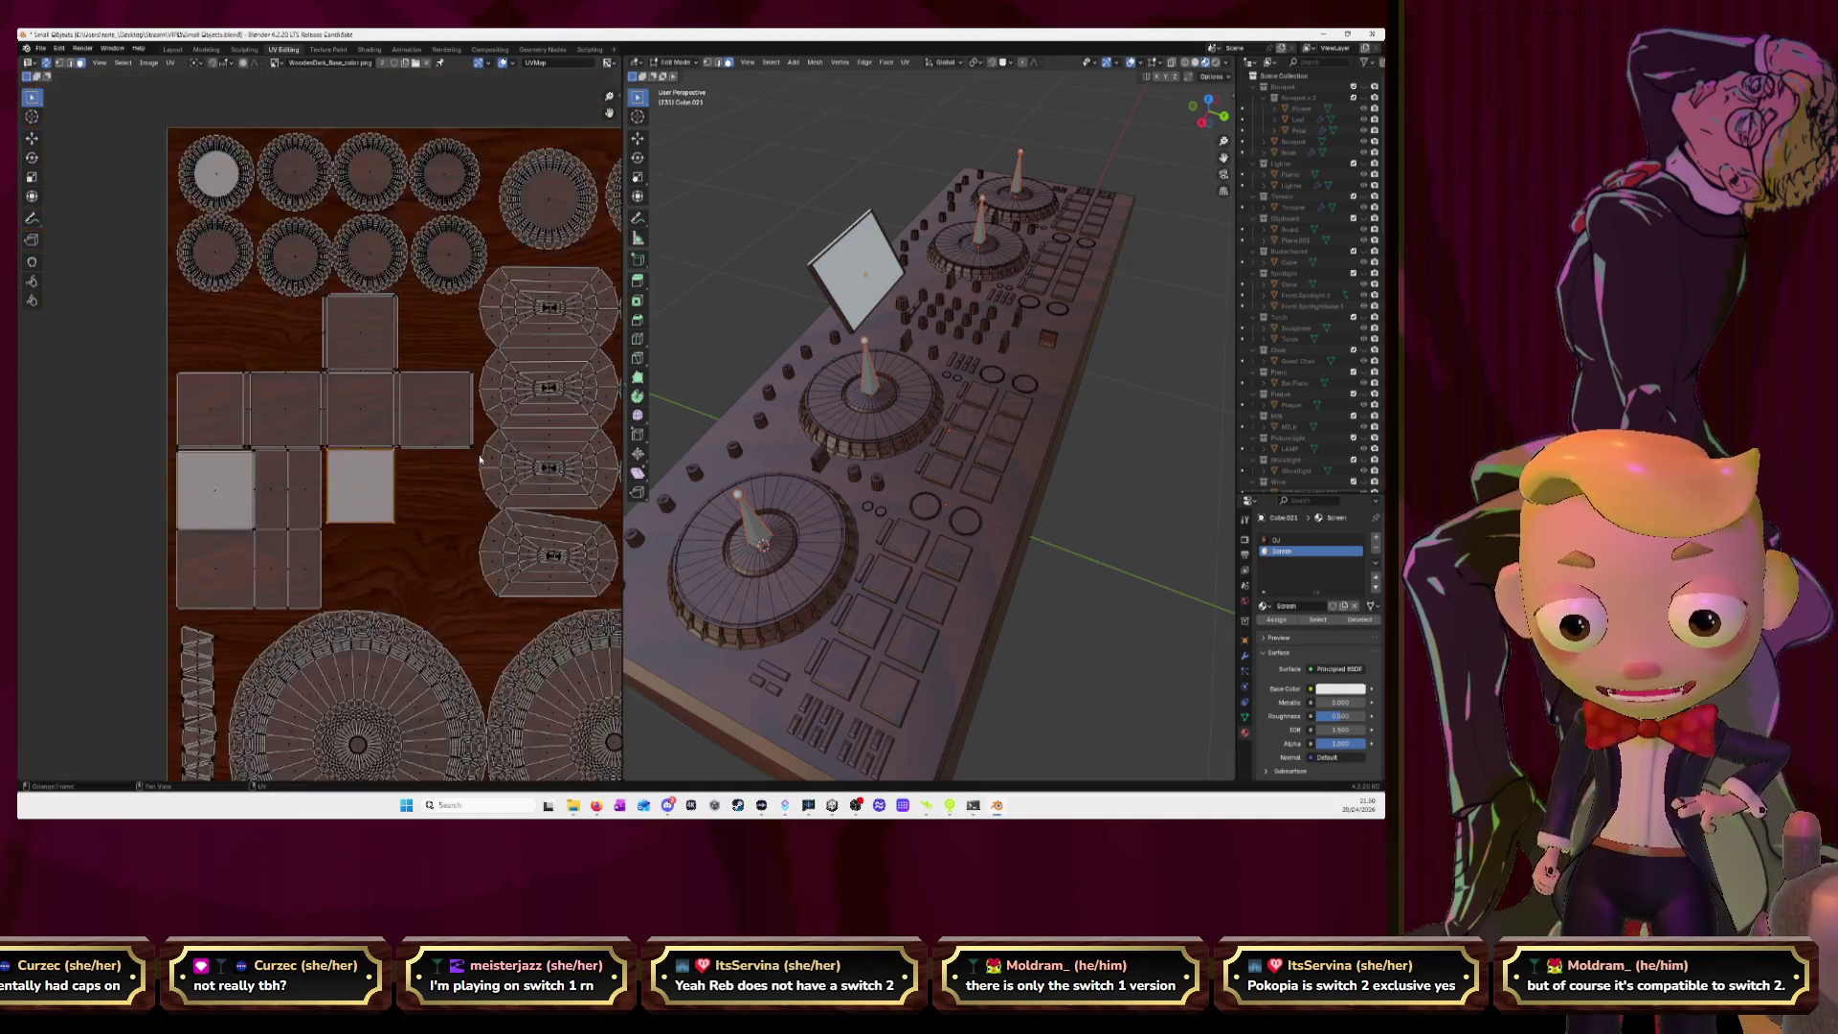
{"action": "scroll", "coordinate": [498, 440], "scroll_direction": "down", "scroll_amount": 3}
{"action": "scroll", "coordinate": [562, 478], "scroll_direction": "down", "scroll_amount": 3}
{"action": "middle_click_drag", "start_coordinate": [562, 479], "coordinate": [512, 445]}
{"action": "key", "text": "ctrl+s"}
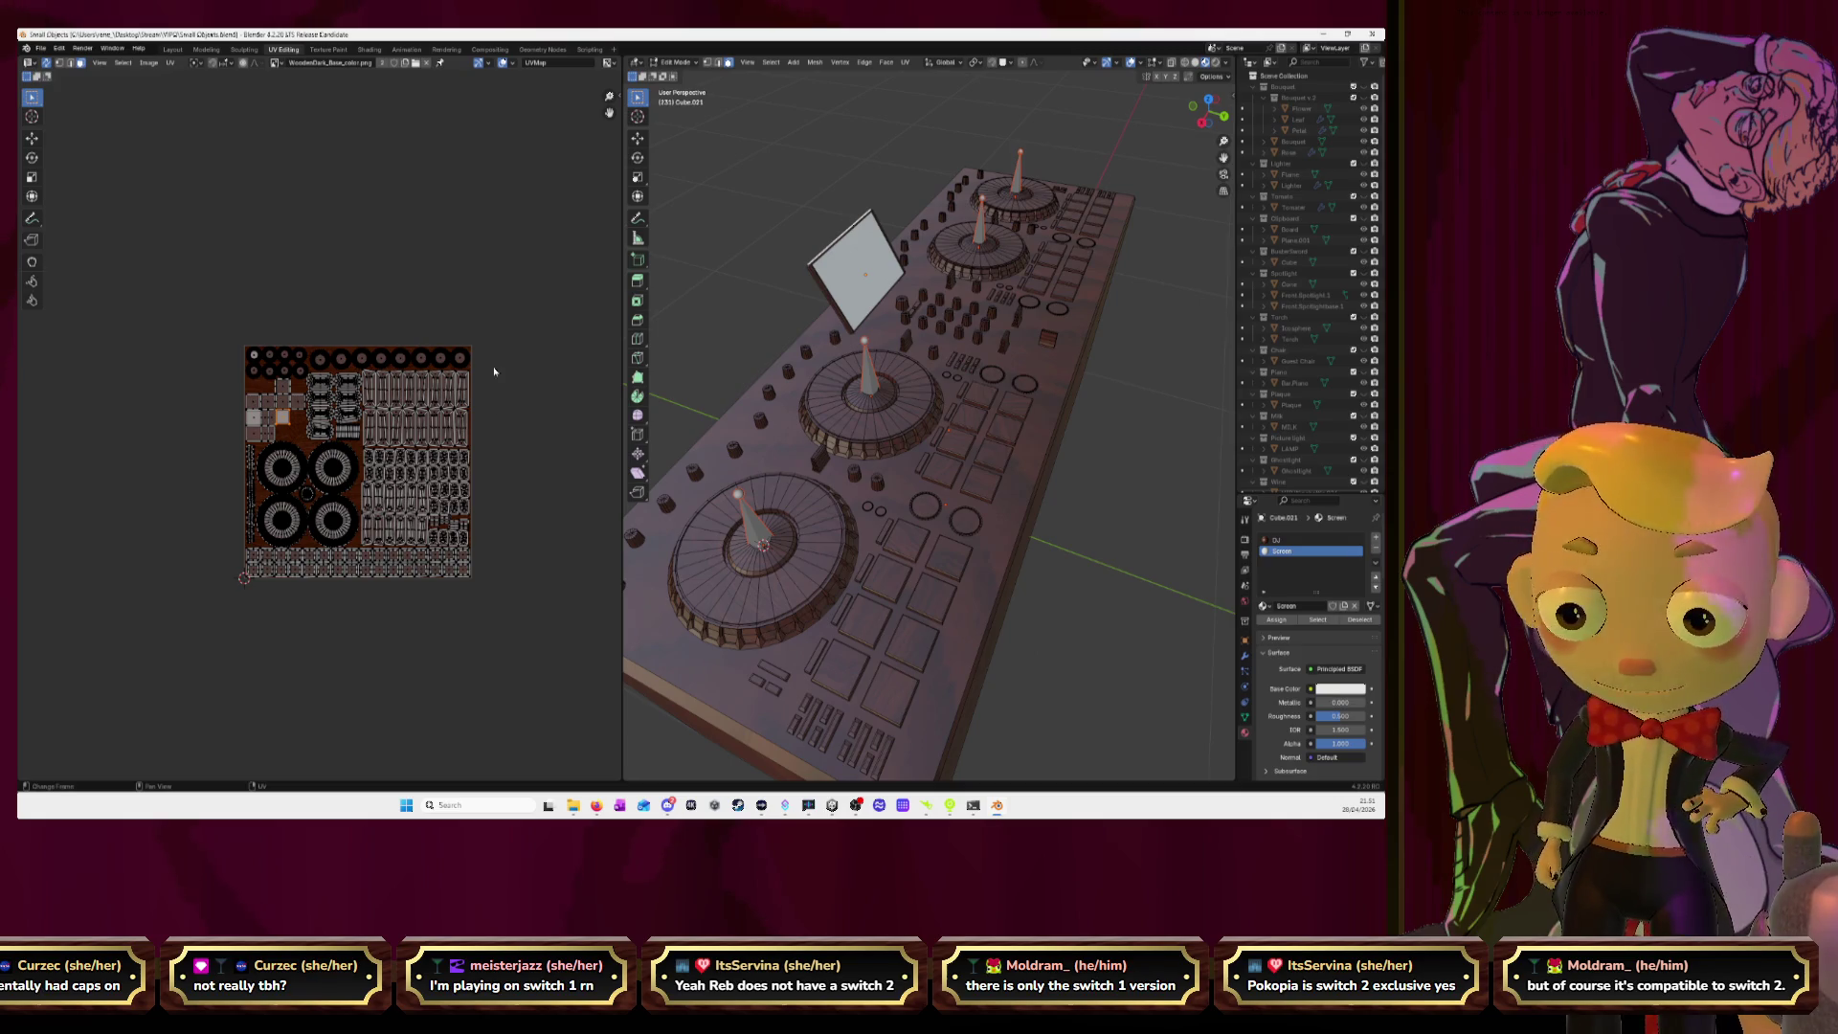
{"action": "left_click", "coordinate": [185, 47]}
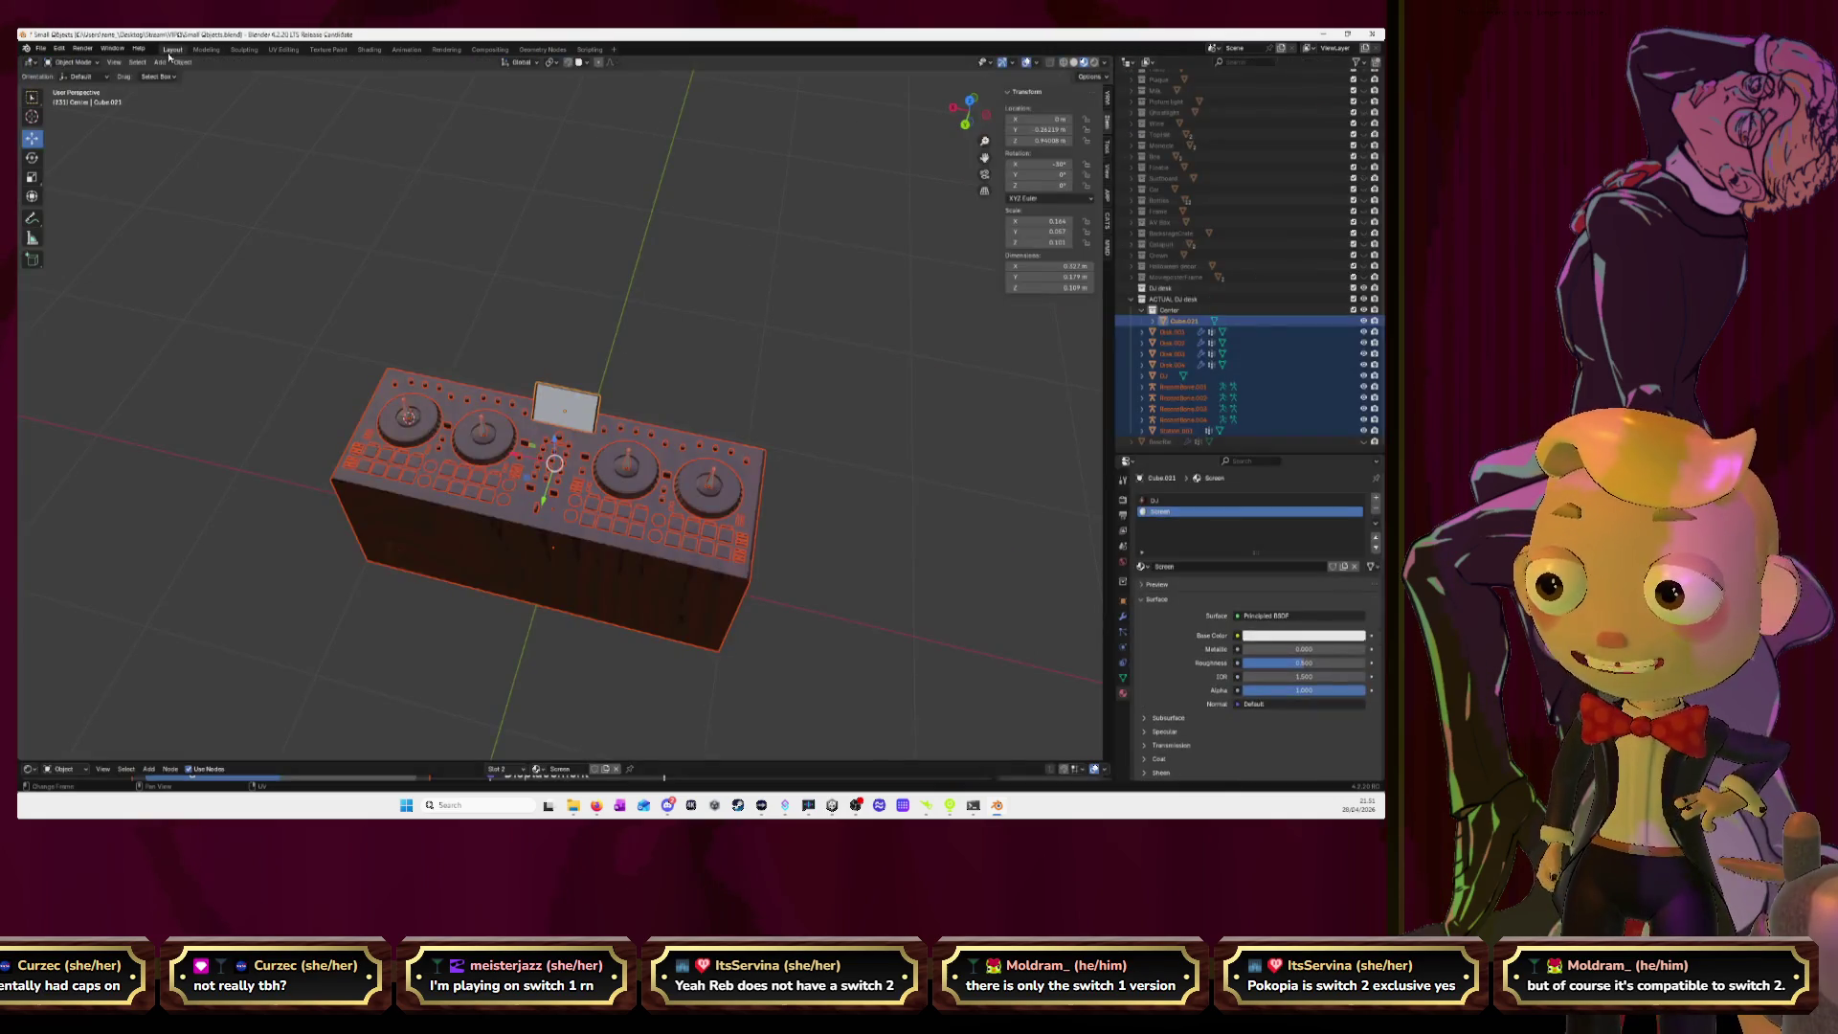
Save Small Objects.blend and open .stage.blend from File > Open Recent.
{"action": "middle_click_drag", "start_coordinate": [546, 220], "coordinate": [589, 297]}
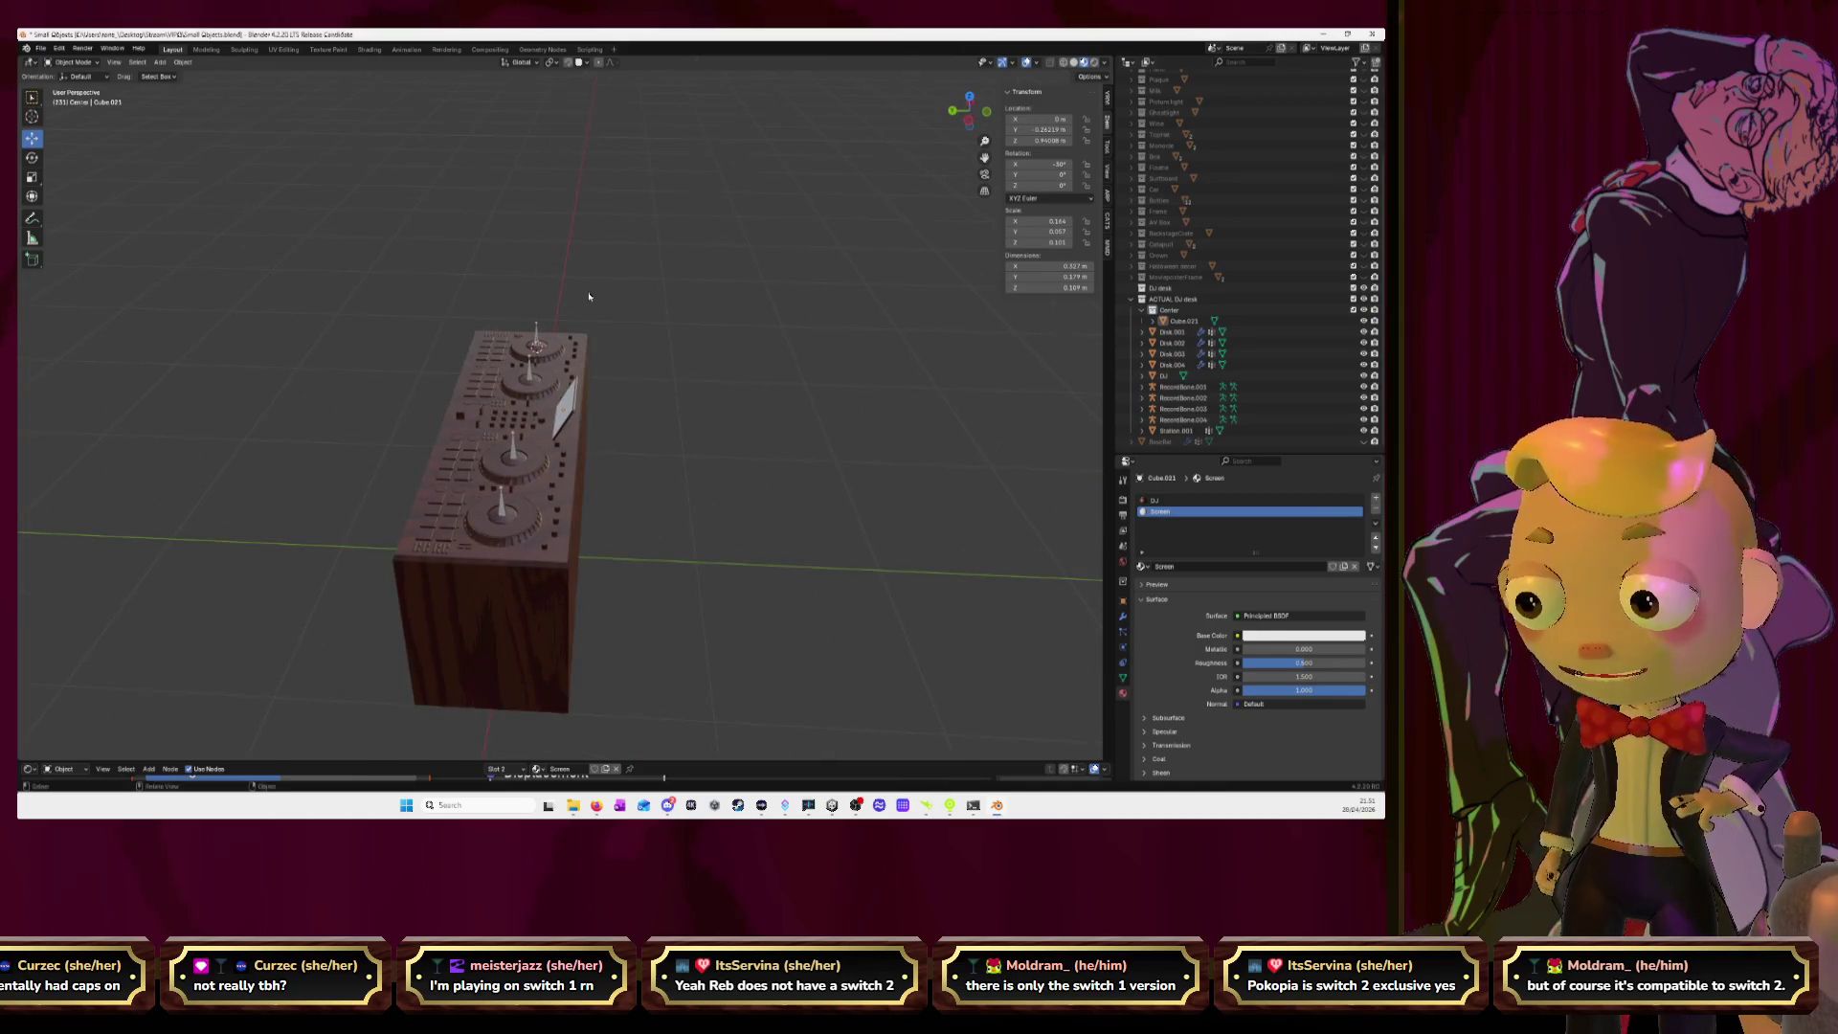
{"action": "key", "text": "ctrl+s"}
{"action": "left_click", "coordinate": [45, 50]}
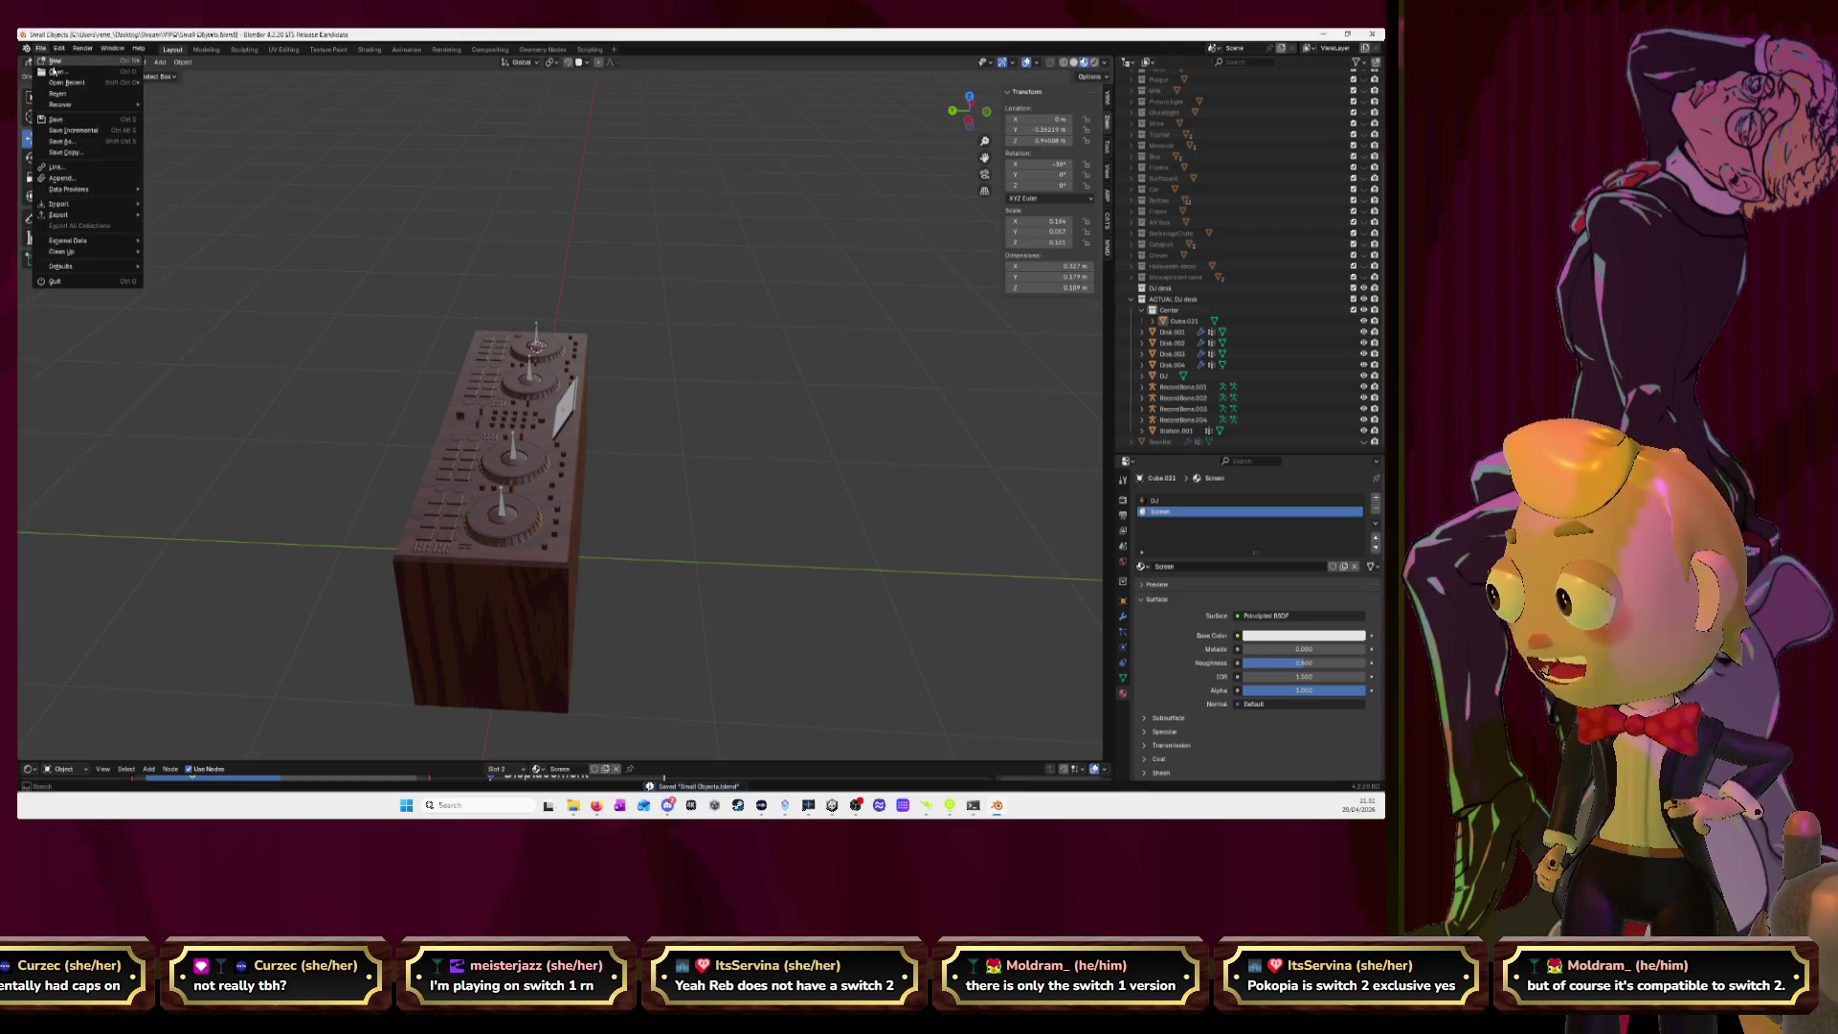
{"action": "mouse_move", "coordinate": [58, 84]}
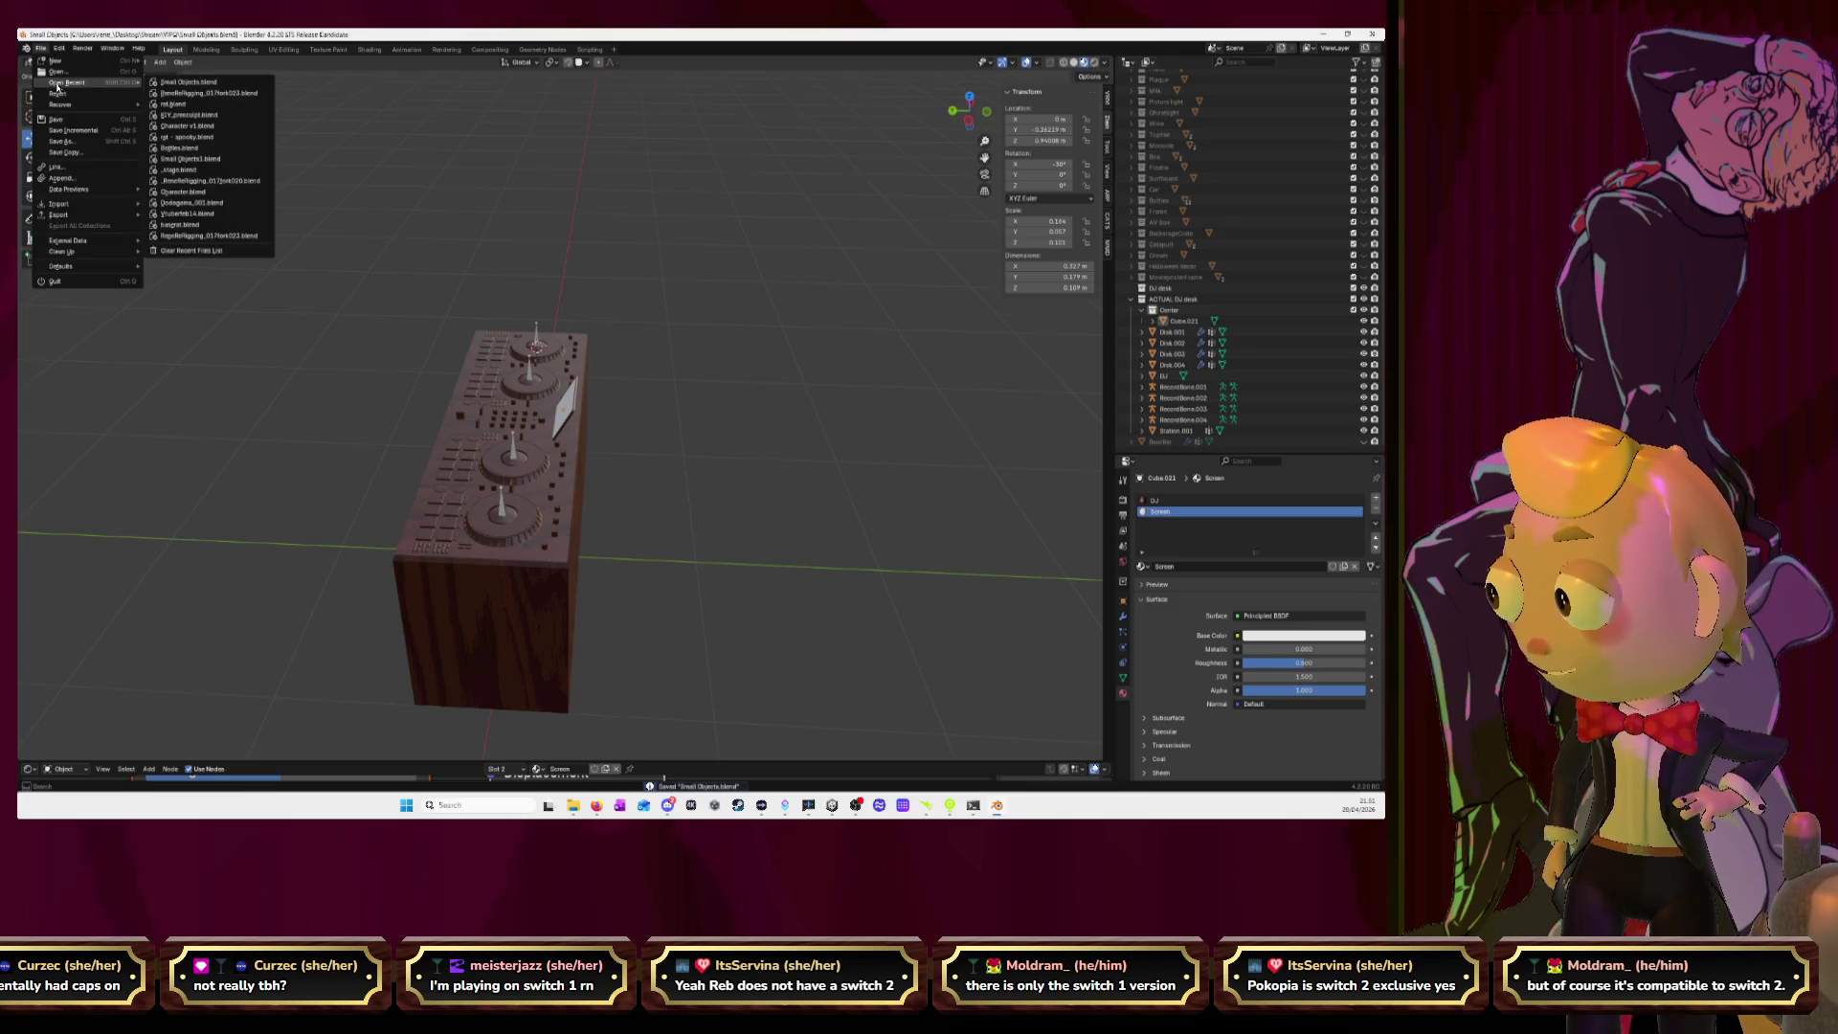
{"action": "left_click", "coordinate": [202, 171]}
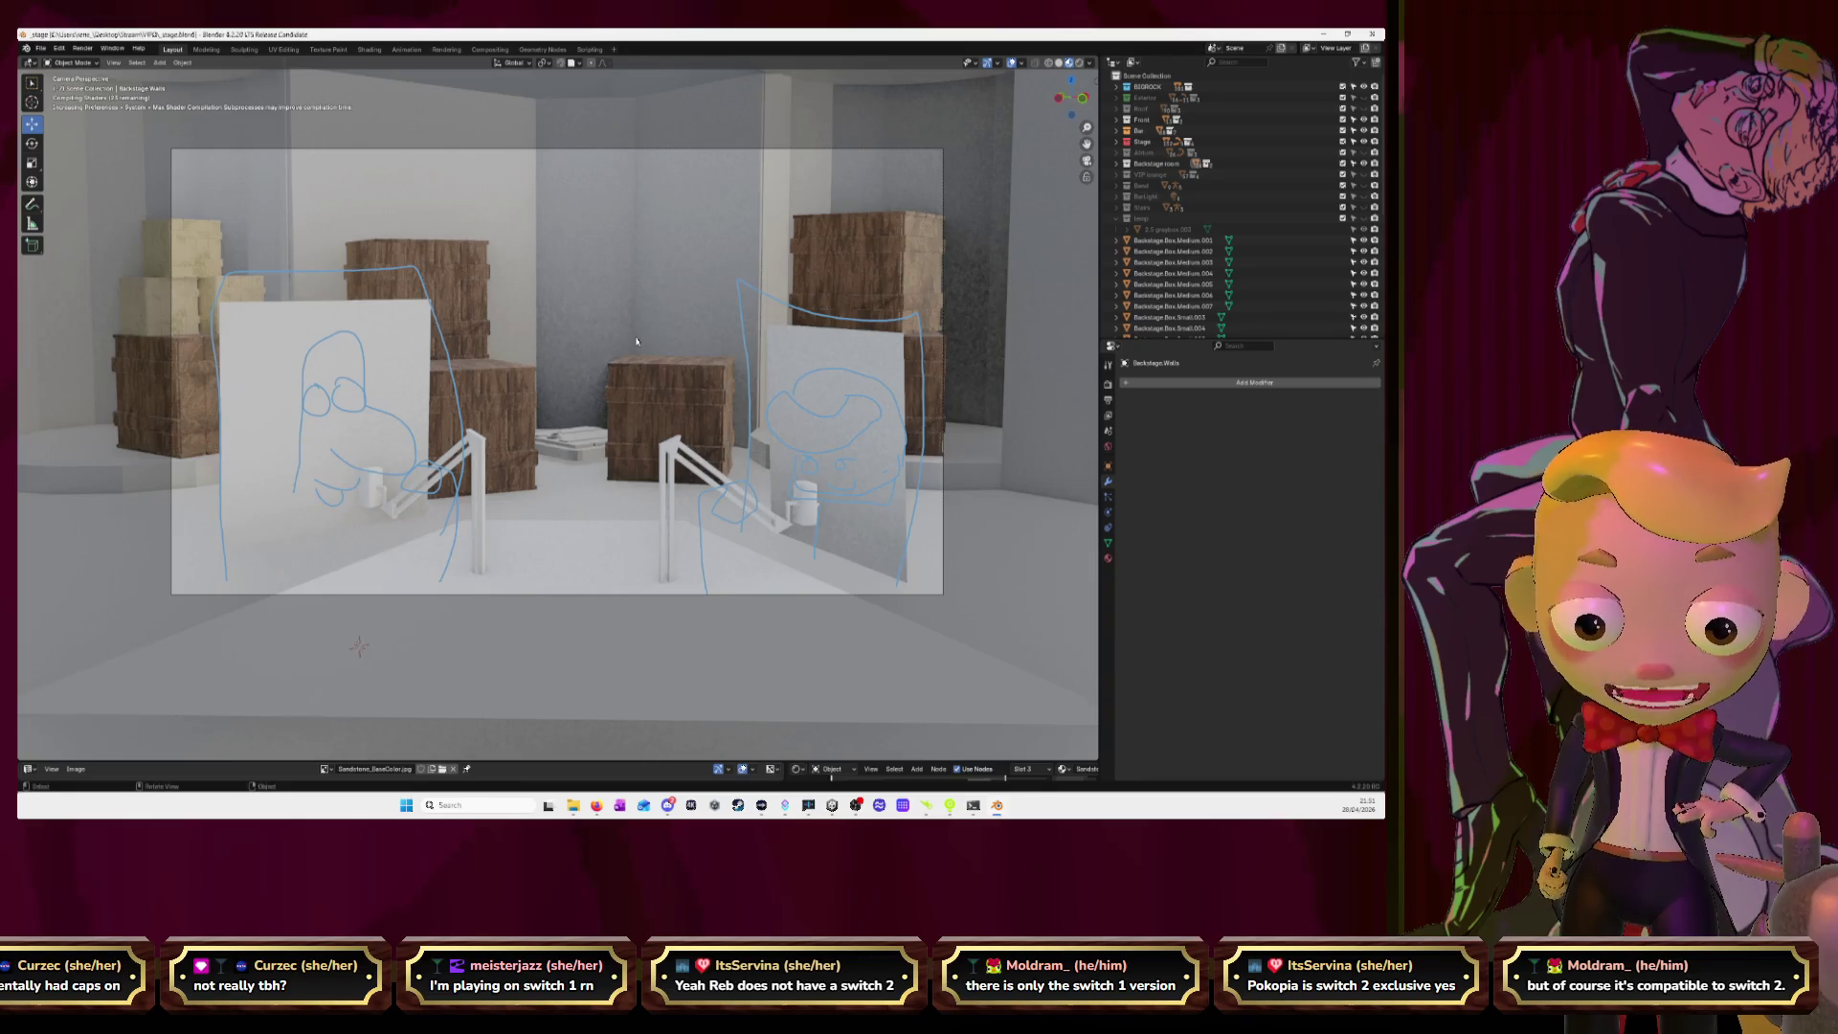
Switch to solid random-colour shading, leave camera view, and unhide all stage objects.
{"action": "left_click", "coordinate": [1059, 63]}
{"action": "scroll", "coordinate": [600, 273], "scroll_direction": "down", "scroll_amount": 6}
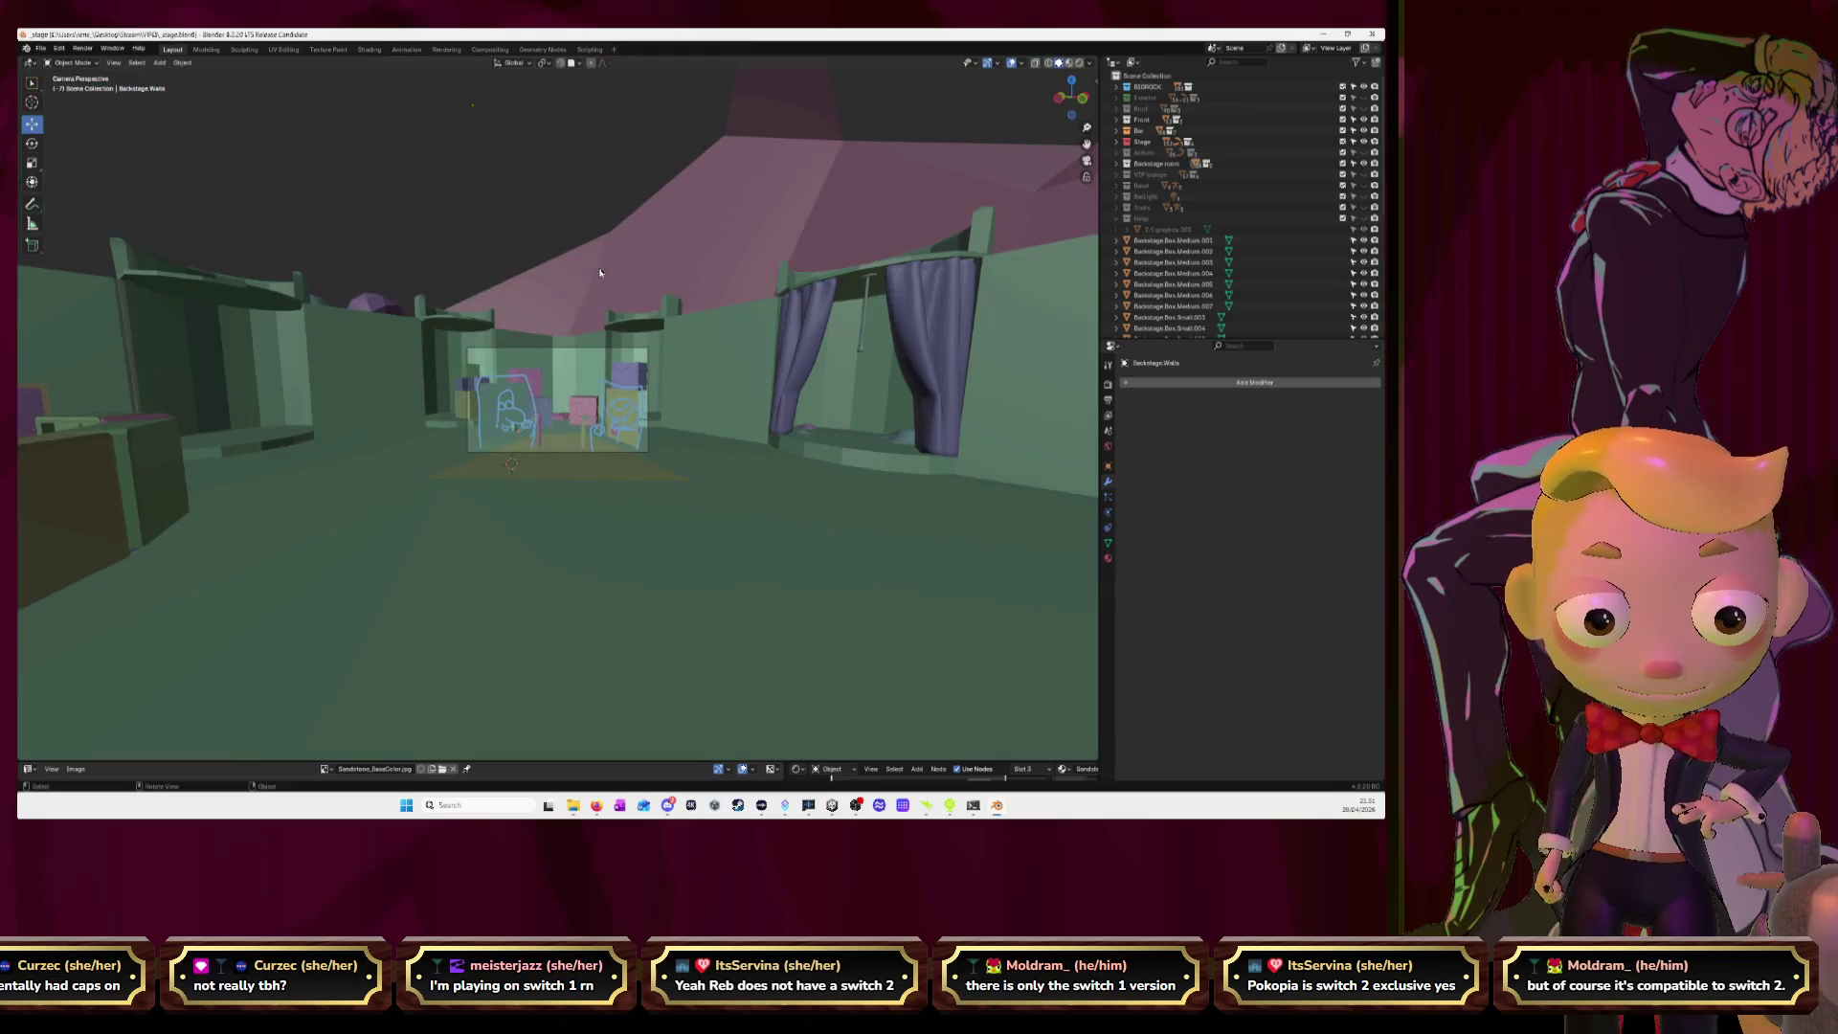
{"action": "key", "text": "KP_0"}
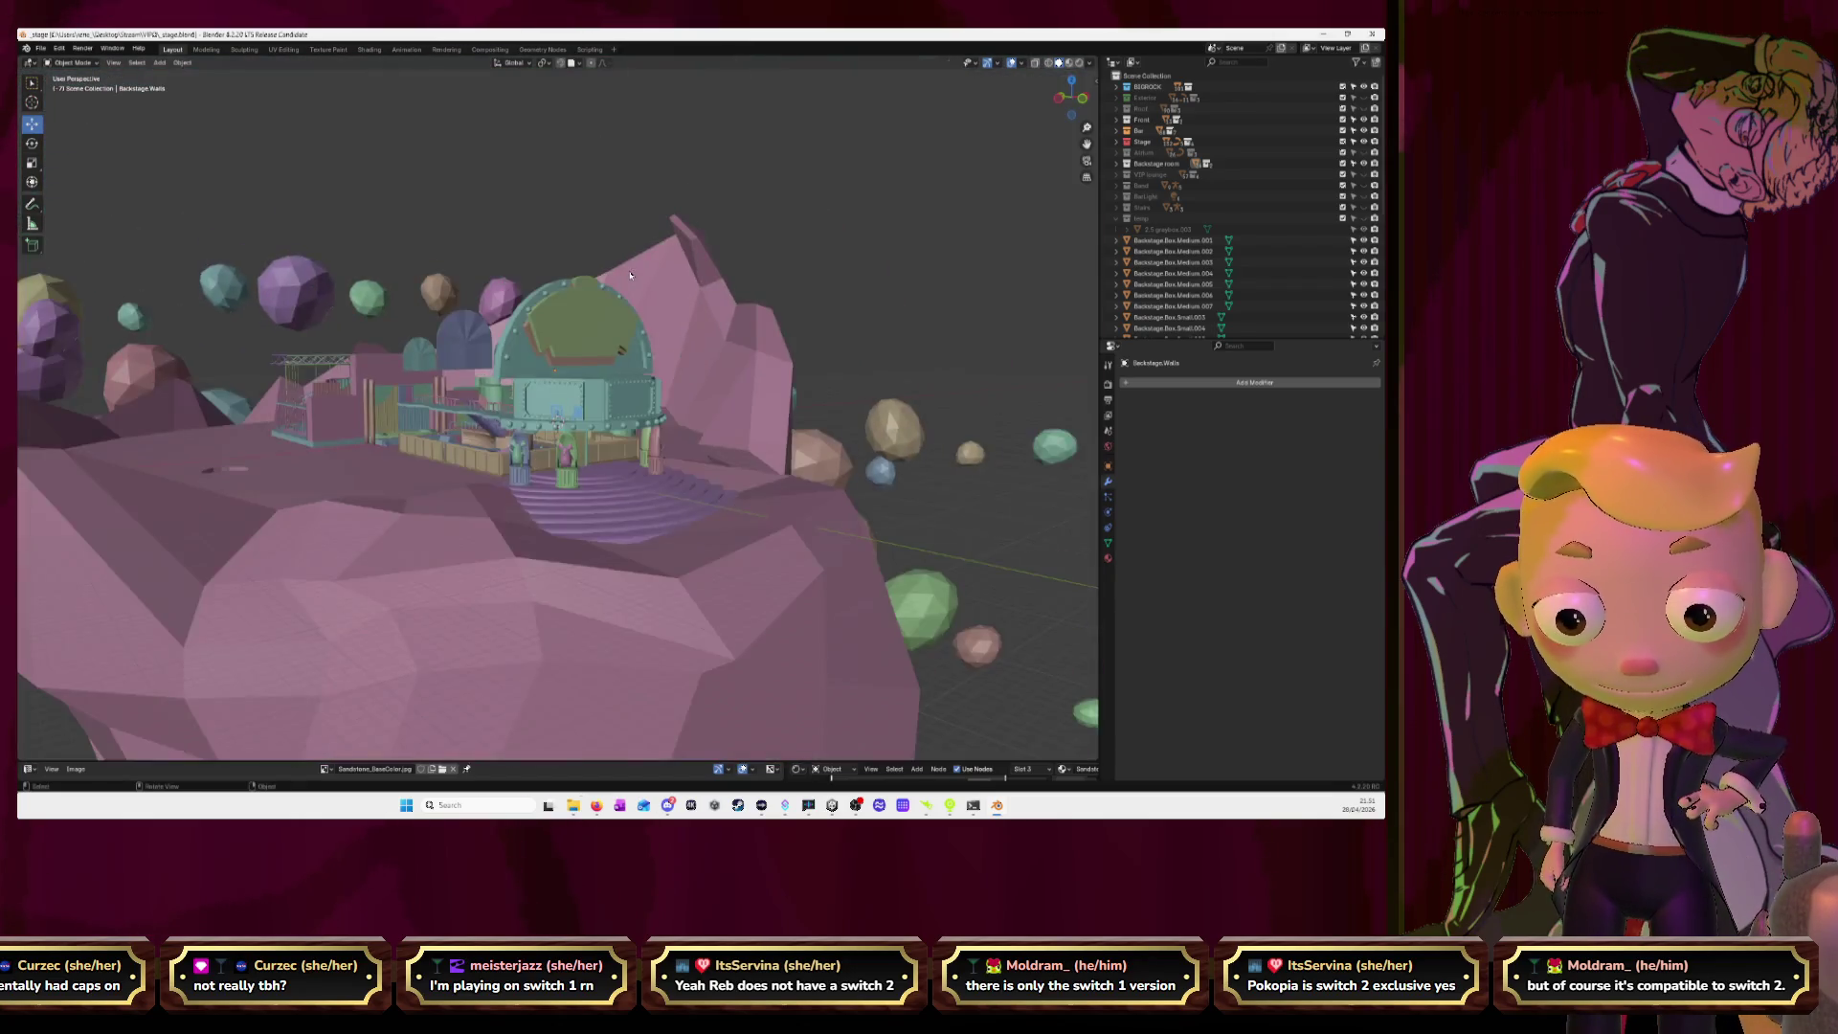
{"action": "middle_click_drag", "start_coordinate": [630, 274], "coordinate": [654, 348]}
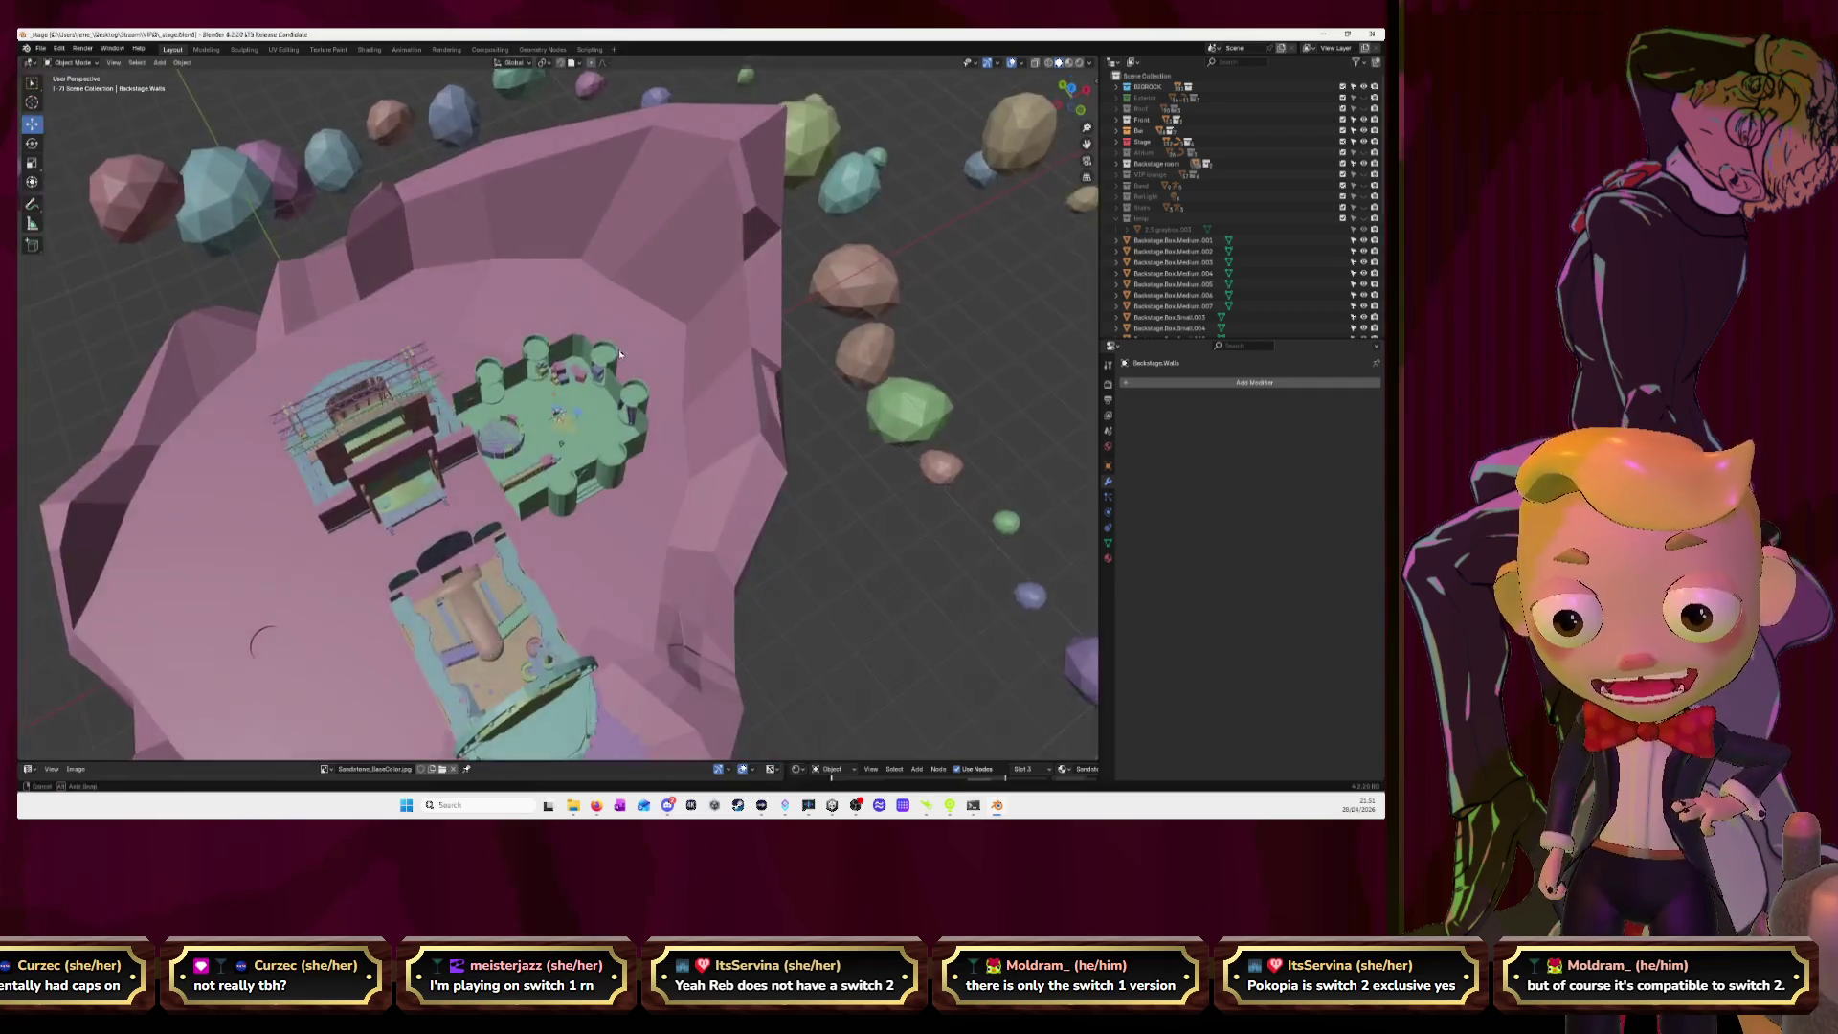
{"action": "key", "text": "alt+h"}
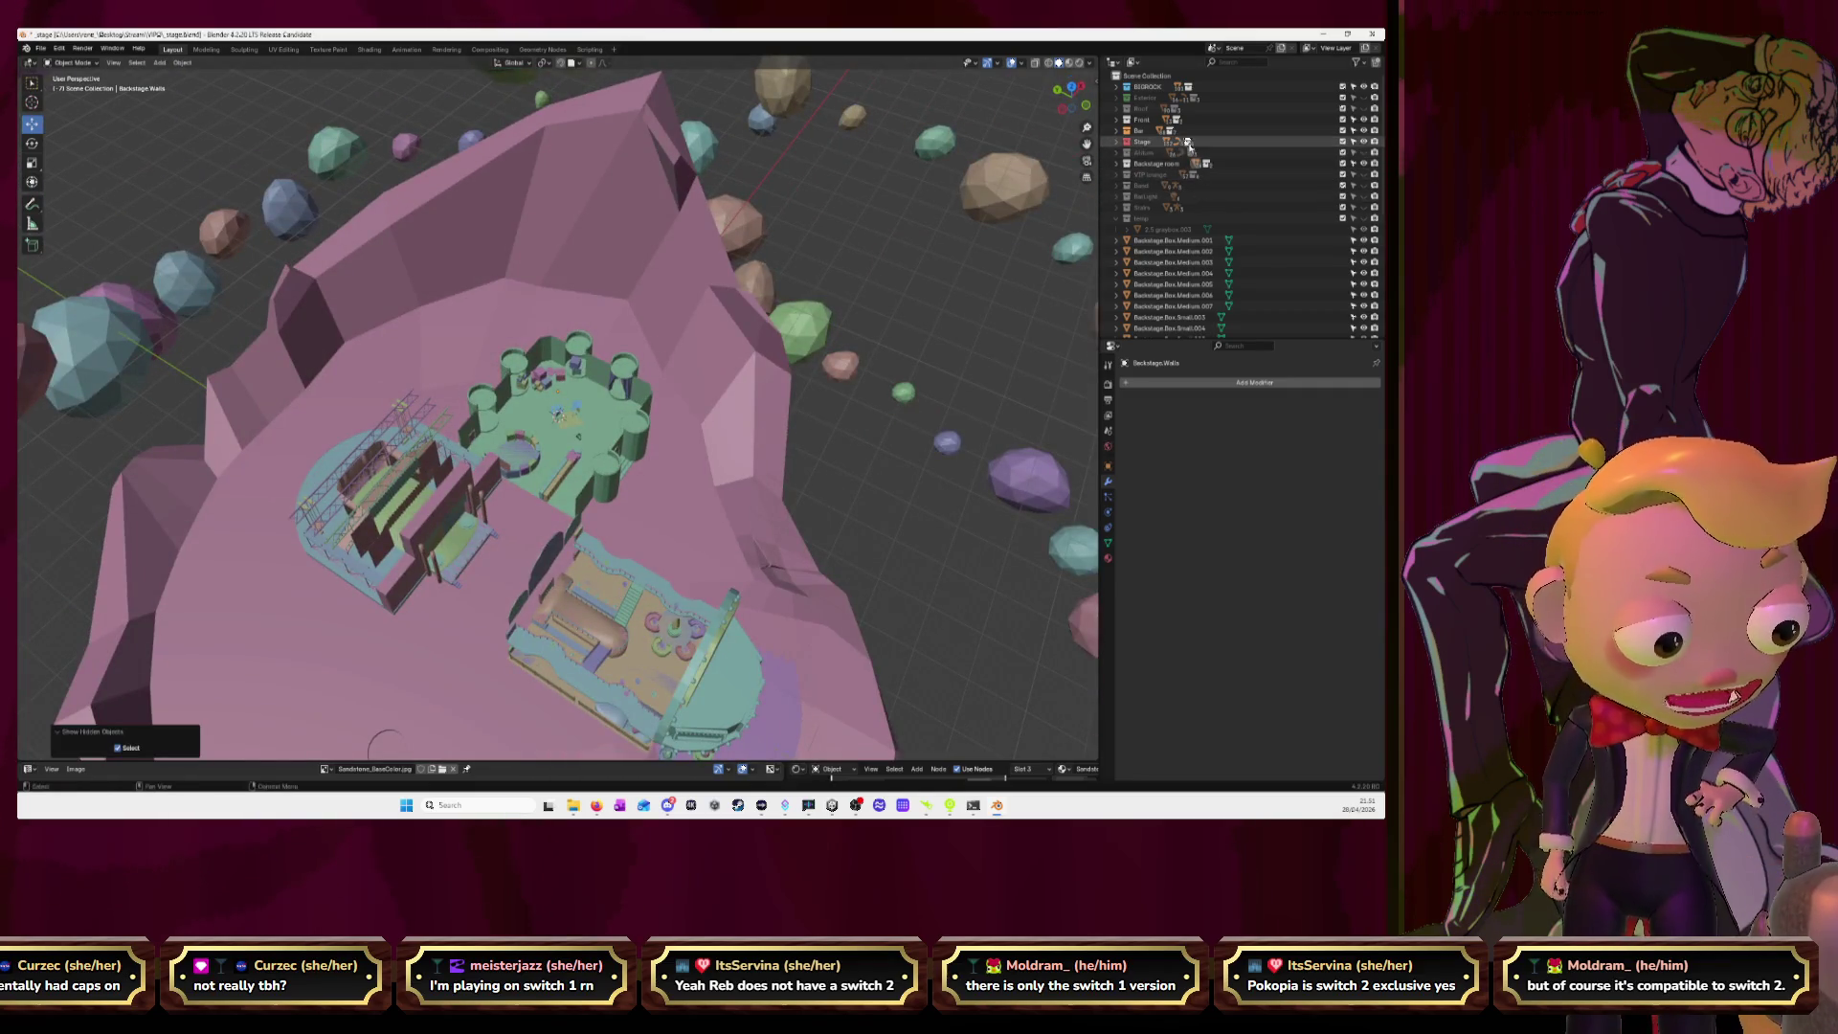
{"action": "left_click", "coordinate": [1118, 142]}
{"action": "key", "text": "alt+h"}
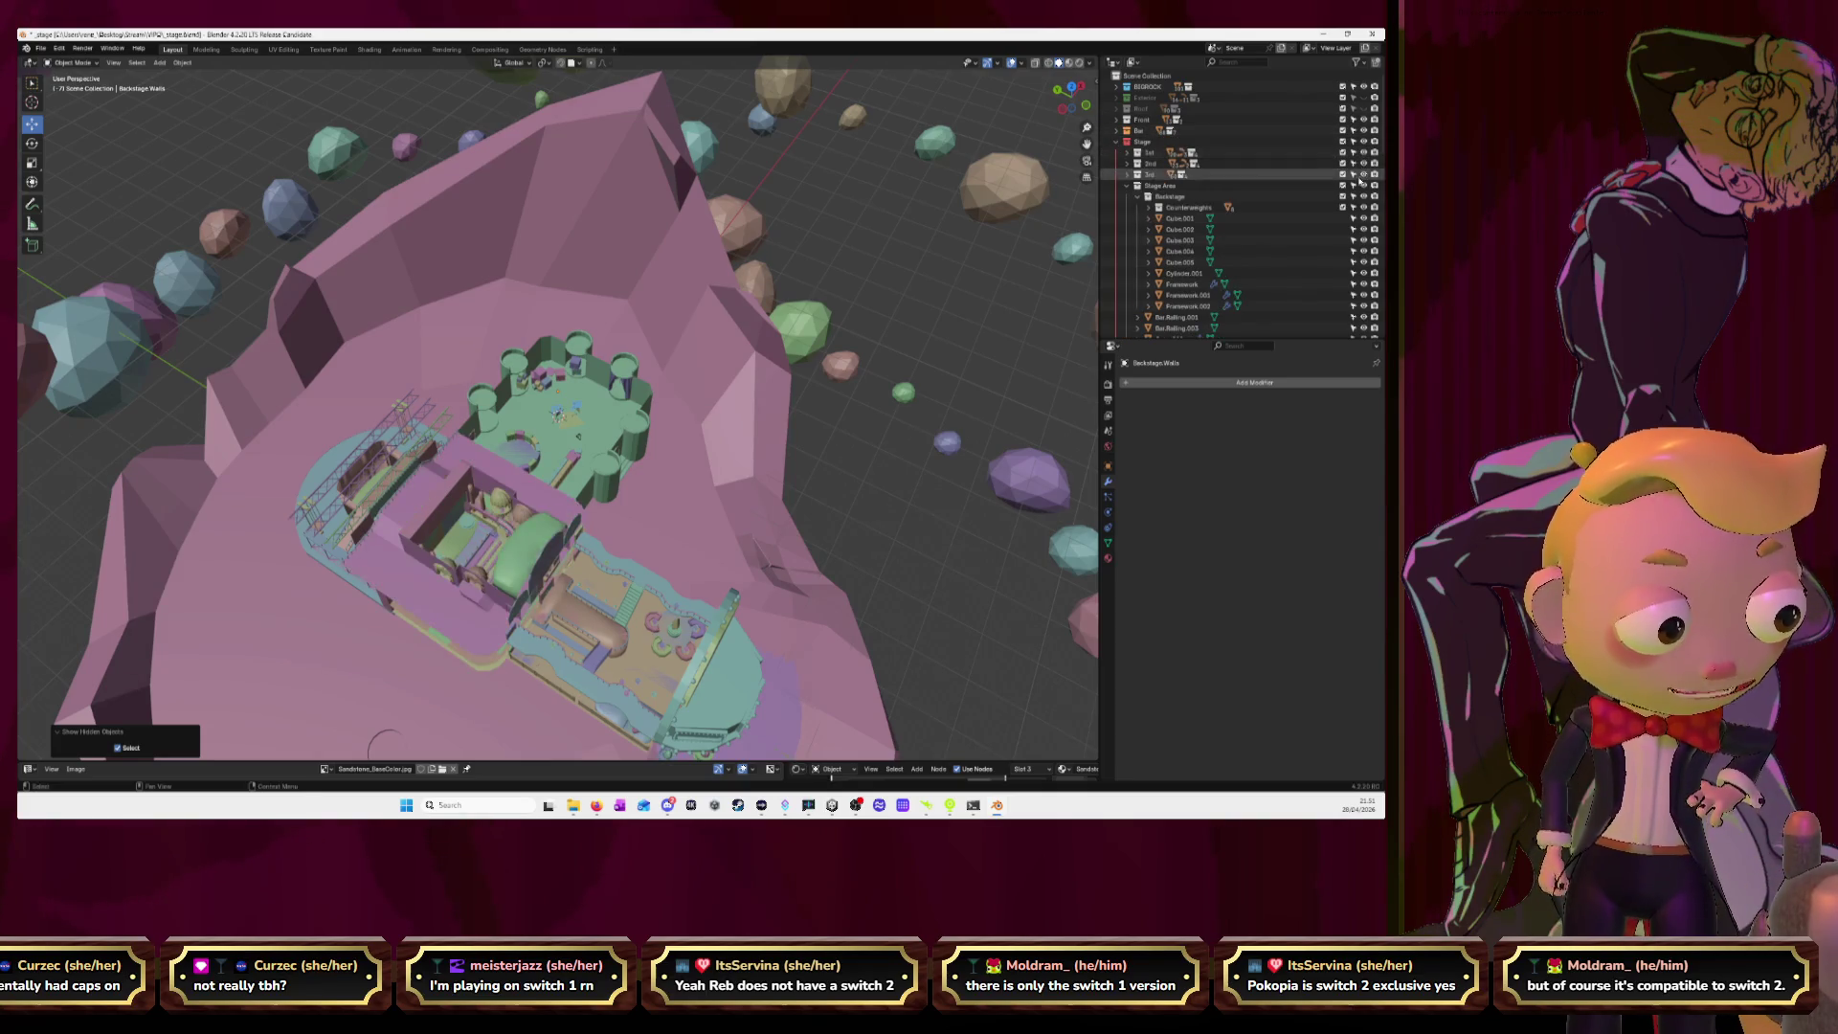
Hide the 1st Seats Pt.1, Pt.2 and Pt.Steps seating to expose the floor.
{"action": "scroll", "coordinate": [578, 508], "scroll_direction": "up", "scroll_amount": 2}
{"action": "scroll", "coordinate": [578, 509], "scroll_direction": "up", "scroll_amount": 1}
{"action": "left_click", "coordinate": [439, 640]}
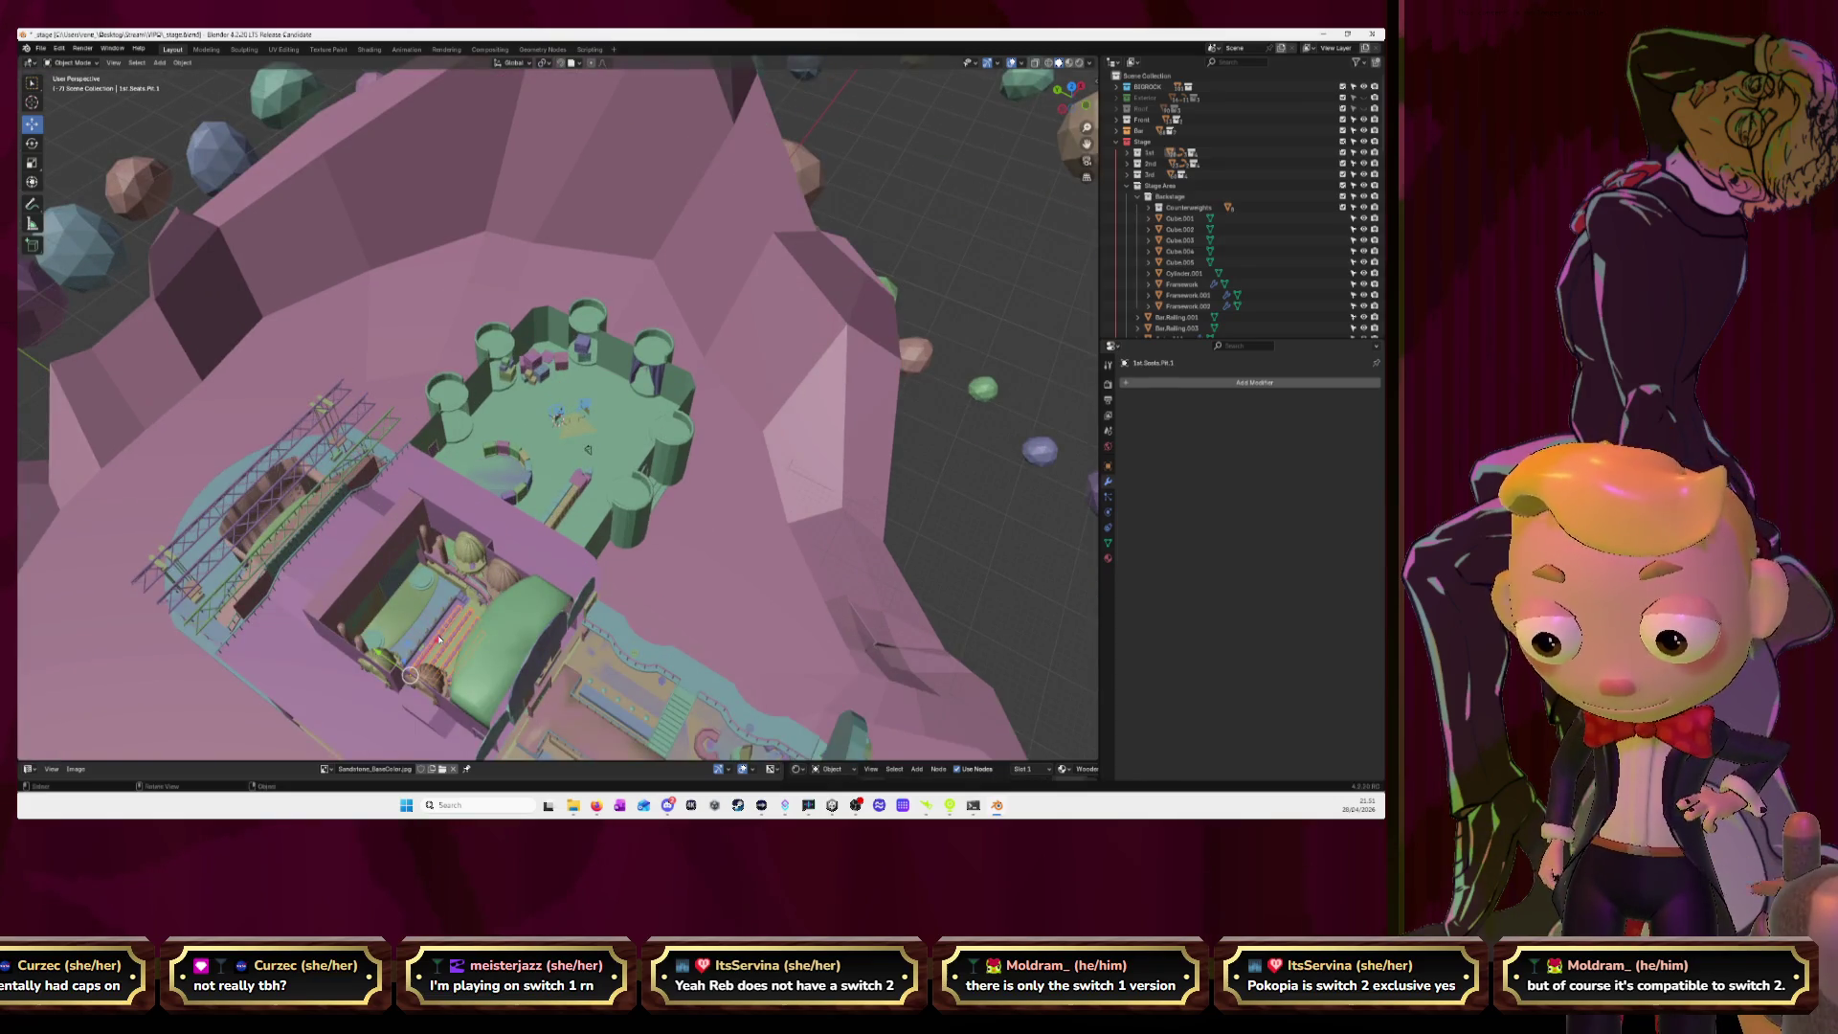
{"action": "key", "text": "KP_Decimal"}
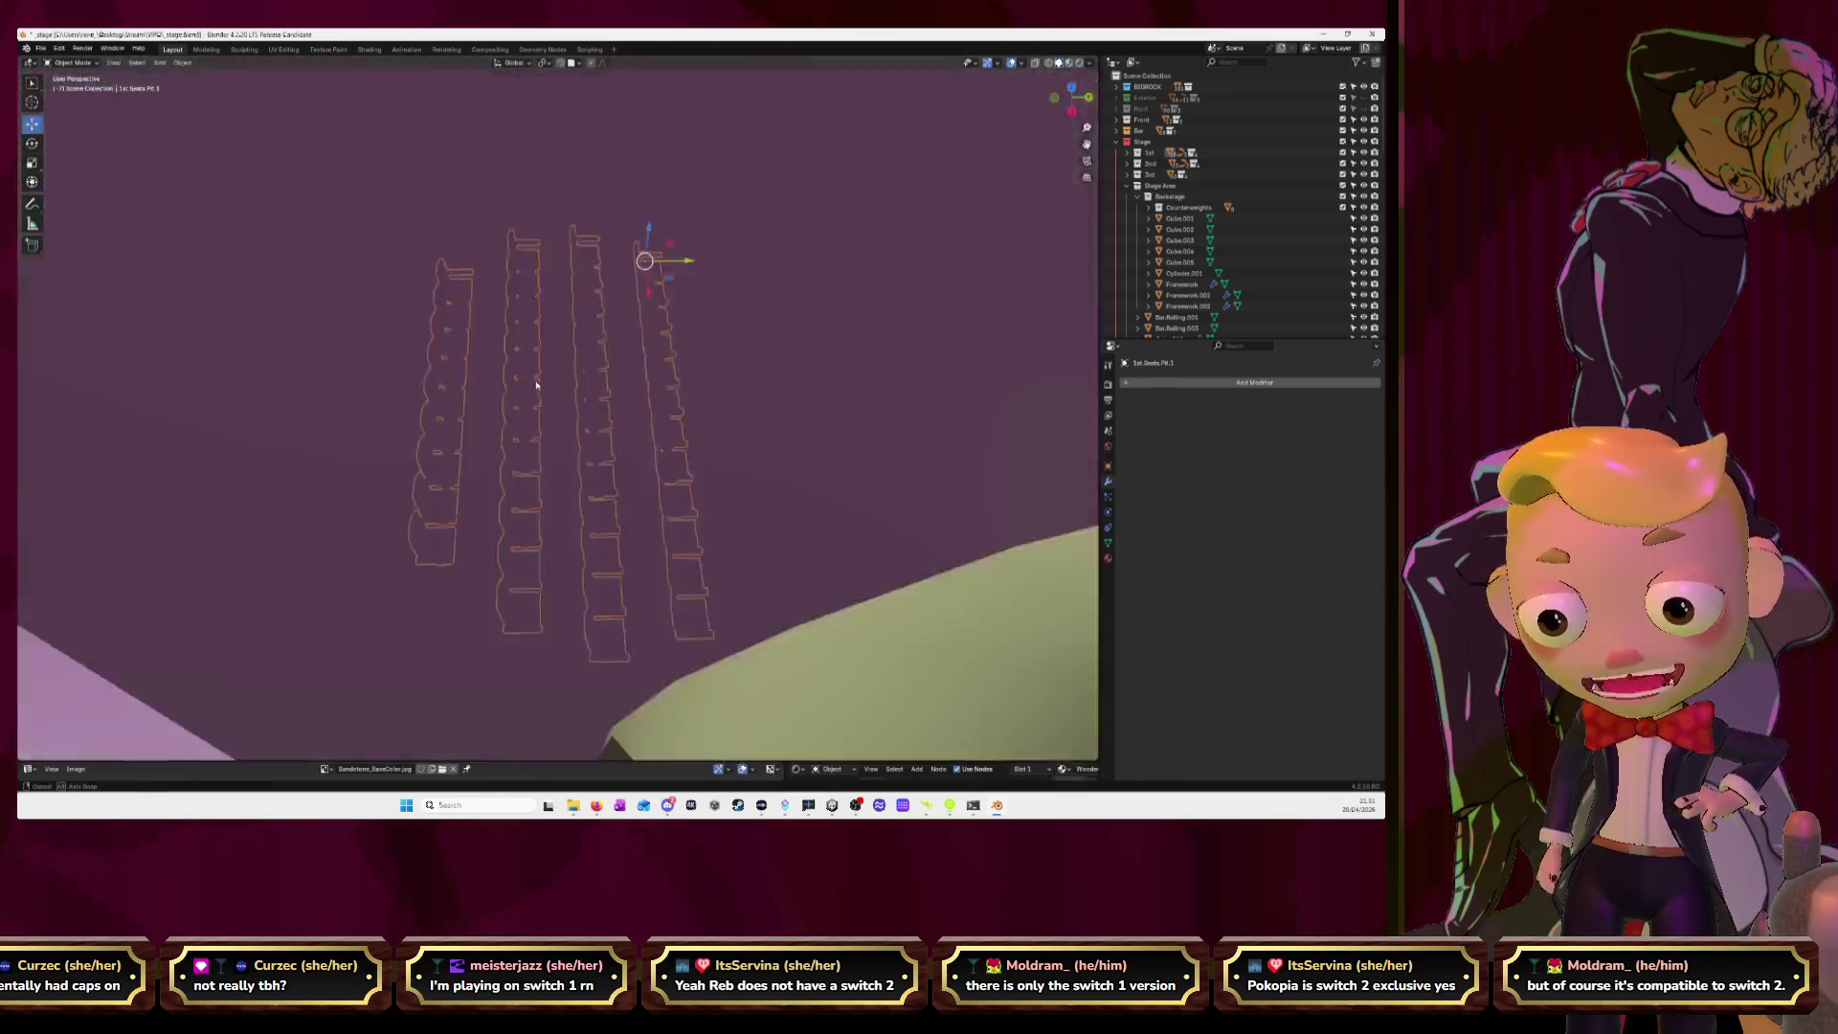
{"action": "mouse_move", "coordinate": [735, 382]}
{"action": "middle_mouse_down"}
{"action": "mouse_move", "coordinate": [506, 413]}
{"action": "mouse_move", "coordinate": [599, 388]}
{"action": "mouse_move", "coordinate": [670, 257]}
{"action": "middle_mouse_up"}
{"action": "scroll", "coordinate": [506, 414], "scroll_direction": "down", "scroll_amount": 4}
{"action": "key", "text": "h"}
{"action": "left_click", "coordinate": [670, 256]}
{"action": "key", "text": "h"}
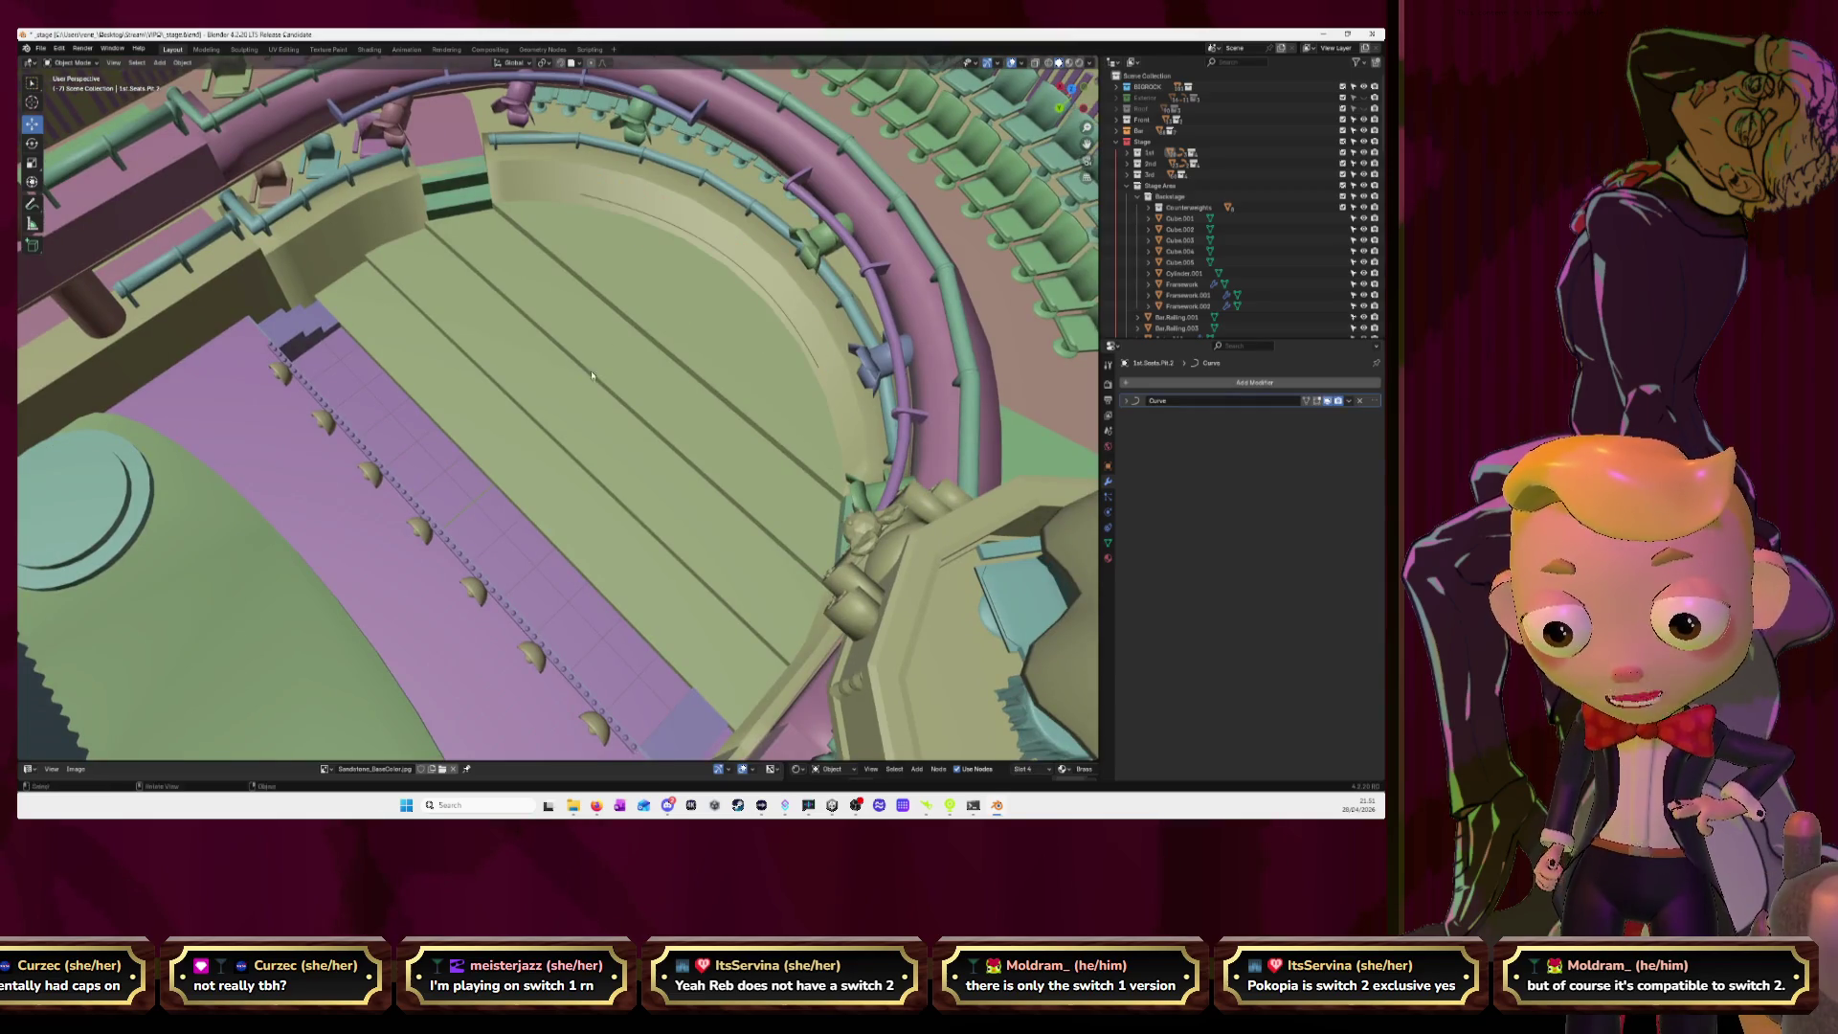
{"action": "left_click", "coordinate": [498, 422]}
{"action": "key", "text": "h"}
Select the Stair to 0.2 piece beside the stage.
{"action": "mouse_move", "coordinate": [494, 417]}
{"action": "middle_mouse_down"}
{"action": "mouse_move", "coordinate": [651, 407]}
{"action": "mouse_move", "coordinate": [524, 383]}
{"action": "mouse_move", "coordinate": [373, 243]}
{"action": "middle_mouse_up"}
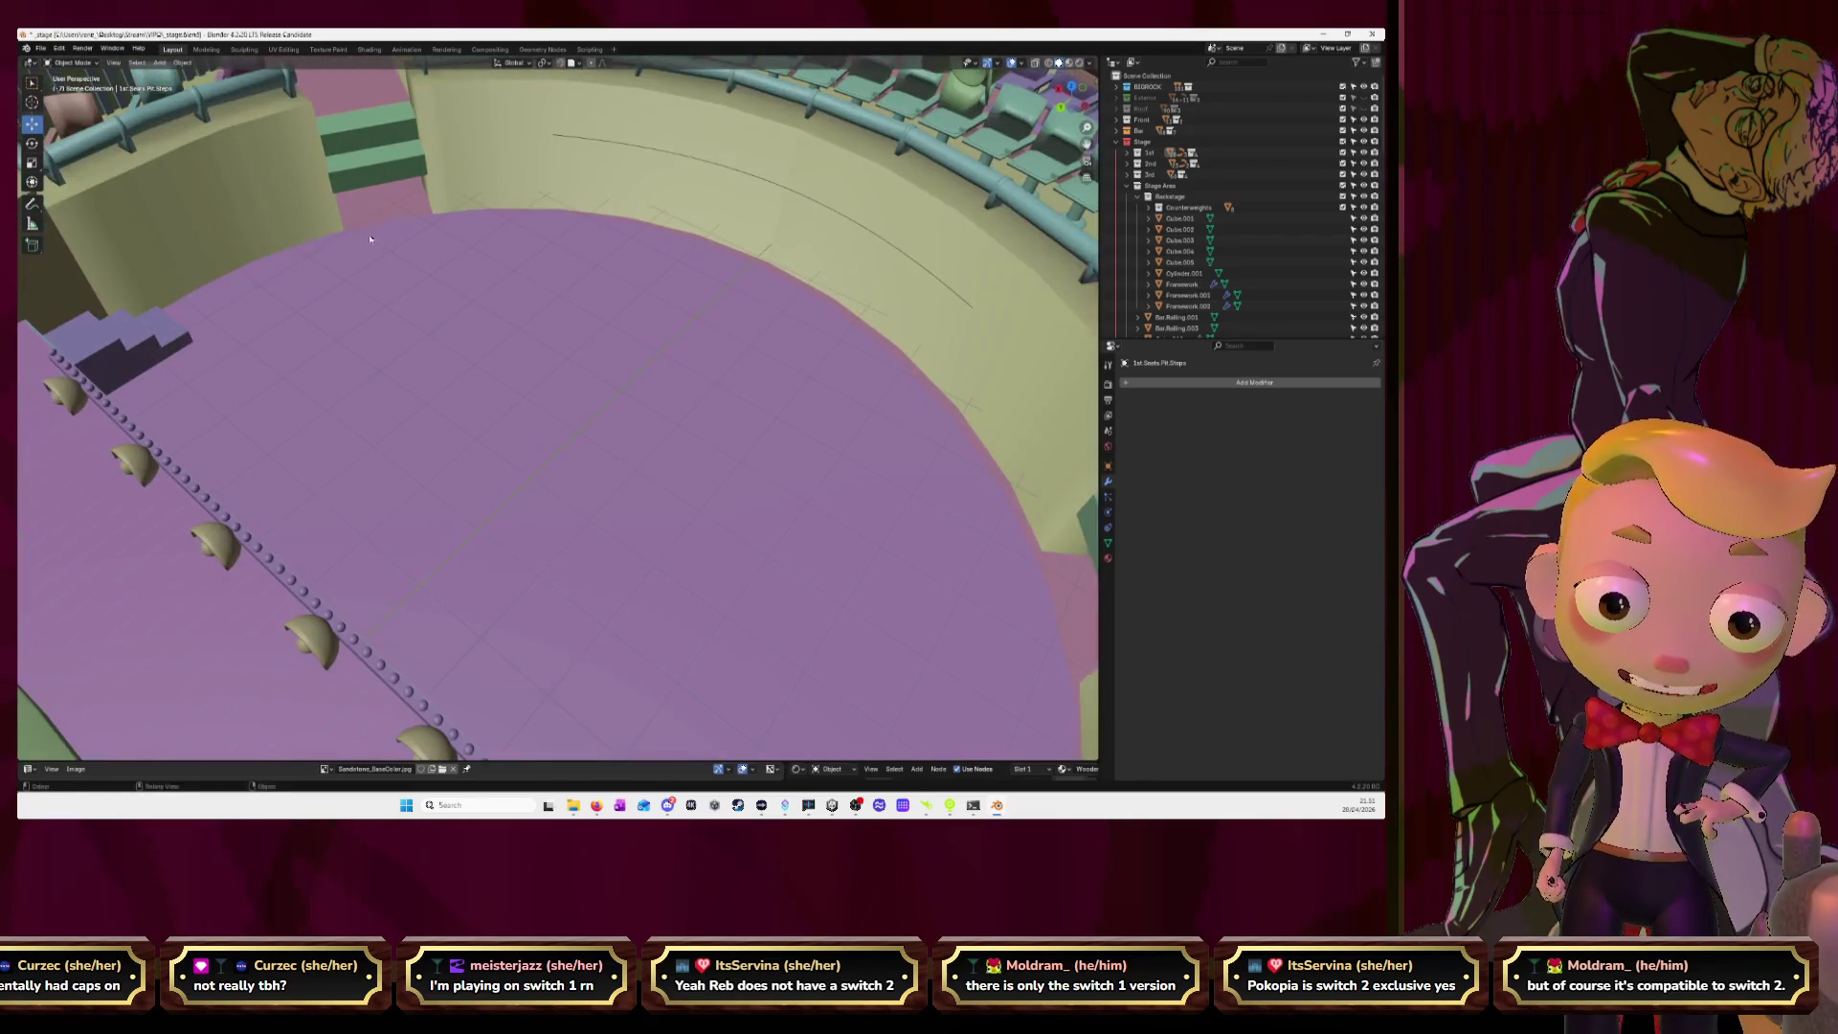
{"action": "middle_click_drag", "start_coordinate": [373, 243], "coordinate": [354, 267]}
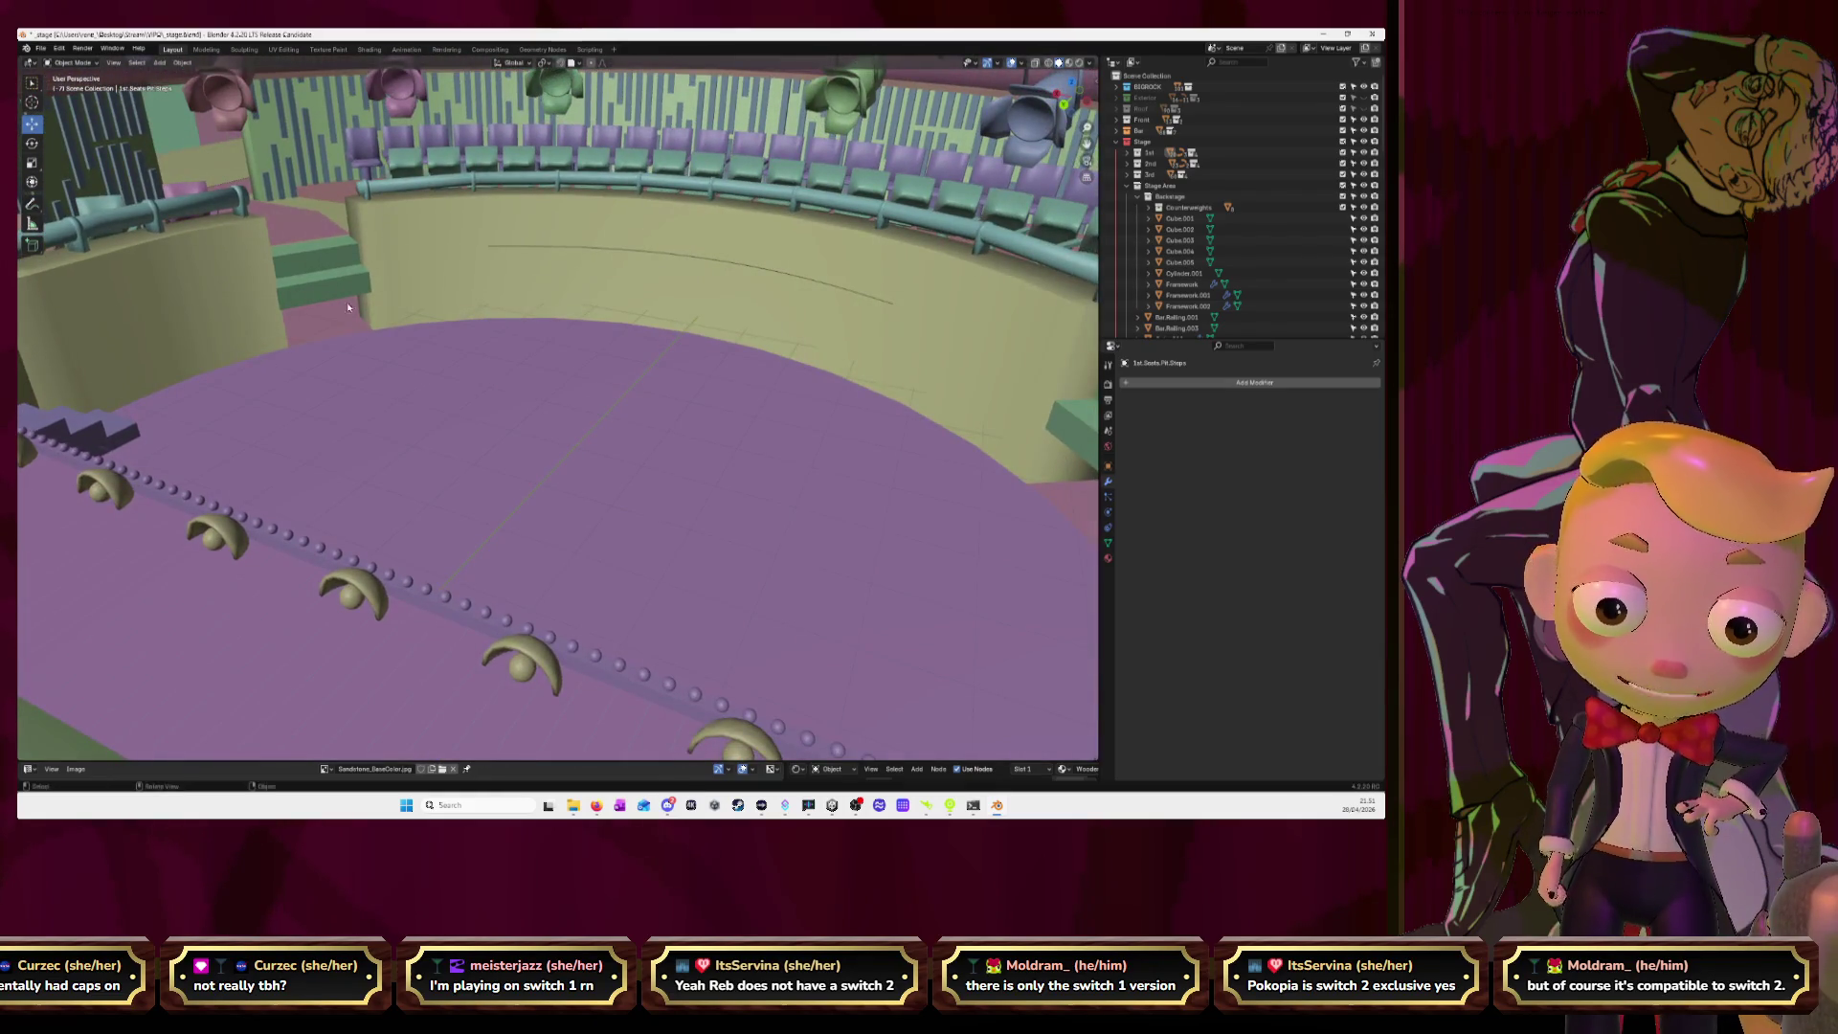
{"action": "middle_click_drag", "start_coordinate": [400, 360], "coordinate": [454, 372]}
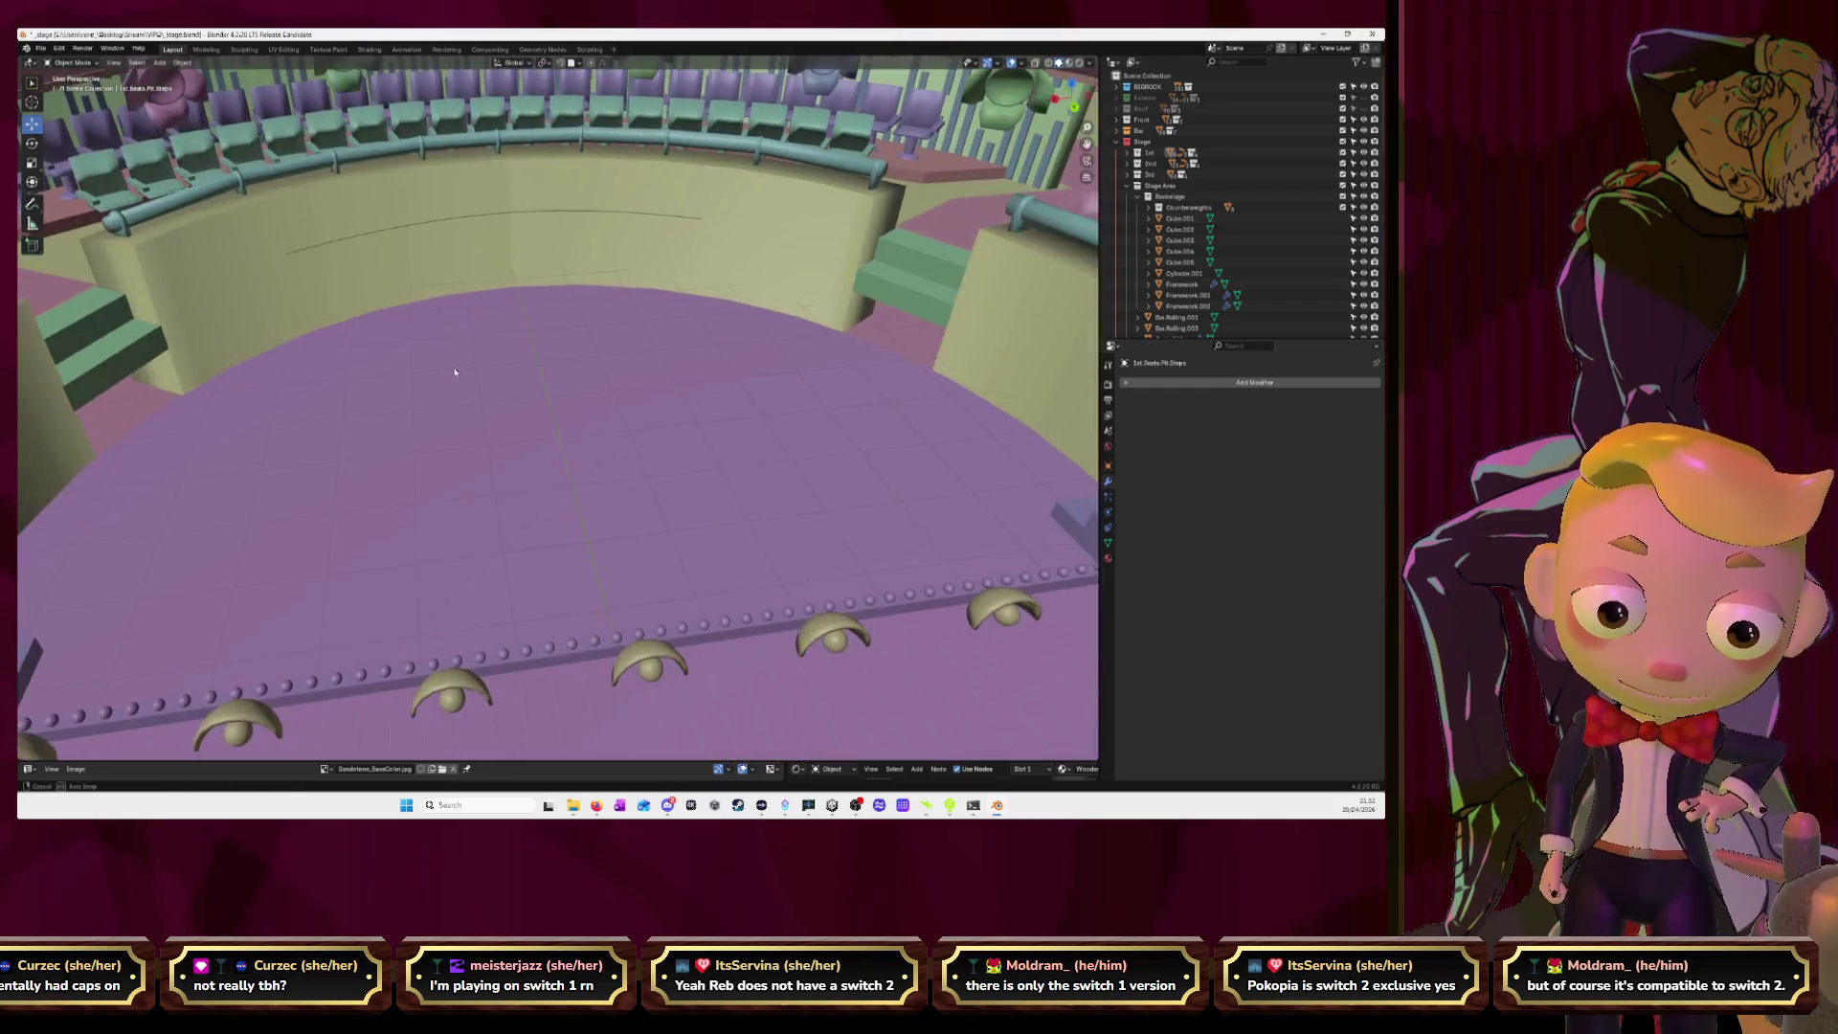
{"action": "left_click", "coordinate": [133, 350]}
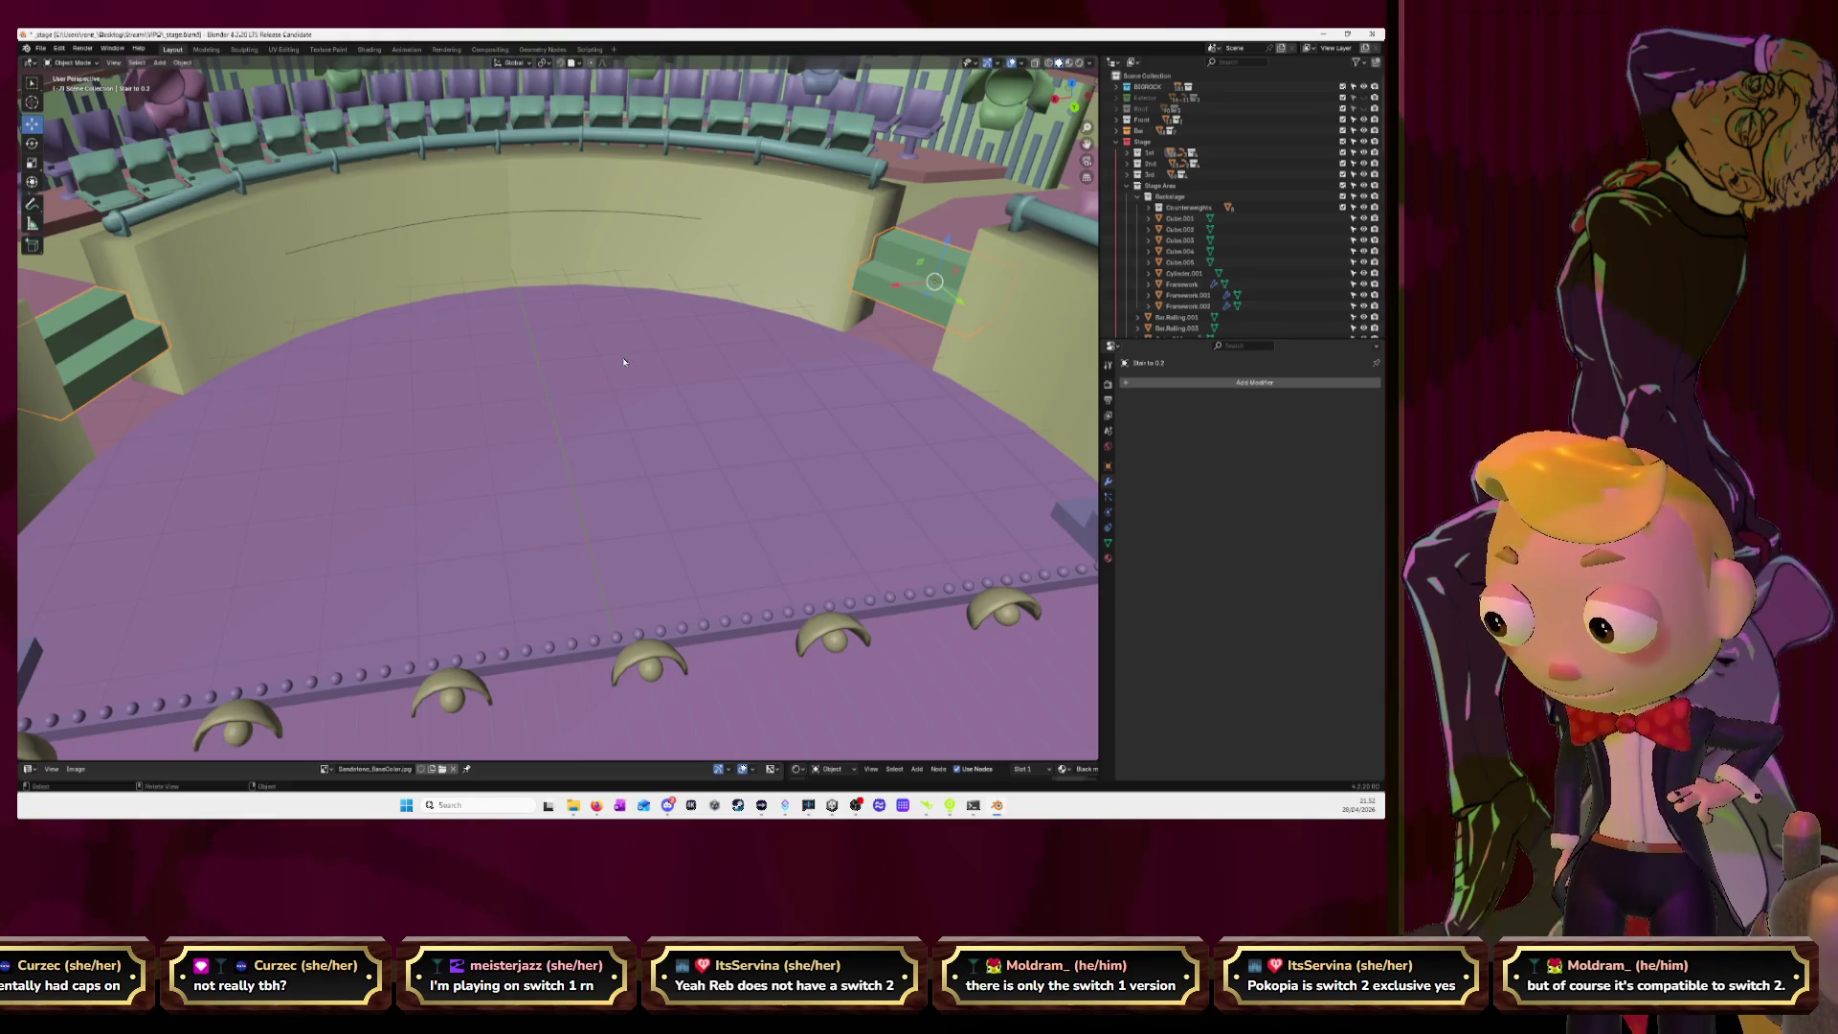
Duplicate the stair piece and lower the copy about 0.82 m along Z.
{"action": "key", "text": "shift+d"}
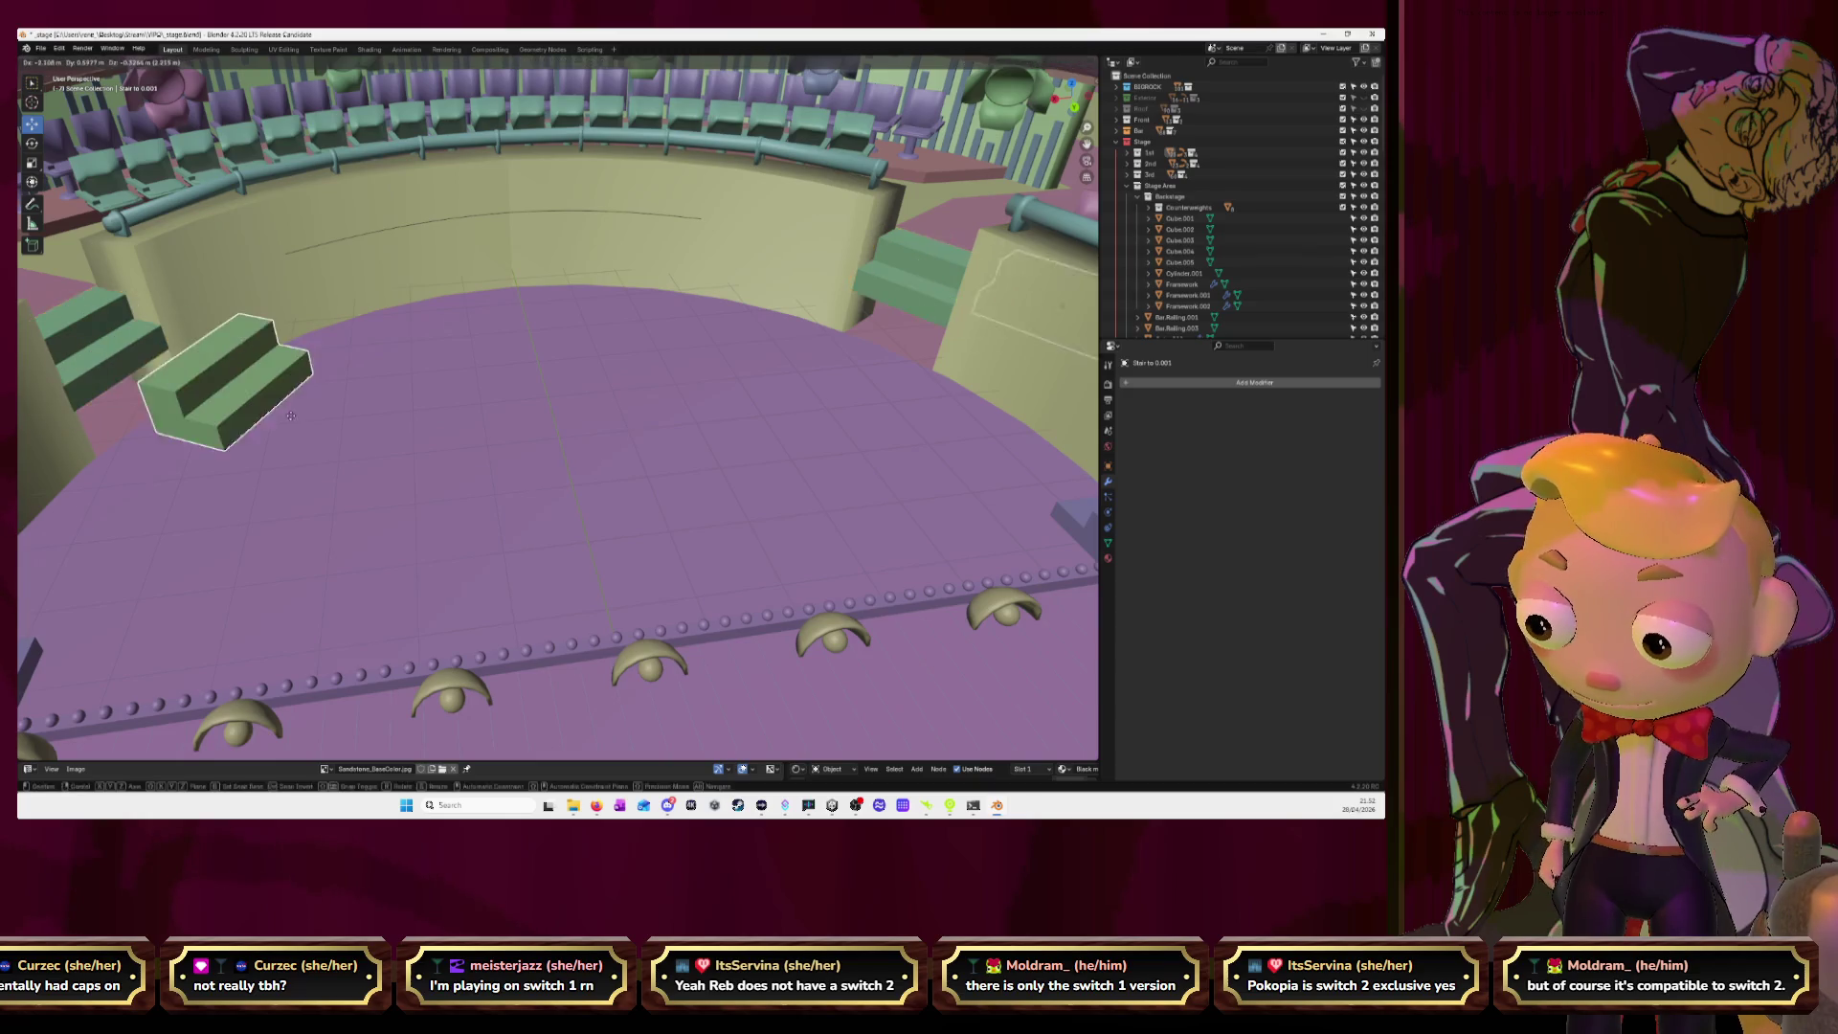
{"action": "right_click", "coordinate": [268, 420]}
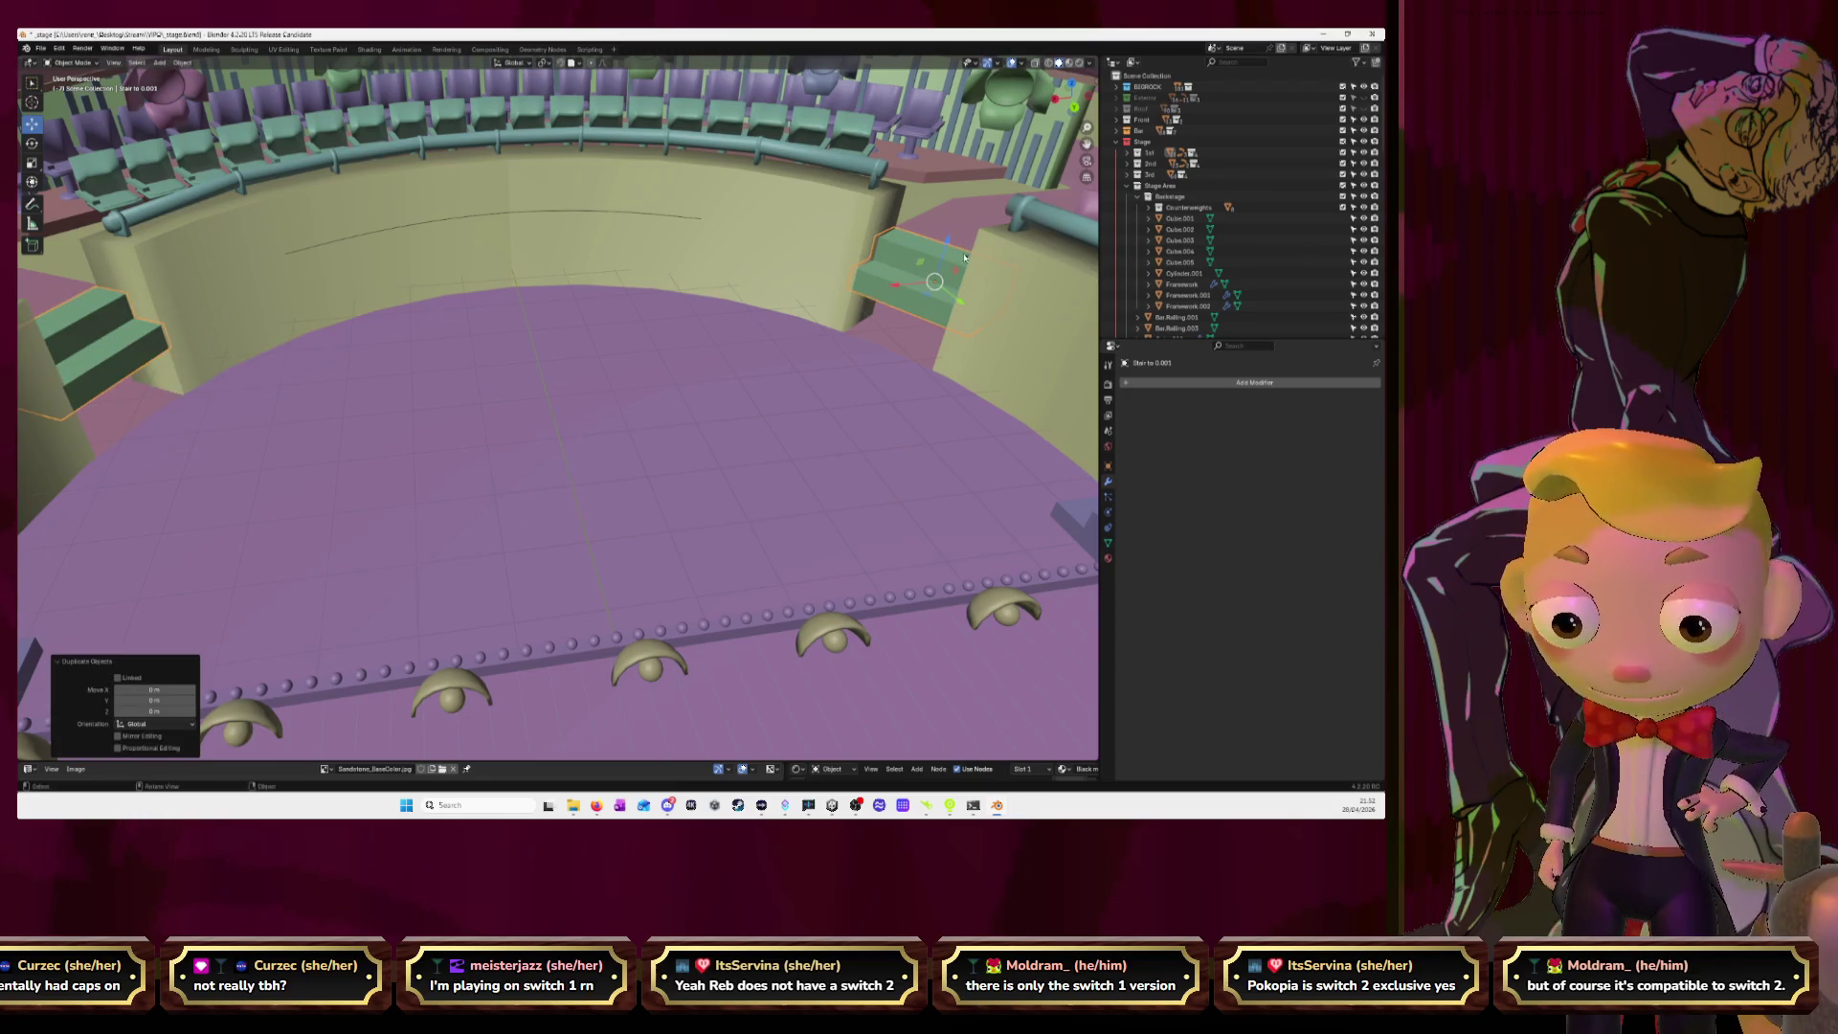
{"action": "key", "text": "g"}
{"action": "key", "text": "z"}
{"action": "left_click", "coordinate": [943, 287]}
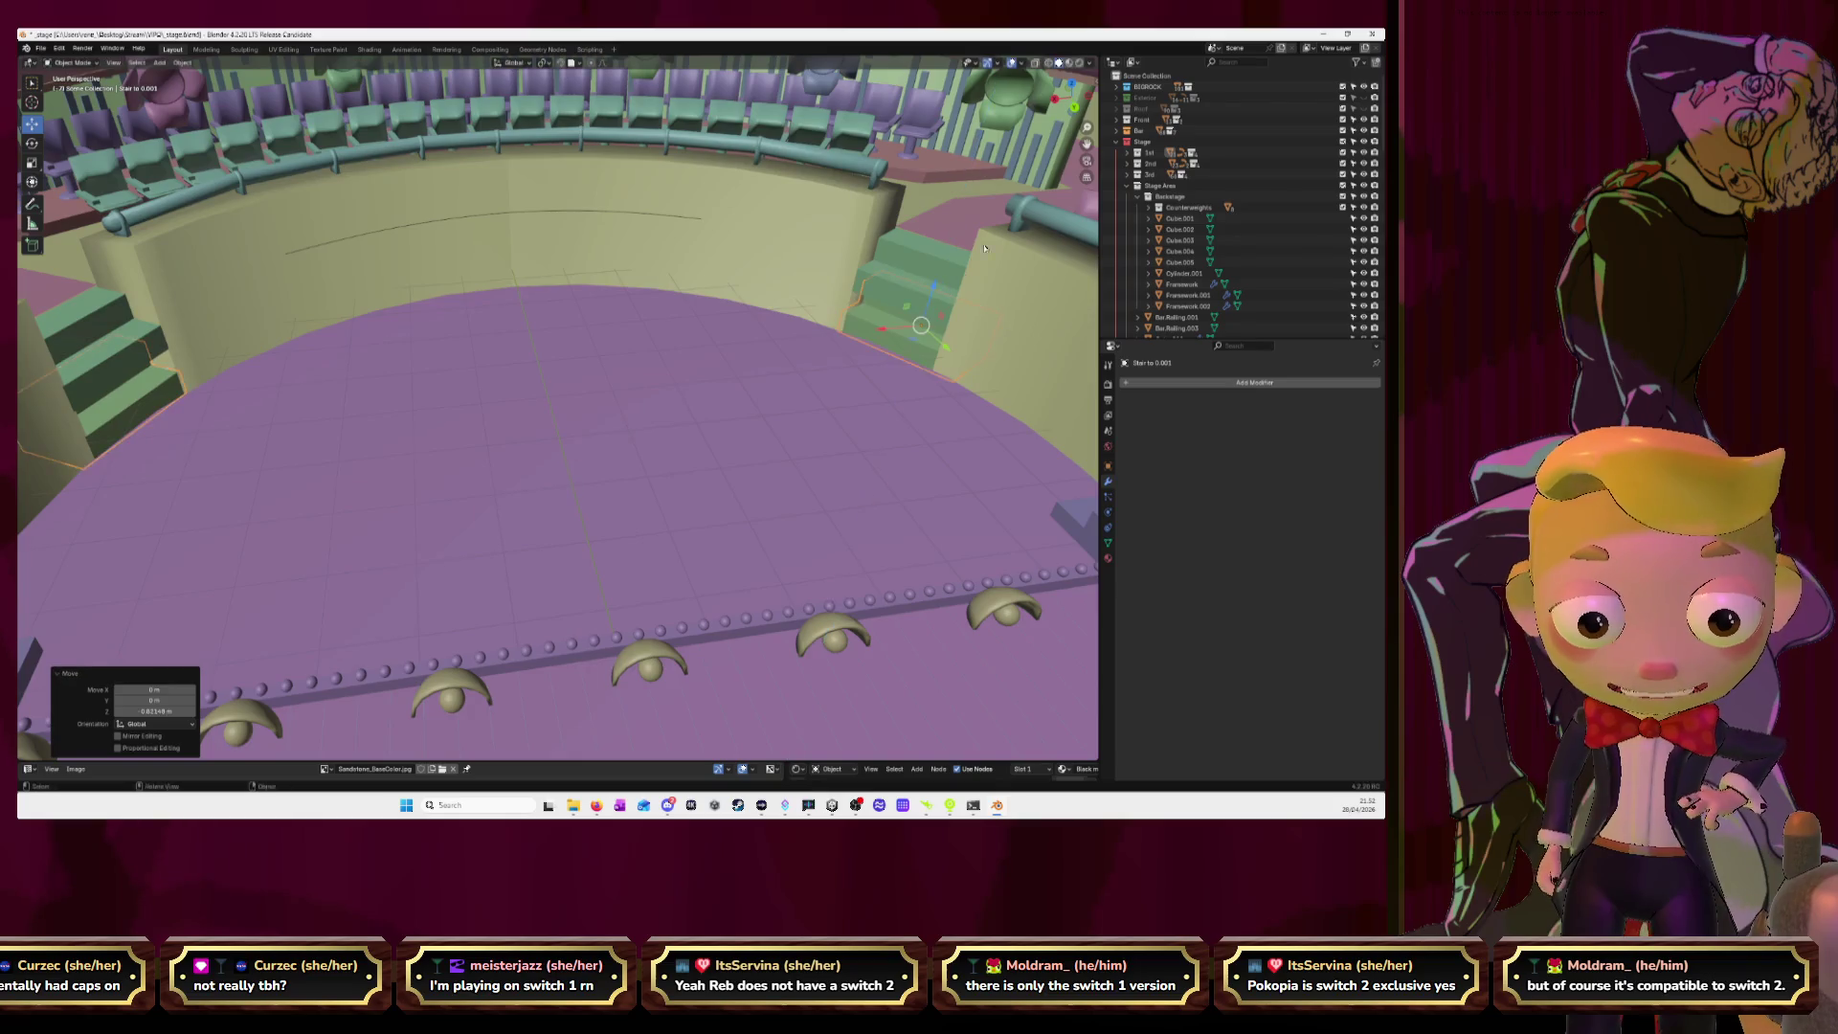
Select the 1st Seats Pit Steps object.
{"action": "left_click", "coordinate": [1073, 84]}
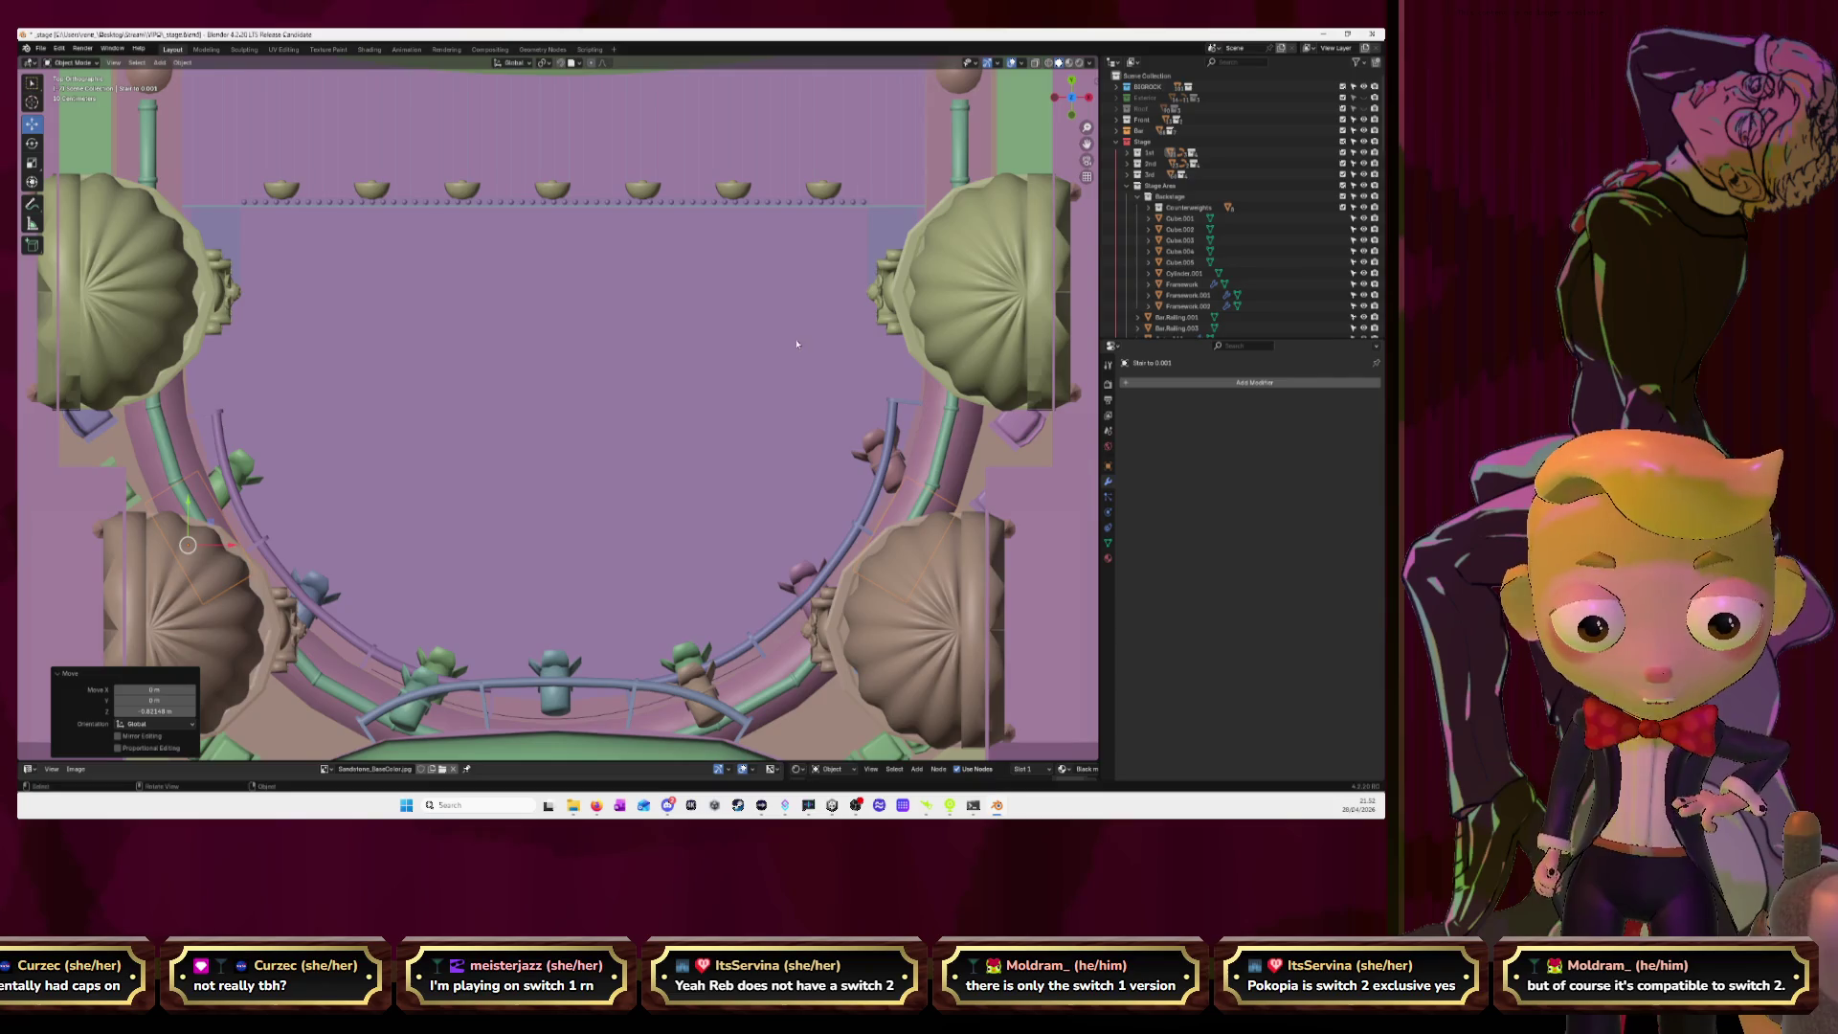
{"action": "middle_click_drag", "start_coordinate": [796, 343], "coordinate": [417, 308]}
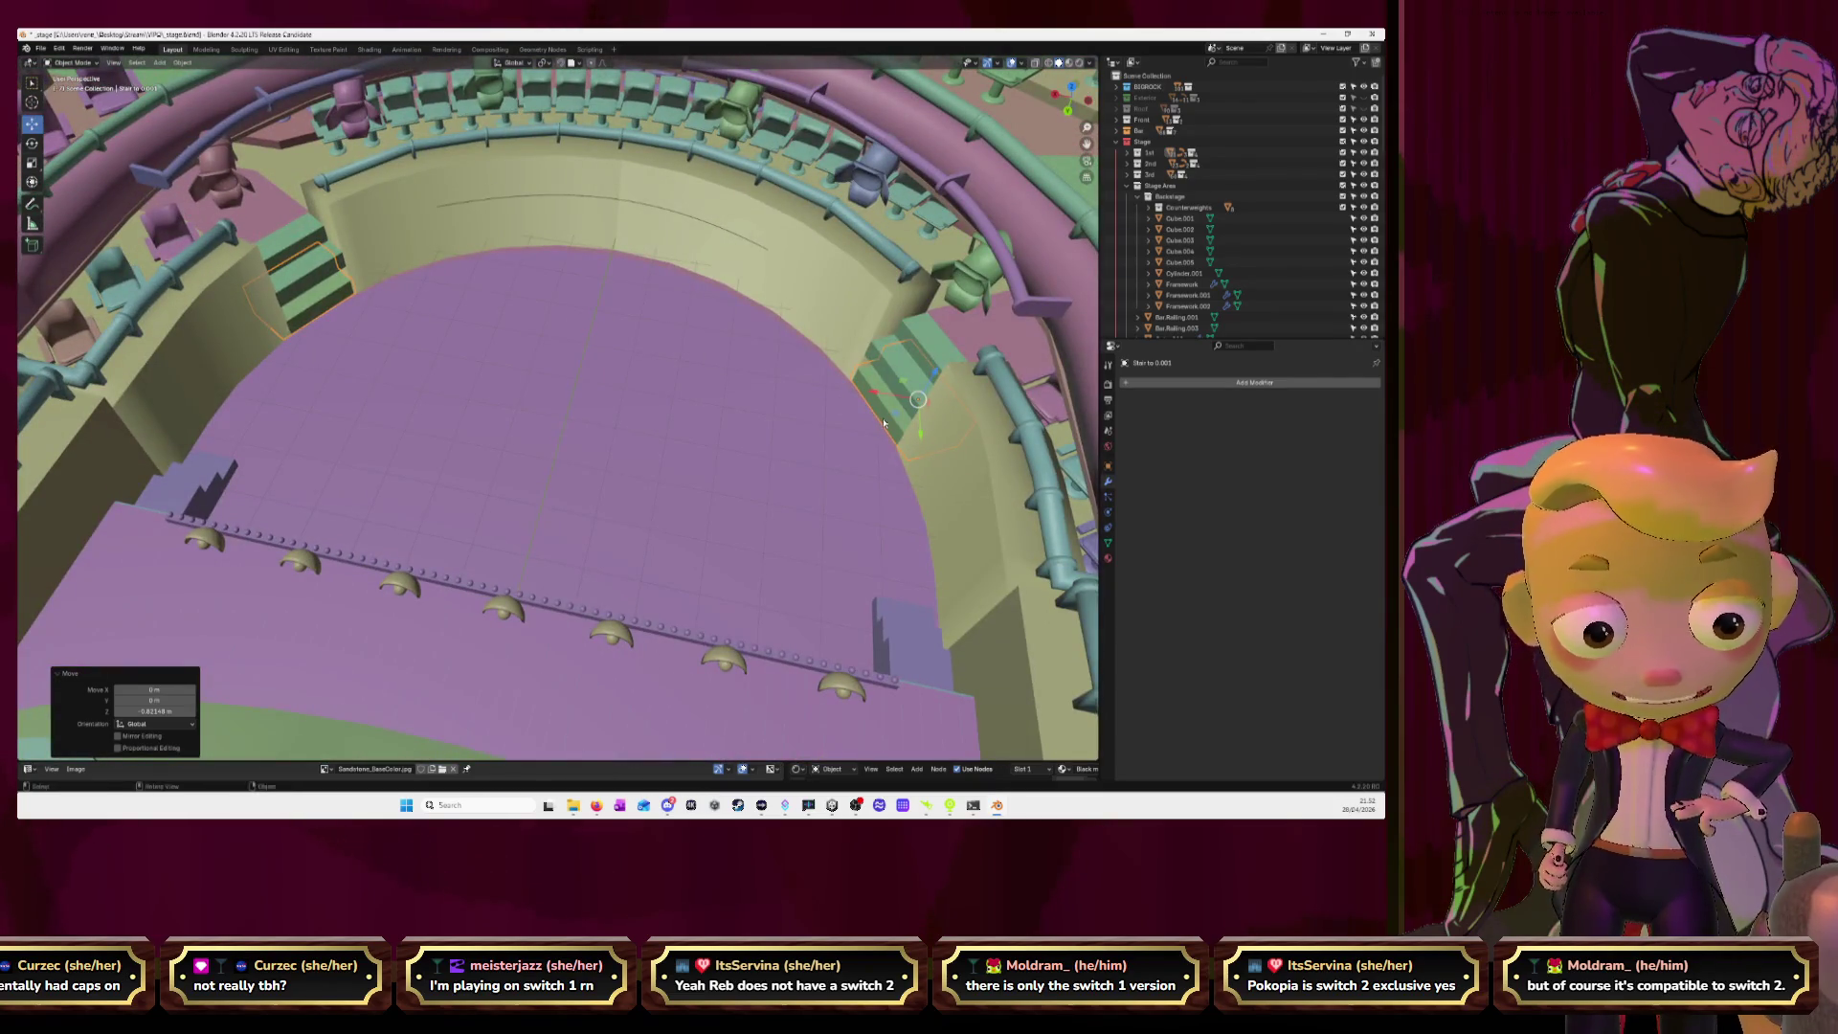
{"action": "key", "text": "KP_8"}
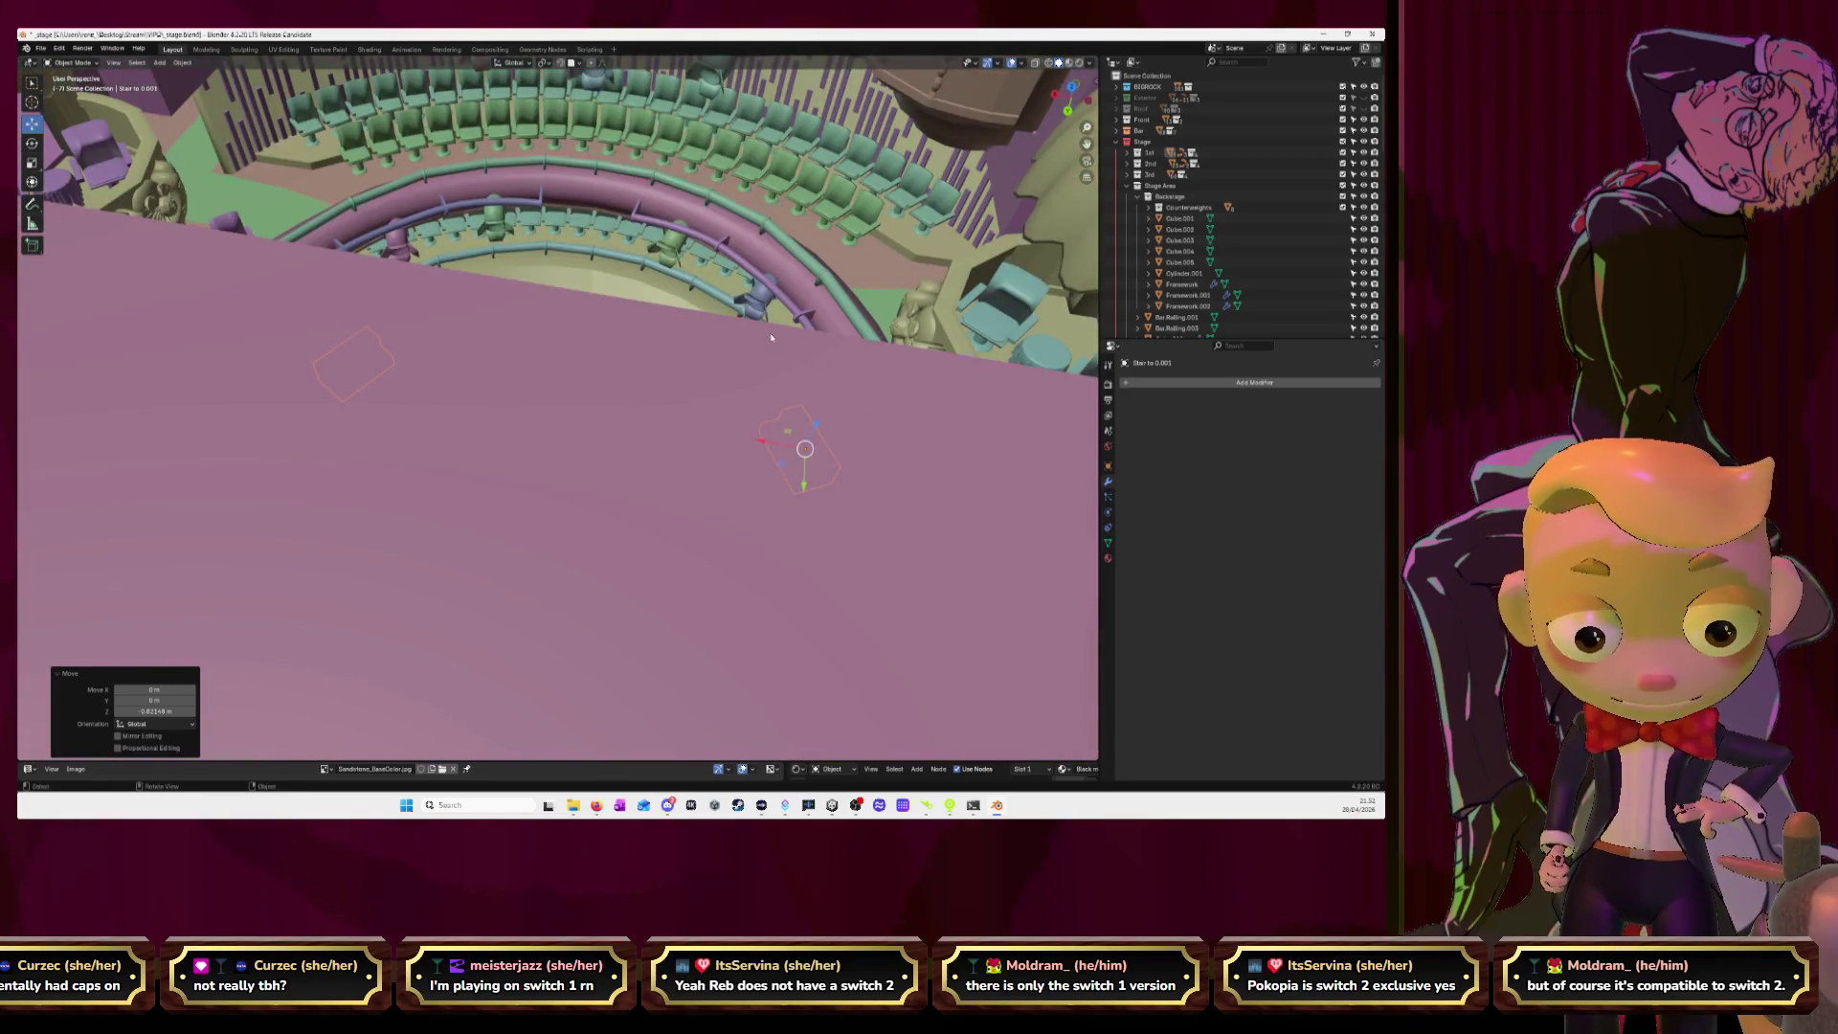
{"action": "middle_click_drag", "start_coordinate": [773, 334], "coordinate": [788, 366]}
{"action": "left_click", "coordinate": [788, 366]}
{"action": "mouse_move", "coordinate": [790, 384]}
{"action": "middle_mouse_down"}
{"action": "mouse_move", "coordinate": [673, 436]}
{"action": "mouse_move", "coordinate": [709, 419]}
{"action": "middle_mouse_up"}
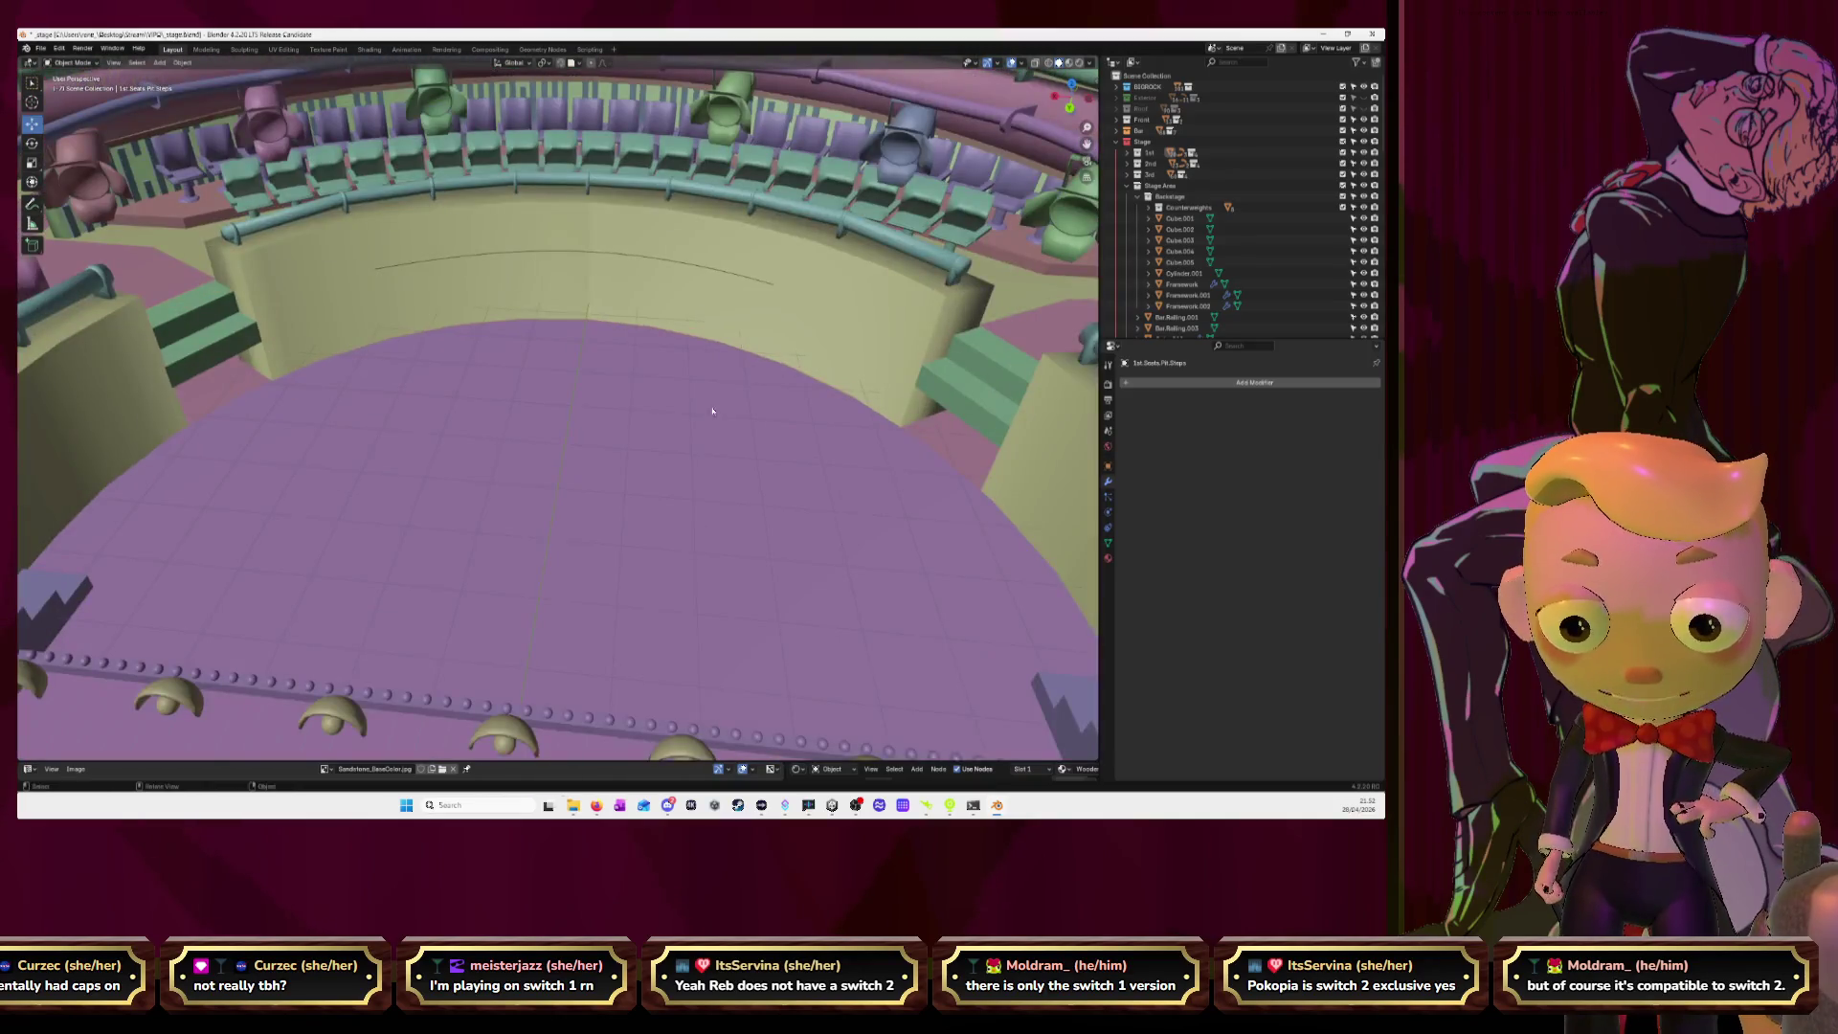
Select the Pit seats path.1 curve, turn to face the seating, and open Viewport Overlays.
{"action": "left_click", "coordinate": [720, 275]}
{"action": "mouse_move", "coordinate": [716, 299]}
{"action": "middle_mouse_down"}
{"action": "mouse_move", "coordinate": [794, 312]}
{"action": "mouse_move", "coordinate": [754, 316]}
{"action": "middle_mouse_up"}
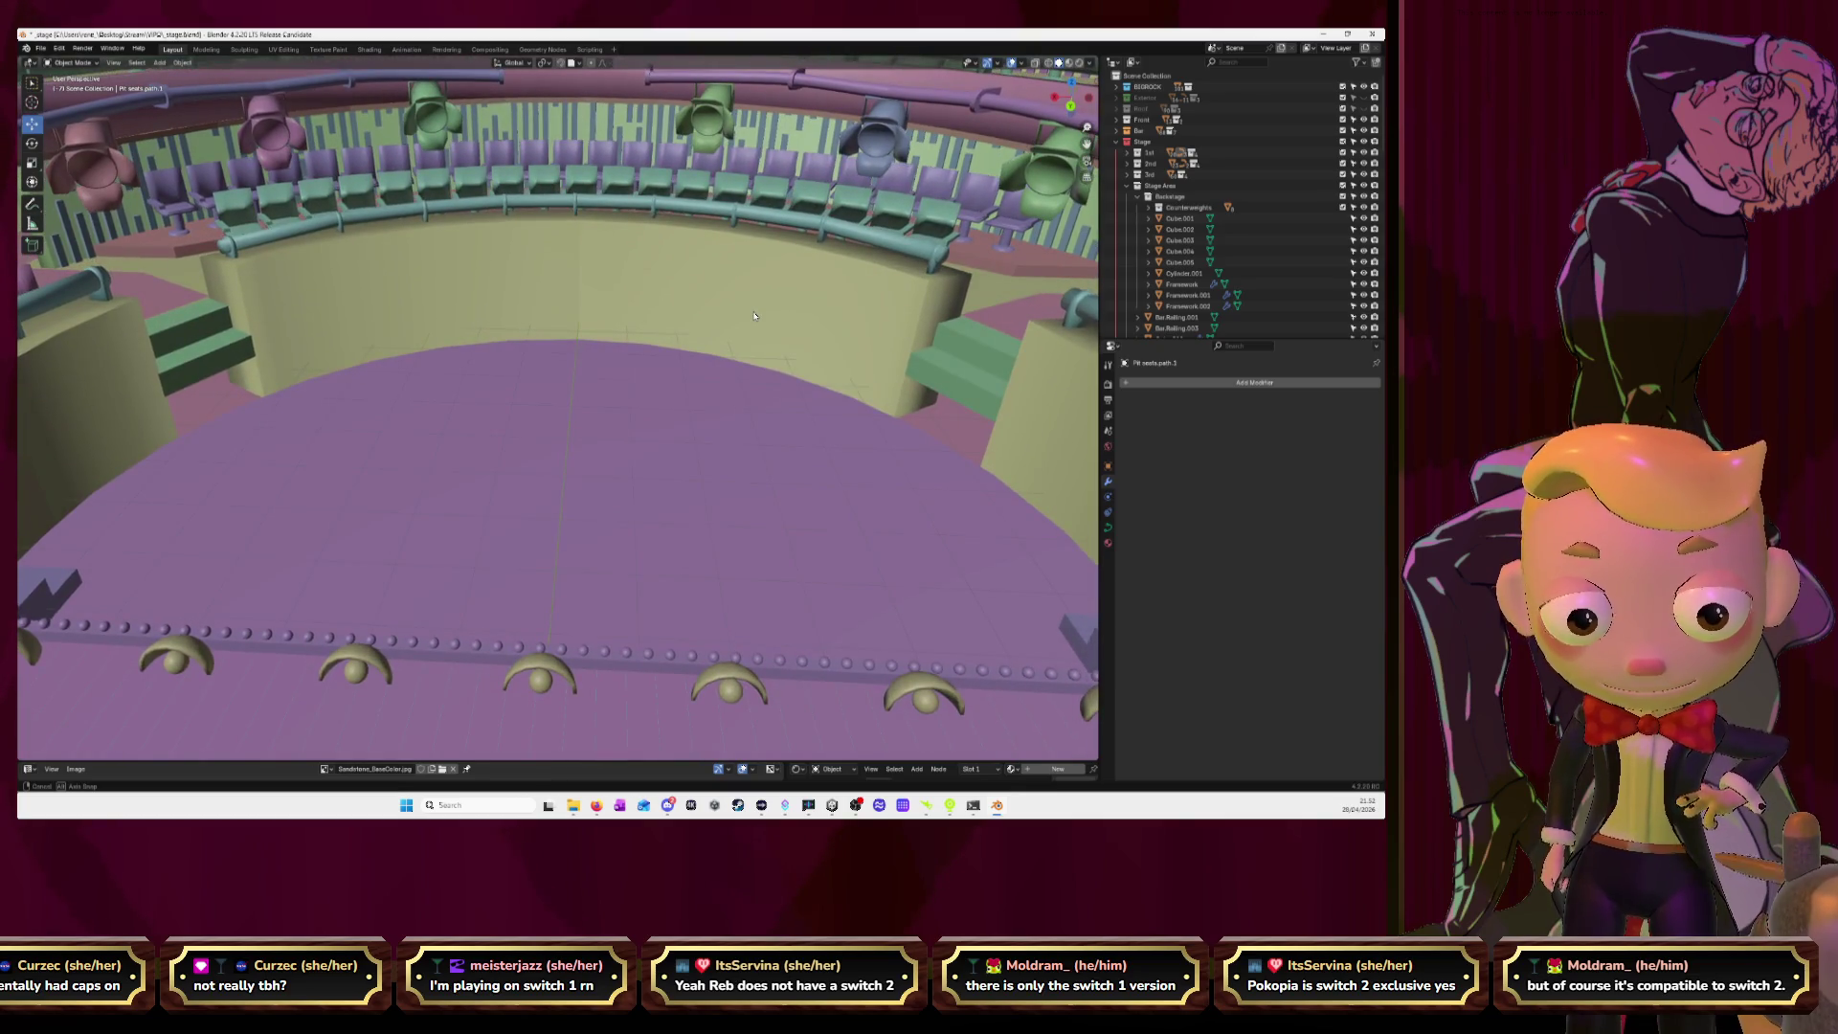
{"action": "mouse_move", "coordinate": [754, 316]}
{"action": "middle_mouse_down"}
{"action": "mouse_move", "coordinate": [714, 322]}
{"action": "mouse_move", "coordinate": [768, 339]}
{"action": "mouse_move", "coordinate": [691, 346]}
{"action": "middle_mouse_up"}
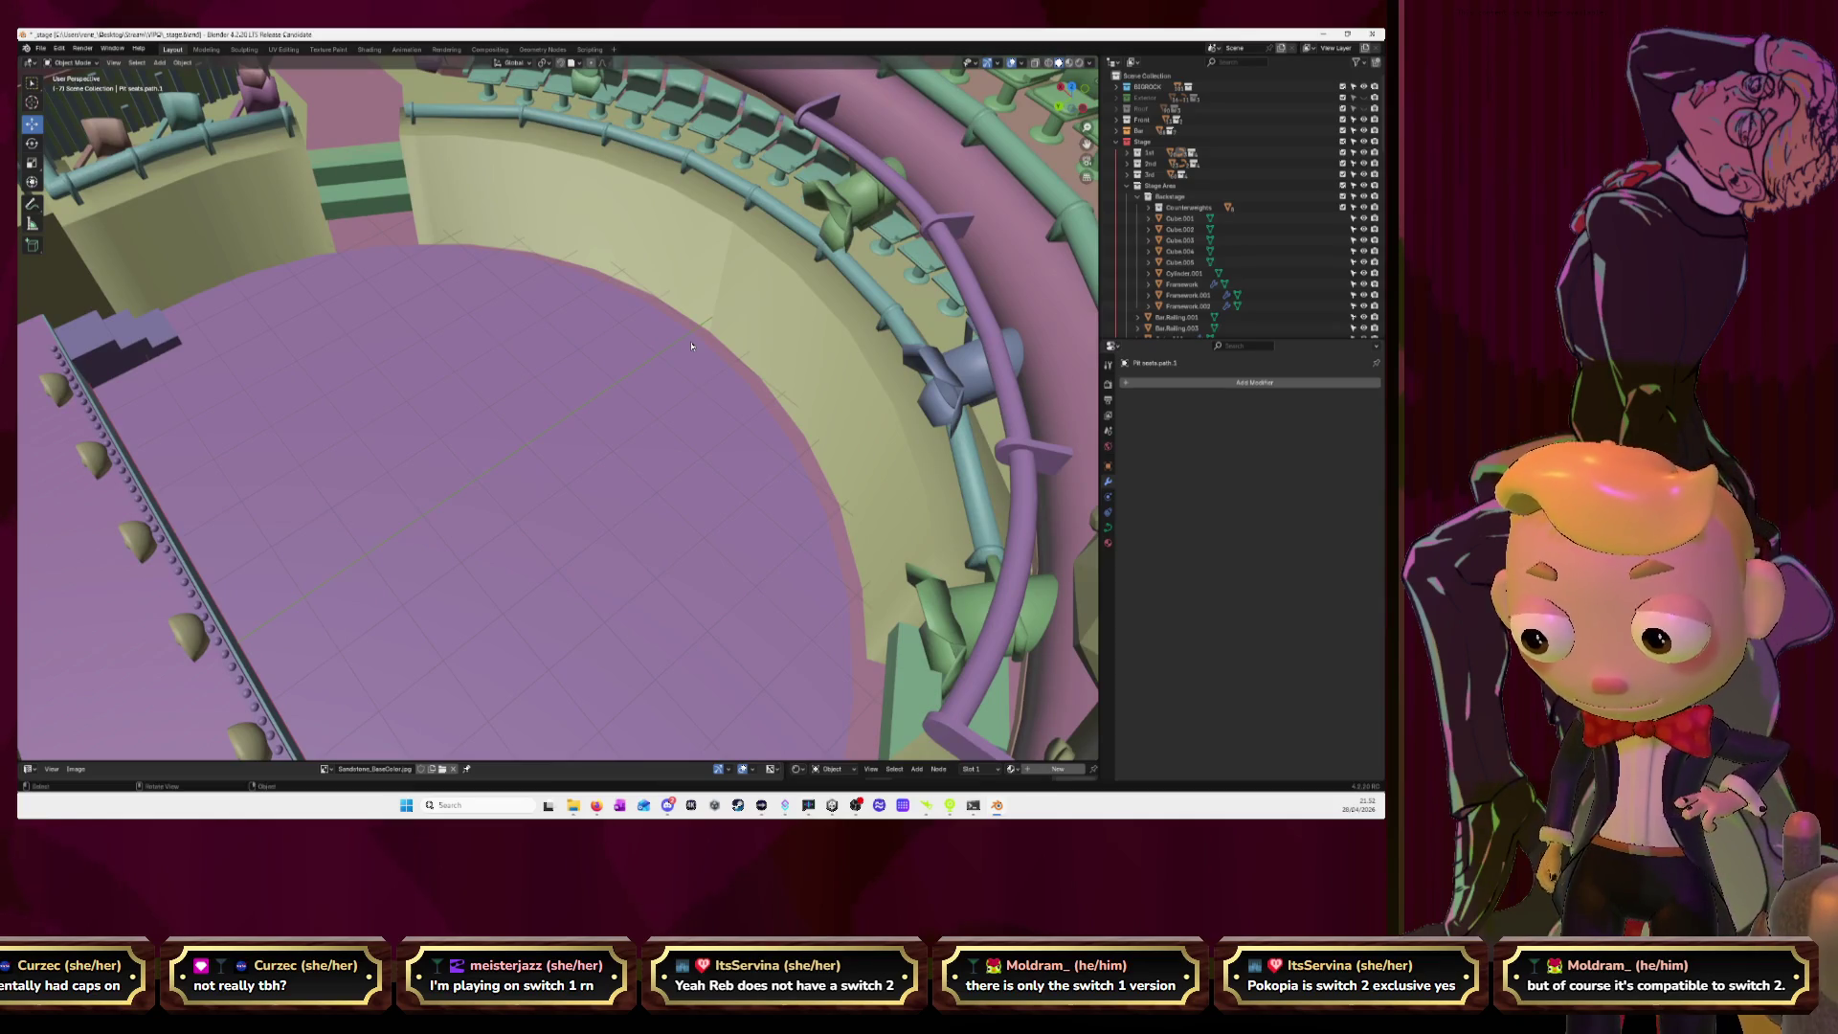
{"action": "middle_click_drag", "start_coordinate": [691, 345], "coordinate": [1033, 100]}
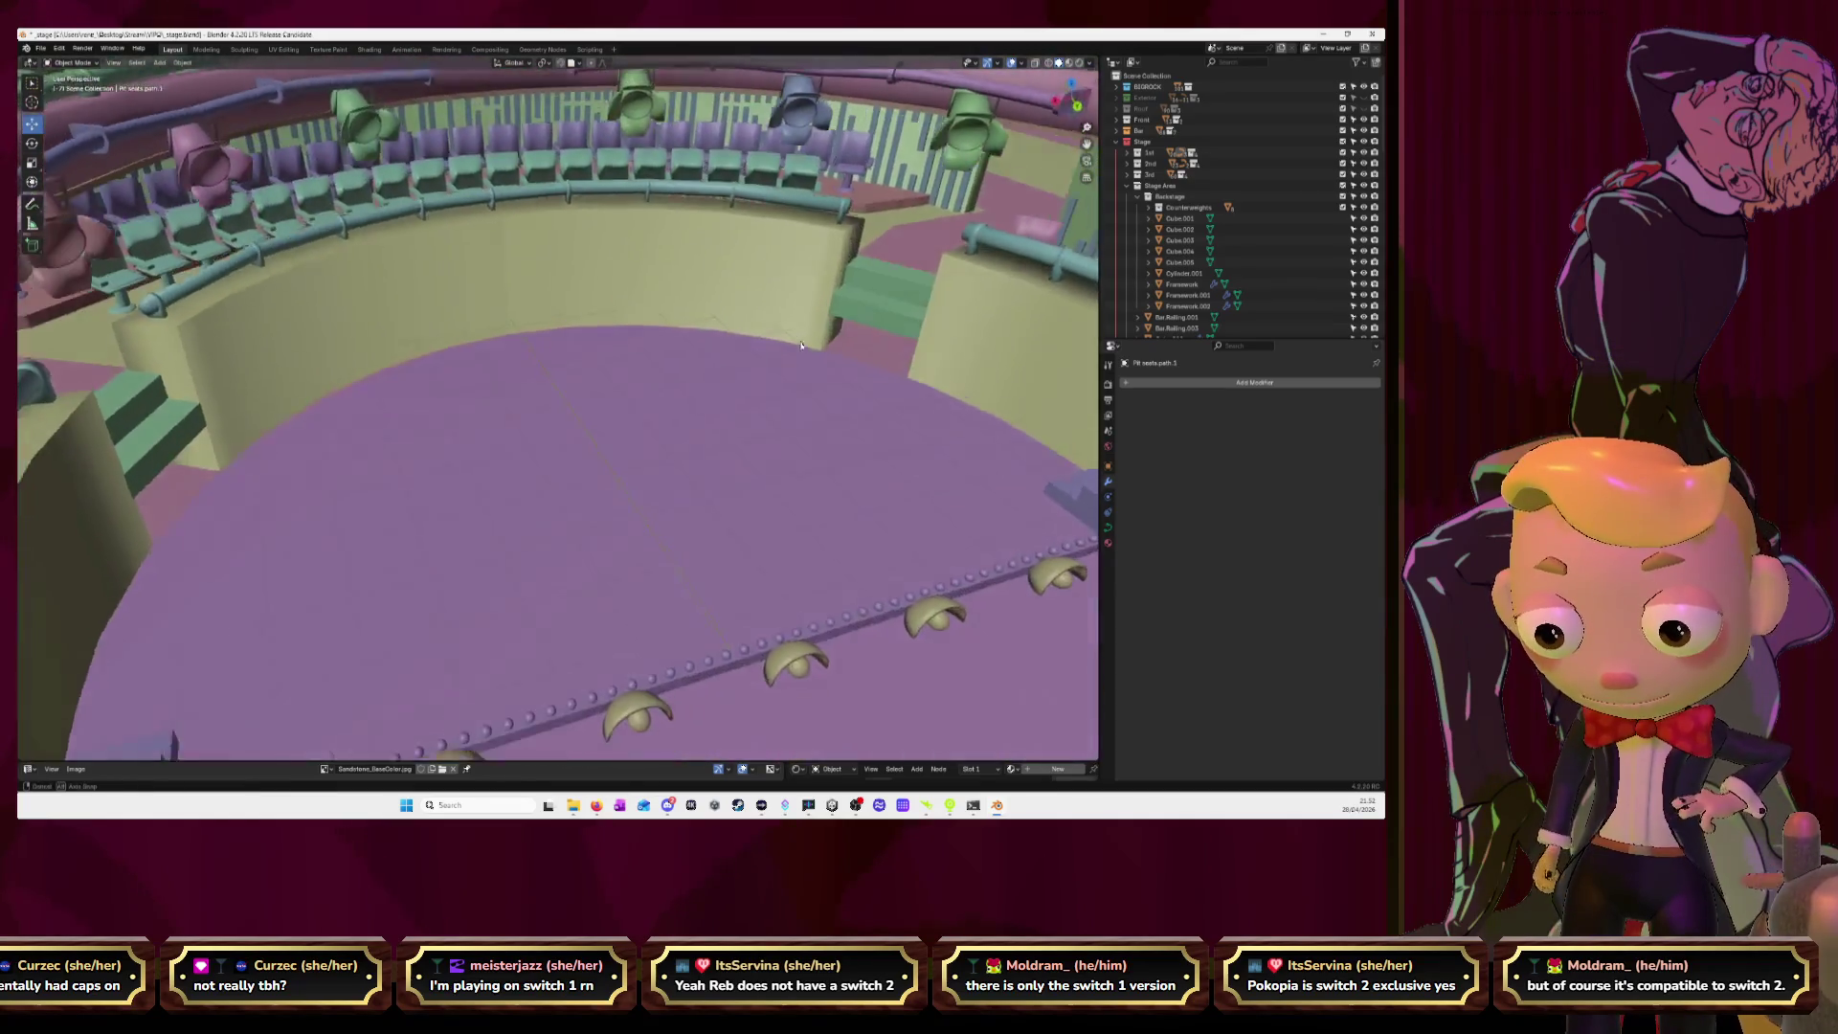
{"action": "left_click", "coordinate": [1020, 63]}
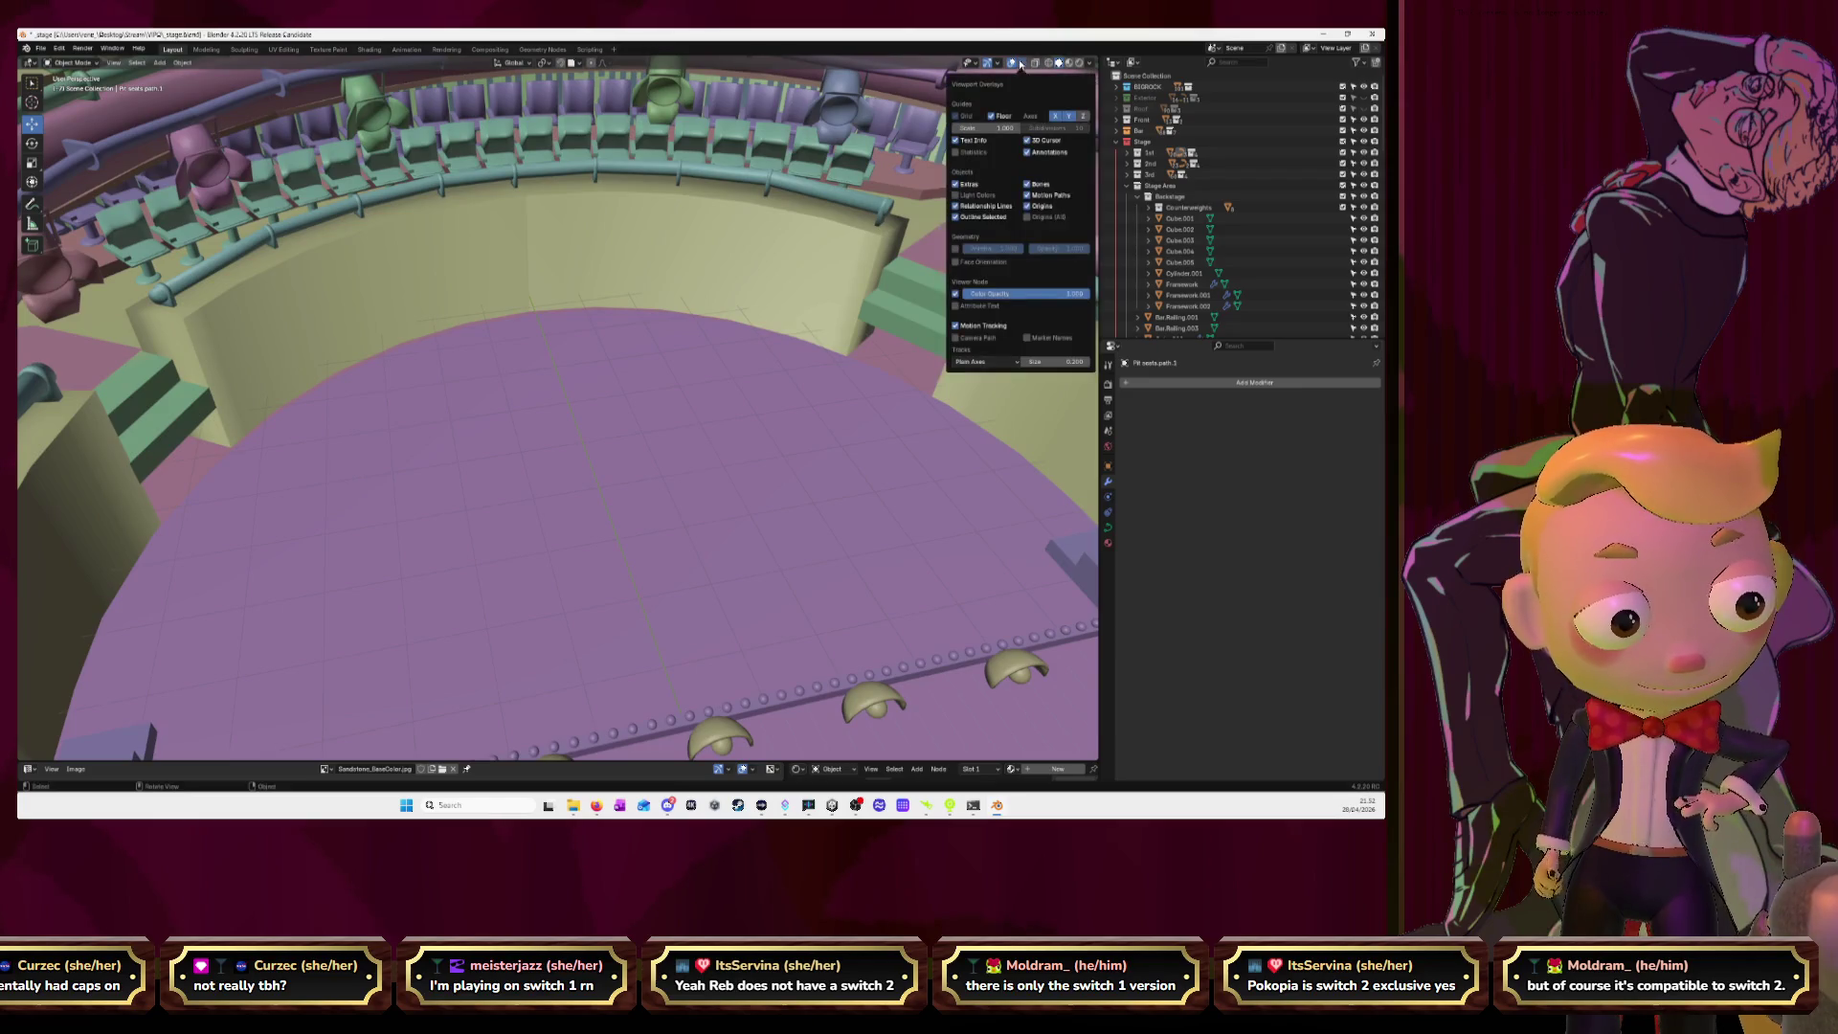
Turn on Face Orientation and inspect the theatre's faces from above.
{"action": "left_click", "coordinate": [955, 261]}
{"action": "mouse_move", "coordinate": [862, 328]}
{"action": "middle_mouse_down"}
{"action": "mouse_move", "coordinate": [804, 371]}
{"action": "mouse_move", "coordinate": [765, 370]}
{"action": "middle_mouse_up"}
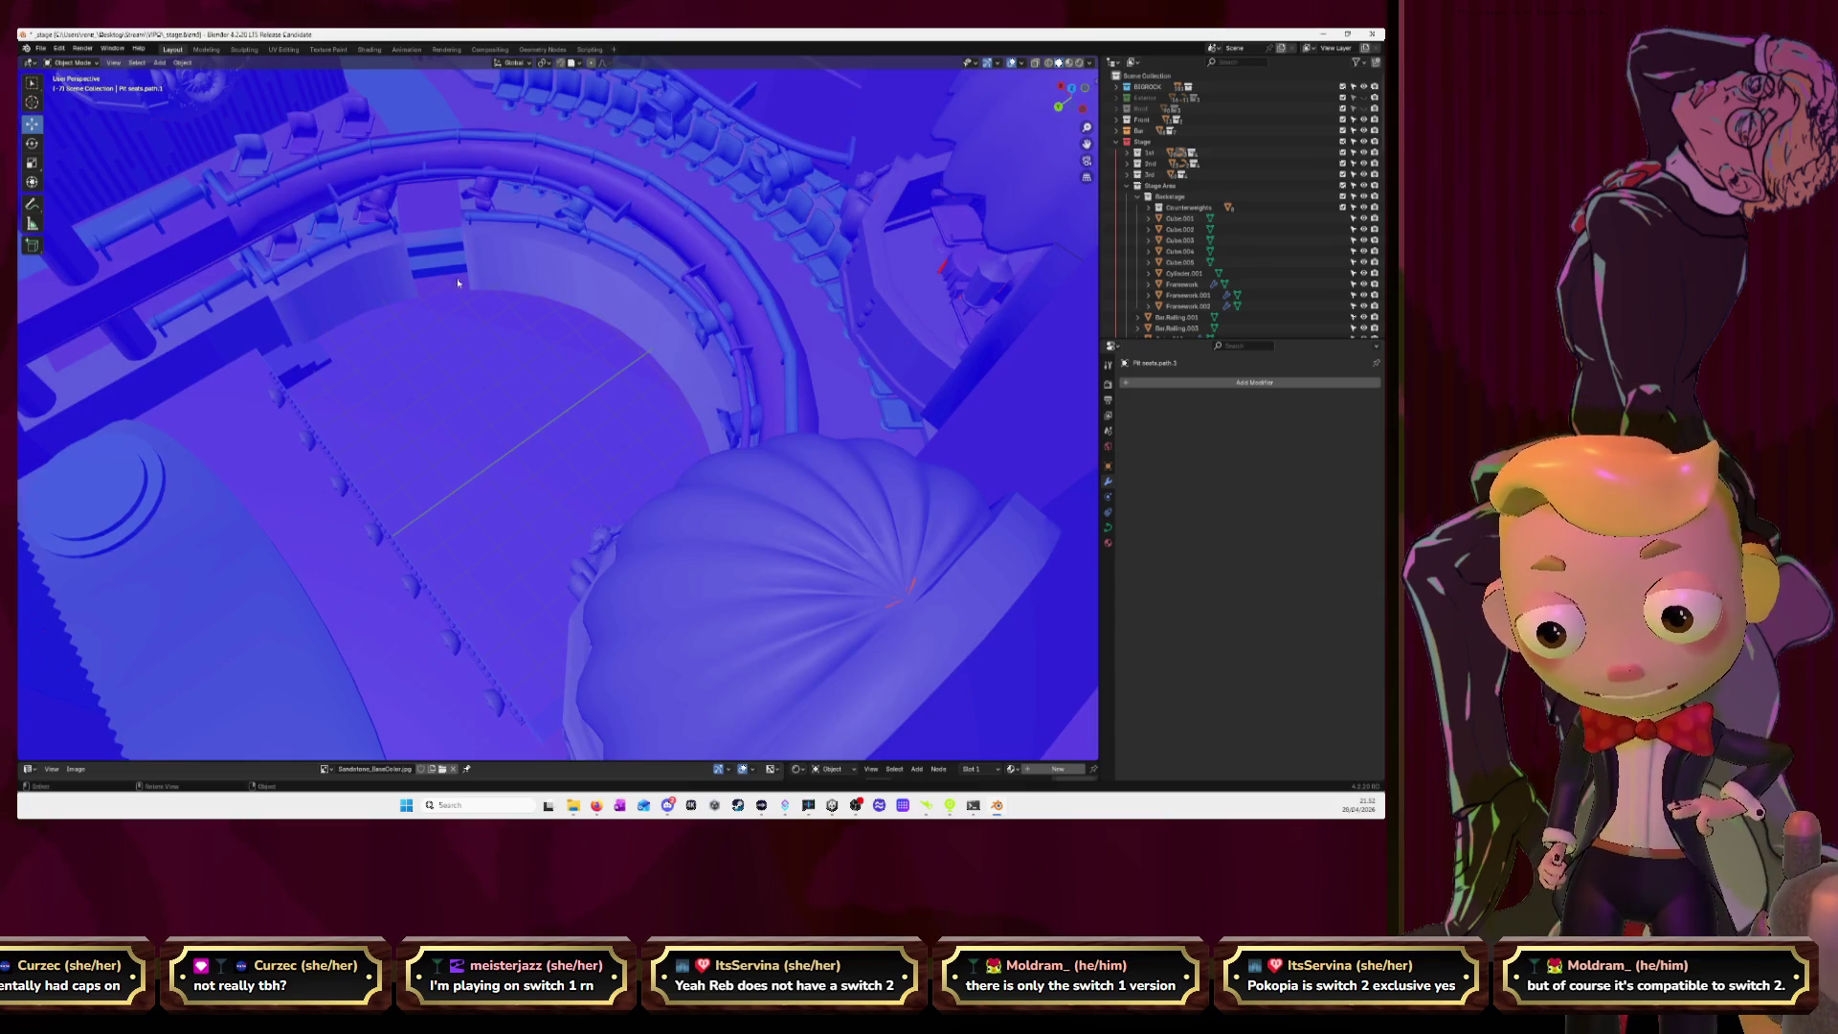
{"action": "mouse_move", "coordinate": [450, 315]}
{"action": "middle_mouse_down"}
{"action": "mouse_move", "coordinate": [604, 339]}
{"action": "mouse_move", "coordinate": [440, 361]}
{"action": "mouse_move", "coordinate": [470, 363]}
{"action": "middle_mouse_up"}
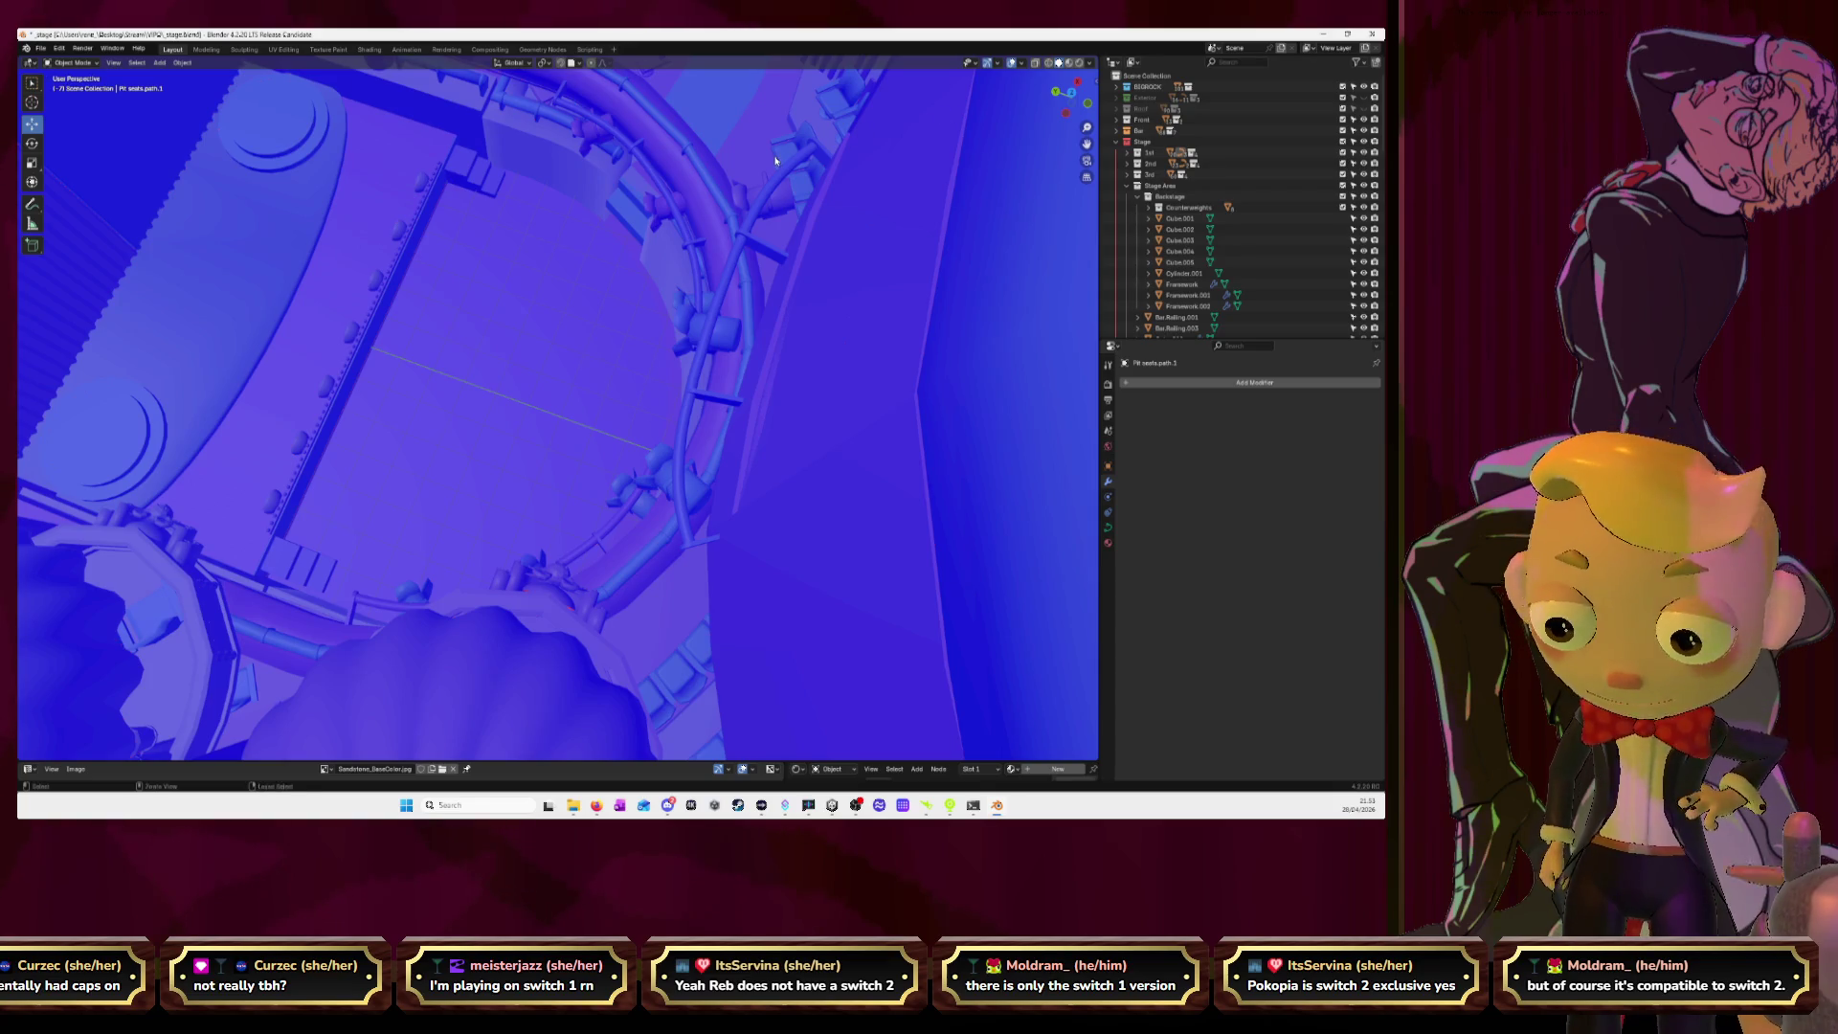
Restore the hidden pit seat rows with two undos, then turn Face Orientation off.
{"action": "key", "text": "ctrl+z"}
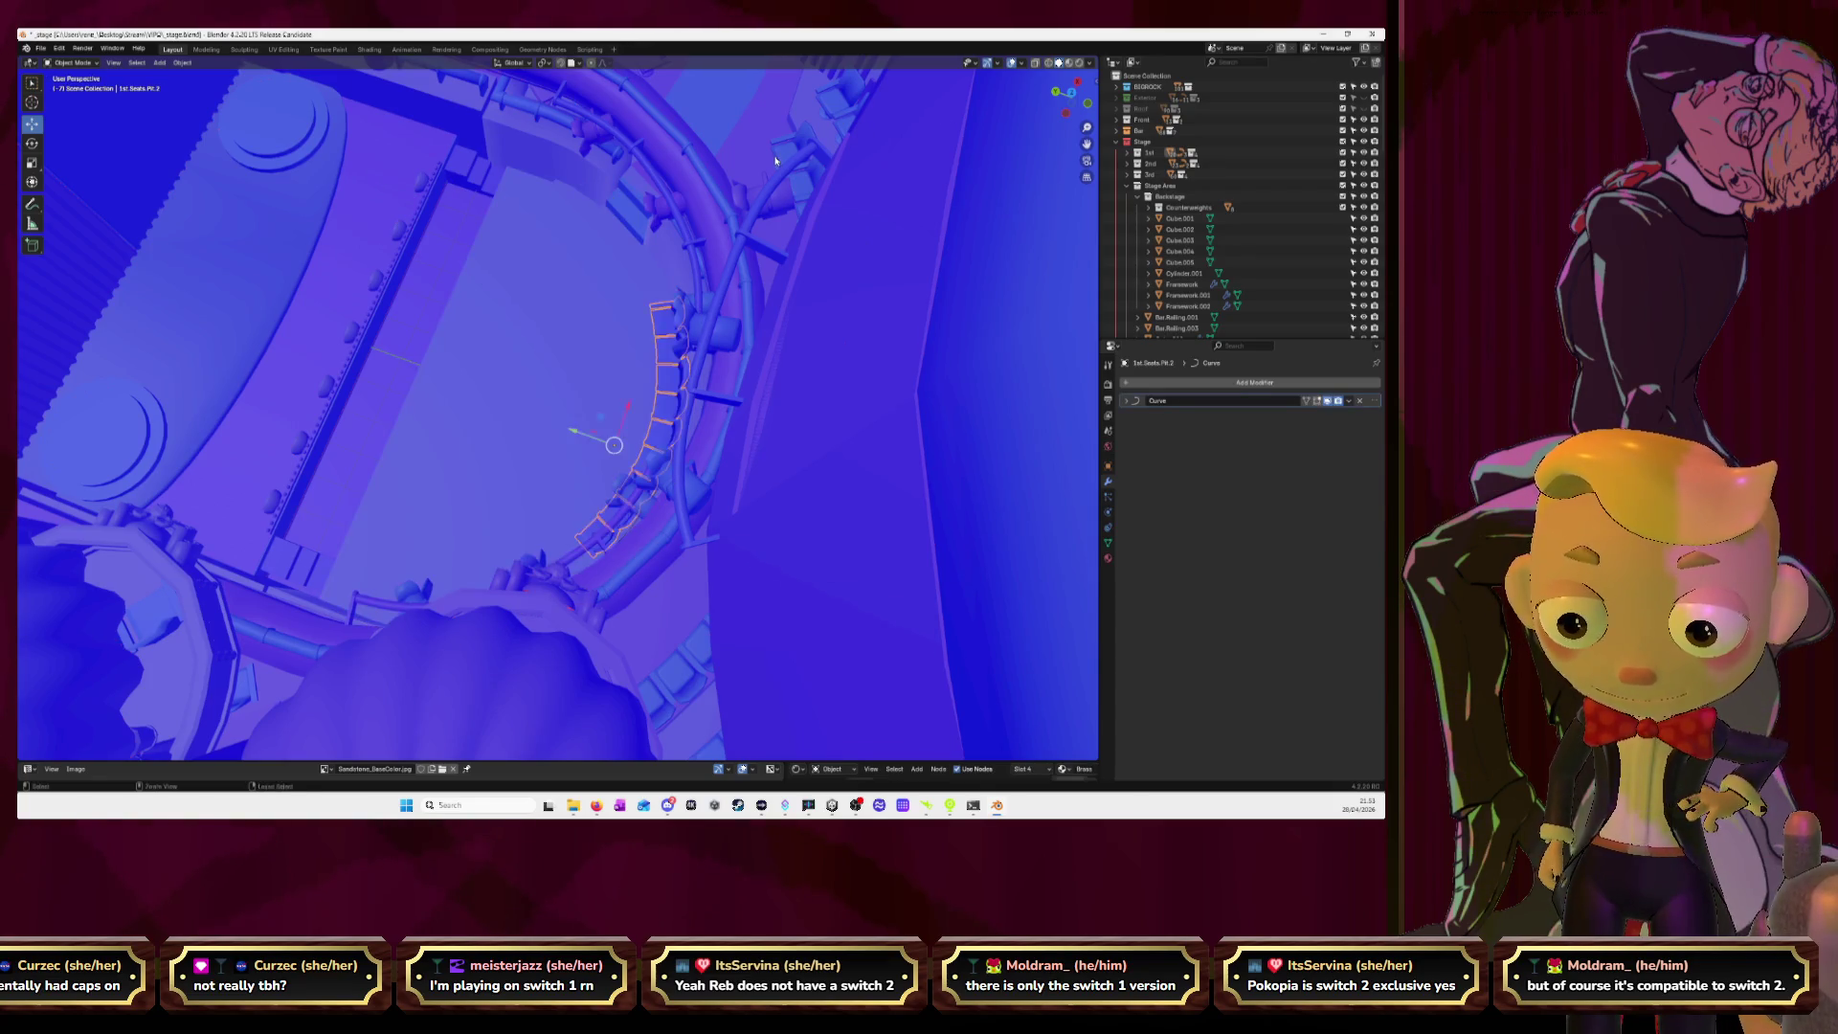
{"action": "key", "text": "ctrl+z"}
{"action": "key", "text": "ctrl+z"}
{"action": "mouse_move", "coordinate": [775, 161]}
{"action": "middle_mouse_down"}
{"action": "mouse_move", "coordinate": [812, 197]}
{"action": "mouse_move", "coordinate": [916, 147]}
{"action": "middle_mouse_up"}
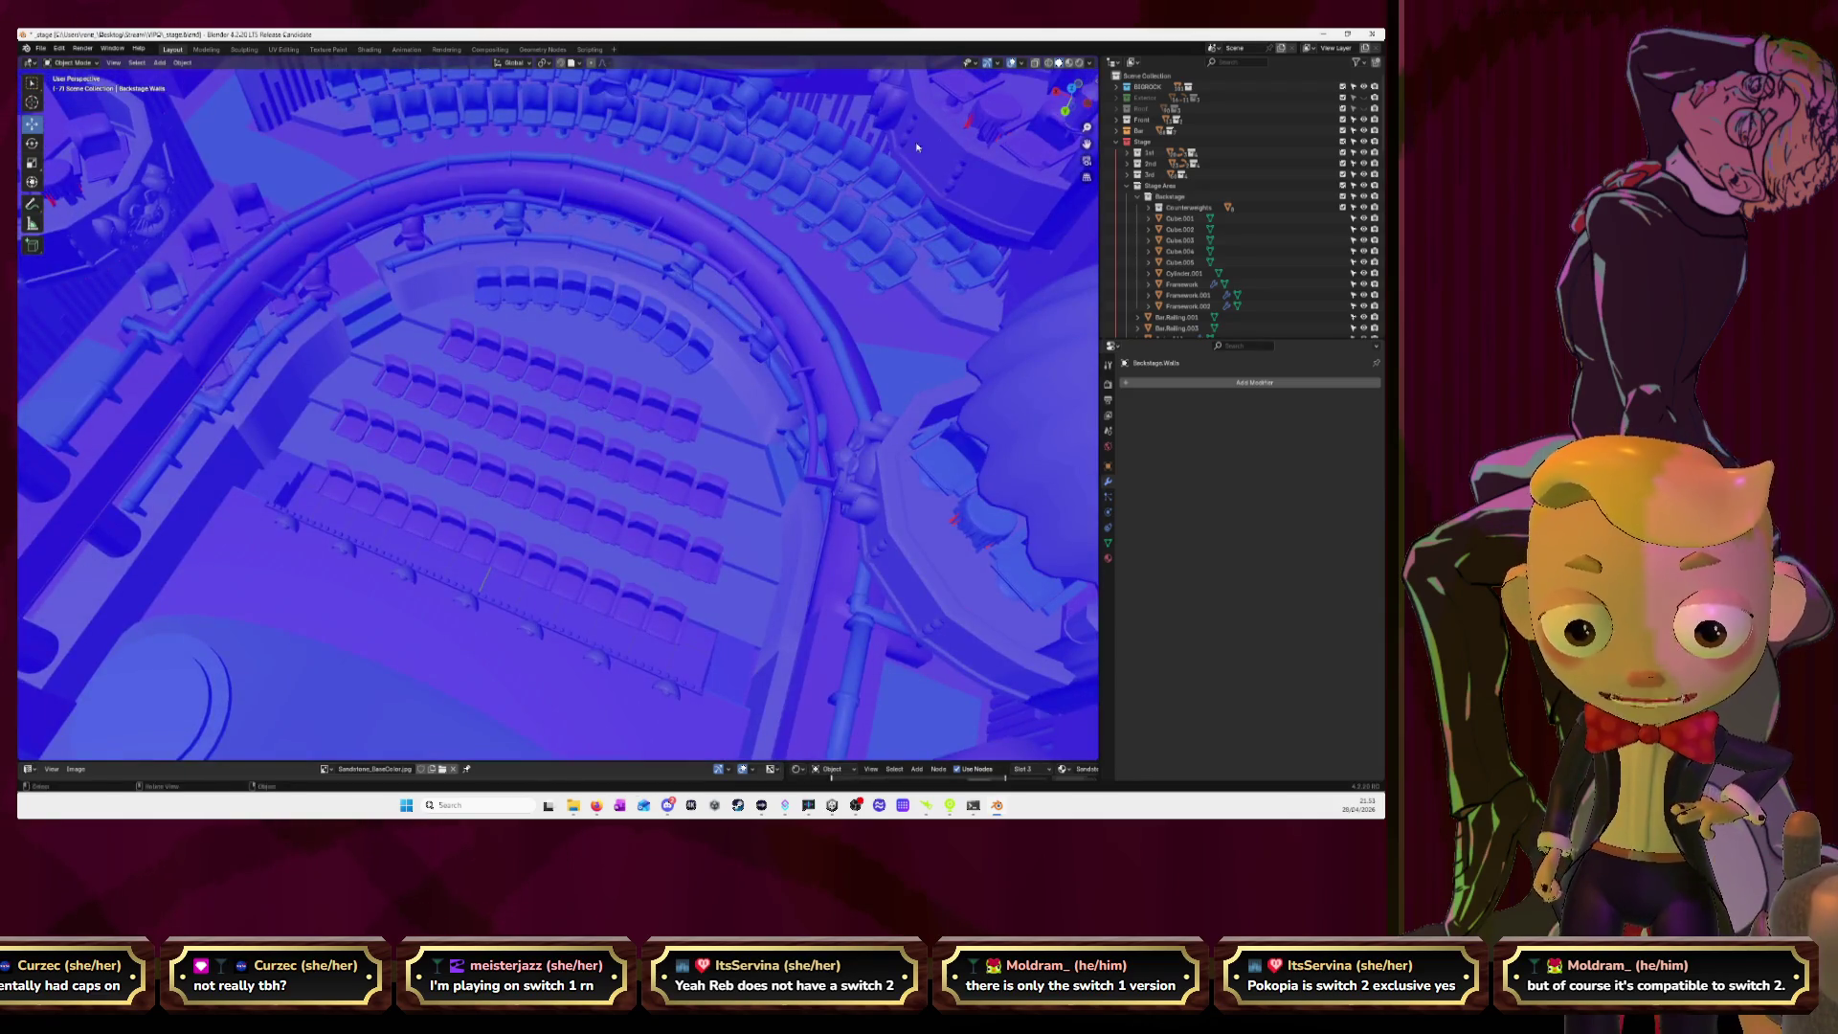
{"action": "left_click", "coordinate": [1023, 65]}
{"action": "left_click", "coordinate": [954, 261]}
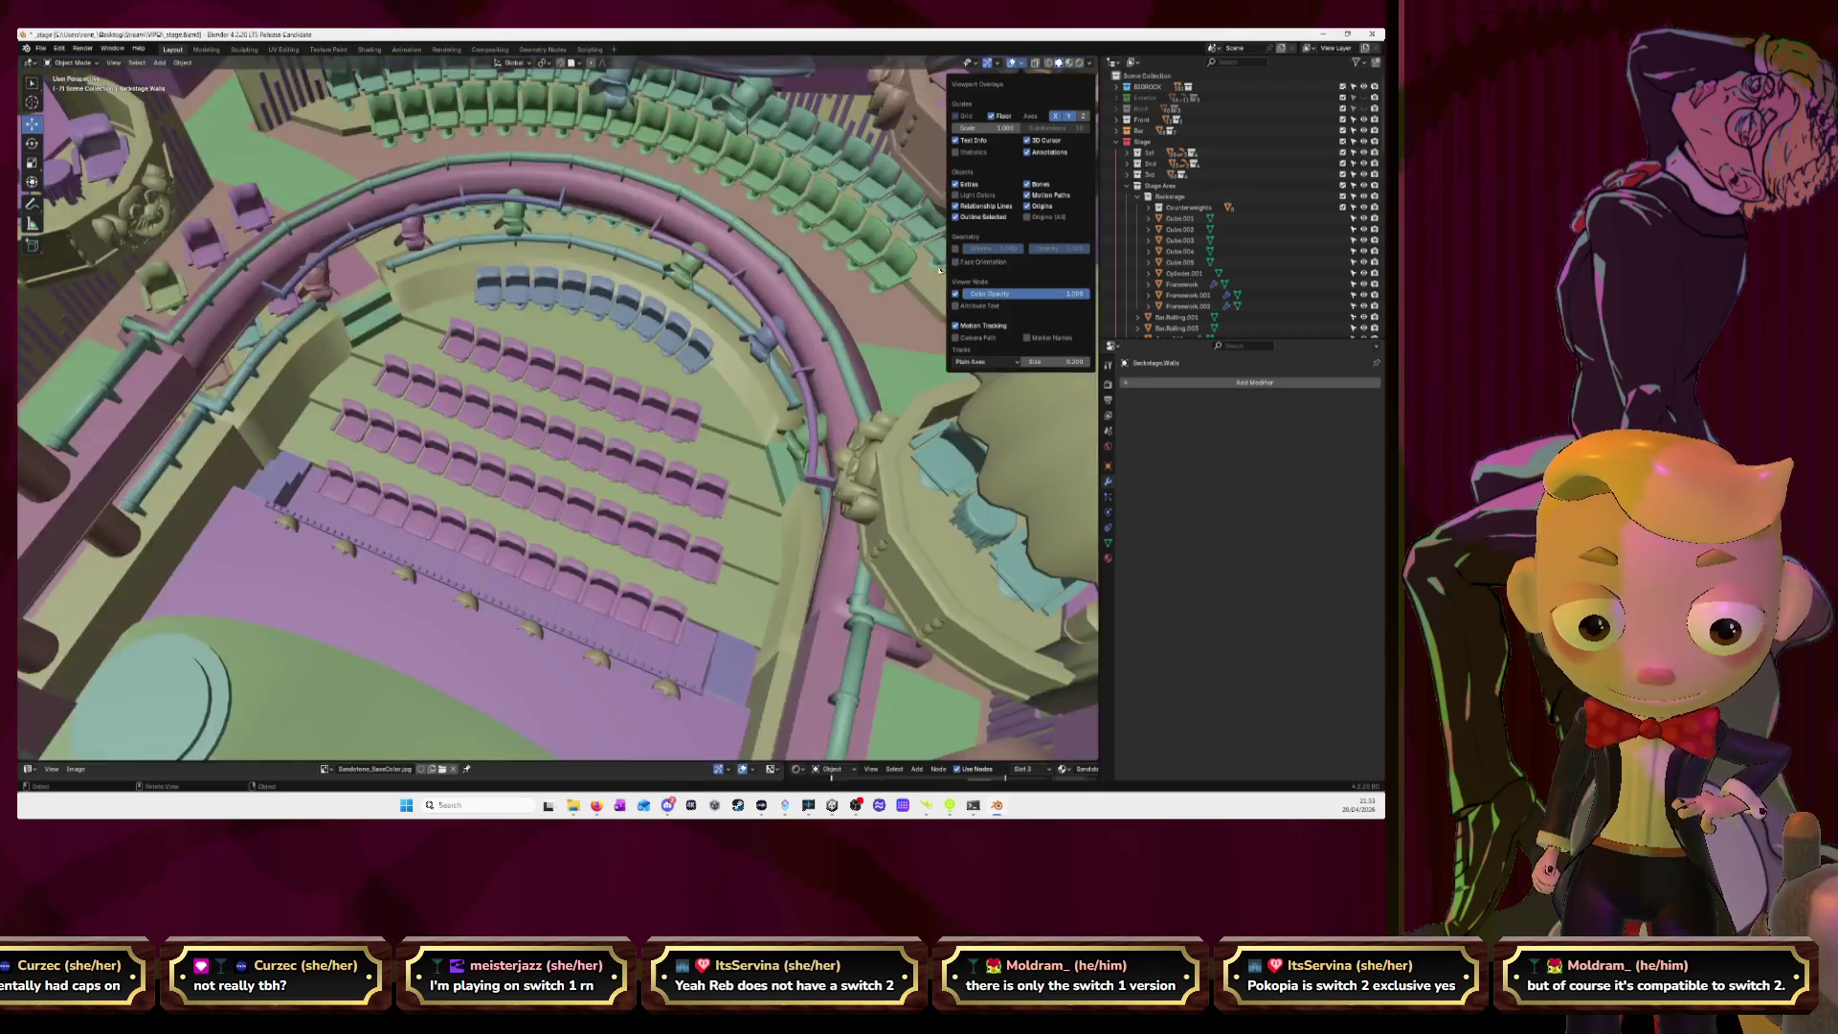
Minimize the YouTube browser window.
{"action": "scroll", "coordinate": [731, 272], "scroll_direction": "down", "scroll_amount": 5}
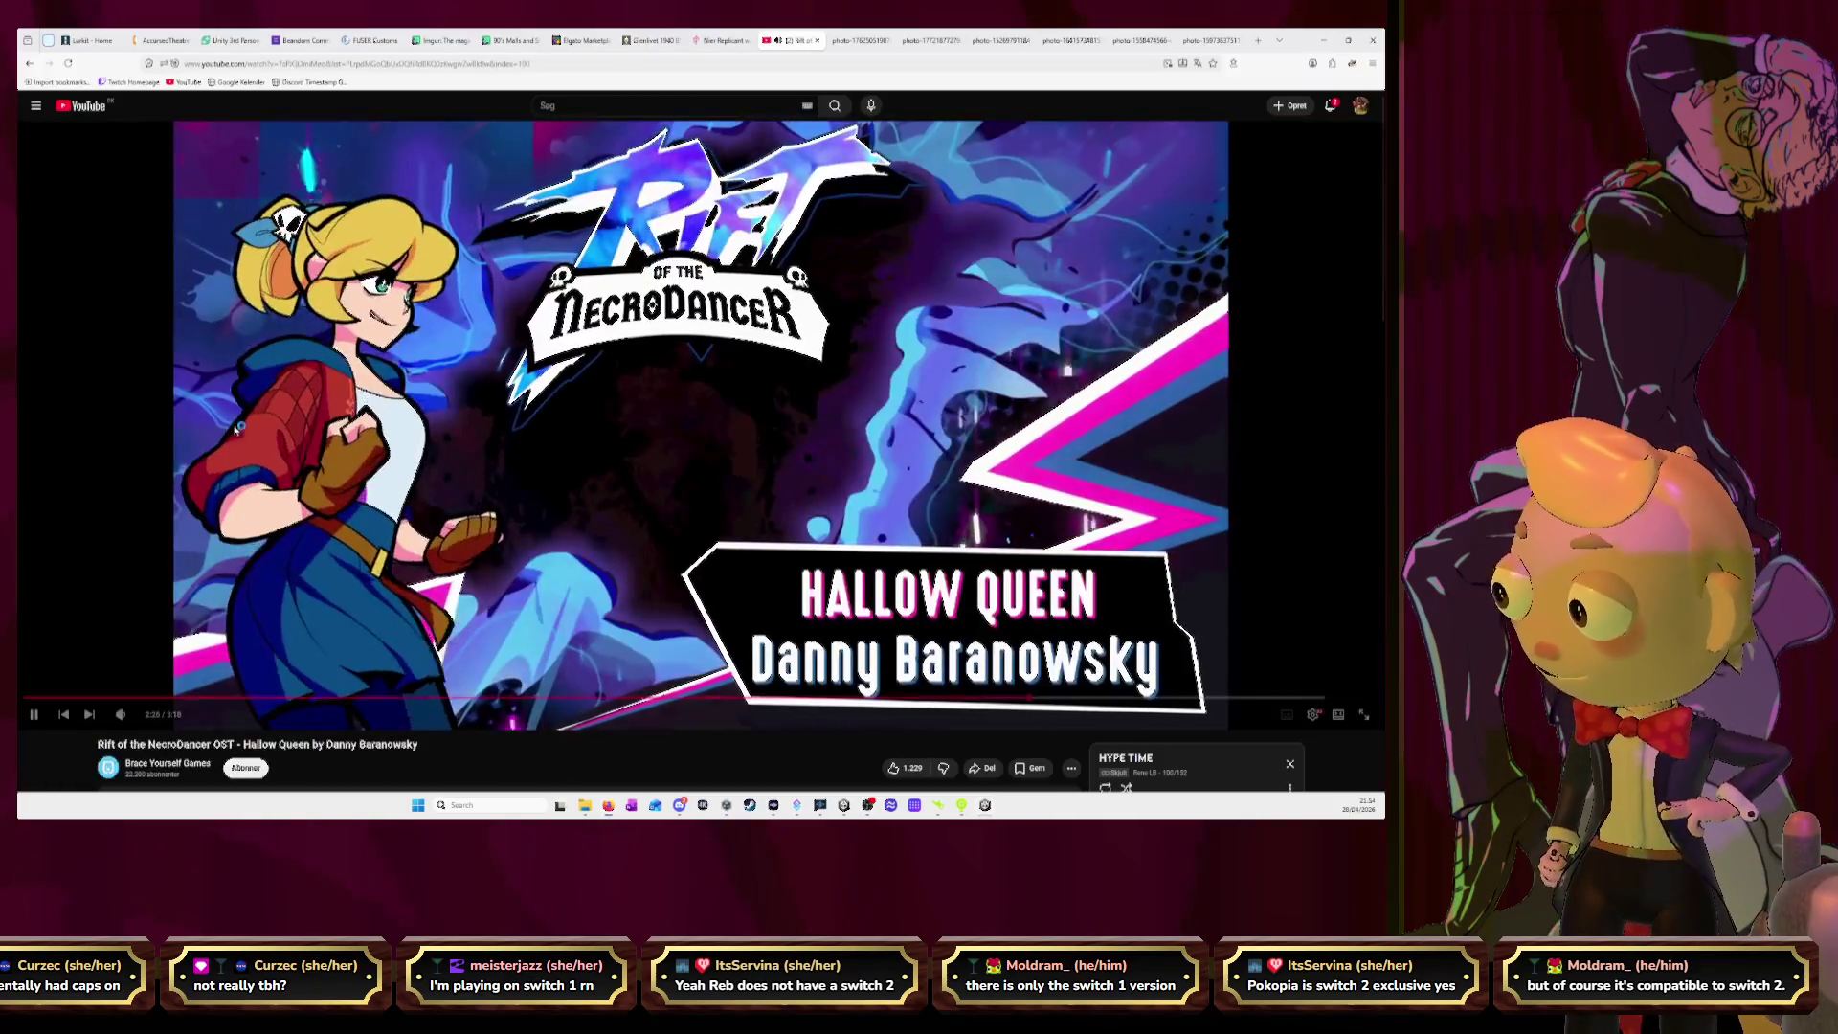
{"action": "left_click", "coordinate": [1323, 40]}
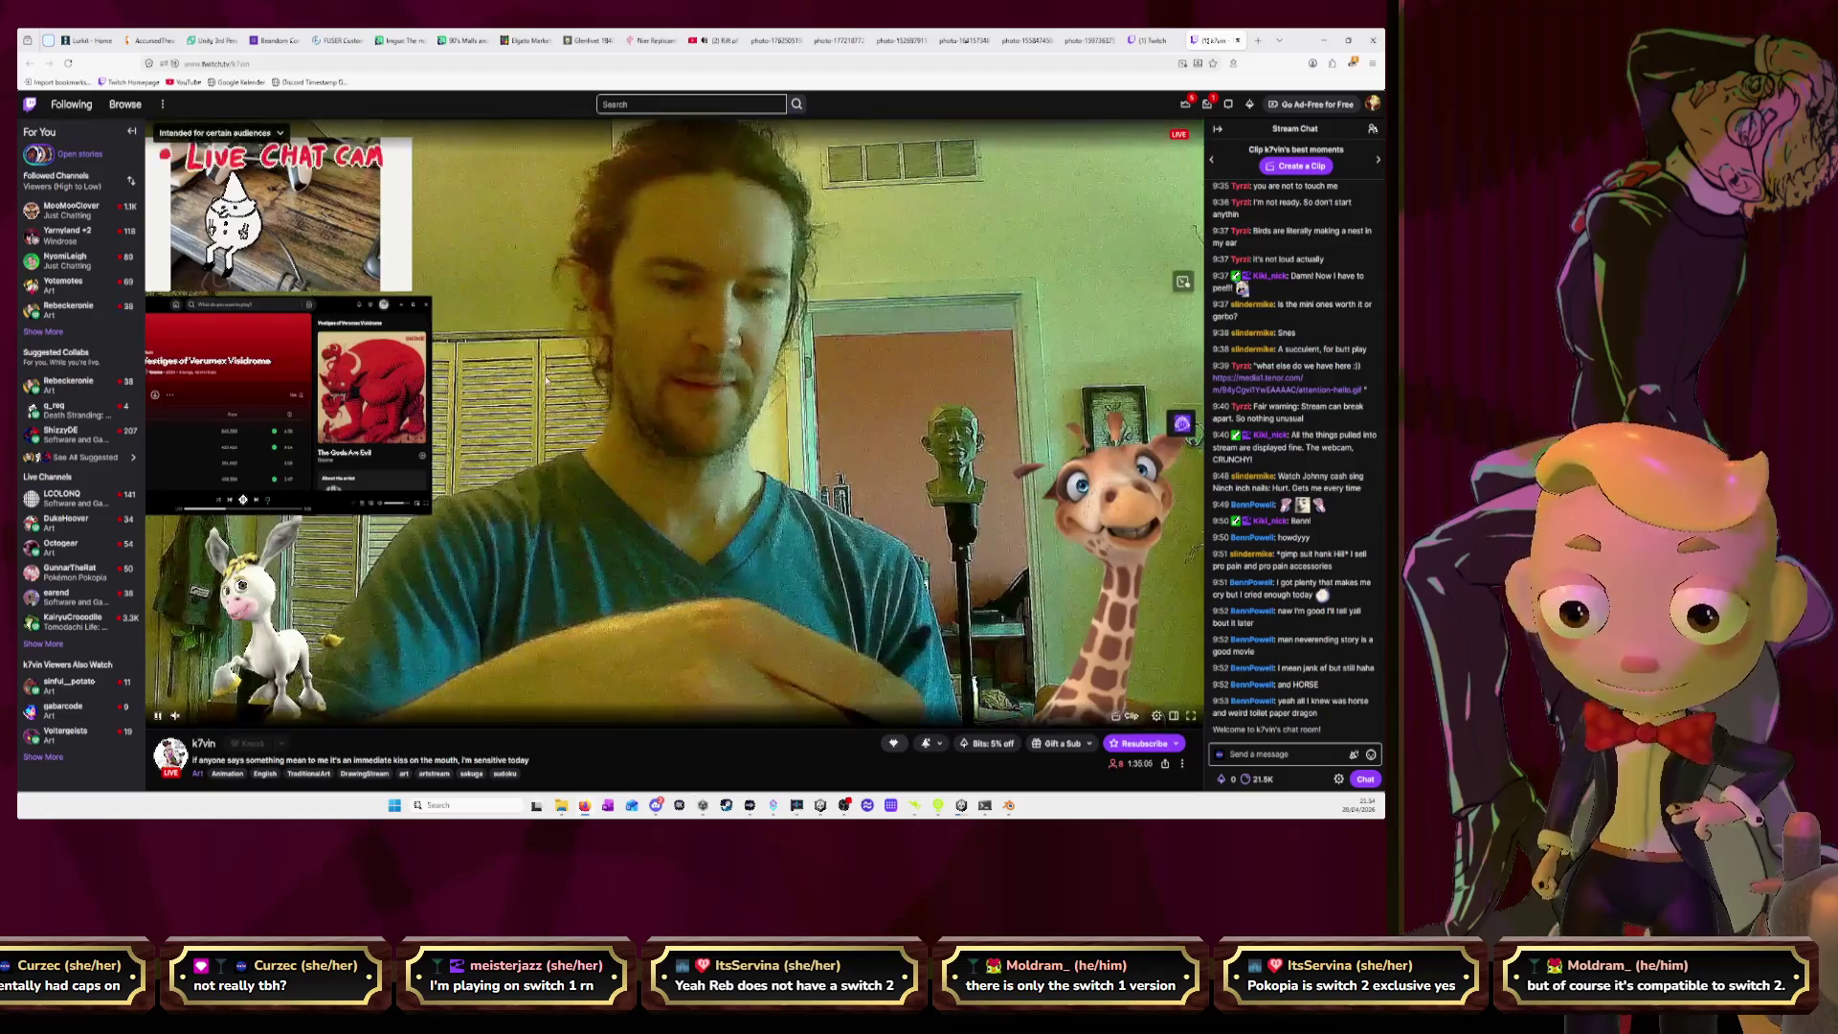
Minimize the Twitch live stream browser window.
{"action": "mouse_move", "coordinate": [557, 369]}
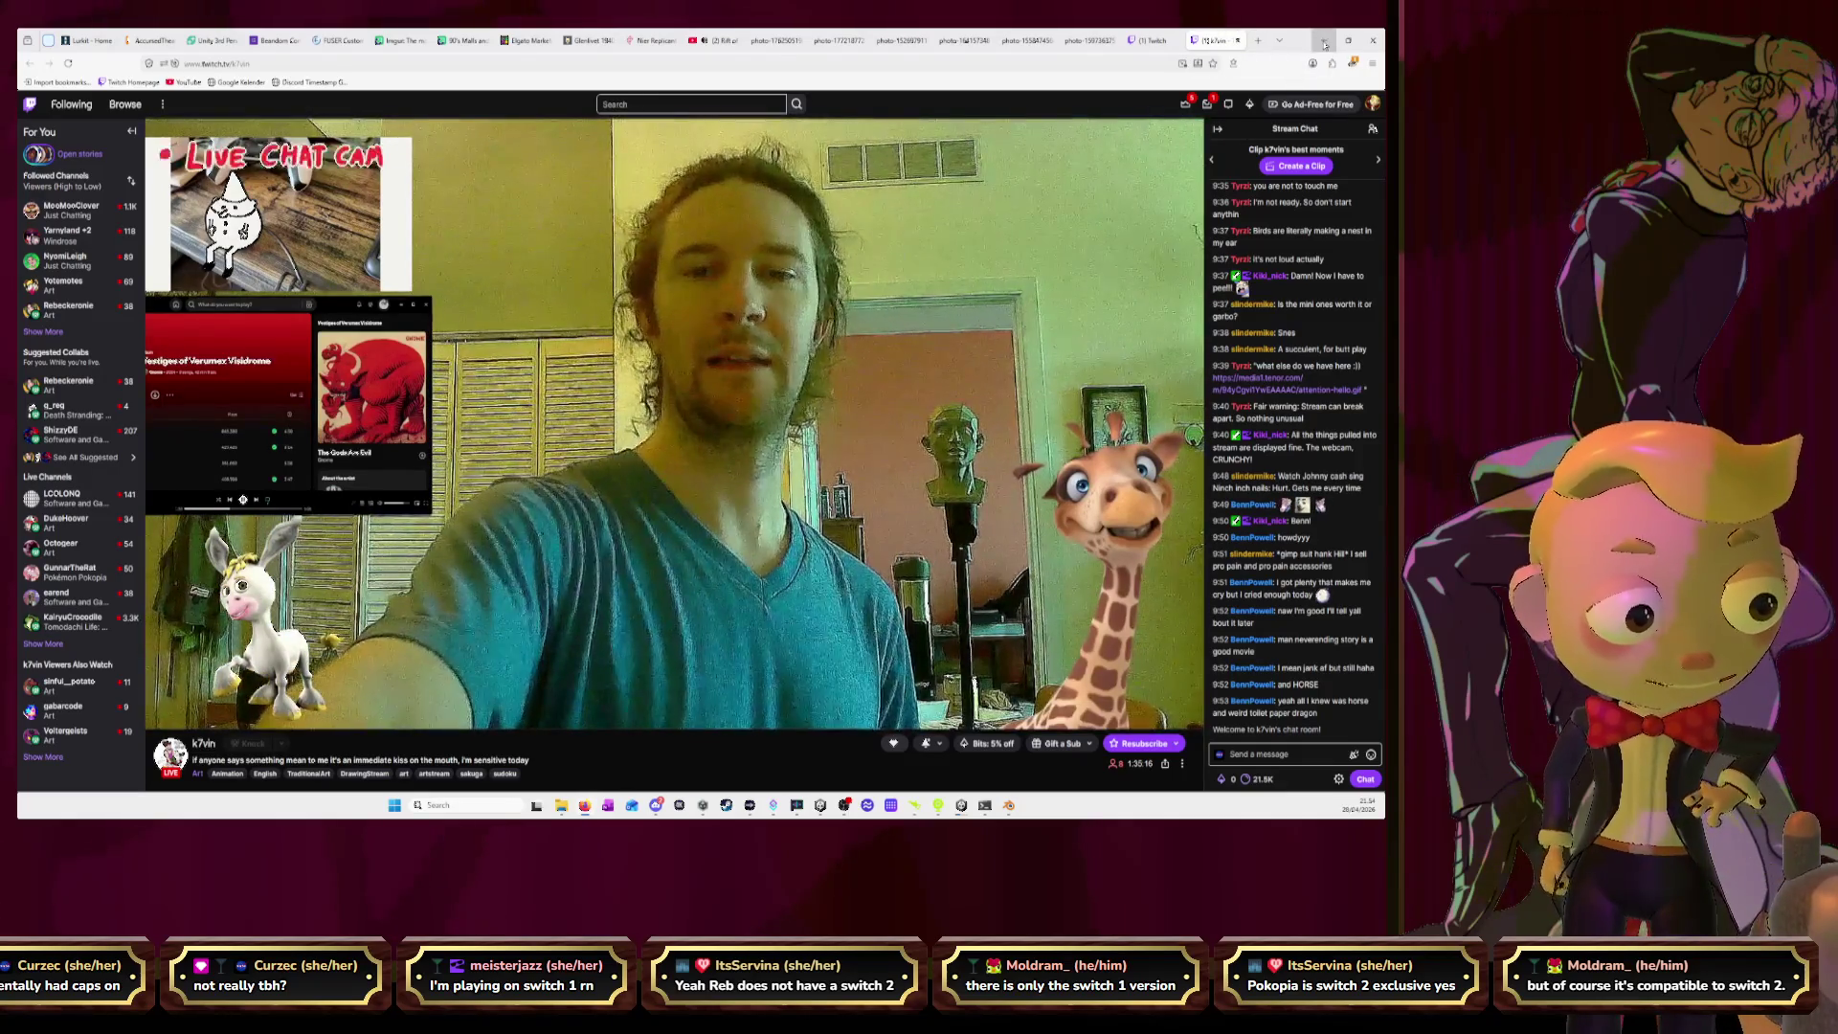
{"action": "left_click", "coordinate": [1324, 44]}
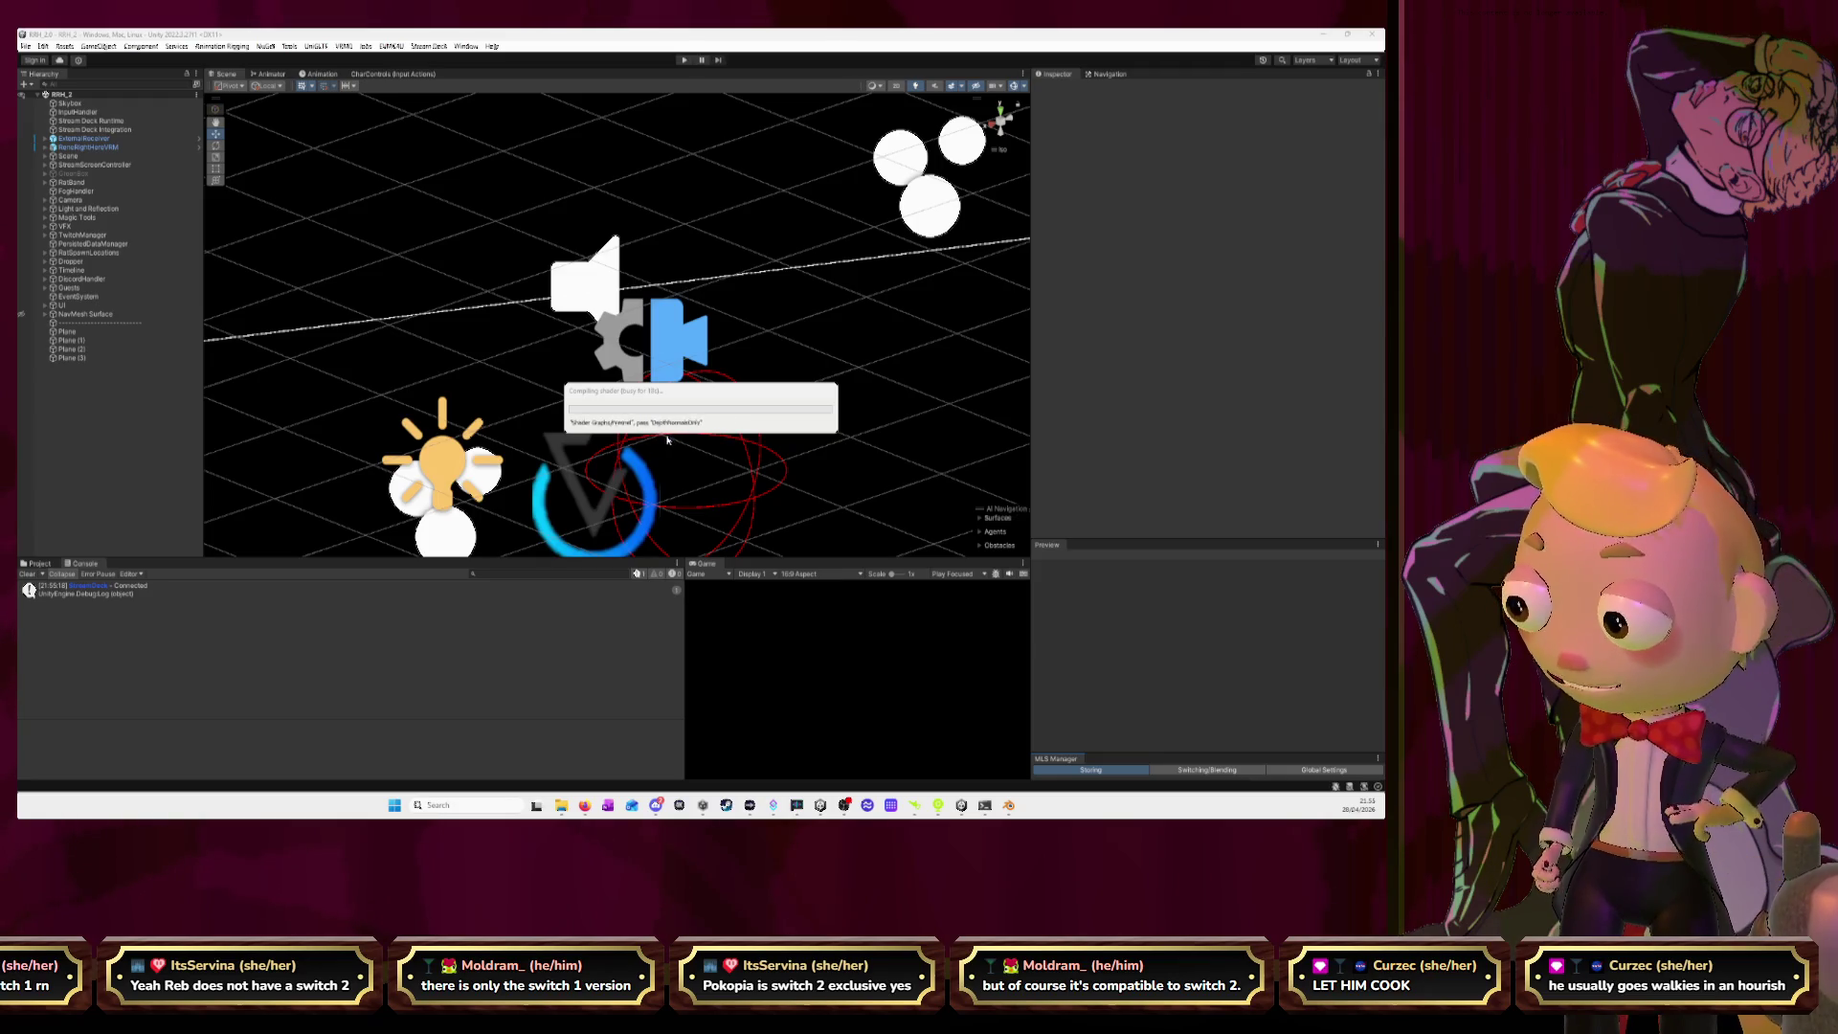
Swing the Unity scene view toward the staircase and seating rows.
{"action": "mouse_move", "coordinate": [702, 417]}
{"action": "right_mouse_down"}
{"action": "mouse_move", "coordinate": [647, 316]}
{"action": "mouse_move", "coordinate": [688, 357]}
{"action": "right_mouse_up"}
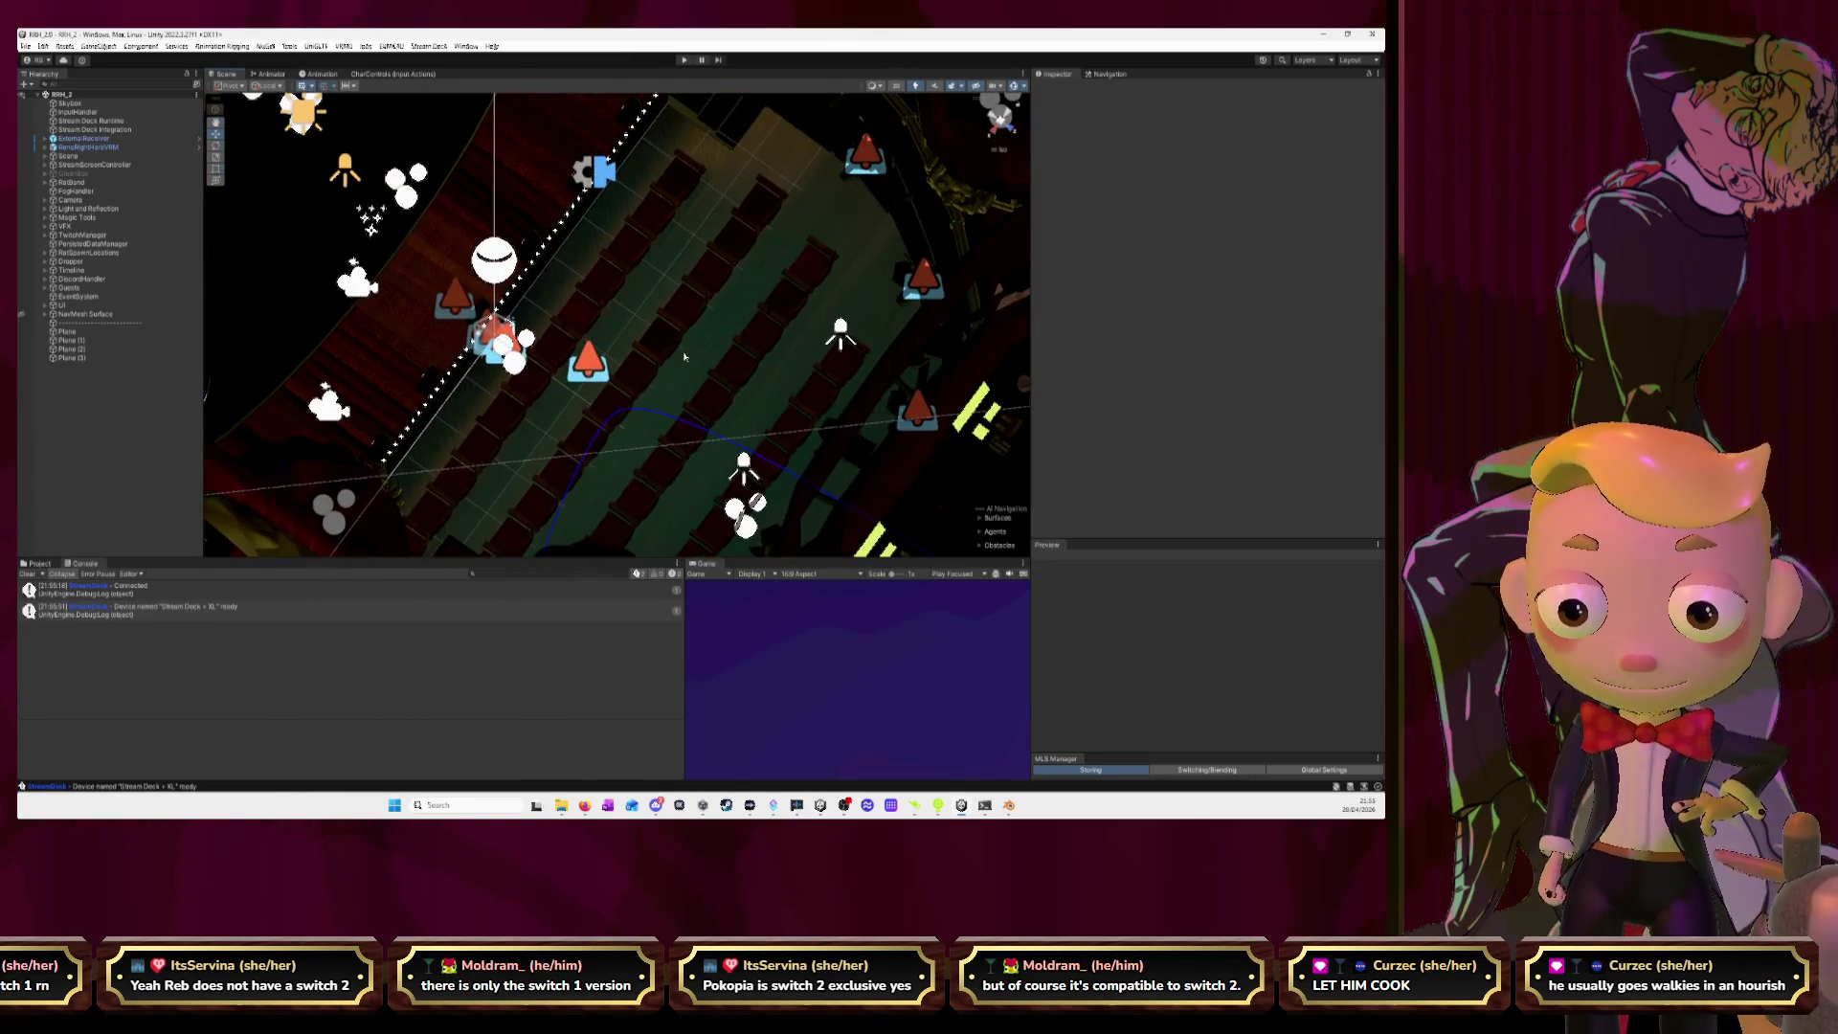
Select the 1st.Seats.Pit.1 rows and pit steps, framing and orbiting the view around them.
{"action": "left_click", "coordinate": [689, 357]}
{"action": "left_click", "coordinate": [657, 334]}
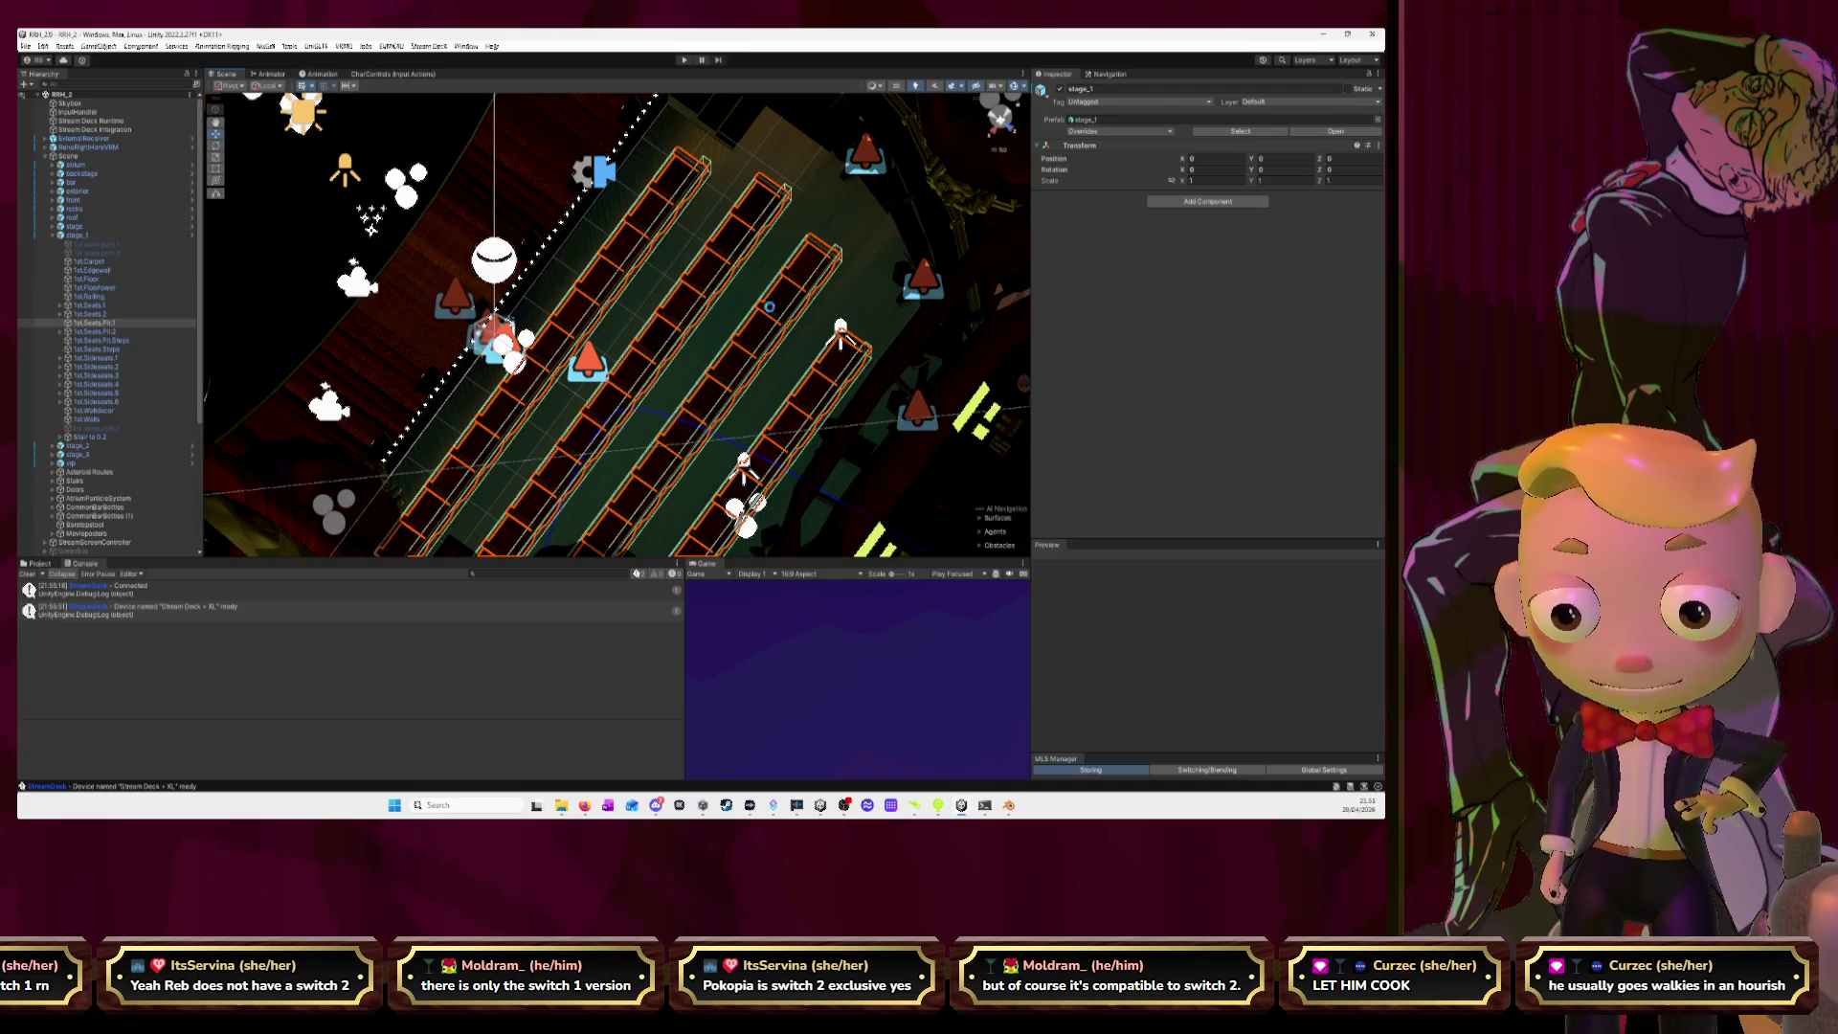
{"action": "key", "text": "f"}
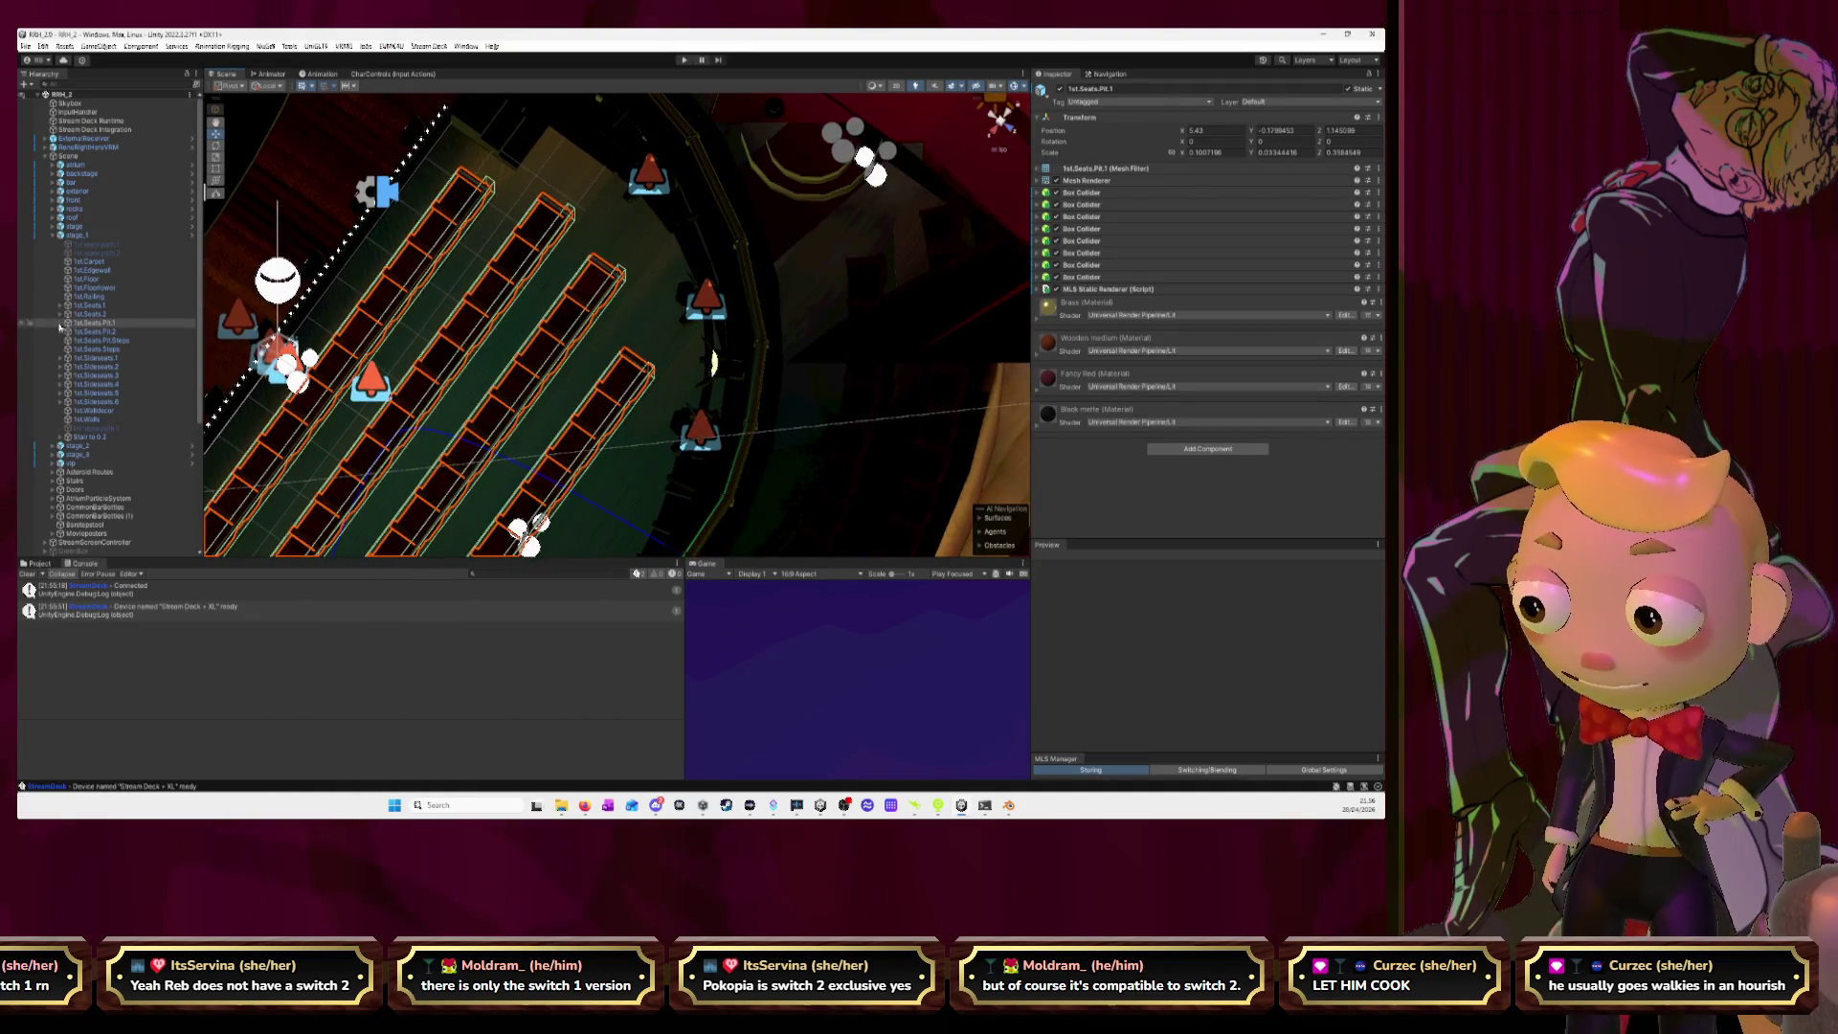
{"action": "key", "text": "f"}
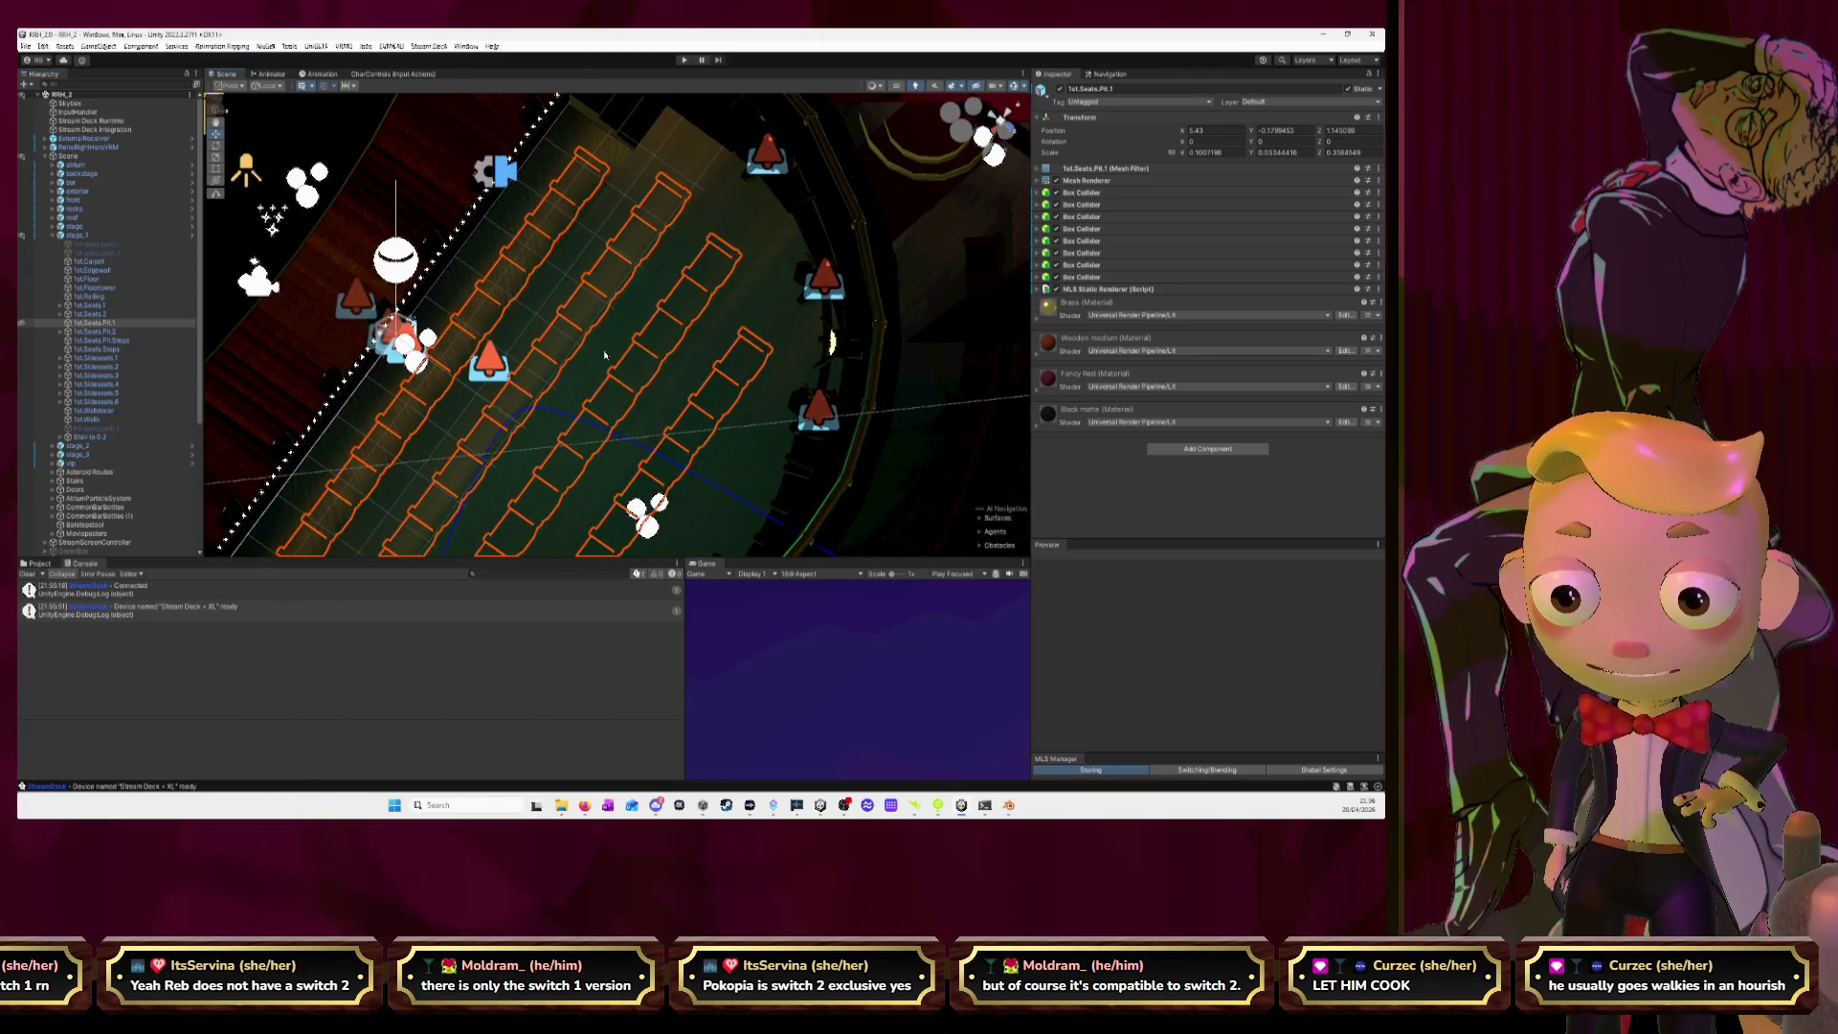
{"action": "left_click", "coordinate": [604, 354]}
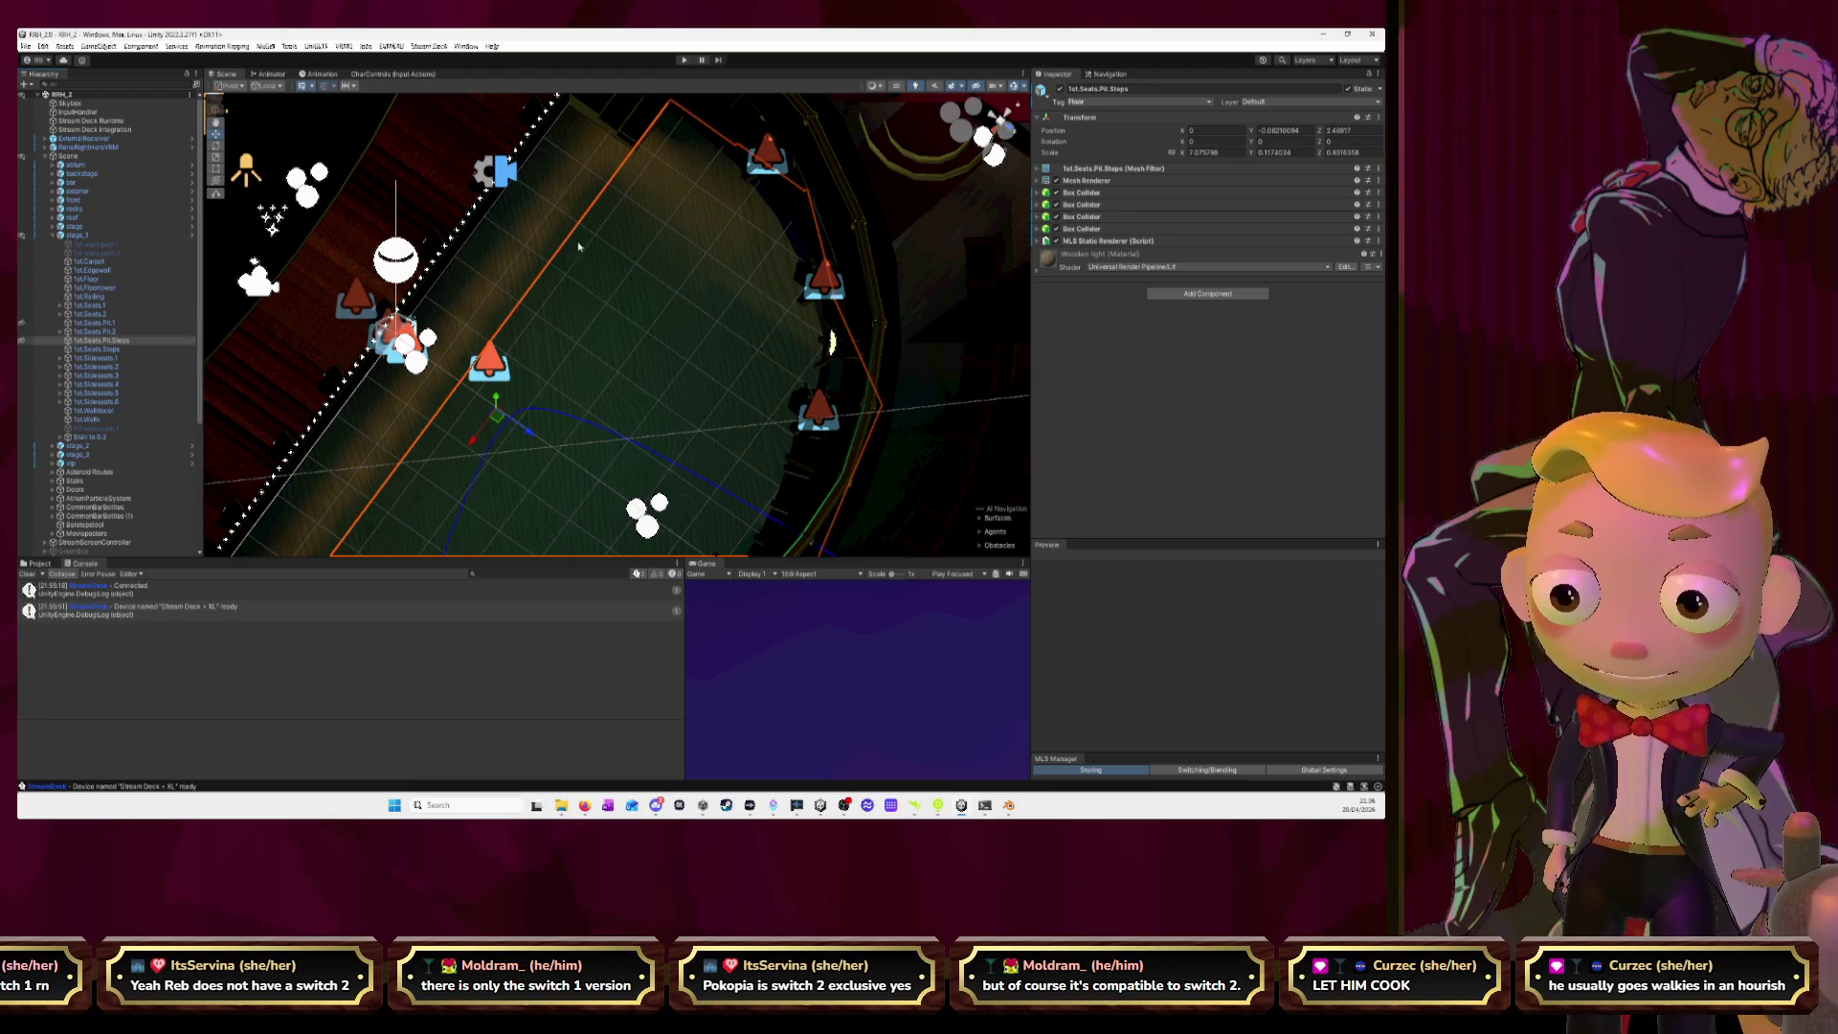
{"action": "left_click_drag", "start_coordinate": [579, 247], "coordinate": [889, 174], "text": "alt"}
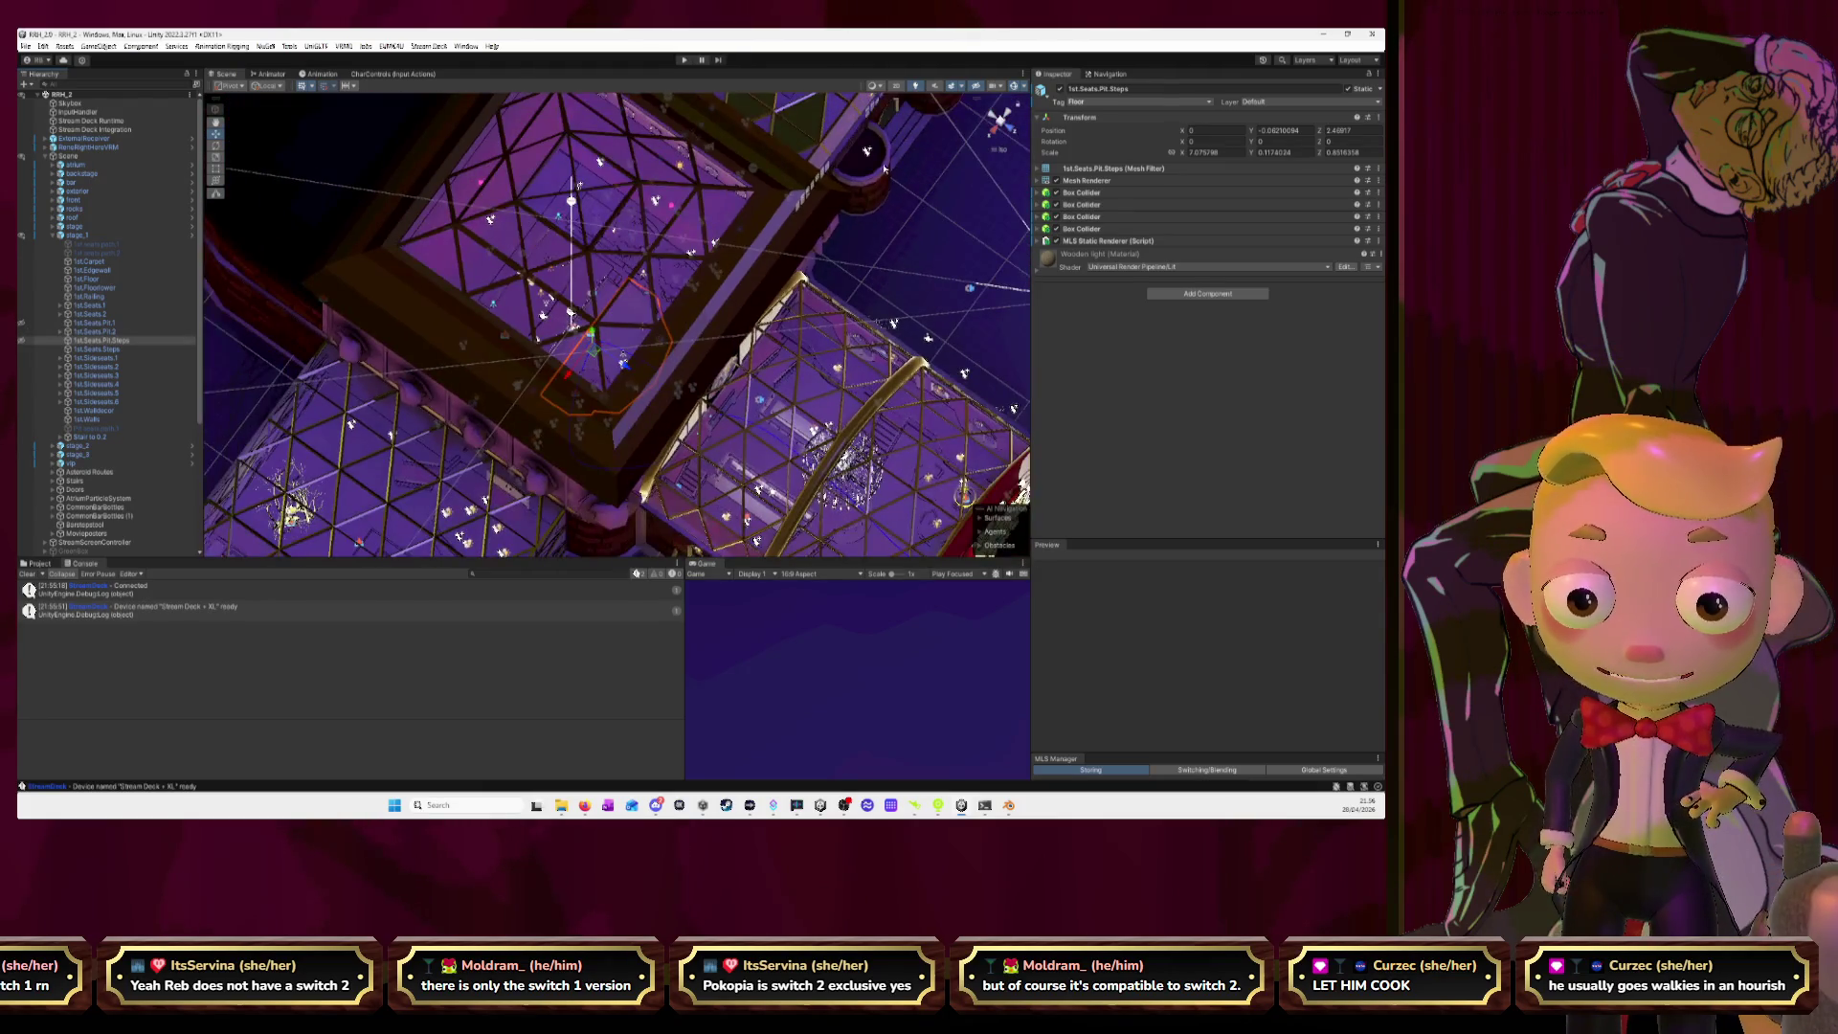
{"action": "scroll", "coordinate": [919, 249], "scroll_direction": "down", "scroll_amount": 10}
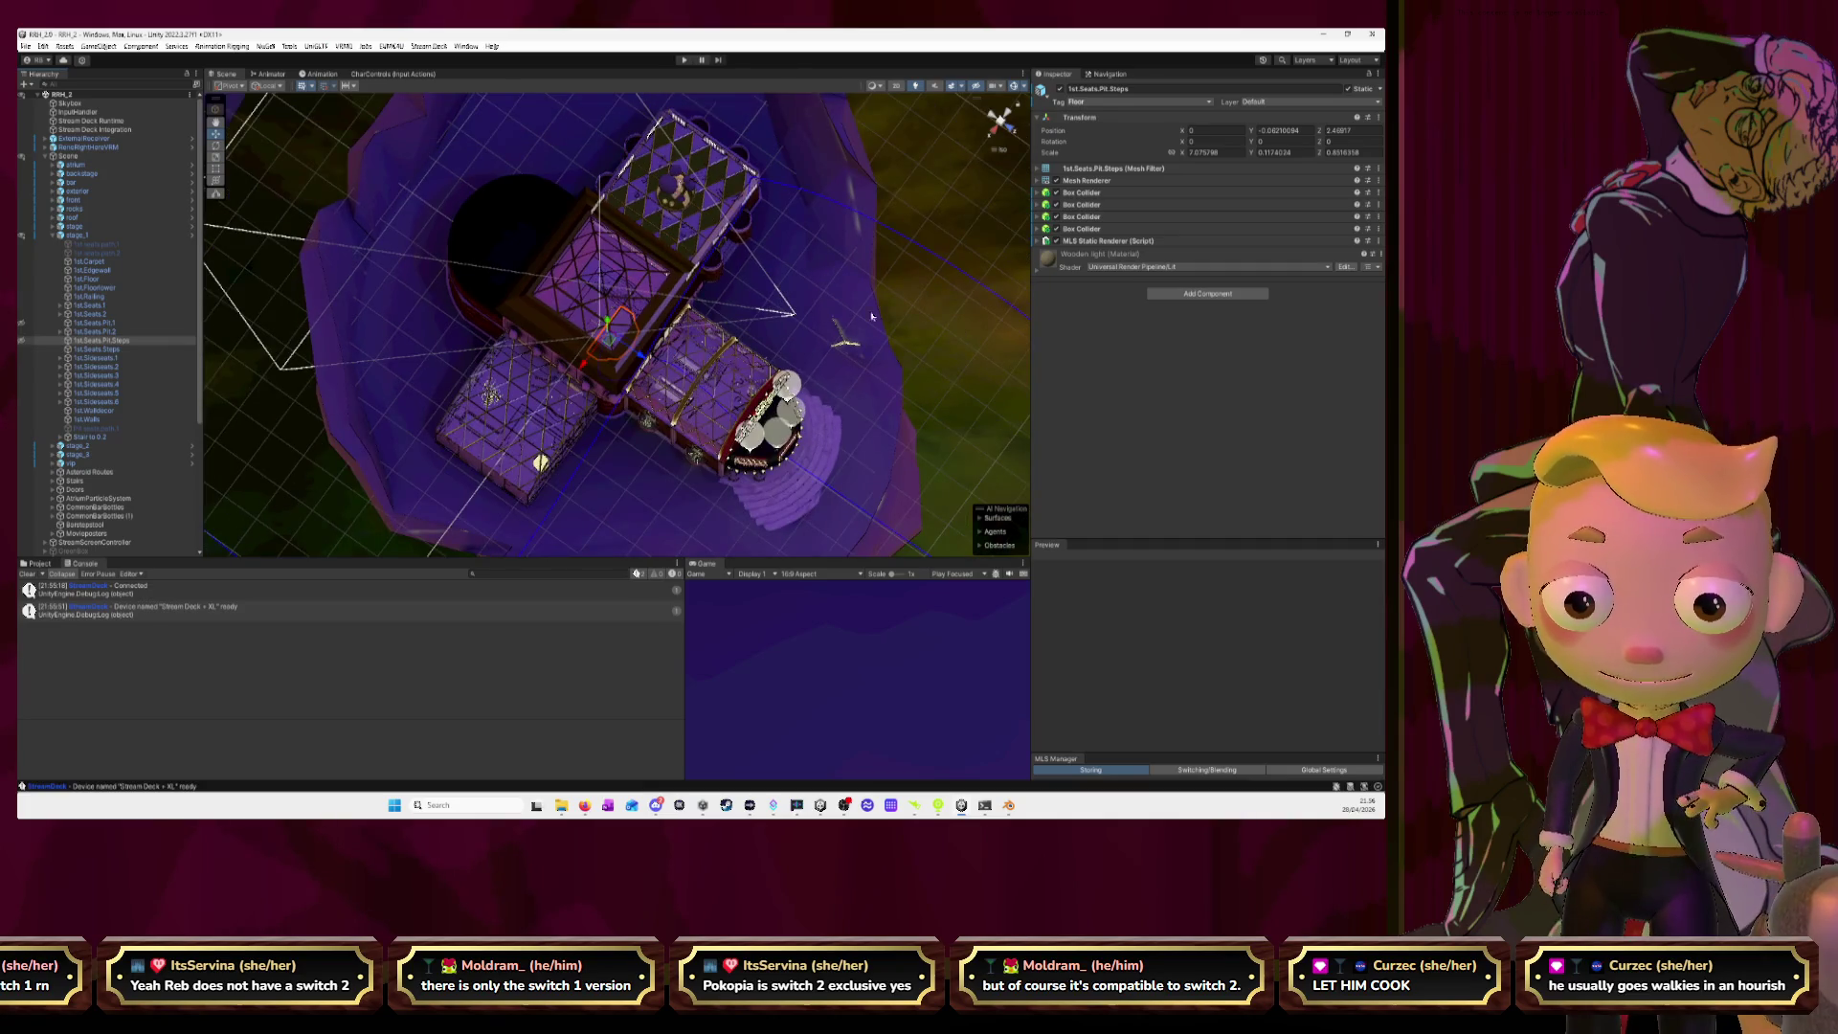
{"action": "scroll", "coordinate": [729, 317], "scroll_direction": "up", "scroll_amount": 10}
{"action": "mouse_move", "coordinate": [730, 317]}
{"action": "left_mouse_down", "text": "alt"}
{"action": "mouse_move", "coordinate": [685, 322]}
{"action": "mouse_move", "coordinate": [764, 225]}
{"action": "left_mouse_up", "text": "alt"}
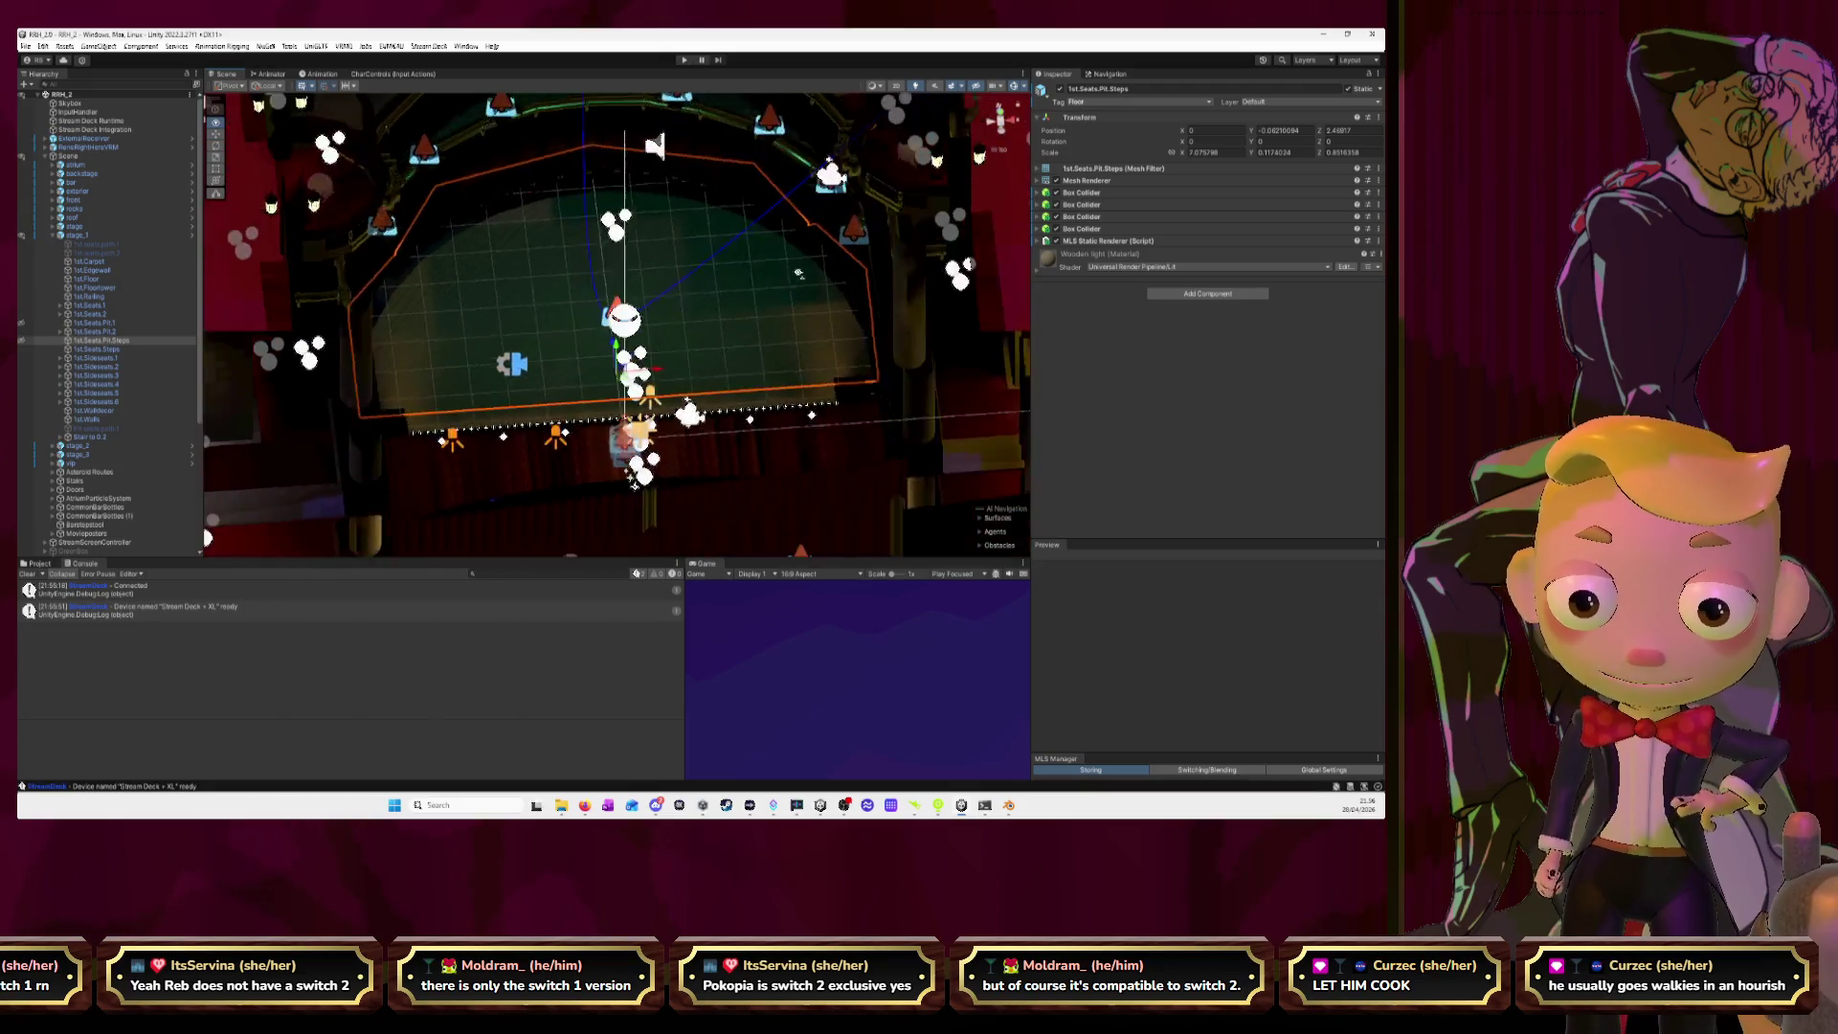
{"action": "mouse_move", "coordinate": [764, 225]}
{"action": "left_mouse_down", "text": "alt"}
{"action": "mouse_move", "coordinate": [642, 235]}
{"action": "mouse_move", "coordinate": [752, 276]}
{"action": "left_mouse_up", "text": "alt"}
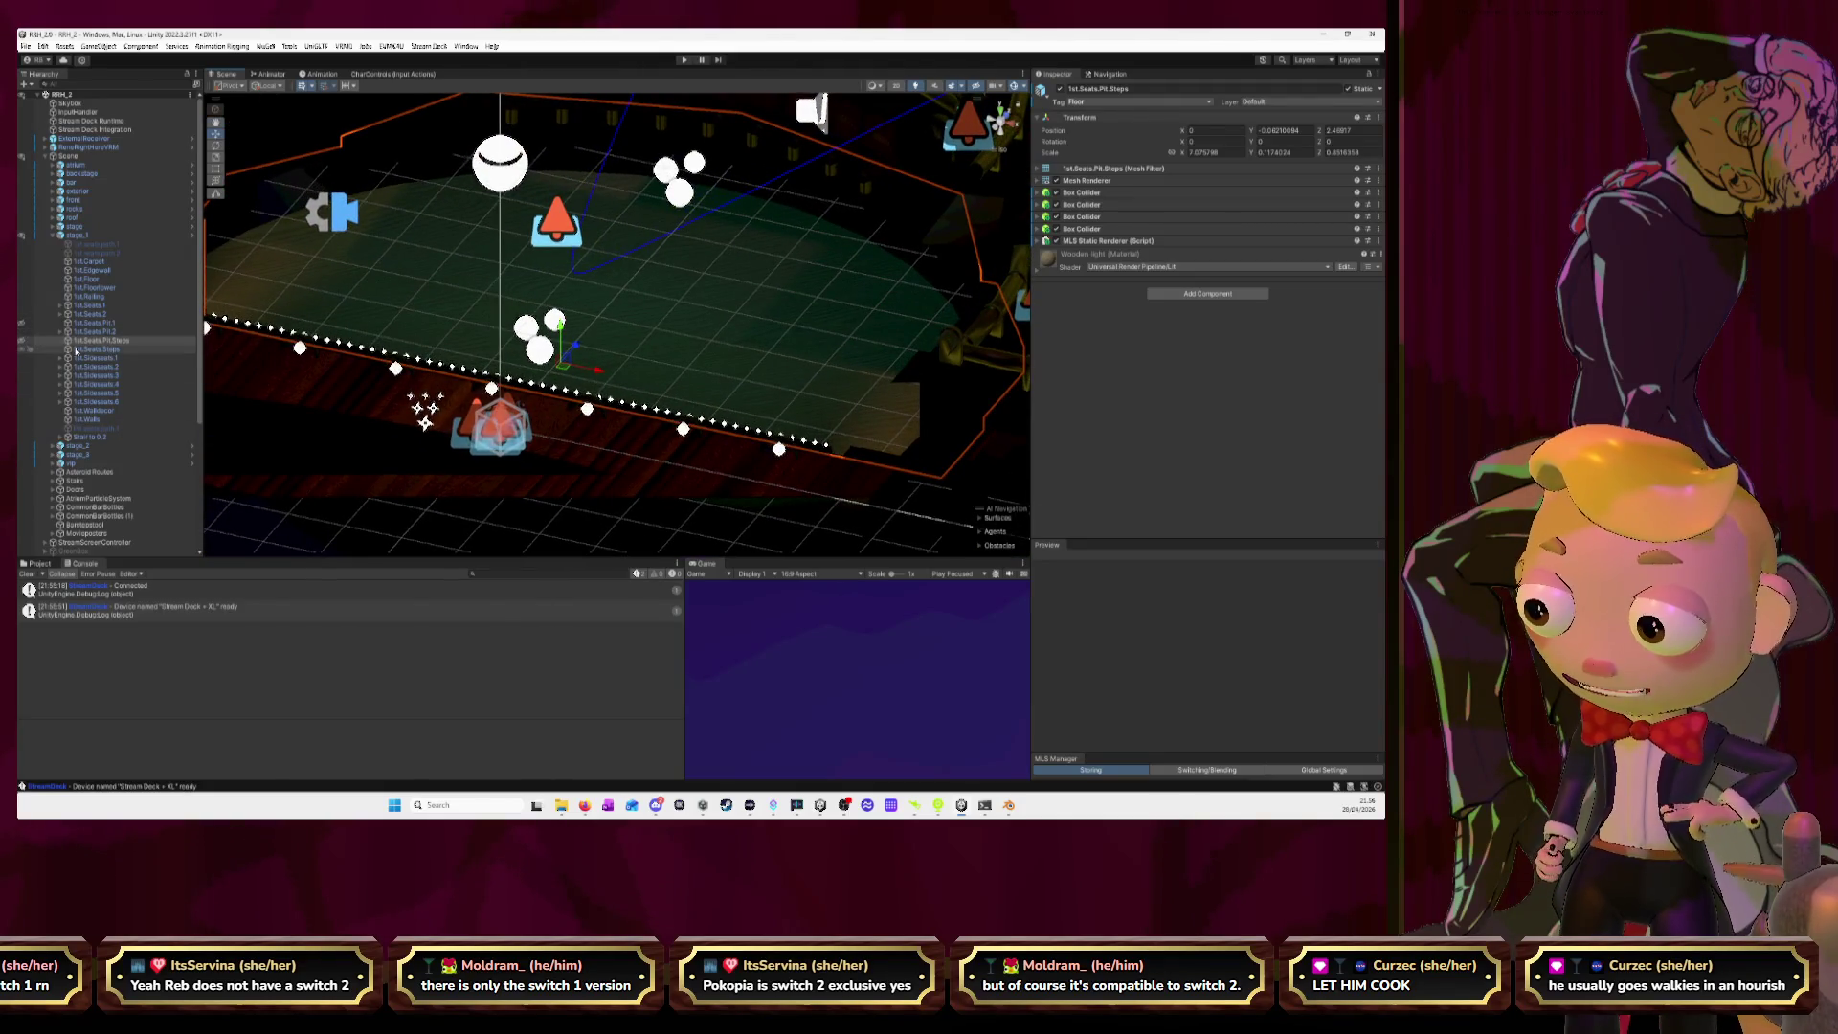
Hide all the 1st.Seats.Pit seat rows and start playing the scene.
{"action": "left_click", "coordinate": [21, 333]}
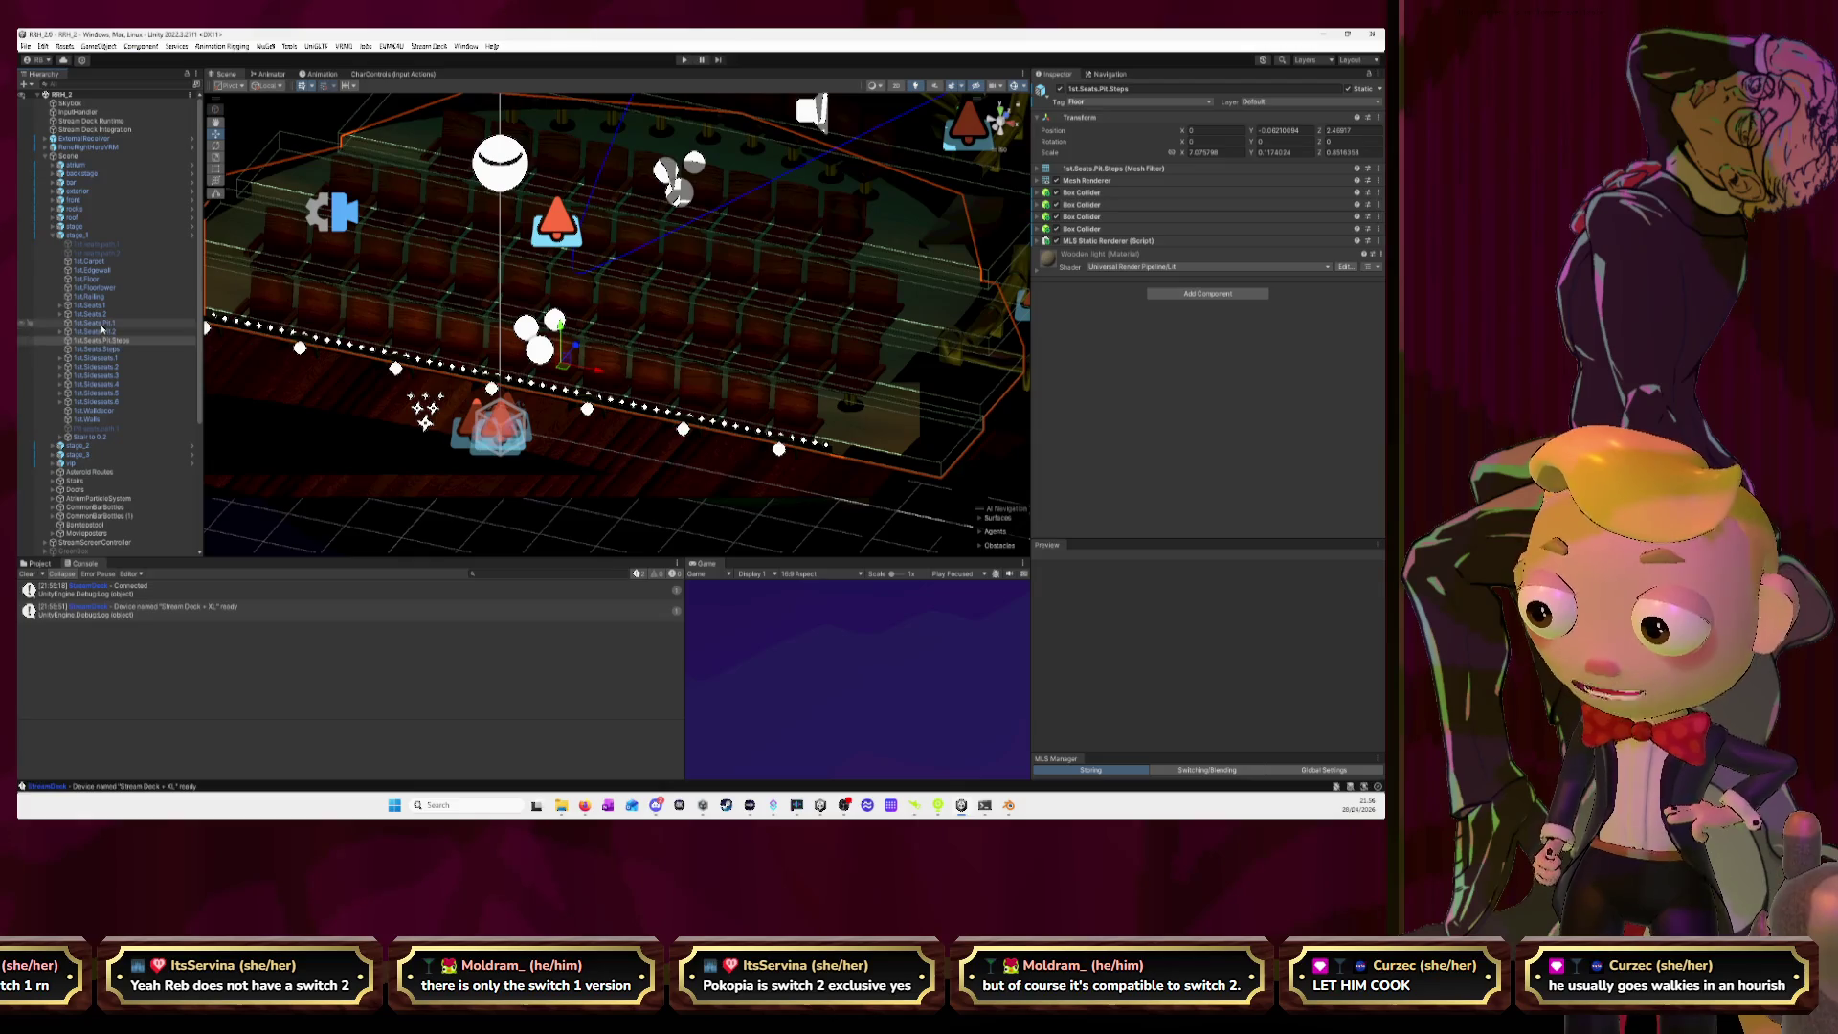
{"action": "left_click", "coordinate": [100, 324], "text": "shift"}
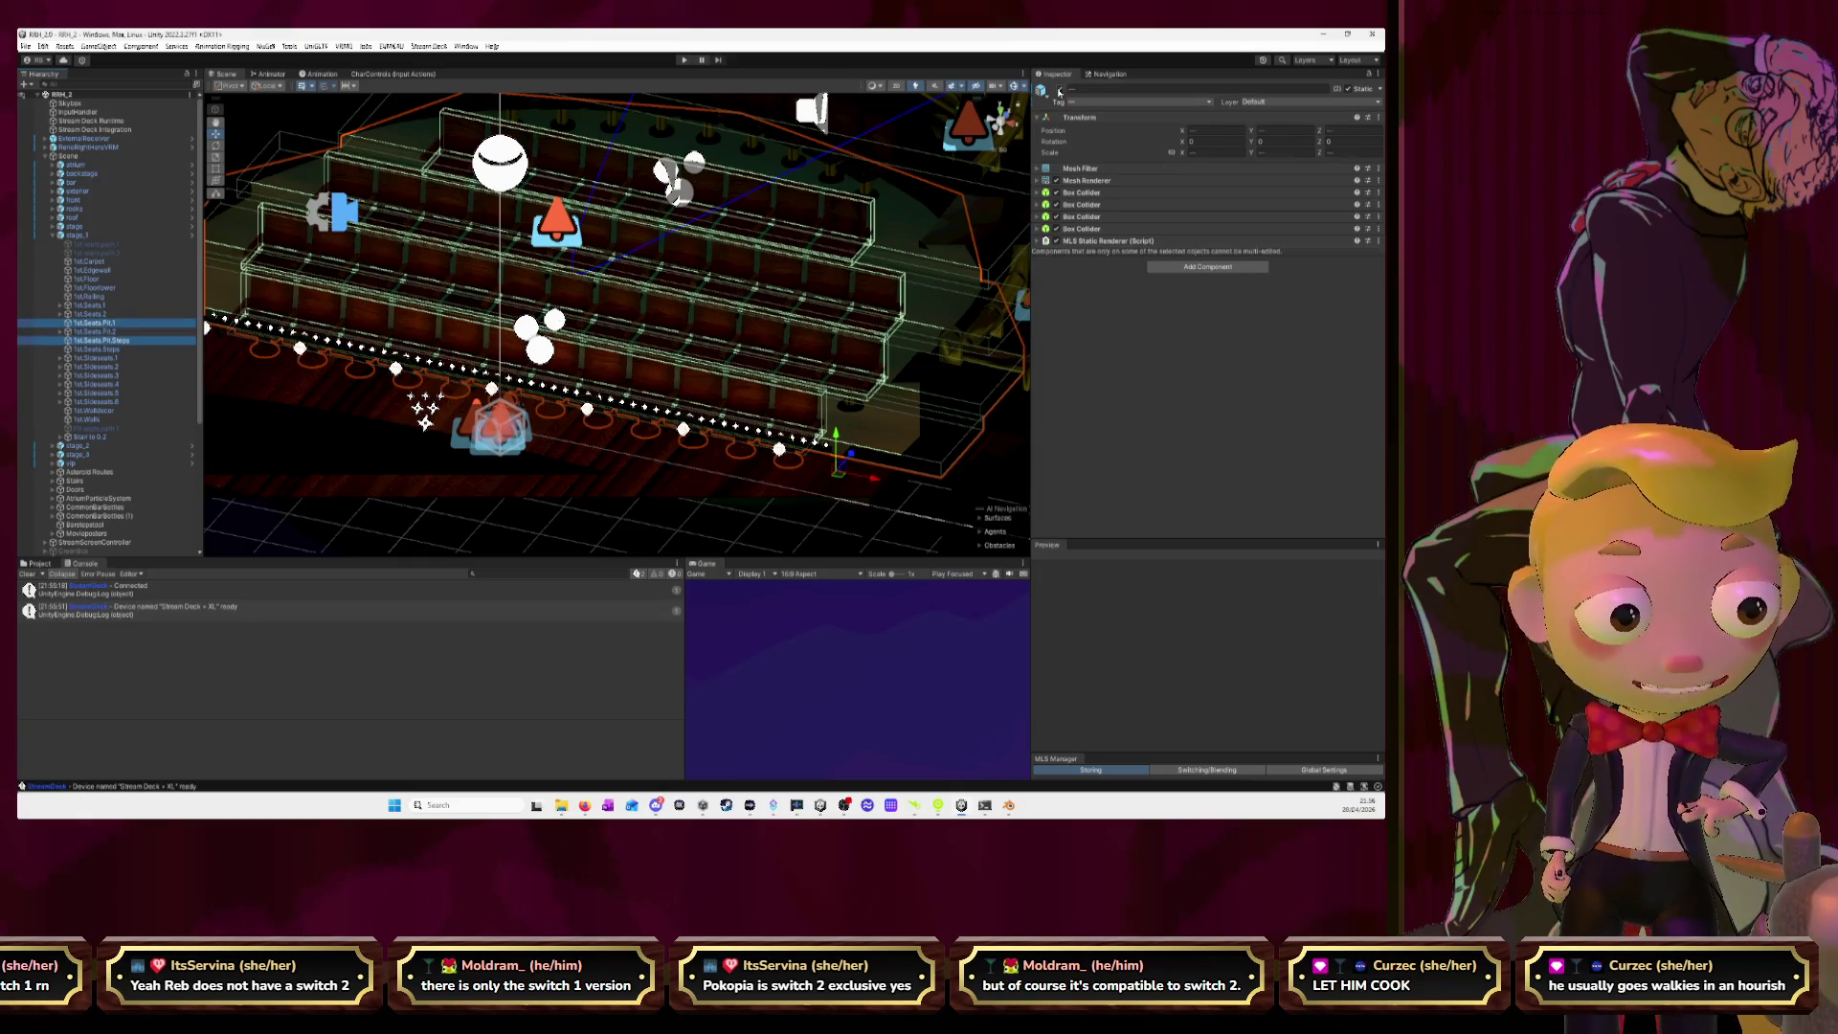
{"action": "key", "text": "h"}
{"action": "left_click", "coordinate": [686, 60]}
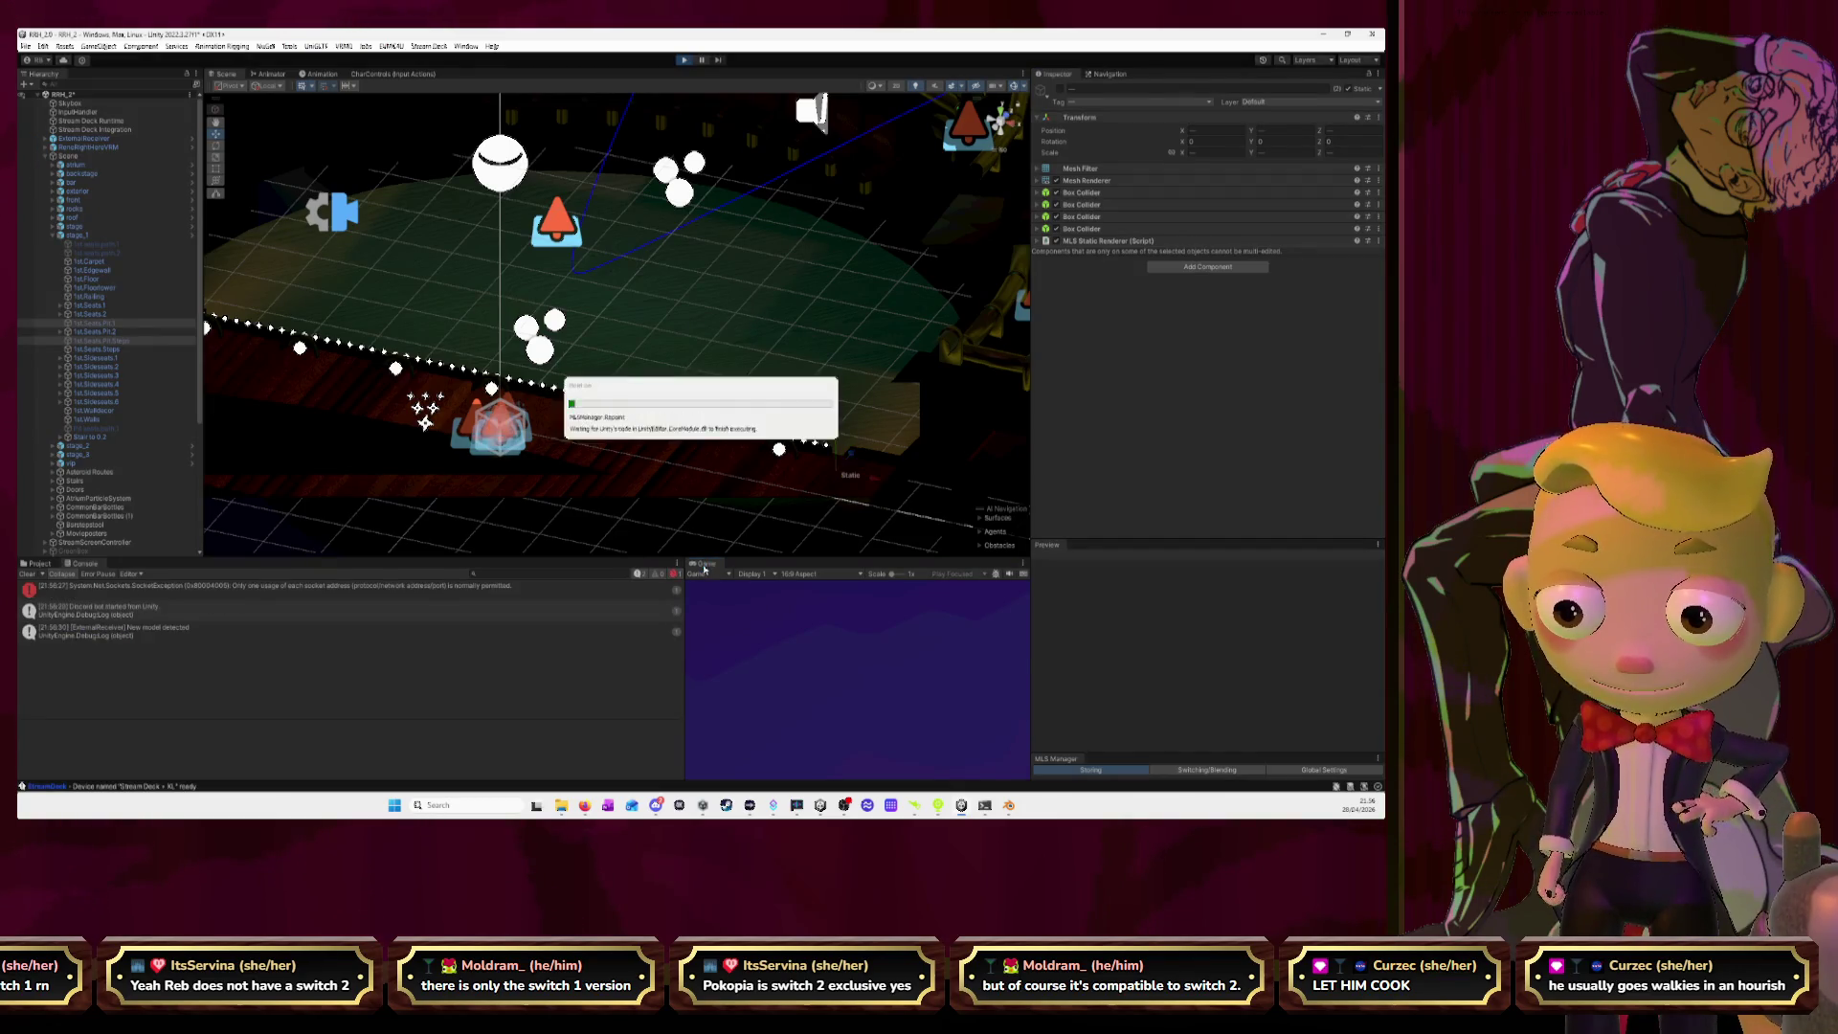
Watch the stage in a maximised Game view, stop play, and return to Blender's DJ desk.
{"action": "double_click", "coordinate": [704, 567]}
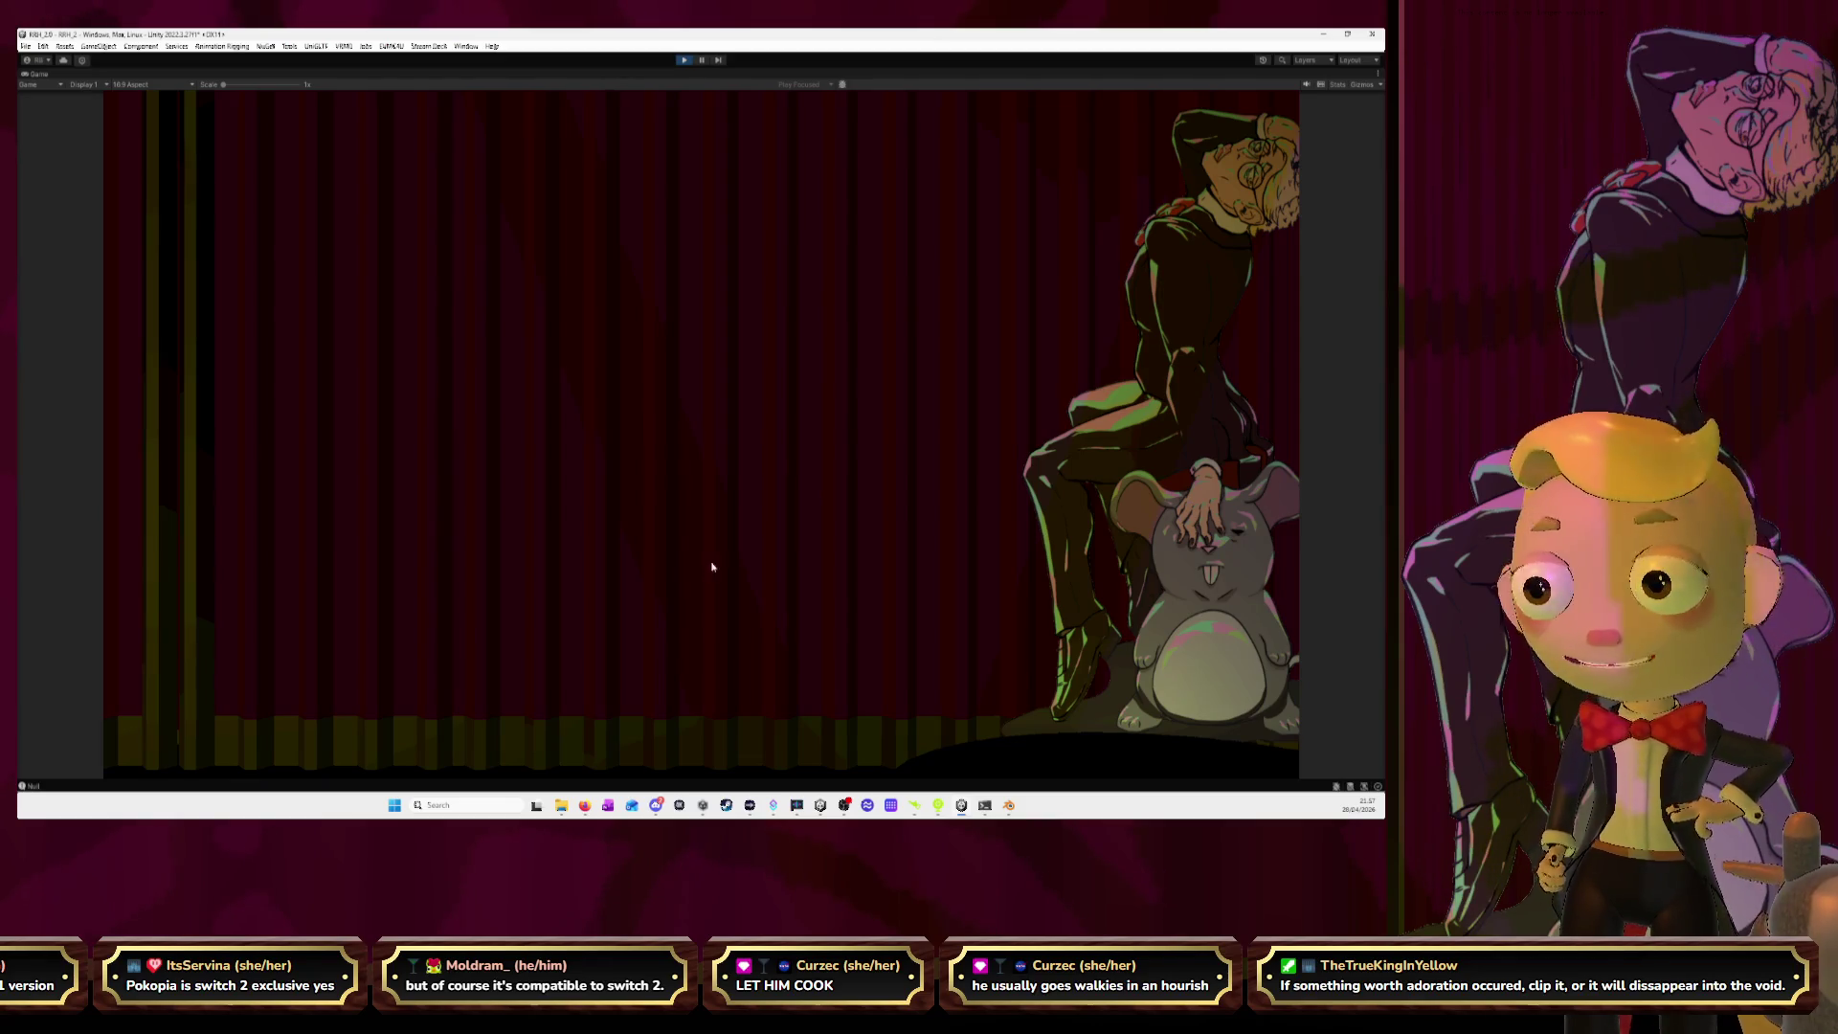
{"action": "left_click", "coordinate": [684, 59]}
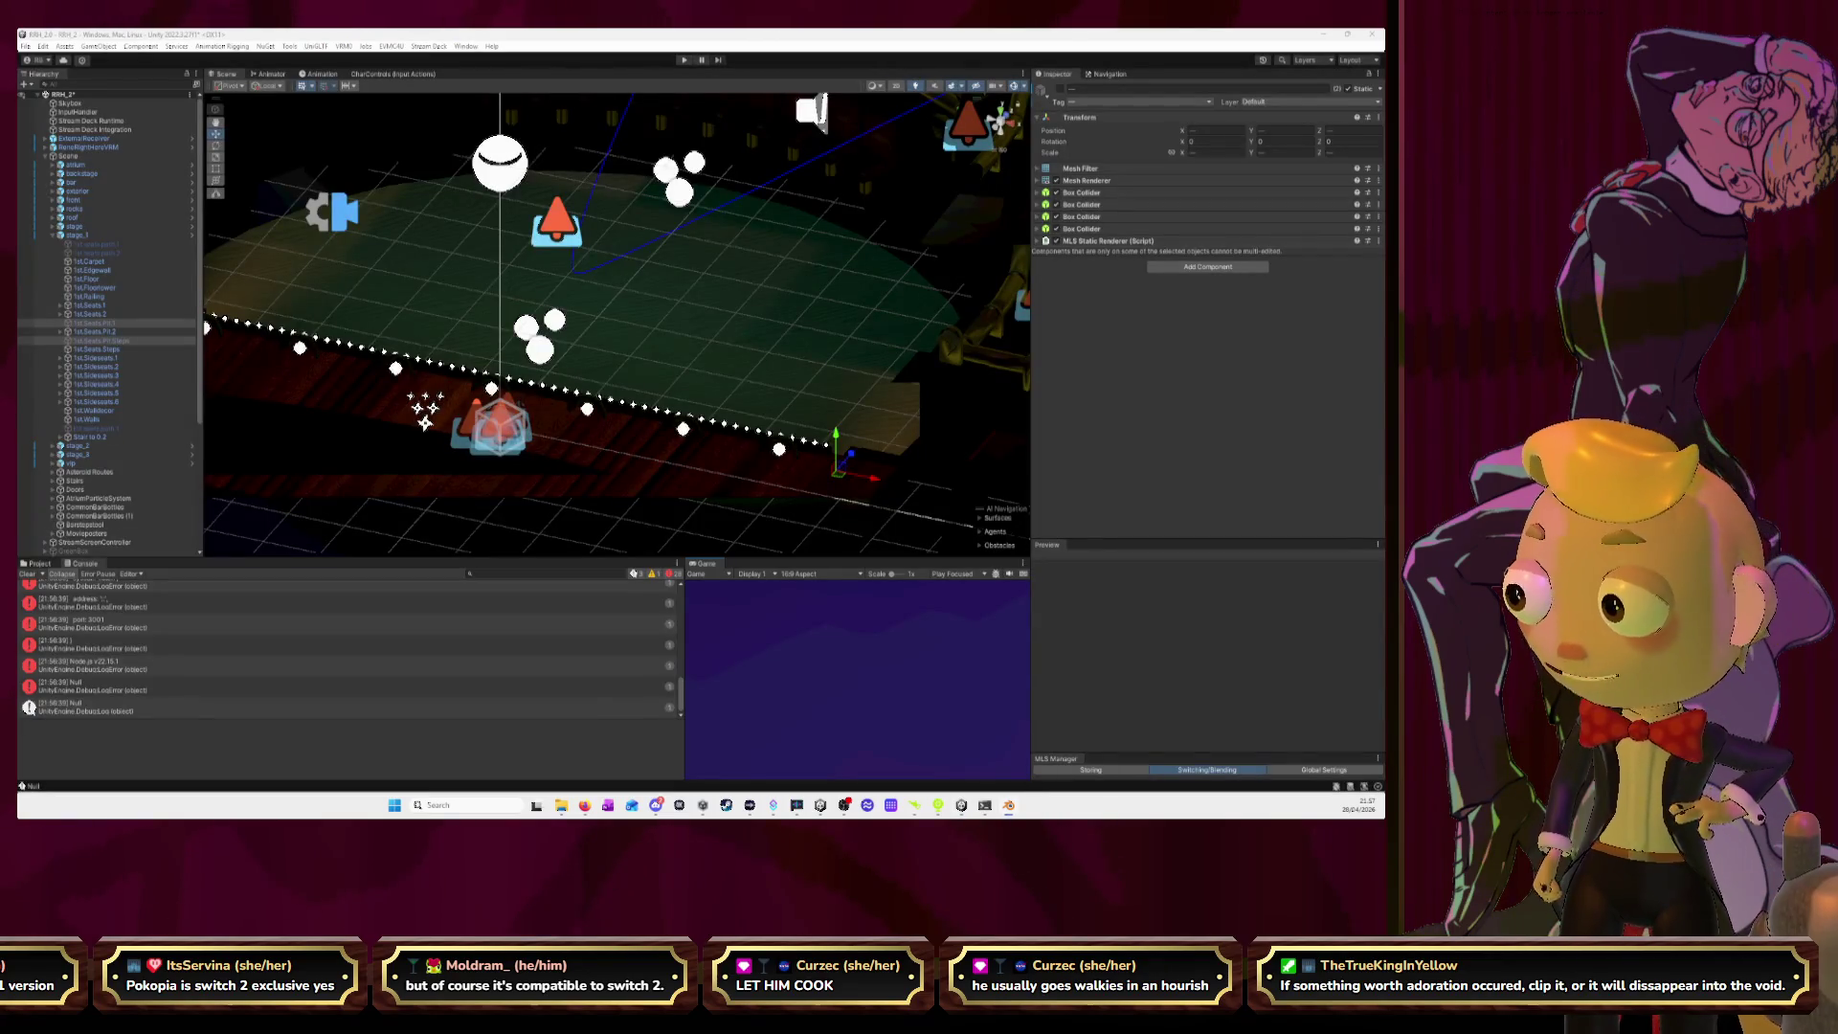
{"action": "key", "text": "alt+Tab"}
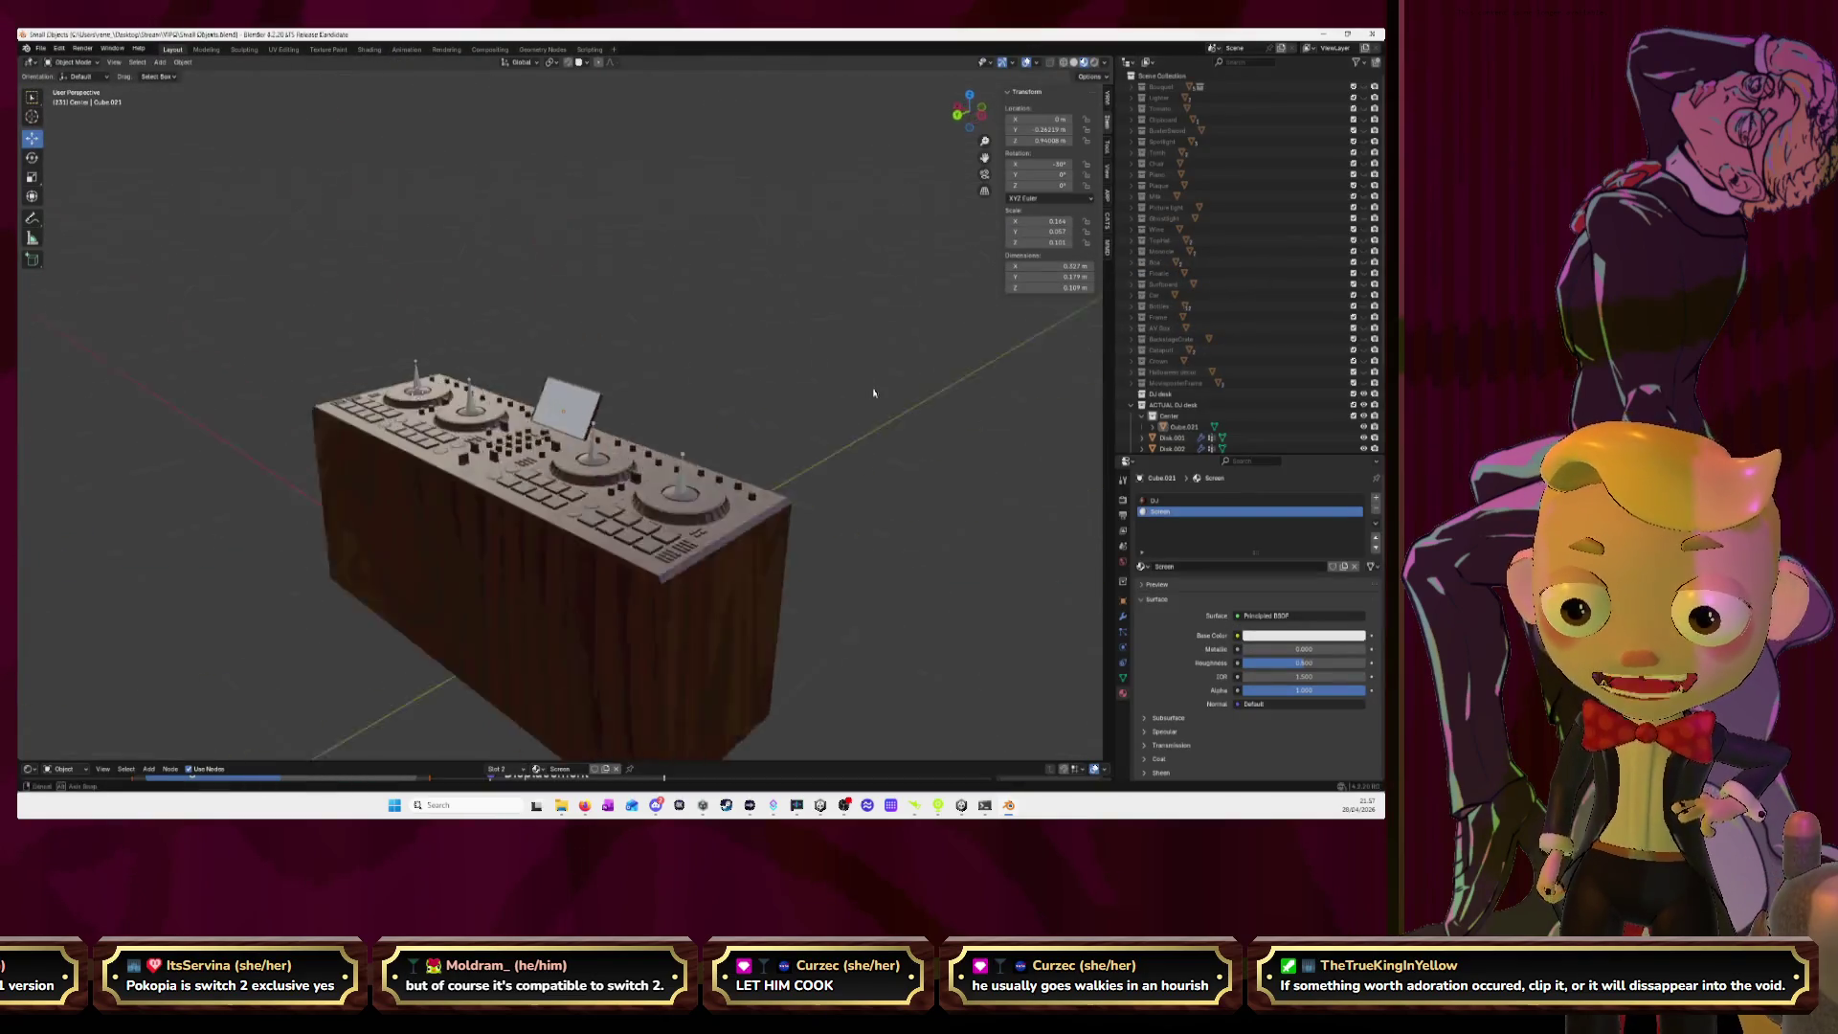
{"action": "middle_click_drag", "start_coordinate": [875, 424], "coordinate": [948, 363]}
View the DJ desk in Wireframe with X-ray off, then Solid shading from closer up.
{"action": "left_click", "coordinate": [1065, 63]}
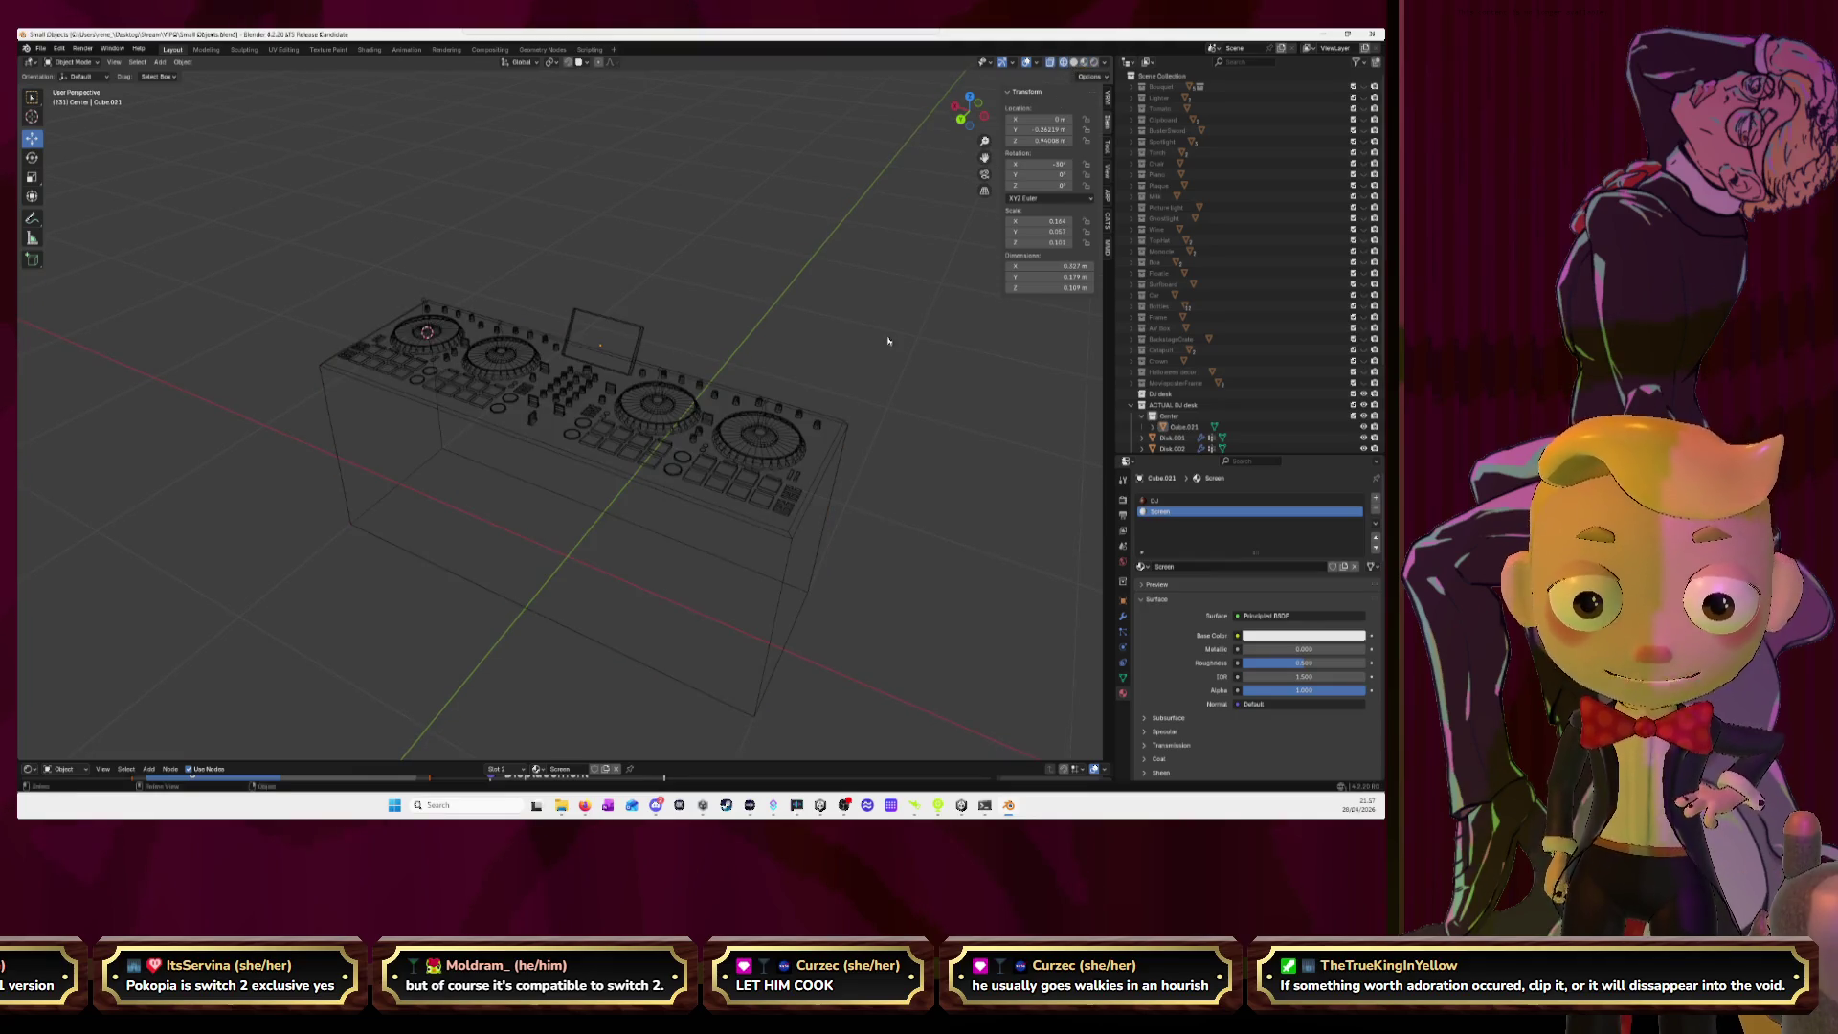
{"action": "left_click", "coordinate": [1052, 63]}
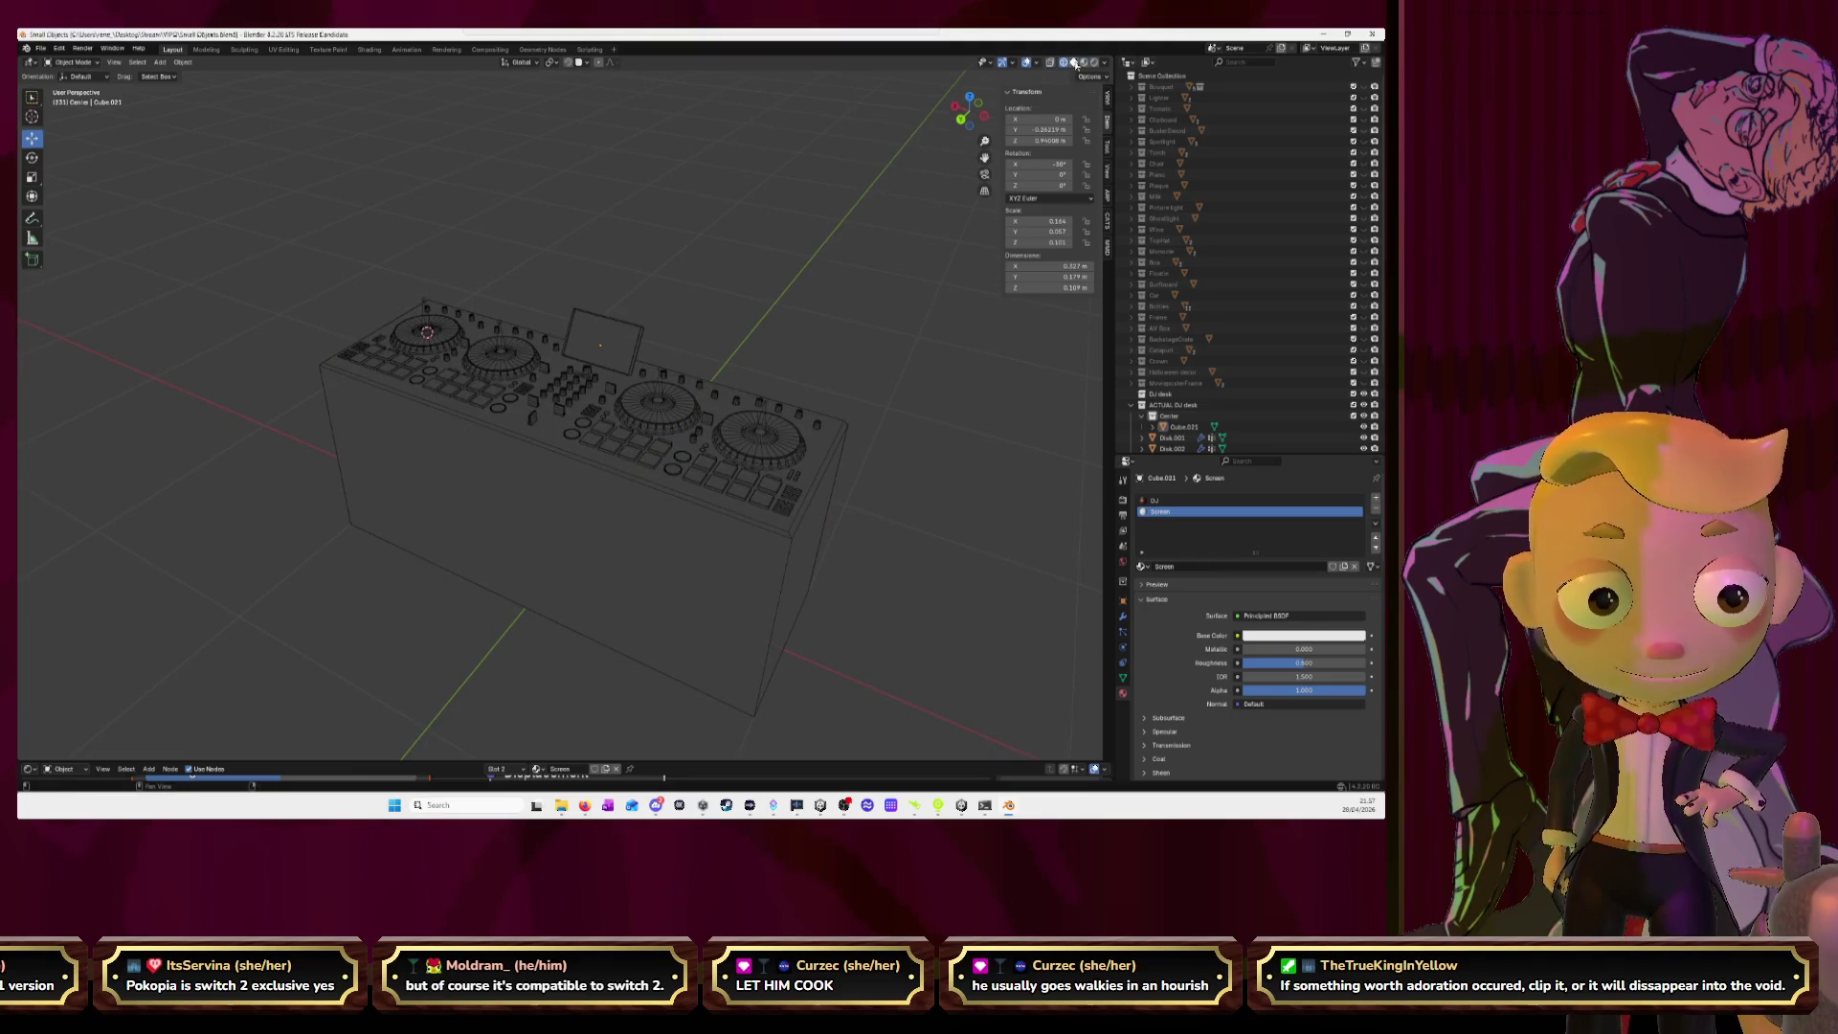
{"action": "left_click", "coordinate": [1074, 63]}
{"action": "scroll", "coordinate": [855, 407], "scroll_direction": "up", "scroll_amount": 2}
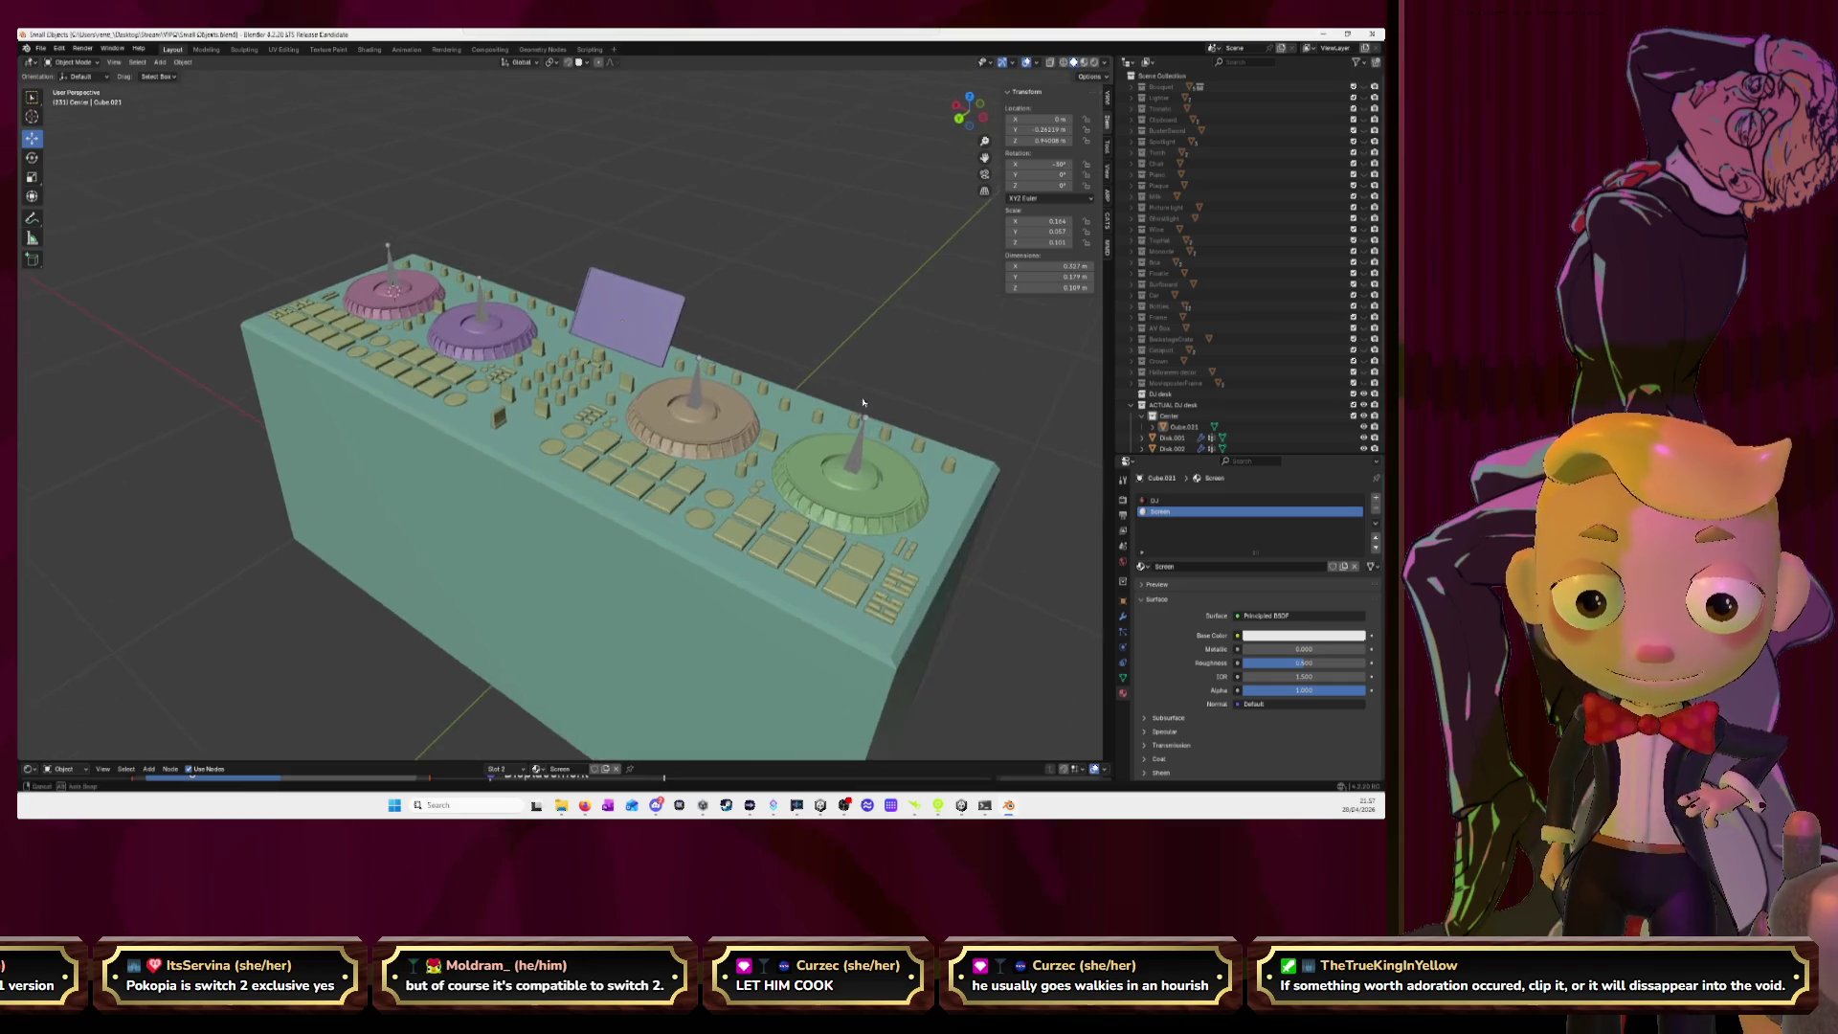
{"action": "middle_click_drag", "start_coordinate": [855, 408], "coordinate": [869, 414]}
{"action": "scroll", "coordinate": [869, 413], "scroll_direction": "up", "scroll_amount": 1}
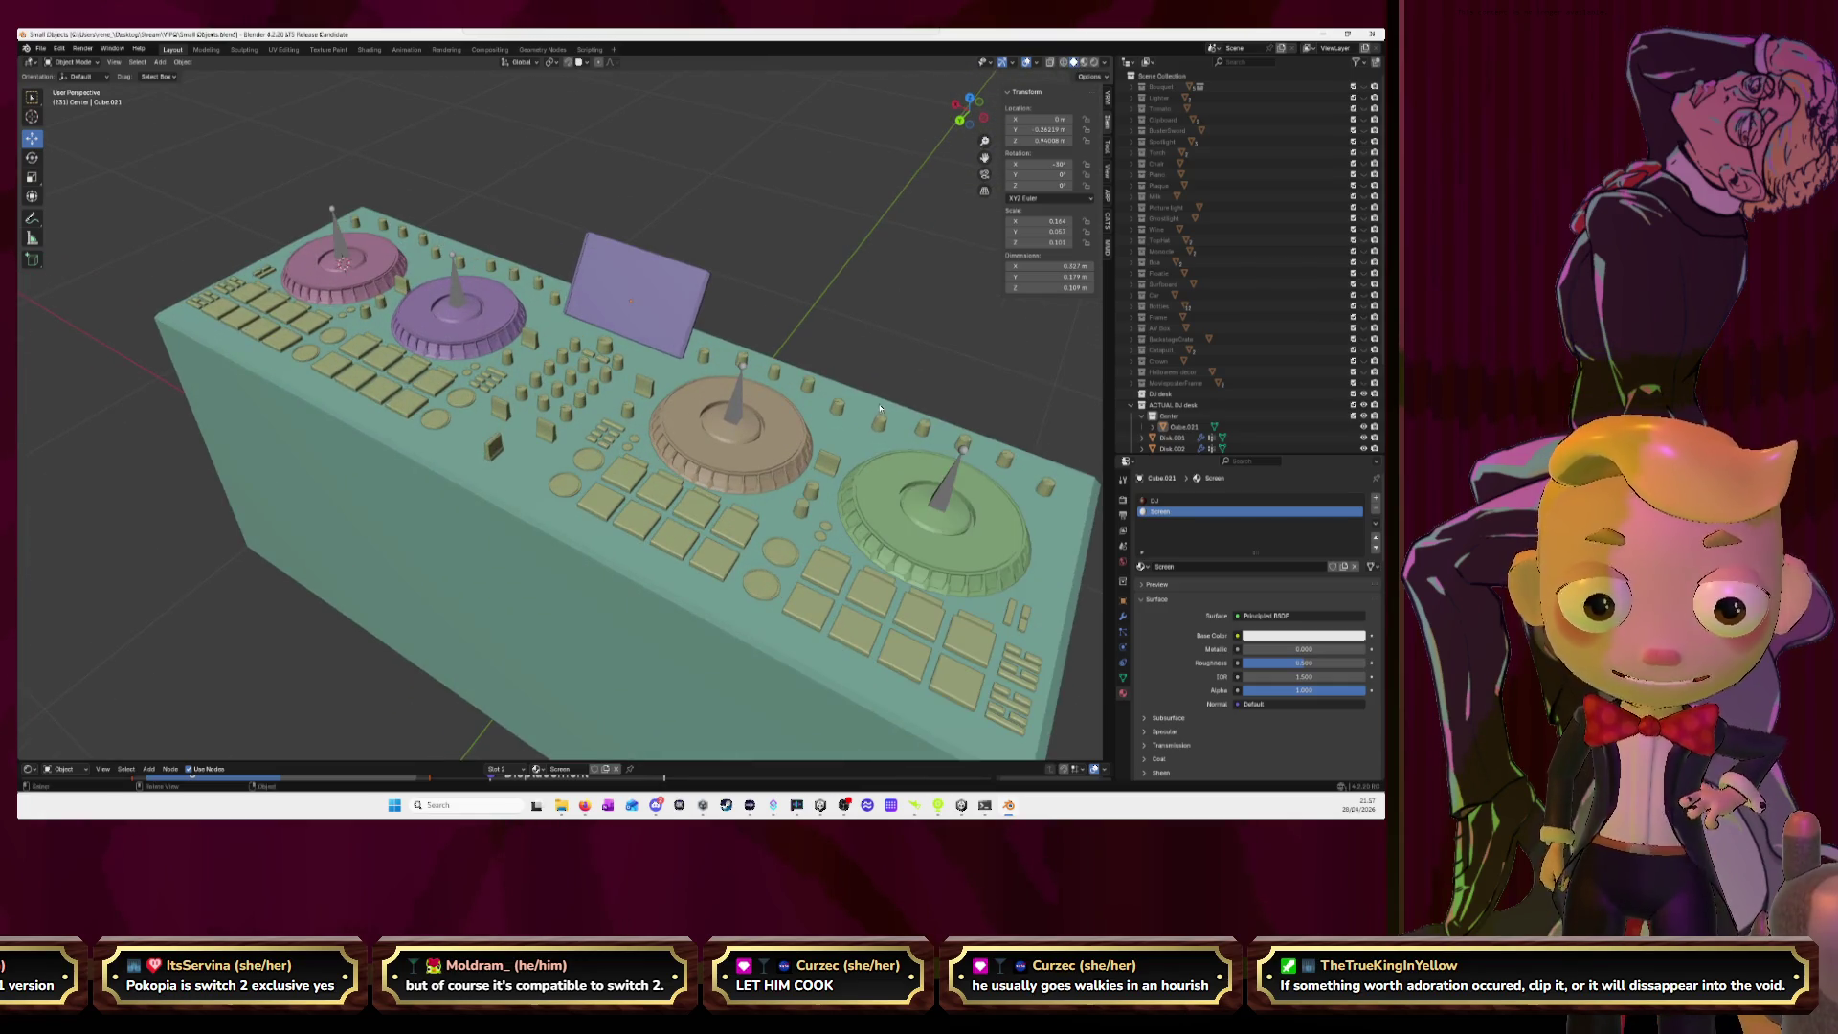
{"action": "middle_click_drag", "start_coordinate": [575, 421], "coordinate": [555, 406]}
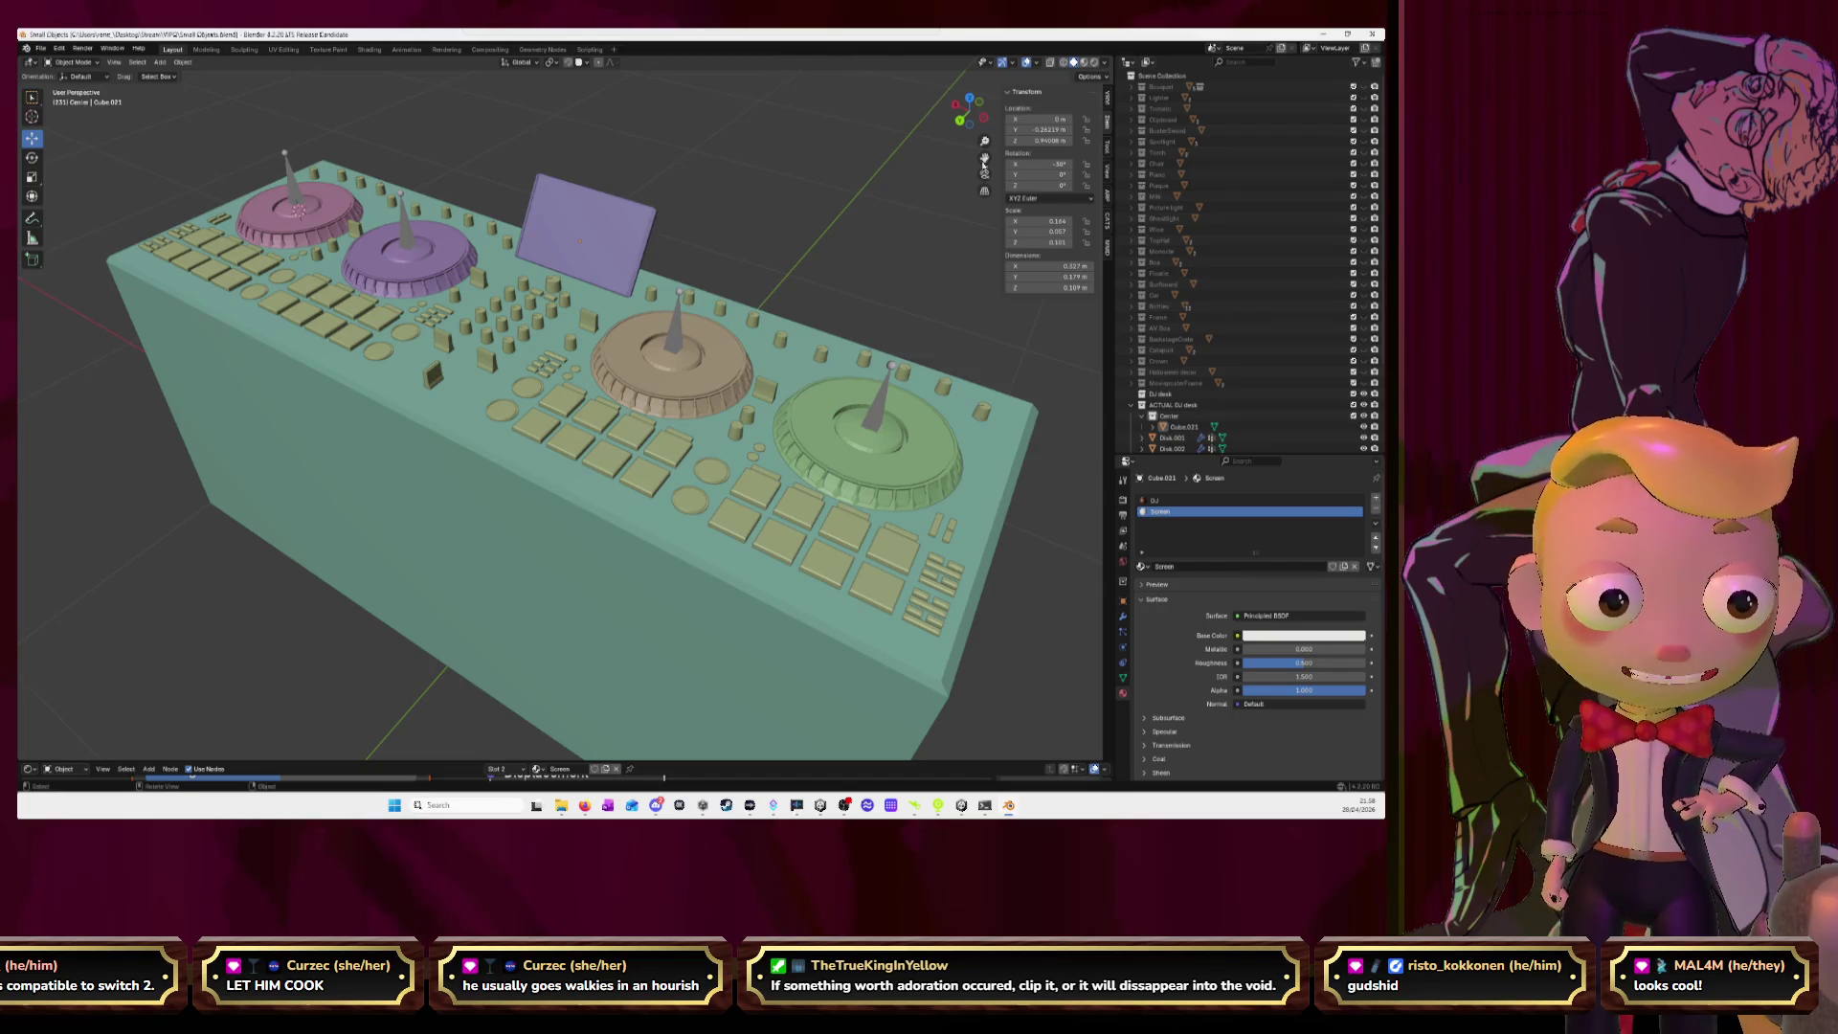
Preview the desk's wood materials, return to Solid shading, and switch to the browser.
{"action": "left_click", "coordinate": [1084, 62]}
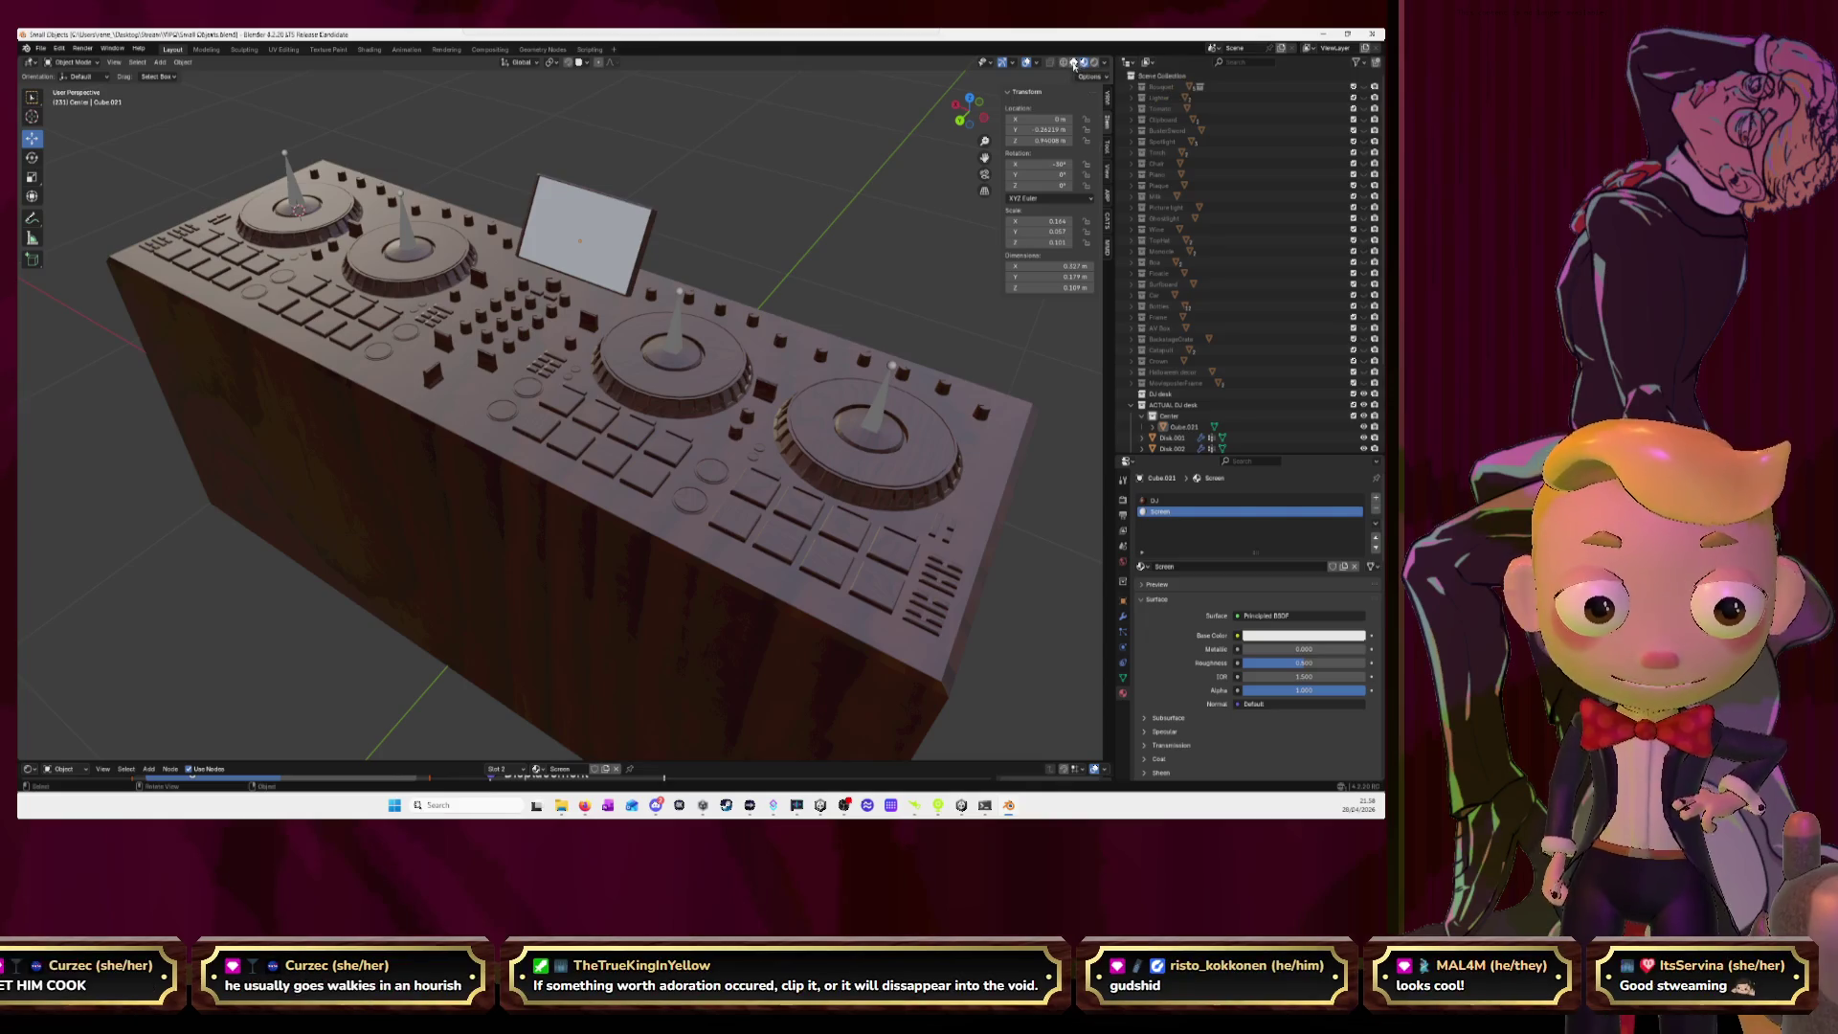
{"action": "left_click", "coordinate": [1073, 63]}
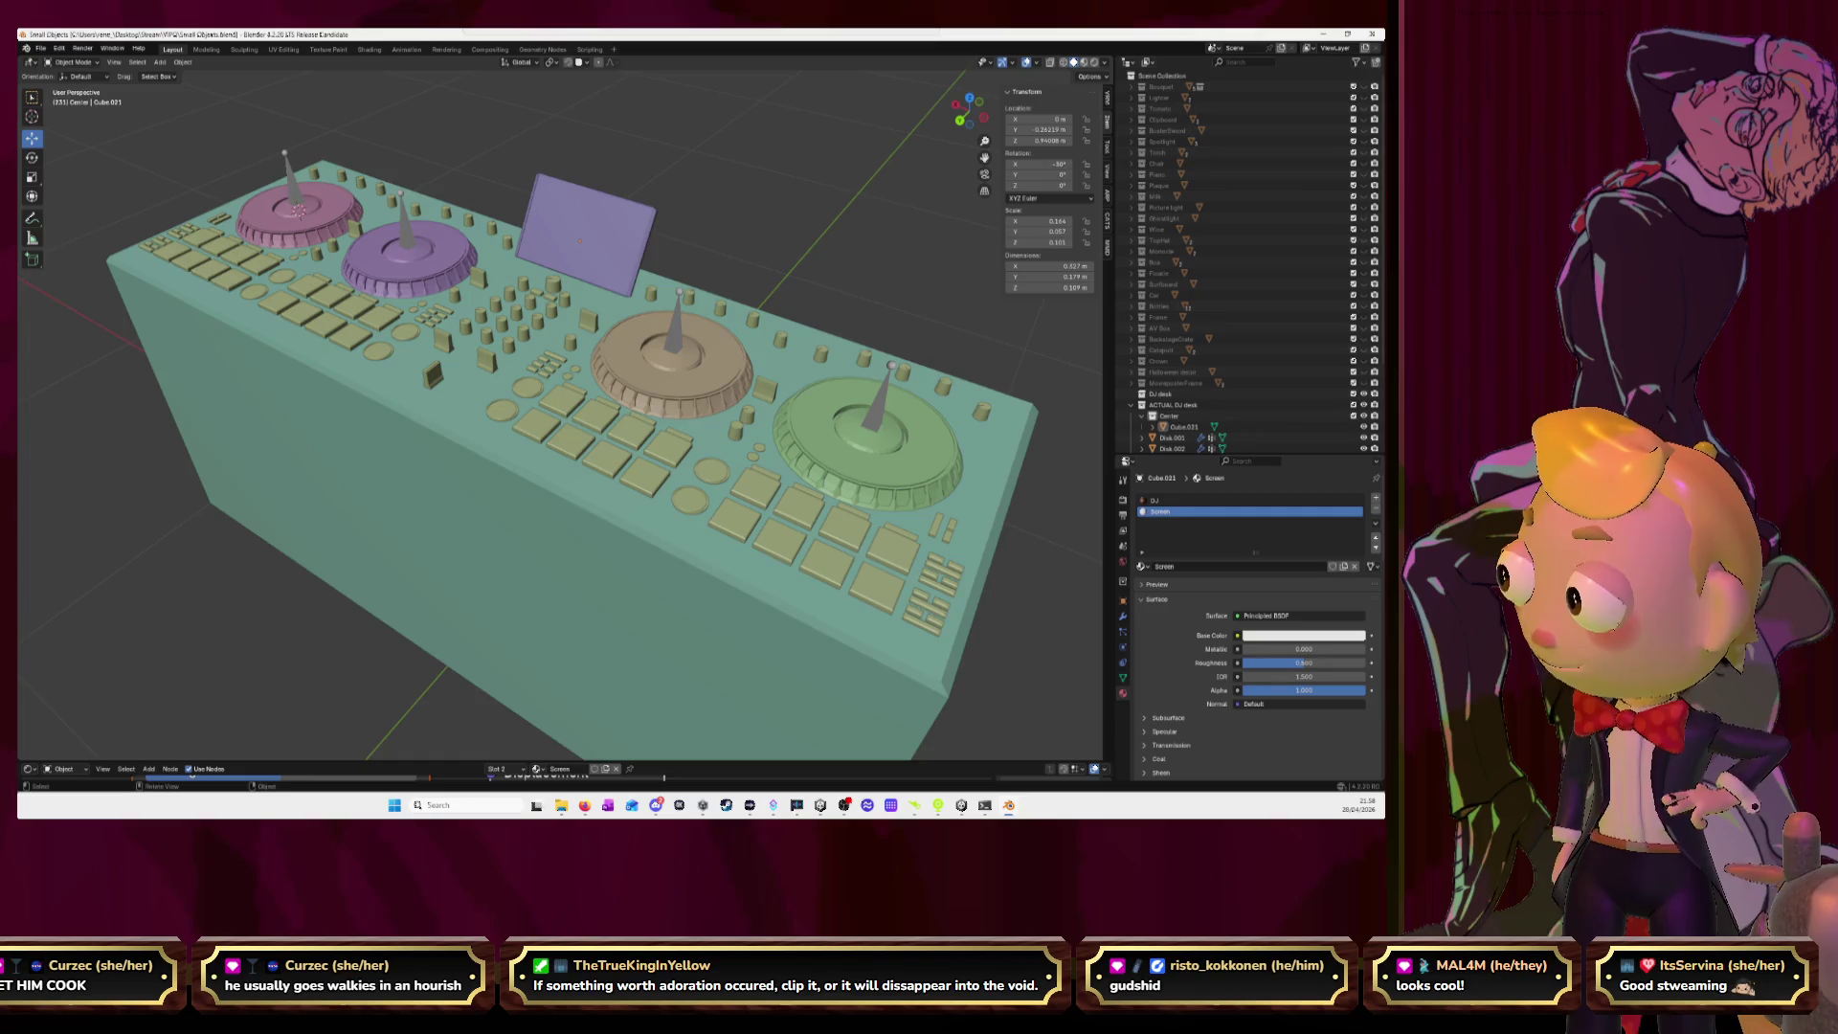
{"action": "key", "text": "alt+Tab"}
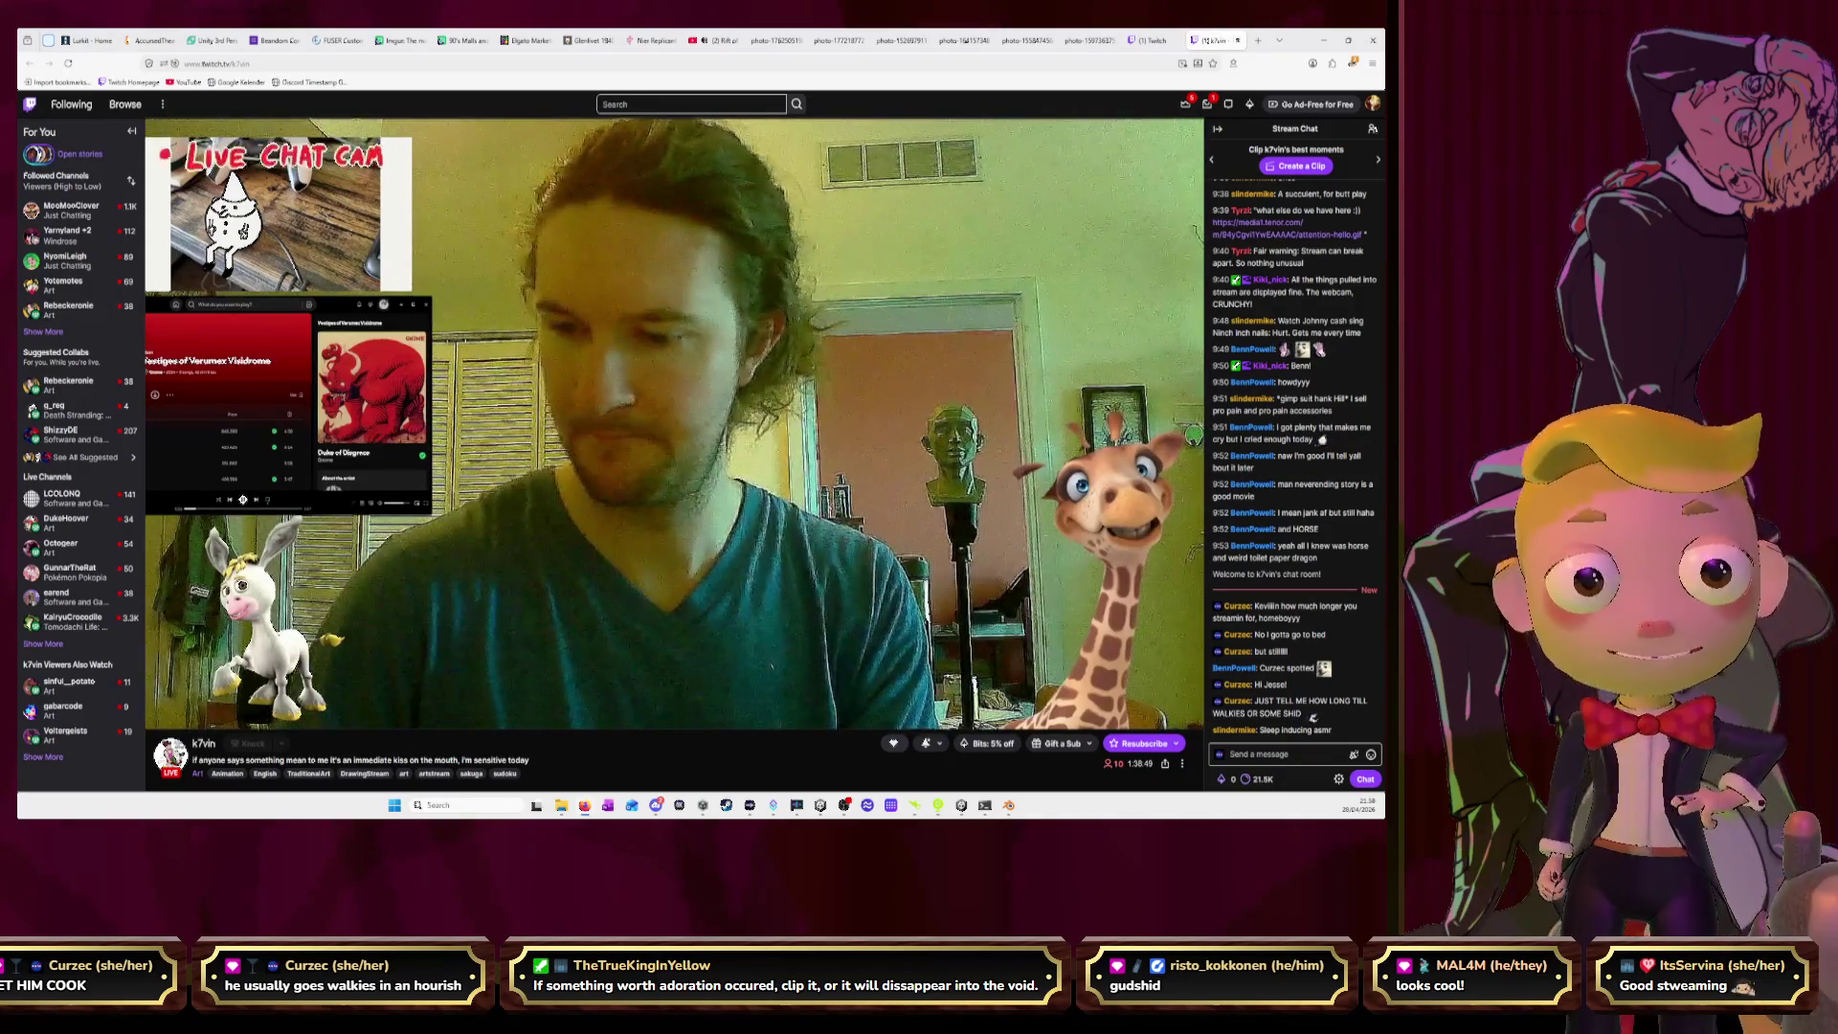
Close the seven leftover DJ reference photo tabs.
{"action": "left_click", "coordinate": [713, 40]}
{"action": "left_click", "coordinate": [736, 42]}
{"action": "left_click", "coordinate": [736, 41]}
{"action": "left_click", "coordinate": [736, 41]}
{"action": "left_click", "coordinate": [736, 41]}
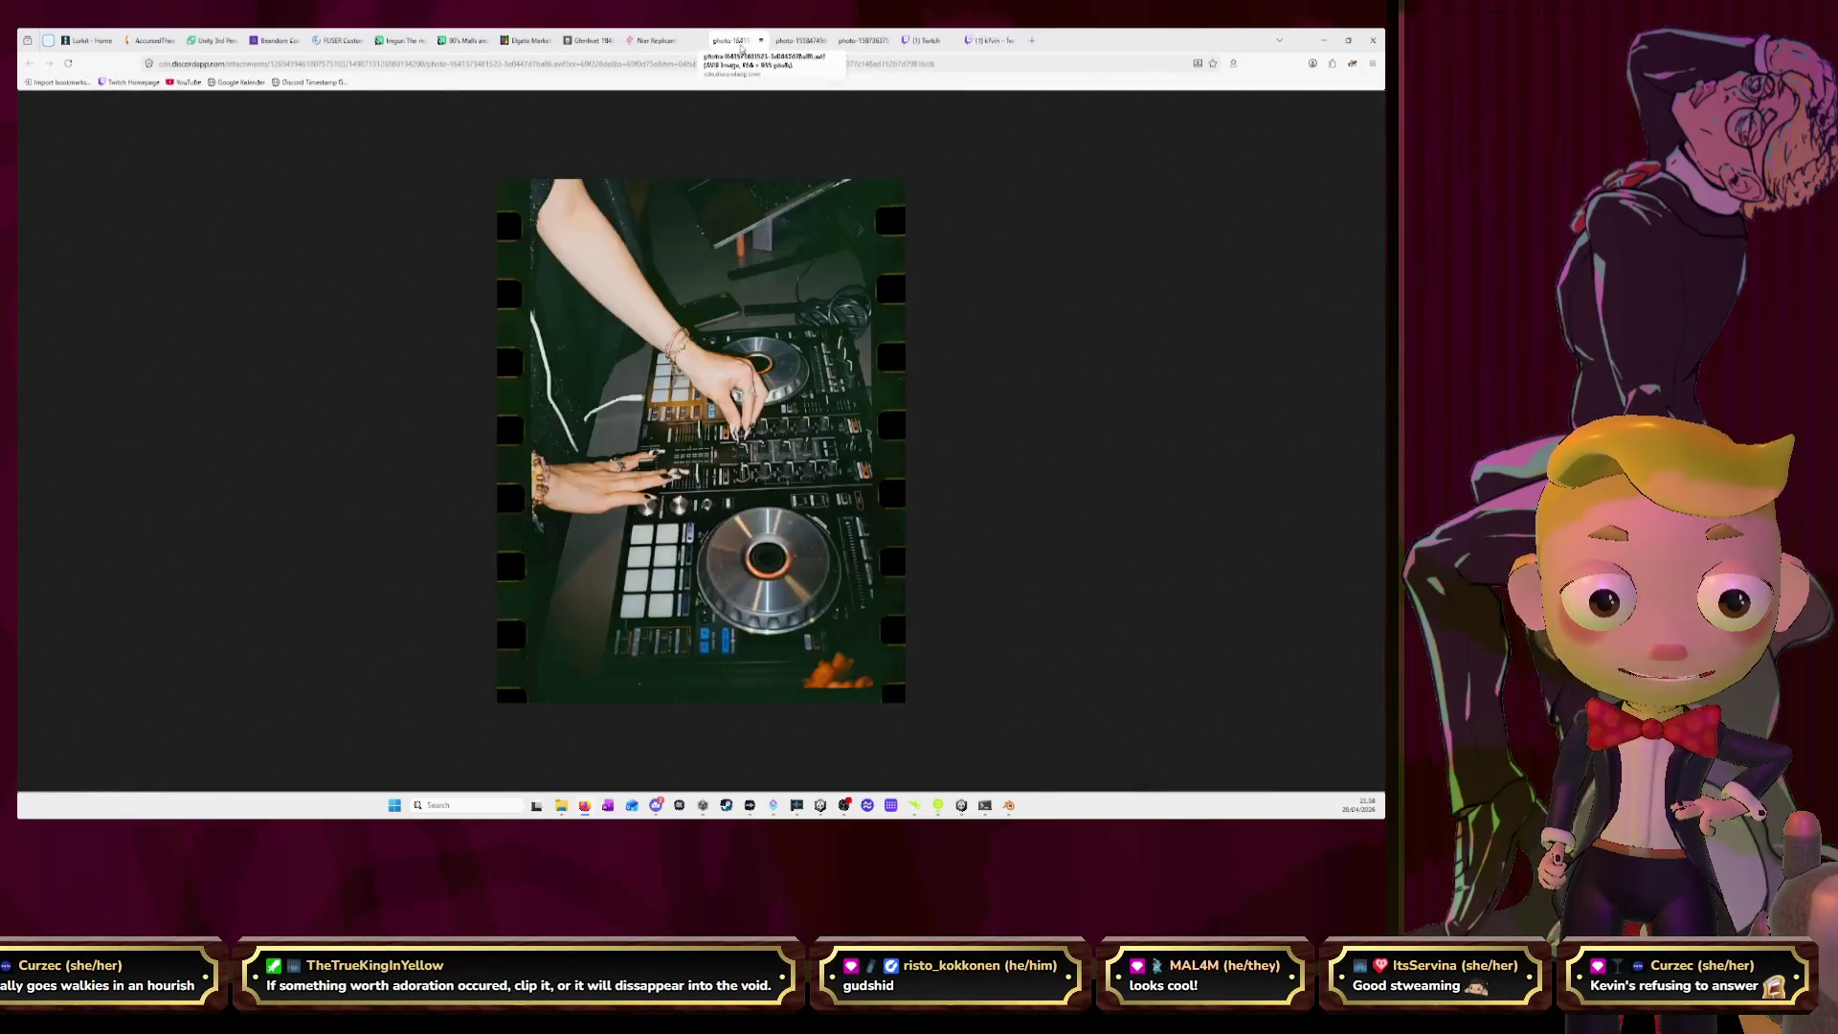
{"action": "left_click", "coordinate": [736, 41]}
{"action": "left_click", "coordinate": [737, 41]}
{"action": "left_click", "coordinate": [736, 42]}
{"action": "left_click", "coordinate": [736, 41]}
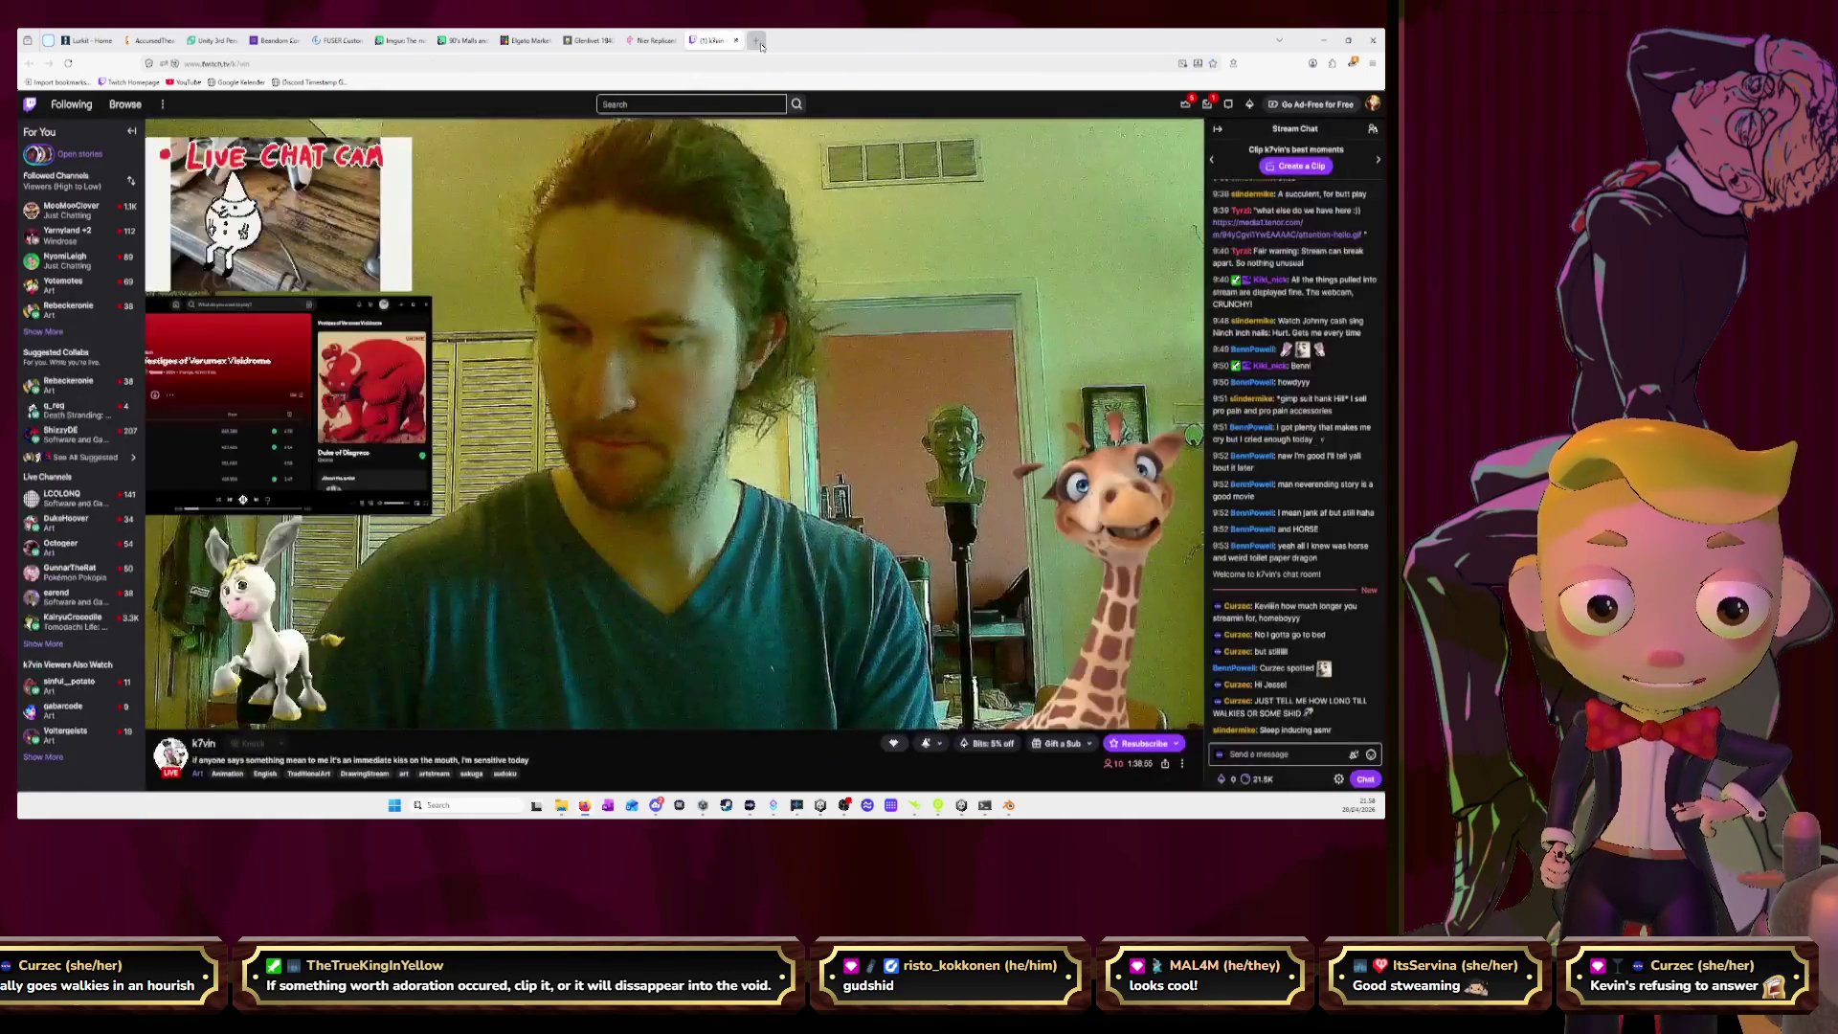
Open YouTube in a new tab.
{"action": "left_click", "coordinate": [761, 40]}
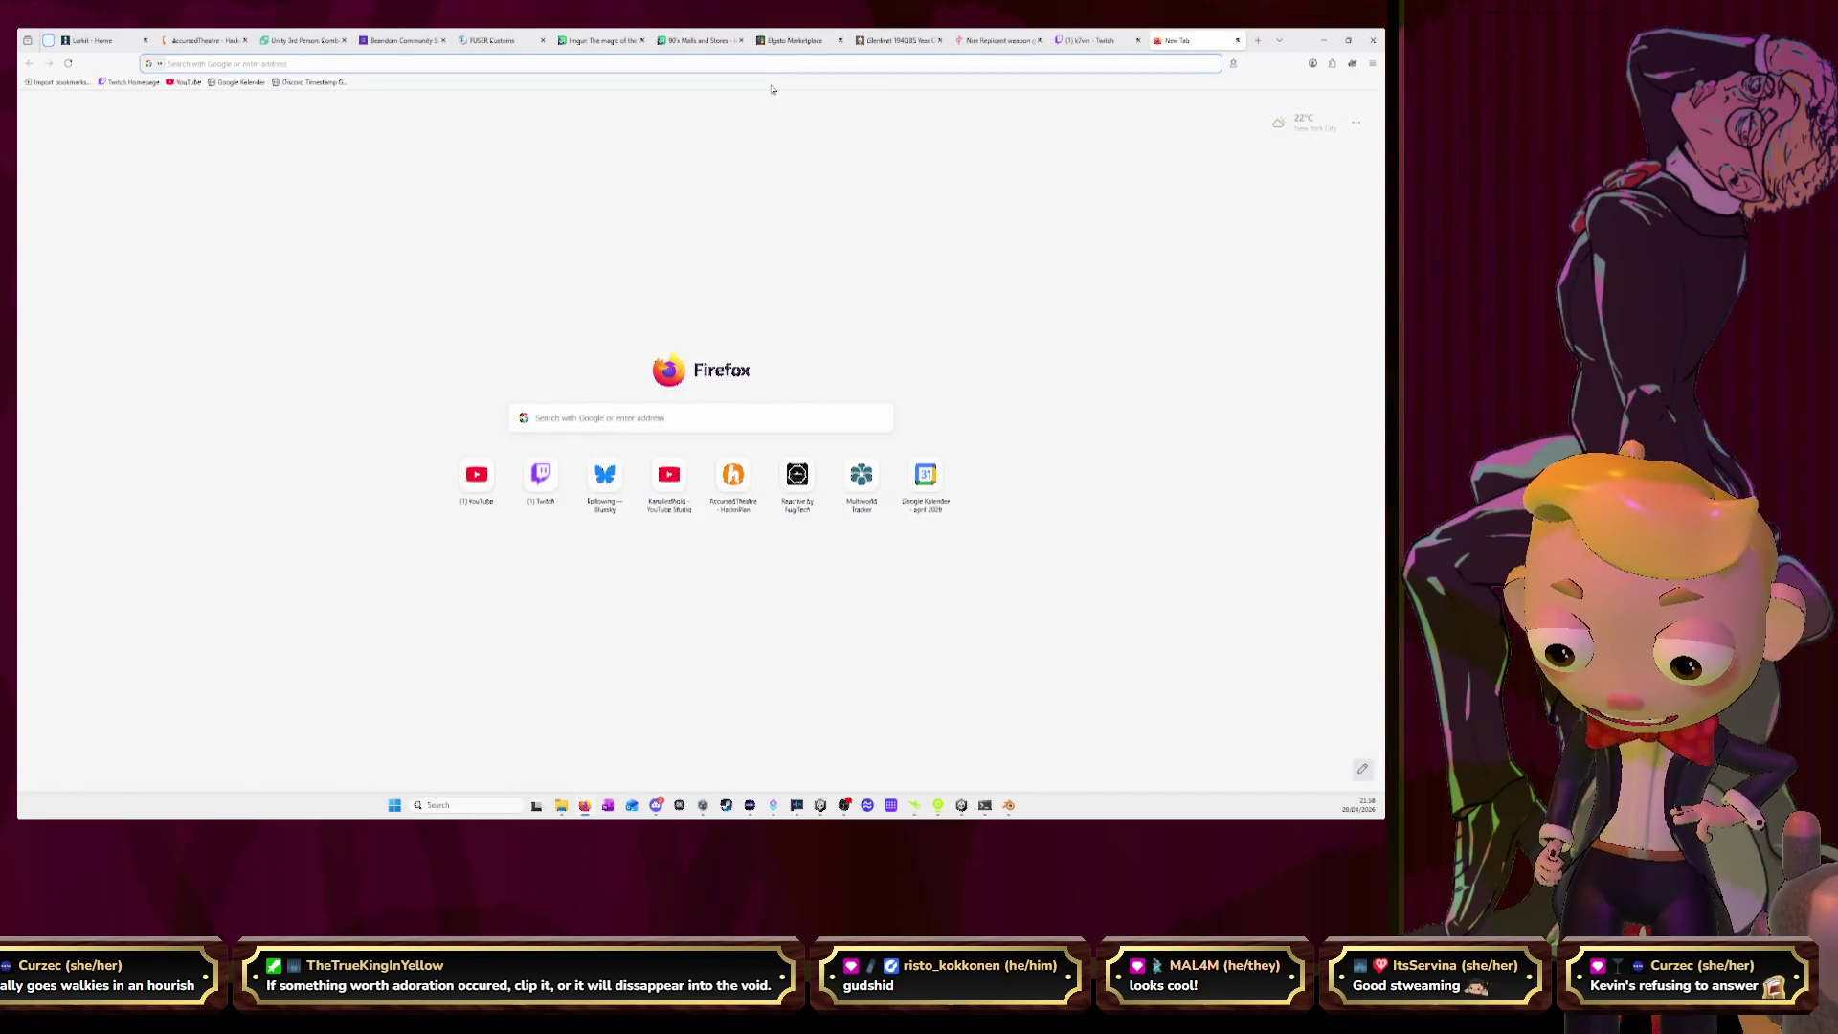
{"action": "type", "text": "y"}
{"action": "key", "text": "Return"}
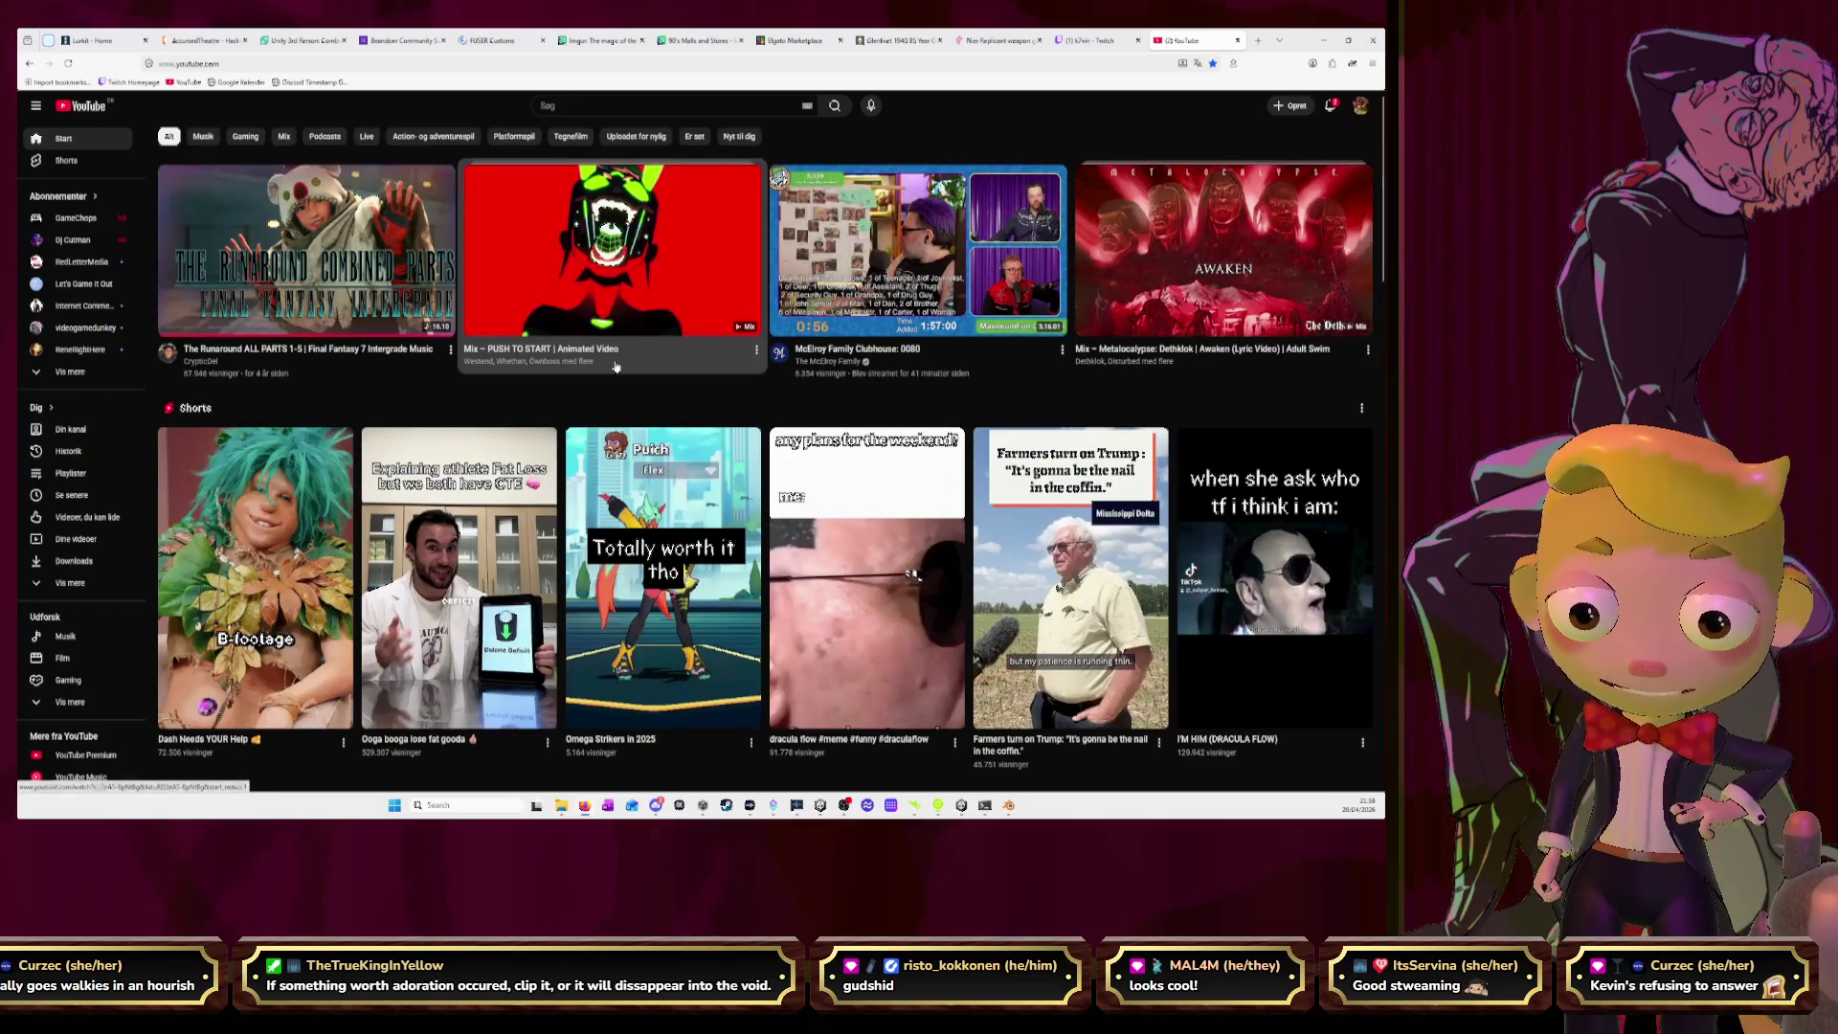
Open the YouTube watch history and scroll through it.
{"action": "left_click", "coordinate": [82, 452]}
{"action": "scroll", "coordinate": [833, 402], "scroll_direction": "down", "scroll_amount": 2}
{"action": "scroll", "coordinate": [845, 409], "scroll_direction": "down", "scroll_amount": 3}
{"action": "scroll", "coordinate": [781, 342], "scroll_direction": "down", "scroll_amount": 4}
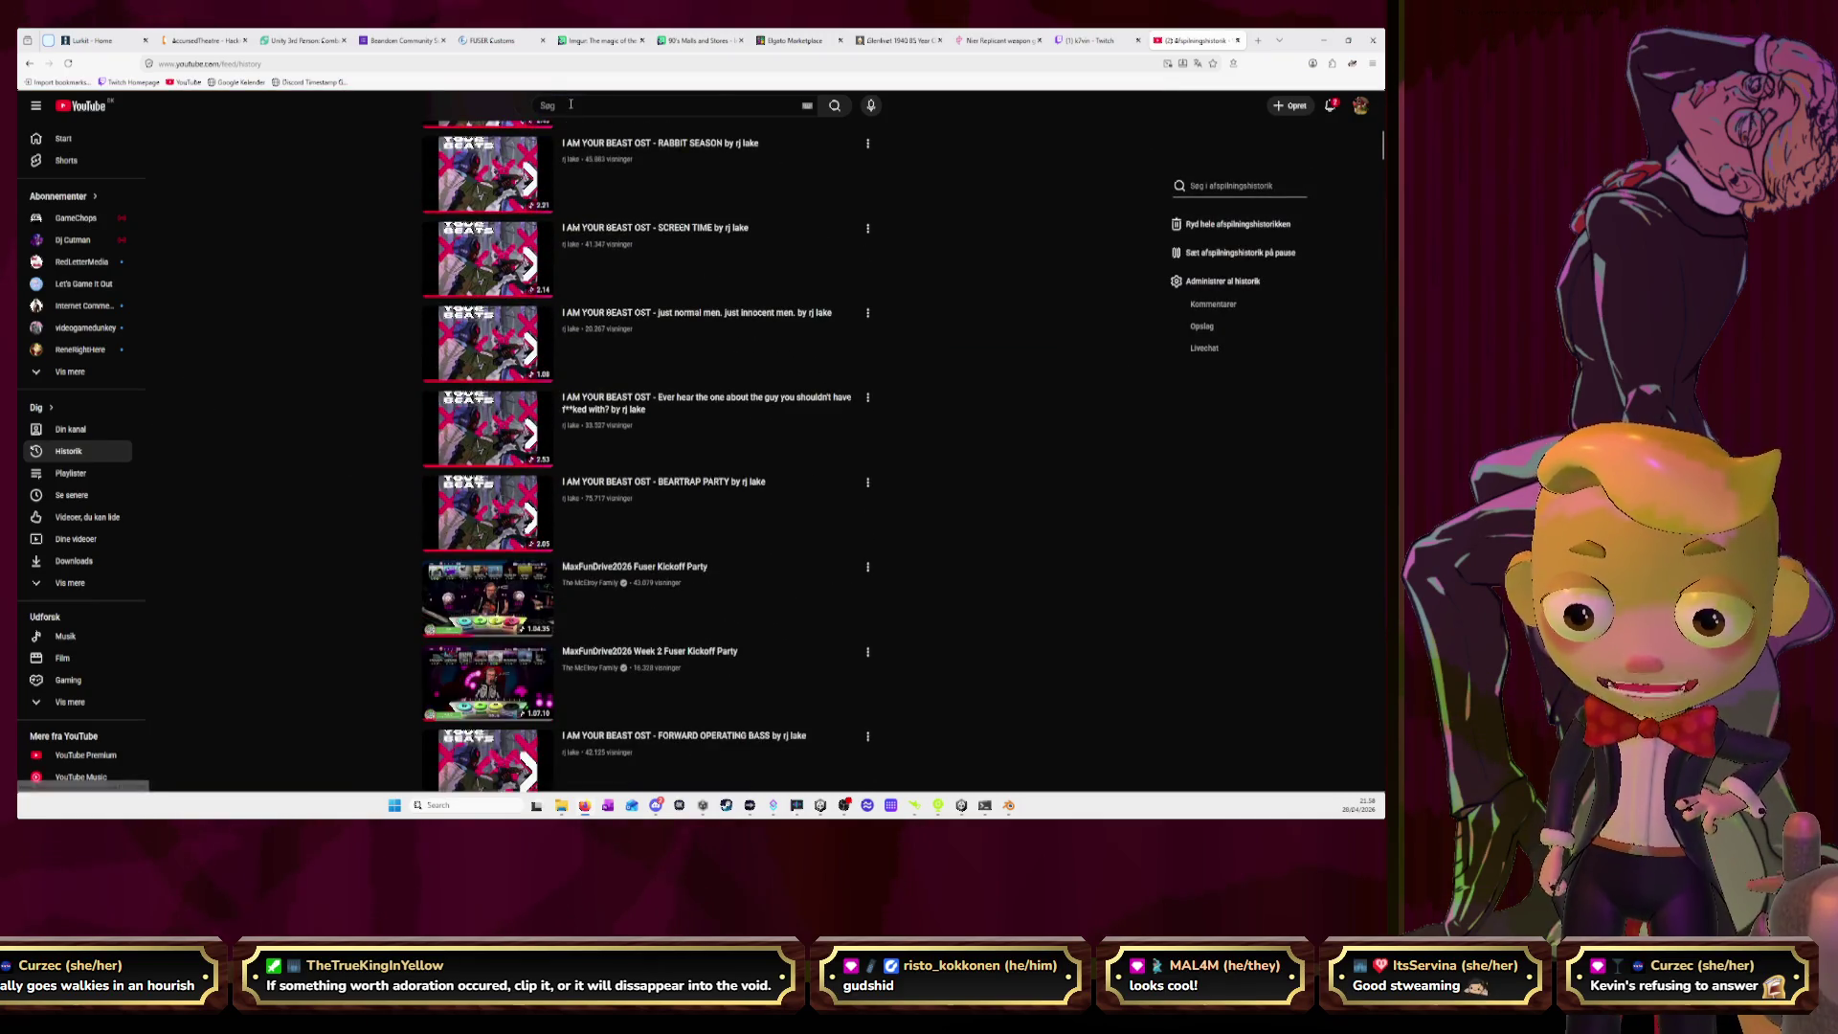
Search for 'dracula flow' and open the first video result.
{"action": "key", "text": "slash"}
{"action": "type", "text": "dracul"}
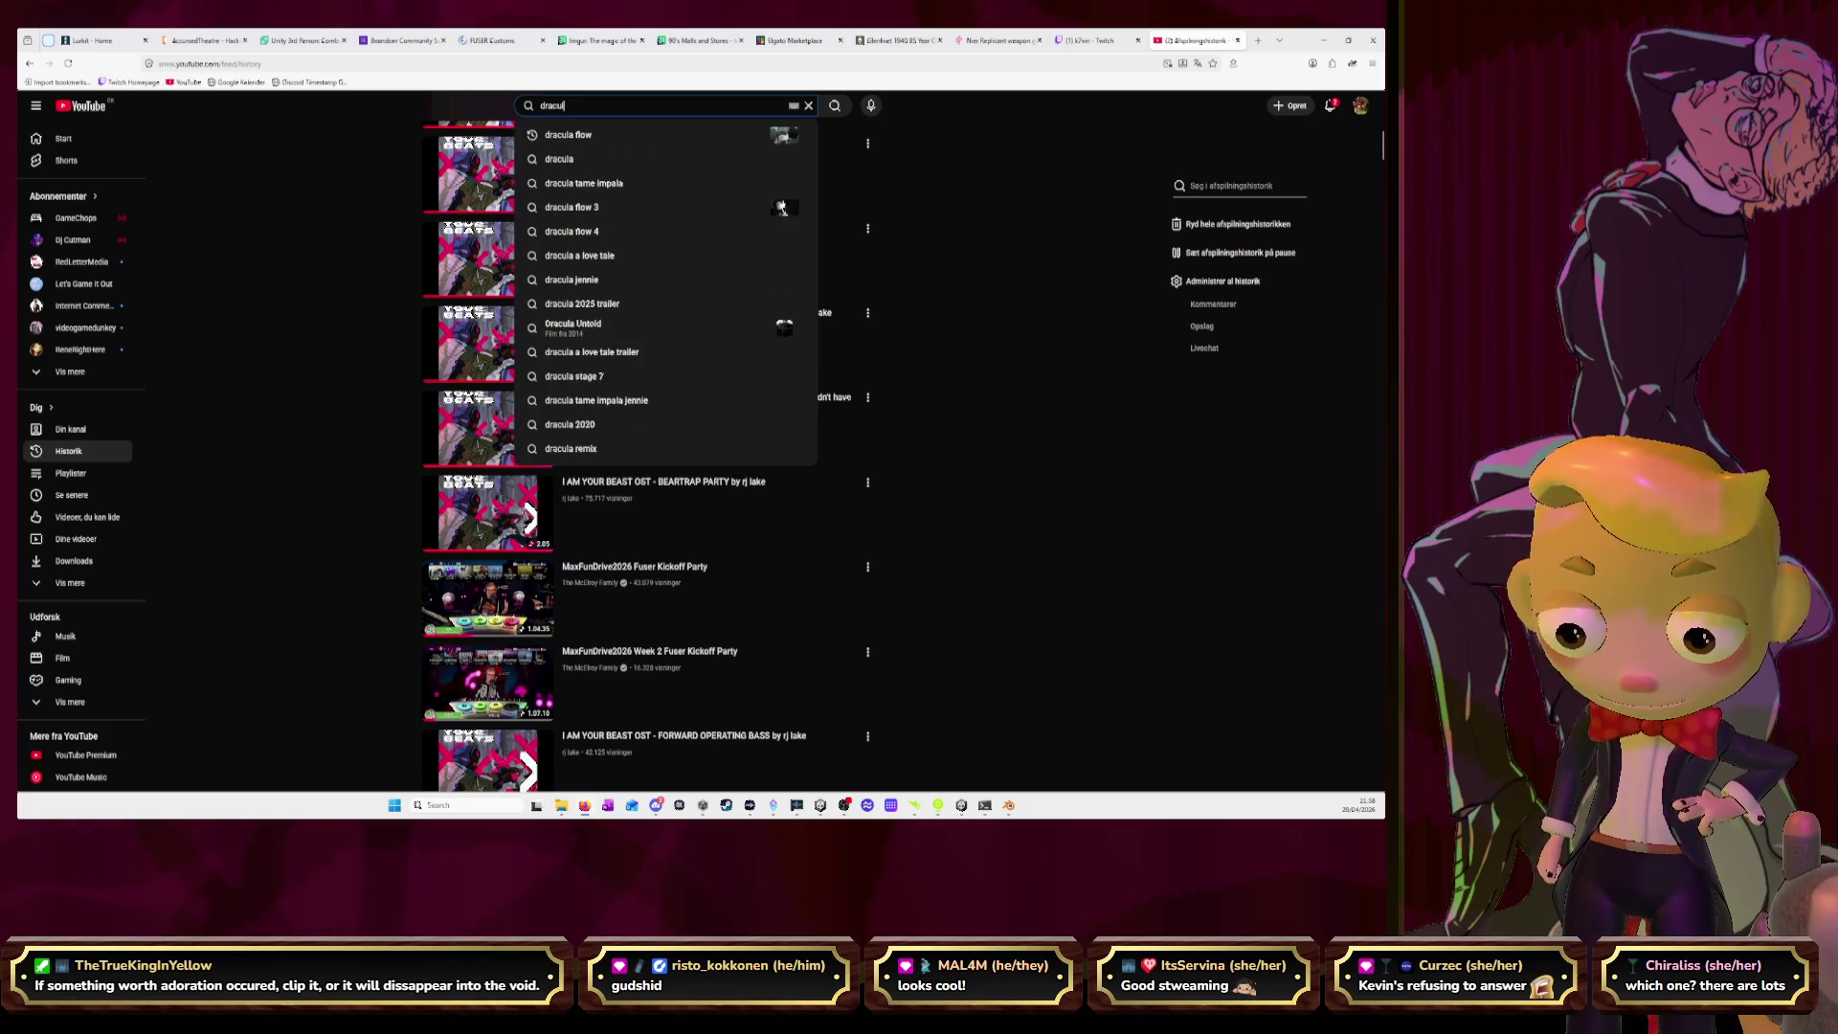
{"action": "key", "text": "Down"}
{"action": "key", "text": "Return"}
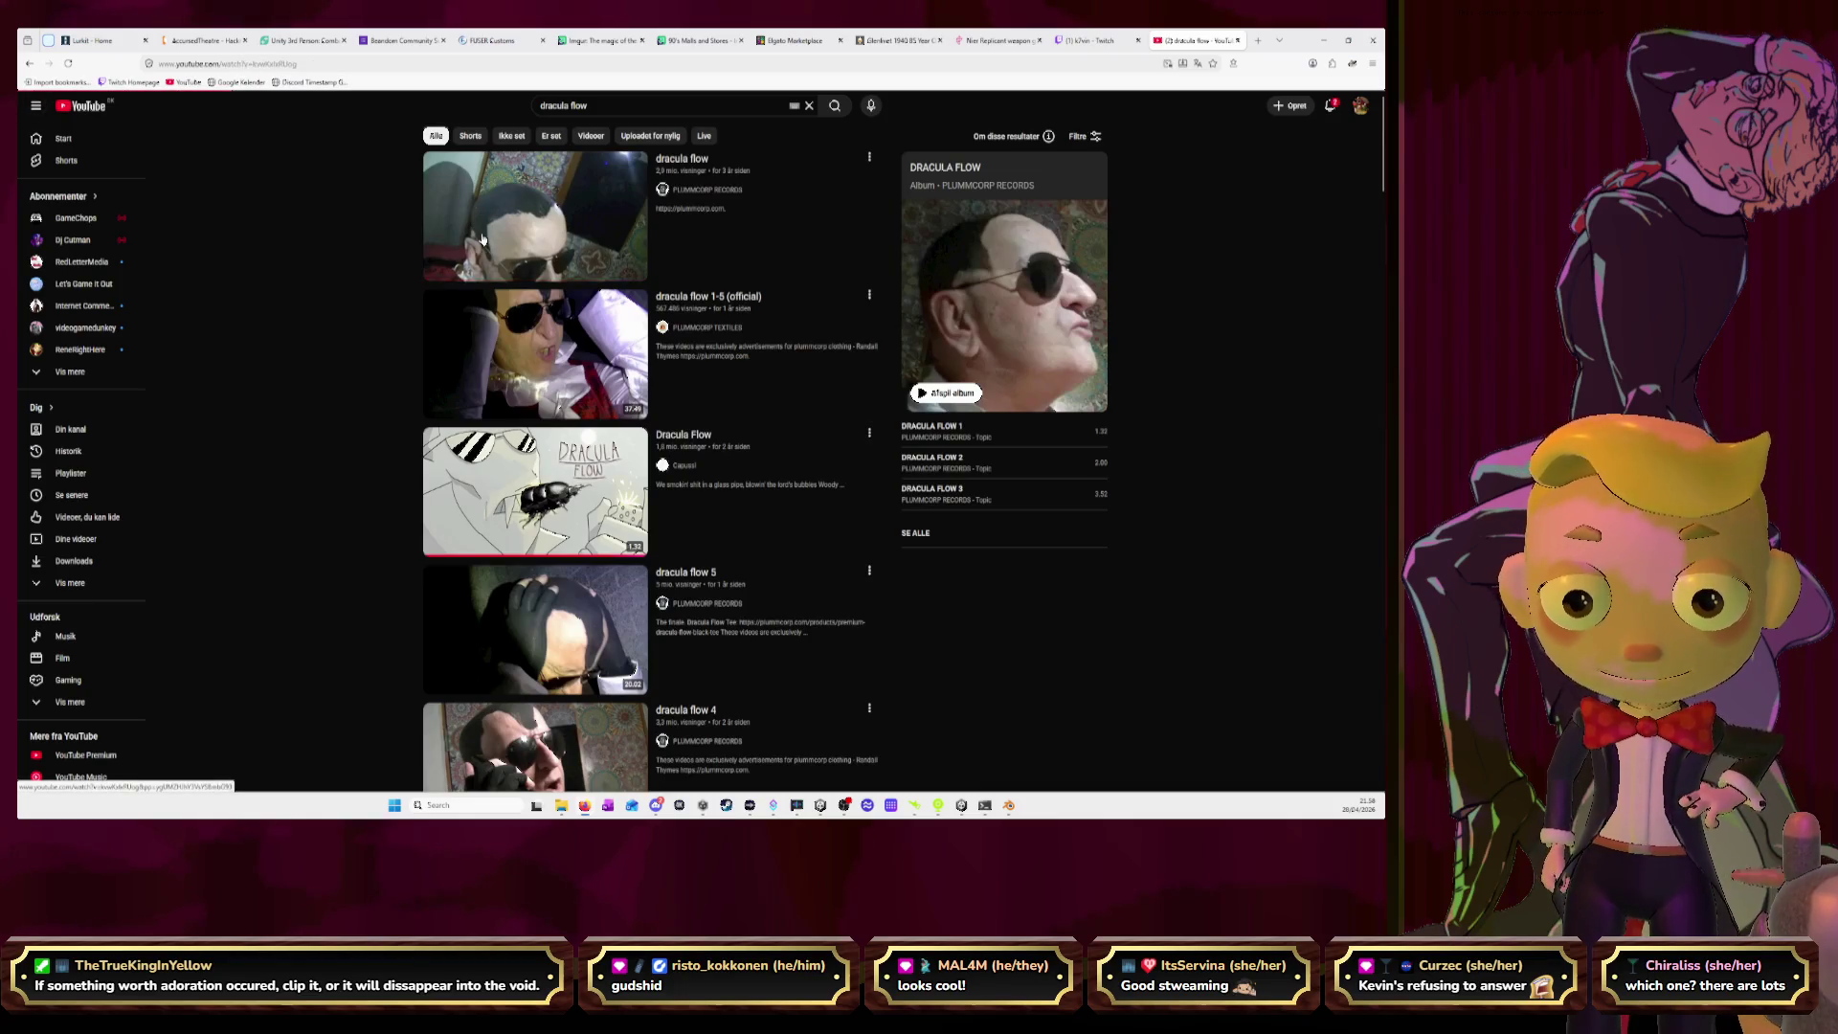
{"action": "left_click", "coordinate": [469, 261]}
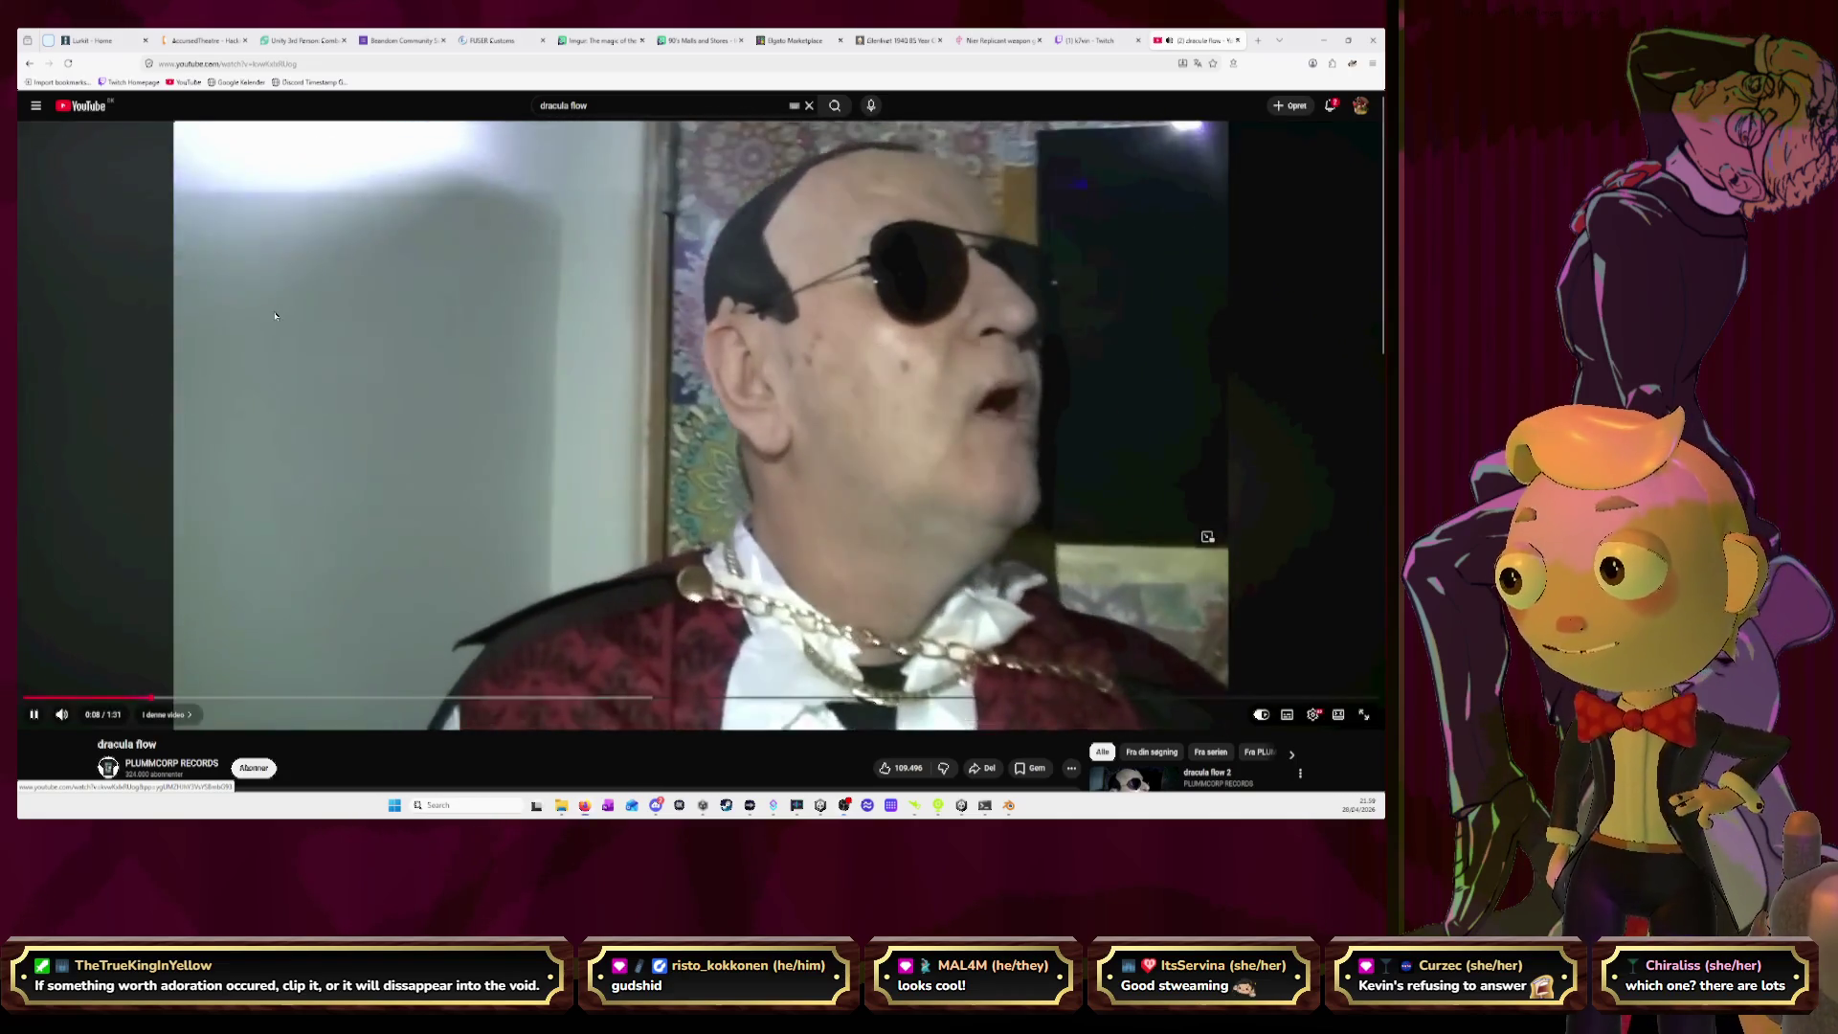
{"action": "key", "text": "space"}
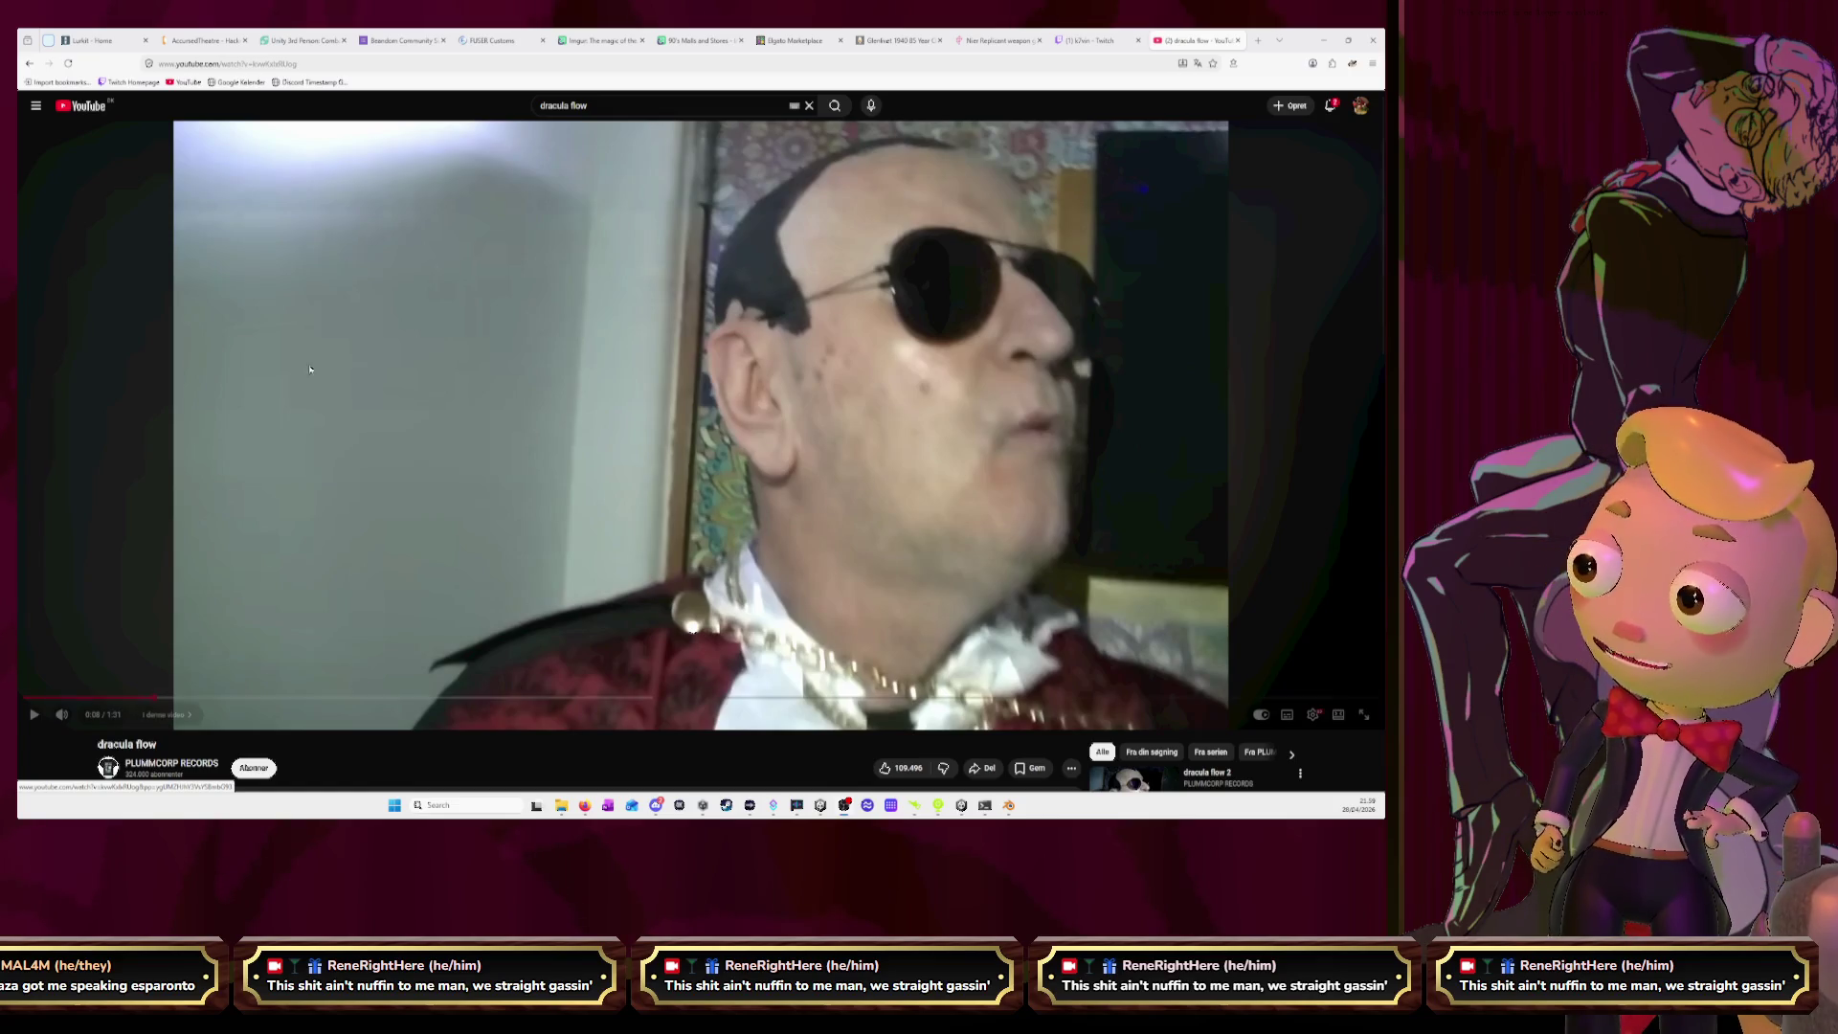
{"action": "left_click", "coordinate": [207, 623]}
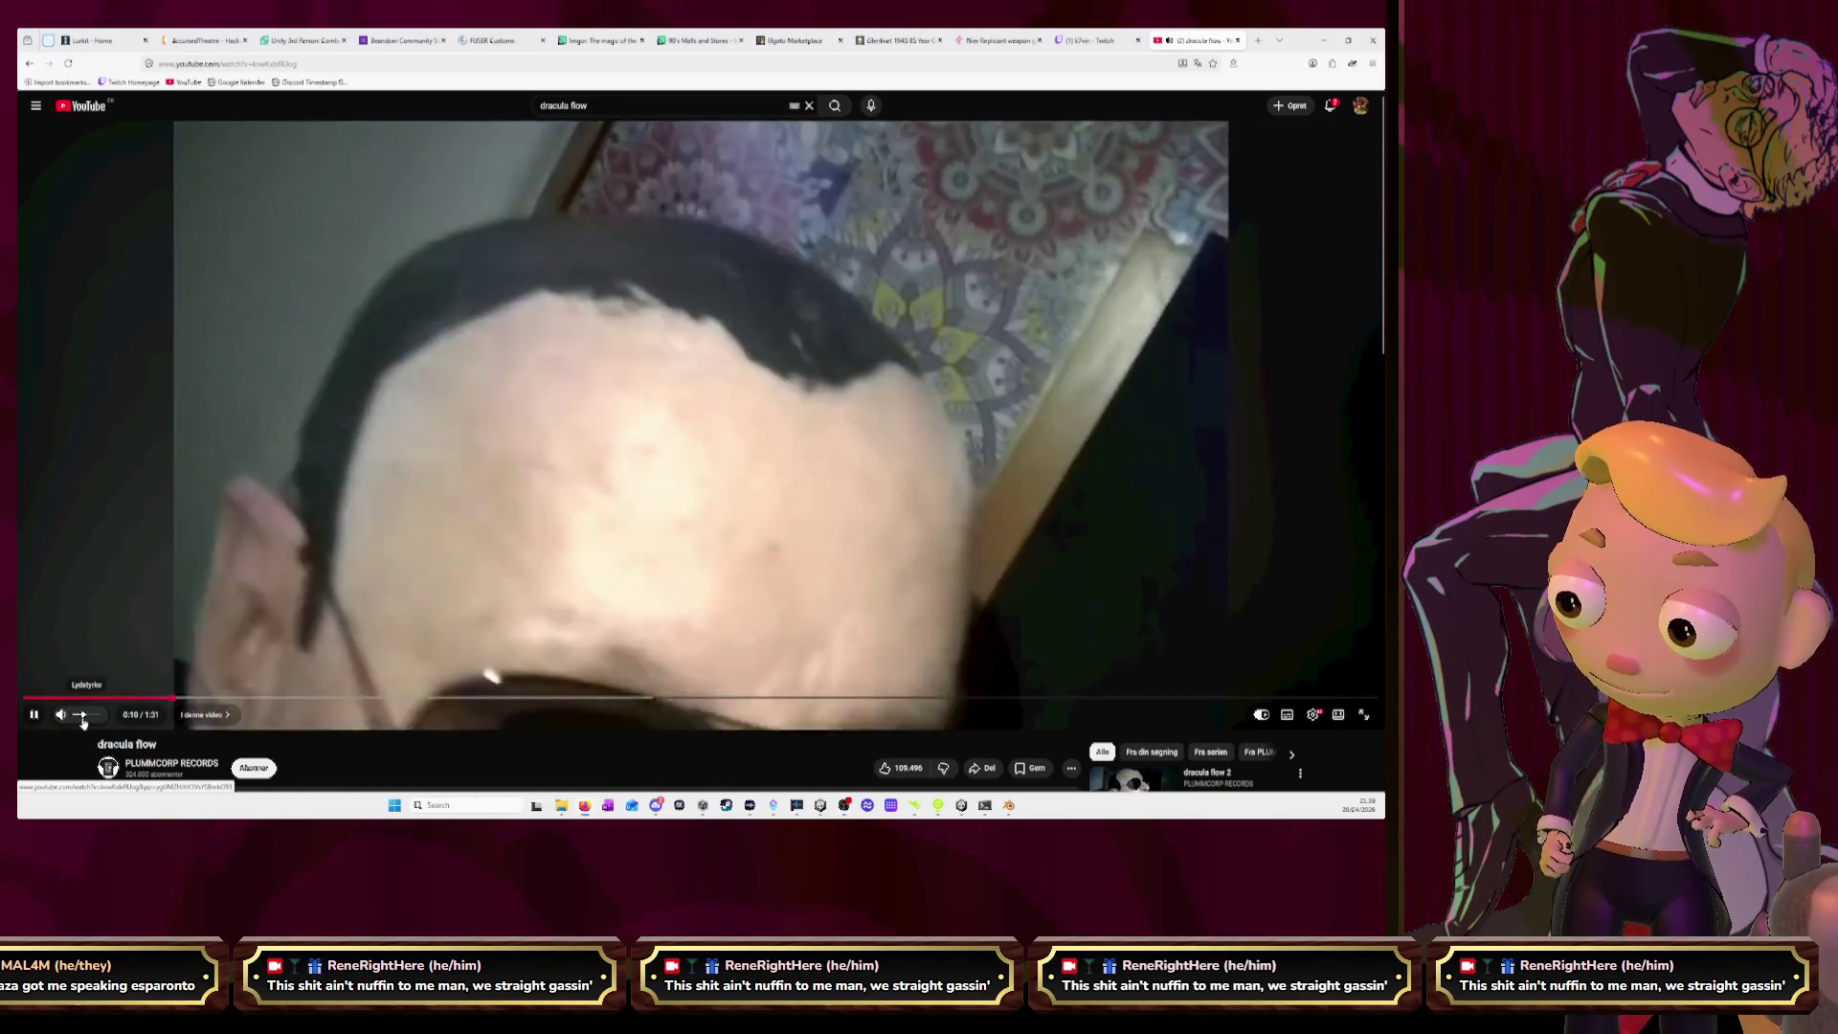